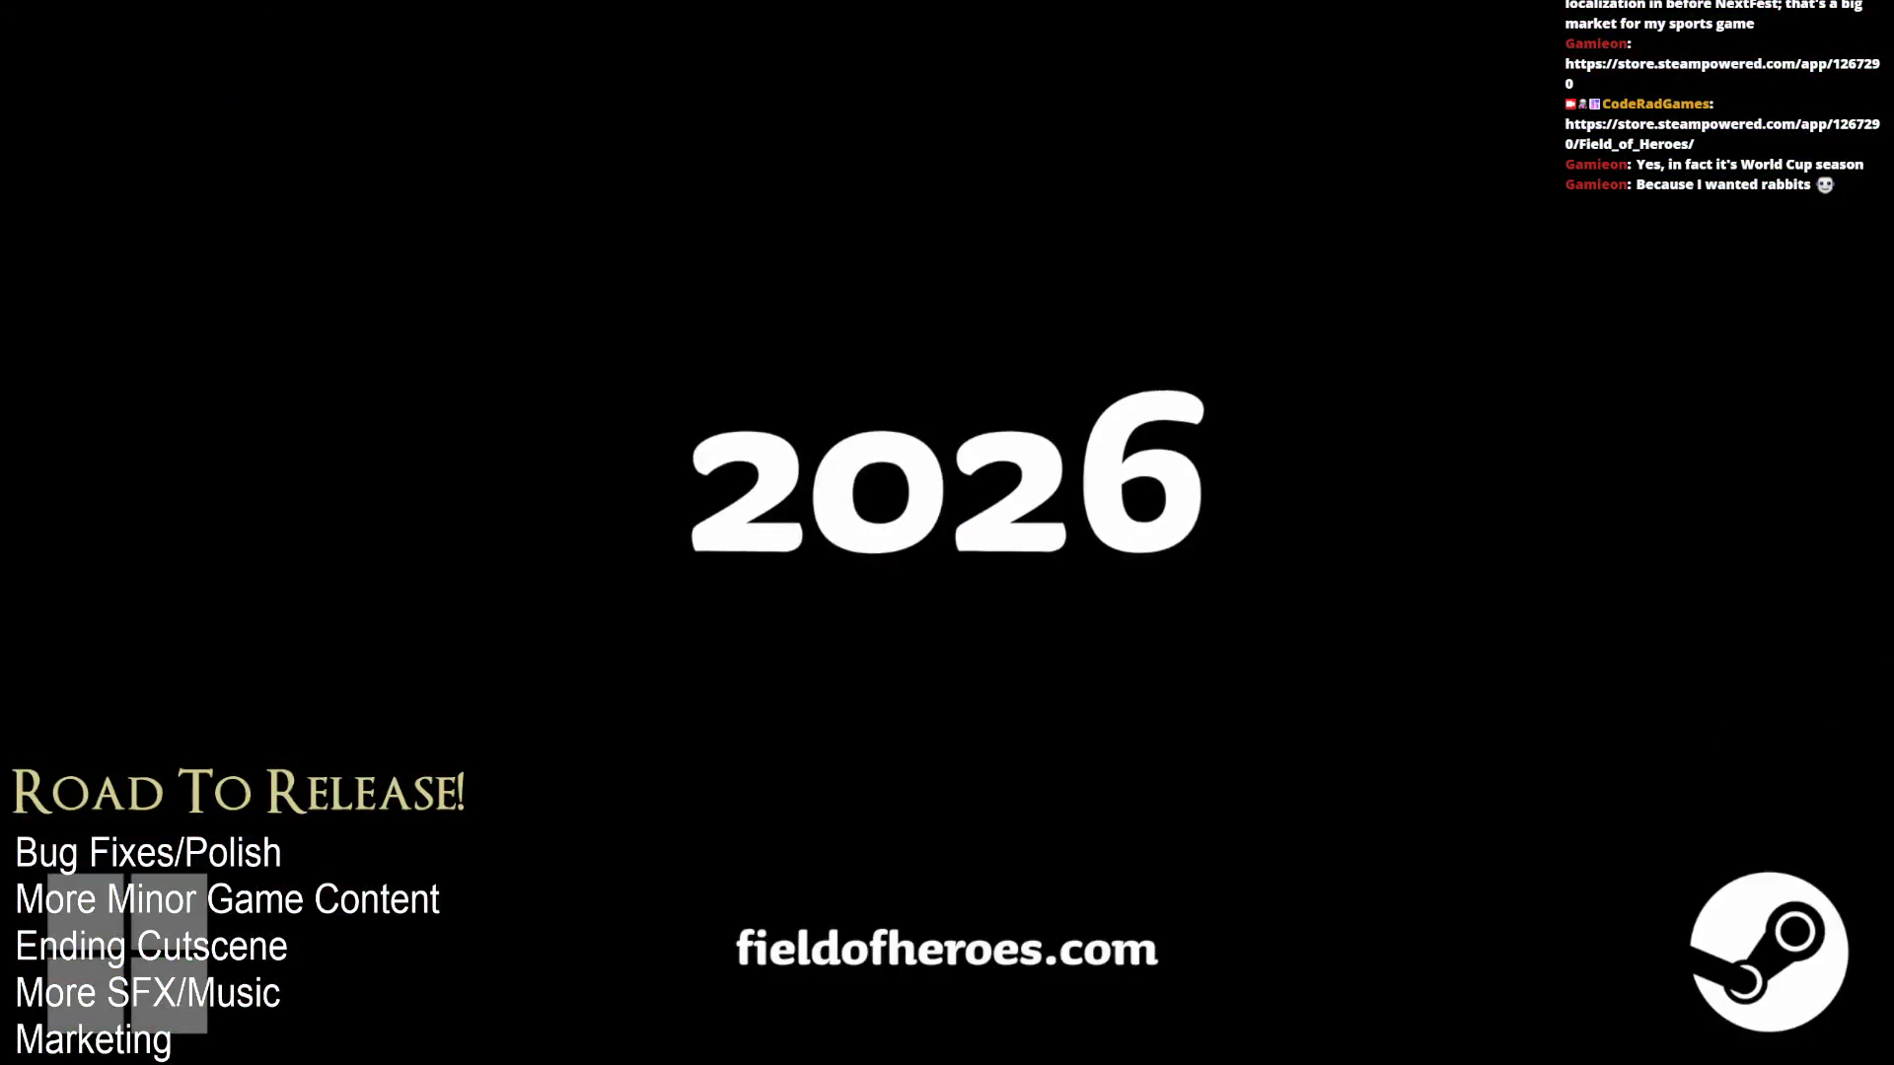
Follow the developer Gamieon, Inc. and go back to the Field of Heroes store page.
{"action": "mouse_move", "coordinate": [1750, 193]}
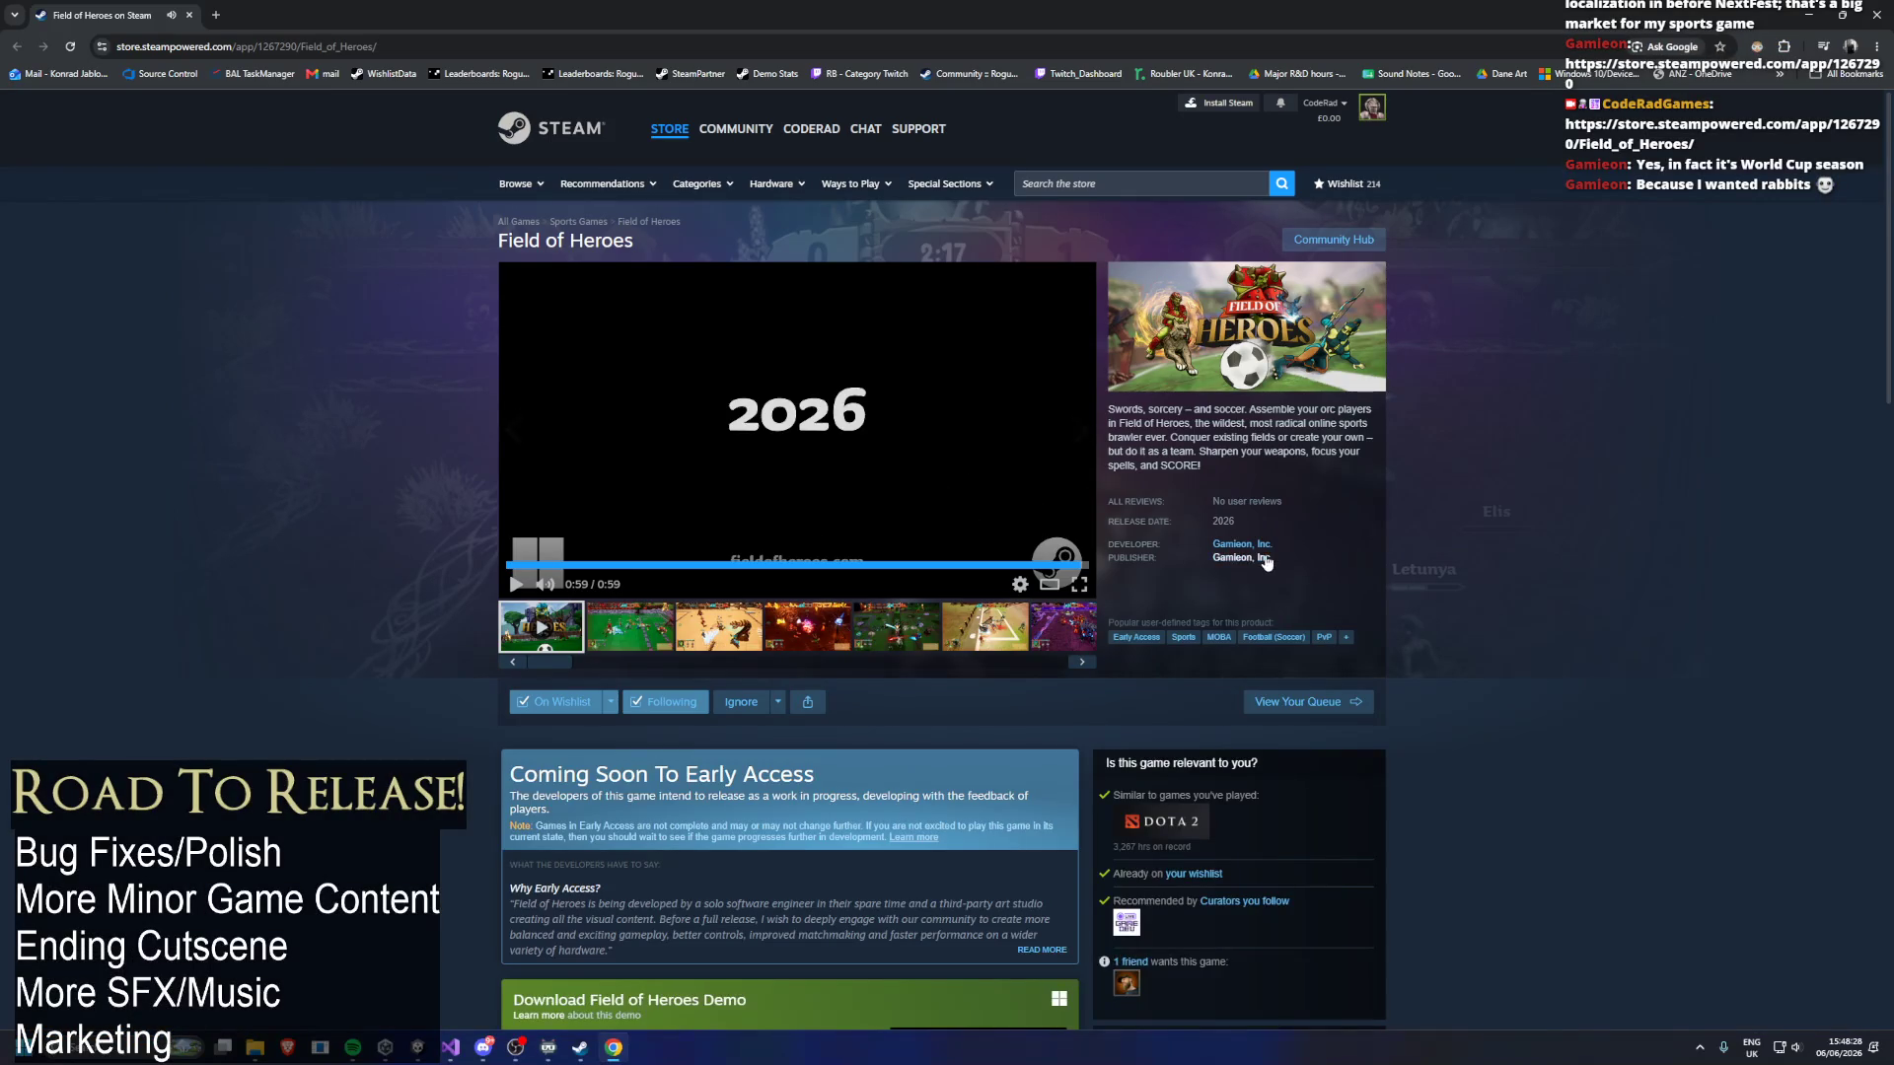
{"action": "left_click", "coordinate": [1254, 548]}
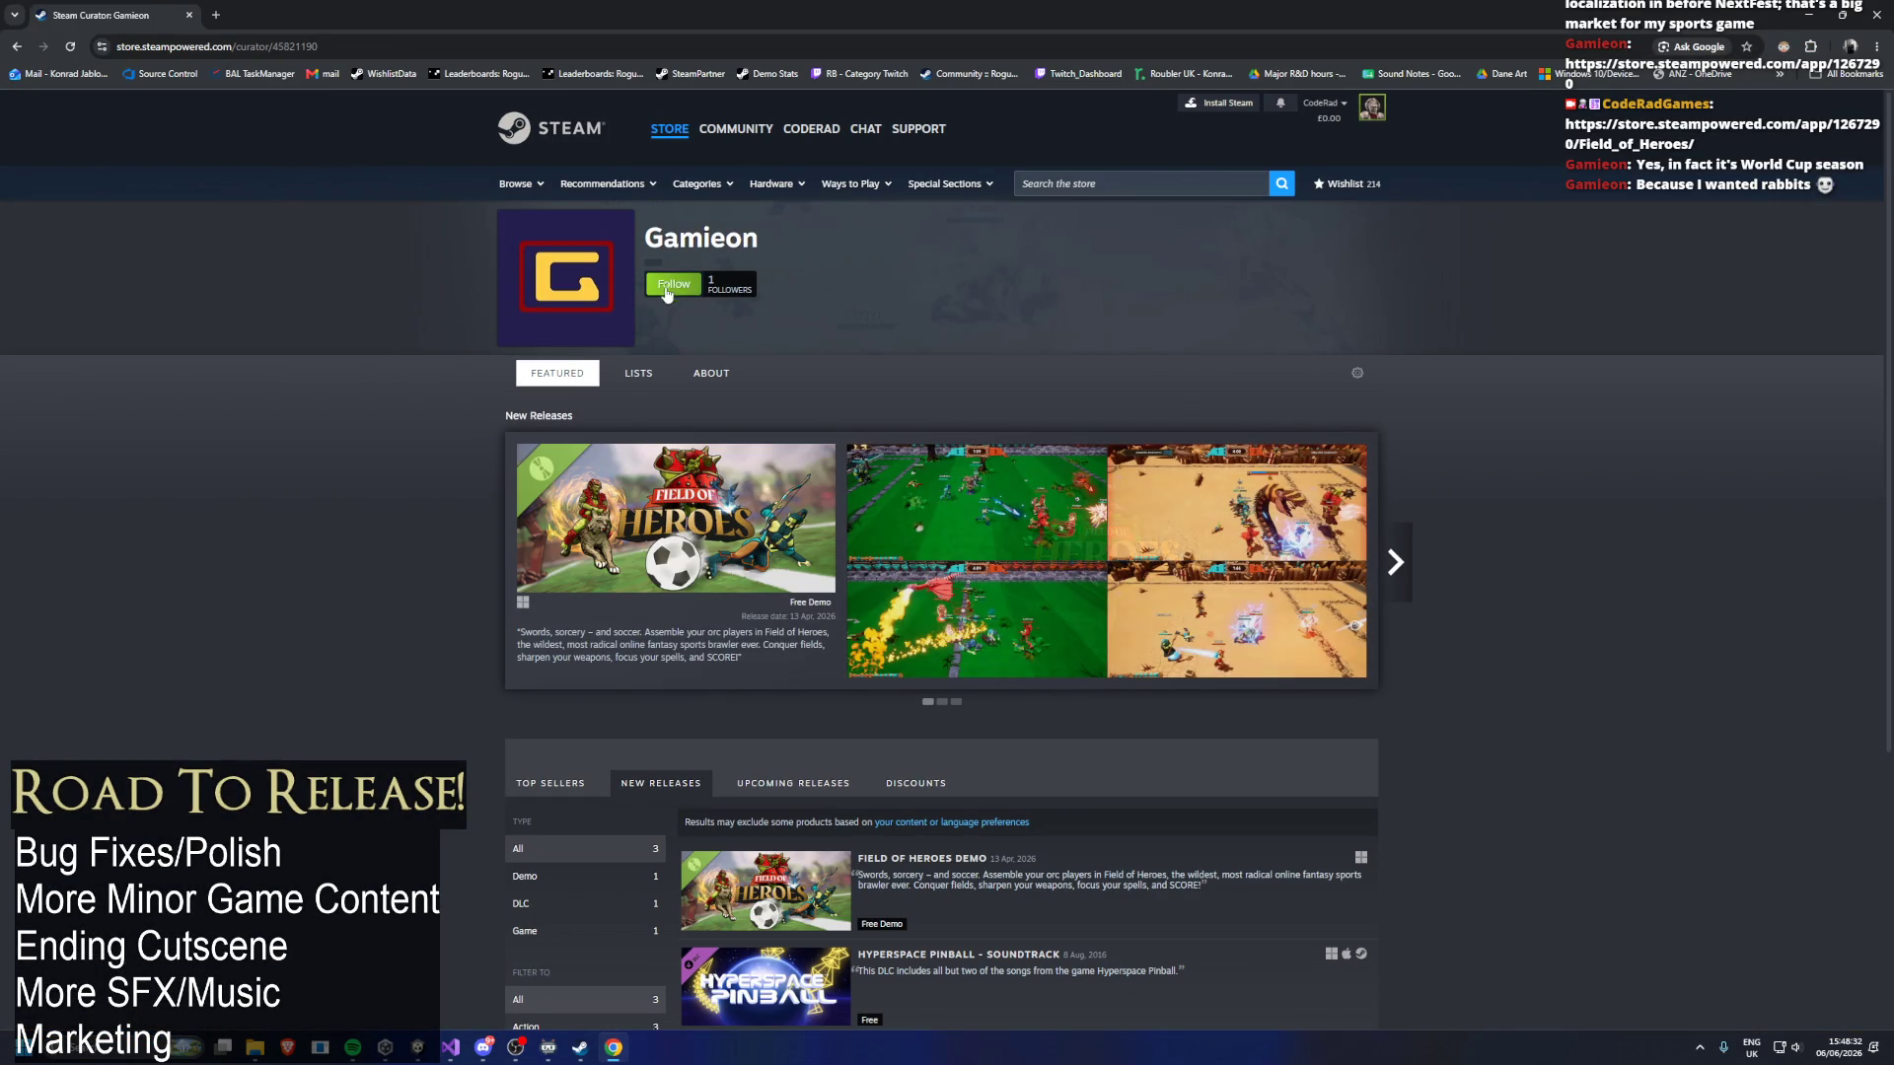
{"action": "left_click", "coordinate": [674, 286]}
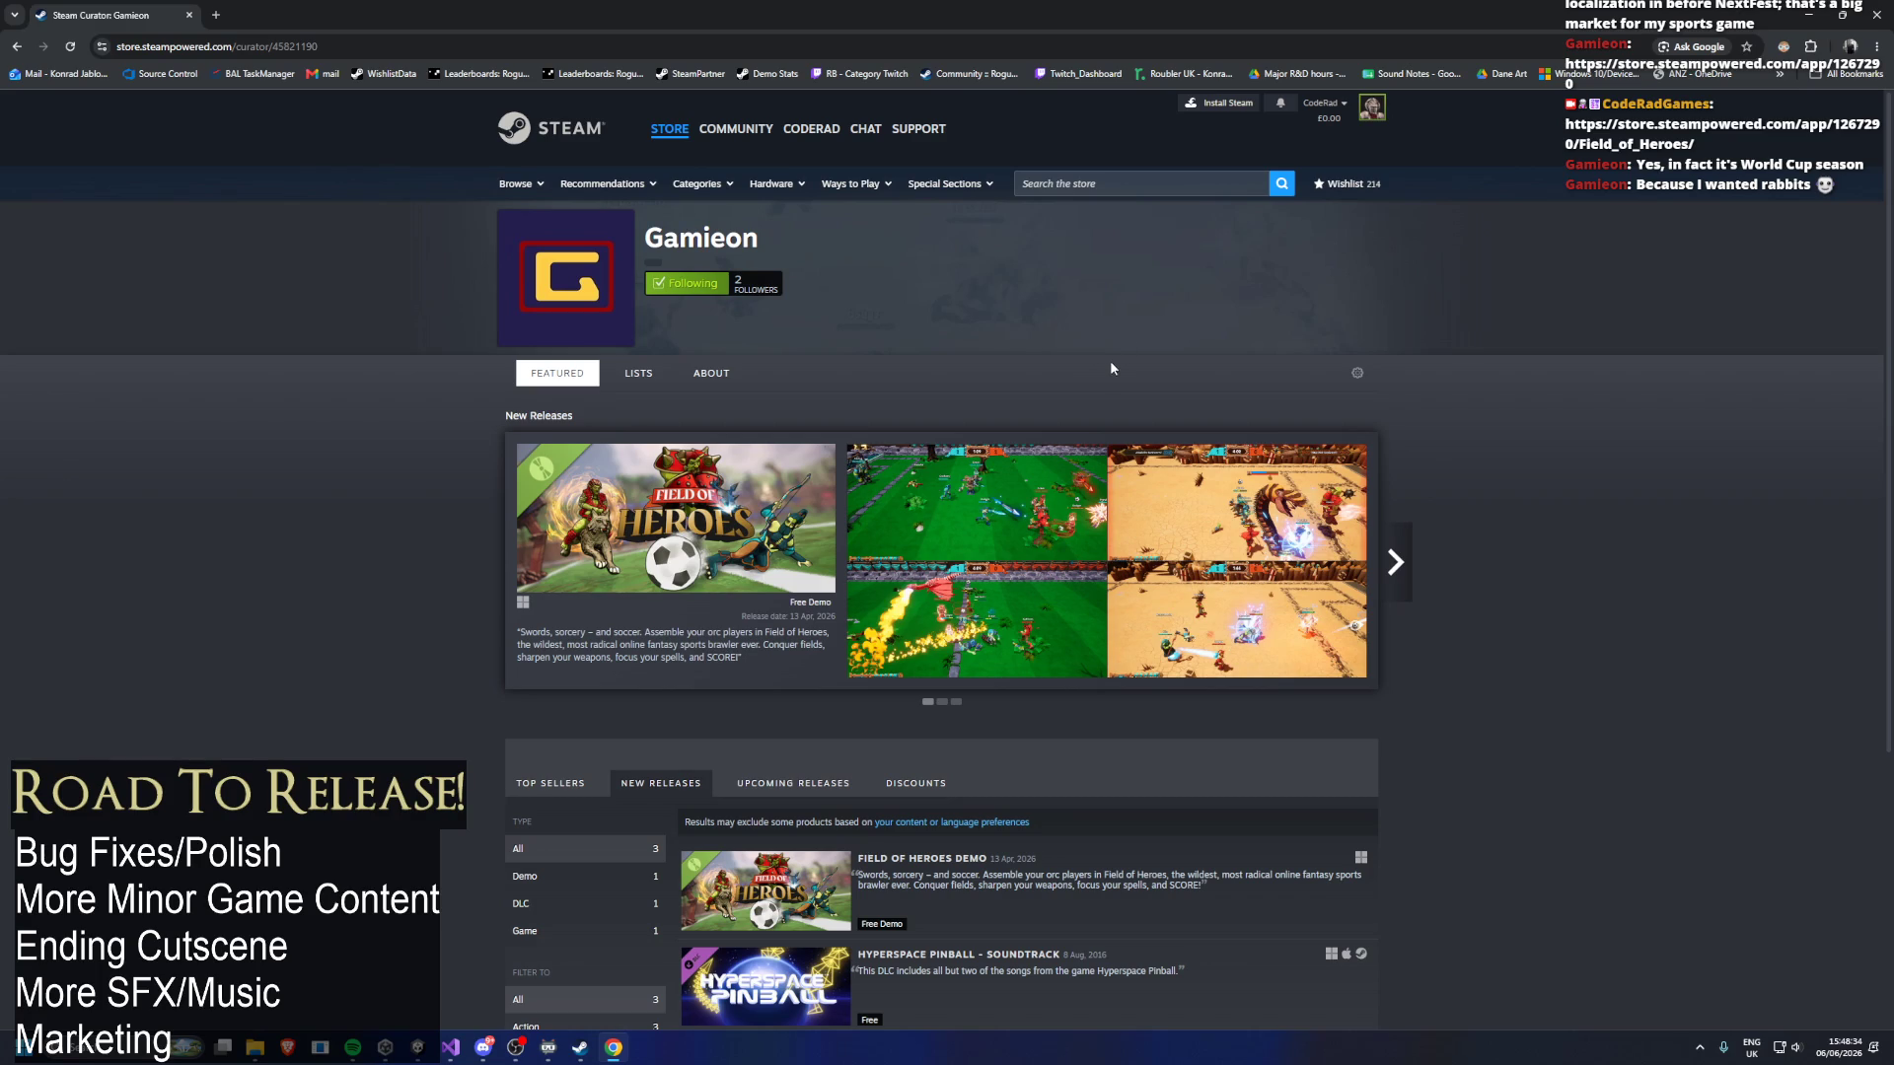
{"action": "key", "text": "alt+Left"}
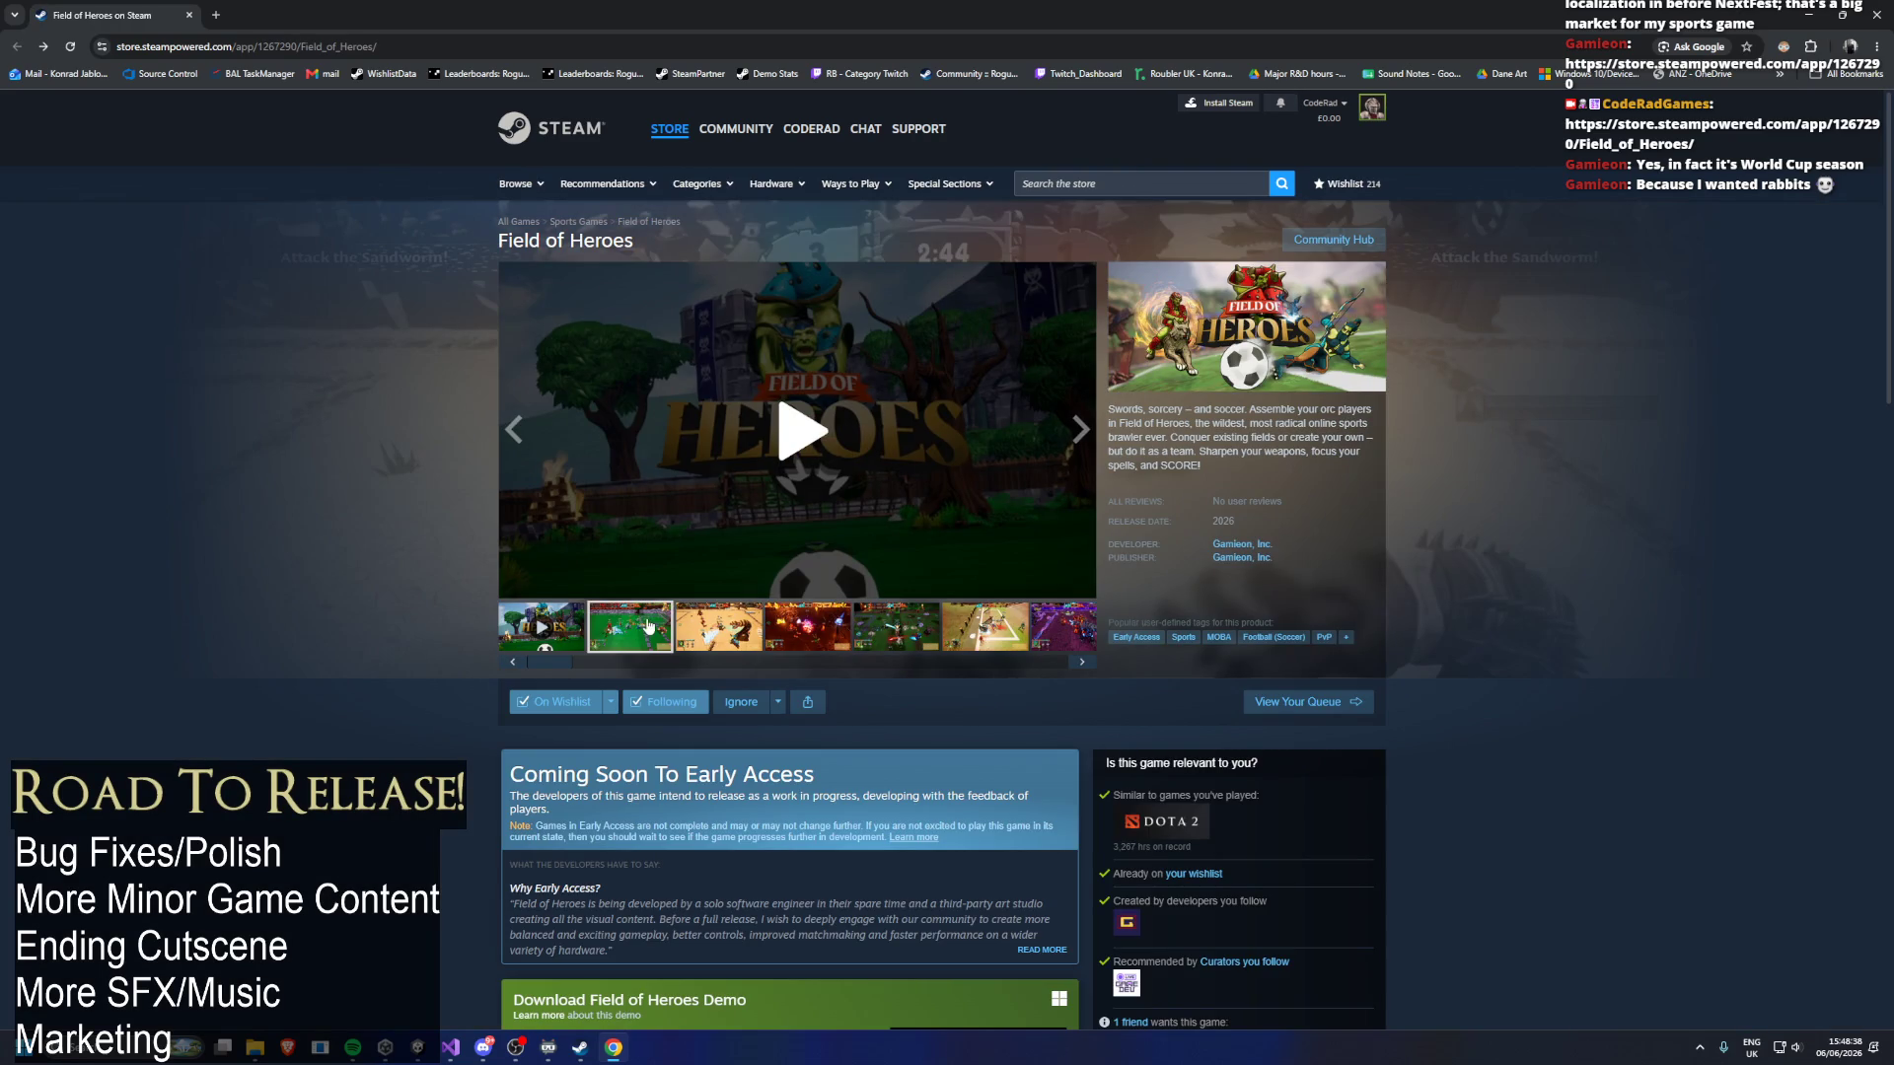
Browse the second through fourth Field of Heroes screenshots and enlarge the current one.
{"action": "left_click", "coordinate": [649, 627]}
{"action": "left_click", "coordinate": [1082, 444]}
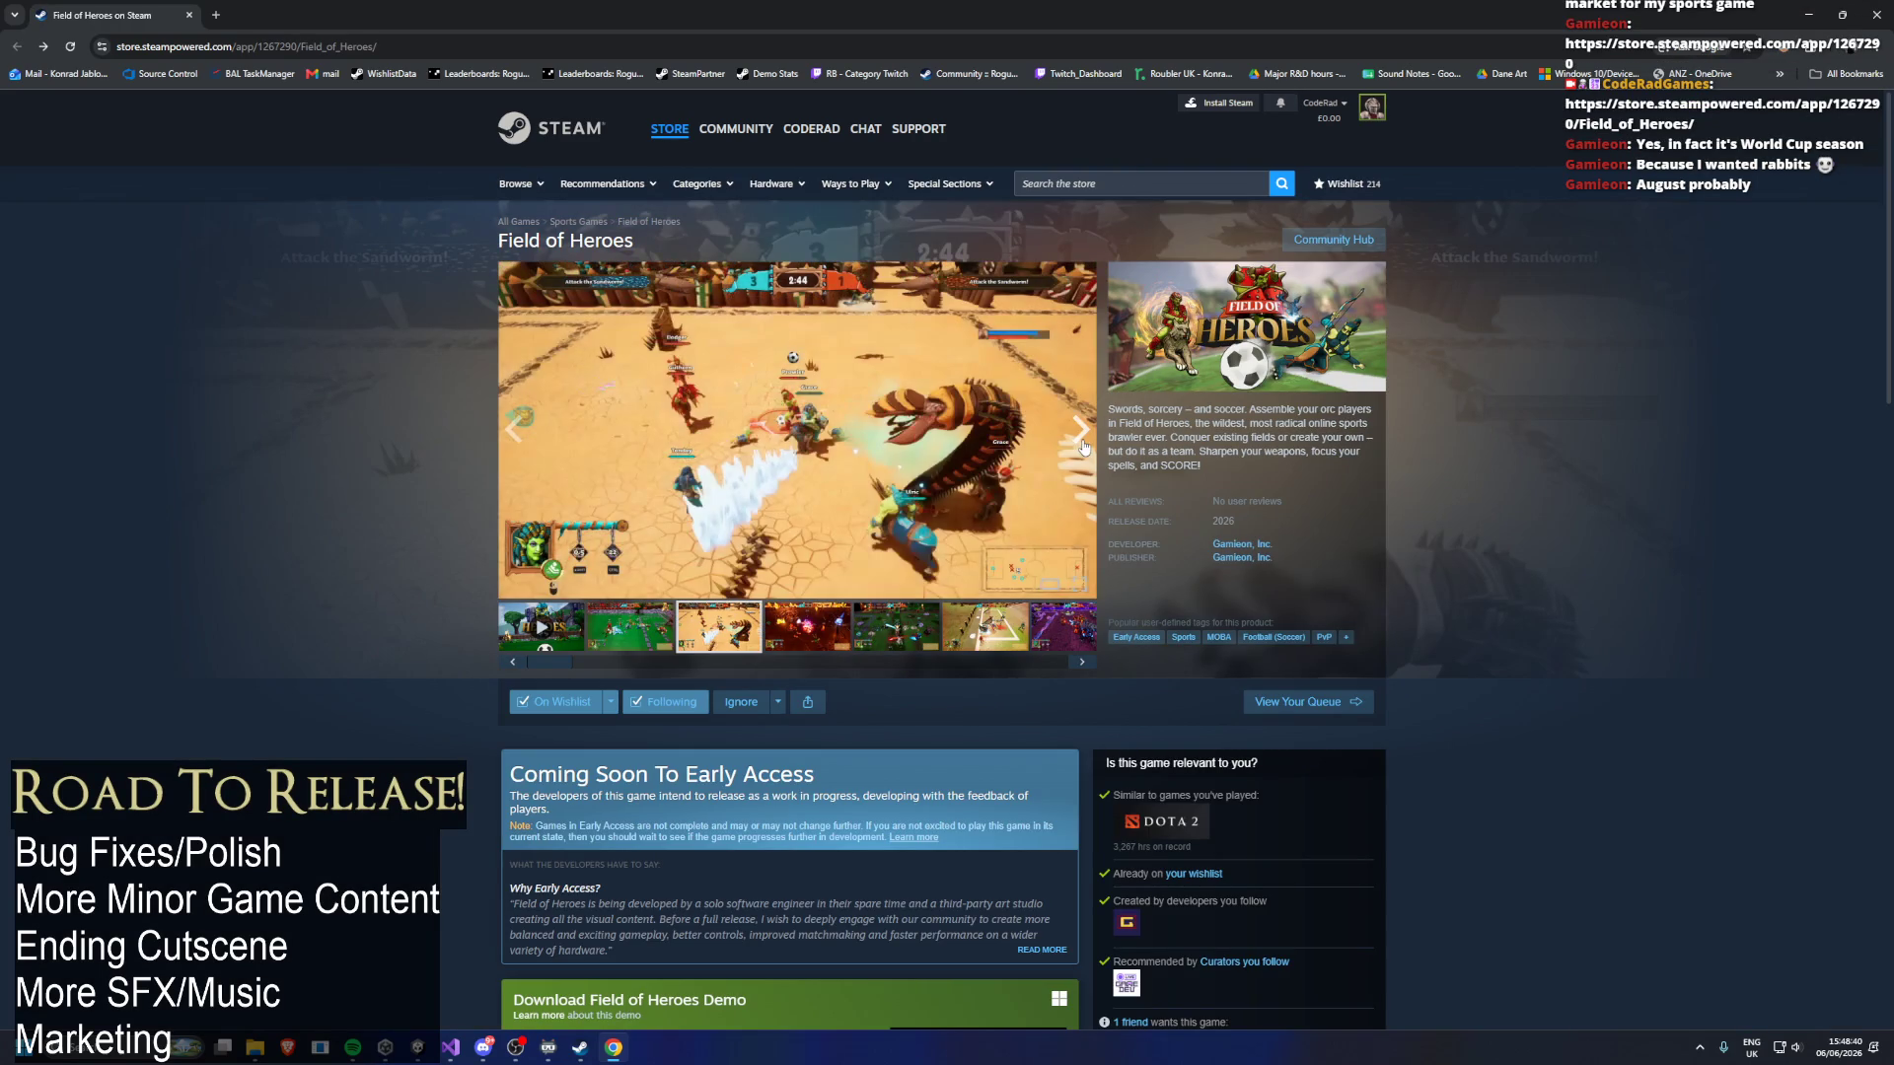
{"action": "left_click", "coordinate": [1083, 446]}
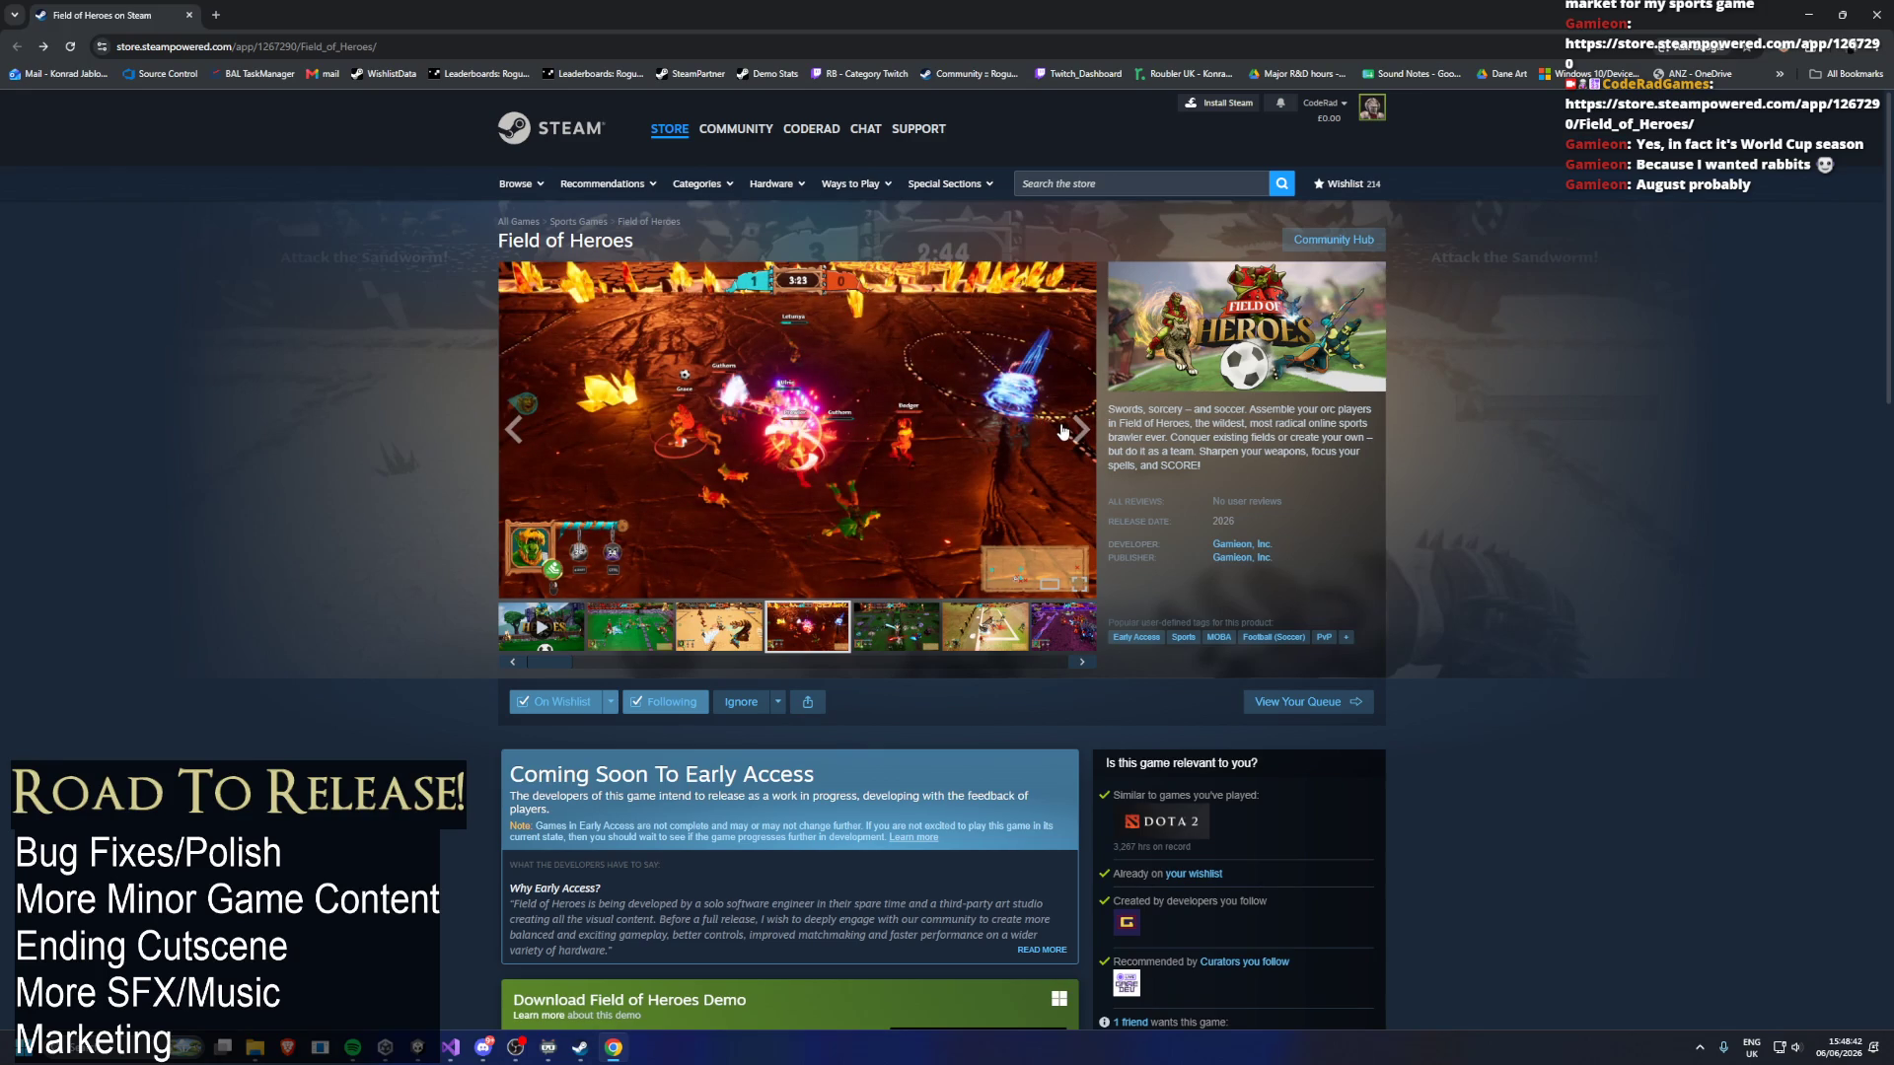
{"action": "left_click", "coordinate": [960, 445]}
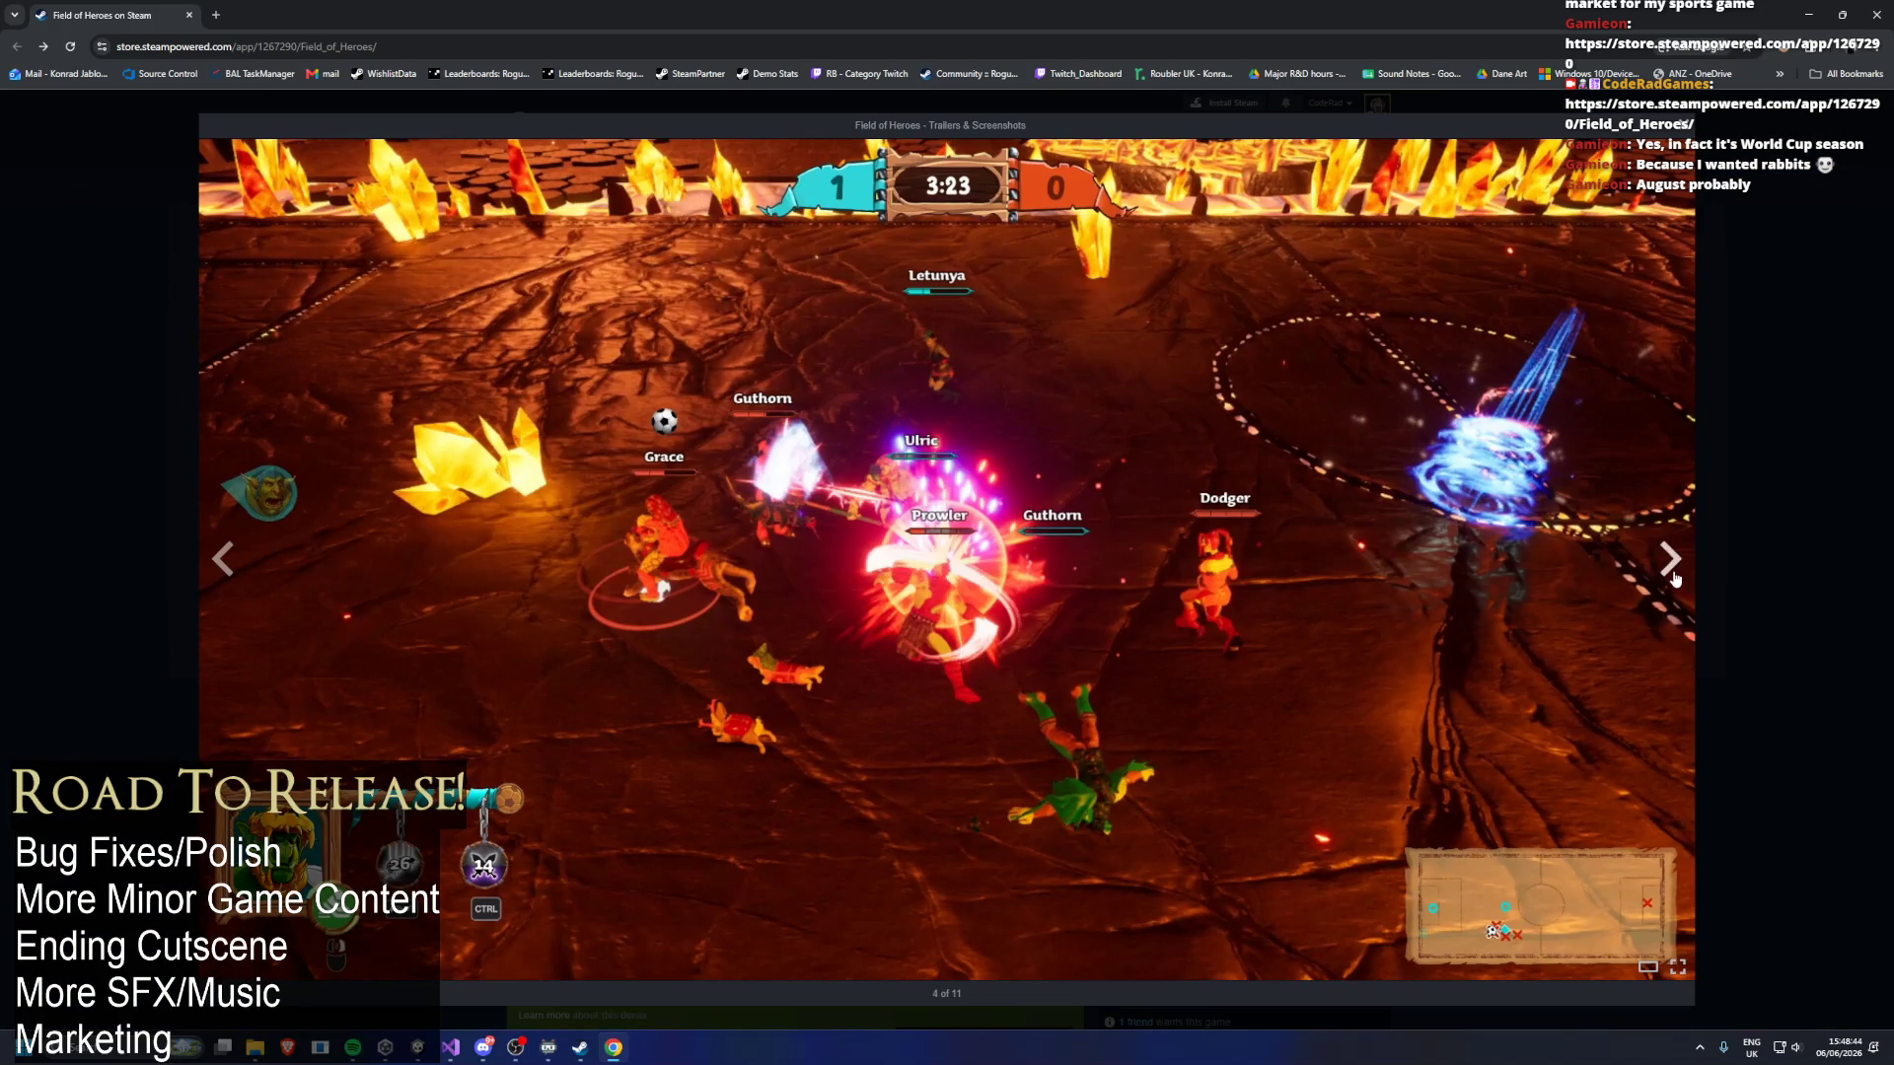
Step through the enlarged screenshots 5 to 11 of 11, wrapping around to the trailer.
{"action": "left_click", "coordinate": [1670, 558]}
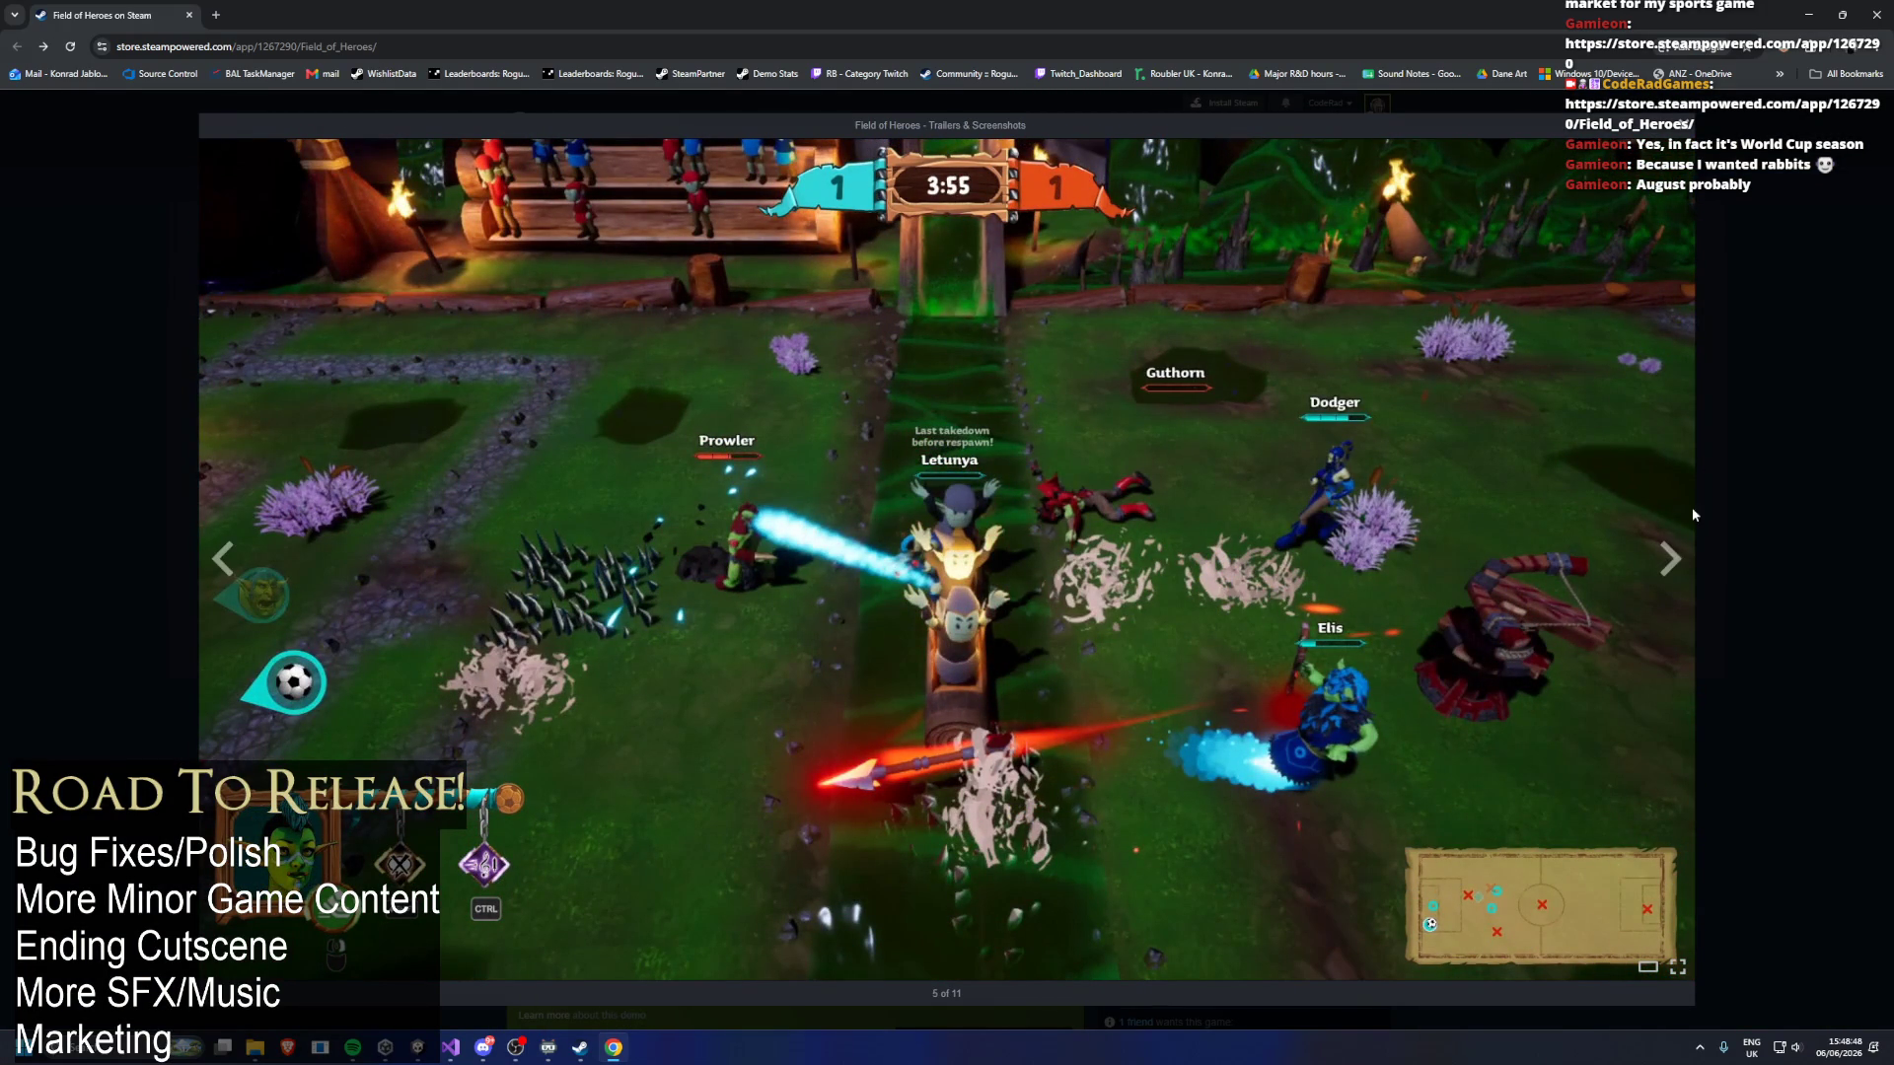
{"action": "left_click", "coordinate": [1667, 558]}
{"action": "left_click", "coordinate": [1668, 558]}
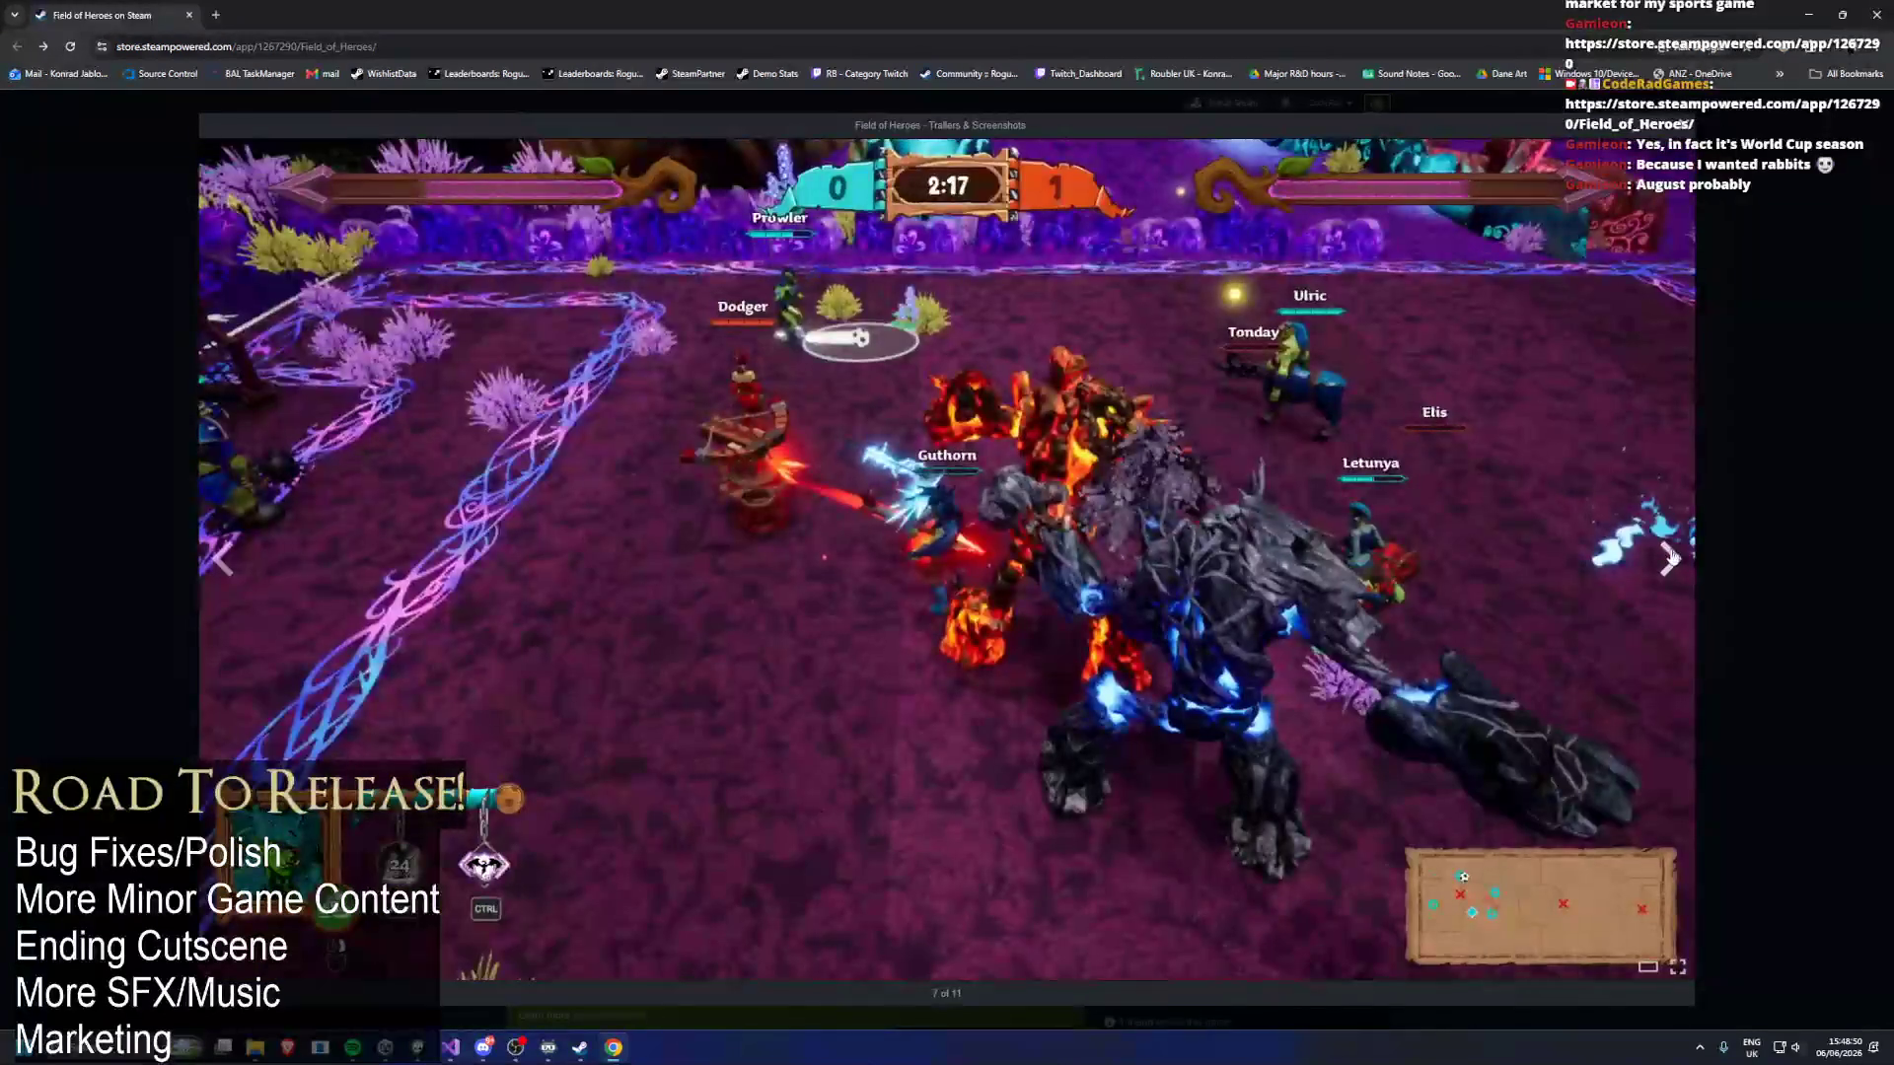
{"action": "left_click", "coordinate": [1670, 557]}
{"action": "left_click", "coordinate": [1673, 556]}
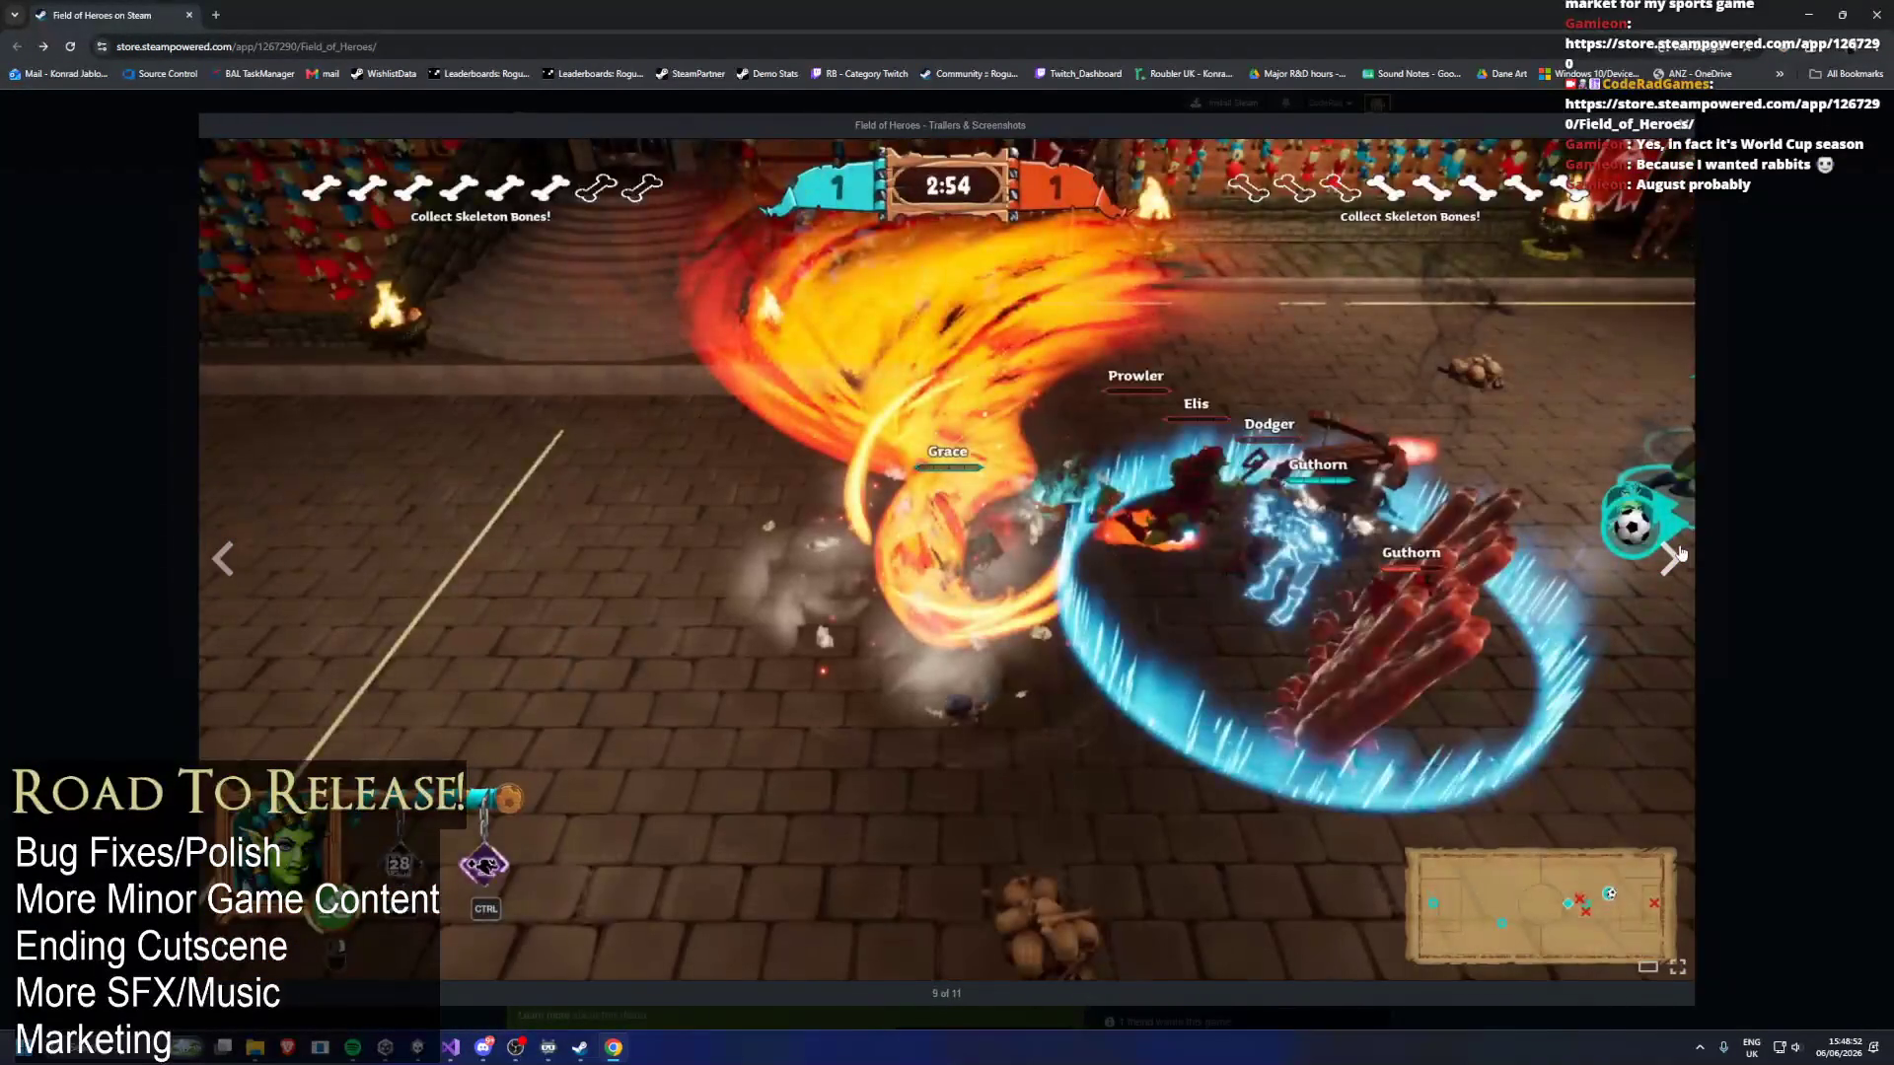
{"action": "left_click", "coordinate": [1679, 554]}
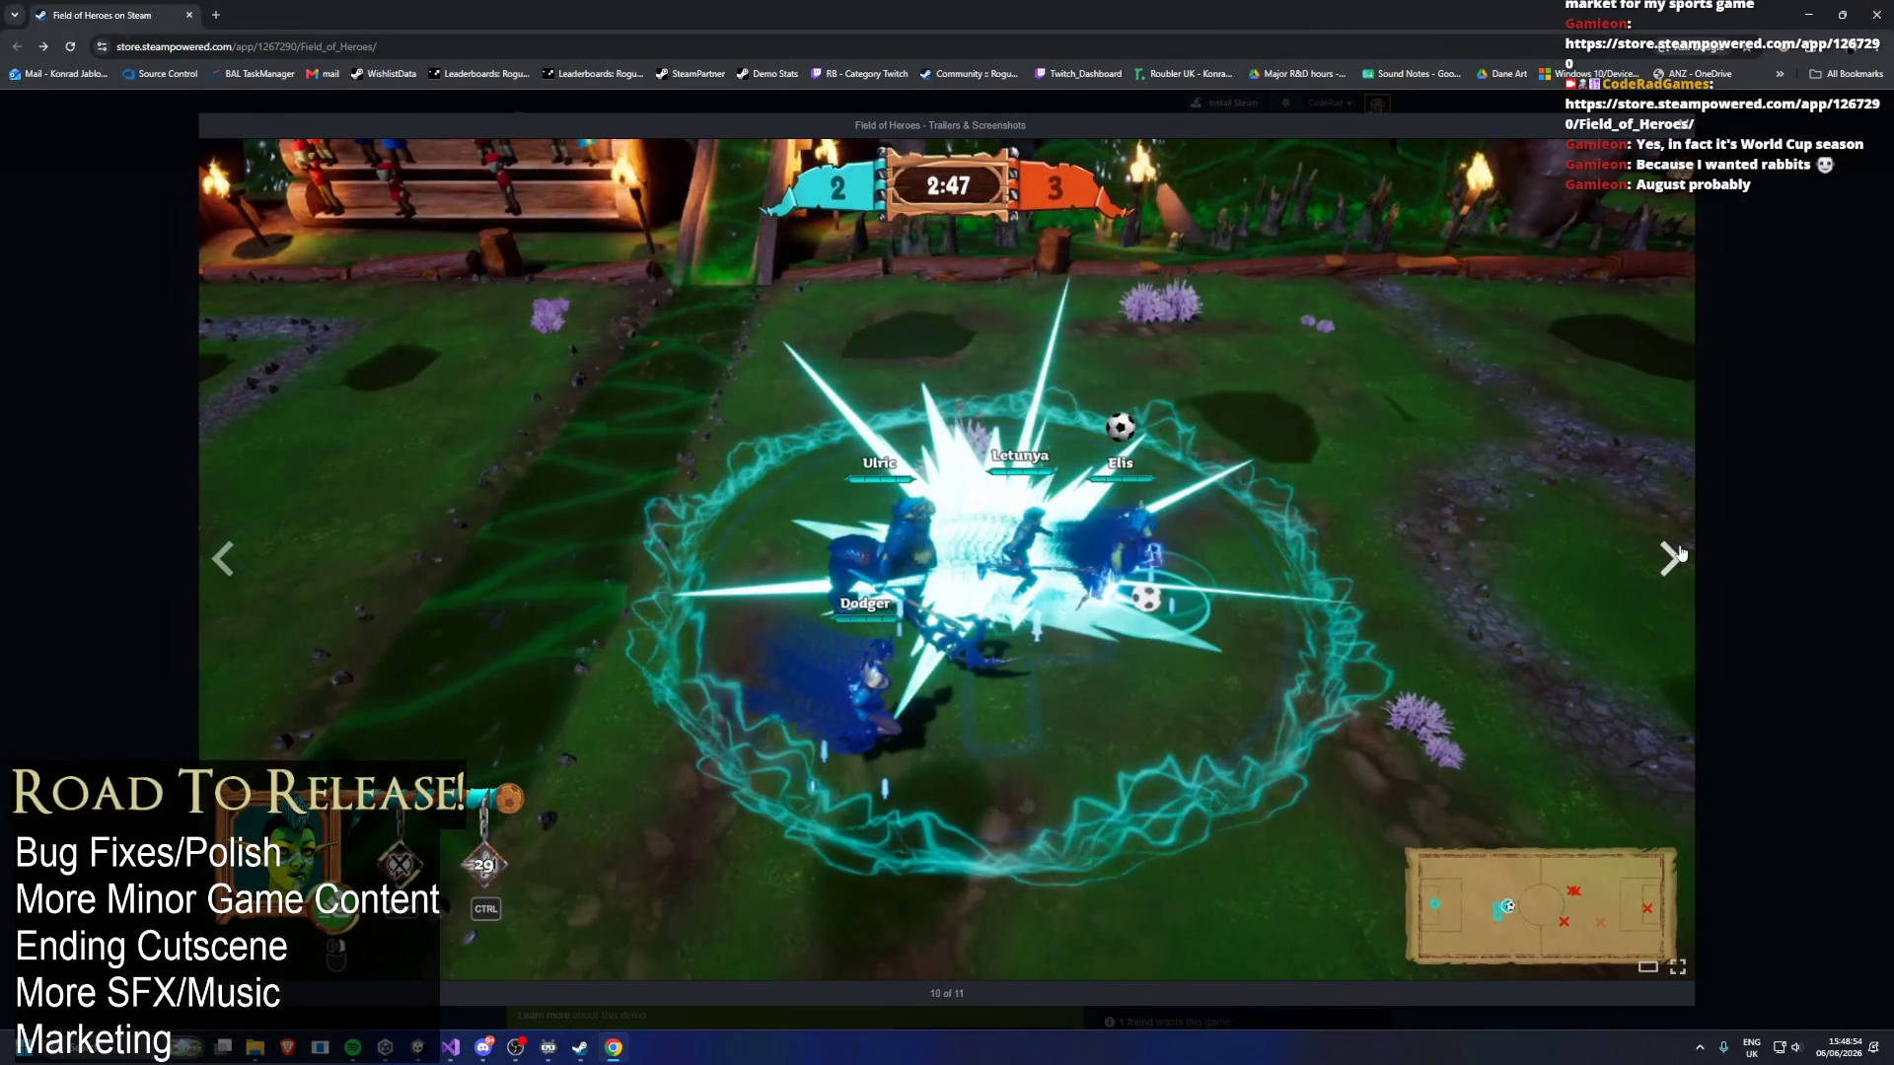
{"action": "left_click", "coordinate": [1676, 556]}
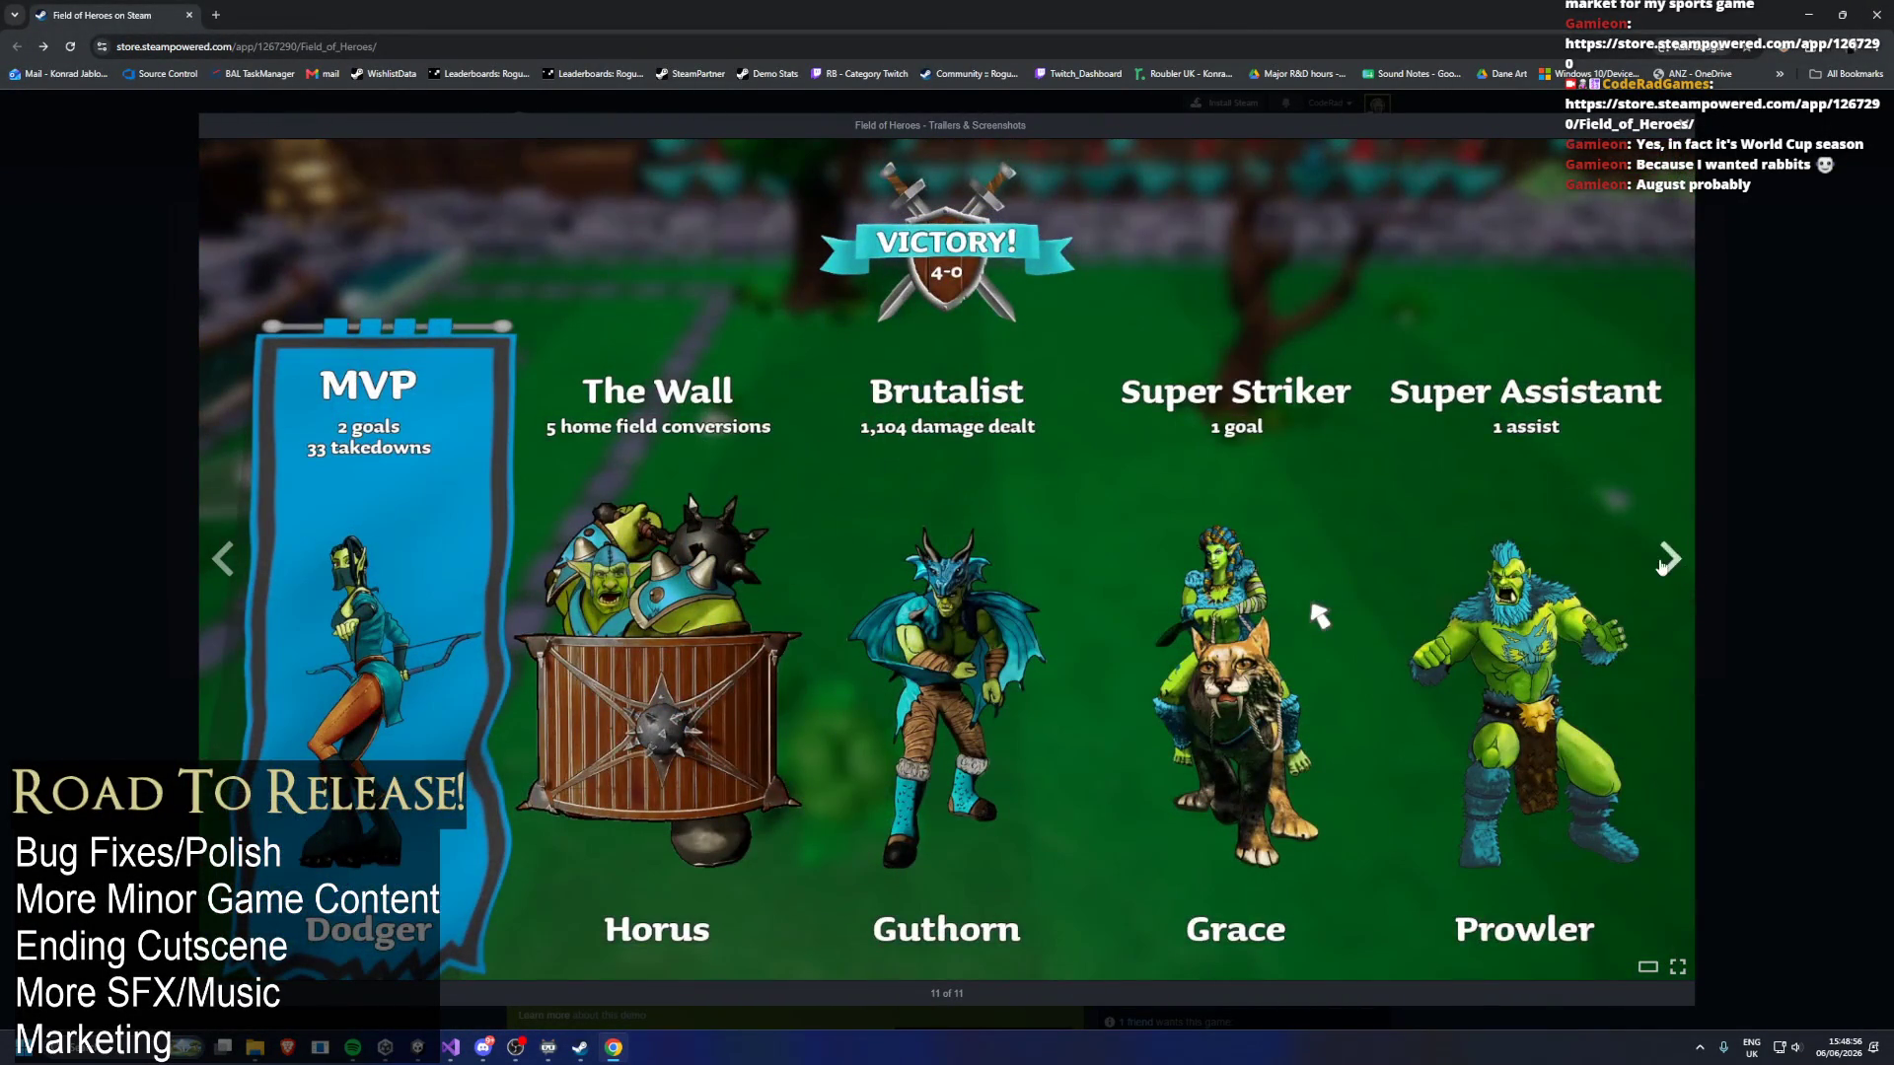
{"action": "left_click", "coordinate": [1667, 560]}
Close the screenshot viewer, briefly play and pause the trailer, and close the browser.
{"action": "key", "text": "Escape"}
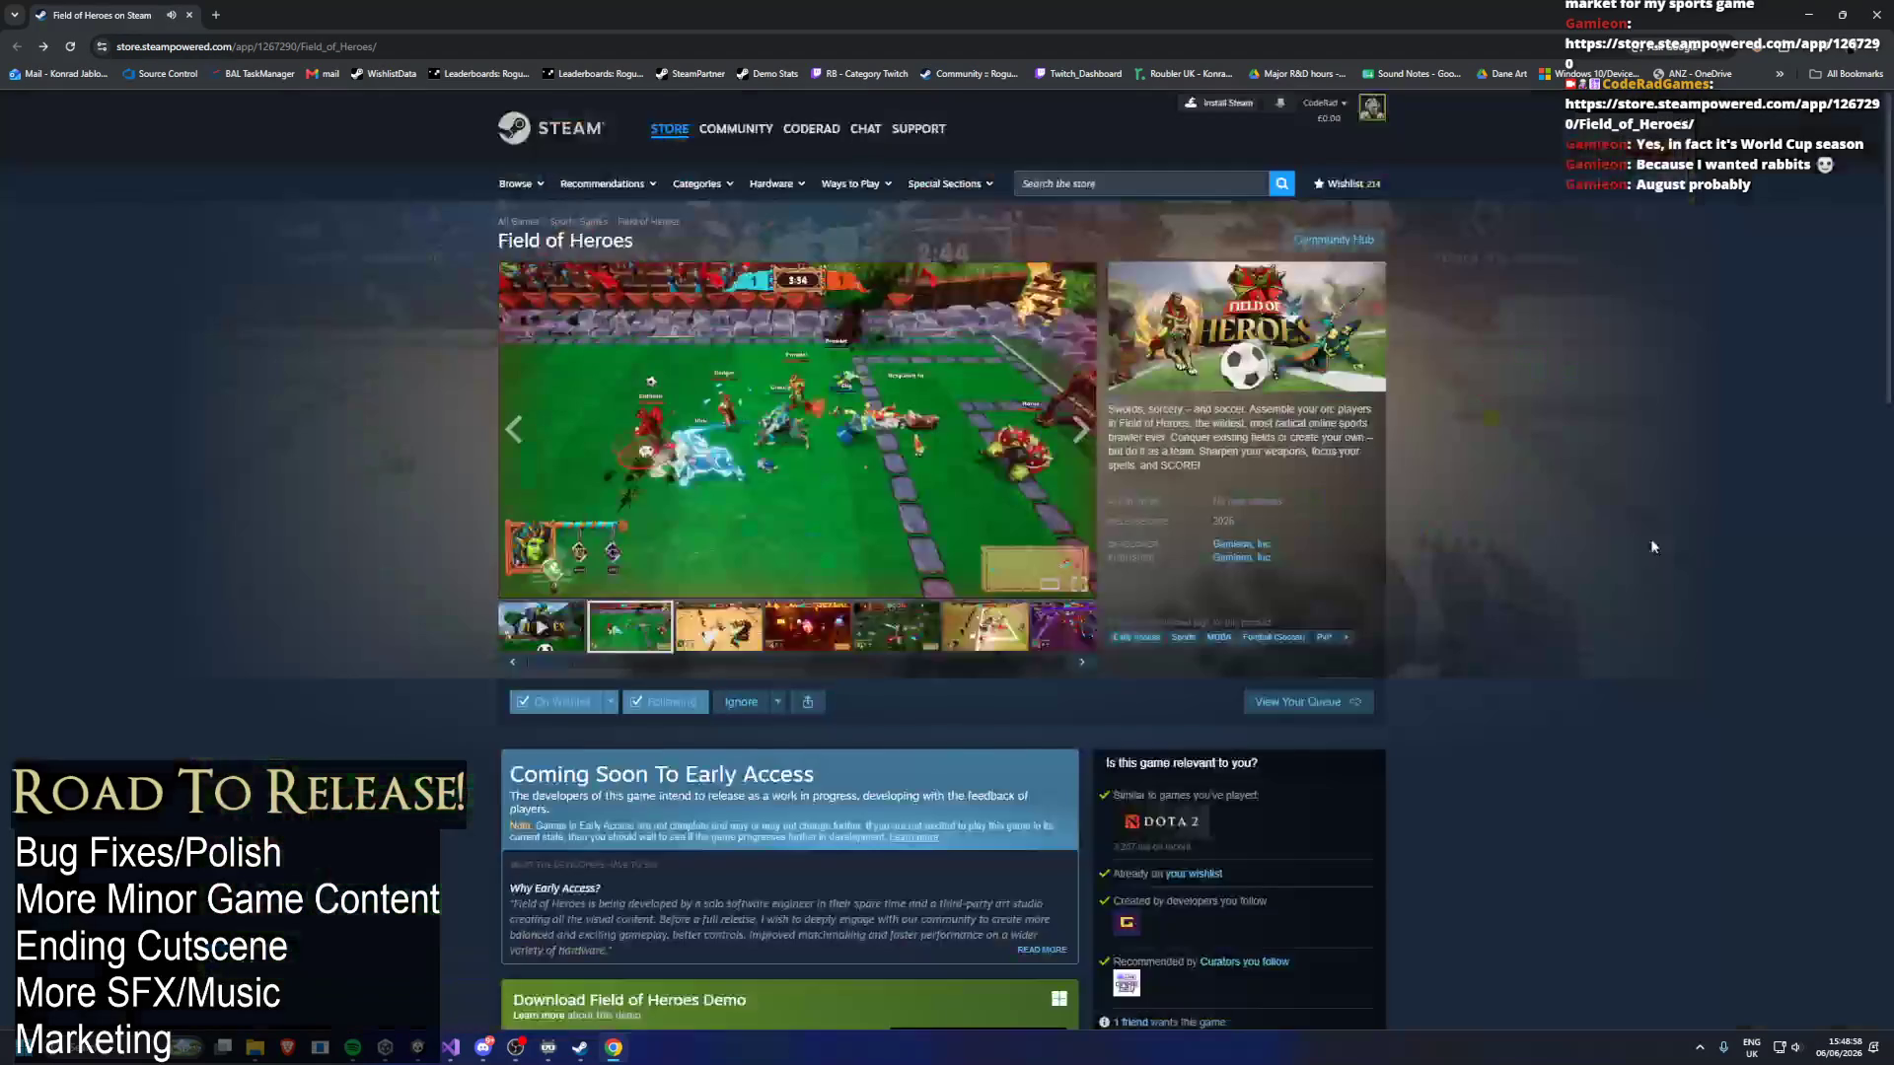
{"action": "left_click", "coordinate": [947, 384]}
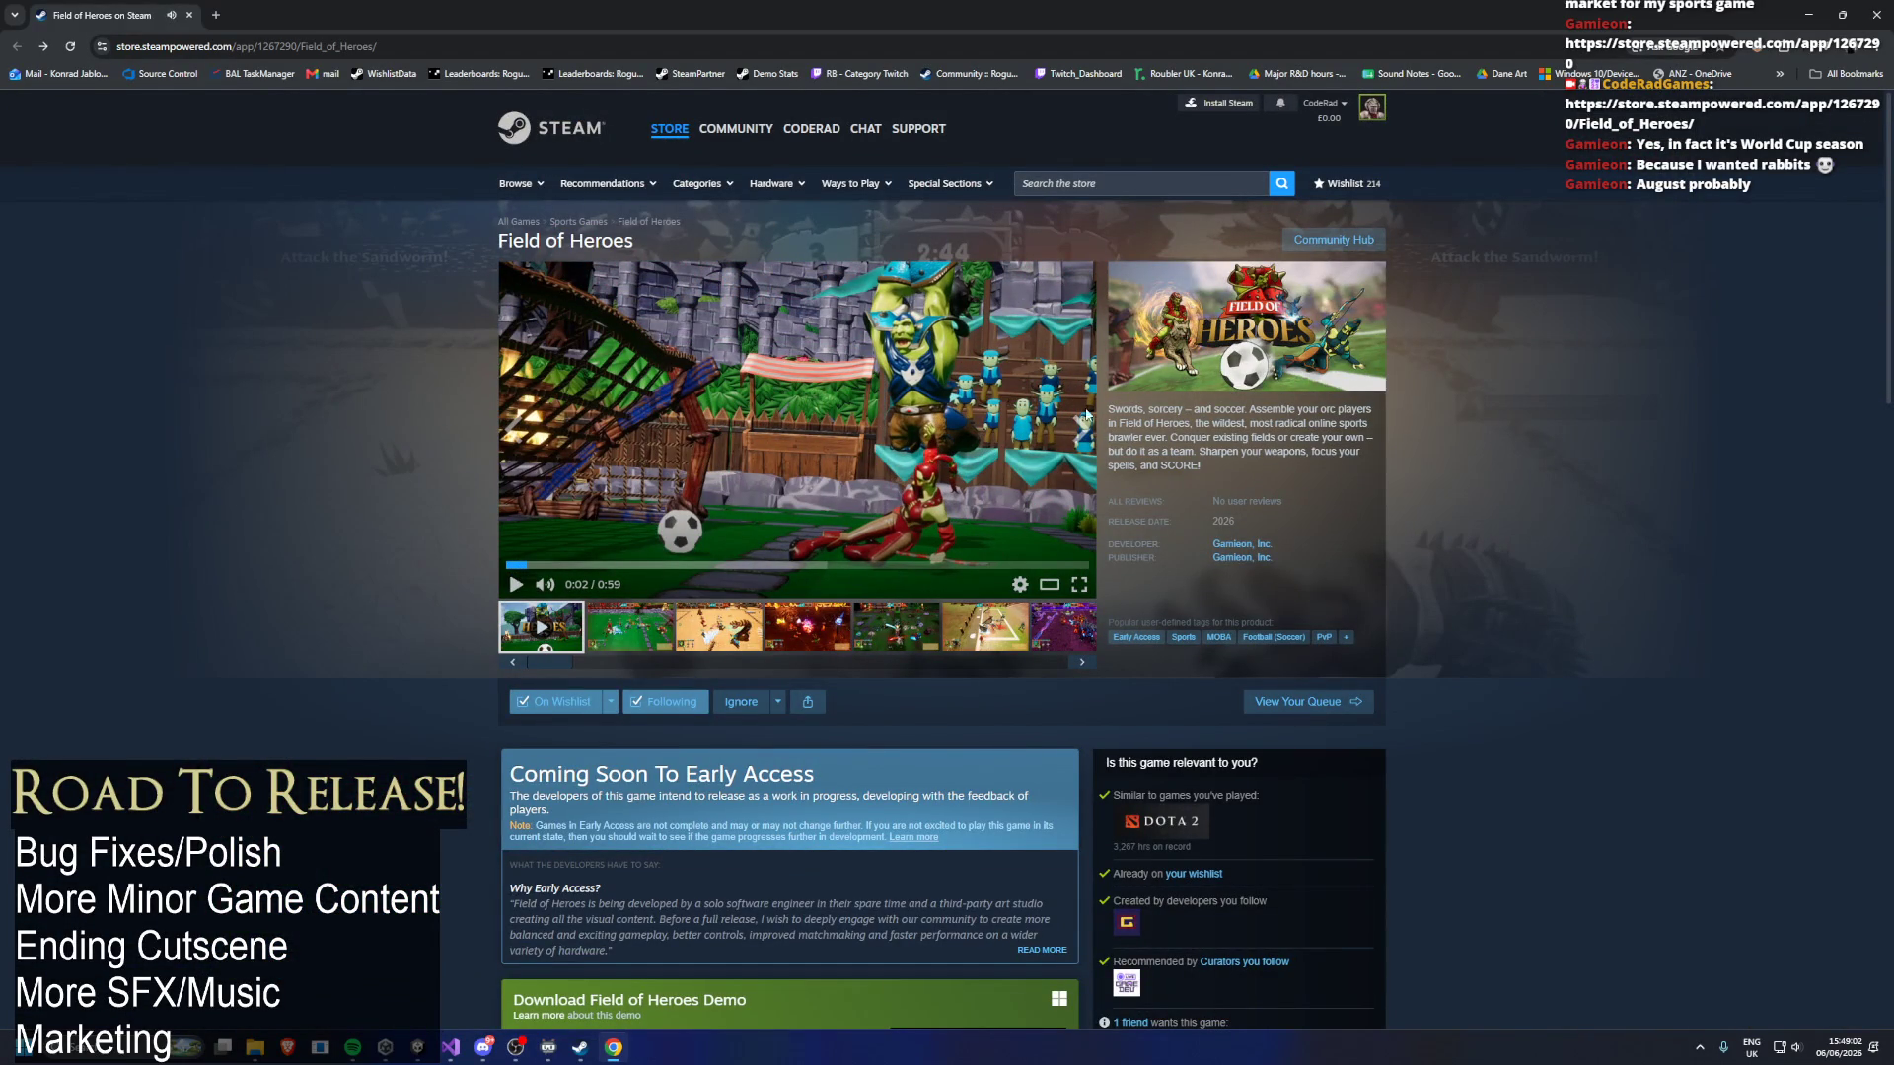
{"action": "left_click", "coordinate": [1875, 12]}
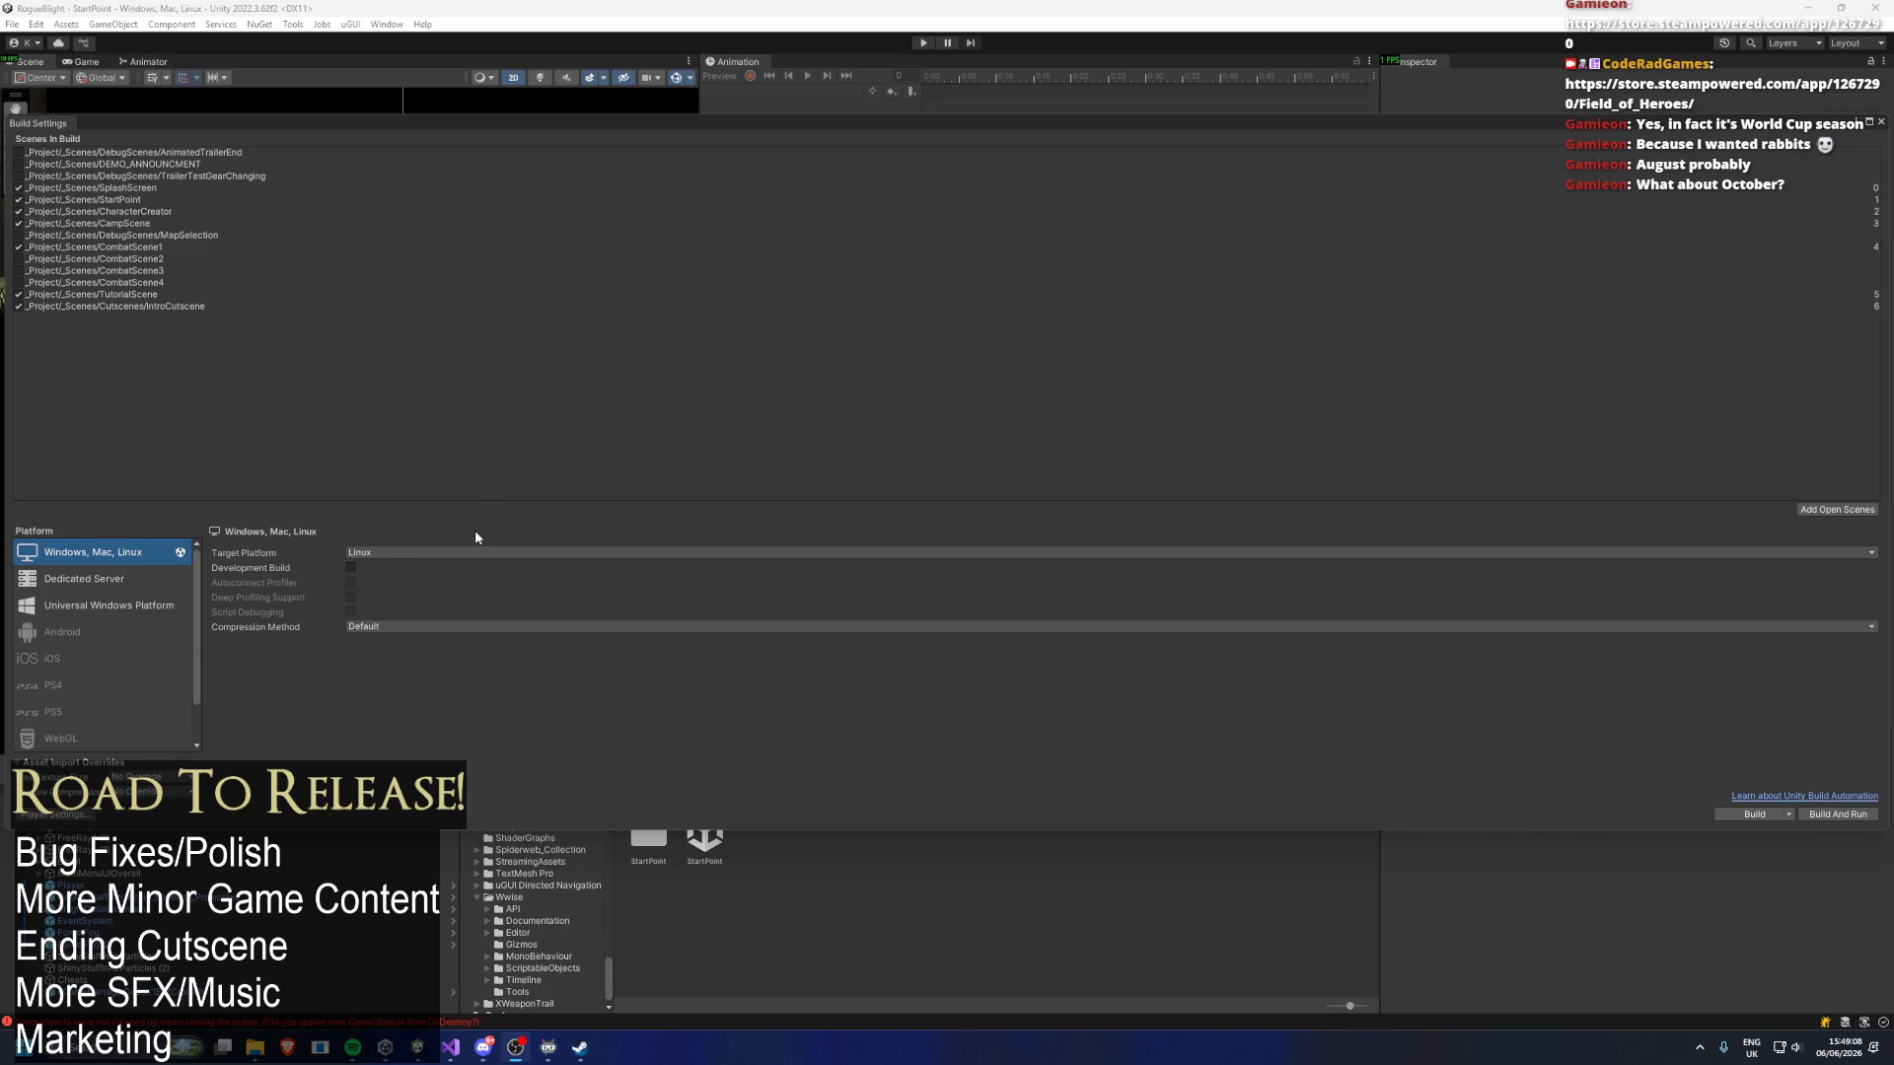
Close Build Settings and browse the Window menu's list of editor windows.
{"action": "left_click", "coordinate": [386, 23]}
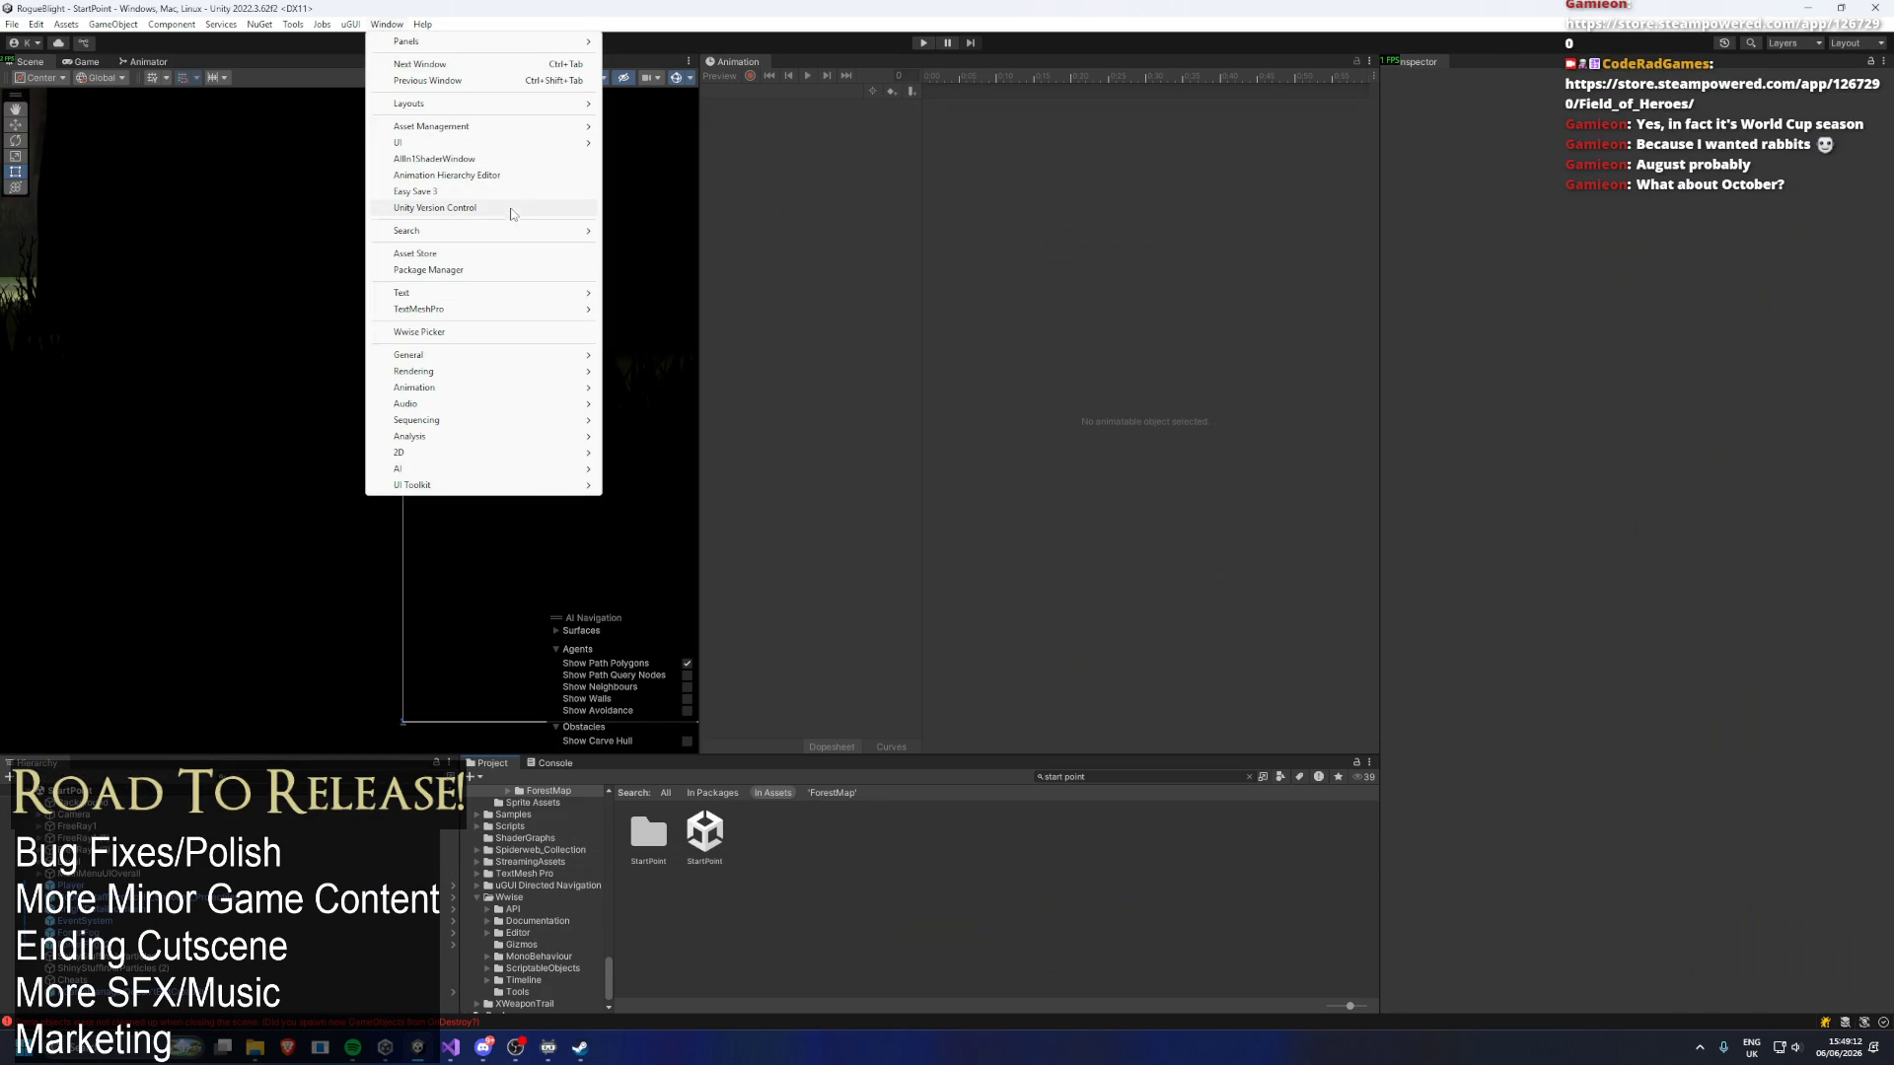
{"action": "mouse_move", "coordinate": [511, 232]}
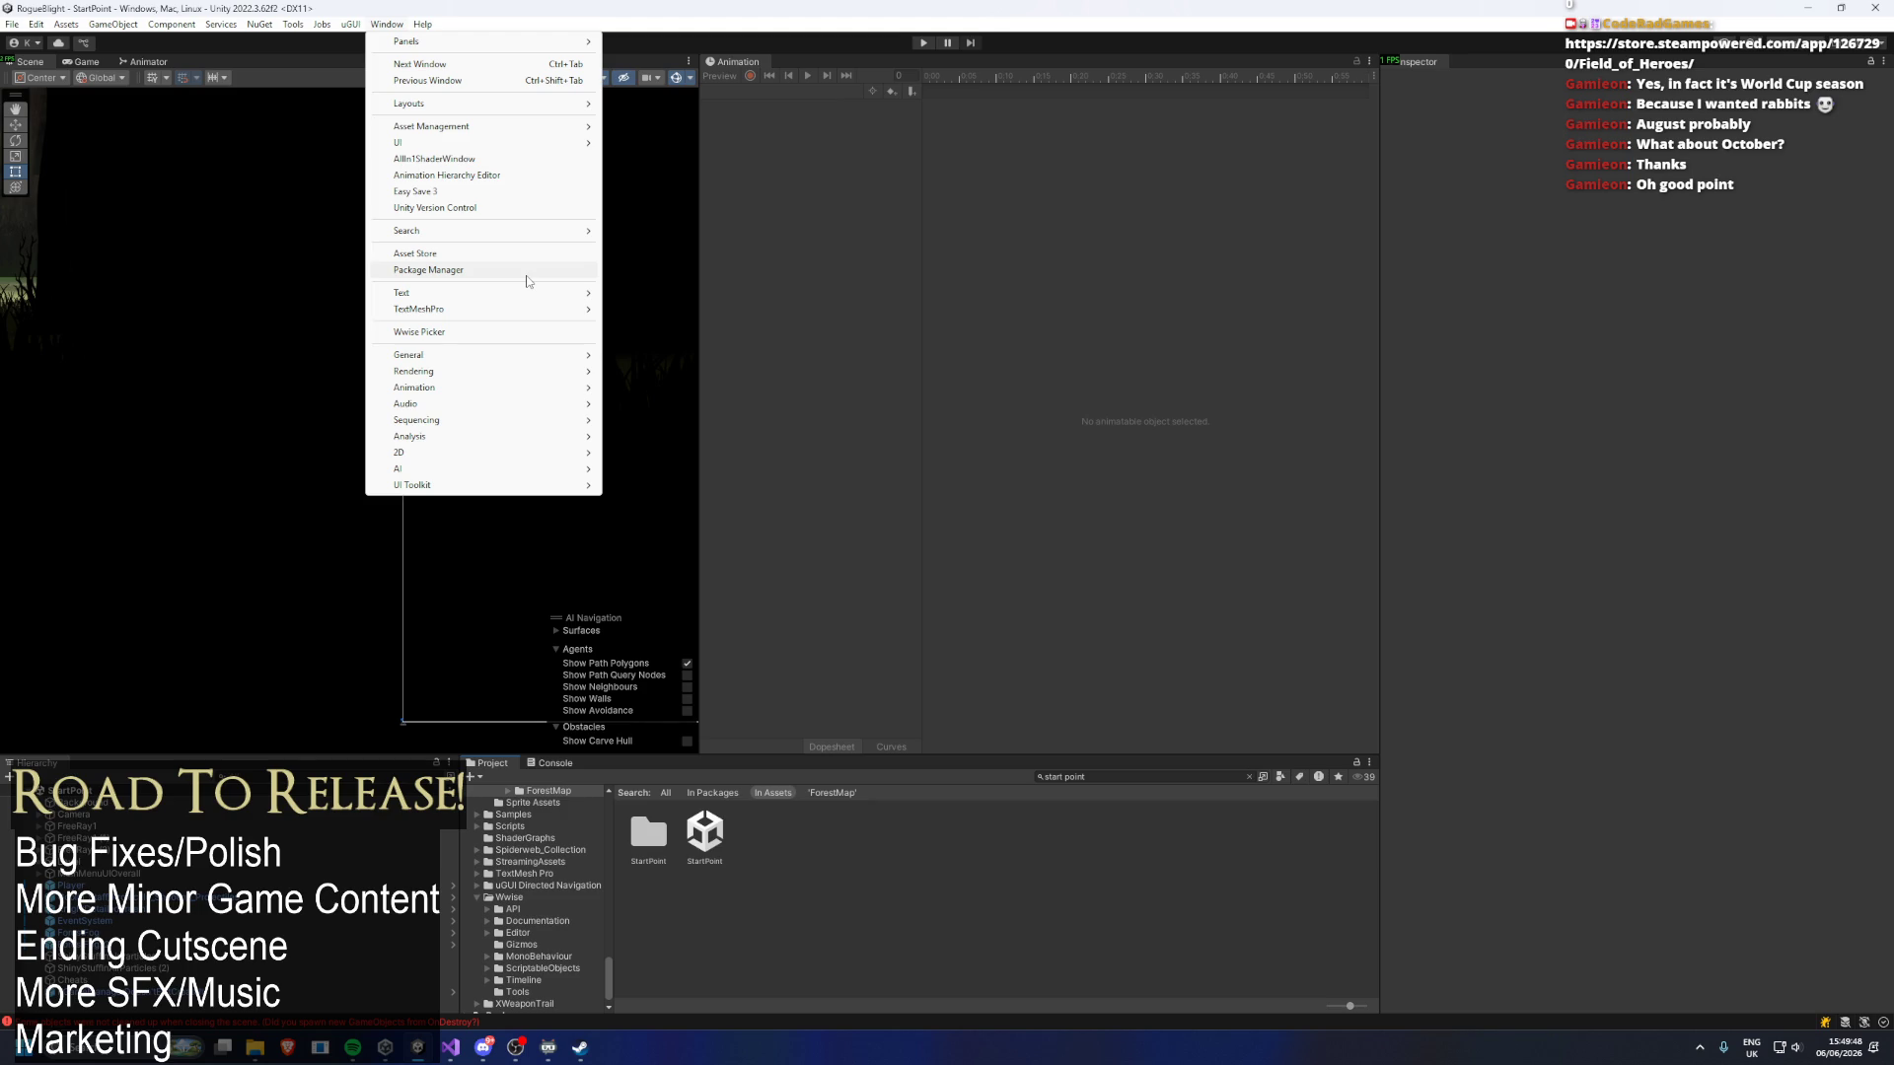
{"action": "mouse_move", "coordinate": [506, 148]}
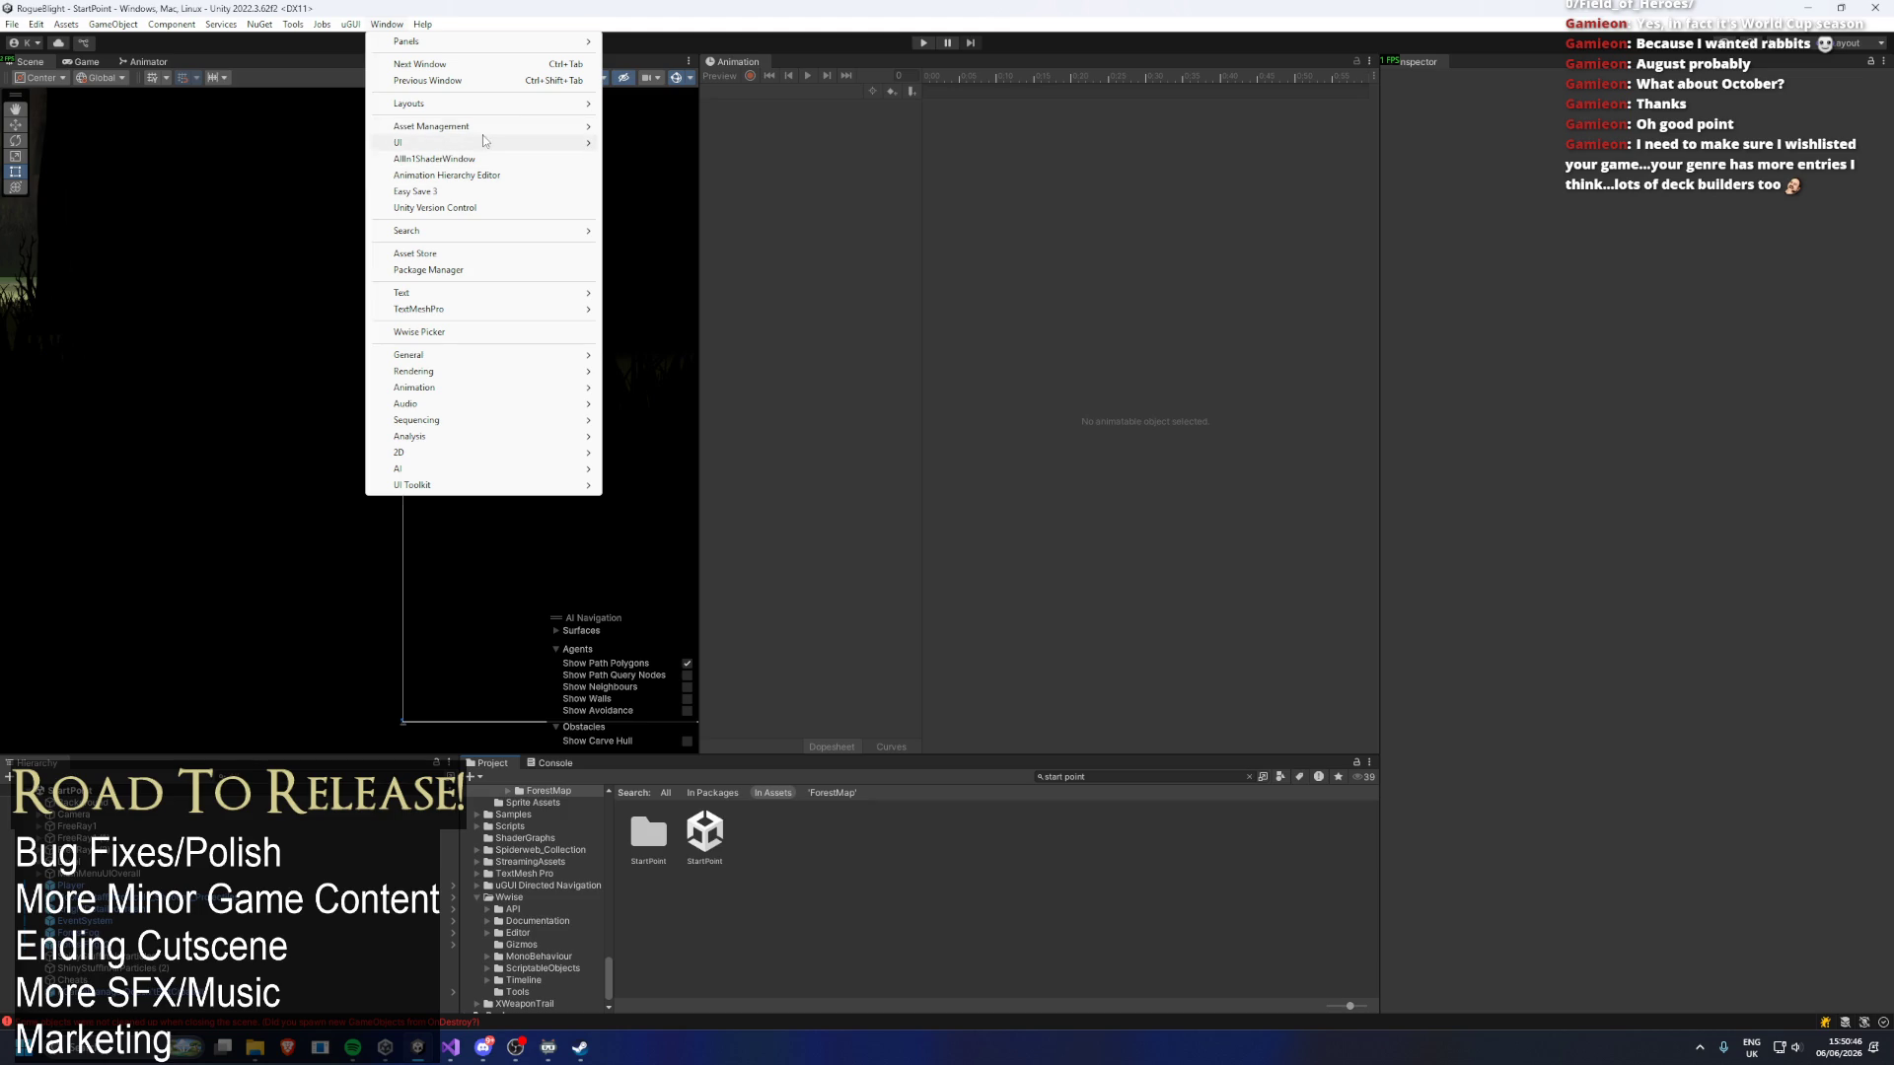
In the Wwise Picker, refresh the Wwise project and generate its SoundBanks.
{"action": "left_click", "coordinate": [473, 331]}
{"action": "left_click", "coordinate": [1188, 781]}
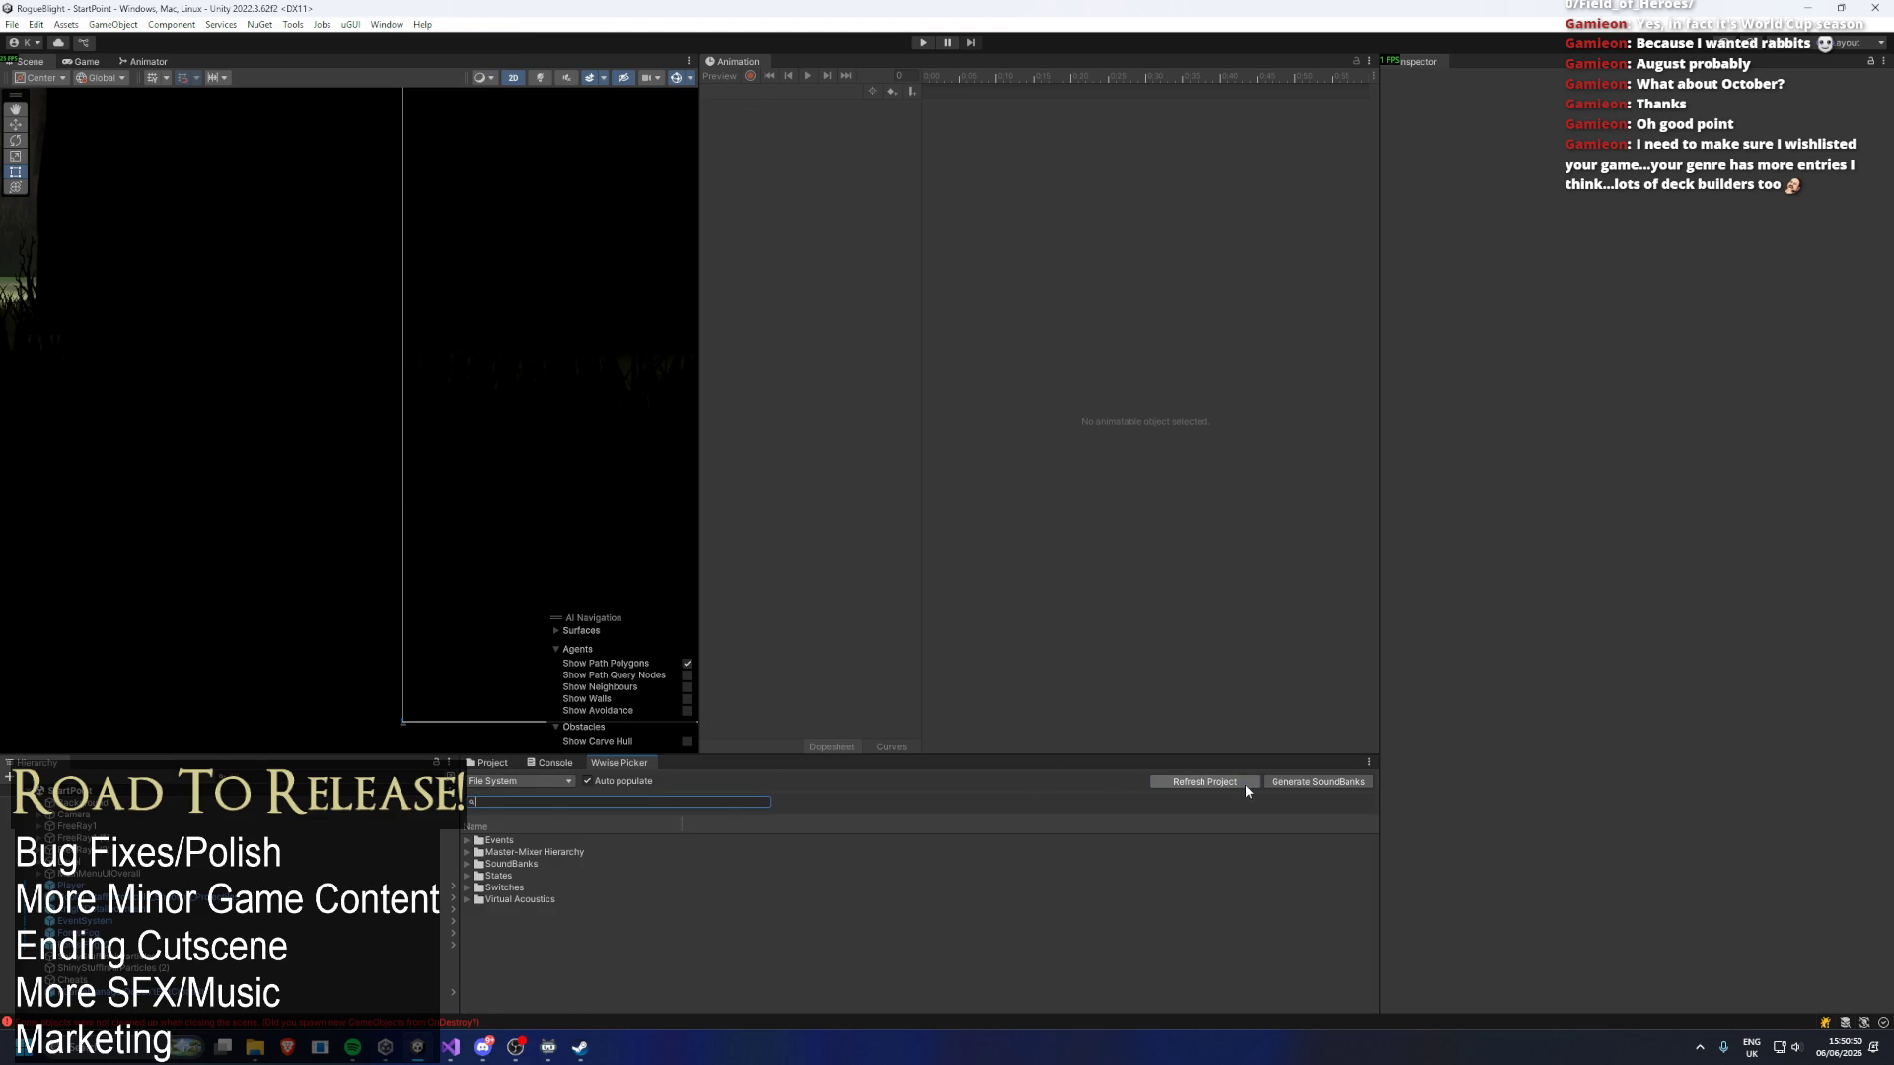
{"action": "left_click", "coordinate": [1319, 783]}
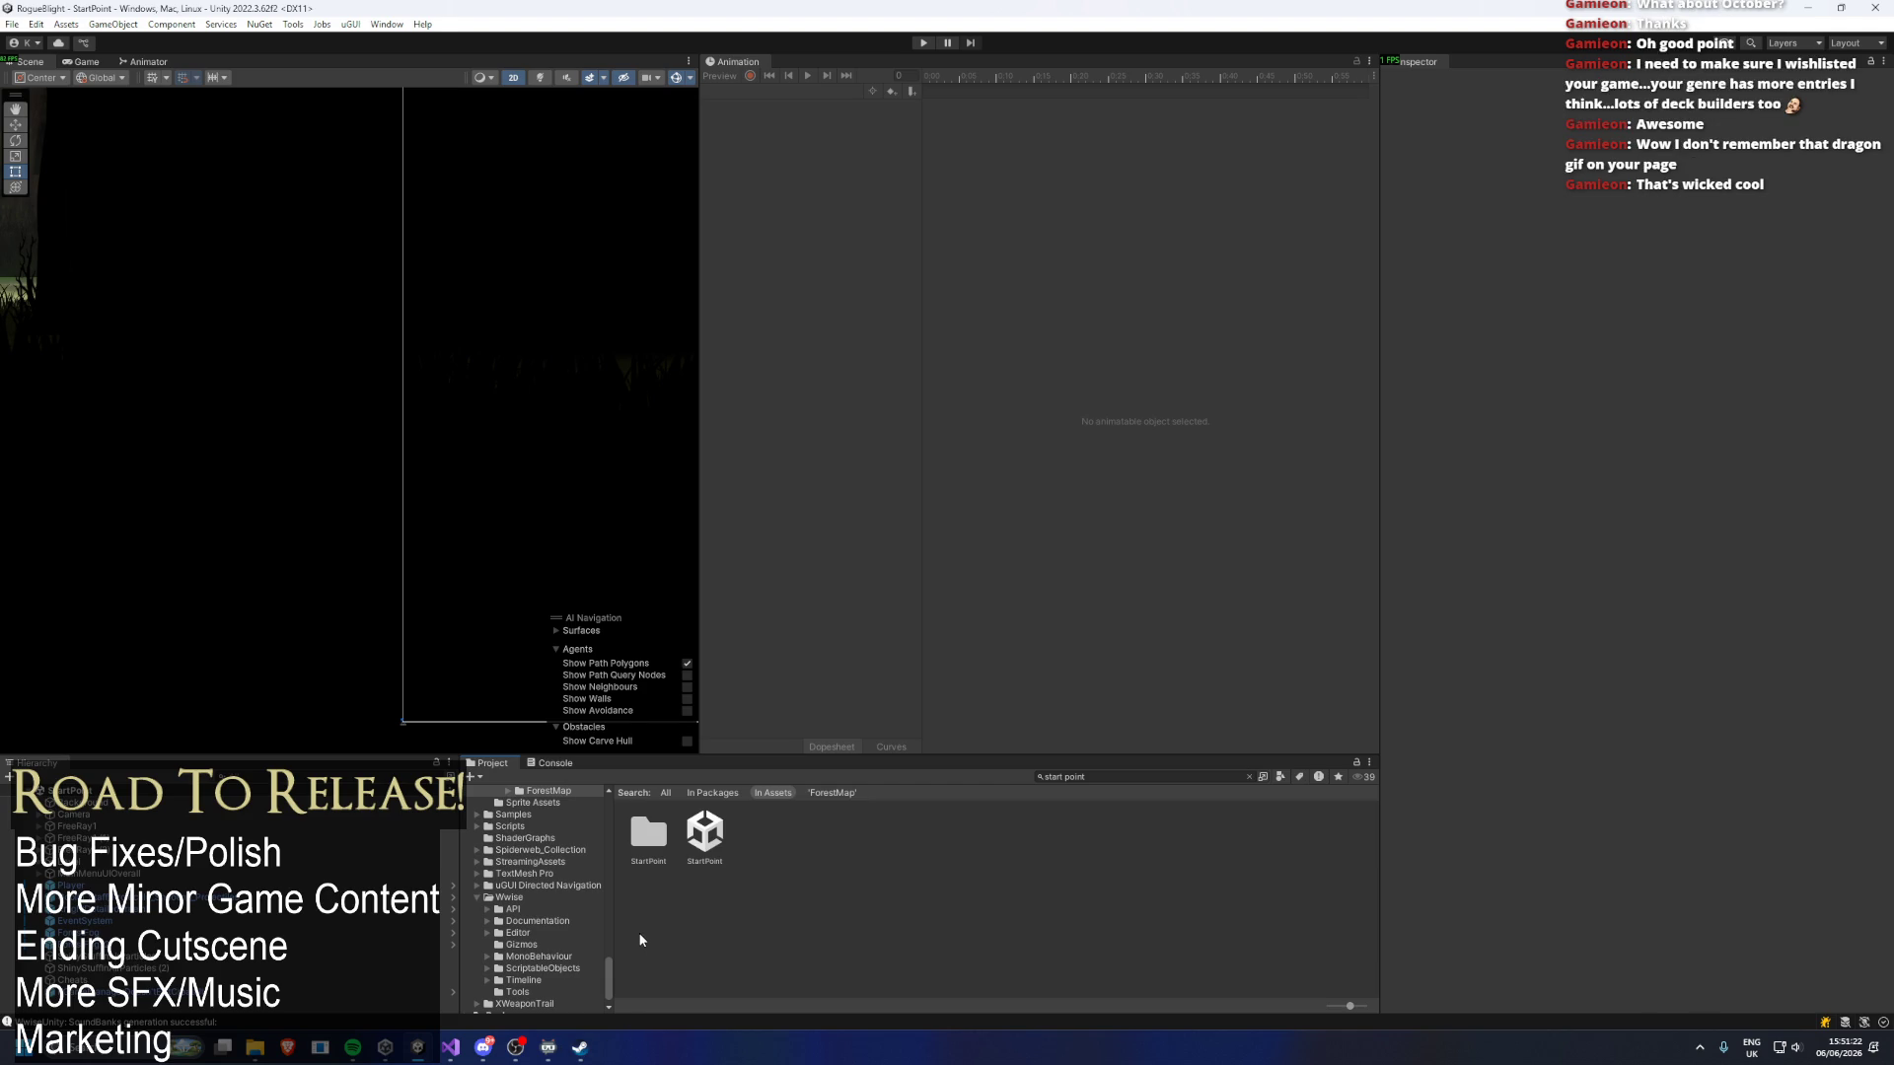
{"action": "left_click", "coordinate": [580, 1049]}
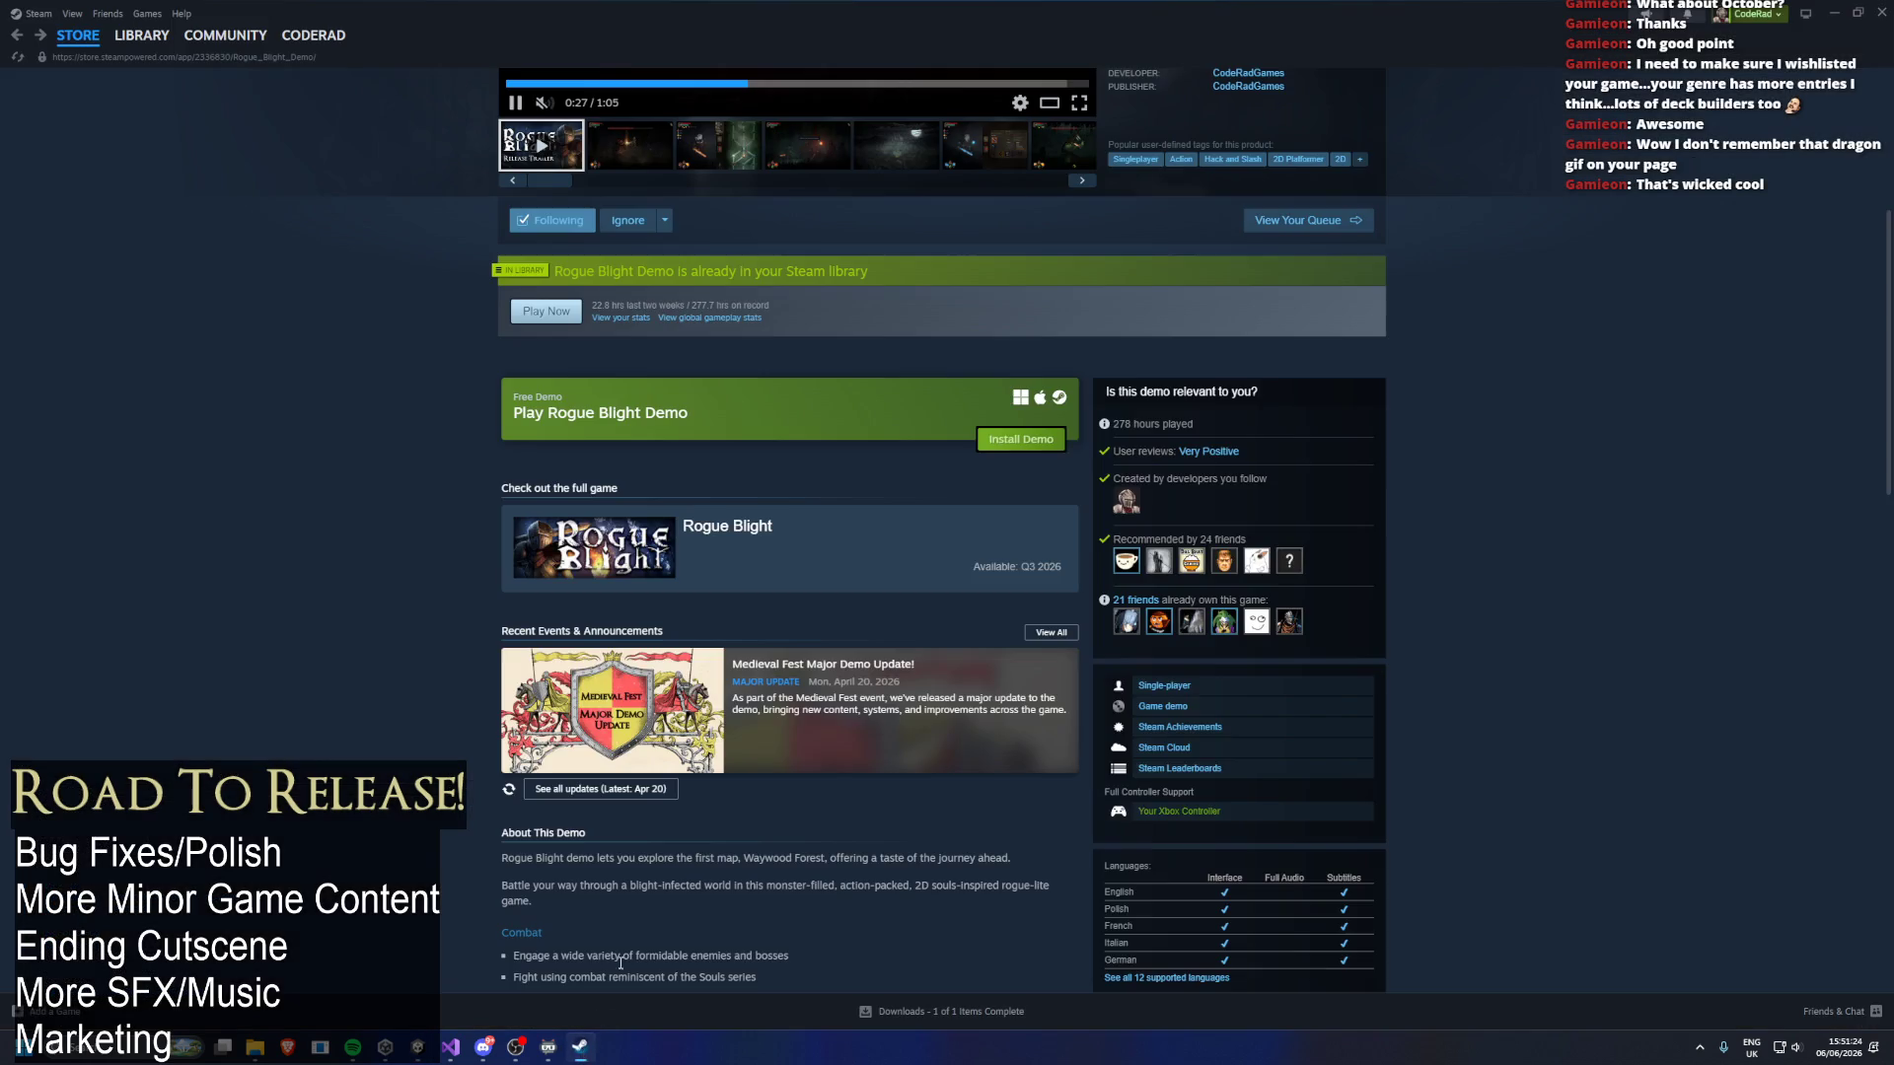
Scroll the store page, then look at the CodeRadGames developer page and the Rogue Blight Demo page.
{"action": "scroll", "coordinate": [479, 149], "scroll_direction": "up", "scroll_amount": 5}
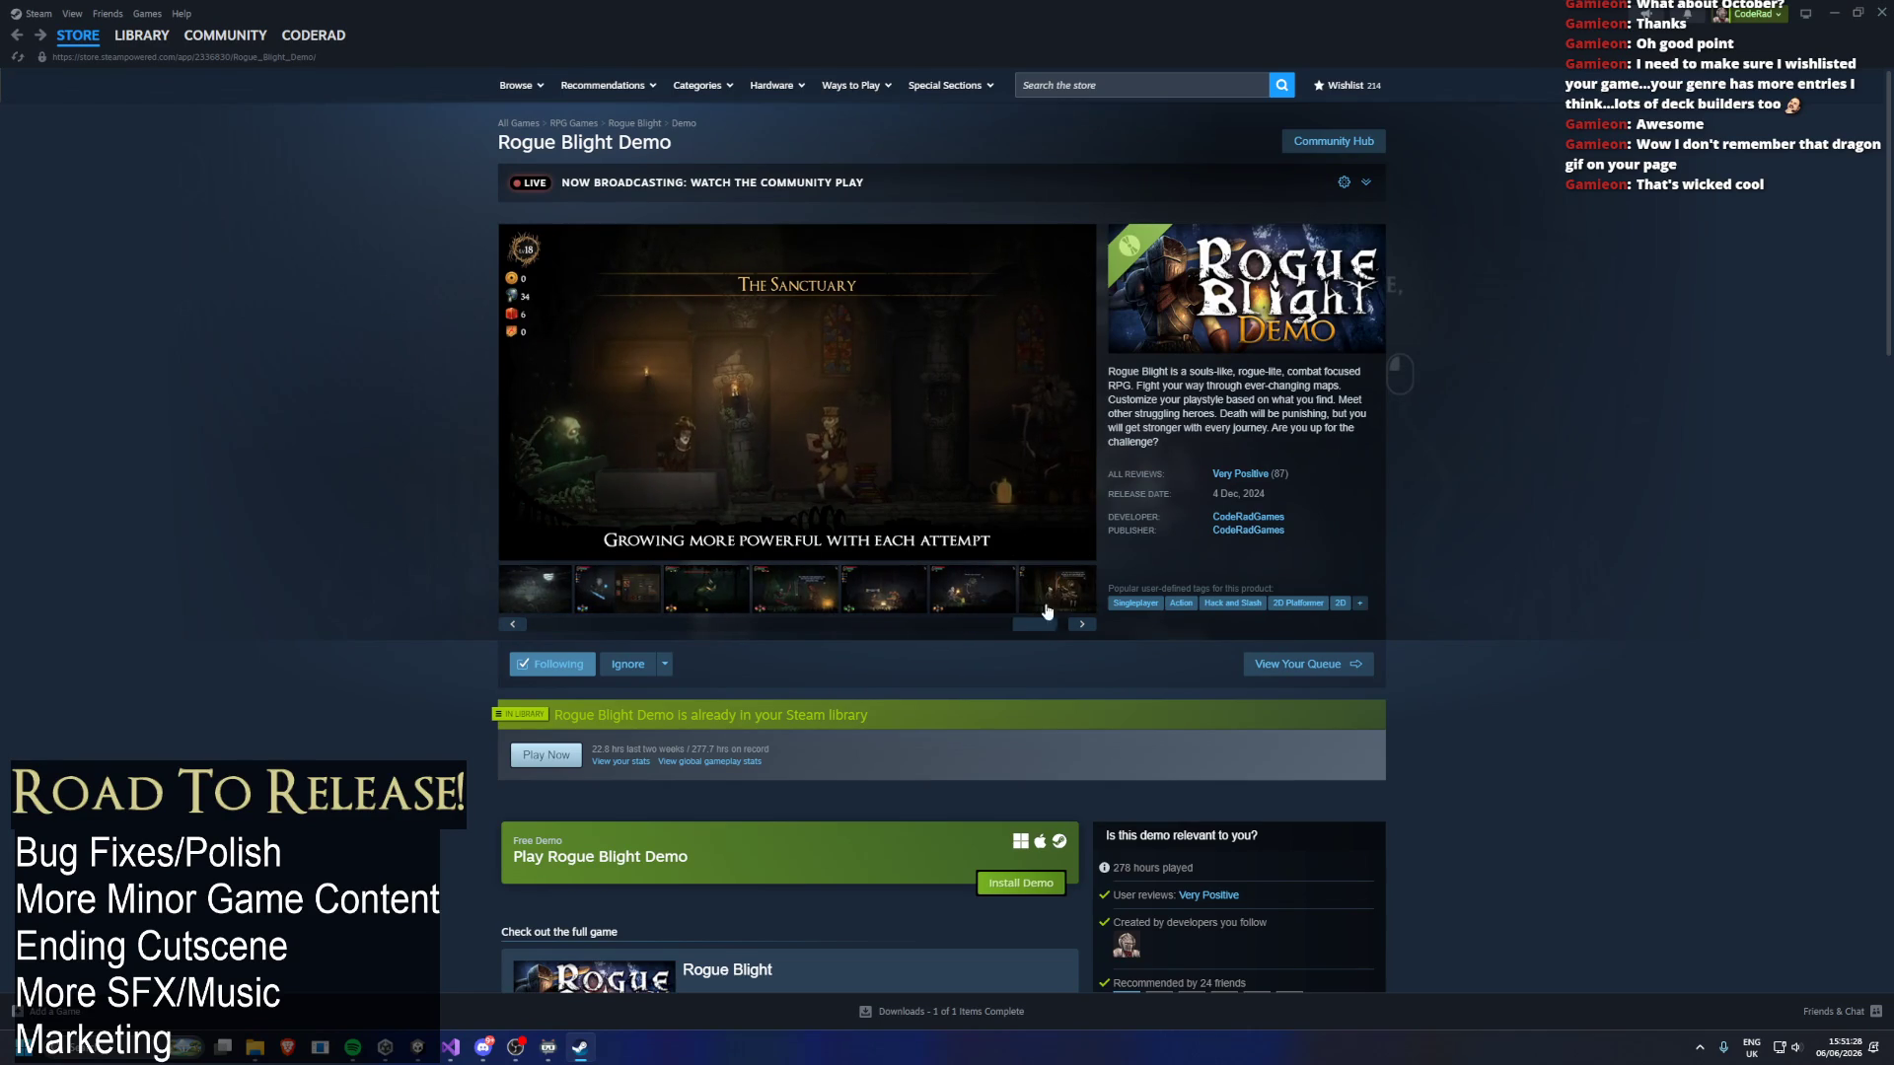
{"action": "scroll", "coordinate": [1050, 580], "scroll_direction": "down", "scroll_amount": 7}
{"action": "scroll", "coordinate": [1046, 582], "scroll_direction": "down", "scroll_amount": 6}
{"action": "scroll", "coordinate": [907, 533], "scroll_direction": "down", "scroll_amount": 5}
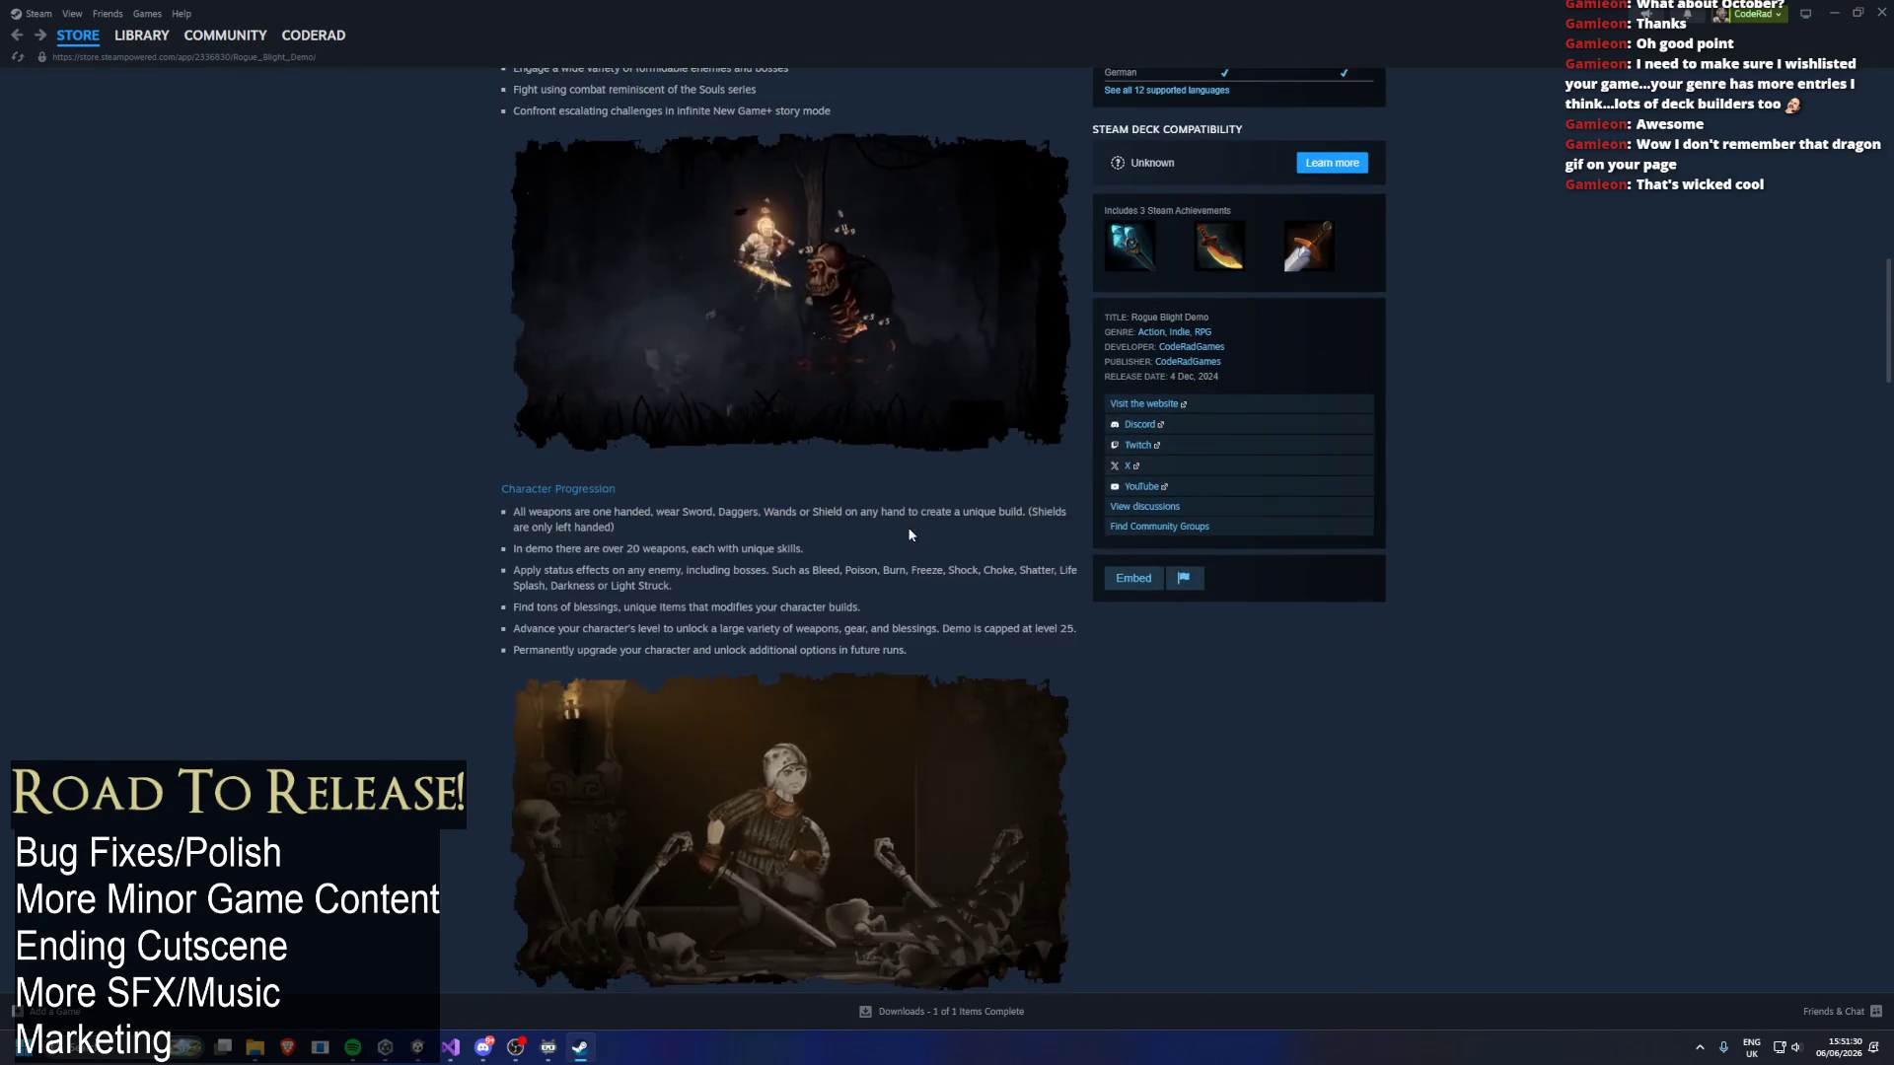
{"action": "scroll", "coordinate": [909, 544], "scroll_direction": "up", "scroll_amount": 10}
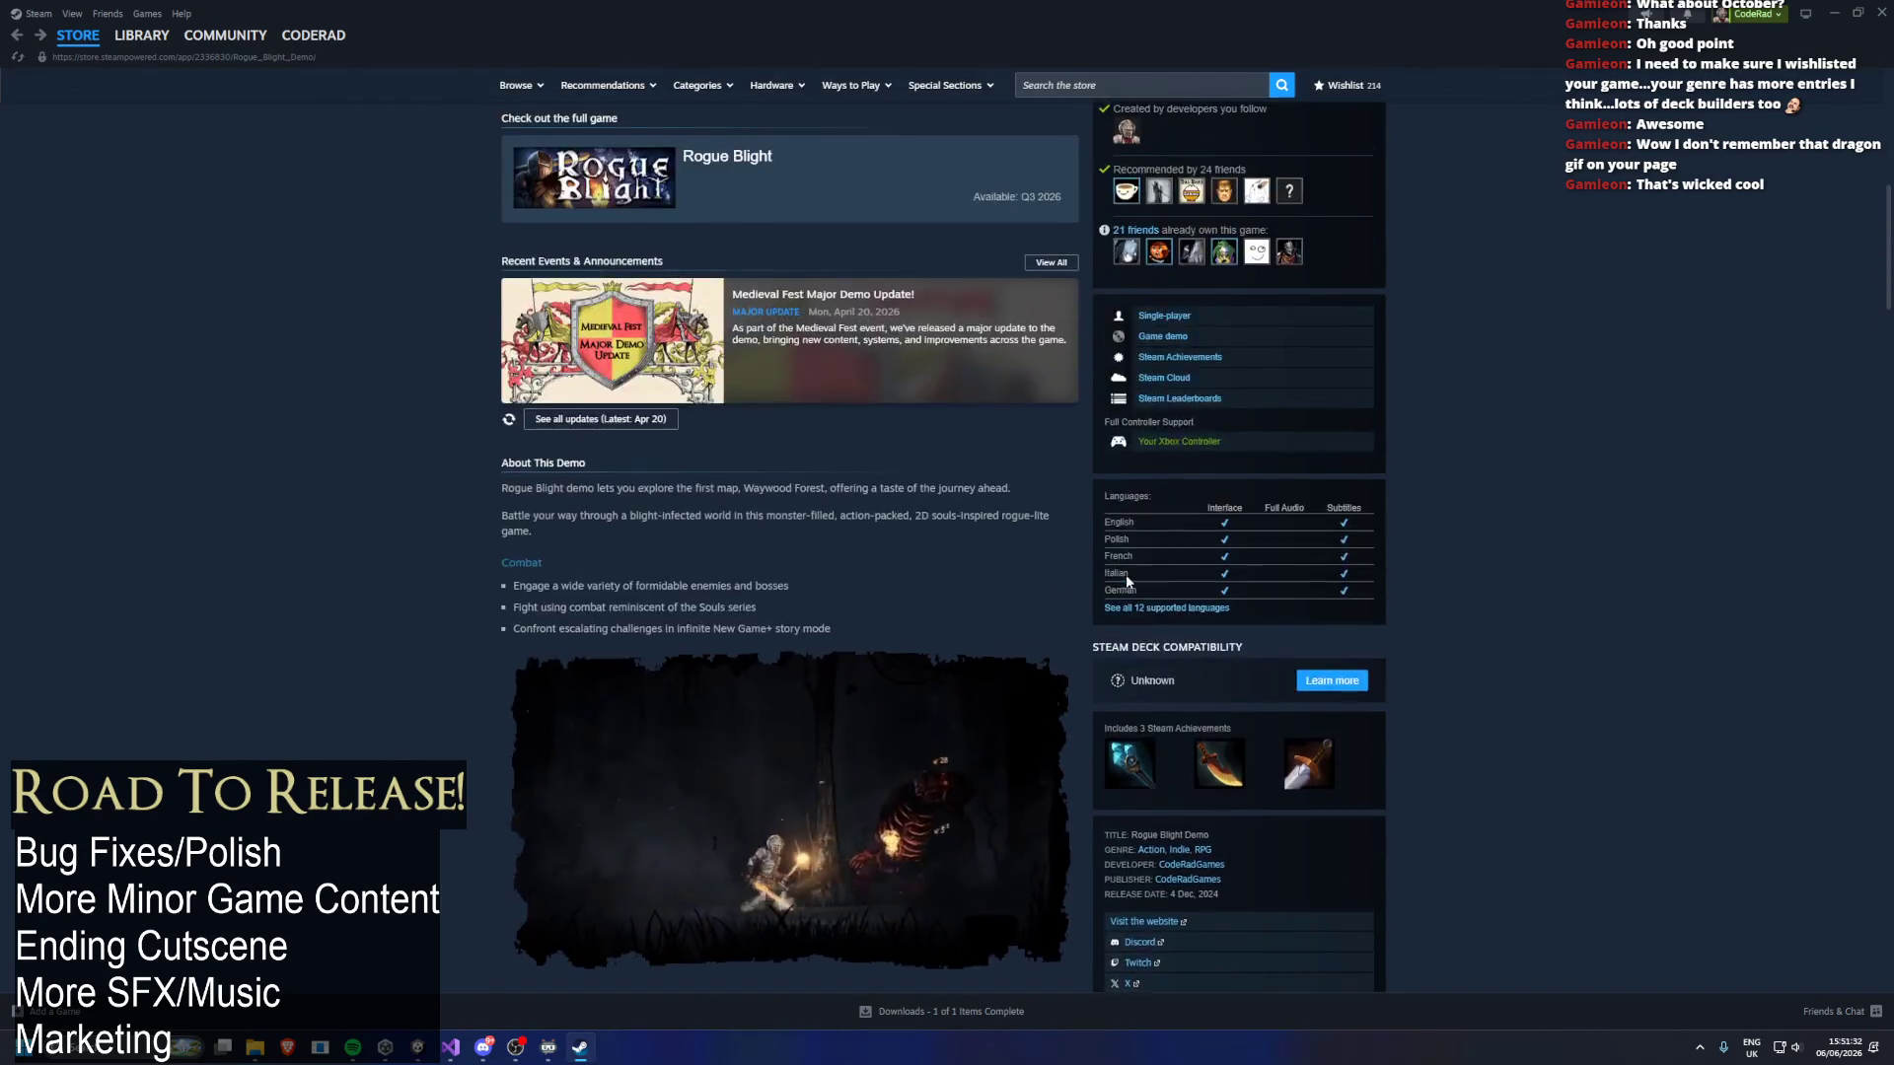
{"action": "scroll", "coordinate": [1057, 575], "scroll_direction": "up", "scroll_amount": 4}
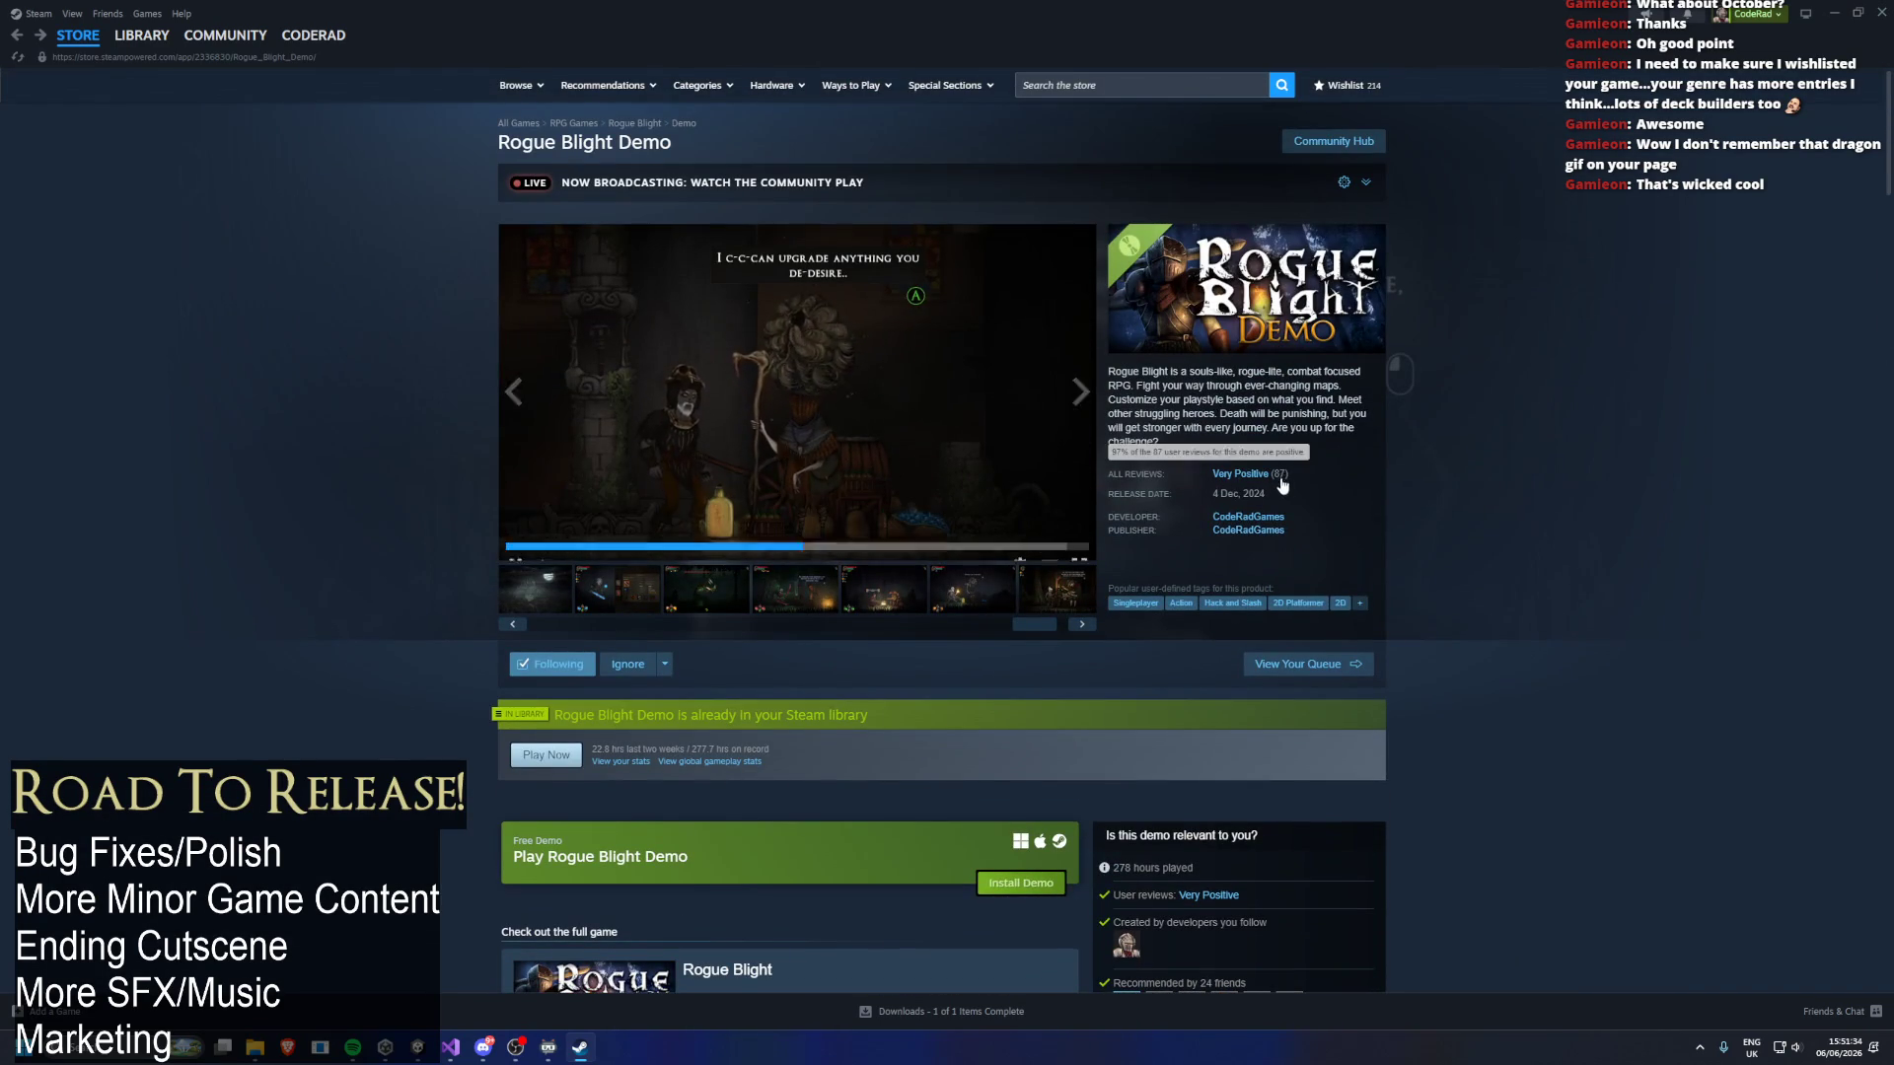
{"action": "left_click", "coordinate": [1247, 516]}
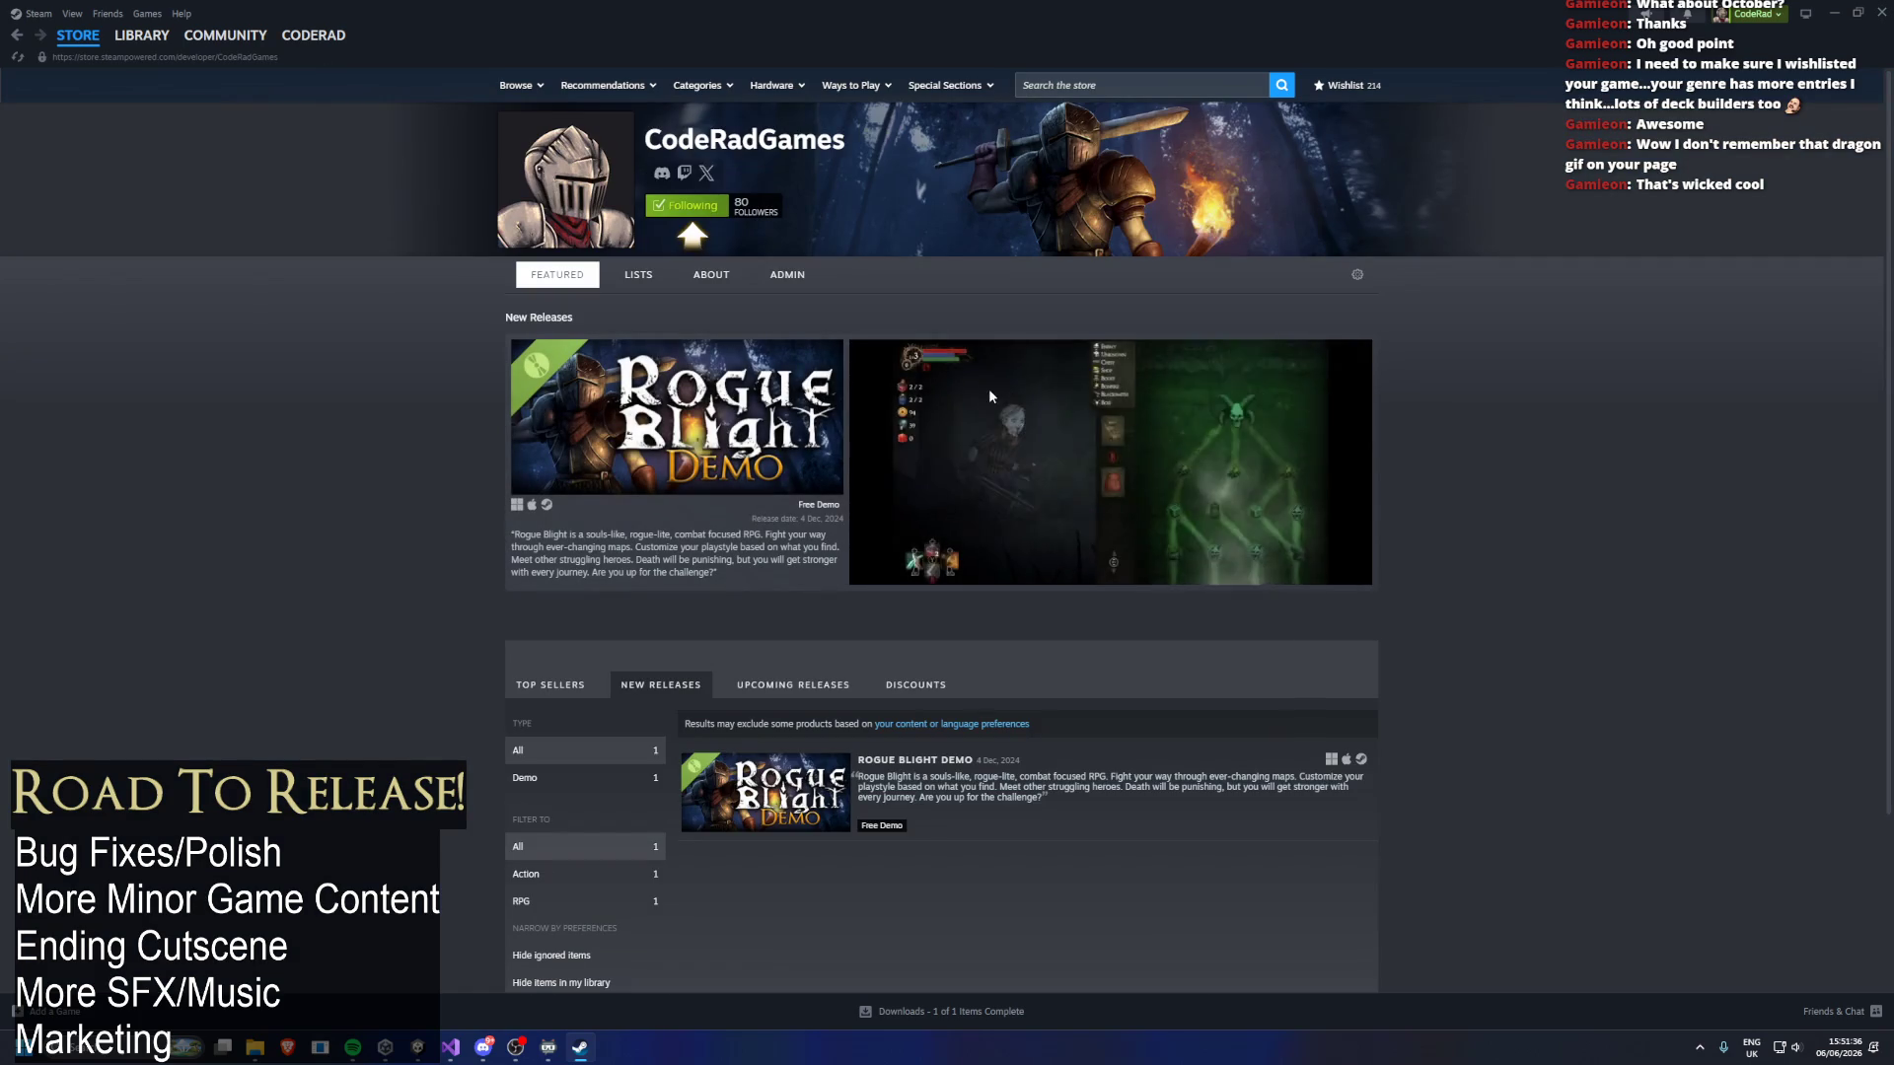
{"action": "left_click", "coordinate": [1014, 403]}
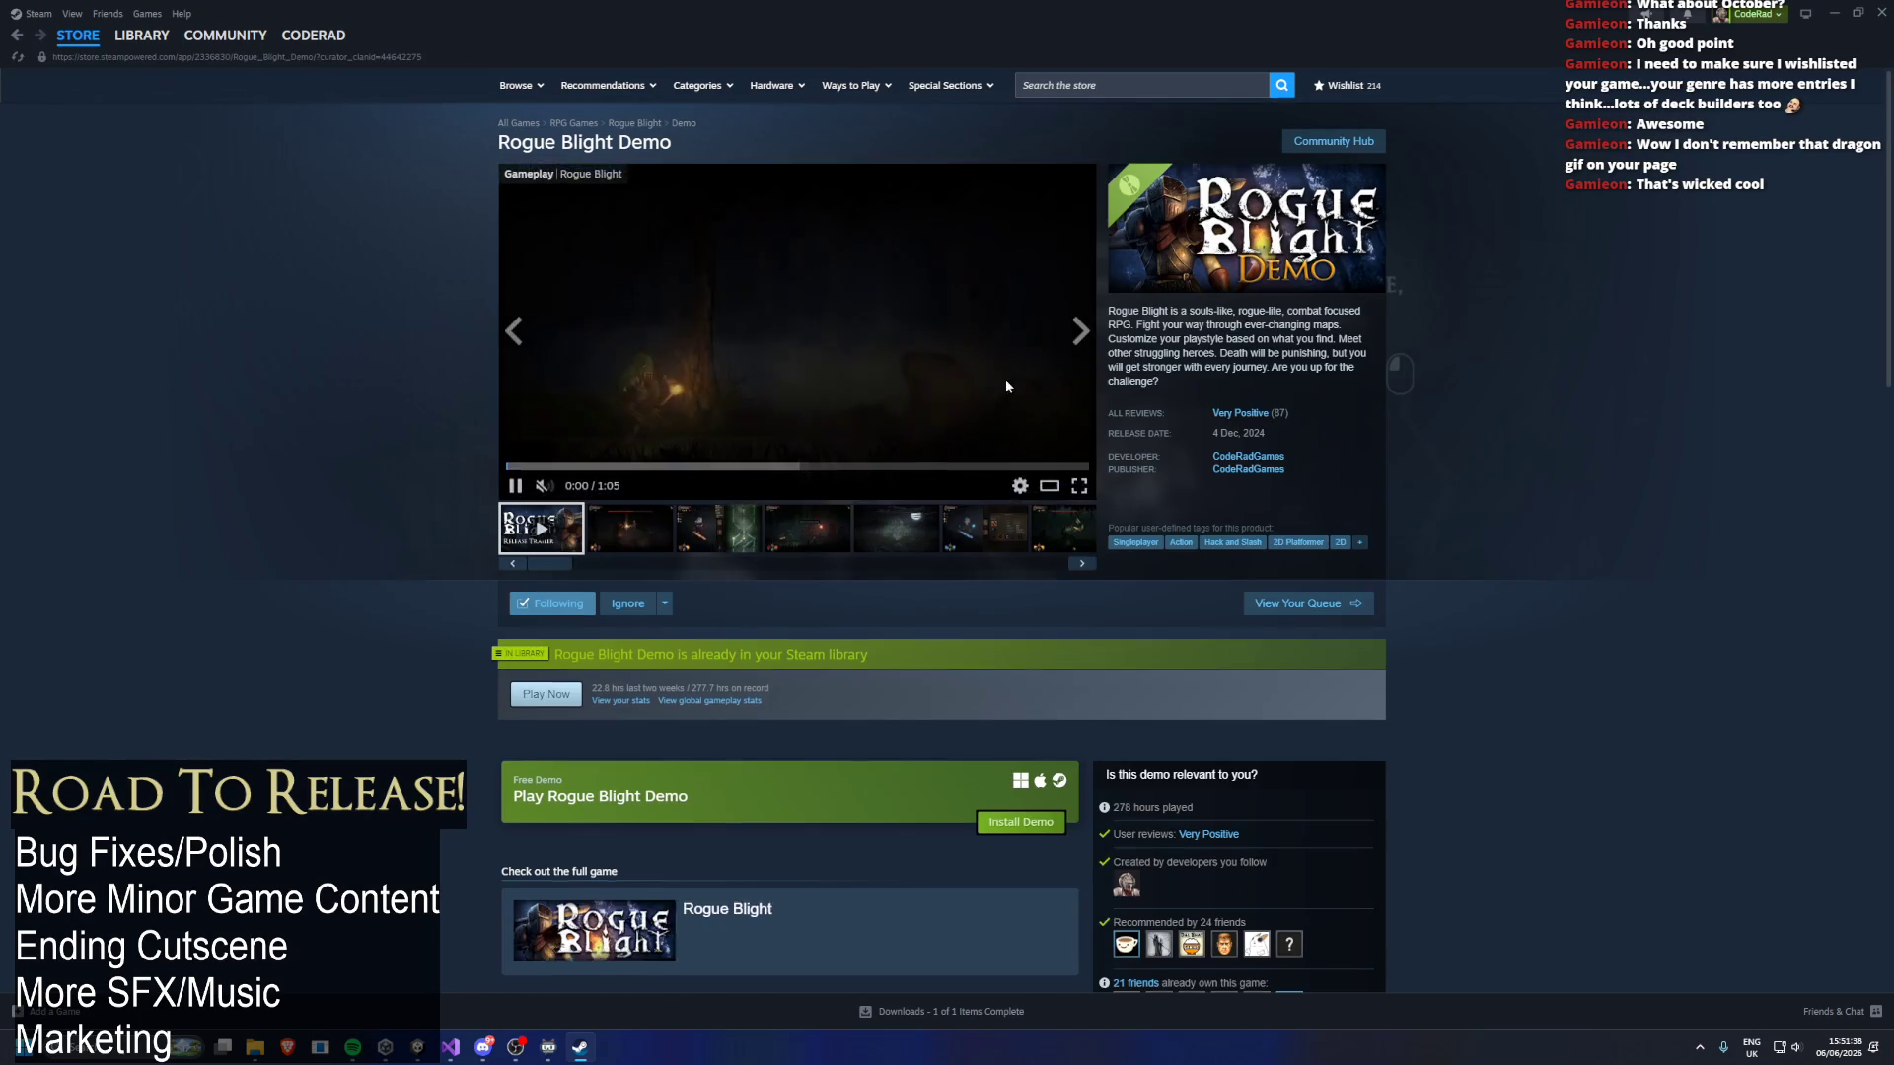
{"action": "key", "text": "alt+Left"}
Search the Steam store for 'Rogue Blight' and pick the Rogue Blight suggestion.
{"action": "left_click", "coordinate": [1073, 83]}
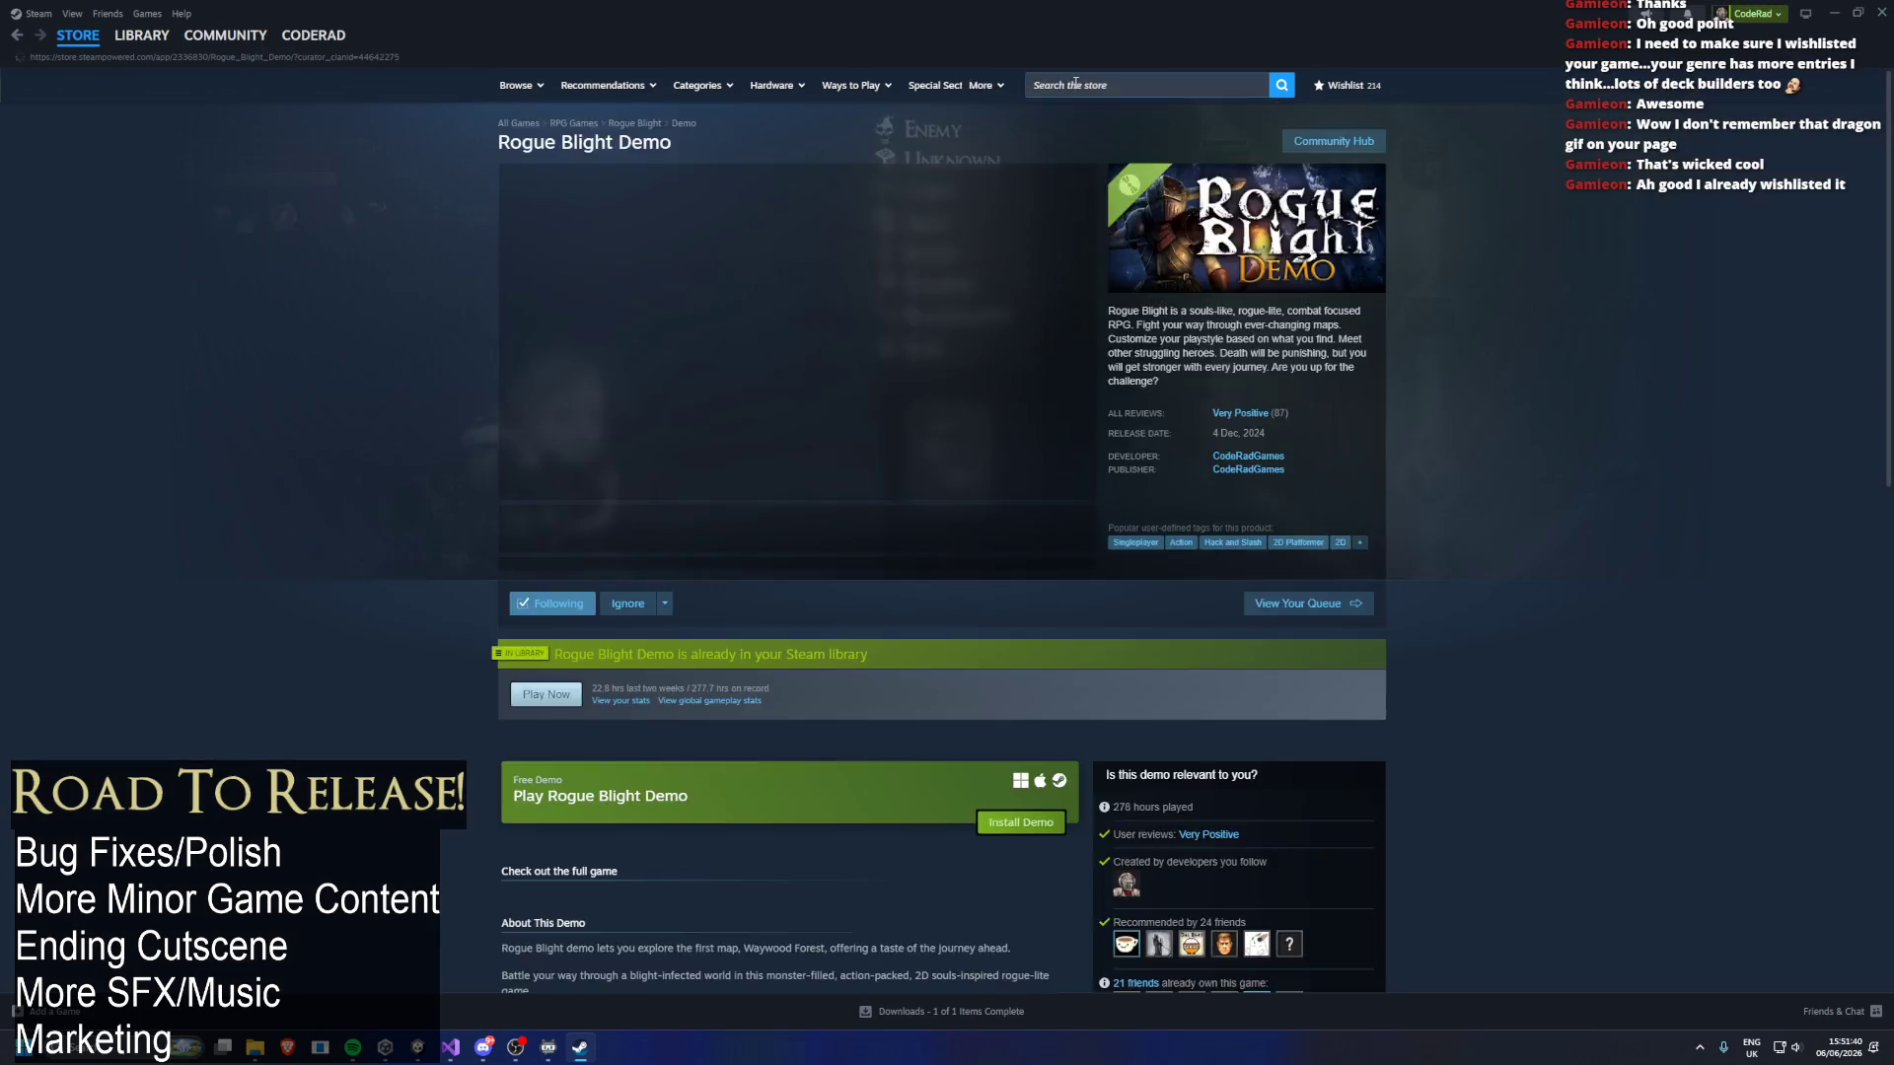
{"action": "type", "text": "Rogue Bl"}
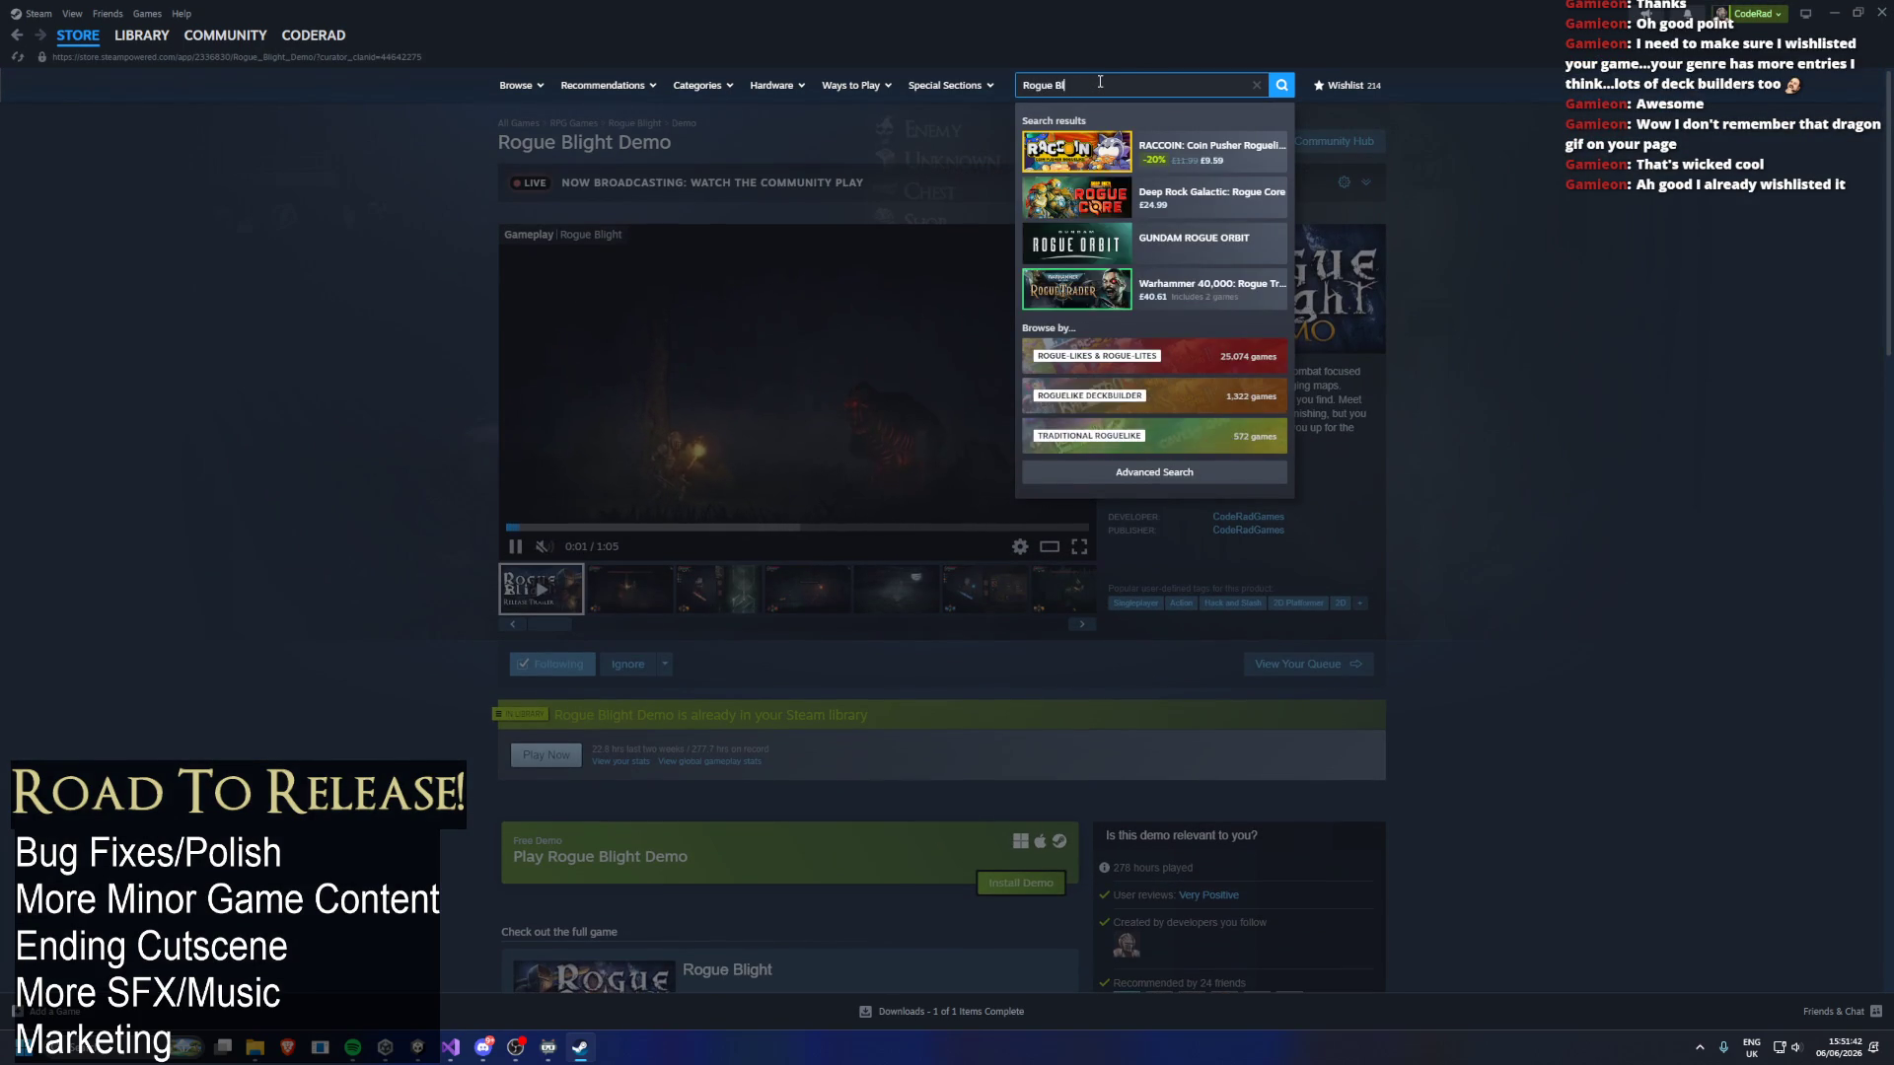
{"action": "type", "text": "ight"}
{"action": "left_click", "coordinate": [1179, 153]}
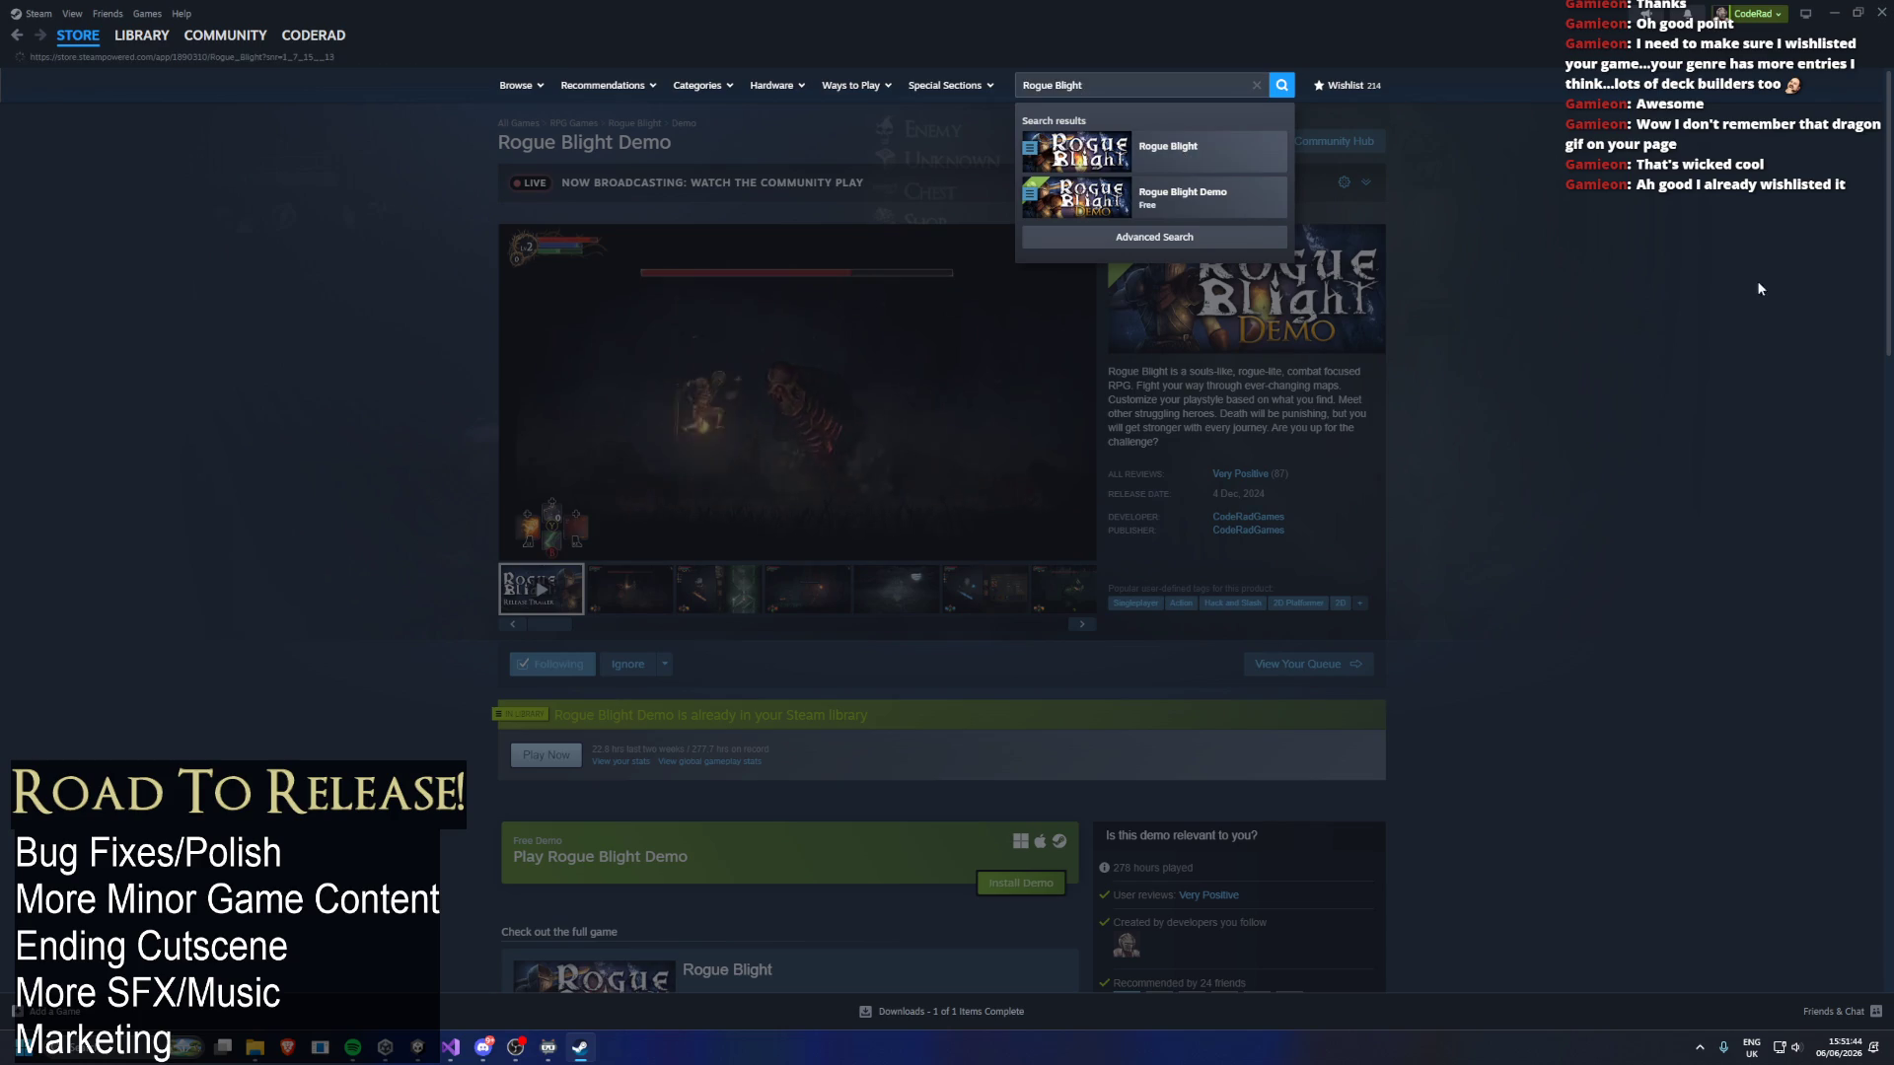
View Rogue Blight's fifth and equipment-screen screenshots and expand the live community broadcast.
{"action": "left_click", "coordinate": [924, 611]}
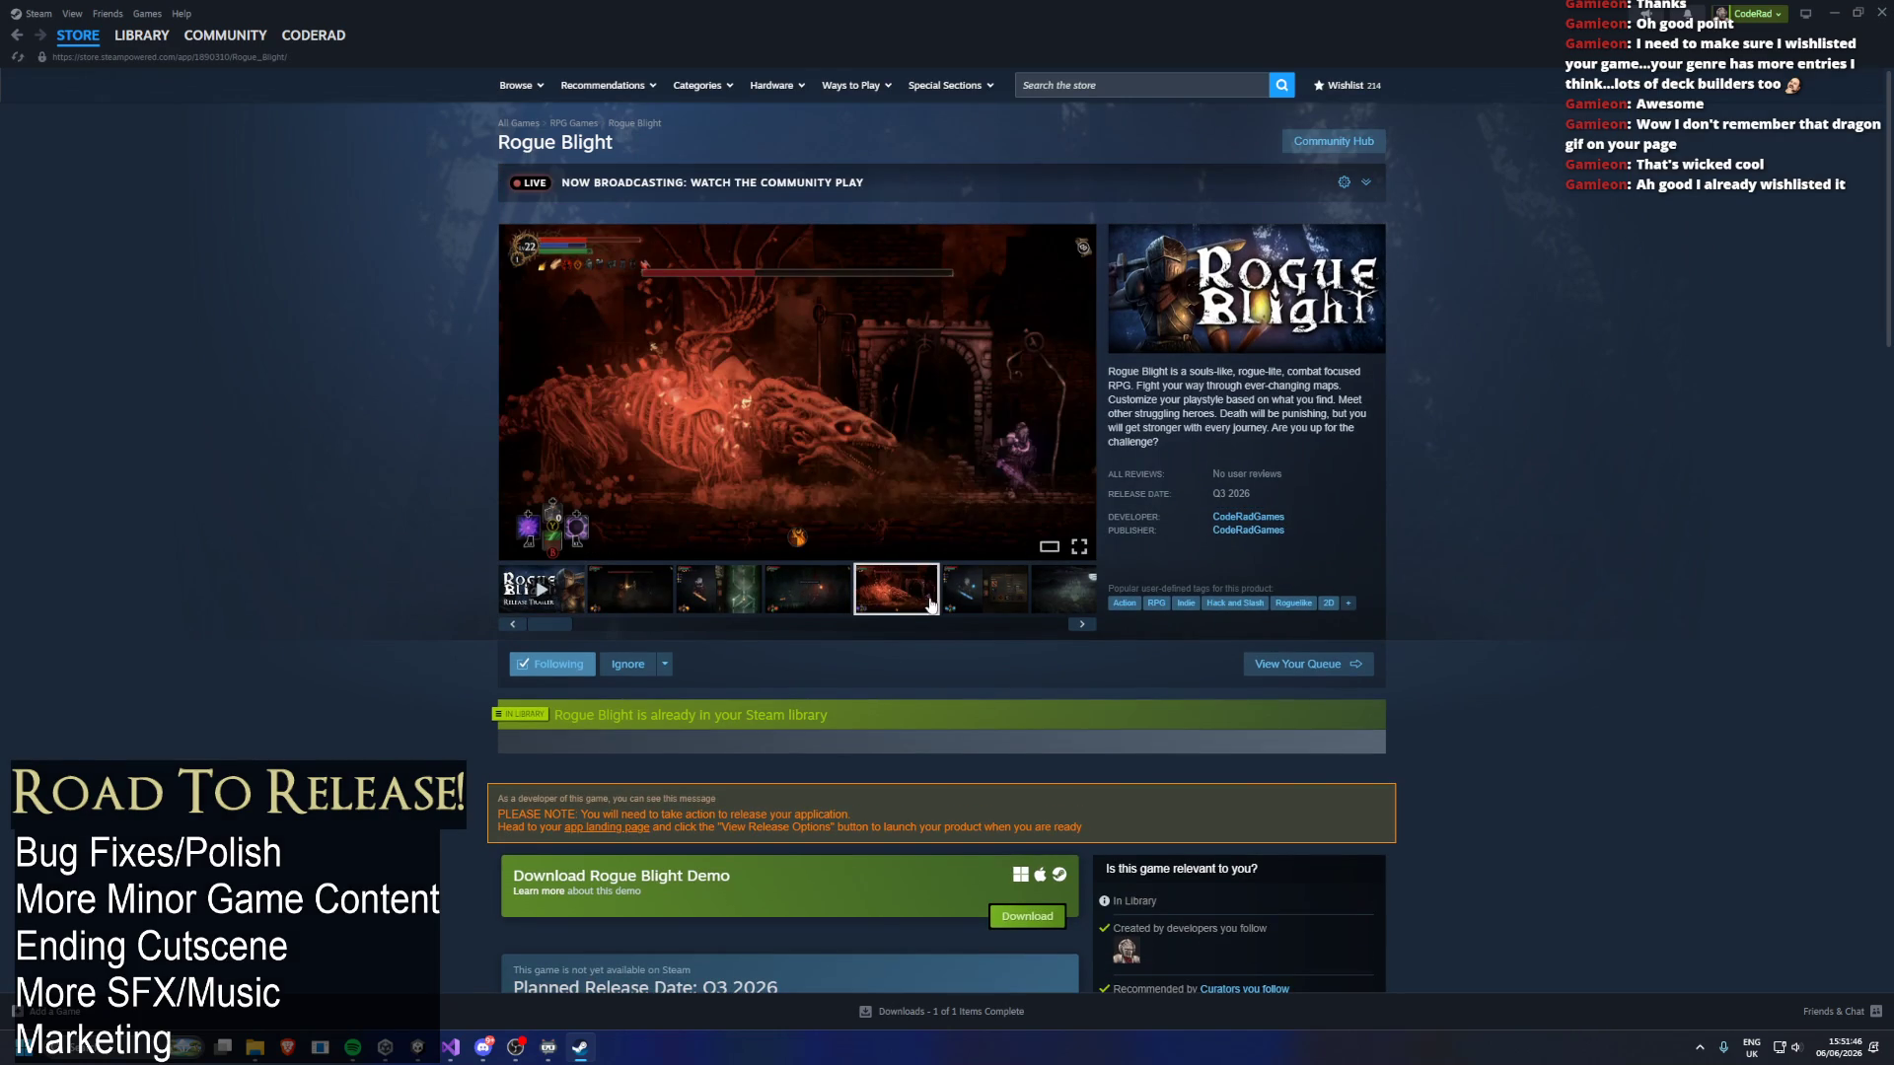
{"action": "left_click", "coordinate": [956, 615]}
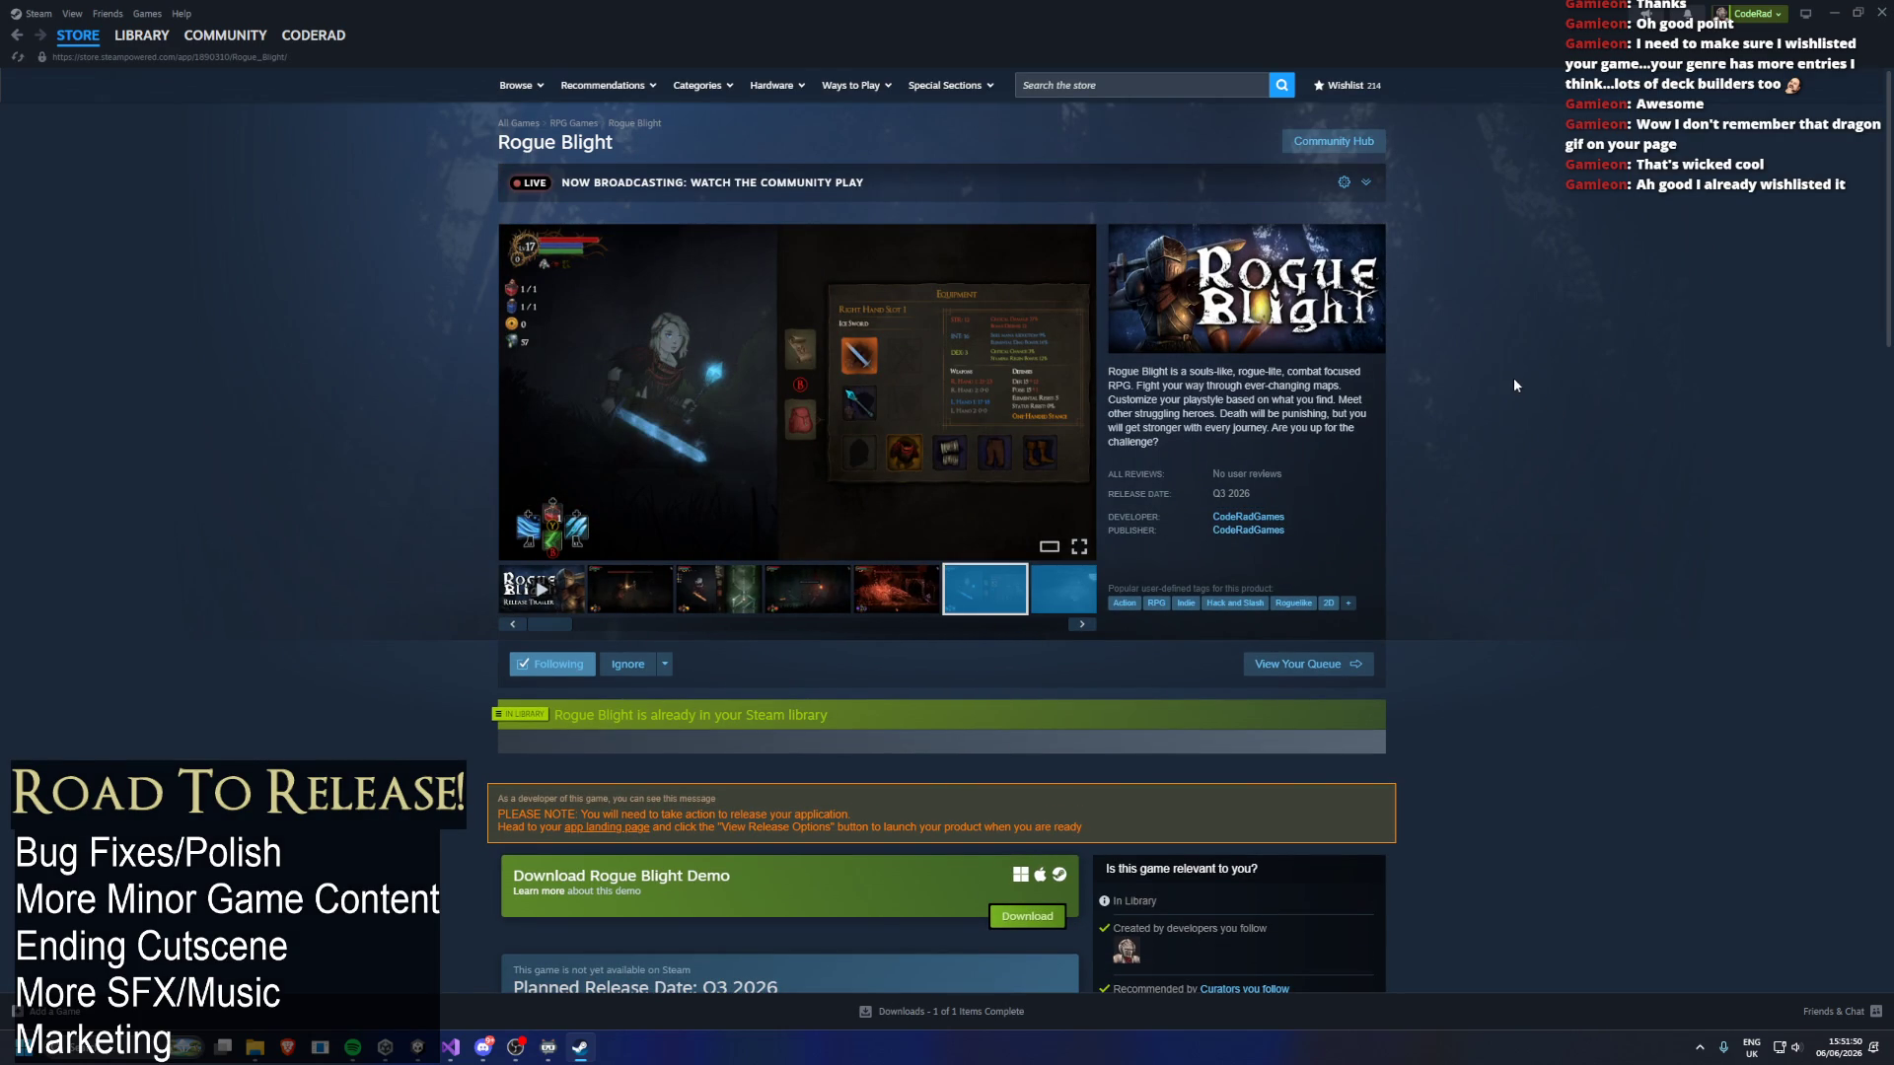
{"action": "left_click", "coordinate": [1365, 185]}
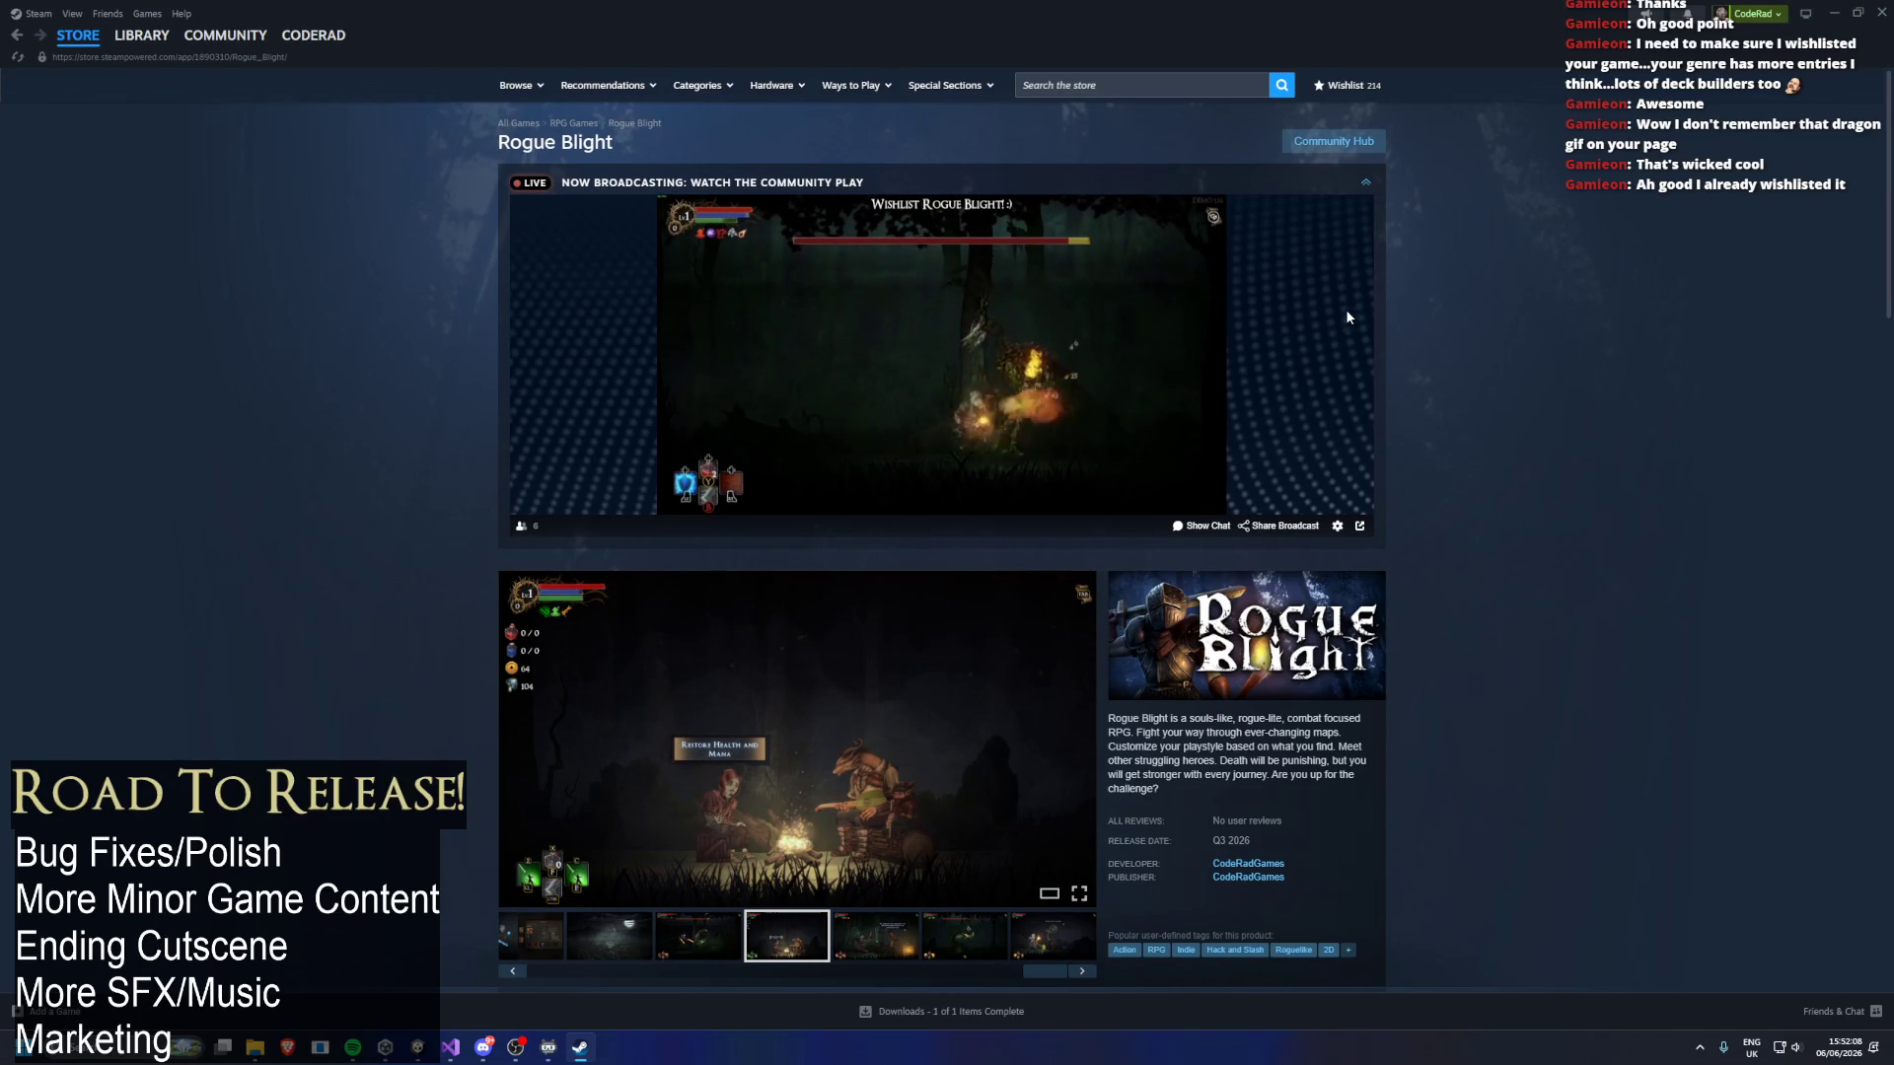
{"action": "scroll", "coordinate": [1331, 464], "scroll_direction": "down", "scroll_amount": 8}
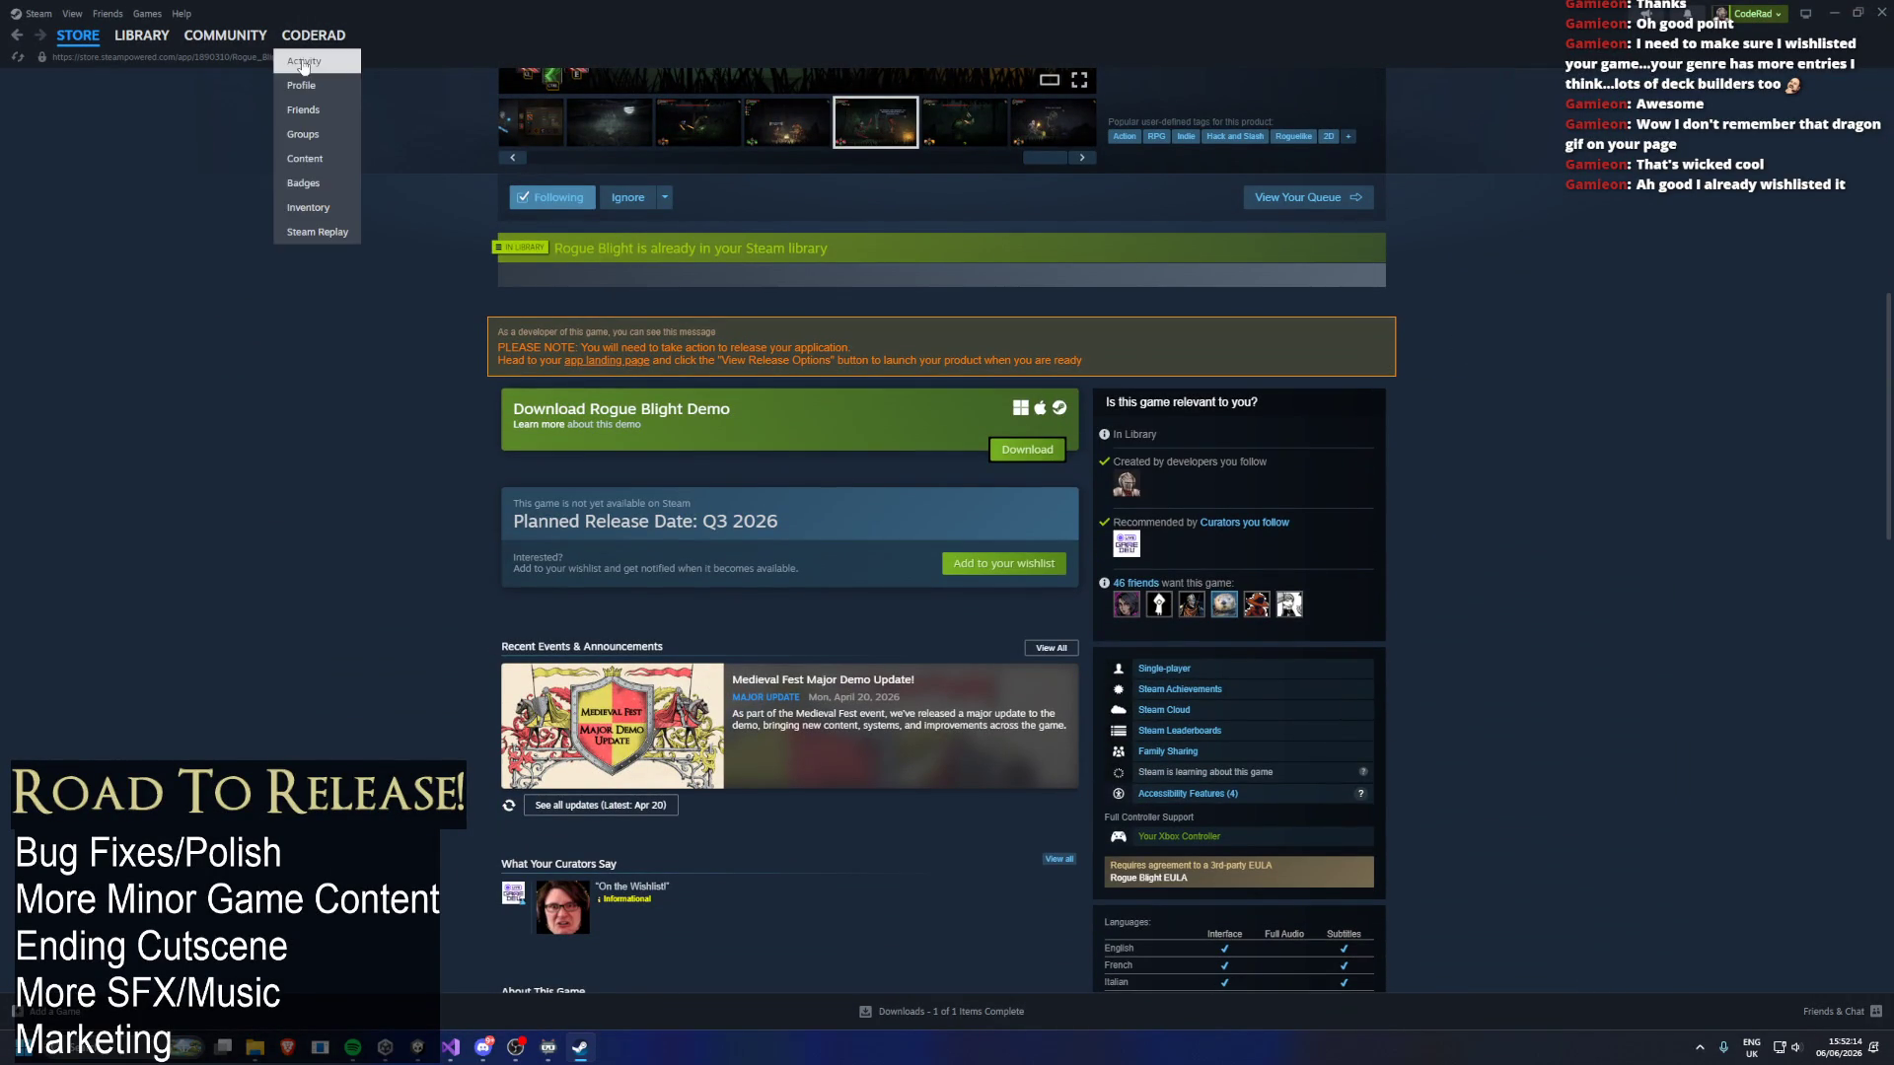
Check friend activity and profile, then open Rogue Blight Demo's store page from Library and expand its broadcast.
{"action": "left_click", "coordinate": [304, 62]}
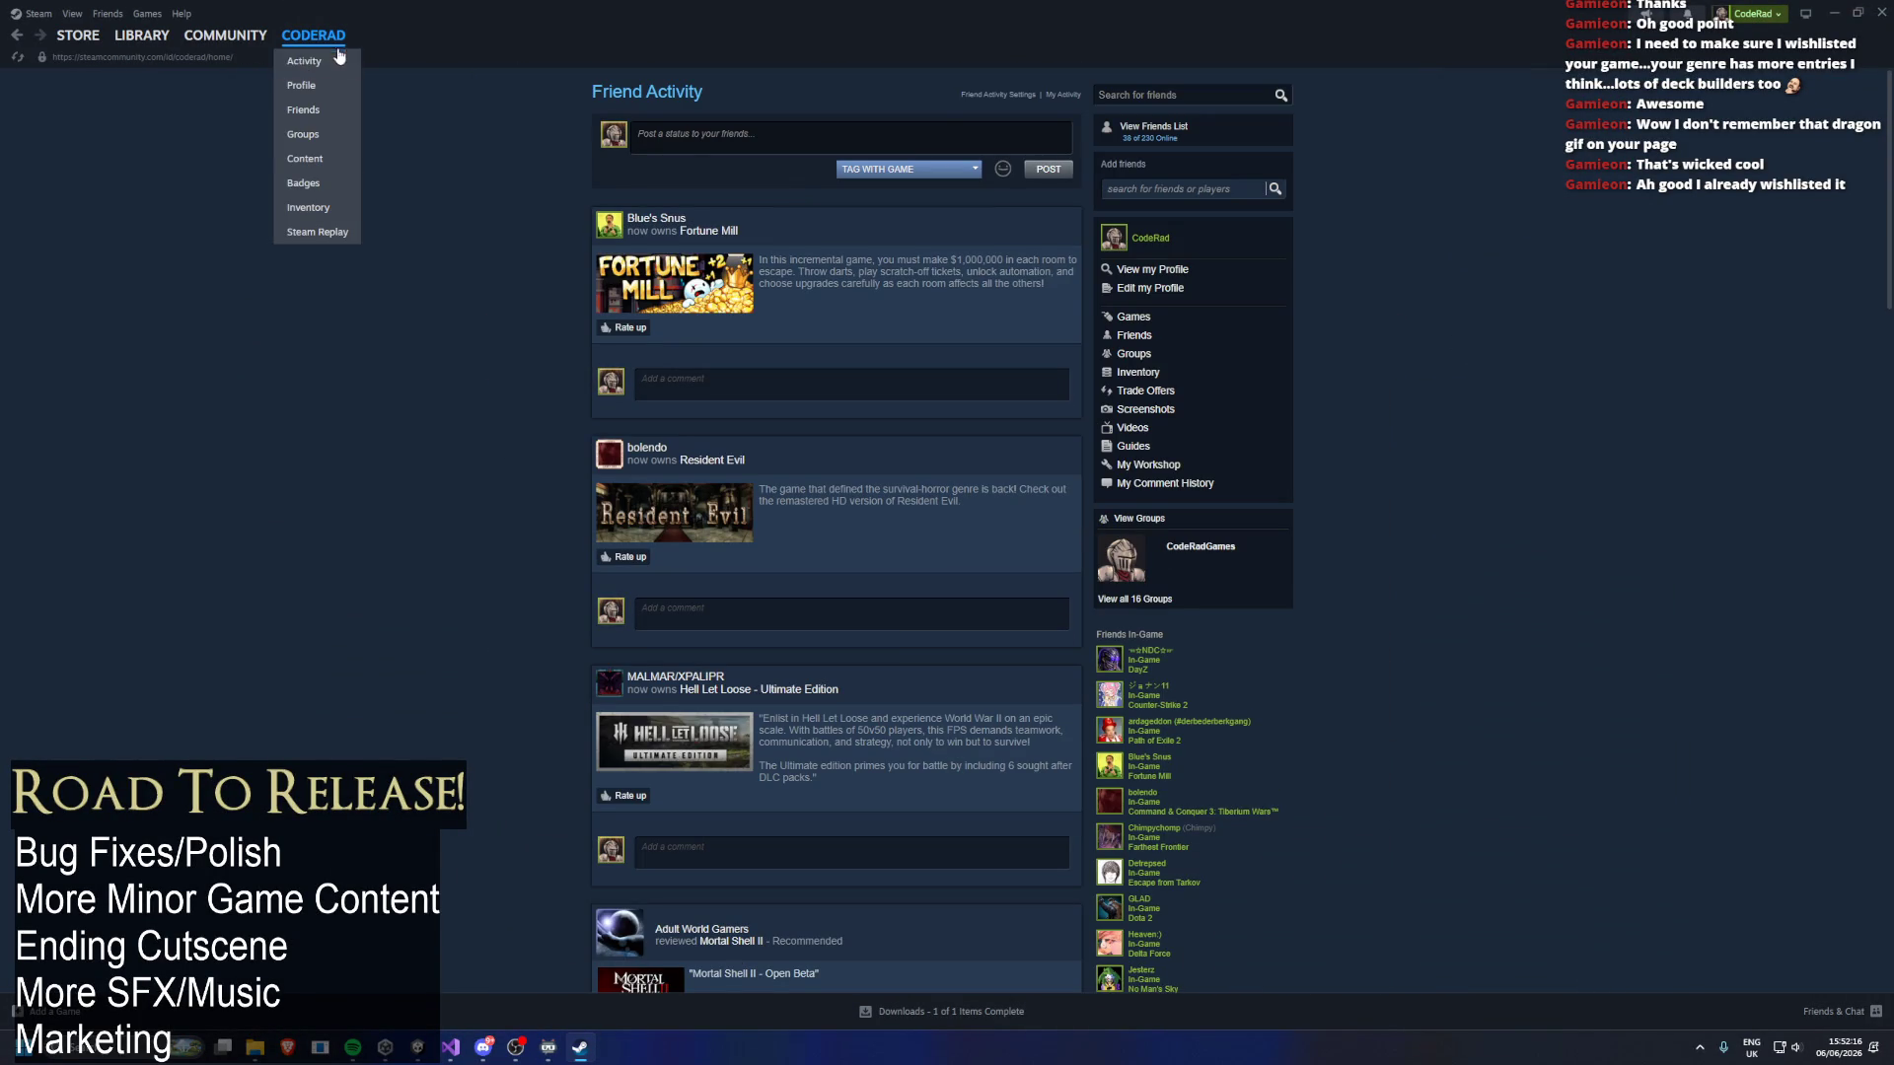
{"action": "left_click", "coordinate": [312, 79]}
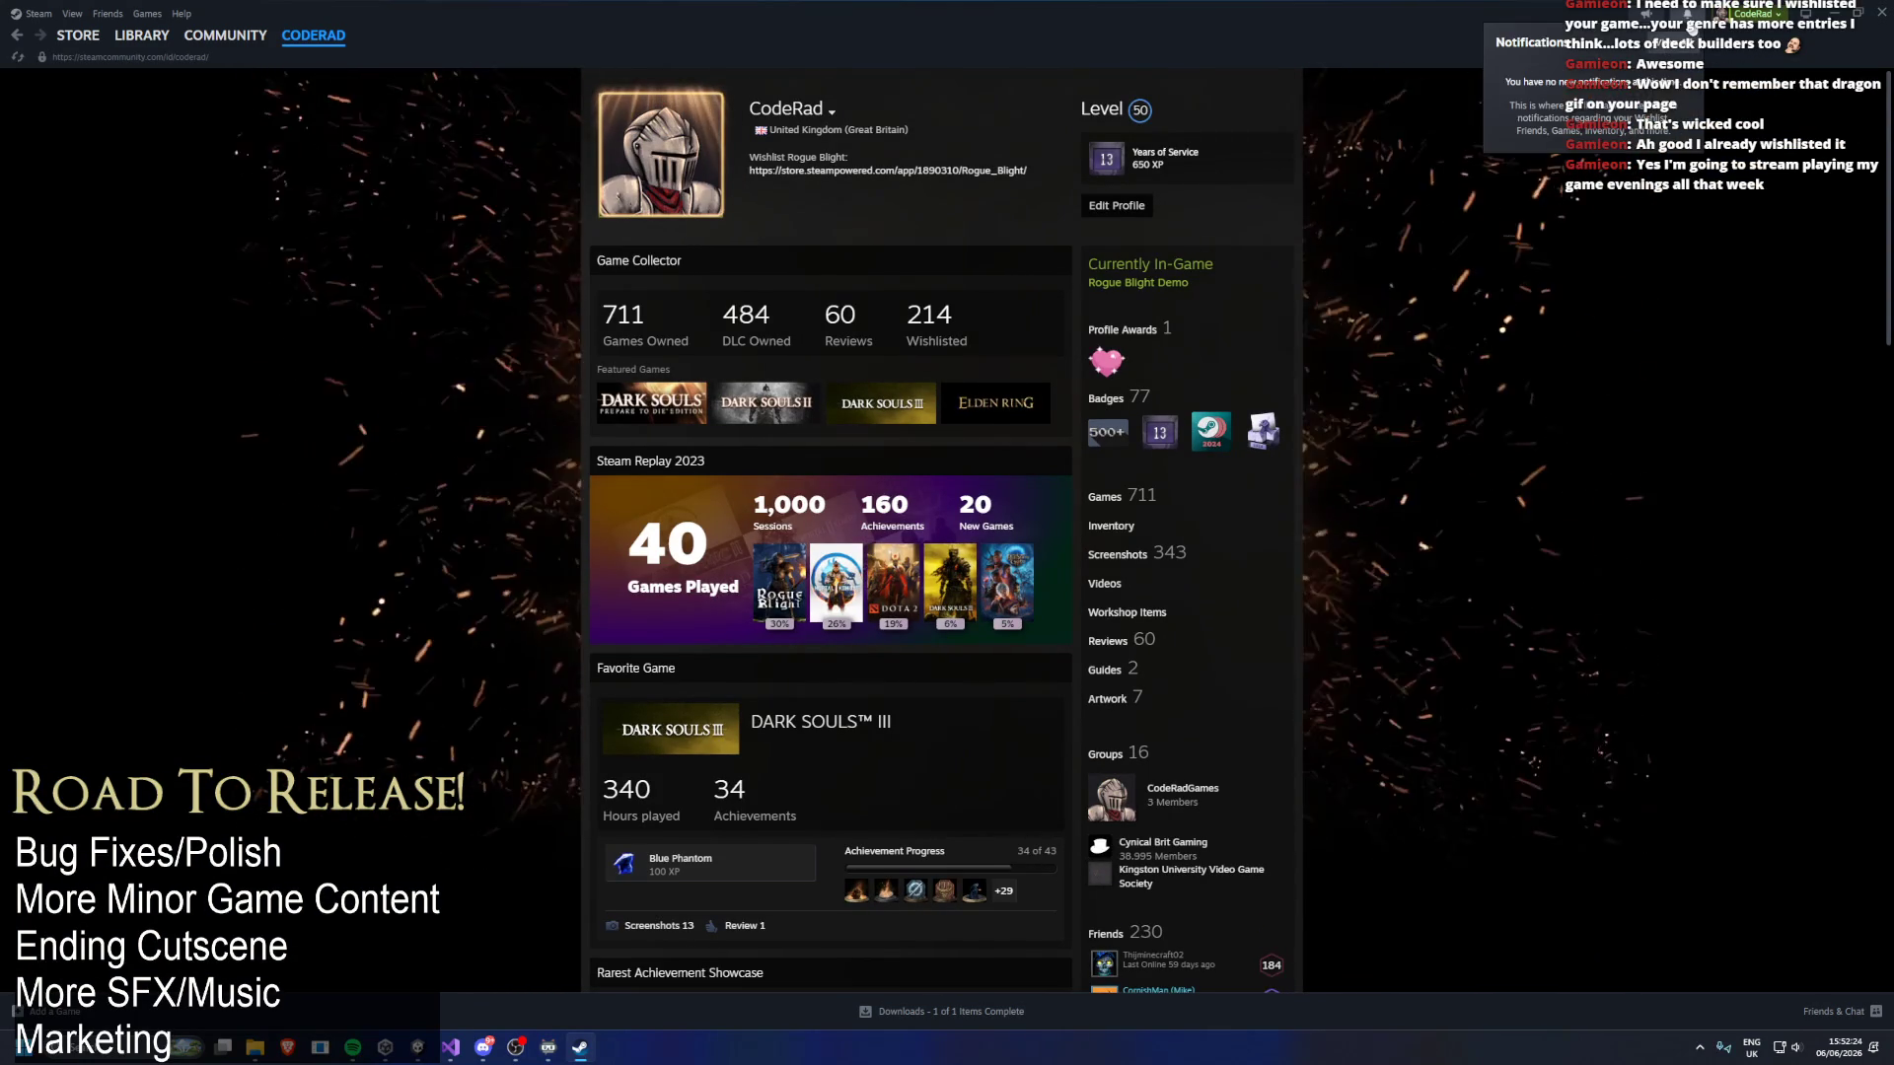
{"action": "left_click", "coordinate": [141, 35]}
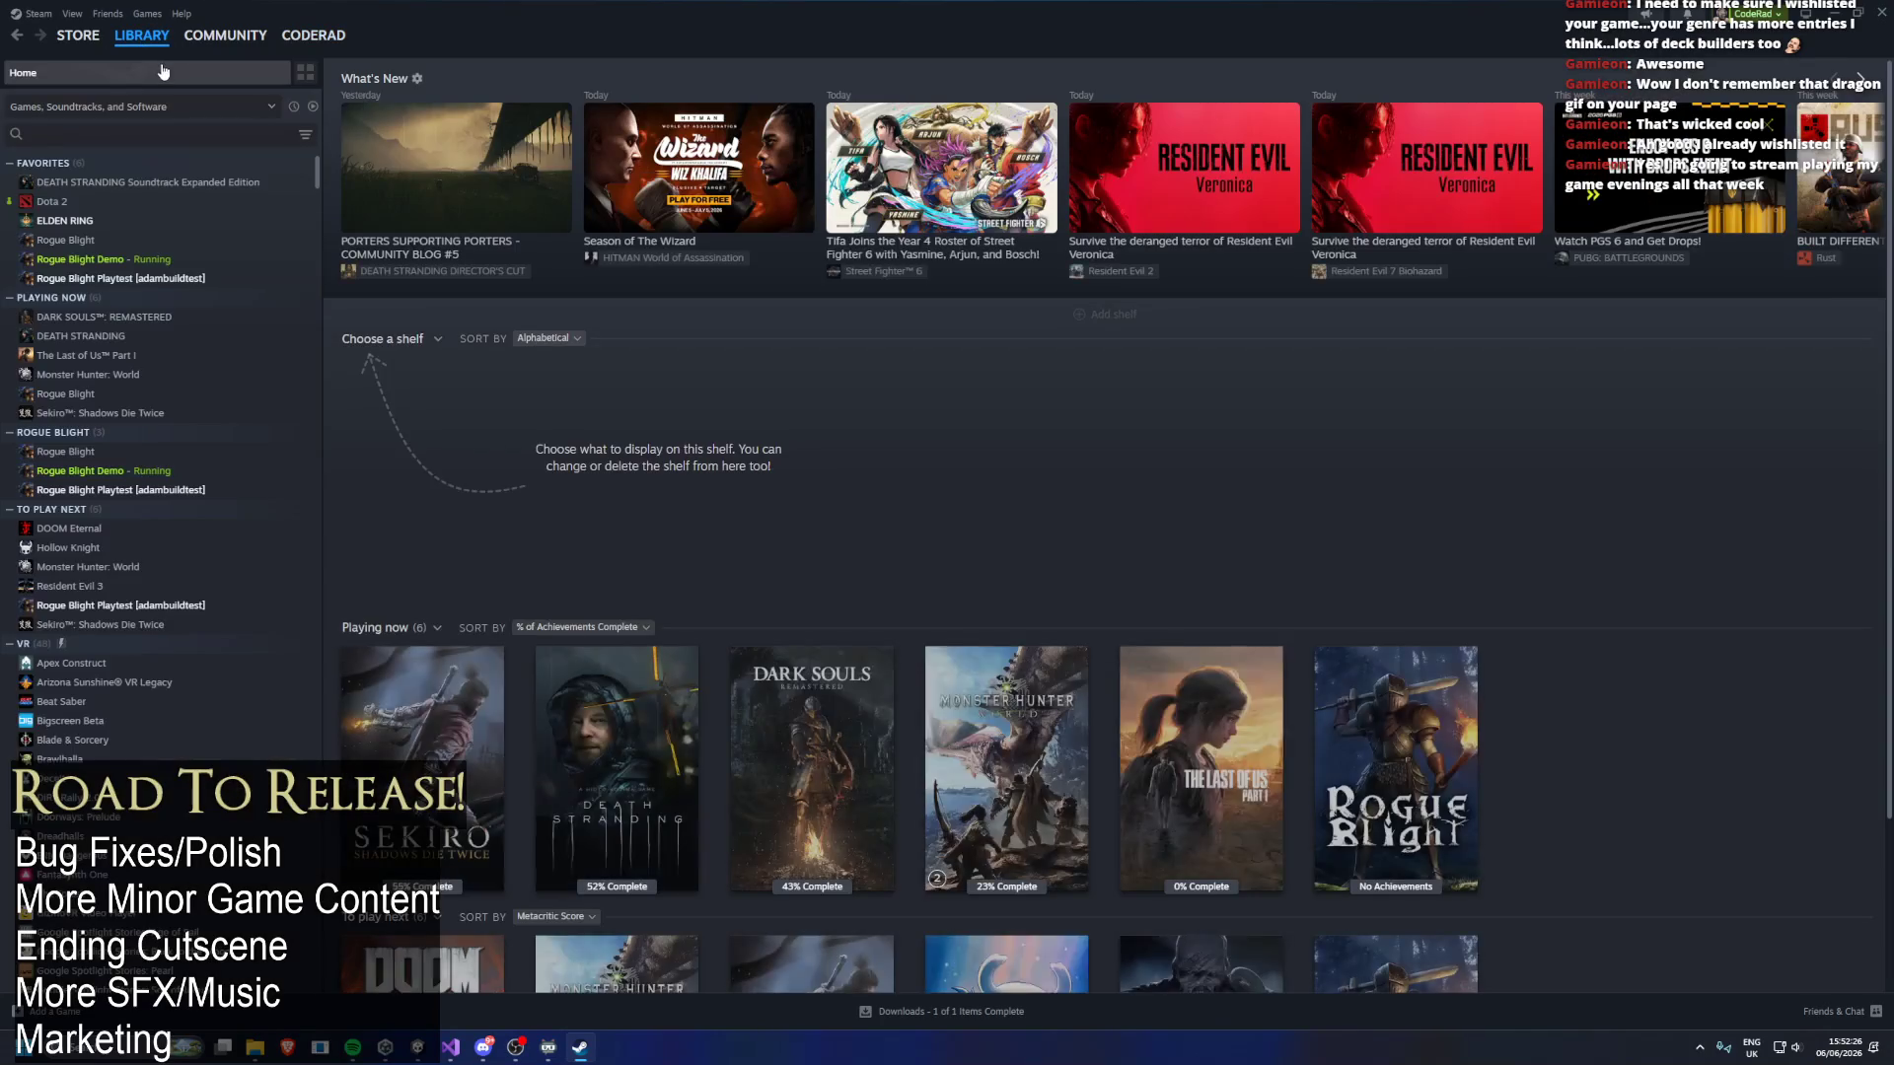
{"action": "left_click", "coordinate": [109, 260]}
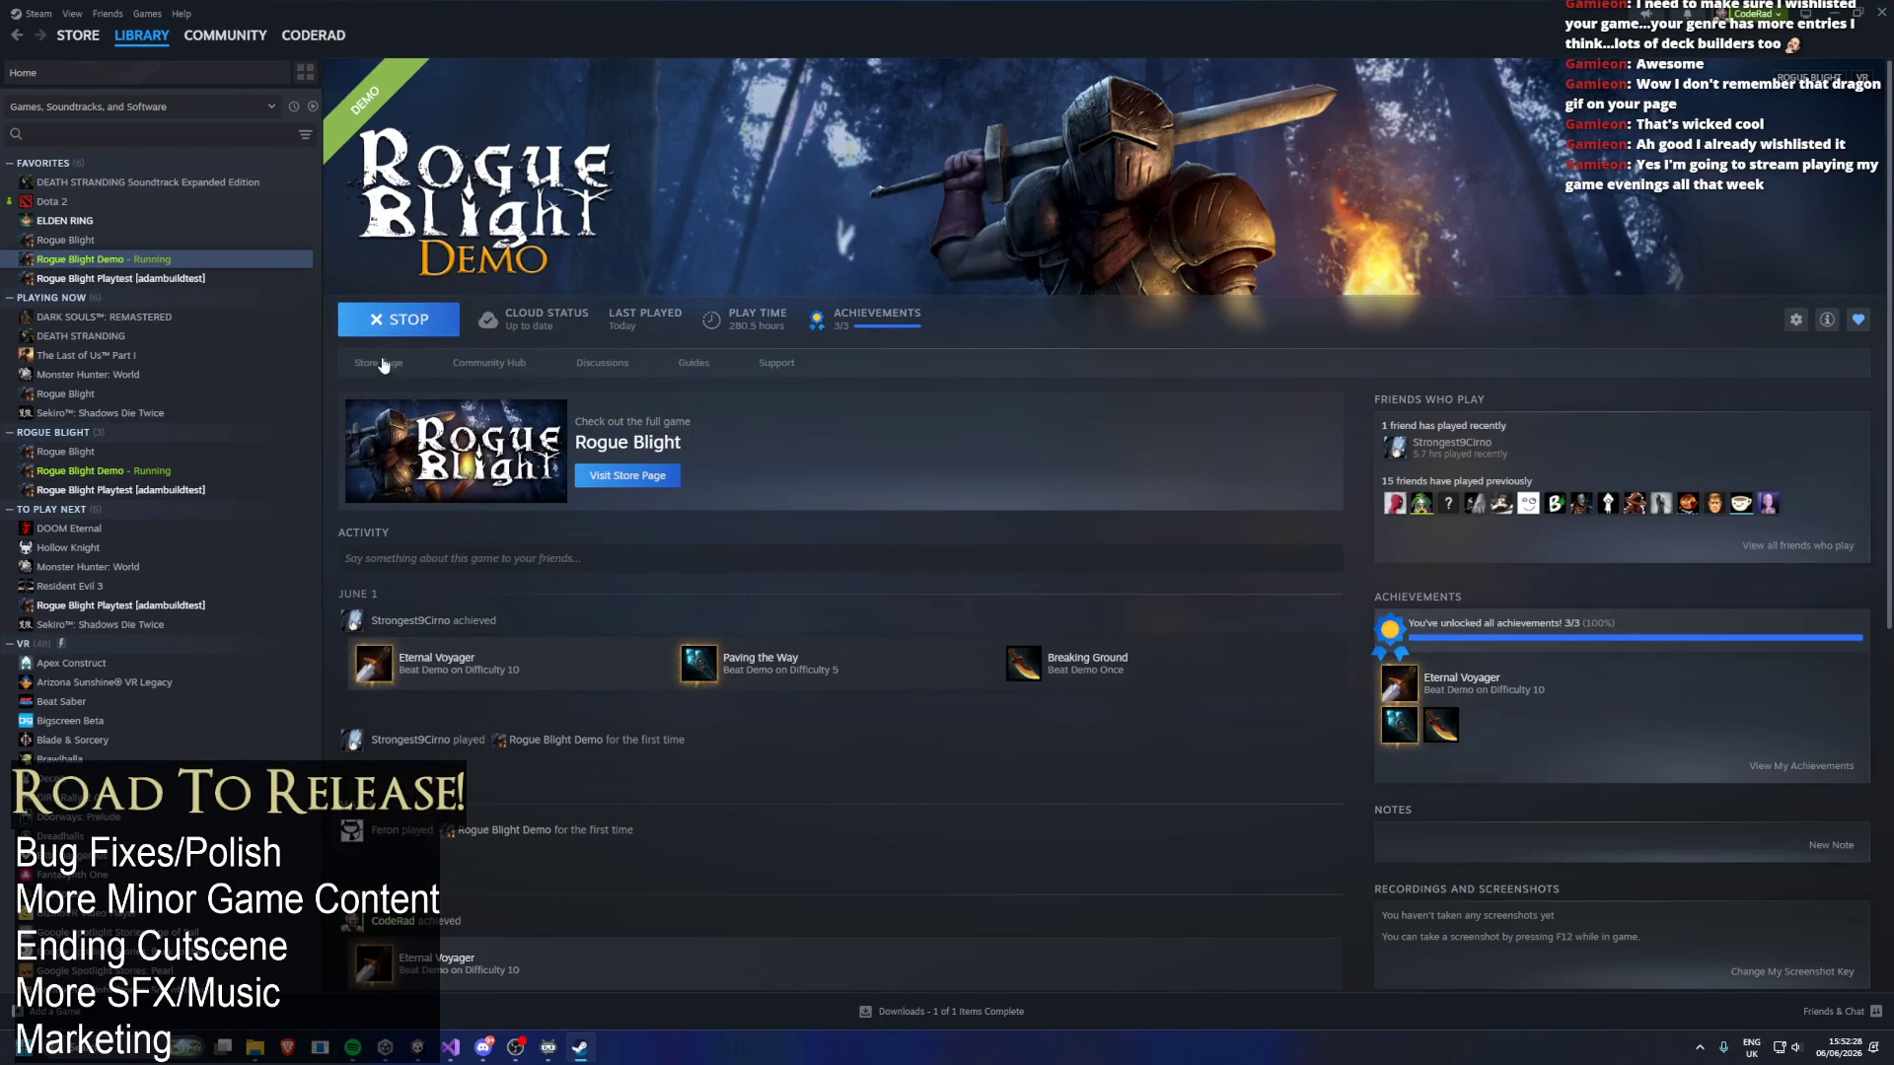
{"action": "left_click", "coordinate": [395, 355]}
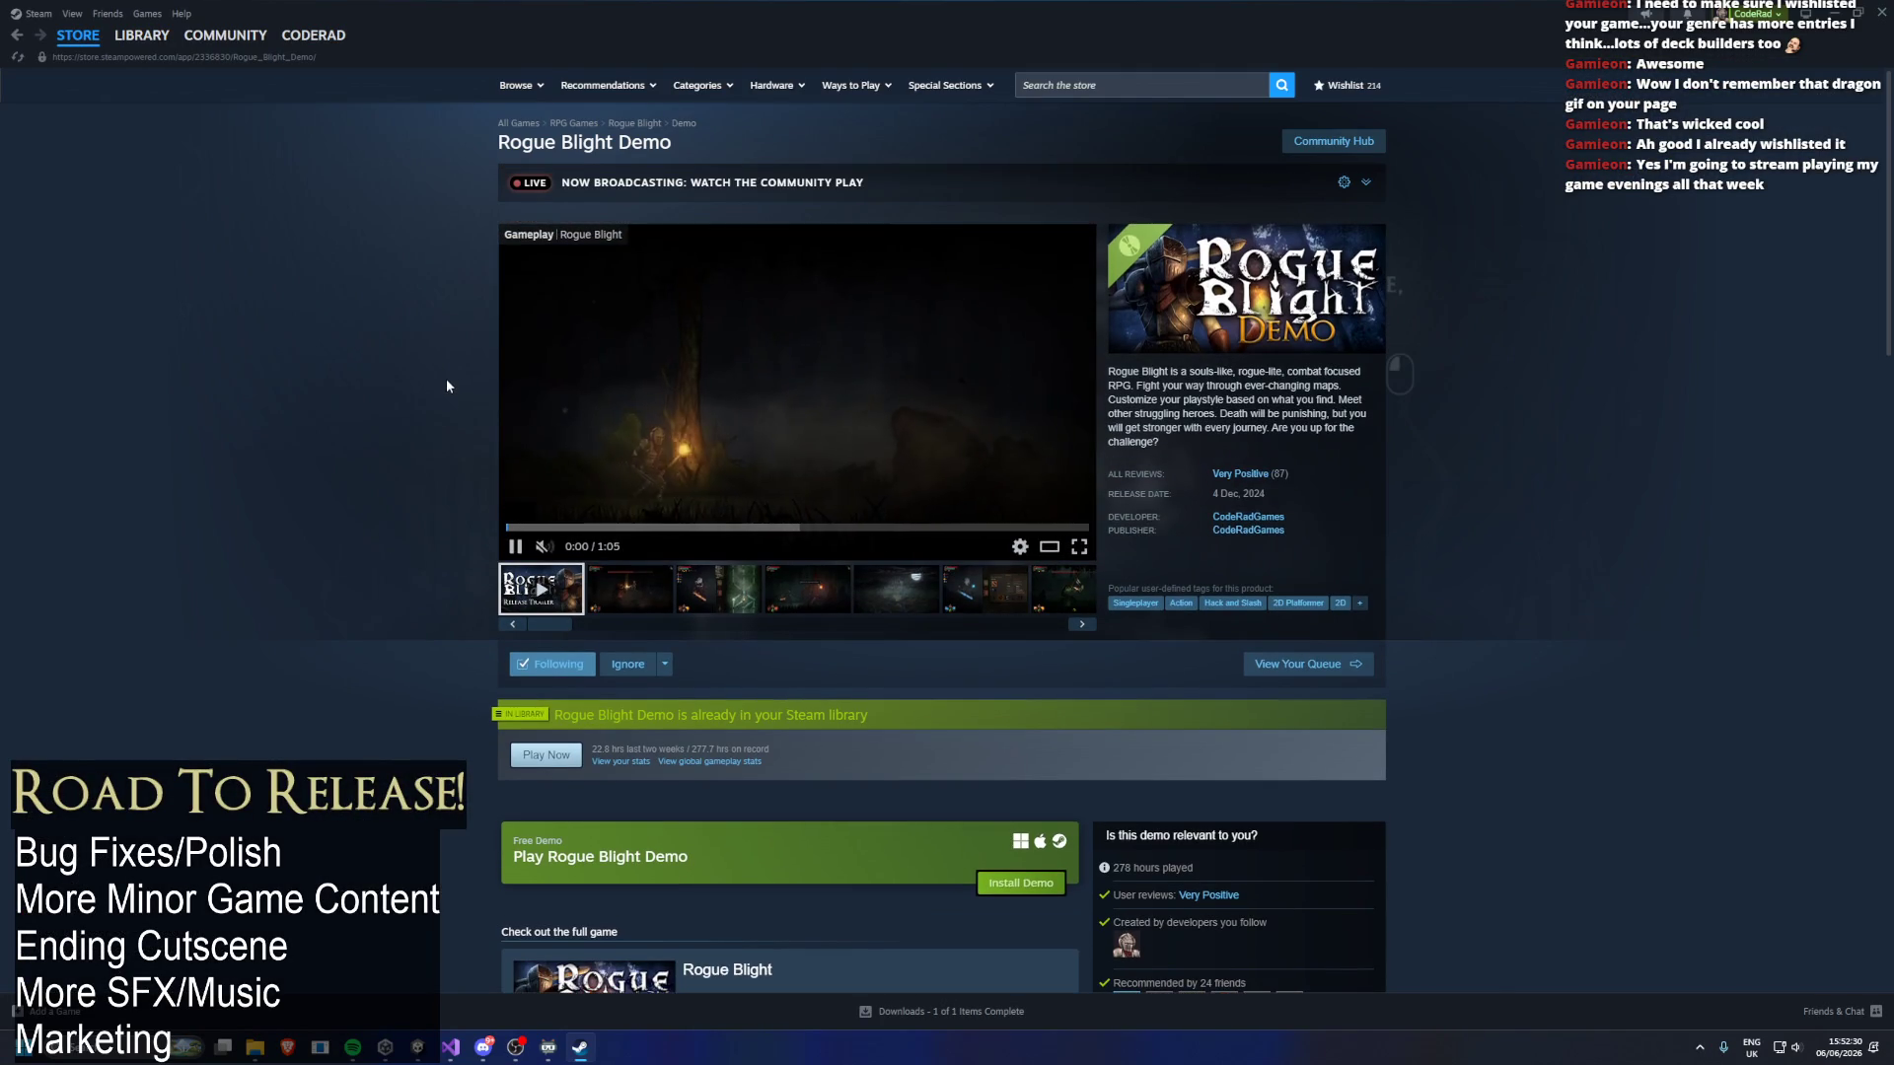
{"action": "left_click", "coordinate": [1353, 191]}
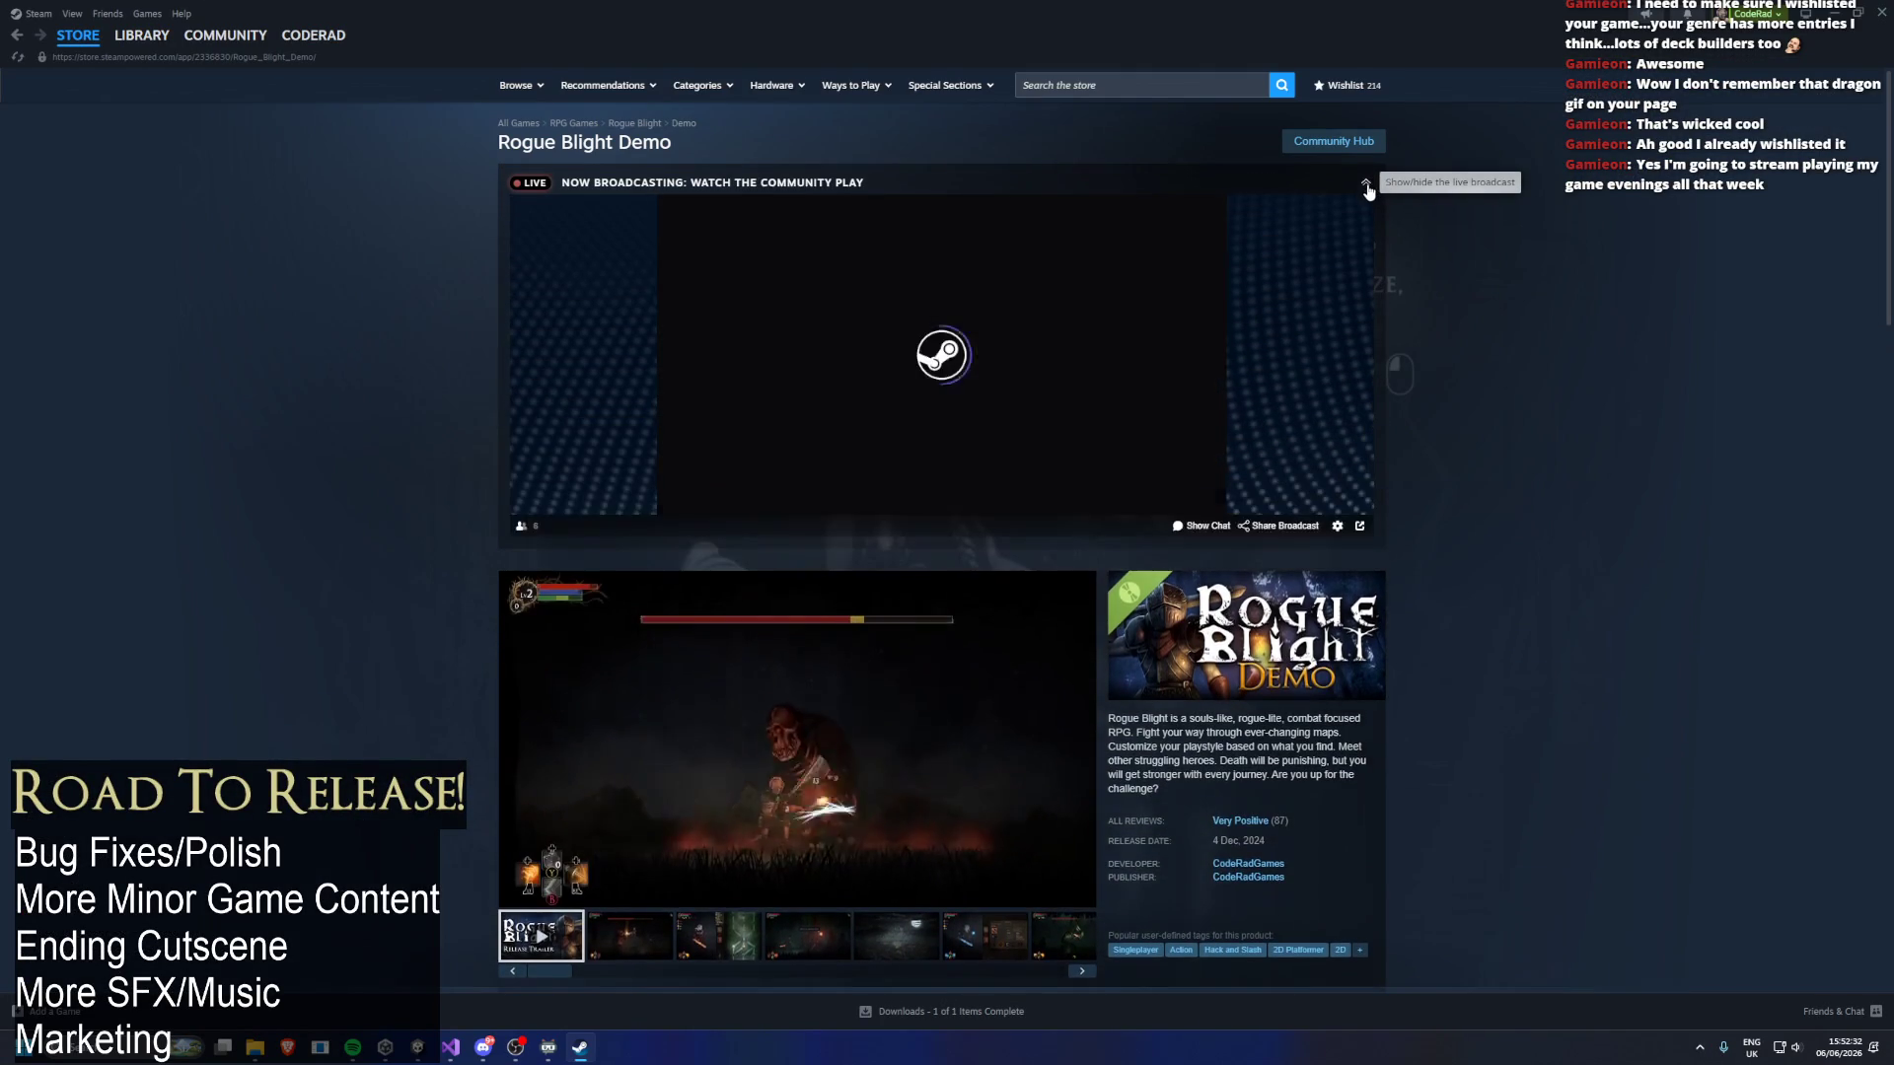
{"action": "left_click", "coordinate": [1353, 192]}
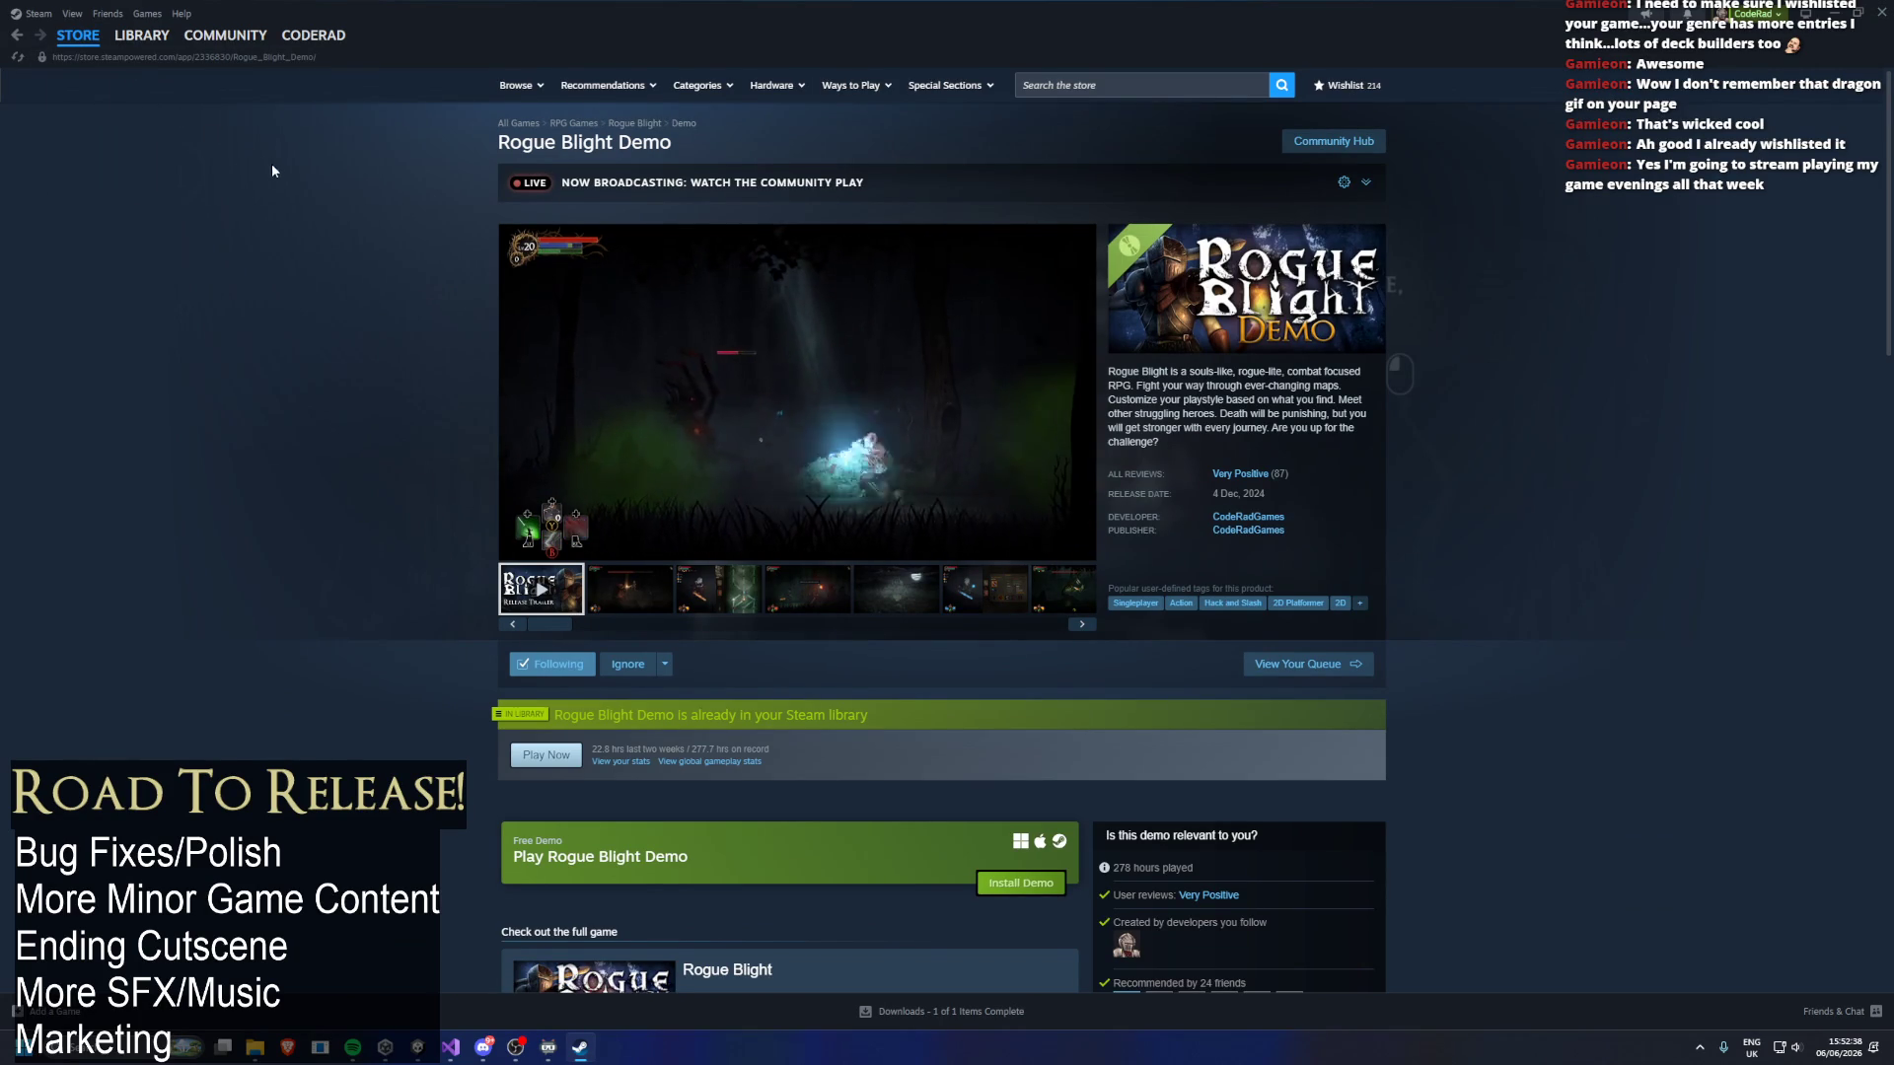
{"action": "mouse_move", "coordinate": [1057, 448]}
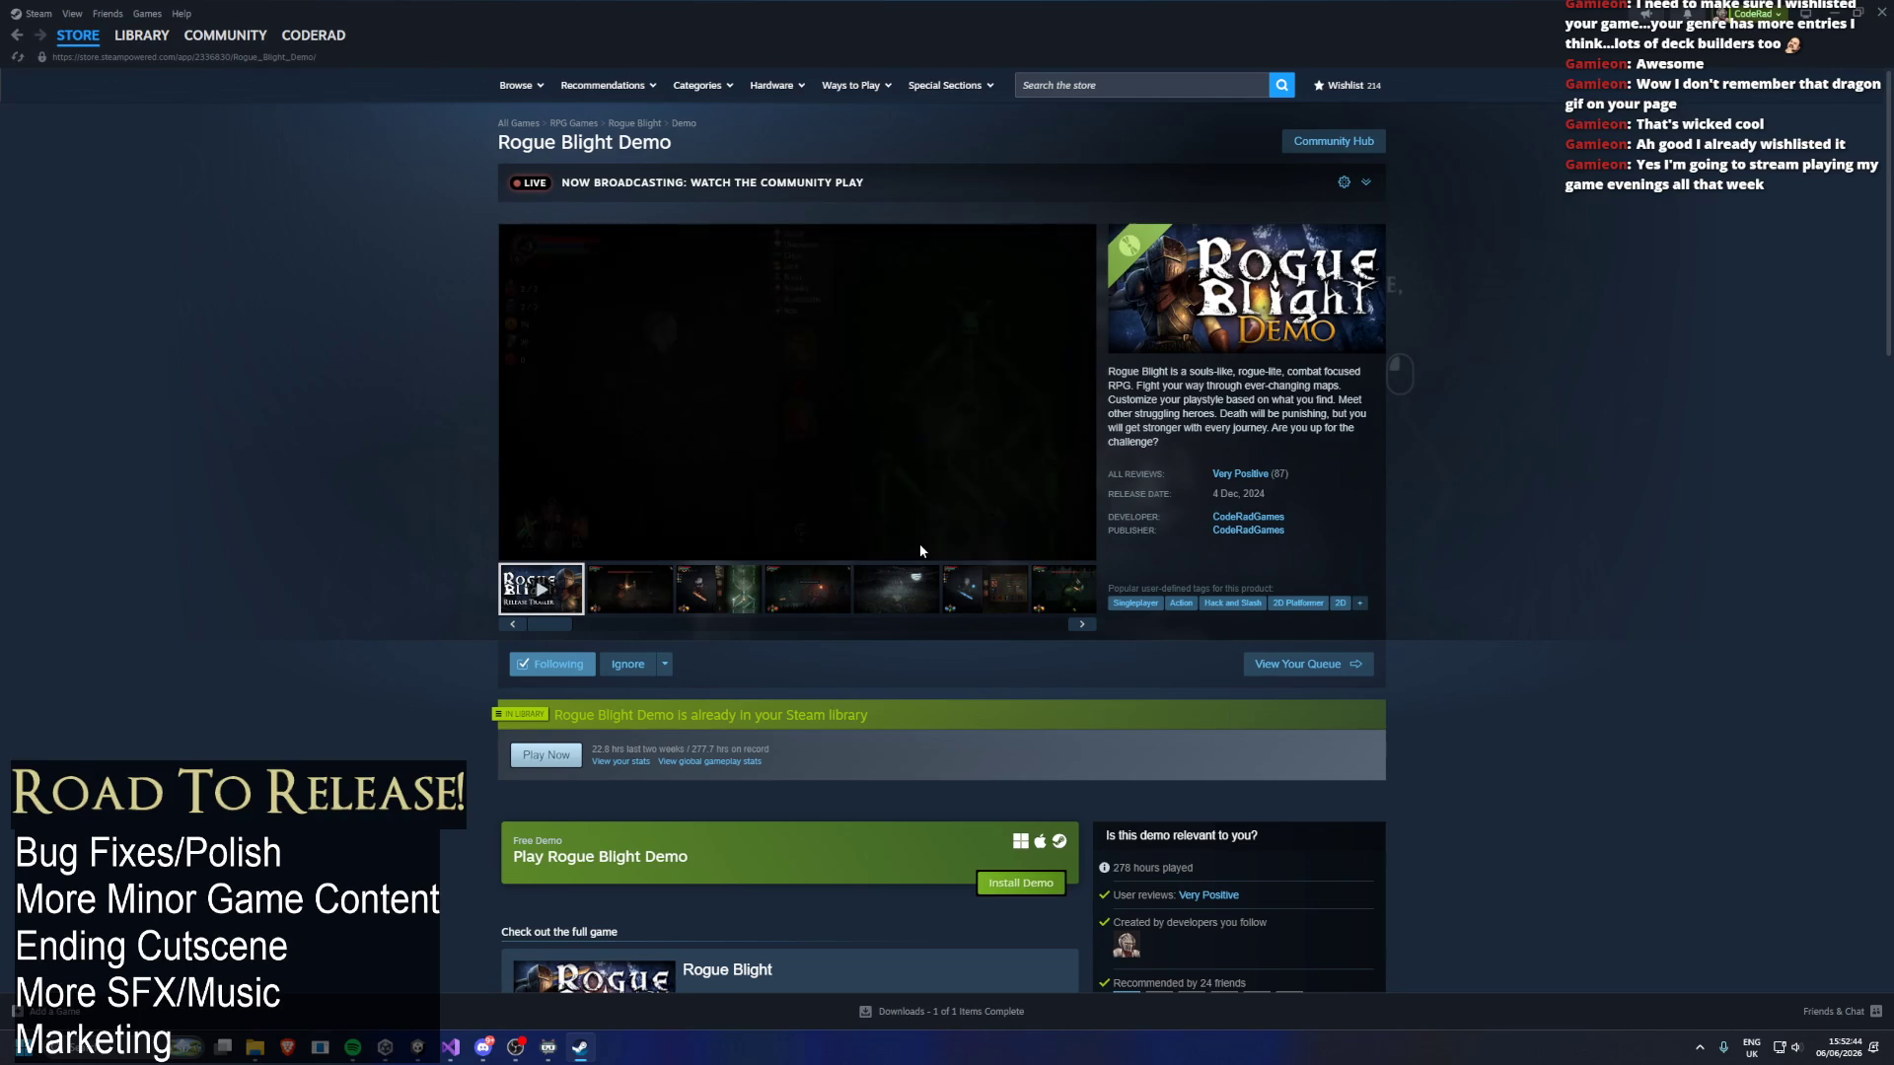
{"action": "left_click", "coordinate": [1367, 181]}
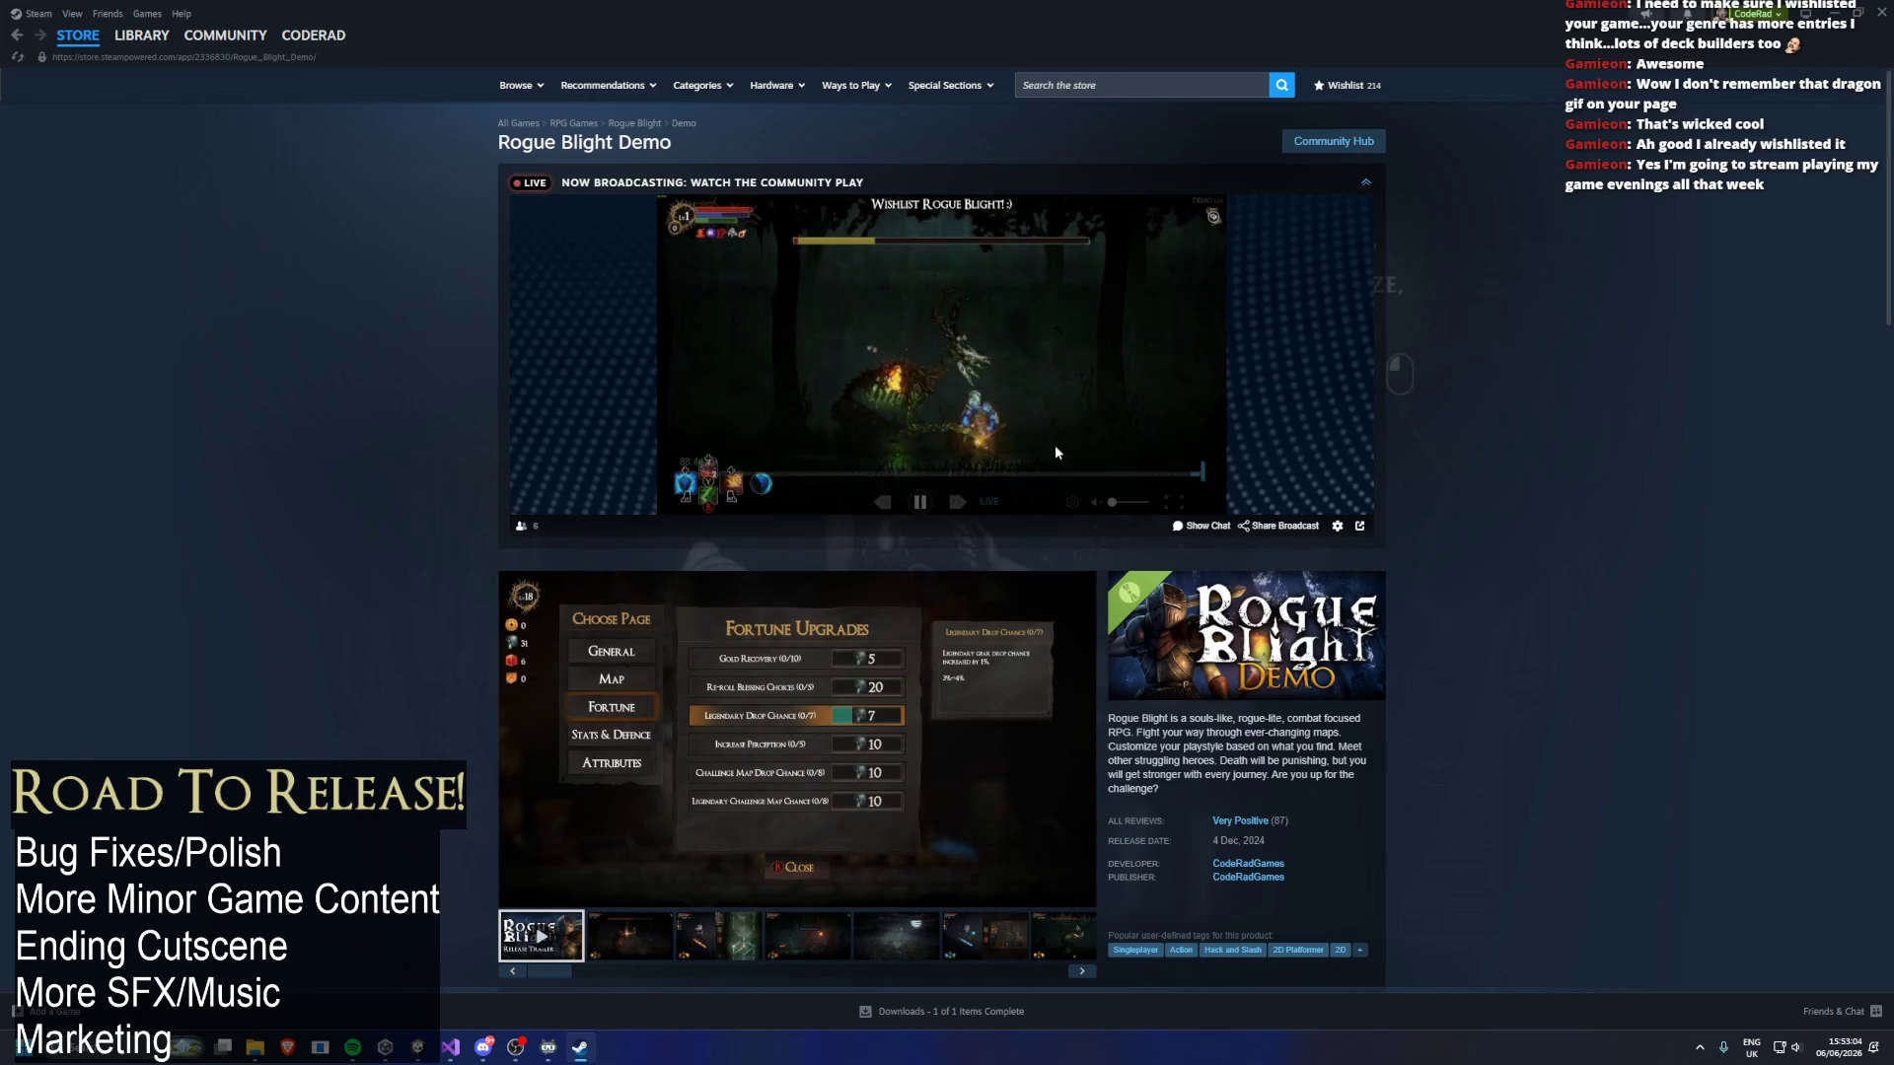
{"action": "mouse_move", "coordinate": [1129, 418]}
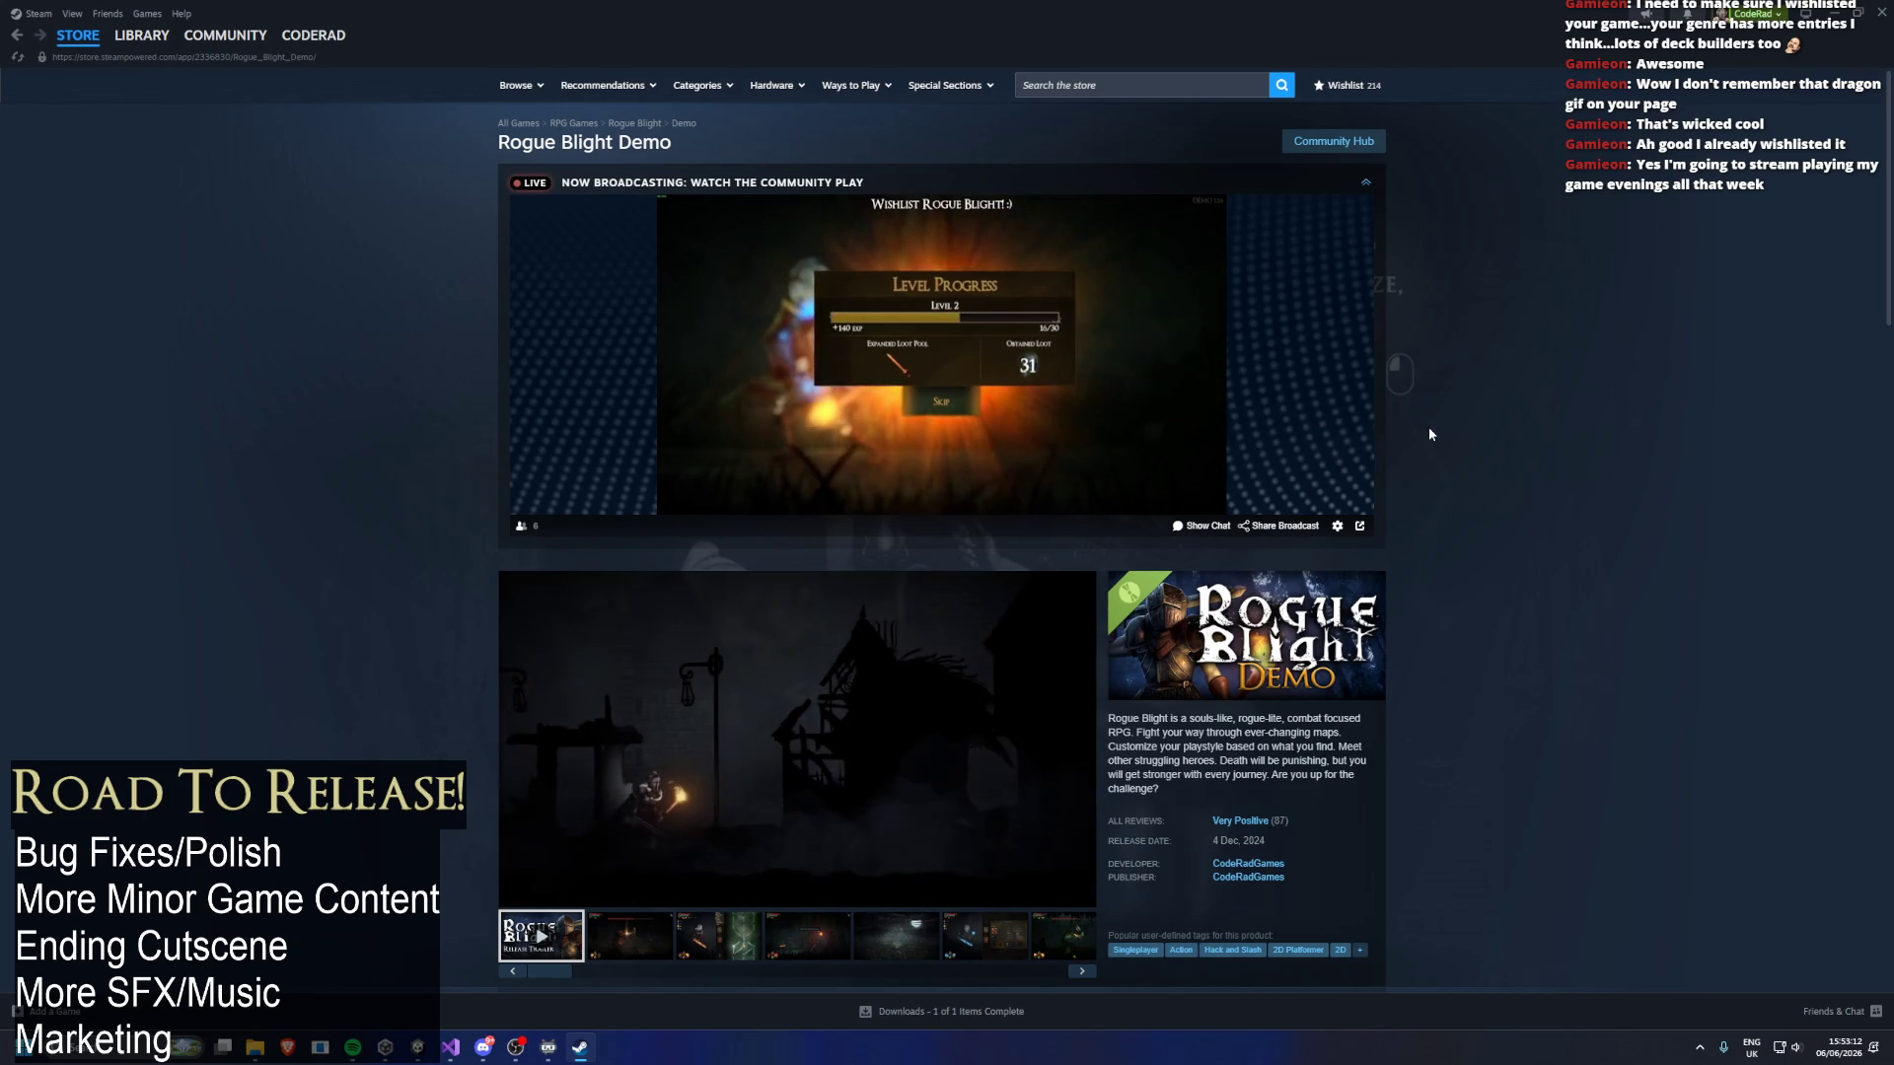
{"action": "scroll", "coordinate": [1429, 428], "scroll_direction": "down", "scroll_amount": 4}
{"action": "scroll", "coordinate": [1450, 611], "scroll_direction": "down", "scroll_amount": 8}
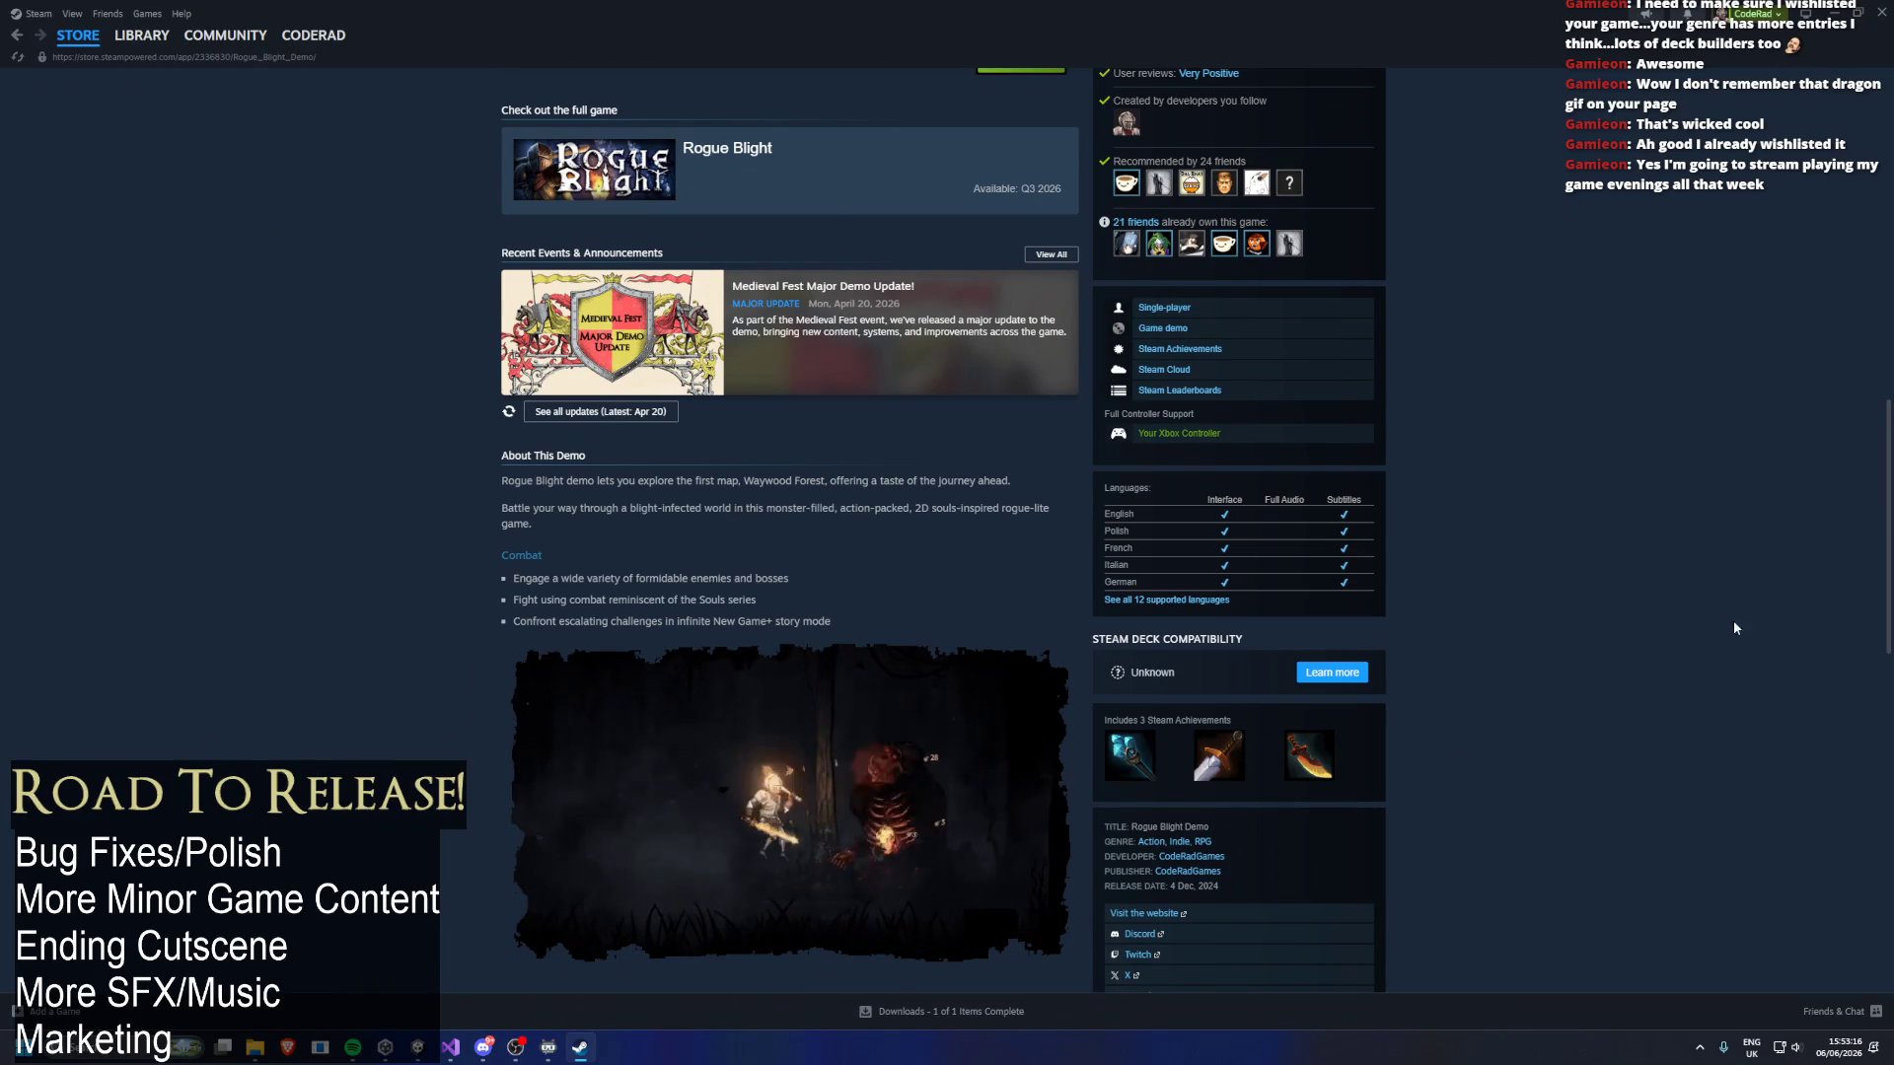
{"action": "scroll", "coordinate": [1671, 578], "scroll_direction": "up", "scroll_amount": 9}
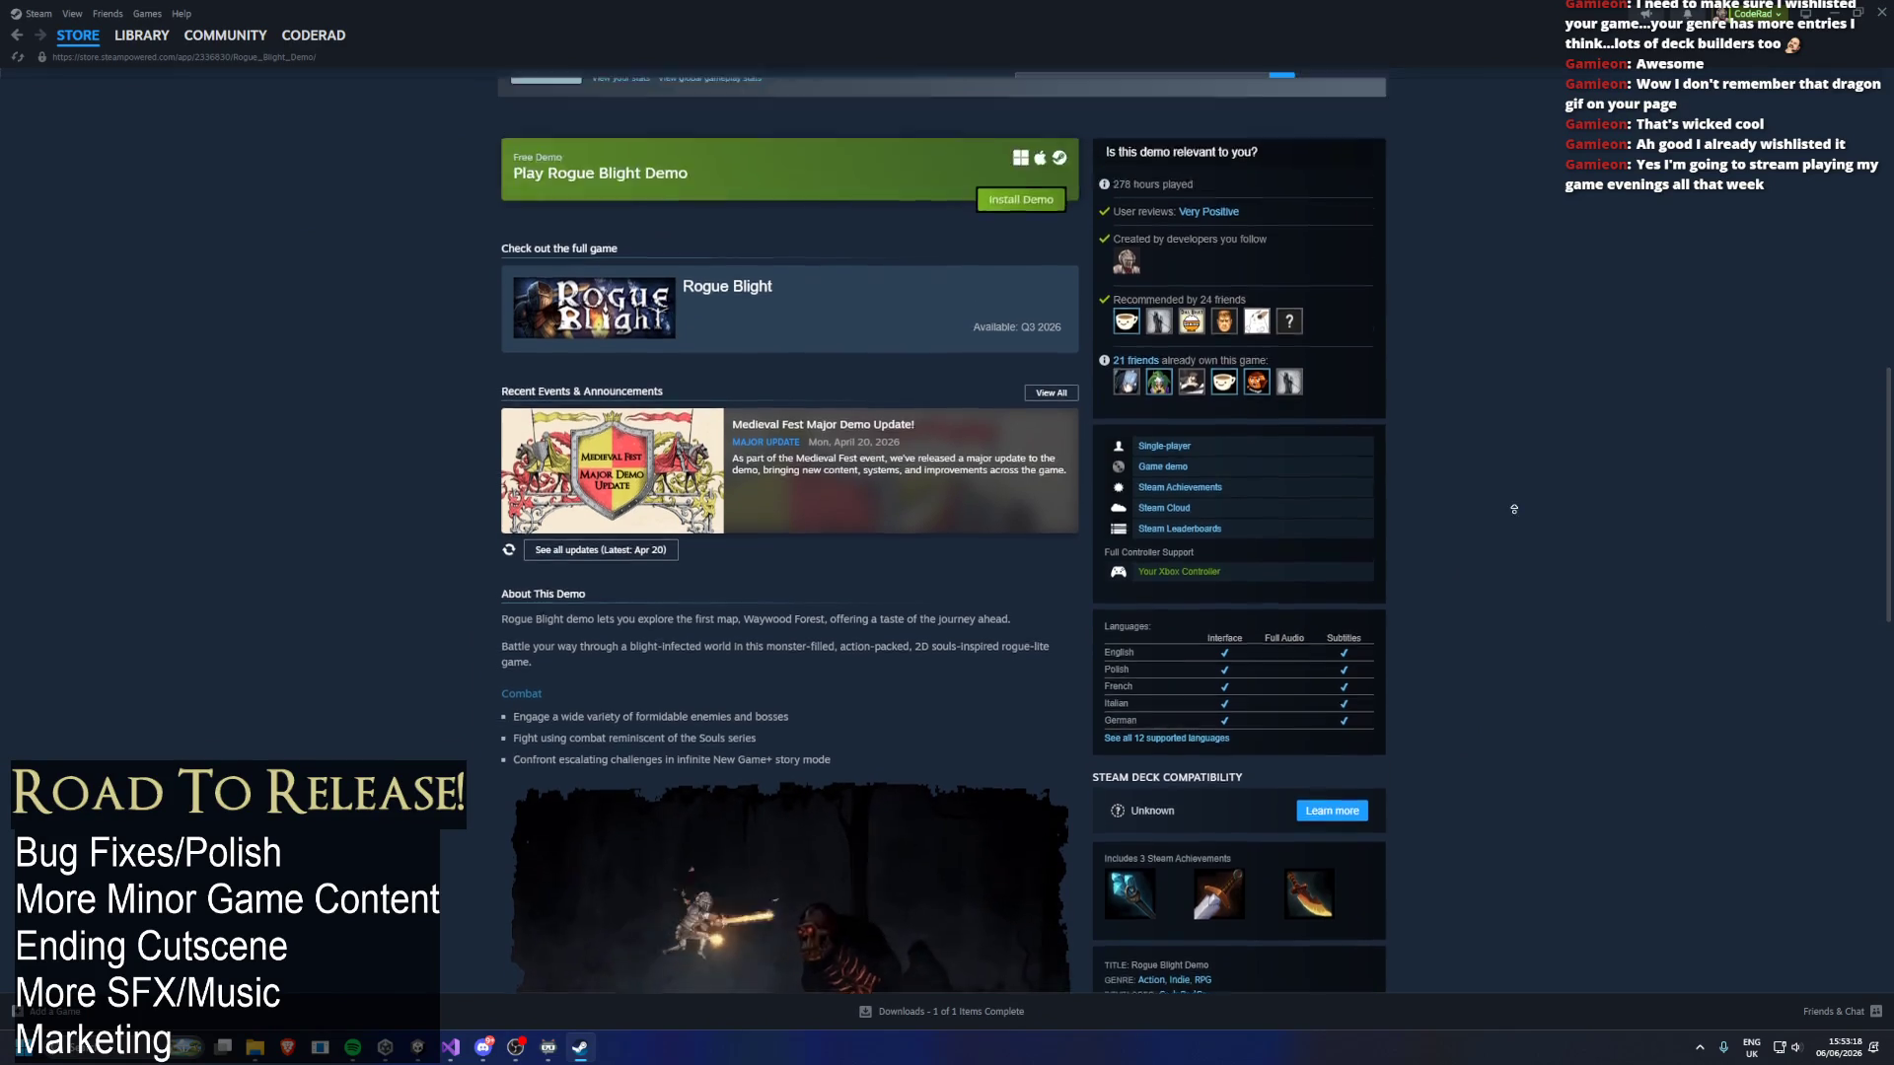
{"action": "scroll", "coordinate": [1387, 612], "scroll_direction": "down", "scroll_amount": 5}
{"action": "scroll", "coordinate": [1387, 612], "scroll_direction": "down", "scroll_amount": 3}
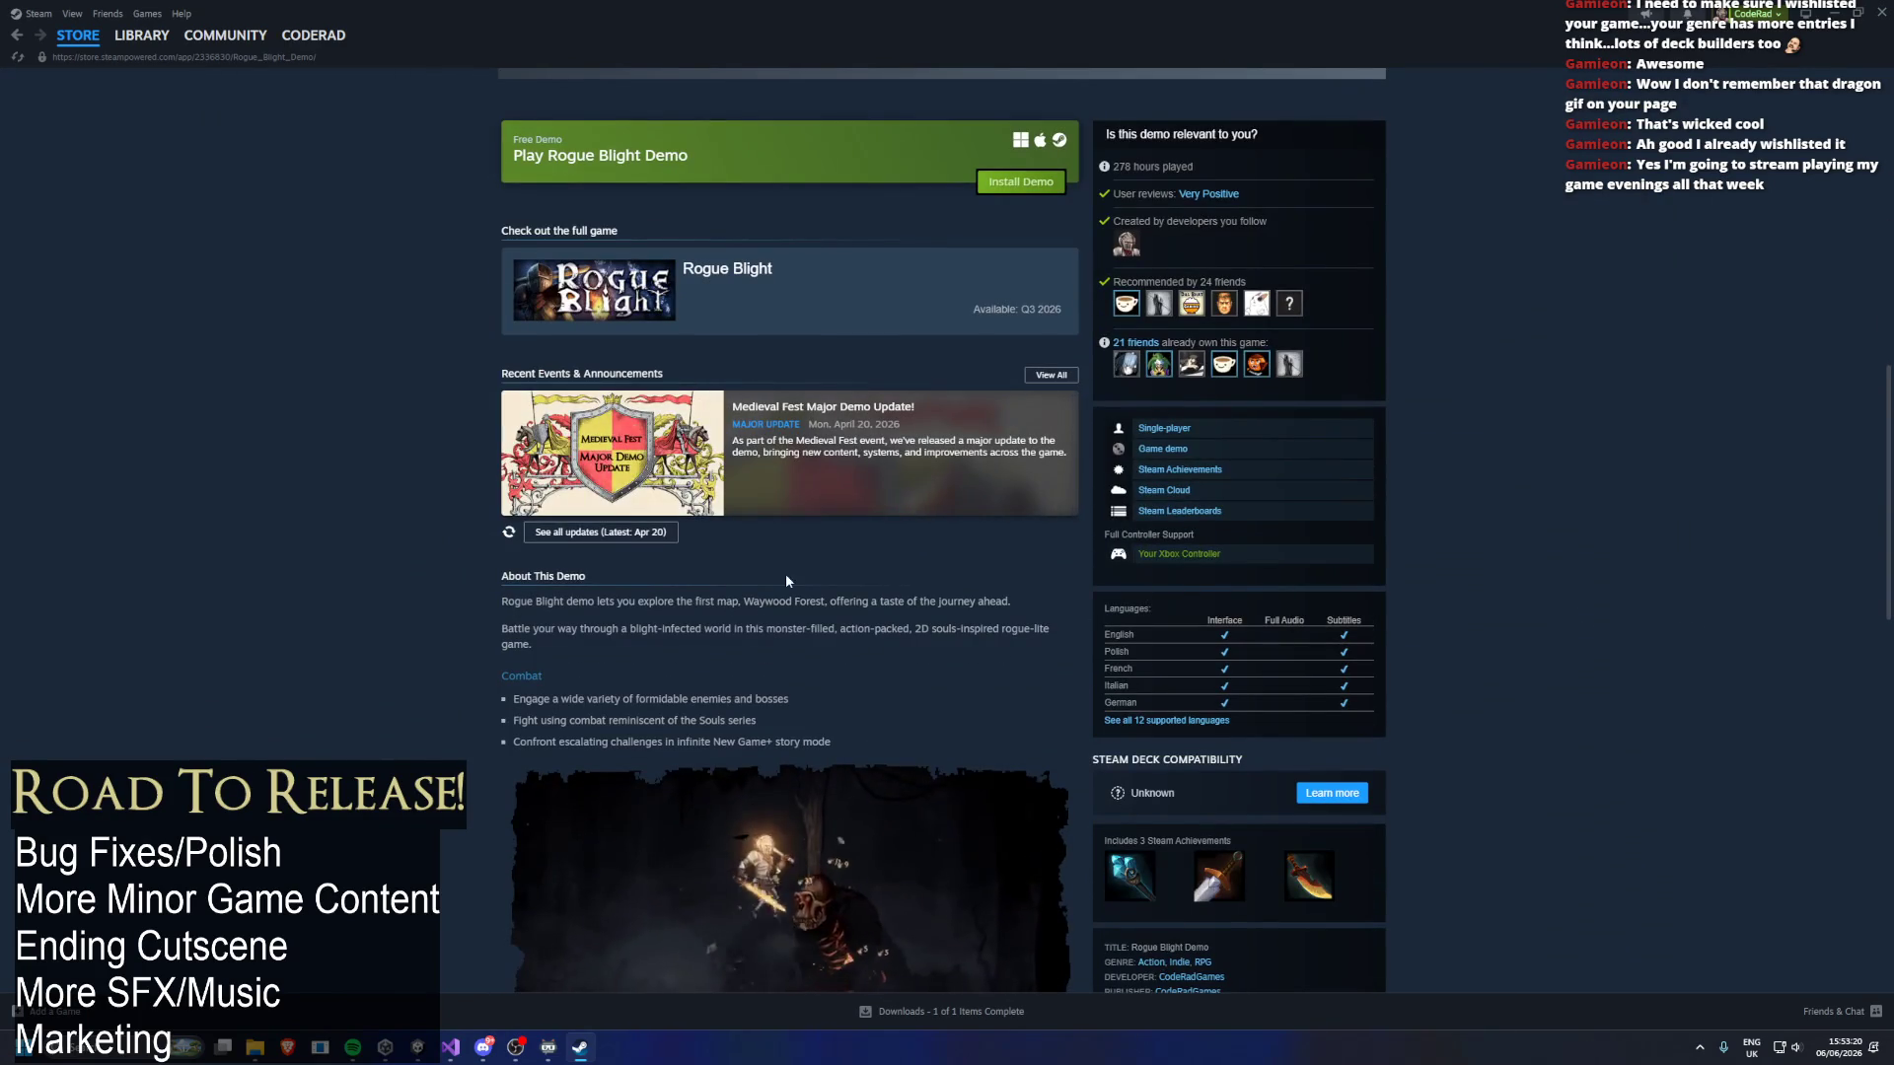
{"action": "left_click", "coordinate": [1044, 413]}
{"action": "scroll", "coordinate": [1127, 329], "scroll_direction": "down", "scroll_amount": 10}
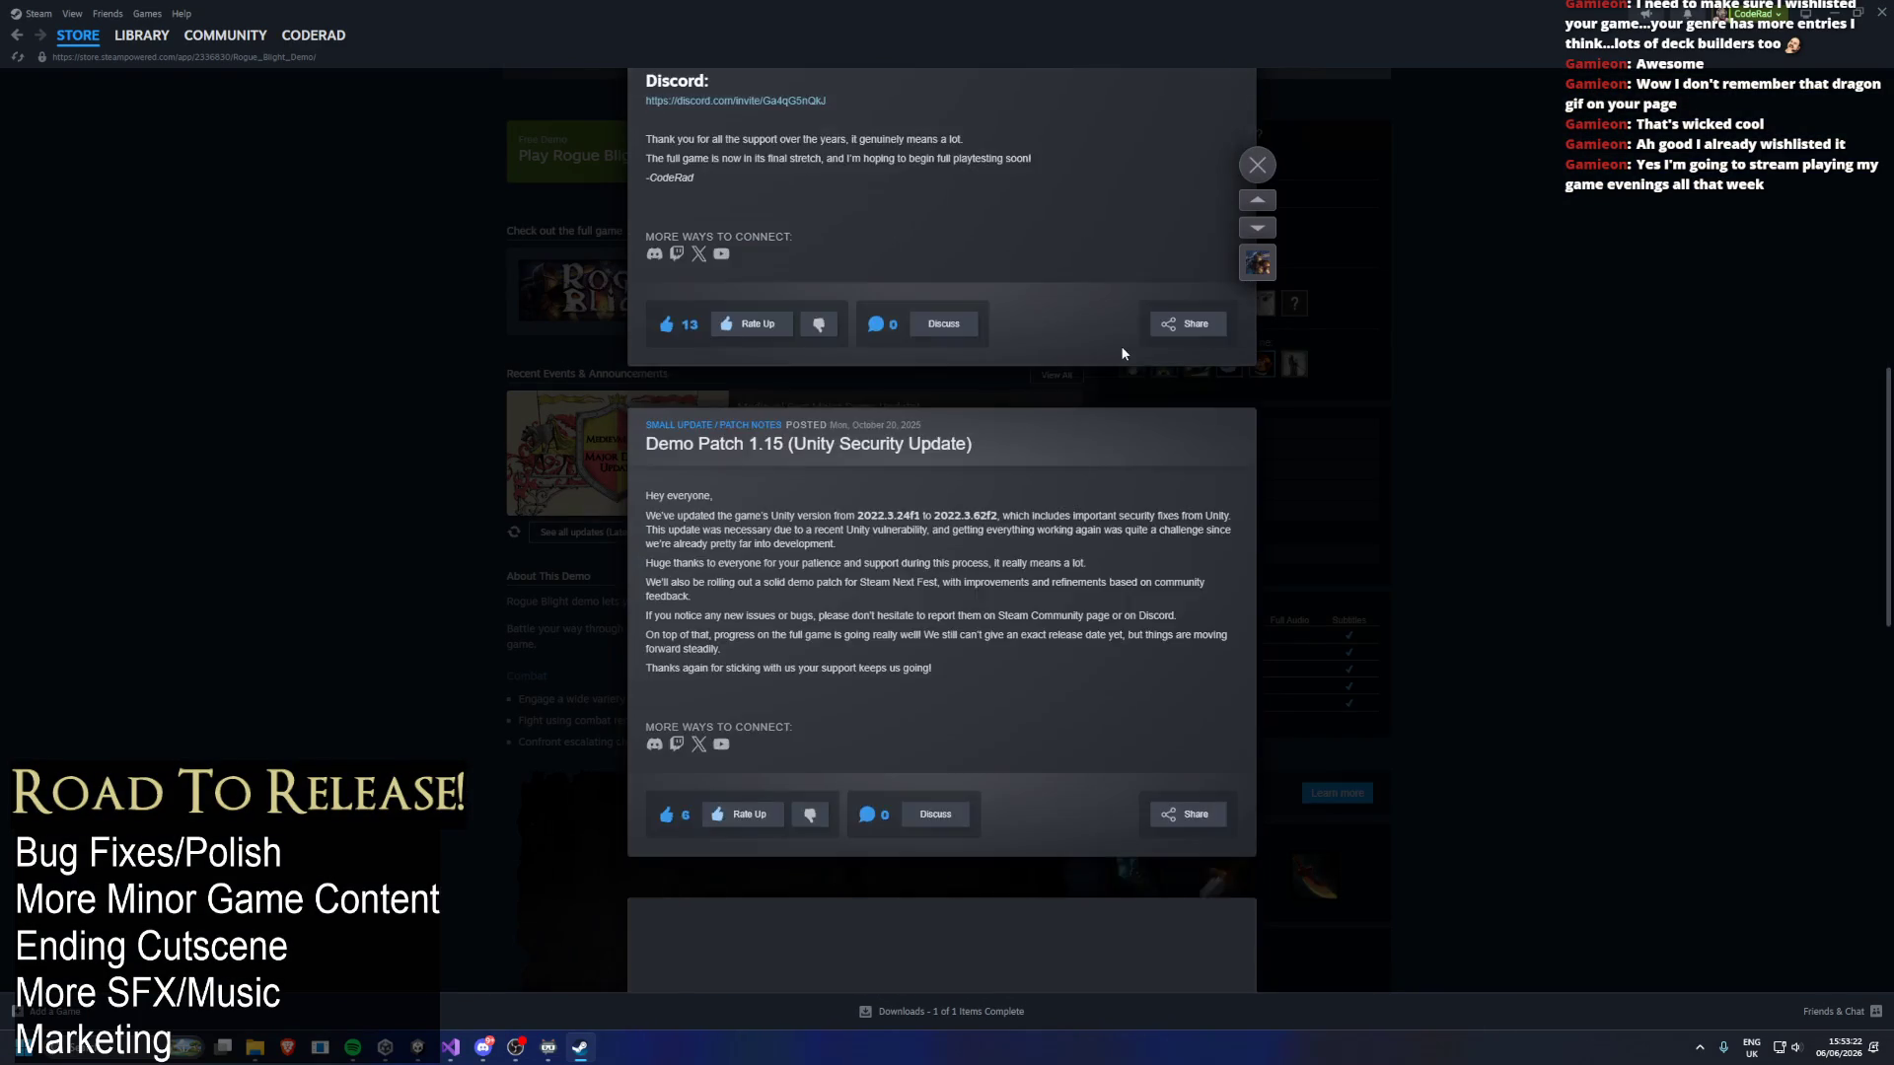
{"action": "scroll", "coordinate": [1121, 345], "scroll_direction": "up", "scroll_amount": 8}
{"action": "scroll", "coordinate": [930, 364], "scroll_direction": "up", "scroll_amount": 8}
{"action": "scroll", "coordinate": [930, 364], "scroll_direction": "down", "scroll_amount": 11}
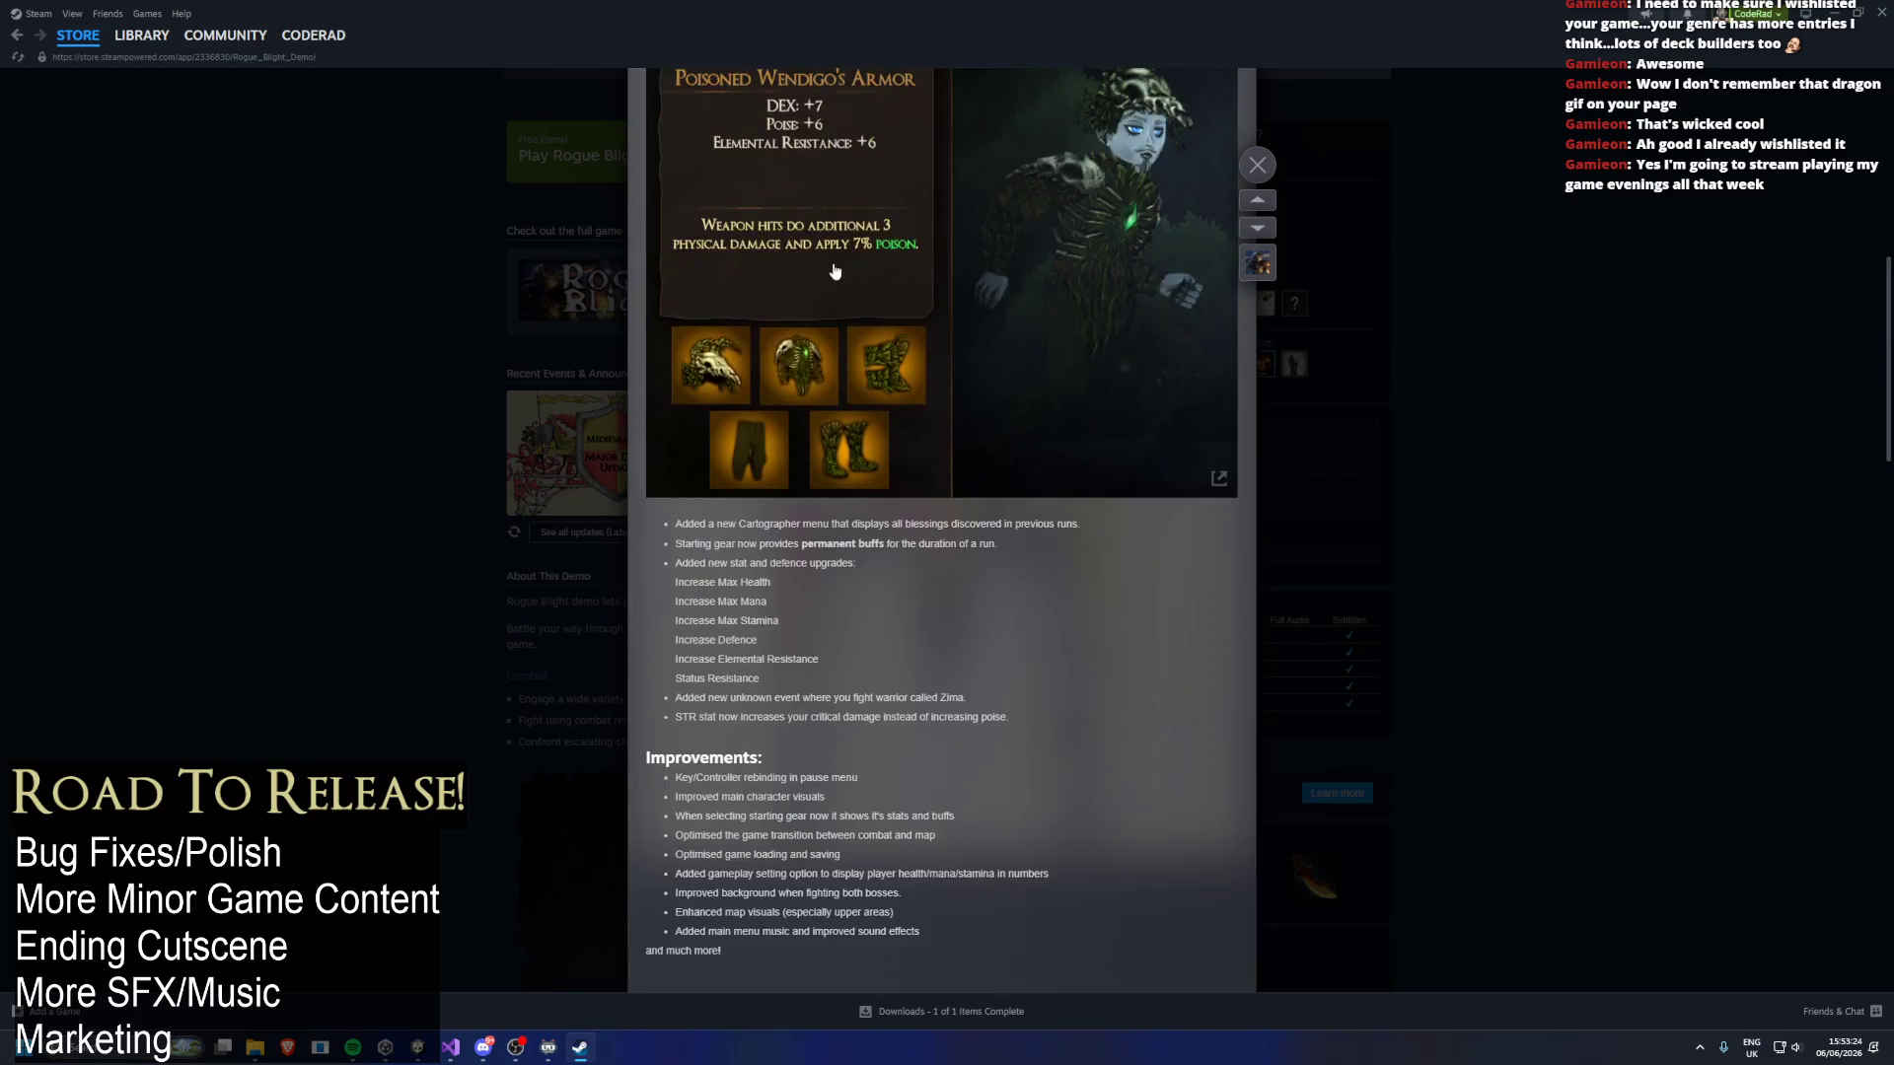
{"action": "left_click", "coordinate": [360, 313]}
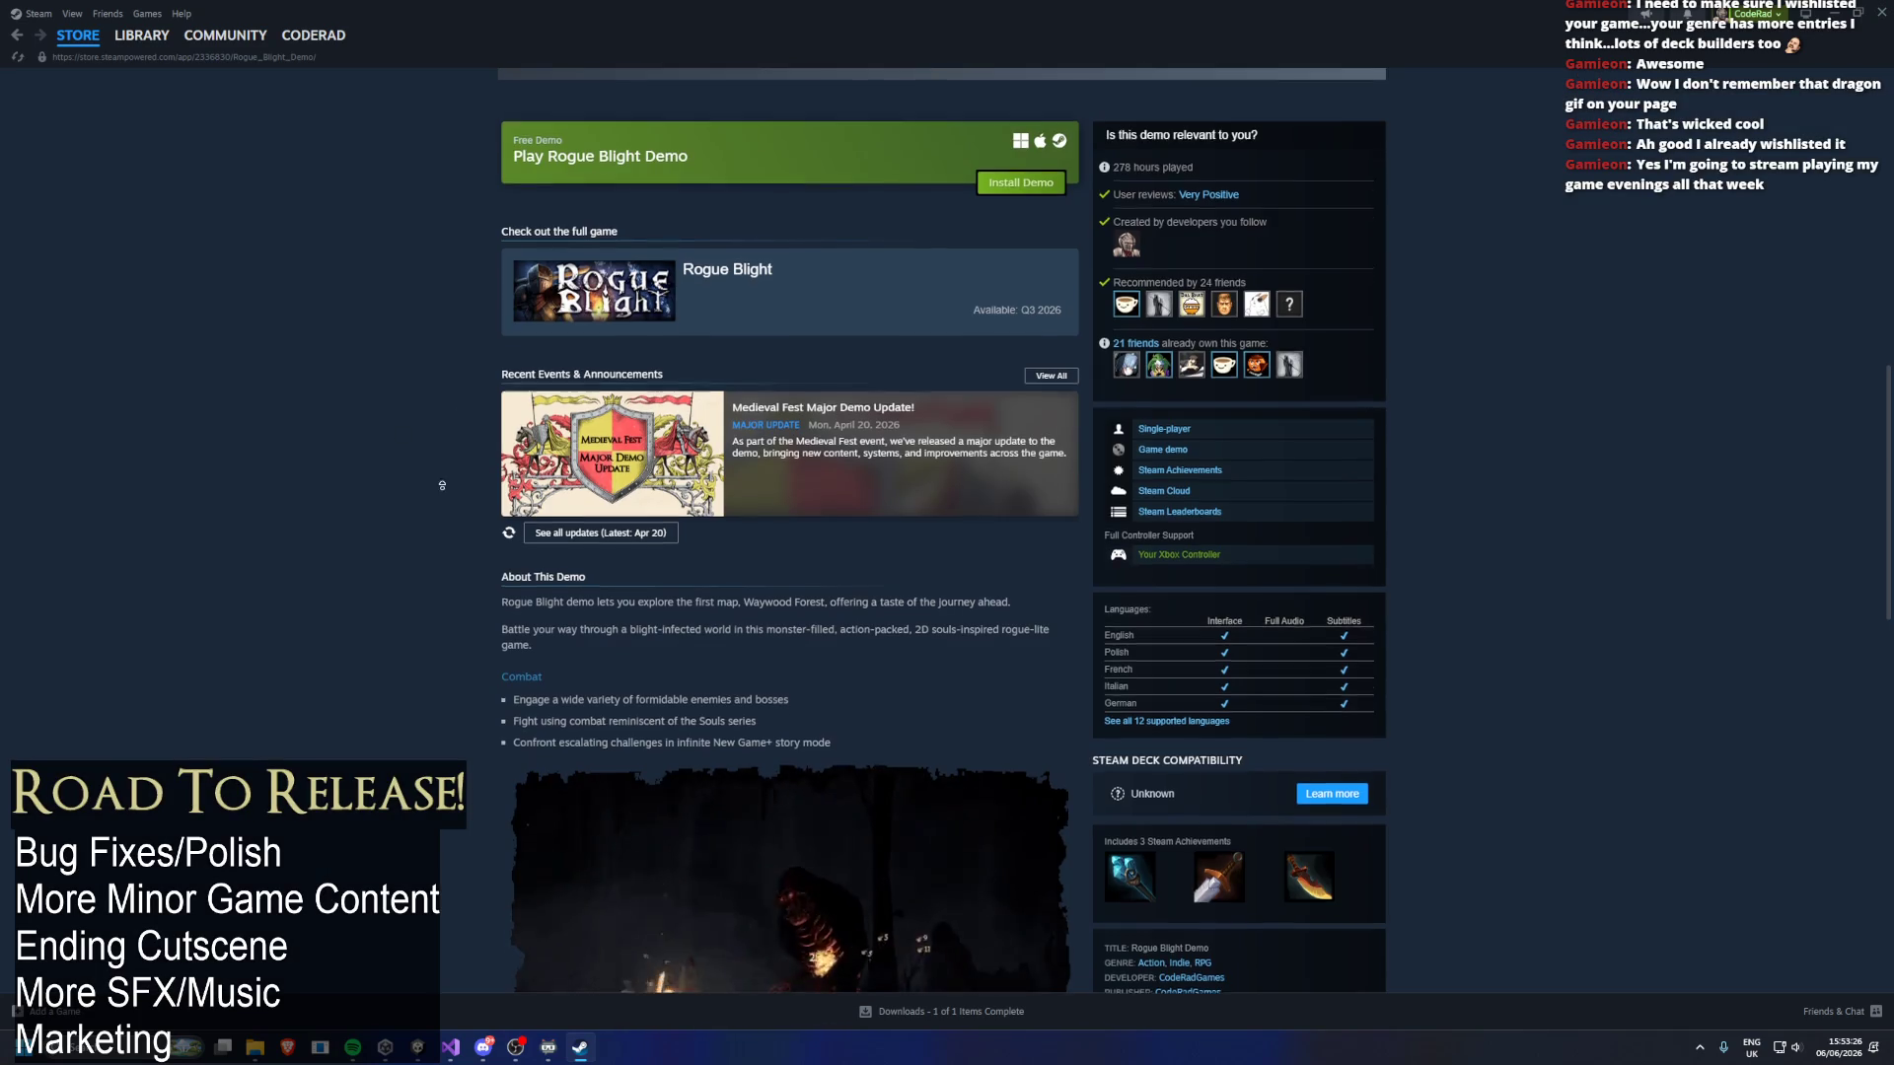
{"action": "scroll", "coordinate": [304, 316], "scroll_direction": "up", "scroll_amount": 3}
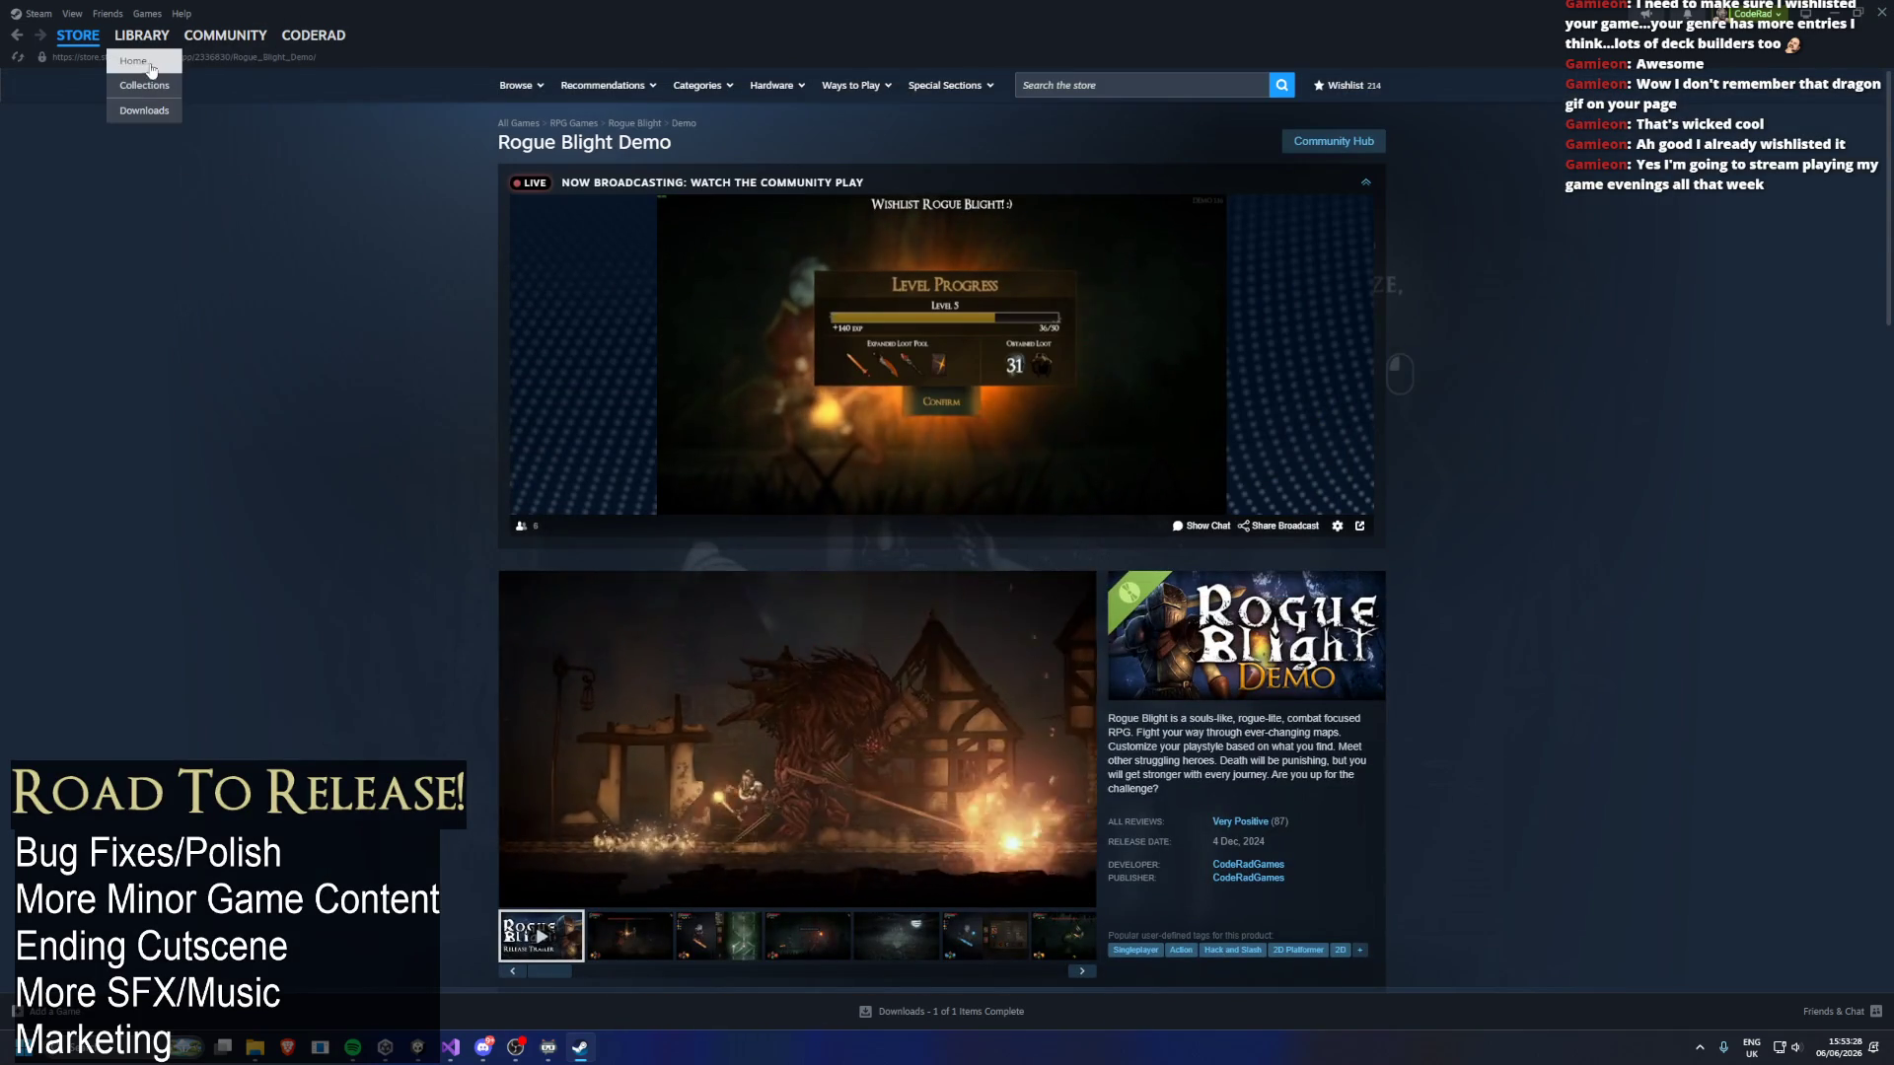
From the library, open the full Rogue Blight store page, view its third screenshot, and minimize Steam.
{"action": "left_click", "coordinate": [142, 35]}
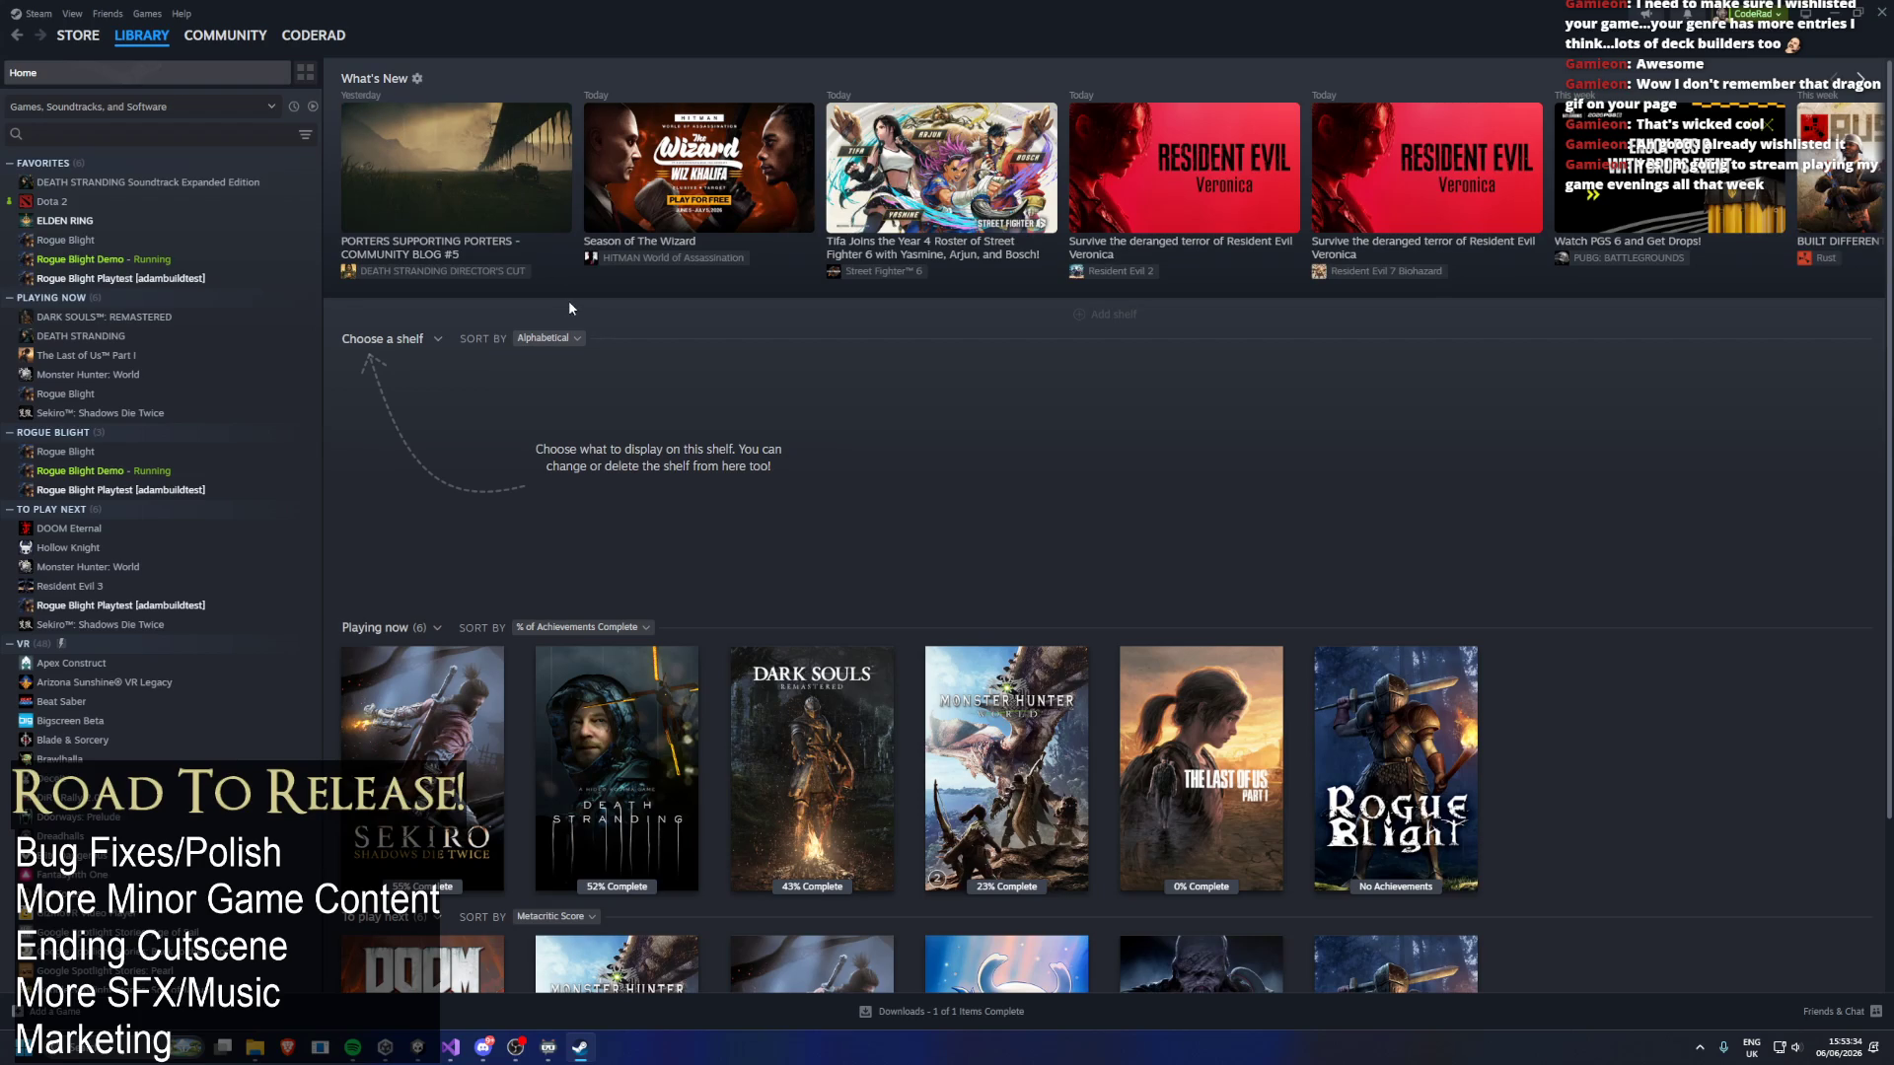
{"action": "left_click", "coordinate": [148, 260]}
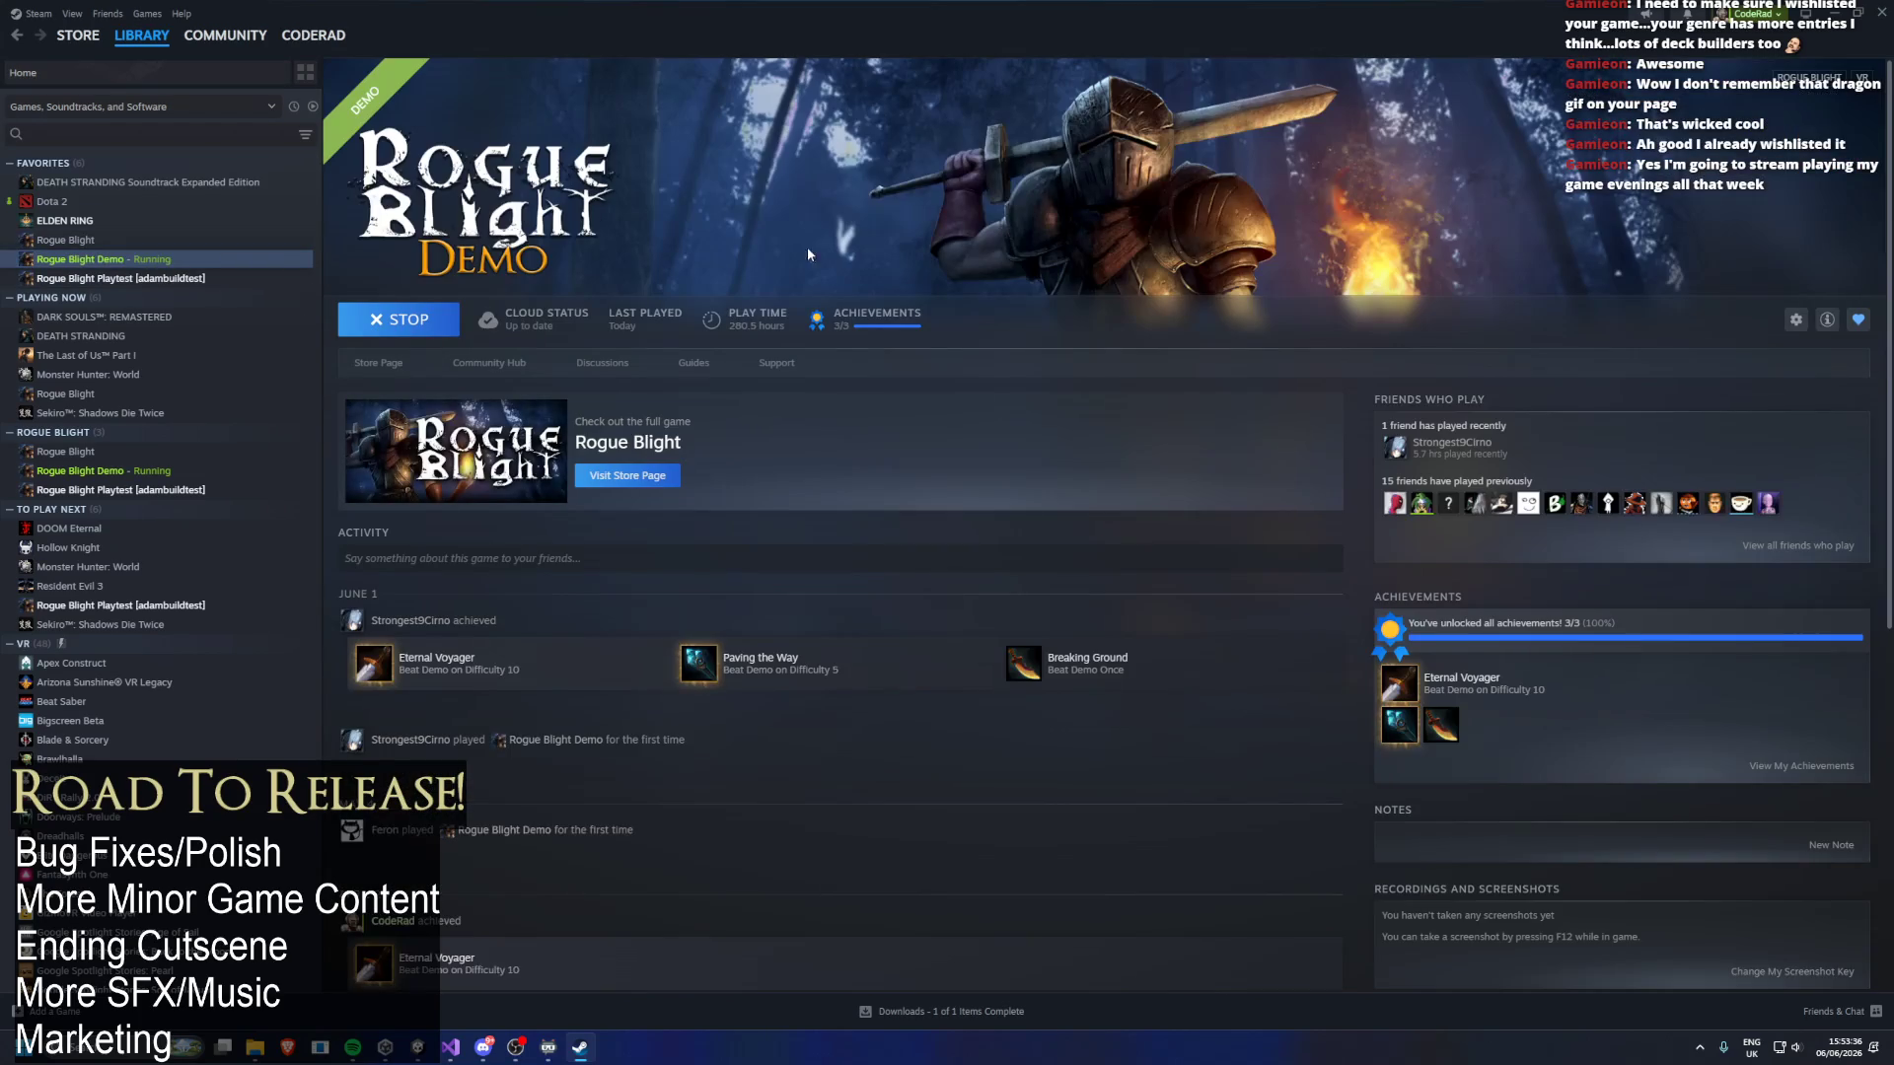
{"action": "key", "text": "alt+Left"}
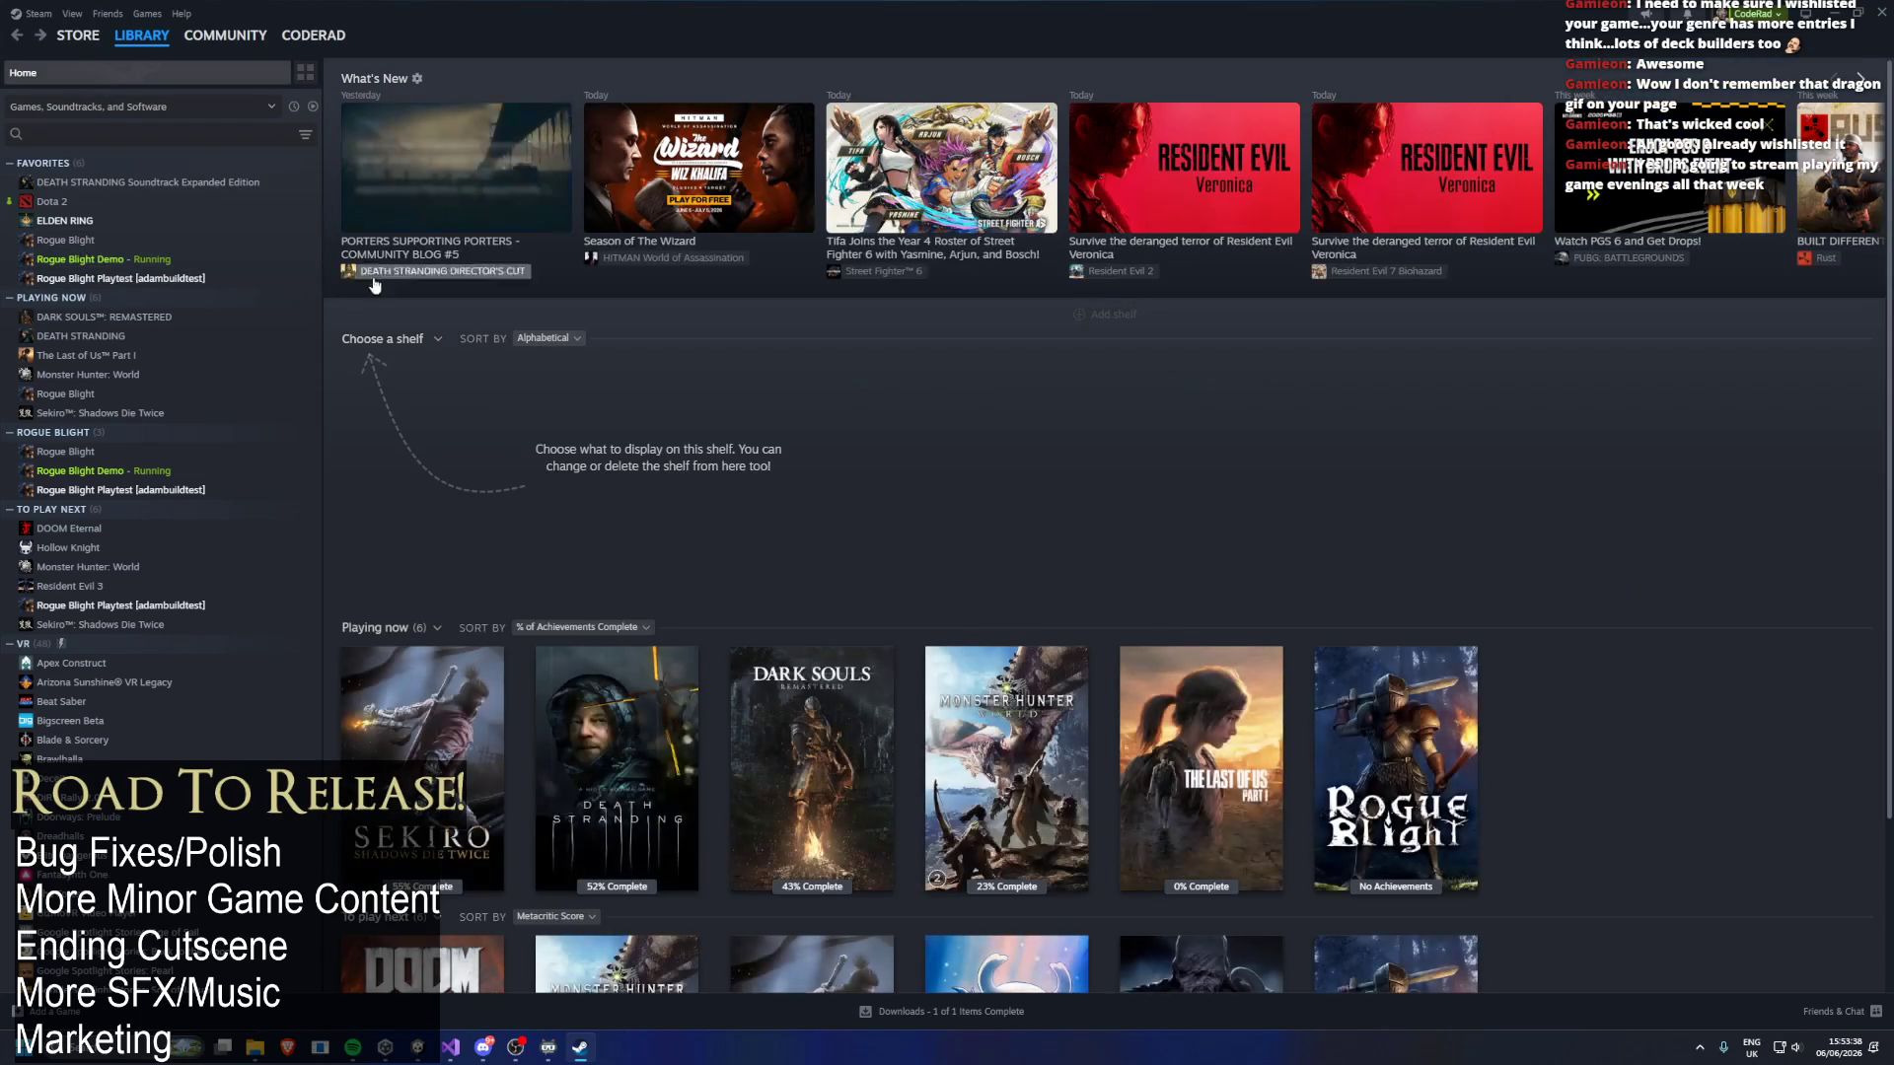
{"action": "left_click", "coordinate": [118, 261]}
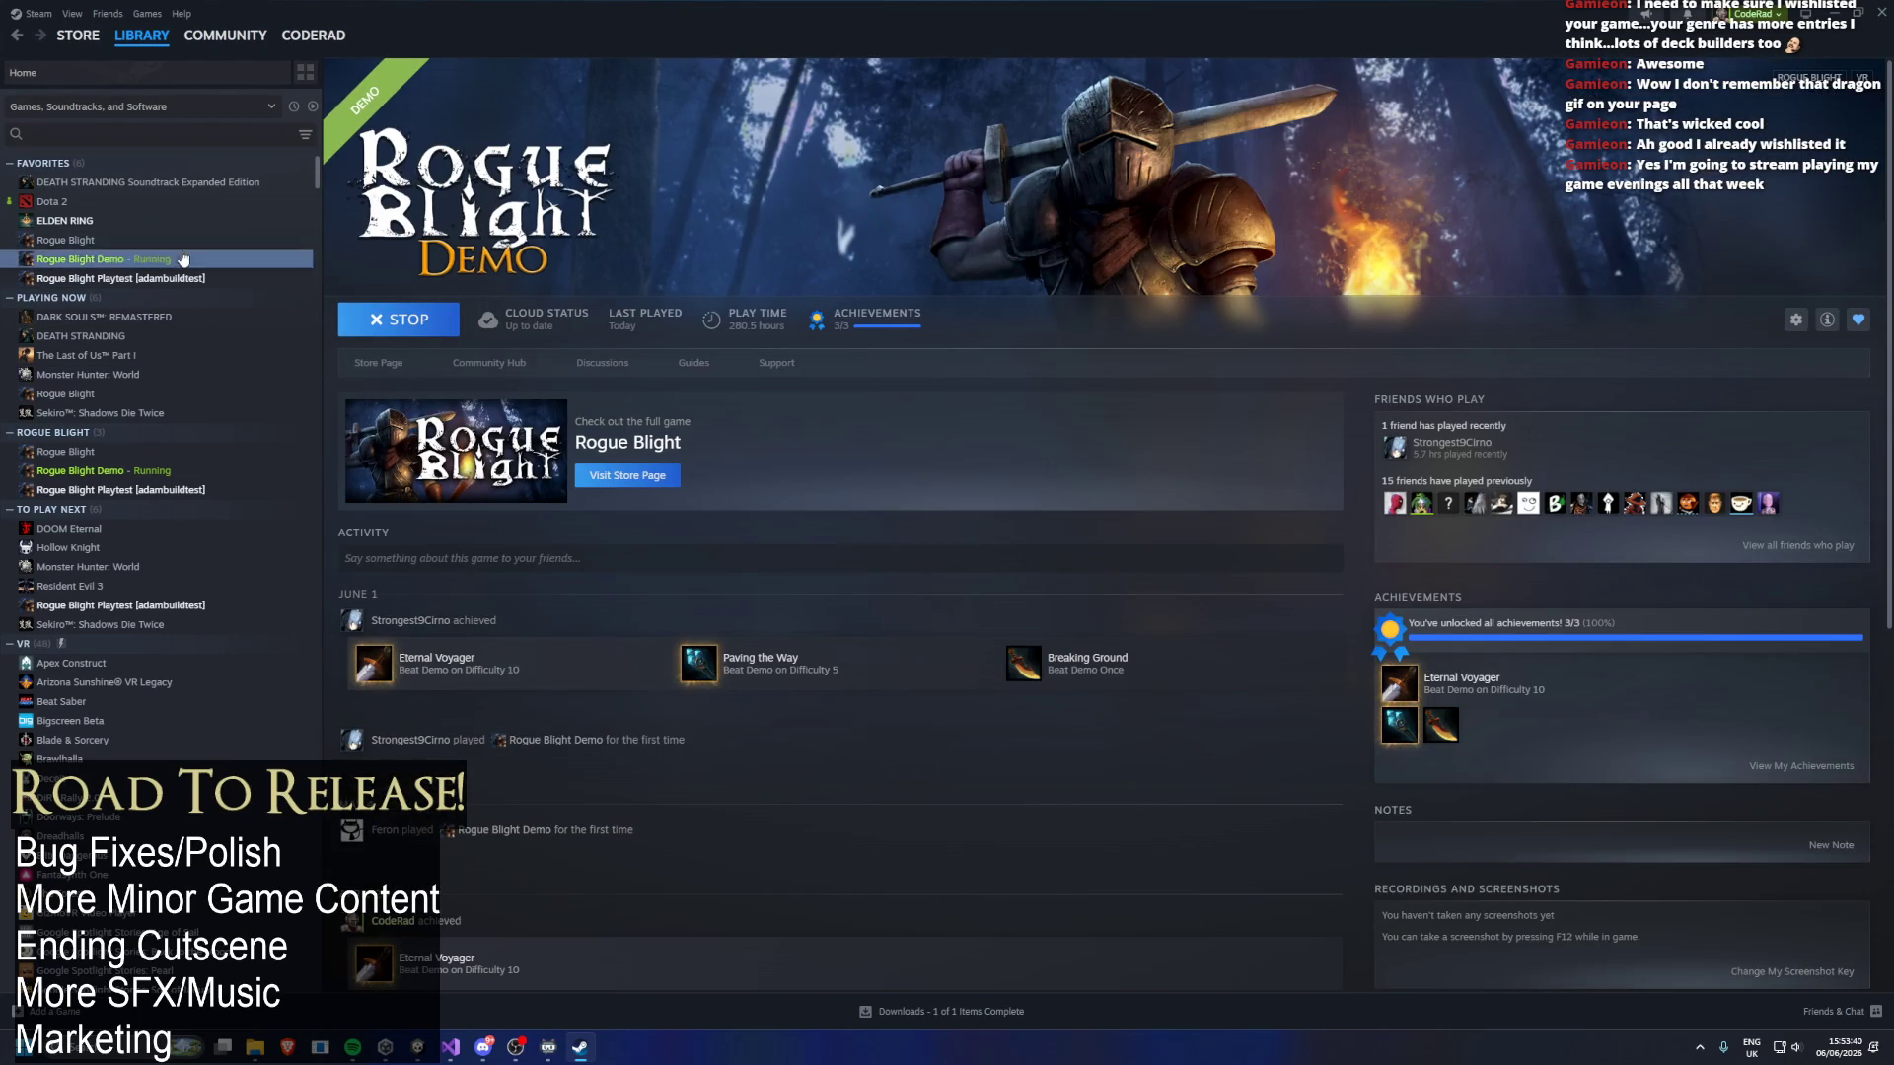
{"action": "left_click", "coordinate": [237, 241]}
{"action": "left_click", "coordinate": [399, 365]}
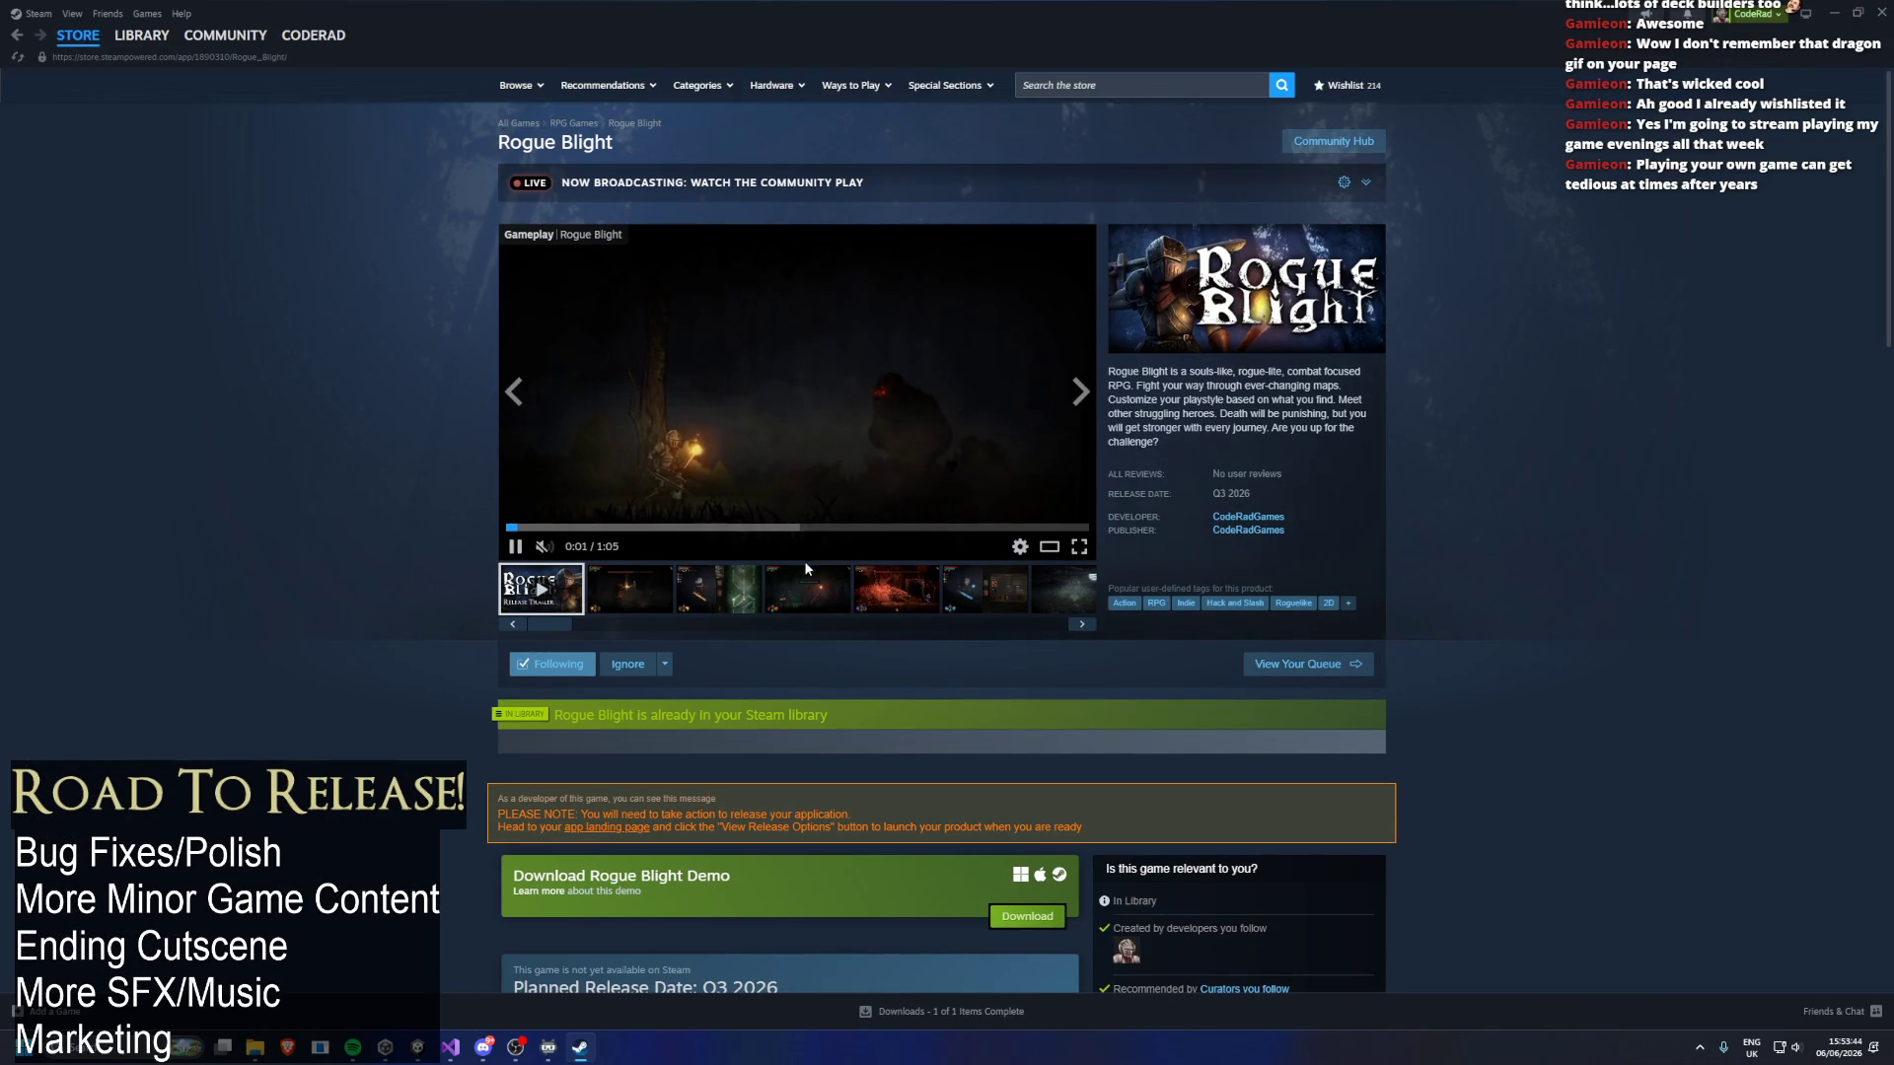
{"action": "left_click", "coordinate": [739, 587]}
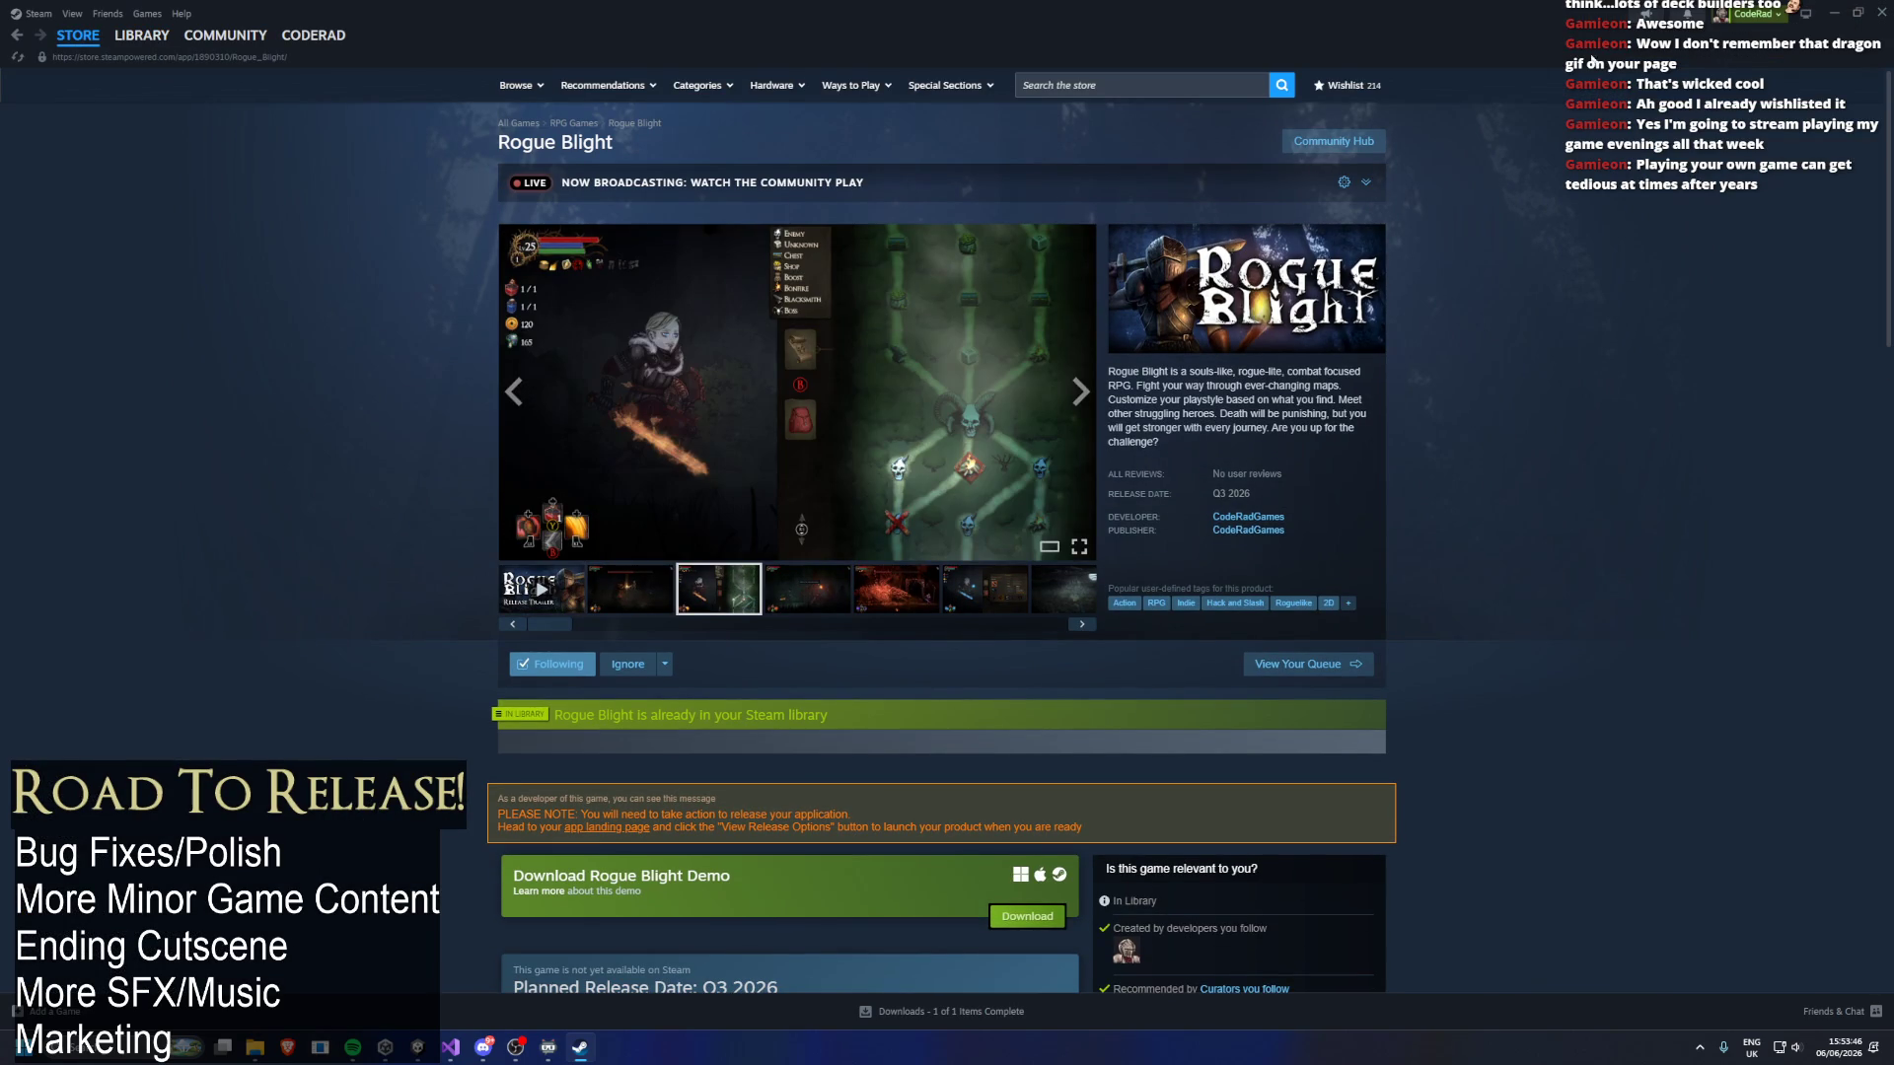
{"action": "left_click", "coordinate": [1837, 13]}
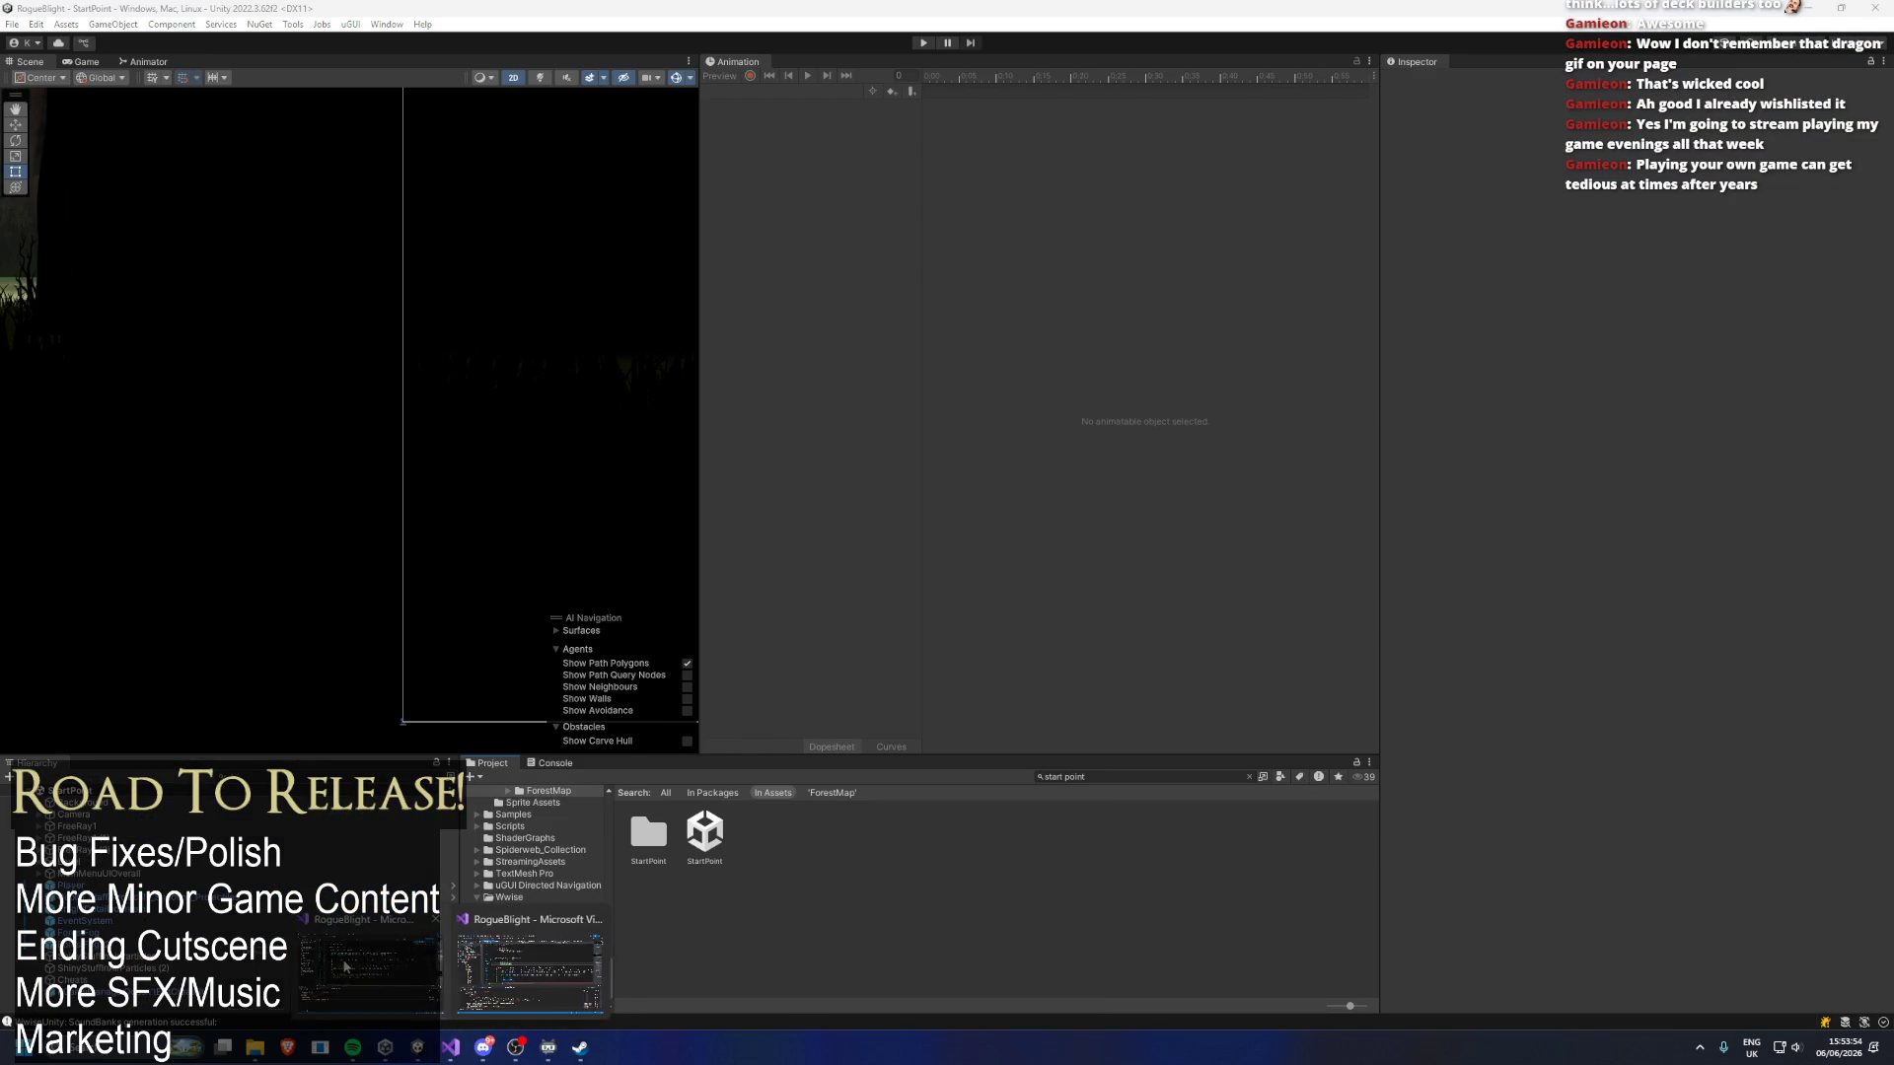
{"action": "left_click", "coordinate": [454, 1053]}
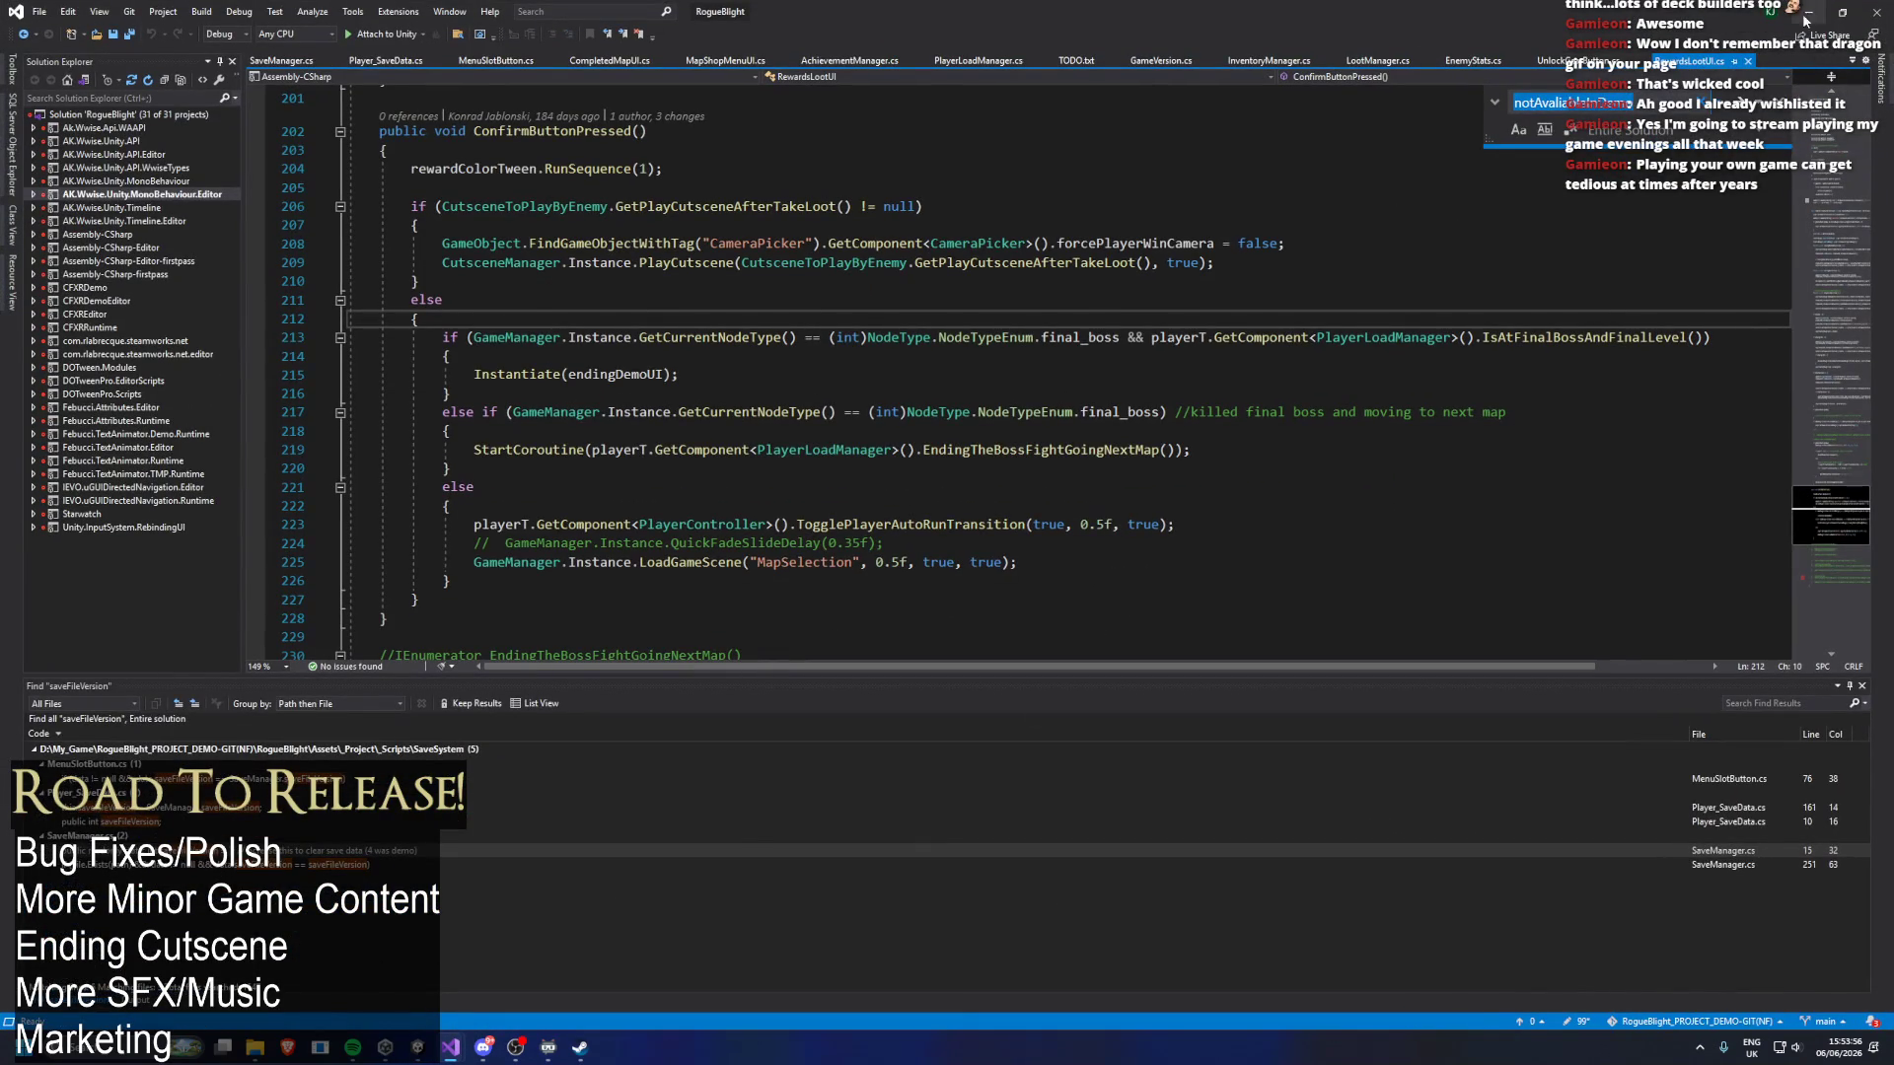
{"action": "left_click", "coordinate": [1839, 13]}
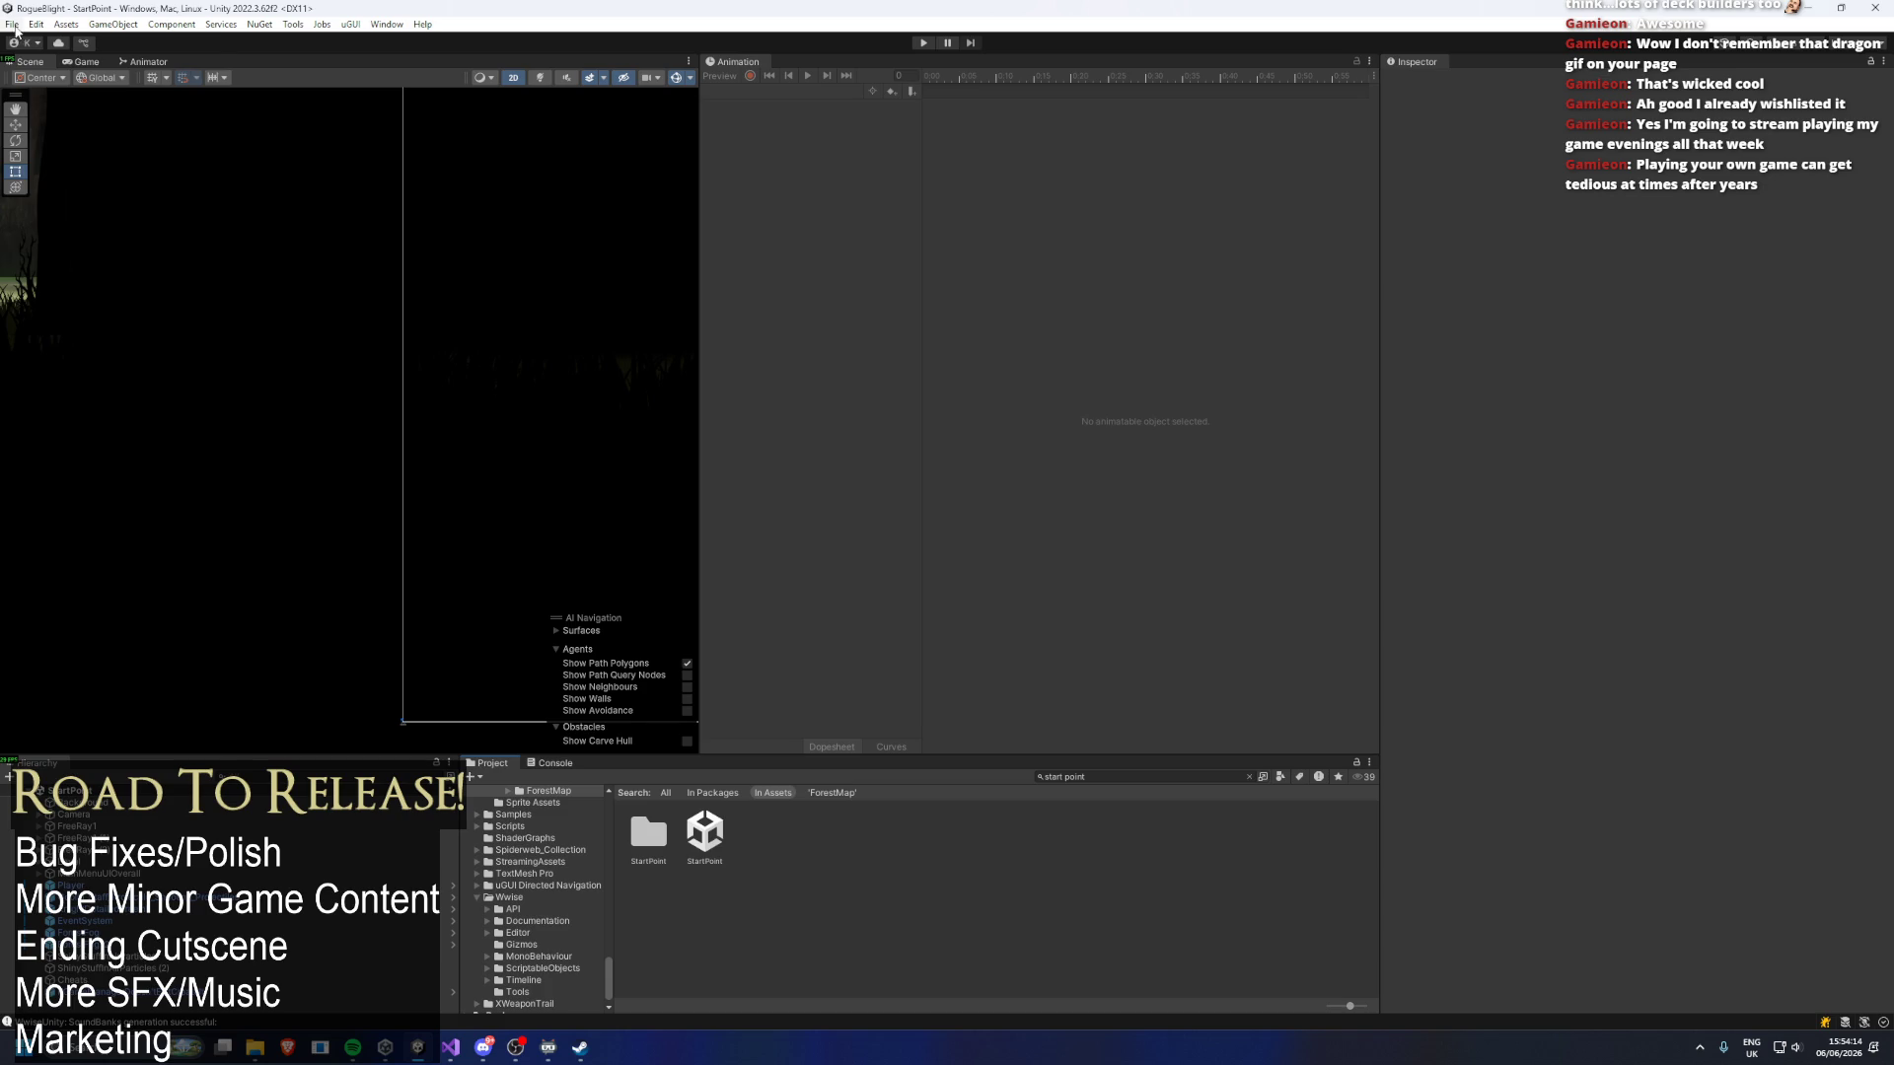
{"action": "left_click", "coordinate": [13, 25]}
{"action": "left_click", "coordinate": [75, 209]}
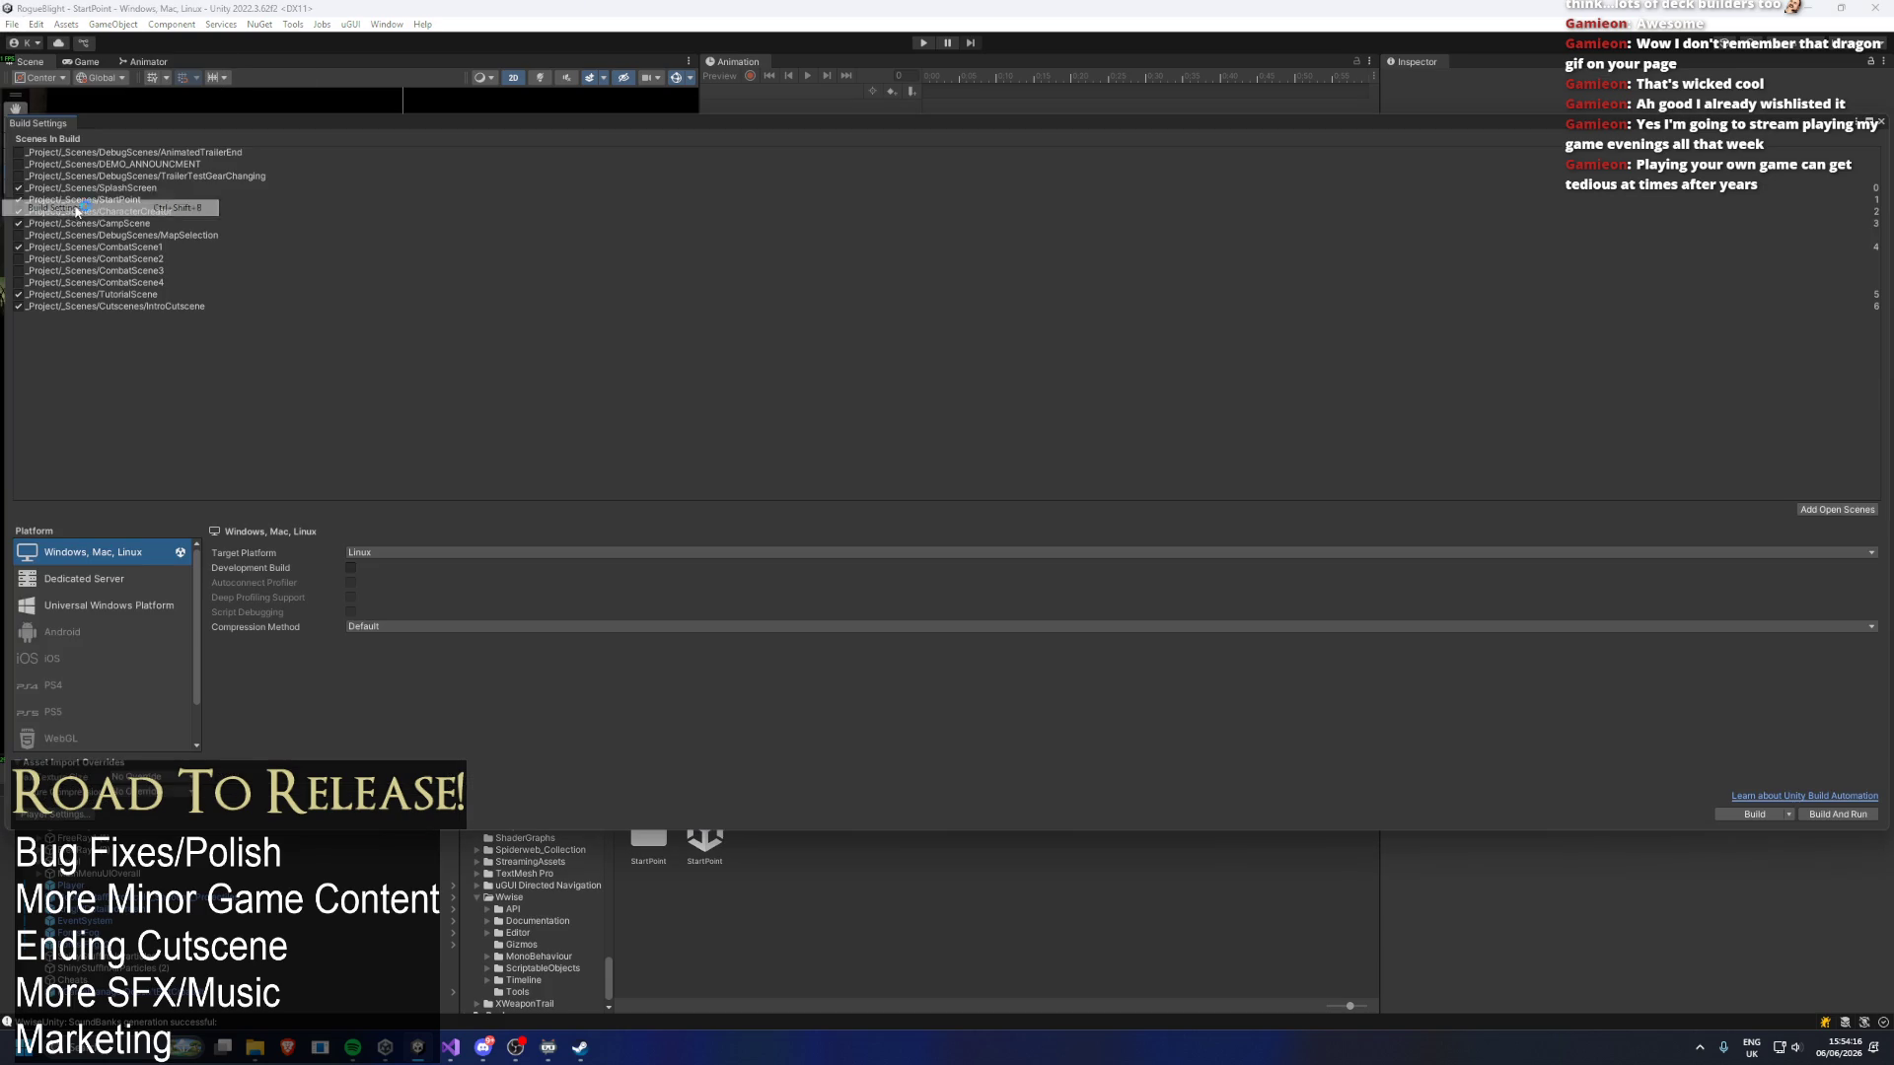
{"action": "key", "text": "Escape"}
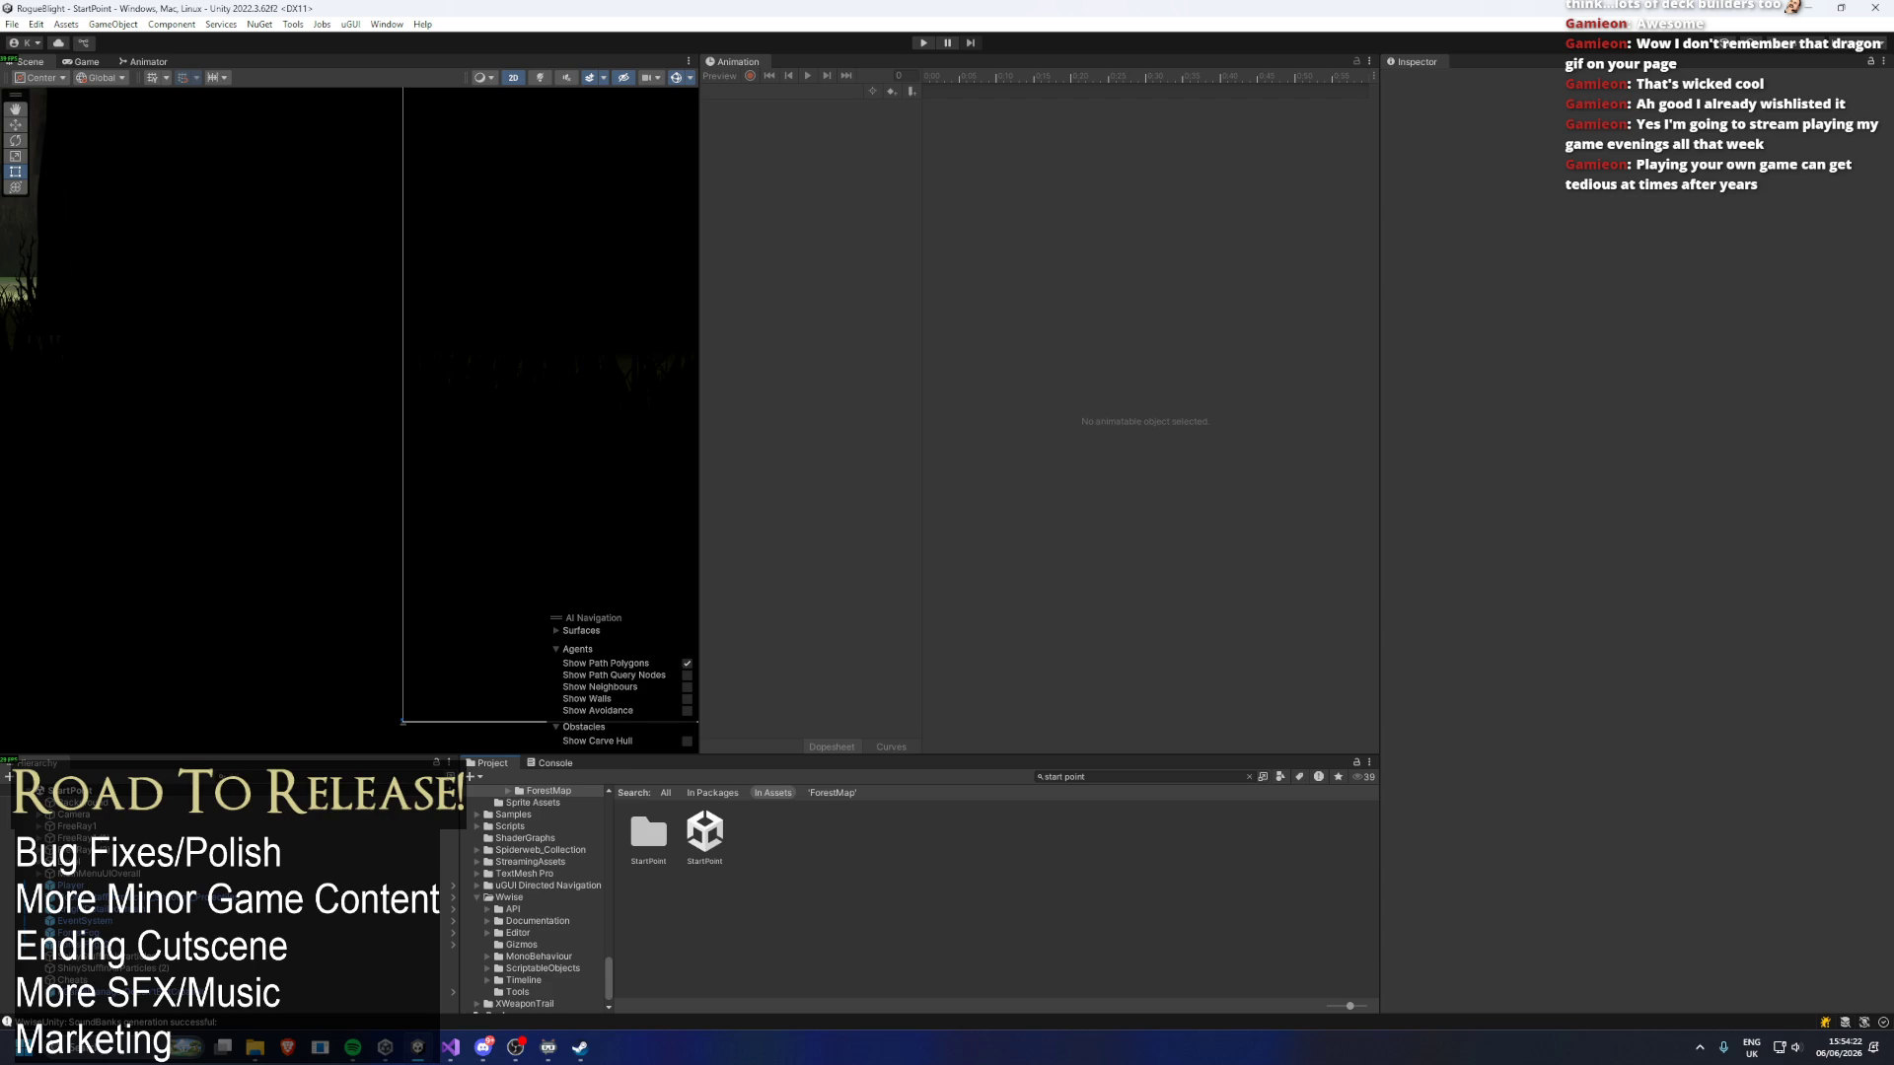
{"action": "mouse_move", "coordinate": [451, 1048]}
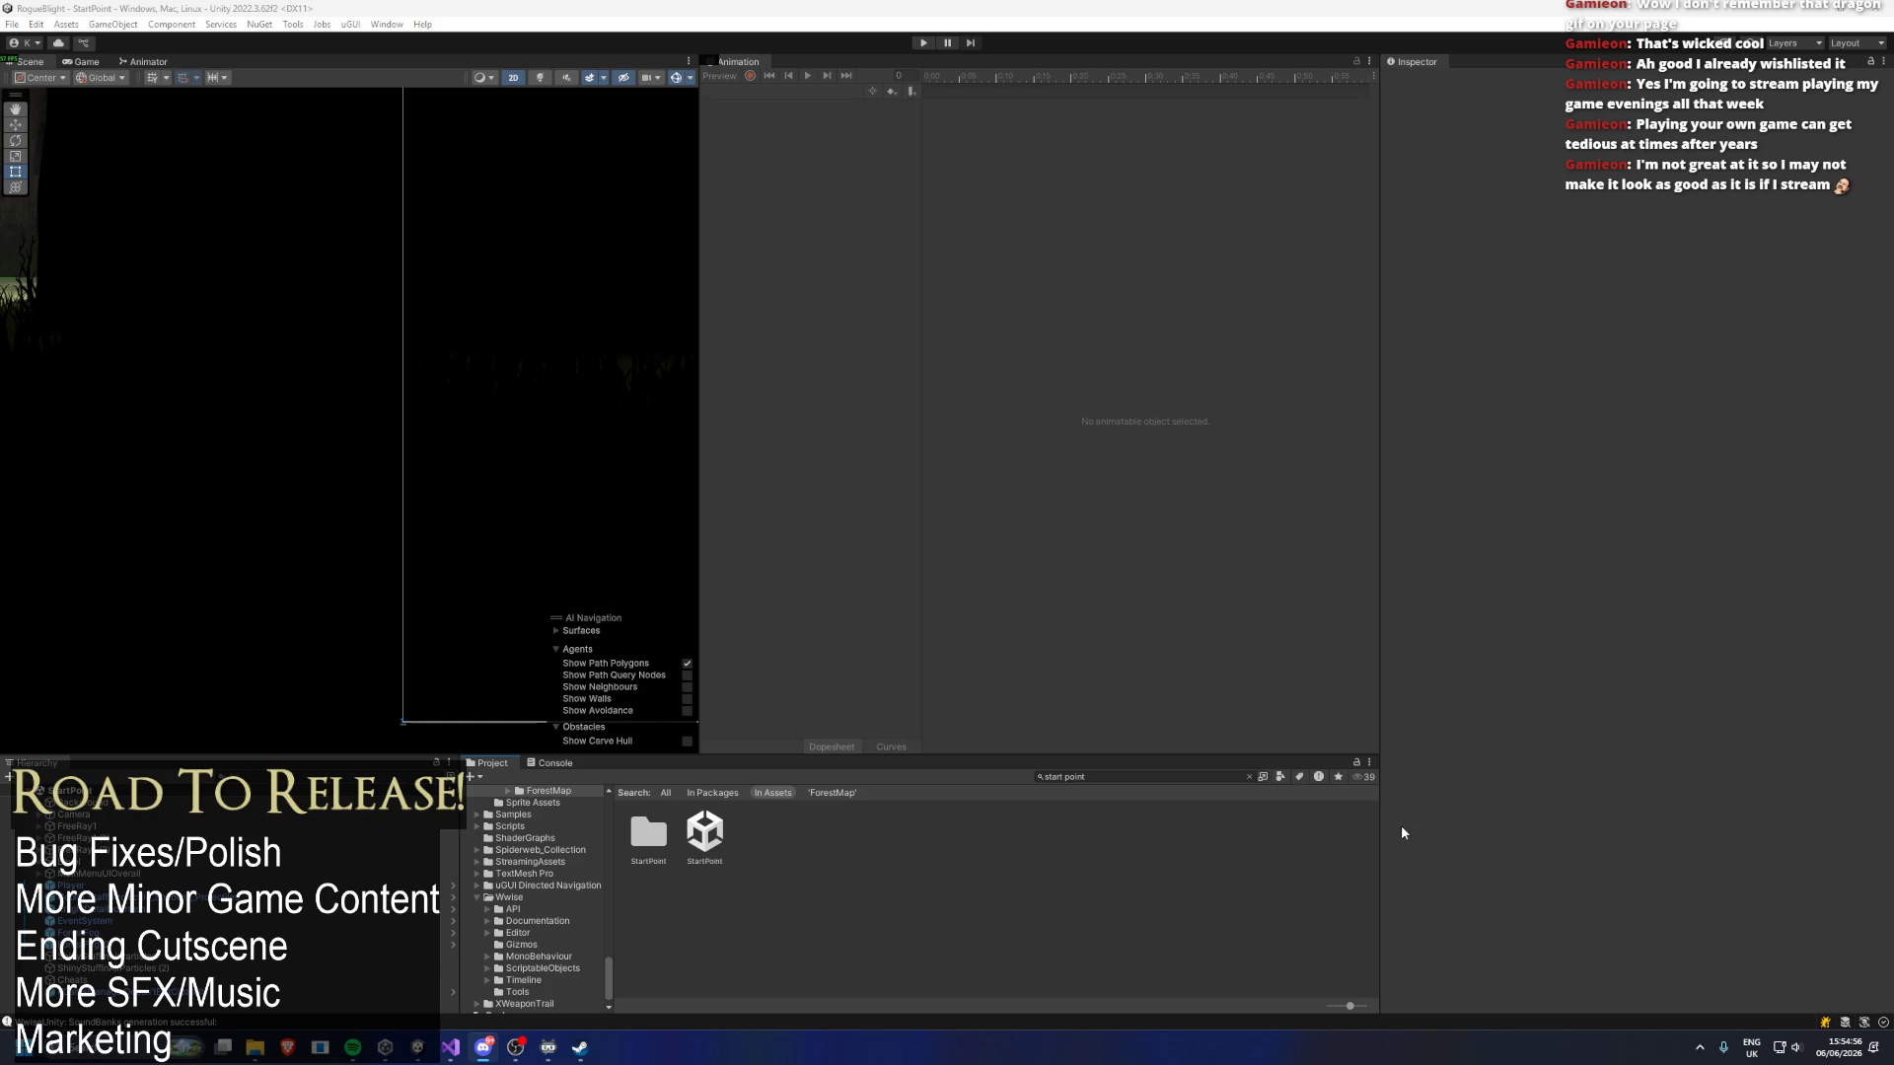
{"action": "left_click", "coordinate": [1787, 1047]}
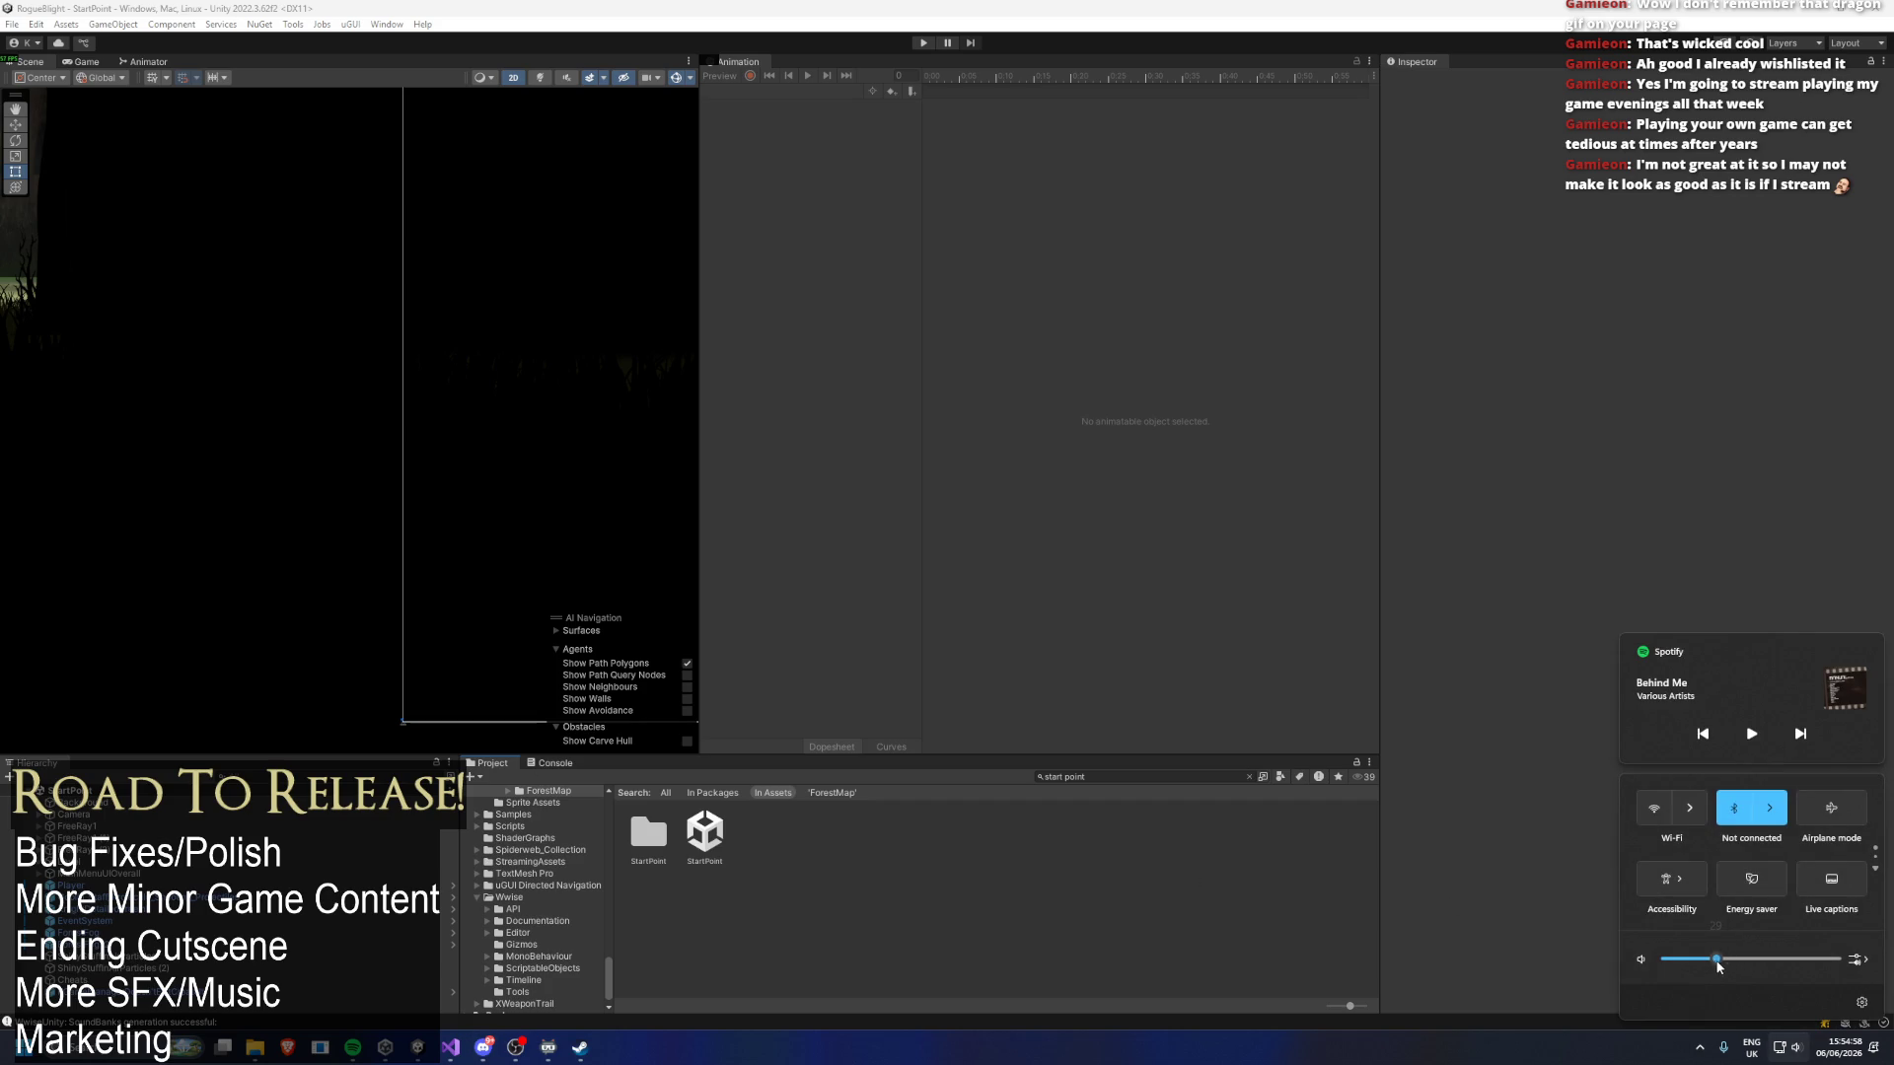
{"action": "left_click", "coordinate": [379, 1019]}
{"action": "left_click", "coordinate": [336, 1051]}
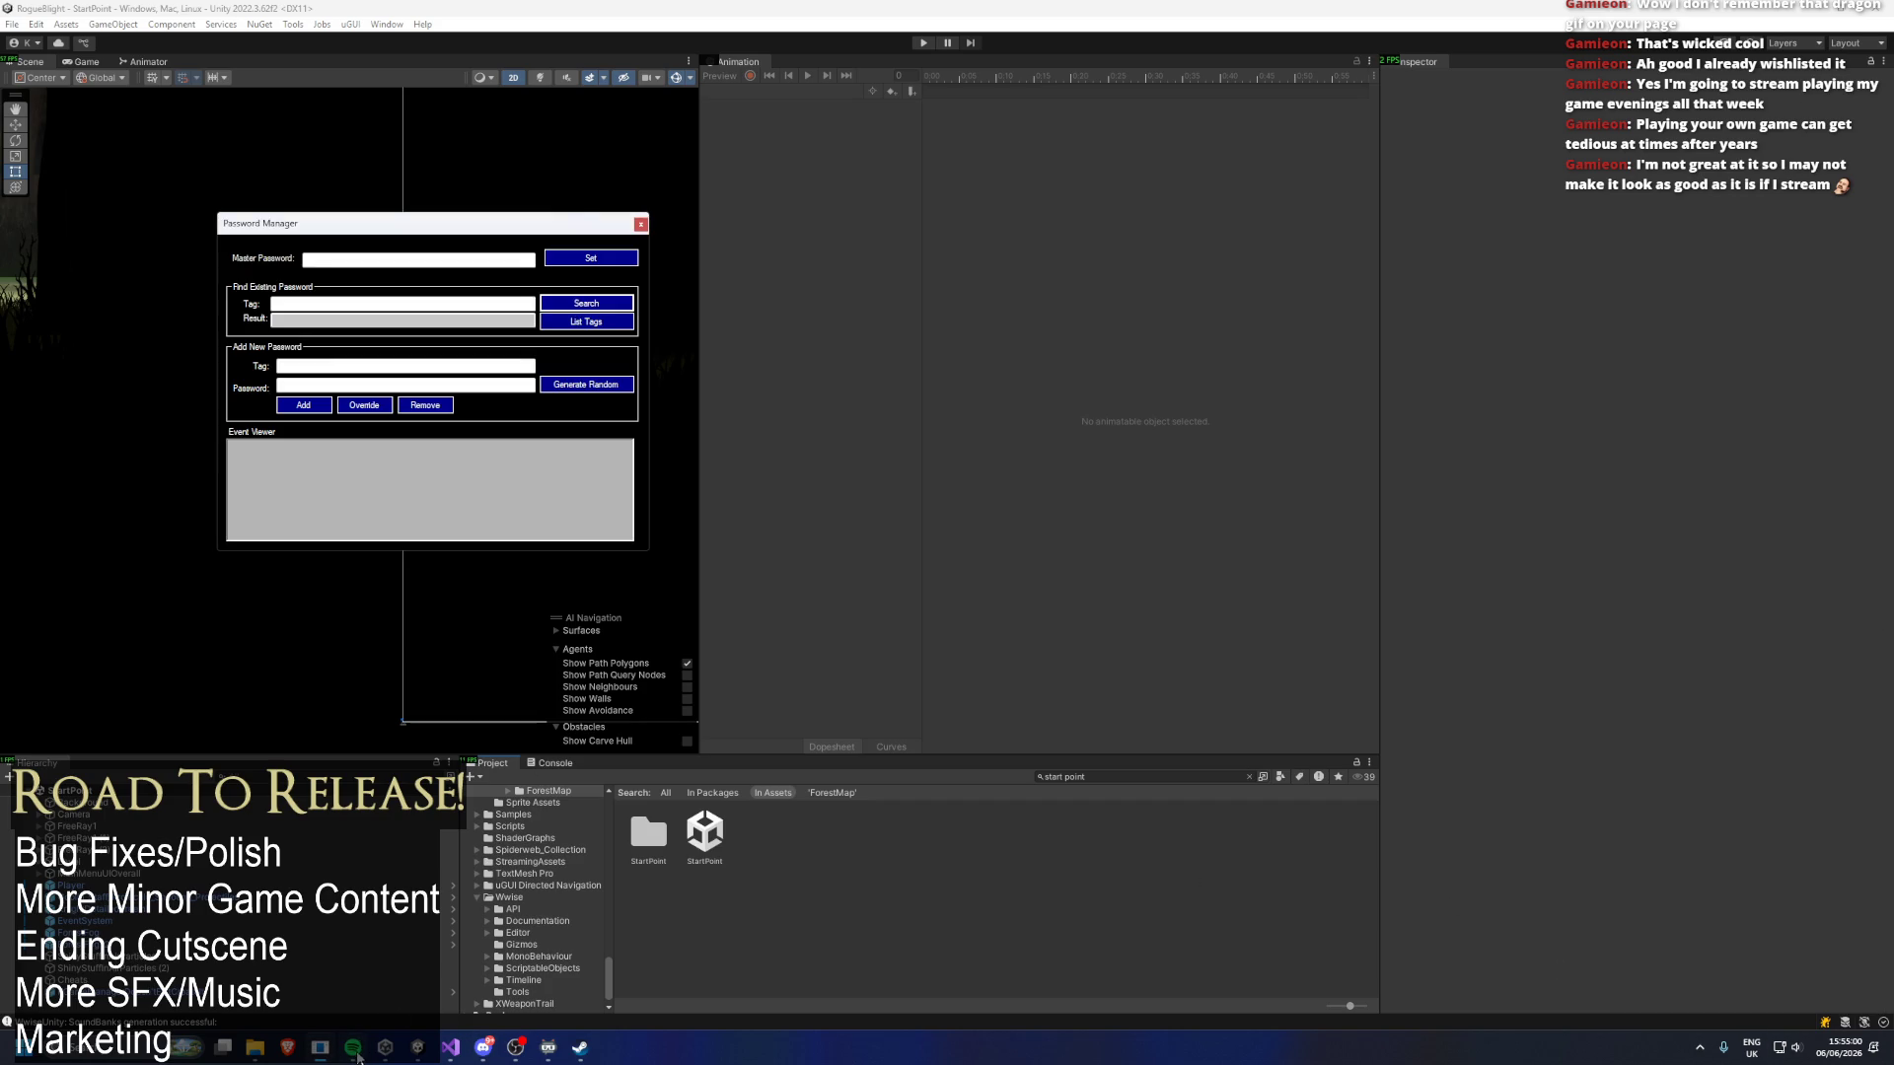
{"action": "left_click", "coordinate": [260, 959]}
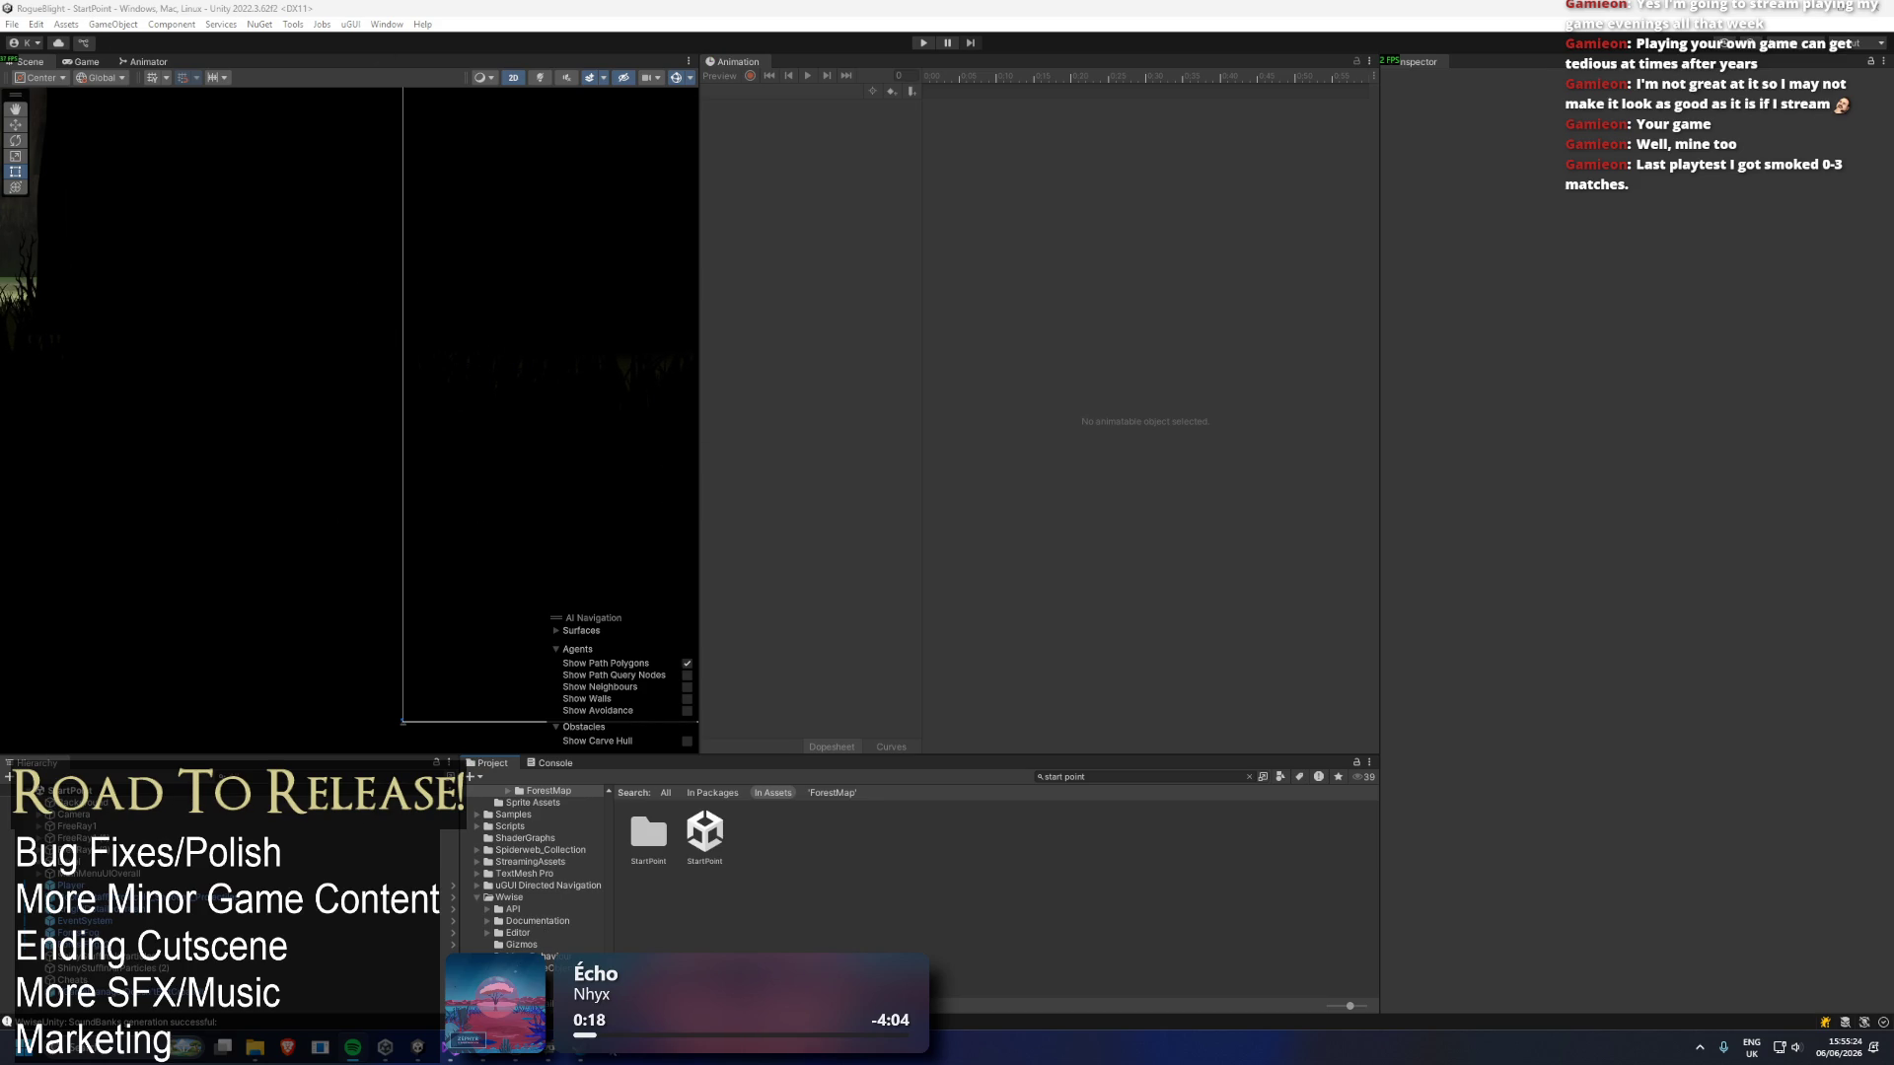
Bring up the Steam library, shrink the Steam window, and return to the Unity editor.
{"action": "left_click", "coordinate": [583, 1057]}
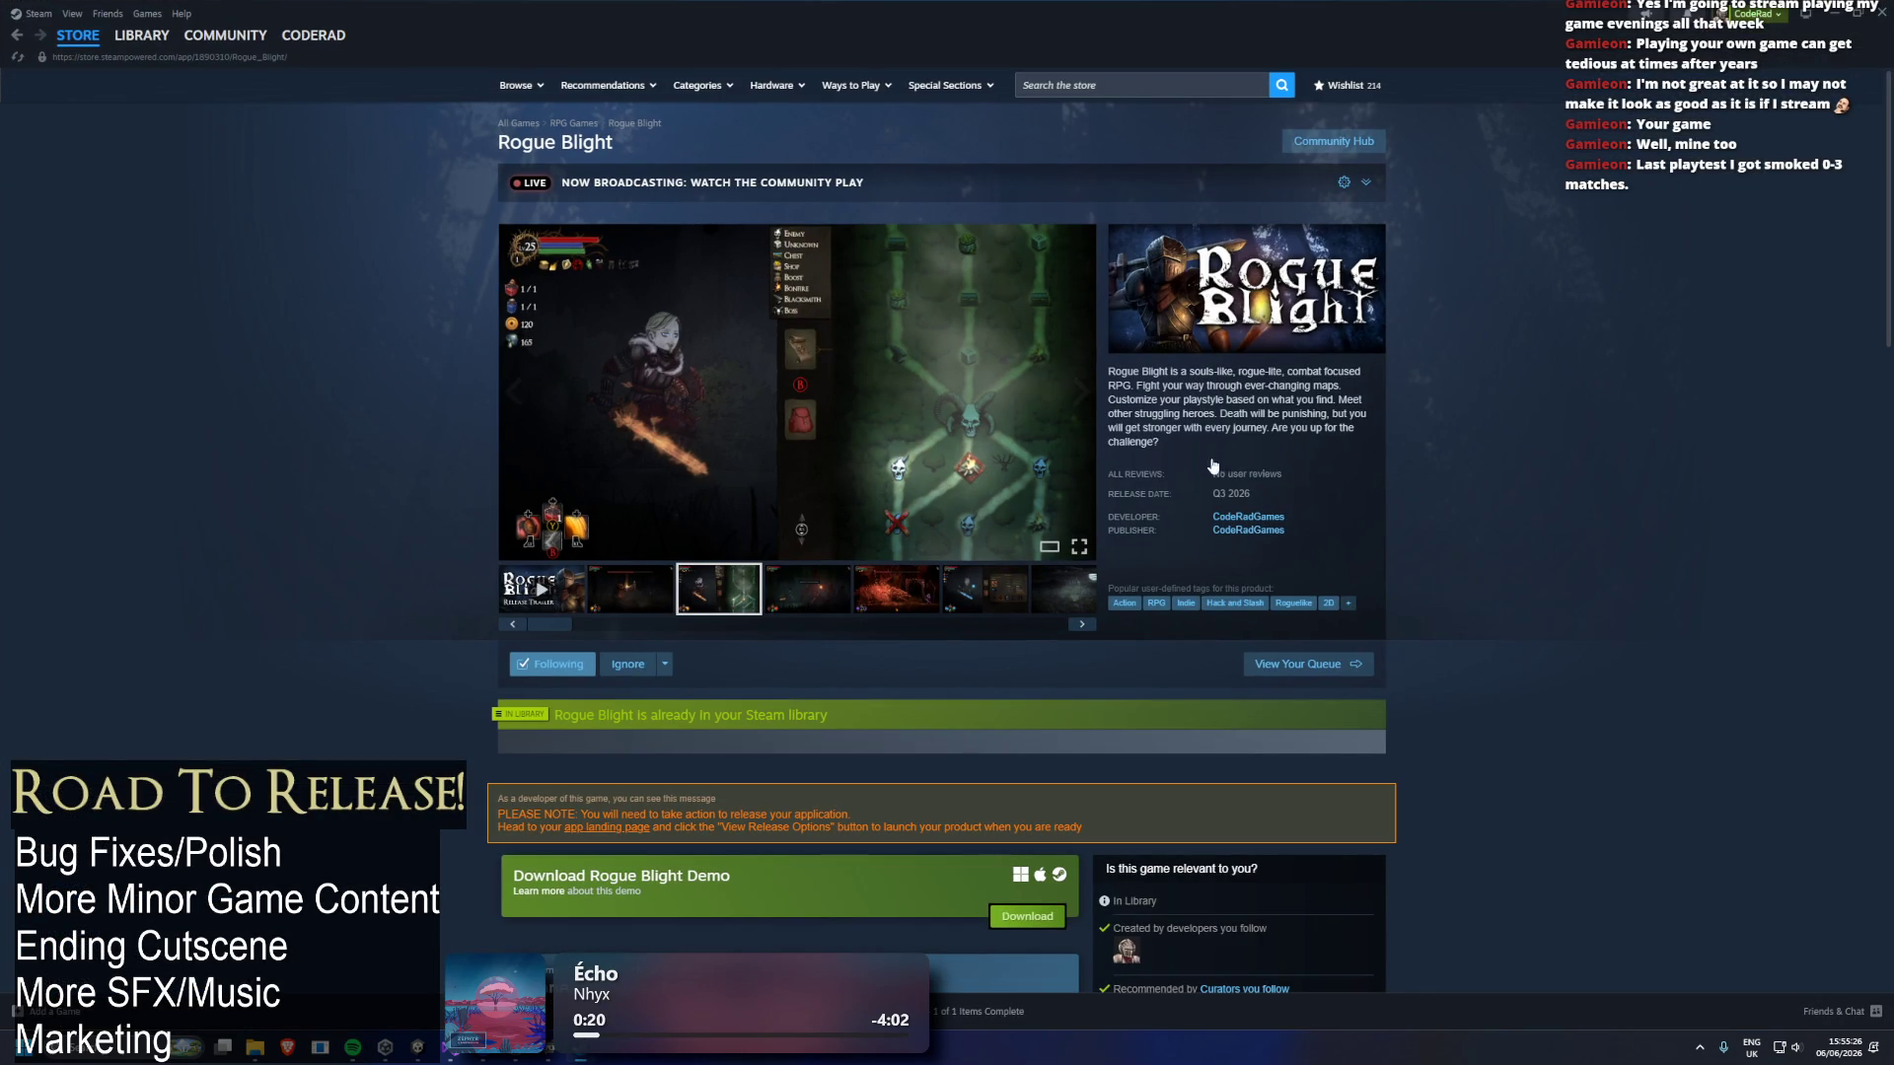
{"action": "left_click", "coordinate": [143, 35]}
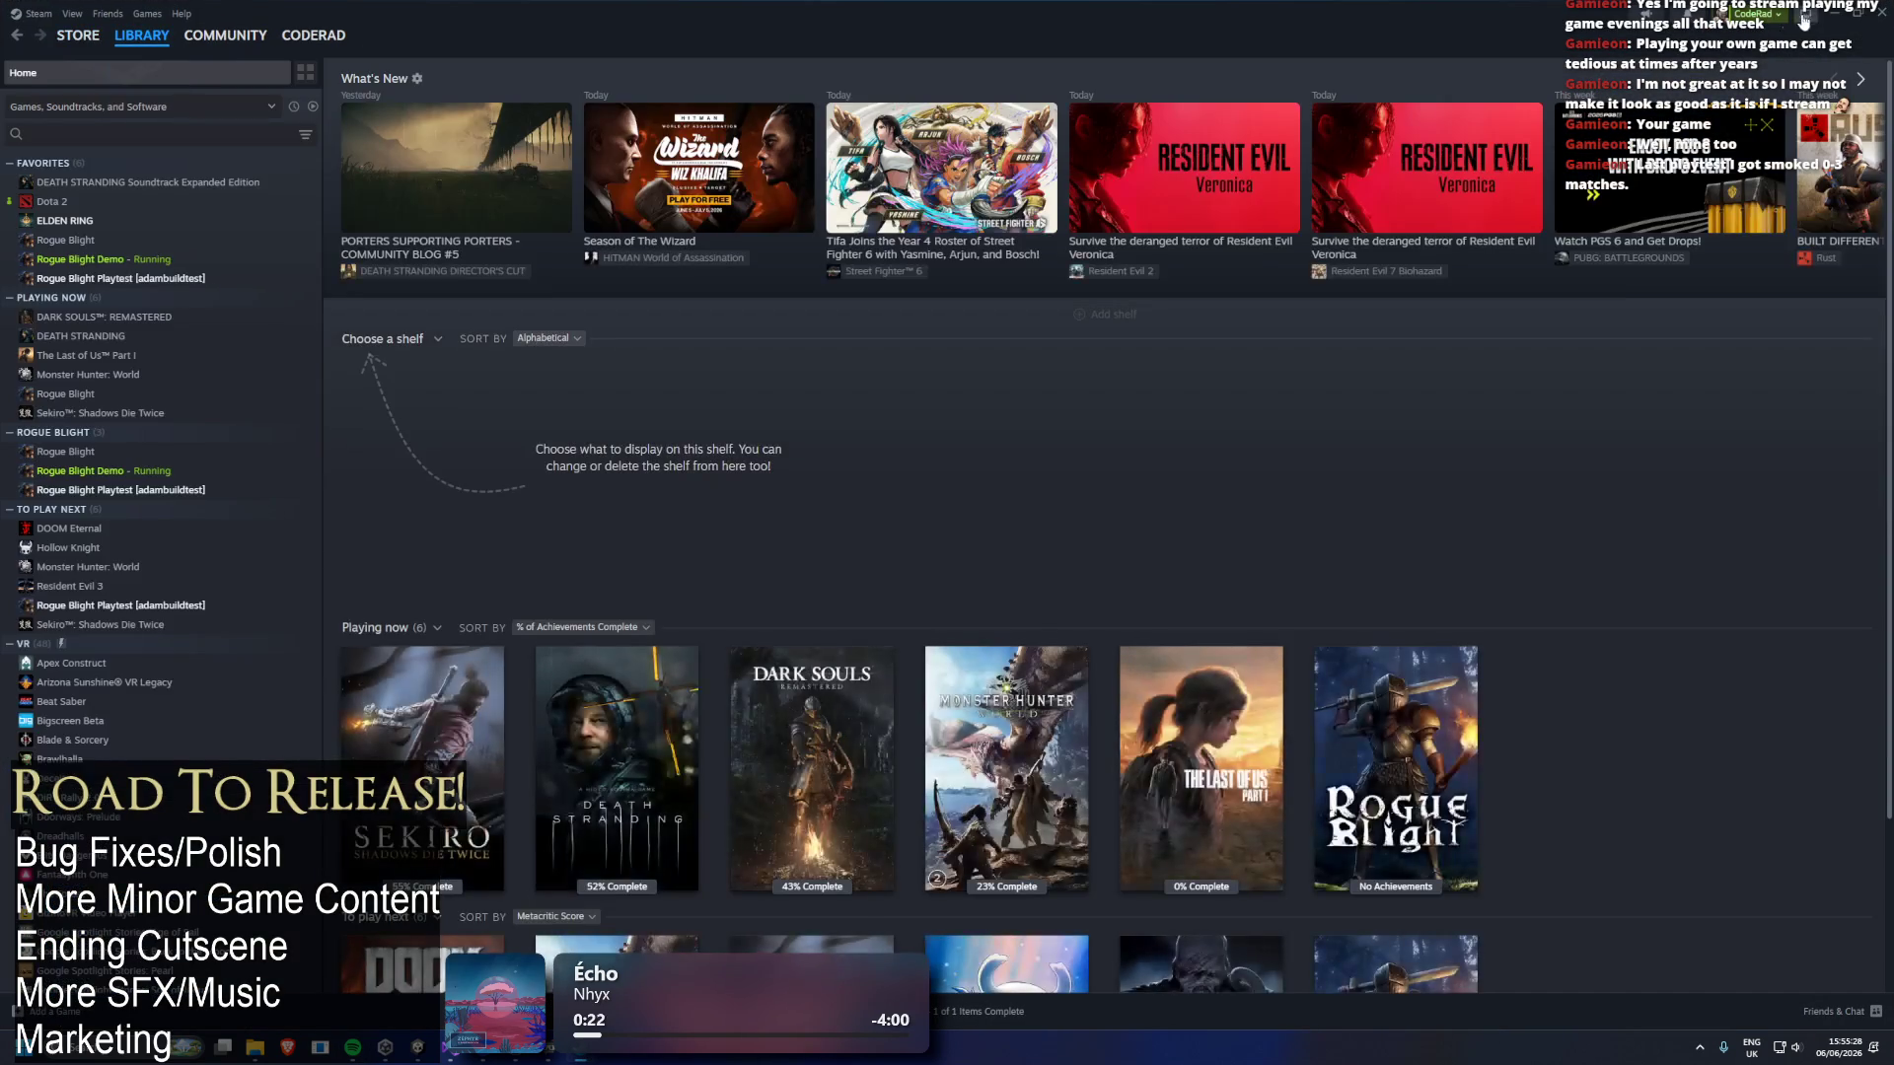
{"action": "double_click", "coordinate": [1788, 27]}
{"action": "left_click", "coordinate": [1585, 38]}
With the Wwise Picker open, playtest to the save-slot screen, stop, then open the running demo in Steam.
{"action": "left_click", "coordinate": [387, 24]}
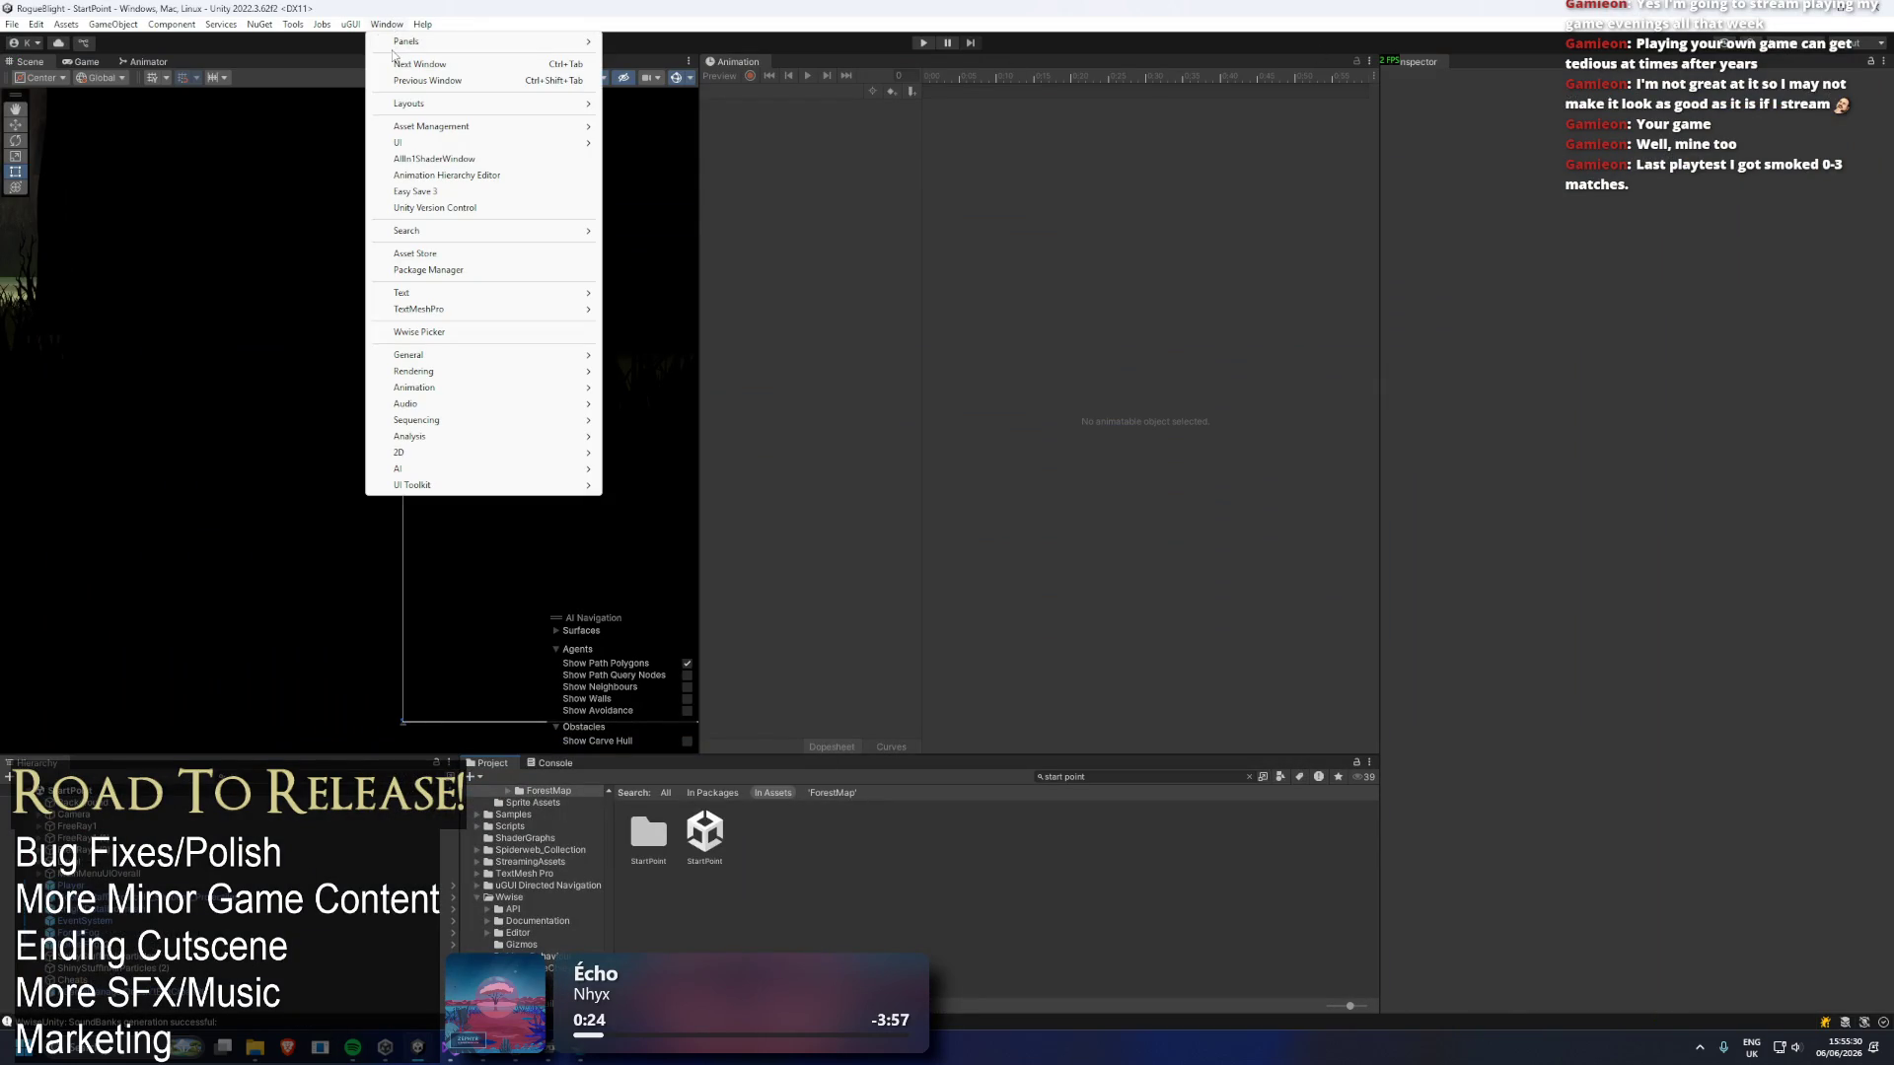
{"action": "left_click", "coordinate": [419, 331]}
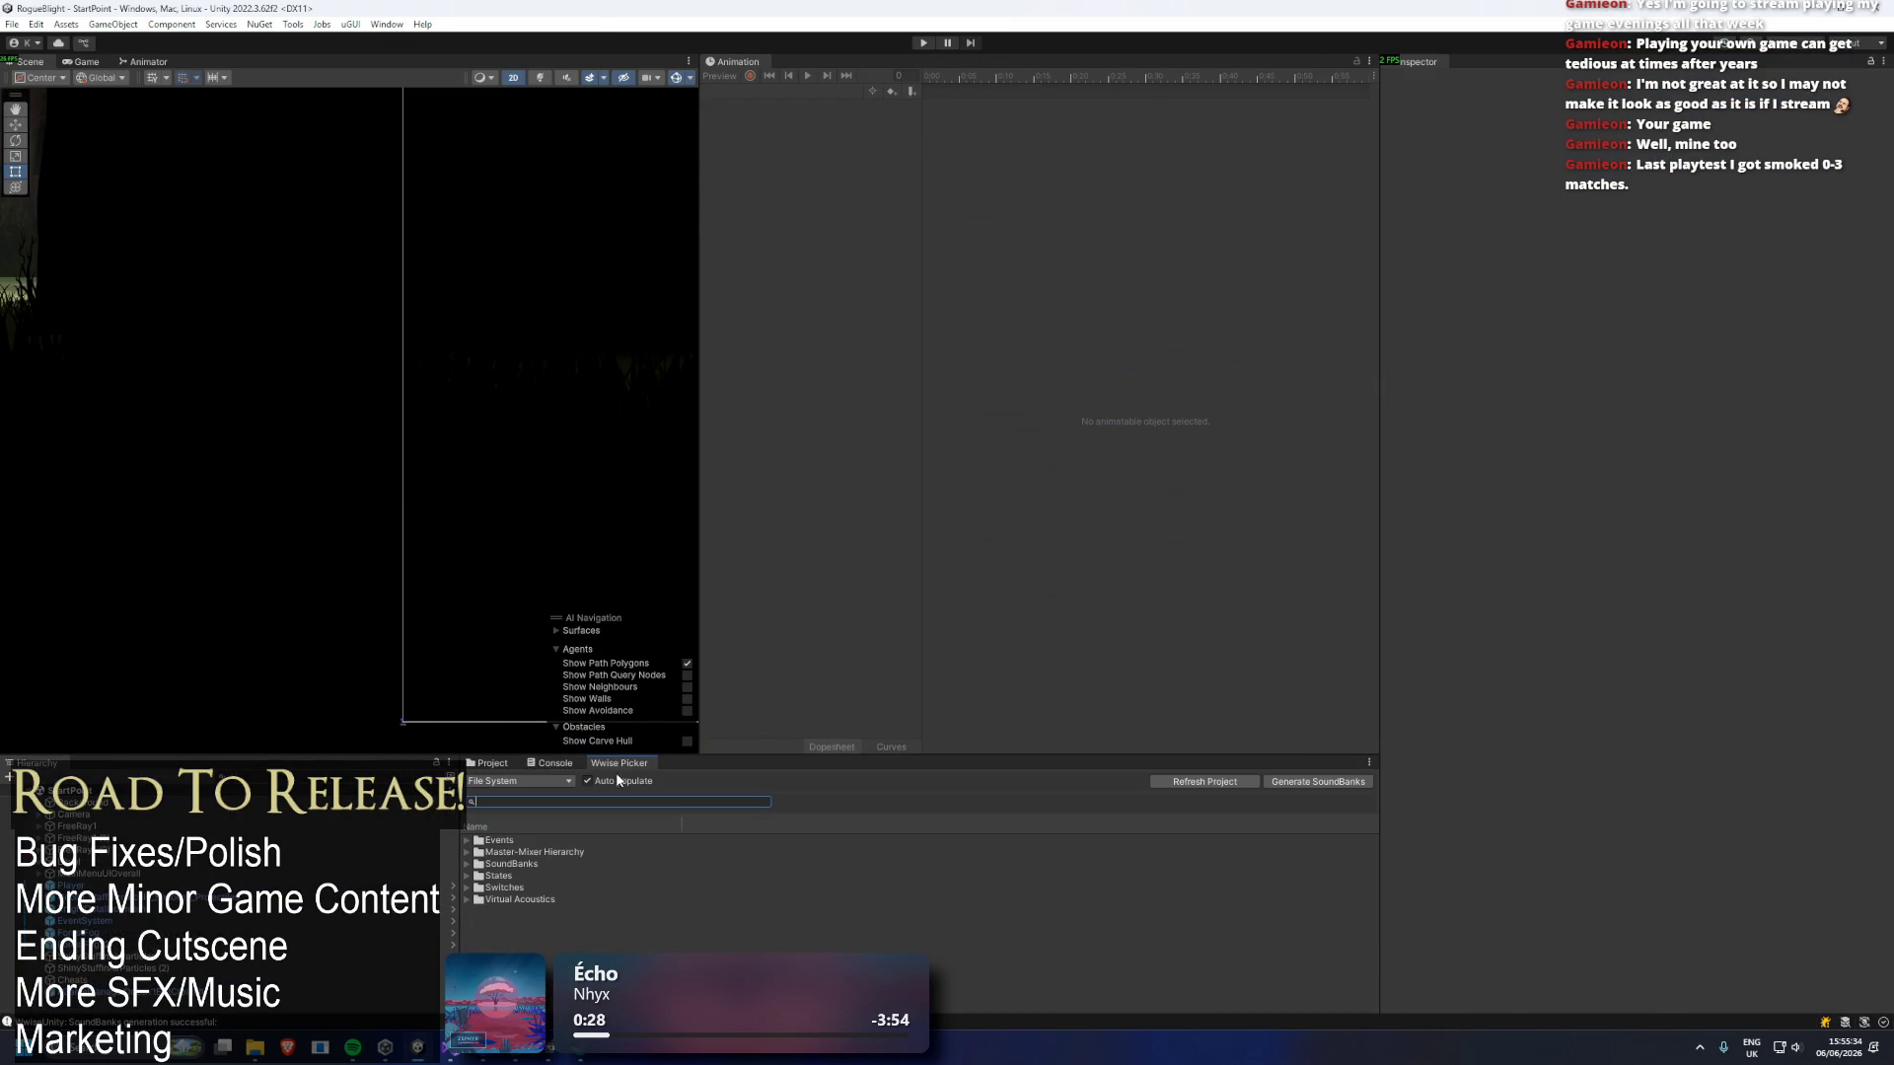
{"action": "left_click", "coordinate": [925, 43]}
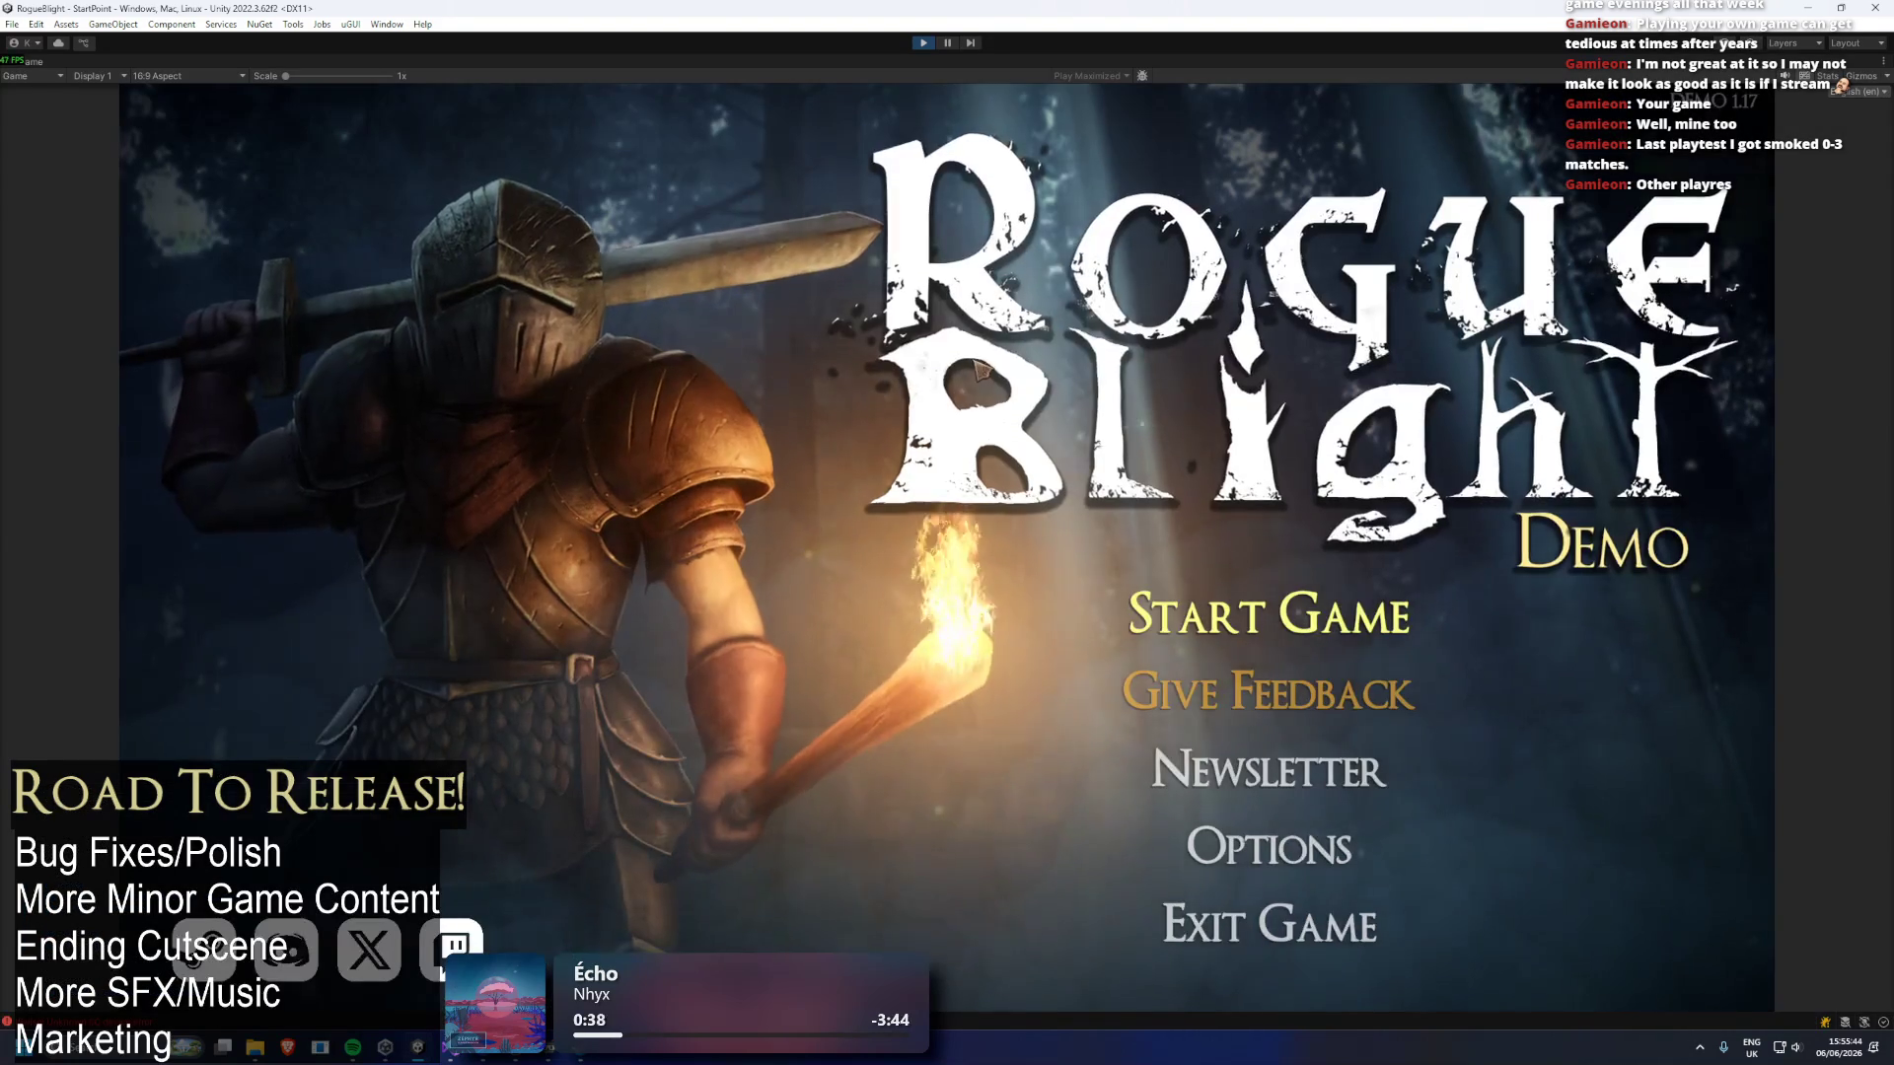
{"action": "left_click", "coordinate": [1273, 626]}
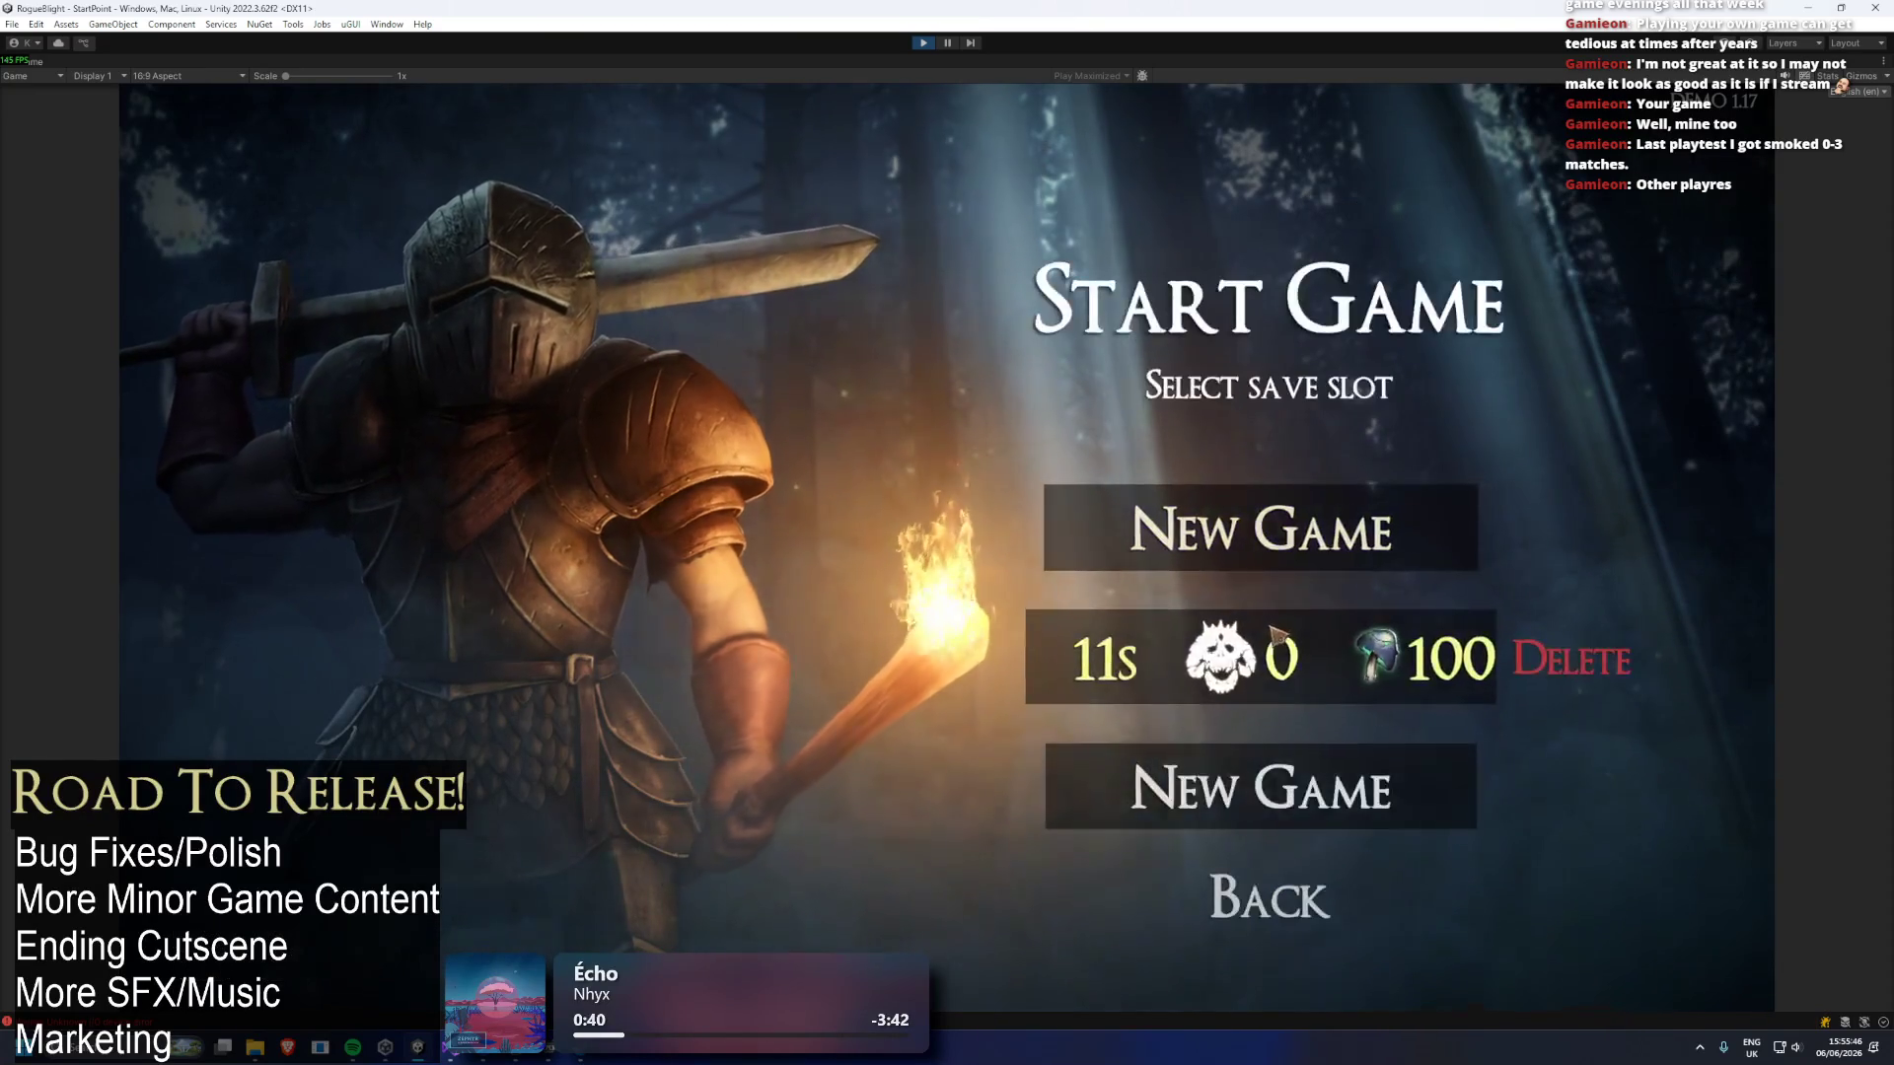
{"action": "left_click", "coordinate": [922, 42]}
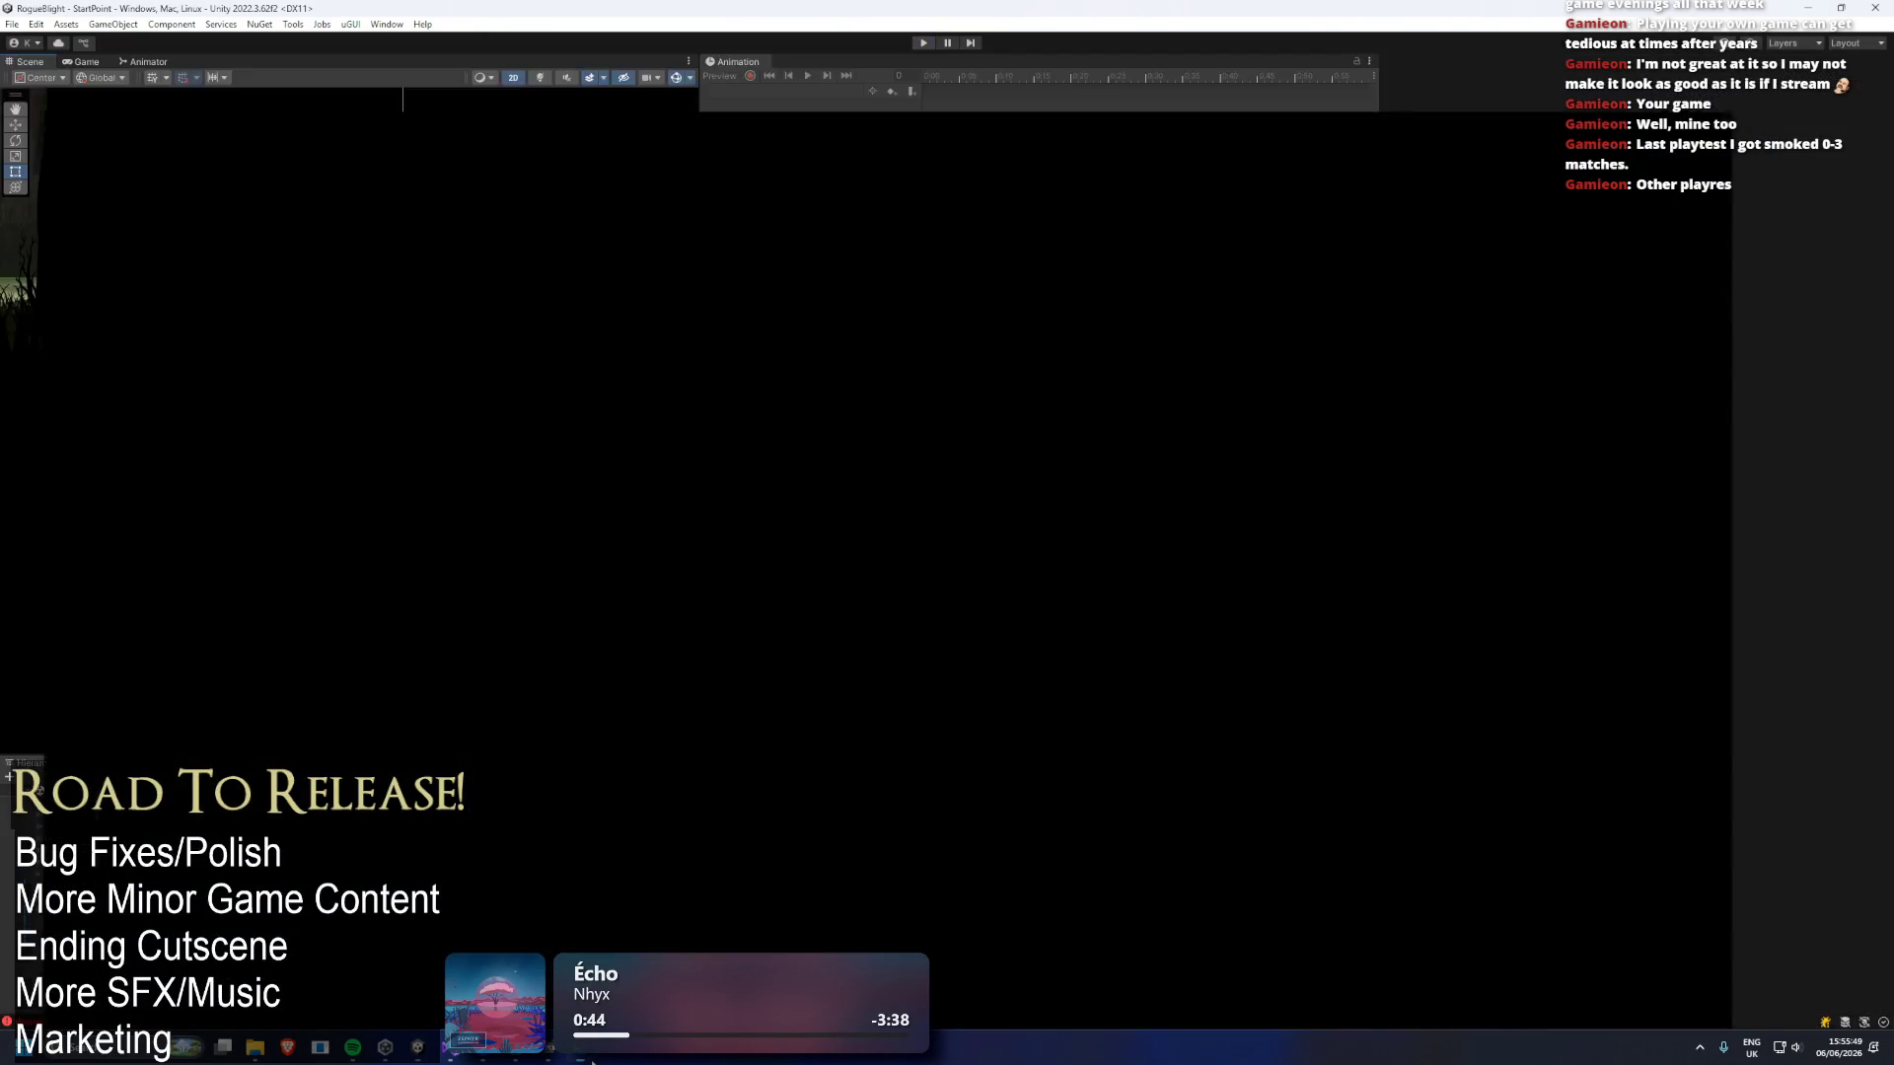
{"action": "key", "text": "alt+Tab"}
{"action": "left_click", "coordinate": [286, 258]}
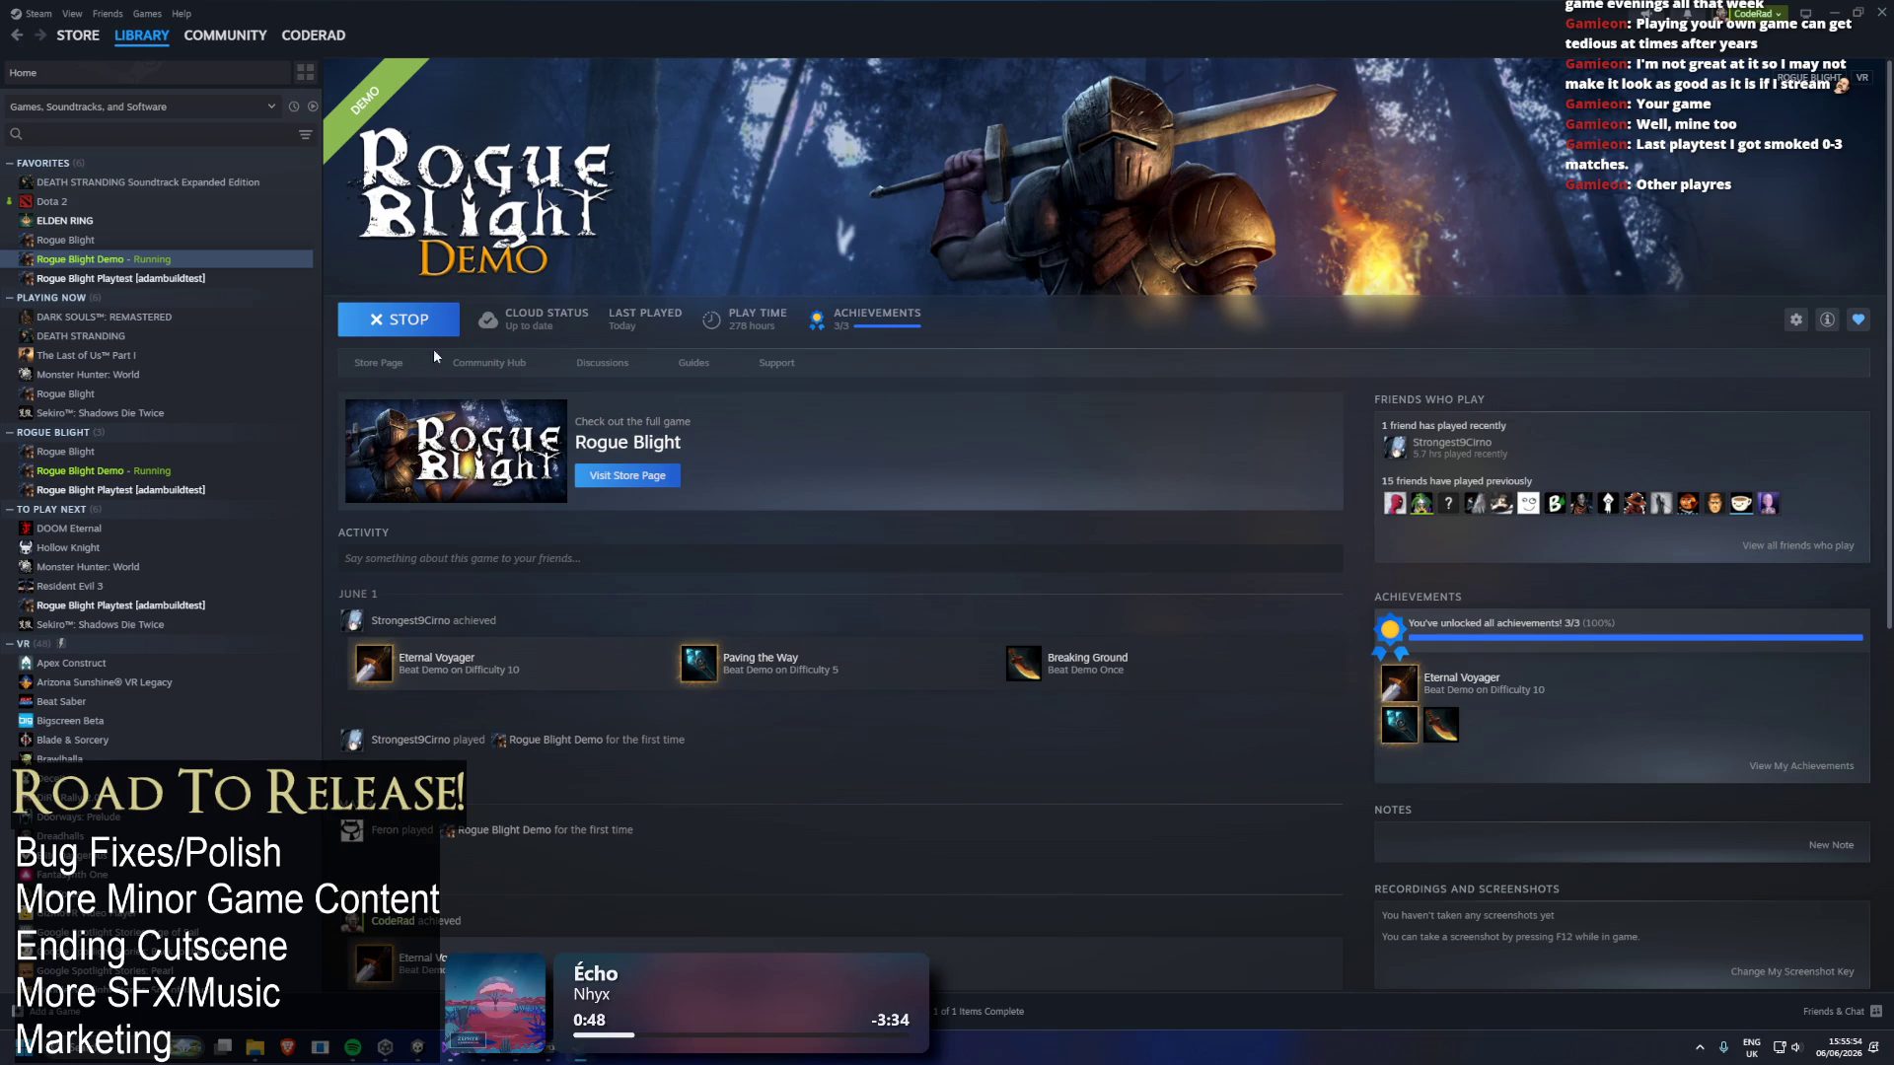
Stop the Rogue Blight Demo, relaunch it, quit via Exit Game, and switch to Unity Hub.
{"action": "left_click", "coordinate": [434, 318]}
{"action": "left_click", "coordinate": [894, 554]}
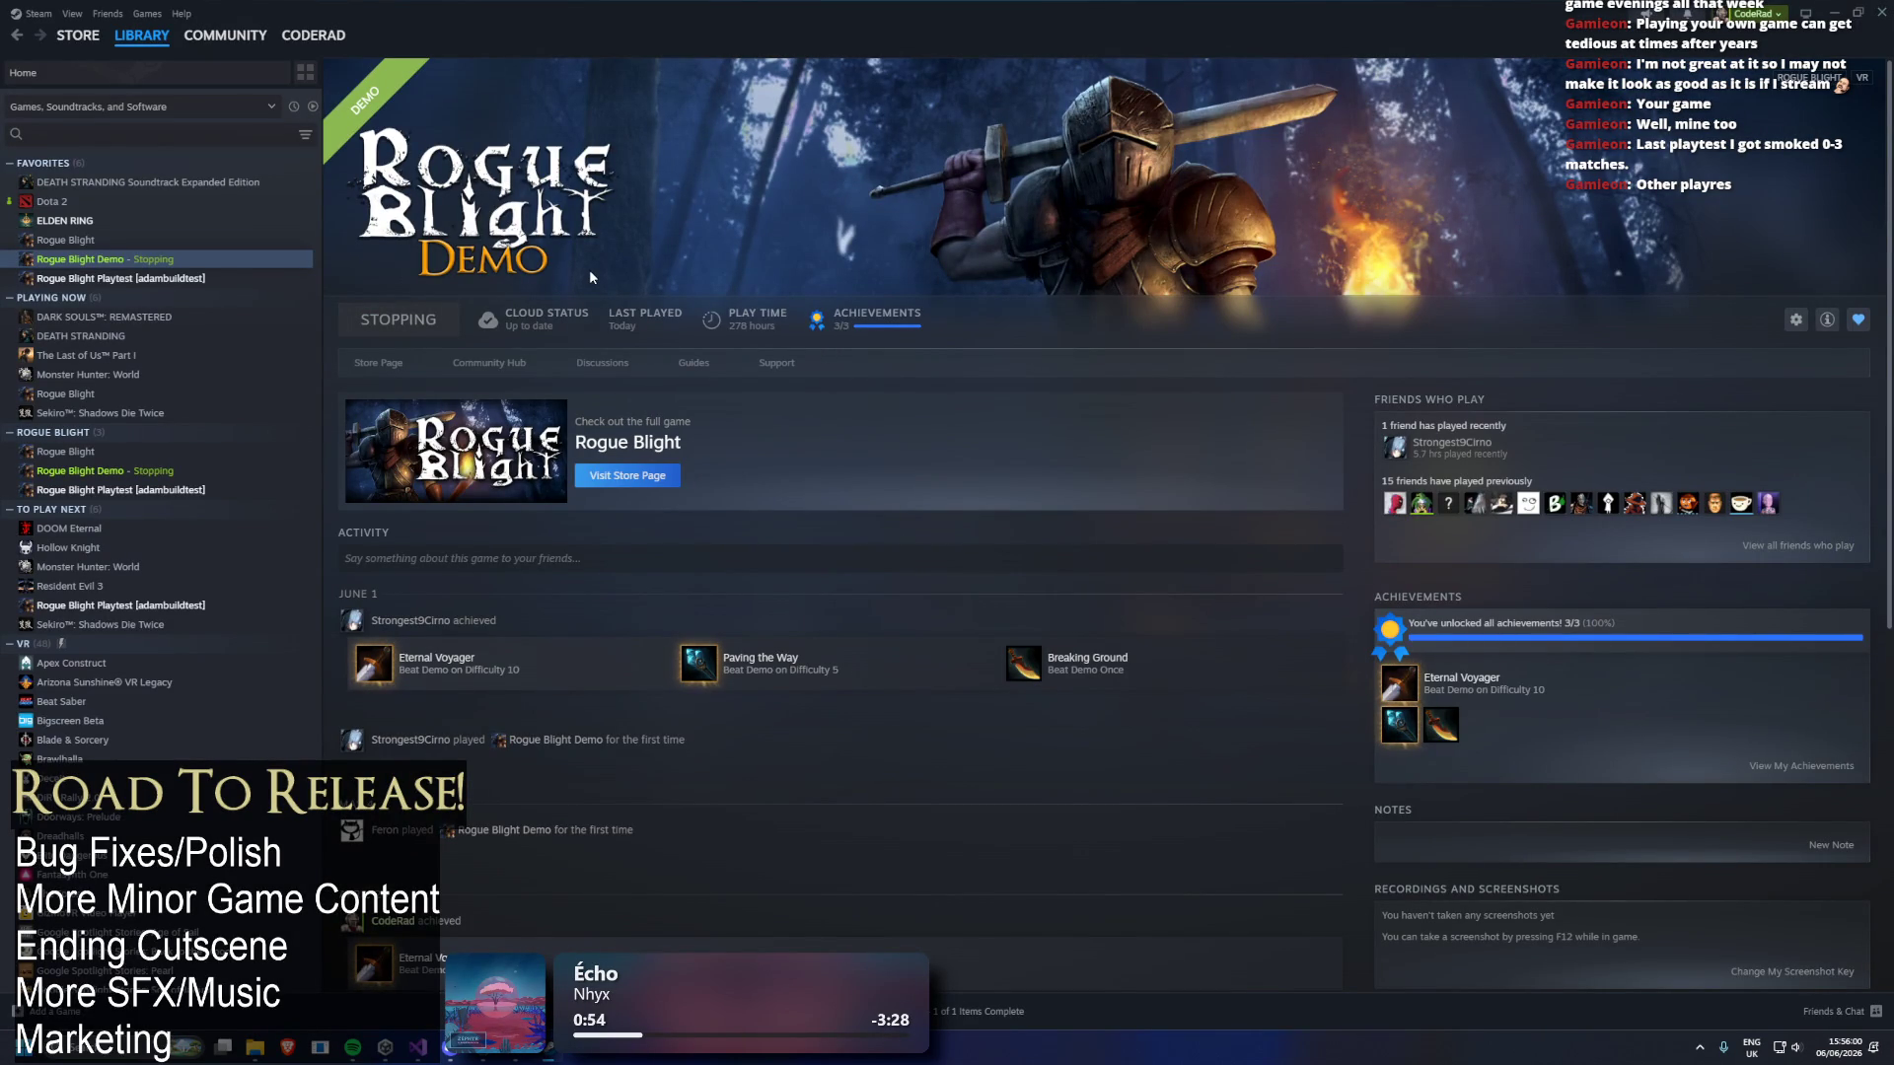
{"action": "left_click", "coordinate": [414, 328]}
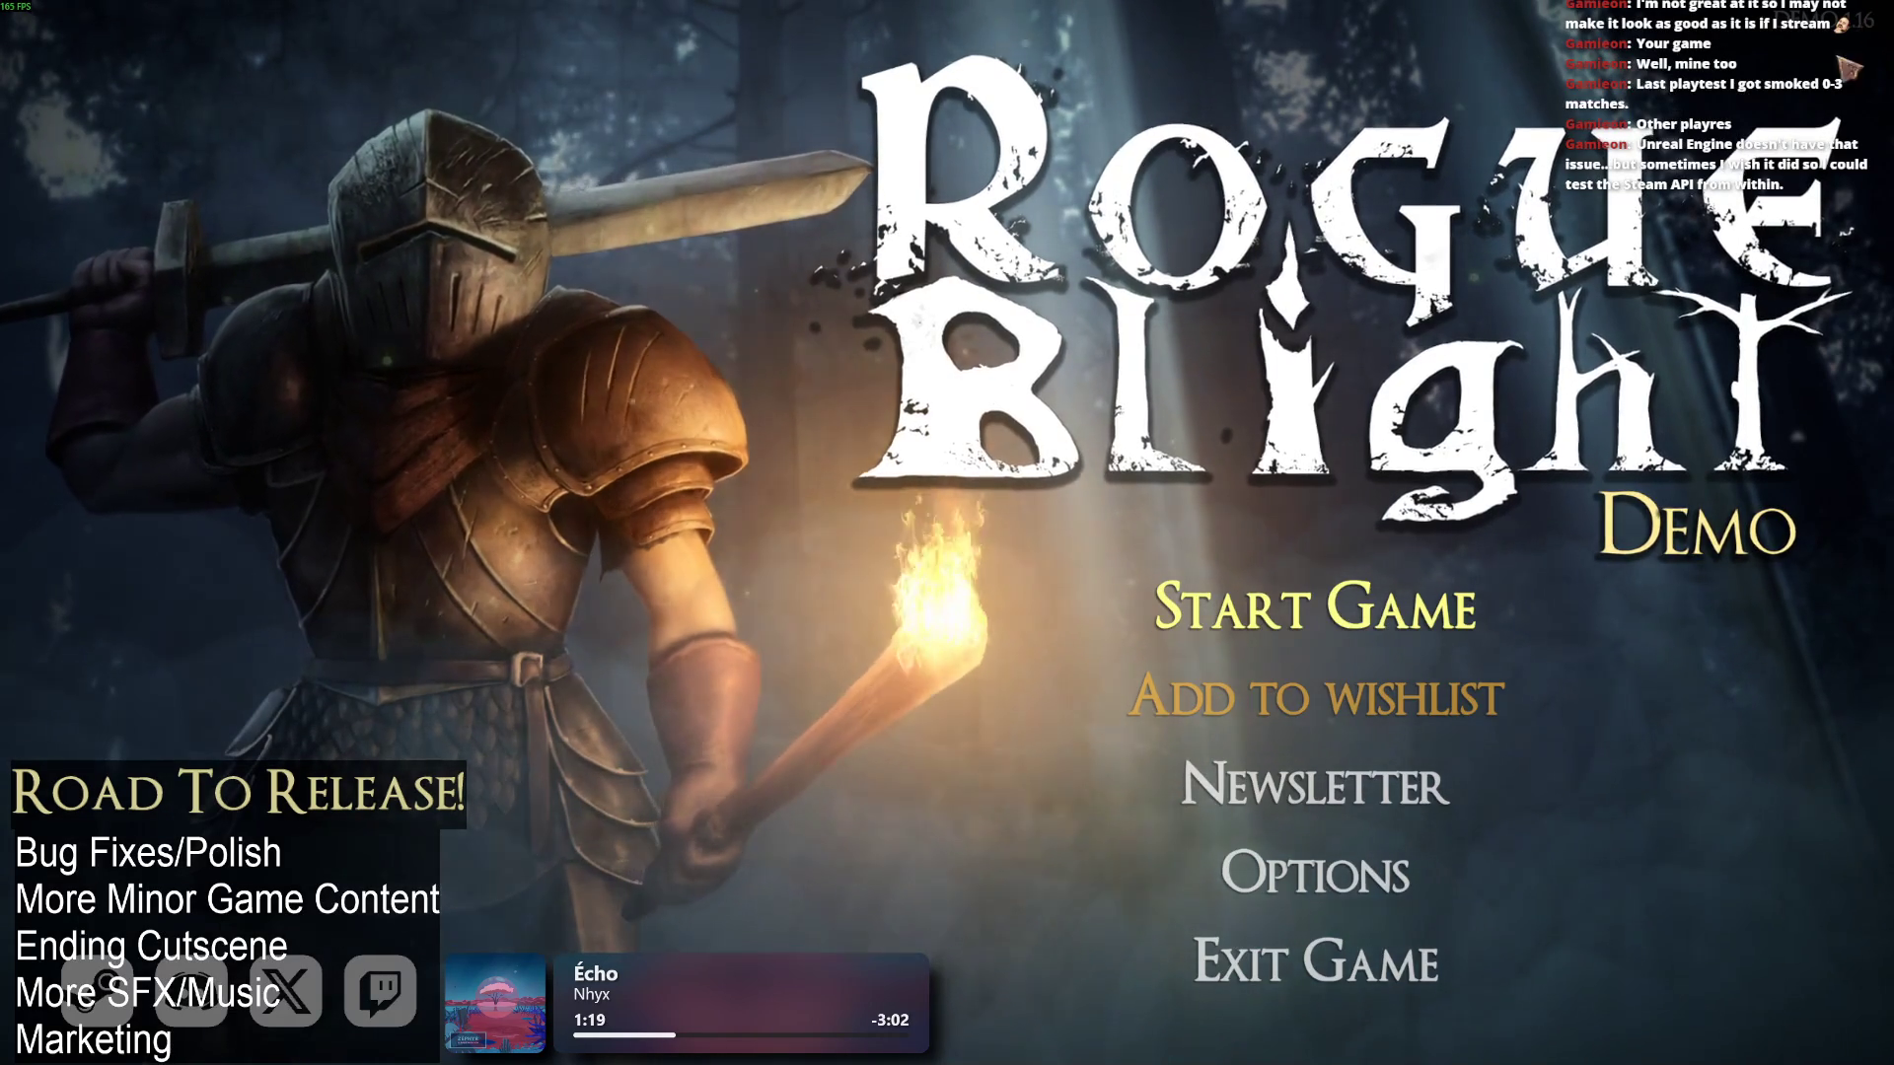
{"action": "left_click", "coordinate": [1315, 965]}
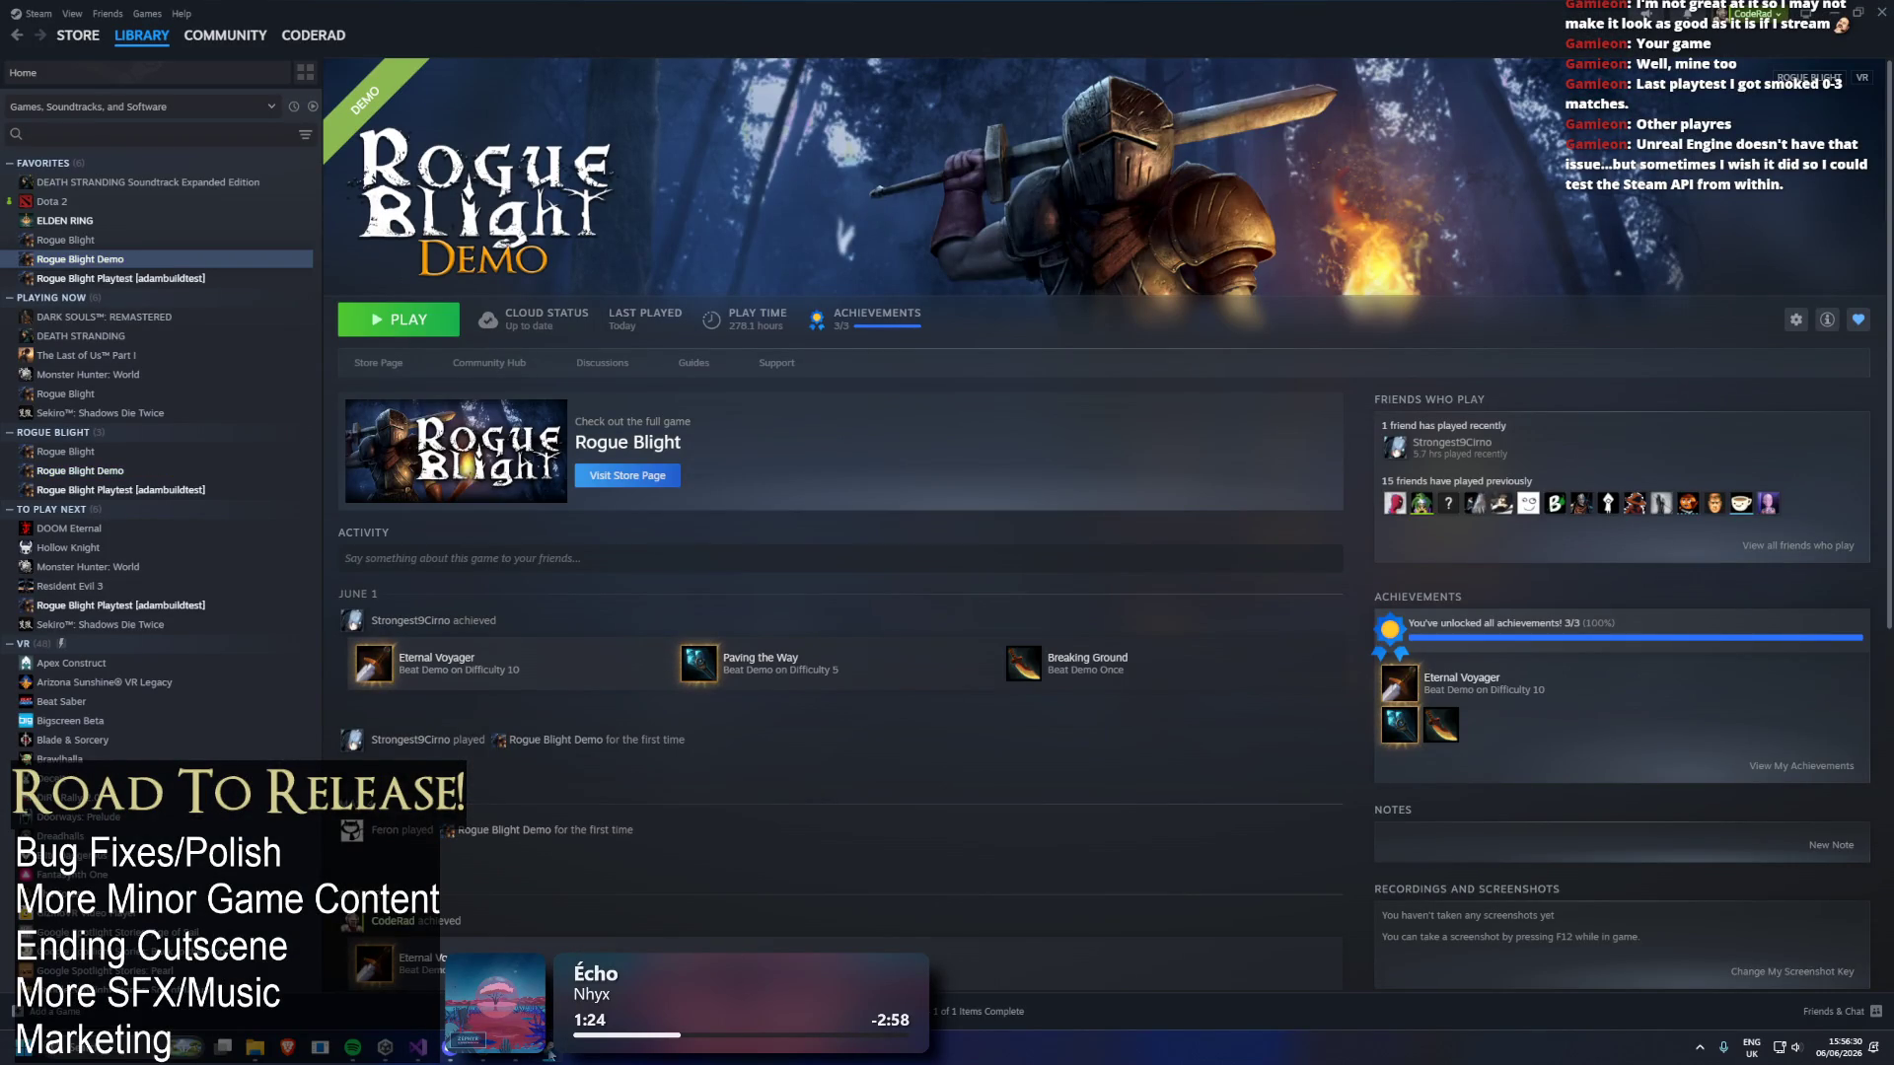
{"action": "left_click", "coordinate": [385, 1048]}
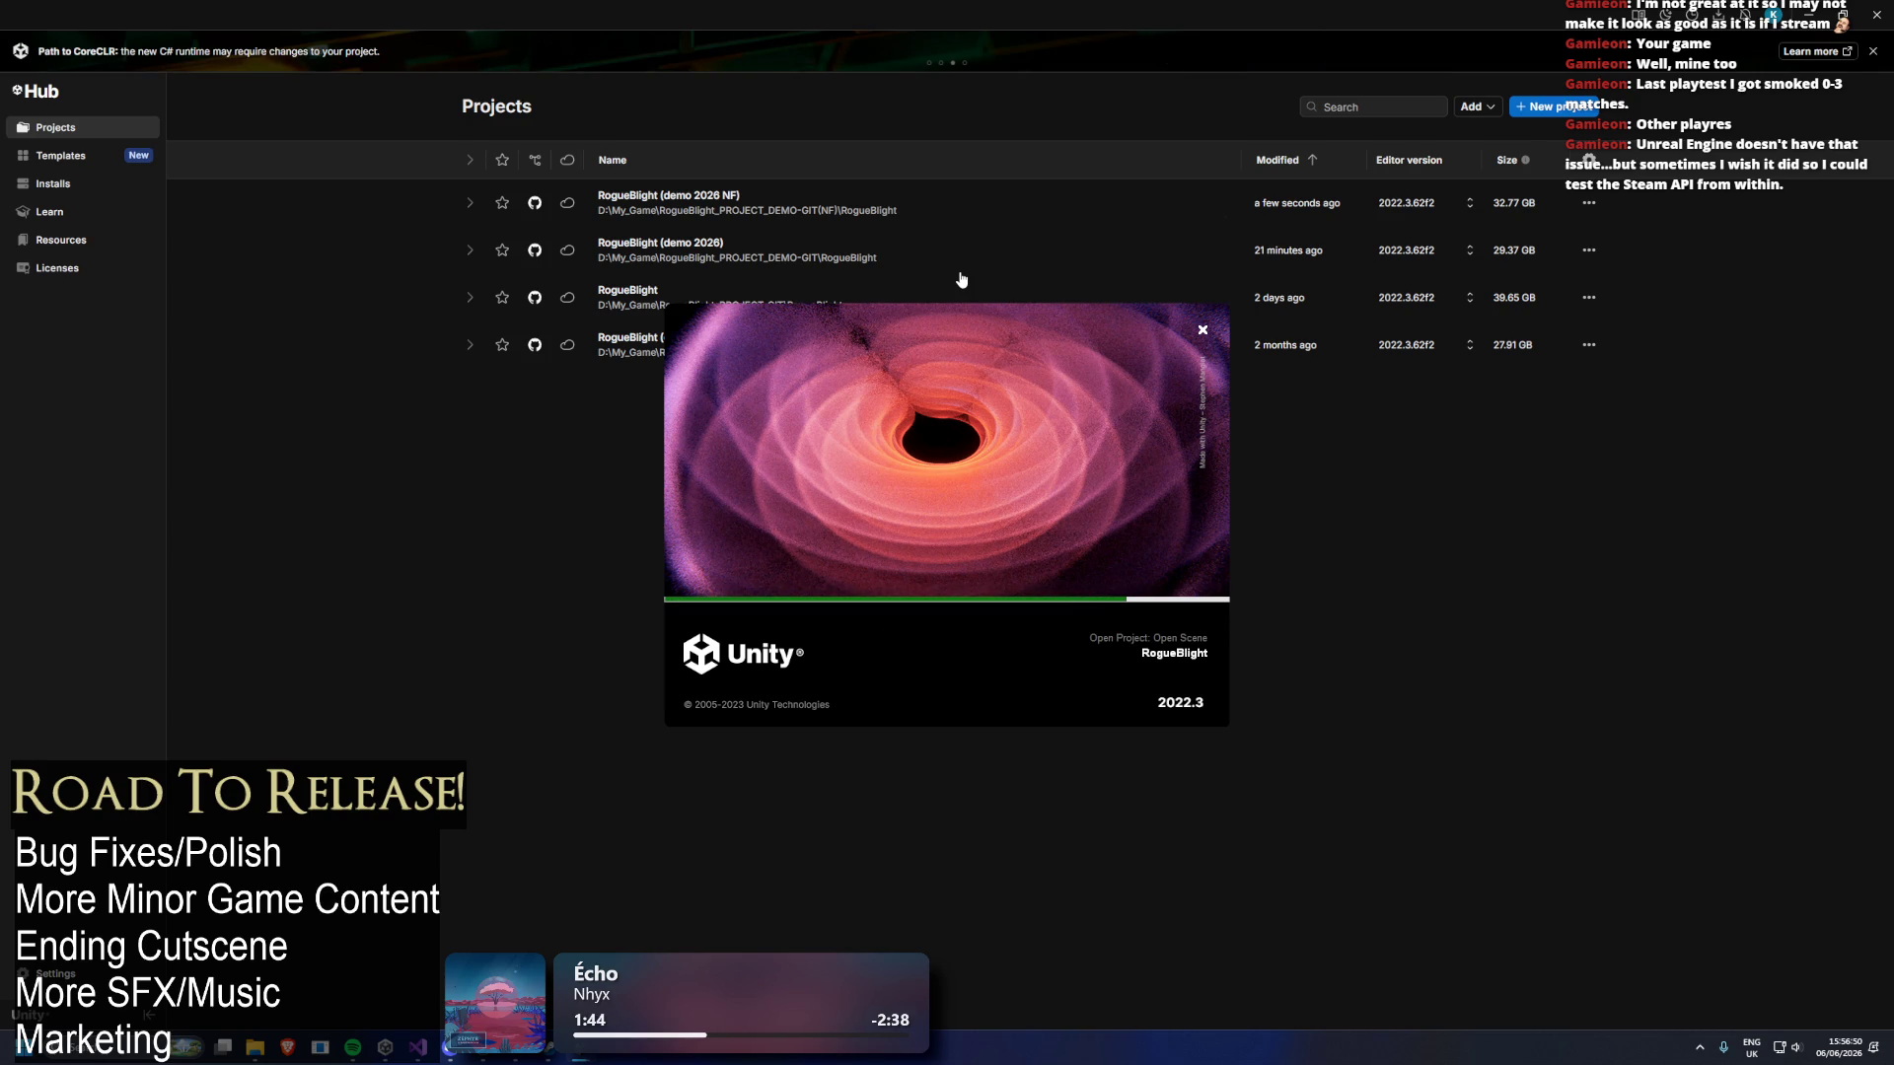
Wait for RogueBlight to load, briefly opening and closing the project menu, quick settings and Start menu.
{"action": "right_click", "coordinate": [962, 280]}
{"action": "left_click", "coordinate": [1483, 858]}
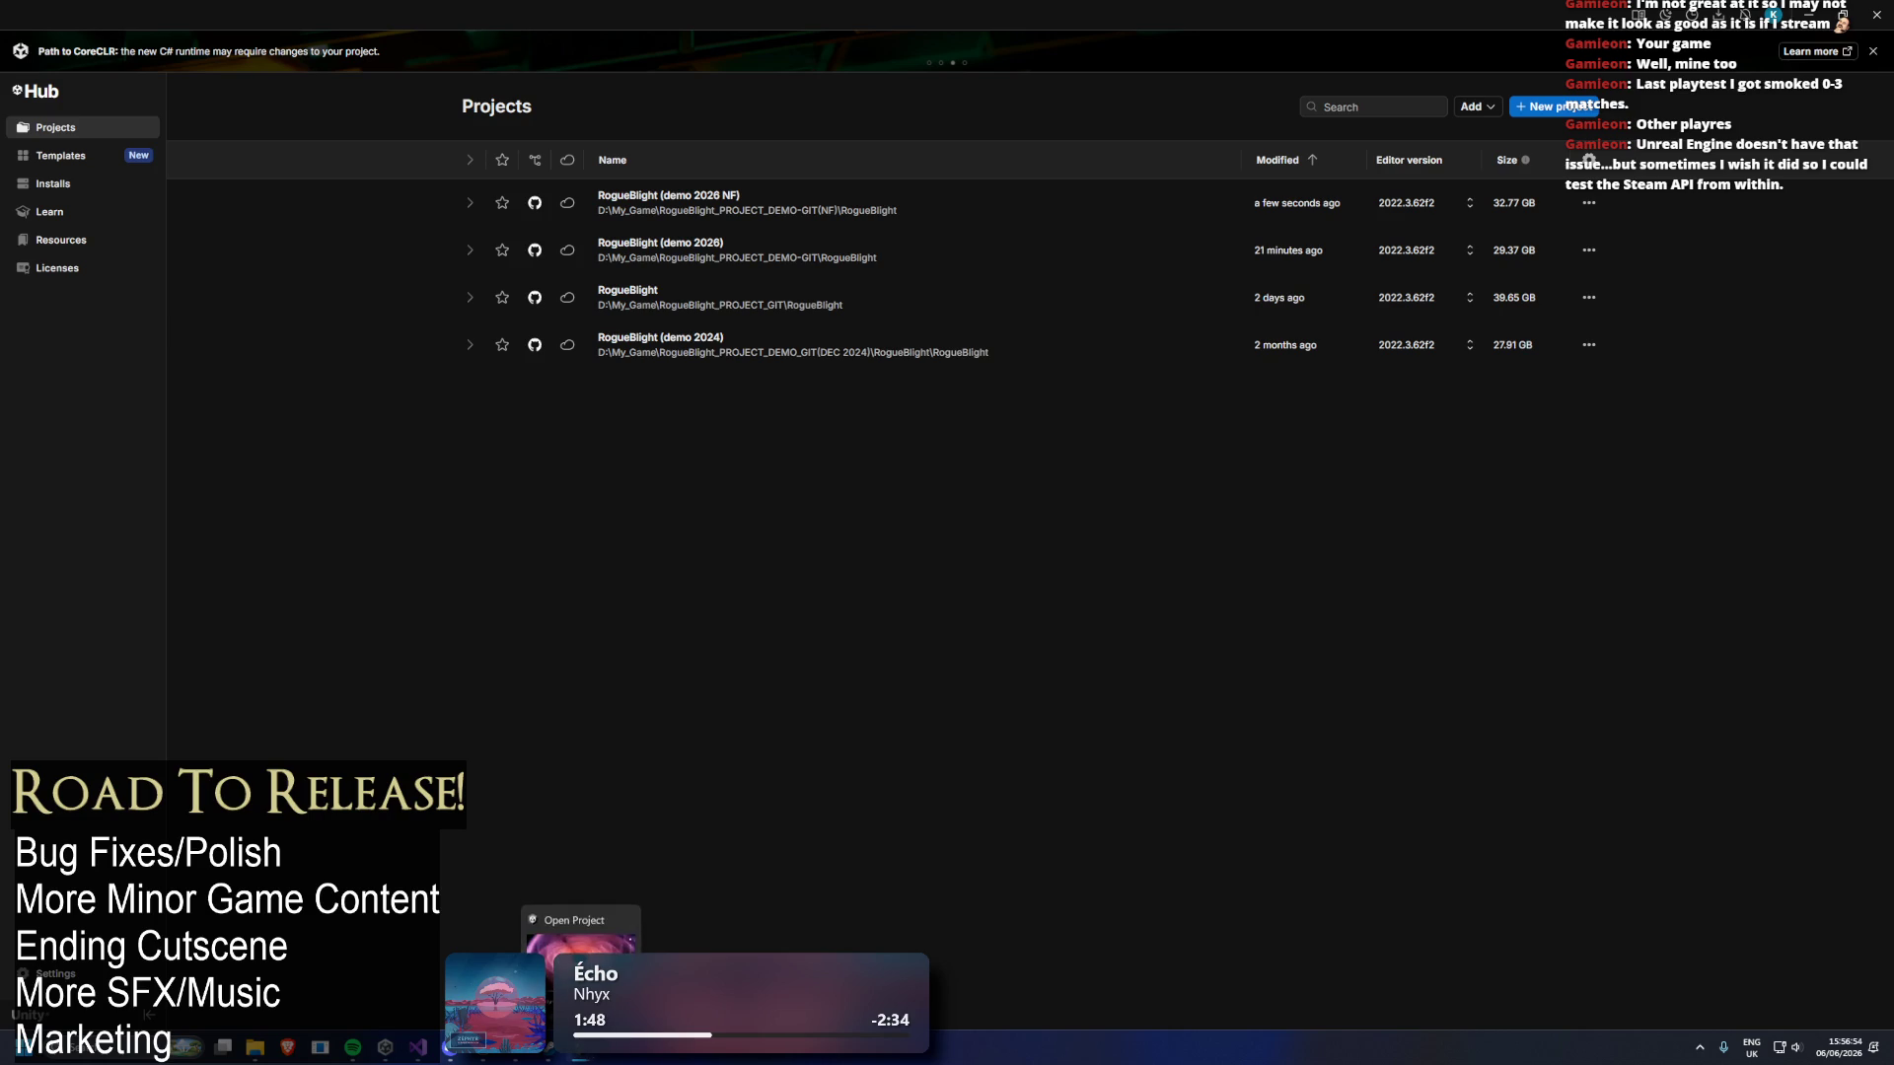
{"action": "left_click", "coordinate": [1798, 1048]}
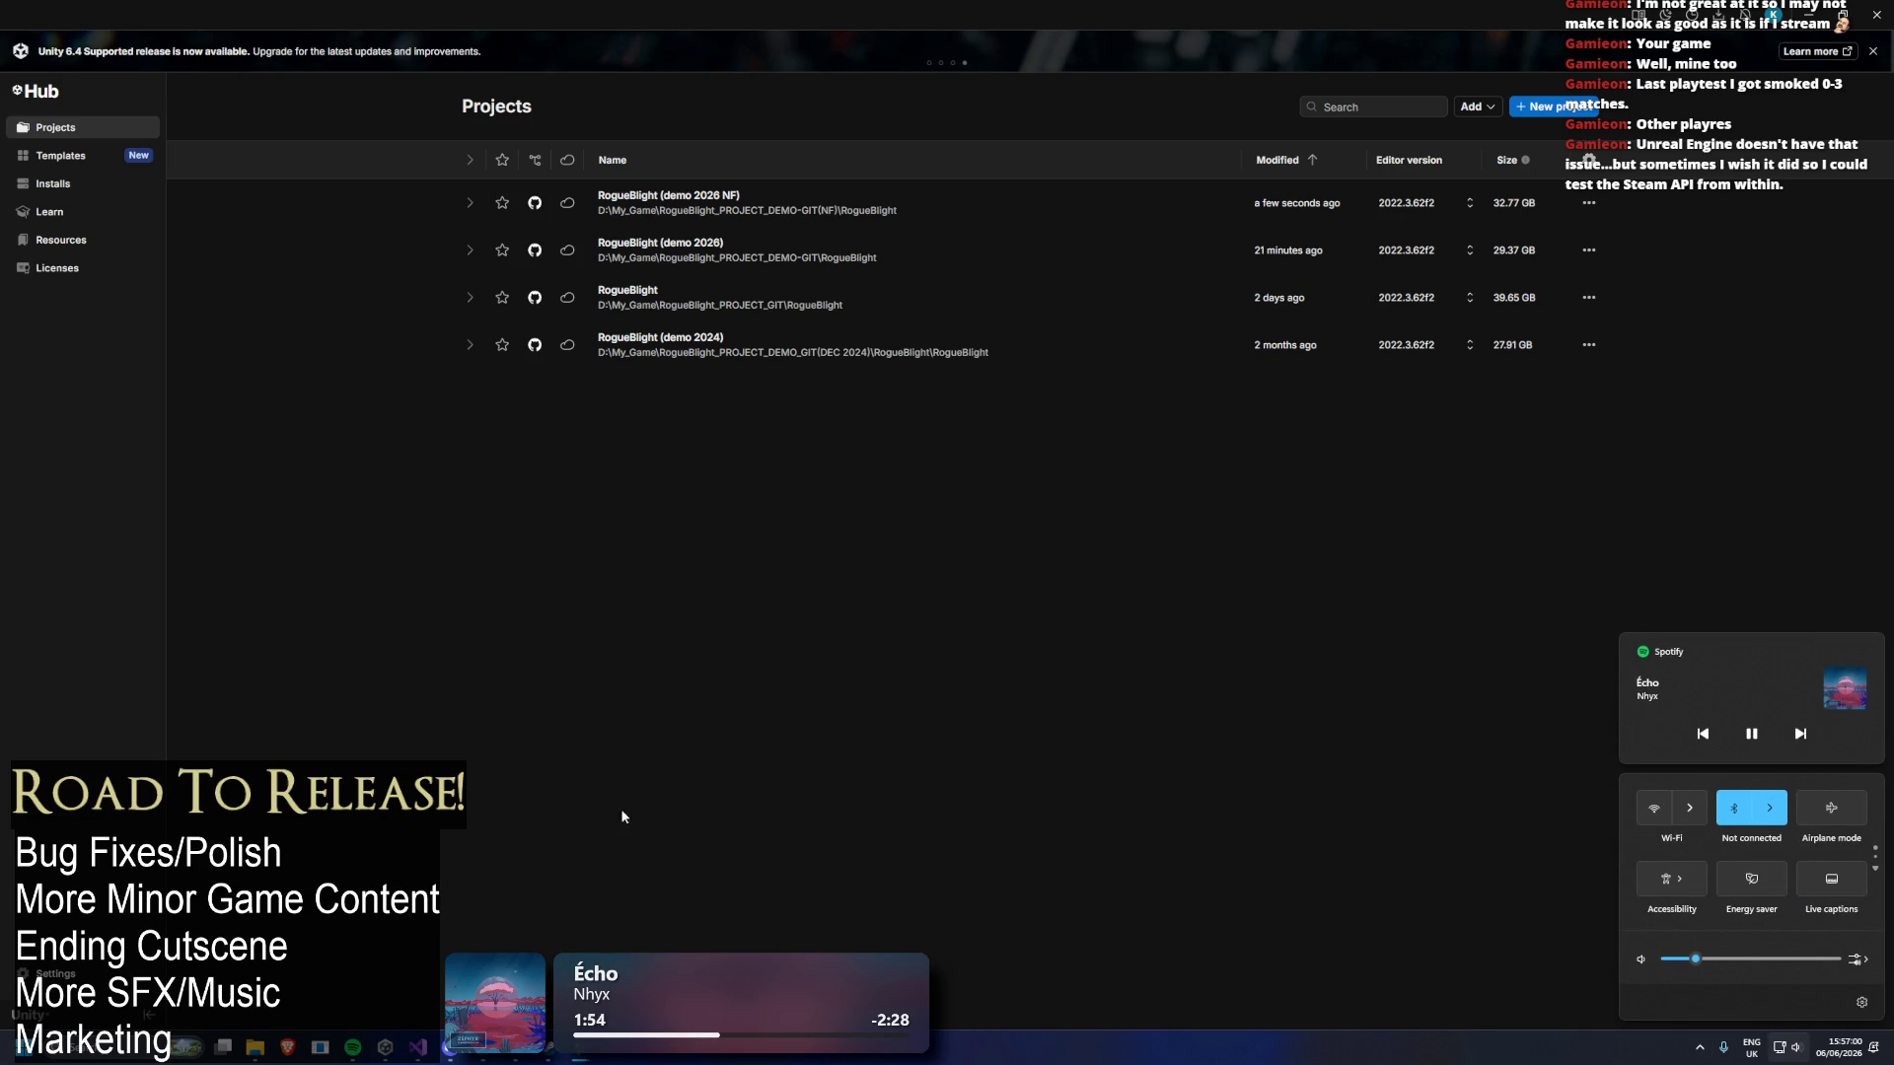
{"action": "key", "text": "Escape"}
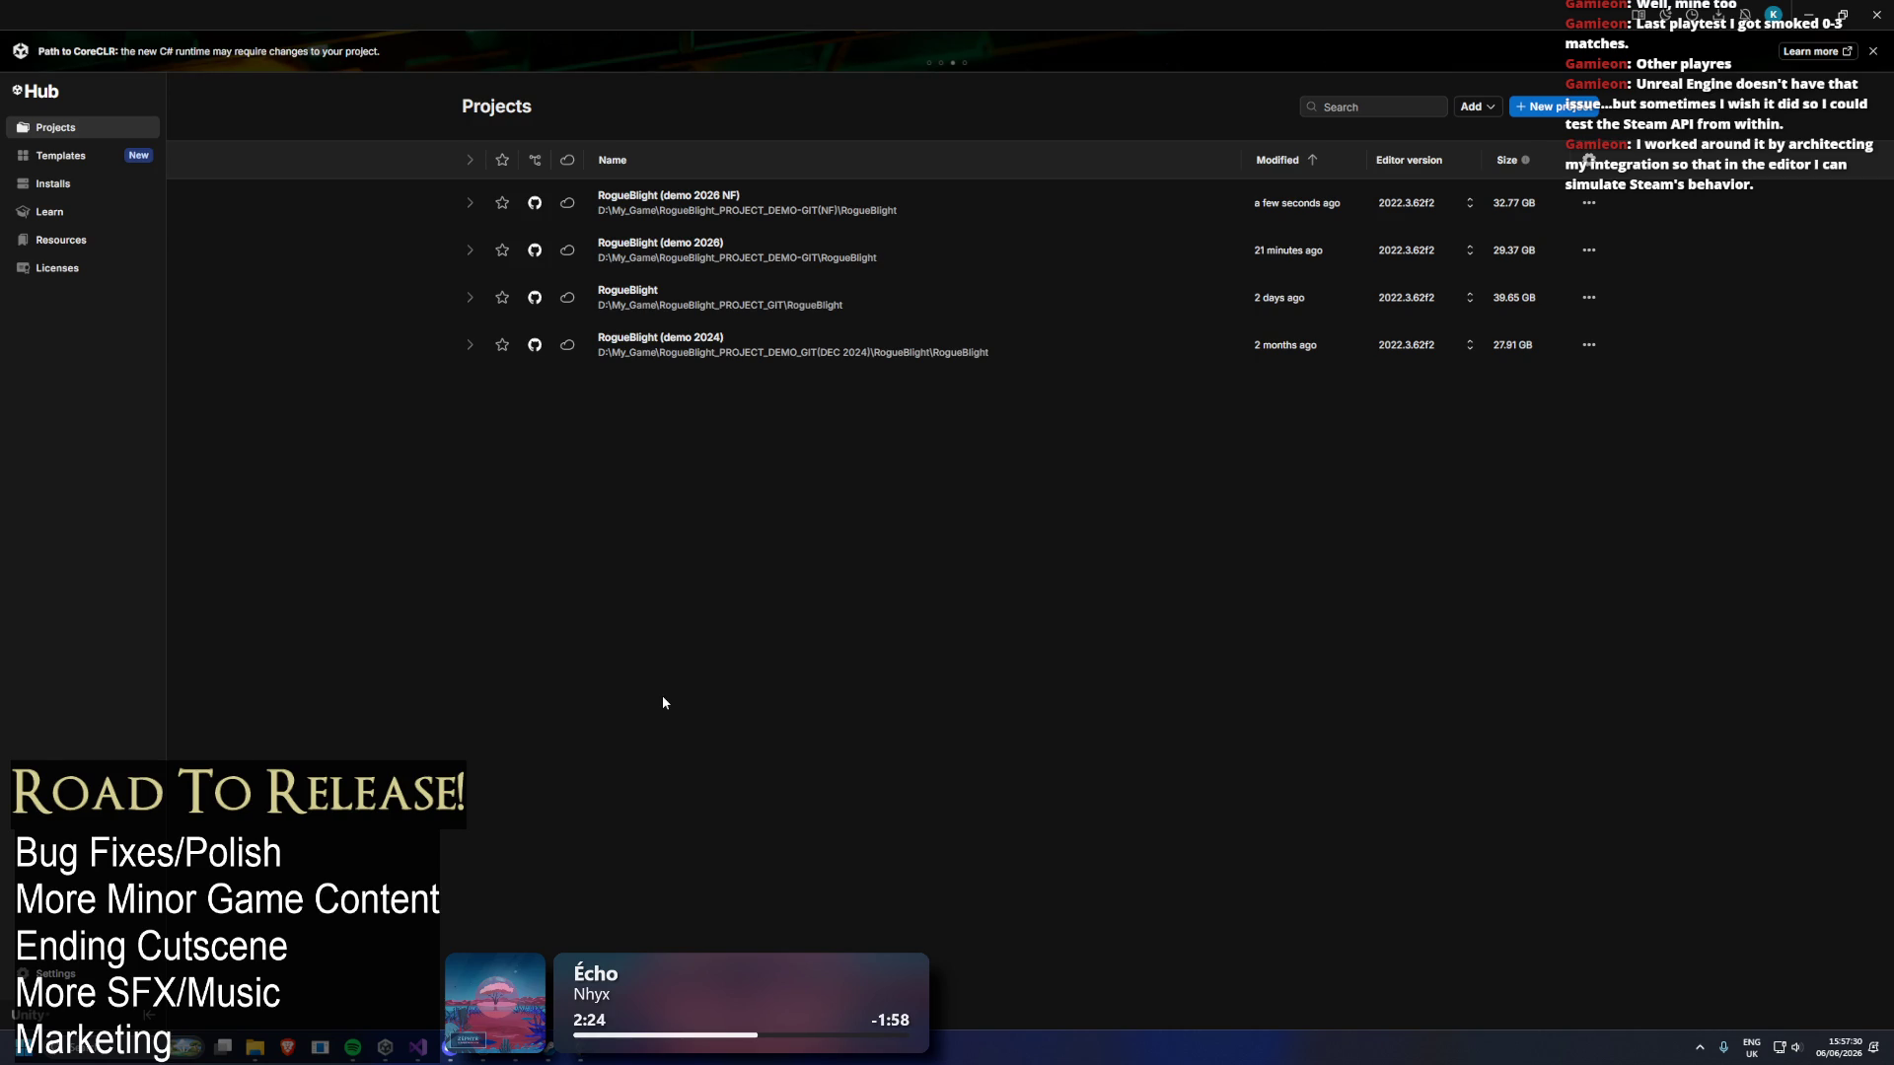
{"action": "key", "text": "super"}
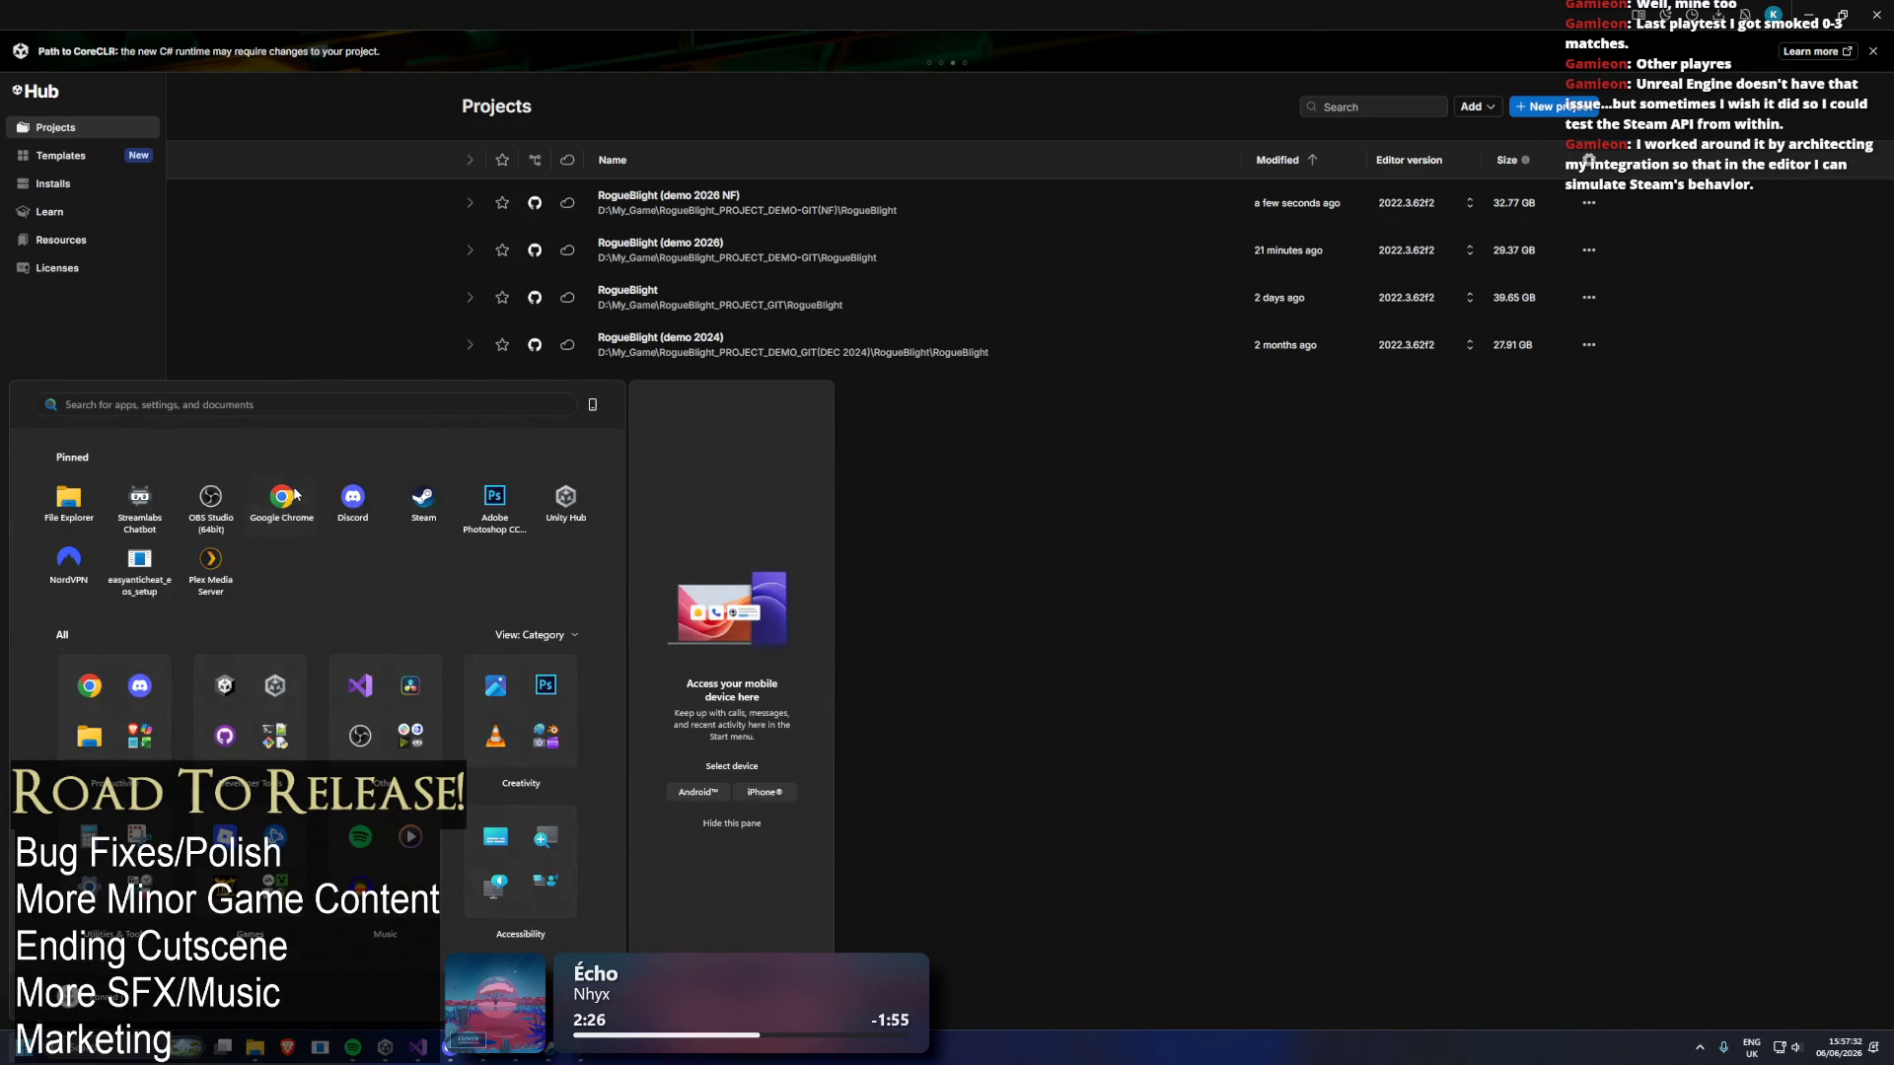
{"action": "left_click", "coordinate": [292, 471]}
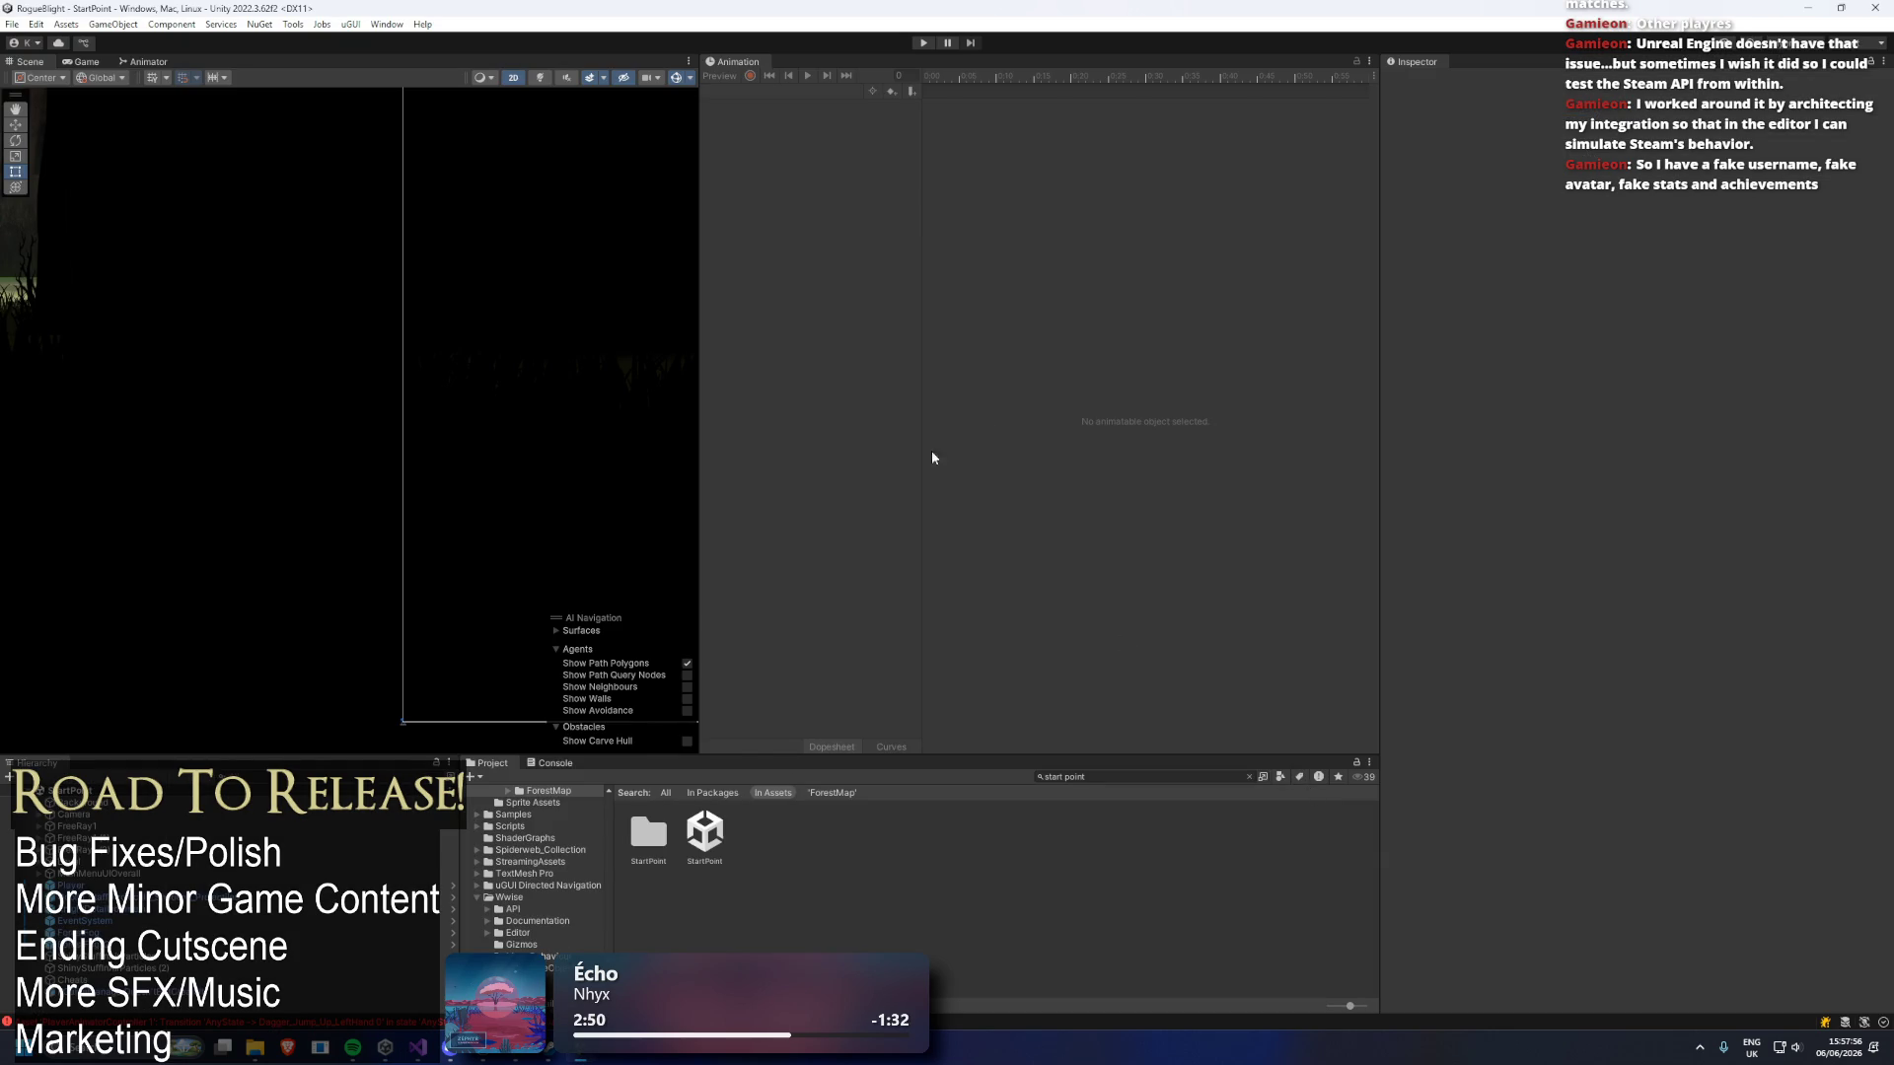
Enter play mode to launch the Rogue Blight Demo title menu.
{"action": "left_click", "coordinate": [923, 44]}
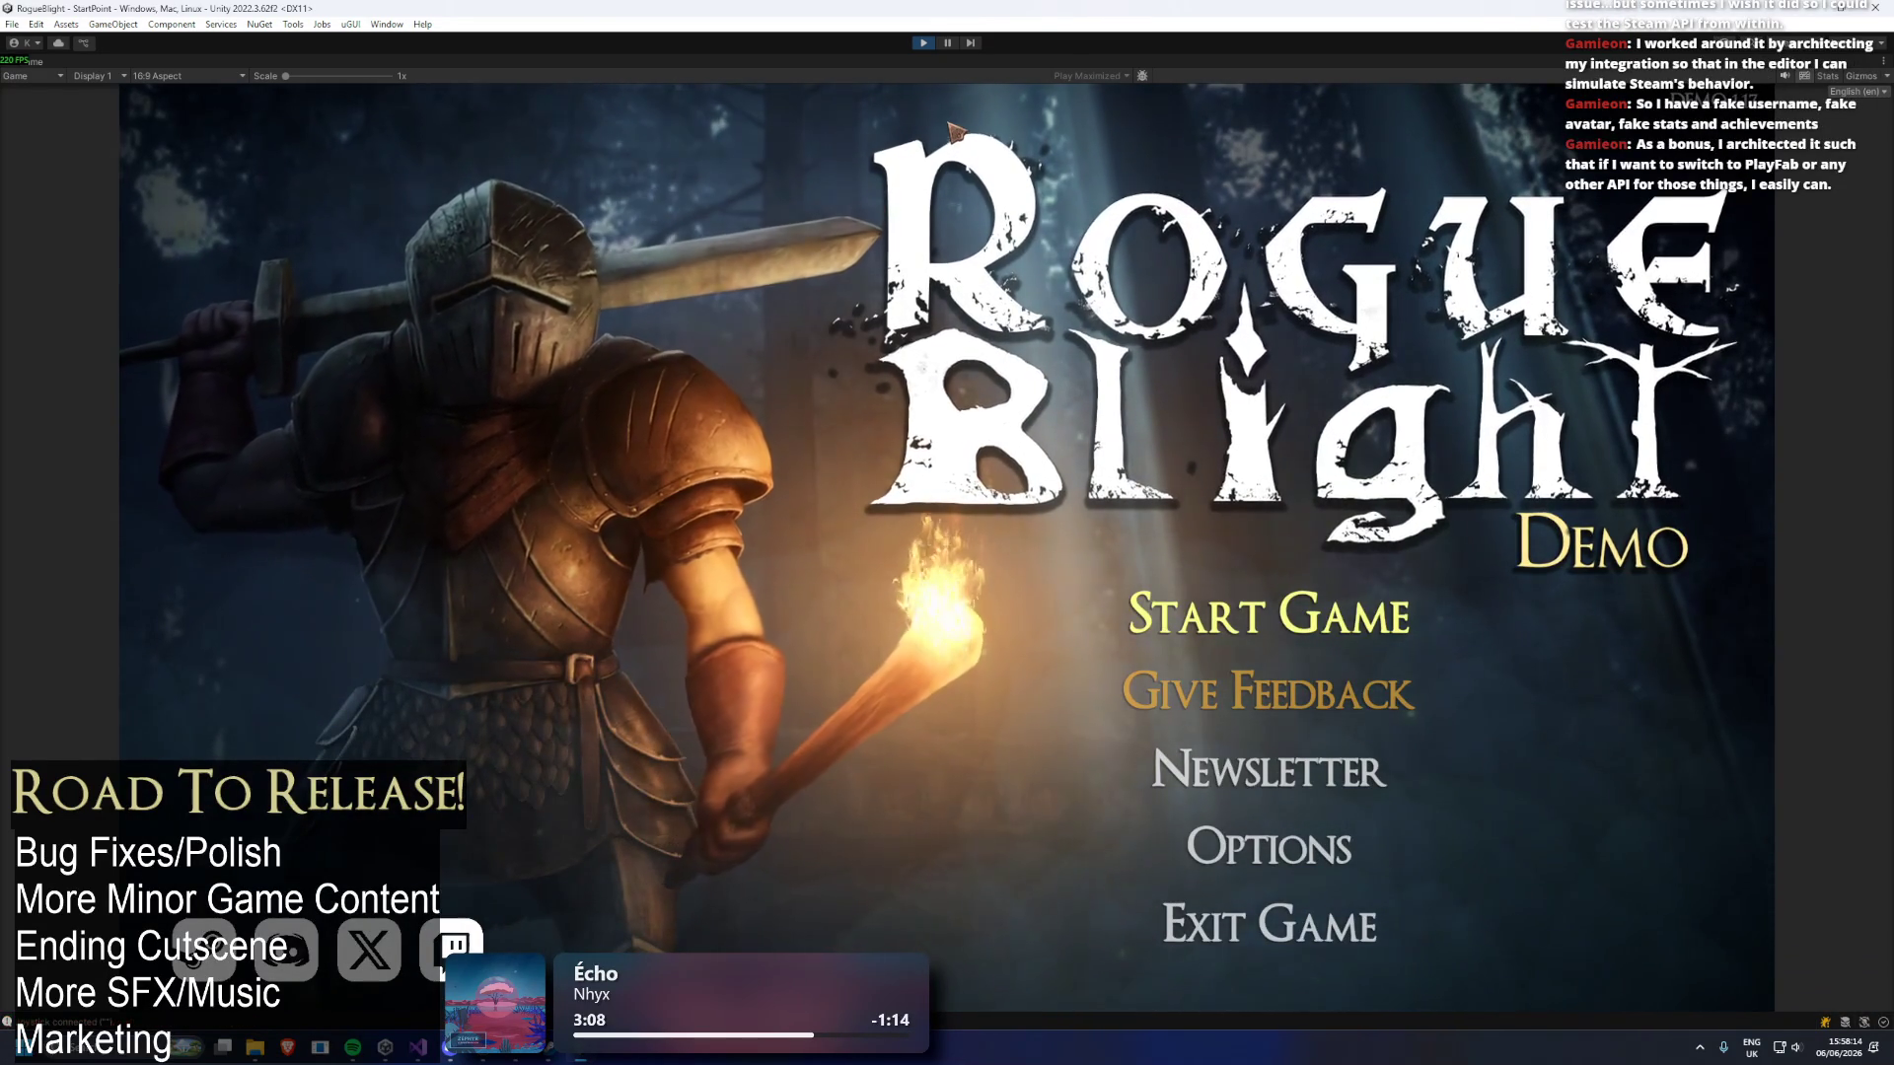
Browse the Rogue Blight Playtest page in Steam, then minimize Steam back to Unity.
{"action": "left_click", "coordinate": [550, 1053]}
{"action": "scroll", "coordinate": [783, 398], "scroll_direction": "down", "scroll_amount": 10}
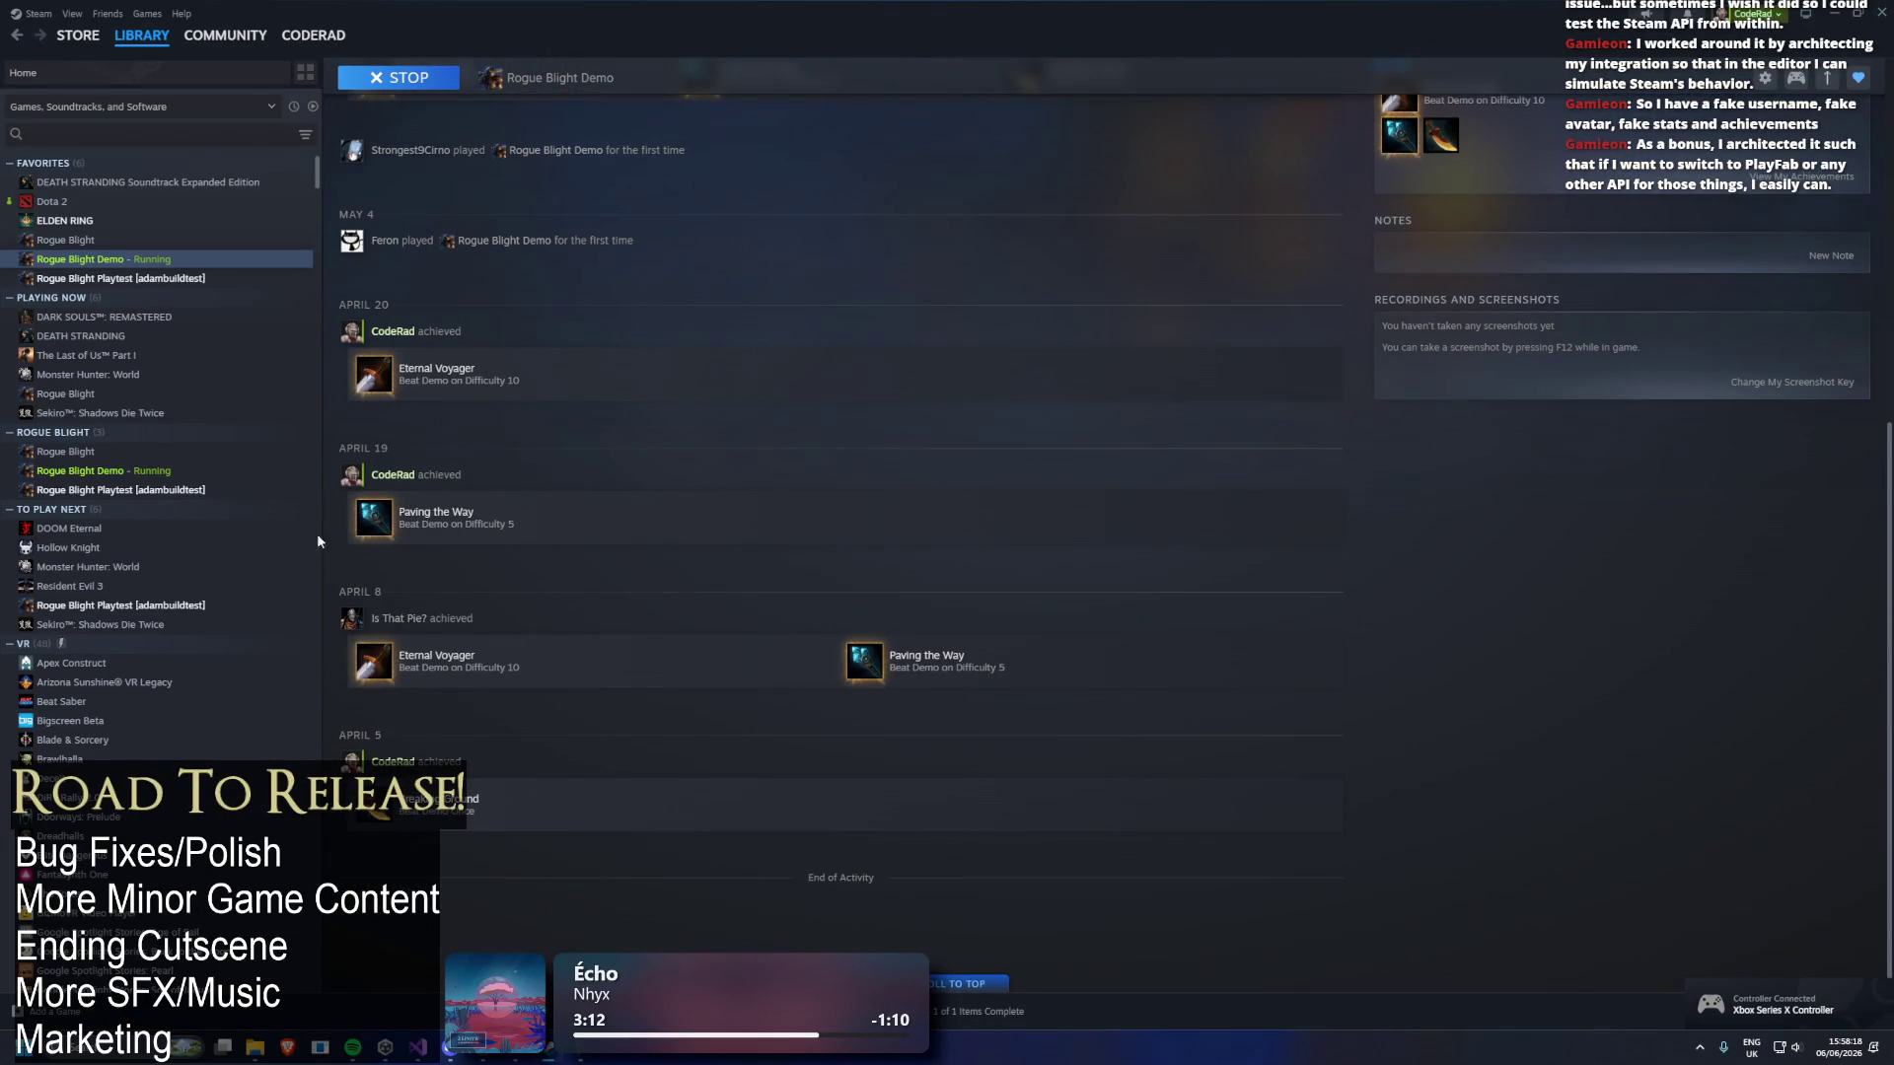
{"action": "scroll", "coordinate": [590, 689], "scroll_direction": "up", "scroll_amount": 10}
{"action": "left_click", "coordinate": [148, 278]}
{"action": "scroll", "coordinate": [826, 369], "scroll_direction": "down", "scroll_amount": 4}
{"action": "scroll", "coordinate": [825, 348], "scroll_direction": "down", "scroll_amount": 3}
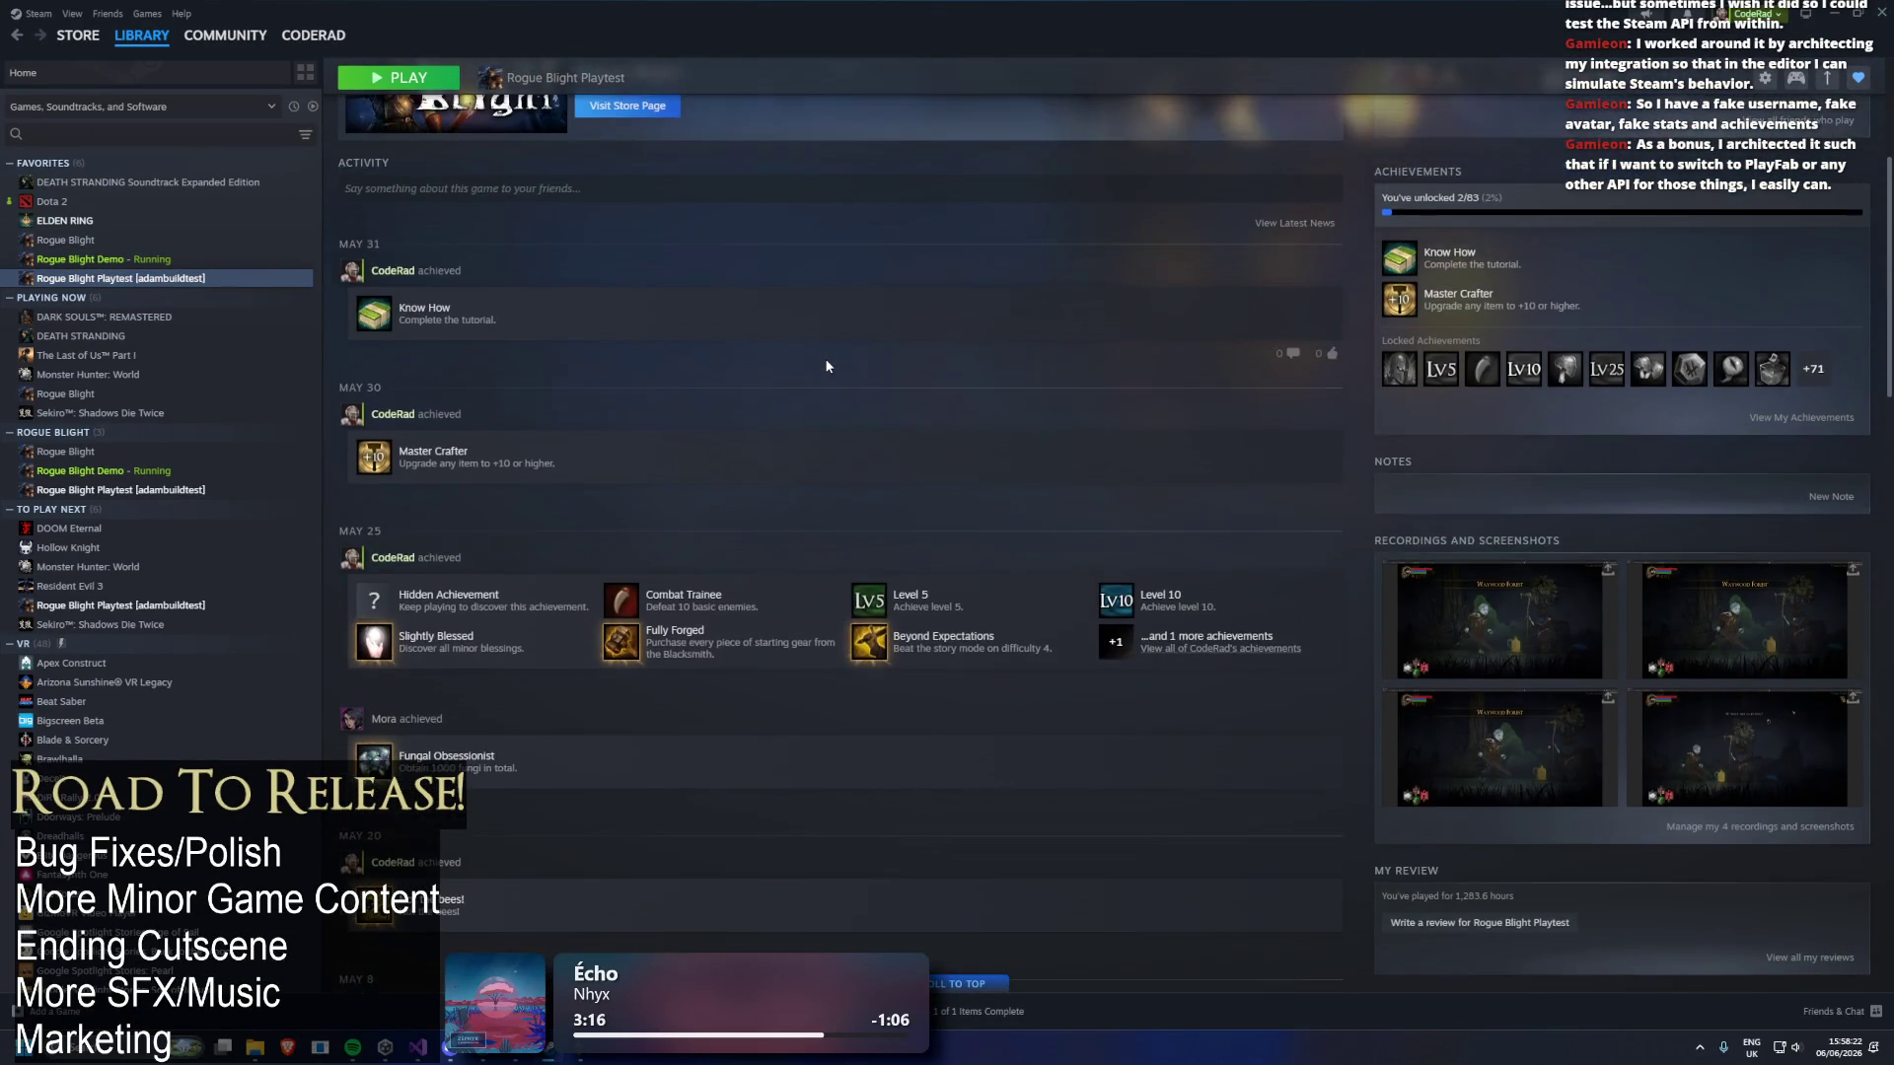
{"action": "scroll", "coordinate": [854, 355], "scroll_direction": "up", "scroll_amount": 10}
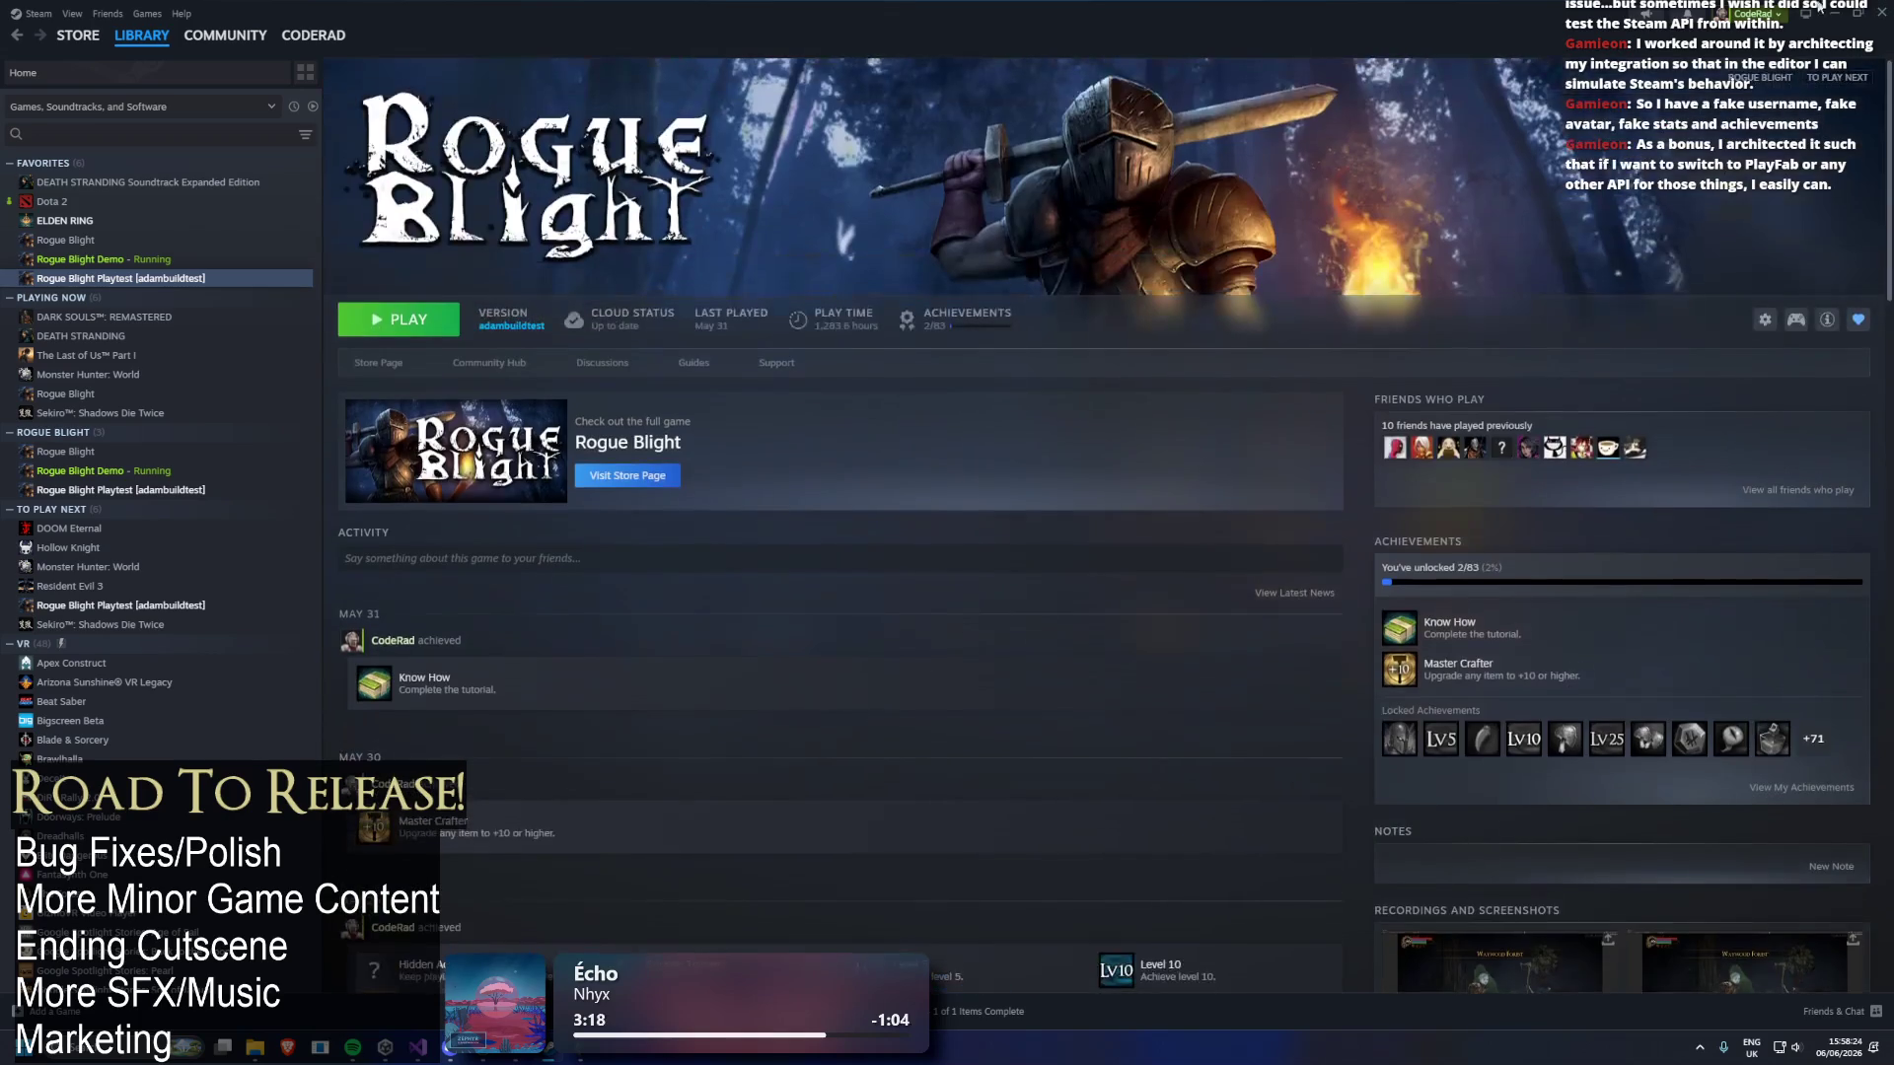
{"action": "left_click", "coordinate": [1842, 14]}
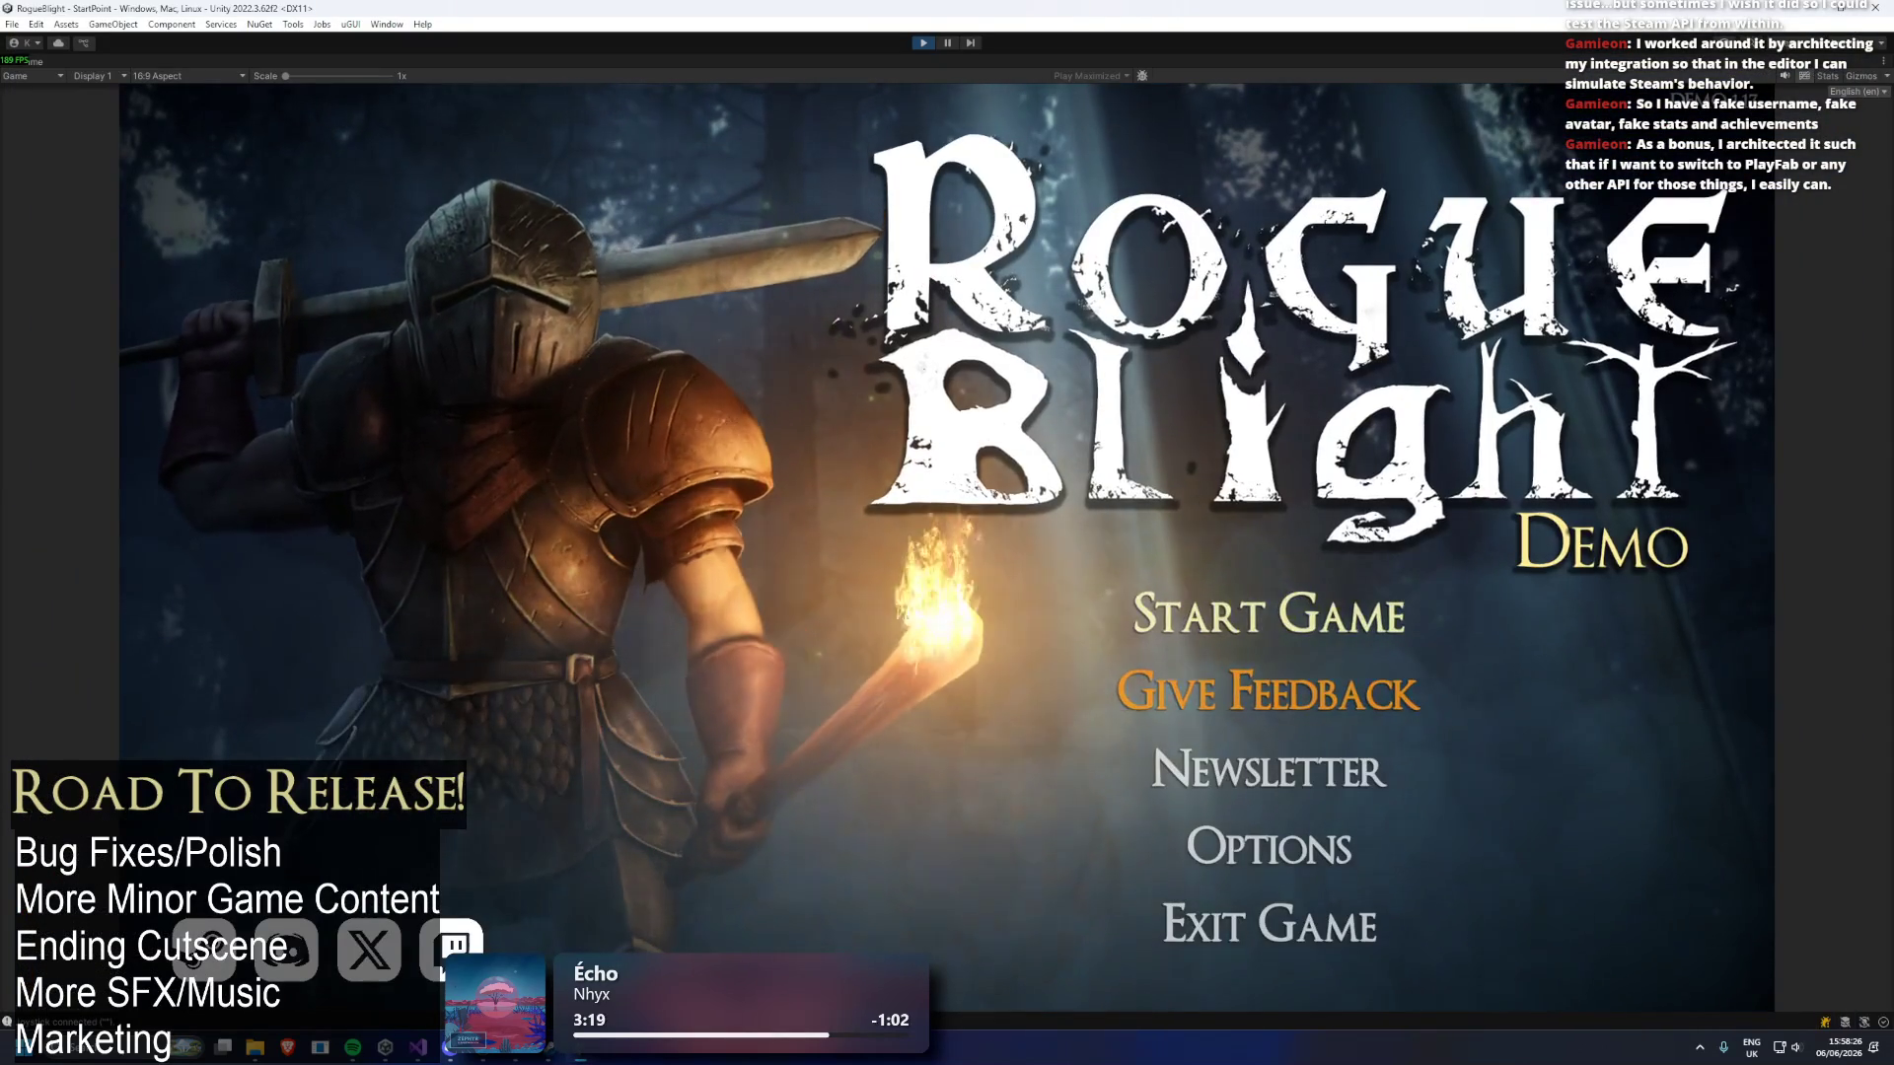
Delete the existing save, decline the playtest reward and start a New Game.
{"action": "key", "text": "Return"}
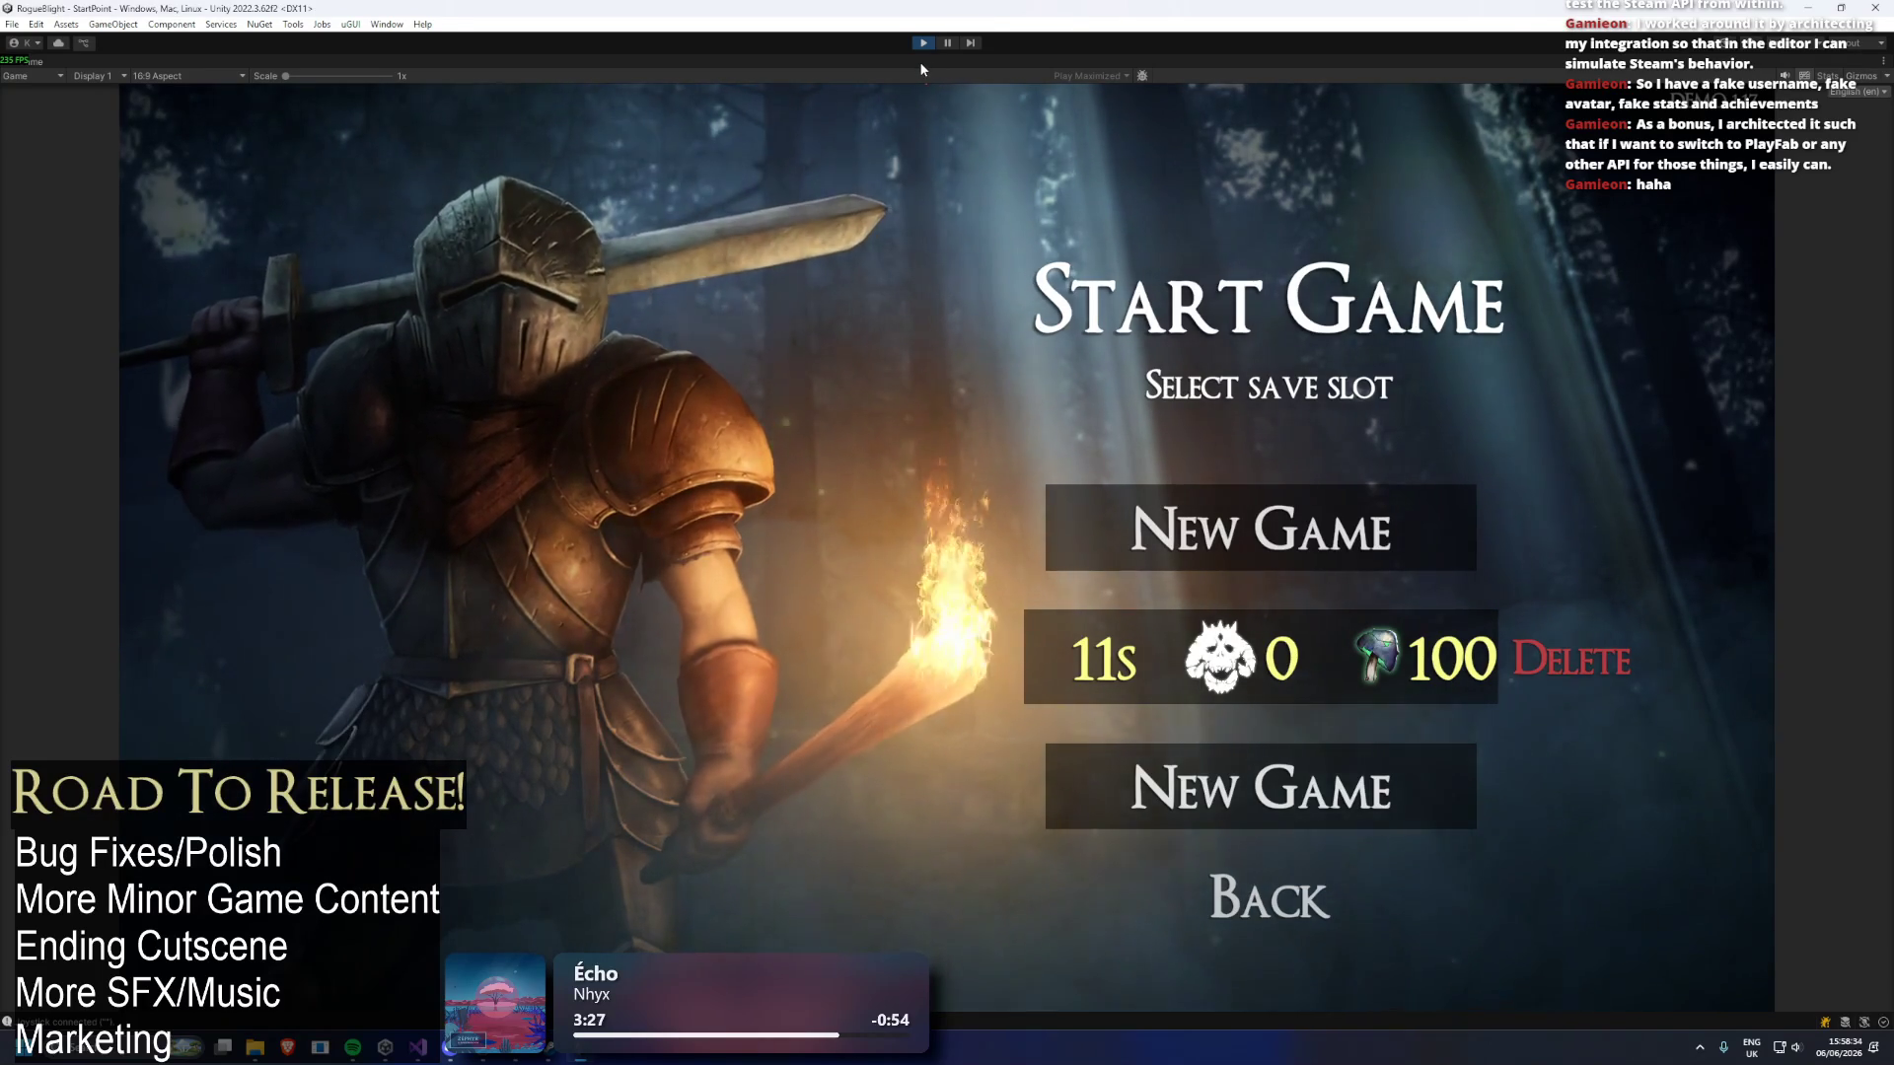
{"action": "key", "text": "Return"}
{"action": "key", "text": "Return"}
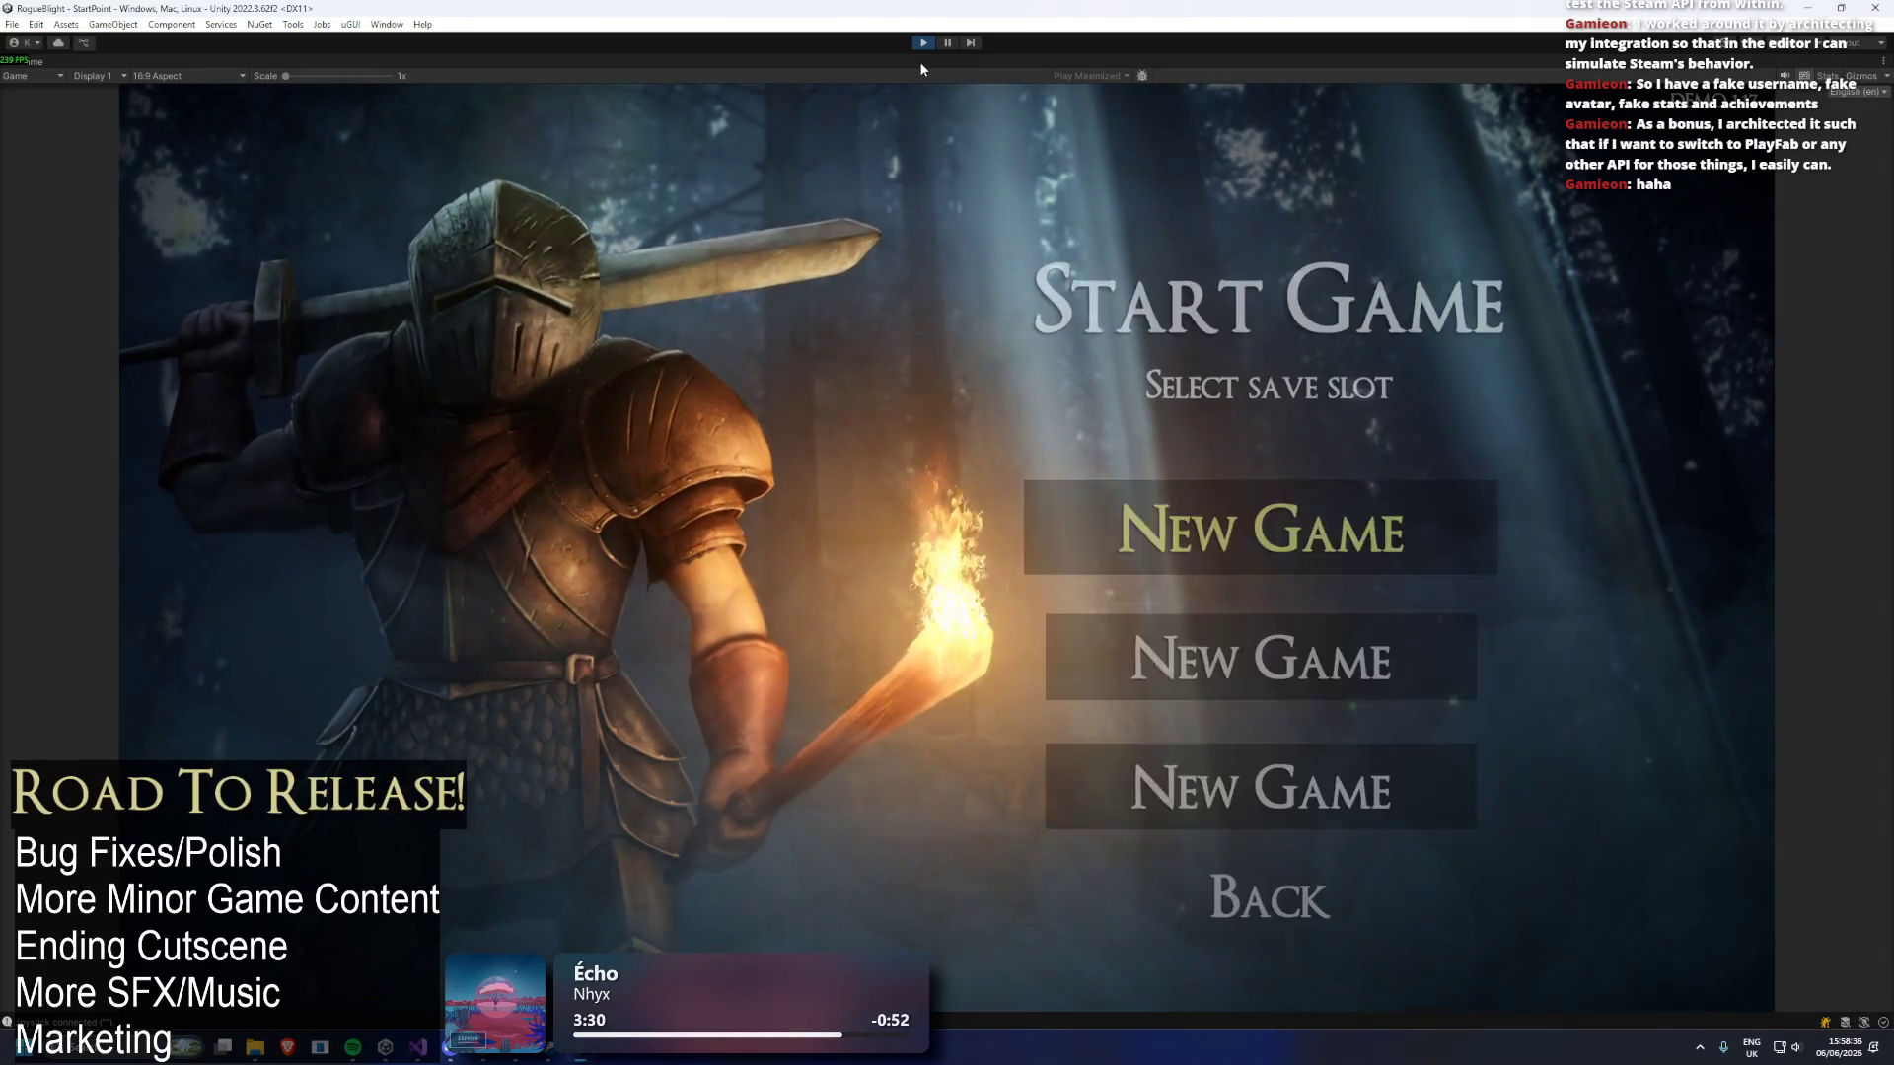
{"action": "key", "text": "Down"}
{"action": "key", "text": "Down"}
{"action": "key", "text": "Return"}
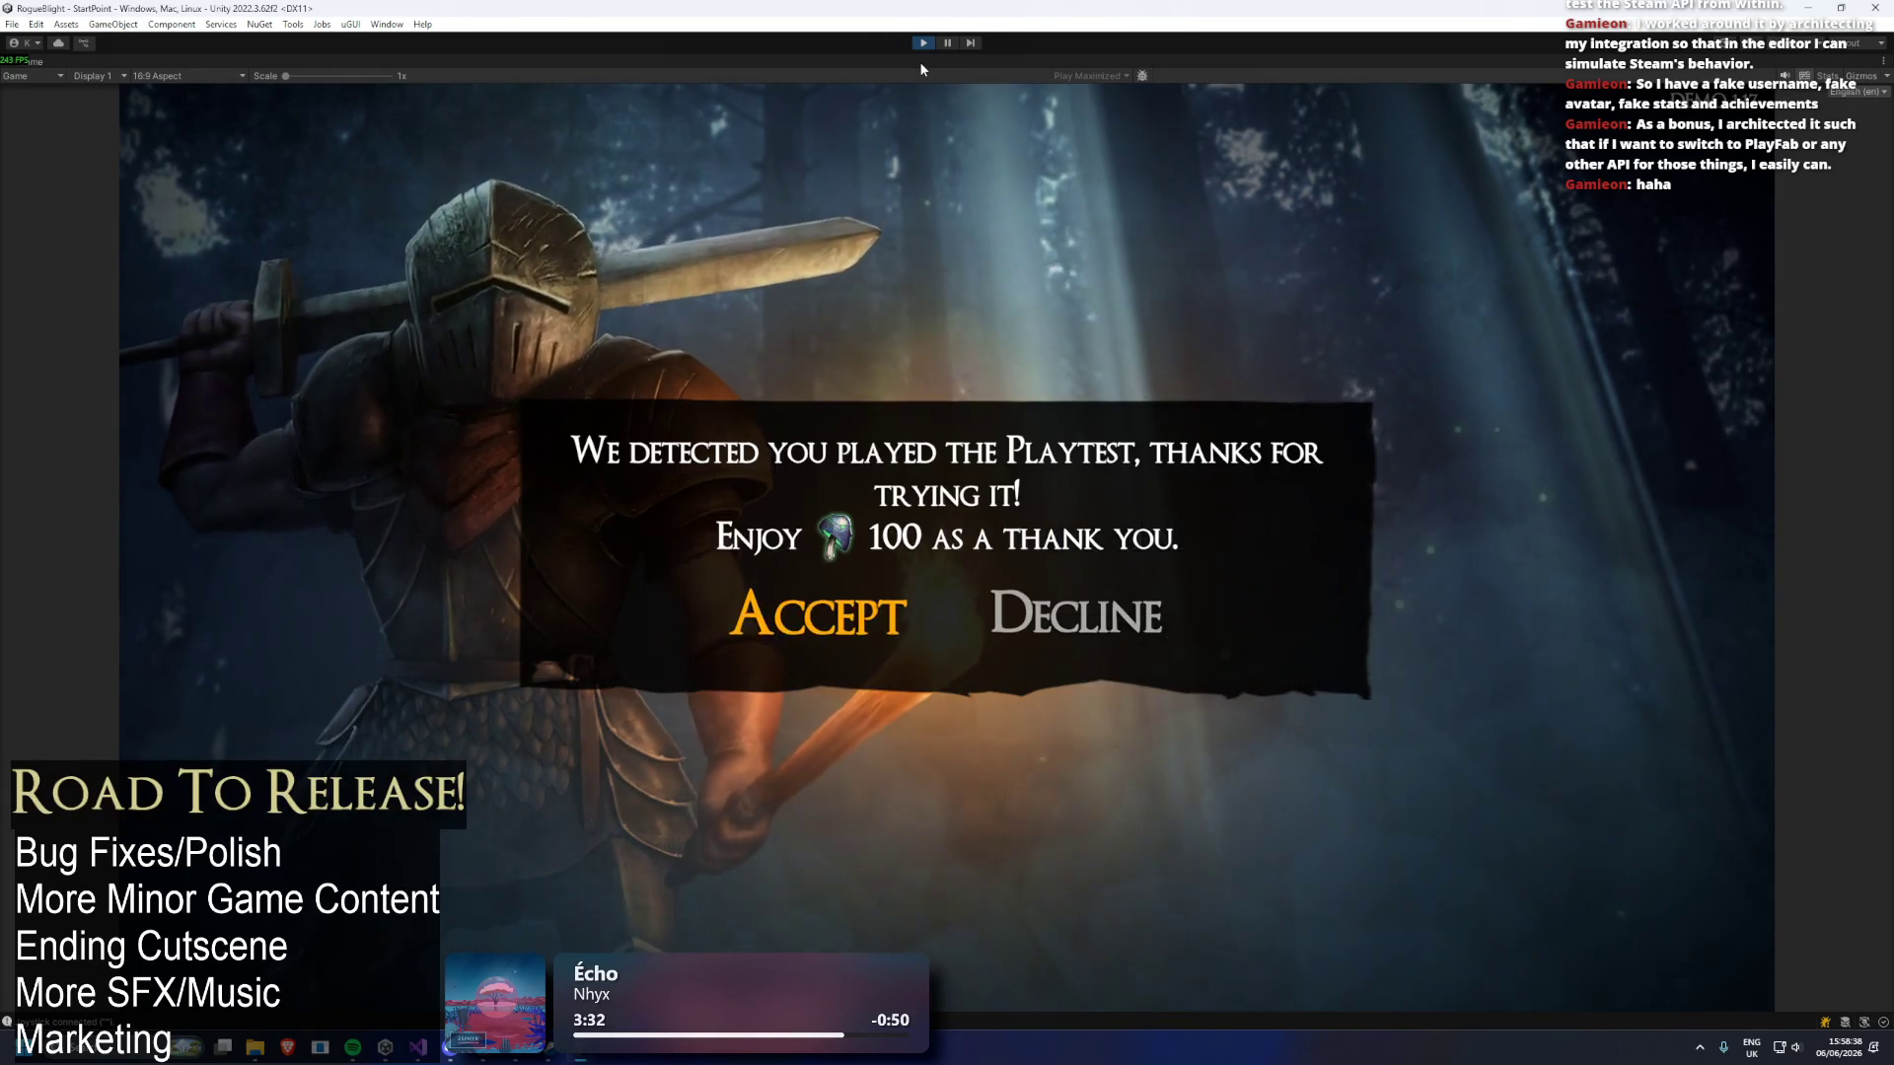
{"action": "key", "text": "Right"}
{"action": "key", "text": "Return"}
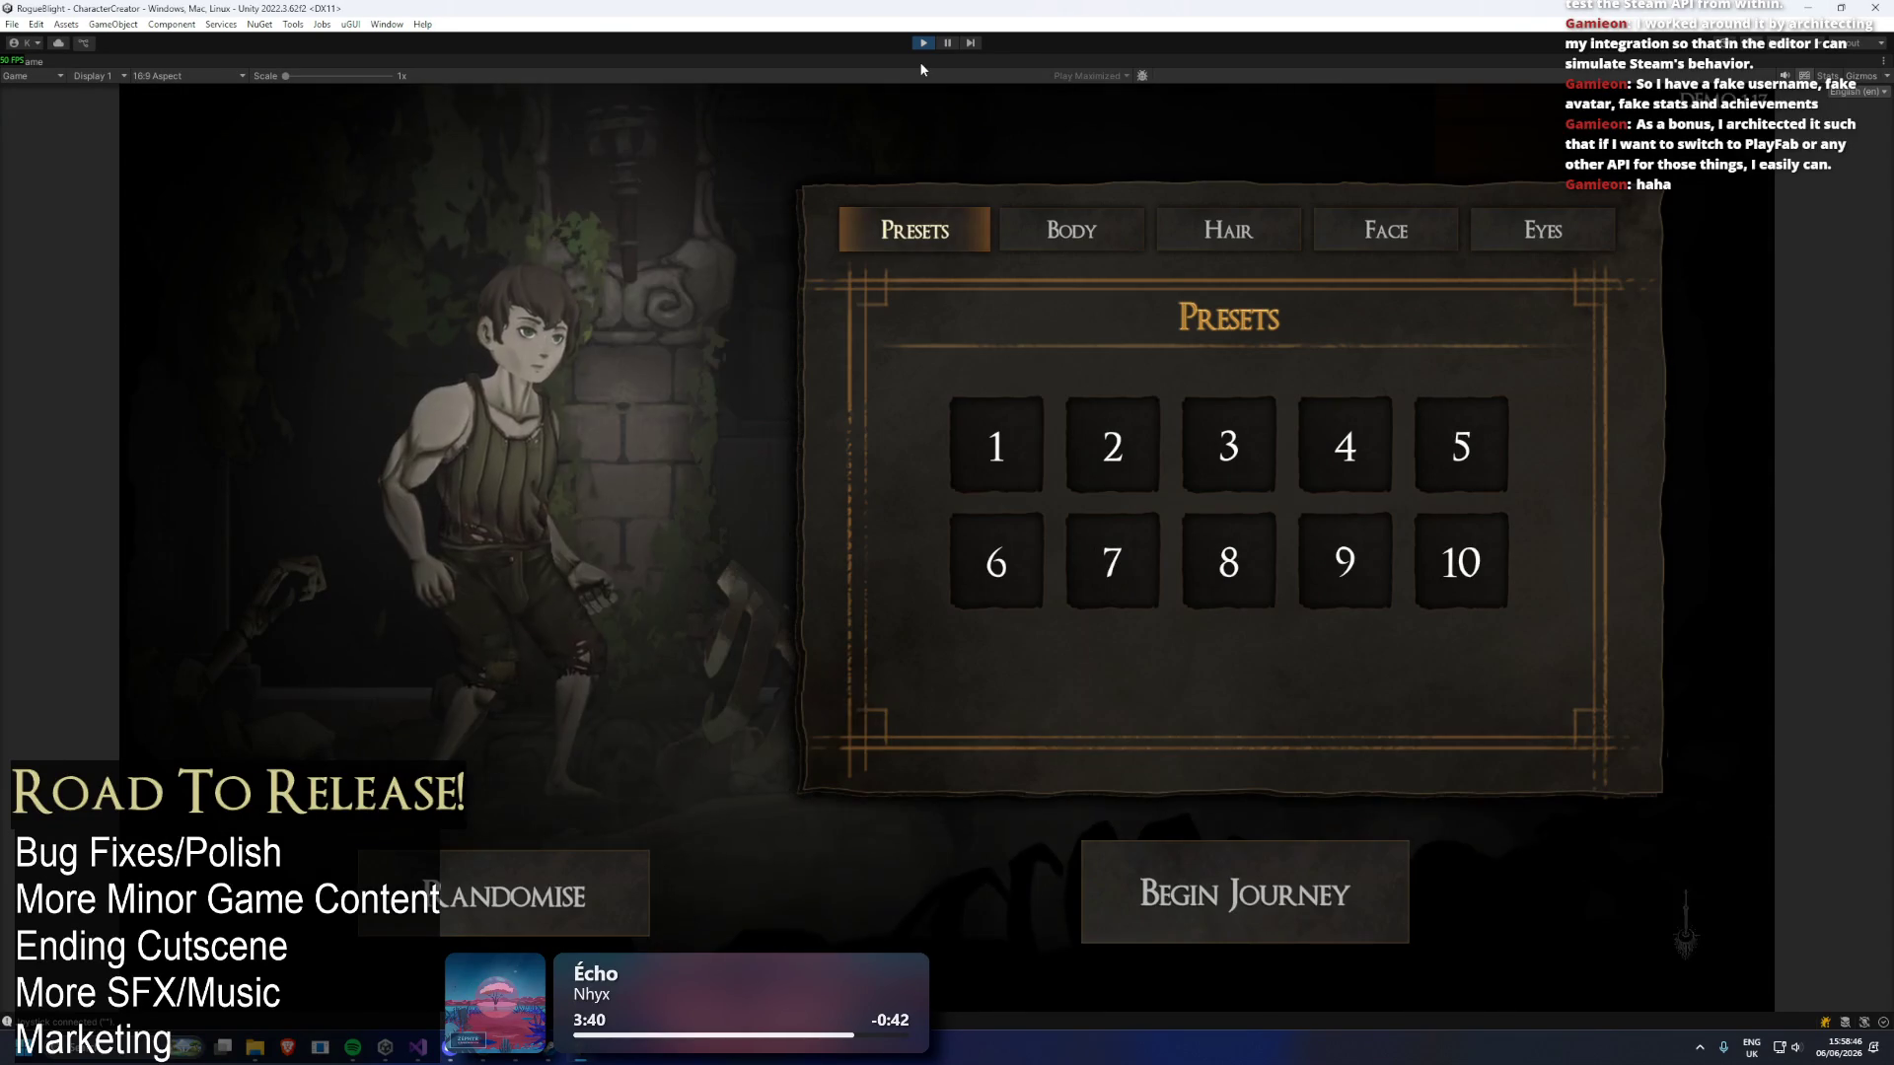
Choose character preset 7, begin the journey and run through the tutorial room.
{"action": "key", "text": "Right"}
{"action": "key", "text": "Down"}
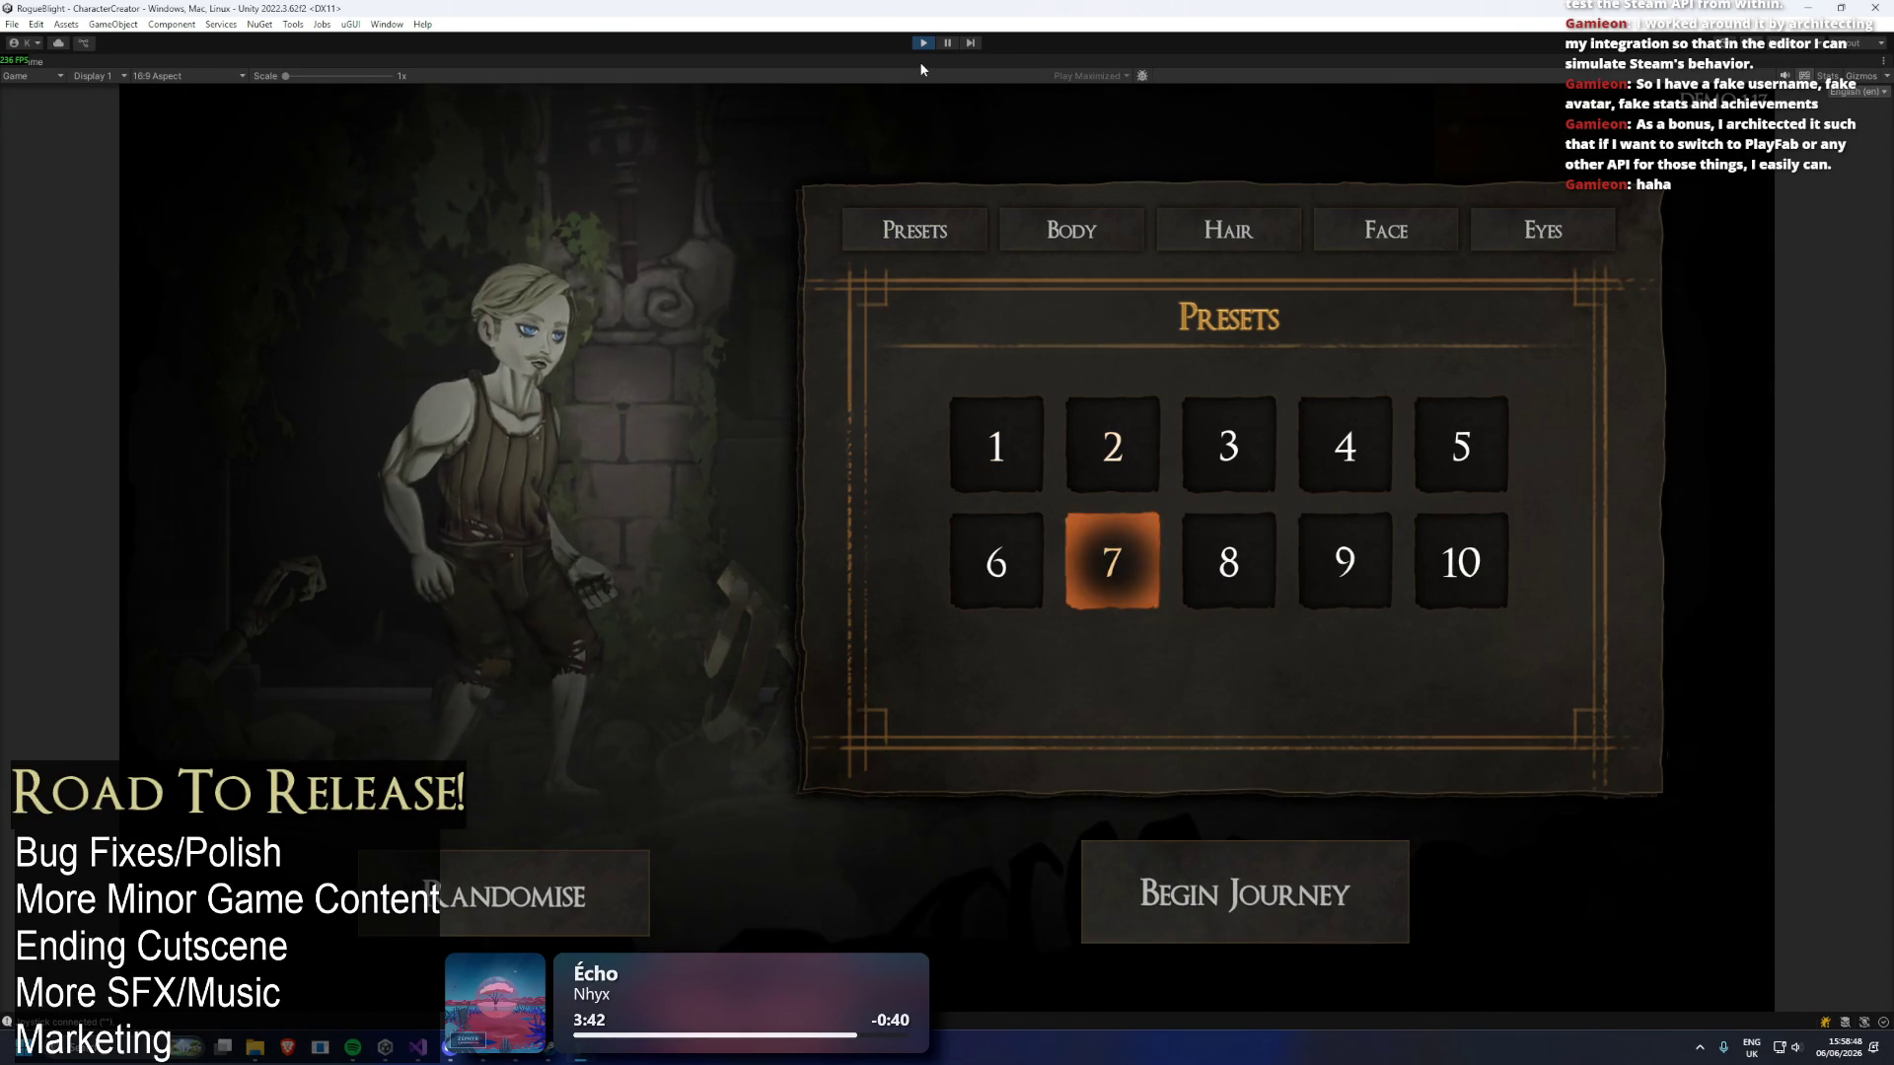
{"action": "key", "text": "Down"}
{"action": "key", "text": "Return"}
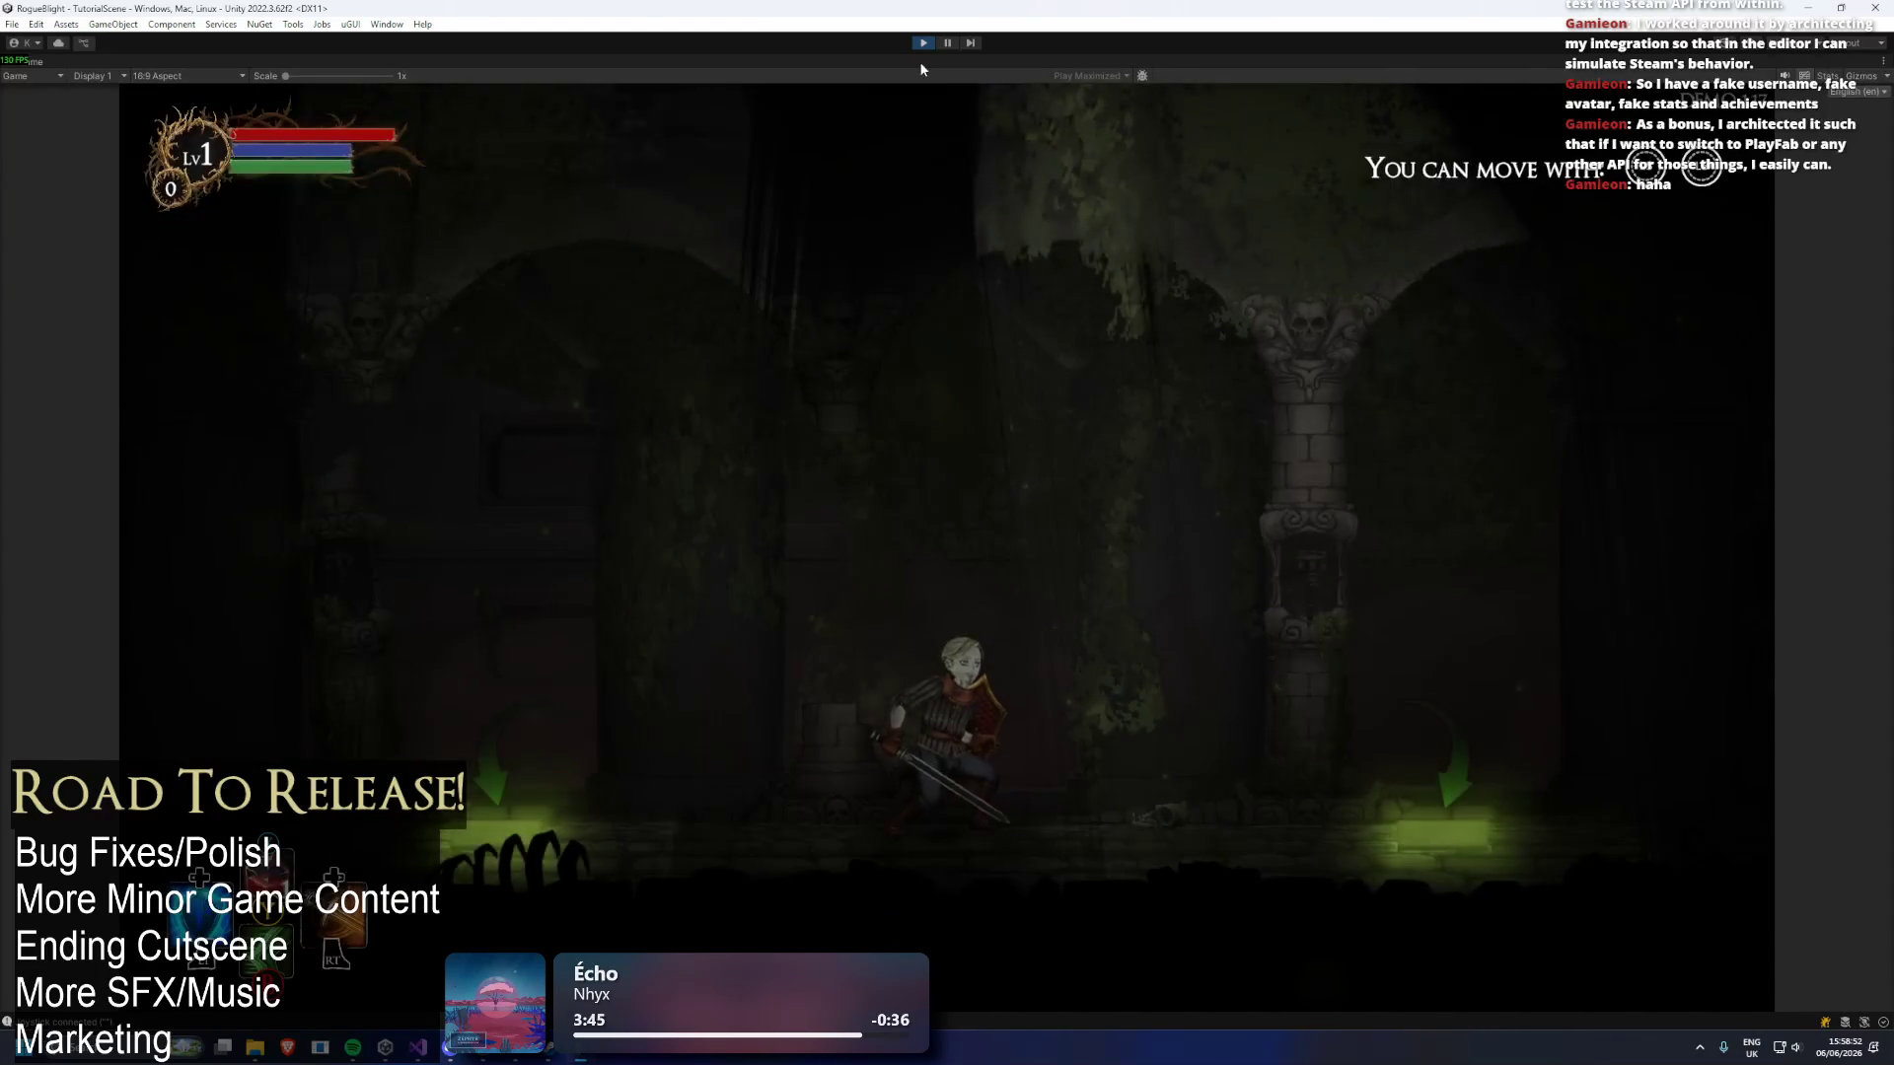
{"action": "key", "text": "Left"}
{"action": "key", "text": "Right"}
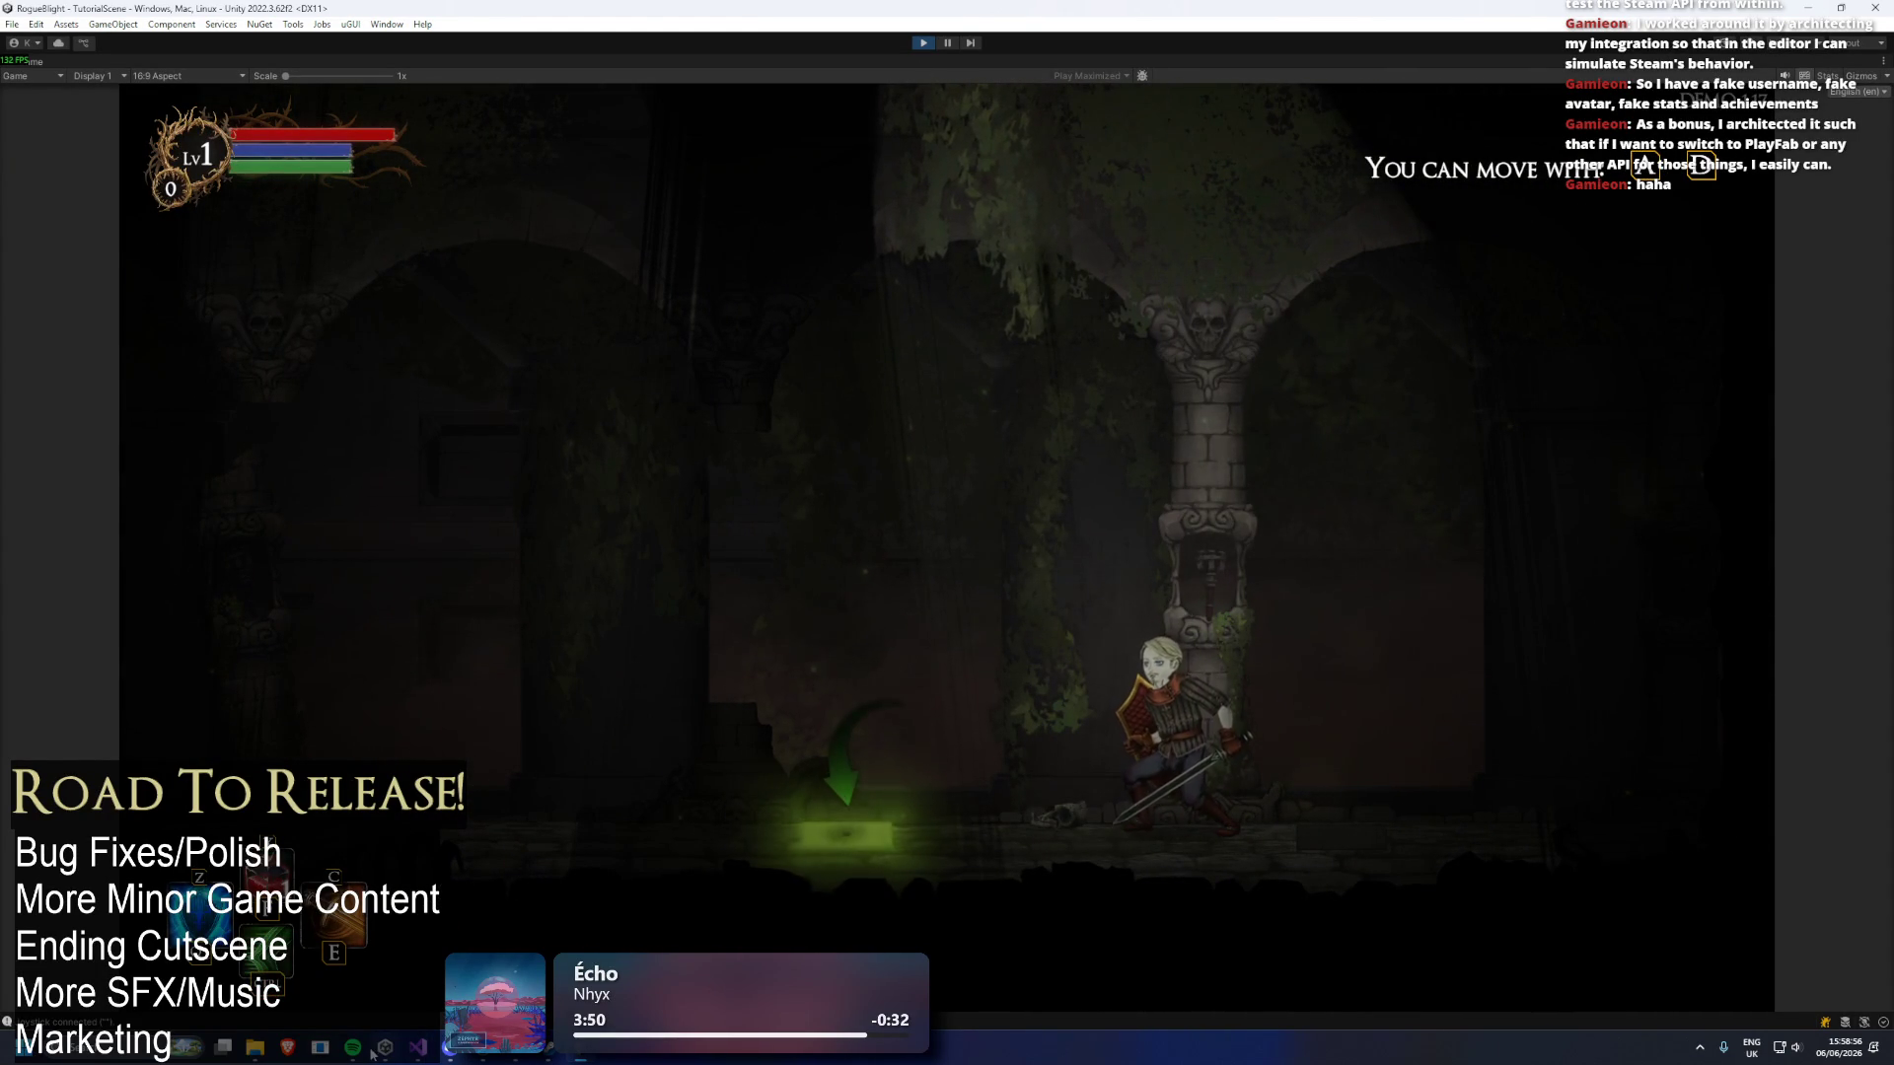
Pause the game and open its Options menu.
{"action": "mouse_move", "coordinate": [353, 1048]}
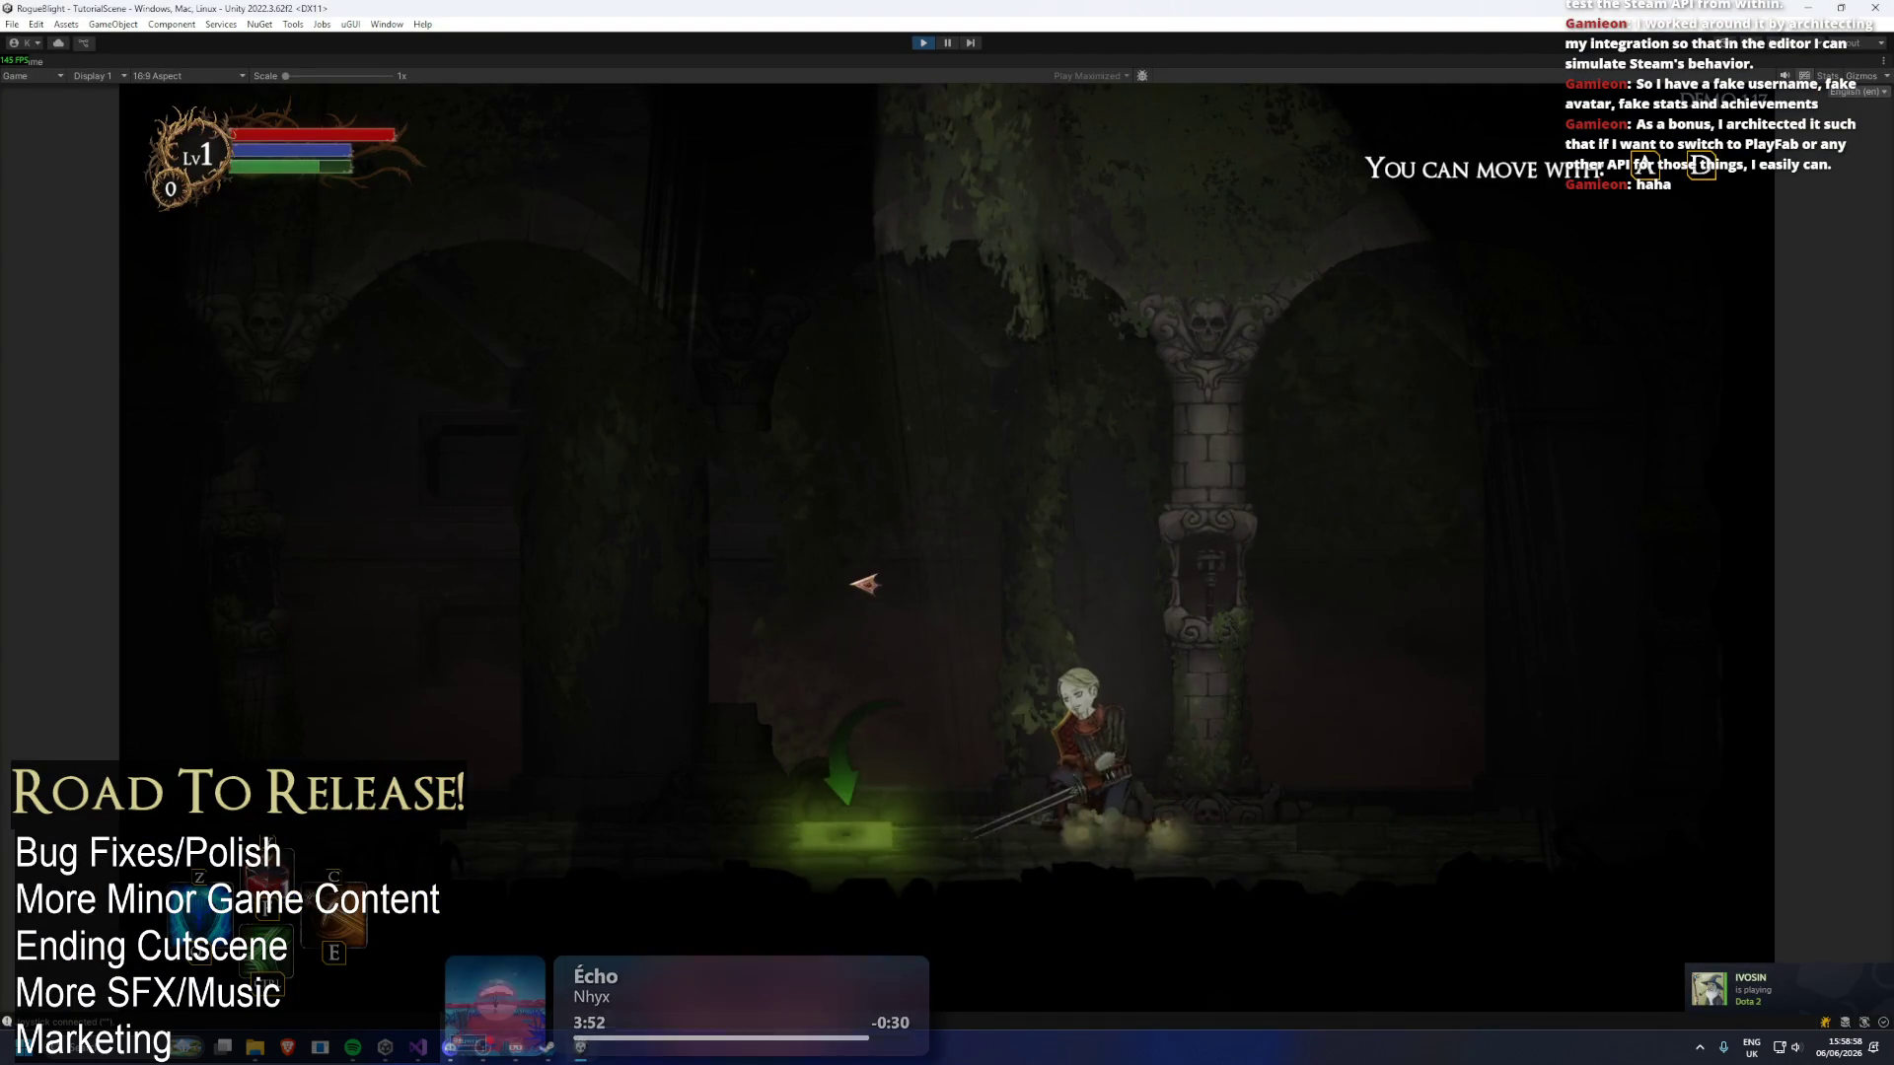
{"action": "key", "text": "Escape"}
{"action": "key", "text": "Down"}
{"action": "key", "text": "Return"}
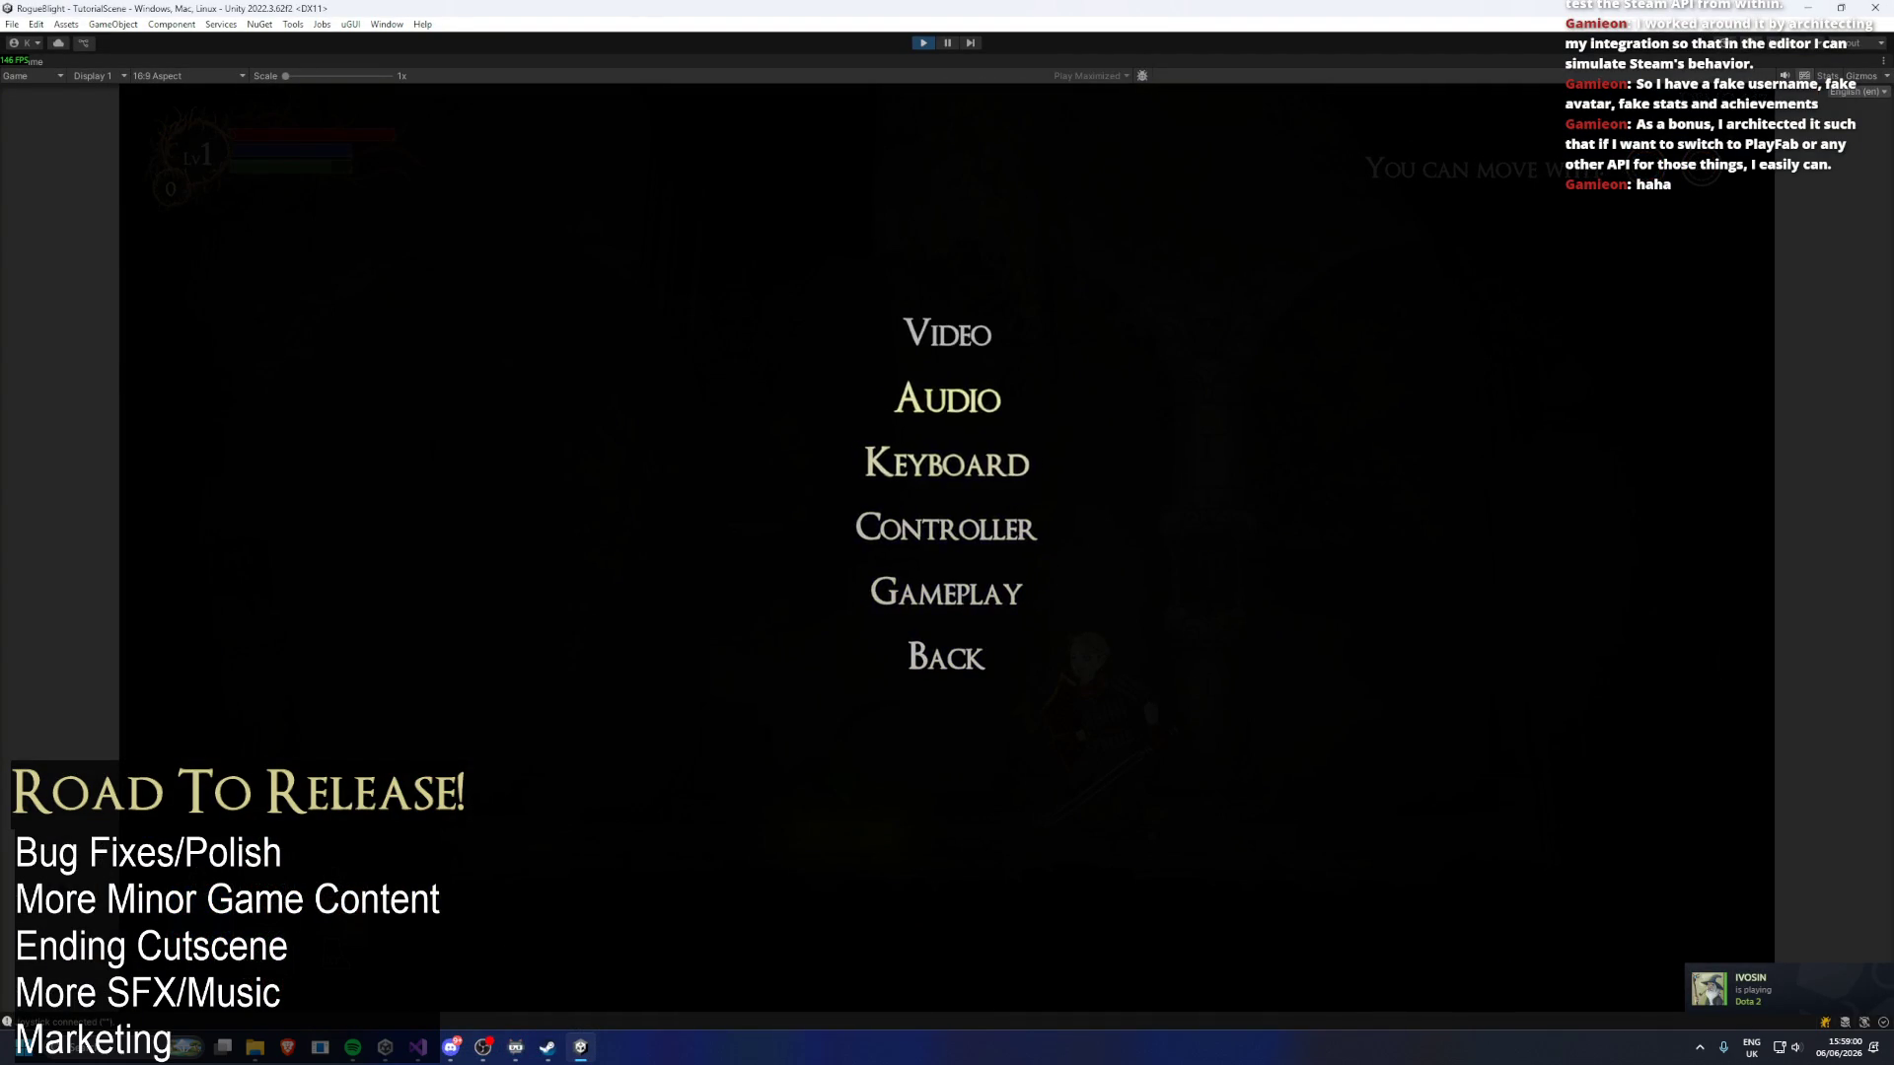
Check the audio settings with Music Volume at full, then back out to the pause menu.
{"action": "key", "text": "Return"}
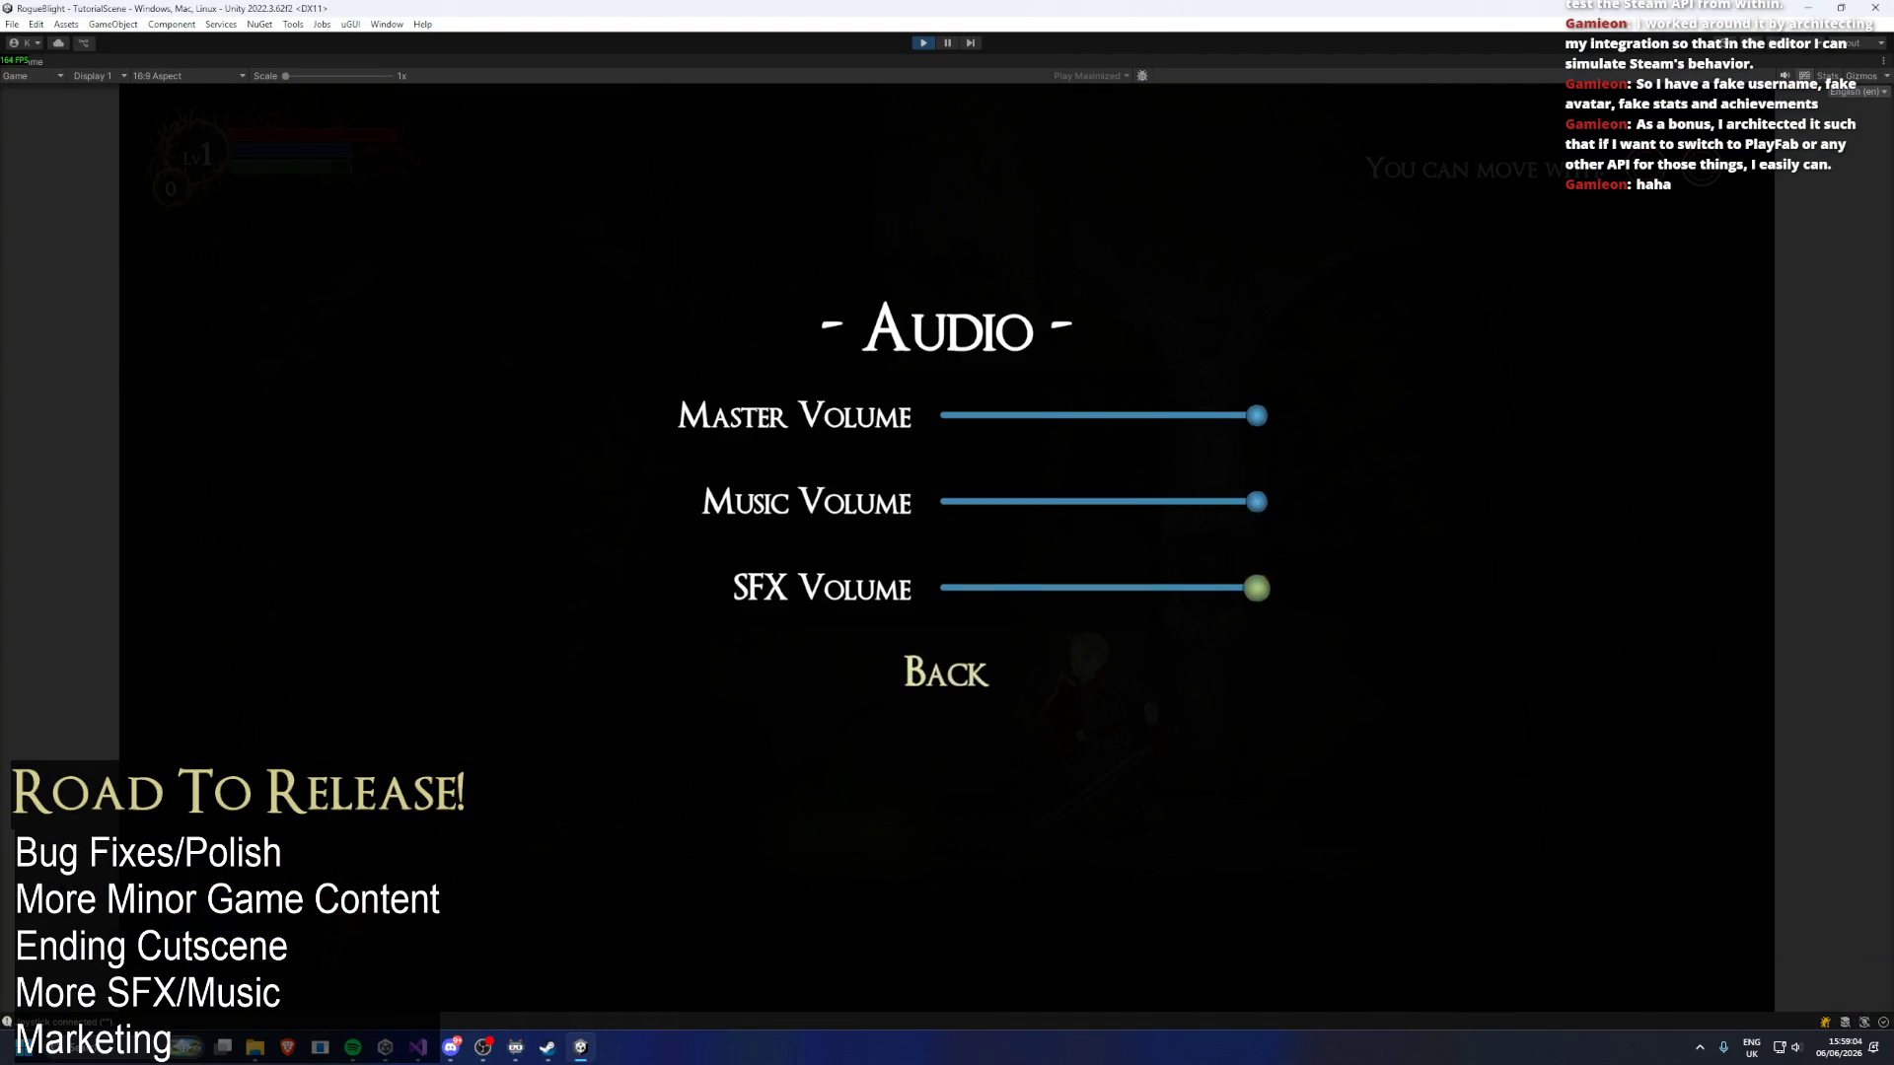
{"action": "key", "text": "Down"}
{"action": "key", "text": "Return"}
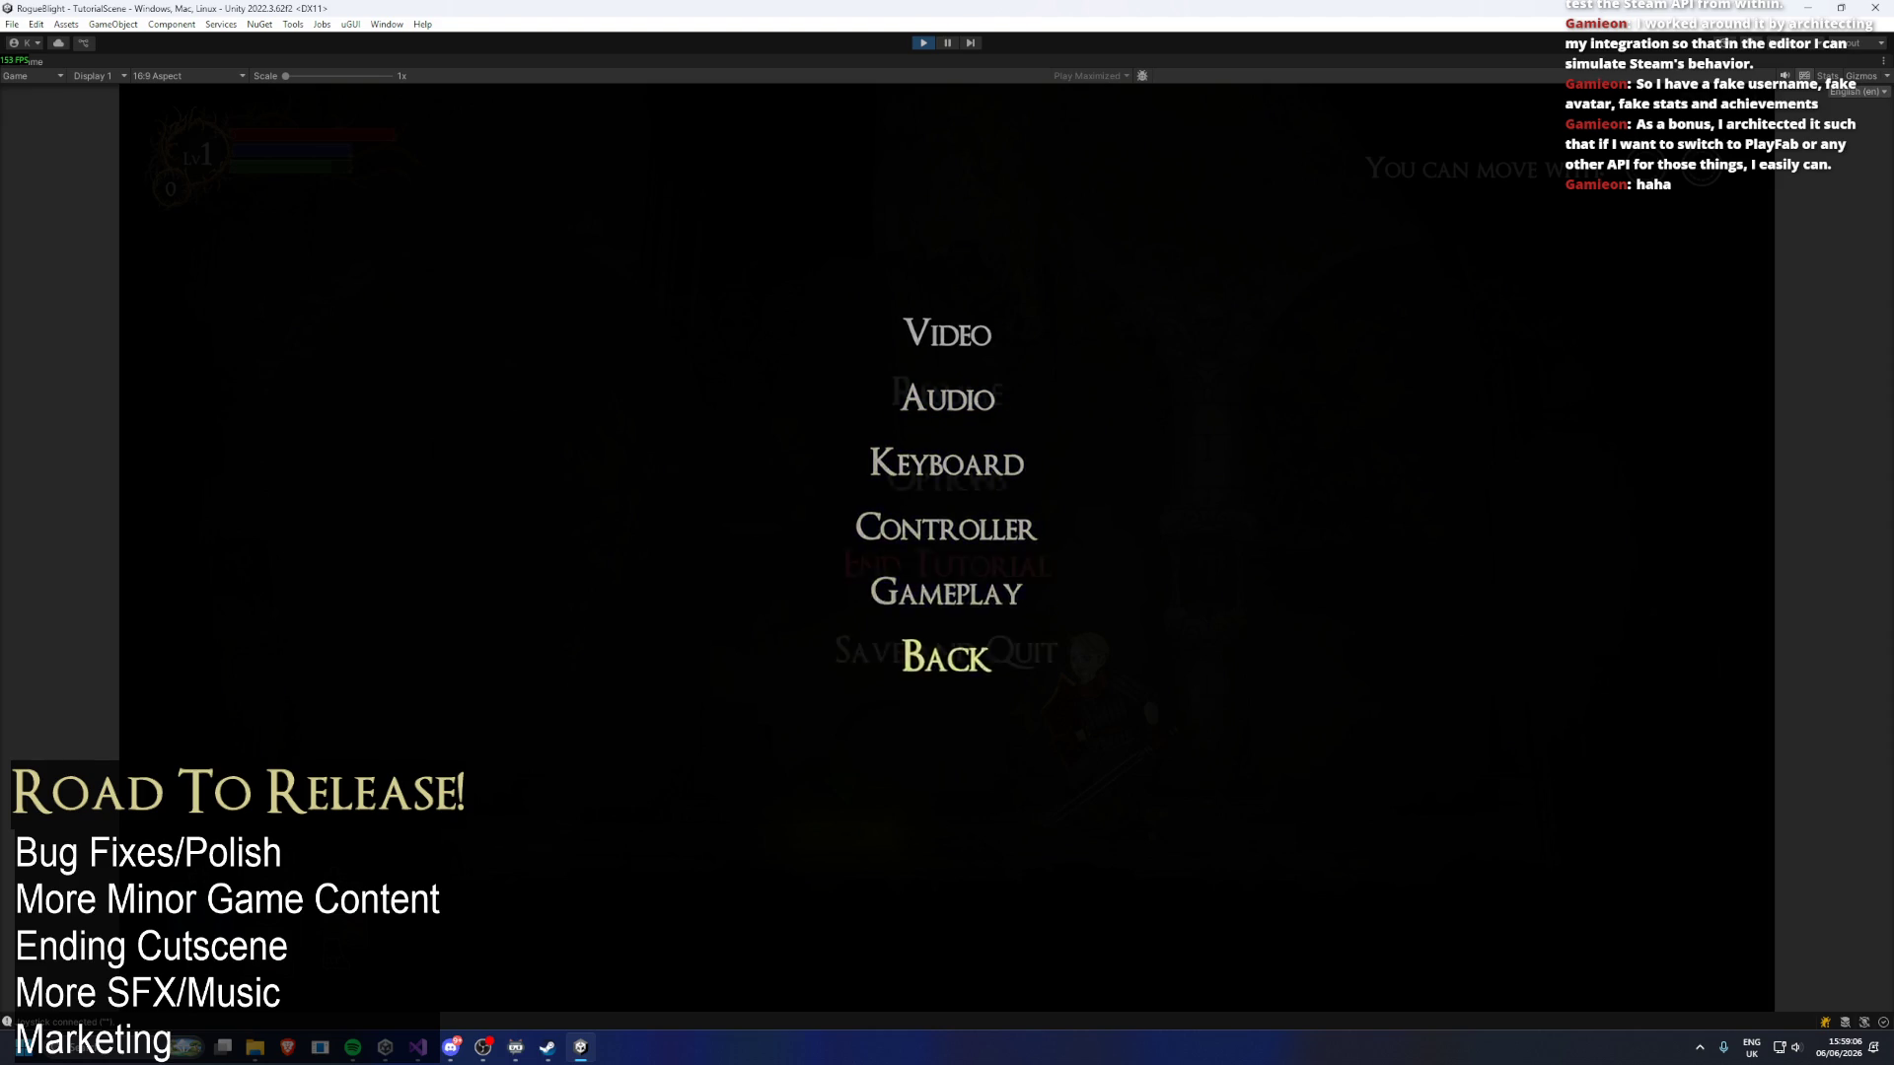
{"action": "key", "text": "Return"}
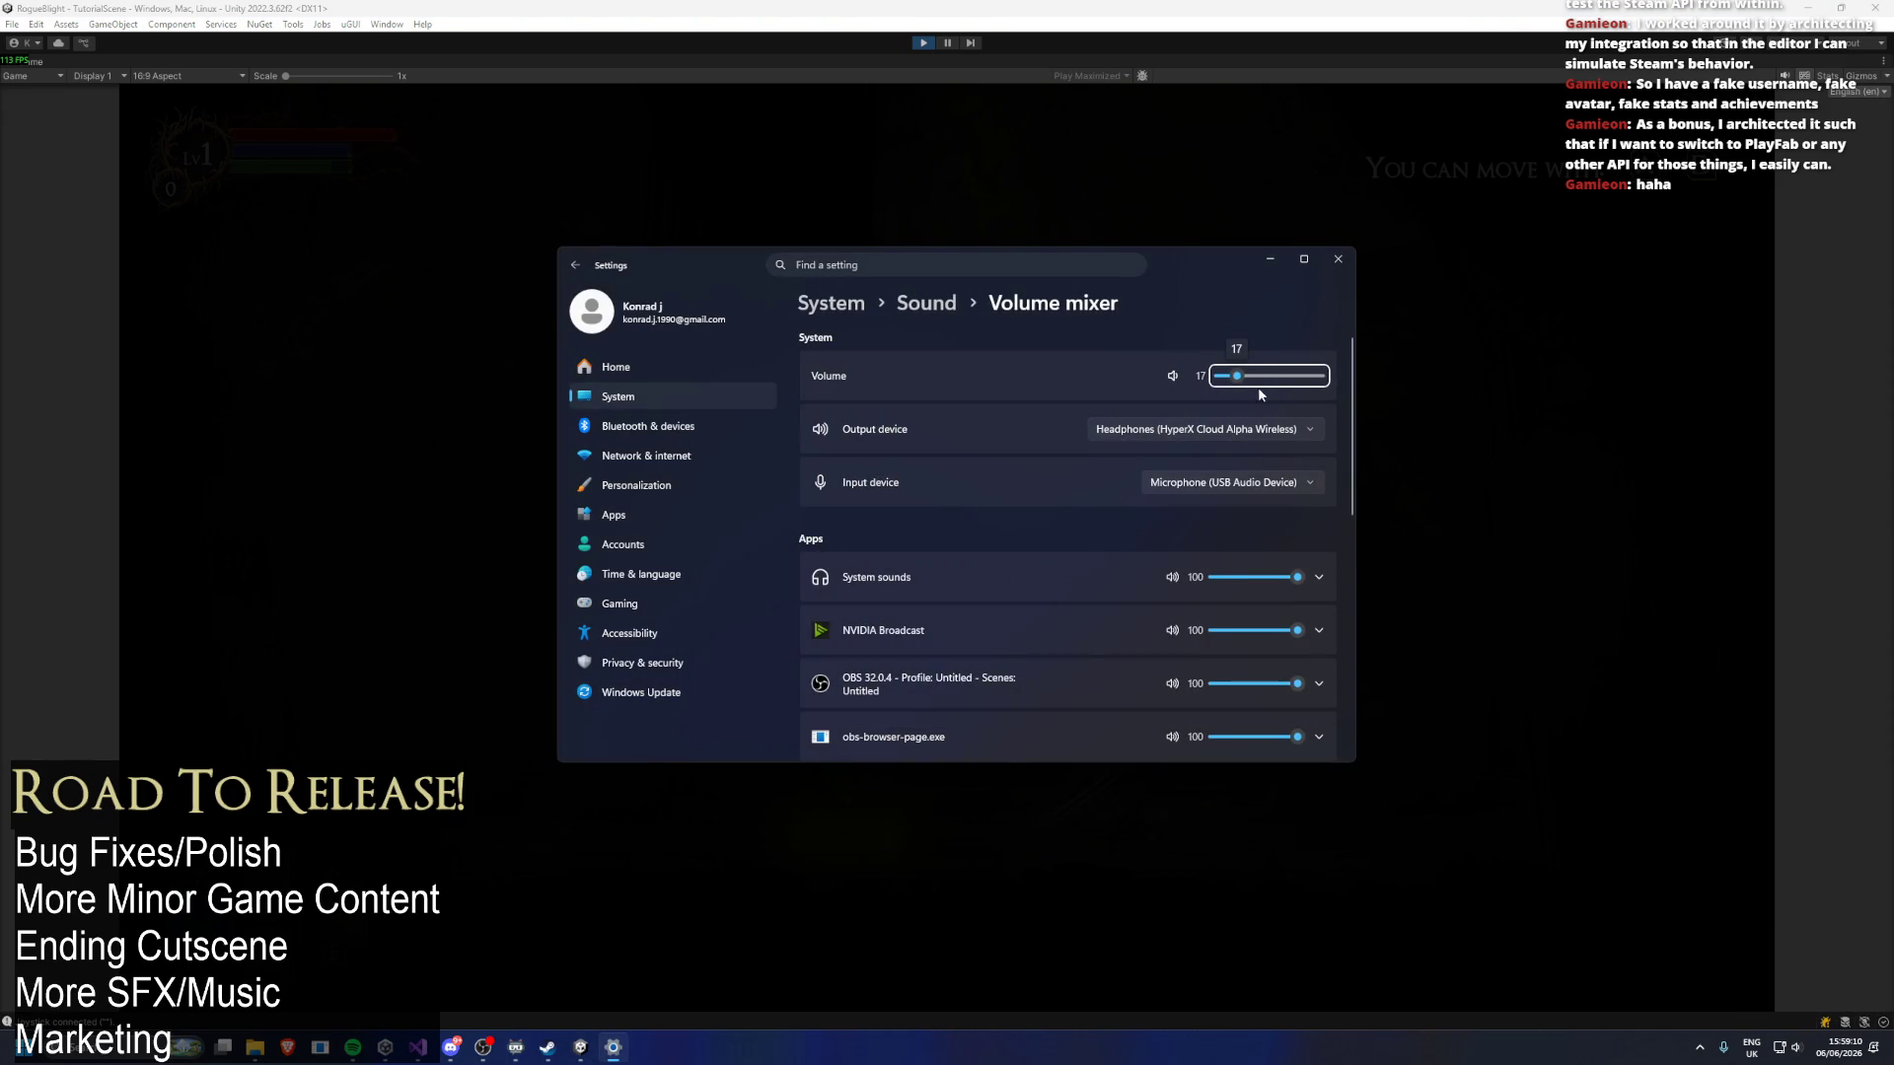
Check Unity at volume 7 in the Windows volume mixer, then resume the game.
{"action": "scroll", "coordinate": [1269, 387], "scroll_direction": "down", "scroll_amount": 5}
{"action": "scroll", "coordinate": [1220, 527], "scroll_direction": "up", "scroll_amount": 3}
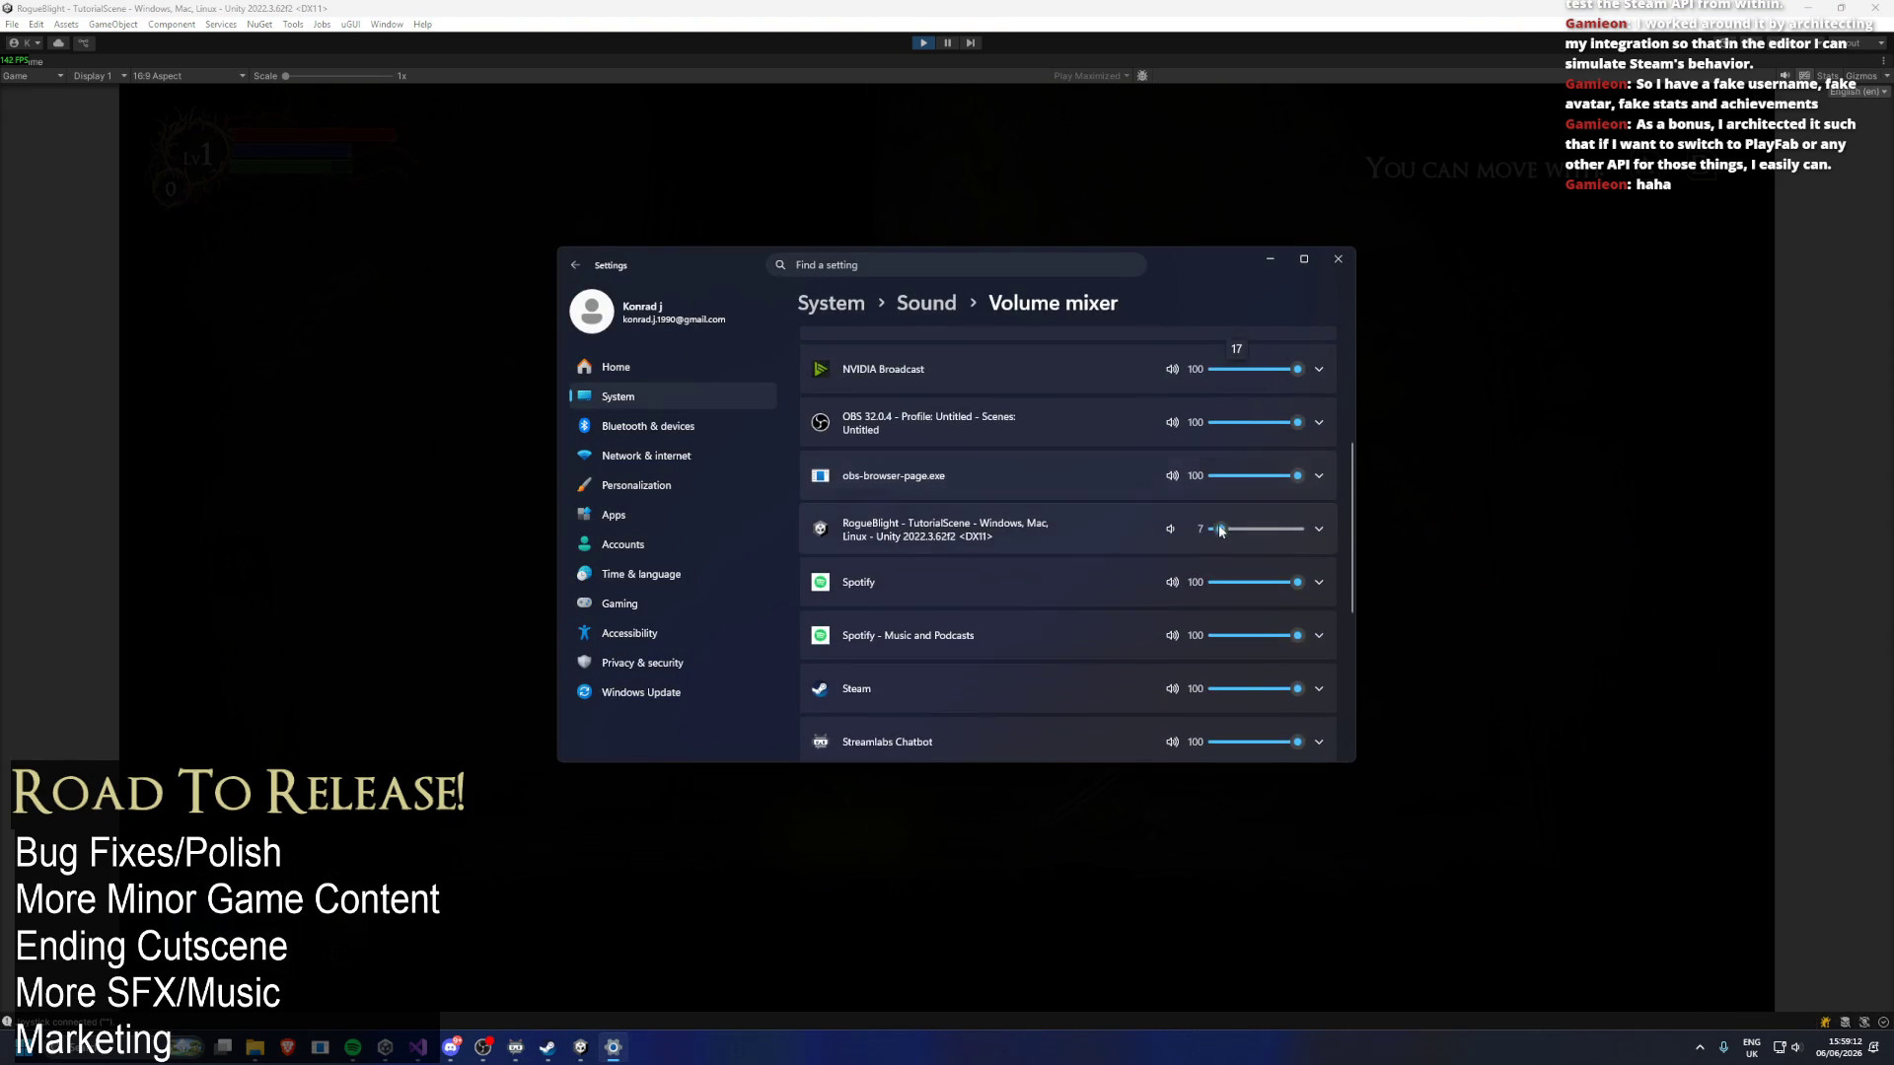
{"action": "left_click", "coordinate": [1626, 451]}
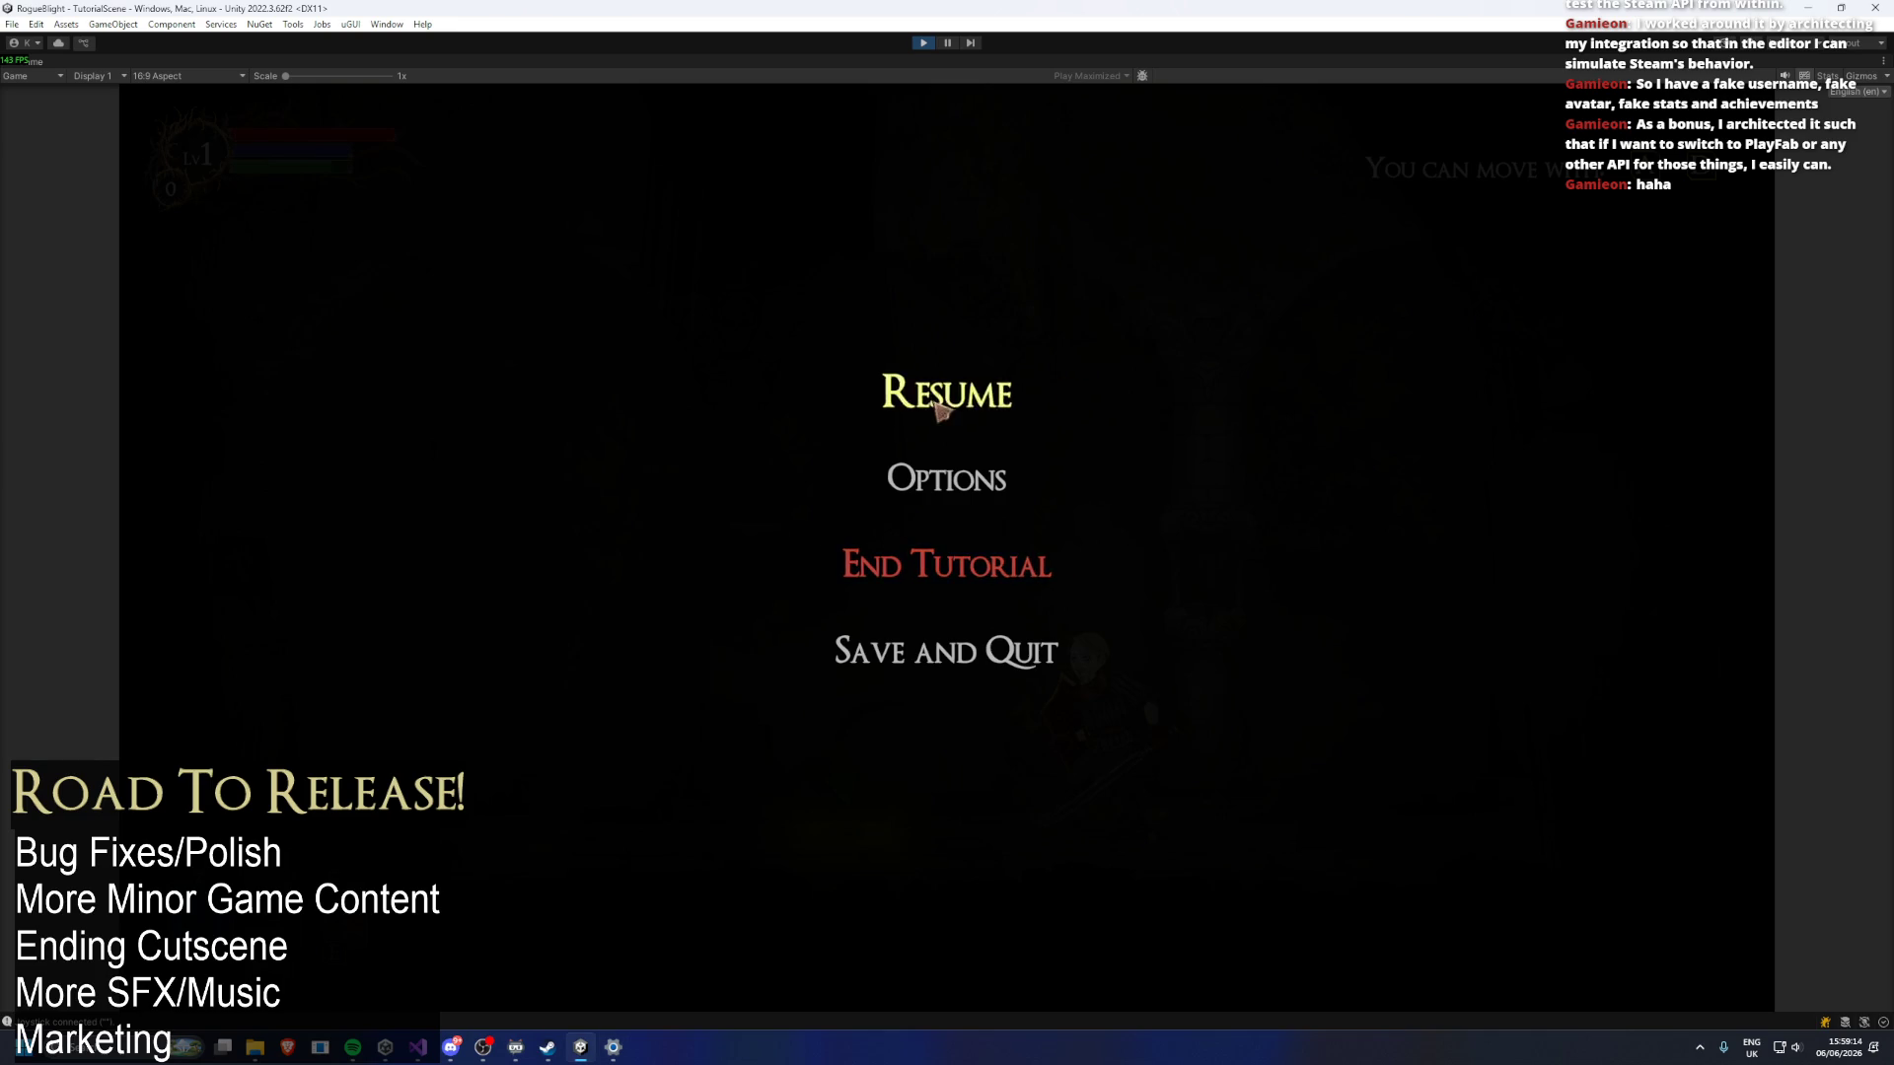
{"action": "left_click", "coordinate": [940, 408]}
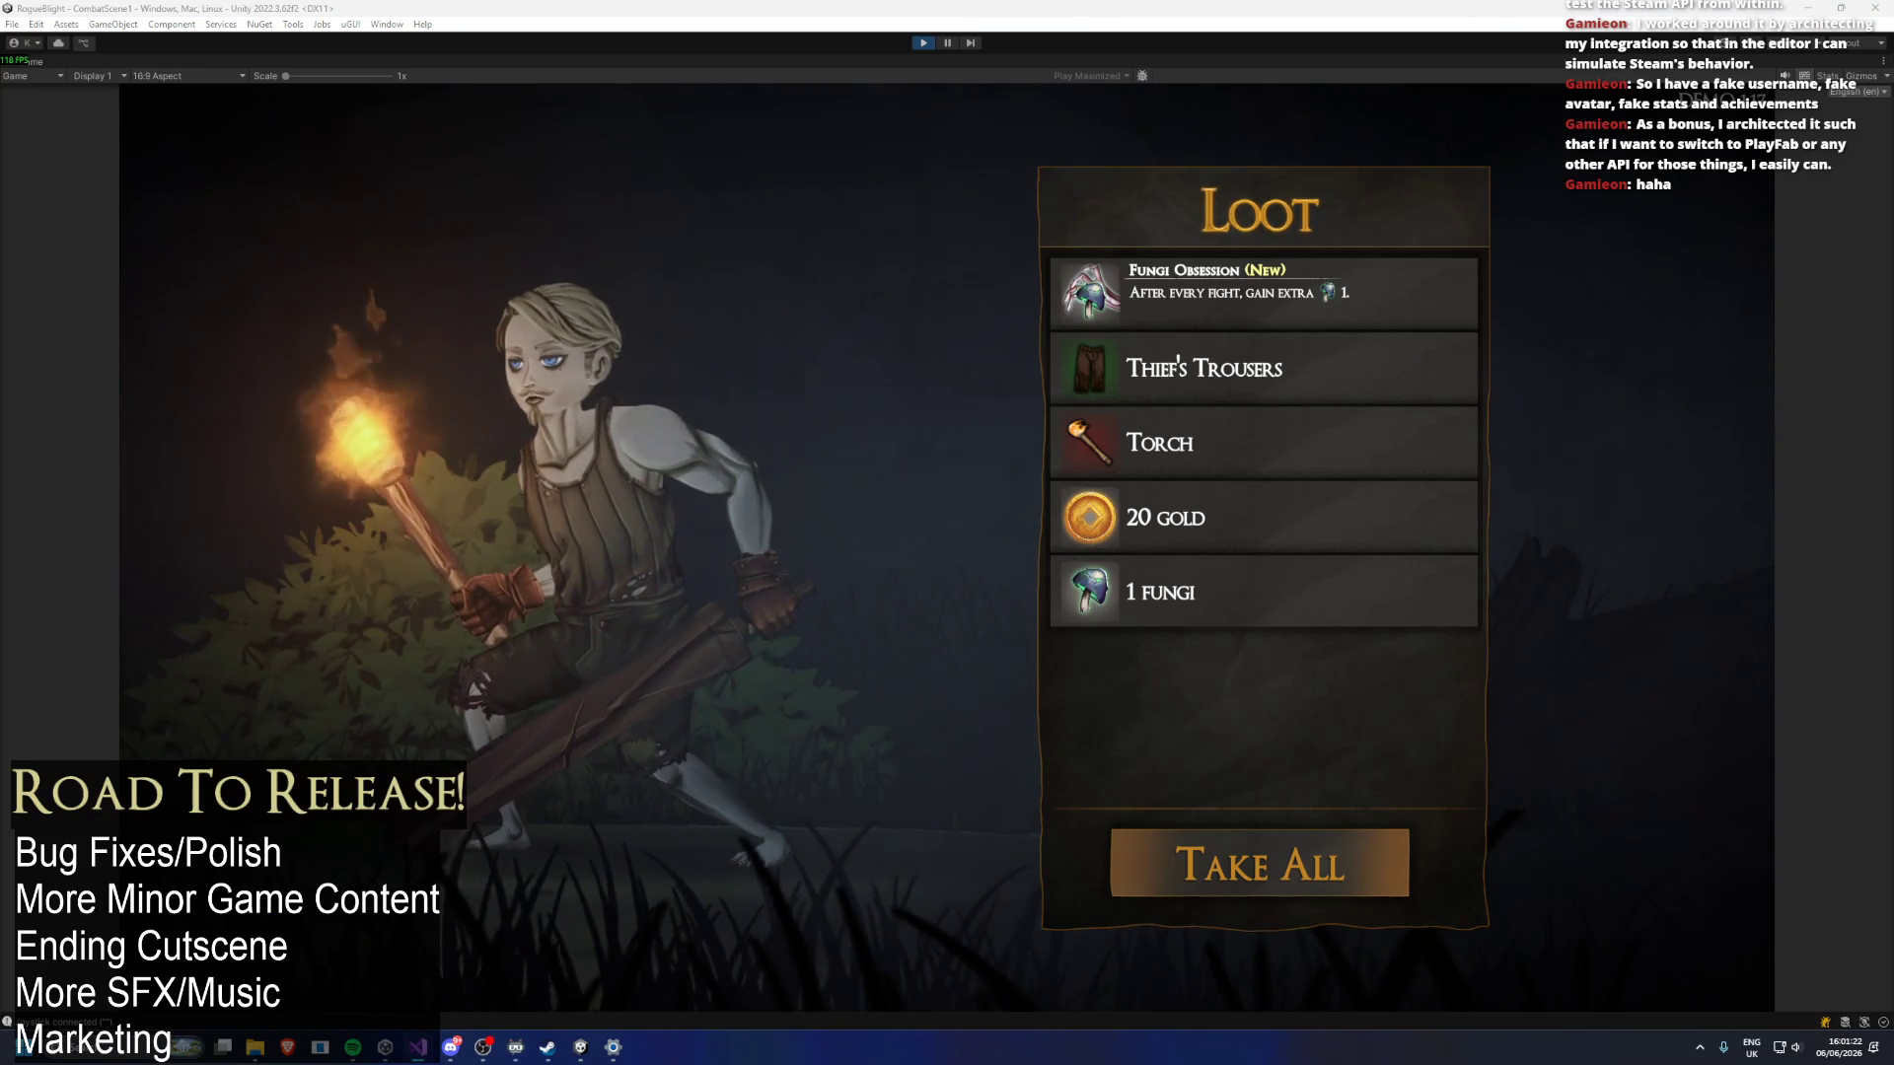
Pause play mode, search the Project window for TODO, and open TODO.txt in Visual Studio.
{"action": "left_click", "coordinate": [429, 937]}
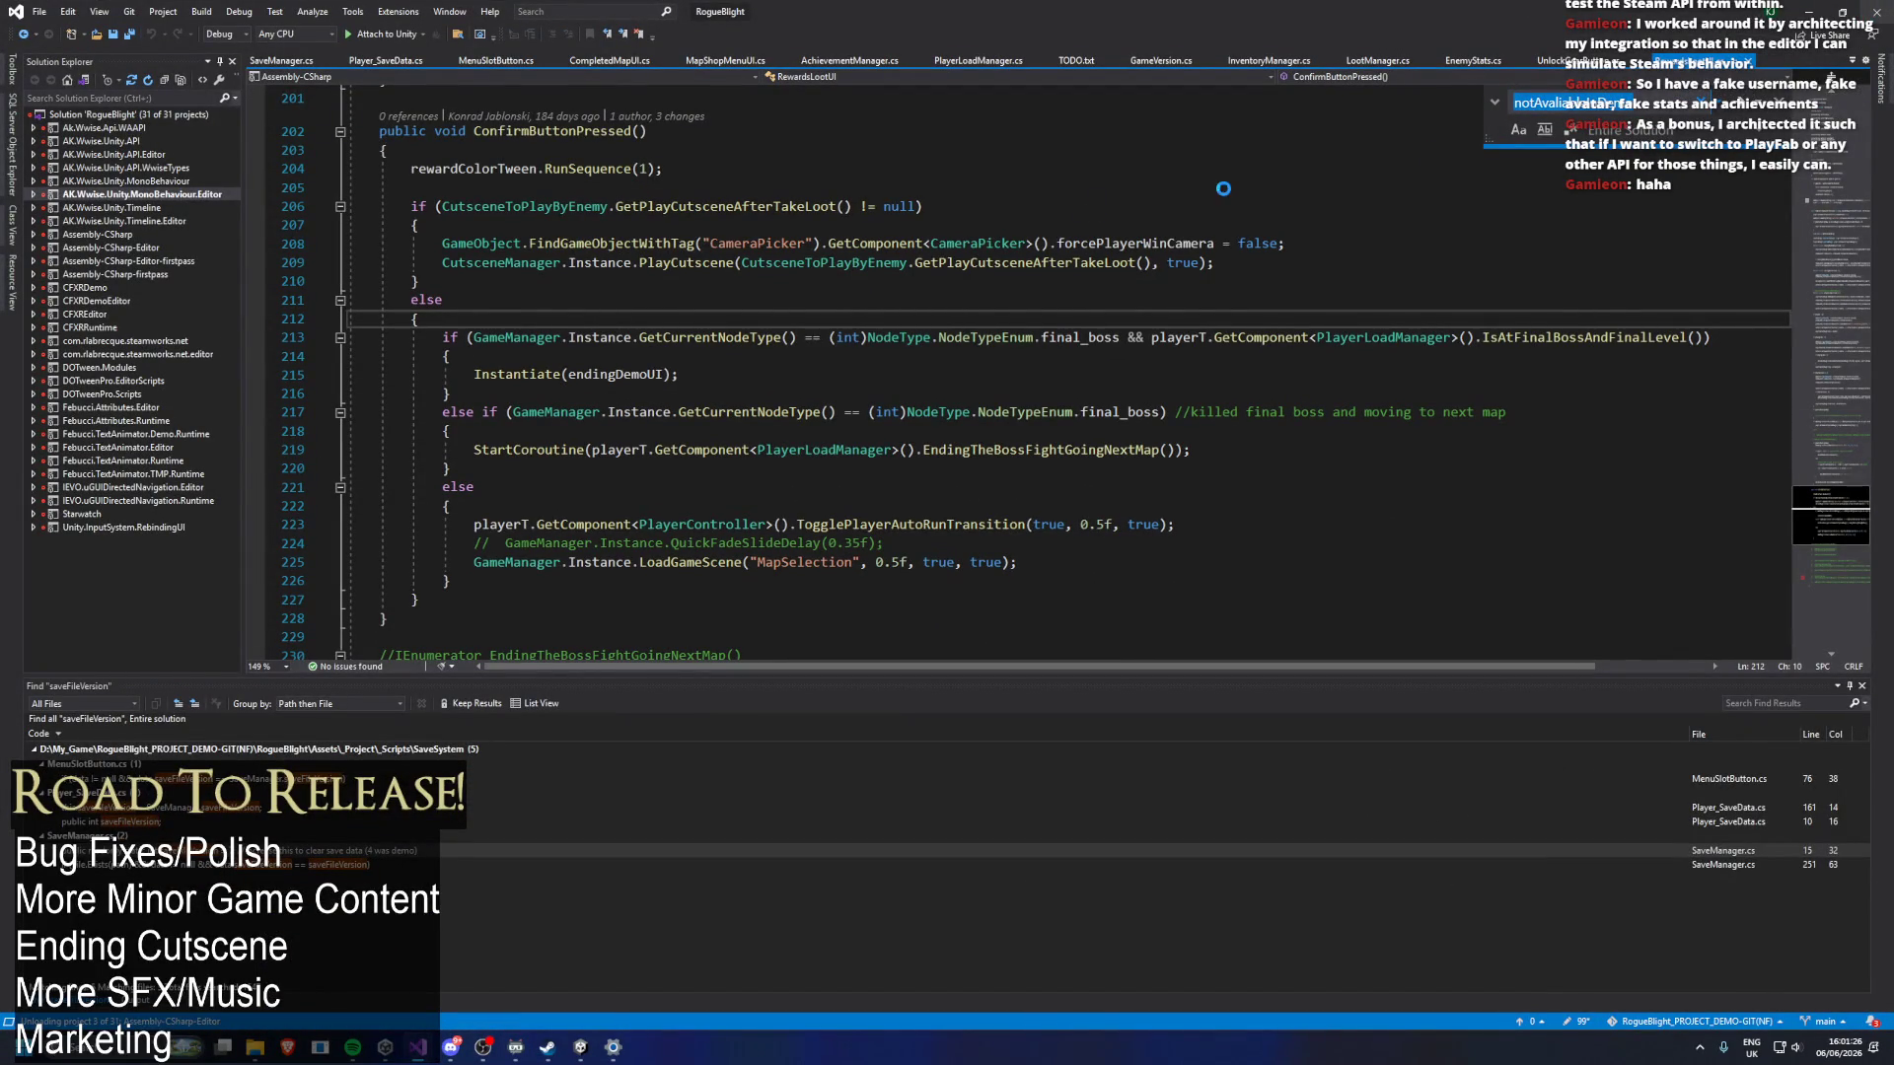
{"action": "key", "text": "alt+Tab"}
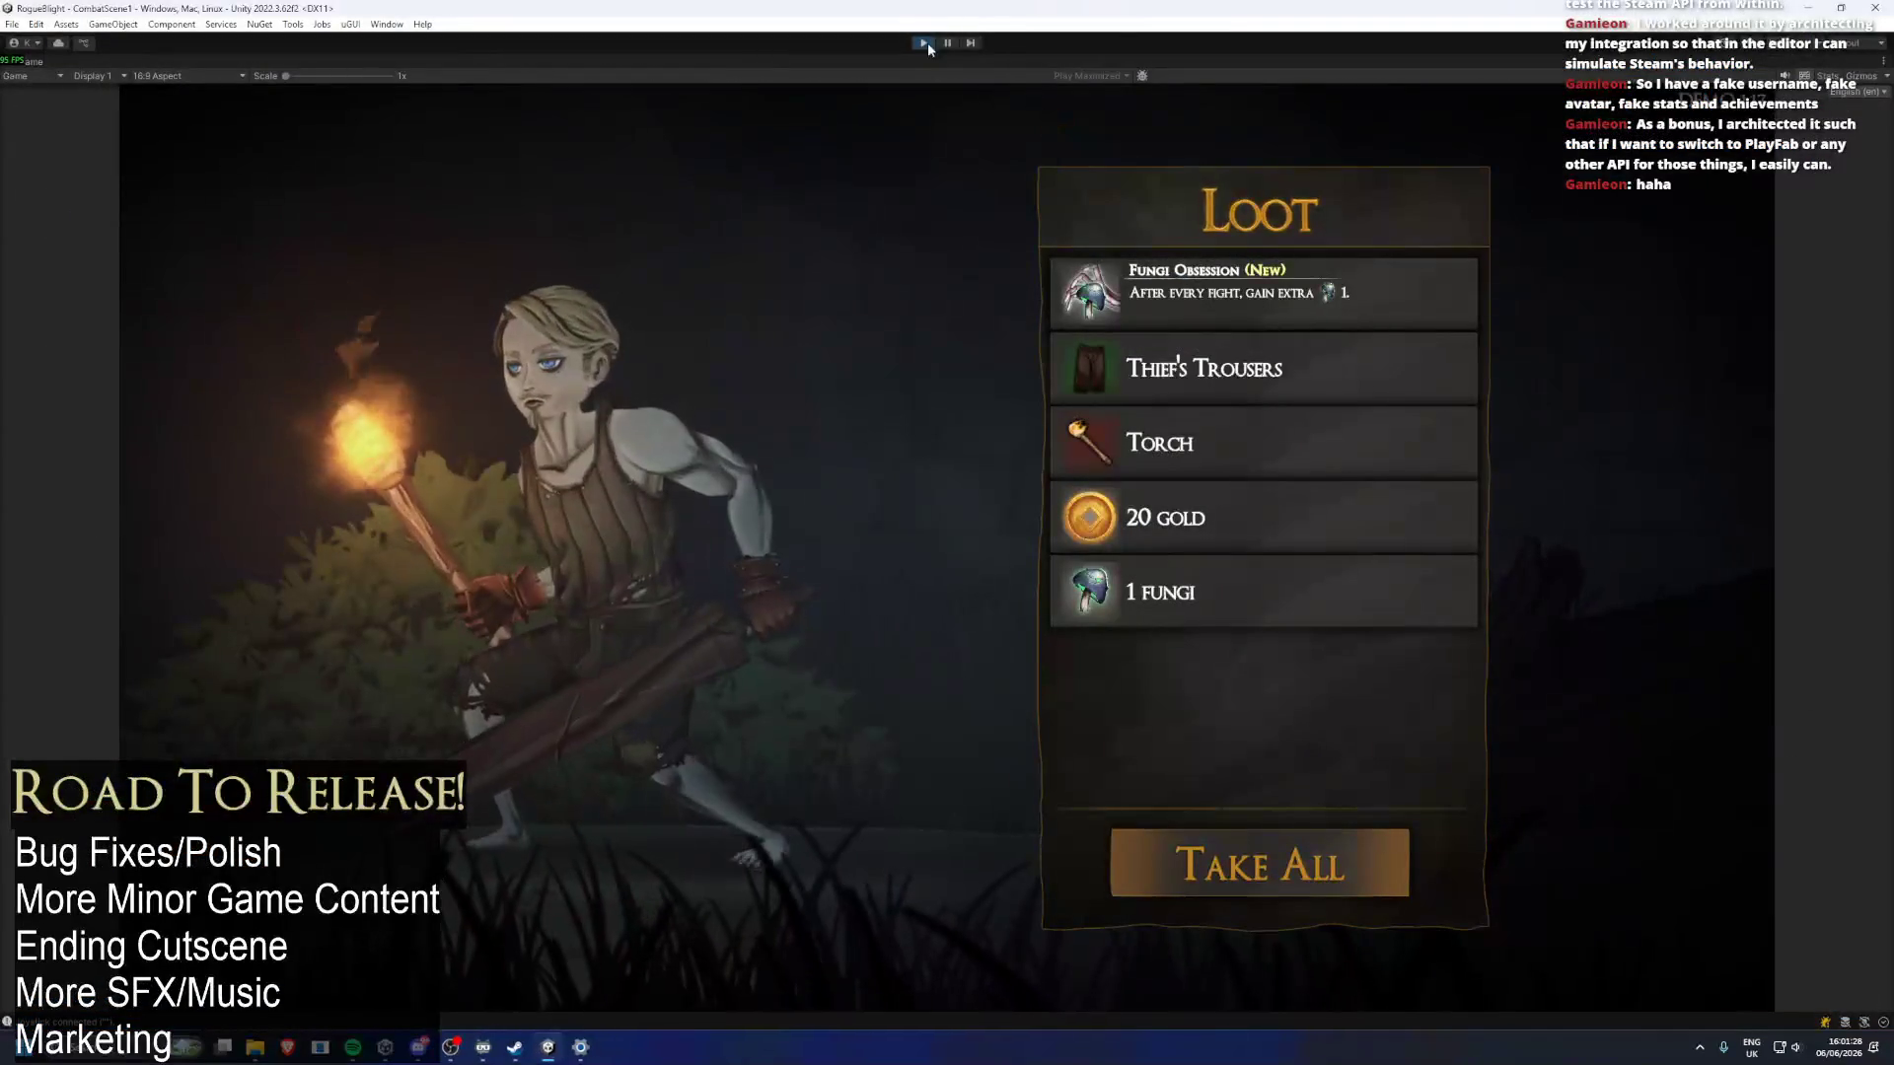
{"action": "left_click", "coordinate": [945, 43]}
{"action": "left_click", "coordinate": [1128, 777]}
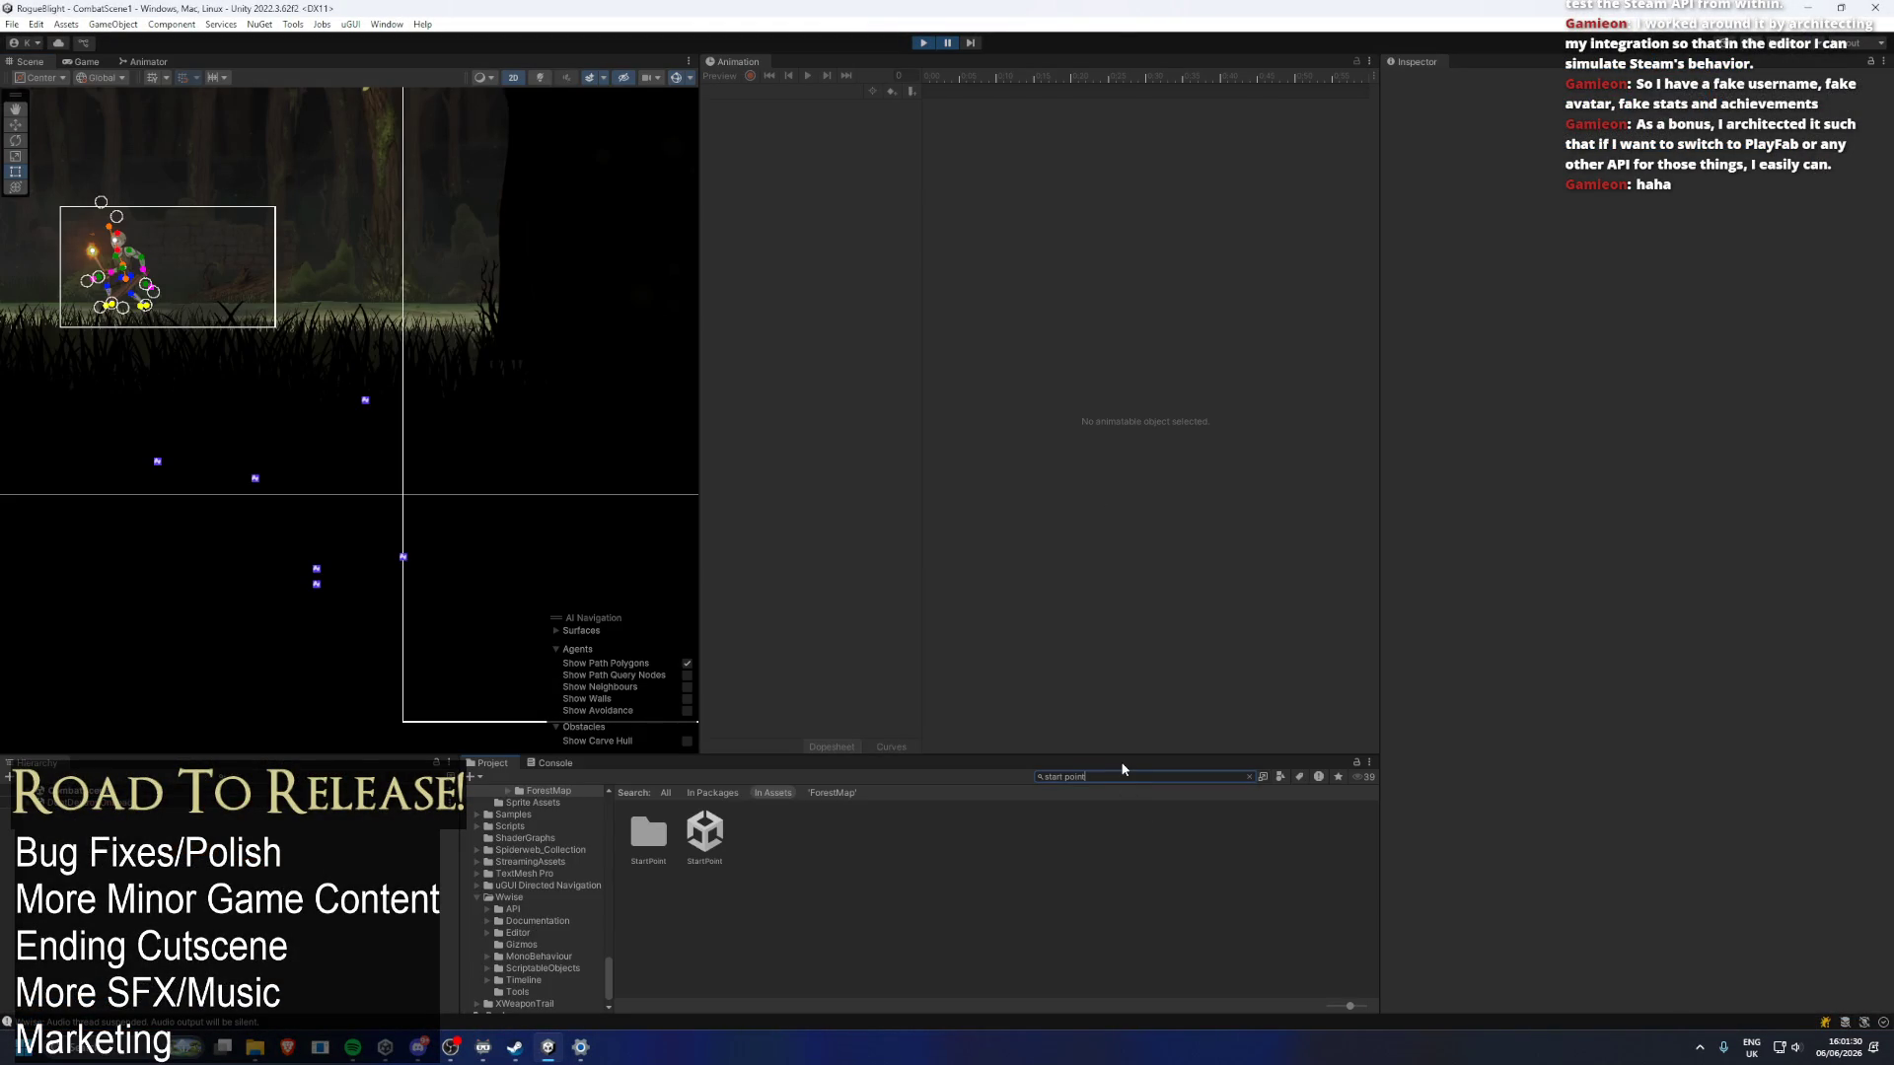
{"action": "key", "text": "ctrl+a"}
{"action": "type", "text": "TODO"}
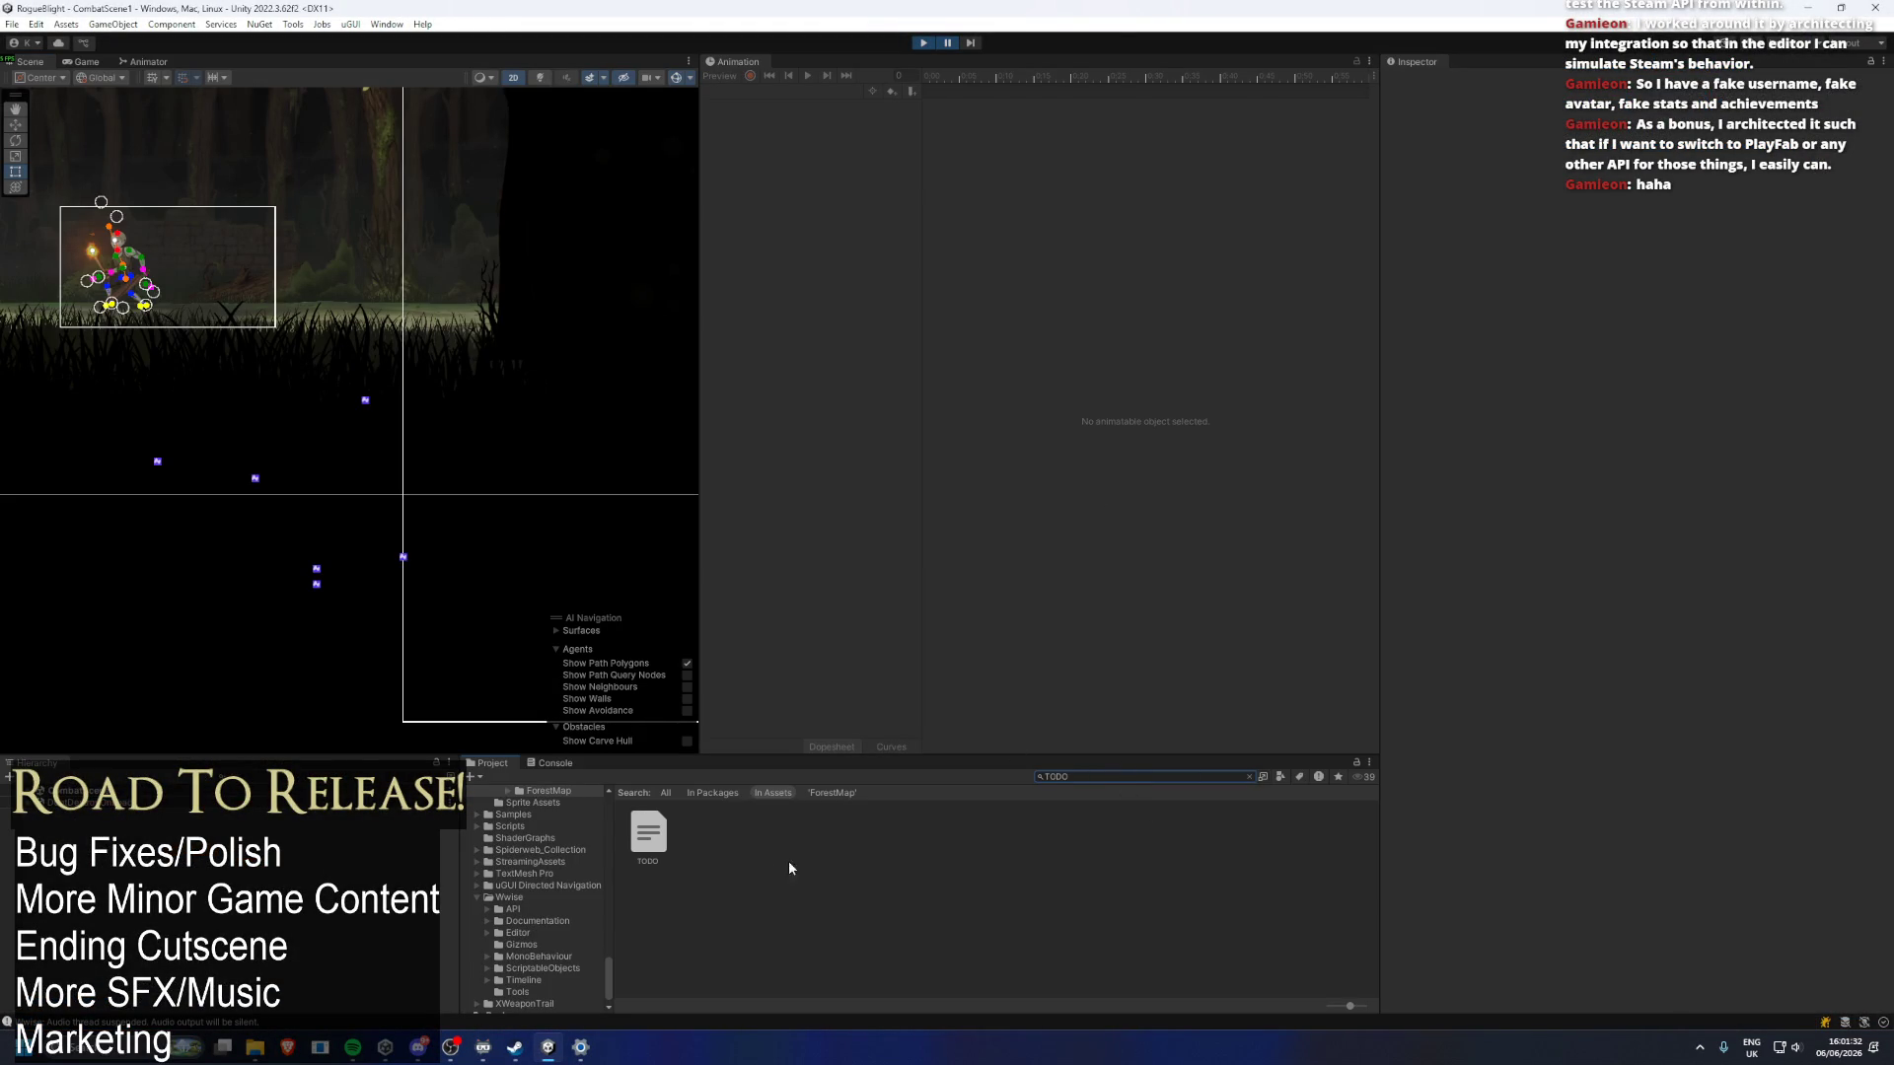
{"action": "double_click", "coordinate": [659, 833]}
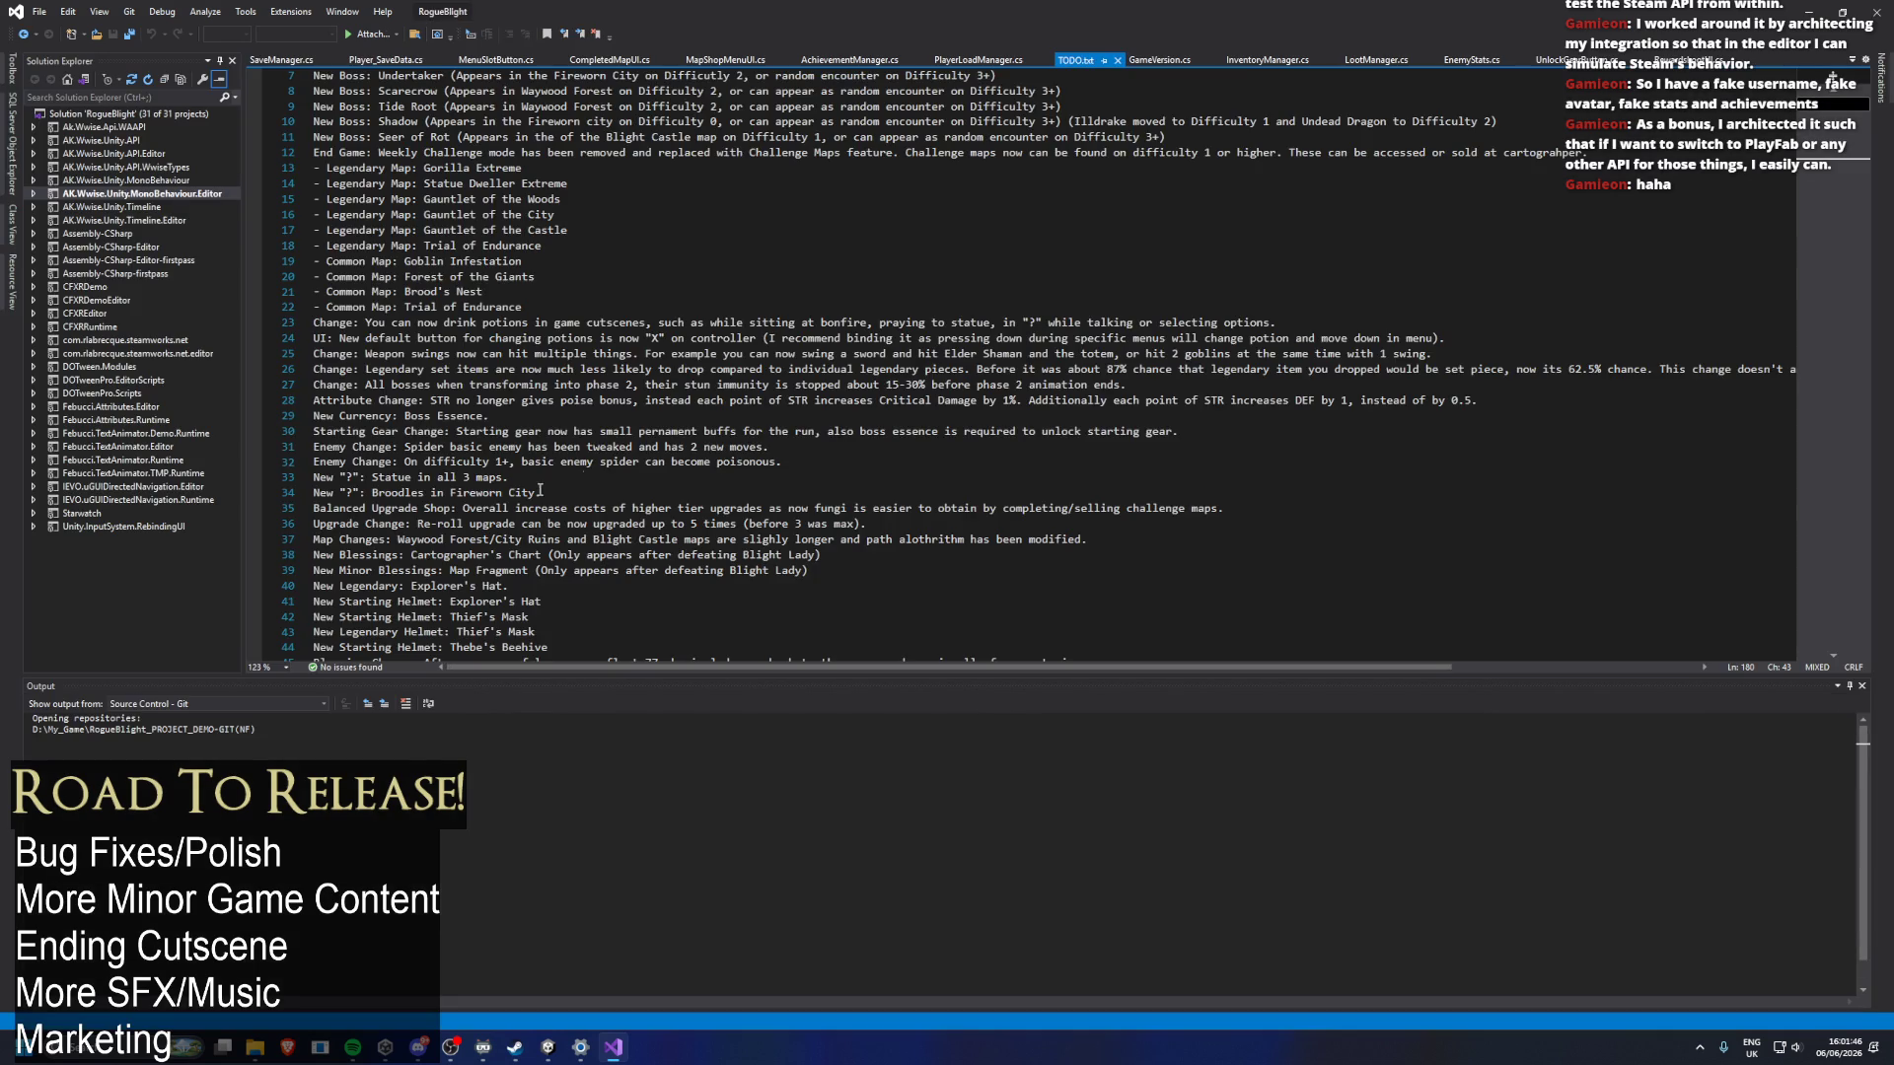
Insert blank lines in TODO.txt after the last balance note on line 125.
{"action": "scroll", "coordinate": [585, 476], "scroll_direction": "up", "scroll_amount": 2}
{"action": "mouse_move", "coordinate": [314, 75]}
{"action": "left_mouse_down"}
{"action": "mouse_move", "coordinate": [394, 197]}
{"action": "mouse_move", "coordinate": [444, 484]}
{"action": "mouse_move", "coordinate": [467, 387]}
{"action": "mouse_move", "coordinate": [552, 663]}
{"action": "mouse_move", "coordinate": [710, 661]}
{"action": "mouse_move", "coordinate": [798, 353]}
{"action": "mouse_move", "coordinate": [822, 377]}
{"action": "left_mouse_up"}
{"action": "scroll", "coordinate": [842, 504], "scroll_direction": "up", "scroll_amount": 20}
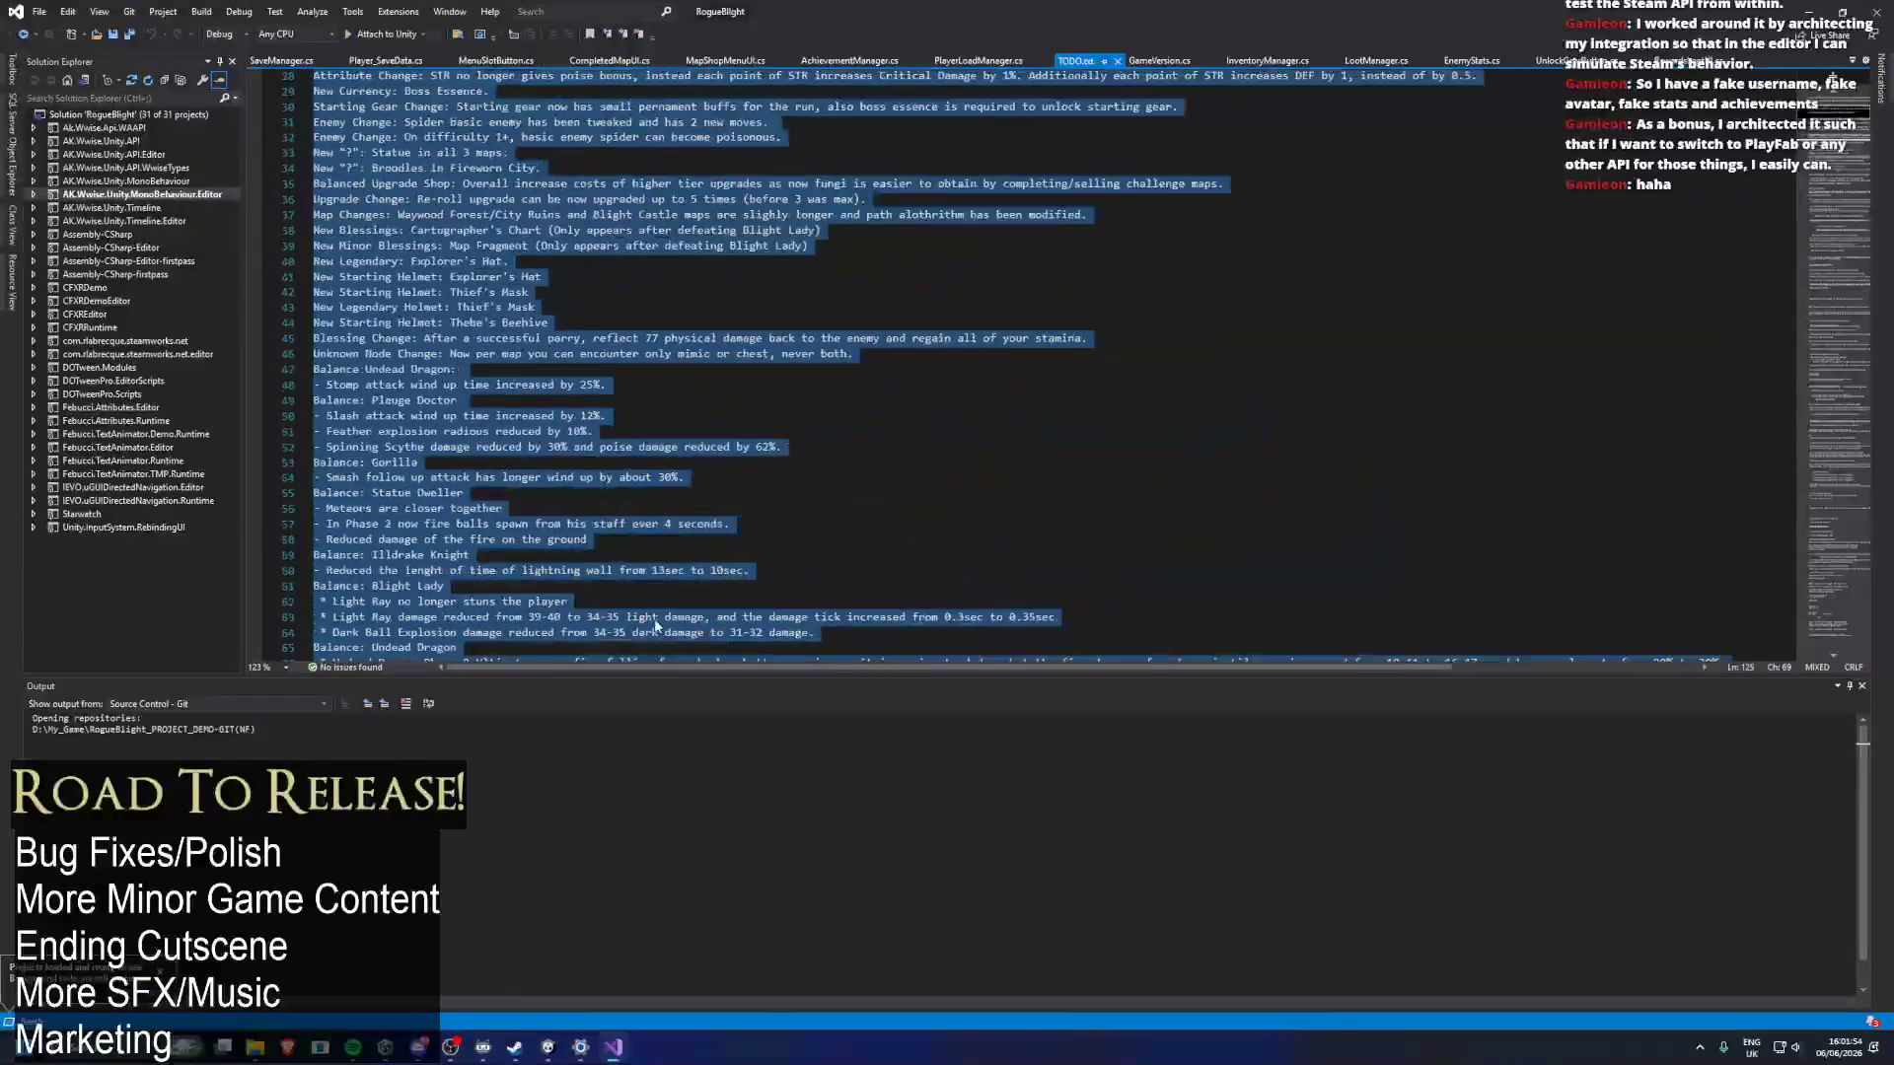
{"action": "scroll", "coordinate": [520, 313], "scroll_direction": "up", "scroll_amount": 4}
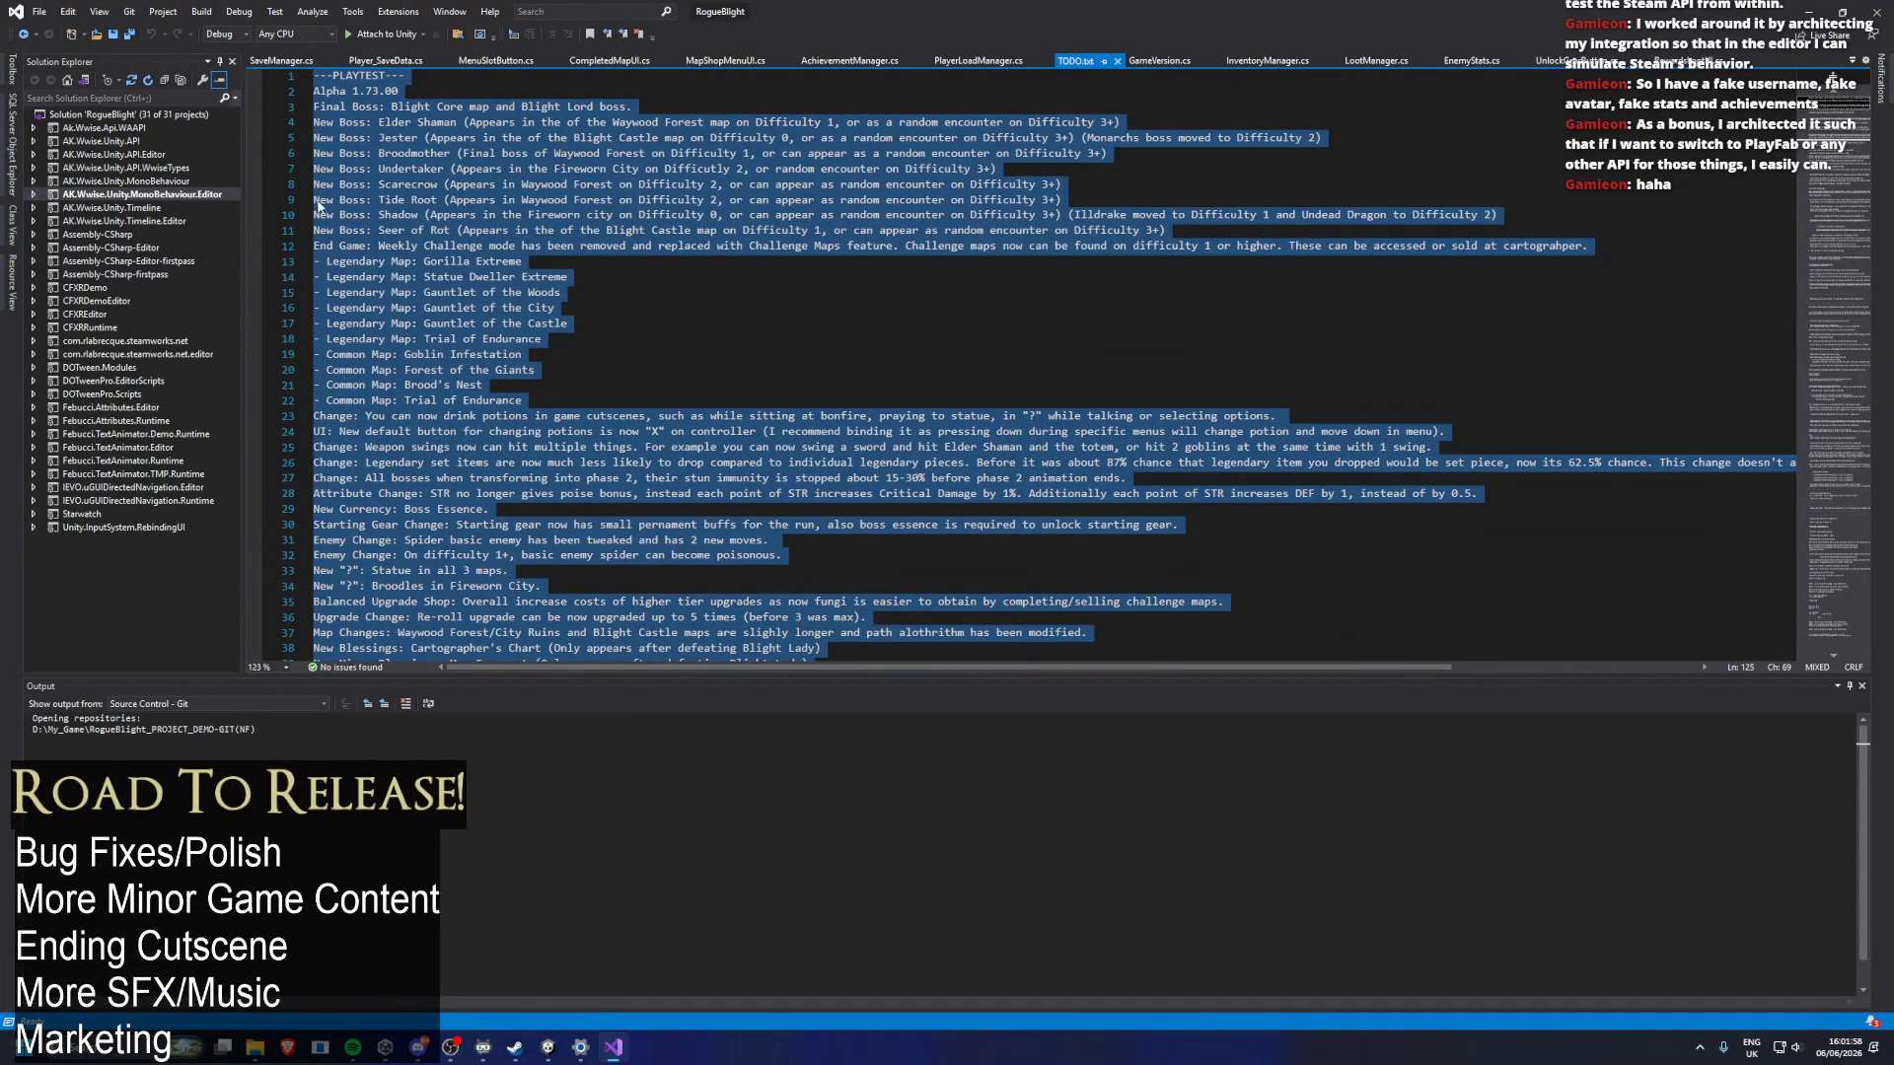
{"action": "scroll", "coordinate": [375, 219], "scroll_direction": "down", "scroll_amount": 3}
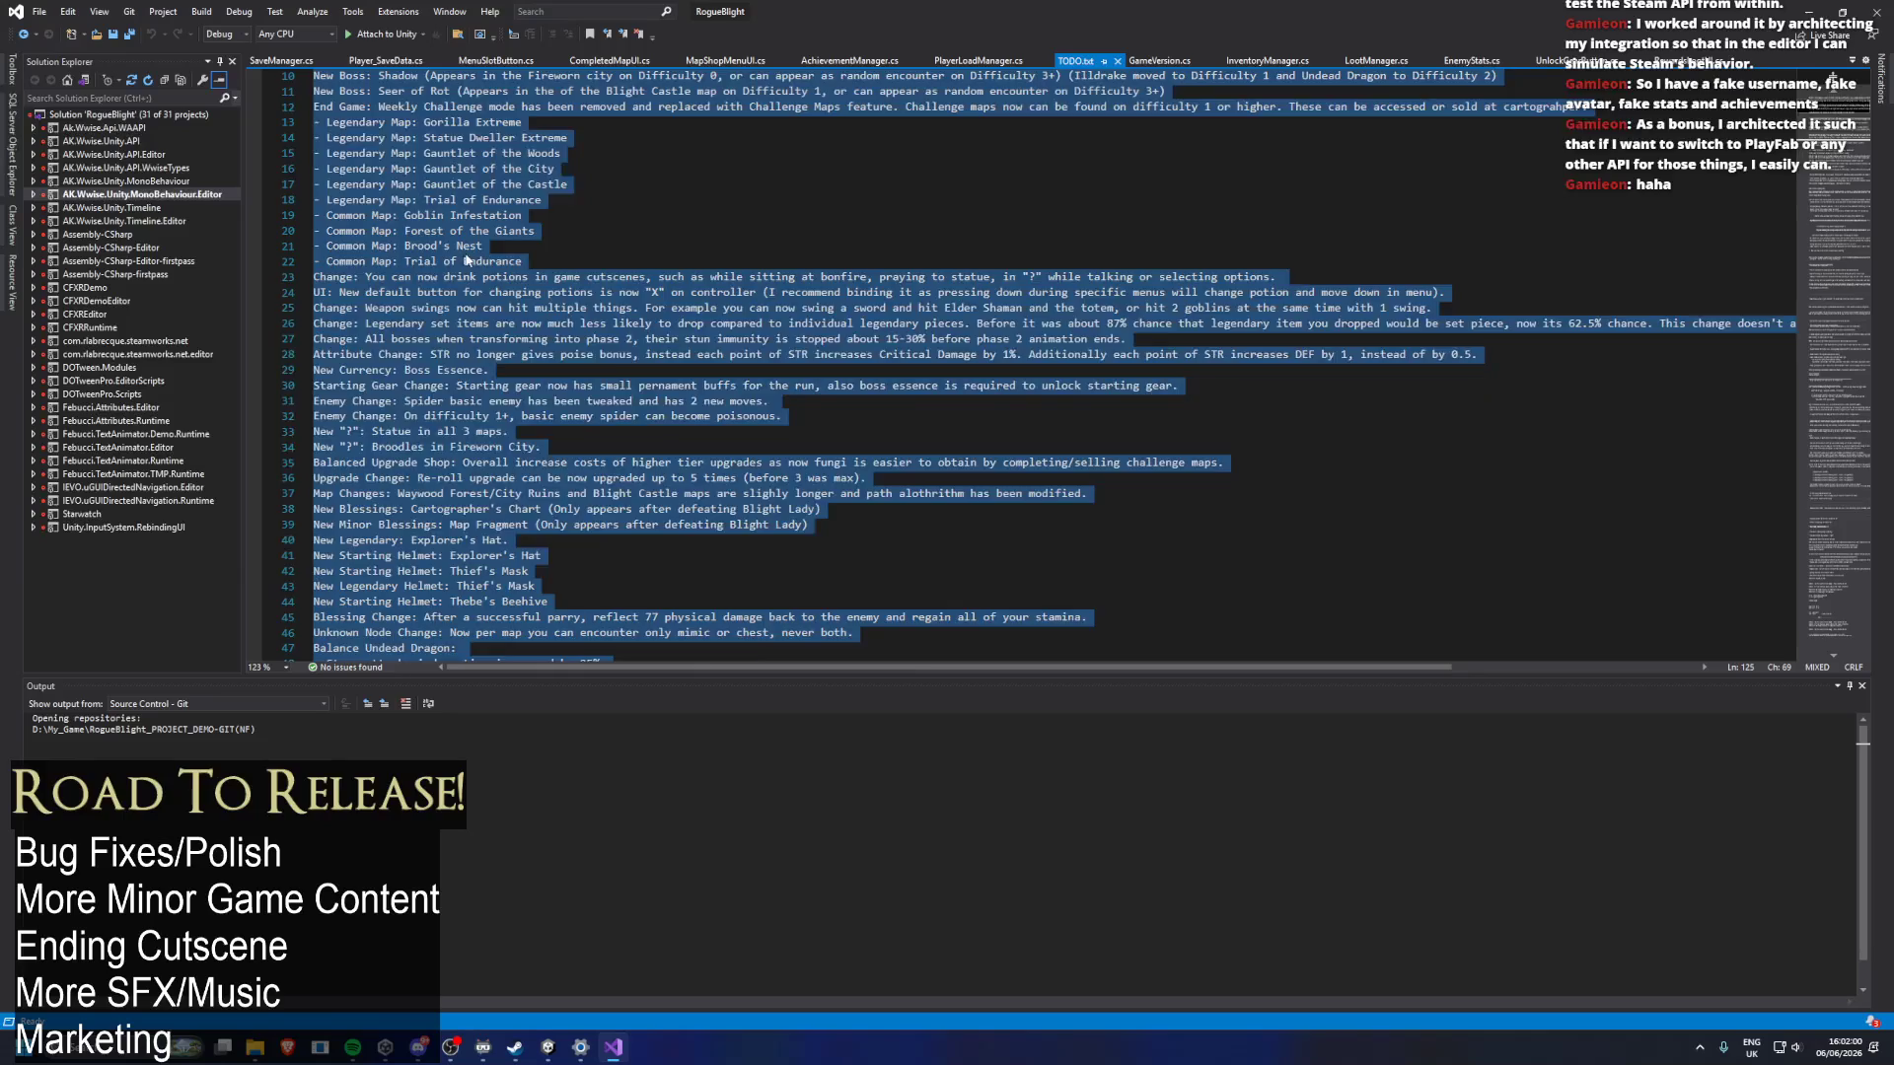
{"action": "scroll", "coordinate": [464, 260], "scroll_direction": "down", "scroll_amount": 20}
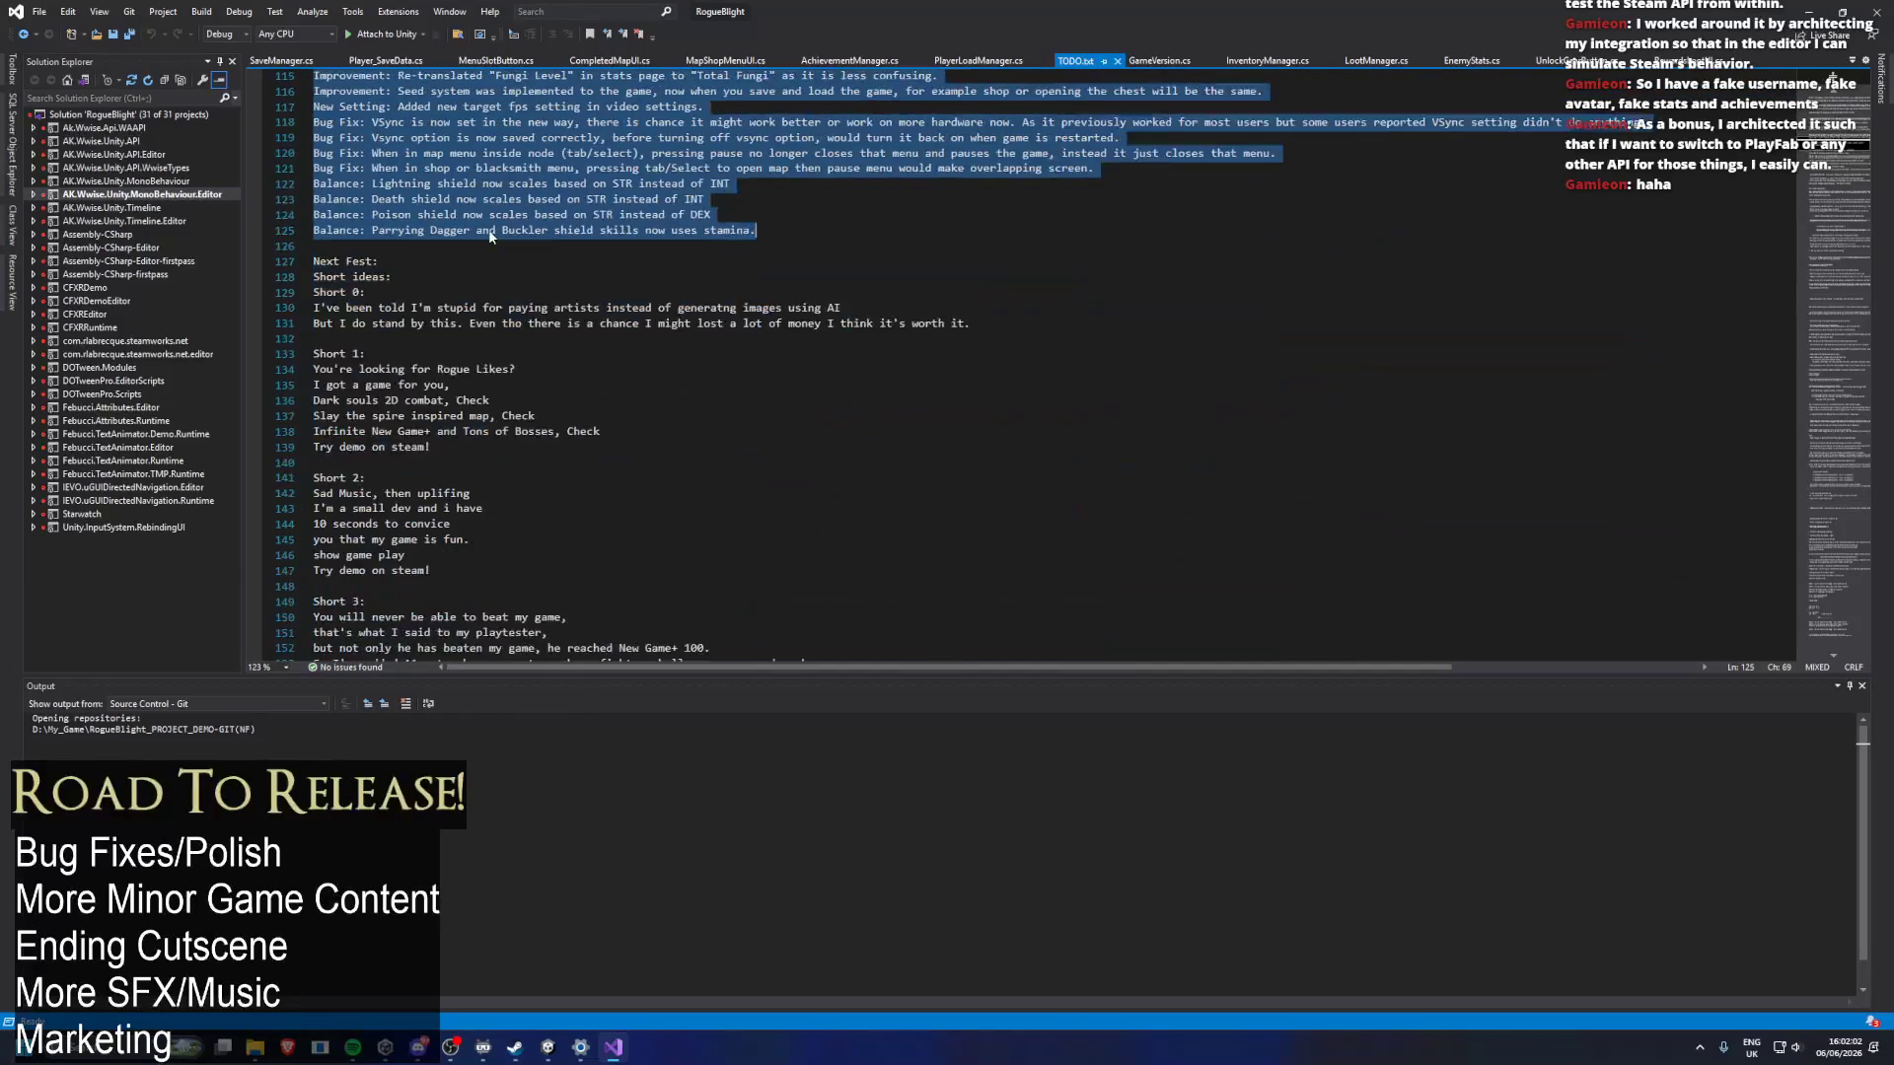
{"action": "left_click", "coordinate": [509, 246]}
{"action": "key", "text": "Return"}
{"action": "key", "text": "Return"}
{"action": "key", "text": "Return"}
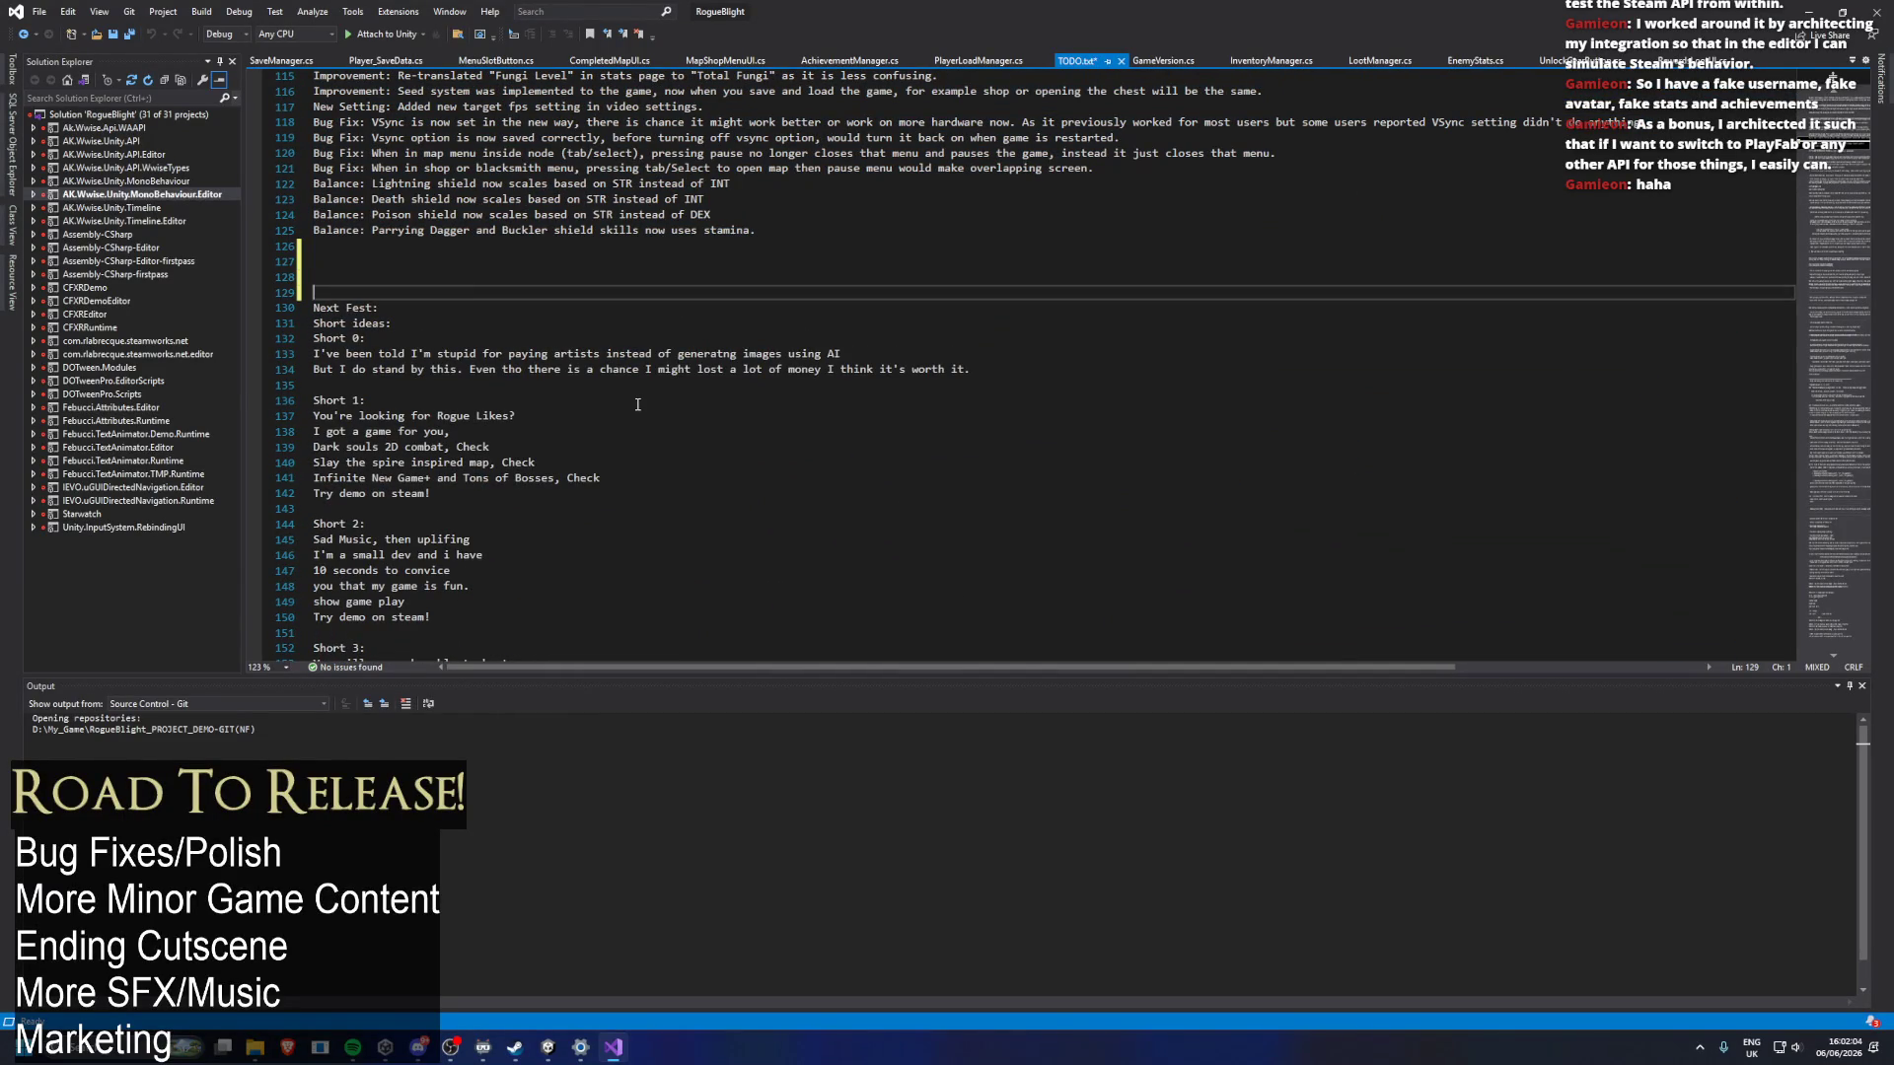
Add a 'DEMO TODO:' heading above Next Fest and start the weapon-swap item.
{"action": "scroll", "coordinate": [464, 348], "scroll_direction": "up", "scroll_amount": 1}
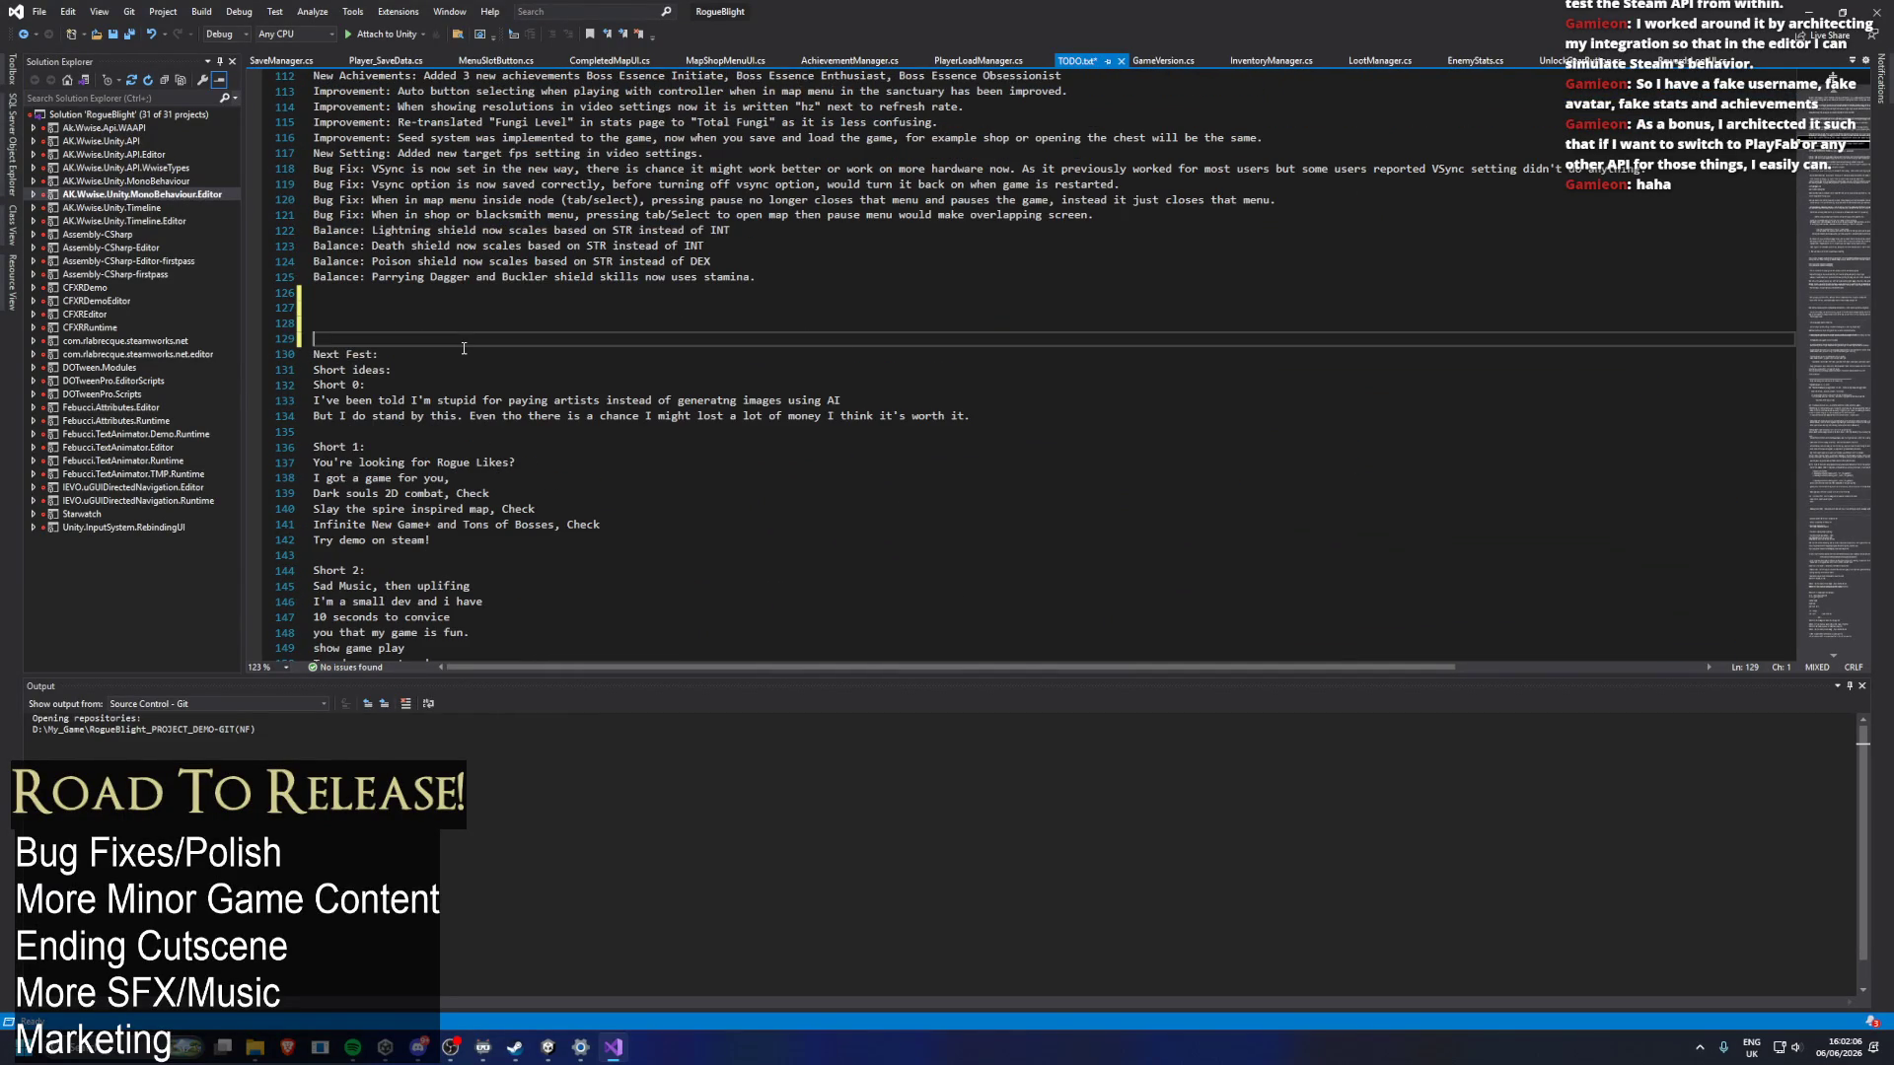
{"action": "scroll", "coordinate": [517, 359], "scroll_direction": "down", "scroll_amount": 2}
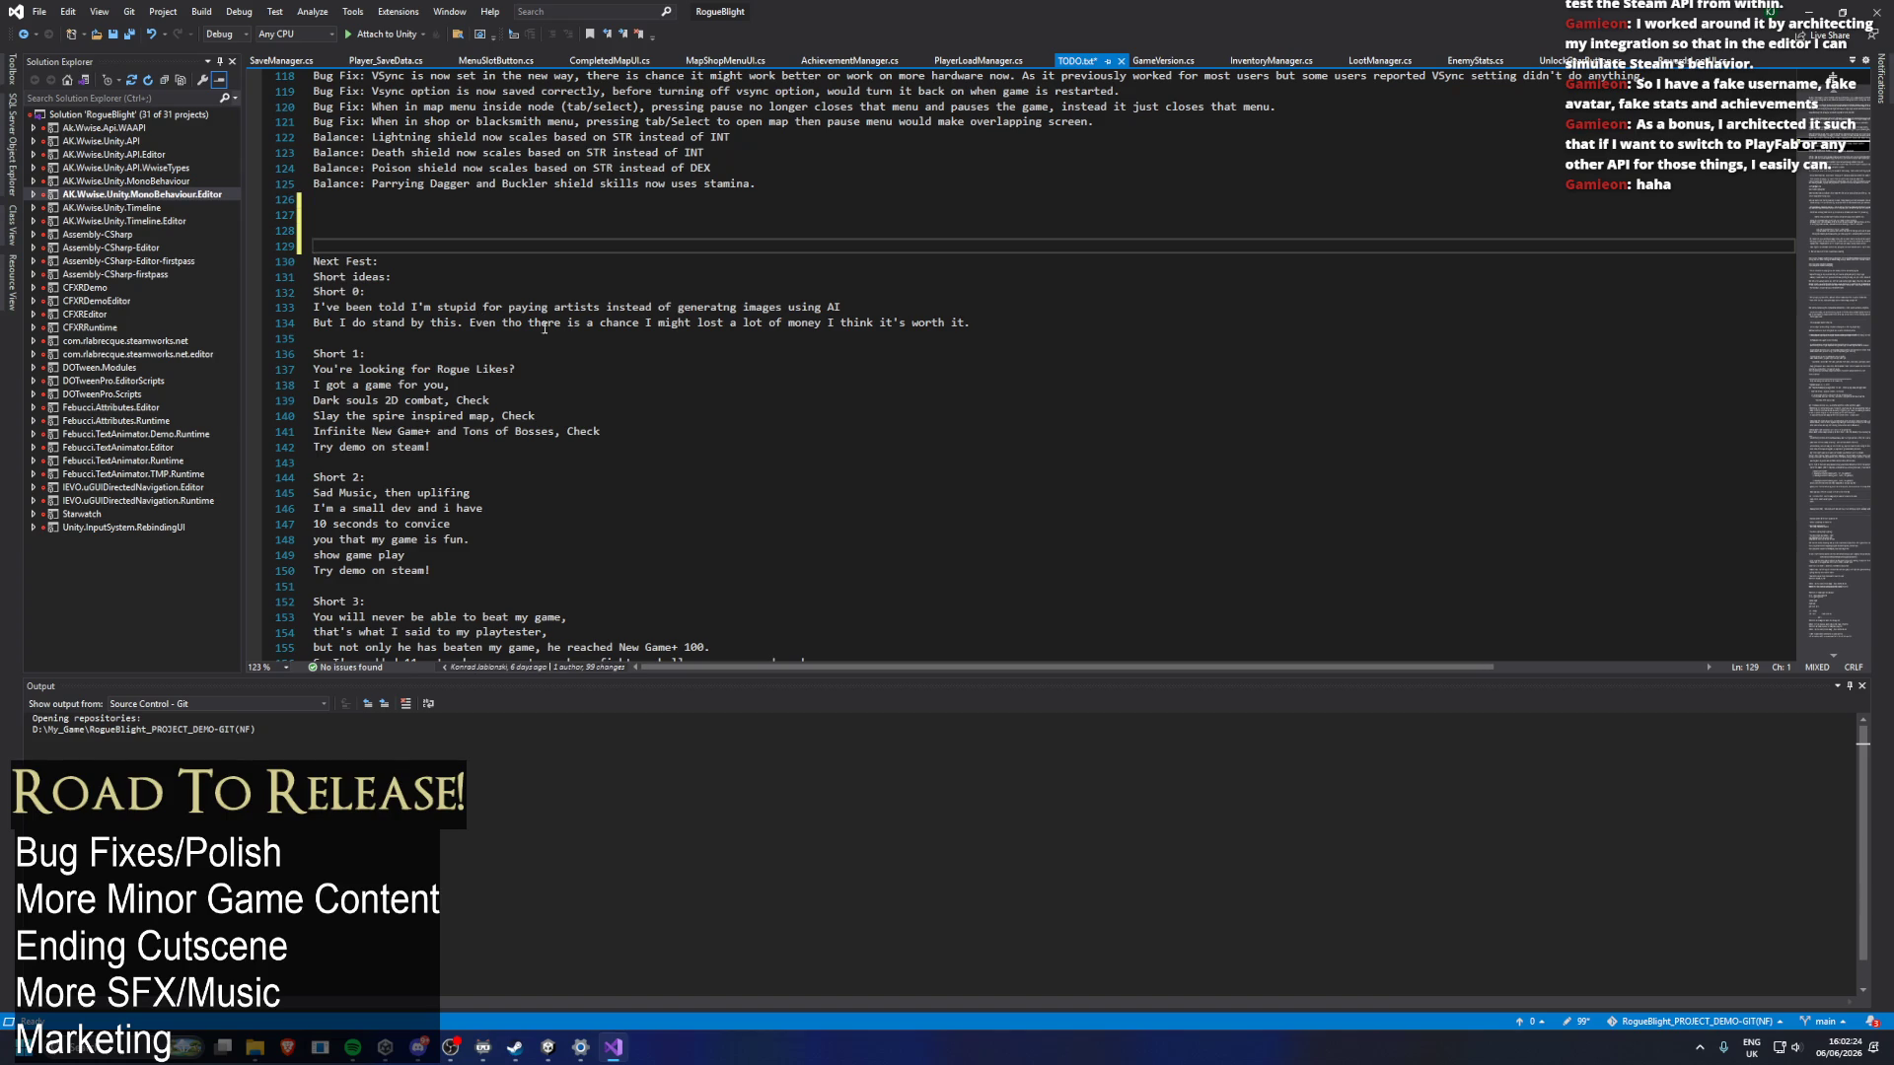
{"action": "key", "text": "Up"}
{"action": "key", "text": "BackSpace"}
{"action": "type", "text": "EN"}
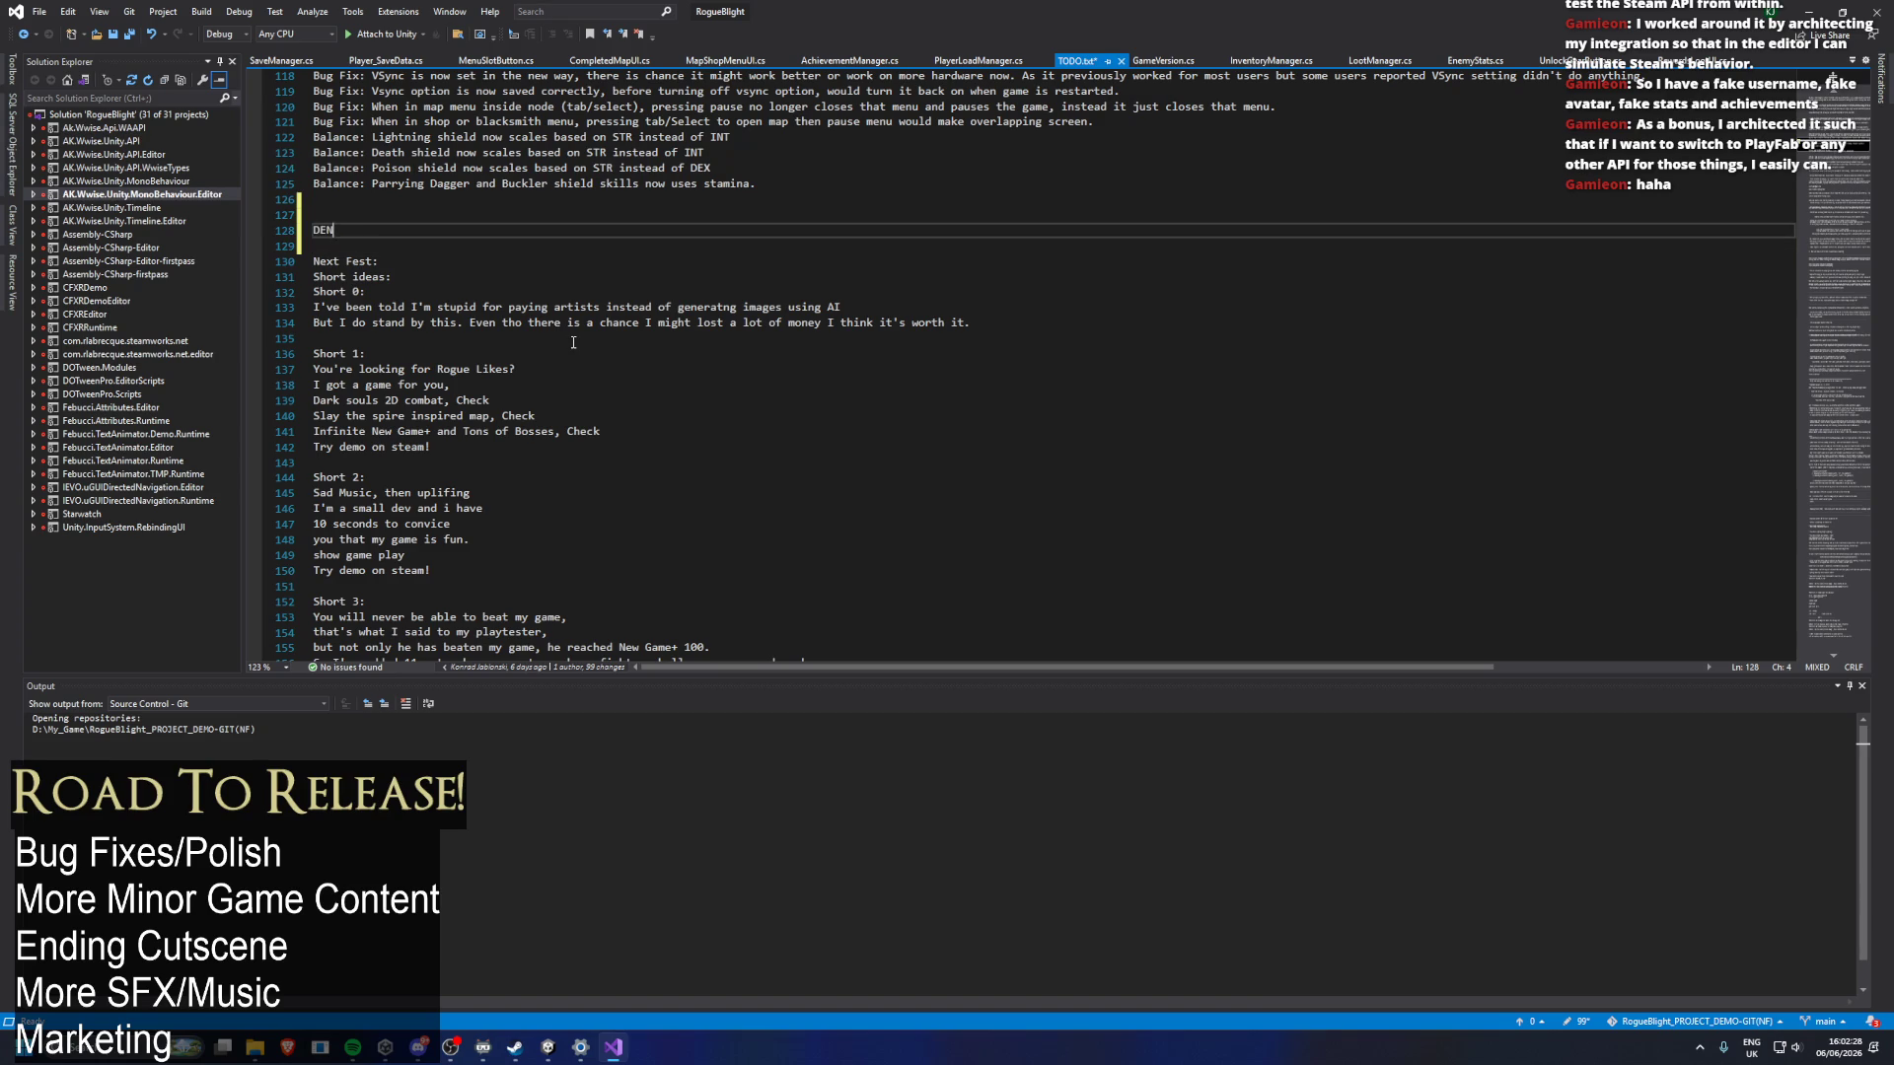
{"action": "type", "text": "MOITODO:"}
{"action": "key", "text": "Return"}
{"action": "type", "text": "Swap"}
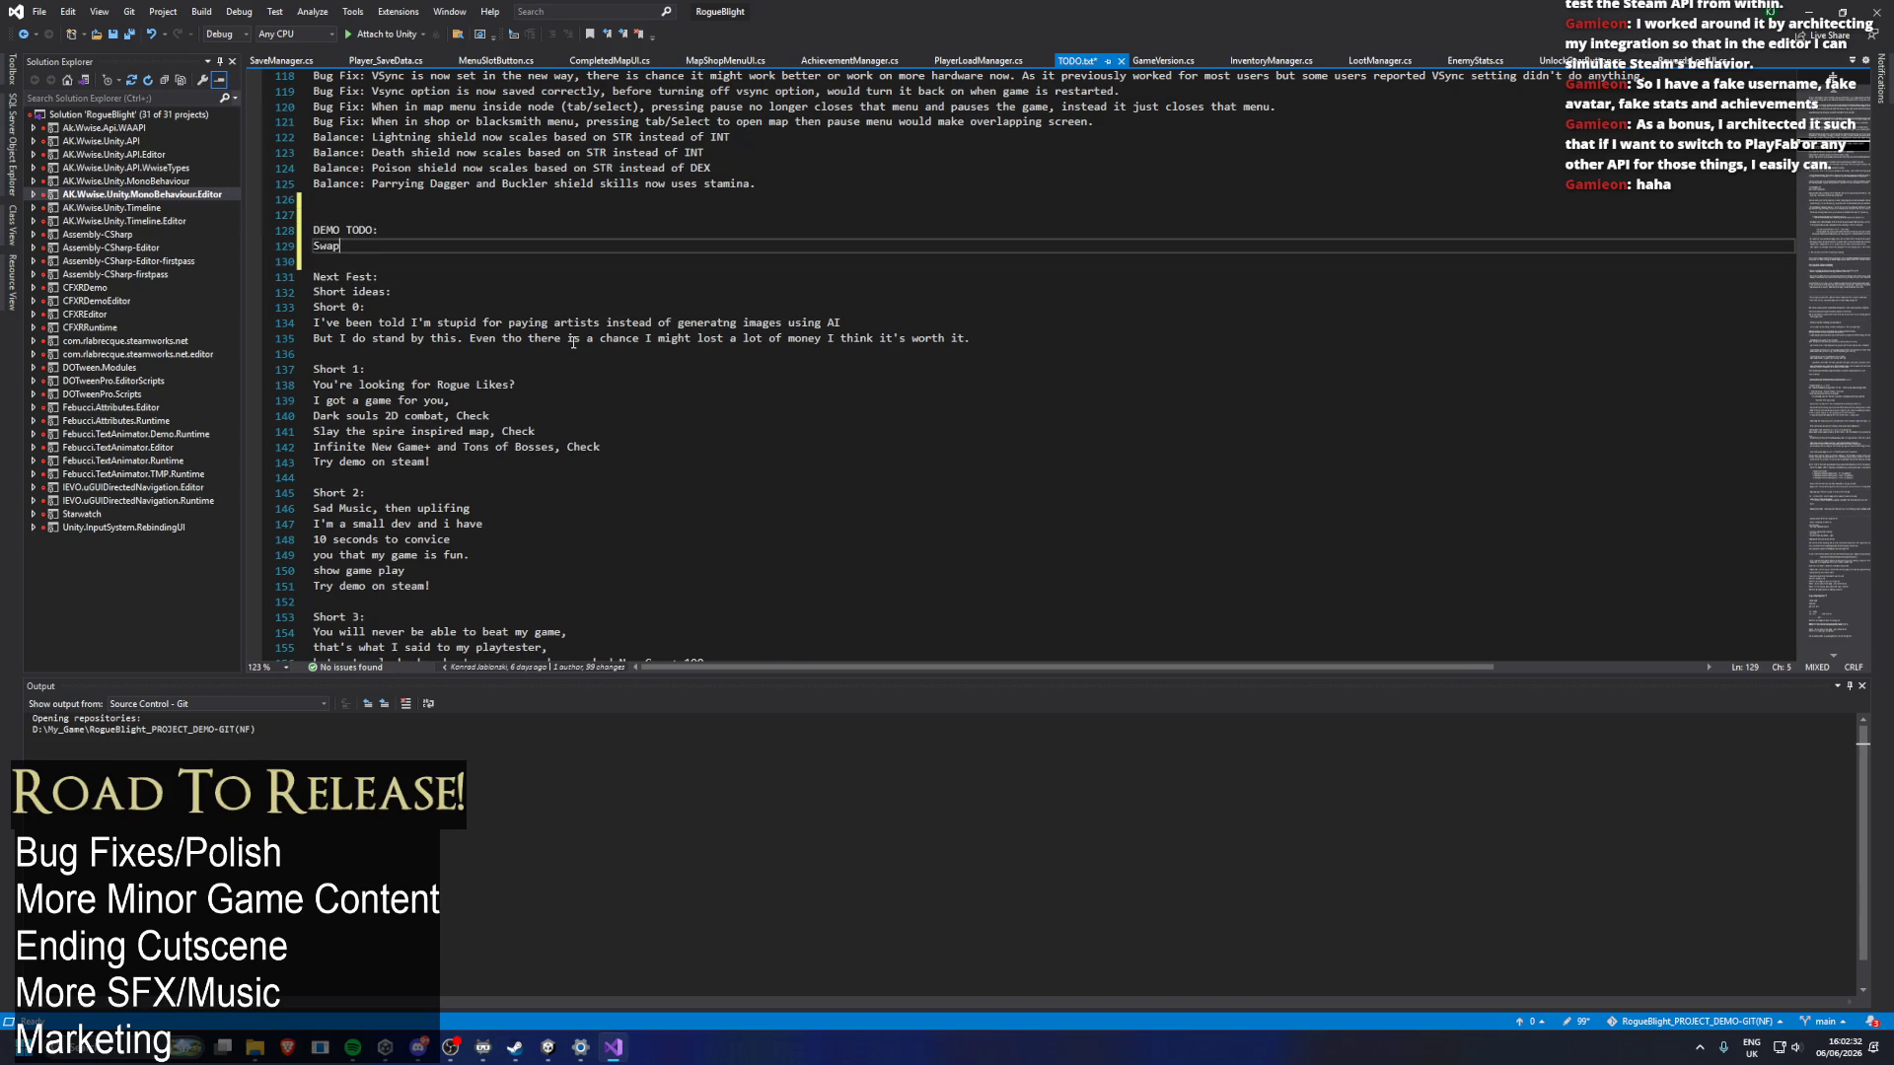
{"action": "type", "text": " weapon and armor drop on the take loot screen"}
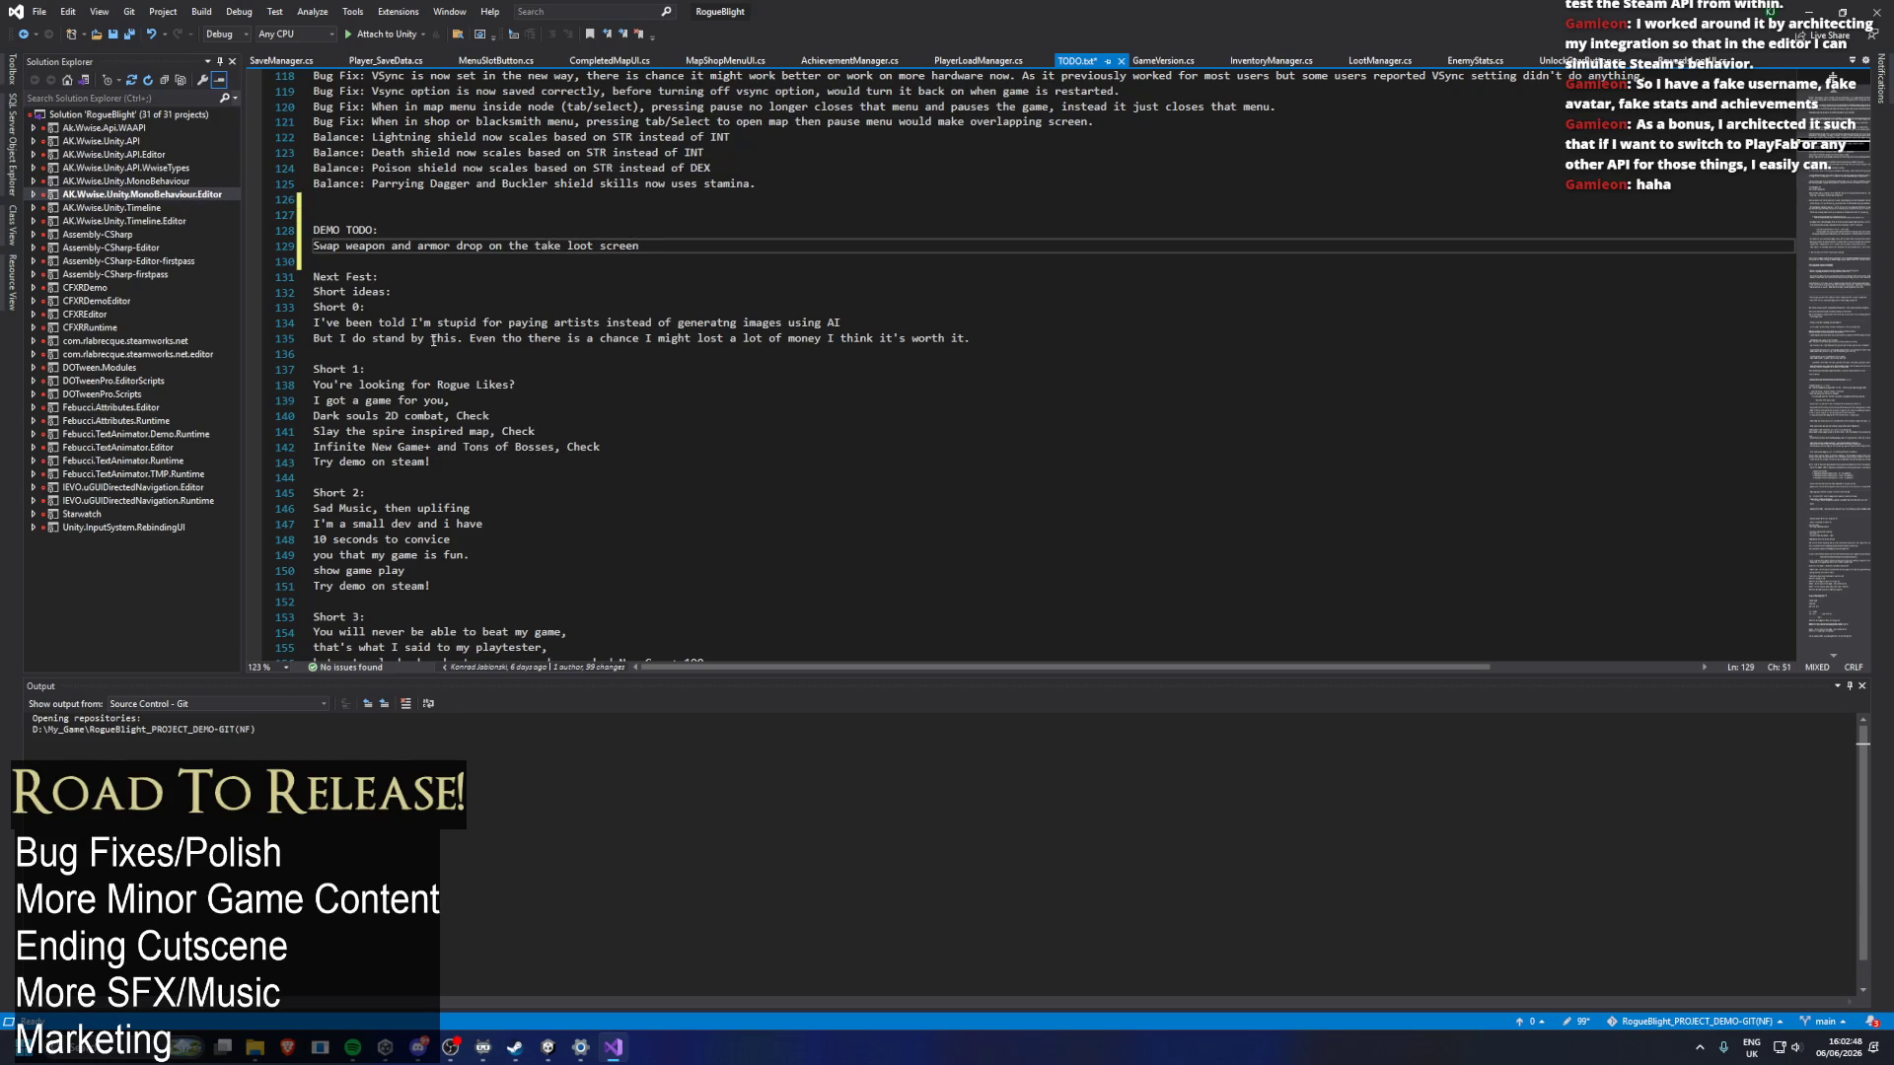
Prefix the 'Swap weapon and armor drop' item with '- ', add blank lines, and save TODO.txt.
{"action": "left_click", "coordinate": [319, 252]}
{"action": "type", "text": "-"}
{"action": "key", "text": "Down"}
{"action": "key", "text": "Return"}
{"action": "key", "text": "Return"}
{"action": "key", "text": "Return"}
{"action": "left_click", "coordinate": [559, 281]}
{"action": "key", "text": "ctrl+s"}
Switch back to the Unity editor and start play mode again.
{"action": "scroll", "coordinate": [814, 358], "scroll_direction": "down", "scroll_amount": 3}
{"action": "scroll", "coordinate": [814, 359], "scroll_direction": "up", "scroll_amount": 2}
{"action": "scroll", "coordinate": [814, 358], "scroll_direction": "up", "scroll_amount": 3}
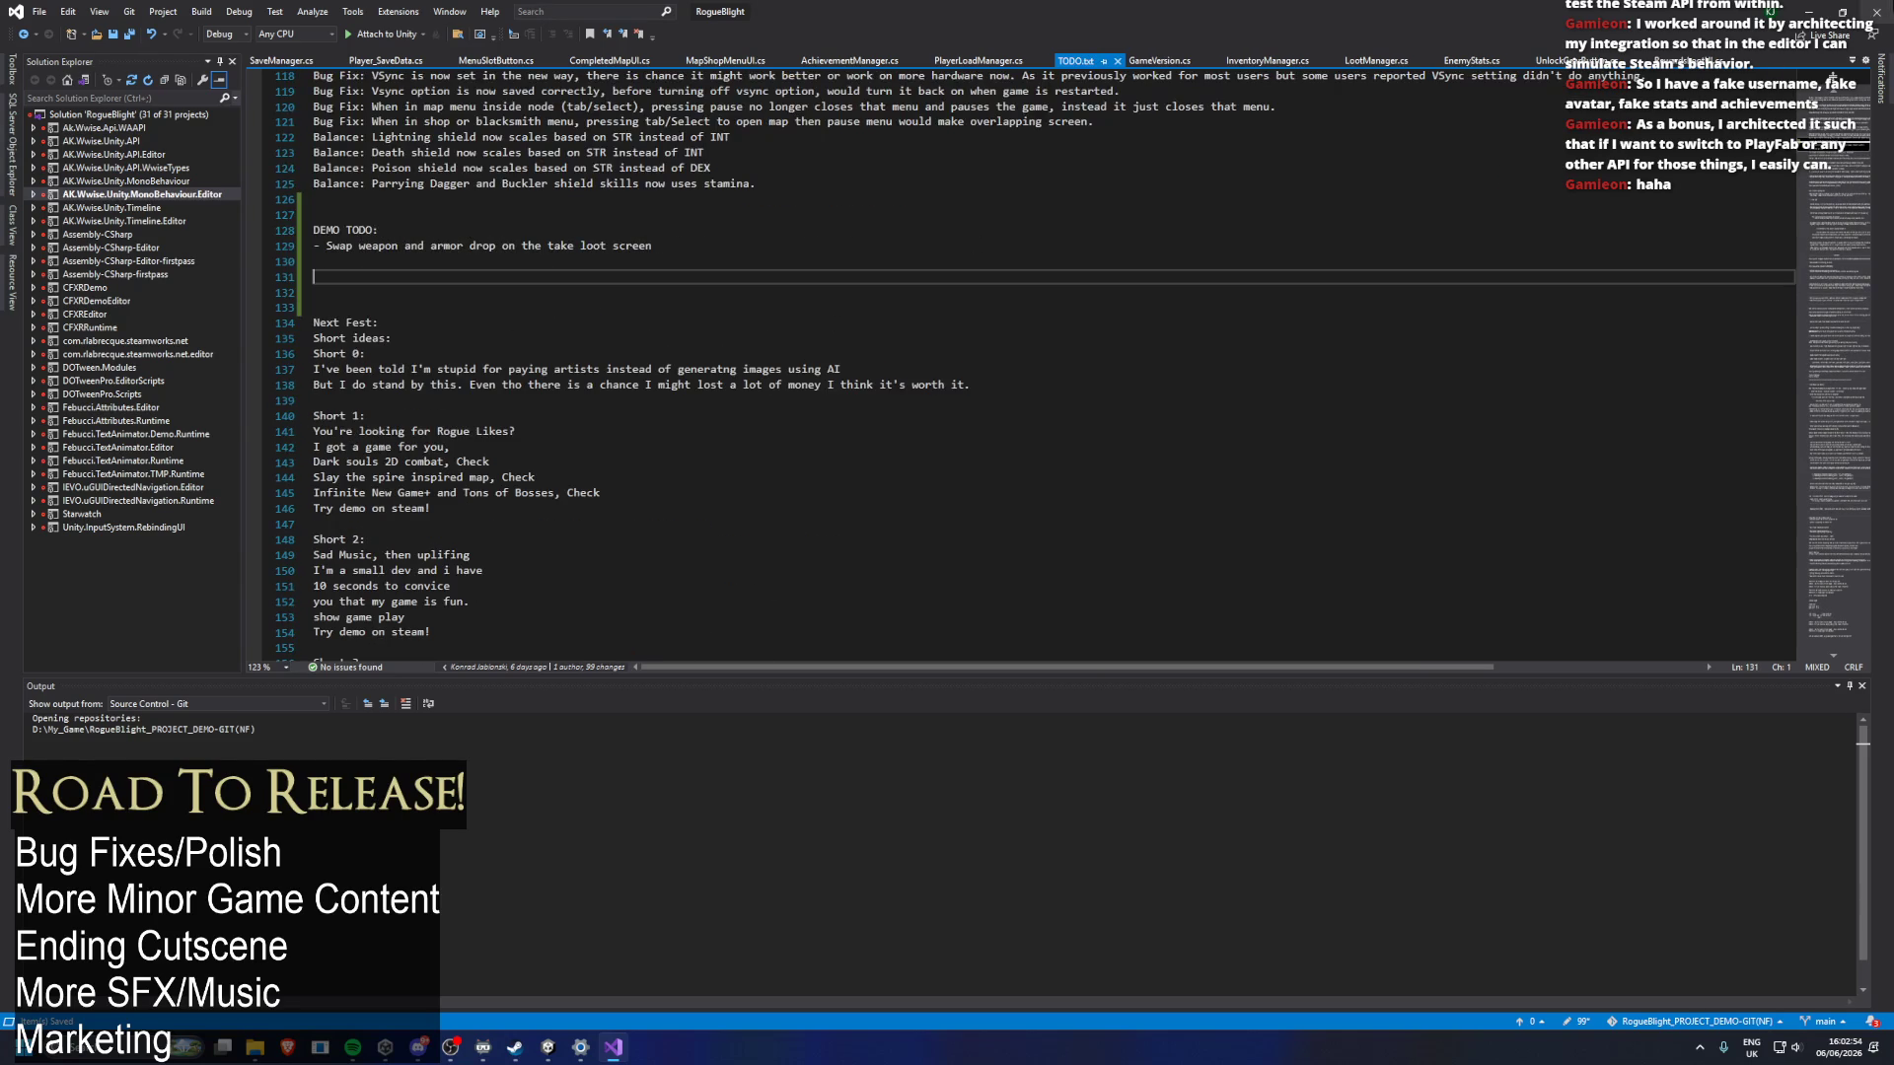
{"action": "left_click", "coordinate": [409, 355]}
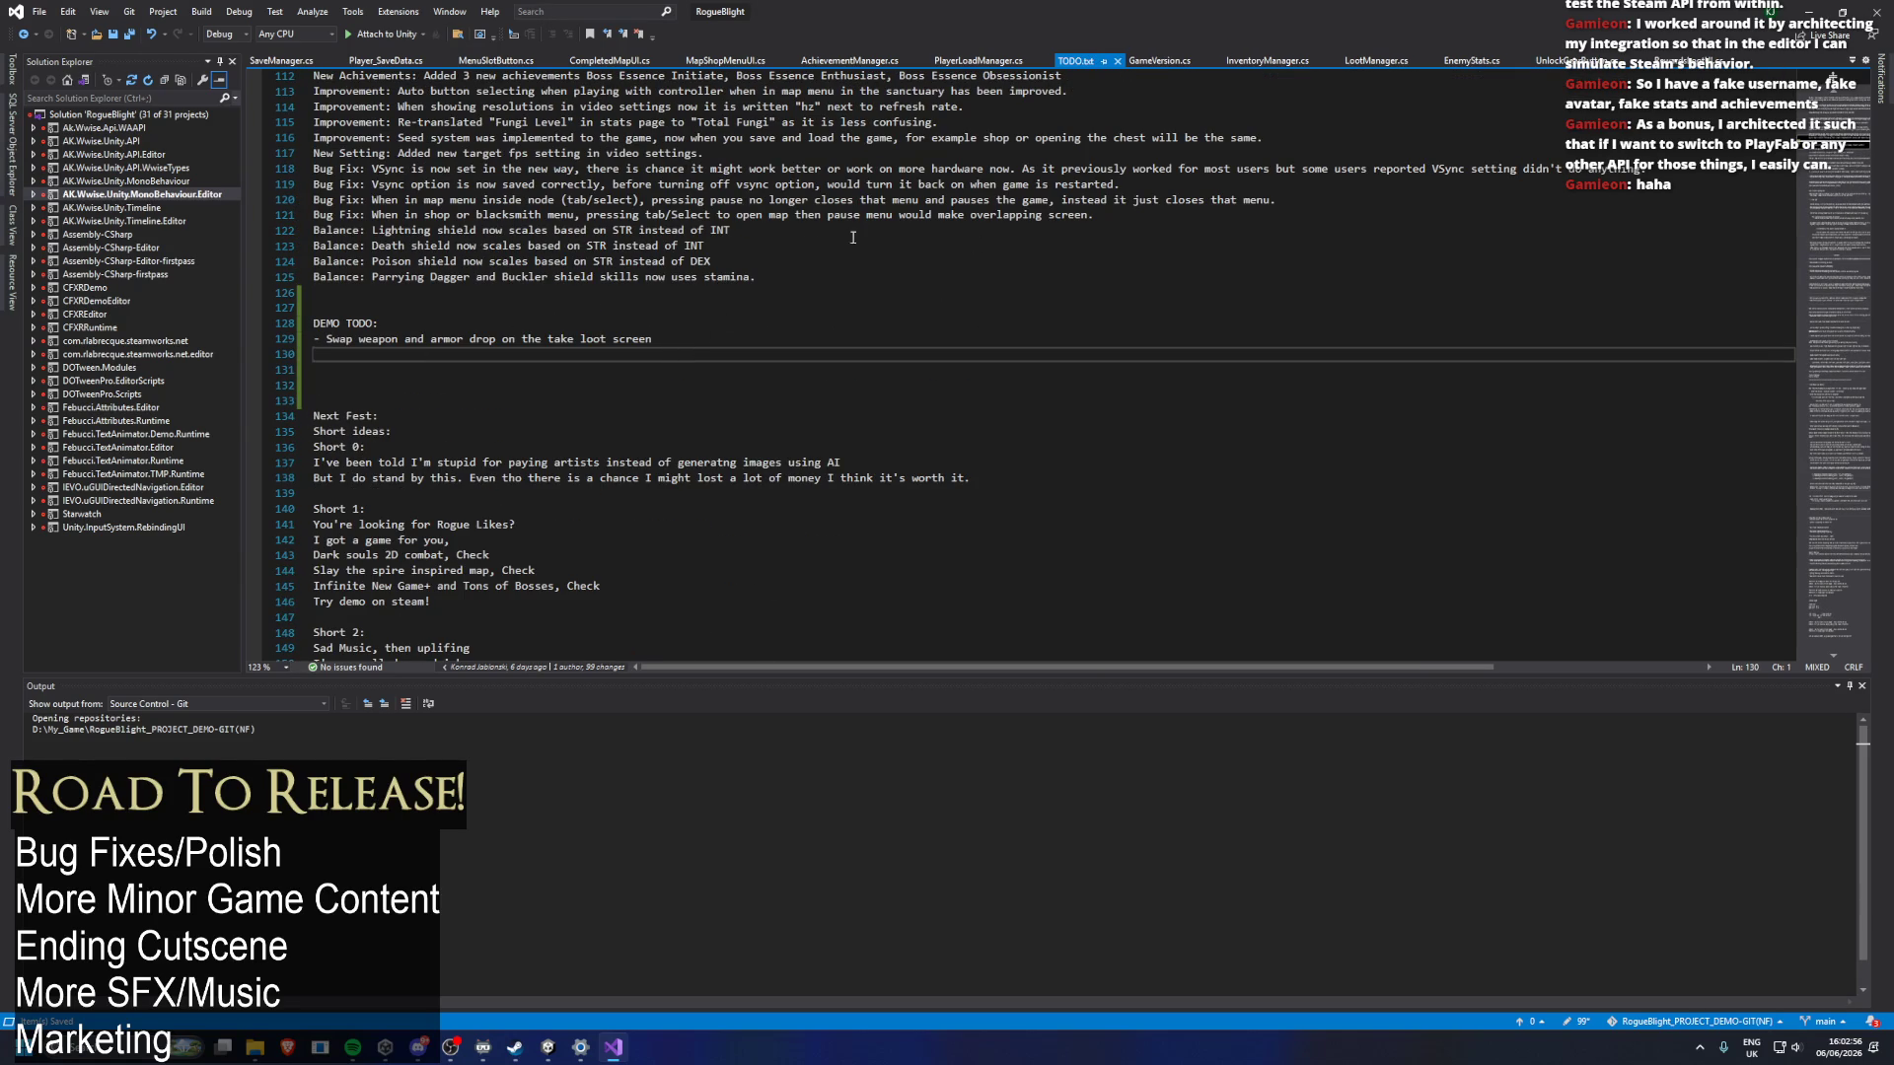
{"action": "left_click", "coordinate": [1808, 12]}
{"action": "left_click", "coordinate": [927, 44]}
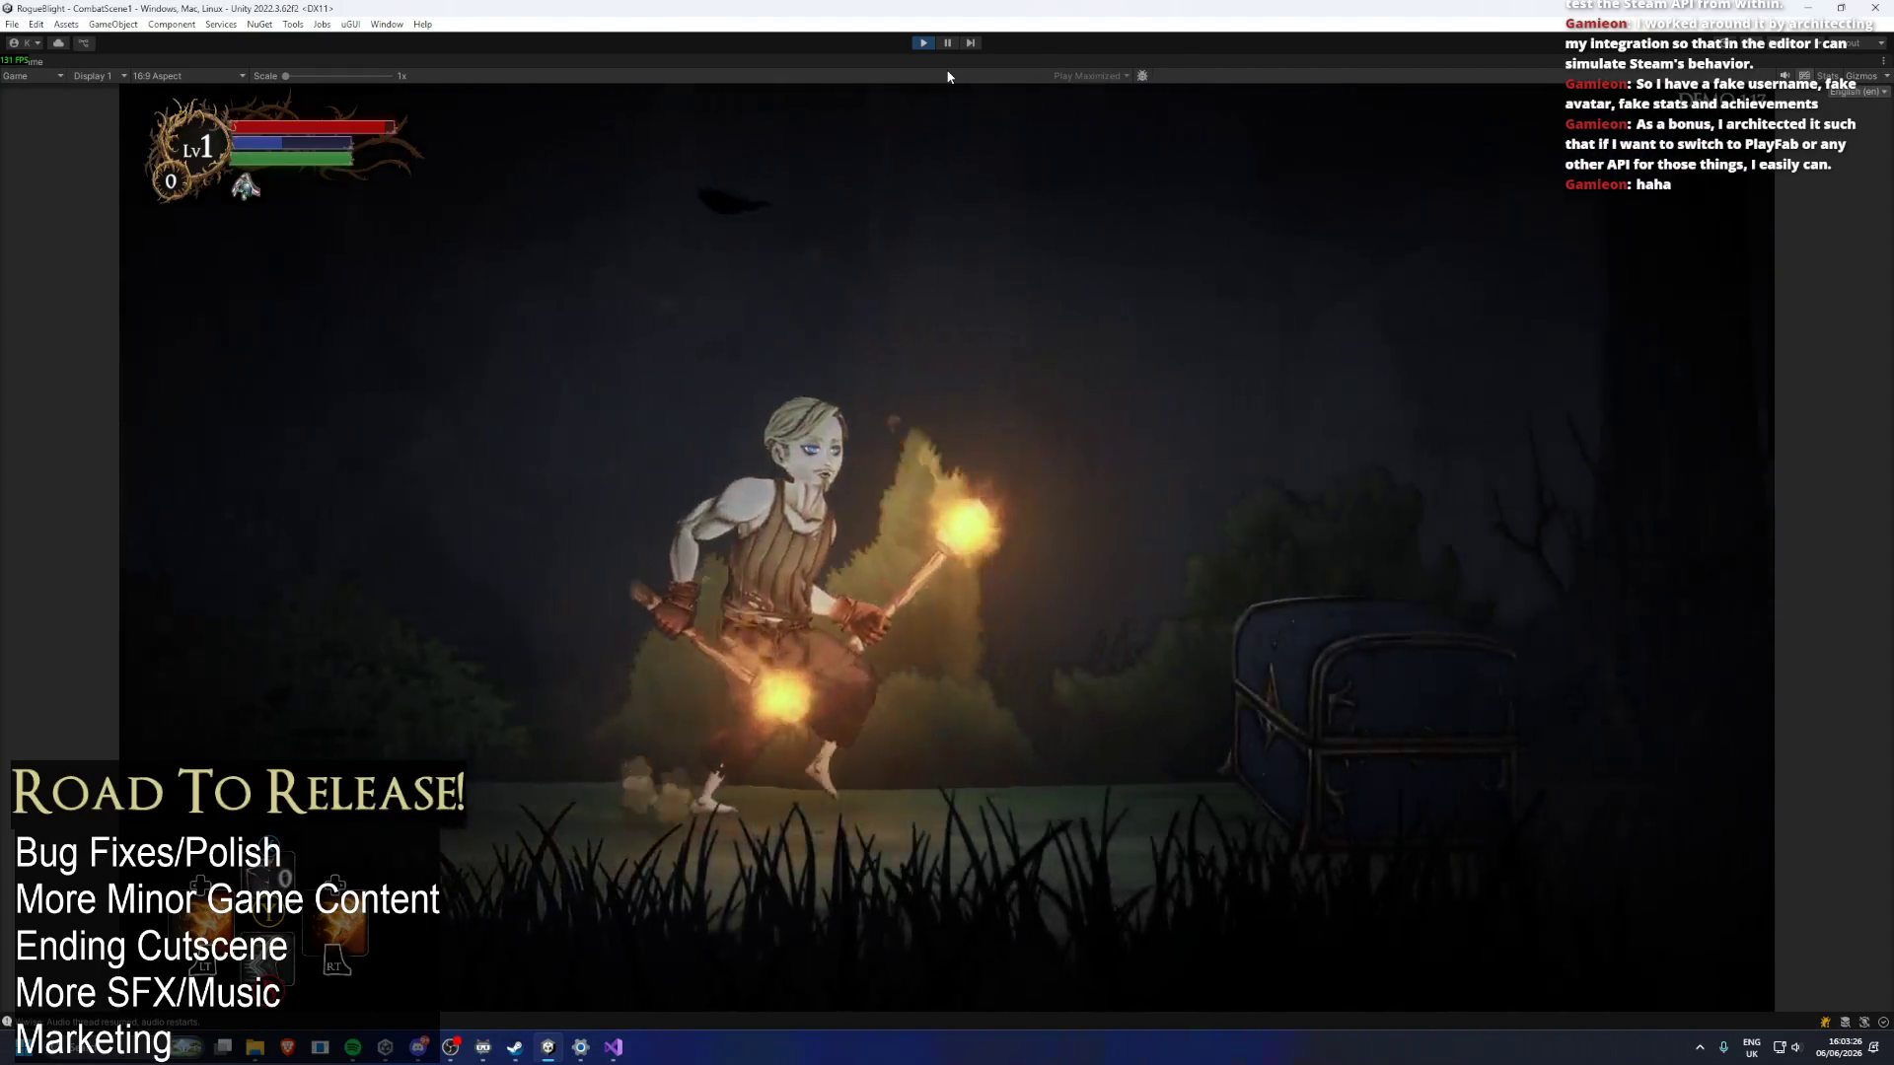
Open the forest-clearing chest, take a blessing, and pray at the shrine.
{"action": "key", "text": "e"}
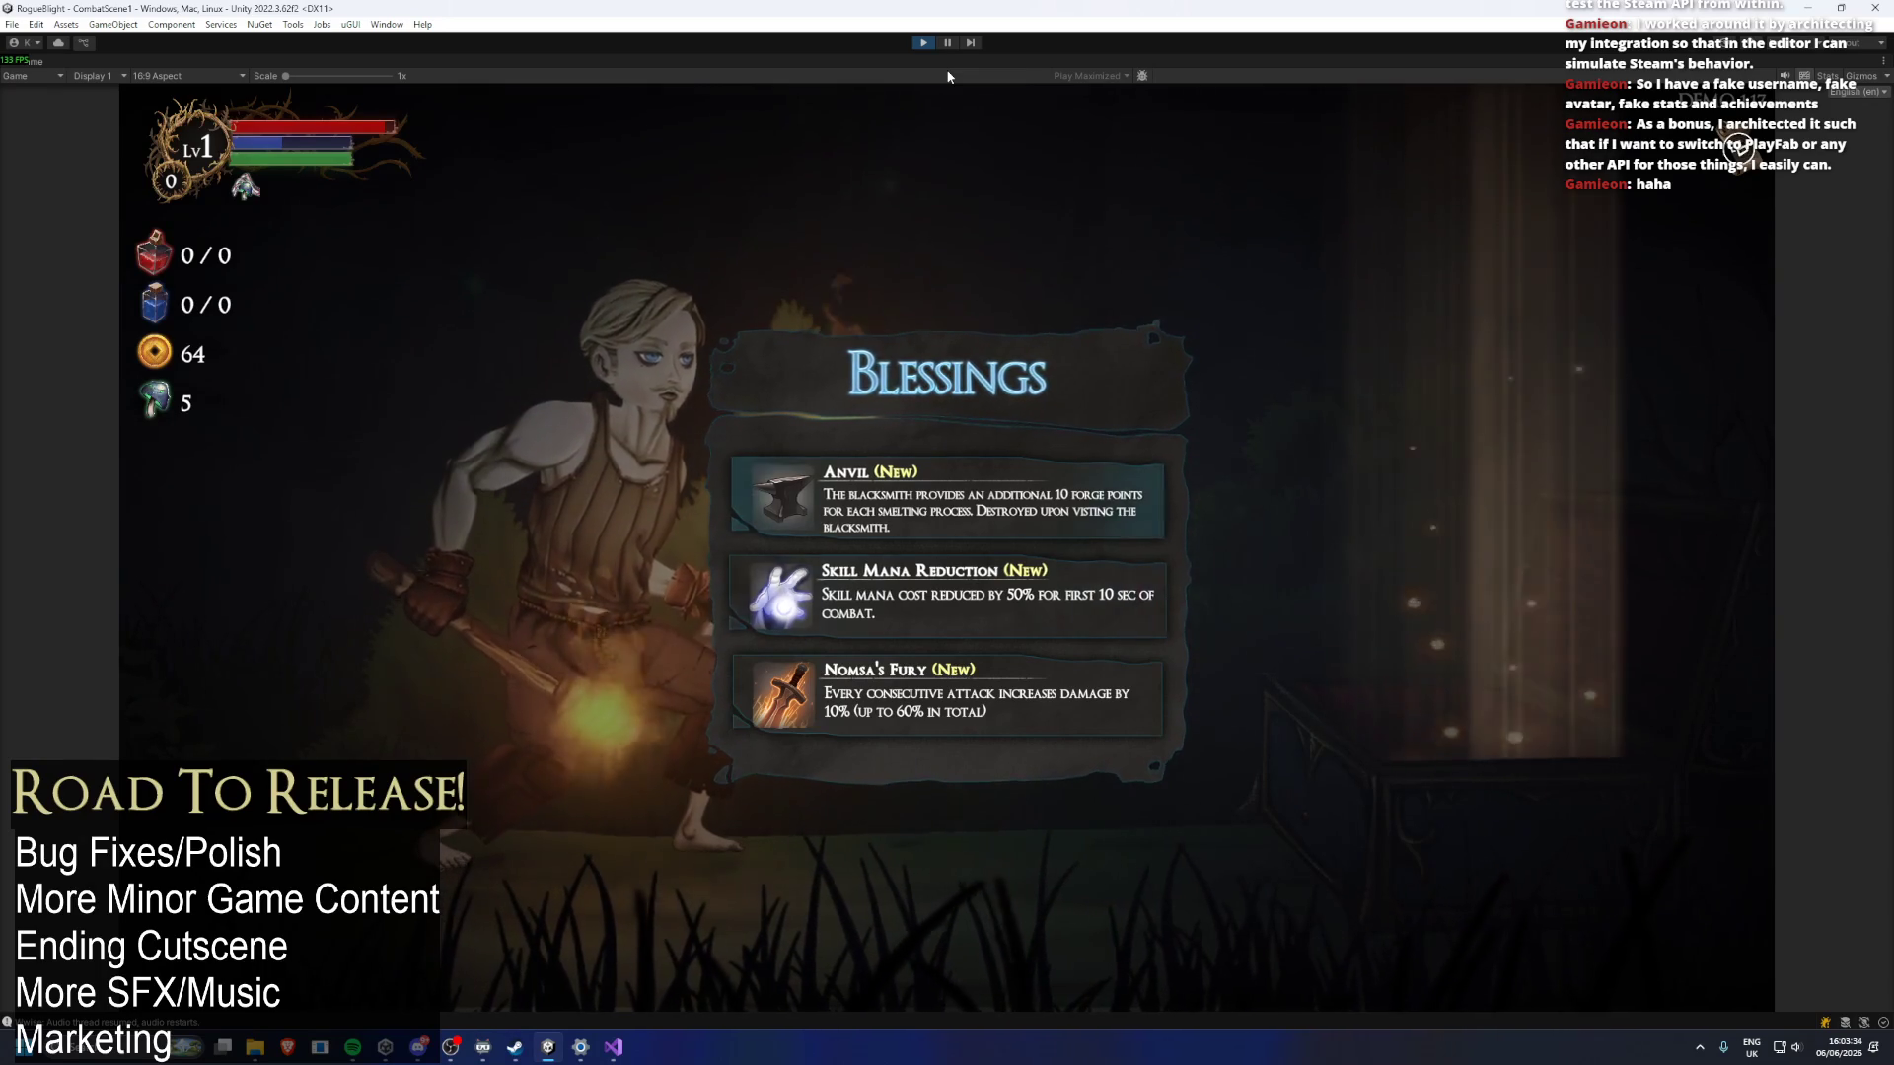
{"action": "key", "text": "e"}
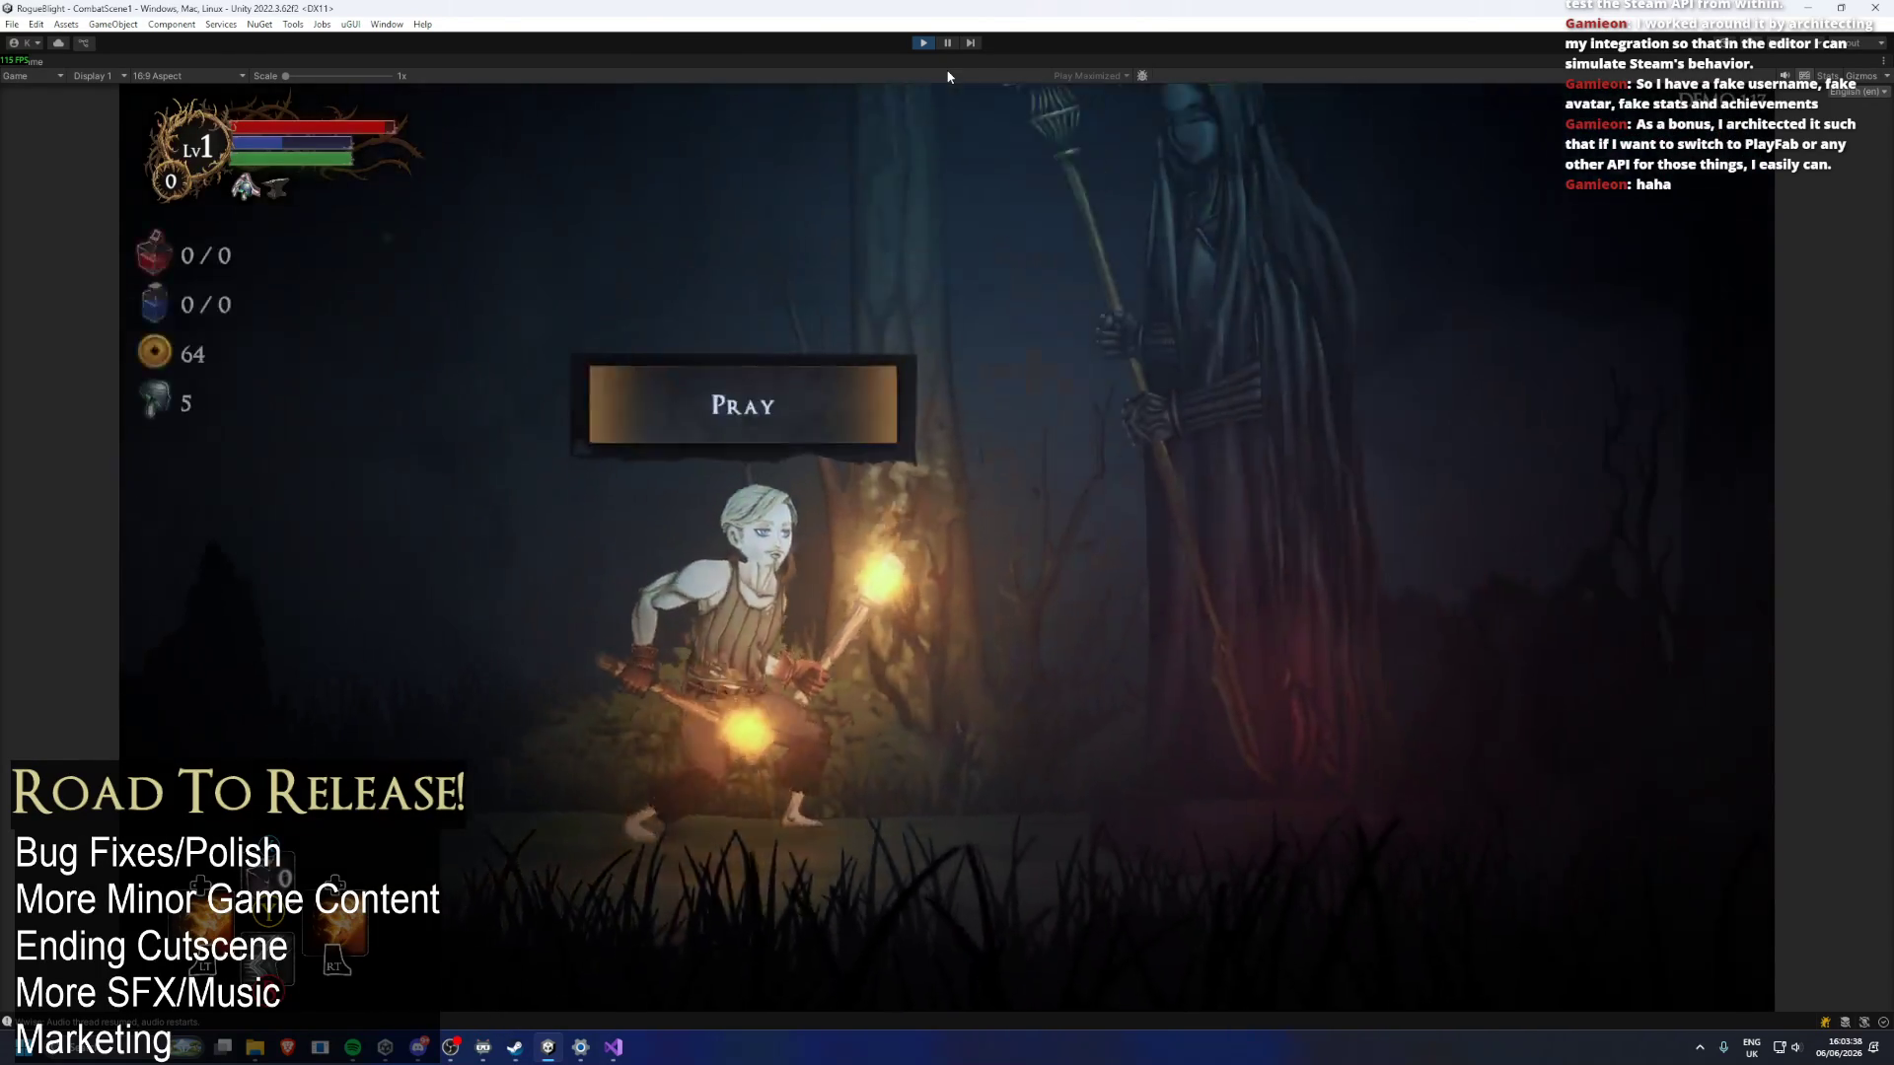
{"action": "key", "text": "e"}
Compare the Health, Mana and Stamina boosts and confirm Bonus Mana.
{"action": "key", "text": "Down"}
{"action": "key", "text": "Up"}
{"action": "key", "text": "Down"}
{"action": "key", "text": "Up"}
{"action": "key", "text": "Down"}
{"action": "key", "text": "Down"}
{"action": "key", "text": "Up"}
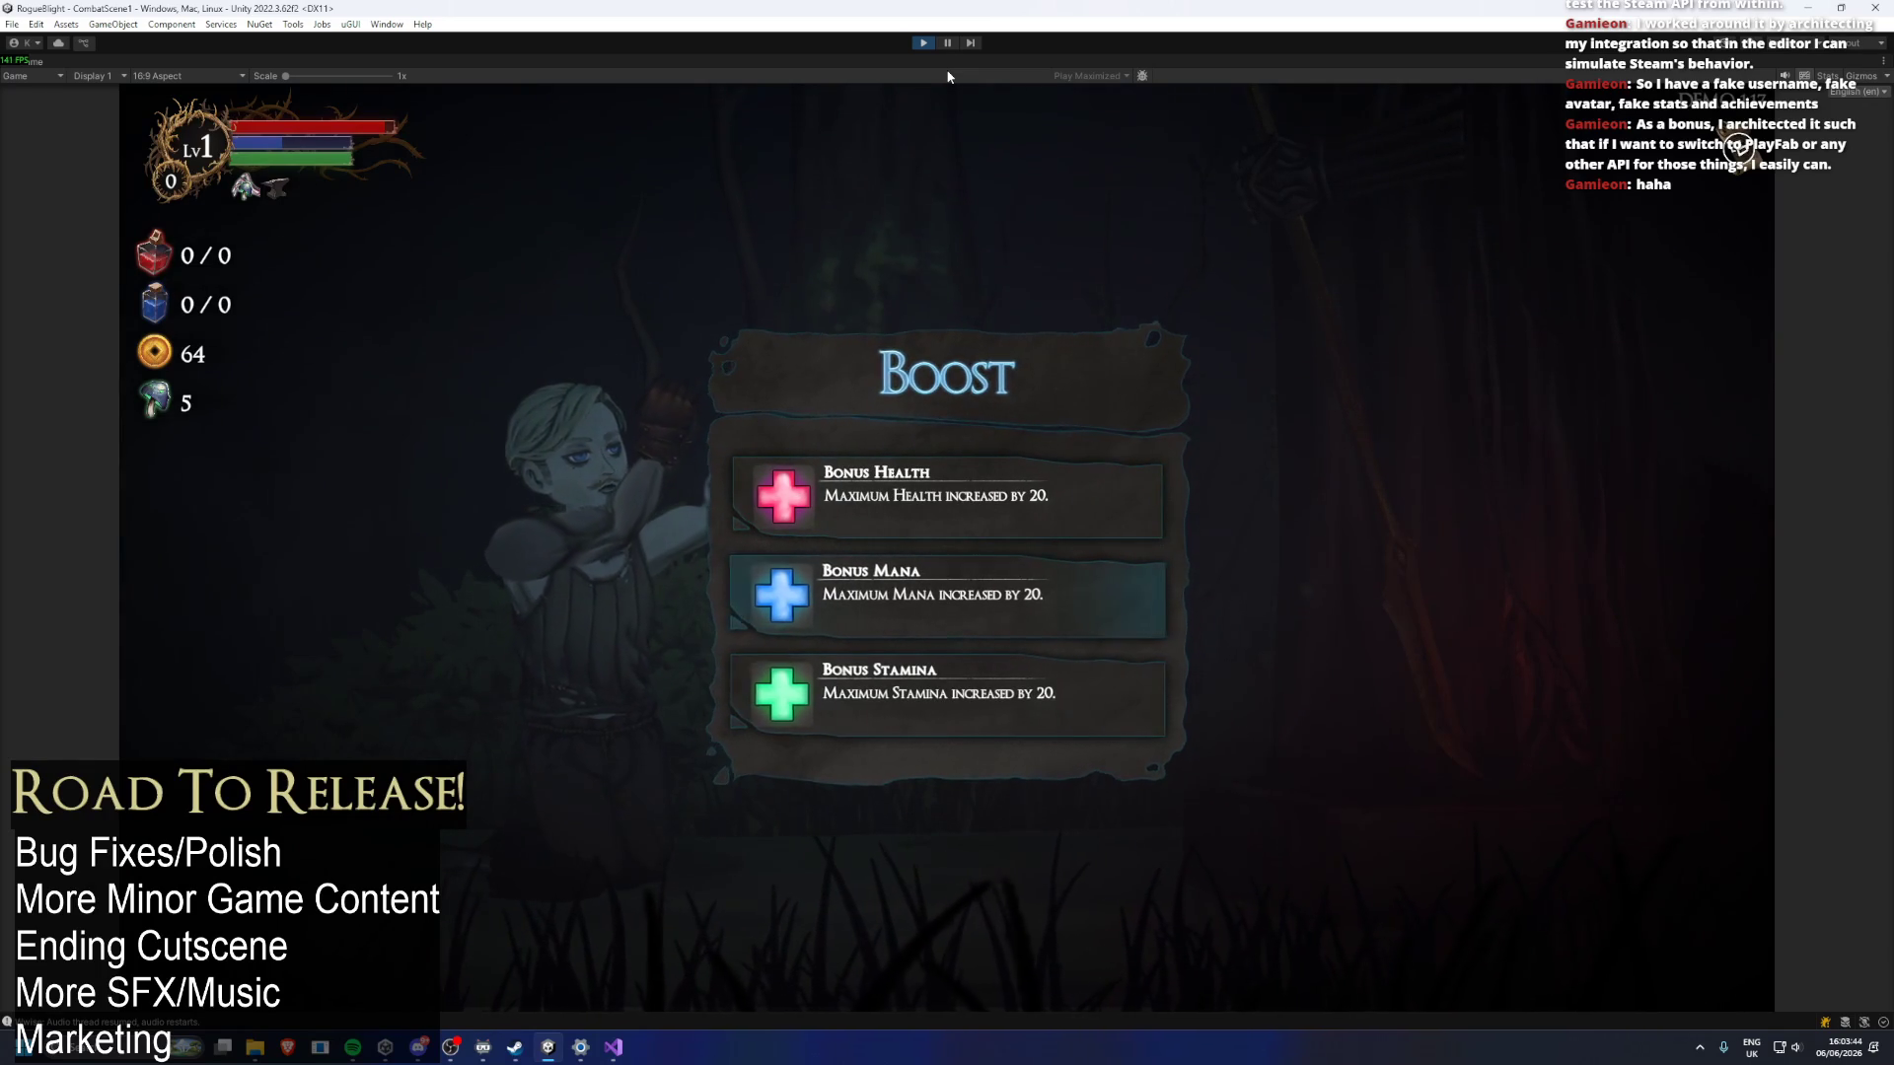
{"action": "key", "text": "Up"}
{"action": "key", "text": "Down"}
{"action": "key", "text": "Up"}
{"action": "key", "text": "Down"}
{"action": "key", "text": "Down"}
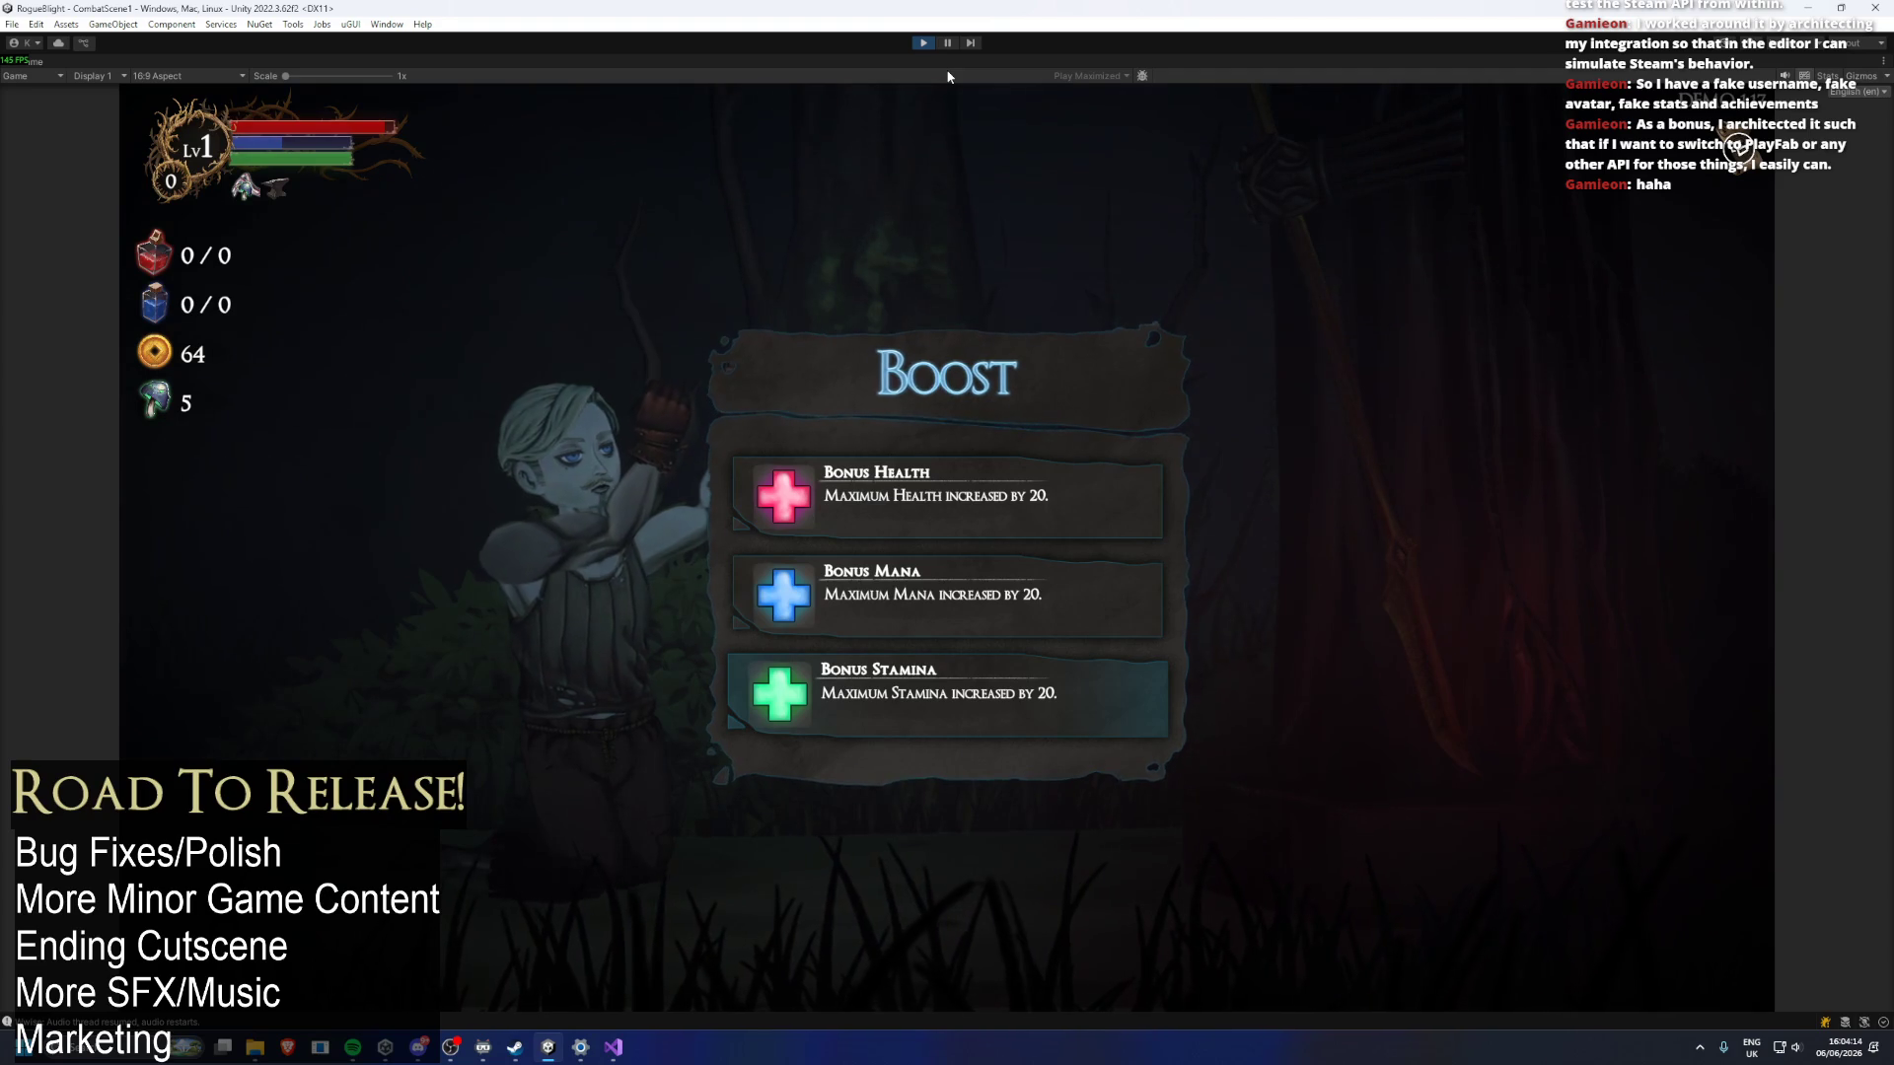
{"action": "key", "text": "Up"}
{"action": "key", "text": "Up"}
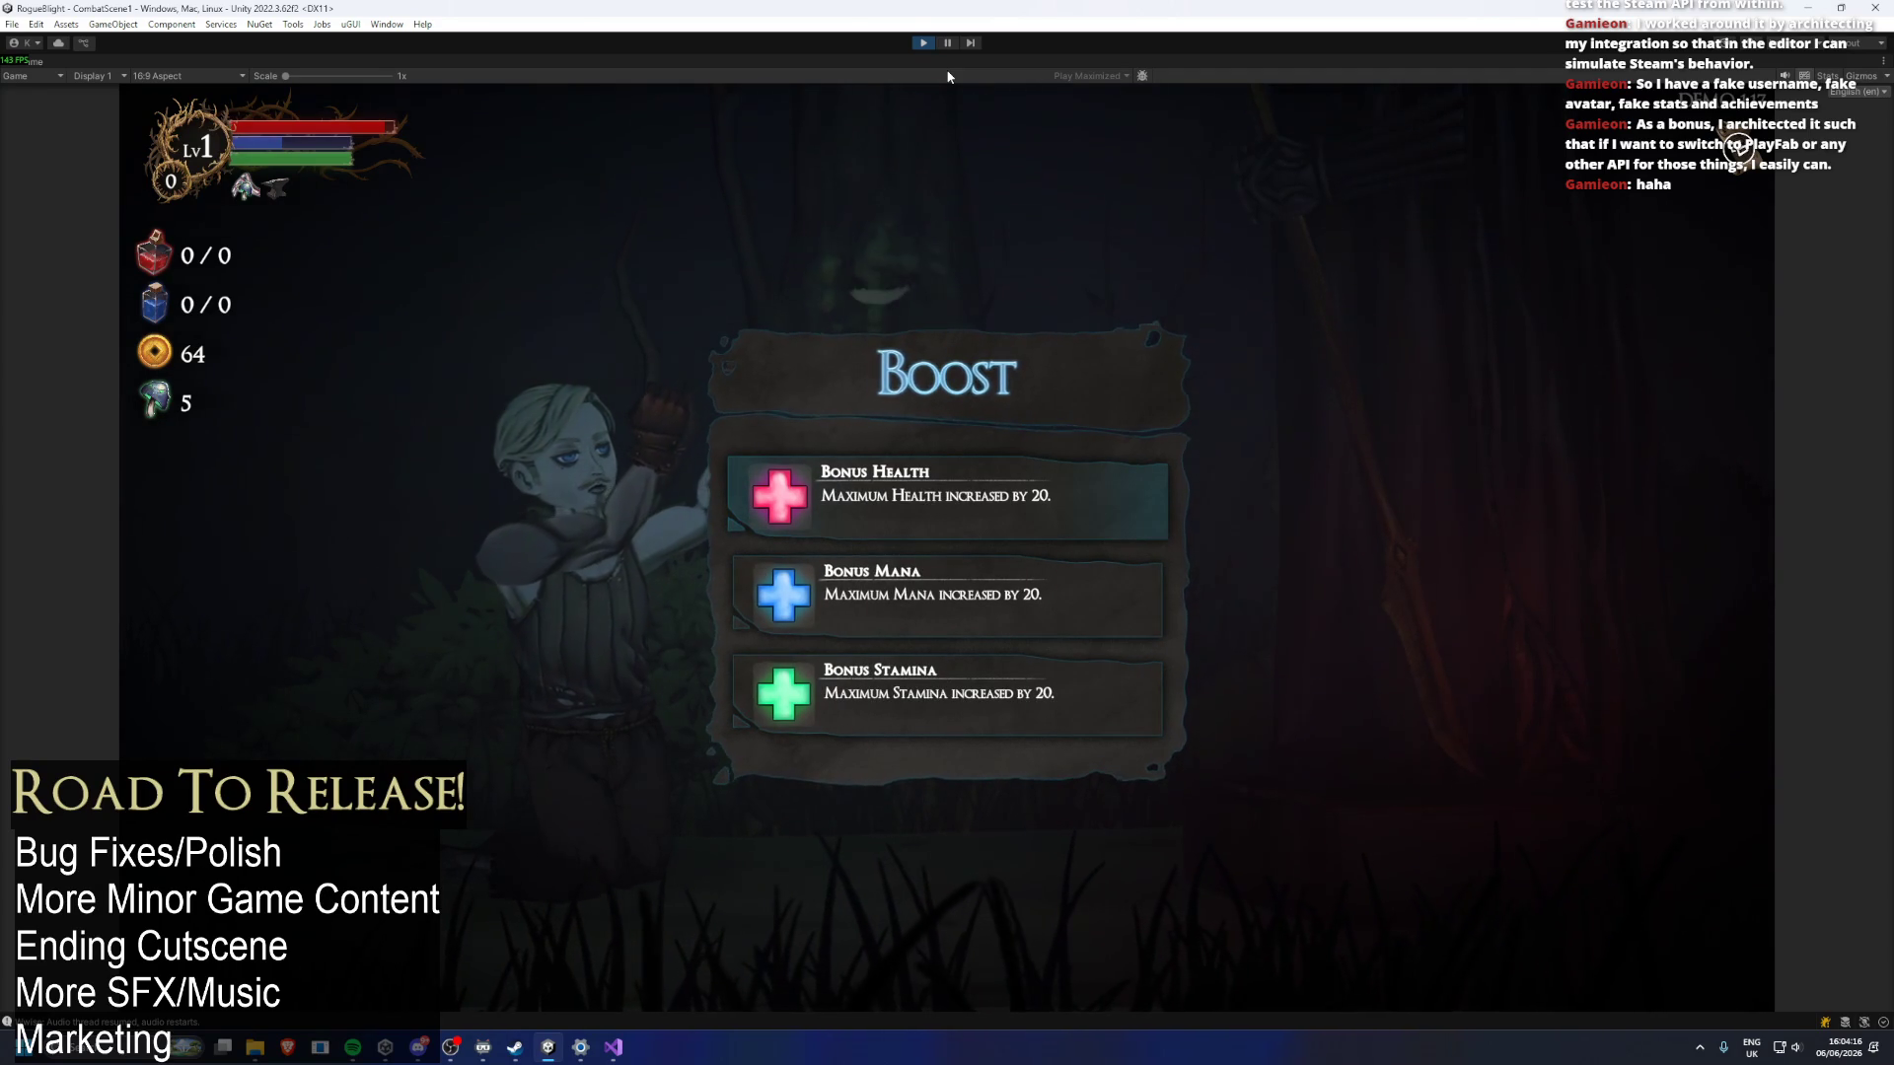
{"action": "key", "text": "Down"}
{"action": "key", "text": "Down"}
{"action": "key", "text": "Up"}
{"action": "key", "text": "Return"}
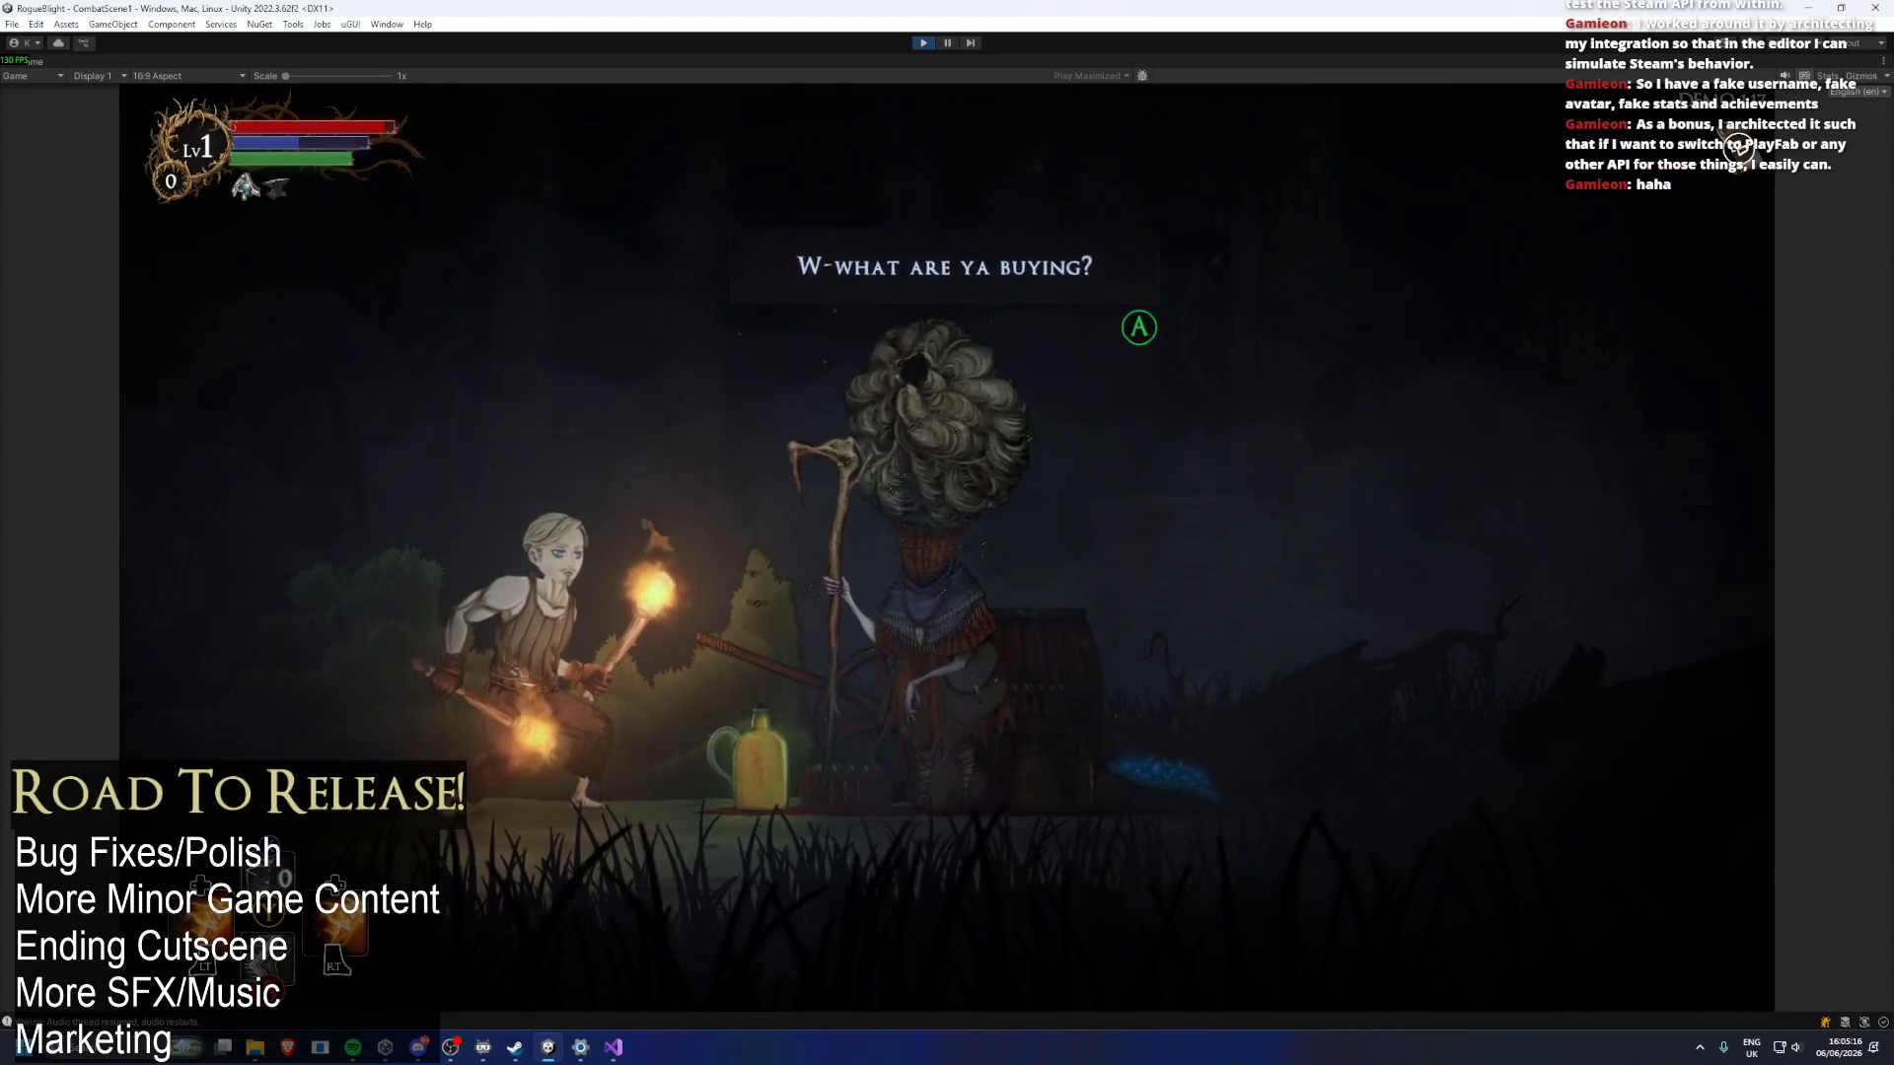
Reach the merchant and open his shop of 25-gold boots and shields and 100-gold blessings.
{"action": "key", "text": "Return"}
Browse the shop's boots, shields and blessings, then buy Thief's Boots for 25 gold.
{"action": "key", "text": "Down"}
{"action": "key", "text": "Down"}
{"action": "key", "text": "Up"}
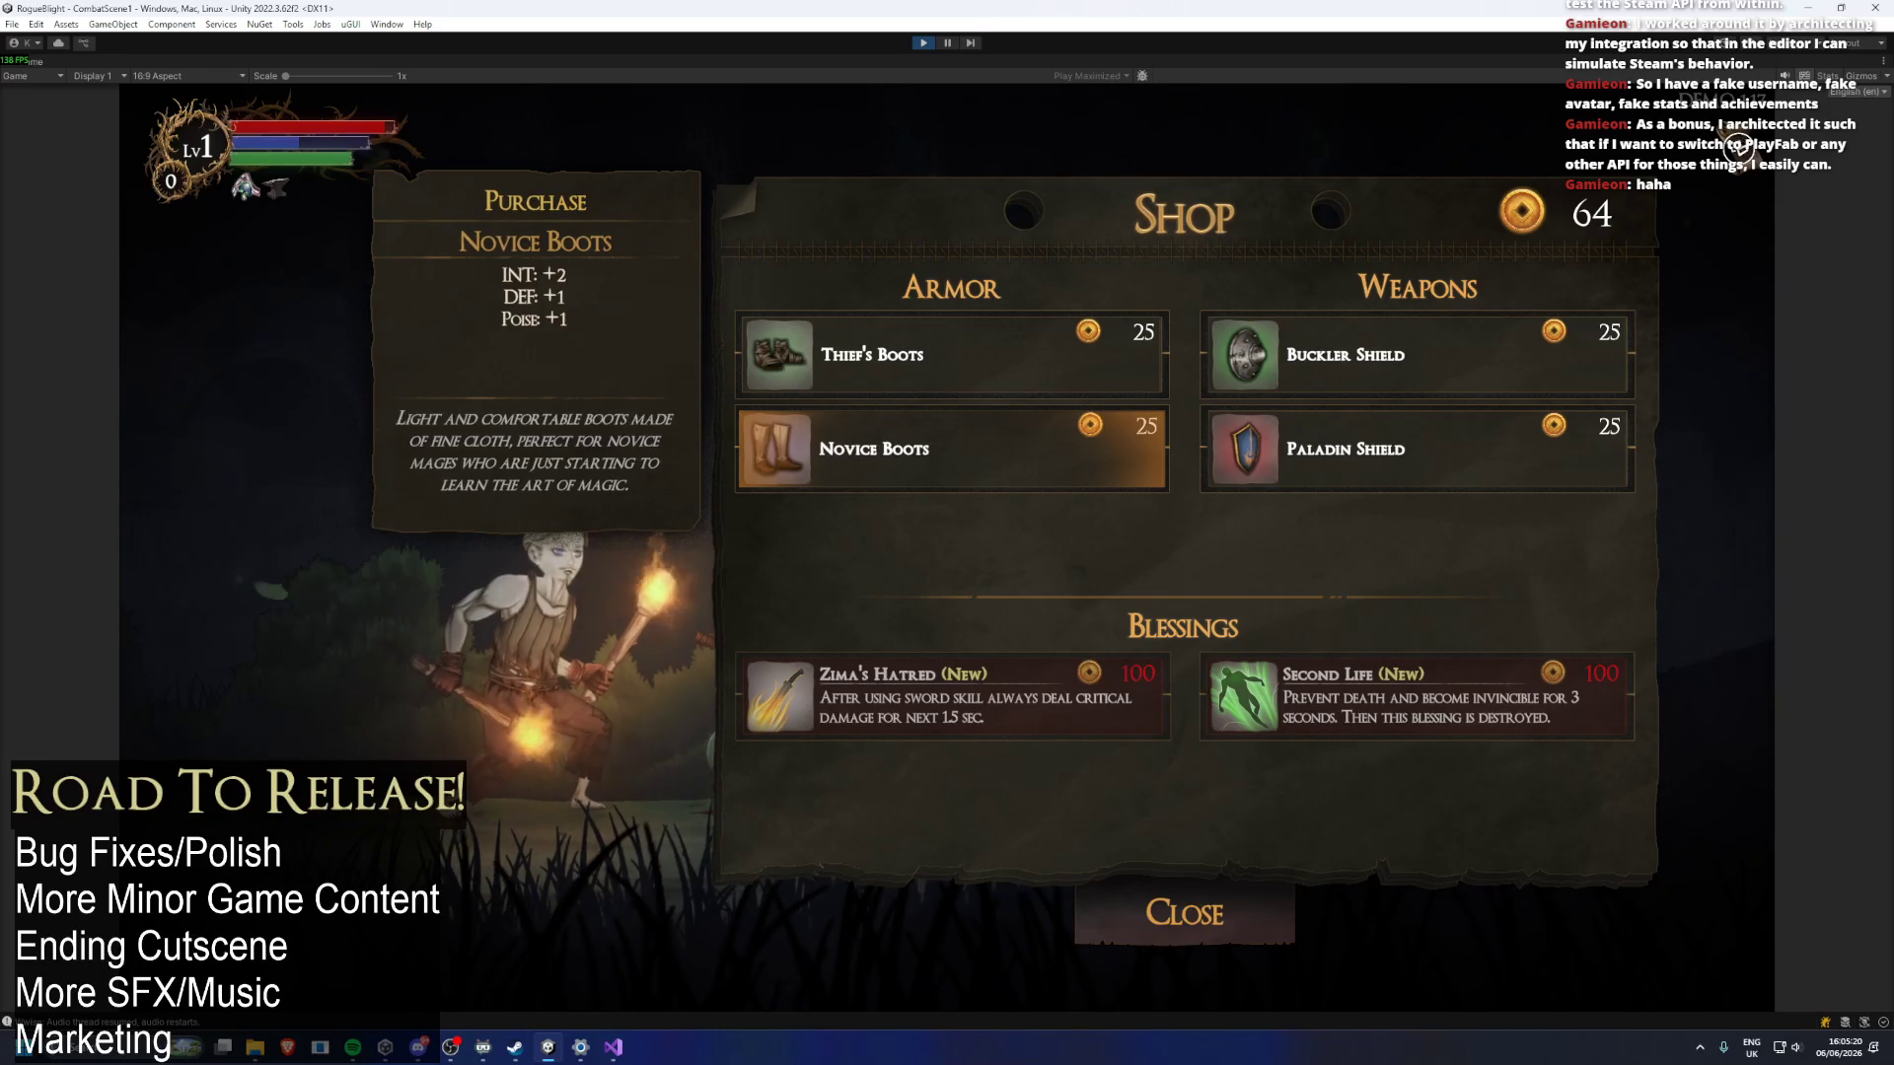
{"action": "key", "text": "Right"}
{"action": "key", "text": "Left"}
{"action": "key", "text": "Right"}
{"action": "key", "text": "Down"}
{"action": "key", "text": "Left"}
{"action": "key", "text": "Right"}
{"action": "key", "text": "Left"}
{"action": "key", "text": "Right"}
{"action": "key", "text": "Left"}
{"action": "key", "text": "Right"}
{"action": "key", "text": "Up"}
{"action": "key", "text": "Up"}
{"action": "key", "text": "Left"}
{"action": "key", "text": "Return"}
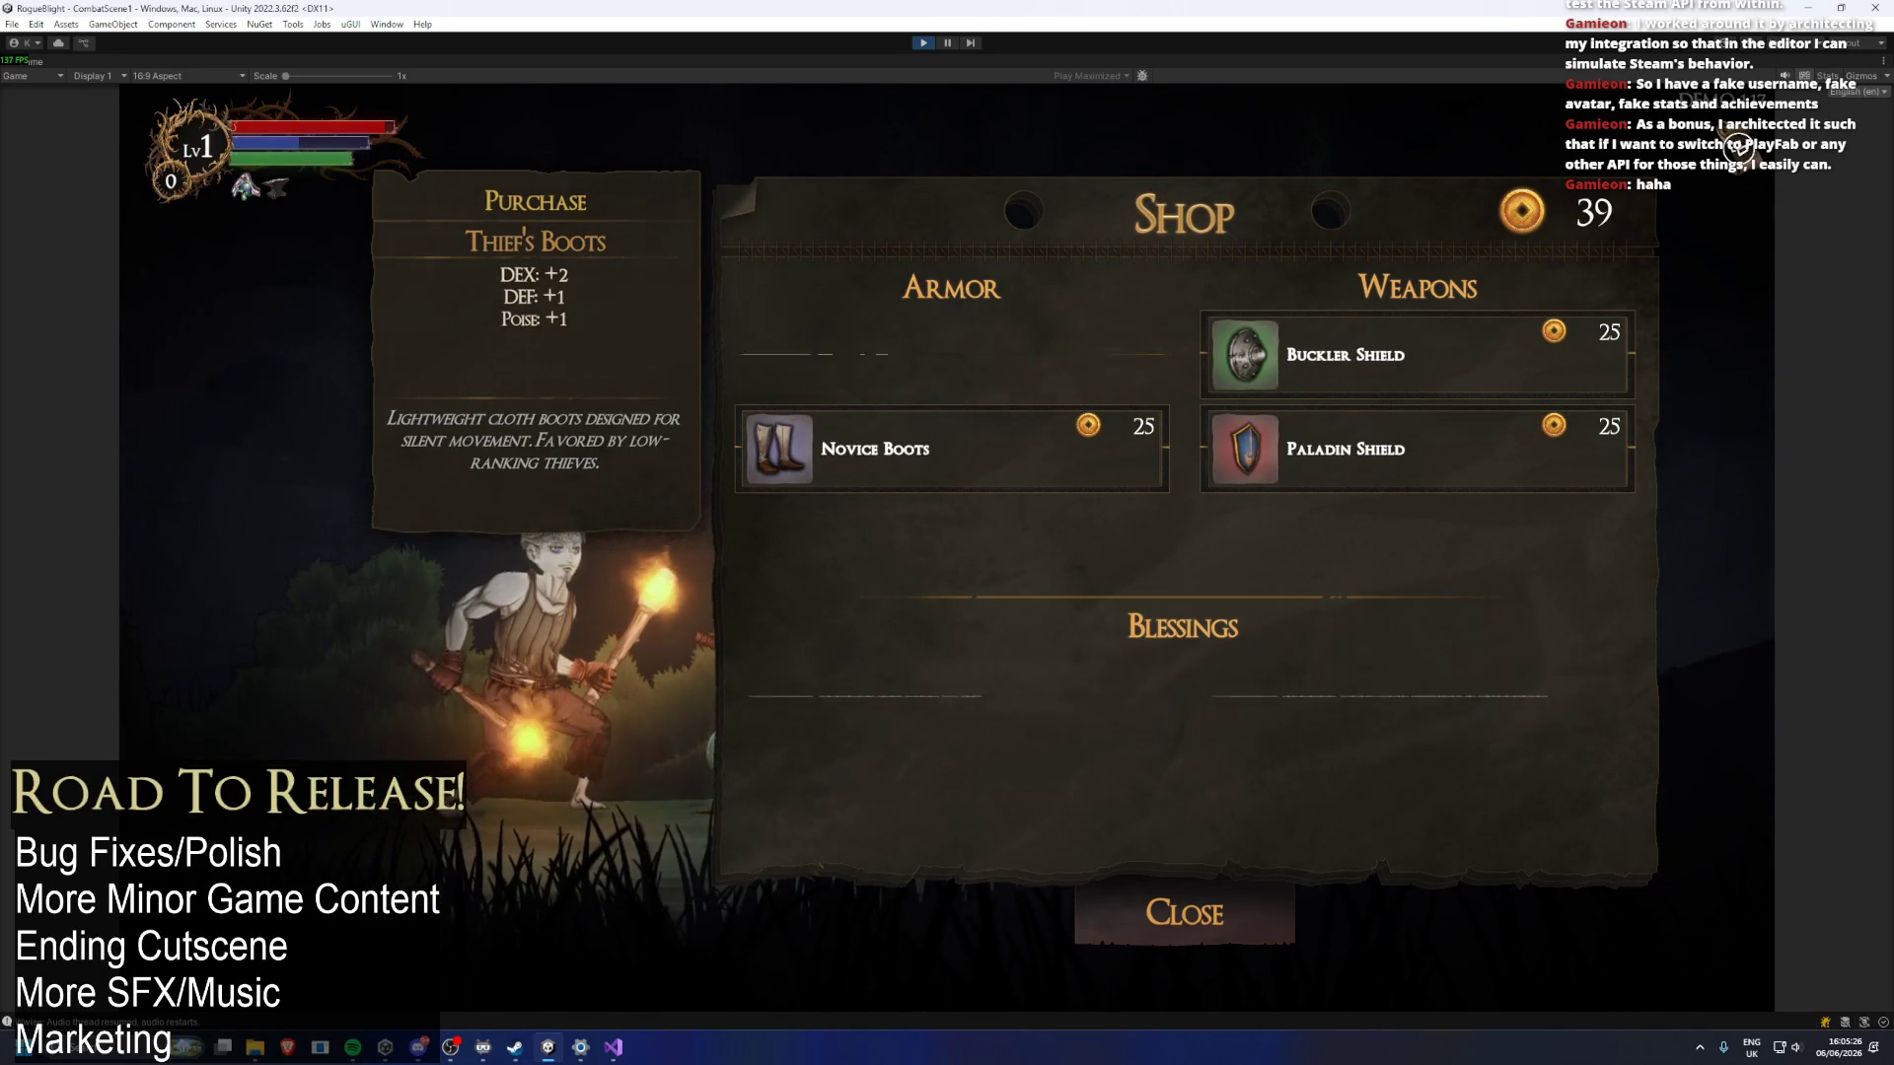
Buy the Buckler Shield for 25 gold, leaving 14 gold.
{"action": "key", "text": "Down"}
{"action": "key", "text": "Up"}
{"action": "key", "text": "Right"}
{"action": "key", "text": "Down"}
{"action": "key", "text": "Up"}
{"action": "key", "text": "Down"}
{"action": "key", "text": "Up"}
{"action": "key", "text": "Return"}
Test moving between the Second Life and Zima's Hatred blessings and the leave option.
{"action": "key", "text": "Down"}
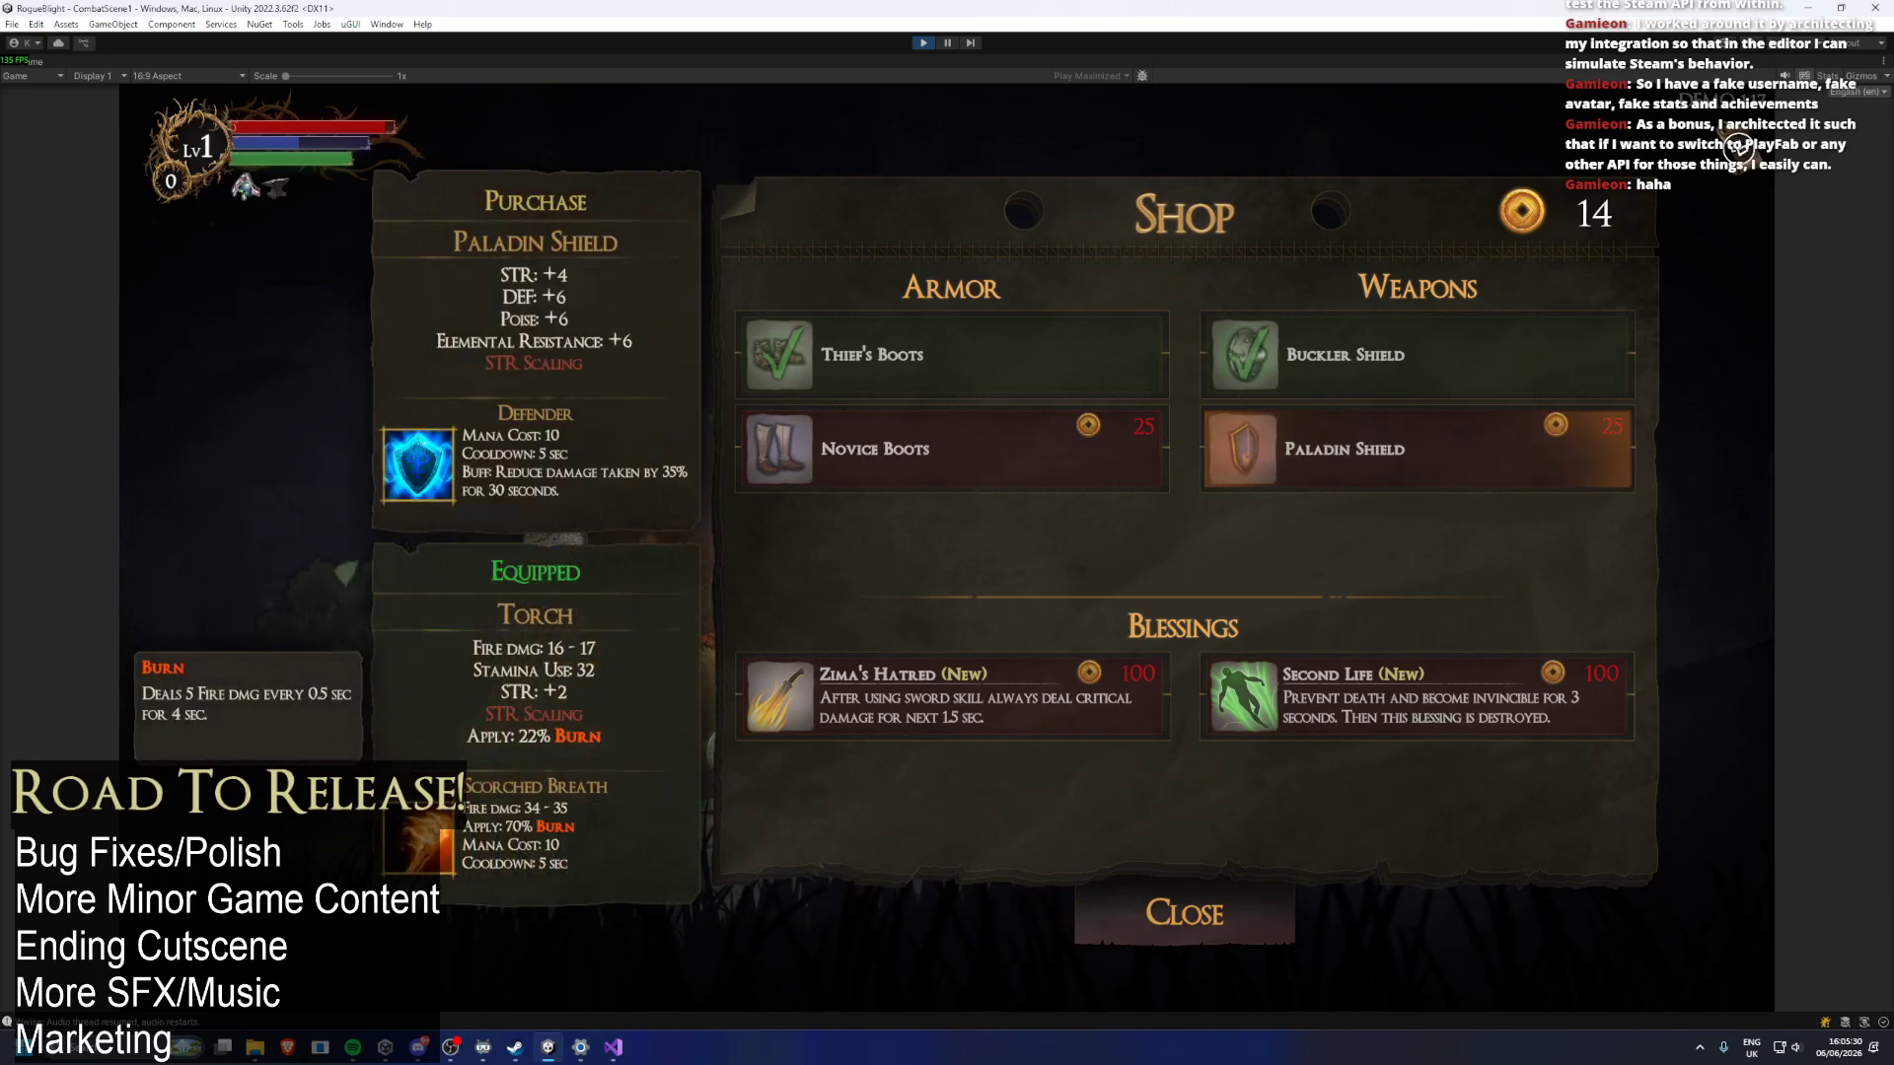
{"action": "key", "text": "Down"}
{"action": "key", "text": "Left"}
{"action": "key", "text": "Right"}
{"action": "key", "text": "Left"}
{"action": "key", "text": "Down"}
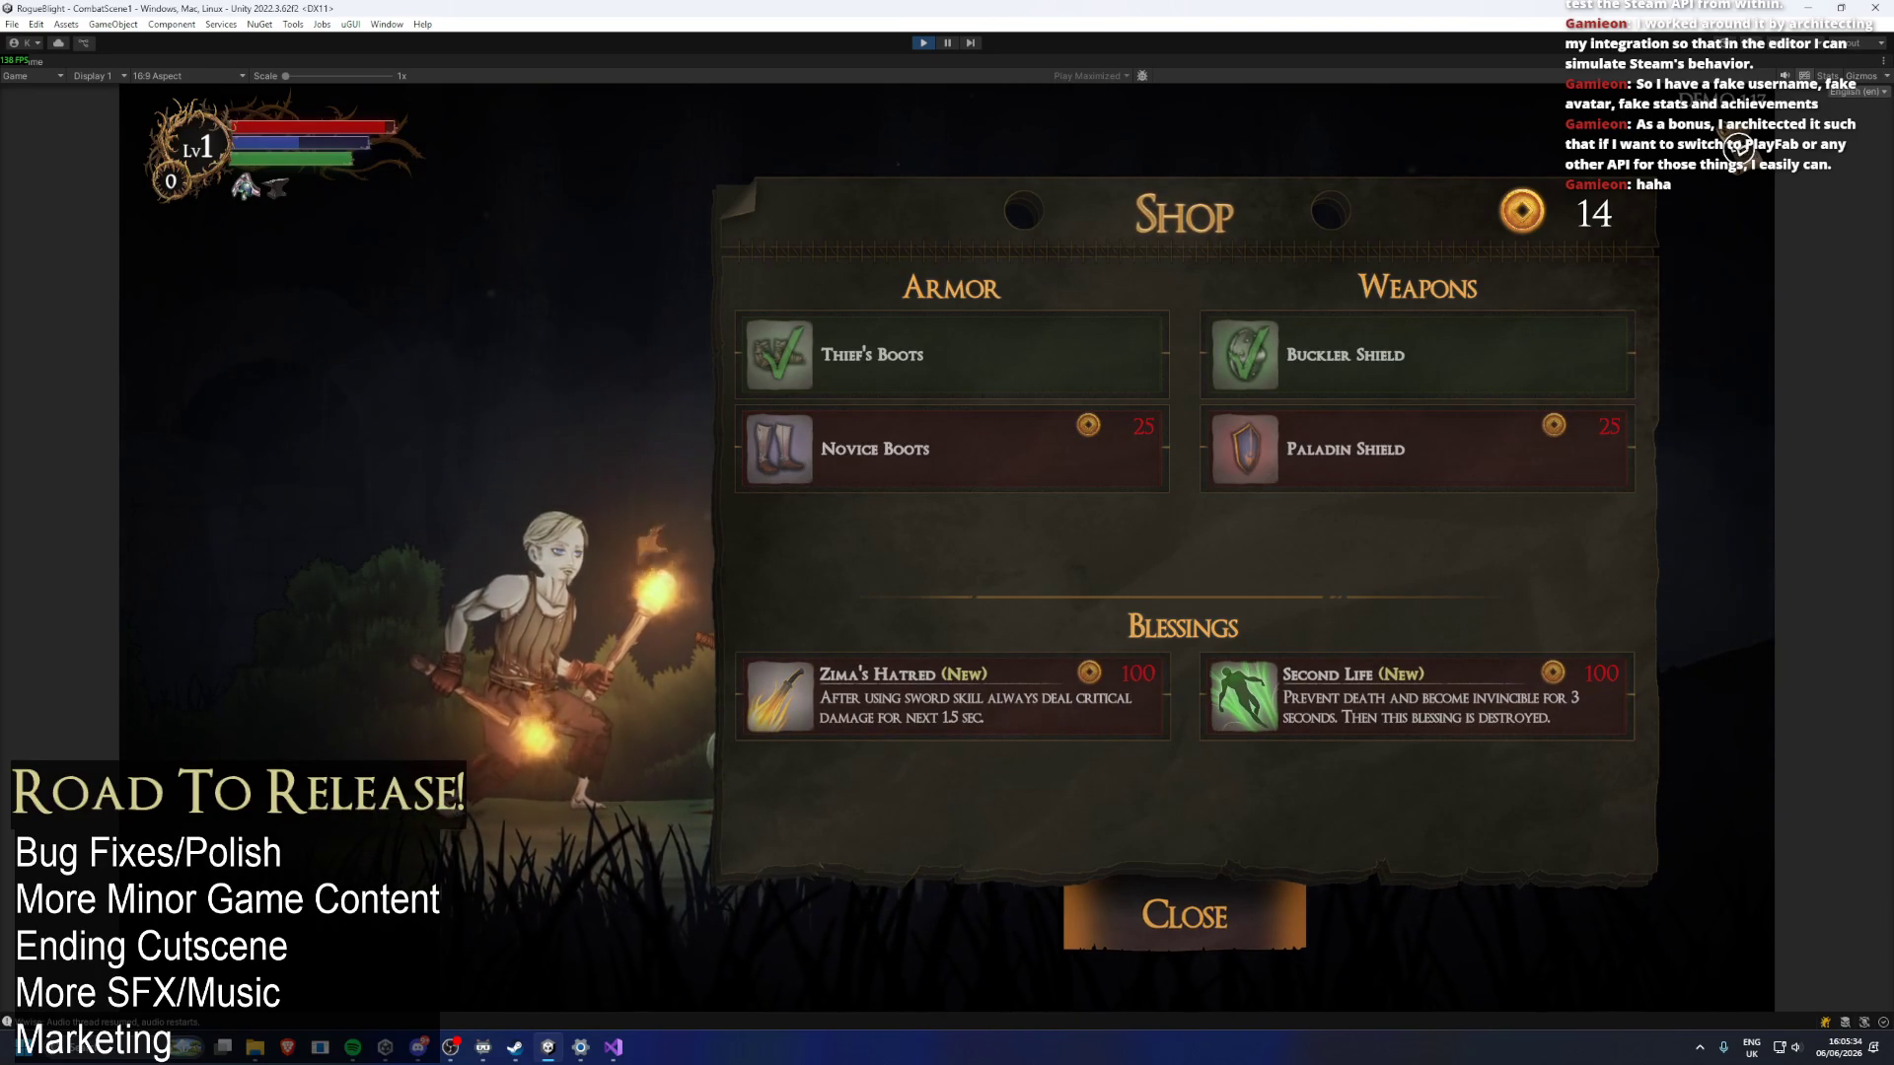
{"action": "key", "text": "Down"}
{"action": "key", "text": "Down"}
{"action": "key", "text": "Down"}
{"action": "key", "text": "Down"}
{"action": "key", "text": "Up"}
{"action": "key", "text": "Up"}
{"action": "key", "text": "Down"}
{"action": "key", "text": "Down"}
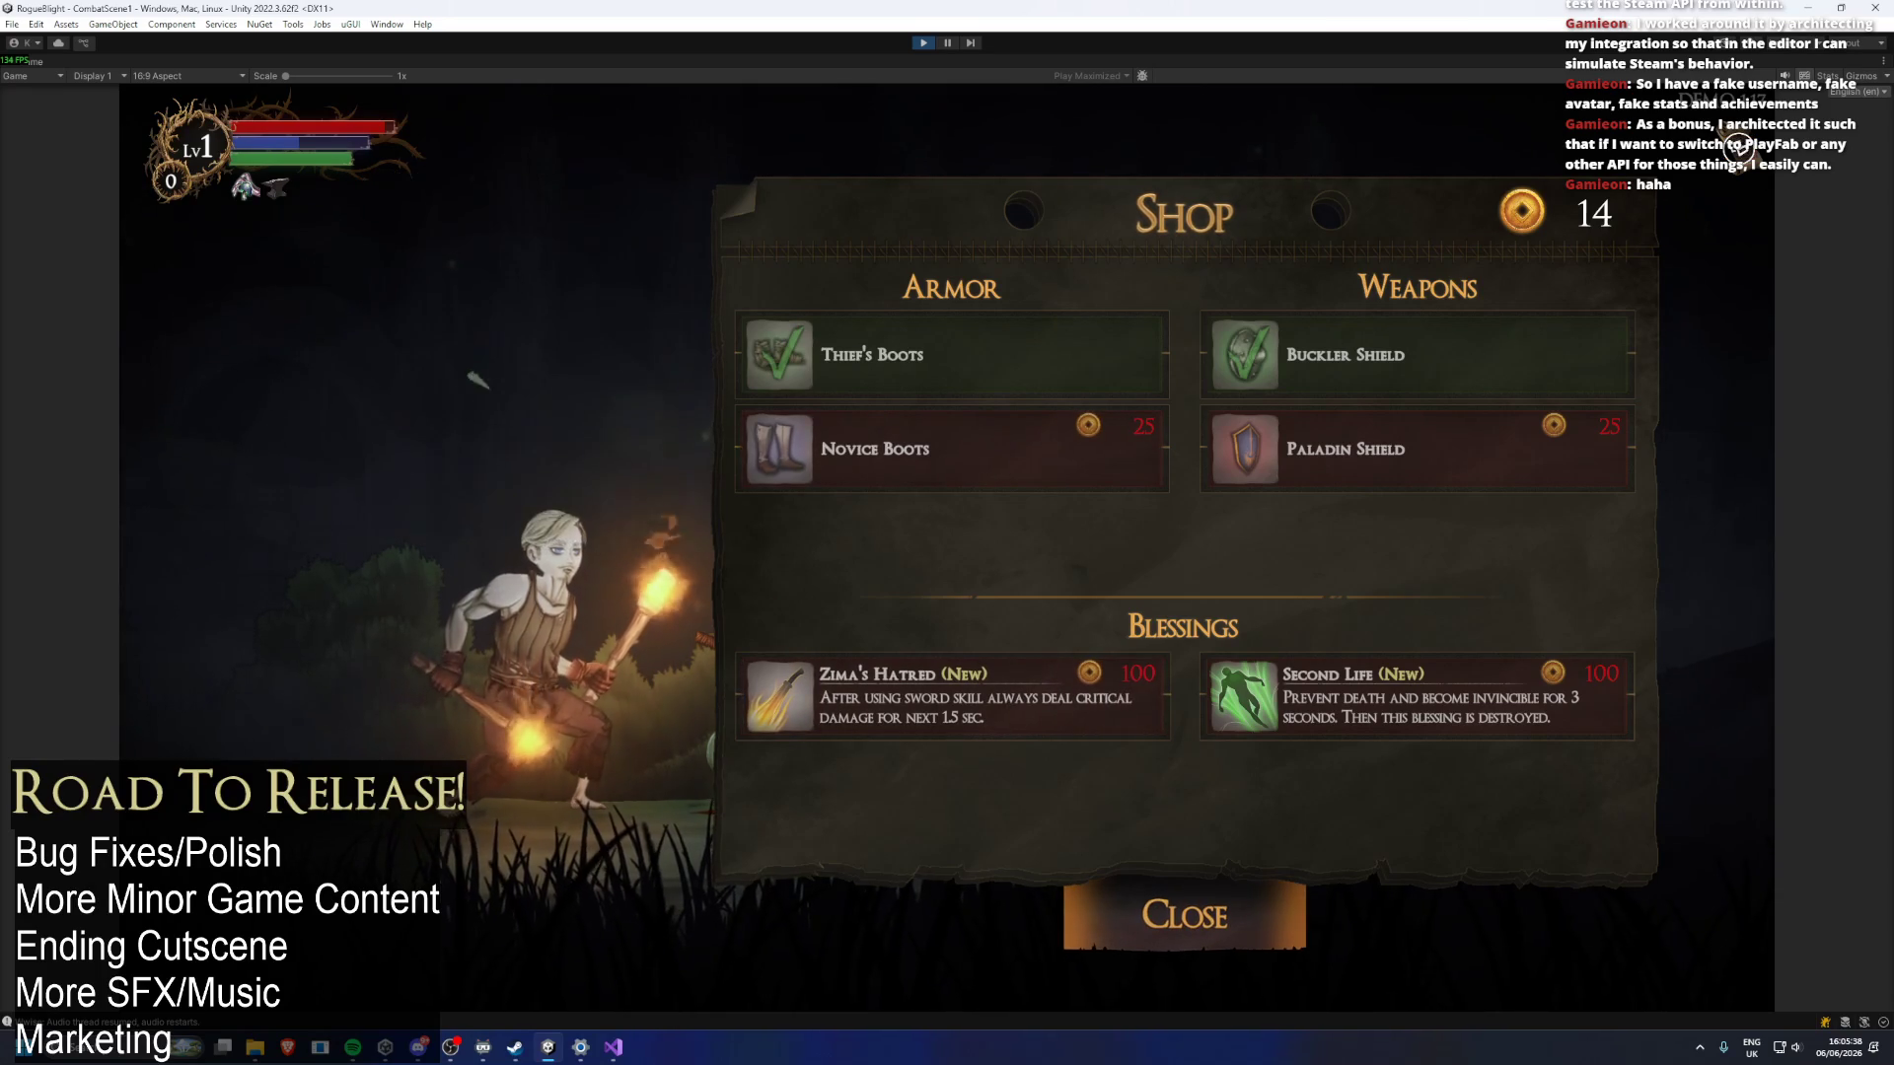
{"action": "key", "text": "Up"}
{"action": "key", "text": "Left"}
{"action": "key", "text": "Down"}
{"action": "key", "text": "Up"}
{"action": "key", "text": "Right"}
{"action": "key", "text": "Down"}
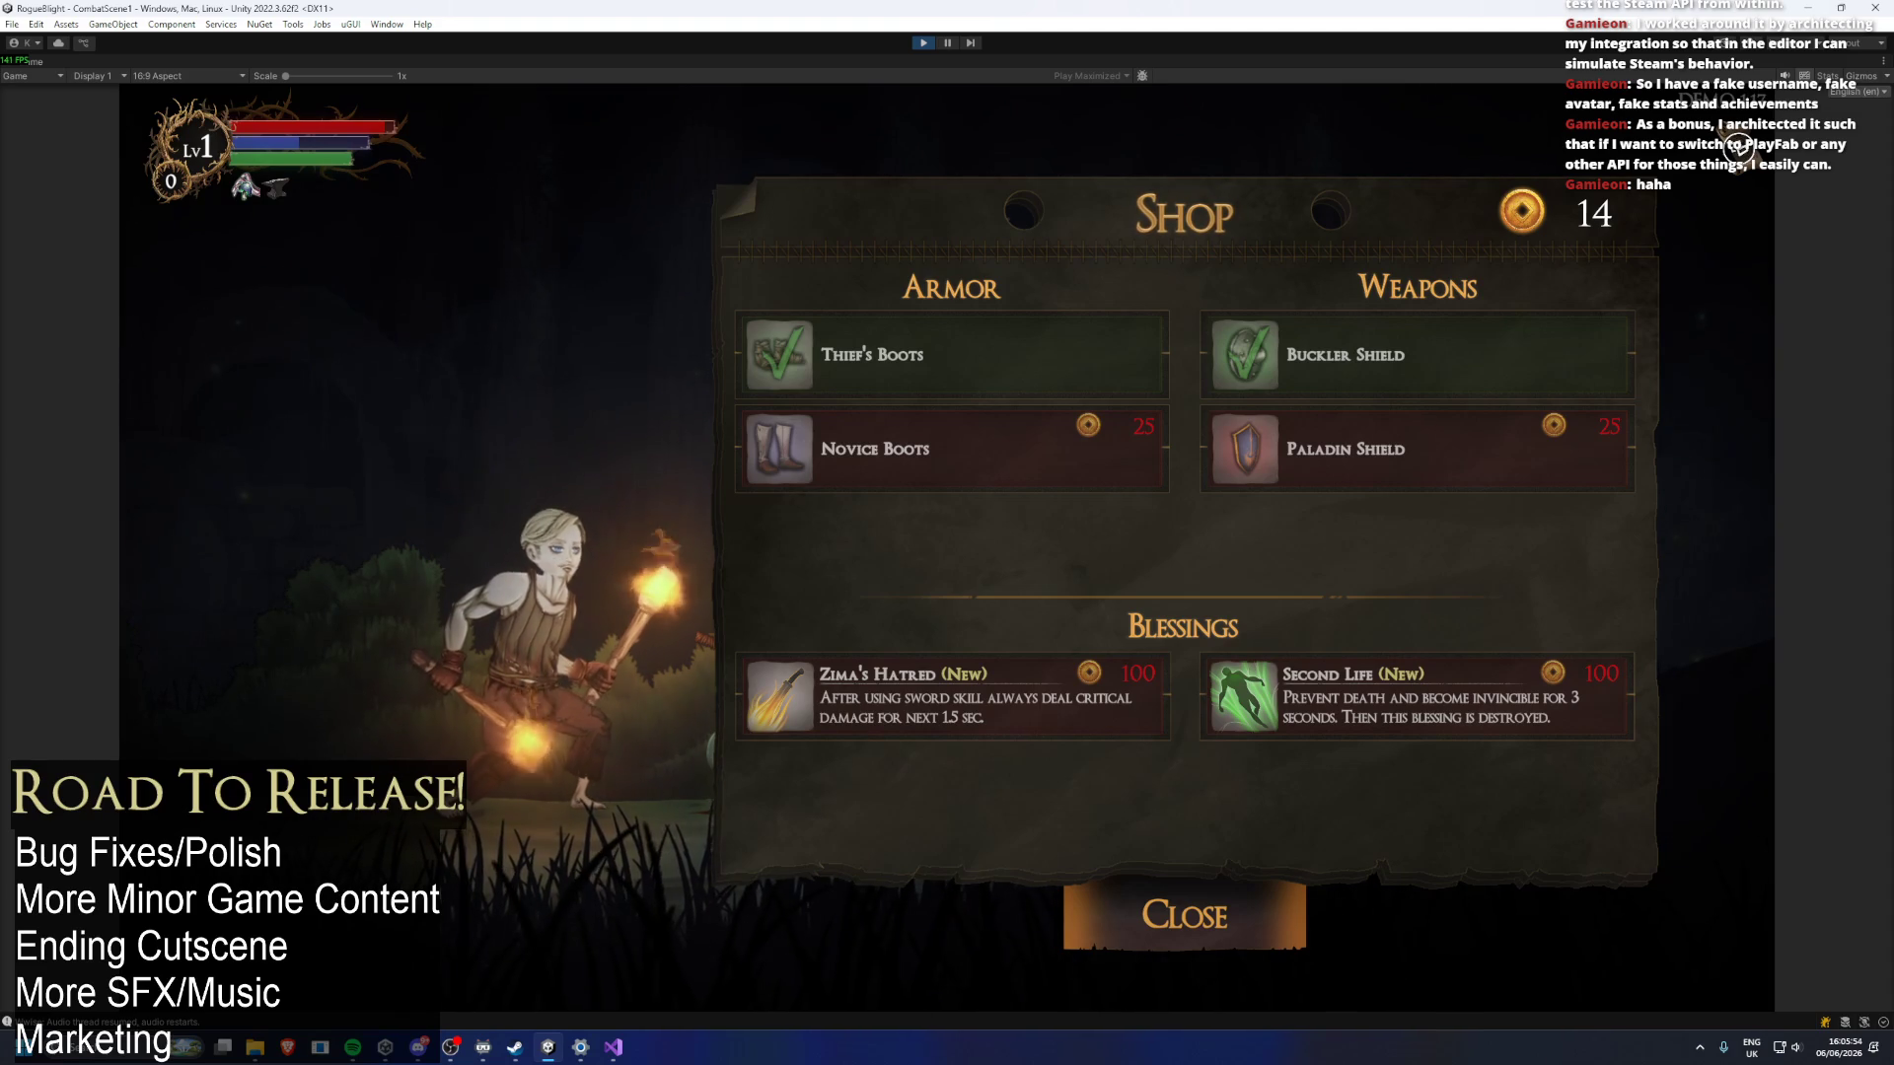
Note 'if shop is not upgraded, you can not move up from close button' under DEMO TODO, then return to Unity.
{"action": "left_click", "coordinate": [610, 1046]}
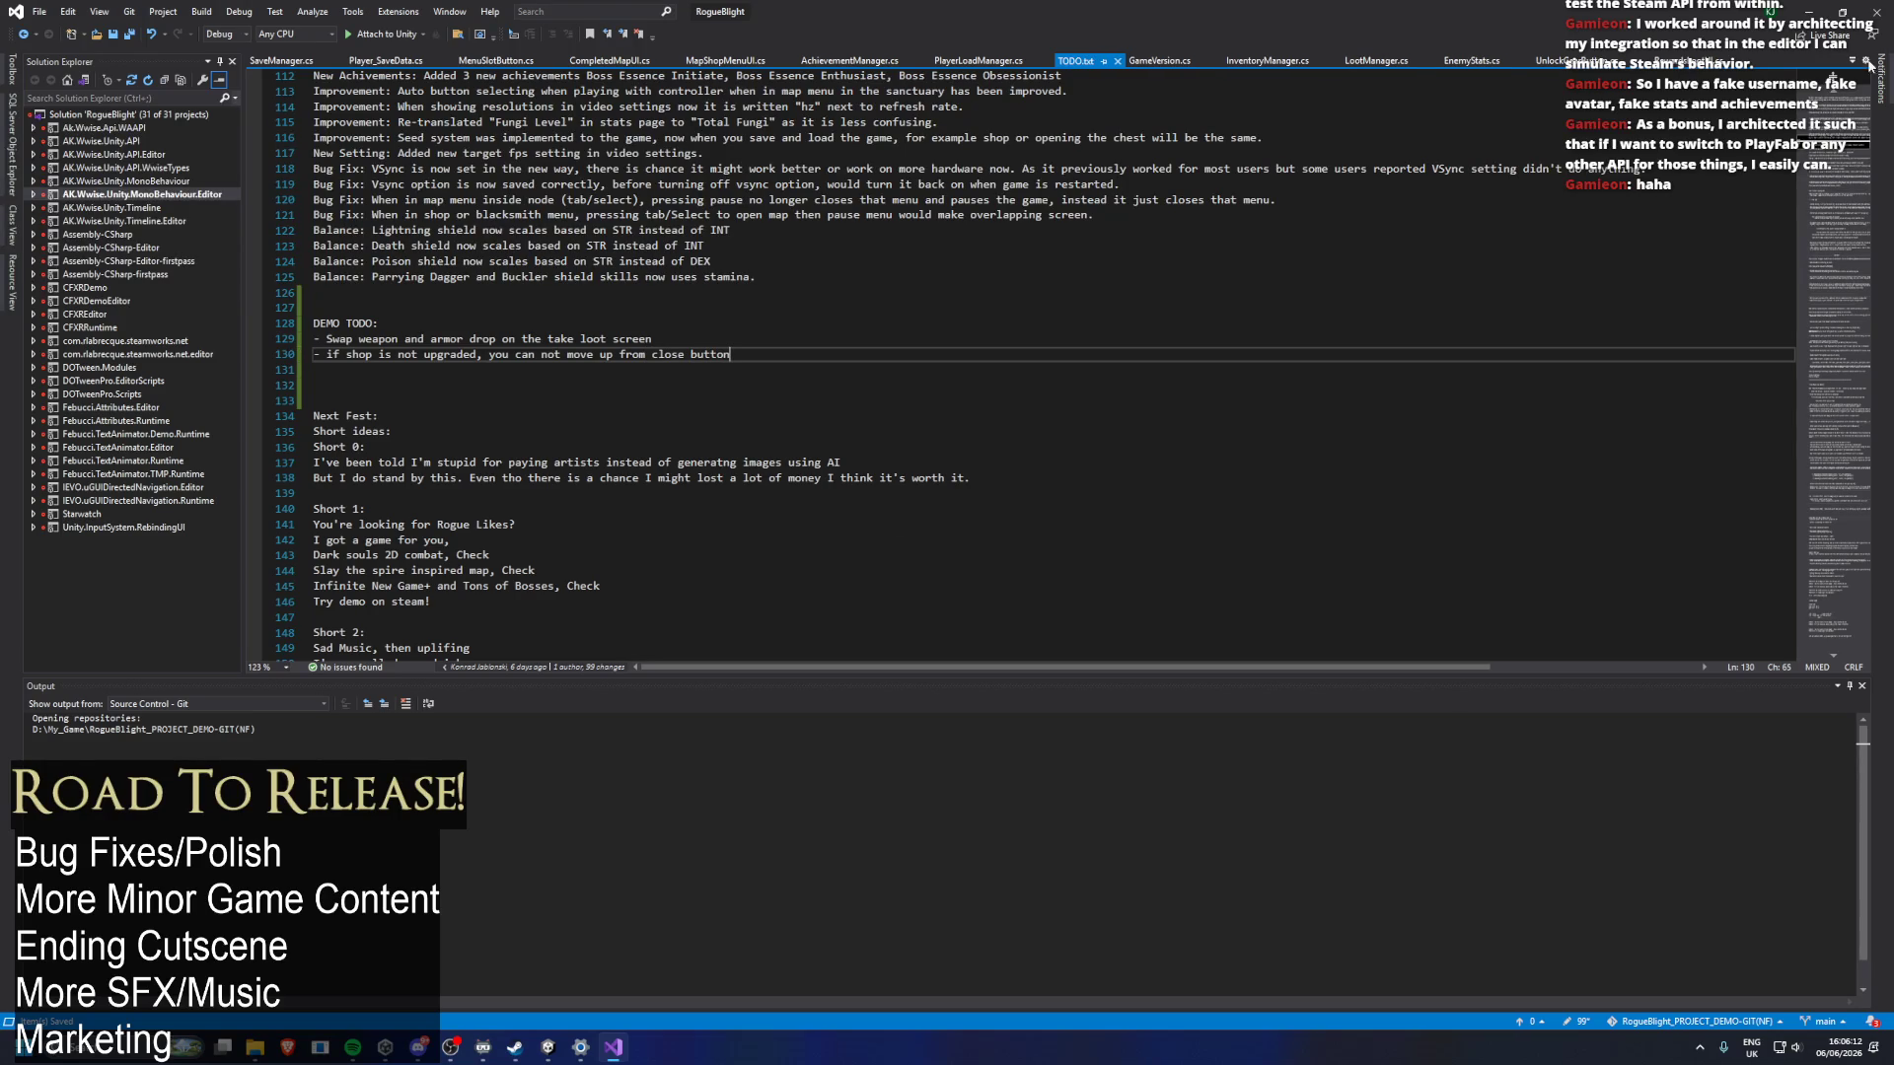
{"action": "left_click", "coordinate": [1808, 12]}
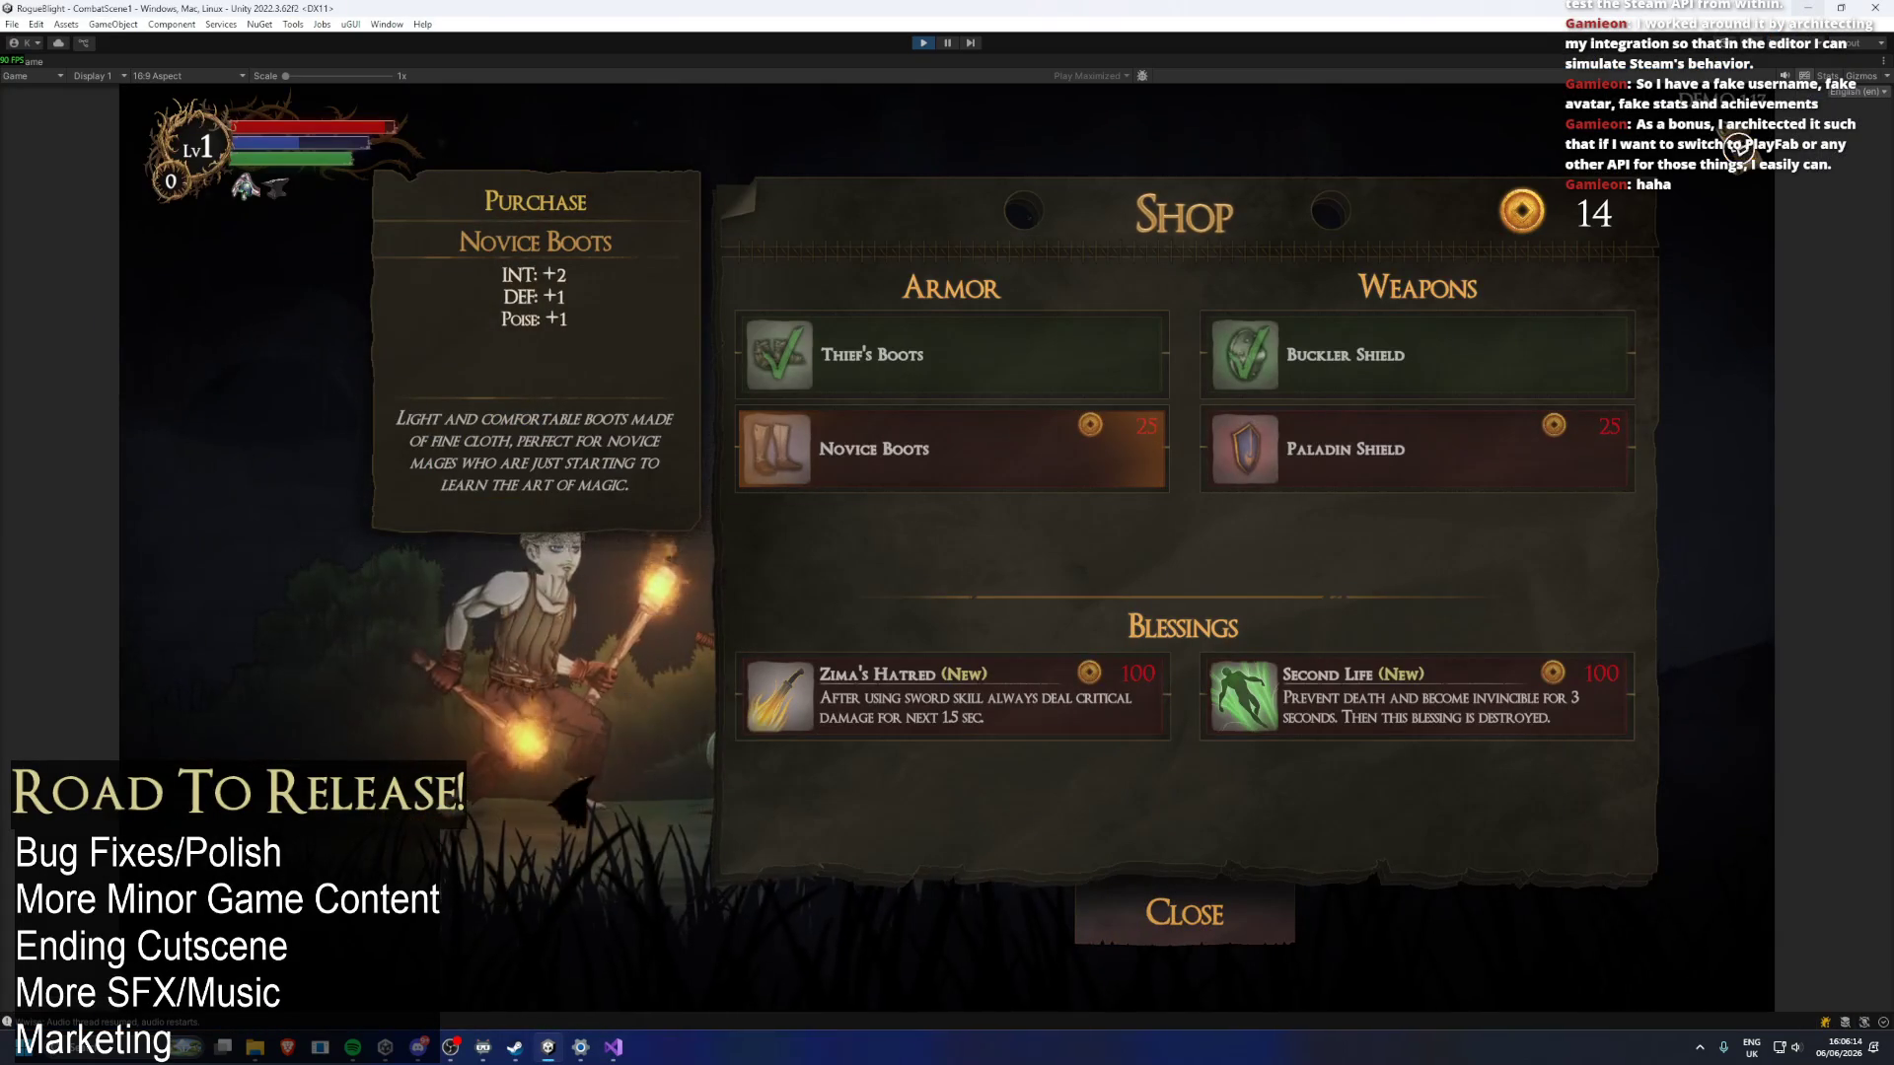
Leave the shop and take the Healthy Appetite blessing.
{"action": "key", "text": "Escape"}
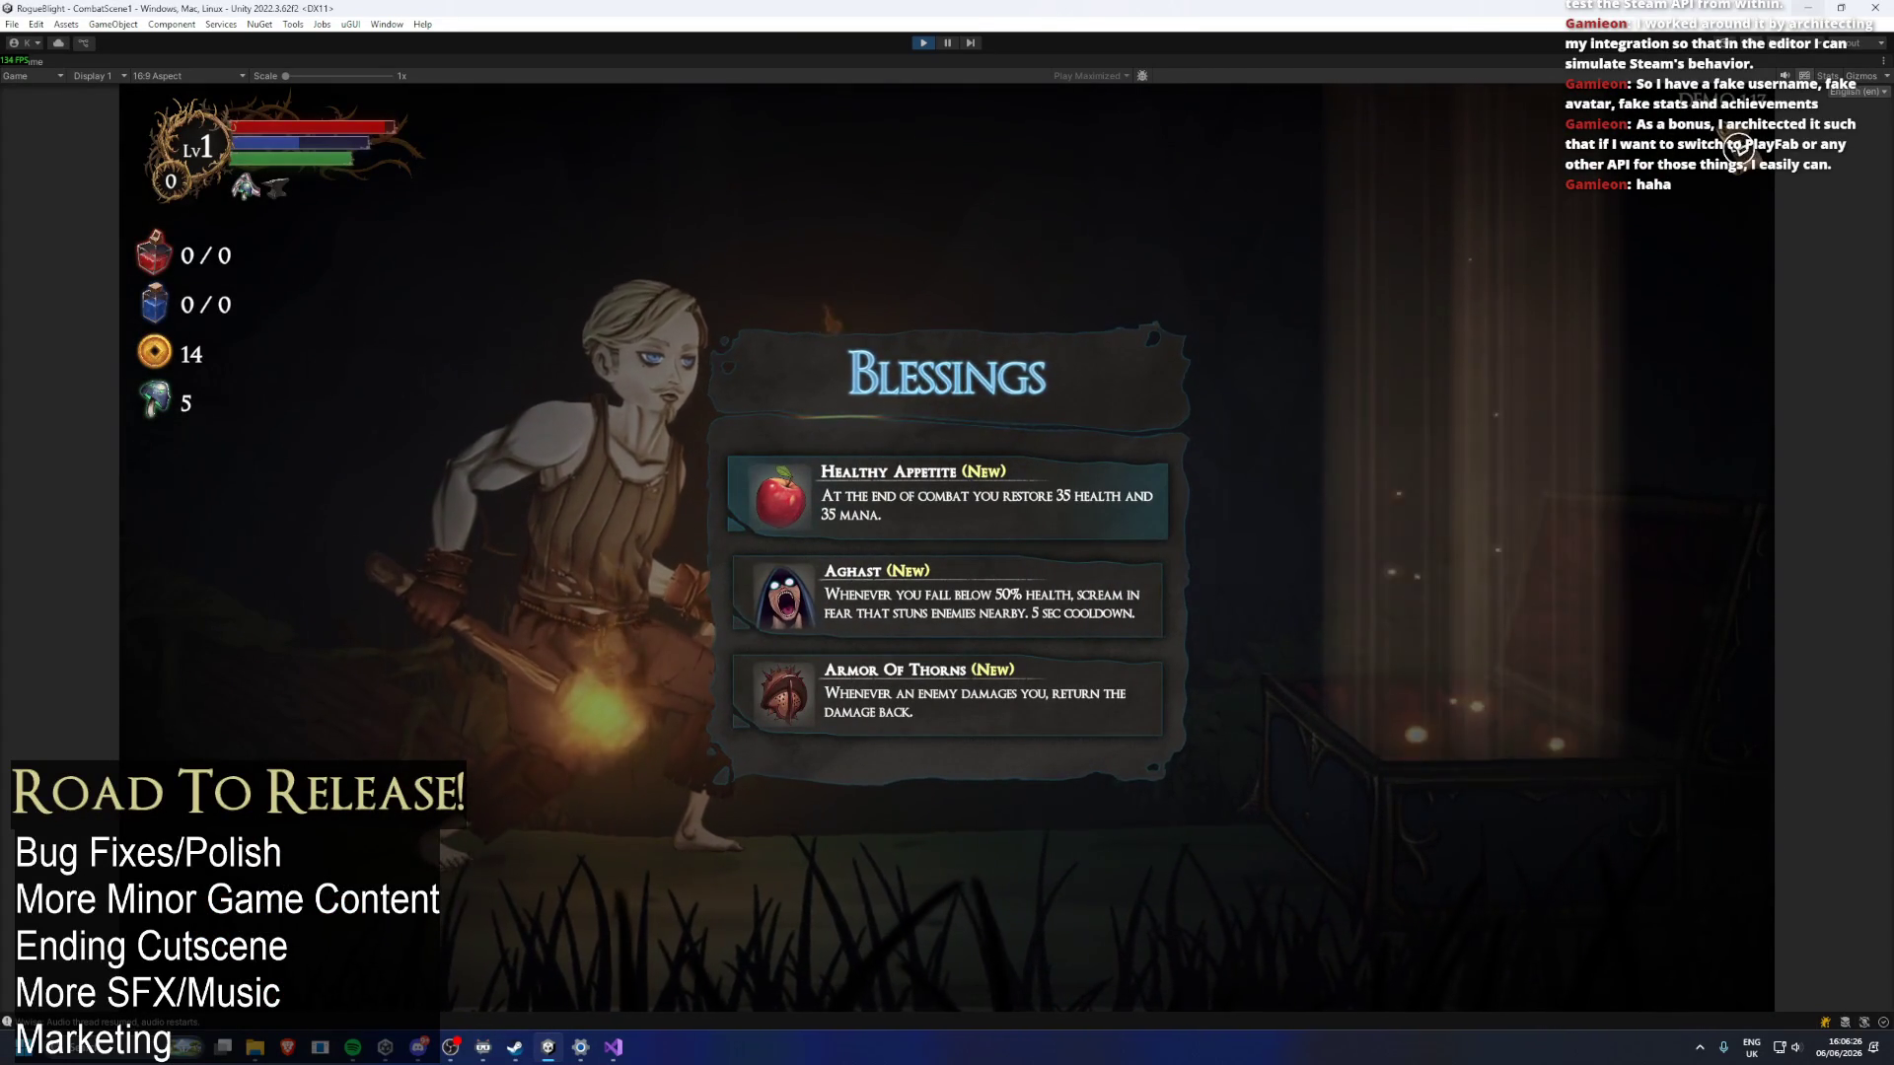
{"action": "key", "text": "Down"}
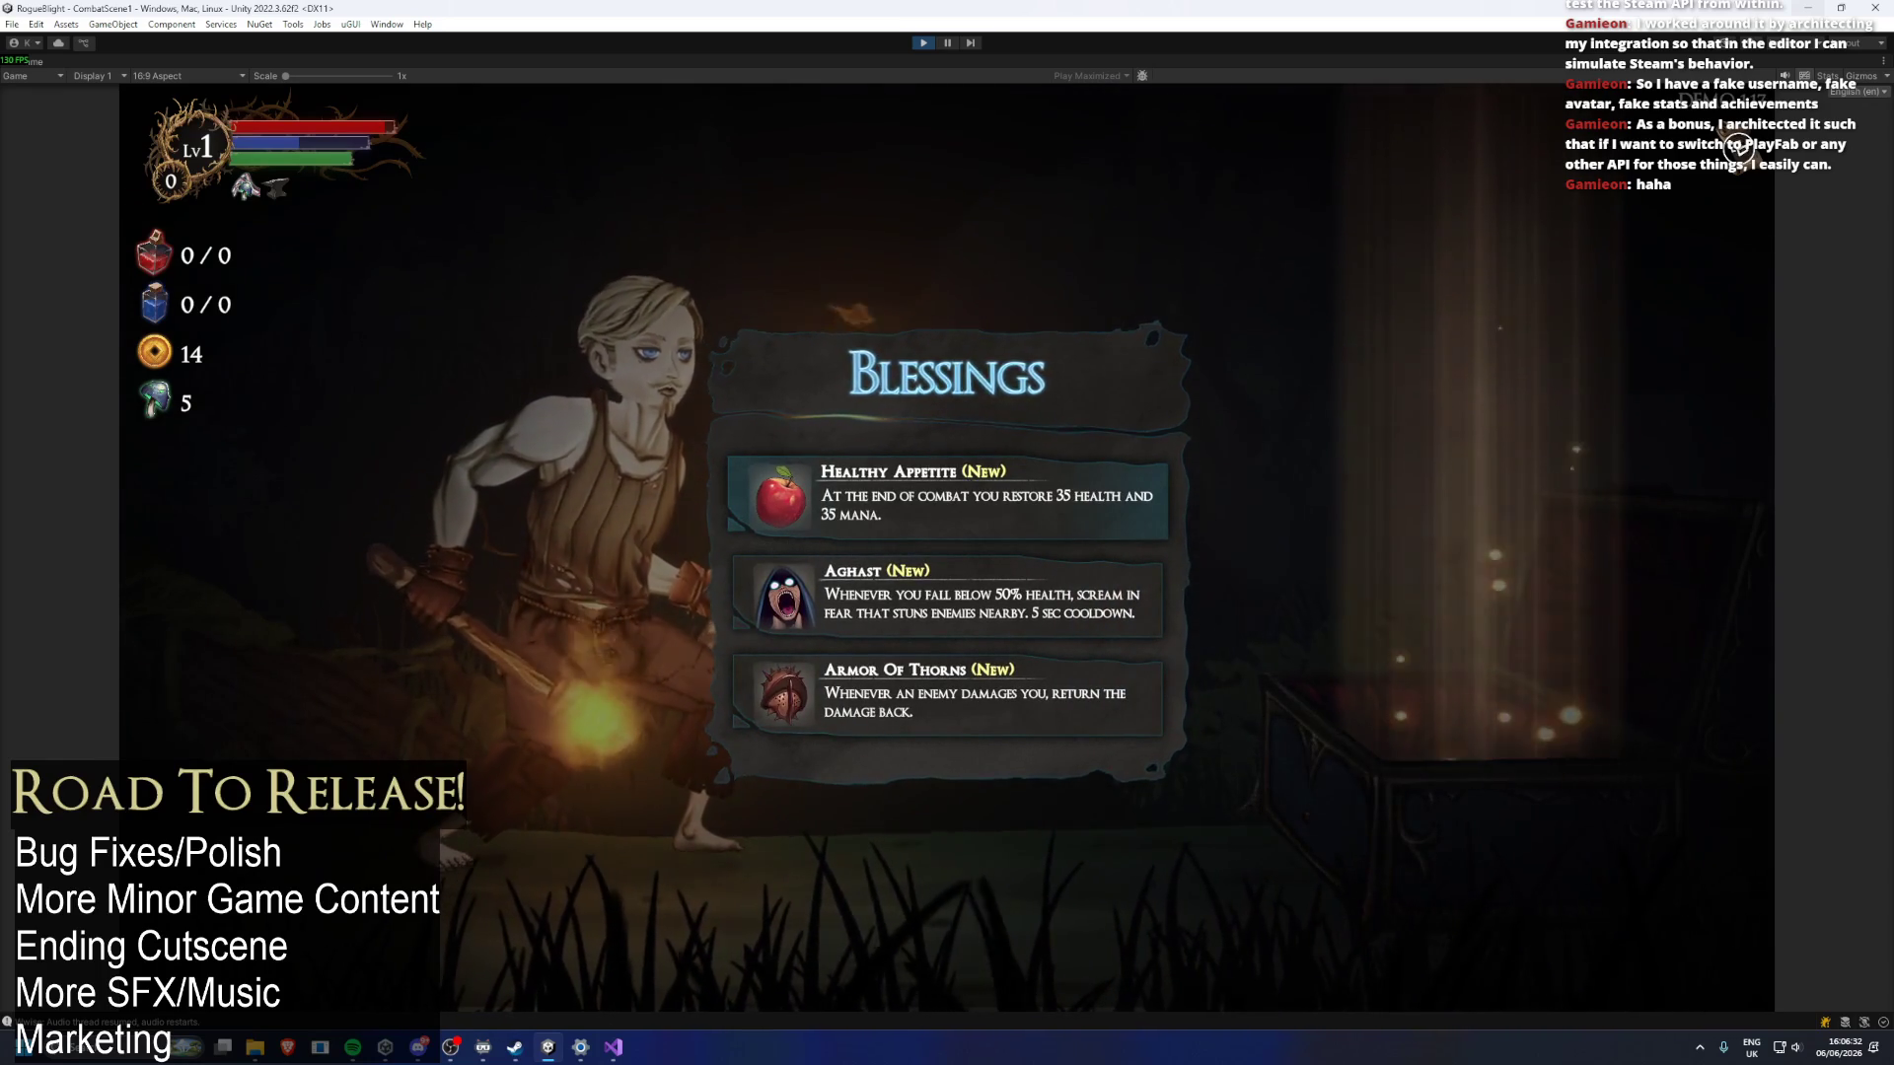
{"action": "key", "text": "Return"}
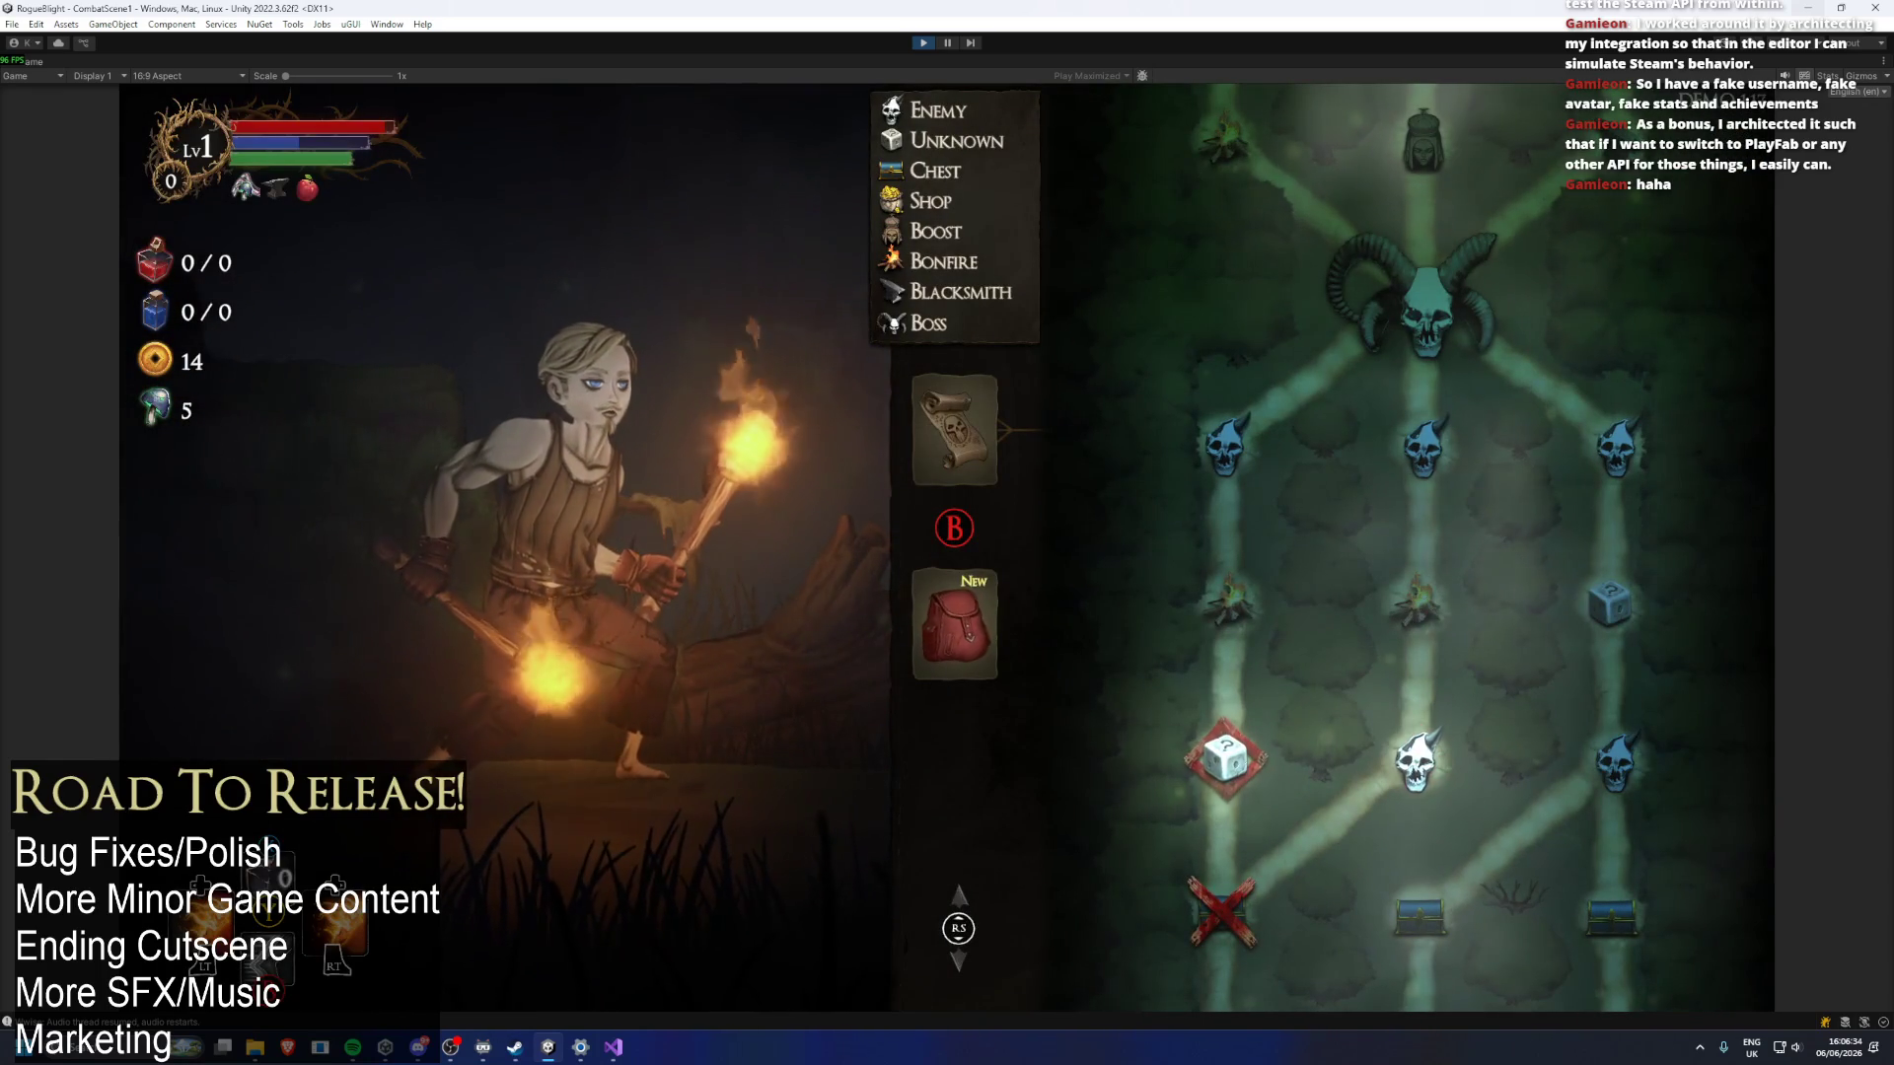
{"action": "key", "text": "Return"}
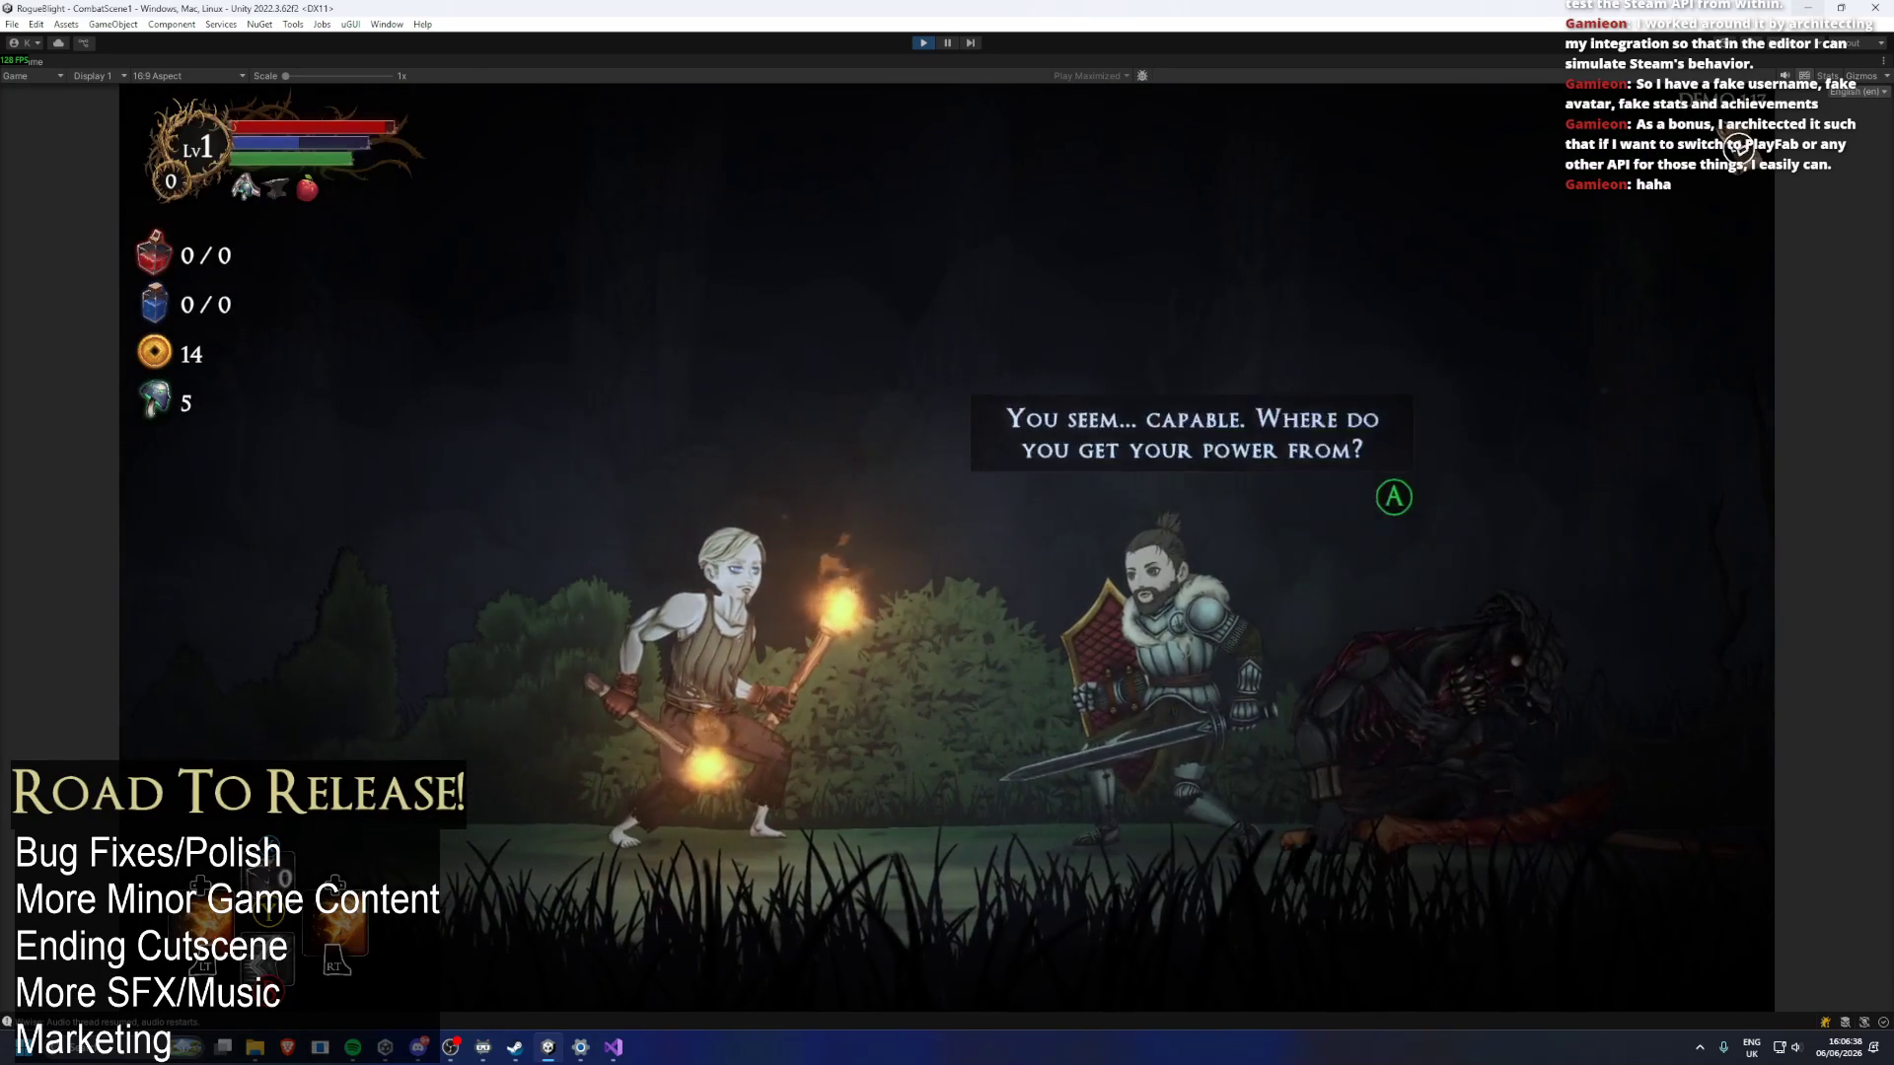
Answer the knight with STR and equip Knight's Gloves in the hands slot.
{"action": "key", "text": "Return"}
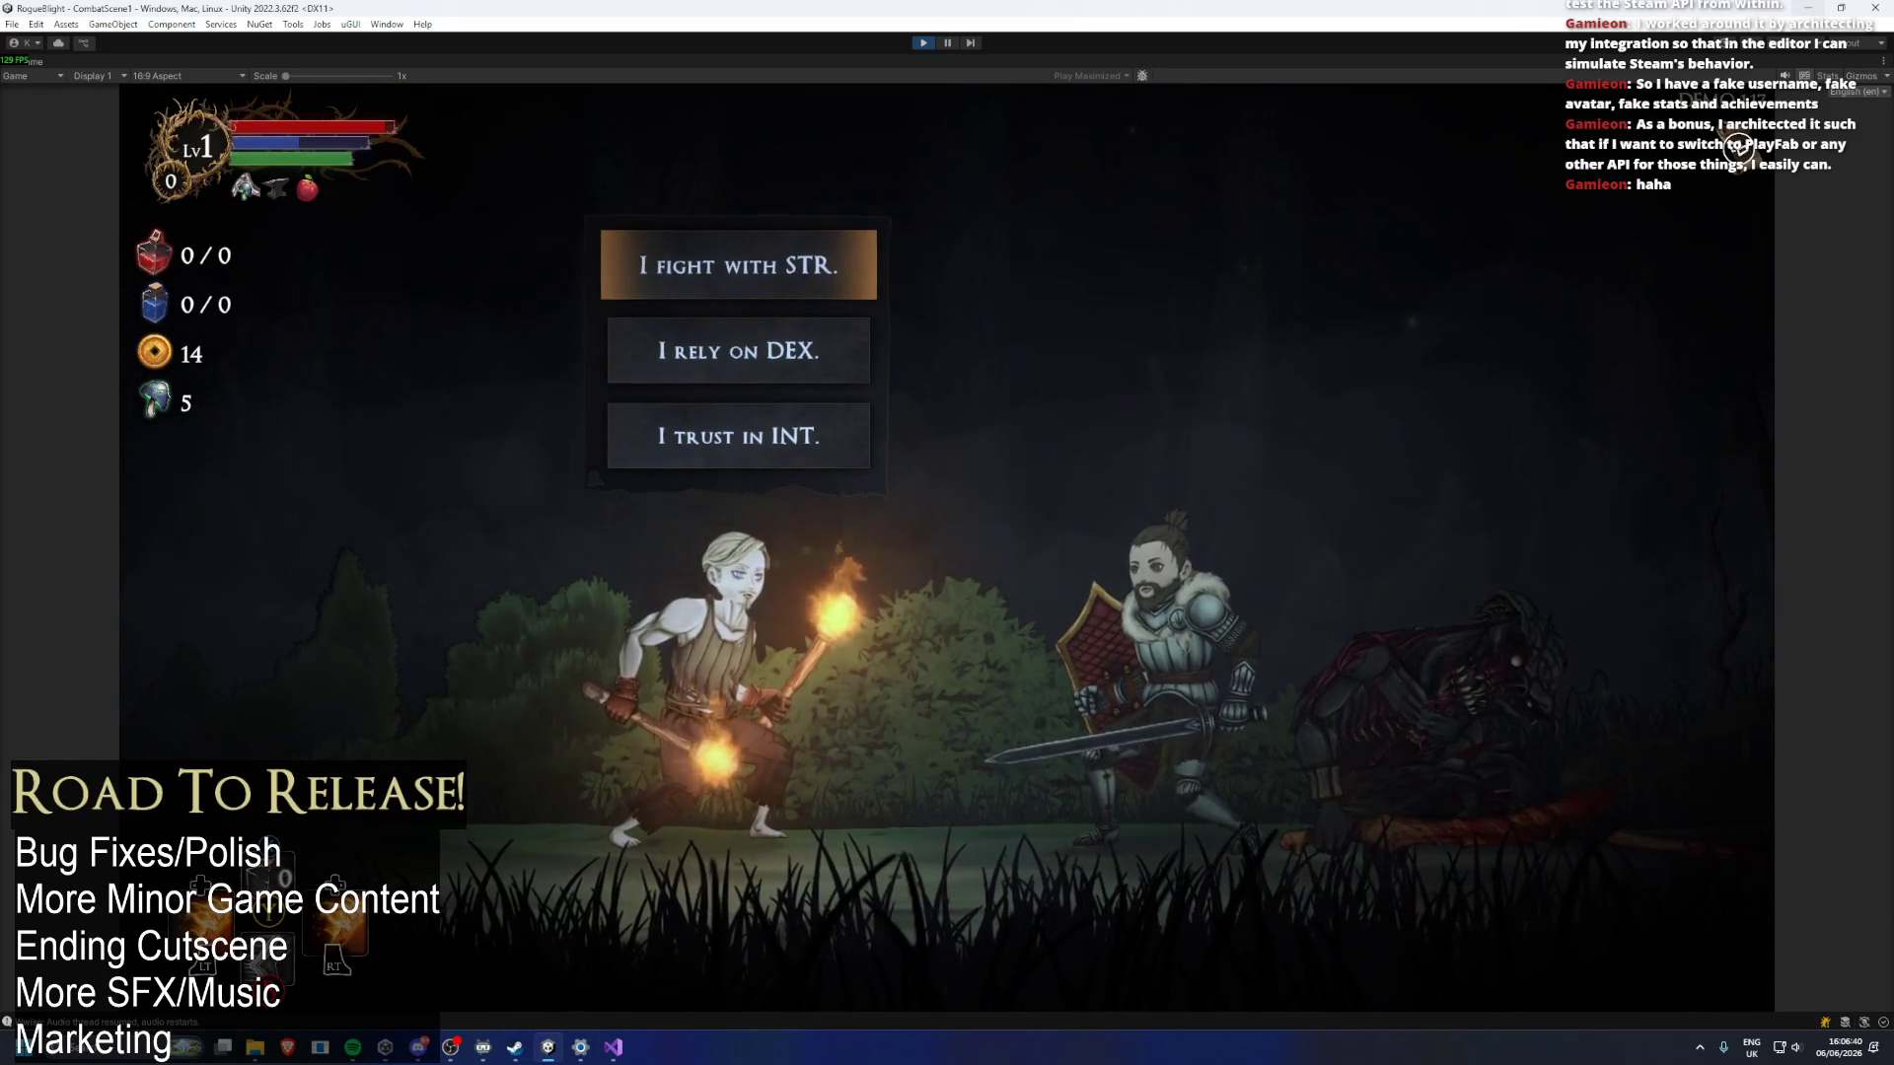
{"action": "key", "text": "Return"}
{"action": "key", "text": "Return"}
{"action": "key", "text": "Return"}
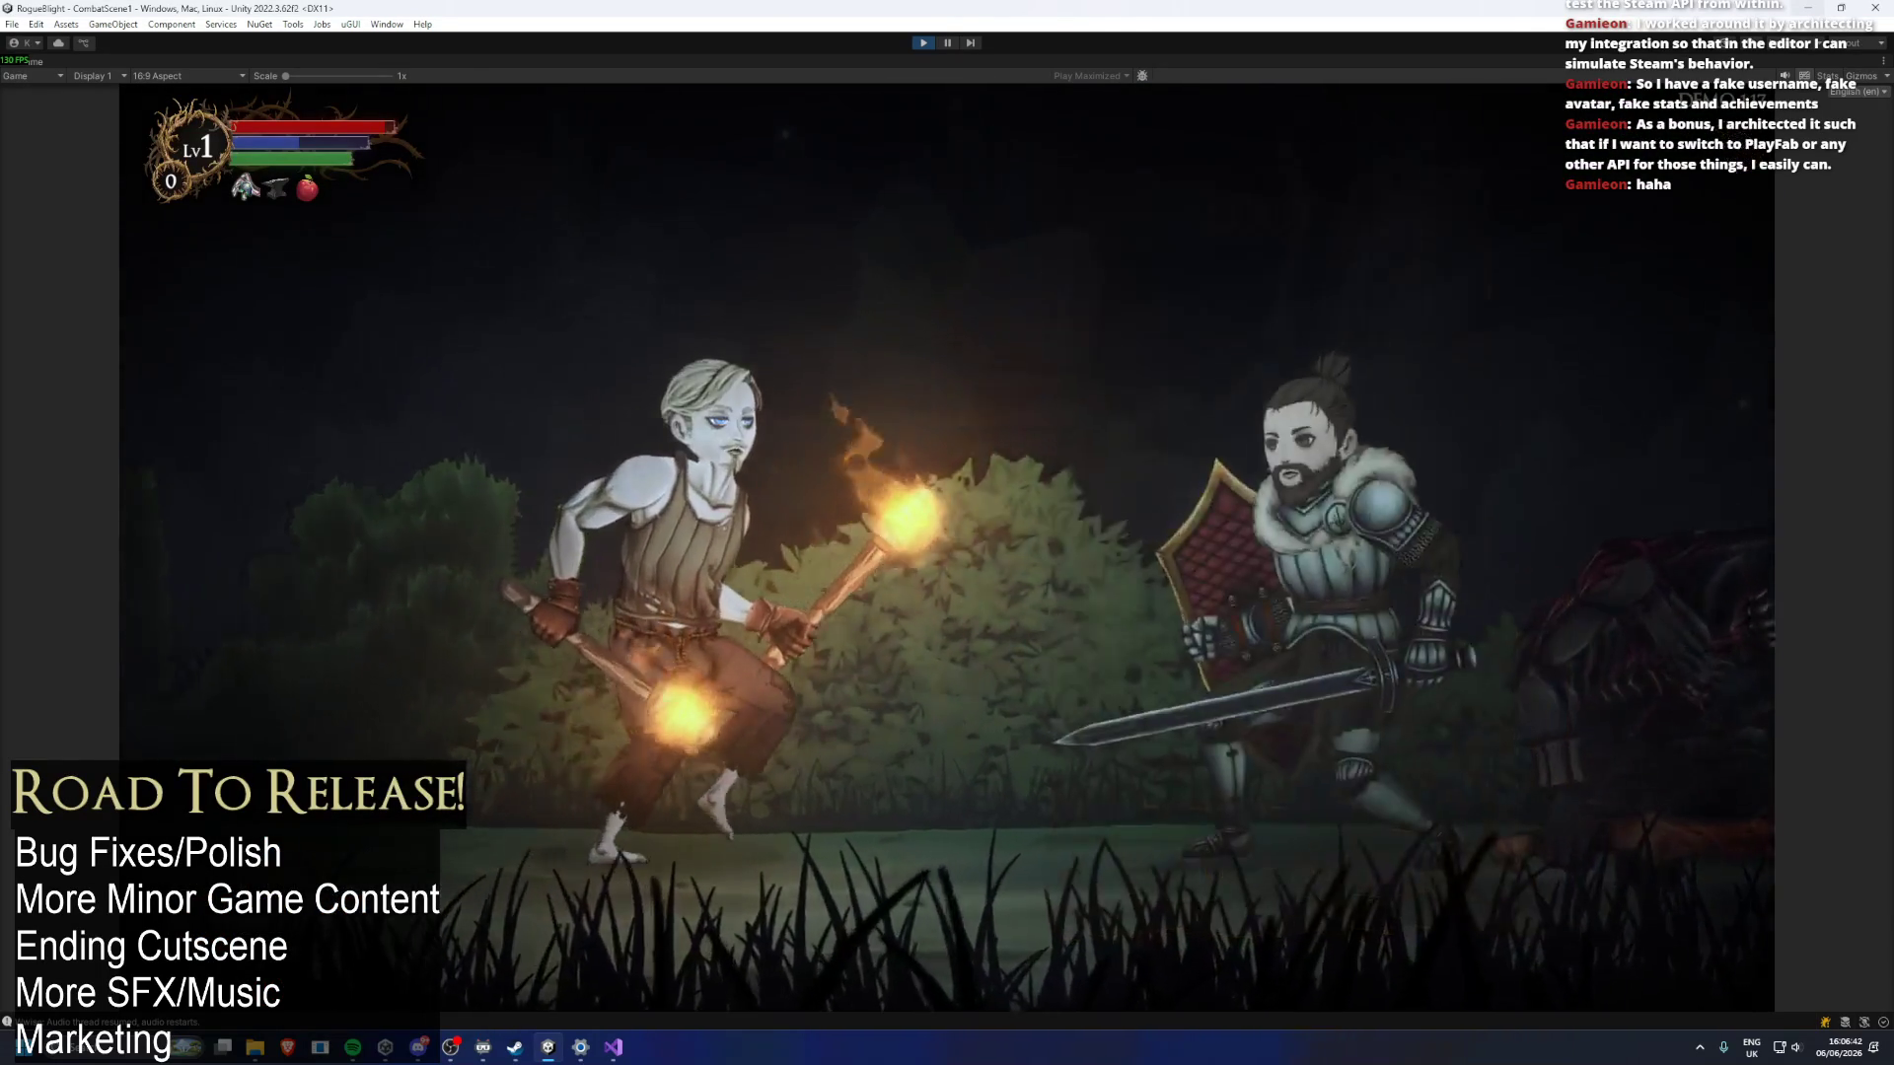
{"action": "key", "text": "Tab"}
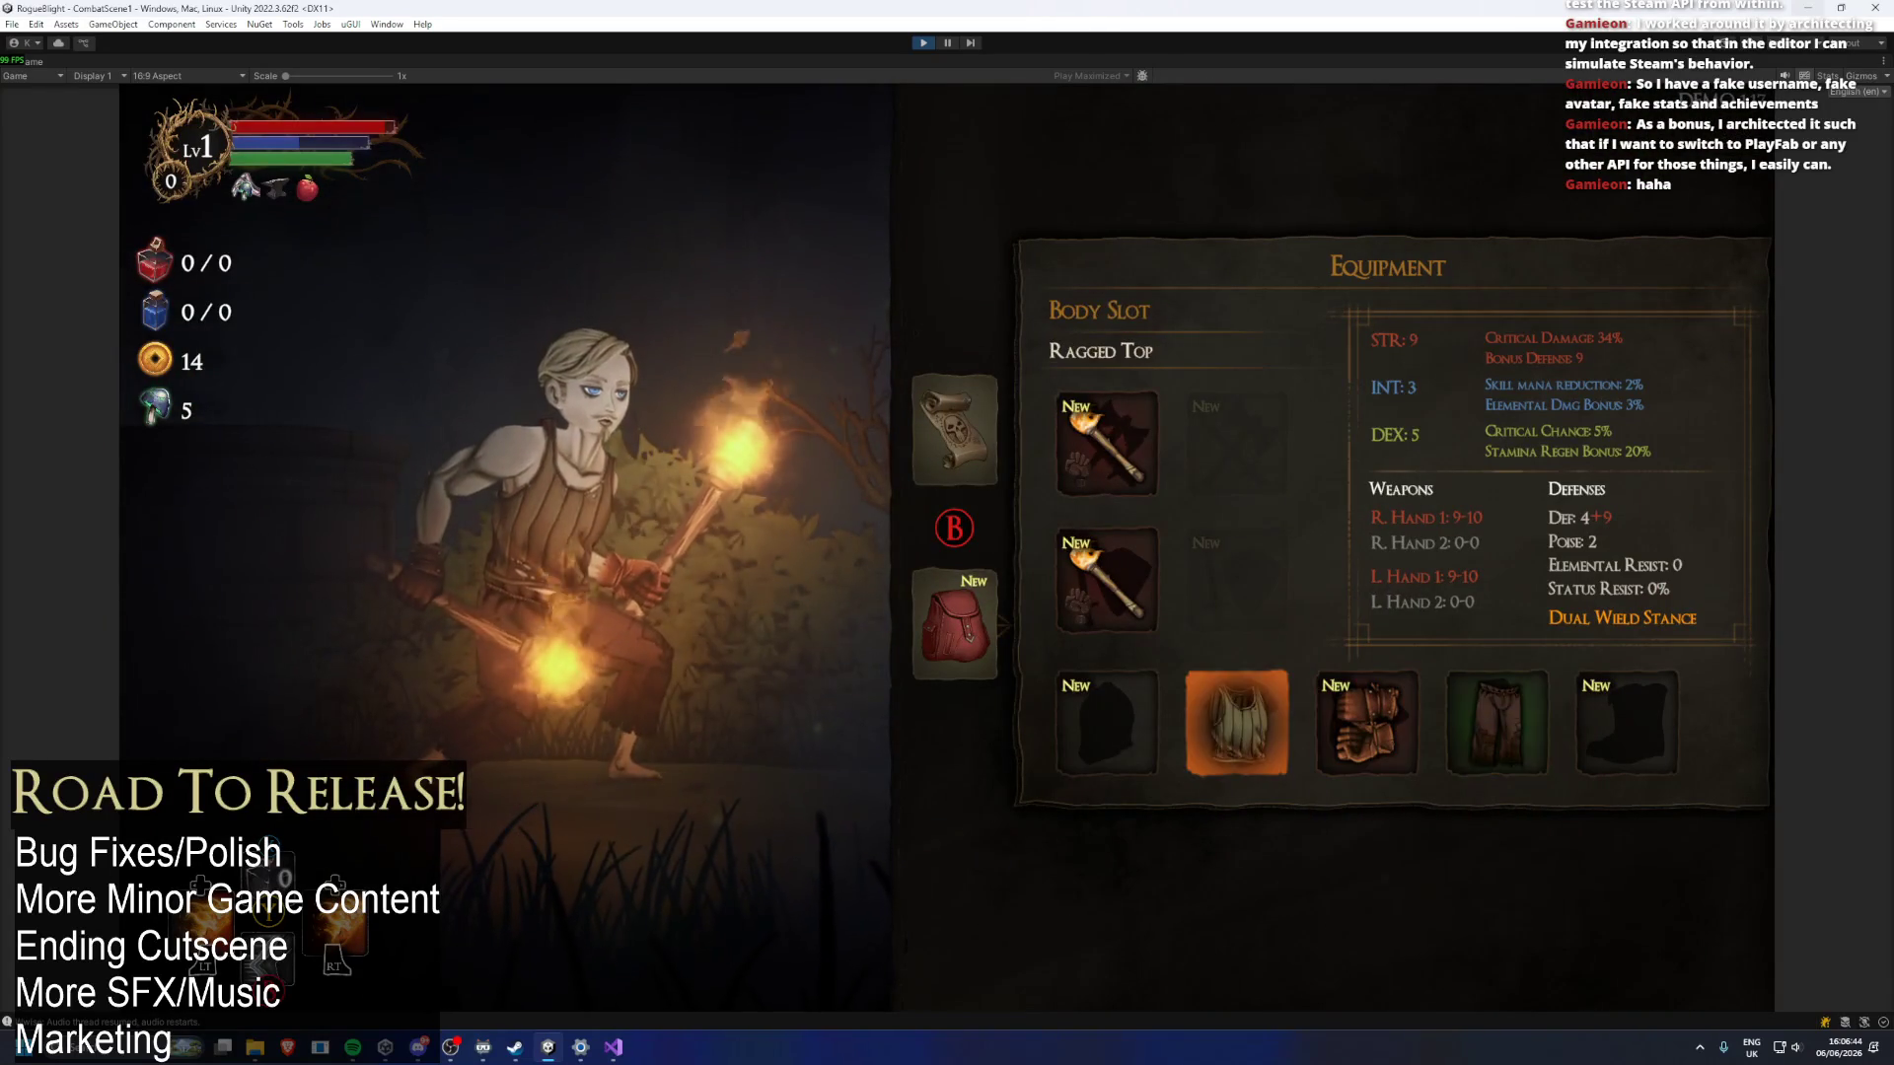
{"action": "key", "text": "Return"}
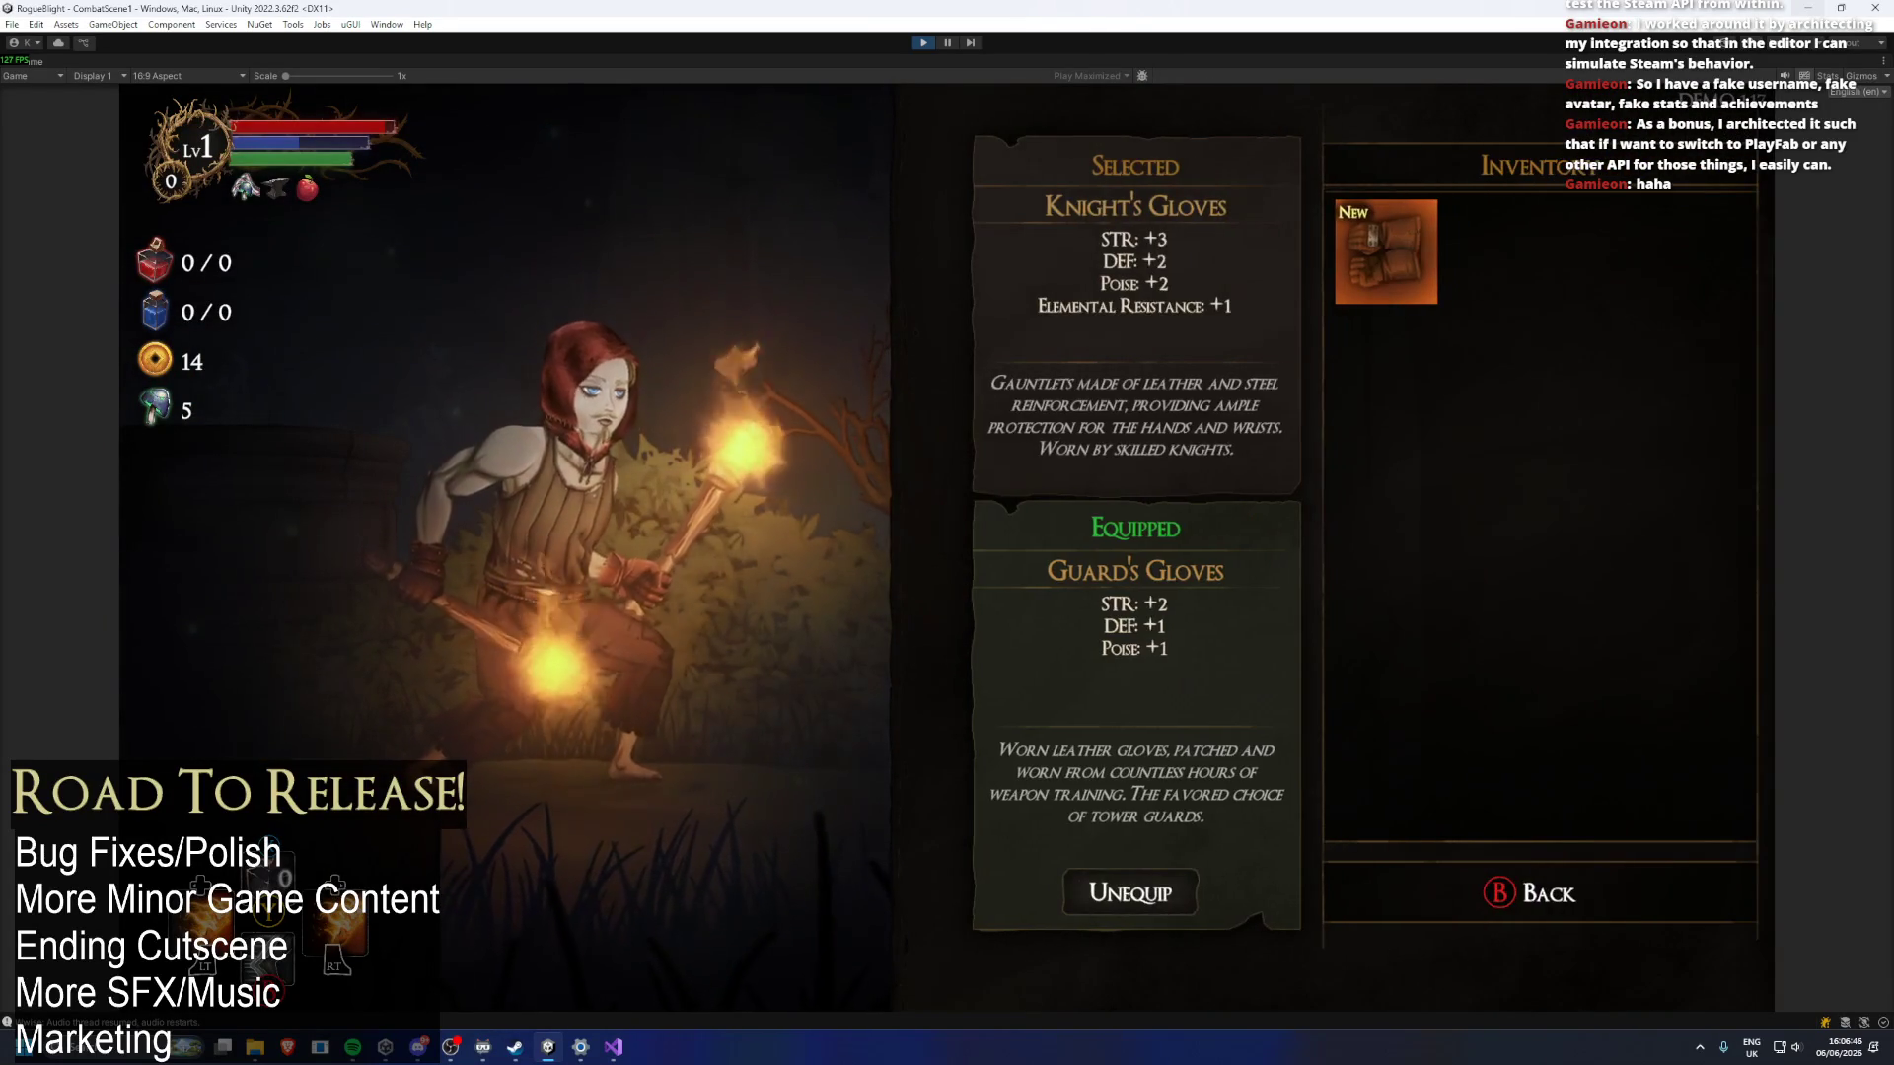
{"action": "key", "text": "Return"}
{"action": "key", "text": "Right"}
{"action": "key", "text": "Return"}
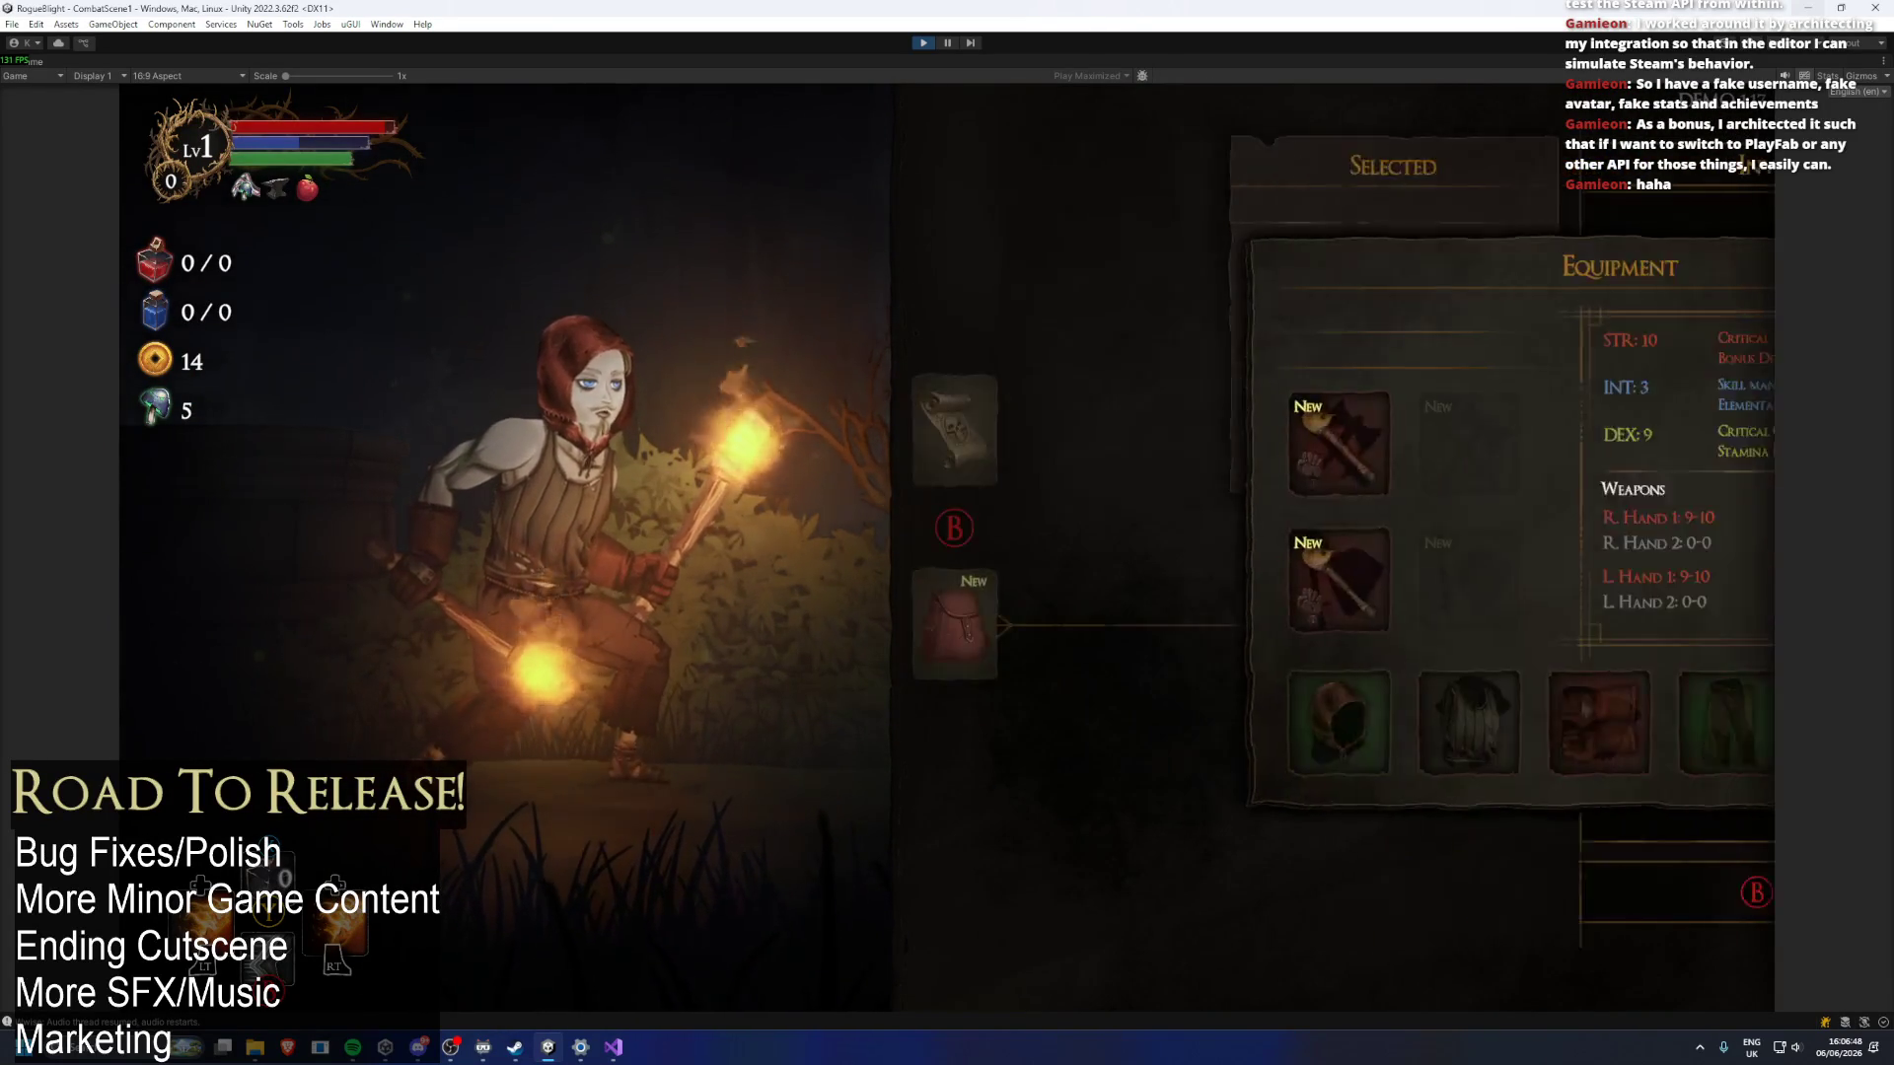
{"action": "key", "text": "Tab"}
{"action": "key", "text": "Return"}
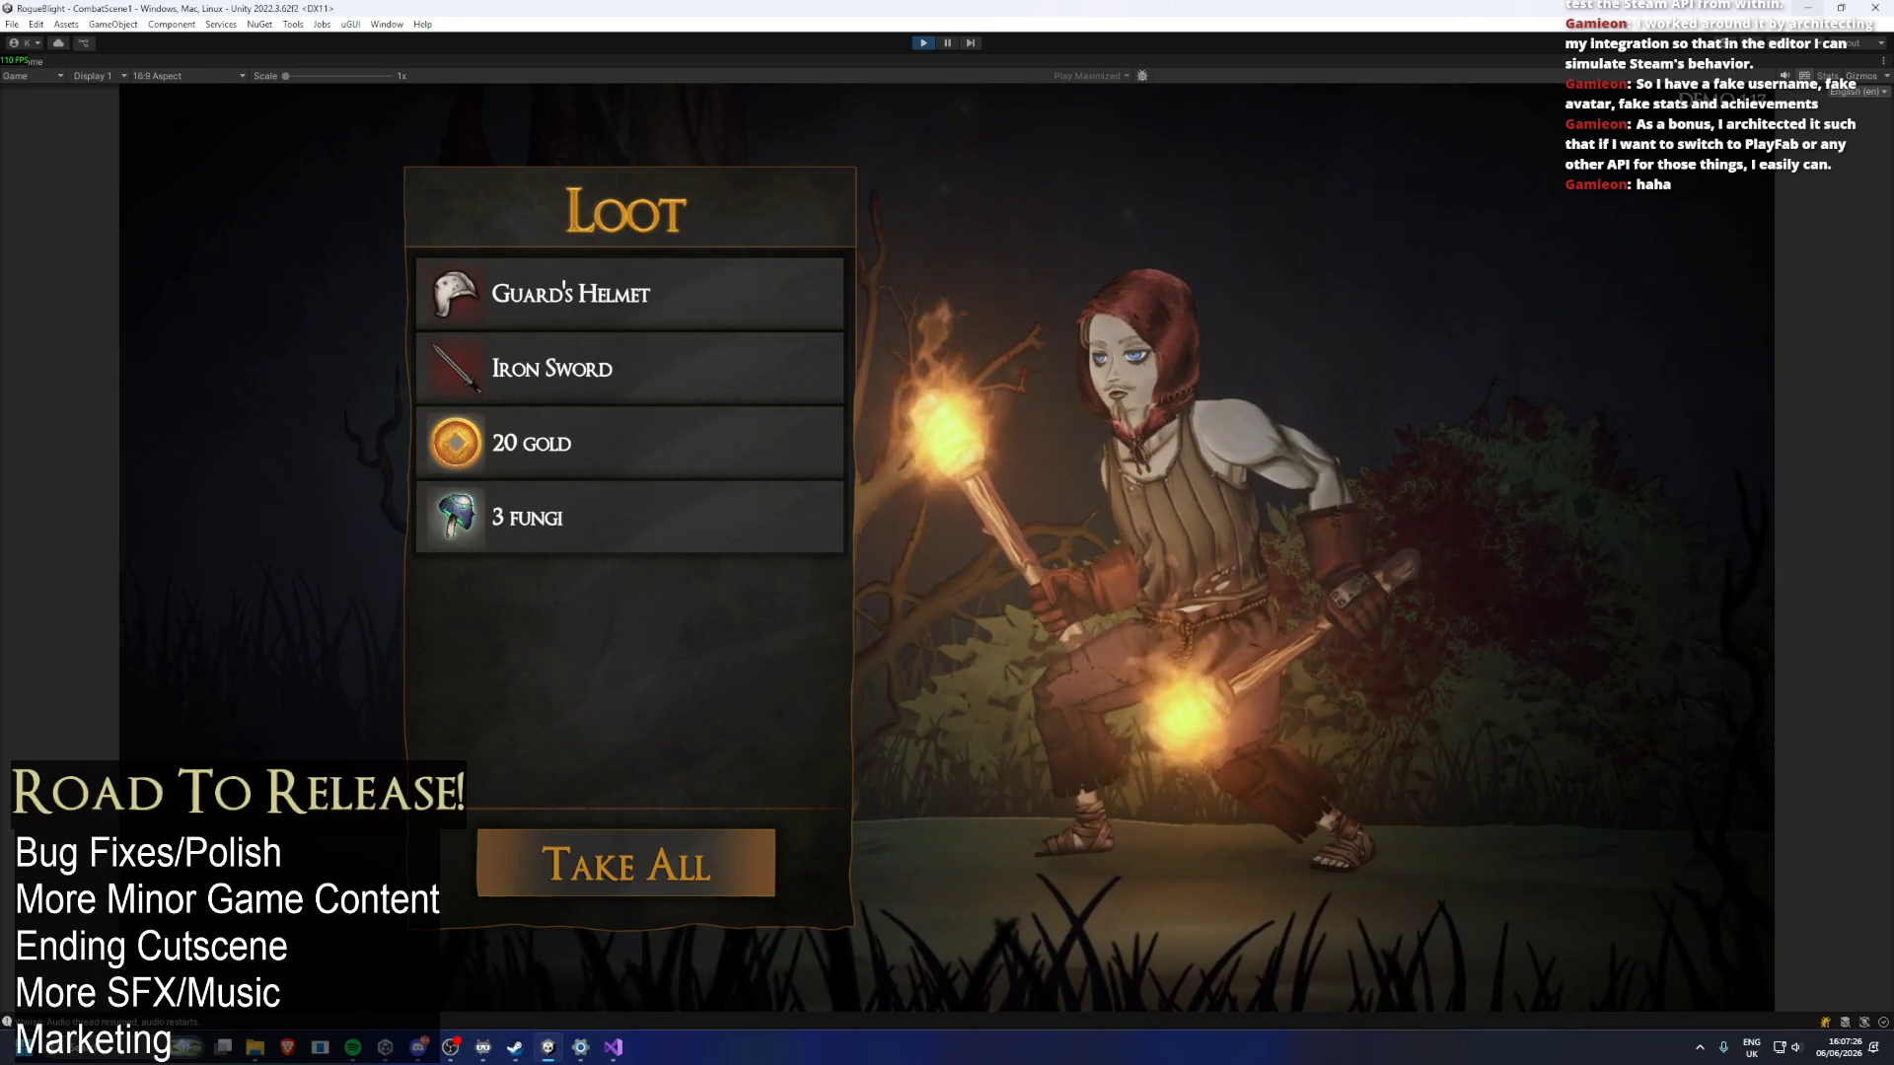
Take all the loot from the Gorilla fight and return to the map with 66 gold and 19 fungi.
{"action": "key", "text": "Return"}
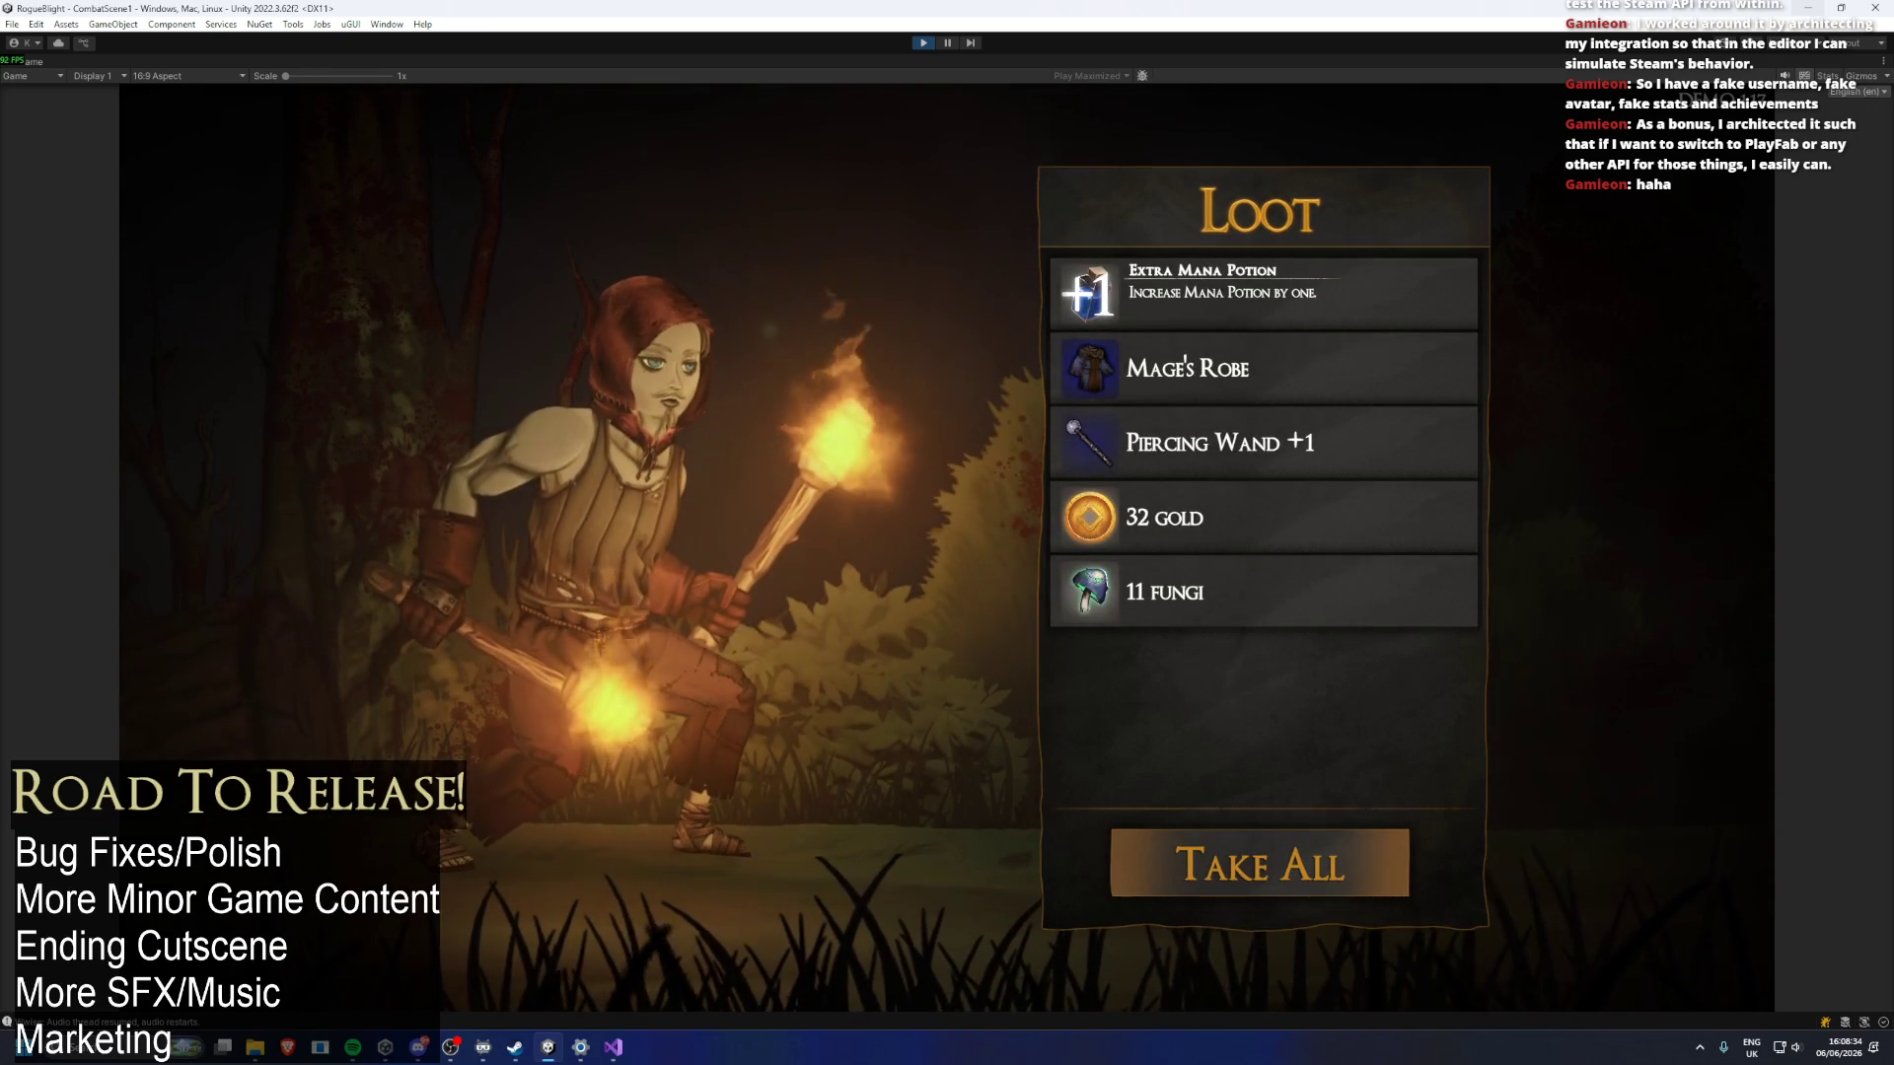
{"action": "key", "text": "Return"}
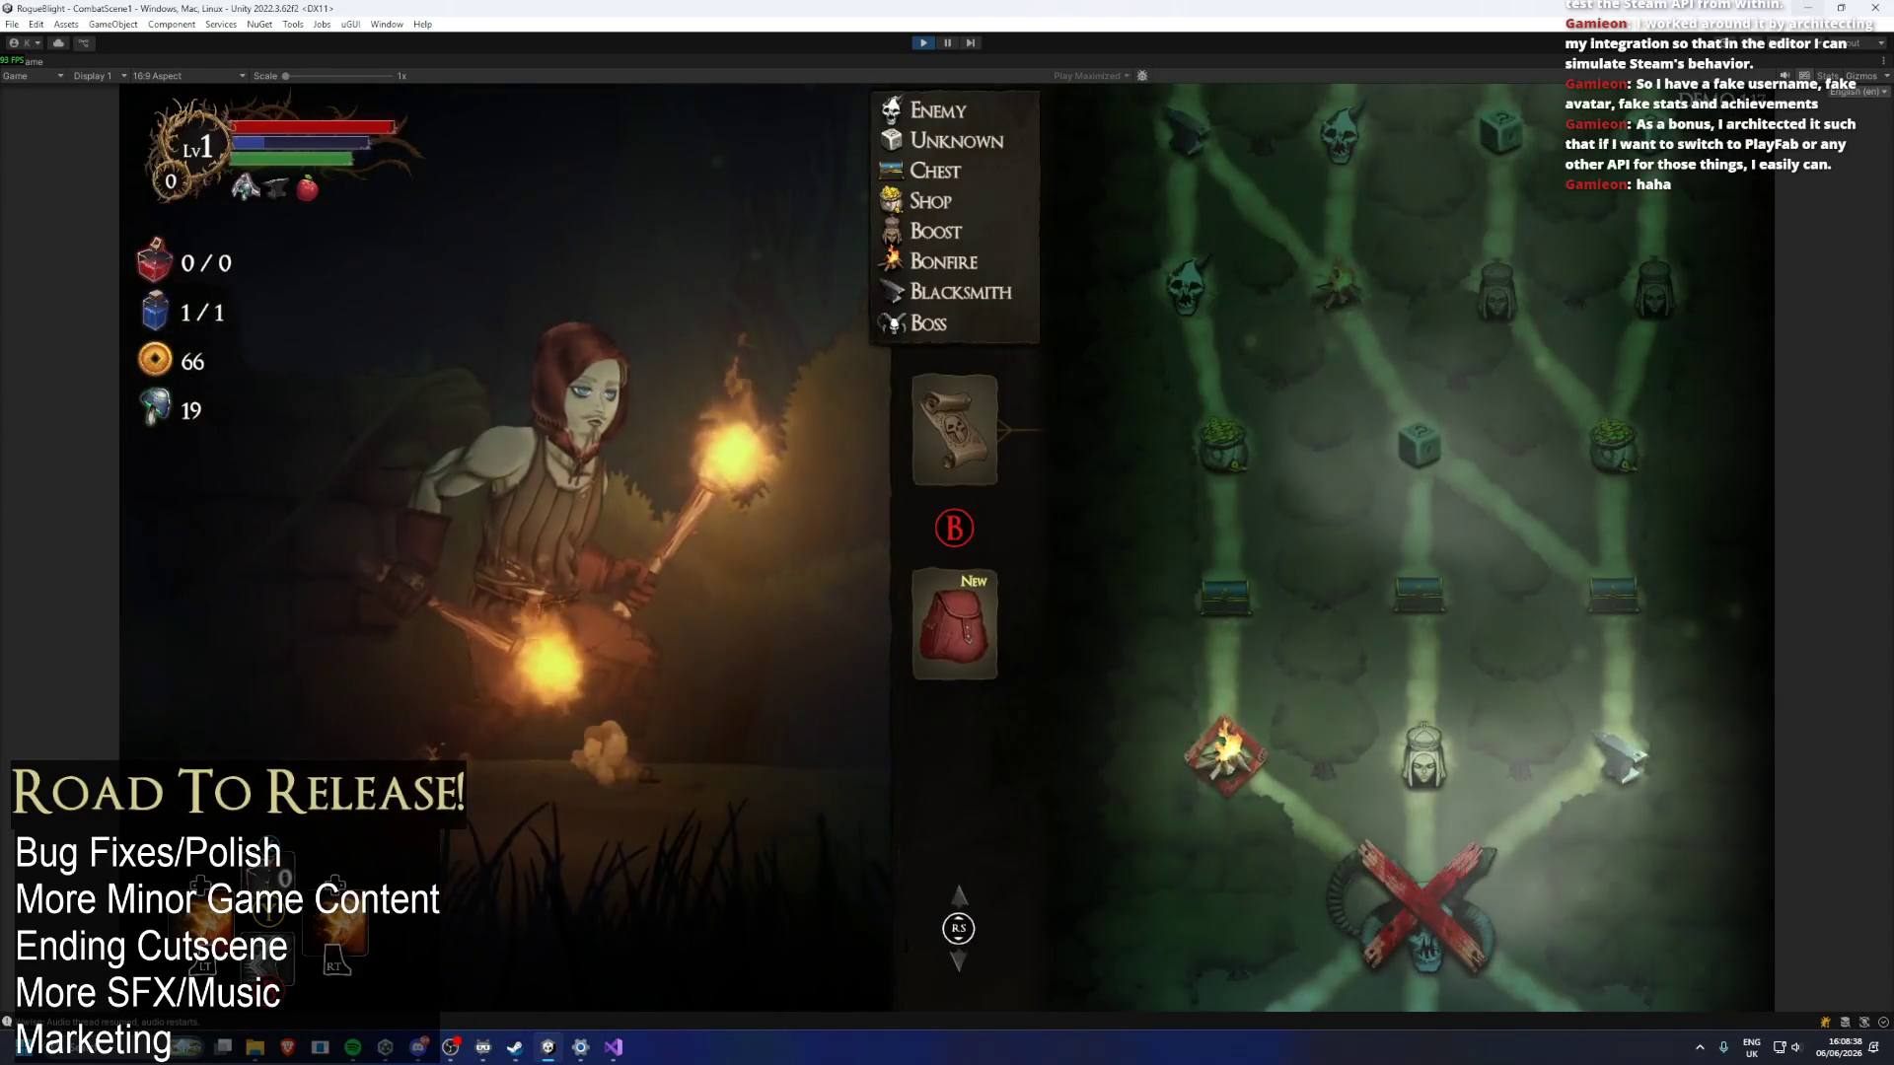
Pick the middle hooded node on the dungeon map as the next room.
{"action": "scroll", "coordinate": [1430, 547], "scroll_direction": "up", "scroll_amount": 2}
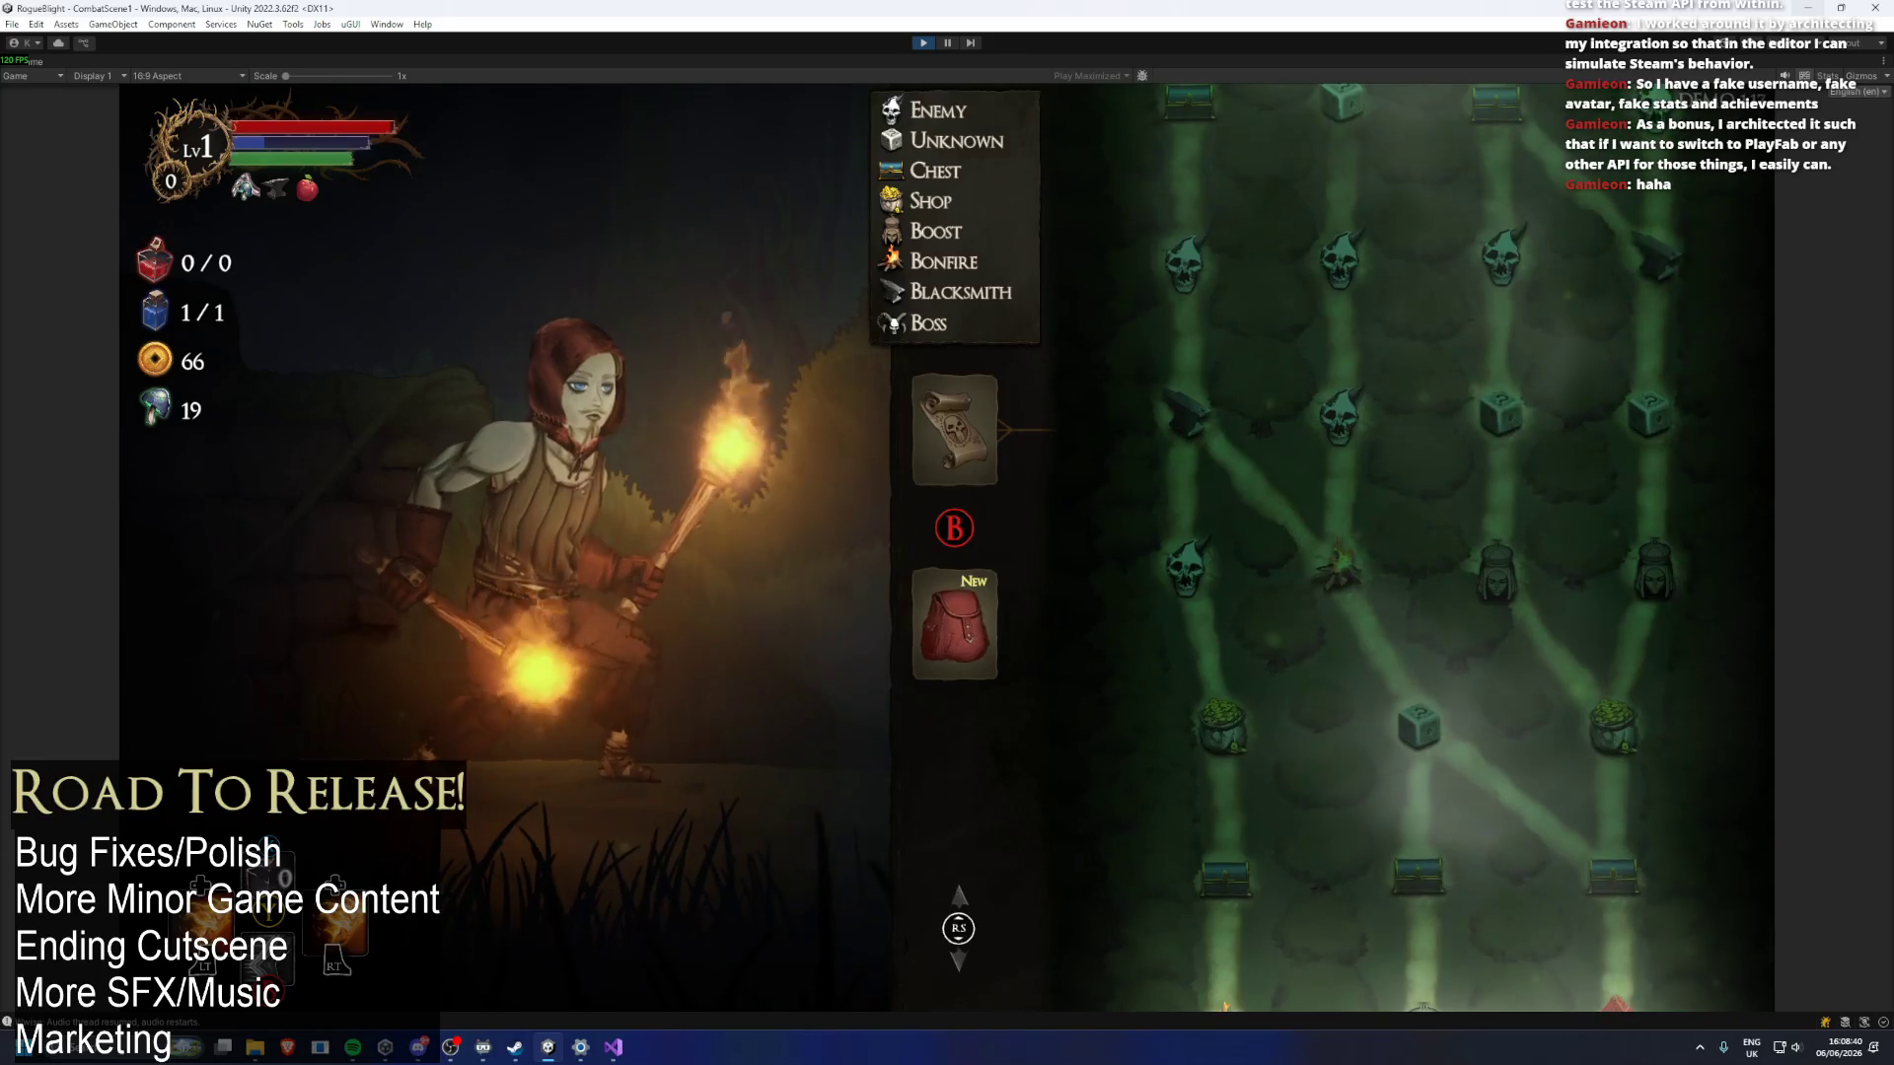
{"action": "scroll", "coordinate": [1430, 547], "scroll_direction": "down", "scroll_amount": 2}
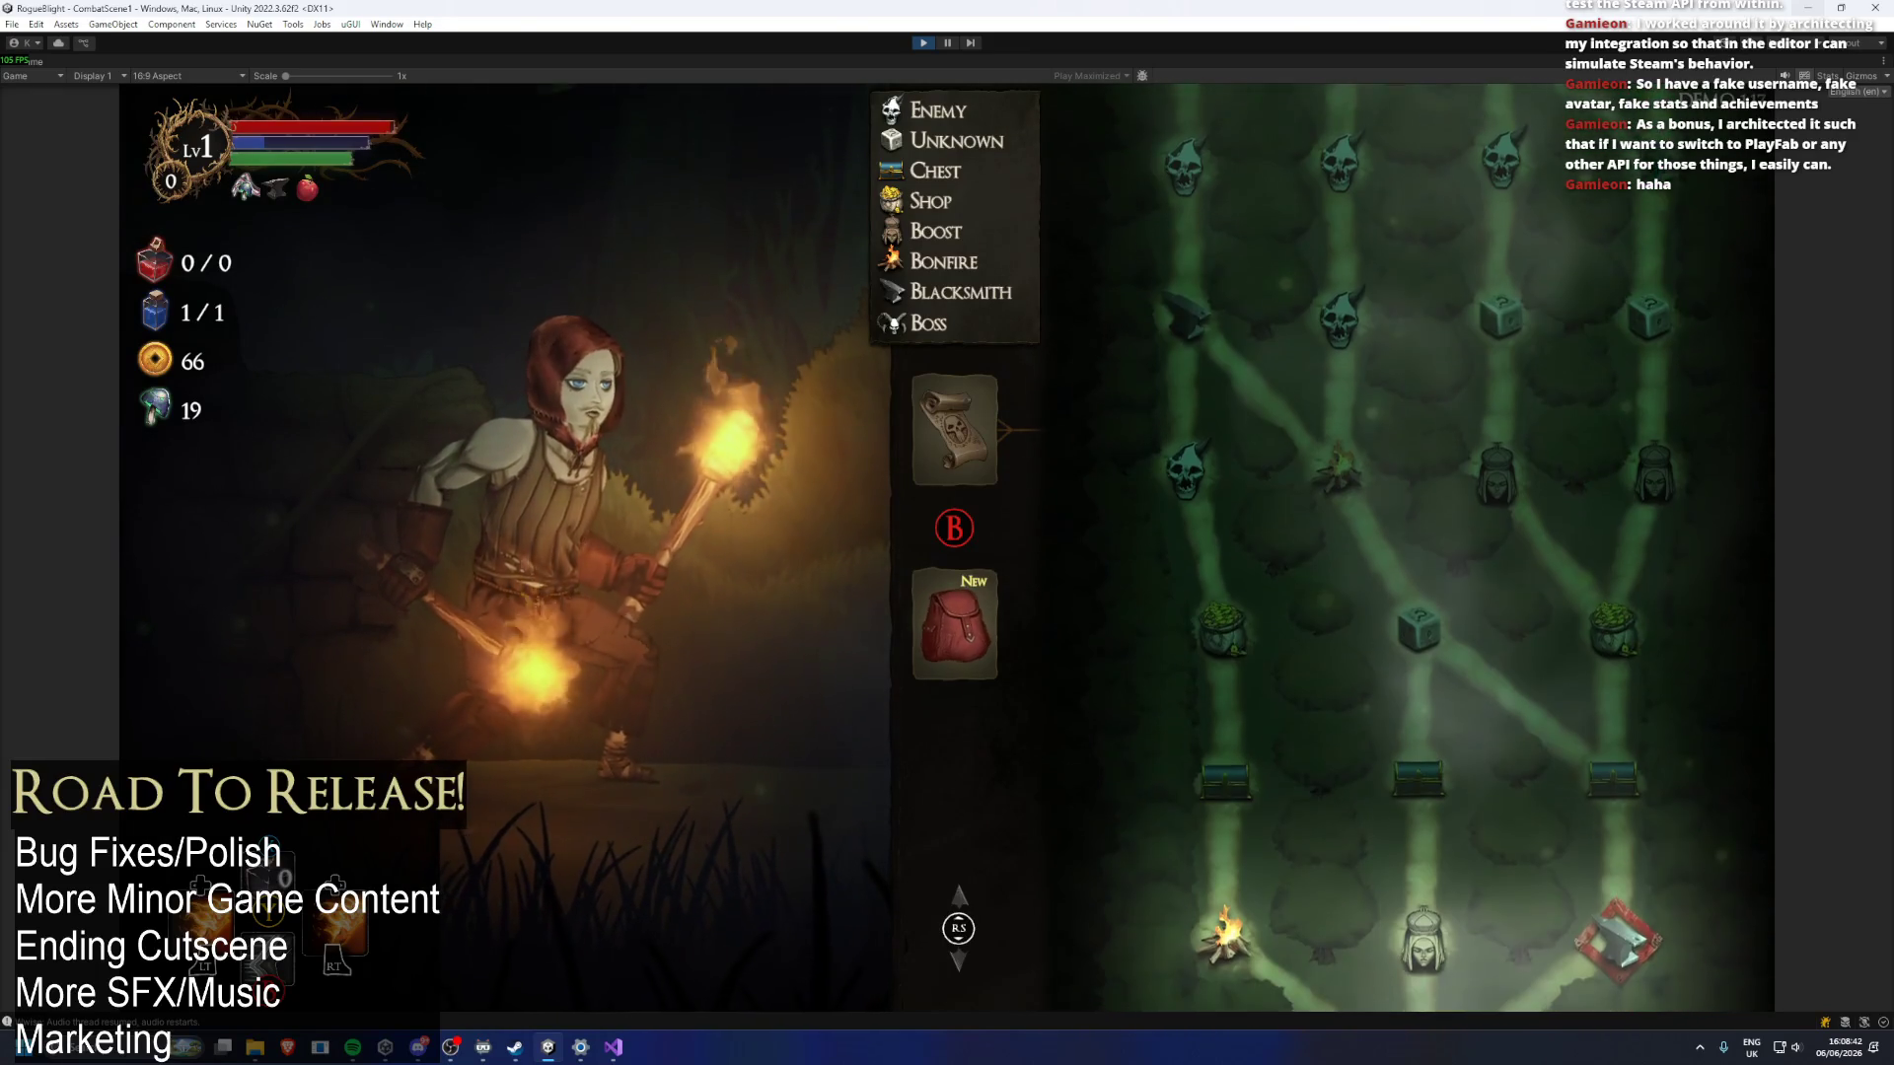
{"action": "key", "text": "Left"}
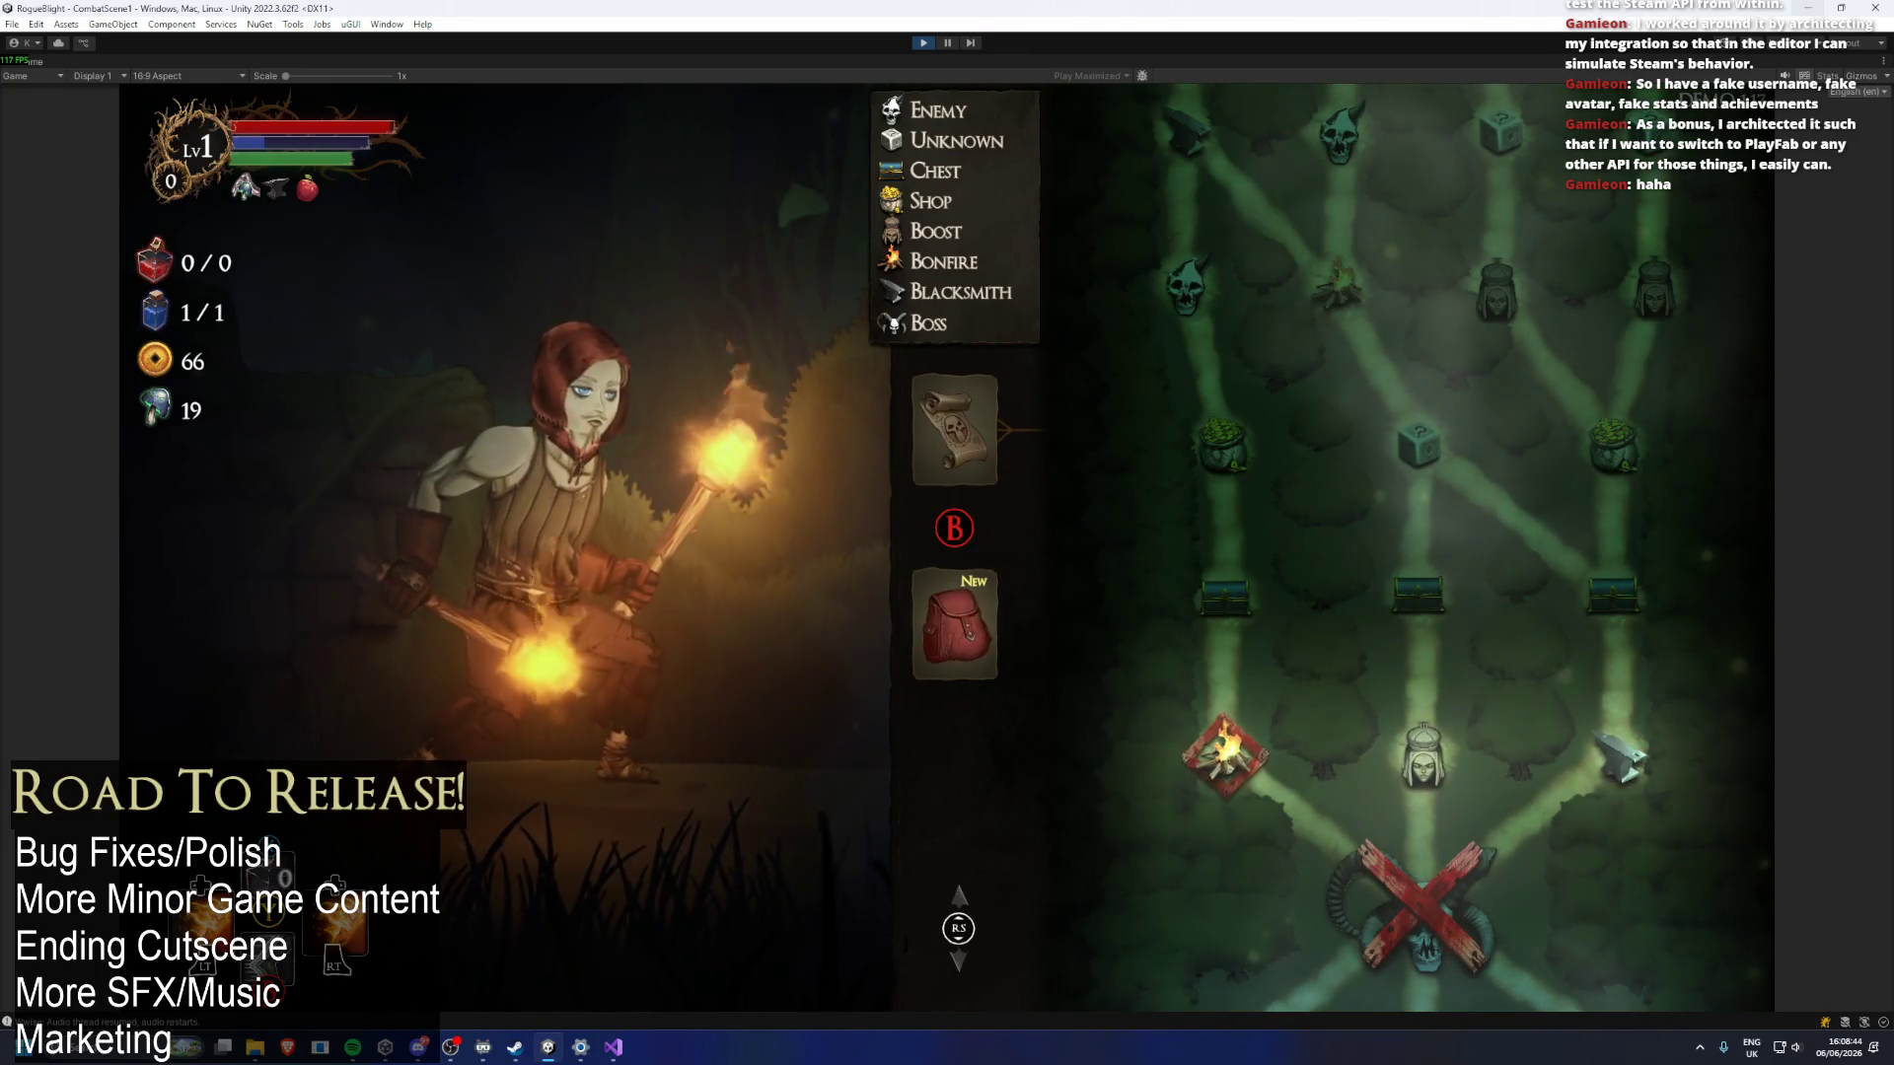
{"action": "scroll", "coordinate": [1431, 547], "scroll_direction": "up", "scroll_amount": 2}
{"action": "scroll", "coordinate": [1430, 548], "scroll_direction": "down", "scroll_amount": 2}
{"action": "key", "text": "Right"}
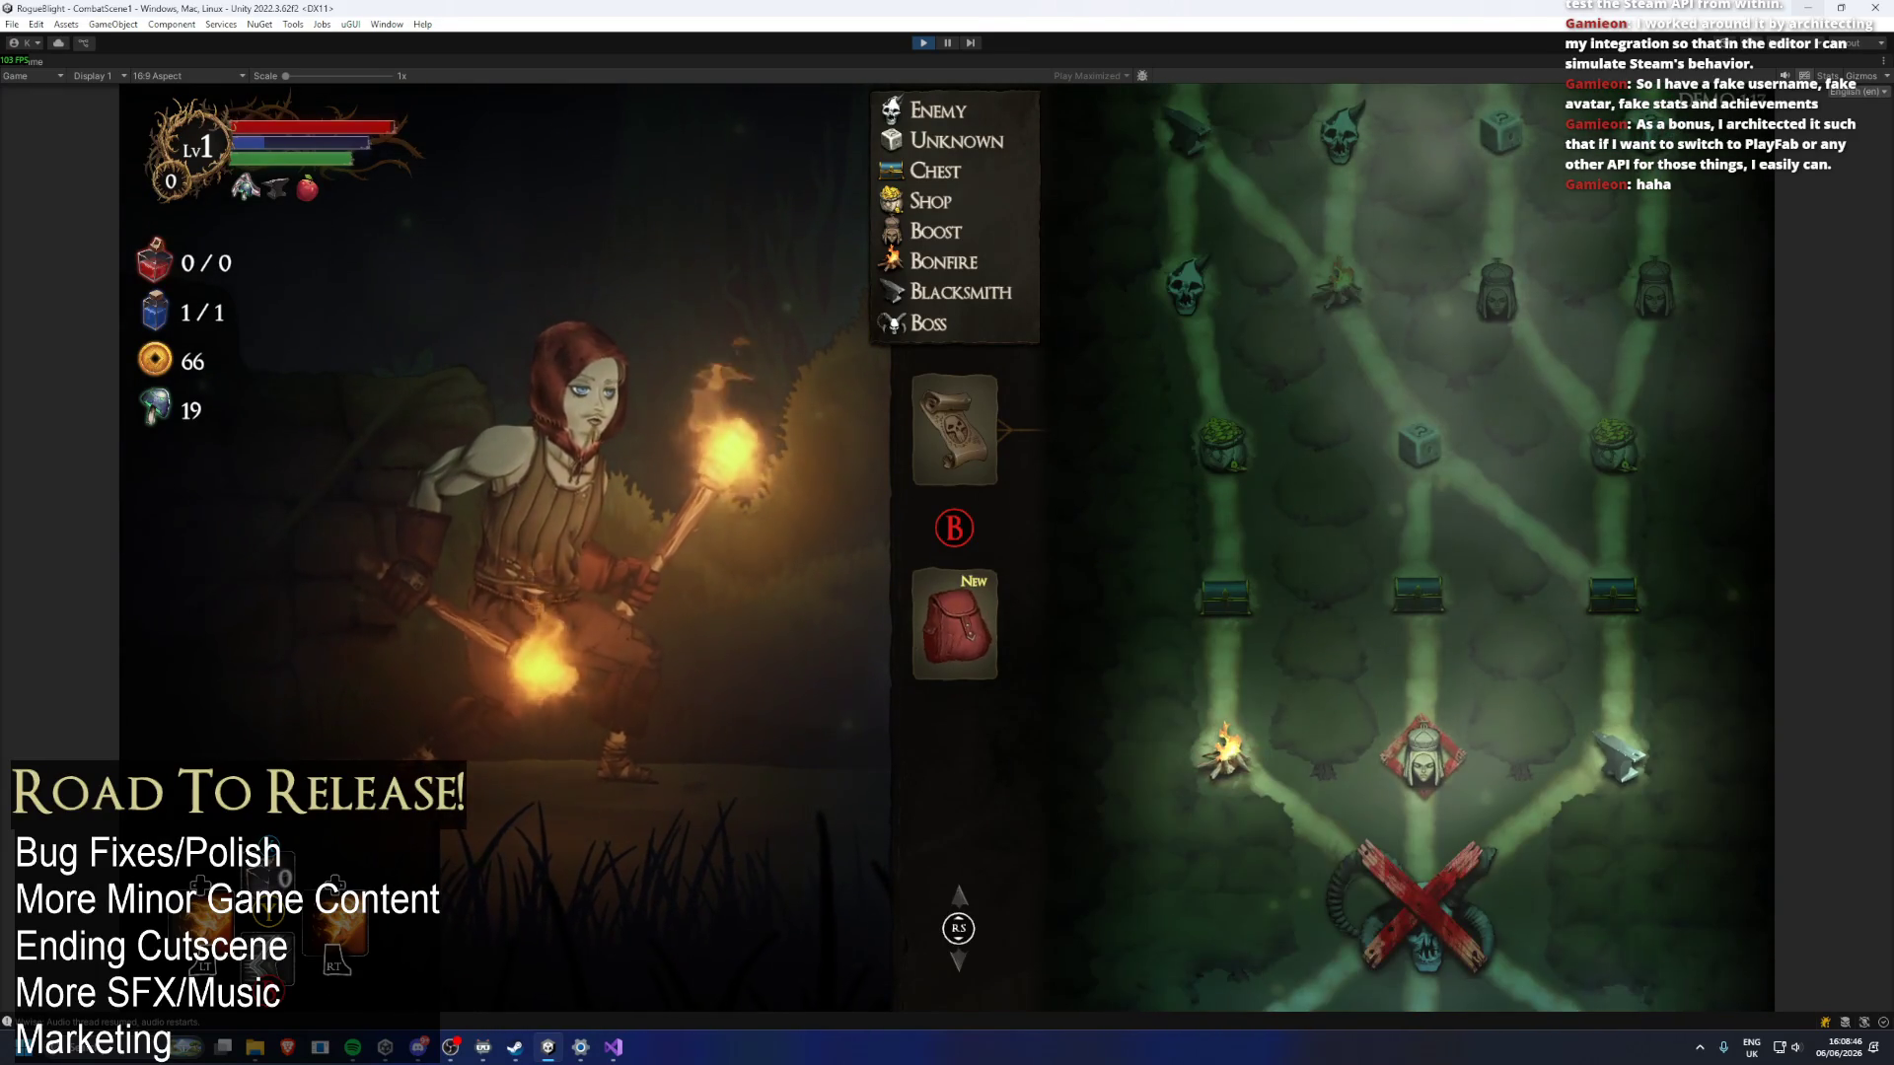
{"action": "scroll", "coordinate": [1430, 547], "scroll_direction": "up", "scroll_amount": 2}
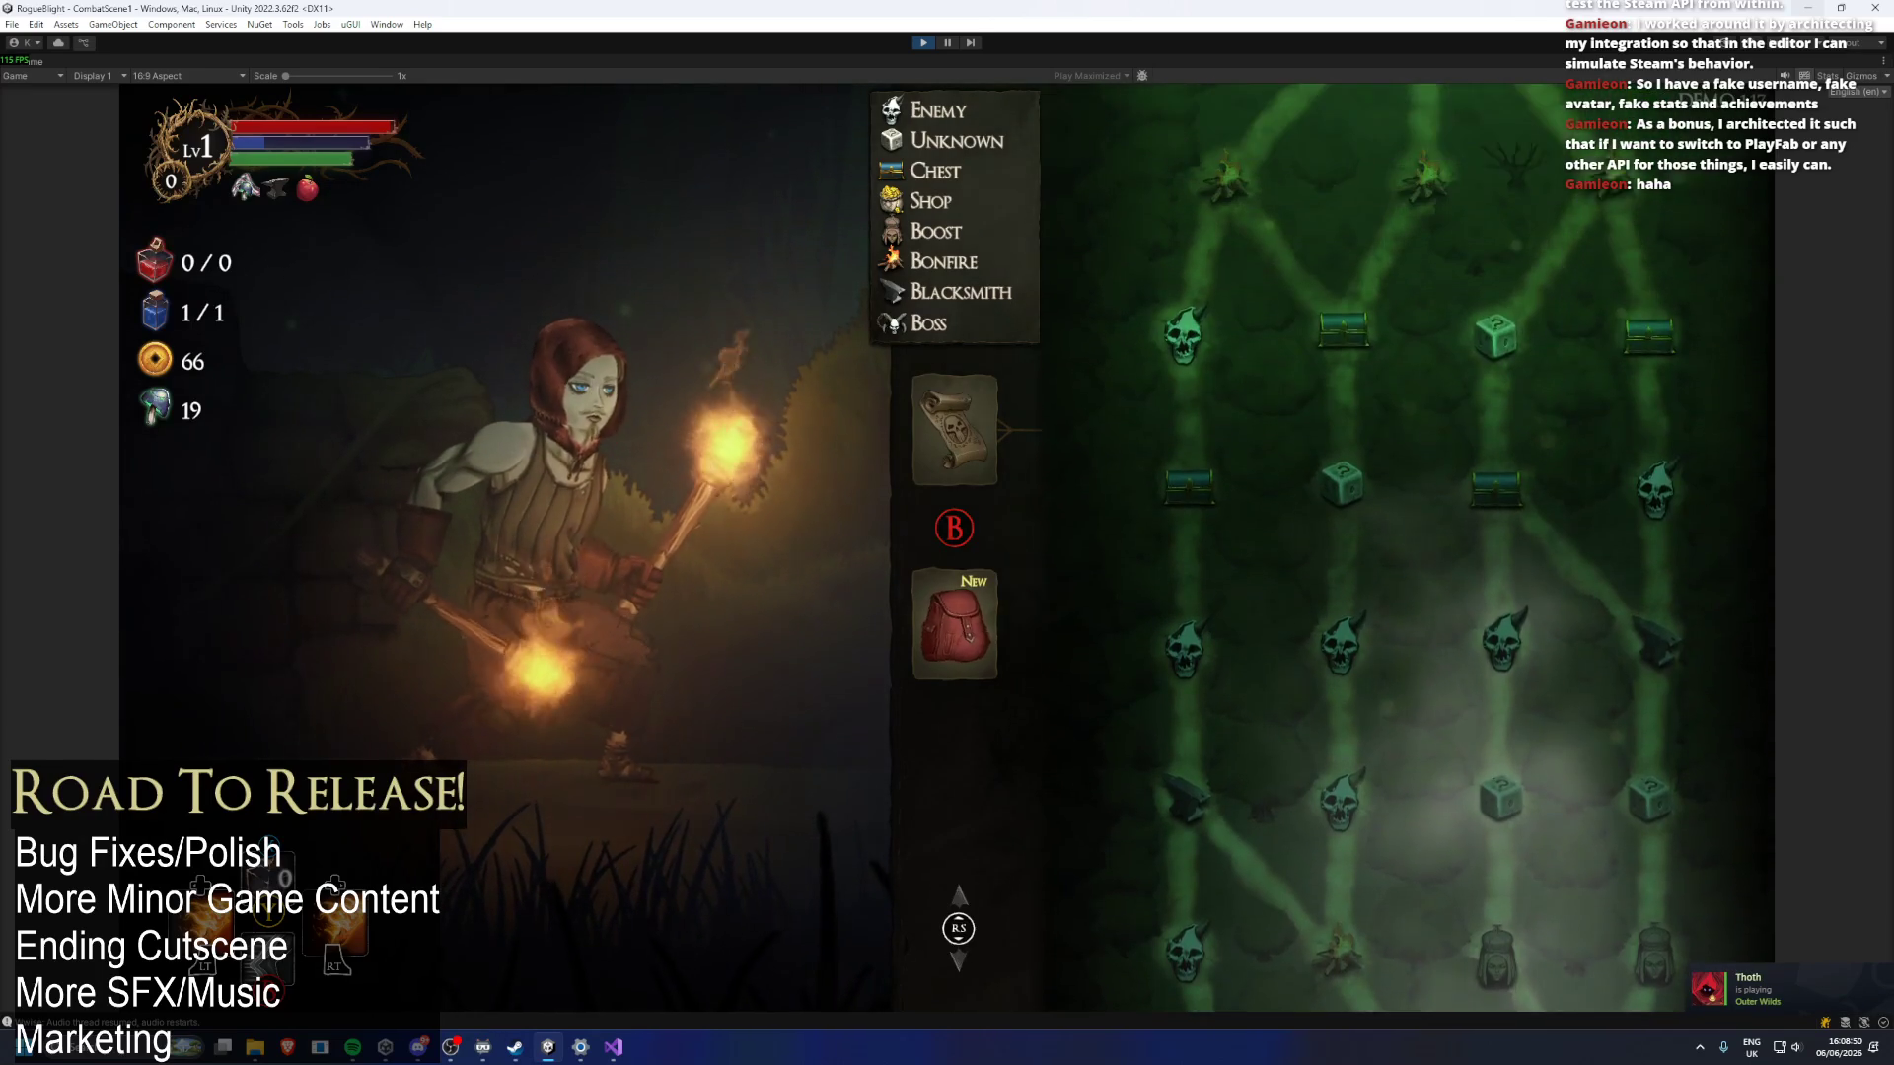
{"action": "scroll", "coordinate": [1430, 548], "scroll_direction": "down", "scroll_amount": 5}
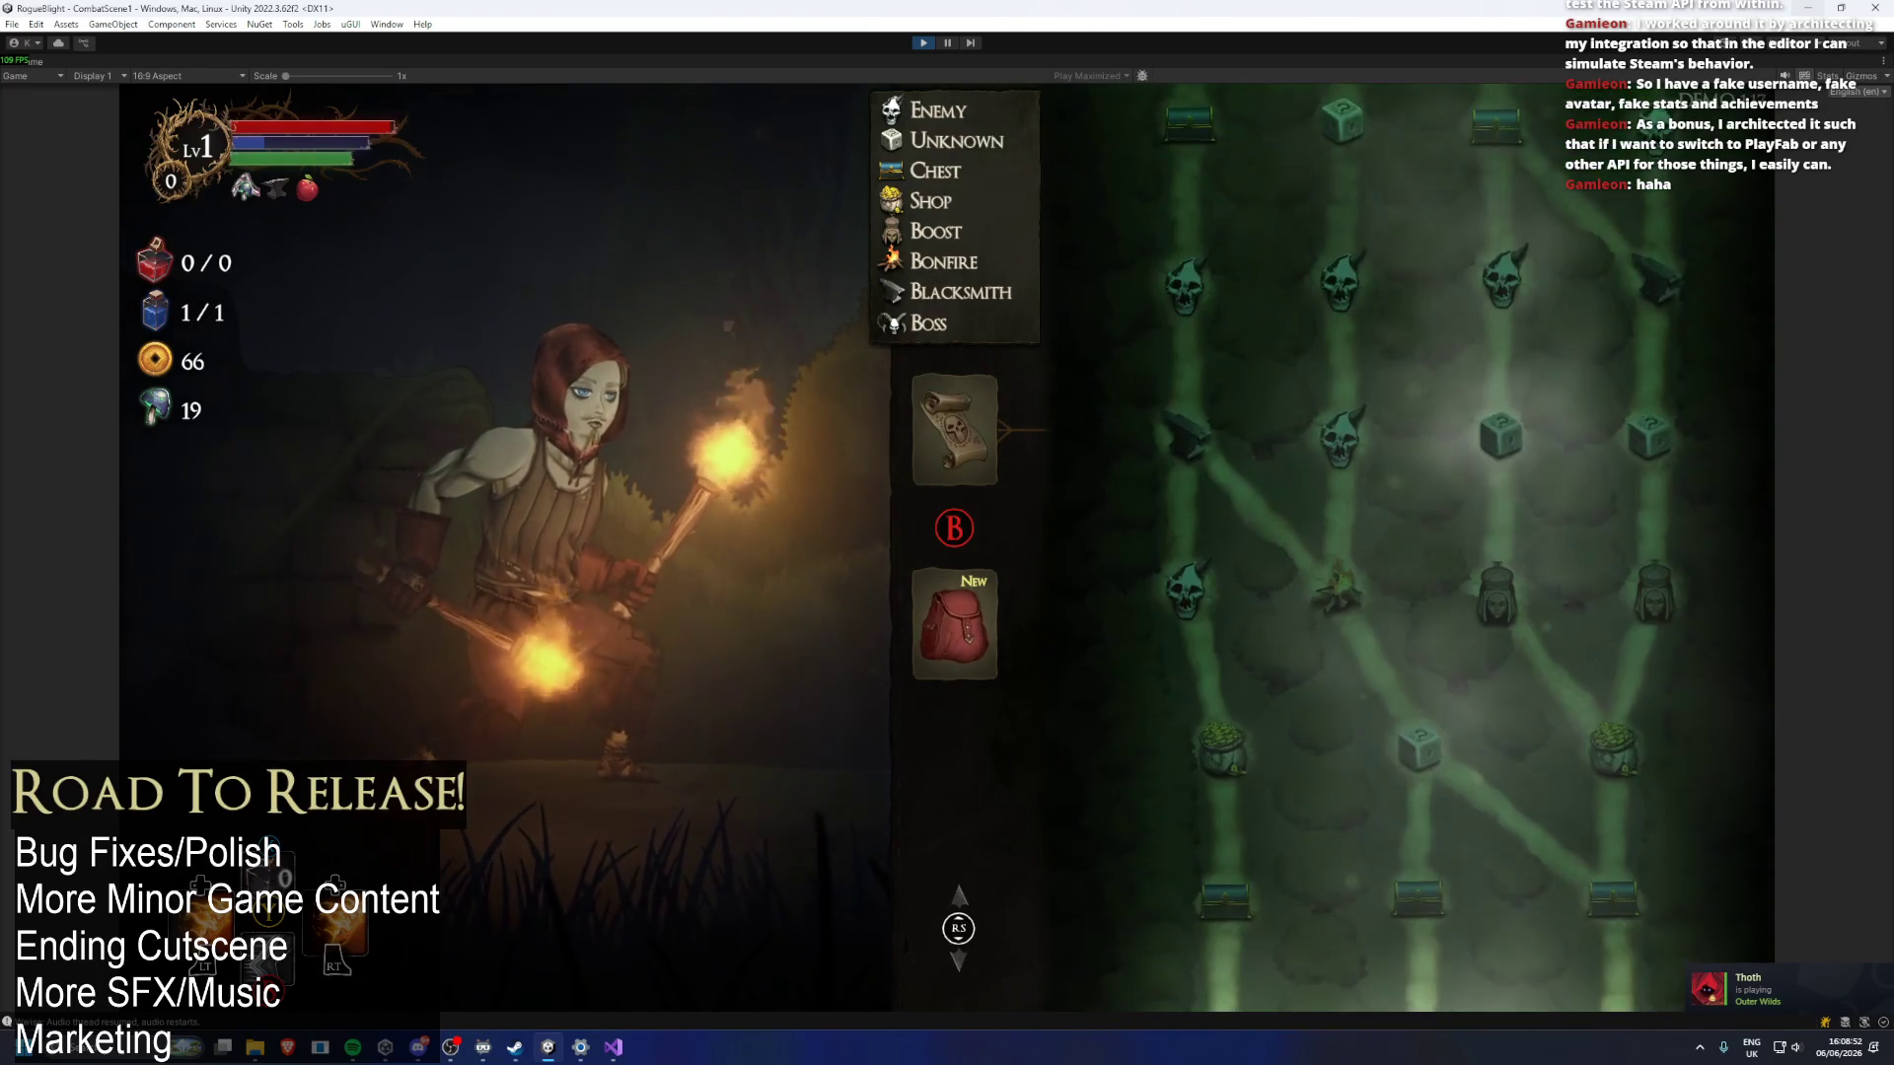
{"action": "key", "text": "Left"}
{"action": "scroll", "coordinate": [1430, 548], "scroll_direction": "up", "scroll_amount": 1}
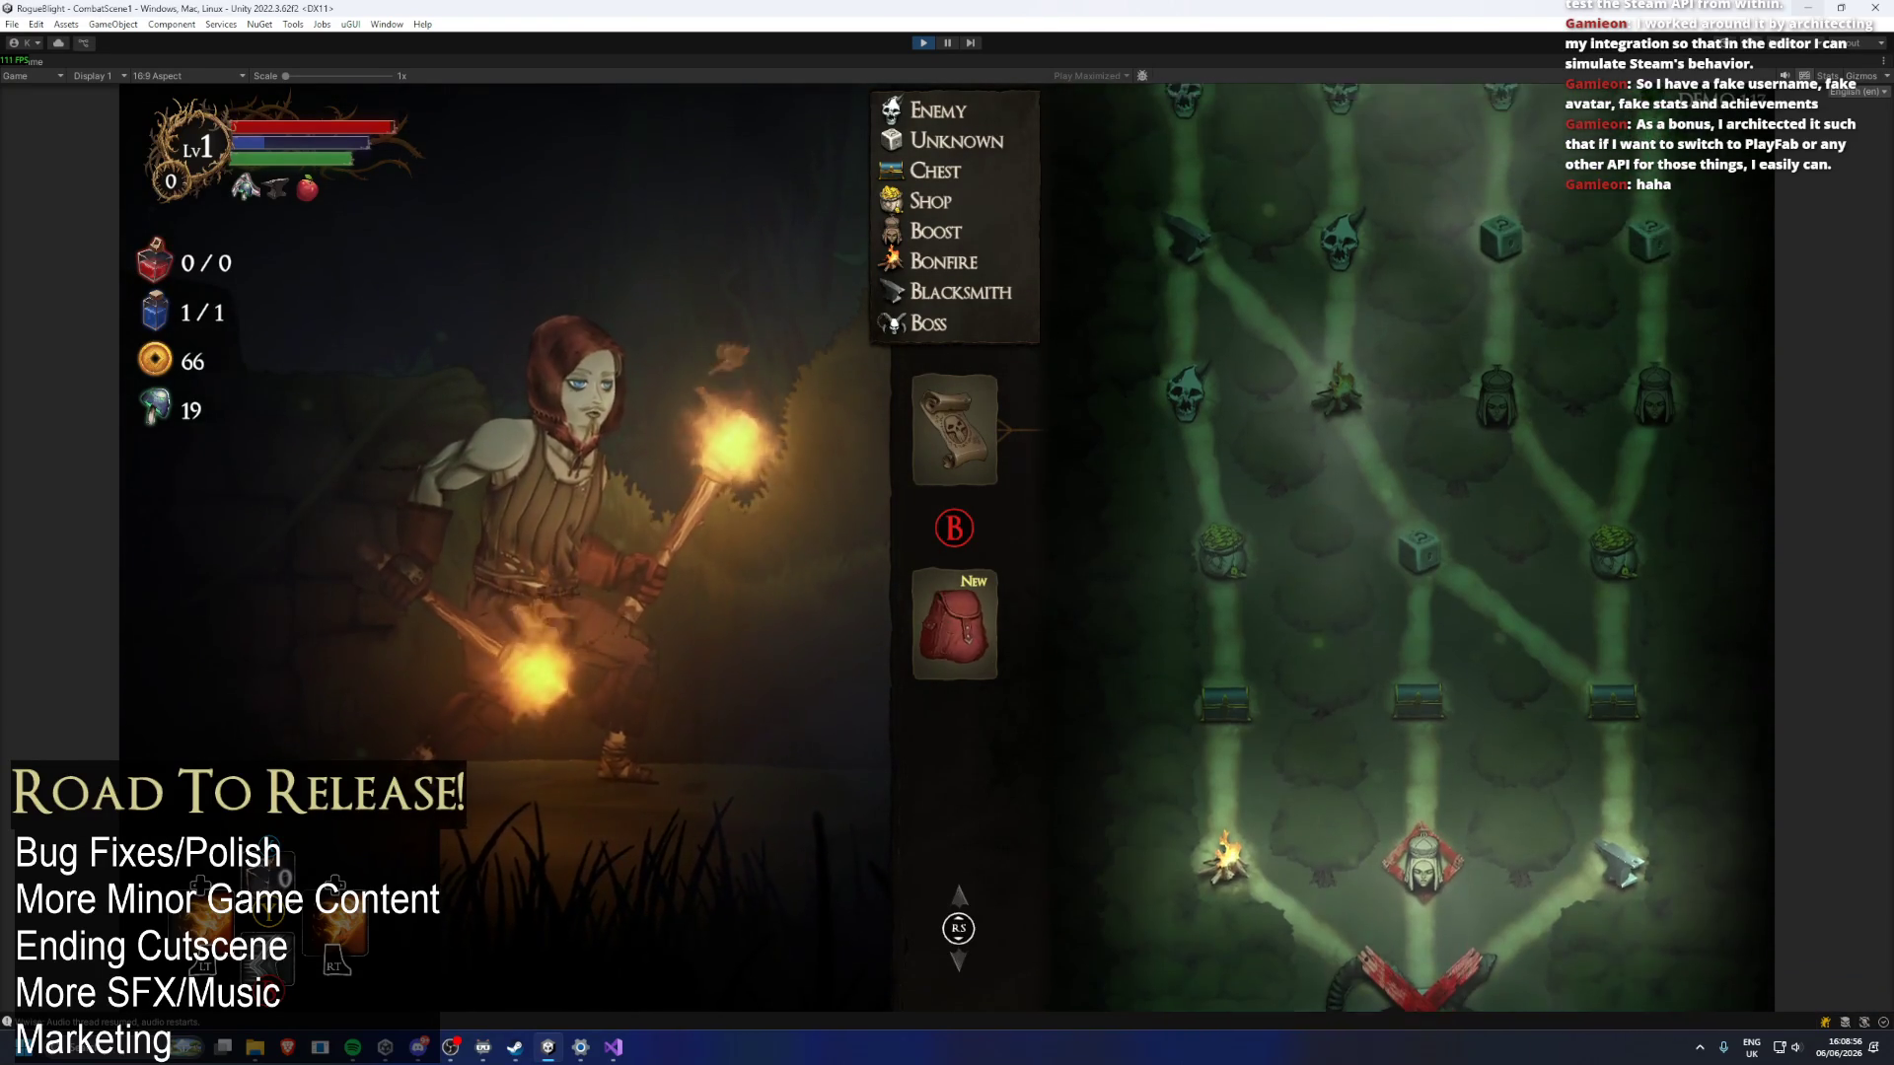
{"action": "key", "text": "Return"}
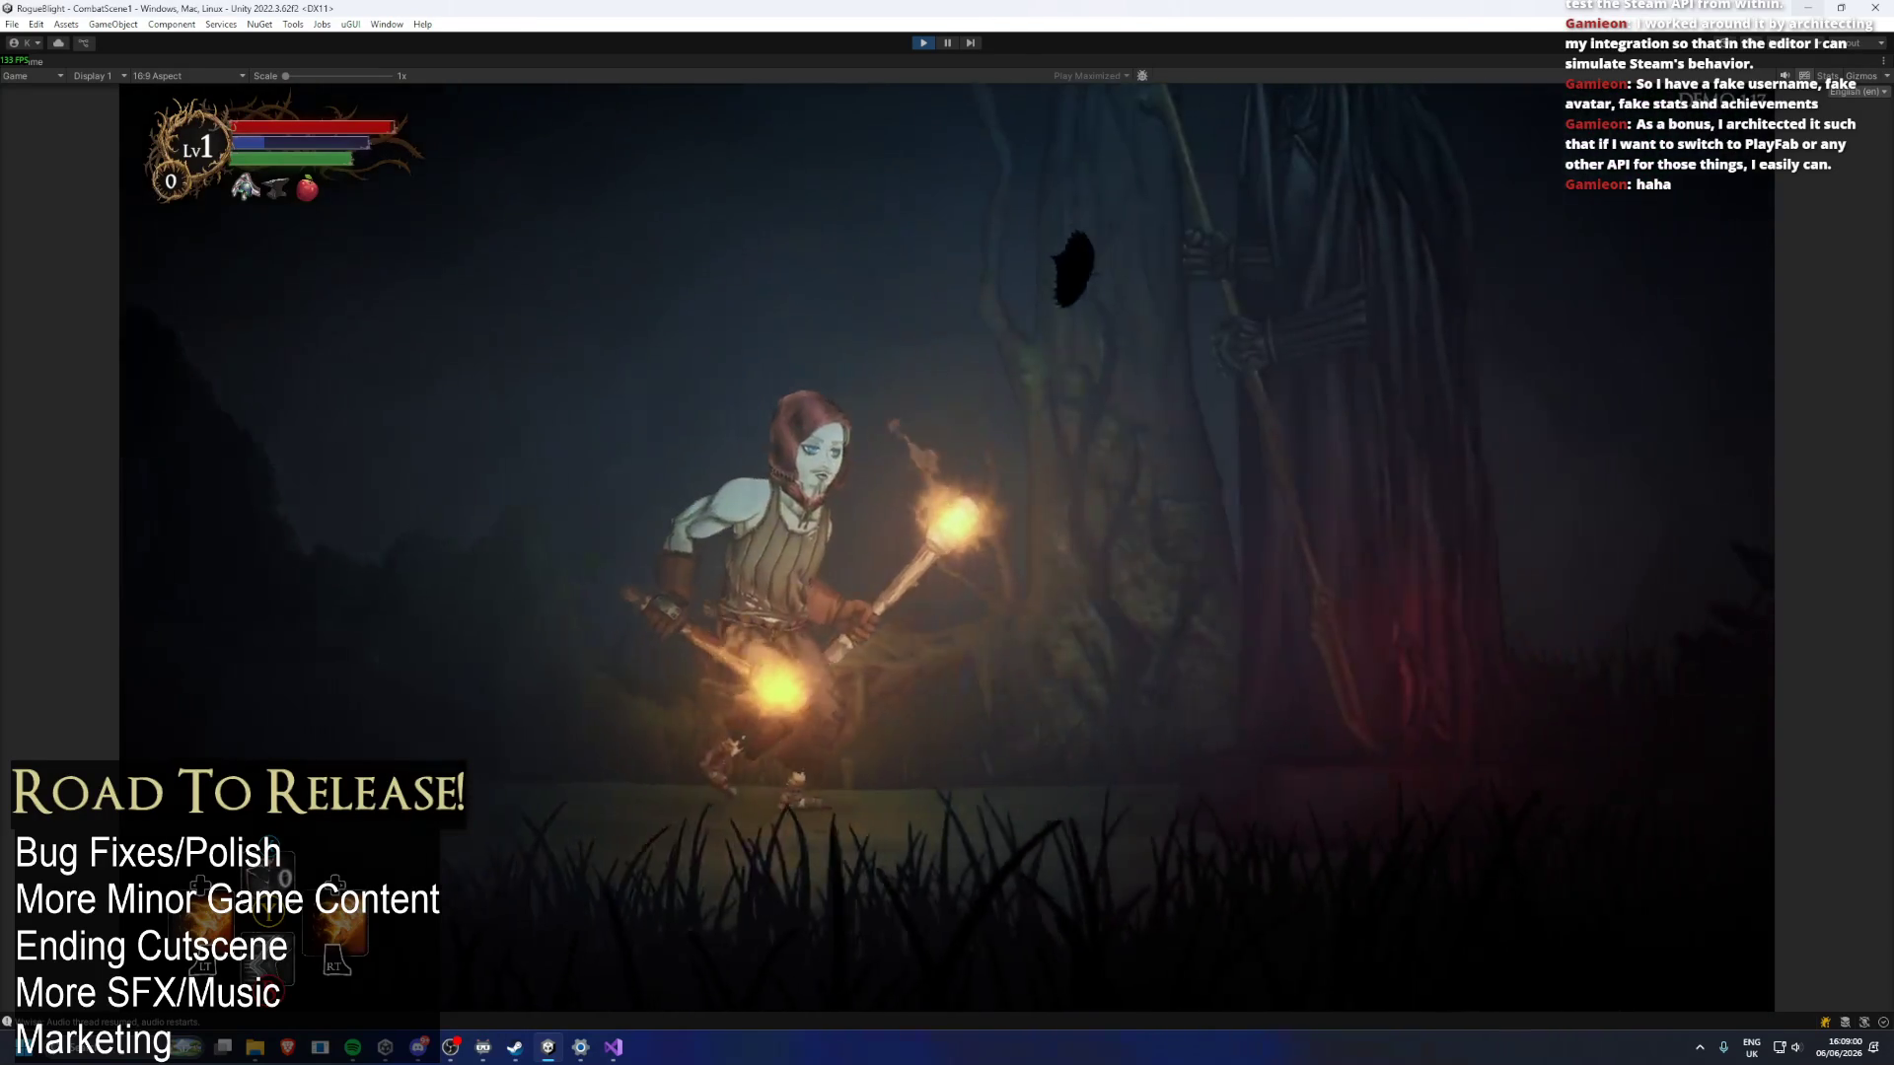
Choose the Mana boost, then take the second blessing from the chest.
{"action": "key", "text": "Down"}
{"action": "key", "text": "Return"}
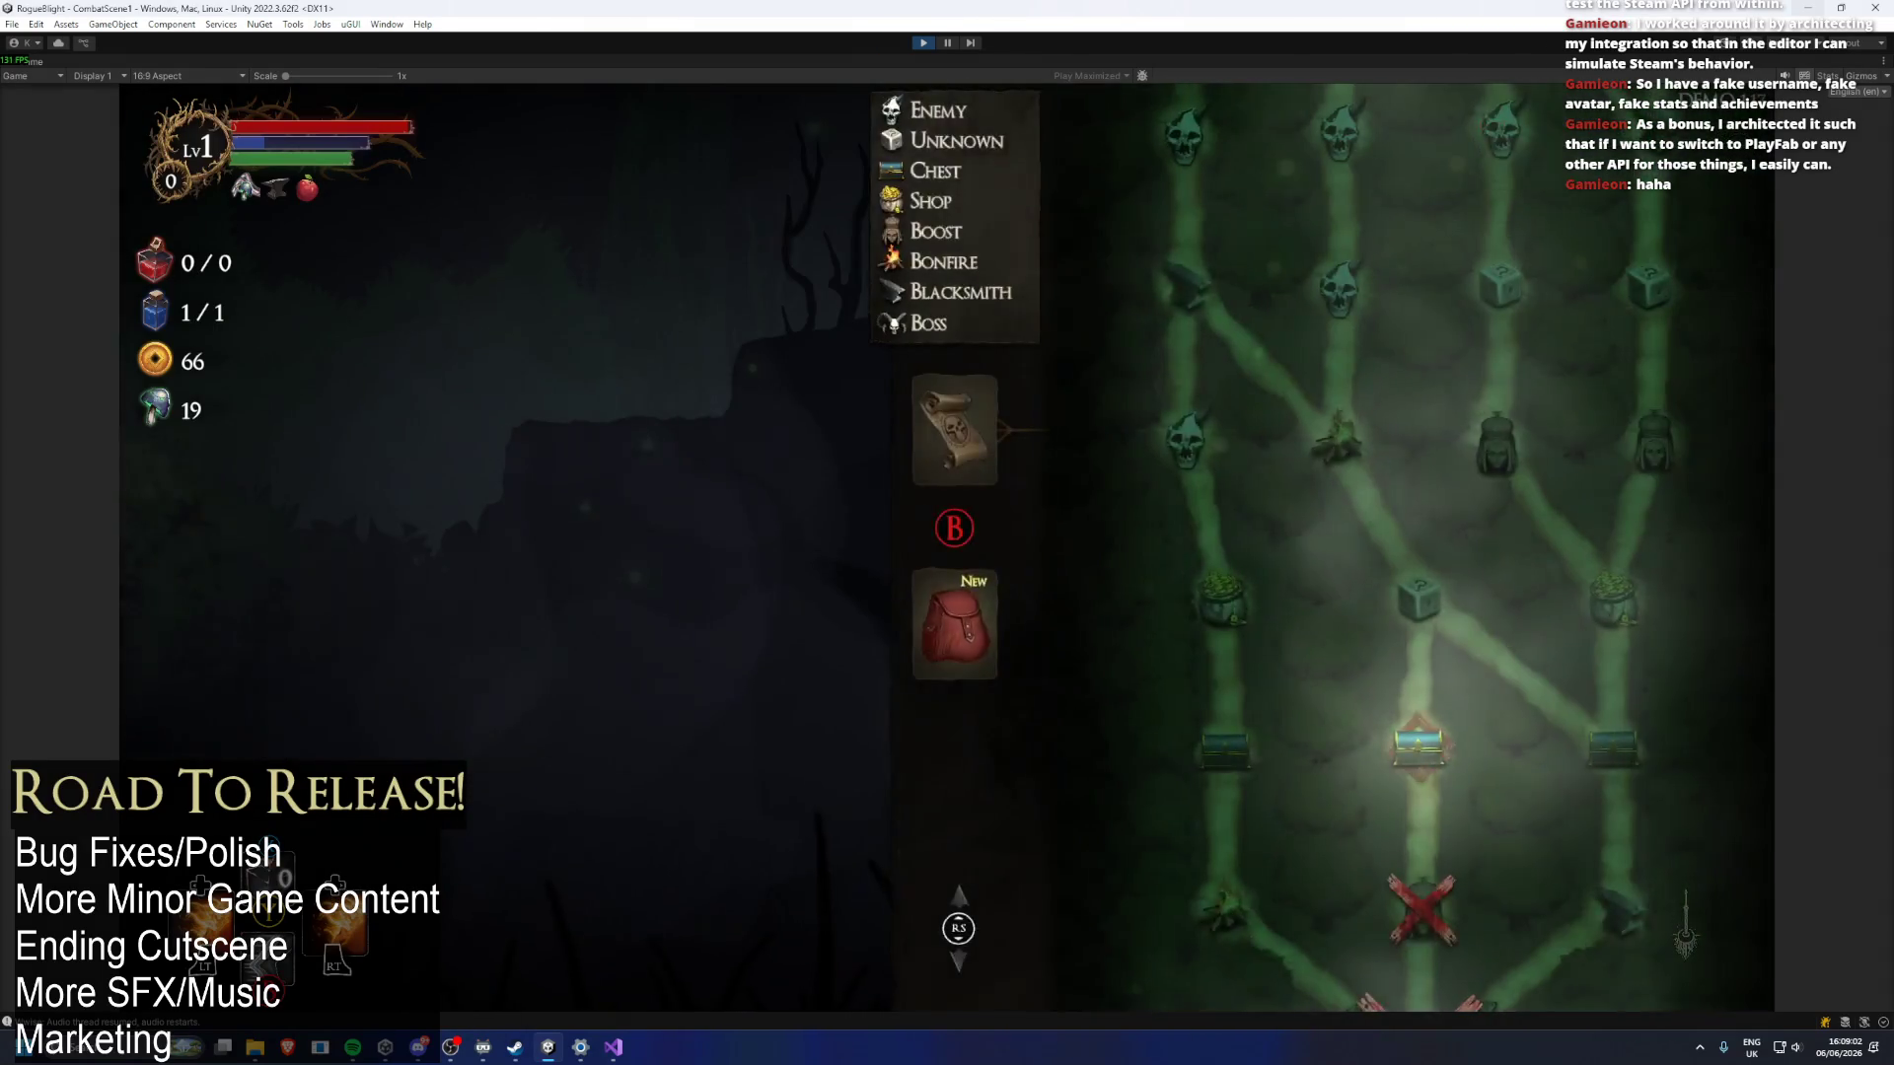
{"action": "key", "text": "Return"}
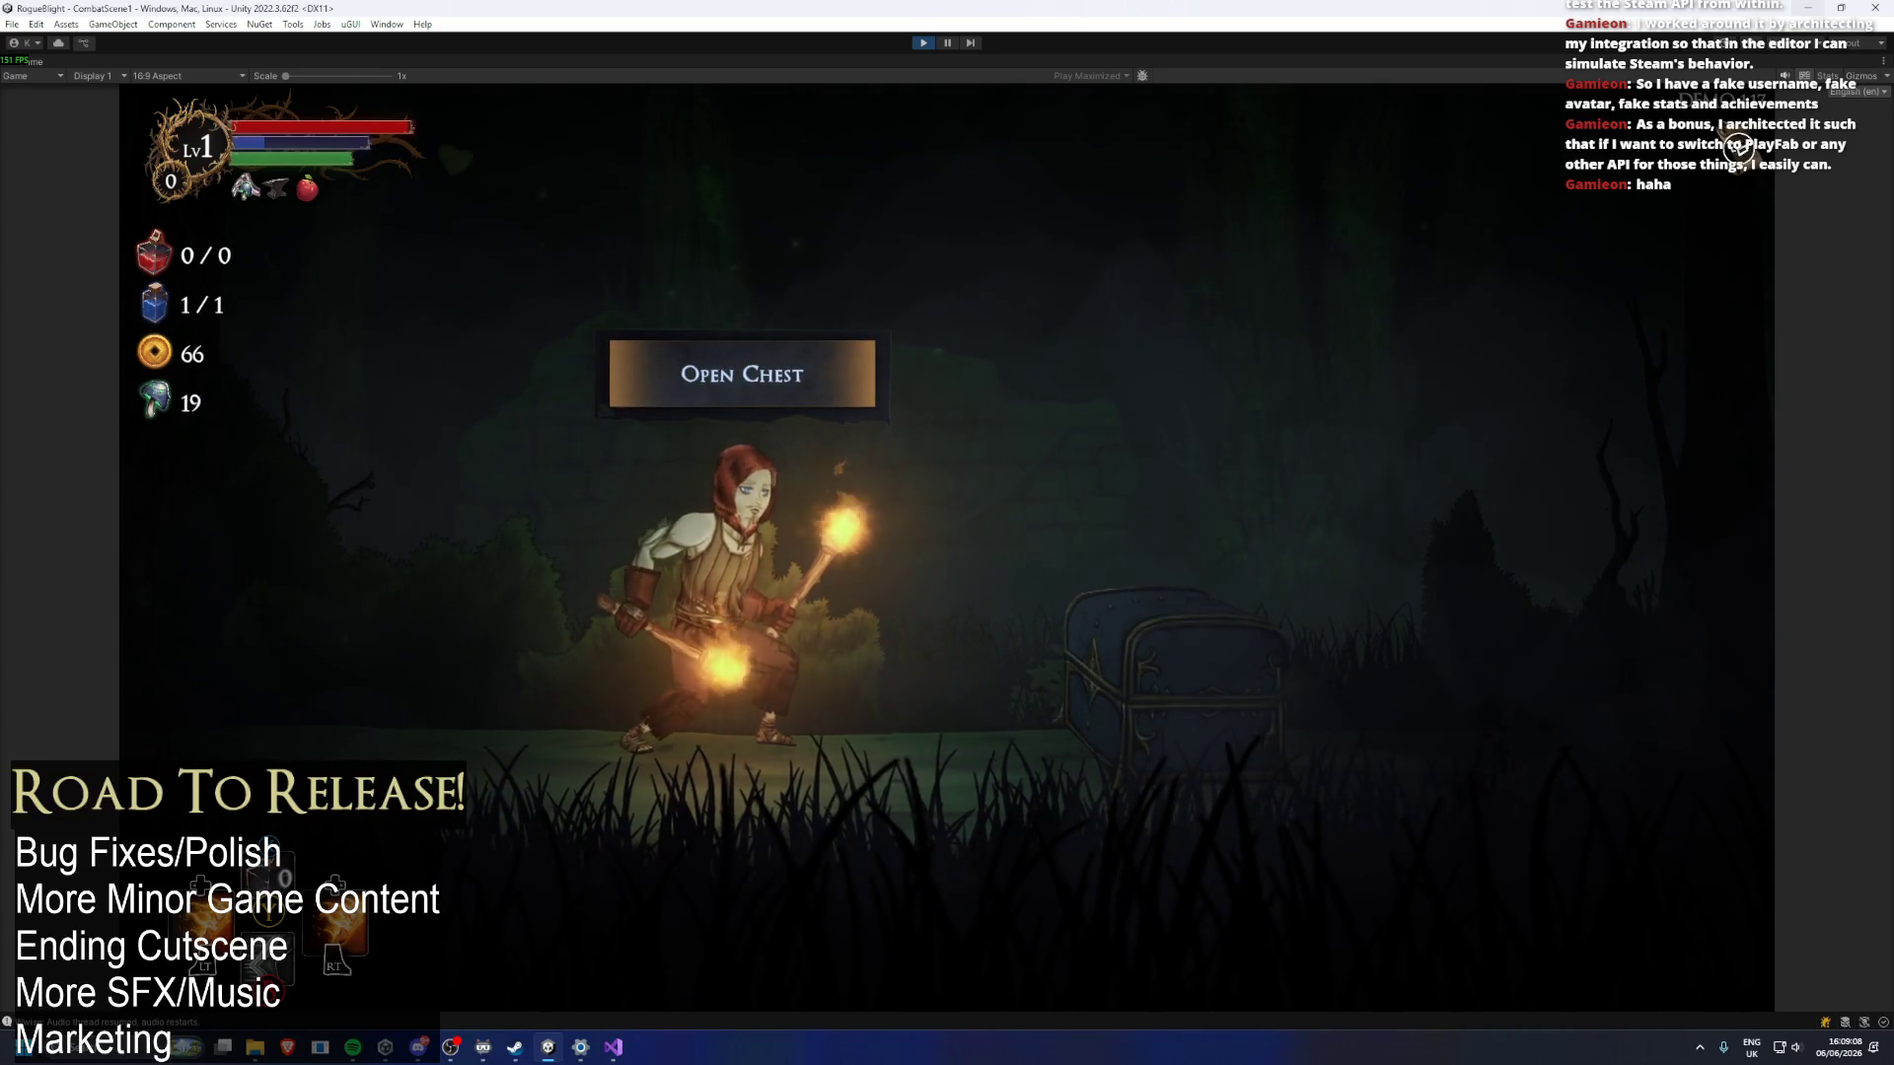
{"action": "key", "text": "Return"}
{"action": "key", "text": "Down"}
{"action": "key", "text": "Return"}
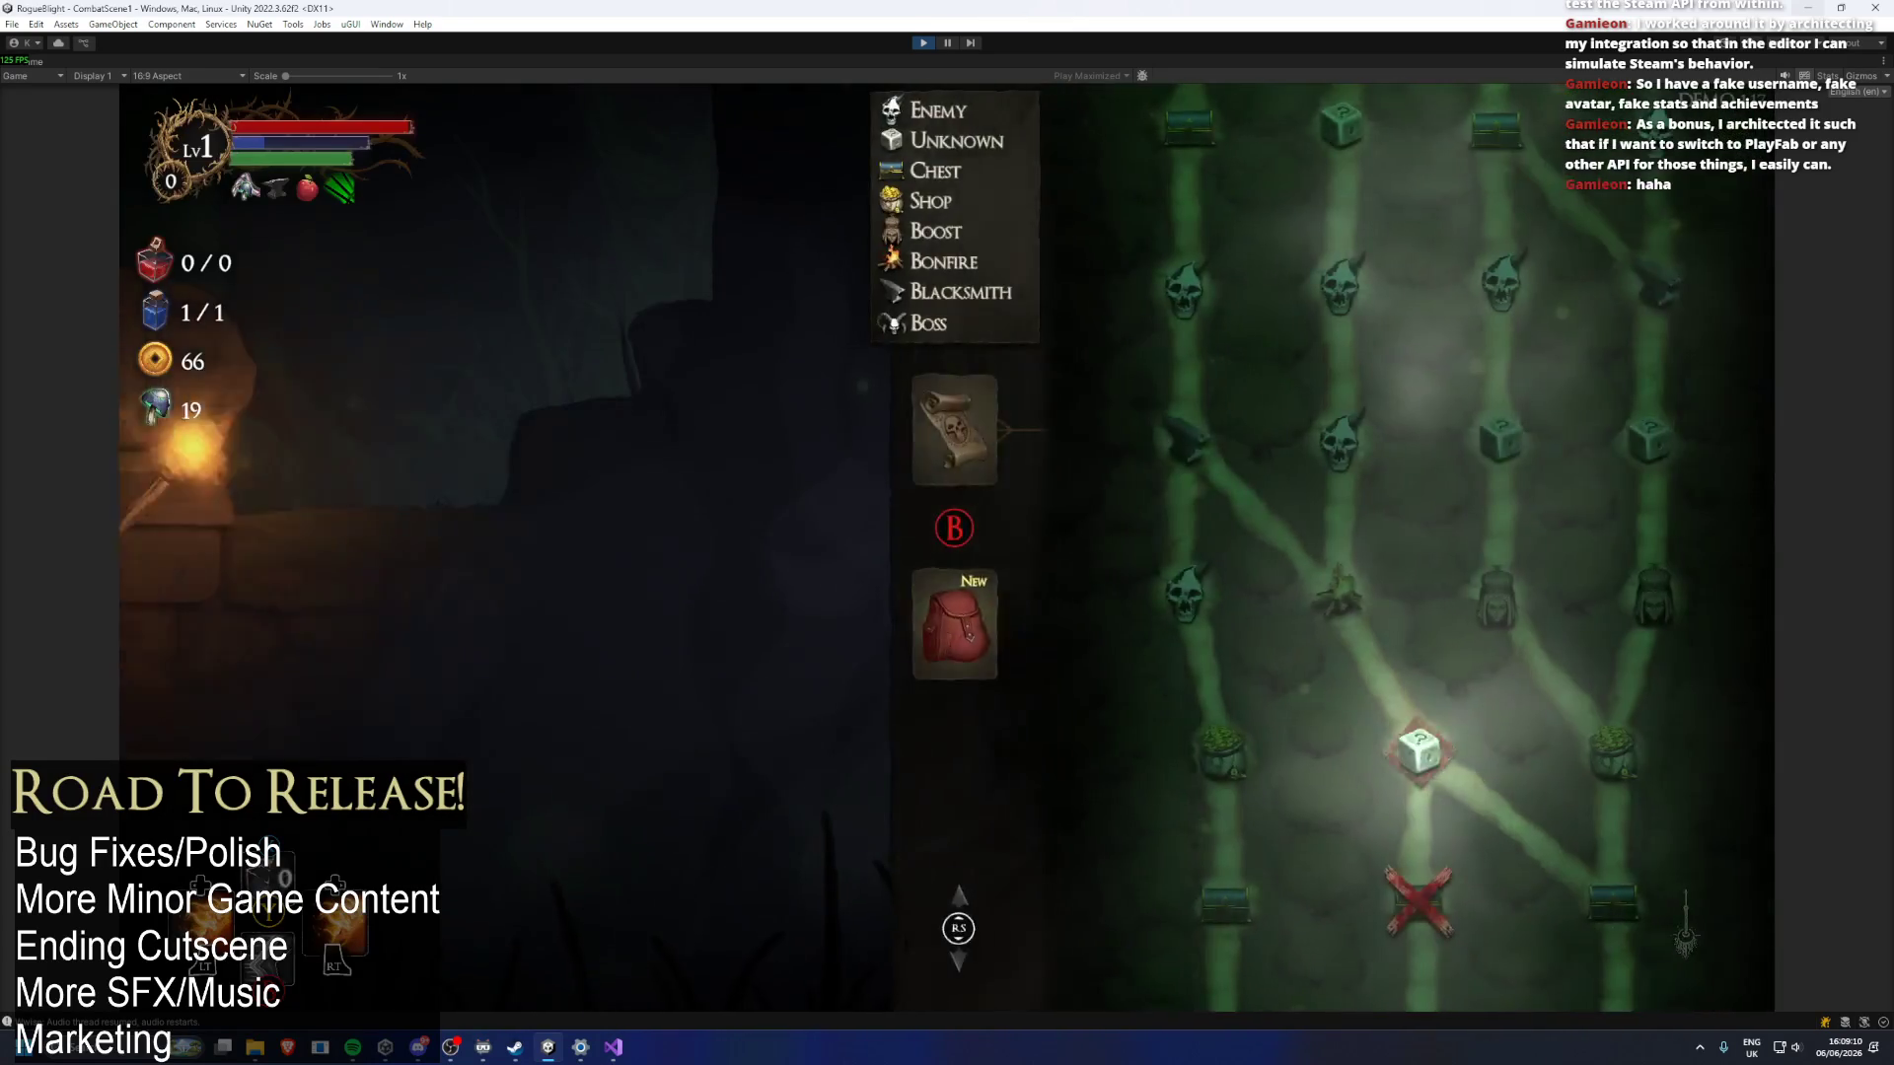
{"action": "key", "text": "Return"}
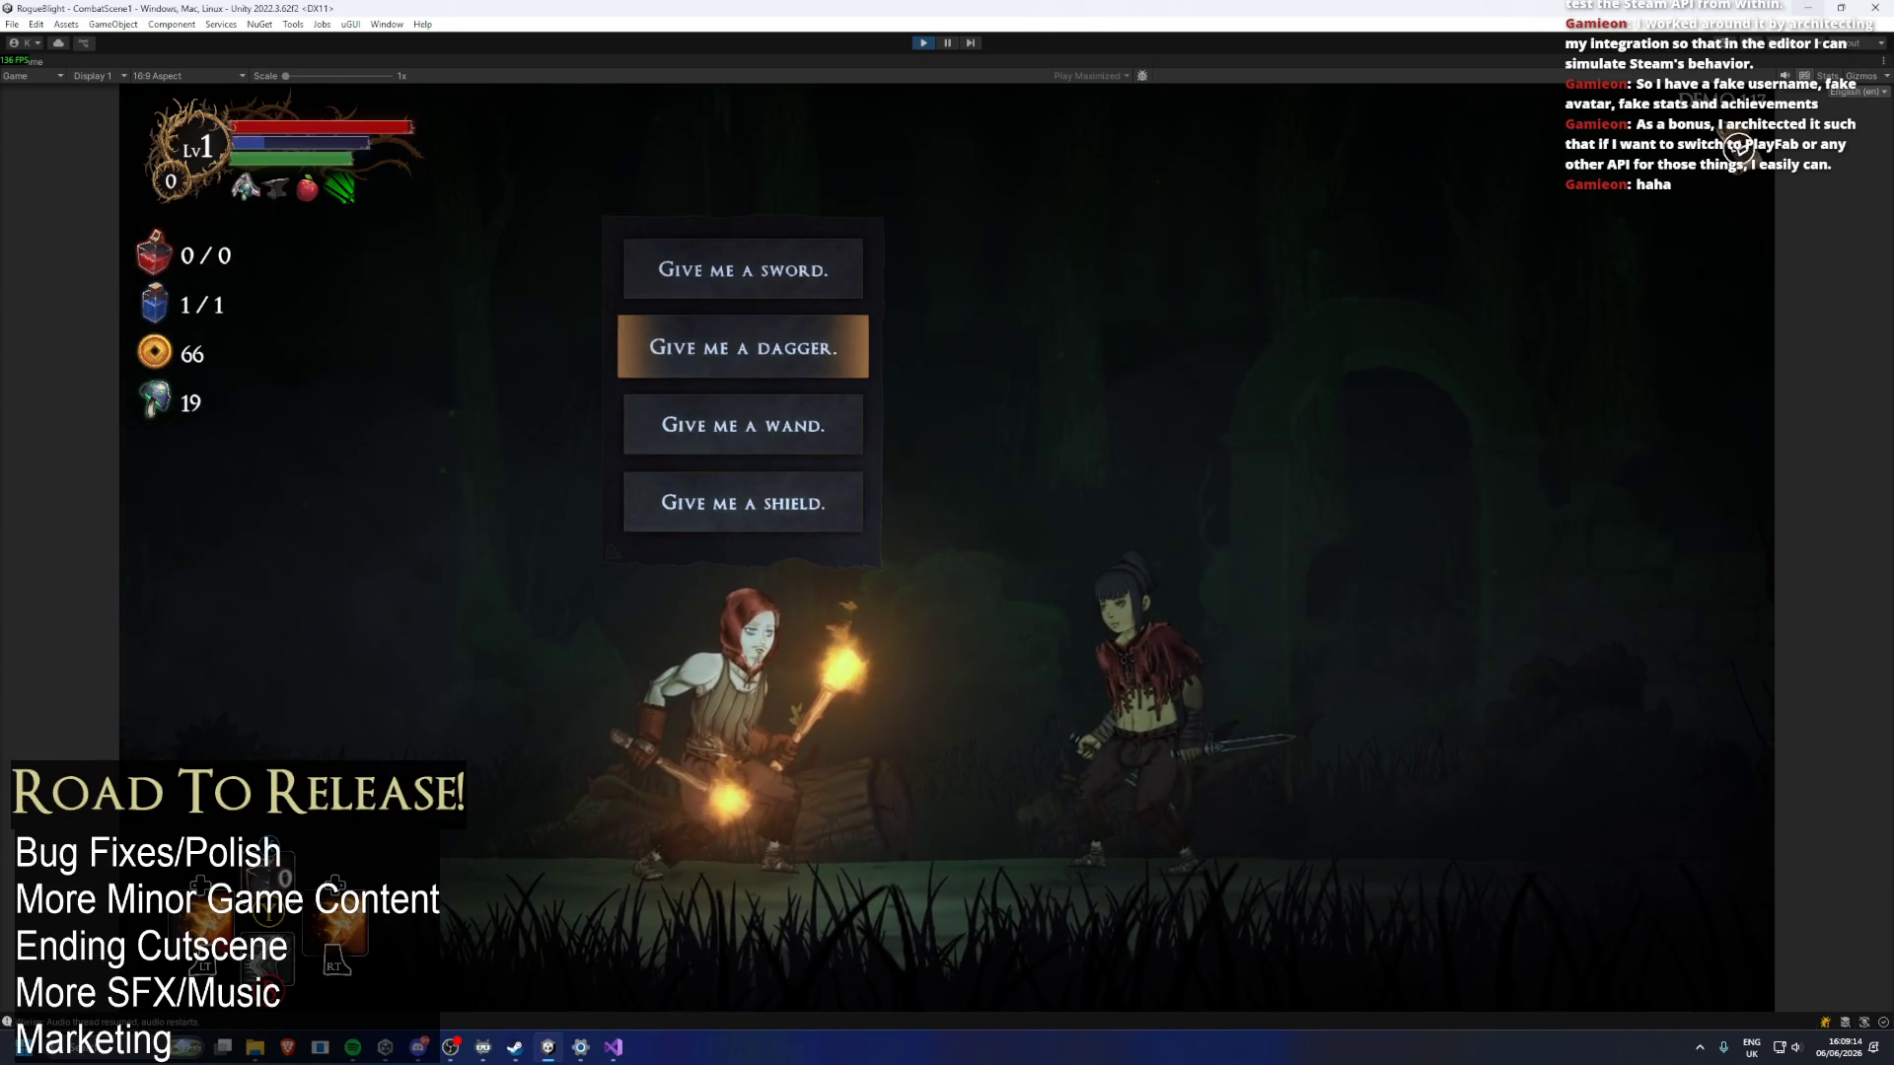
Ask for a sword, take the loot, and move right to the bonfire scene.
{"action": "key", "text": "Return"}
{"action": "key", "text": "Return"}
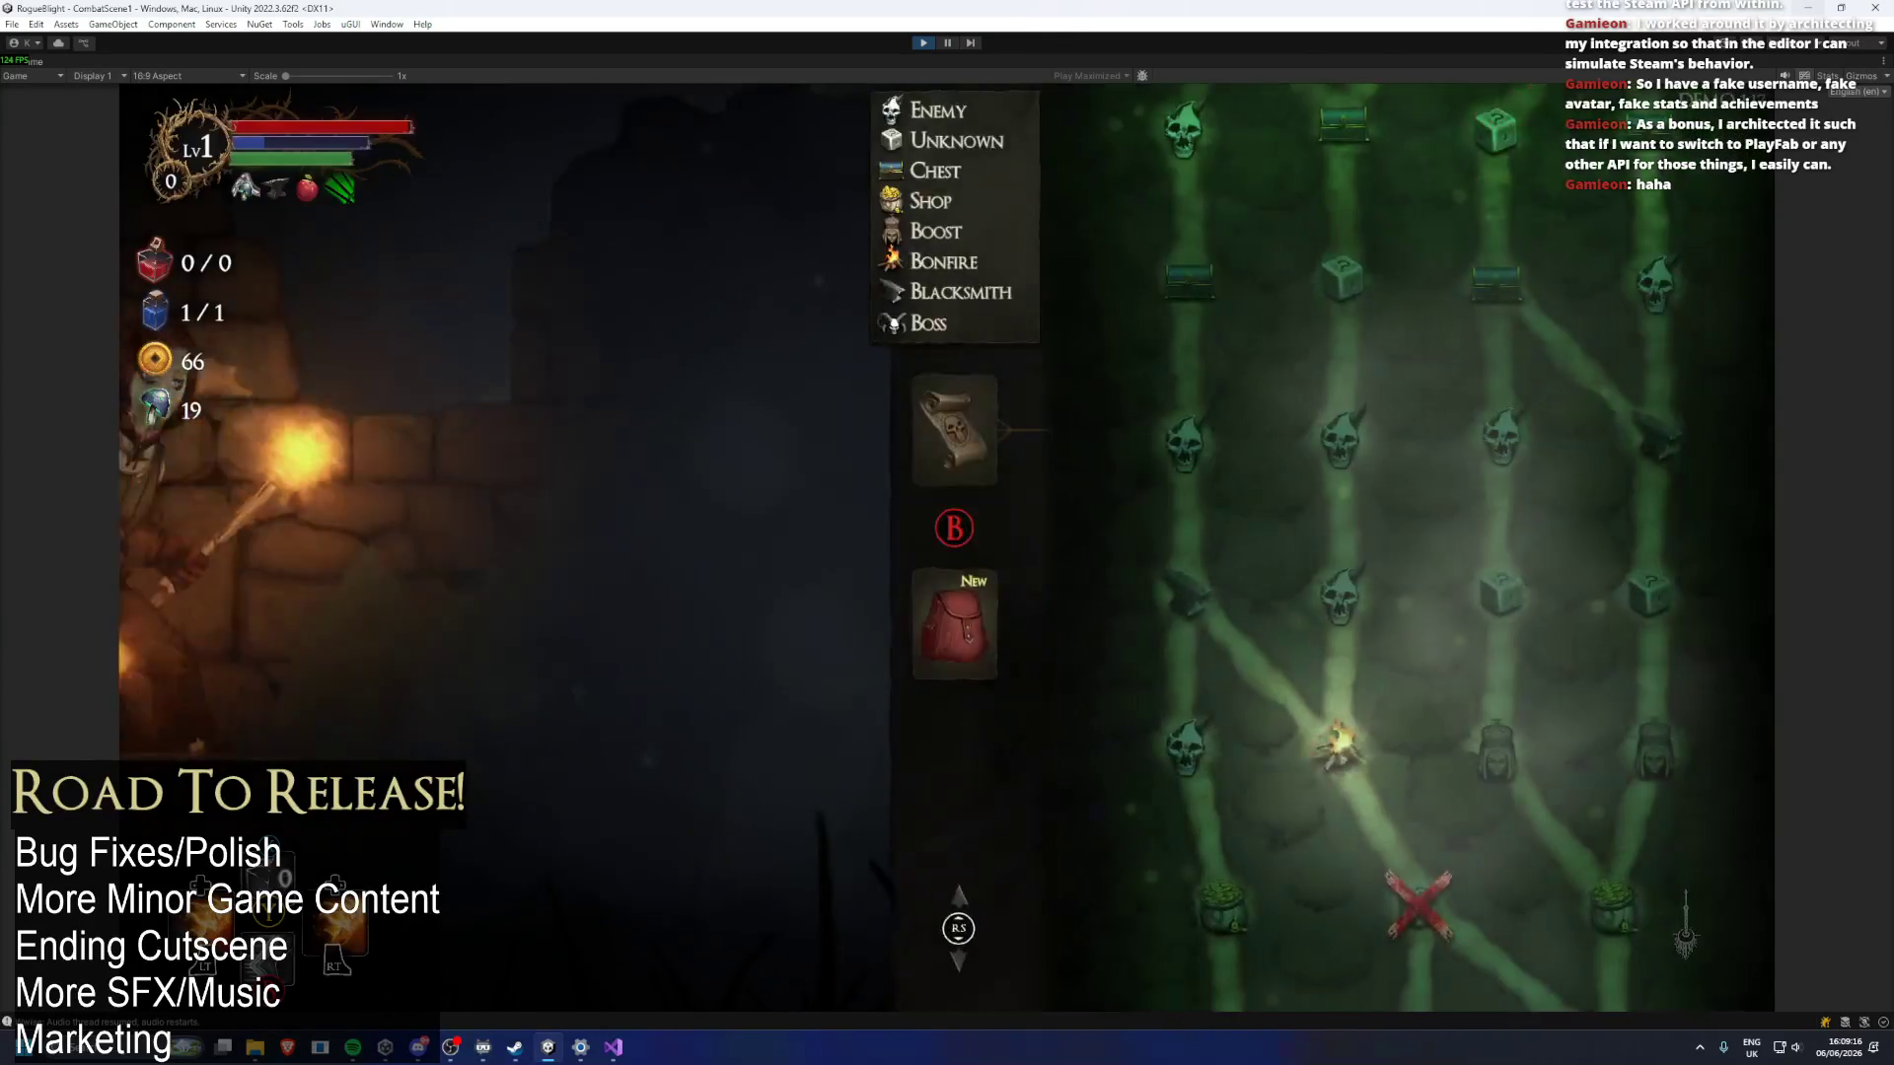
{"action": "key", "text": "Escape"}
{"action": "key", "text": "Right"}
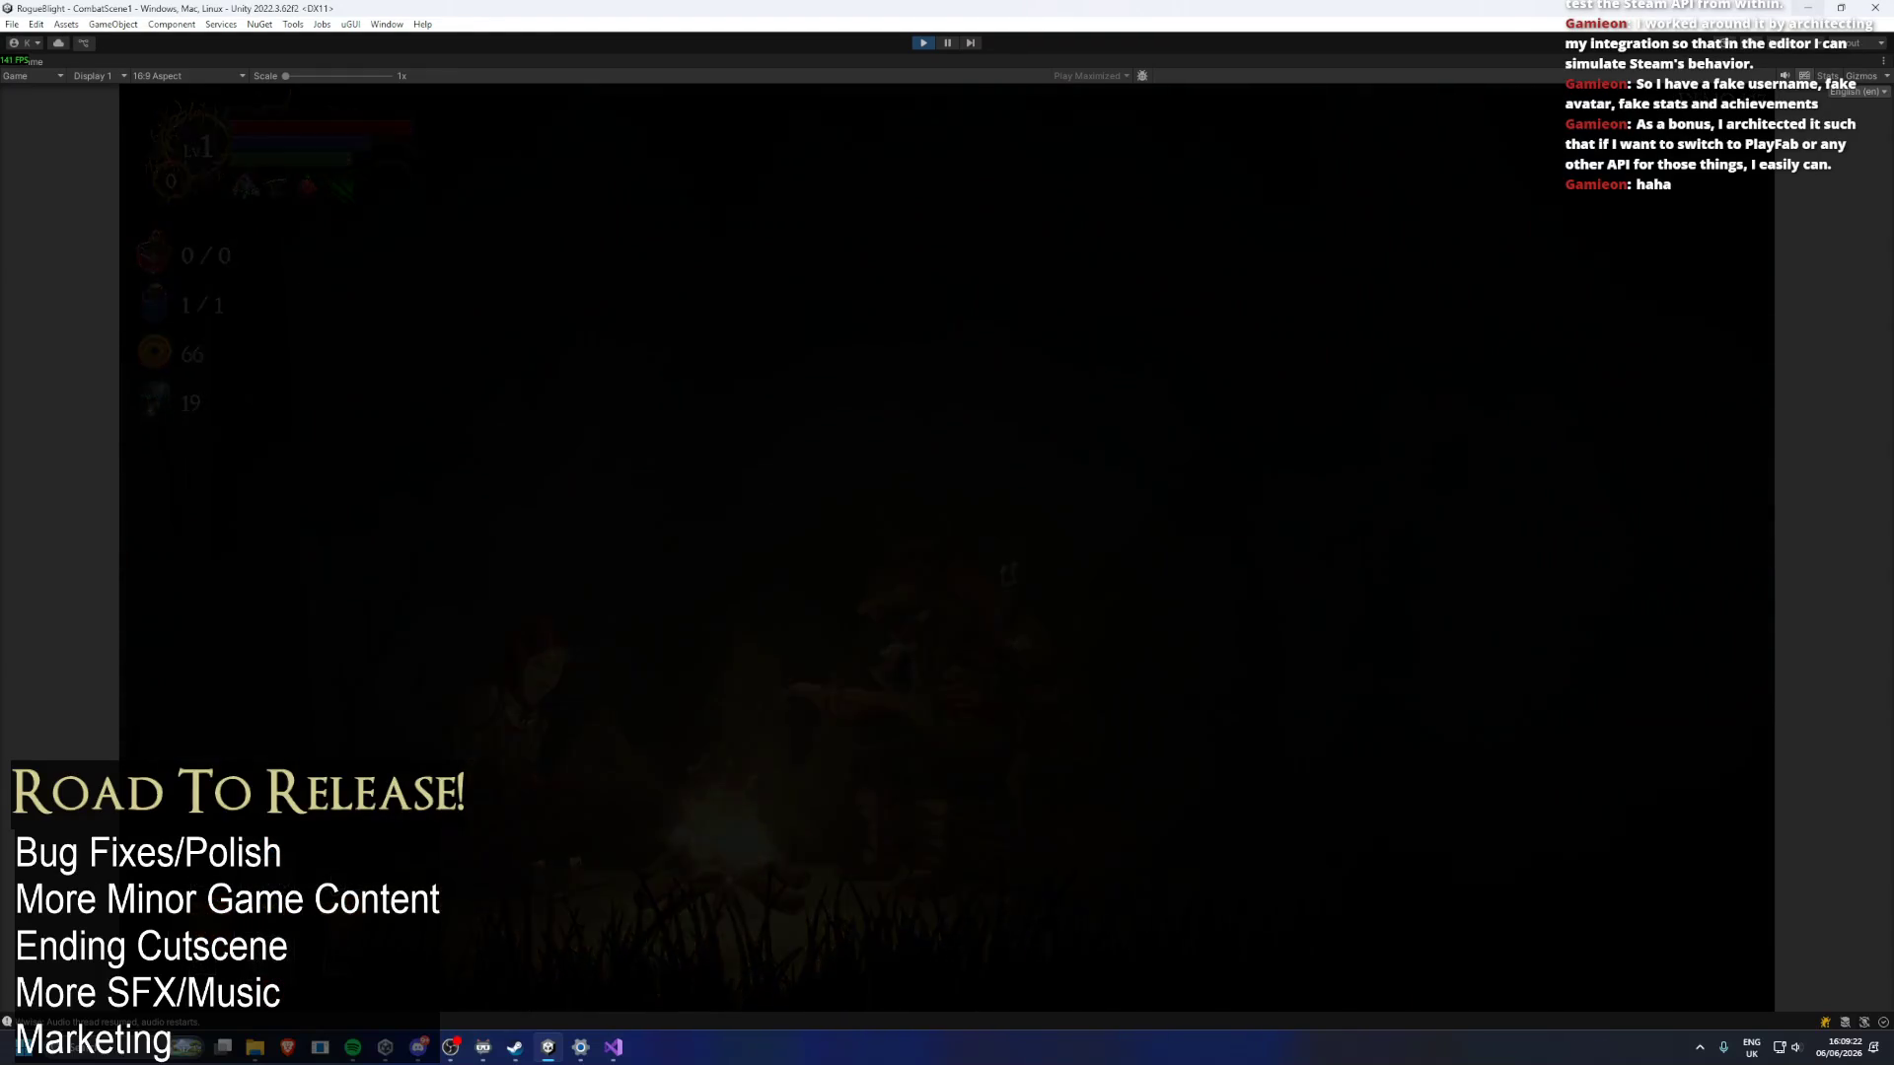
Walk right to the blacksmith and open its menu offering the Torch to Torch +1 upgrade.
{"action": "key", "text": "Escape"}
{"action": "key", "text": "Right"}
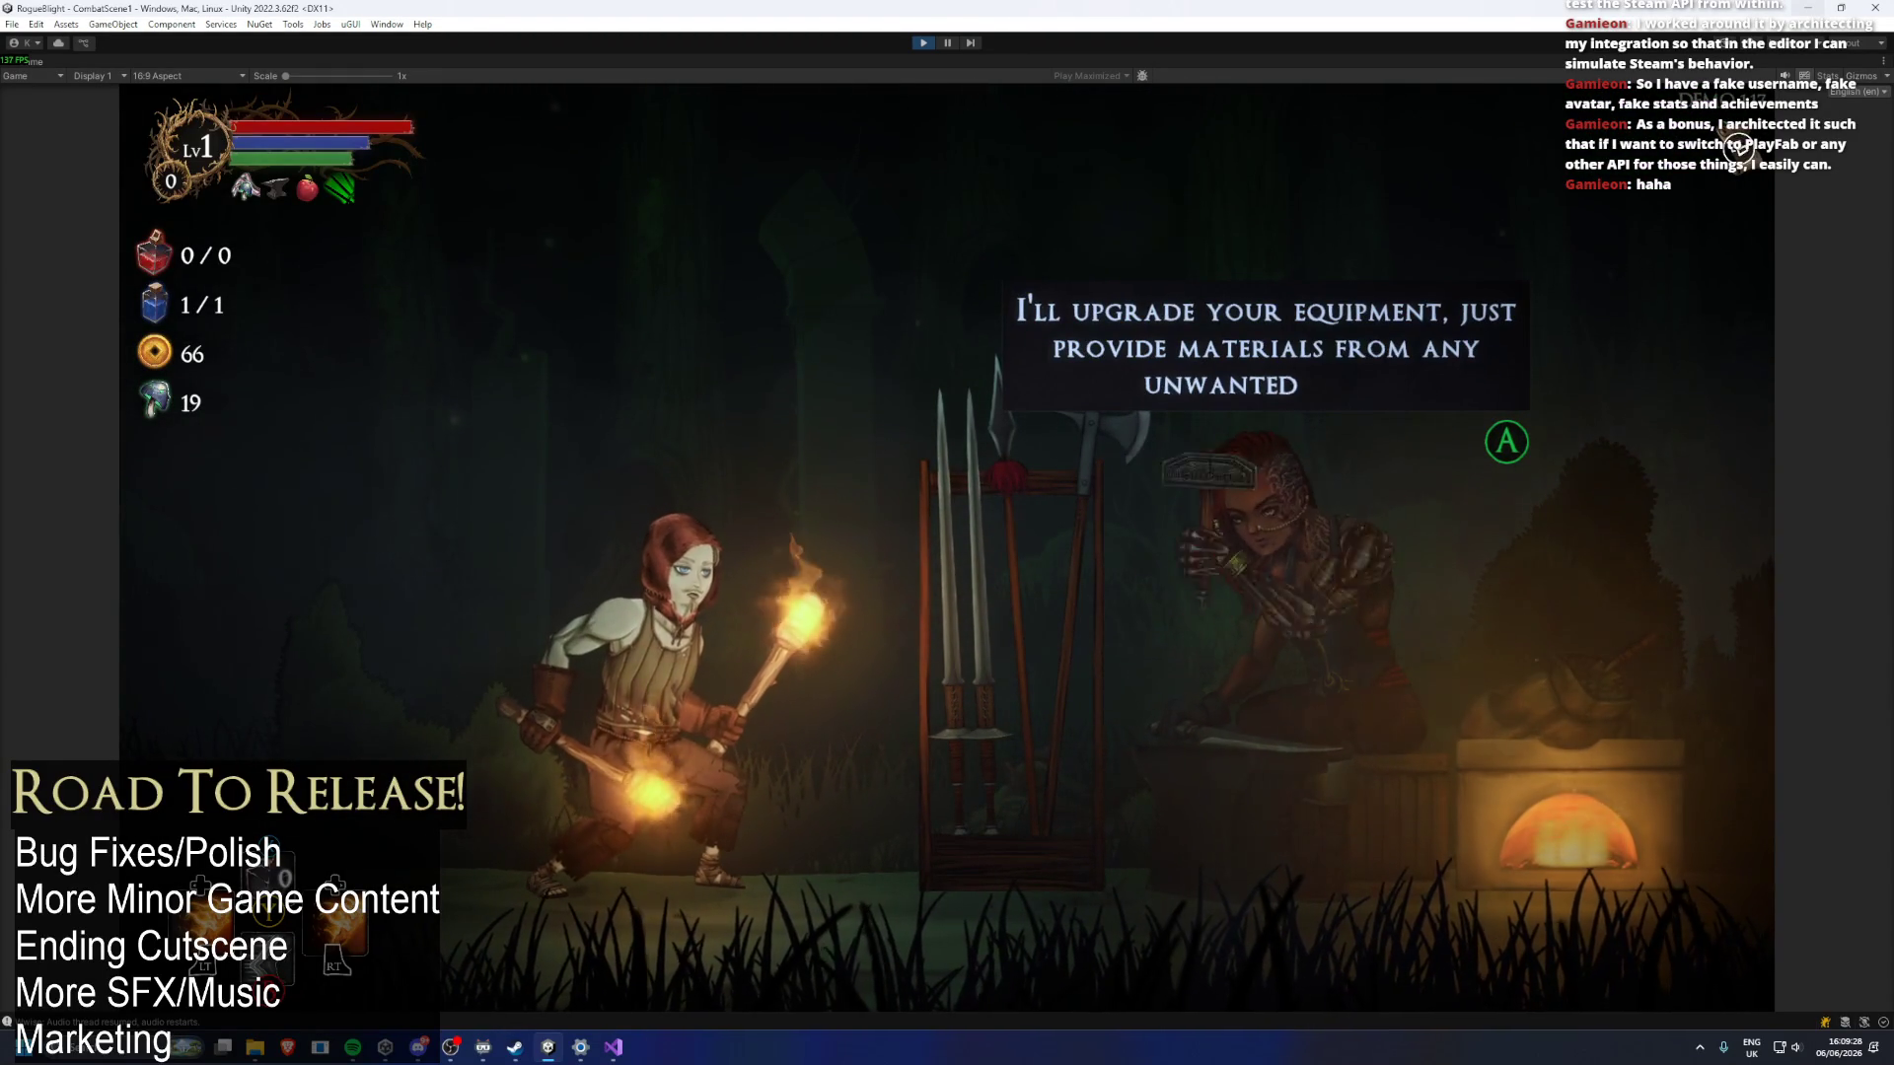
{"action": "key", "text": "Return"}
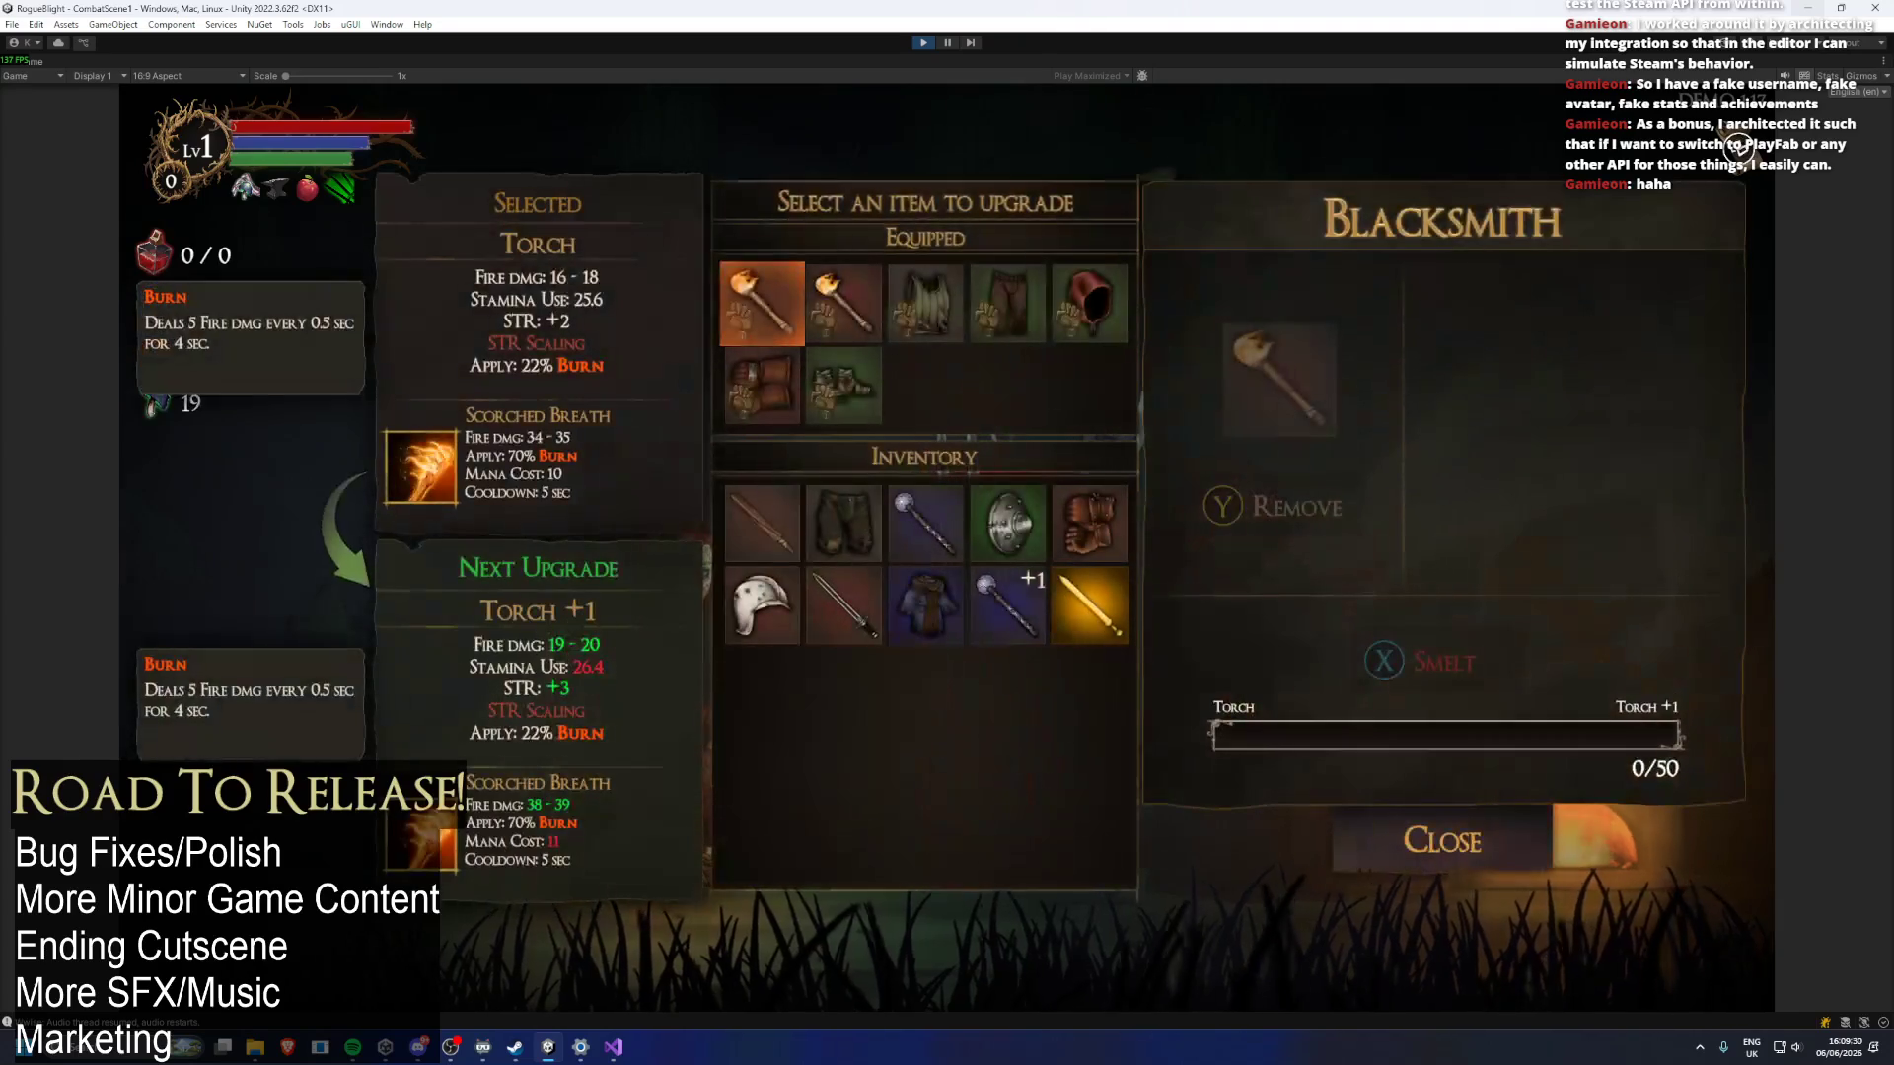
Preview upgrades for the equipped items, including Thief's Hood, and settle on the Torch.
{"action": "key", "text": "Right"}
{"action": "key", "text": "Right"}
{"action": "key", "text": "Right"}
{"action": "key", "text": "Right"}
{"action": "key", "text": "Left"}
{"action": "key", "text": "Down"}
{"action": "key", "text": "Down"}
{"action": "key", "text": "Down"}
{"action": "key", "text": "Up"}
{"action": "key", "text": "Up"}
{"action": "key", "text": "Up"}
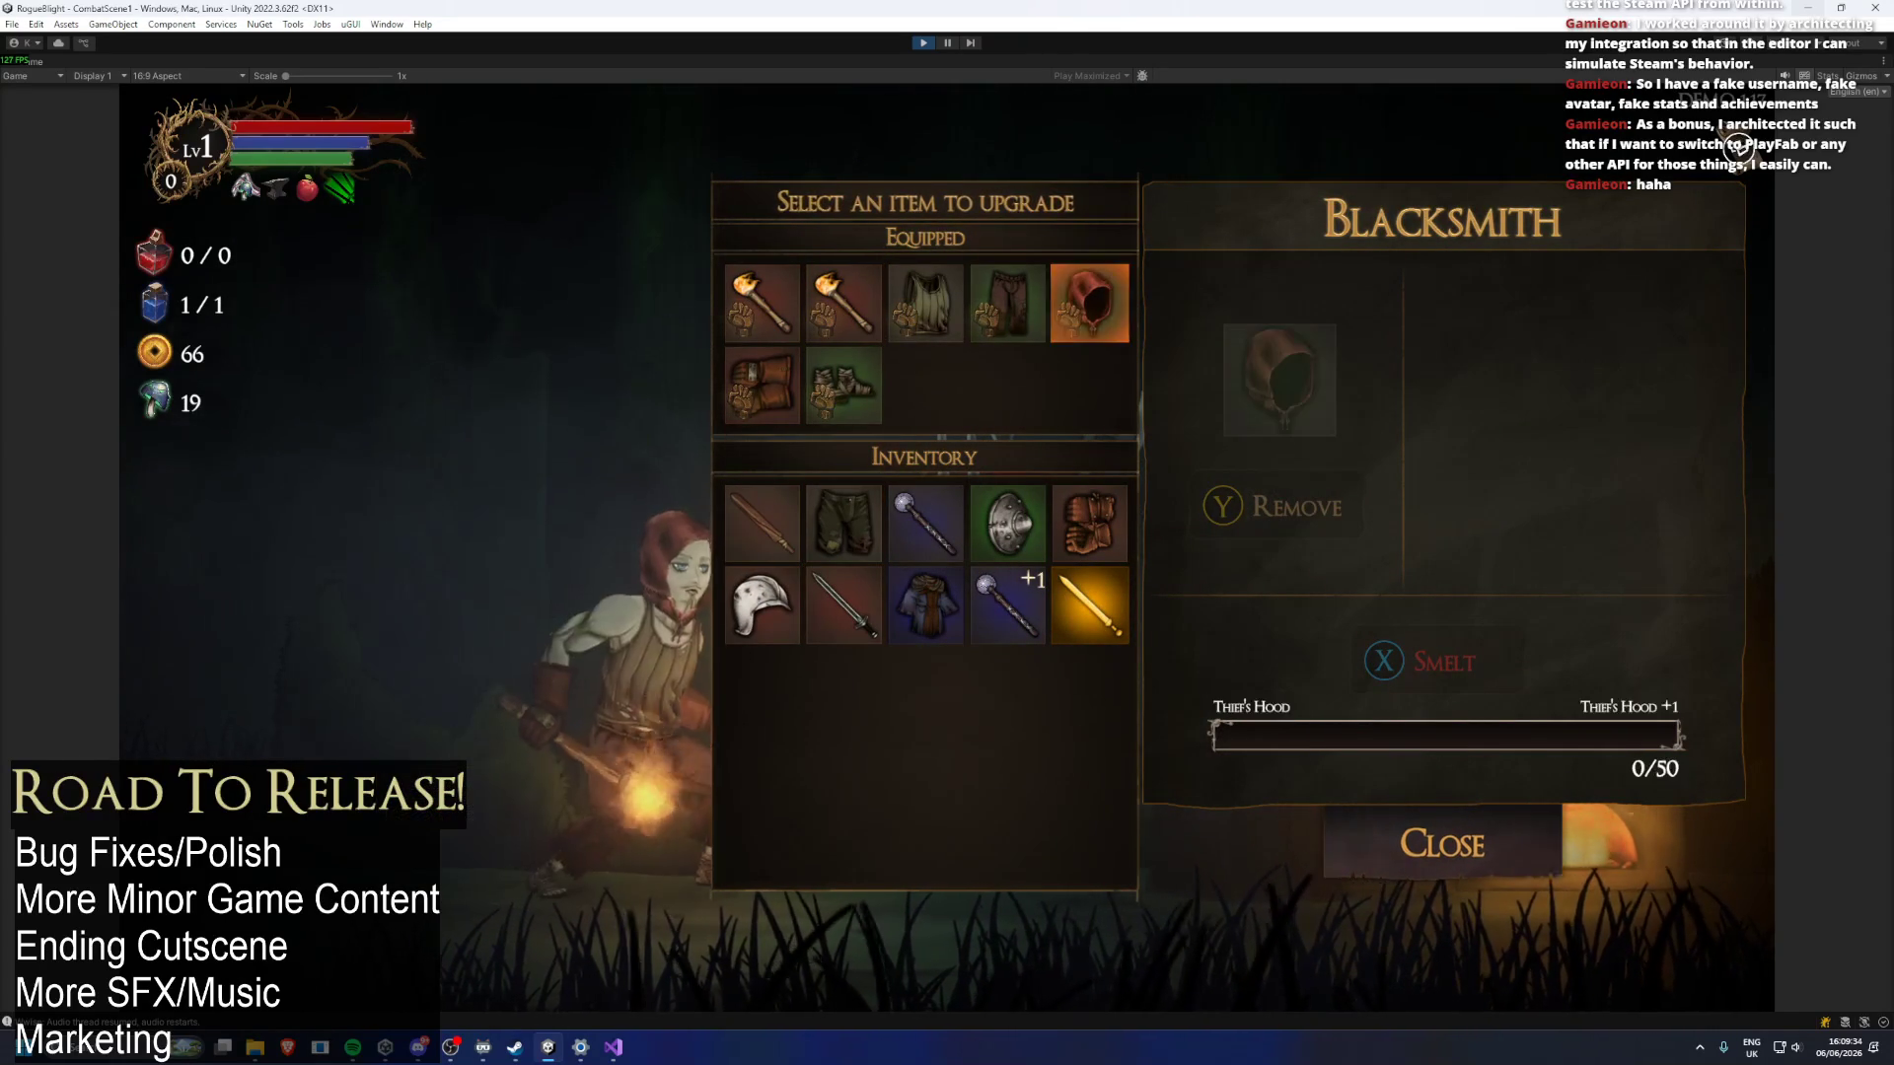
{"action": "key", "text": "Right"}
{"action": "key", "text": "Down"}
{"action": "key", "text": "Down"}
{"action": "key", "text": "Left"}
{"action": "key", "text": "Left"}
{"action": "key", "text": "Left"}
{"action": "key", "text": "Left"}
{"action": "key", "text": "Down"}
{"action": "key", "text": "Up"}
{"action": "key", "text": "Left"}
{"action": "key", "text": "Left"}
{"action": "key", "text": "Left"}
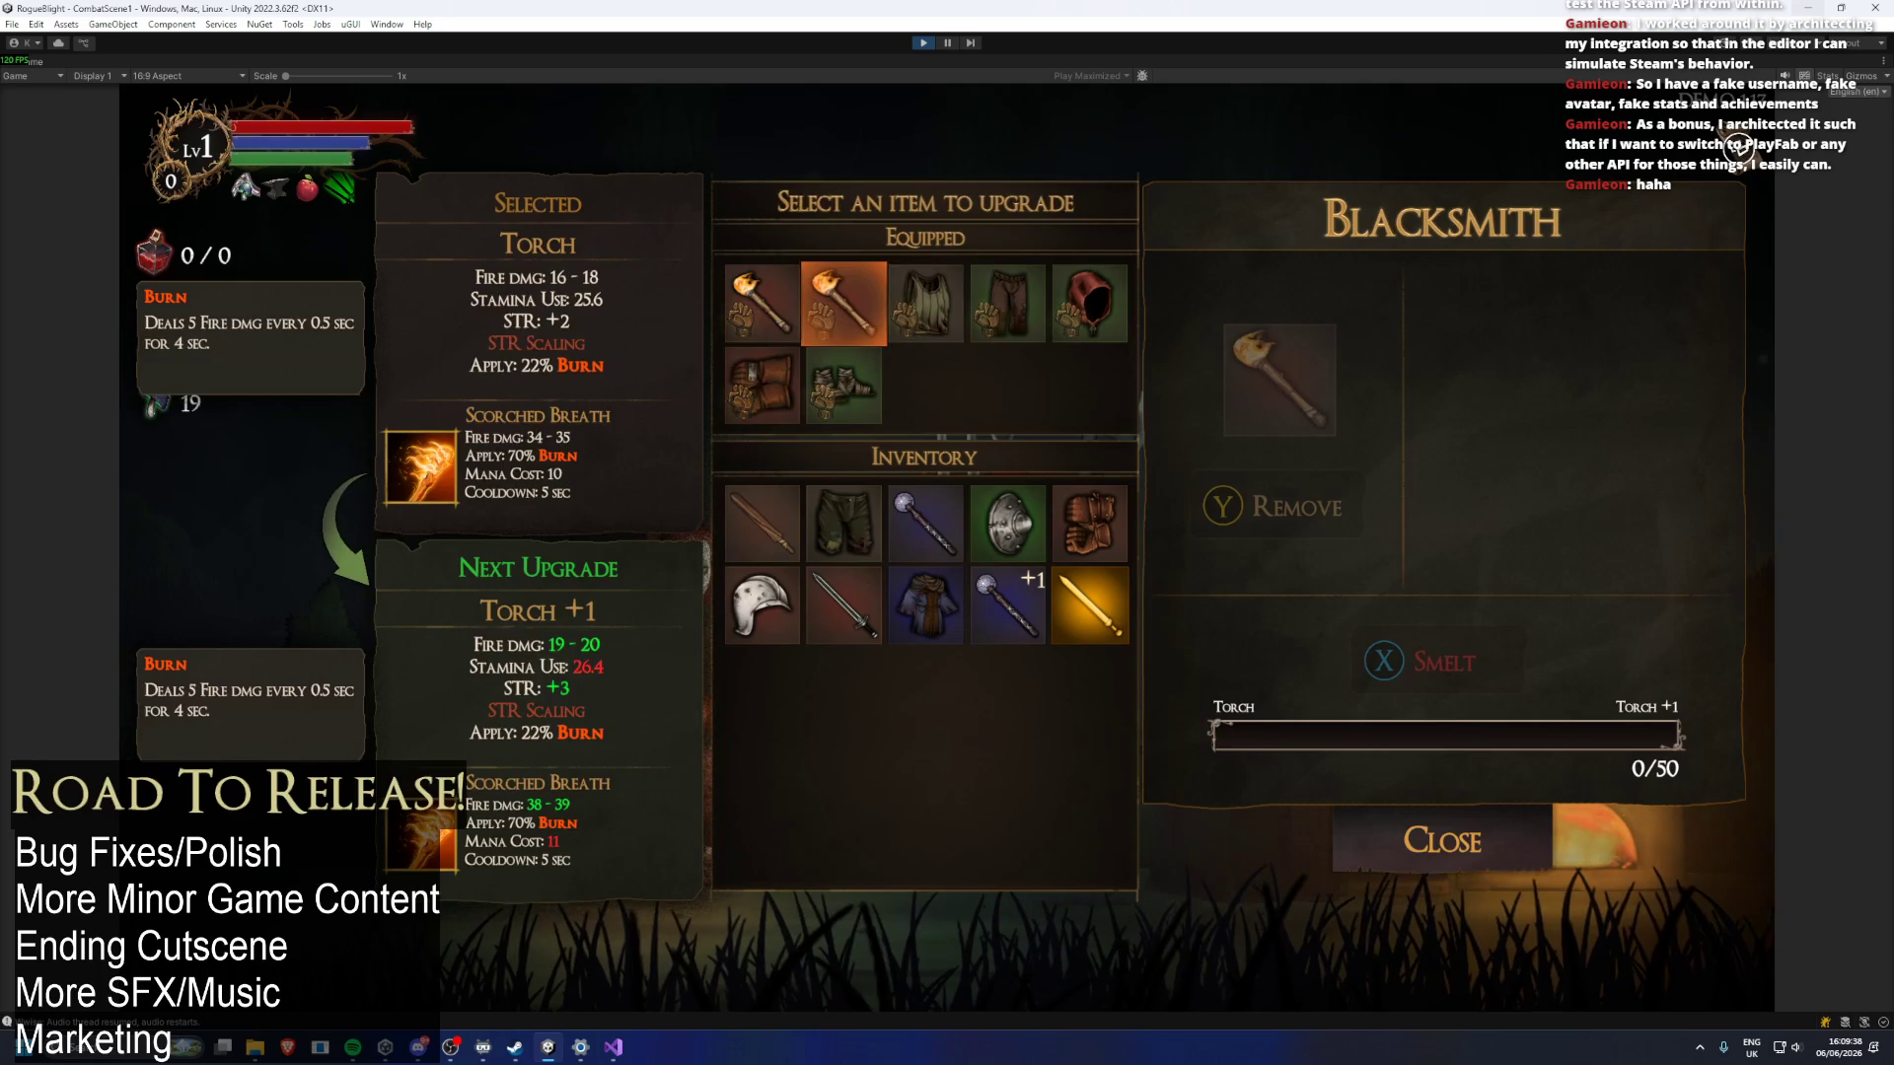
Mark spare items and smelt them into the Torch, raising it to +2.
{"action": "key", "text": "Return"}
{"action": "key", "text": "Return"}
{"action": "key", "text": "Right"}
{"action": "key", "text": "Return"}
{"action": "key", "text": "Right"}
{"action": "key", "text": "Return"}
{"action": "key", "text": "Right"}
{"action": "key", "text": "Return"}
{"action": "key", "text": "Right"}
{"action": "key", "text": "x"}
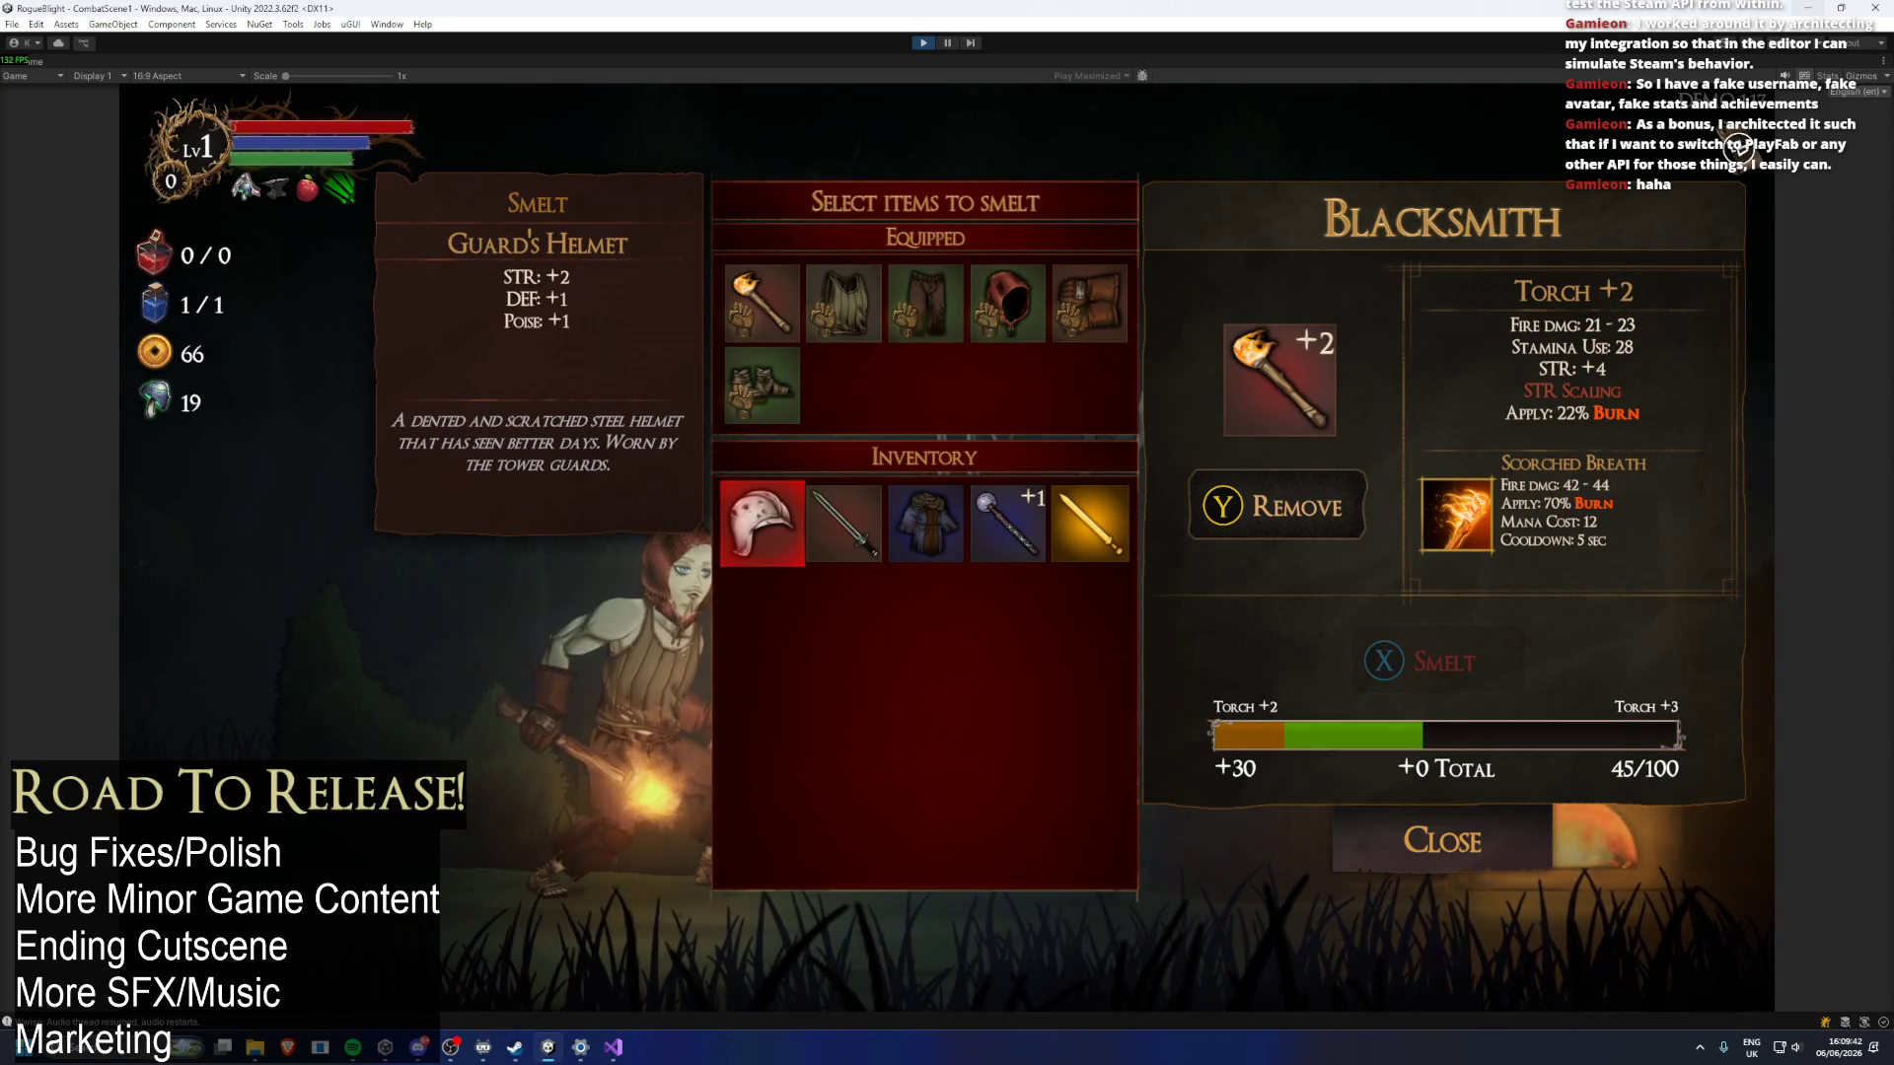
Smelt the spare helmet, sword, robe and wand into the Torch +2.
{"action": "key", "text": "Escape"}
{"action": "key", "text": "Down"}
{"action": "key", "text": "Up"}
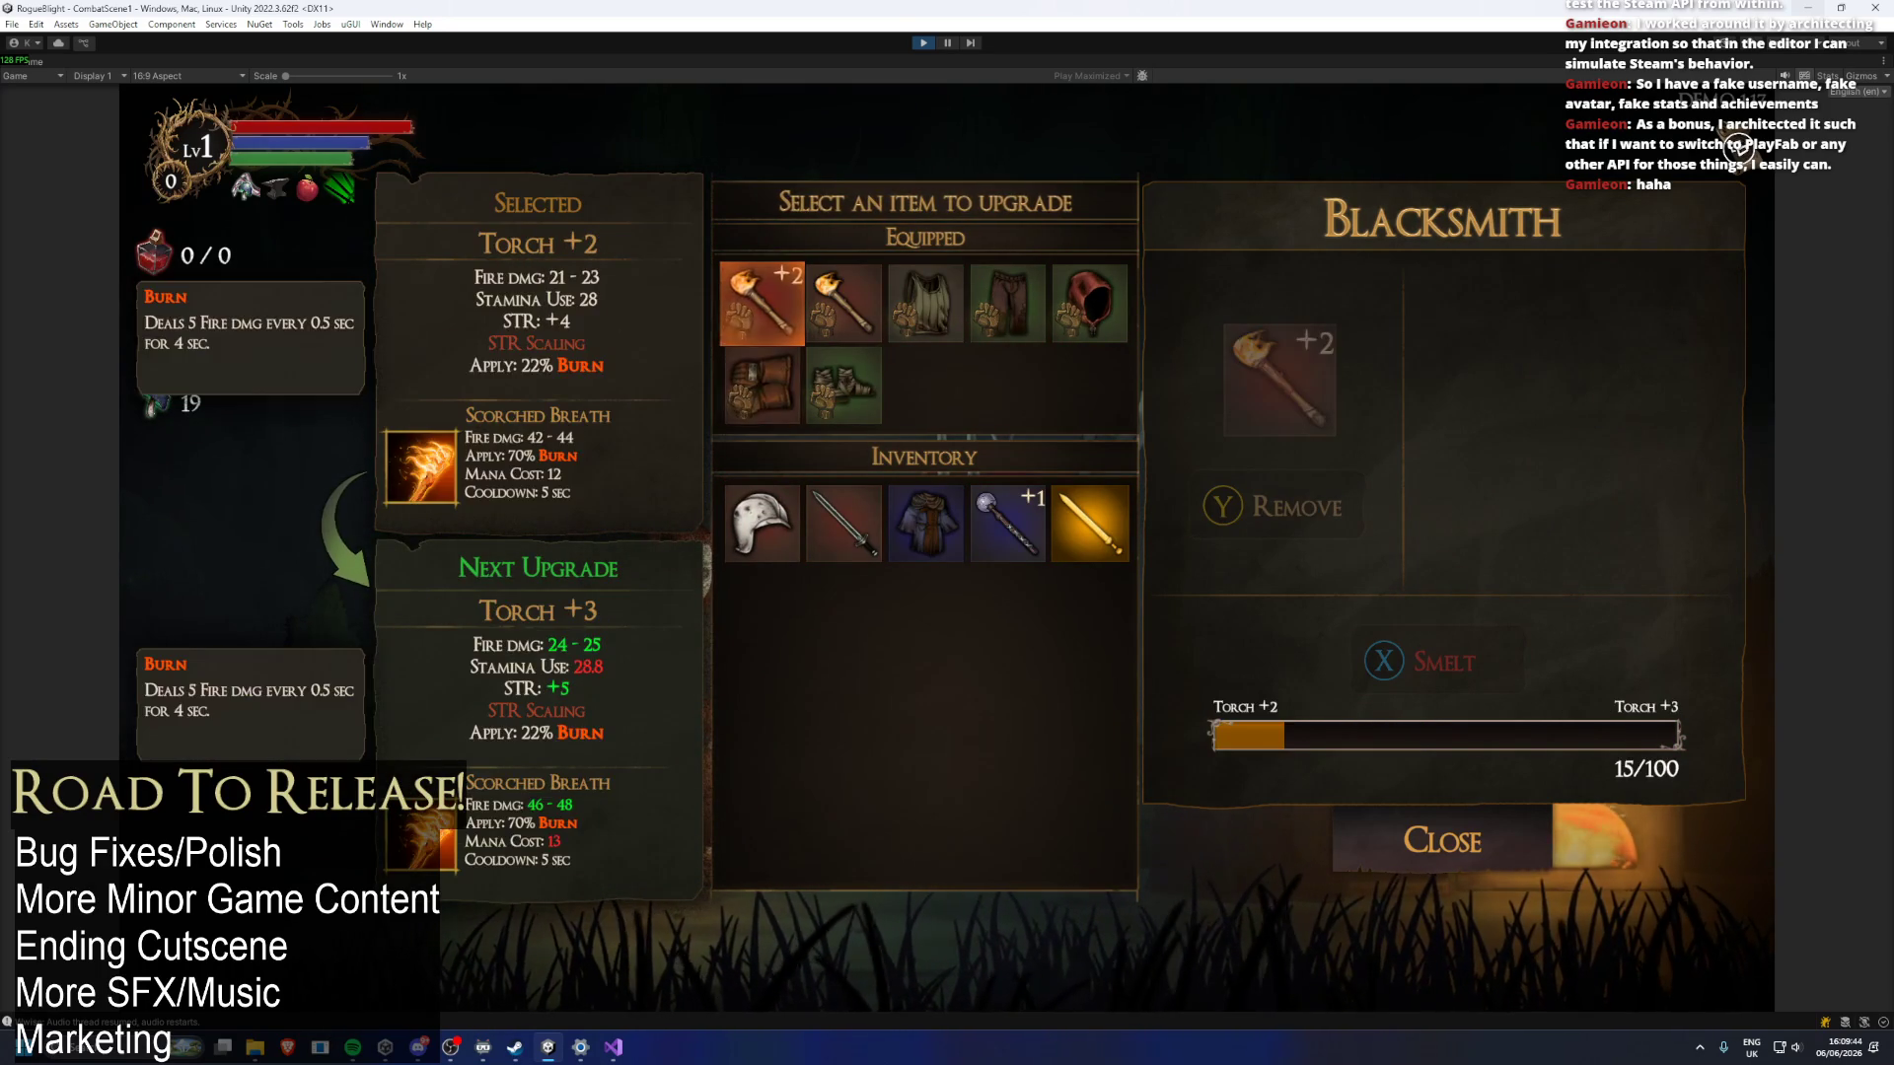
{"action": "key", "text": "Return"}
{"action": "key", "text": "Return"}
{"action": "key", "text": "Right"}
{"action": "key", "text": "Return"}
{"action": "key", "text": "Right"}
{"action": "key", "text": "Return"}
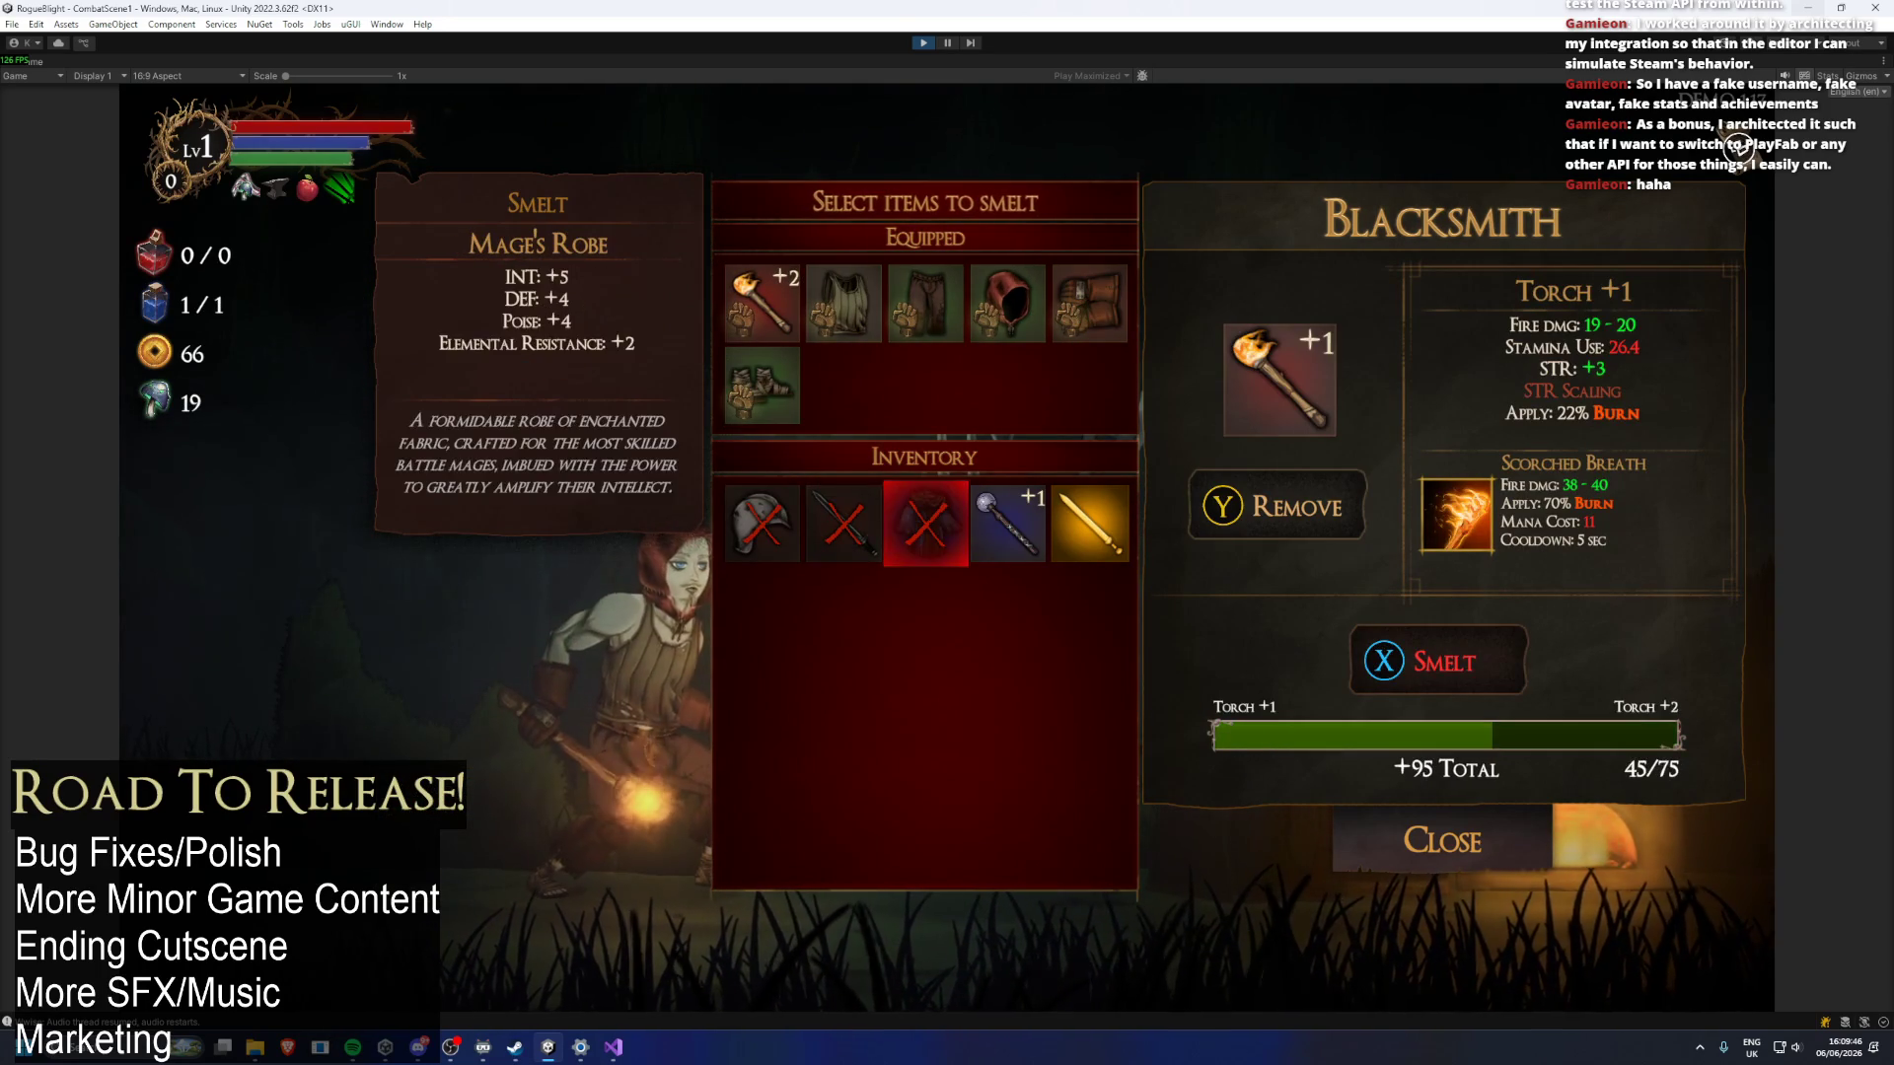
{"action": "key", "text": "Right"}
{"action": "key", "text": "Return"}
{"action": "key", "text": "x"}
Look at smelting options for the Ragged Top, then back out.
{"action": "key", "text": "Escape"}
{"action": "key", "text": "Down"}
{"action": "key", "text": "Down"}
{"action": "key", "text": "Up"}
{"action": "key", "text": "Up"}
{"action": "key", "text": "Right"}
{"action": "key", "text": "Right"}
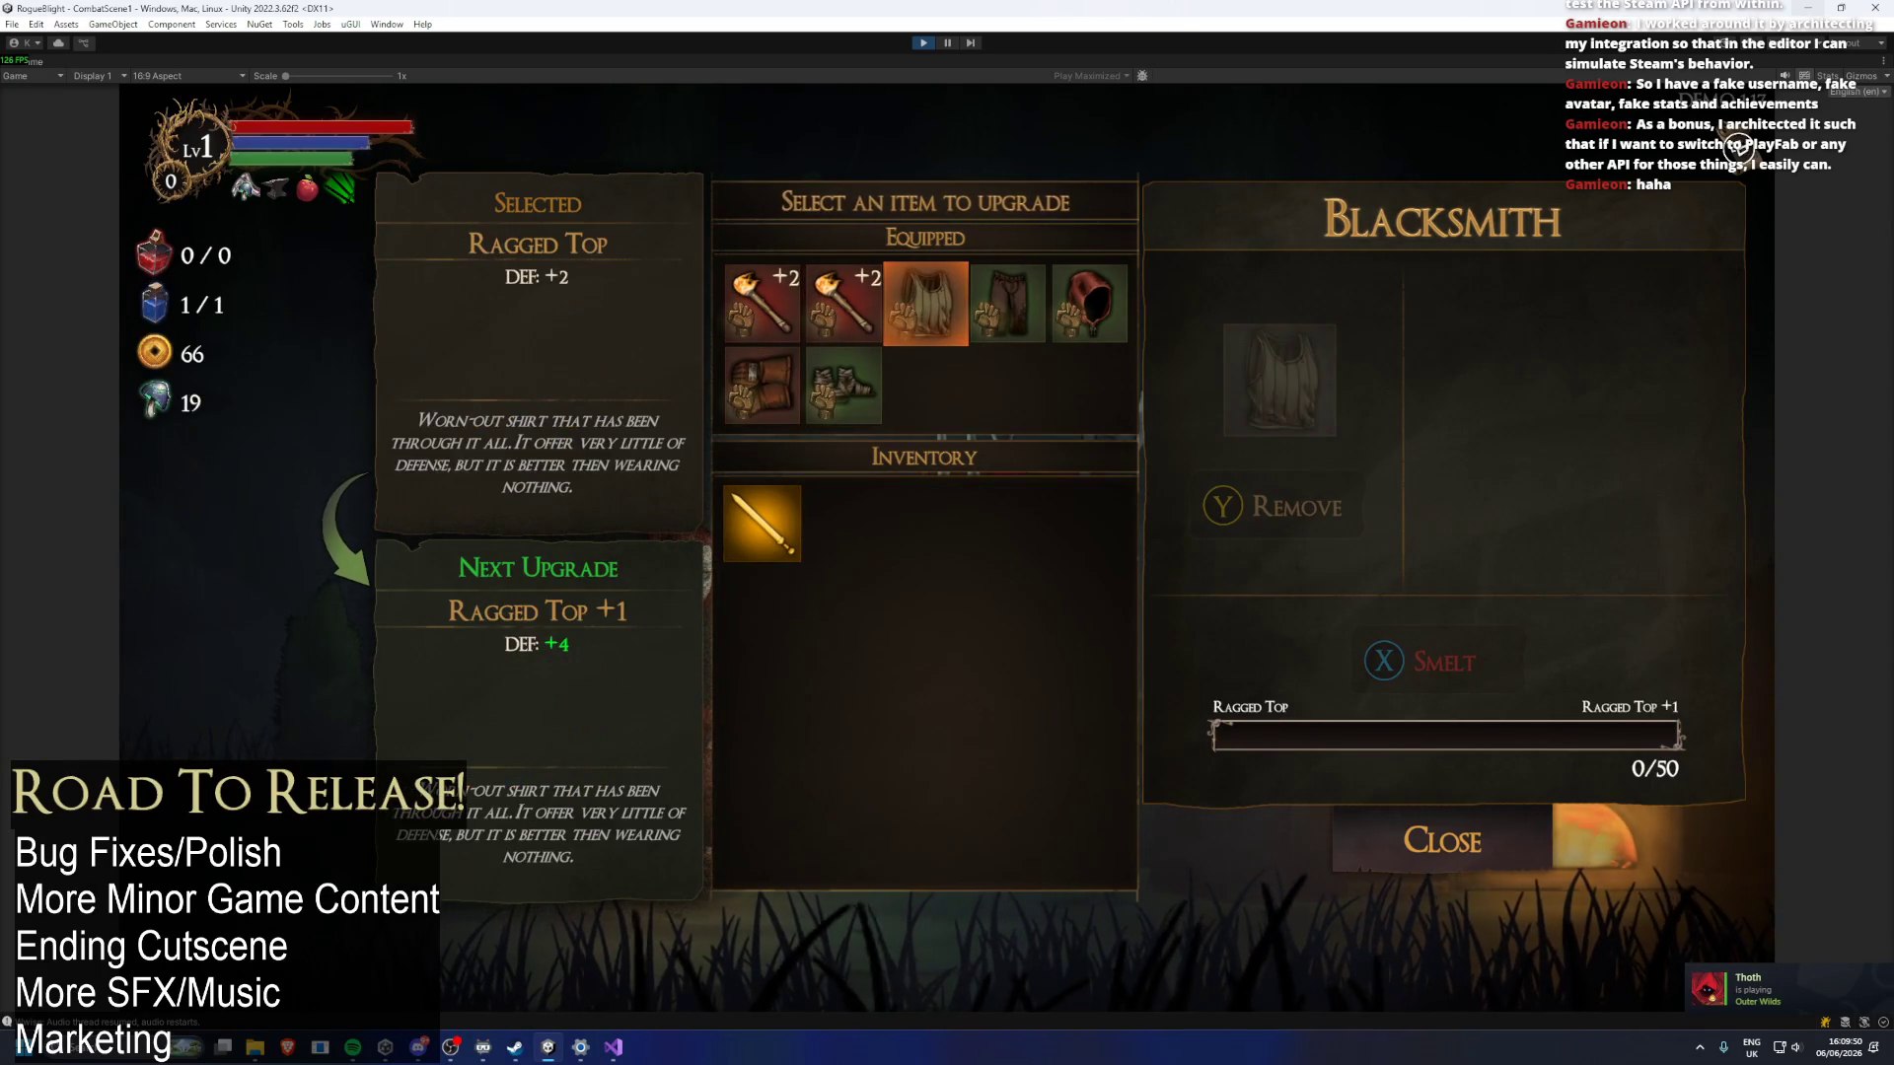
{"action": "key", "text": "Return"}
{"action": "key", "text": "Down"}
{"action": "key", "text": "Down"}
{"action": "key", "text": "Escape"}
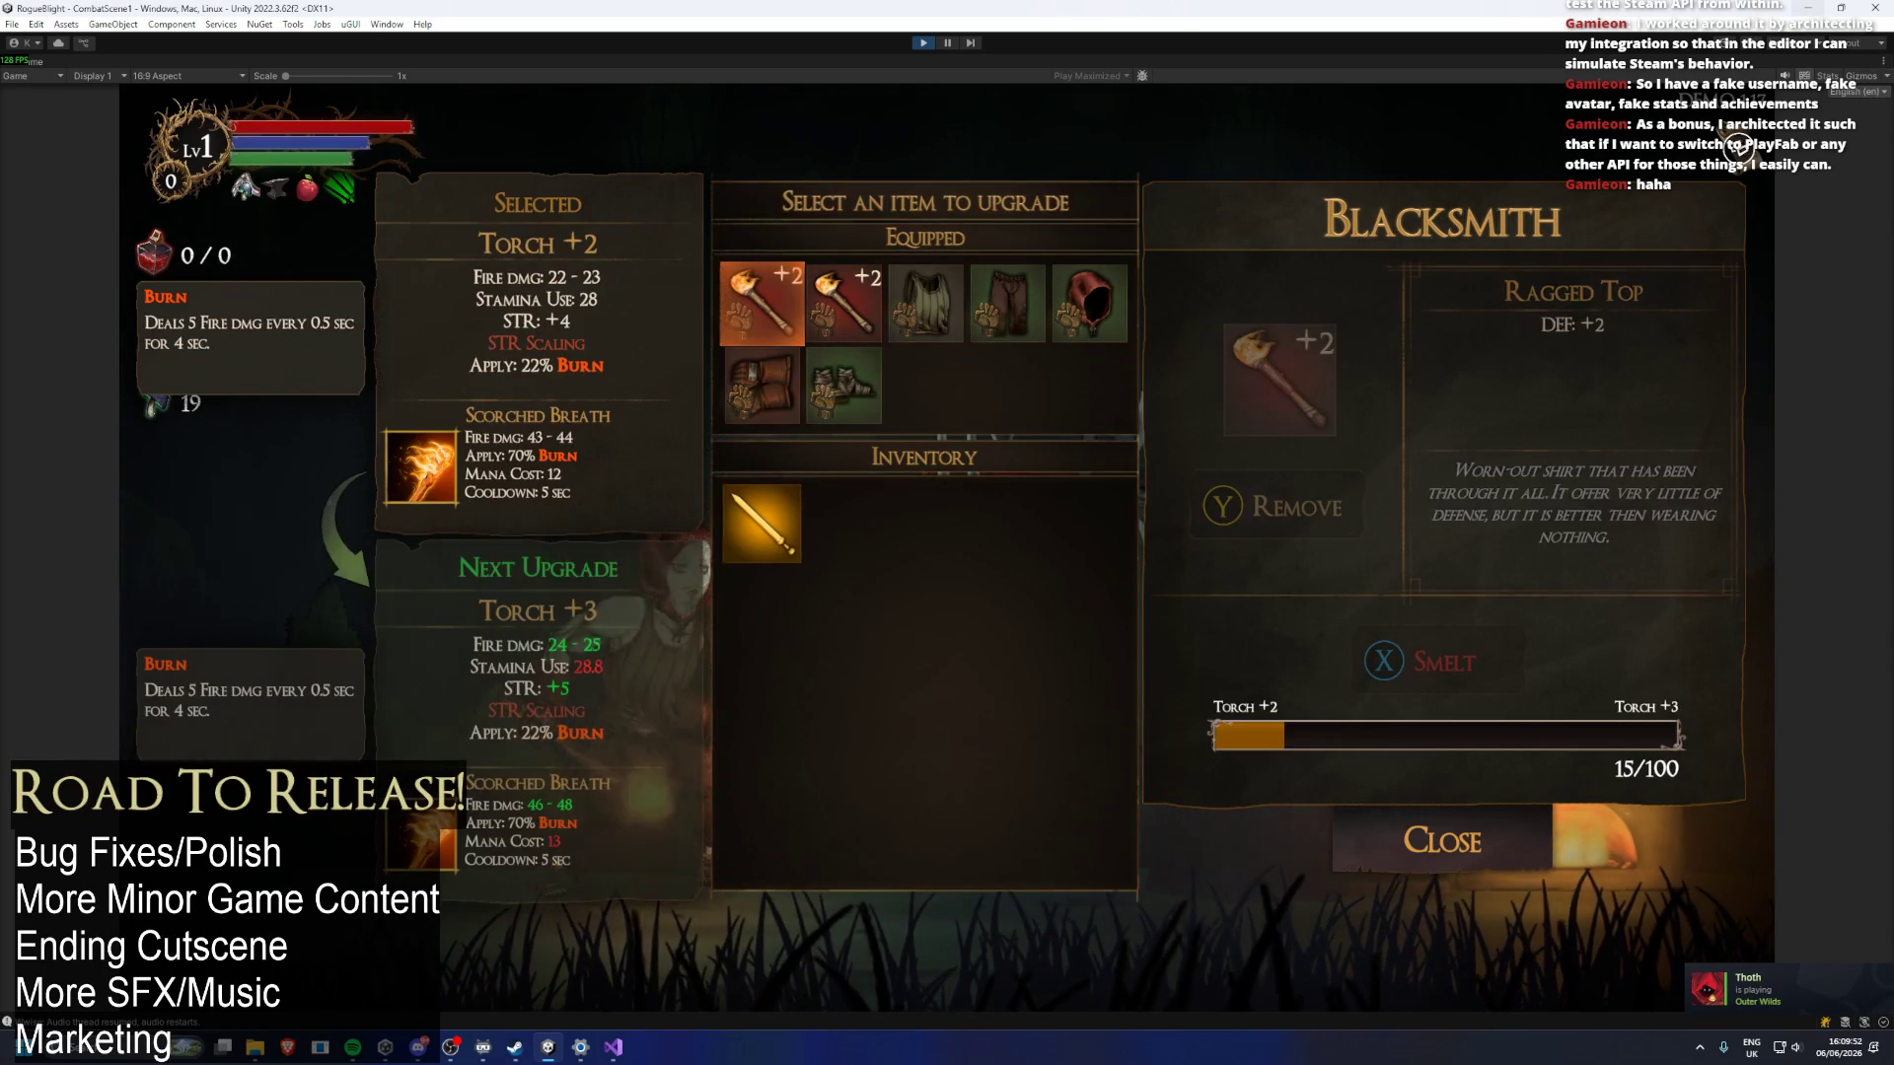
Smelt the Greed Sword into Knight's Gloves, upgrading them to Knight's Gloves +1.
{"action": "key", "text": "Down"}
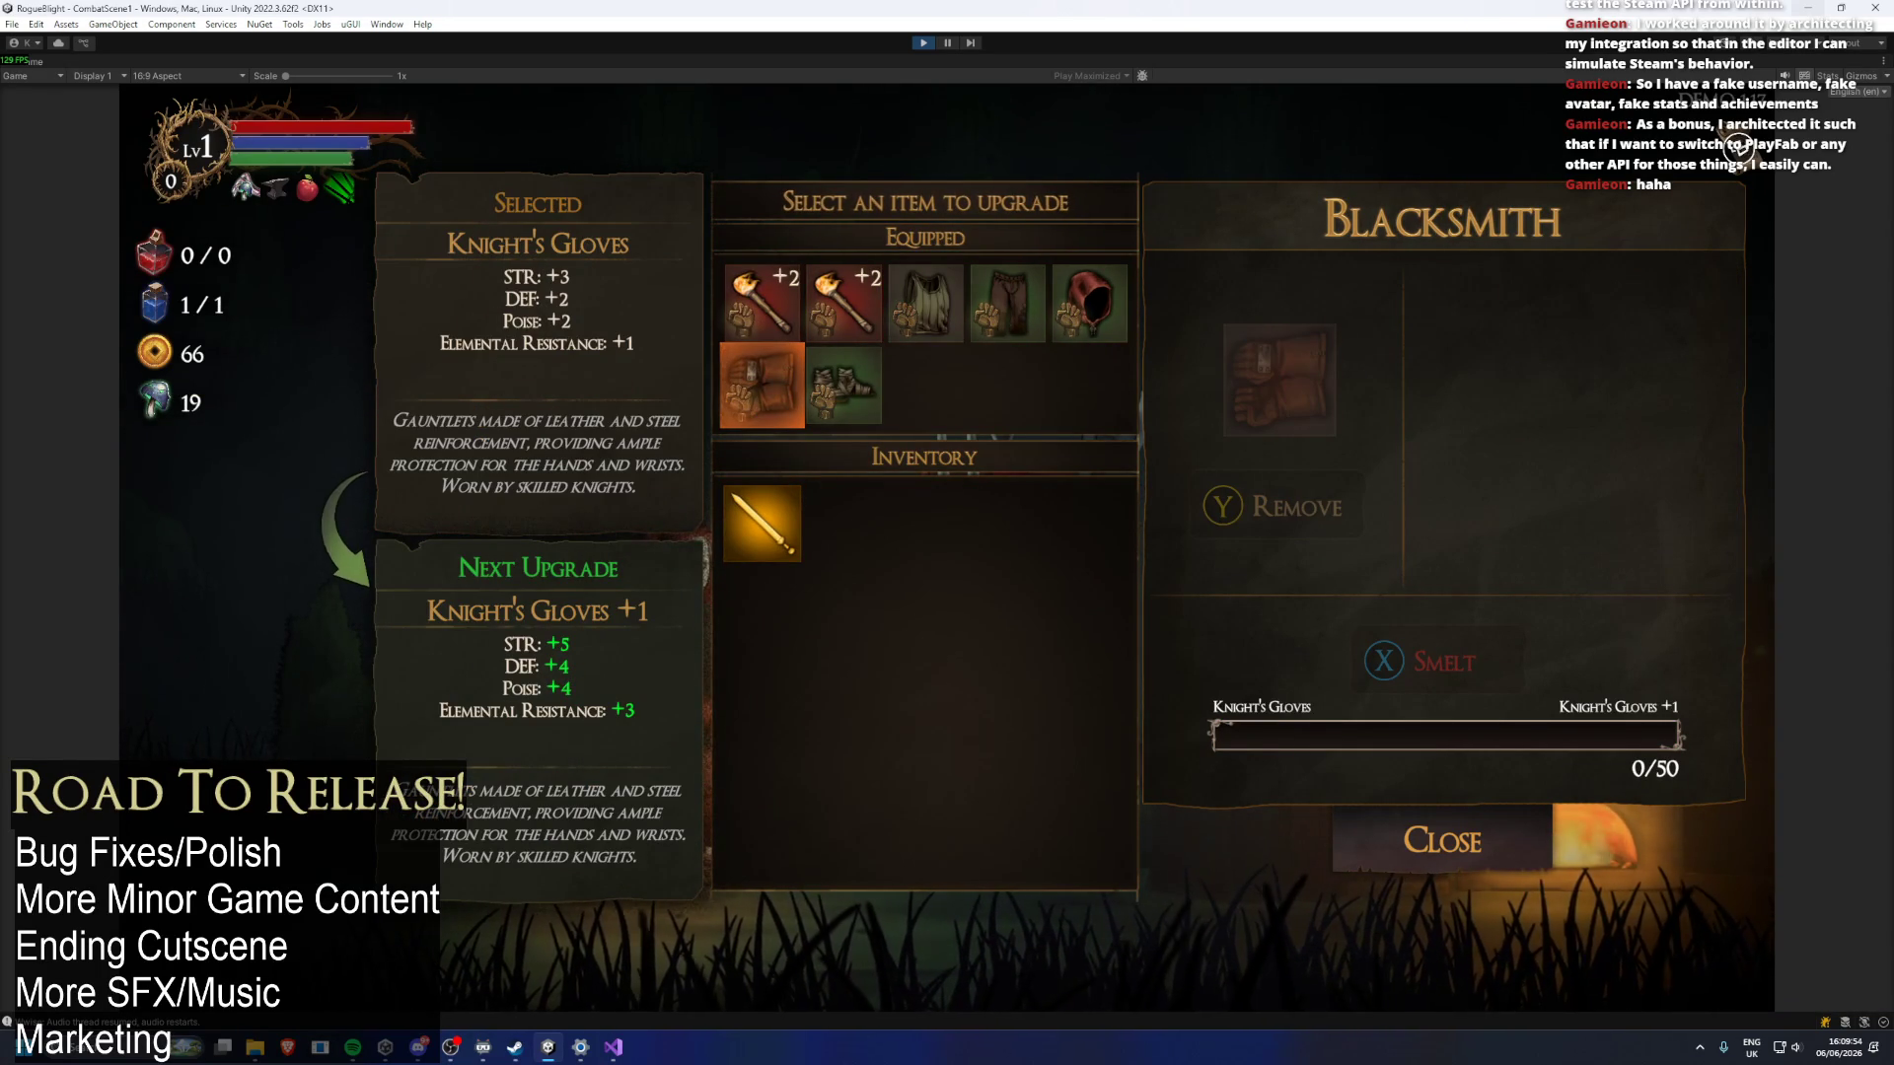
{"action": "key", "text": "Return"}
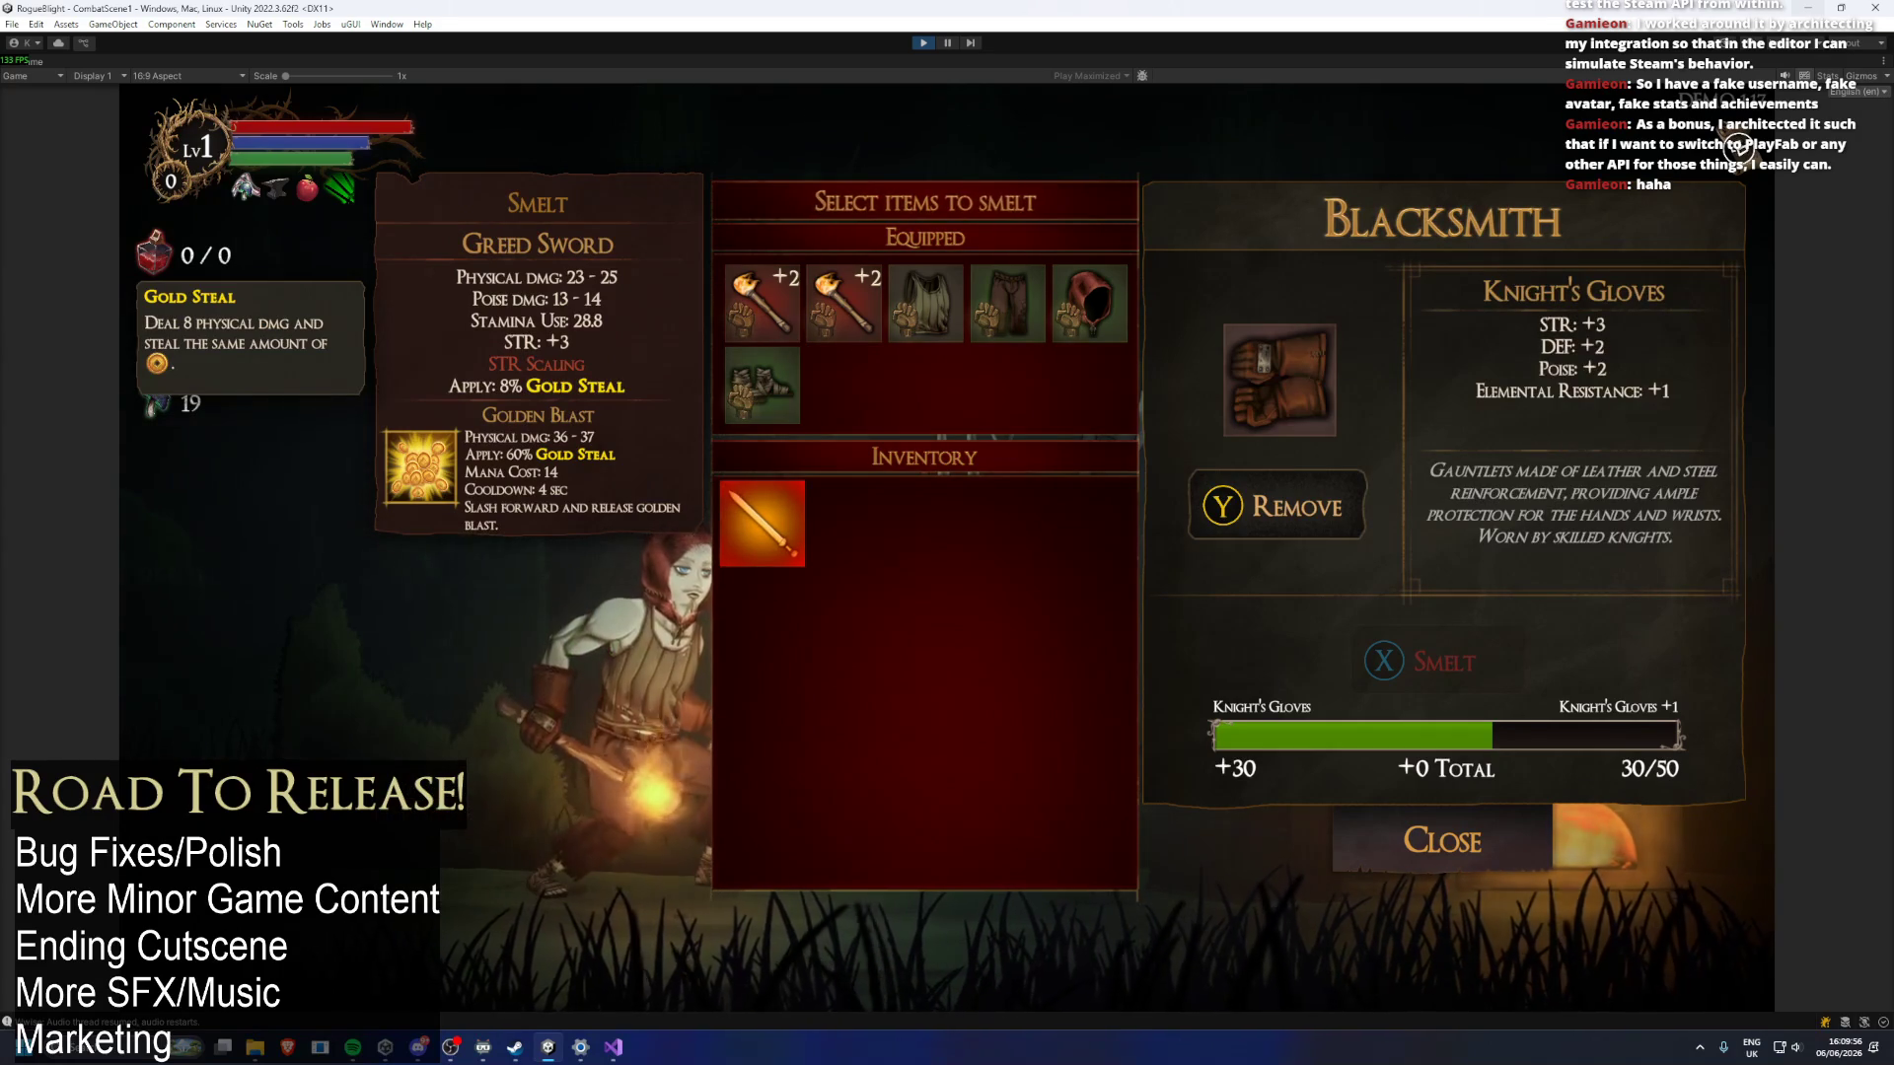
{"action": "key", "text": "x"}
{"action": "key", "text": "Up"}
{"action": "key", "text": "Right"}
{"action": "key", "text": "Right"}
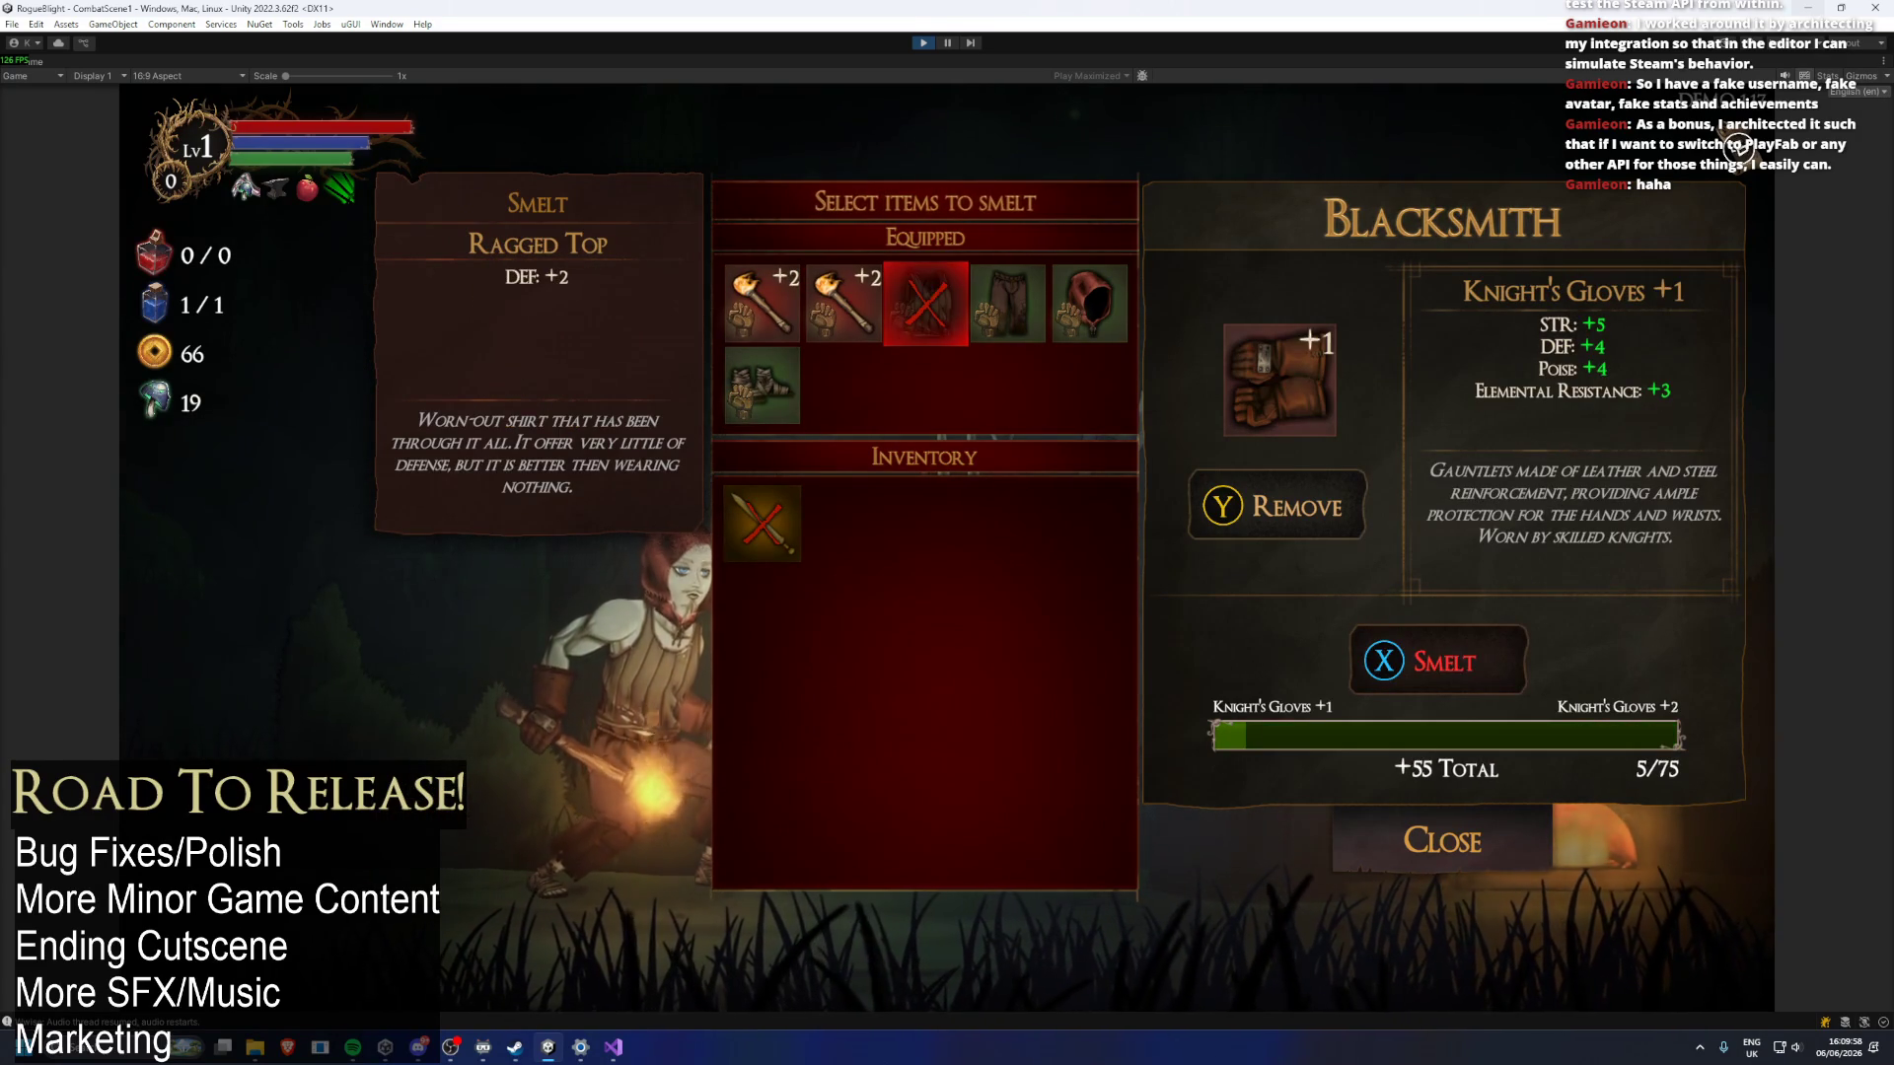
{"action": "key", "text": "Return"}
{"action": "key", "text": "Escape"}
Check the Knight's Gloves +1 progress and Thief's Boots, then leave the blacksmith.
{"action": "key", "text": "Down"}
{"action": "key", "text": "Left"}
{"action": "key", "text": "Right"}
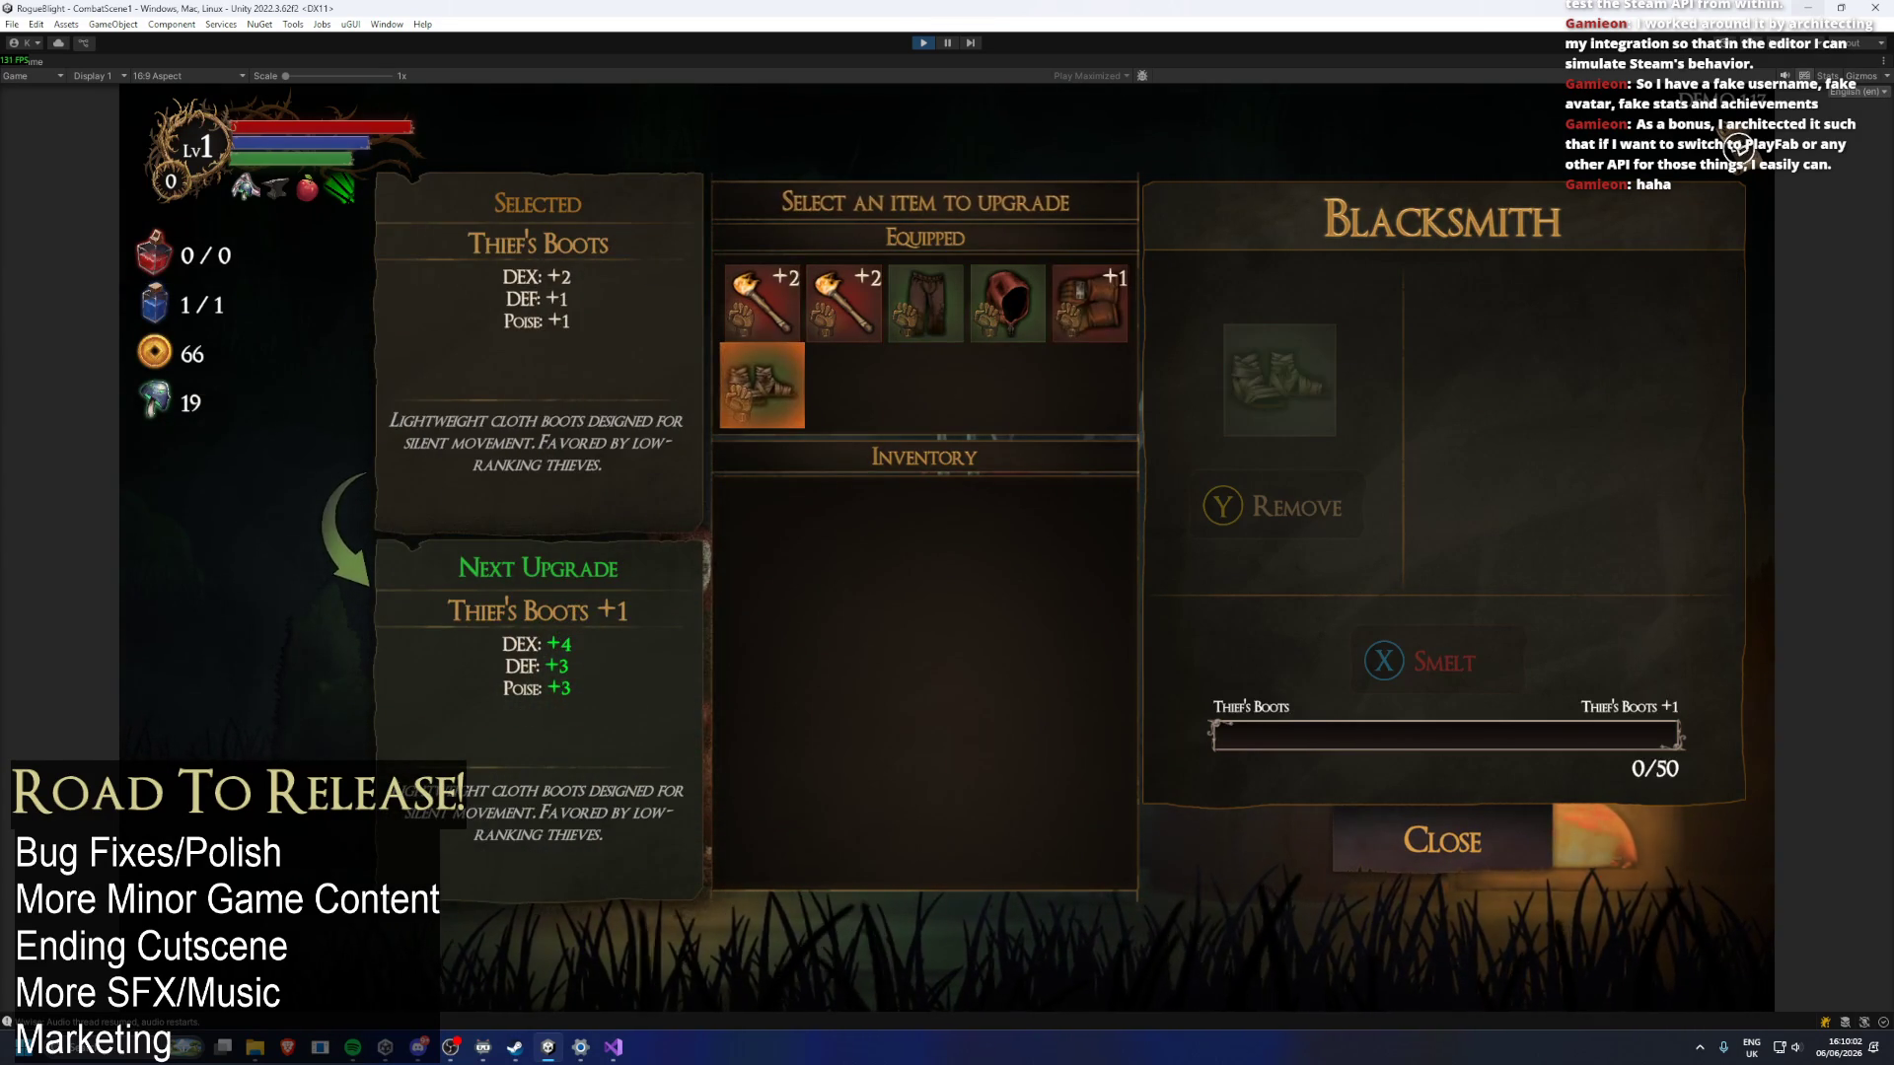
{"action": "key", "text": "Escape"}
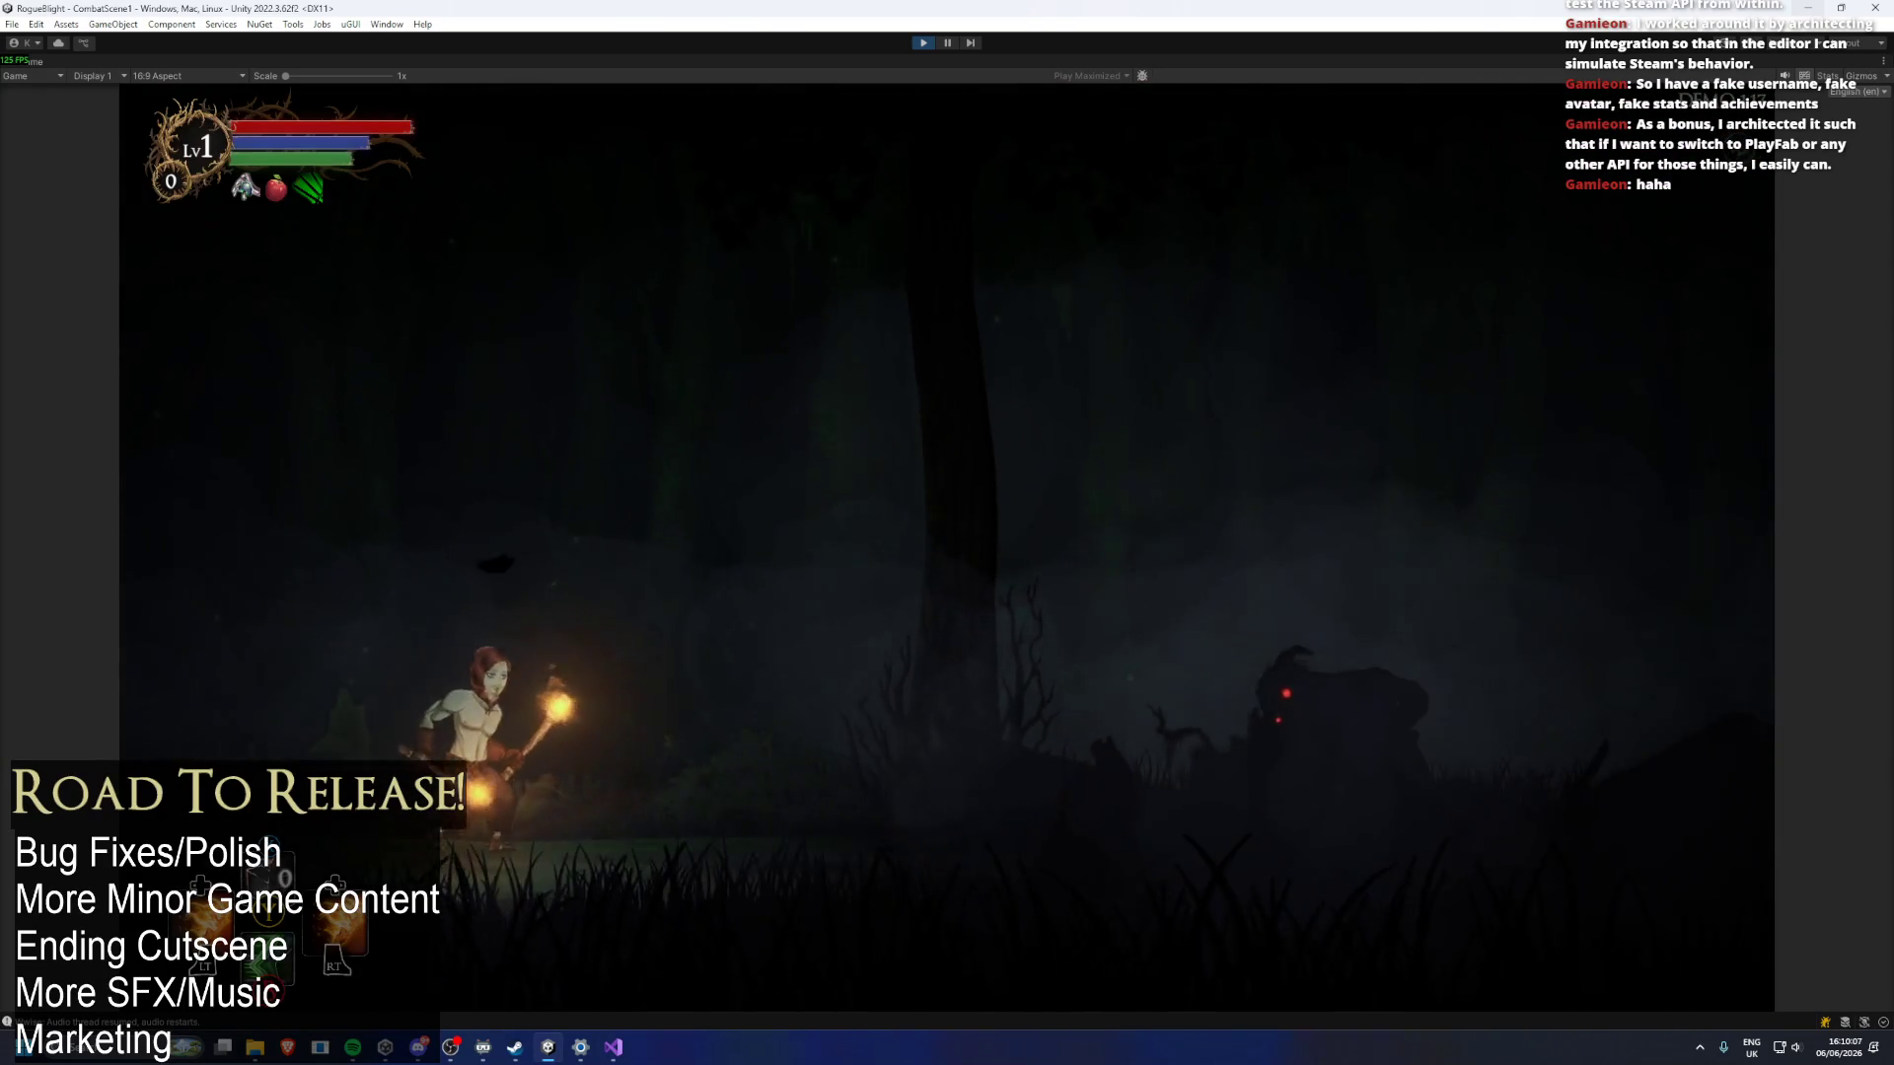
Defeat the horned forest demon with melee hits and a fire blast, reaching 89 gold and 22 fungi.
{"action": "key", "text": "Right"}
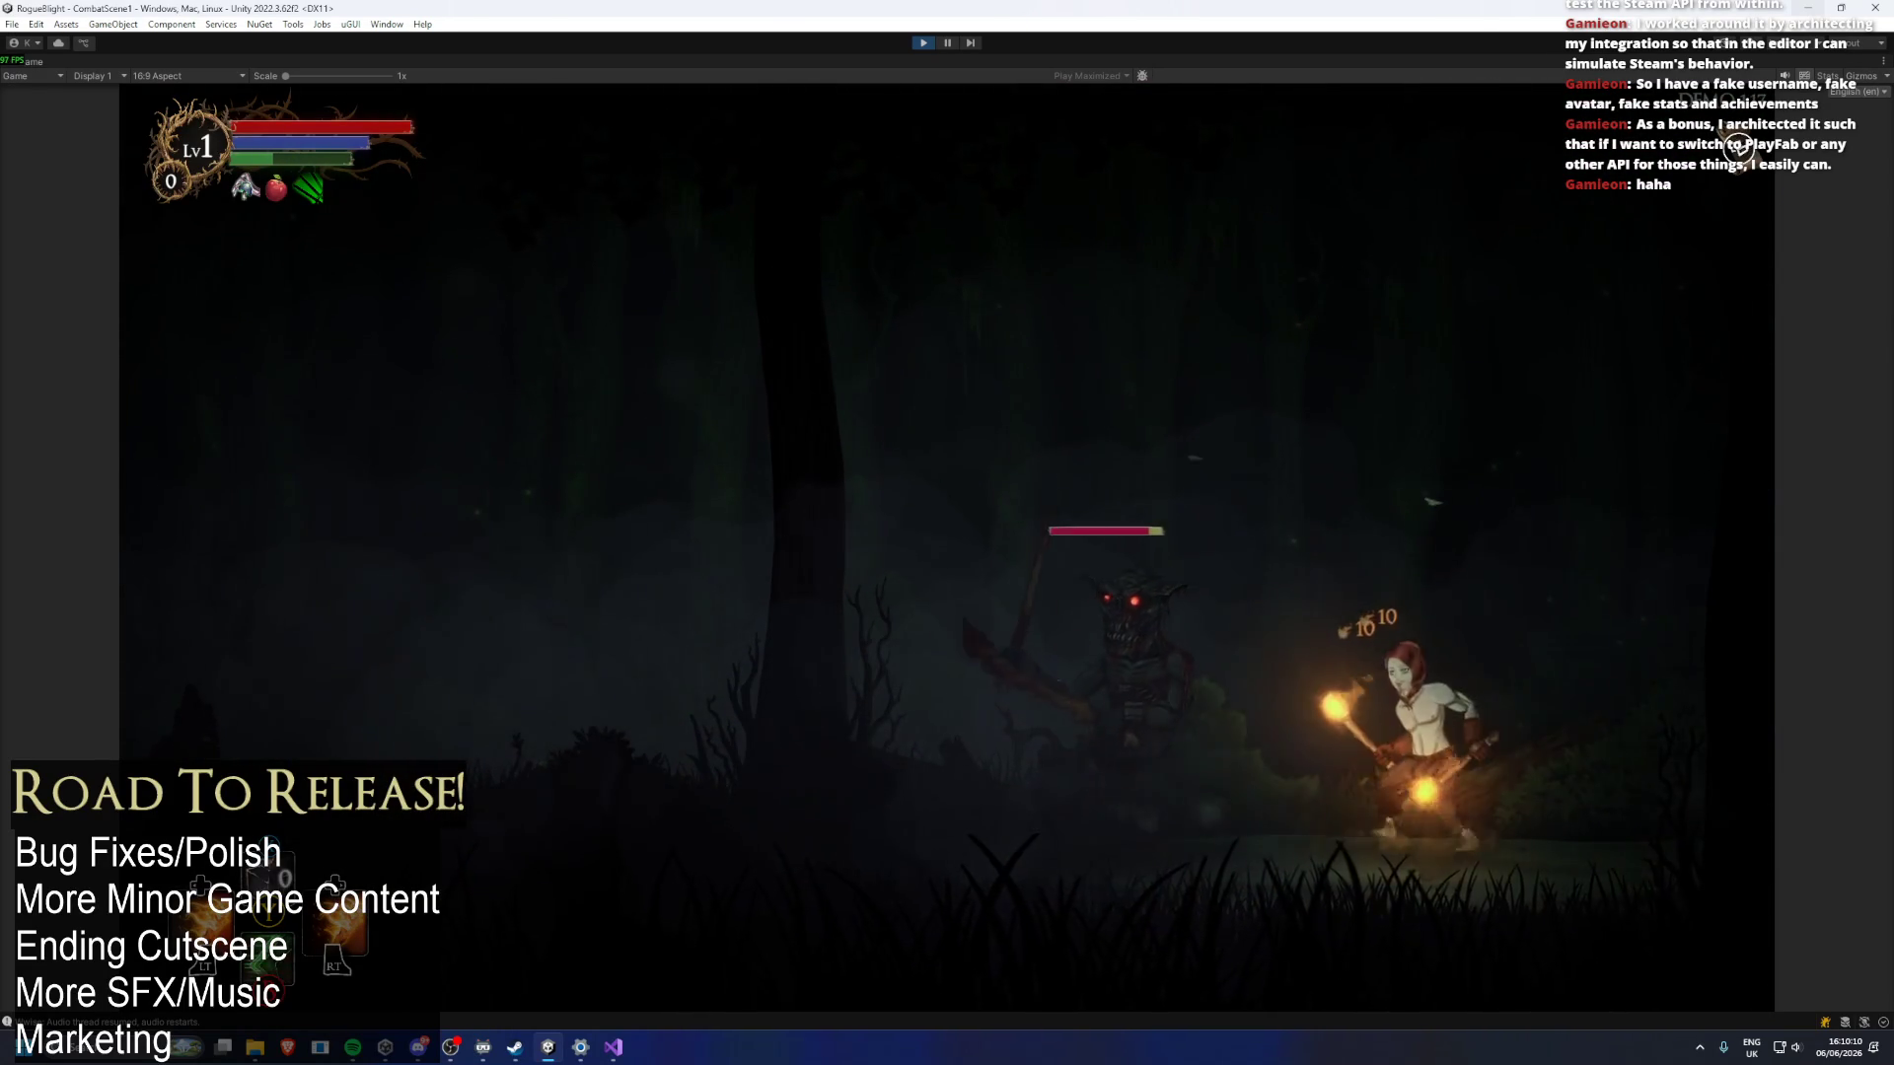
{"action": "key", "text": "Left"}
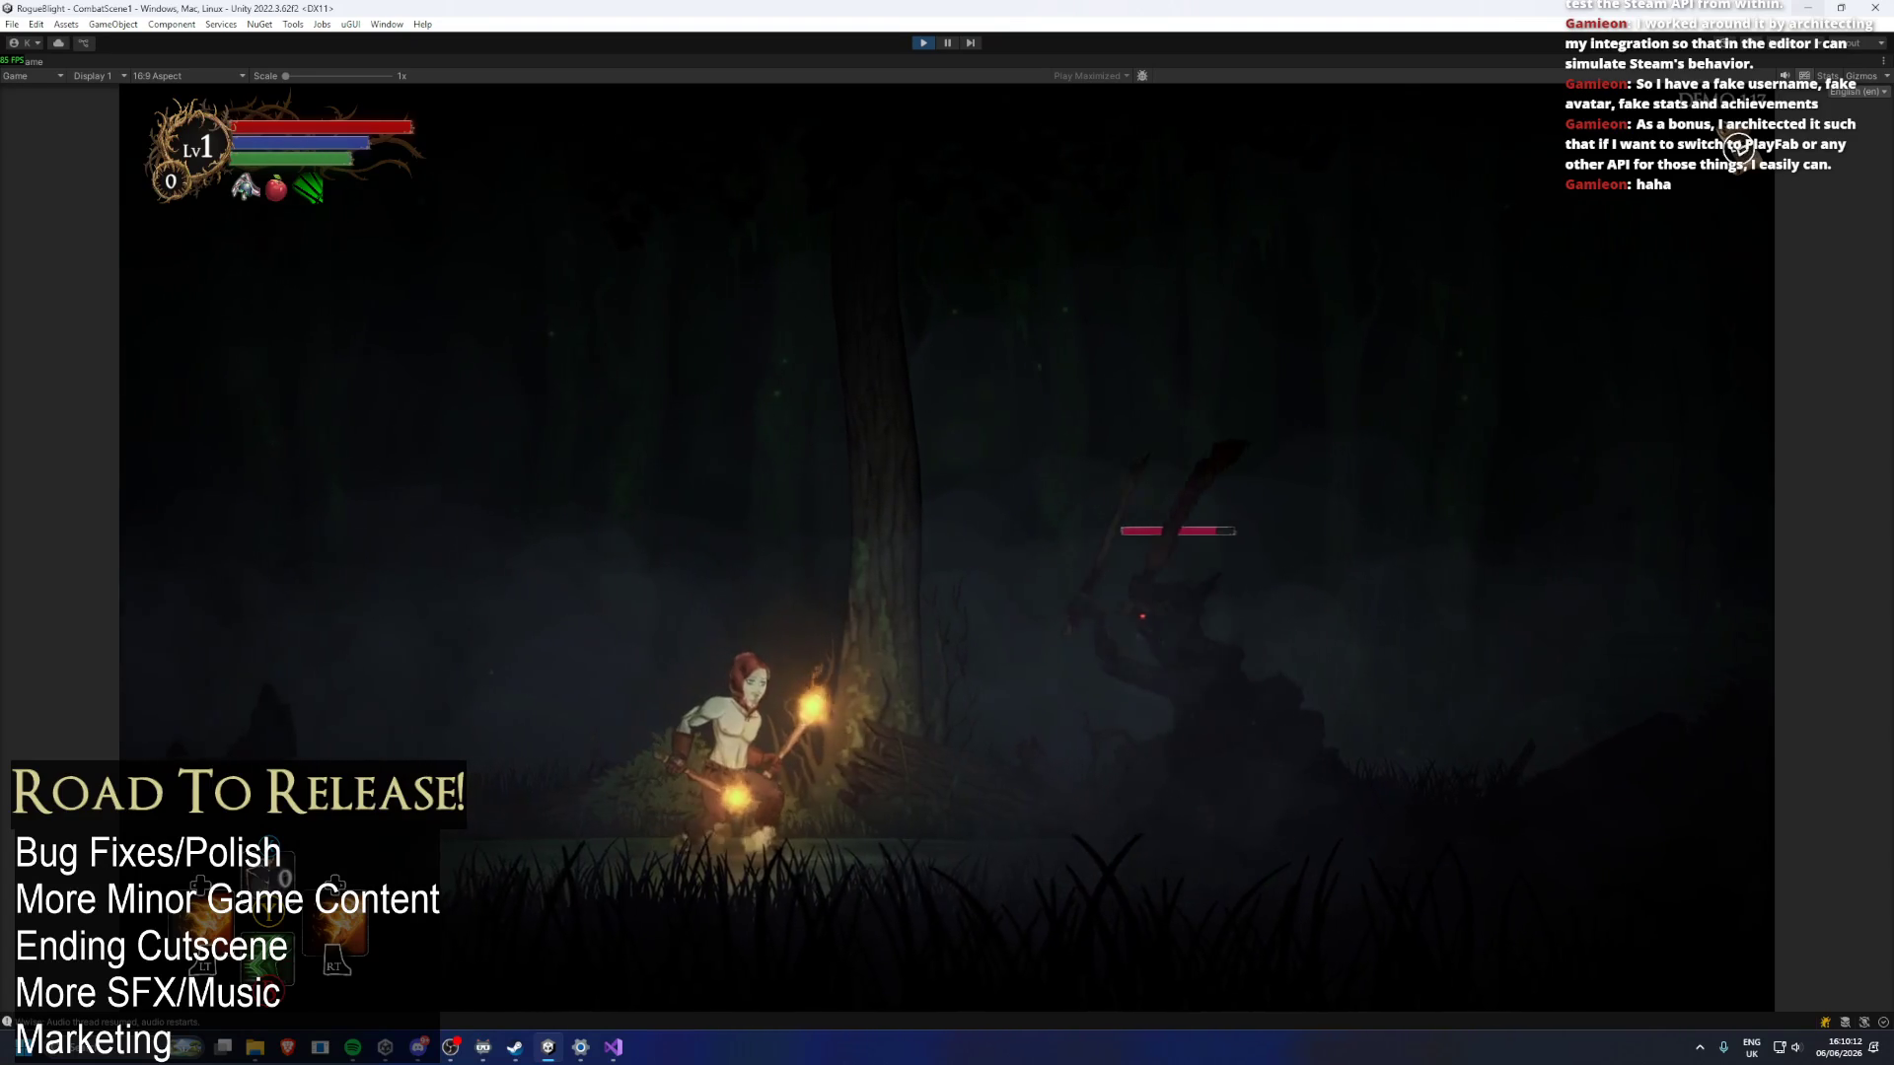
{"action": "key", "text": "f"}
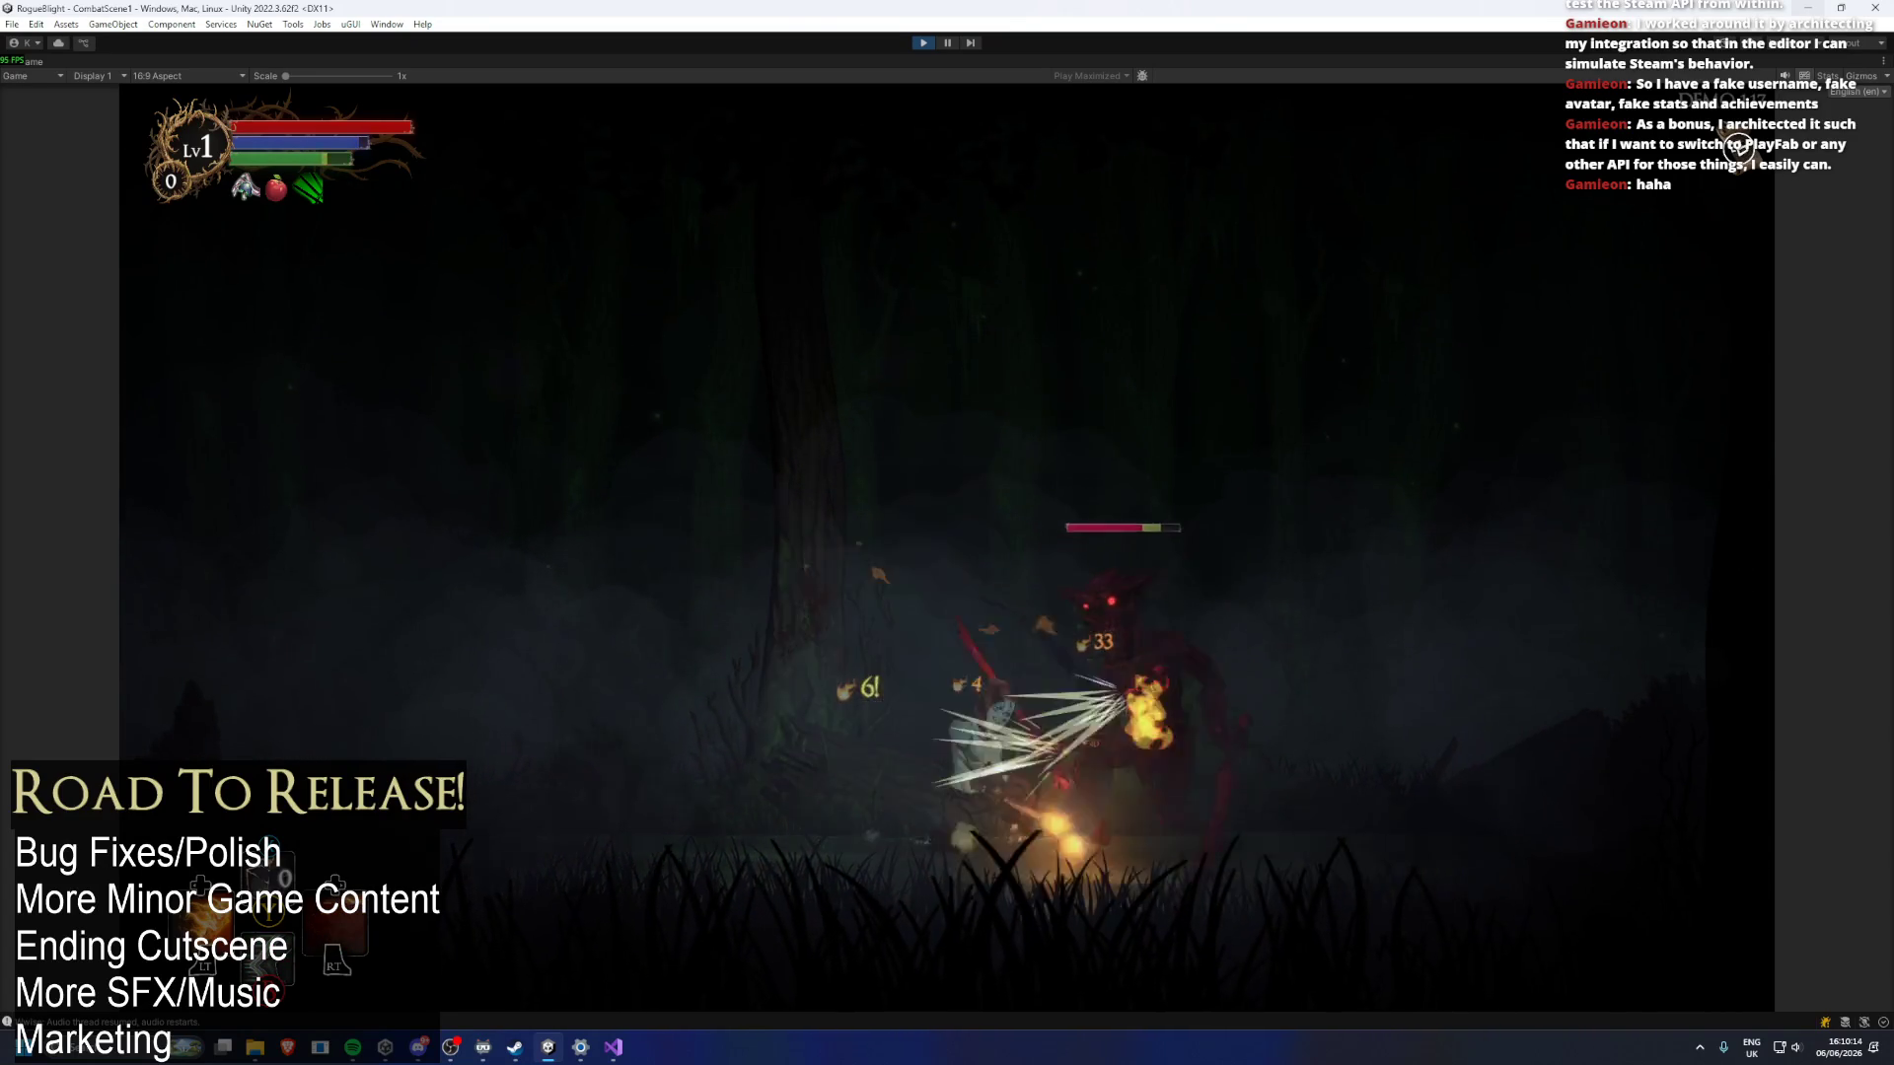
{"action": "key", "text": "Right"}
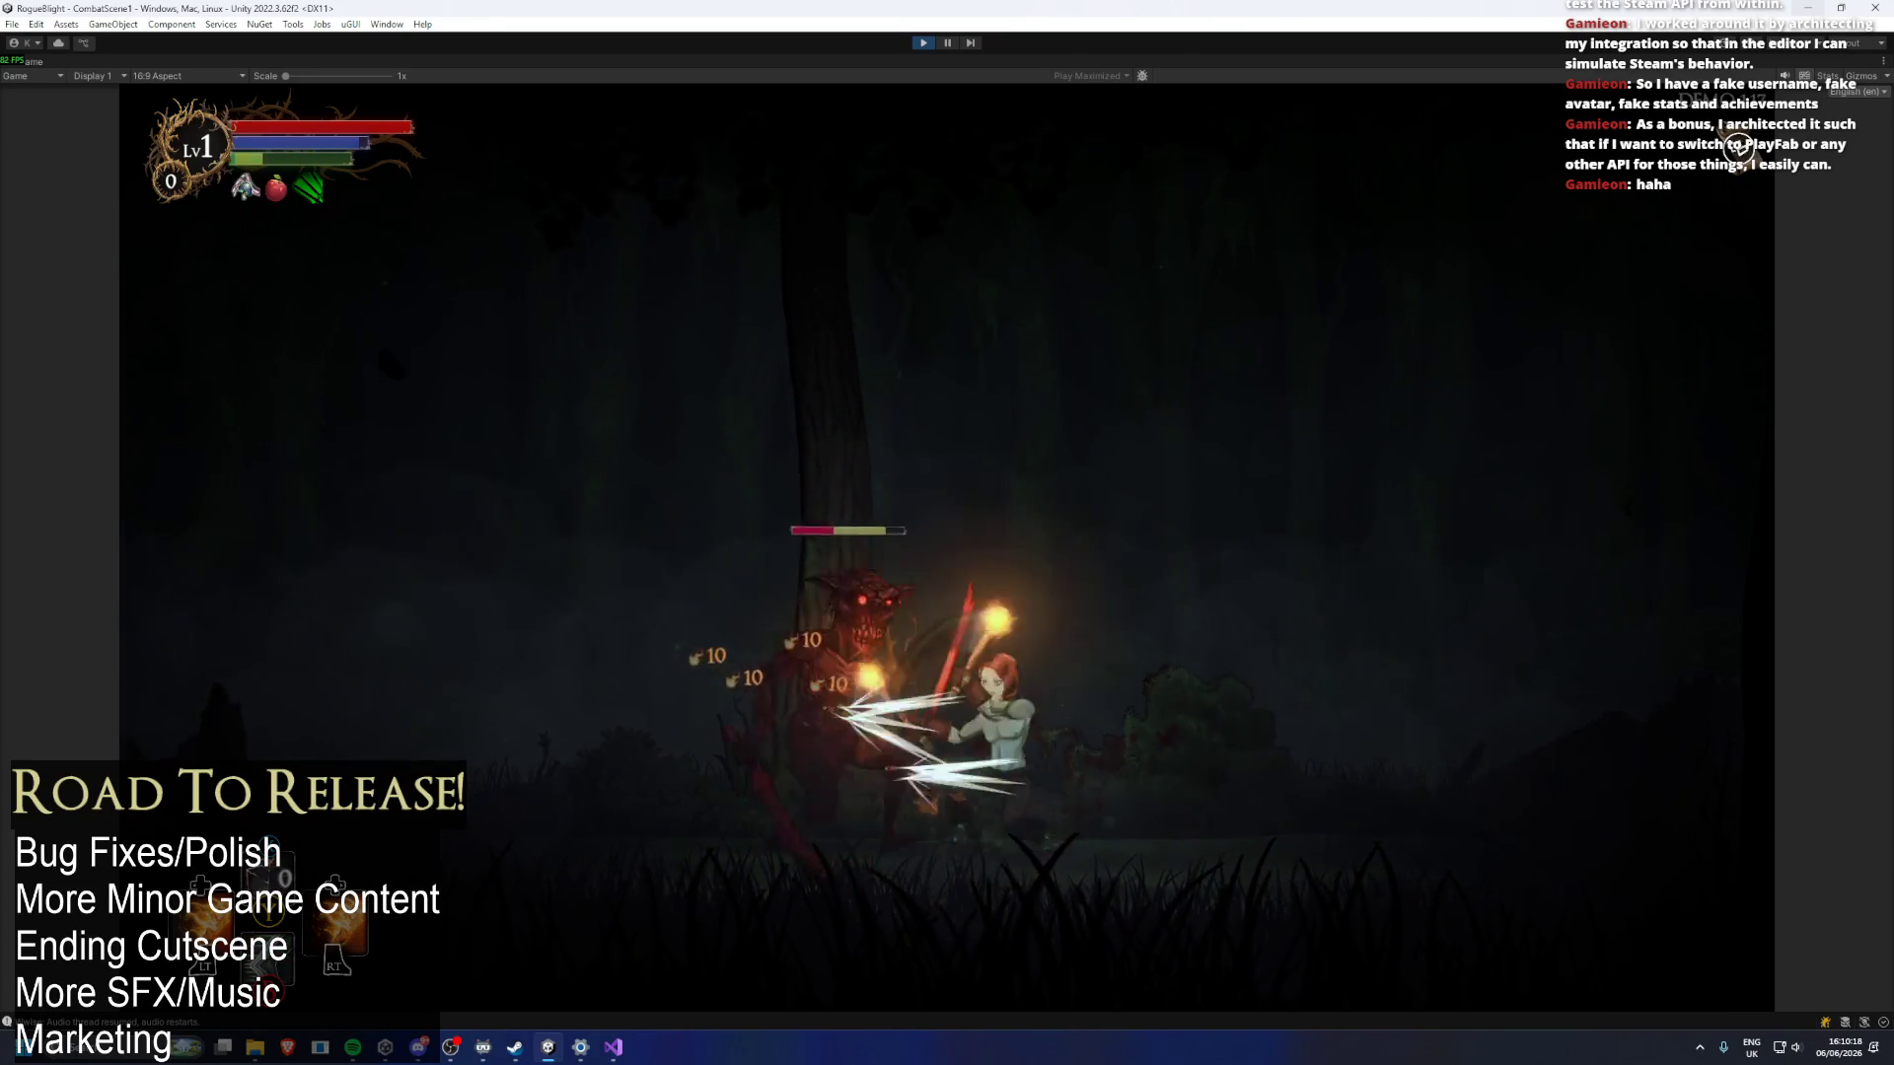
{"action": "key", "text": "Left"}
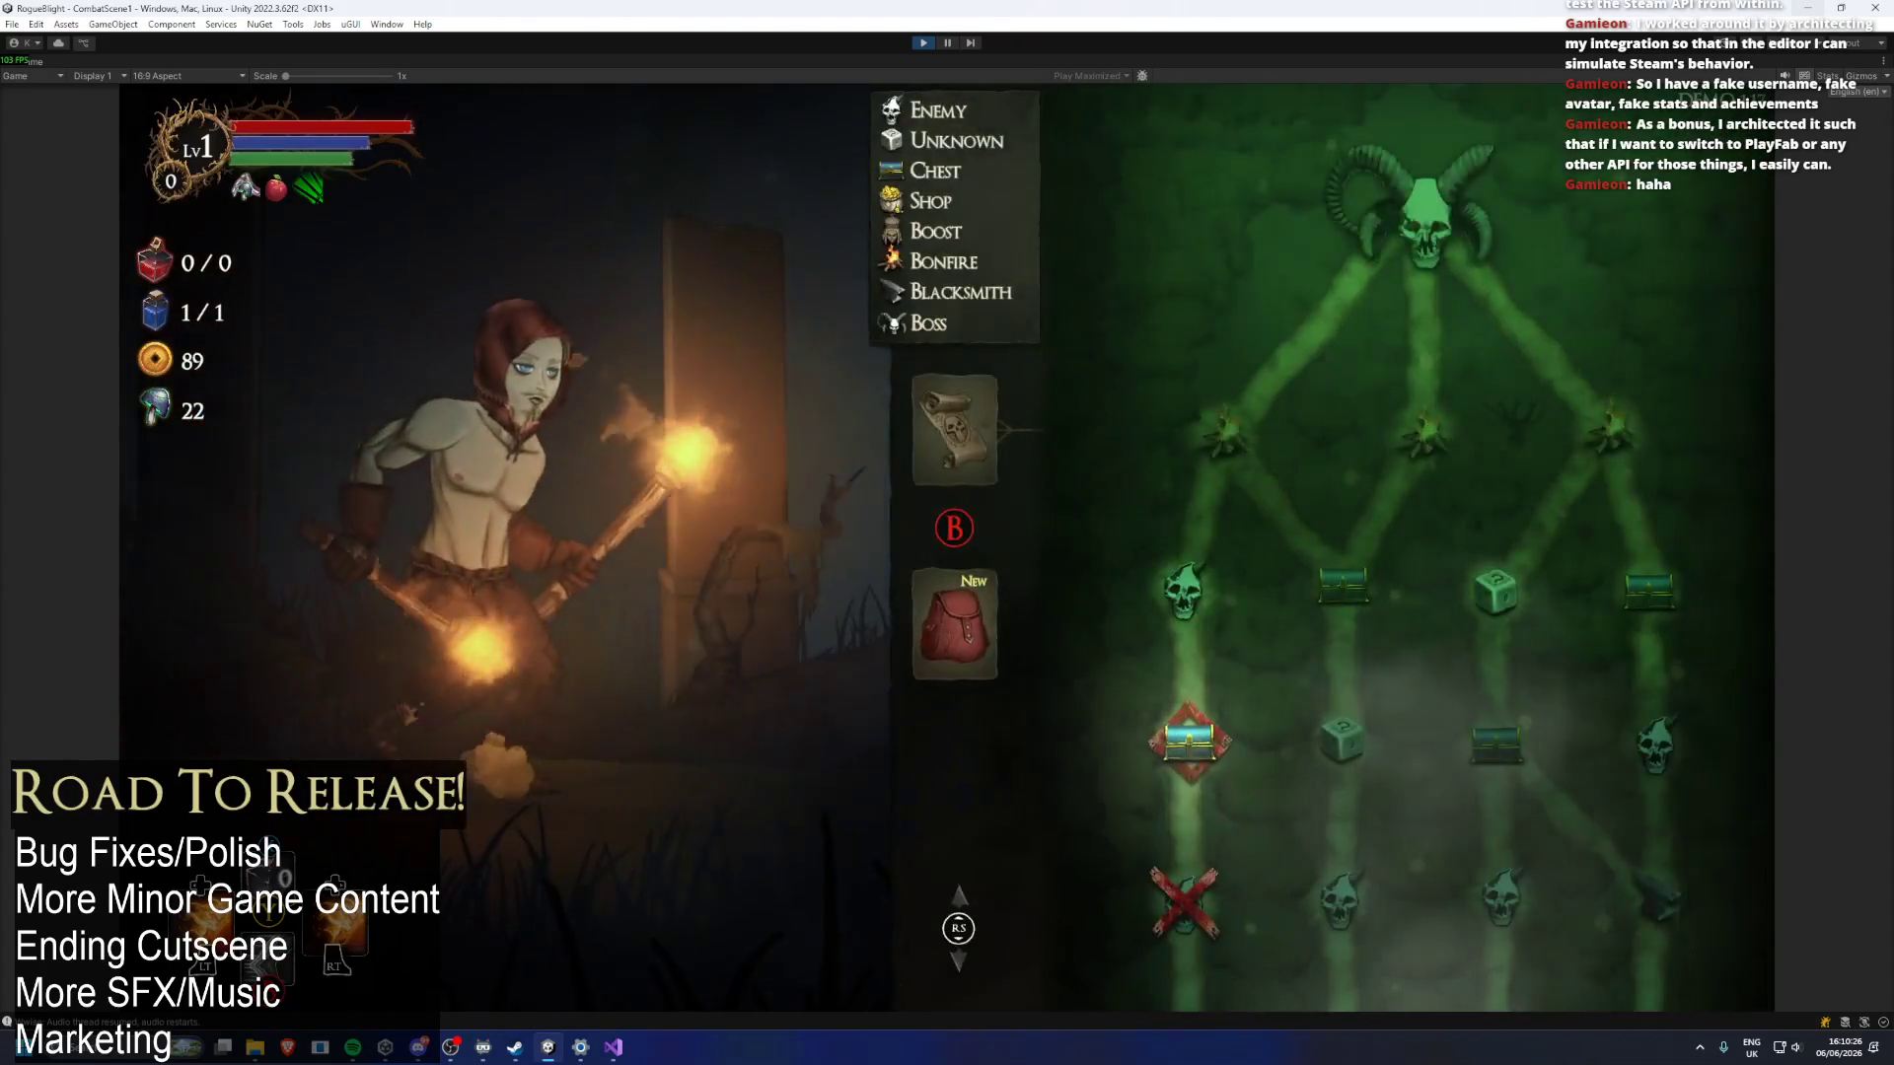
Open the forest chest and take Winged Idol over Hel's Frenzy and Legendary Gem.
{"action": "key", "text": "Right"}
{"action": "key", "text": "Left"}
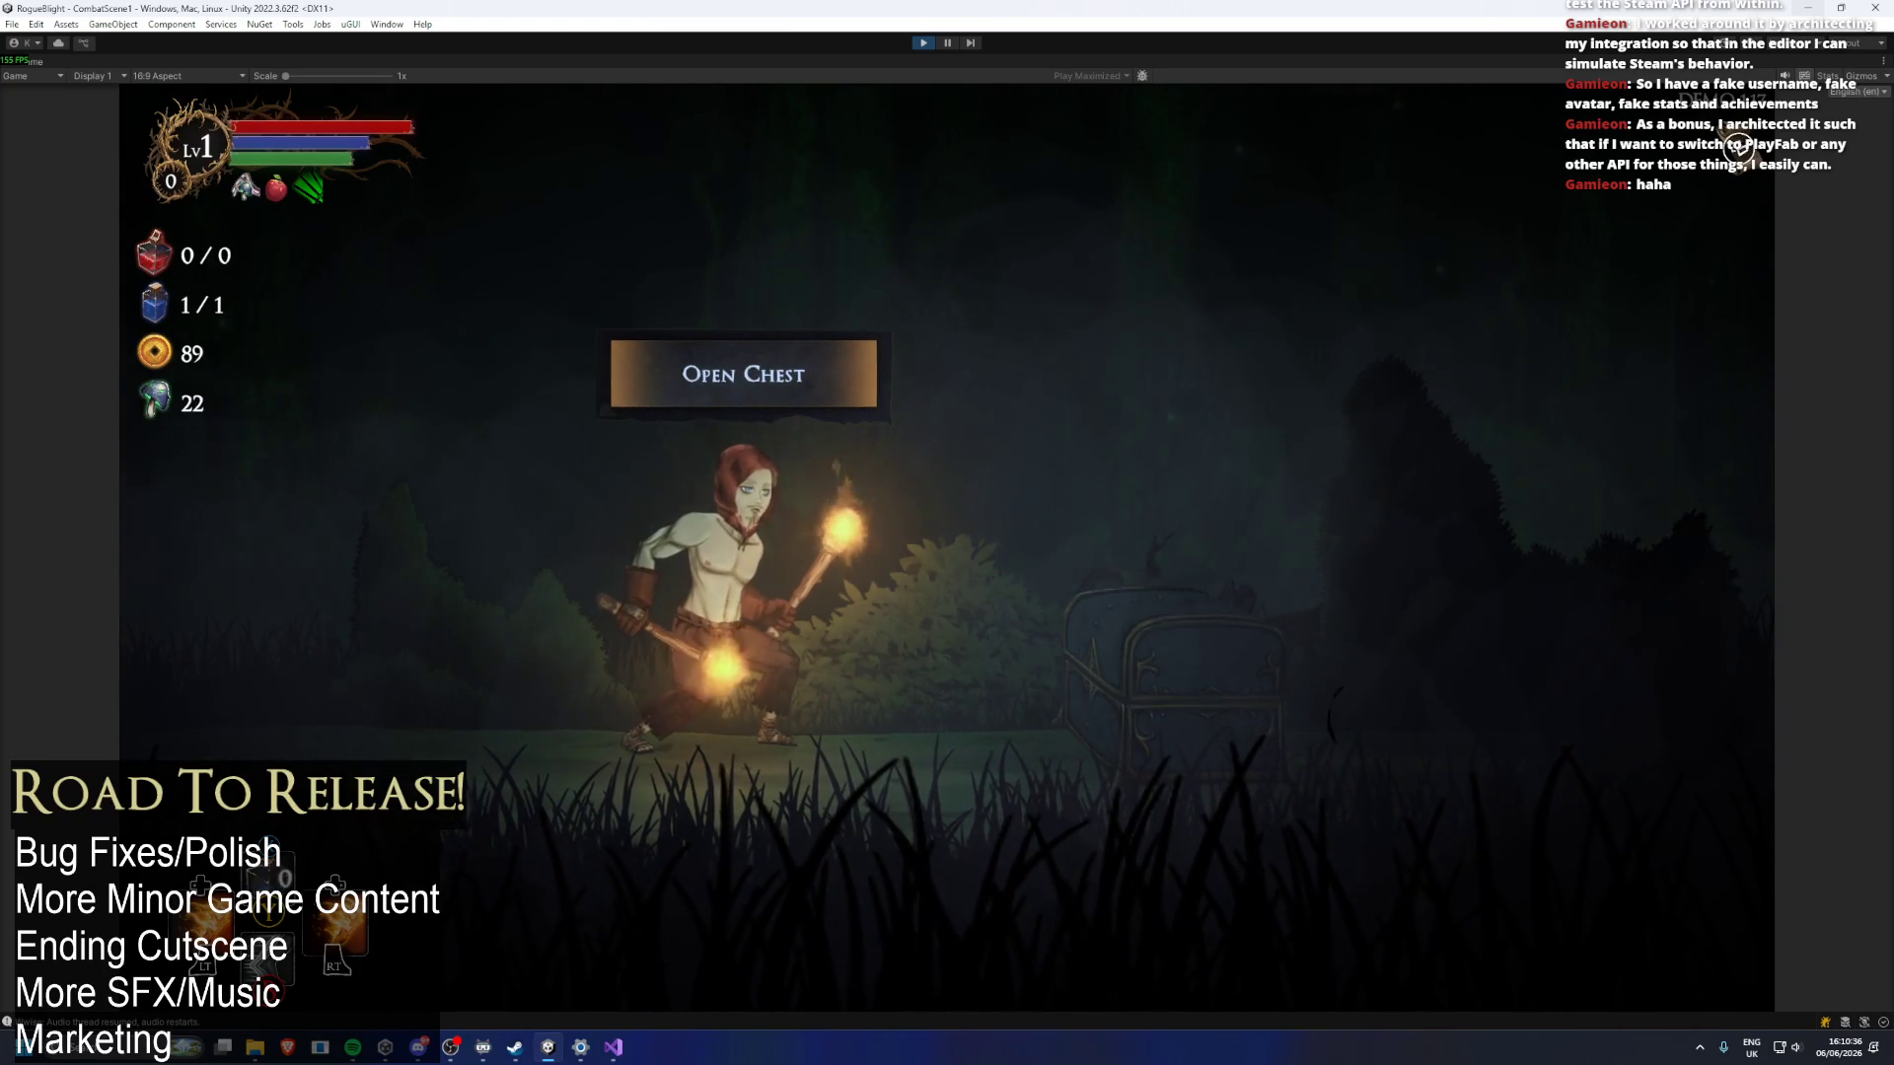
{"action": "key", "text": "e"}
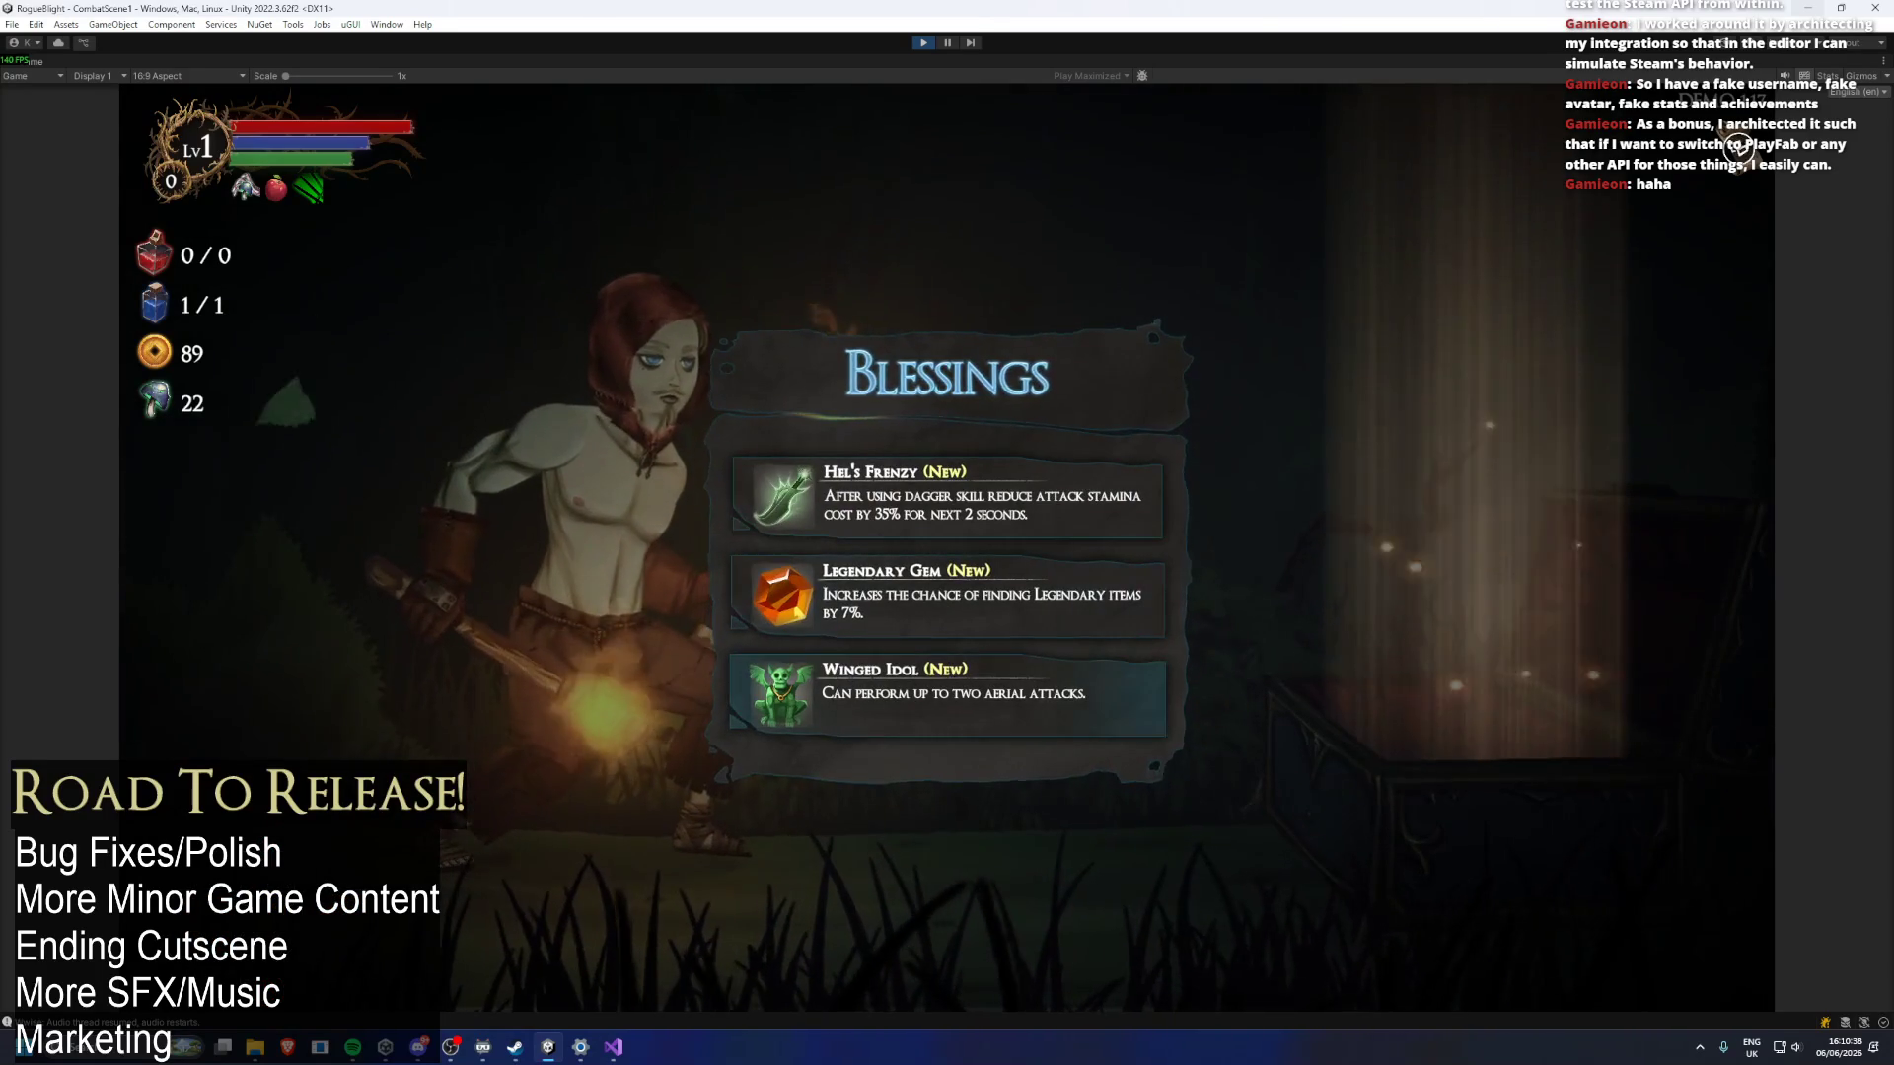
{"action": "key", "text": "Tab"}
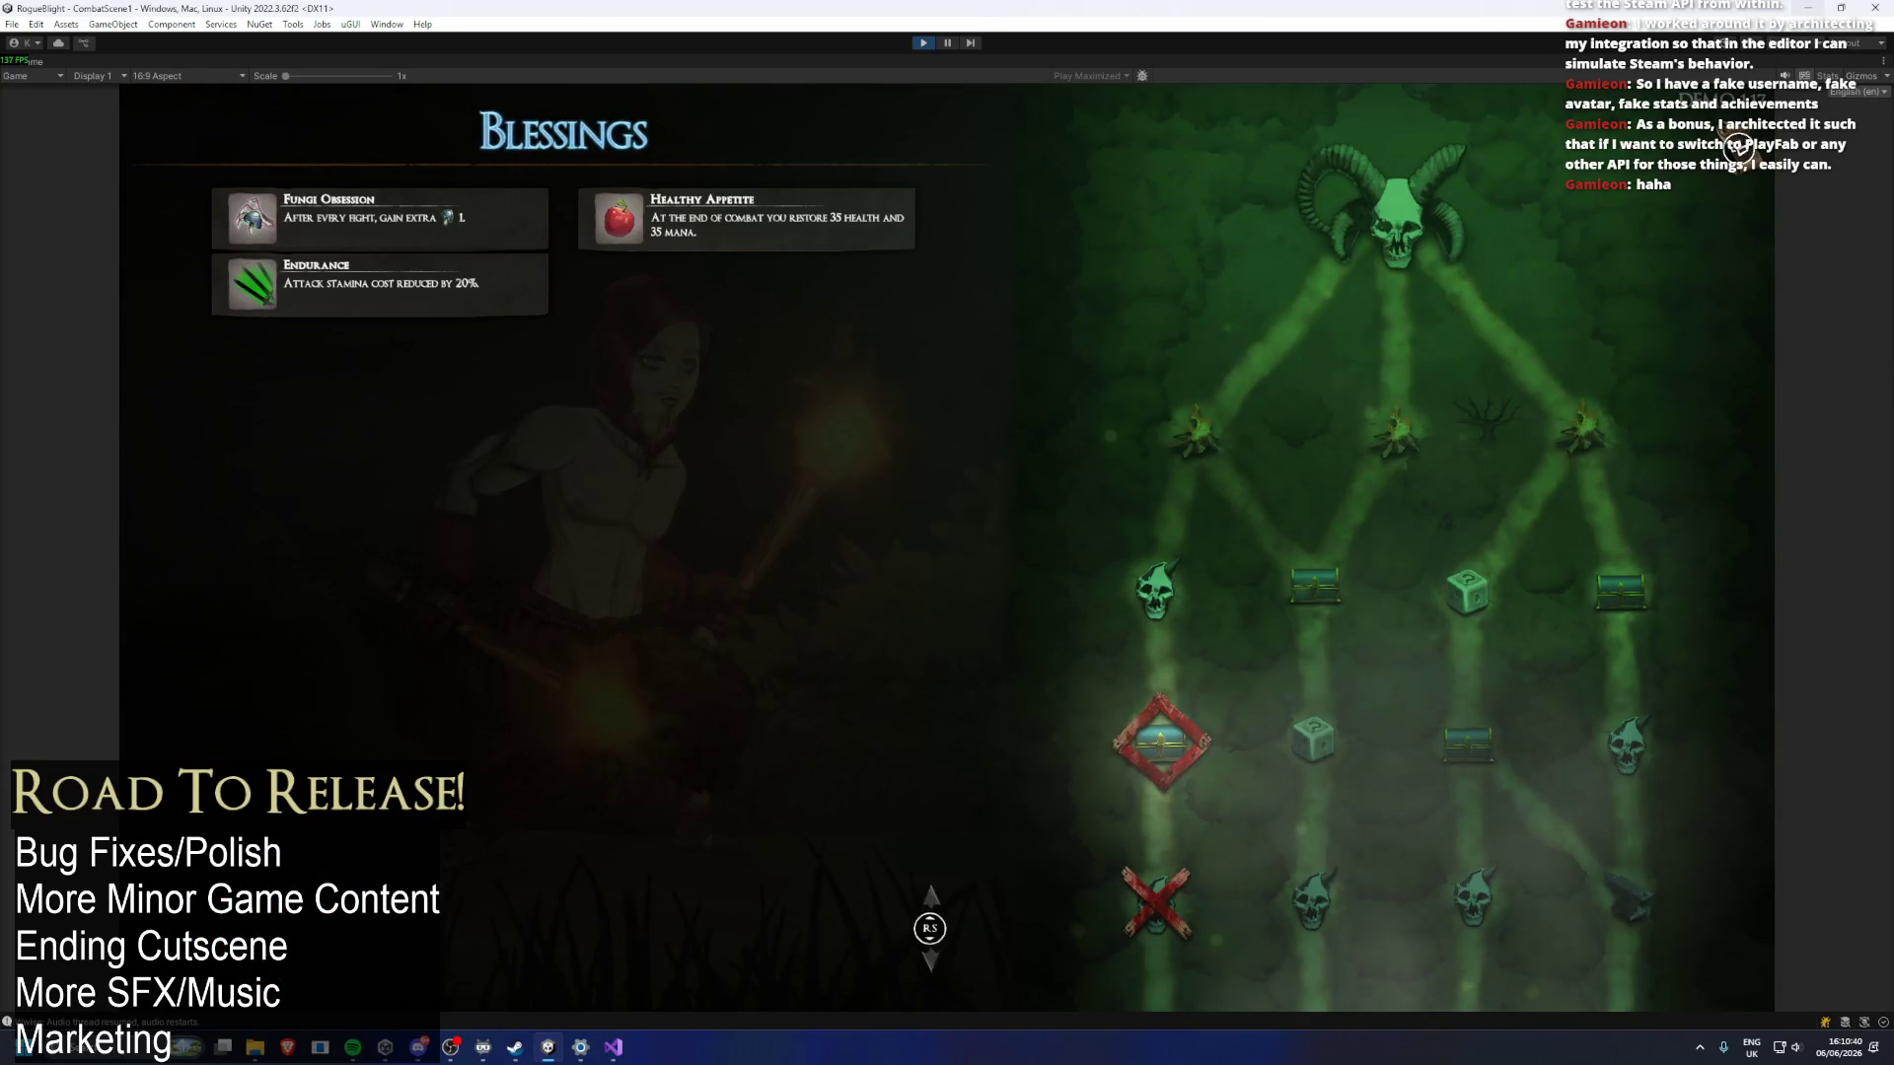
{"action": "key", "text": "Tab"}
{"action": "key", "text": "Down"}
{"action": "key", "text": "Down"}
{"action": "key", "text": "Tab"}
{"action": "key", "text": "Tab"}
{"action": "key", "text": "Tab"}
{"action": "key", "text": "Tab"}
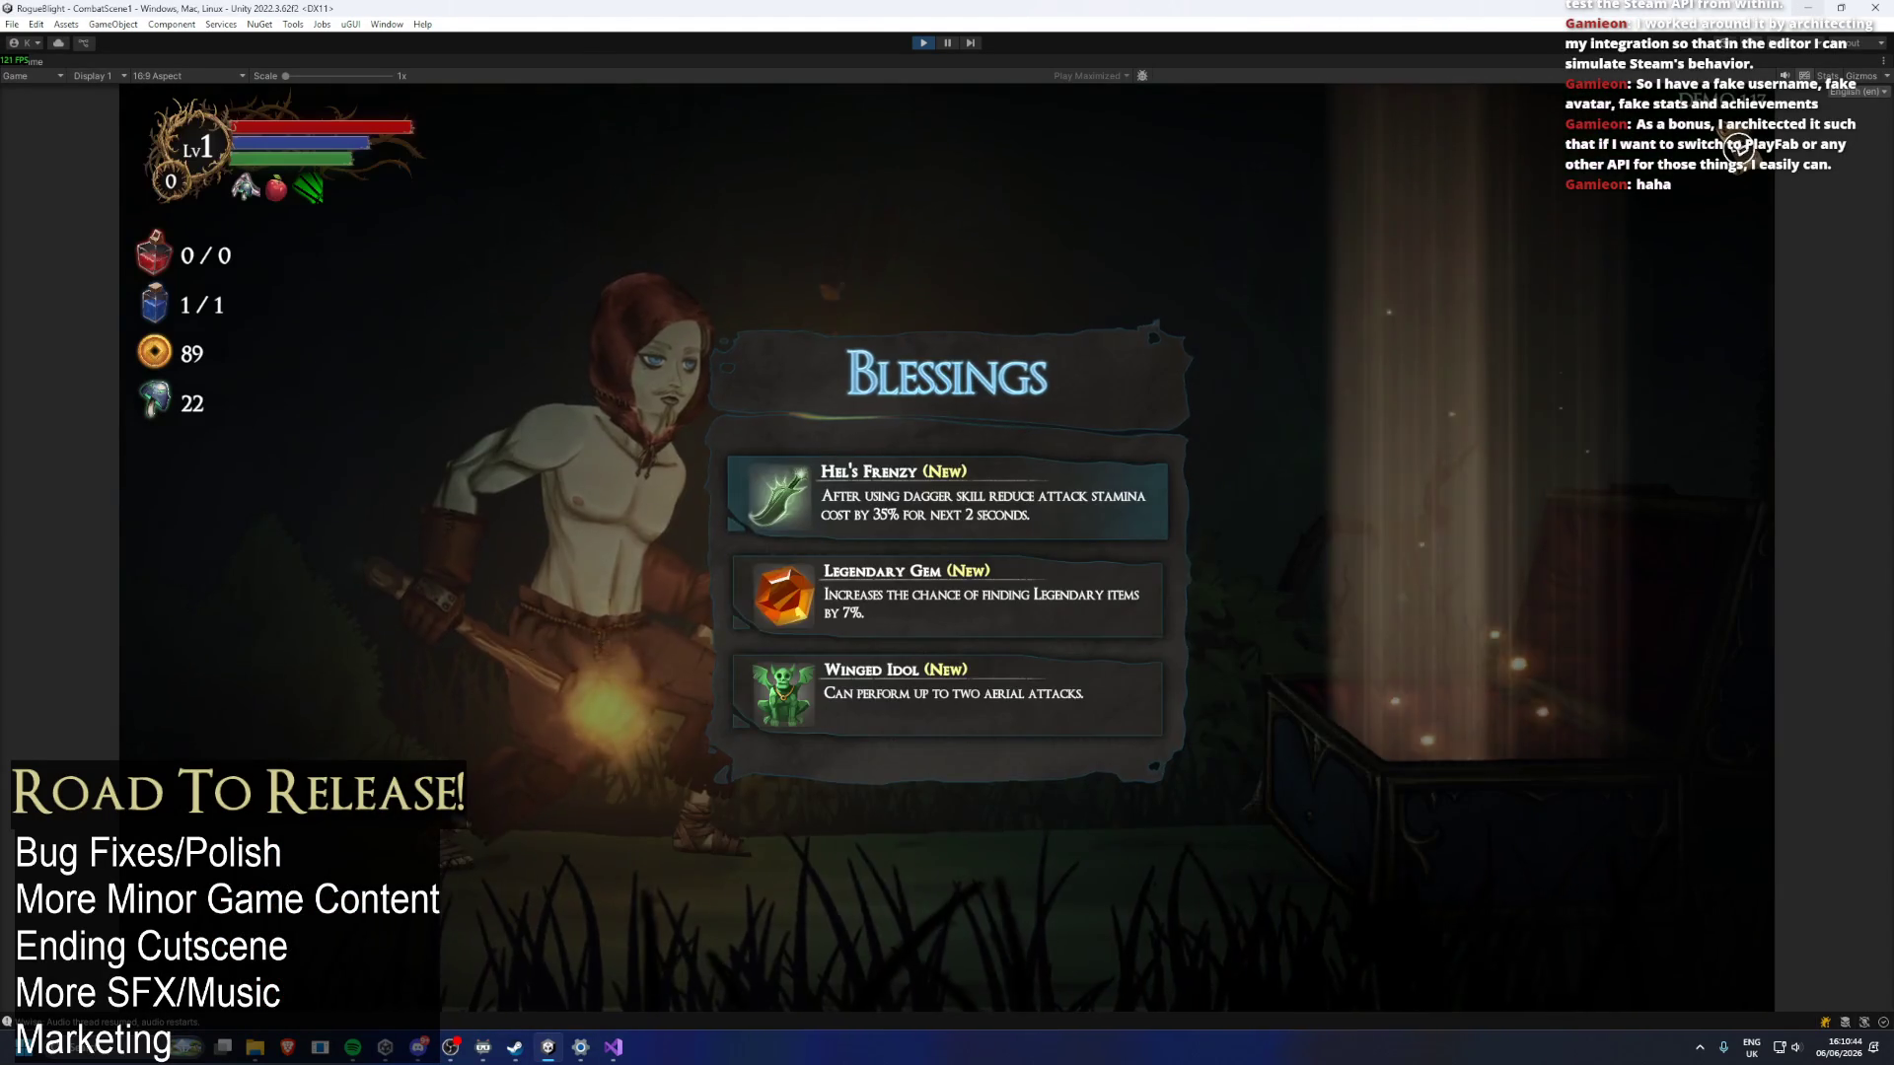
{"action": "key", "text": "Return"}
{"action": "key", "text": "Tab"}
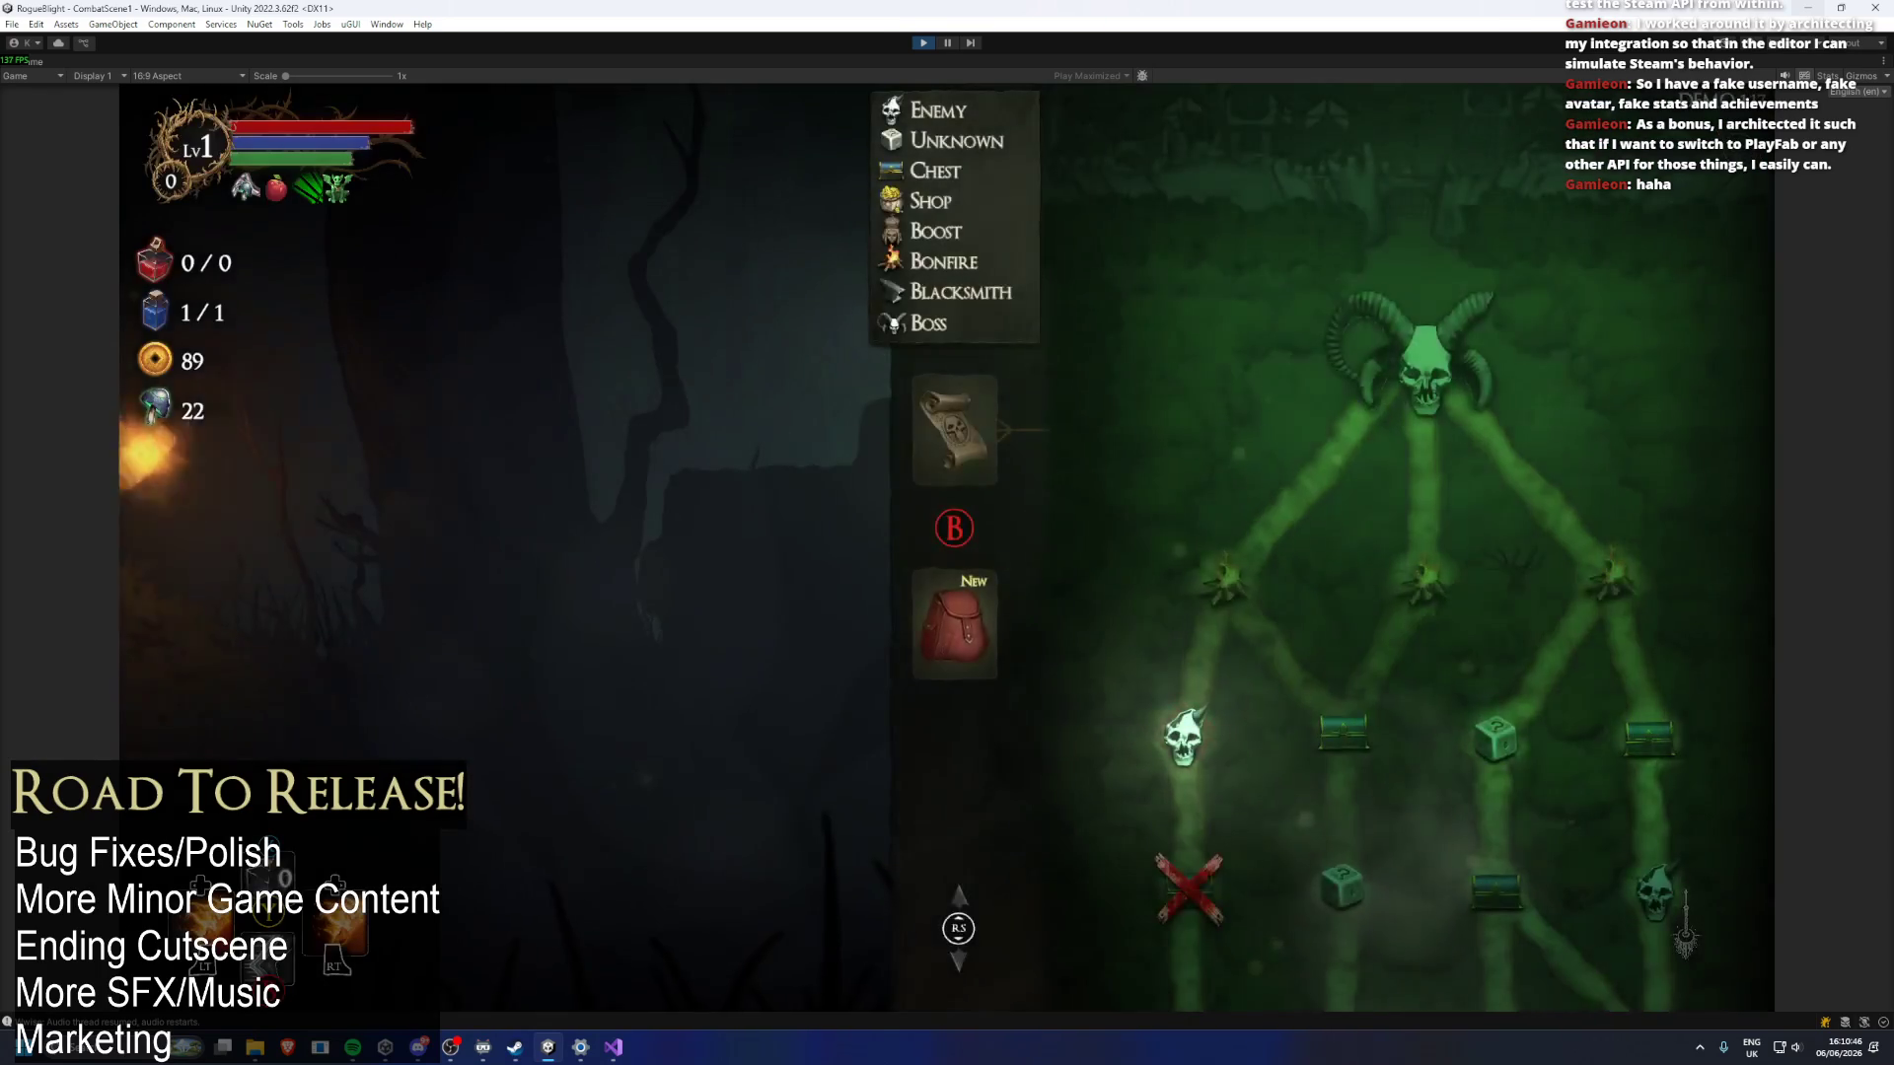
Leave the blessings list and kill the forest skeleton with a dash, a slash and dodges.
{"action": "left_click", "coordinate": [1686, 922]}
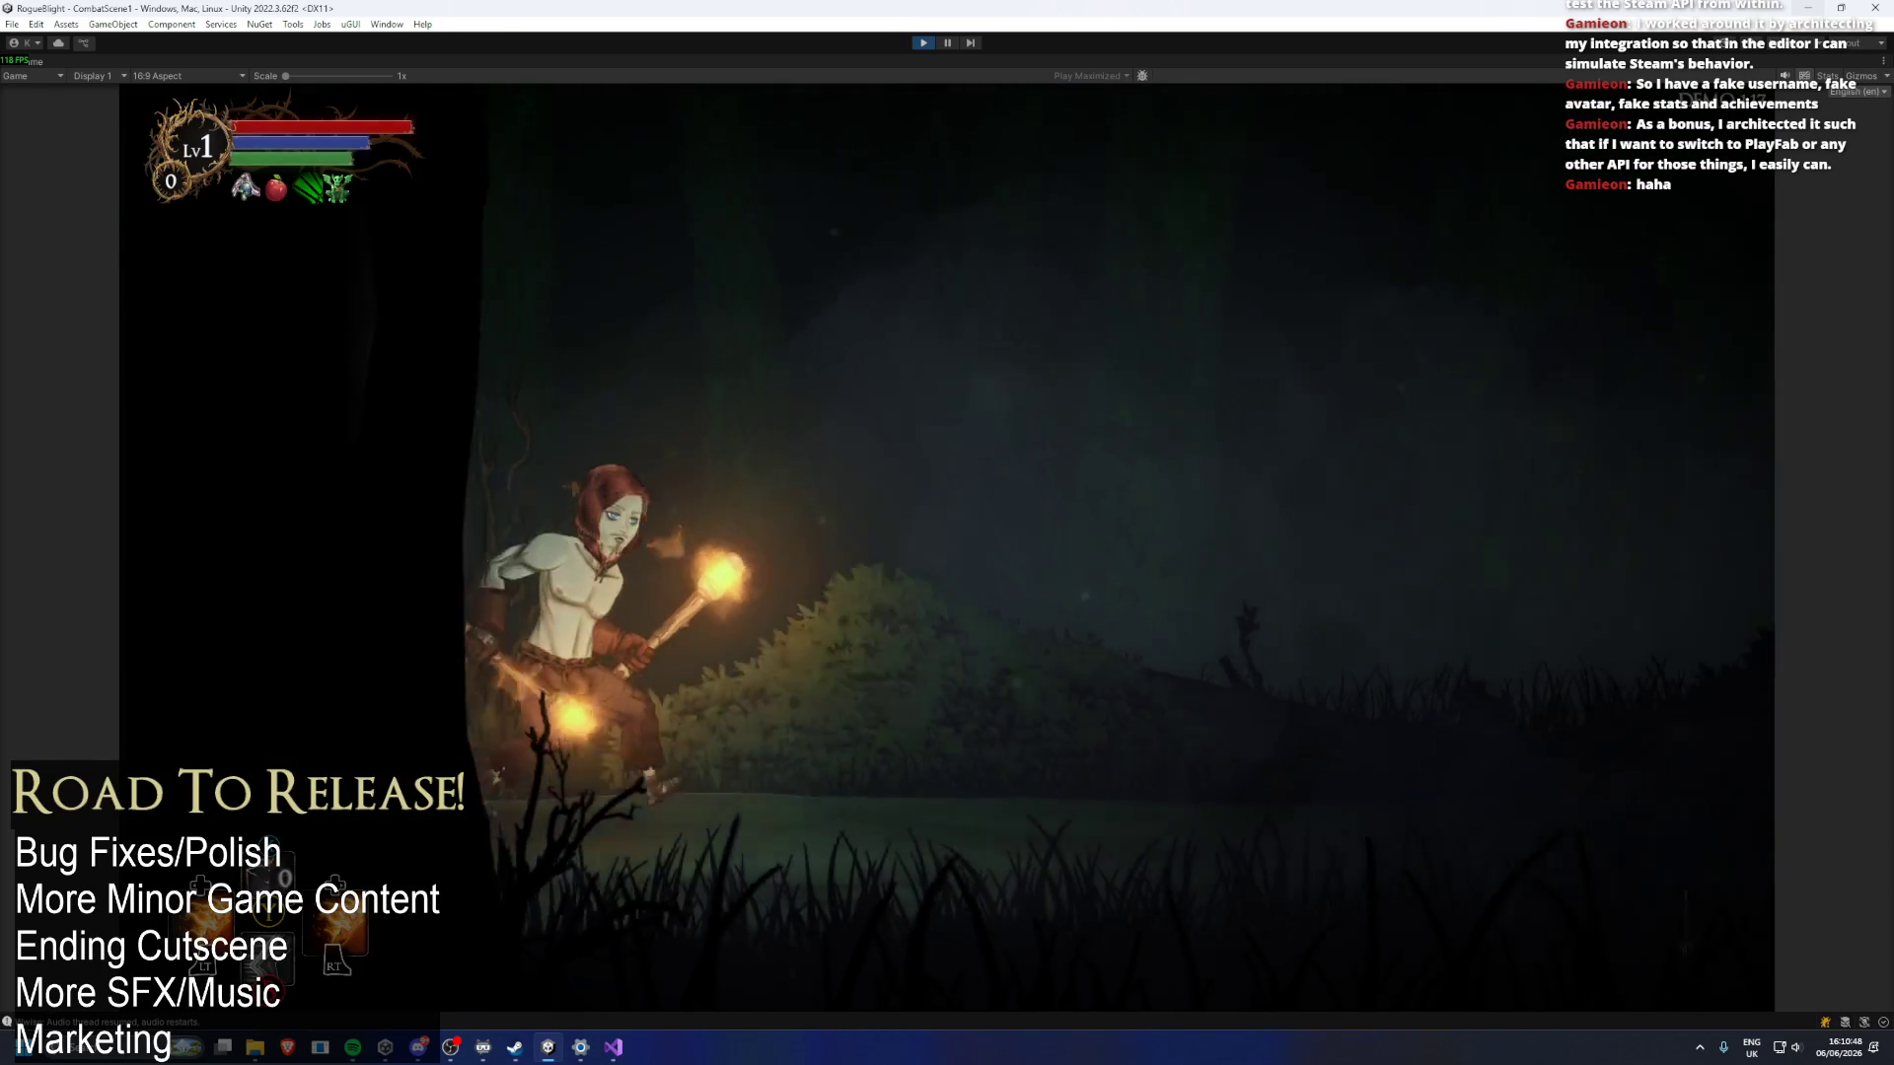
{"action": "key", "text": "space"}
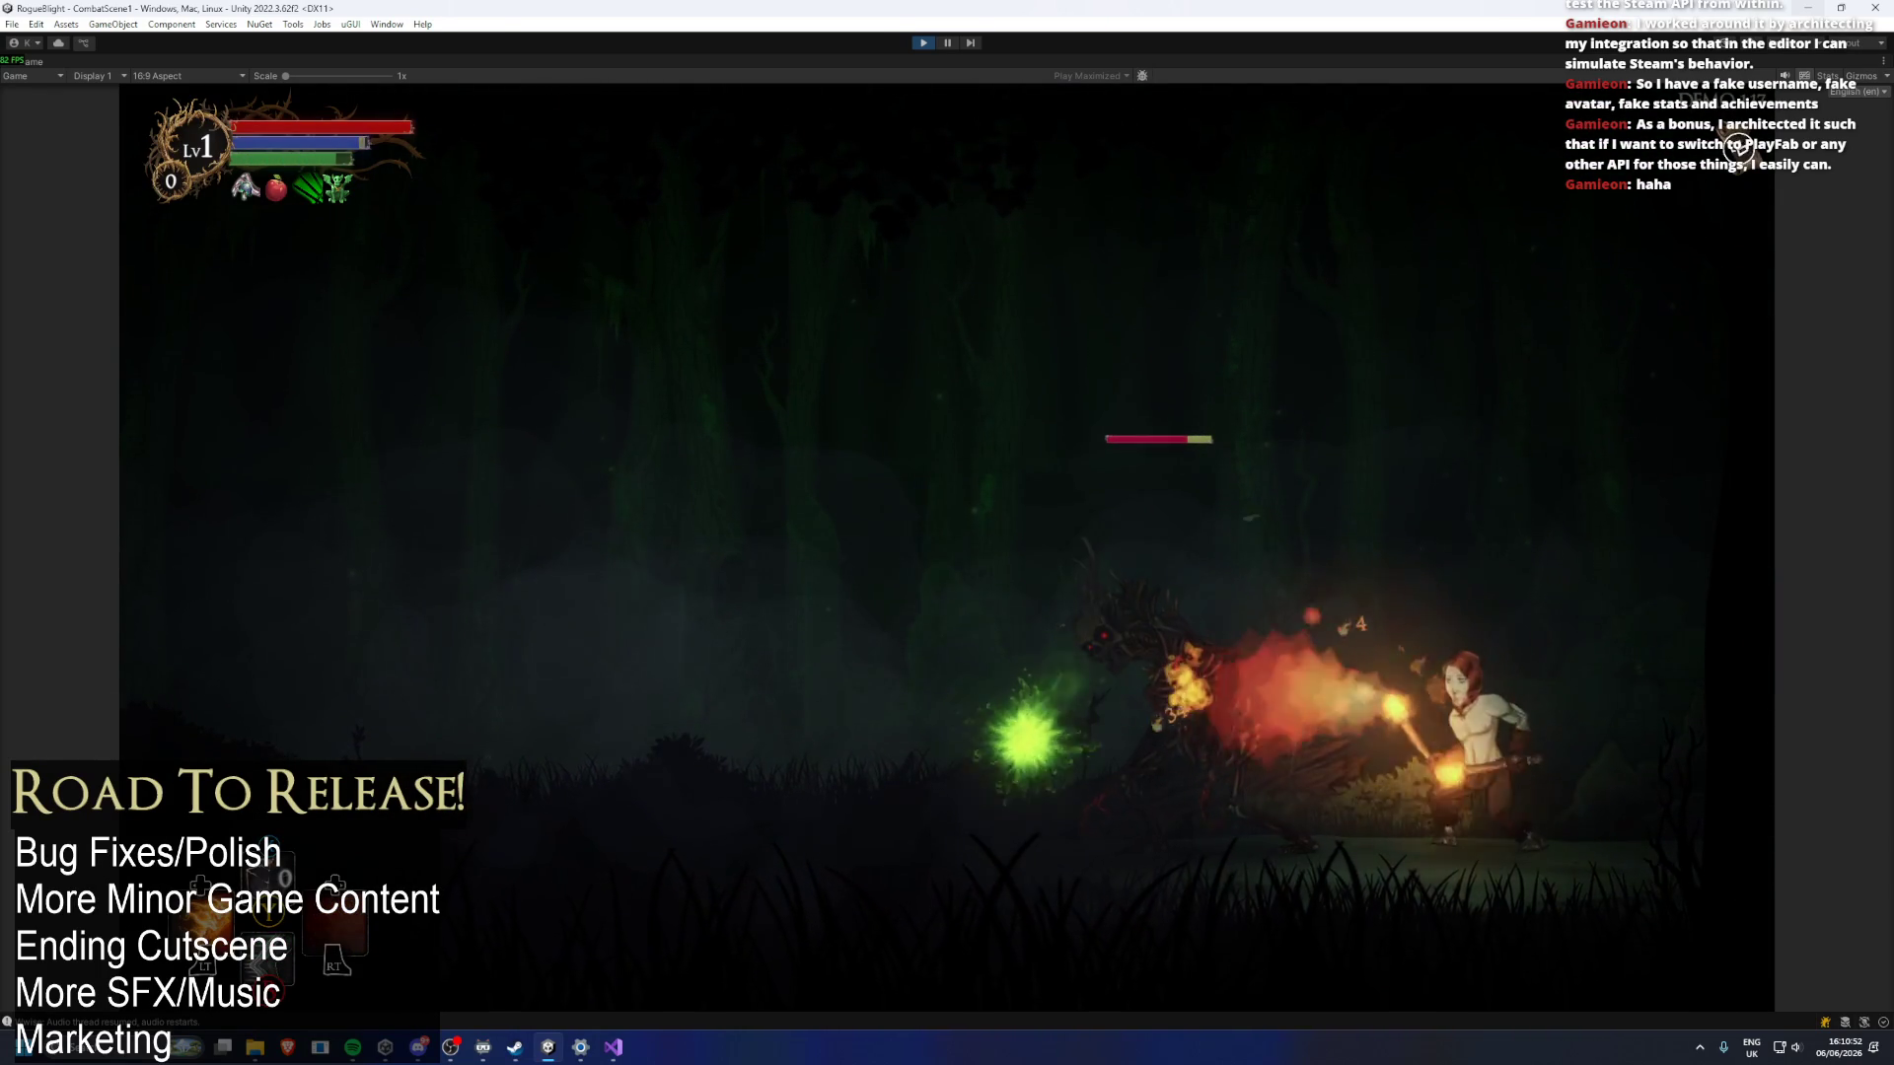
{"action": "left_click", "coordinate": [1738, 148]}
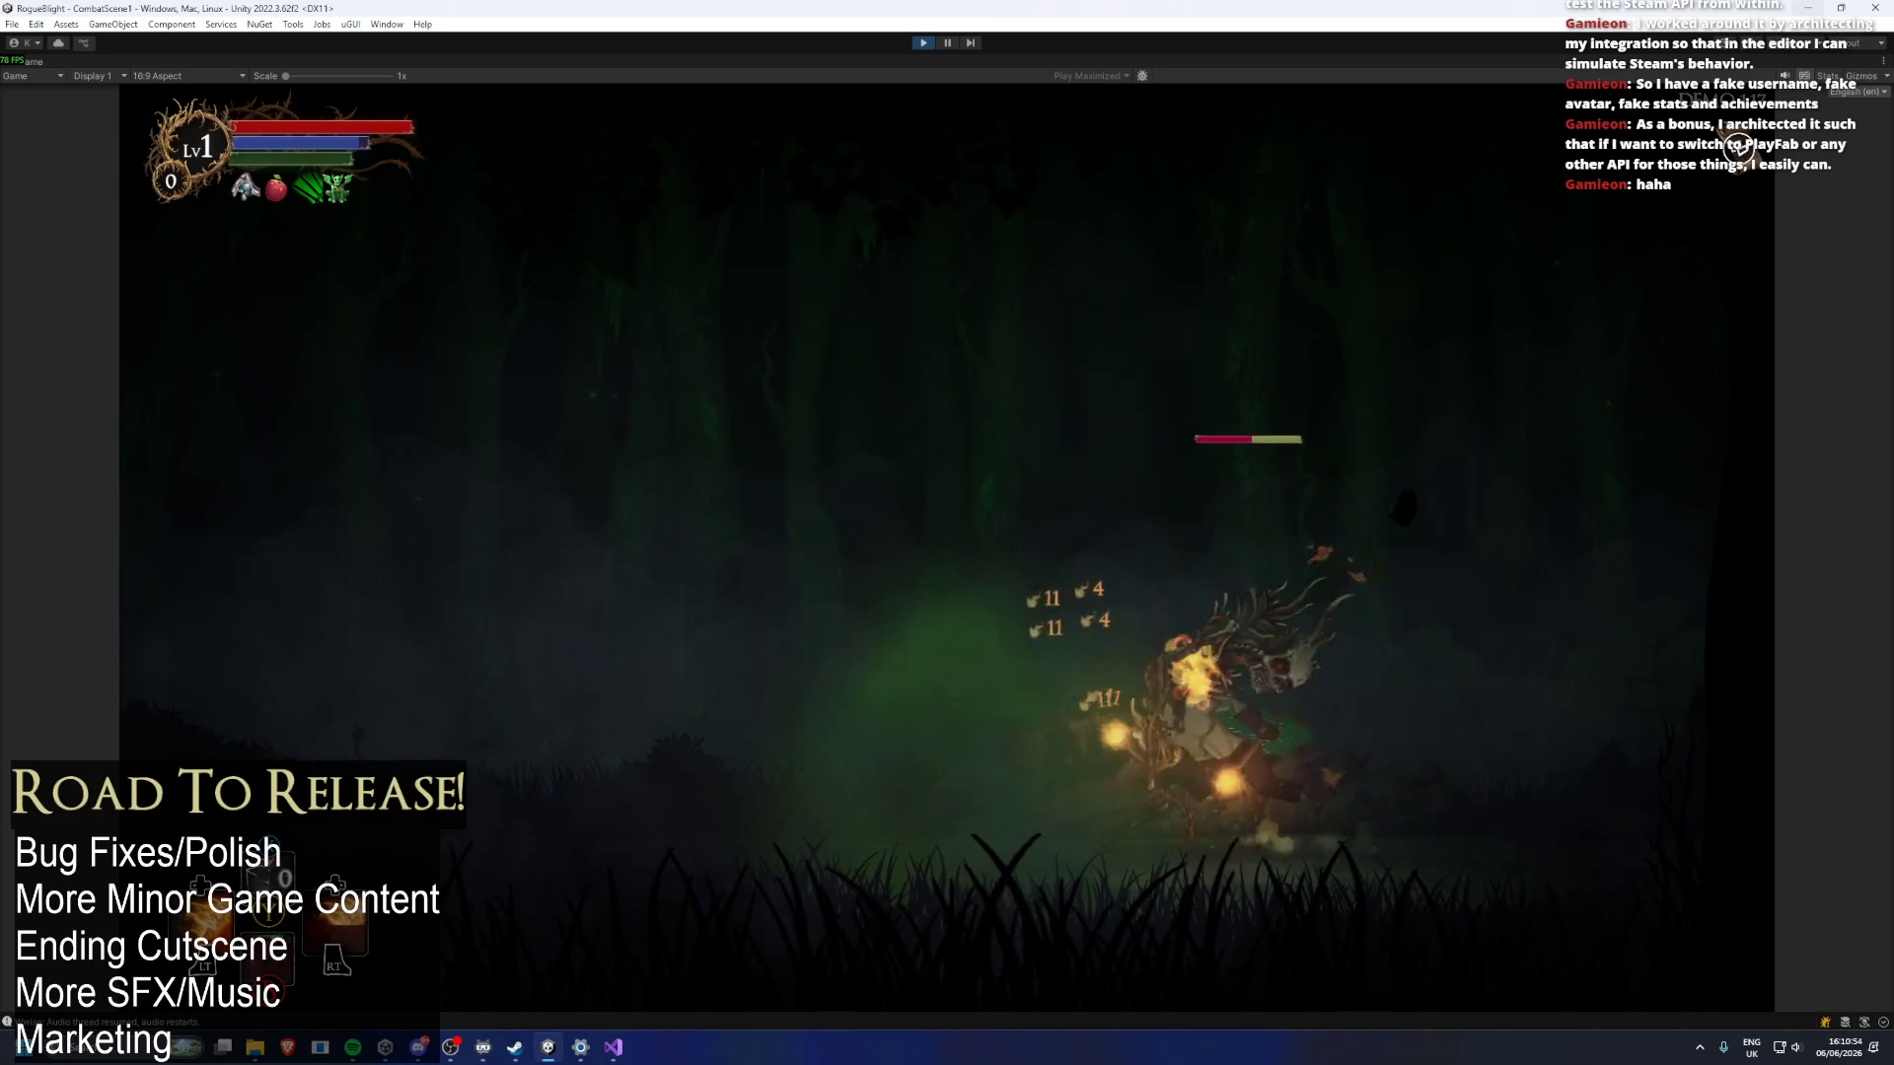
{"action": "key", "text": "space"}
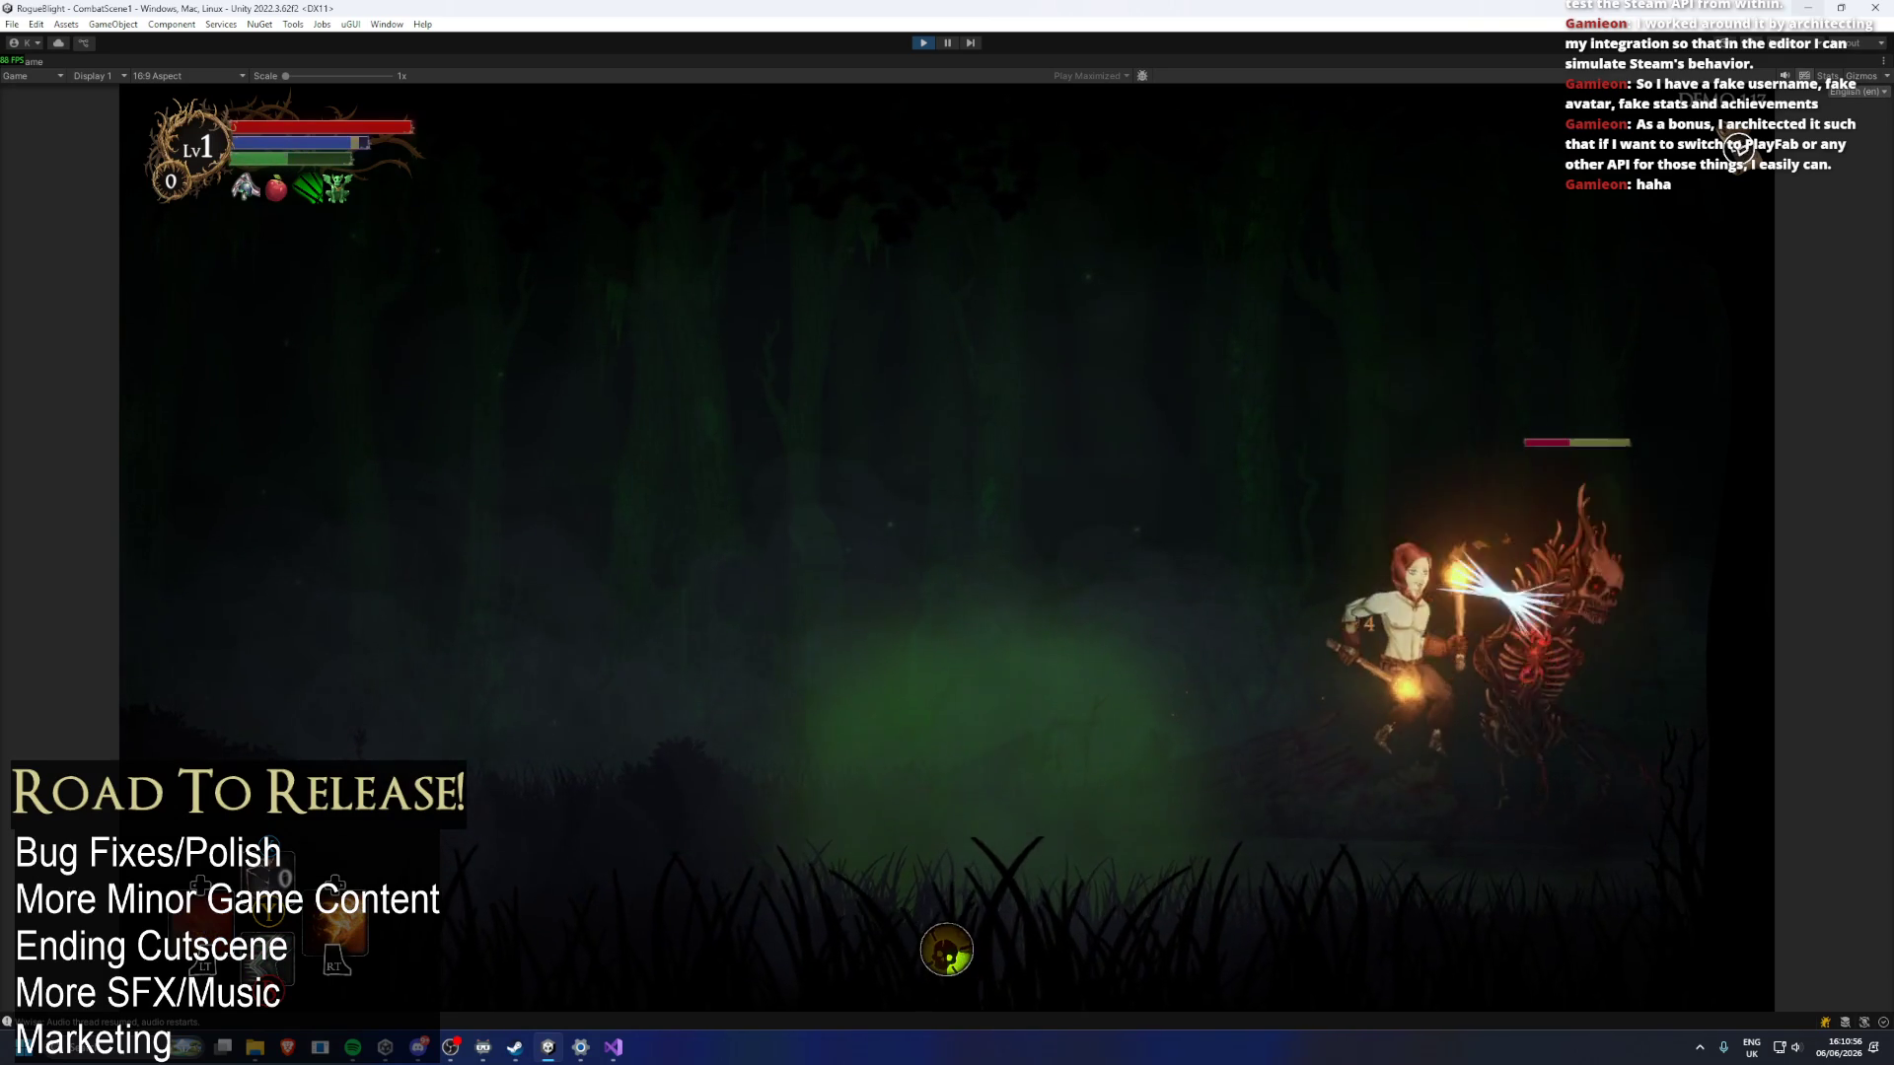
{"action": "key", "text": "space"}
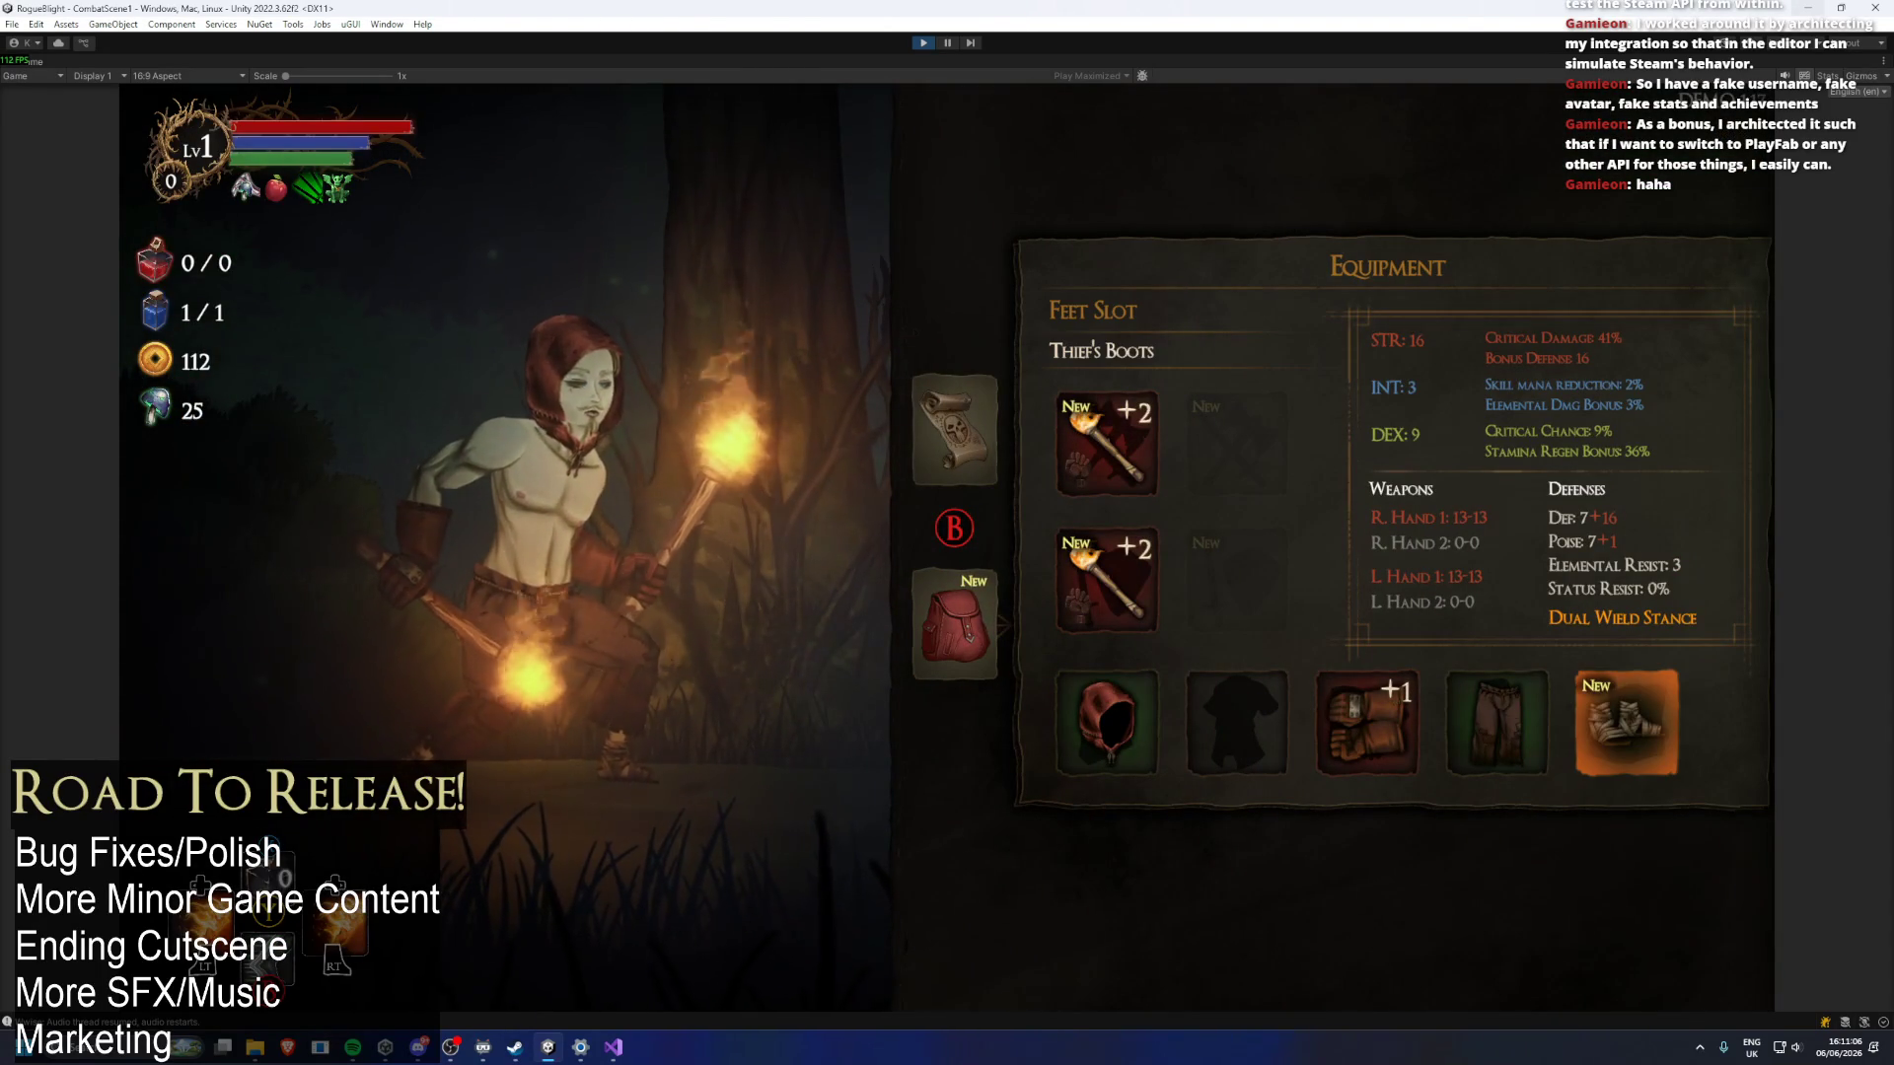
Flip between the dungeon map and equipment pages, landing on the right-hand weapon slot.
{"action": "key", "text": "Escape"}
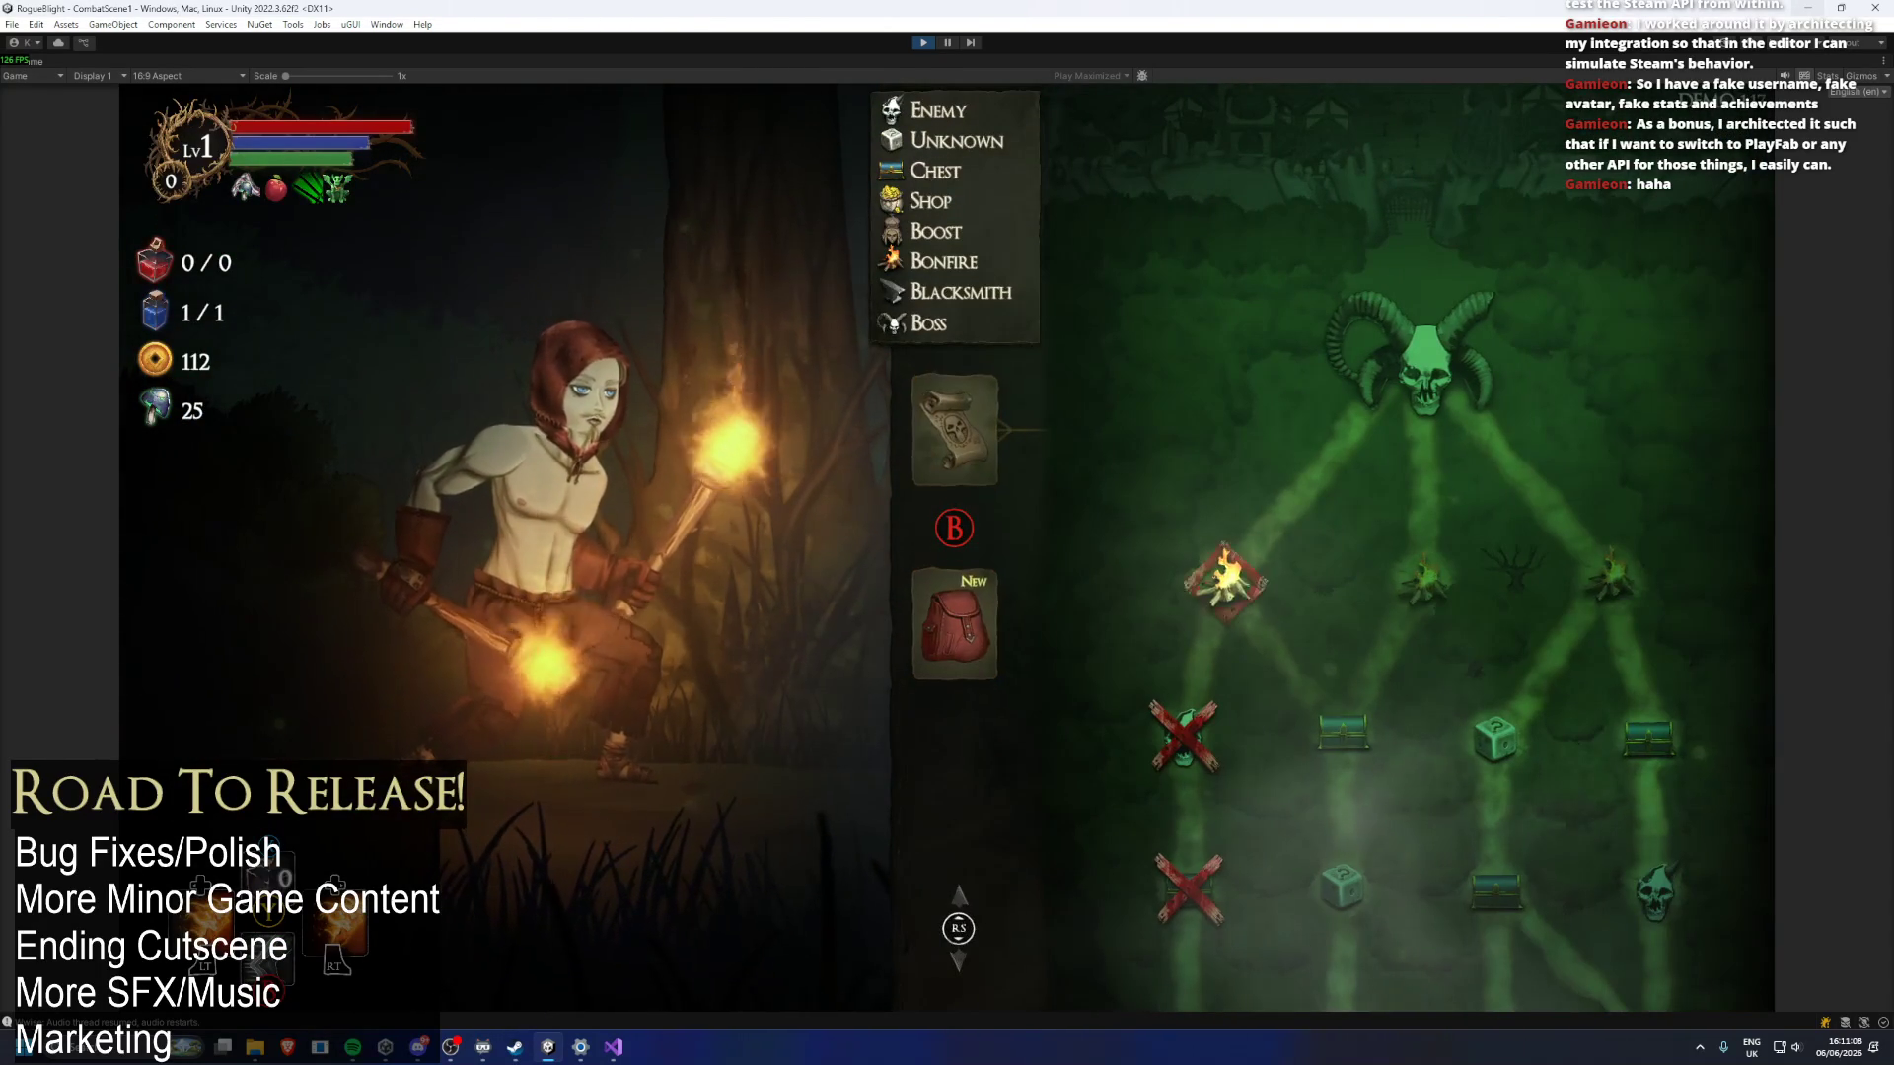
{"action": "key", "text": "Down"}
{"action": "key", "text": "Up"}
{"action": "key", "text": "Down"}
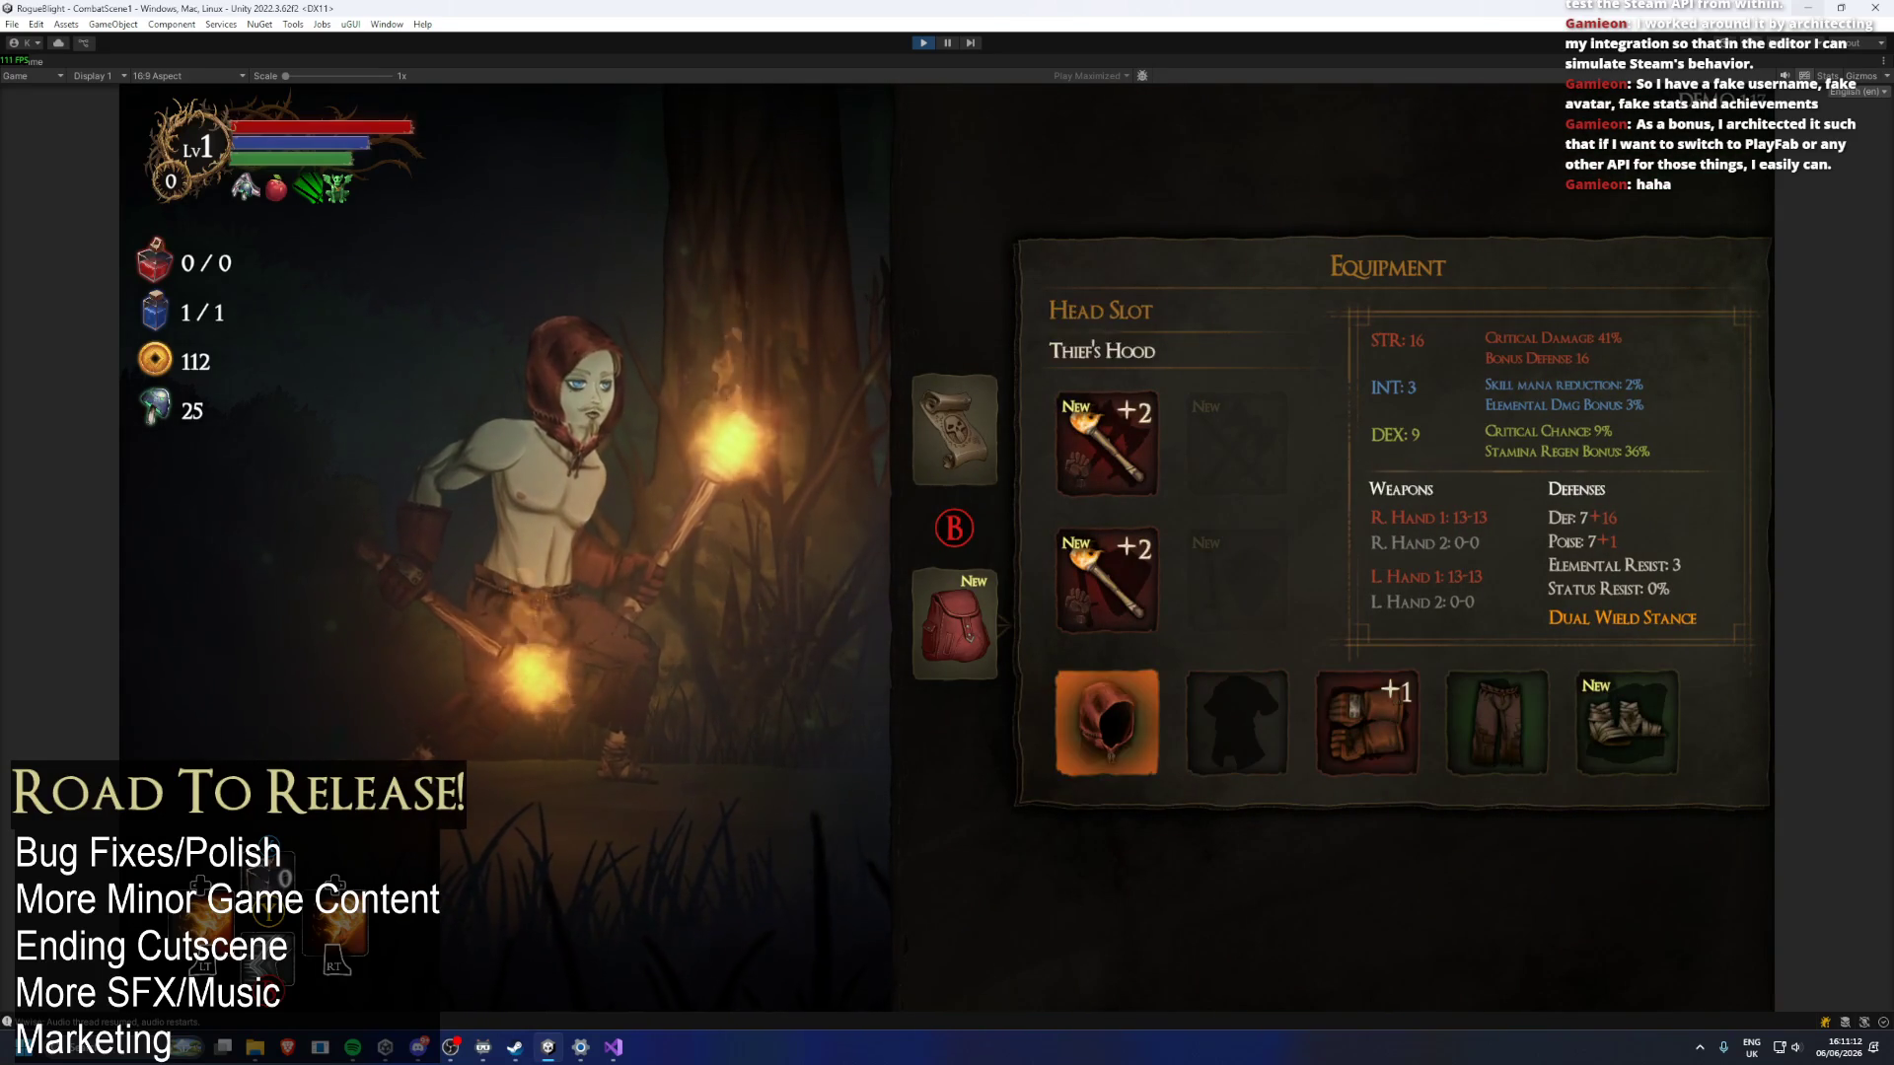
{"action": "key", "text": "Left"}
{"action": "key", "text": "Up"}
{"action": "key", "text": "Down"}
{"action": "key", "text": "Right"}
In the feet slot, replace Thief's Boots with Guard's Boots, raising STR to 18.
{"action": "key", "text": "Left"}
{"action": "key", "text": "Up"}
{"action": "key", "text": "Down"}
{"action": "key", "text": "Left"}
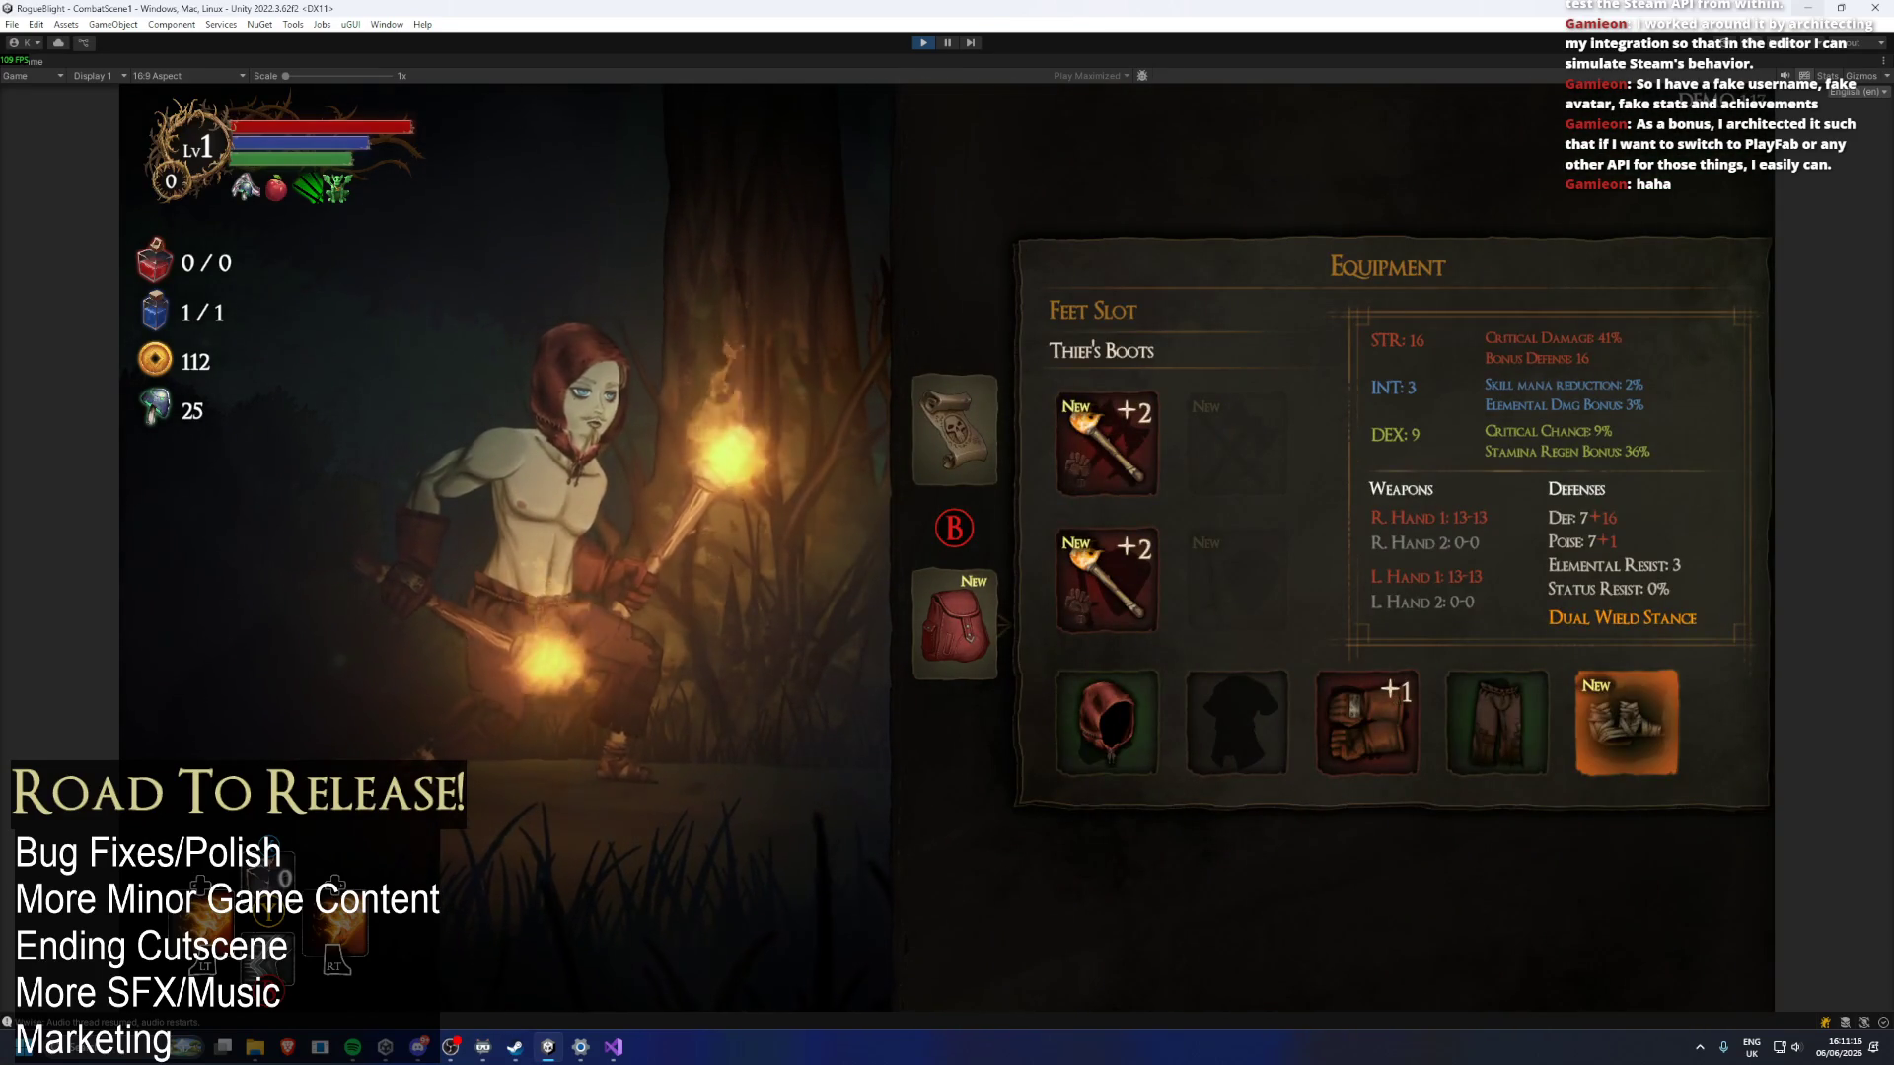
{"action": "key", "text": "Return"}
{"action": "key", "text": "Left"}
{"action": "key", "text": "Right"}
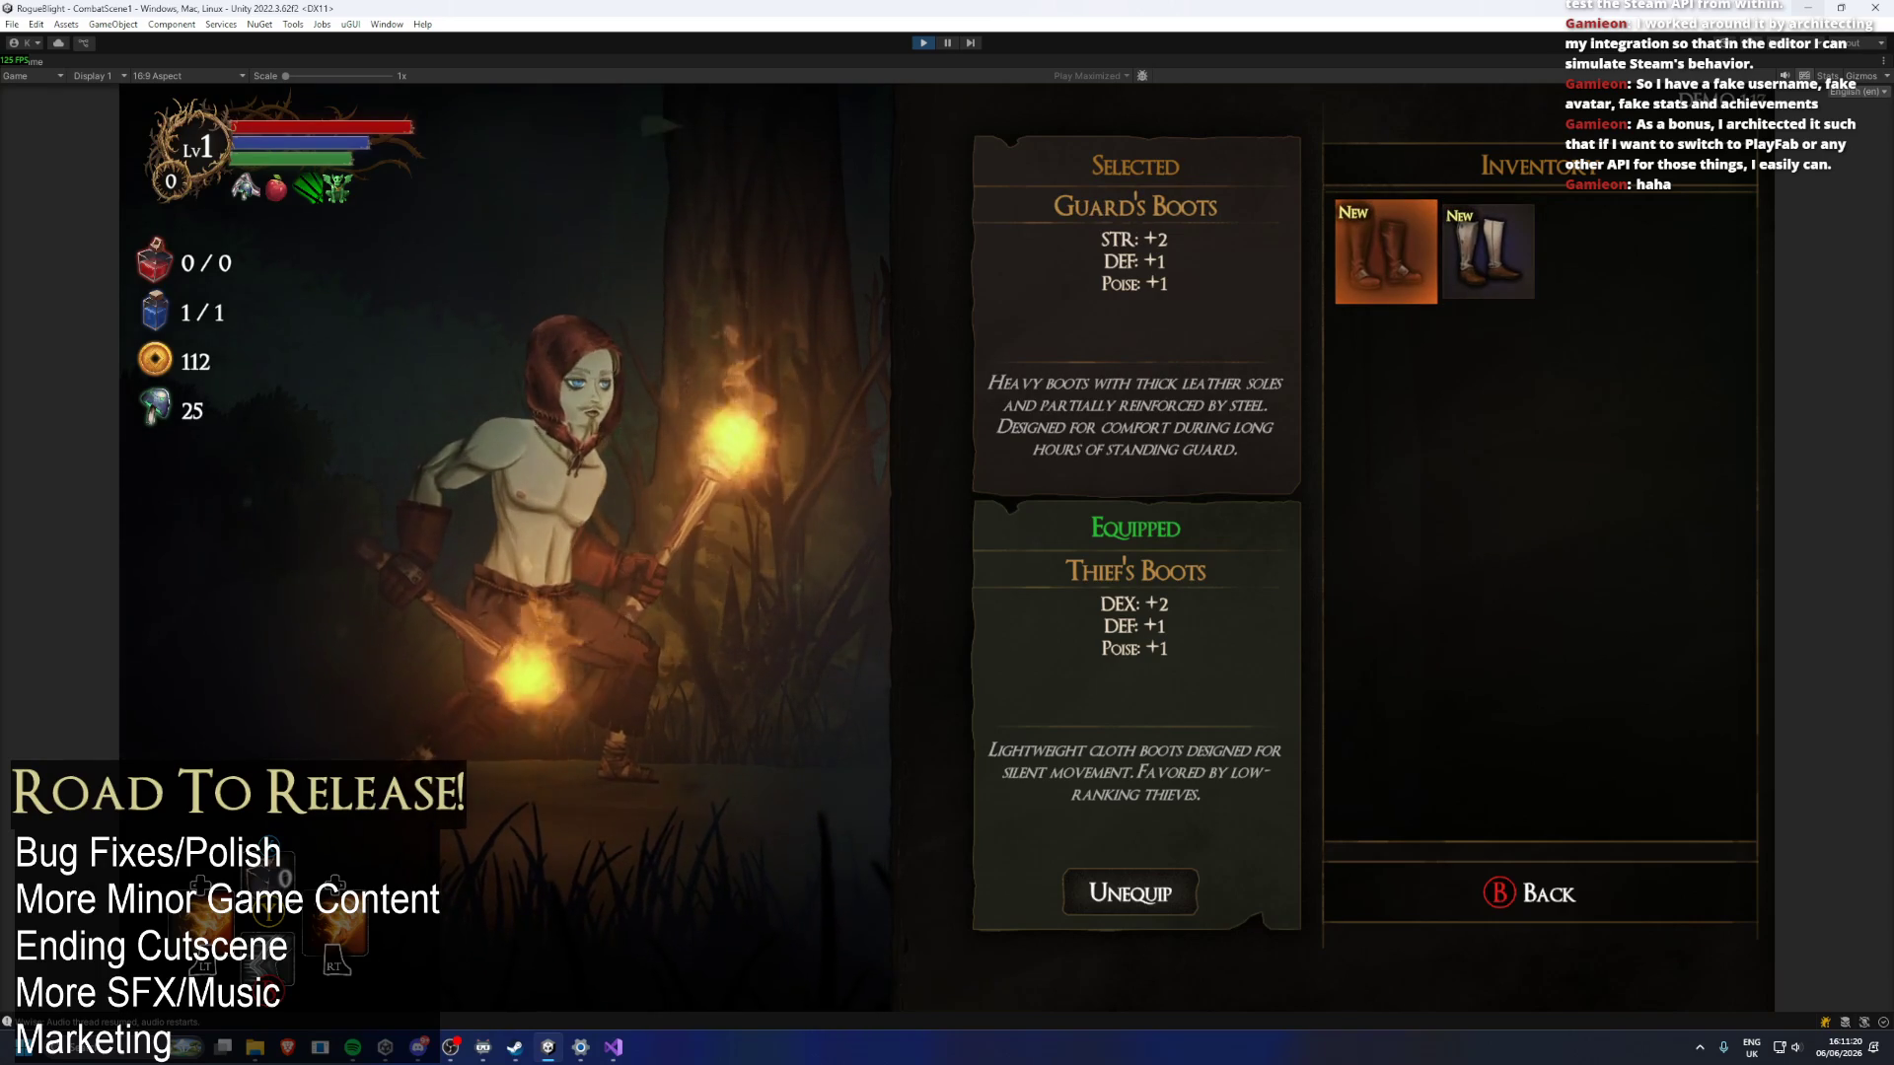
{"action": "key", "text": "Escape"}
Check the Thief's Trousers in the legs slot, close the menu and walk right to the campfire.
{"action": "key", "text": "Left"}
{"action": "key", "text": "Left"}
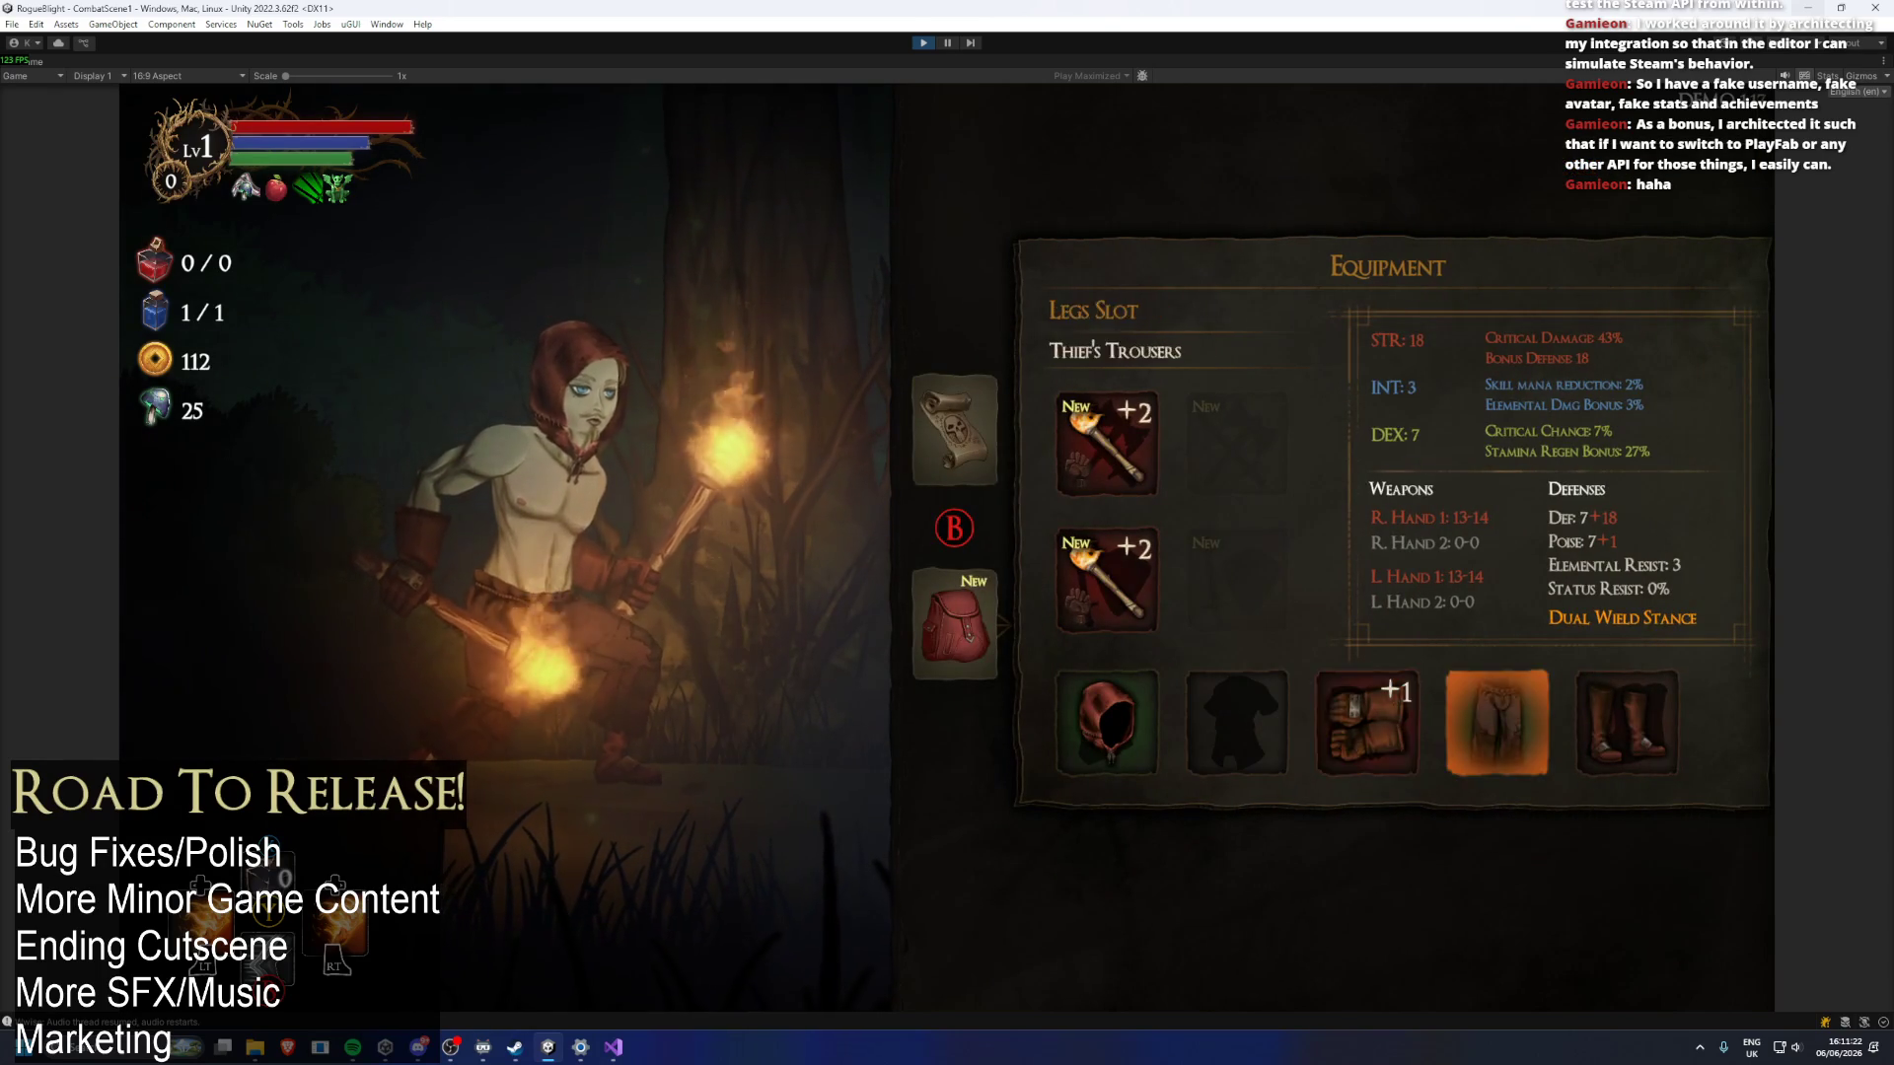
{"action": "key", "text": "Return"}
{"action": "key", "text": "Escape"}
{"action": "key", "text": "e"}
{"action": "key", "text": "Escape"}
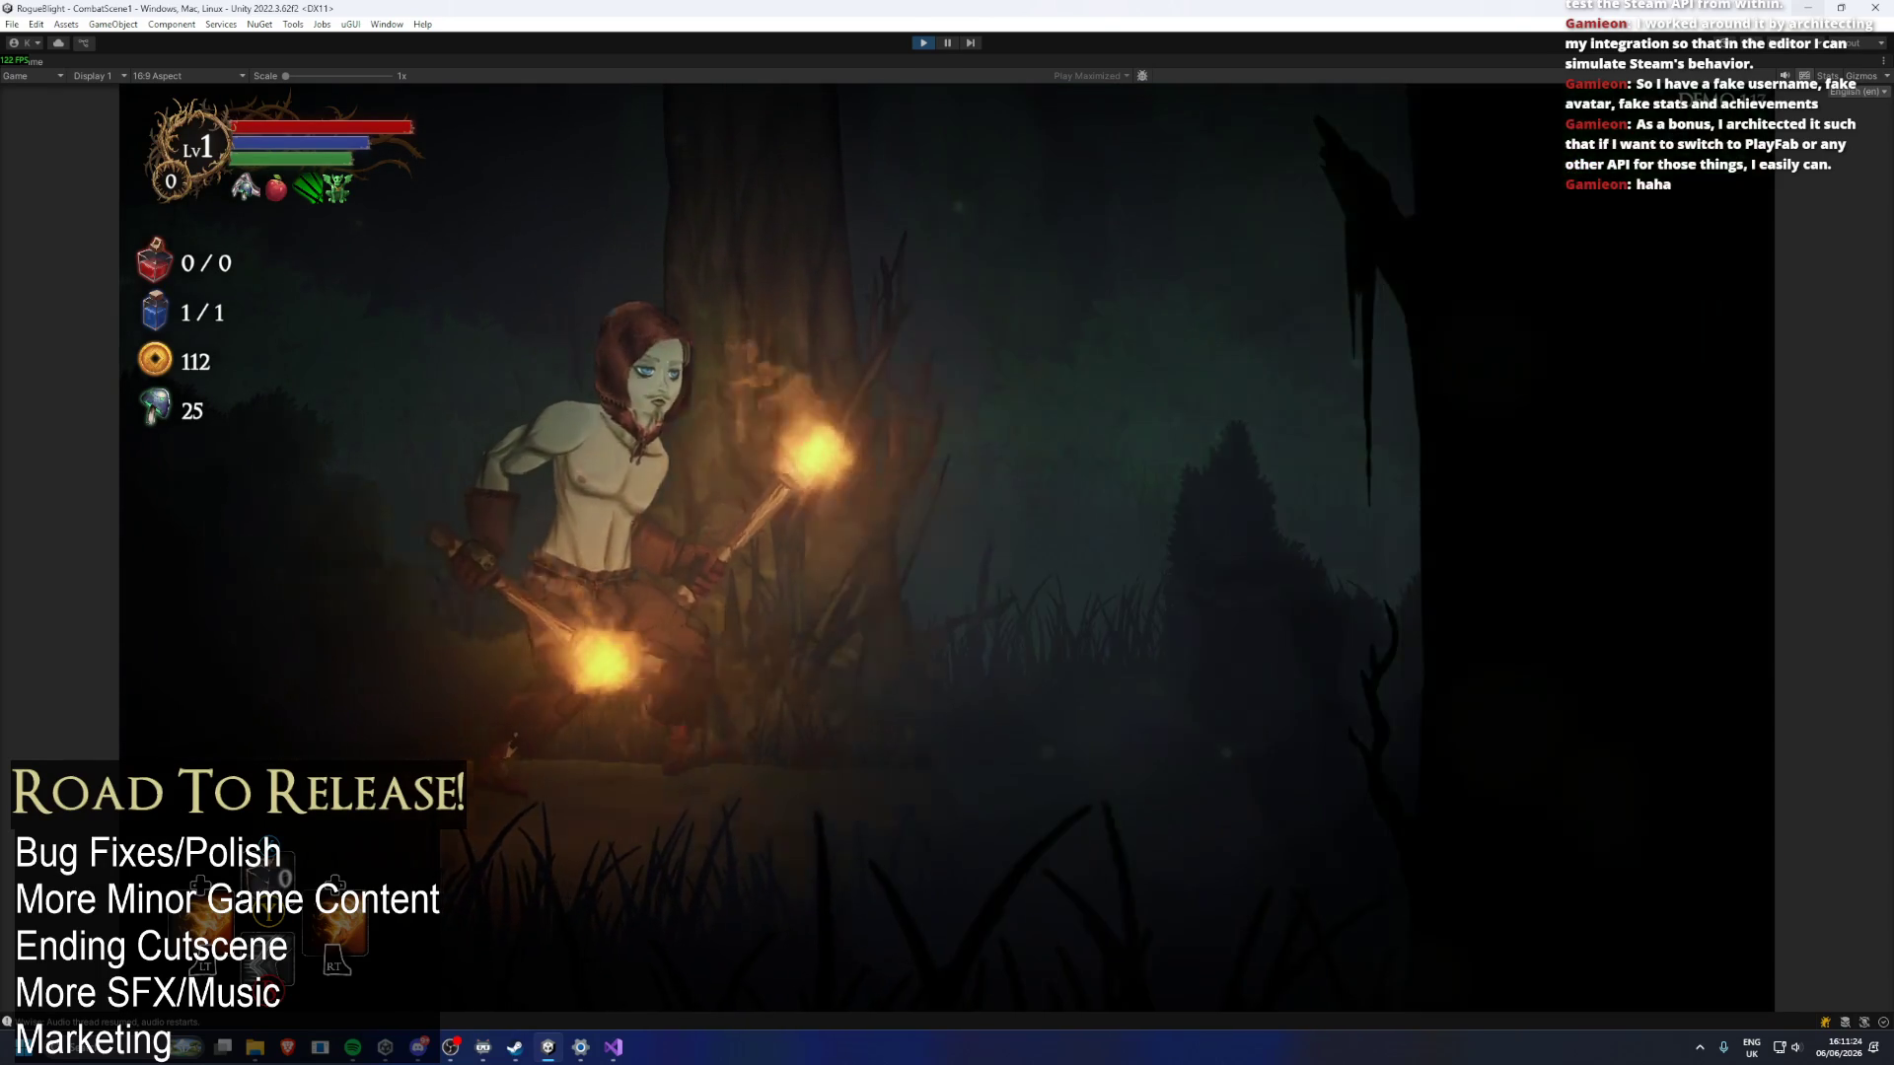
{"action": "key", "text": "Right"}
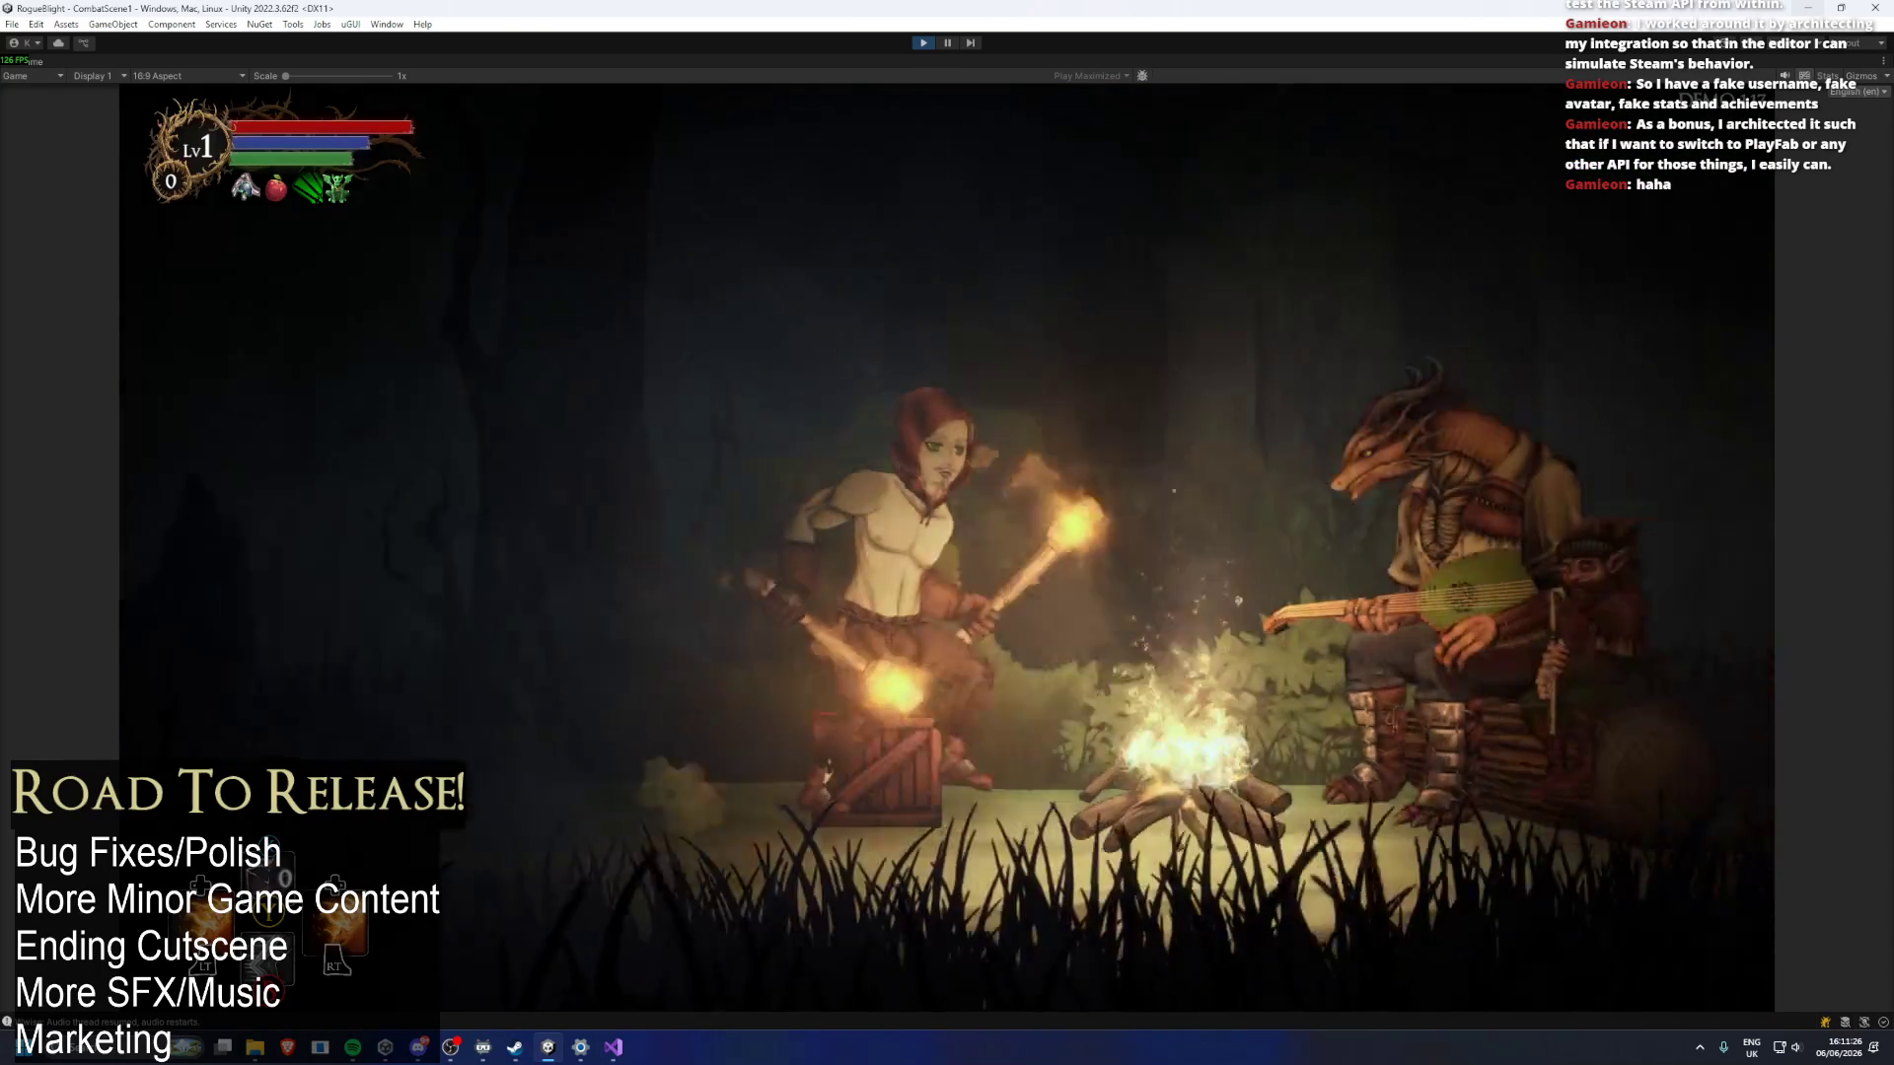
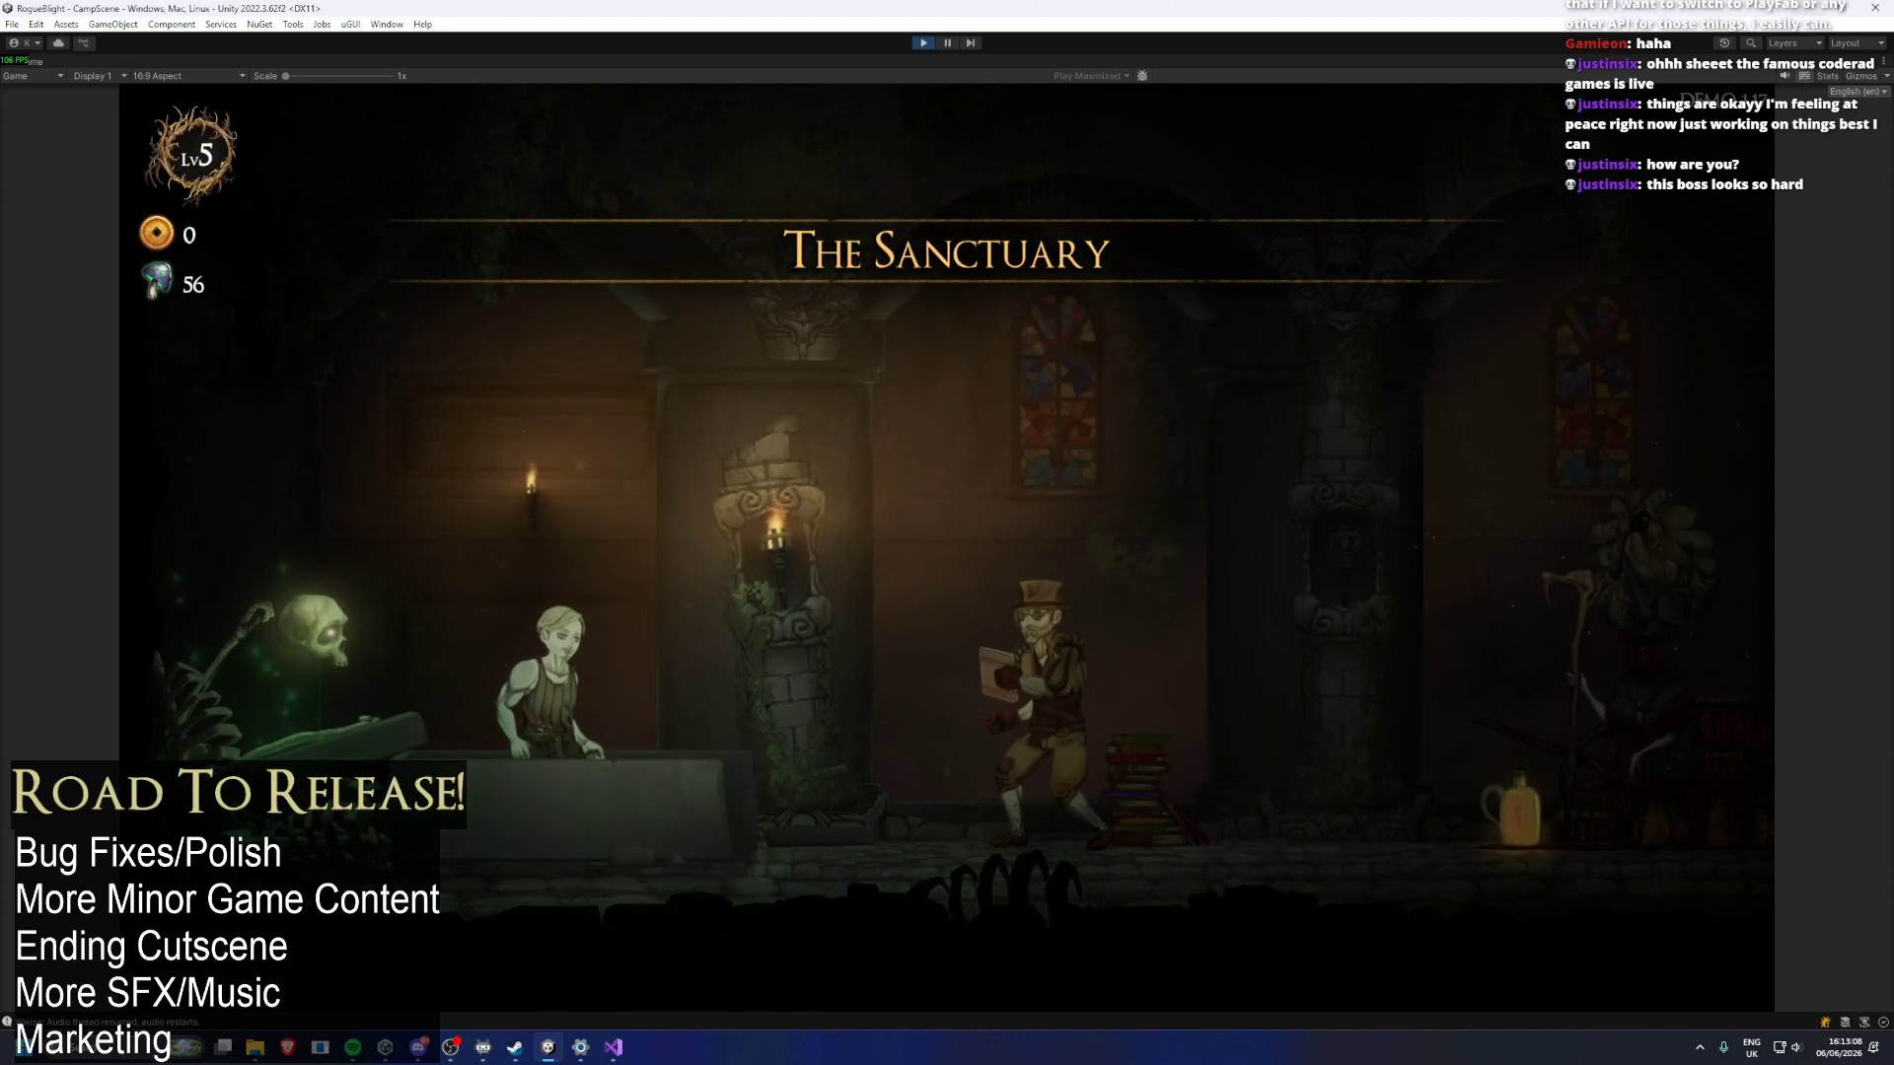
At the upgrade vendor, buy the health and mana potion unlocks and upgrades, plus Starting Weapon.
{"action": "key", "text": "Left"}
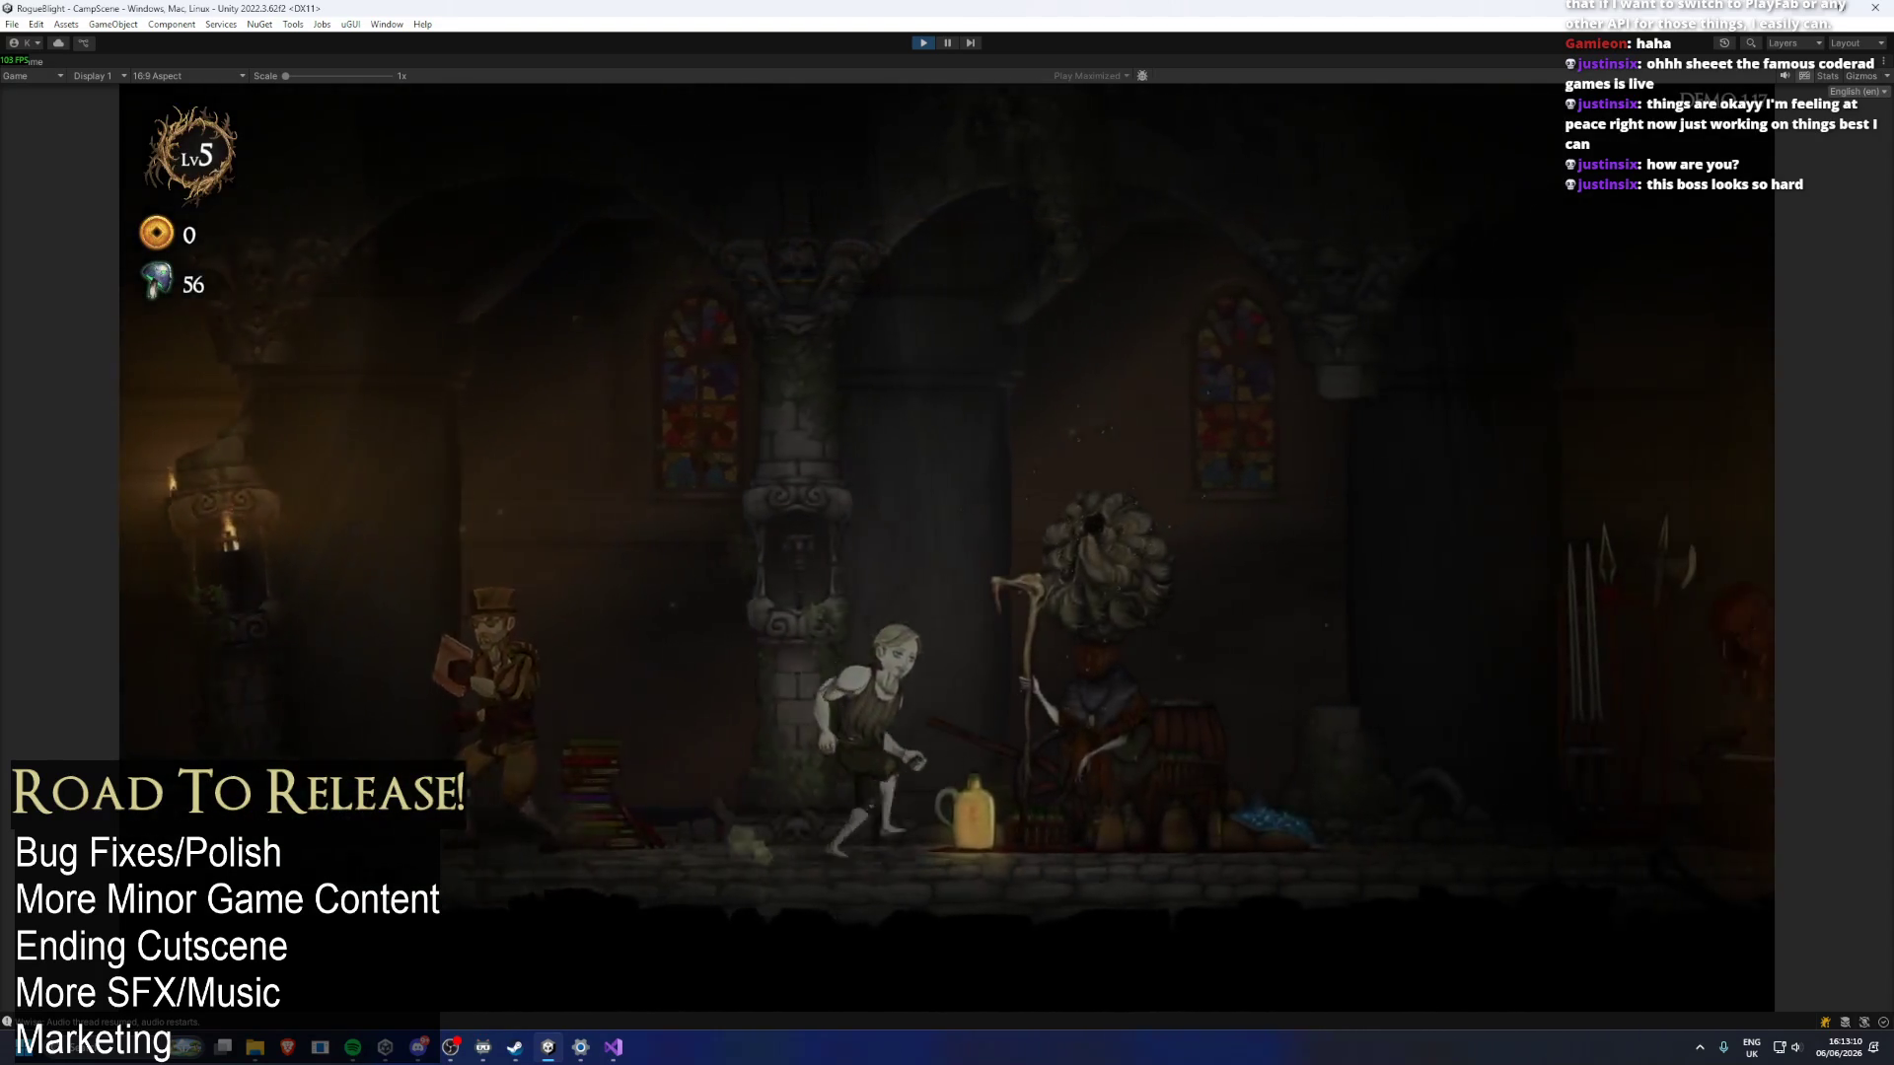
{"action": "key", "text": "e"}
{"action": "key", "text": "Return"}
{"action": "key", "text": "Right"}
{"action": "key", "text": "Return"}
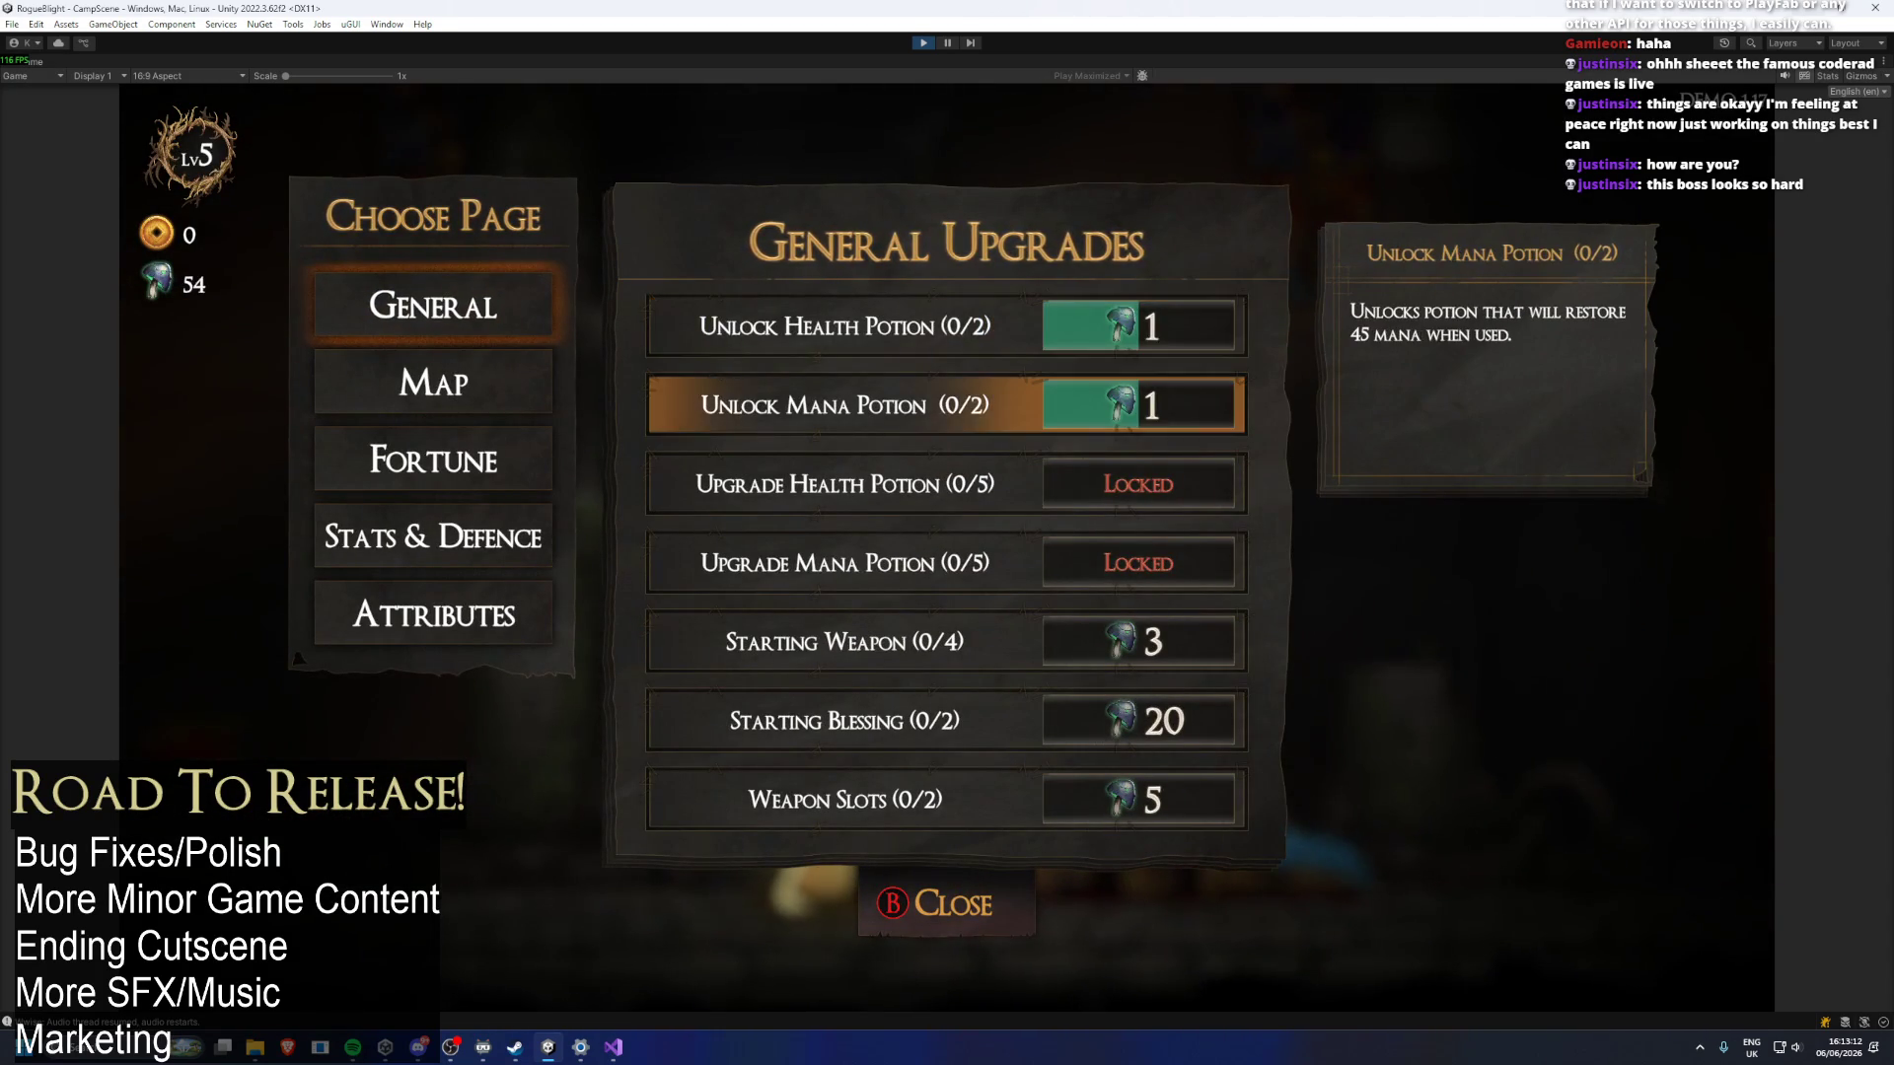
{"action": "key", "text": "Down"}
{"action": "key", "text": "Down"}
{"action": "key", "text": "Return"}
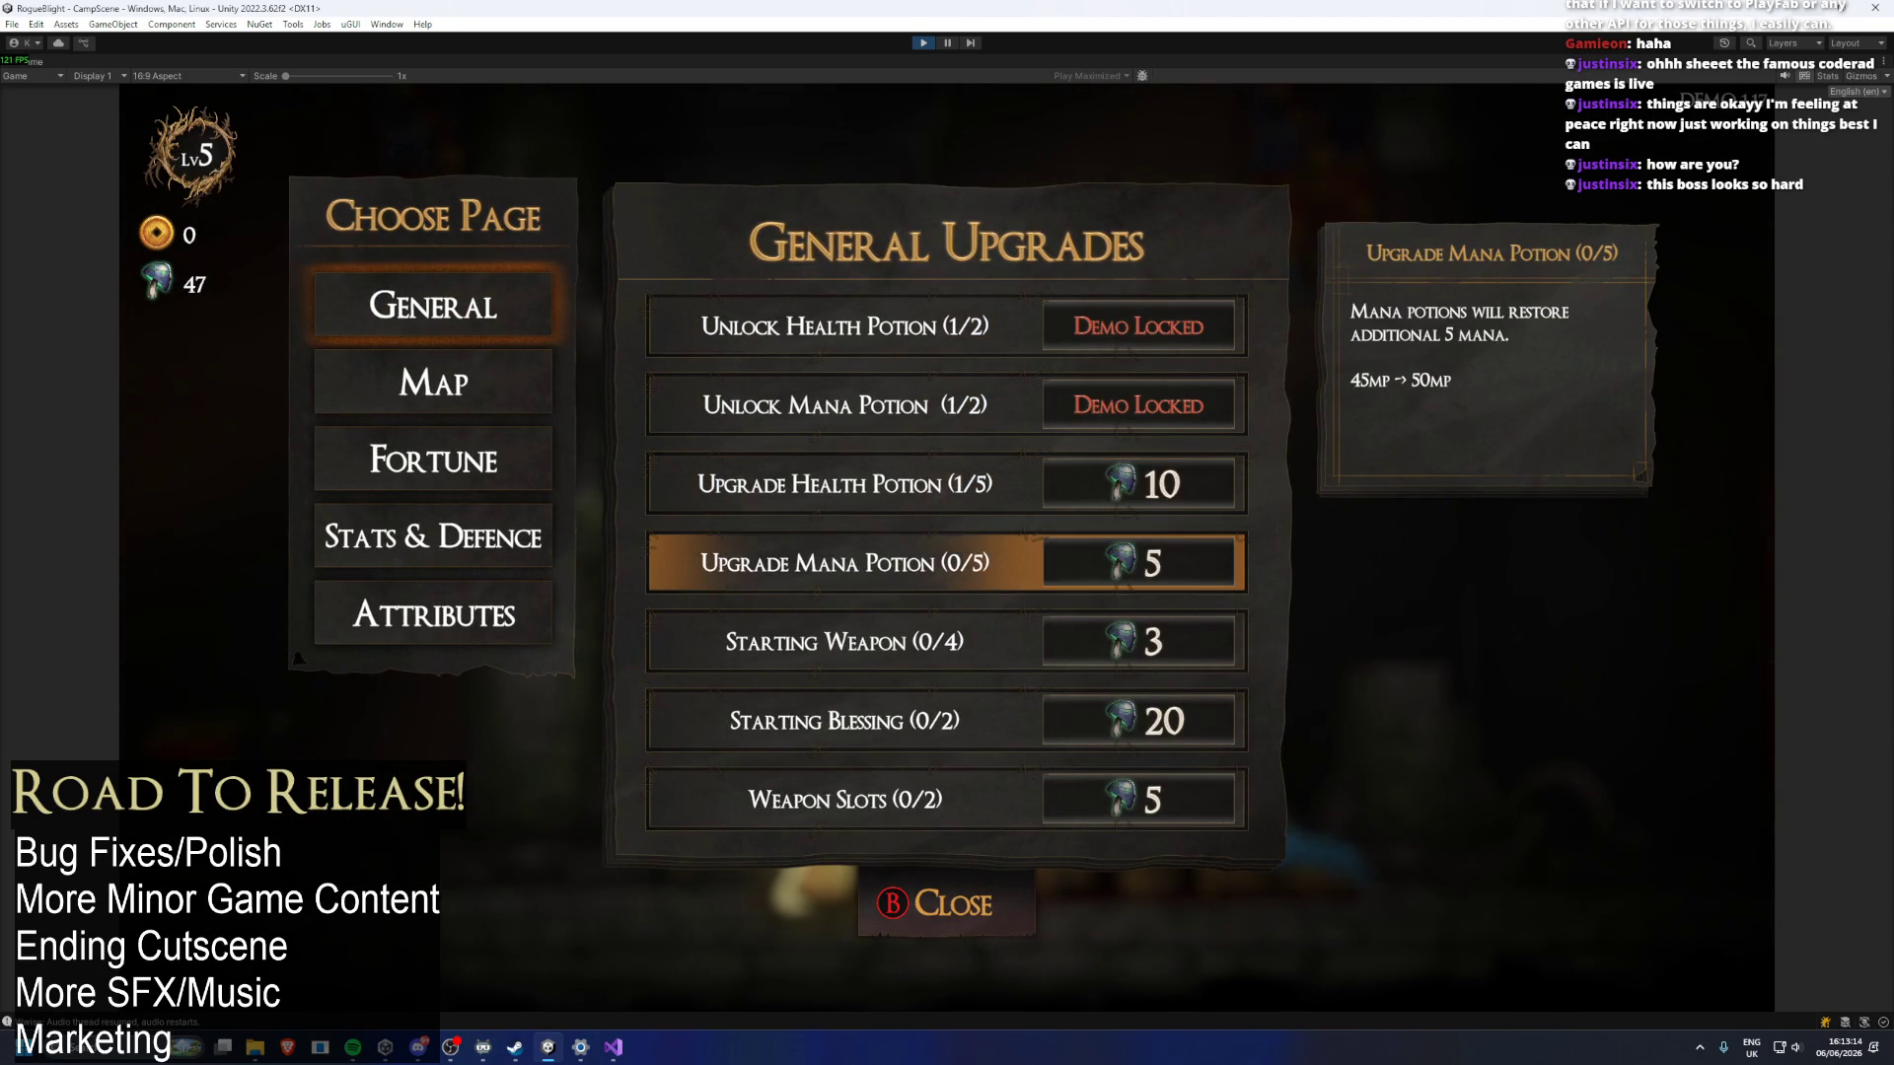
{"action": "key", "text": "Up"}
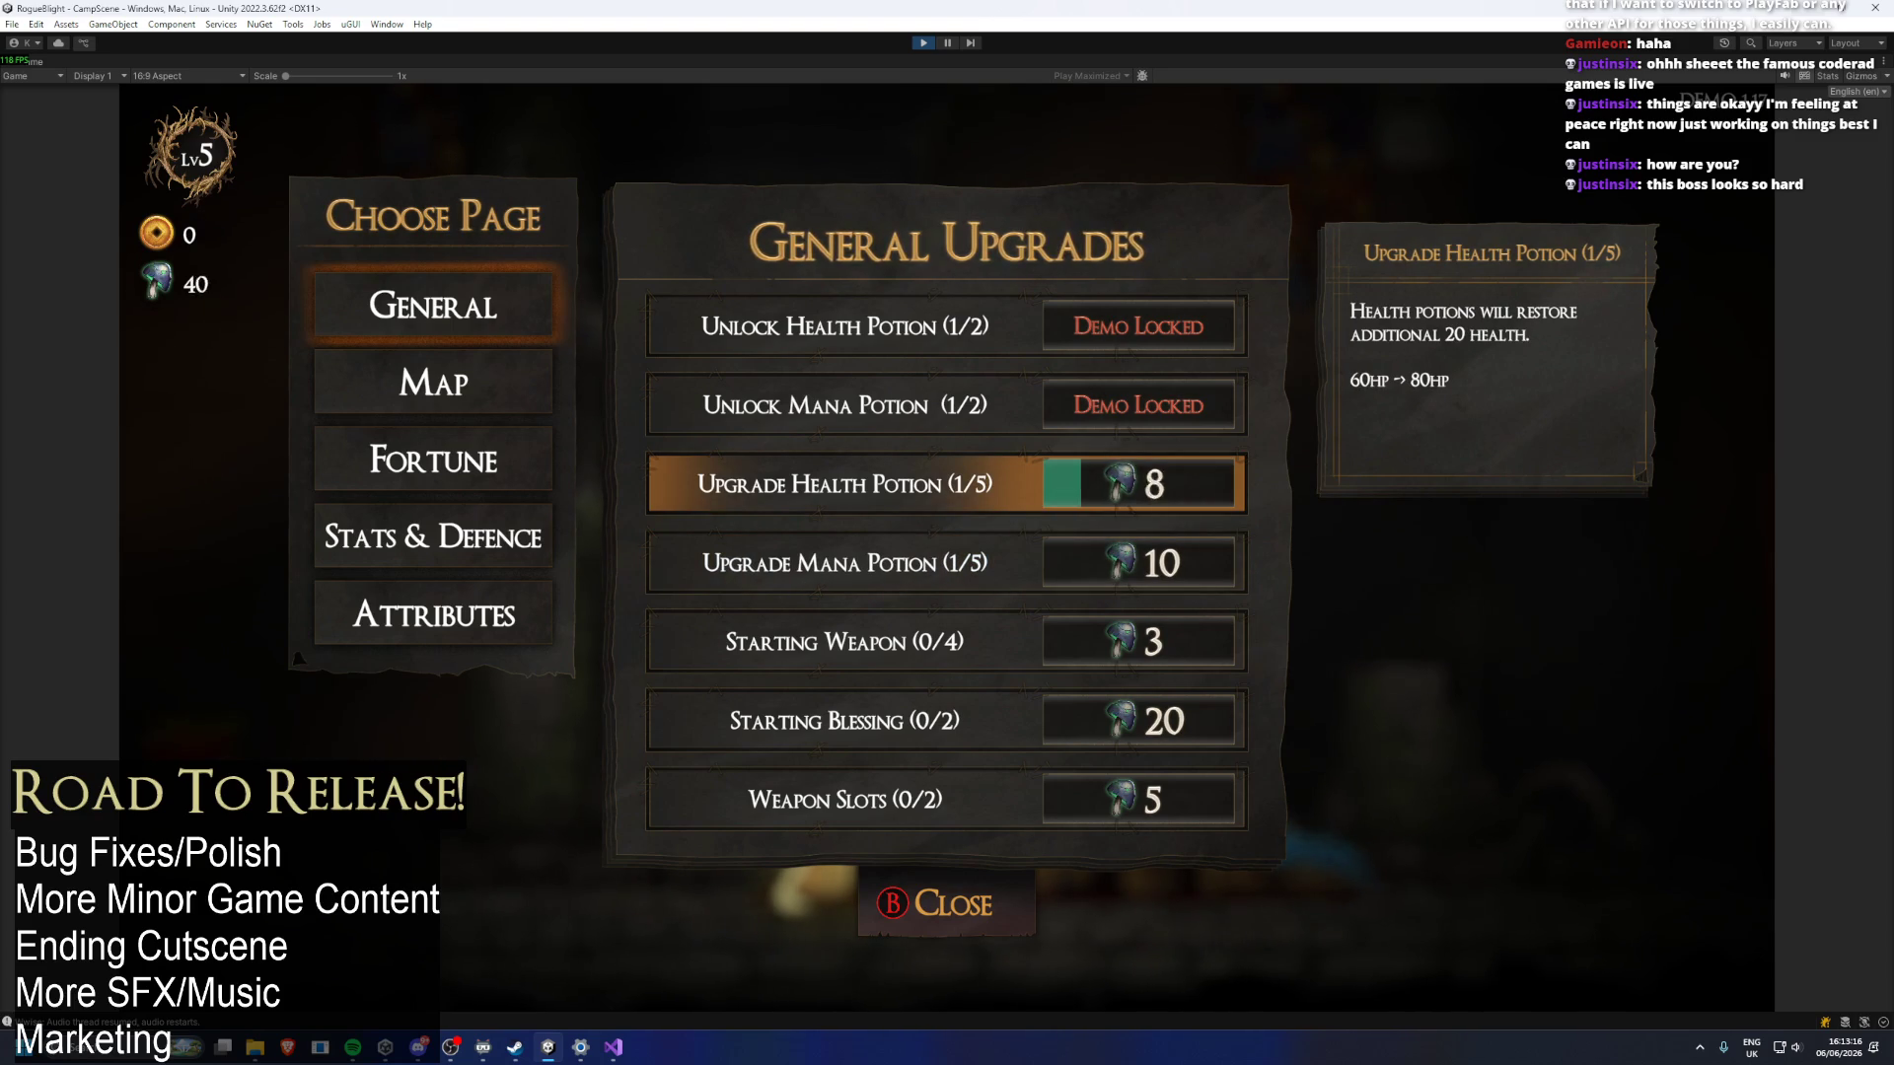
{"action": "key", "text": "Down"}
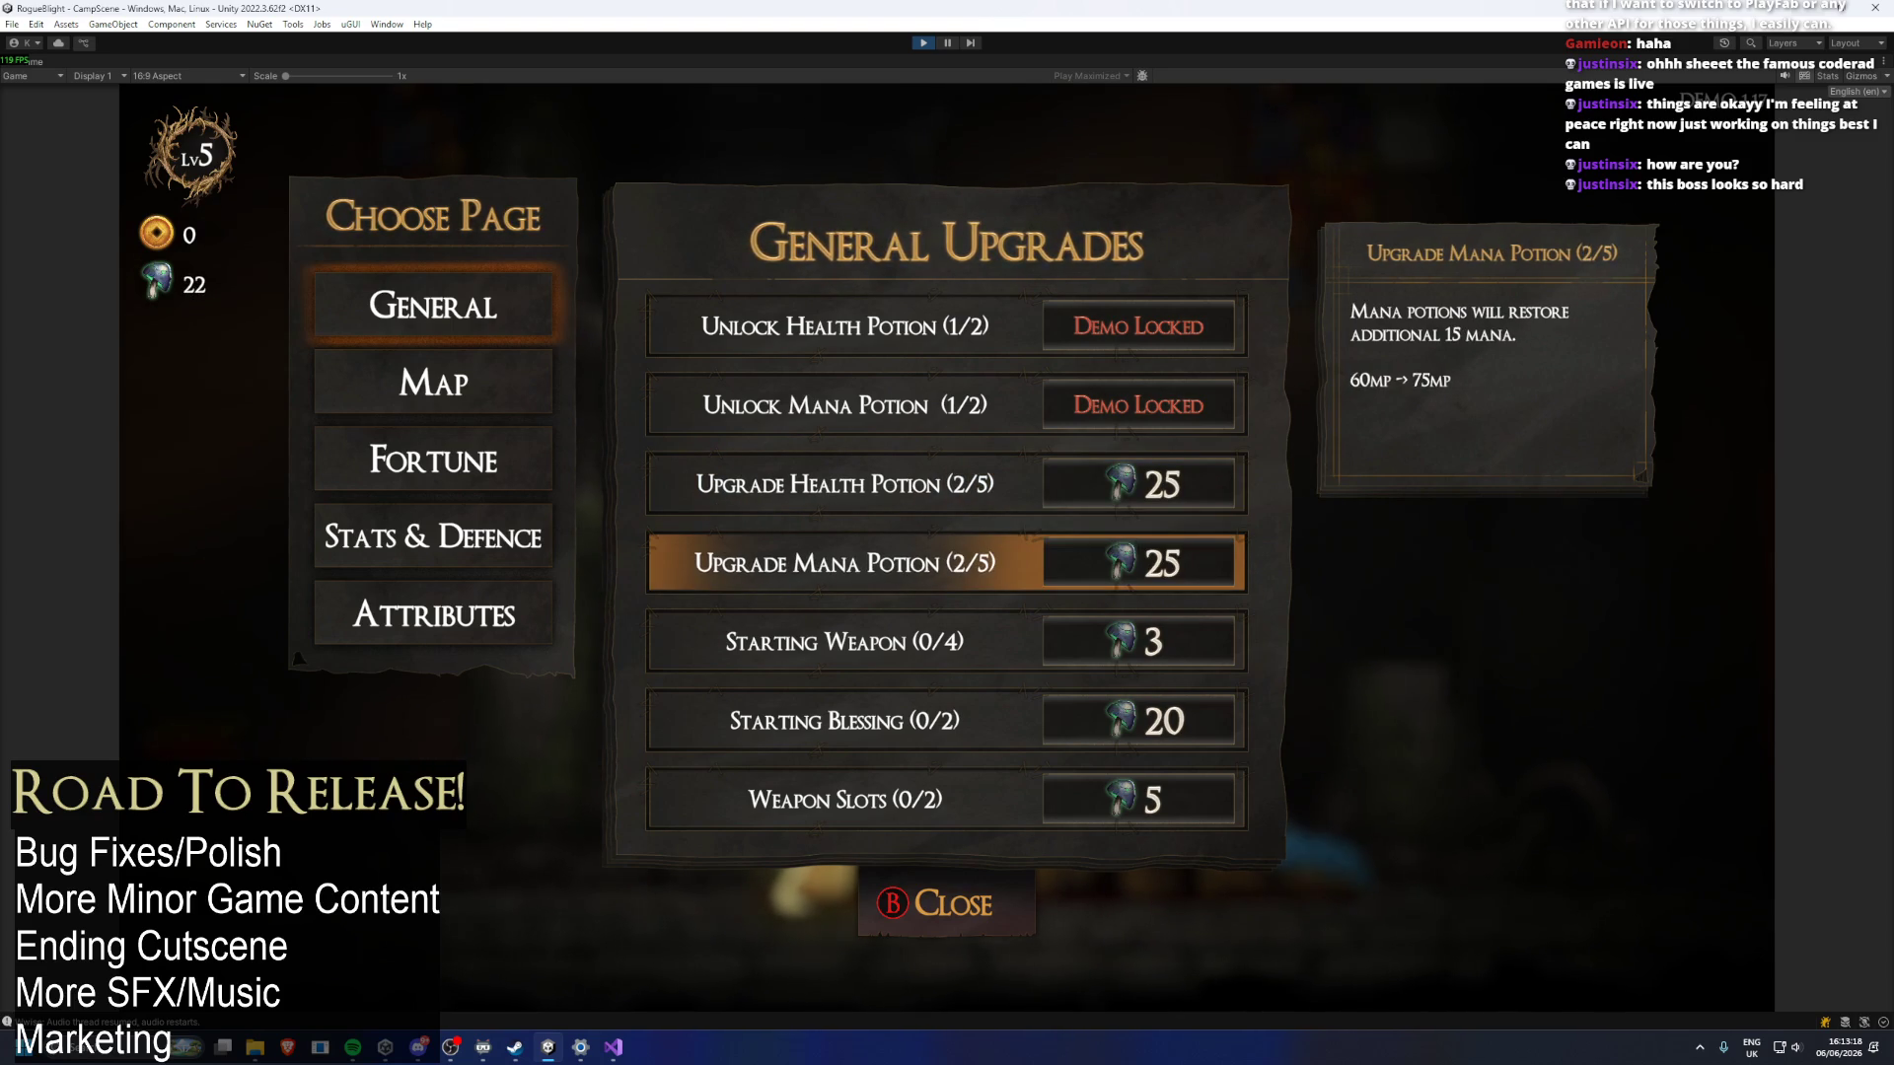
{"action": "key", "text": "Down"}
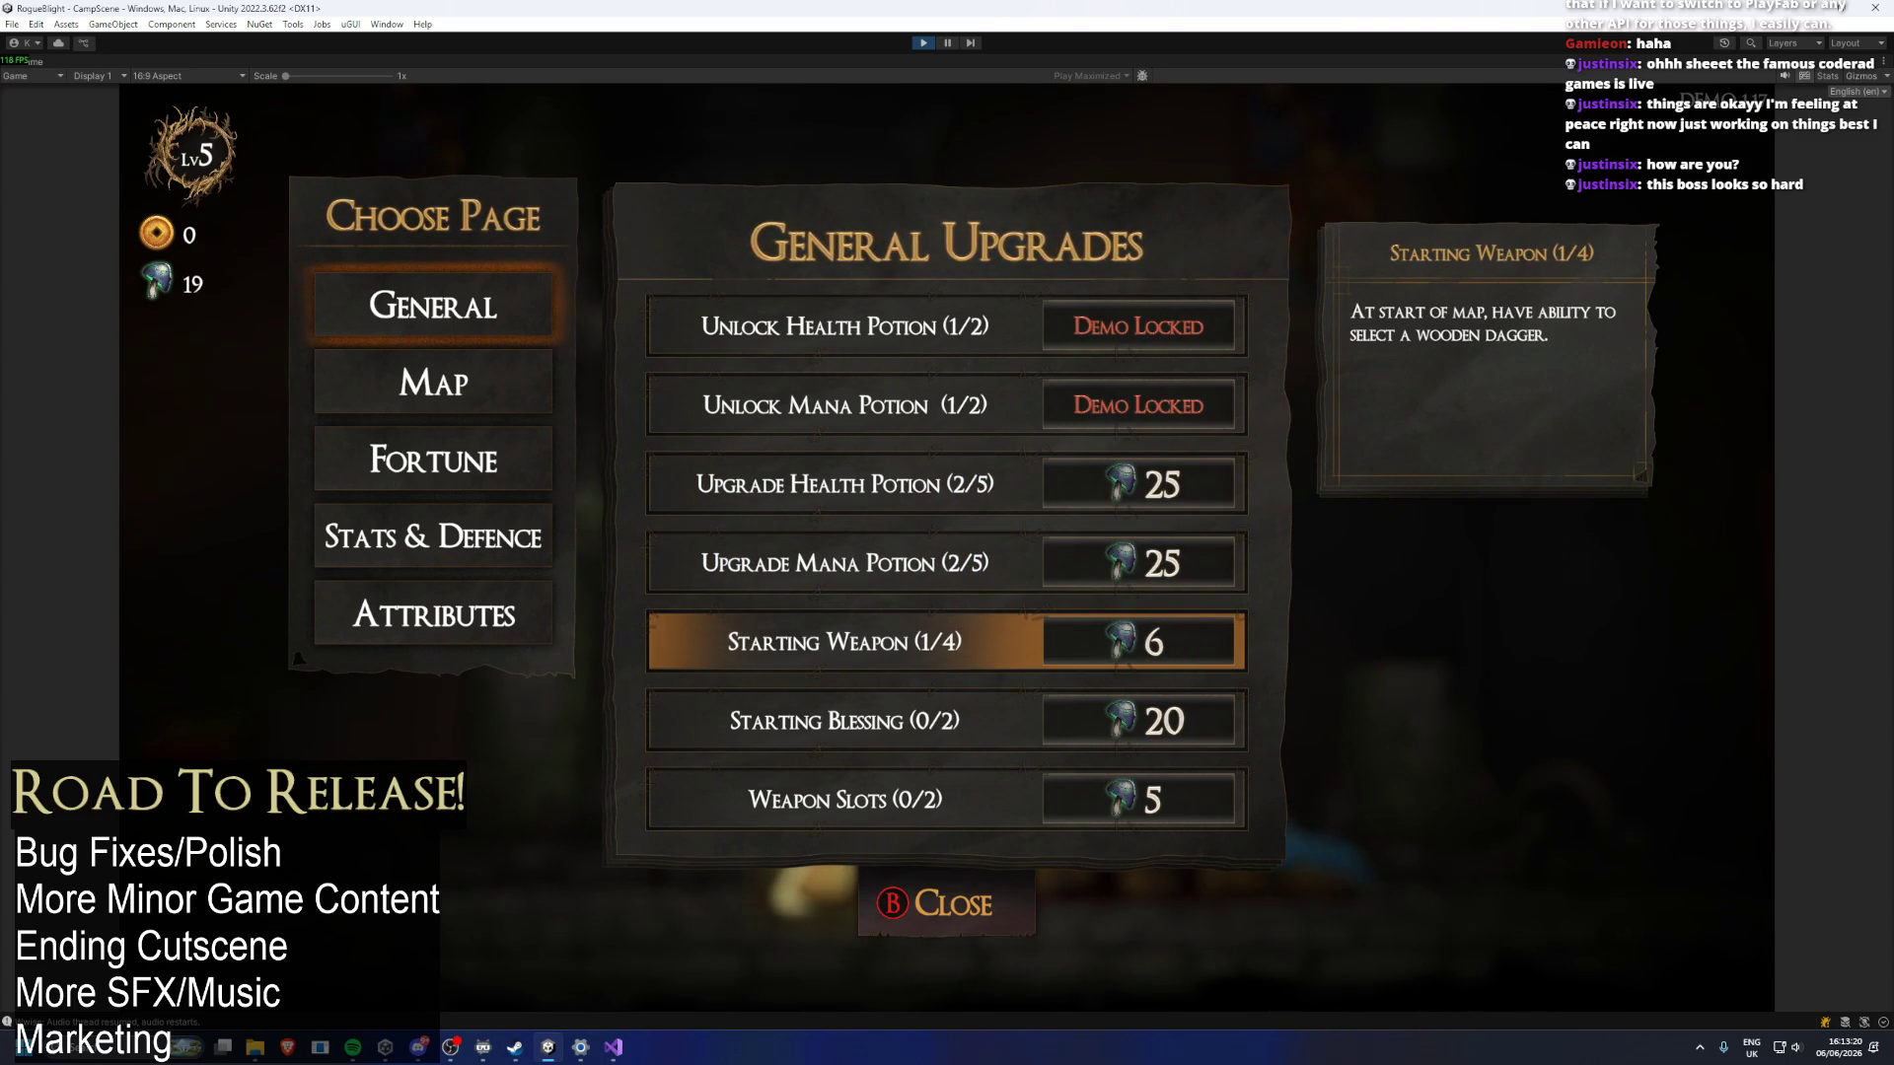
Browse the Map, Fortune, Stats & Defence and Attribute upgrade pages, then close the screen.
{"action": "key", "text": "Left"}
{"action": "key", "text": "Up"}
{"action": "key", "text": "Down"}
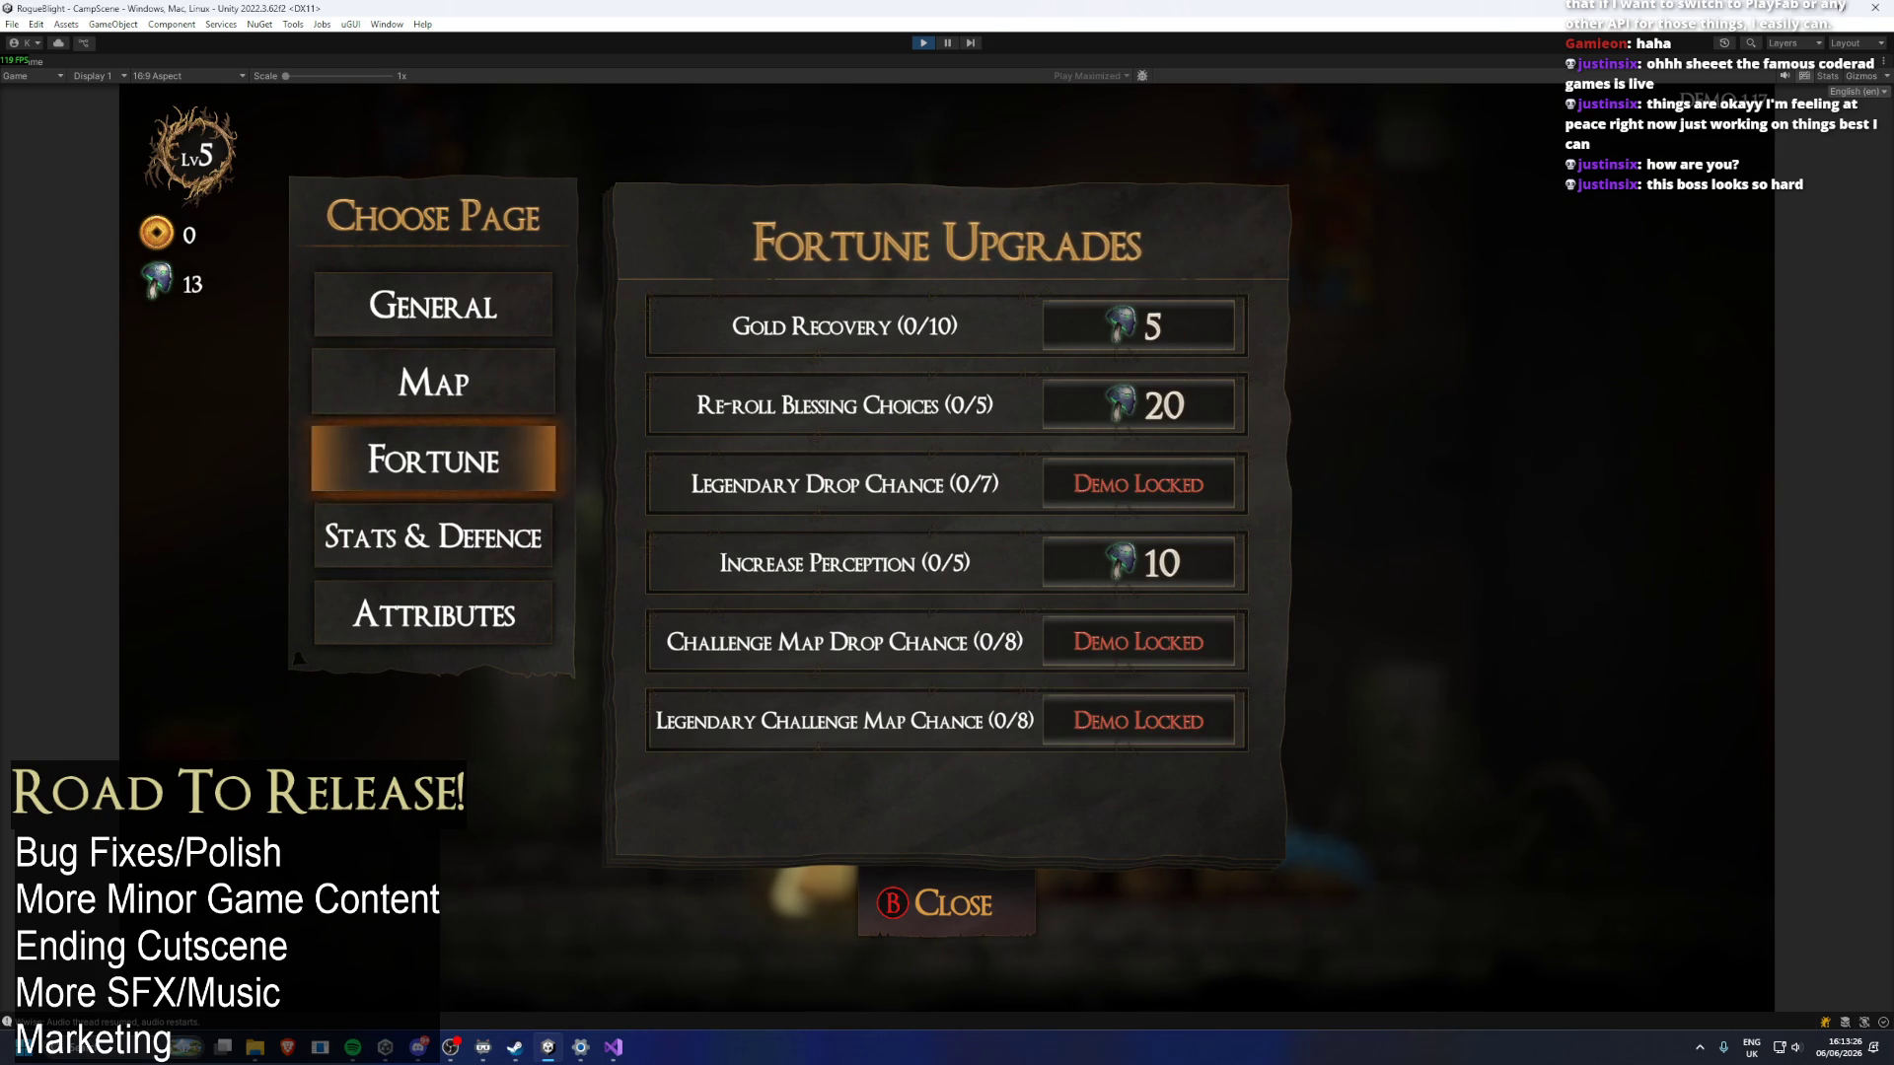
{"action": "key", "text": "Down"}
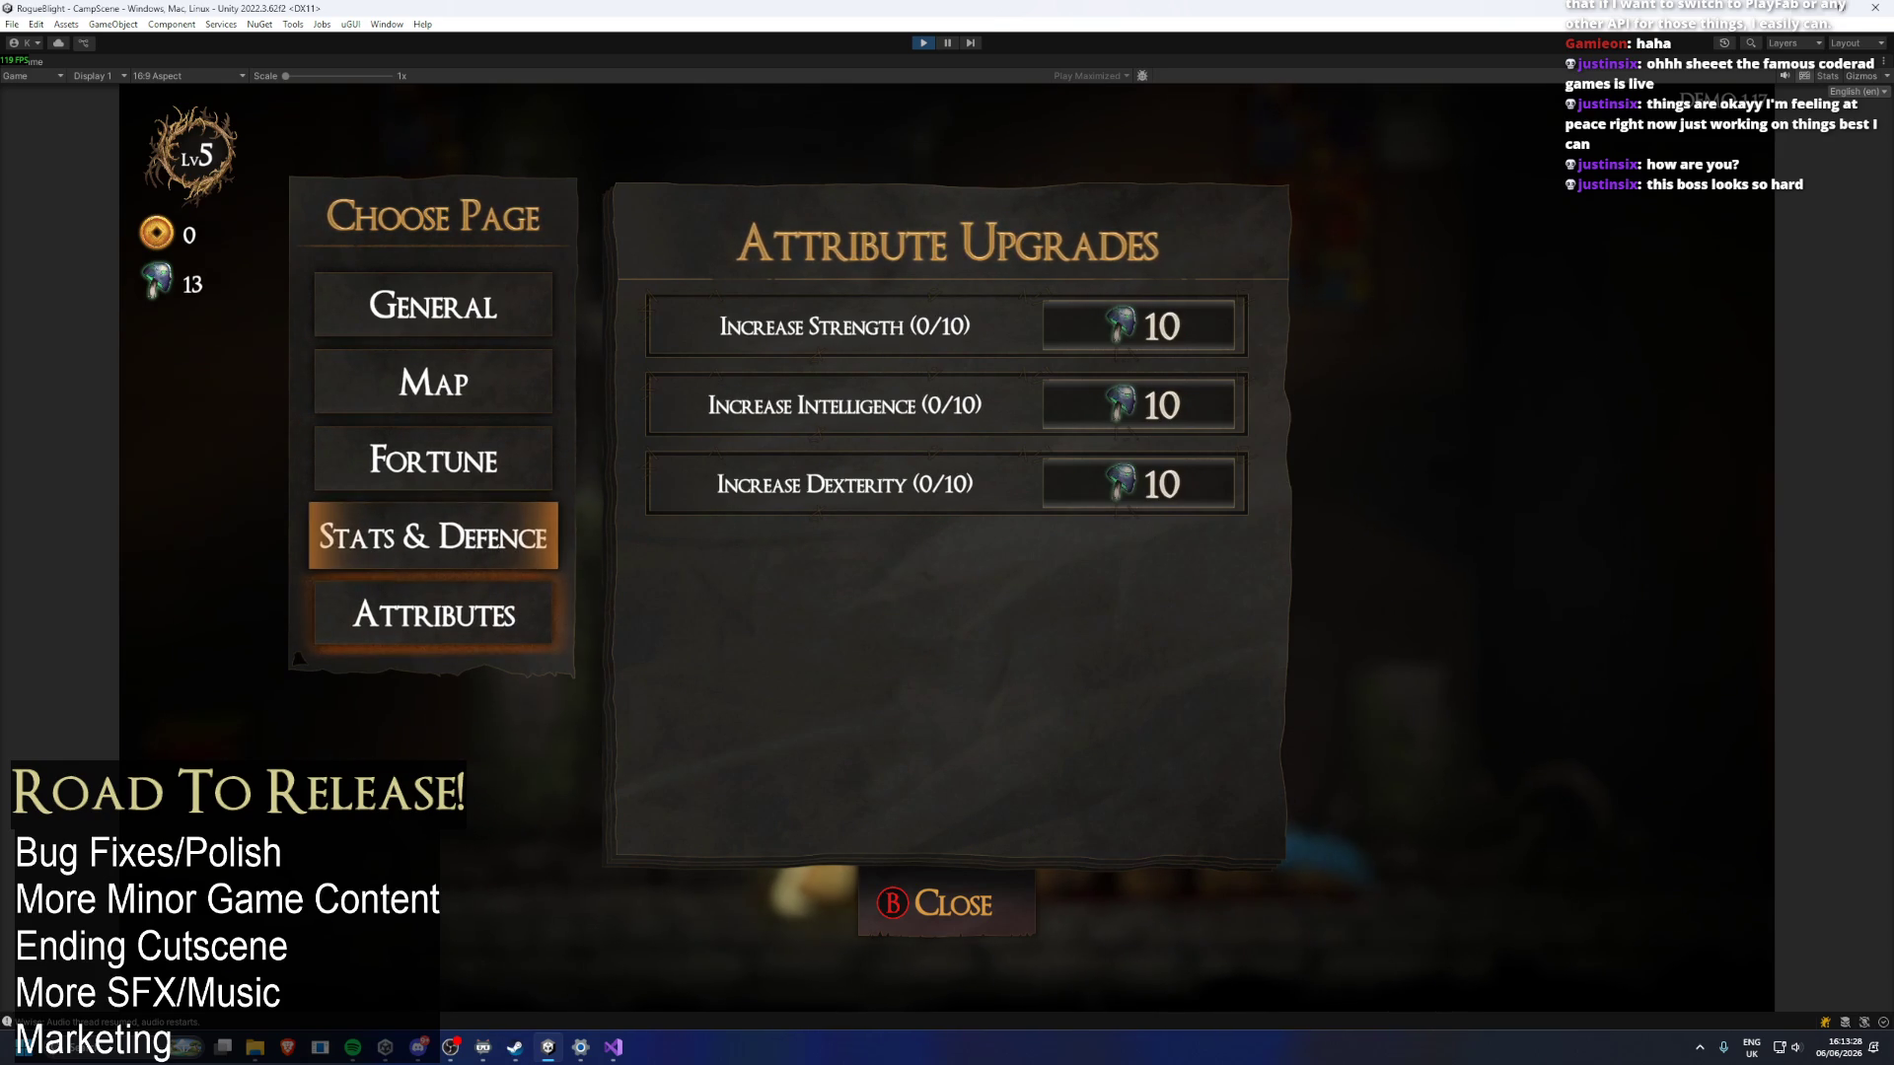
{"action": "key", "text": "Up"}
{"action": "key", "text": "Down"}
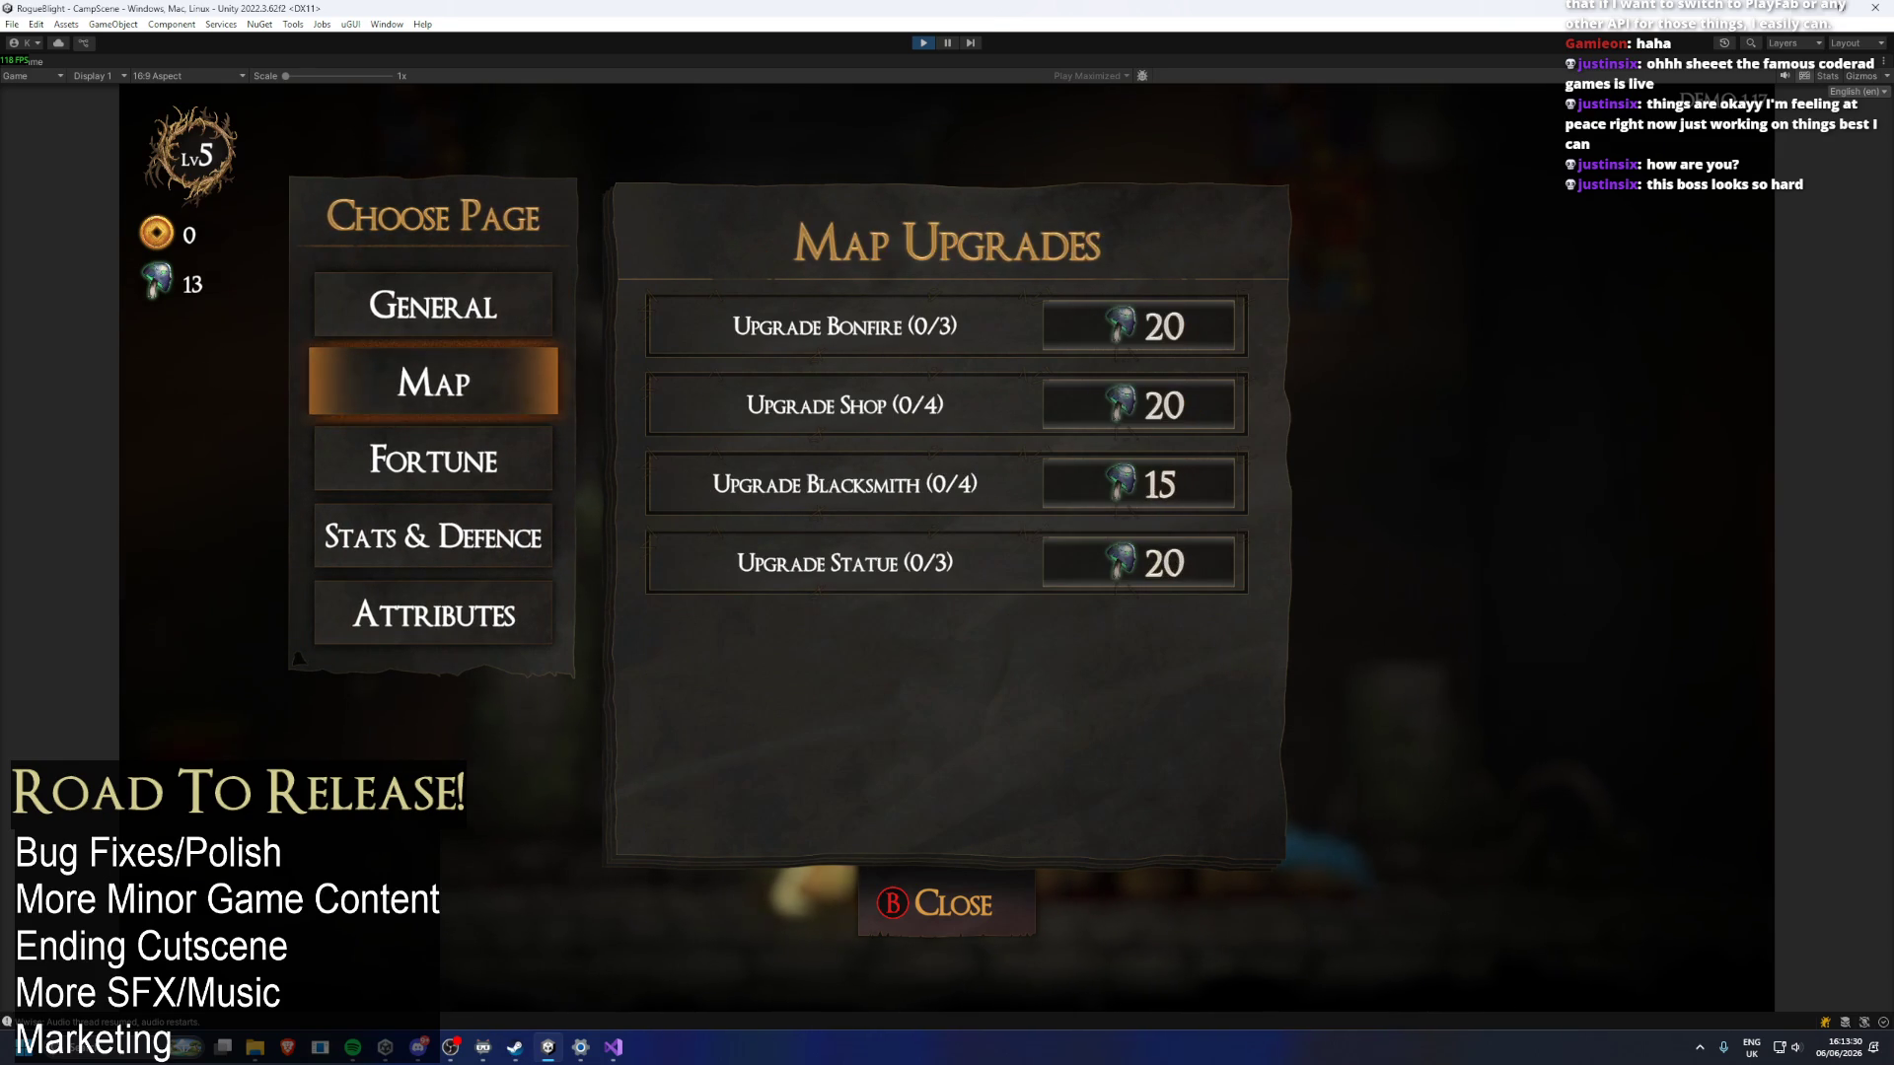
{"action": "key", "text": "Escape"}
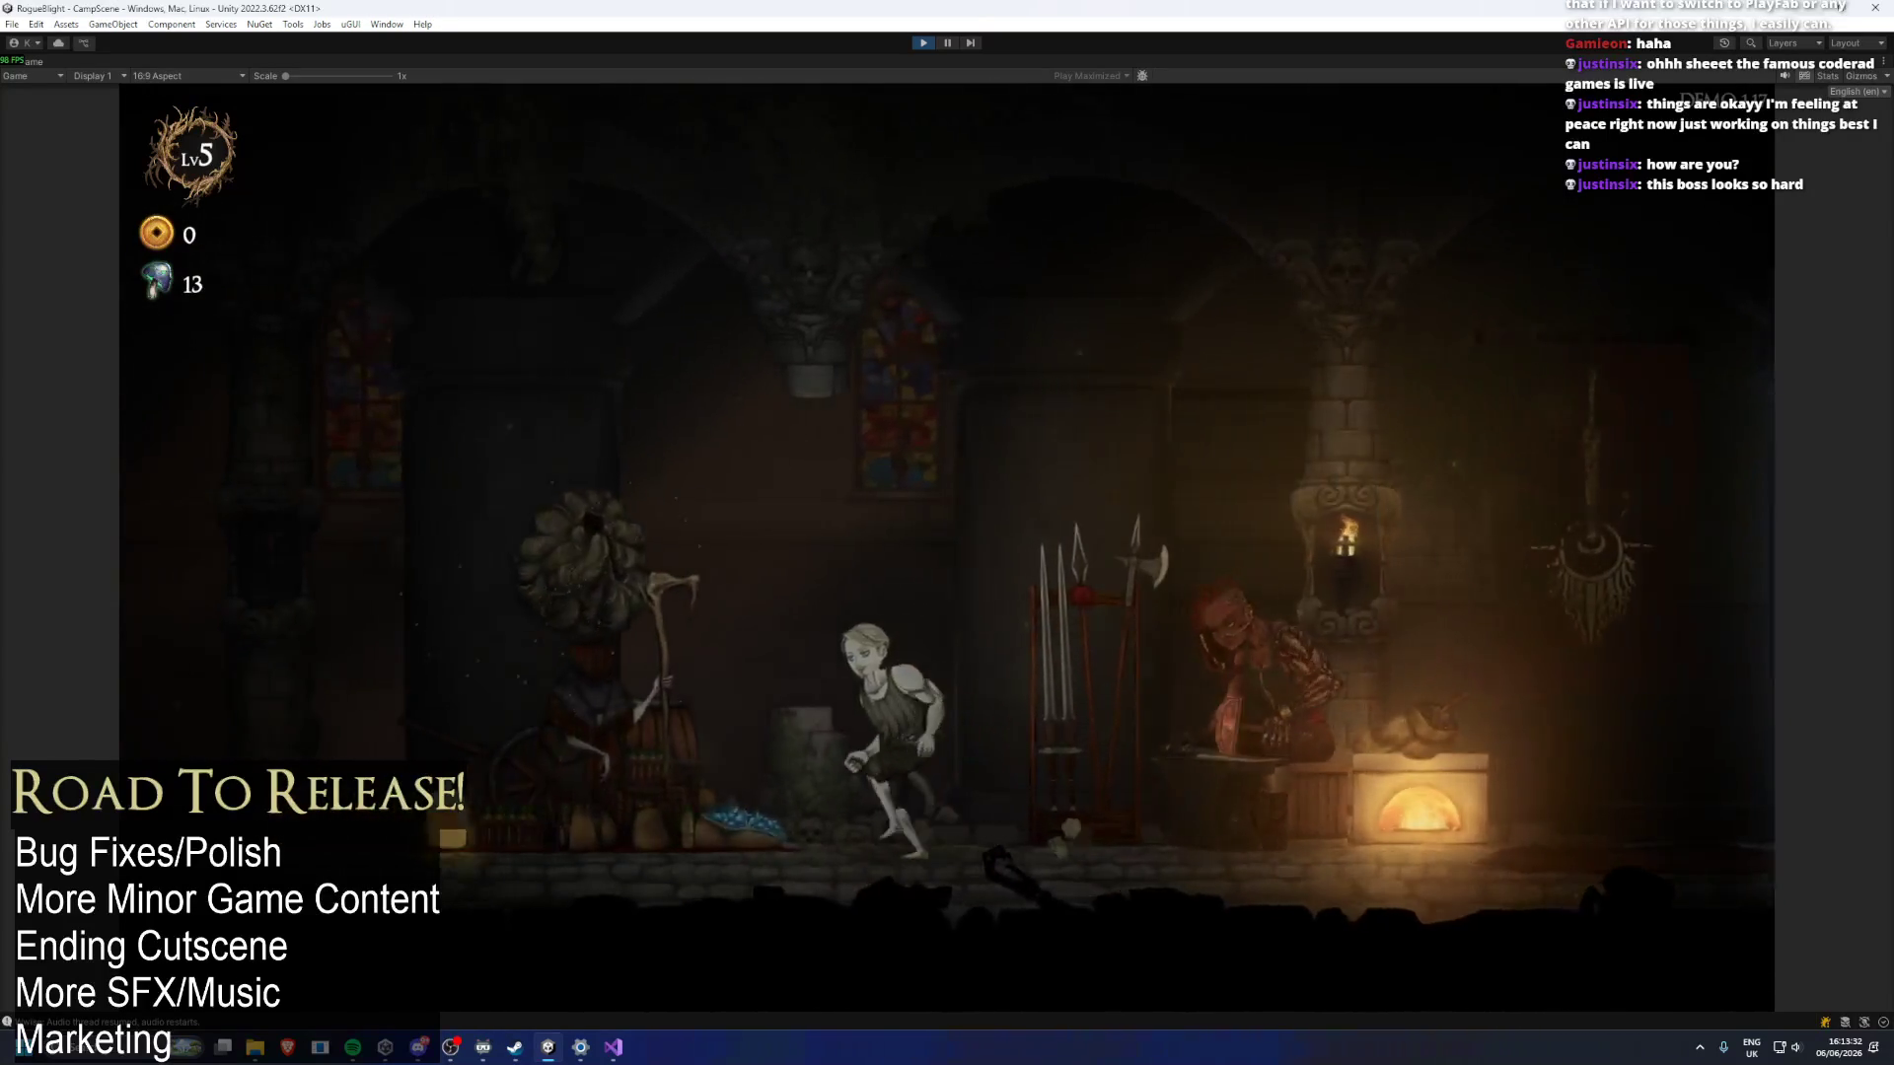
Play through the vendor's new dialogue, then the Captain's conversation and topic choices.
{"action": "key", "text": "Down"}
{"action": "key", "text": "Return"}
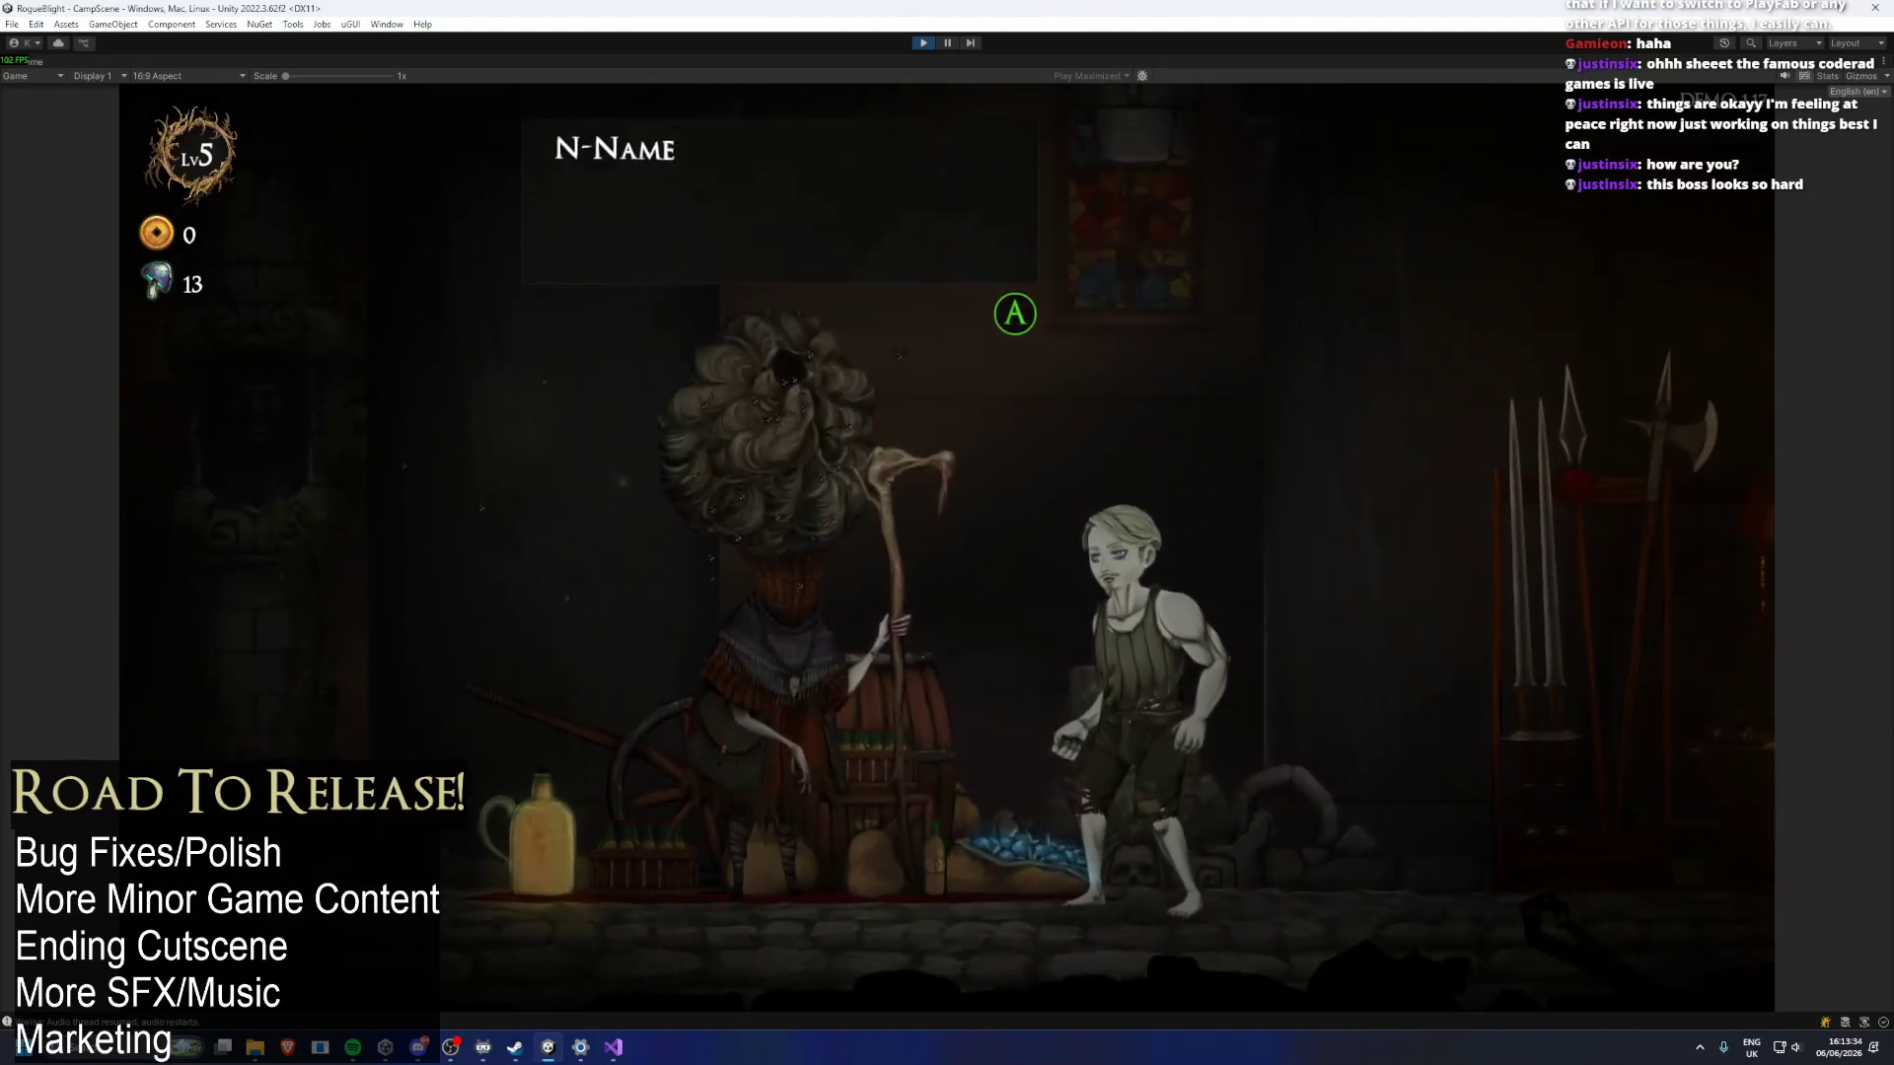
{"action": "key", "text": "Return"}
{"action": "key", "text": "Escape"}
{"action": "key", "text": "Left"}
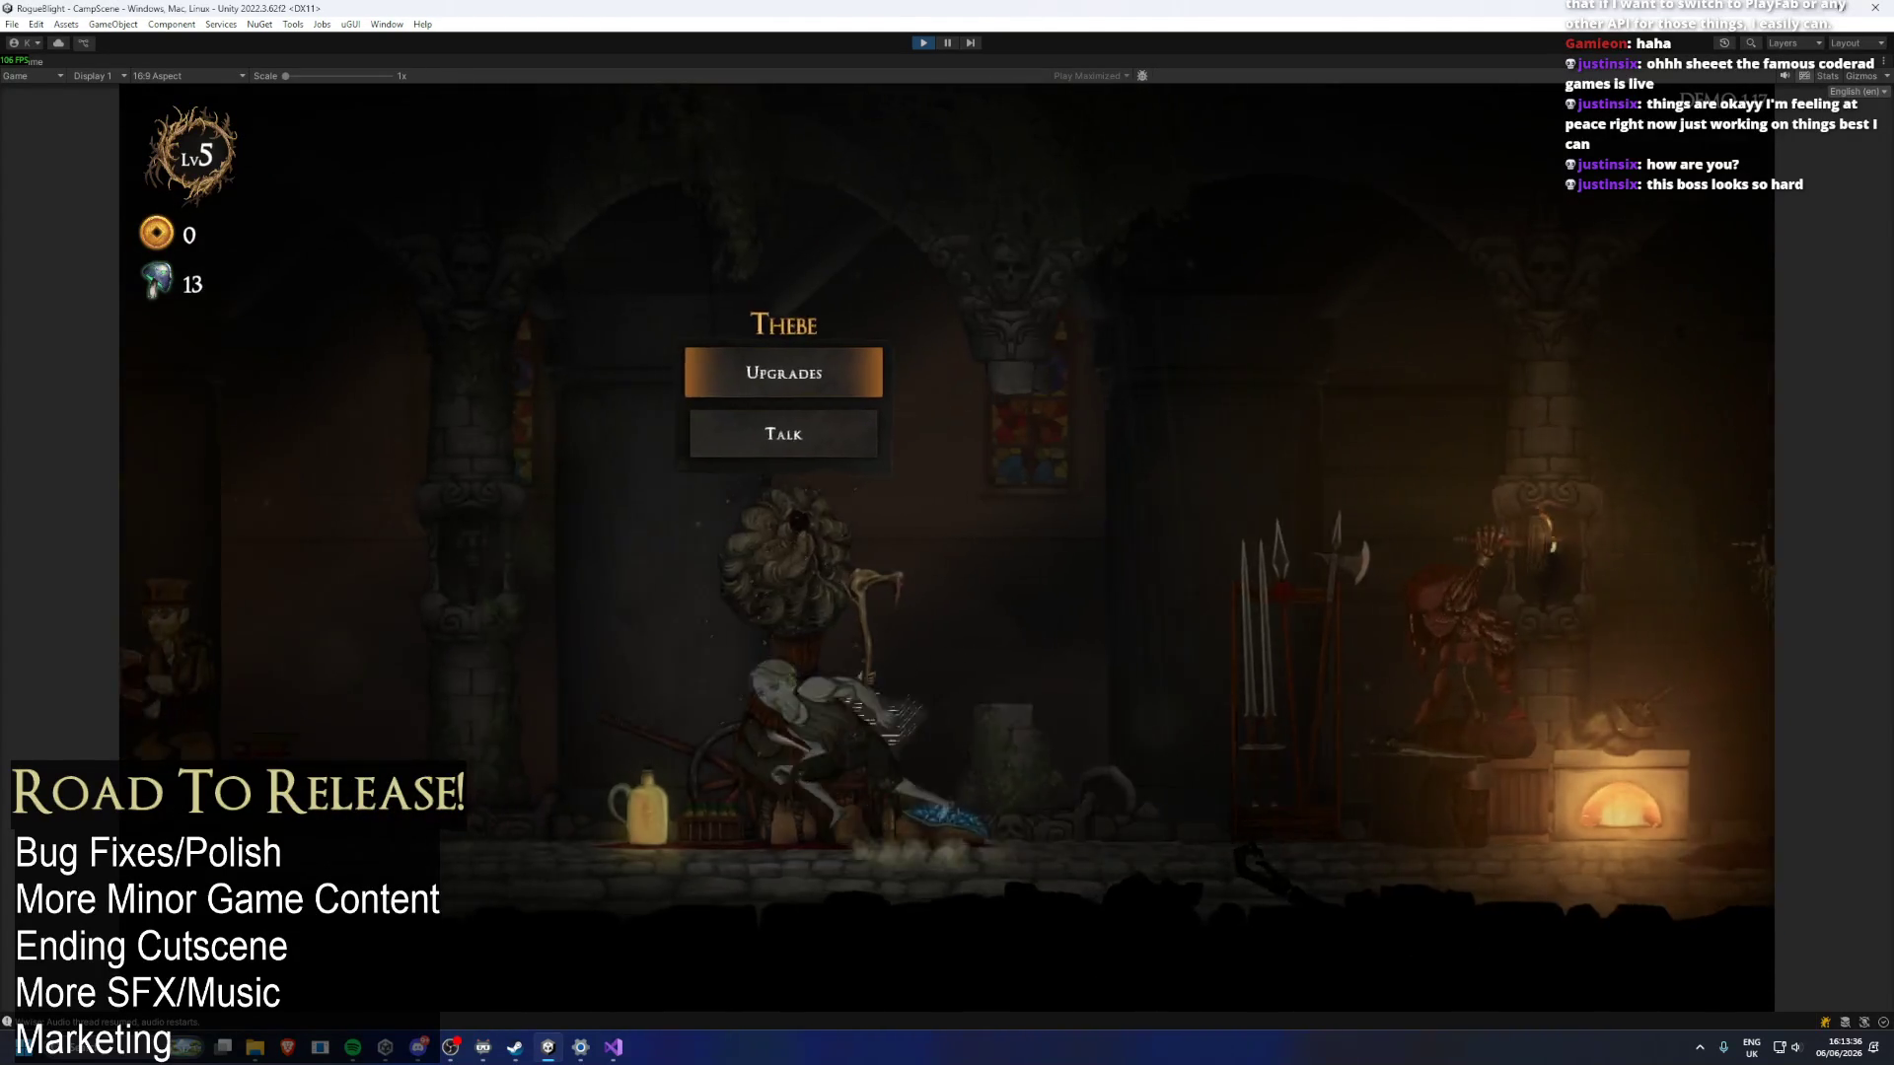
{"action": "key", "text": "Return"}
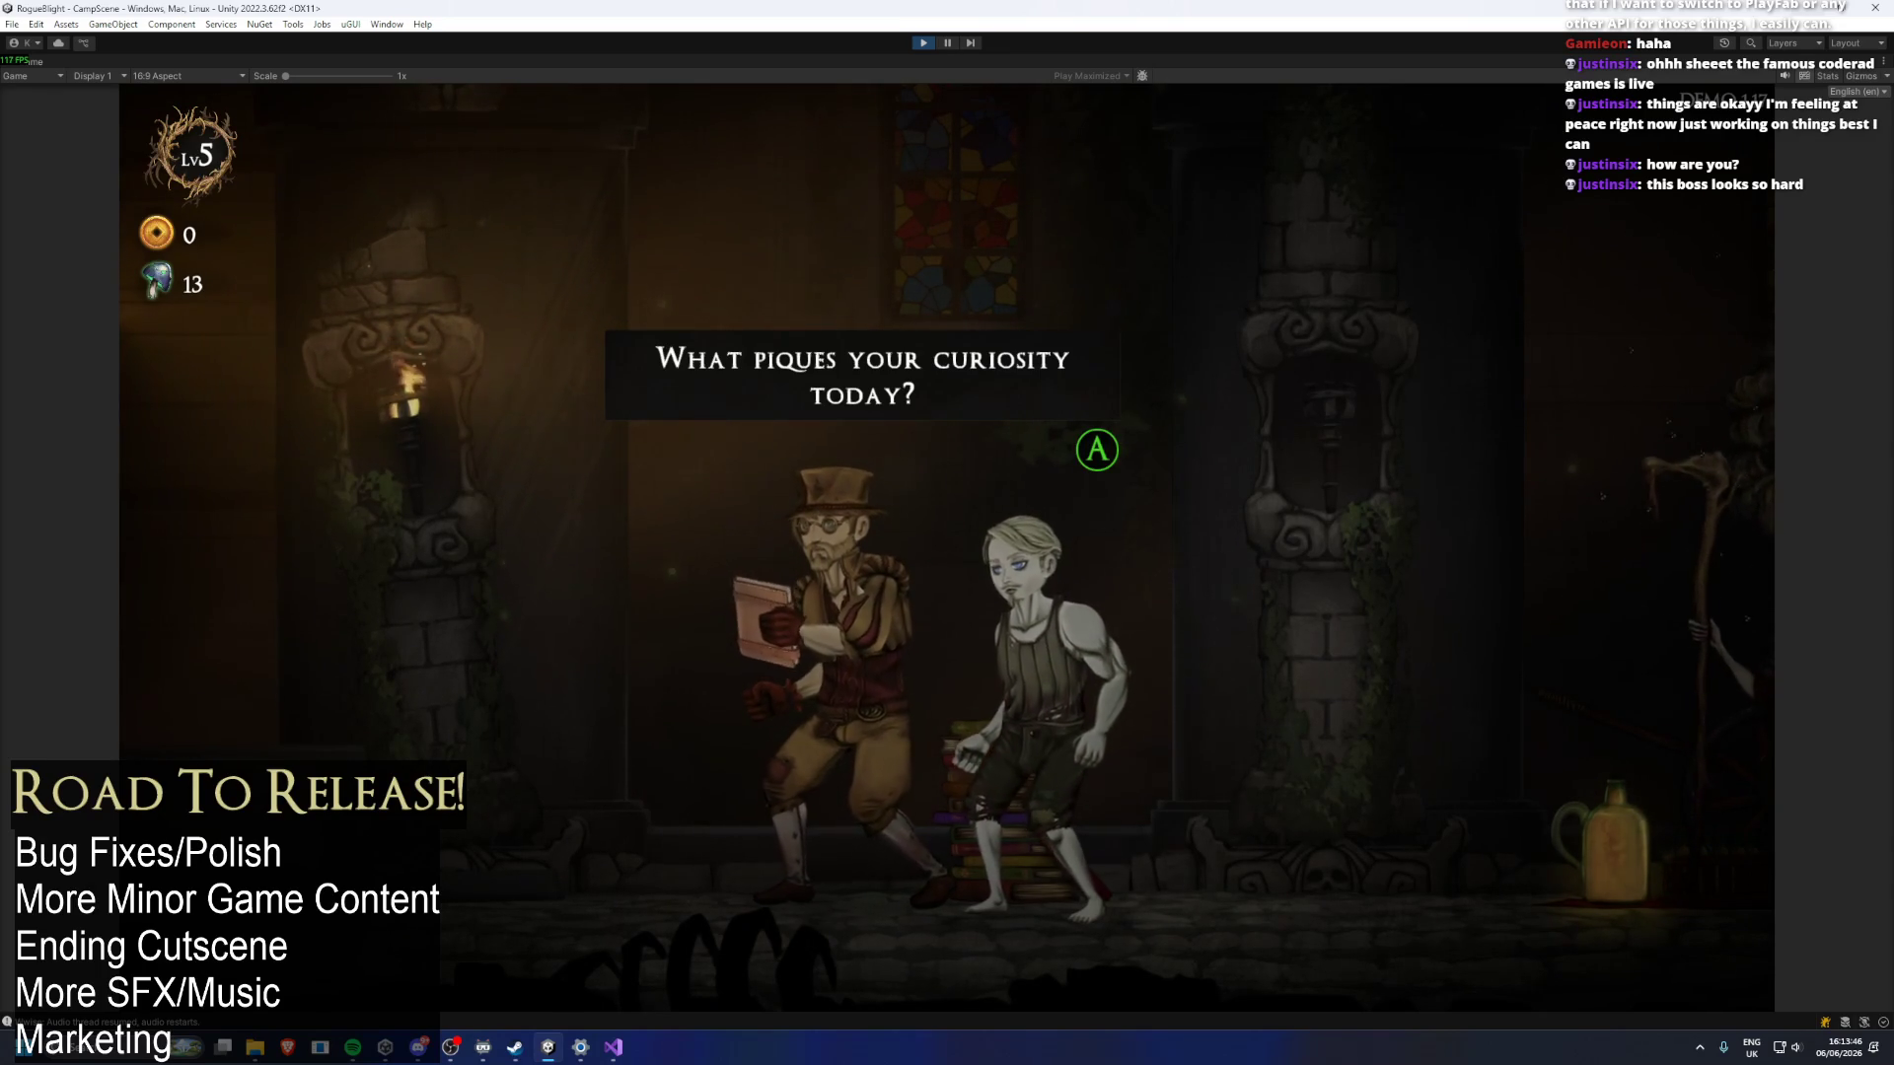
{"action": "key", "text": "Return"}
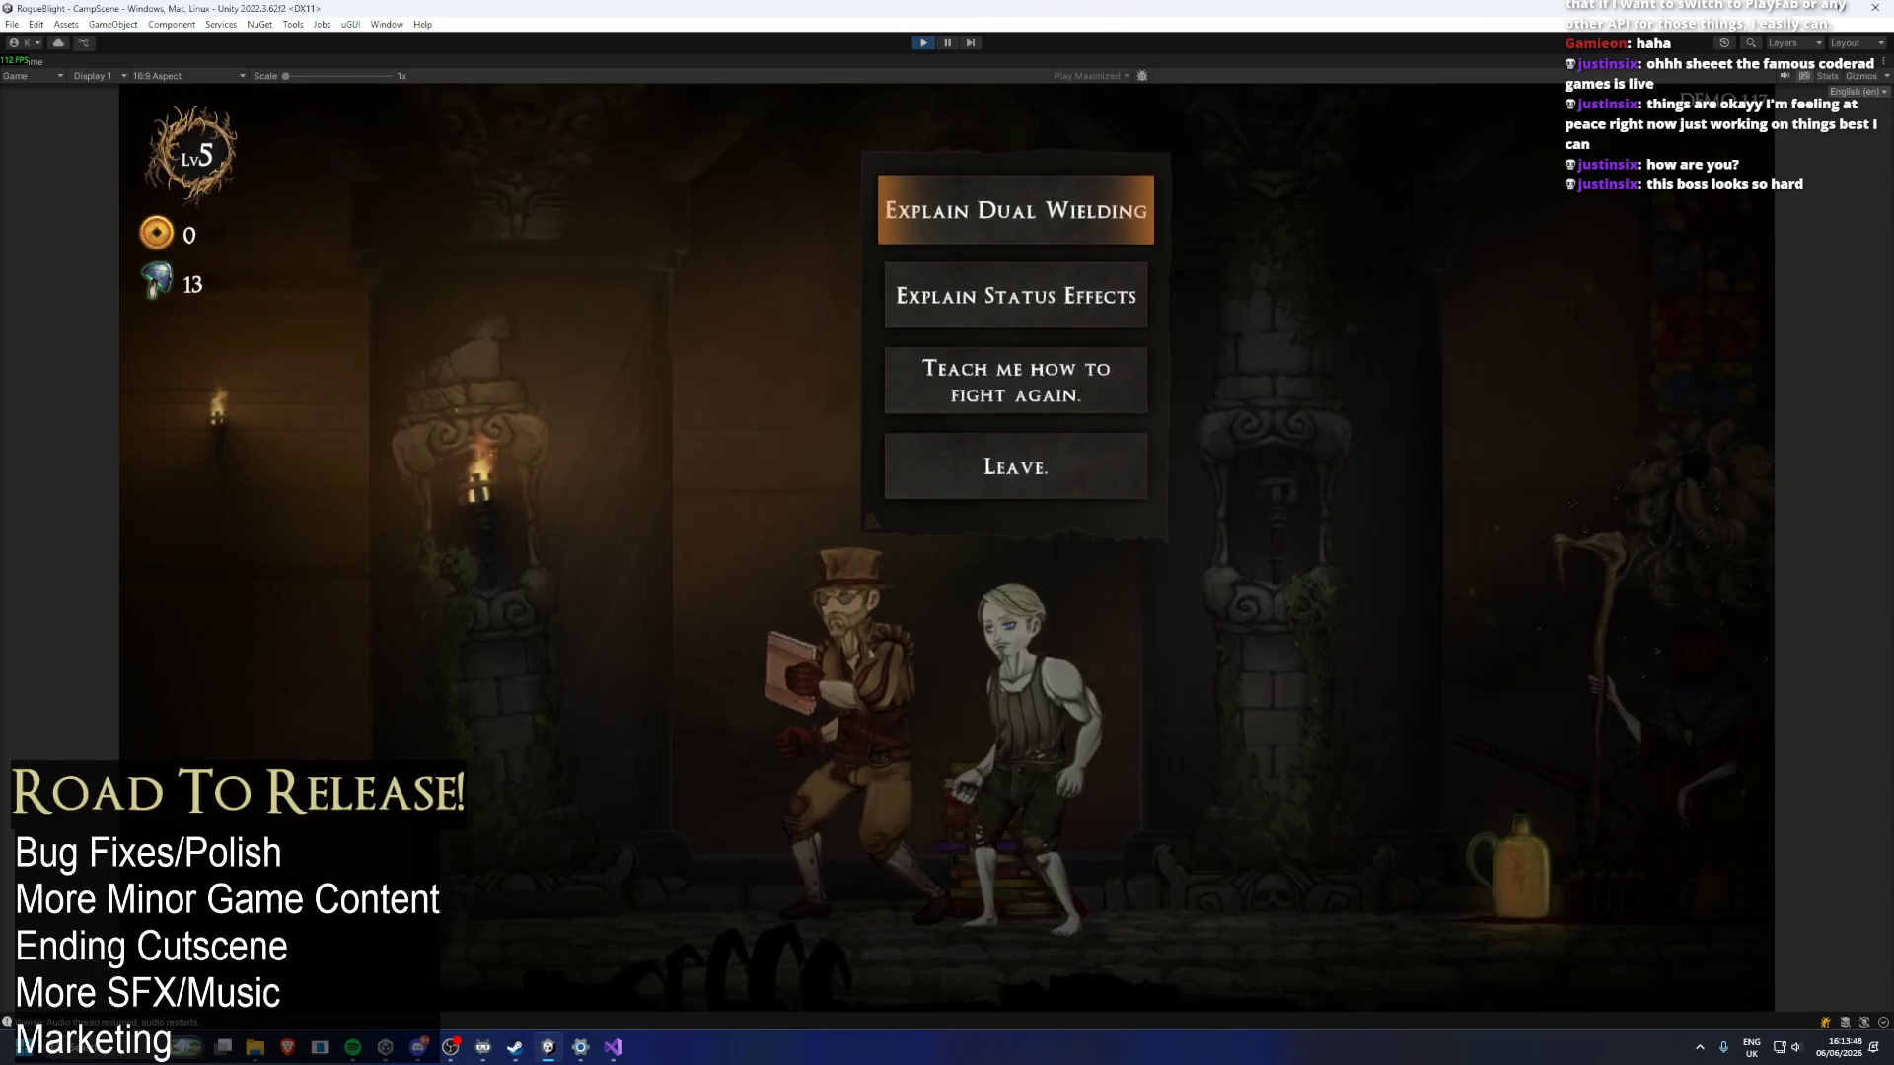
{"action": "key", "text": "Return"}
Talk to the blacksmith and inspect the head slot in the Change Starting Gear panel.
{"action": "key", "text": "Return"}
{"action": "key", "text": "Right"}
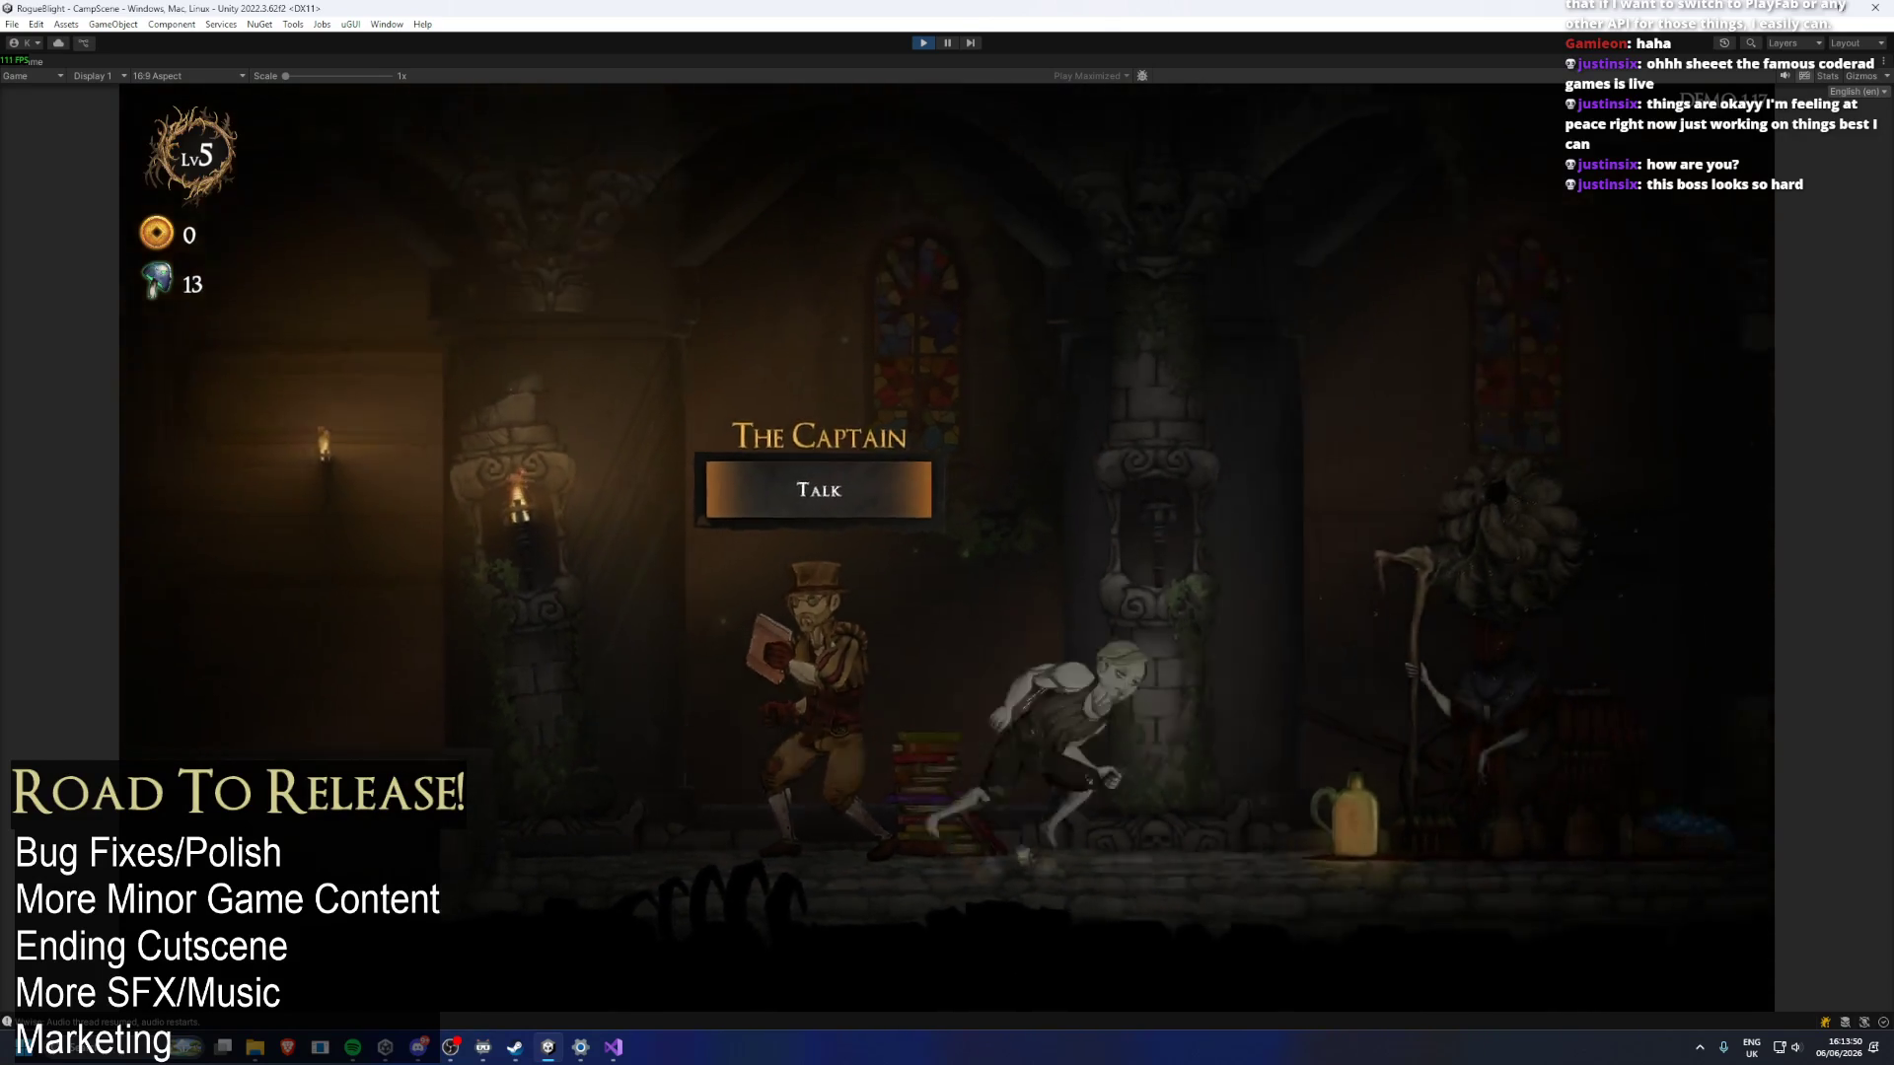
{"action": "key", "text": "Right"}
{"action": "key", "text": "Return"}
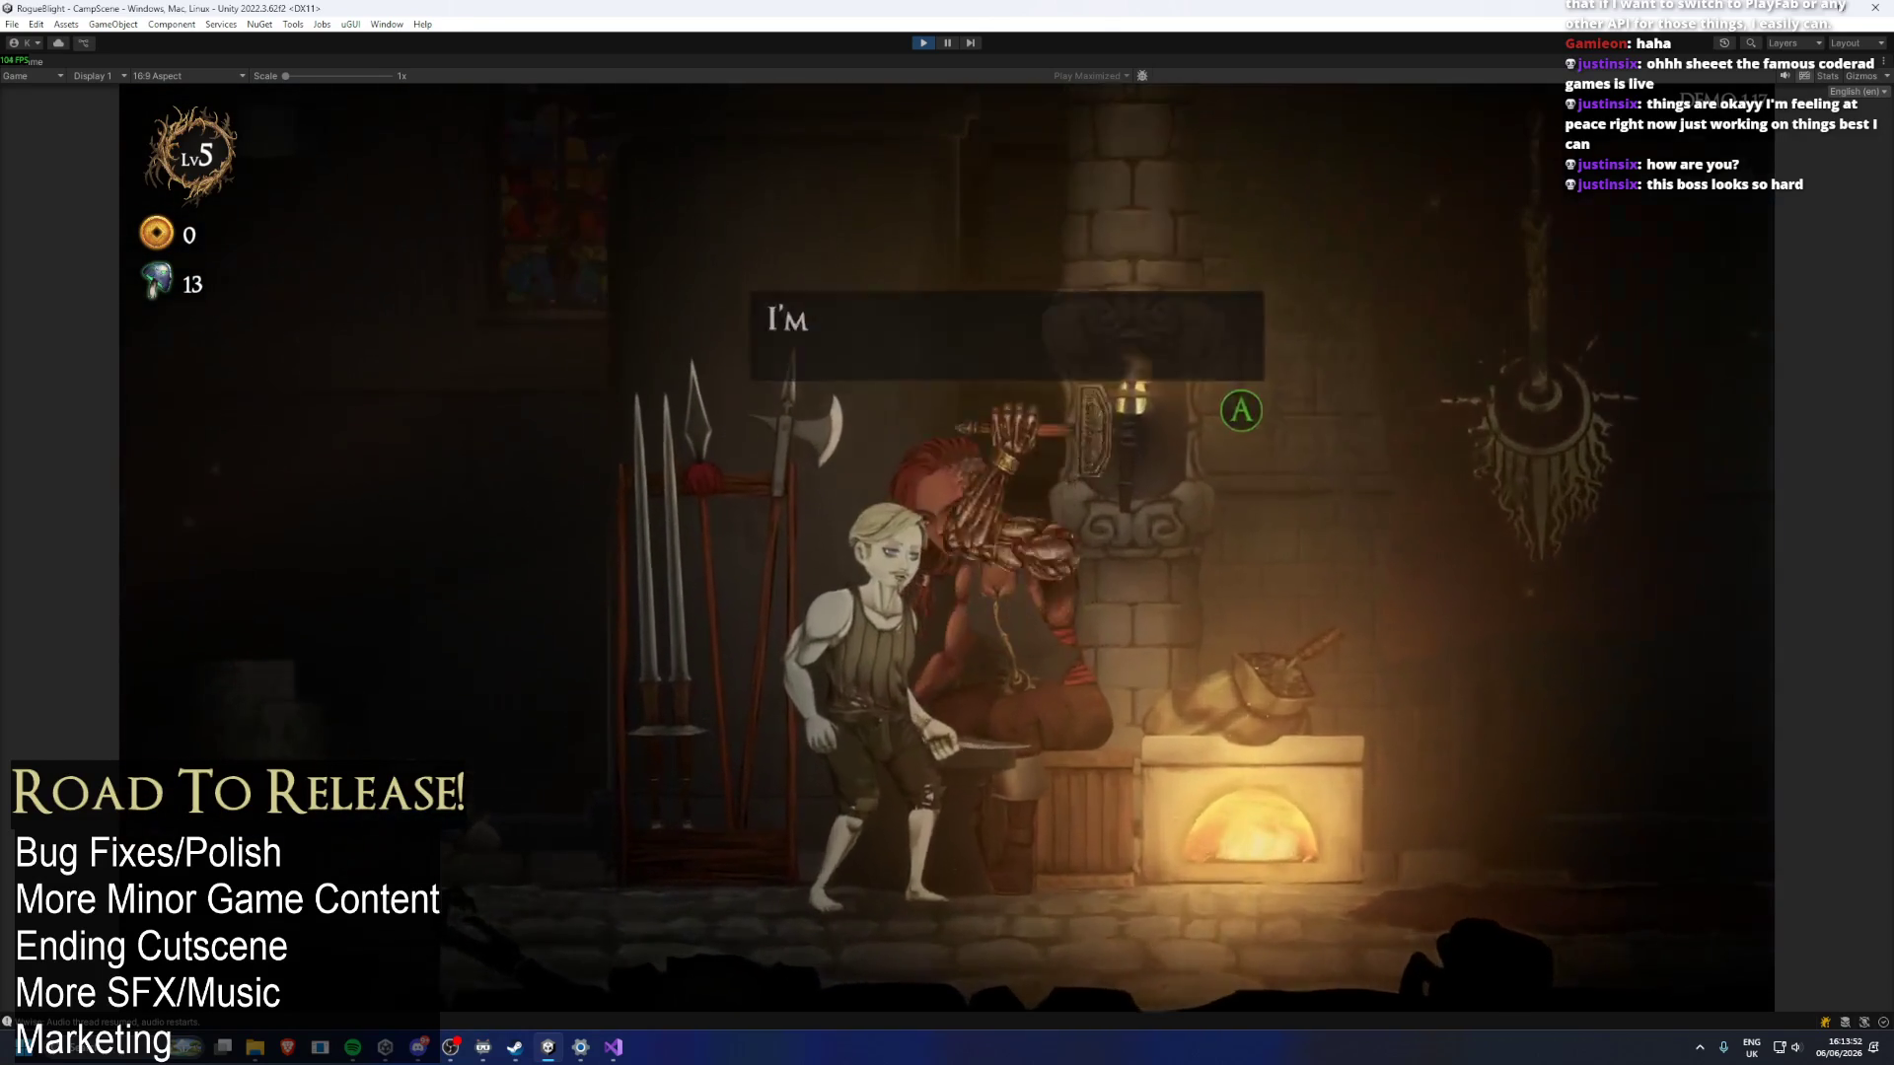
{"action": "key", "text": "Return"}
{"action": "key", "text": "Return"}
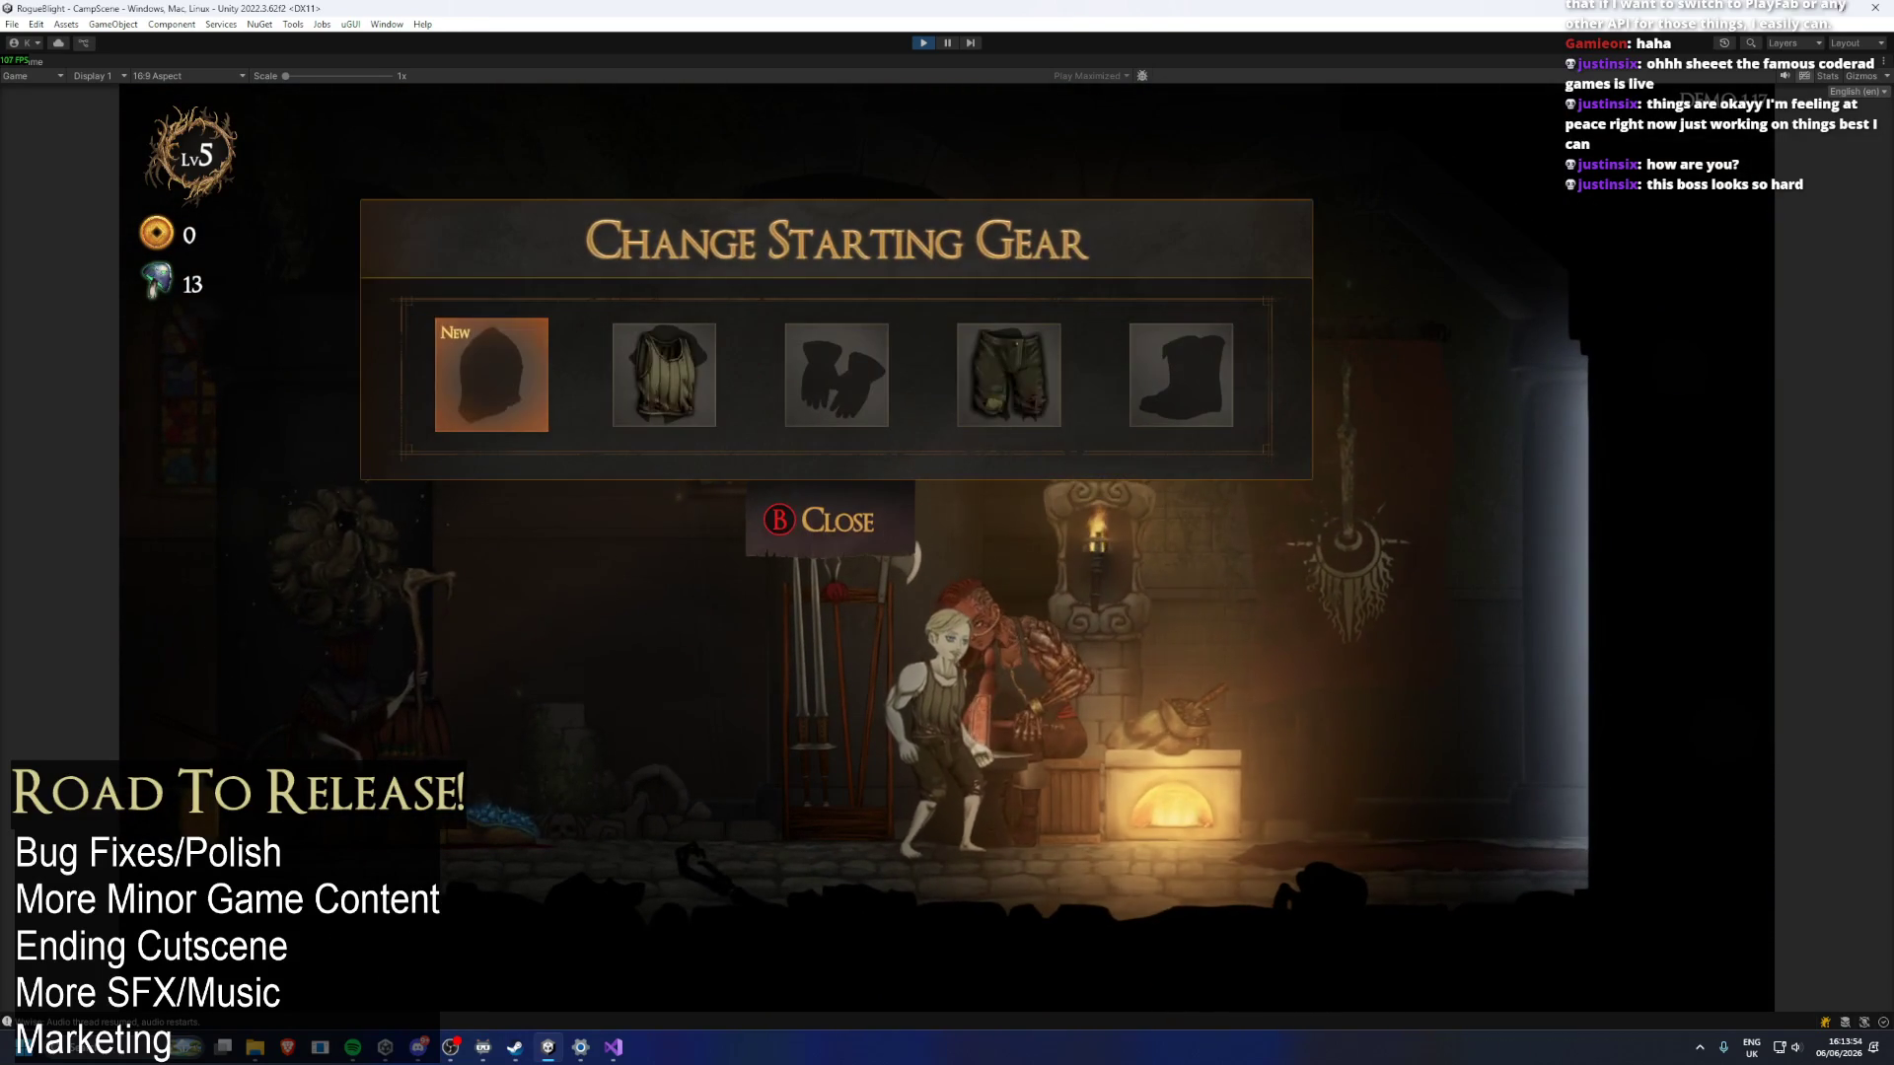
{"action": "key", "text": "Return"}
{"action": "key", "text": "Escape"}
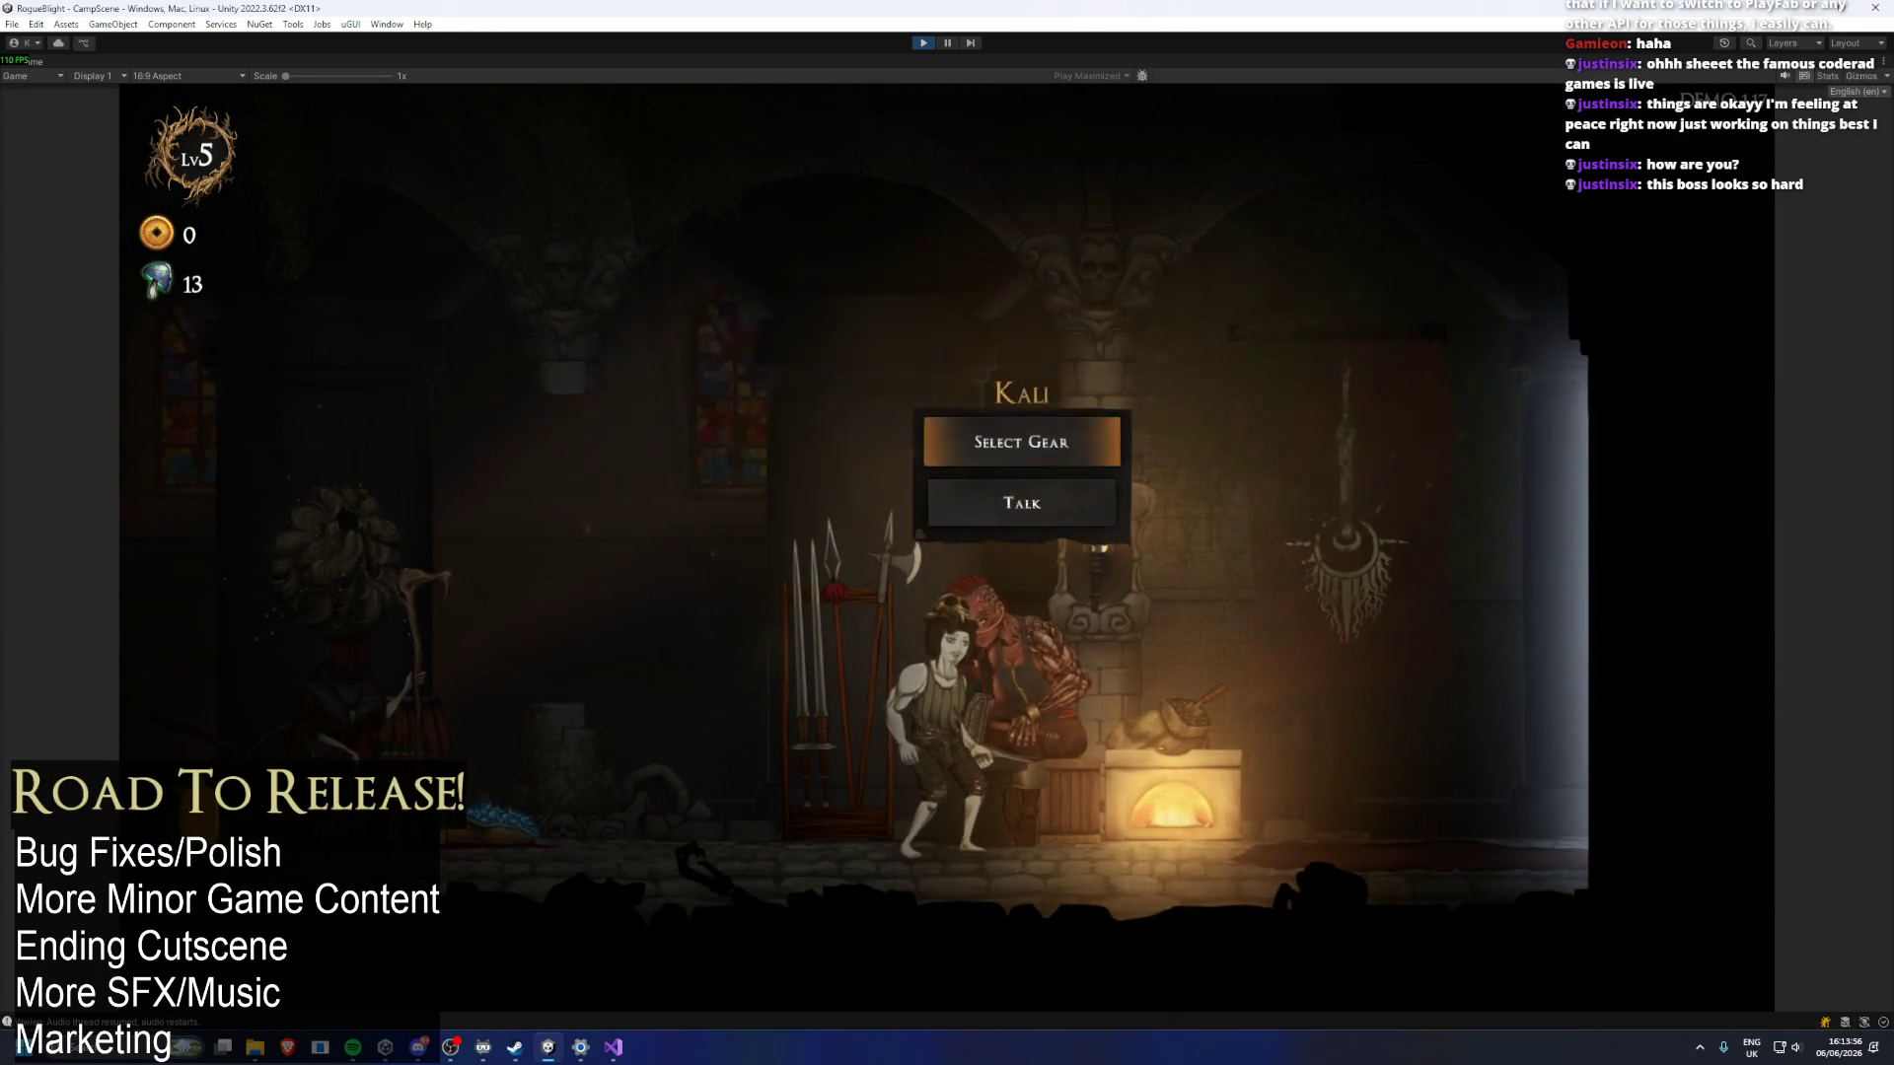
Open and close the Blessing List, then start the Cartographer's dialogue.
{"action": "key", "text": "Right"}
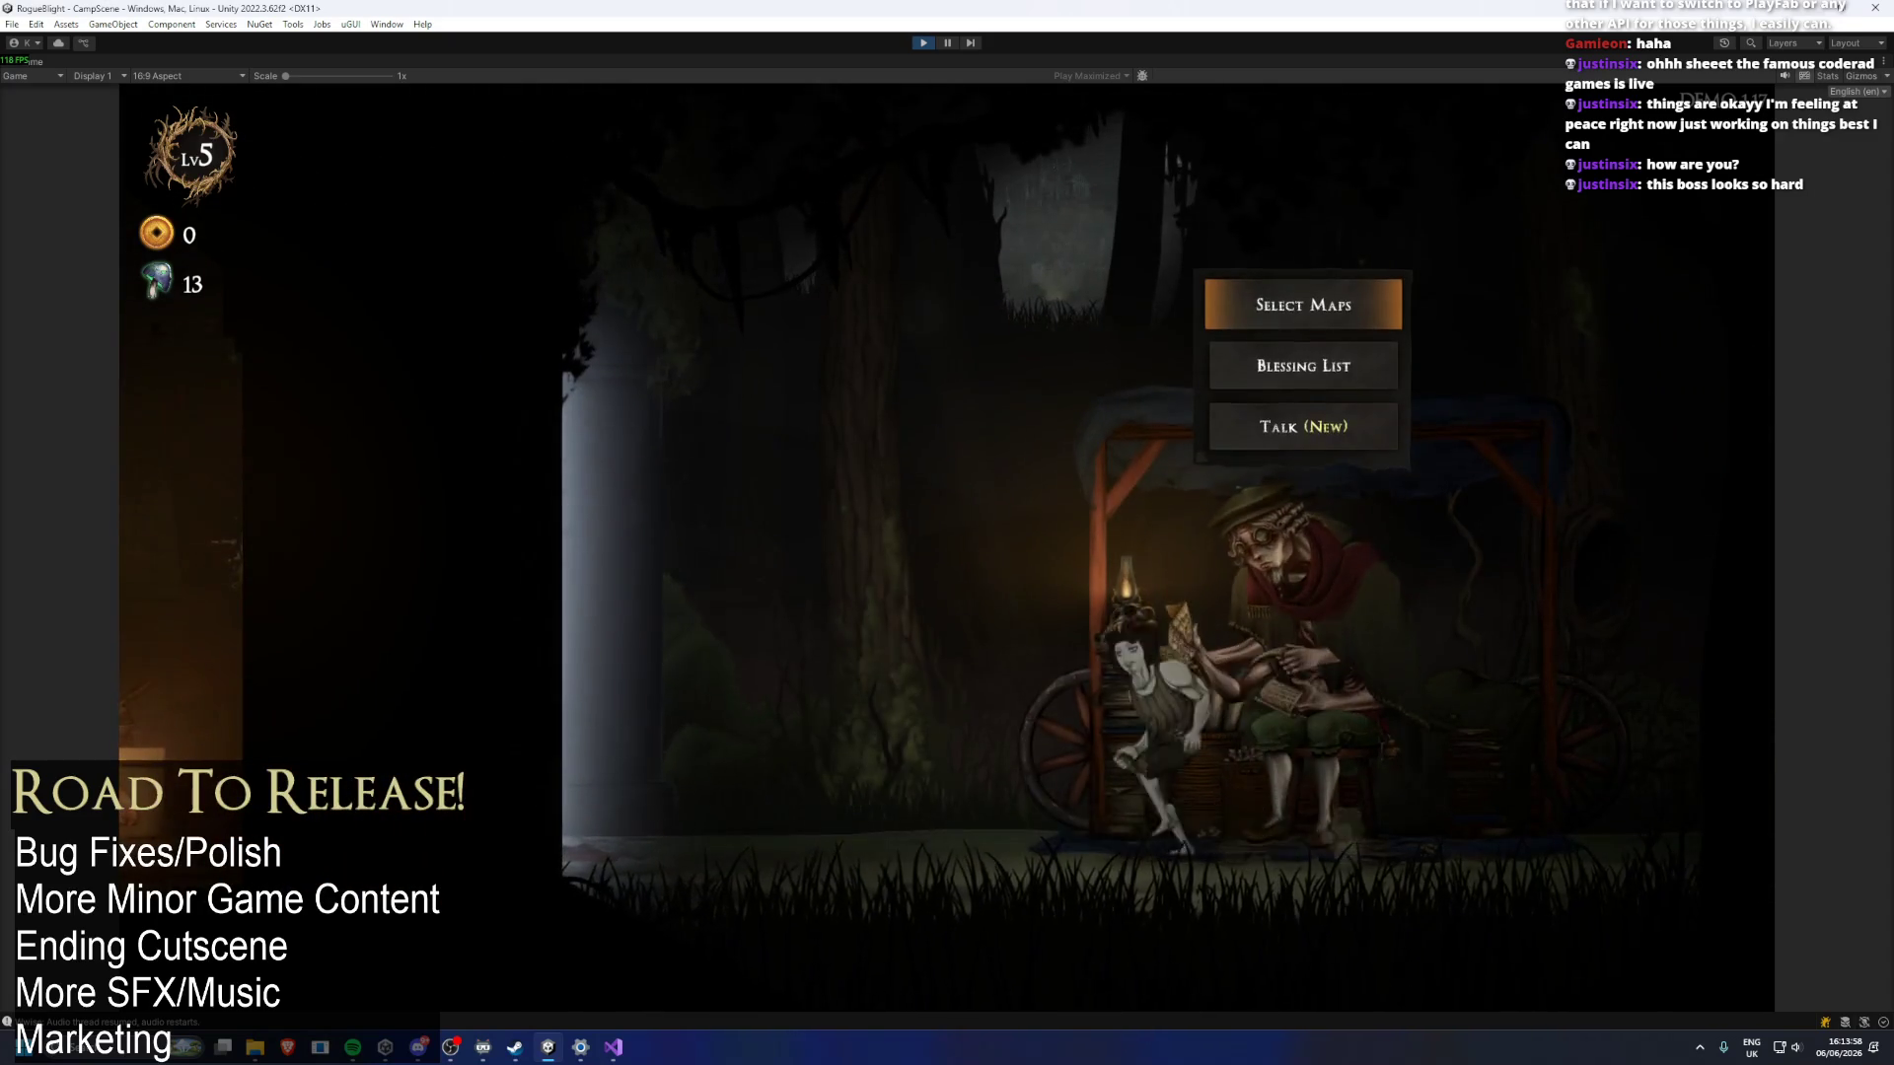
{"action": "key", "text": "Return"}
{"action": "key", "text": "Escape"}
{"action": "key", "text": "Right"}
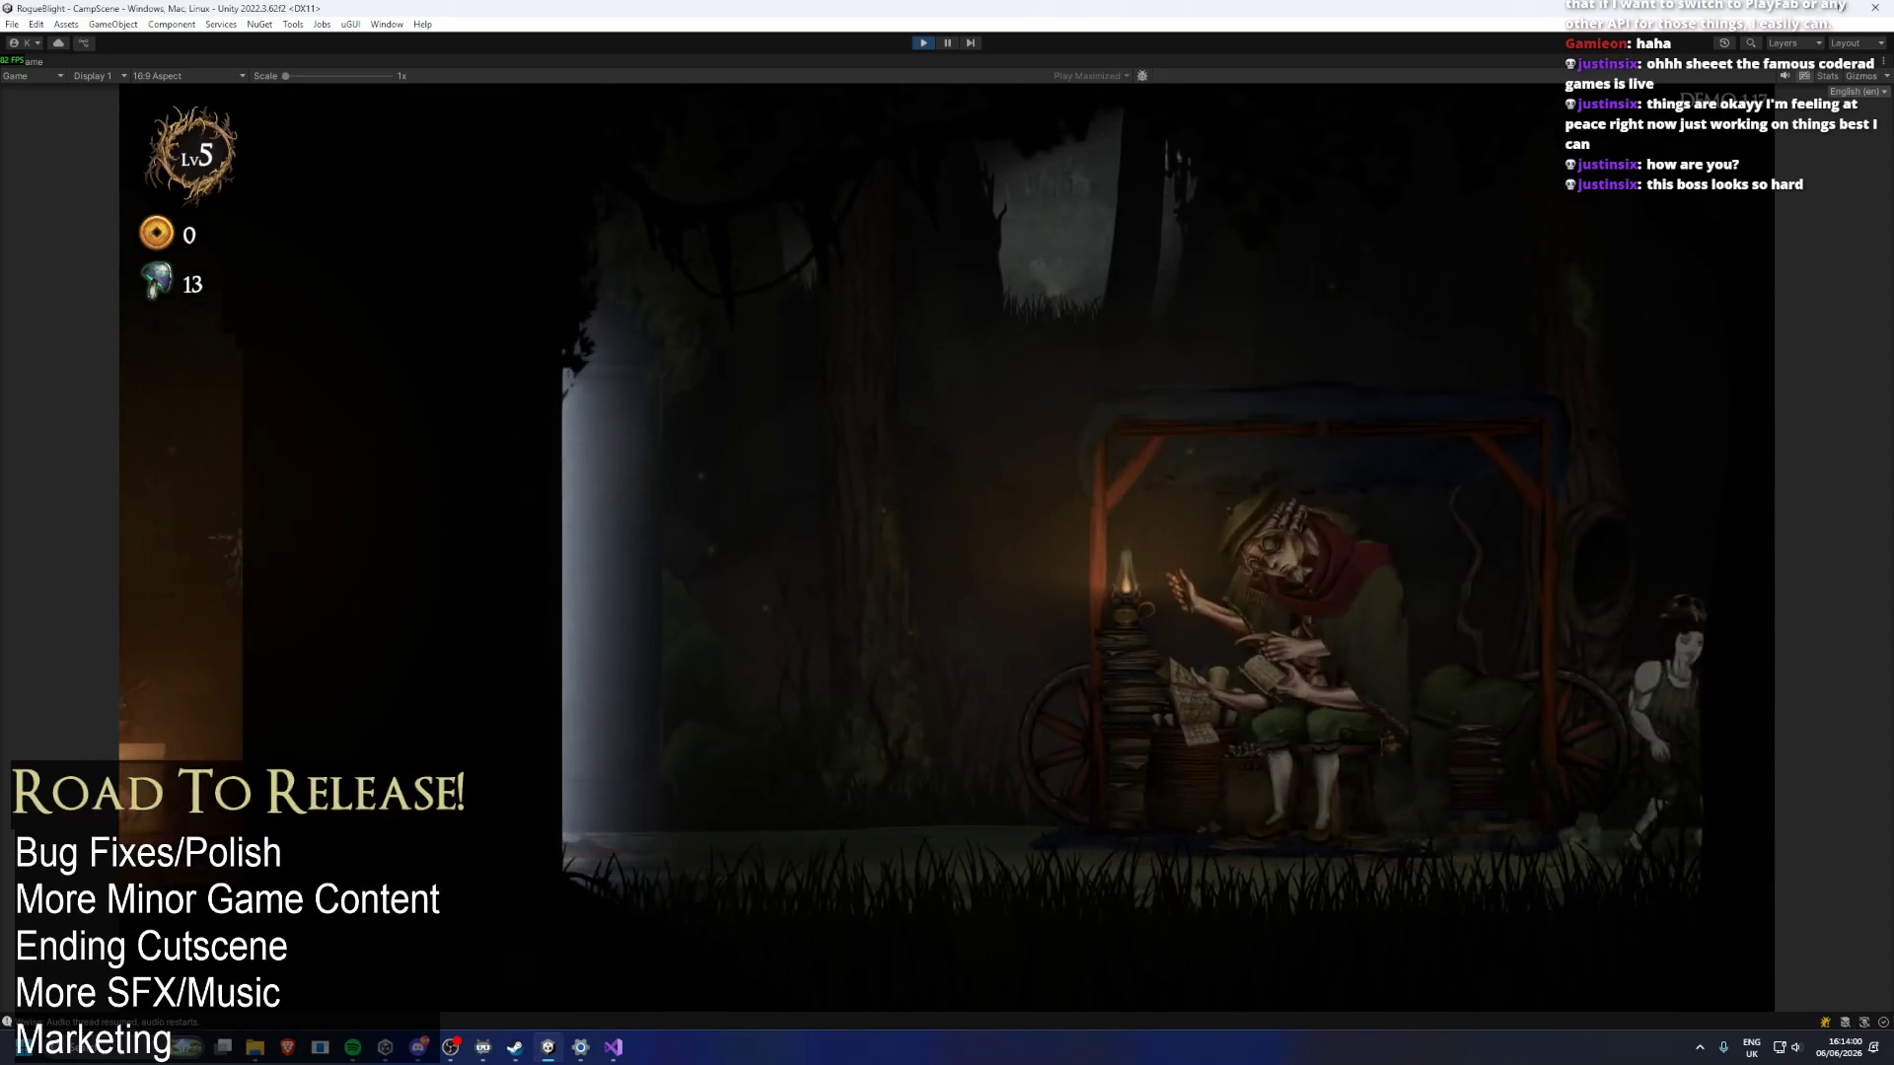
{"action": "key", "text": "Left"}
{"action": "key", "text": "Down"}
{"action": "key", "text": "Down"}
{"action": "key", "text": "Return"}
{"action": "key", "text": "Return"}
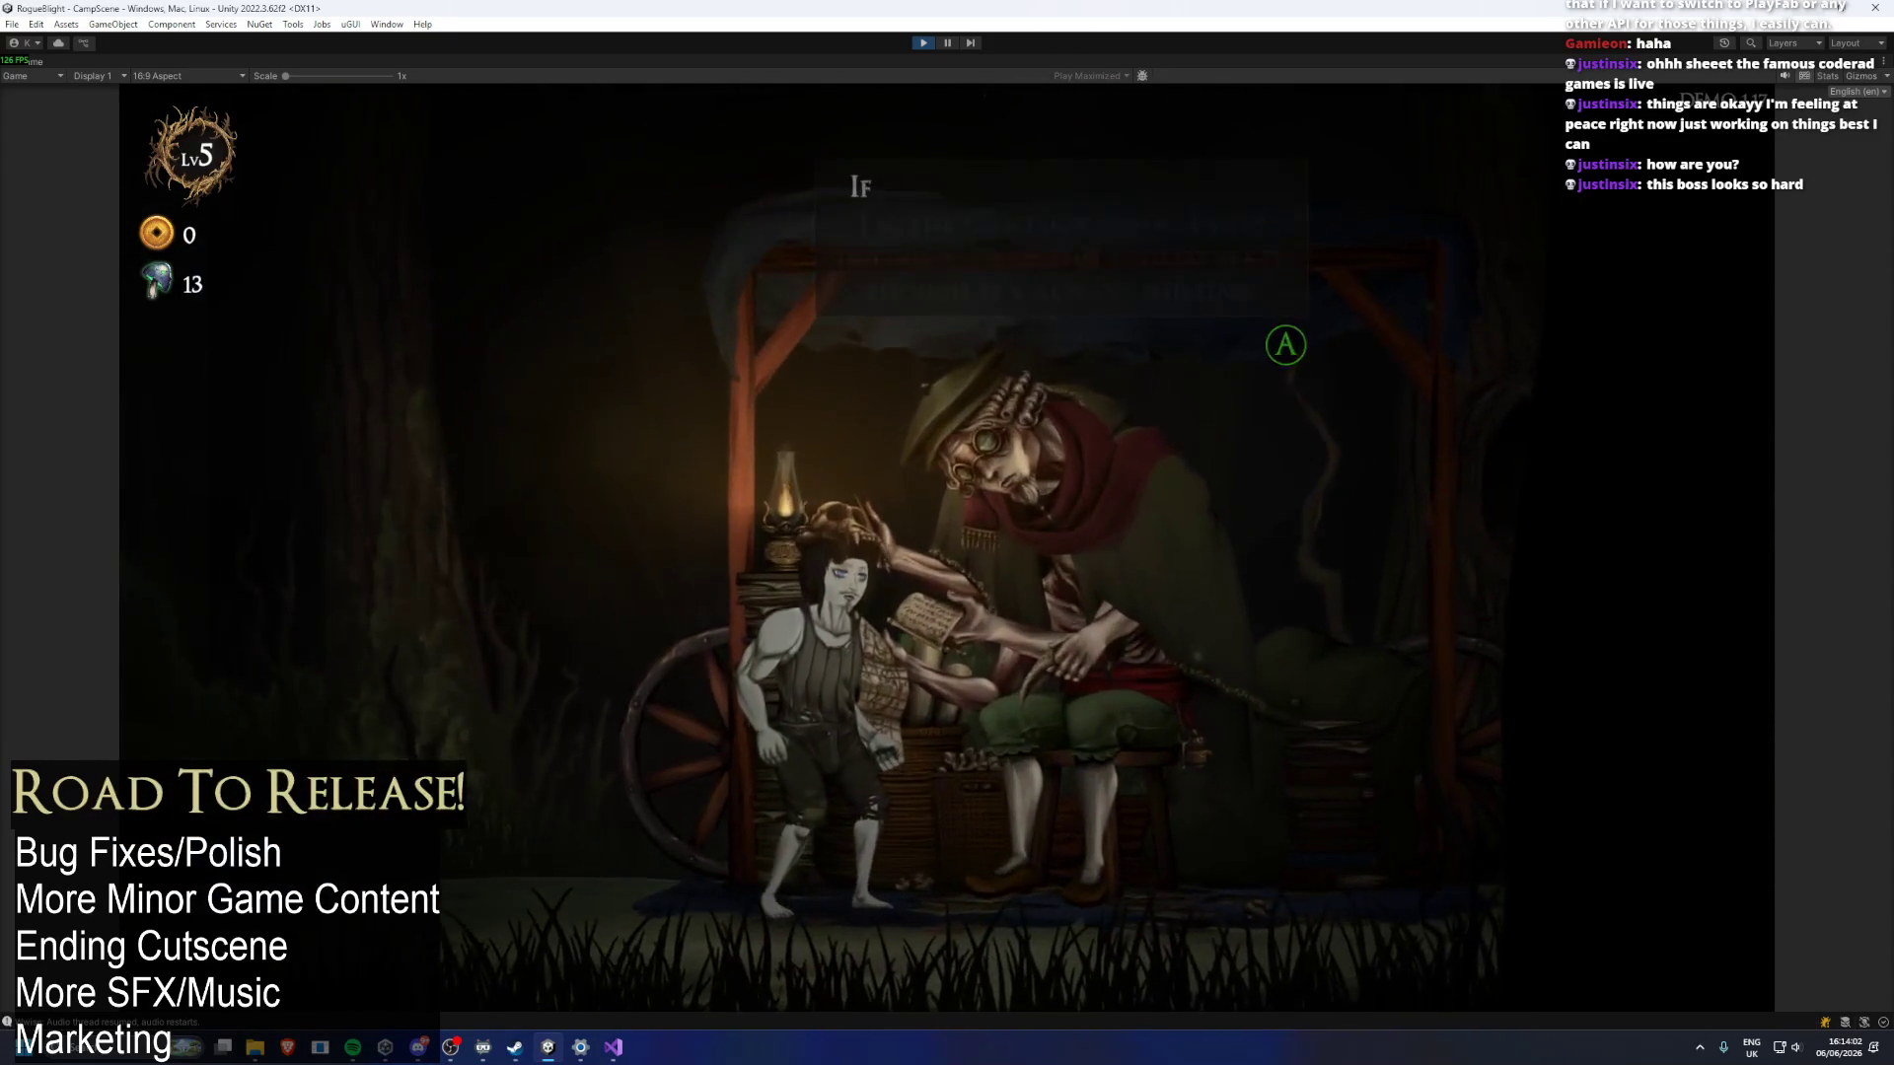
{"action": "key", "text": "Return"}
{"action": "key", "text": "Return"}
{"action": "key", "text": "Return"}
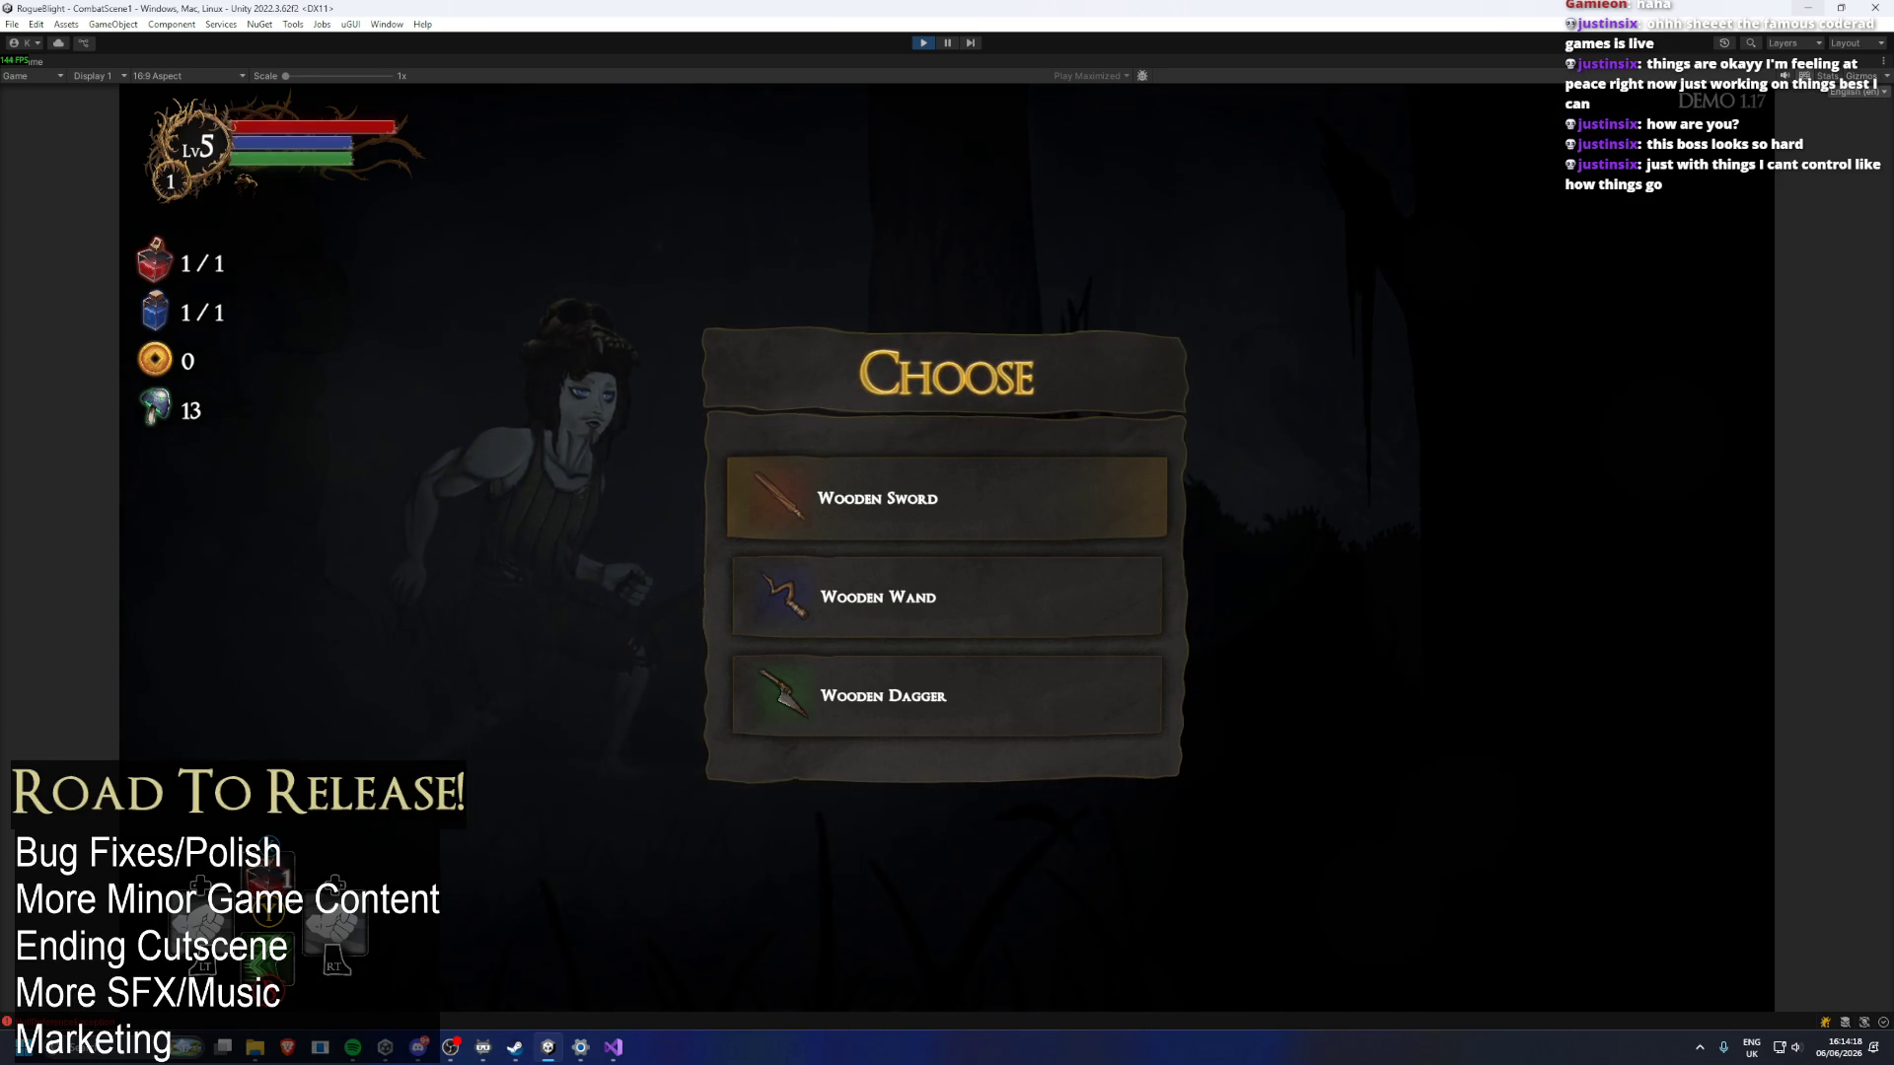
Start the run with the Wooden Sword, clear the first combat area, and enter the unknown node.
{"action": "key", "text": "Return"}
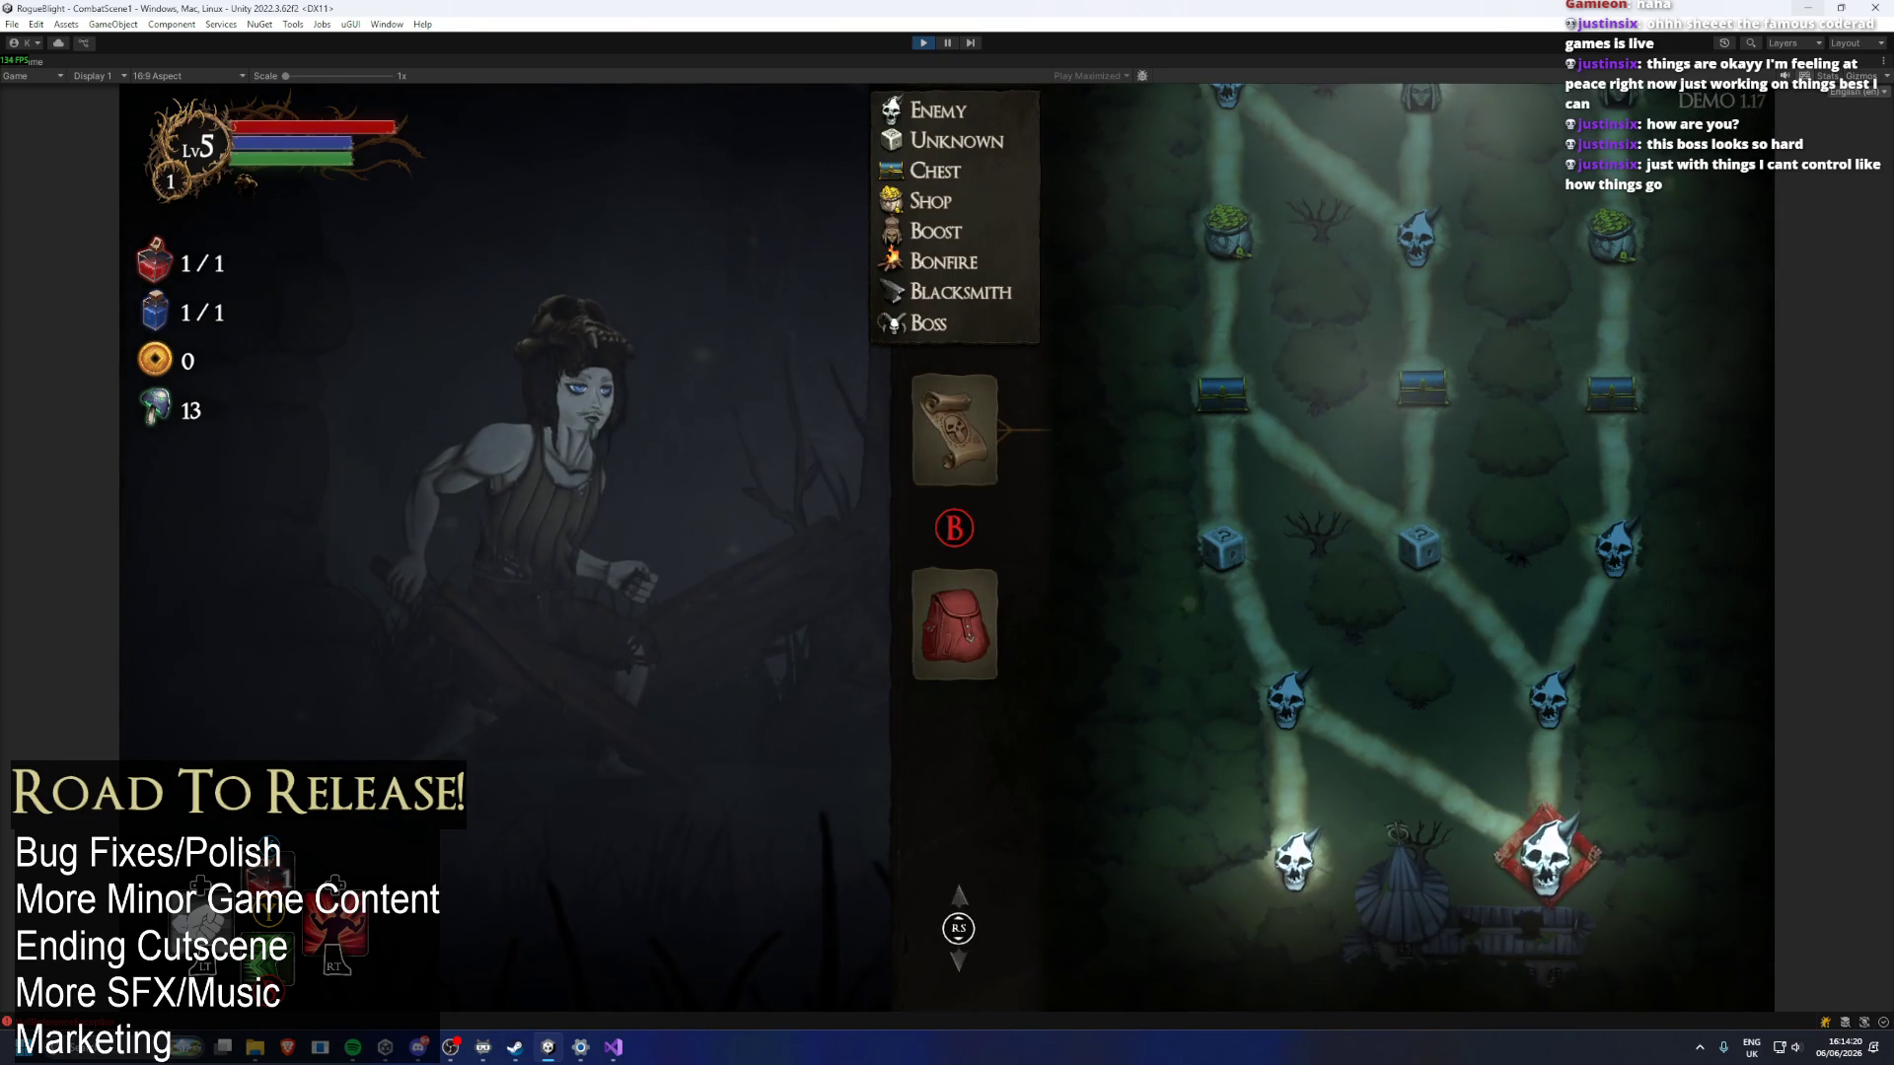
{"action": "key", "text": "Return"}
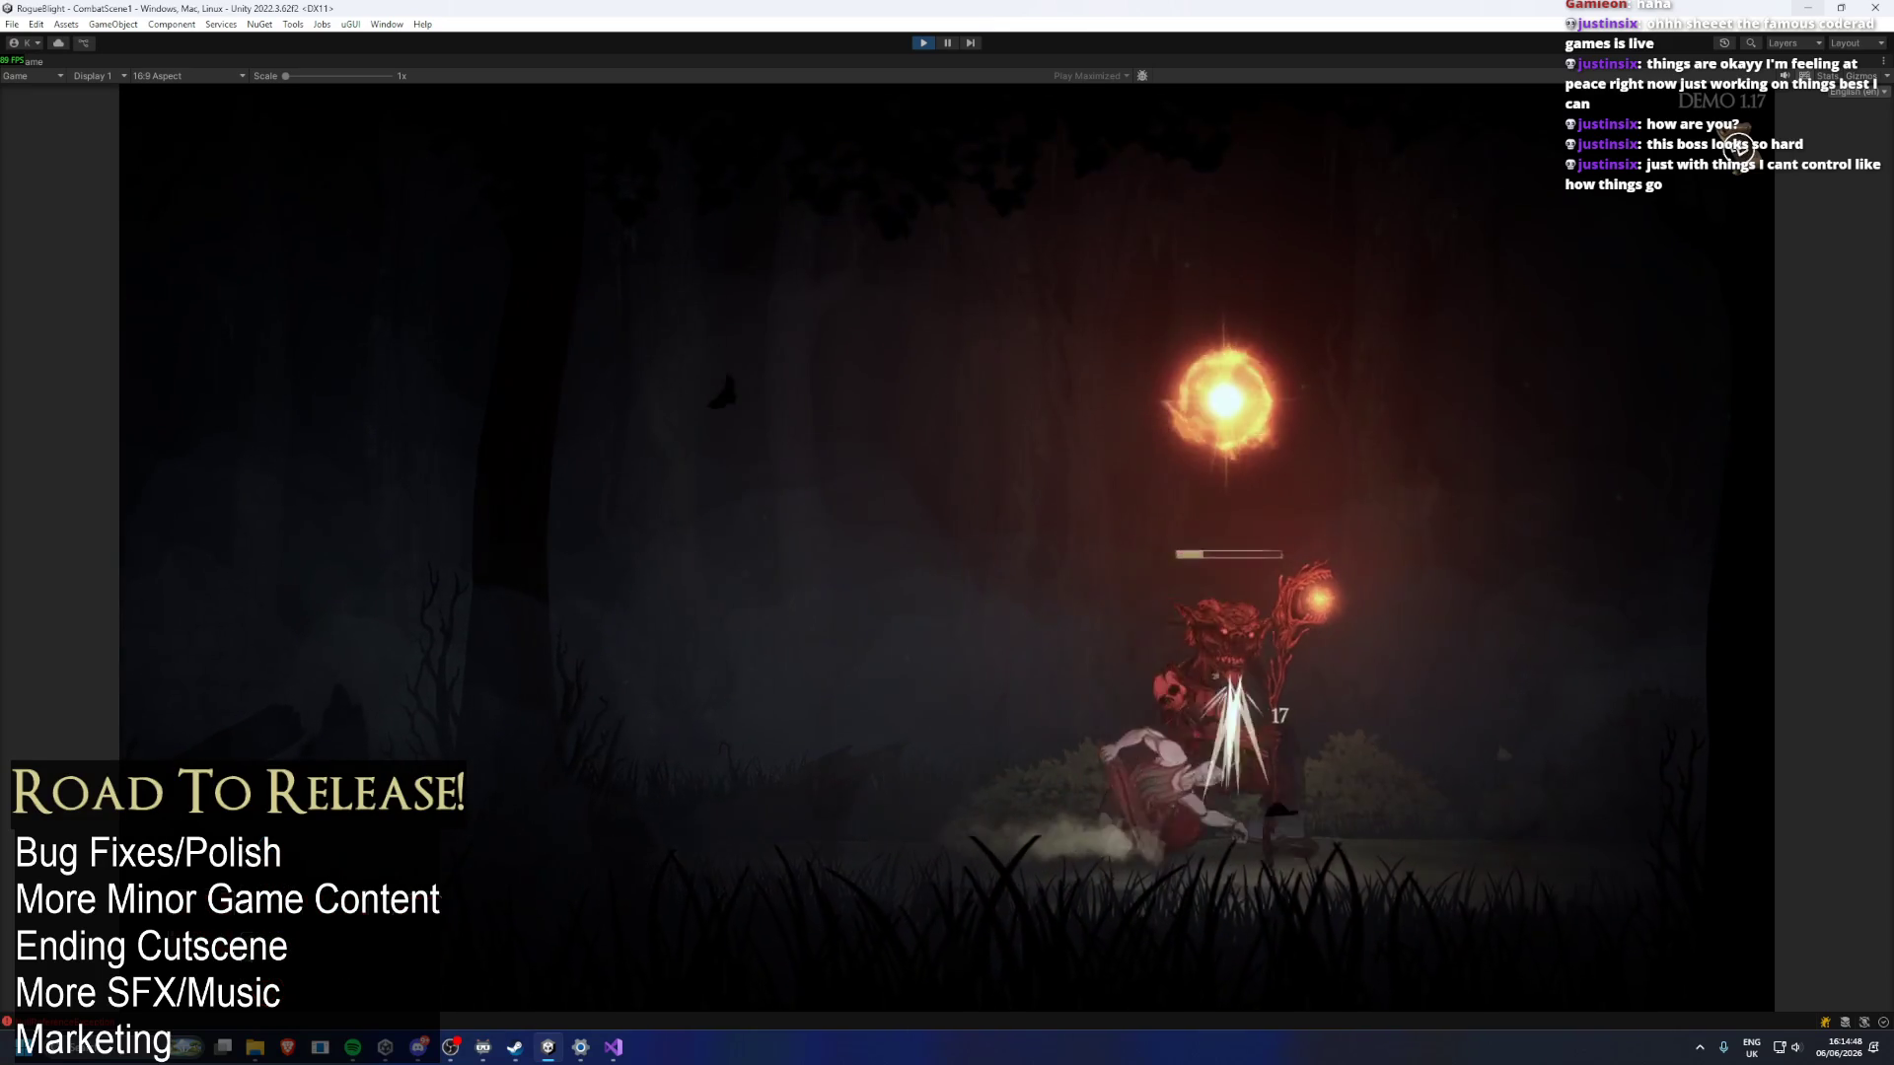
{"action": "key", "text": "Return"}
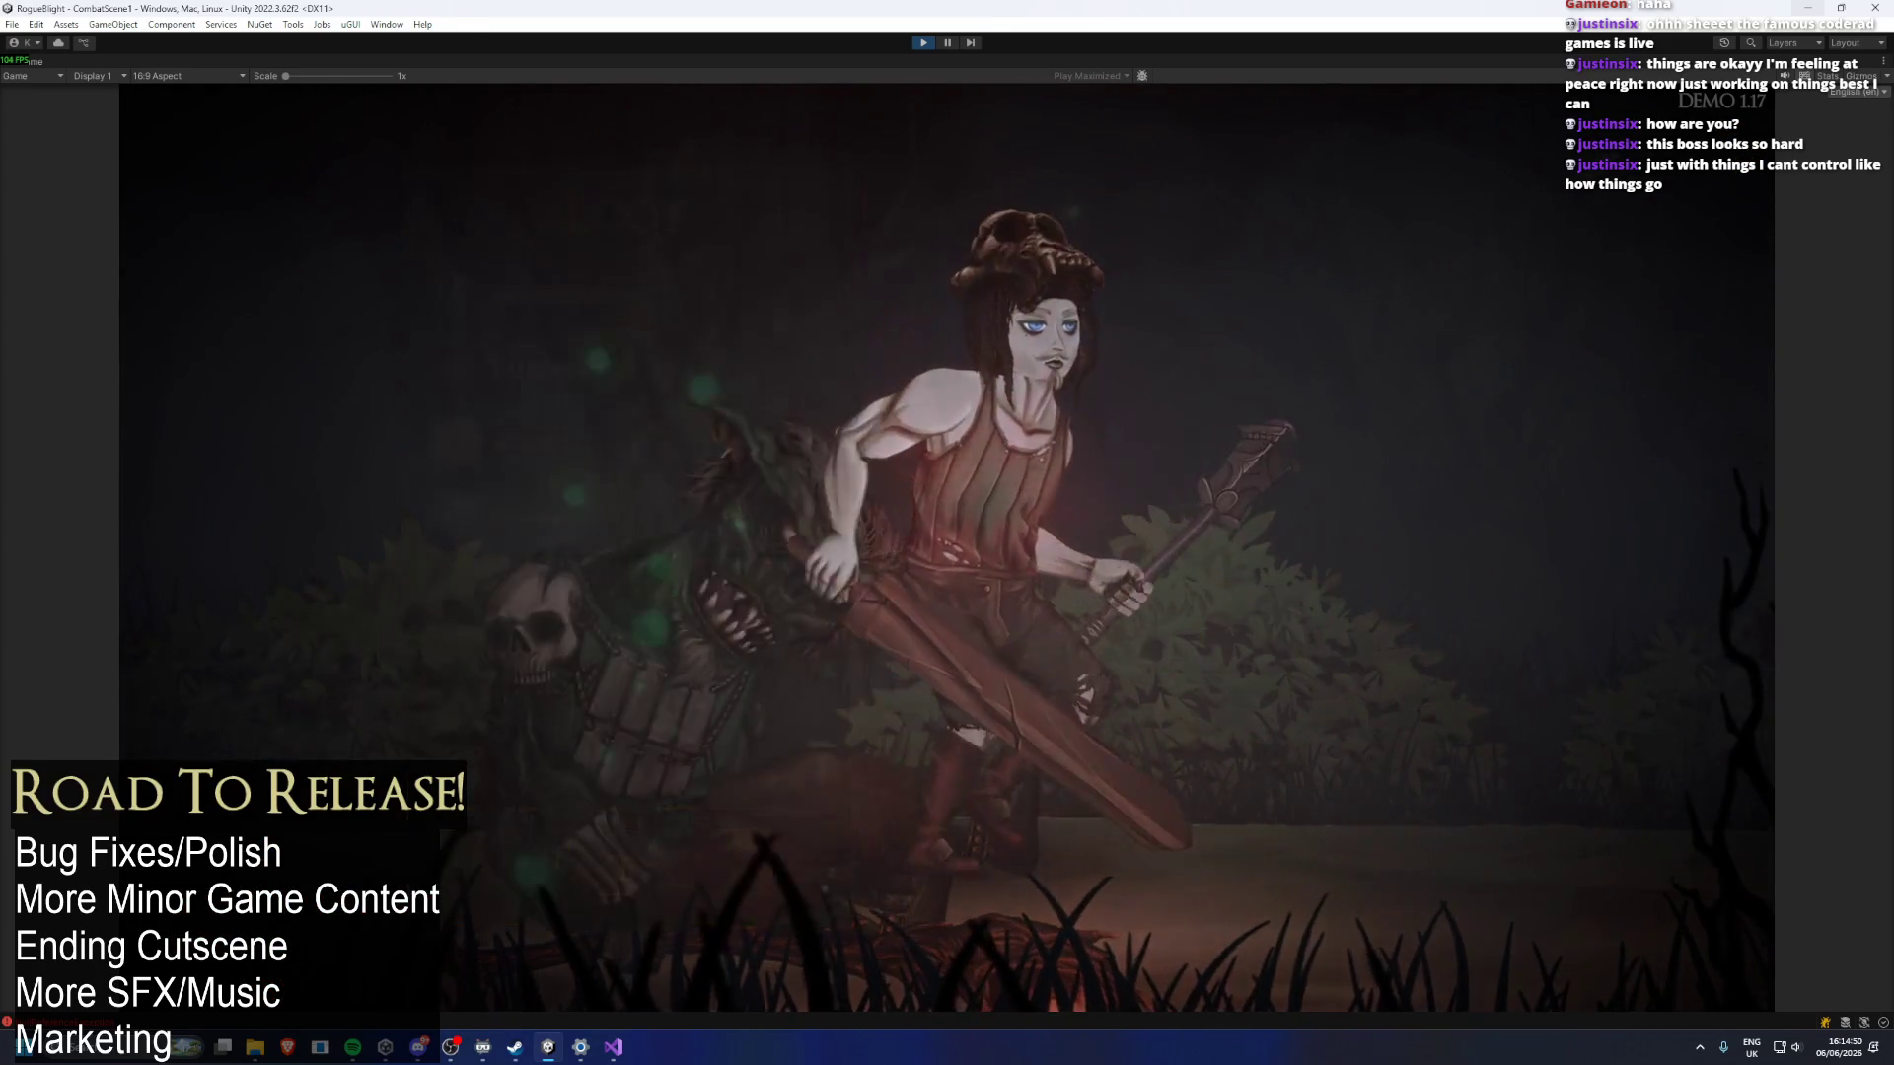
{"action": "key", "text": "Return"}
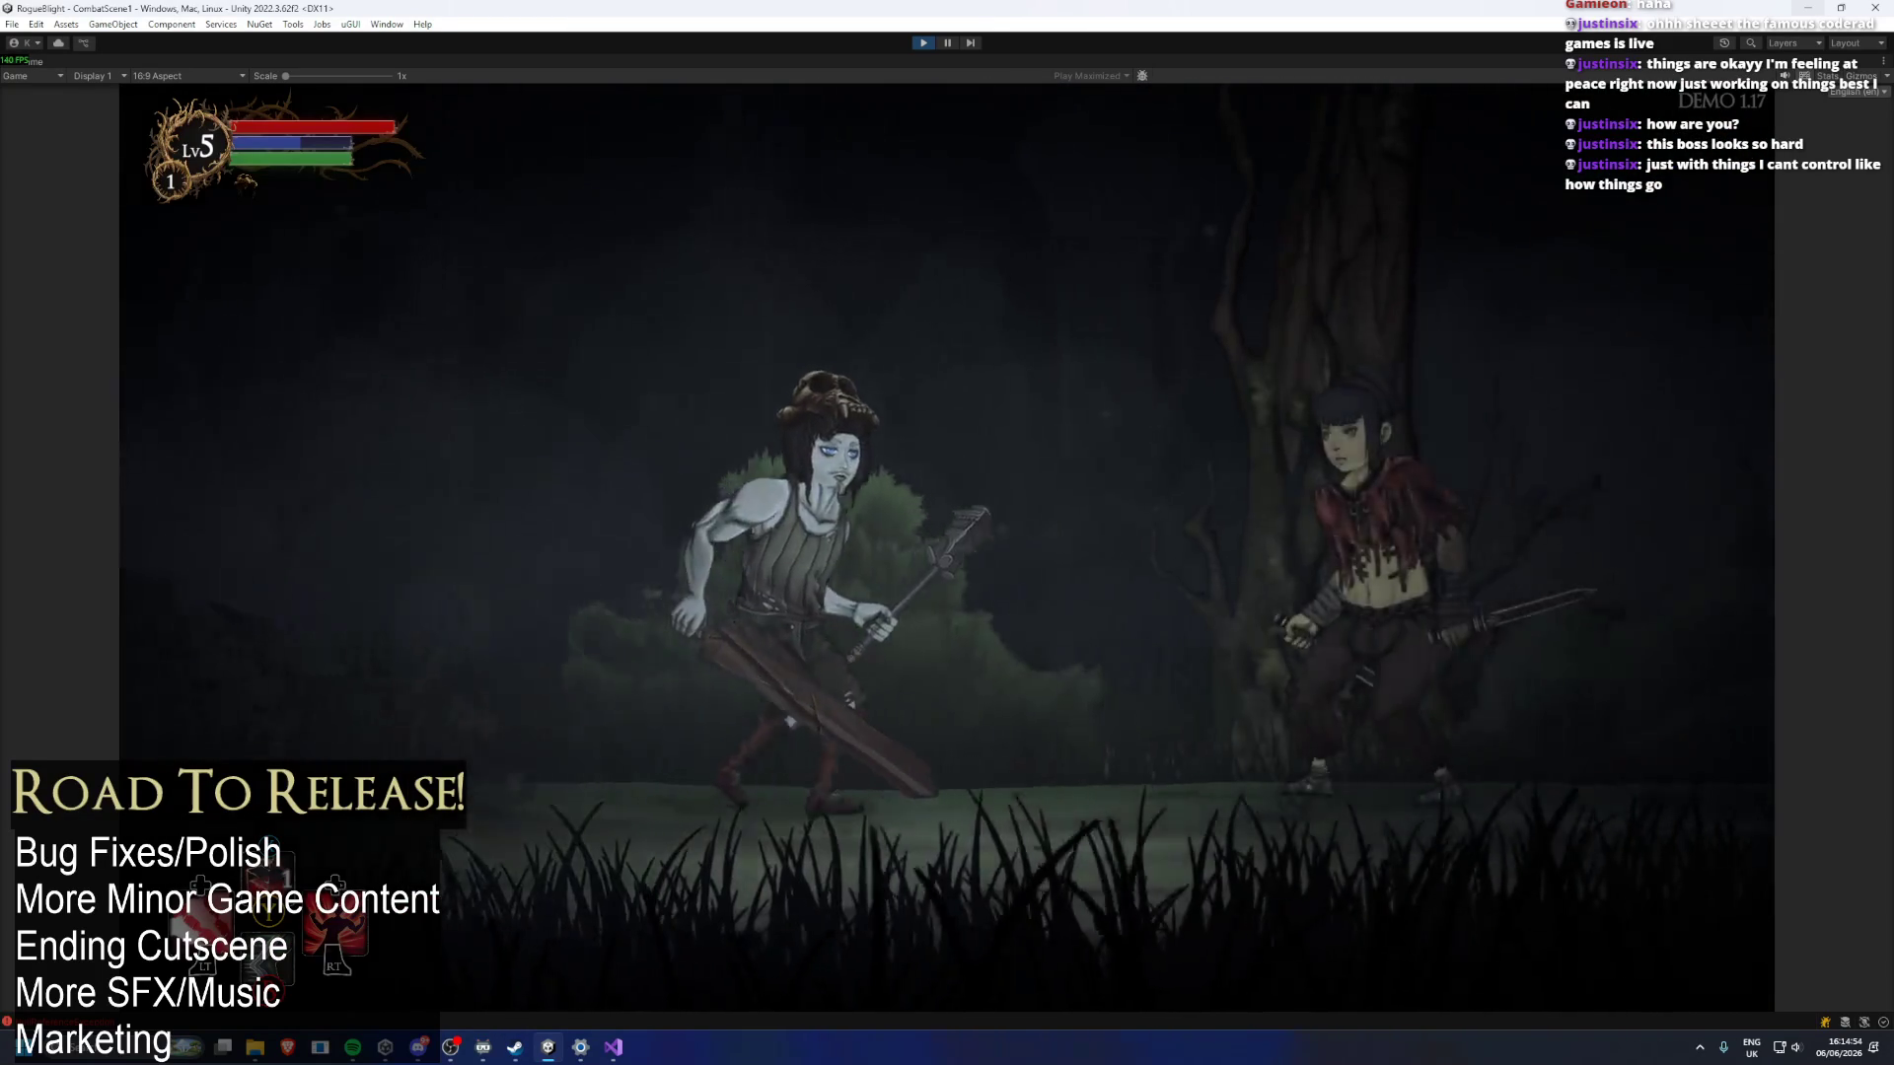
Equip the Greed Sword in the right hand for 22-23 damage, then interact with the merchant.
{"action": "key", "text": "Return"}
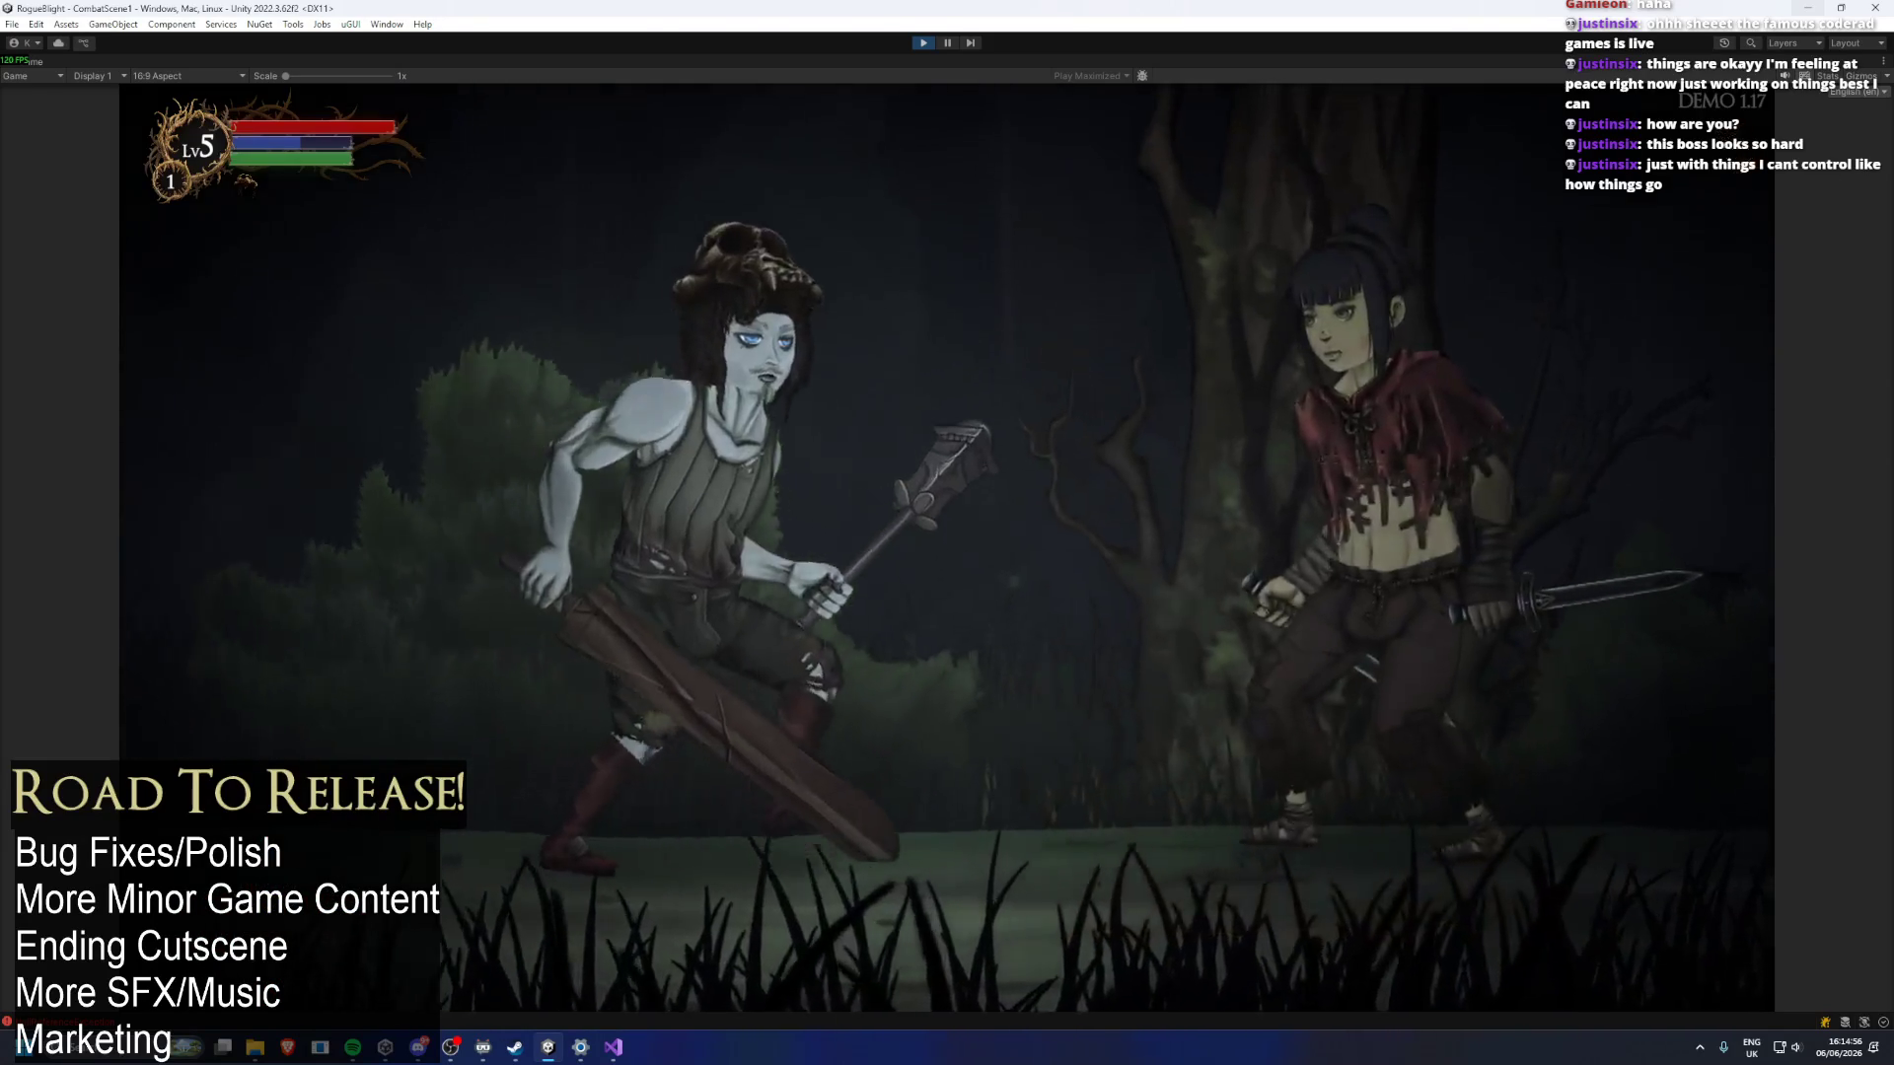
{"action": "key", "text": "Escape"}
{"action": "key", "text": "Tab"}
{"action": "key", "text": "Return"}
{"action": "key", "text": "Return"}
{"action": "key", "text": "Right"}
{"action": "key", "text": "Right"}
{"action": "key", "text": "Return"}
{"action": "key", "text": "Escape"}
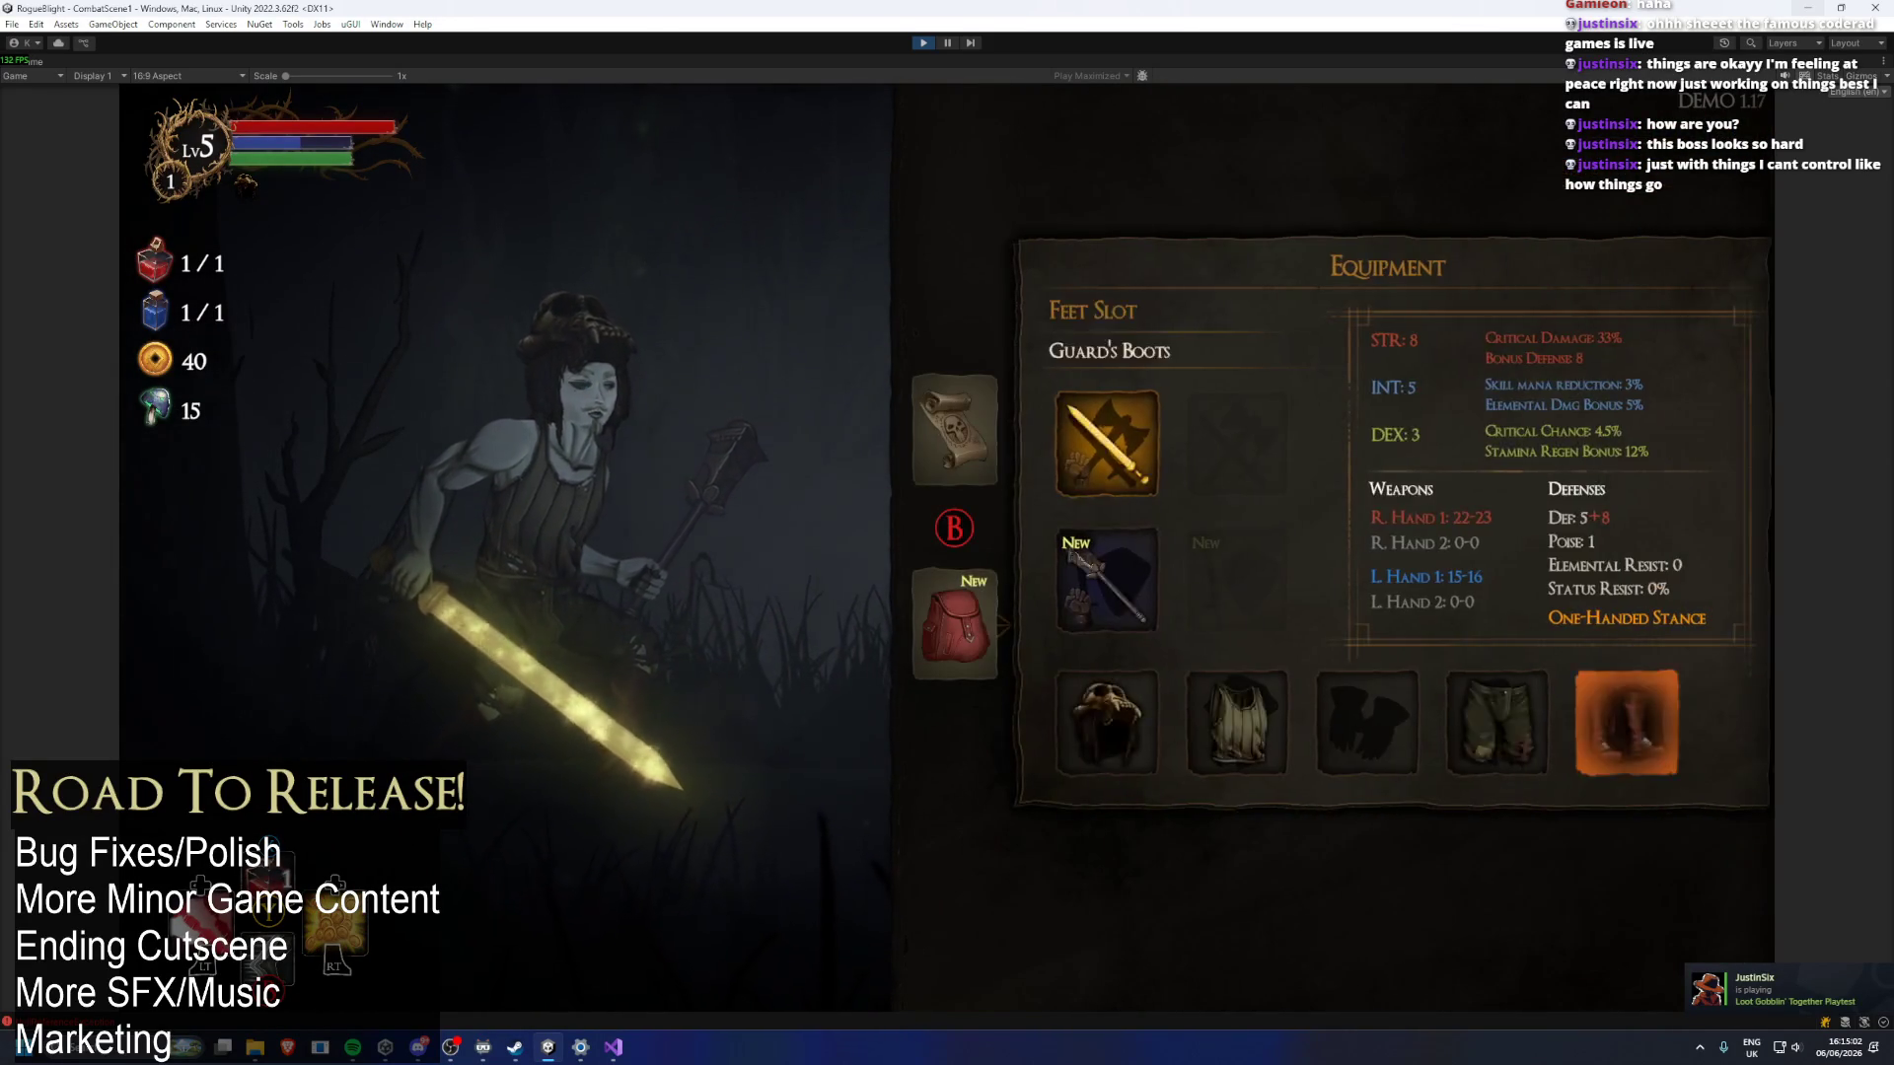
{"action": "key", "text": "Escape"}
{"action": "key", "text": "Escape"}
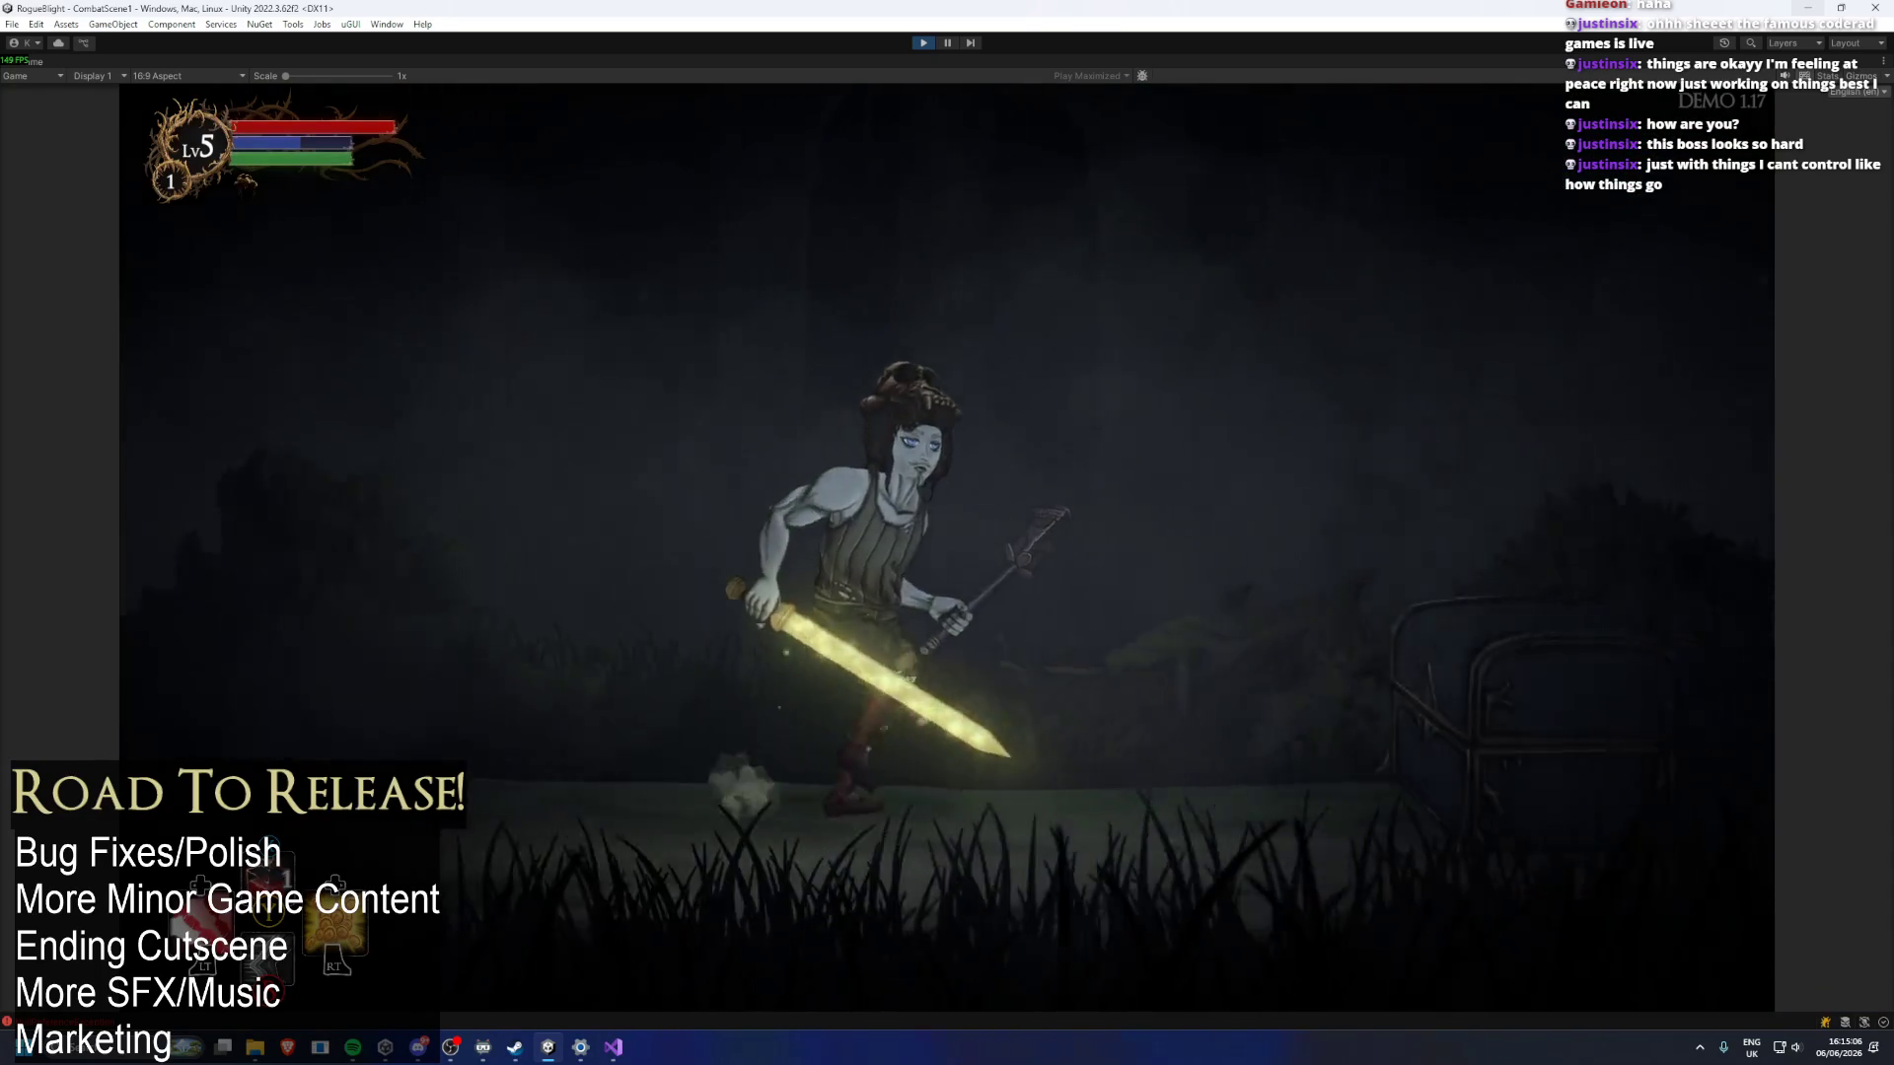
{"action": "key", "text": "e"}
{"action": "key", "text": "e"}
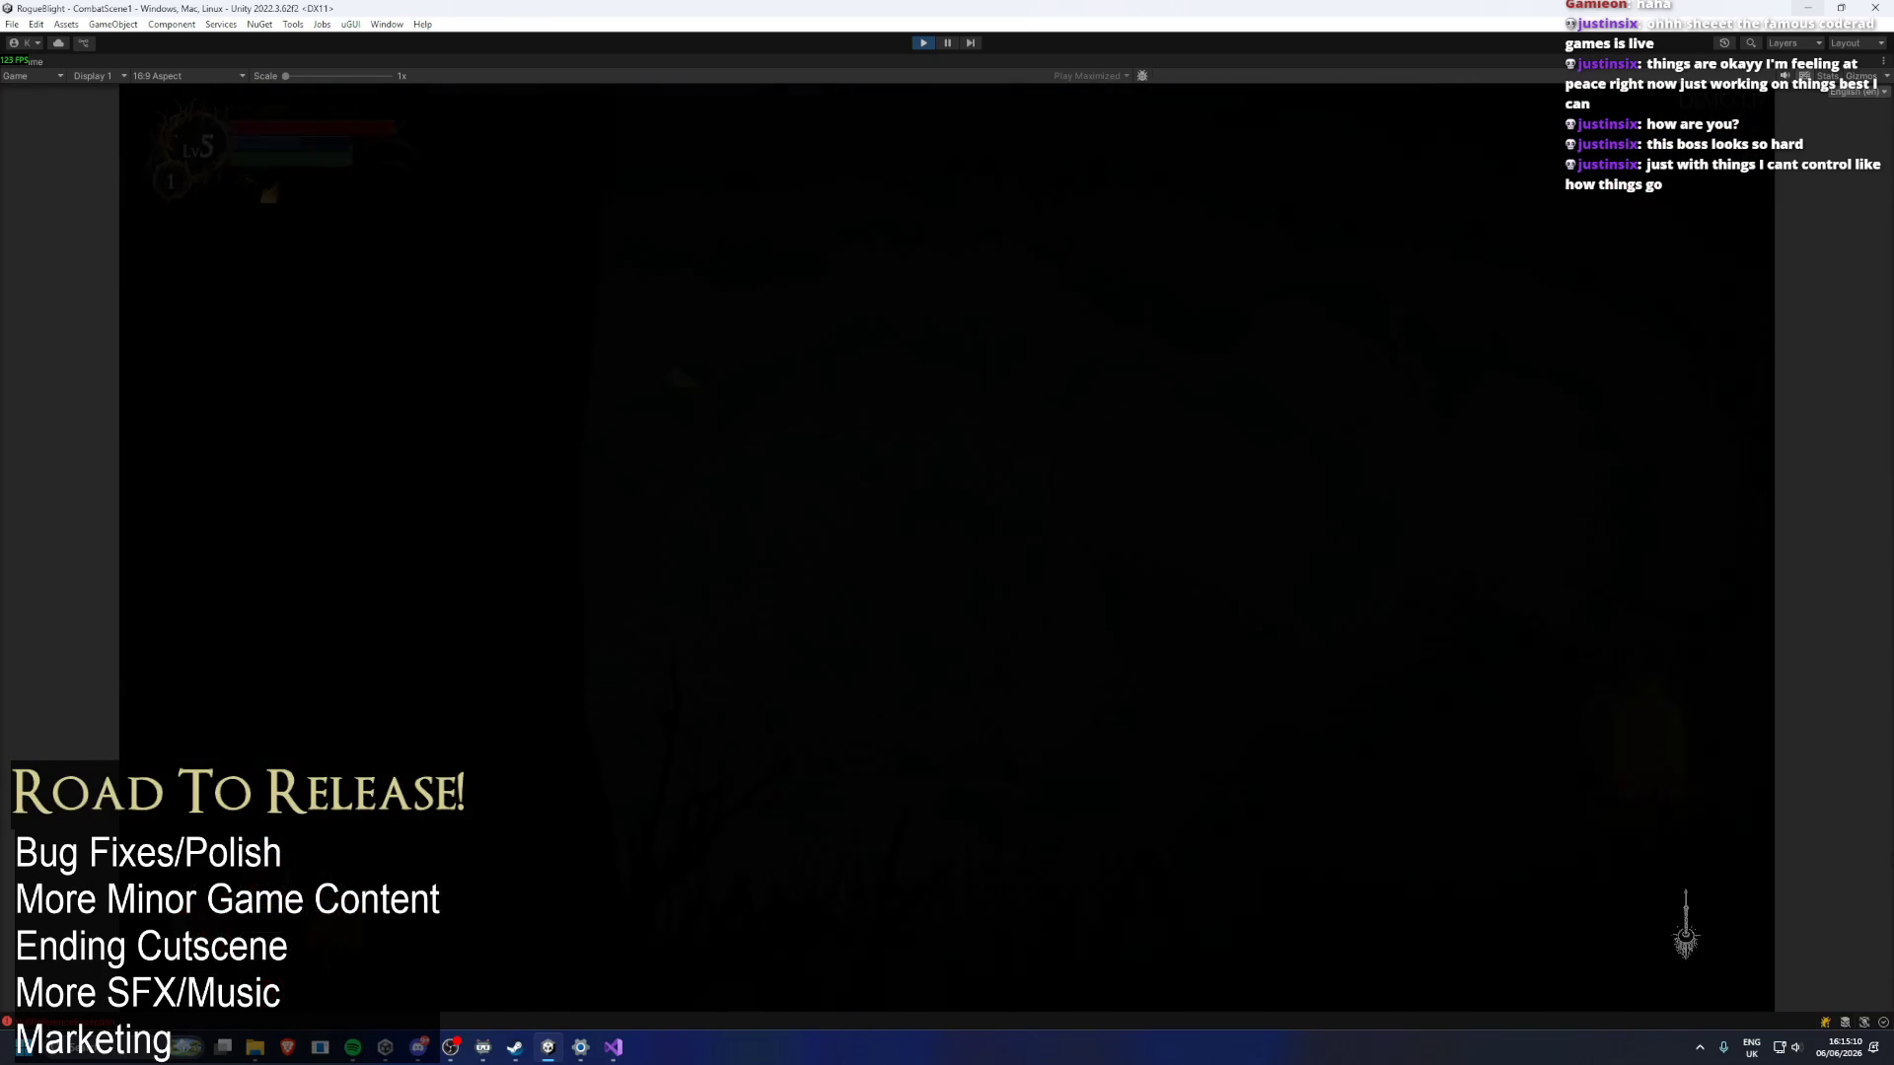
Compare Novice Leggings, Iron Dagger and Thief's Armor, then buy the Torch for 25 gold.
{"action": "key", "text": "e"}
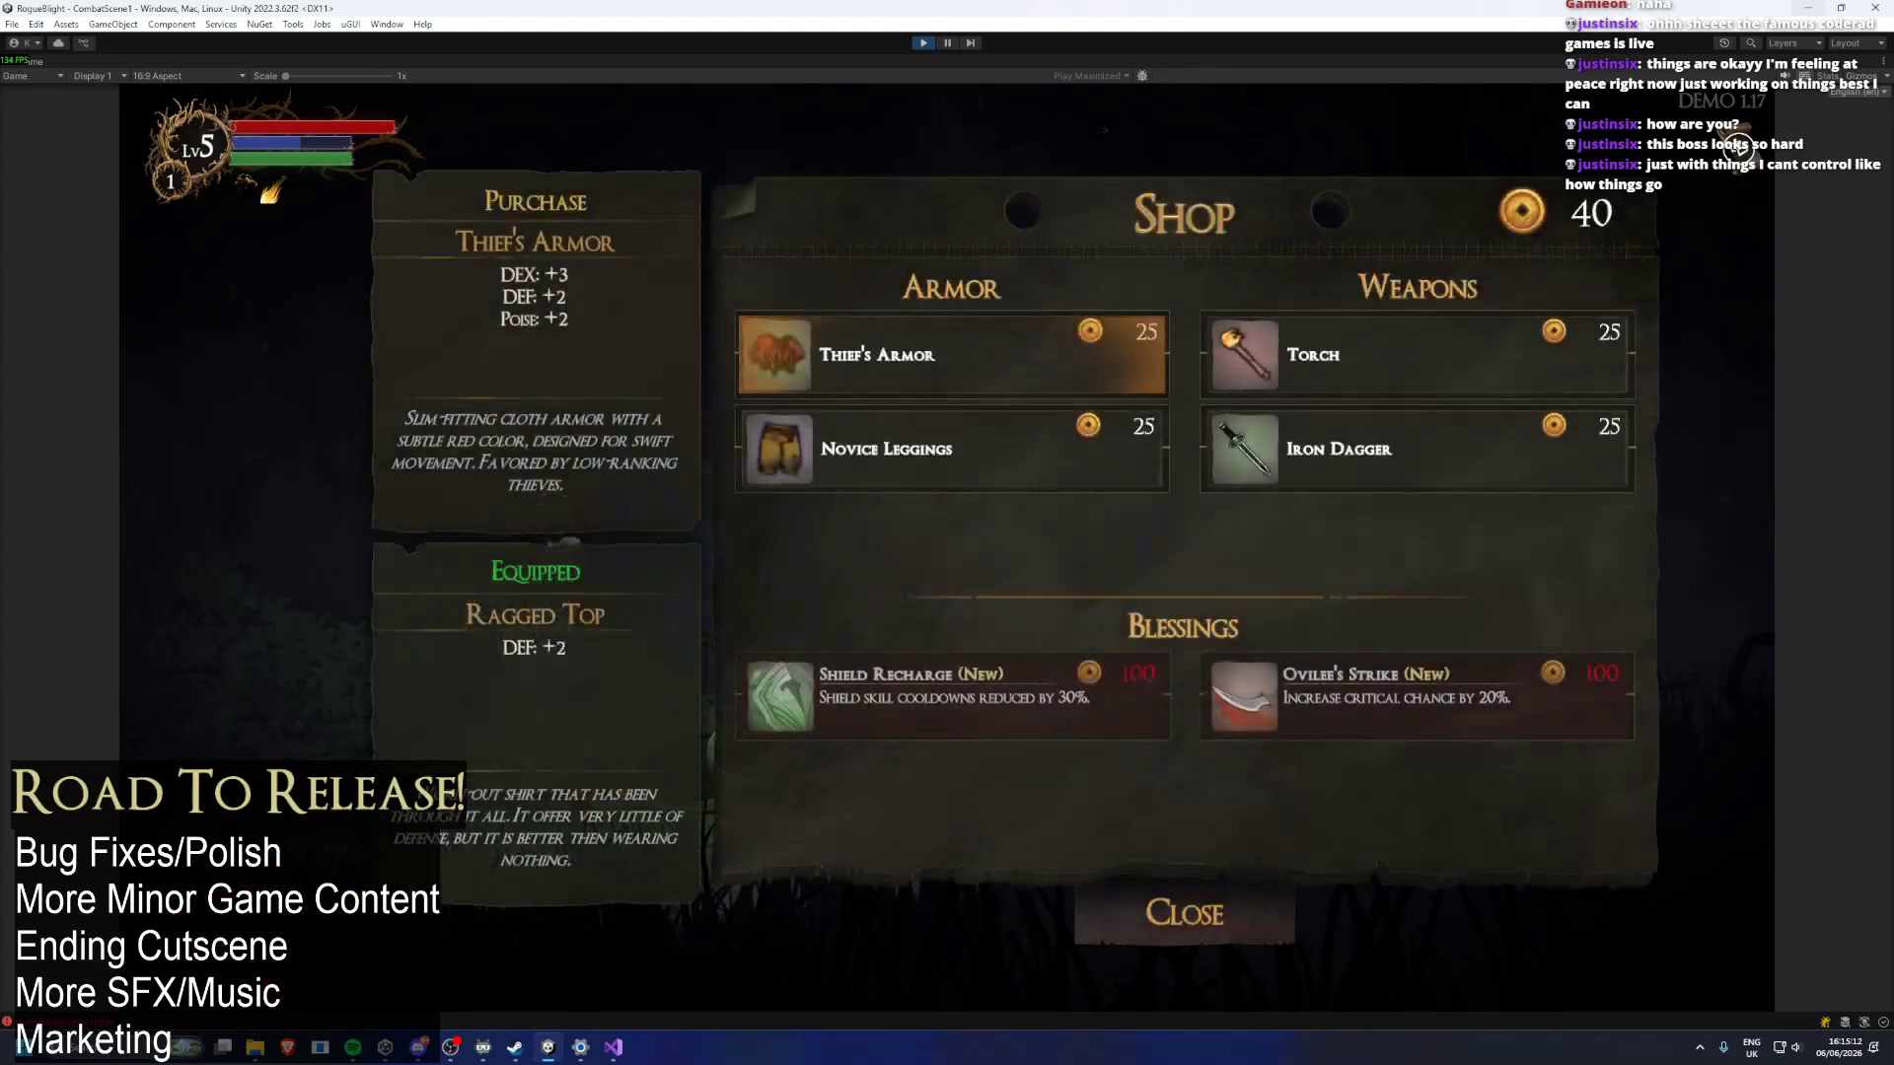
{"action": "key", "text": "Down"}
{"action": "key", "text": "Down"}
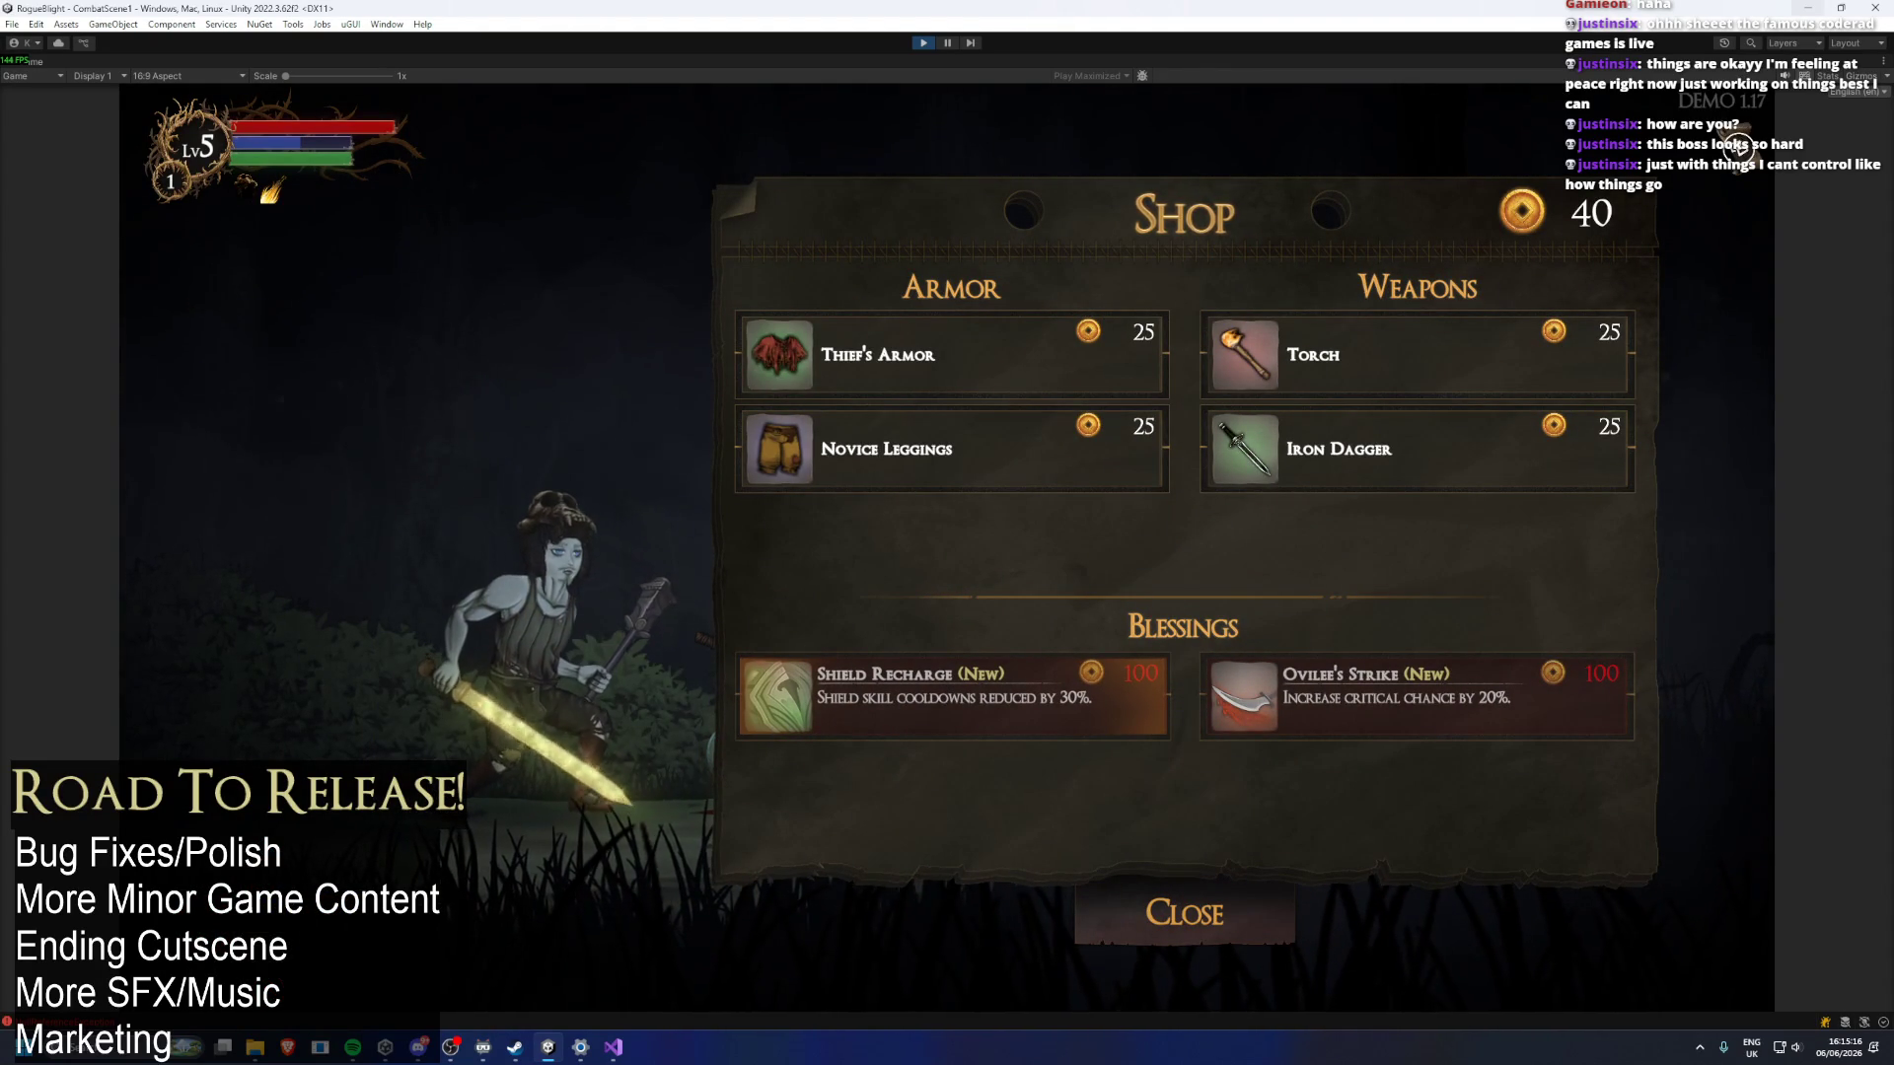
{"action": "key", "text": "Up"}
{"action": "key", "text": "Right"}
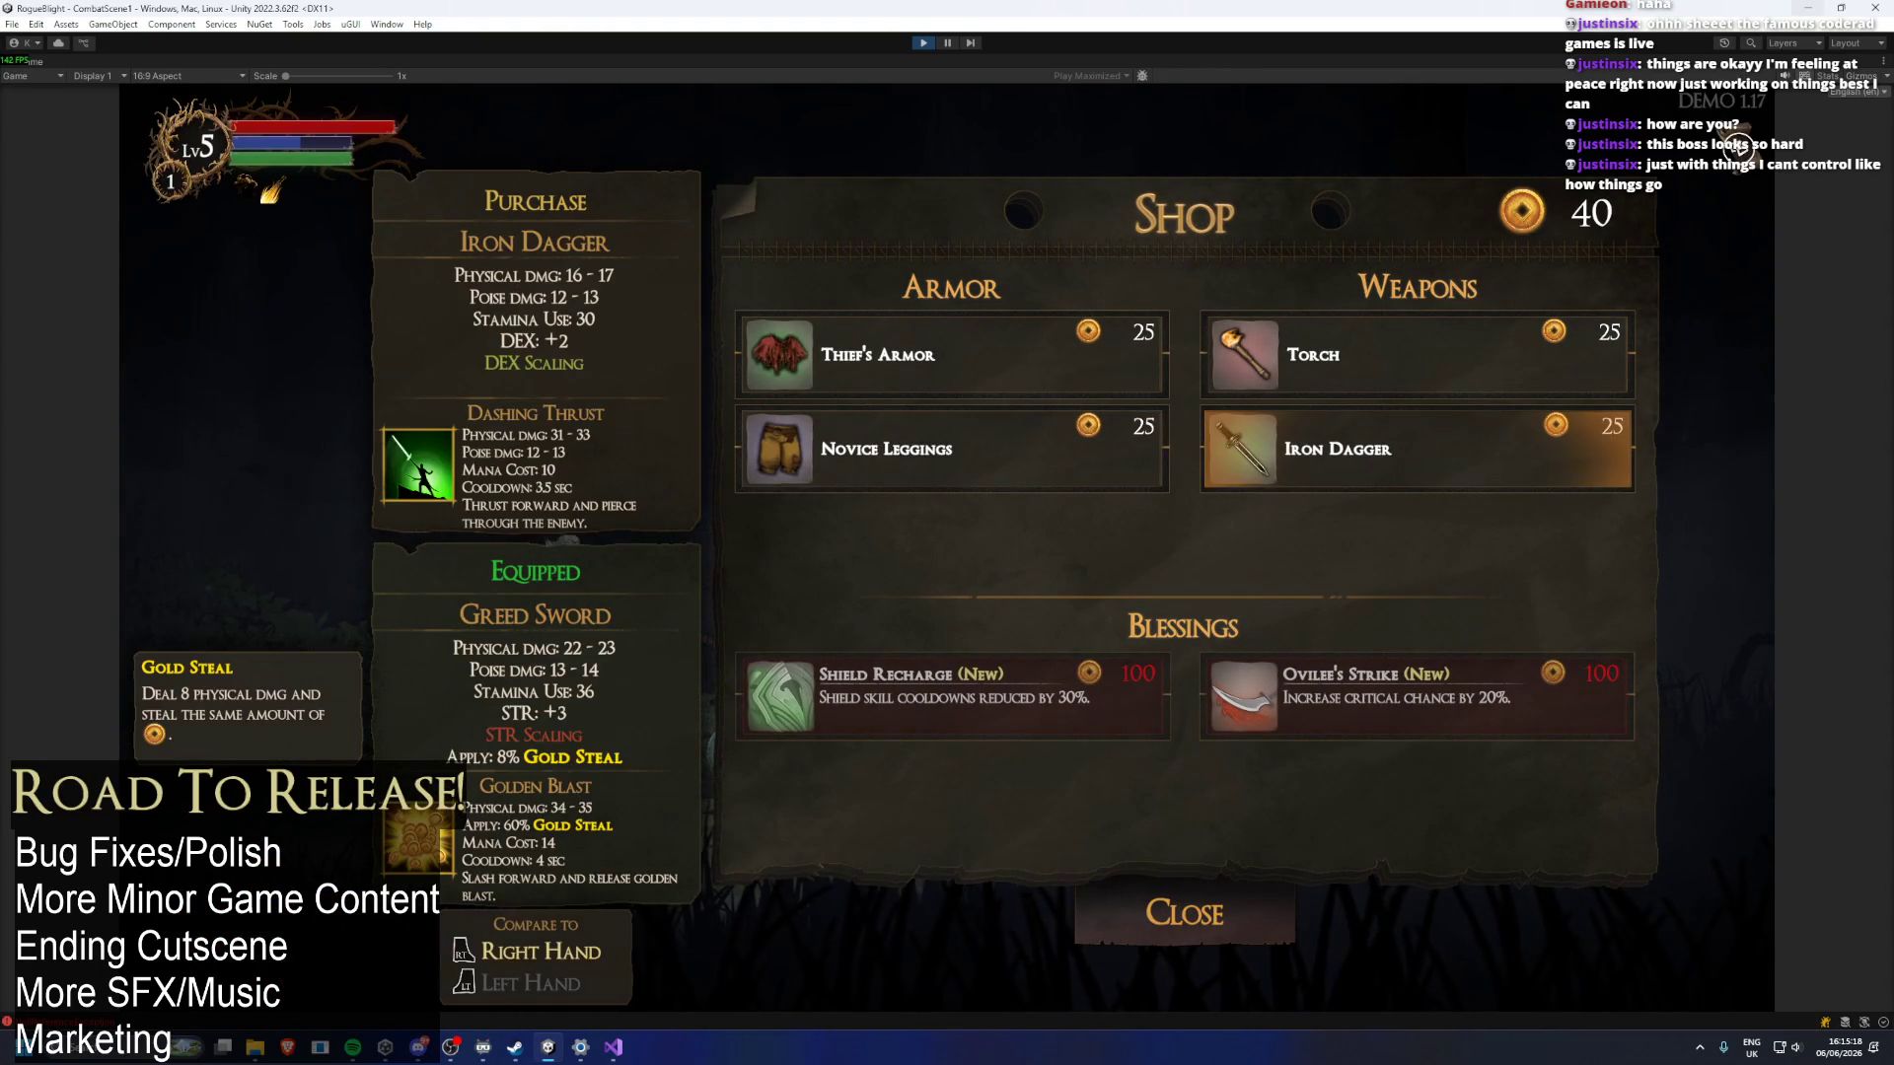
{"action": "key", "text": "Left"}
{"action": "key", "text": "Up"}
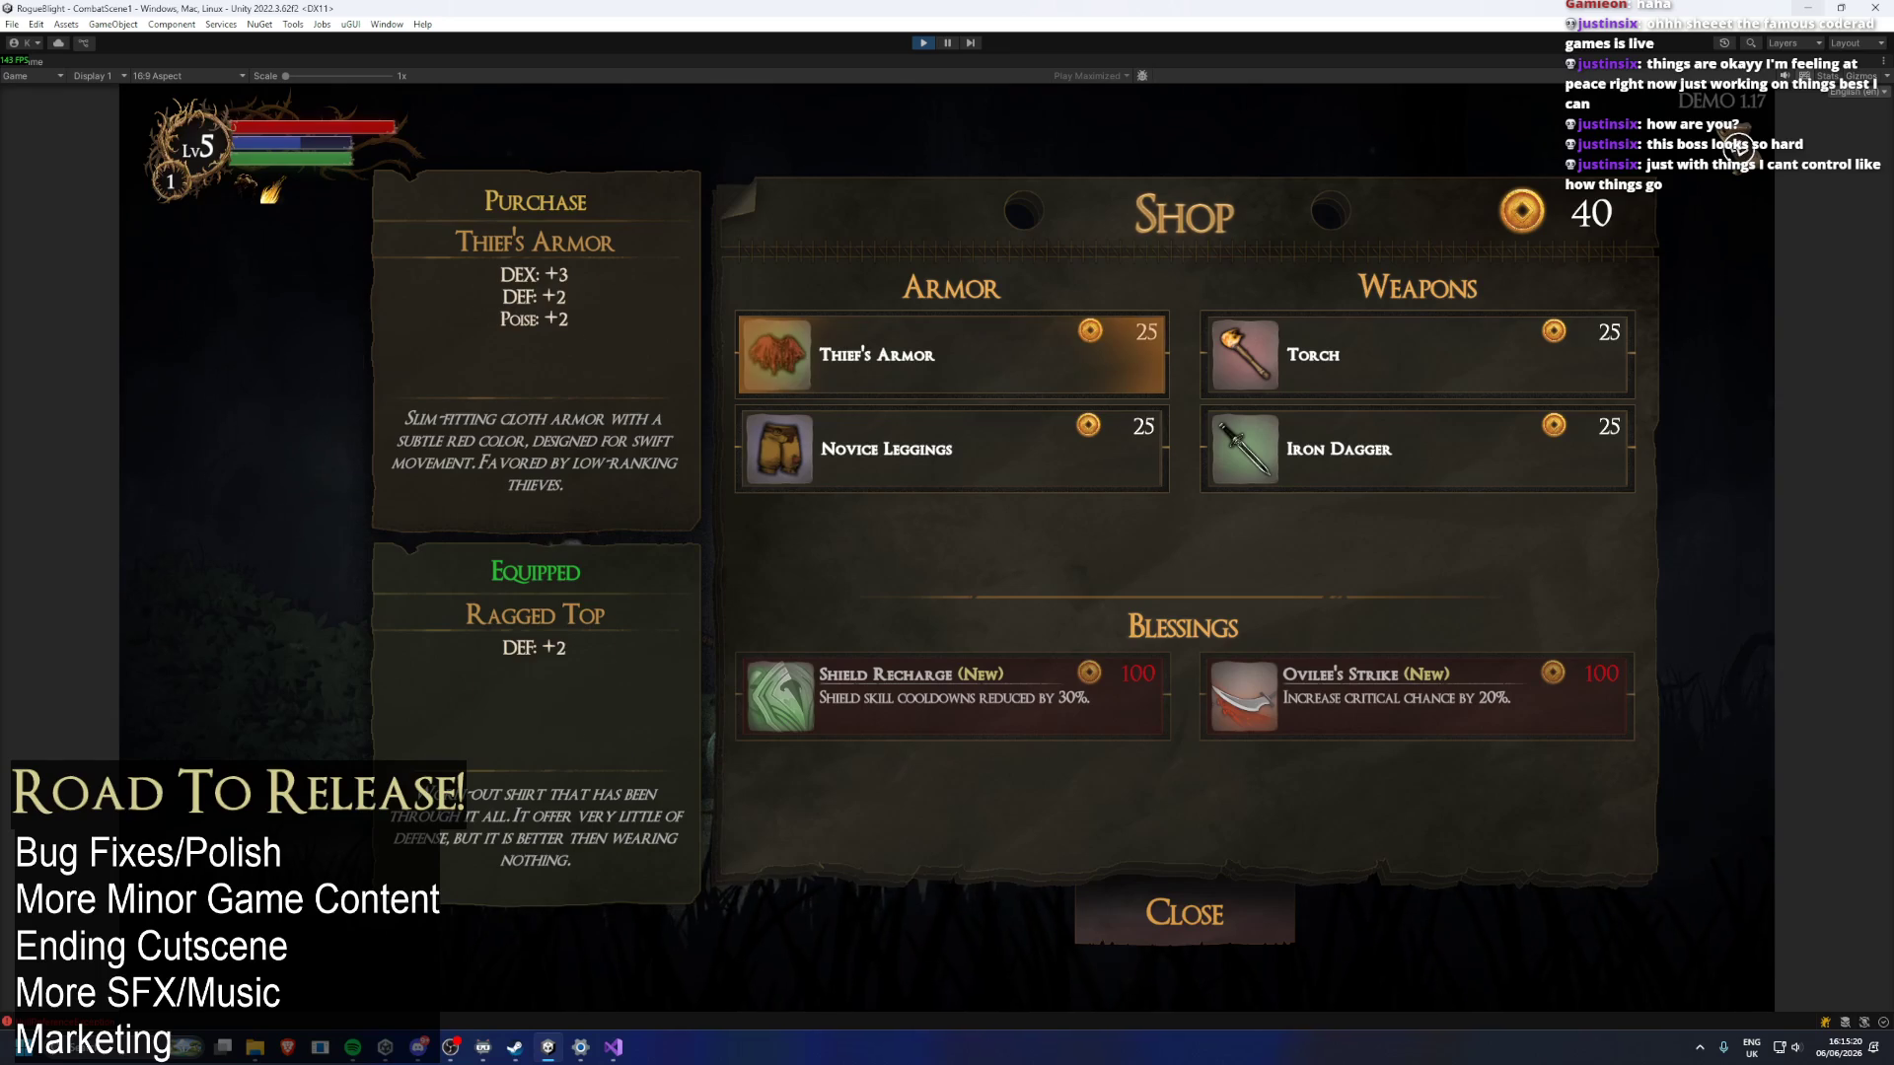
{"action": "key", "text": "Right"}
{"action": "key", "text": "Down"}
{"action": "key", "text": "Left"}
{"action": "key", "text": "Up"}
{"action": "key", "text": "Right"}
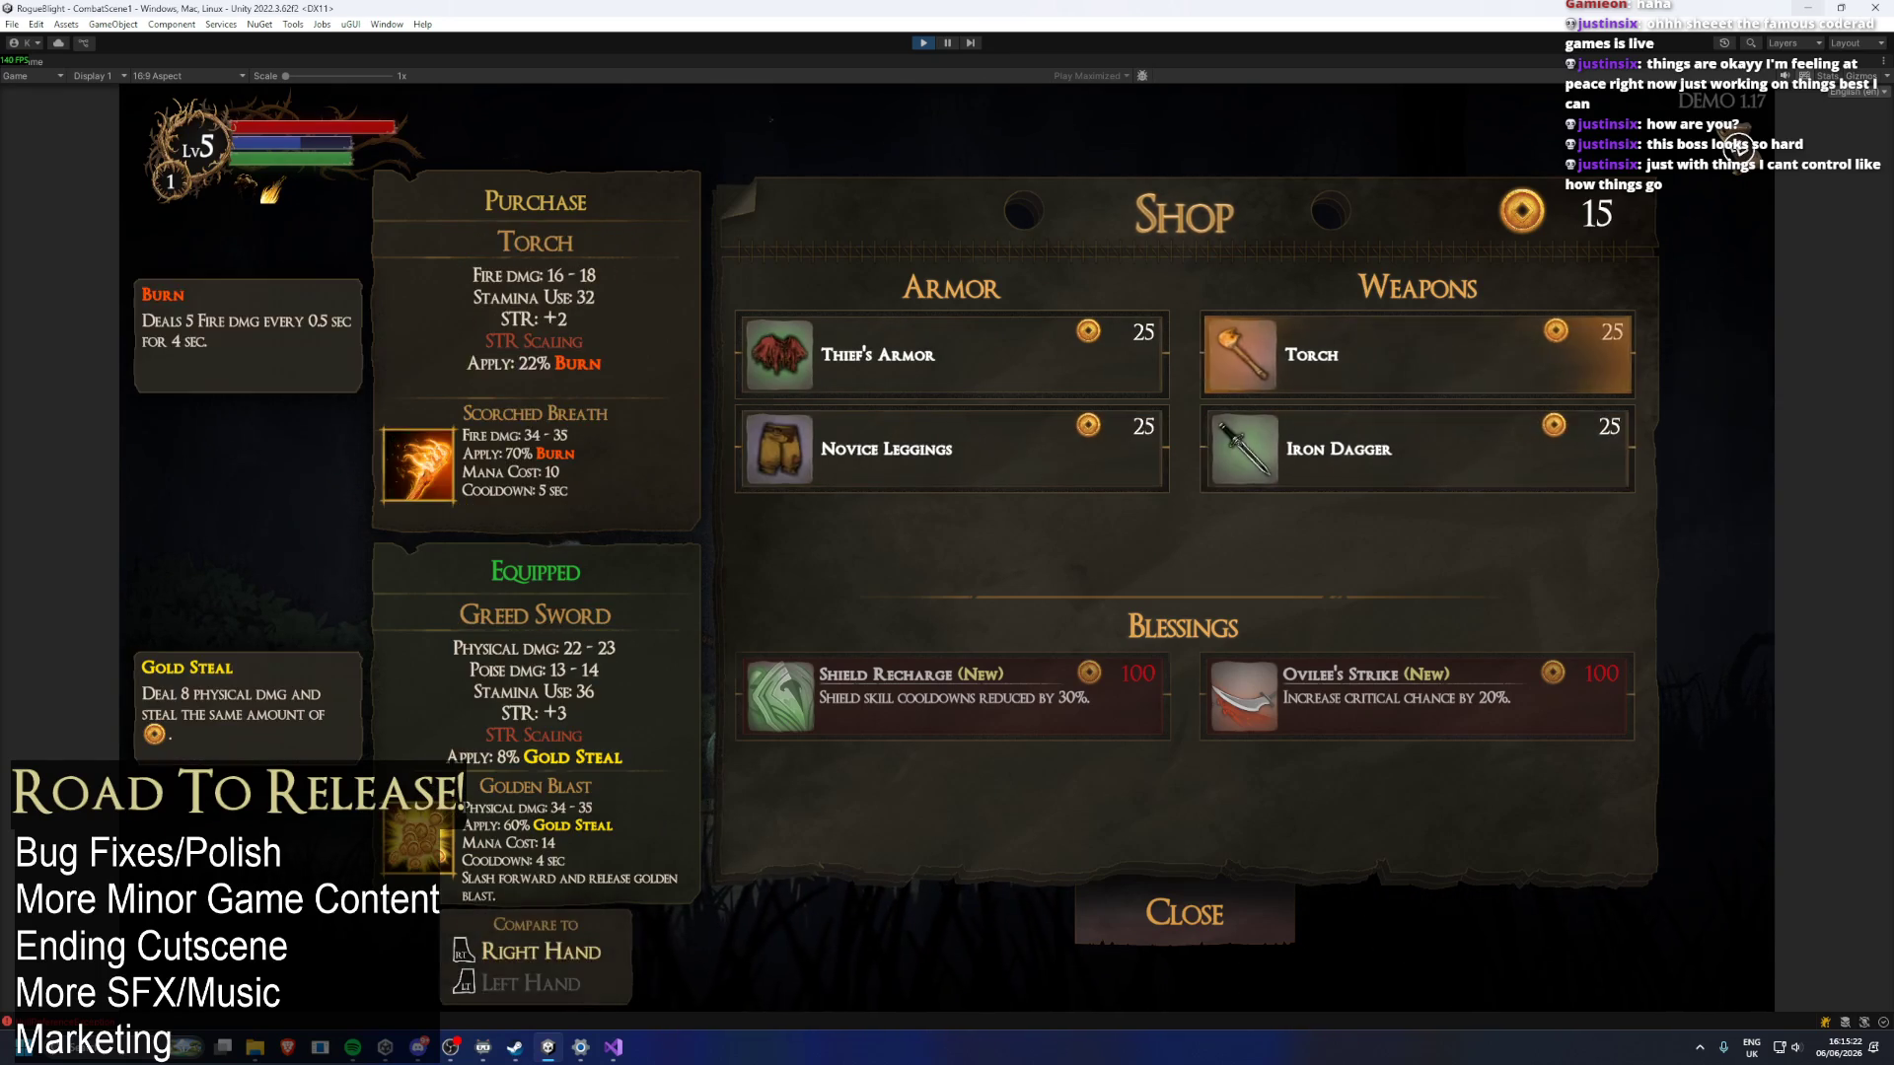
{"action": "key", "text": "Return"}
{"action": "key", "text": "Down"}
{"action": "key", "text": "Down"}
{"action": "key", "text": "Down"}
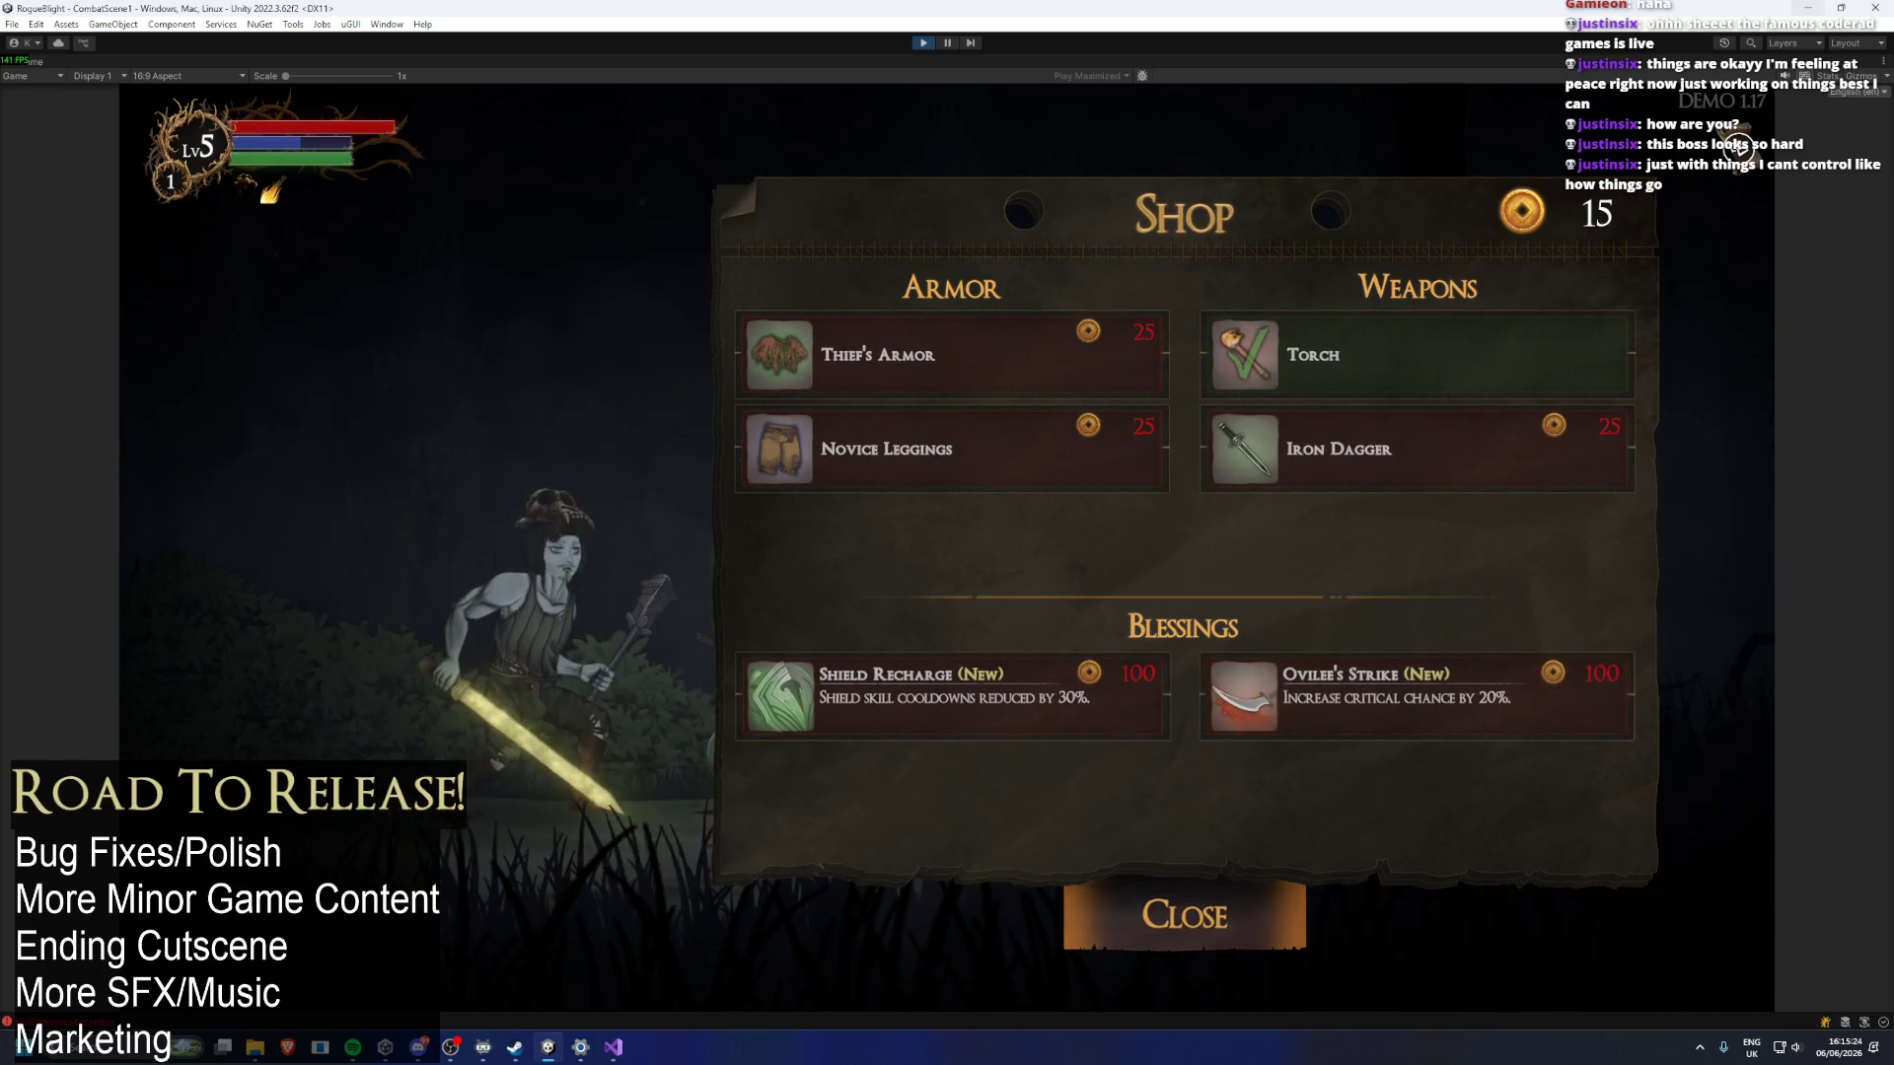
{"action": "key", "text": "Return"}
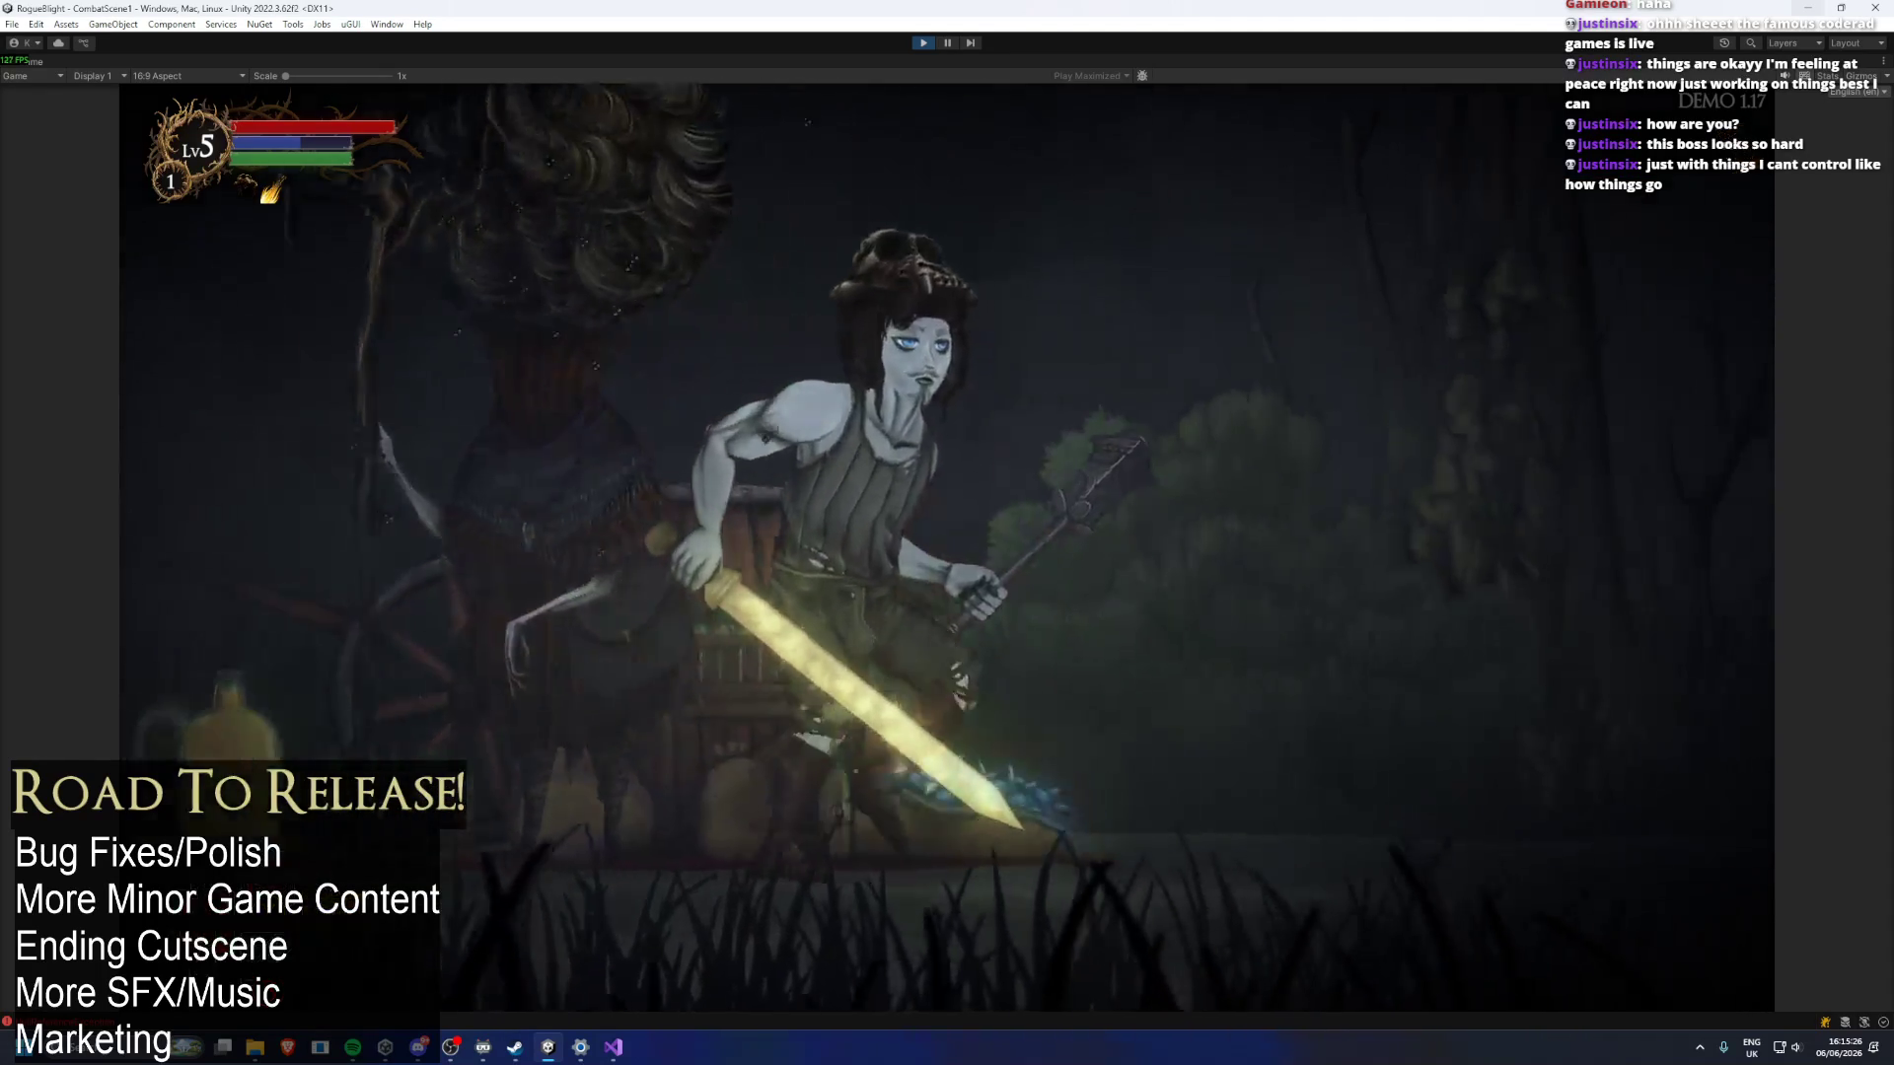
Equip the Torch in the left hand and travel to the next combat encounter.
{"action": "key", "text": "i"}
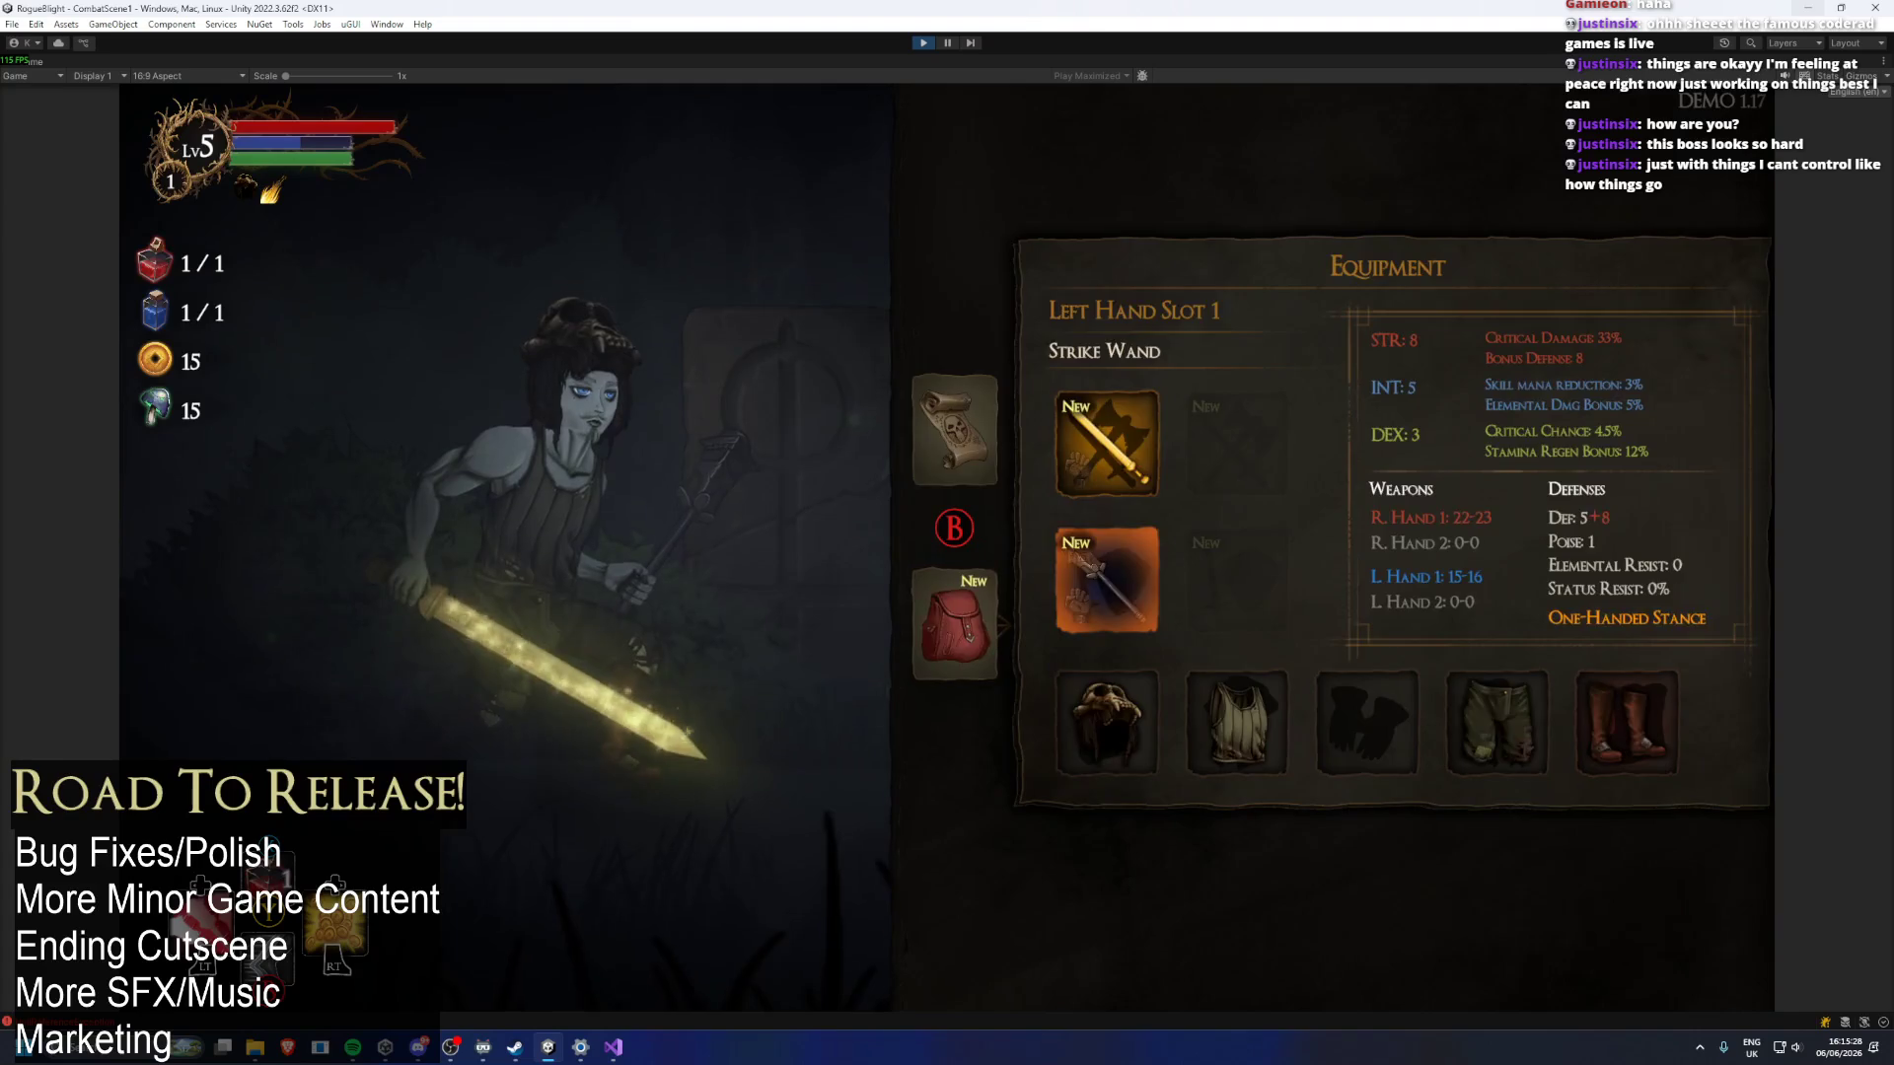
{"action": "key", "text": "Return"}
{"action": "key", "text": "Right"}
{"action": "key", "text": "Right"}
{"action": "key", "text": "Return"}
{"action": "key", "text": "Down"}
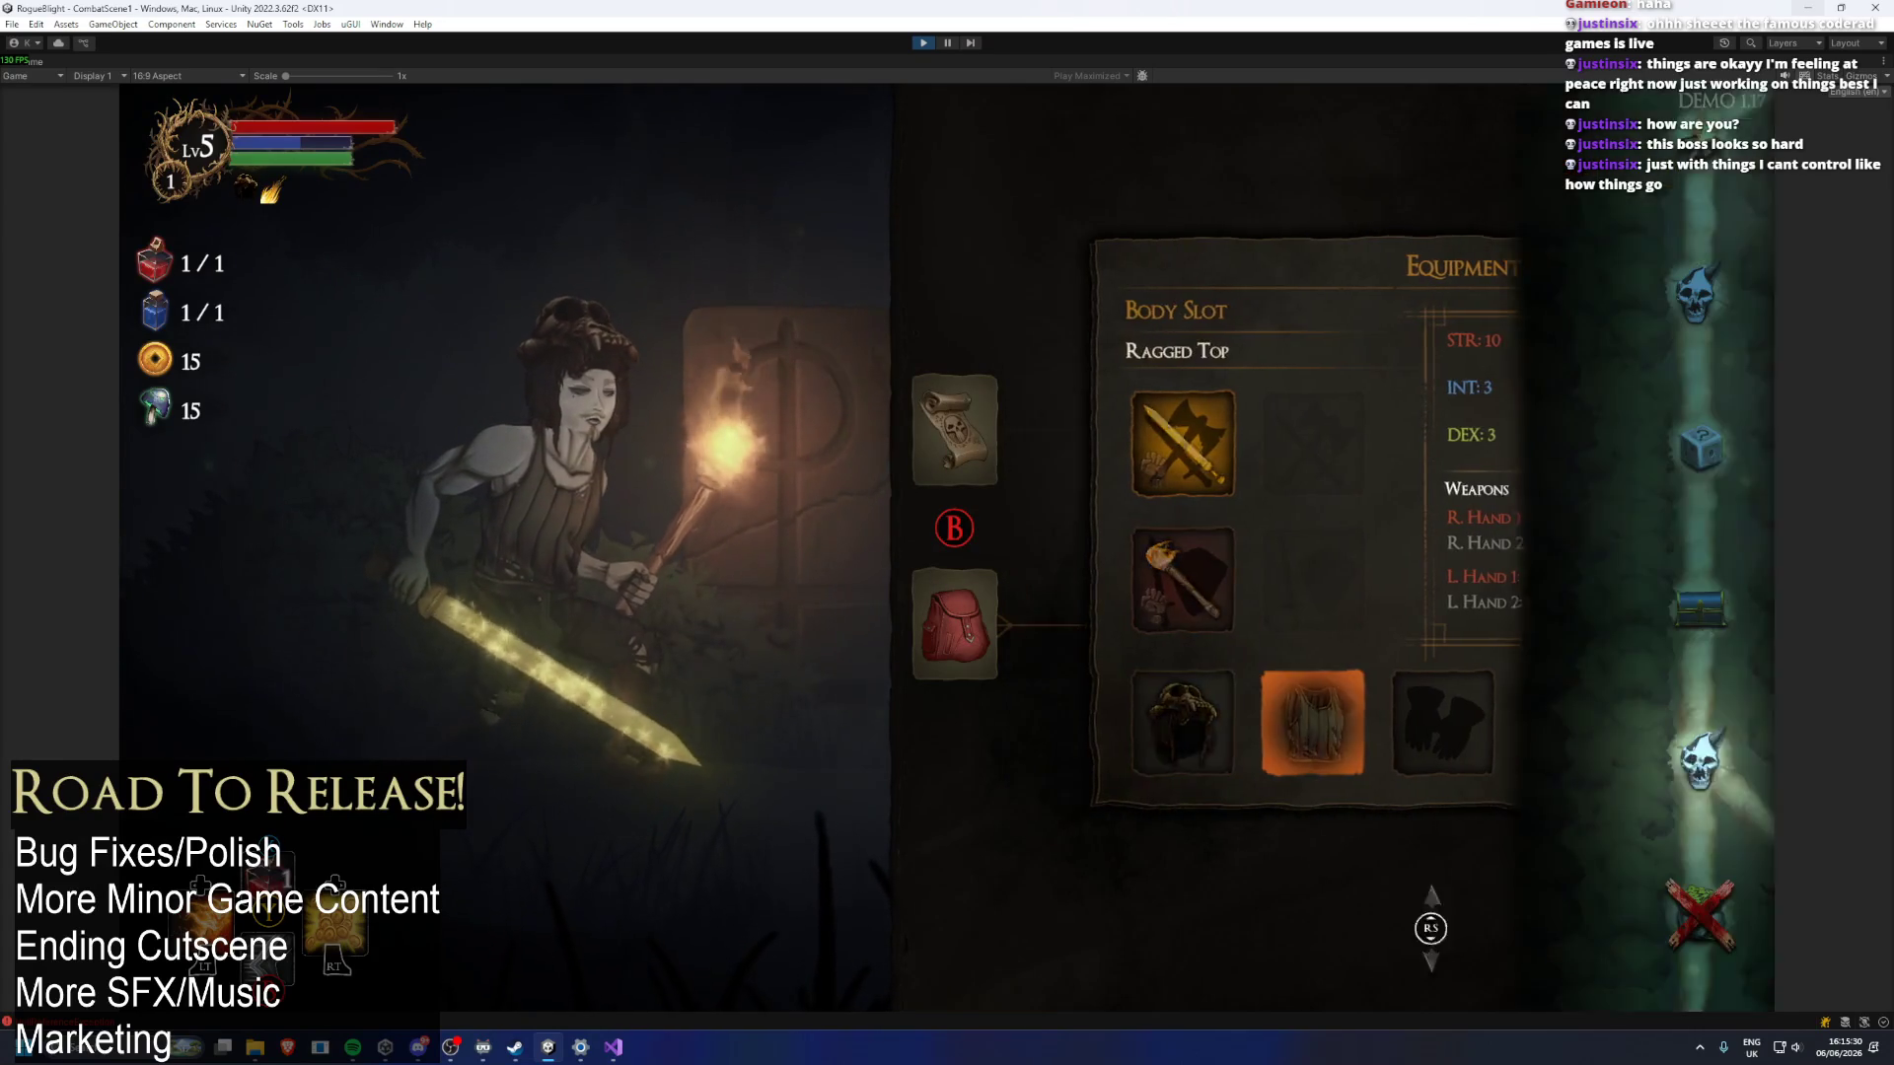
{"action": "key", "text": "Escape"}
{"action": "key", "text": "Return"}
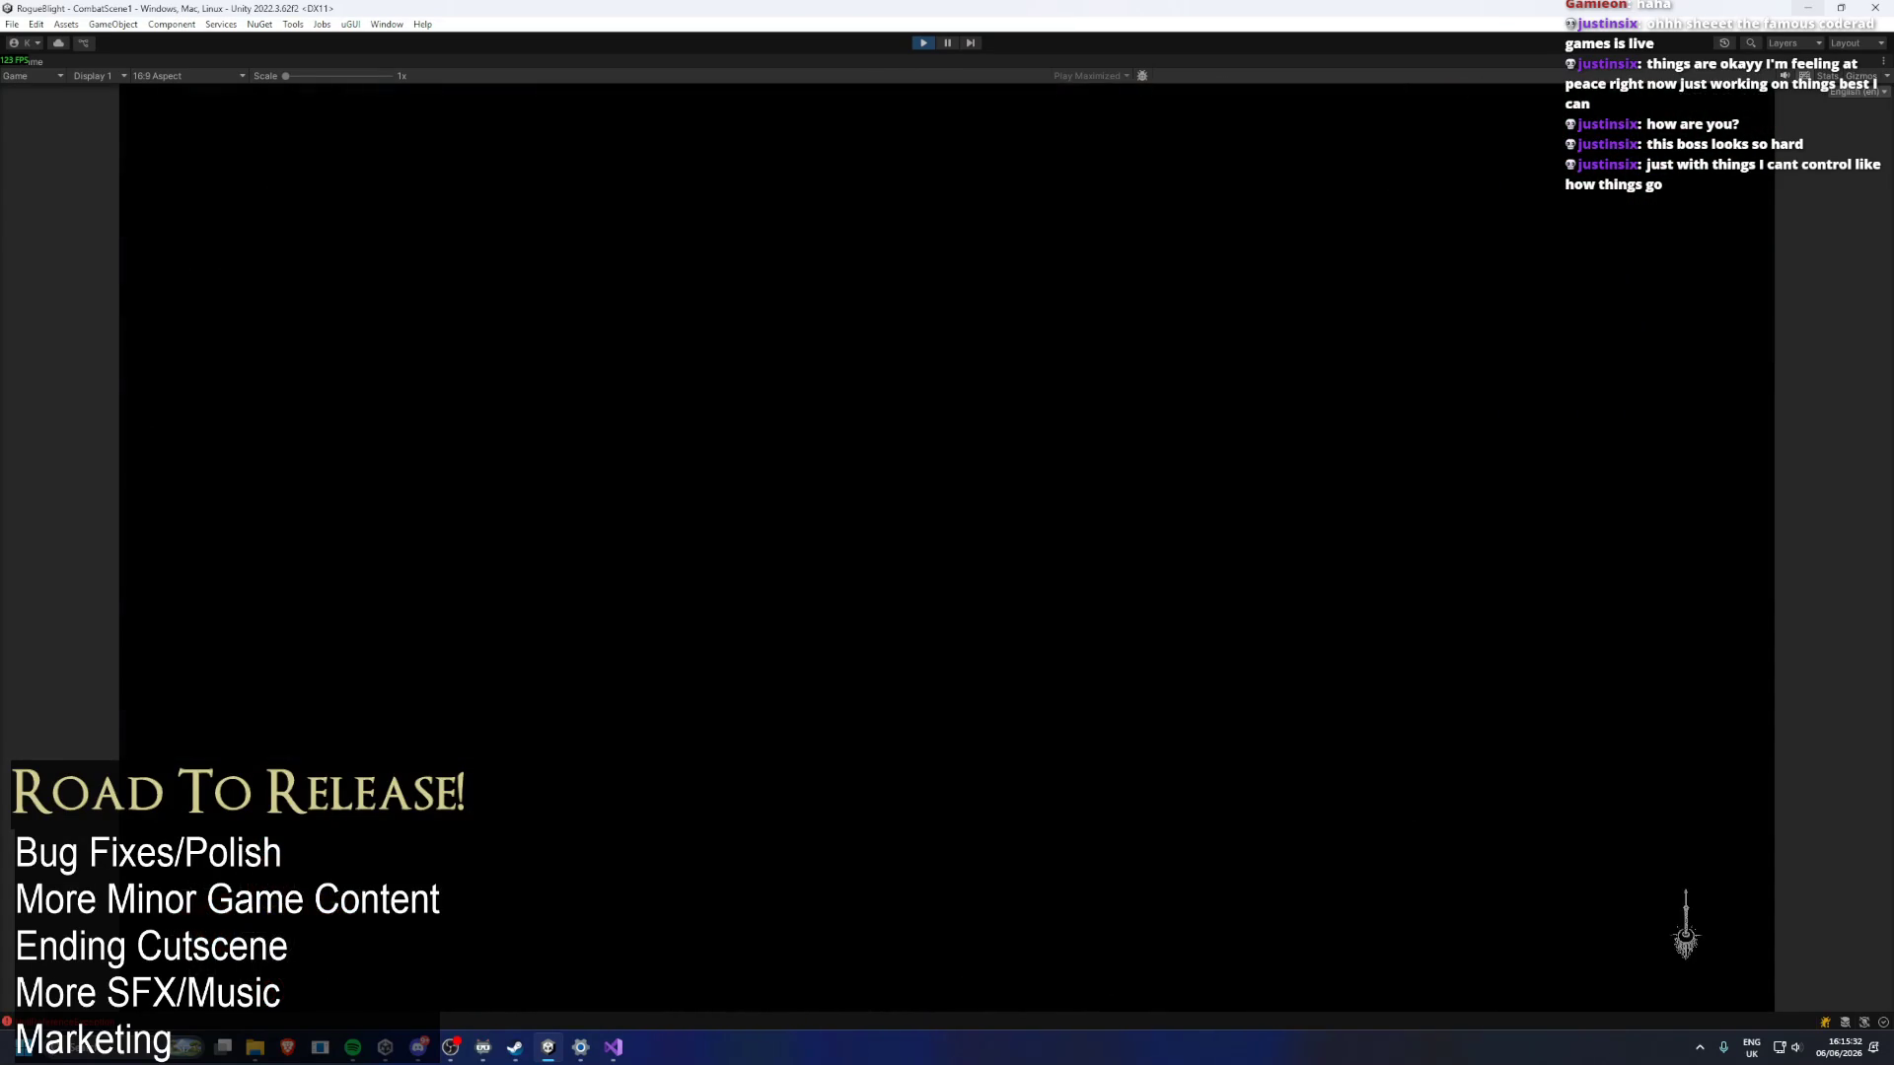
Defeat the tree-stump boss with sword strikes and dodges, then take all its loot.
{"action": "key", "text": "Right"}
{"action": "key", "text": "x"}
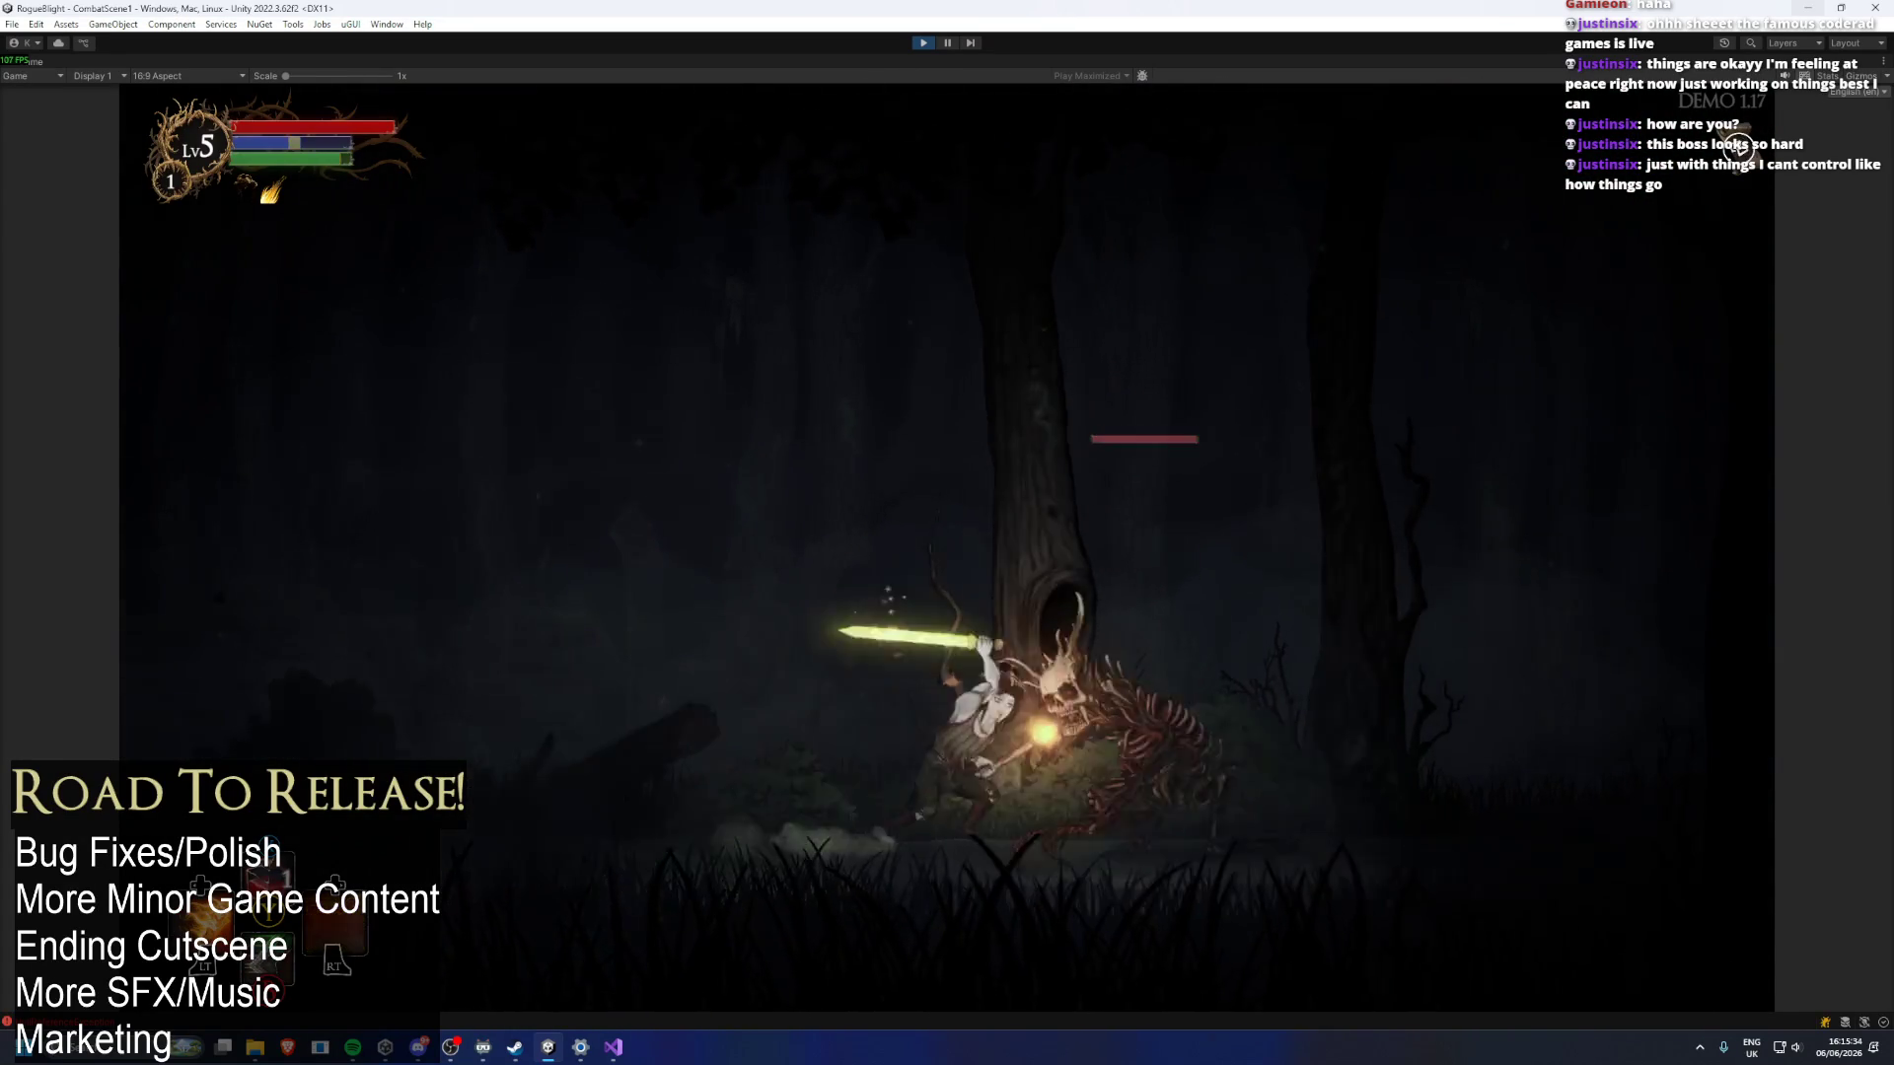
{"action": "key", "text": "x"}
{"action": "key", "text": "Right"}
{"action": "key", "text": "Left"}
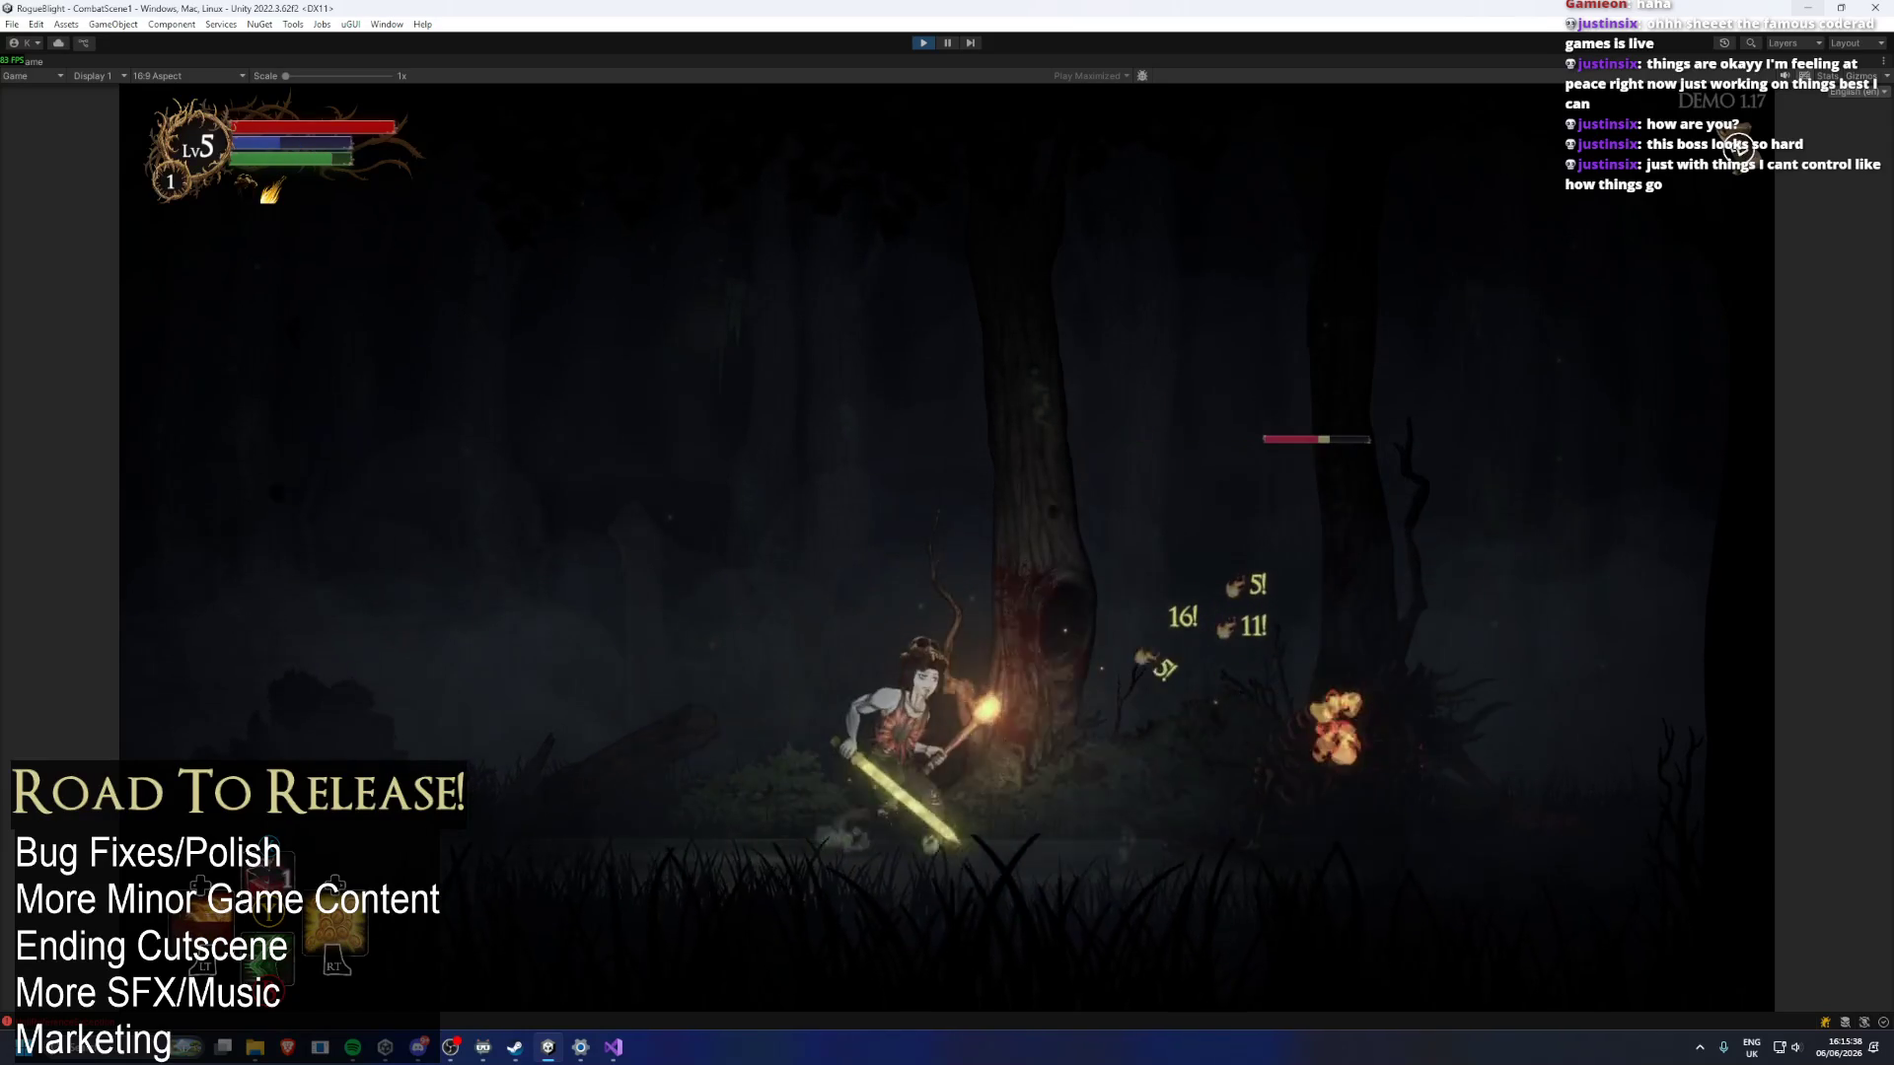
{"action": "key", "text": "Right"}
{"action": "key", "text": "x"}
{"action": "key", "text": "Right"}
{"action": "key", "text": "x"}
{"action": "key", "text": "Left"}
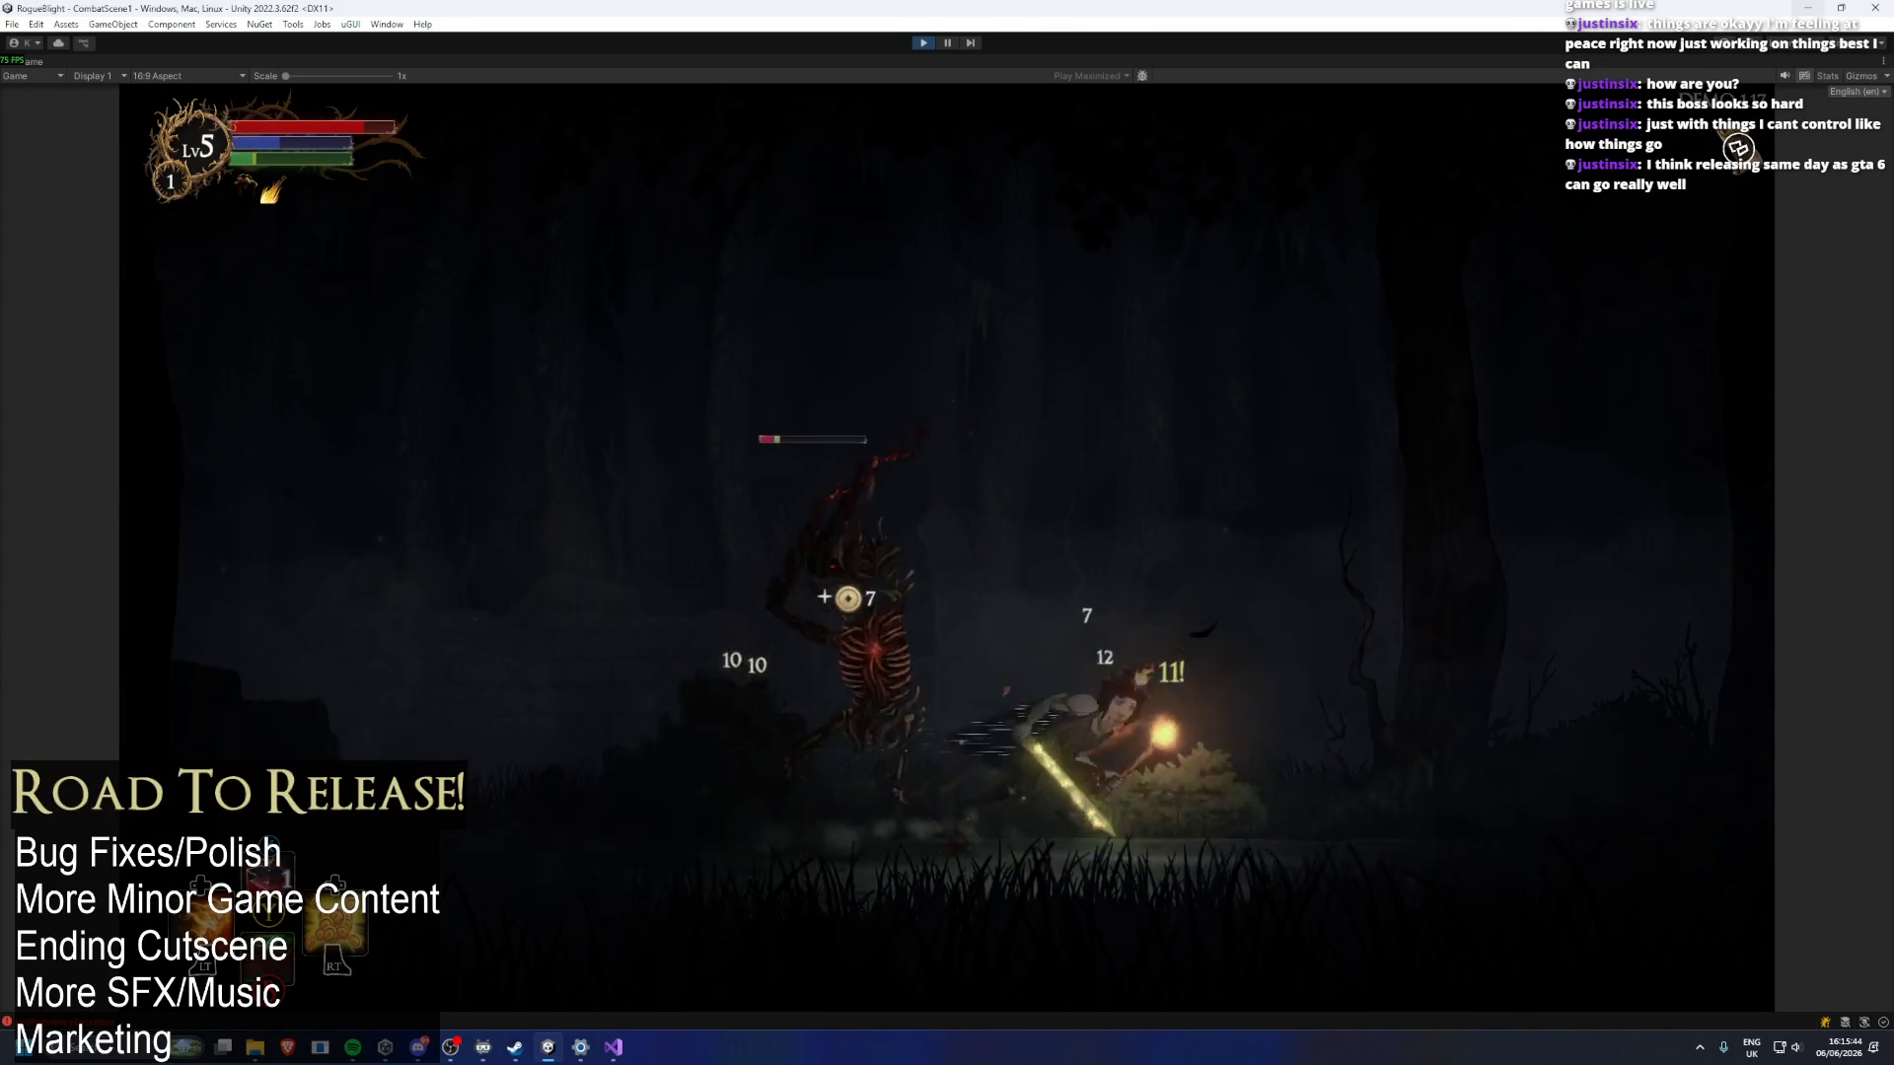
{"action": "key", "text": "Left"}
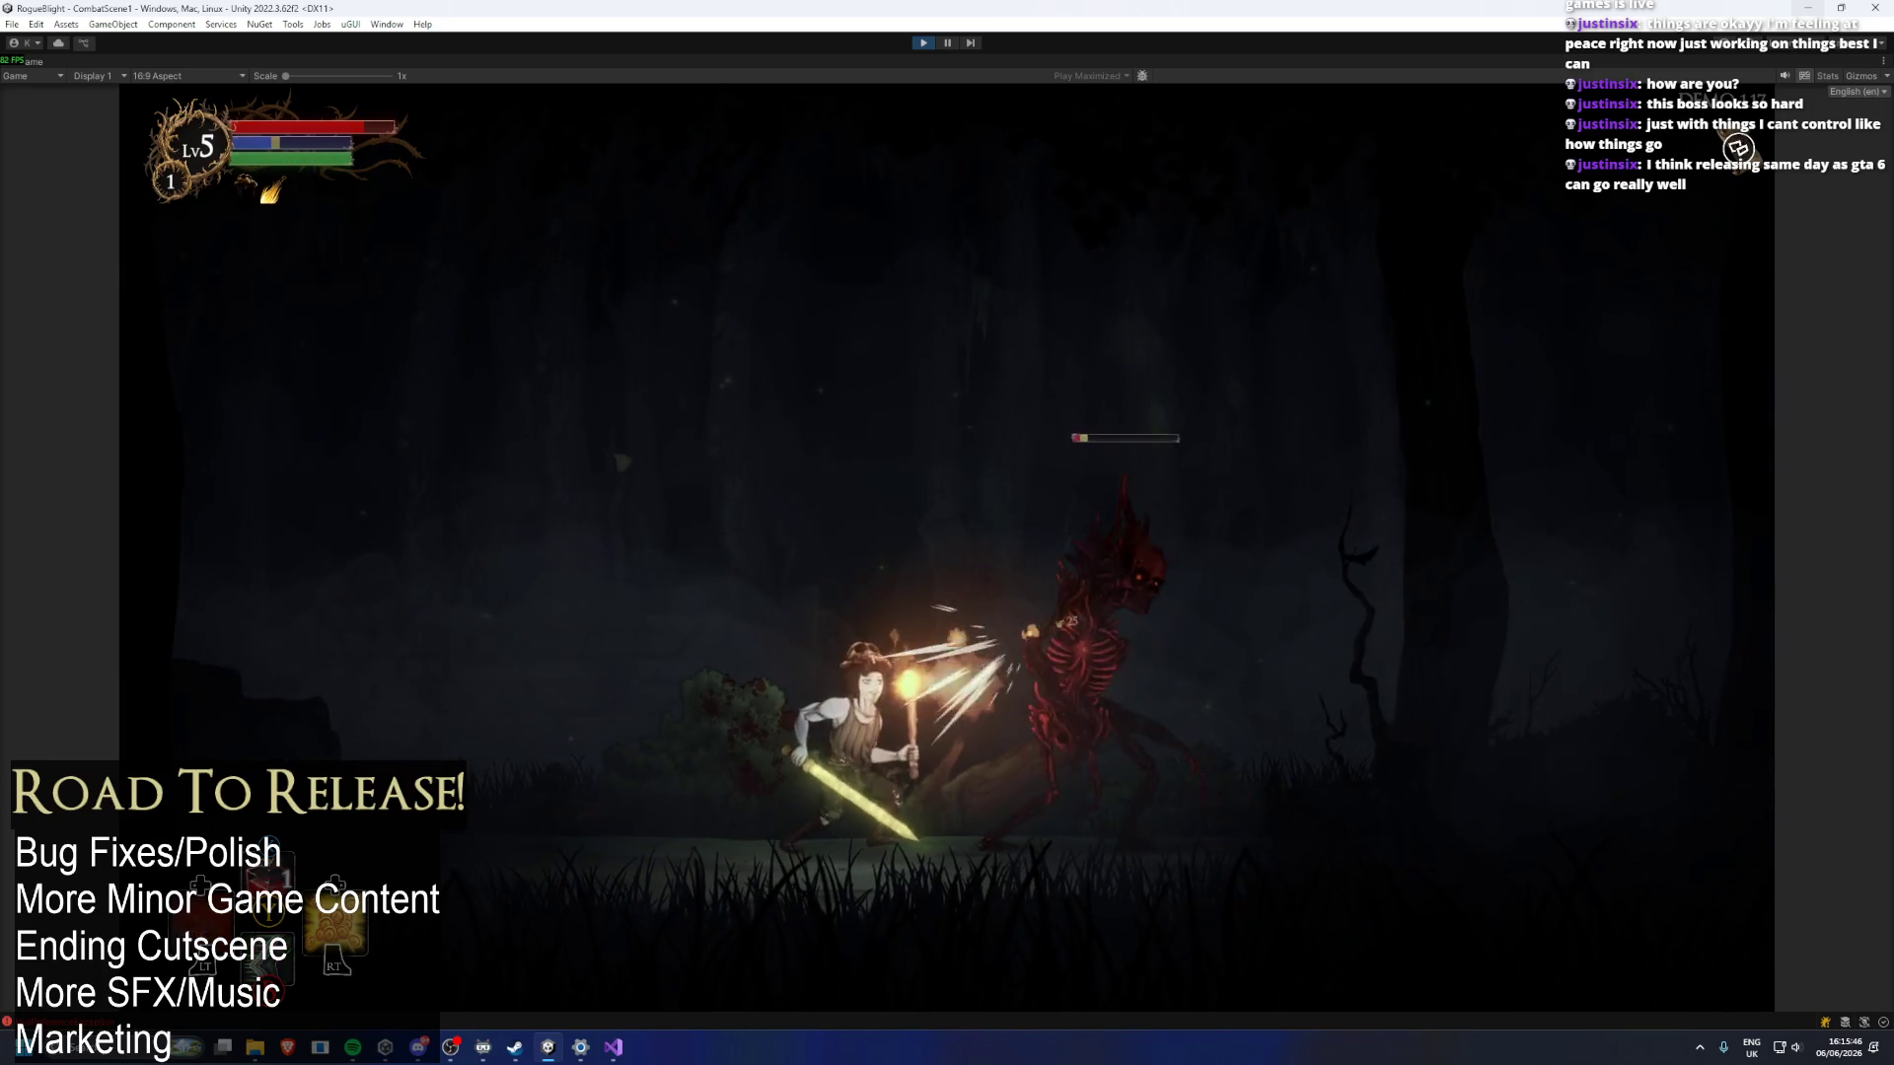
{"action": "key", "text": "x"}
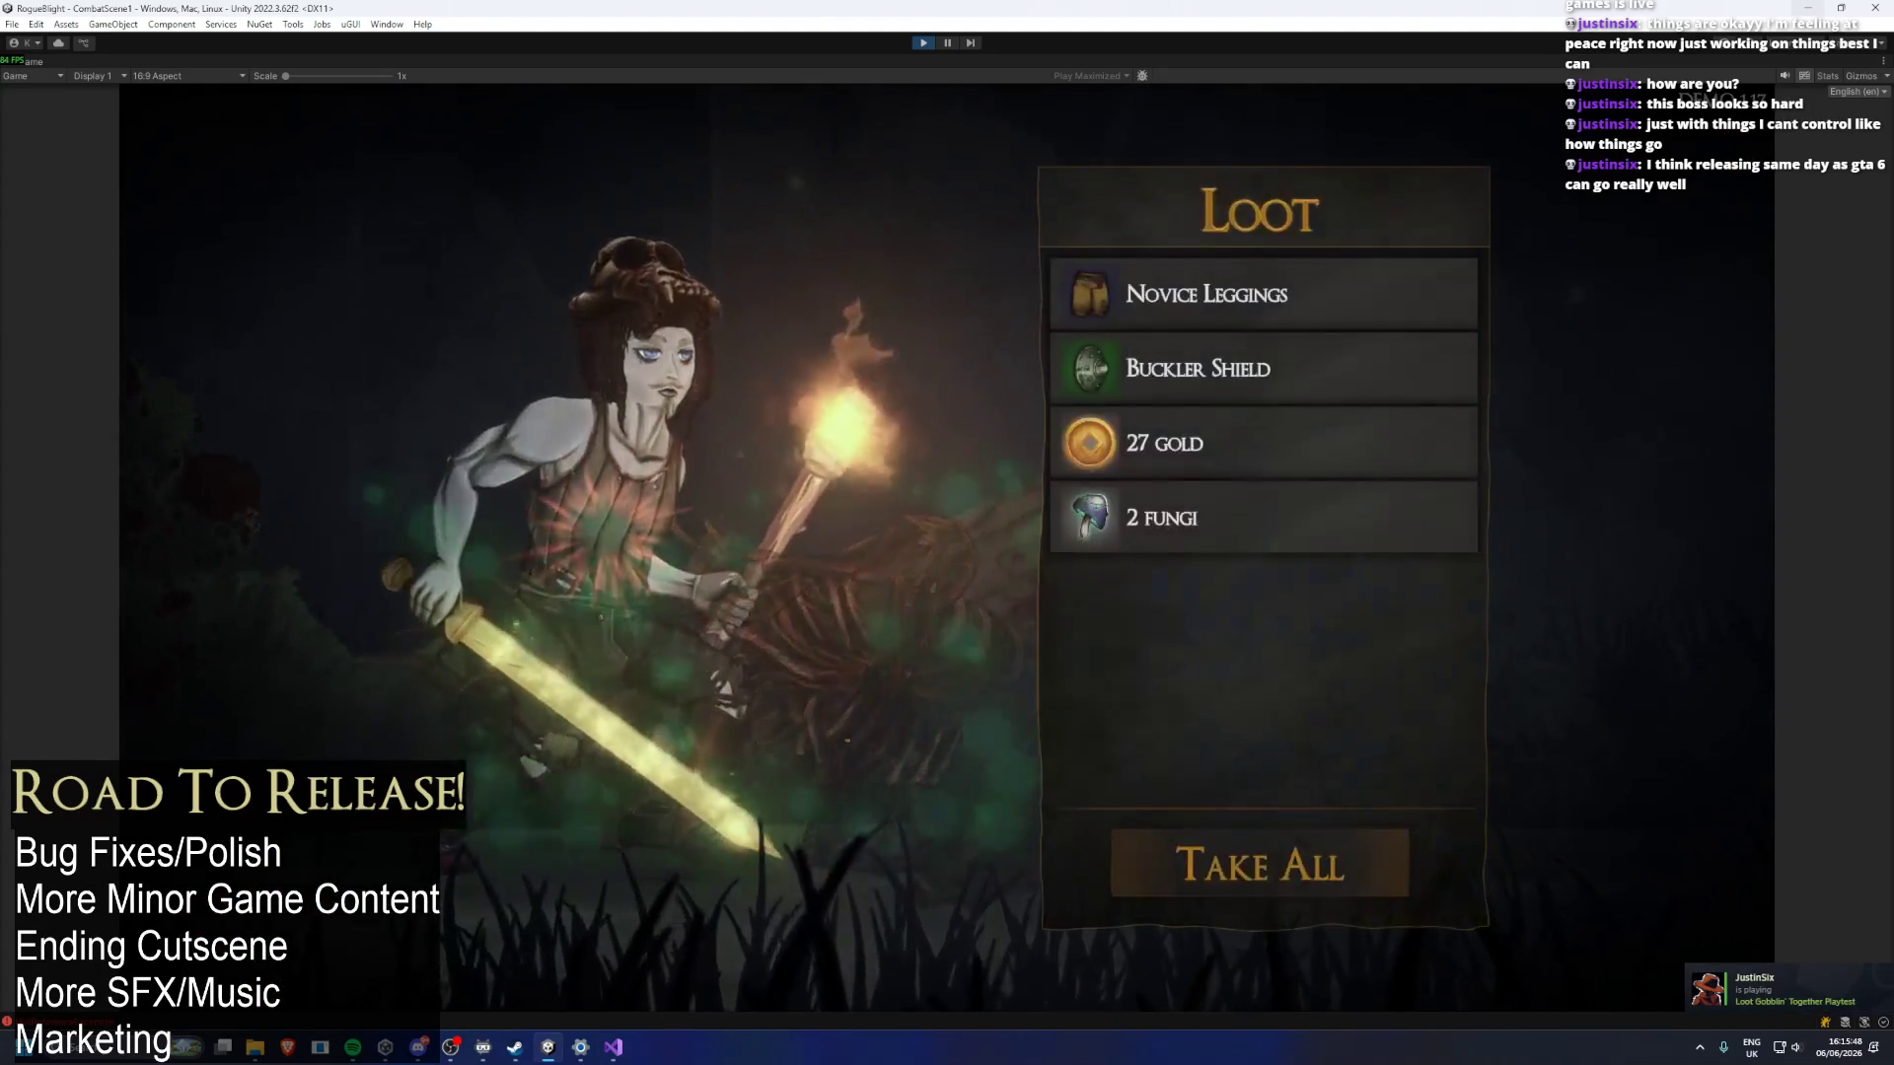
{"action": "key", "text": "Return"}
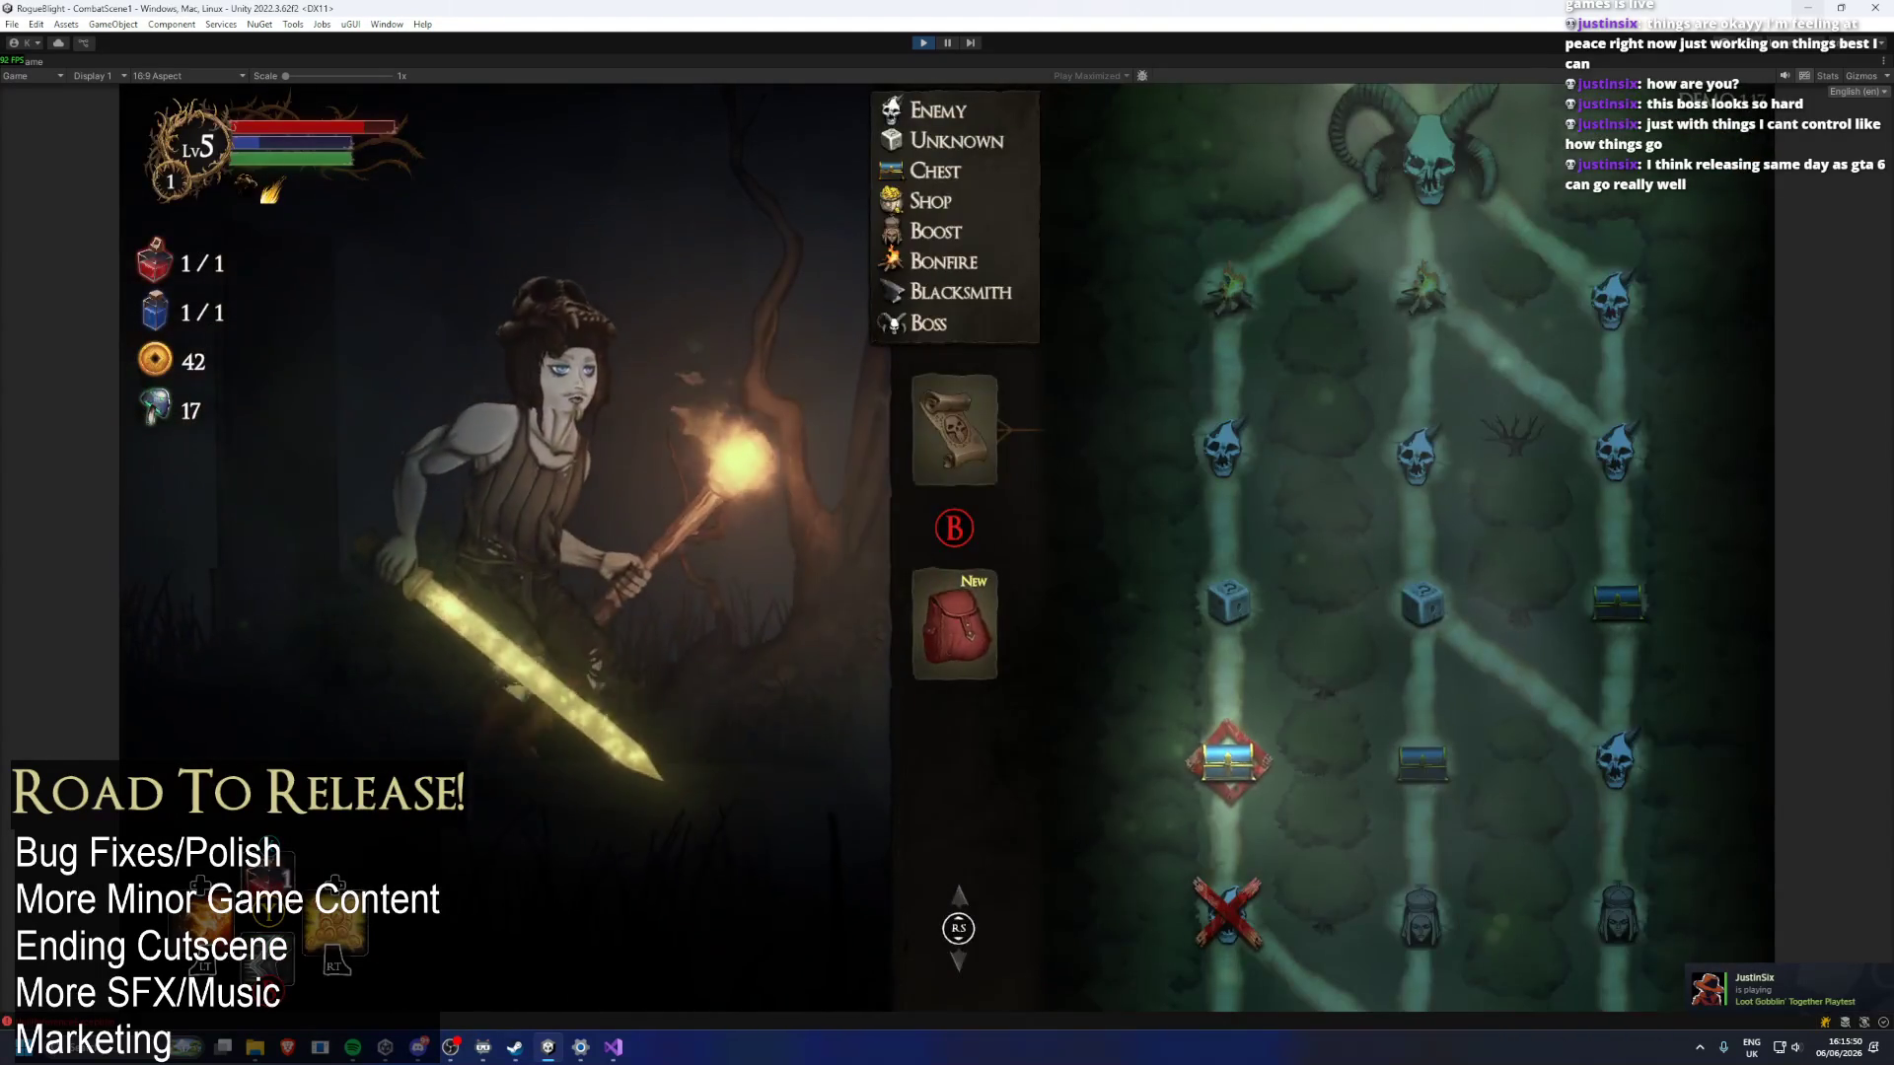
Enter the next forest area, open the chest, and take the Healthy Appetite blessing.
{"action": "key", "text": "Return"}
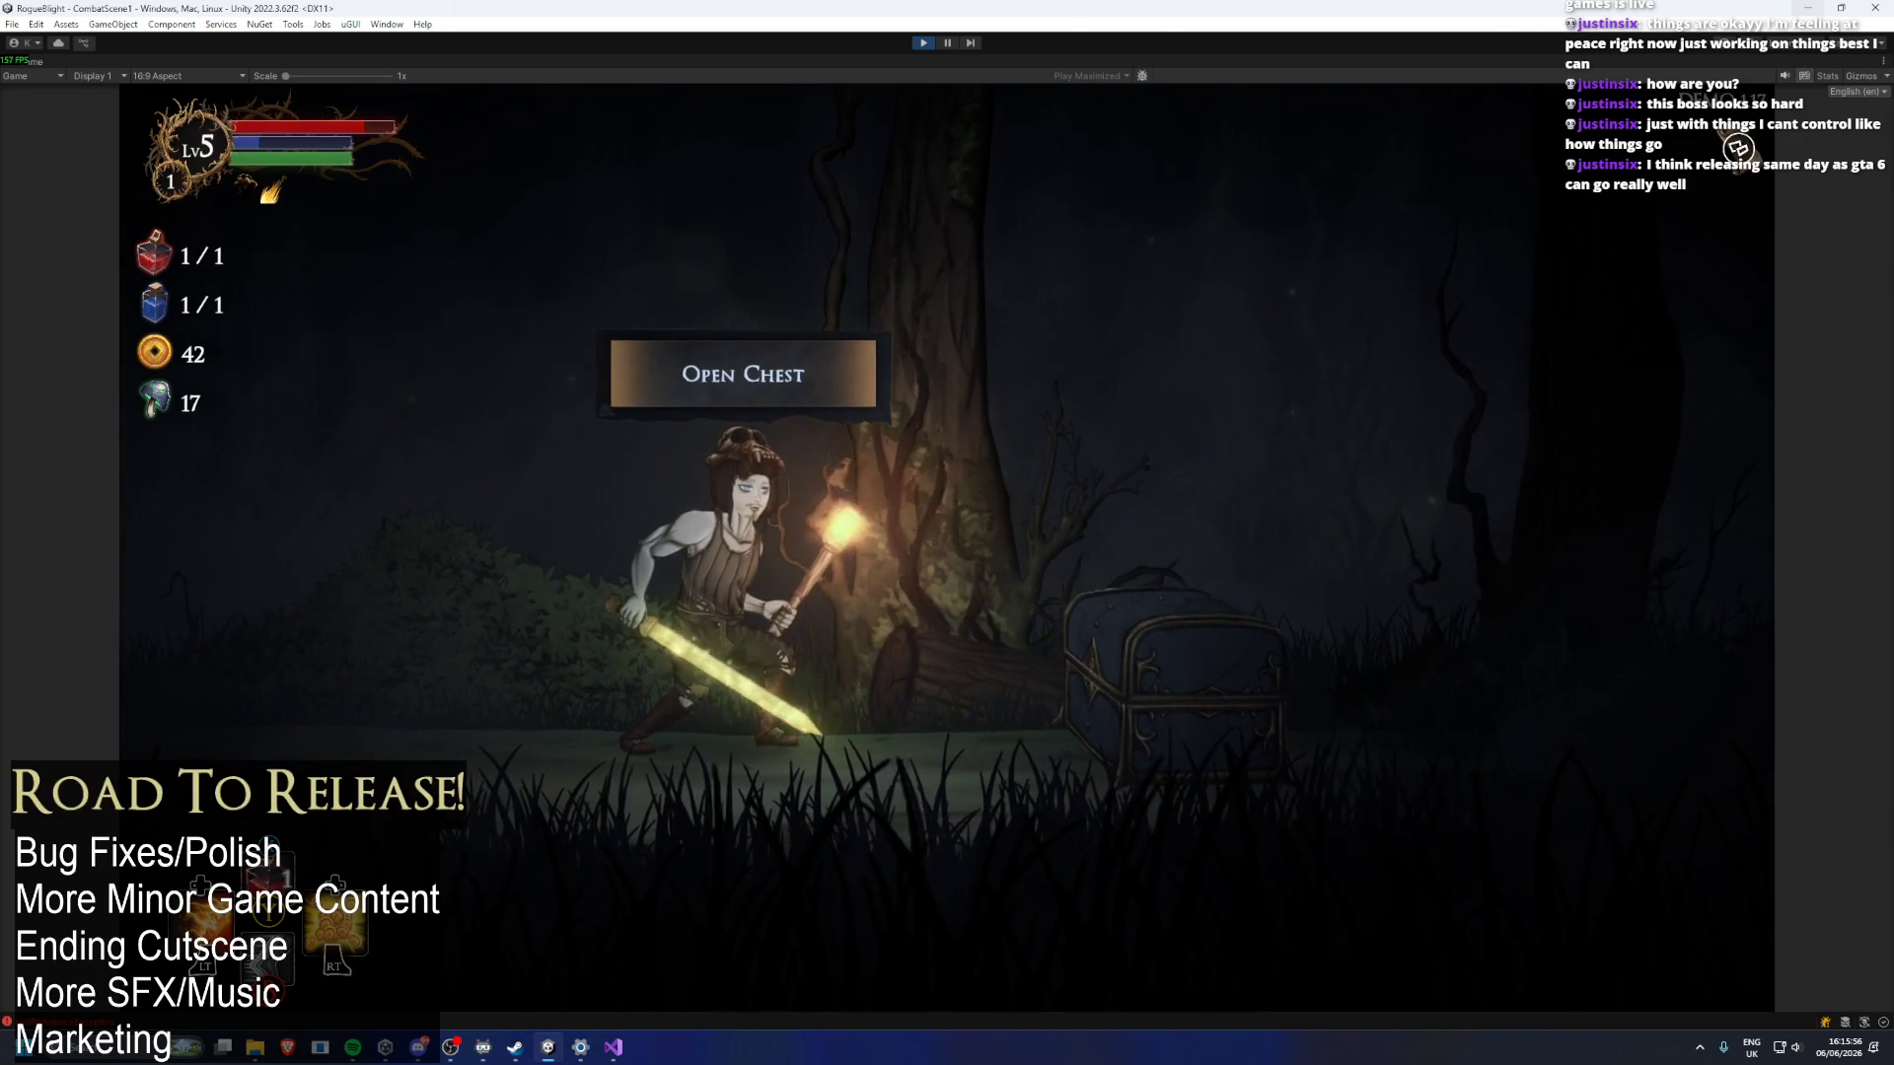
{"action": "key", "text": "e"}
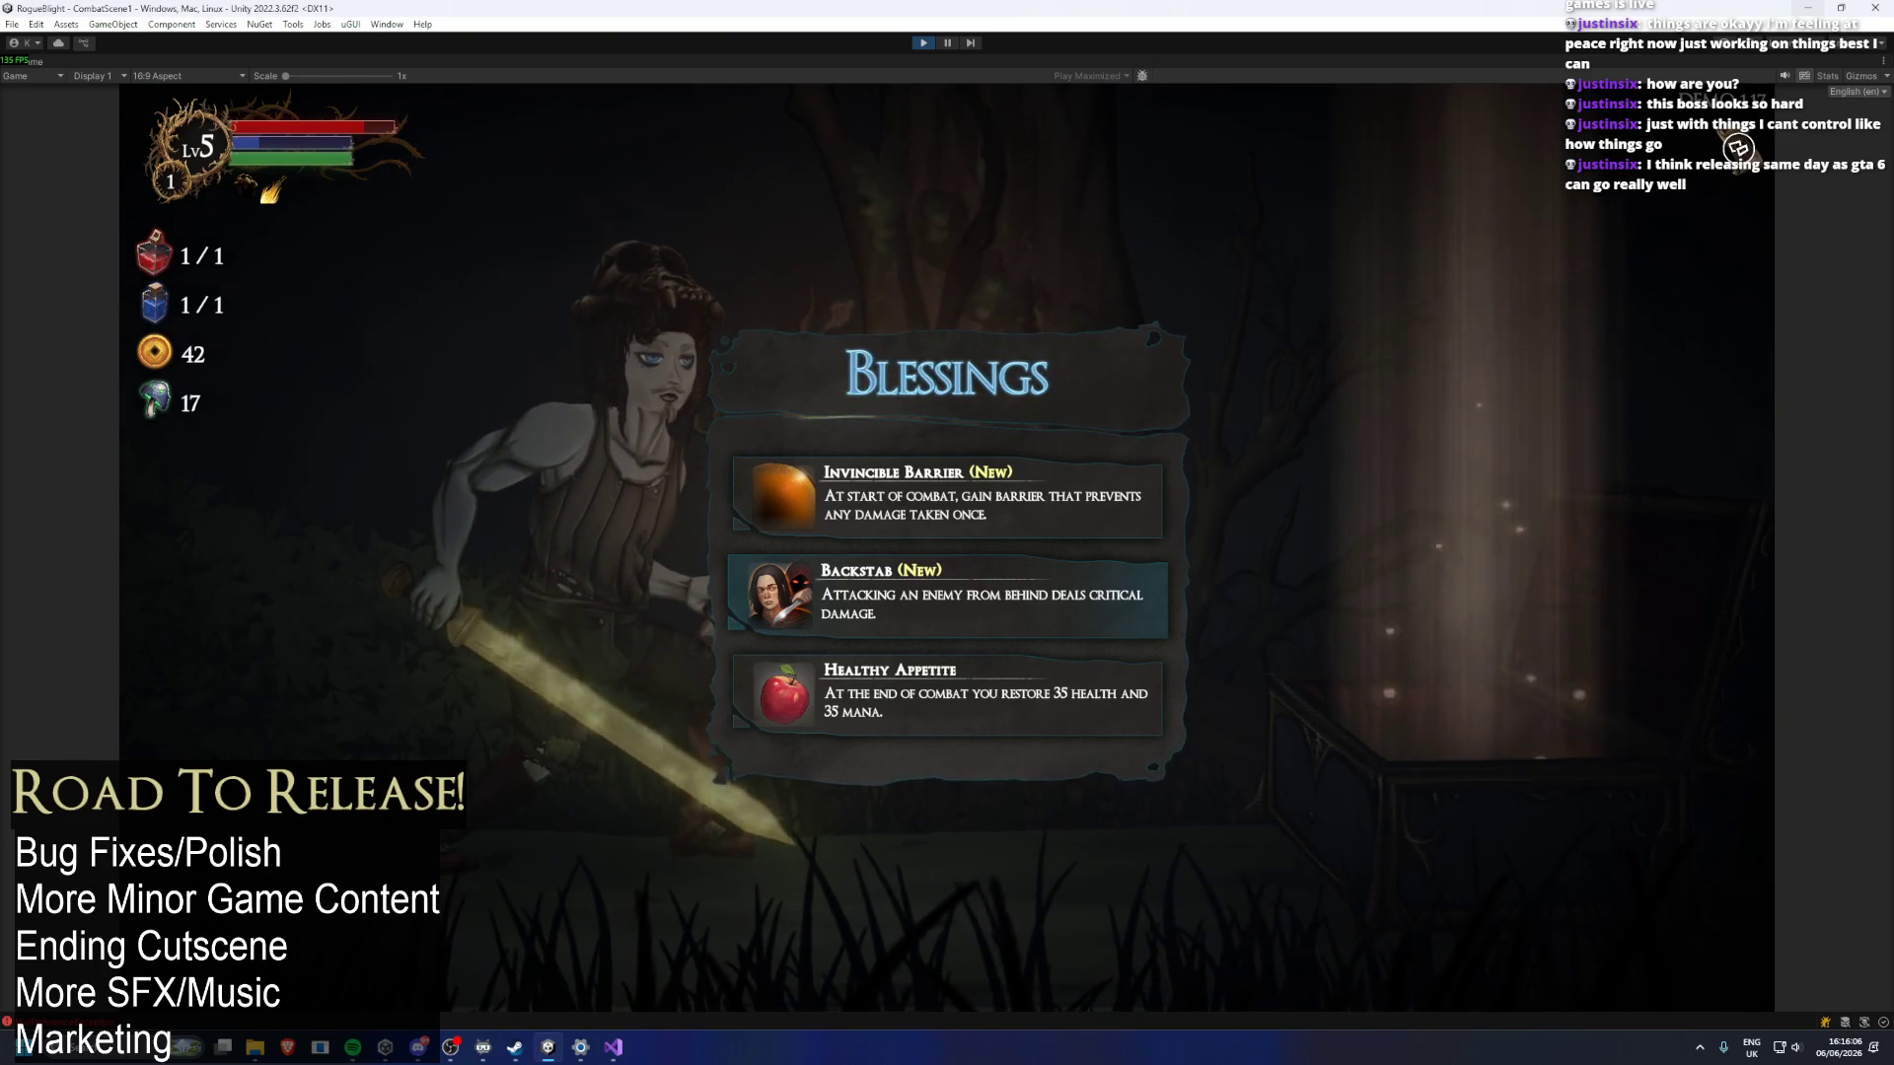
{"action": "key", "text": "Down"}
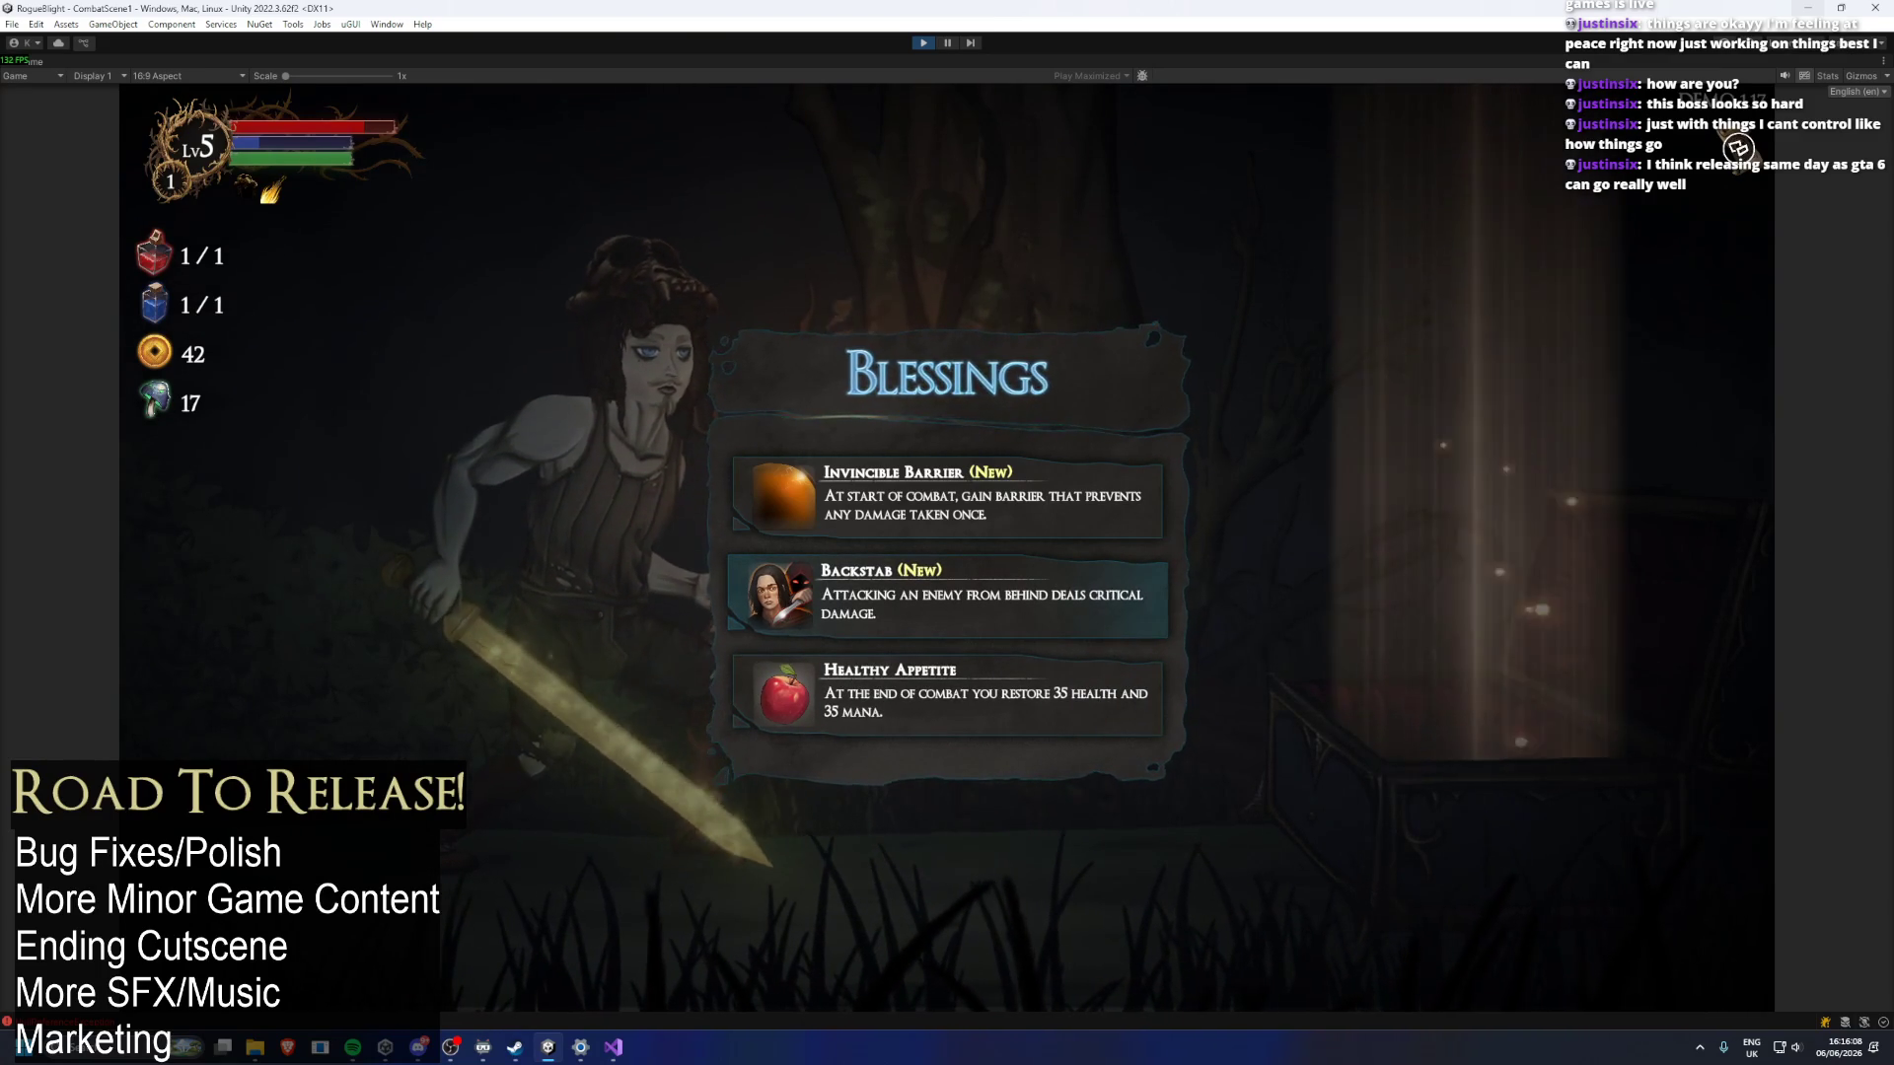
{"action": "key", "text": "Return"}
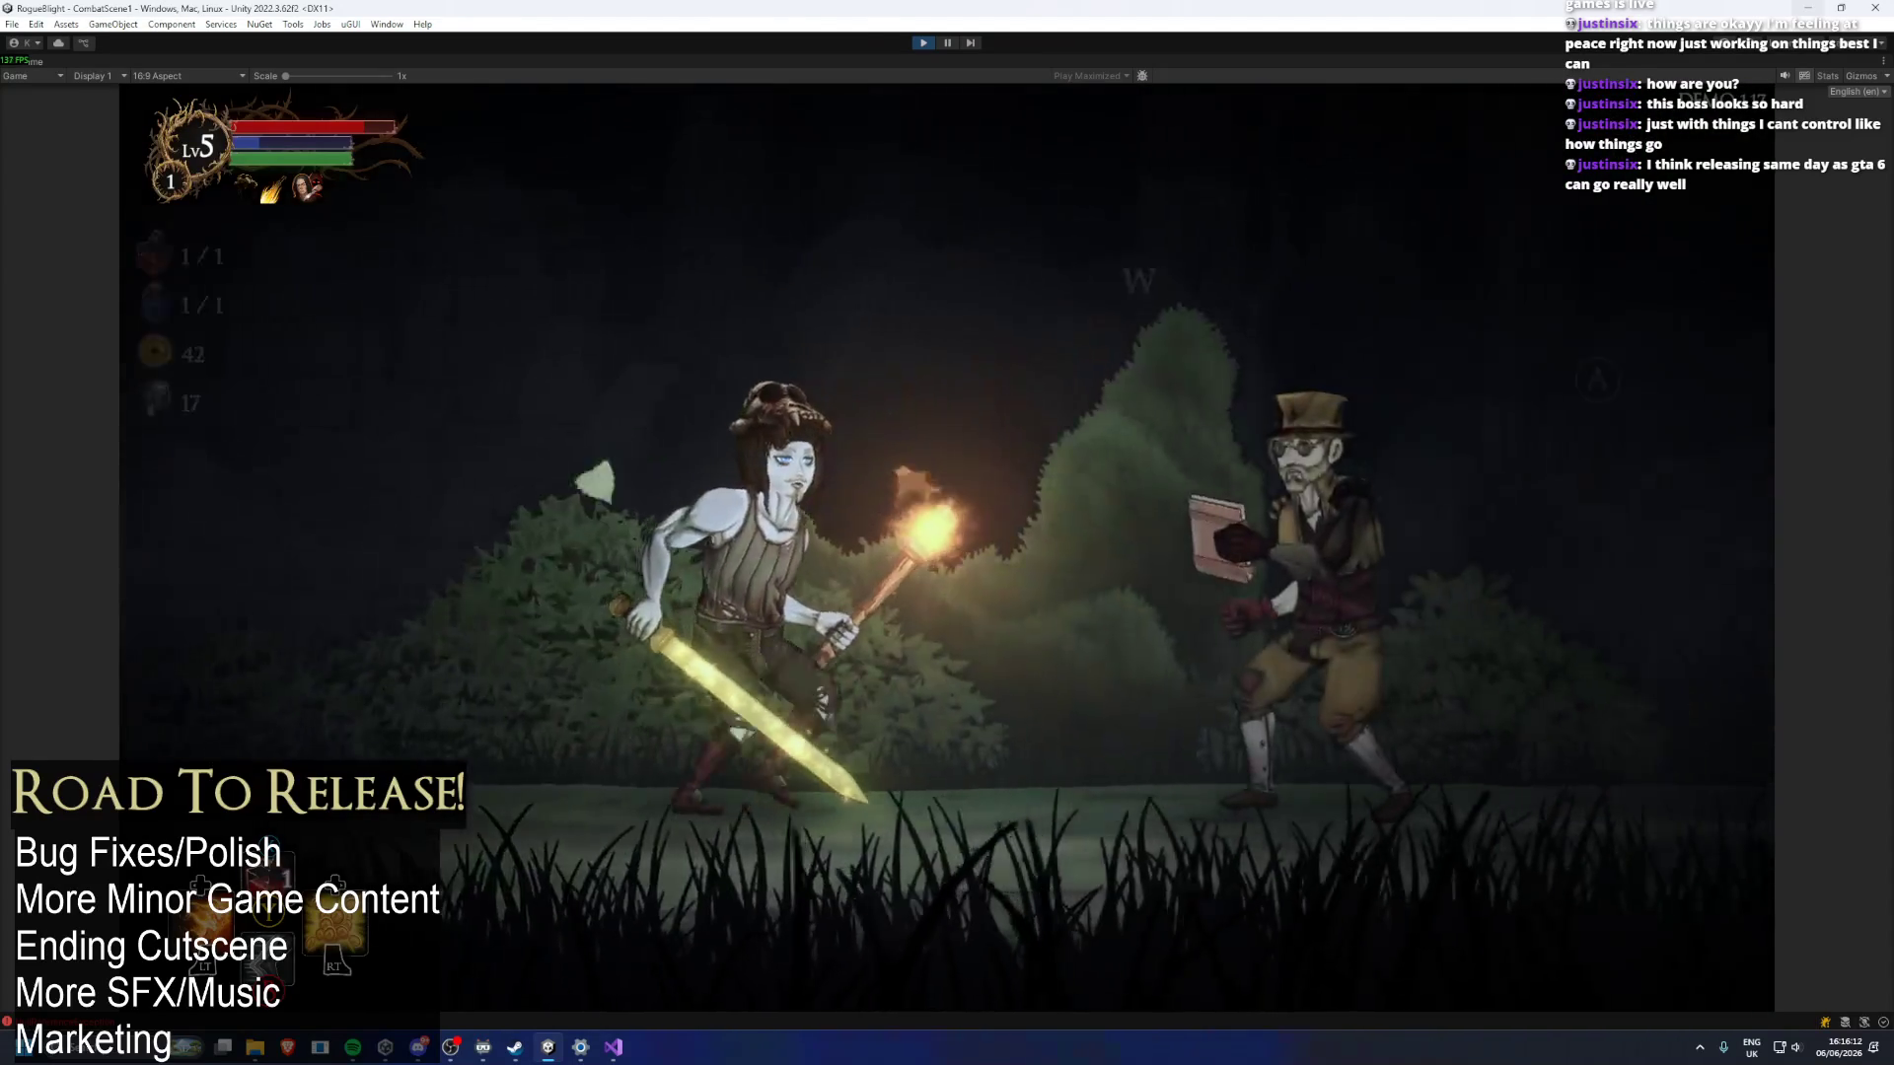
Dismiss the trainer, take a minor stat blessing, and pause during the boss fight.
{"action": "key", "text": "Return"}
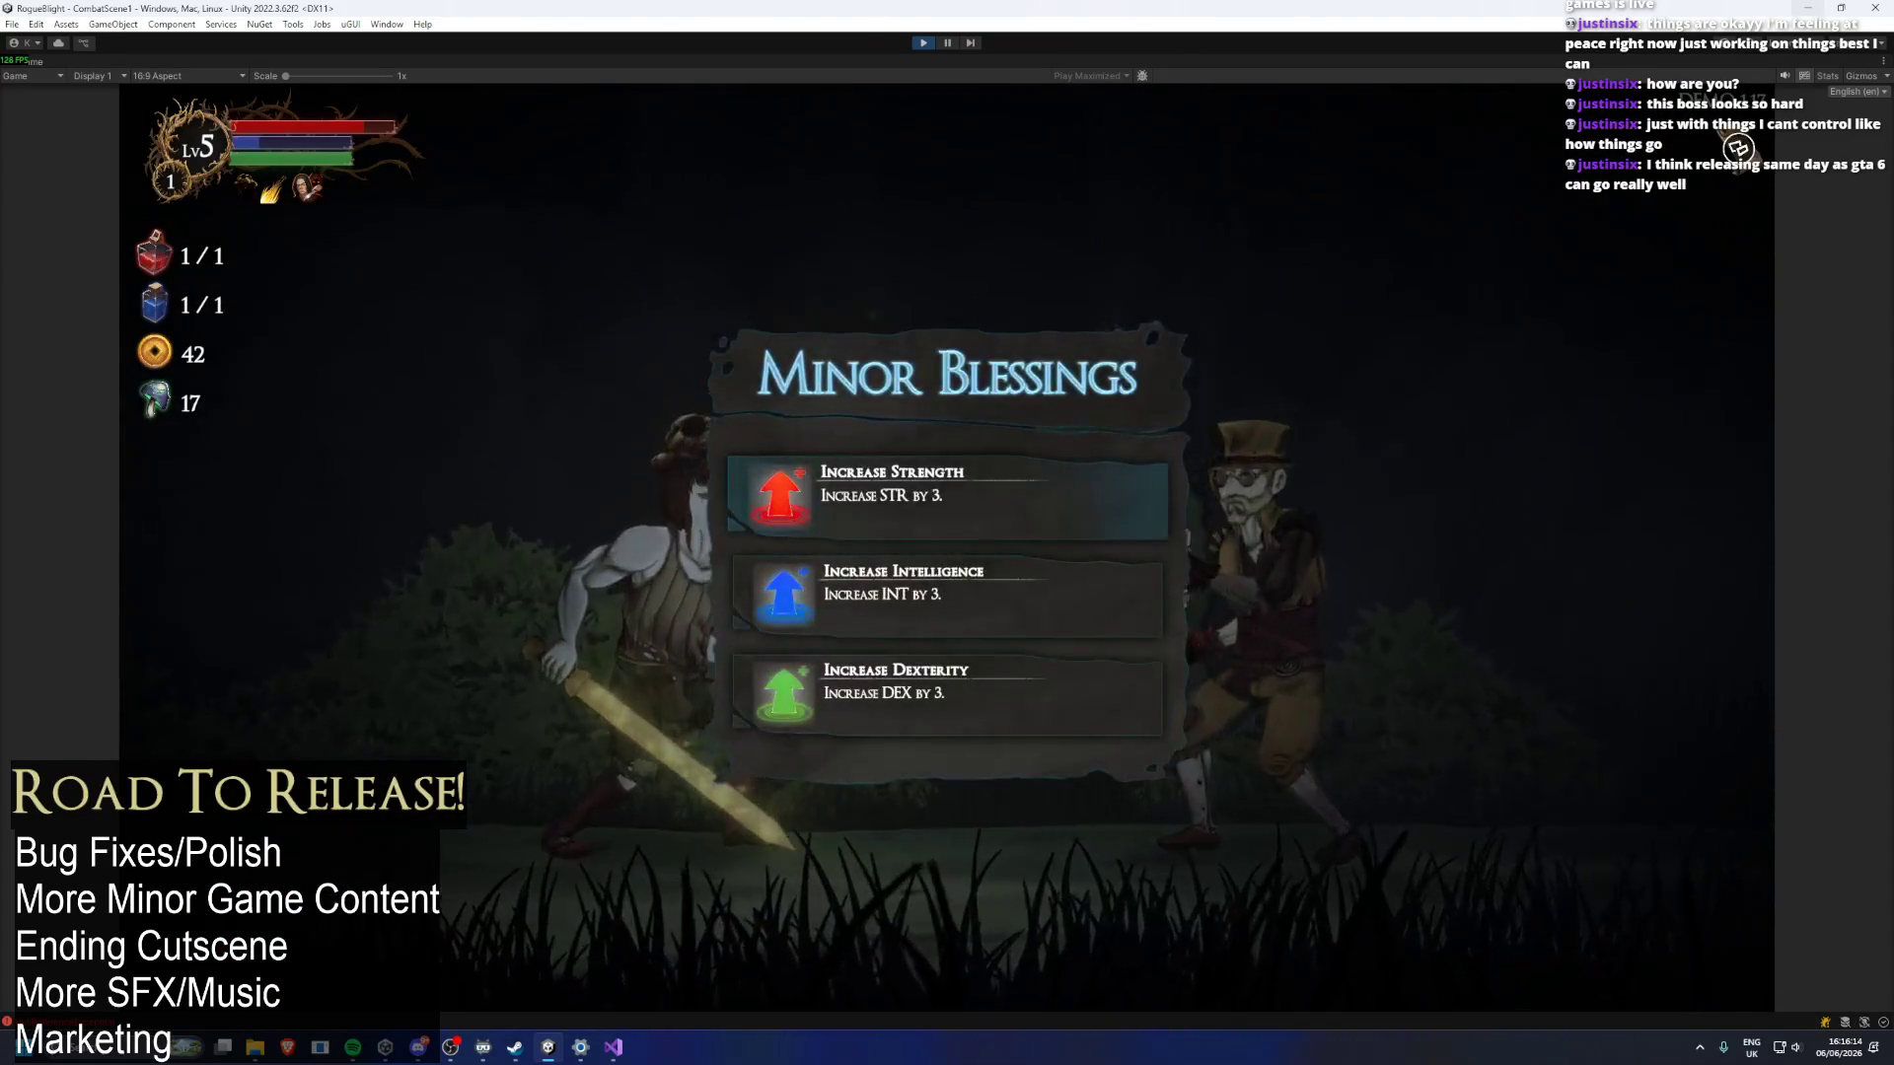
{"action": "key", "text": "Return"}
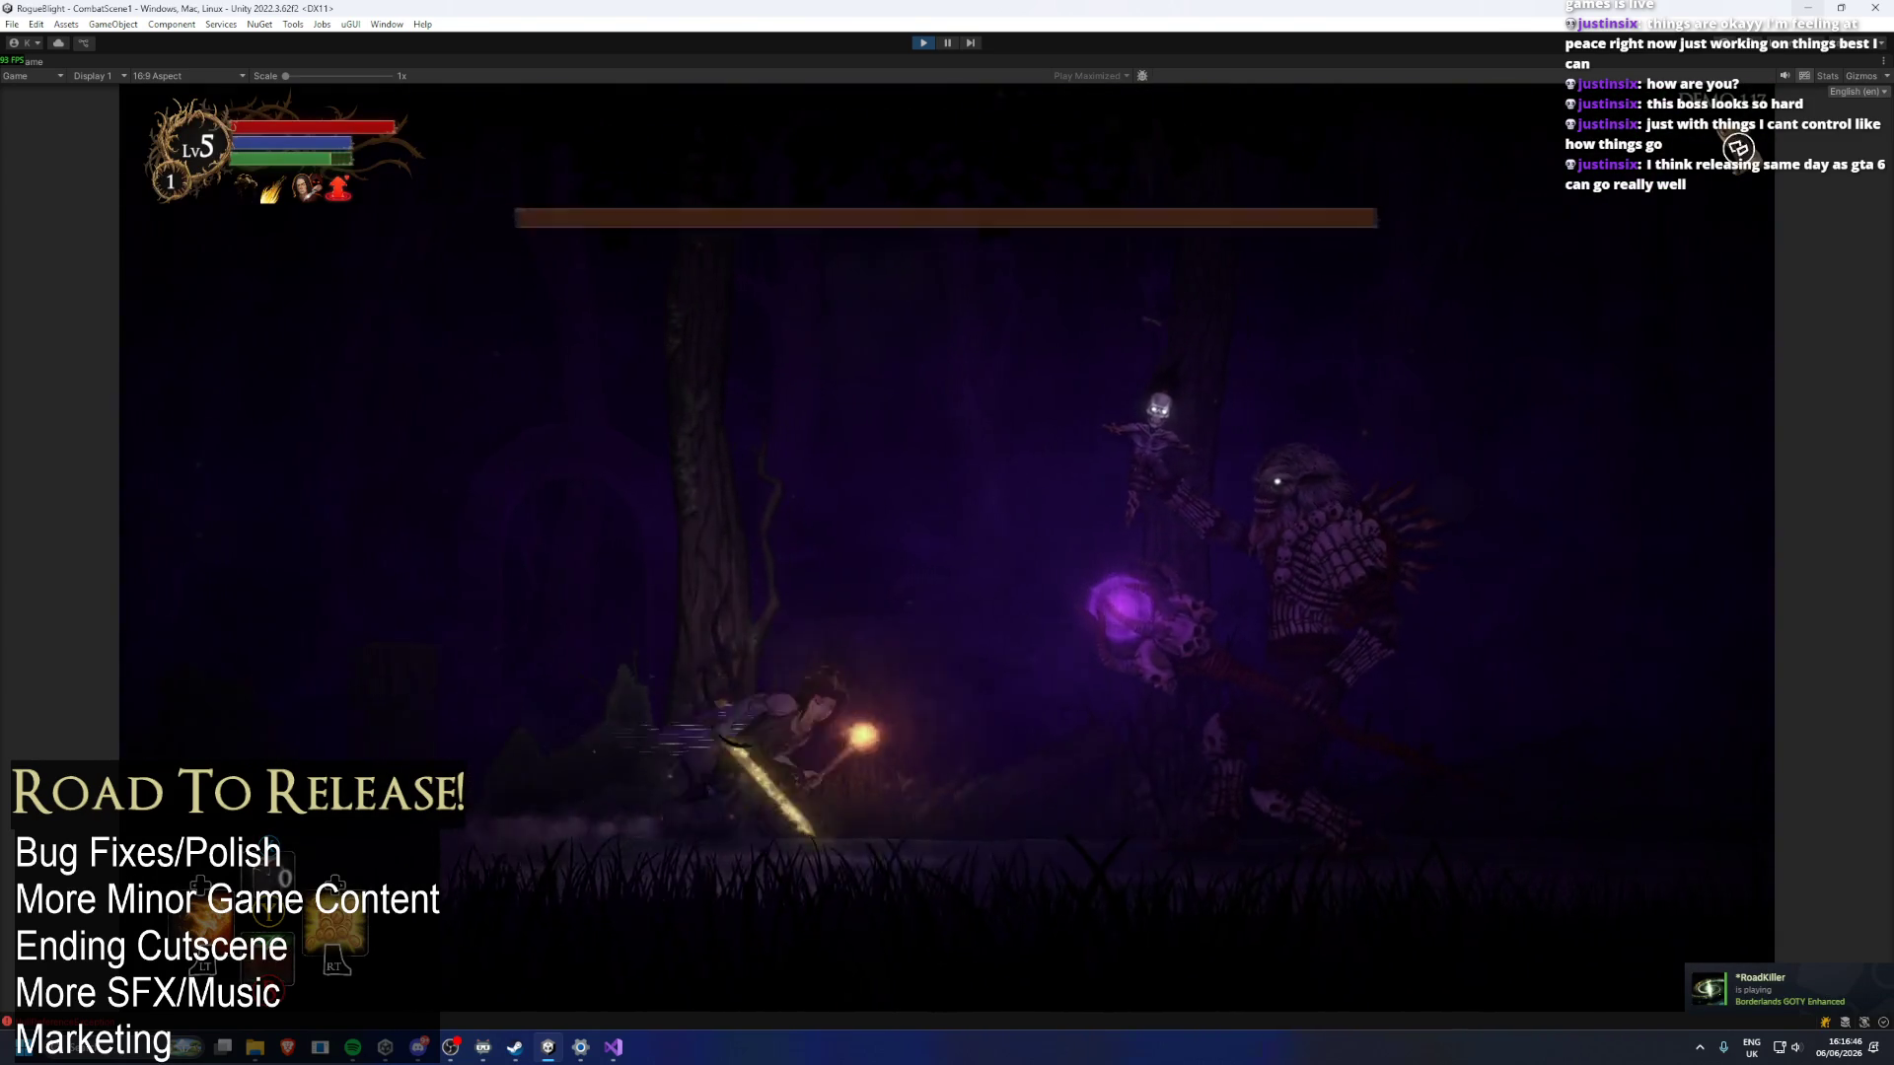
{"action": "key", "text": "Escape"}
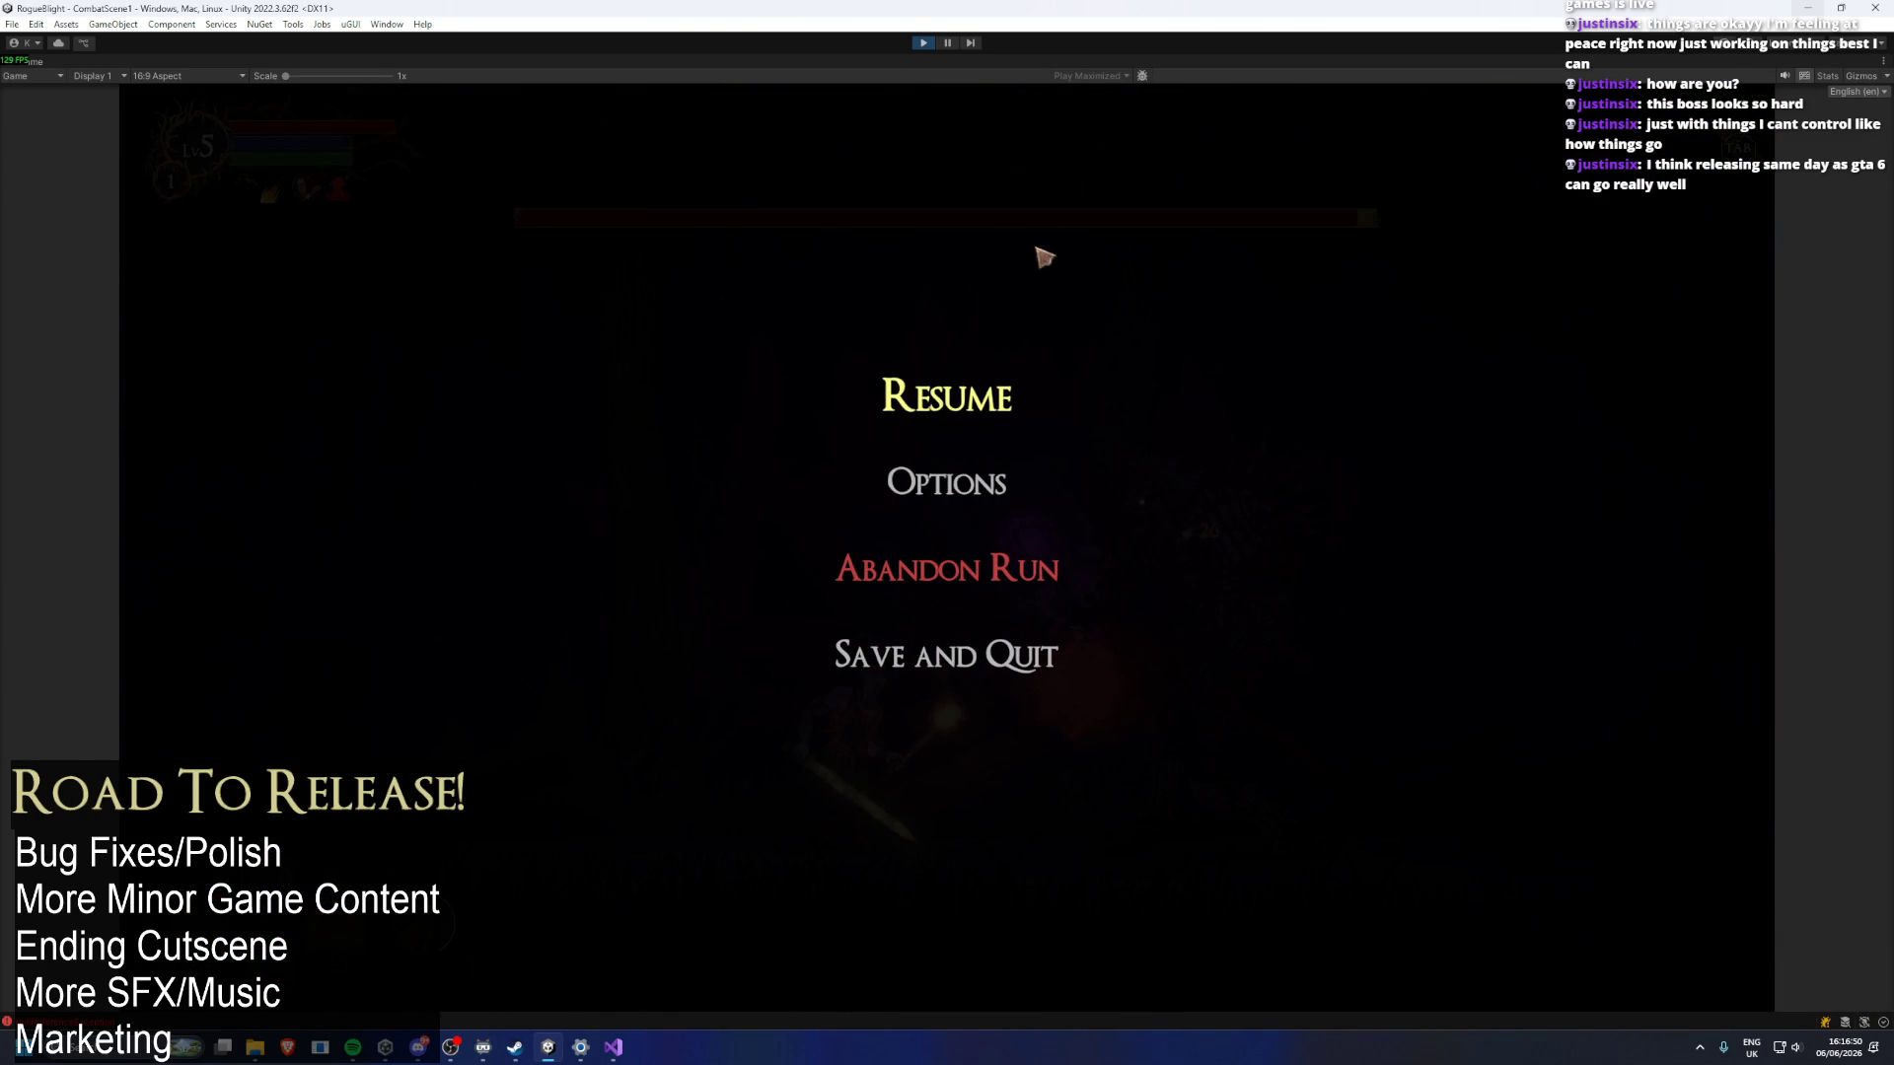
Stop Play mode, search 'demo' in the Project window, select Forest_Map(Demo), then bring Steam forward.
{"action": "left_click", "coordinate": [922, 43]}
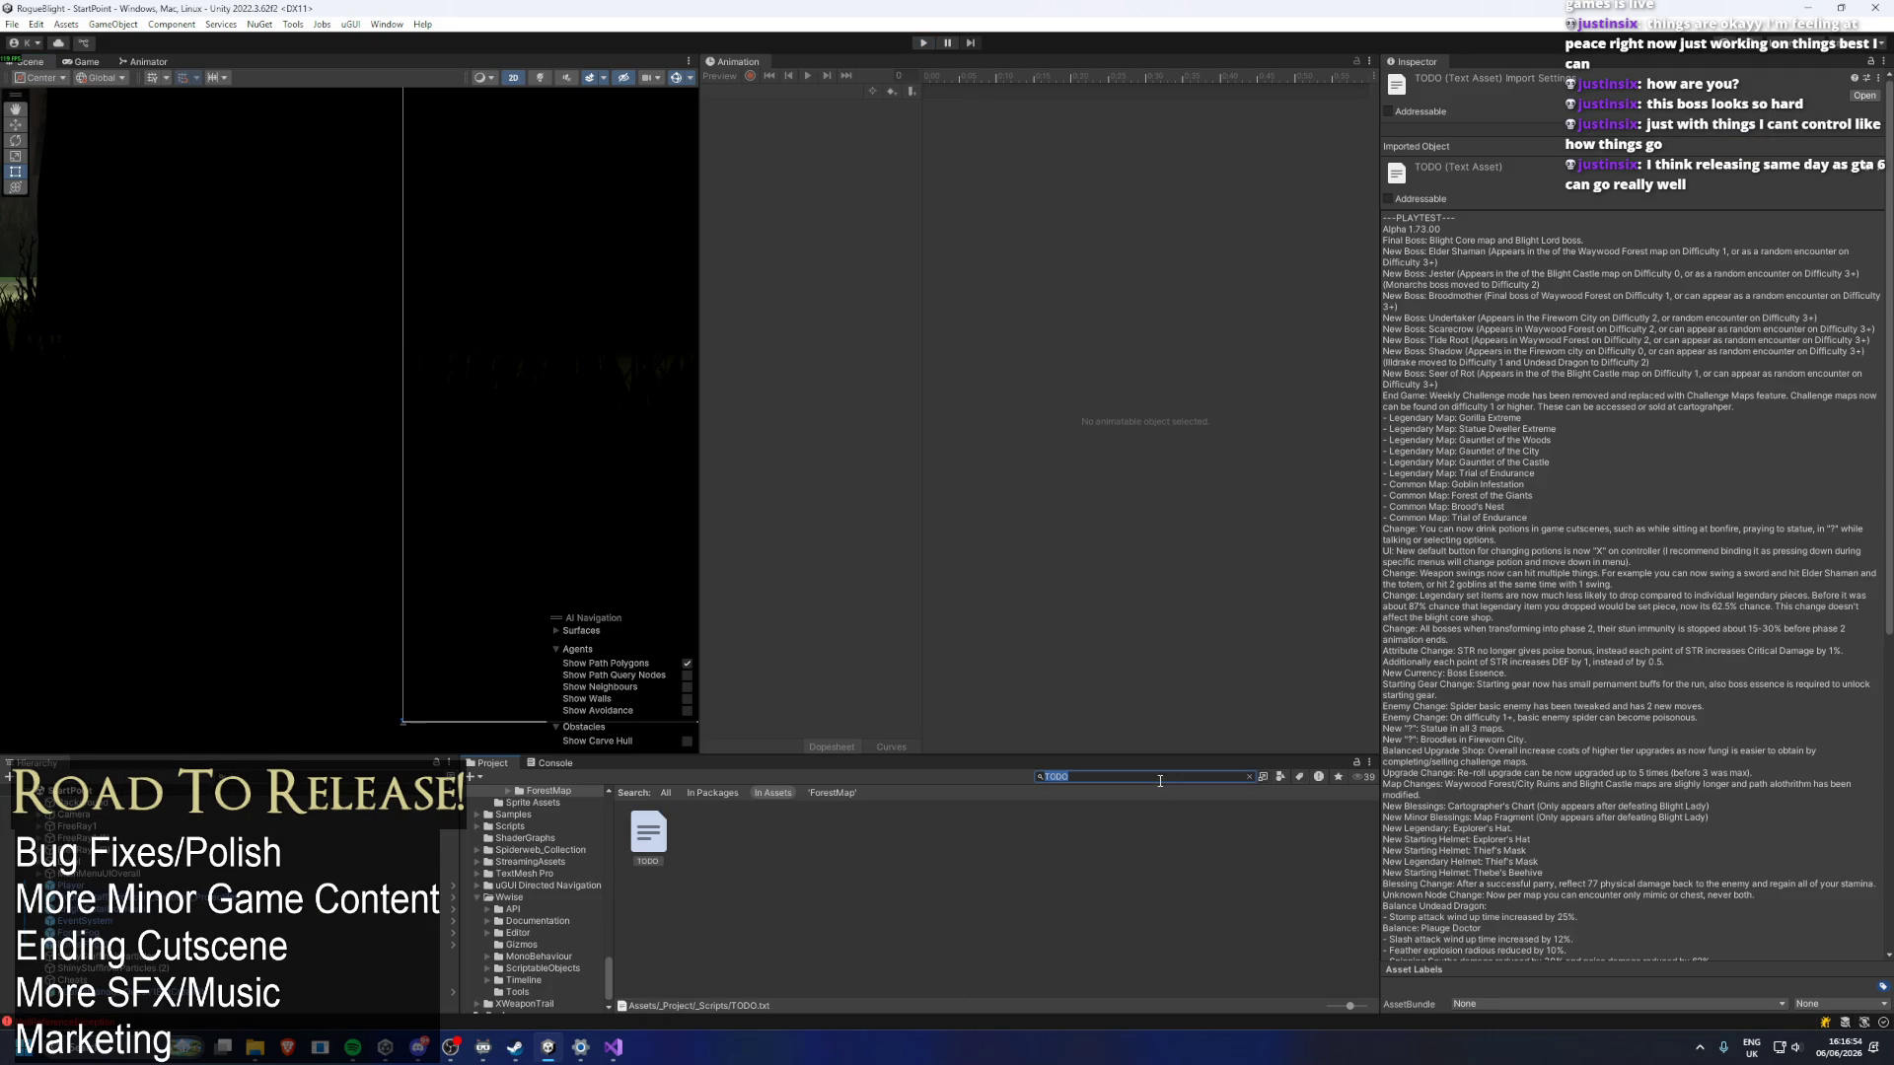
{"action": "key", "text": "BackSpace"}
{"action": "type", "text": "forest"}
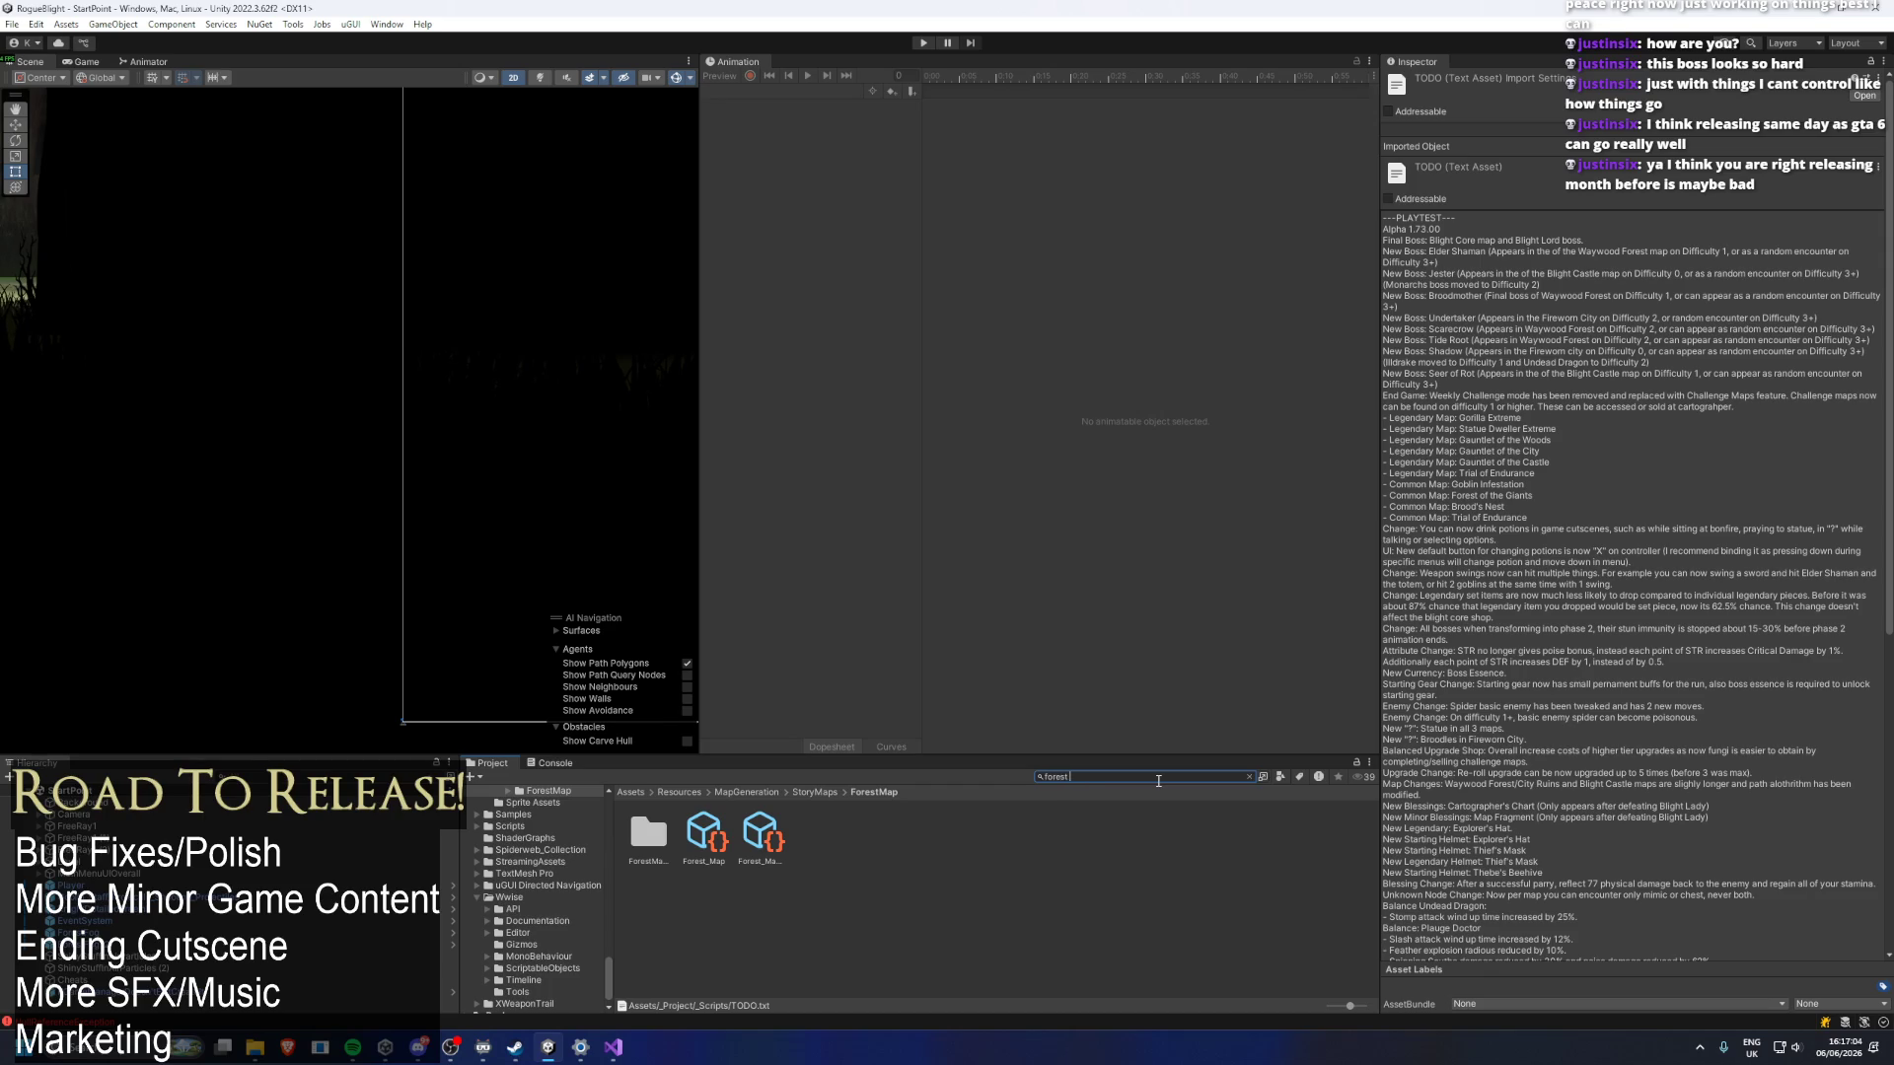
{"action": "type", "text": "demo"}
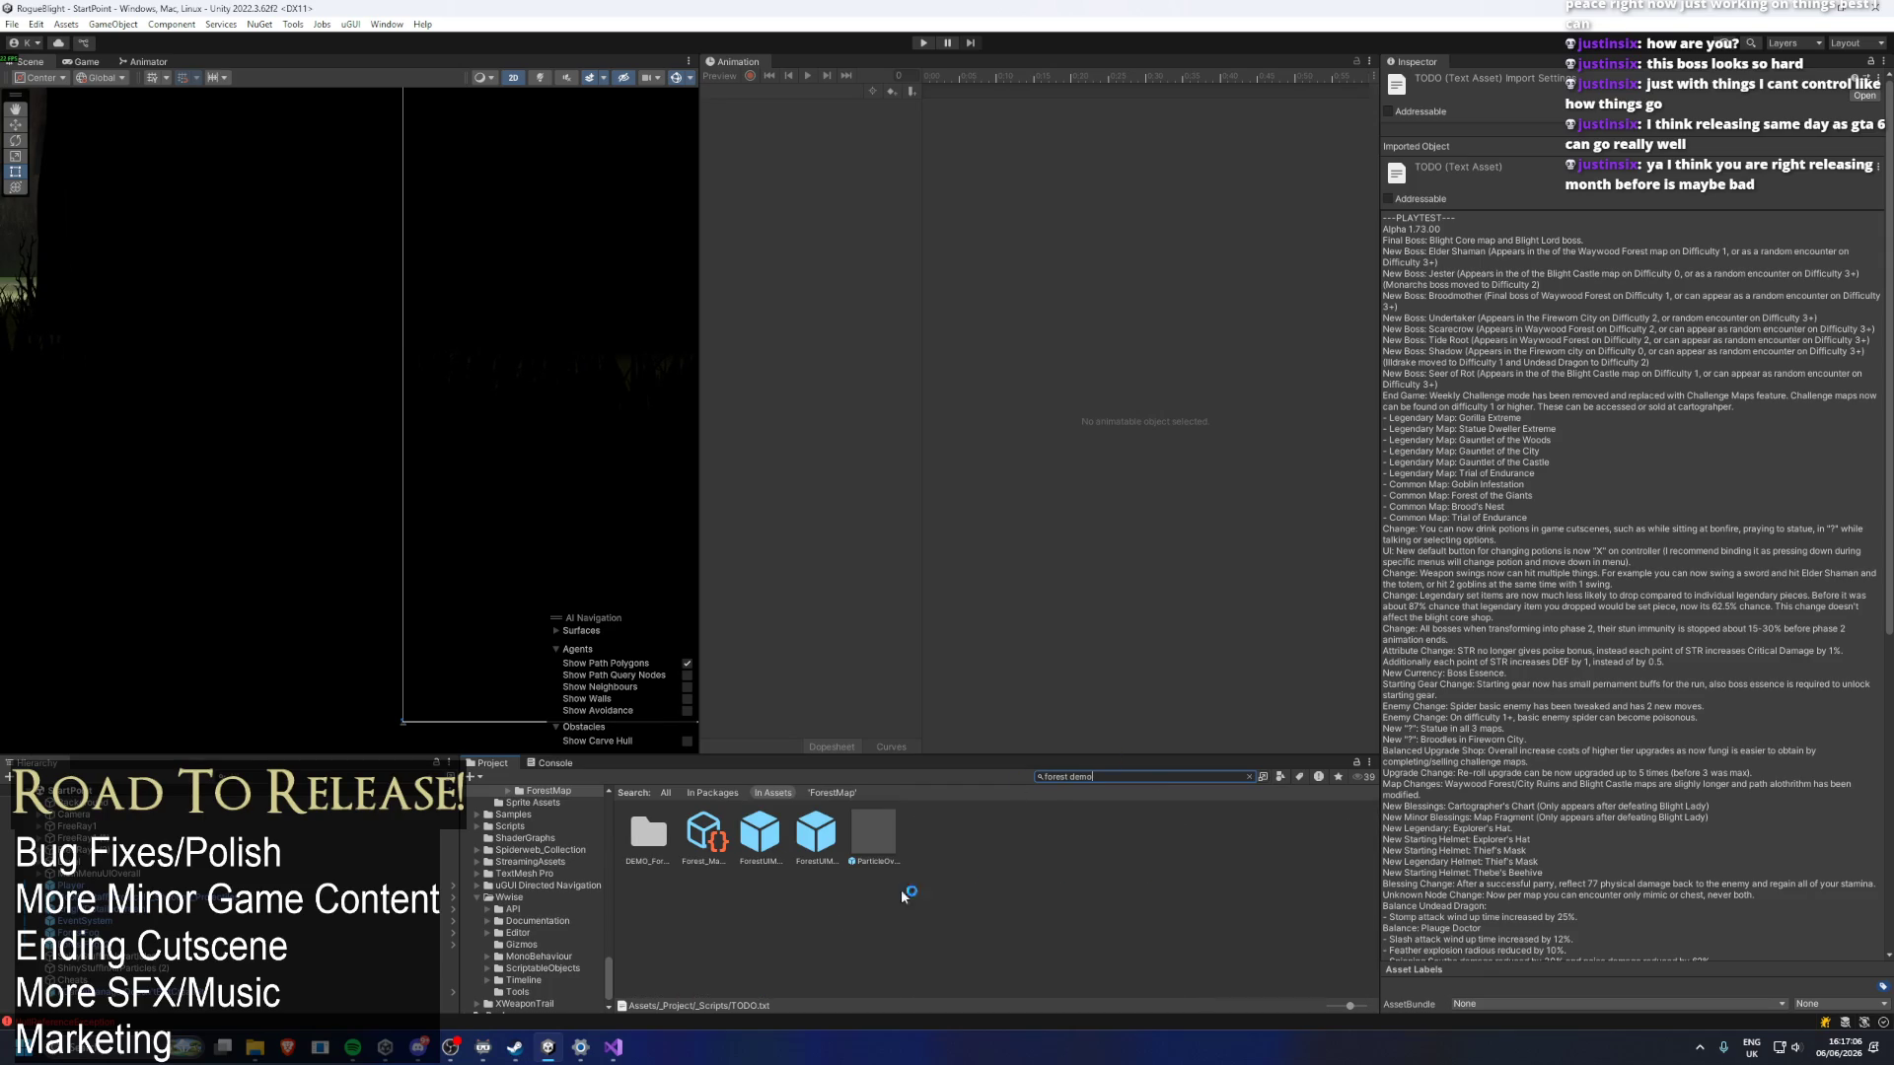
{"action": "left_click", "coordinate": [707, 831]}
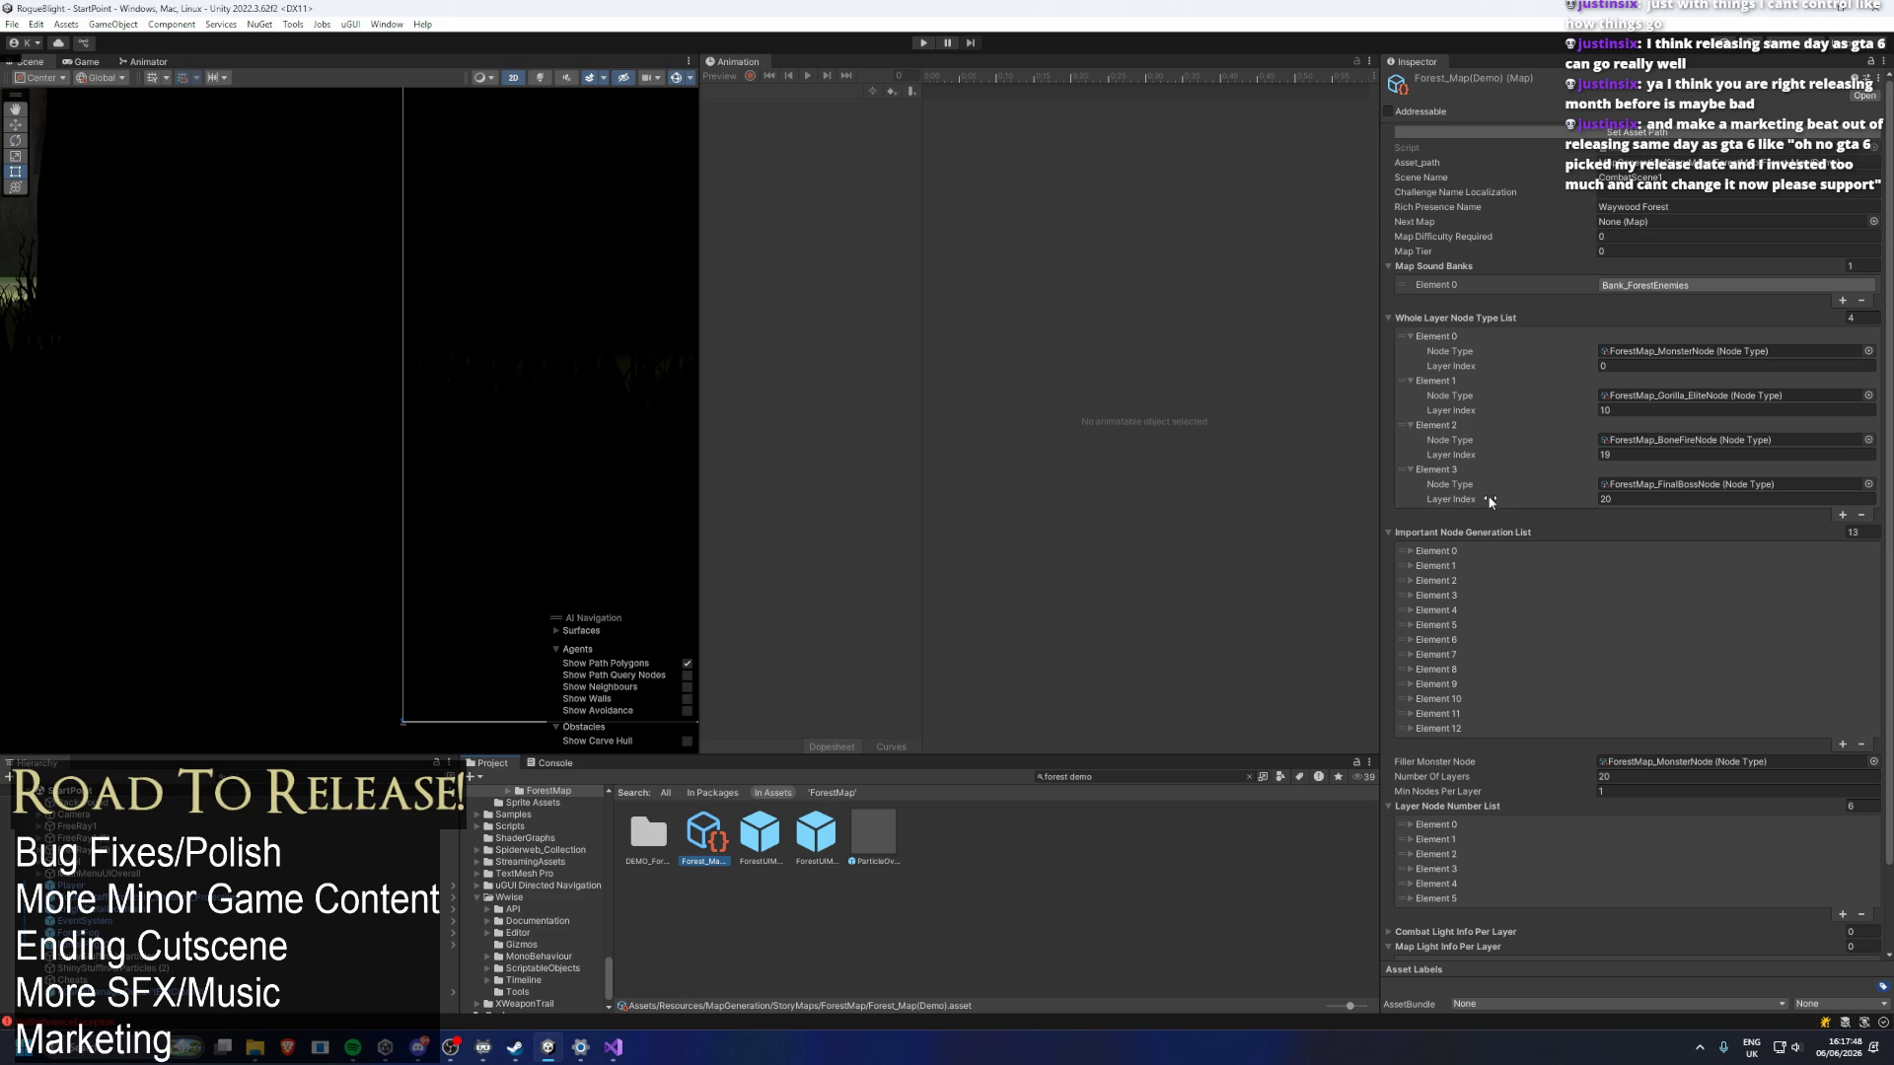
{"action": "left_click", "coordinate": [515, 1046]}
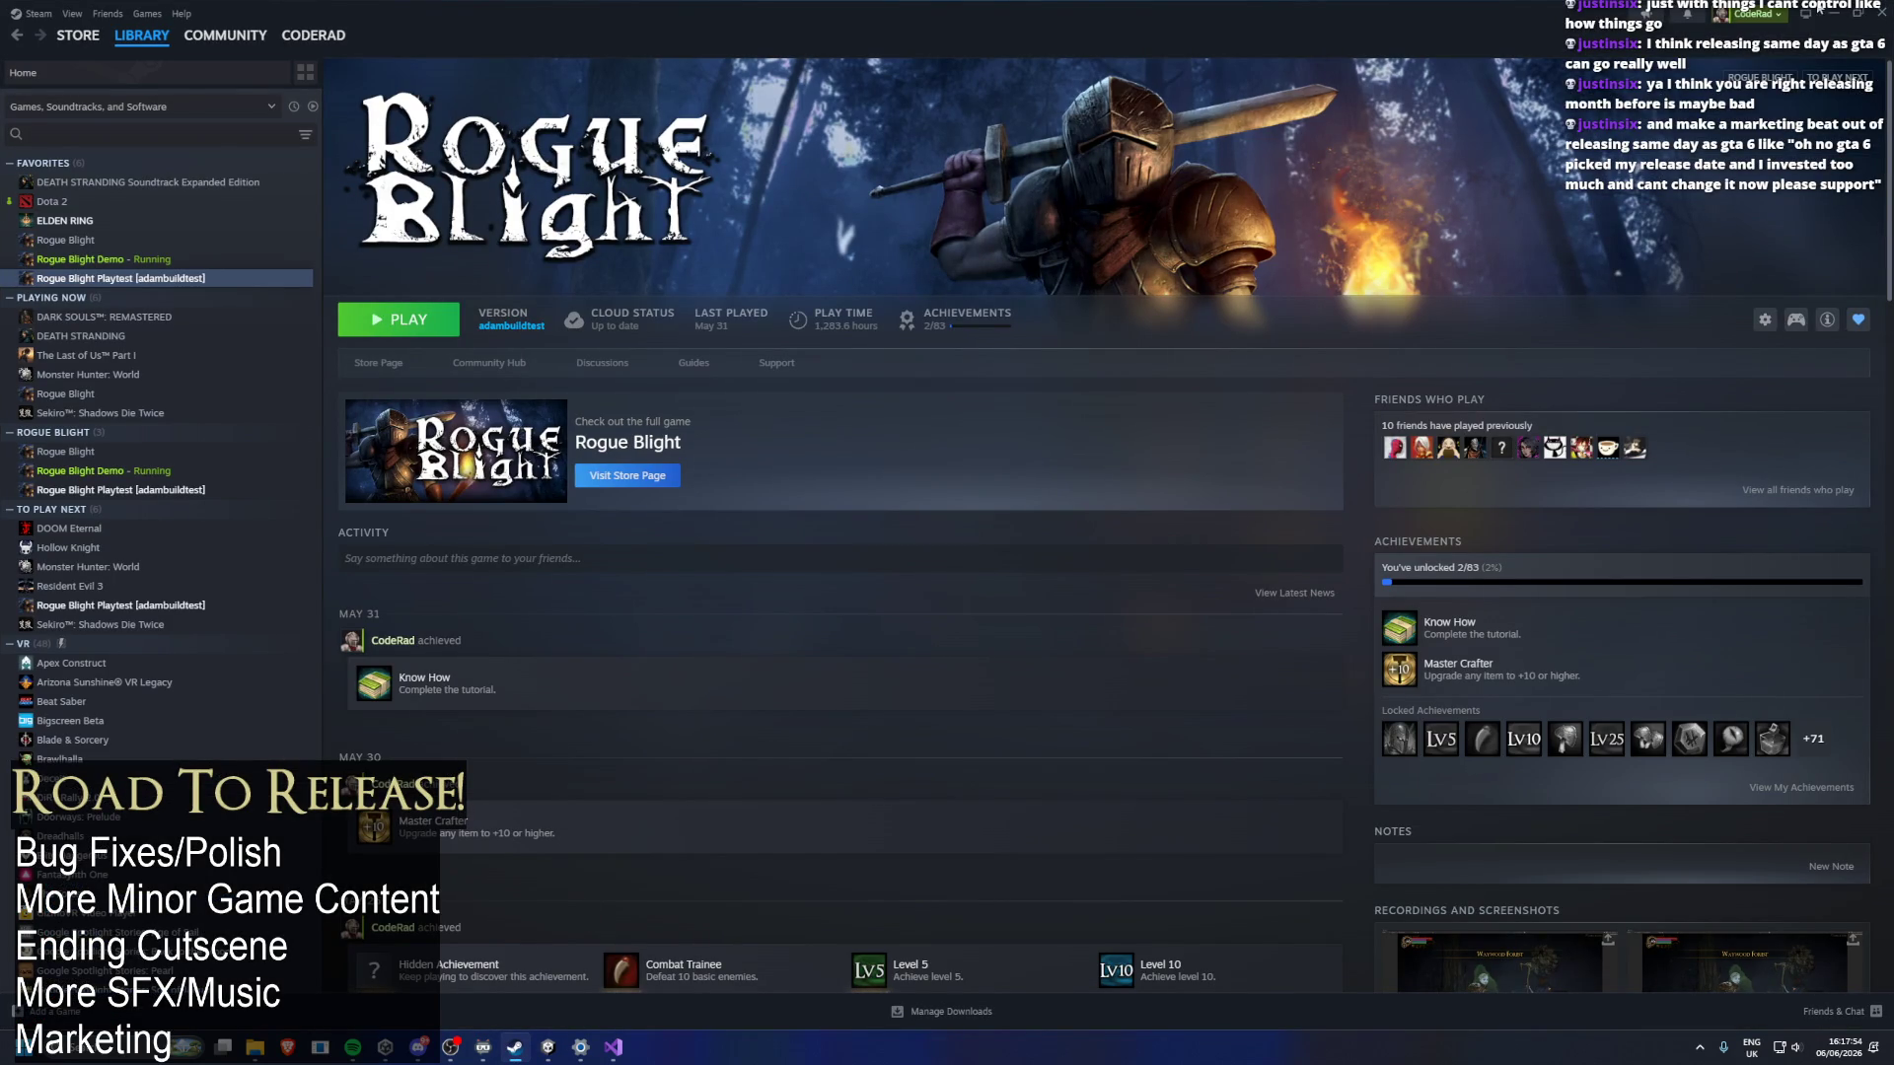
Switch from Steam's Rogue Blight page back to the Unity editor.
{"action": "left_click", "coordinate": [1833, 12]}
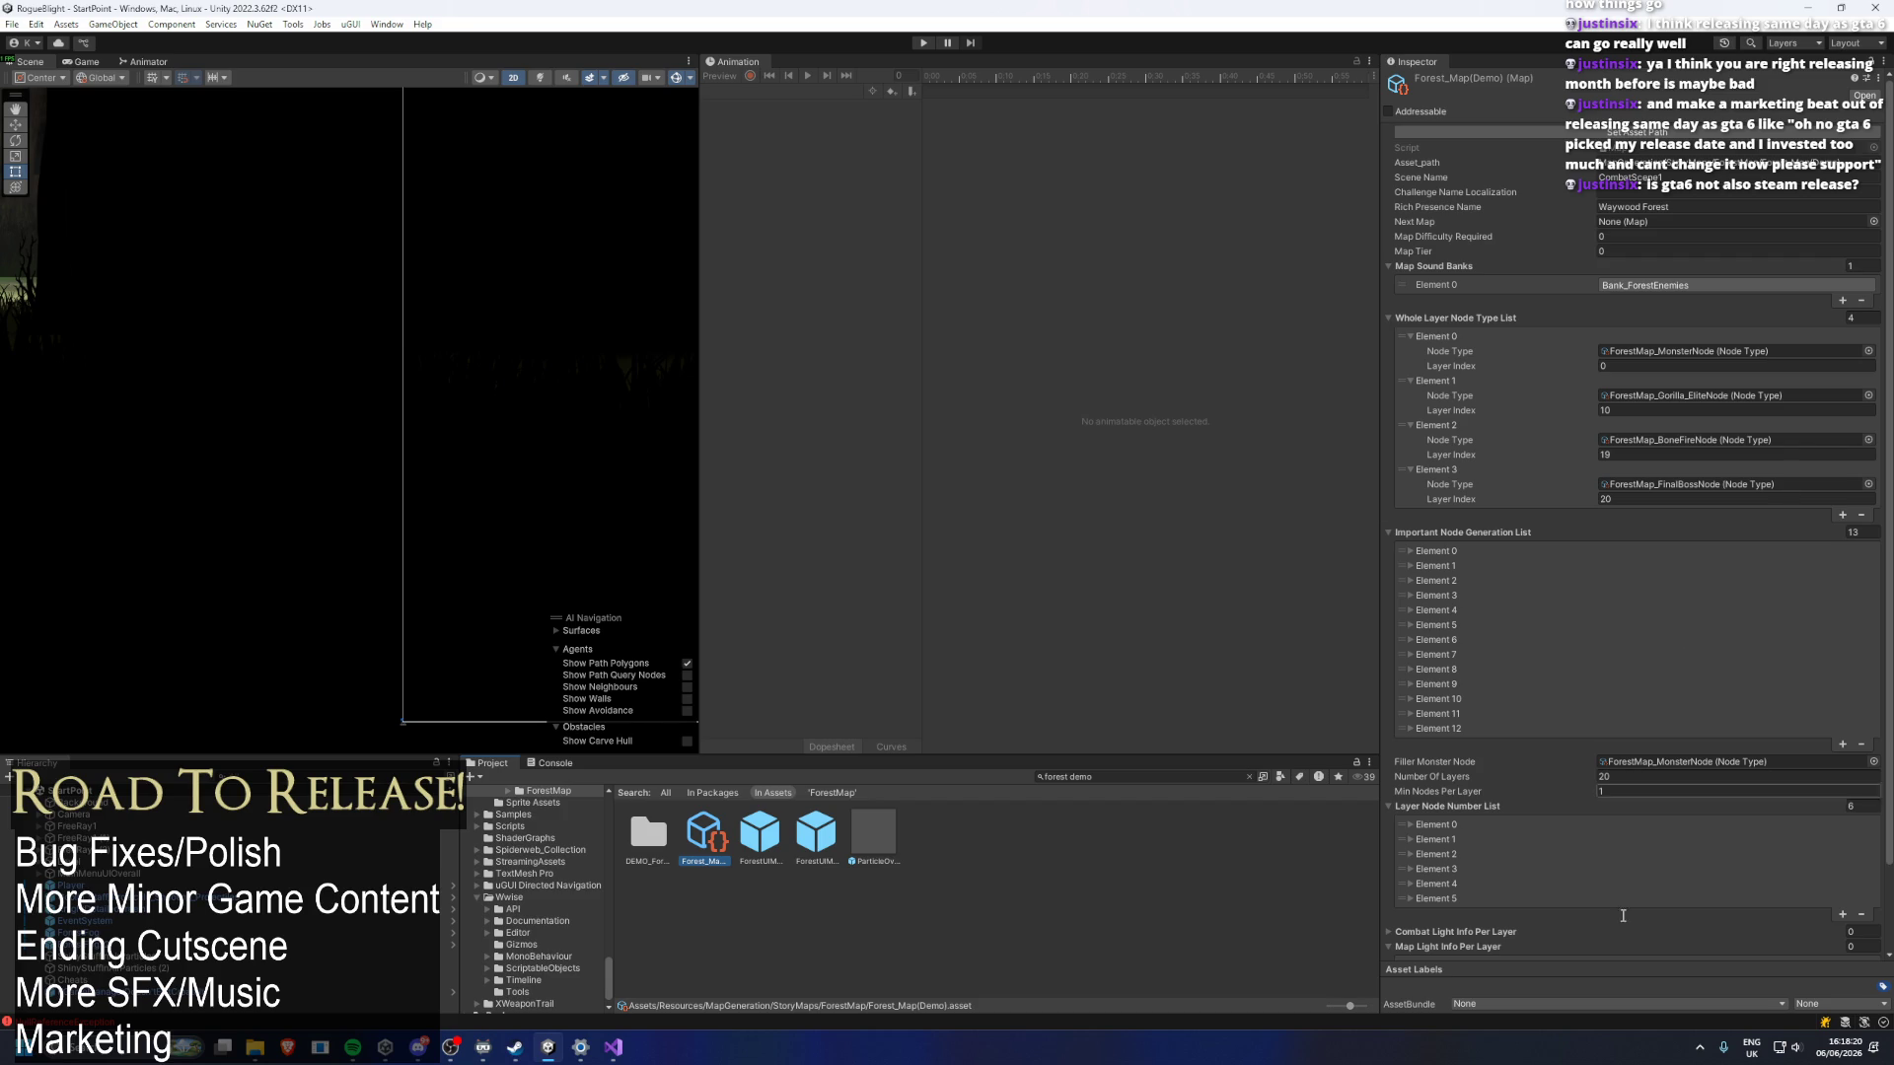
{"action": "scroll", "coordinate": [1704, 682], "scroll_direction": "down", "scroll_amount": 2}
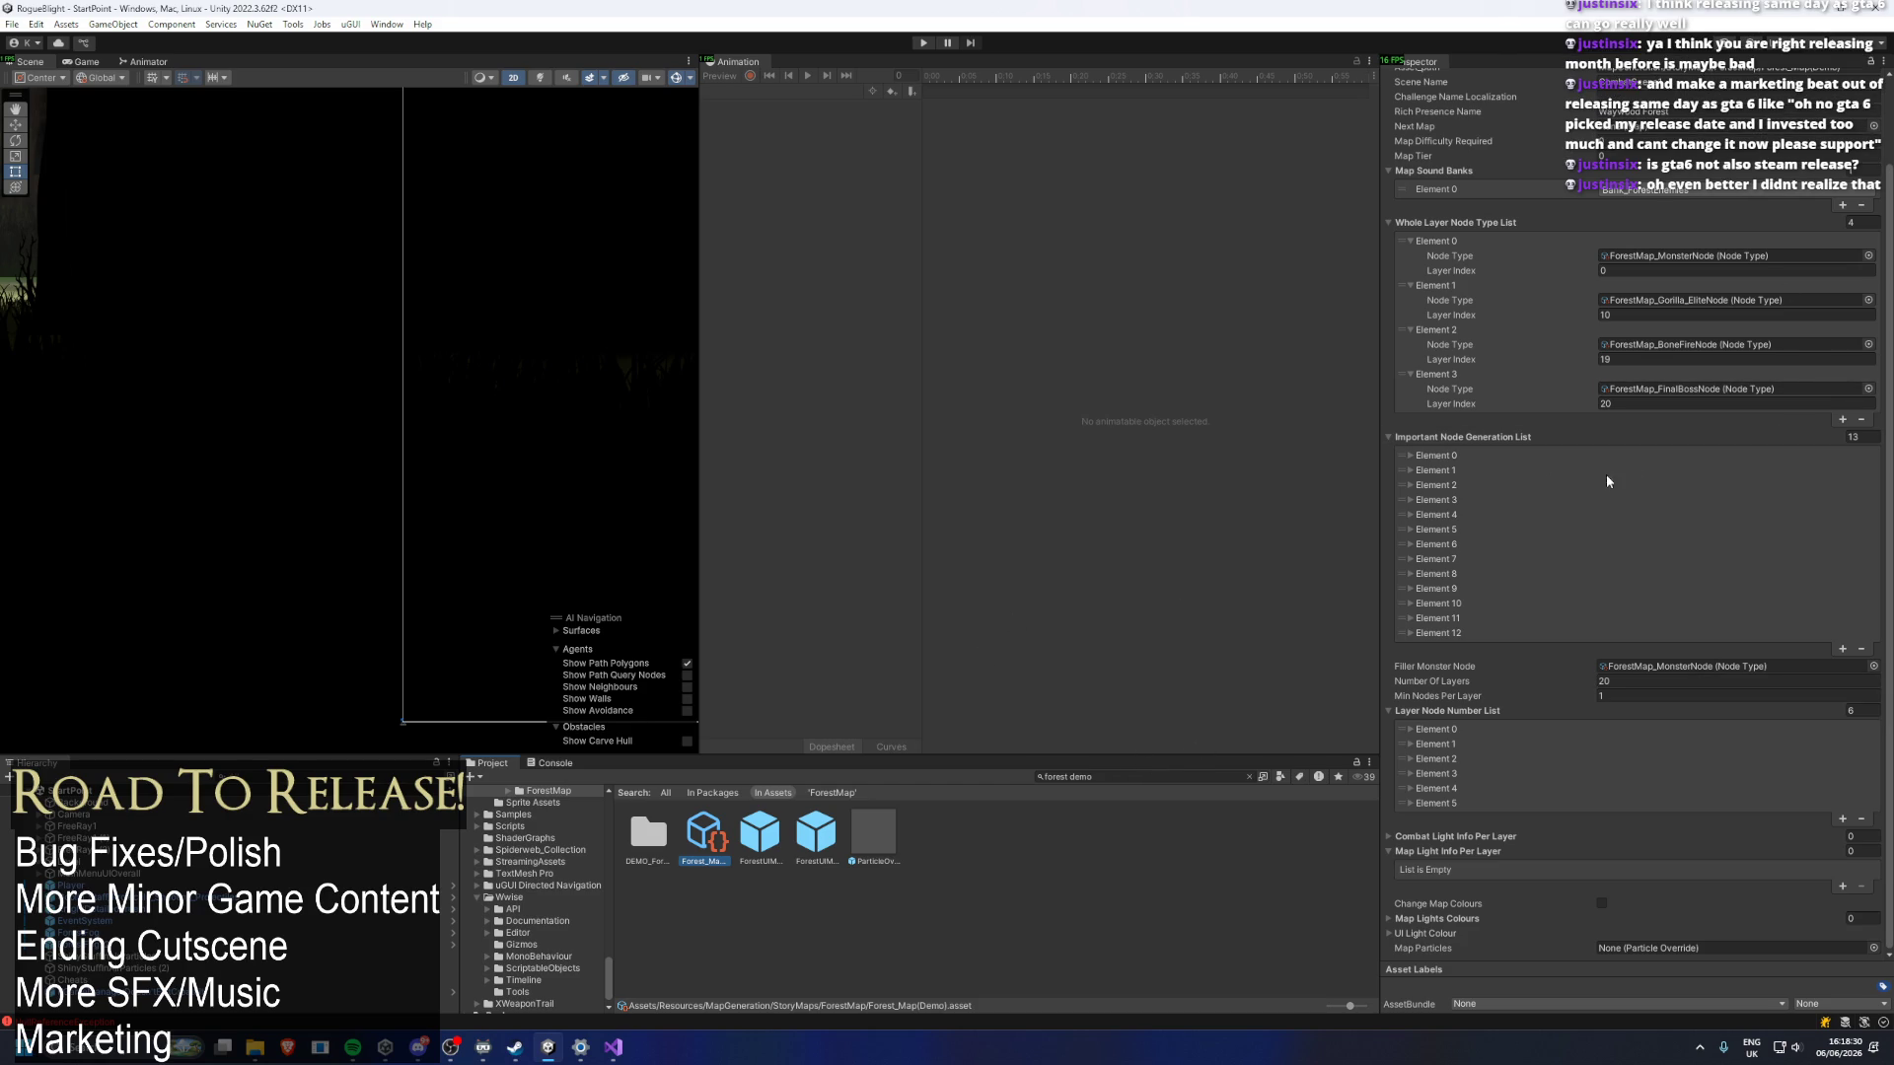
{"action": "scroll", "coordinate": [1587, 487], "scroll_direction": "up", "scroll_amount": 1}
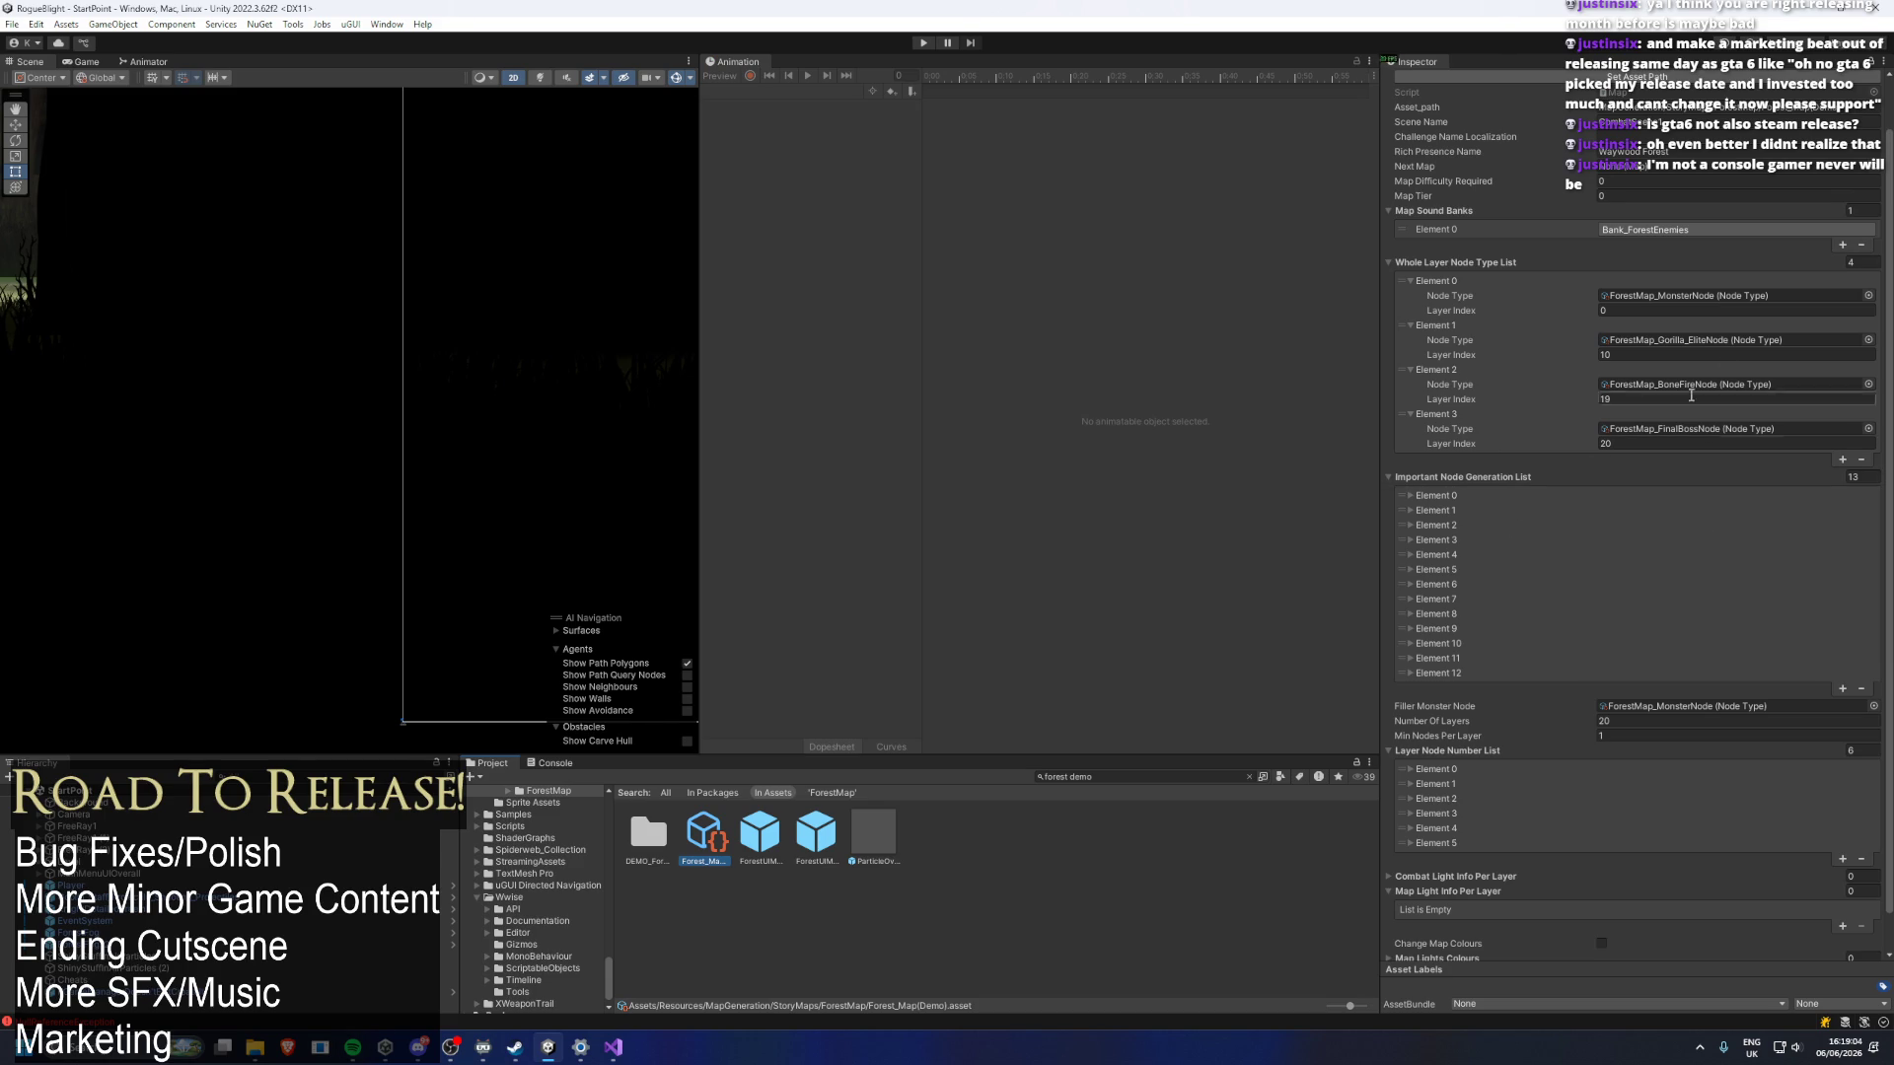
Open the Gorilla Elite node and remove the extra monsters from Element 3's spawn list.
{"action": "left_click", "coordinate": [1633, 430]}
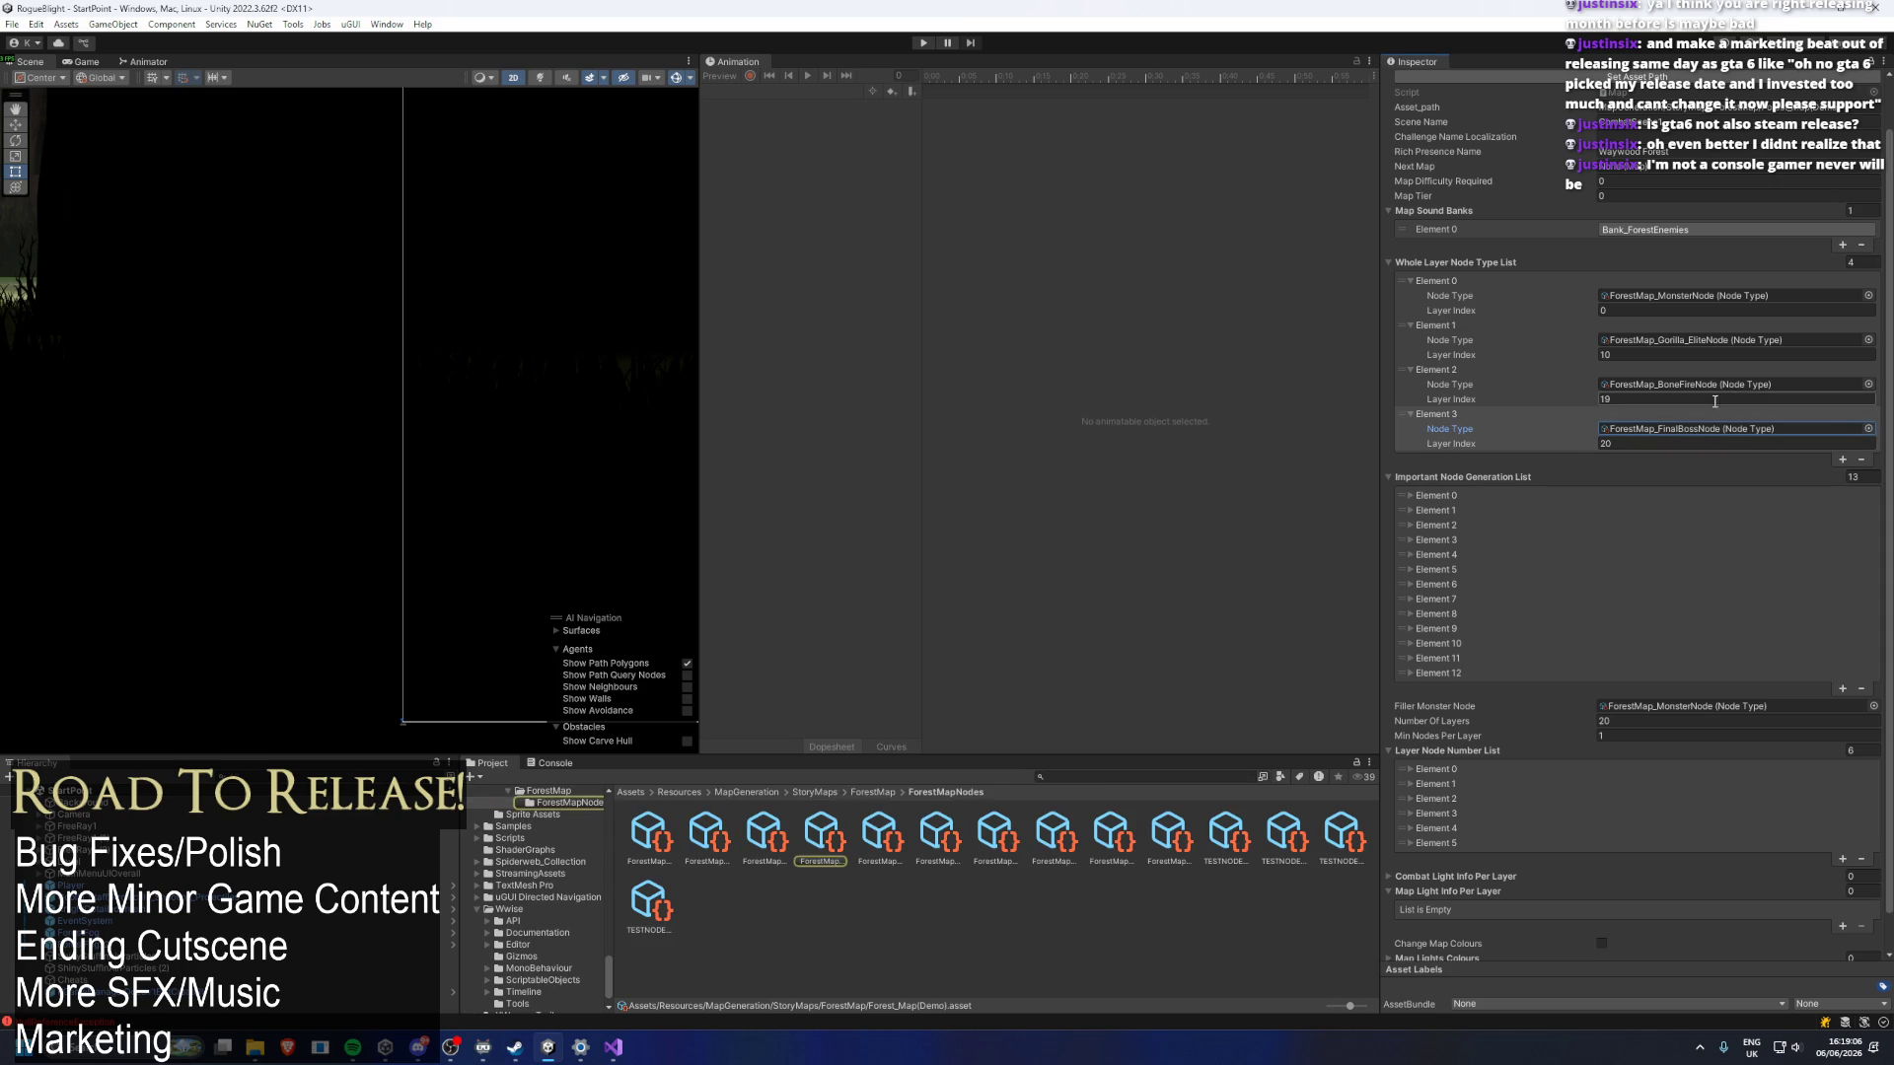
{"action": "left_click", "coordinate": [1732, 340]}
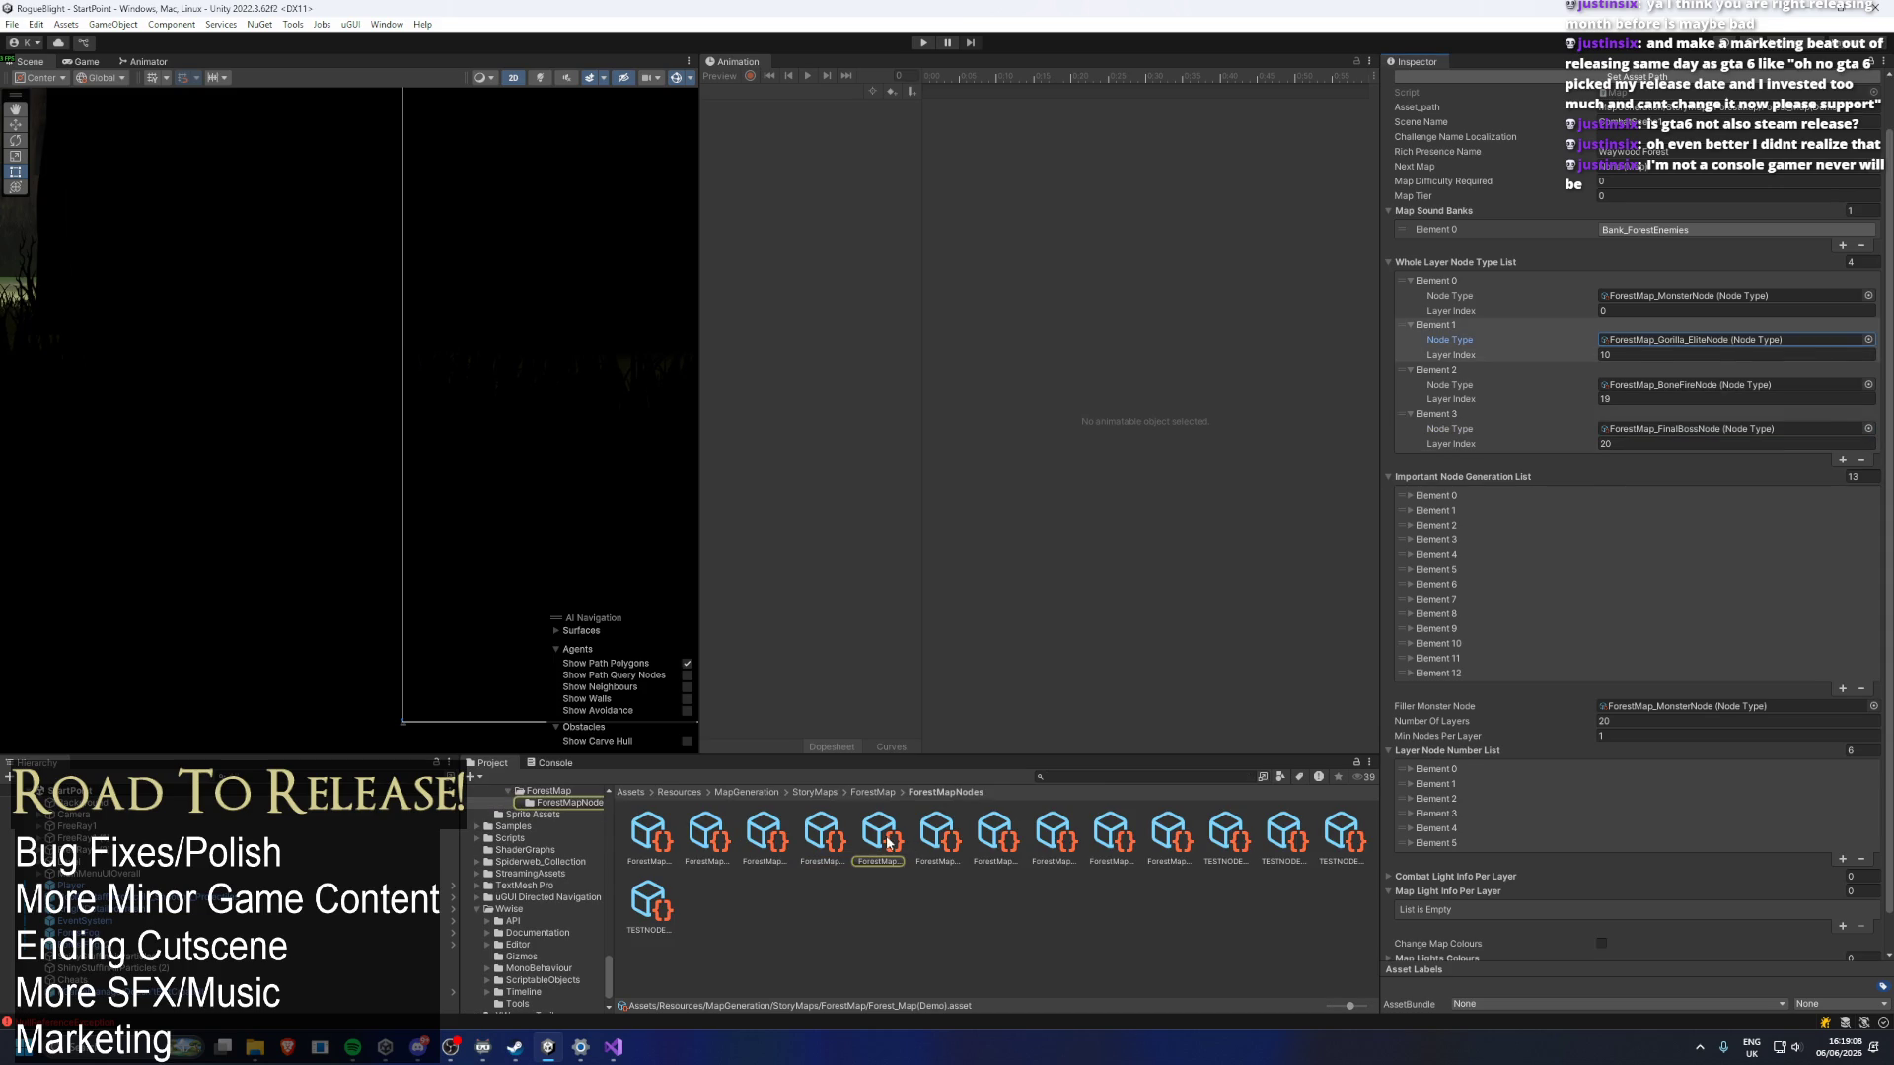
{"action": "left_click", "coordinate": [892, 841]}
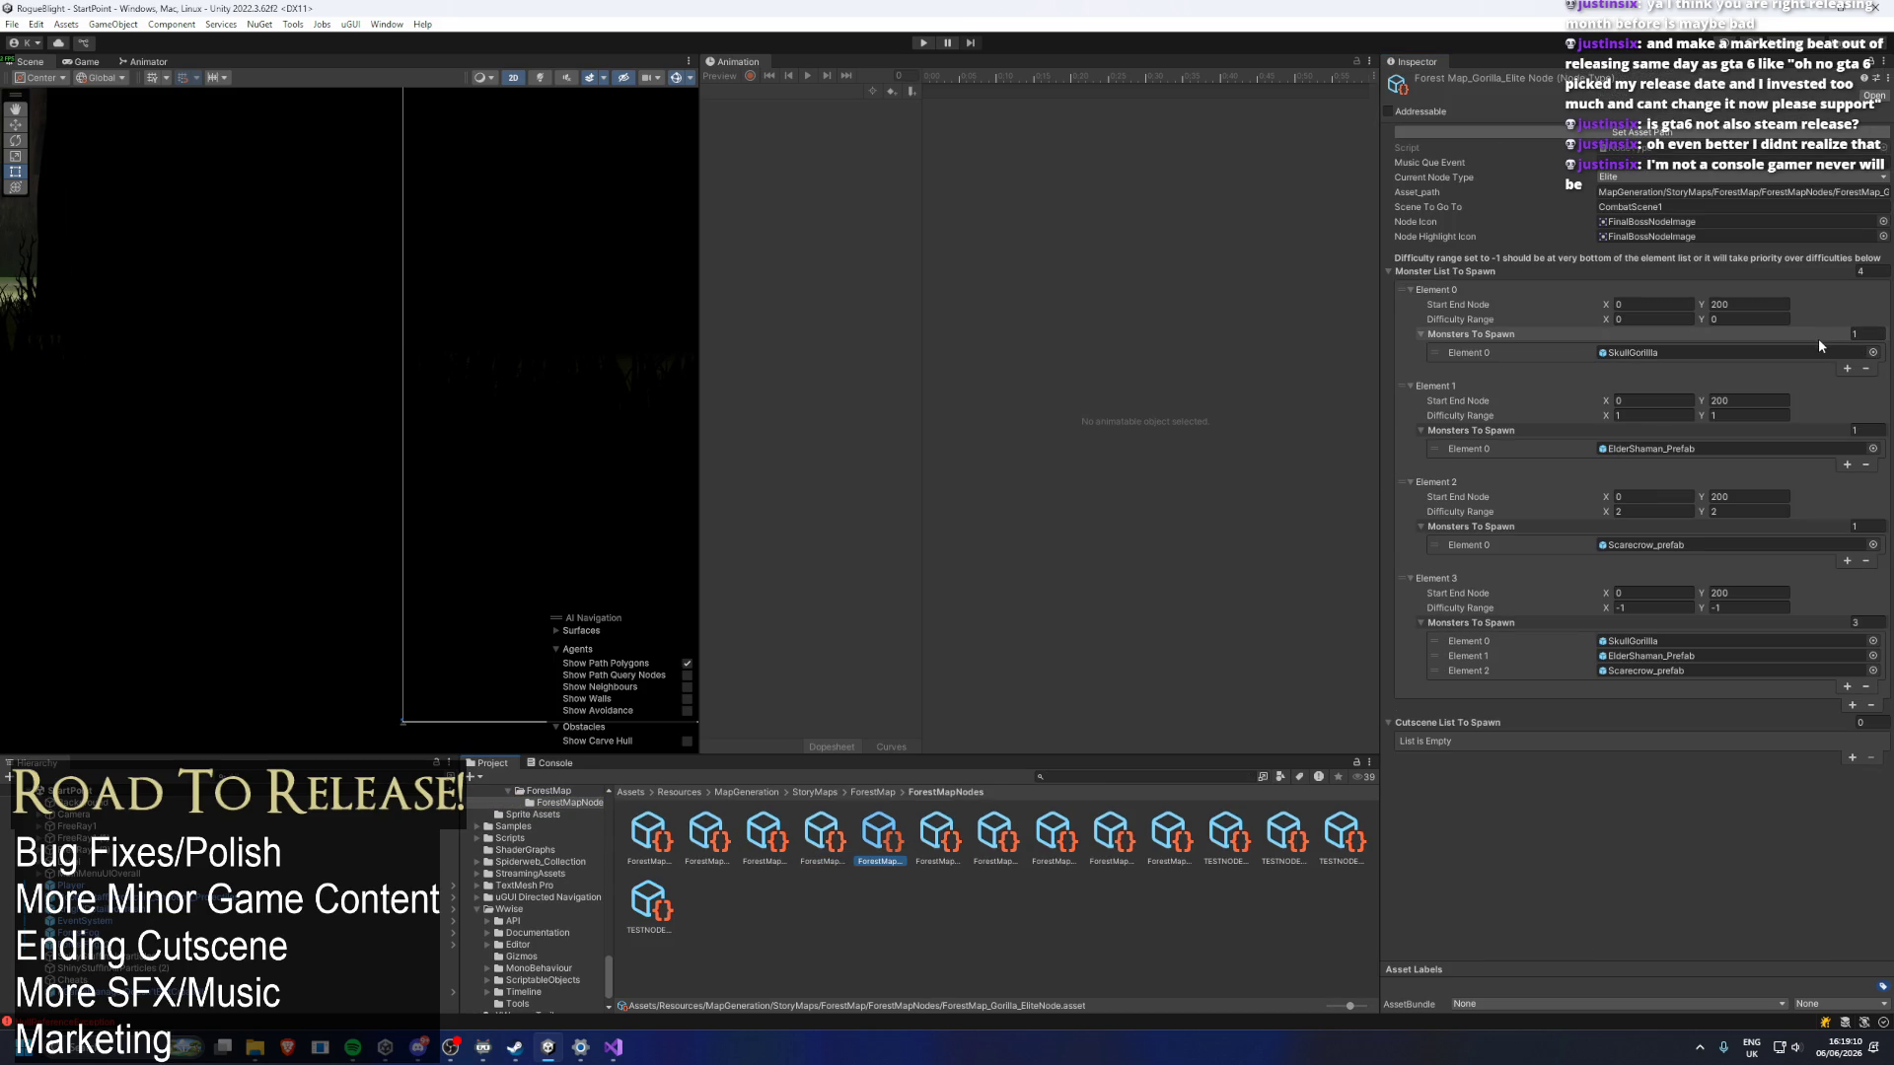
{"action": "left_click", "coordinate": [1450, 657]}
{"action": "key", "text": "Delete"}
{"action": "left_click", "coordinate": [1460, 659]}
{"action": "key", "text": "Delete"}
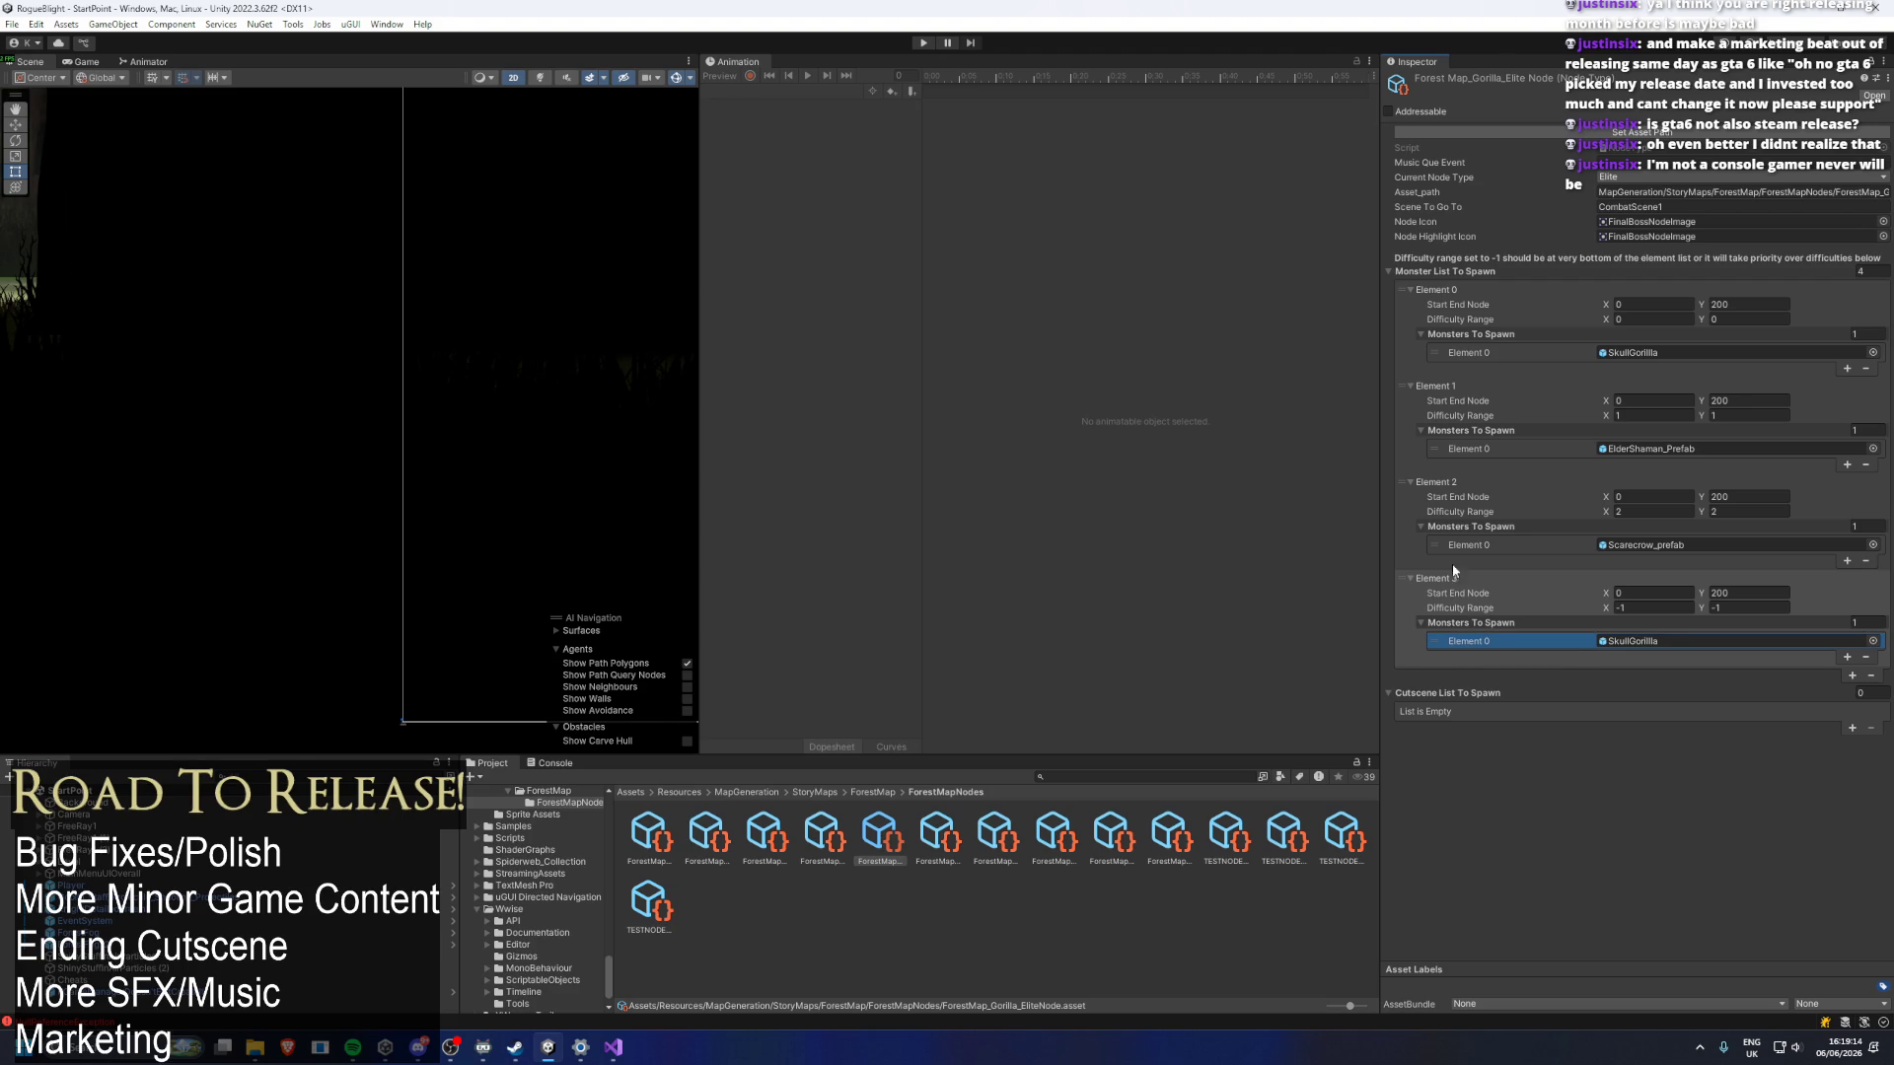
Delete the Scarecrow and fixed-difficulty elements, leaving one SkullGorilla at -1, and save.
{"action": "left_click", "coordinate": [1399, 518]}
{"action": "key", "text": "Delete"}
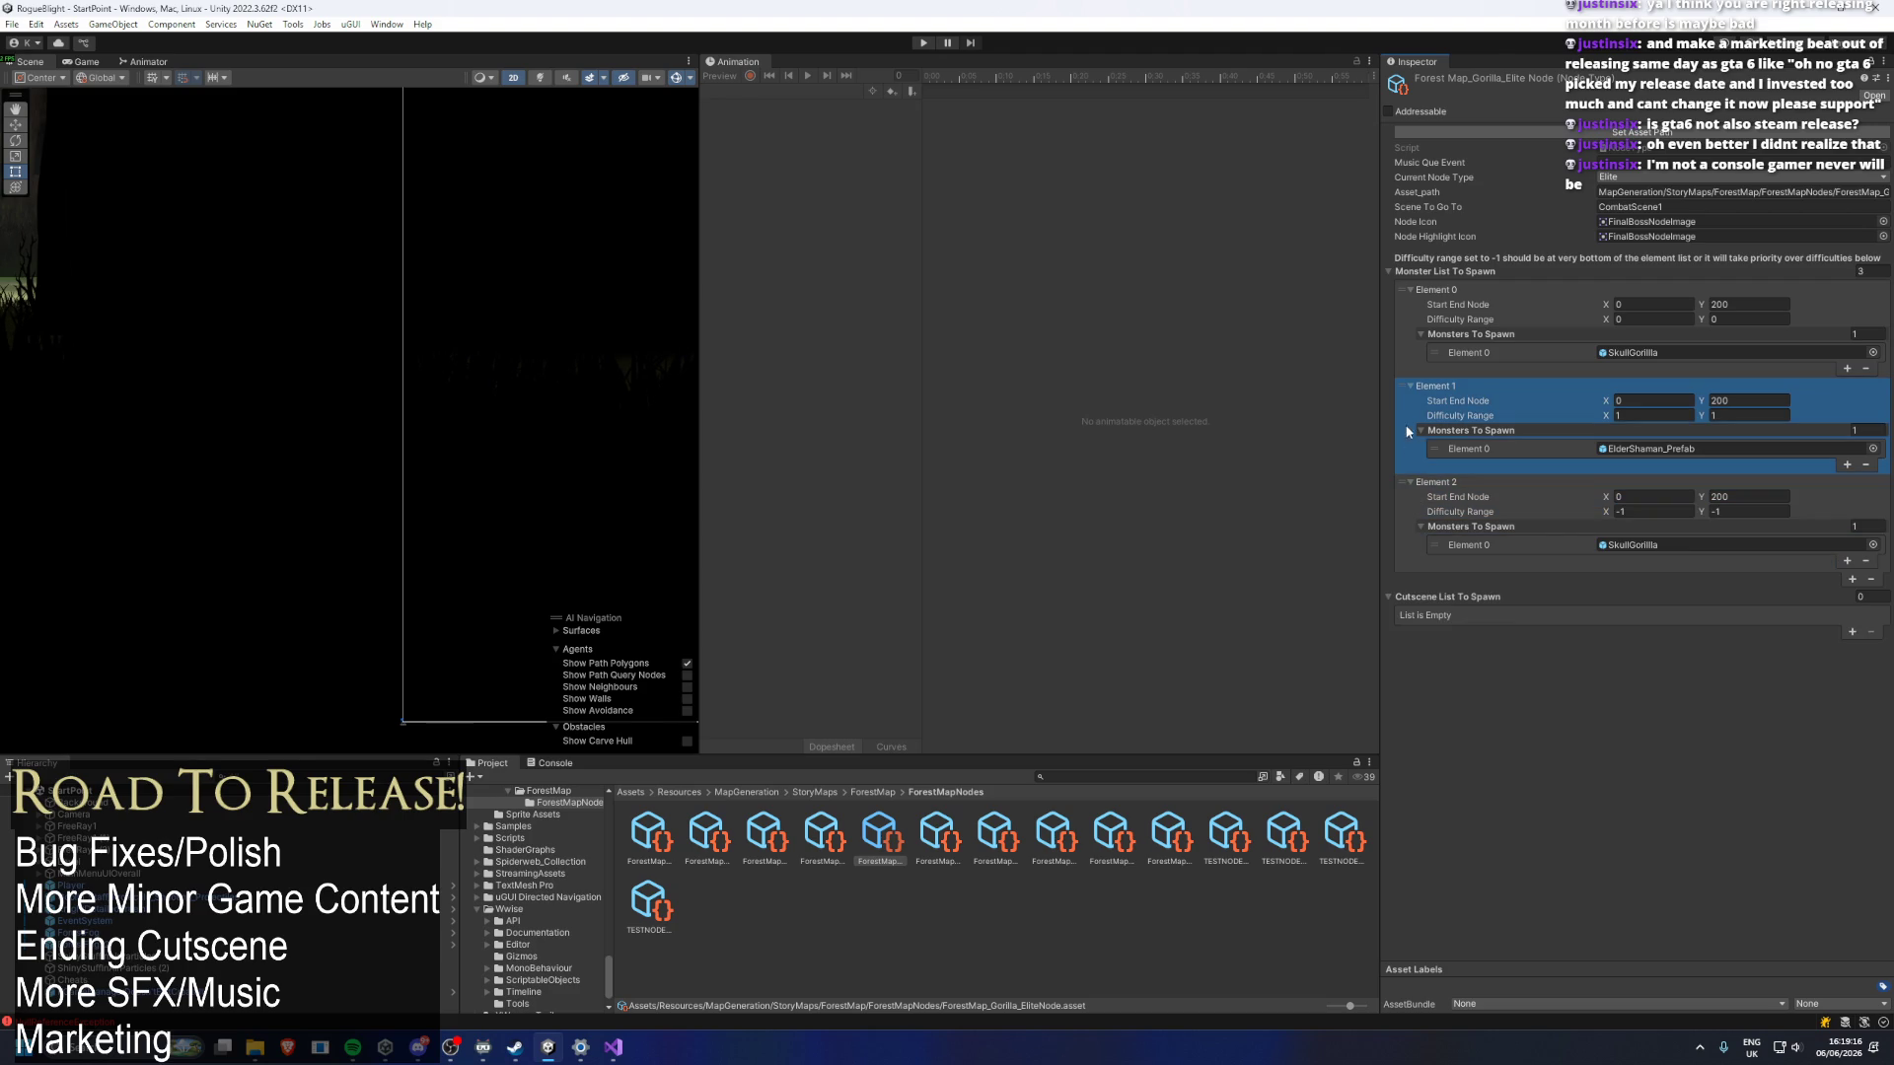
{"action": "key", "text": "Delete"}
{"action": "left_click", "coordinate": [1400, 315]}
{"action": "key", "text": "Delete"}
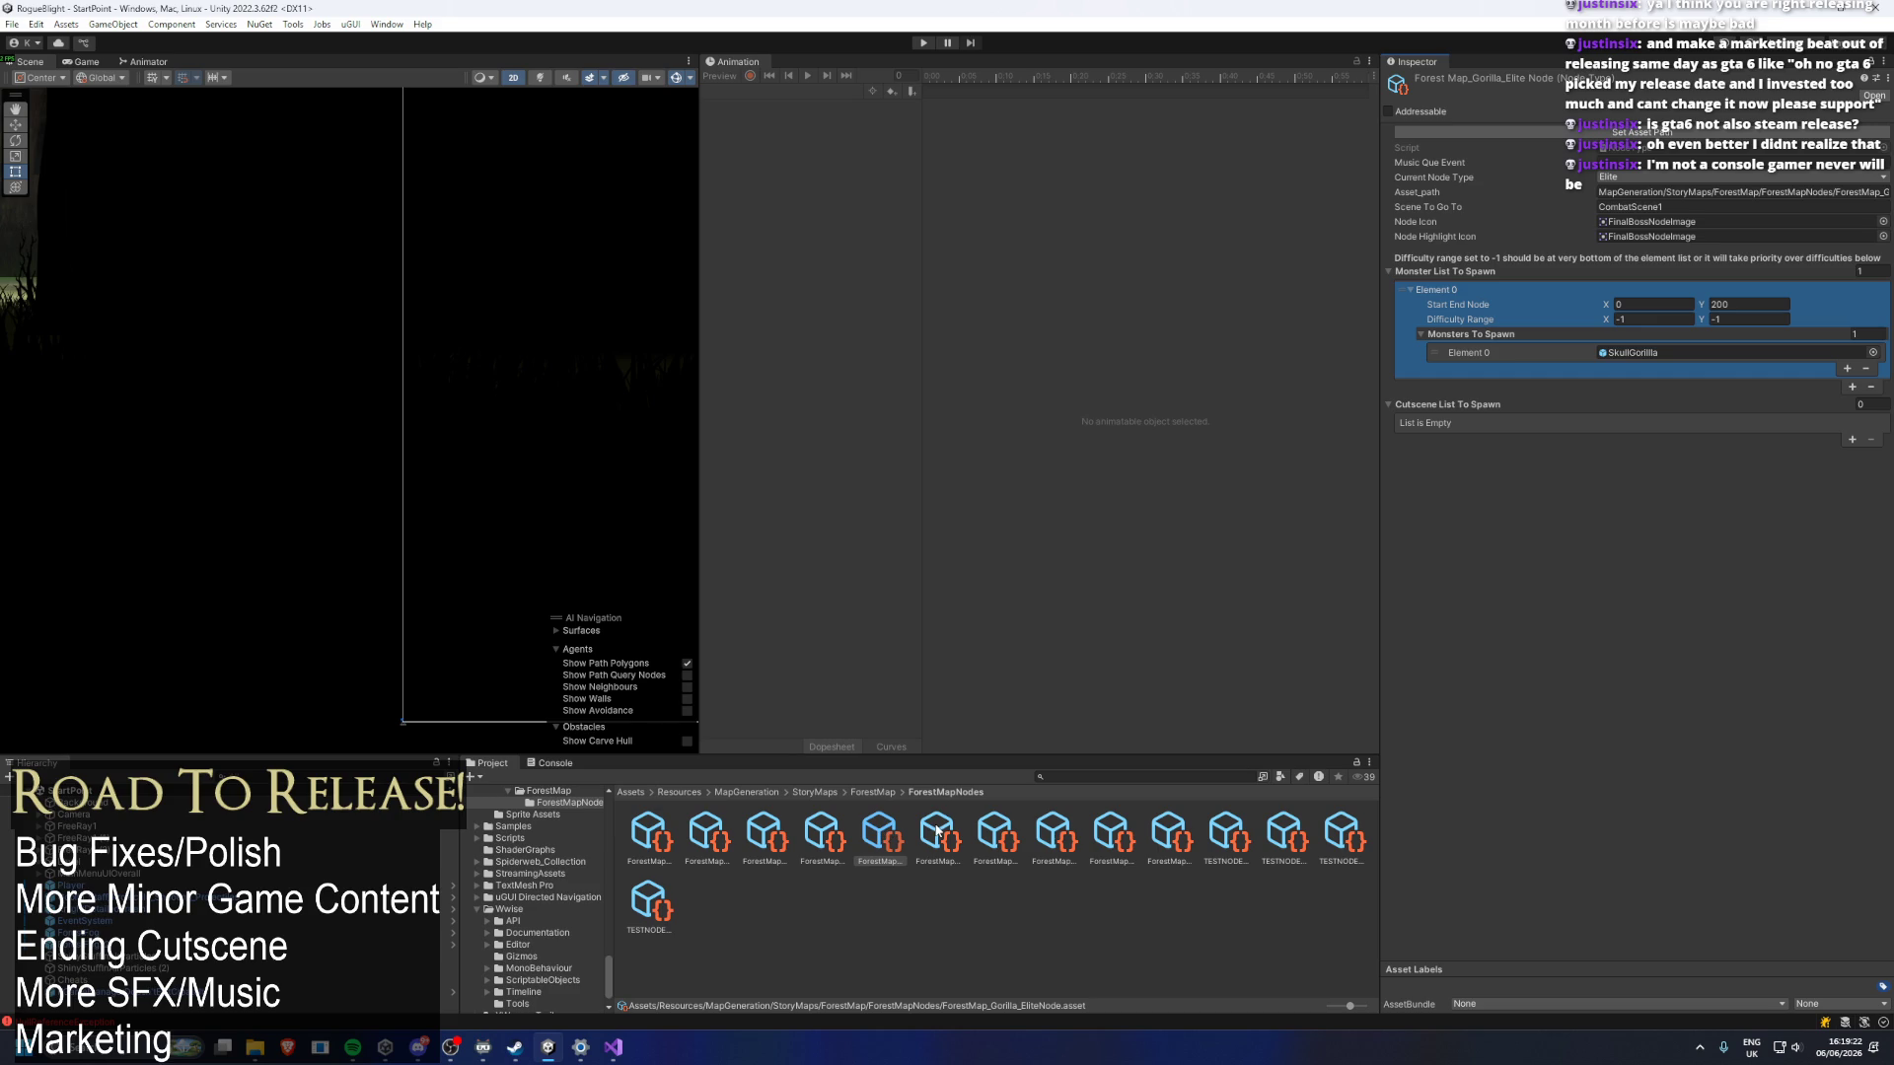
{"action": "key", "text": "ctrl+s"}
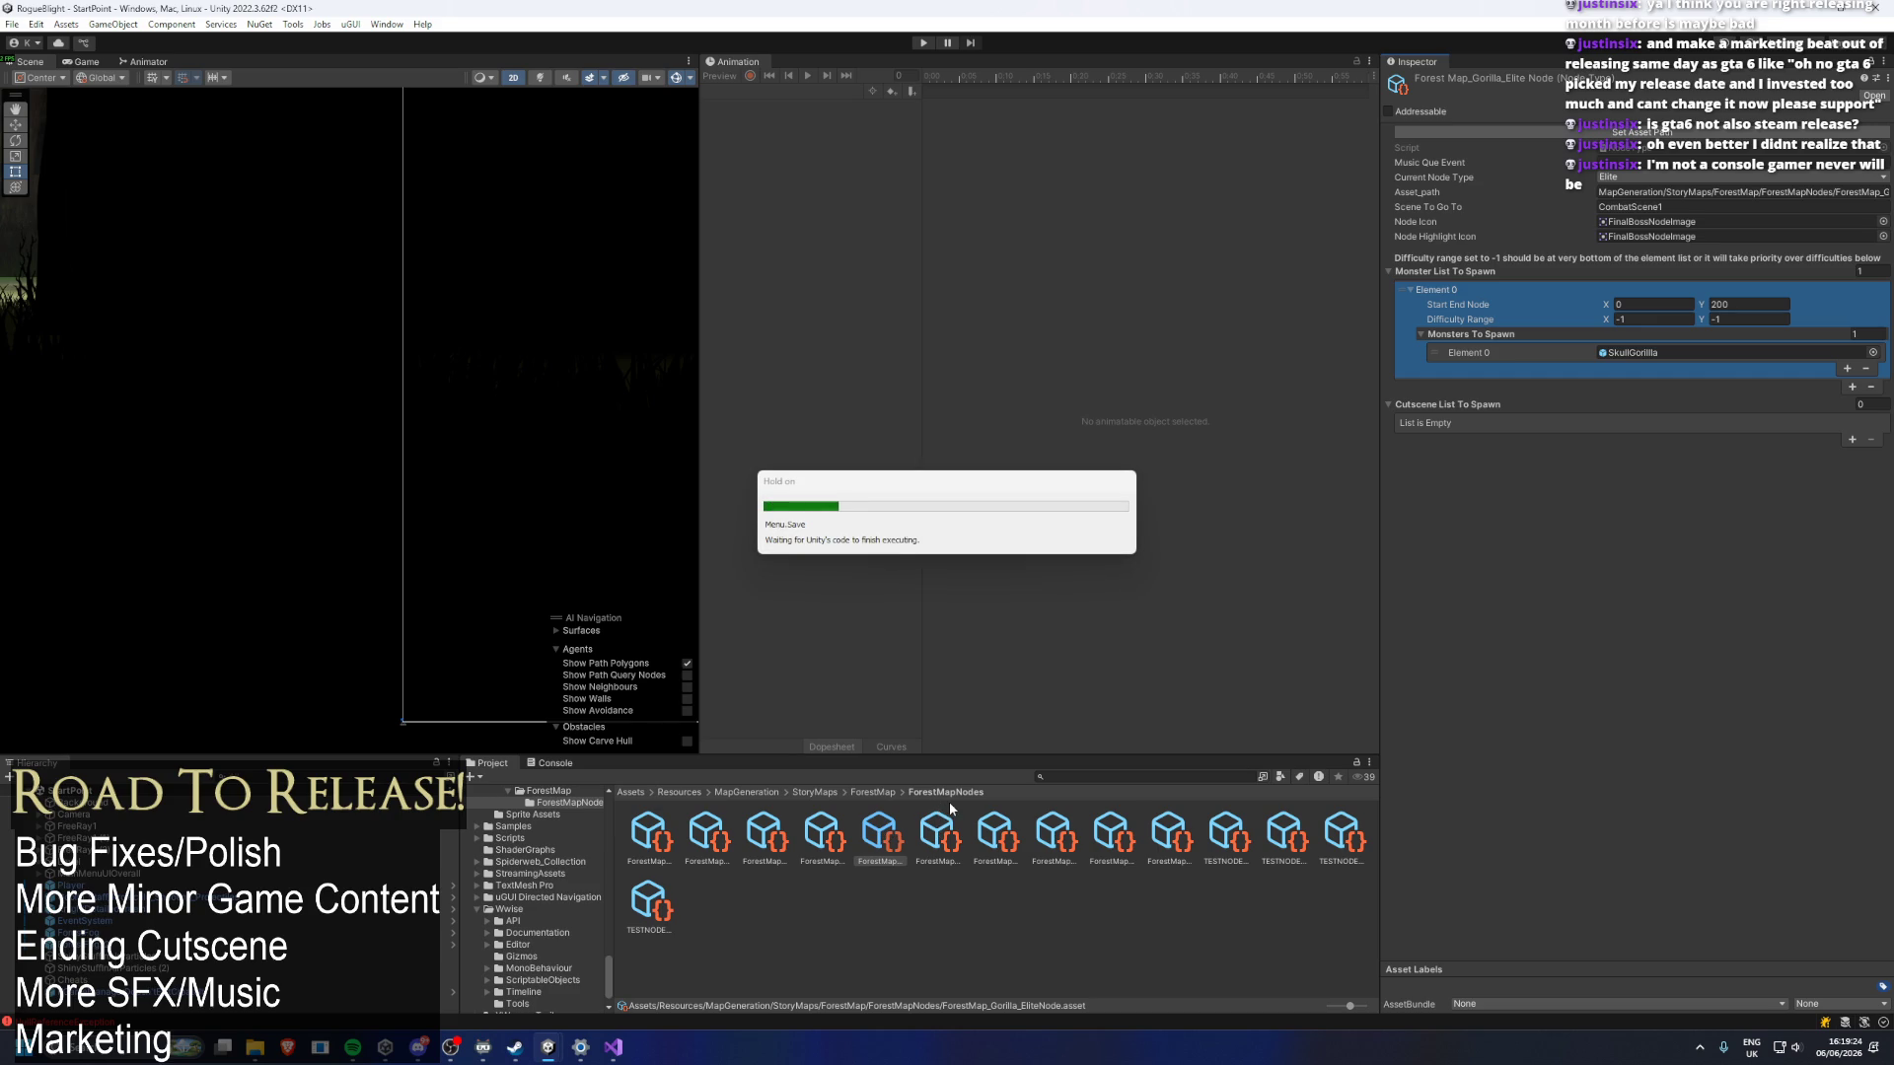
{"action": "left_click", "coordinate": [947, 809]}
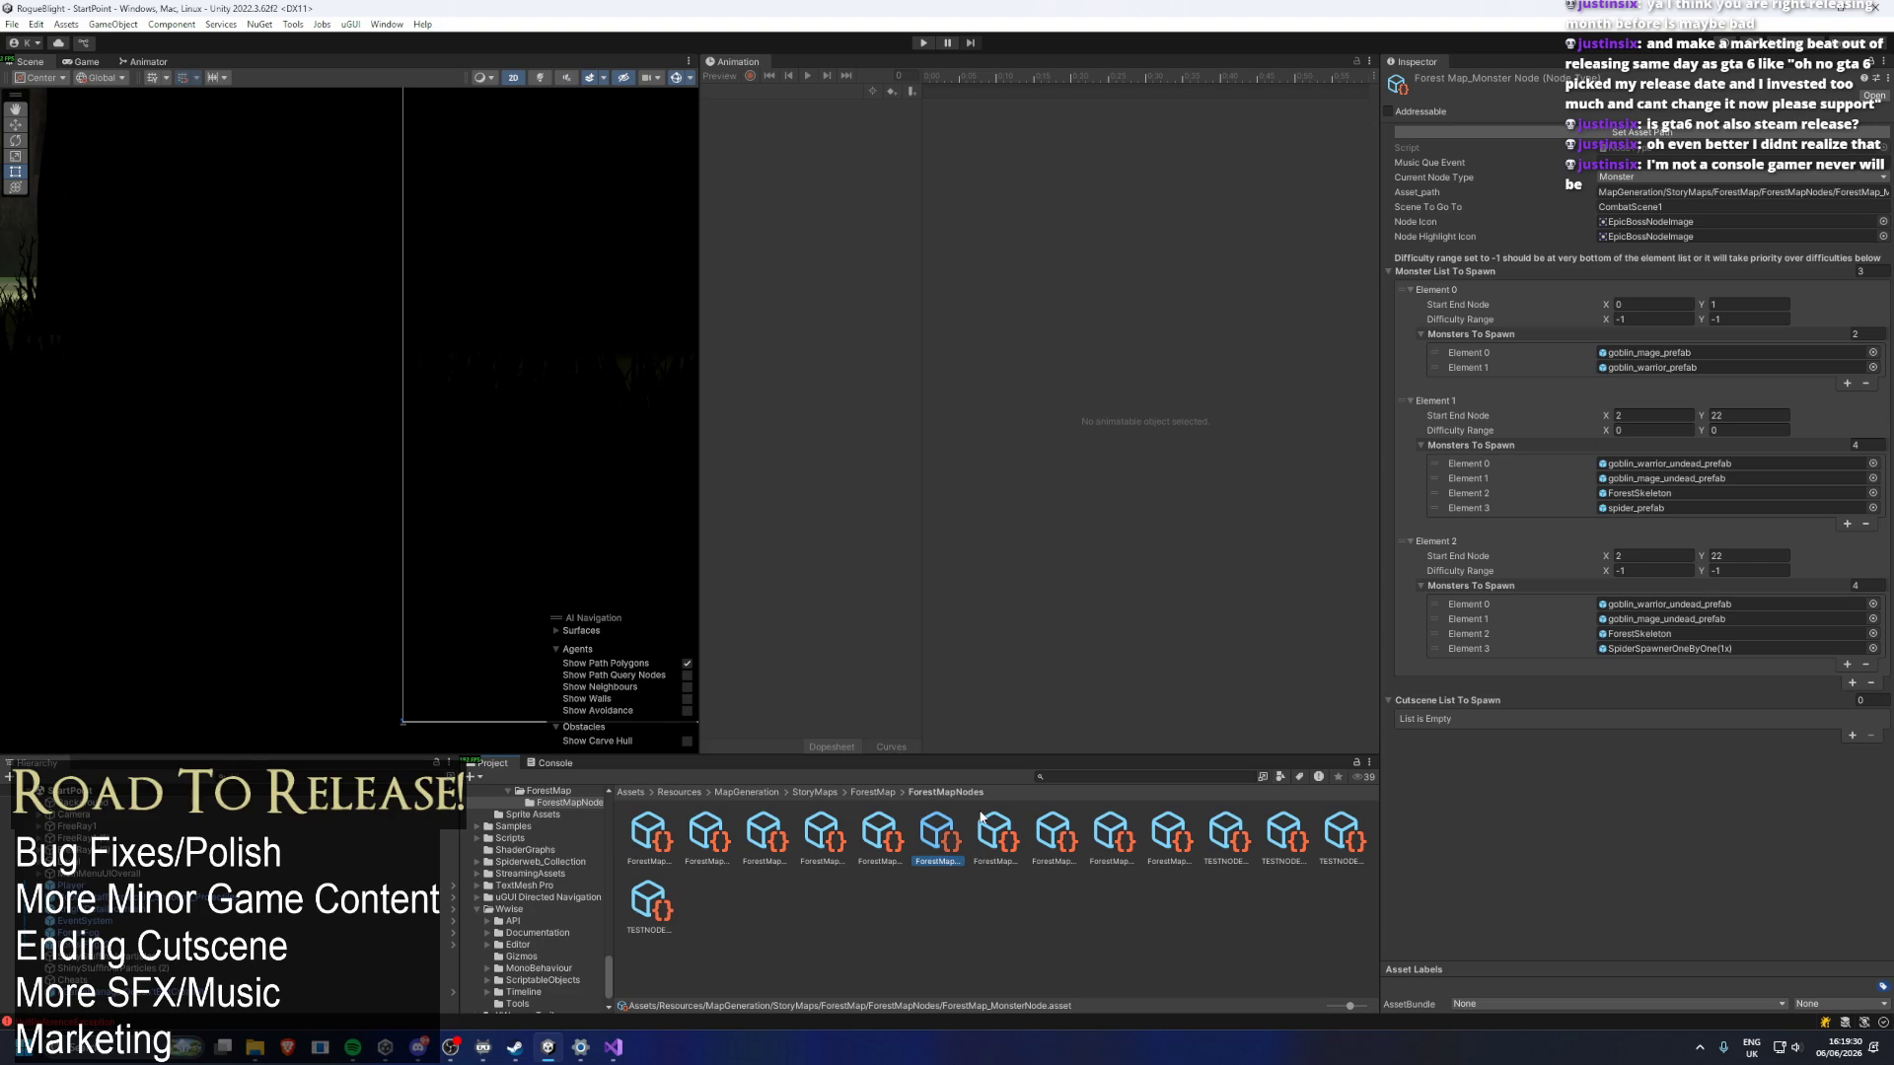
Trim the Final Boss node to Element 0 at difficulty -1/-1, deleting Elements 1–3, then enter Play mode.
{"action": "key", "text": "Left"}
{"action": "key", "text": "Left"}
{"action": "key", "text": "Left"}
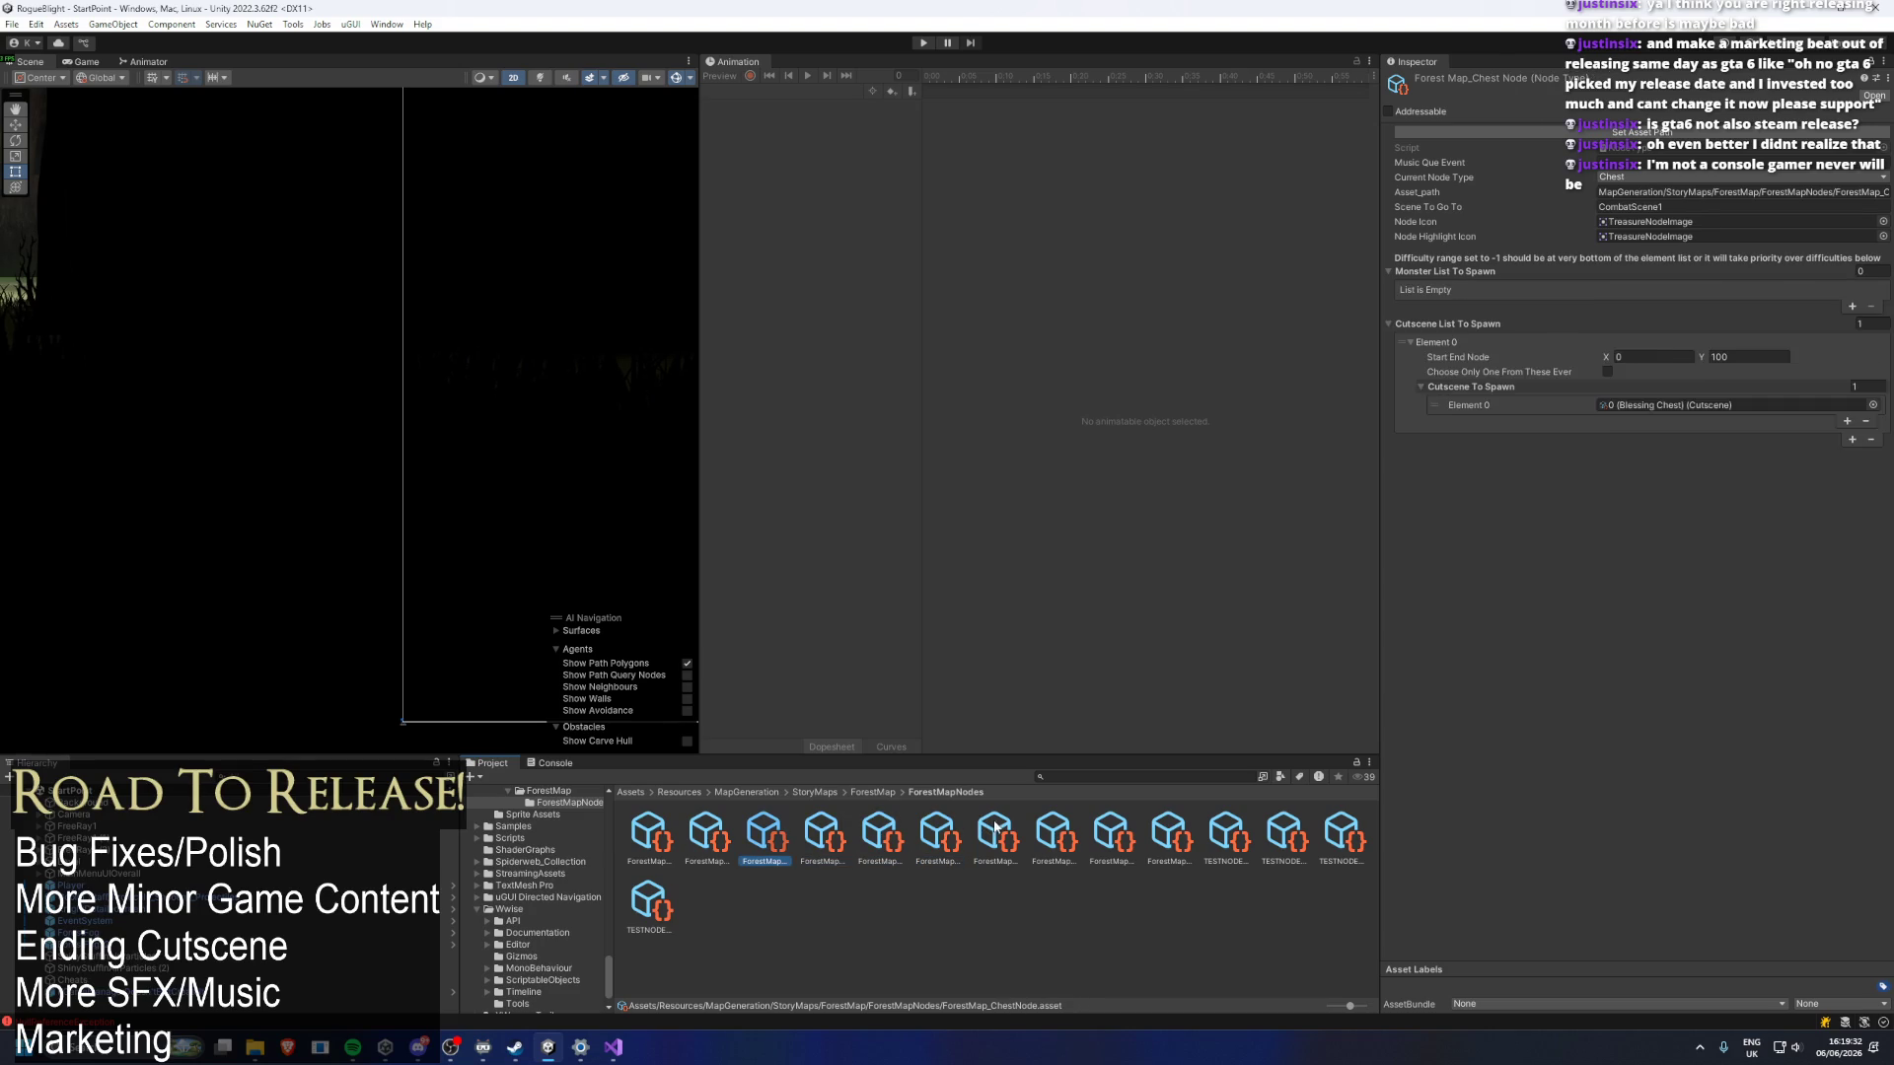
{"action": "key", "text": "Right"}
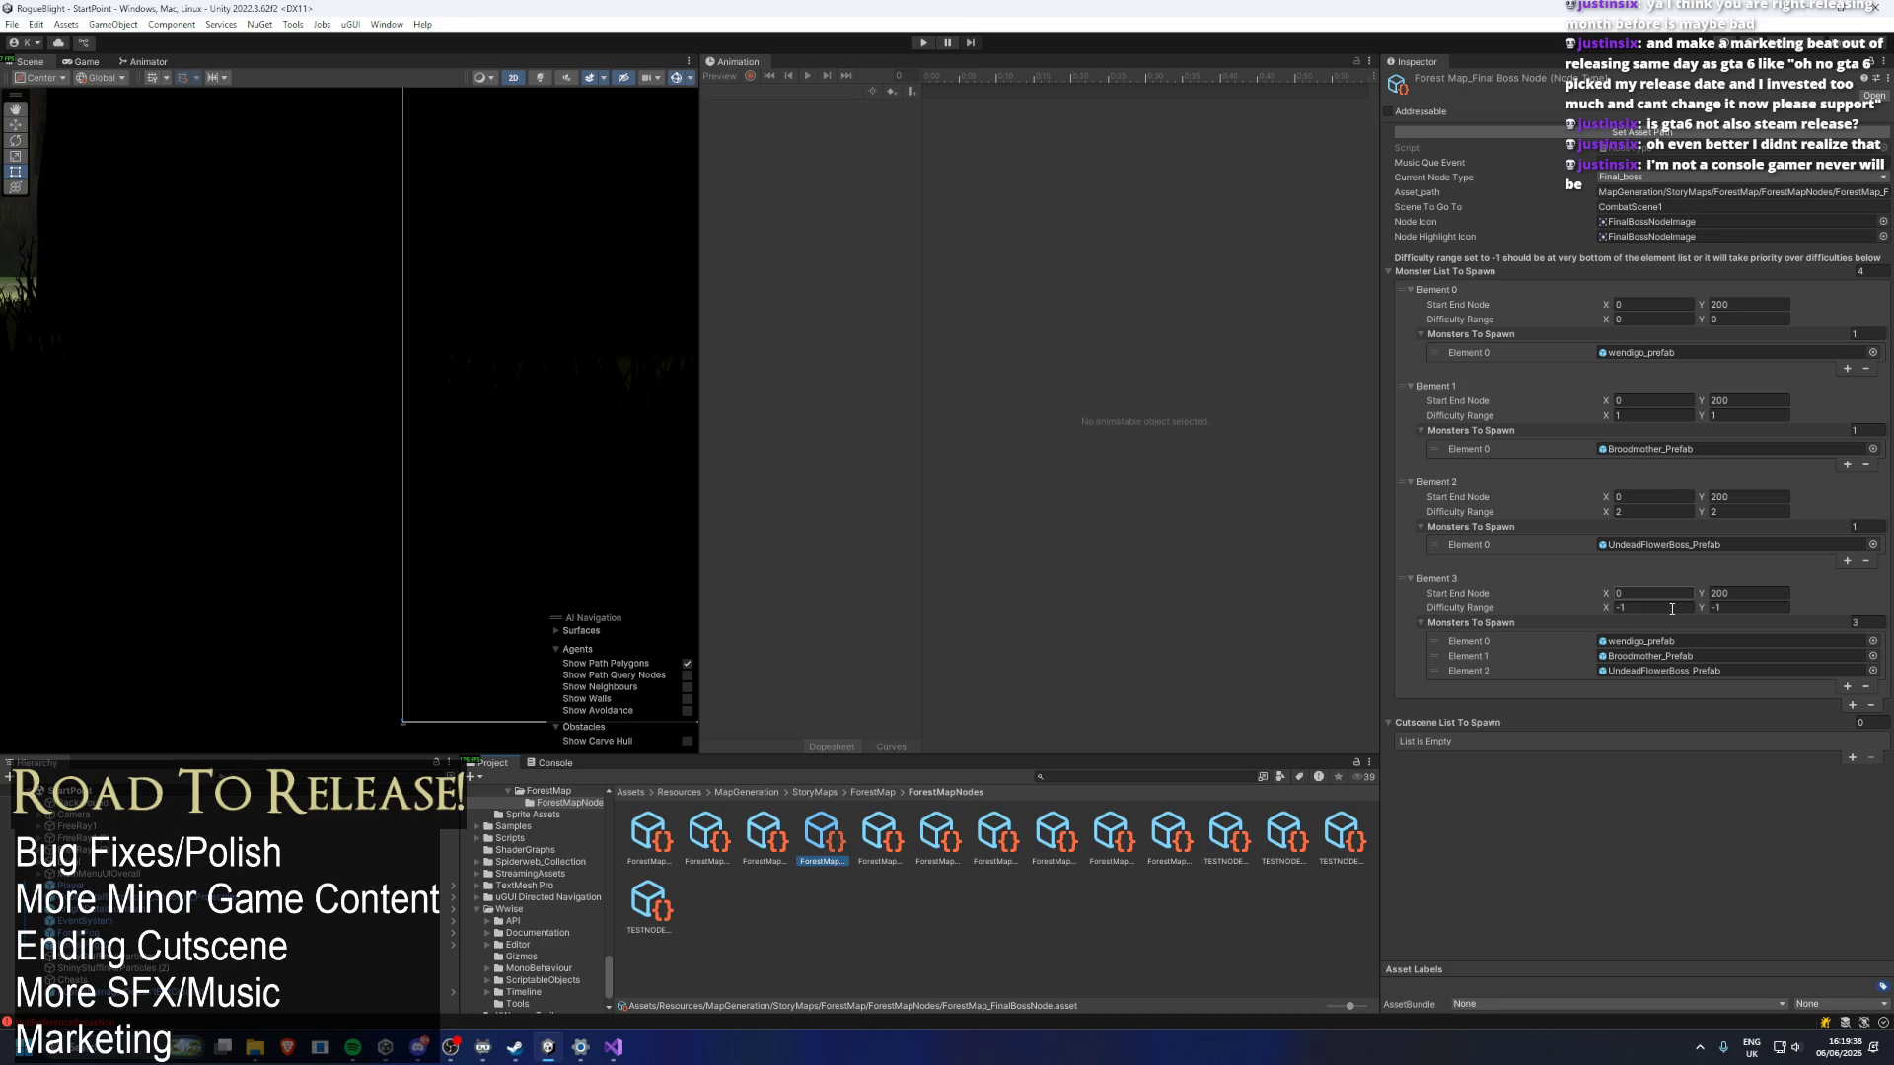
{"action": "left_click", "coordinate": [1652, 319]}
{"action": "type", "text": "-1"}
{"action": "key", "text": "Tab"}
{"action": "type", "text": "-1"}
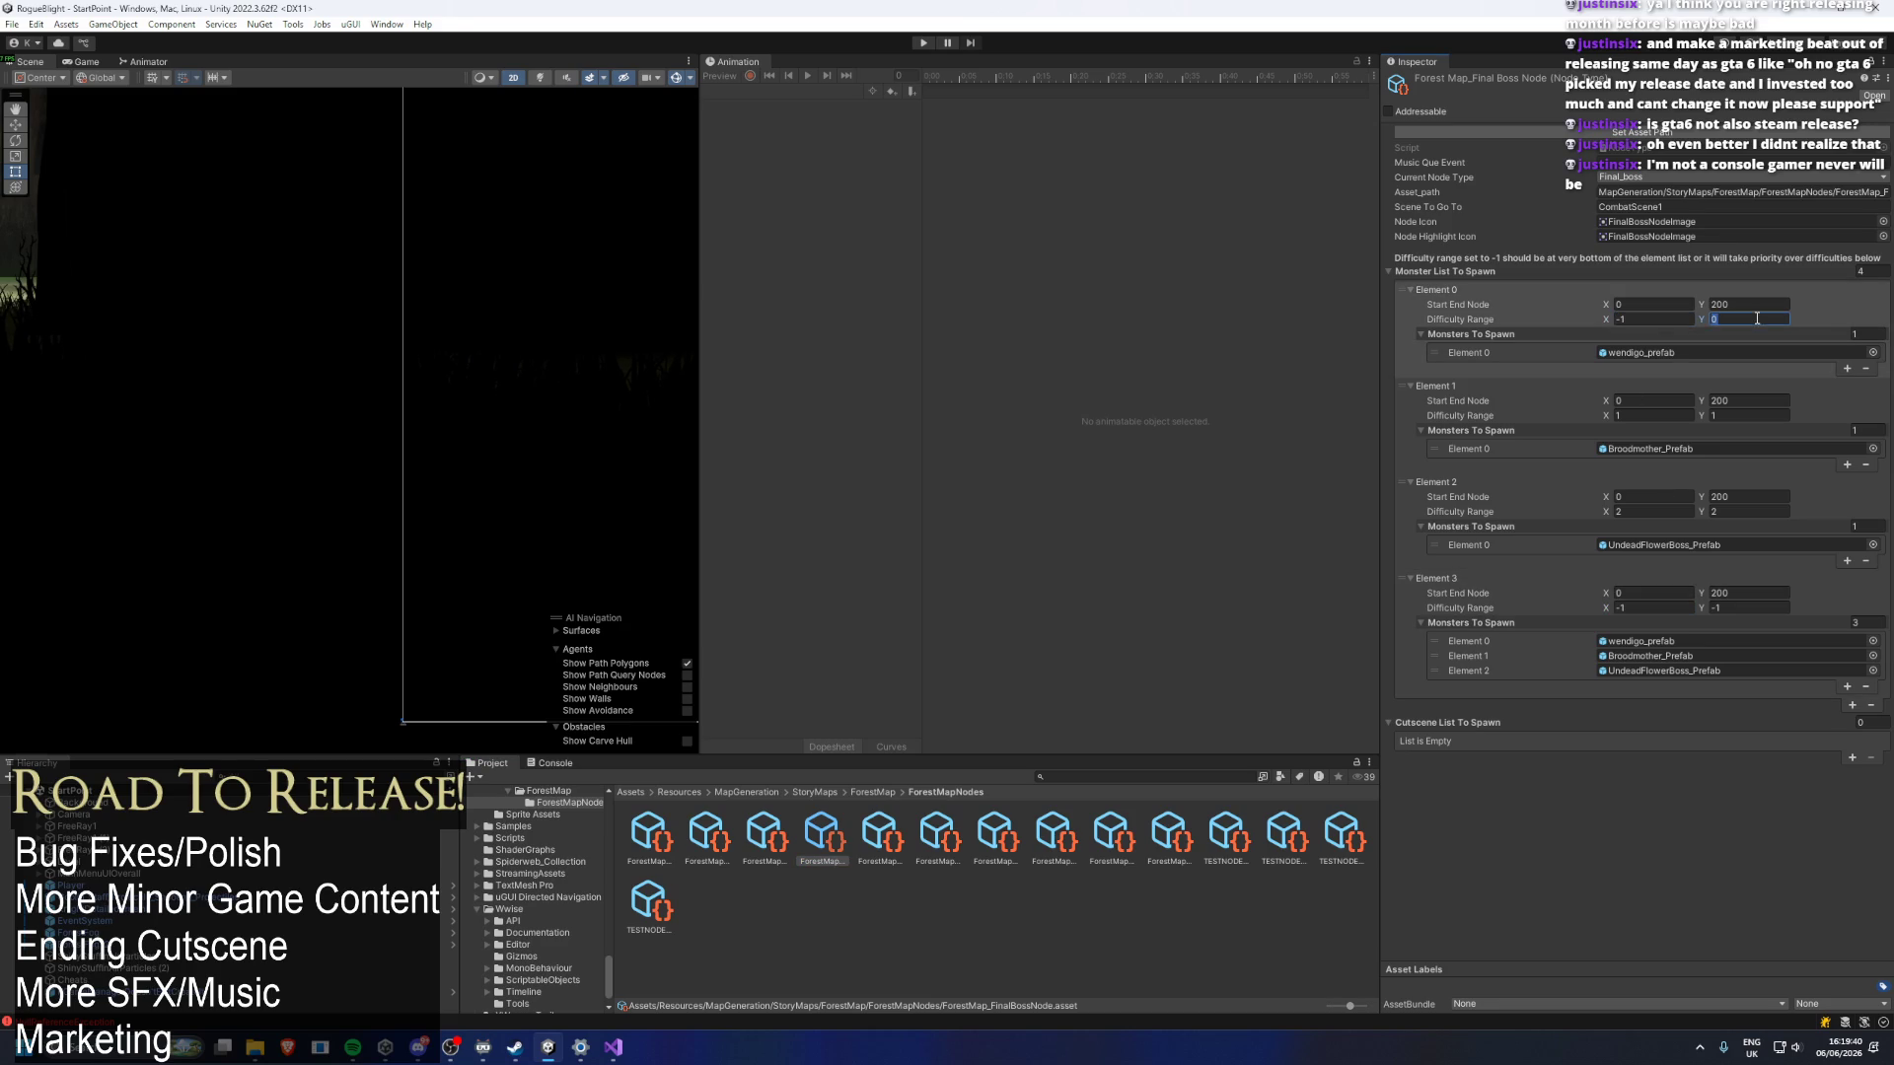
{"action": "left_click", "coordinate": [1401, 449]}
{"action": "key", "text": "Delete"}
{"action": "key", "text": "Delete"}
{"action": "key", "text": "Delete"}
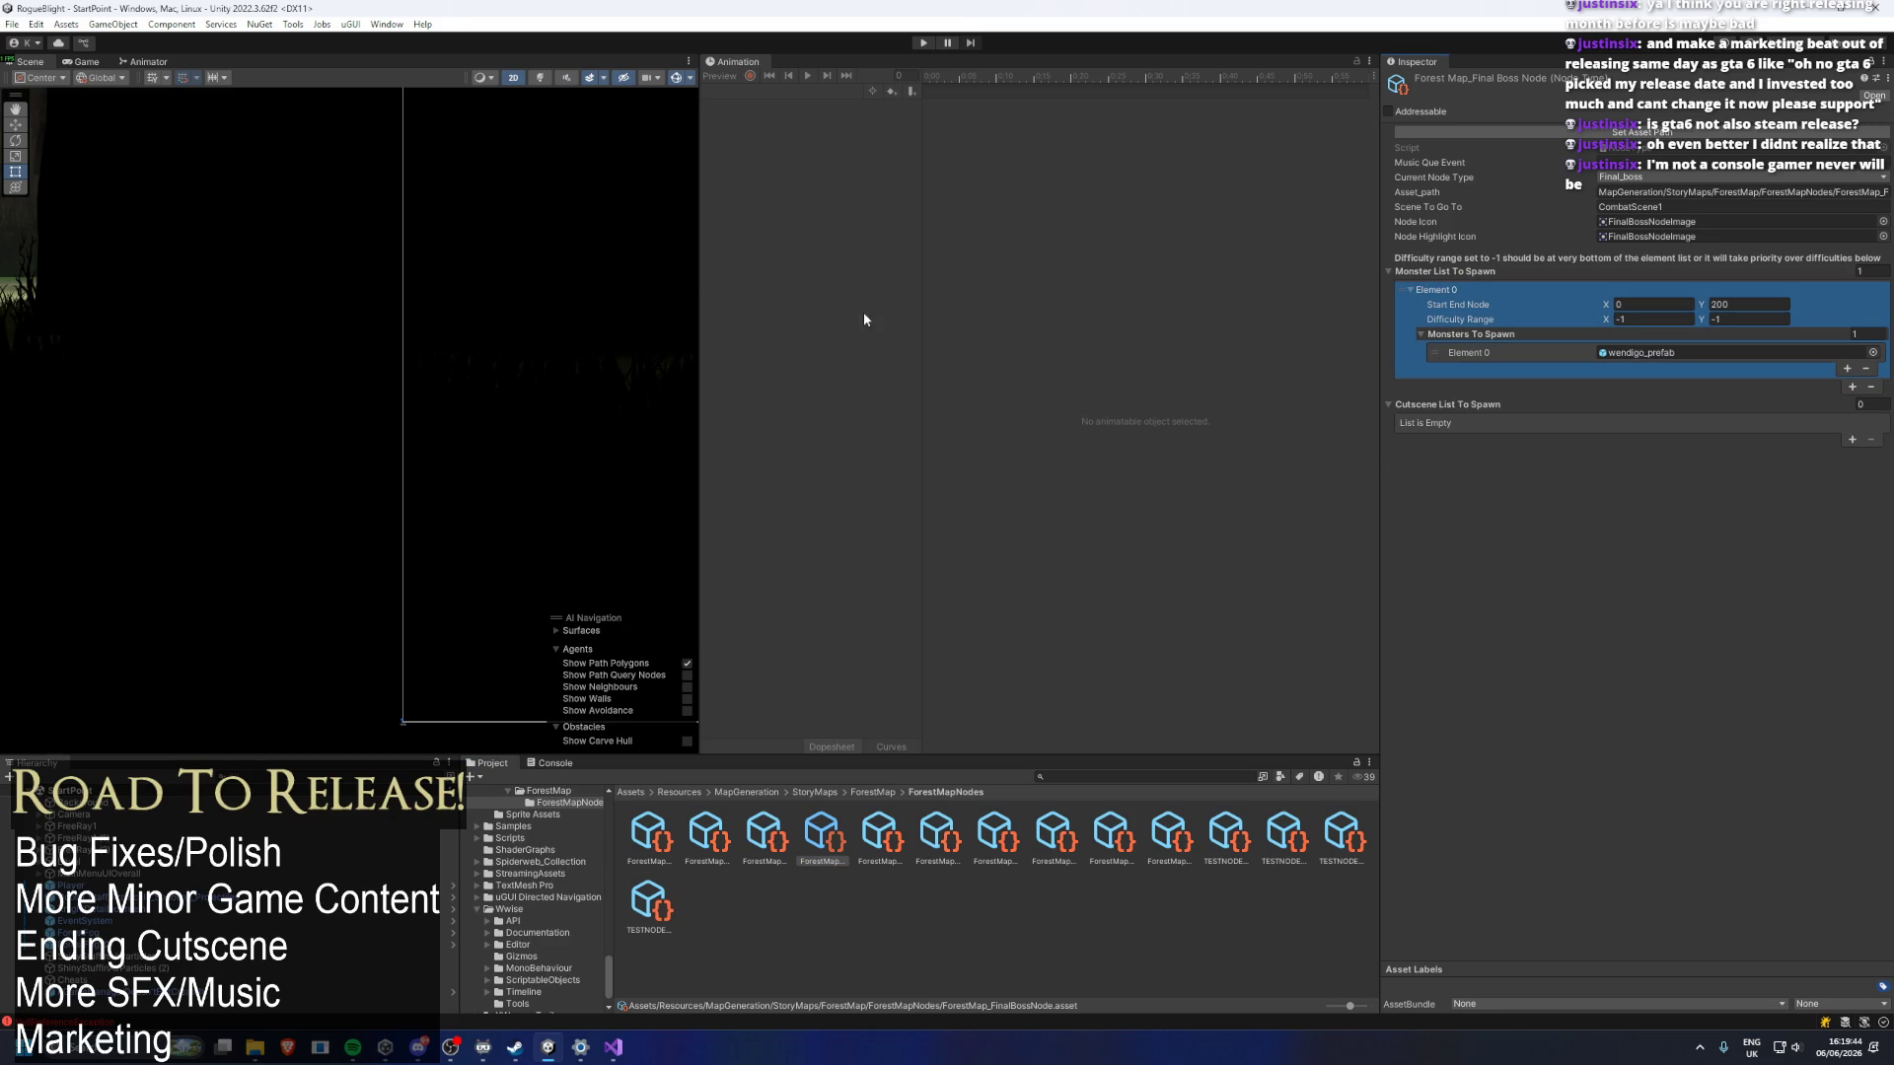
{"action": "left_click", "coordinate": [924, 43]}
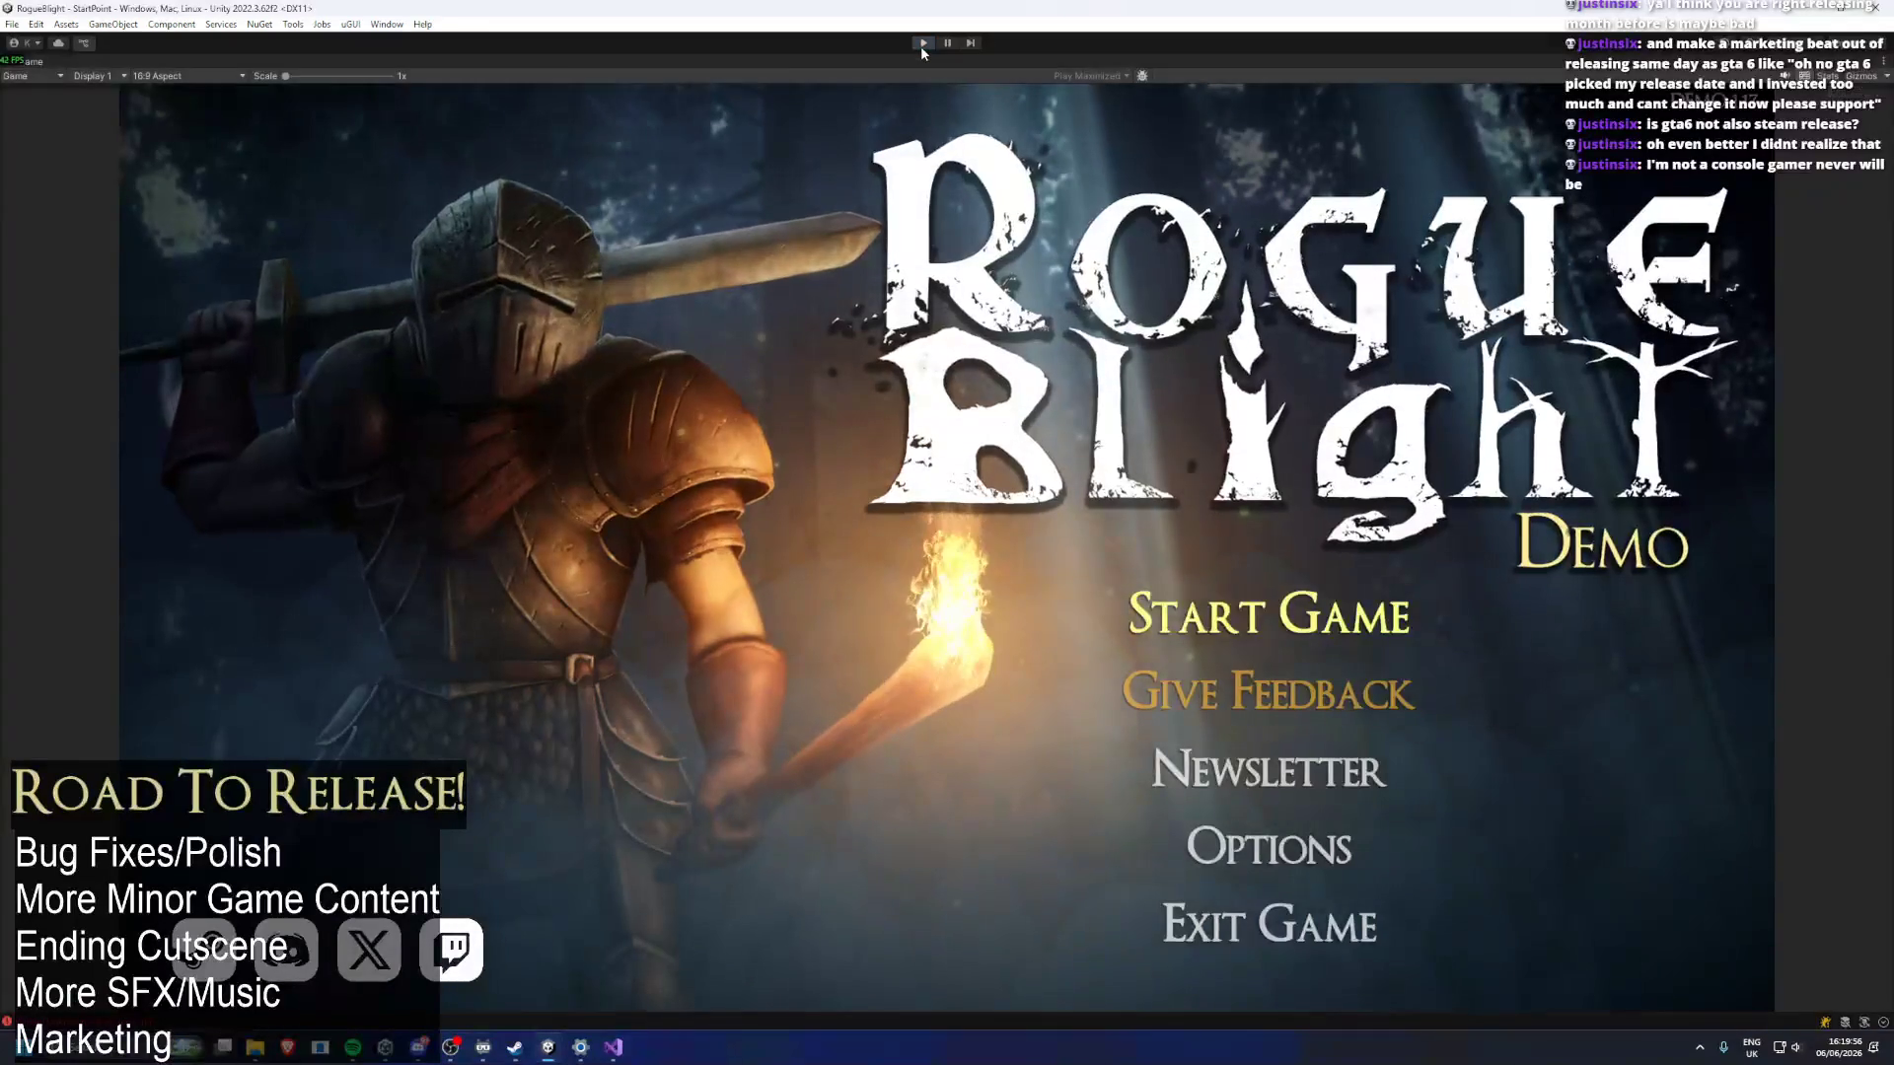
Stop Play mode and open the forest Question Mark node asset via a 'question forest' search.
{"action": "left_click", "coordinate": [922, 44]}
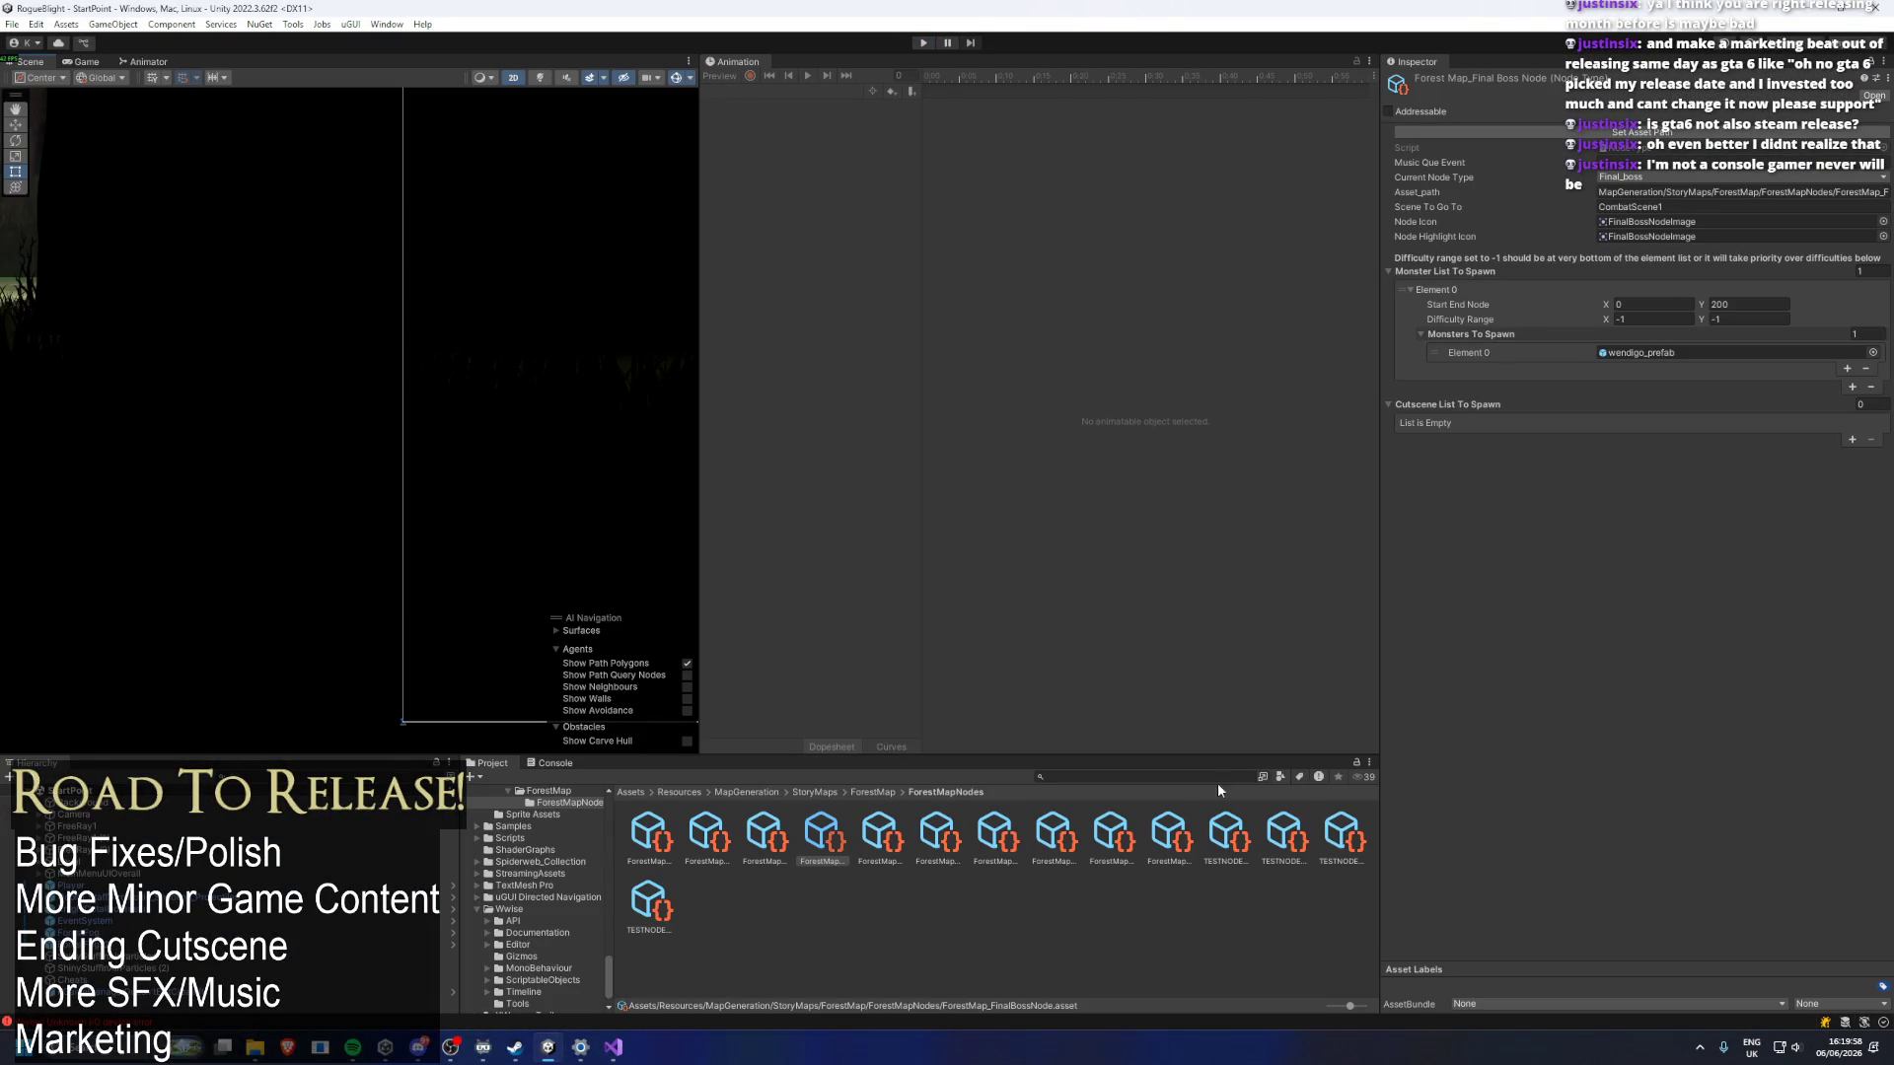
{"action": "left_click", "coordinate": [1174, 777]}
{"action": "type", "text": "qu"}
{"action": "type", "text": "es"}
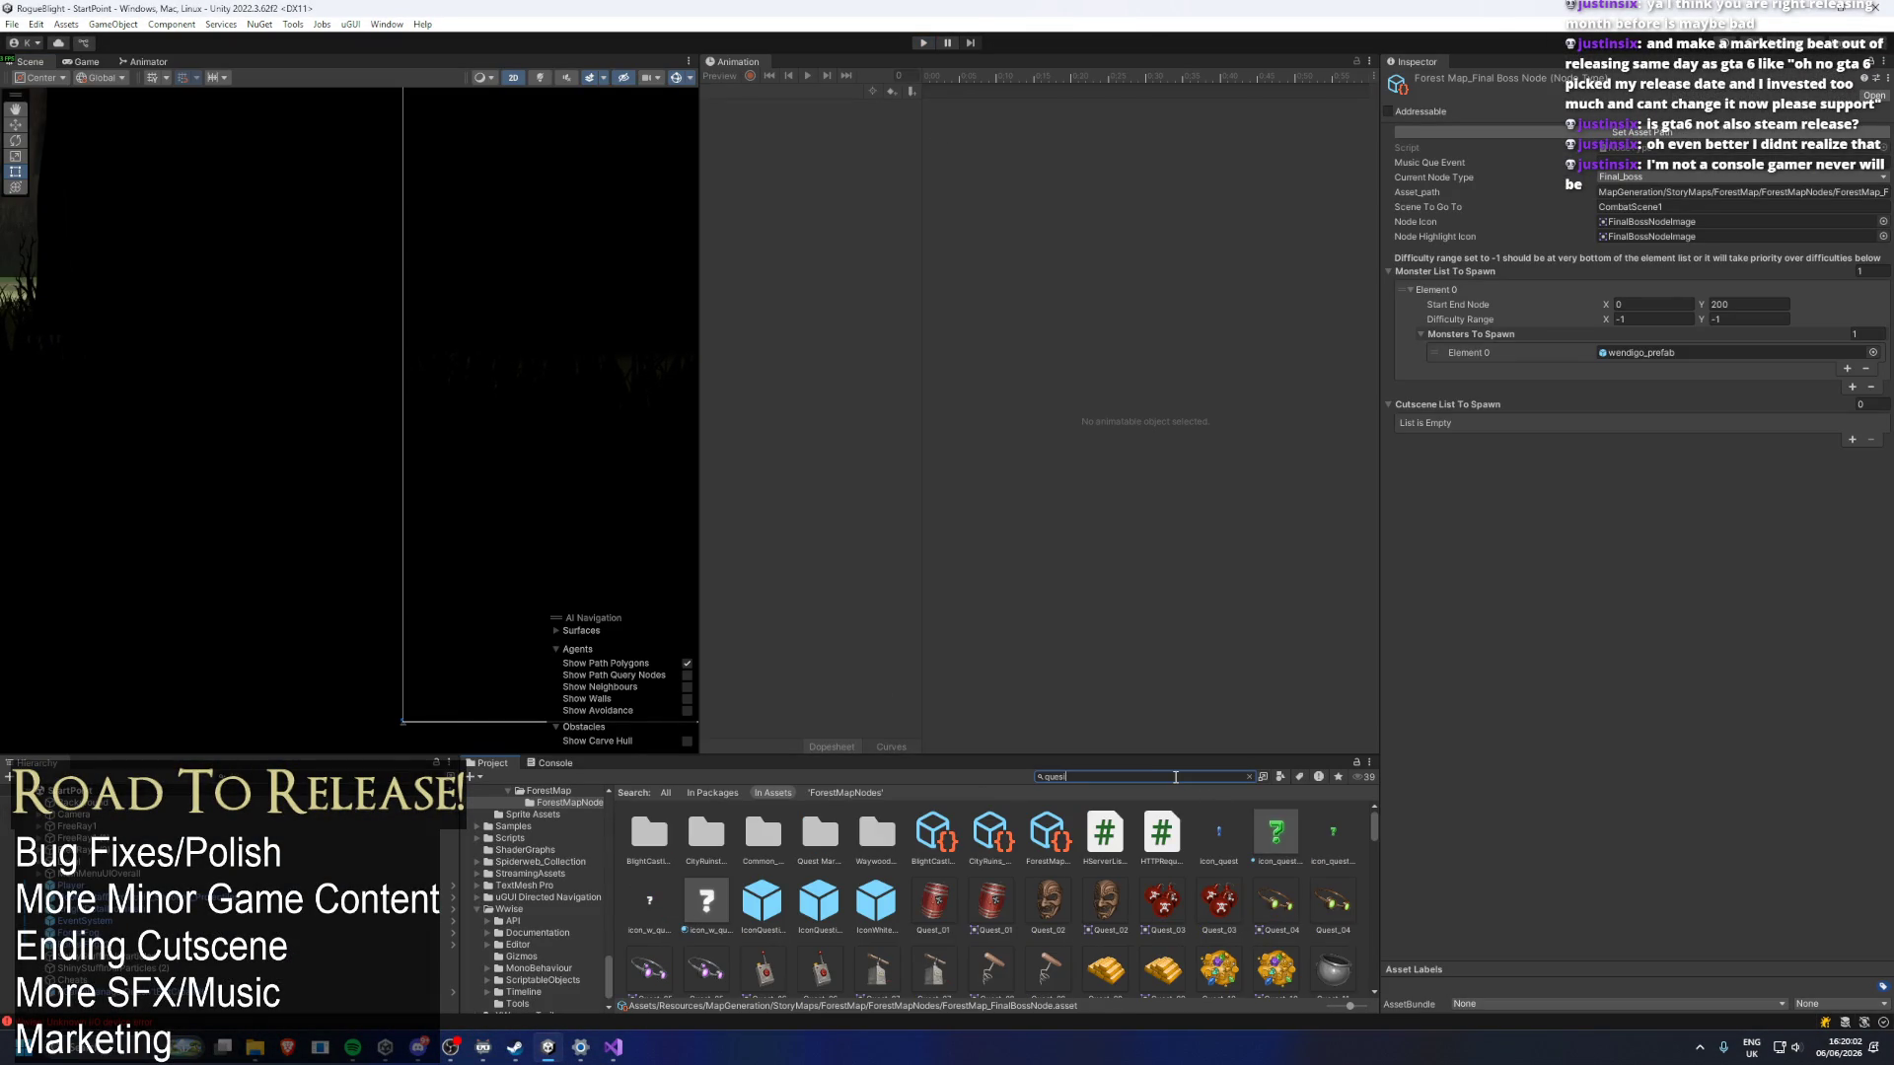
{"action": "type", "text": "tion fores"}
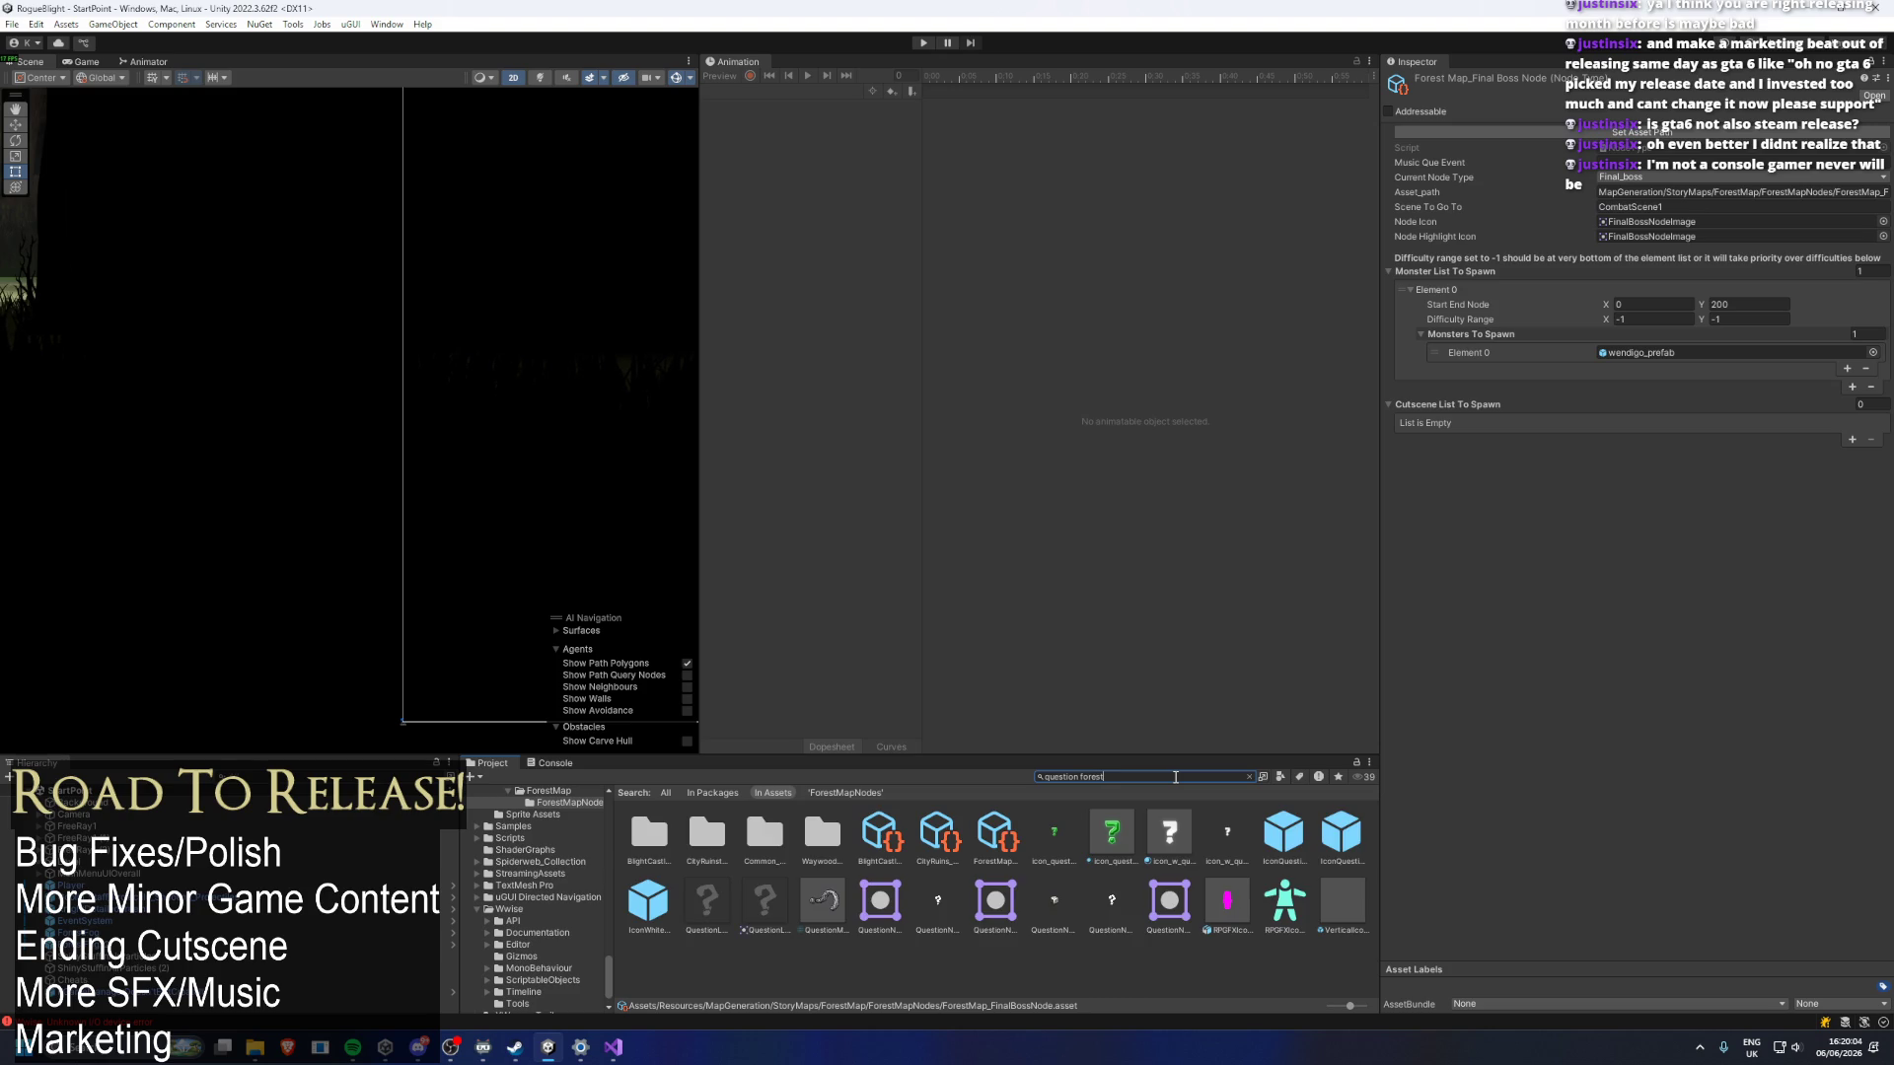
{"action": "type", "text": "t"}
{"action": "left_click", "coordinate": [700, 836]}
{"action": "left_click", "coordinate": [1138, 776]}
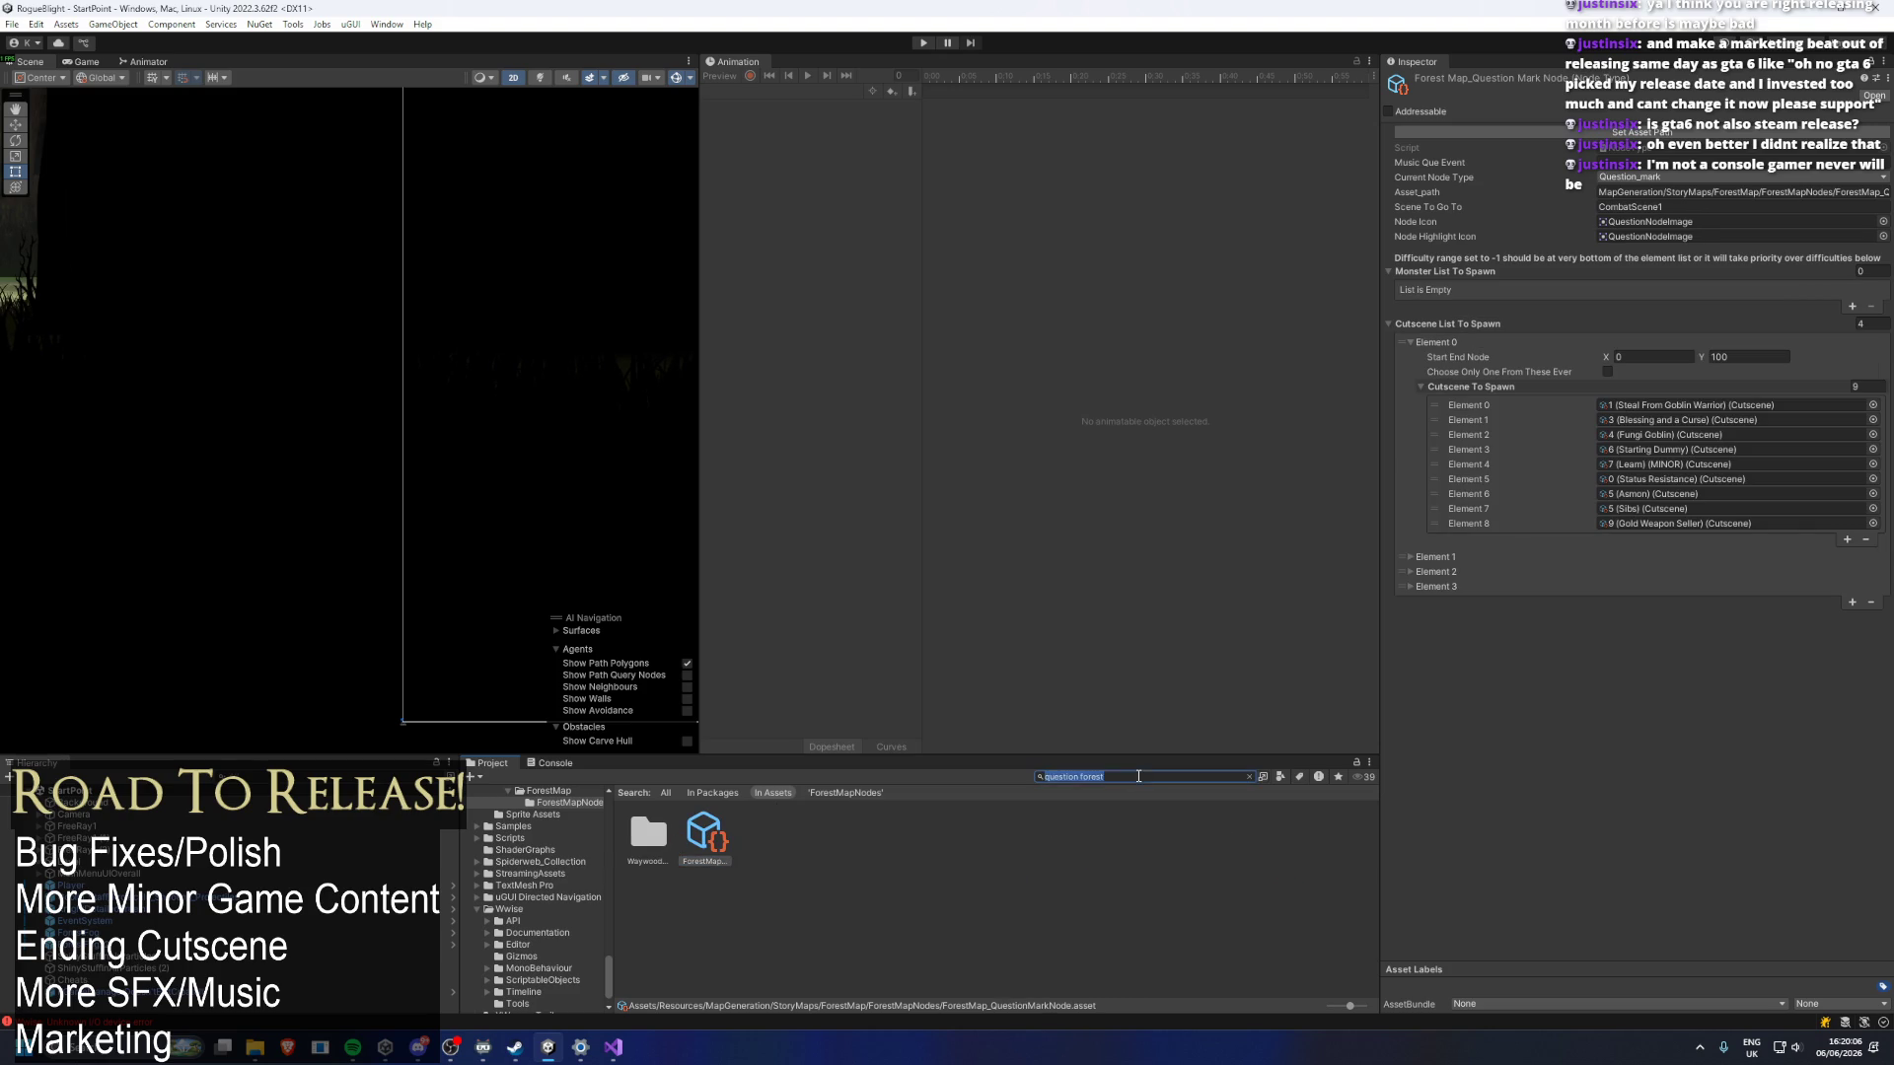
{"action": "key", "text": "BackSpace"}
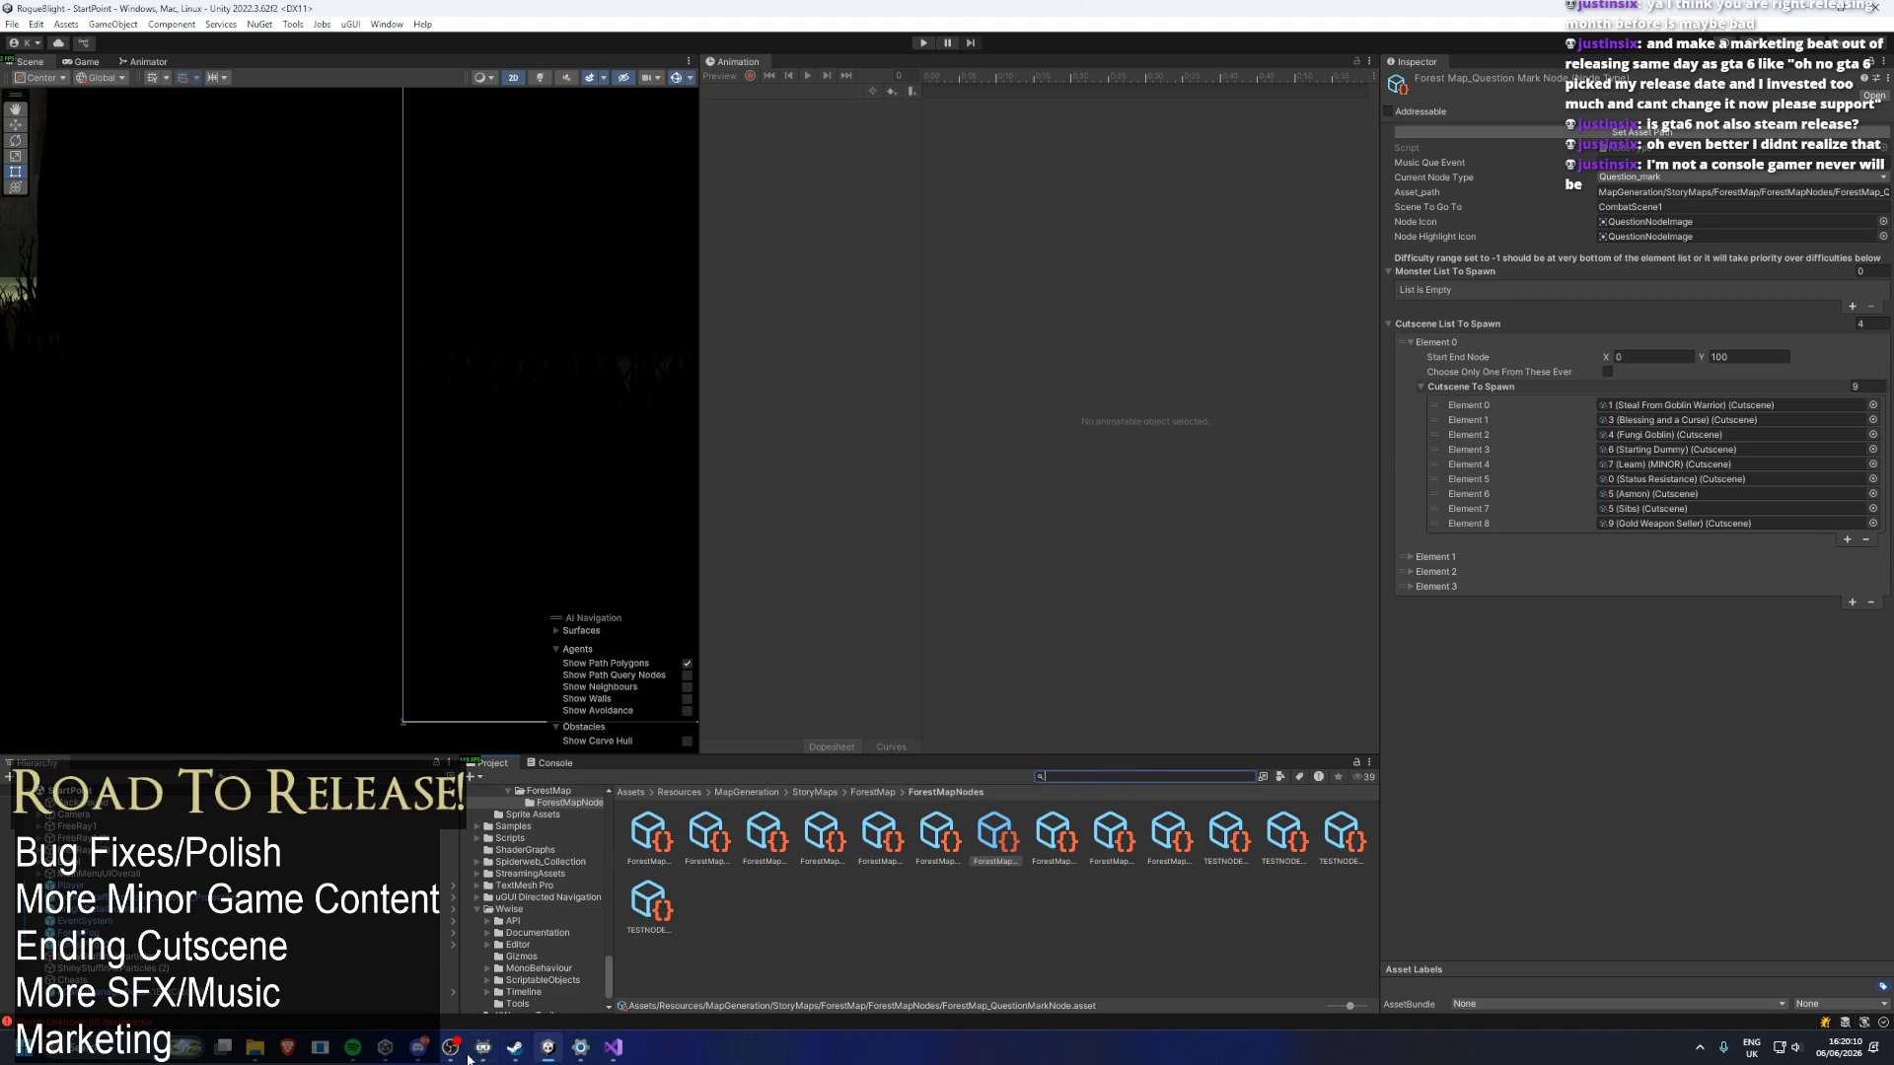
{"action": "left_click", "coordinate": [385, 1047]}
{"action": "left_click", "coordinate": [816, 210]}
Switch back to Unity Hub and launch Steam through a 'stea' Windows search.
{"action": "key", "text": "alt+Tab"}
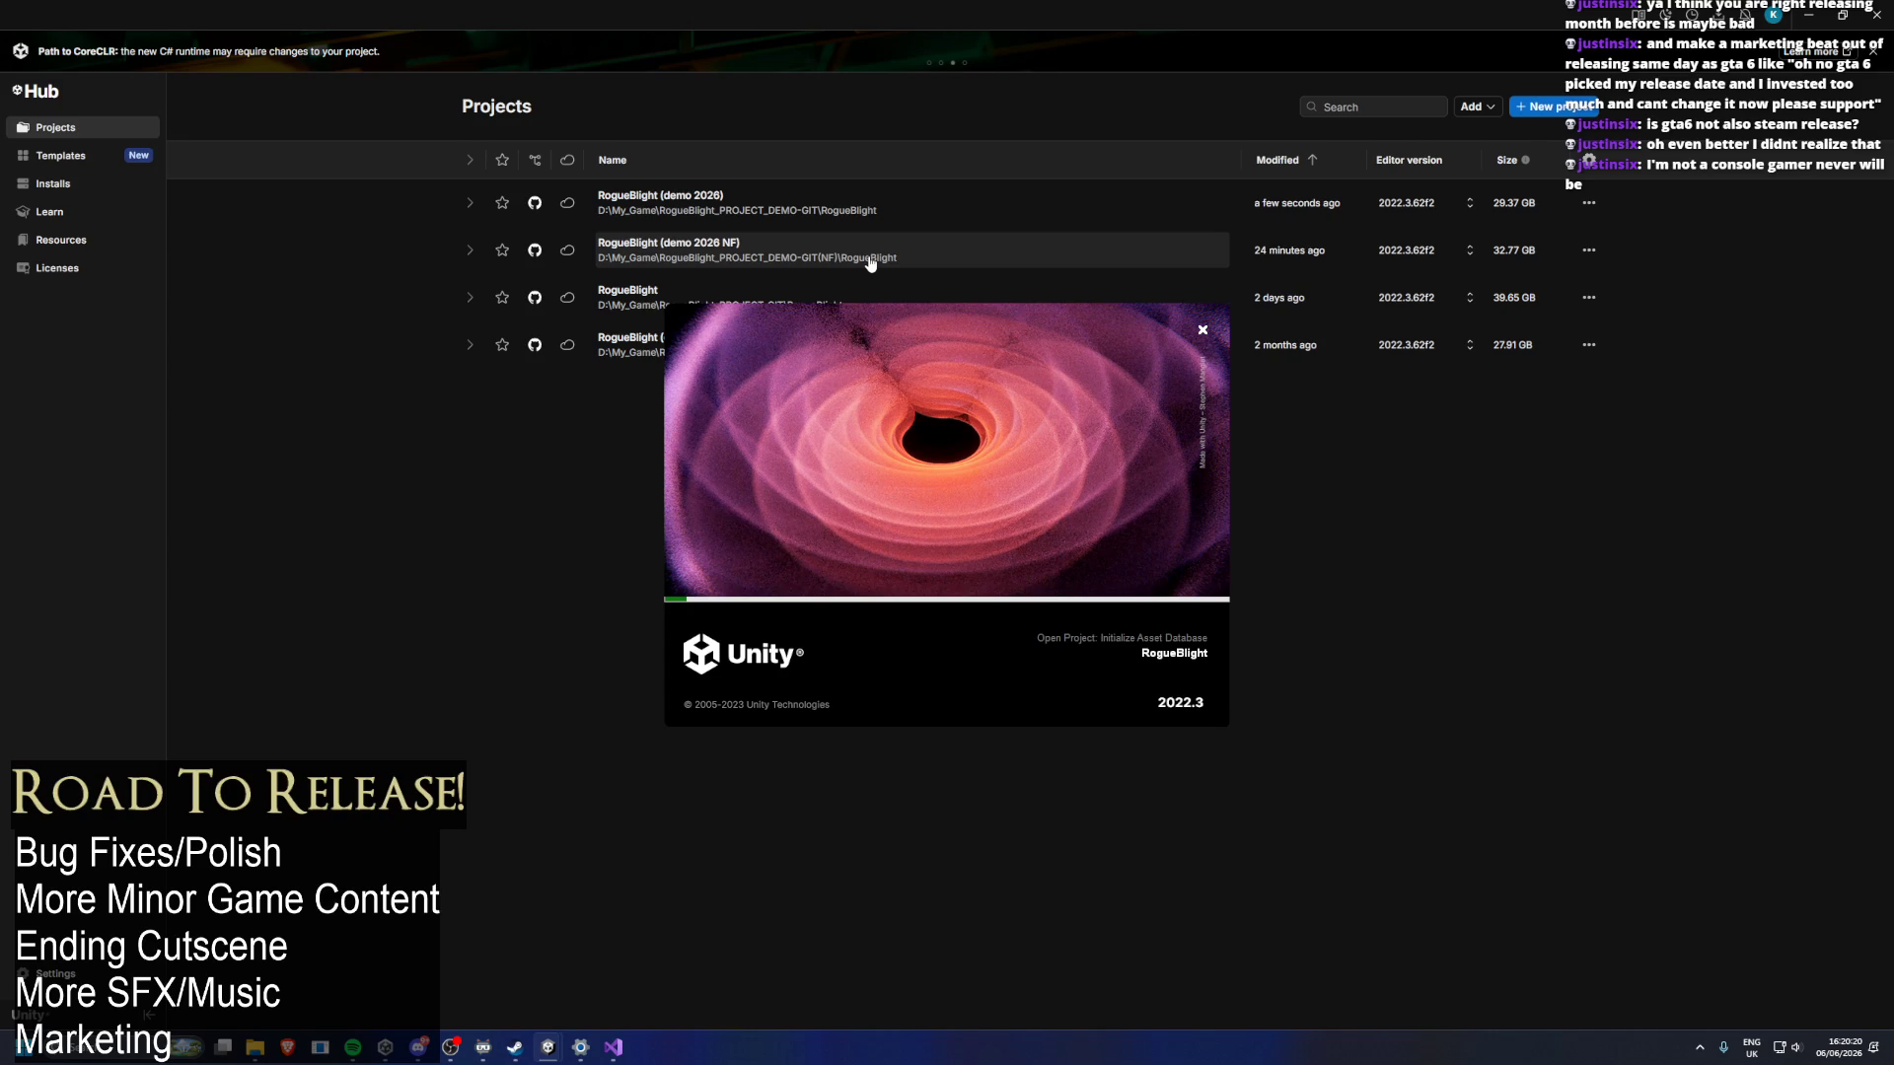
{"action": "key", "text": "super"}
{"action": "type", "text": "stea"}
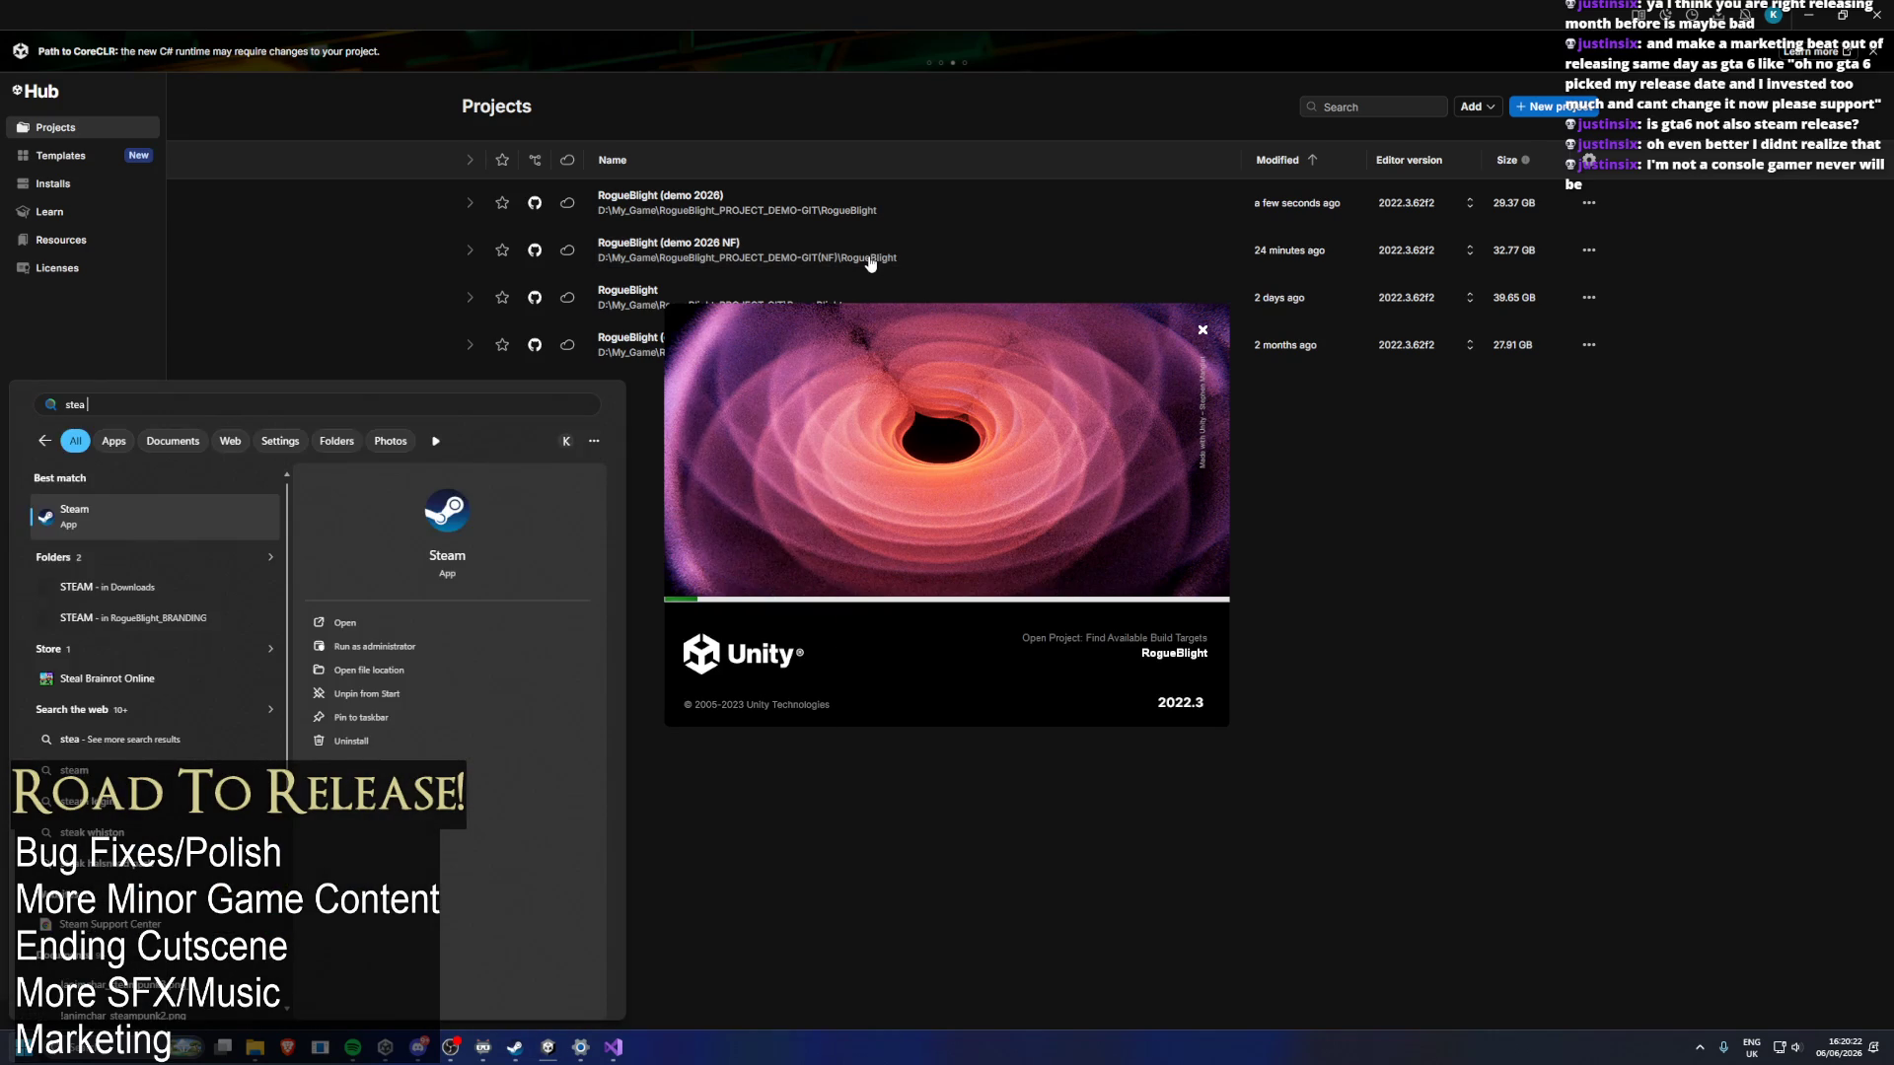
{"action": "key", "text": "Return"}
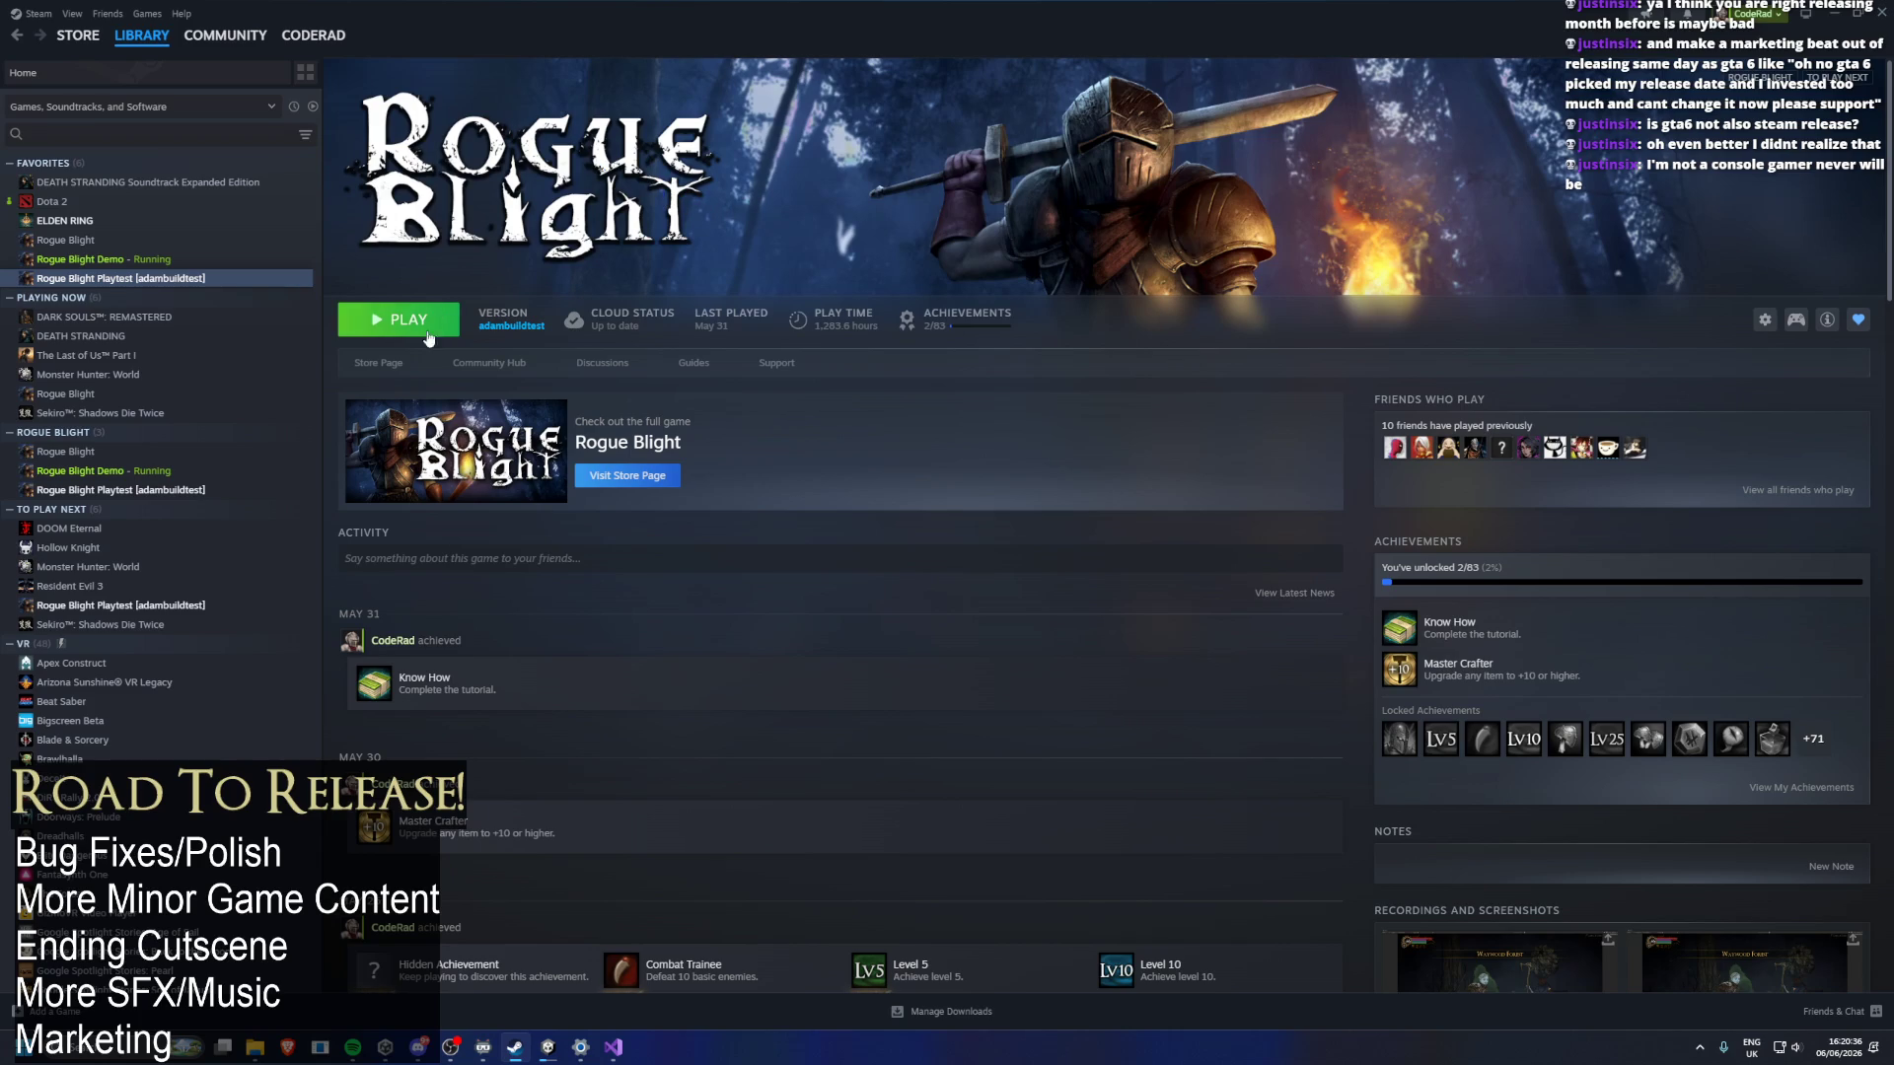
Open Rogue Blight's store page, glance at the CodeRadGames developer page, then return to the store page.
{"action": "left_click", "coordinate": [379, 365]}
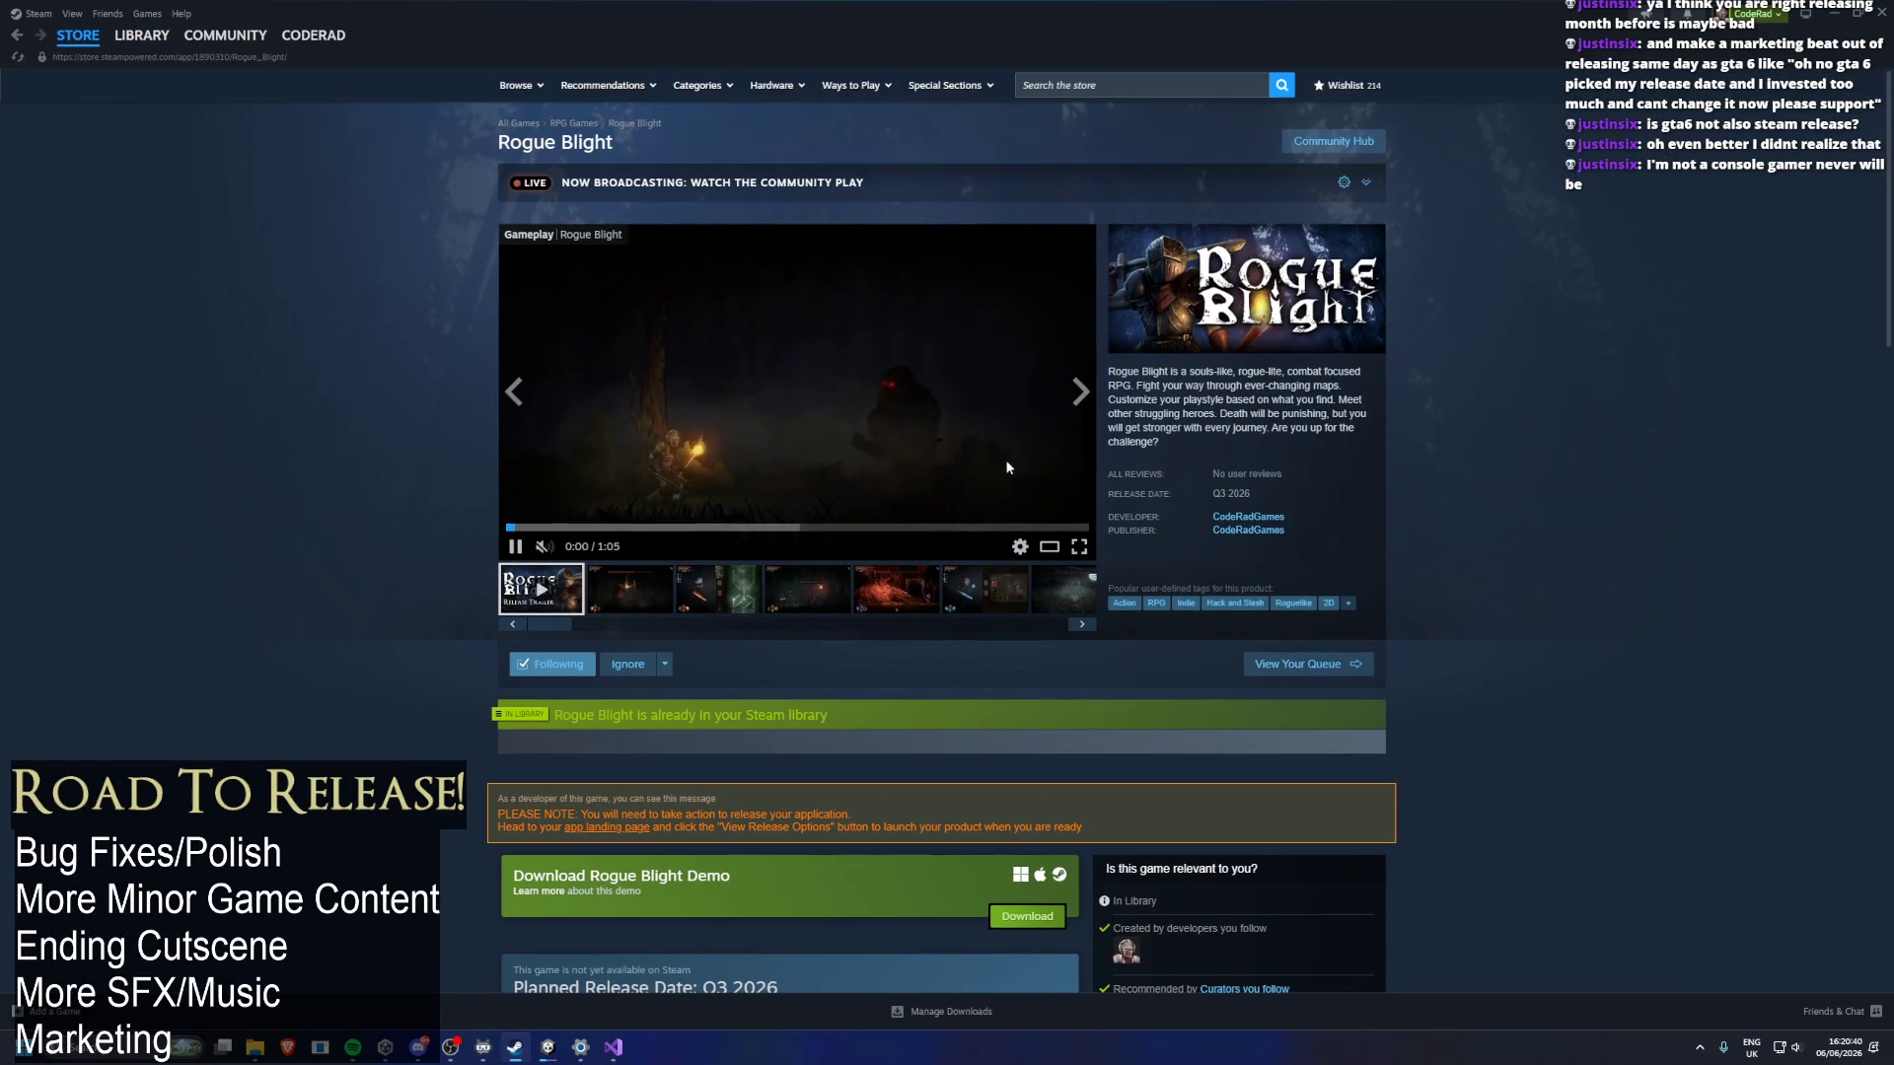
{"action": "left_click", "coordinate": [1366, 182]}
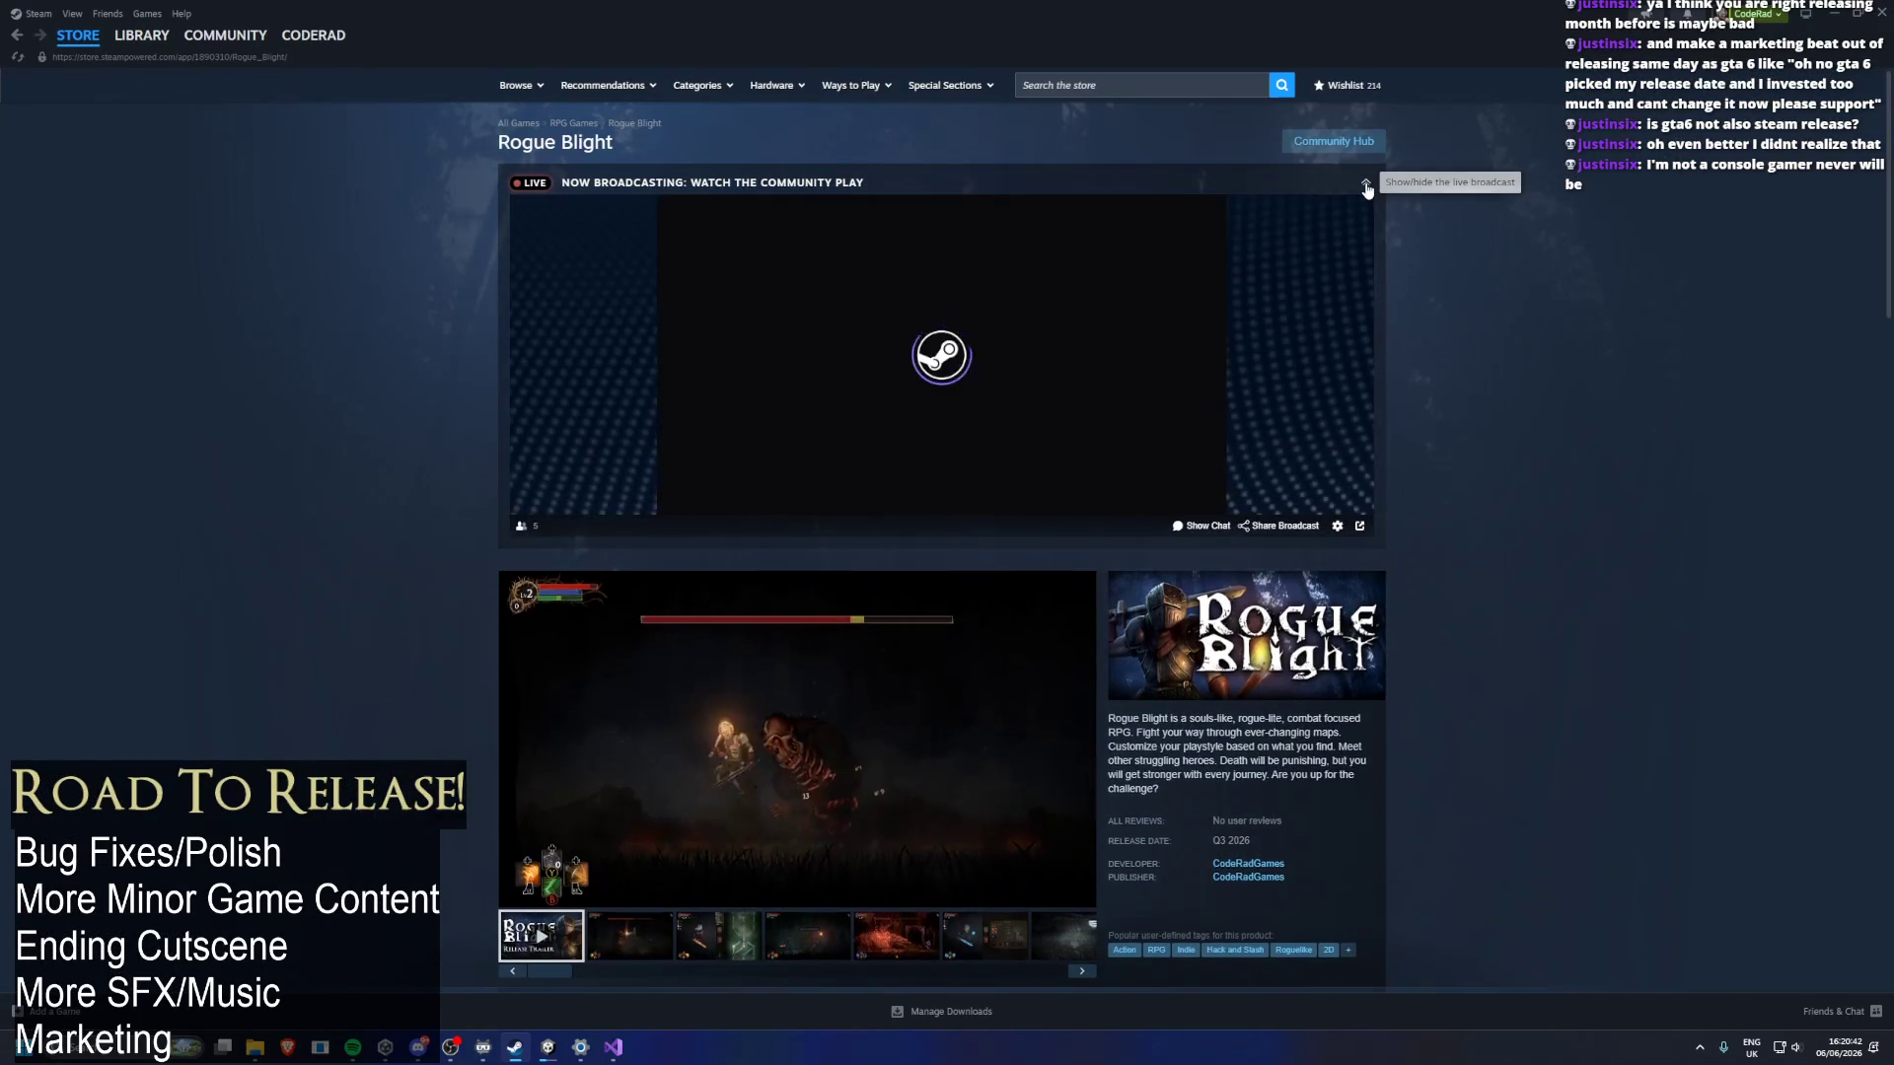
{"action": "left_click", "coordinate": [1366, 182]}
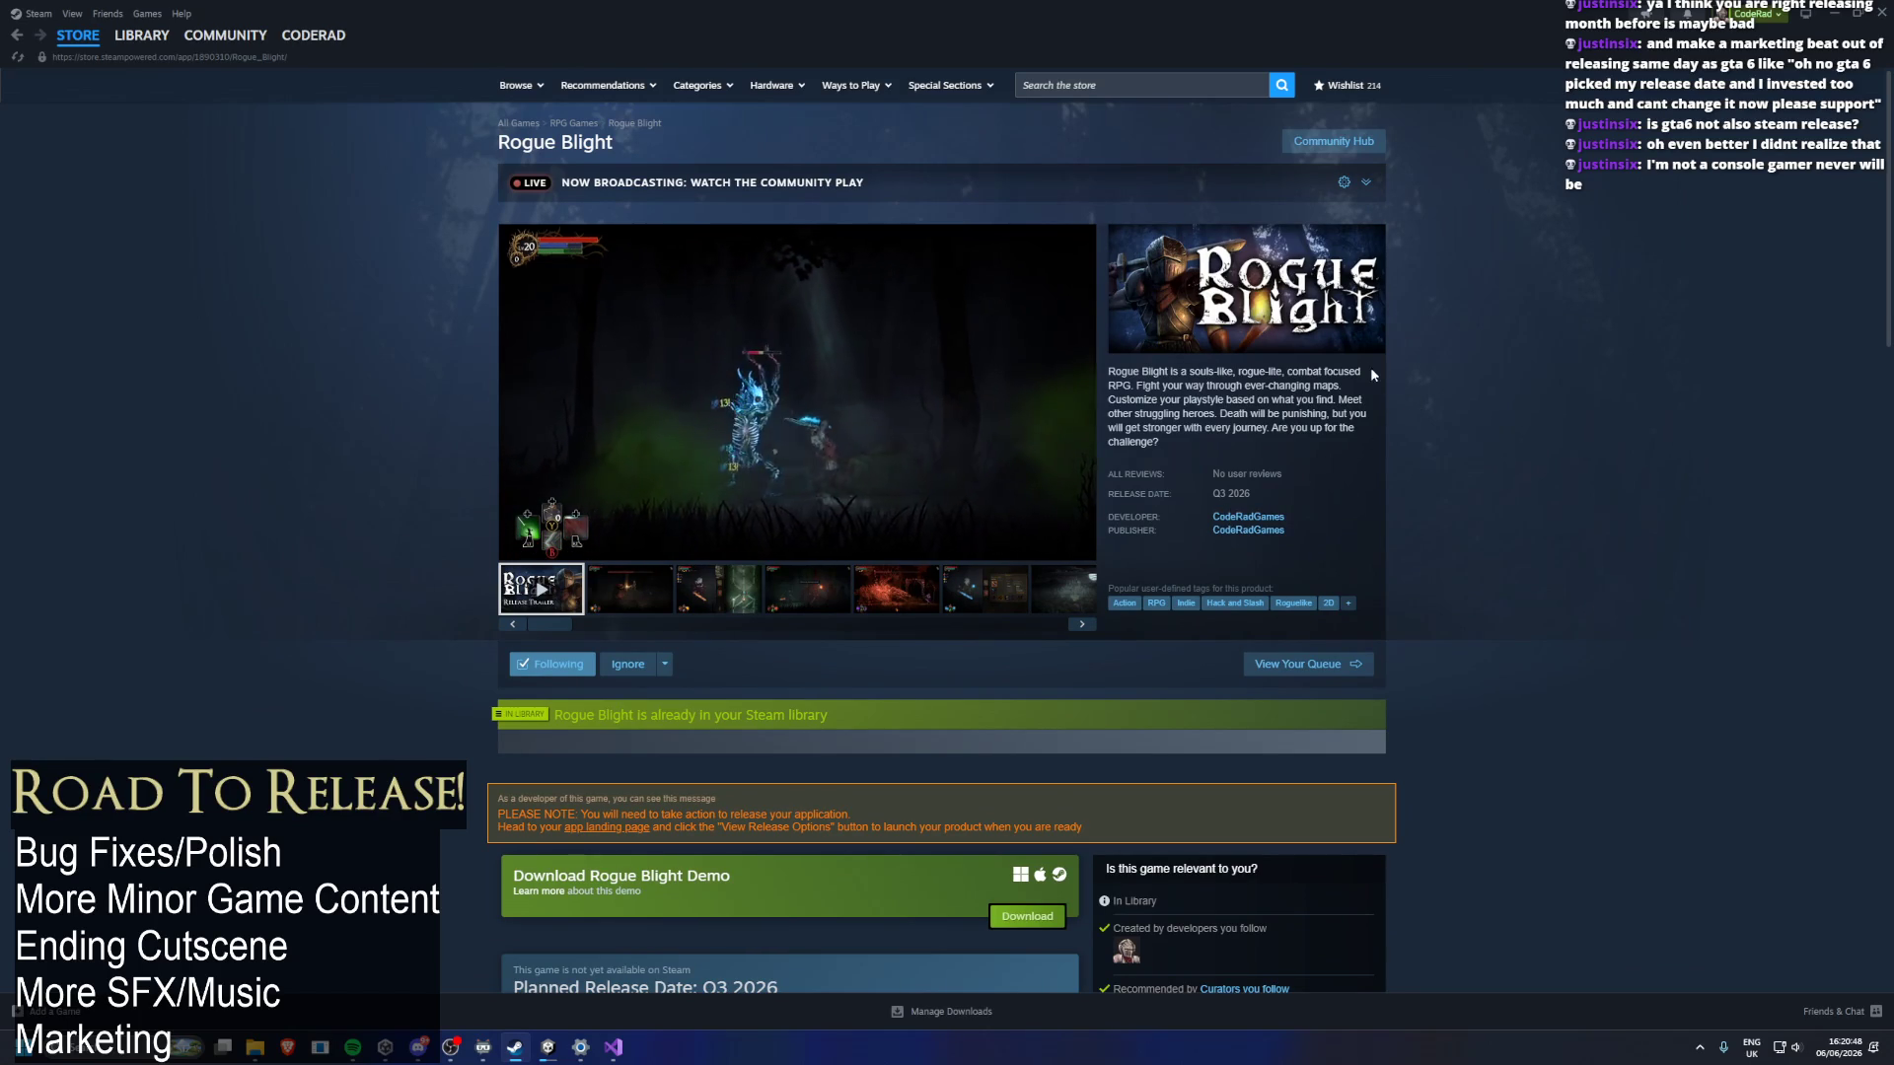
{"action": "left_click", "coordinate": [1233, 517]}
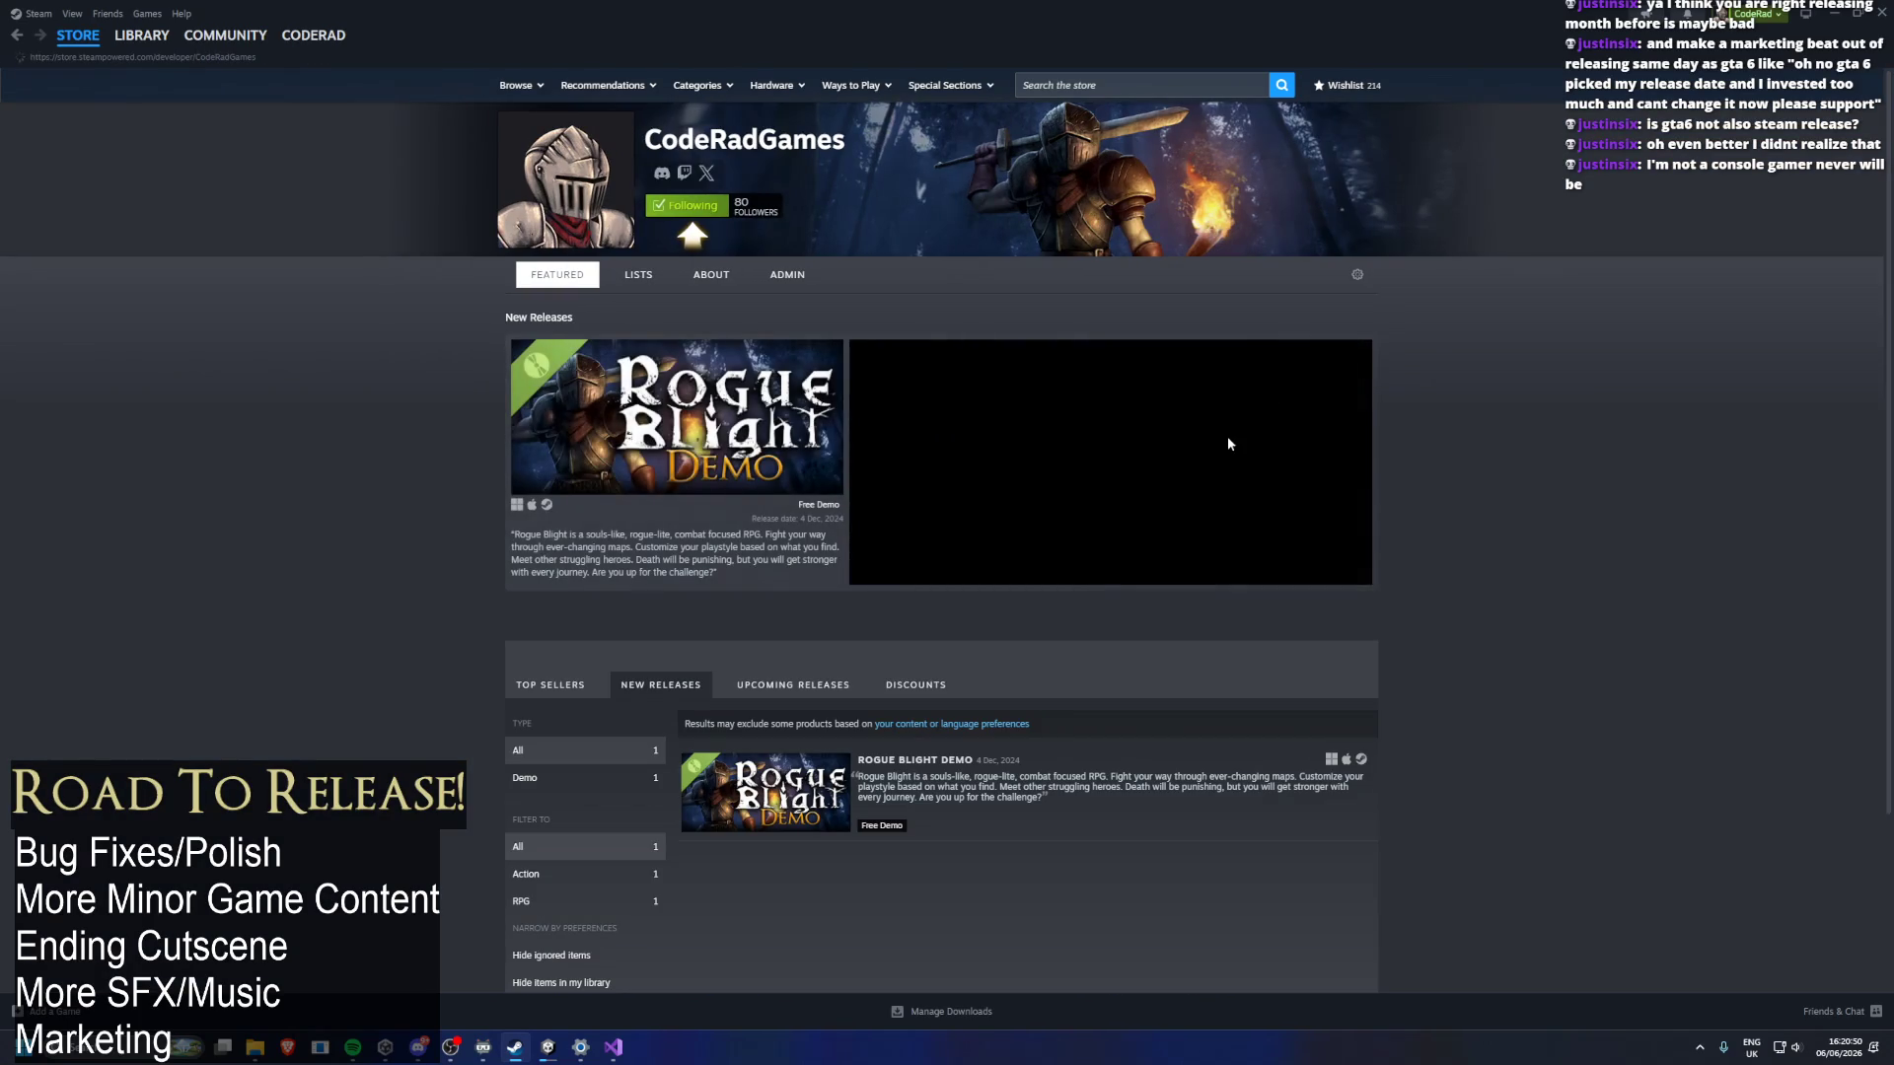
{"action": "scroll", "coordinate": [1282, 326], "scroll_direction": "down", "scroll_amount": 3}
{"action": "key", "text": "alt+Left"}
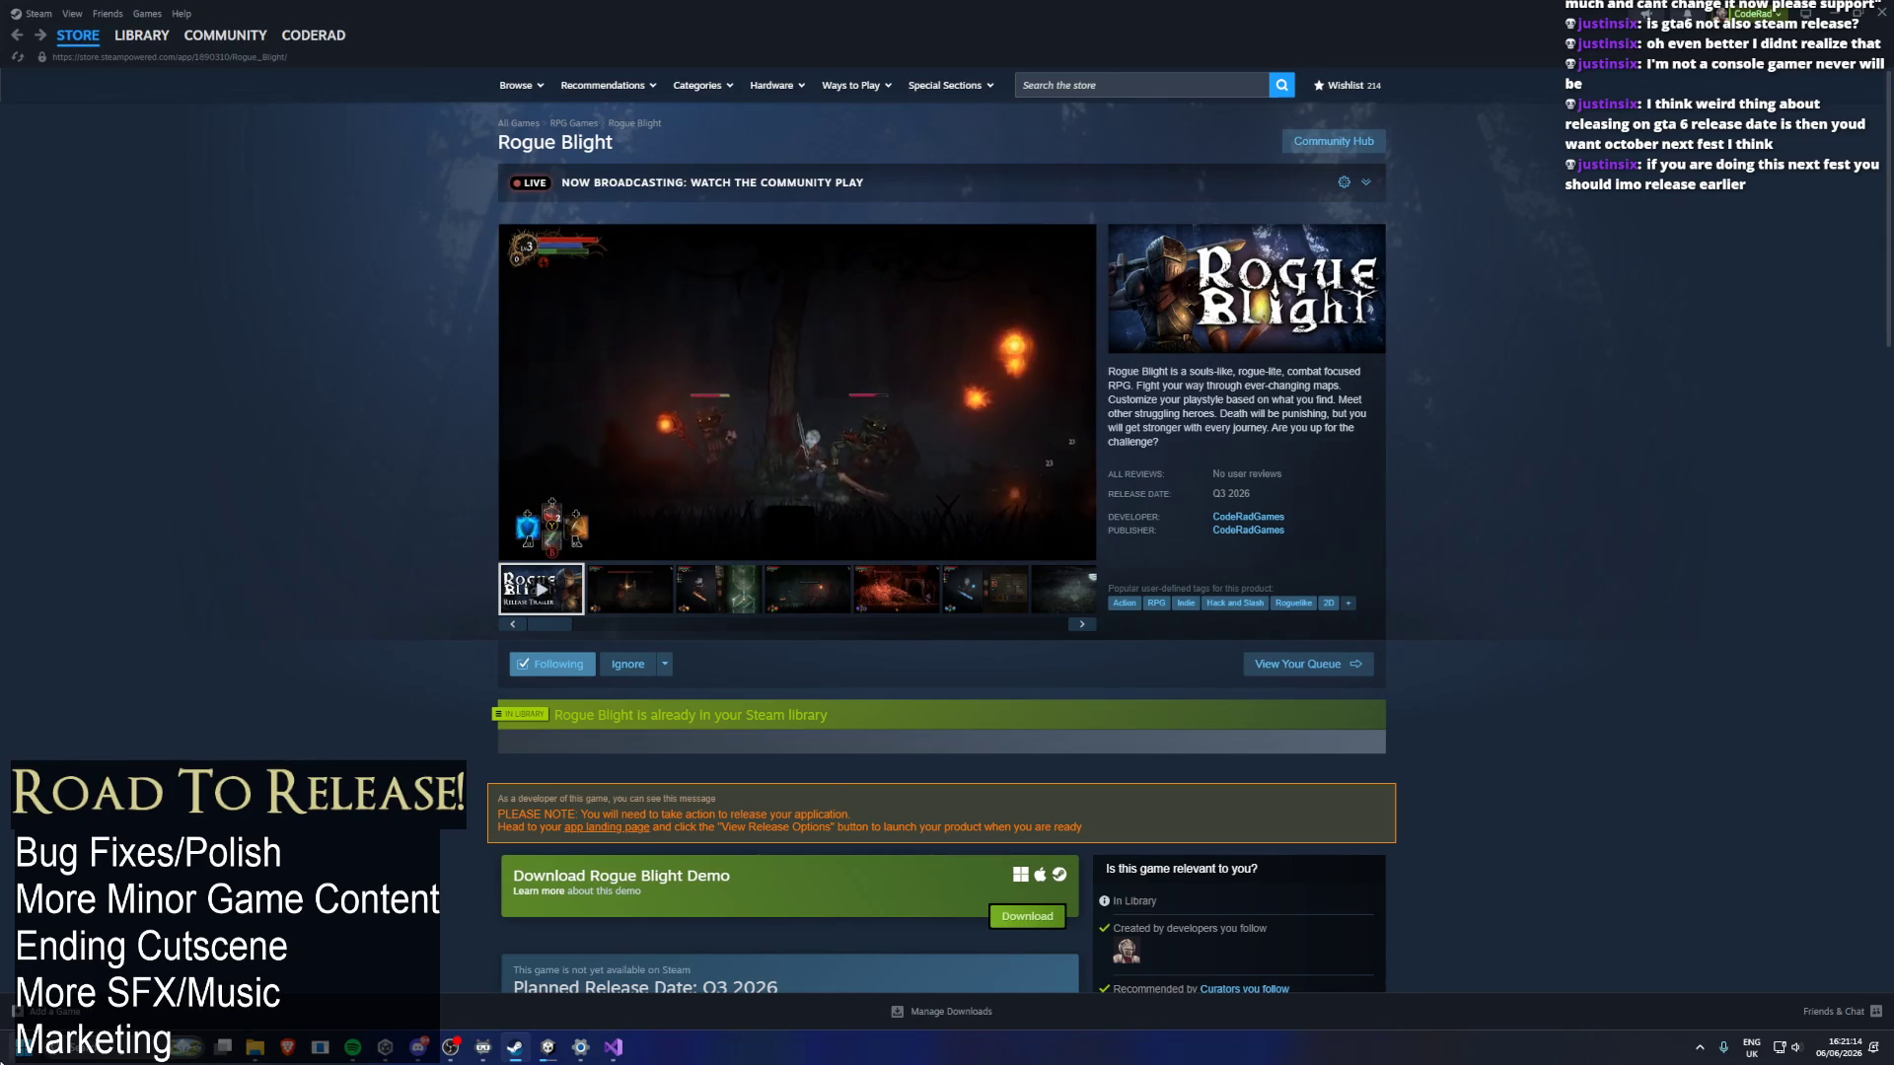
Launch Google Chrome from Windows search, then bring up Unity Hub's RogueBlight projects list.
{"action": "key", "text": "super"}
{"action": "type", "text": "g"}
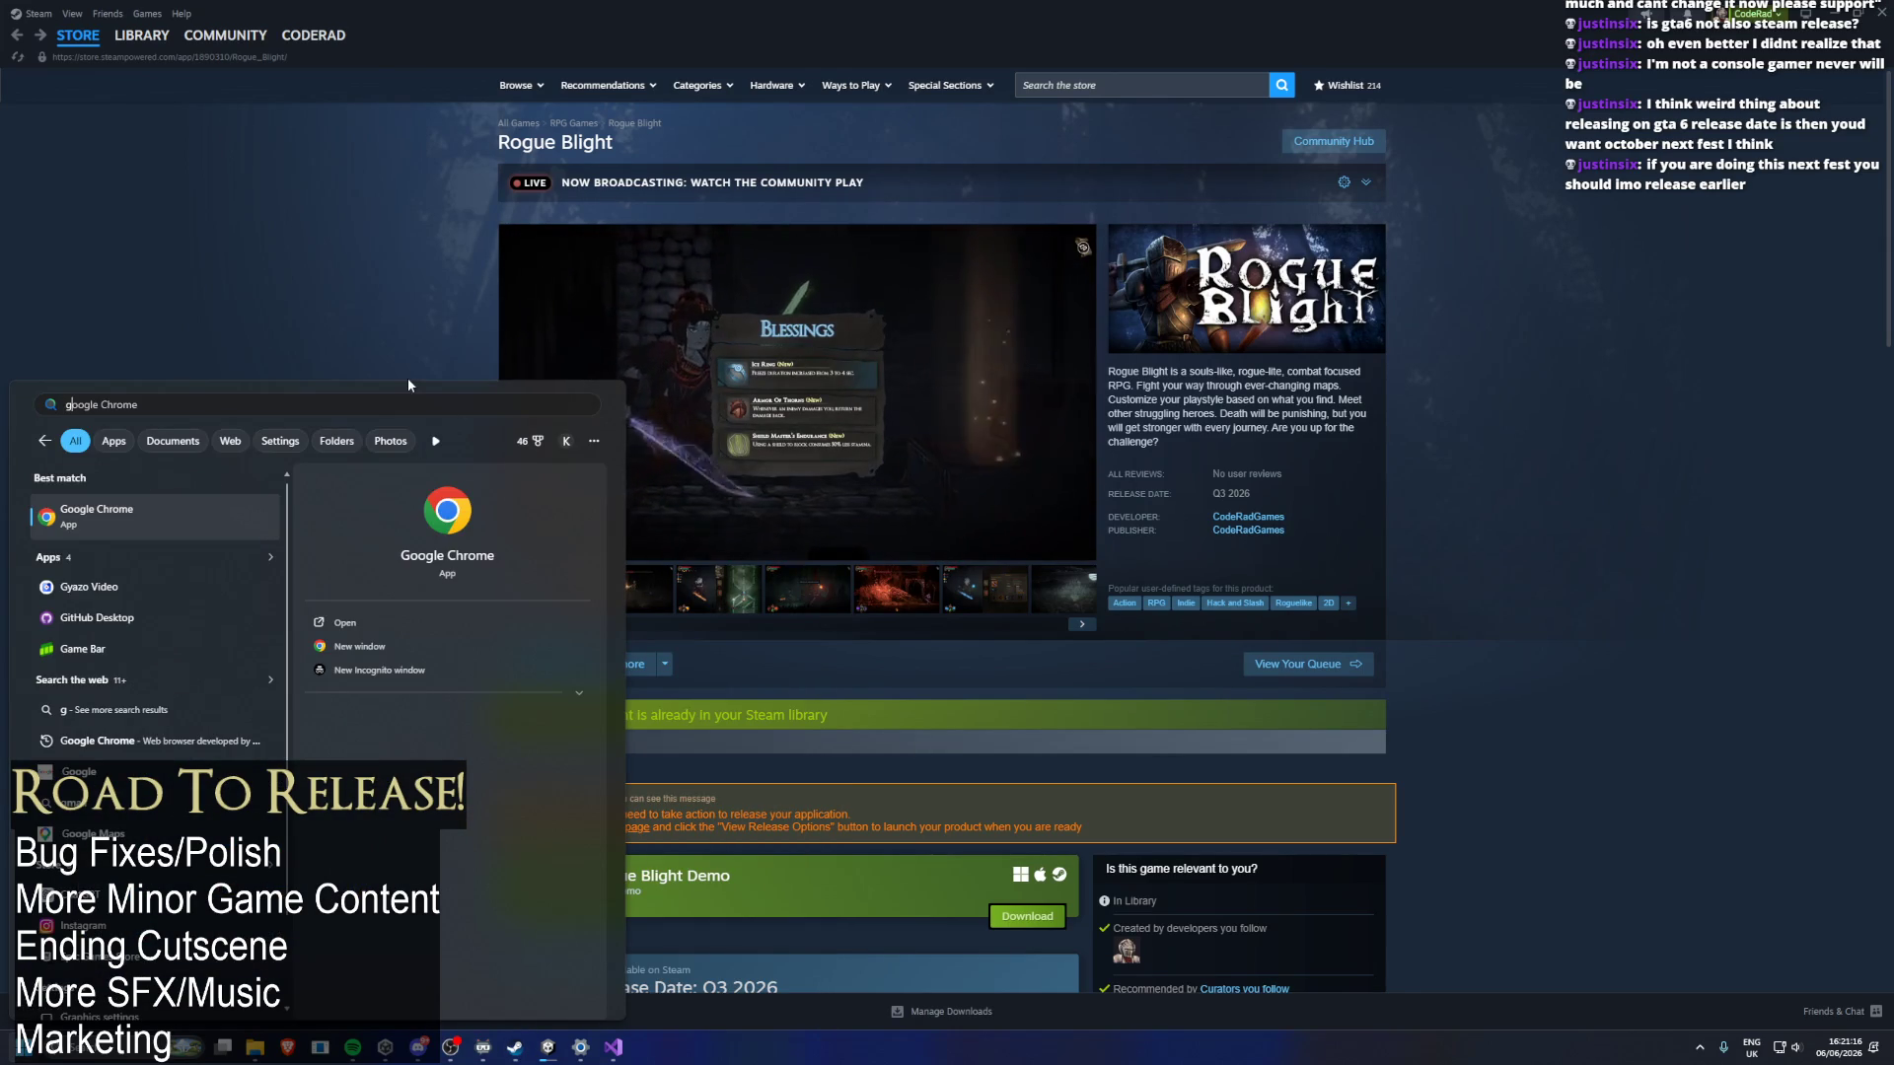
{"action": "key", "text": "Return"}
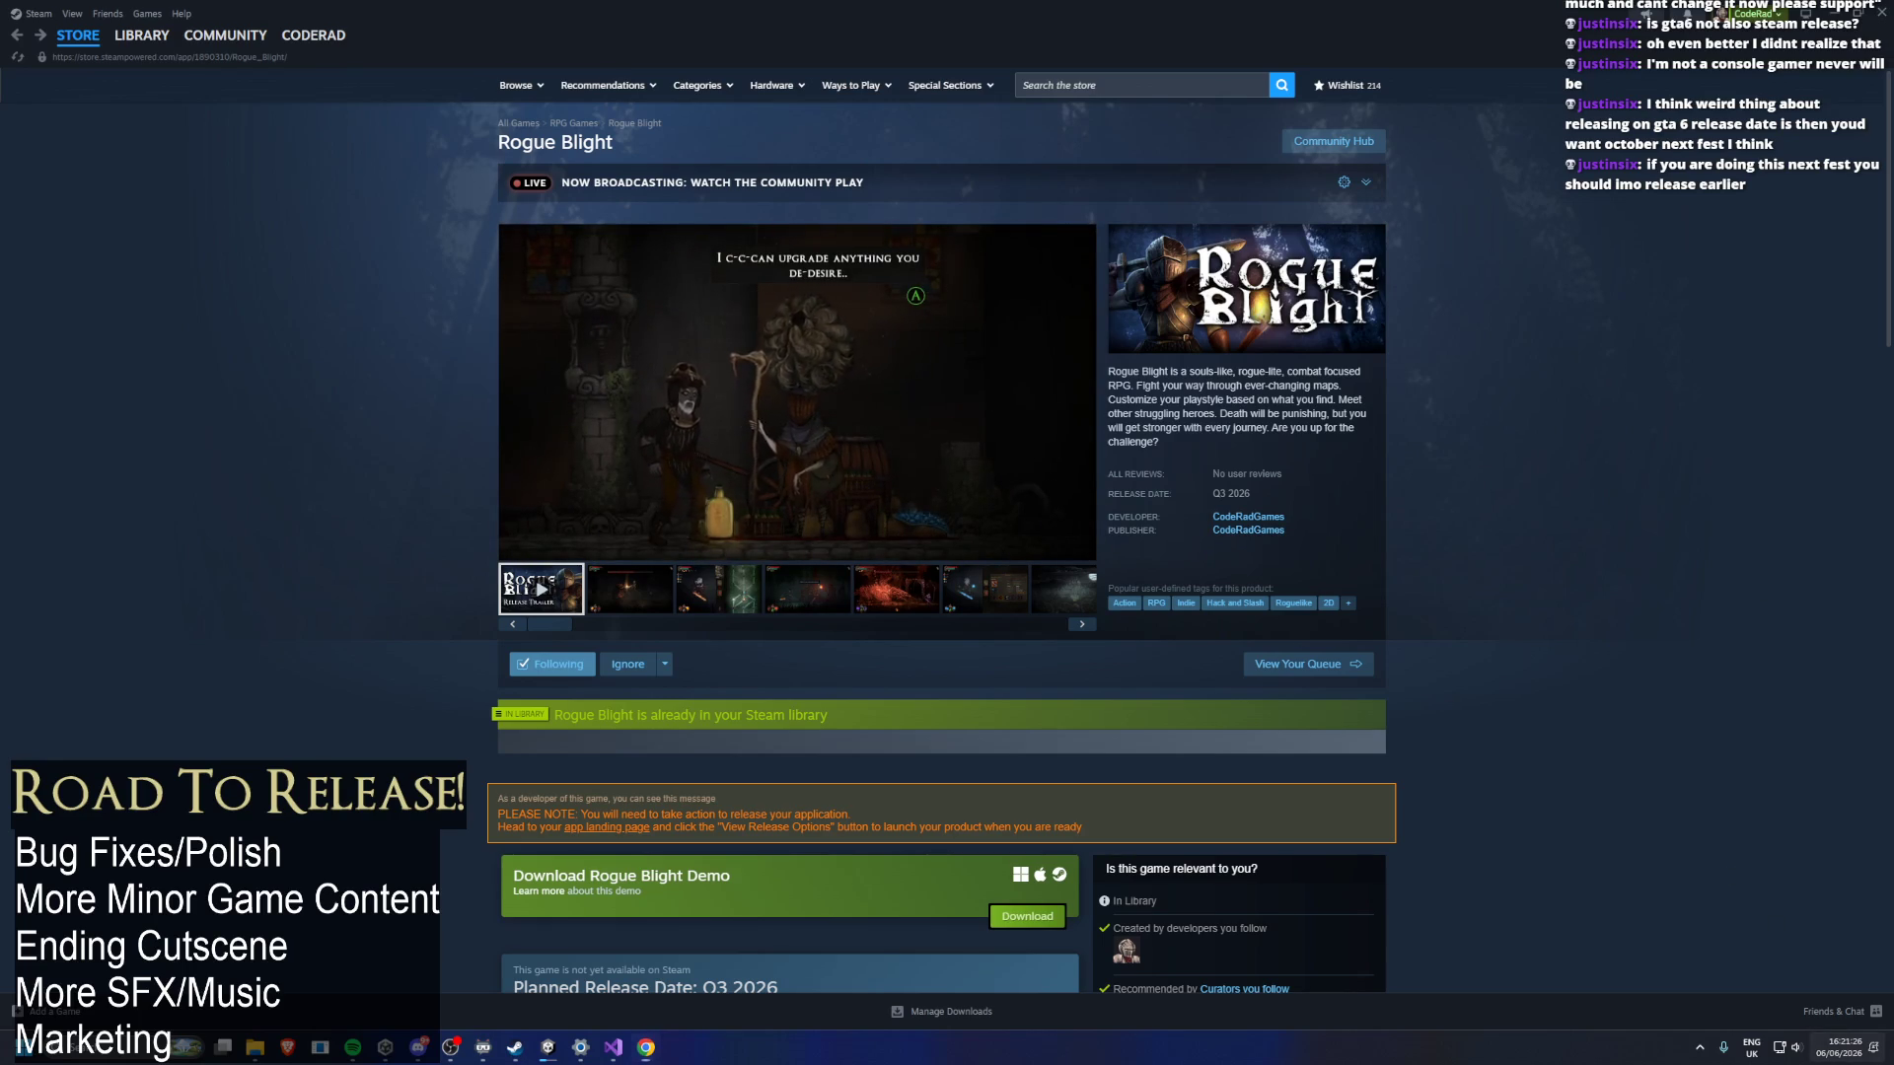
{"action": "left_click", "coordinate": [1838, 1048]}
{"action": "left_click", "coordinate": [1838, 1048]}
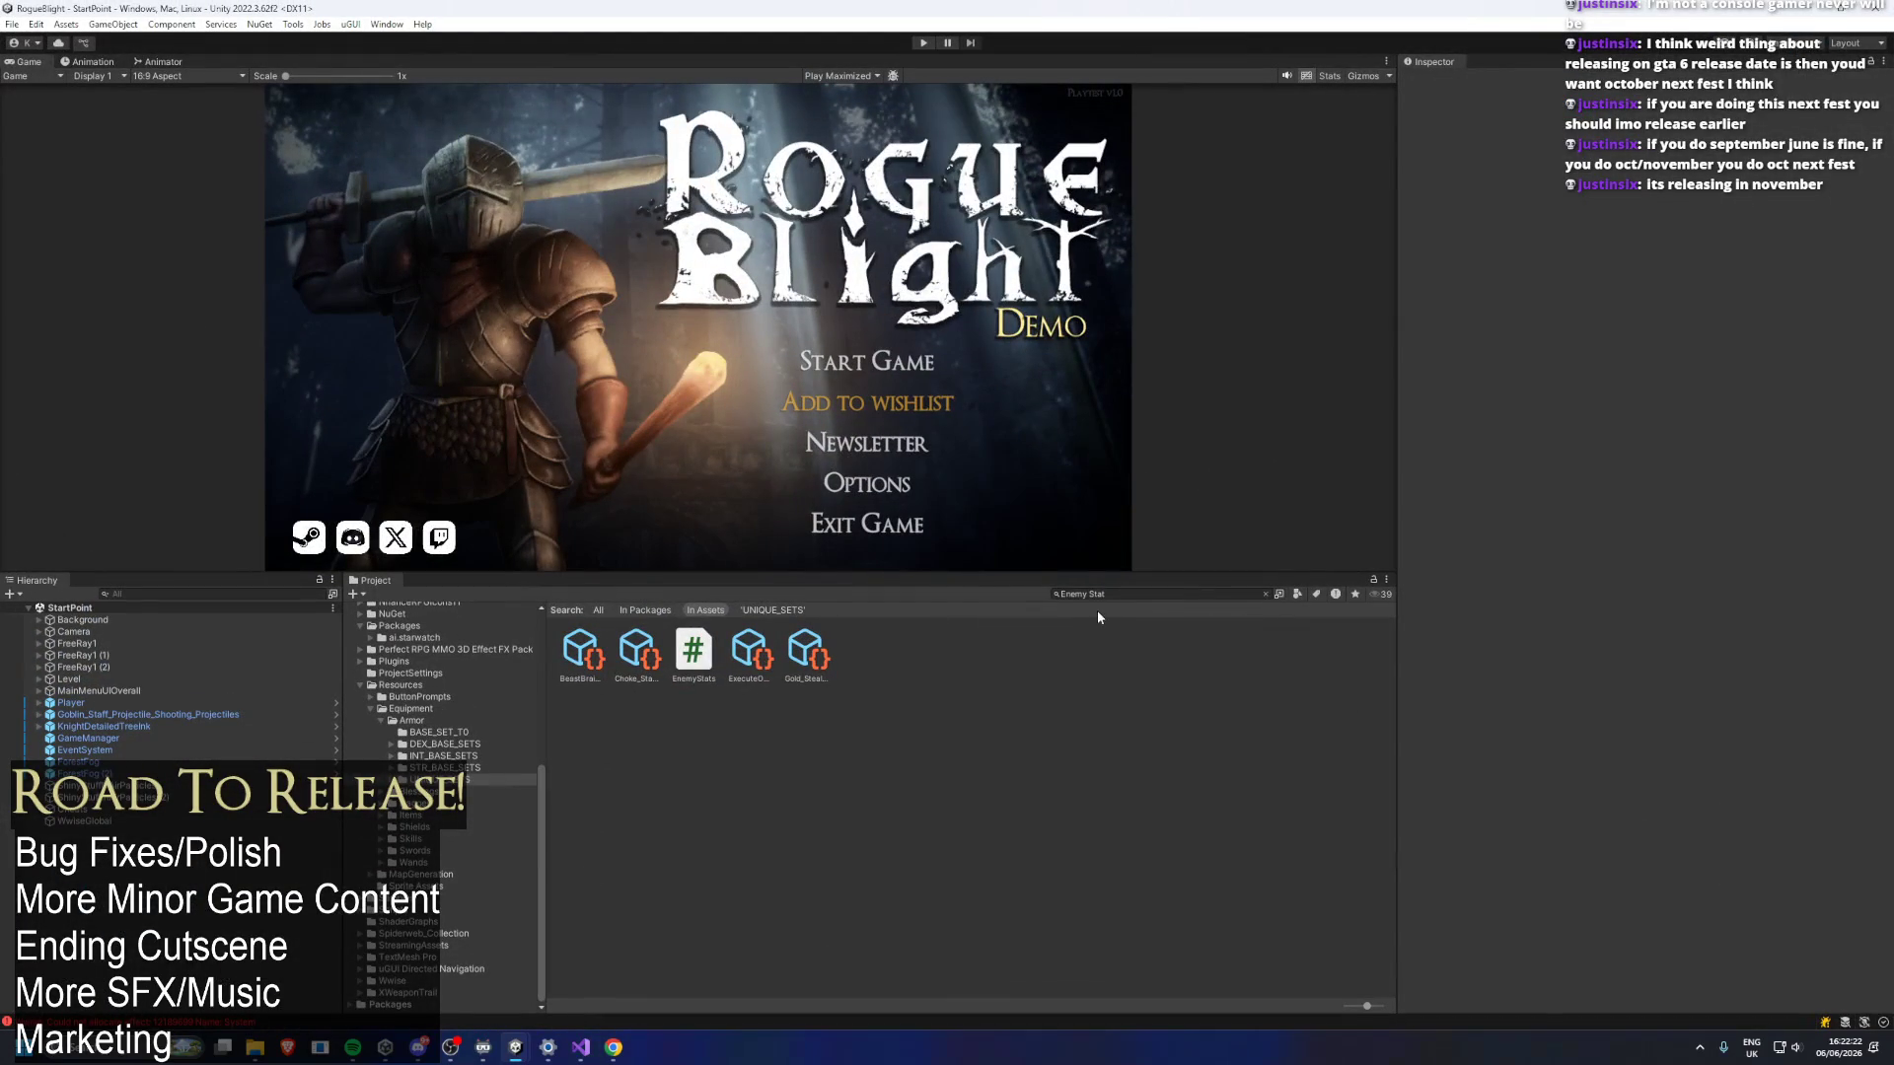
Search the project assets for 'TODO' and open the TODO note in Visual Studio.
{"action": "left_click", "coordinate": [1100, 594]}
{"action": "key", "text": "BackSpace"}
{"action": "key", "text": "BackSpace"}
{"action": "key", "text": "BackSpace"}
{"action": "key", "text": "BackSpace"}
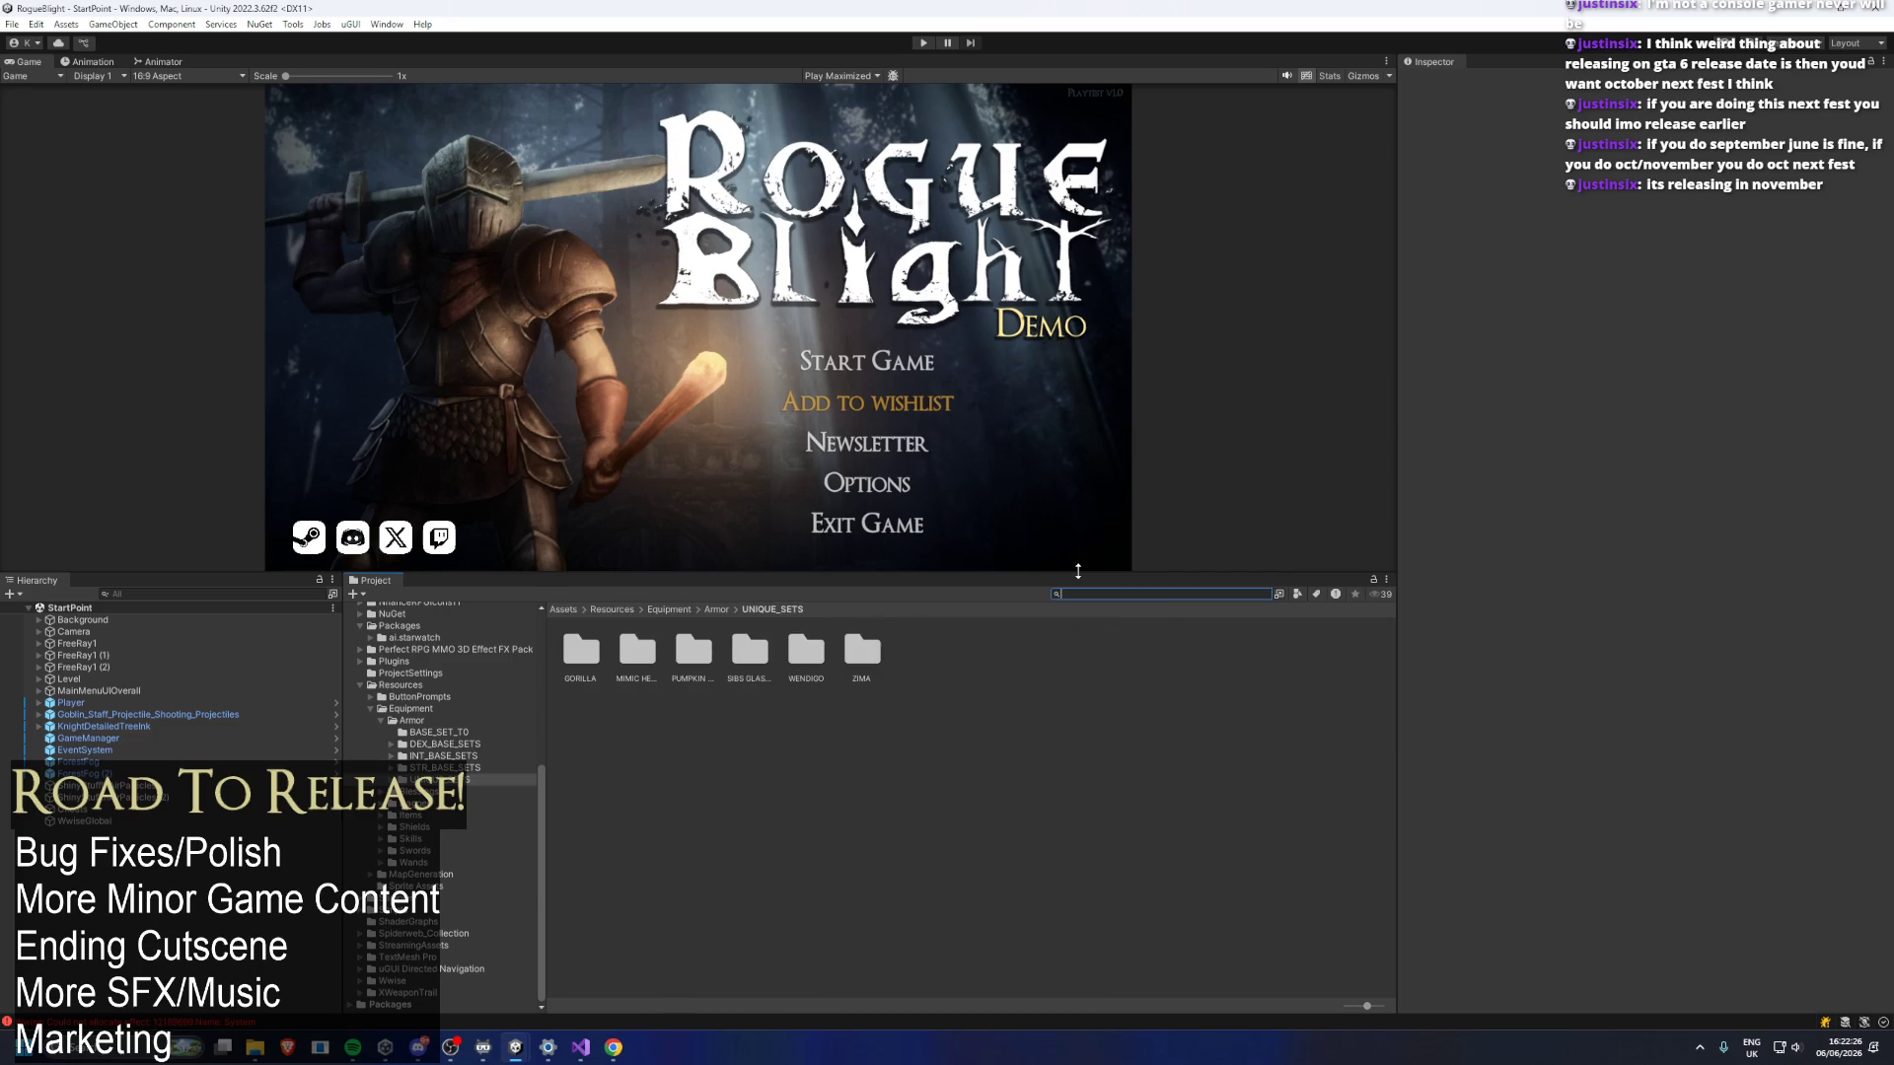
{"action": "type", "text": "TODO"}
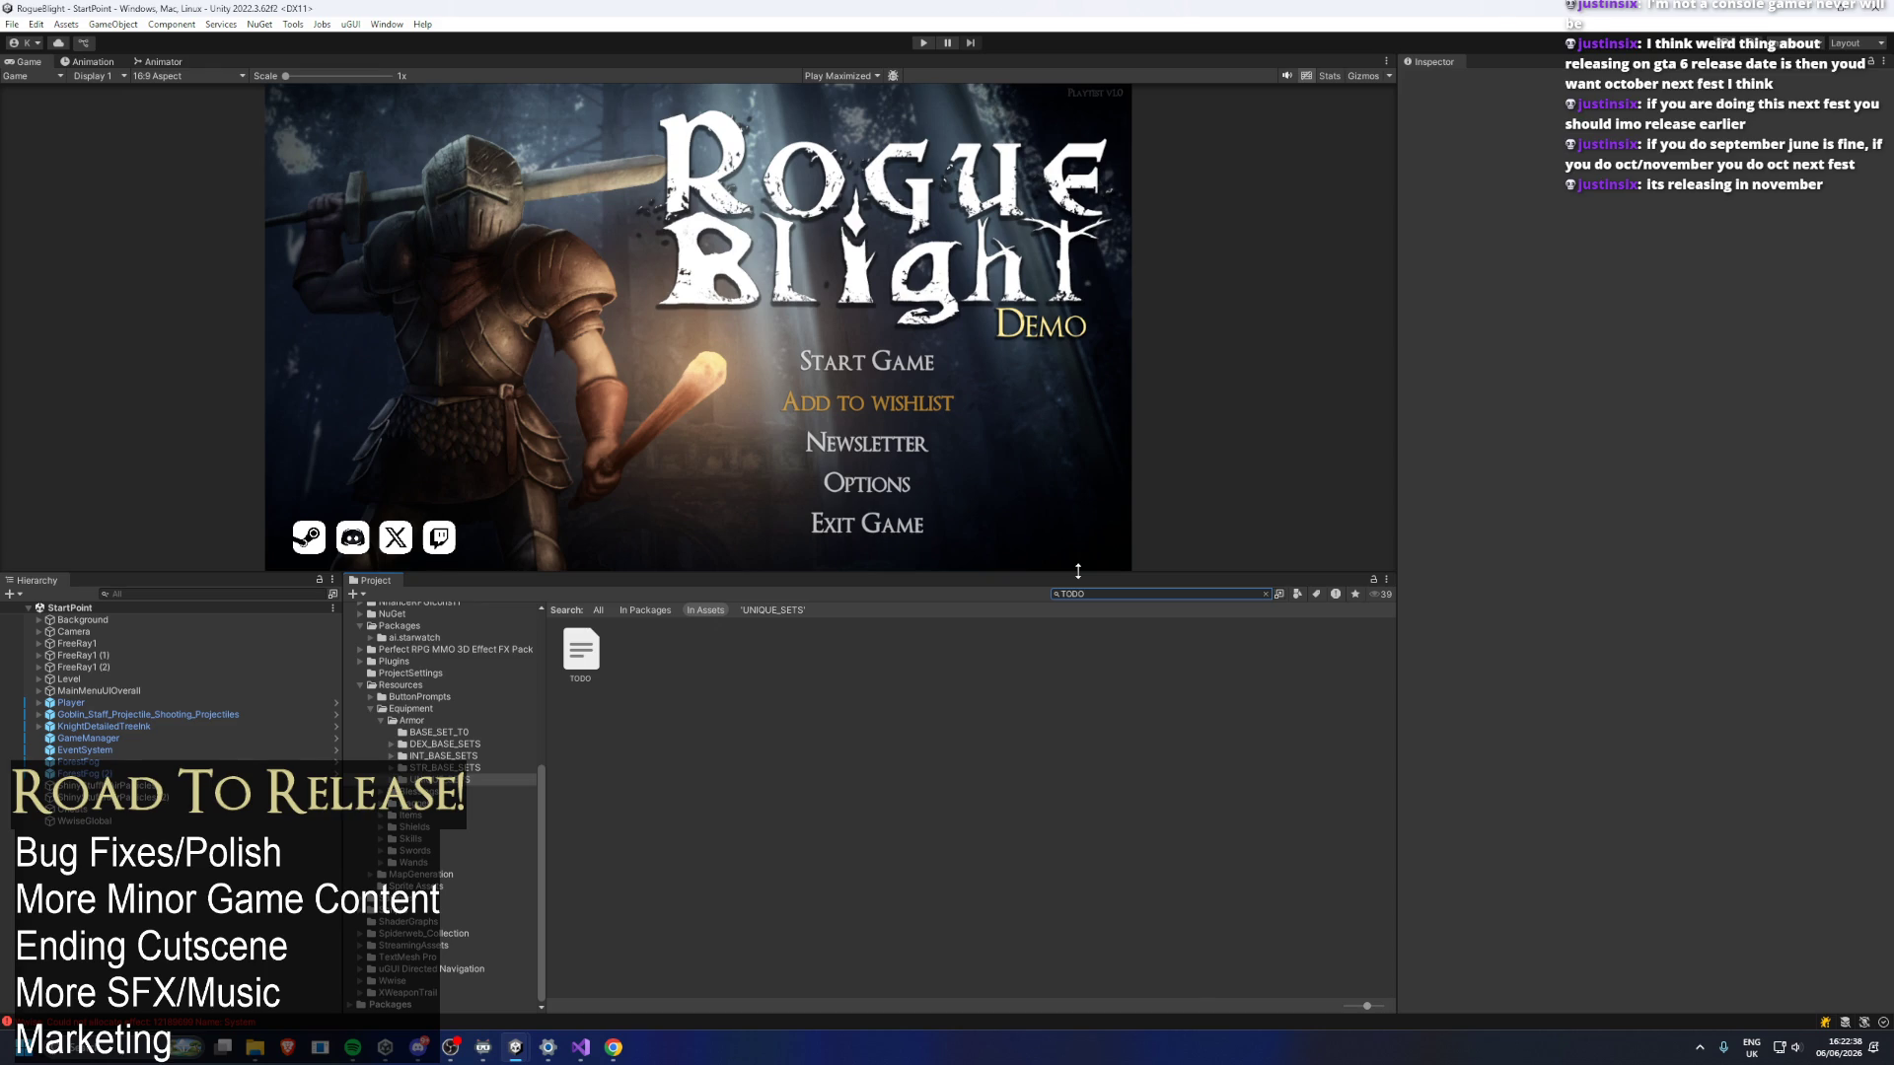
{"action": "double_click", "coordinate": [595, 649]}
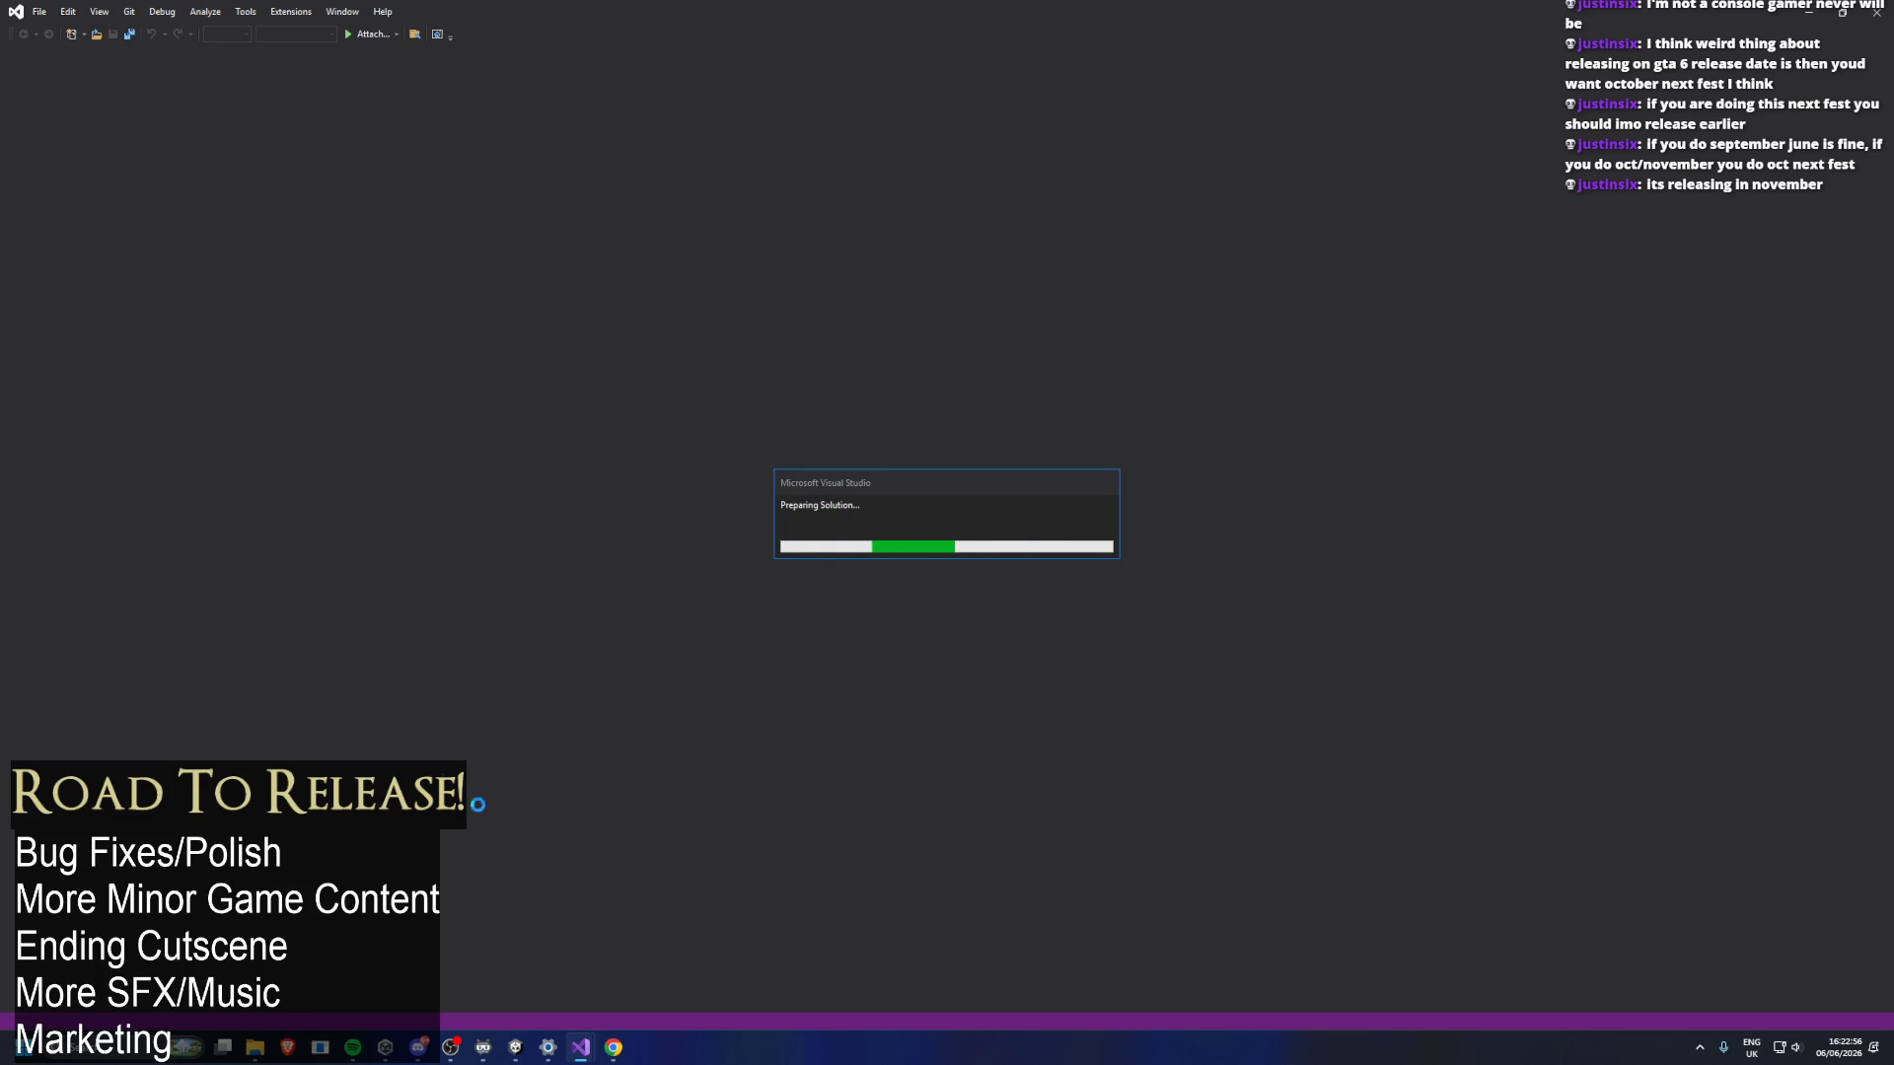
Bring Visual Studio forward to read the TODO notes, then close and minimize it to return to Unity.
{"action": "mouse_move", "coordinate": [591, 1048]}
{"action": "left_click", "coordinate": [636, 963]}
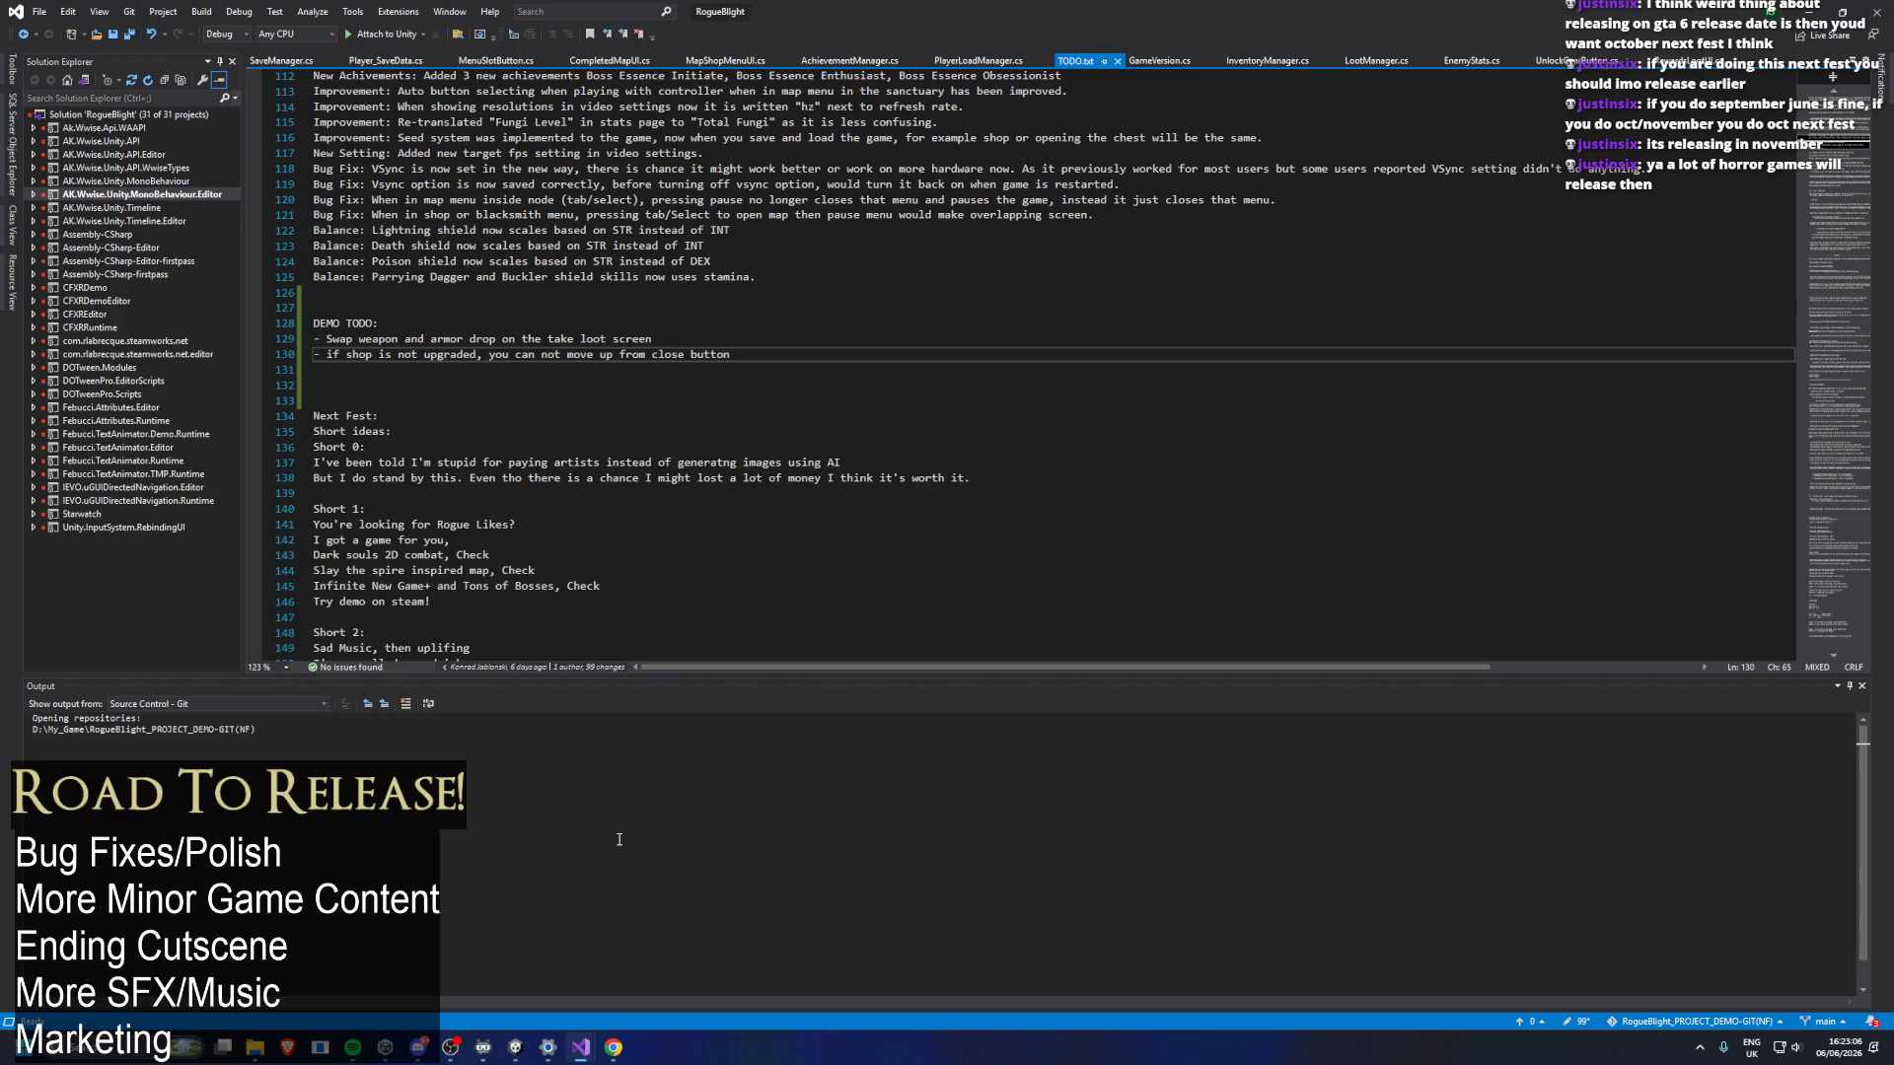
{"action": "mouse_move", "coordinate": [581, 1048]}
{"action": "left_click", "coordinate": [1821, 14]}
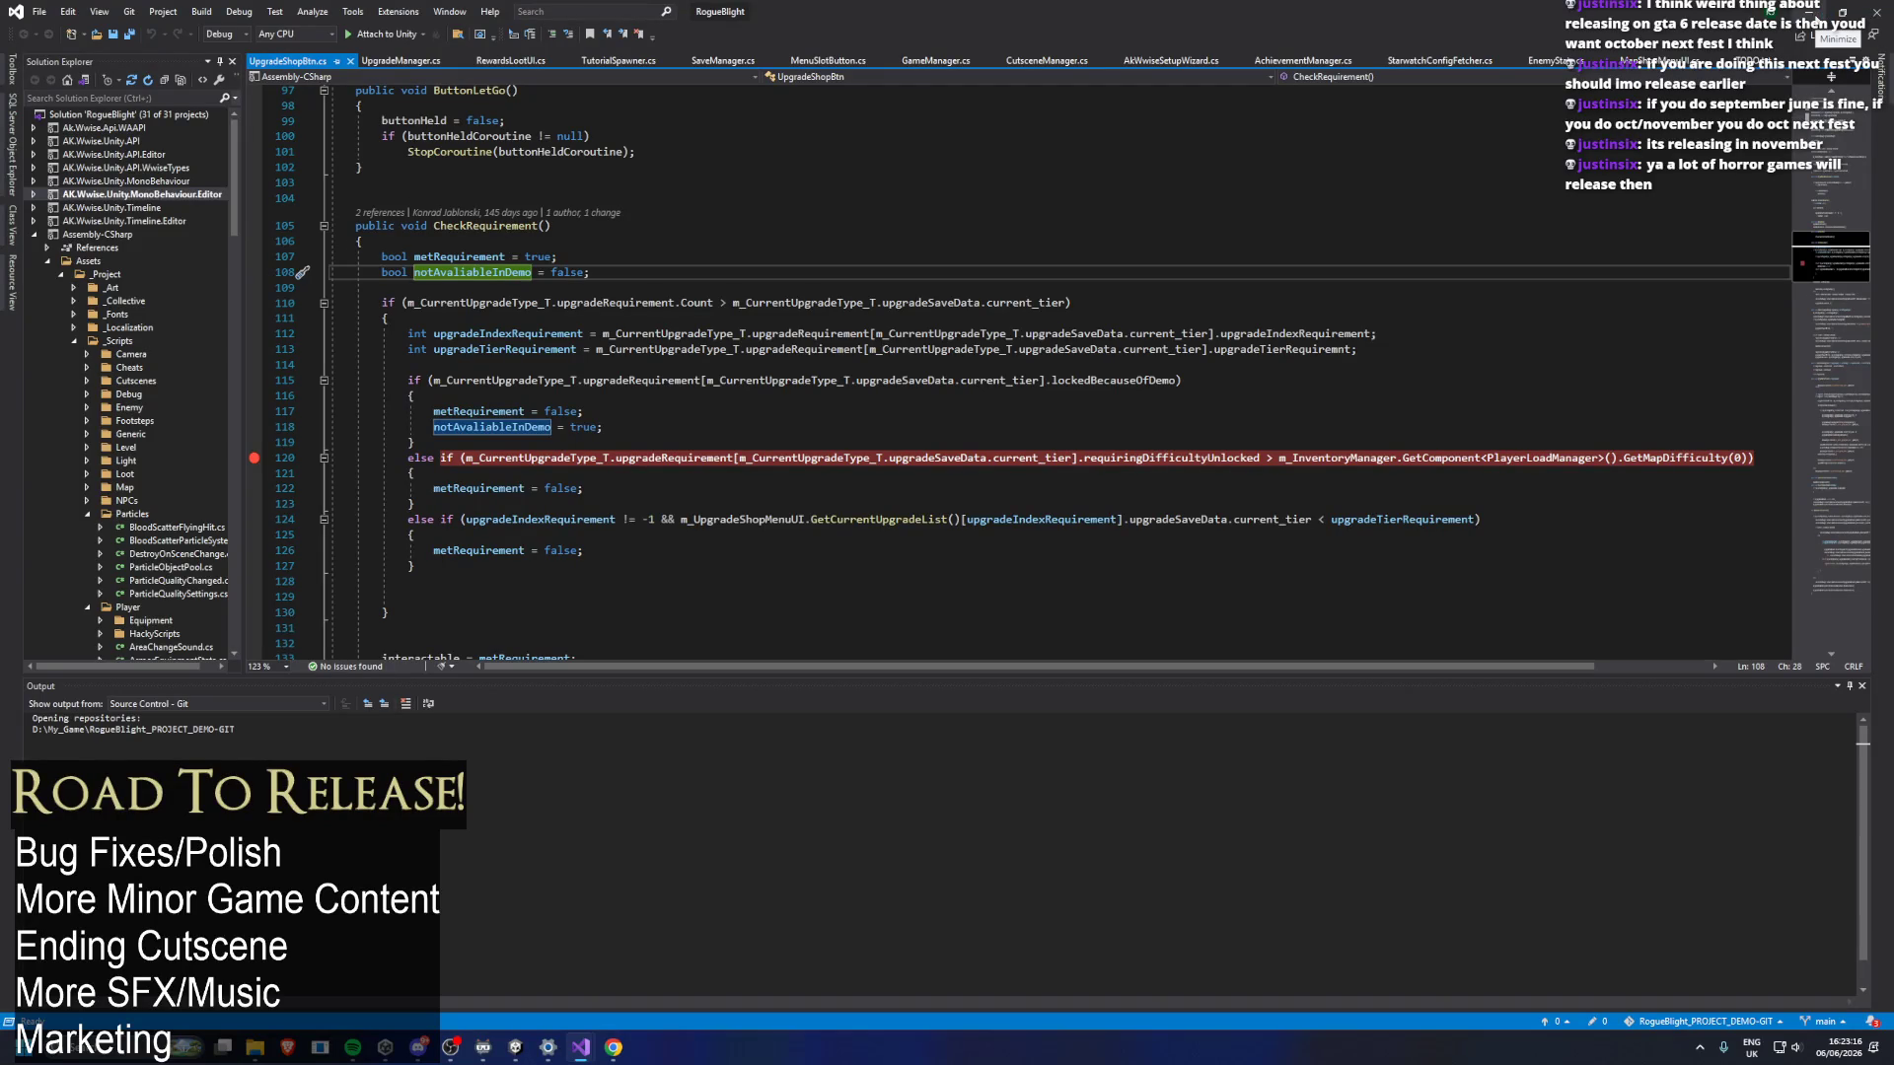
{"action": "left_click", "coordinate": [1821, 14]}
Switch to the editor showing the game menu and search the Project window for 'forest guest'.
{"action": "mouse_move", "coordinate": [515, 1047]}
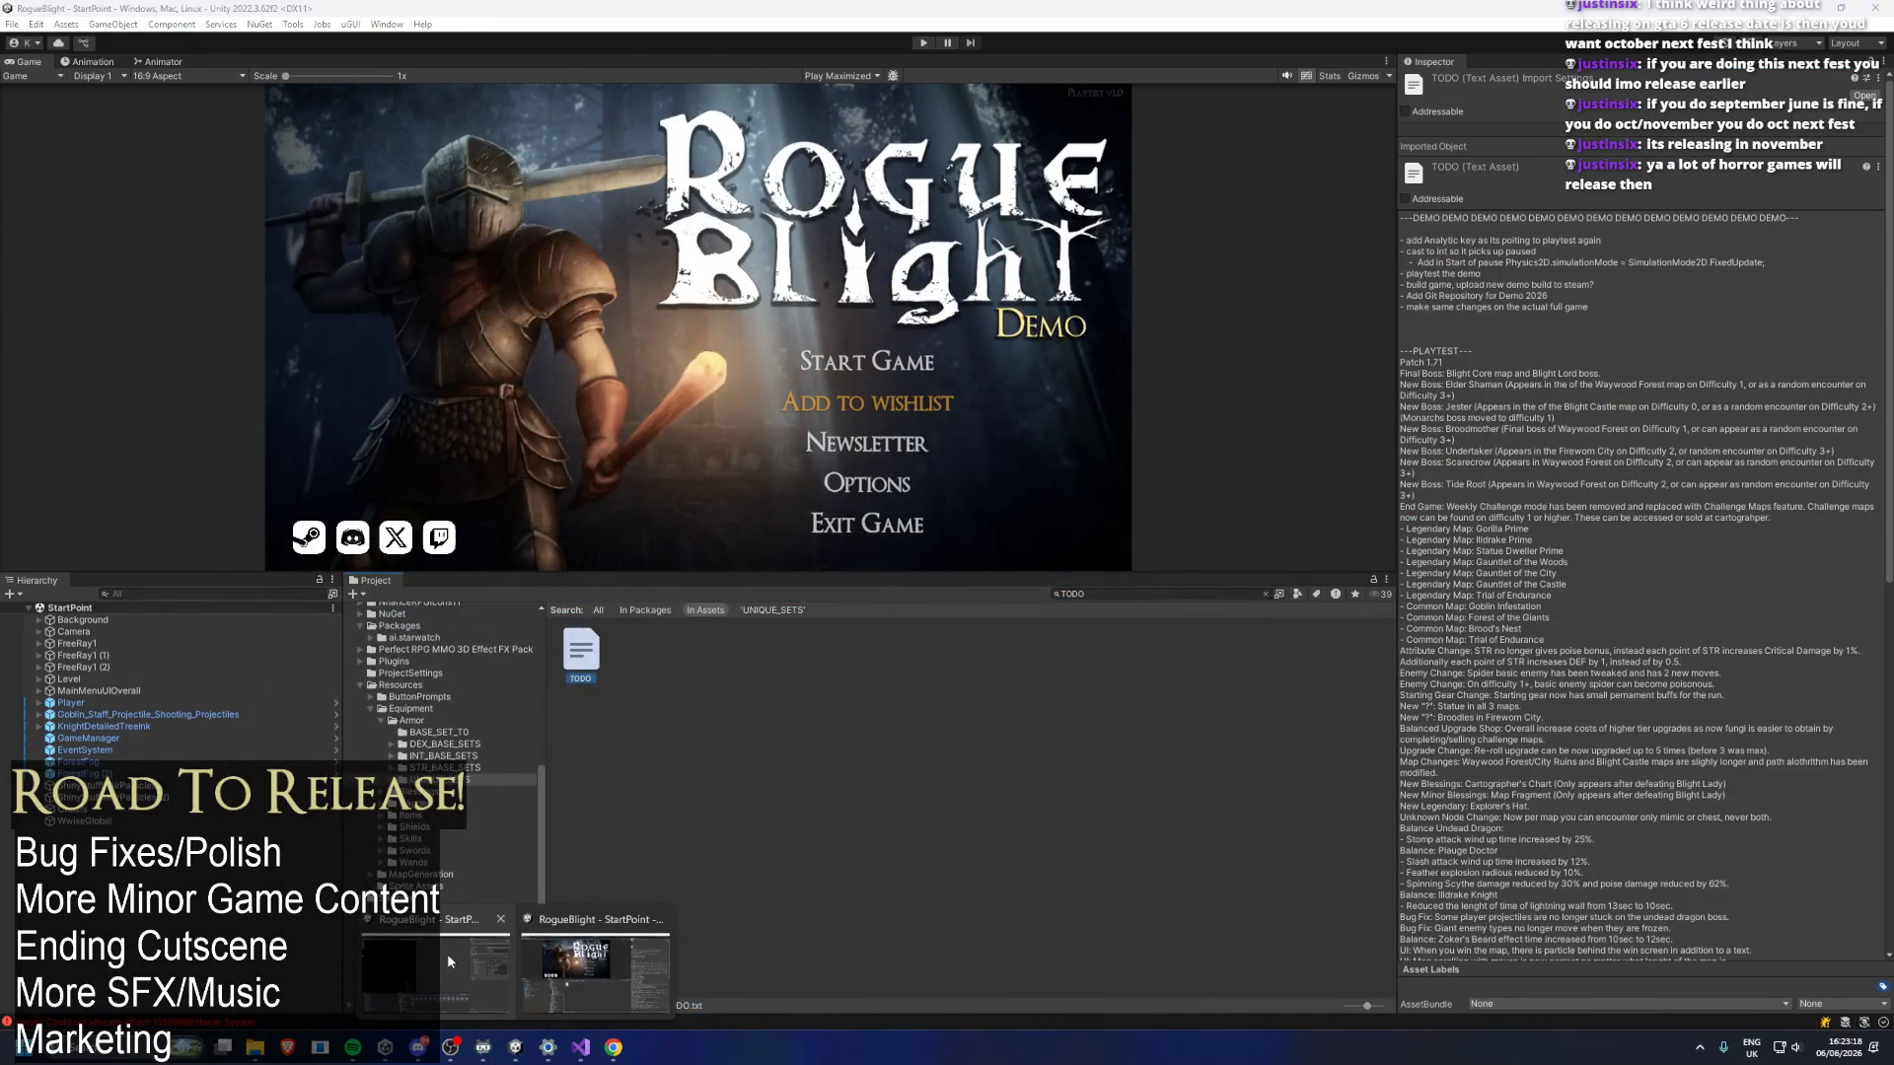
{"action": "left_click", "coordinate": [446, 963]}
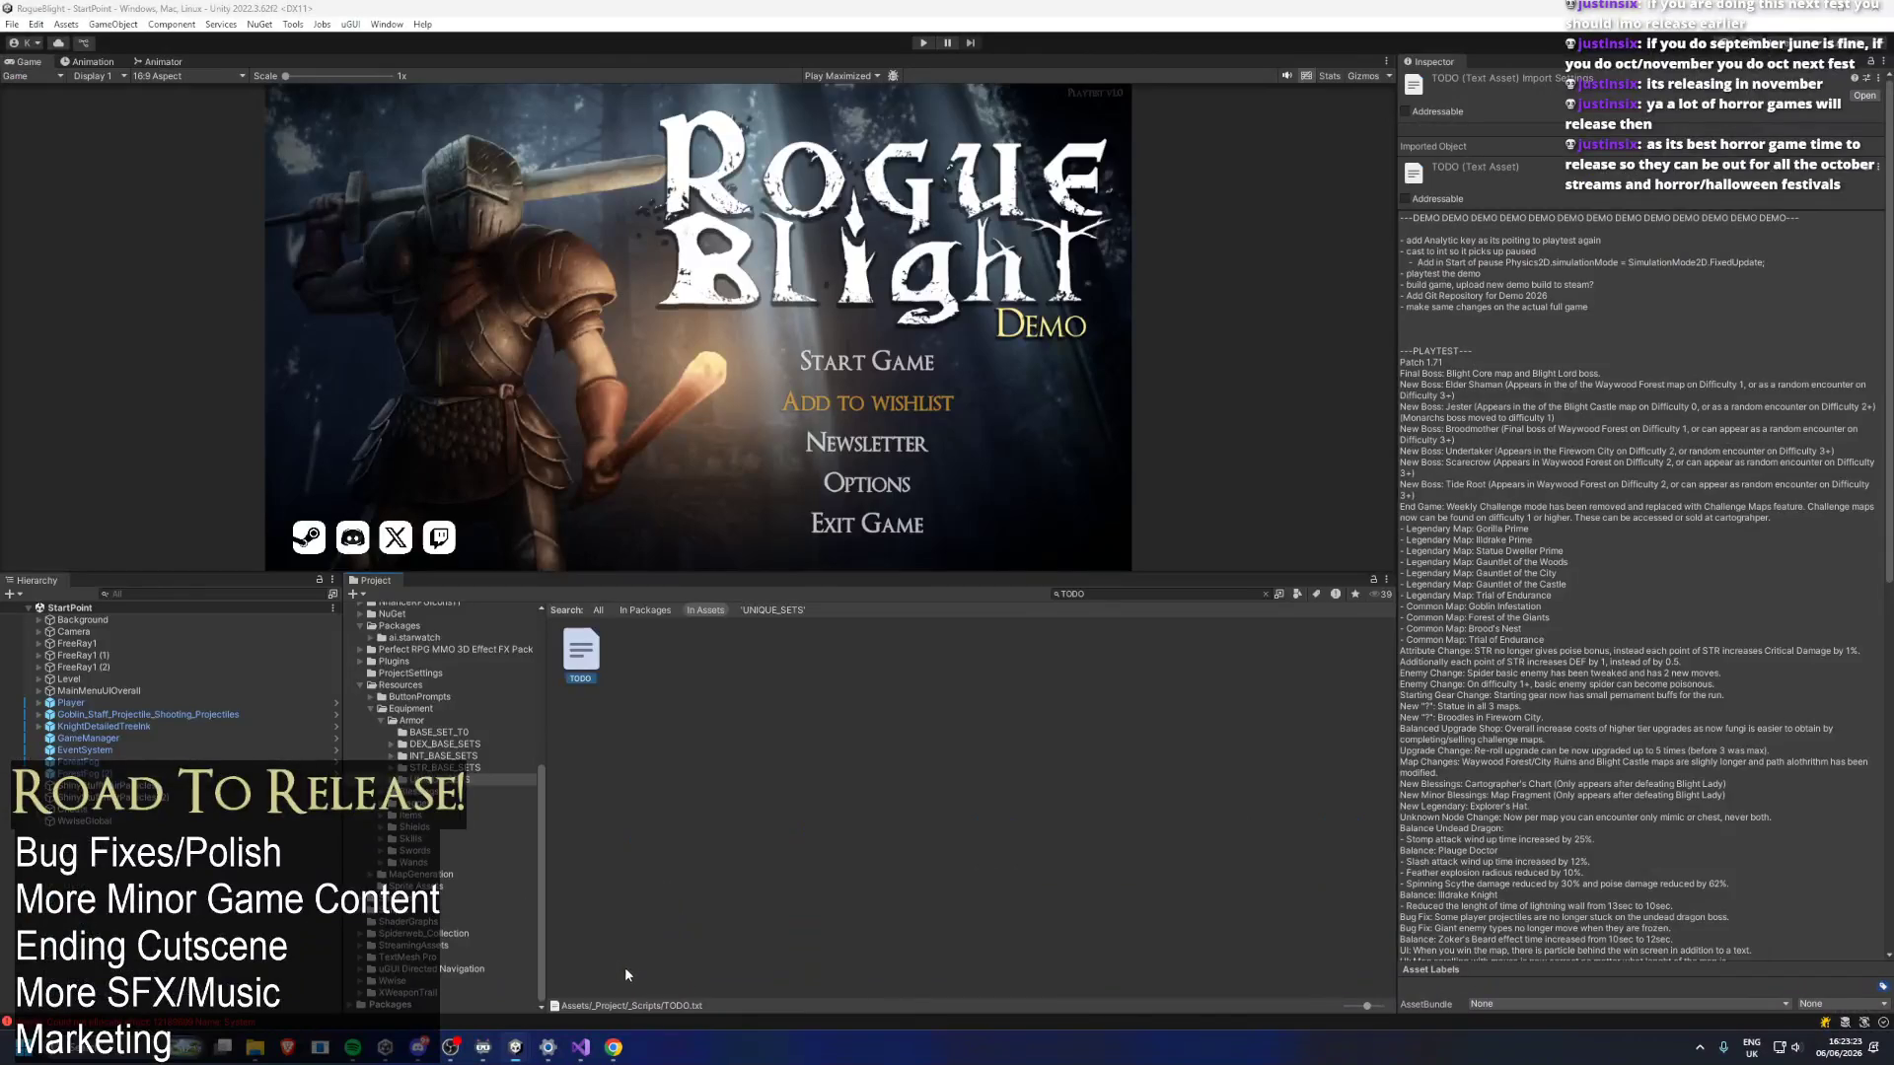
{"action": "left_click", "coordinate": [625, 966]}
{"action": "left_click", "coordinate": [1127, 594]}
{"action": "type", "text": "forest g"}
{"action": "type", "text": "uest"}
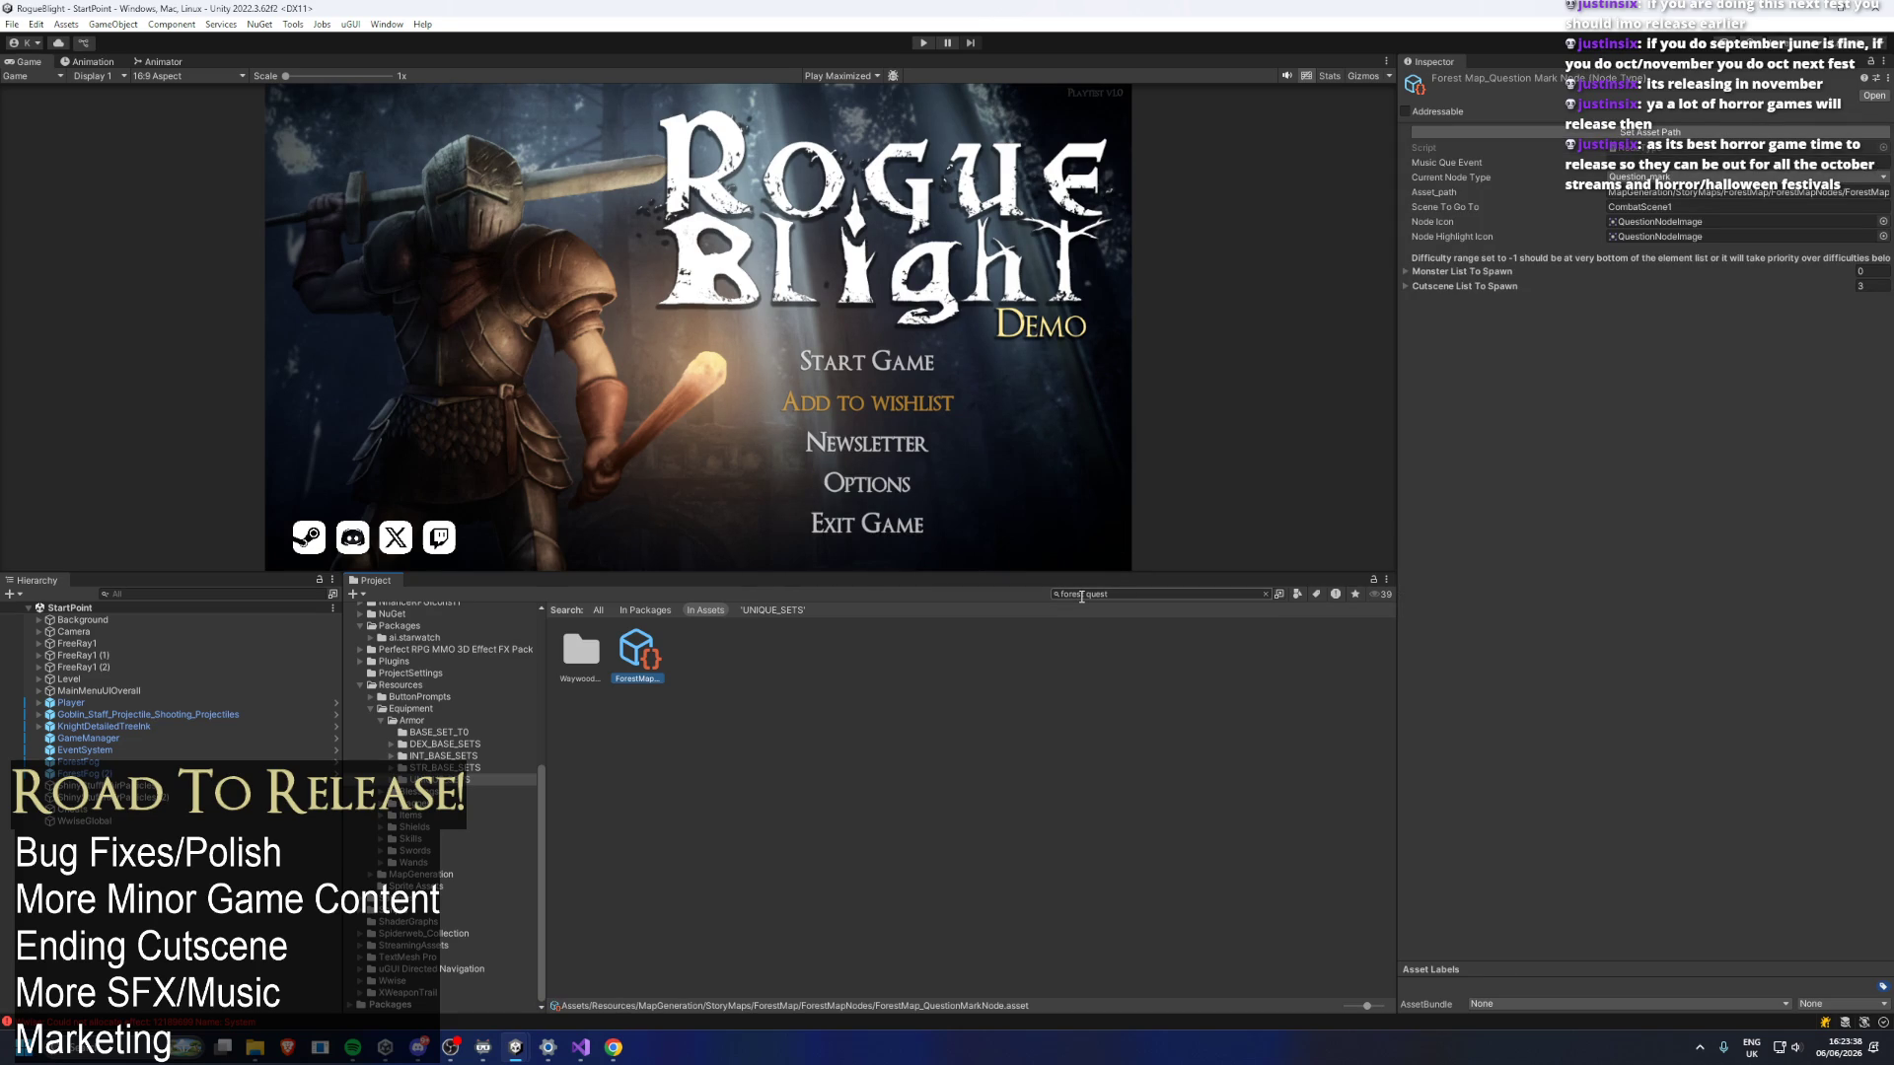
Expand the node's cutscene groups Elements 0–2 and copy the Potion Seller cutscene entry.
{"action": "left_click", "coordinate": [1476, 287]}
{"action": "left_click", "coordinate": [1466, 305]}
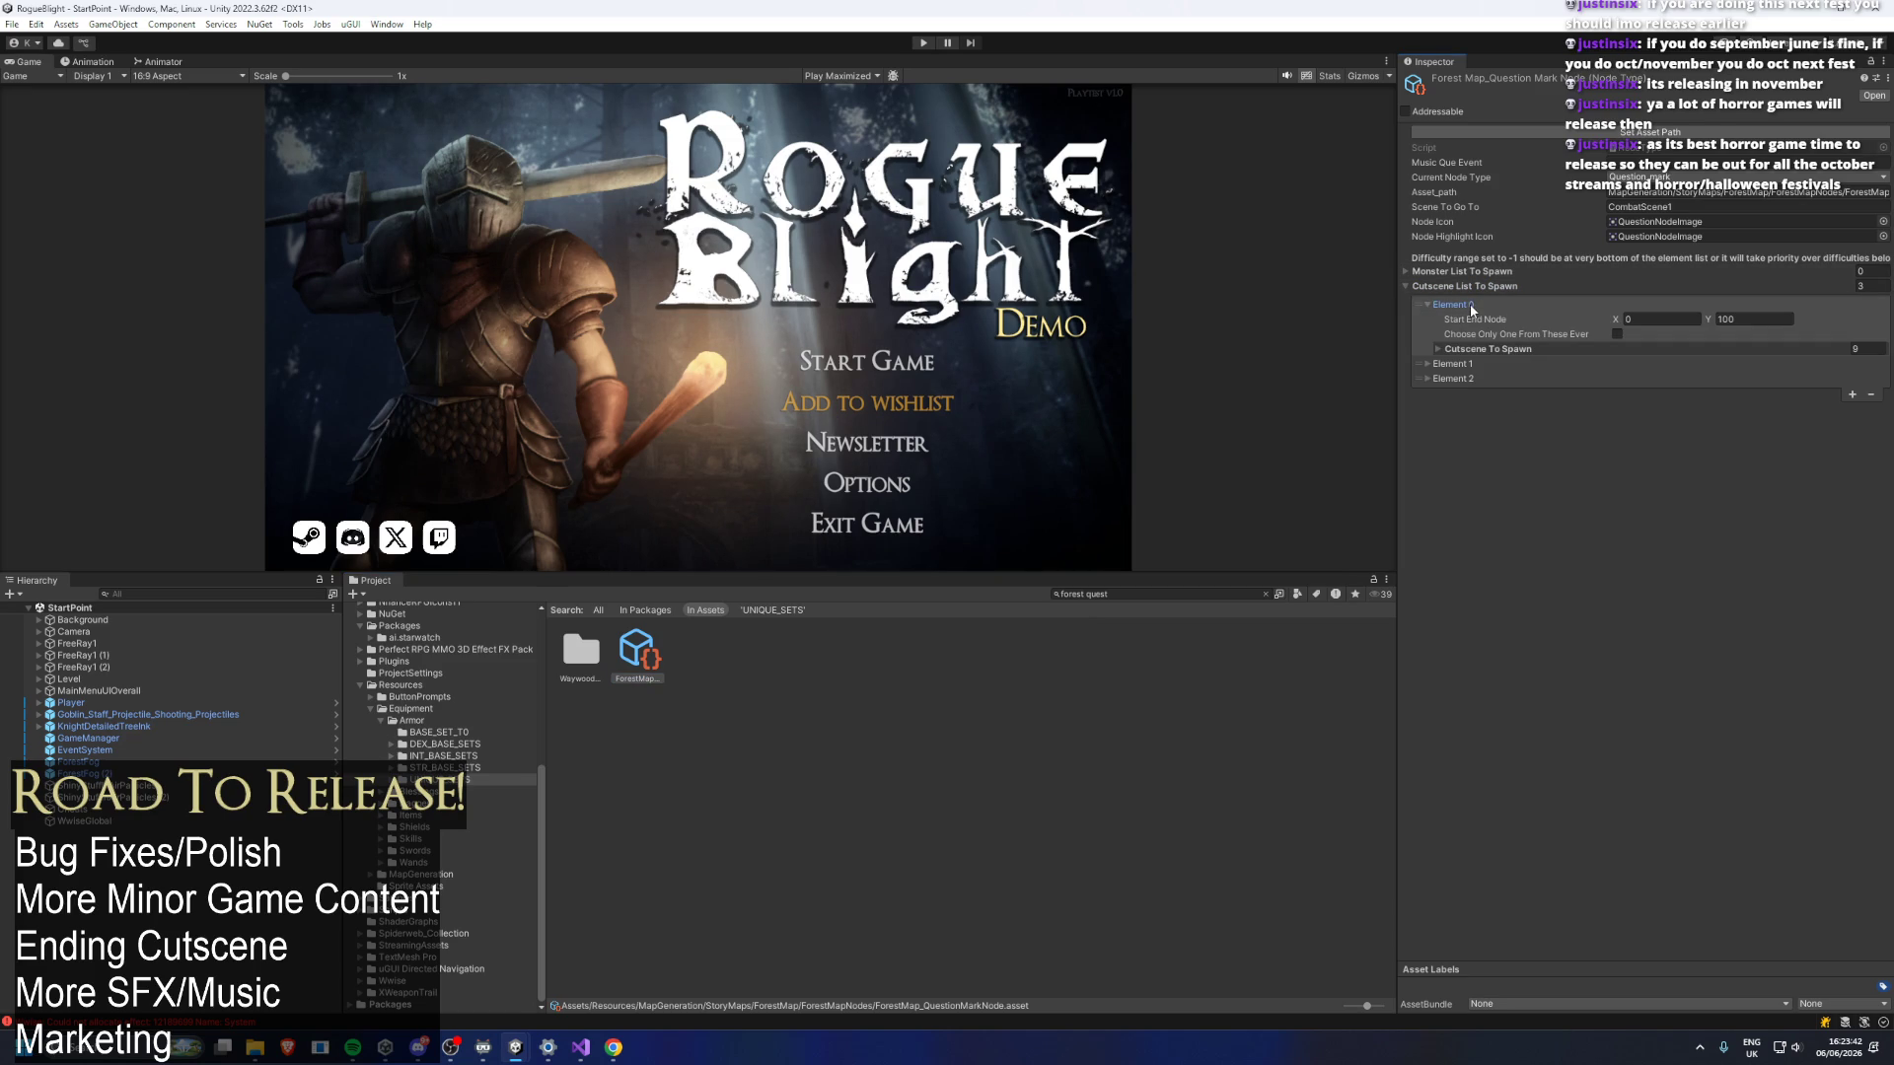
{"action": "left_click", "coordinate": [1485, 351]}
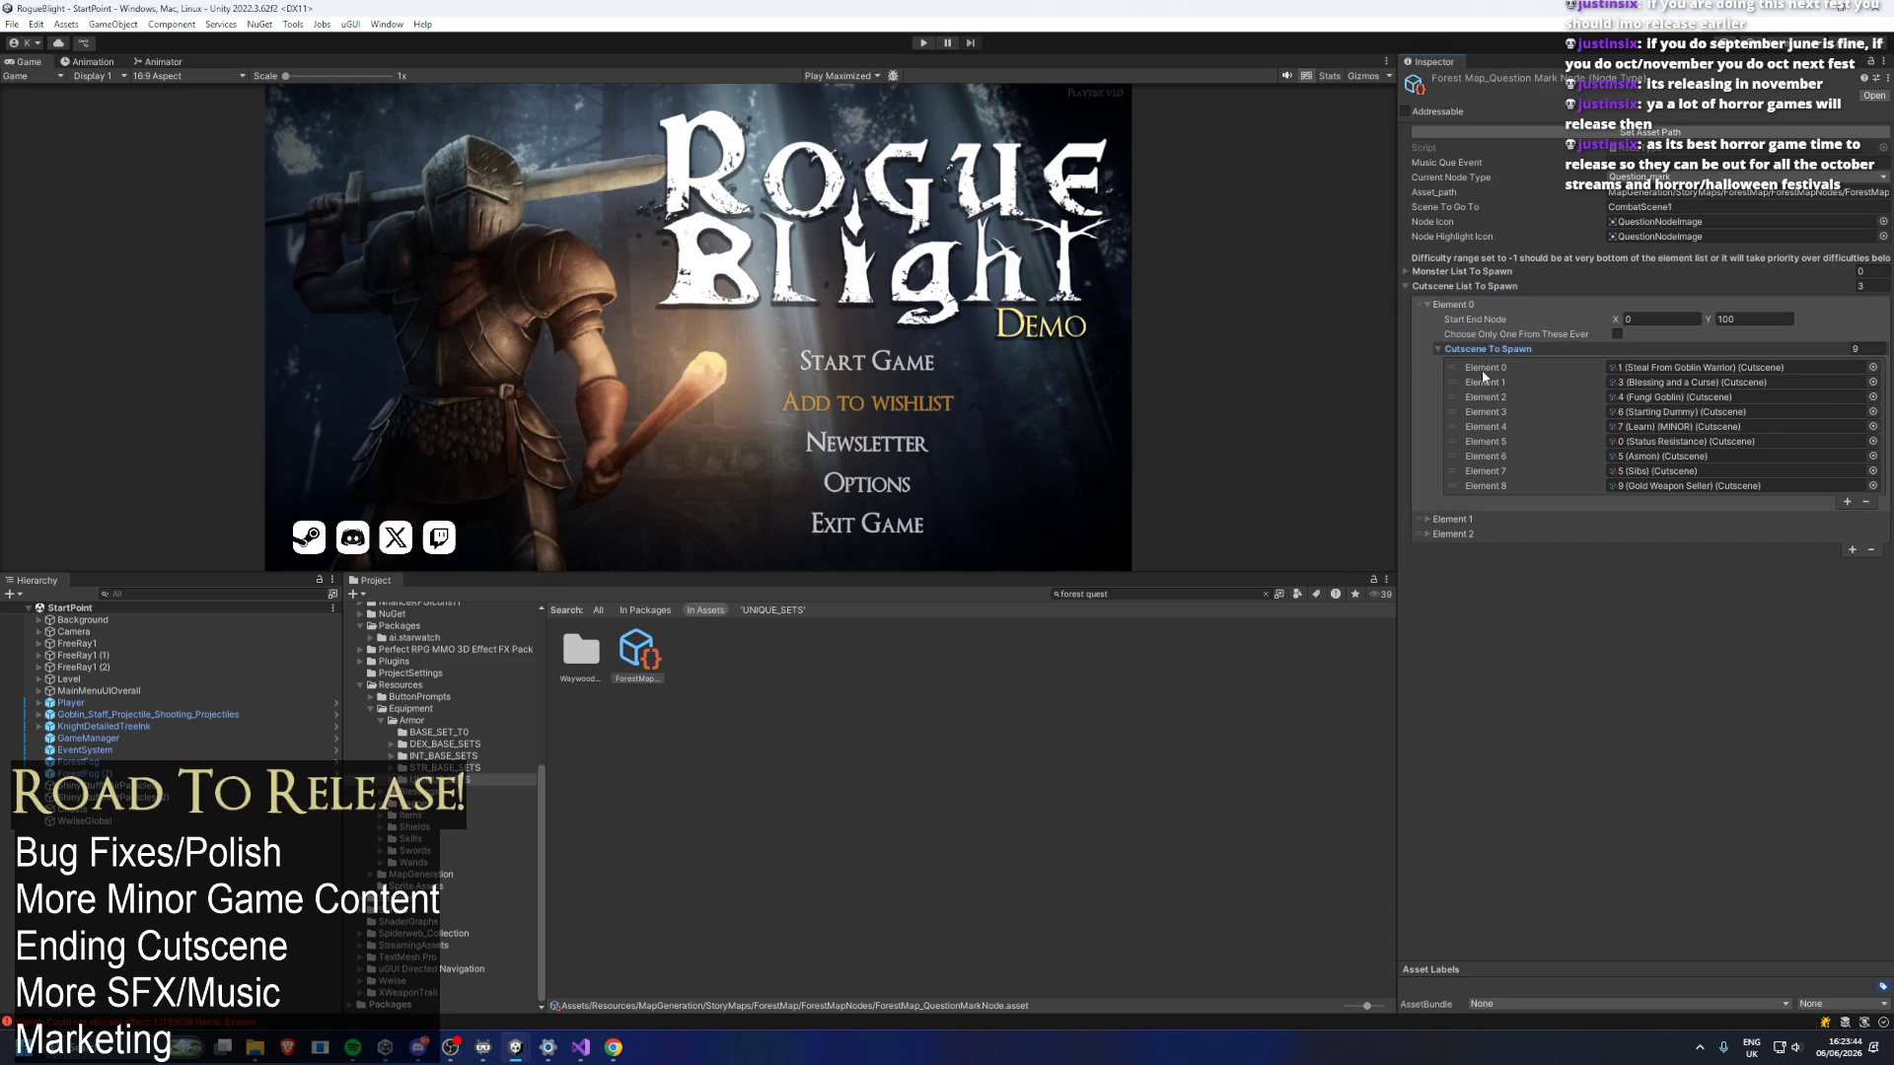
{"action": "left_click", "coordinate": [1458, 517]}
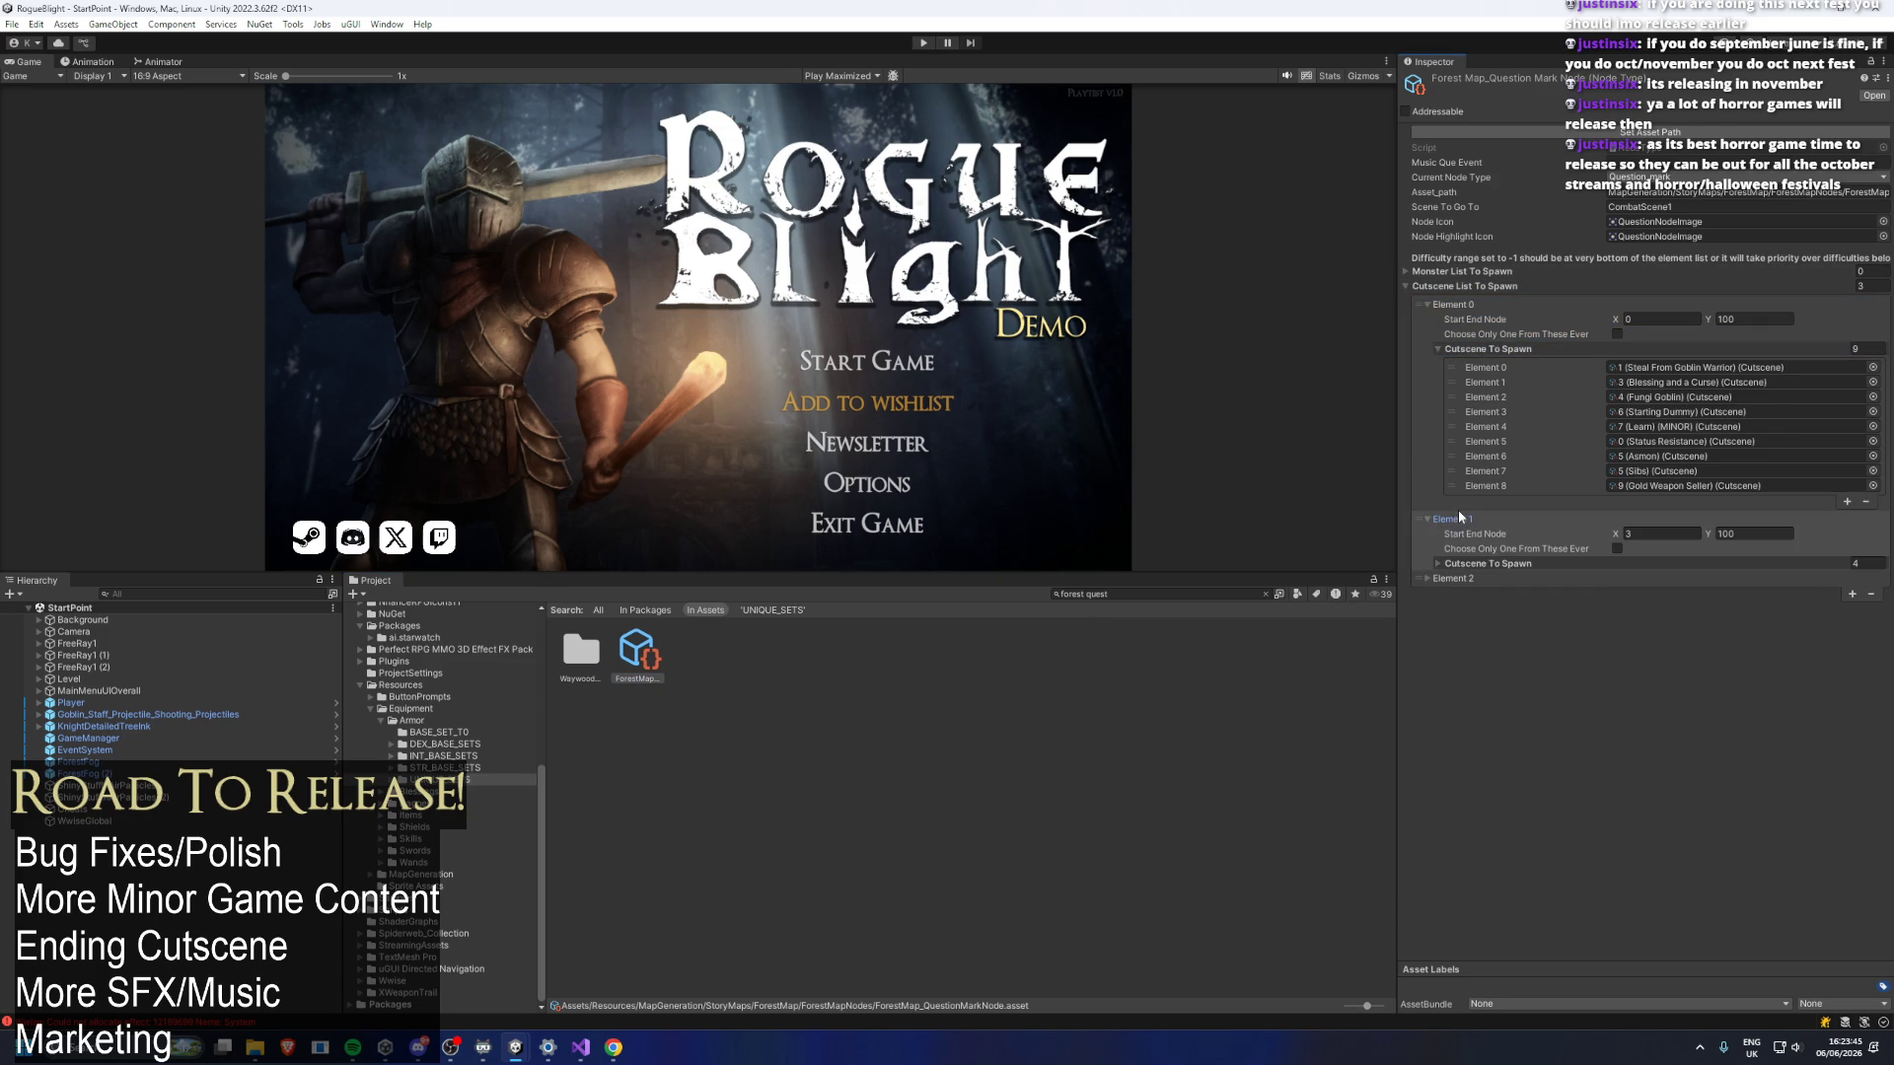
{"action": "left_click", "coordinate": [1463, 563]}
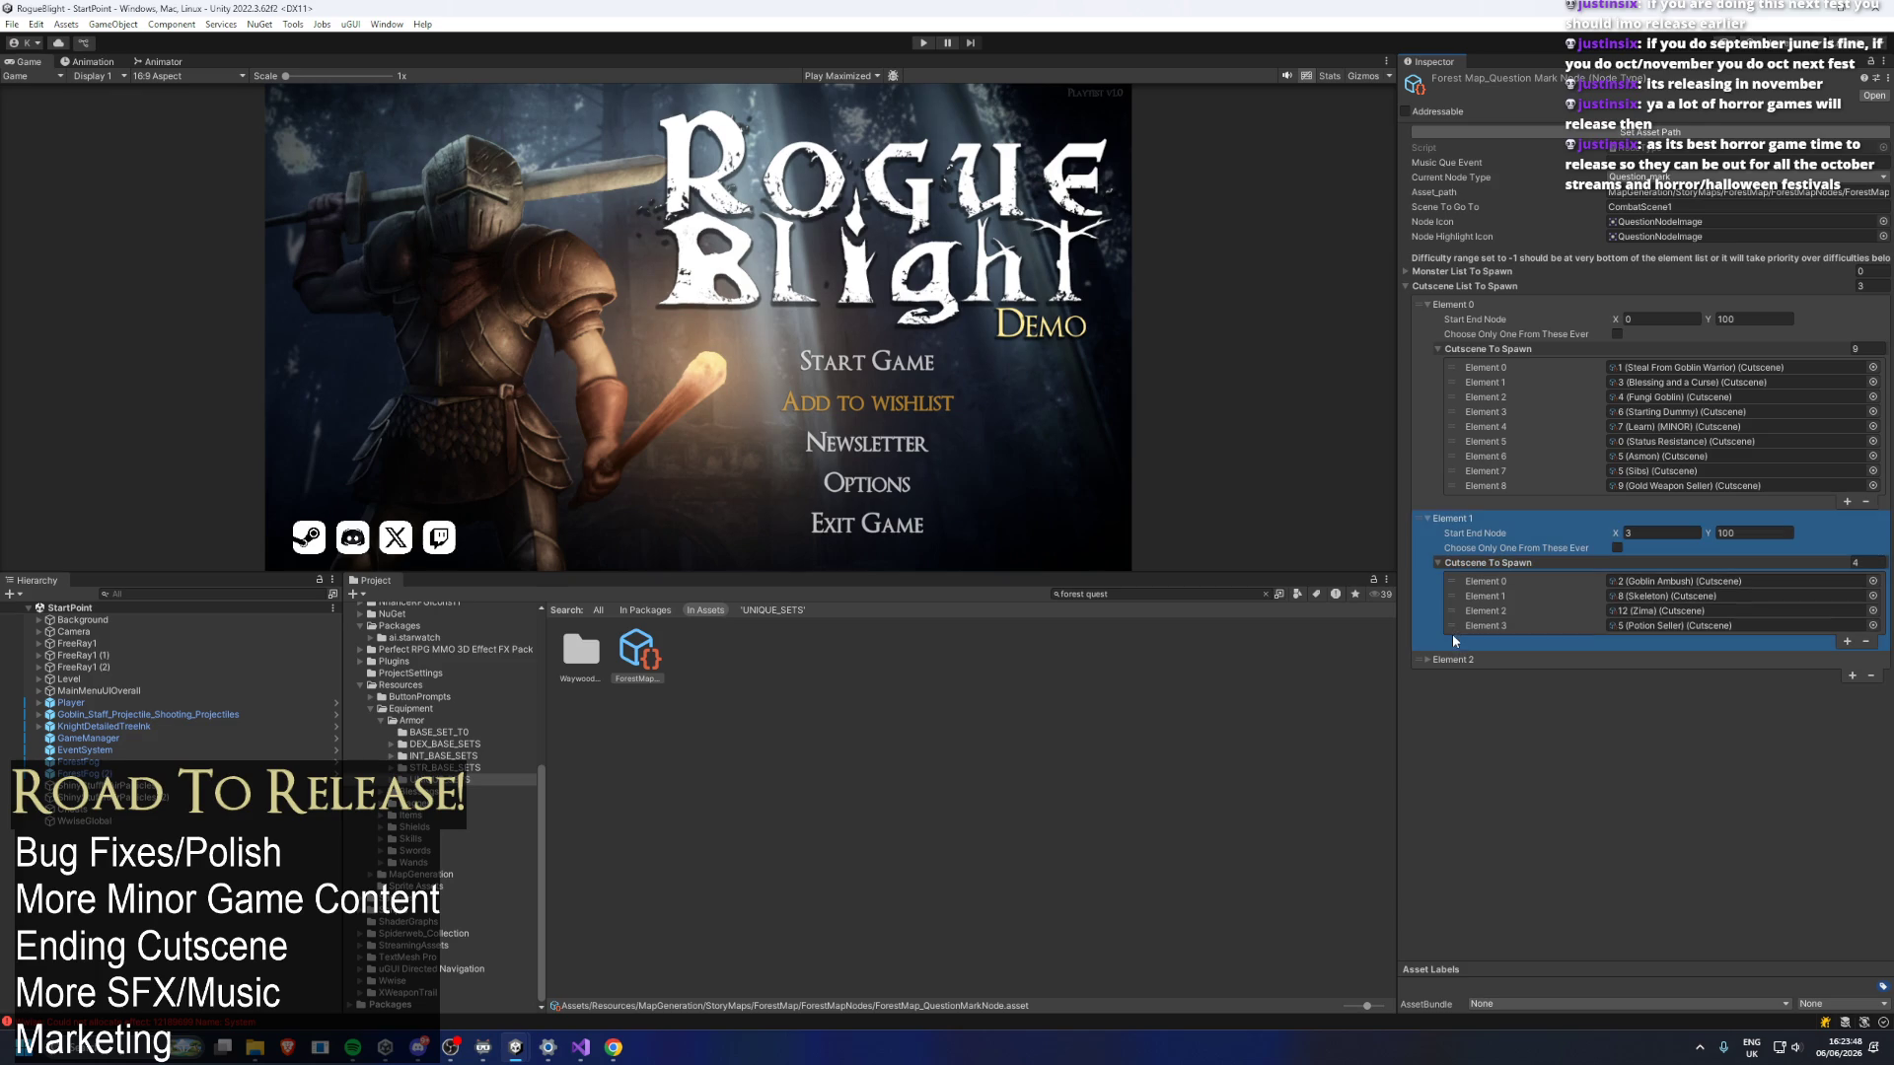
{"action": "left_click", "coordinate": [1462, 660]}
{"action": "left_click", "coordinate": [1507, 704]}
{"action": "right_click", "coordinate": [1667, 629]}
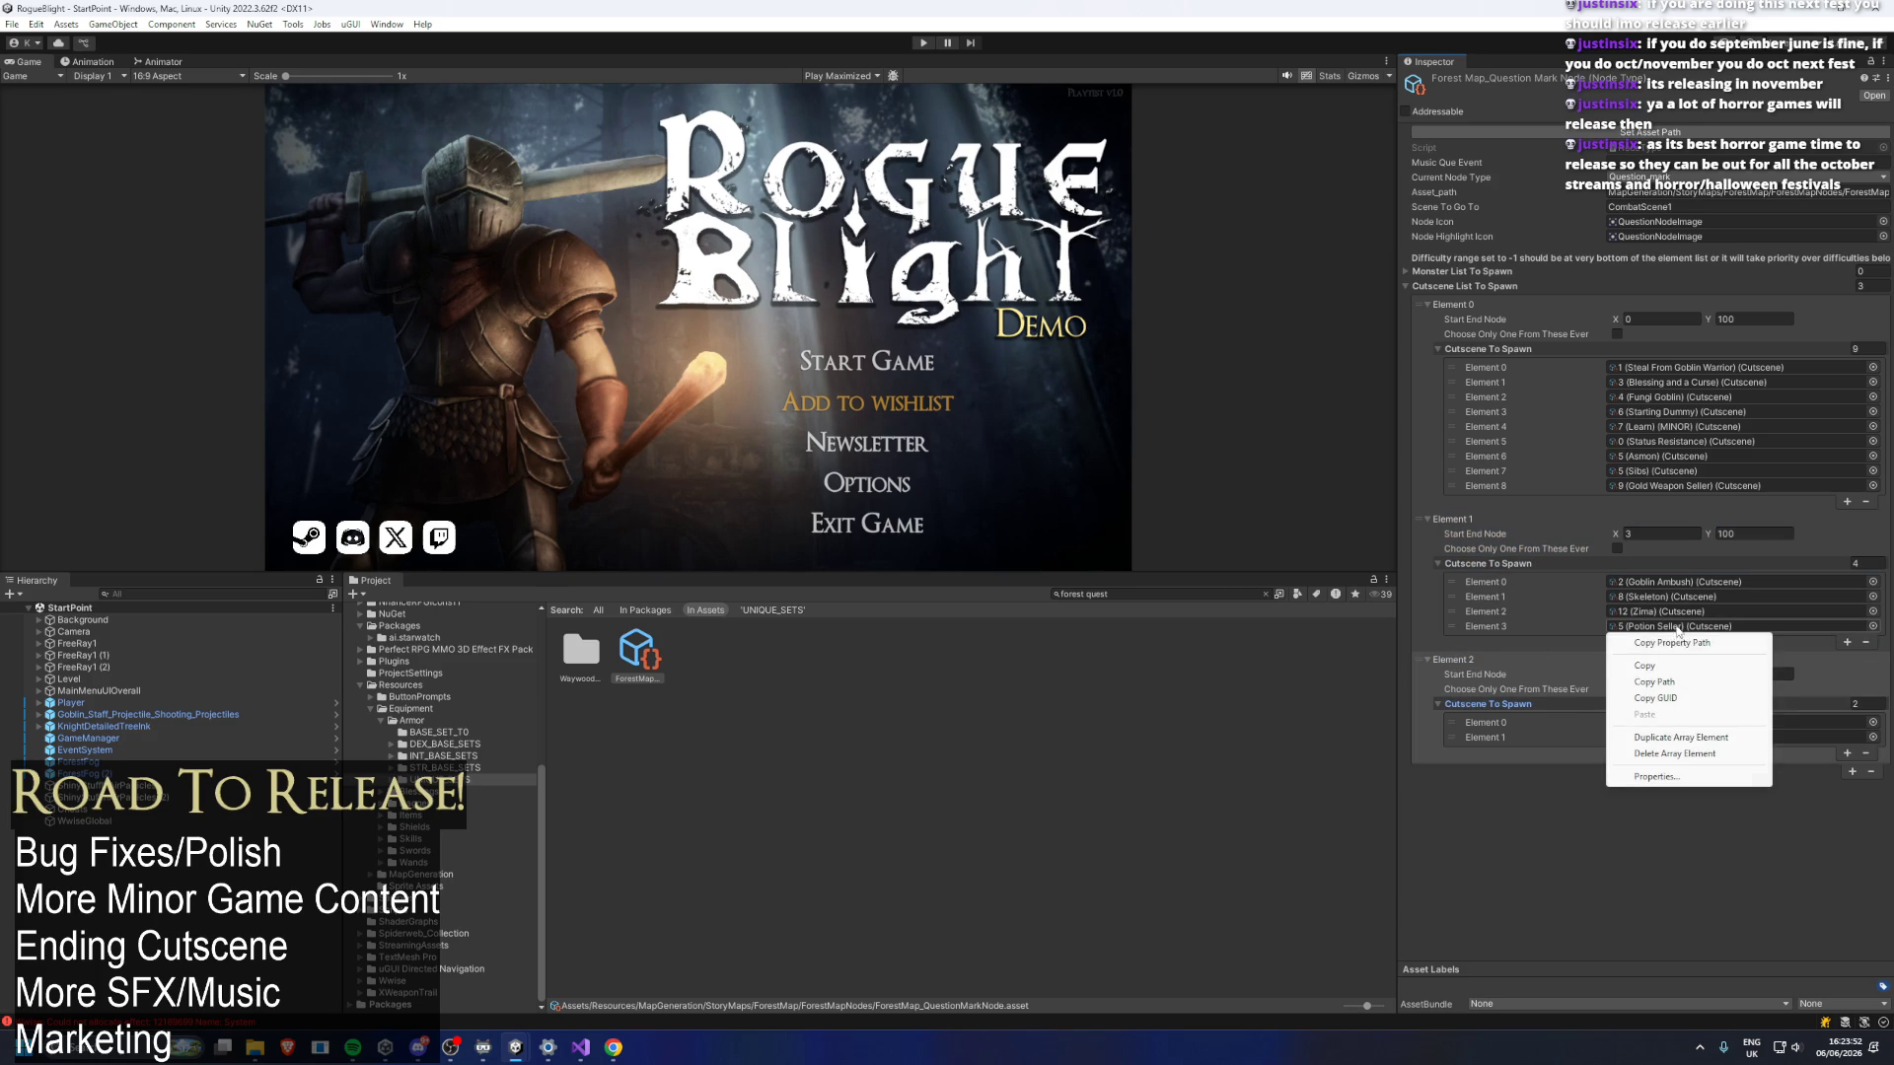
{"action": "left_click", "coordinate": [1675, 669]}
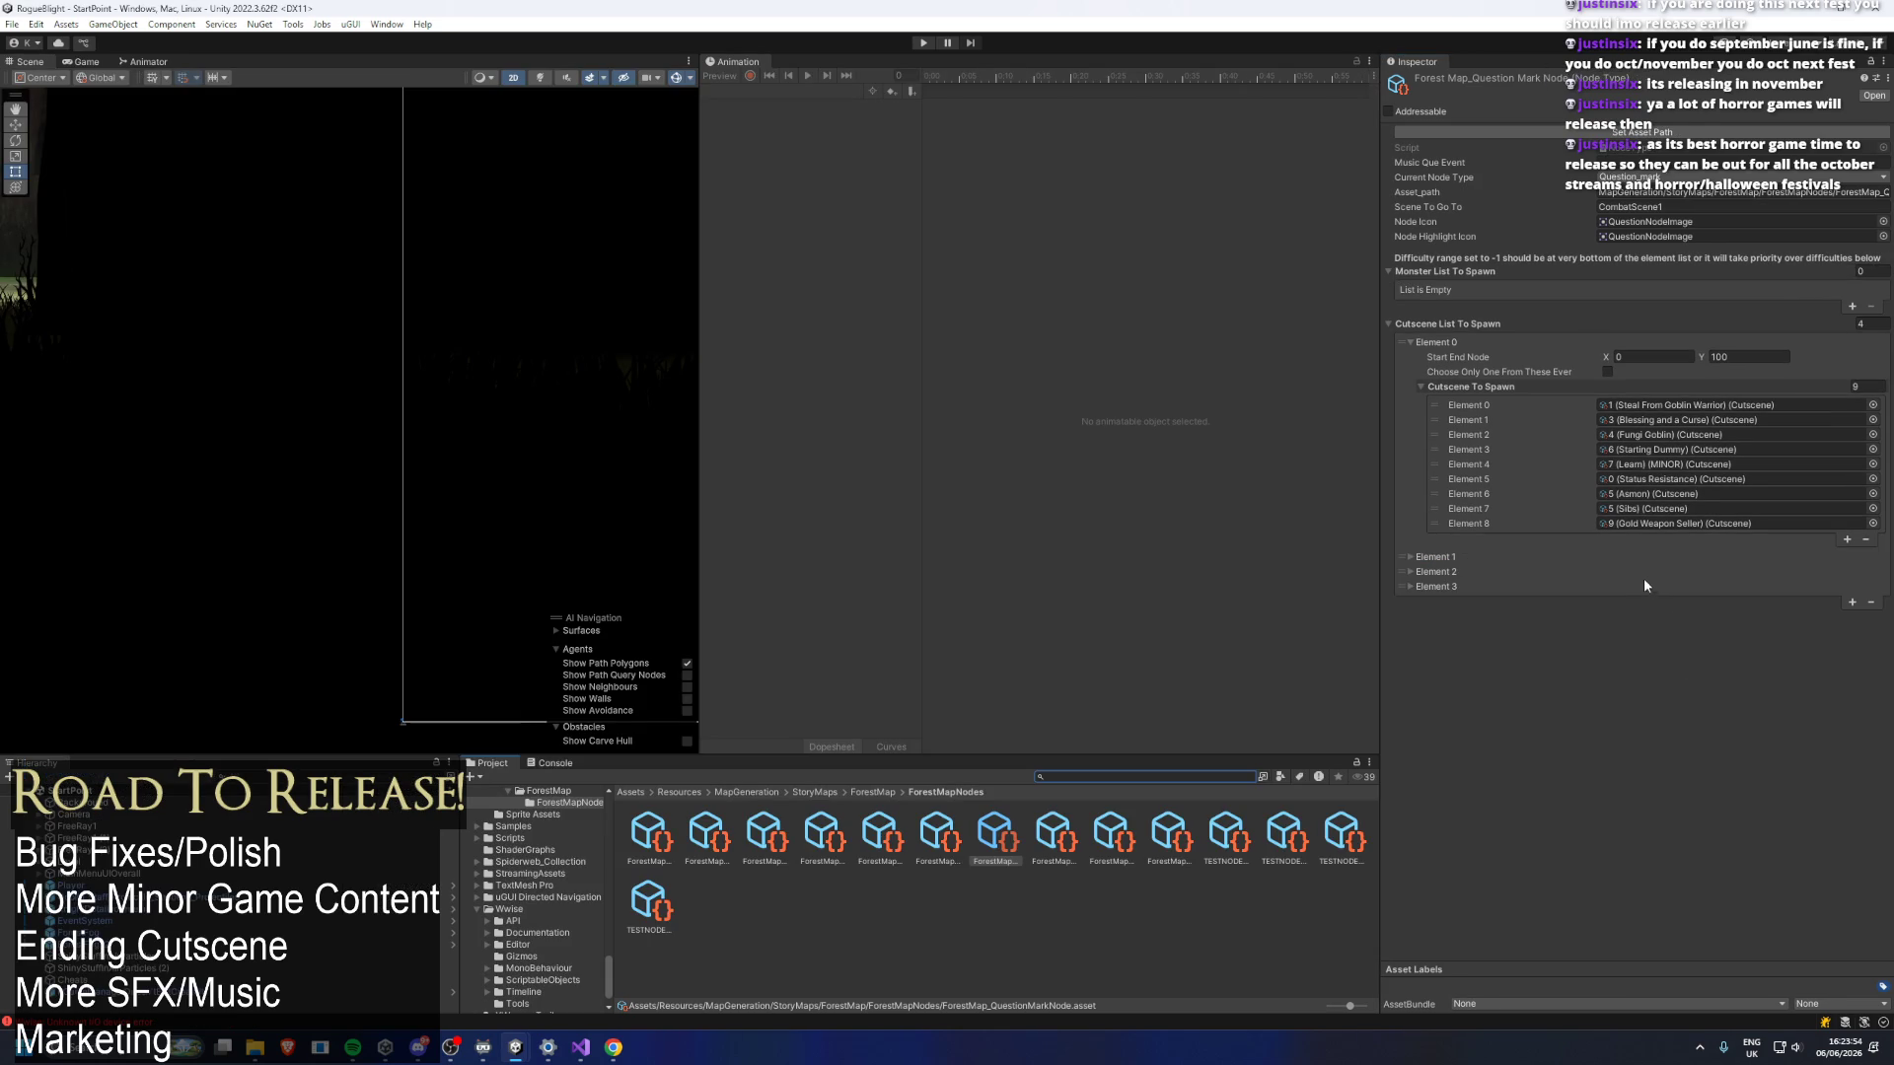
In the other editor, expand cutscene groups Elements 1–3, including Element 3's statue cutscenes.
{"action": "left_click", "coordinate": [1425, 568]}
{"action": "left_click", "coordinate": [1454, 557]}
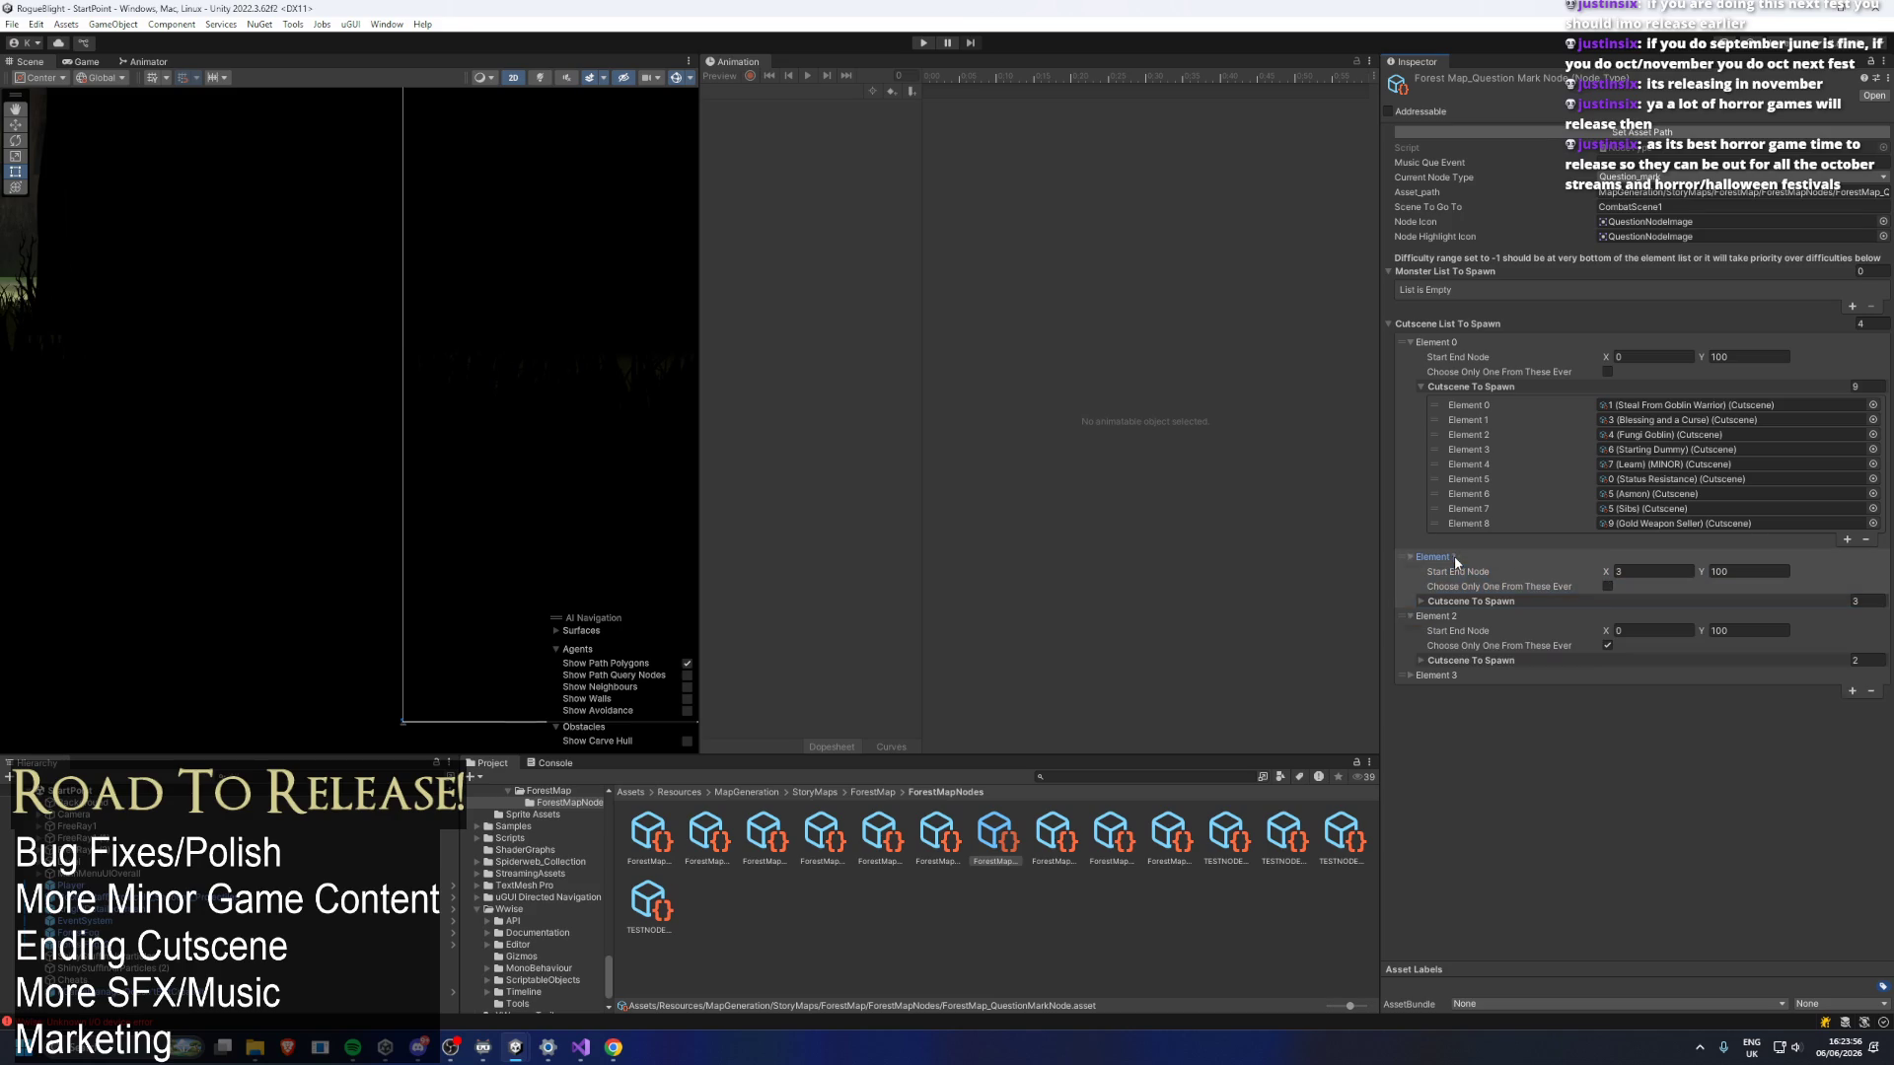
{"action": "left_click", "coordinate": [1507, 600]}
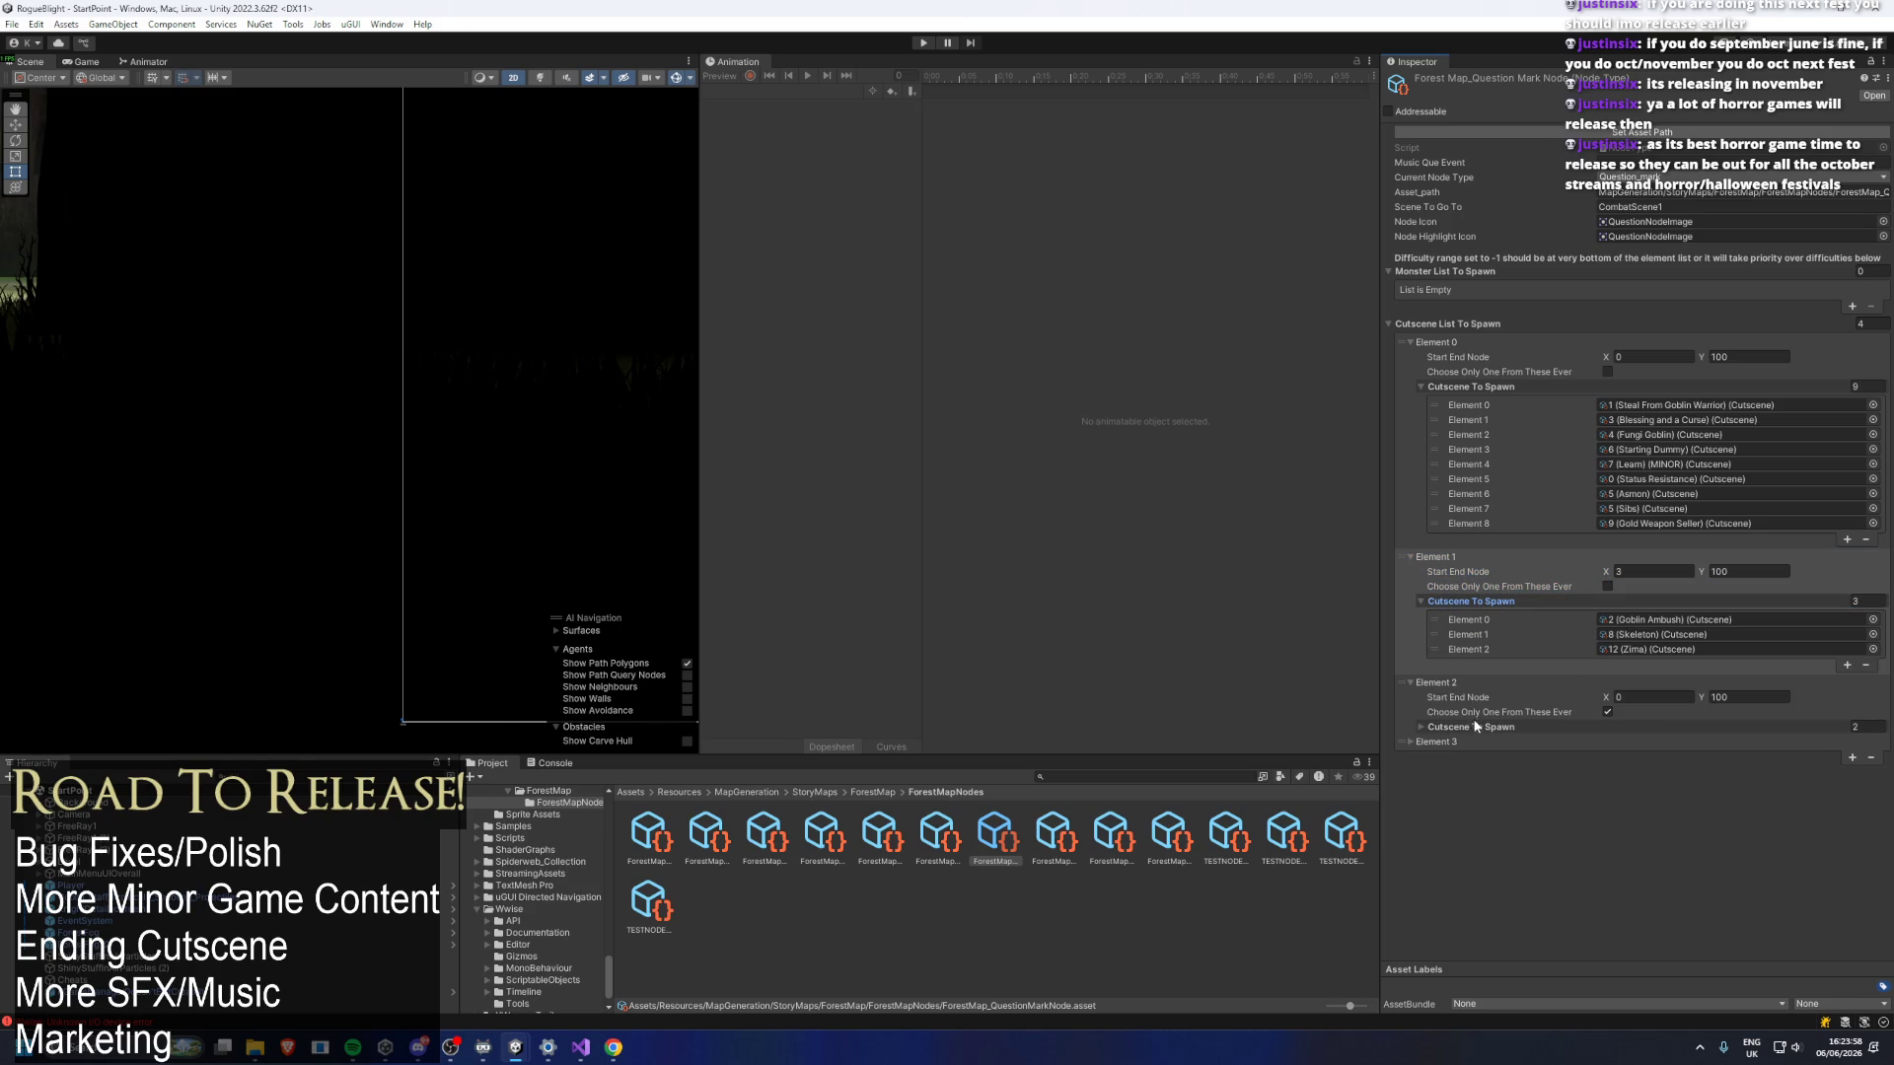
{"action": "left_click", "coordinate": [1474, 725]}
{"action": "left_click", "coordinate": [1473, 786]}
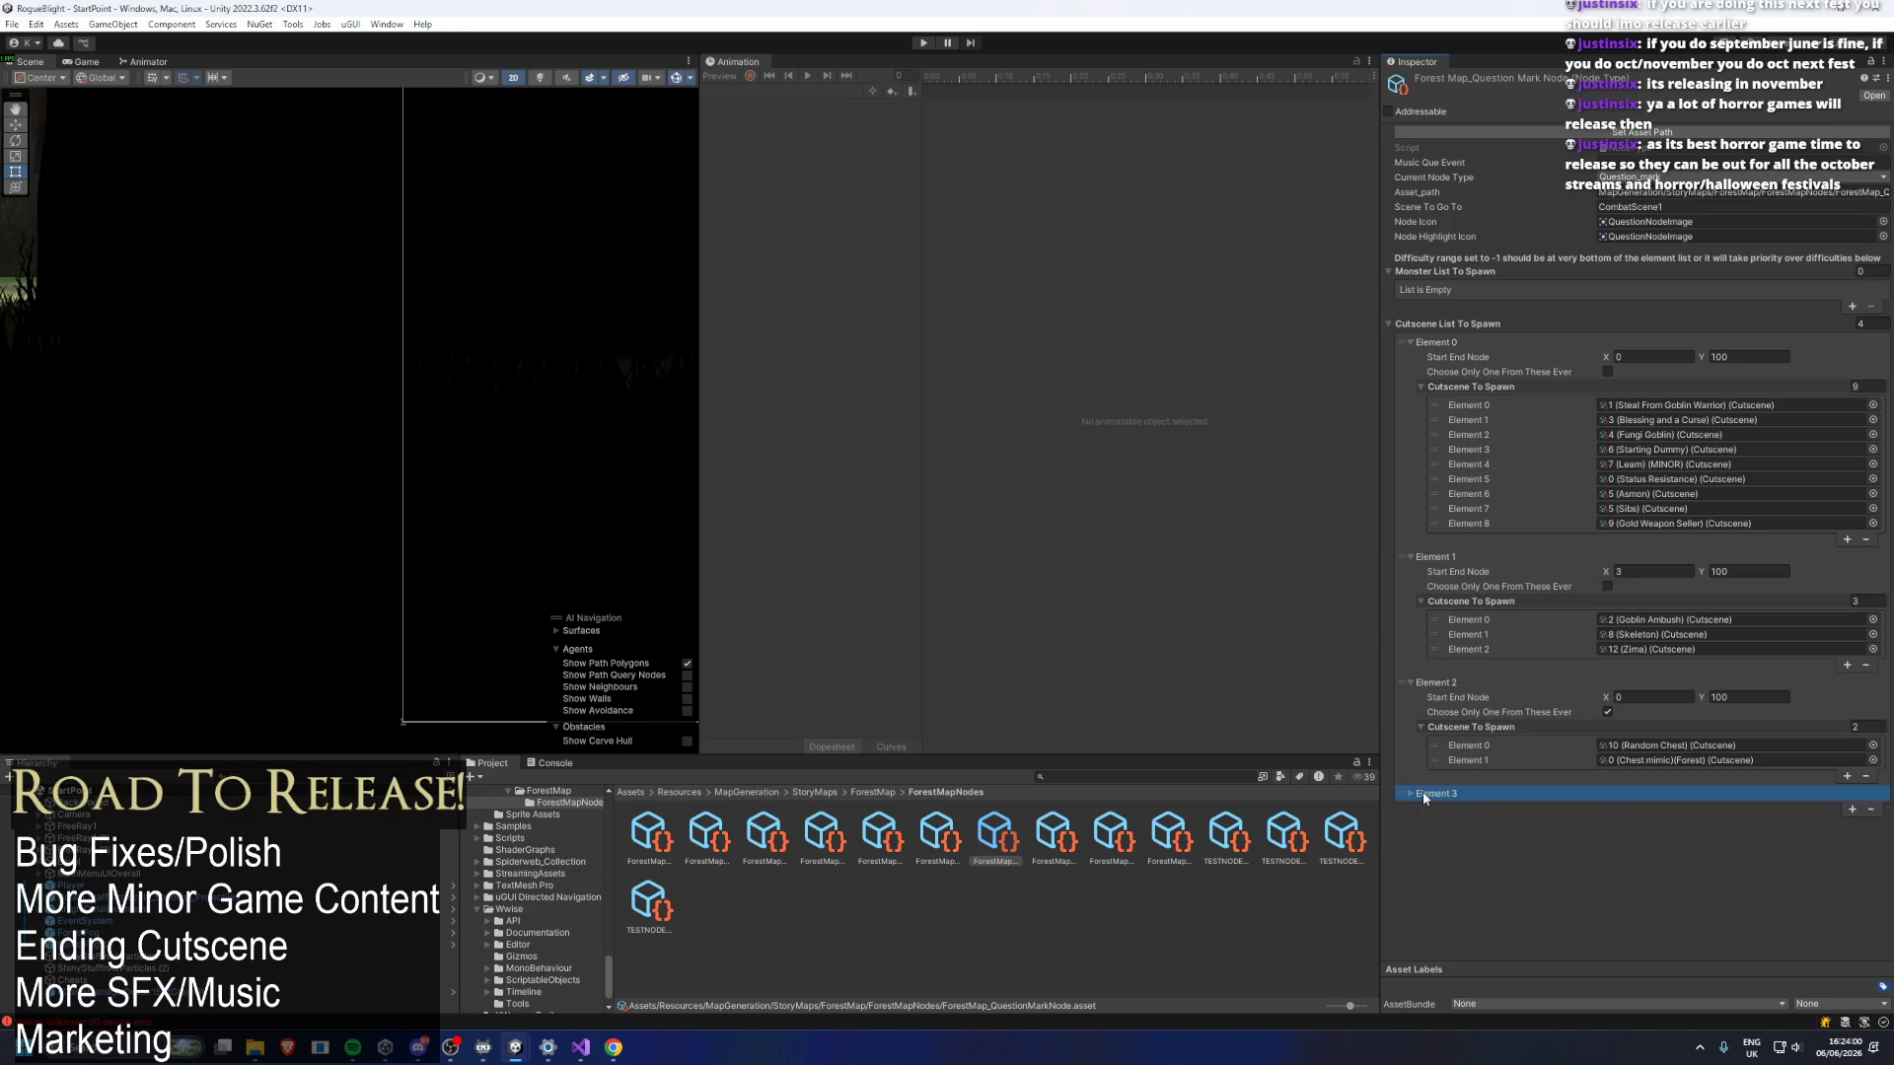
{"action": "left_click", "coordinate": [1428, 795]}
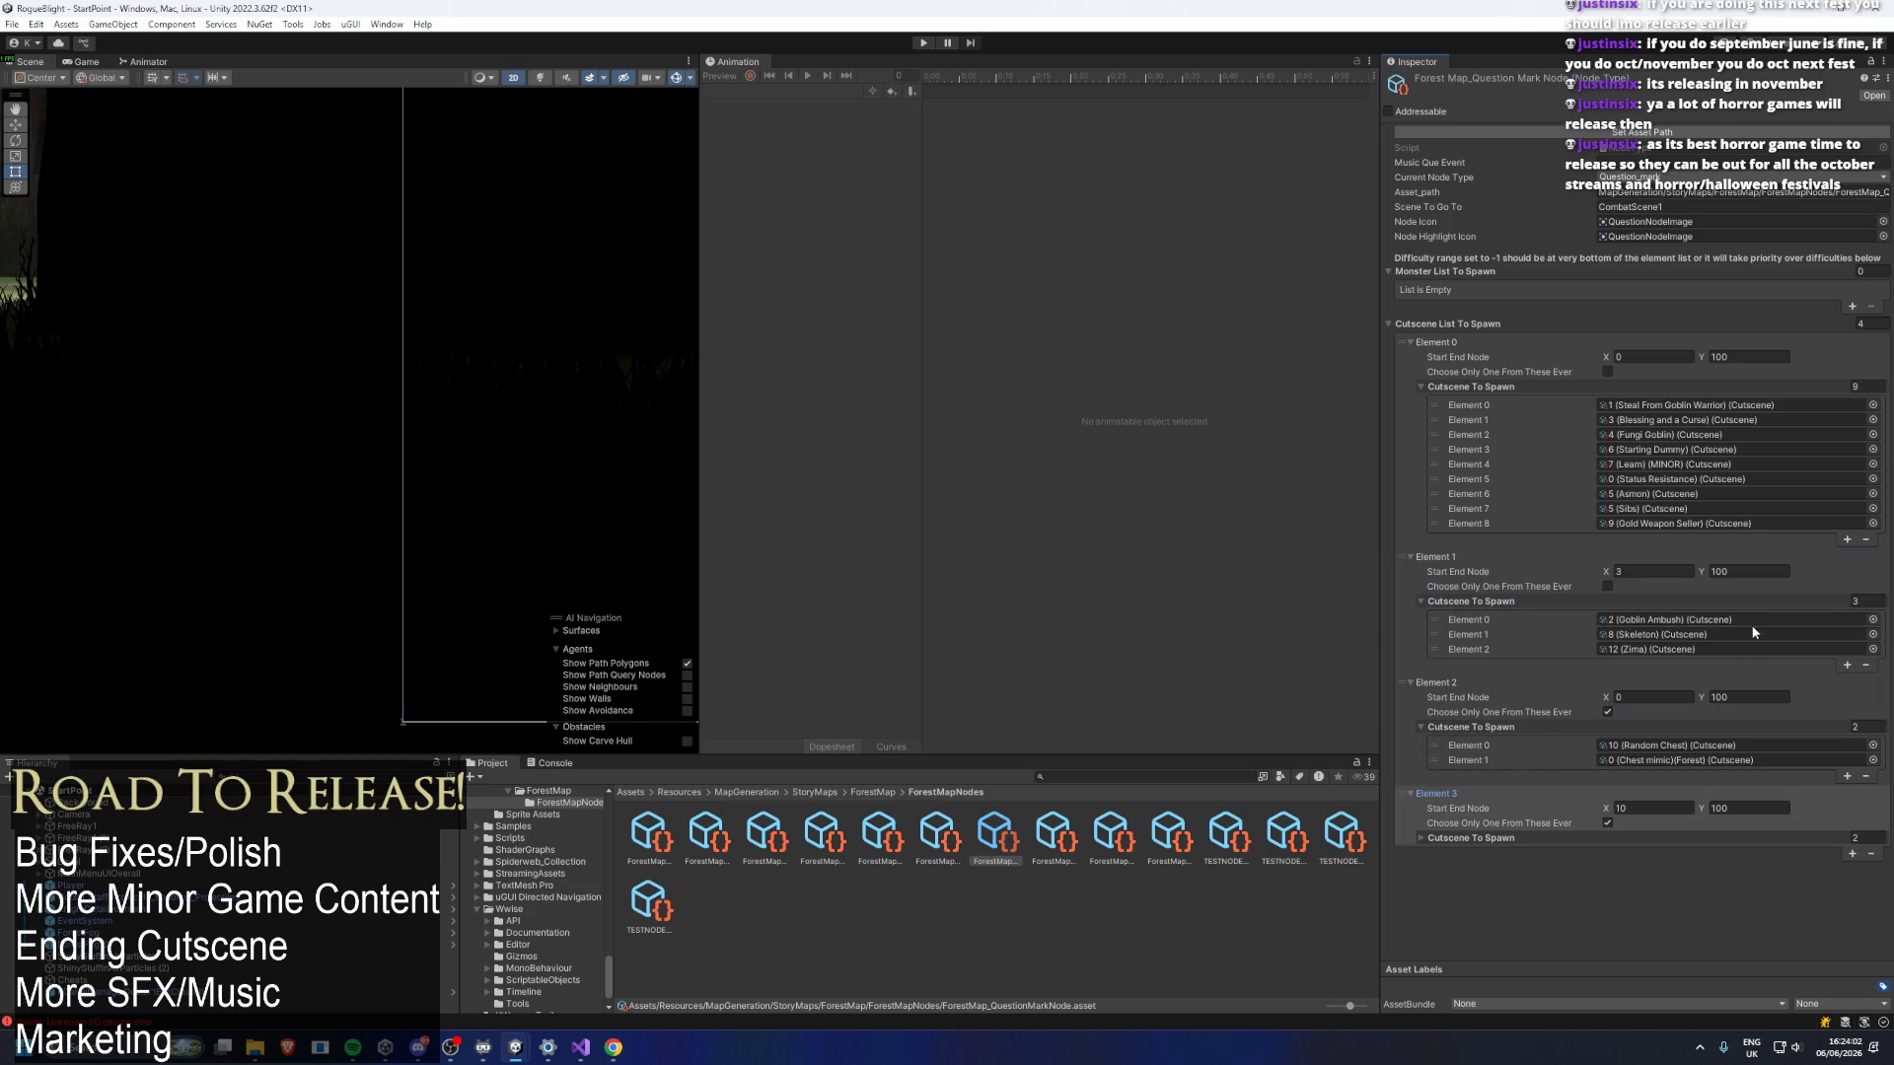
{"action": "left_click", "coordinate": [1460, 837]}
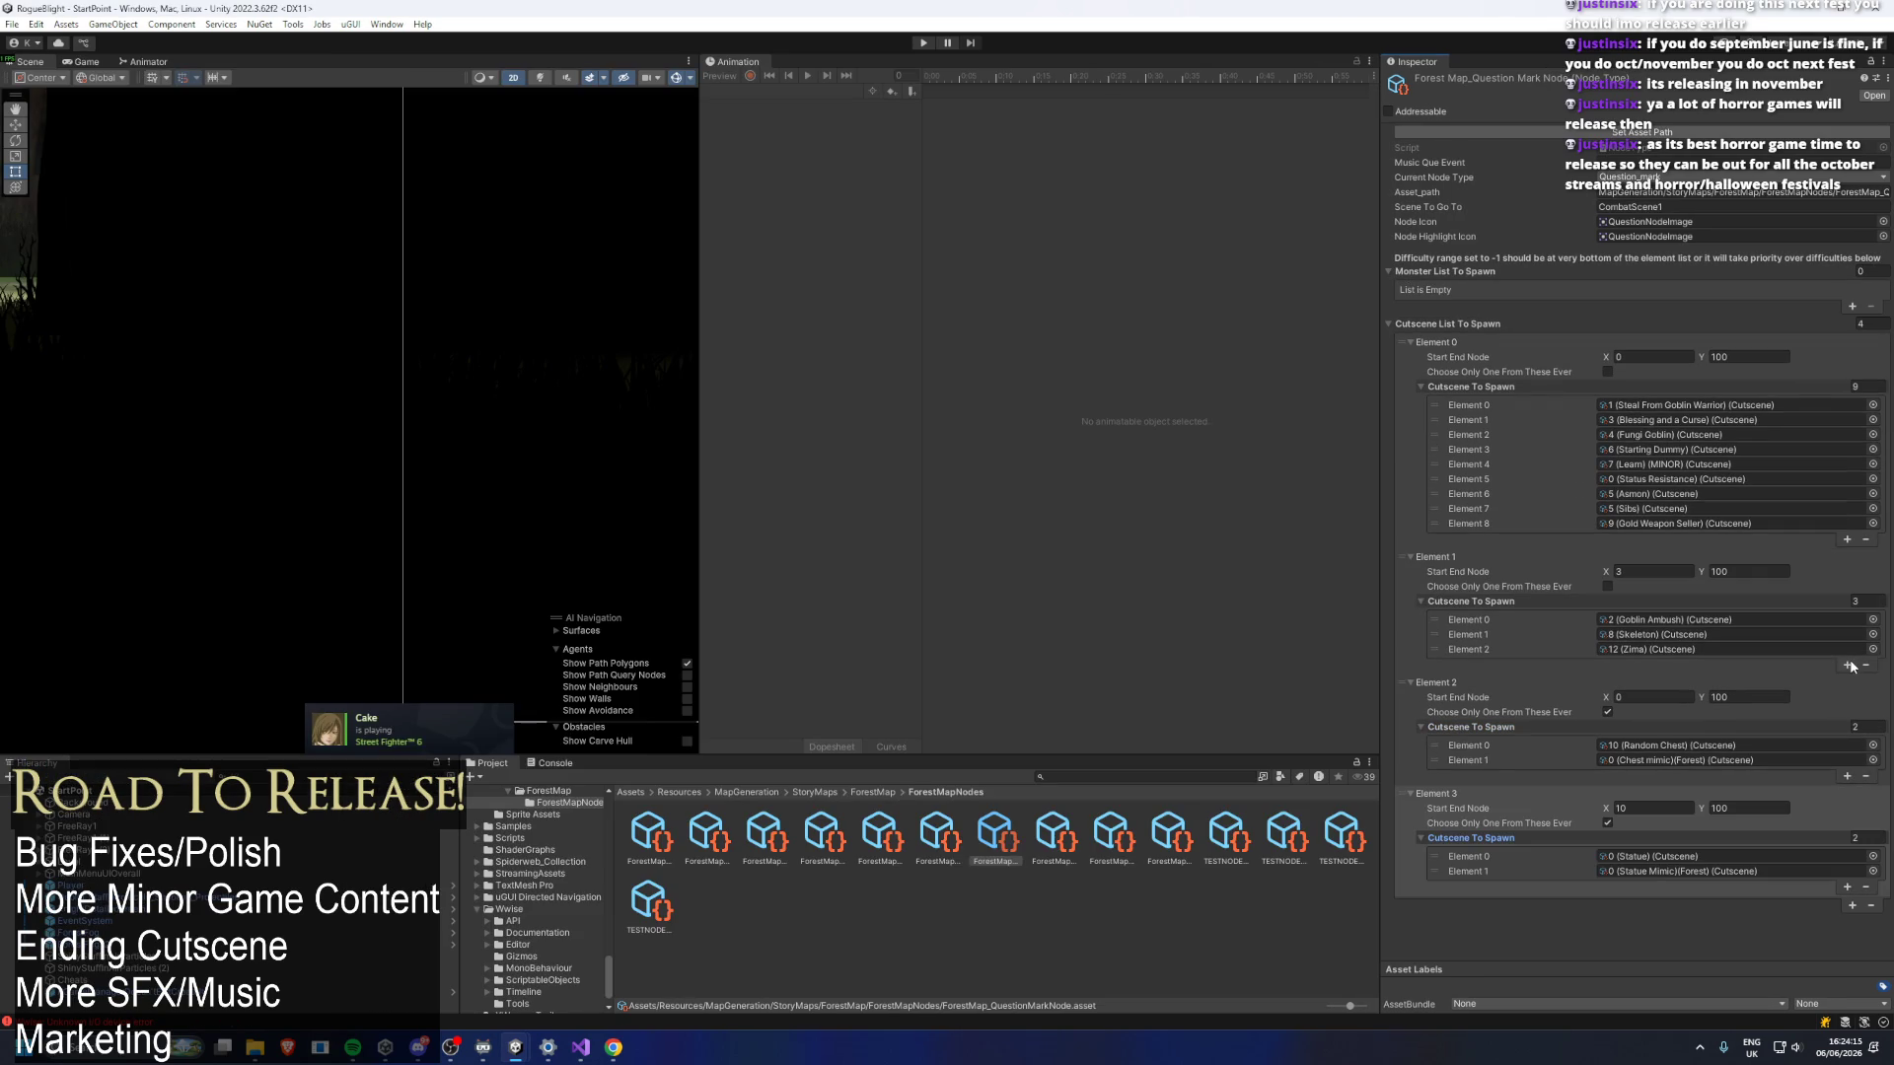
Add a fourth Element 1 cutscene set to Potion Seller, then remove the statue cutscene group Element 3.
{"action": "left_click", "coordinate": [1847, 665]}
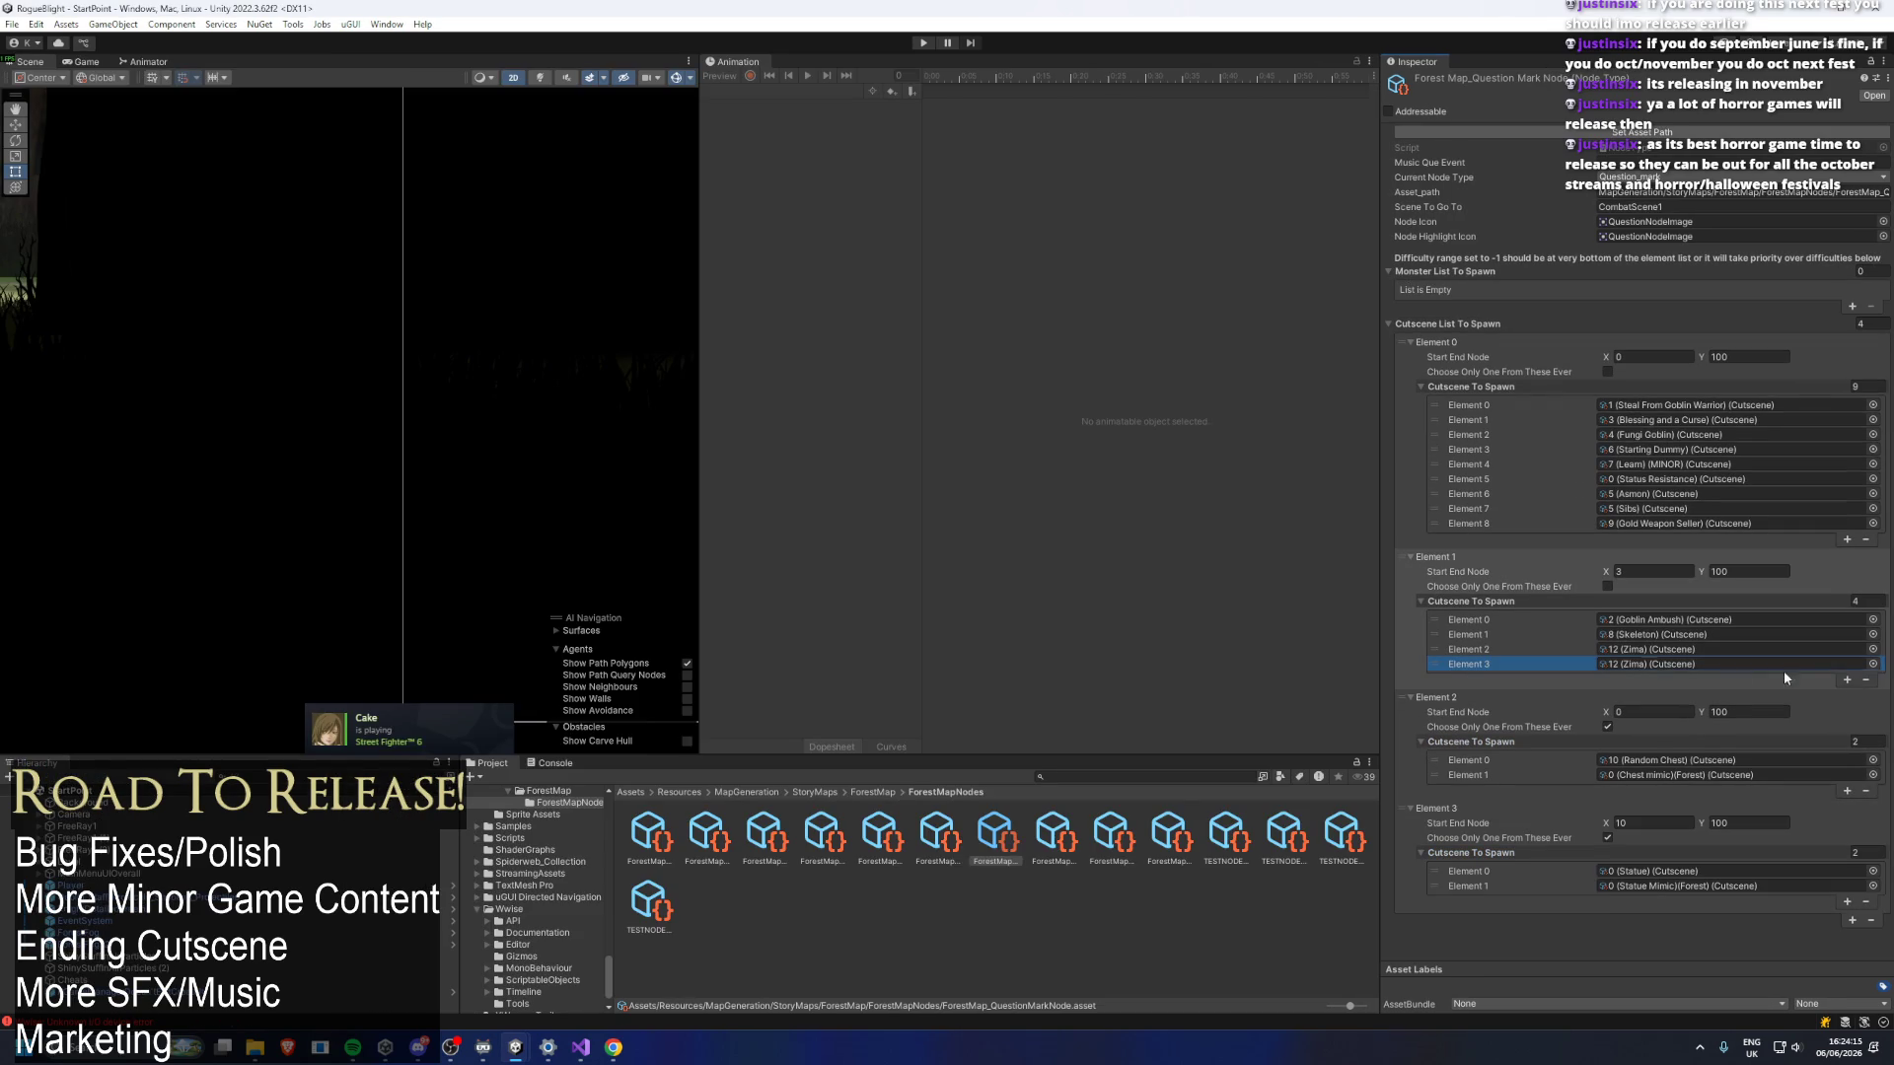
{"action": "right_click", "coordinate": [1659, 666]}
{"action": "left_click", "coordinate": [1634, 751]}
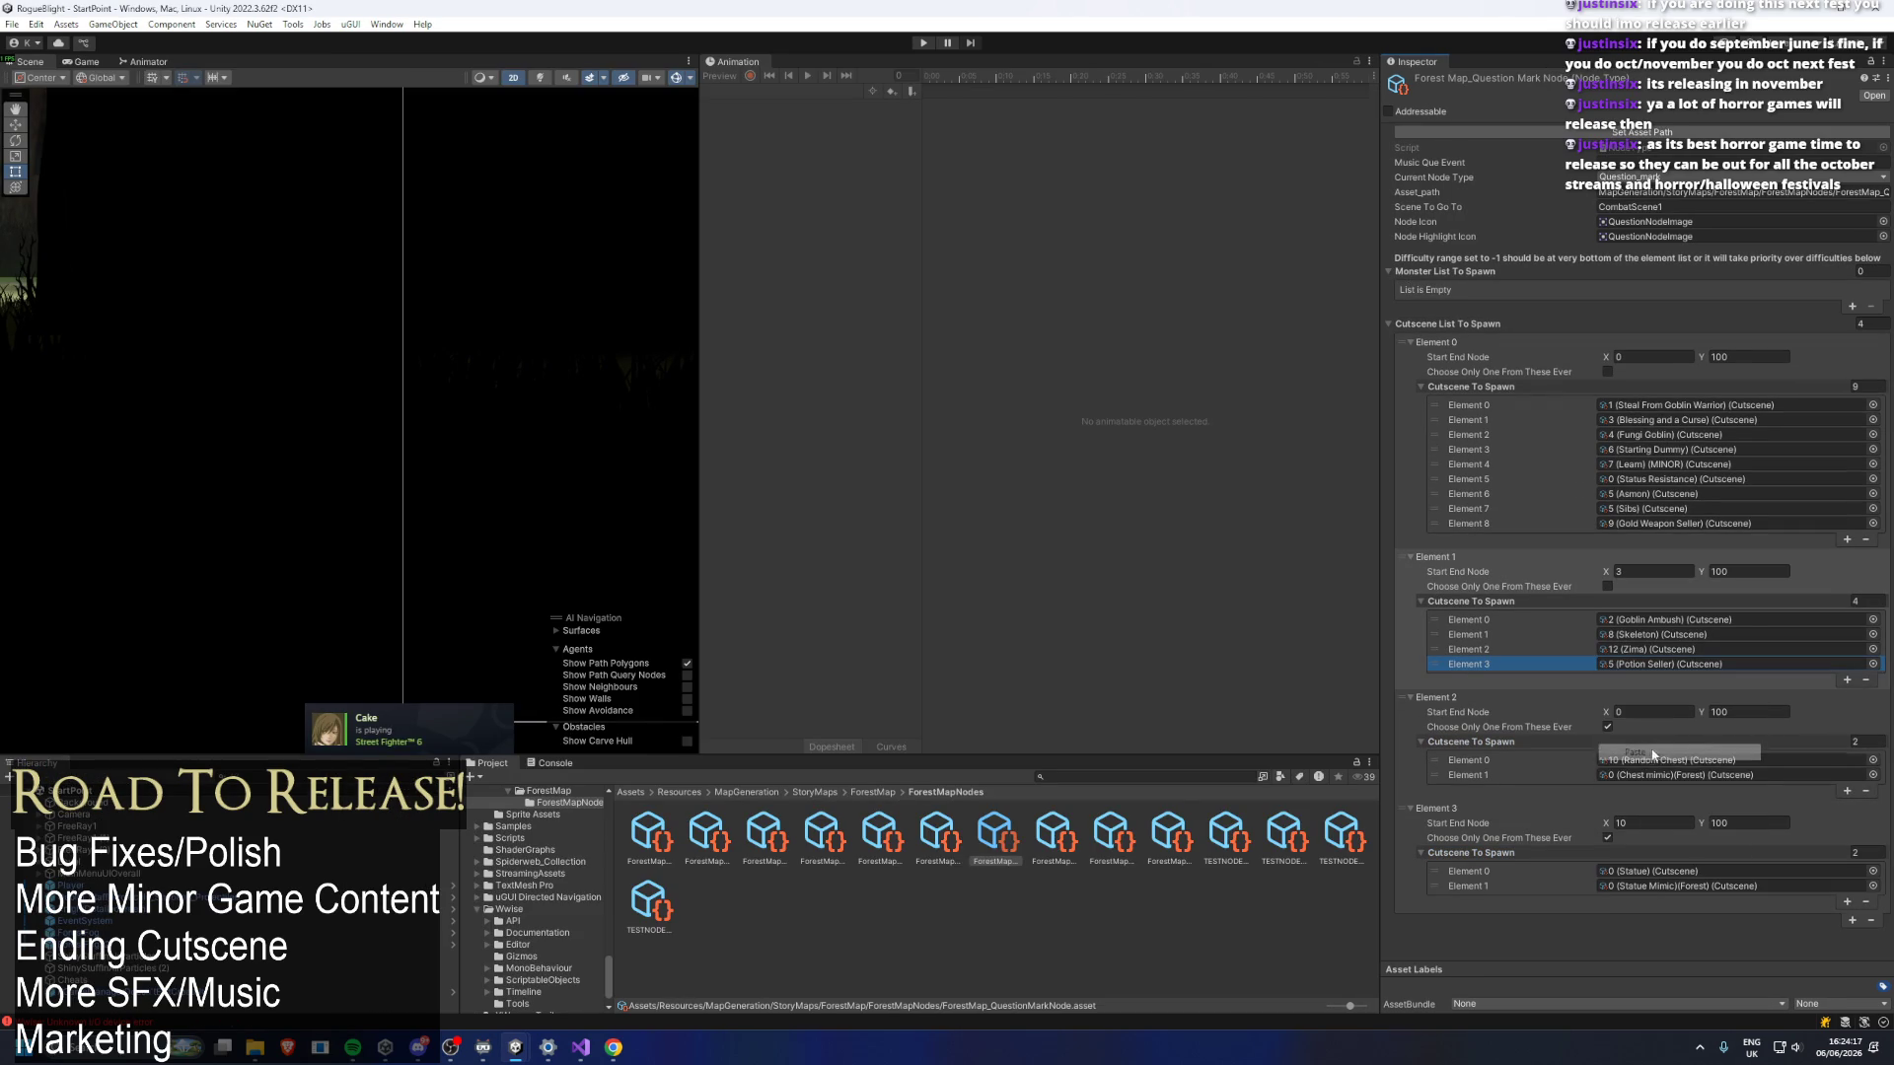
{"action": "left_click", "coordinate": [1674, 668]}
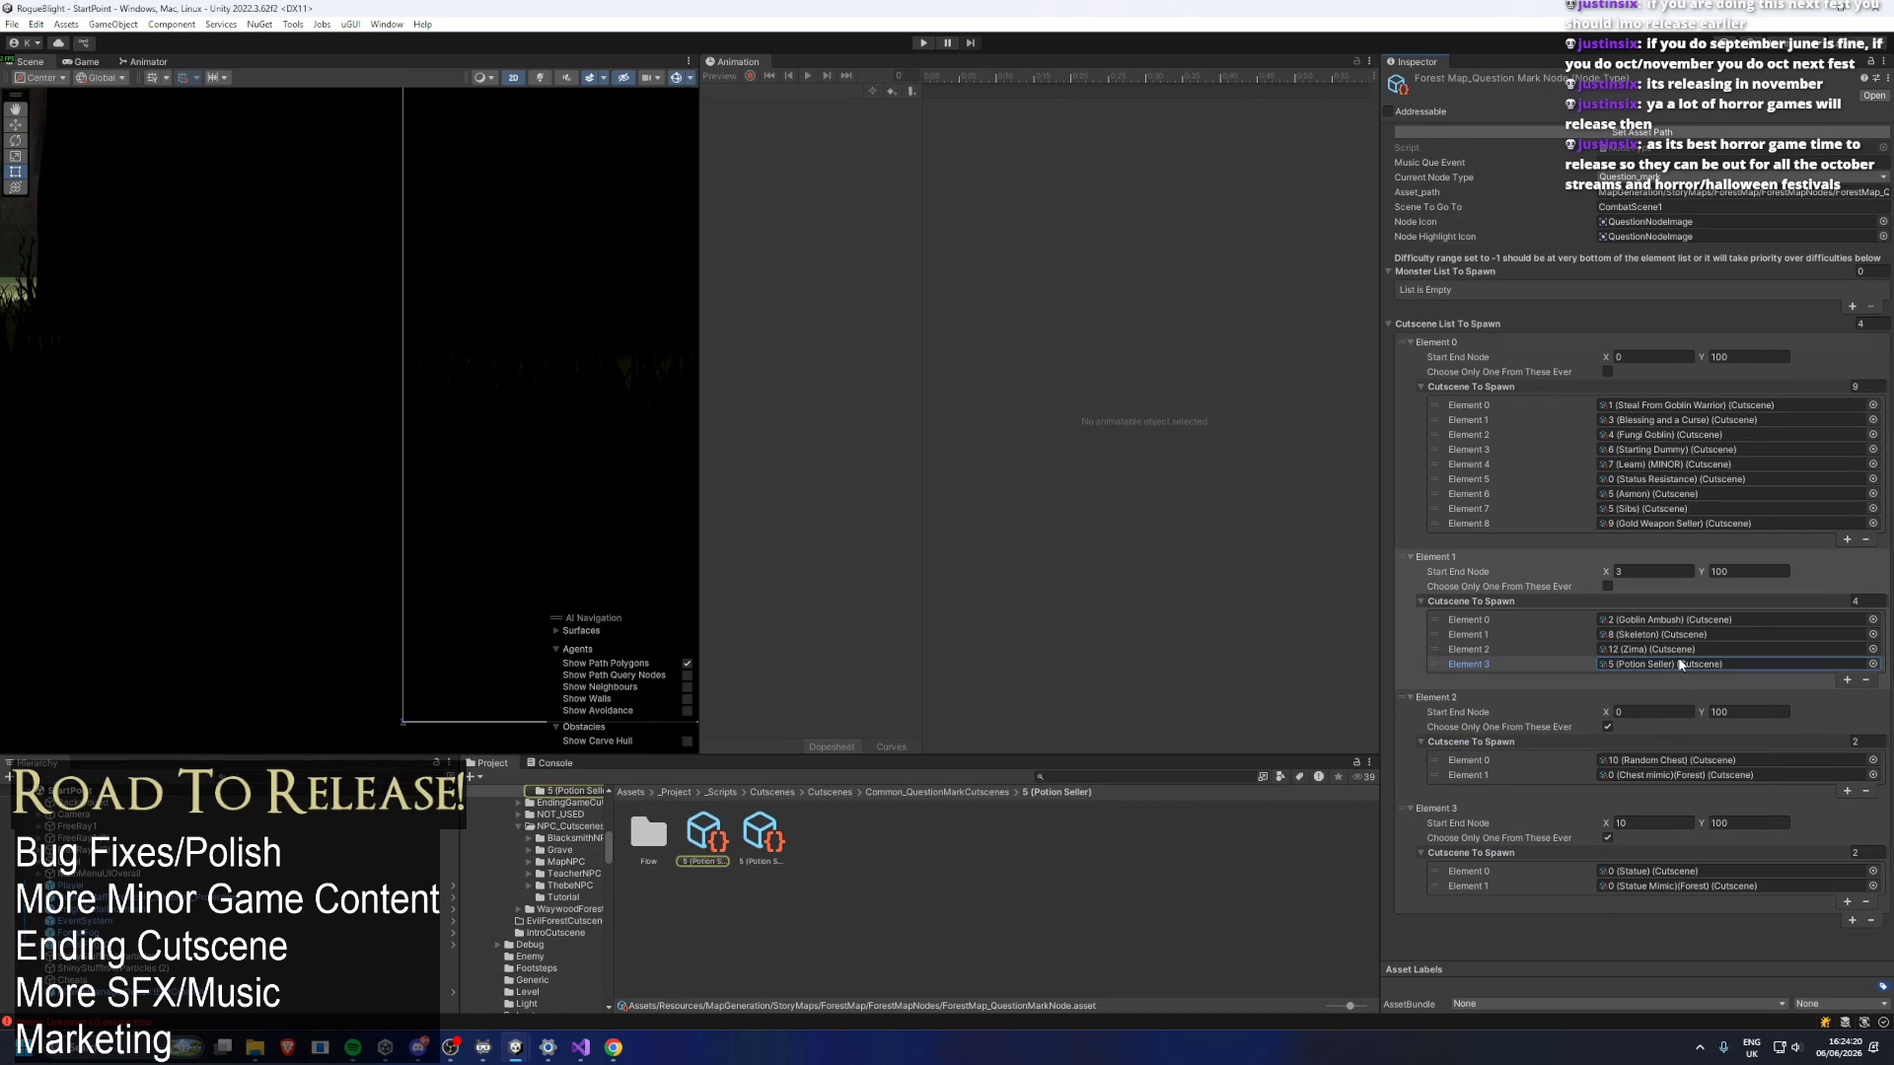
{"action": "left_click", "coordinate": [1871, 664]}
{"action": "type", "text": "potion seller"}
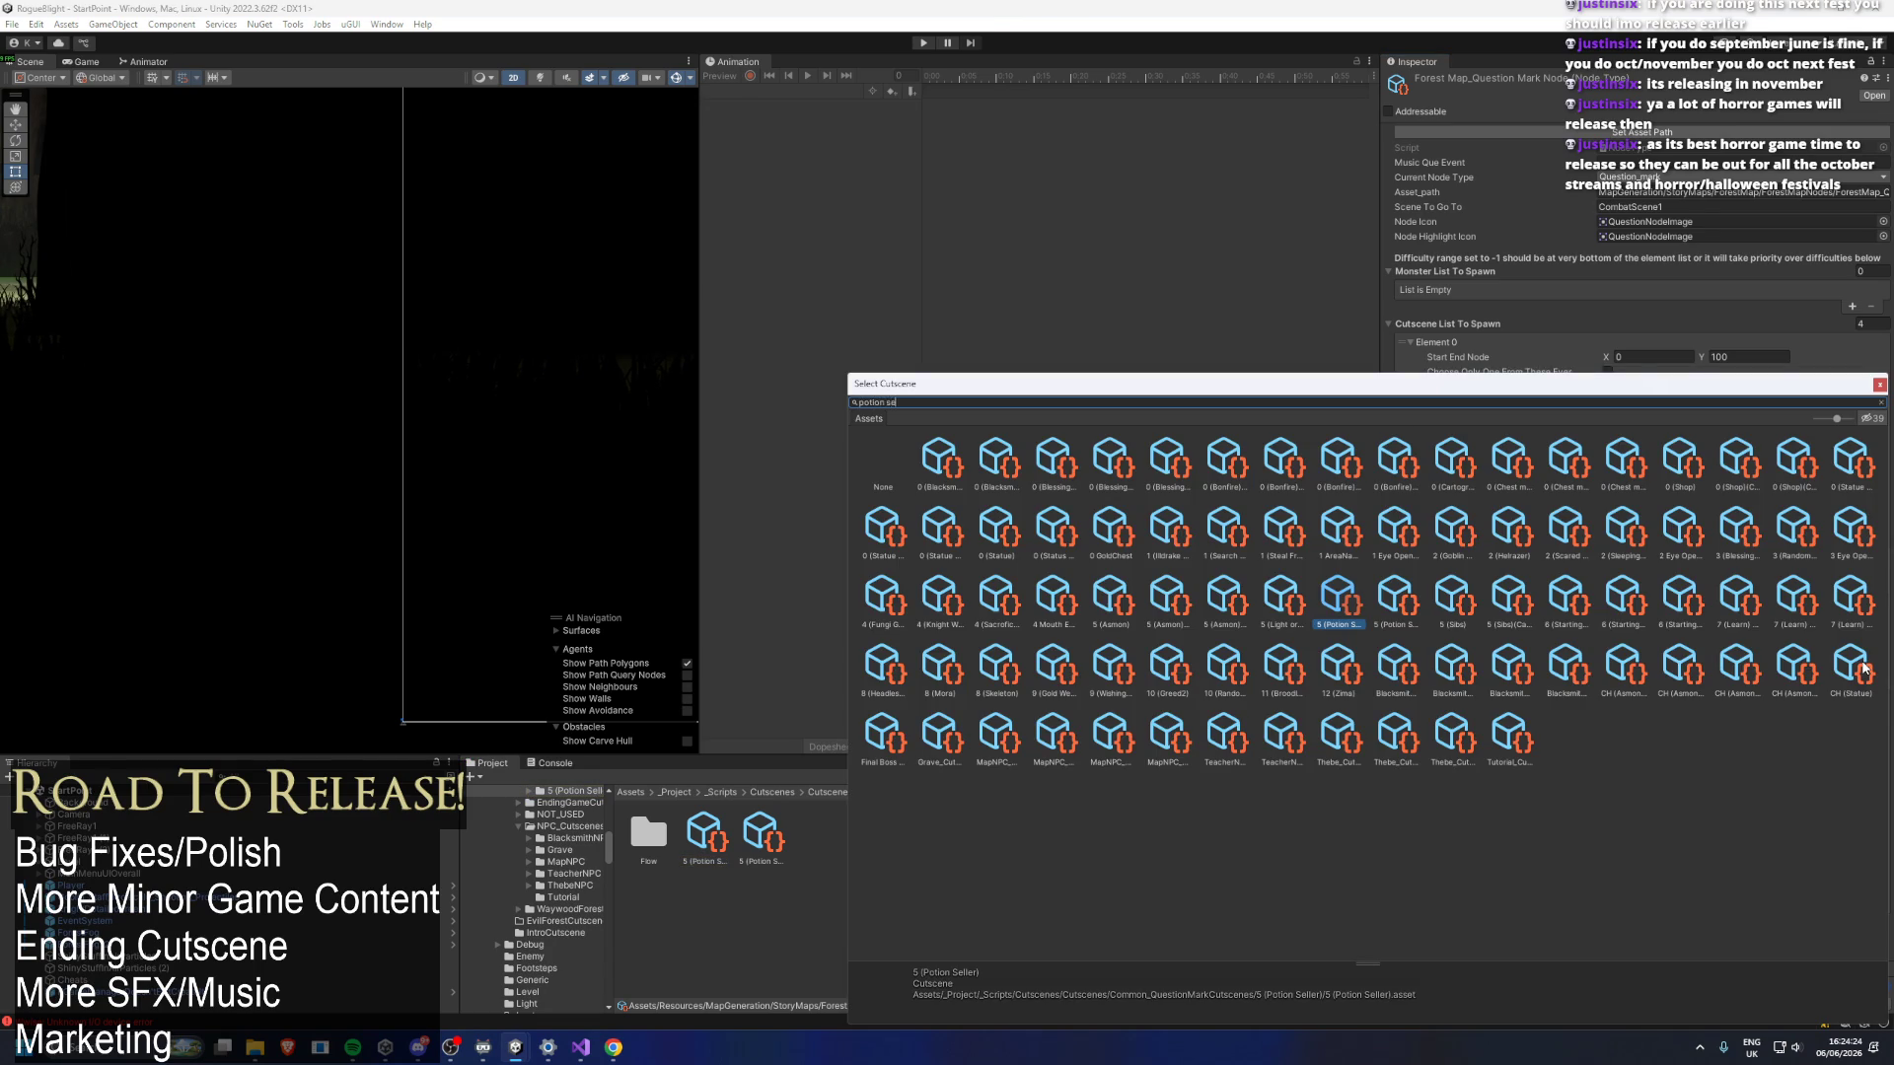
{"action": "left_click", "coordinate": [1015, 466]}
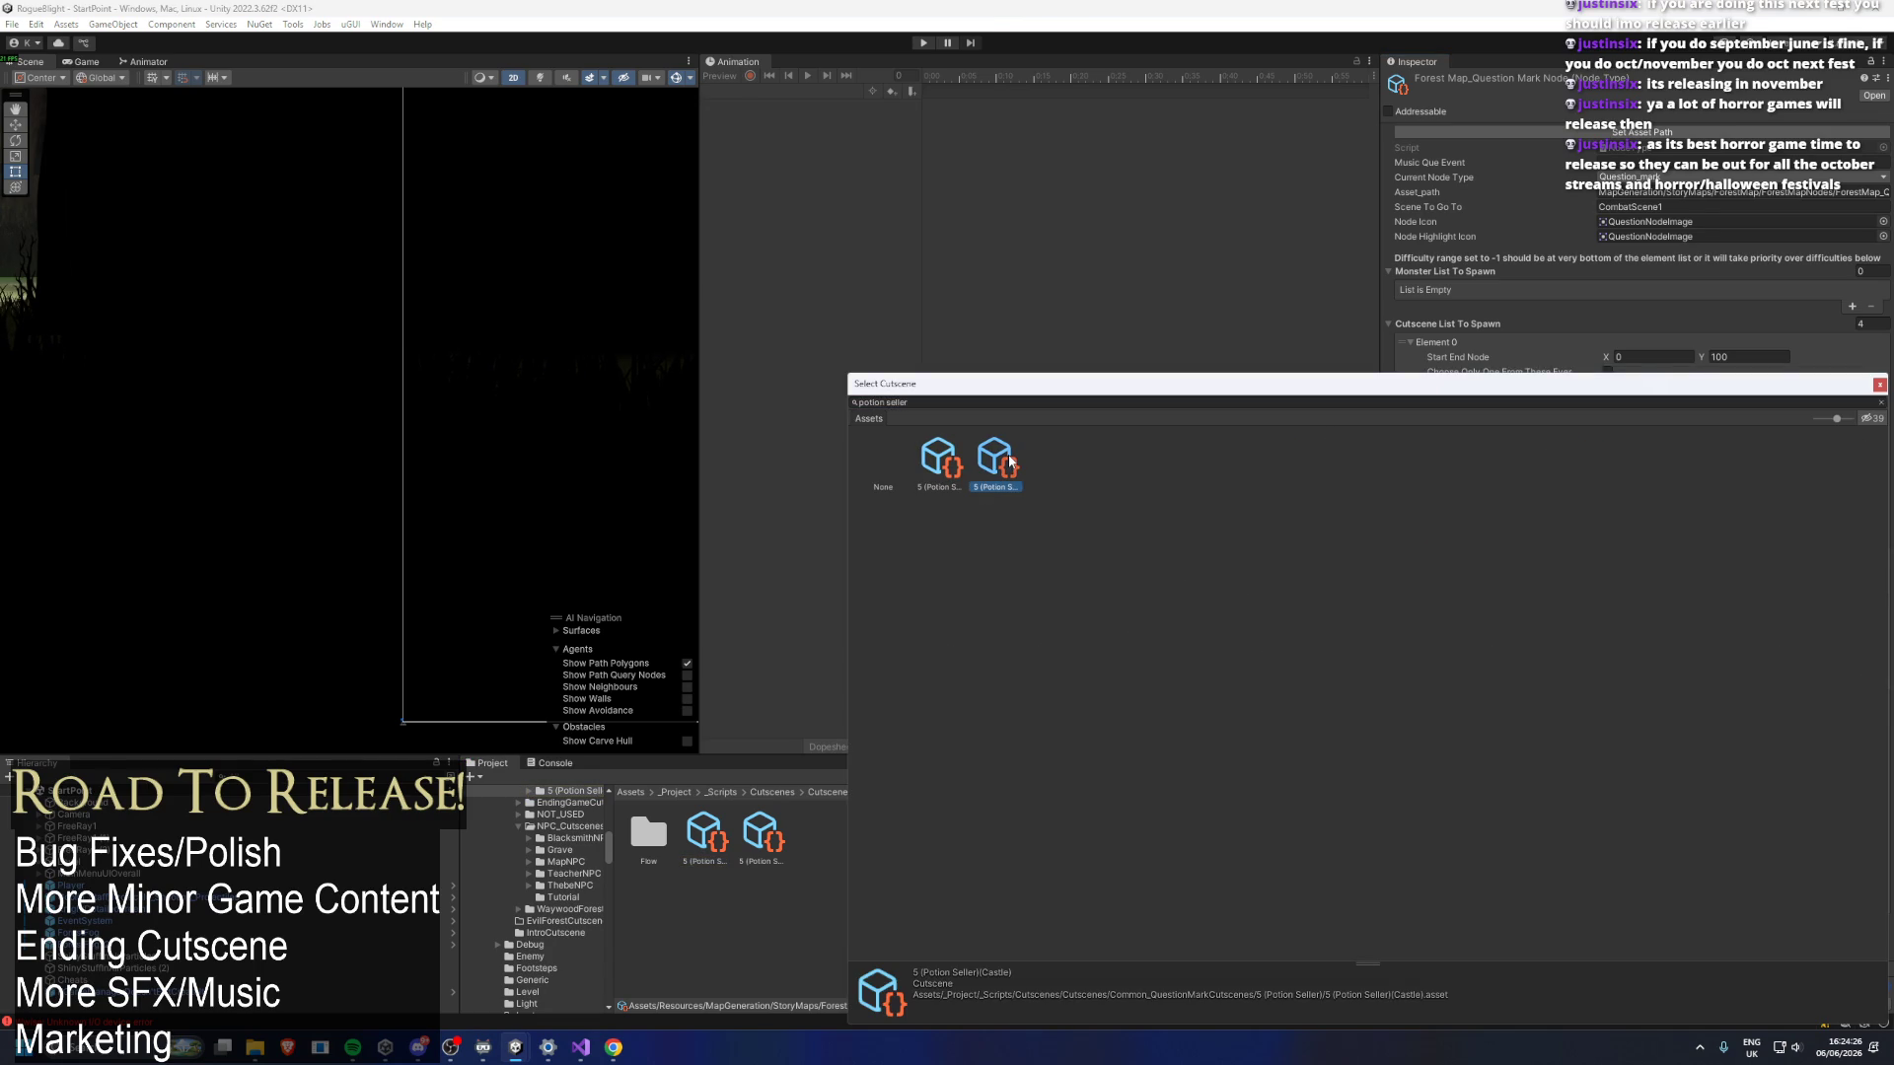
{"action": "double_click", "coordinate": [950, 462]}
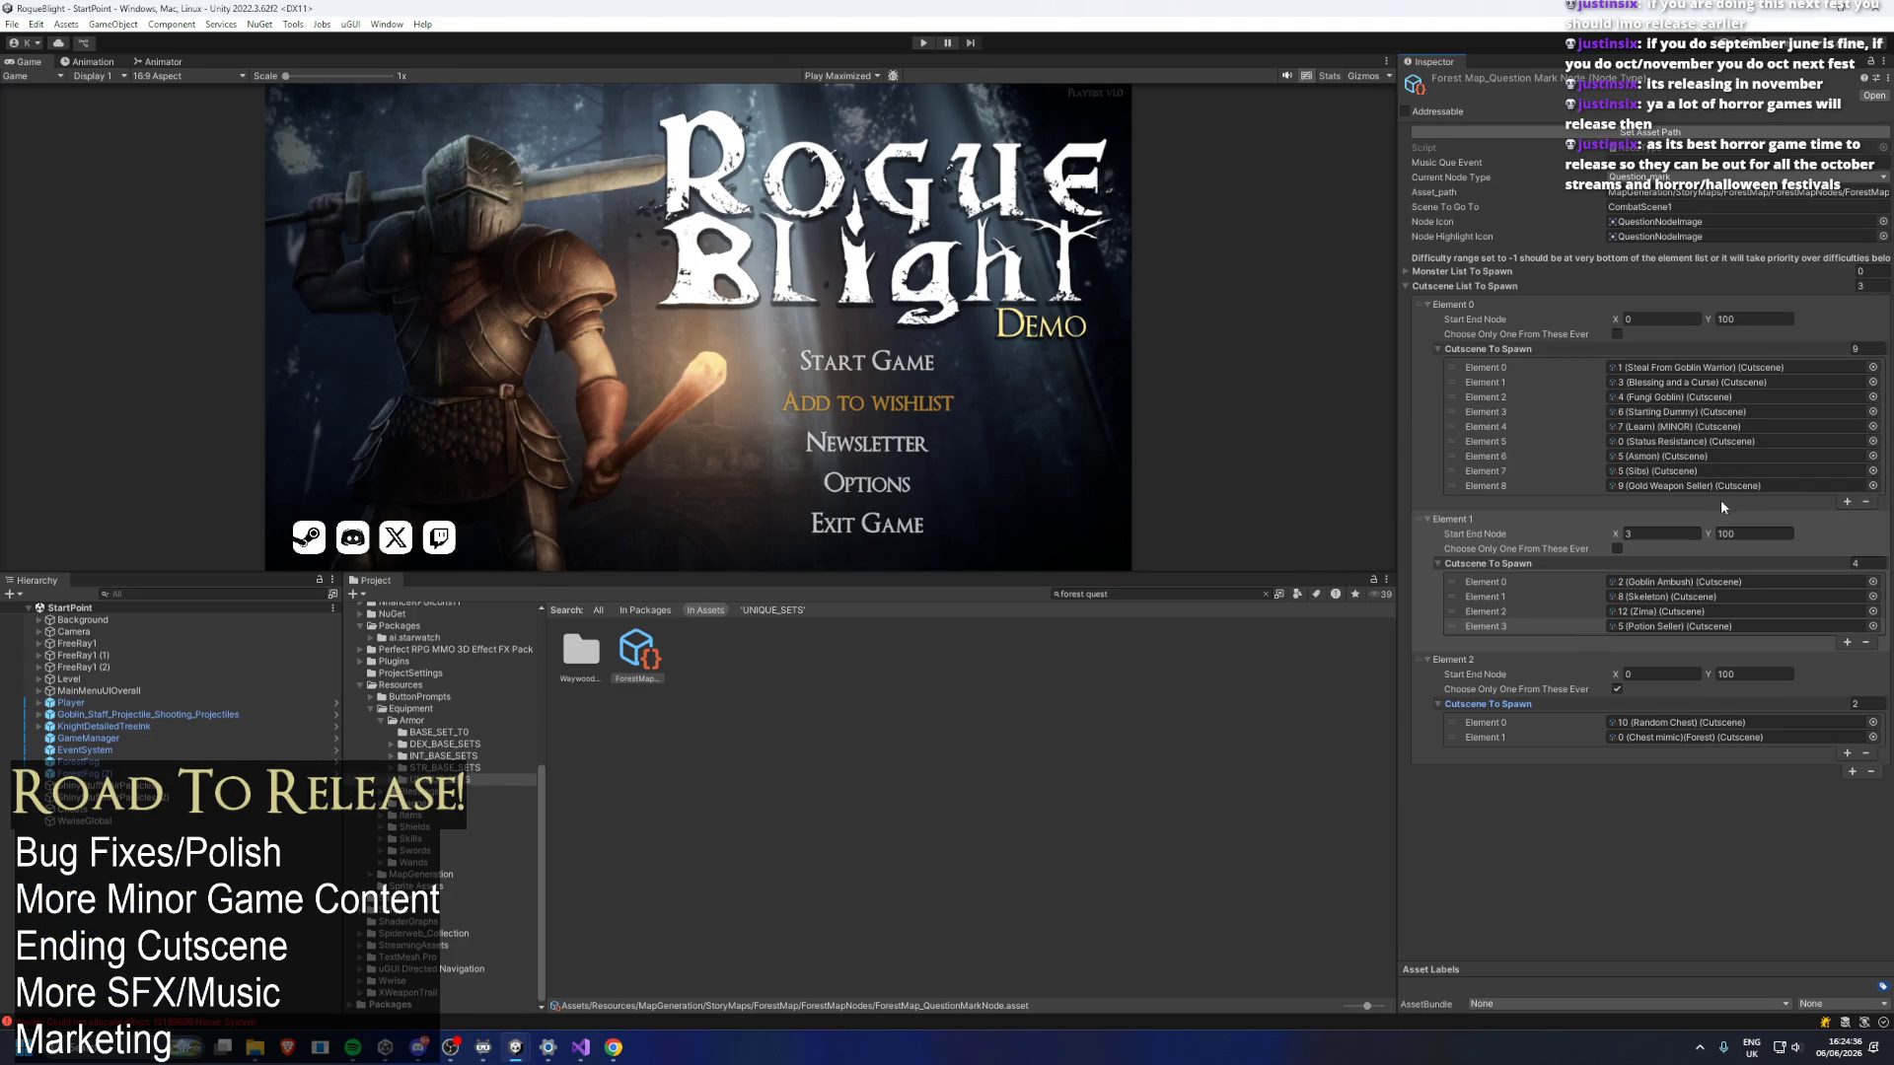
{"action": "key", "text": "ctrl+p"}
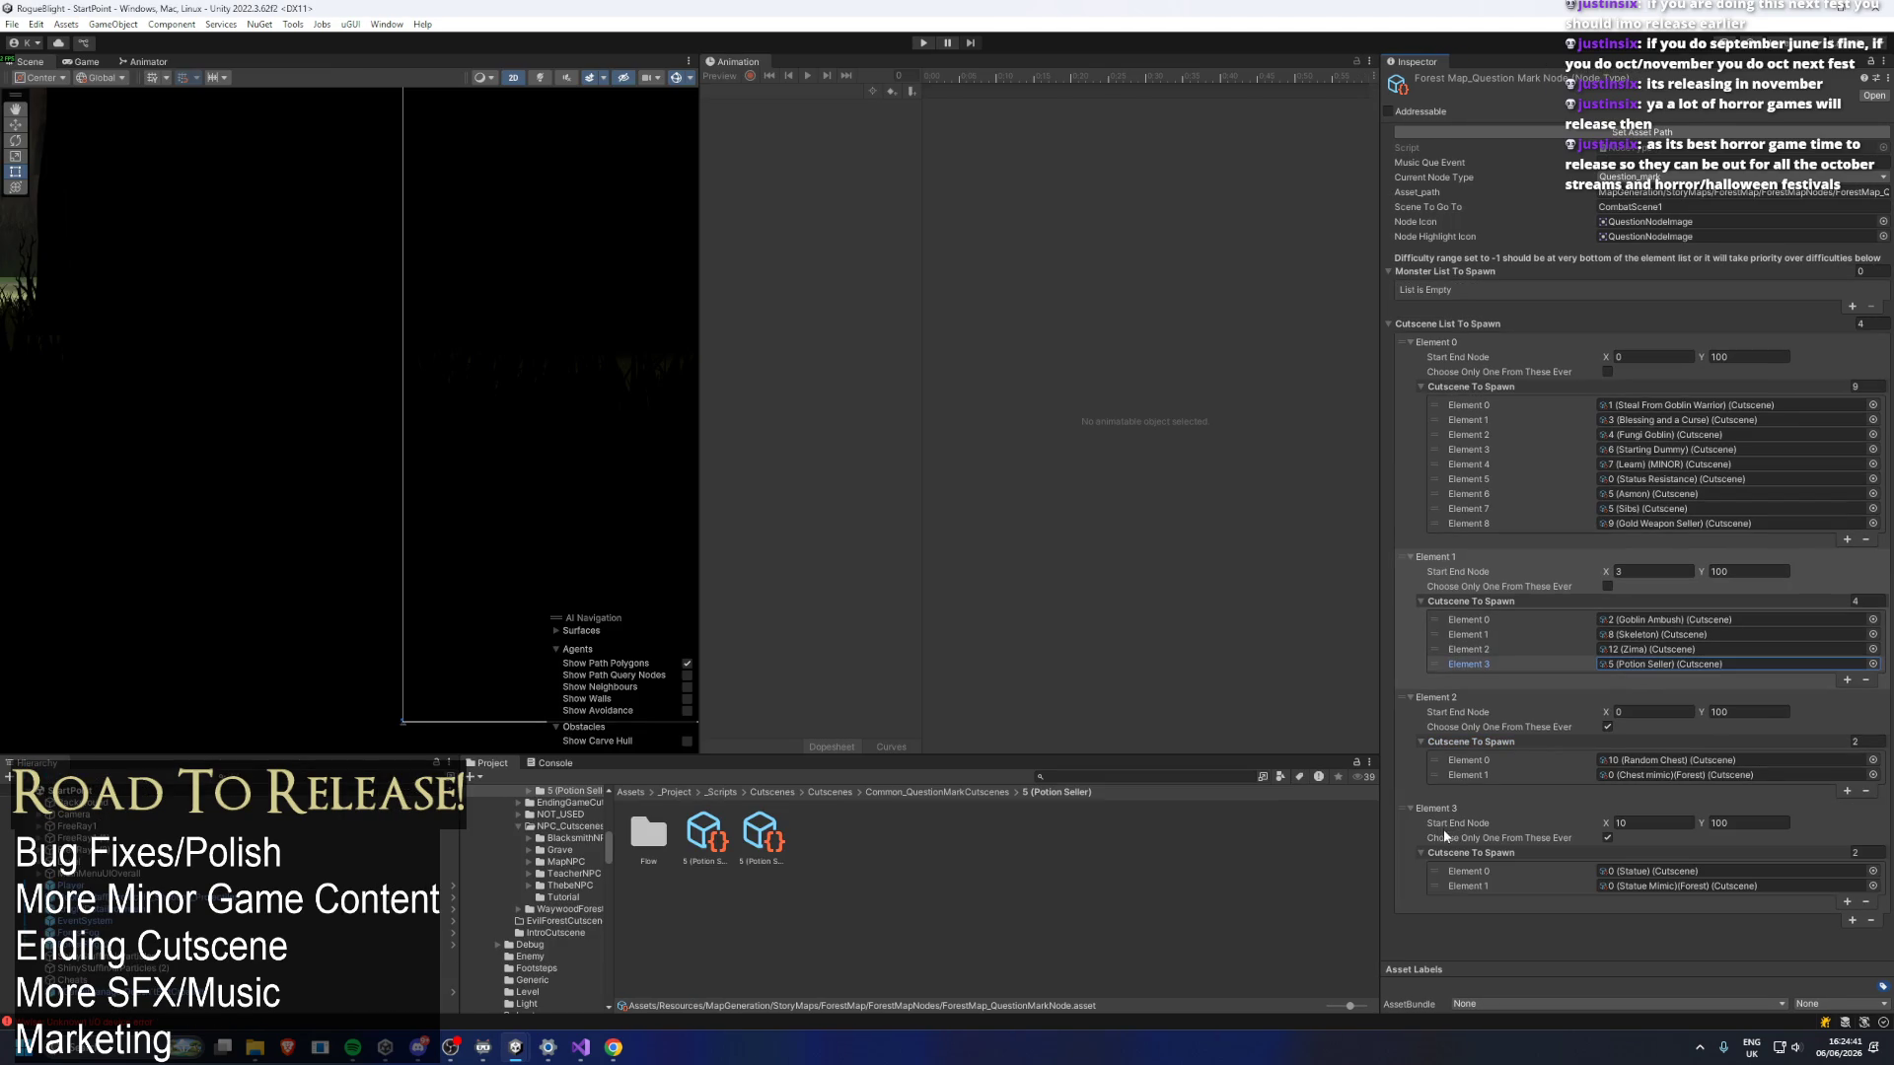
{"action": "left_click", "coordinate": [1423, 840]}
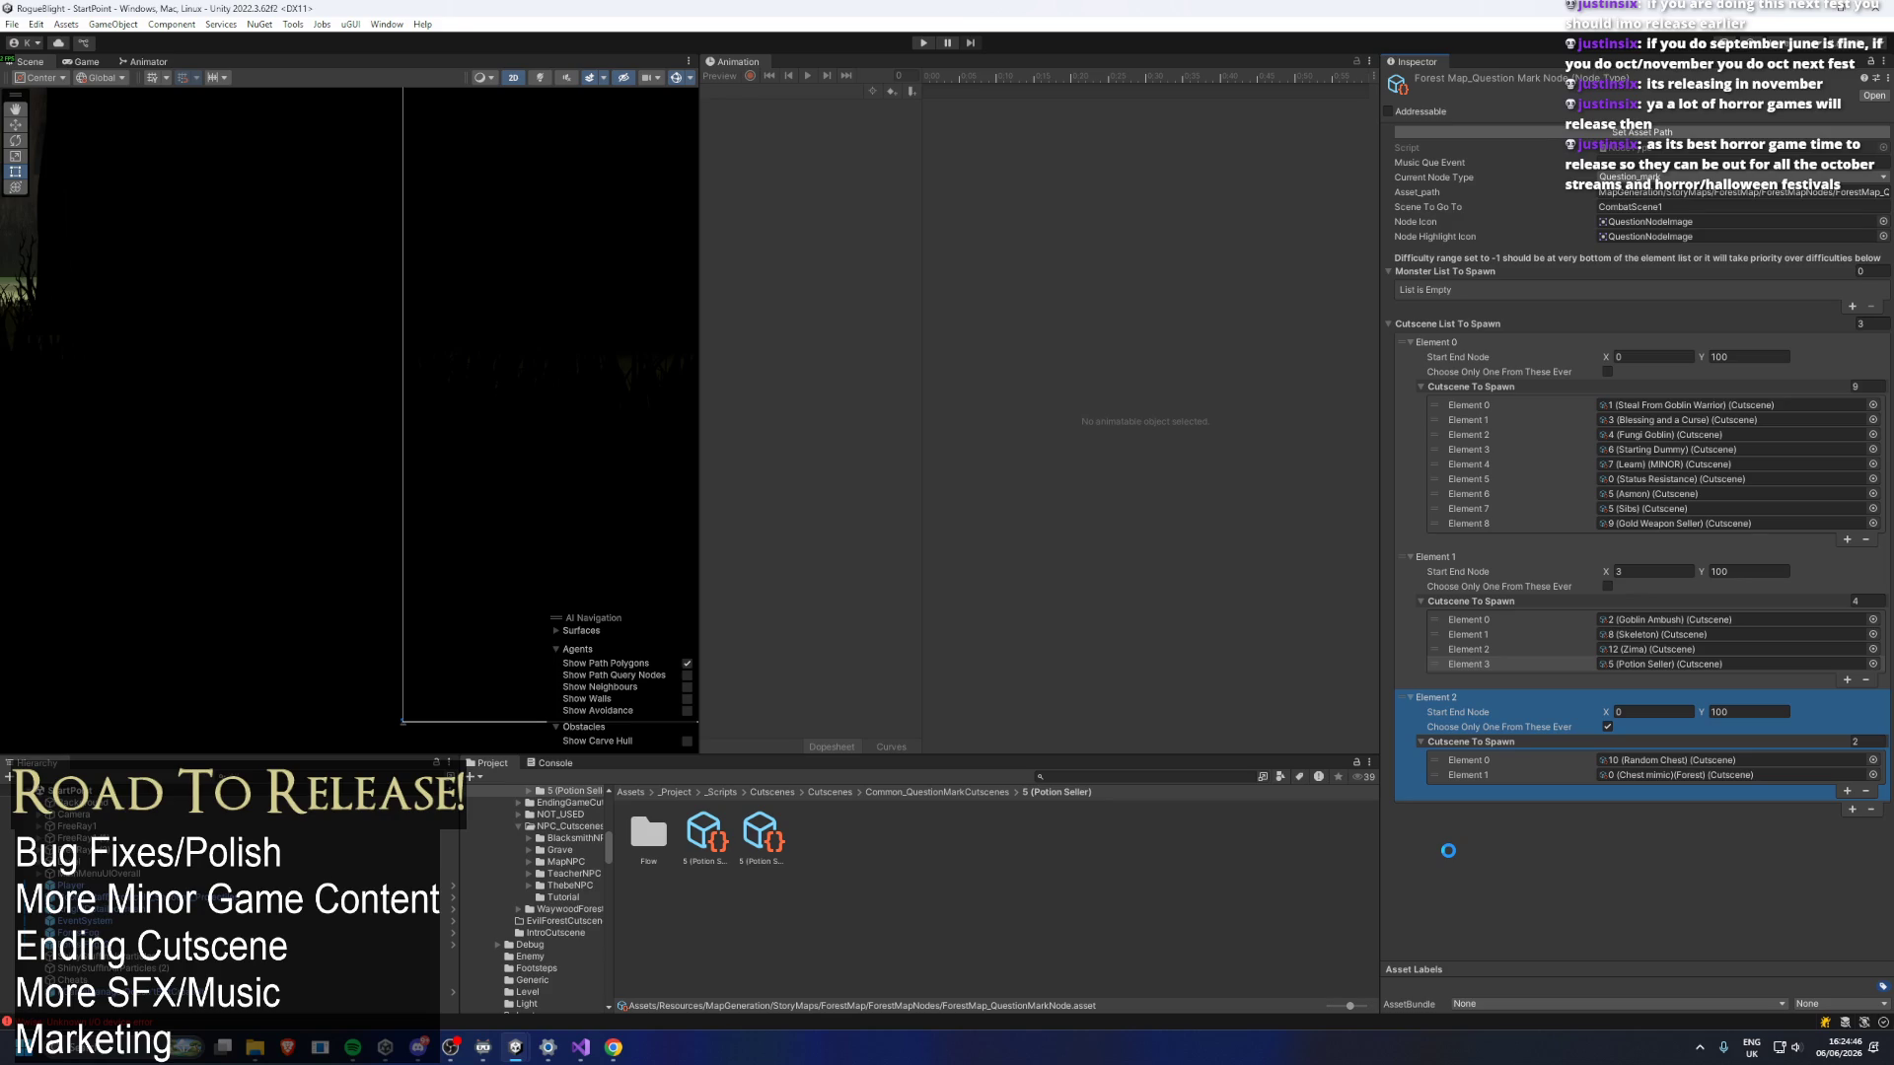
Save the forest question-mark node asset and bring forward the editor showing the demo title screen.
{"action": "key", "text": "ctrl+s"}
{"action": "mouse_move", "coordinate": [520, 1051]}
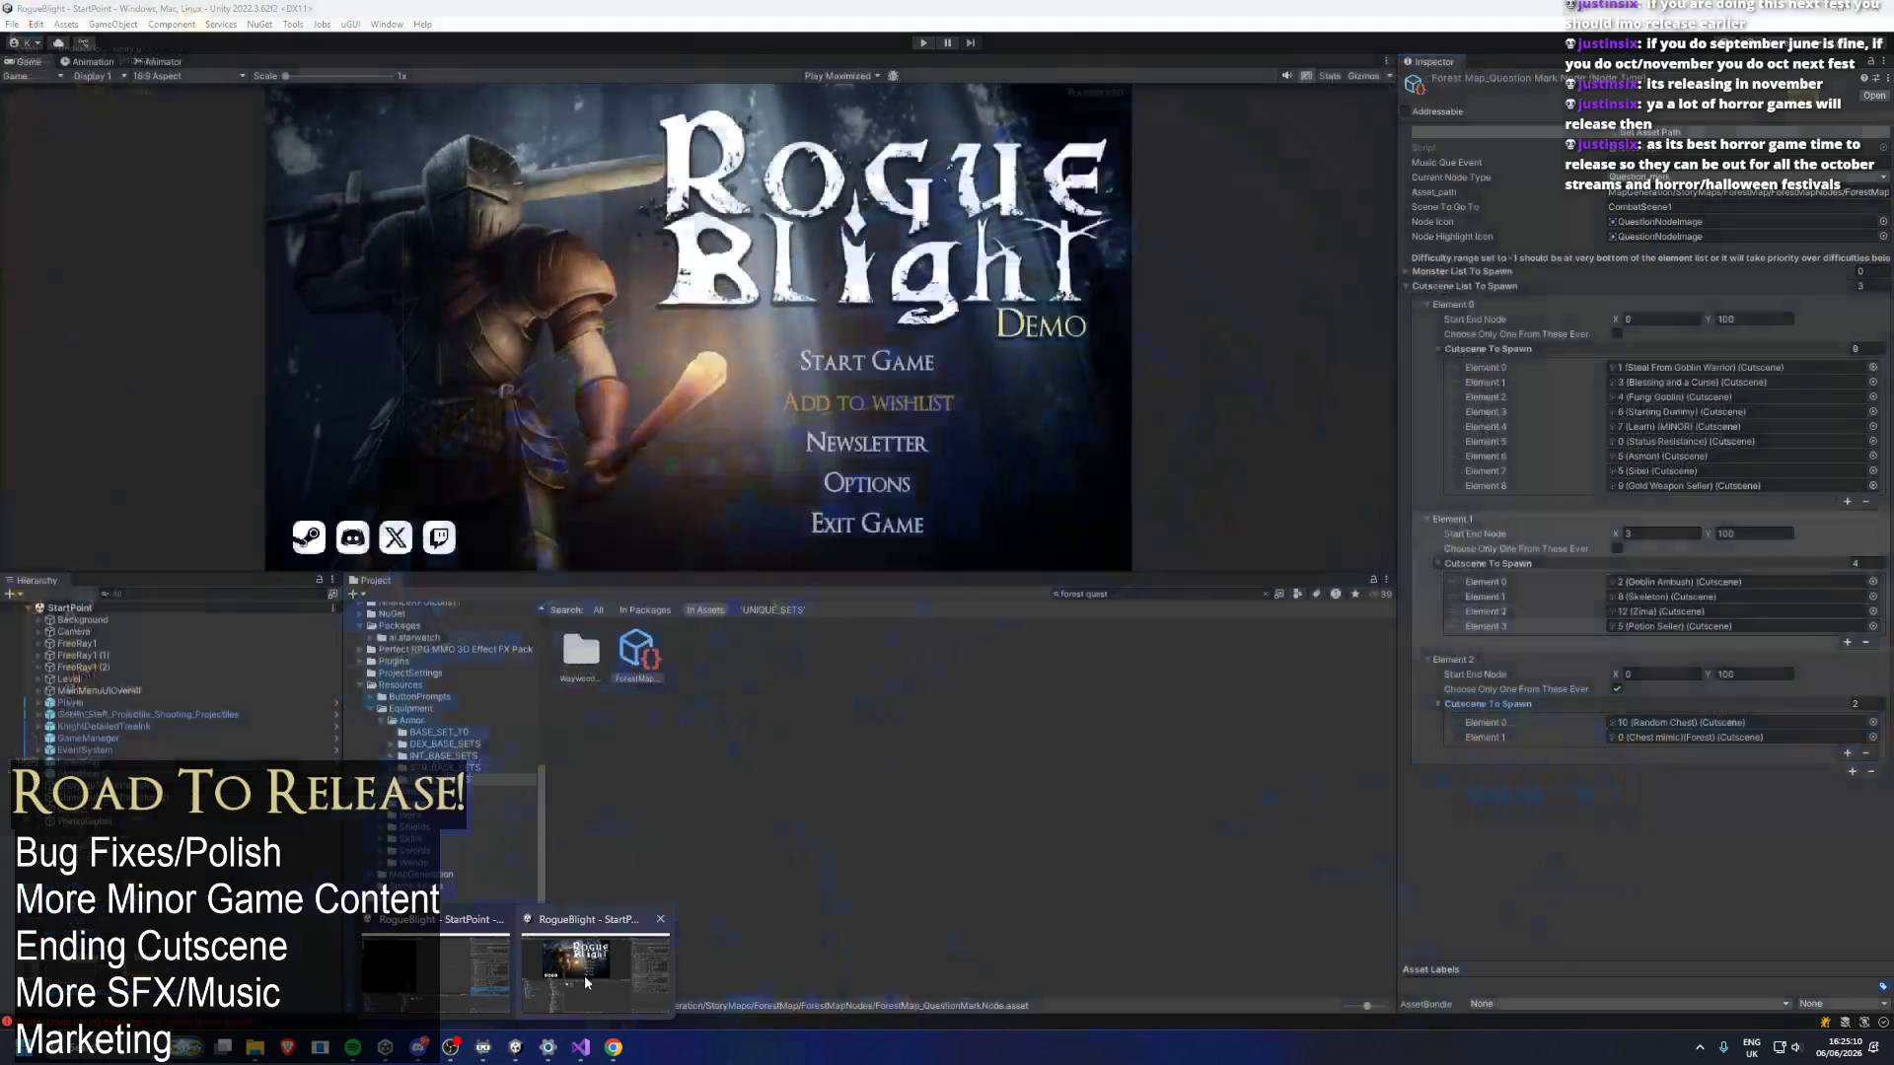
{"action": "left_click", "coordinate": [582, 978]}
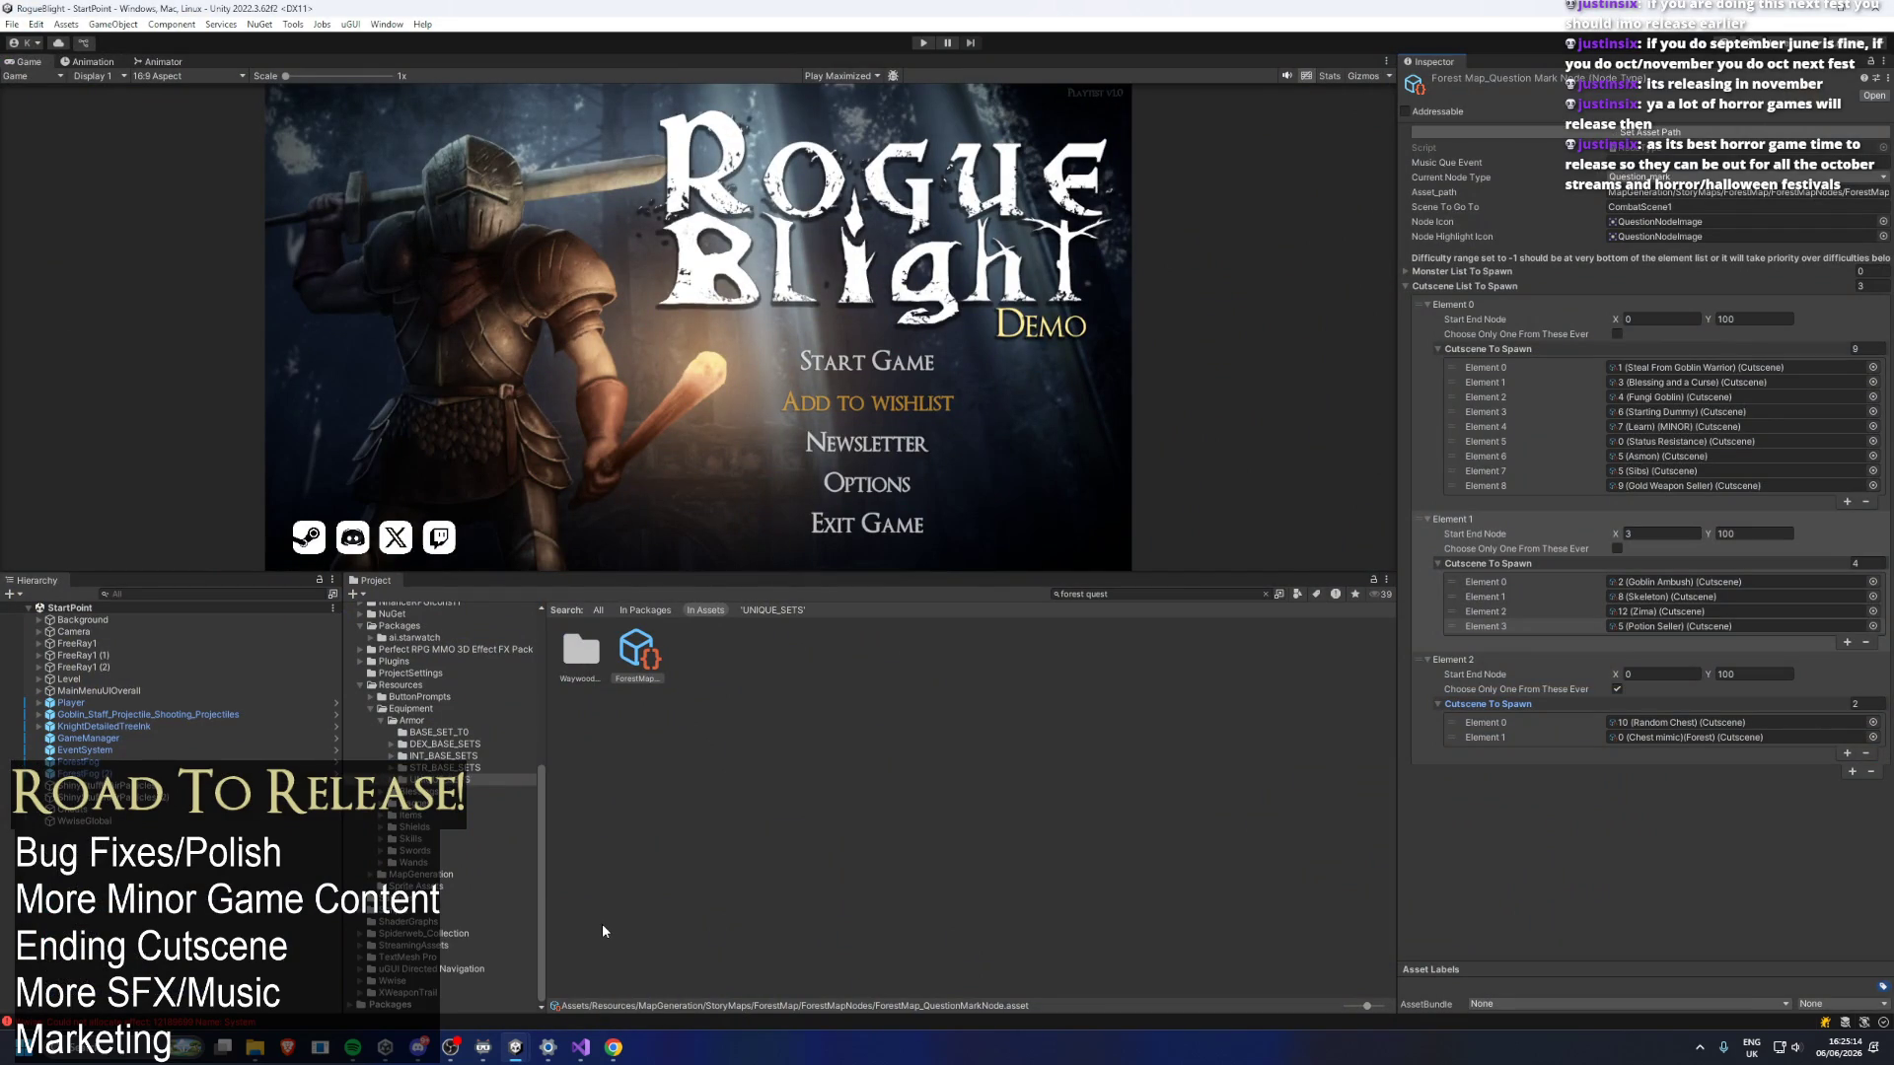
{"action": "left_click_drag", "start_coordinate": [541, 779], "coordinate": [525, 558]}
Reveal ForestMap_QuestionMarkNode in Explorer to check its folder path, then close Explorer and this Unity editor.
{"action": "right_click", "coordinate": [646, 661]}
{"action": "left_click", "coordinate": [779, 181]}
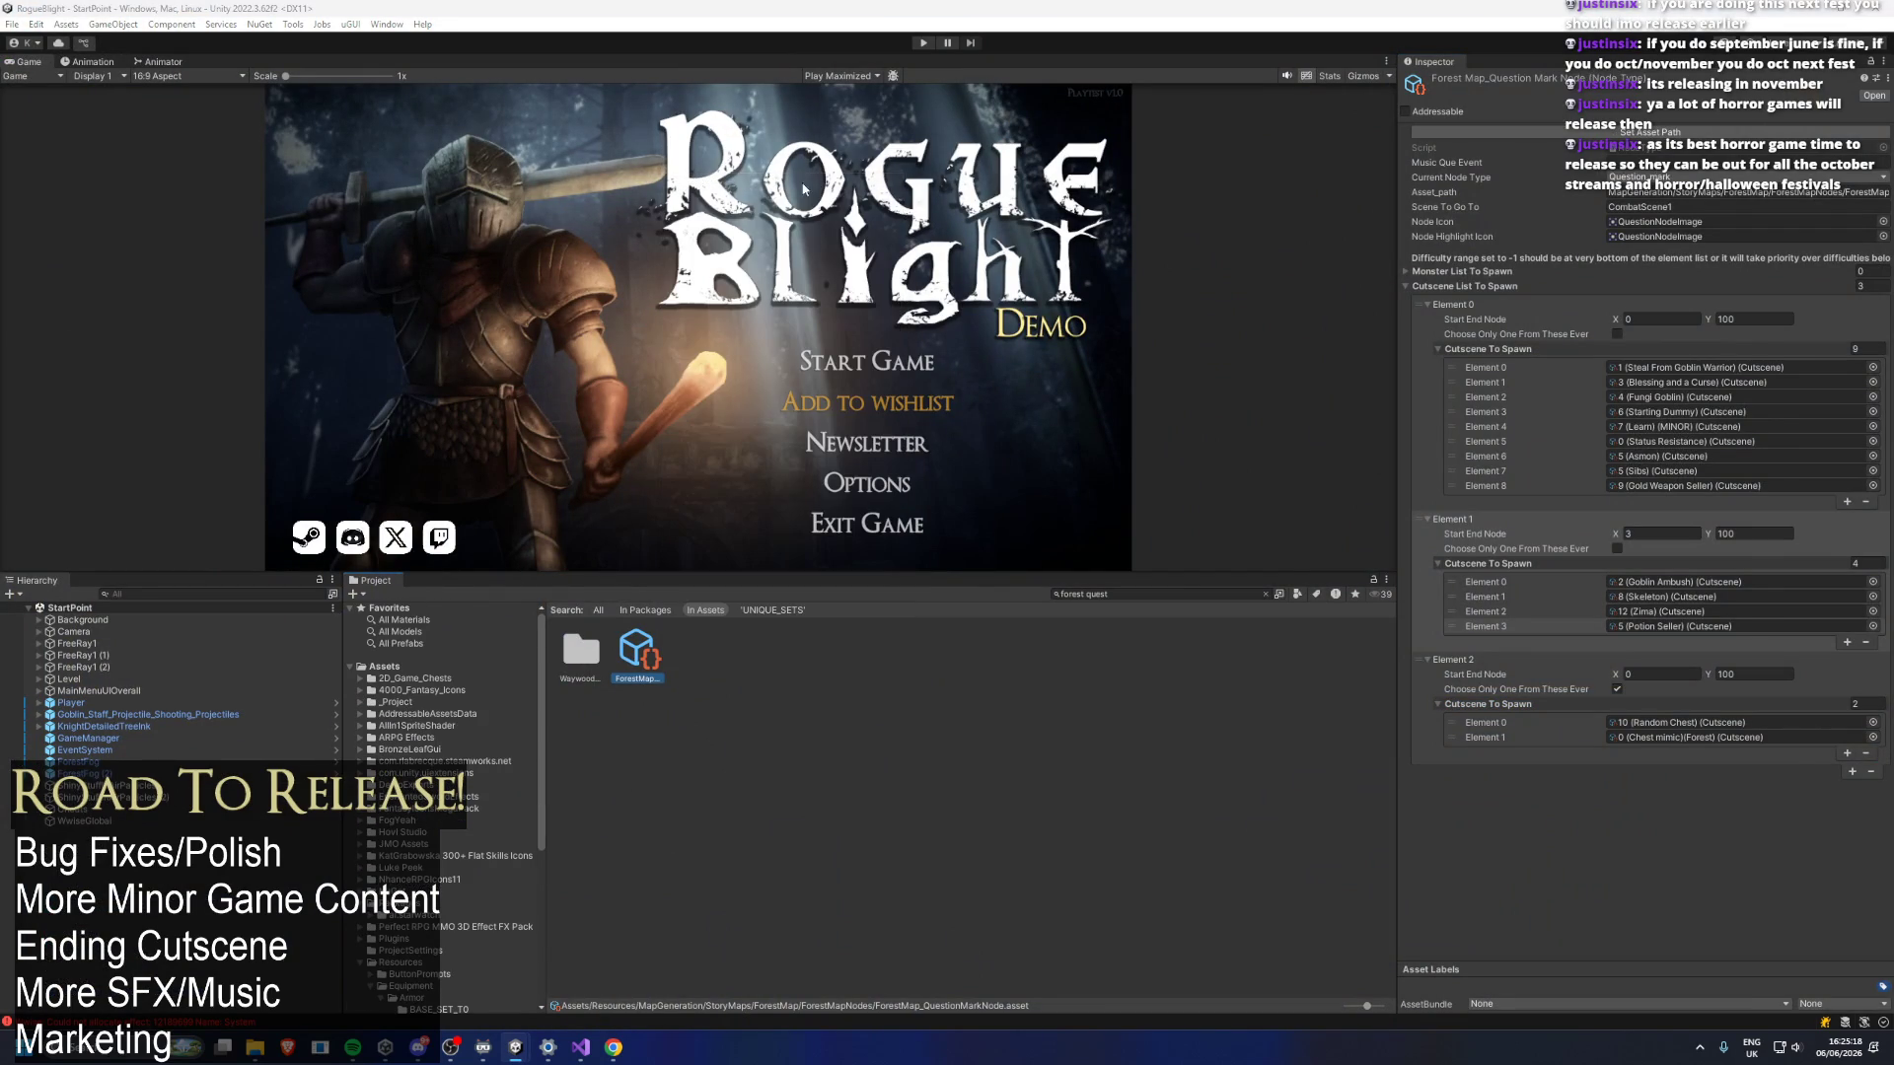
{"action": "left_click", "coordinate": [1149, 328]}
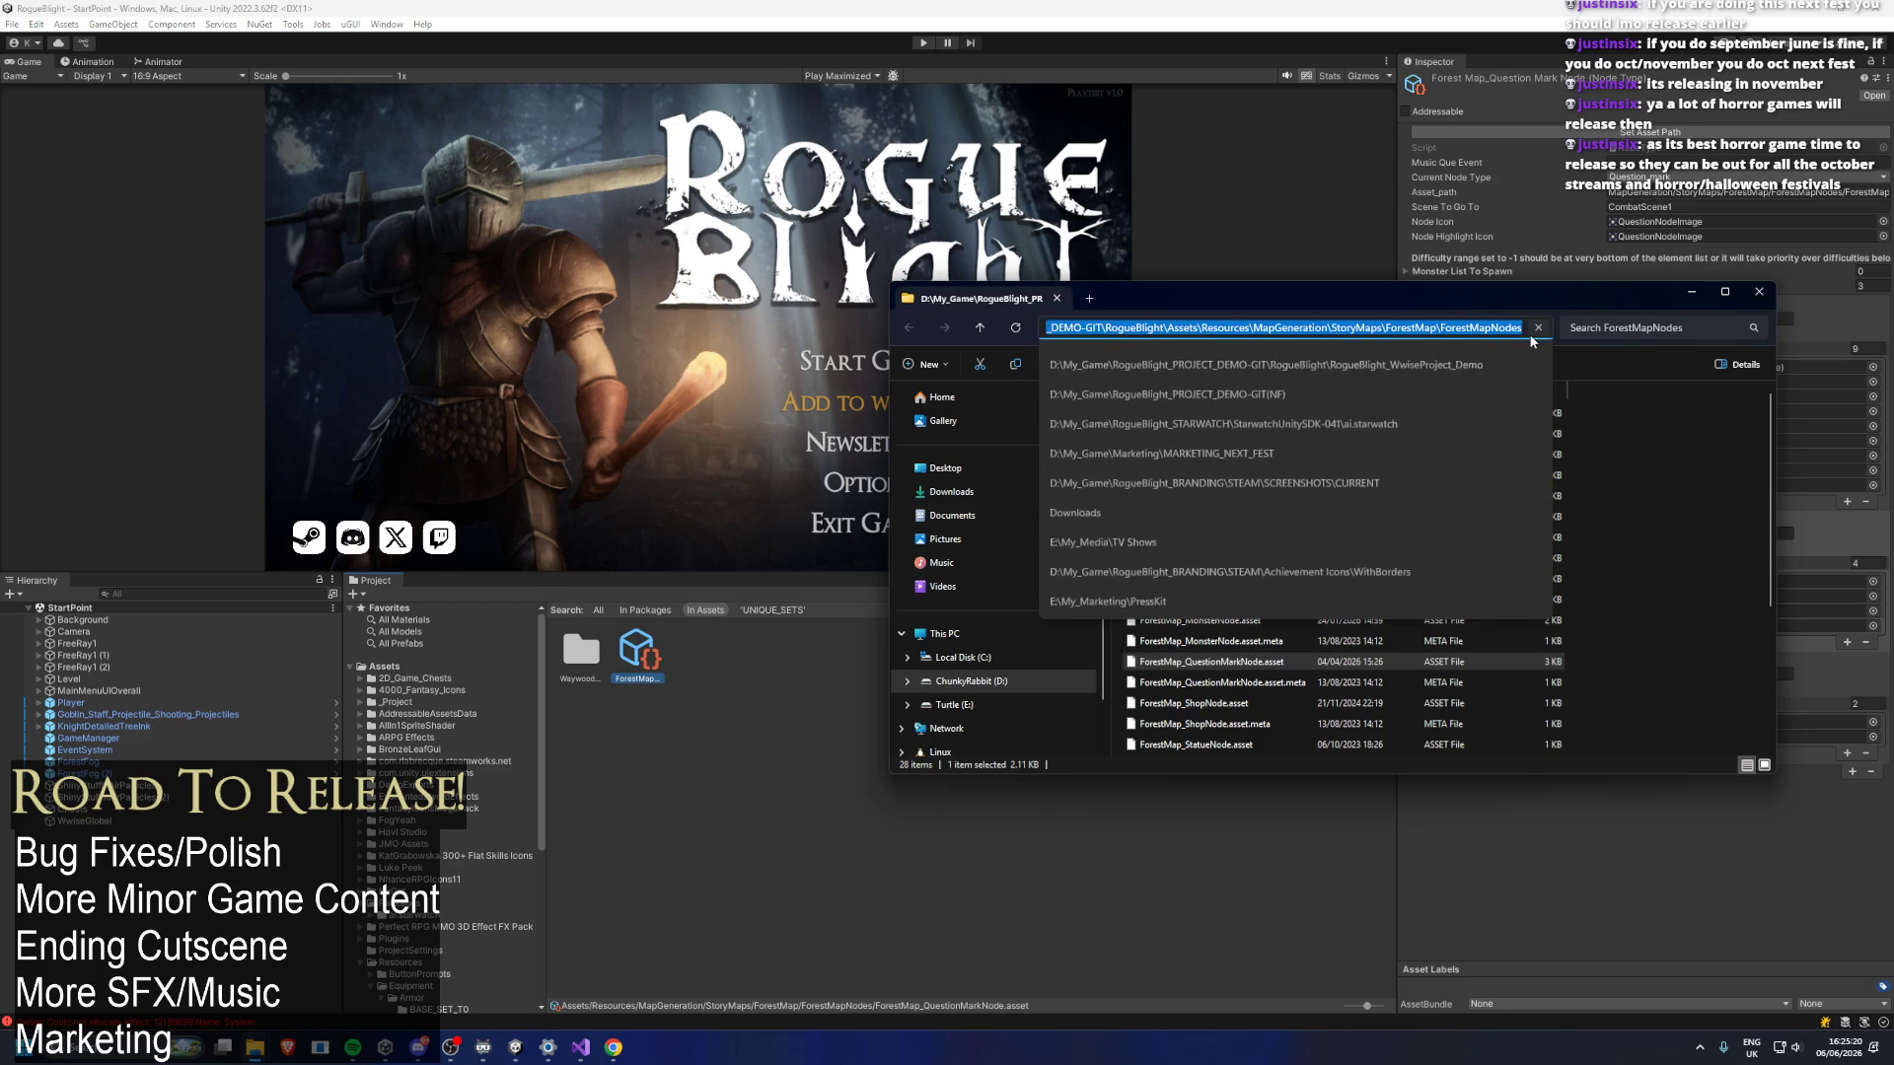
{"action": "left_click", "coordinate": [1149, 328]}
{"action": "left_click", "coordinate": [1758, 292]}
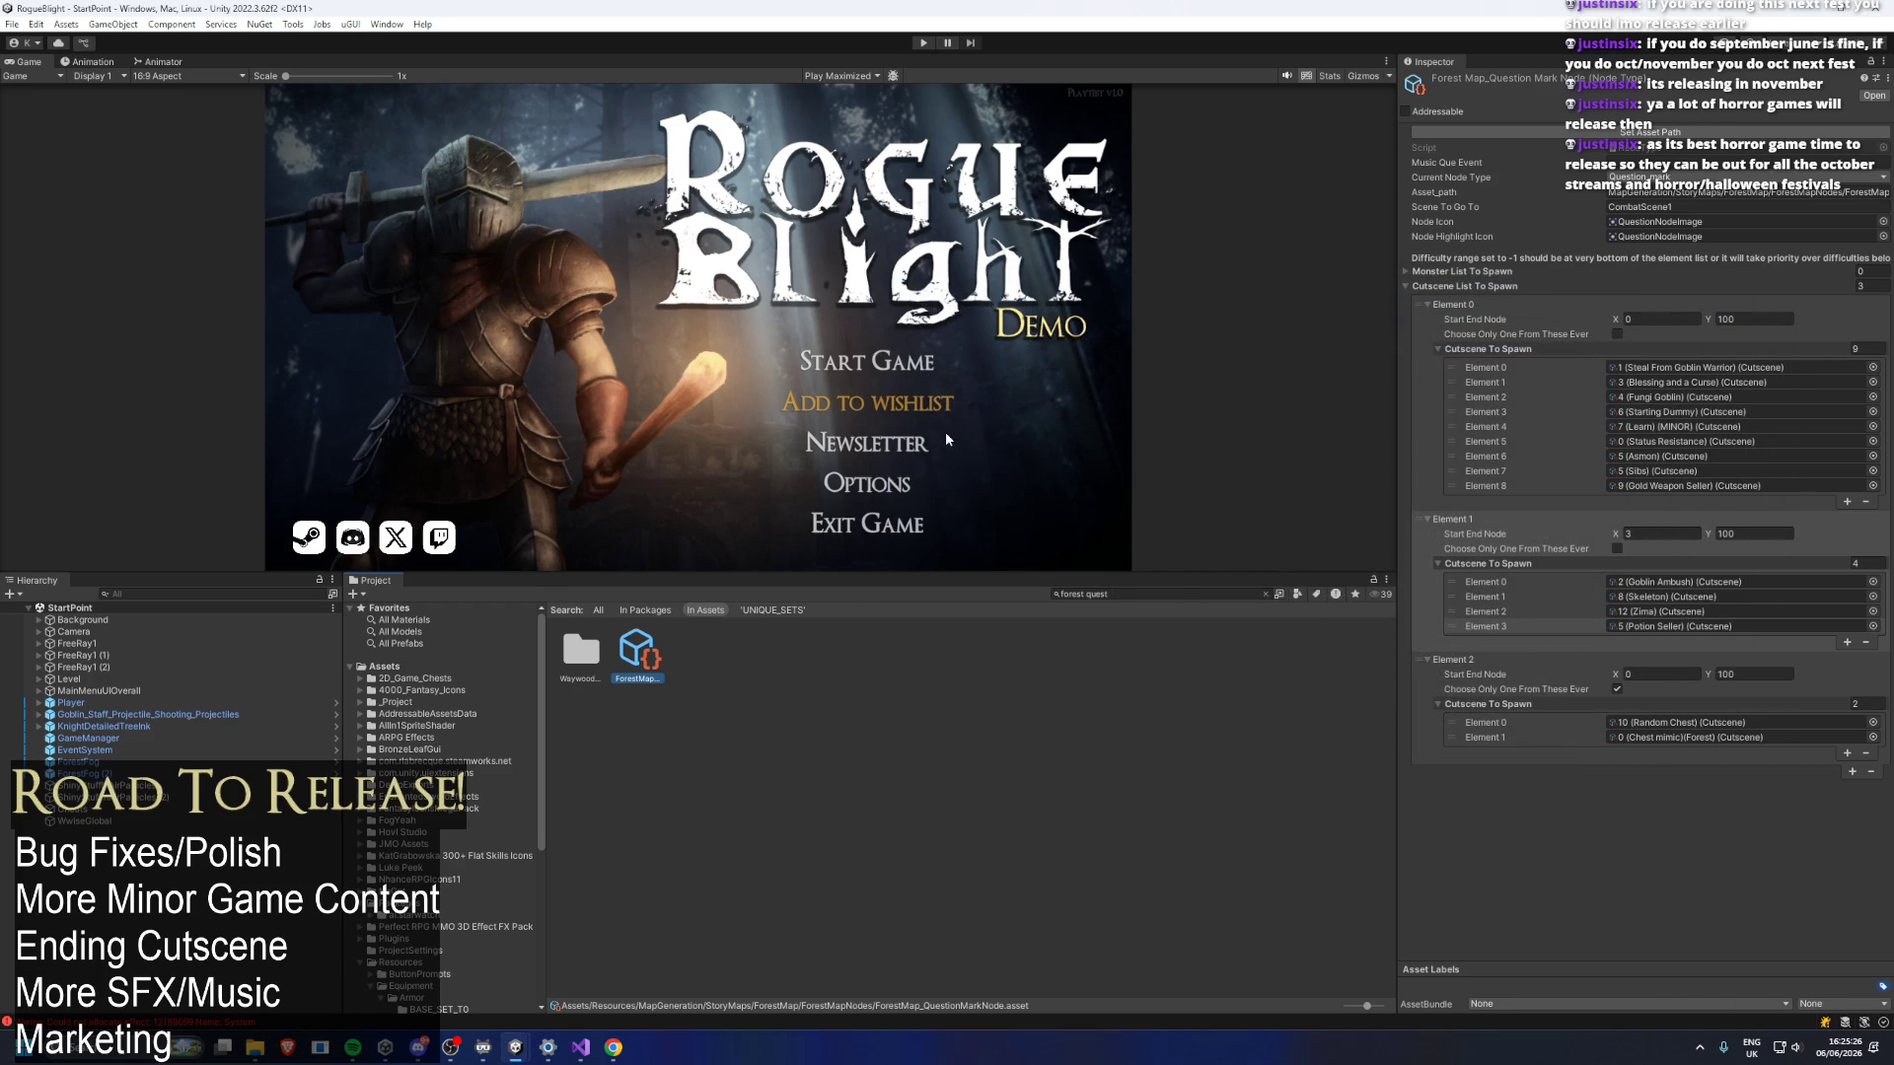
{"action": "key", "text": "alt+F4"}
Close the spare Visual Studio window.
{"action": "mouse_move", "coordinate": [580, 1048]}
{"action": "mouse_move", "coordinate": [530, 956]}
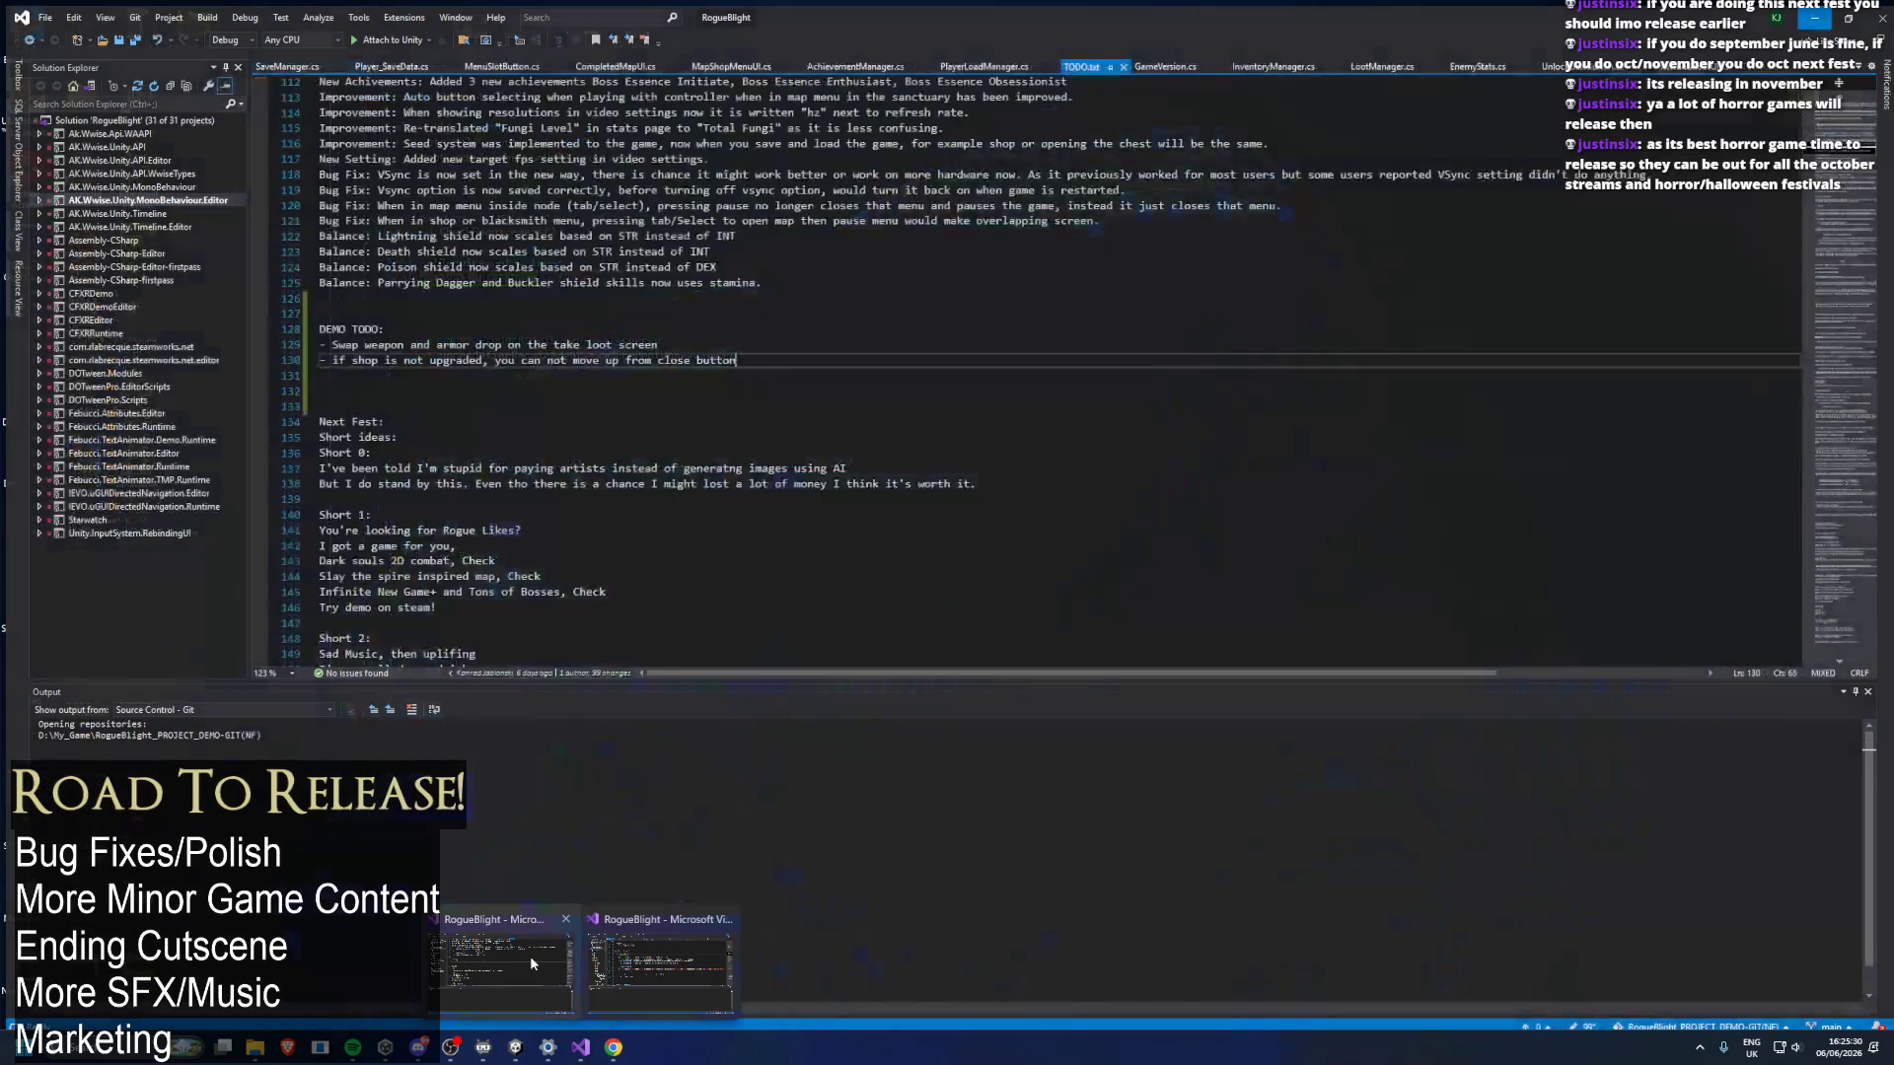
{"action": "left_click", "coordinate": [725, 918]}
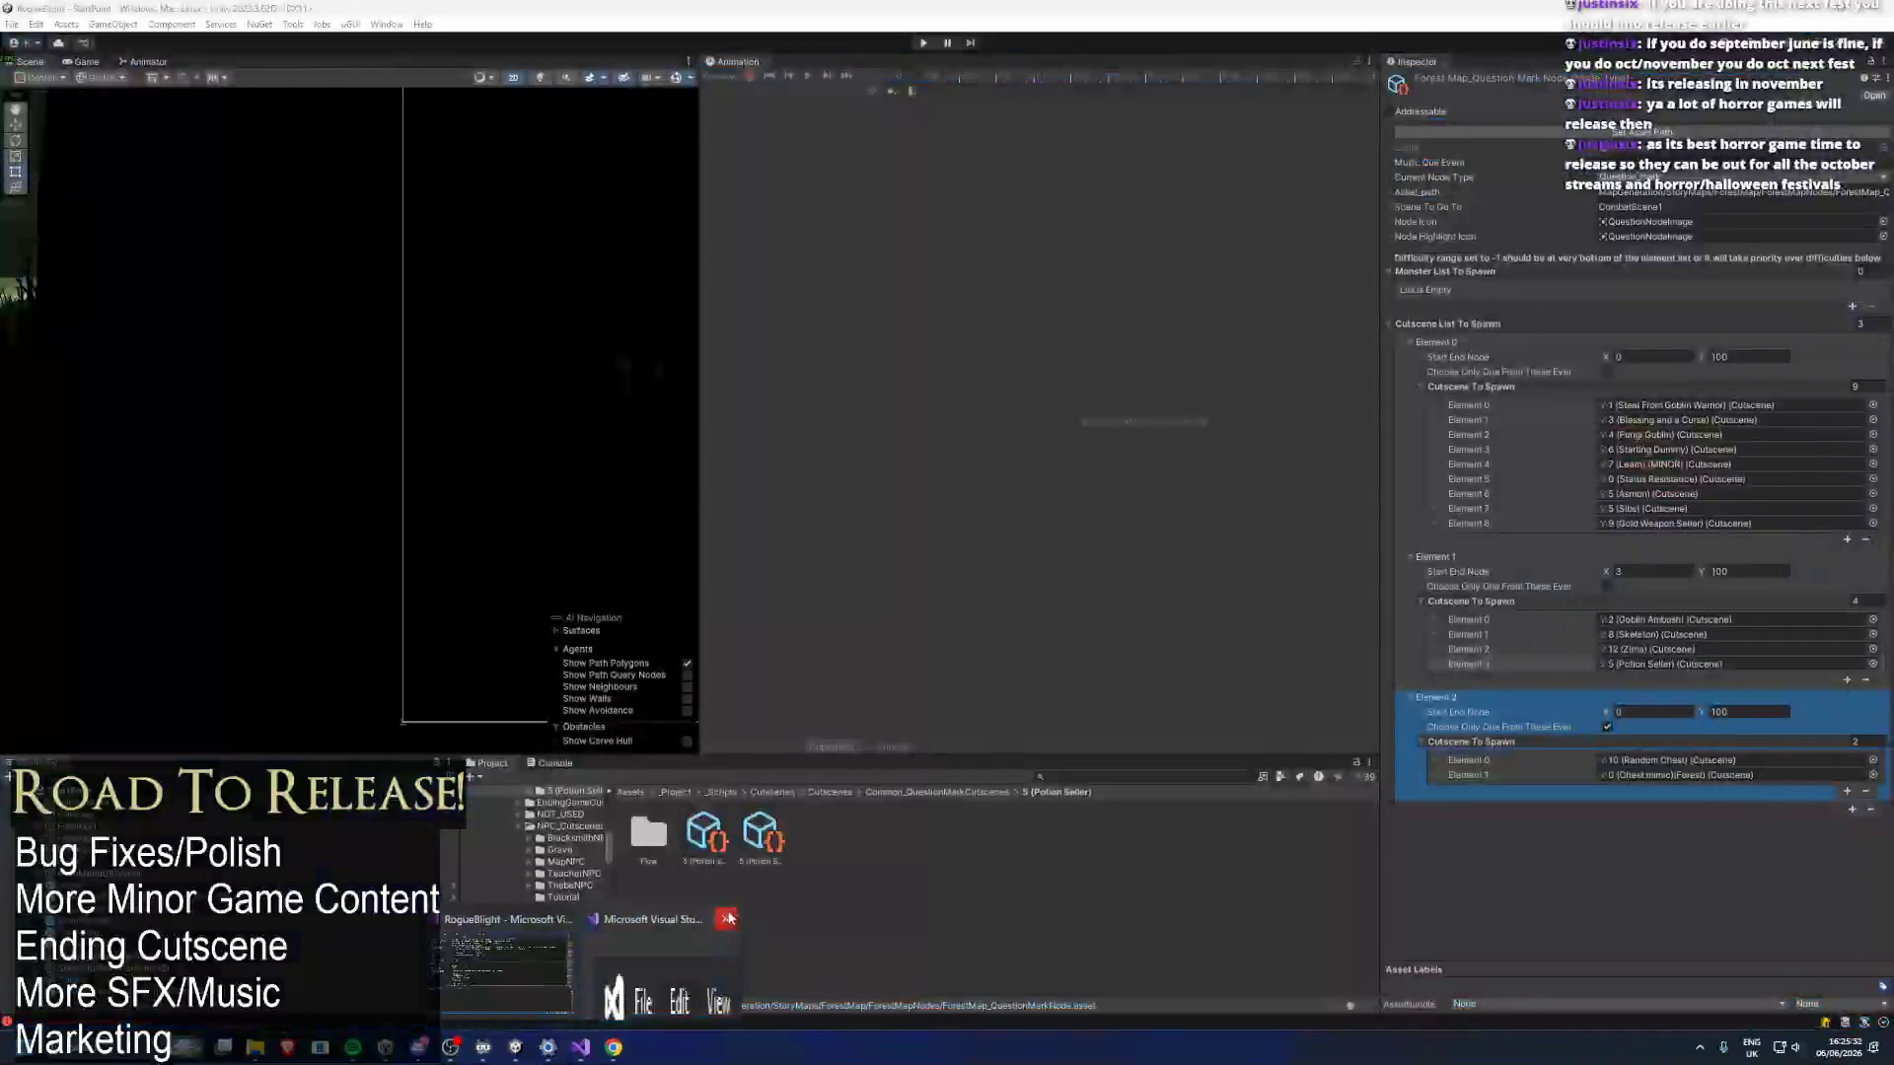
Highlight the DEMO TODO line about swapping weapon and armor drops, then return to Unity.
{"action": "left_click", "coordinate": [600, 939]}
{"action": "left_click_drag", "start_coordinate": [695, 342], "coordinate": [309, 346]}
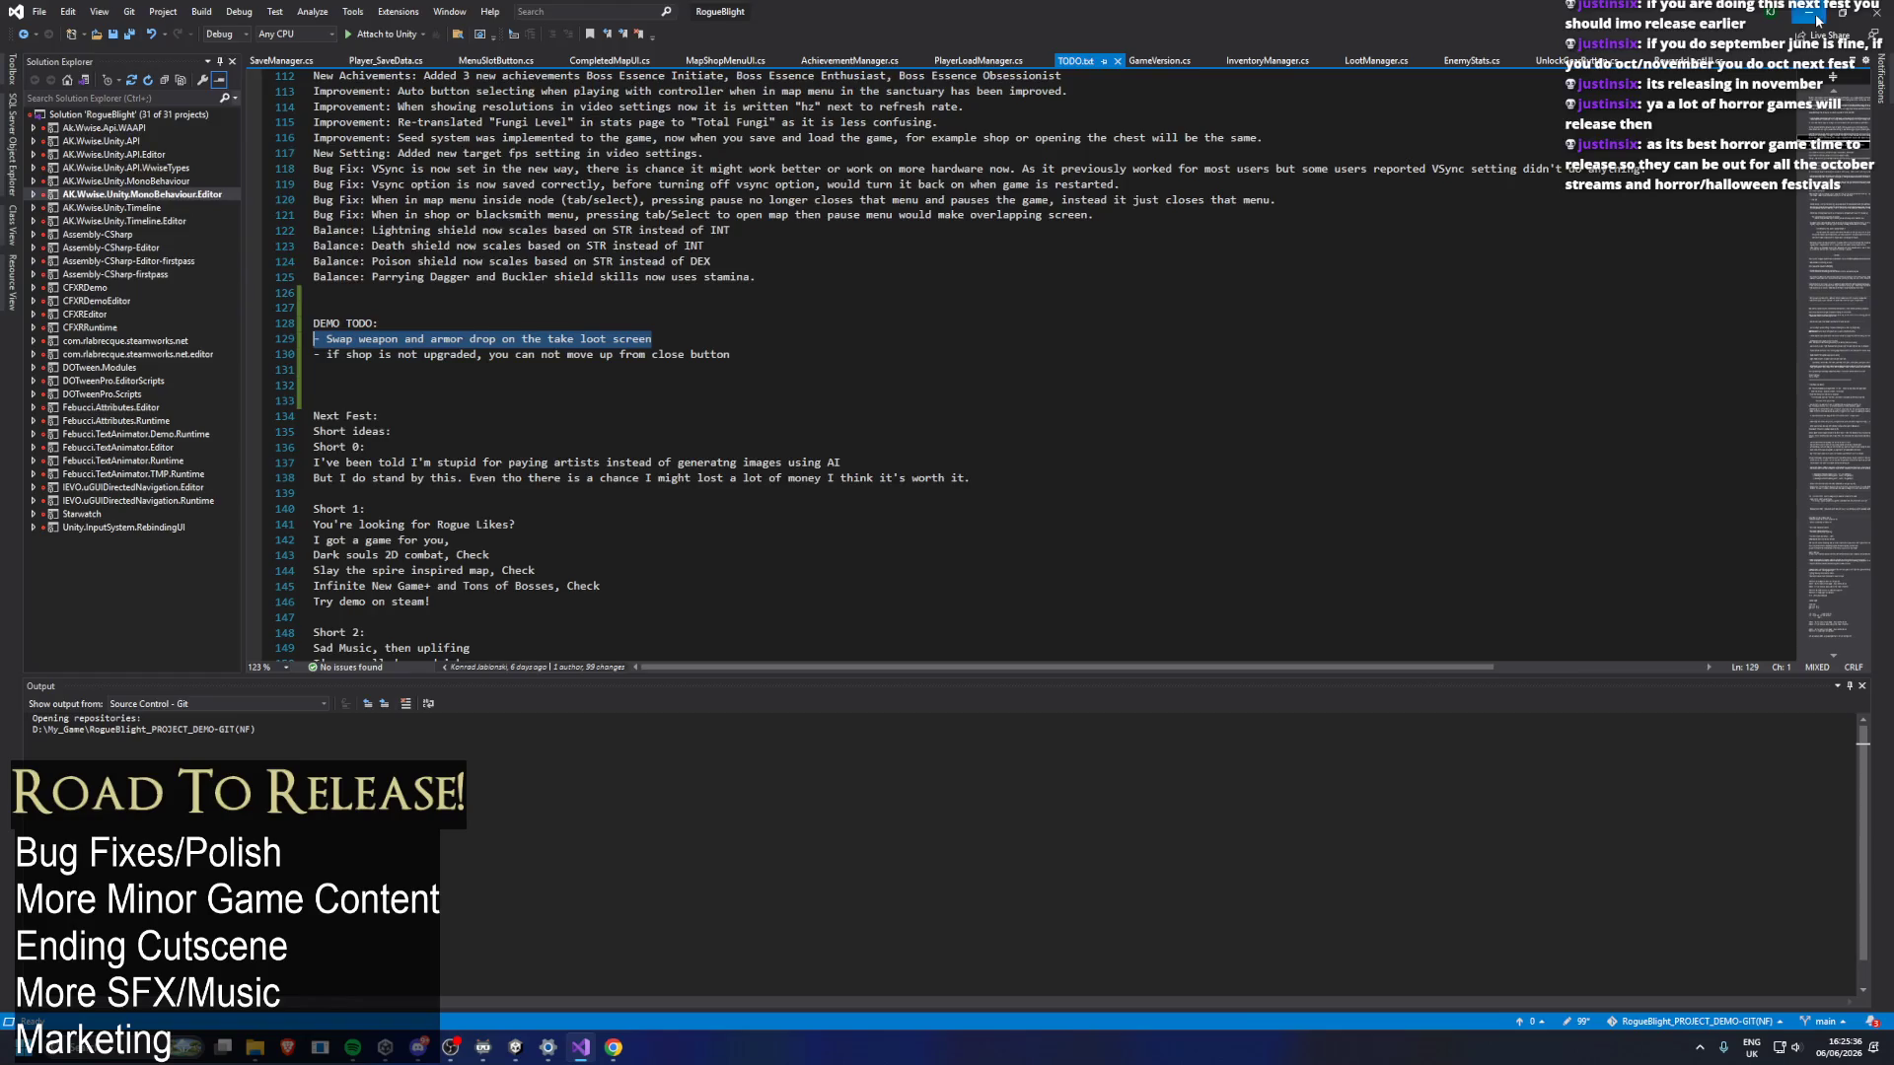
{"action": "left_click", "coordinate": [1810, 10]}
{"action": "left_click", "coordinate": [1113, 777]}
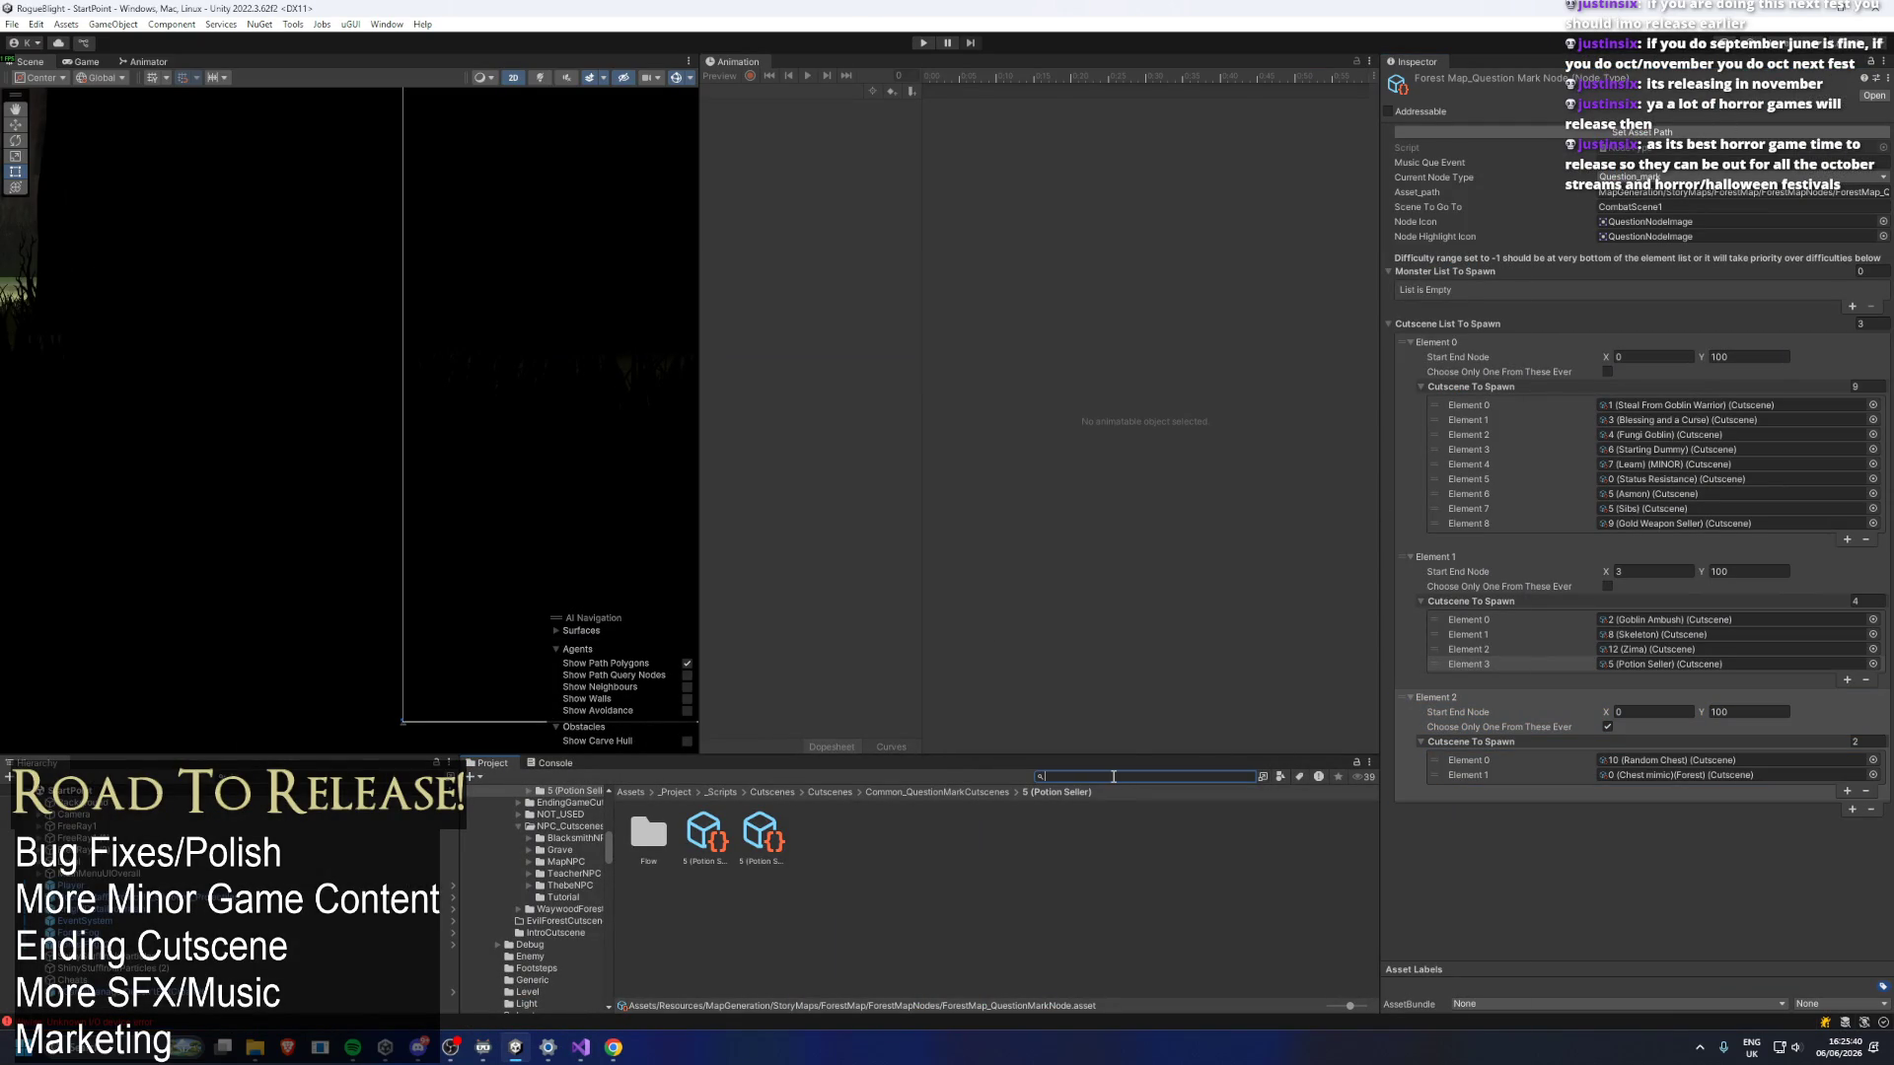
Search the Project window for 'player' and select the Player prefab.
{"action": "scroll", "coordinate": [583, 834], "scroll_direction": "up", "scroll_amount": 10}
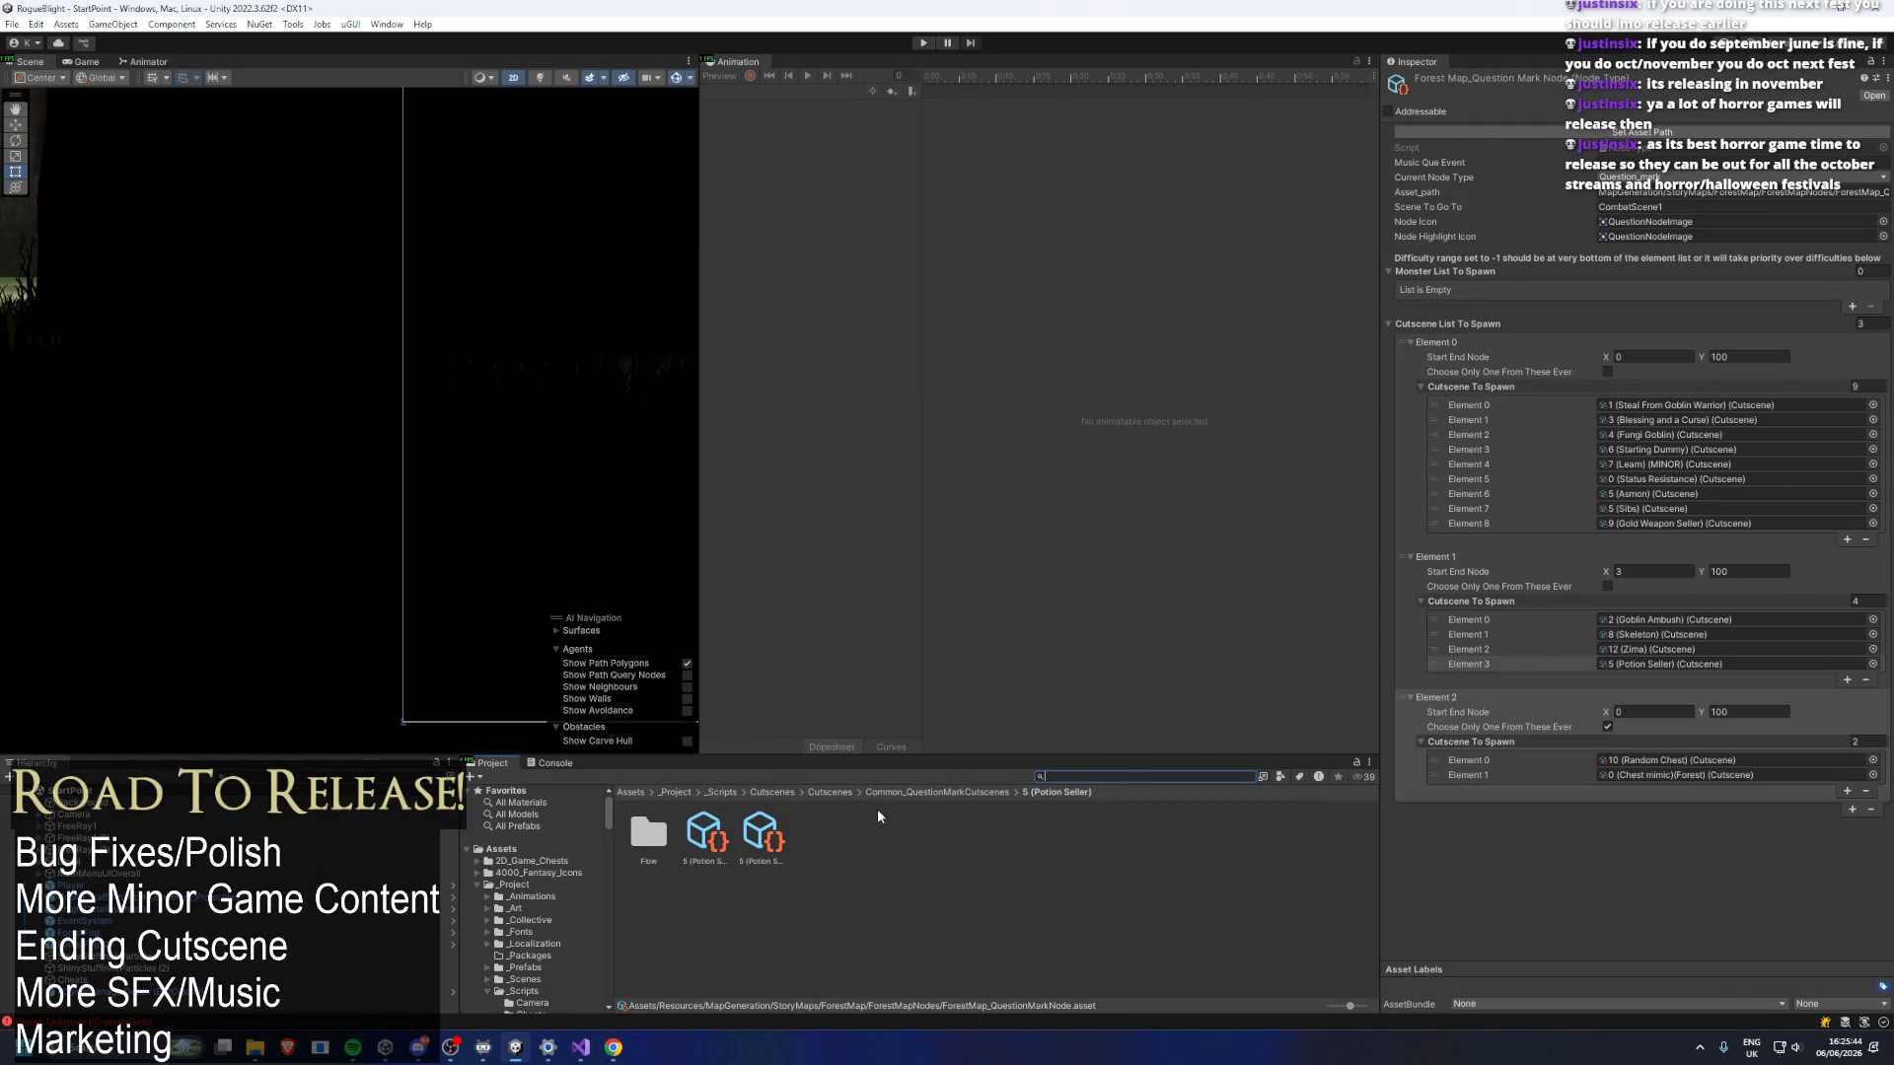
{"action": "type", "text": "player"}
{"action": "scroll", "coordinate": [858, 944], "scroll_direction": "down", "scroll_amount": 3}
{"action": "left_click", "coordinate": [820, 881]}
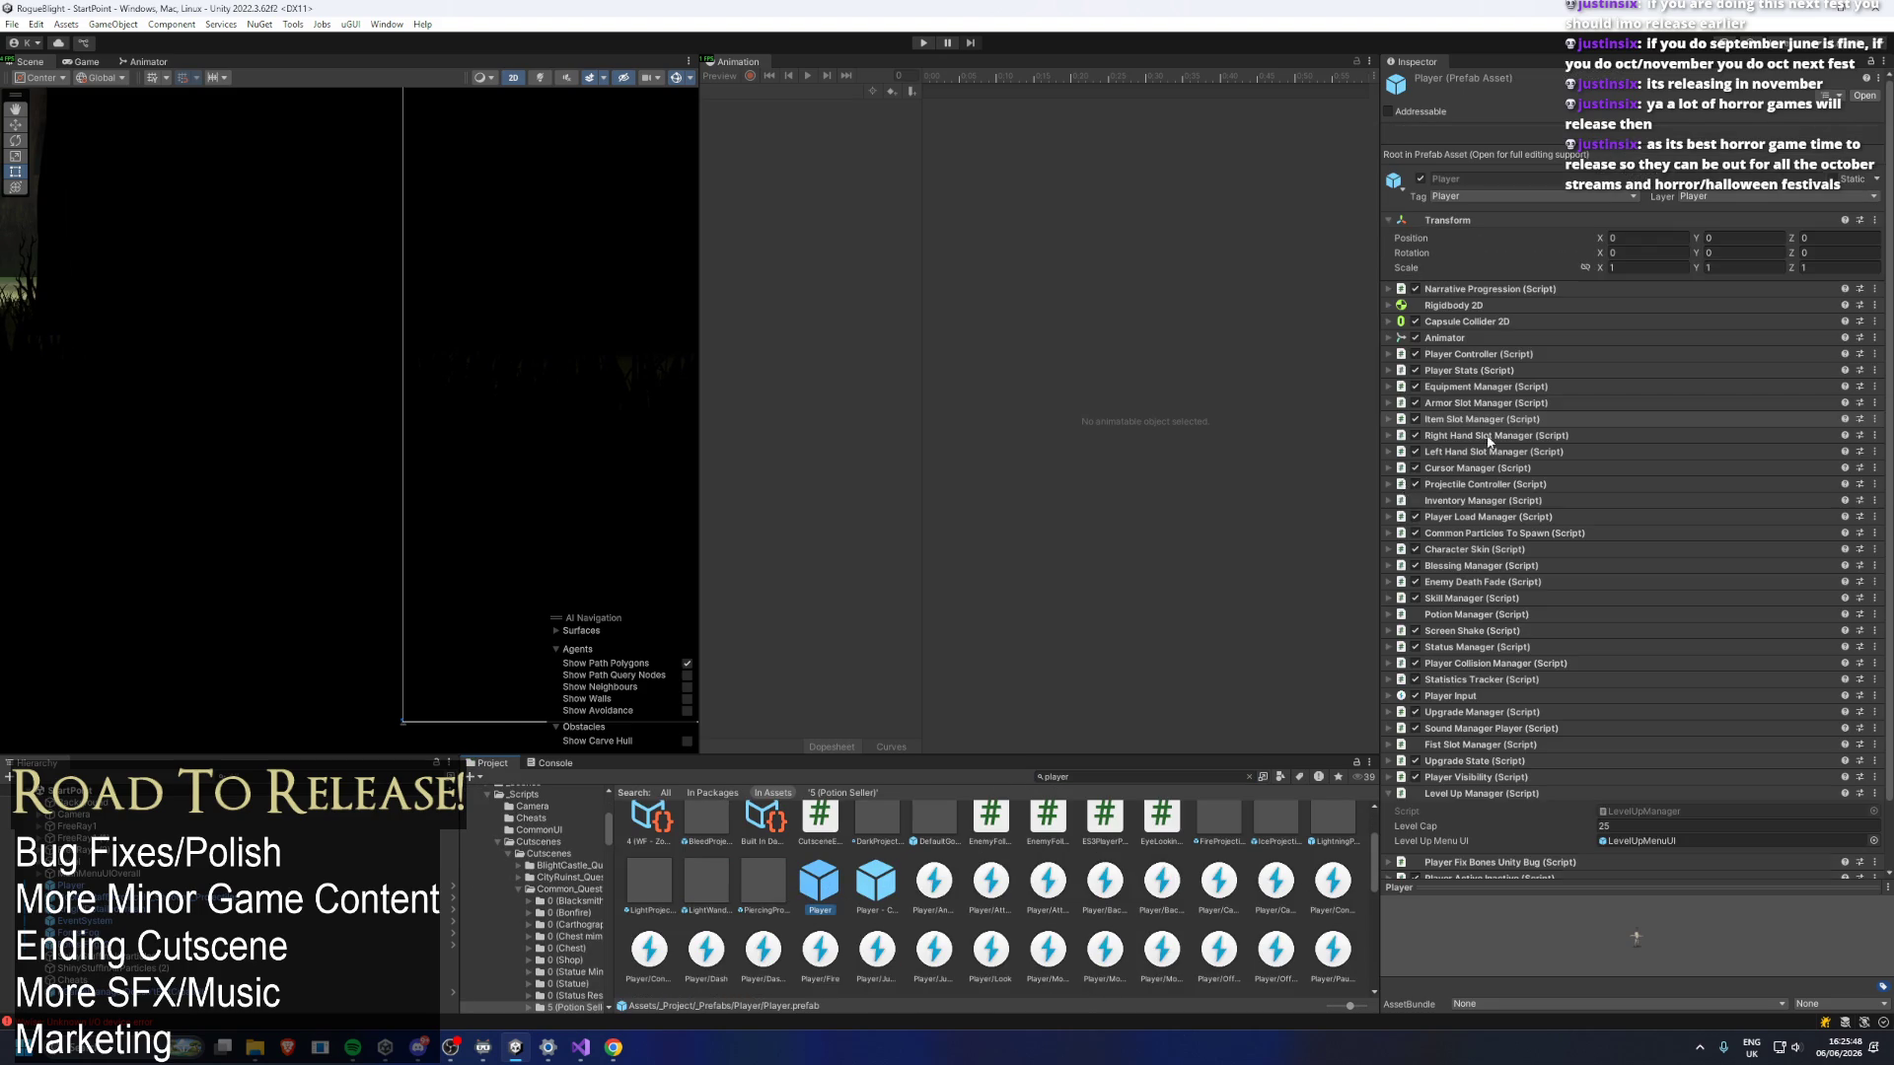
Search for 'combat shop' and open the CombatShopMenu prefab for editing.
{"action": "left_click", "coordinate": [1146, 778]}
{"action": "type", "text": "co"}
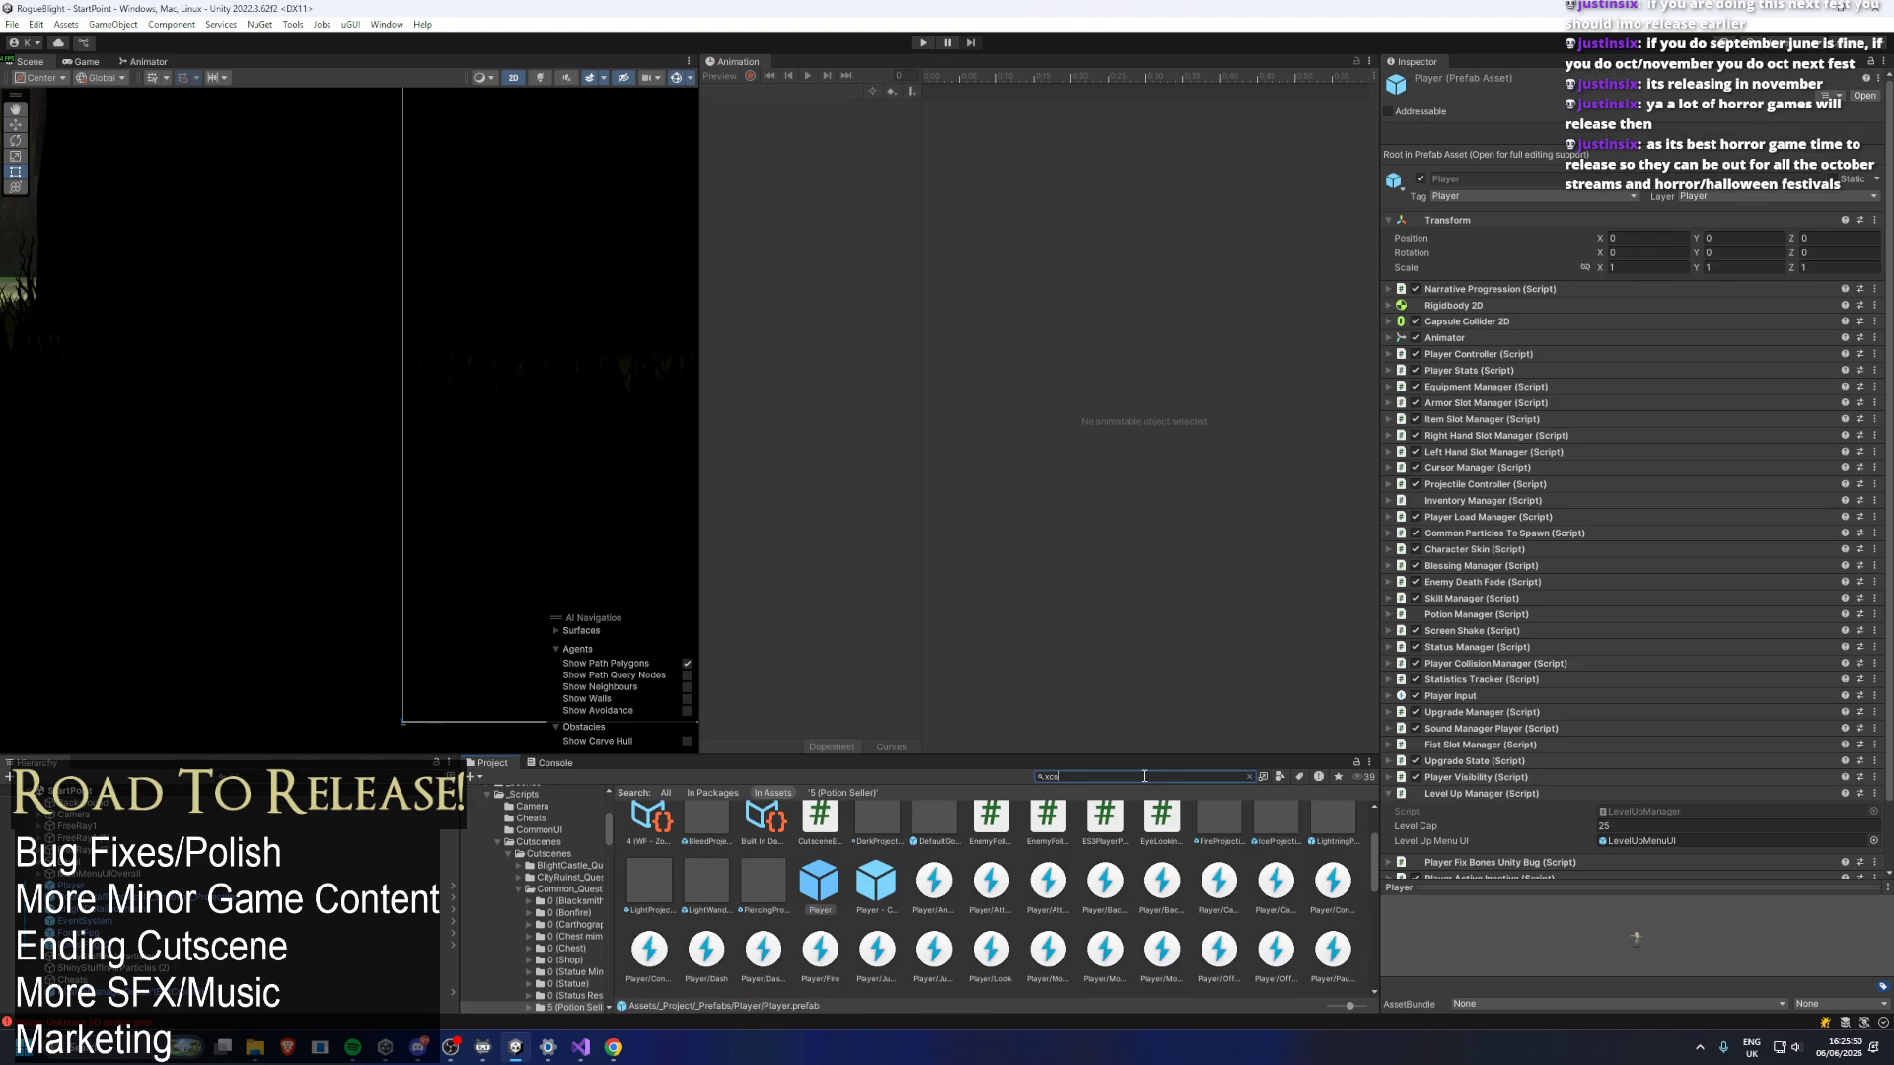
{"action": "type", "text": "mbat shop prefa"}
{"action": "key", "text": "BackSpace"}
{"action": "key", "text": "BackSpace"}
{"action": "key", "text": "BackSpace"}
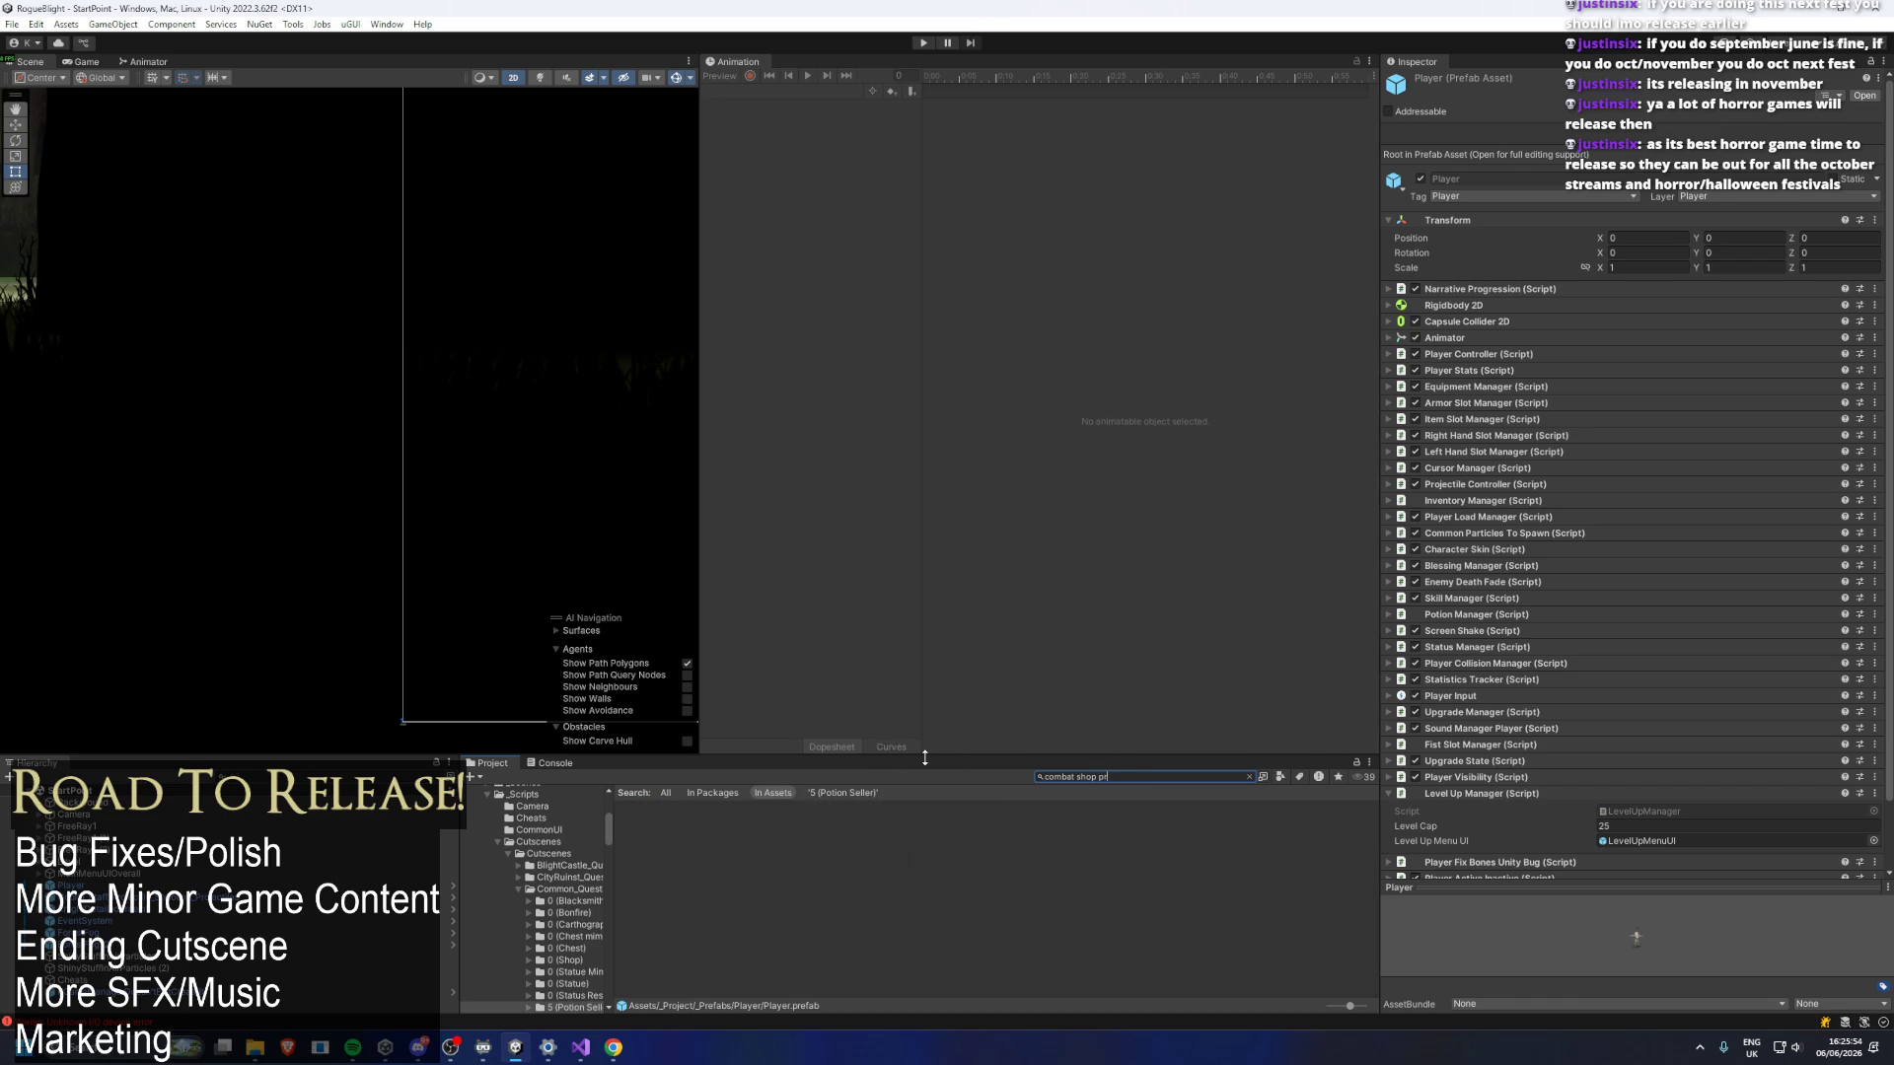
{"action": "double_click", "coordinate": [701, 834]}
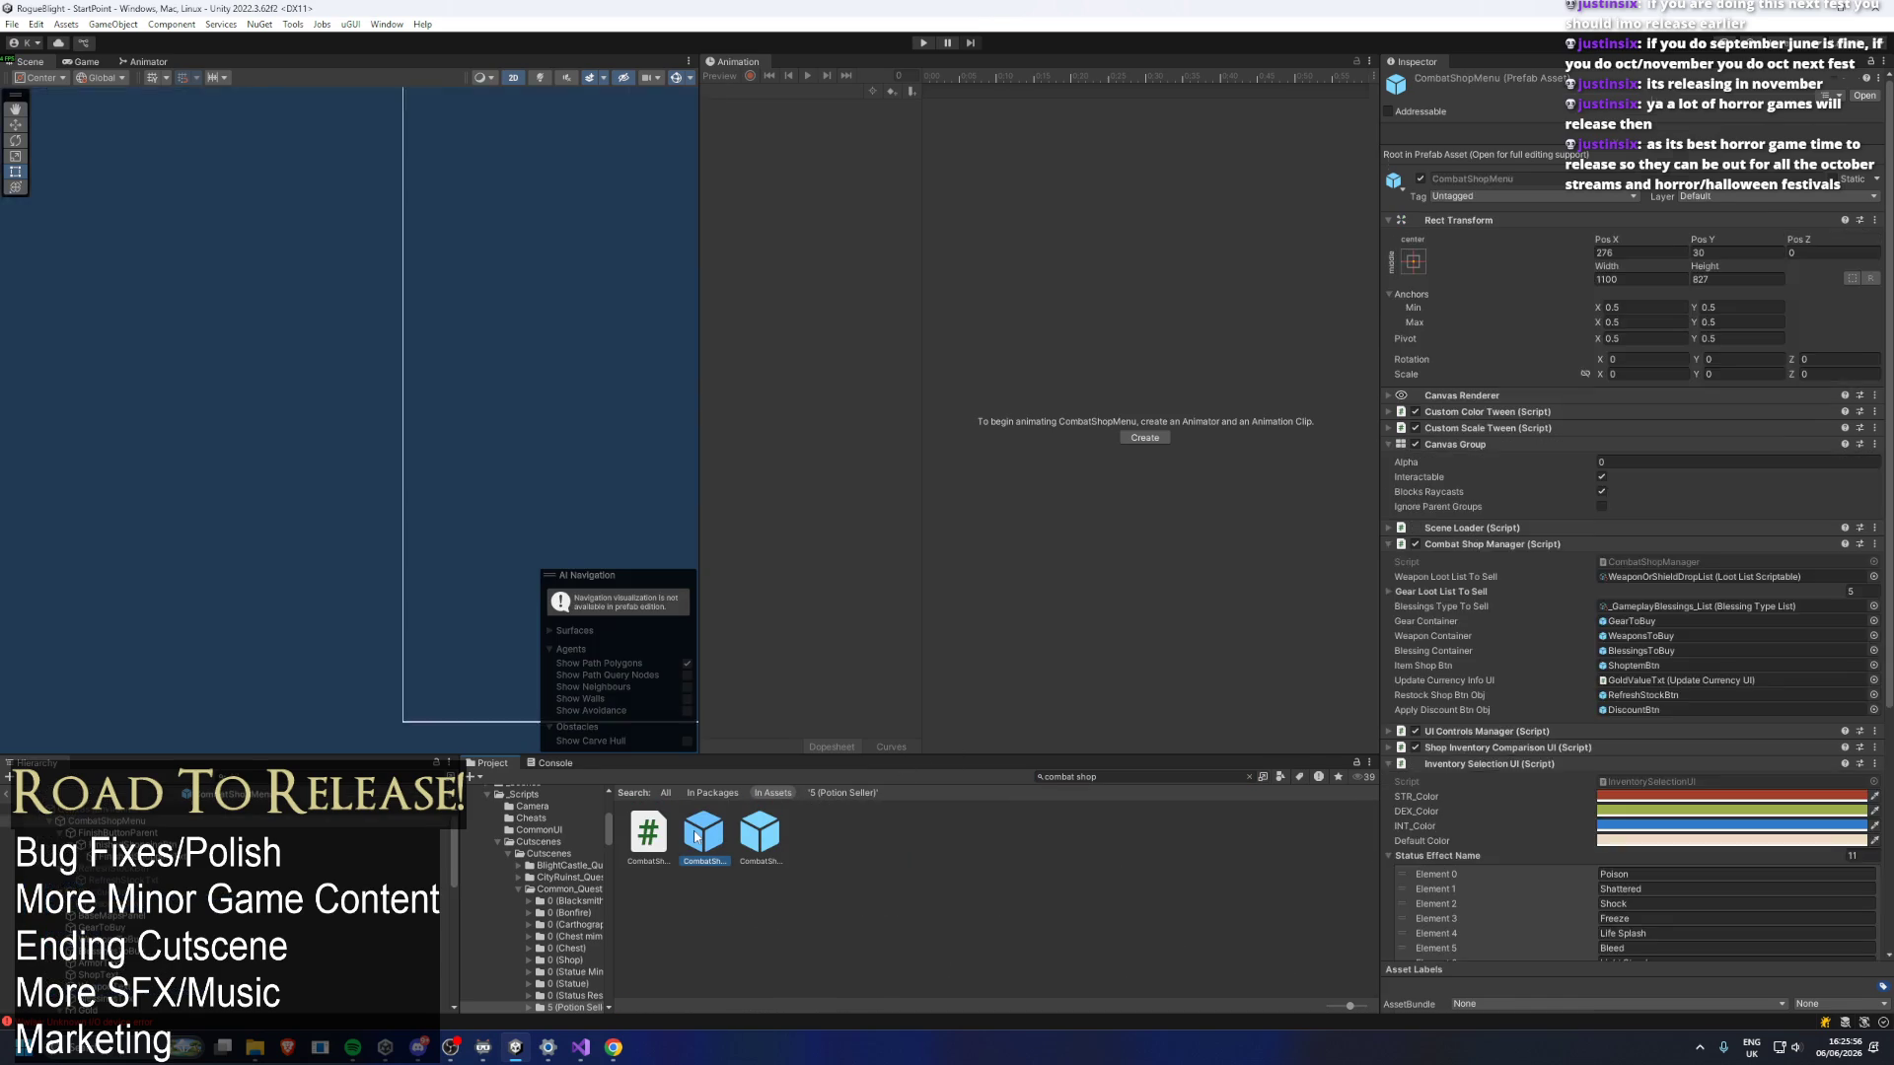
Set the CombatShopMenu scale and Canvas Group alpha to 1 so the shop is visible.
{"action": "left_click", "coordinate": [1625, 277]}
{"action": "type", "text": "1"}
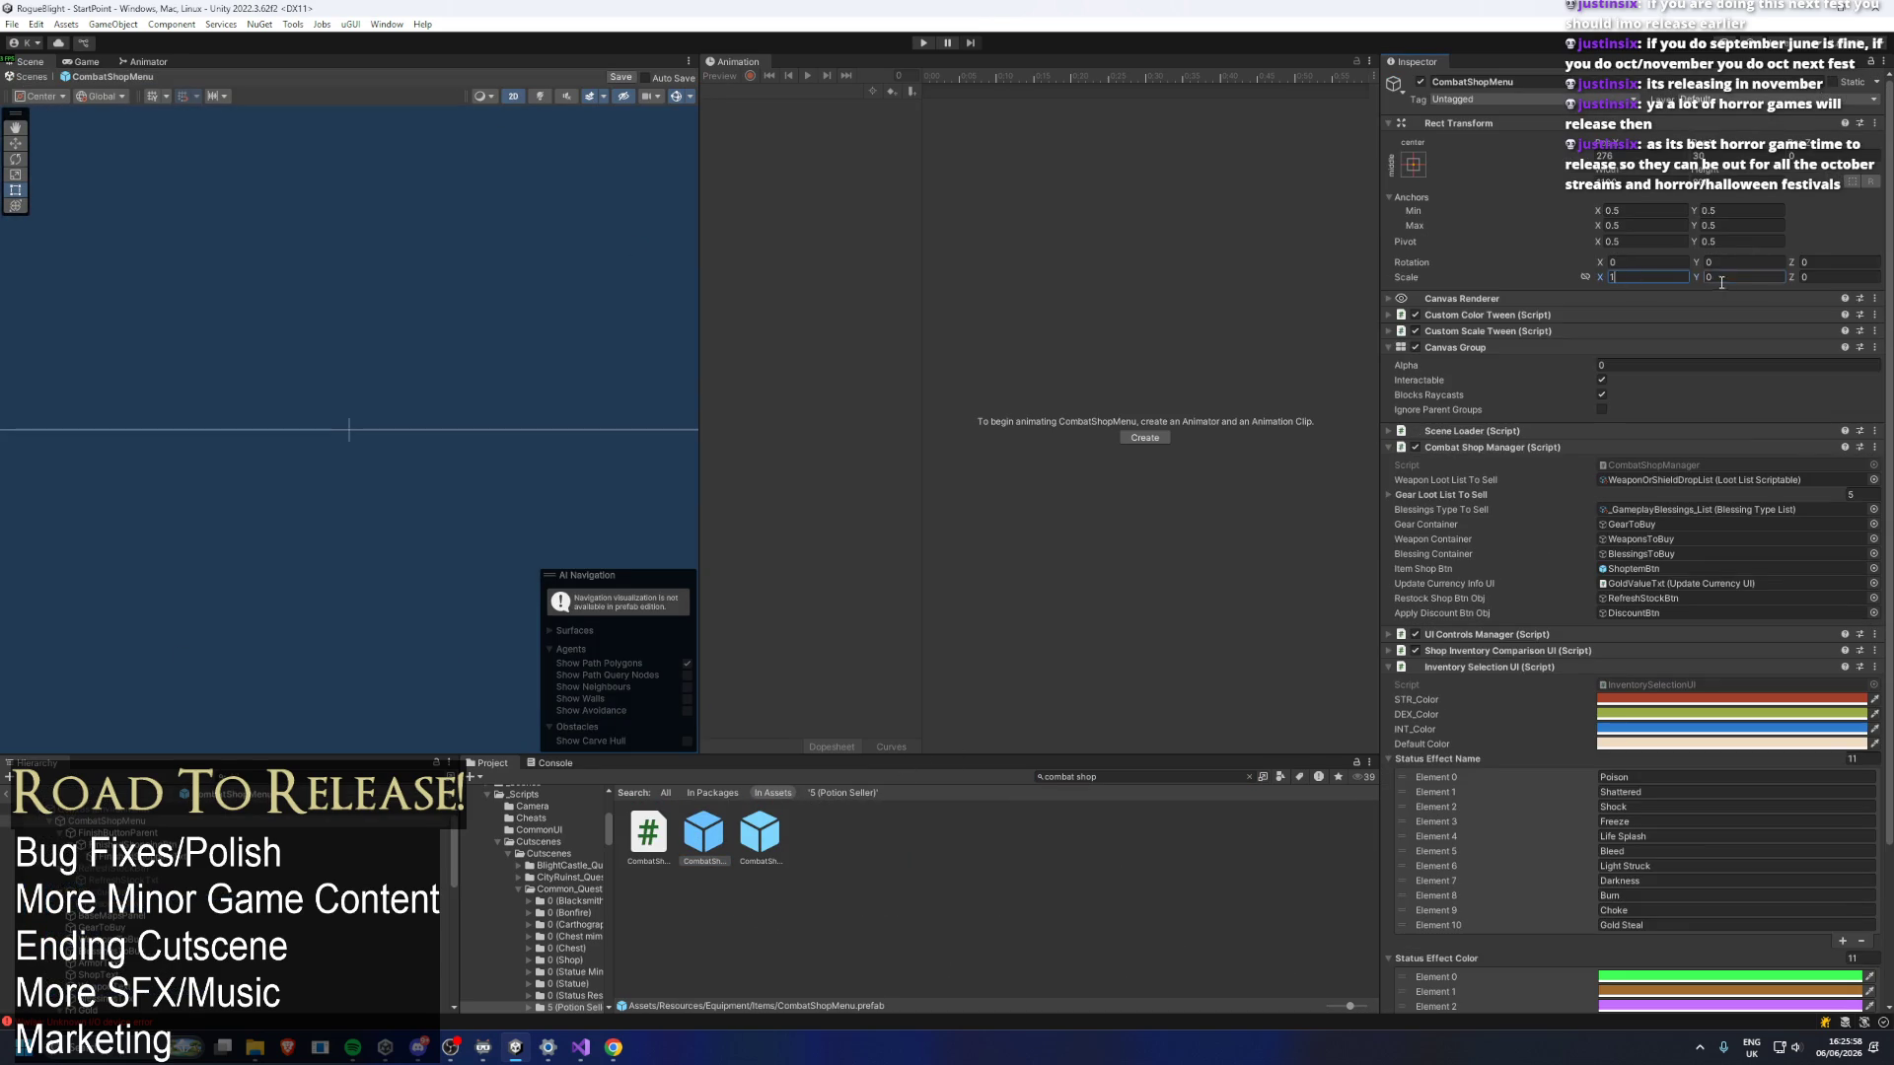
{"action": "left_click", "coordinate": [1692, 365]}
{"action": "type", "text": "1"}
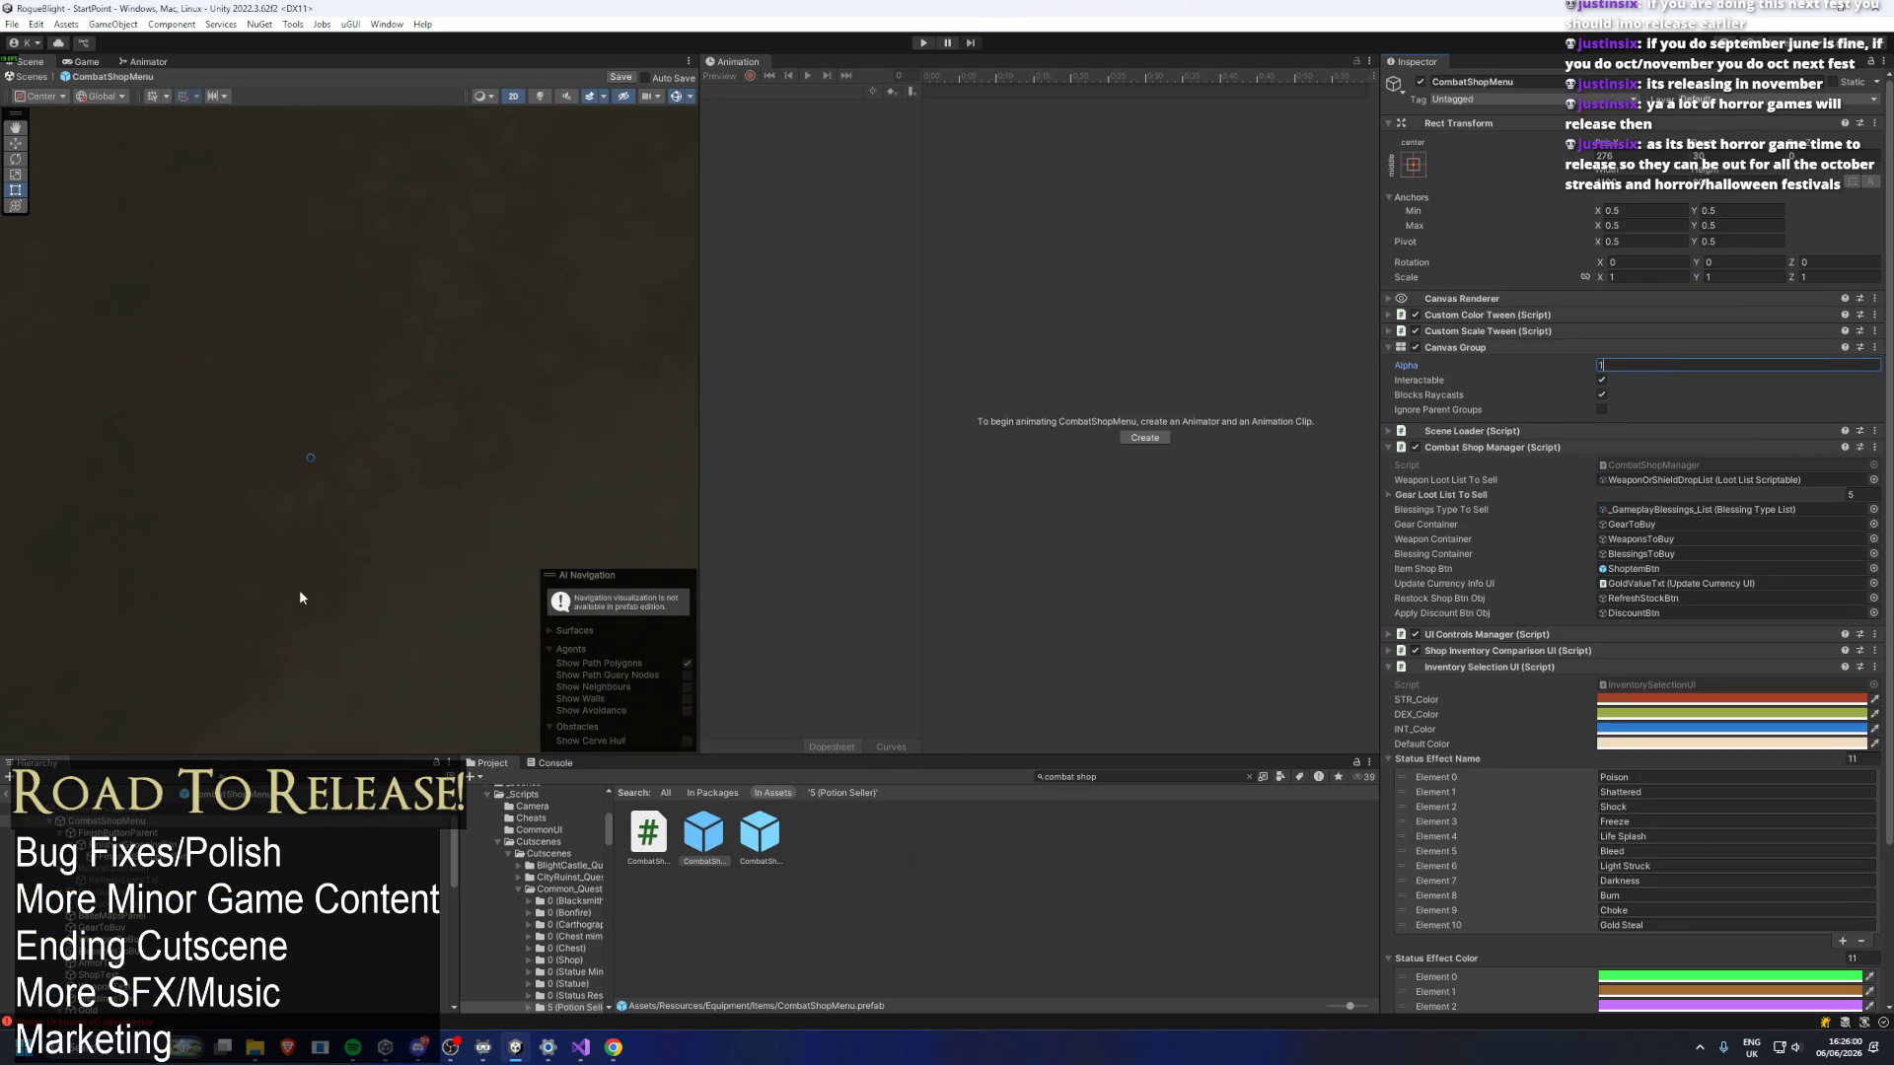
Drag the top edge of the FinishedShoppingBtn Close rect upward in the Scene view.
{"action": "left_click", "coordinate": [418, 507]}
{"action": "scroll", "coordinate": [384, 464], "scroll_direction": "up", "scroll_amount": 3}
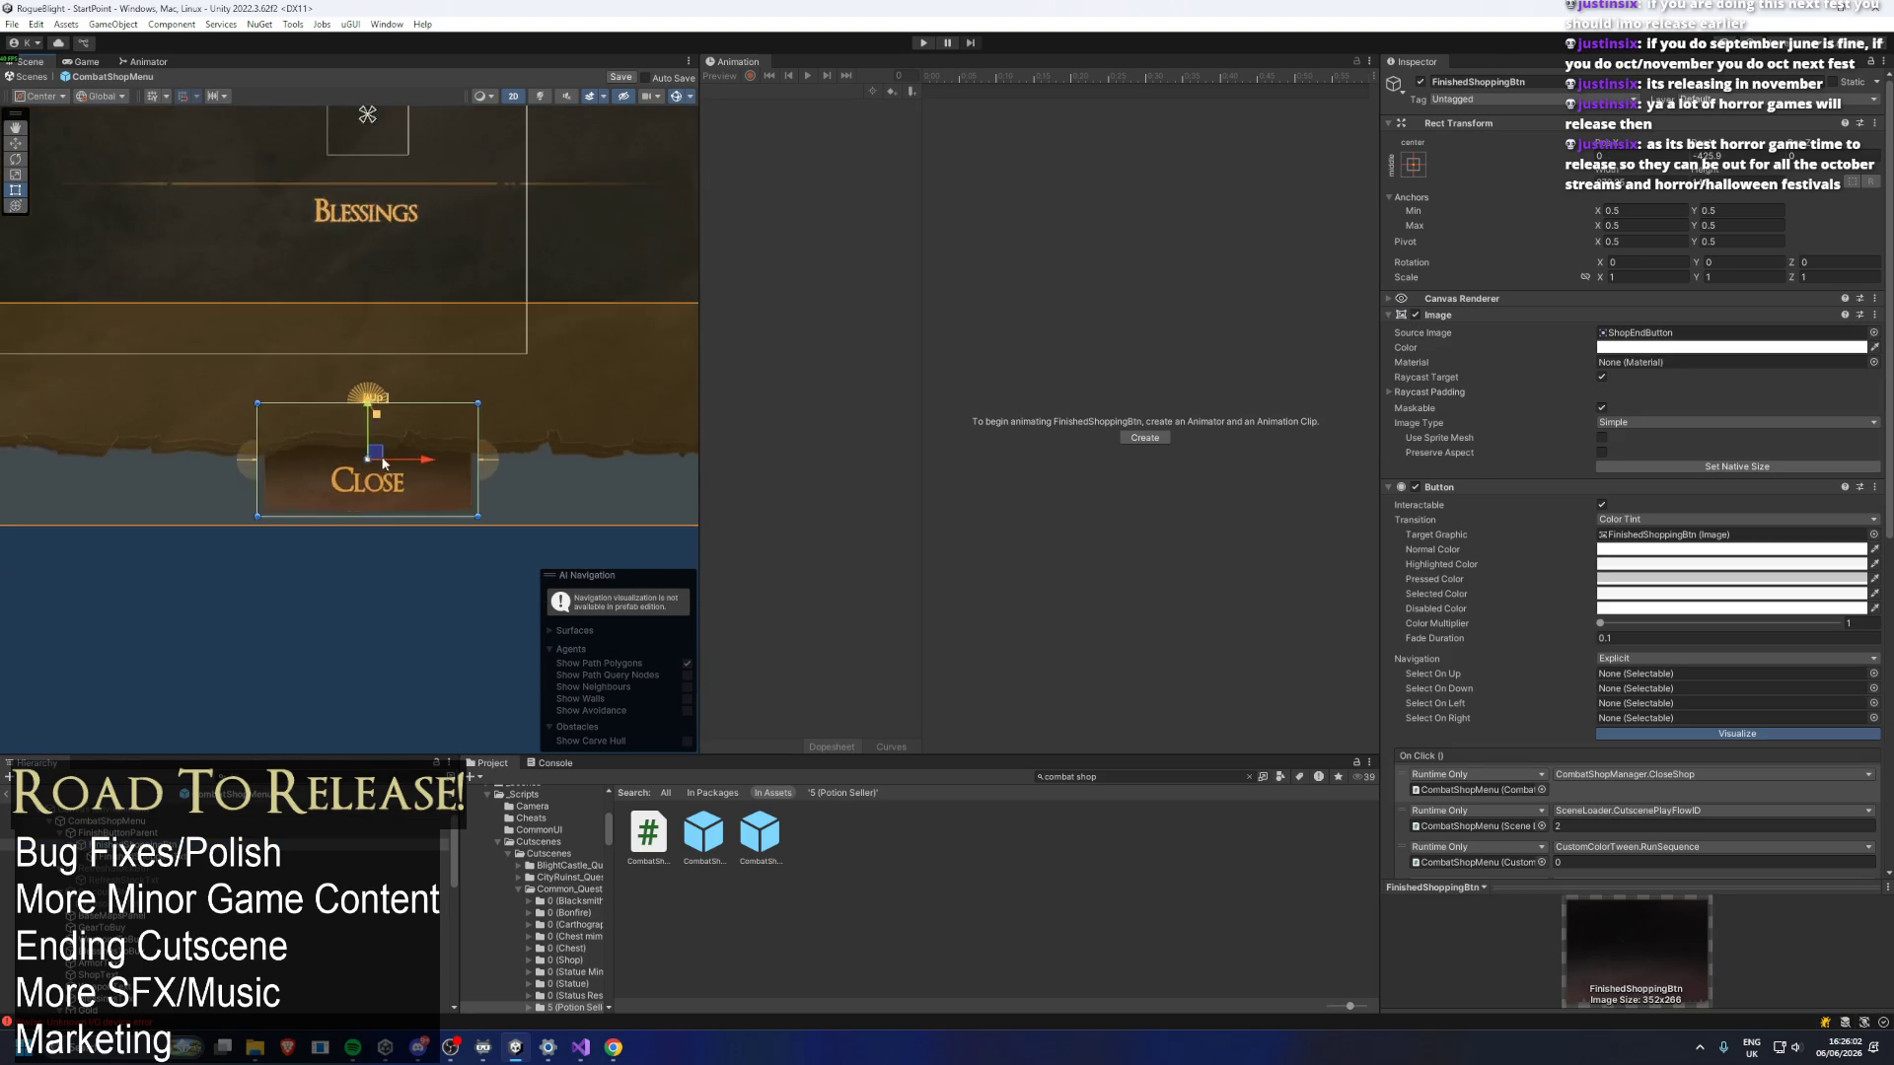
{"action": "scroll", "coordinate": [383, 465], "scroll_direction": "down", "scroll_amount": 3}
{"action": "scroll", "coordinate": [288, 377], "scroll_direction": "up", "scroll_amount": 1}
{"action": "left_click_drag", "start_coordinate": [626, 376], "coordinate": [628, 338]}
{"action": "left_click", "coordinate": [622, 357]}
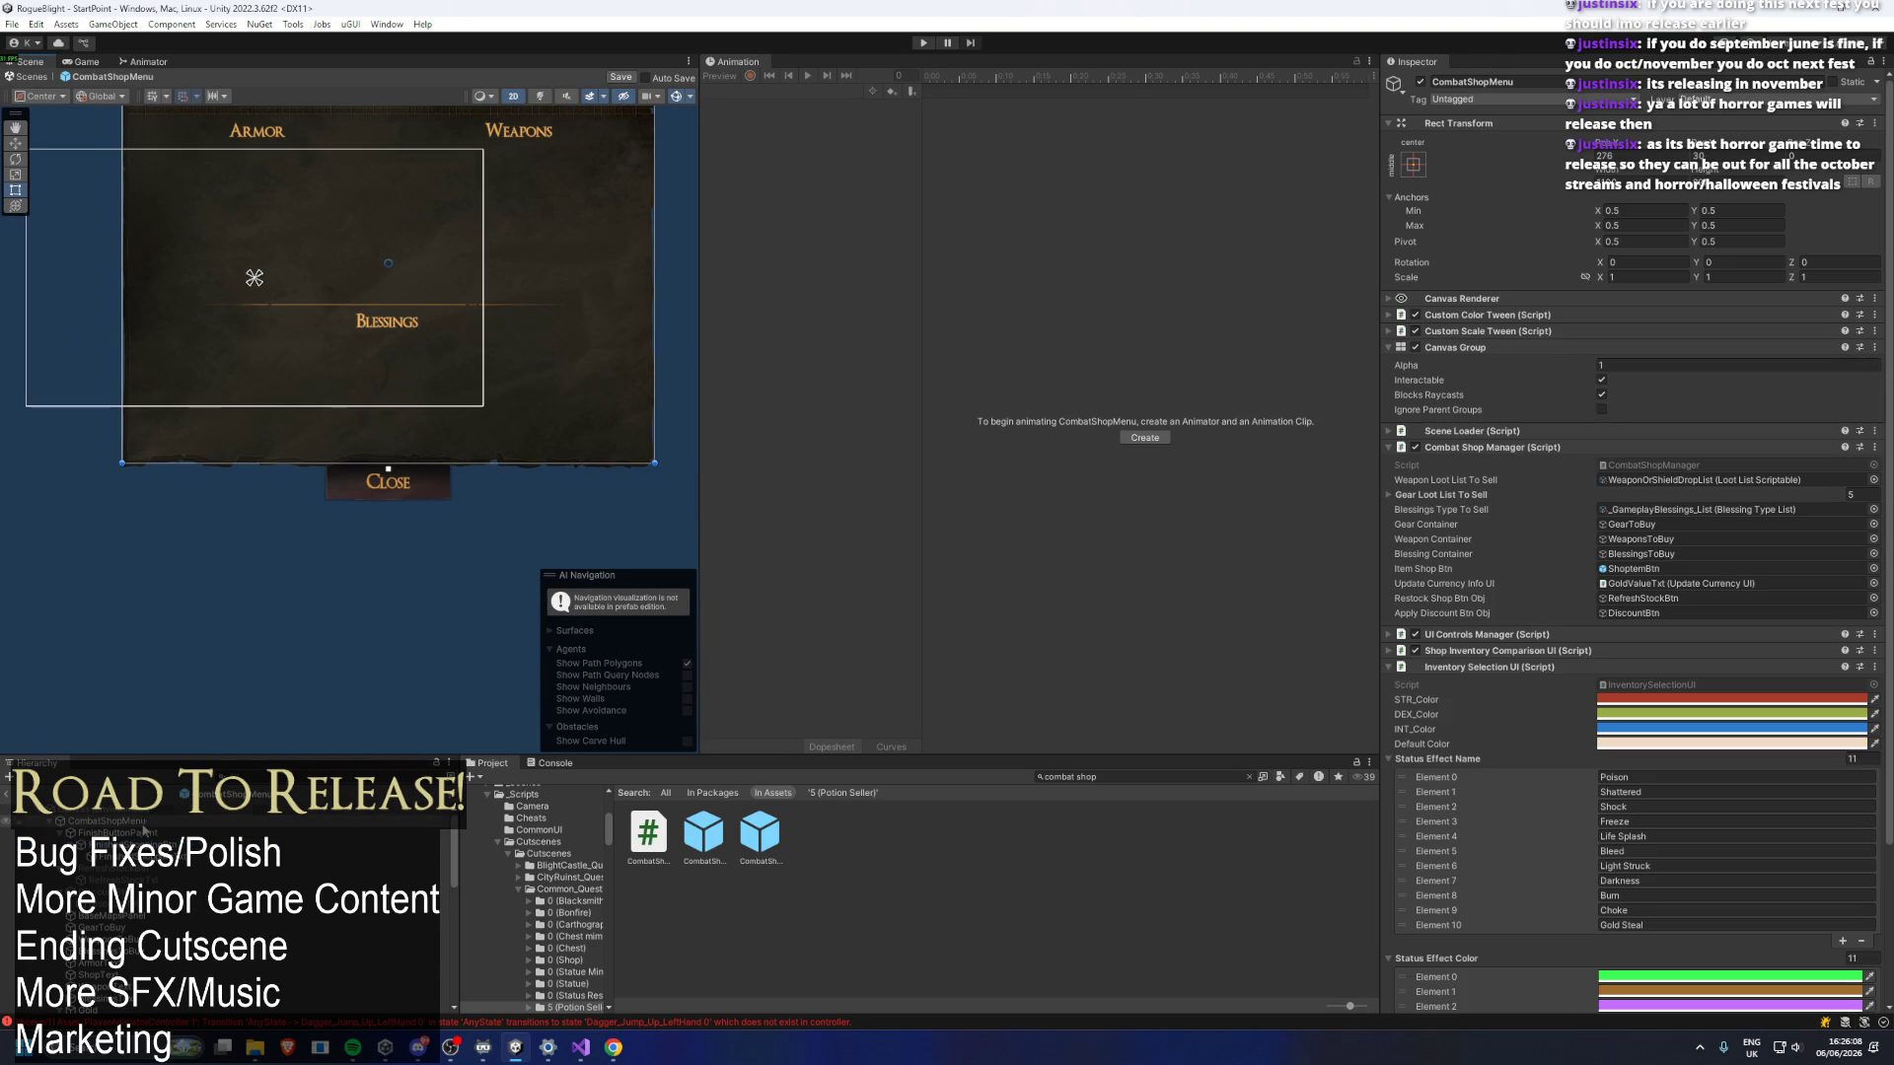
{"action": "key", "text": "ctrl+z"}
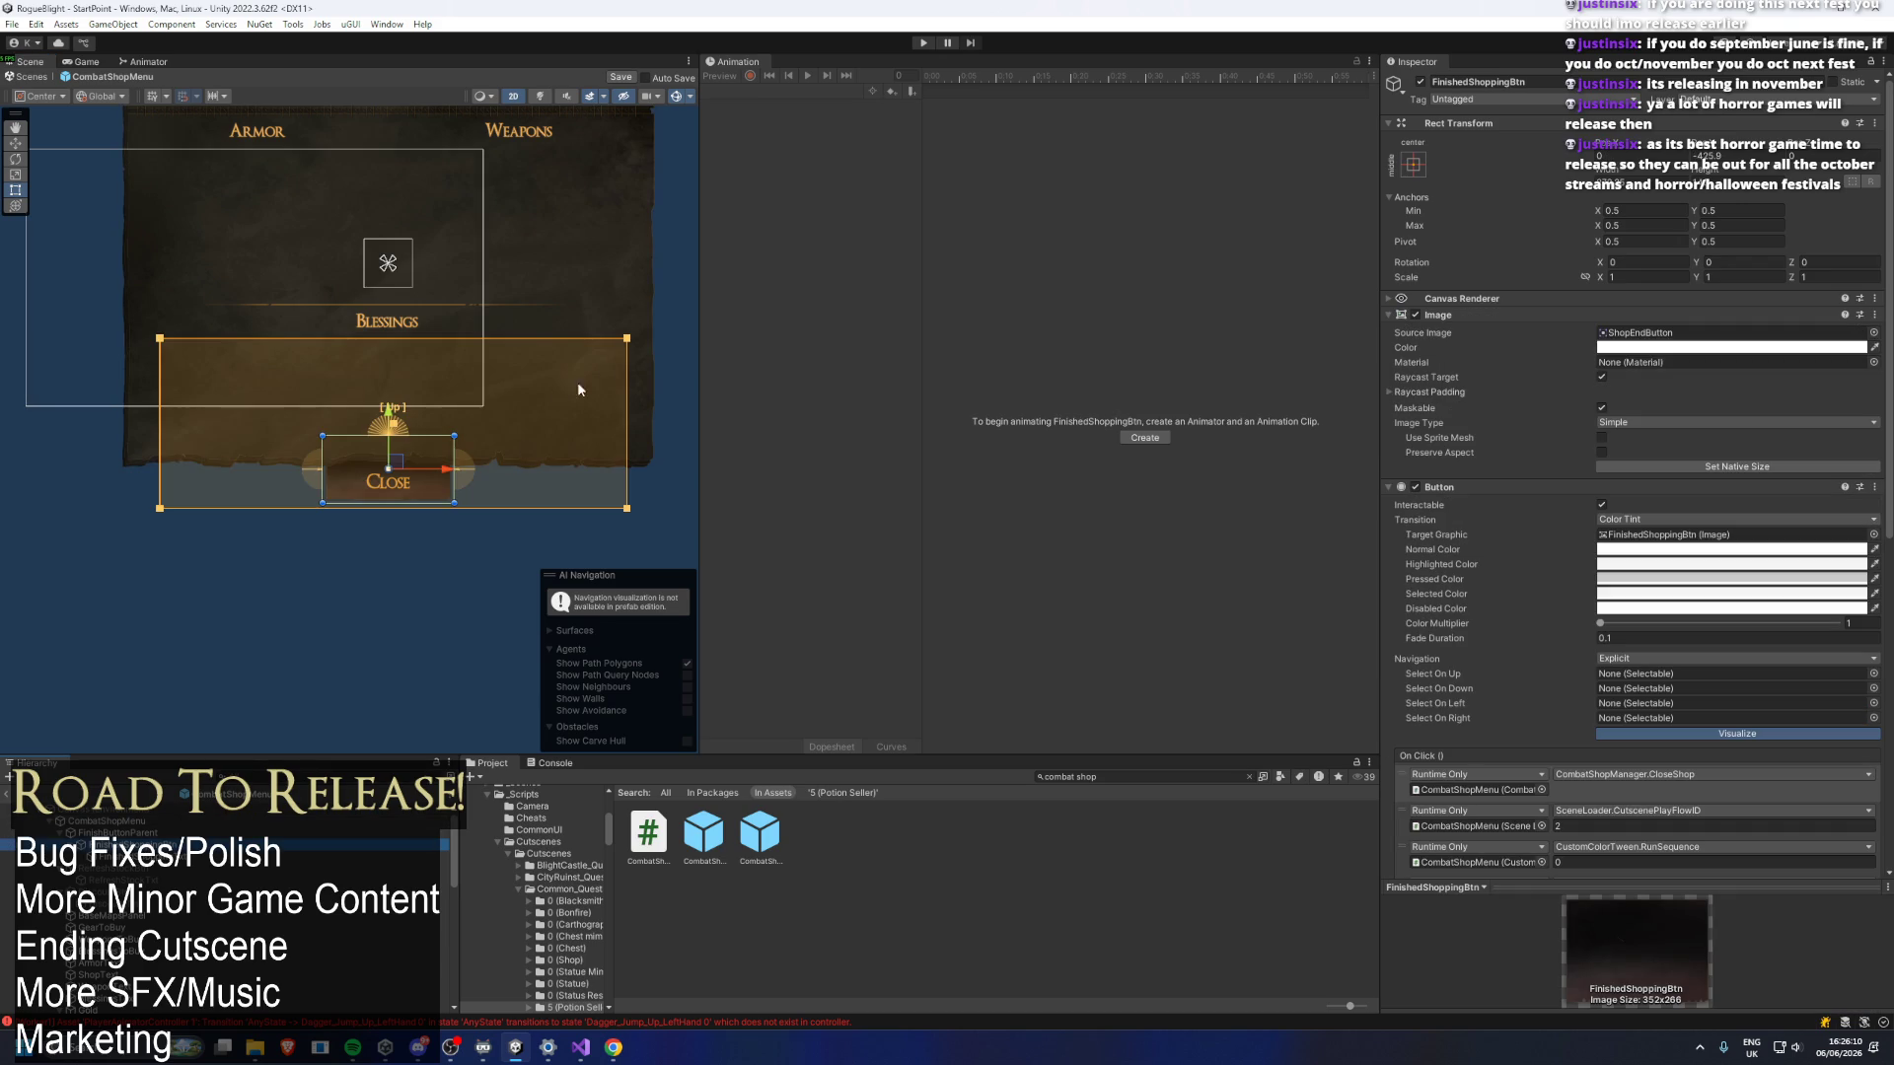
{"action": "left_click_drag", "start_coordinate": [628, 345], "coordinate": [618, 325]}
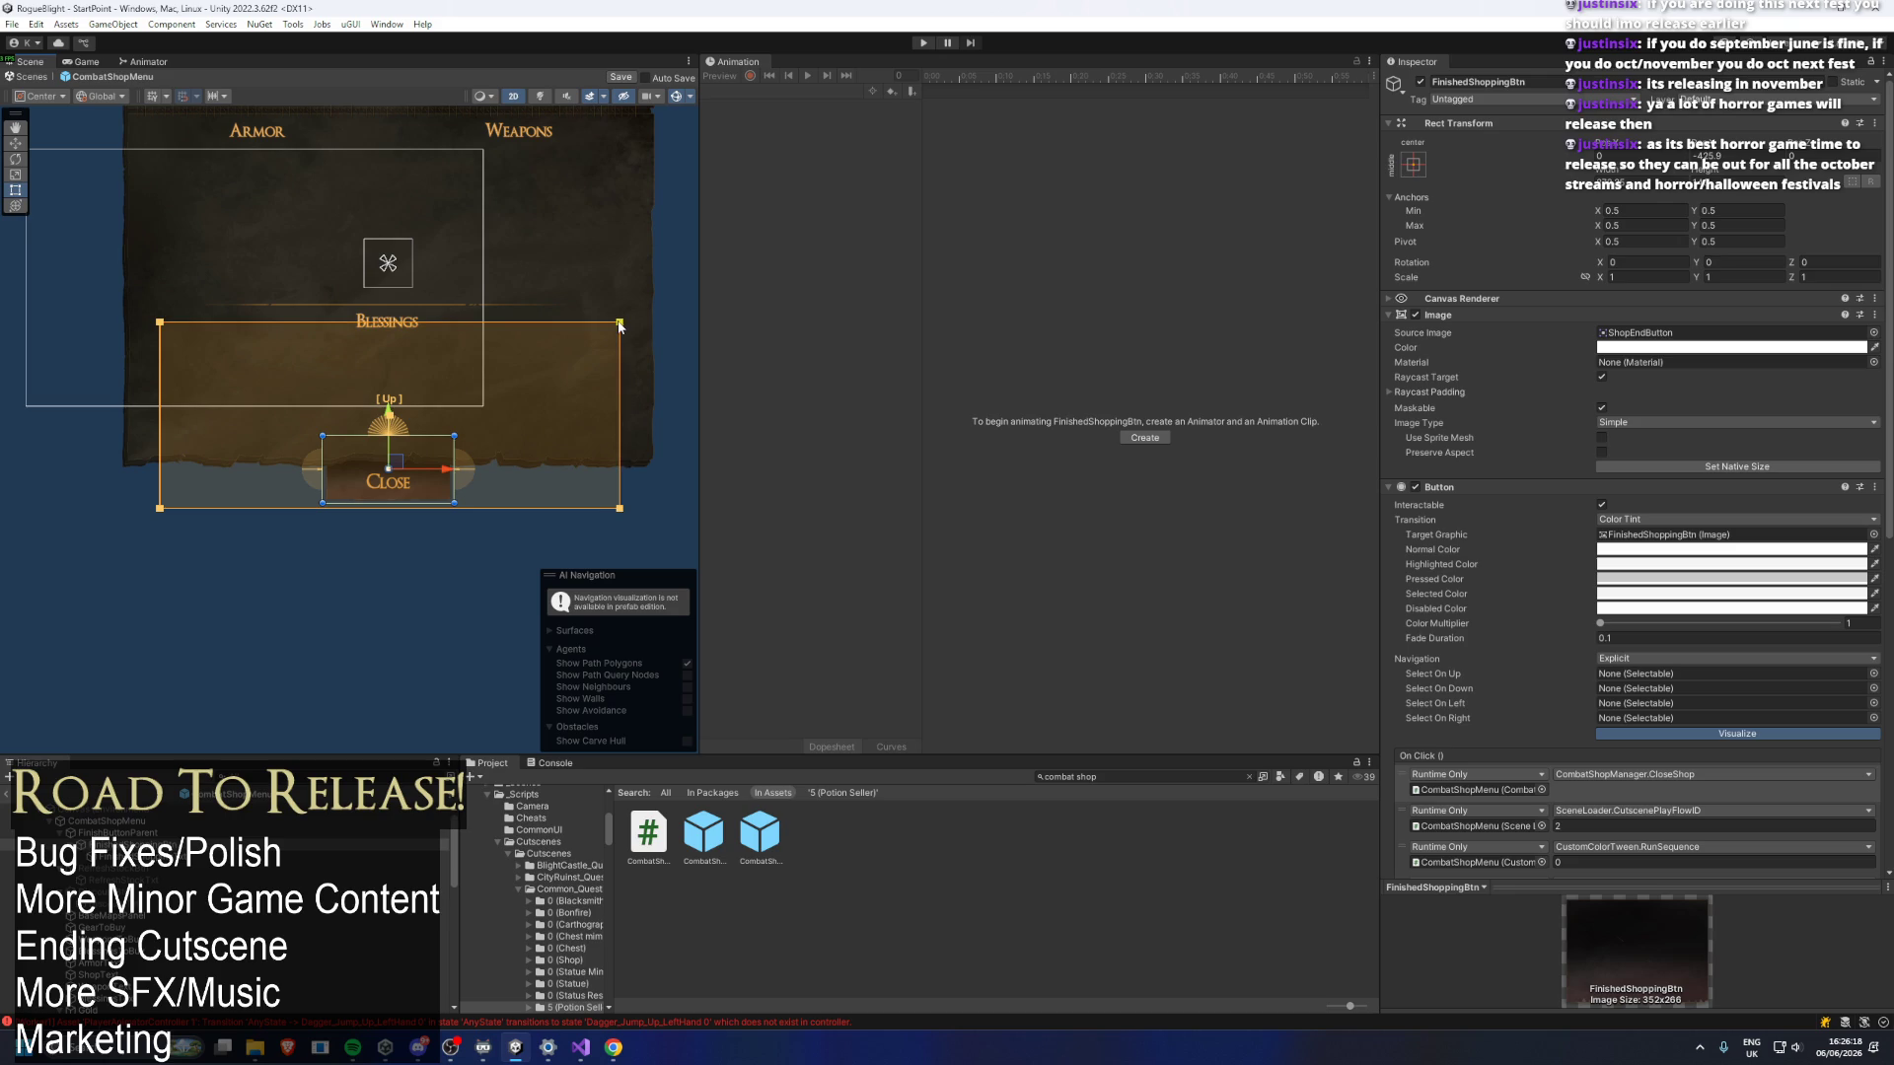
Set the CombatShopMenu root's scale and Canvas Group alpha back to 0.
{"action": "left_click", "coordinate": [171, 822]}
{"action": "left_click", "coordinate": [1647, 278]}
{"action": "type", "text": "0"}
{"action": "key", "text": "Tab"}
{"action": "type", "text": "0"}
{"action": "key", "text": "Tab"}
{"action": "type", "text": "0"}
{"action": "left_click", "coordinate": [1659, 365]}
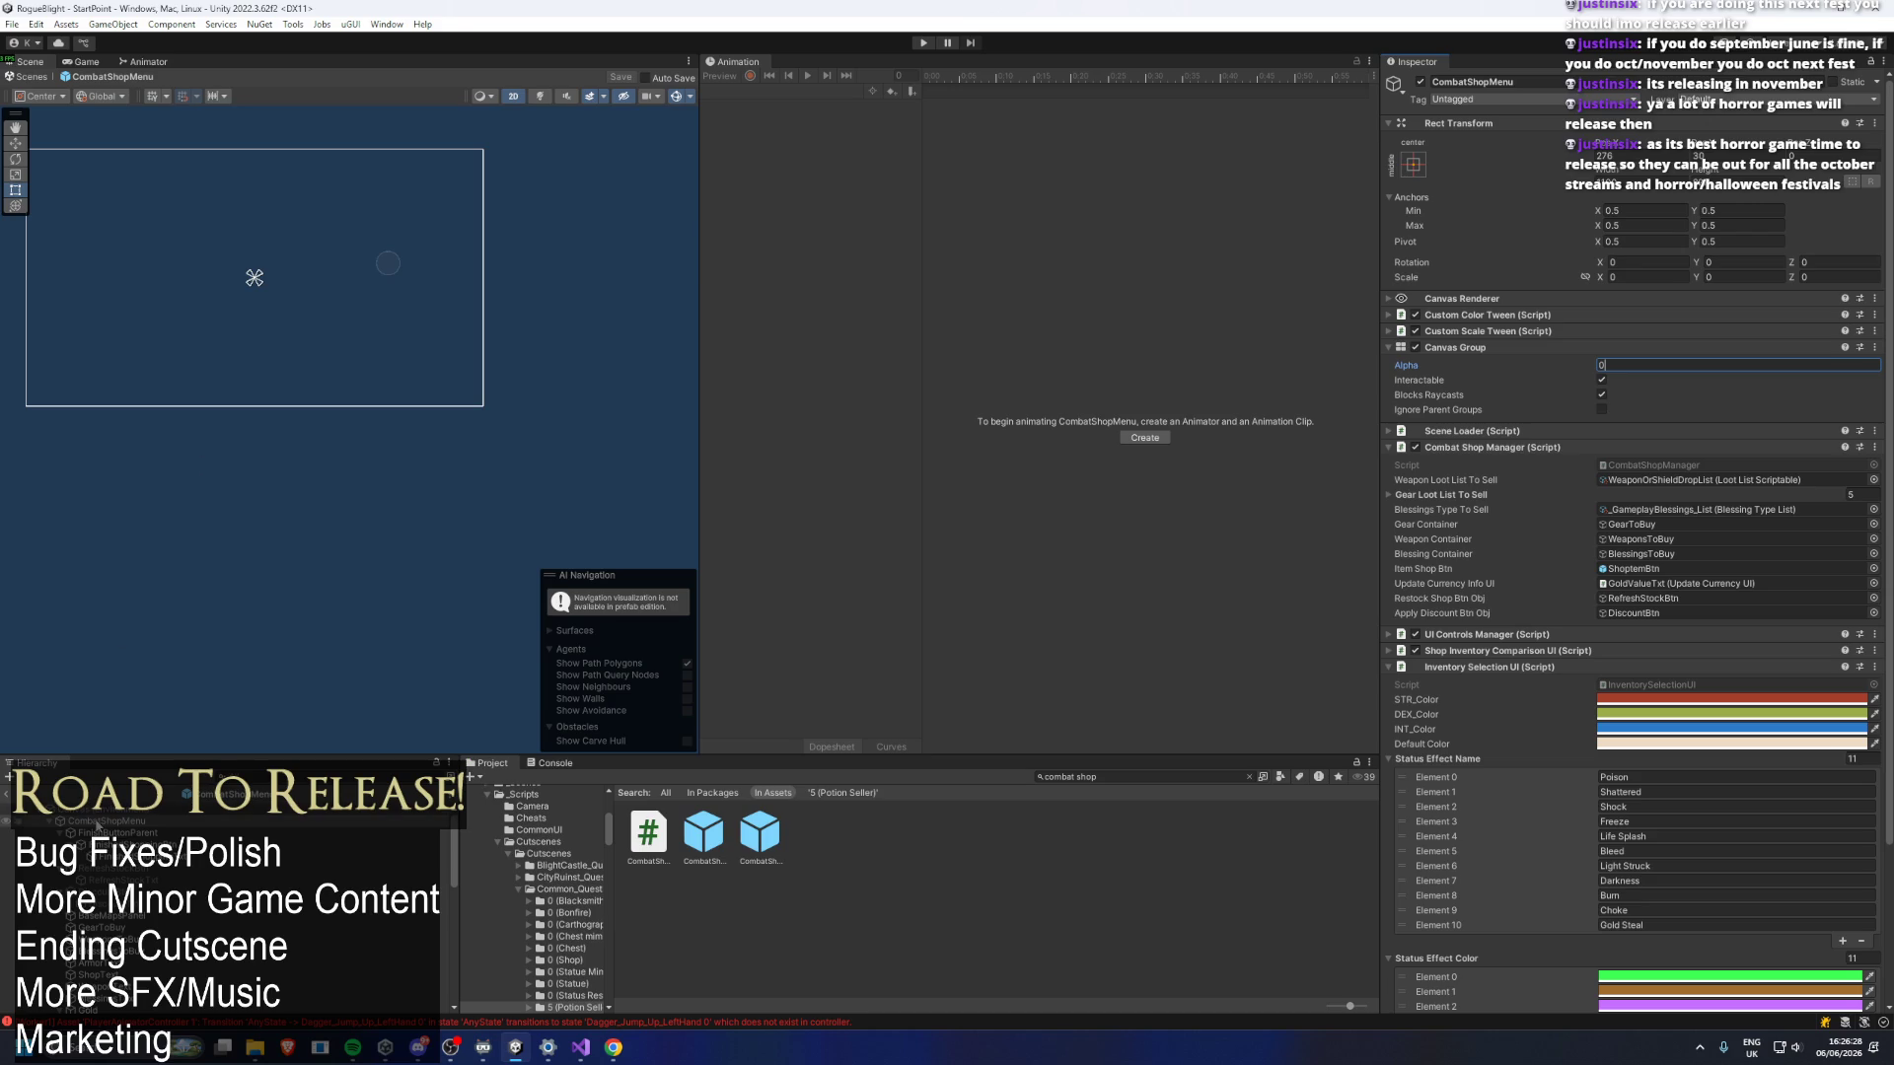
{"action": "left_click", "coordinate": [1144, 775]}
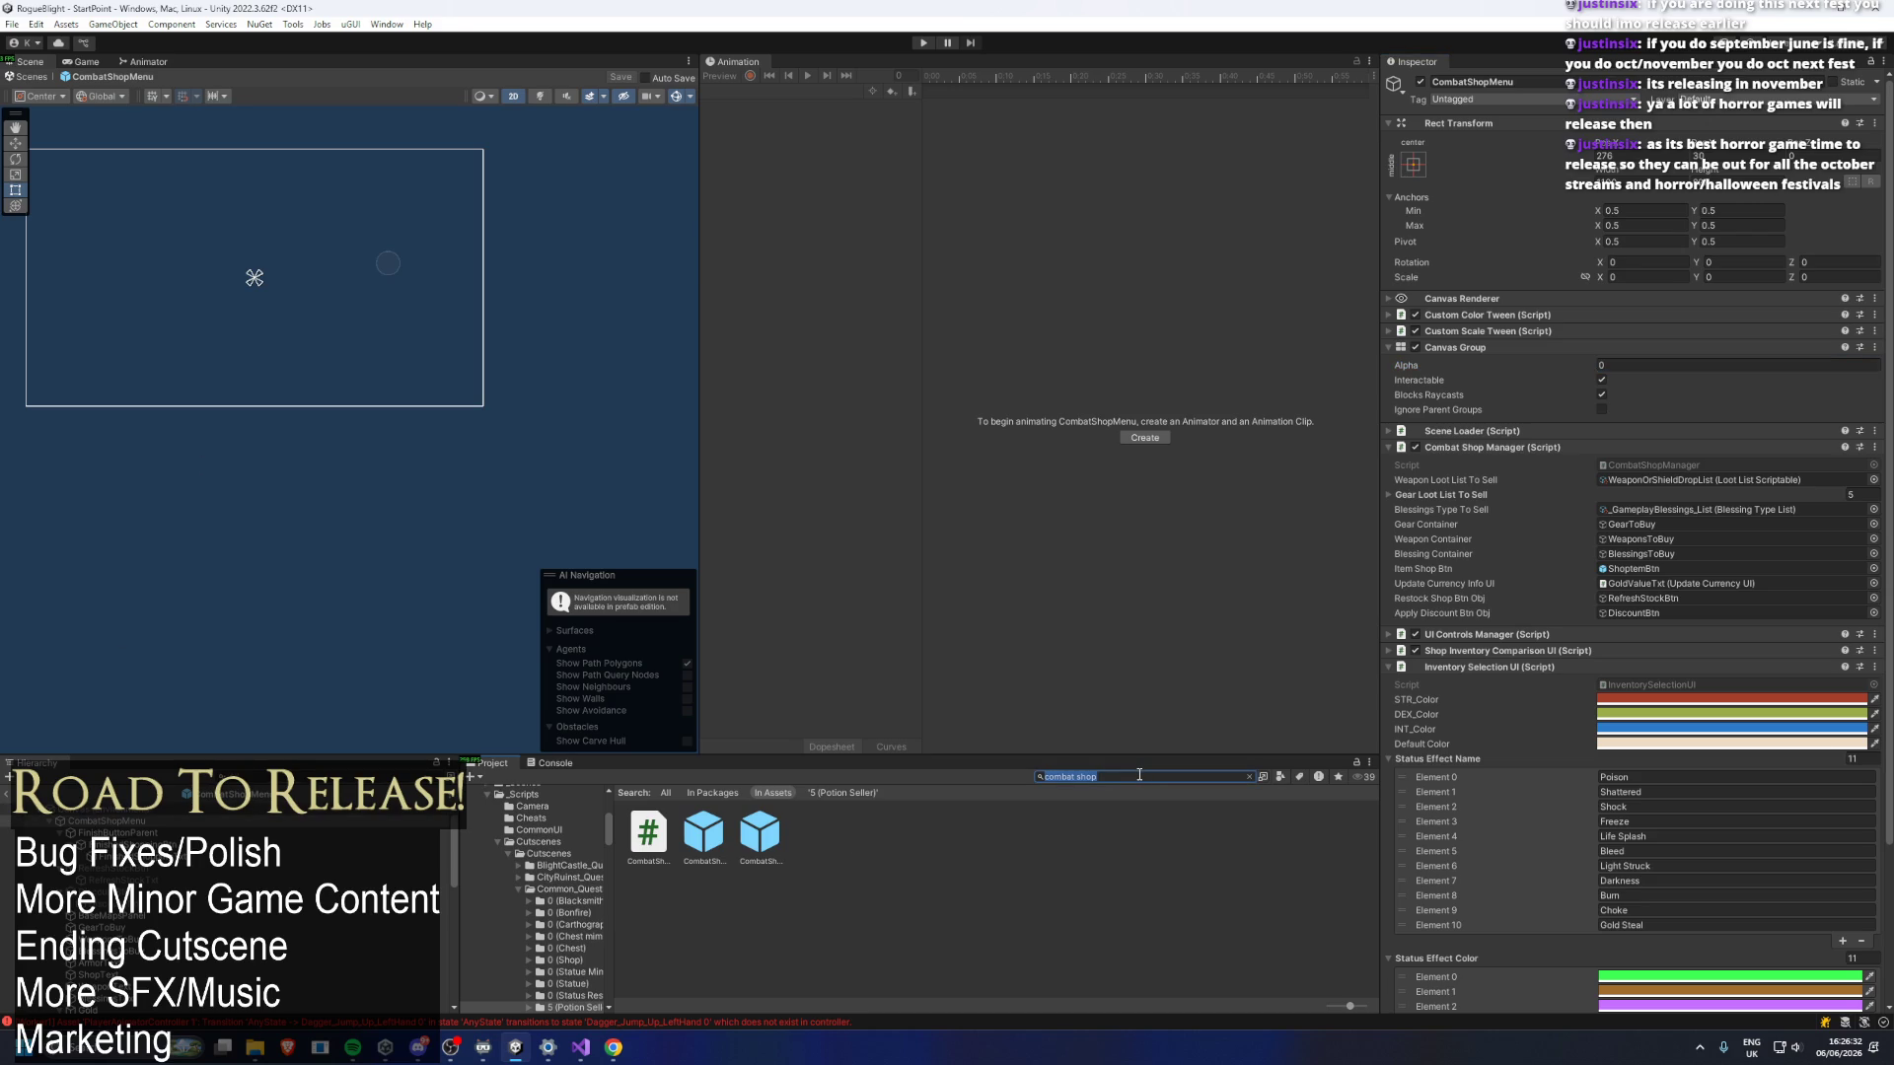
Search the Project window for goblin prefabs and inspect goblin_mage_prefab.
{"action": "key", "text": "BackSpace"}
{"action": "type", "text": "okgold"}
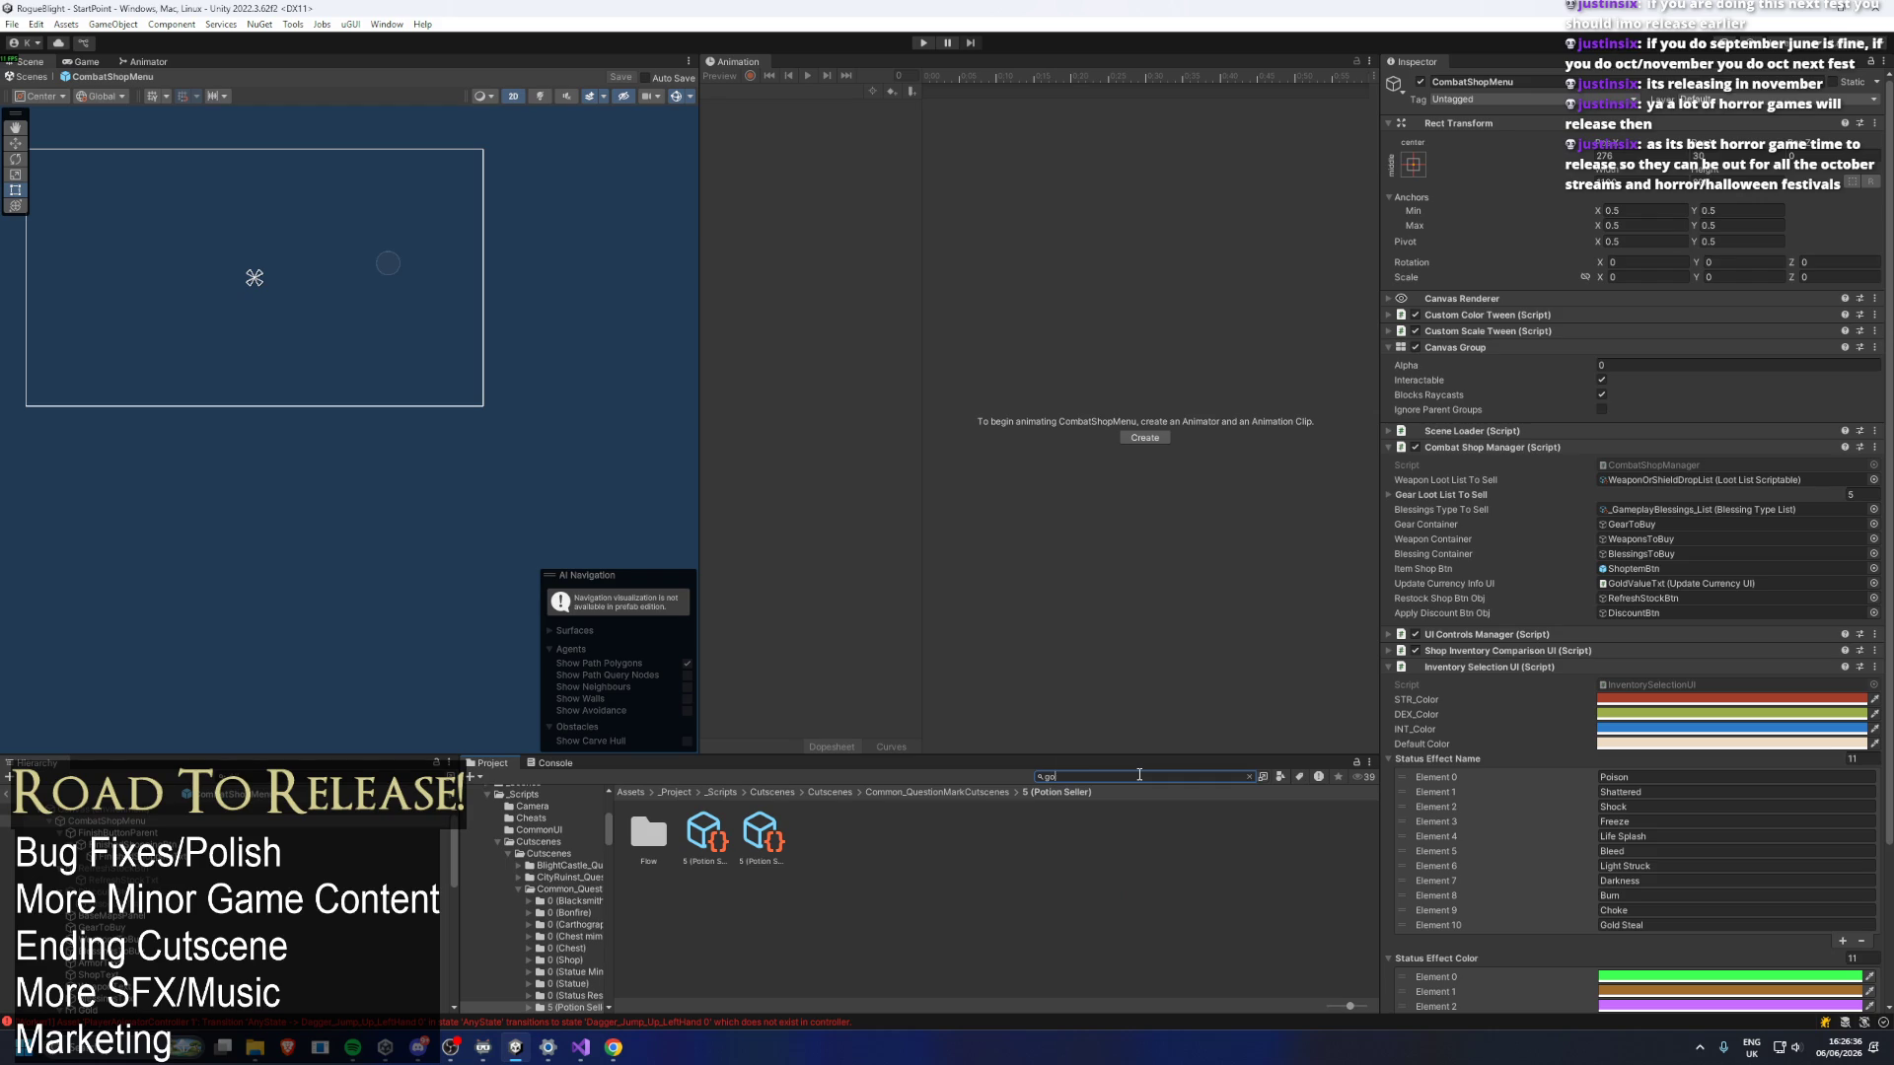
{"action": "type", "text": "ld"}
{"action": "type", "text": "blin o"}
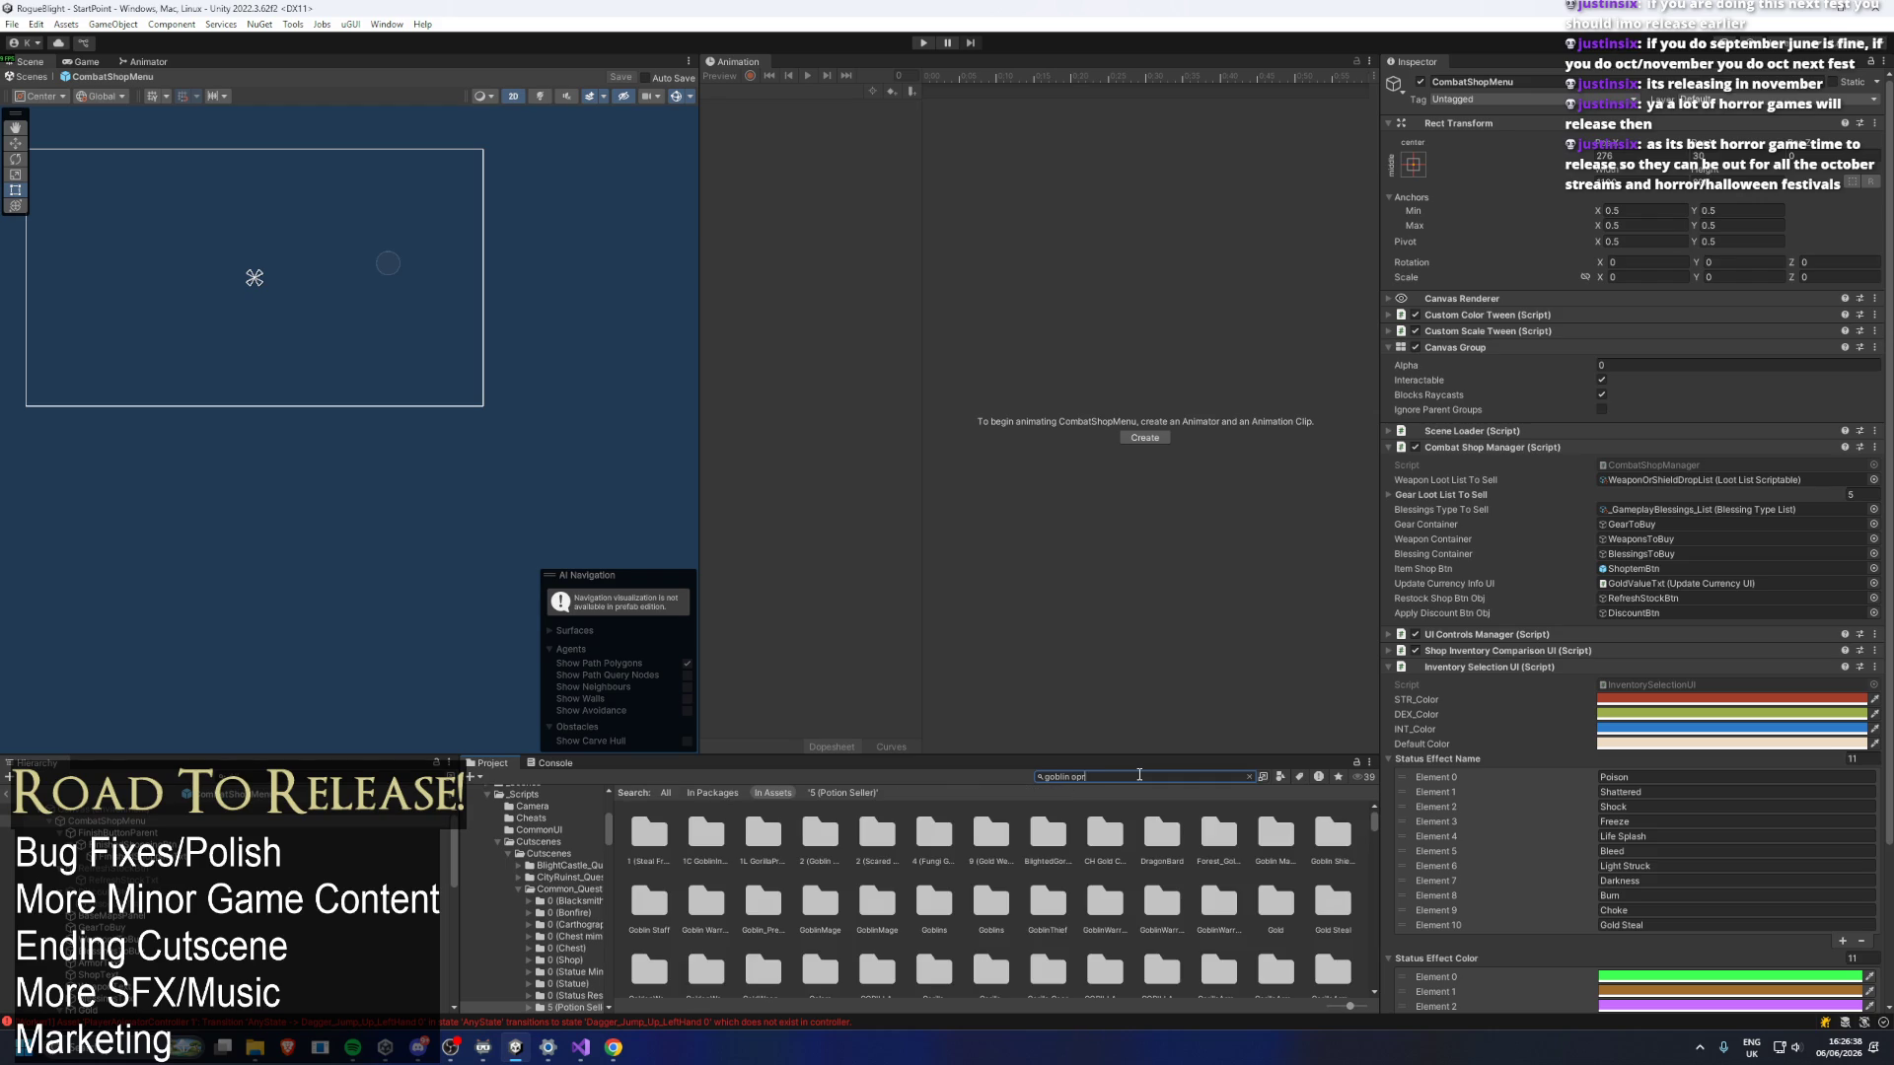
{"action": "type", "text": " prefa"}
{"action": "left_click", "coordinate": [703, 833]}
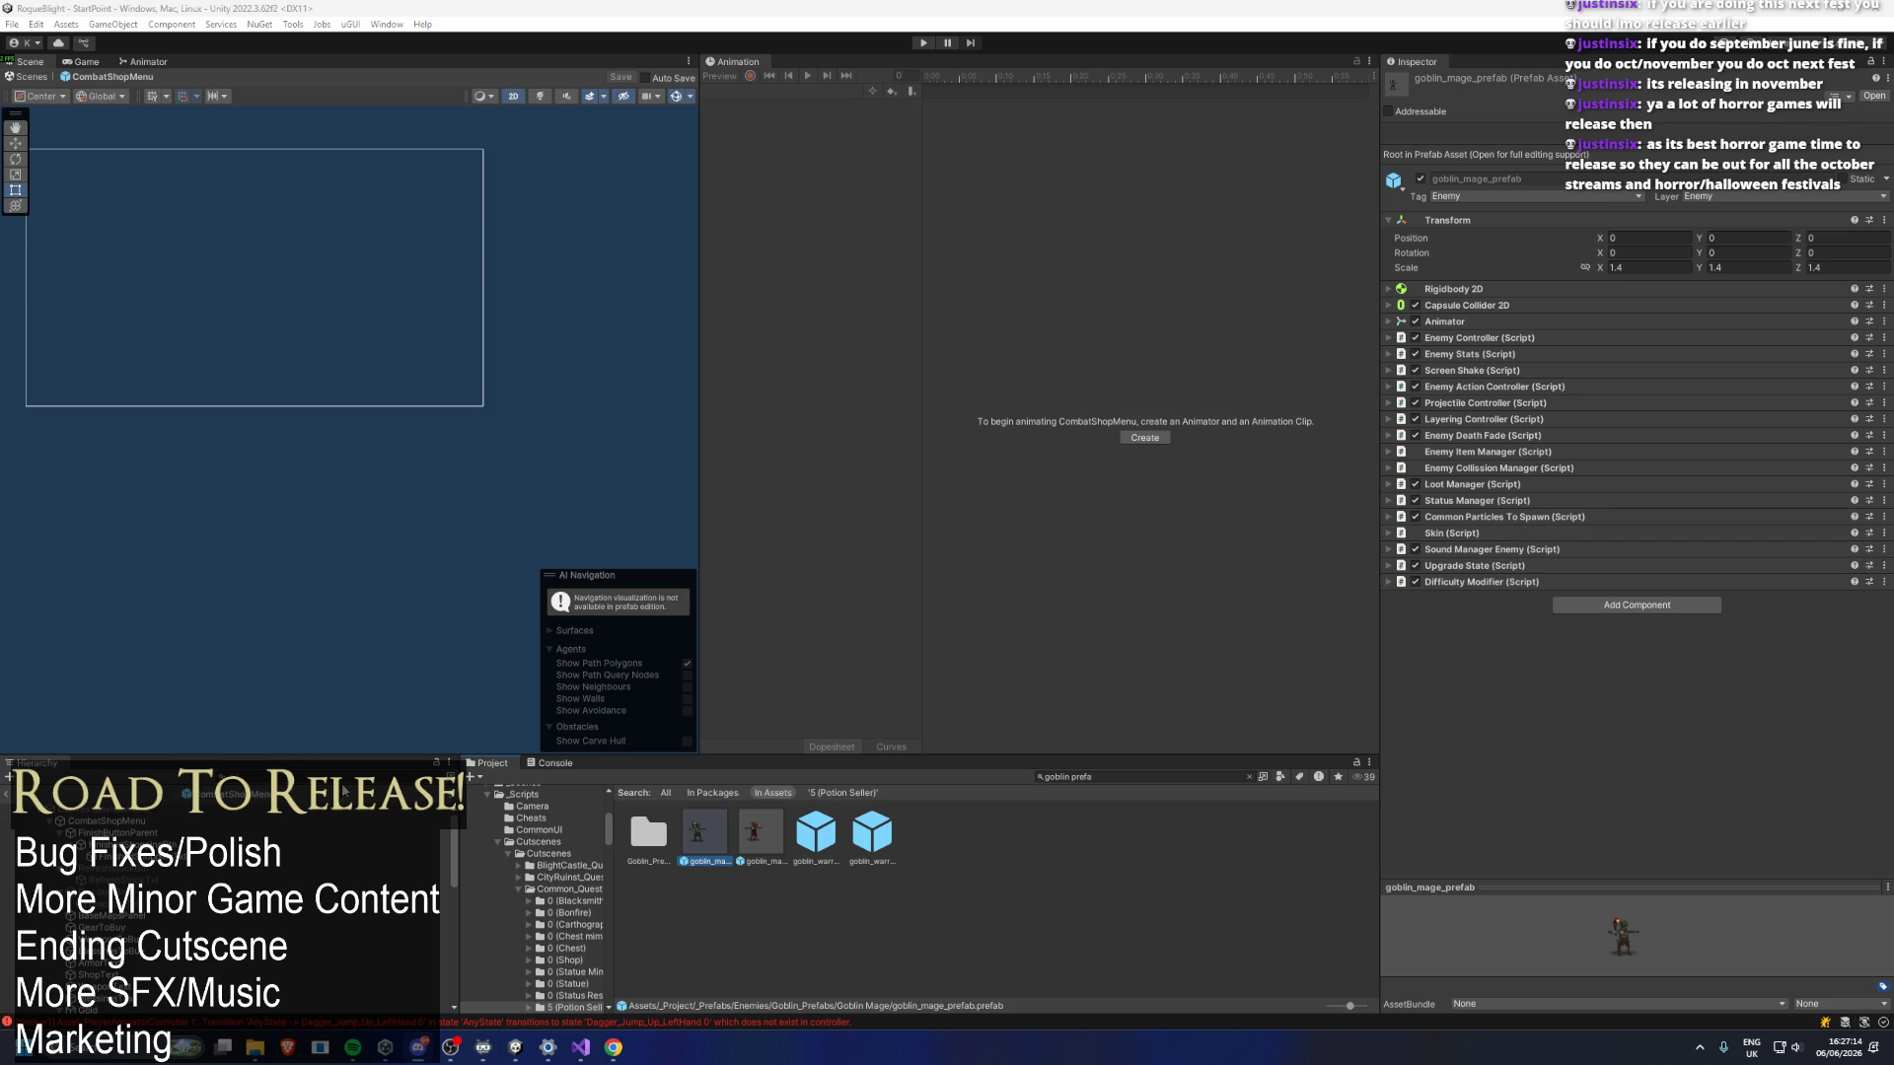
Exit the shop prefab, browse the goblin prefabs, and expand goblin_warrior_prefab's Loot Manager settings.
{"action": "left_click", "coordinate": [8, 795]}
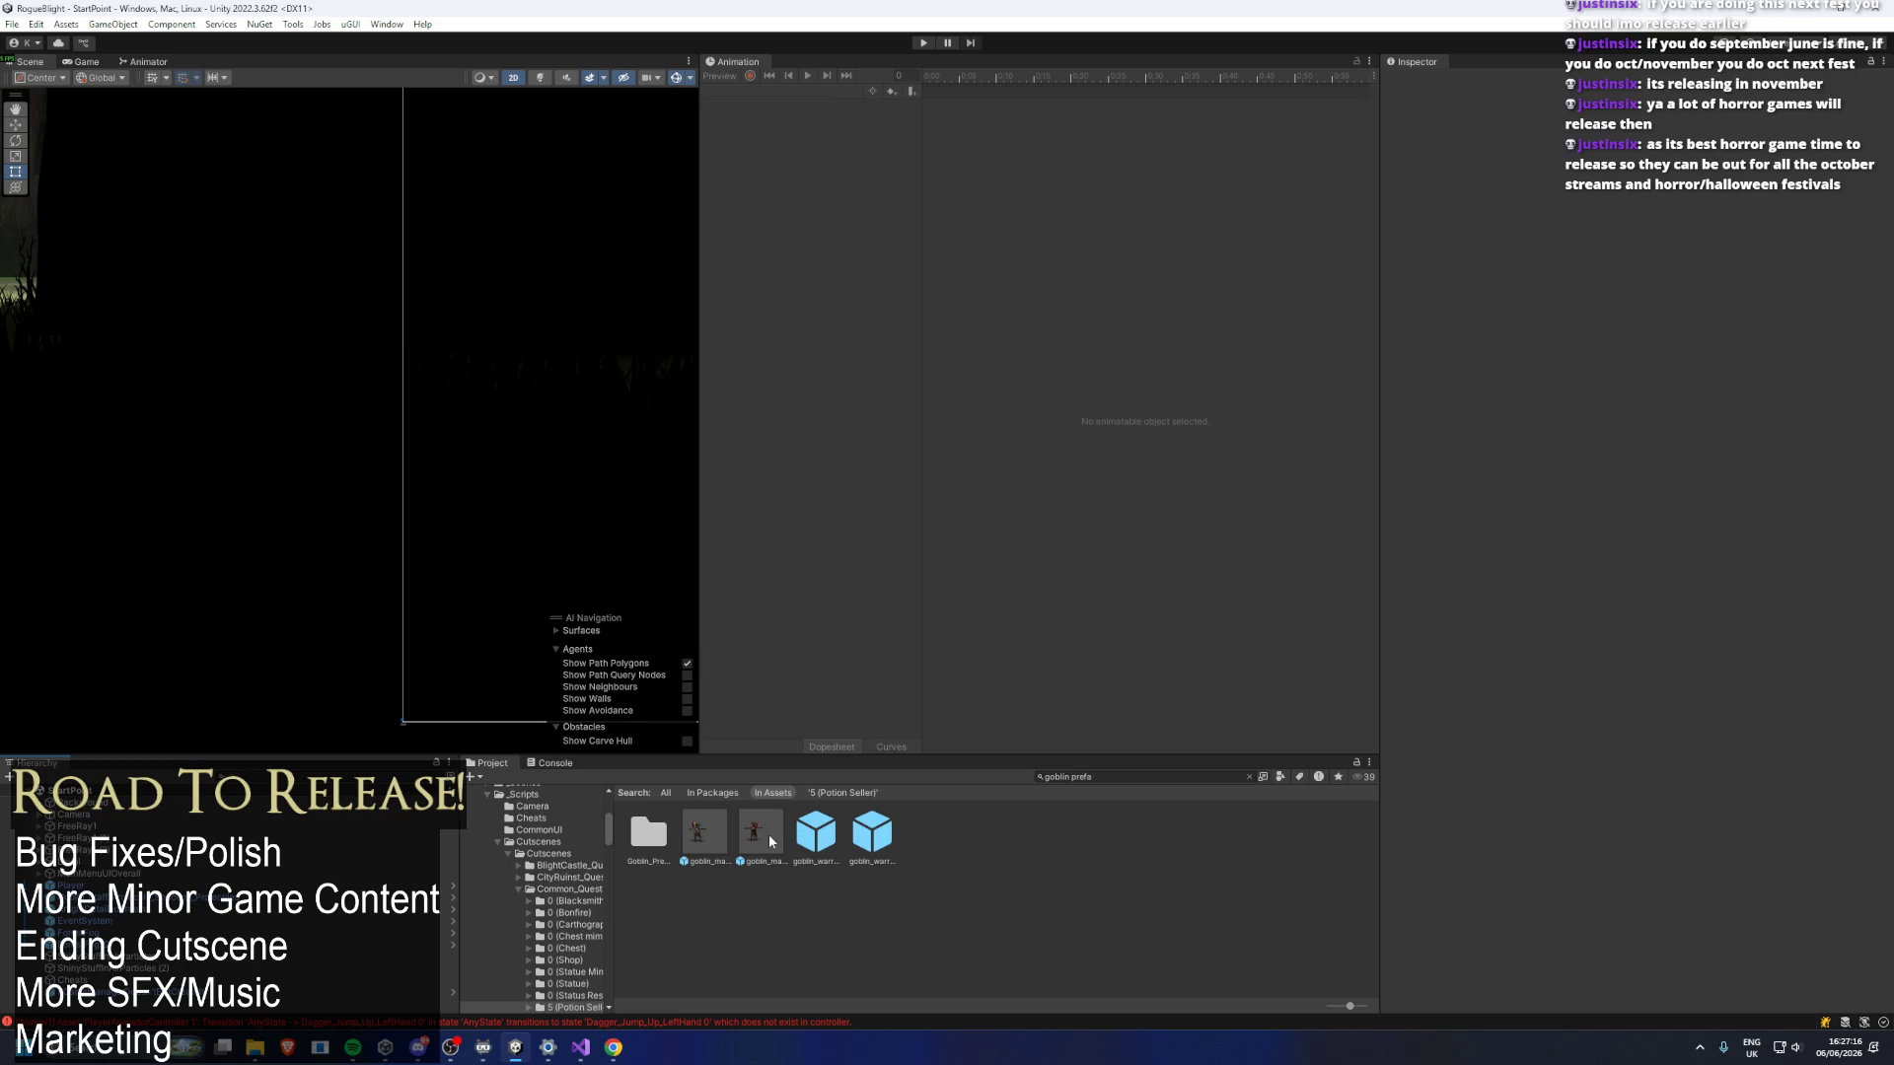
{"action": "left_click", "coordinate": [819, 835]}
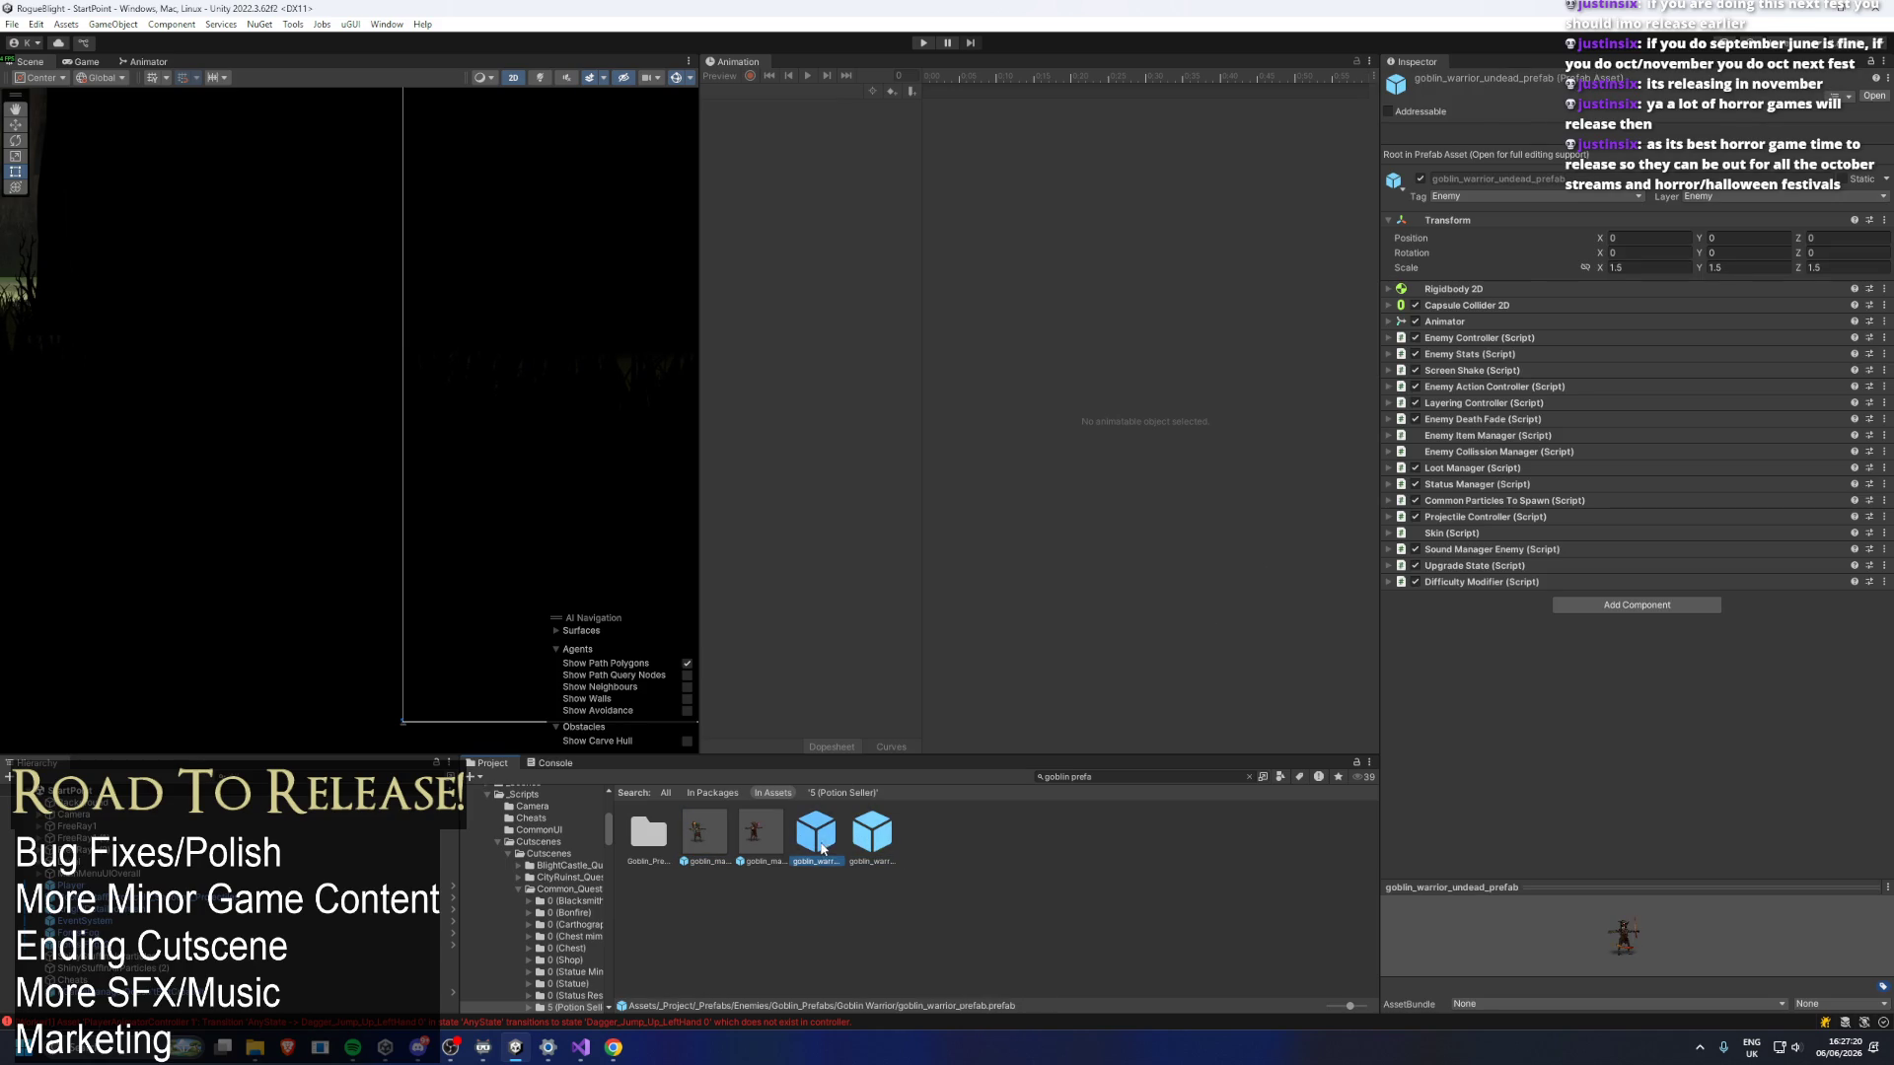
{"action": "key", "text": "Right"}
{"action": "left_click", "coordinate": [819, 834]}
{"action": "left_click", "coordinate": [1498, 470]}
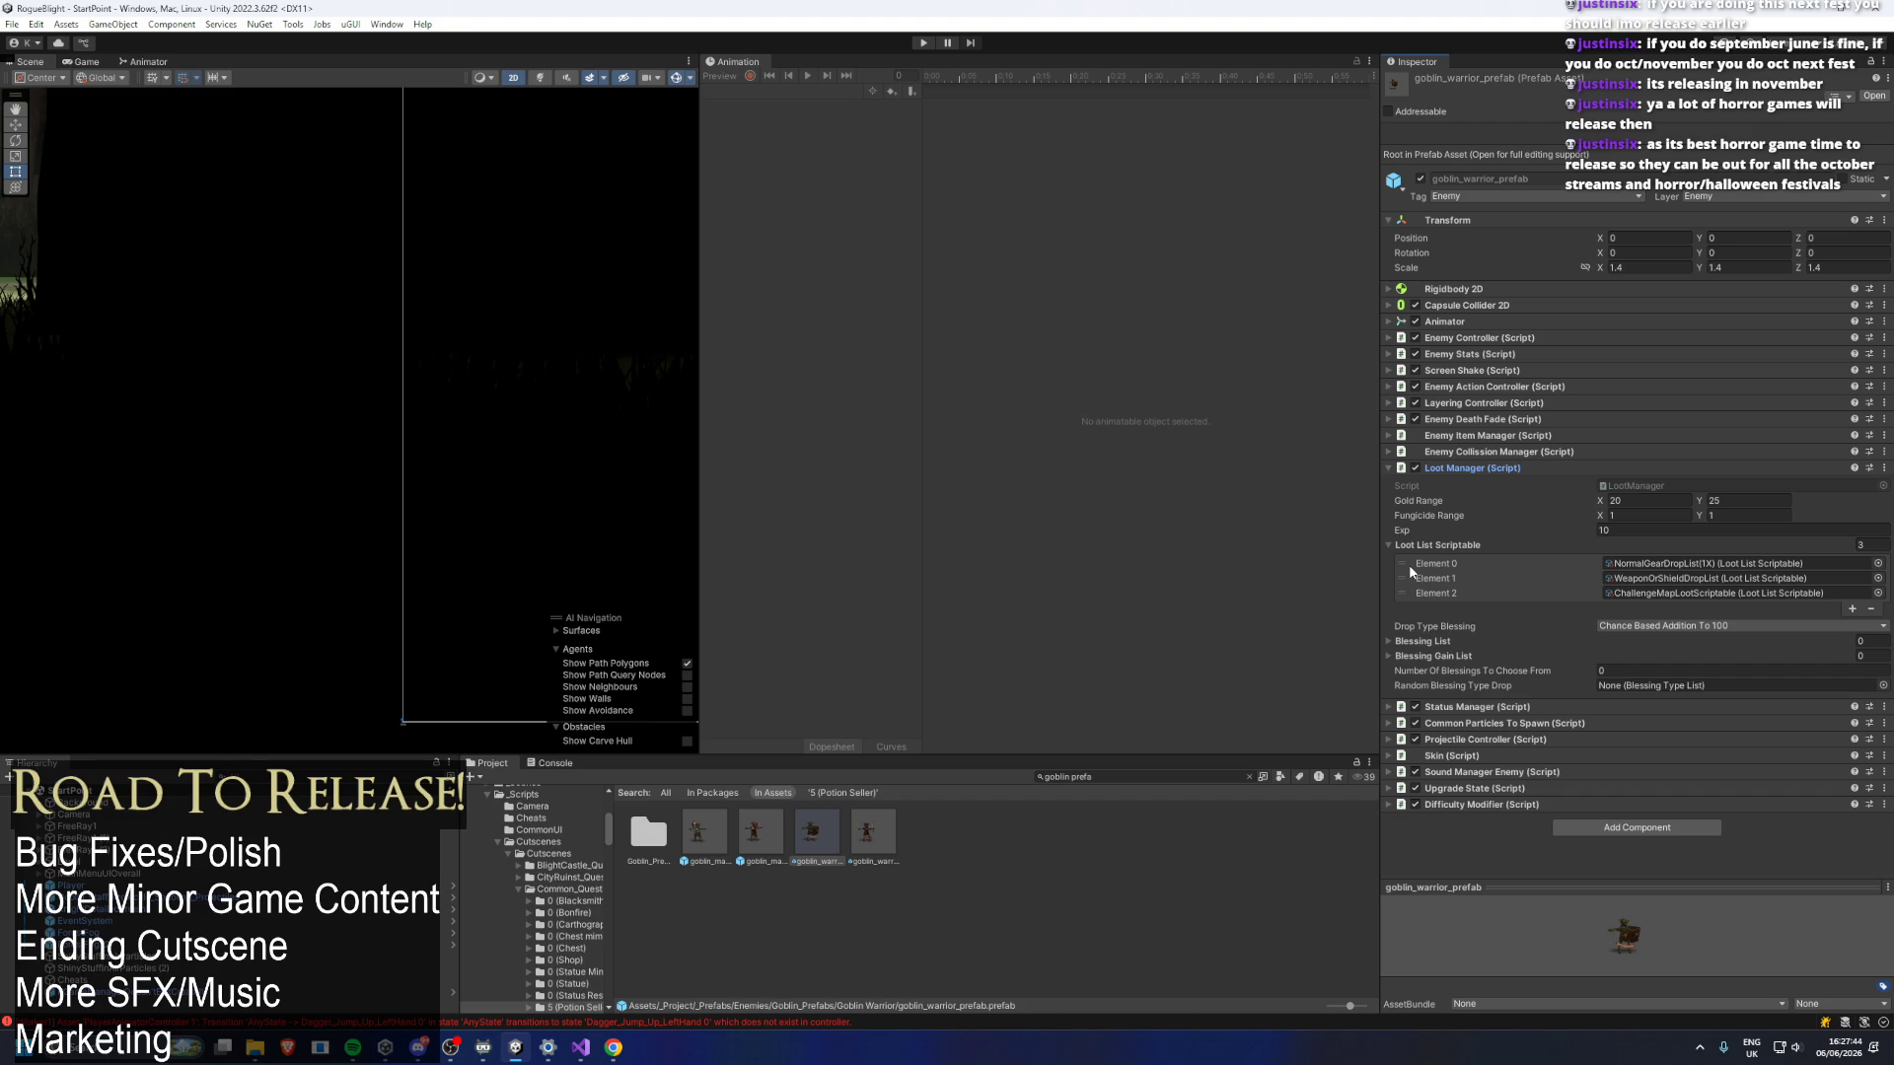
Inspect the Normal Gear and Wand Shield drop list assets, then search the project for 'goblin prefa'.
{"action": "left_click", "coordinate": [1655, 579]}
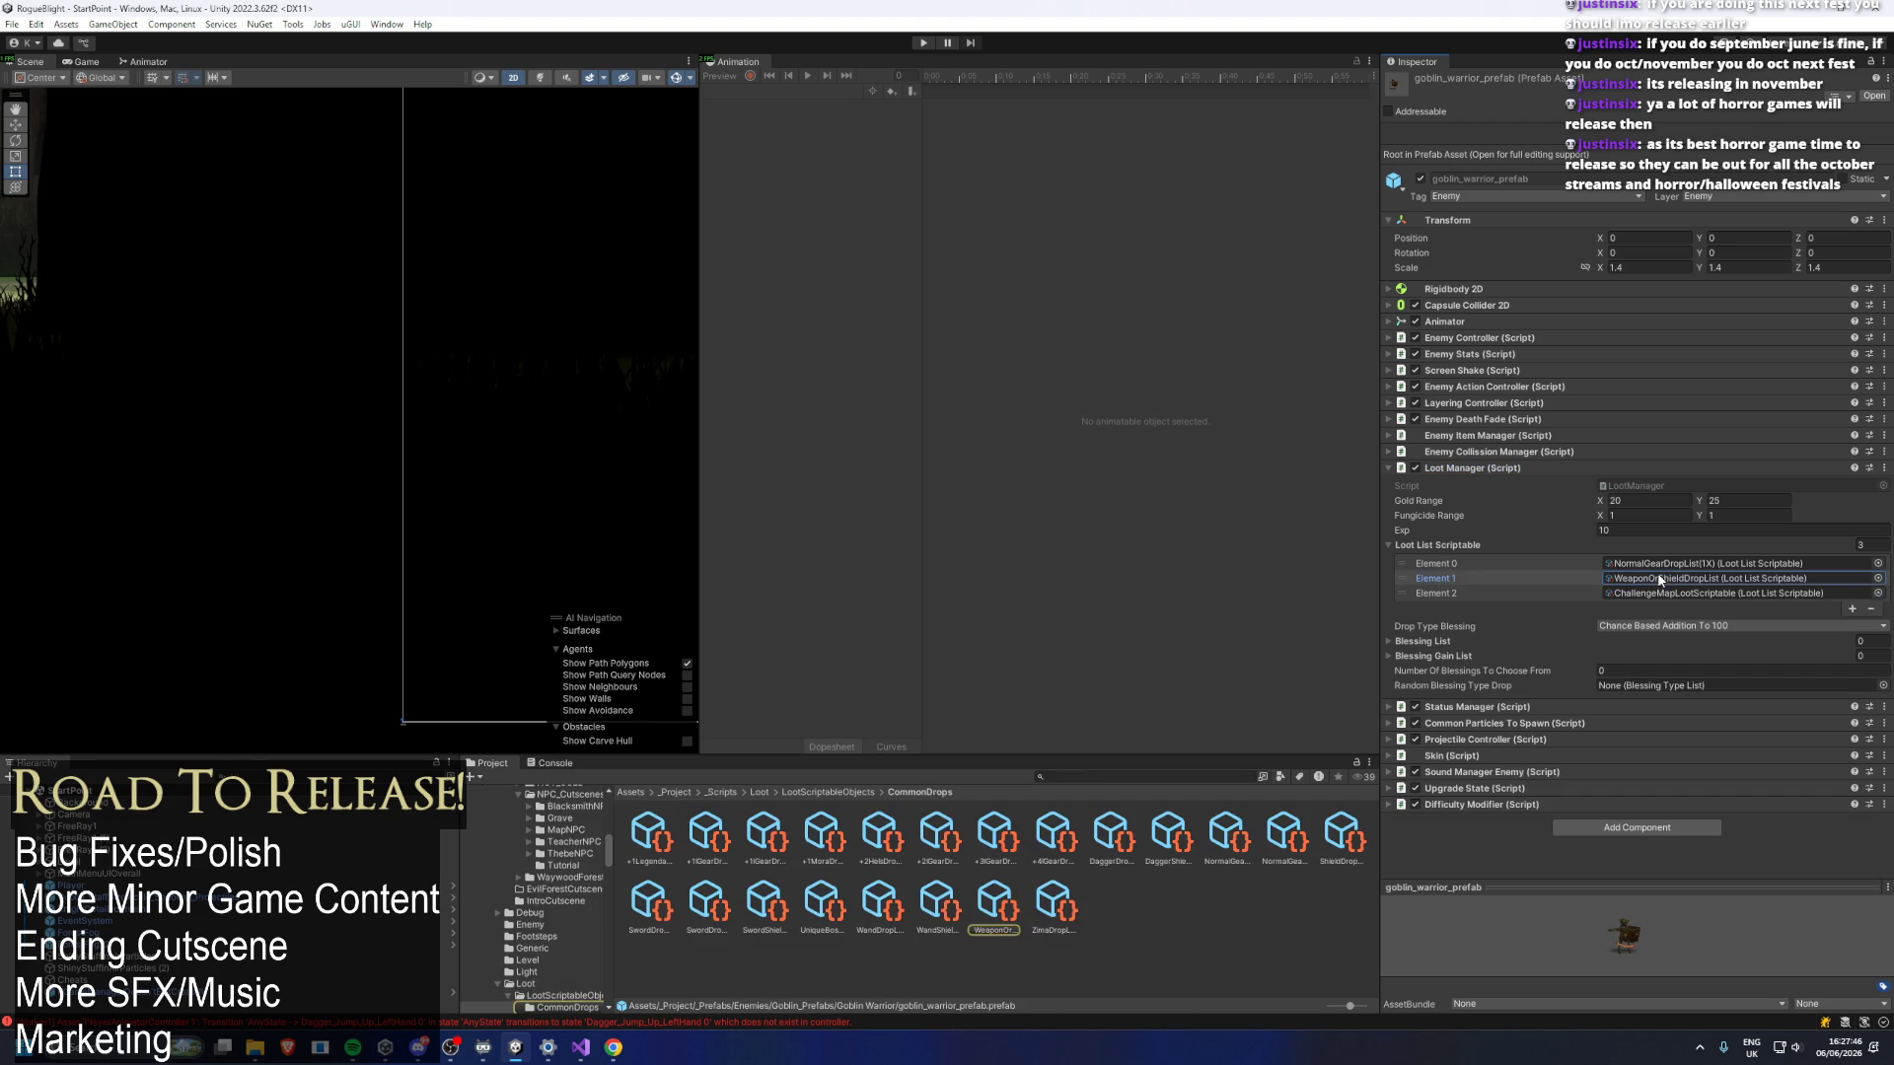
{"action": "left_click", "coordinate": [1665, 564]}
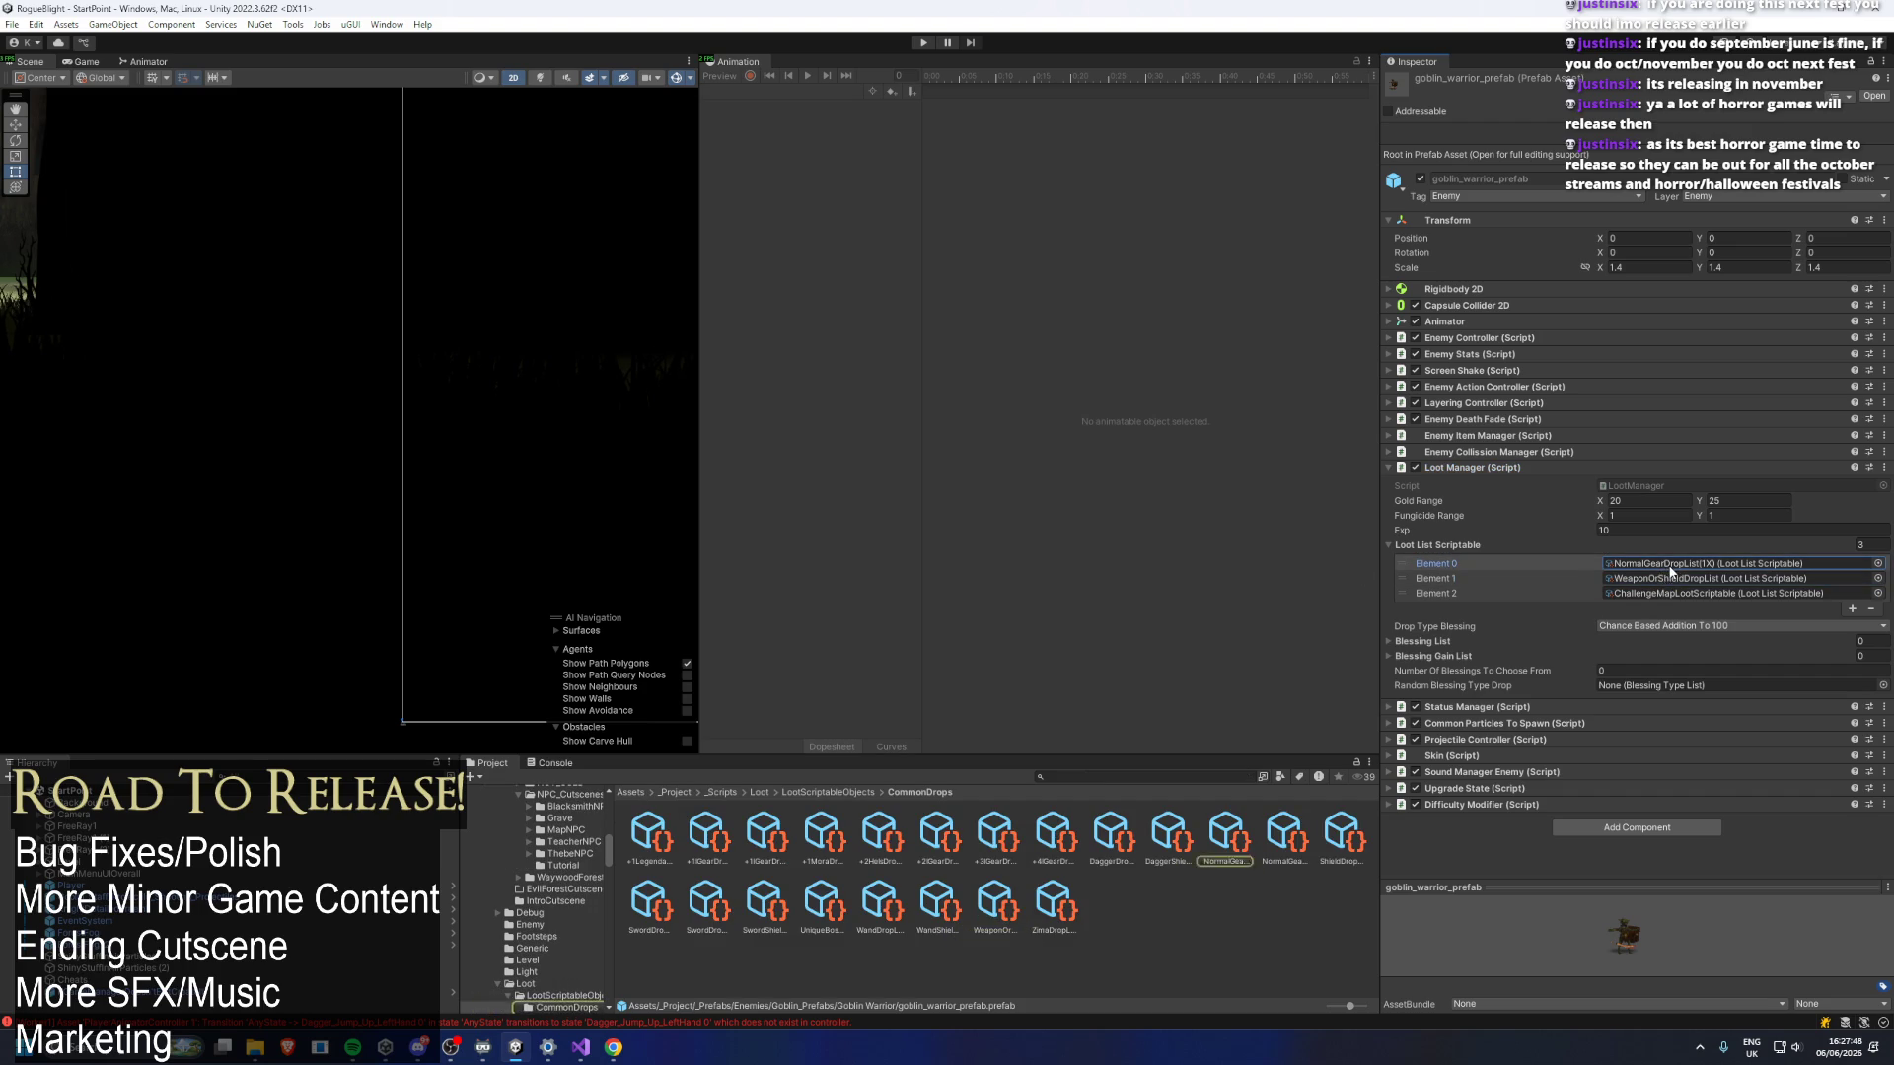
{"action": "left_click", "coordinate": [1235, 843]}
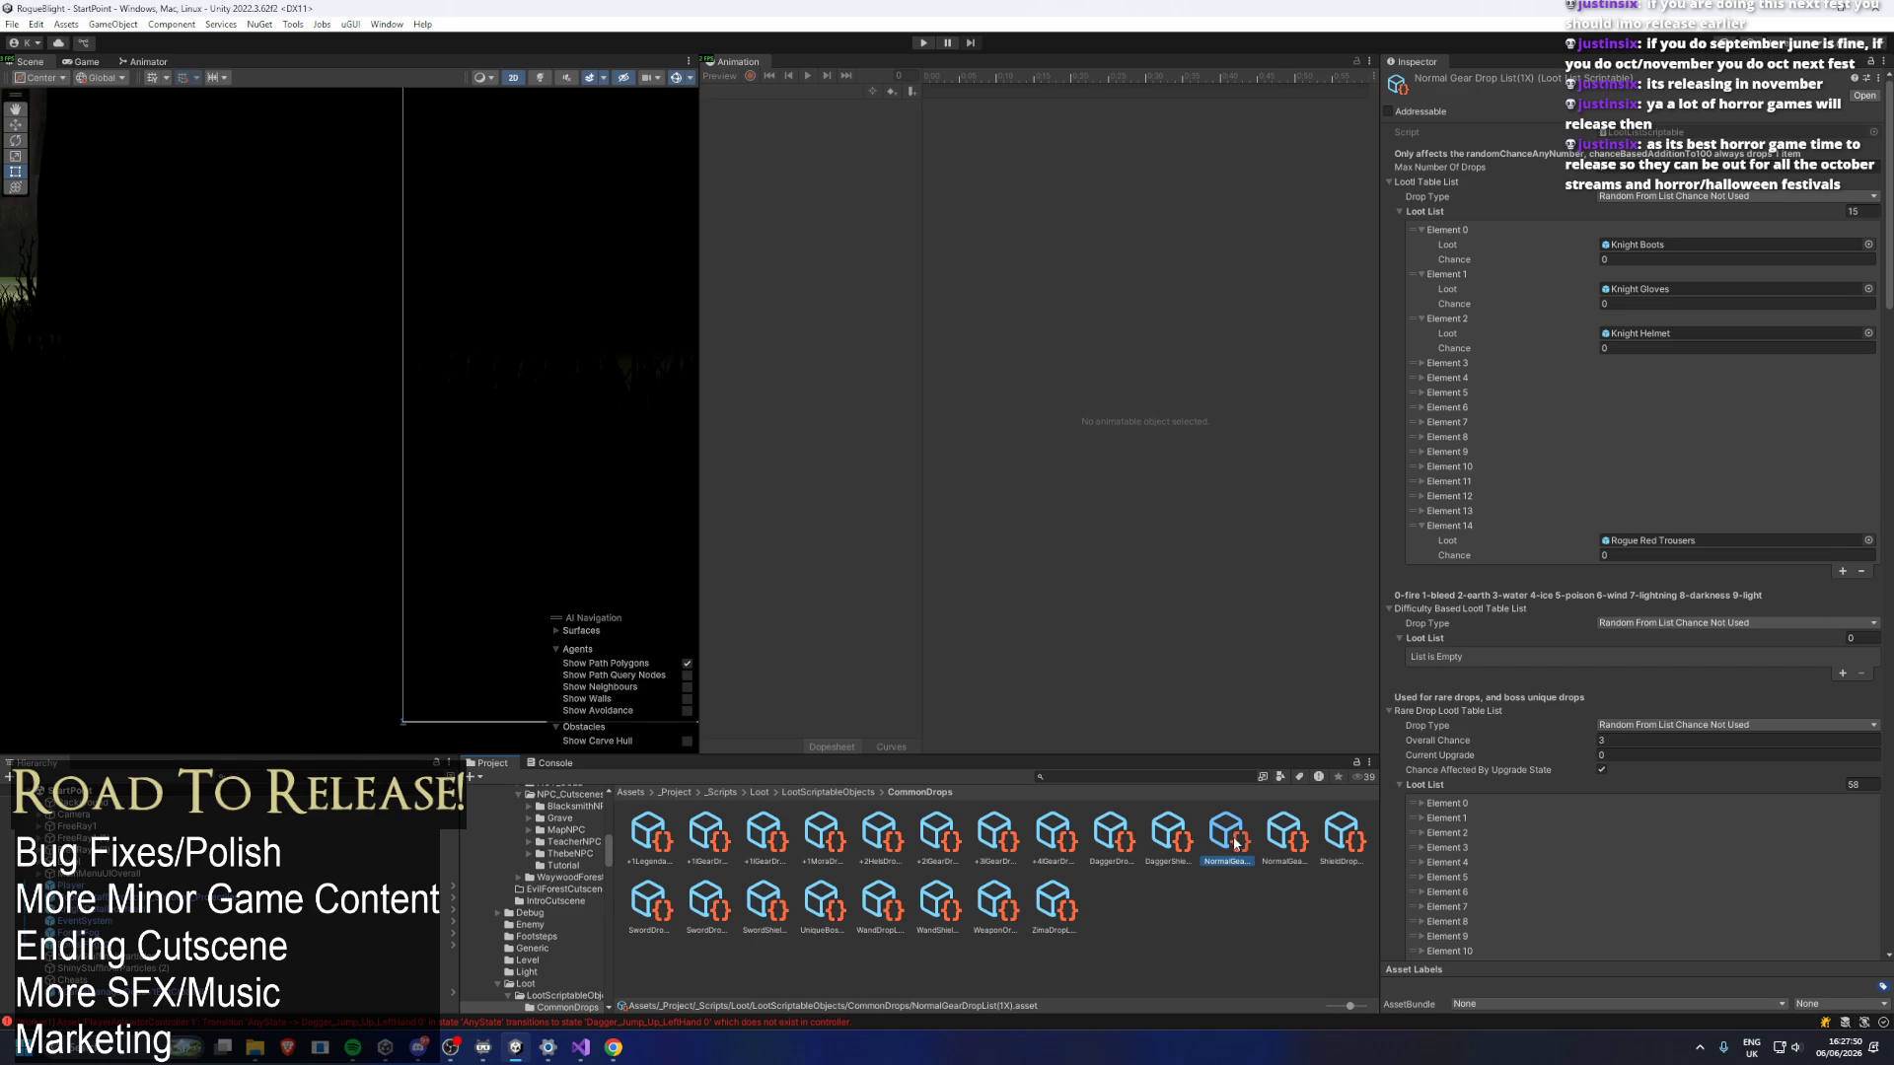
{"action": "left_click", "coordinate": [949, 907]}
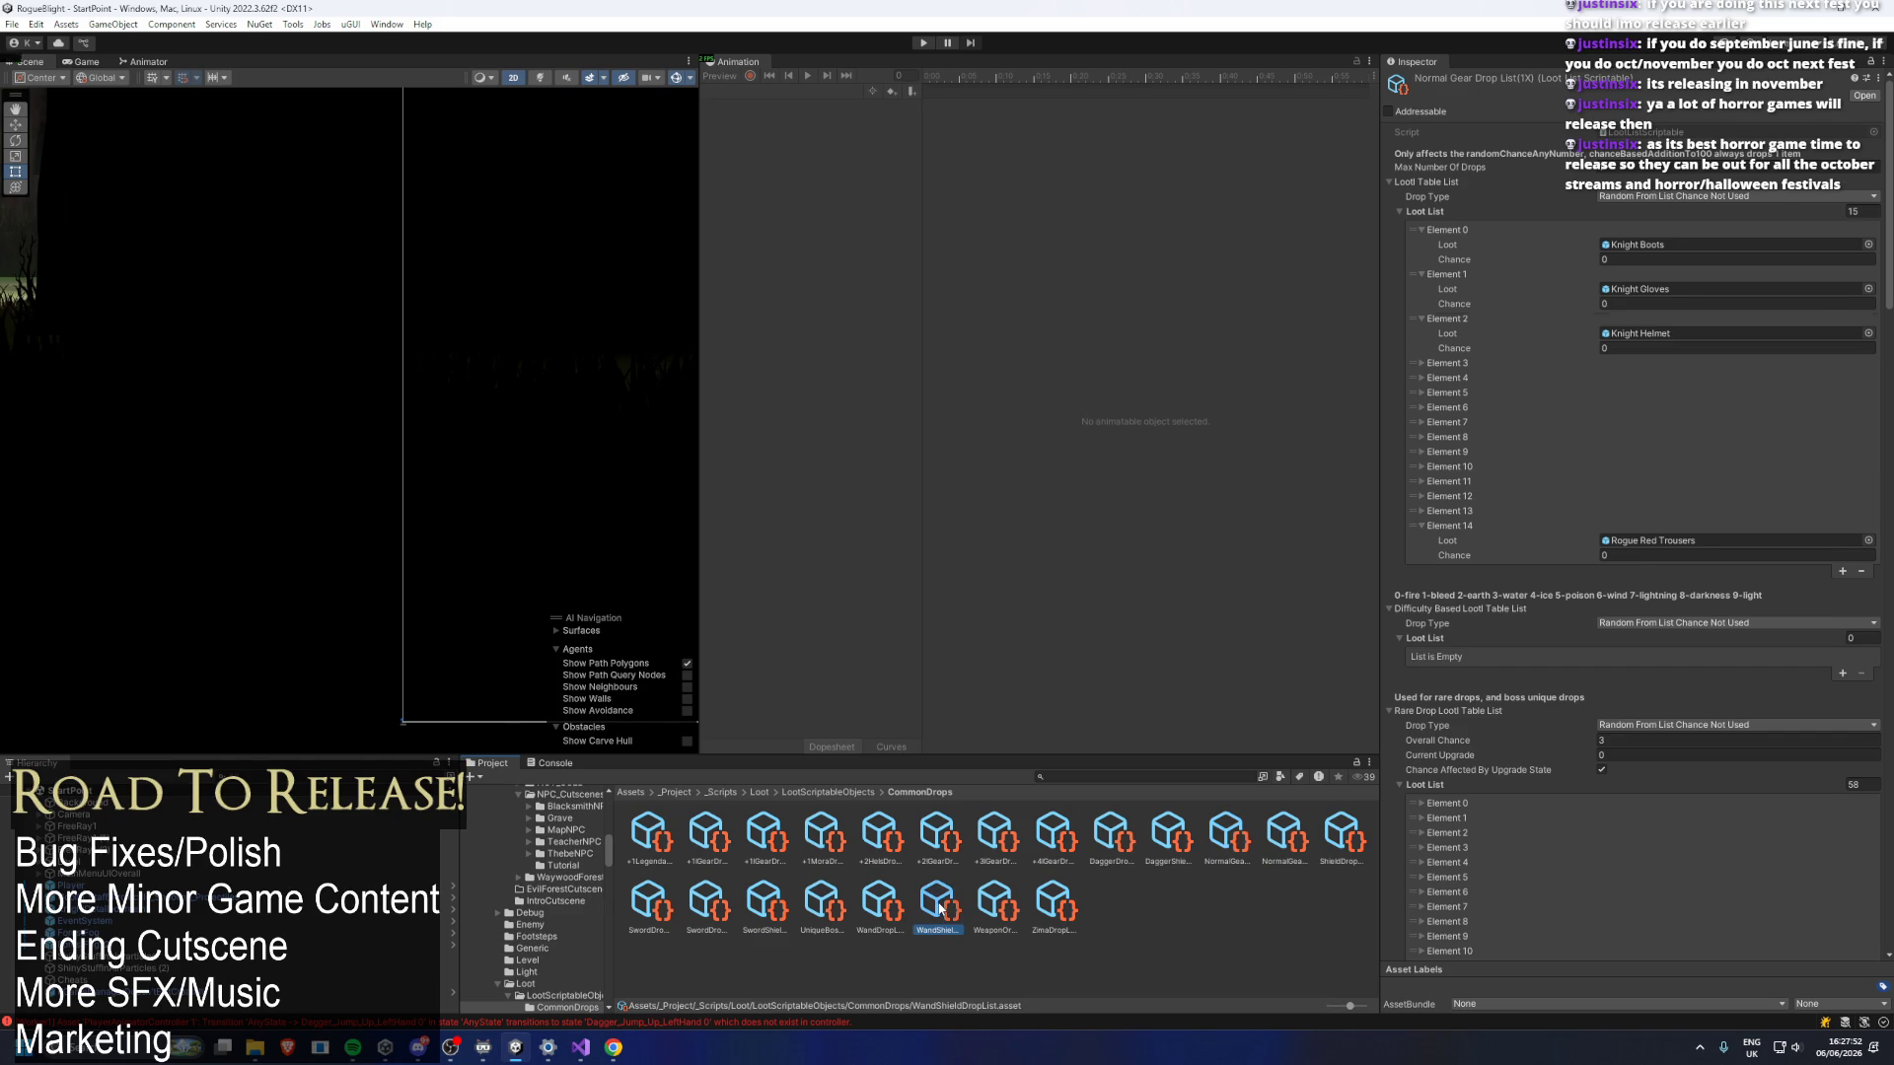
{"action": "left_click", "coordinate": [1076, 775]}
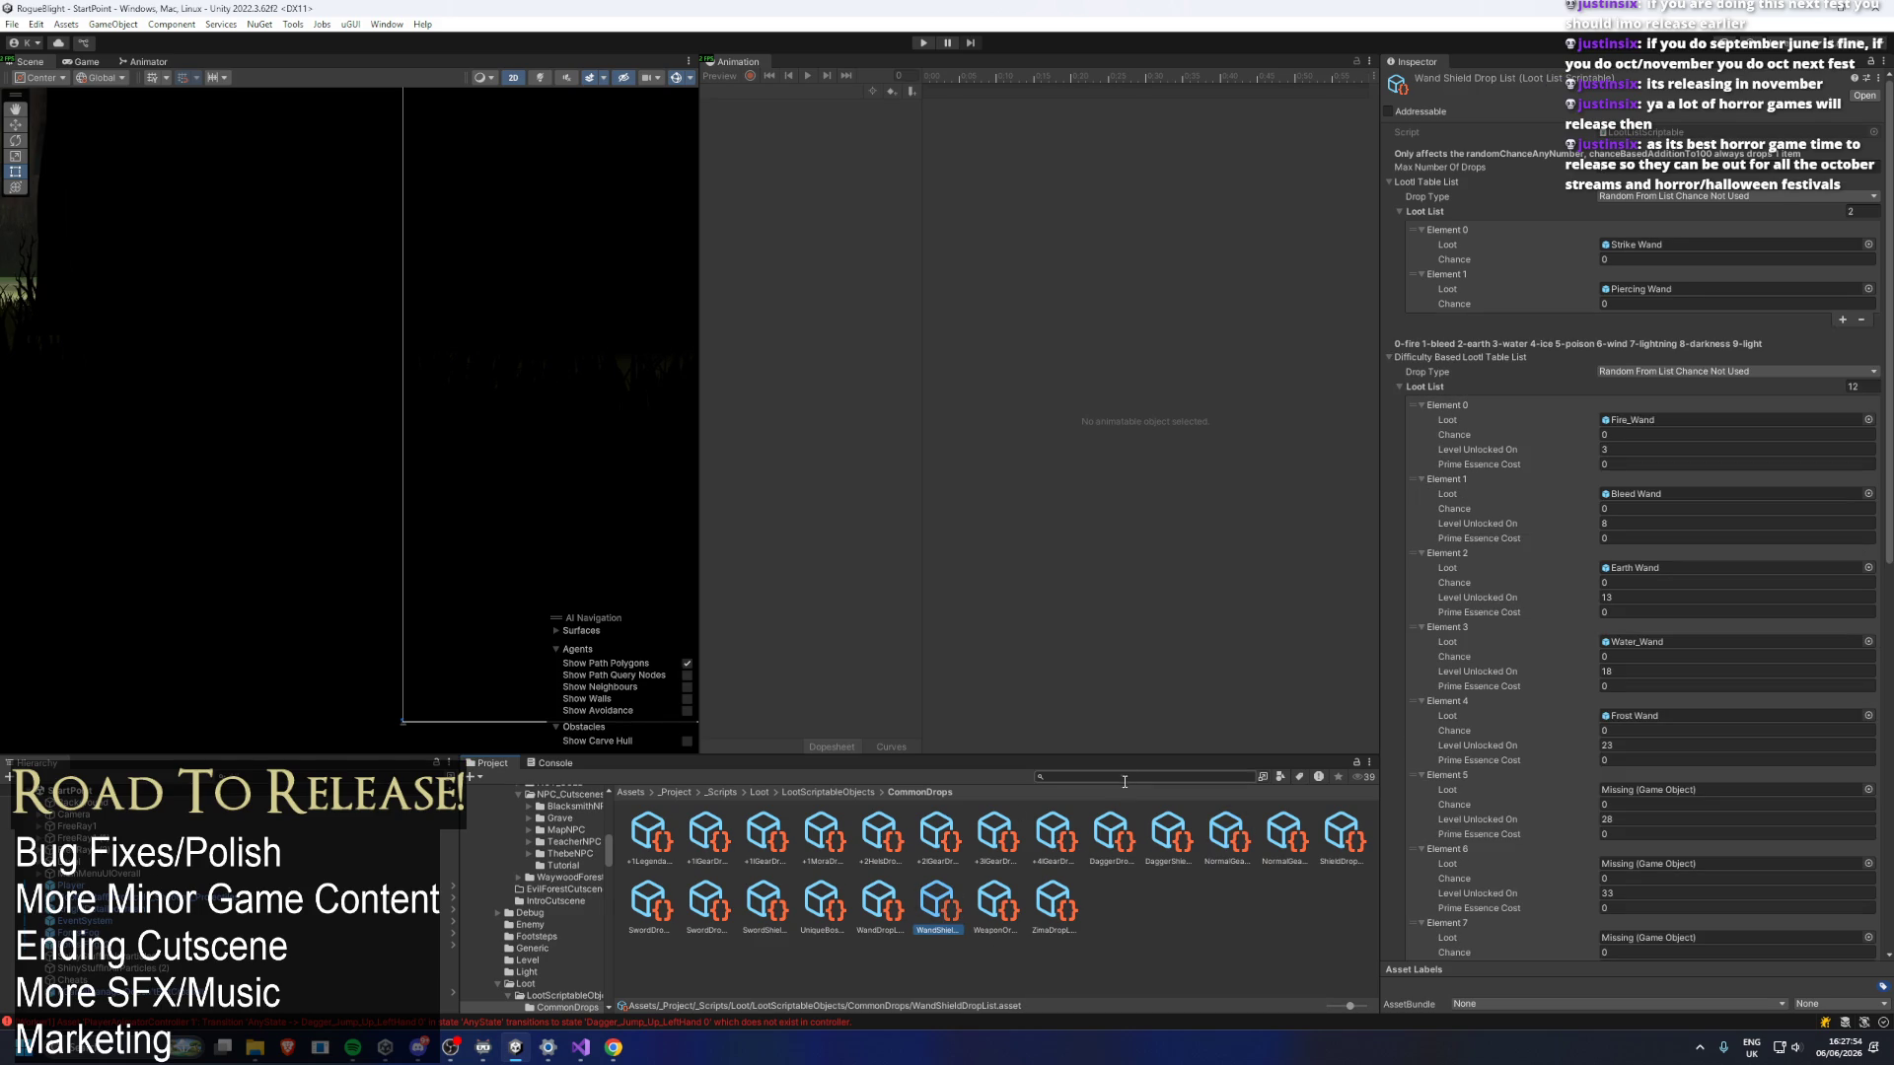
{"action": "type", "text": "gobli"}
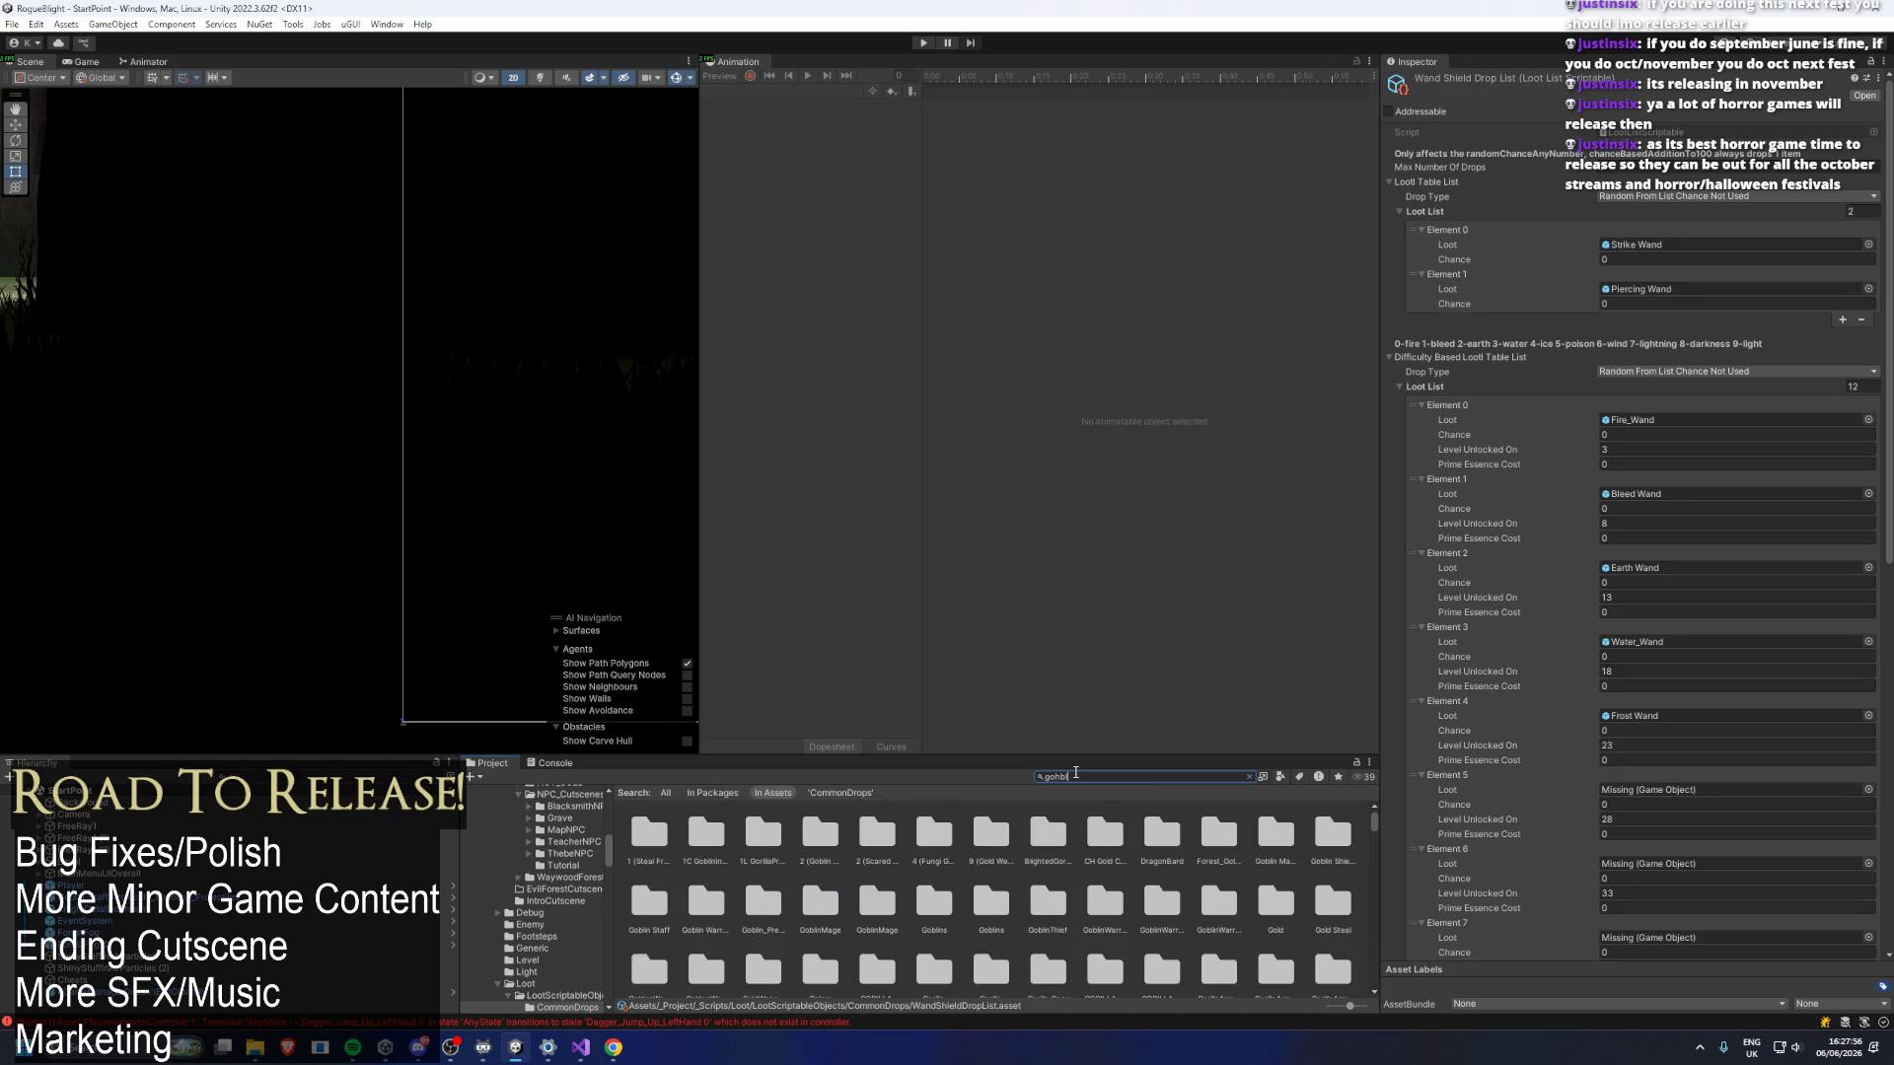
{"action": "type", "text": "n pre"}
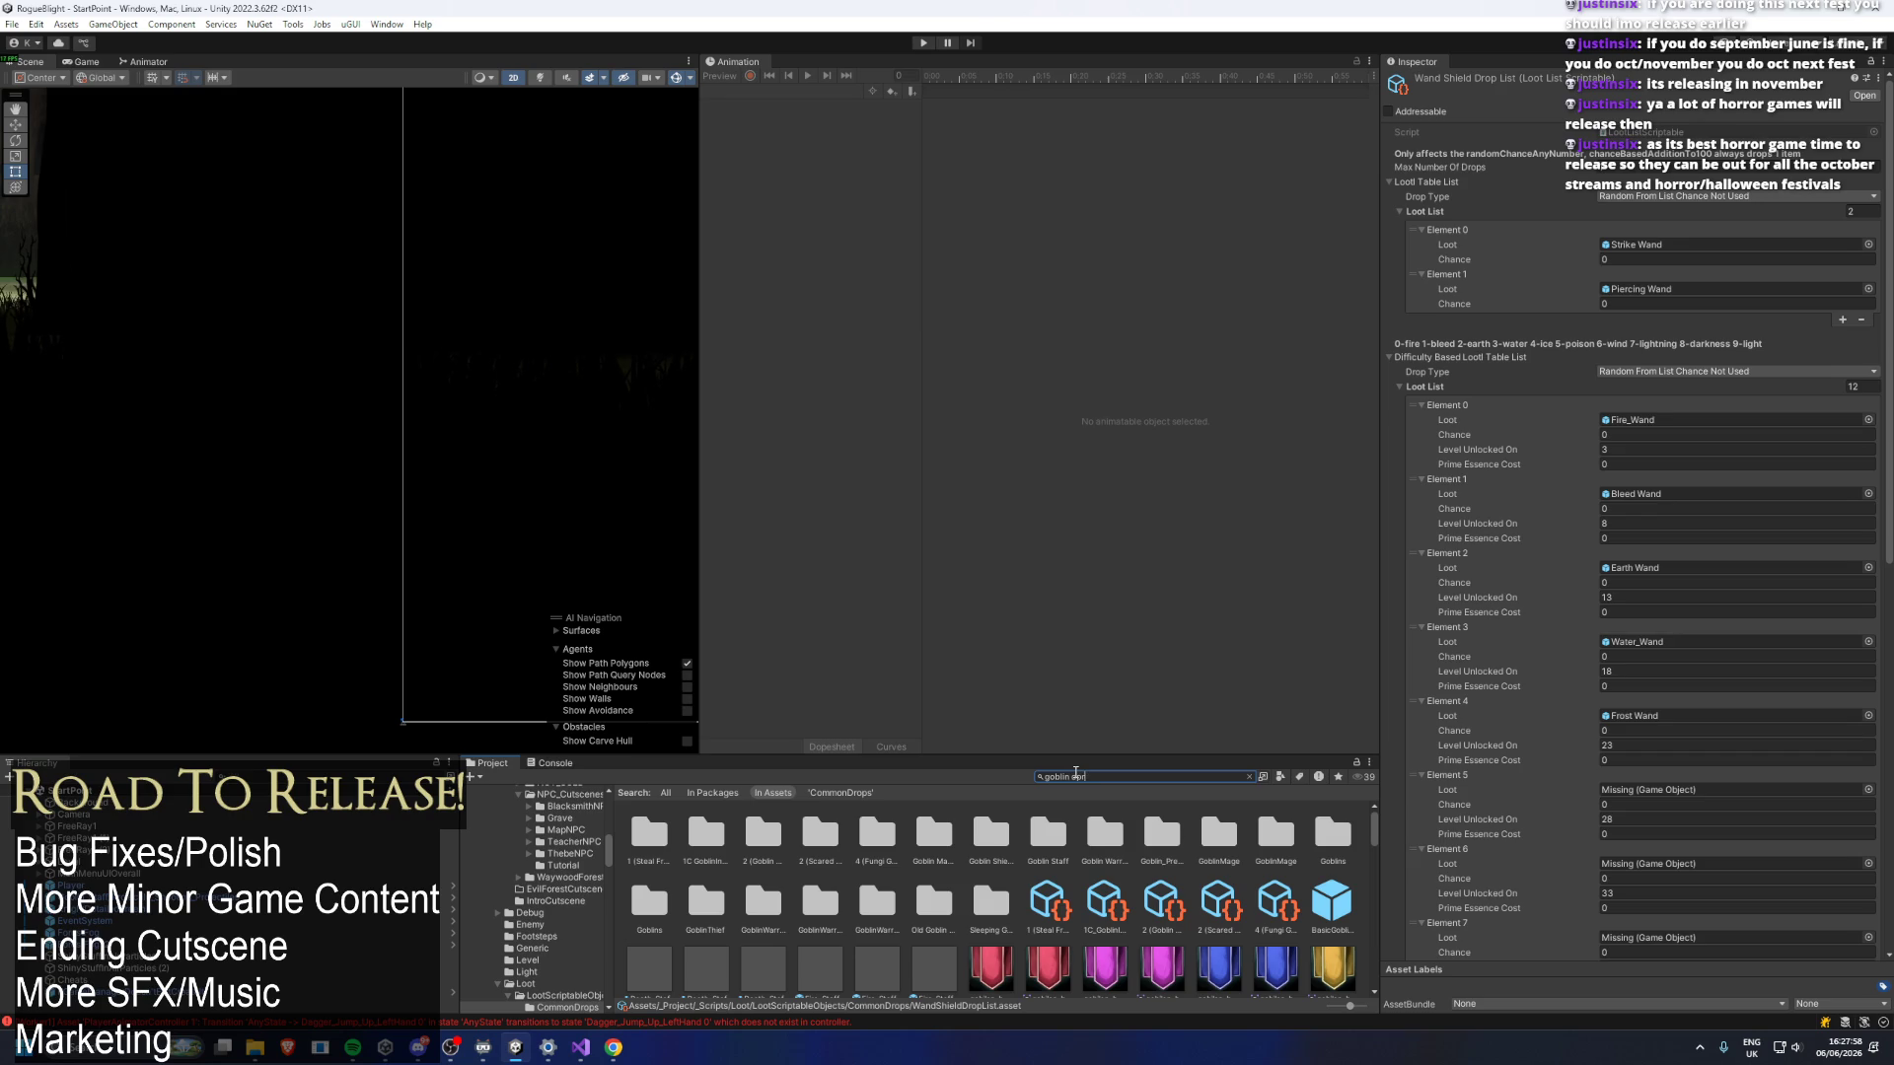
{"action": "type", "text": "fa"}
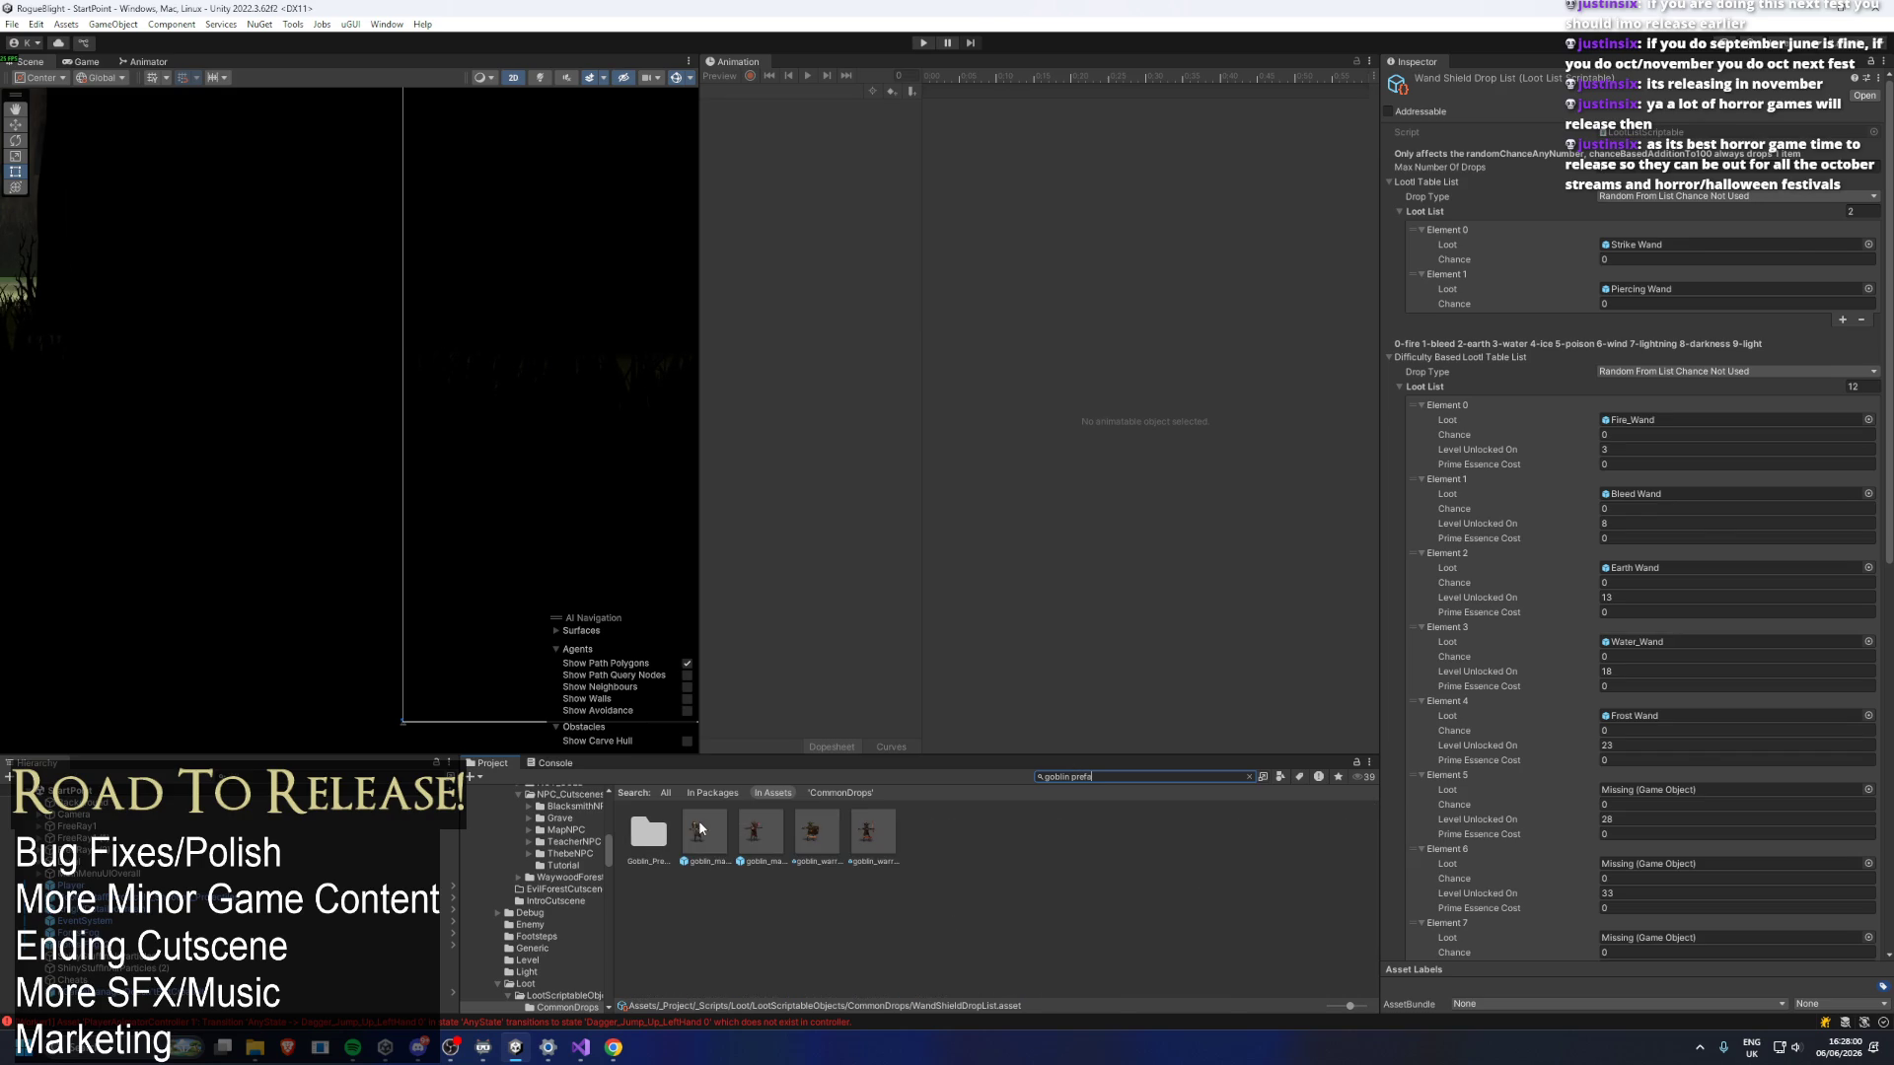
Move WeaponOrShieldDropList to Element 0 in the goblin mage prefabs' loot lists.
{"action": "left_click", "coordinate": [699, 829]}
{"action": "left_click", "coordinate": [1406, 584]}
{"action": "left_click_drag", "start_coordinate": [1406, 584], "coordinate": [1406, 580]}
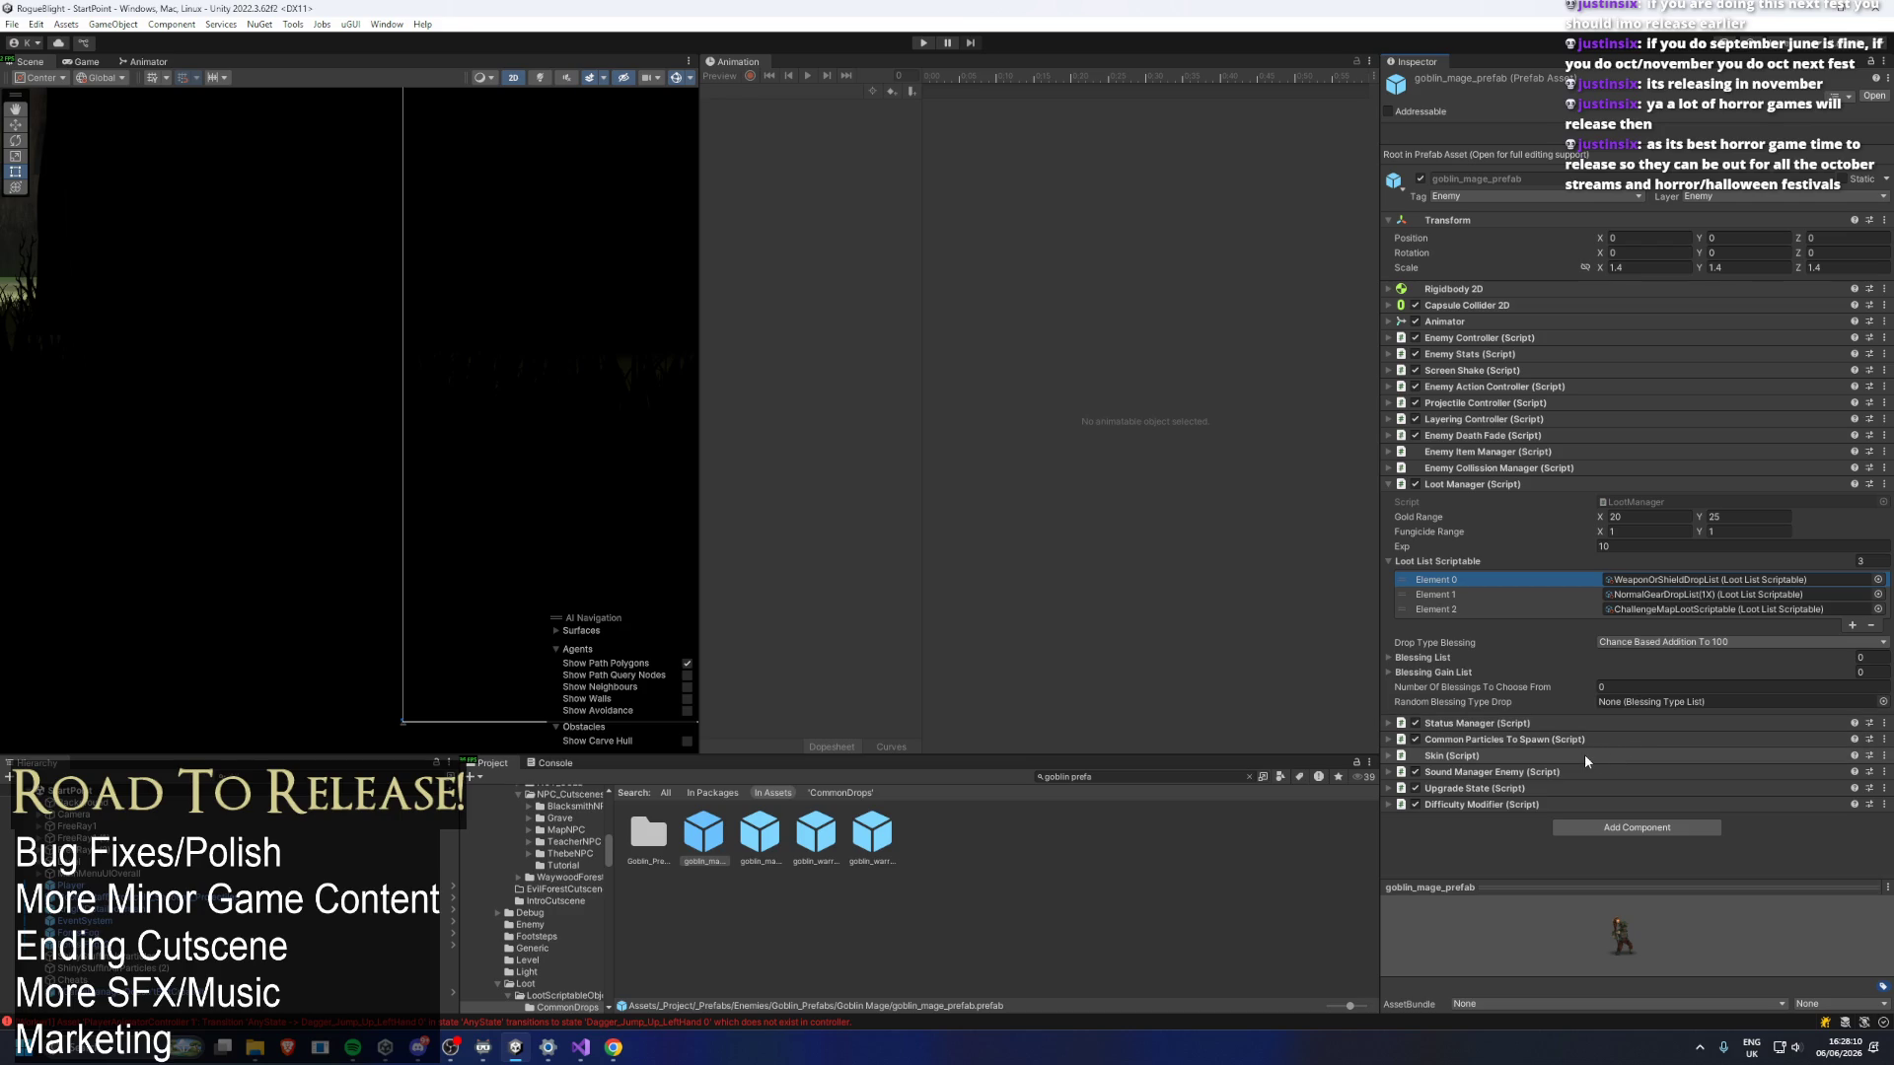
{"action": "left_click", "coordinate": [741, 827]}
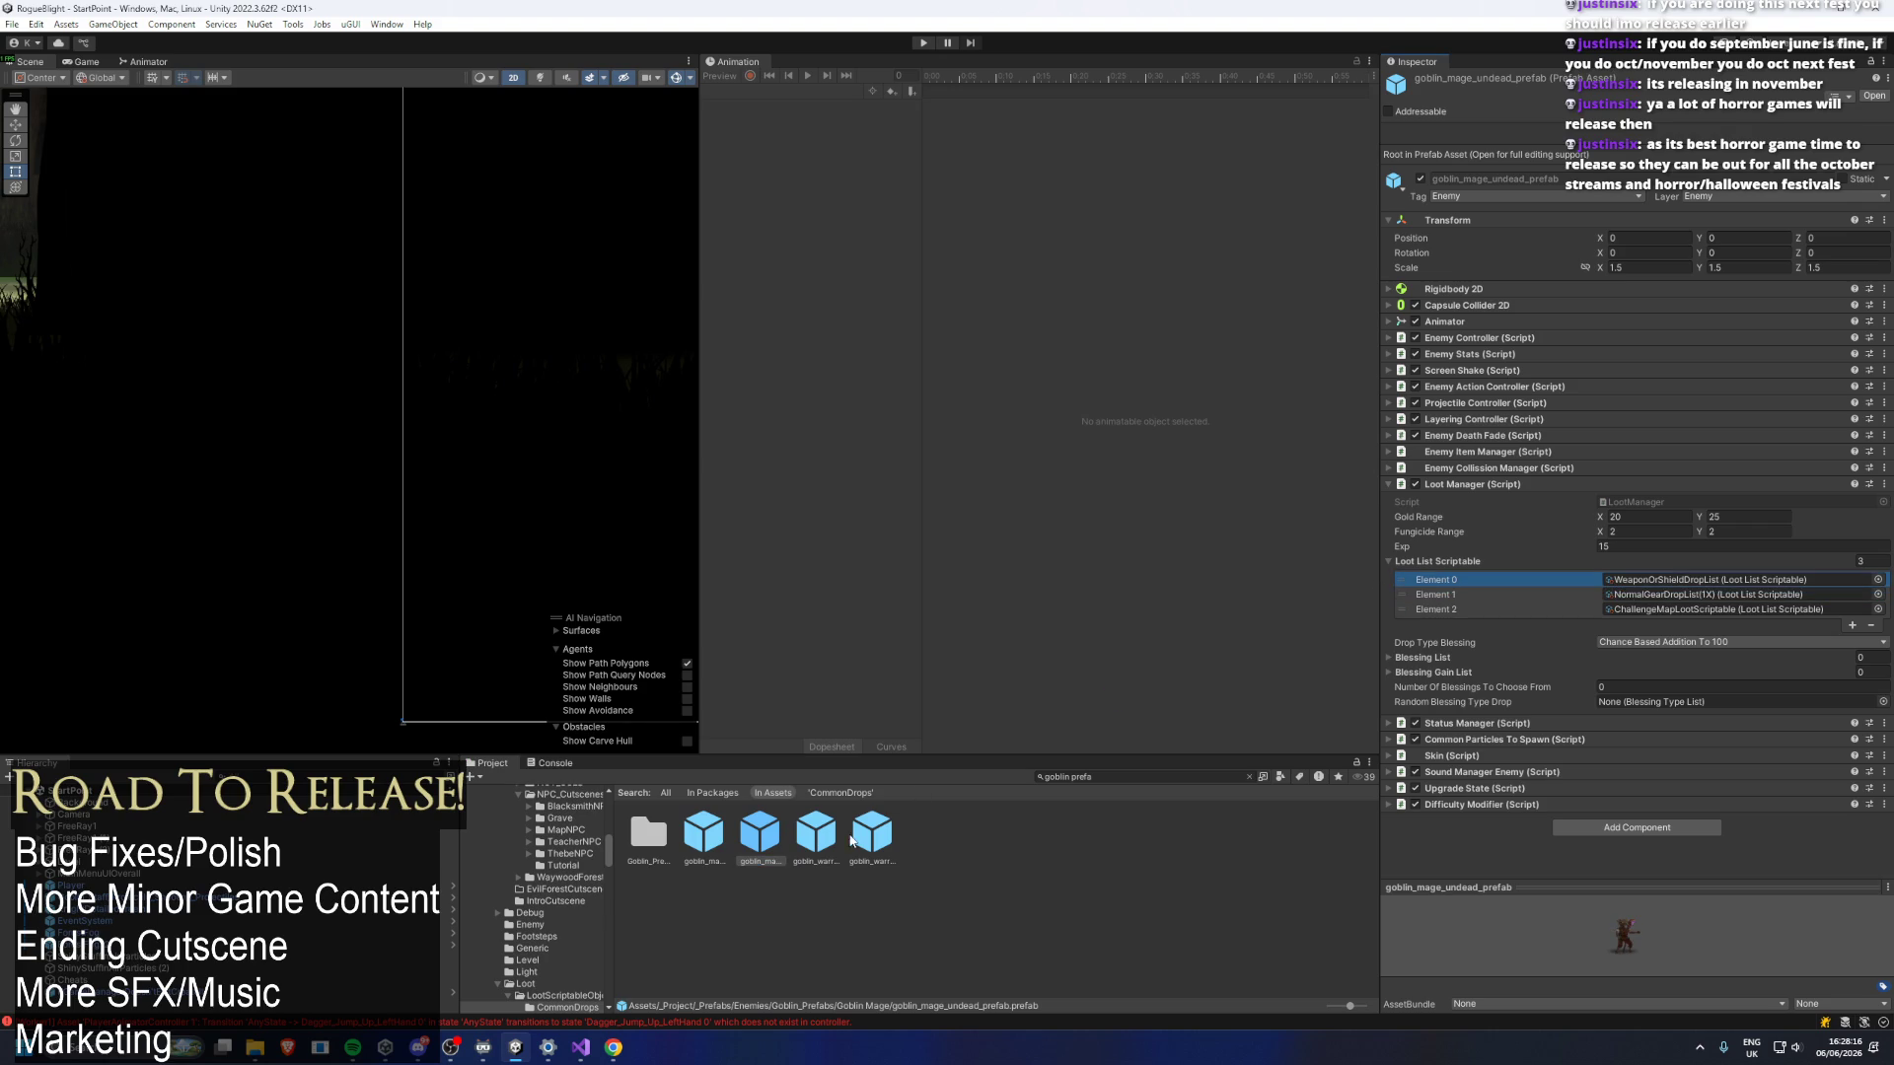
Put WeaponOrShieldDropList first for both goblin warrior prefabs, then return to Goblin_Prefabs.
{"action": "key", "text": "Right"}
{"action": "left_click_drag", "start_coordinate": [1400, 563], "coordinate": [1395, 590]}
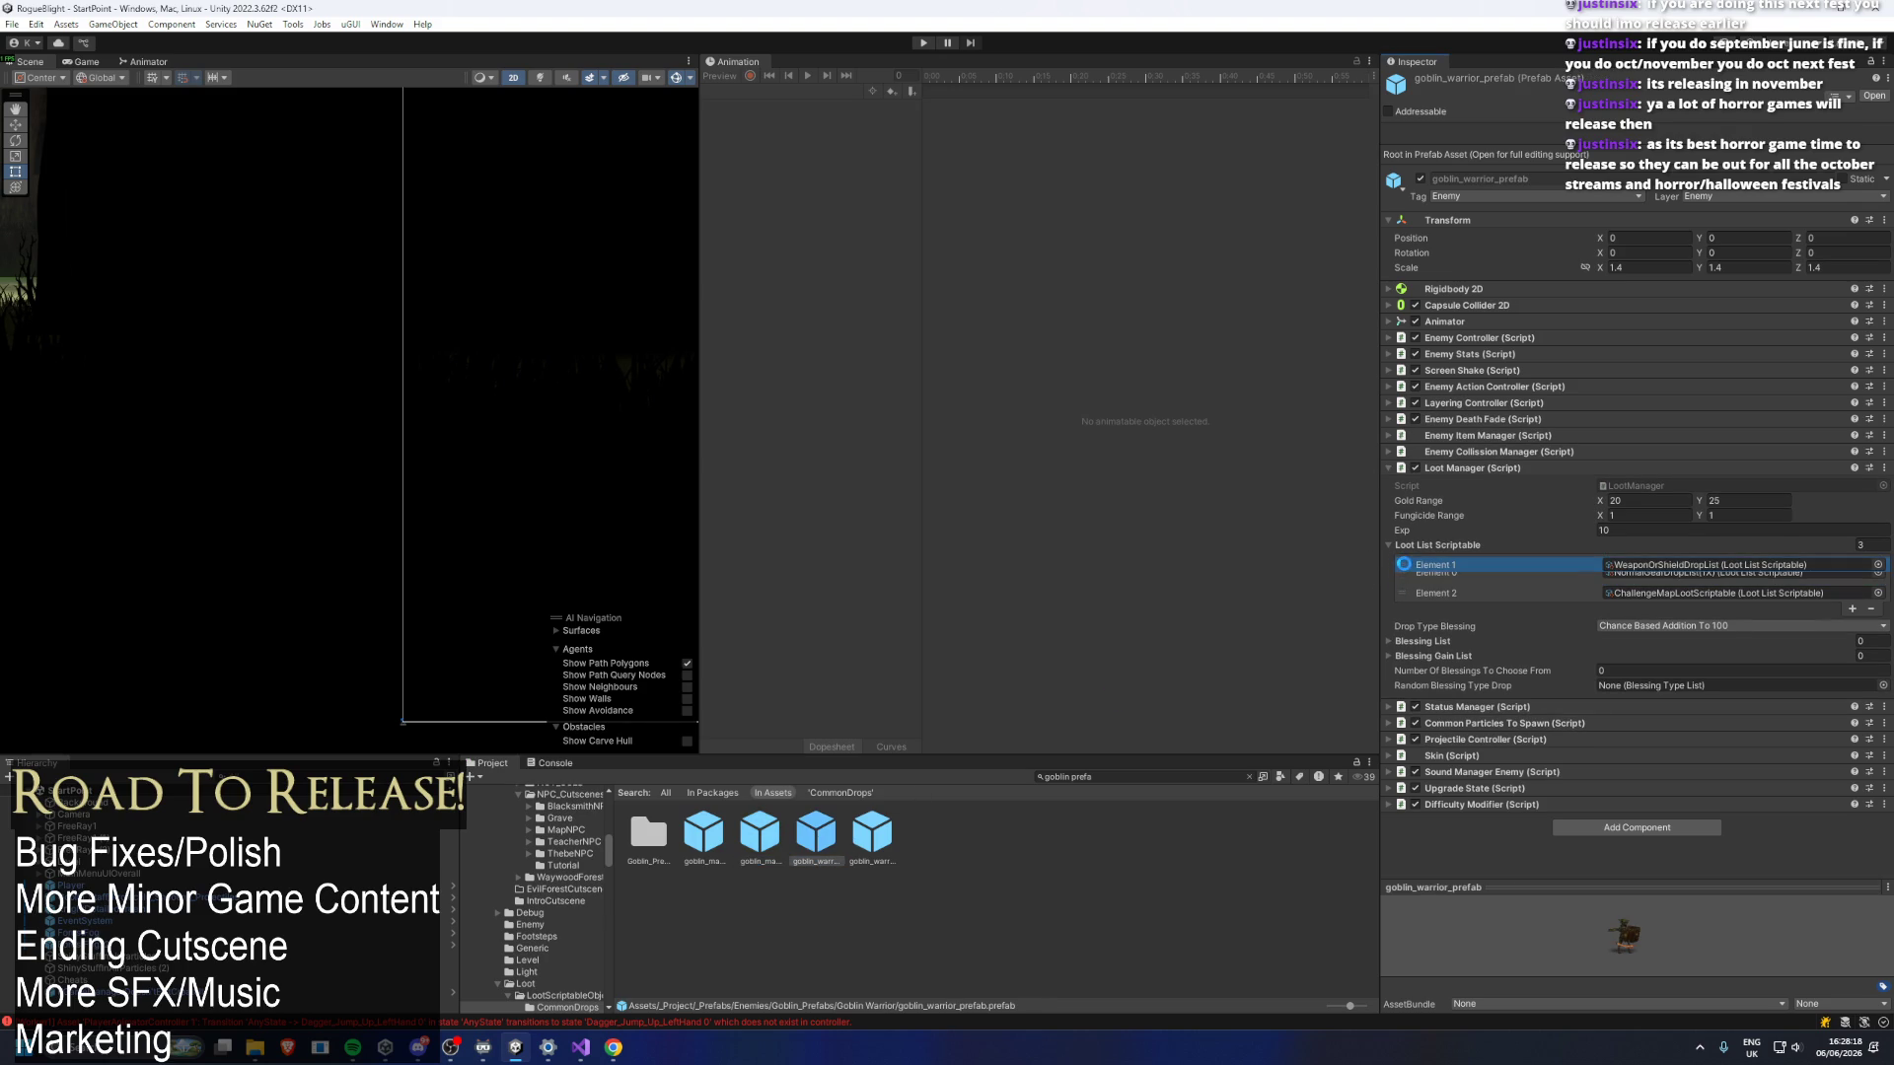
{"action": "left_click", "coordinate": [893, 838]}
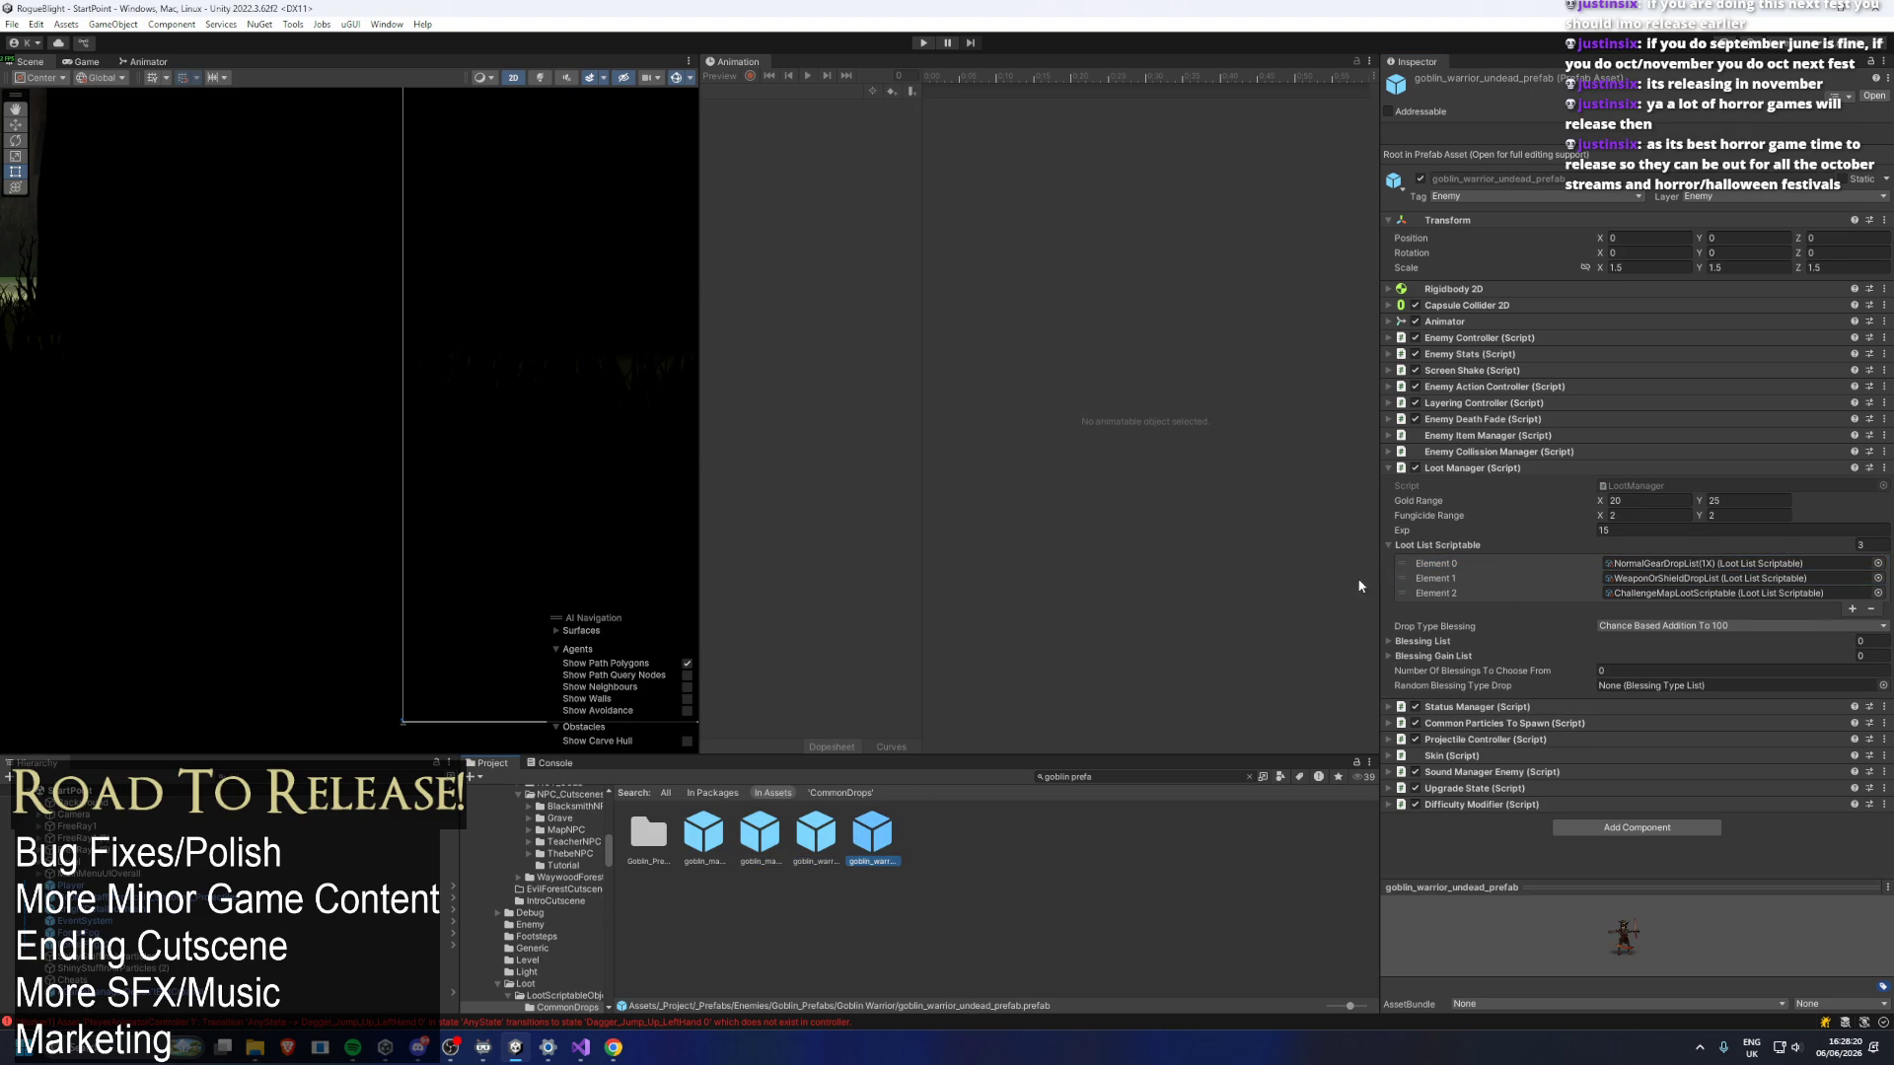
{"action": "left_click_drag", "start_coordinate": [1401, 580], "coordinate": [1401, 560]}
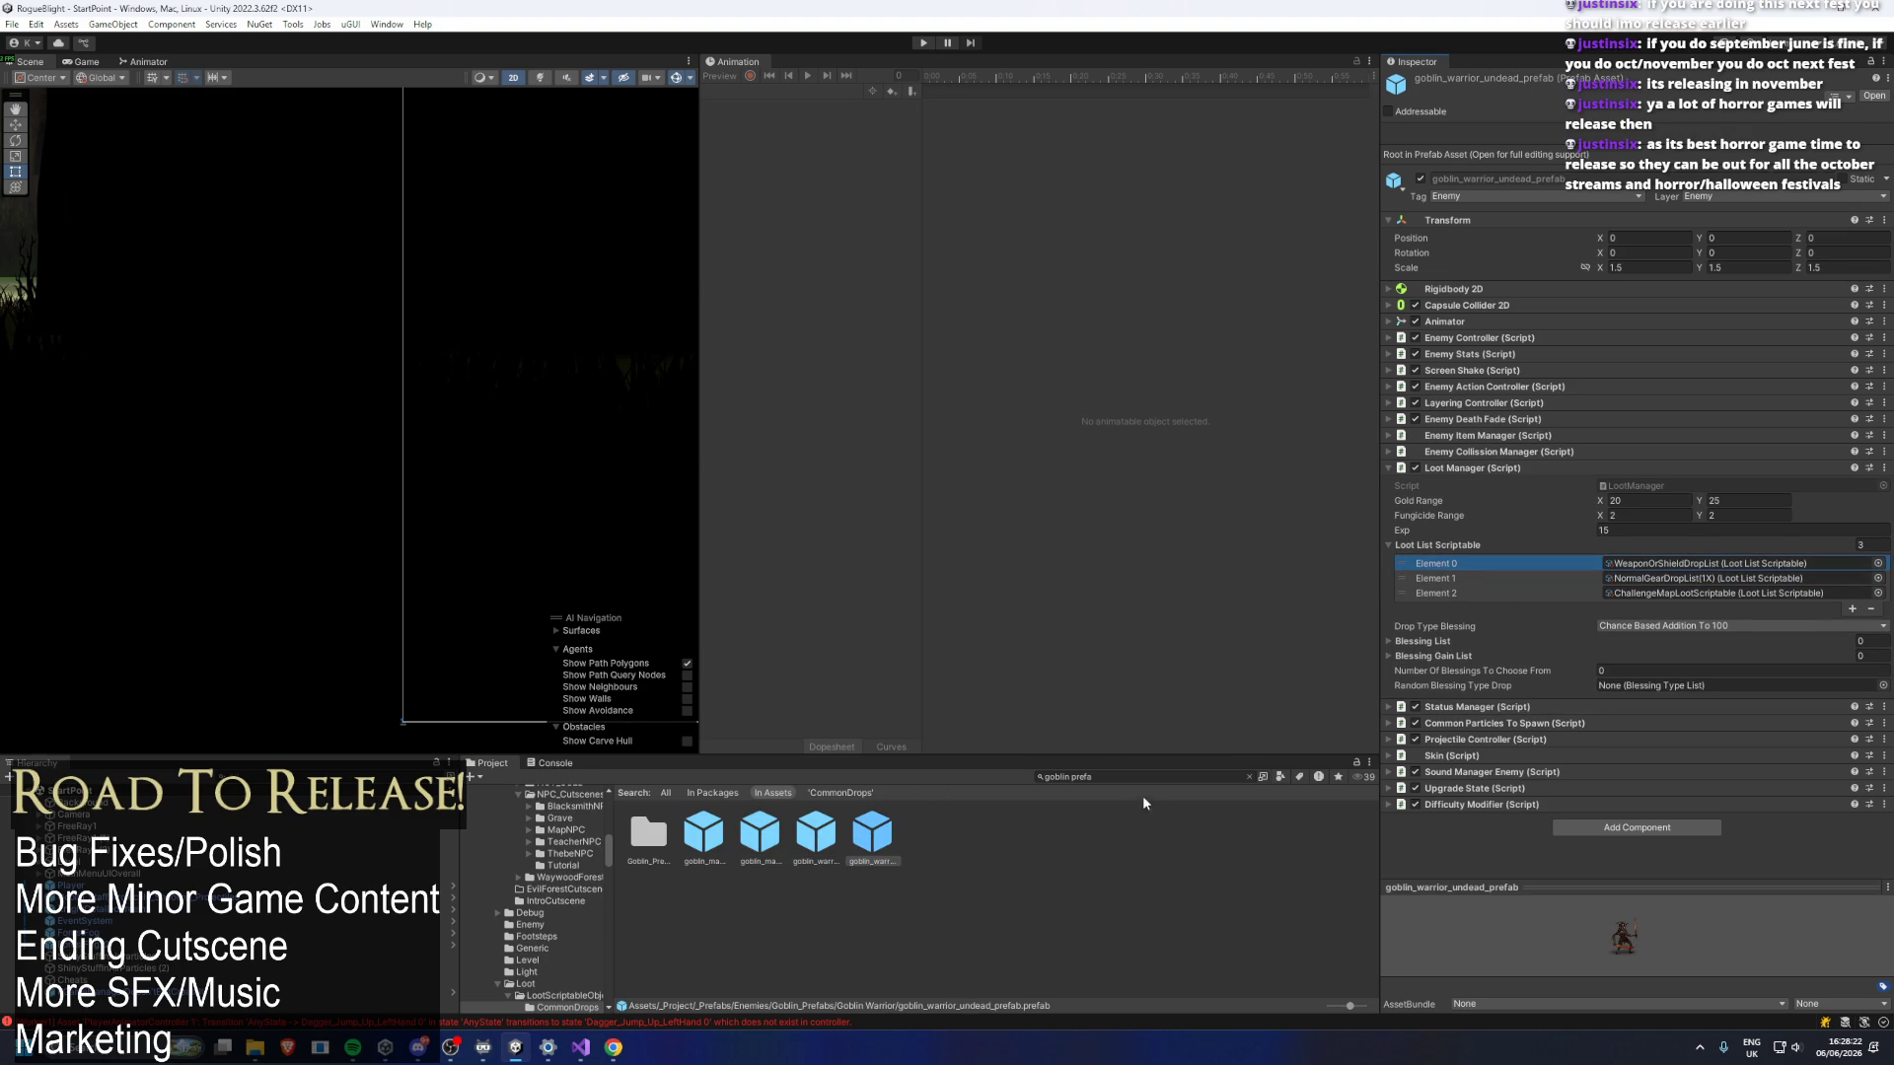
{"action": "left_click", "coordinate": [1249, 776]}
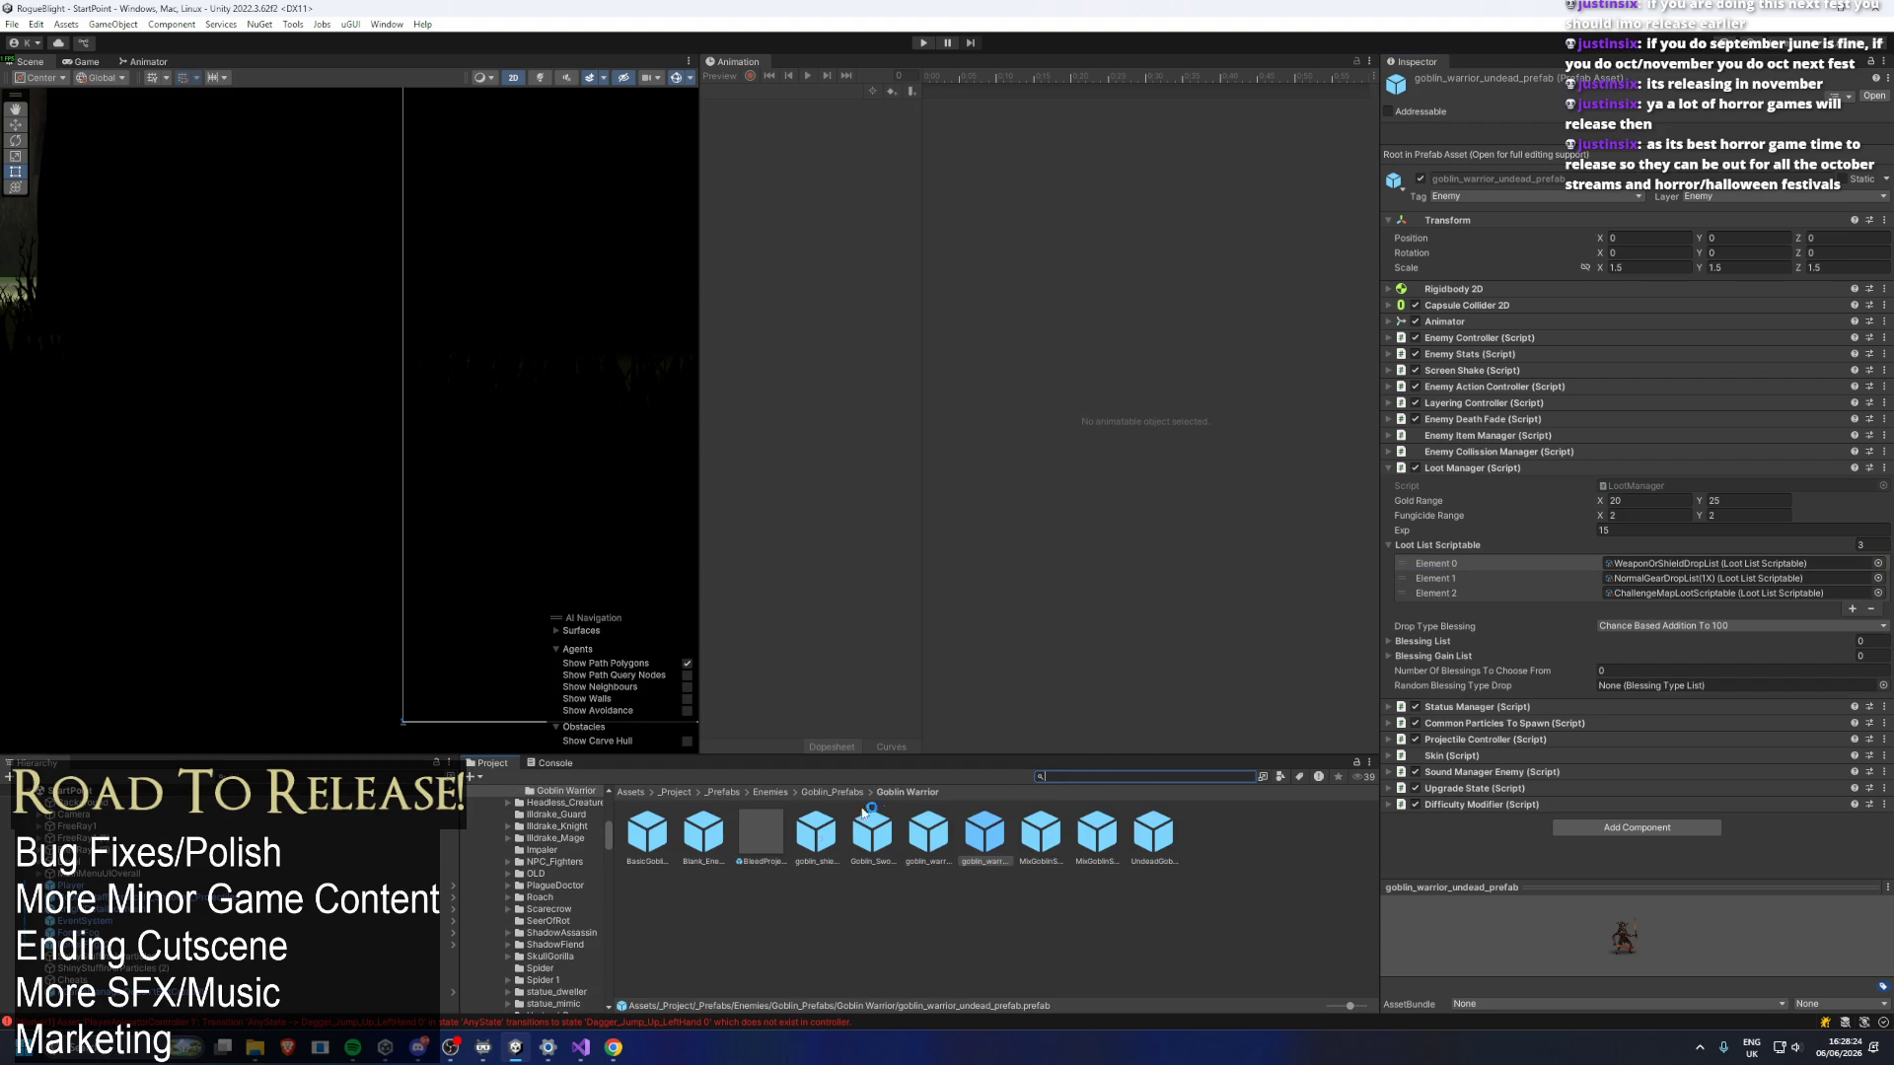
{"action": "left_click", "coordinate": [838, 791]}
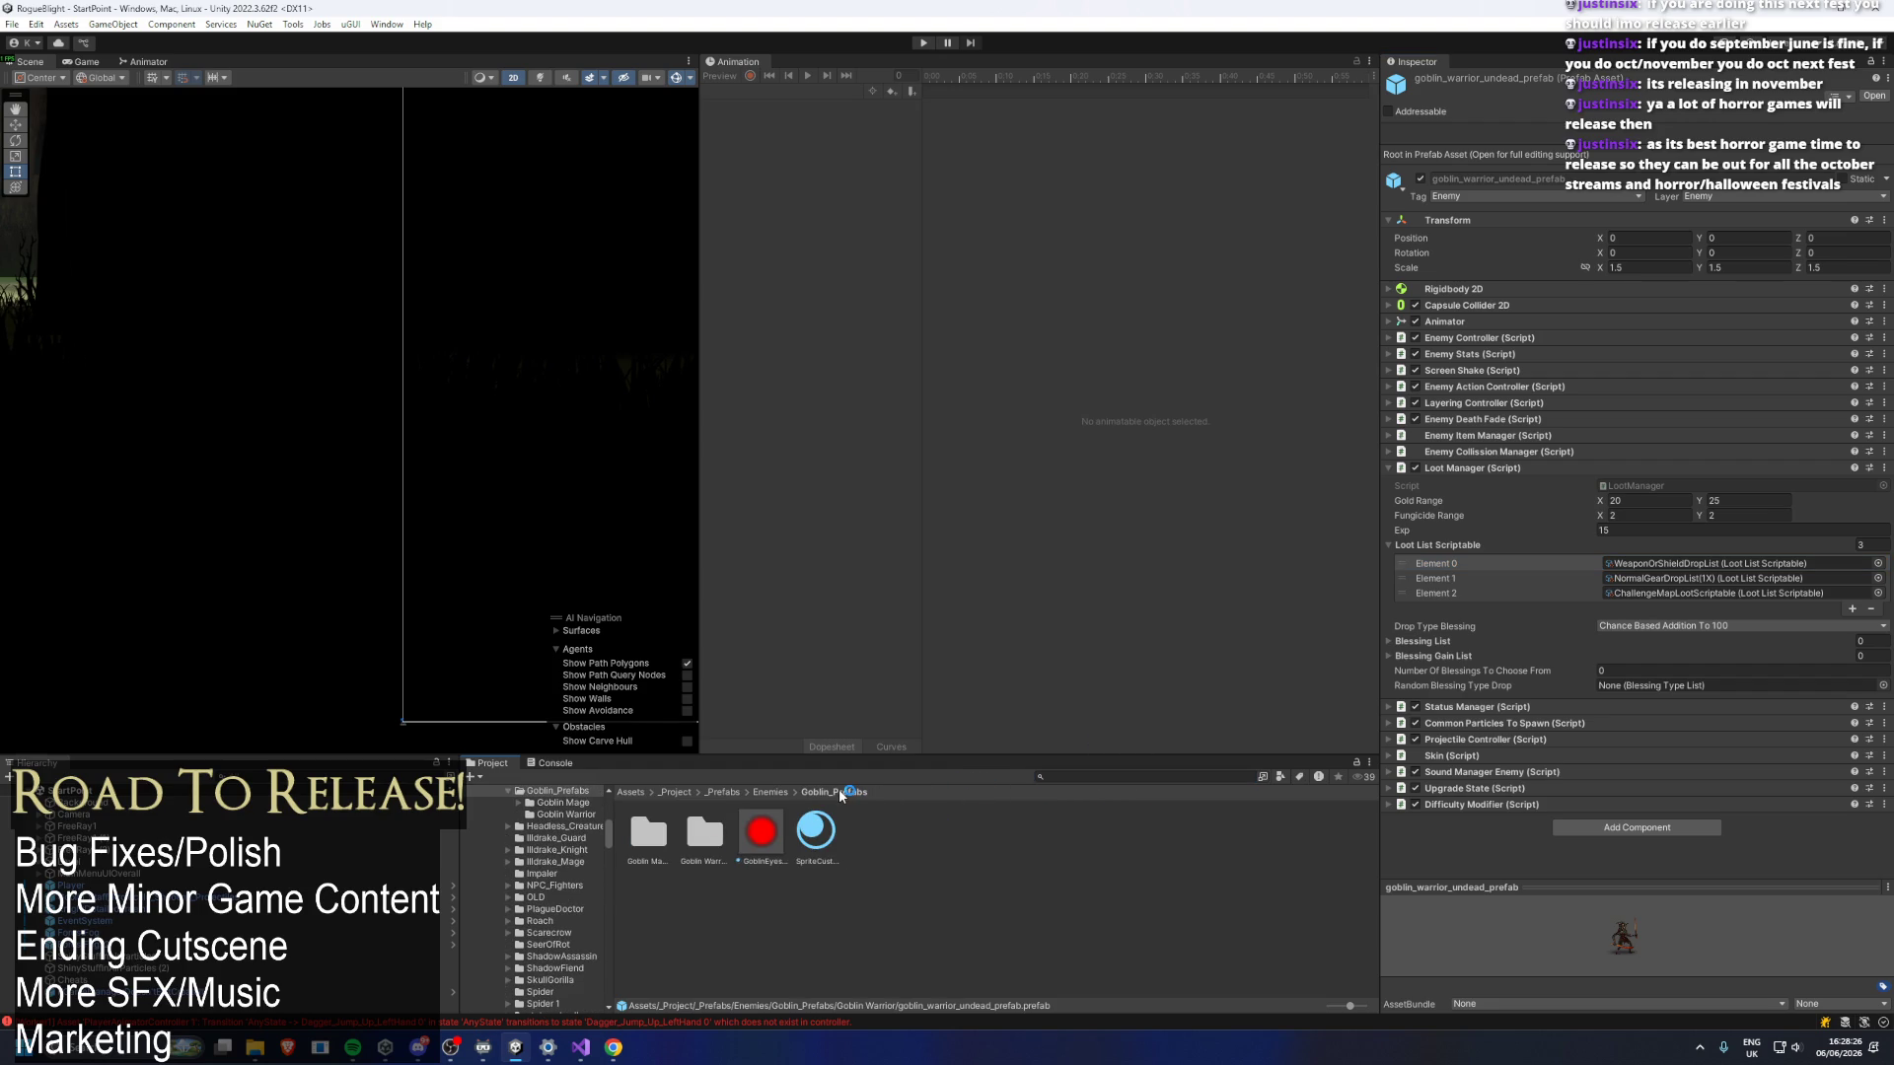
Enlarge the lower project panel and open the BlightLady enemy folder to inspect its prefab.
{"action": "left_click", "coordinate": [764, 793]}
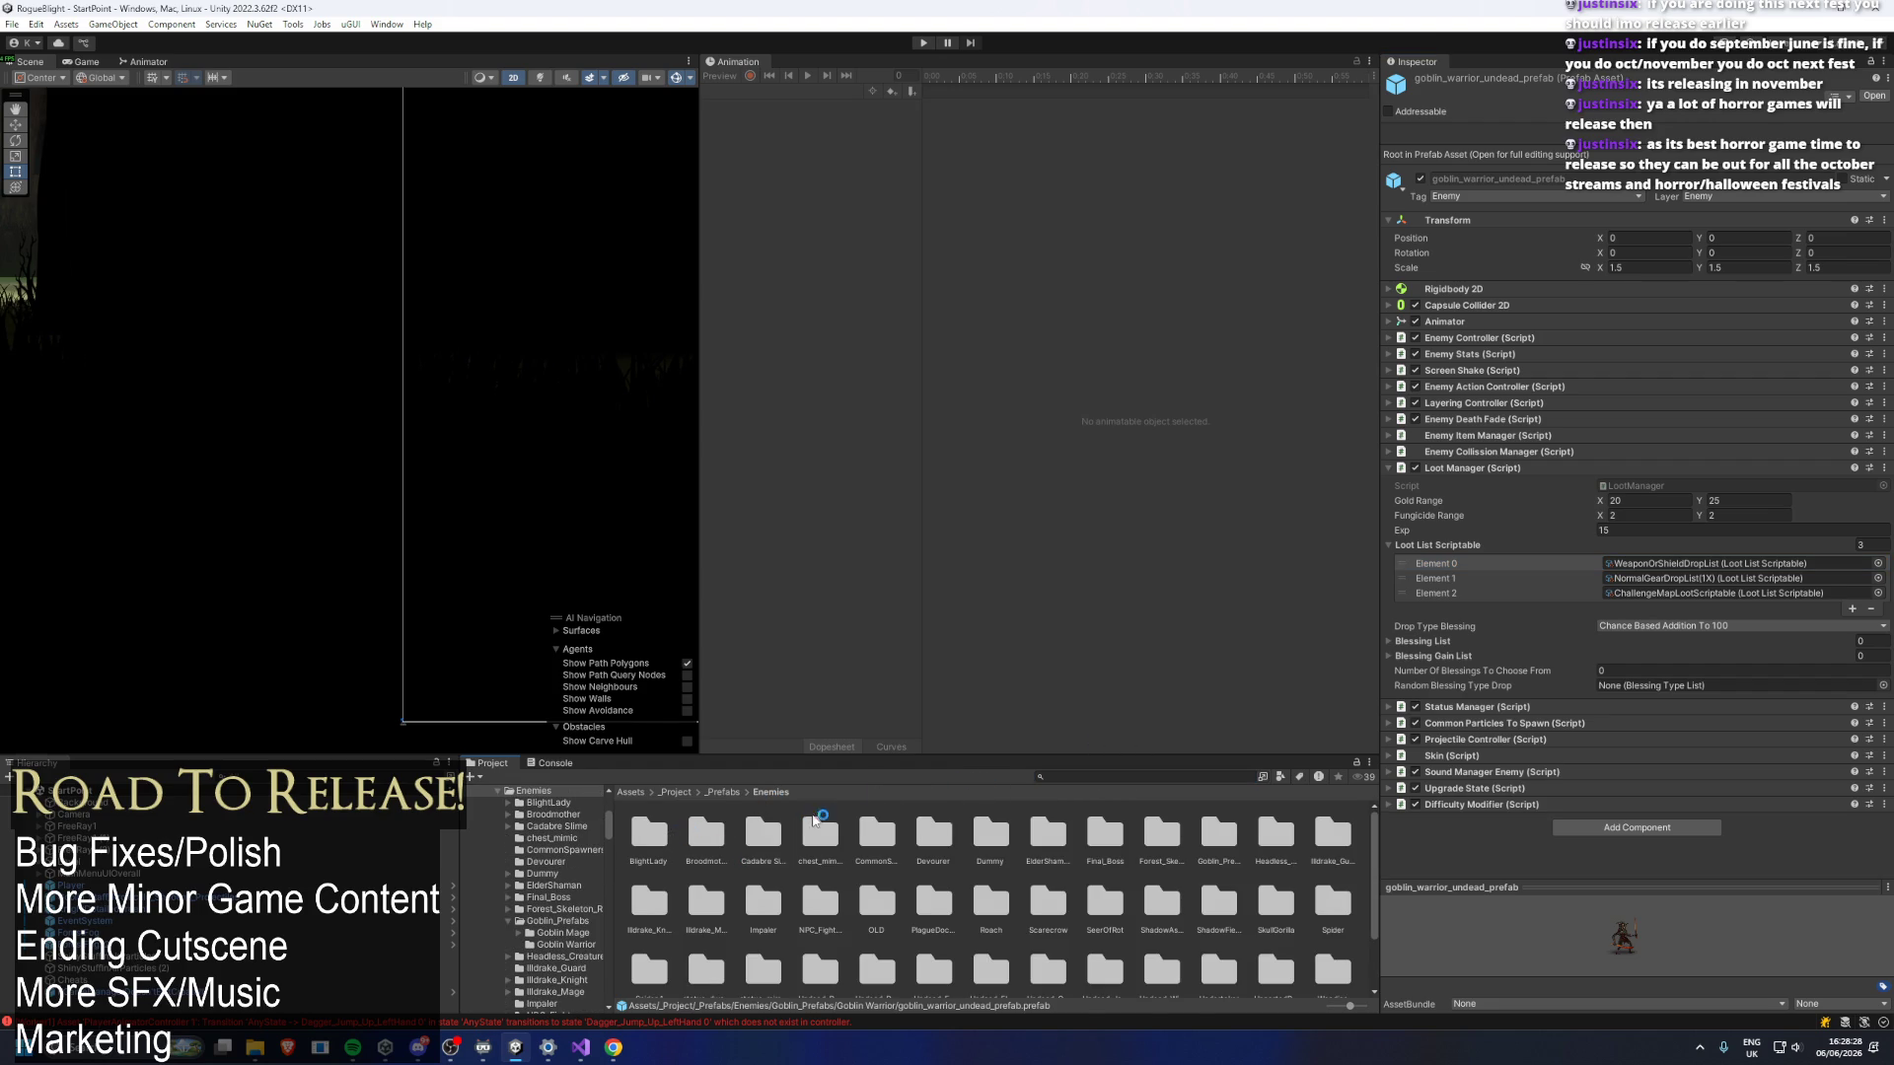
{"action": "left_click_drag", "start_coordinate": [858, 756], "coordinate": [868, 641]}
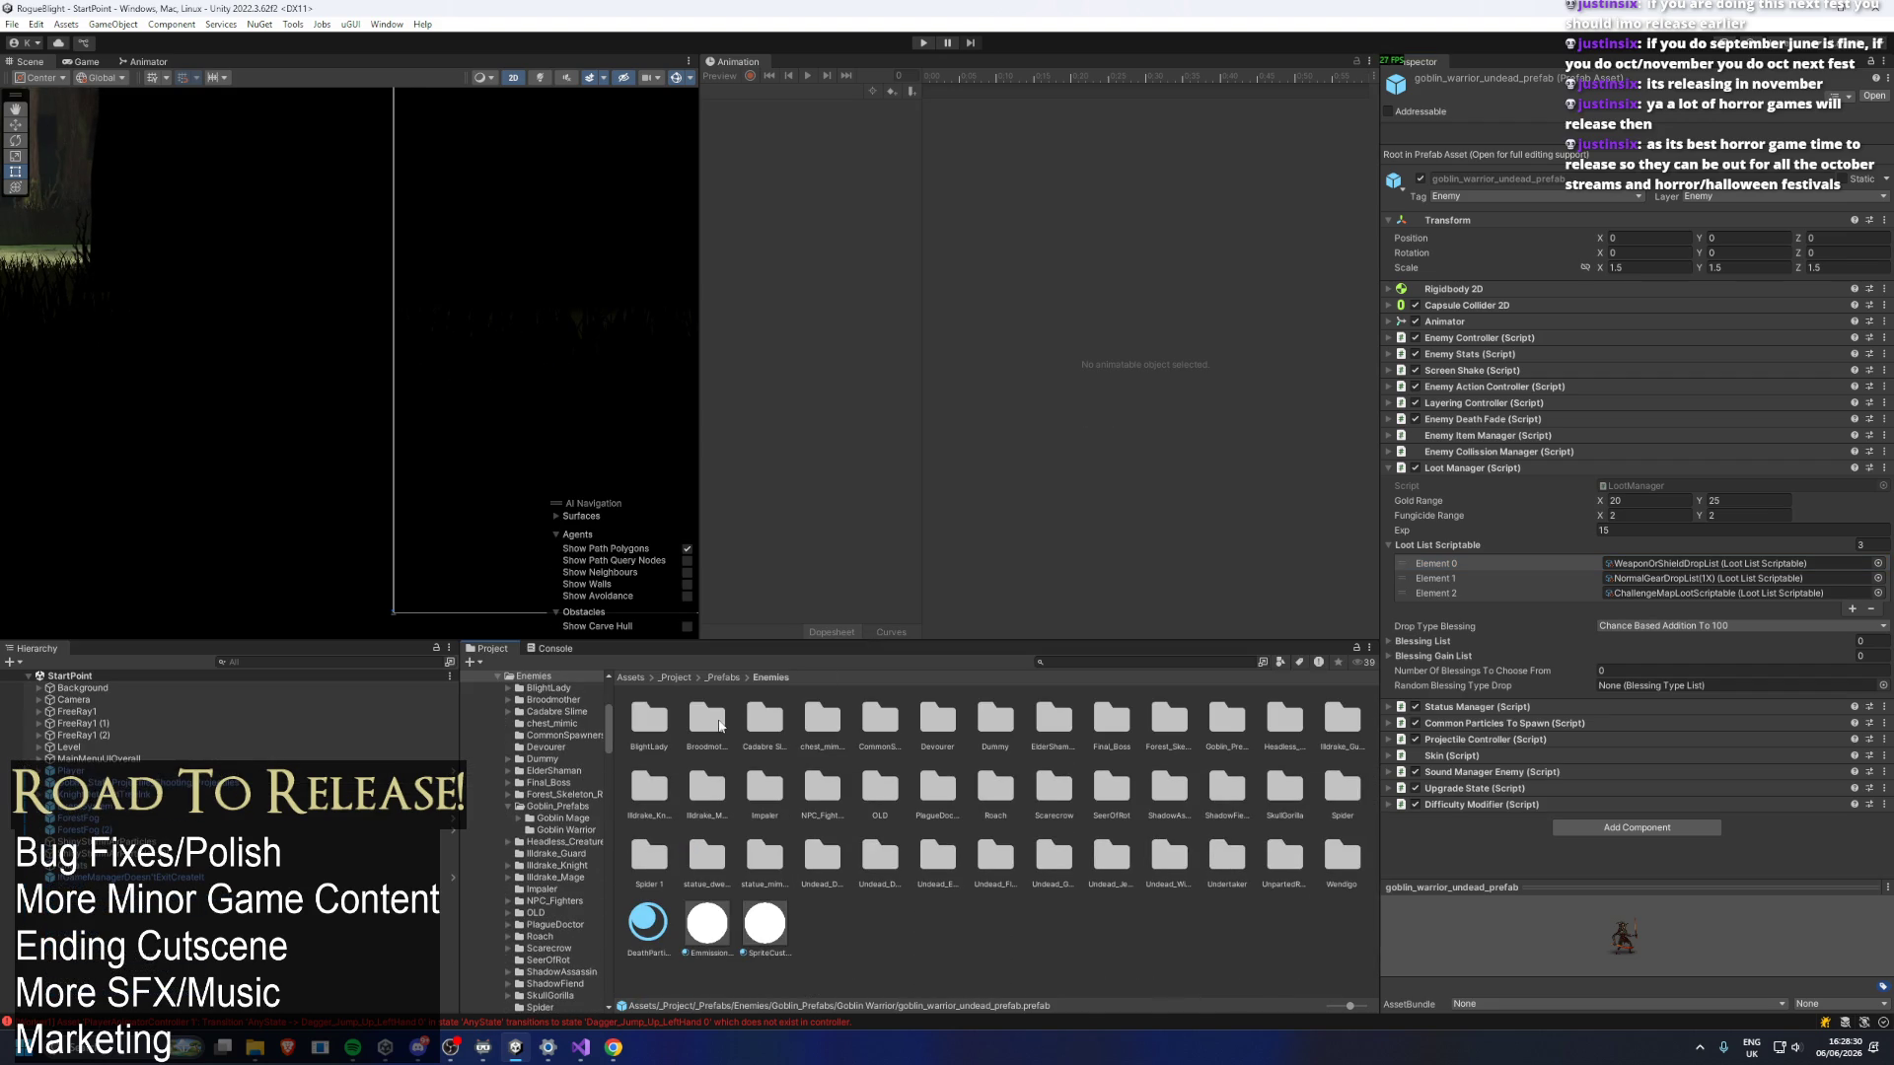
{"action": "left_click", "coordinate": [767, 729]}
{"action": "key", "text": "Left"}
{"action": "key", "text": "Left"}
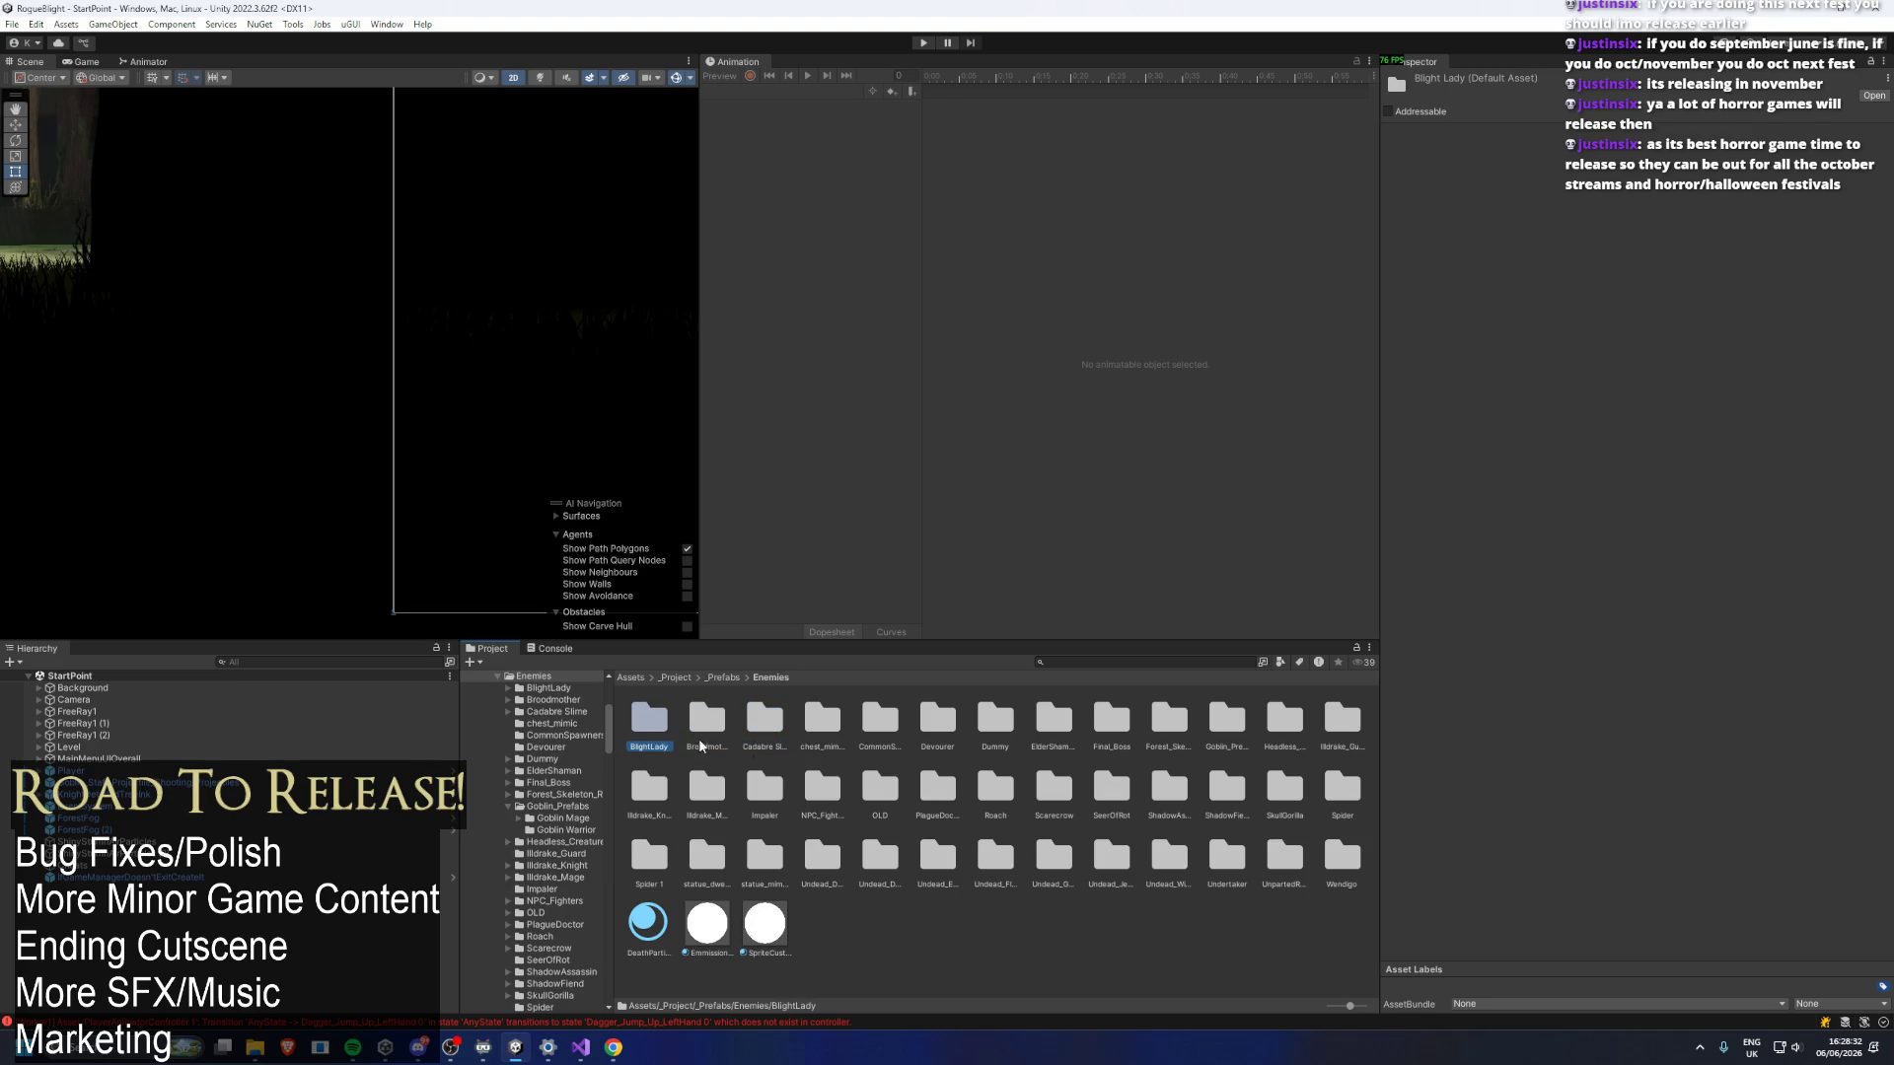
{"action": "double_click", "coordinate": [651, 734]}
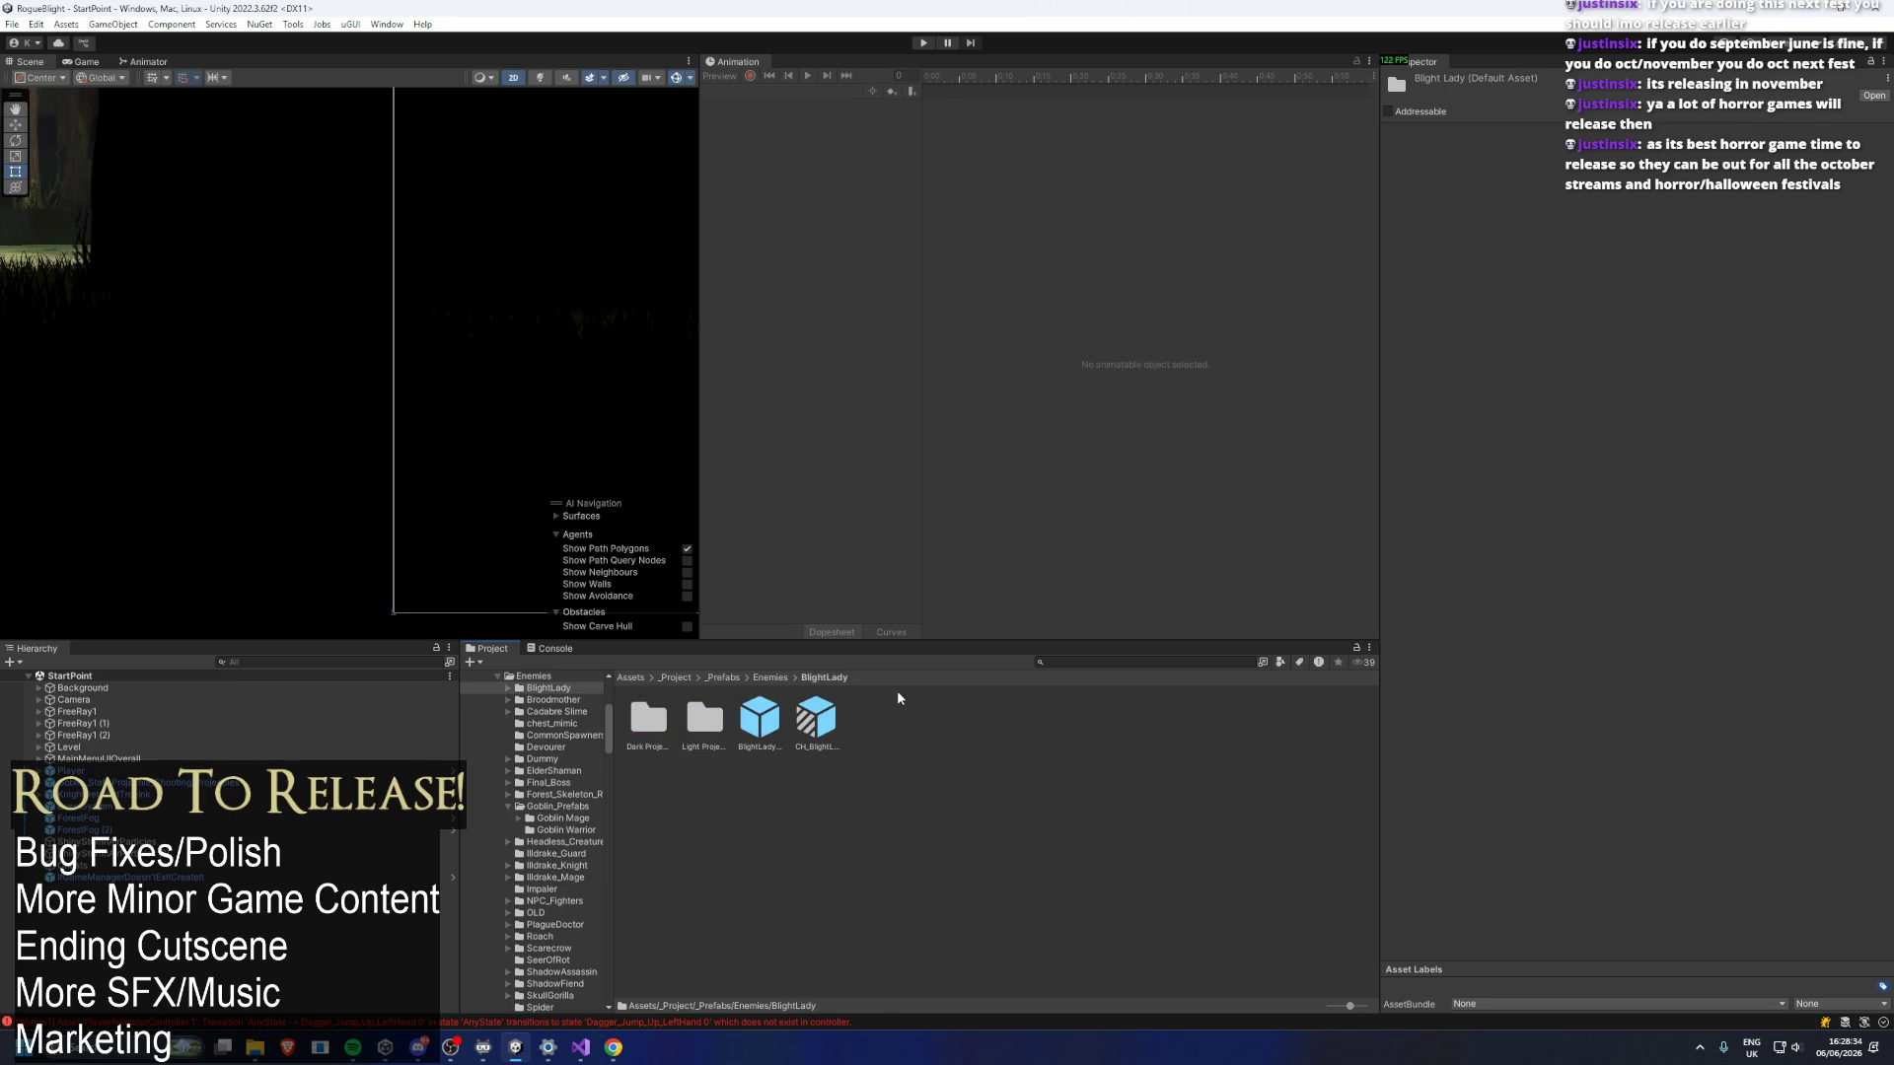
{"action": "left_click", "coordinate": [760, 718]}
Inspect BlightLady_PrePreSummonProjectile in Light Projectile, then go back up to the Enemies folder.
{"action": "left_click", "coordinate": [696, 723]}
{"action": "double_click", "coordinate": [697, 723]}
{"action": "left_click", "coordinate": [703, 718]}
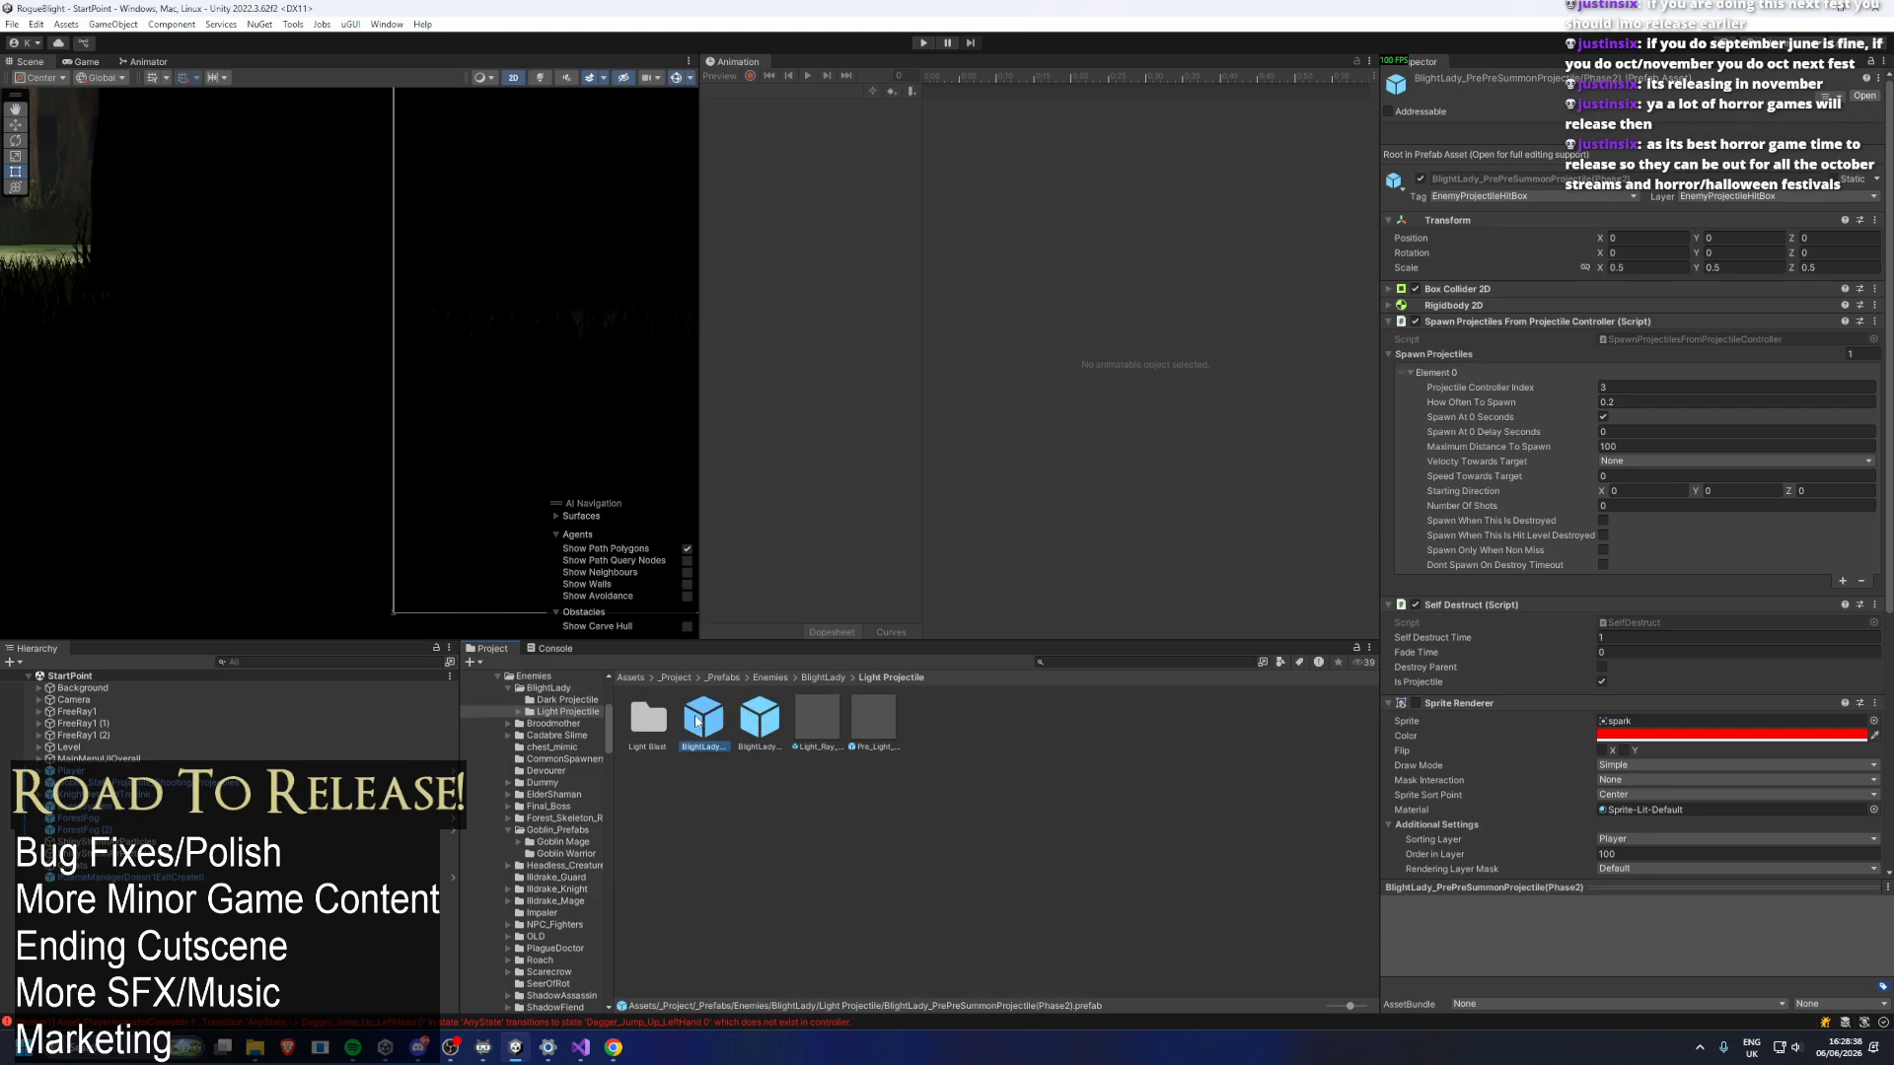
{"action": "left_click", "coordinate": [837, 678]}
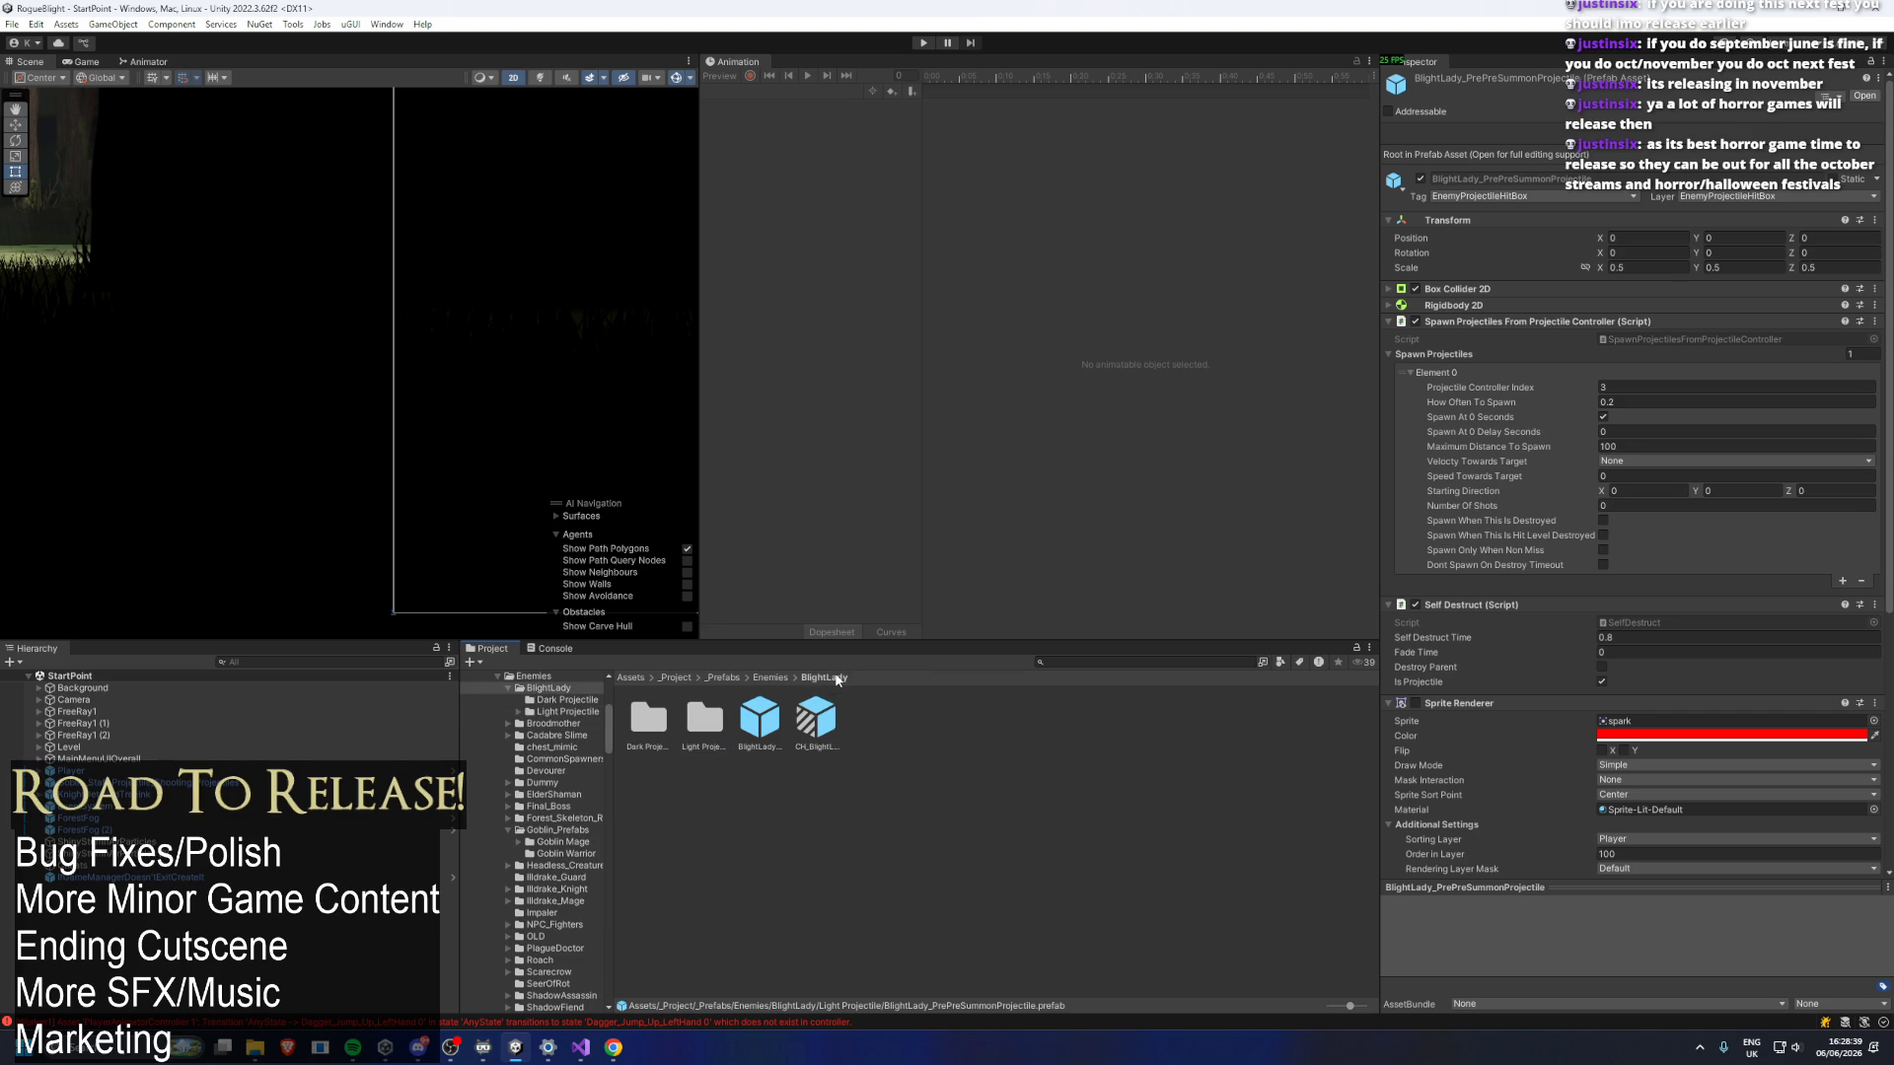
{"action": "left_click", "coordinate": [771, 679]}
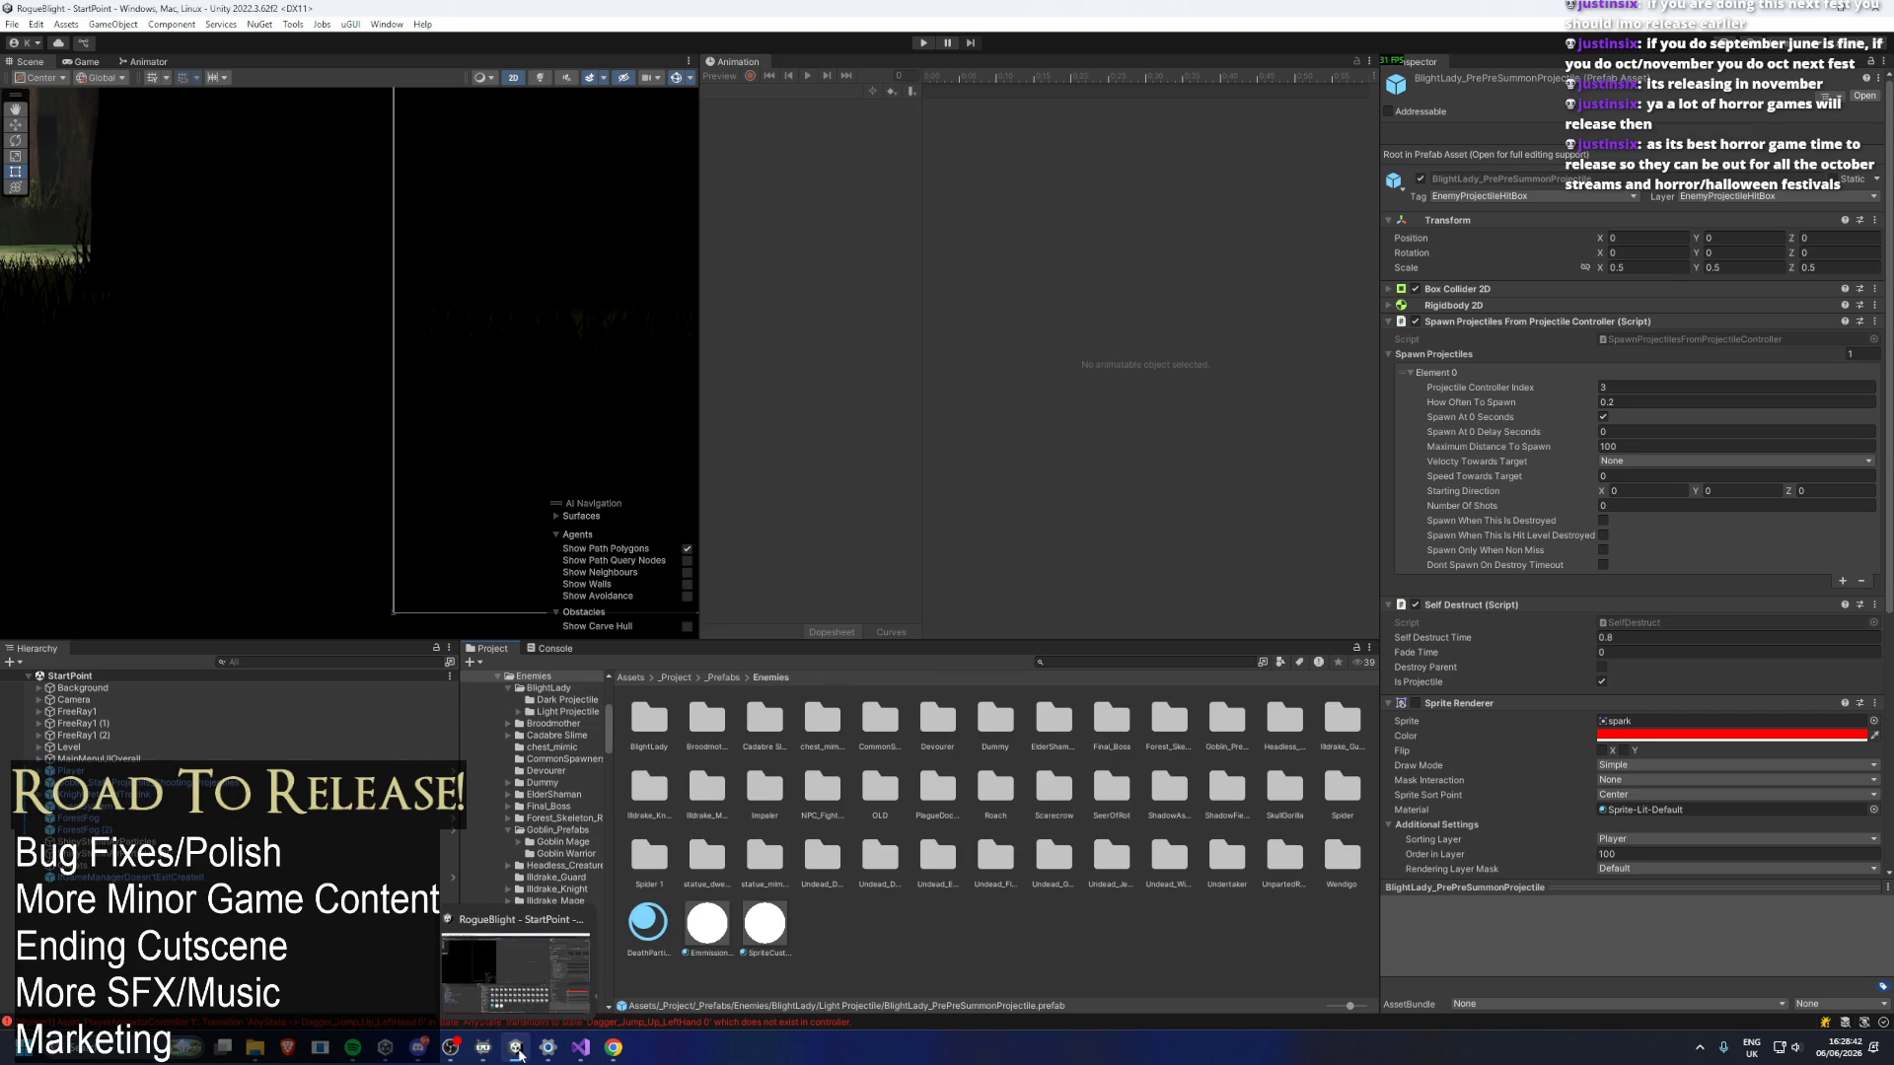
Open the RogueBlight (demo 2026) project from Unity Hub and minimise the Hub.
{"action": "mouse_move", "coordinate": [391, 1054]}
{"action": "left_click", "coordinate": [410, 957]}
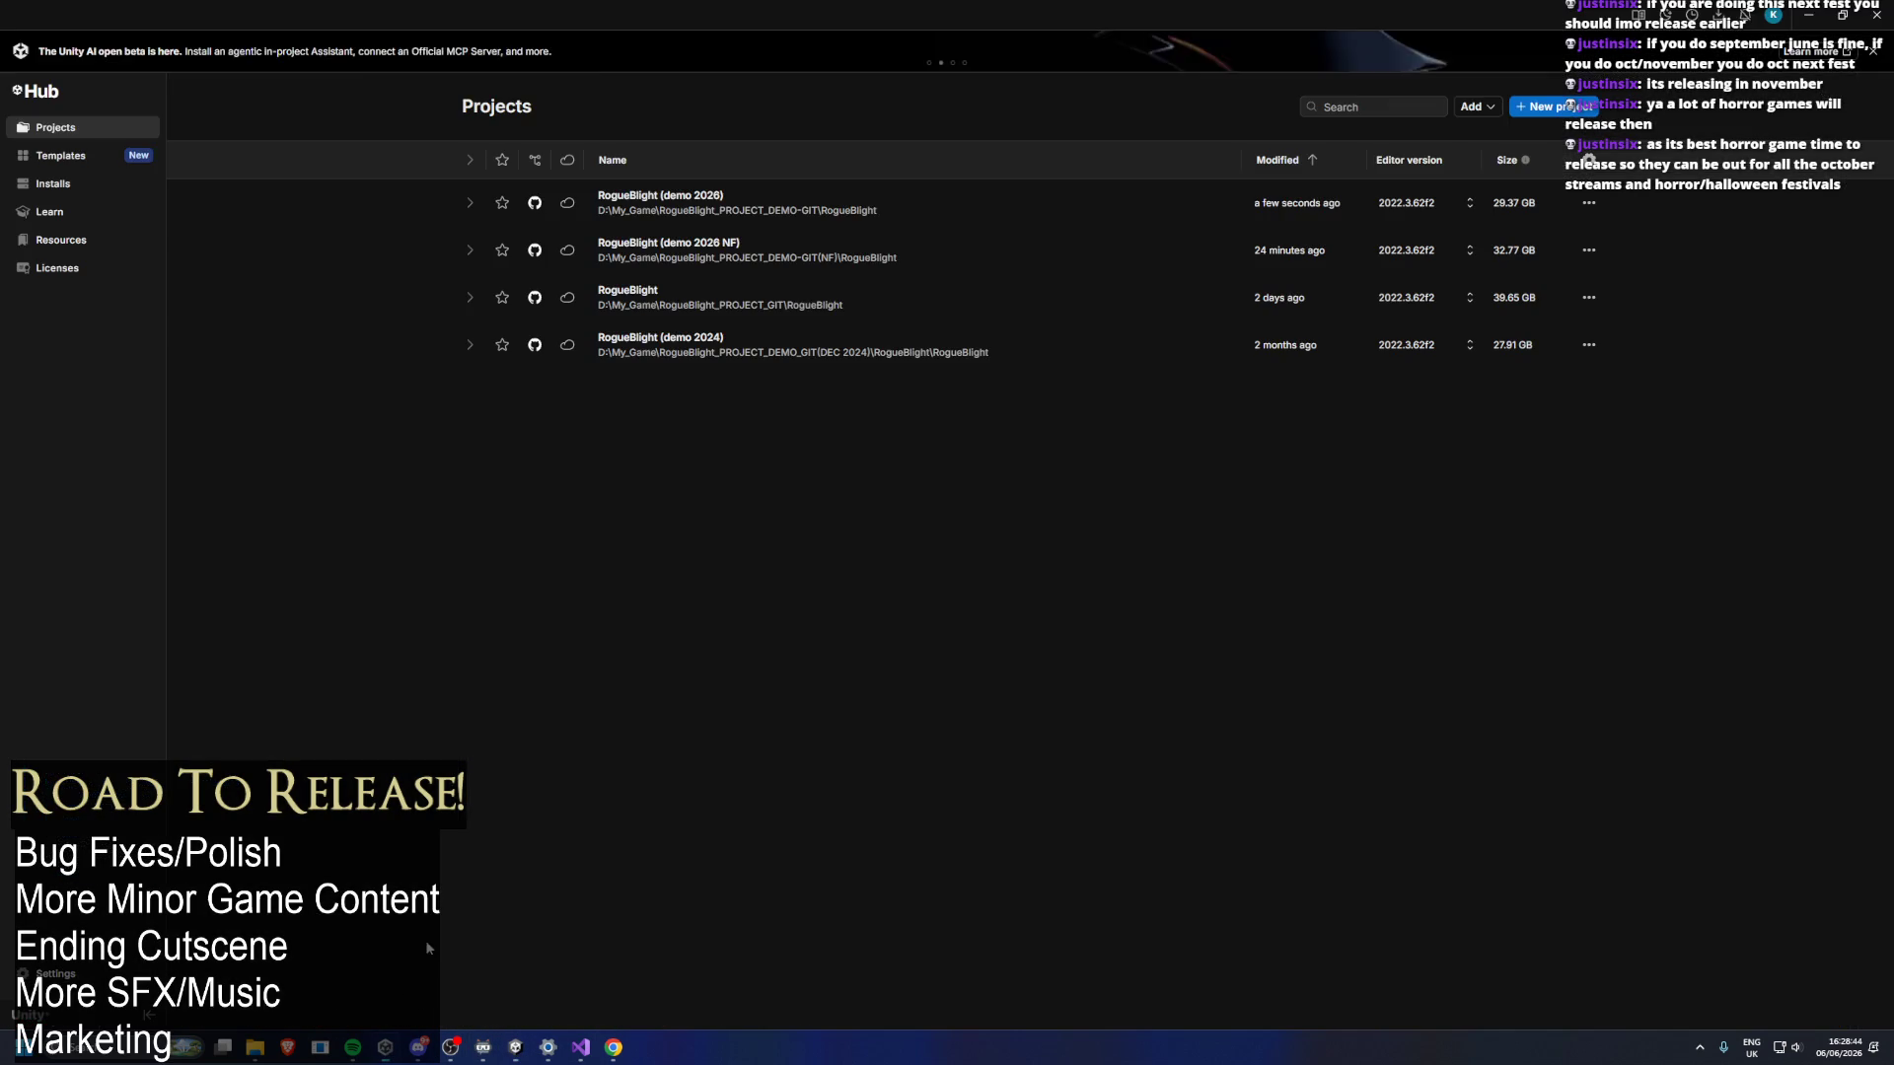
{"action": "left_click", "coordinate": [858, 210]}
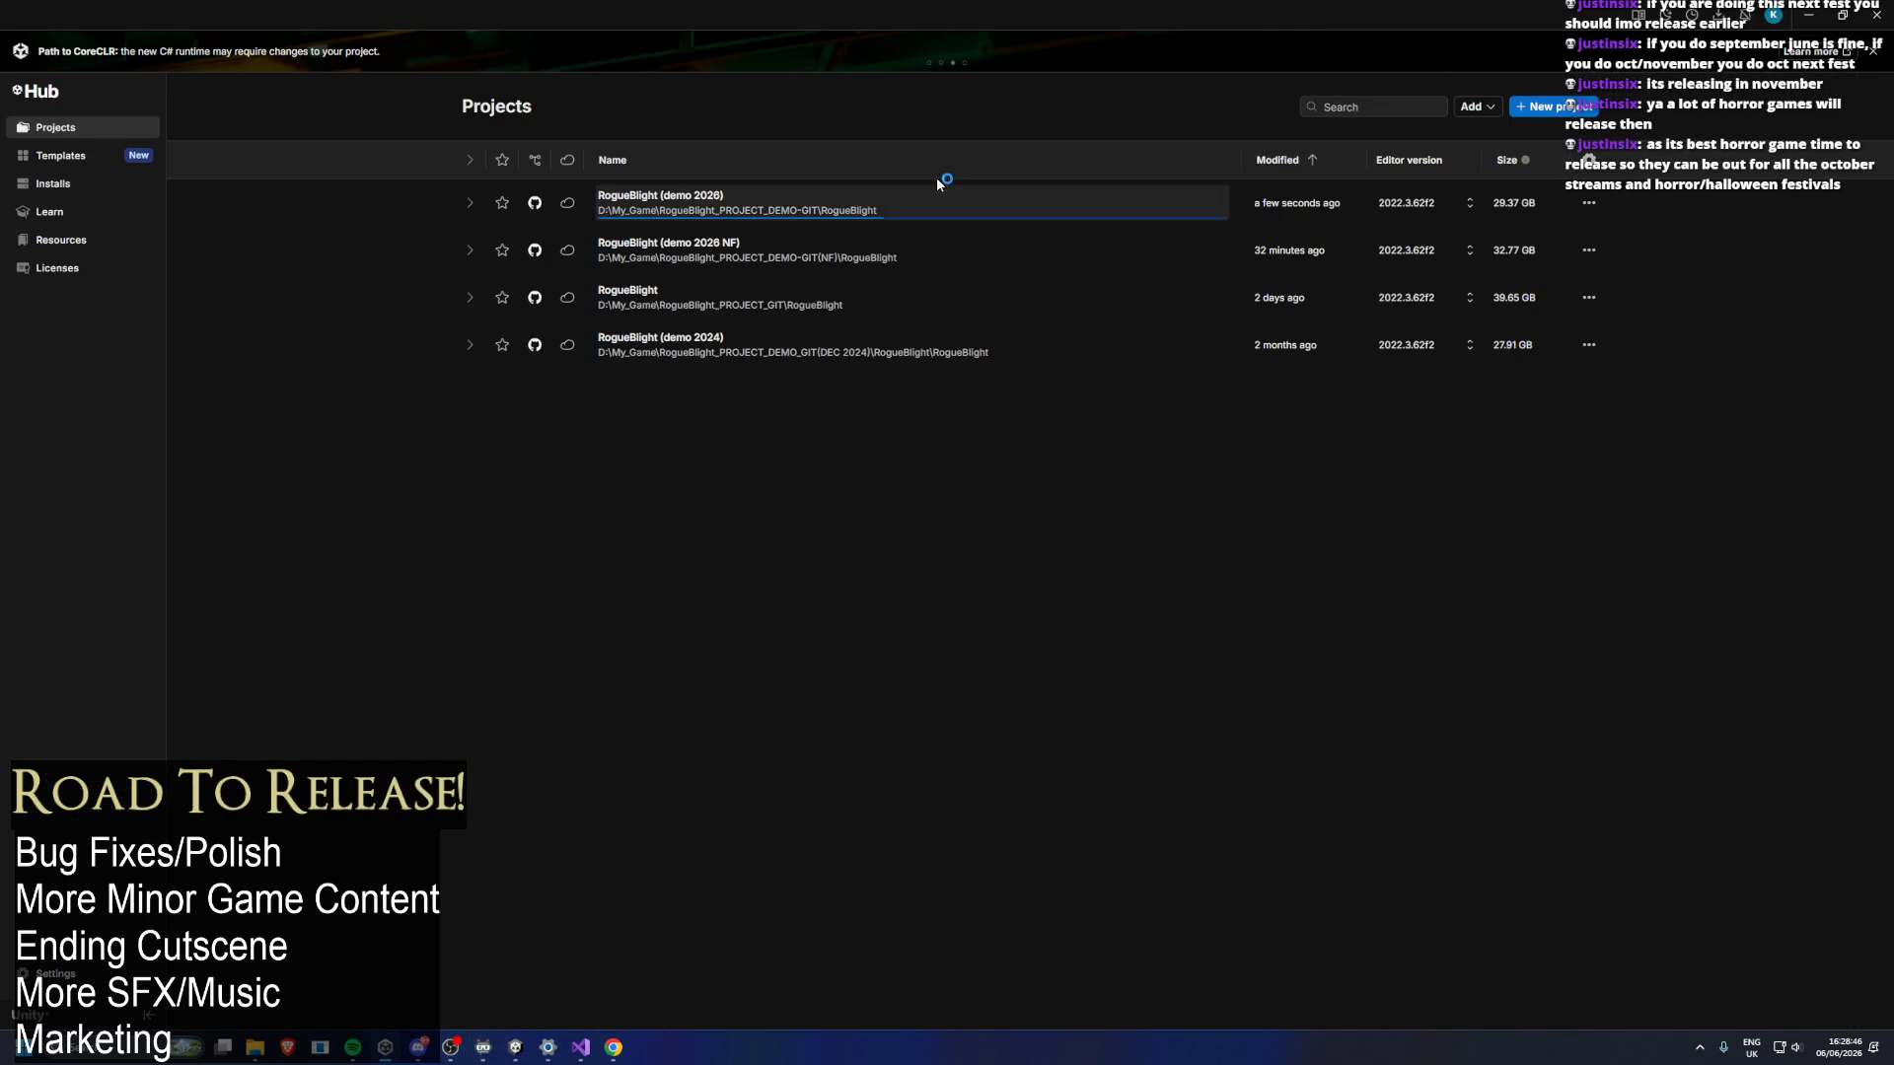
{"action": "left_click", "coordinate": [1821, 8]}
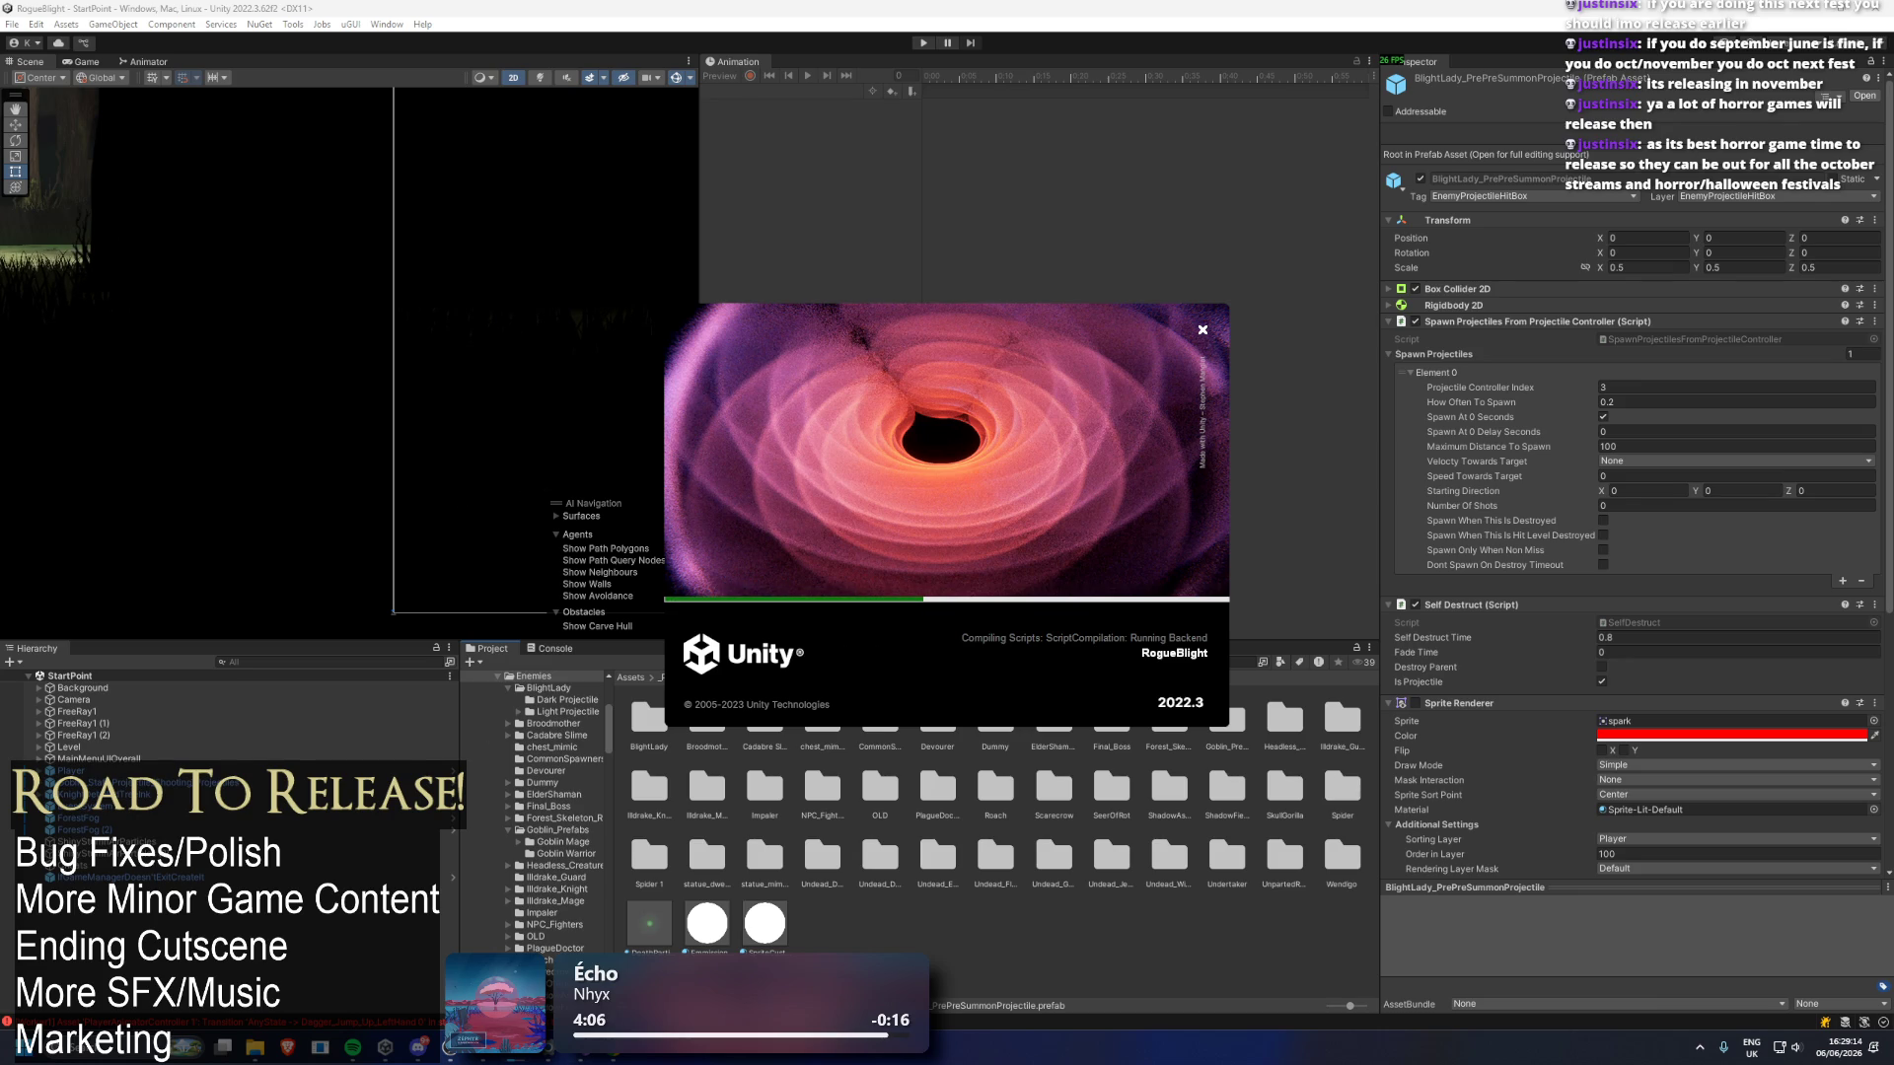
Show the hidden system tray apps while the RogueBlight demo project finishes loading.
{"action": "left_click", "coordinate": [1700, 1047]}
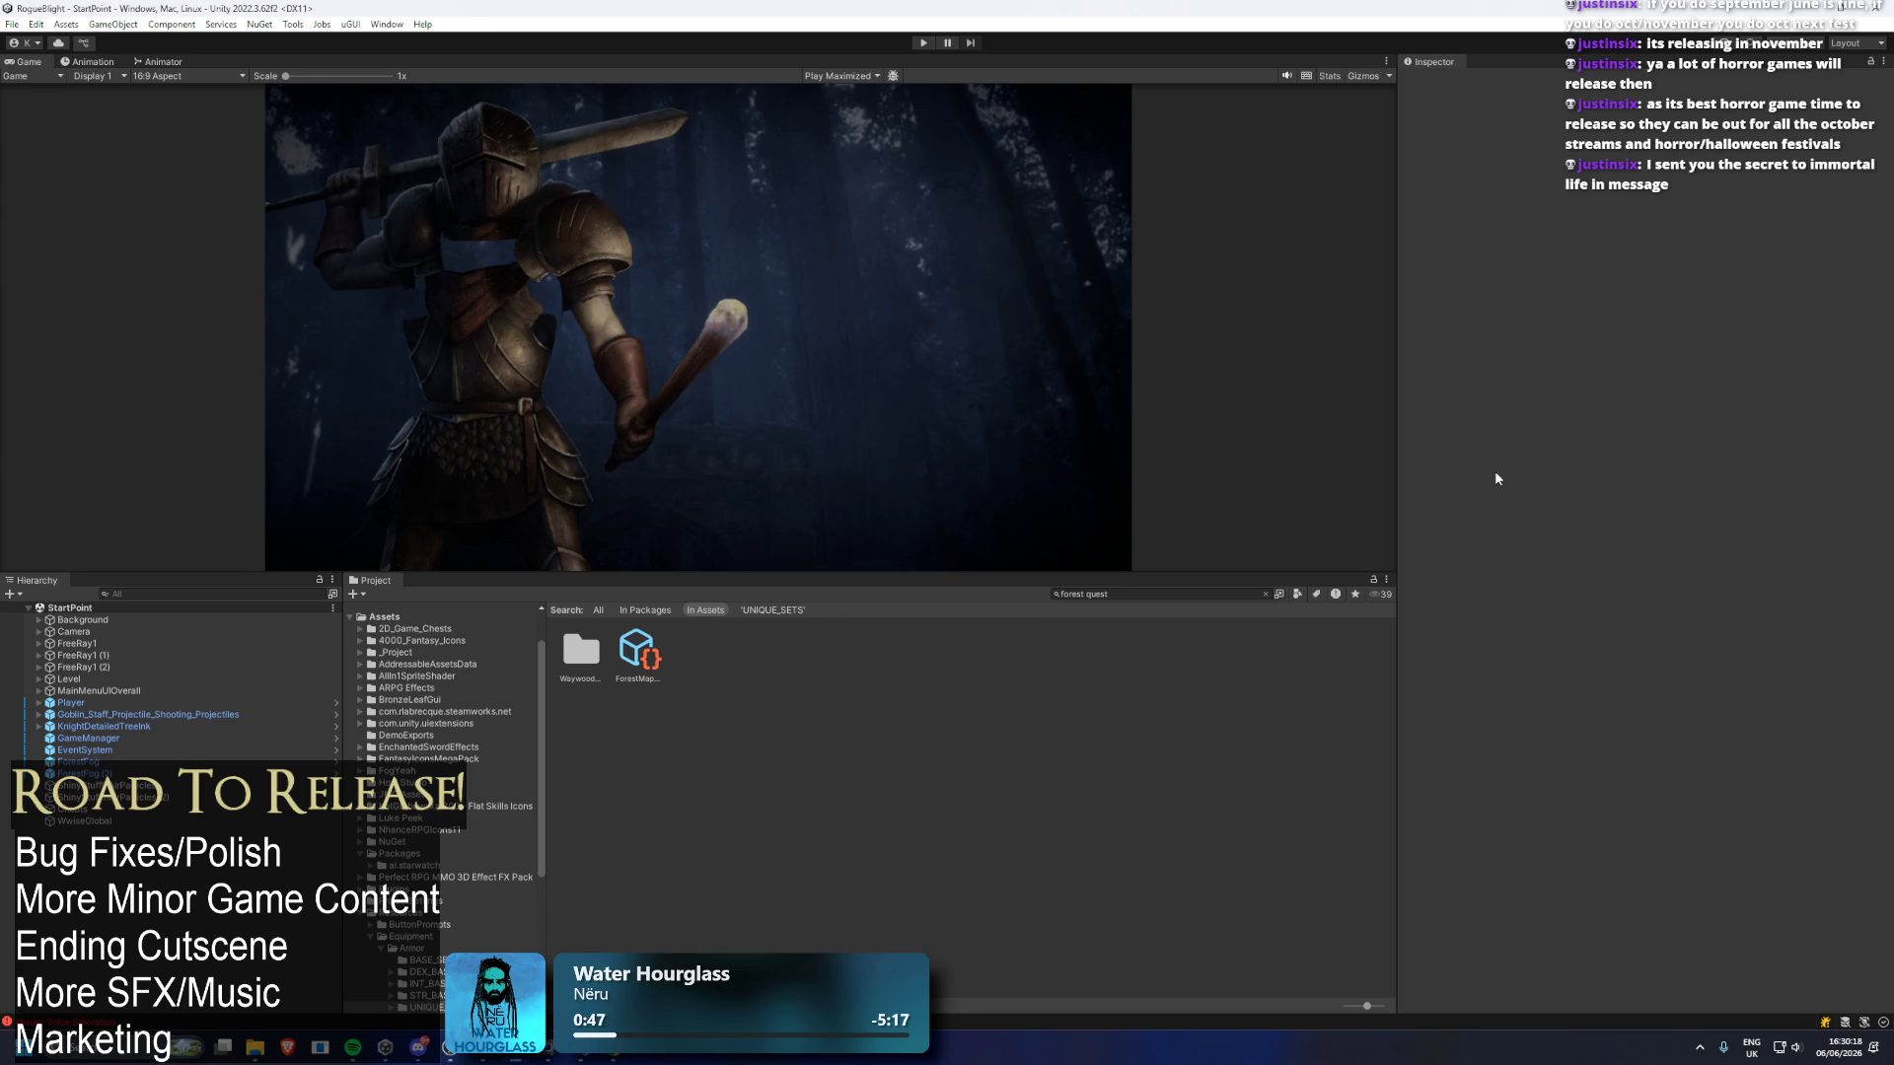
Clear the Project search, collapse the tree, and browse Assets > _Project > _Prefabs > Enemies.
{"action": "left_click", "coordinate": [1127, 593]}
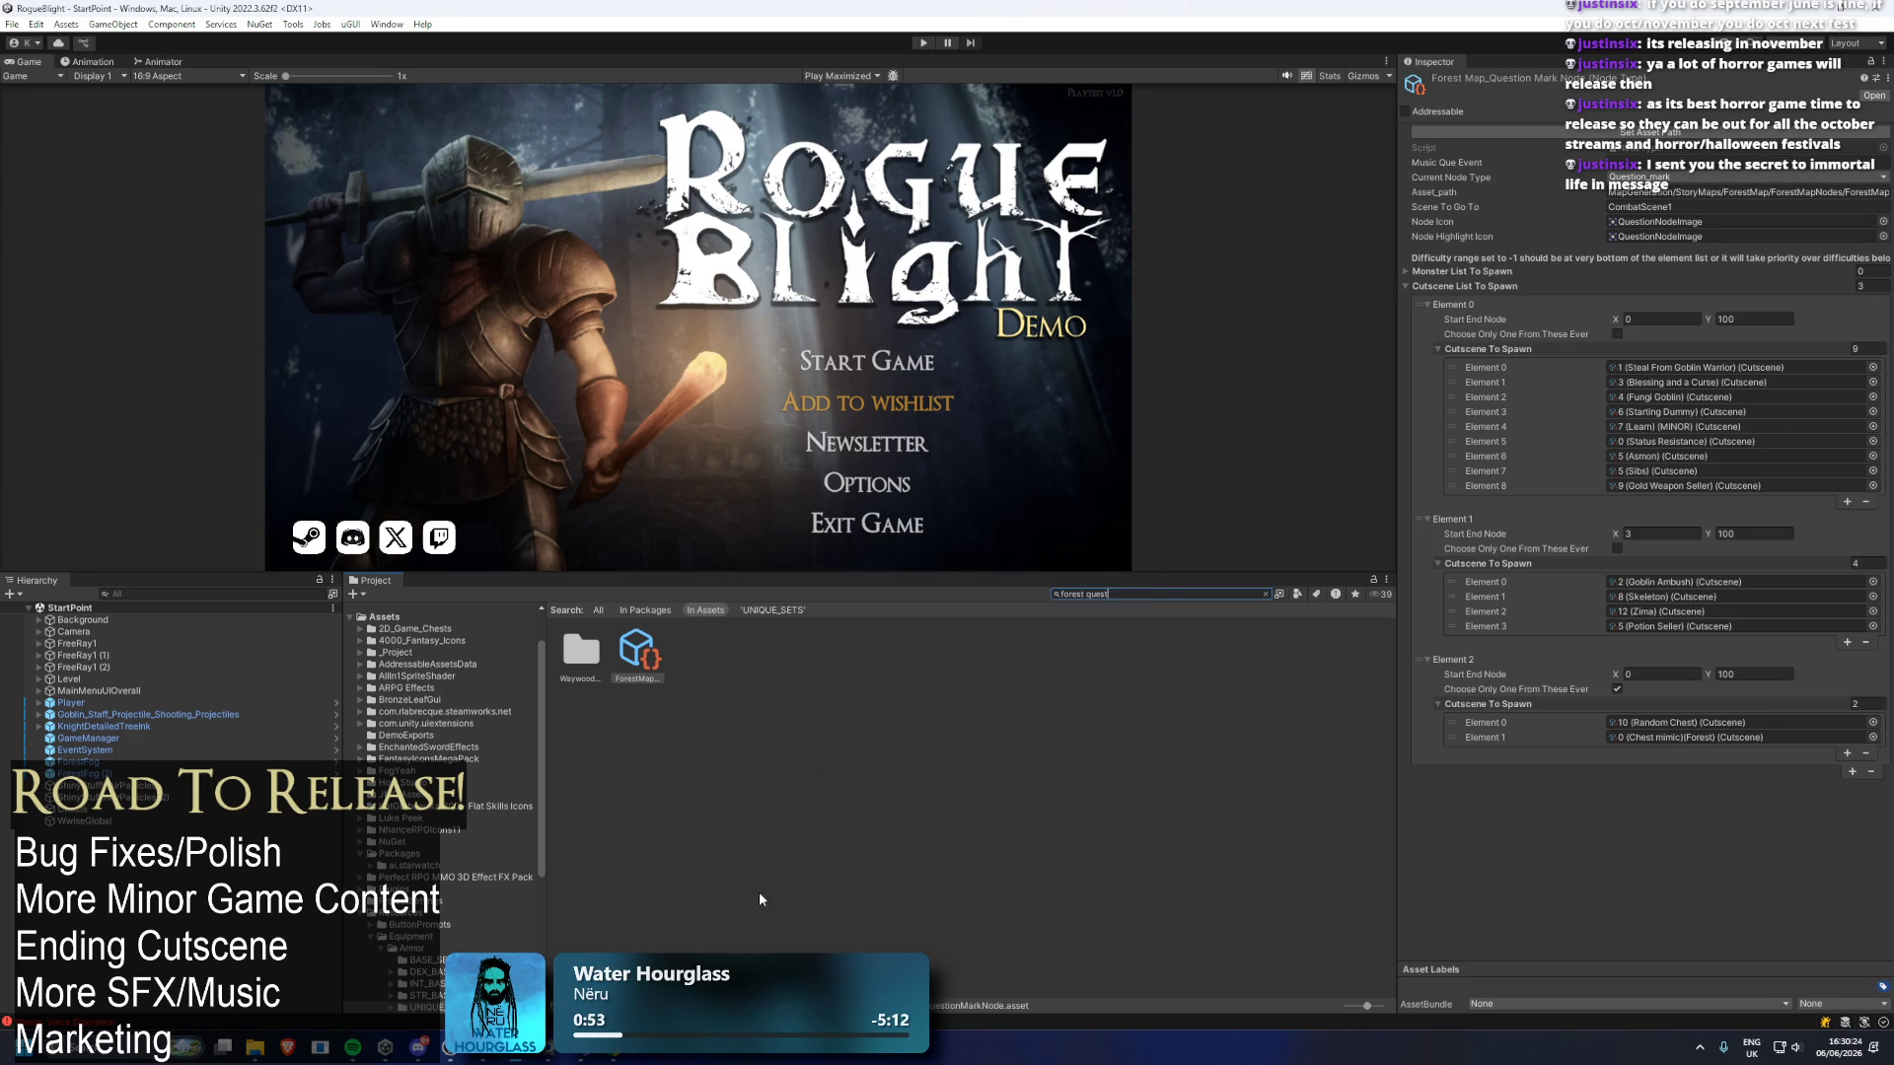
{"action": "left_click", "coordinate": [383, 617]}
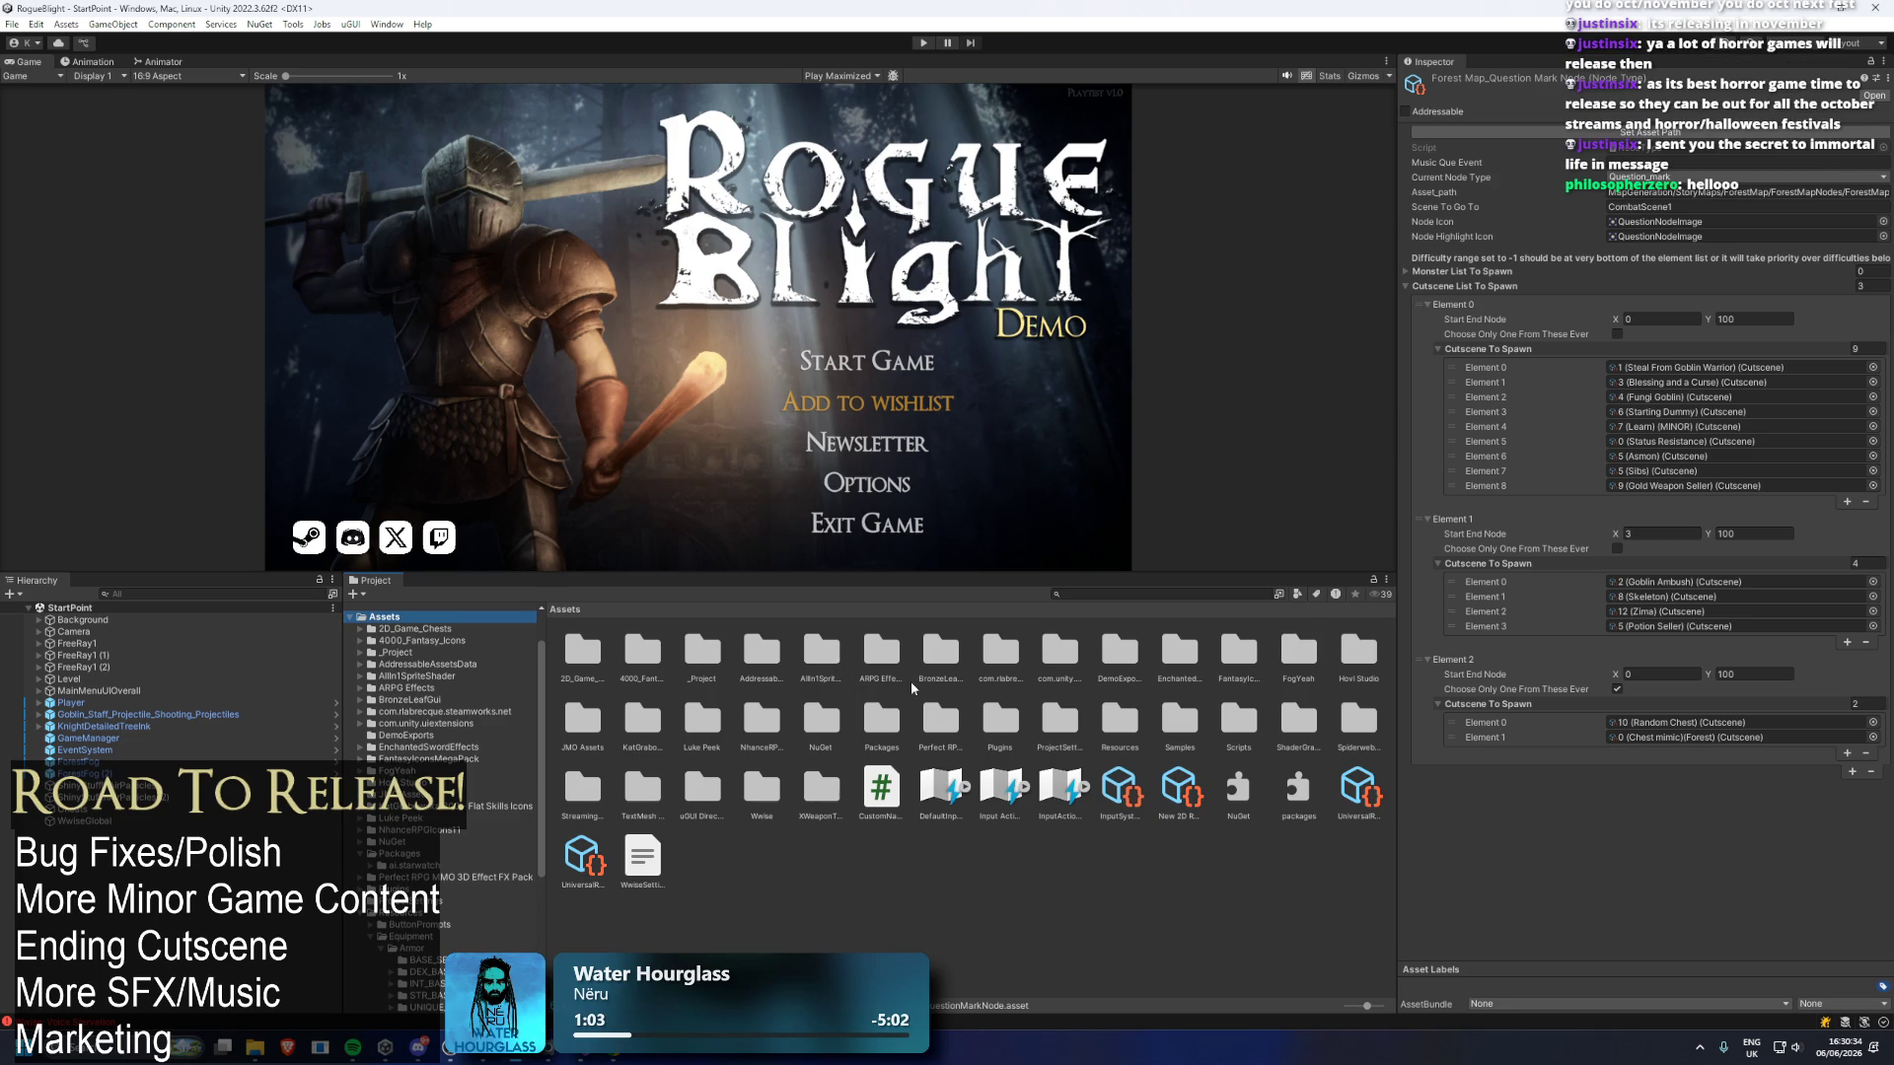
{"action": "left_click", "coordinate": [426, 641]}
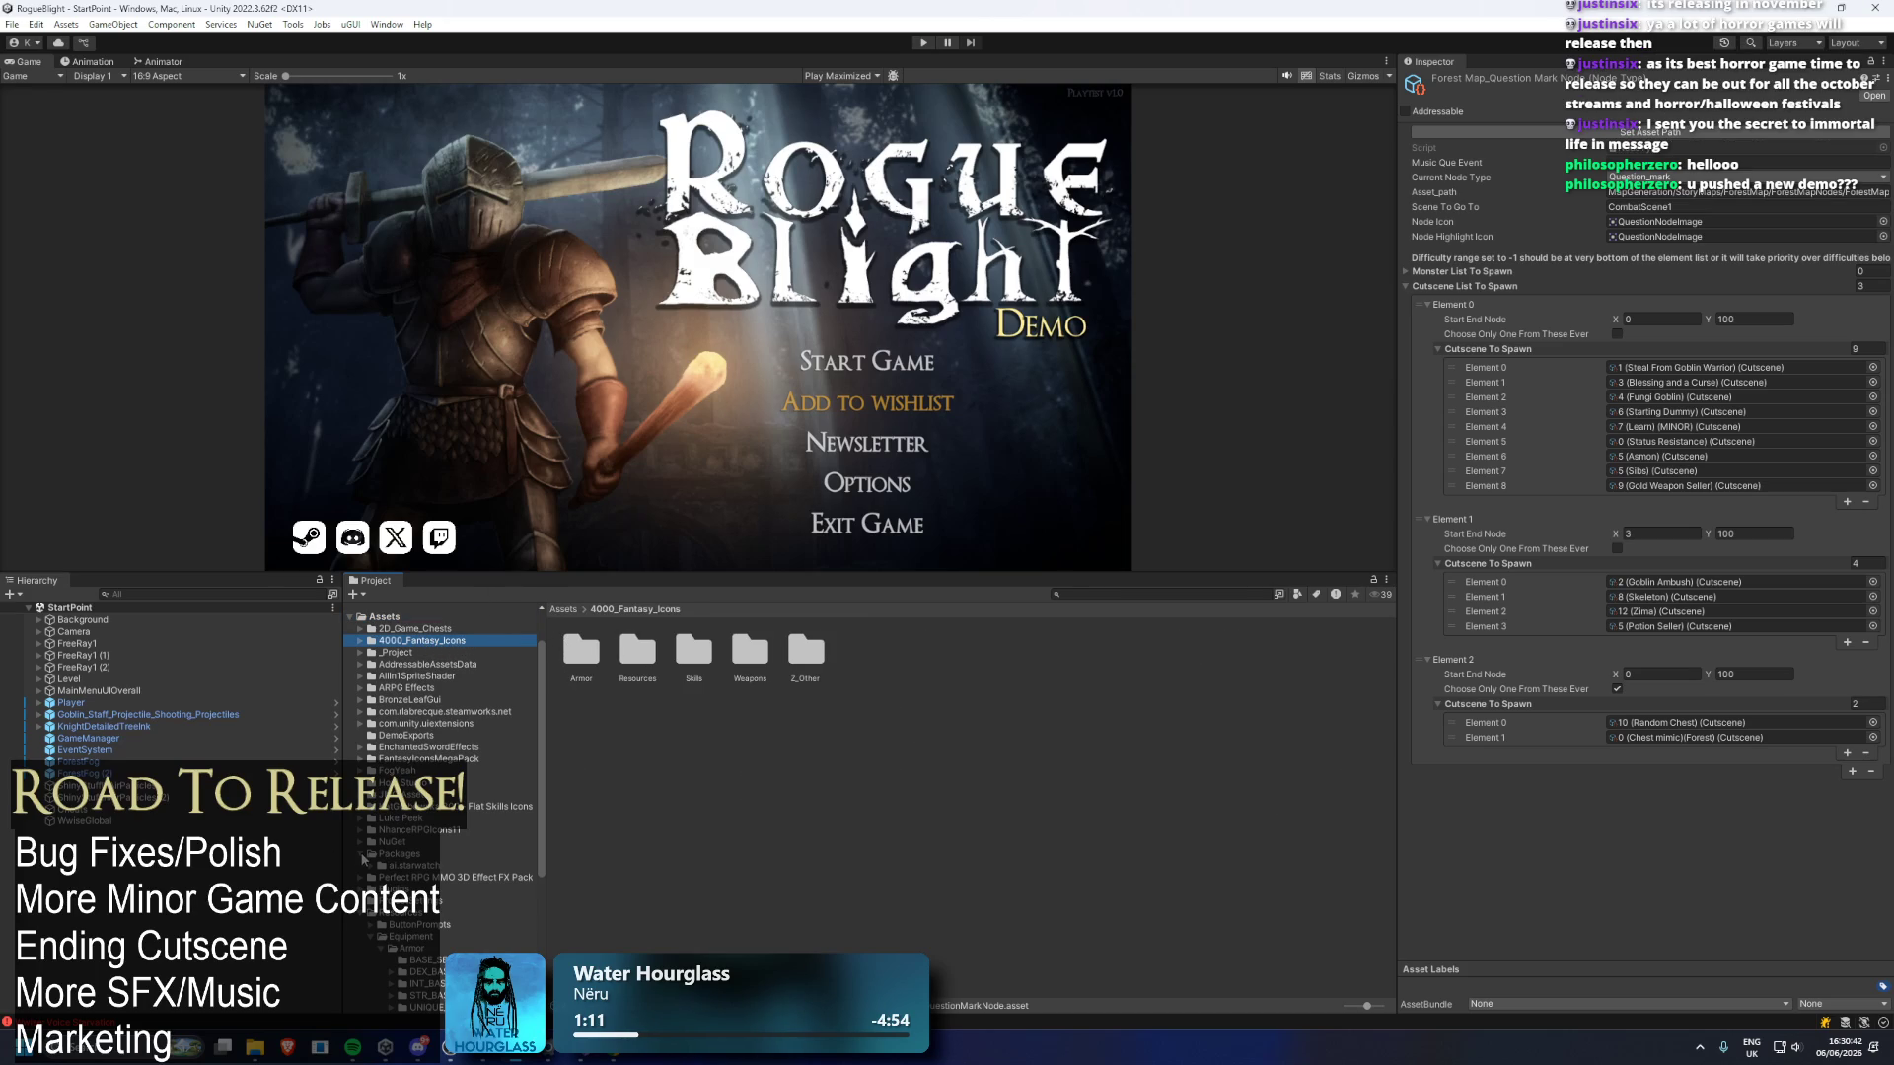
{"action": "left_click", "coordinate": [362, 855]}
{"action": "left_click", "coordinate": [361, 912]}
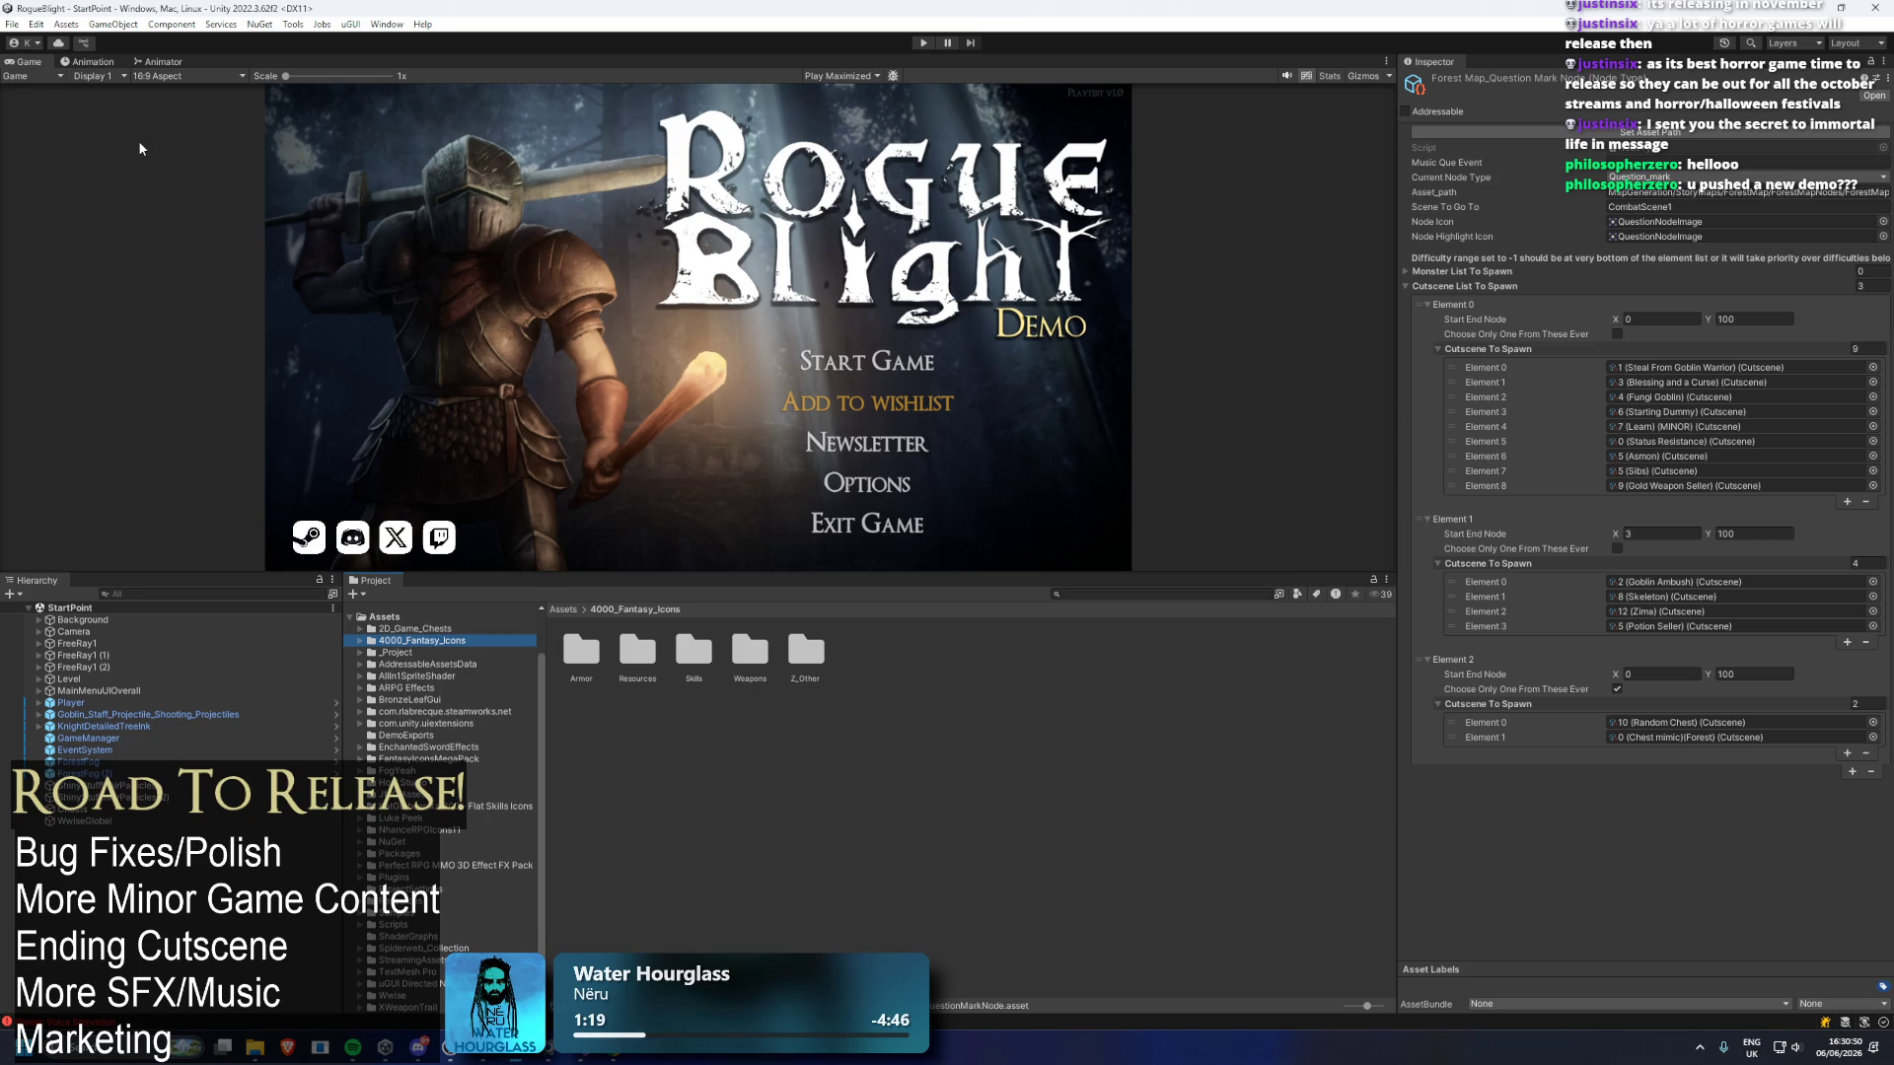
{"action": "left_click", "coordinate": [424, 652]}
{"action": "left_click", "coordinate": [622, 656]}
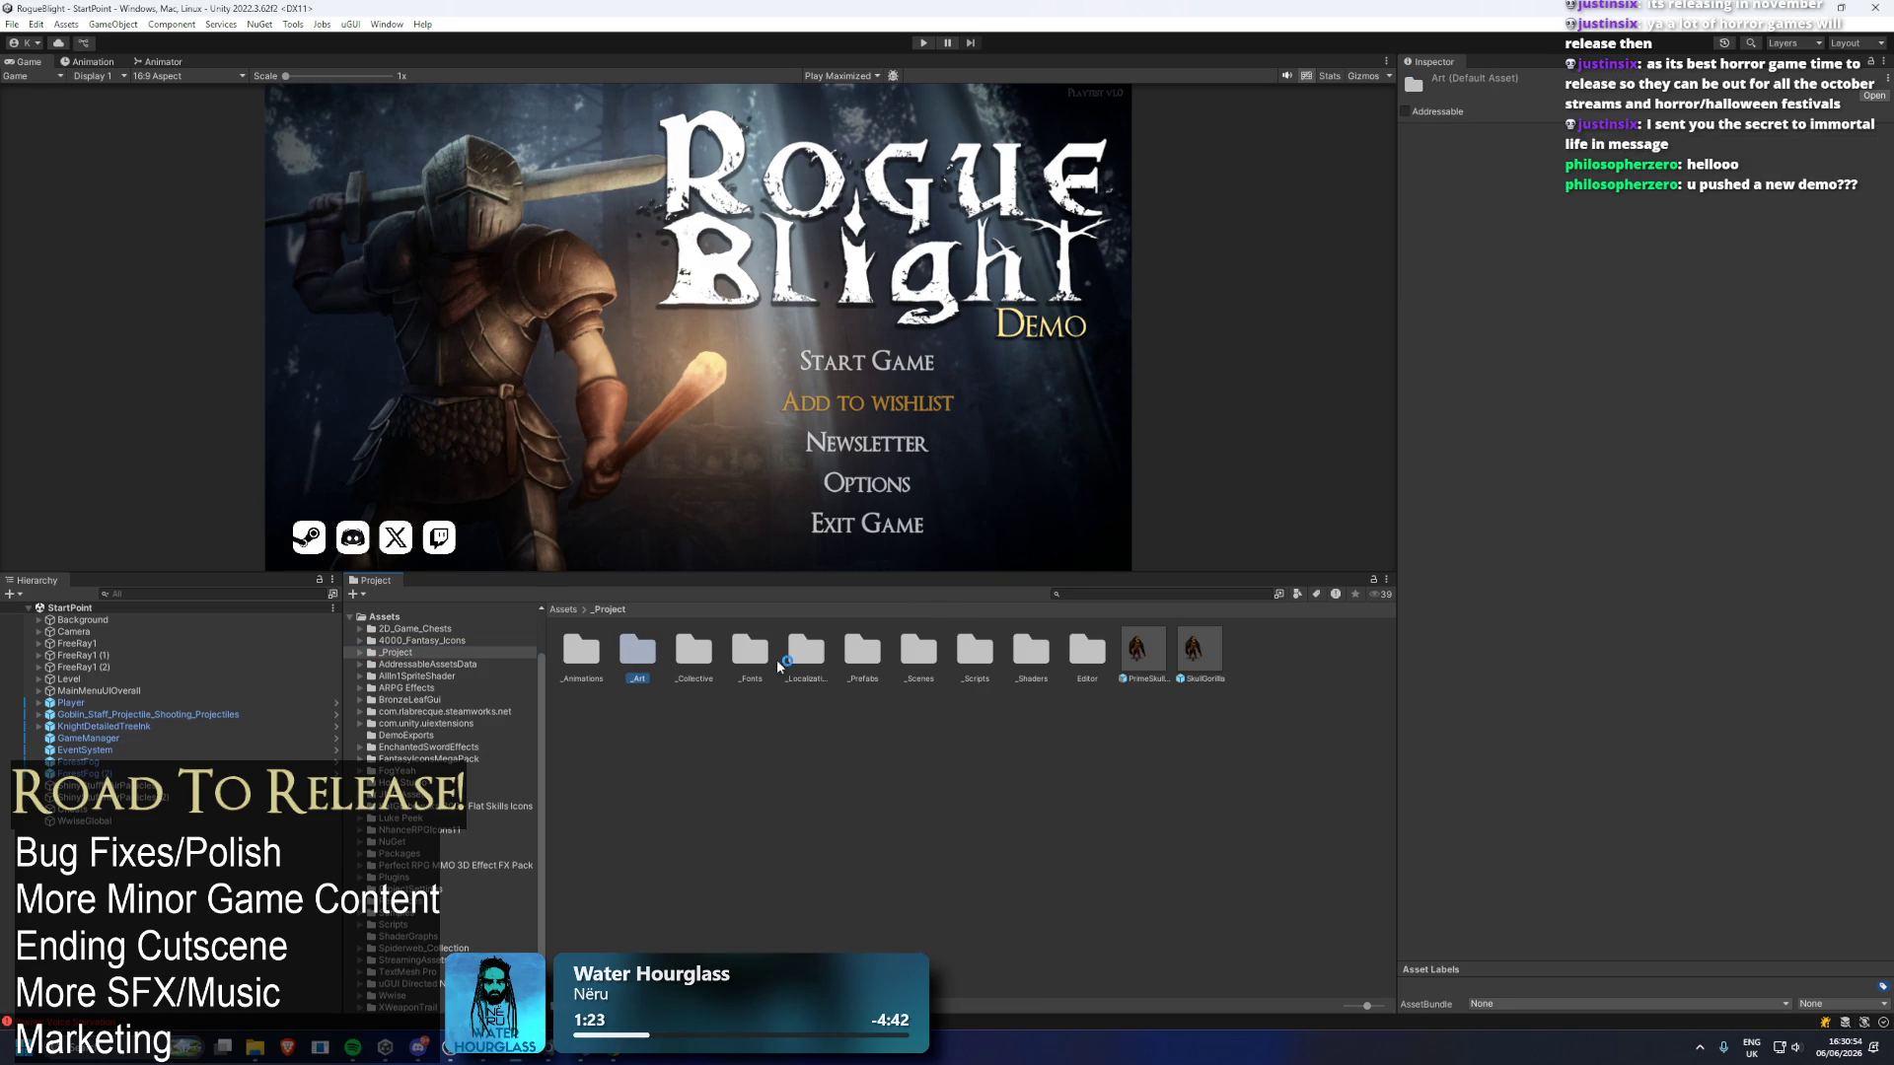
{"action": "double_click", "coordinate": [864, 653]}
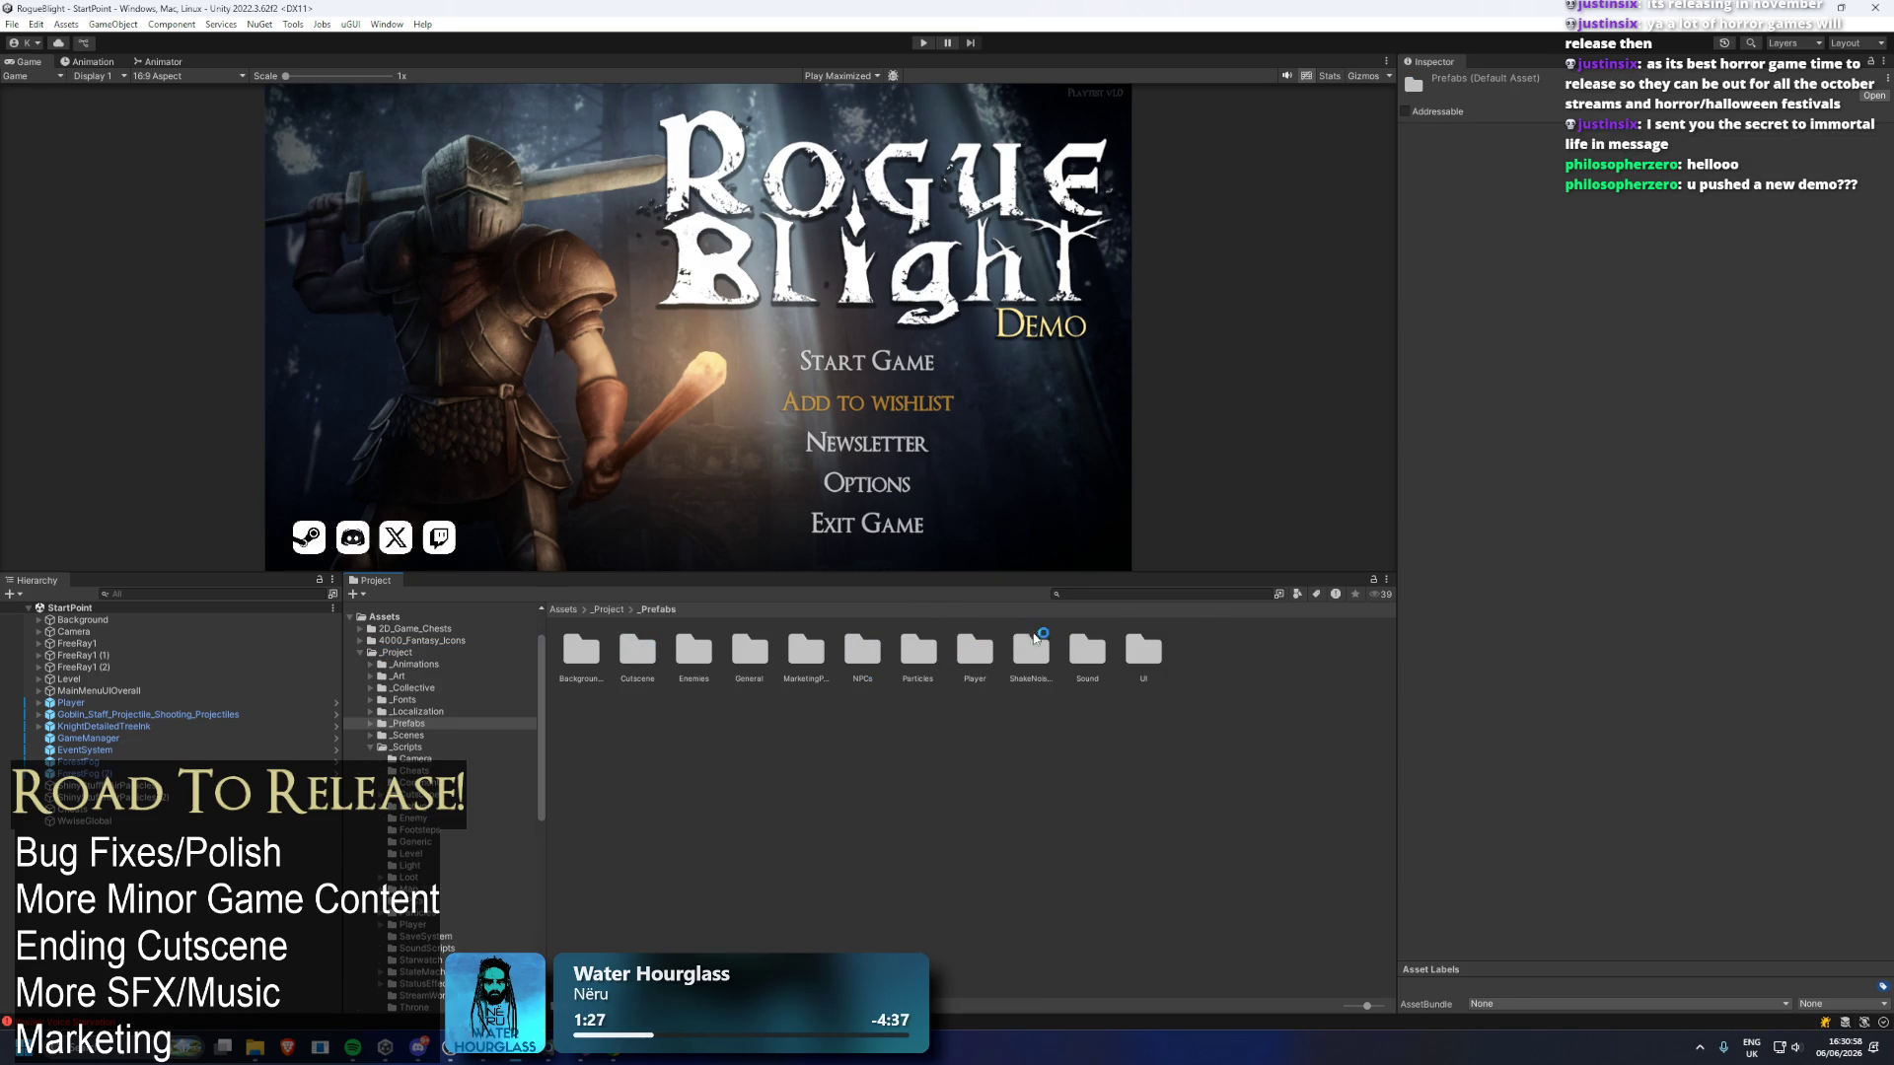
{"action": "double_click", "coordinate": [693, 651]}
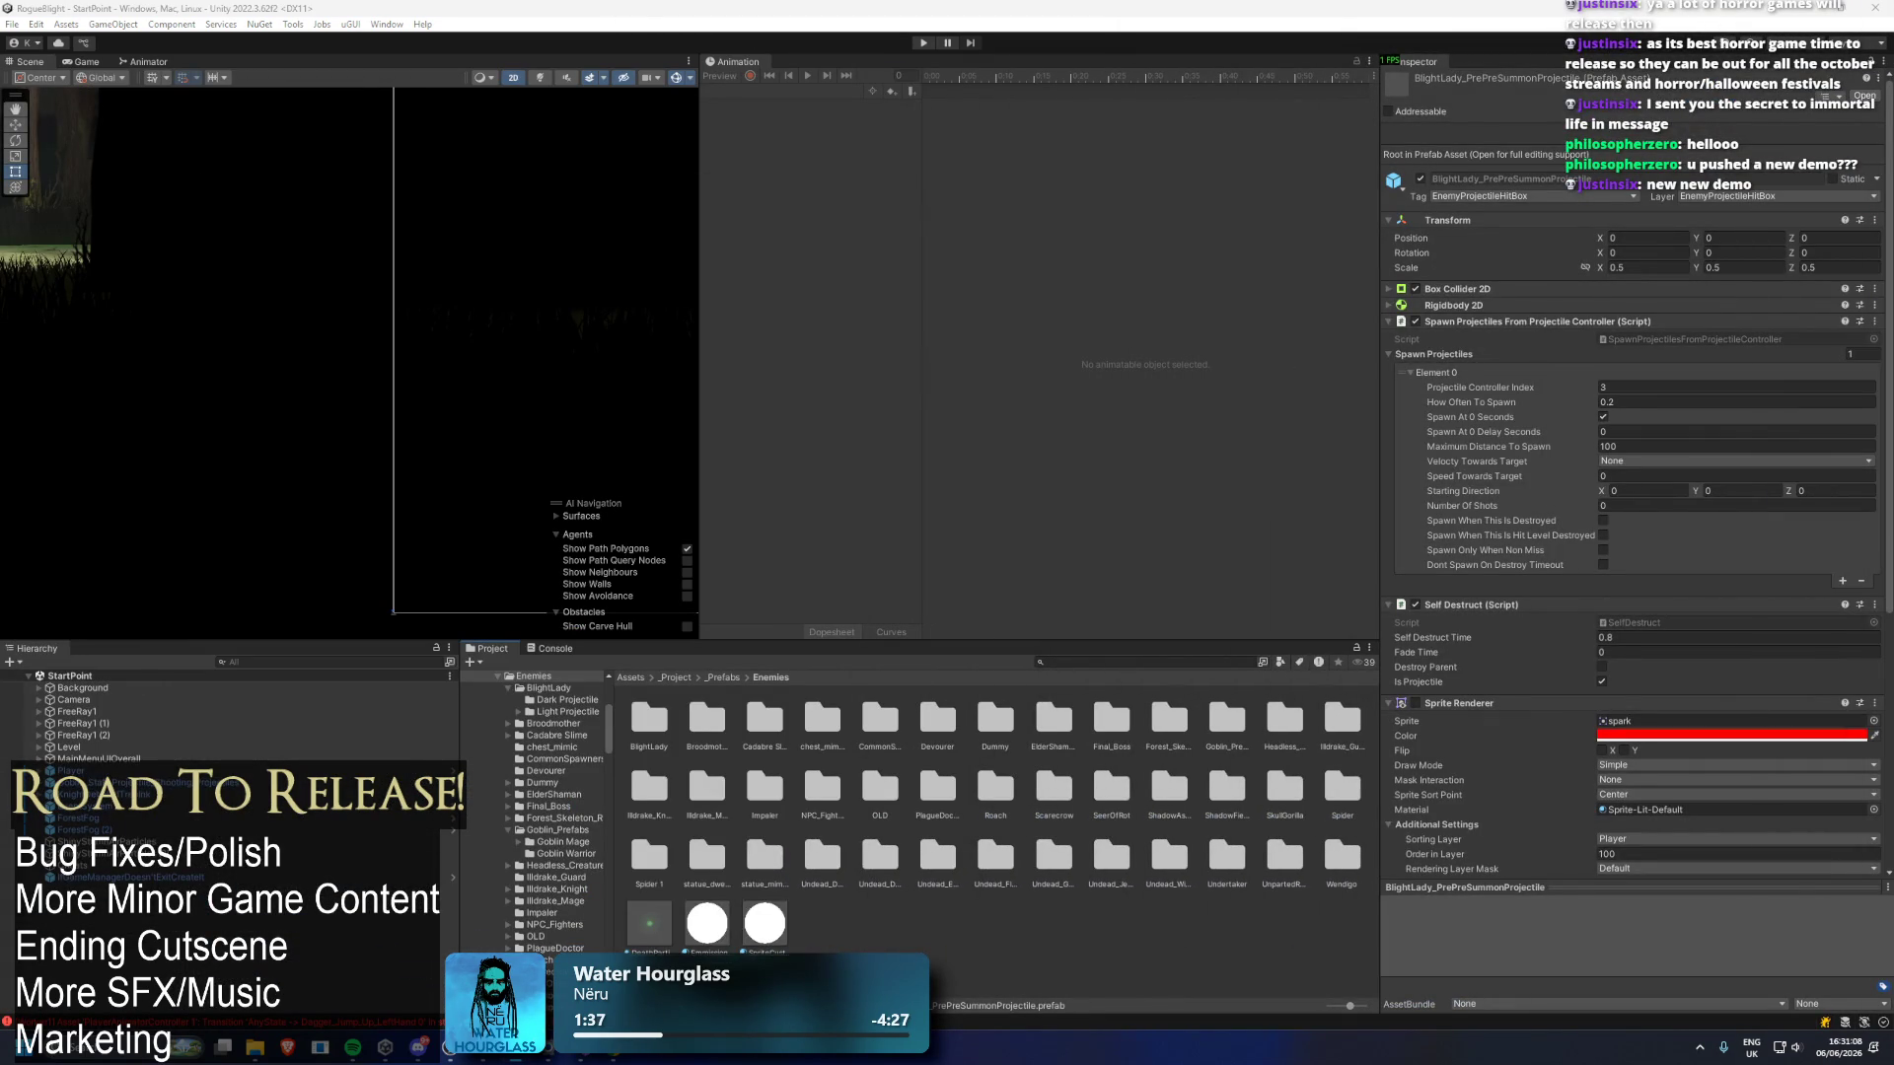
Reveal the Enemies folder in Explorer, close it, then delete the BlightLady folder.
{"action": "left_click", "coordinate": [651, 723]}
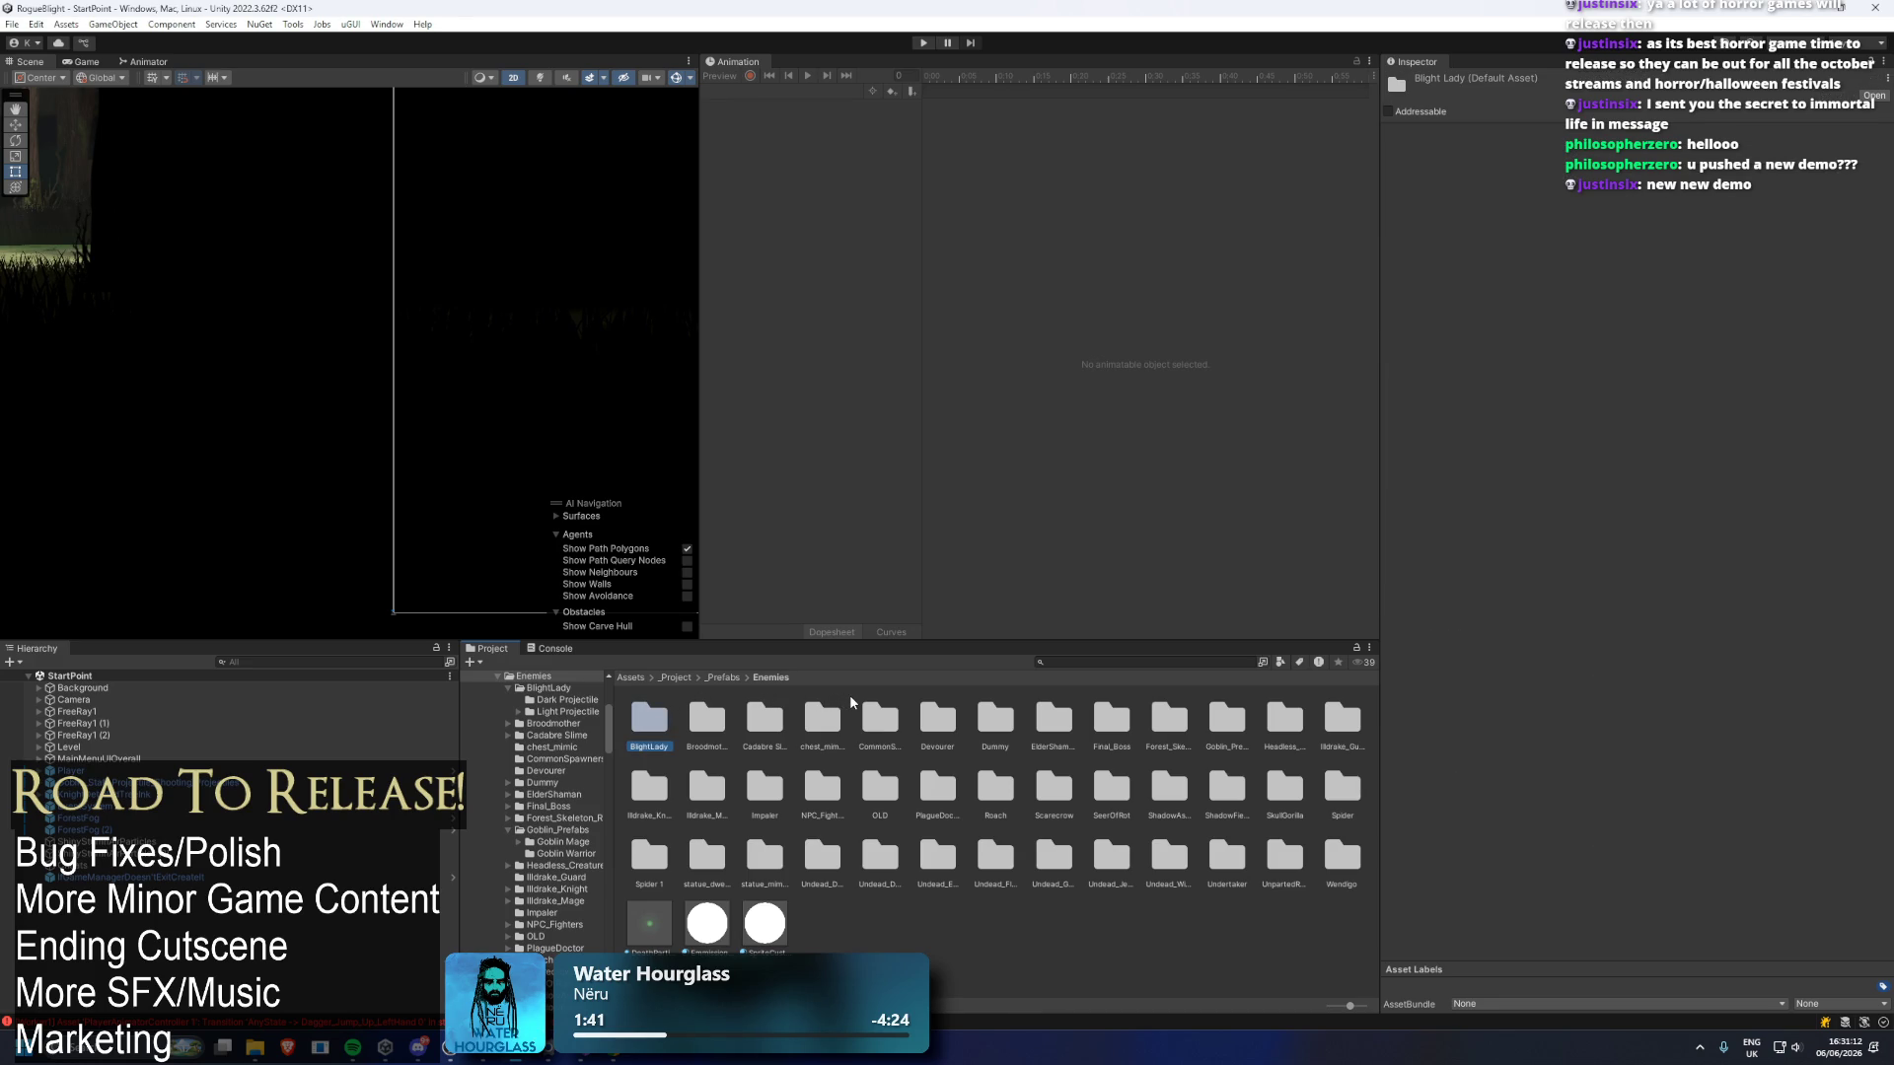
{"action": "key", "text": "Delete"}
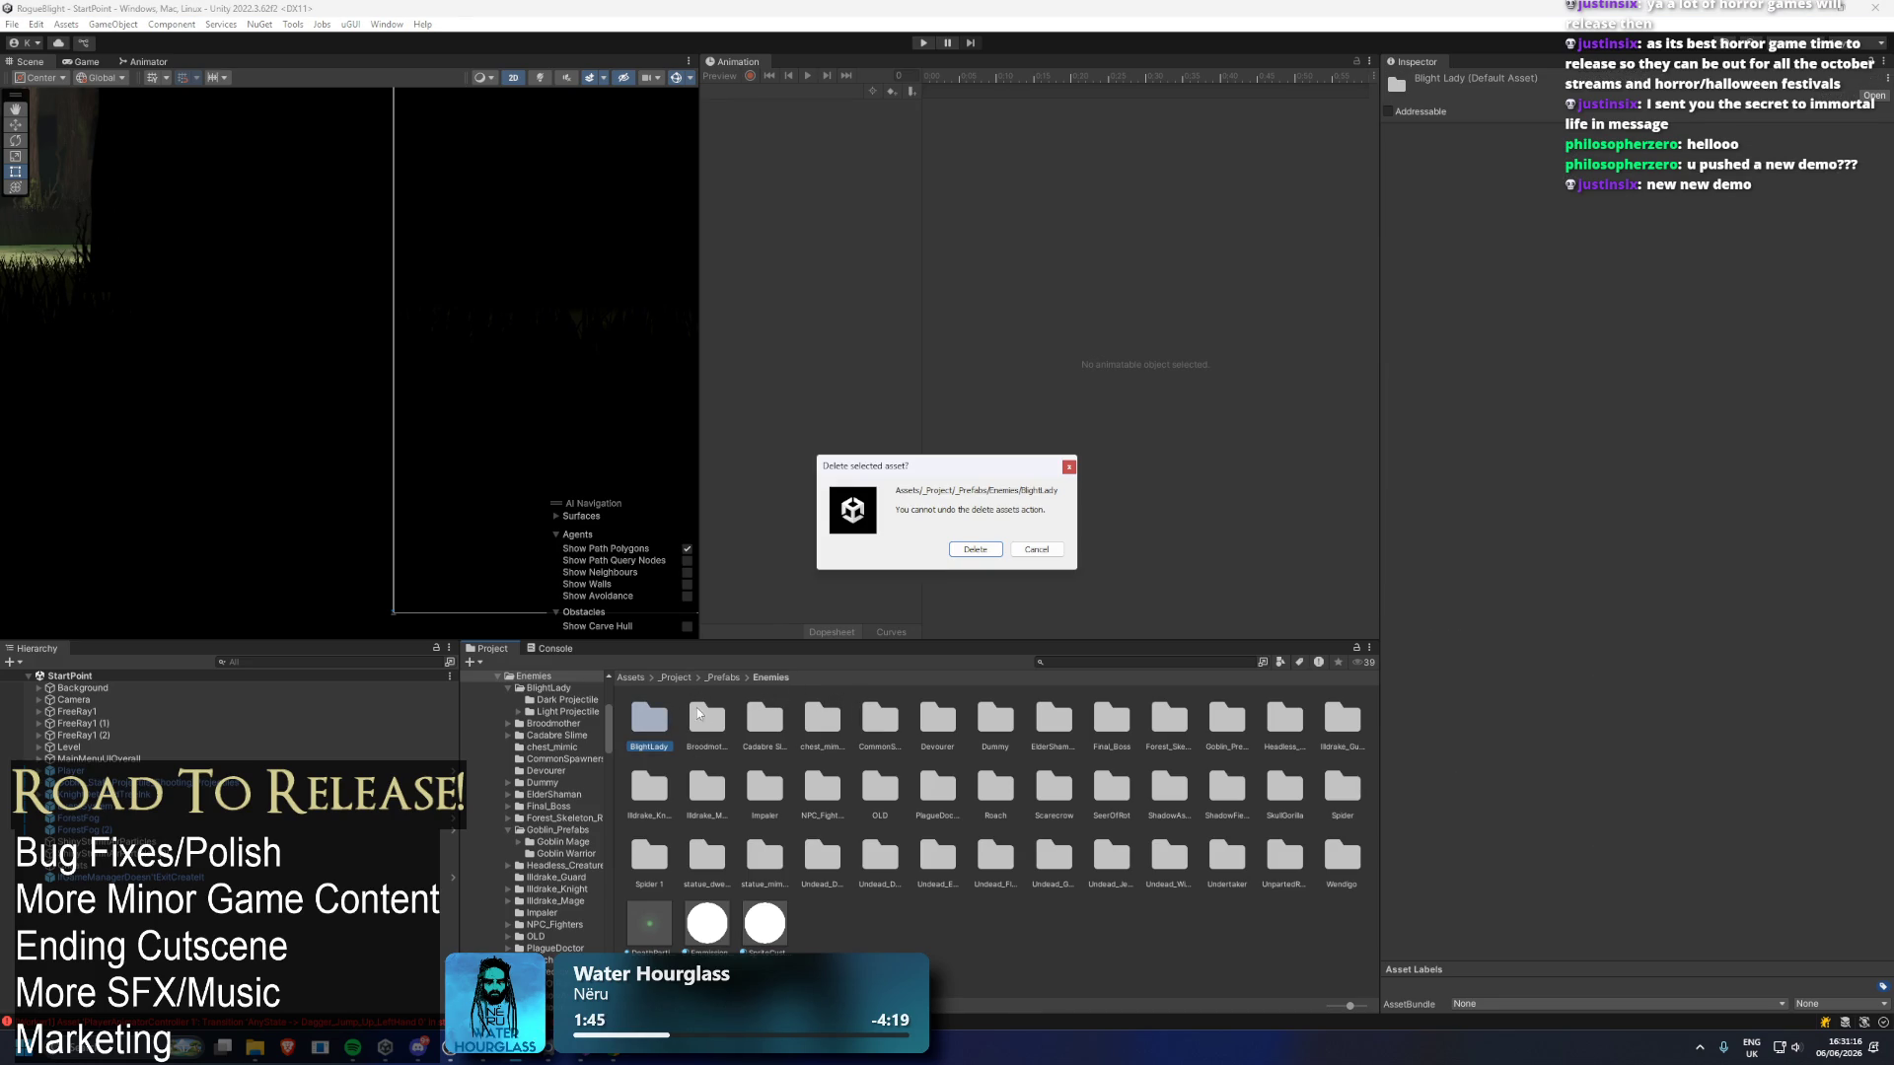
{"action": "left_click", "coordinate": [1037, 549]}
{"action": "right_click", "coordinate": [625, 725]}
{"action": "right_click", "coordinate": [637, 735]}
{"action": "left_click", "coordinate": [740, 264]}
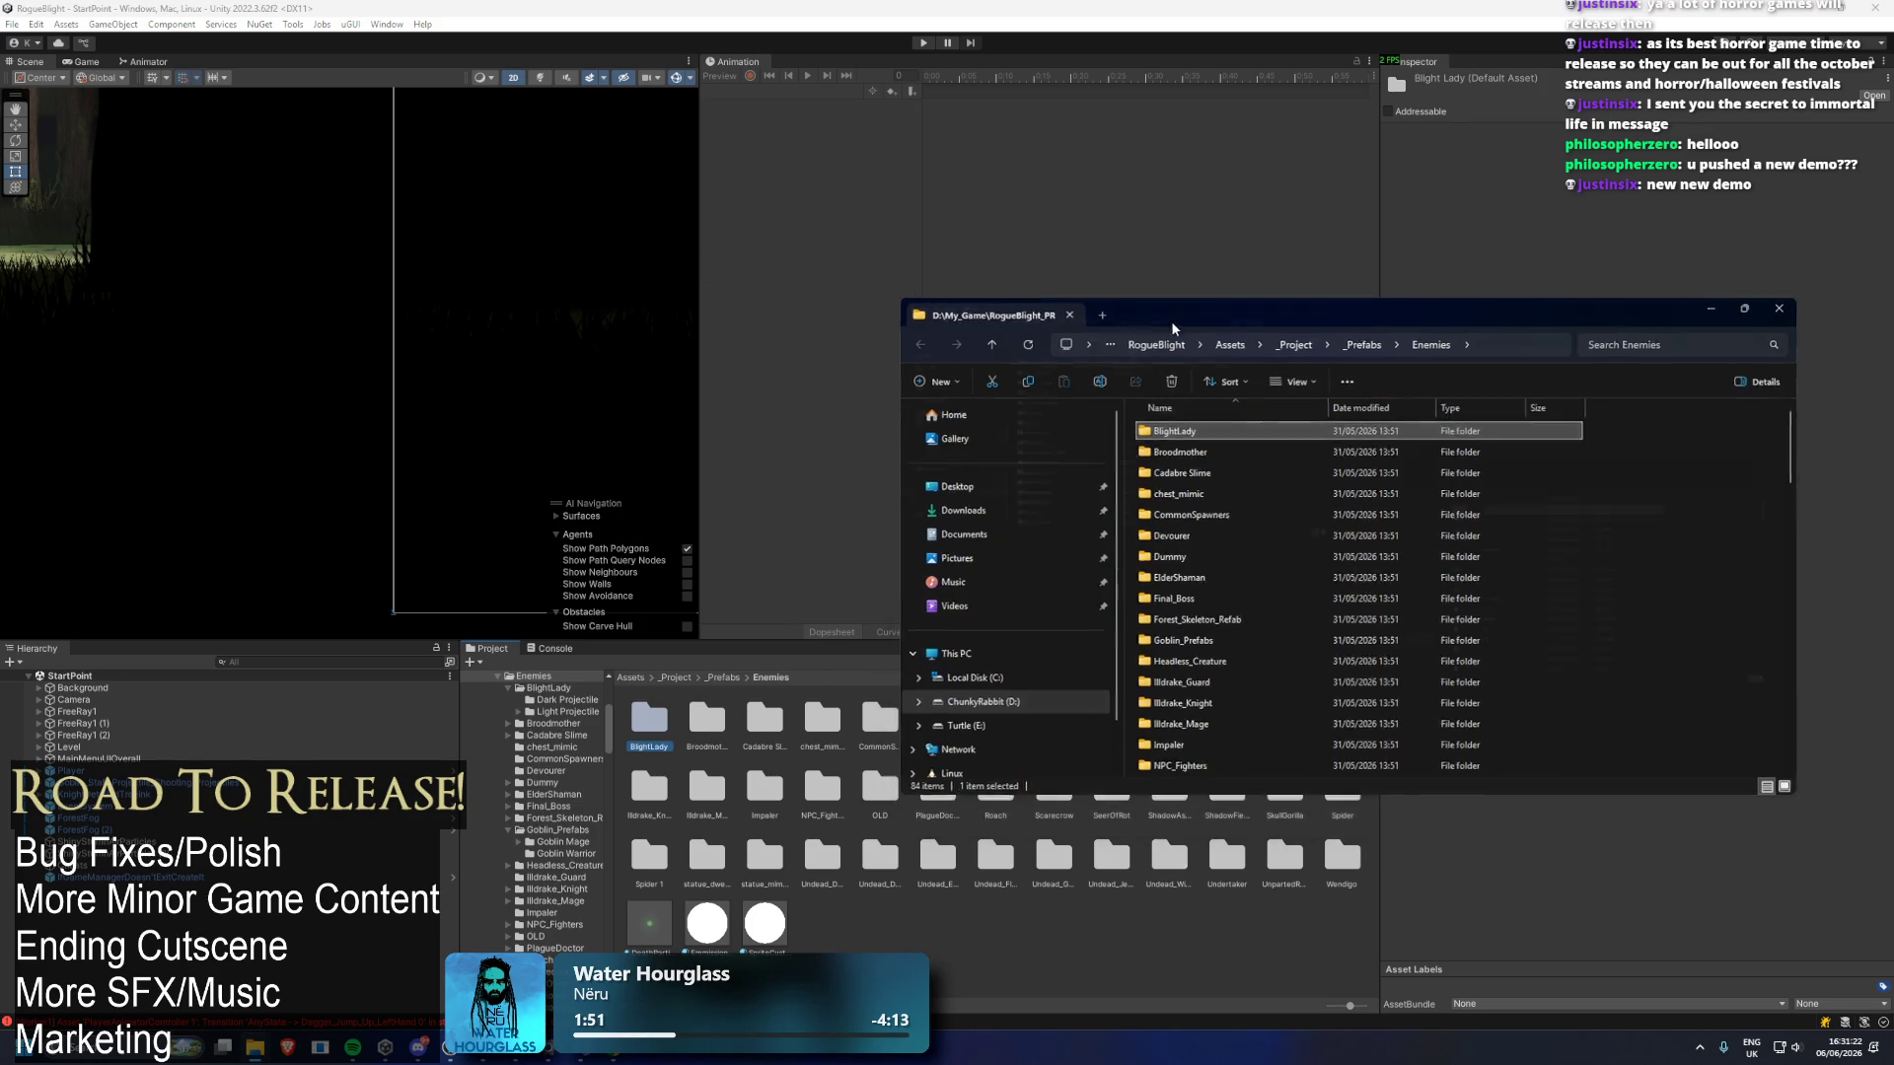
{"action": "double_click", "coordinate": [1169, 322]}
{"action": "left_click", "coordinate": [1869, 9]}
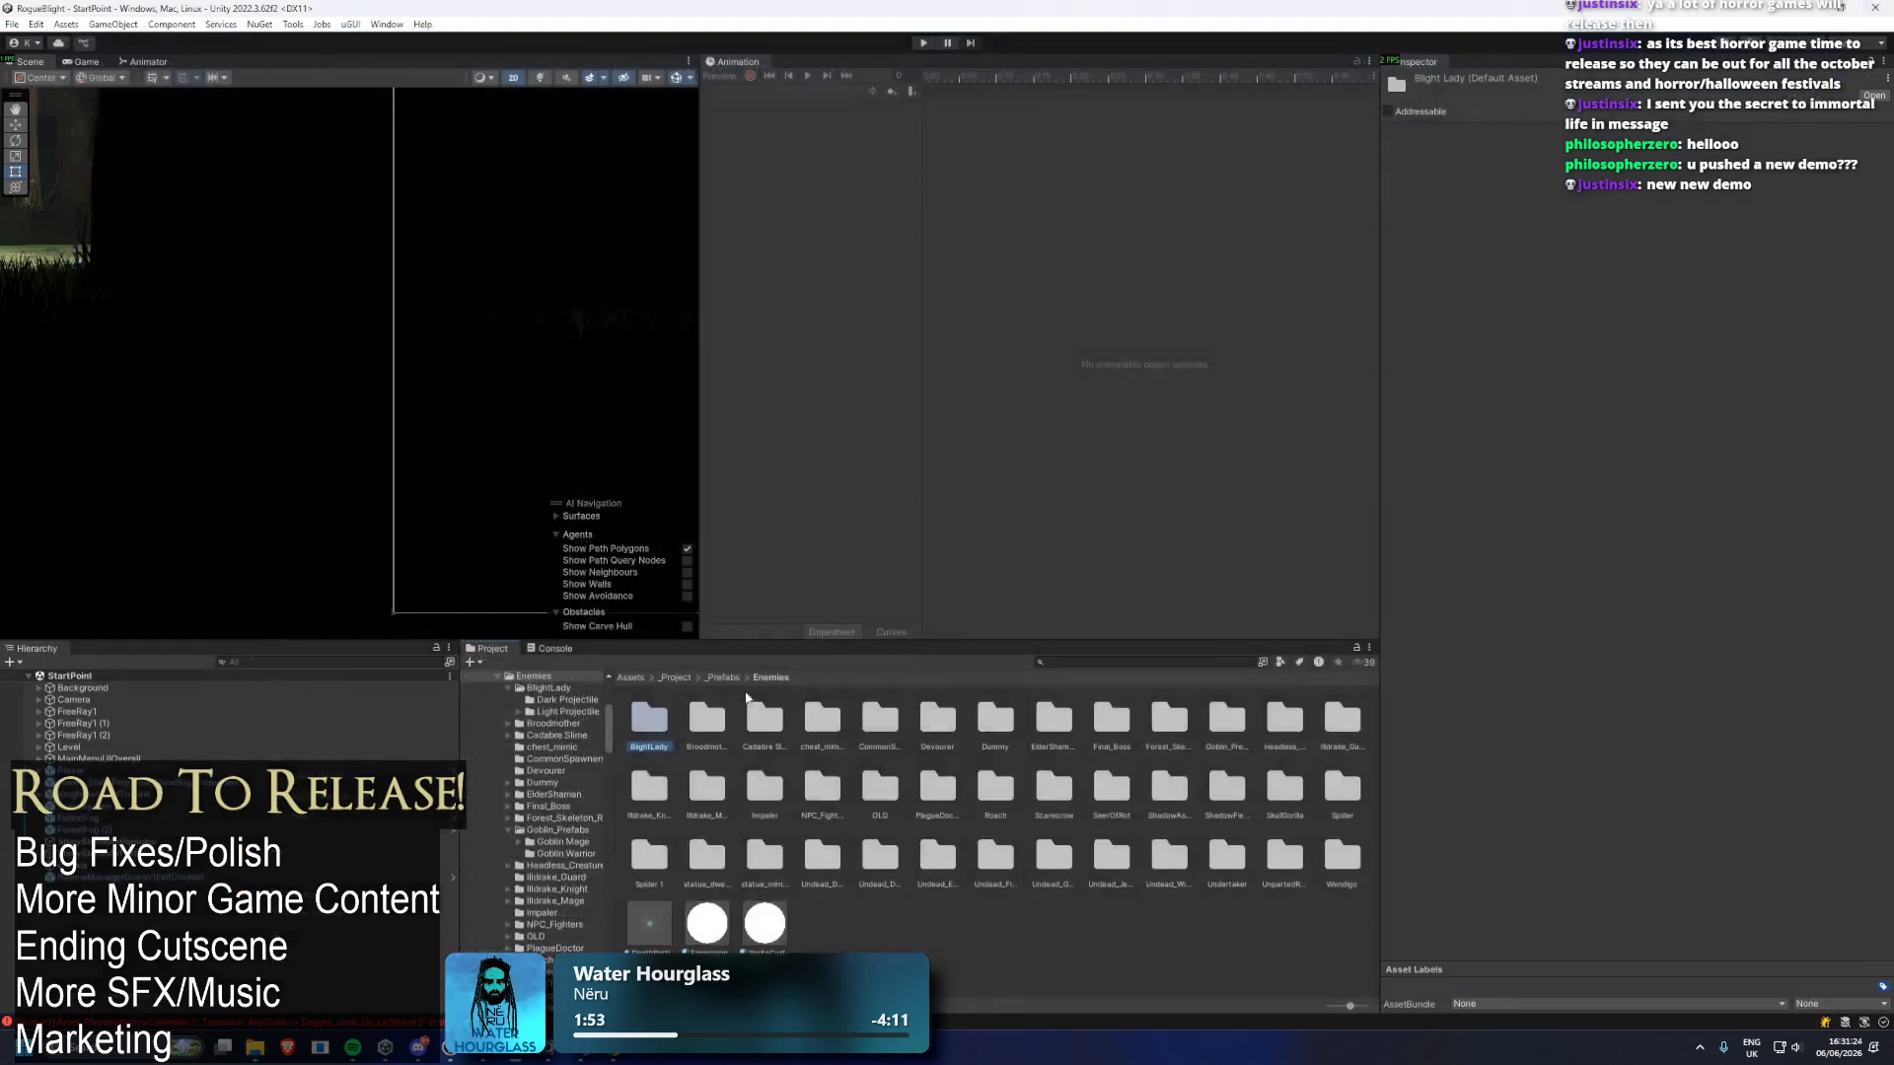
{"action": "key", "text": "Return"}
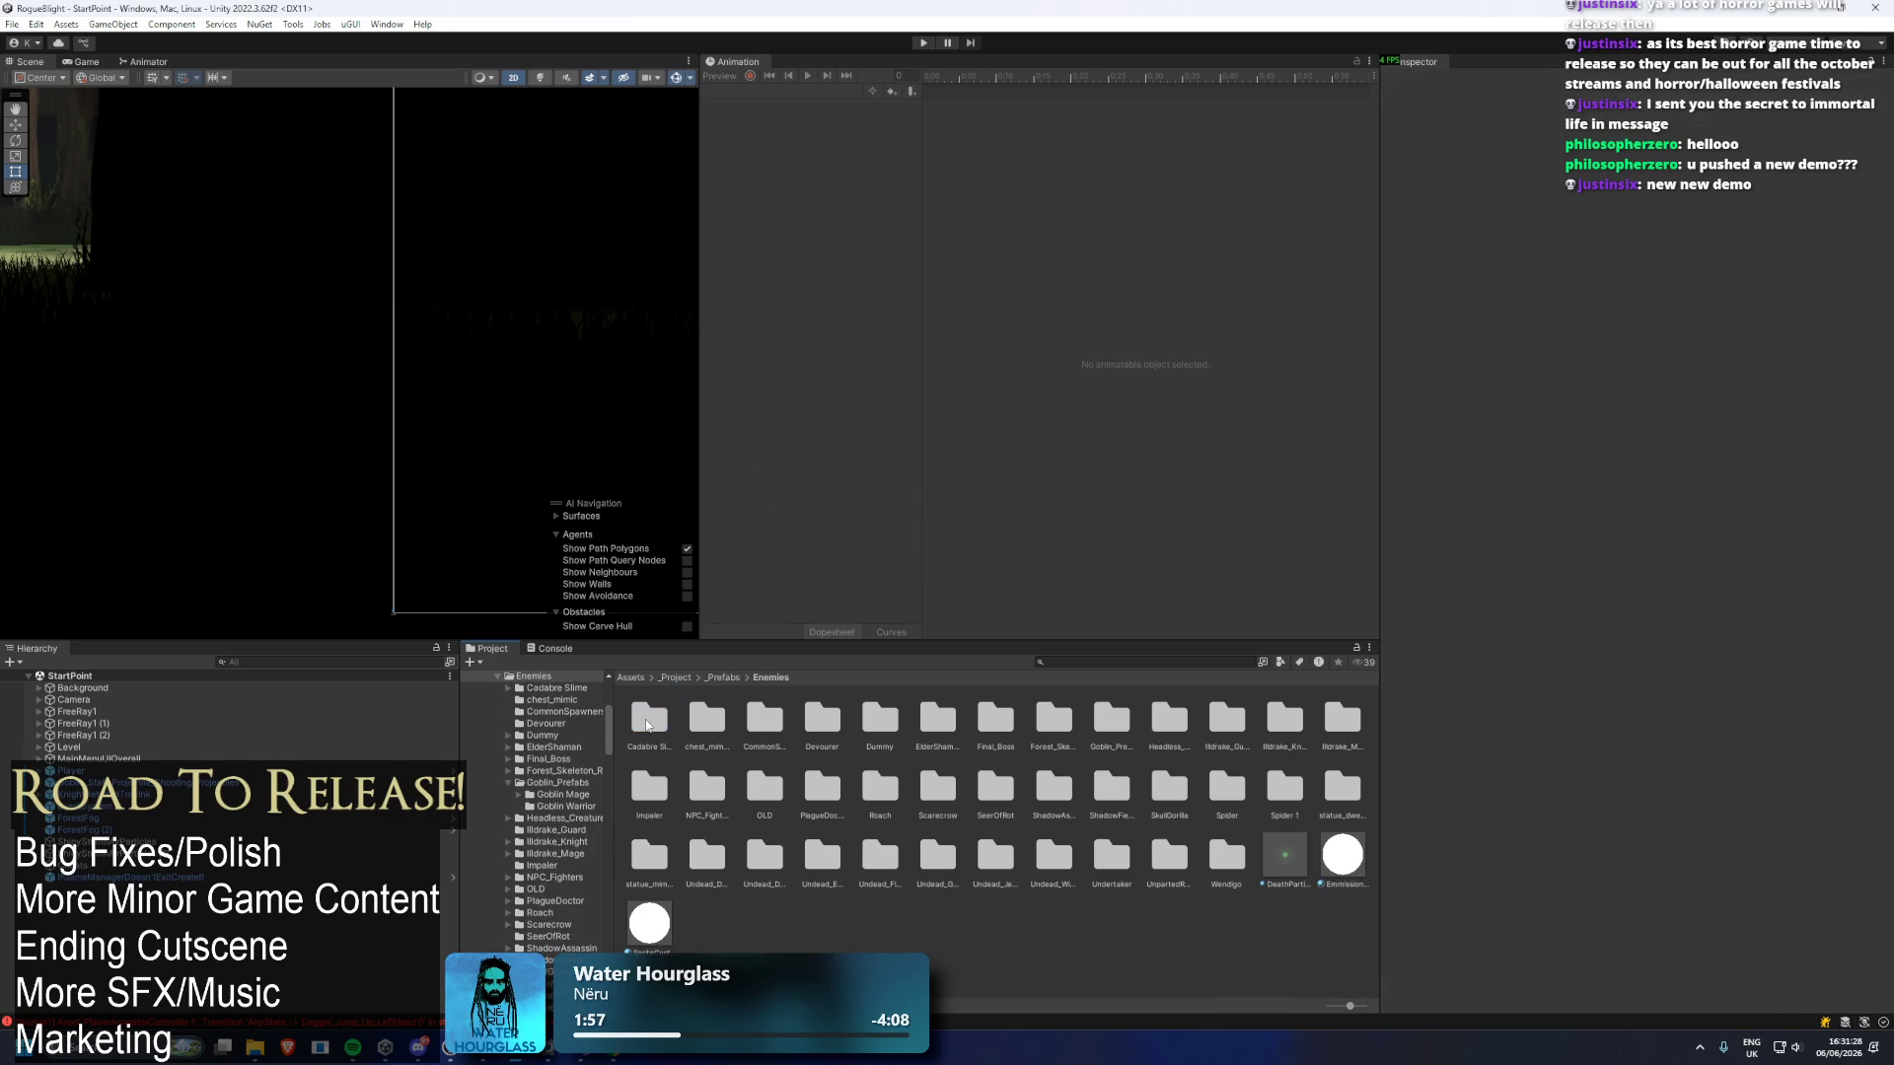
Delete the Broodmother, Cadabre Slime, Devourer, ElderShaman and Final_Boss folders.
{"action": "key", "text": "Delete"}
{"action": "key", "text": "Return"}
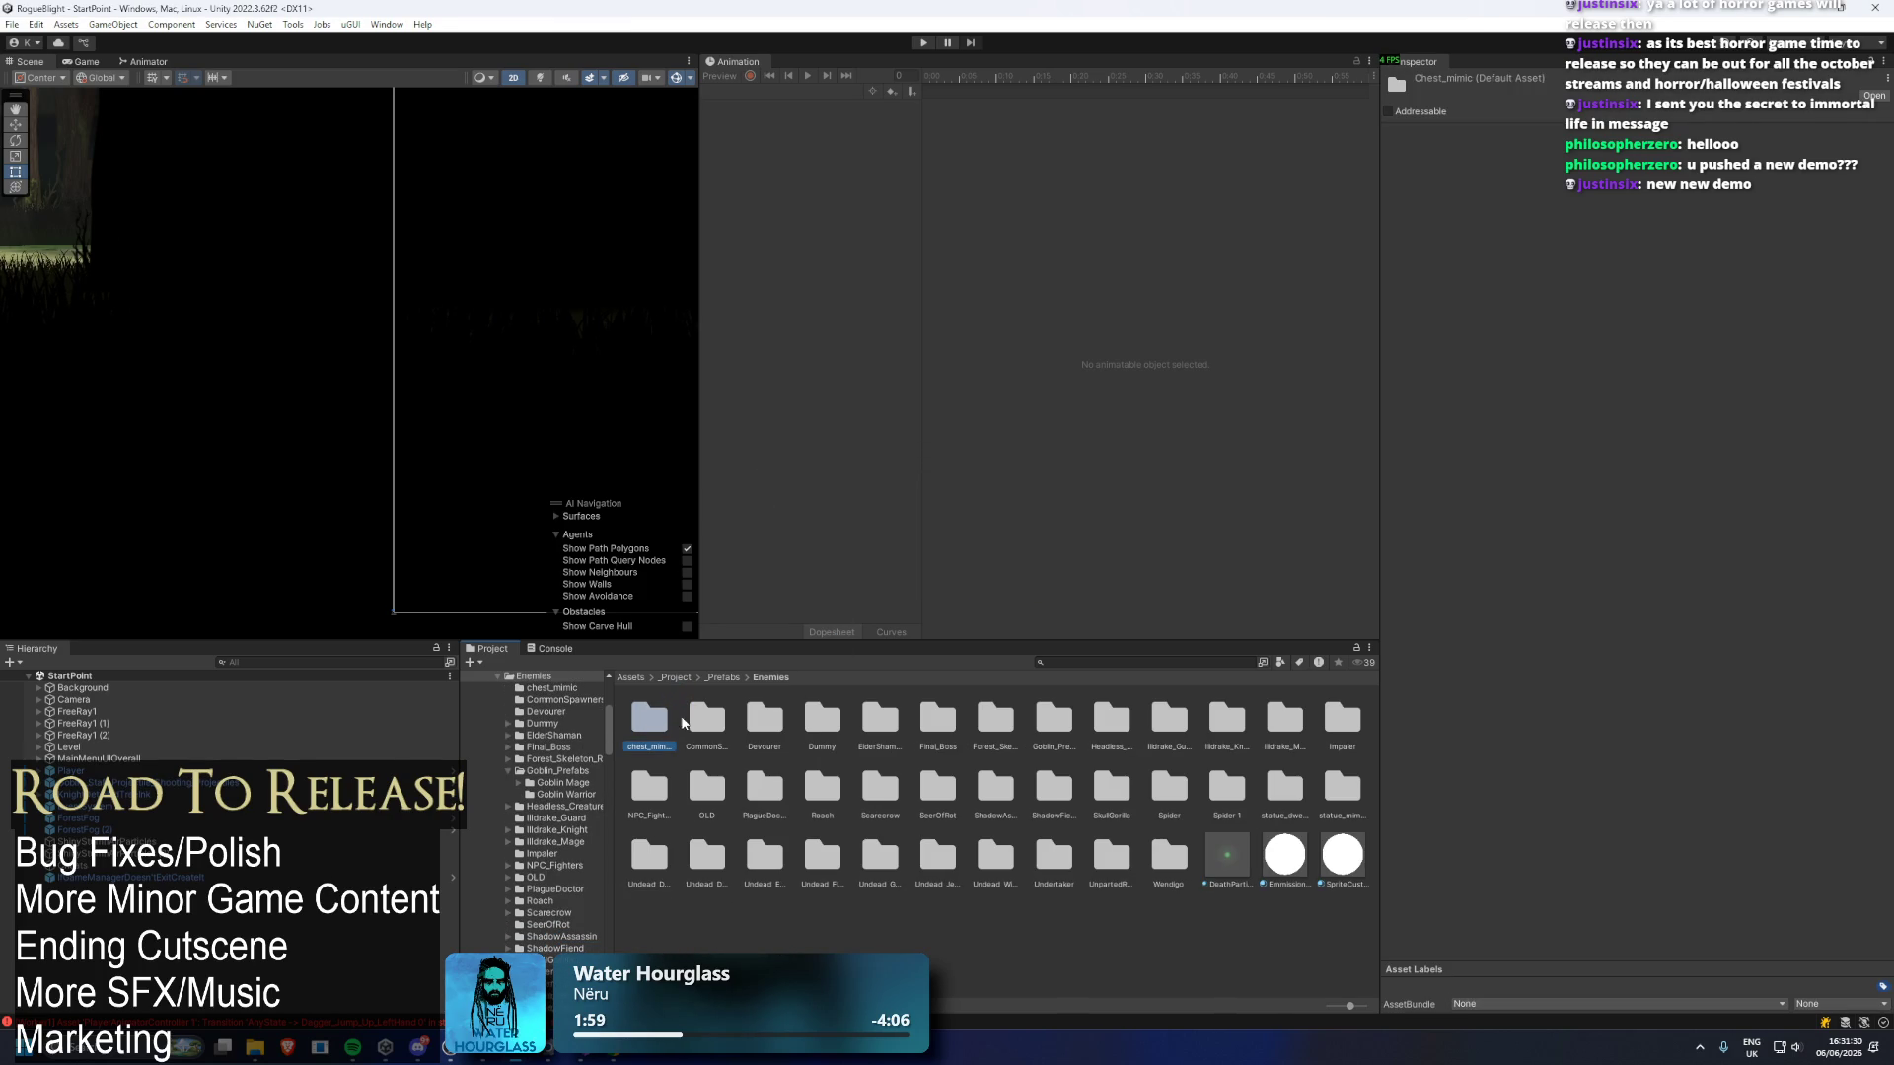
{"action": "key", "text": "Right"}
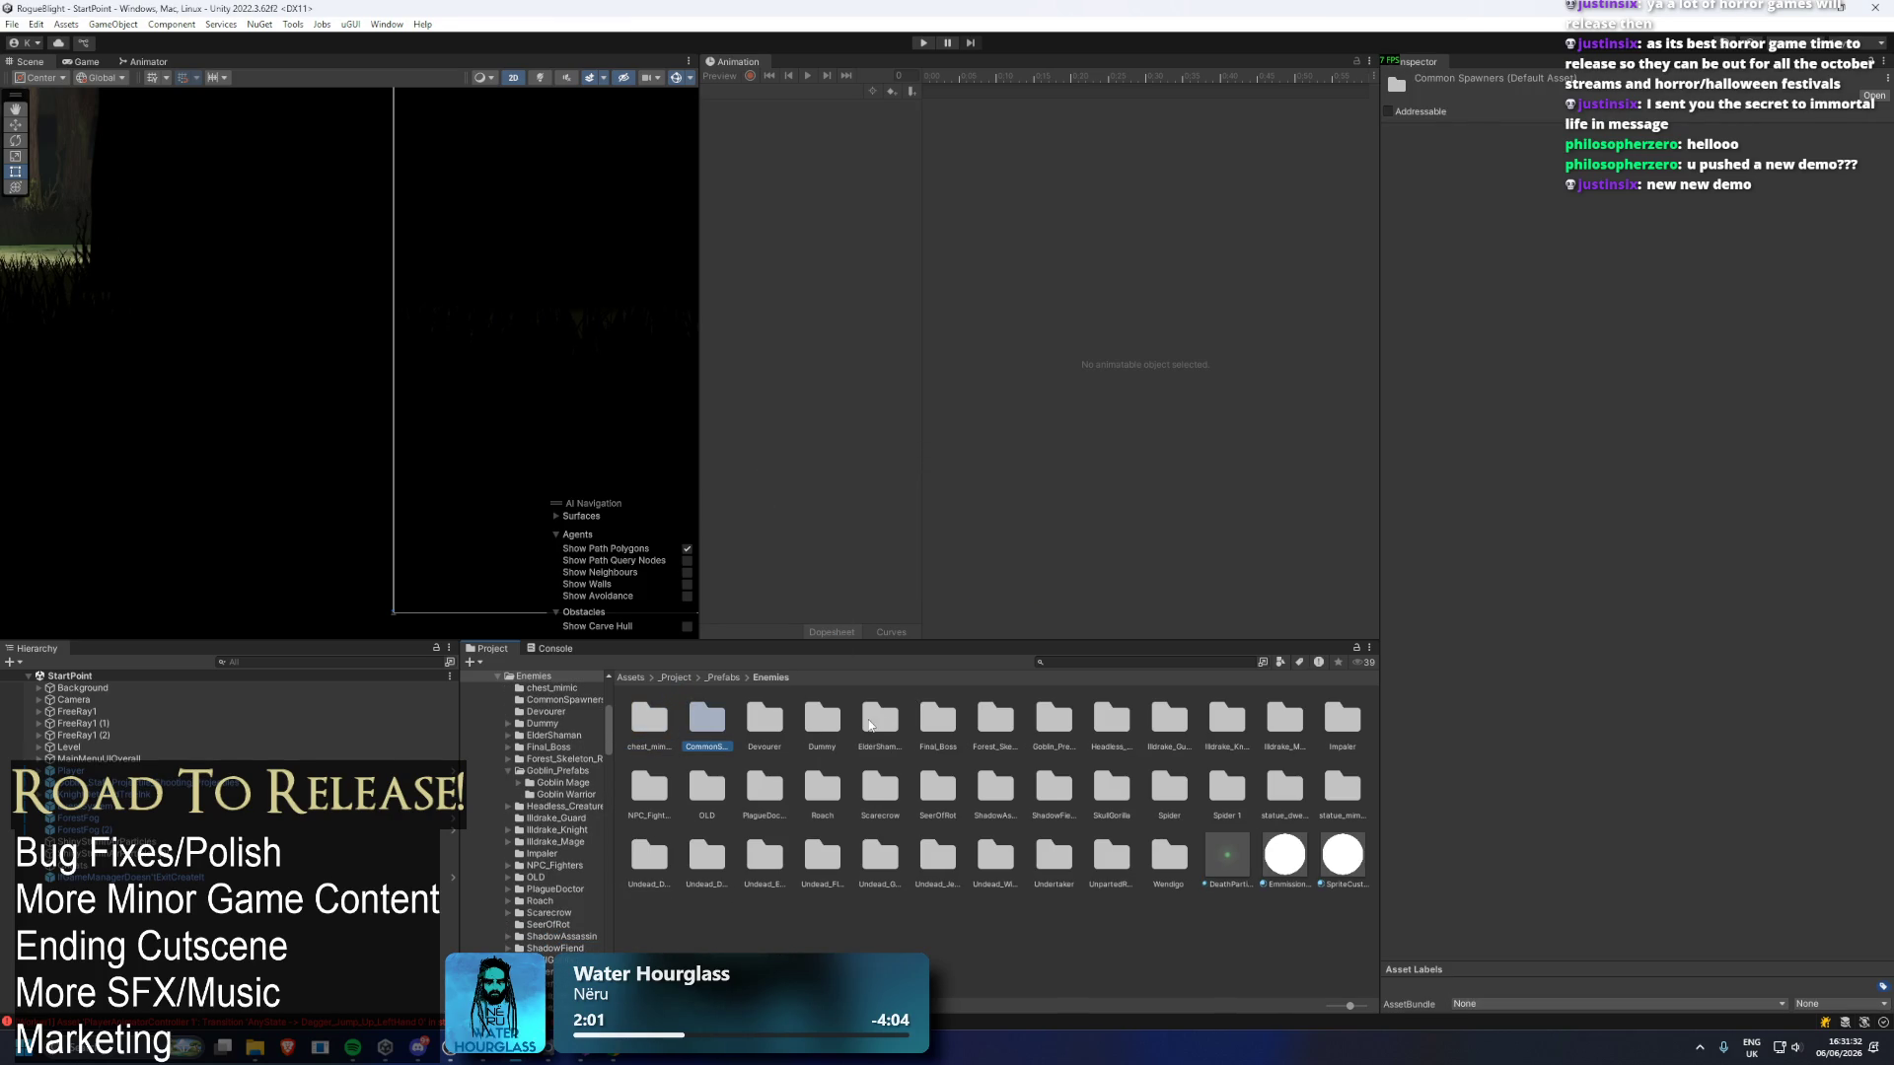
{"action": "key", "text": "Right"}
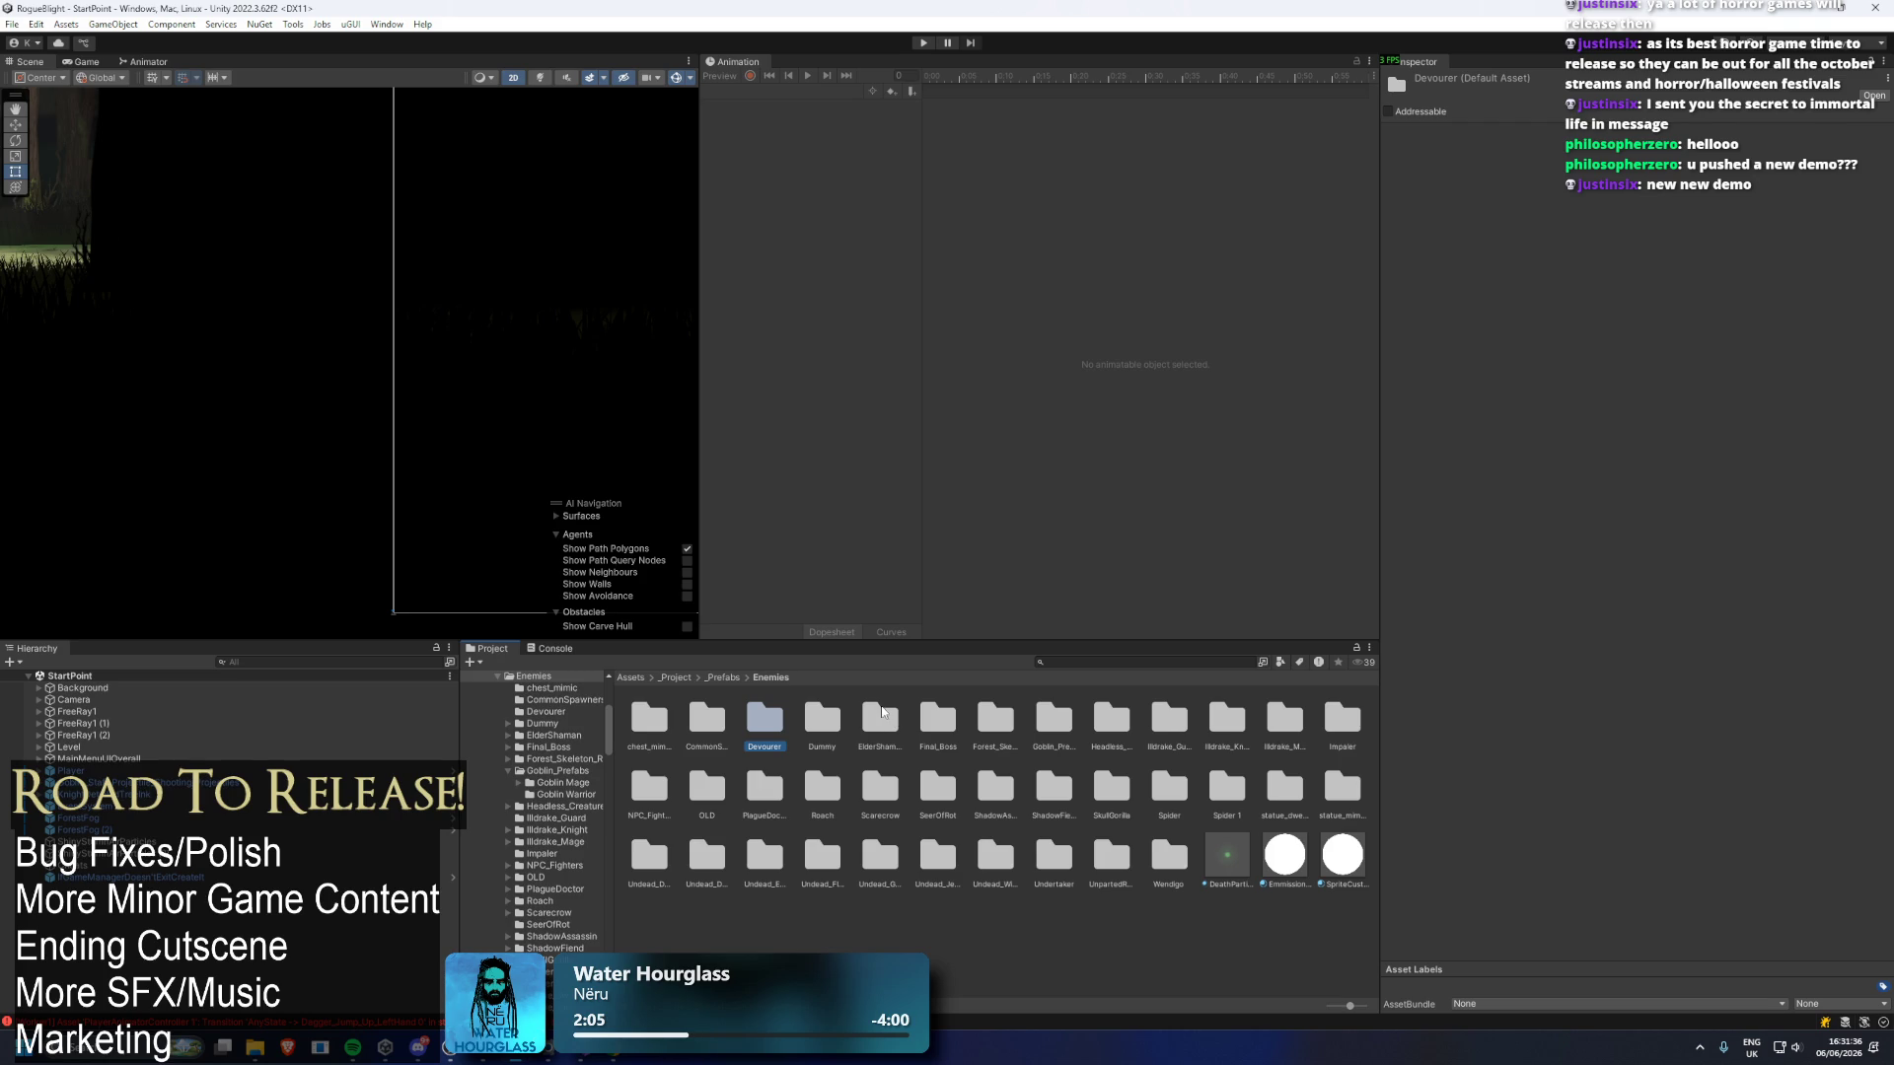
{"action": "key", "text": "Delete"}
{"action": "left_click", "coordinate": [766, 723]}
{"action": "left_click", "coordinate": [821, 718]}
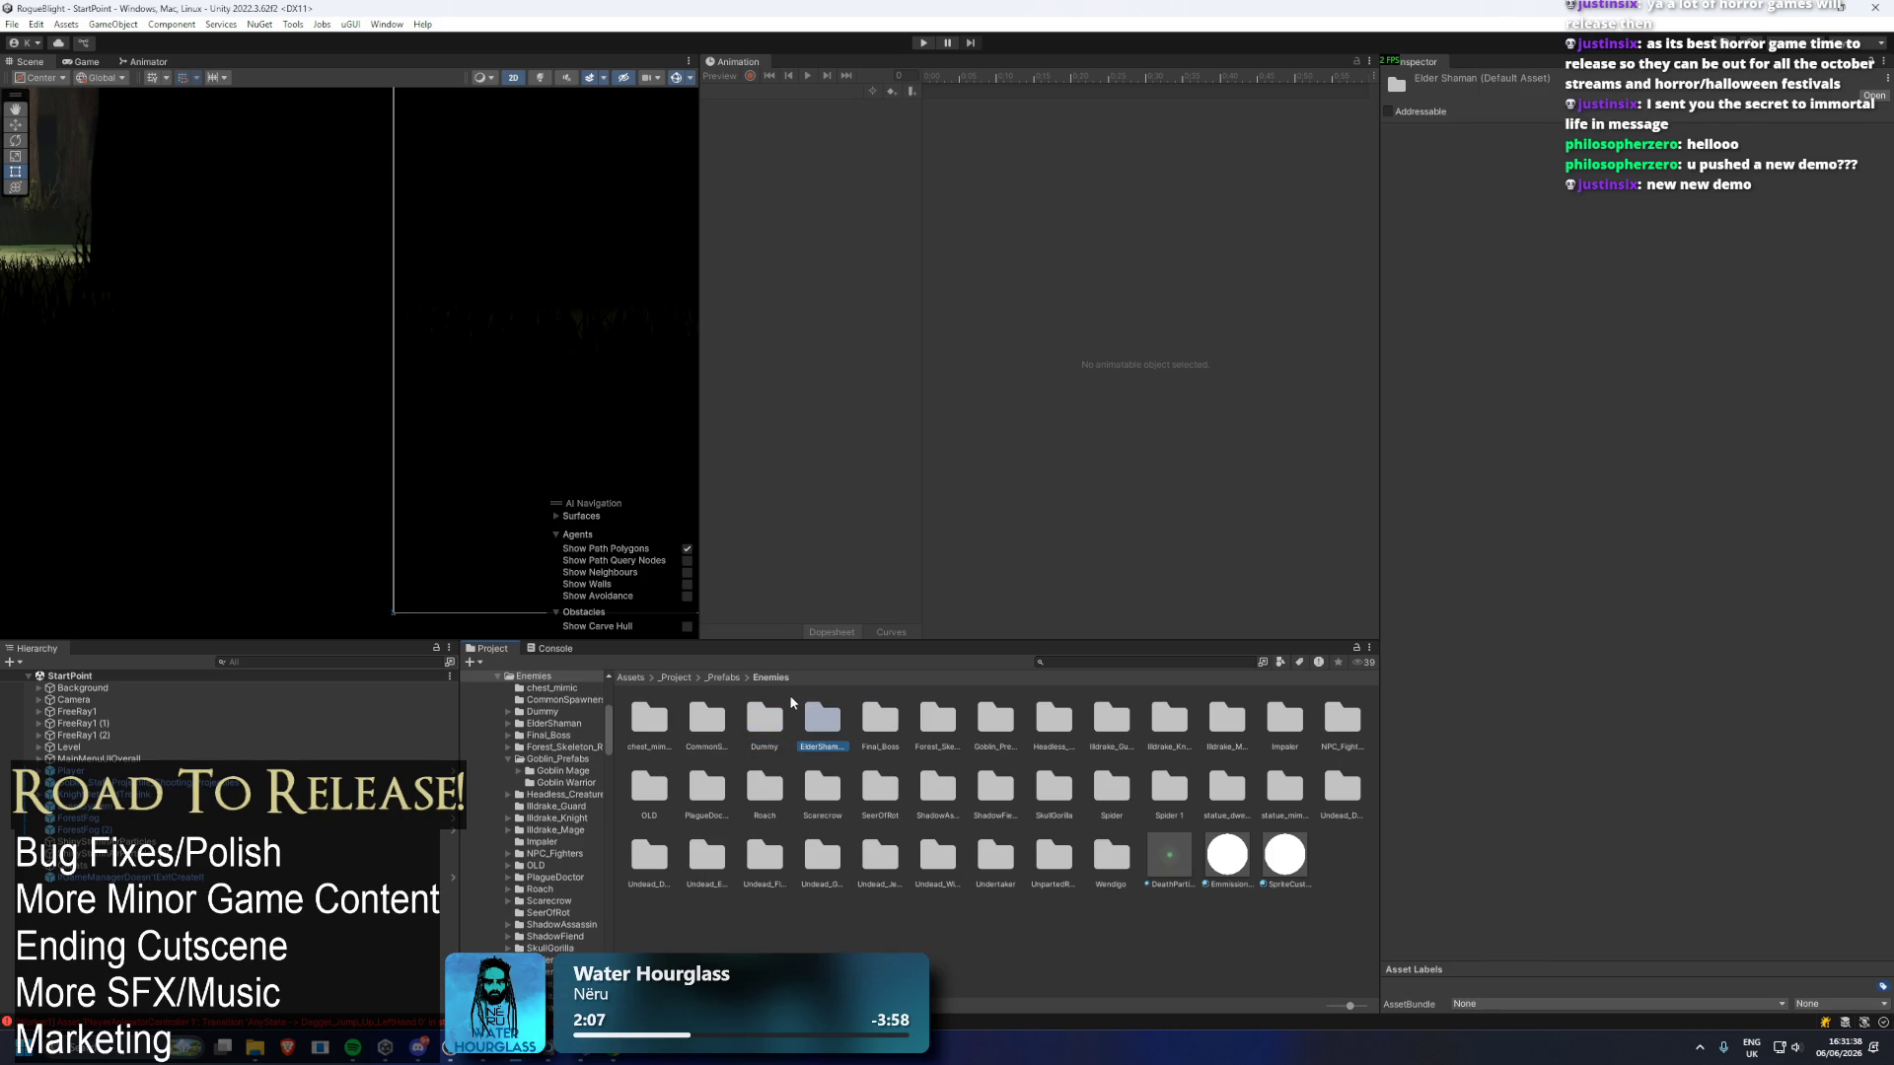
{"action": "key", "text": "Delete"}
{"action": "left_click", "coordinate": [809, 712]}
{"action": "key", "text": "Delete"}
Delete the Headless_Creature and Illdrake_Guard folders, then switch to Visual Studio.
{"action": "left_click", "coordinate": [883, 717]}
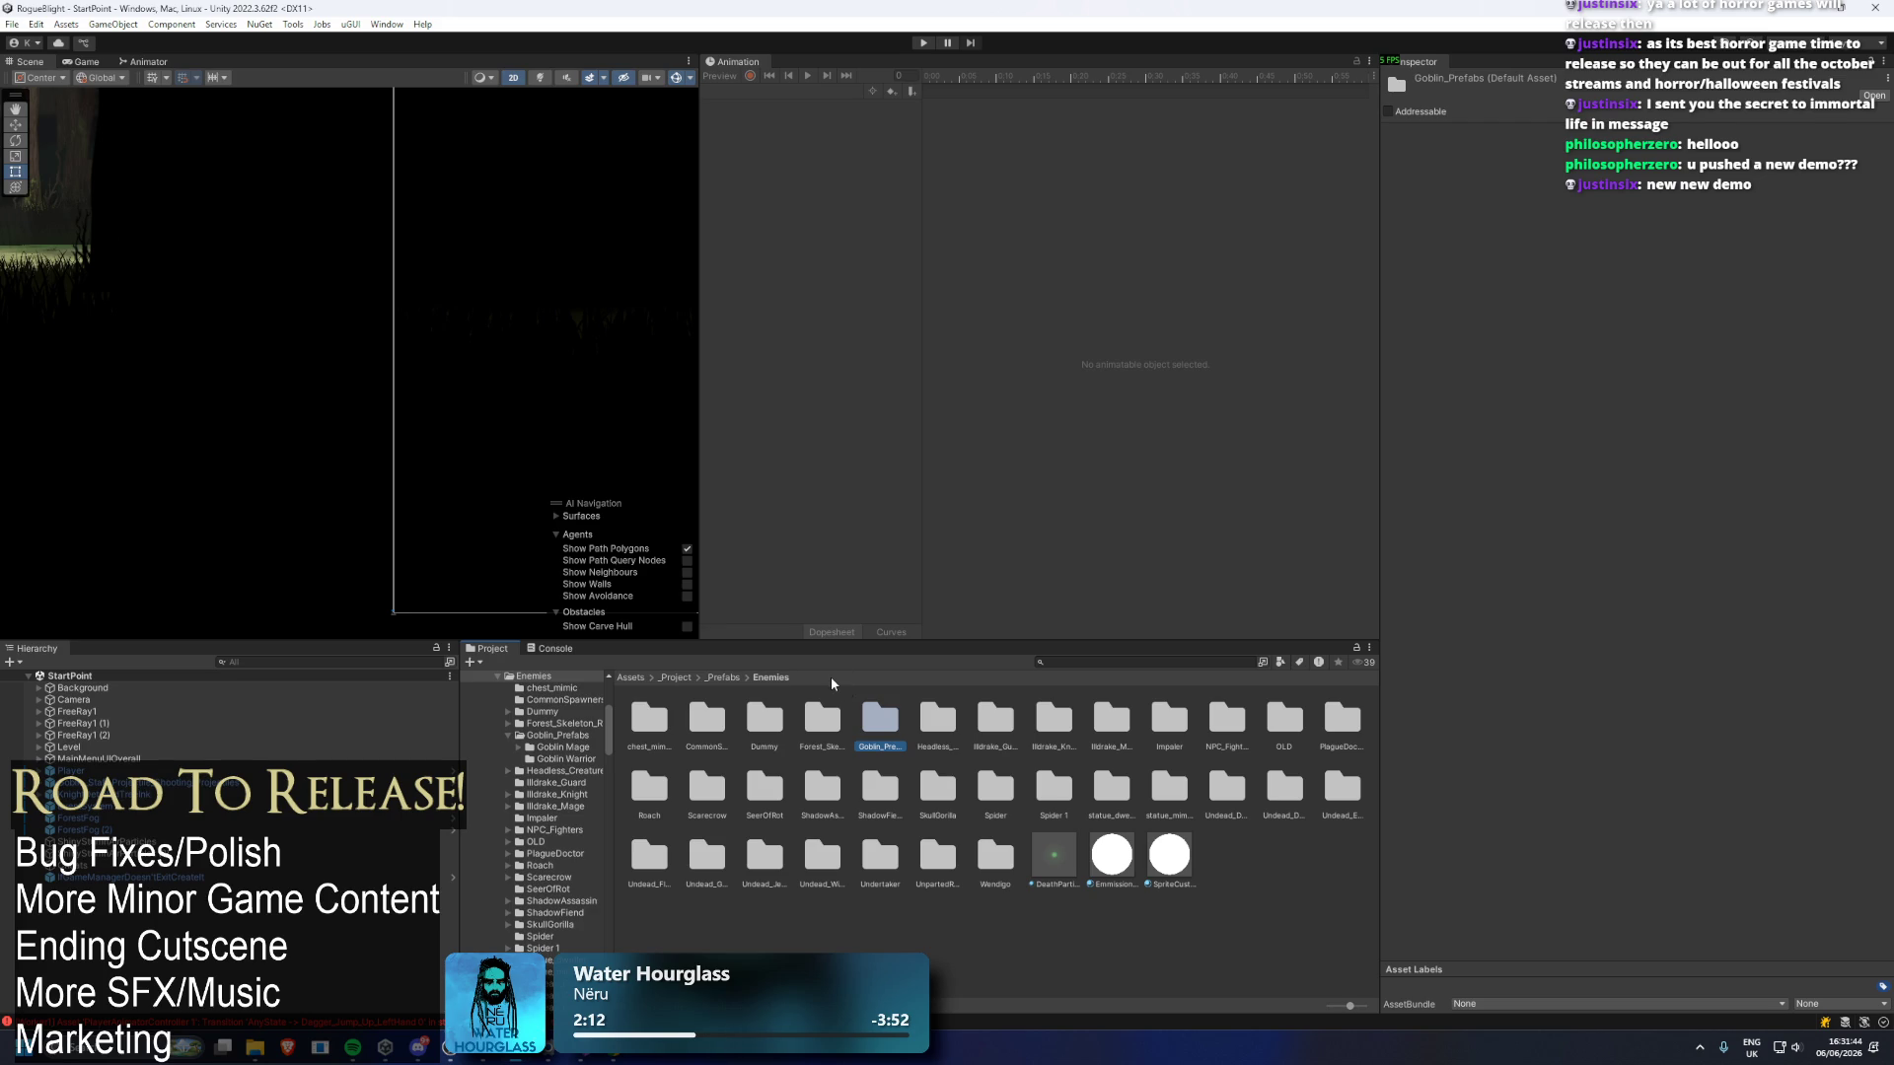
{"action": "key", "text": "Right"}
{"action": "key", "text": "Delete"}
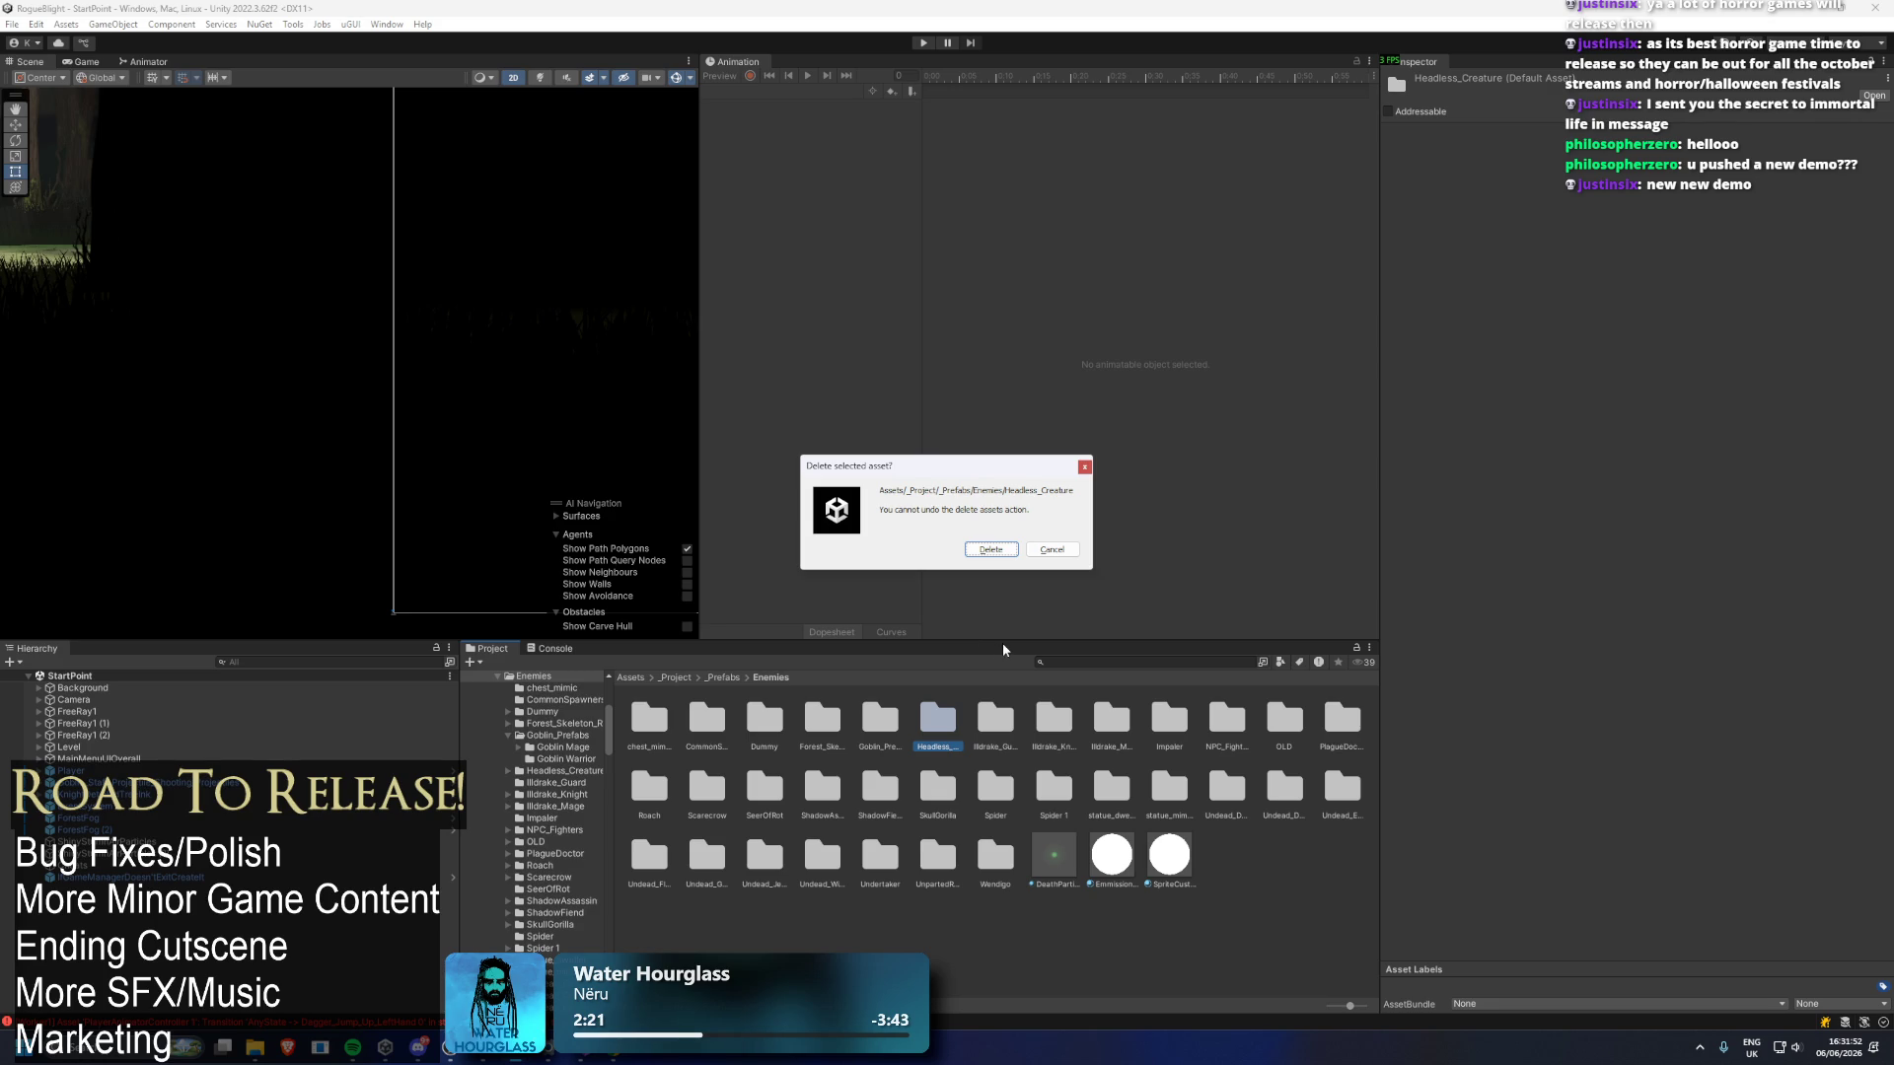
{"action": "key", "text": "Return"}
{"action": "key", "text": "Delete"}
{"action": "key", "text": "Return"}
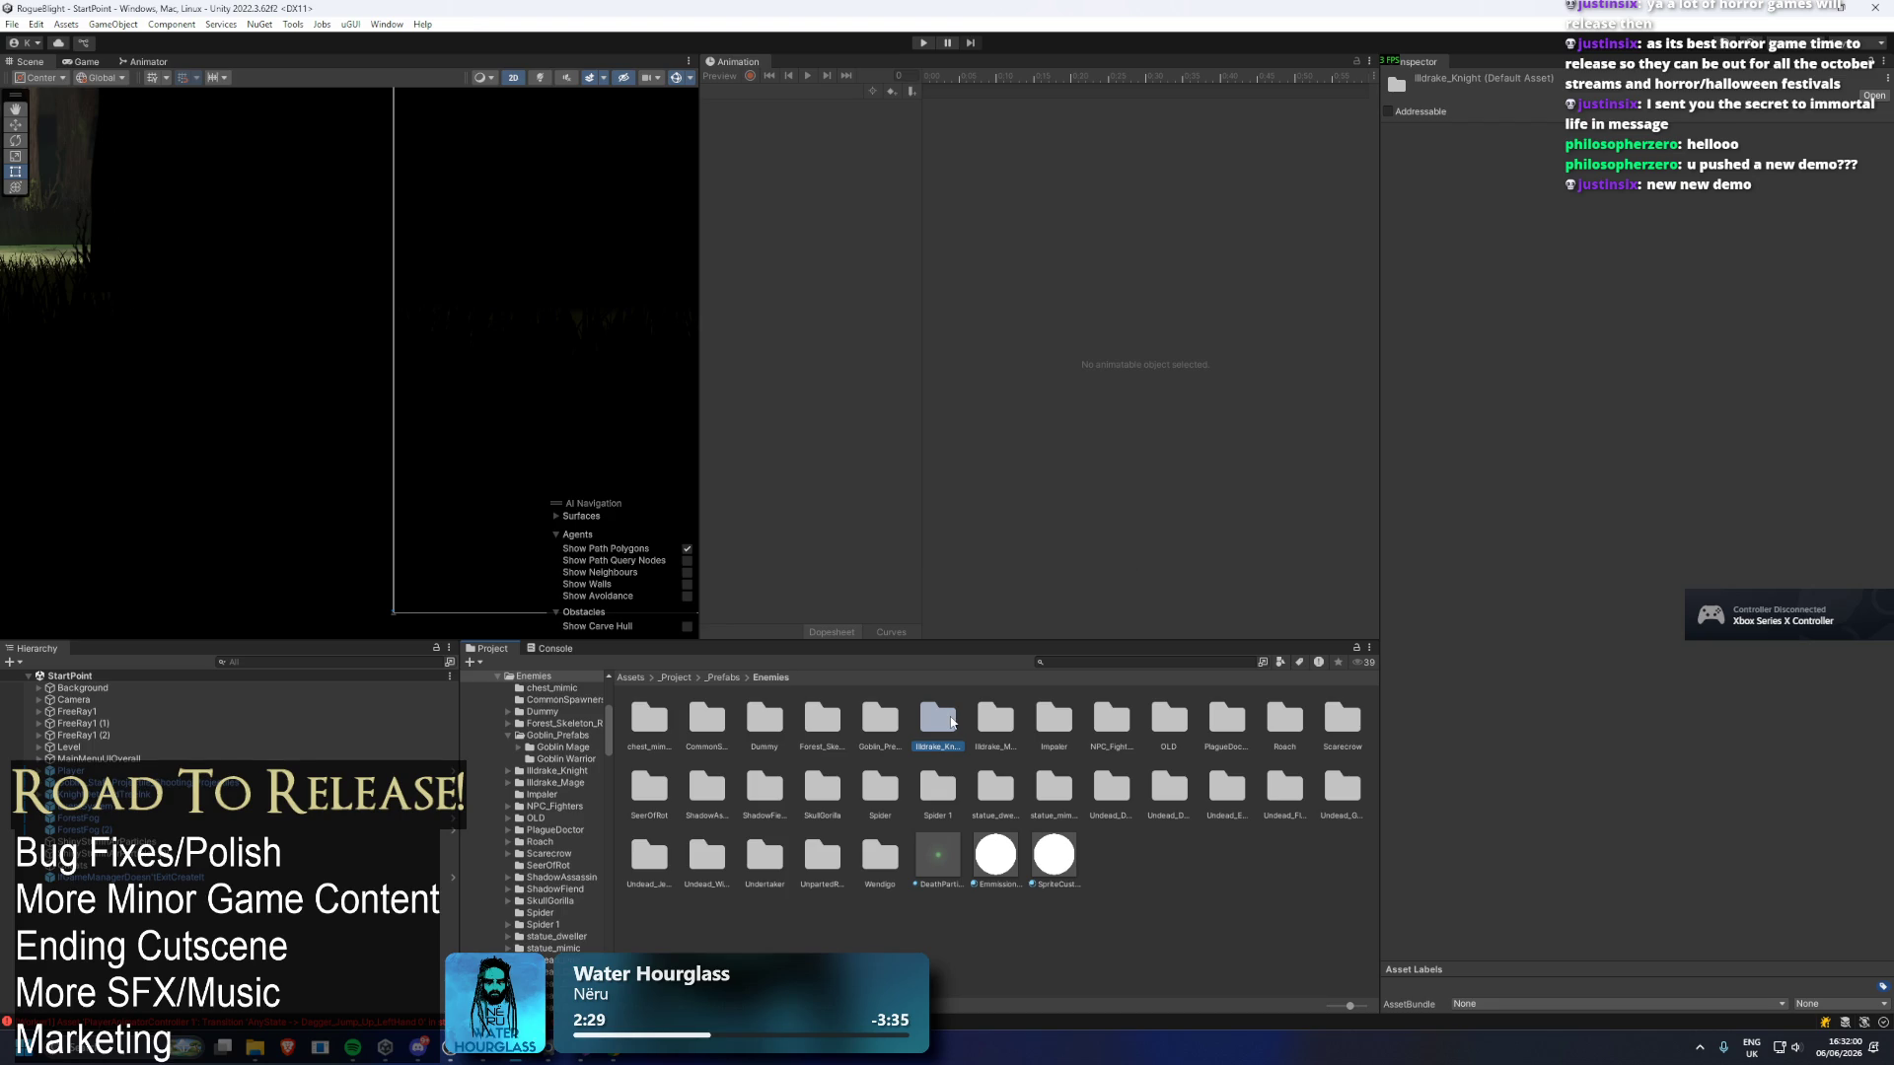
{"action": "key", "text": "alt+Tab"}
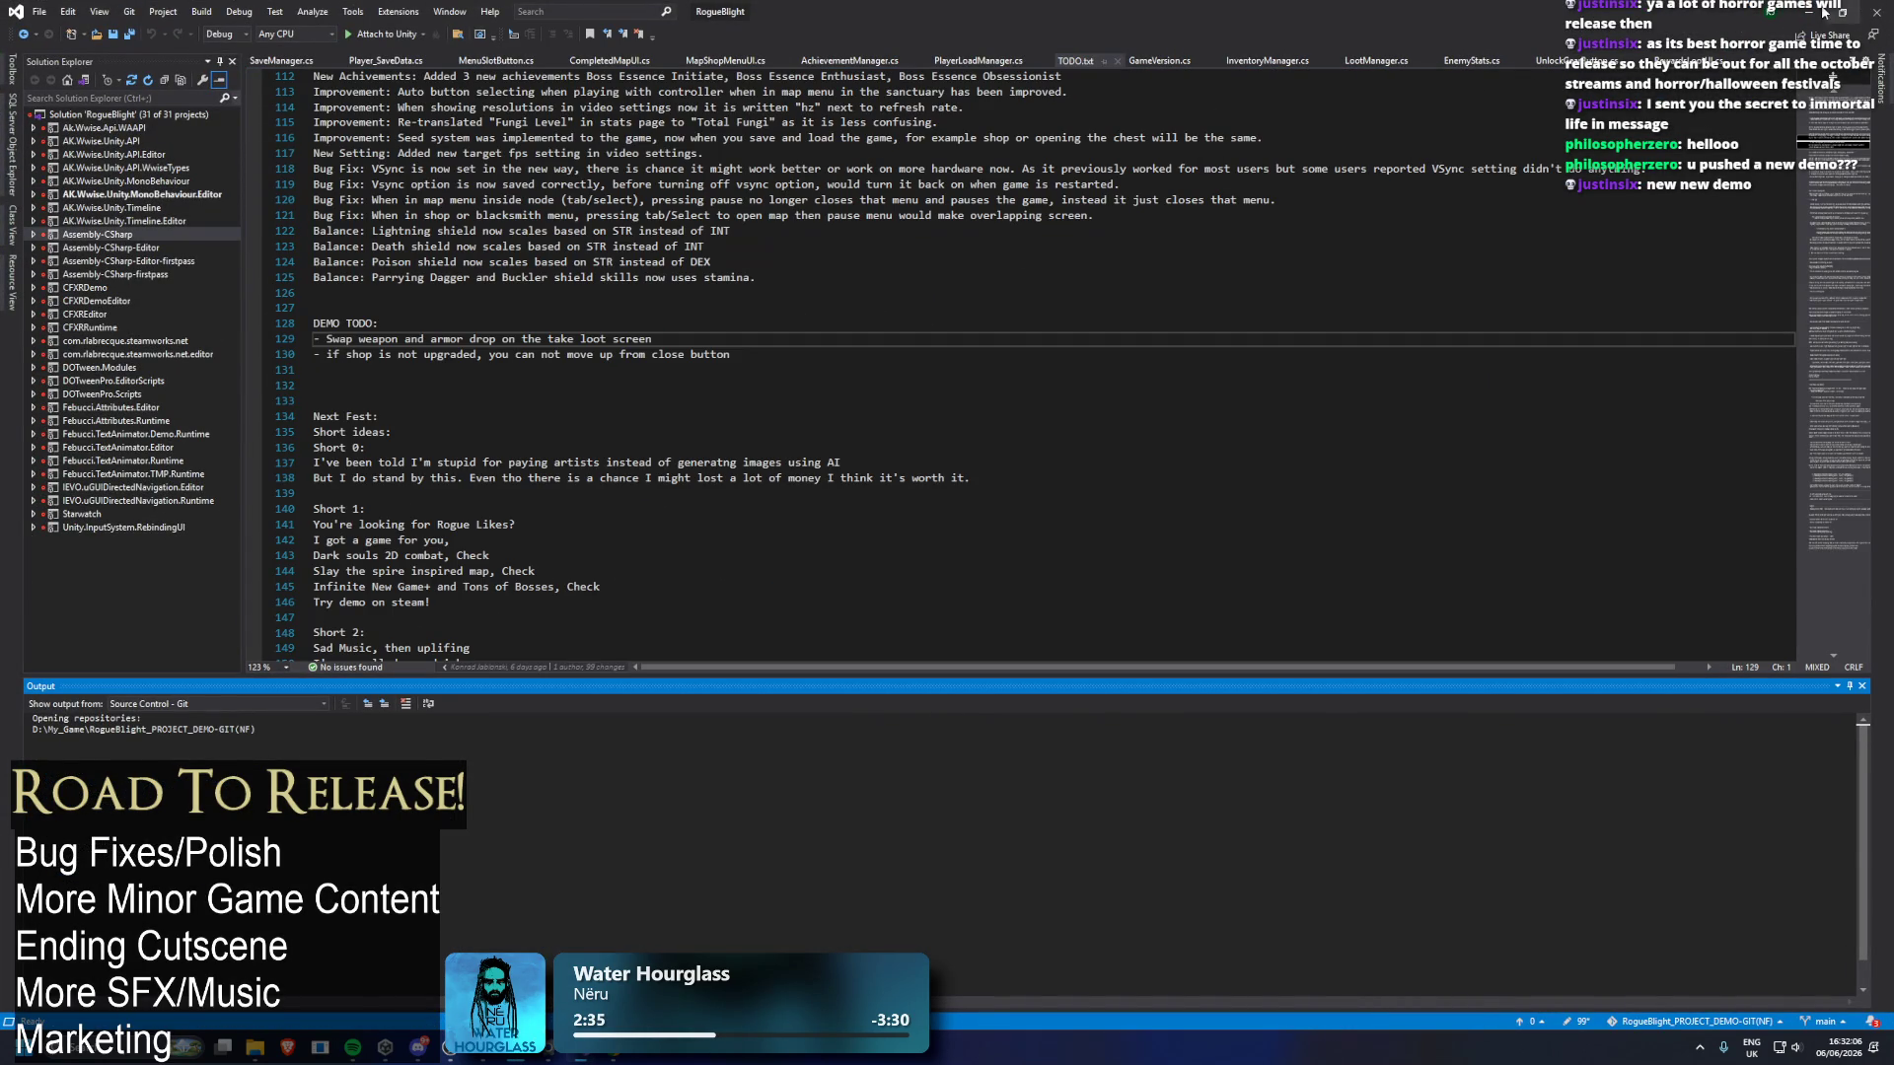
Go back to the Unity editor after reading the DEMO TODO list in TODO.txt.
{"action": "key", "text": "alt+Tab"}
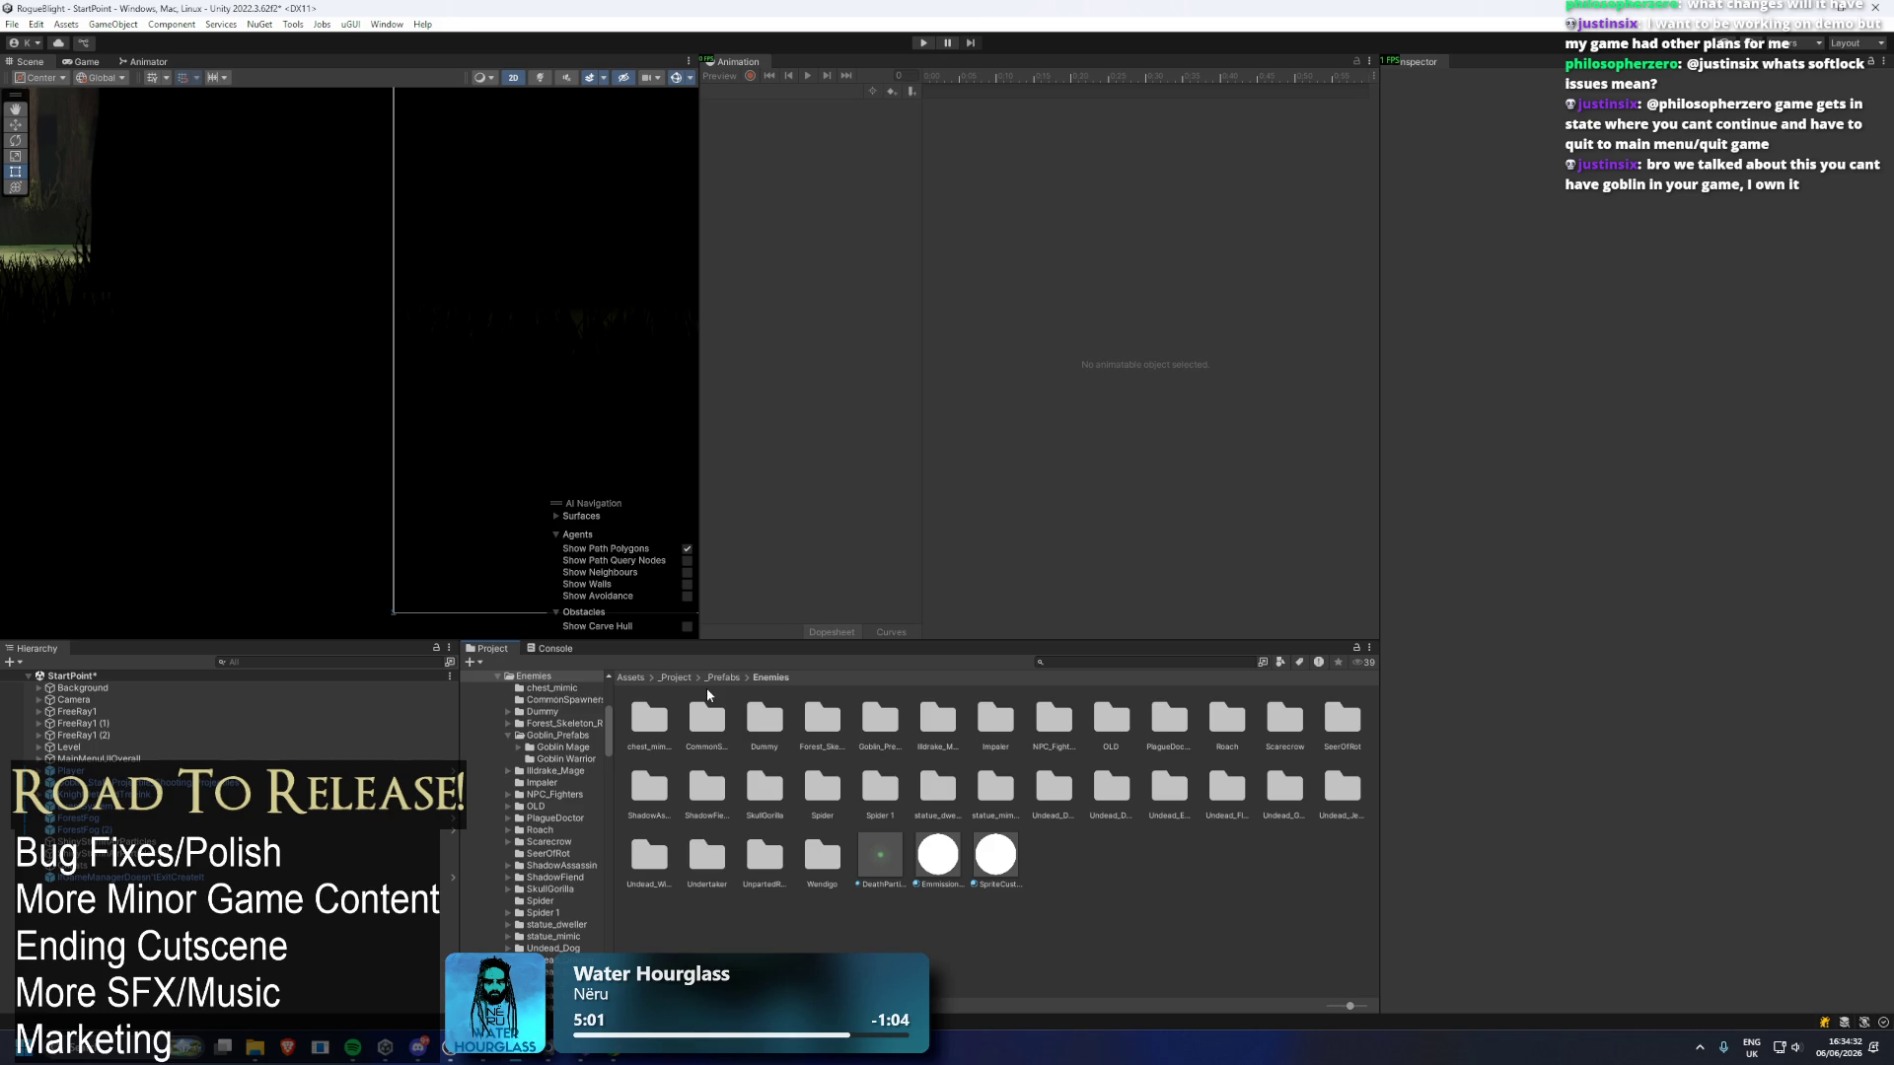
Delete the Illdrake_Mage and Impaler folders from Enemies.
{"action": "left_click", "coordinate": [706, 713]}
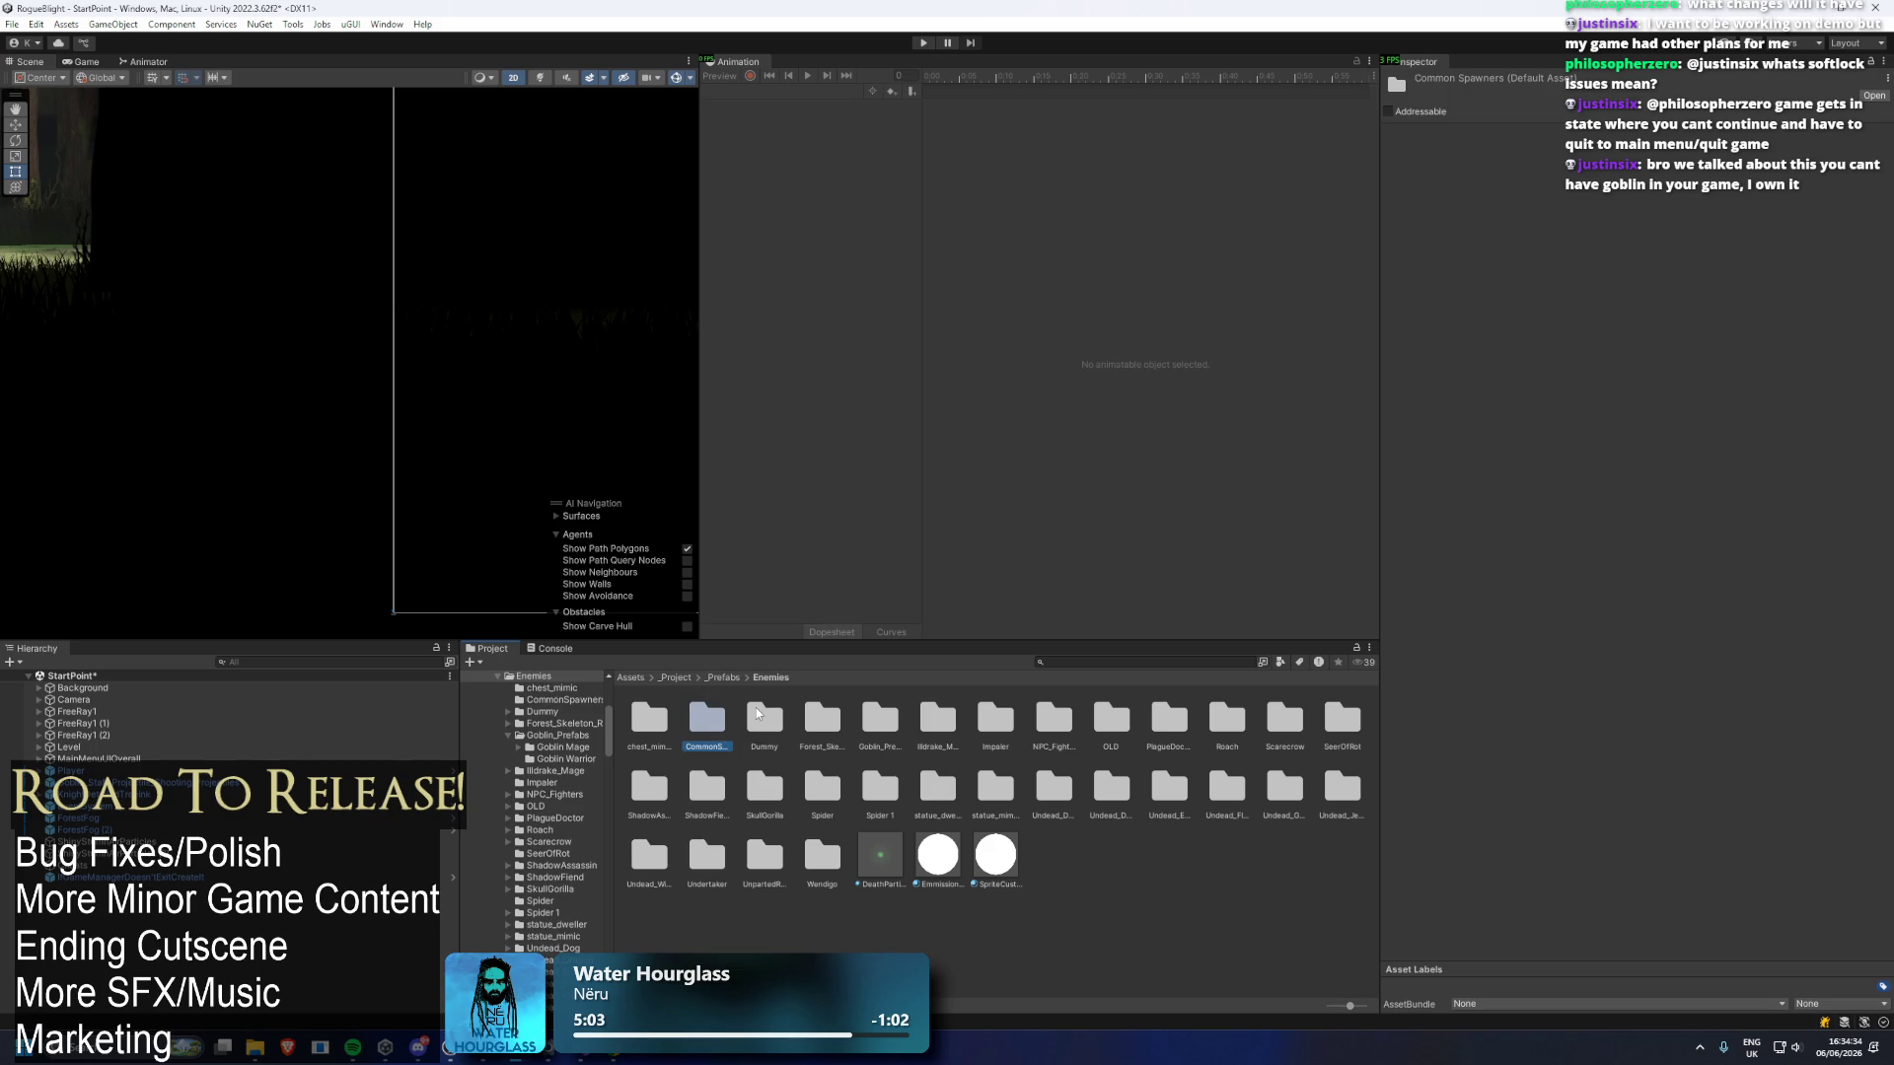
{"action": "left_click", "coordinate": [757, 712]}
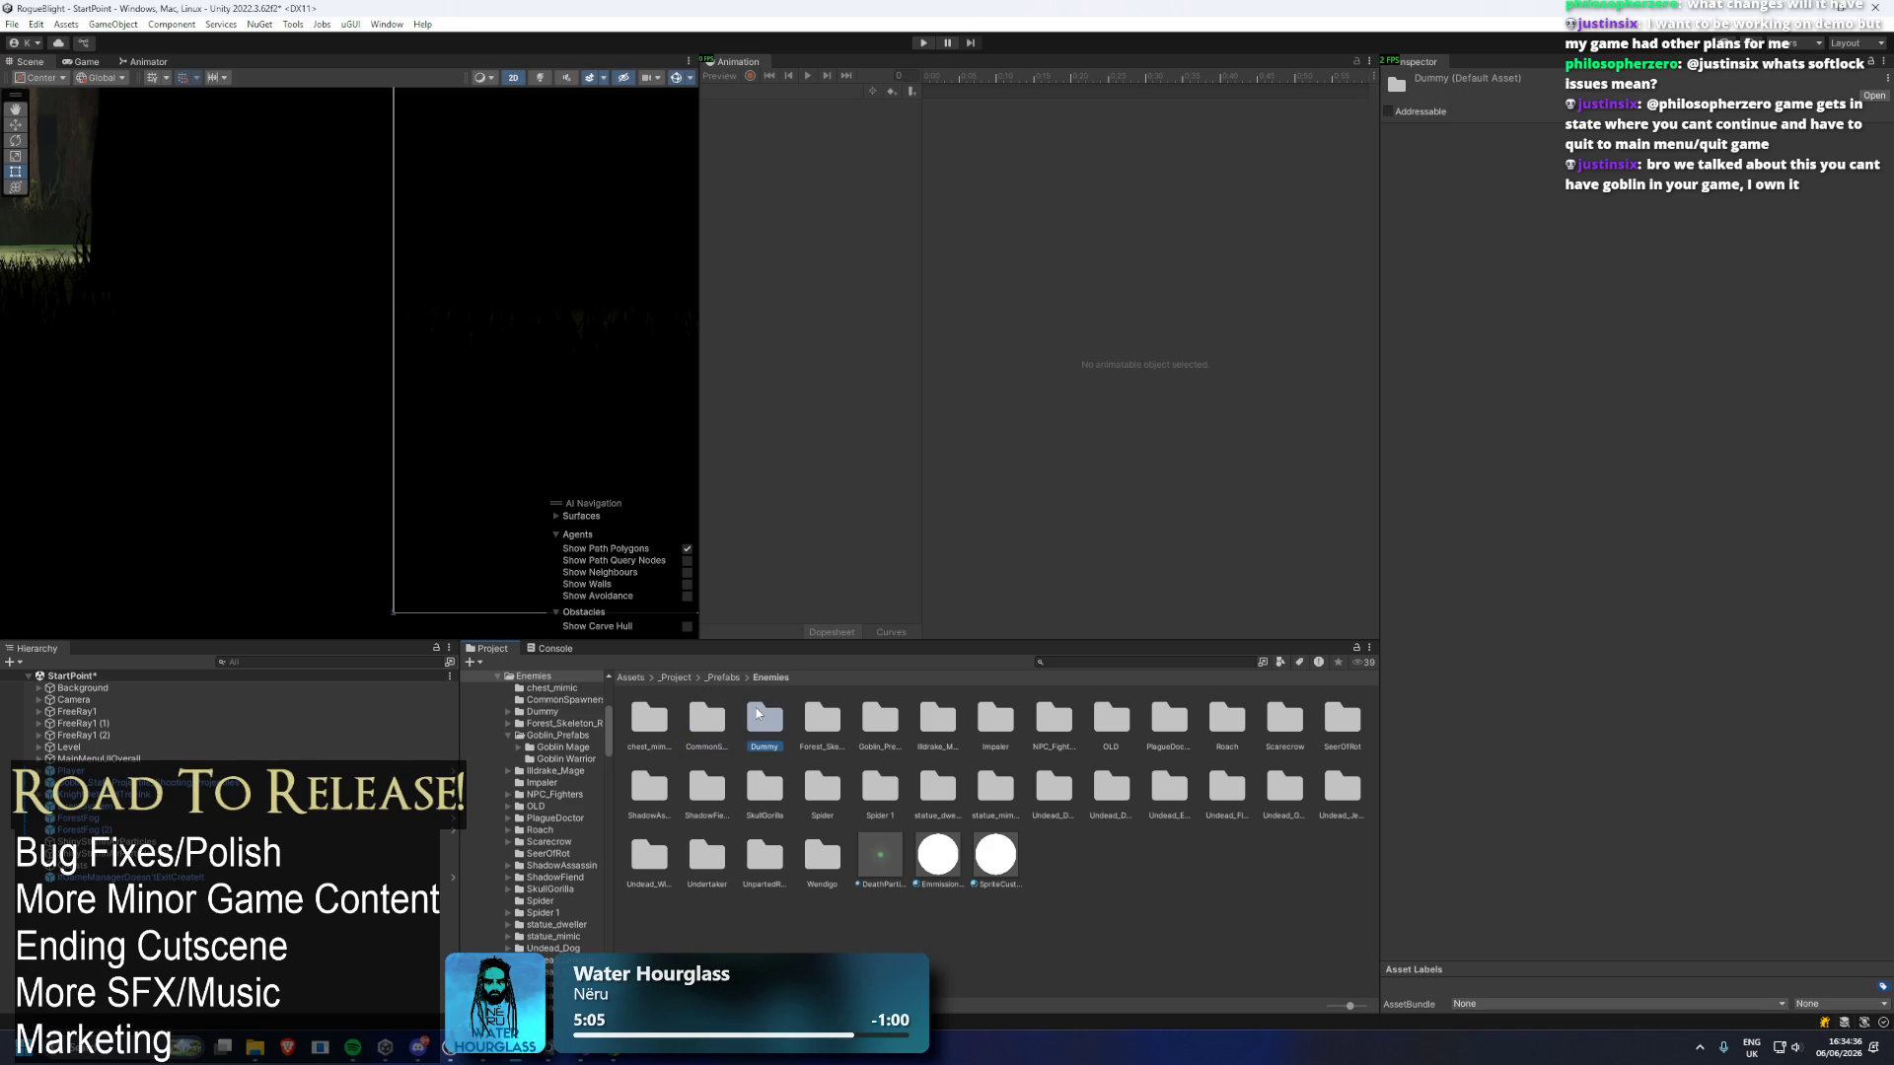
{"action": "key", "text": "Right"}
{"action": "key", "text": "Right"}
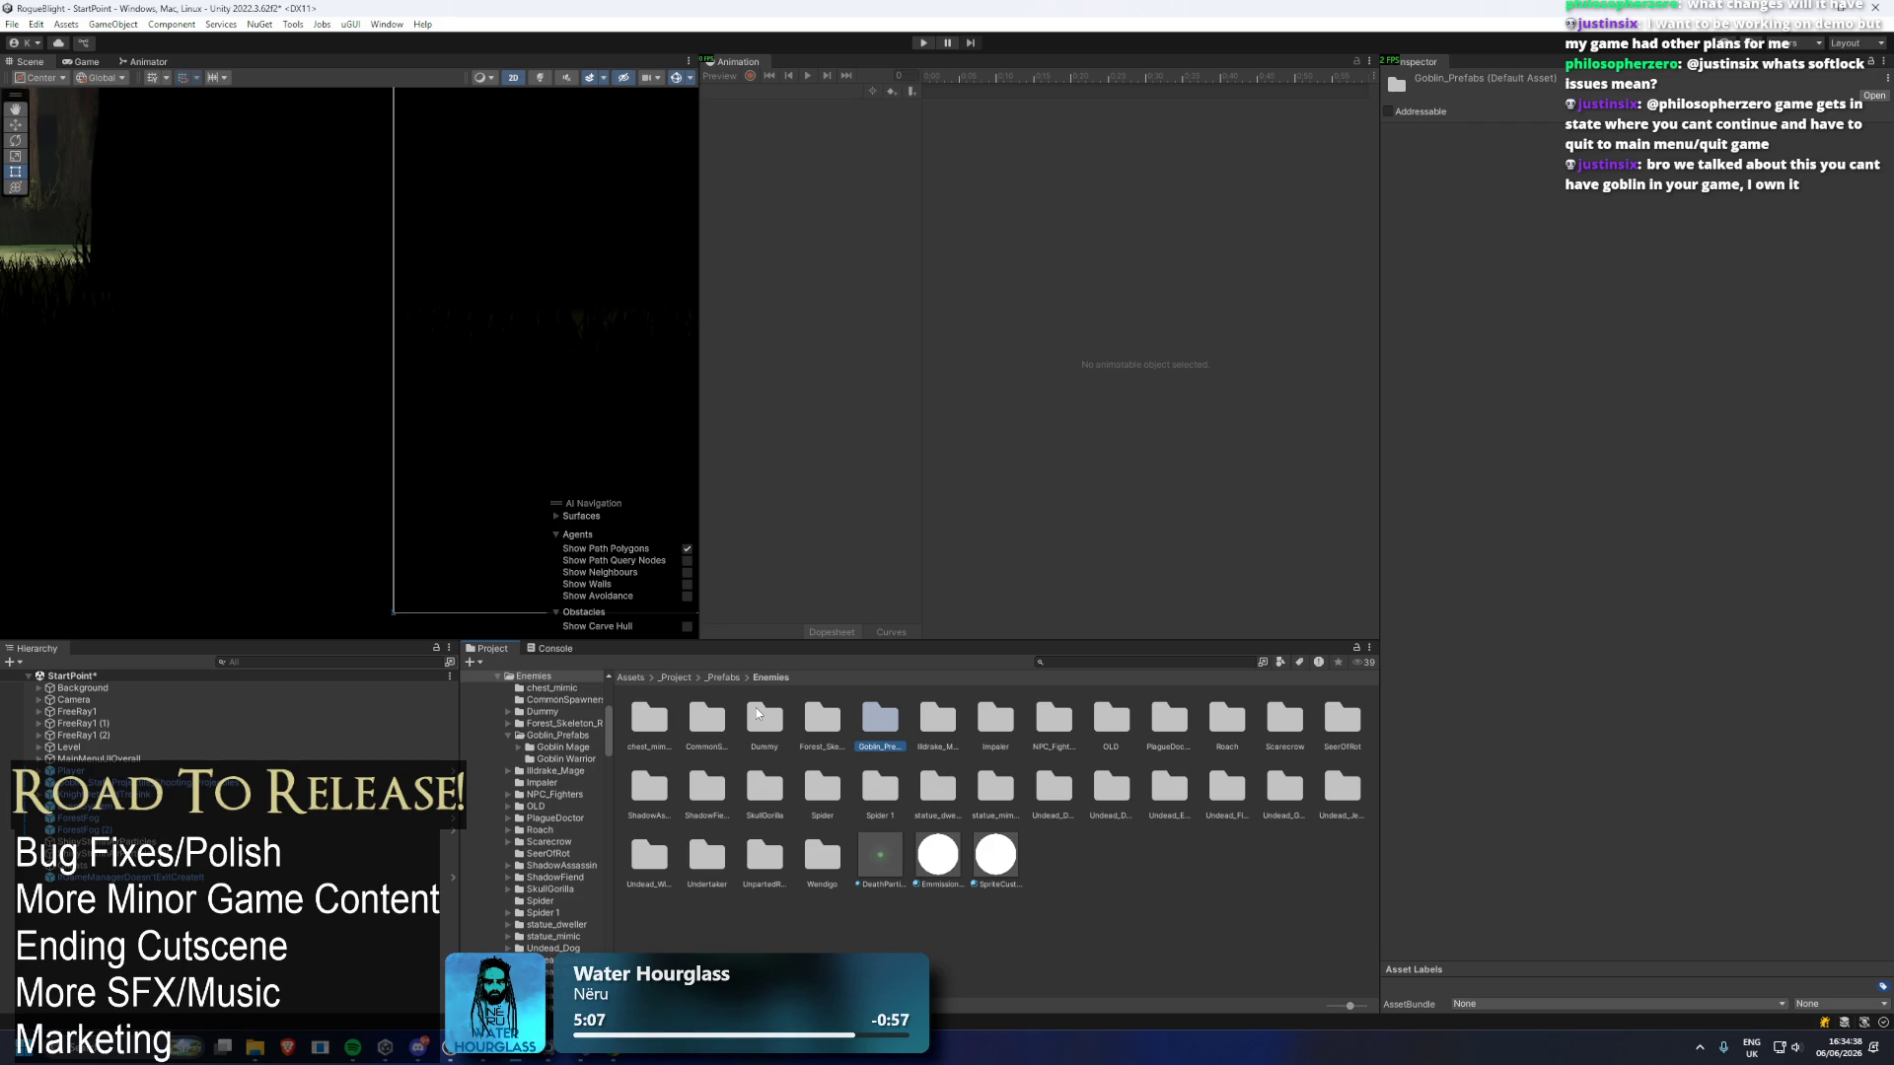
{"action": "key", "text": "Right"}
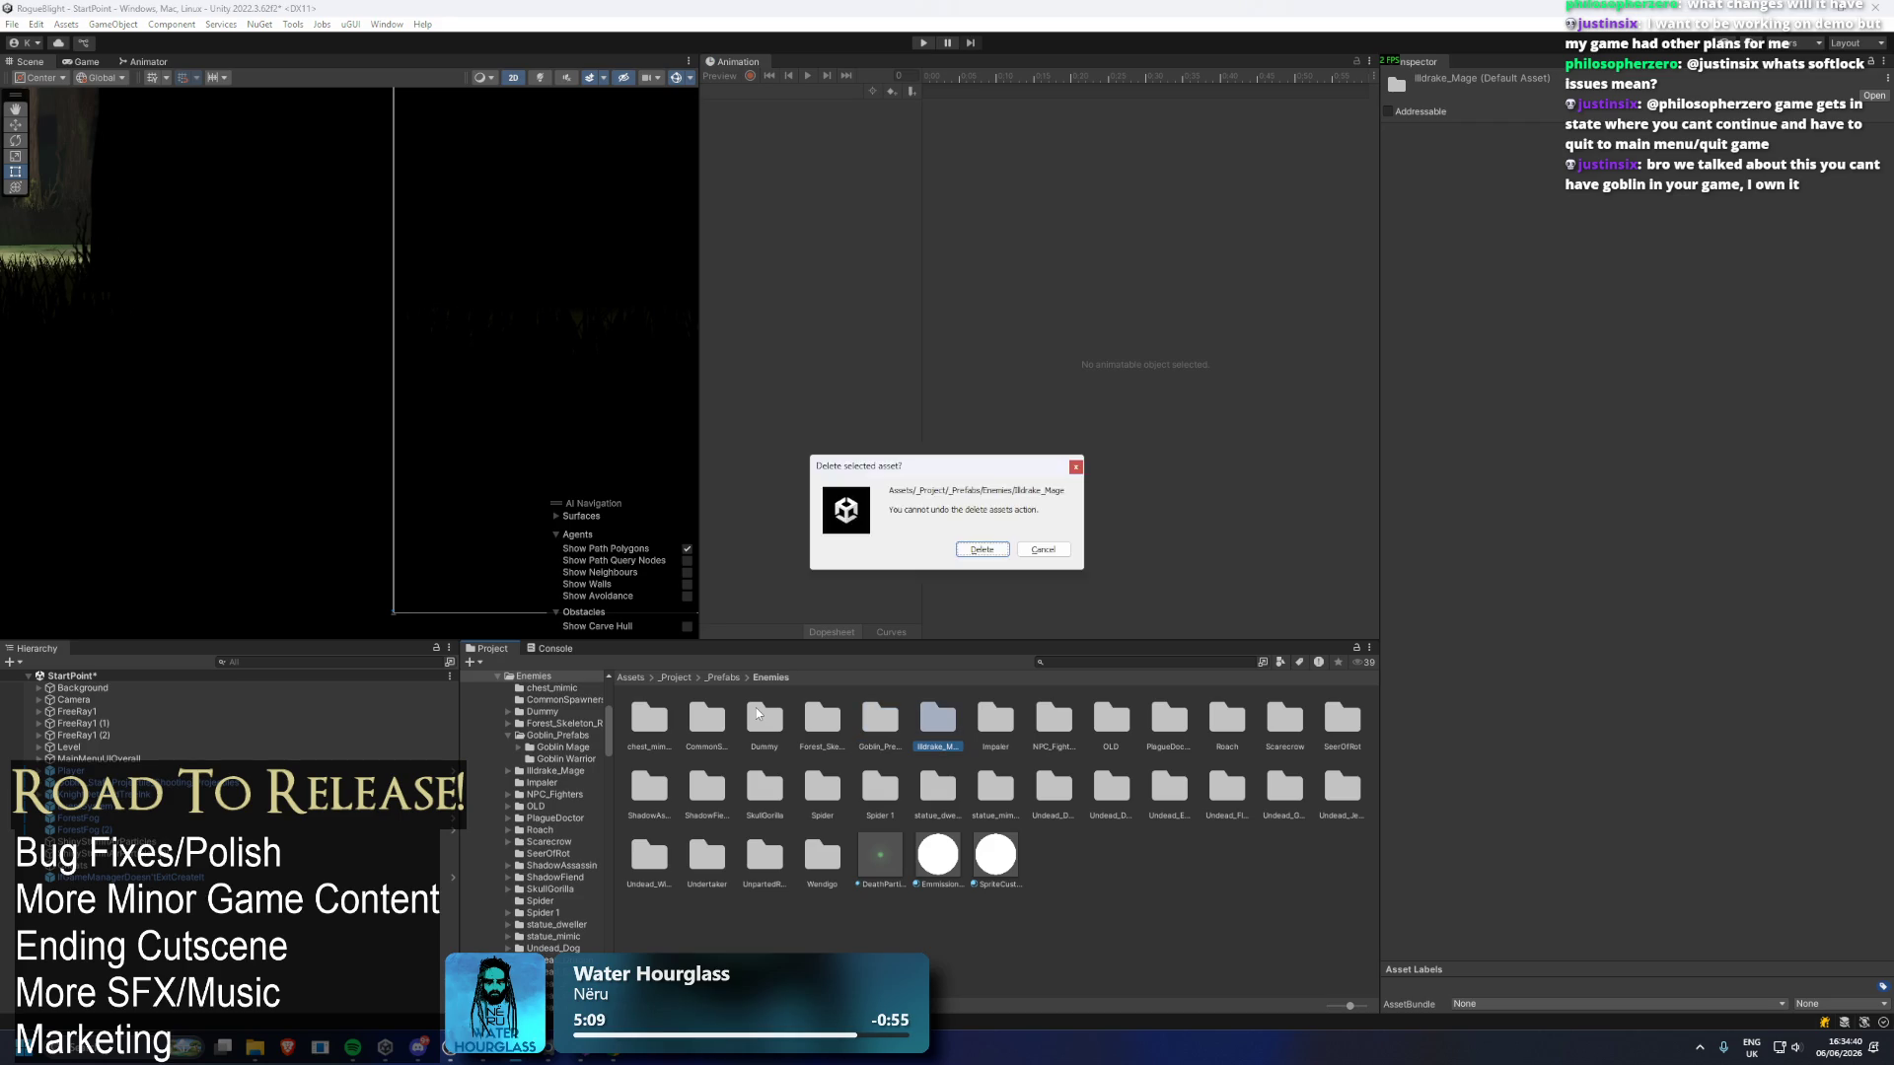
{"action": "key", "text": "Delete"}
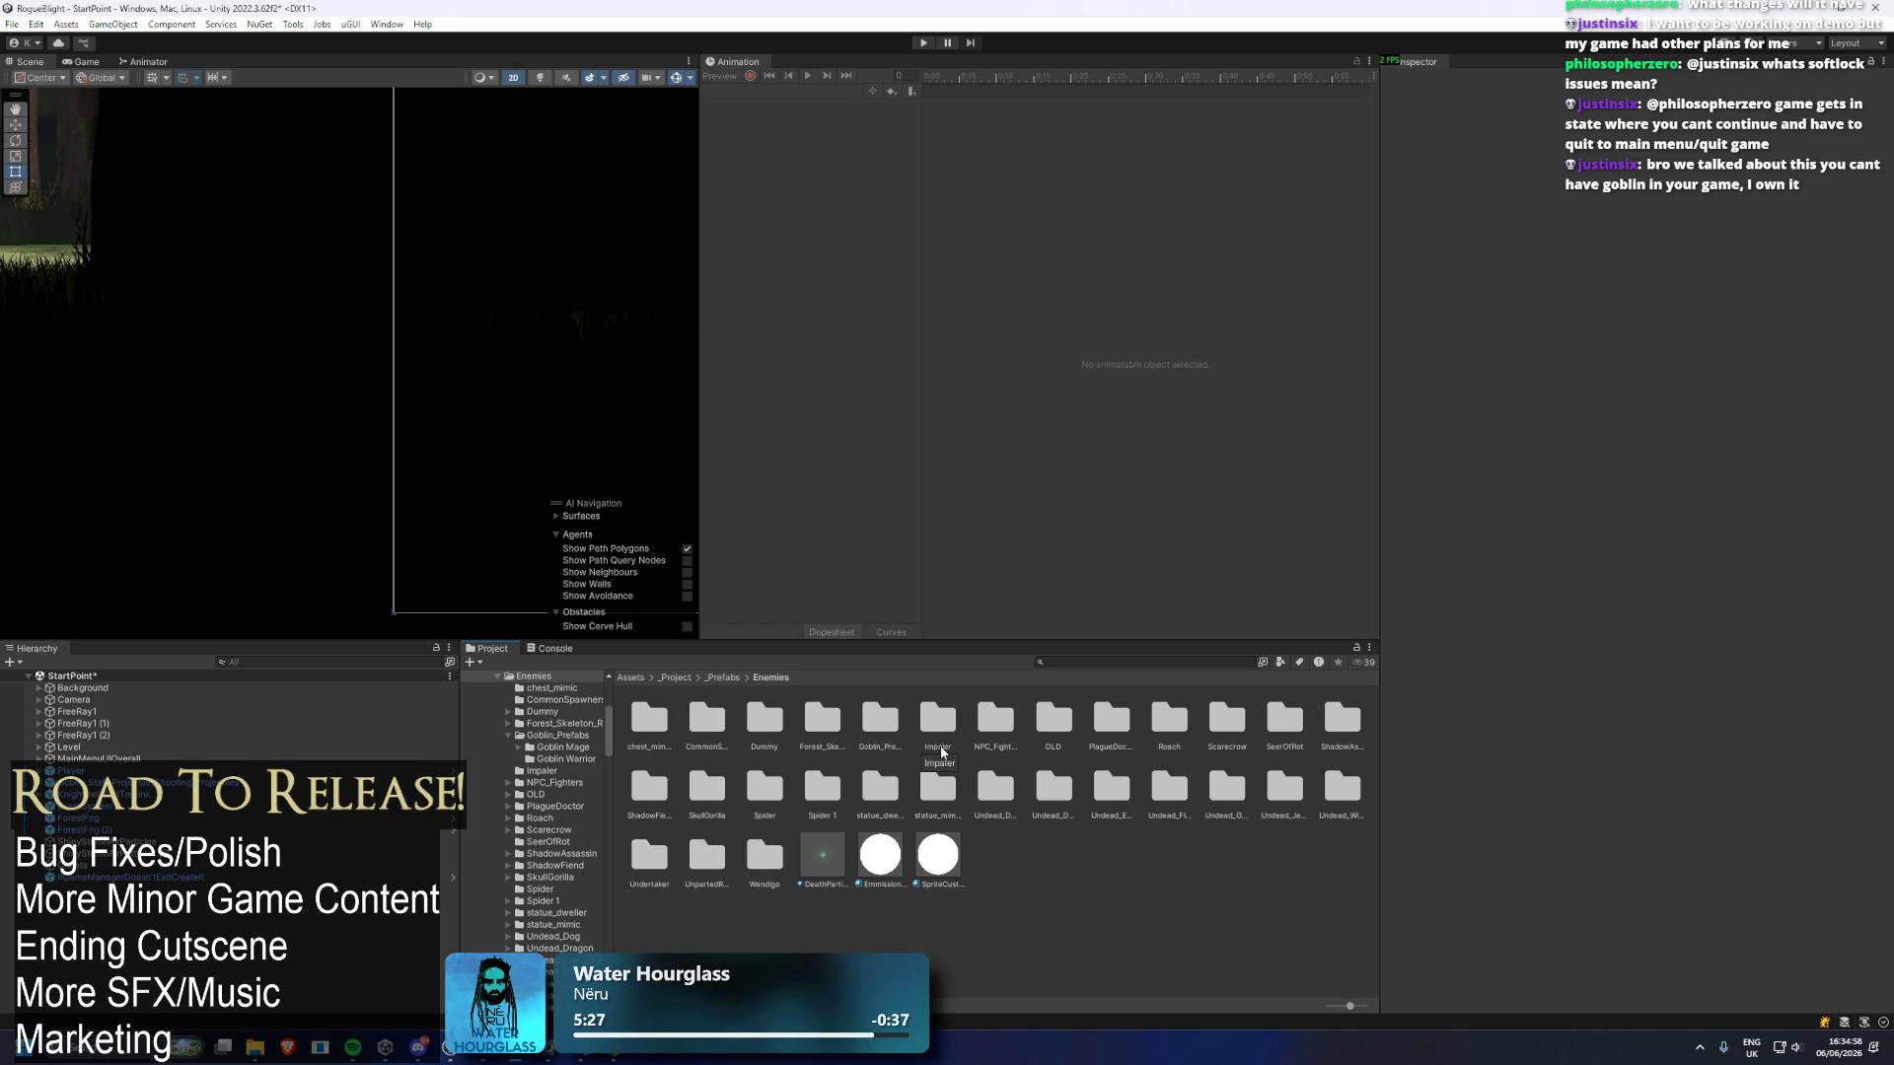
{"action": "left_click", "coordinate": [835, 733]}
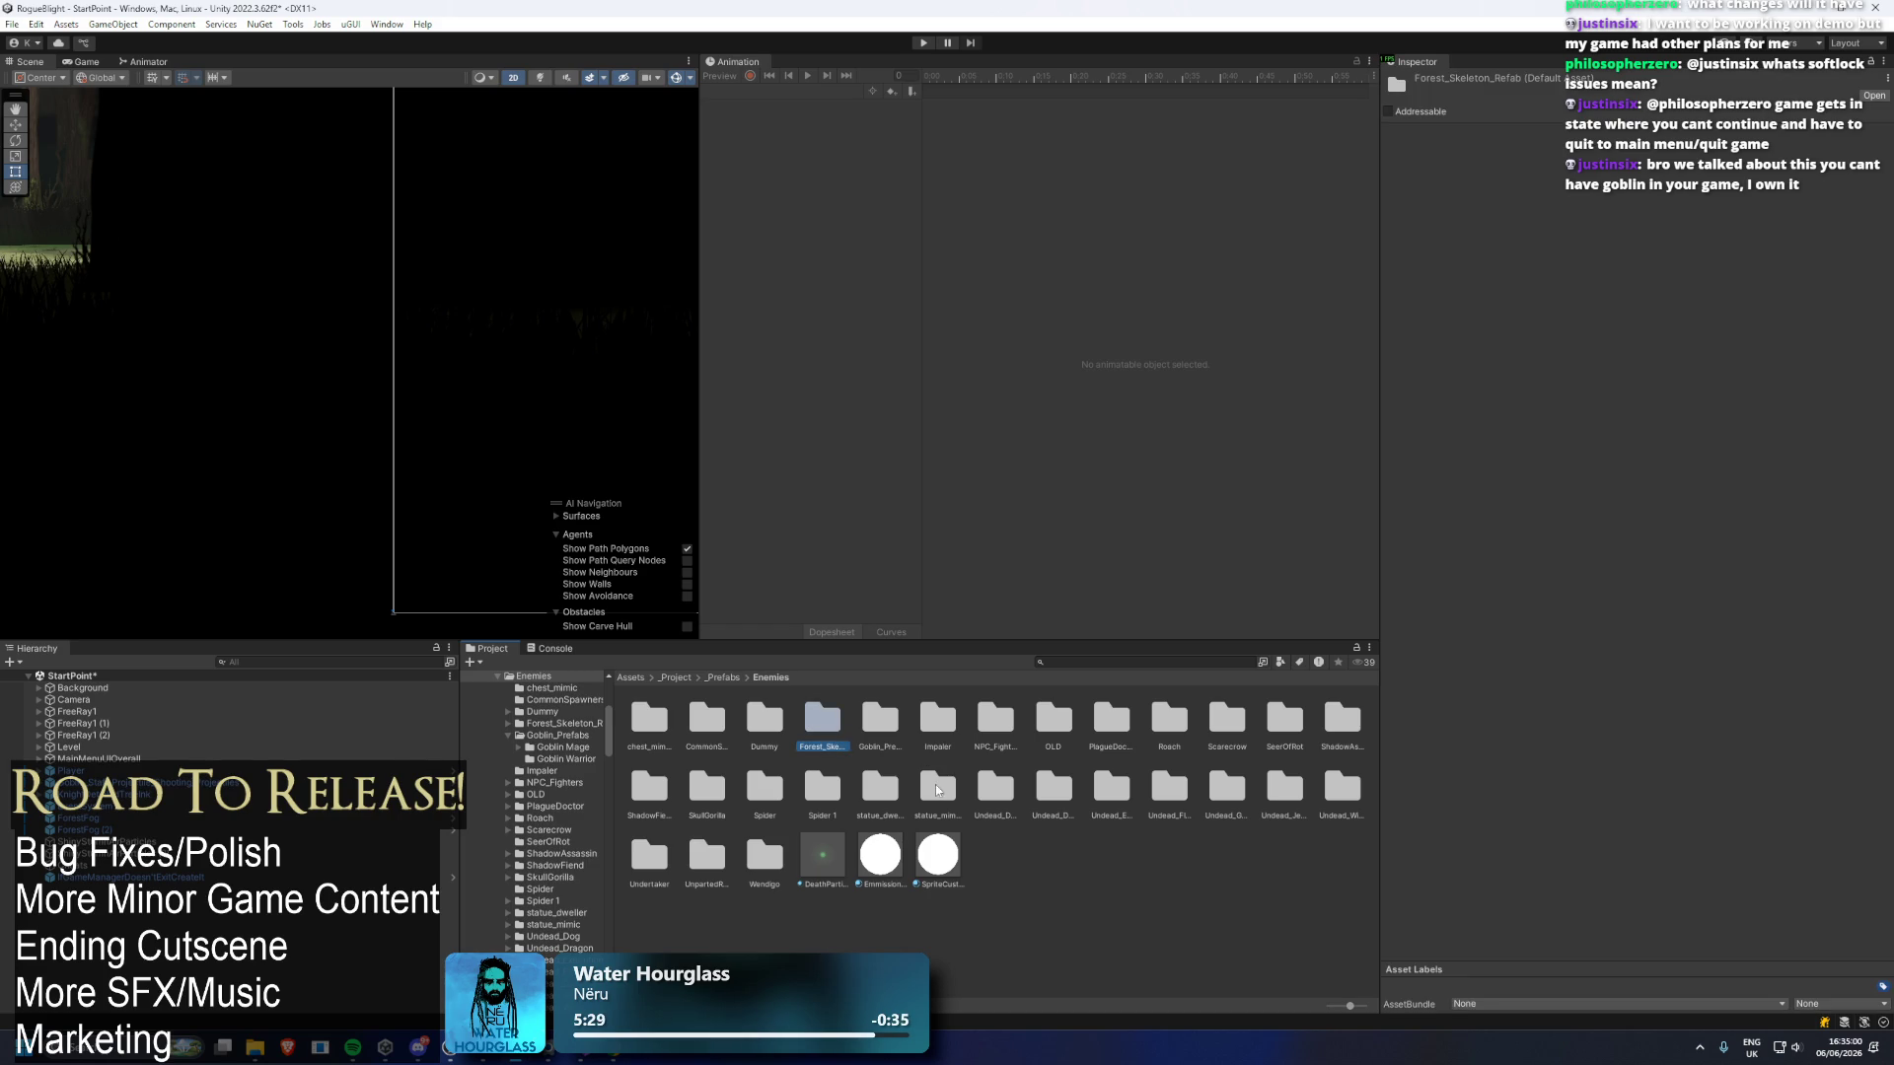
{"action": "key", "text": "Right"}
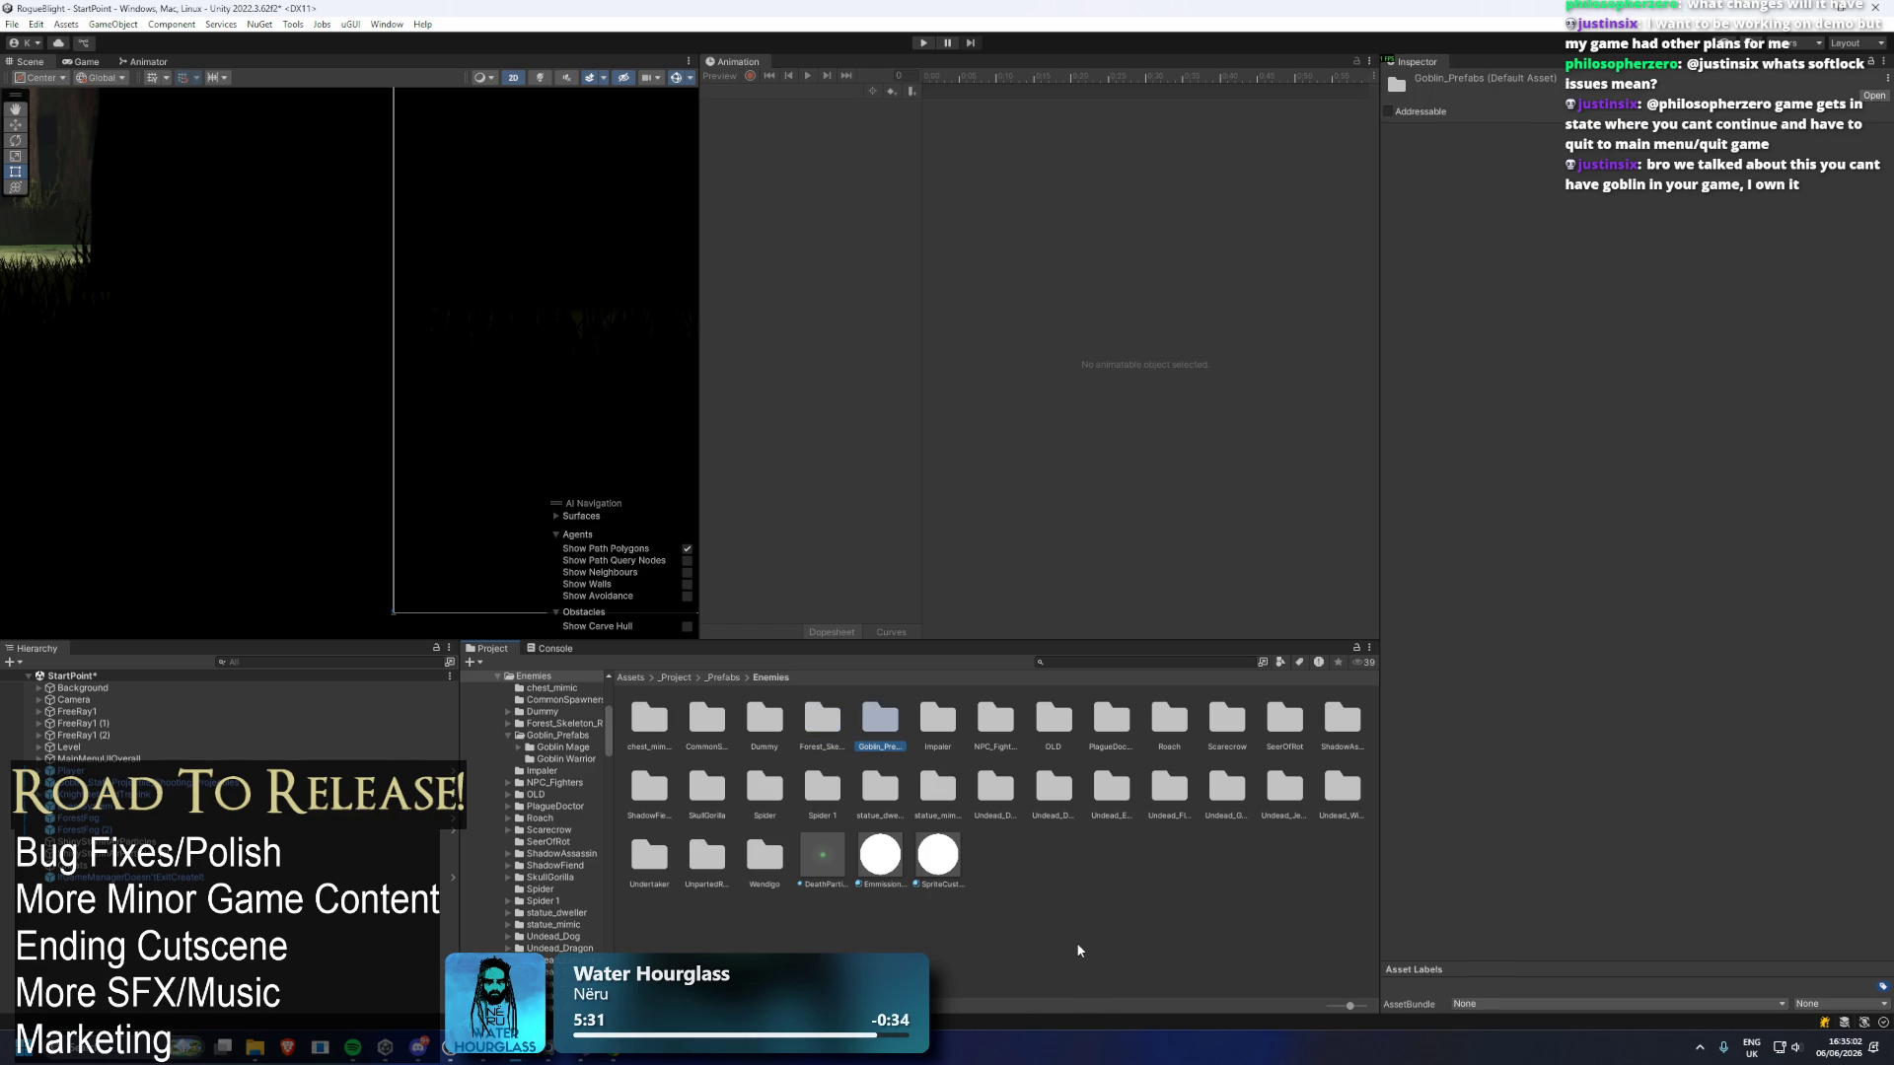
{"action": "key", "text": "Right"}
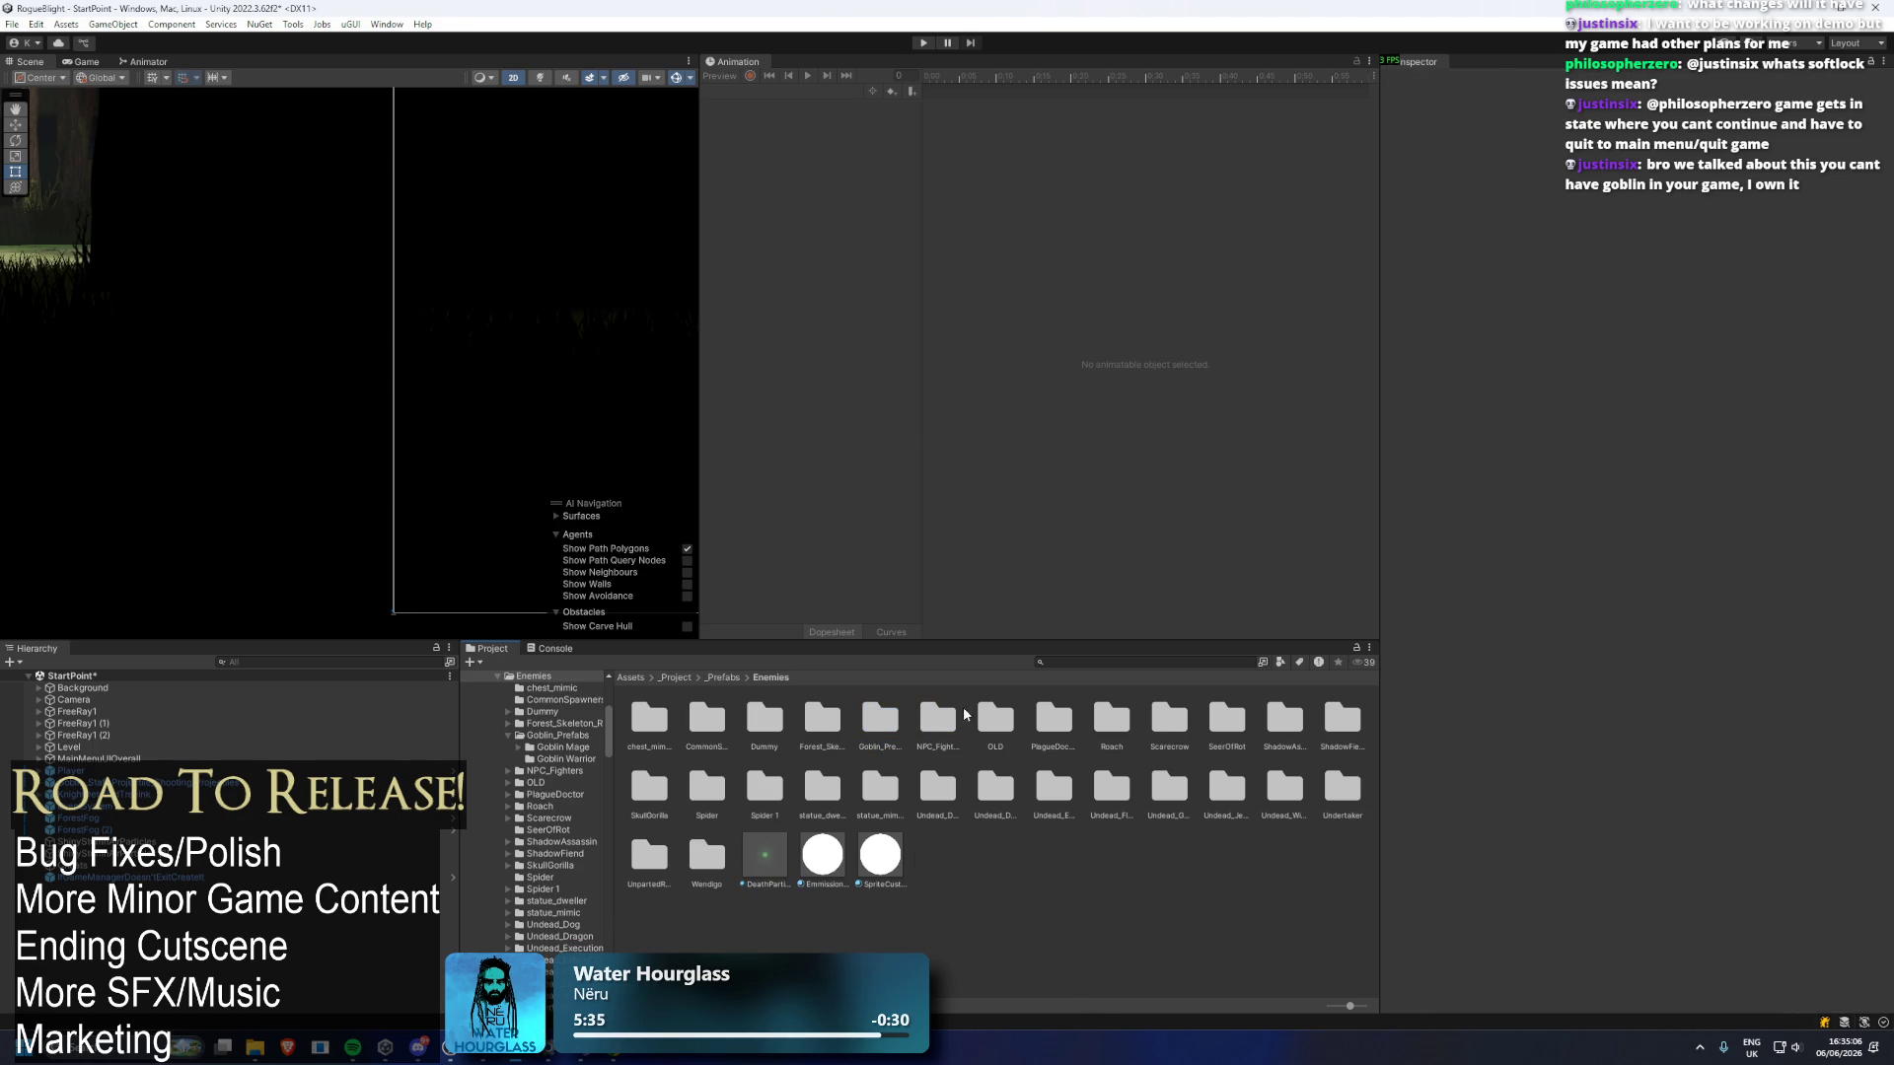
{"action": "left_click_drag", "start_coordinate": [942, 718], "coordinate": [1054, 718]}
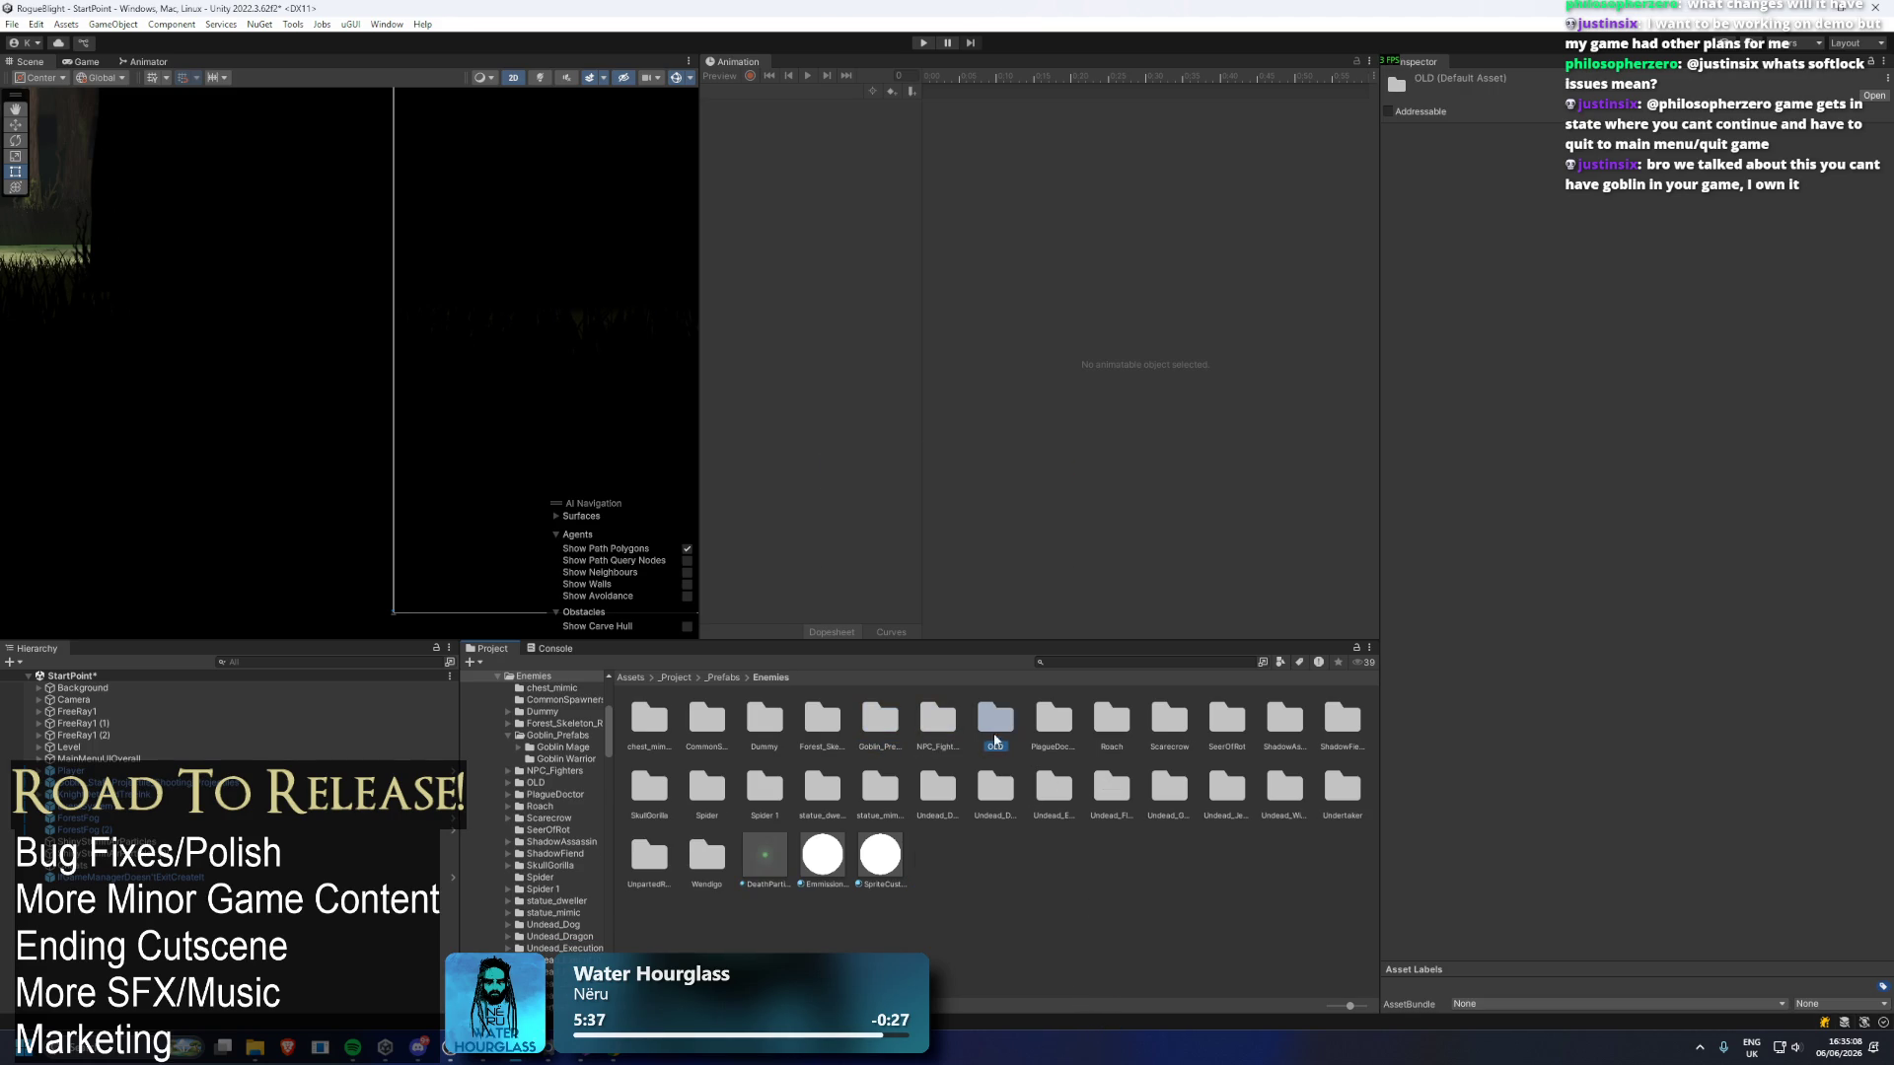
Check the OLD folder's contents, then delete the PlagueDoctor folder.
{"action": "double_click", "coordinate": [991, 717]}
{"action": "left_click", "coordinate": [714, 712]}
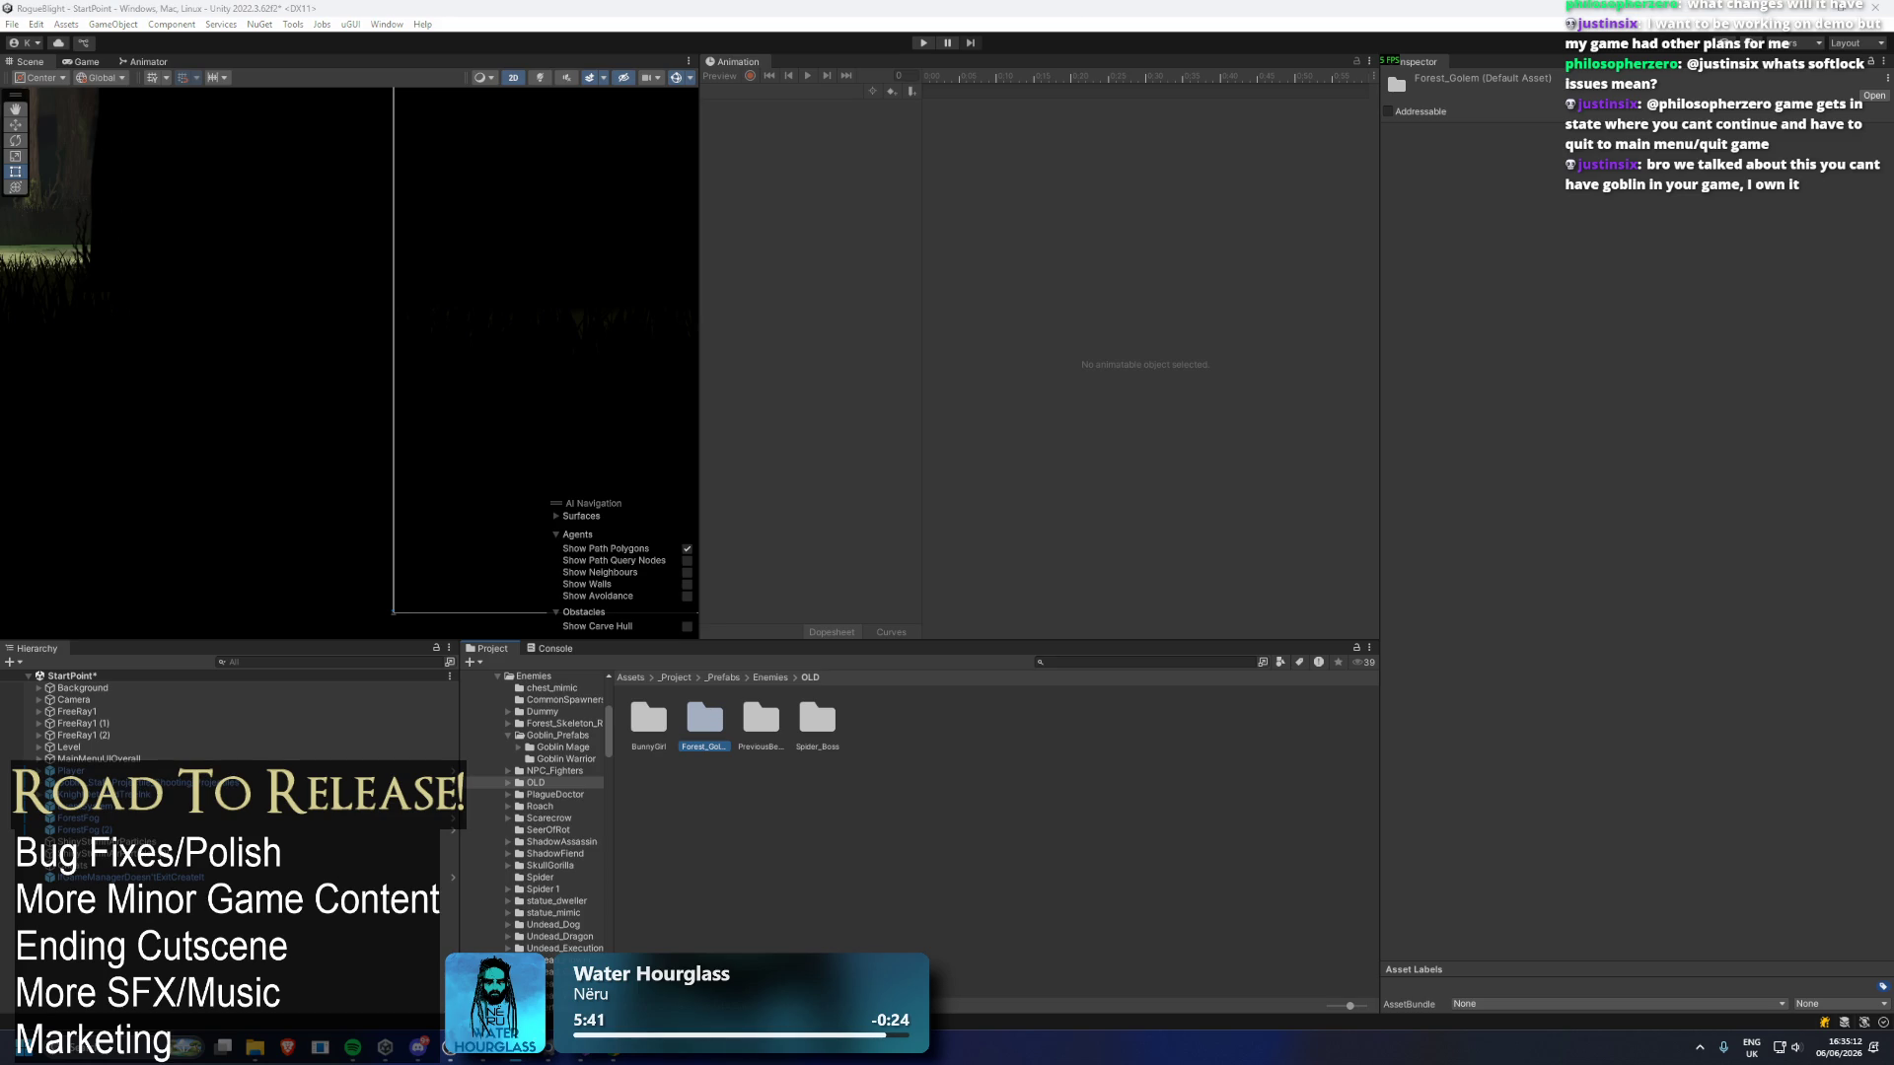
{"action": "left_click", "coordinate": [774, 677]}
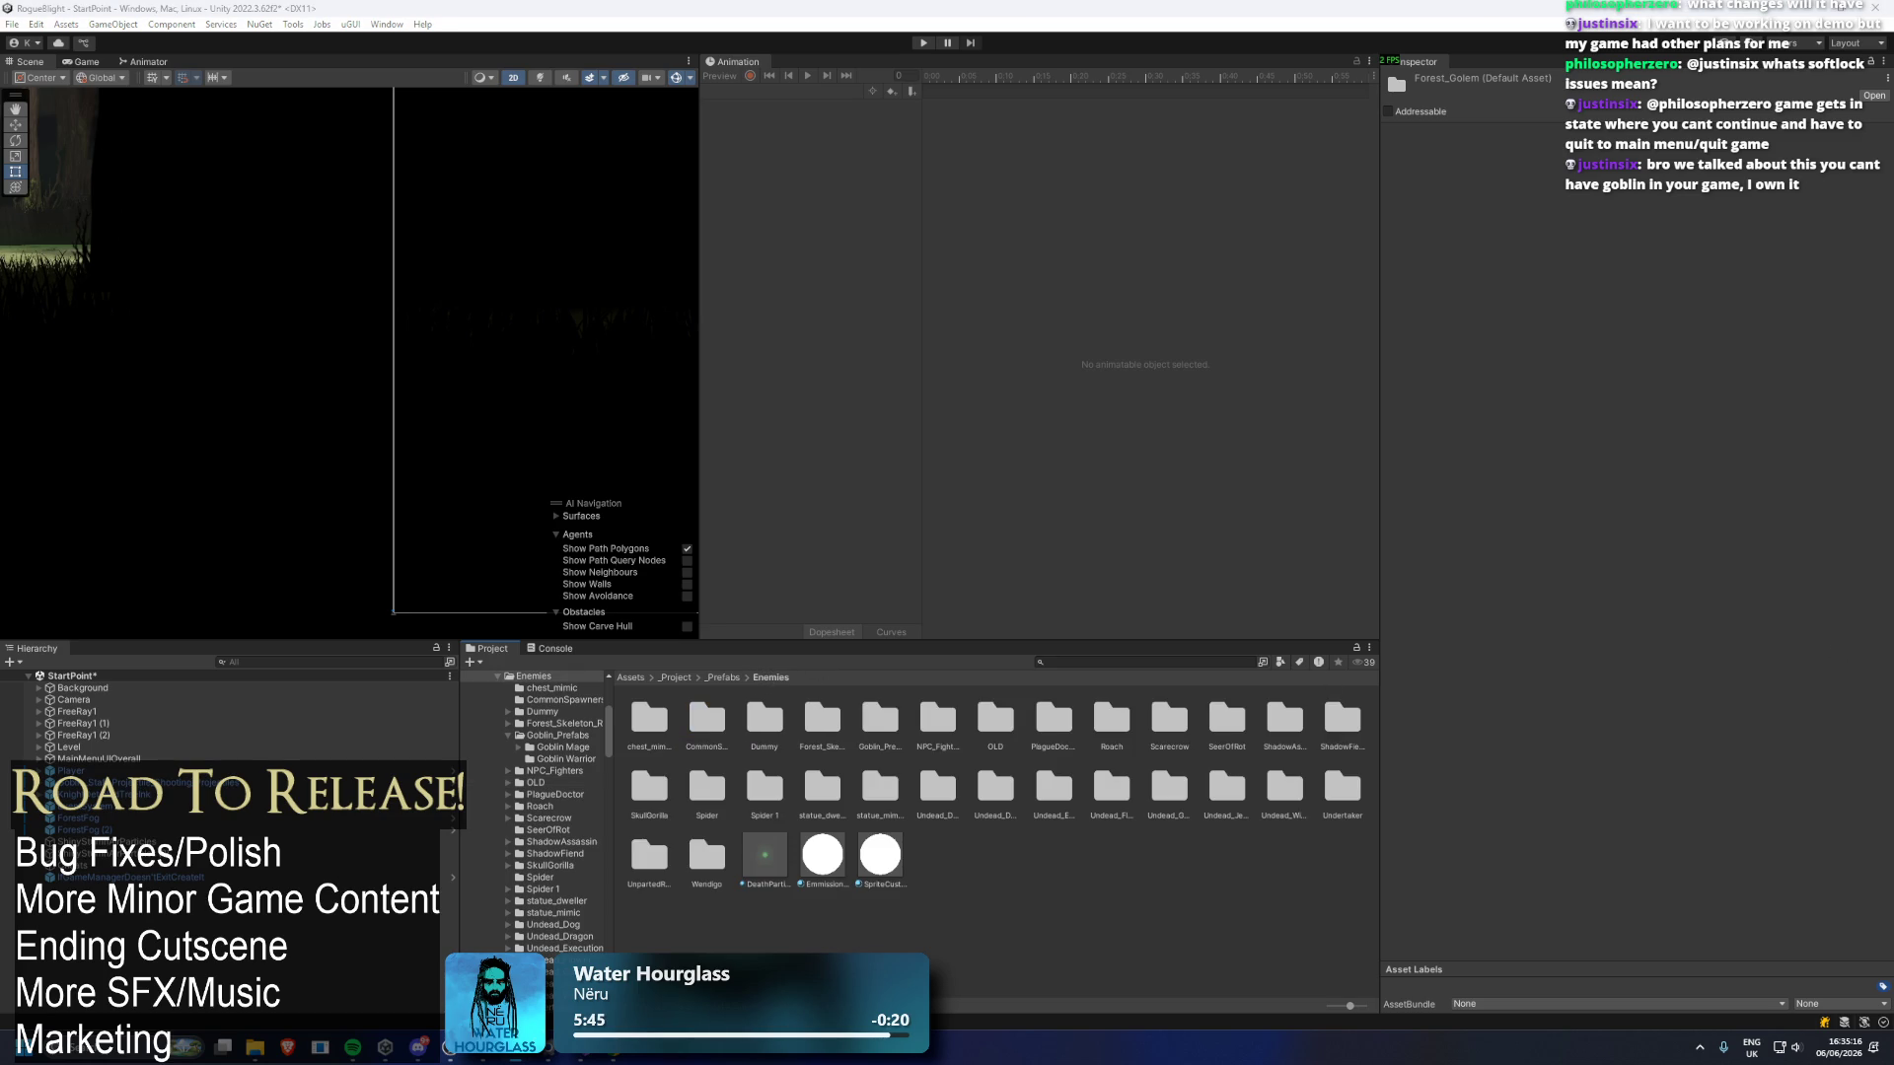
{"action": "left_click", "coordinate": [1043, 721]}
{"action": "key", "text": "Delete"}
{"action": "key", "text": "Return"}
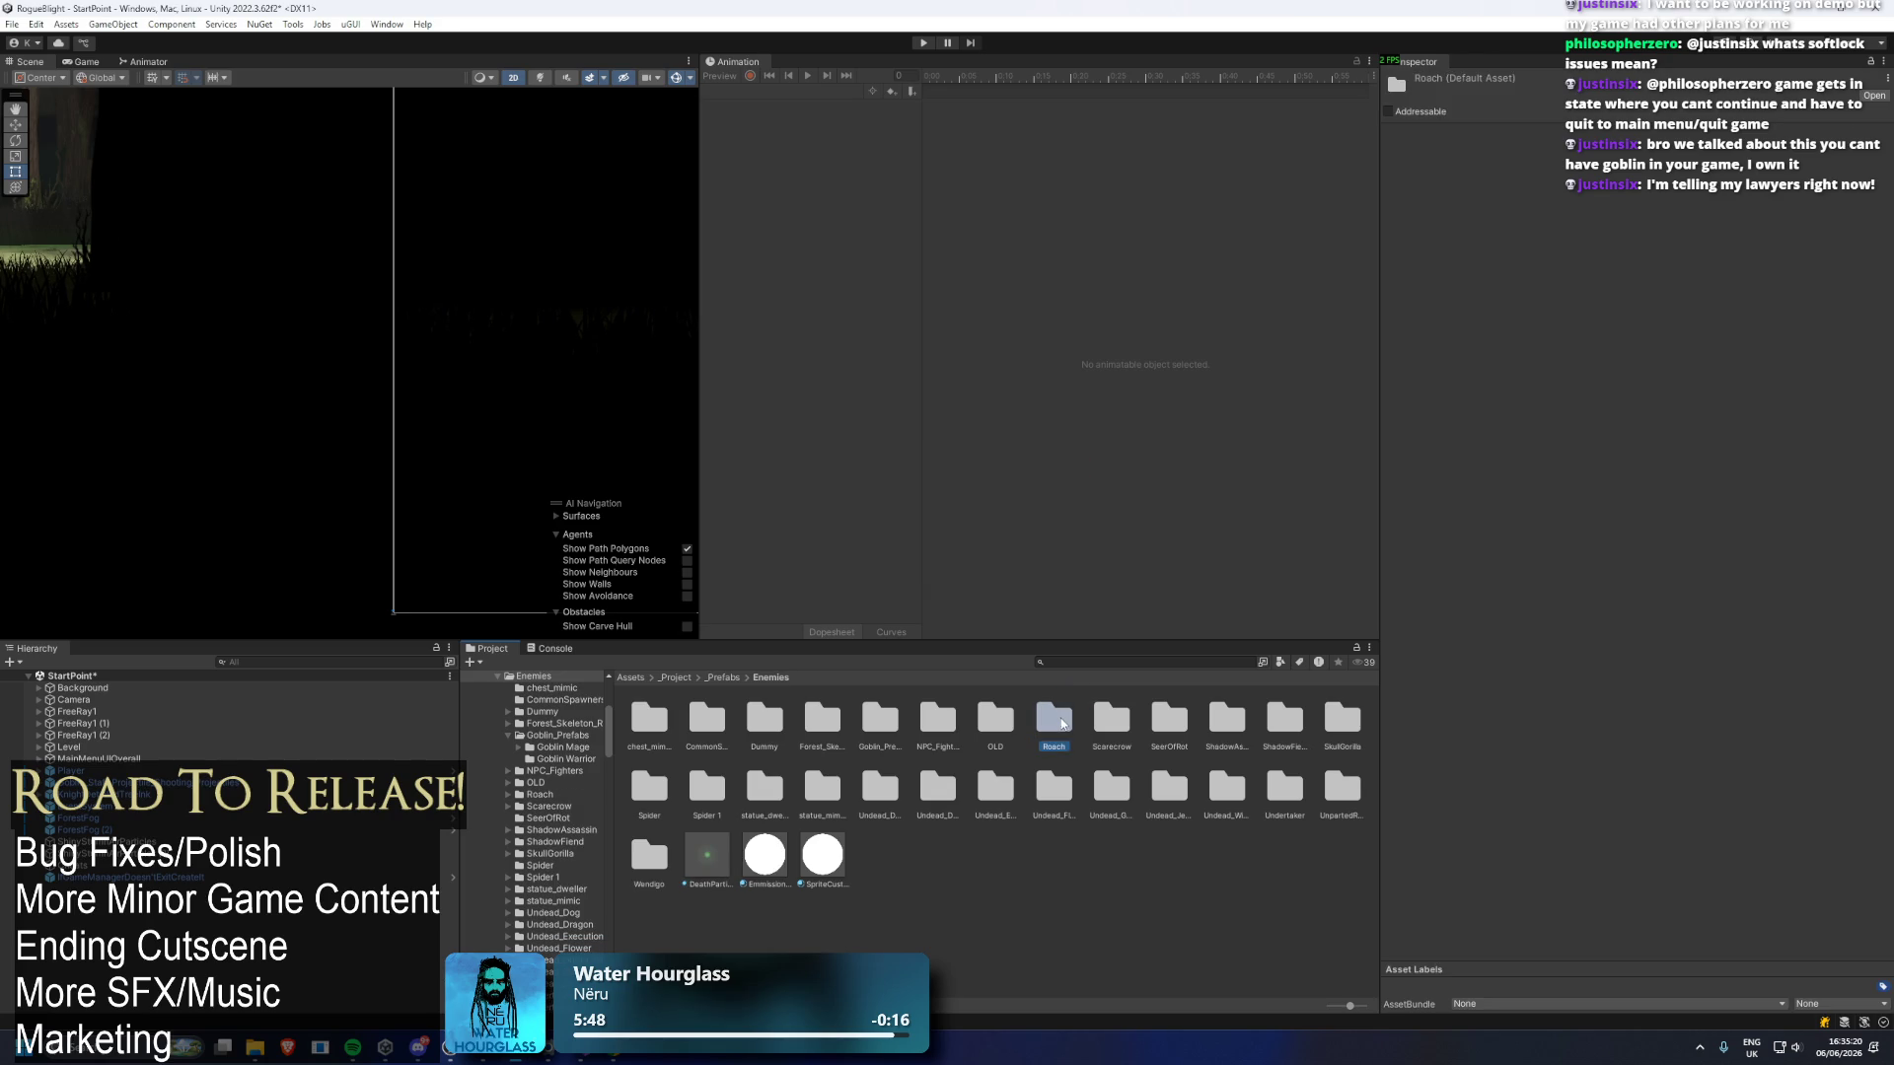
Inspect the Scarecrow folder, then delete the Scarecrow and SeerOfRot folders.
{"action": "double_click", "coordinate": [1112, 720]}
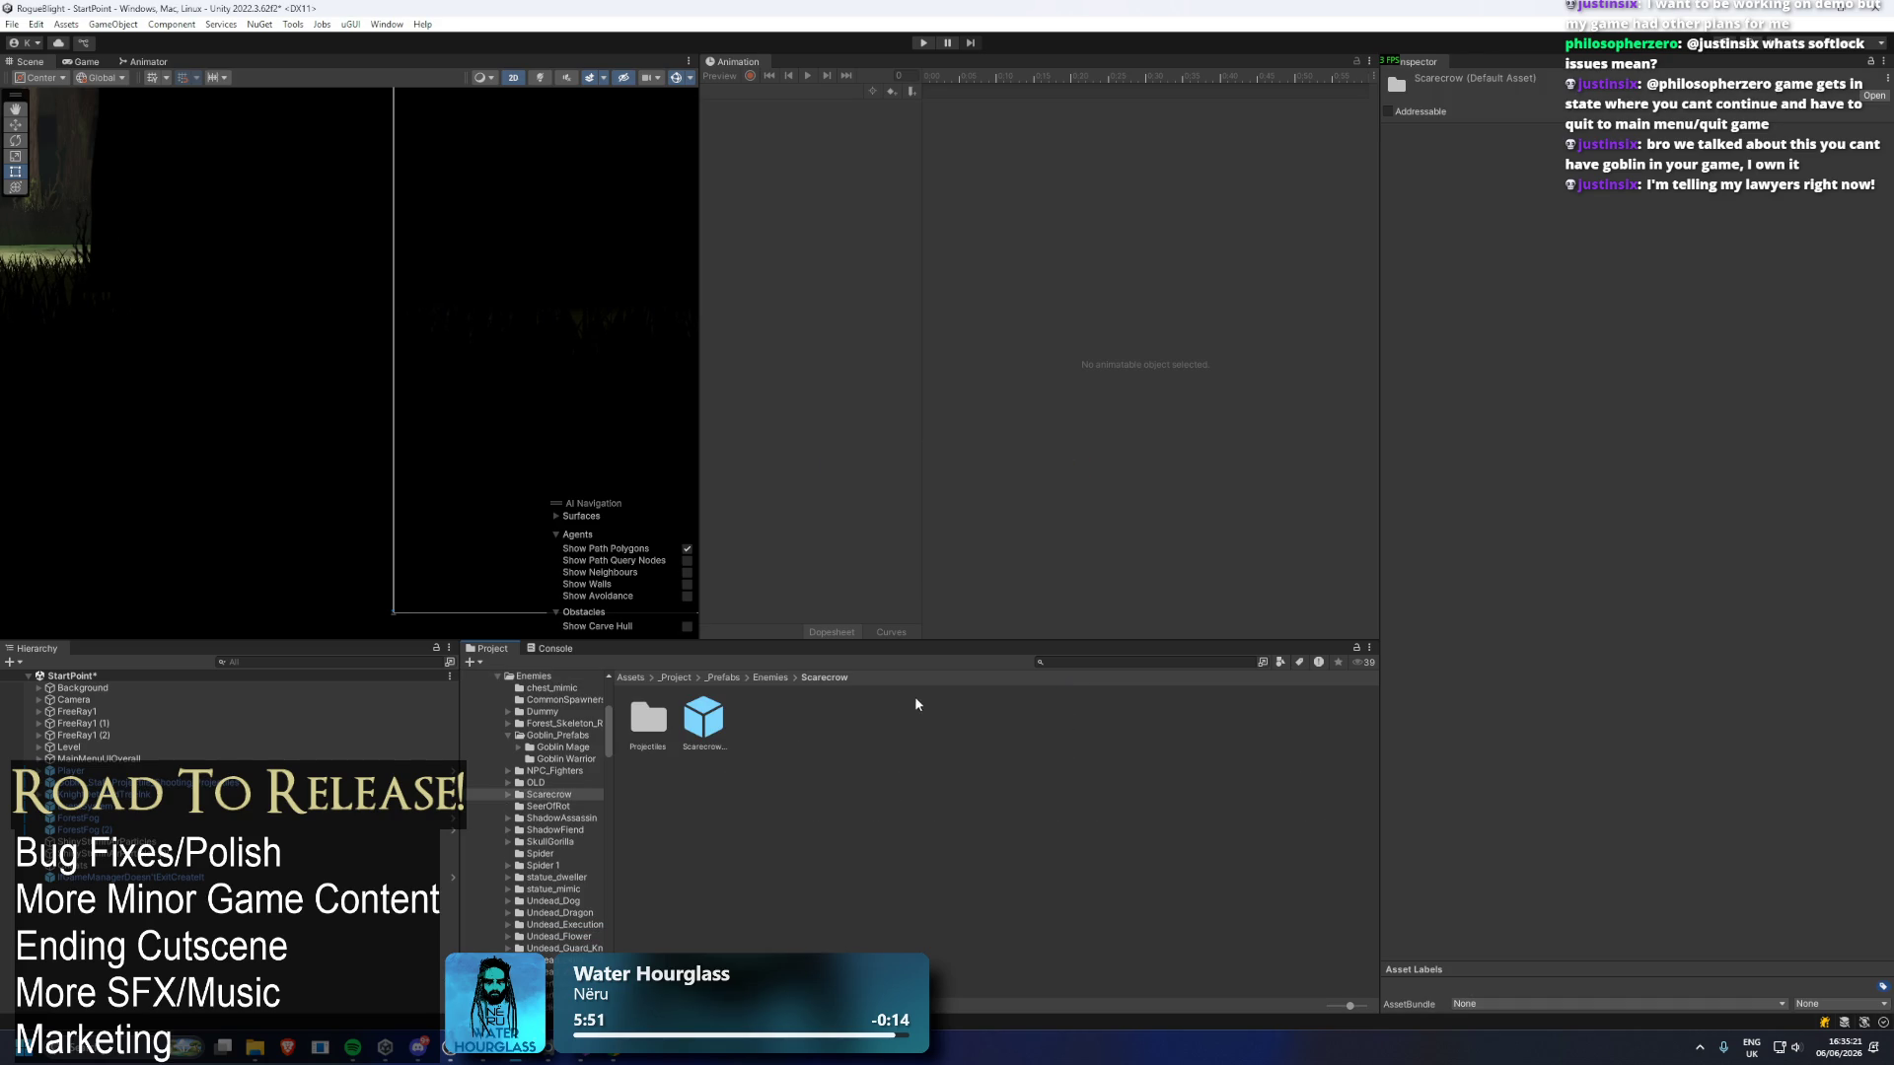
{"action": "left_click", "coordinate": [769, 677]}
{"action": "key", "text": "Delete"}
{"action": "key", "text": "Return"}
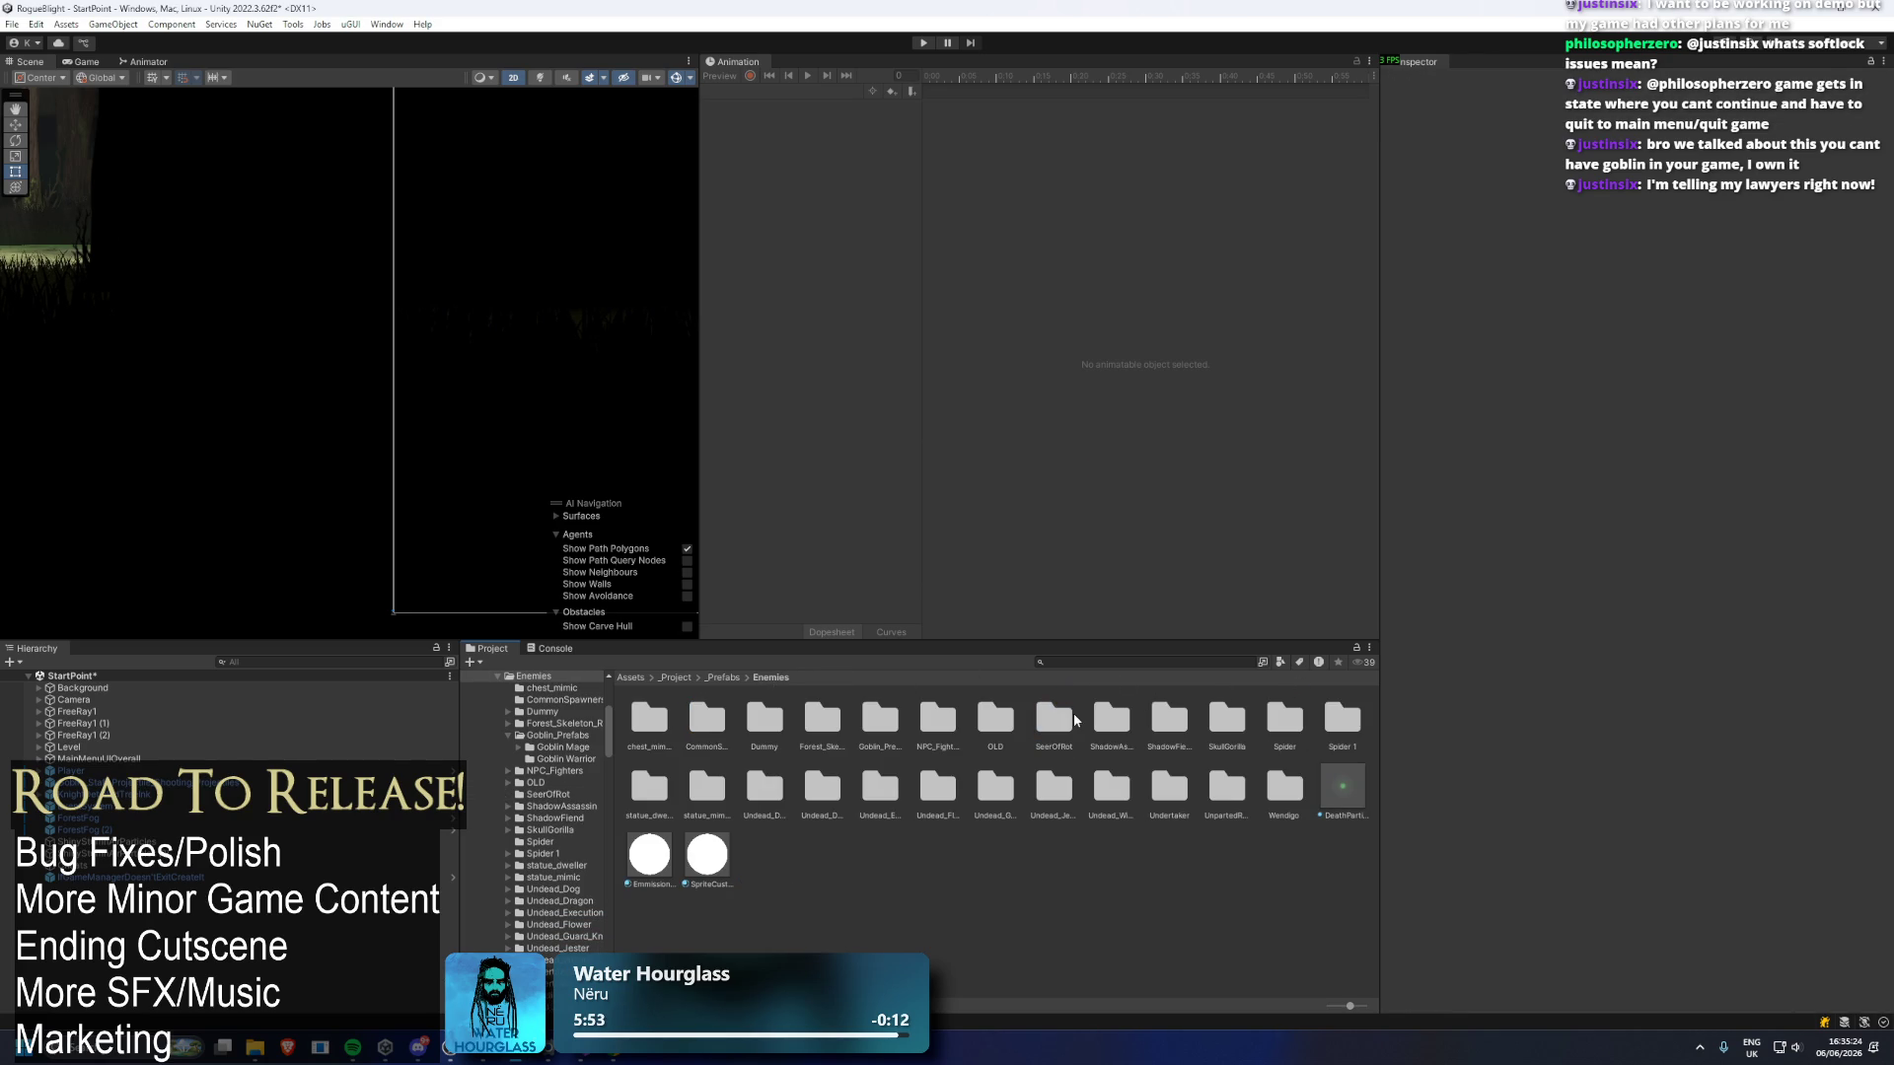
{"action": "left_click", "coordinate": [1071, 718]}
{"action": "key", "text": "Delete"}
{"action": "key", "text": "Return"}
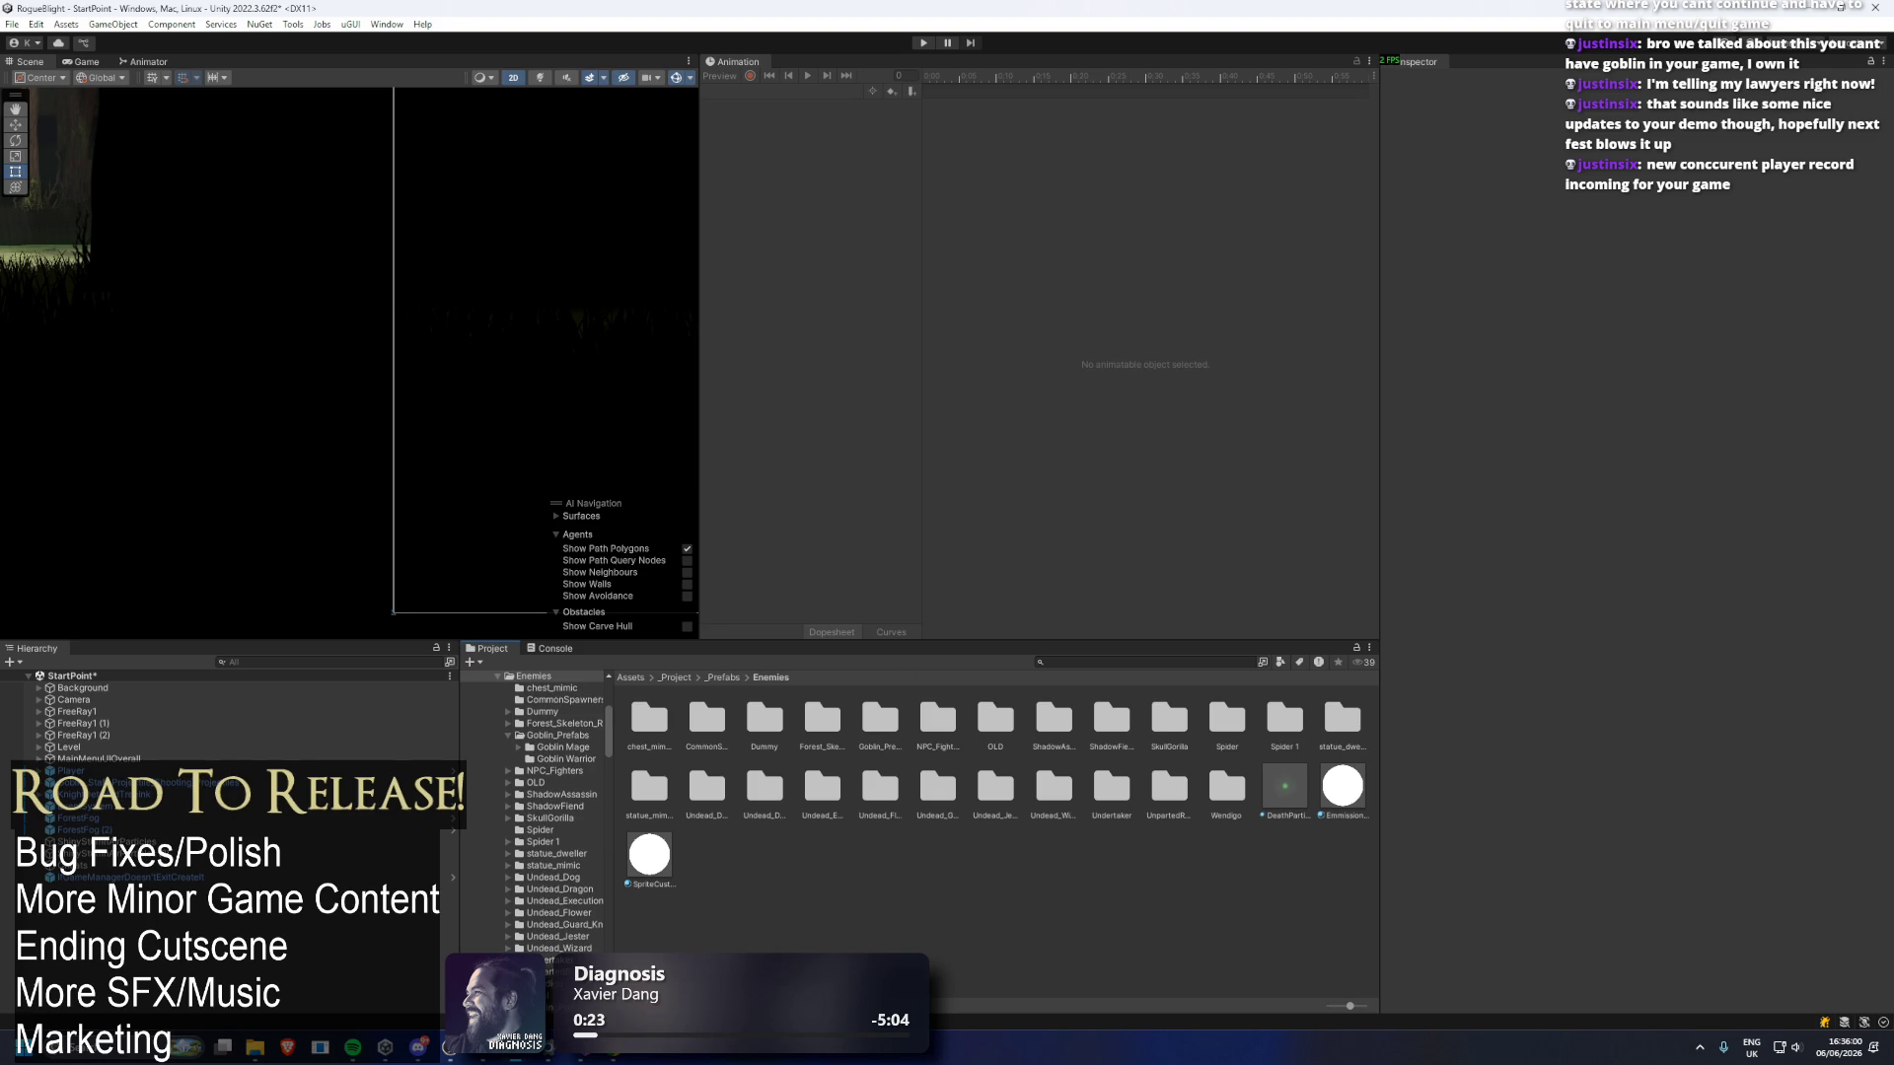
Dismiss the Start menu and Alt+Tab to the browser window showing SteamDB.
{"action": "key", "text": "super"}
{"action": "key", "text": "Escape"}
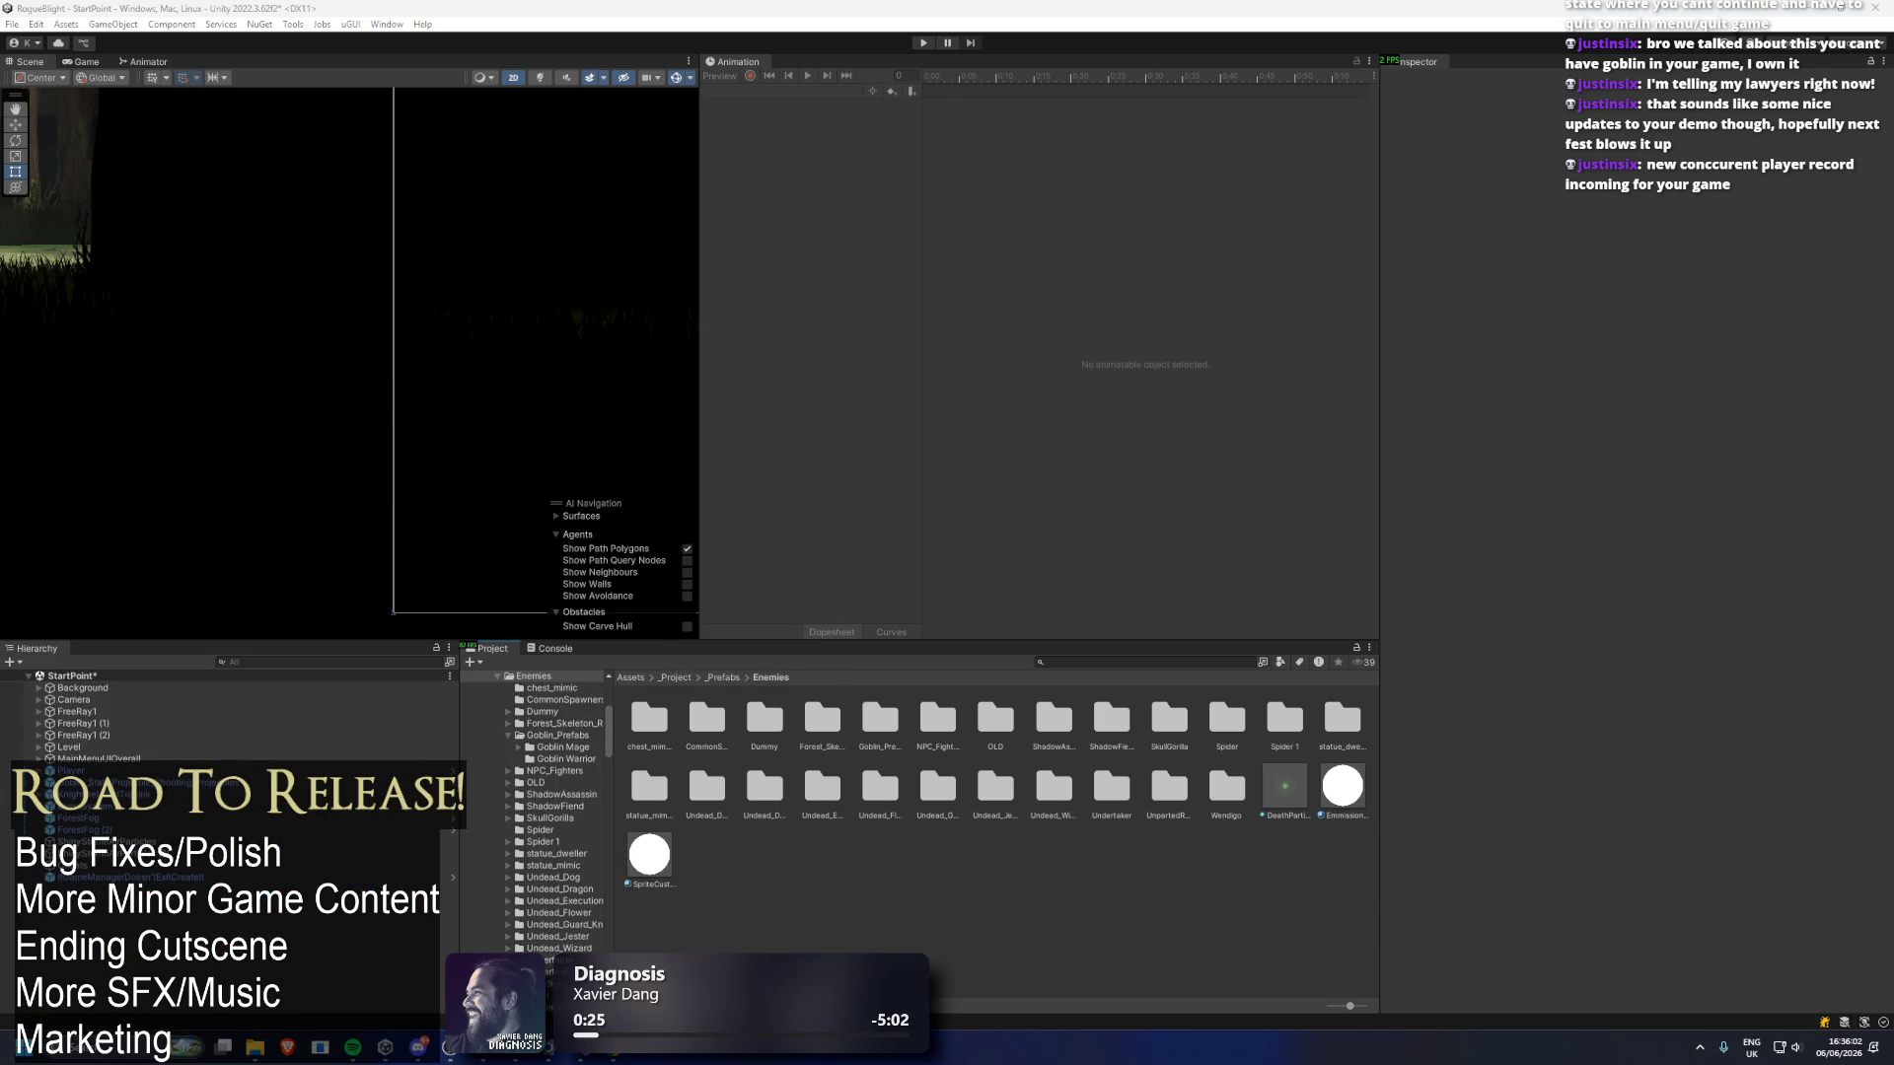
{"action": "key", "text": "alt+Tab"}
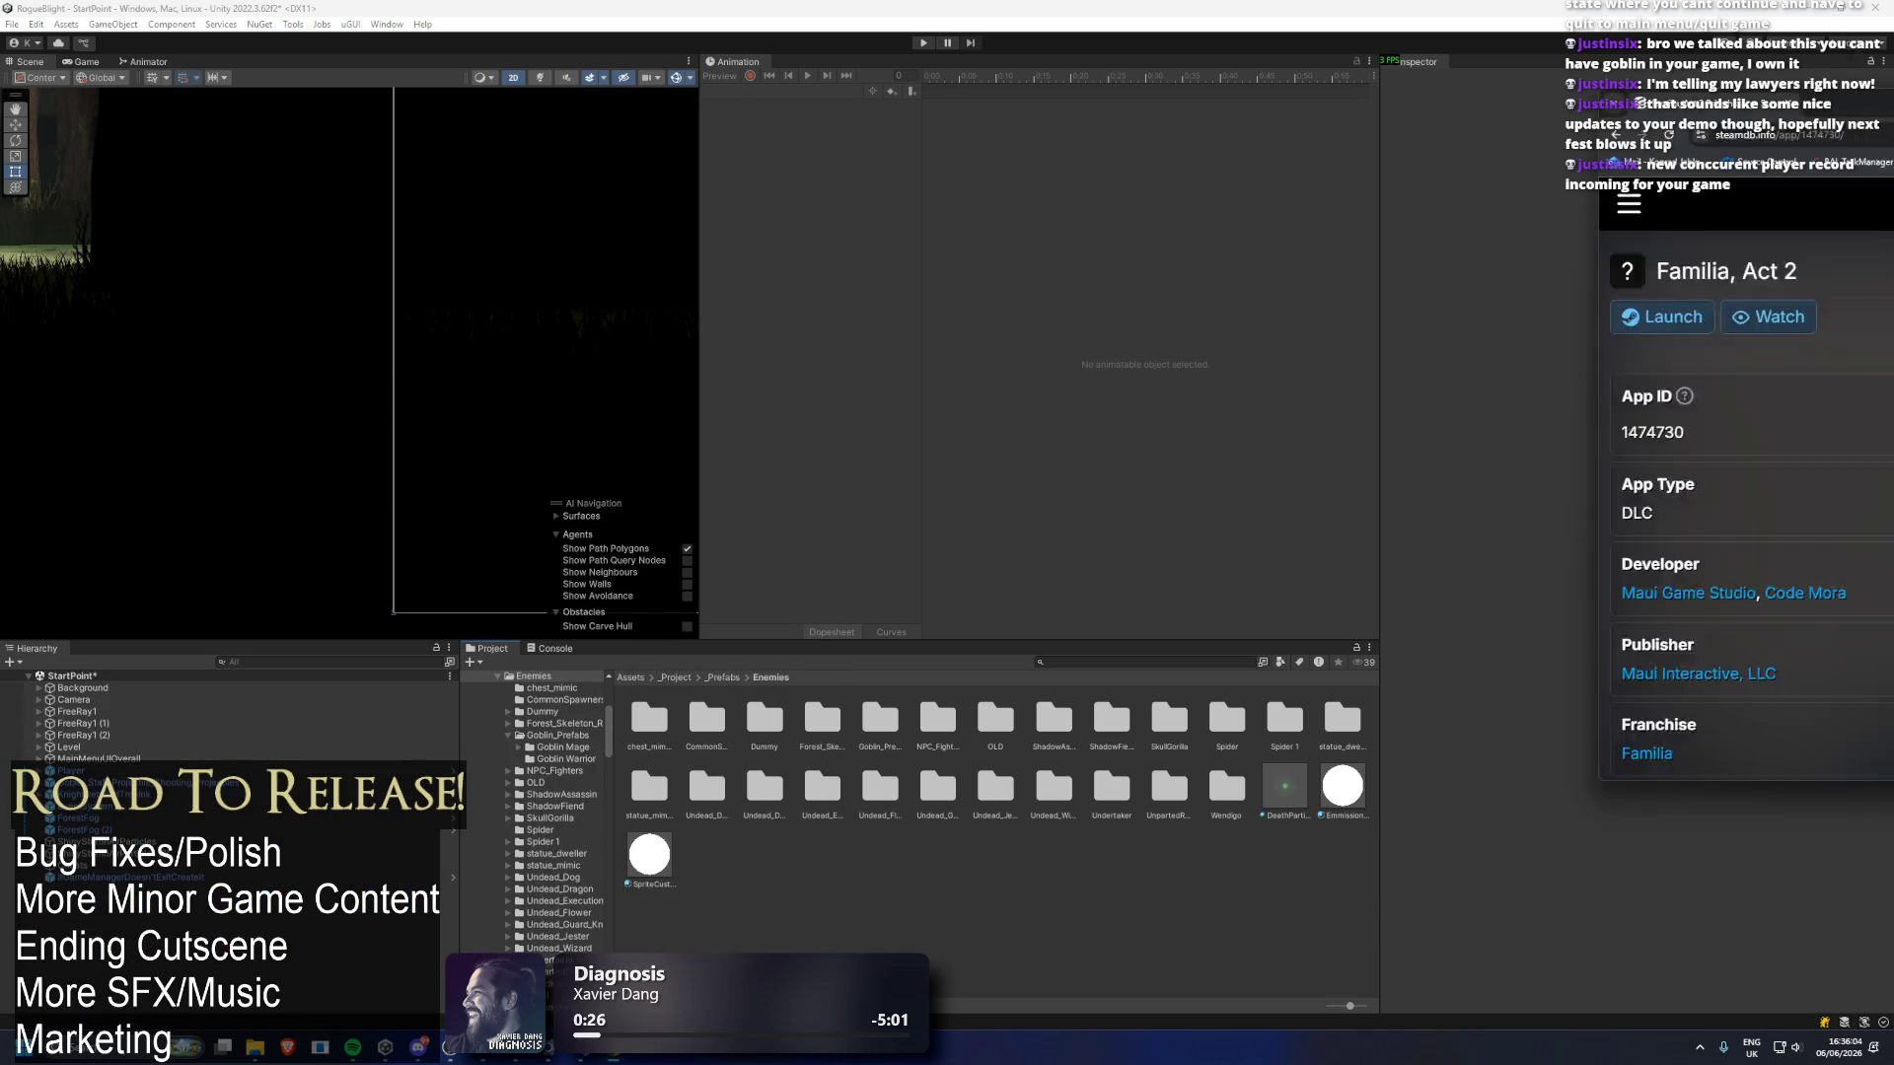
Search SteamDB for 'rogue blight', then 'rogue blight demo', and open the demo's app page.
{"action": "left_click", "coordinate": [678, 118]}
{"action": "type", "text": "rogue blig"}
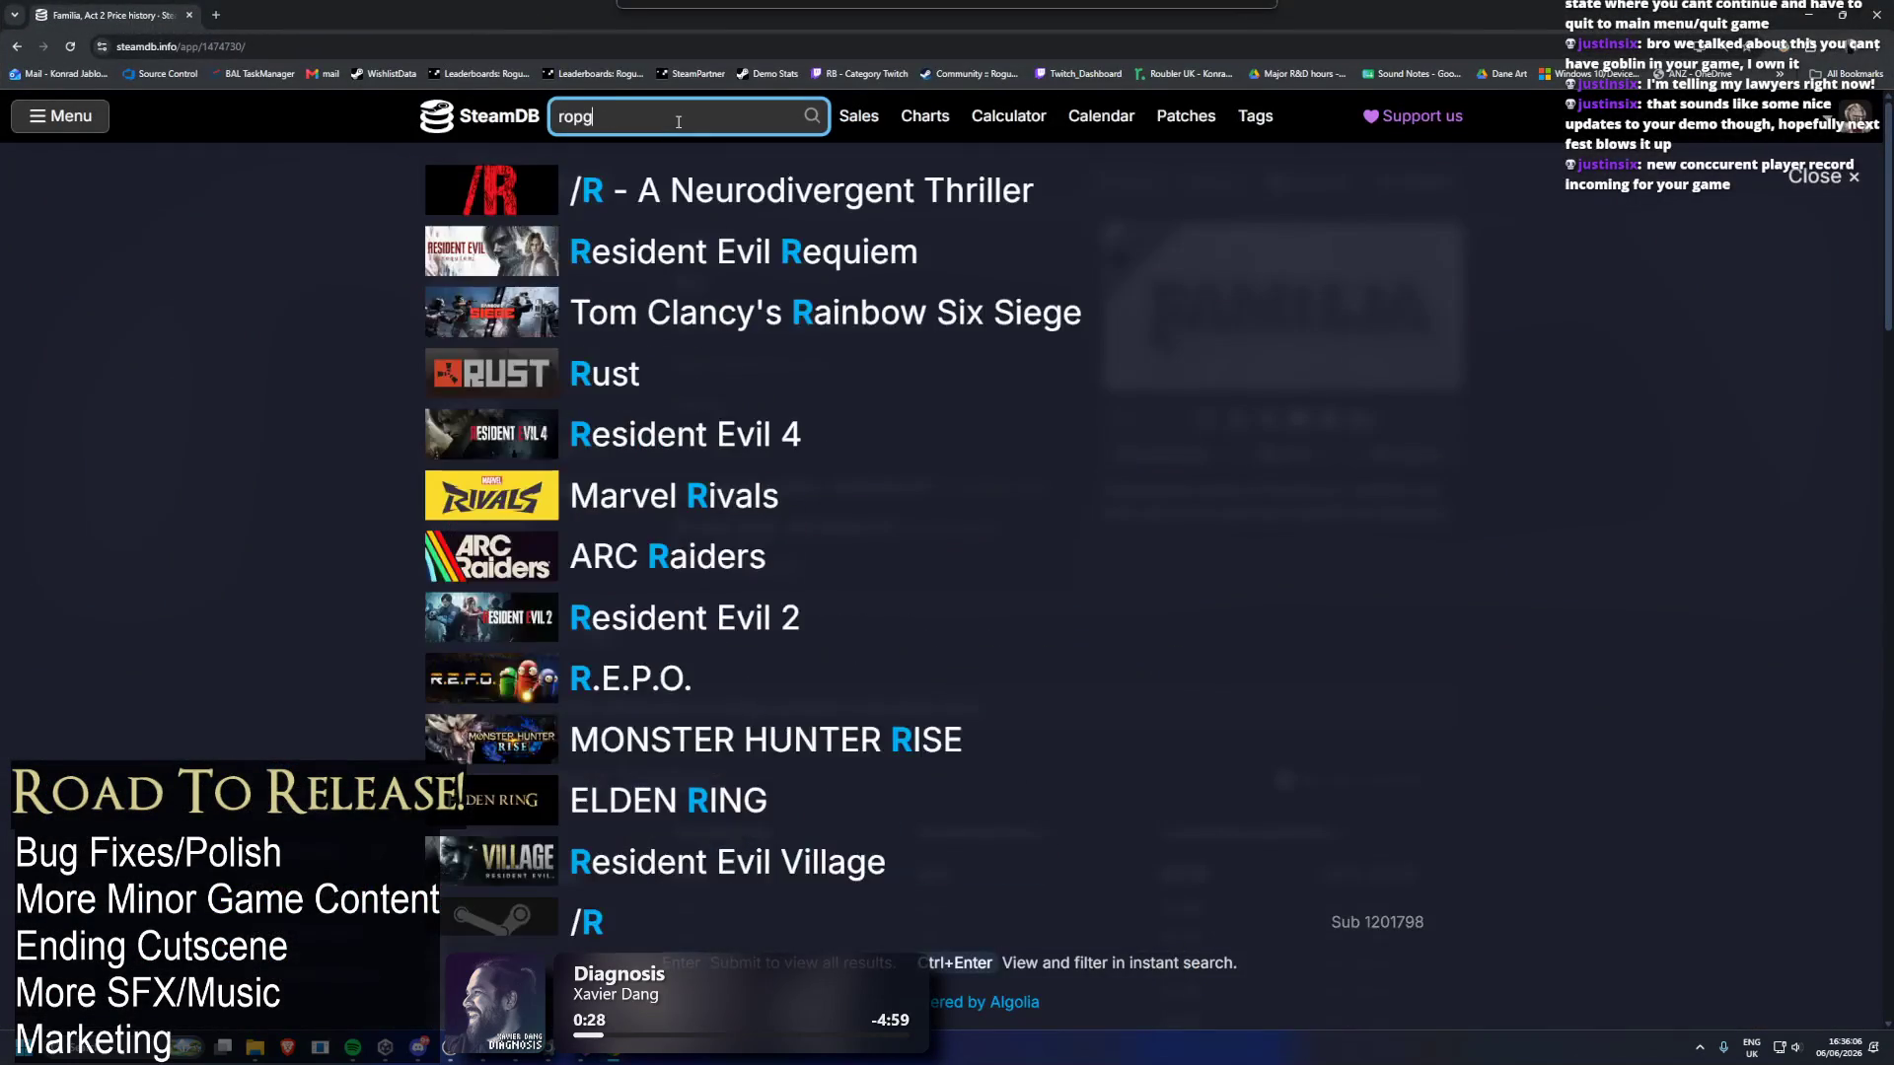
{"action": "type", "text": "ht"}
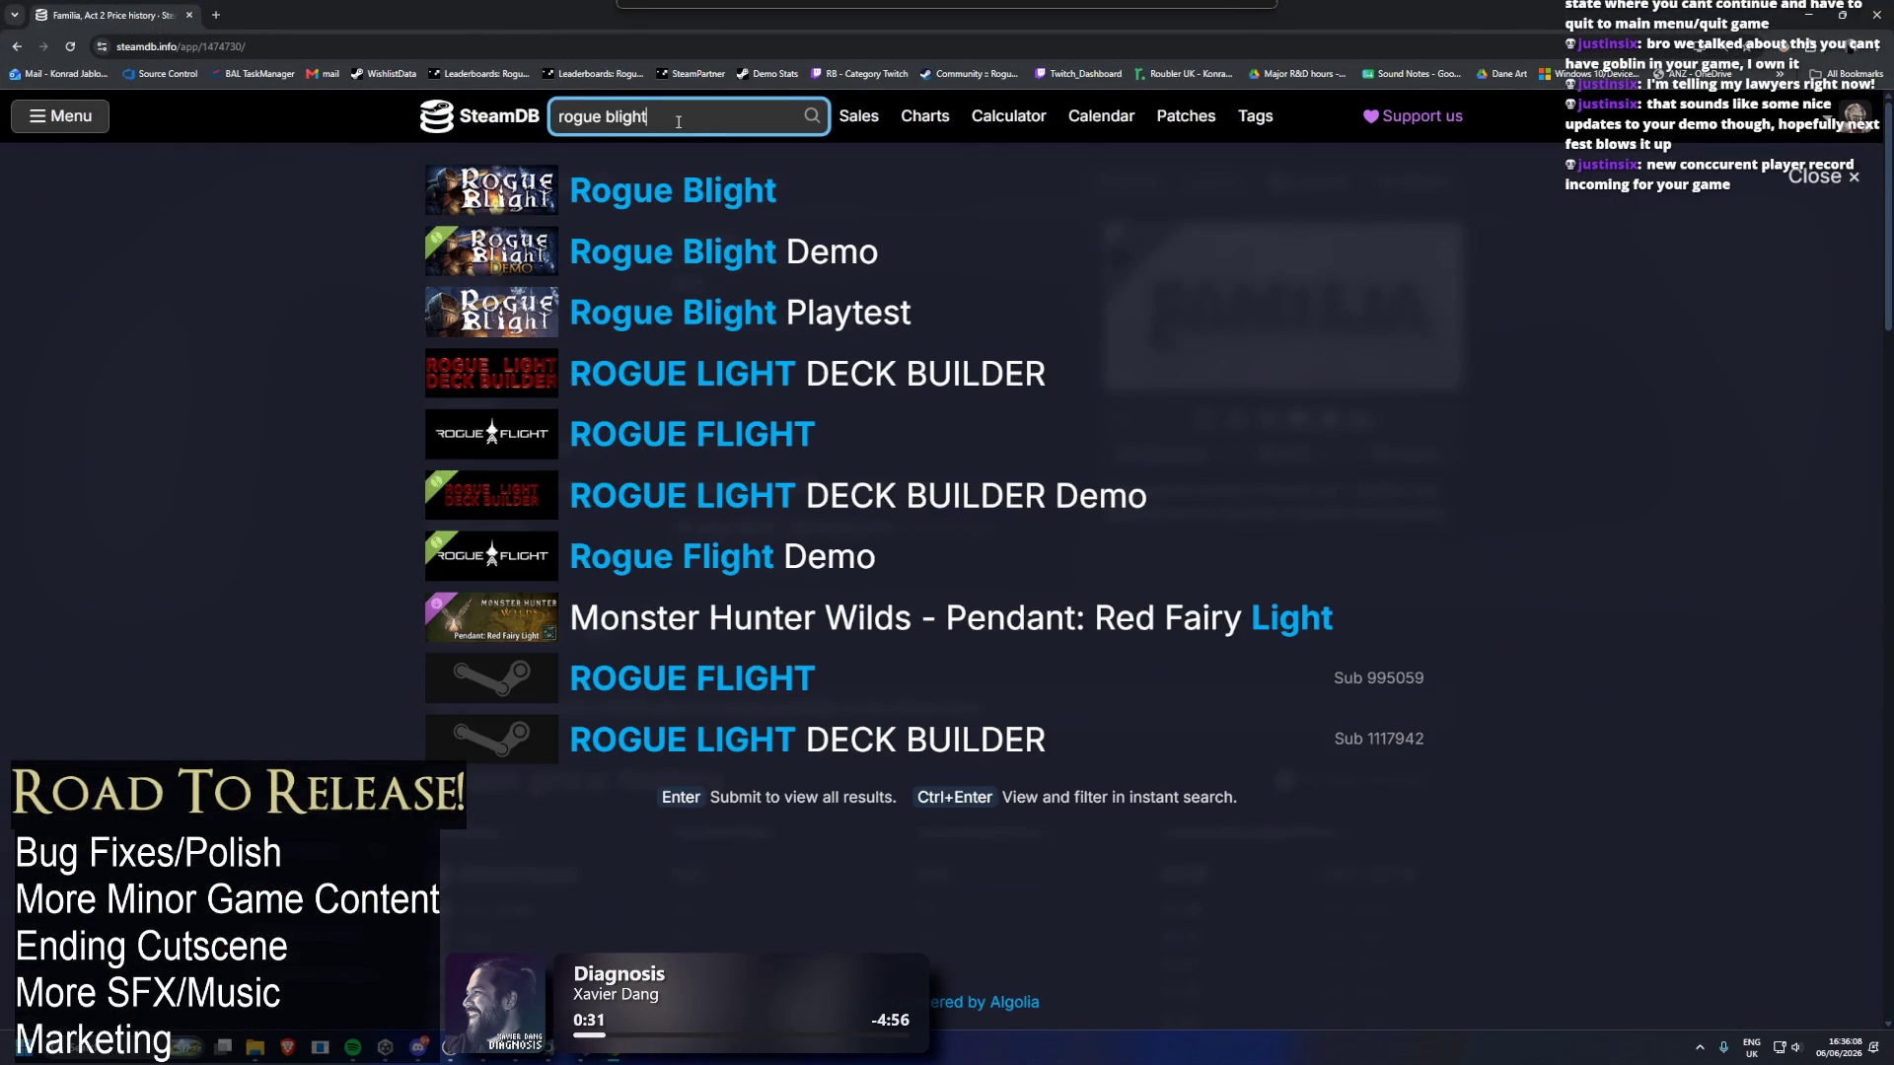
{"action": "left_click", "coordinate": [799, 212]}
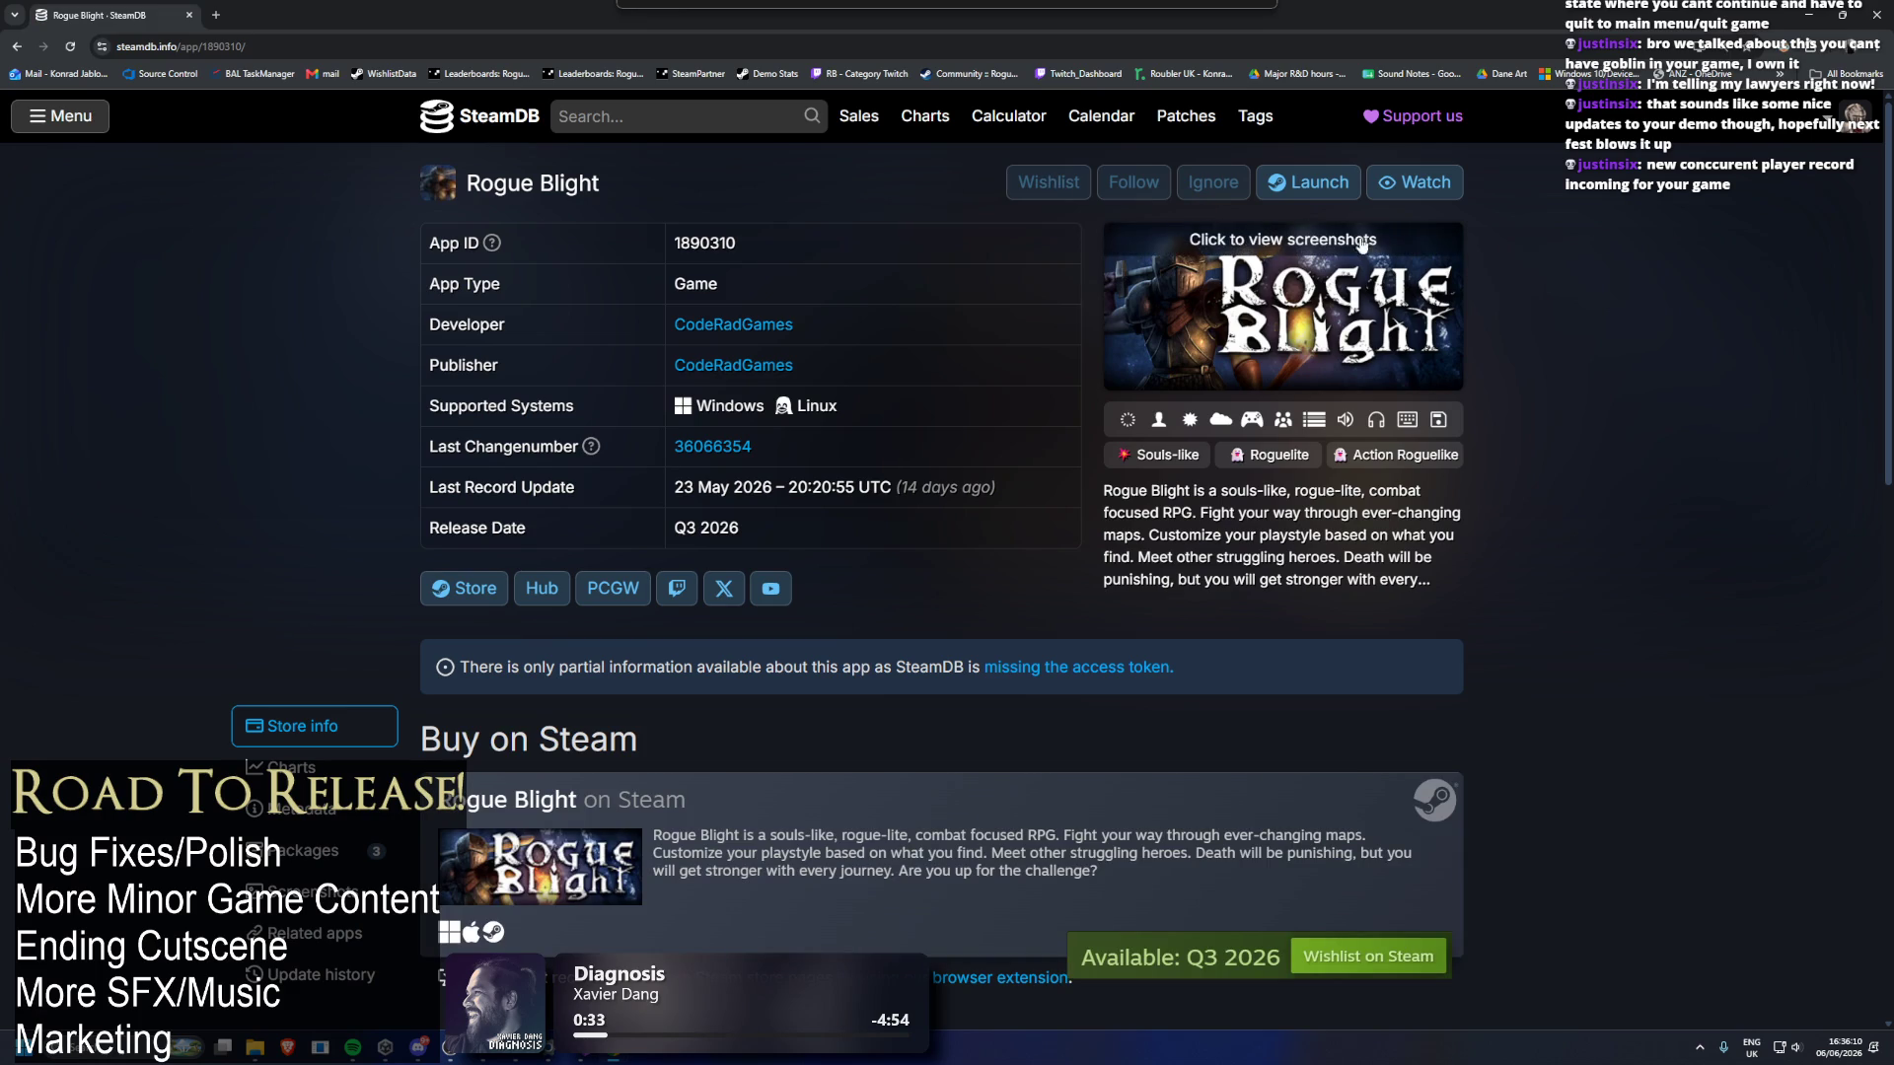
{"action": "left_click", "coordinate": [679, 118]}
{"action": "type", "text": "rogue blight demo"}
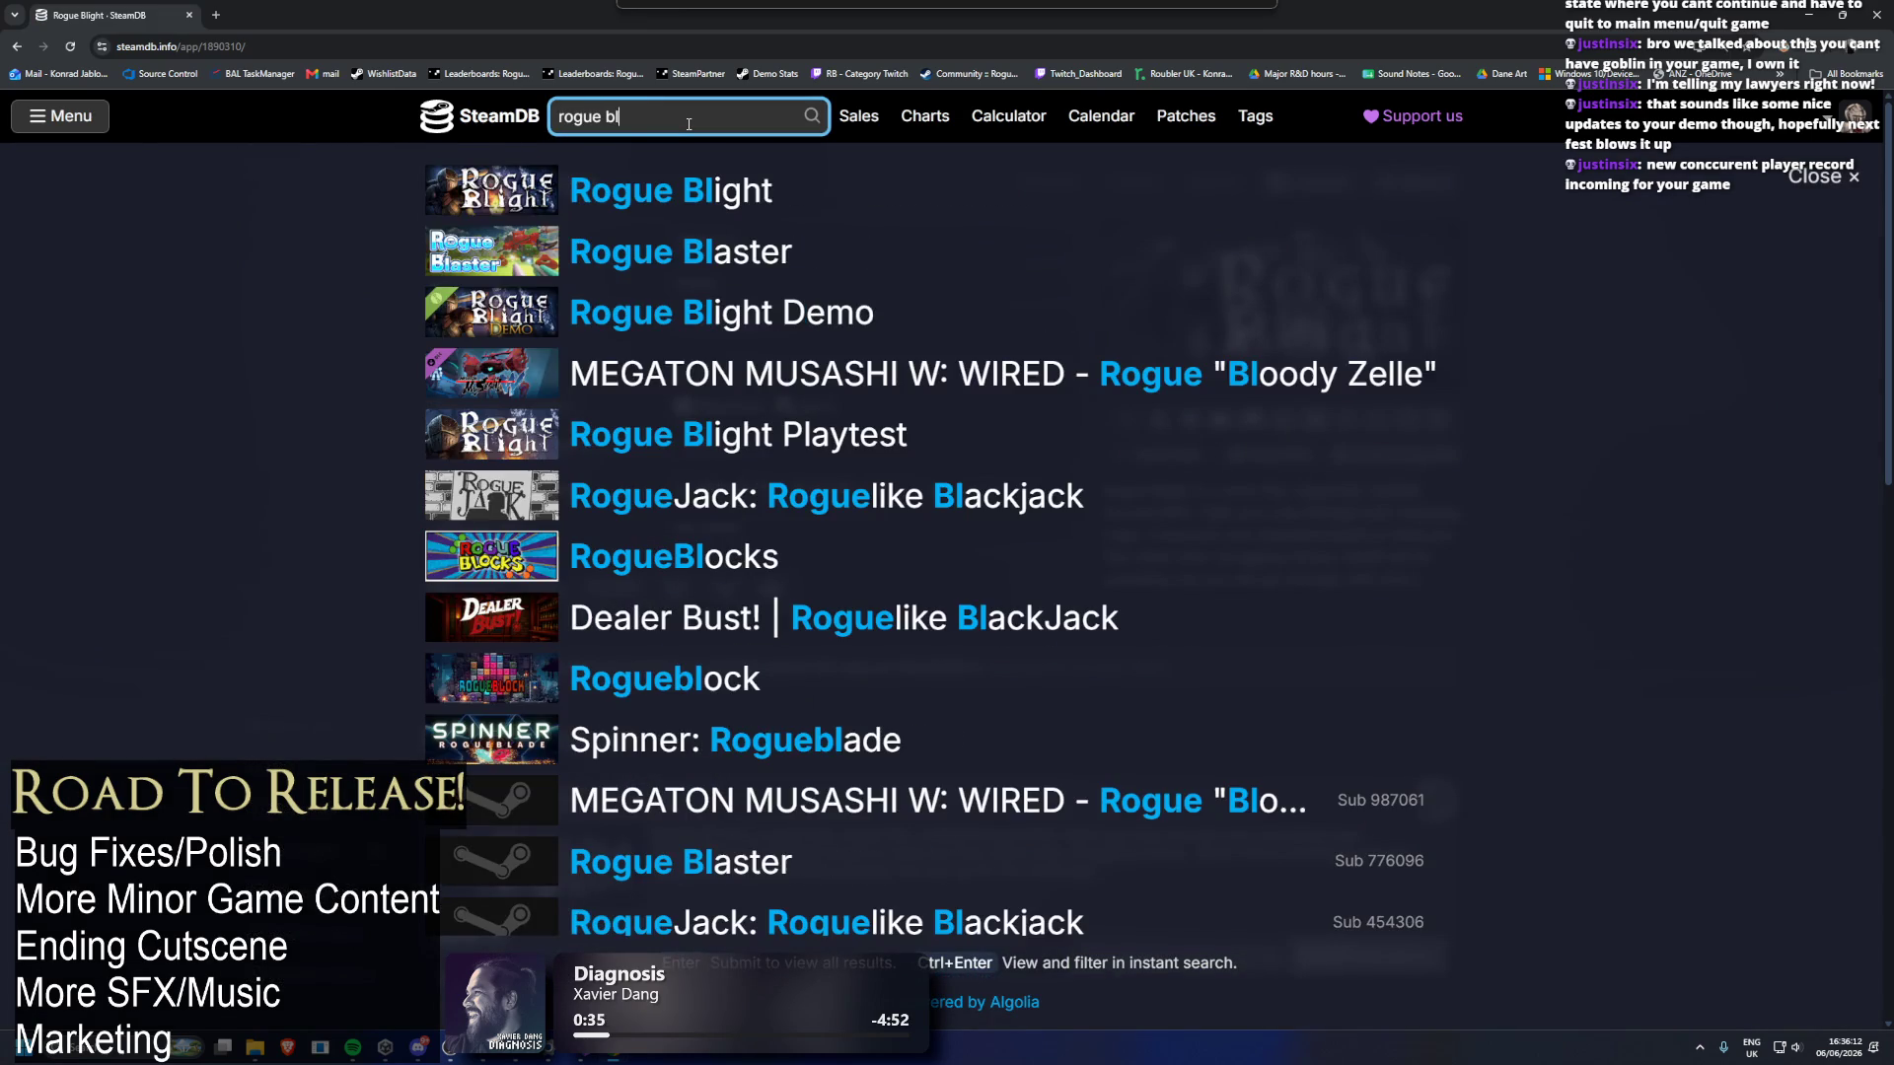
{"action": "left_click", "coordinate": [832, 215]}
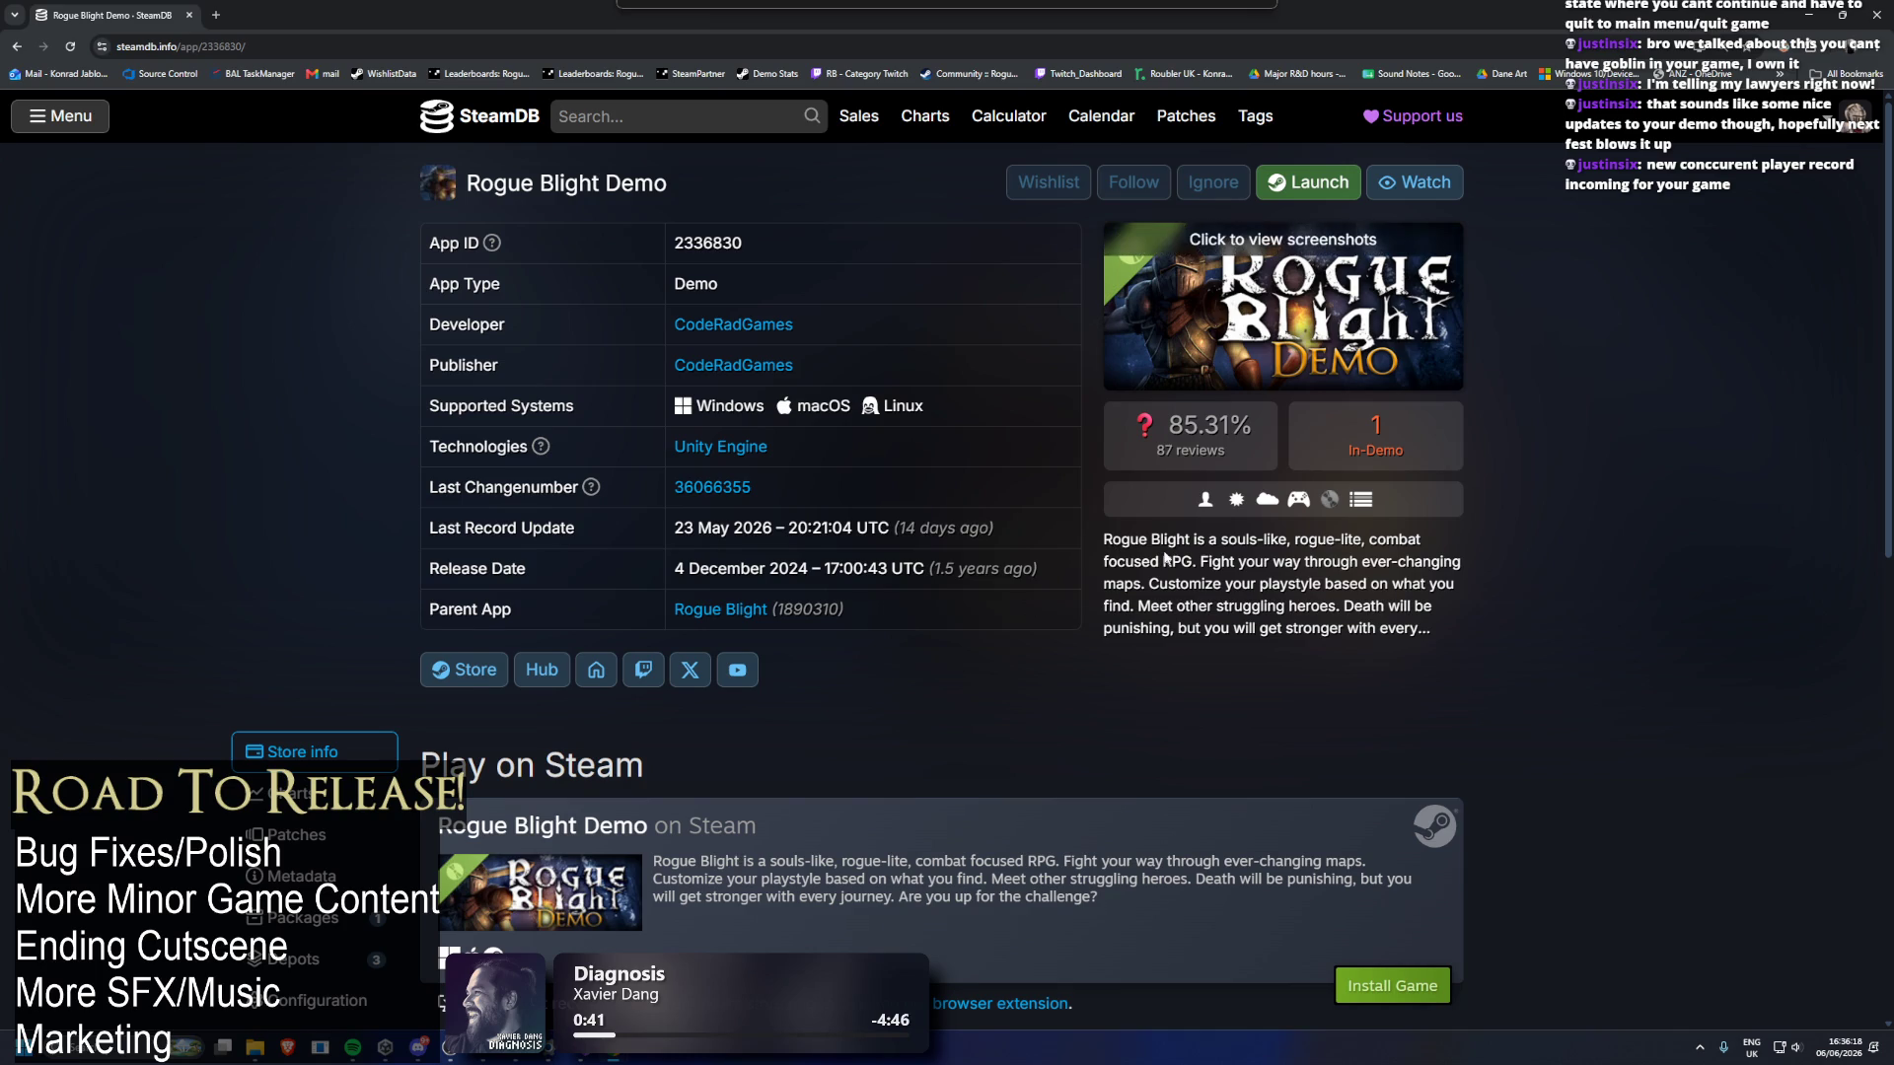
Launch Steam, open the Rogue Blight Demo in the library, and return to its SteamDB charts.
{"action": "mouse_move", "coordinate": [515, 1058]}
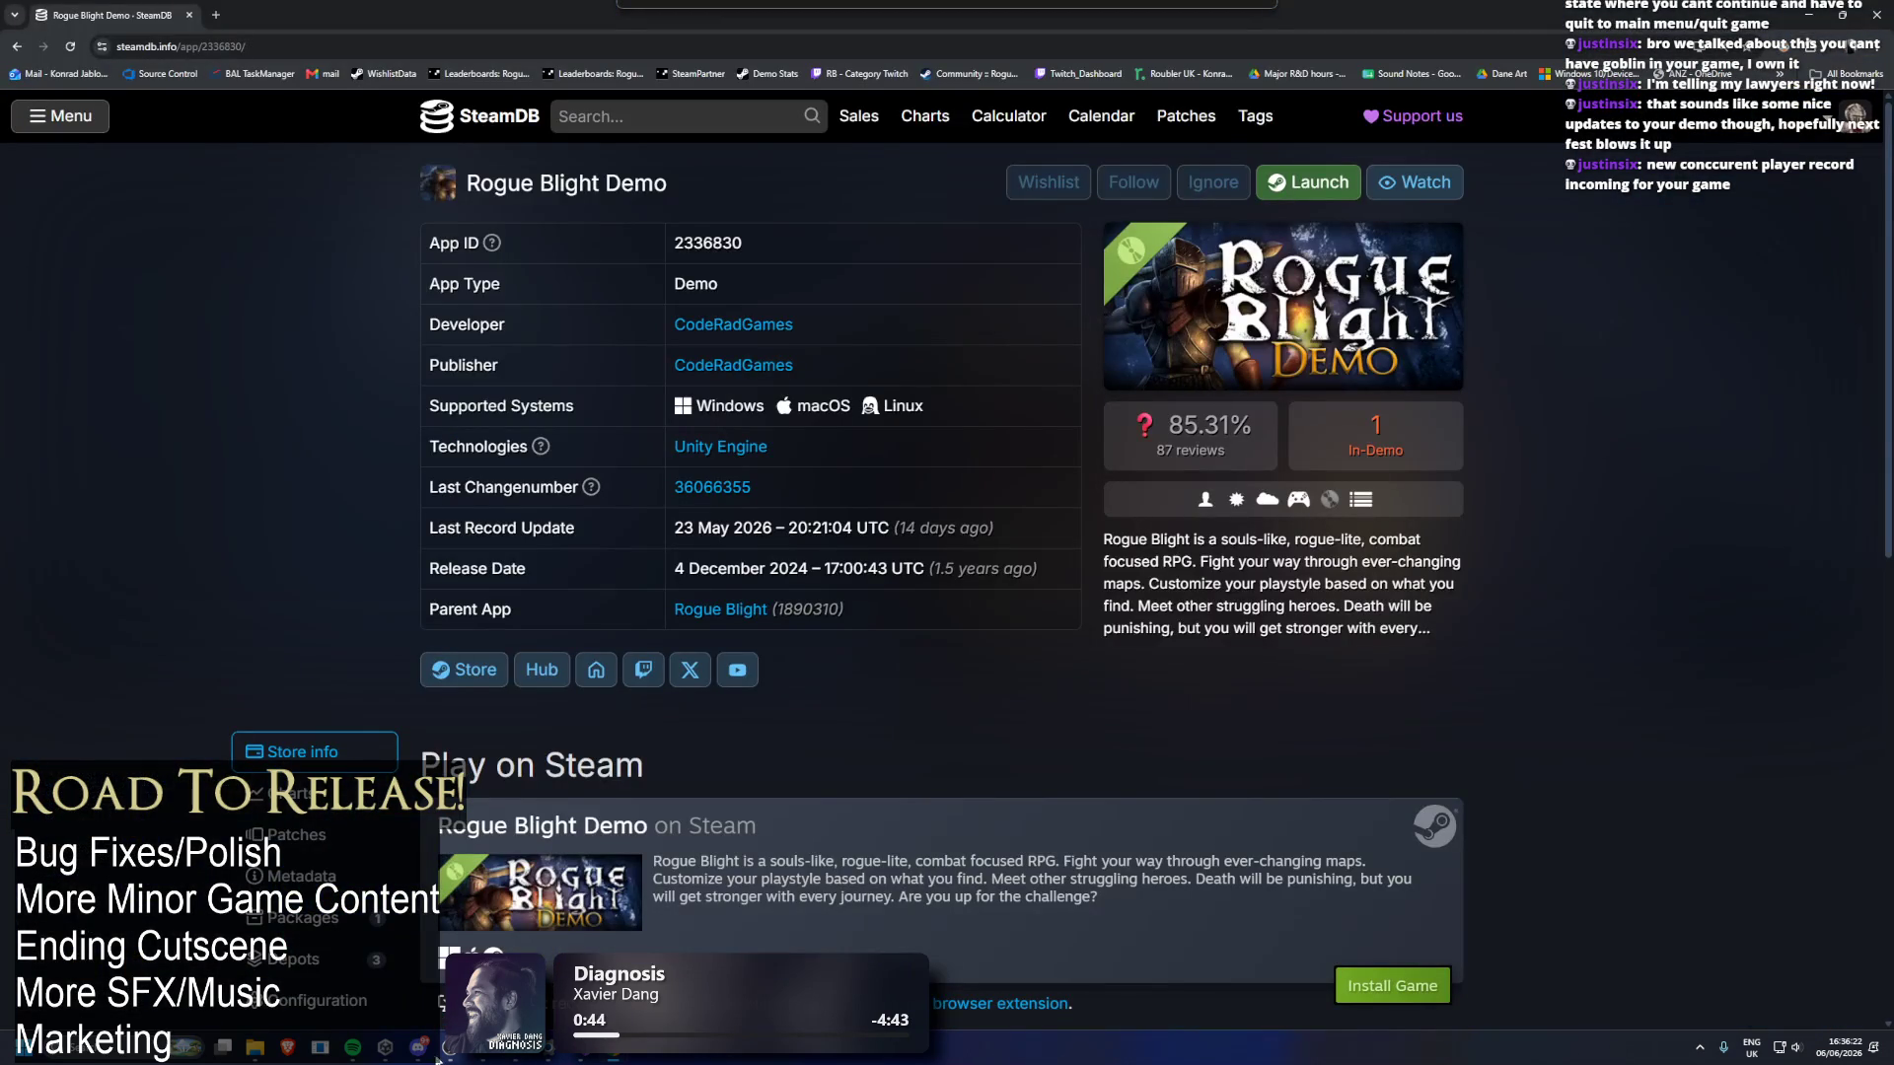
{"action": "key", "text": "super"}
{"action": "type", "text": "steam"}
{"action": "key", "text": "Return"}
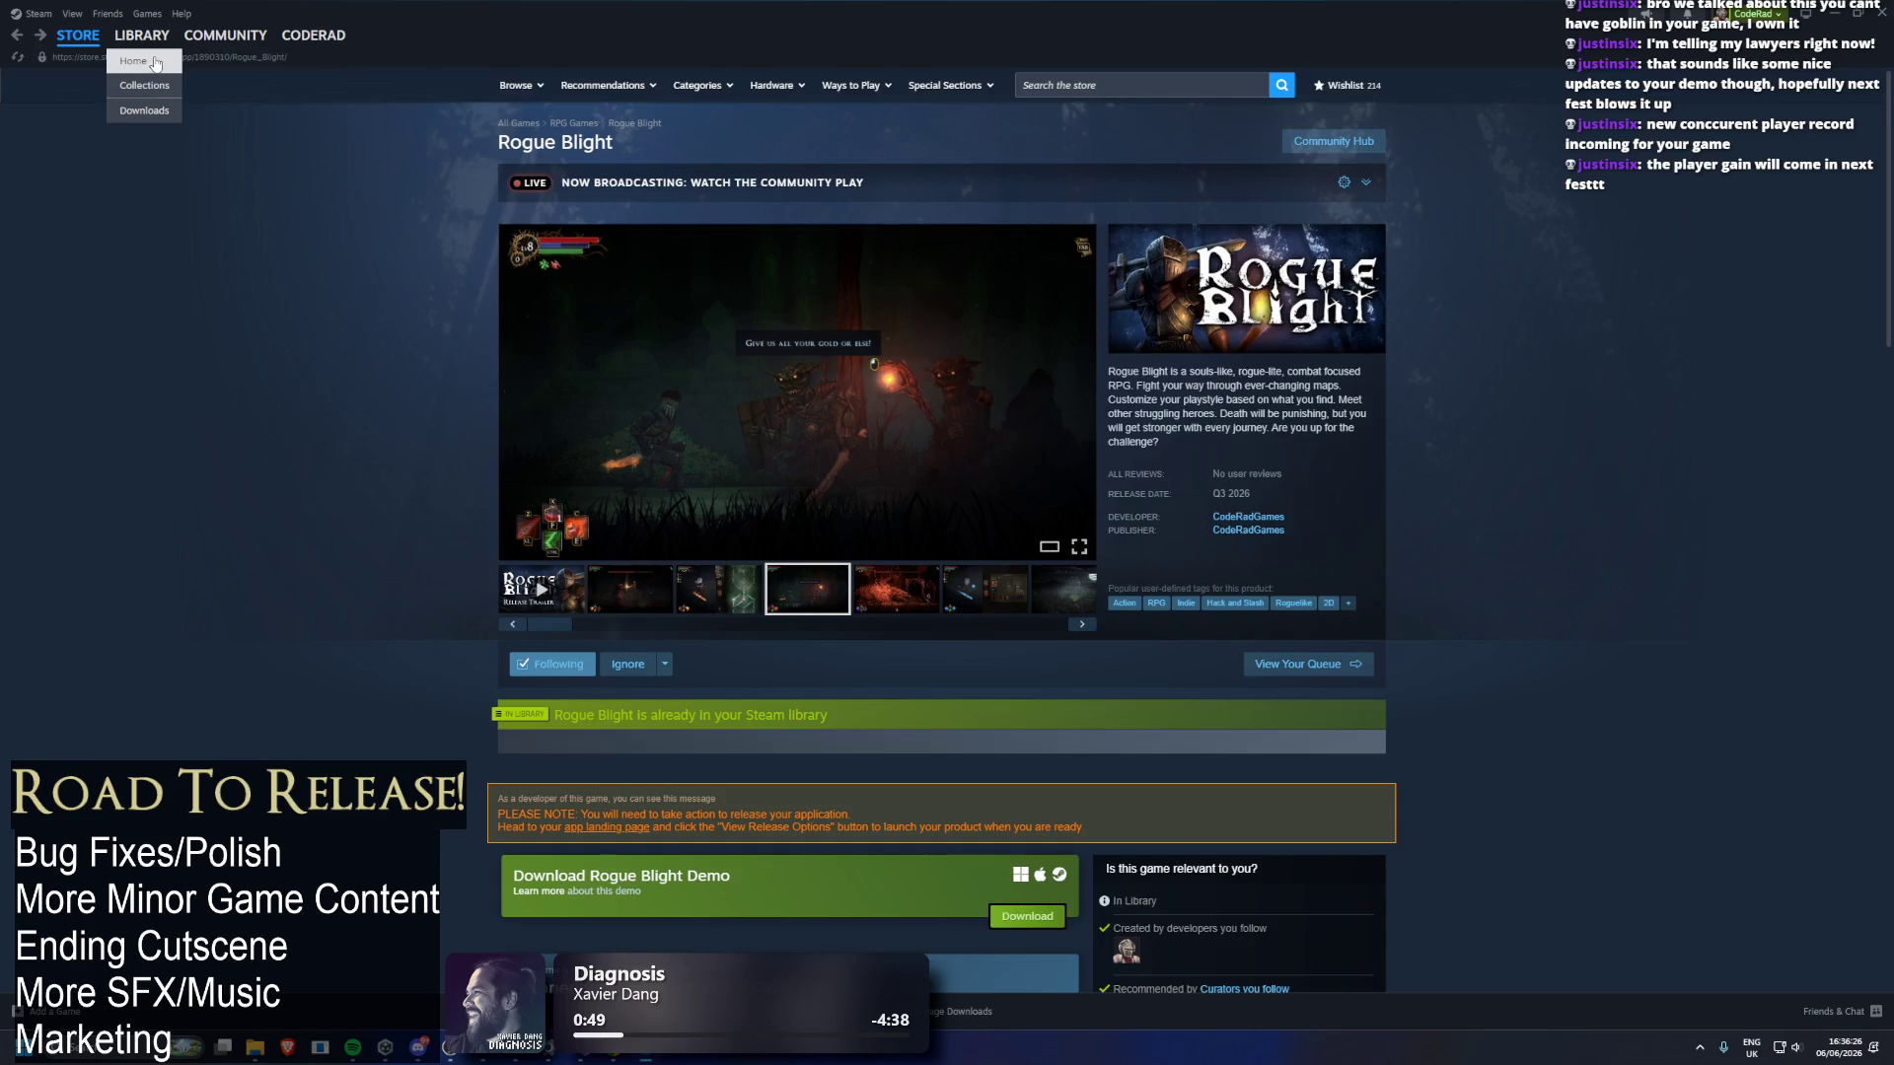
{"action": "left_click", "coordinate": [134, 61]}
{"action": "left_click", "coordinate": [81, 258]}
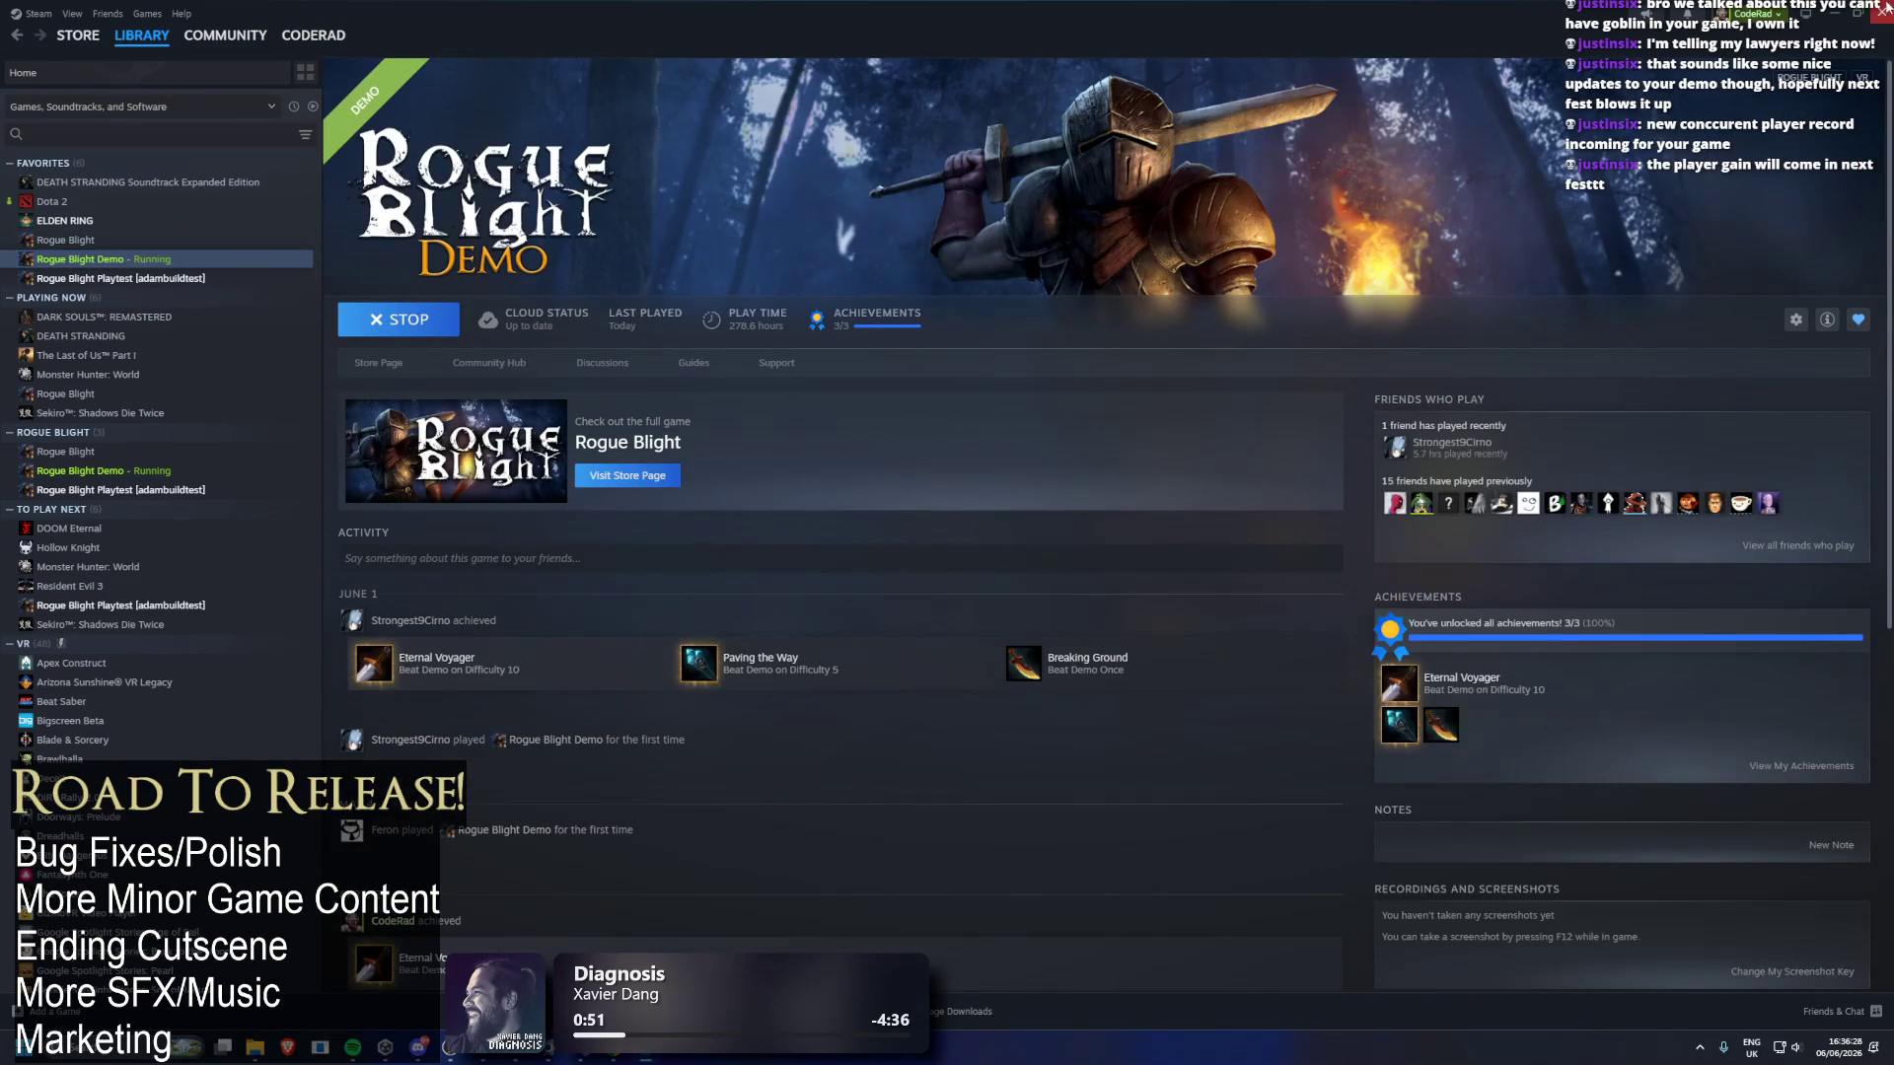
{"action": "key", "text": "alt+Tab"}
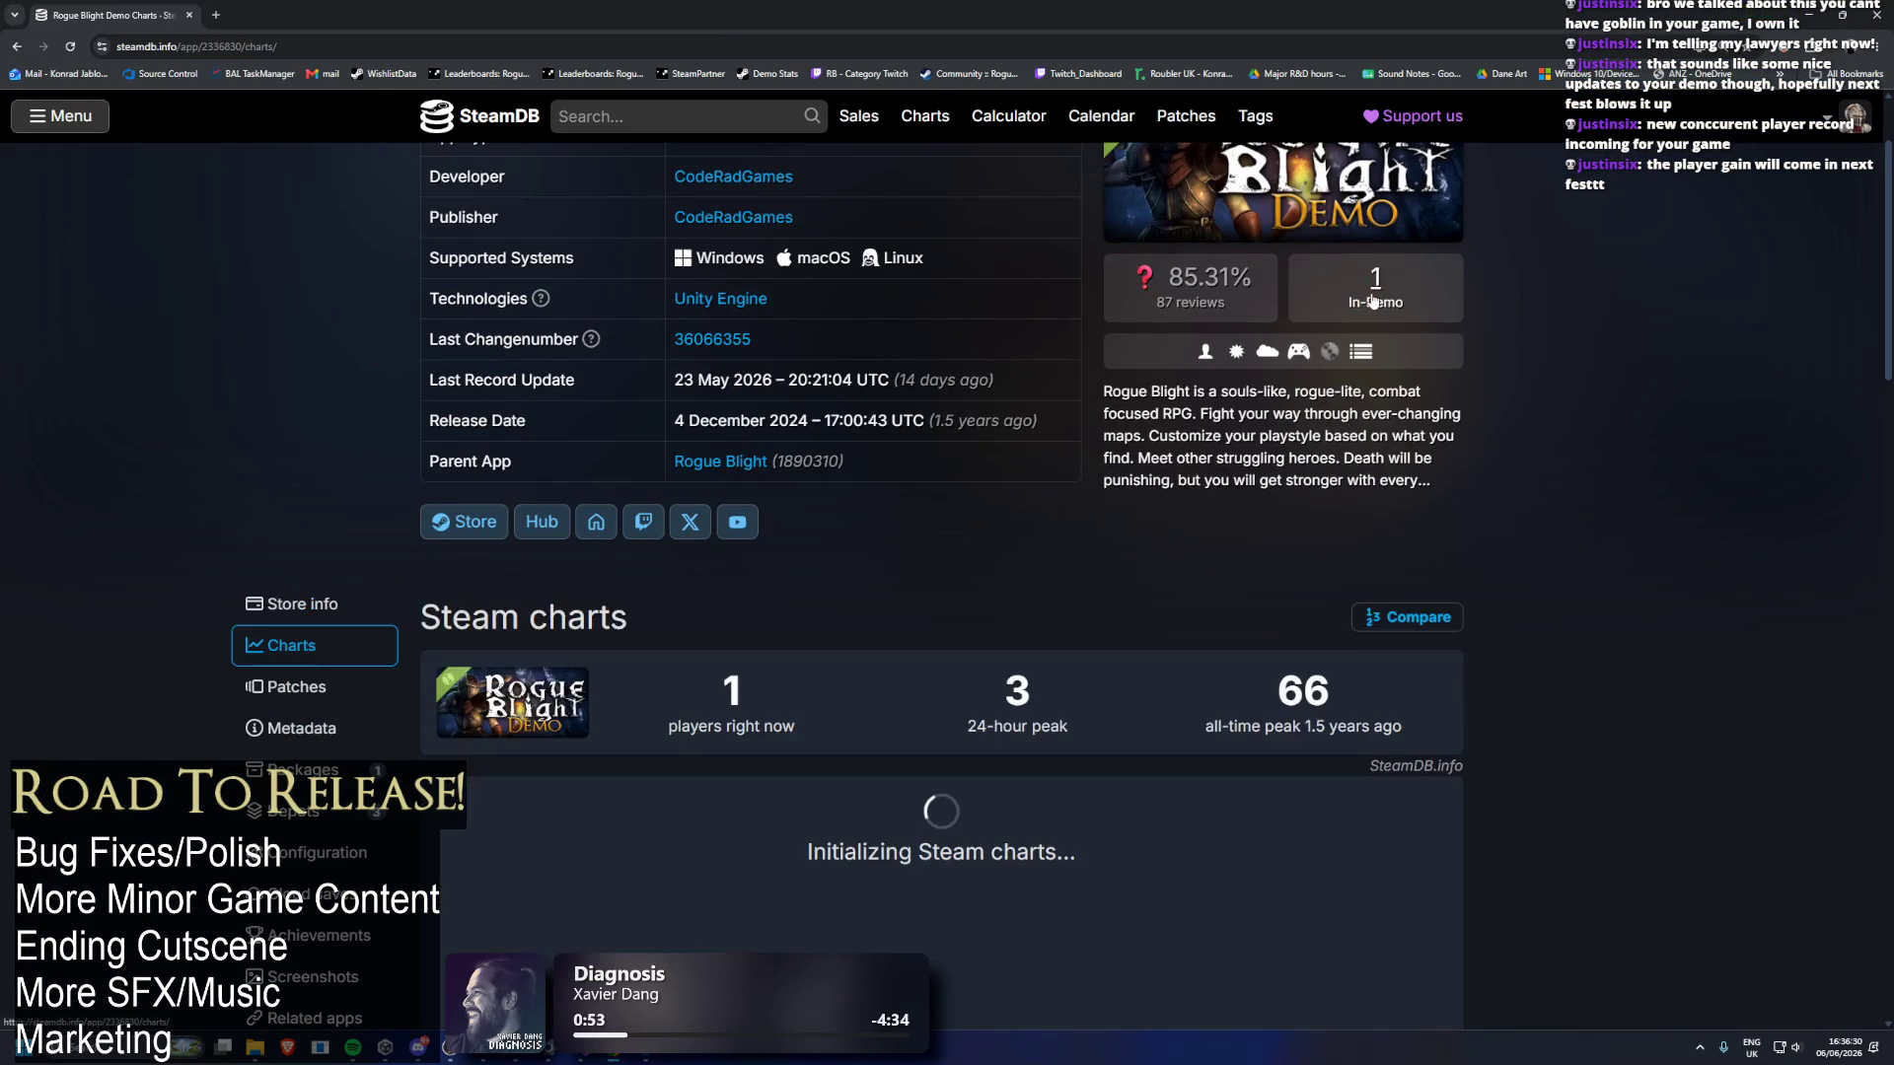
Narrow the player chart to about 30 May–3 Jun, then pull a new tab into its own window.
{"action": "scroll", "coordinate": [1374, 301], "scroll_direction": "down", "scroll_amount": 3}
{"action": "mouse_move", "coordinate": [1430, 779]}
{"action": "left_mouse_down"}
{"action": "mouse_move", "coordinate": [1363, 779]}
{"action": "mouse_move", "coordinate": [1410, 779]}
{"action": "left_mouse_up"}
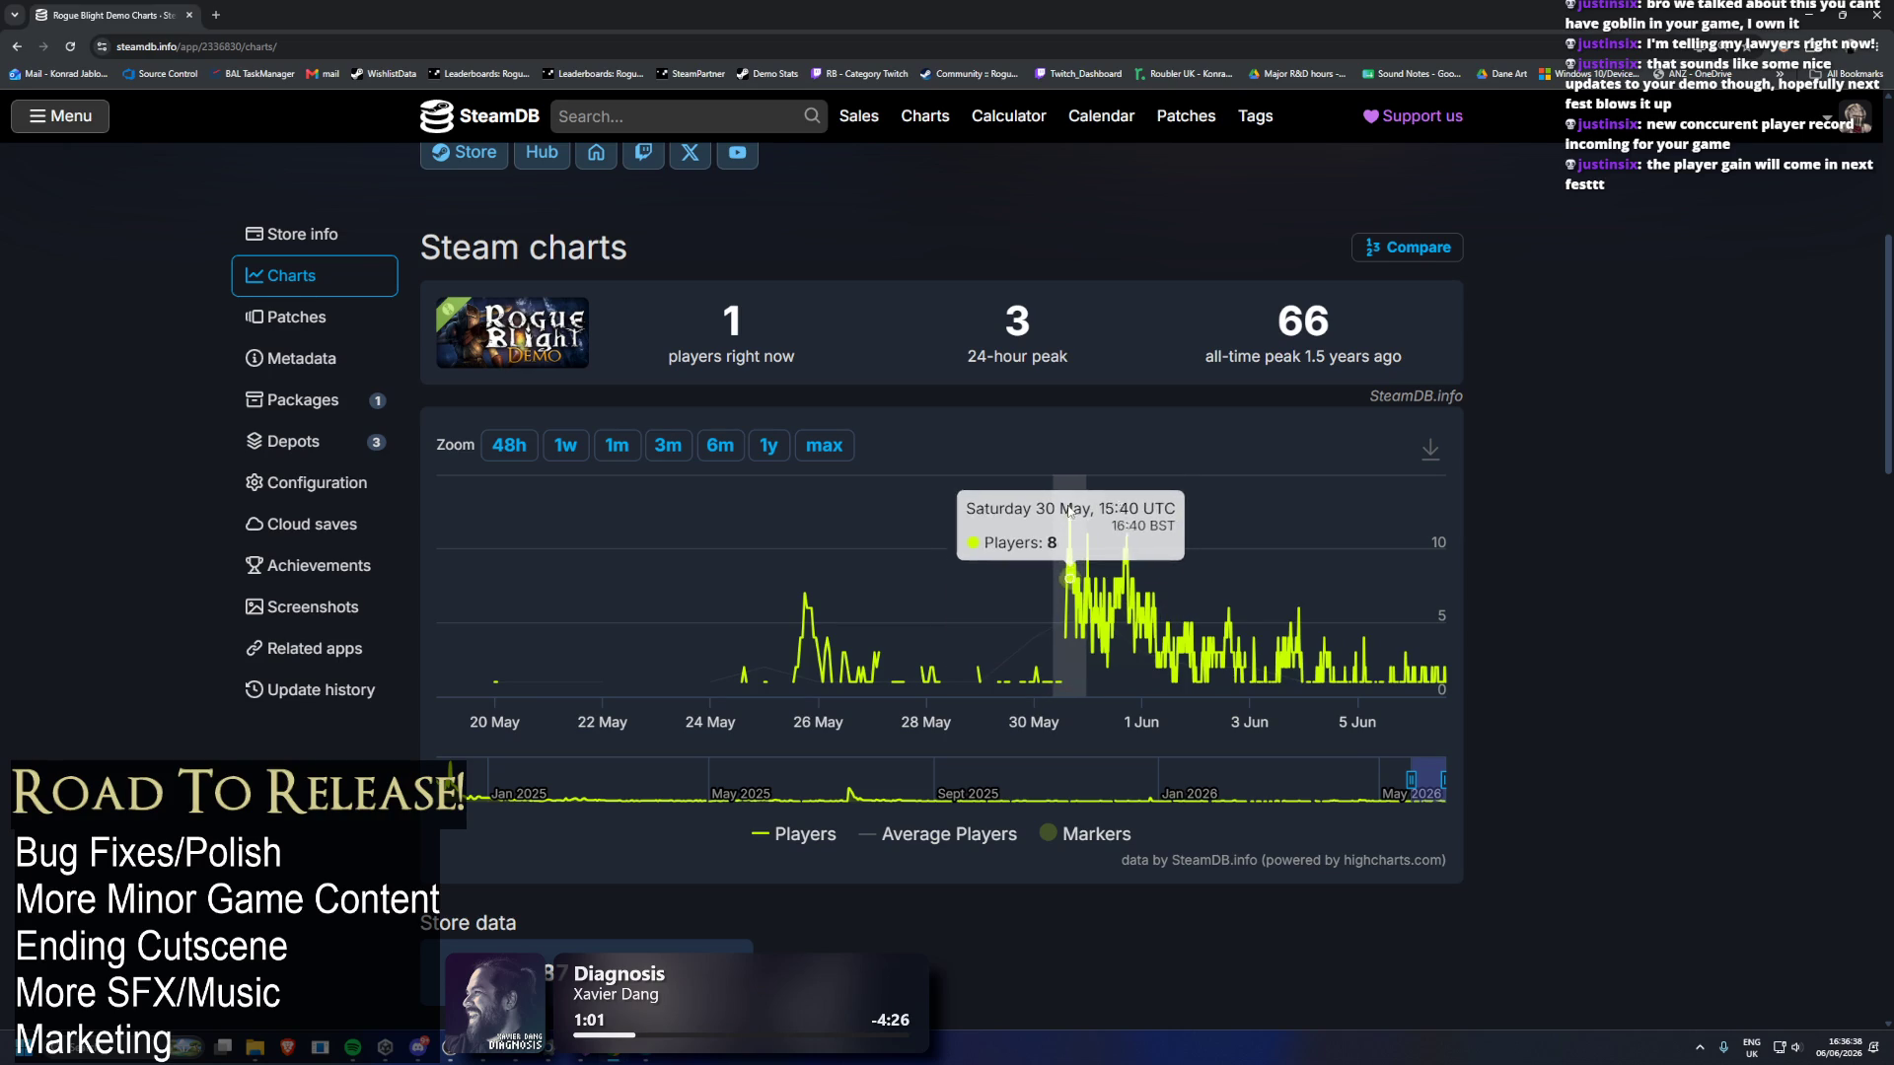
{"action": "left_click_drag", "start_coordinate": [1055, 572], "coordinate": [1098, 572]}
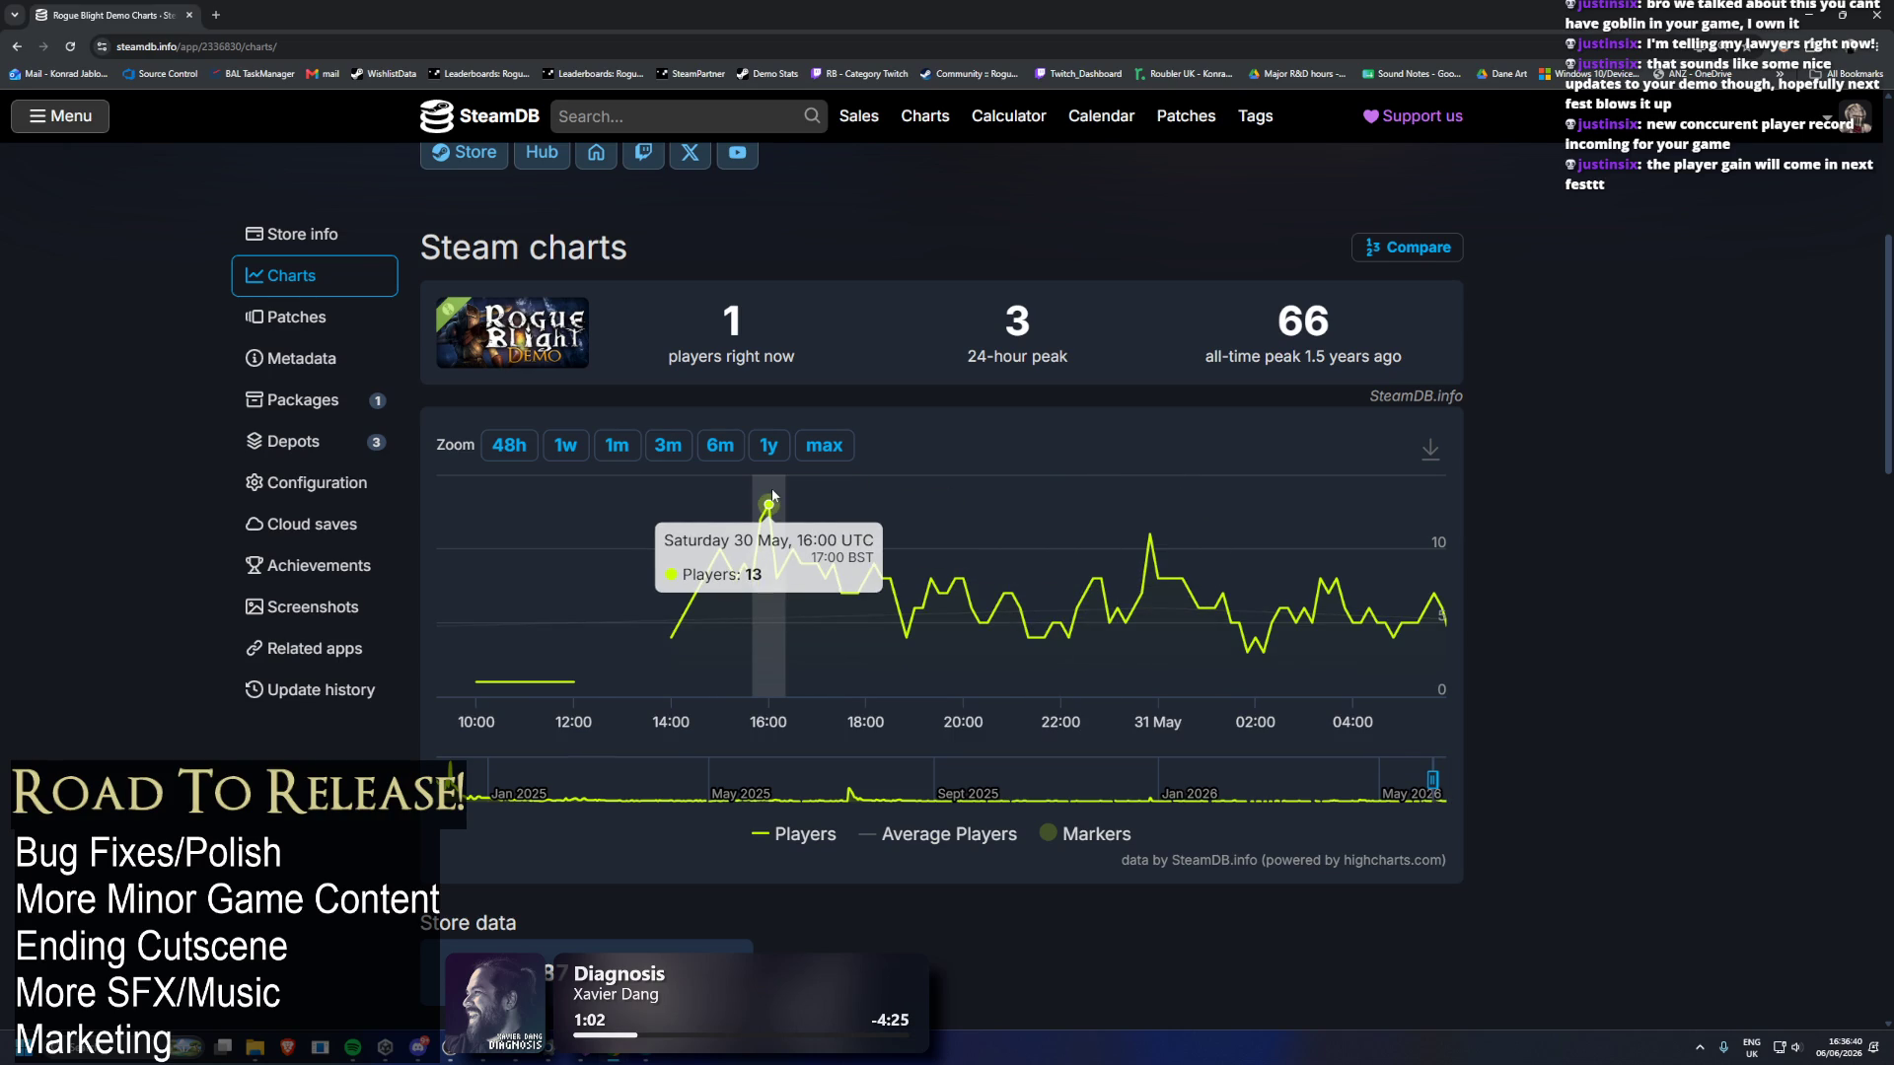
{"action": "left_click_drag", "start_coordinate": [1432, 780], "coordinate": [1415, 776]}
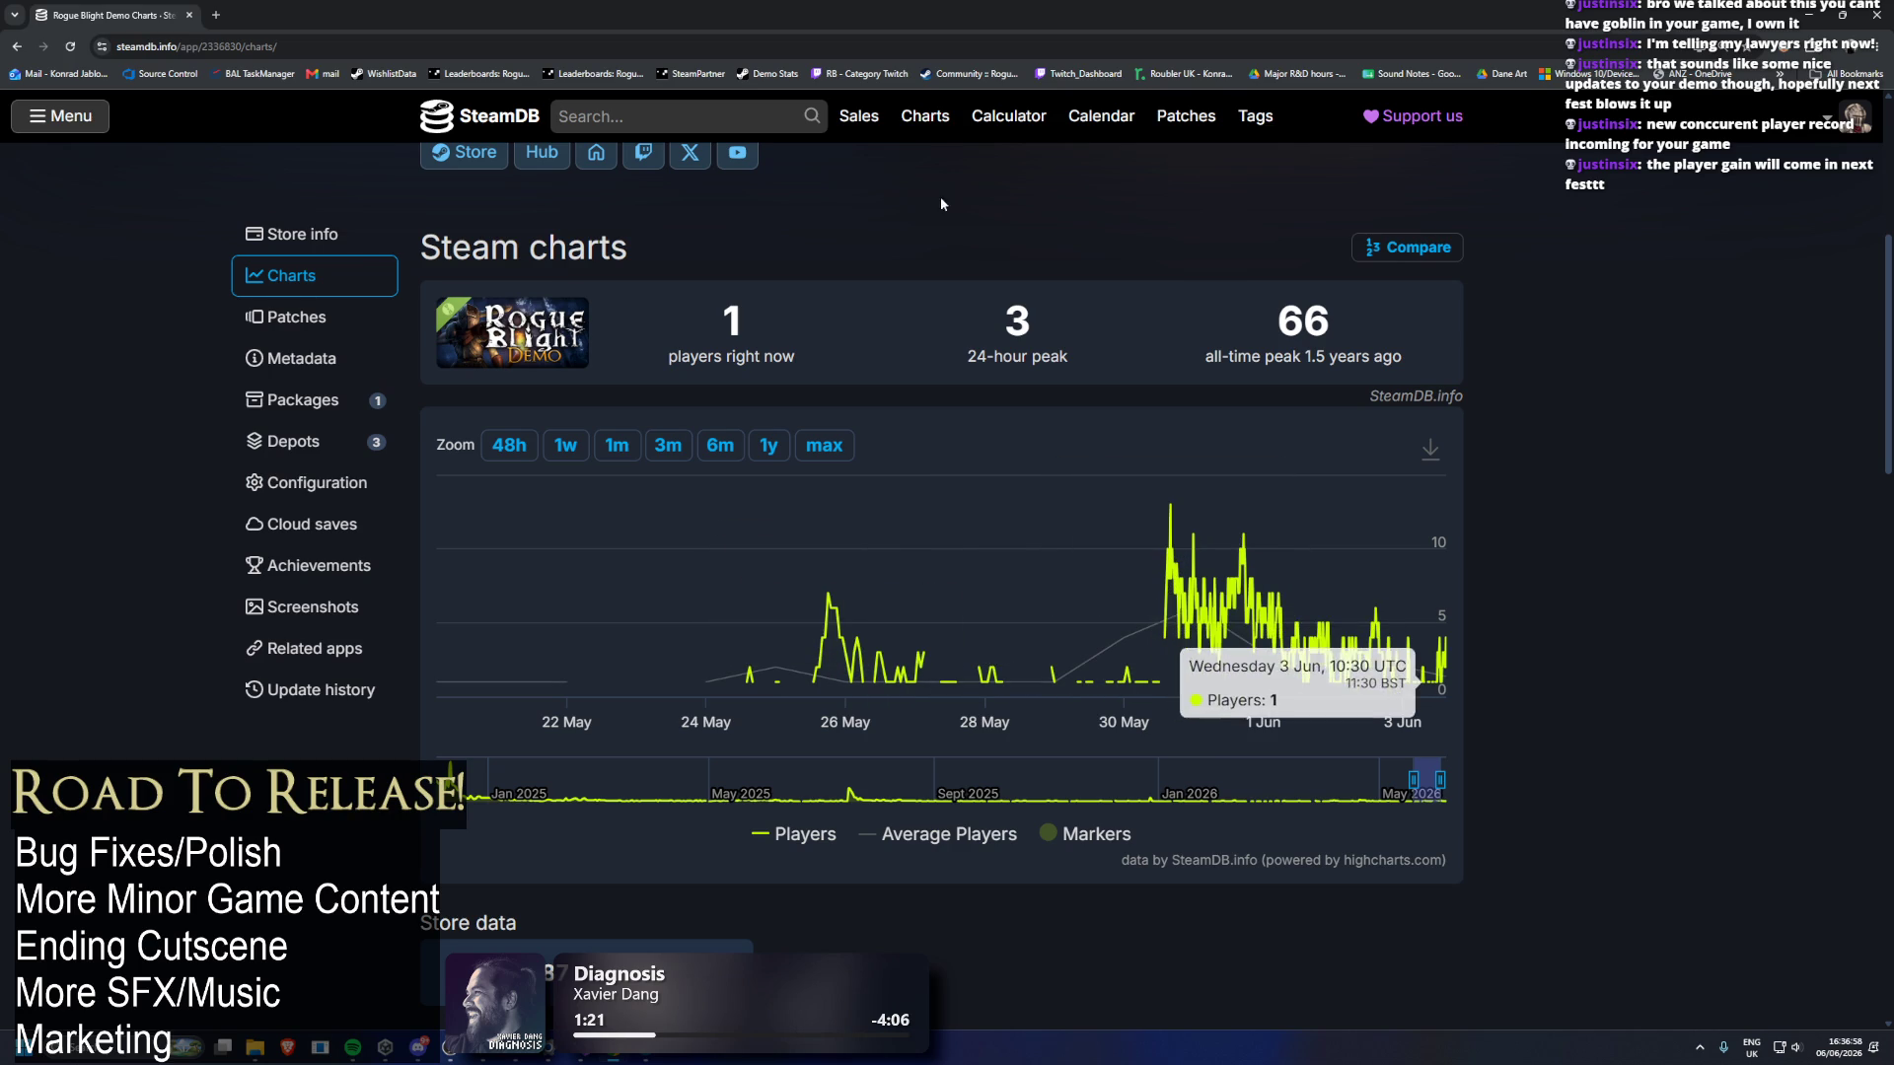
{"action": "left_click", "coordinate": [215, 15]}
{"action": "left_click_drag", "start_coordinate": [286, 14], "coordinate": [1888, 5]}
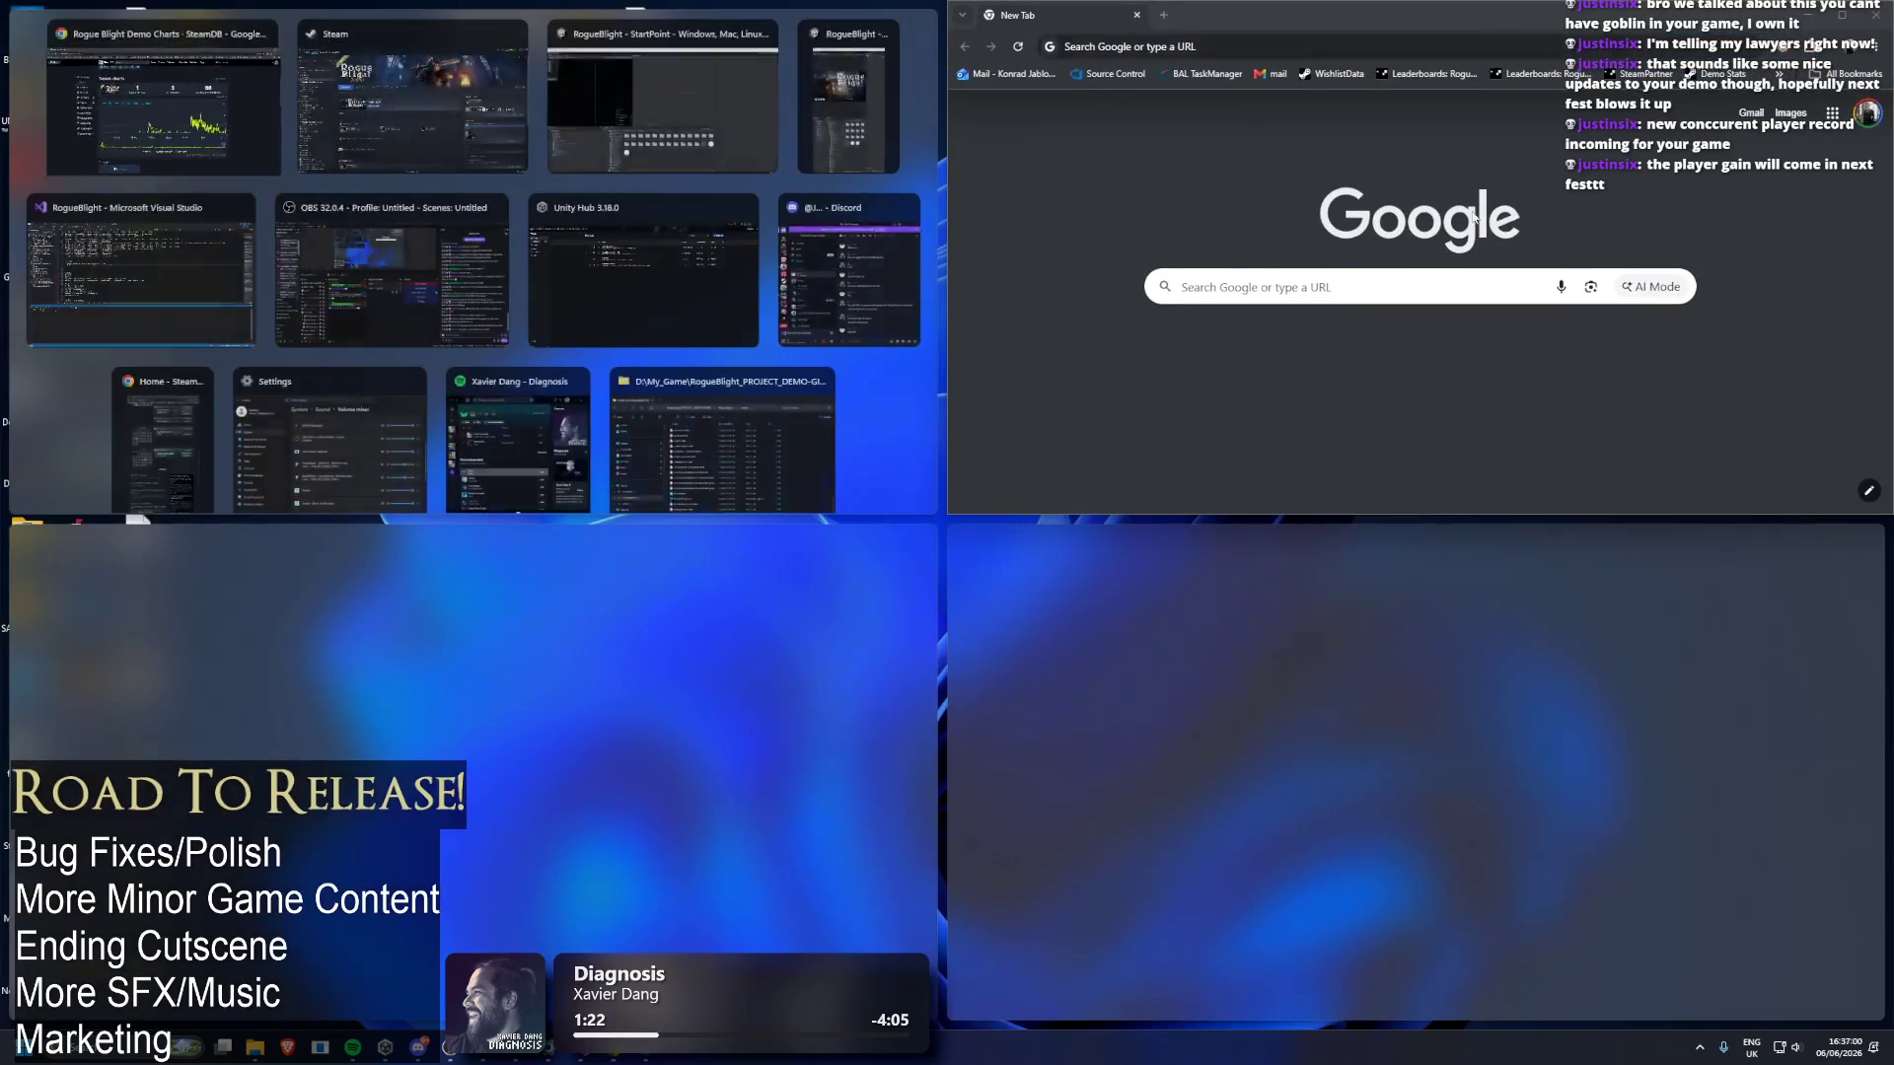
Dismiss the stray new-tab window and refocus the full-screen SteamDB chart.
{"action": "left_click_drag", "start_coordinate": [1643, 426], "coordinate": [1642, 464]}
{"action": "left_click", "coordinate": [1282, 582]}
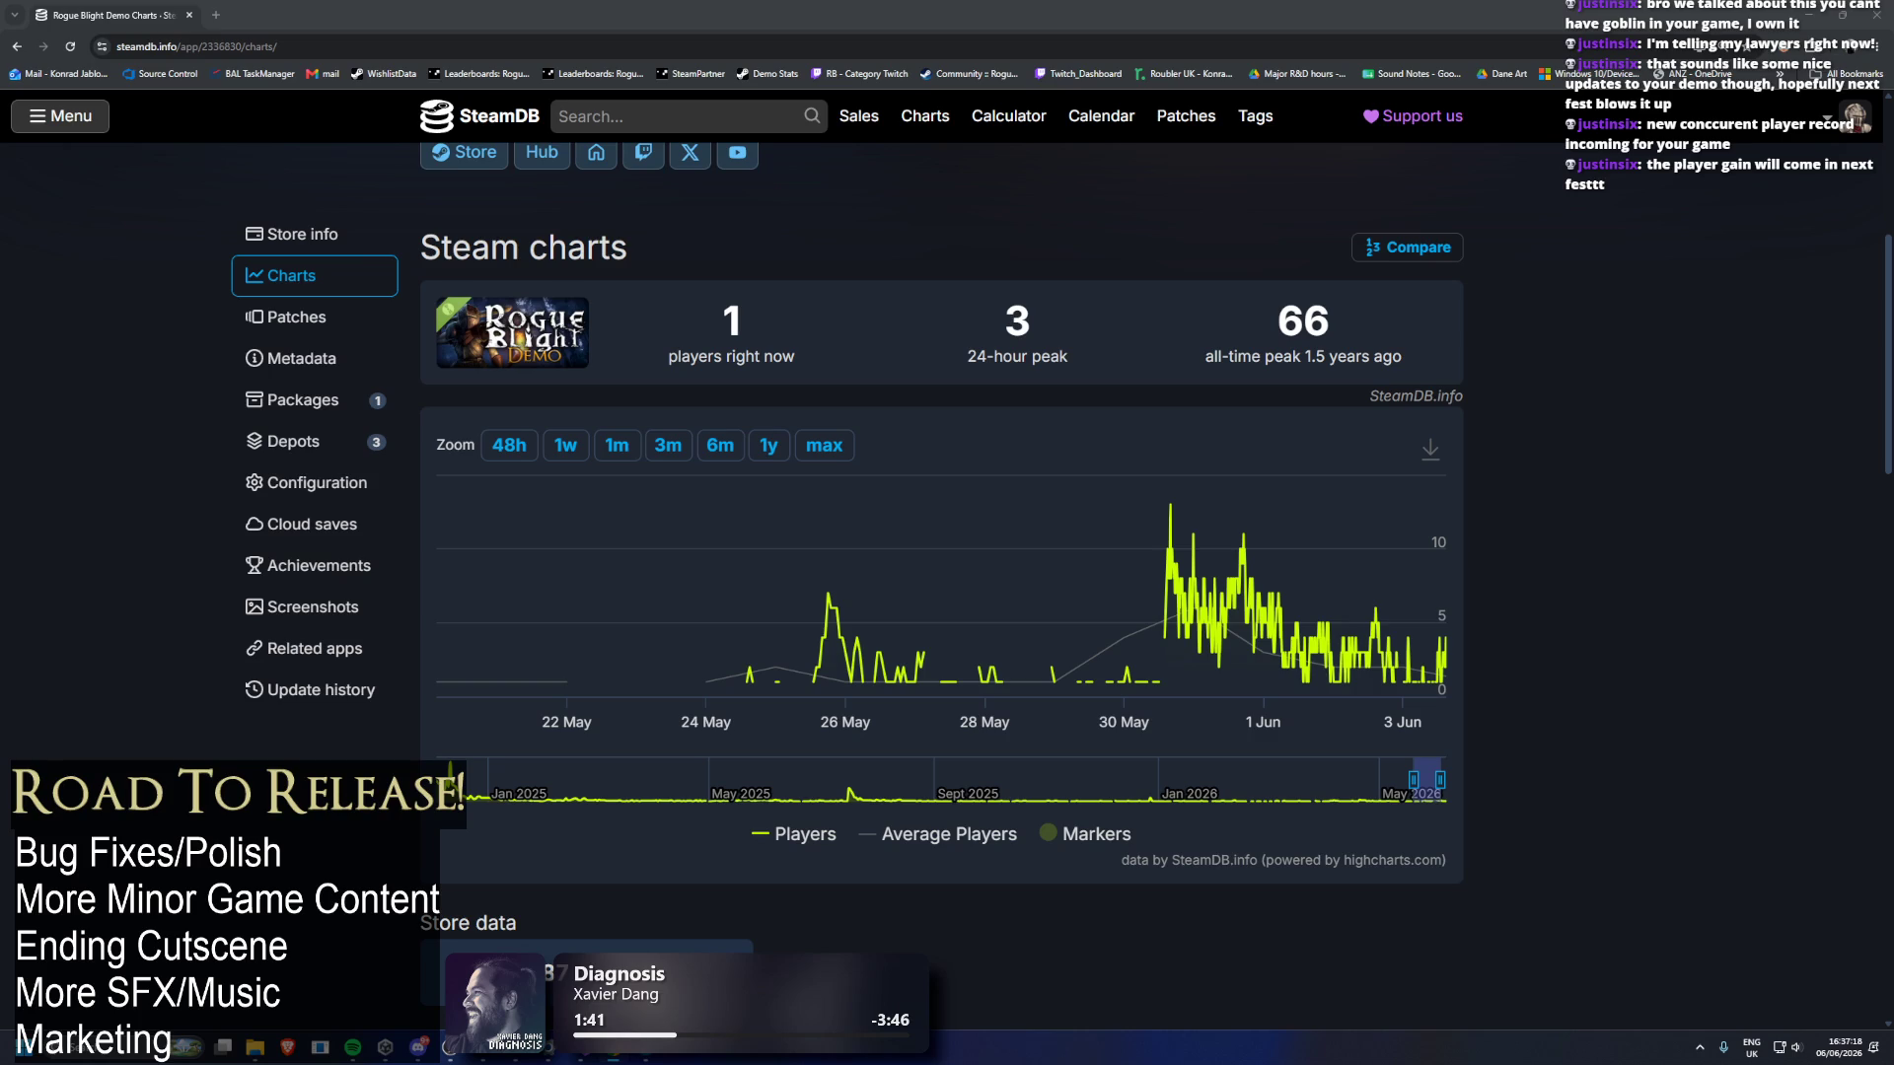
Drag the navigator's left handle to widen the demo player chart's date range.
{"action": "mouse_move", "coordinate": [1193, 493]}
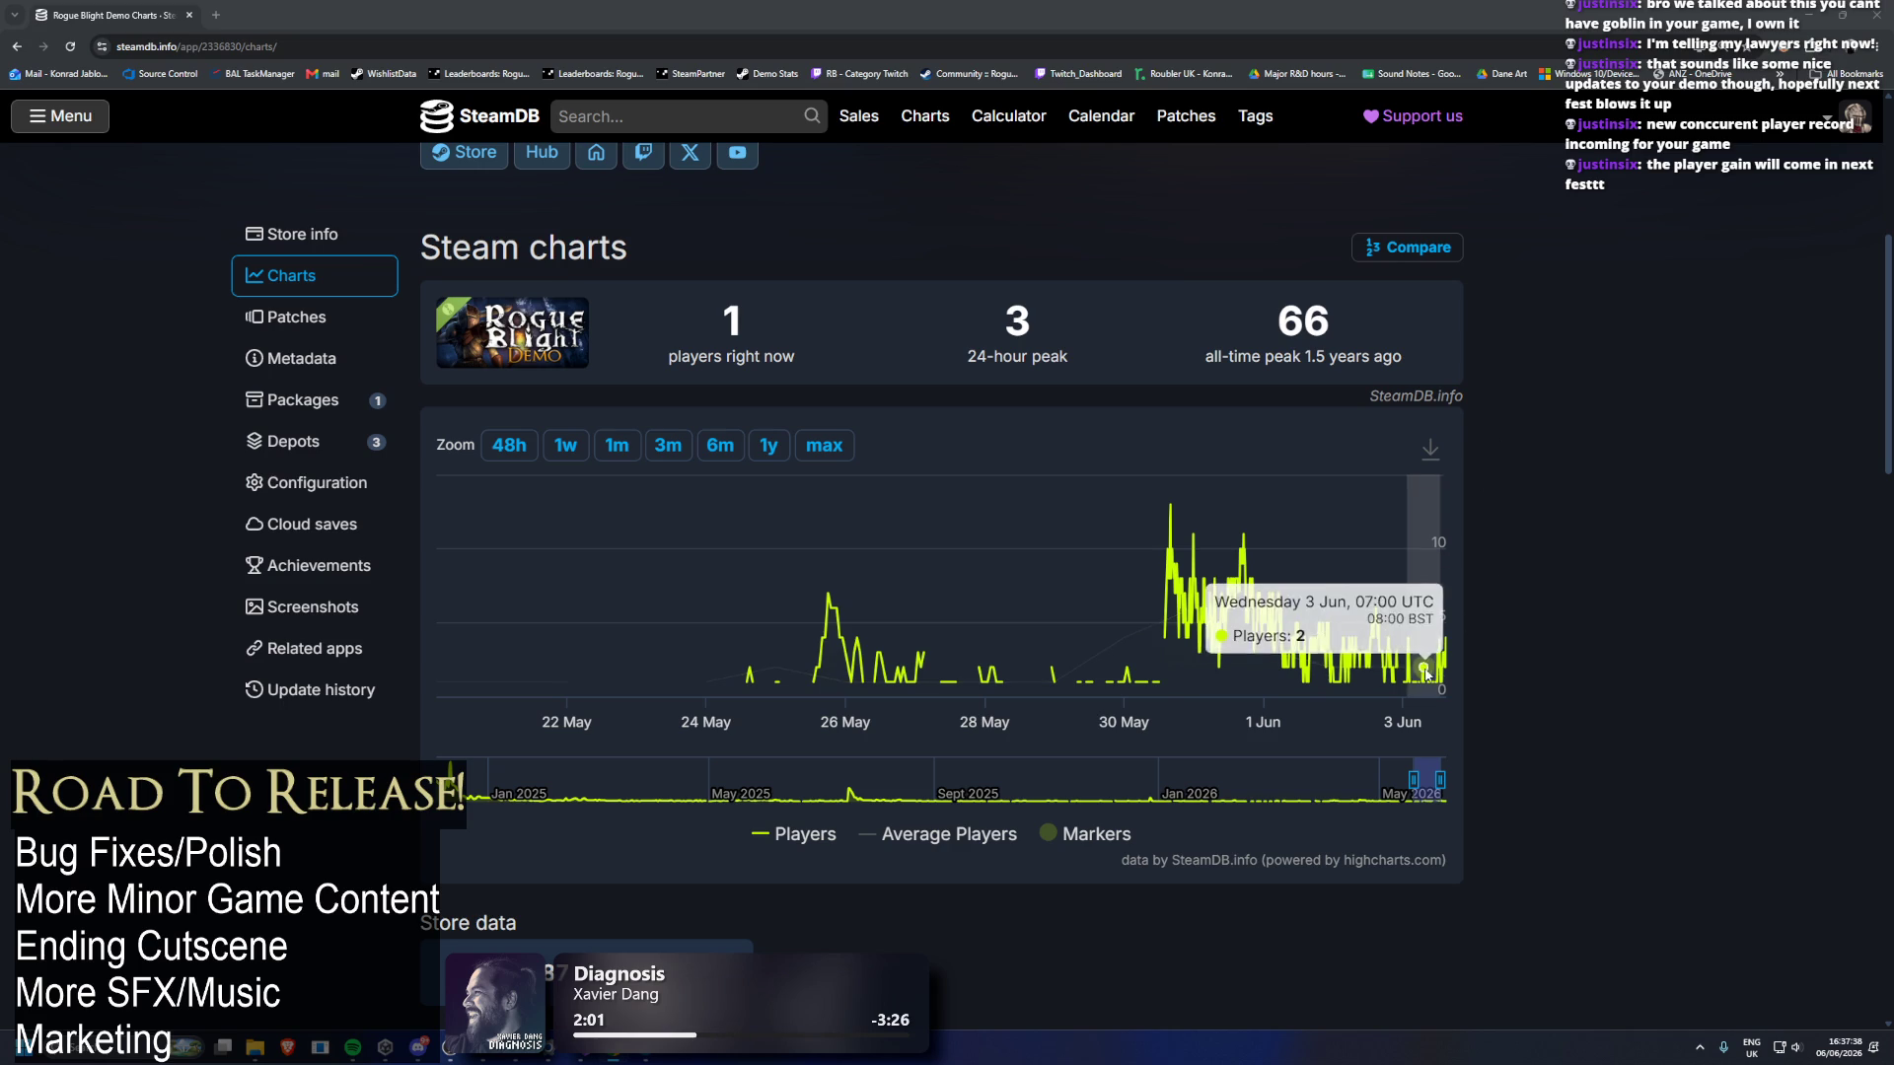
{"action": "mouse_move", "coordinate": [1414, 779]}
{"action": "left_mouse_down"}
{"action": "mouse_move", "coordinate": [1381, 779]}
{"action": "mouse_move", "coordinate": [1428, 795]}
{"action": "mouse_move", "coordinate": [433, 741]}
{"action": "left_mouse_up"}
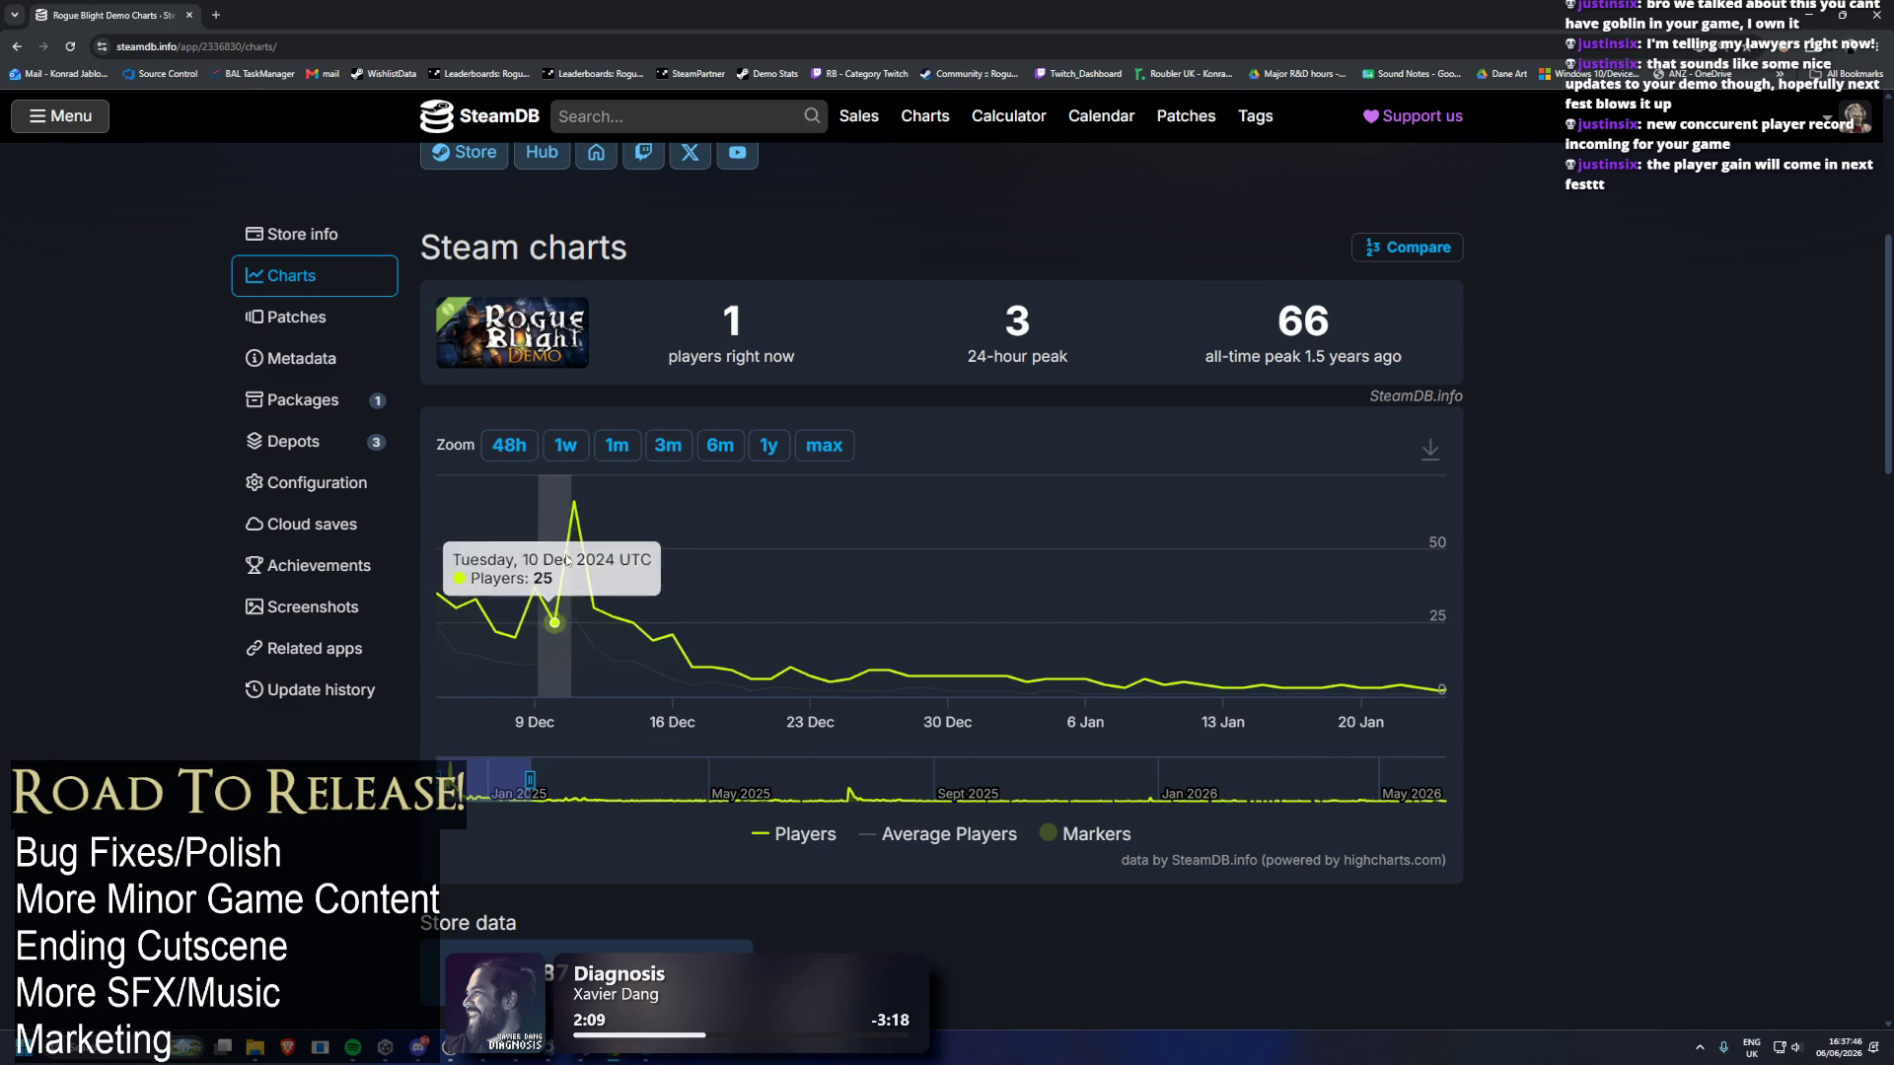
Check the December 2024 launch peaks, shift the chart to 30 Apr–5 Jun 2026, and minimise the browser.
{"action": "mouse_move", "coordinate": [574, 560]}
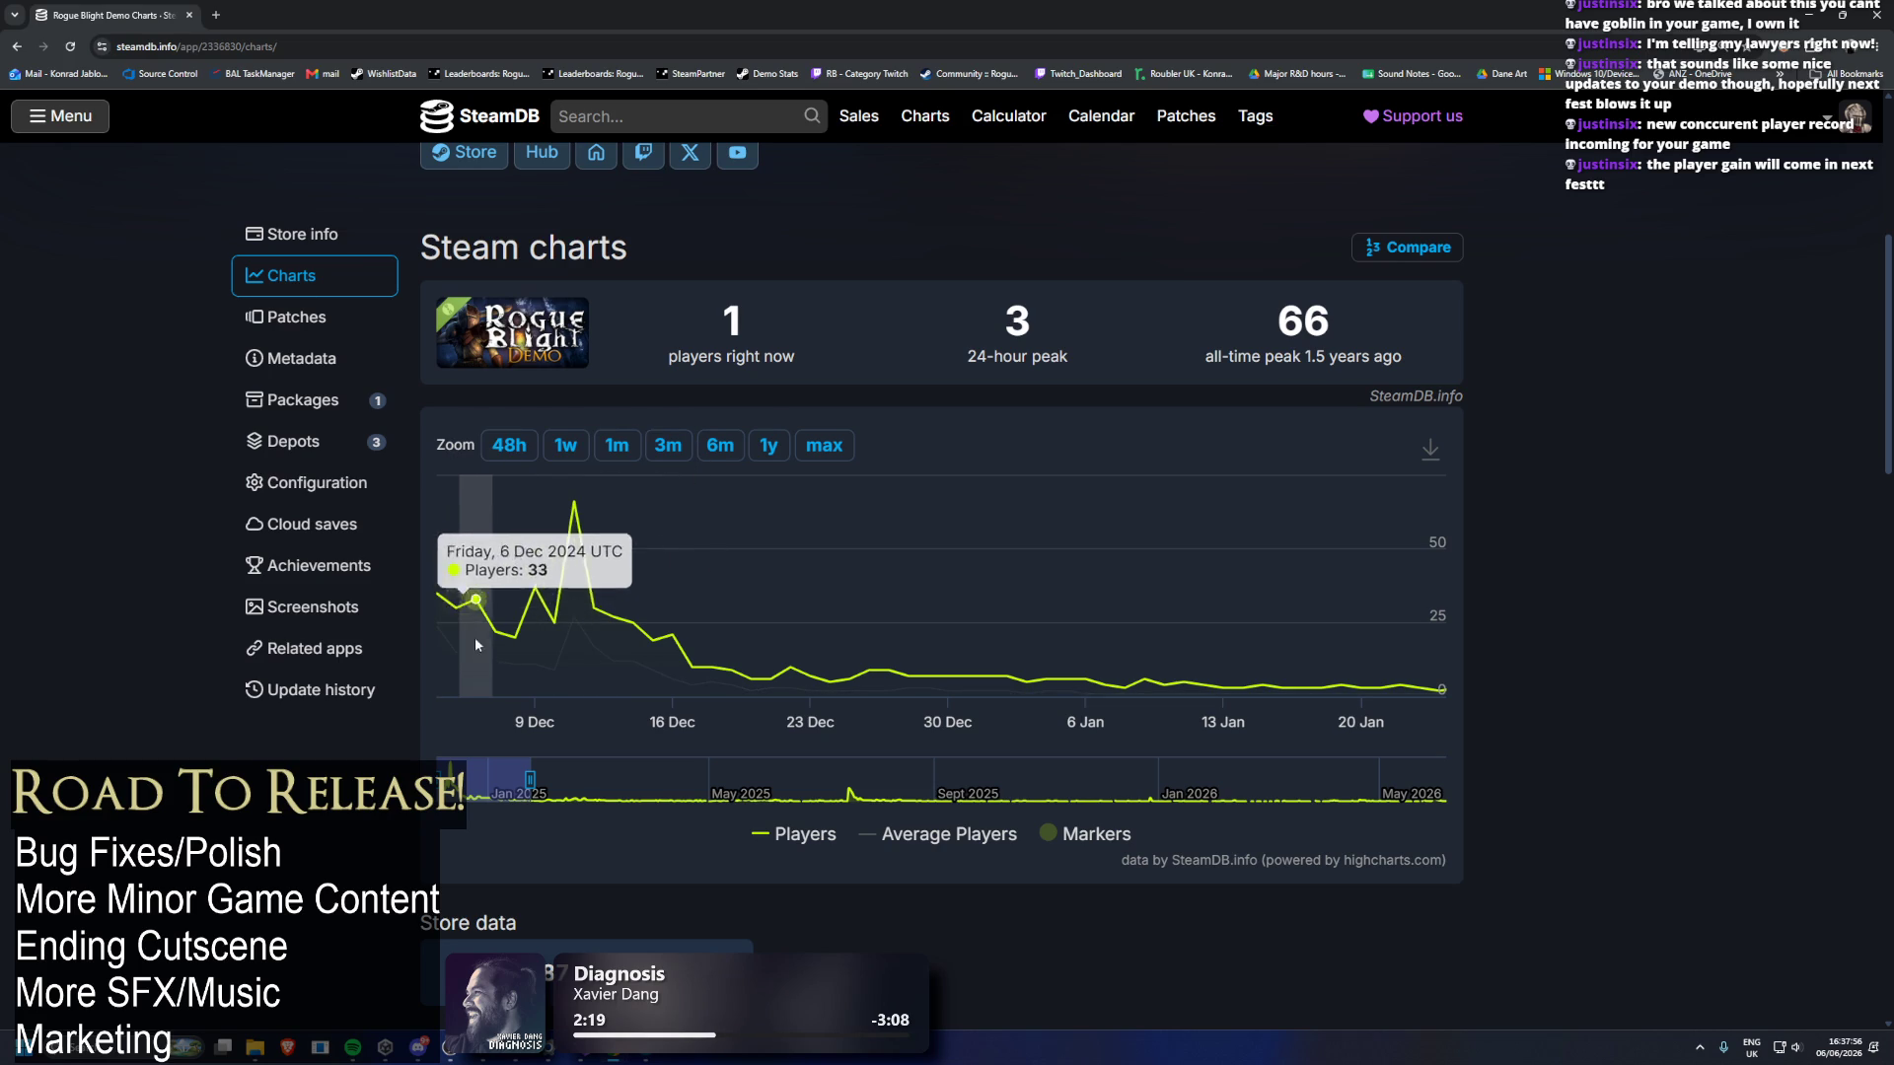
{"action": "mouse_move", "coordinate": [503, 779]}
{"action": "left_mouse_down"}
{"action": "mouse_move", "coordinate": [1411, 781]}
{"action": "mouse_move", "coordinate": [365, 734]}
{"action": "left_mouse_up"}
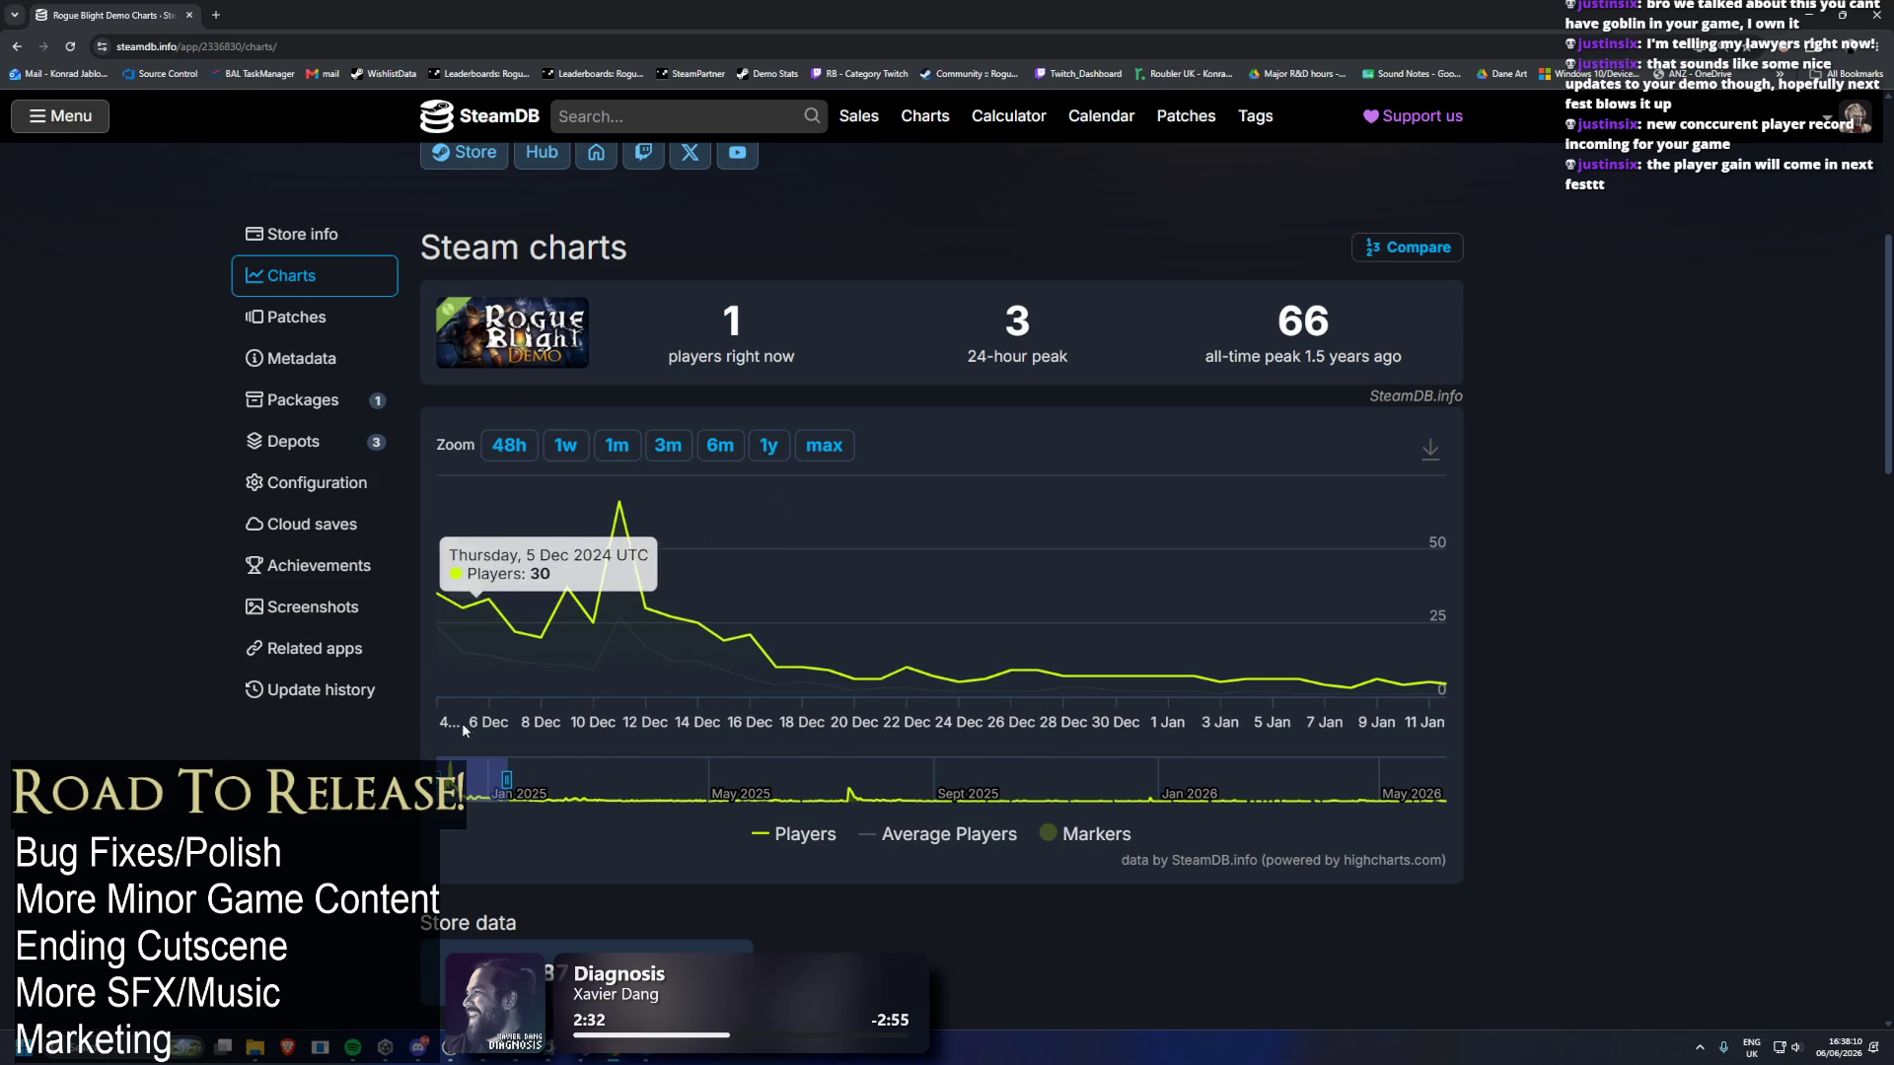
{"action": "left_click_drag", "start_coordinate": [473, 780], "coordinate": [1410, 779]}
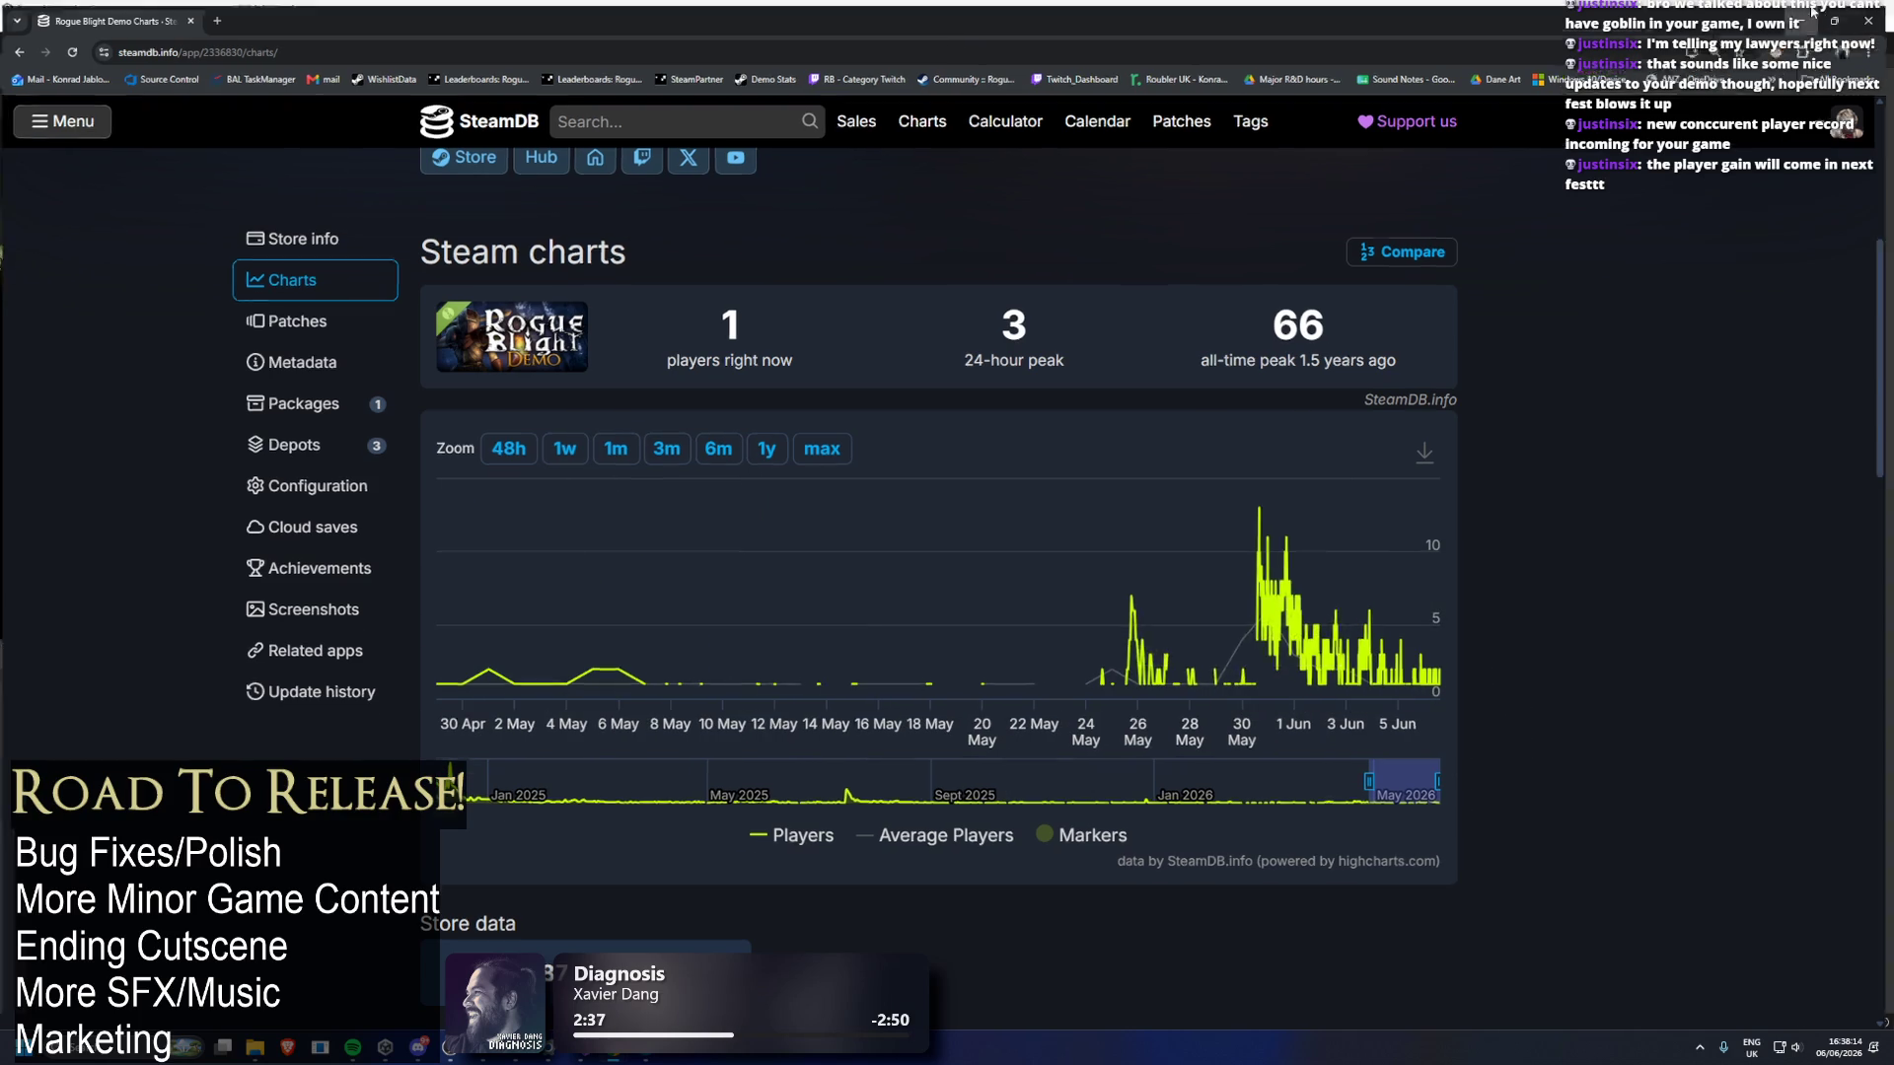
{"action": "left_click", "coordinate": [1808, 14]}
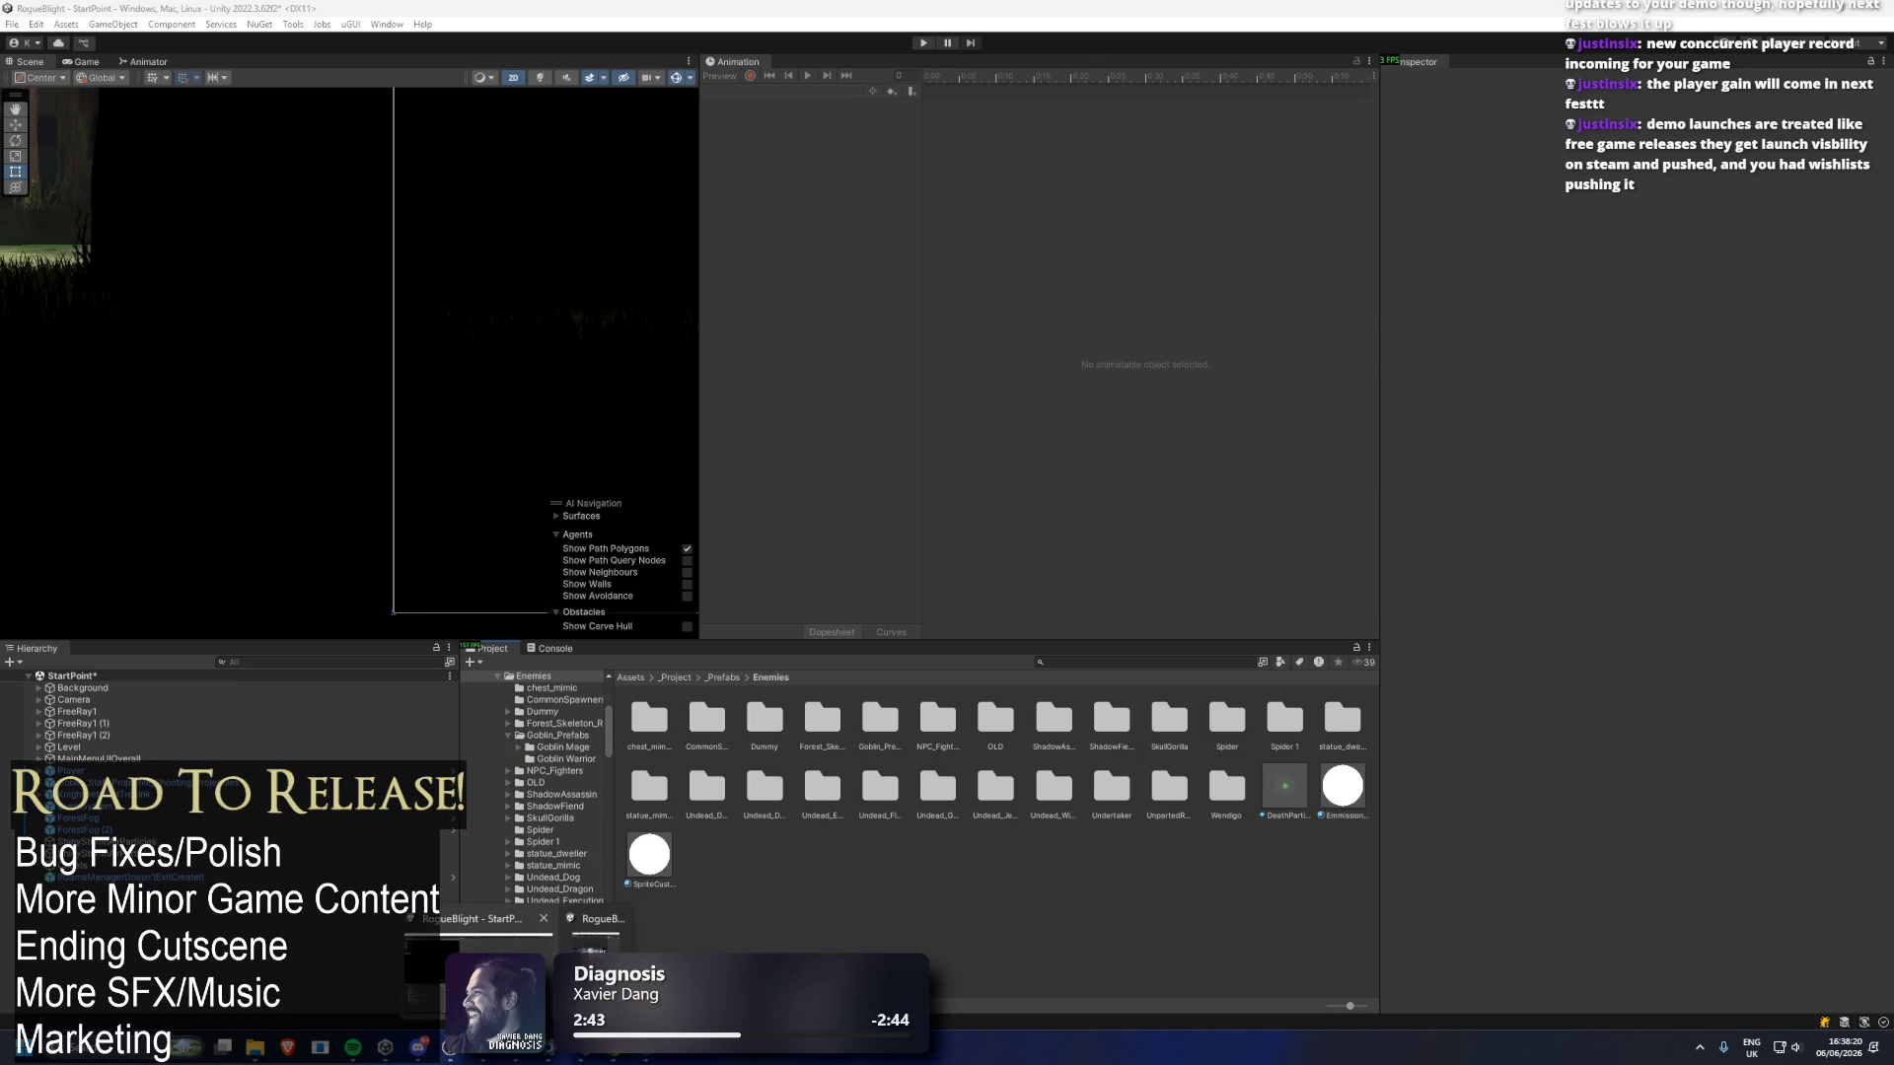
Back in Unity's Prefabs/Enemies folder, delete the ShadowAssassin and ShadowFiend folders.
{"action": "left_click", "coordinate": [582, 1055]}
{"action": "key", "text": "alt+Tab"}
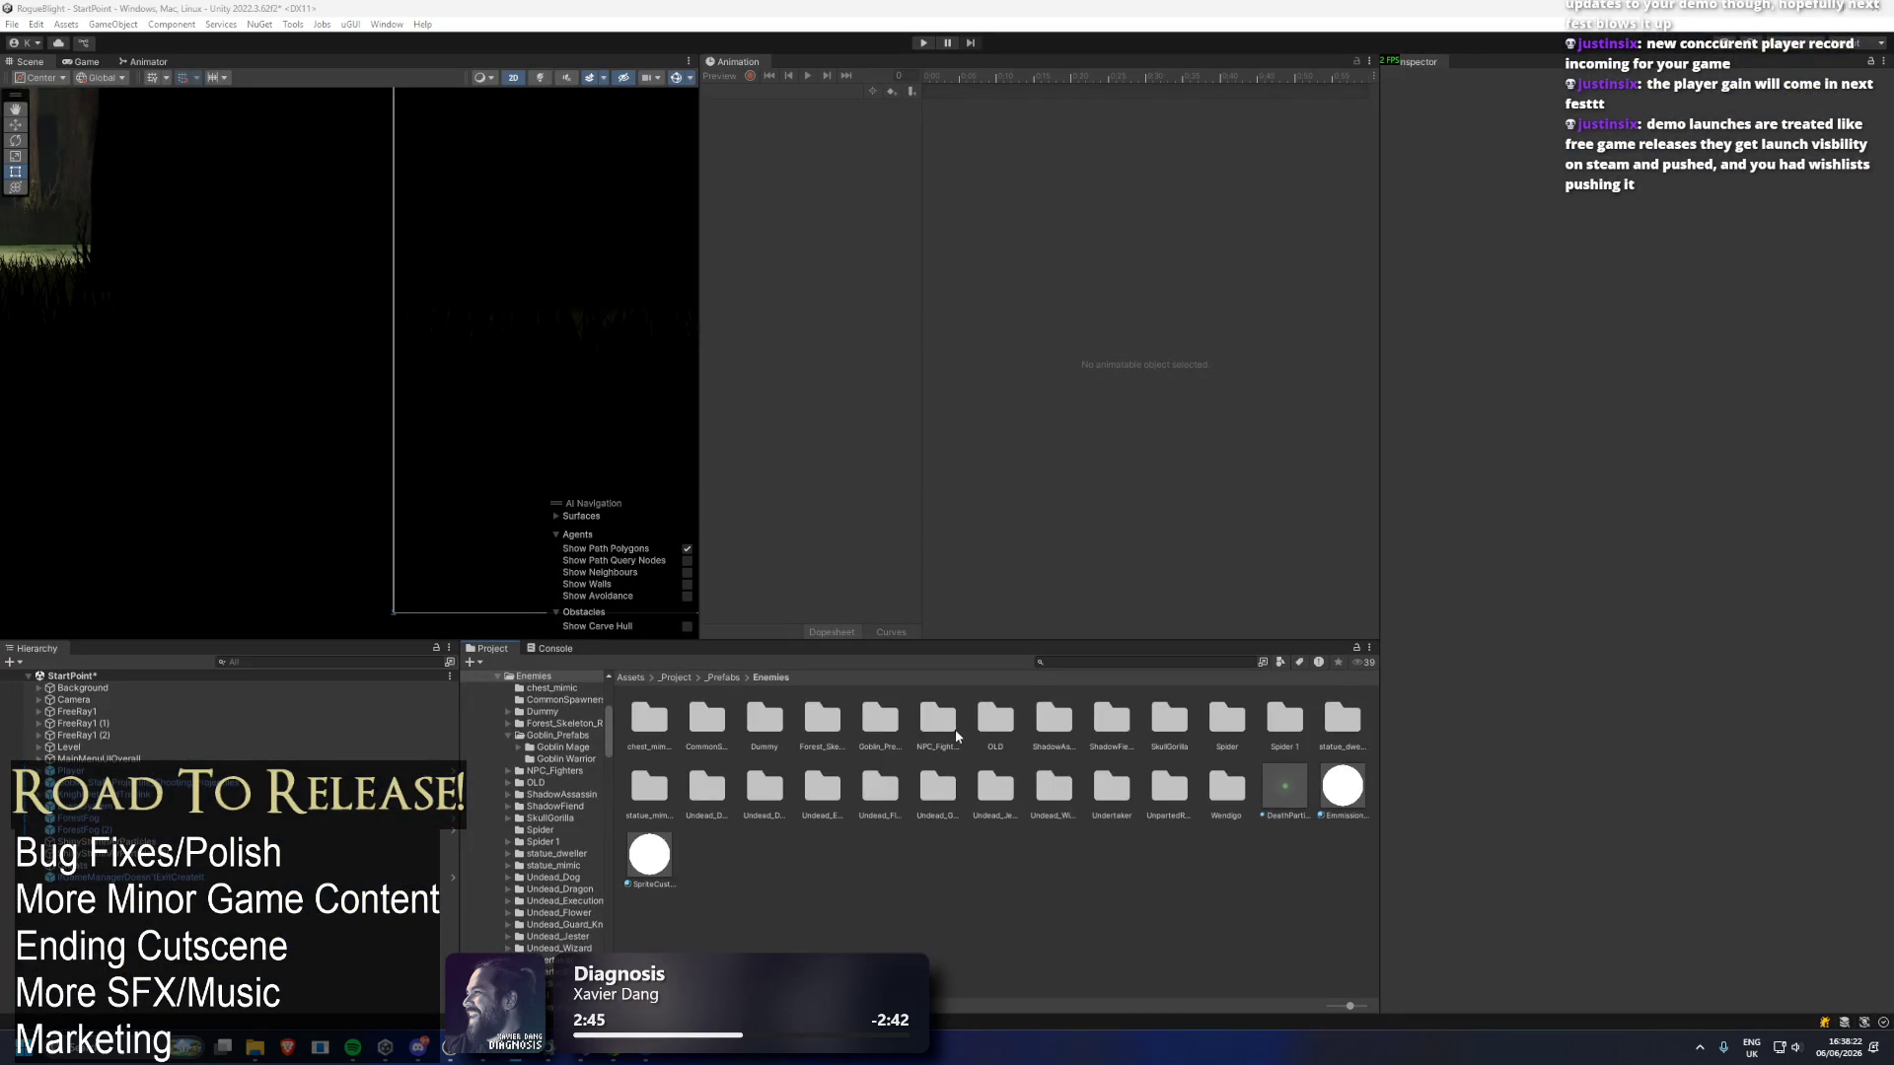
{"action": "left_click", "coordinate": [991, 732]}
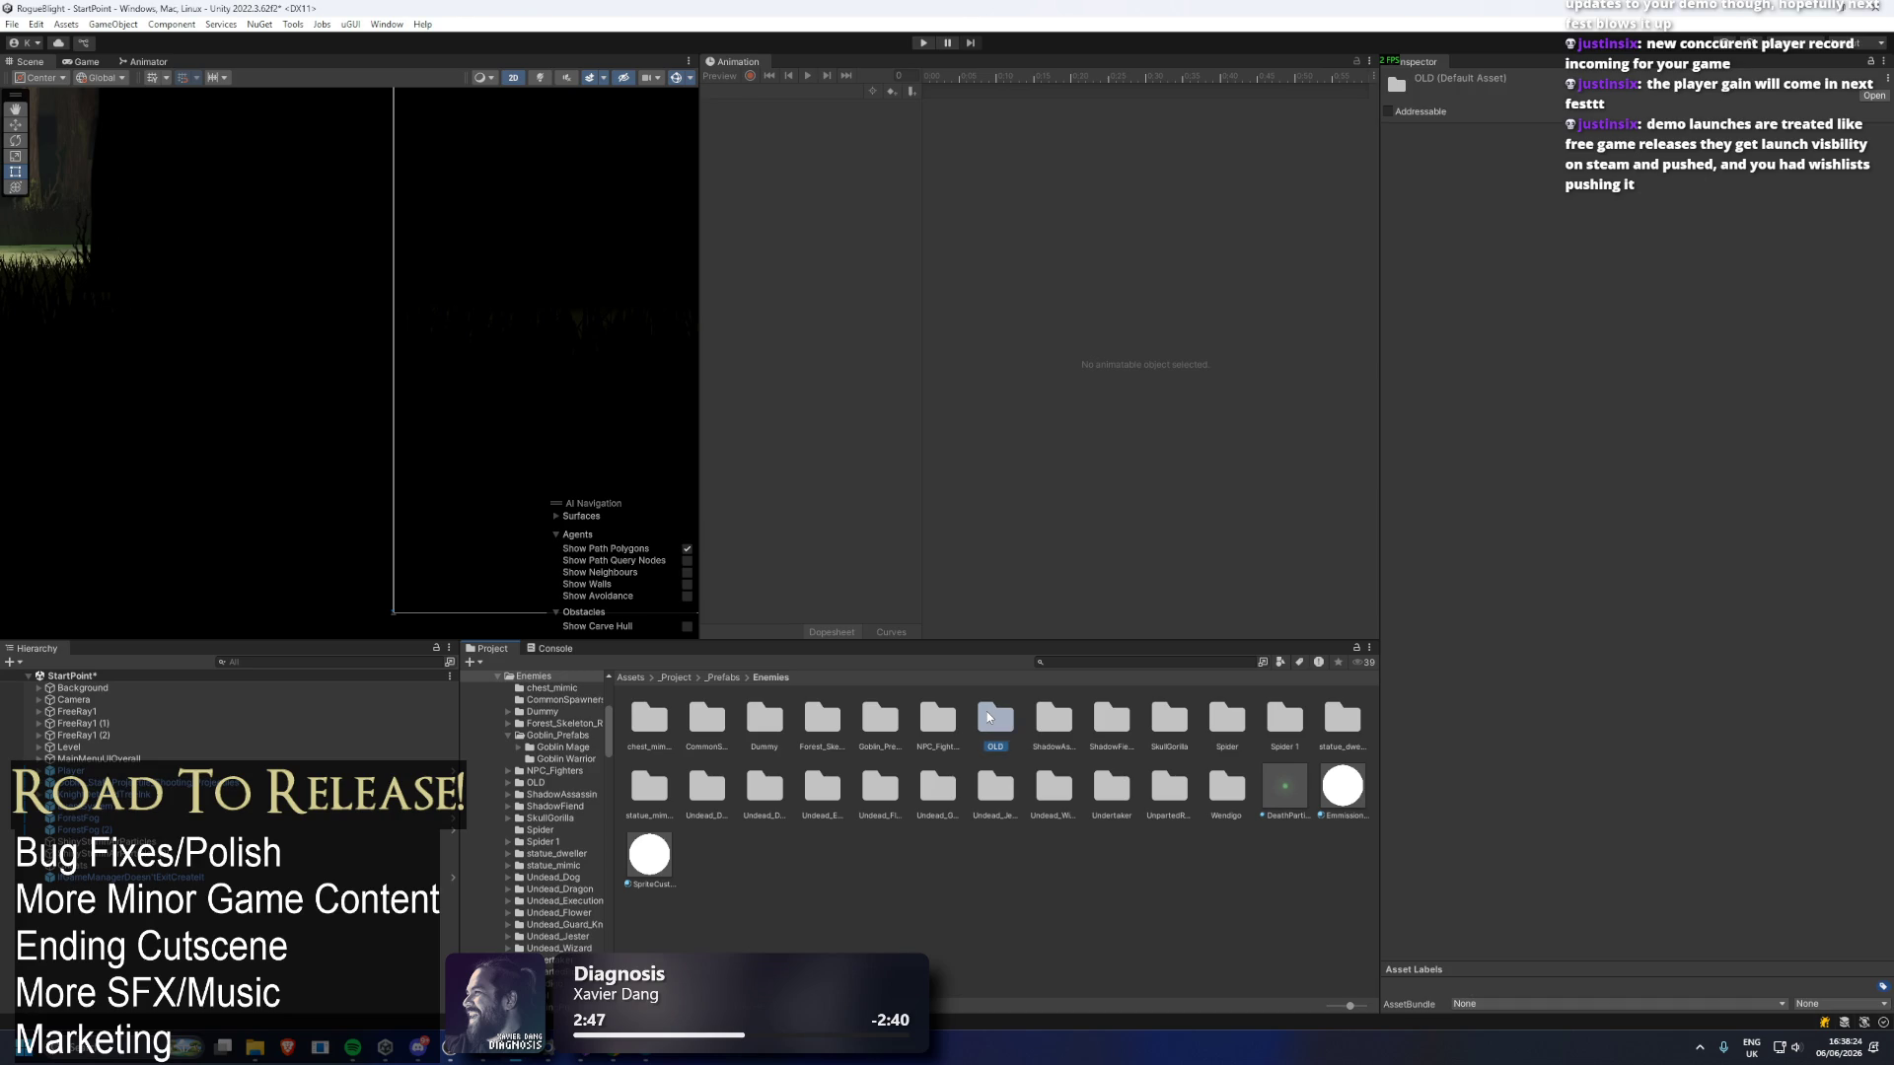
{"action": "key", "text": "Right"}
{"action": "key", "text": "Right"}
{"action": "key", "text": "Left"}
{"action": "key", "text": "Delete"}
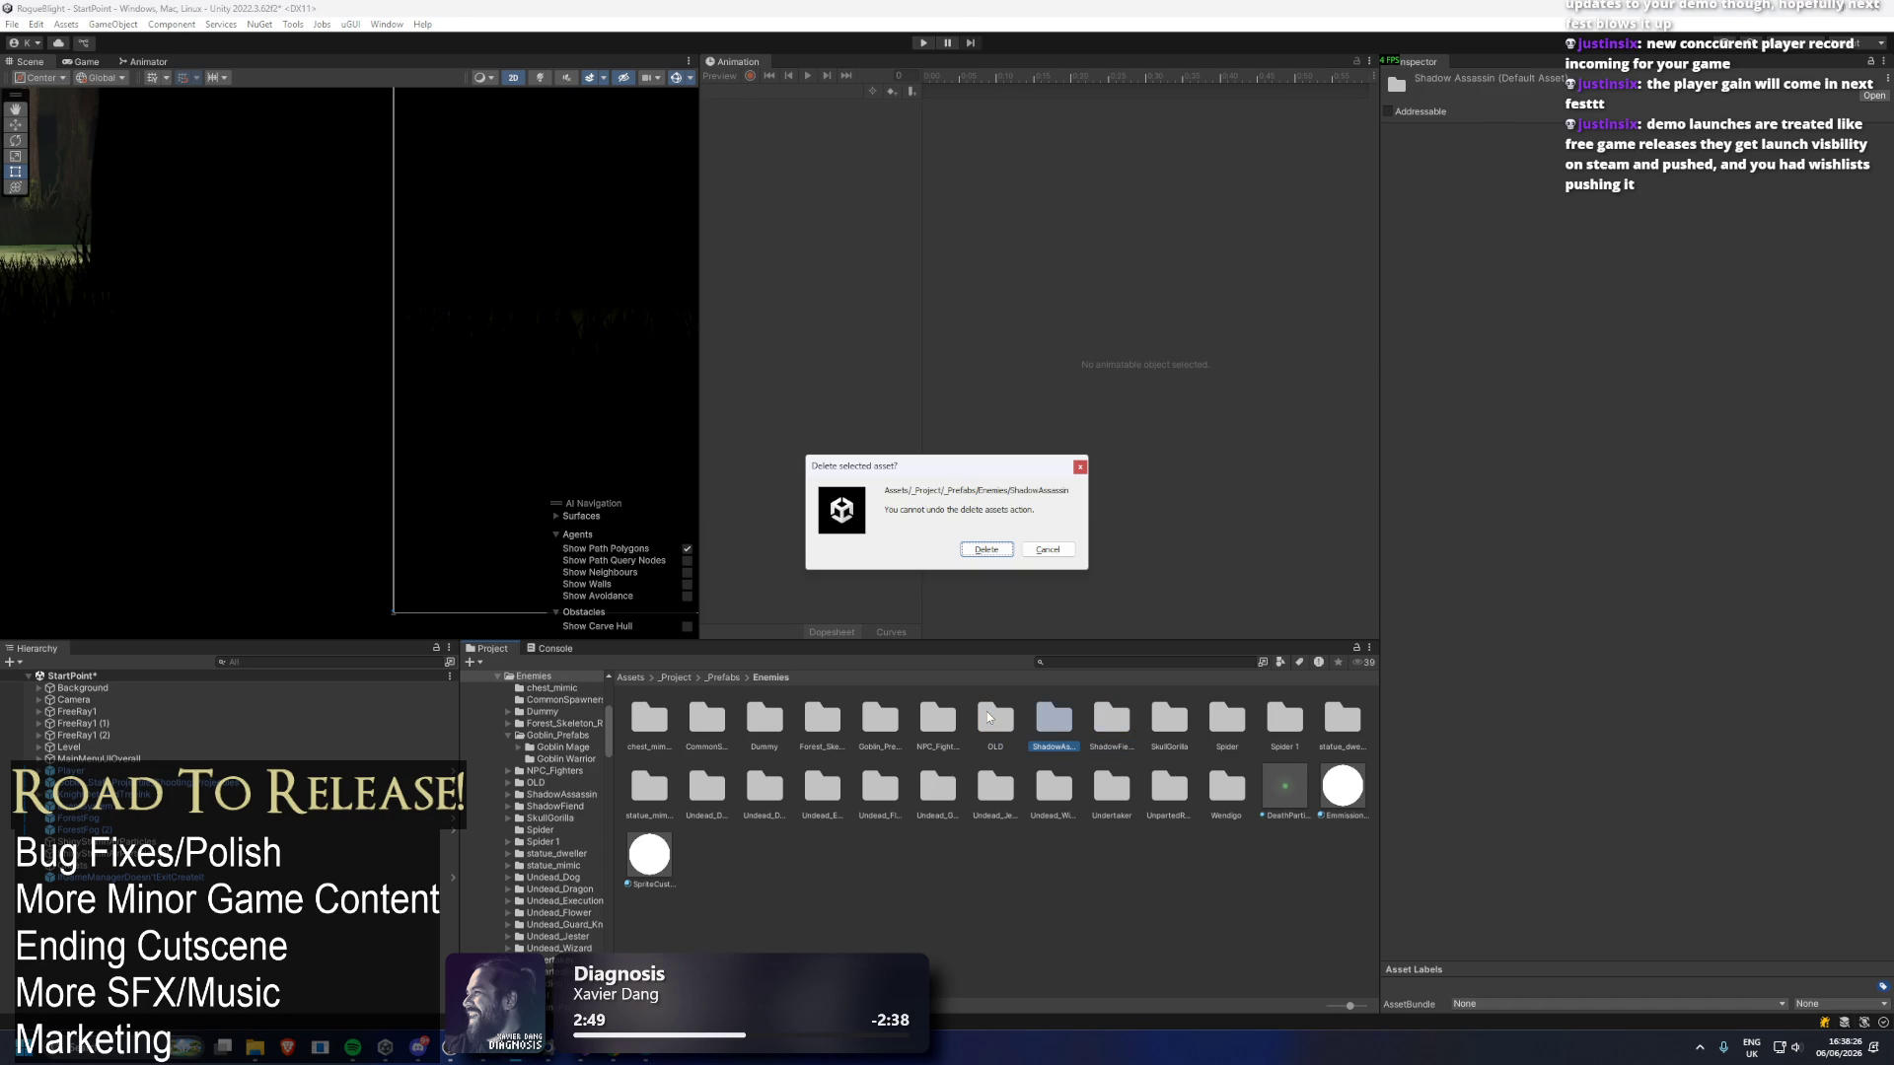
{"action": "key", "text": "Return"}
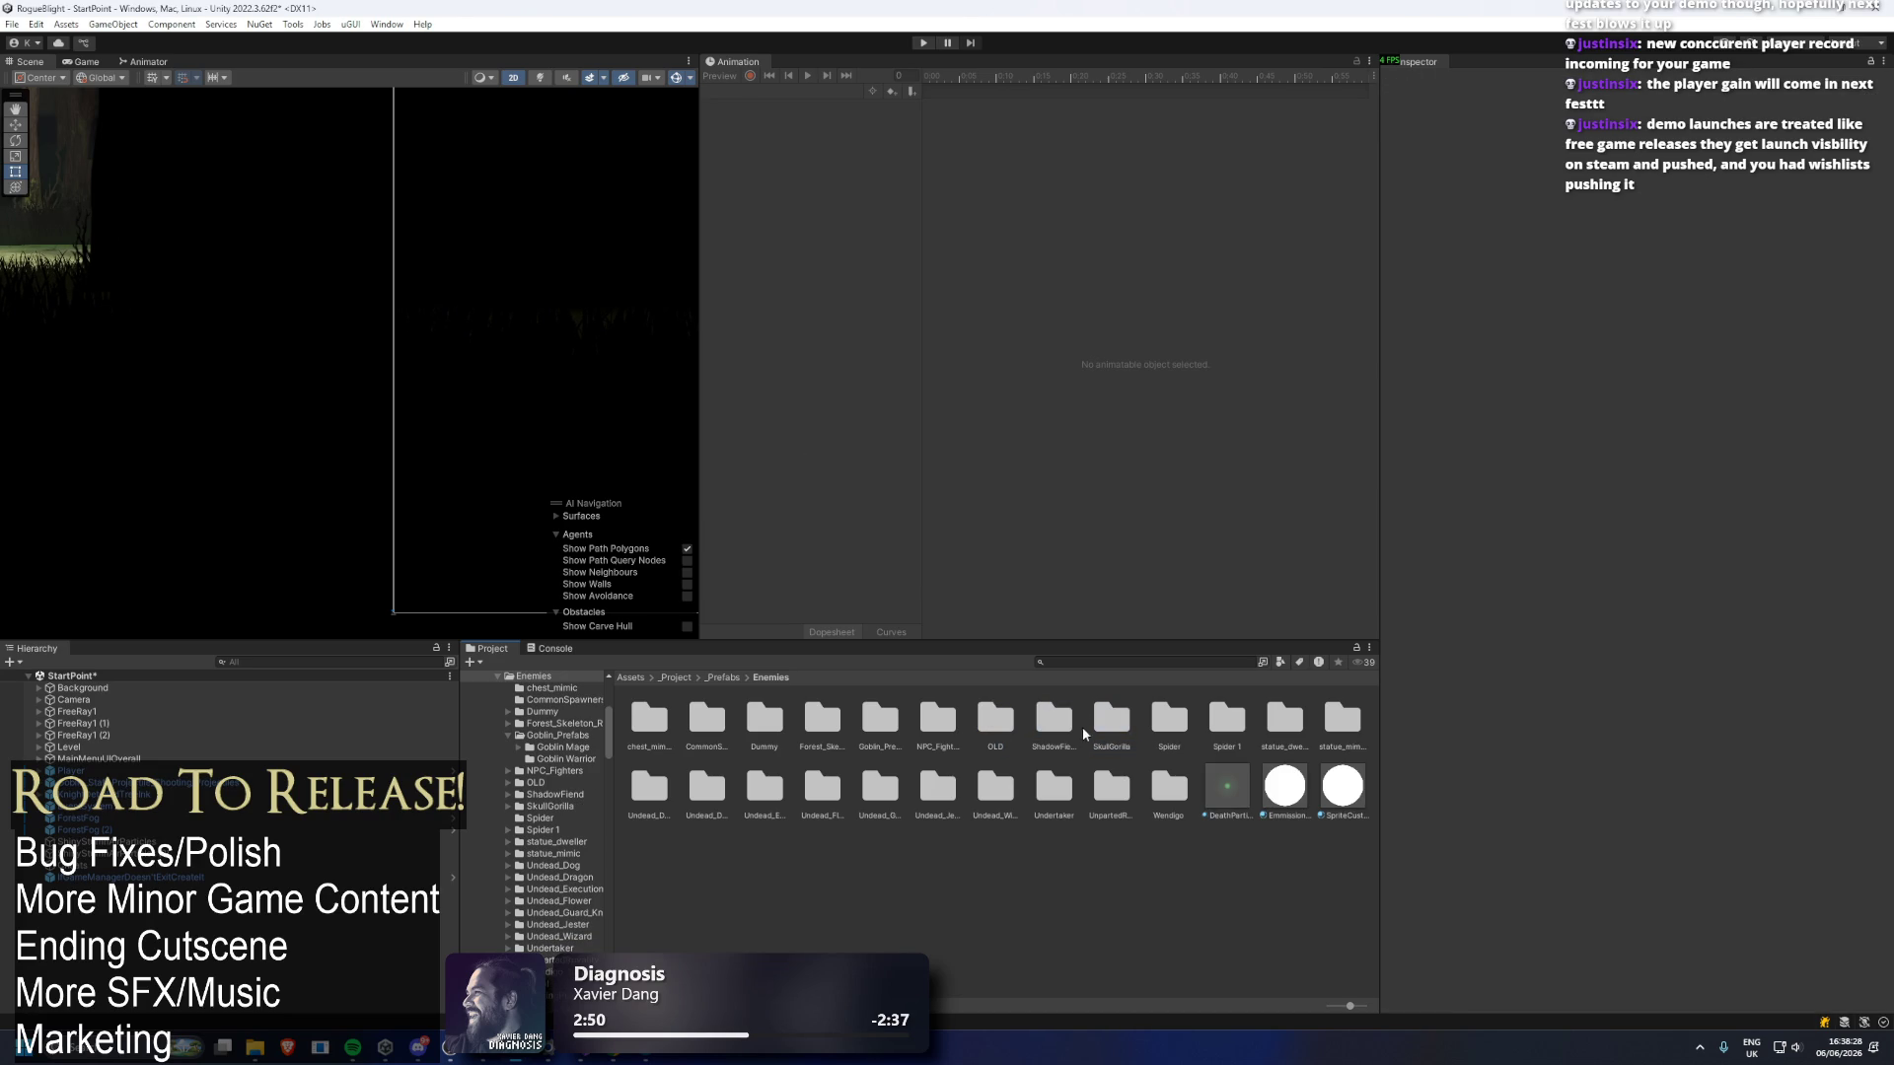
{"action": "key", "text": "Delete"}
{"action": "key", "text": "Return"}
Delete the statue_dweller folder from the Enemies prefabs.
{"action": "left_click", "coordinate": [1109, 710]}
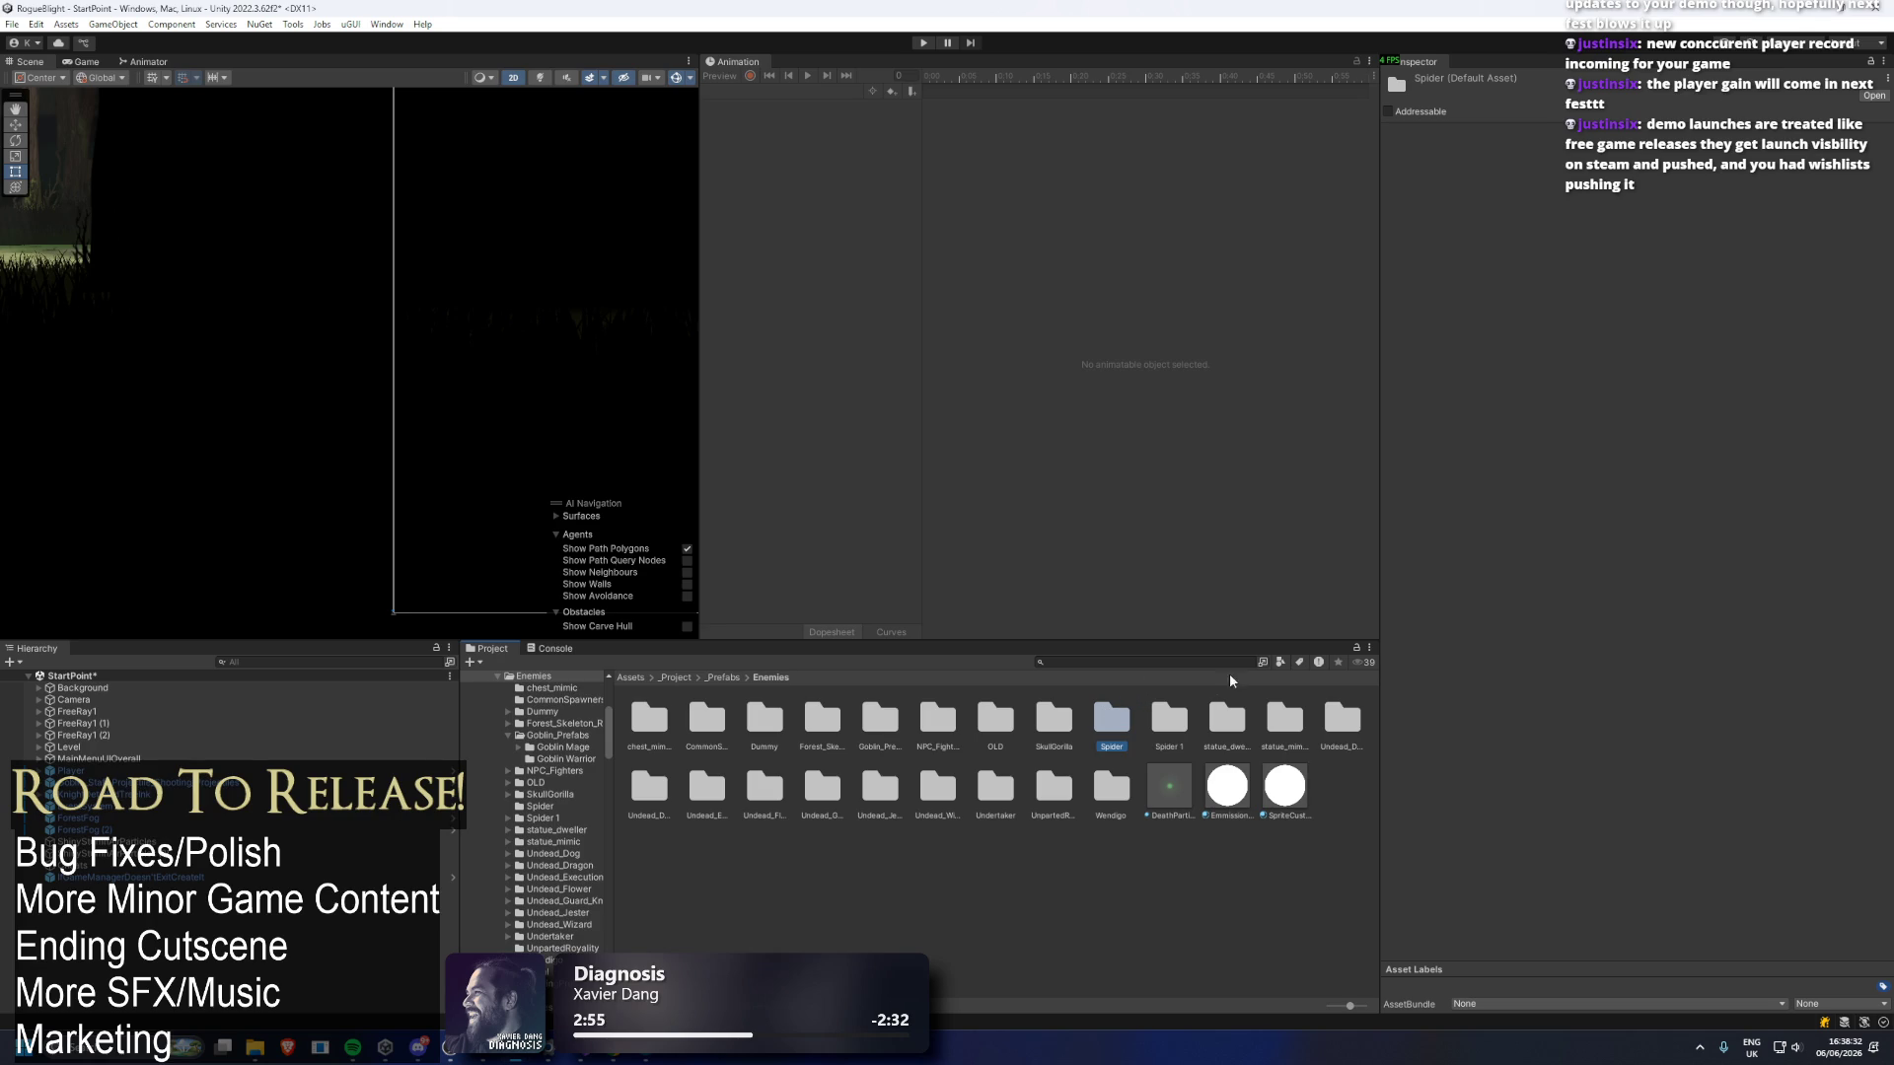
{"action": "key", "text": "Right"}
{"action": "key", "text": "Right"}
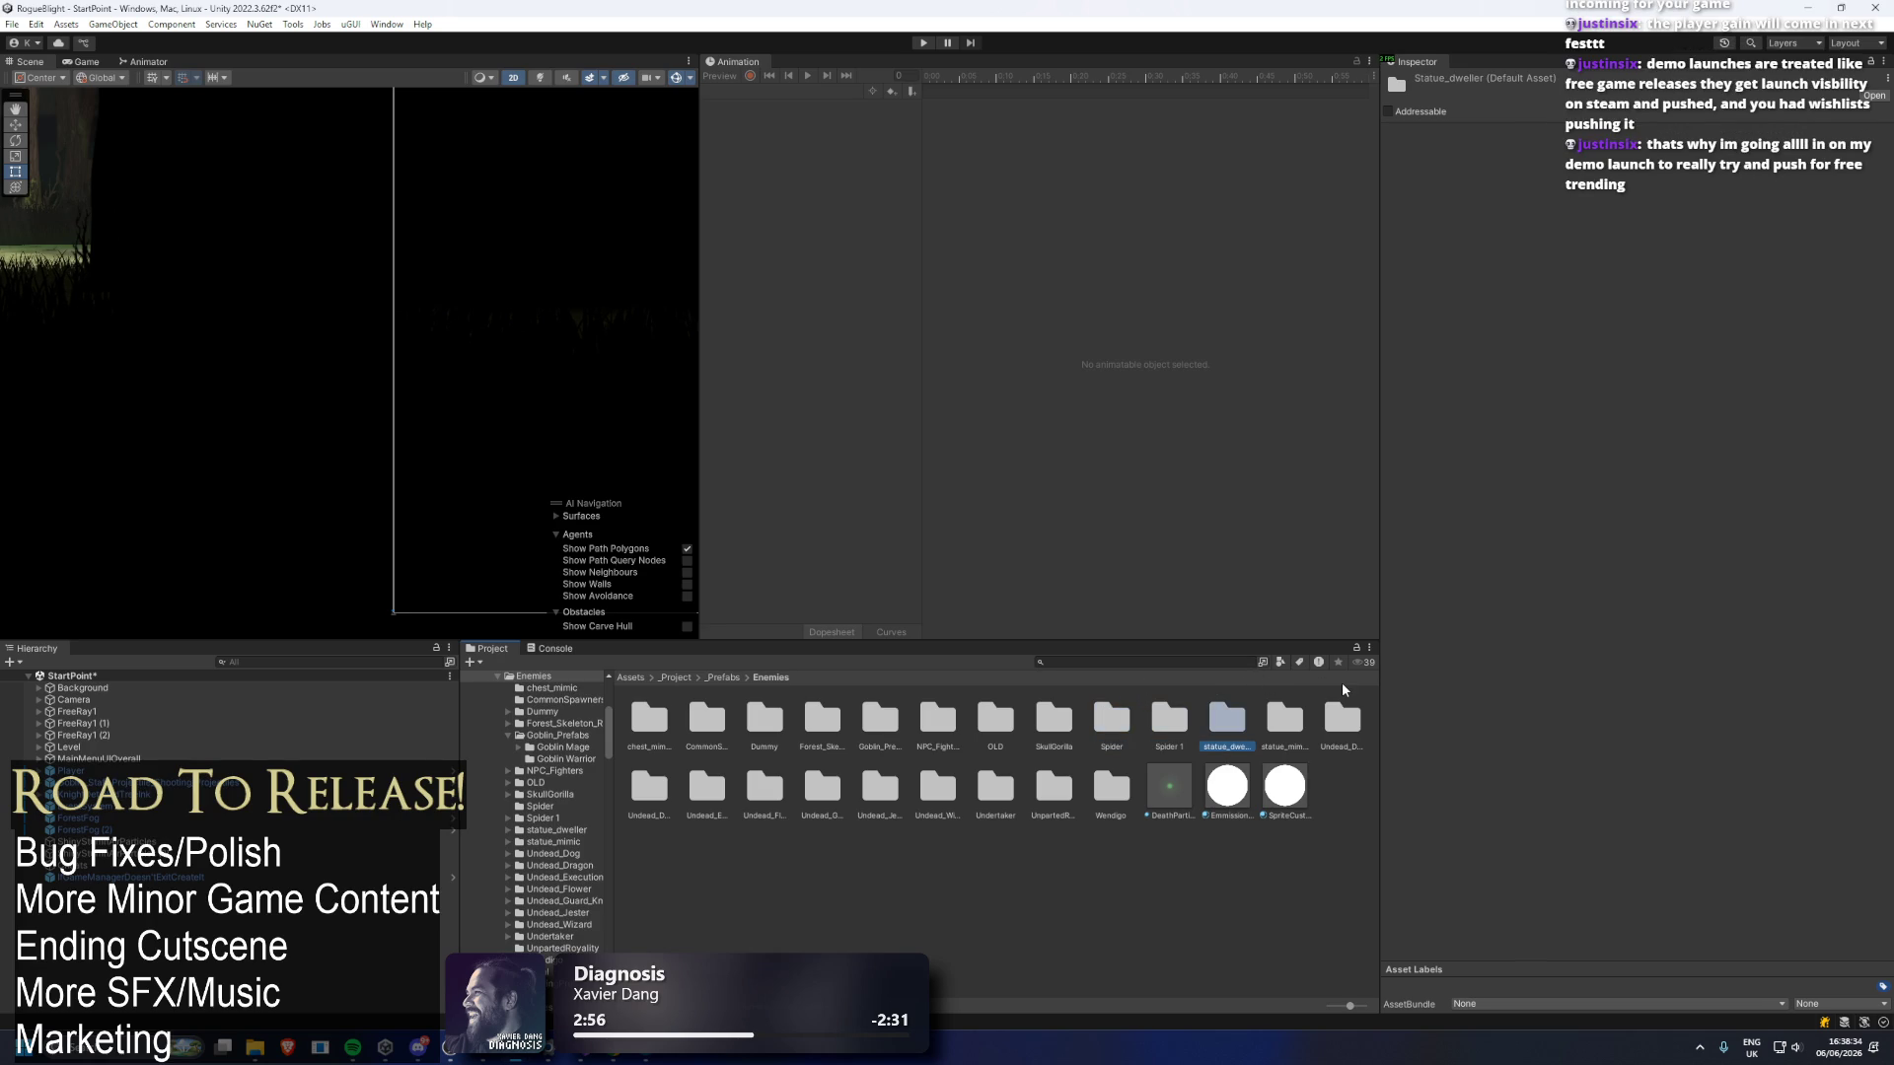
{"action": "key", "text": "Delete"}
{"action": "key", "text": "Return"}
{"action": "left_click", "coordinate": [1227, 720]}
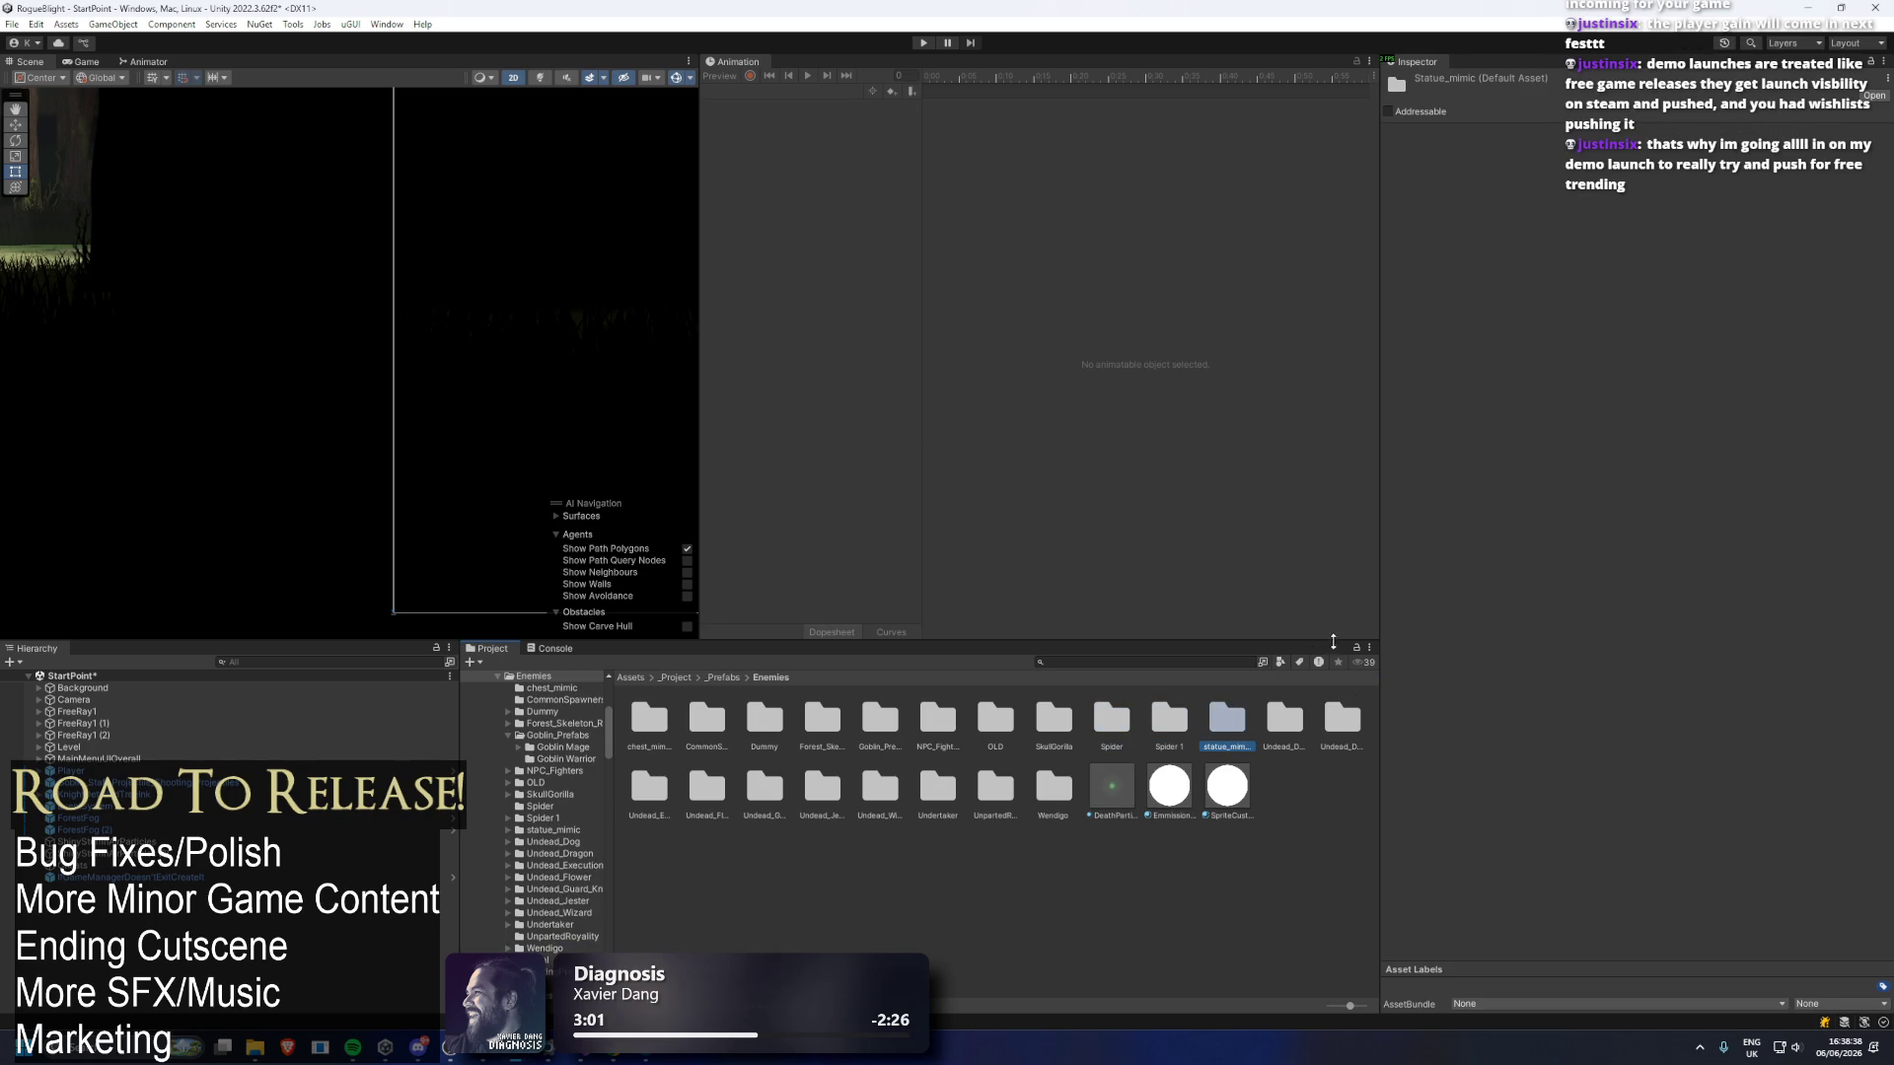
{"action": "key", "text": "Right"}
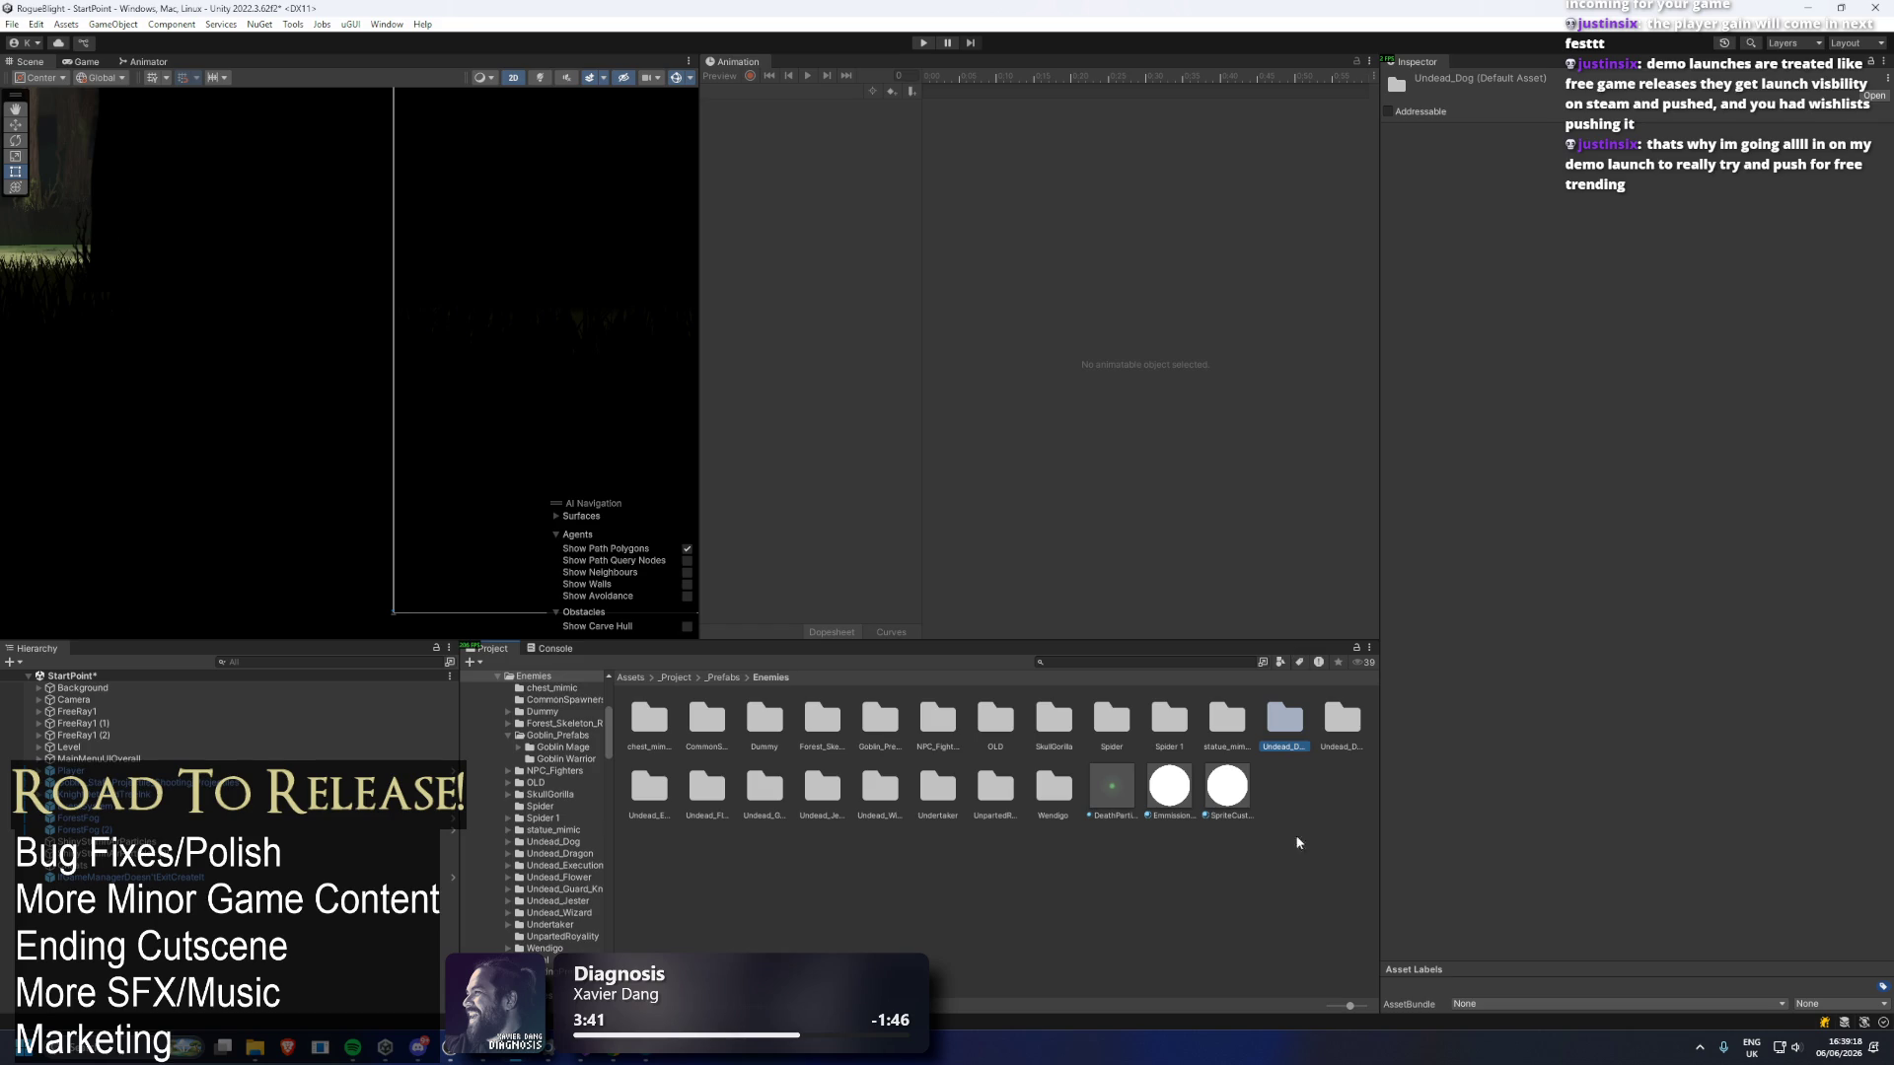
Switch from the Unity editor to the Steam library page for Rogue Blight Demo.
{"action": "key", "text": "alt+Tab"}
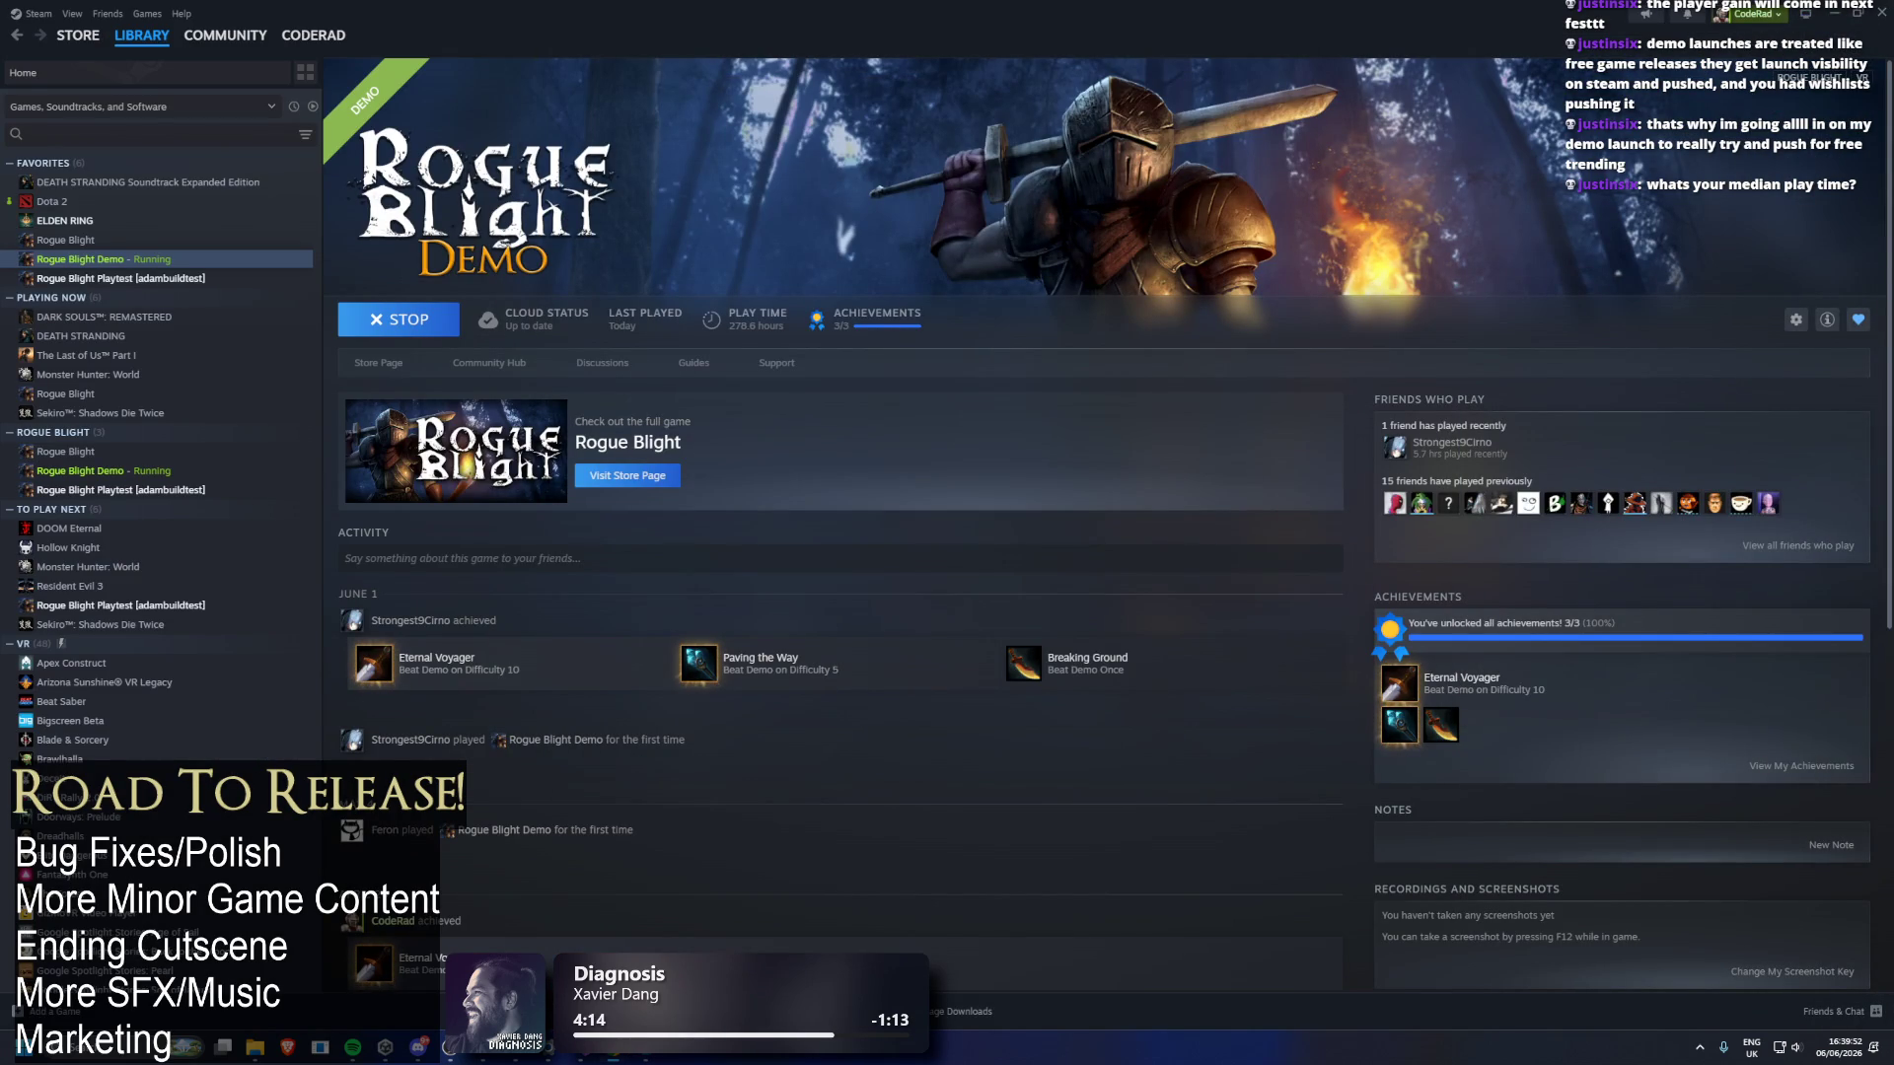
{"action": "key", "text": "alt+Tab"}
{"action": "scroll", "coordinate": [867, 663], "scroll_direction": "down", "scroll_amount": 3}
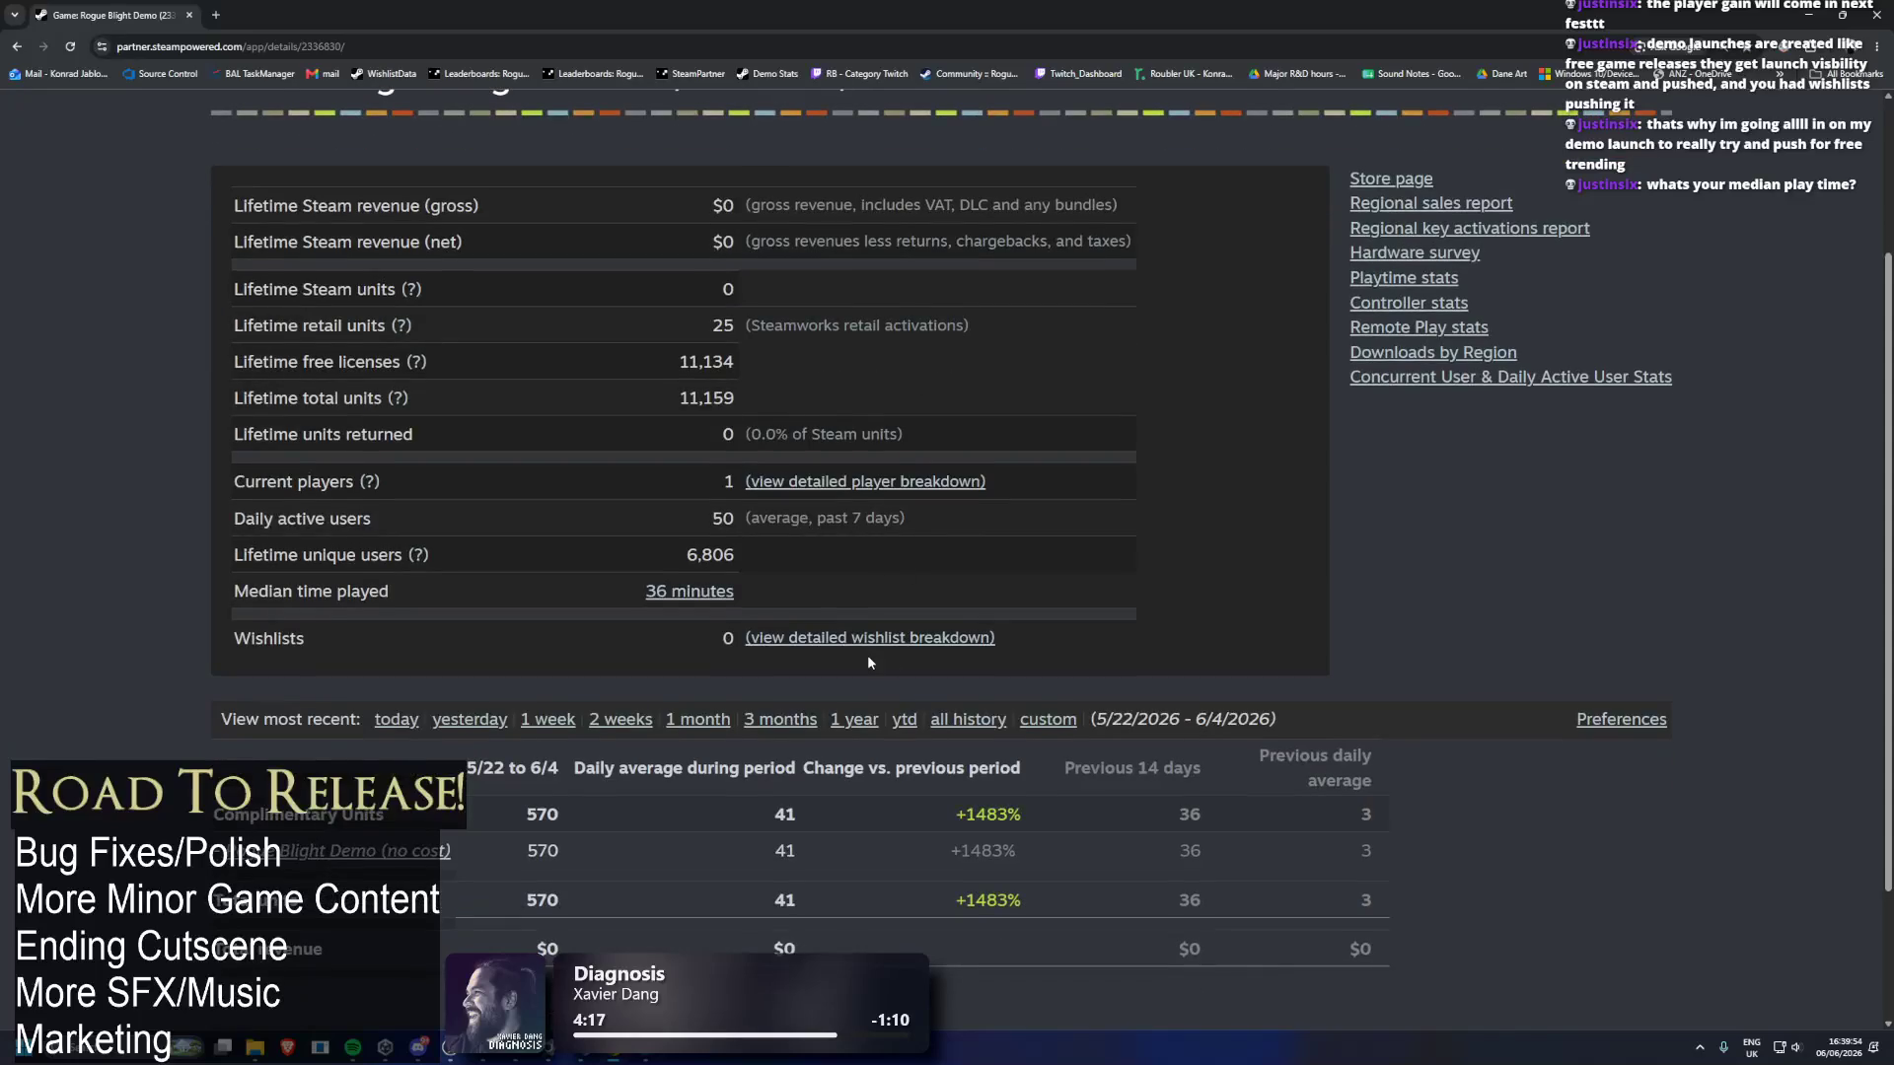
{"action": "scroll", "coordinate": [874, 545], "scroll_direction": "down", "scroll_amount": 1}
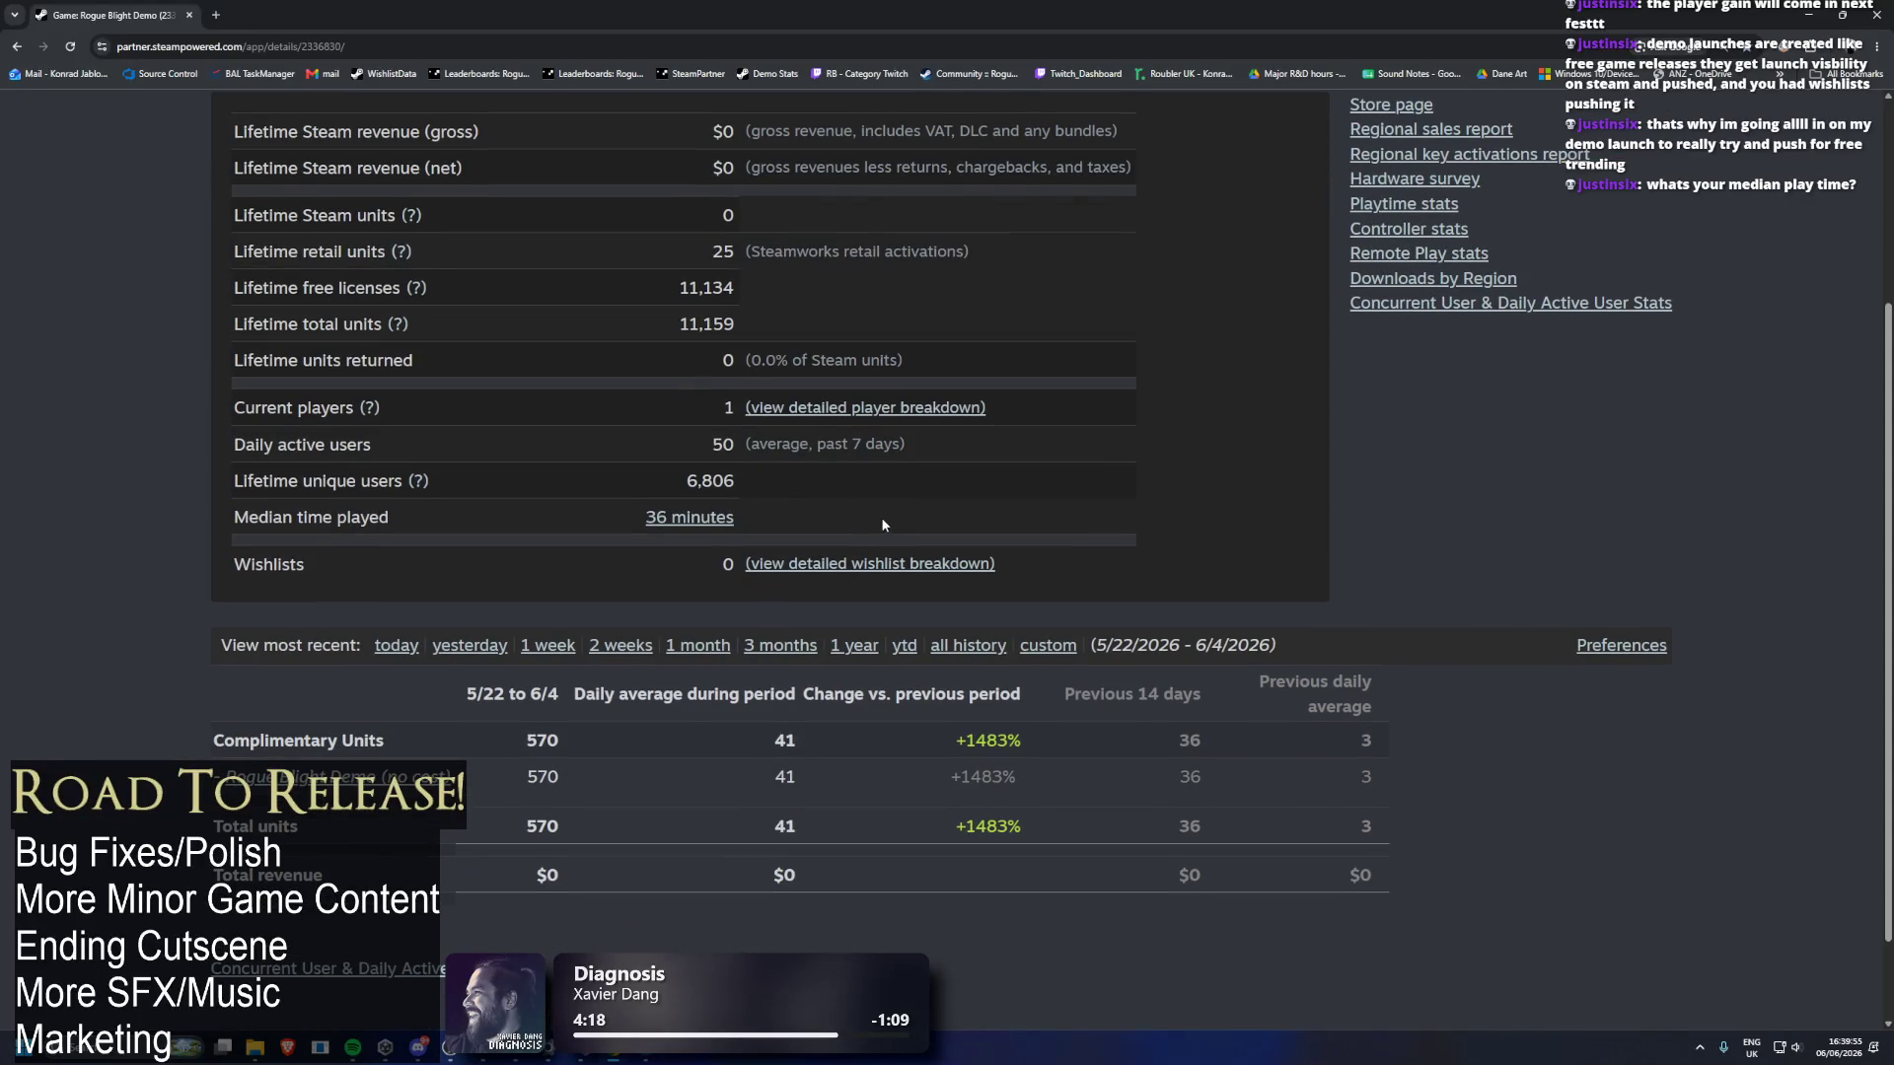
{"action": "left_click", "coordinate": [703, 521]}
{"action": "scroll", "coordinate": [959, 533], "scroll_direction": "down", "scroll_amount": 1}
{"action": "left_click_drag", "start_coordinate": [837, 589], "coordinate": [851, 589]}
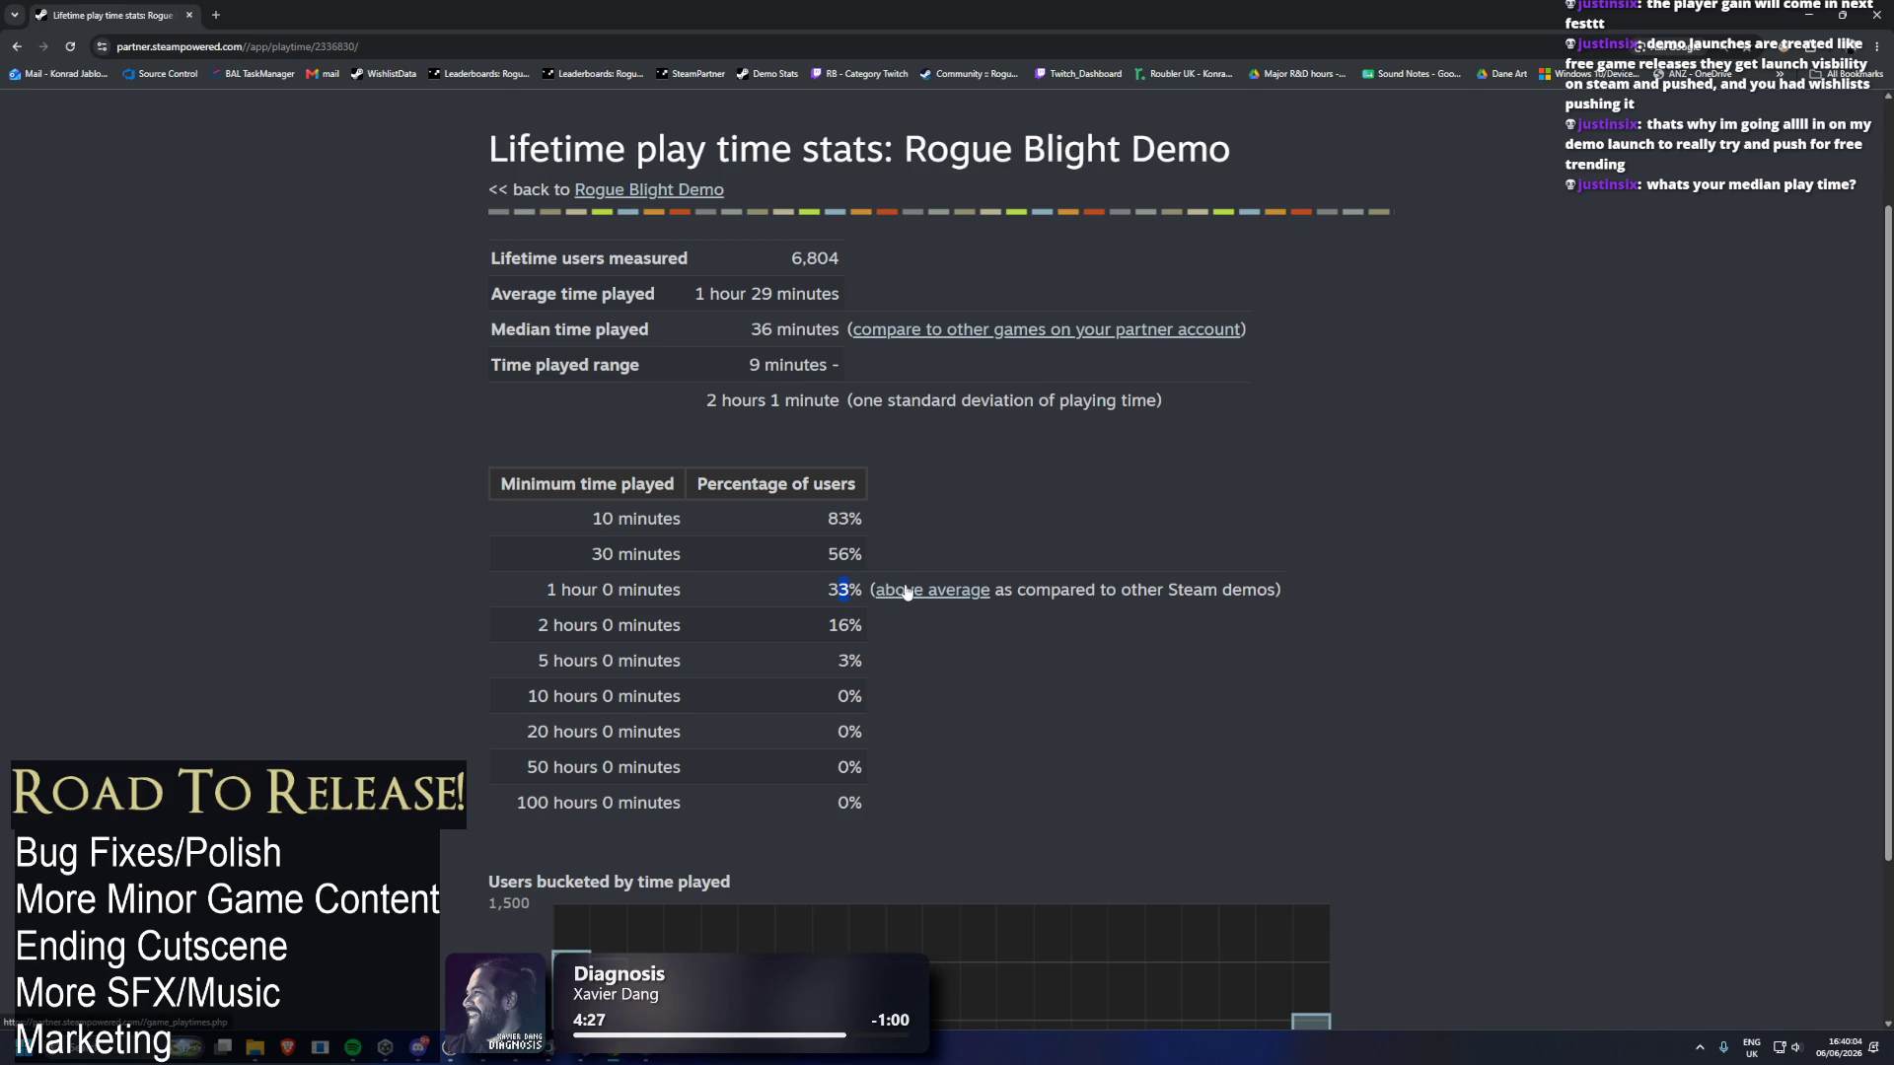
{"action": "scroll", "coordinate": [1408, 501], "scroll_direction": "down", "scroll_amount": 1}
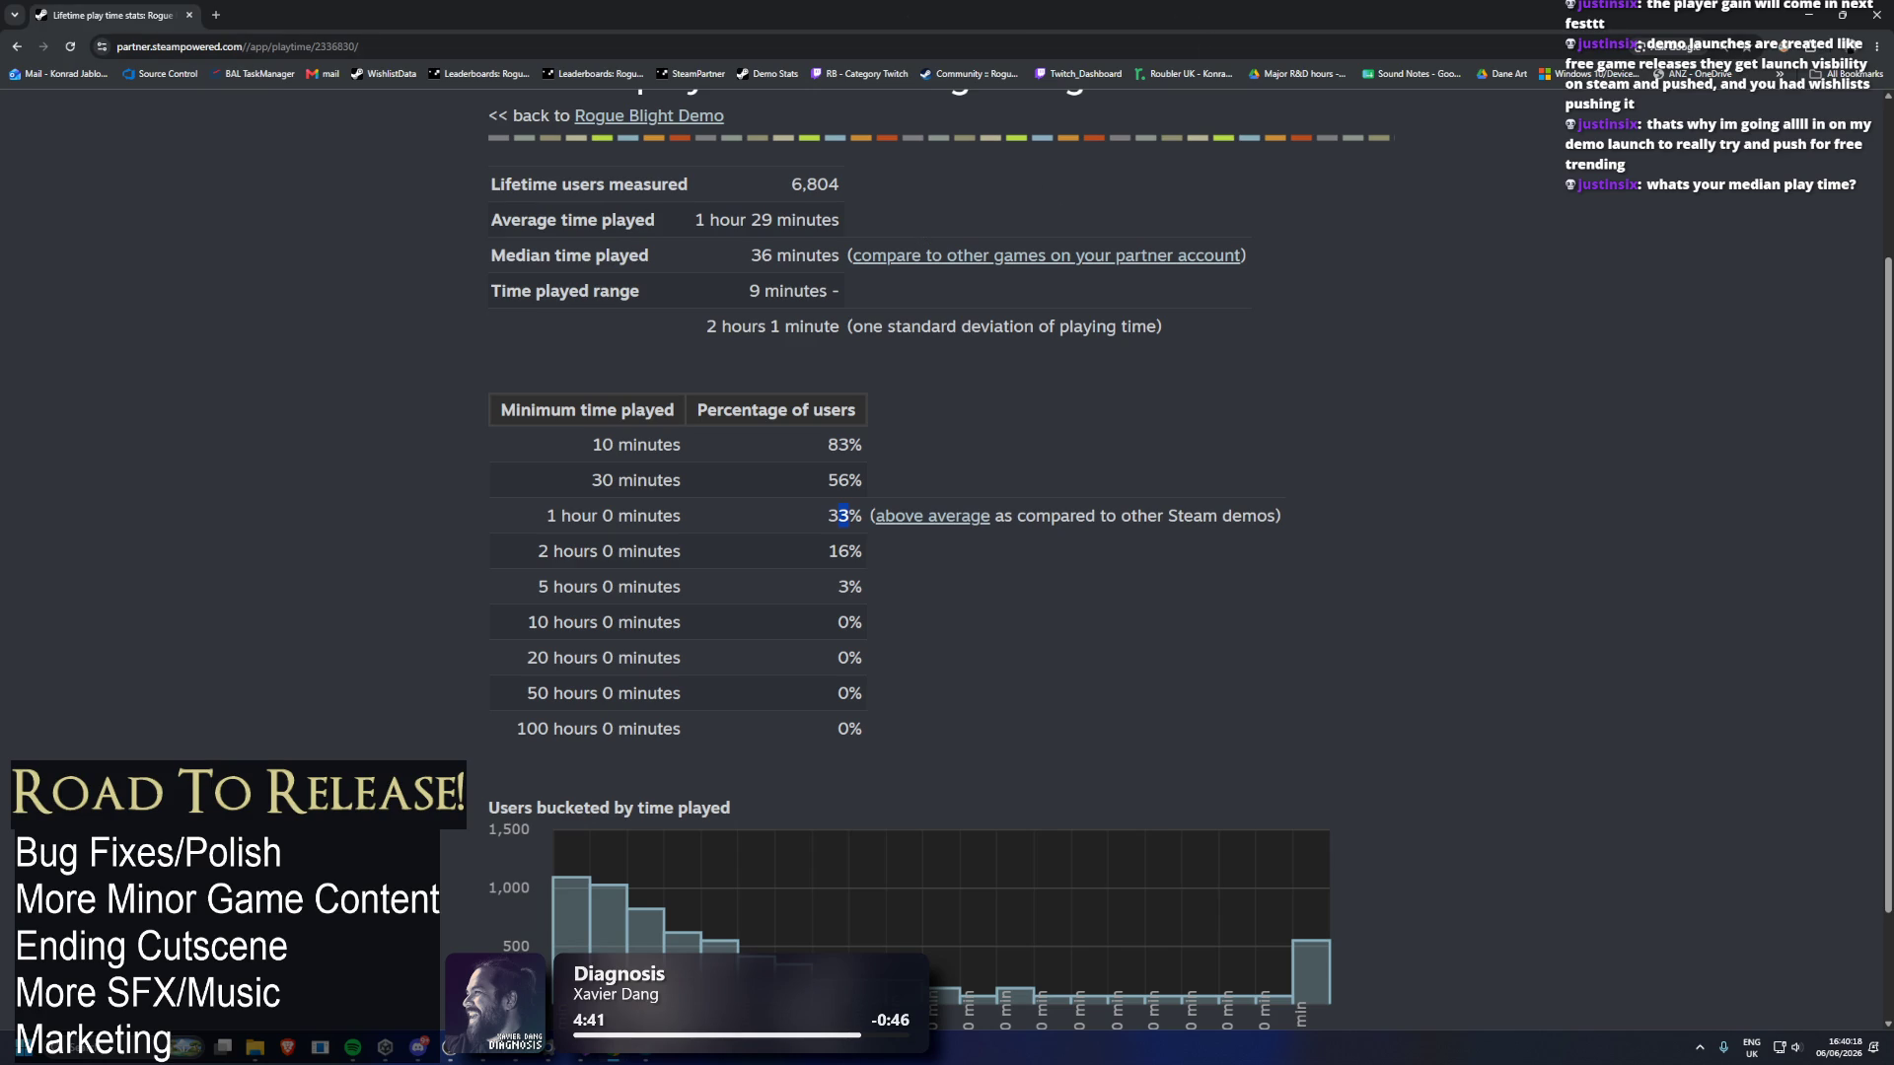
{"action": "left_click_drag", "start_coordinate": [801, 186], "coordinate": [838, 193]}
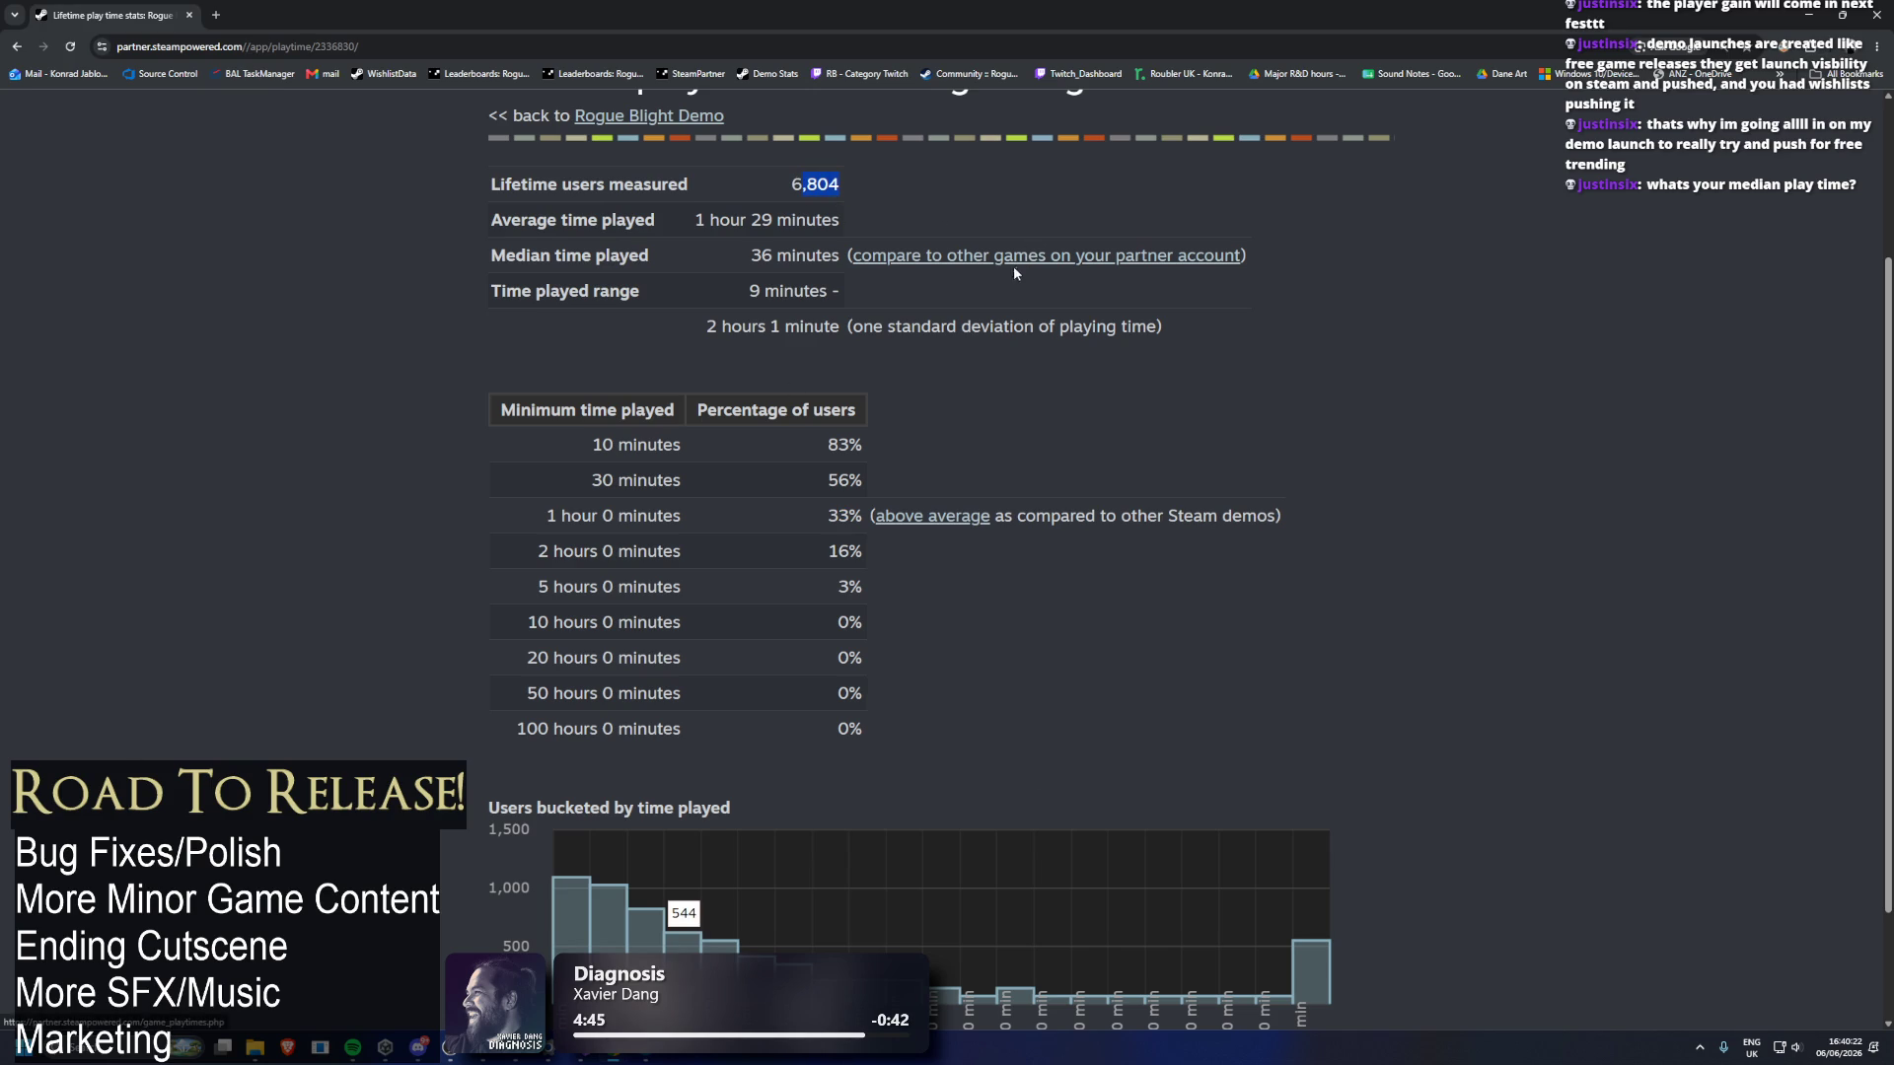
{"action": "scroll", "coordinate": [994, 286], "scroll_direction": "down", "scroll_amount": 1}
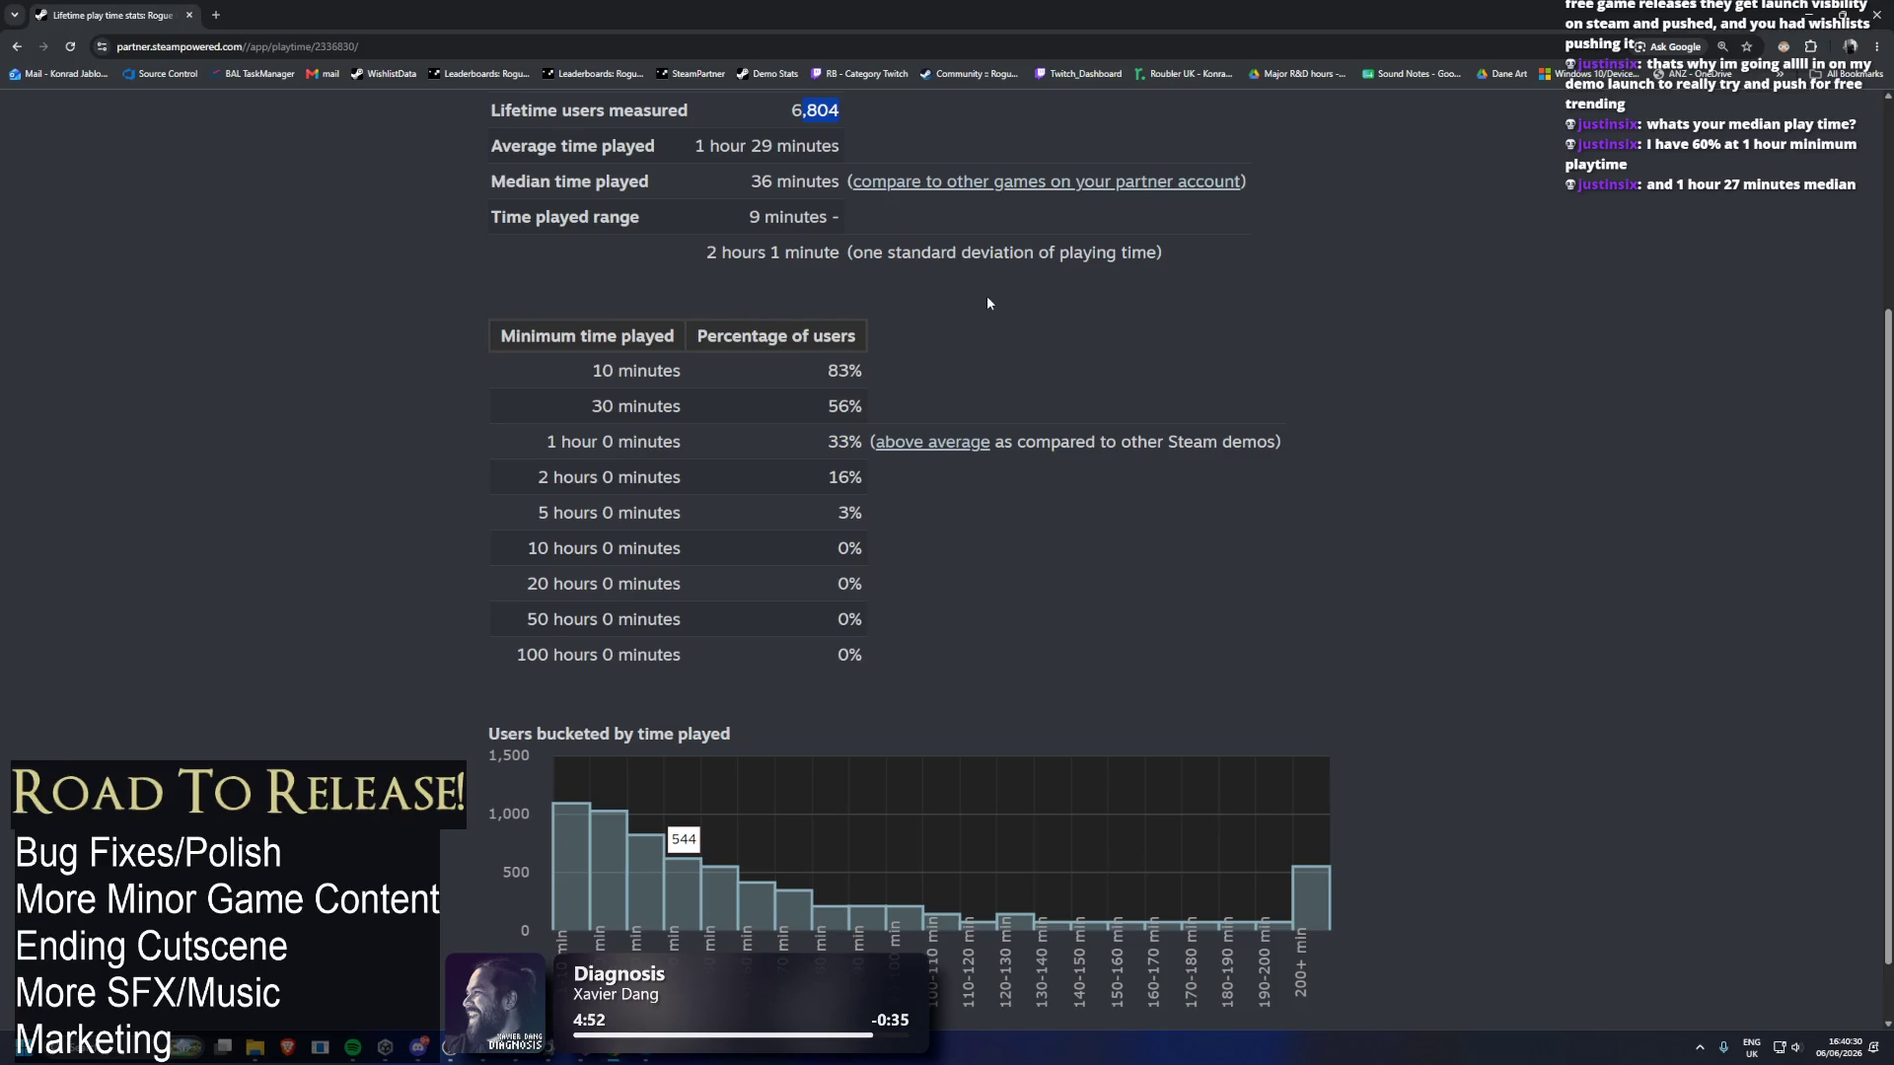
{"action": "scroll", "coordinate": [987, 297], "scroll_direction": "up", "scroll_amount": 1}
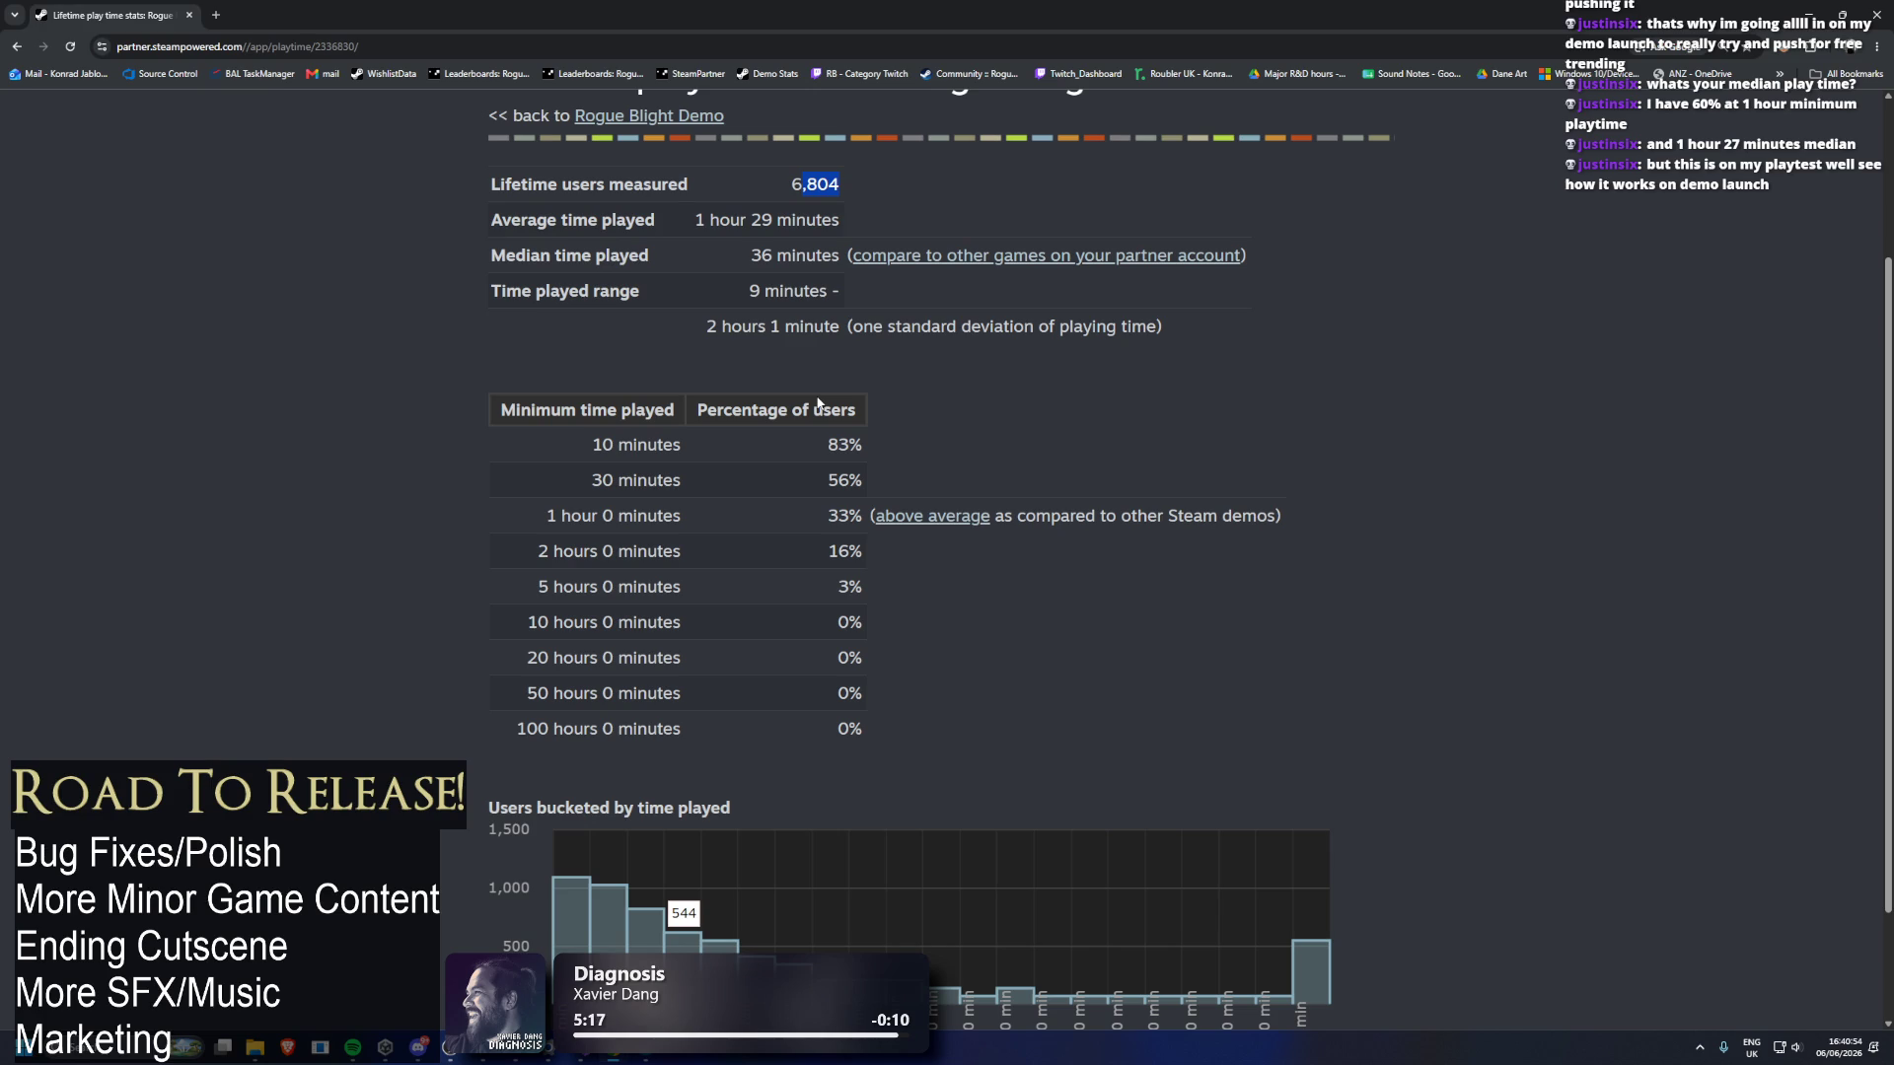
{"action": "scroll", "coordinate": [773, 386], "scroll_direction": "up", "scroll_amount": 3}
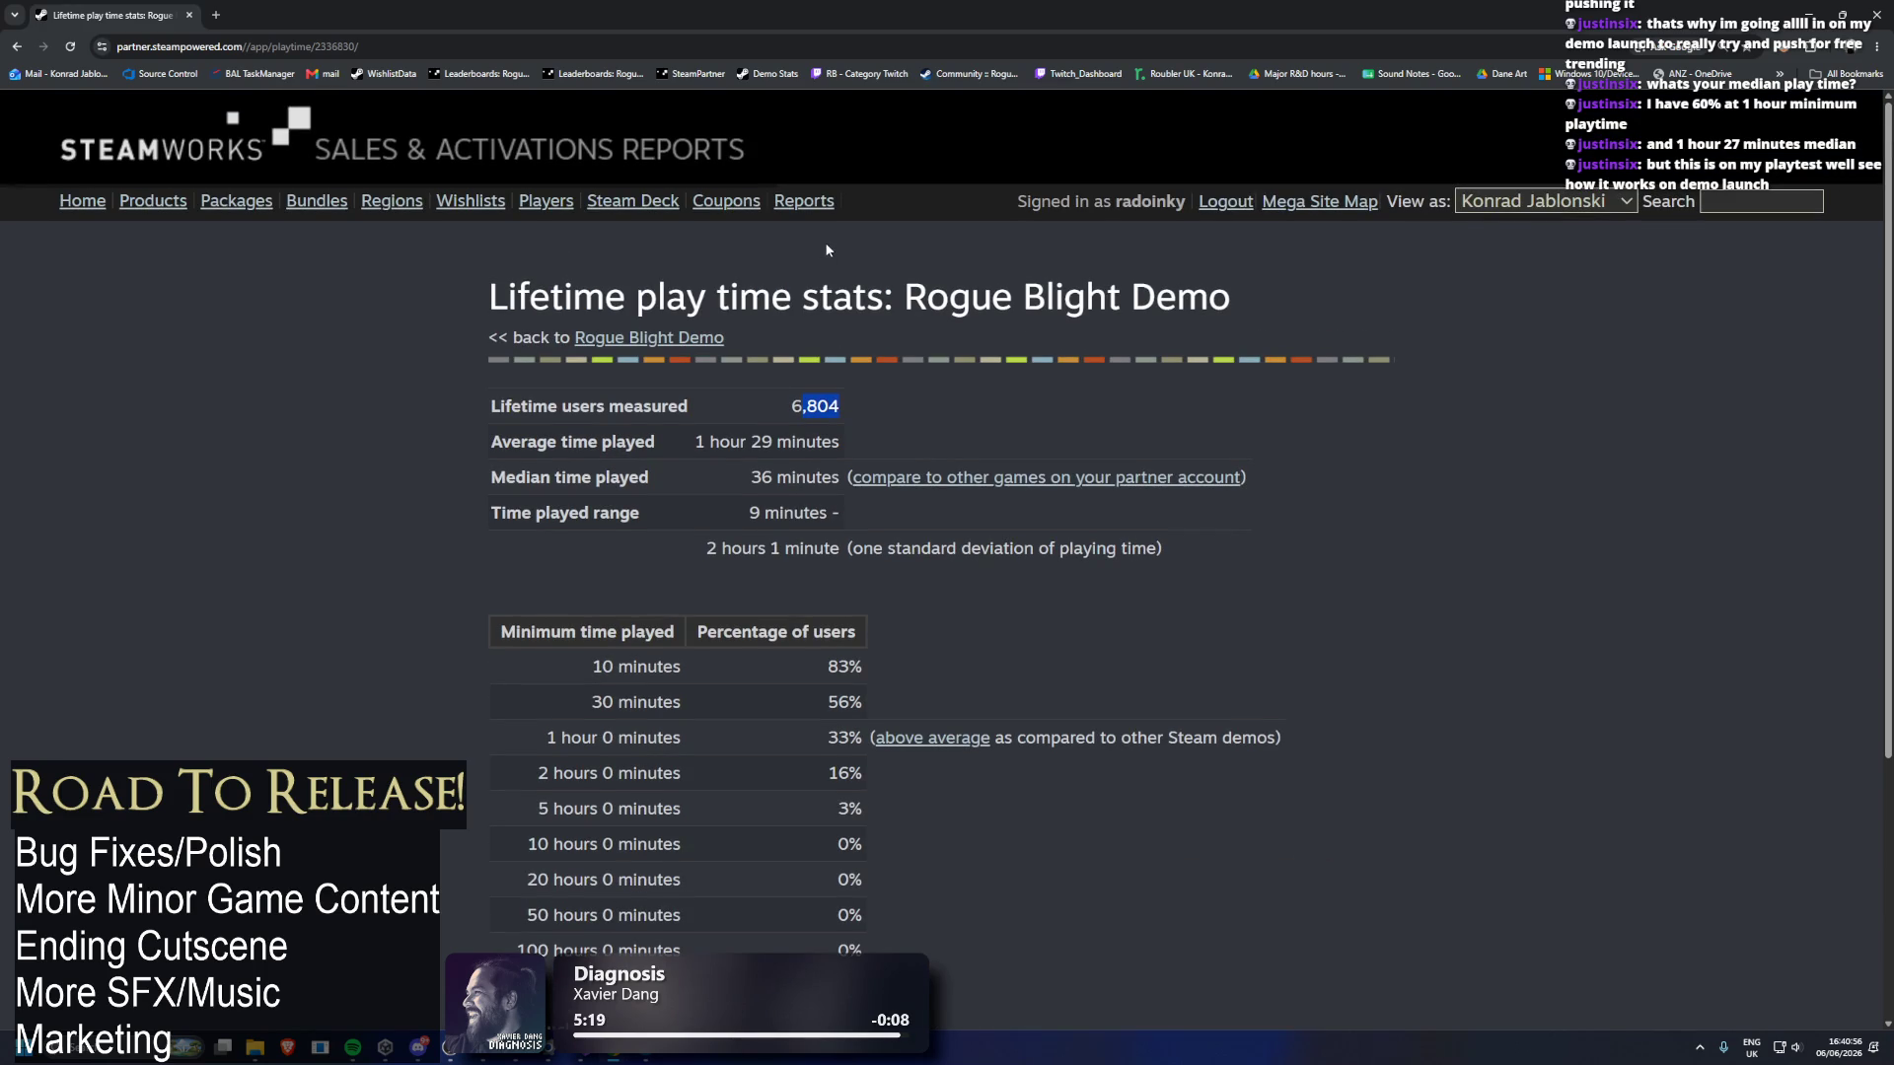
{"action": "key", "text": "alt+Tab"}
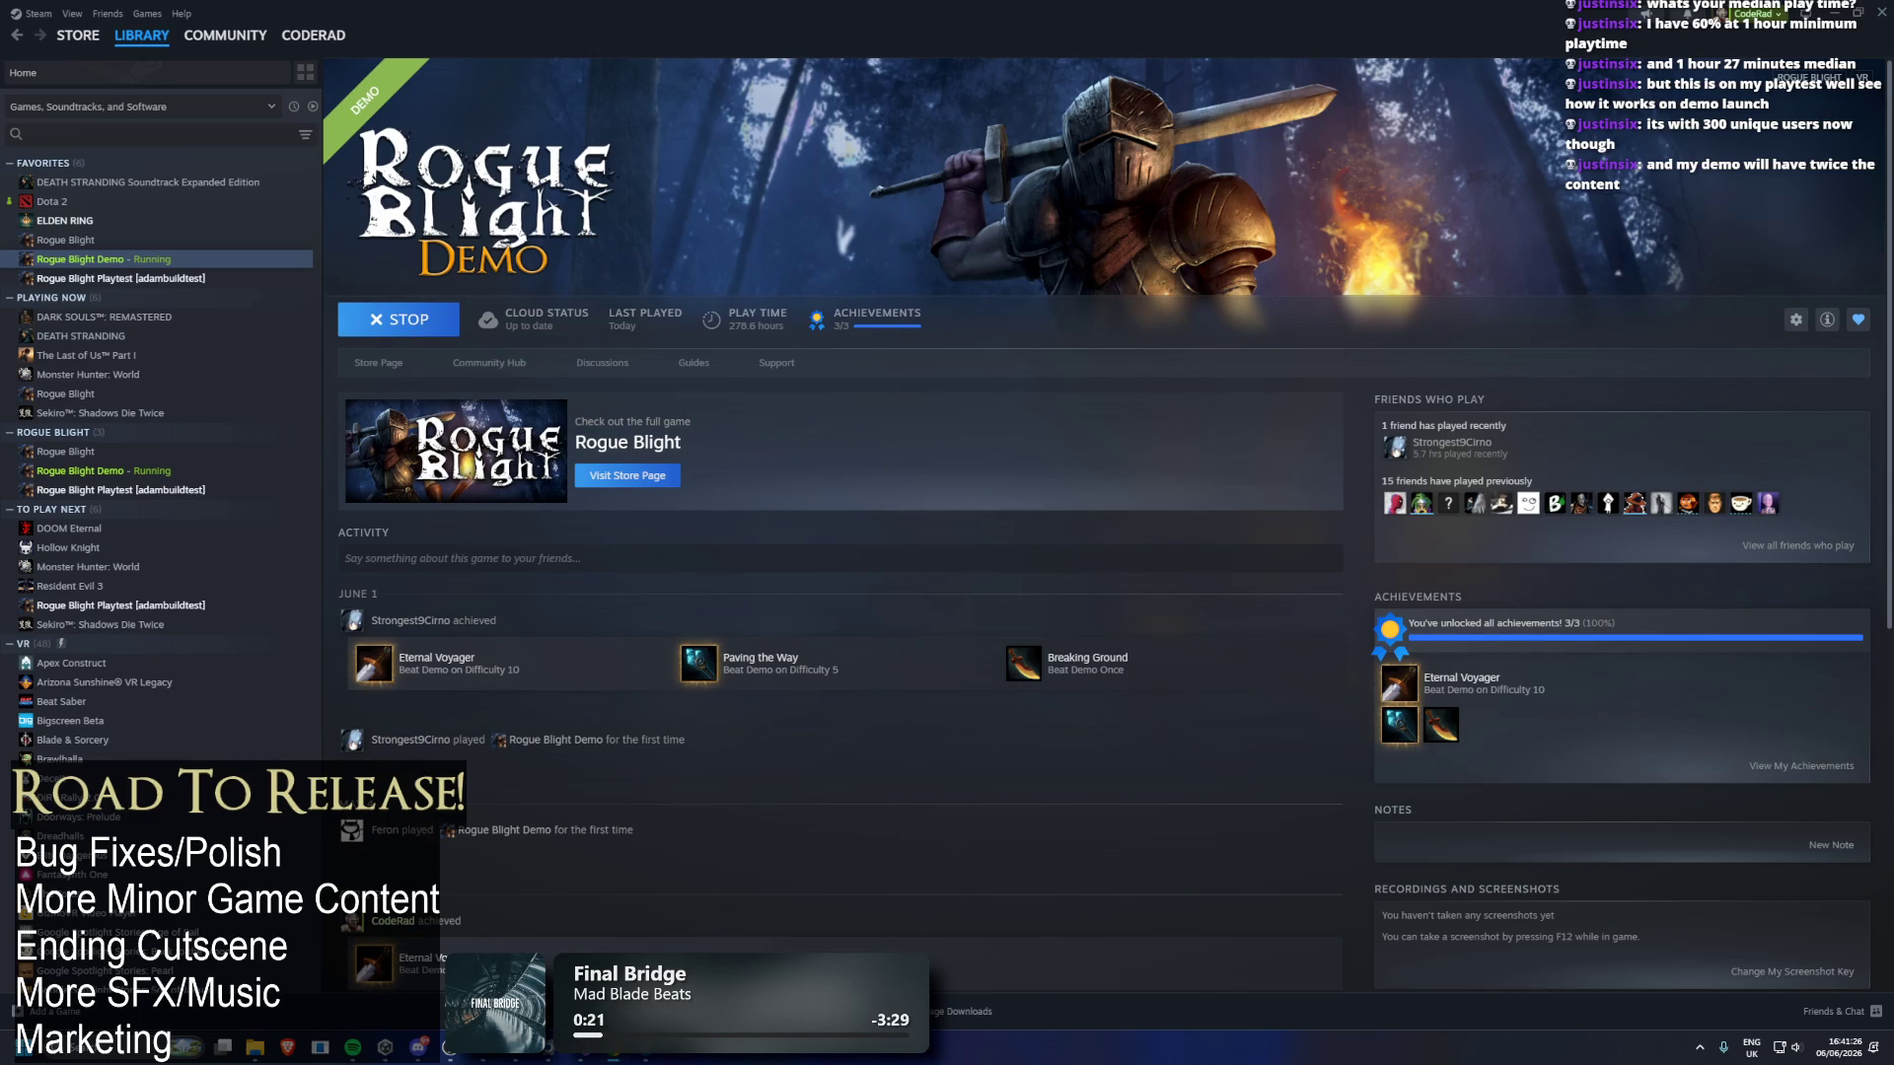
Open the Rogue Blight Playtest lifetime play time stats and review the 67% one-hour share.
{"action": "key", "text": "alt+Tab"}
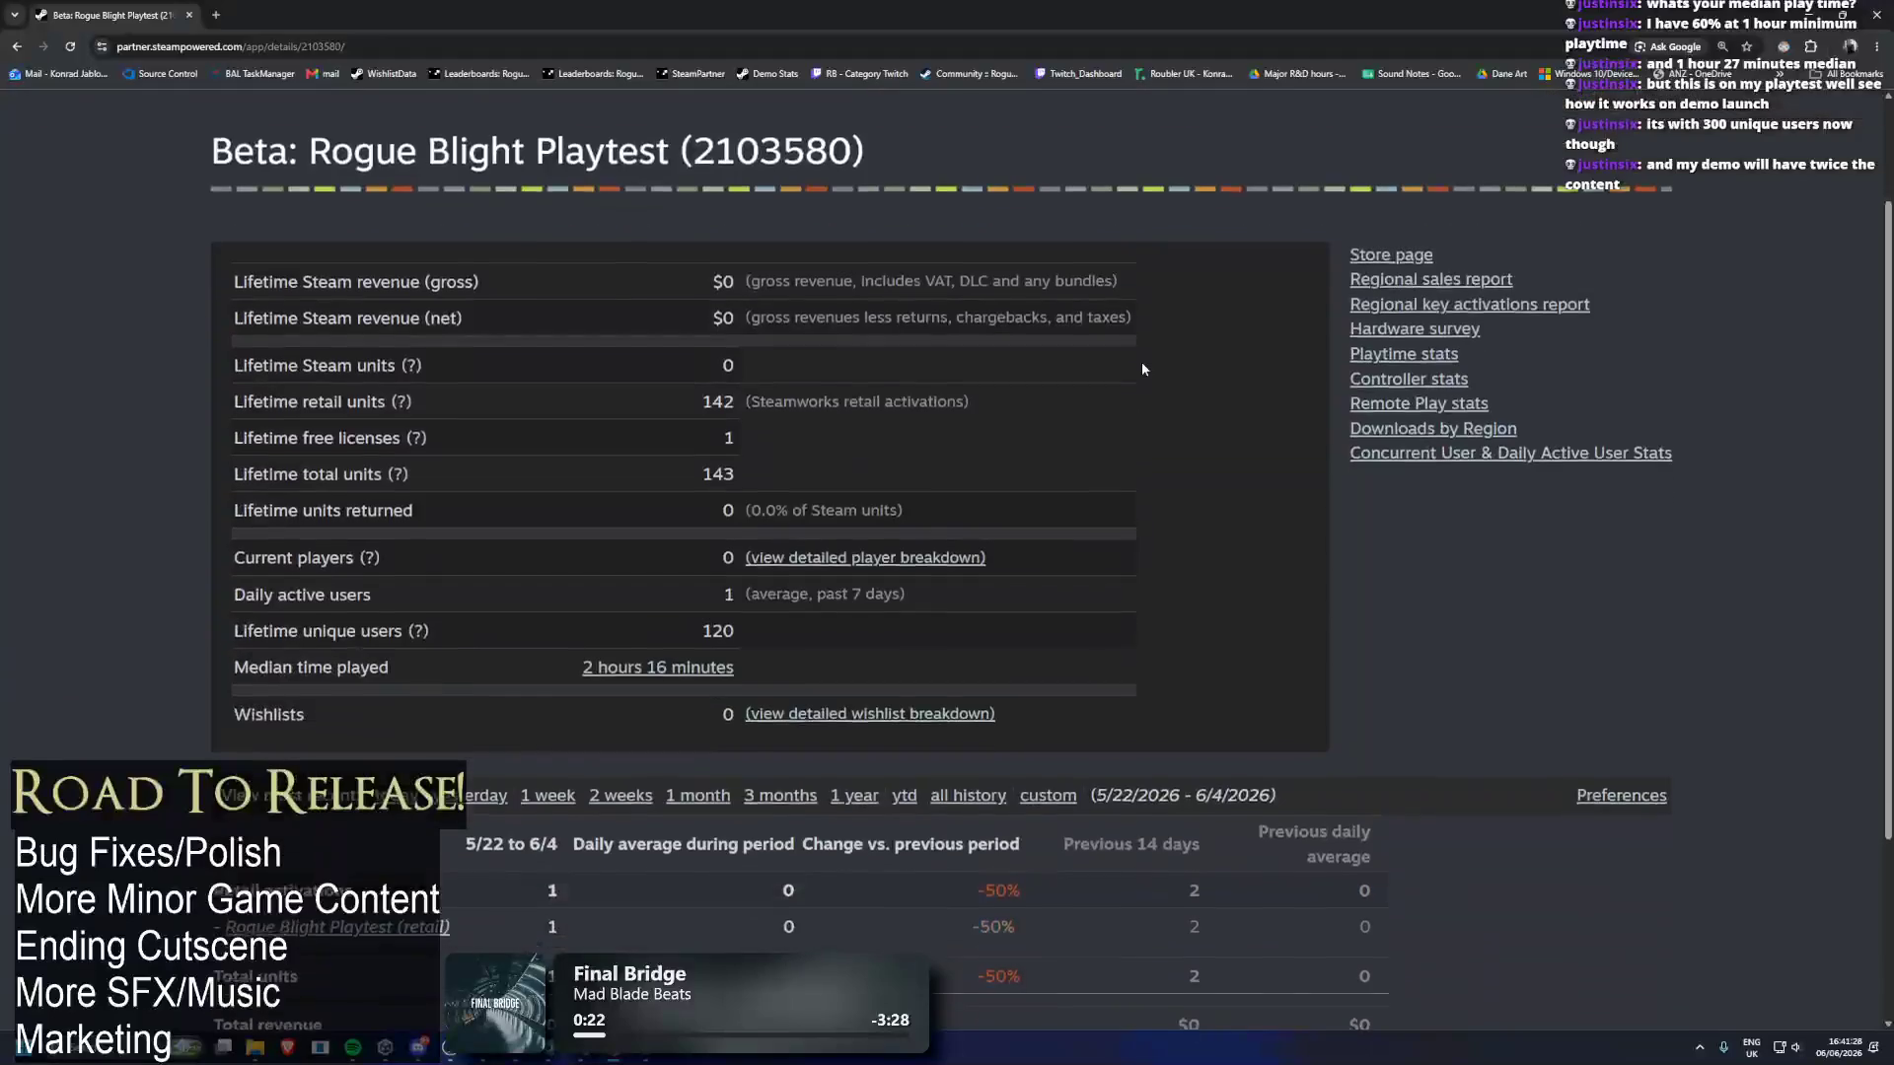
{"action": "left_click_drag", "start_coordinate": [702, 398], "coordinate": [715, 398]}
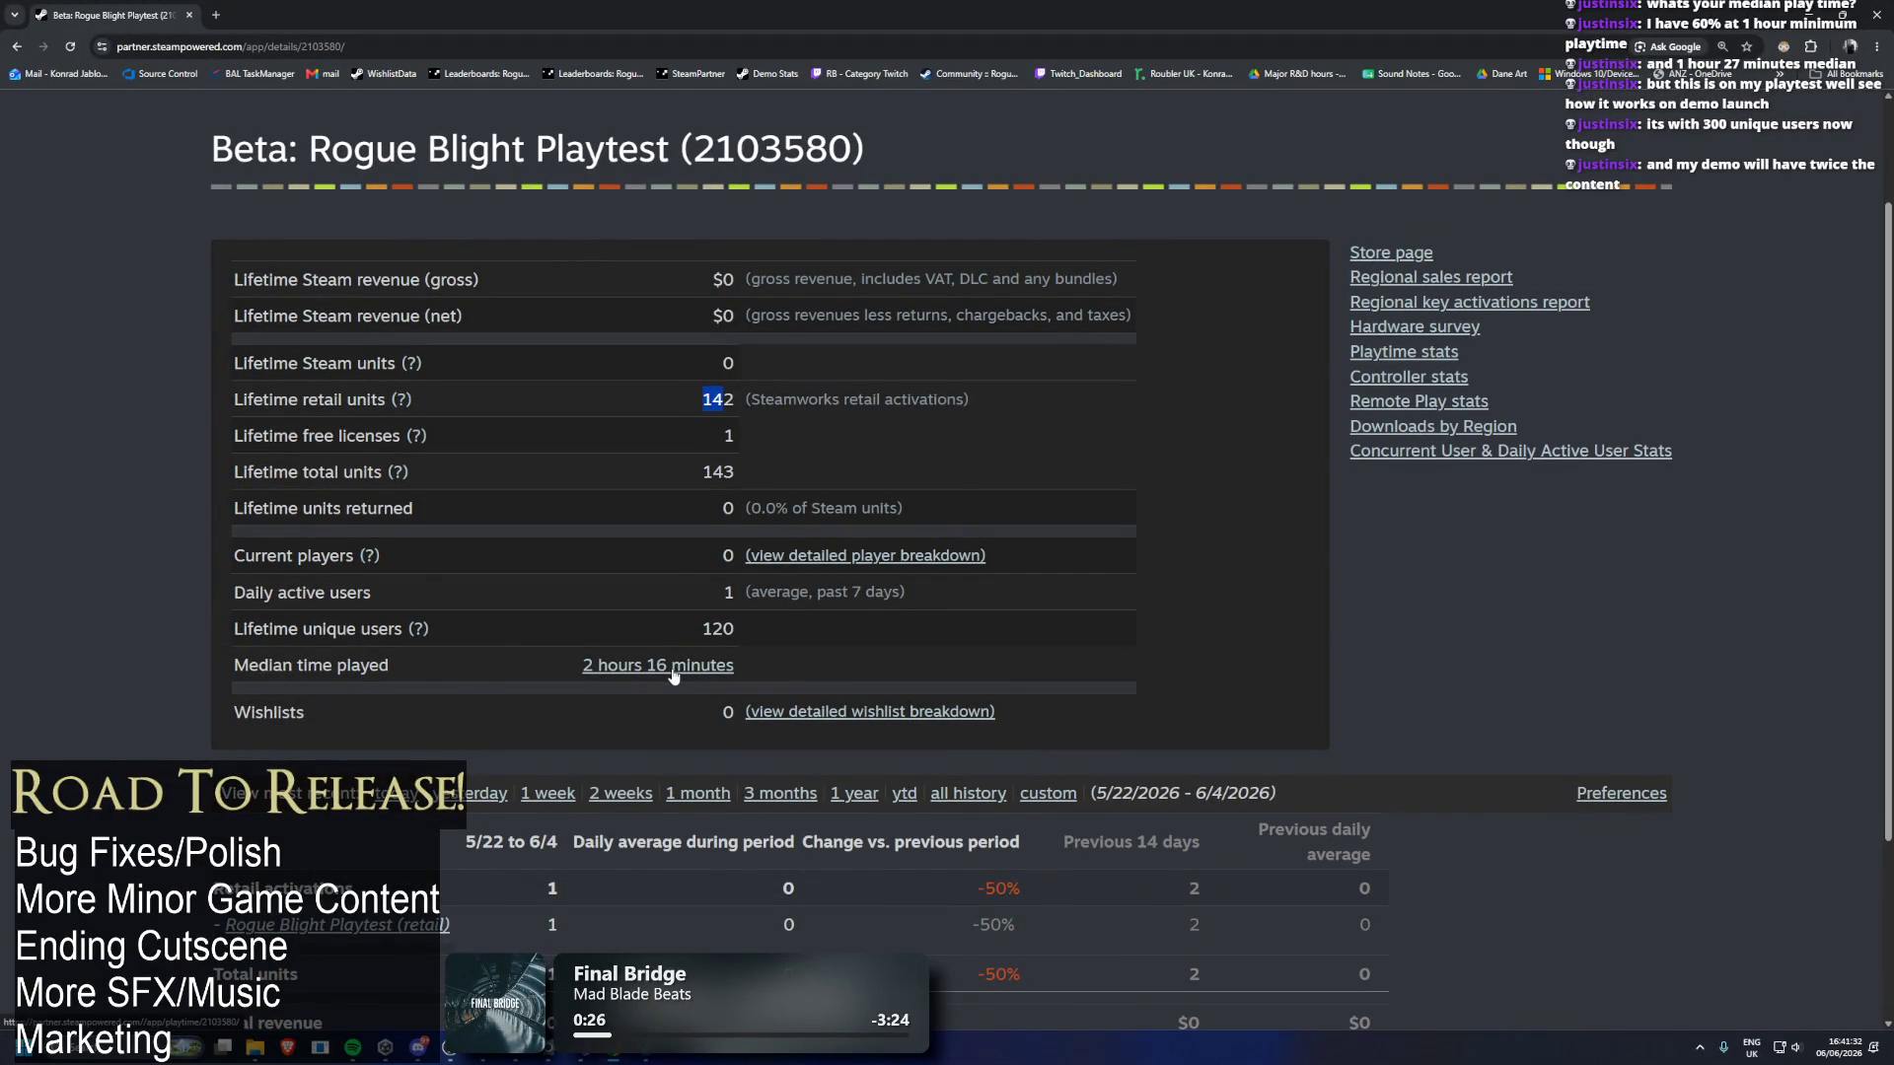
{"action": "left_click", "coordinate": [676, 665]}
{"action": "scroll", "coordinate": [1006, 632], "scroll_direction": "down", "scroll_amount": 2}
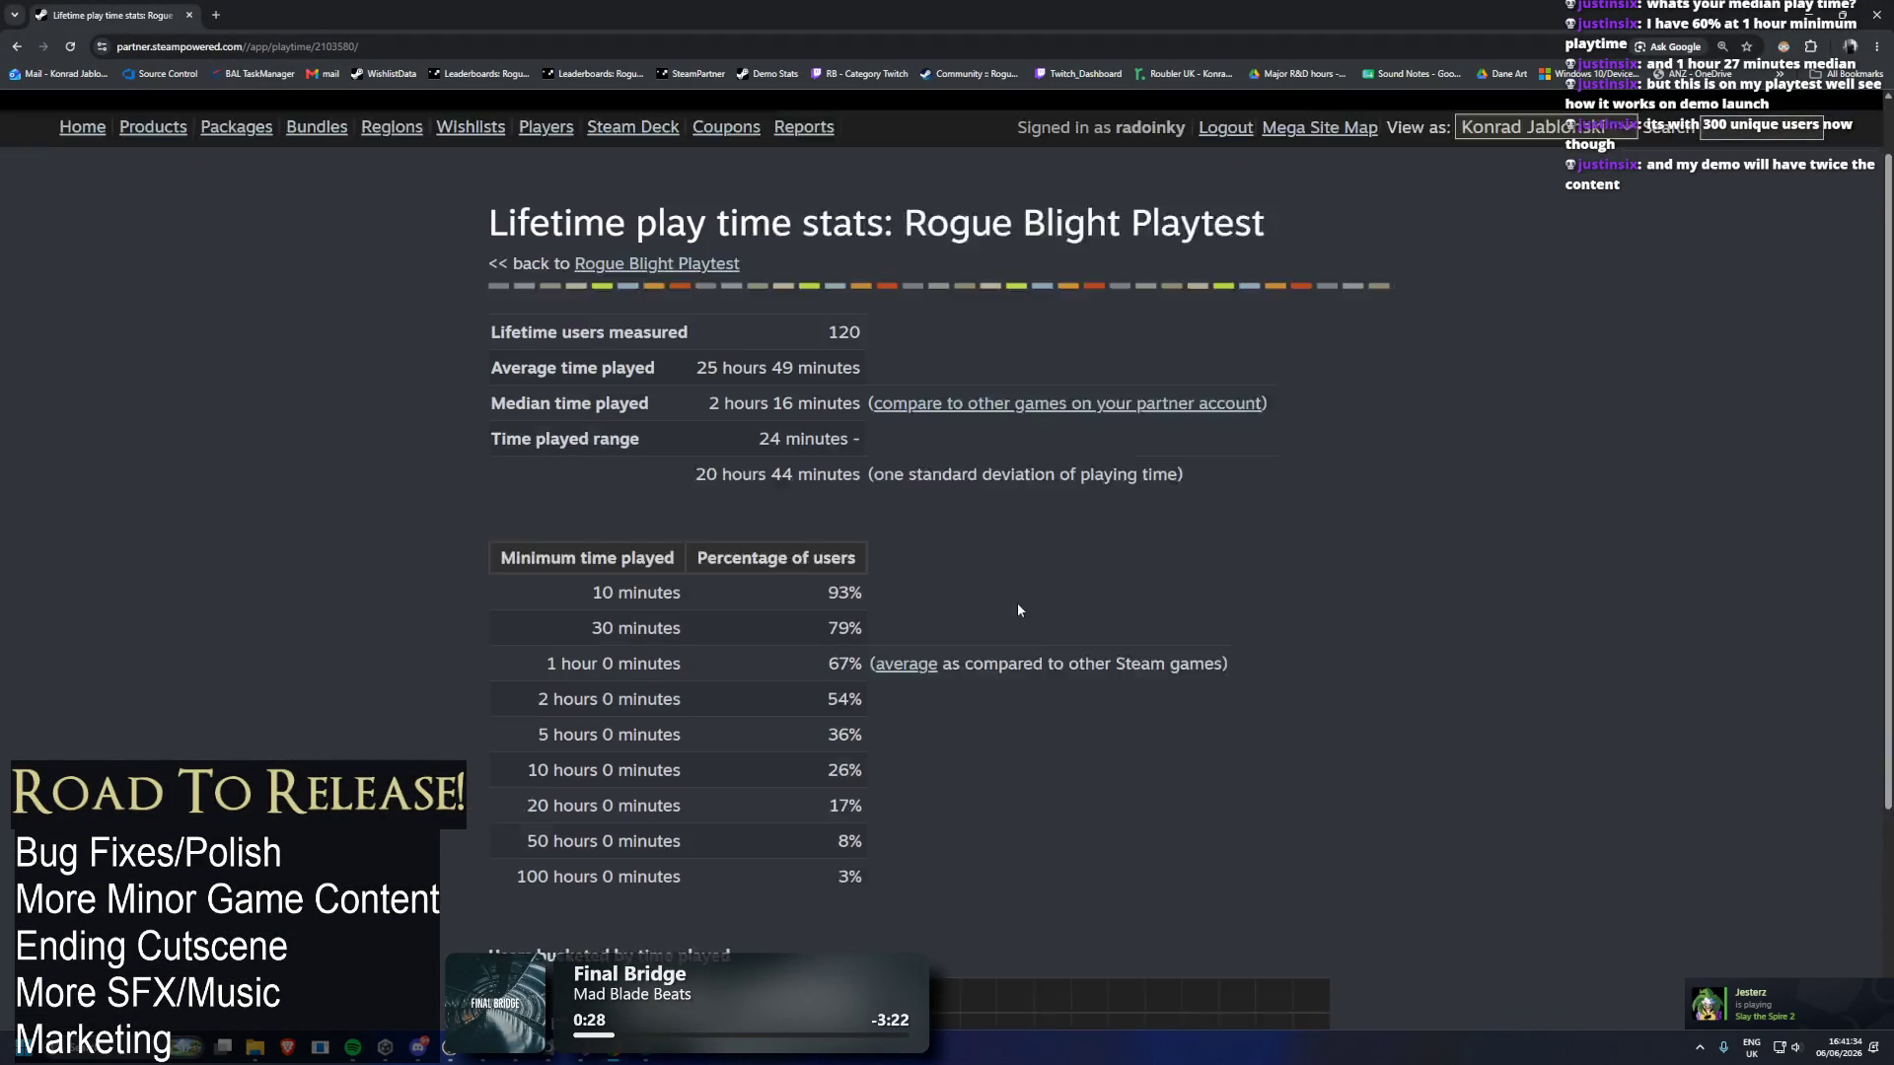
{"action": "left_click_drag", "start_coordinate": [829, 590], "coordinate": [861, 592]}
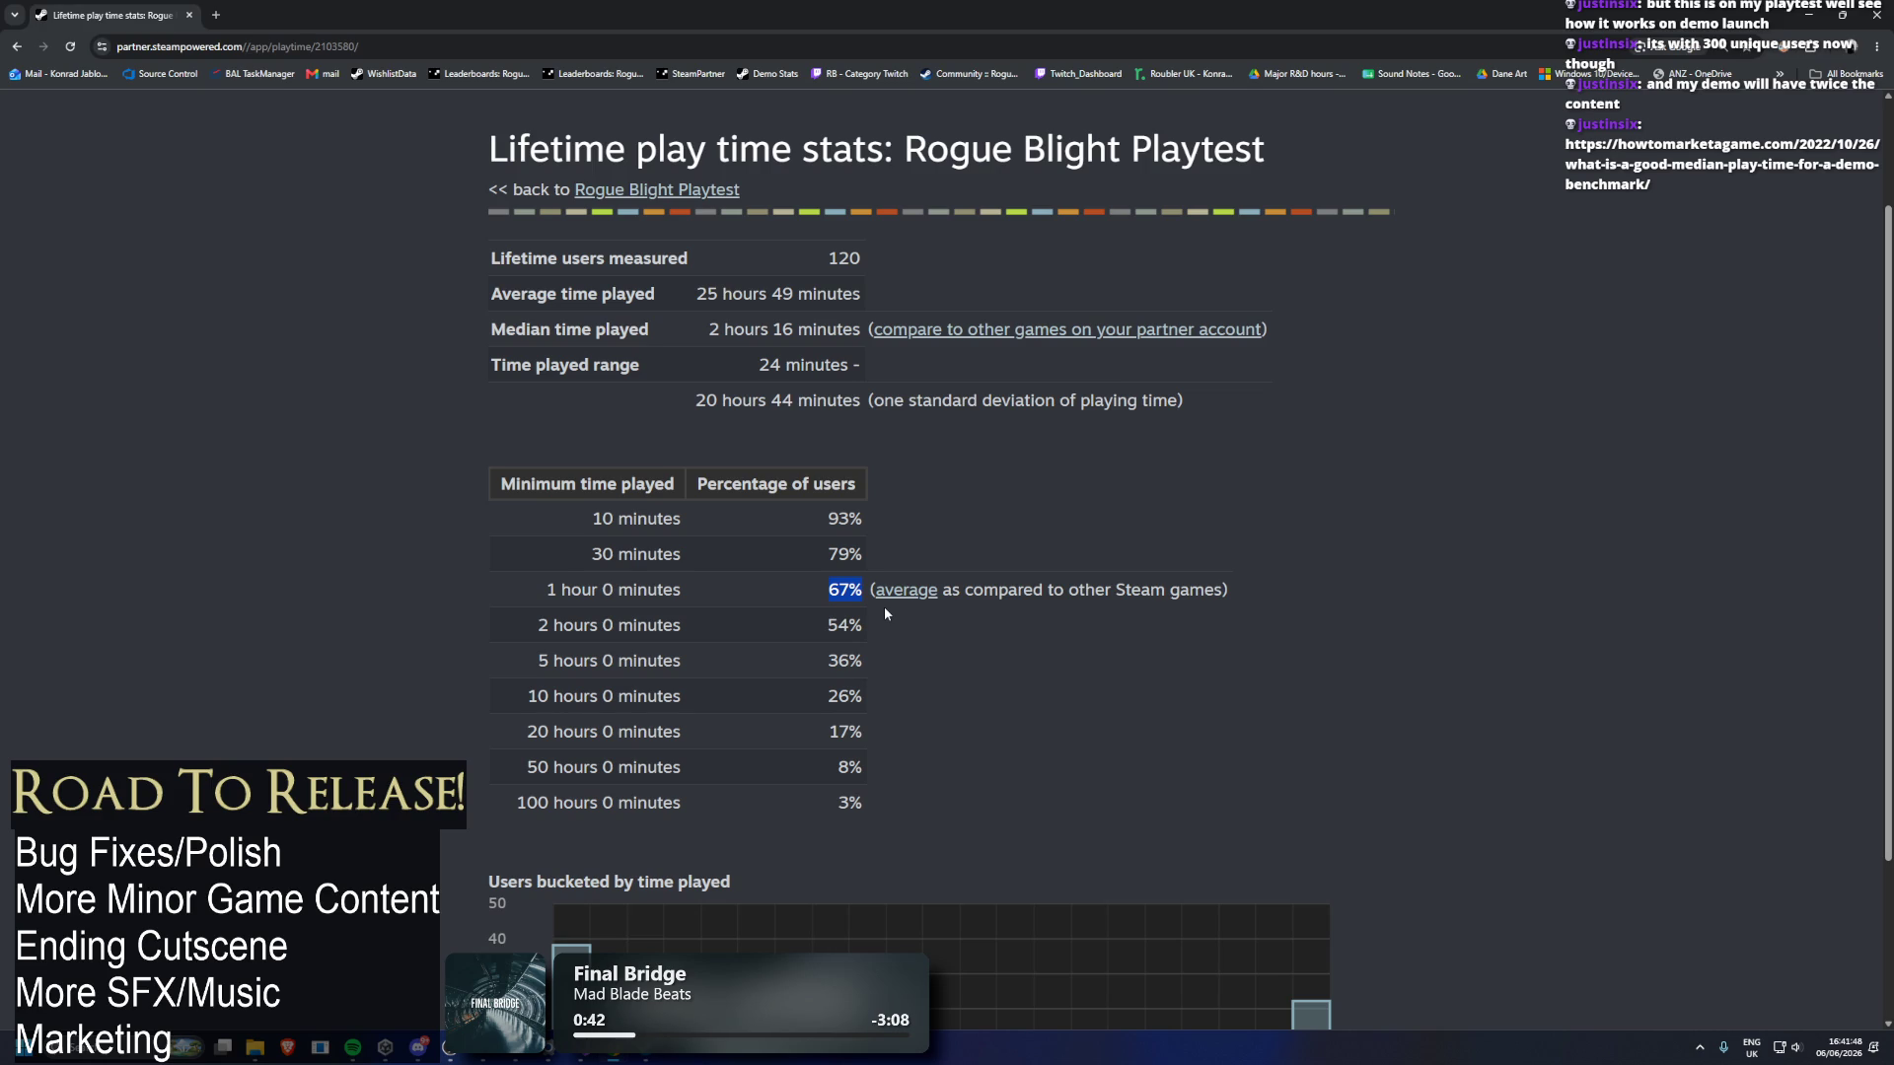
{"action": "scroll", "coordinate": [964, 536], "scroll_direction": "down", "scroll_amount": 2}
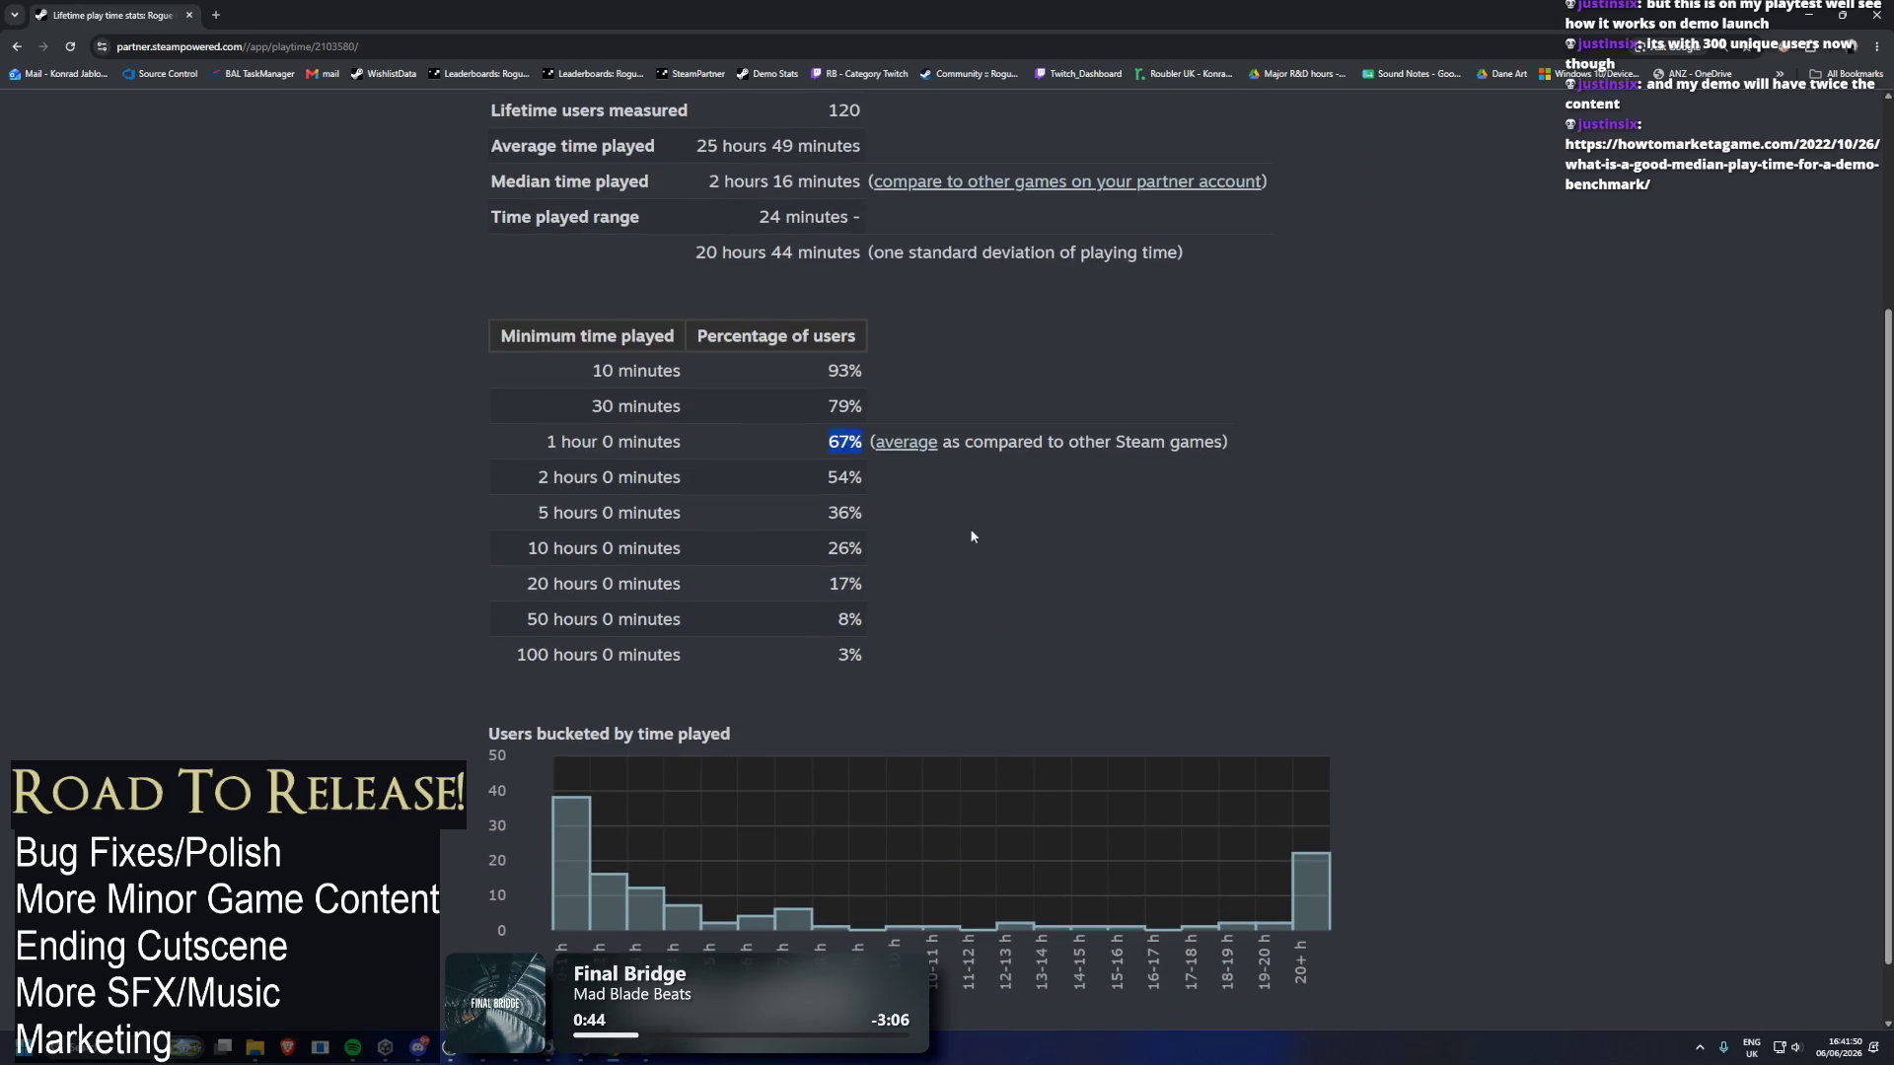
{"action": "scroll", "coordinate": [683, 448], "scroll_direction": "up", "scroll_amount": 3}
{"action": "scroll", "coordinate": [678, 458], "scroll_direction": "down", "scroll_amount": 2}
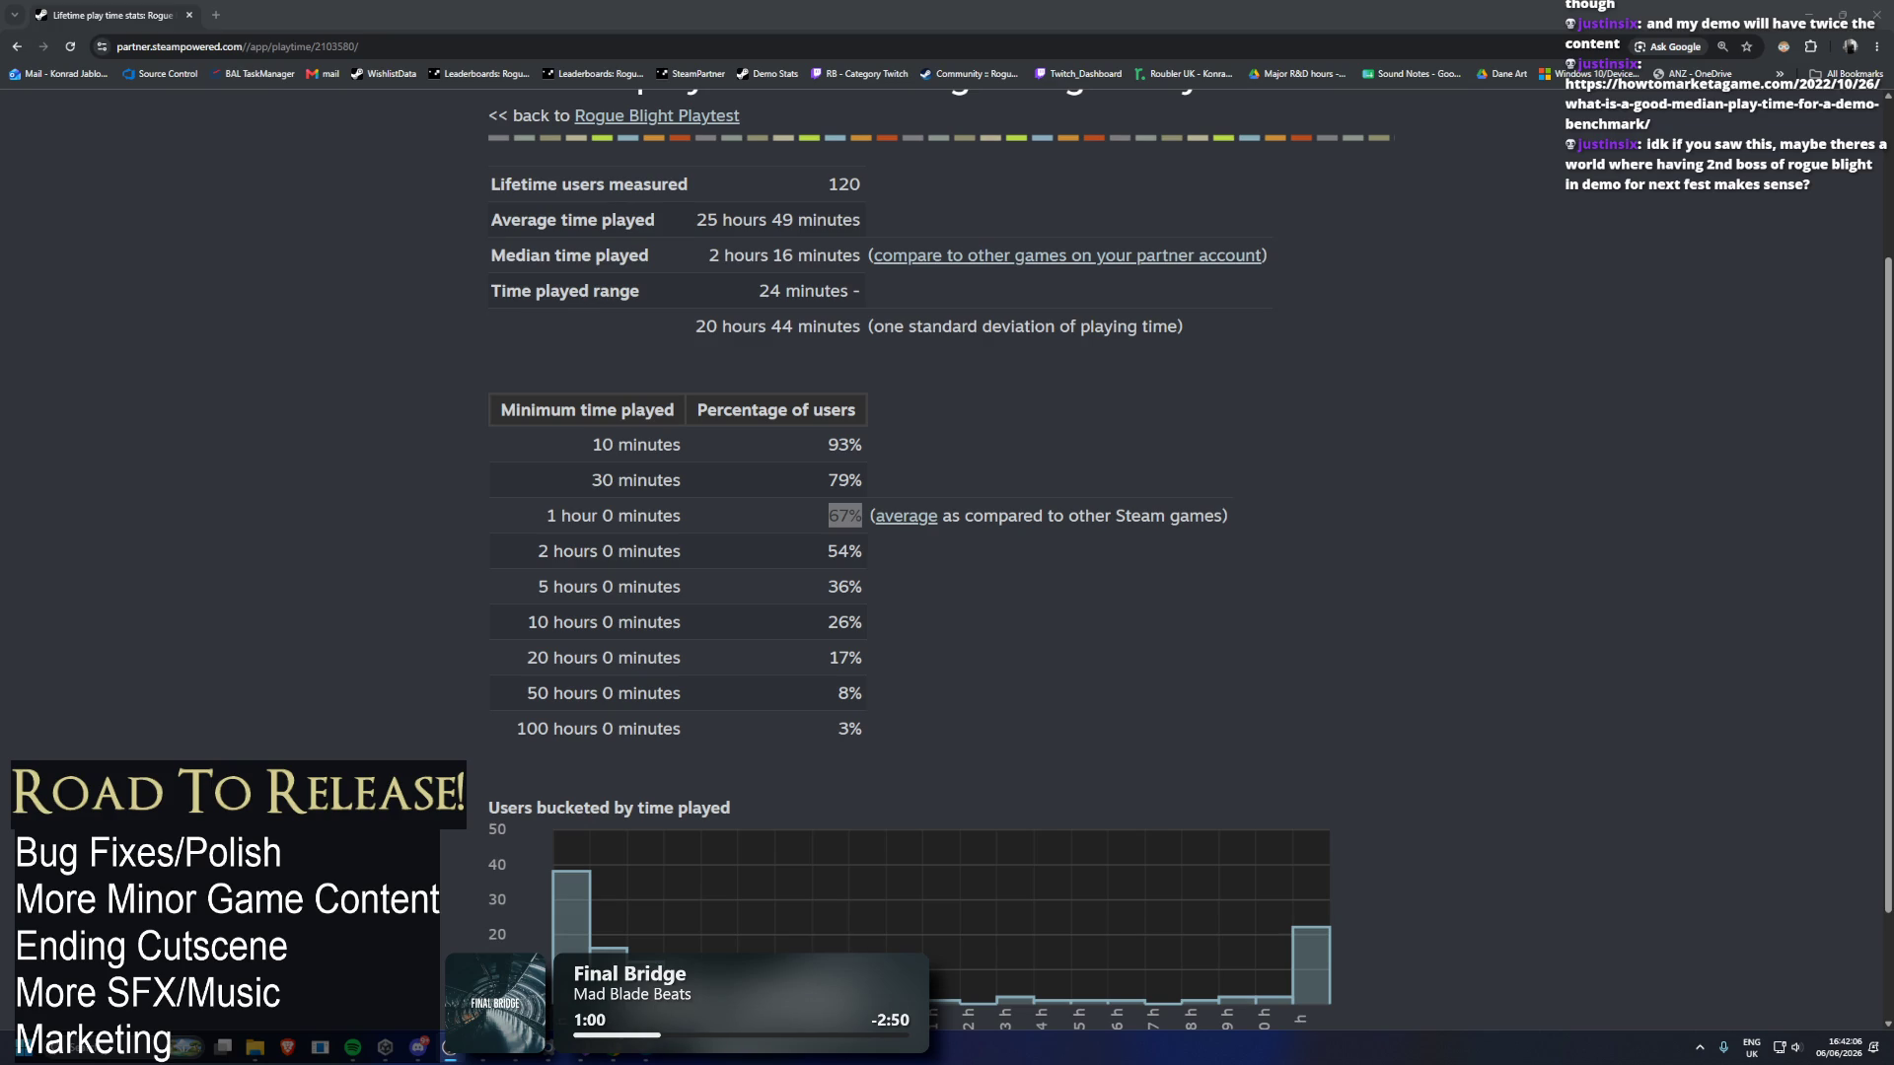
Load the median demo play time benchmark article in a new browser tab.
{"action": "key", "text": "ctrl+t"}
{"action": "type", "text": "howtomarketagame.com/2022/10/26/what-is-a-good-median-play-time-for-a-demo-benchmark/"}
{"action": "key", "text": "Return"}
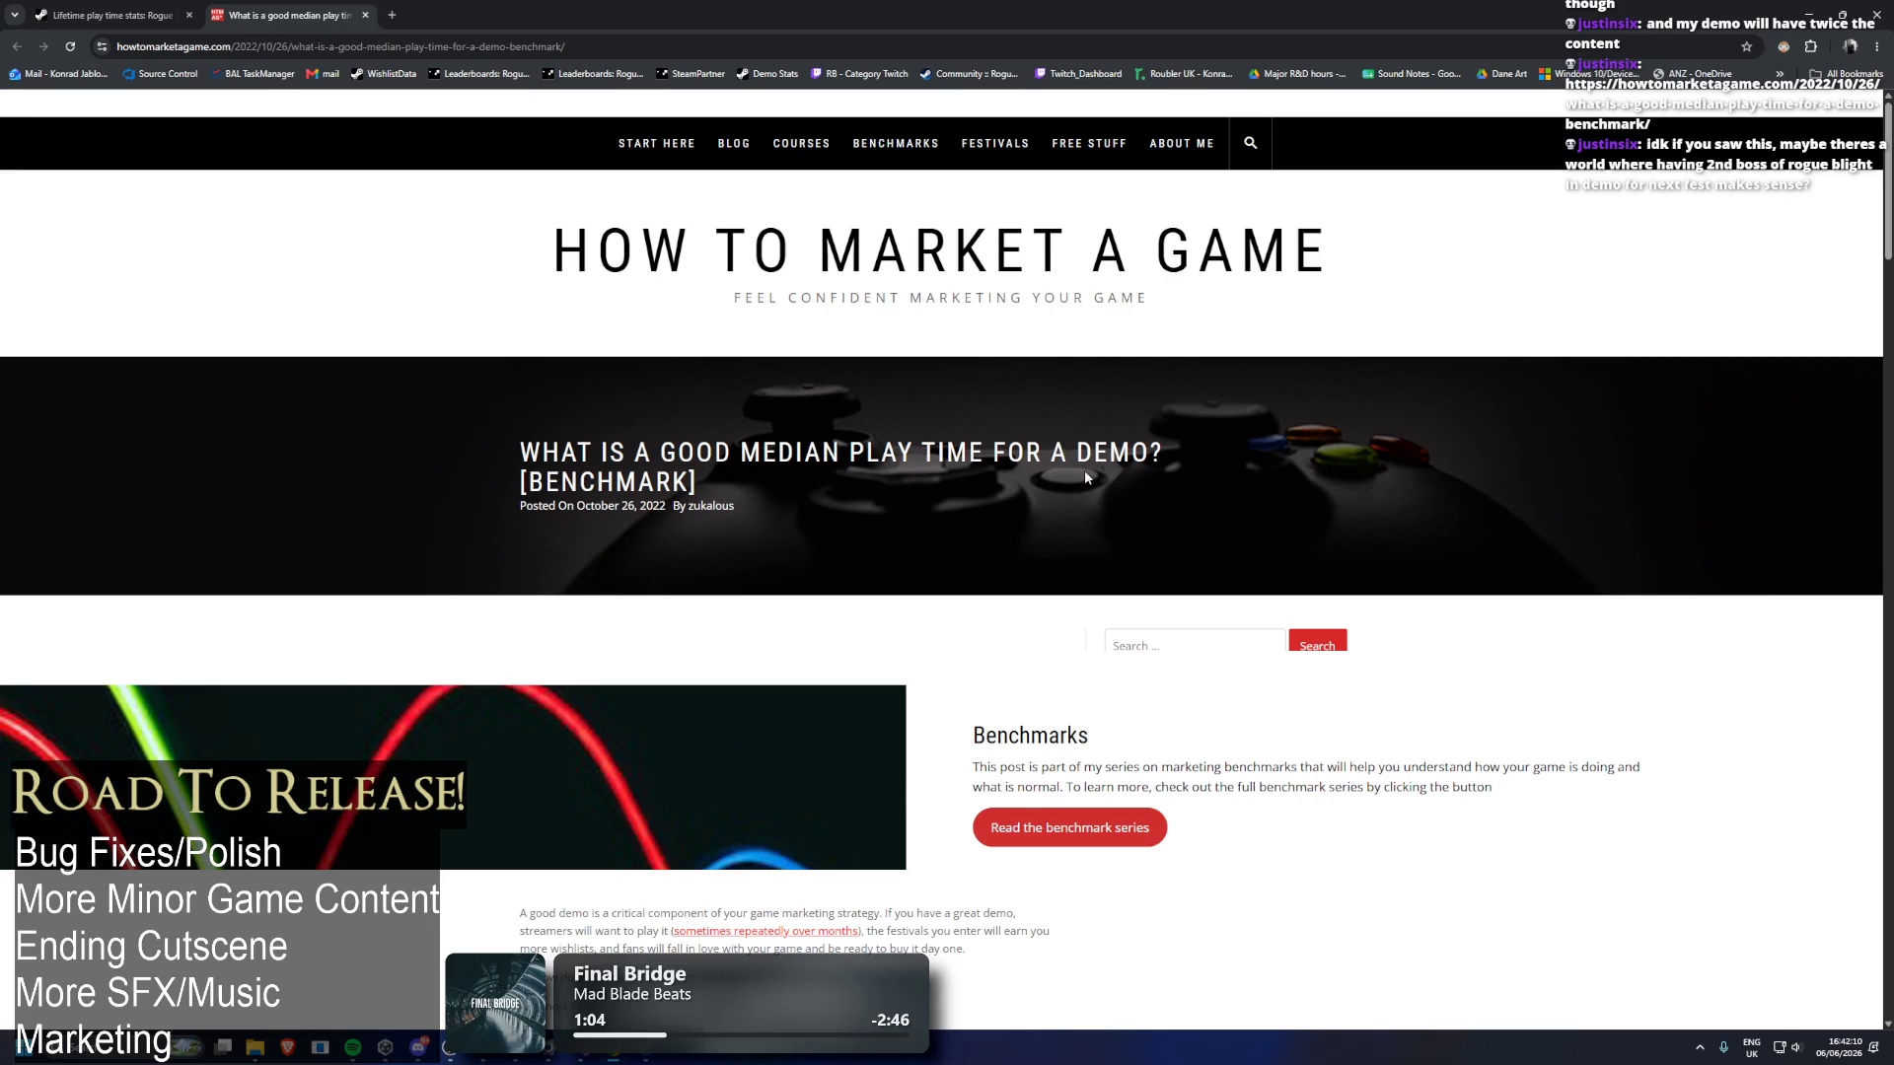
Read through the first part of the How To Market A Game median play time article.
{"action": "scroll", "coordinate": [1085, 477], "scroll_direction": "down", "scroll_amount": 4}
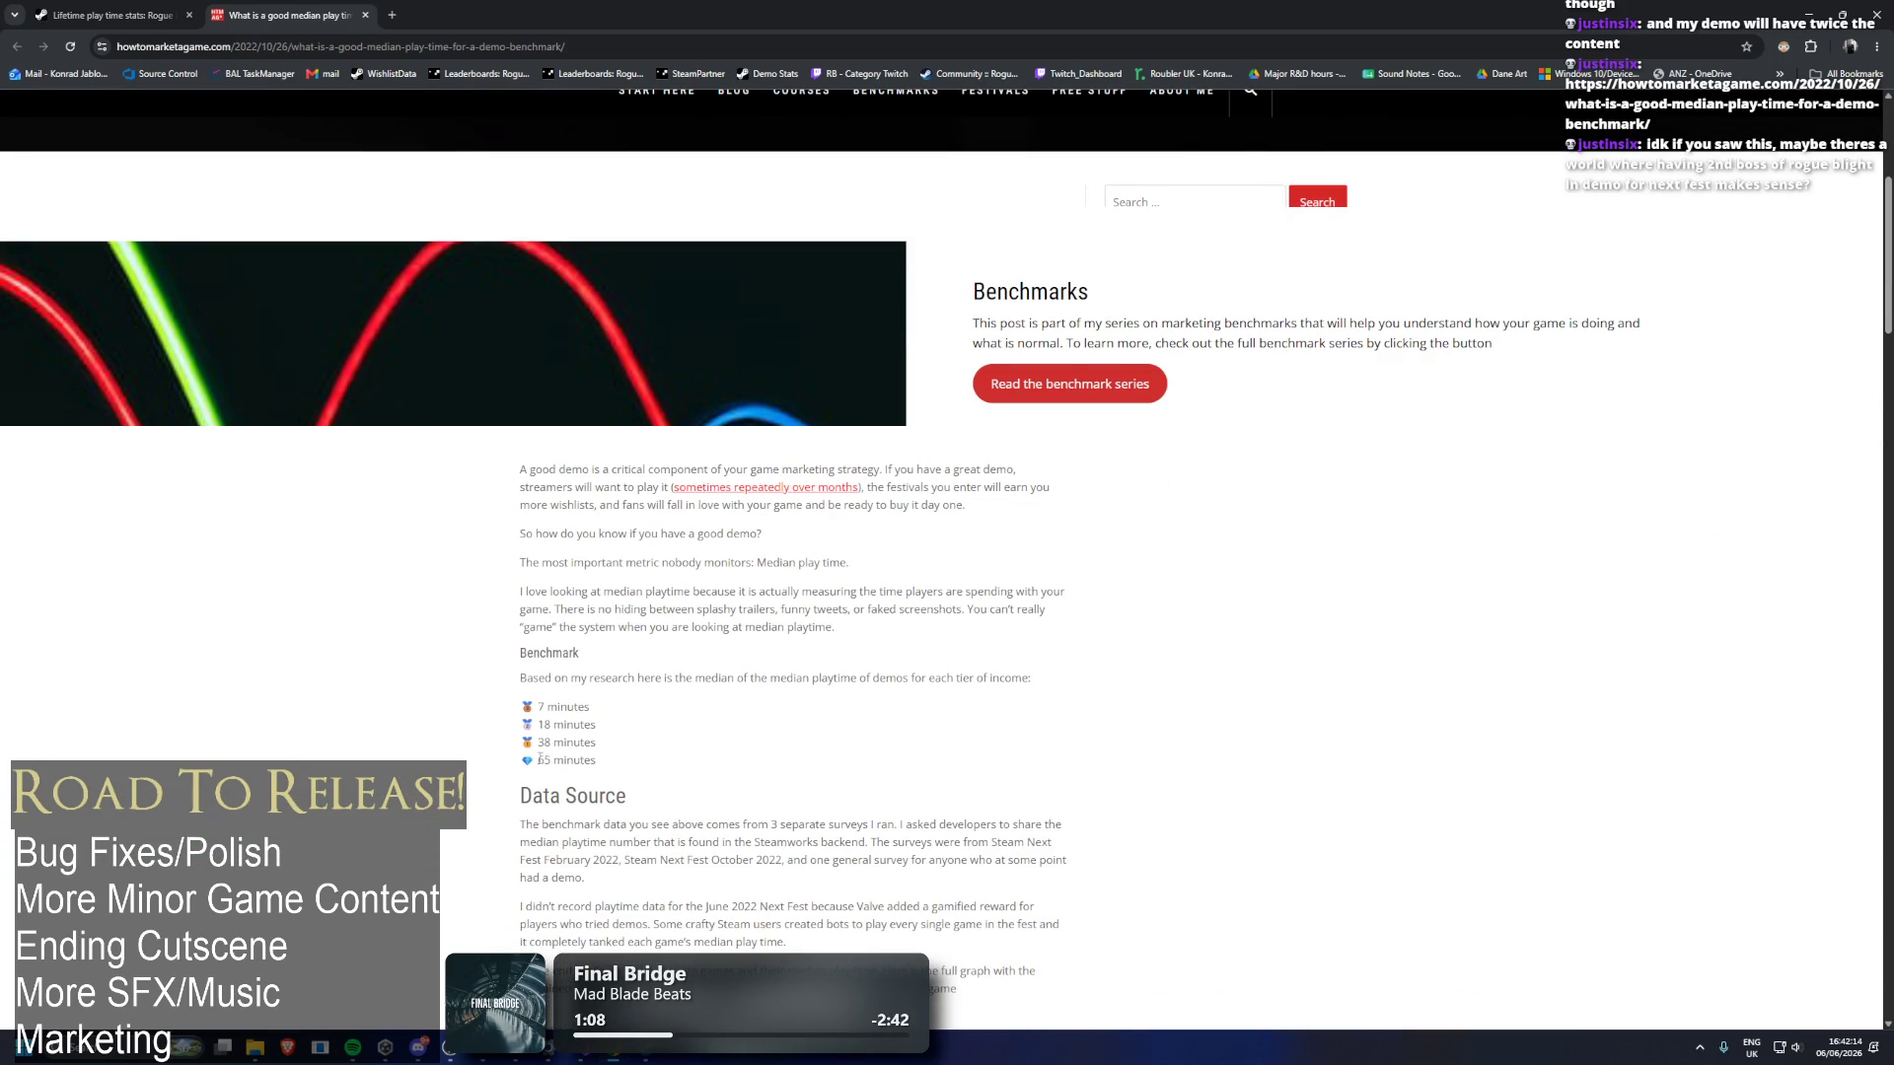
{"action": "scroll", "coordinate": [540, 758], "scroll_direction": "down", "scroll_amount": 1}
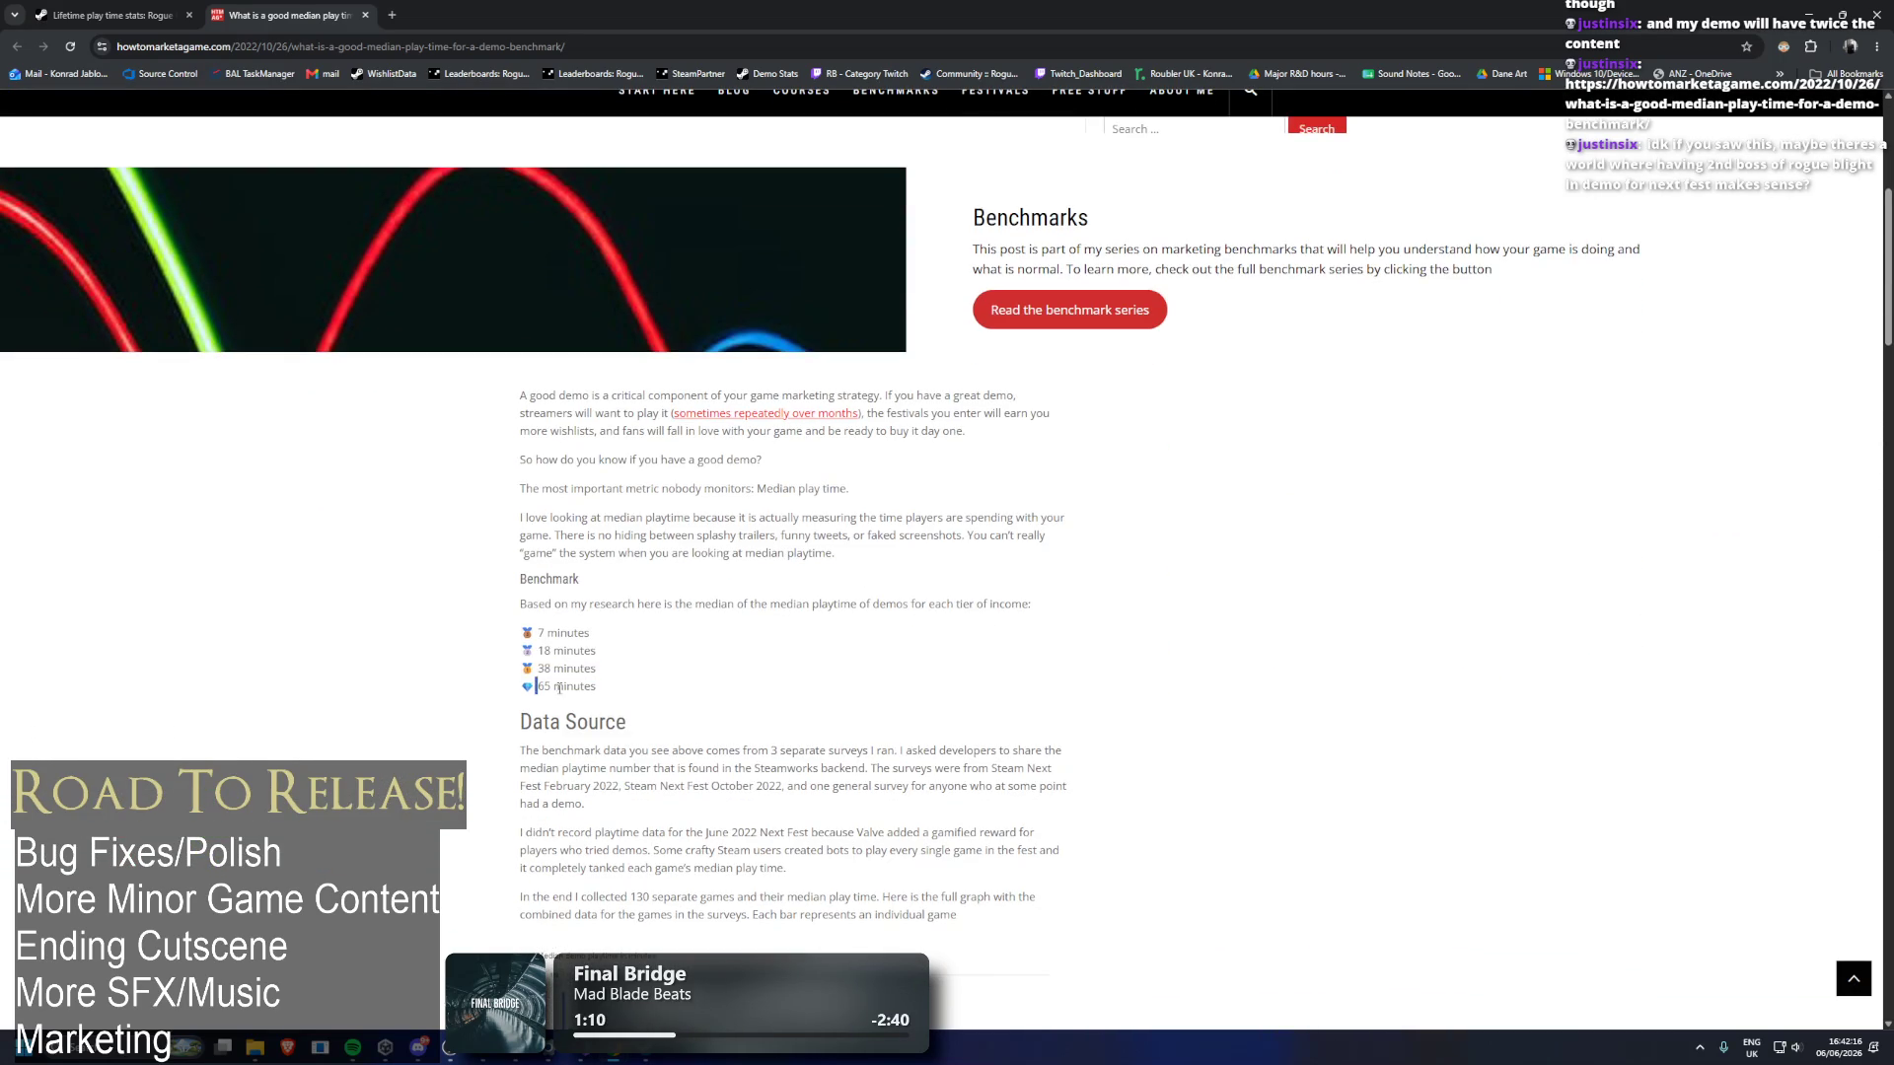
{"action": "left_click_drag", "start_coordinate": [538, 688], "coordinate": [597, 687]}
{"action": "scroll", "coordinate": [753, 638], "scroll_direction": "down", "scroll_amount": 4}
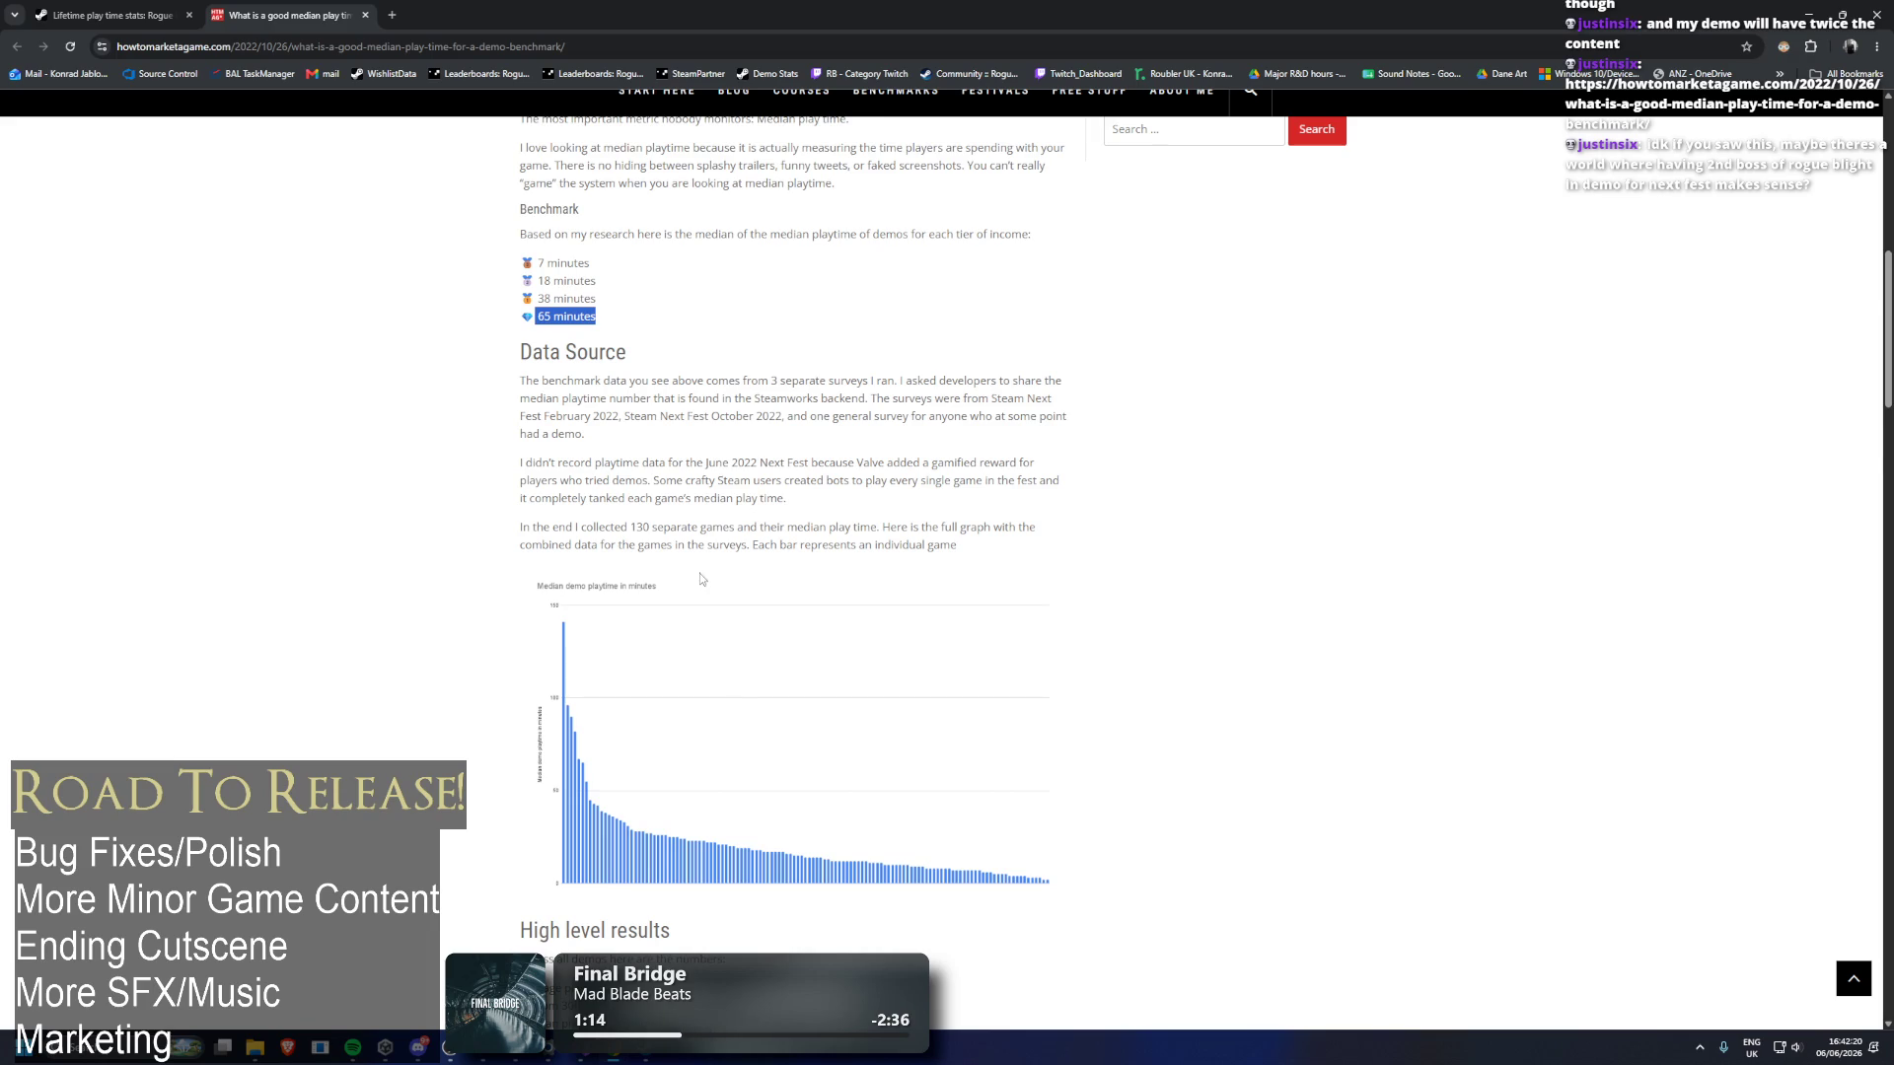
{"action": "scroll", "coordinate": [690, 577], "scroll_direction": "down", "scroll_amount": 7}
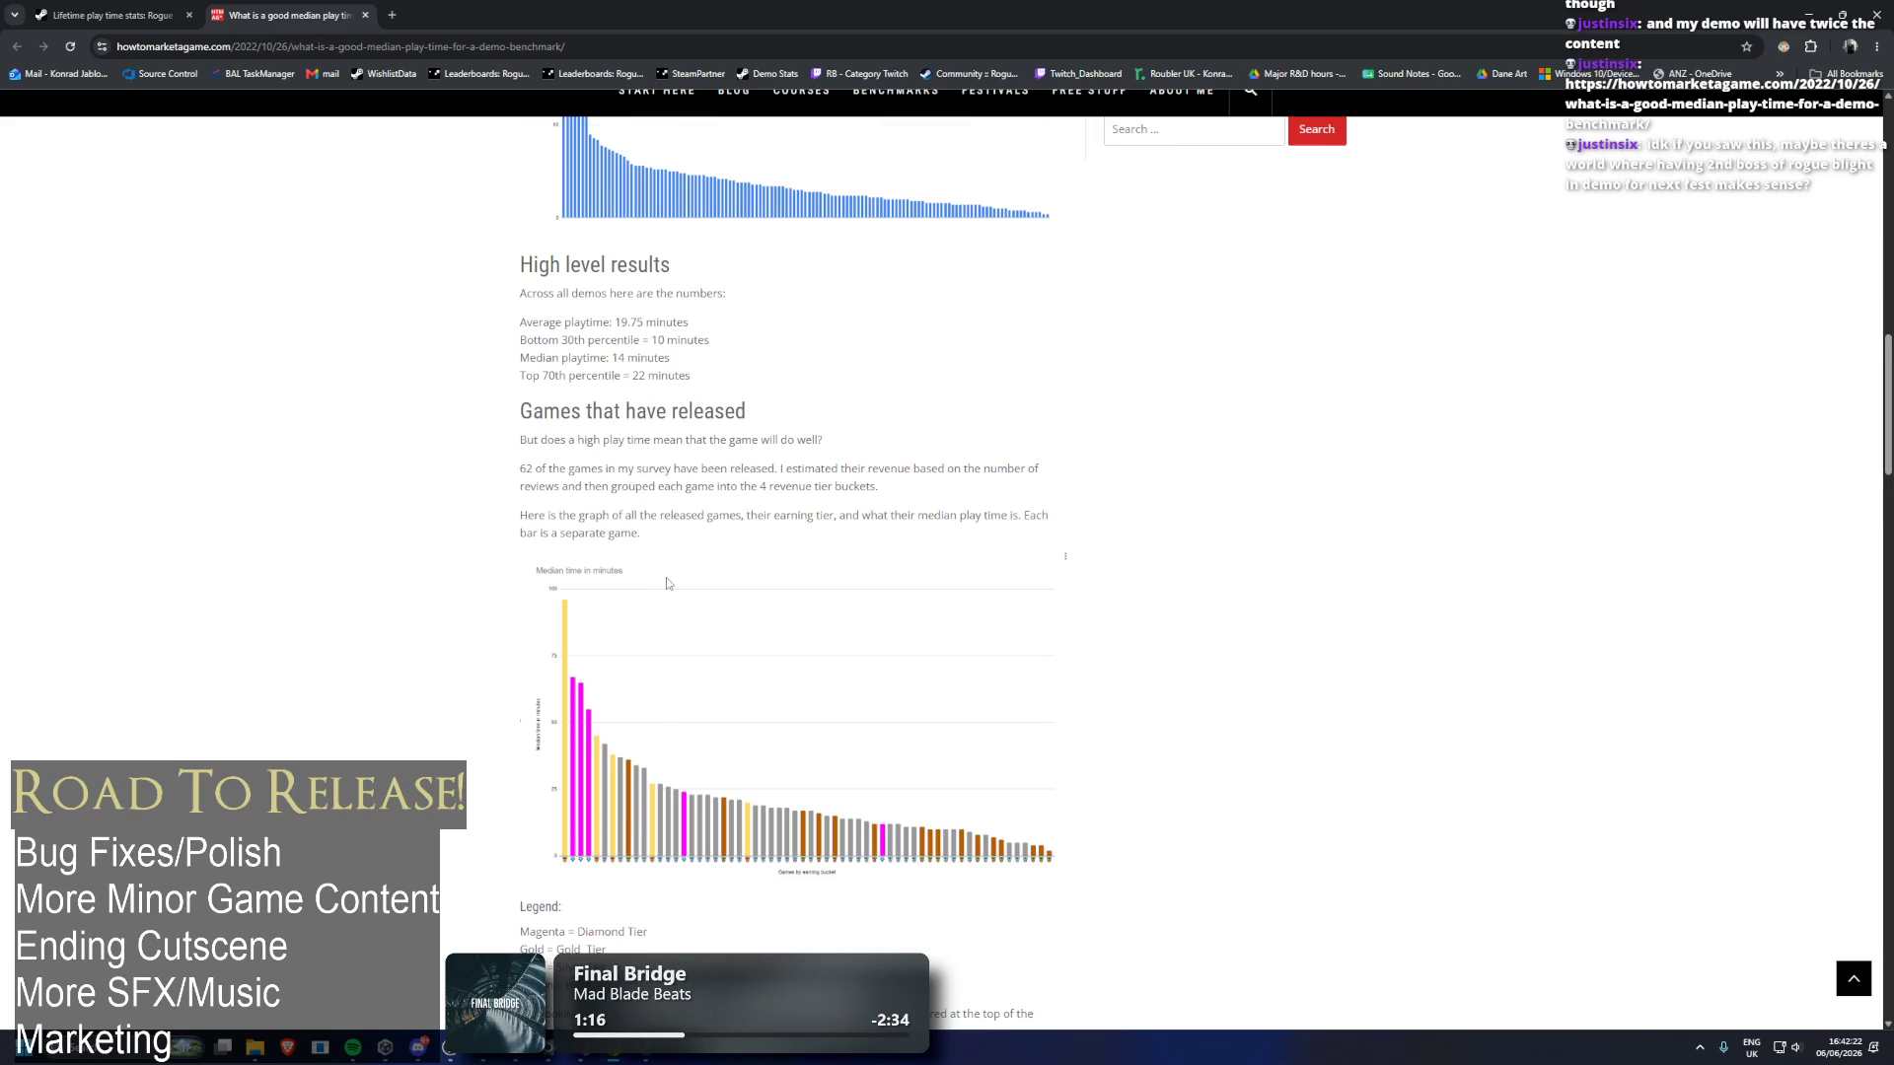
{"action": "scroll", "coordinate": [667, 584], "scroll_direction": "down", "scroll_amount": 8}
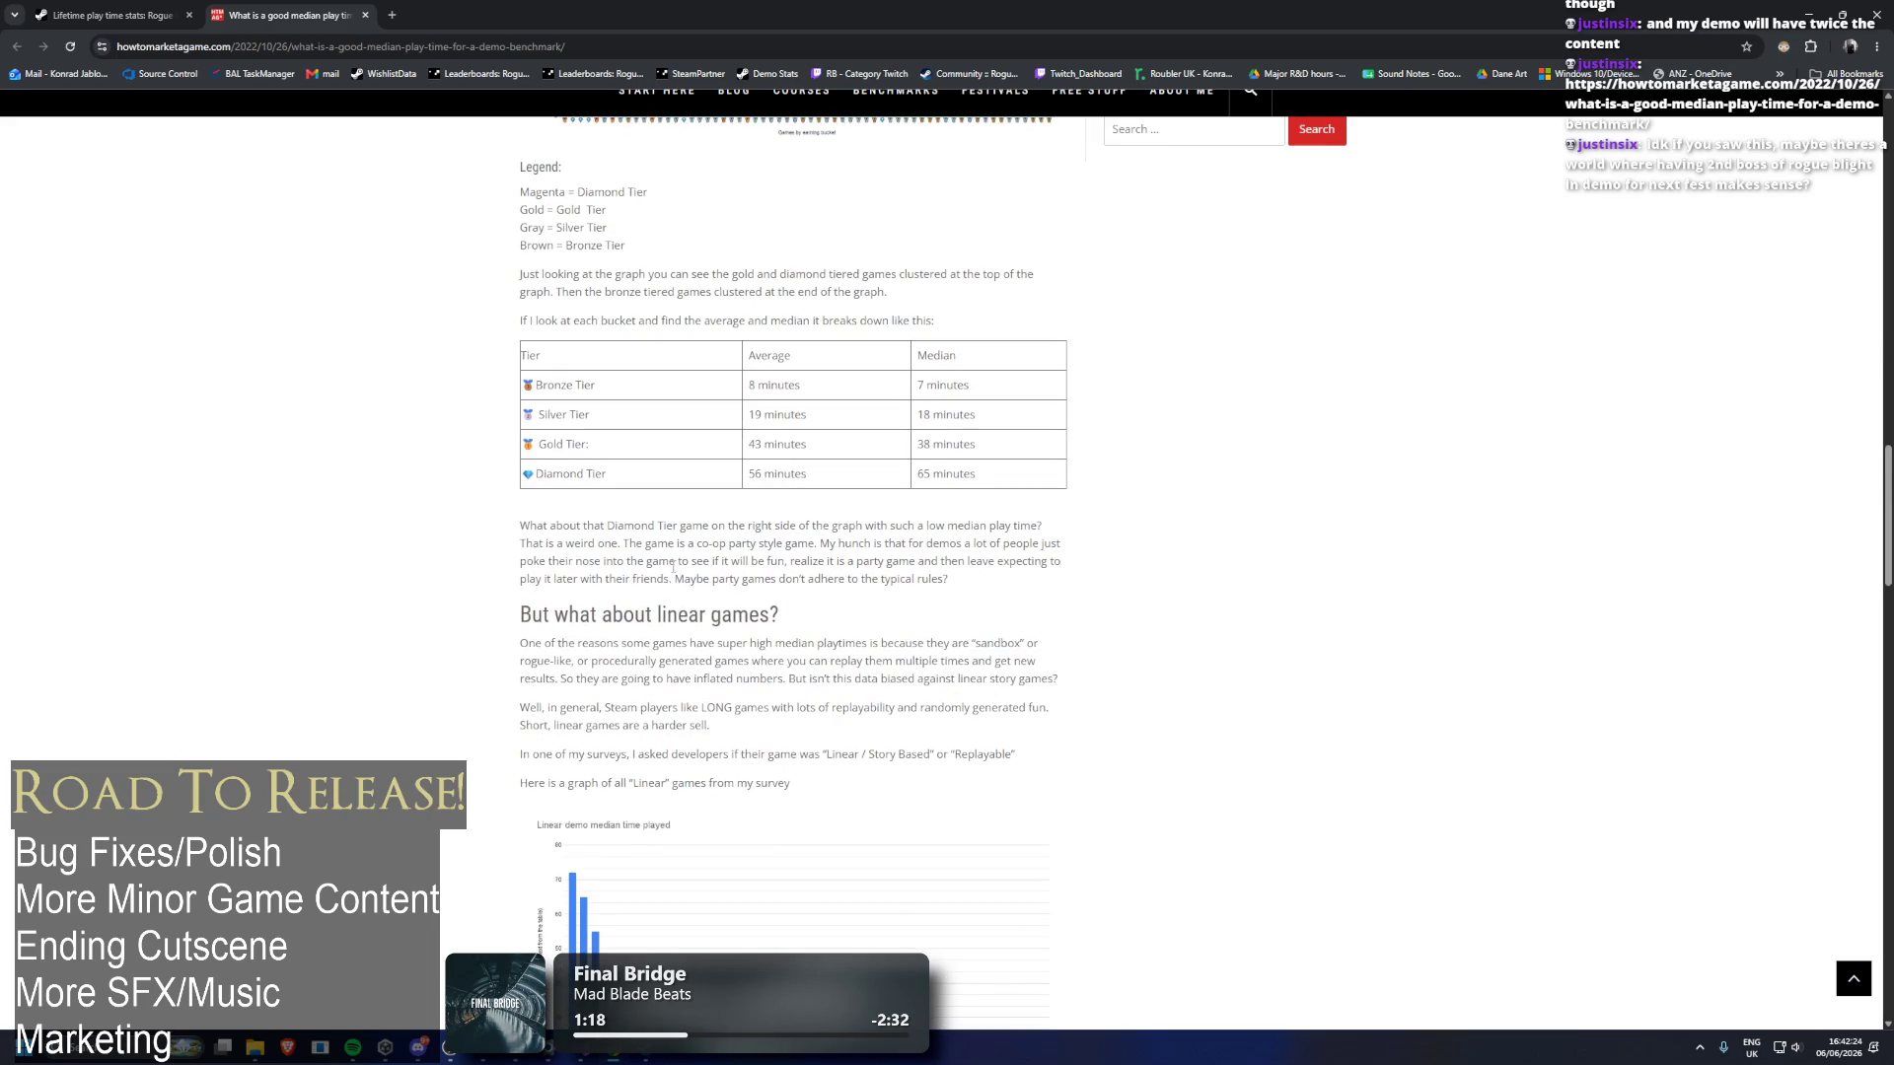
{"action": "right_click", "coordinate": [691, 554]}
{"action": "left_click", "coordinate": [670, 569]}
{"action": "scroll", "coordinate": [626, 566], "scroll_direction": "down", "scroll_amount": 4}
{"action": "scroll", "coordinate": [626, 566], "scroll_direction": "down", "scroll_amount": 12}
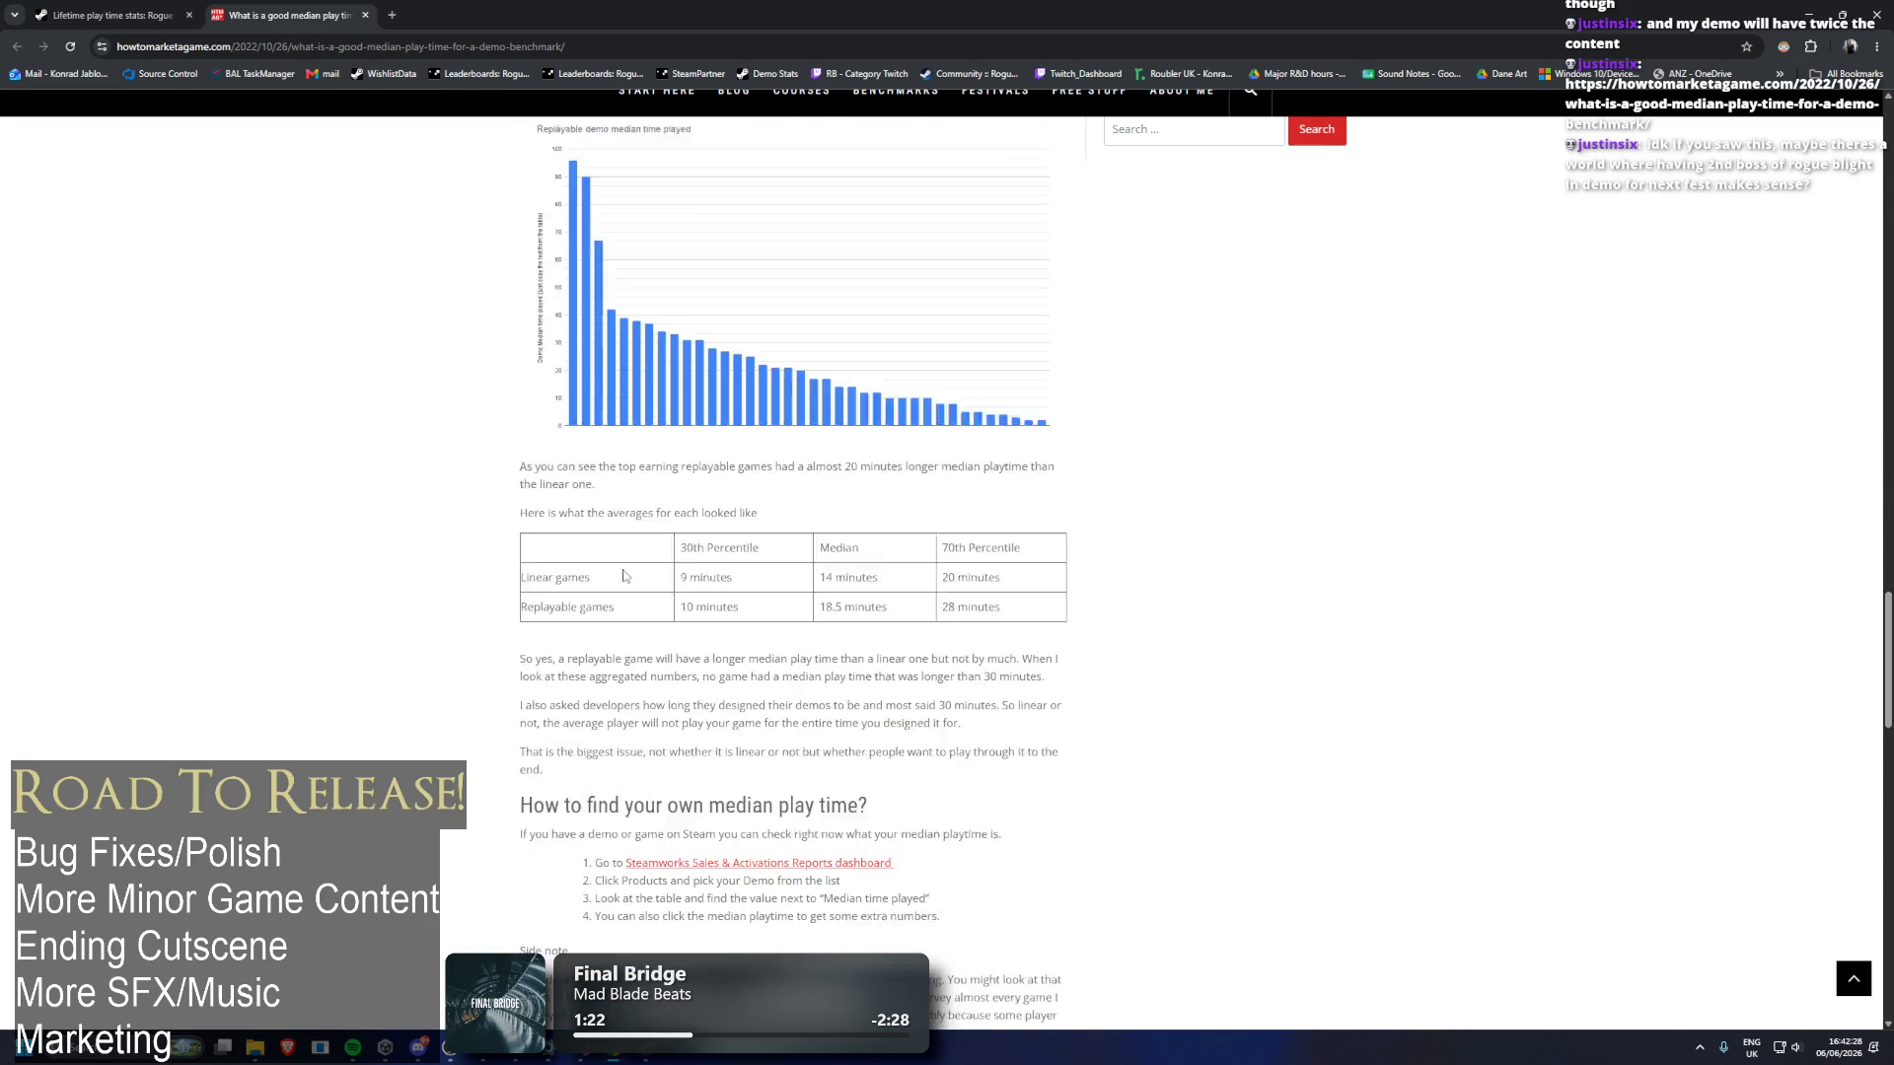
{"action": "scroll", "coordinate": [604, 595], "scroll_direction": "down", "scroll_amount": 4}
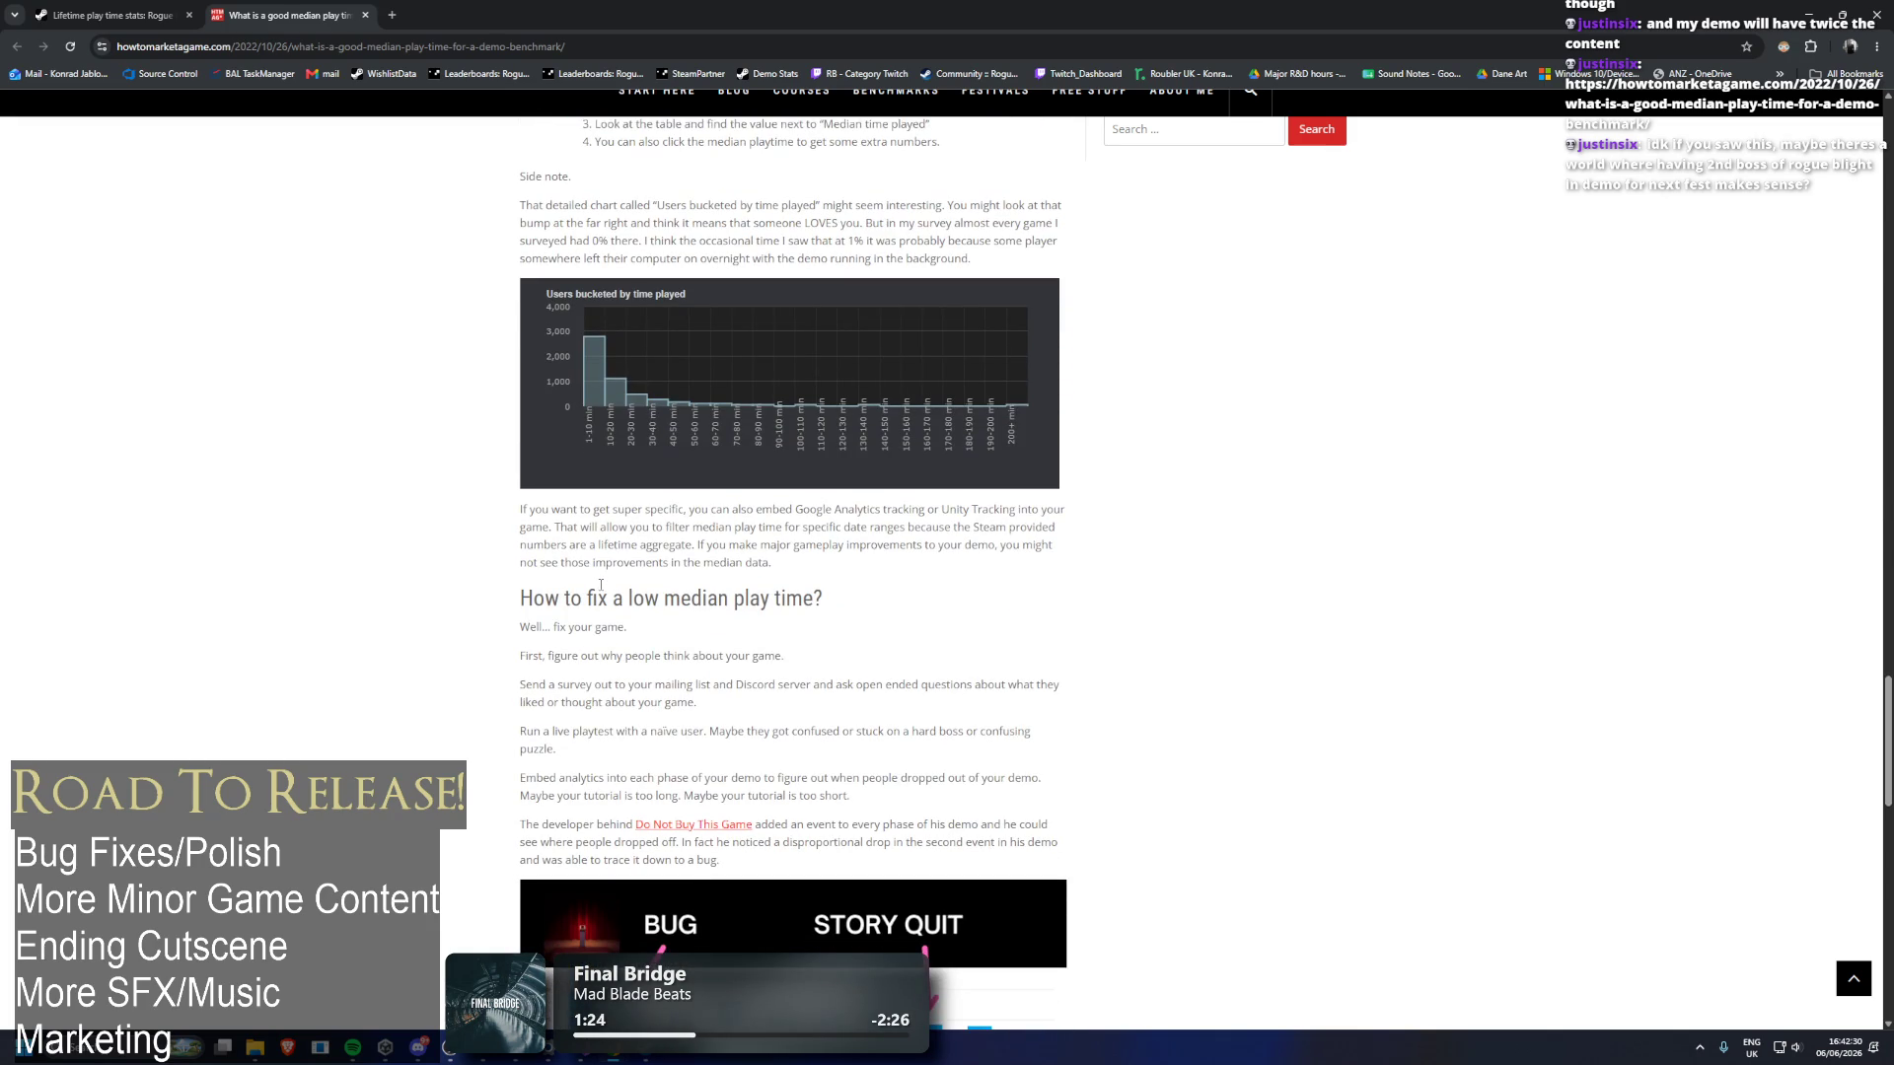
{"action": "scroll", "coordinate": [596, 586], "scroll_direction": "down", "scroll_amount": 6}
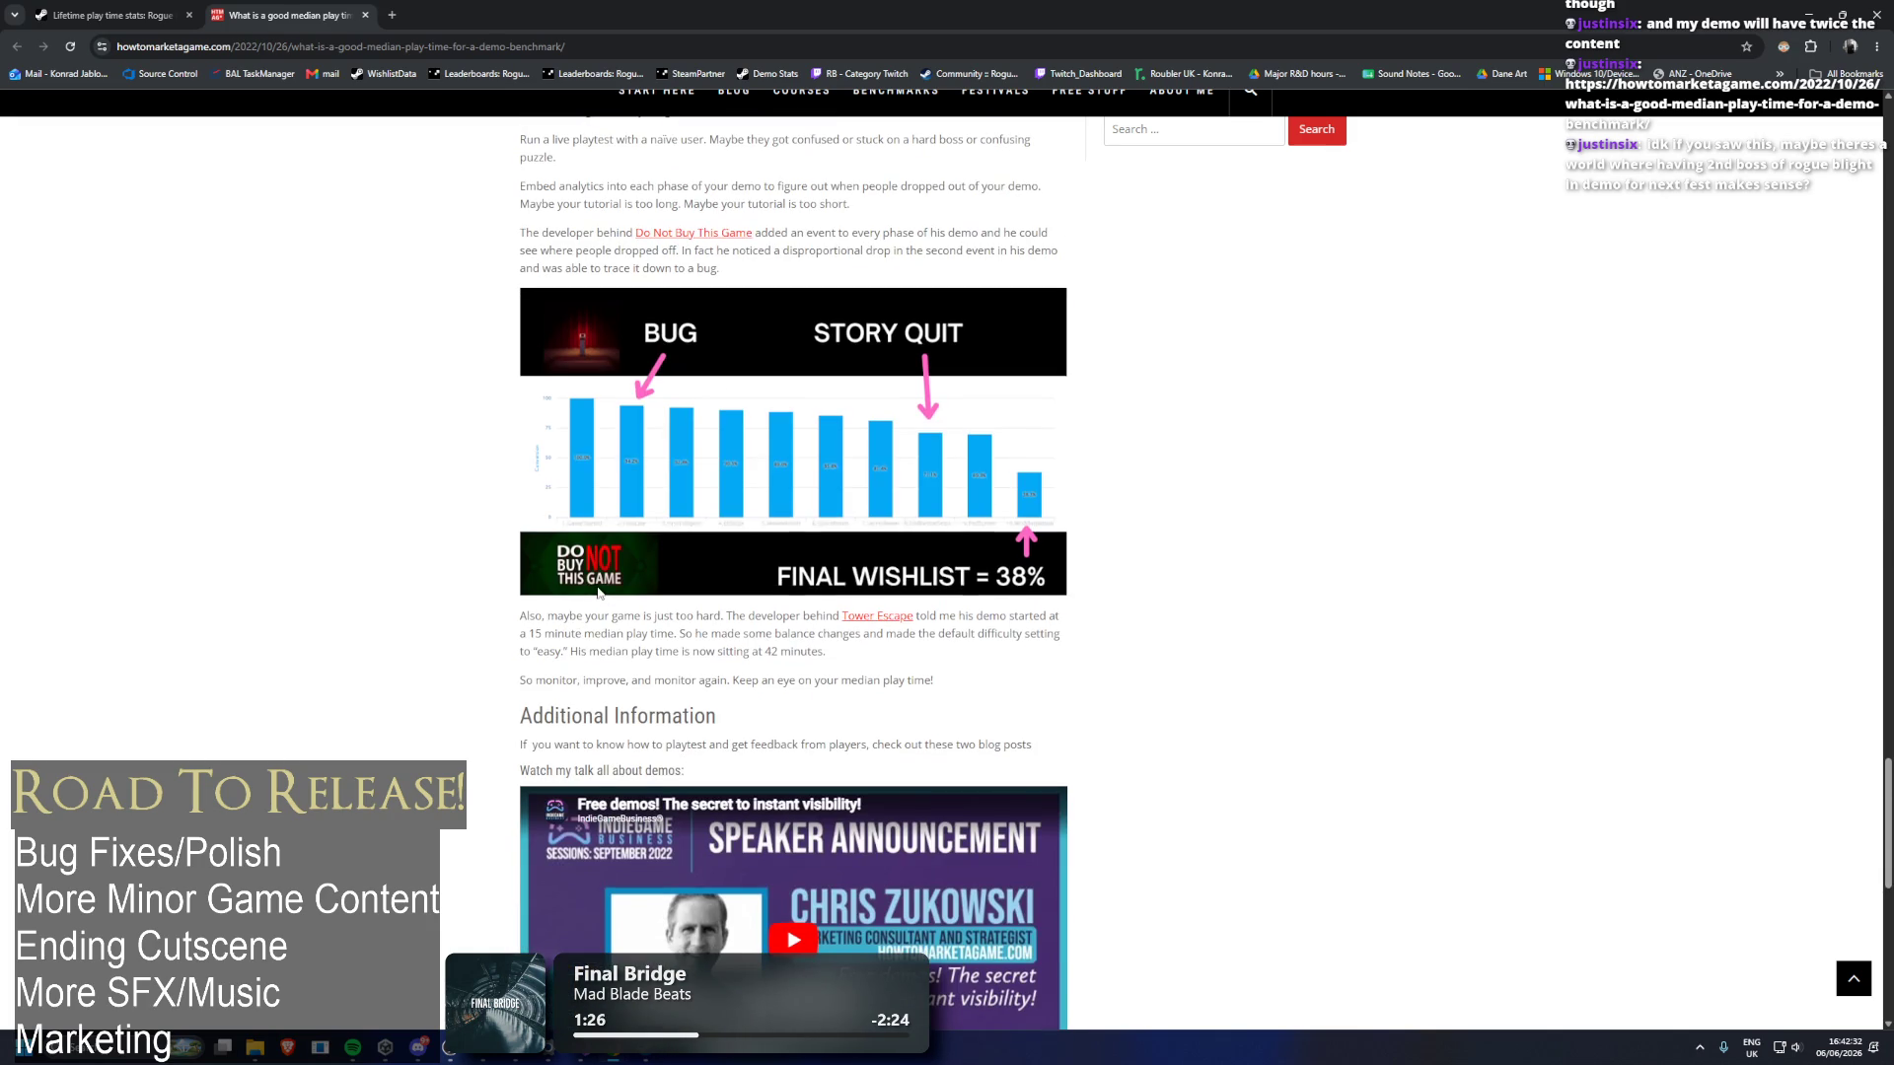
Highlight the Gold Tier median of 38 minutes, then close the article and restore the browser.
{"action": "right_click", "coordinate": [597, 588]}
{"action": "left_click", "coordinate": [335, 529]}
{"action": "scroll", "coordinate": [335, 529], "scroll_direction": "down", "scroll_amount": 14}
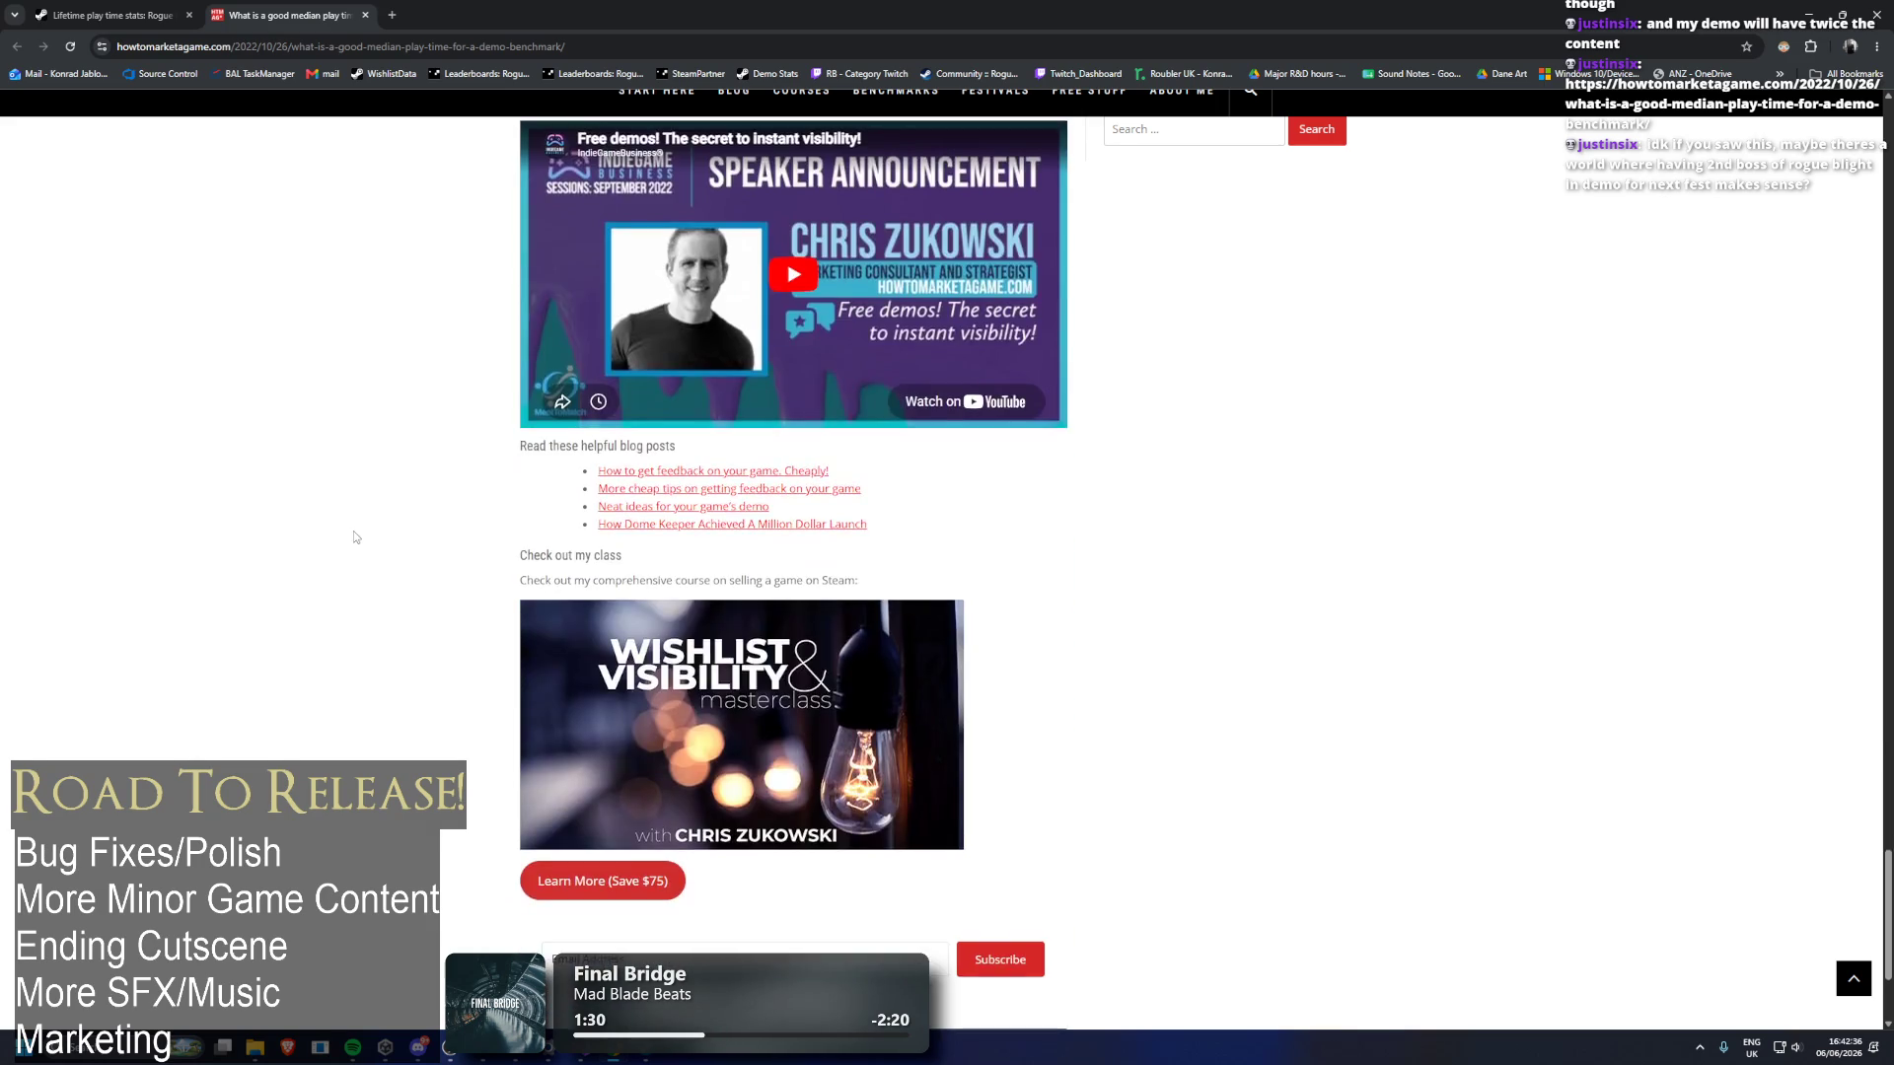
{"action": "scroll", "coordinate": [398, 302], "scroll_direction": "up", "scroll_amount": 20}
{"action": "scroll", "coordinate": [399, 302], "scroll_direction": "up", "scroll_amount": 10}
{"action": "right_click", "coordinate": [364, 435]}
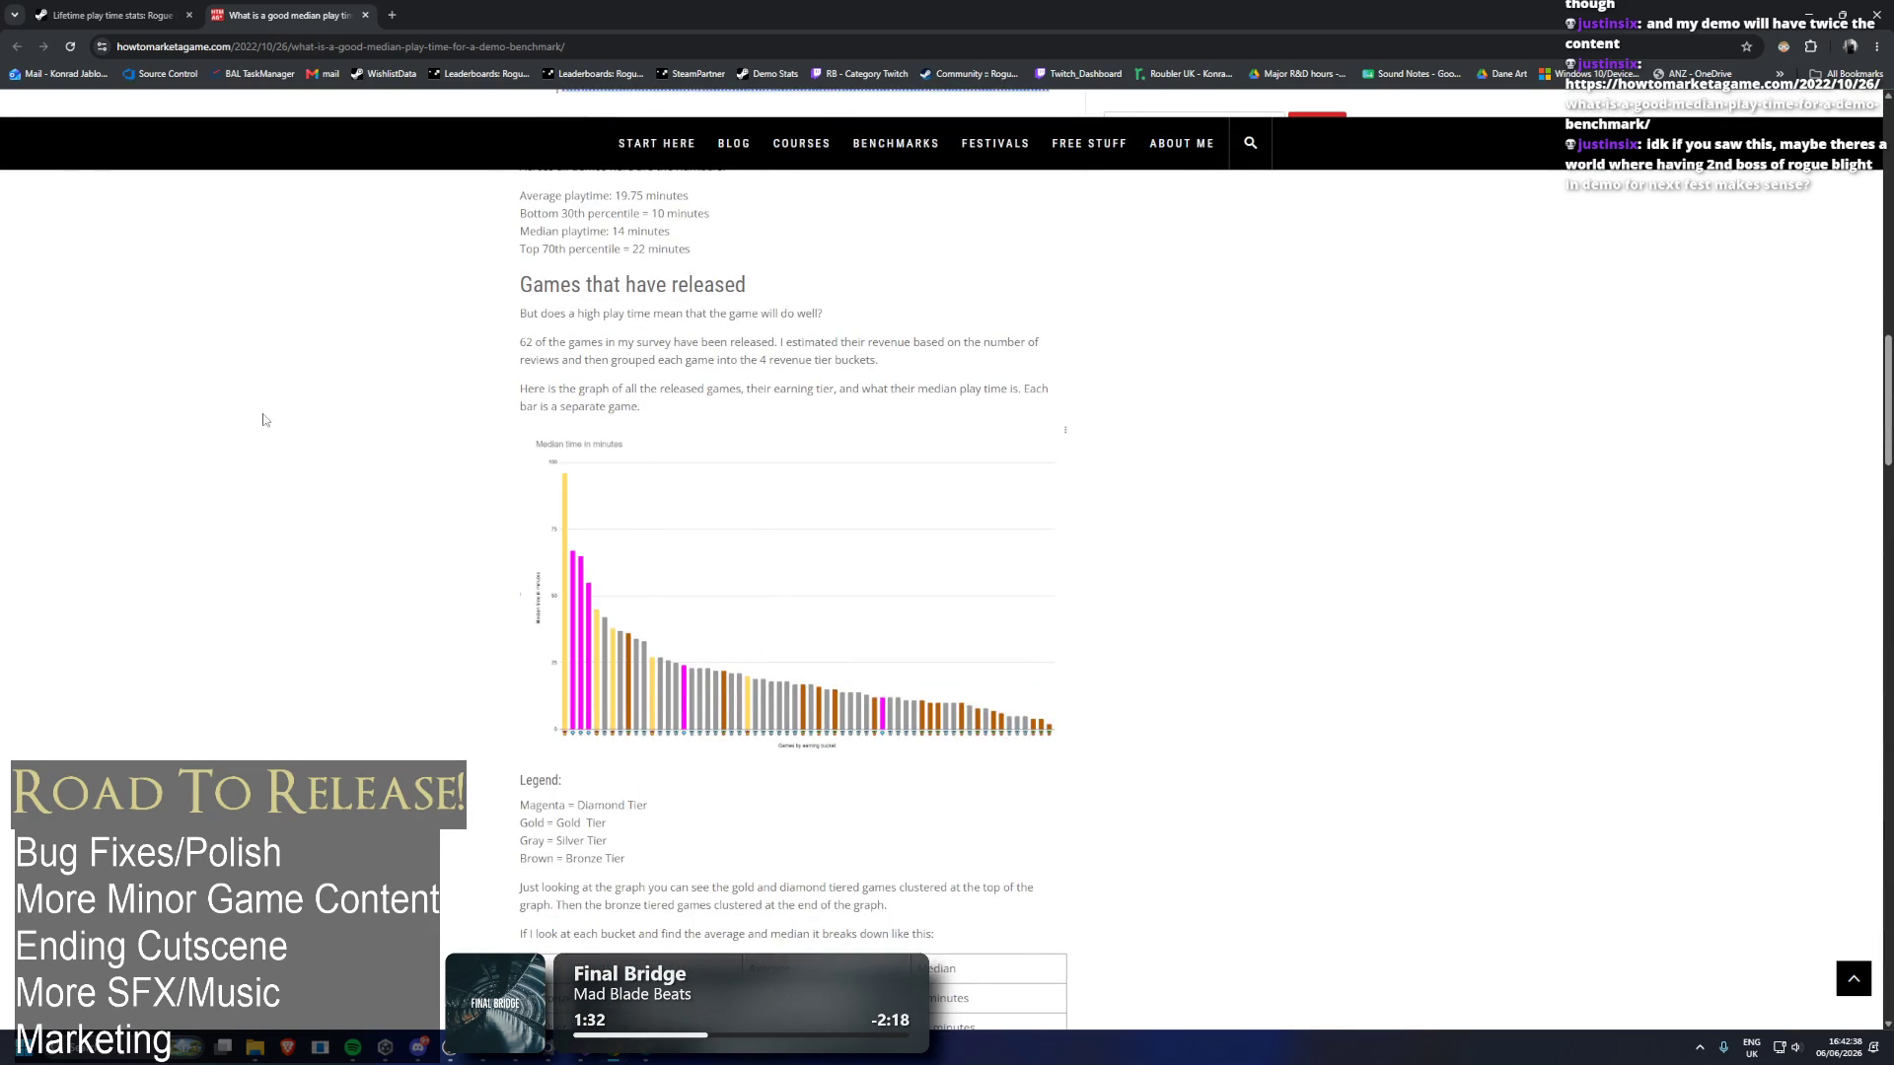
{"action": "left_click", "coordinate": [273, 421]}
{"action": "scroll", "coordinate": [317, 430], "scroll_direction": "down", "scroll_amount": 4}
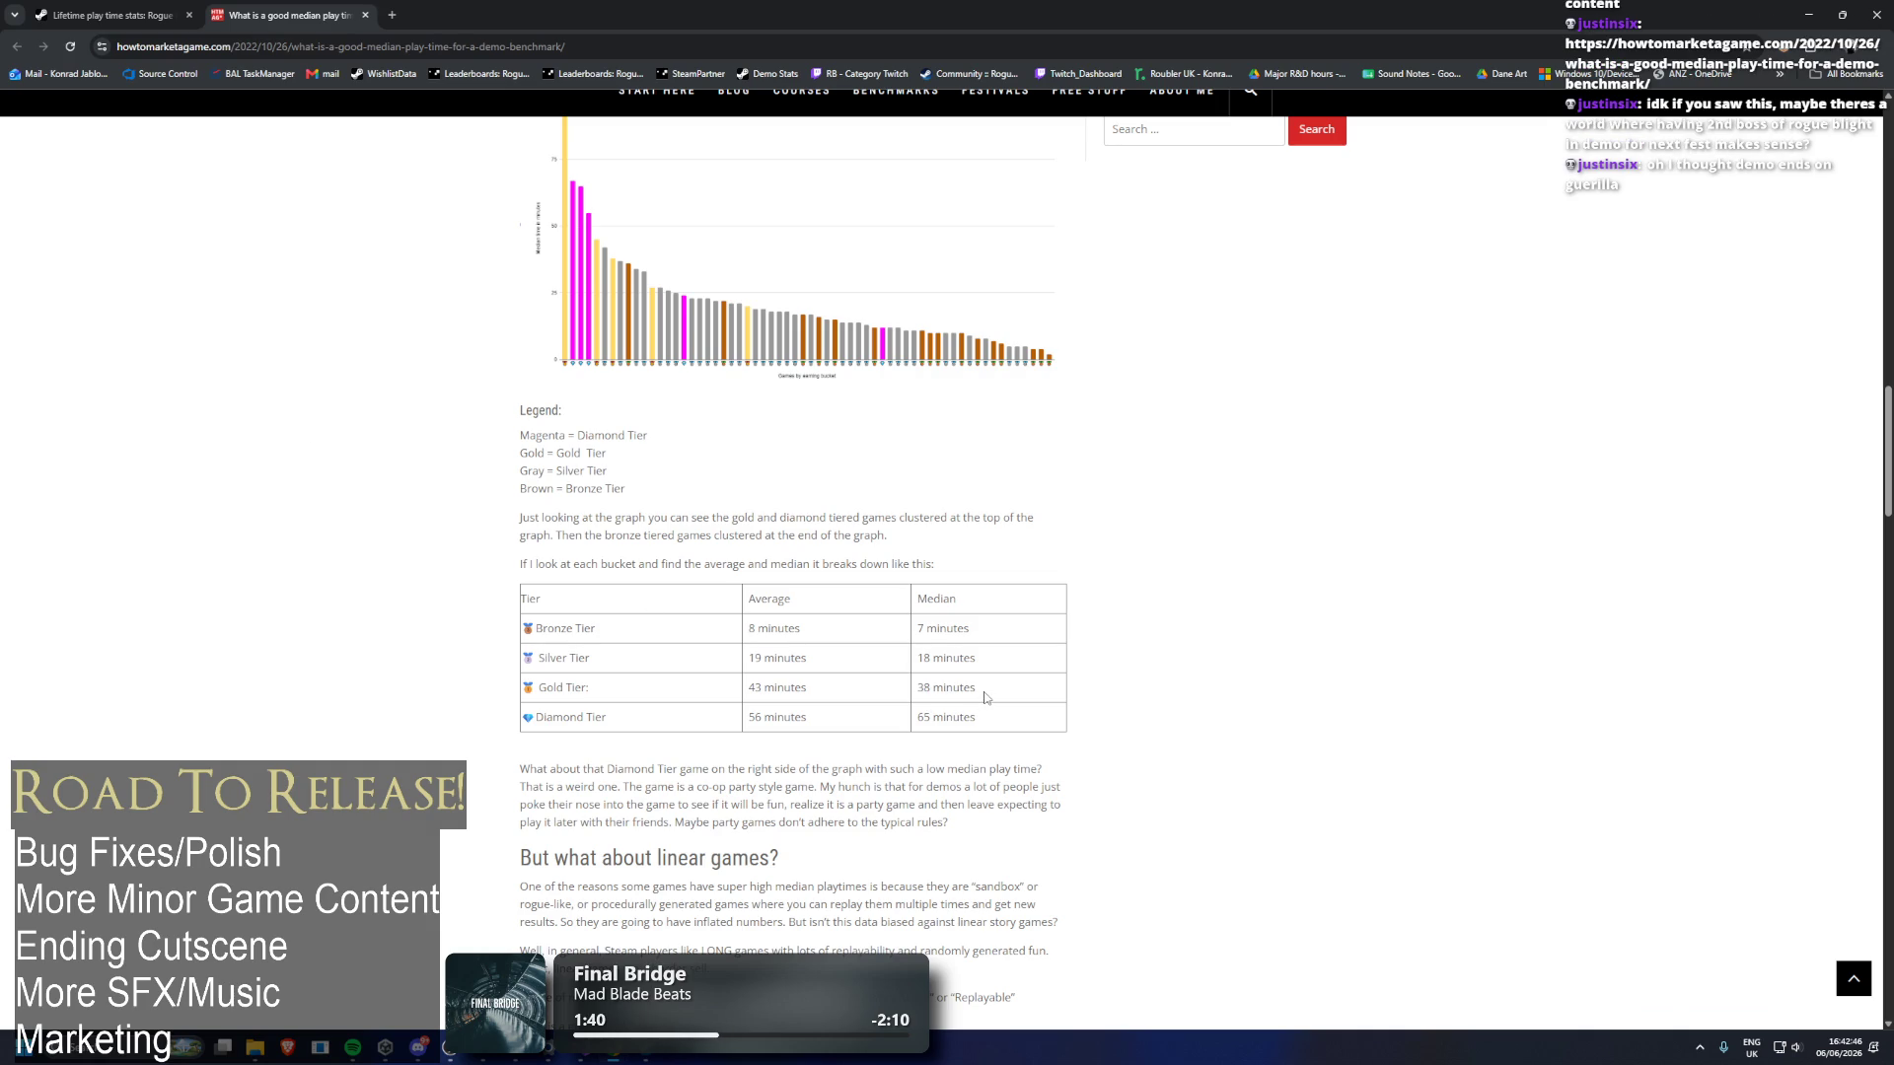
{"action": "left_click_drag", "start_coordinate": [984, 698], "coordinate": [916, 694]}
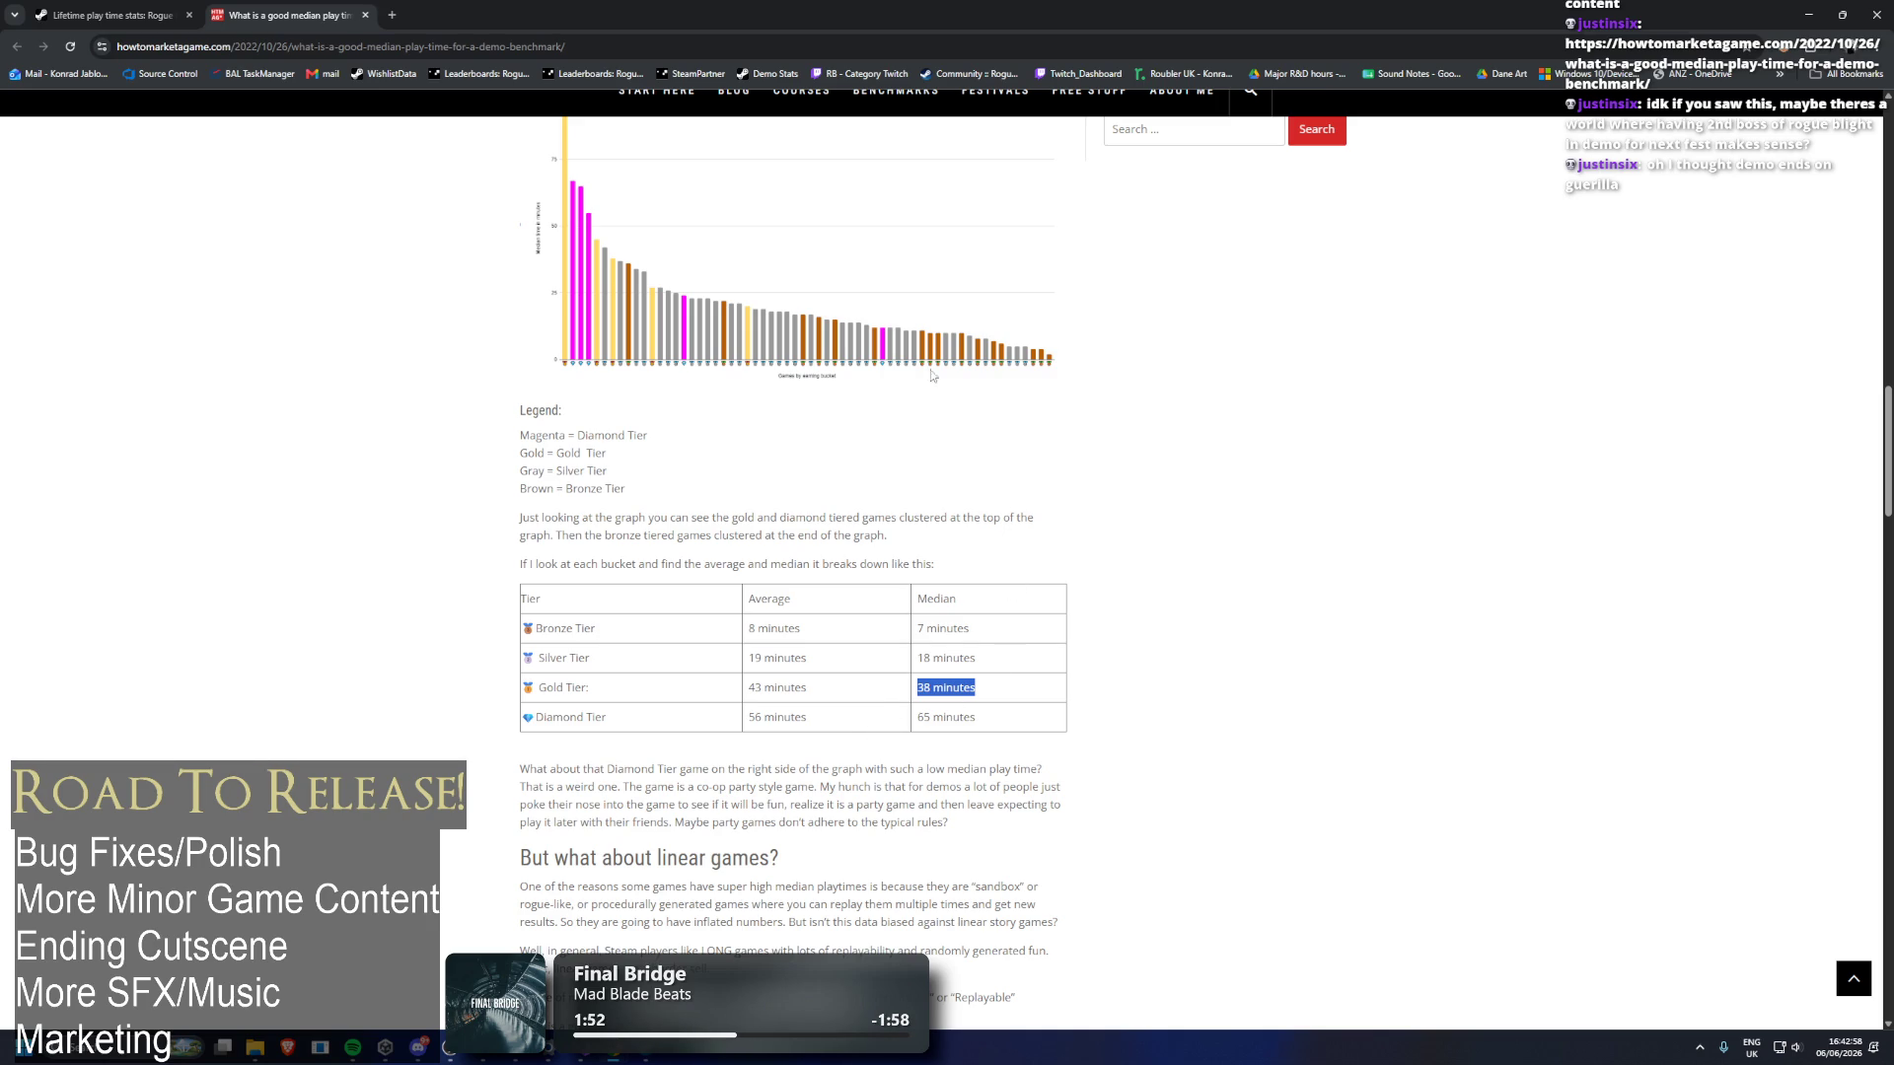
{"action": "scroll", "coordinate": [854, 472], "scroll_direction": "down", "scroll_amount": 2}
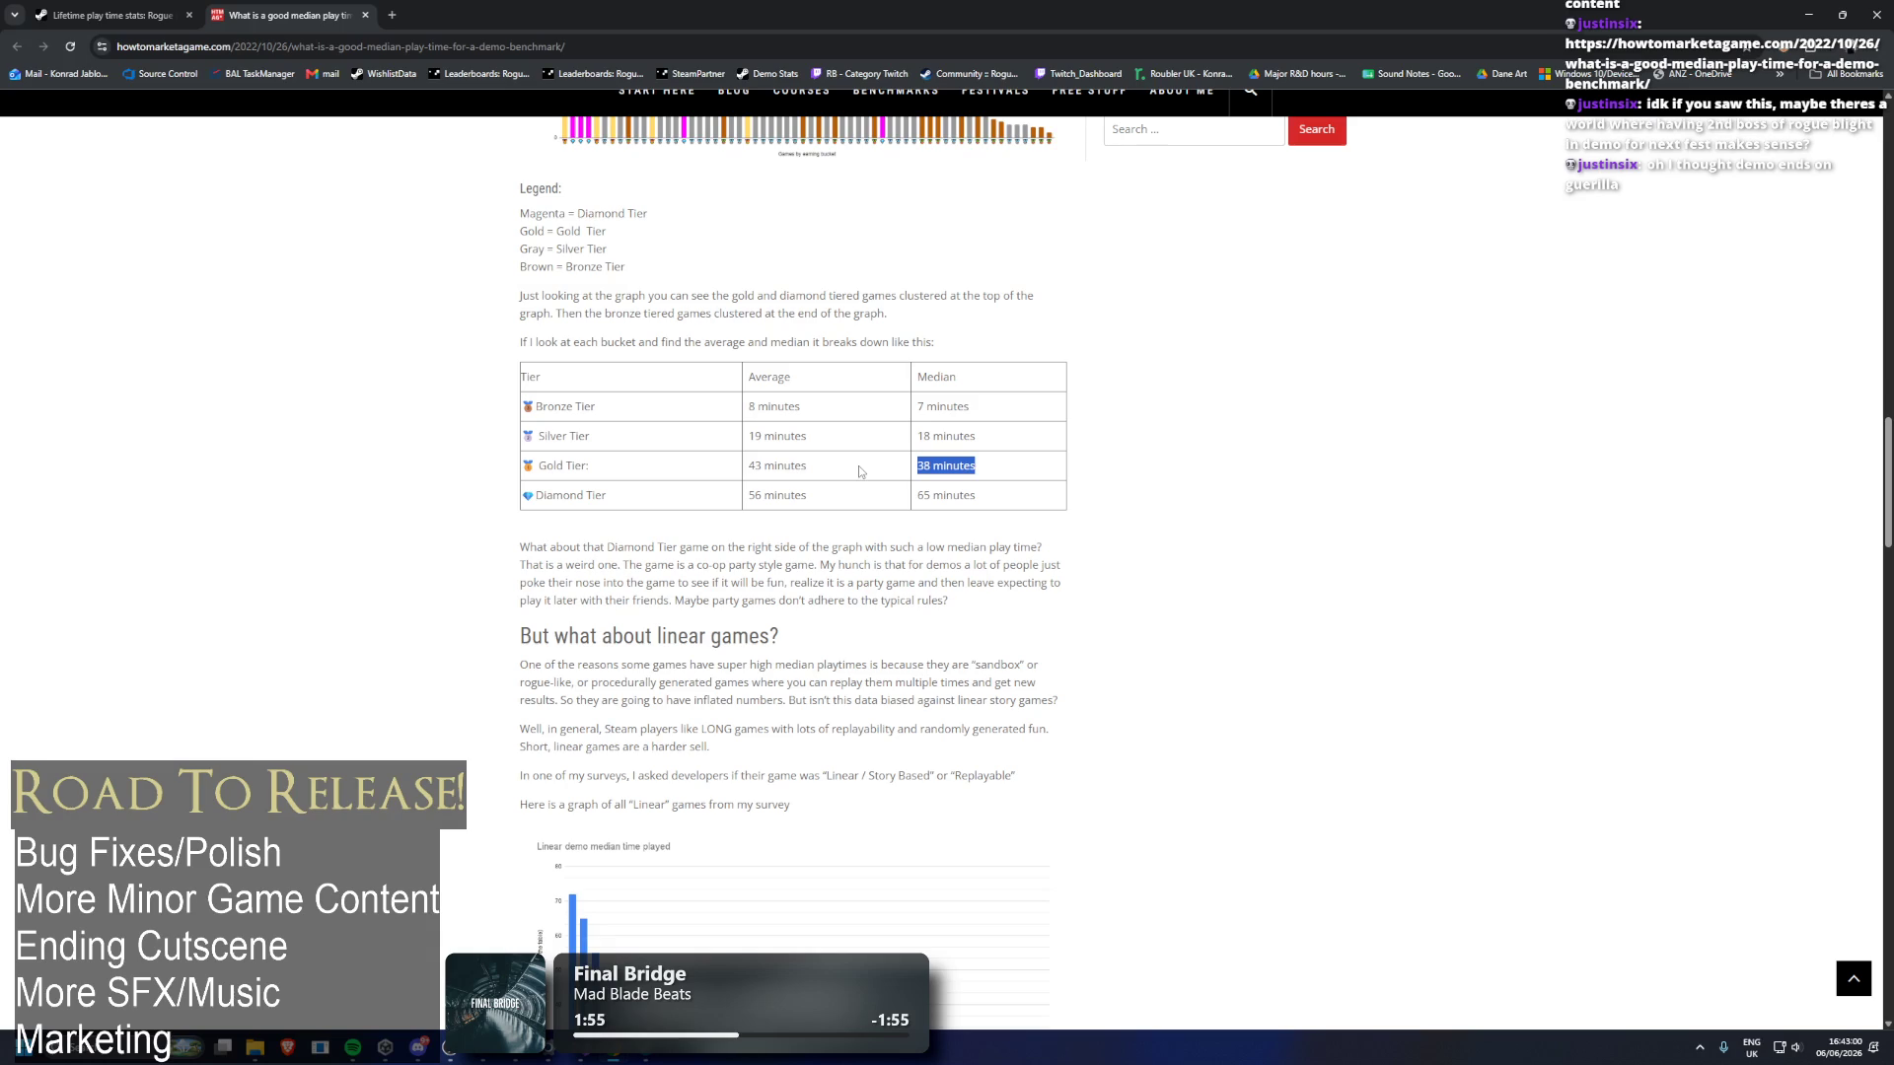
{"action": "middle_click", "coordinate": [277, 6]}
{"action": "double_click", "coordinate": [277, 7]}
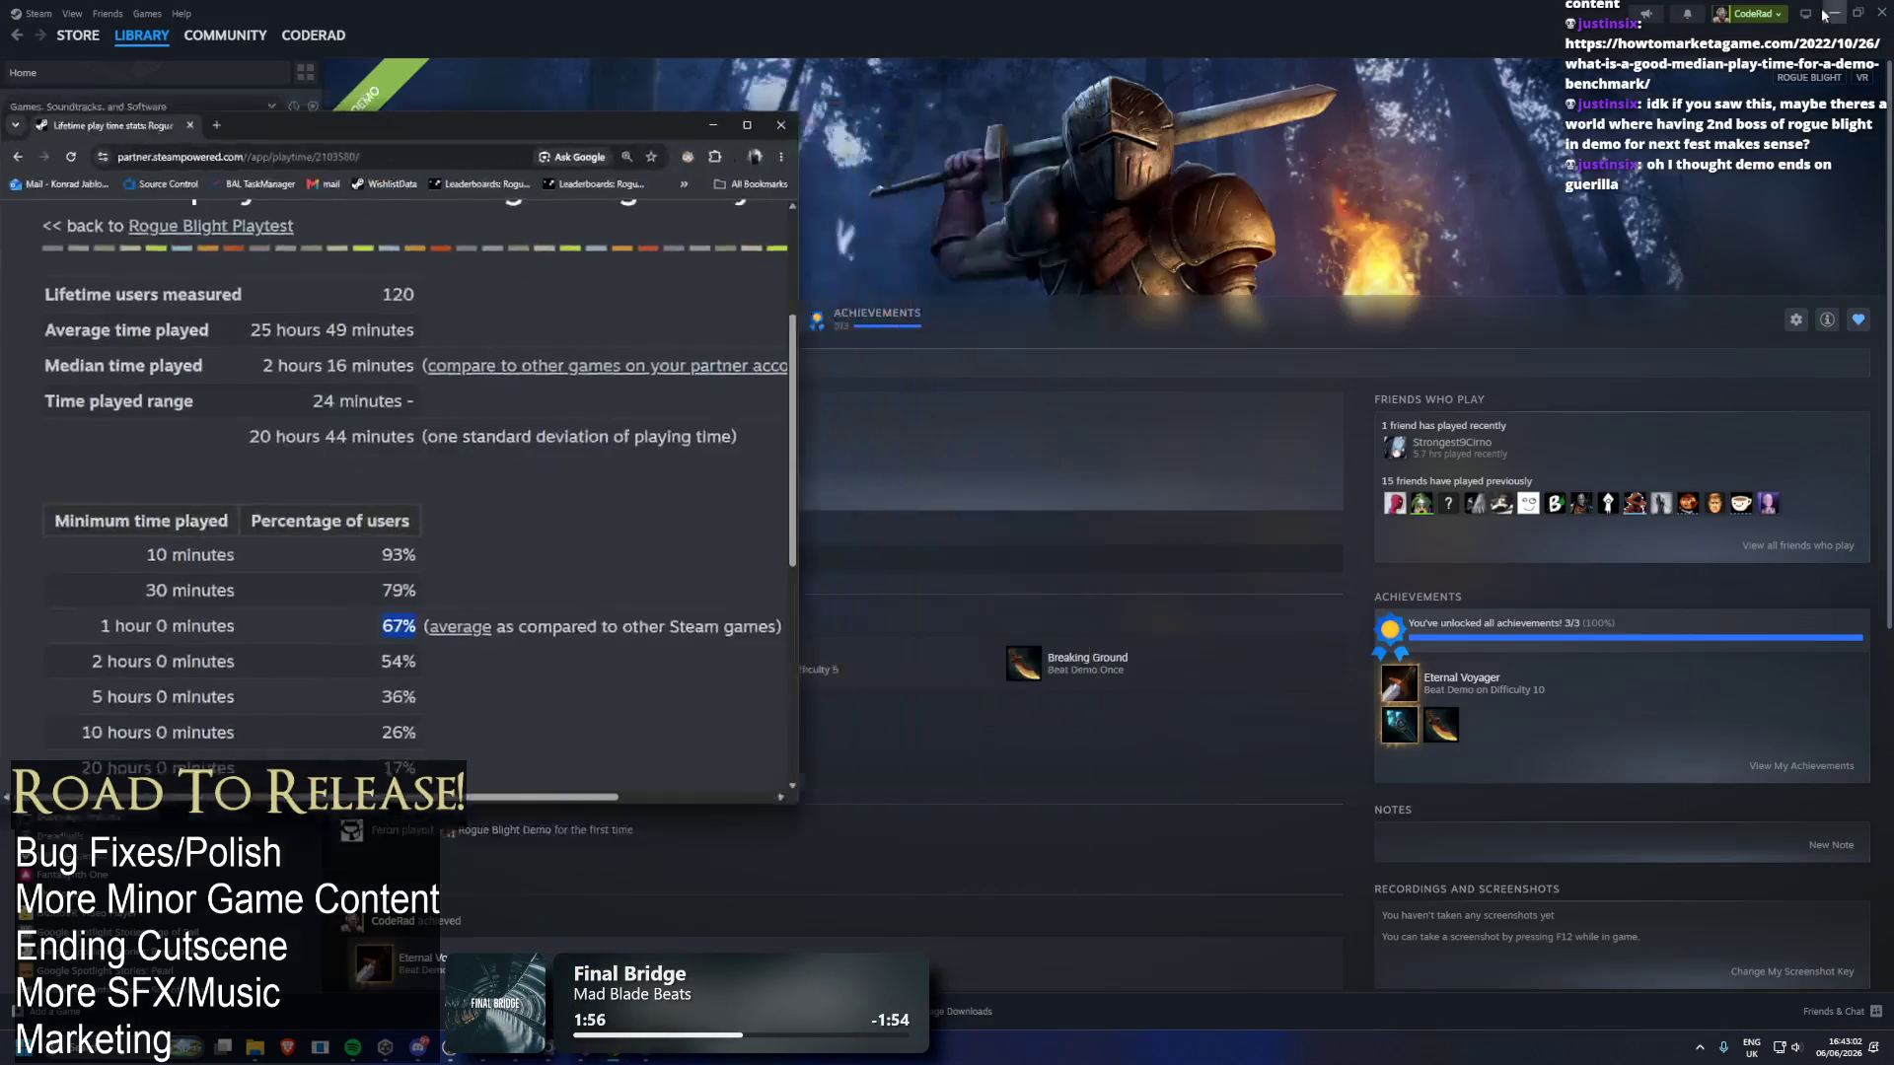
Close the browser and Steam, returning to Unity's Enemies prefab folder at Undead_Dog.
{"action": "left_click", "coordinate": [781, 127]}
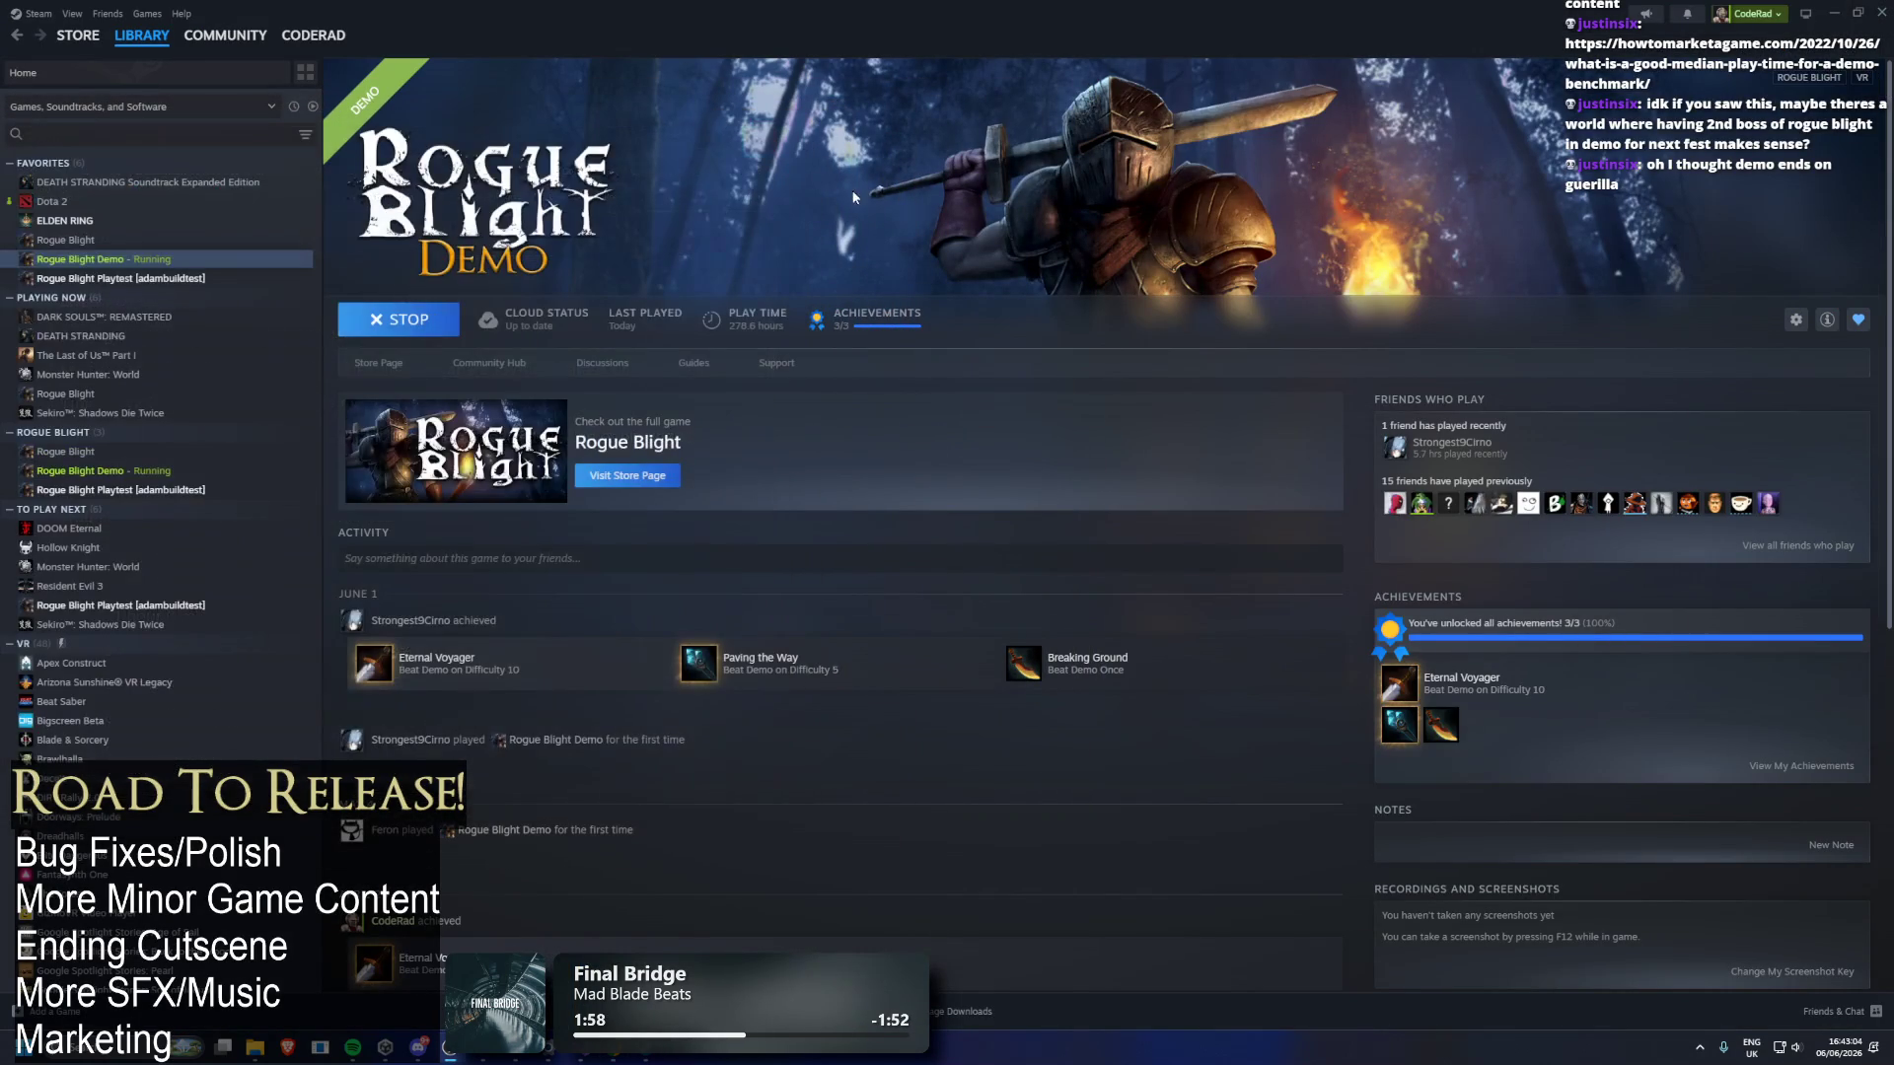
{"action": "left_click", "coordinate": [1877, 13]}
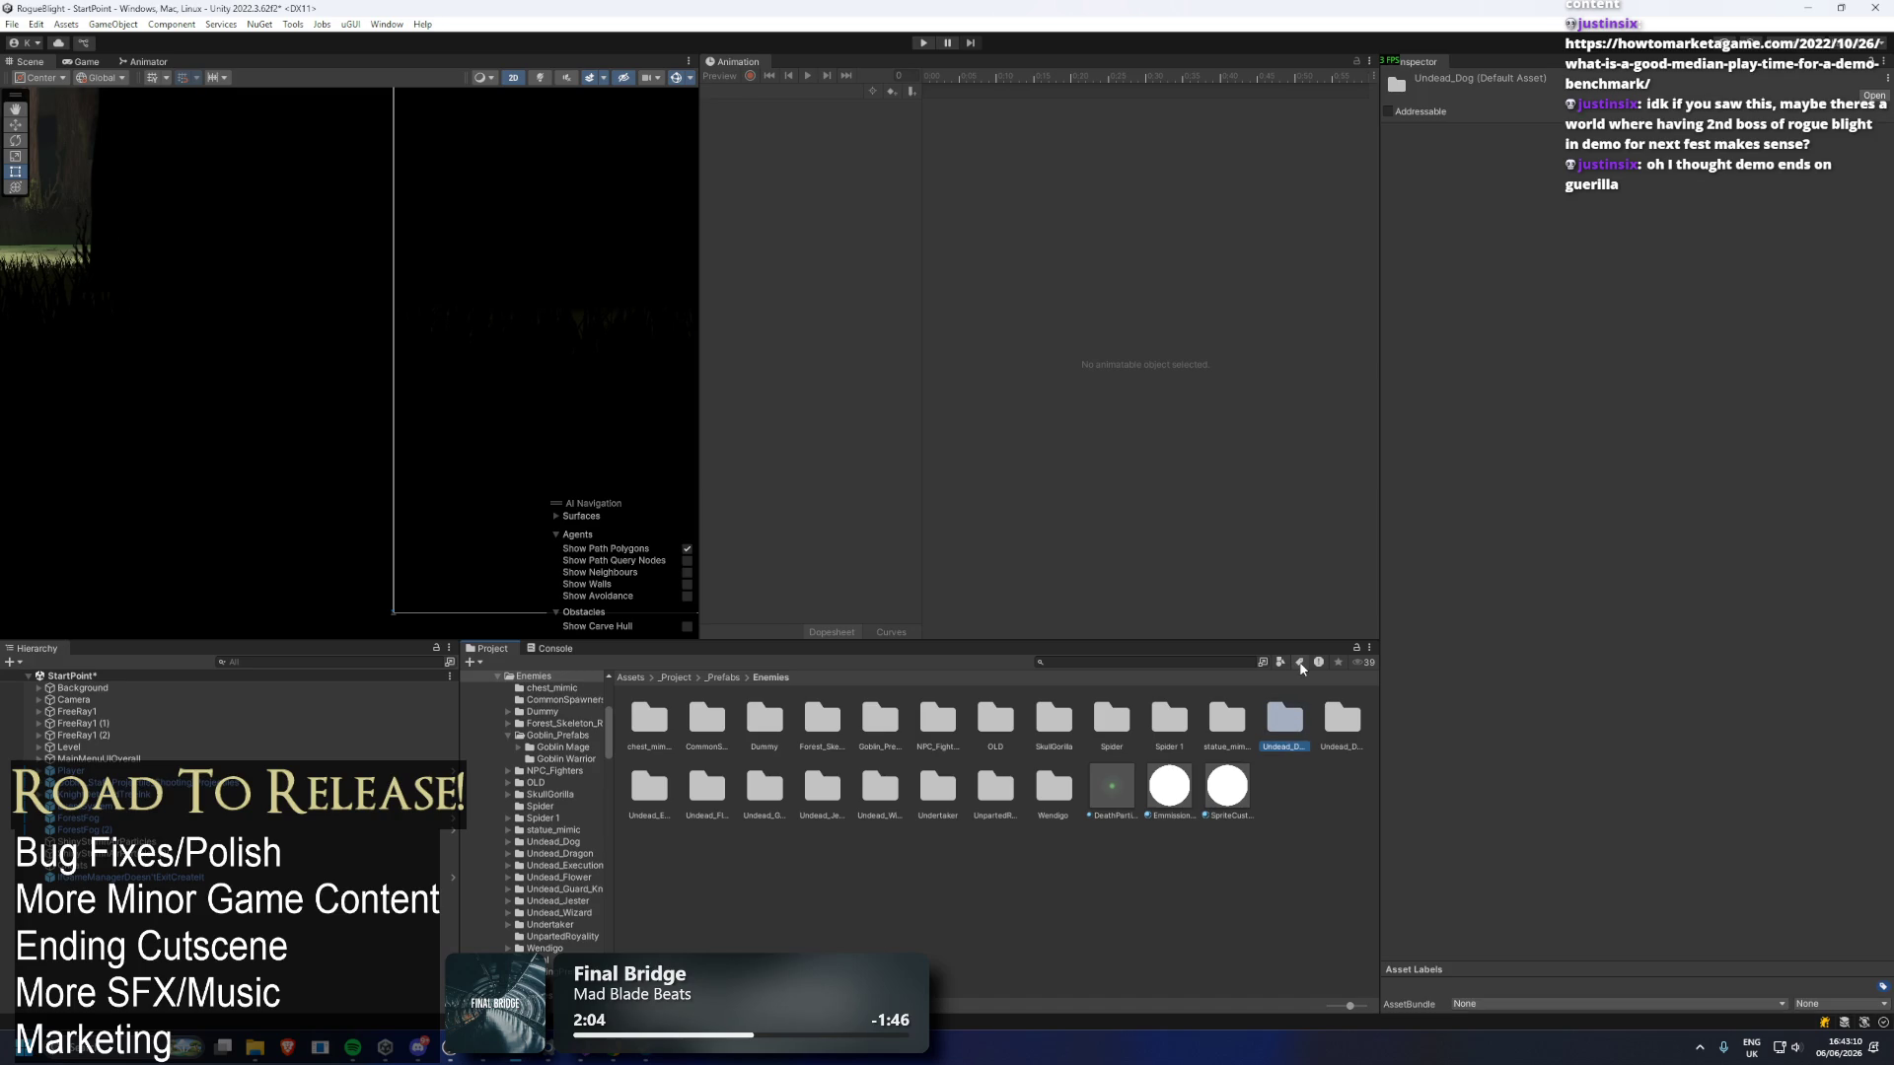
{"action": "key", "text": "Left"}
{"action": "key", "text": "Right"}
Delete the Undead_Dog, Undead_Dragon, Undead_Execution and Undead_Flower prefab folders.
{"action": "key", "text": "Delete"}
{"action": "key", "text": "Return"}
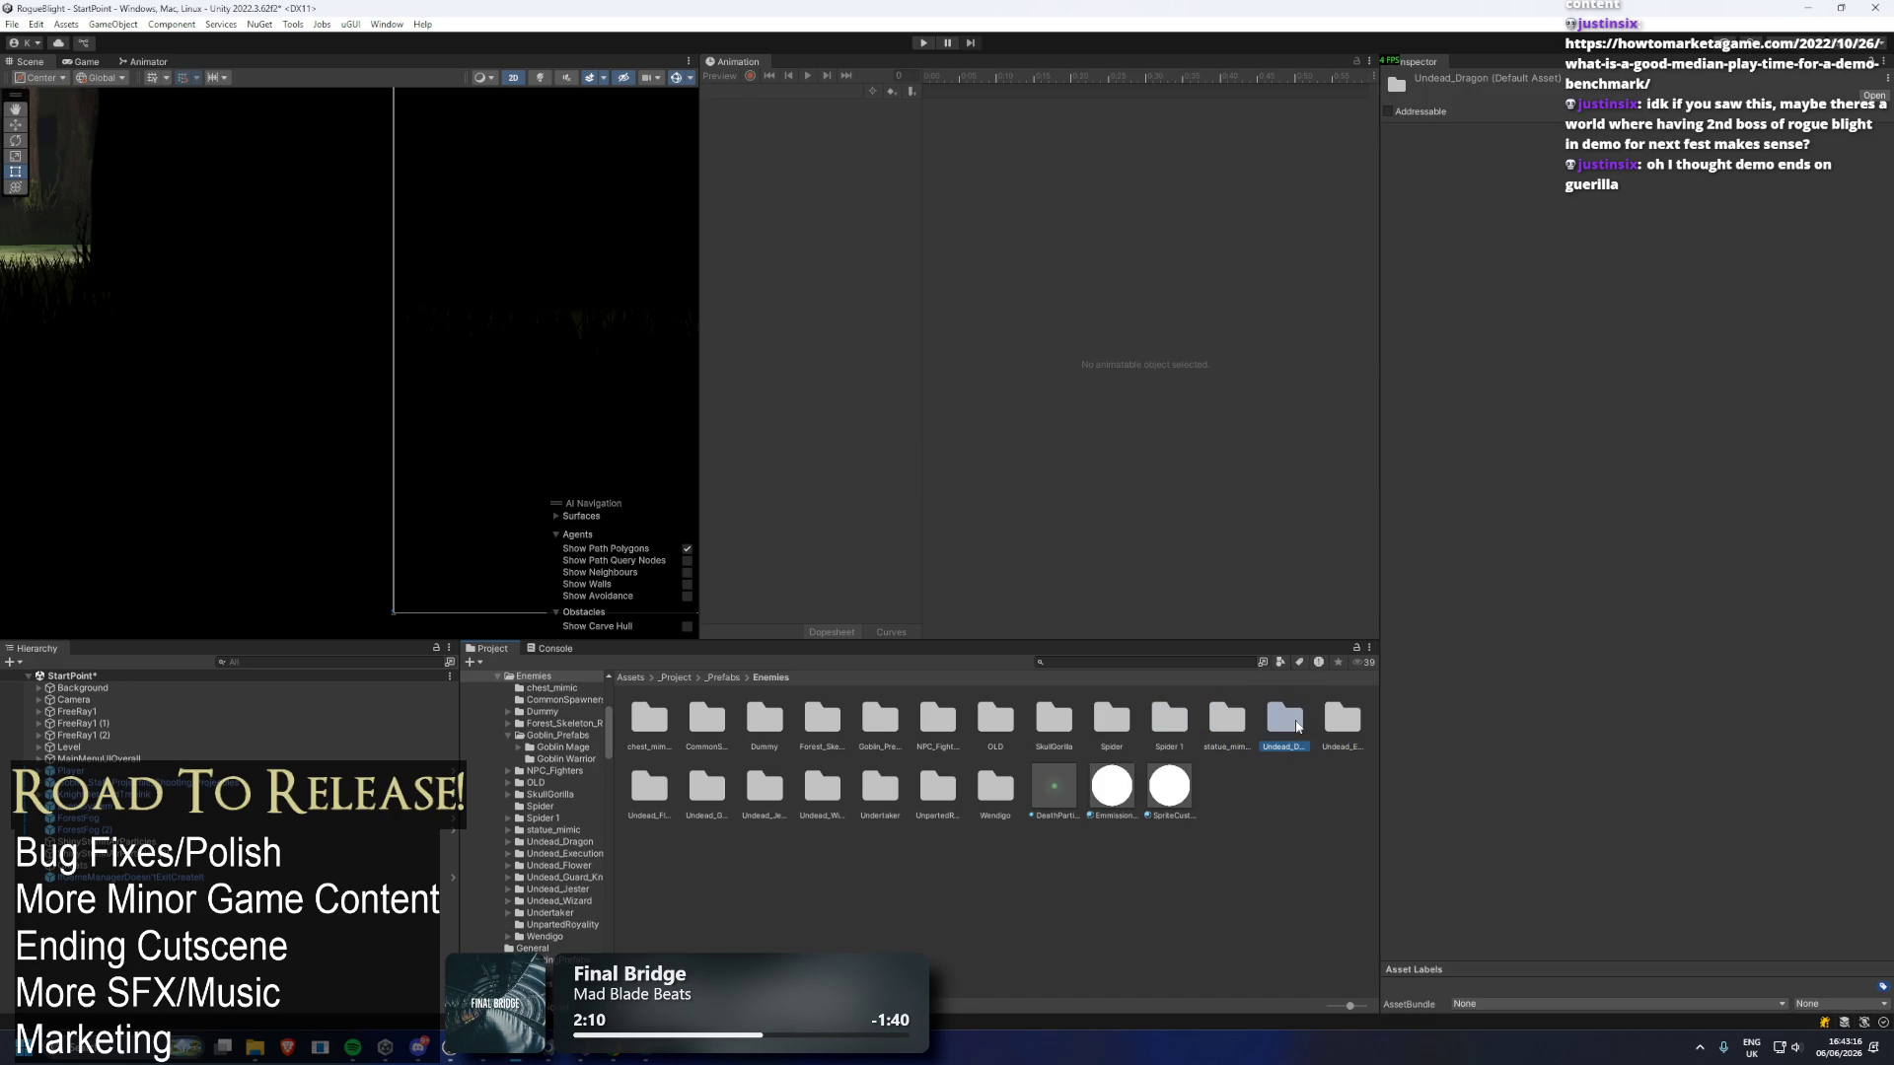
{"action": "key", "text": "Delete"}
{"action": "key", "text": "Return"}
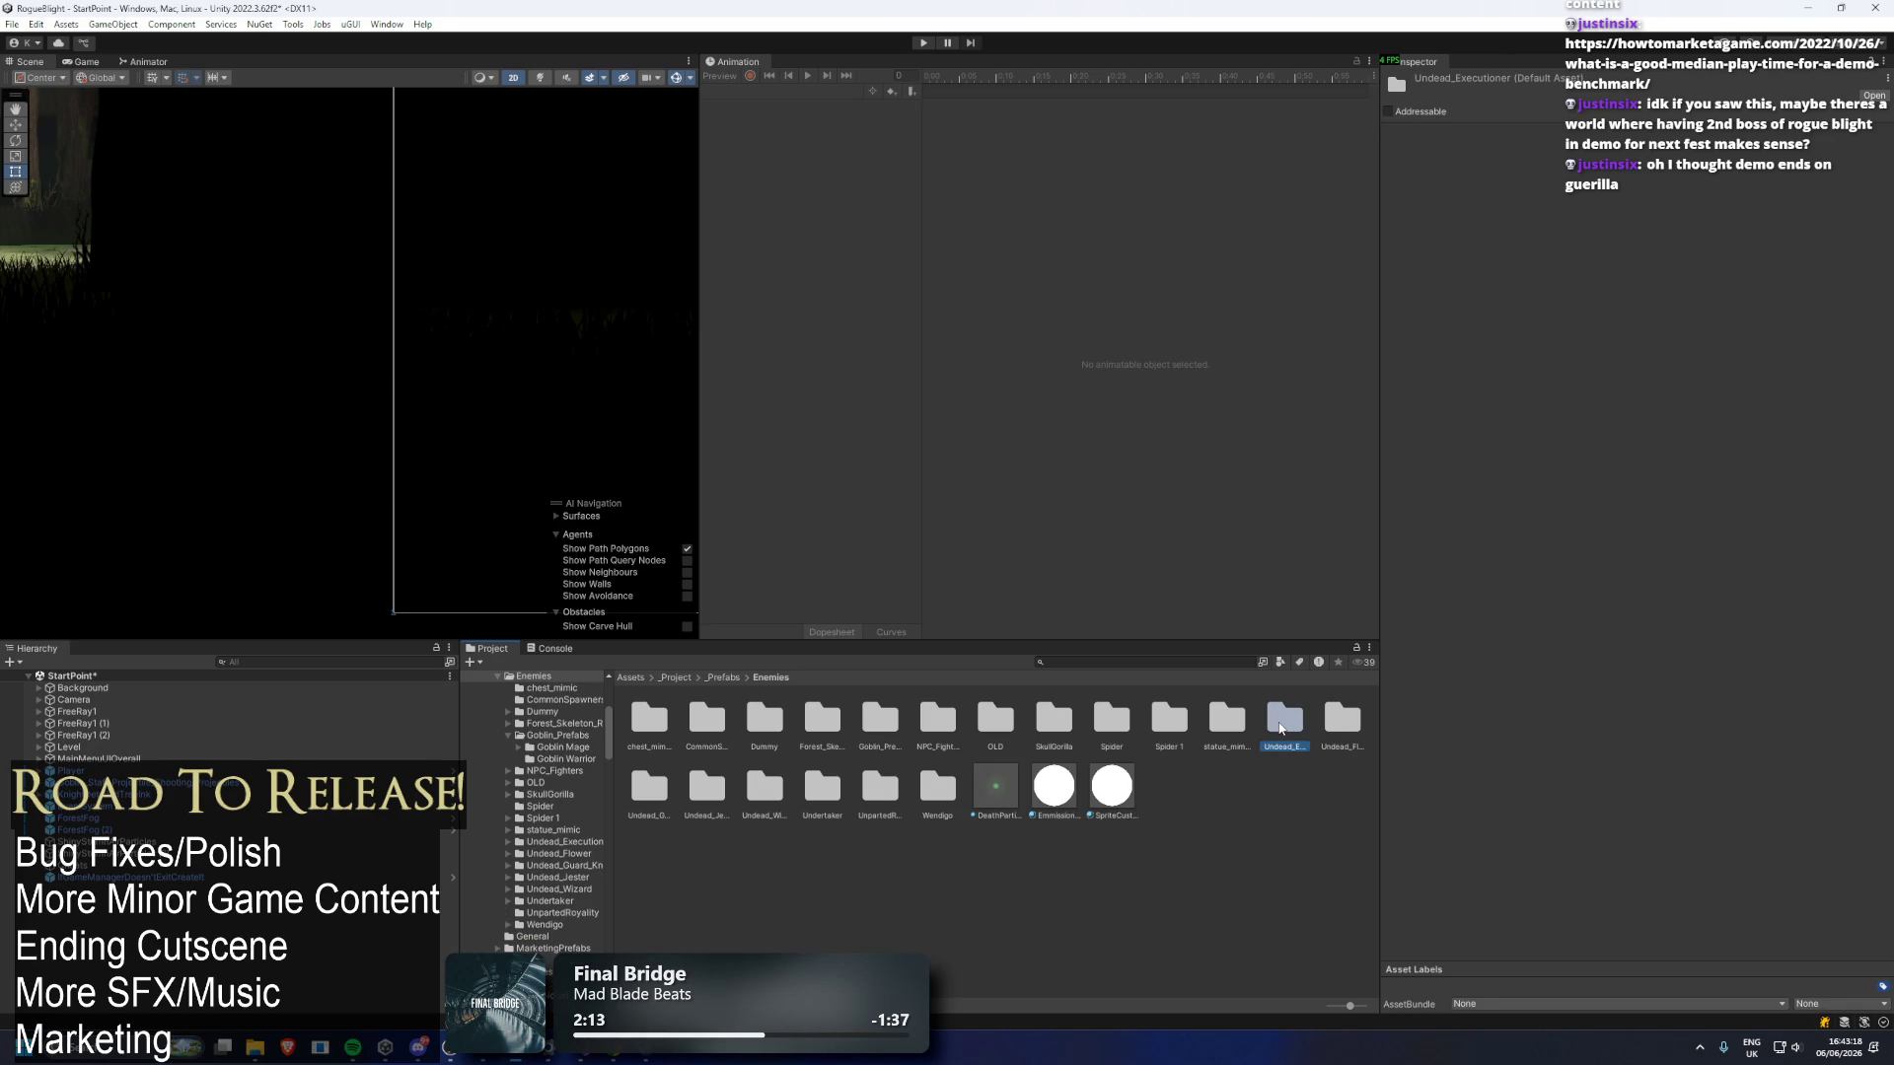
{"action": "key", "text": "Delete"}
{"action": "key", "text": "Return"}
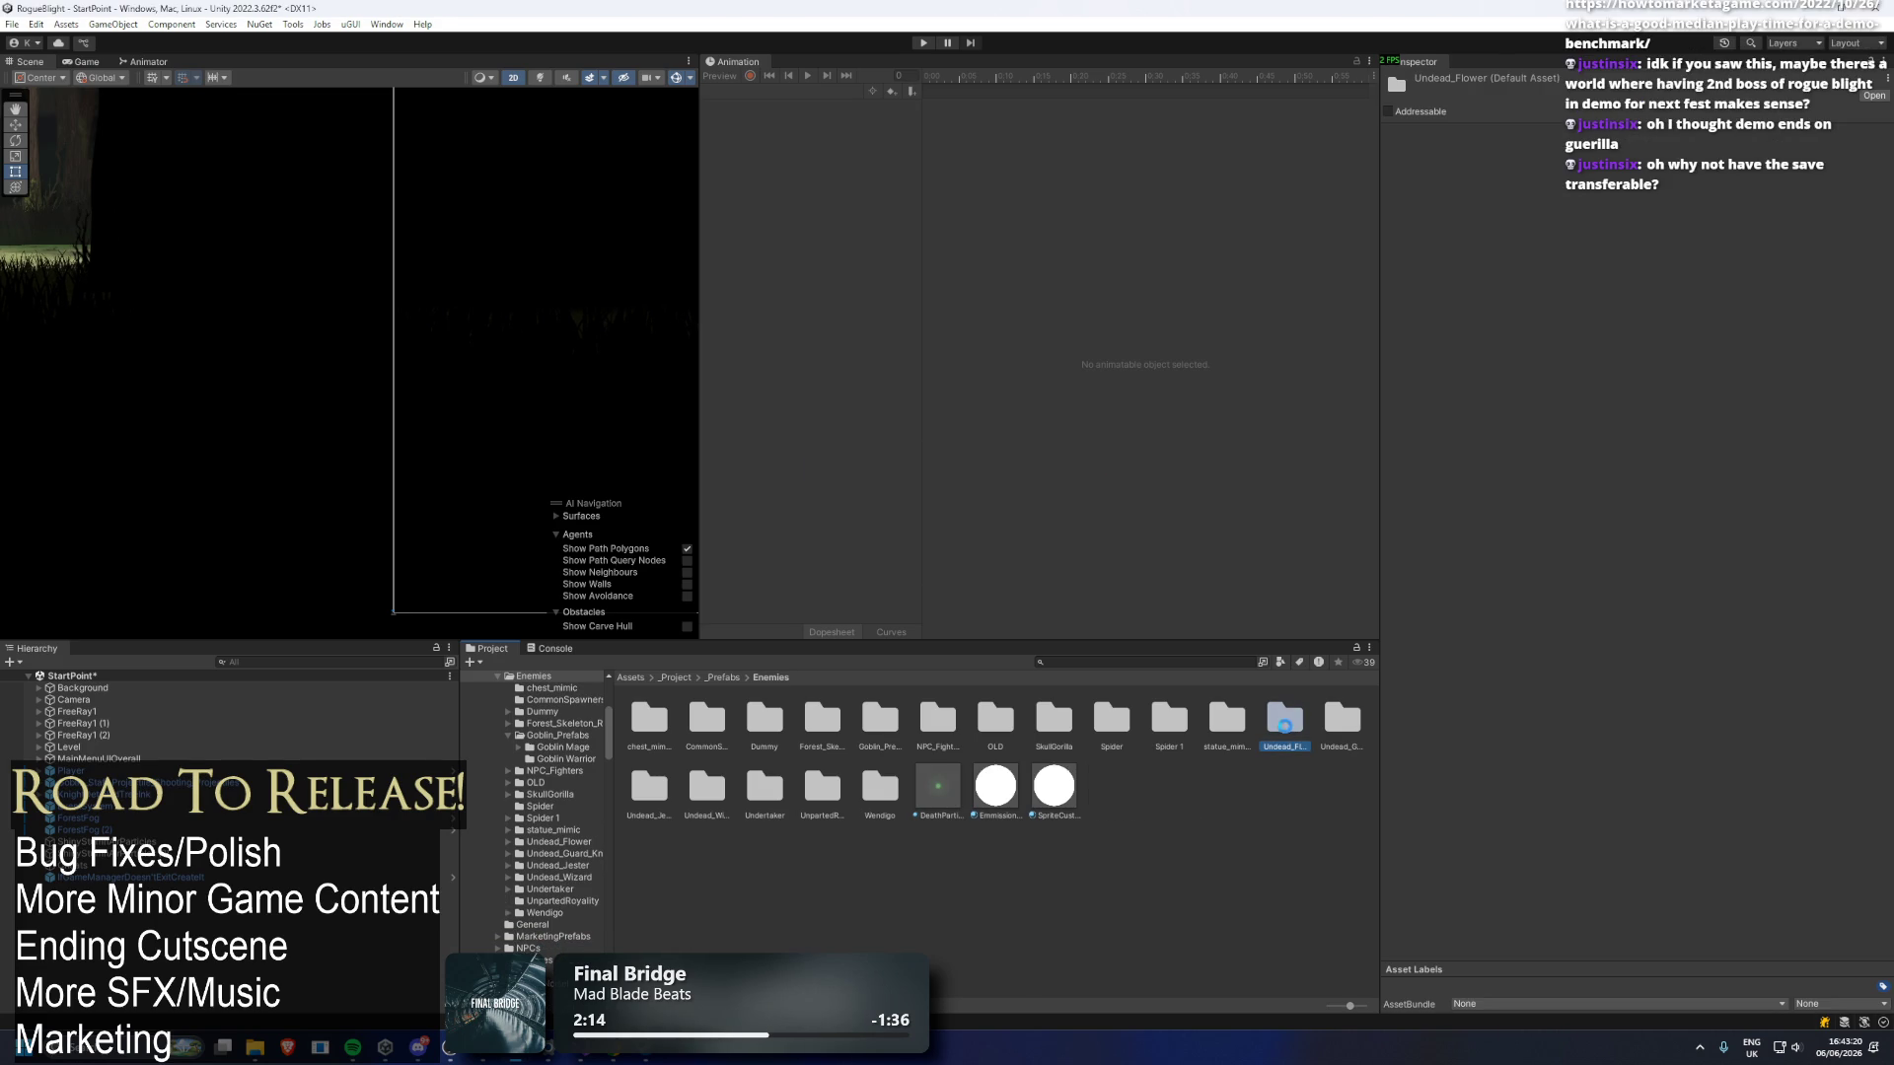
{"action": "key", "text": "Delete"}
{"action": "key", "text": "Return"}
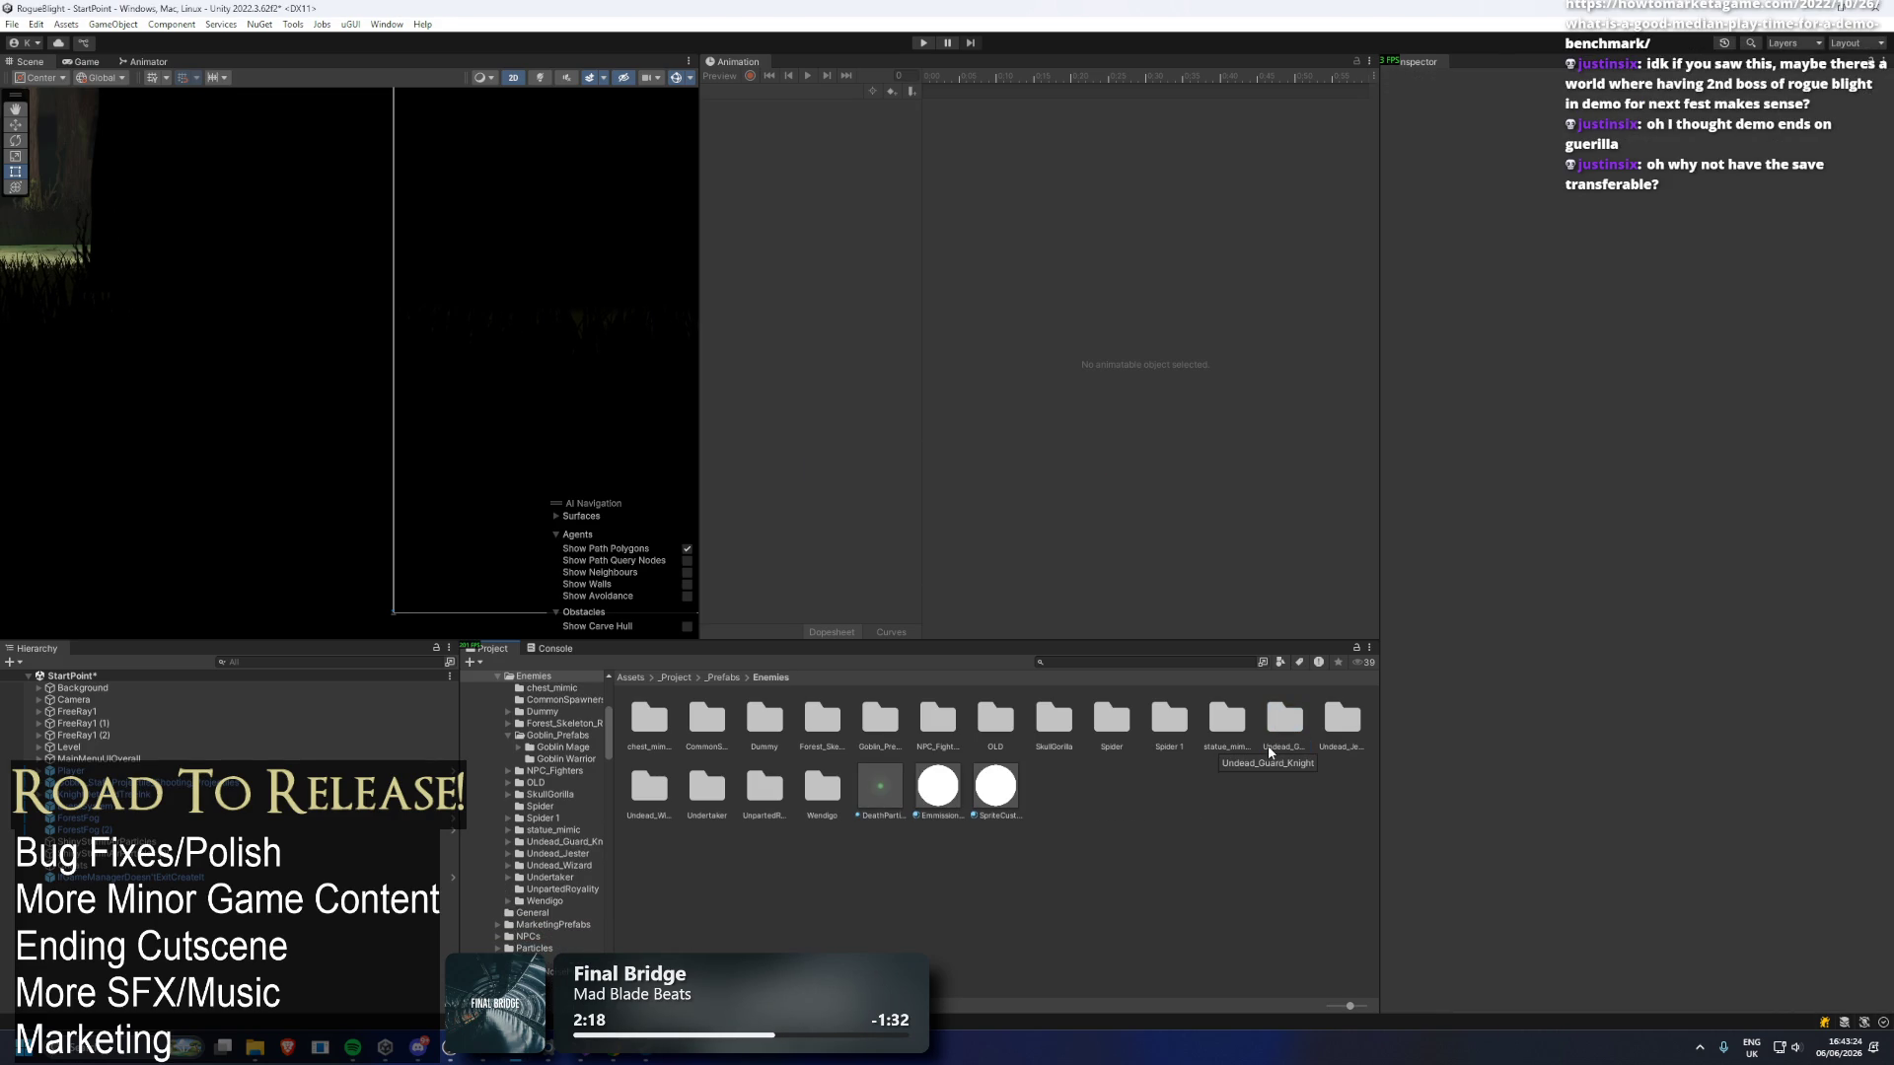
Delete the Undead_Guard_Knight, Undead_Jester, Undead_Wizard, Undertaker and UnpartedRoyality folders.
{"action": "left_click", "coordinate": [1284, 718]}
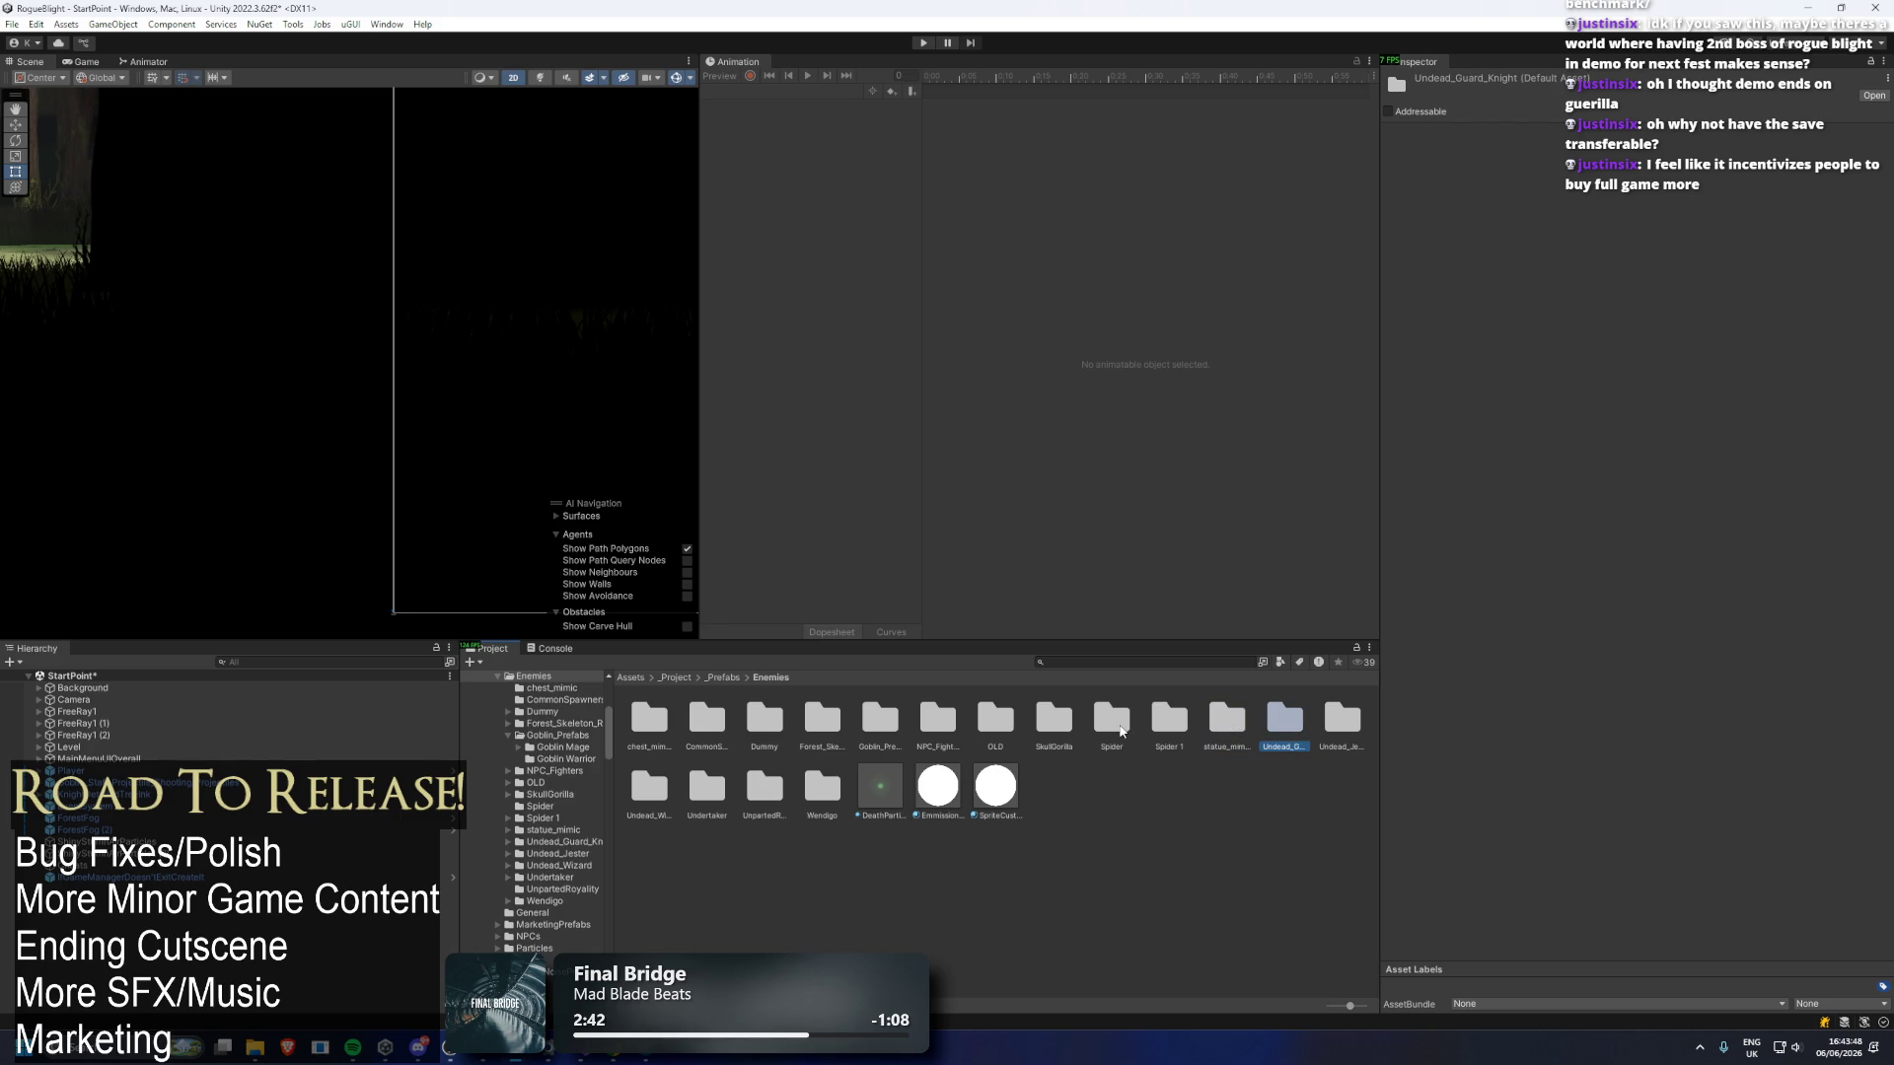
{"action": "left_click", "coordinate": [1231, 730]}
{"action": "left_click", "coordinate": [1282, 723]}
{"action": "key", "text": "Delete"}
{"action": "key", "text": "Return"}
{"action": "left_click", "coordinate": [1287, 728]}
{"action": "key", "text": "Delete"}
{"action": "key", "text": "Return"}
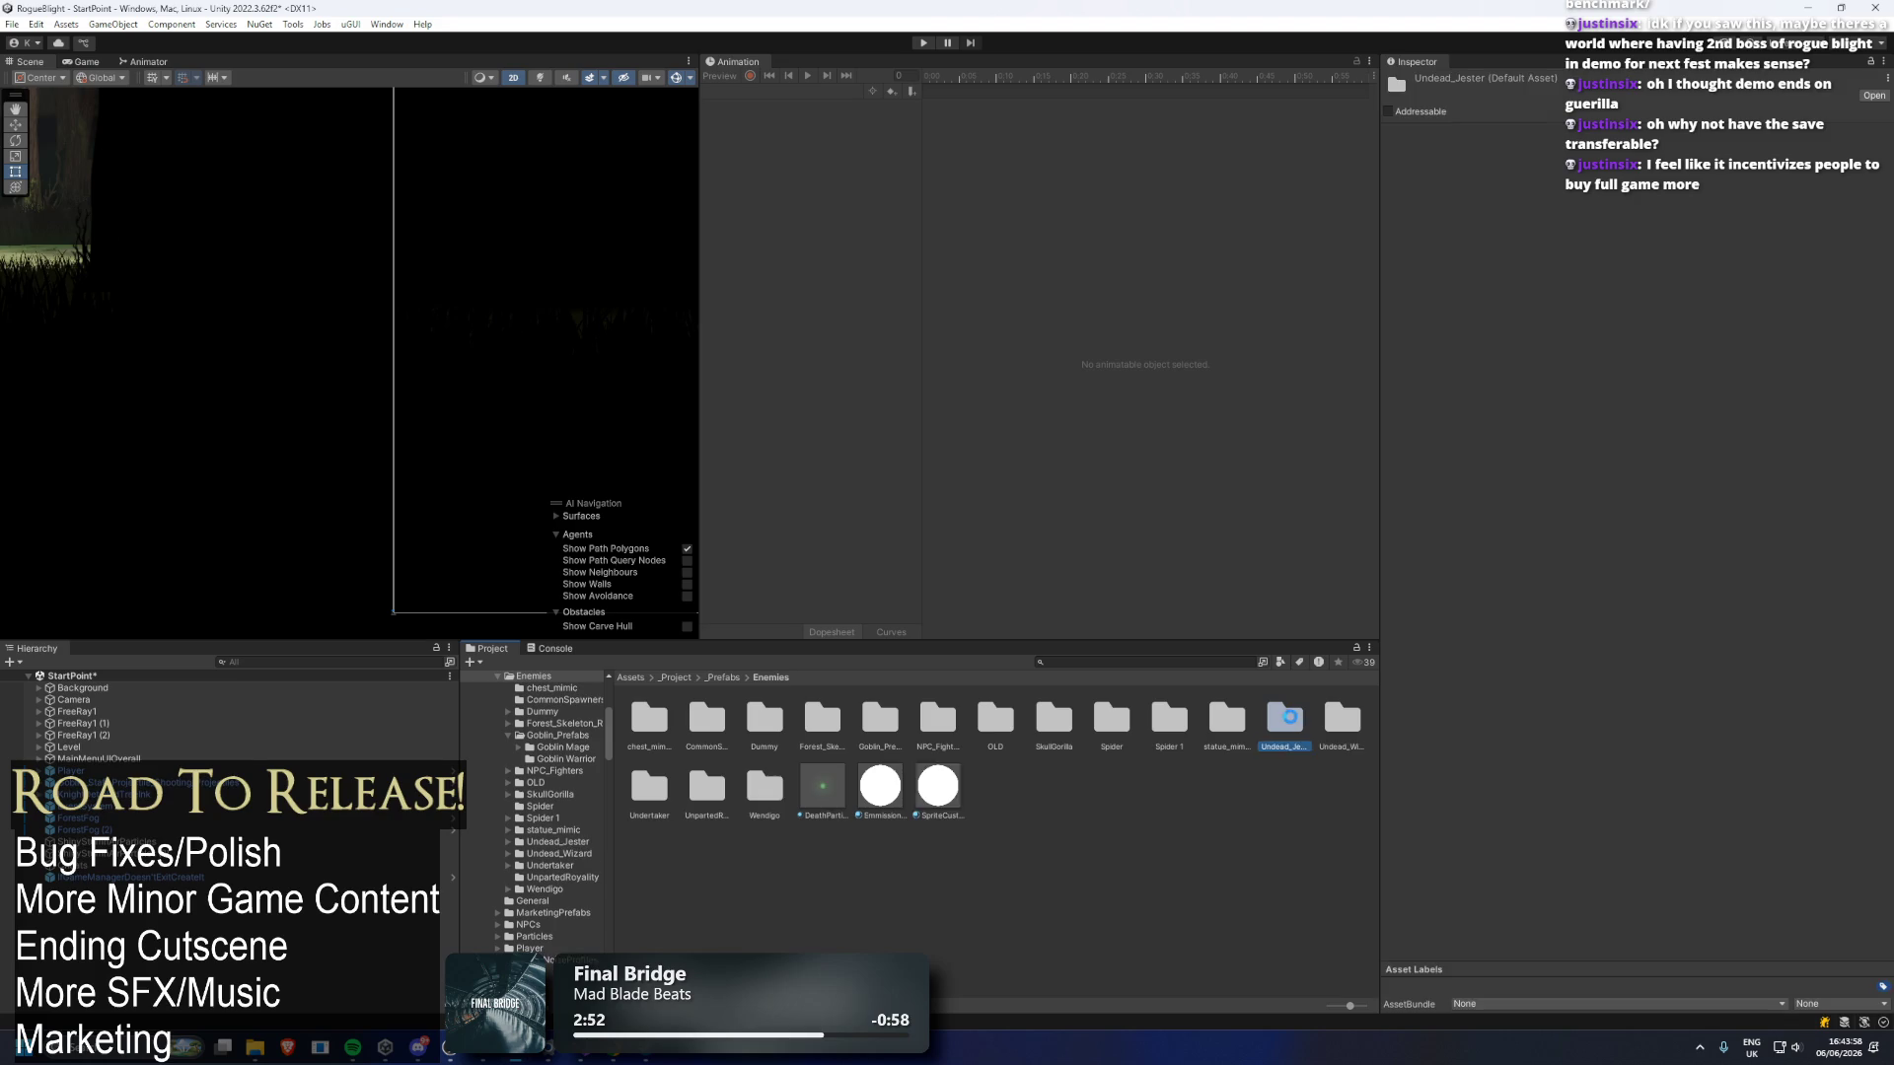
{"action": "left_click", "coordinate": [1296, 721]}
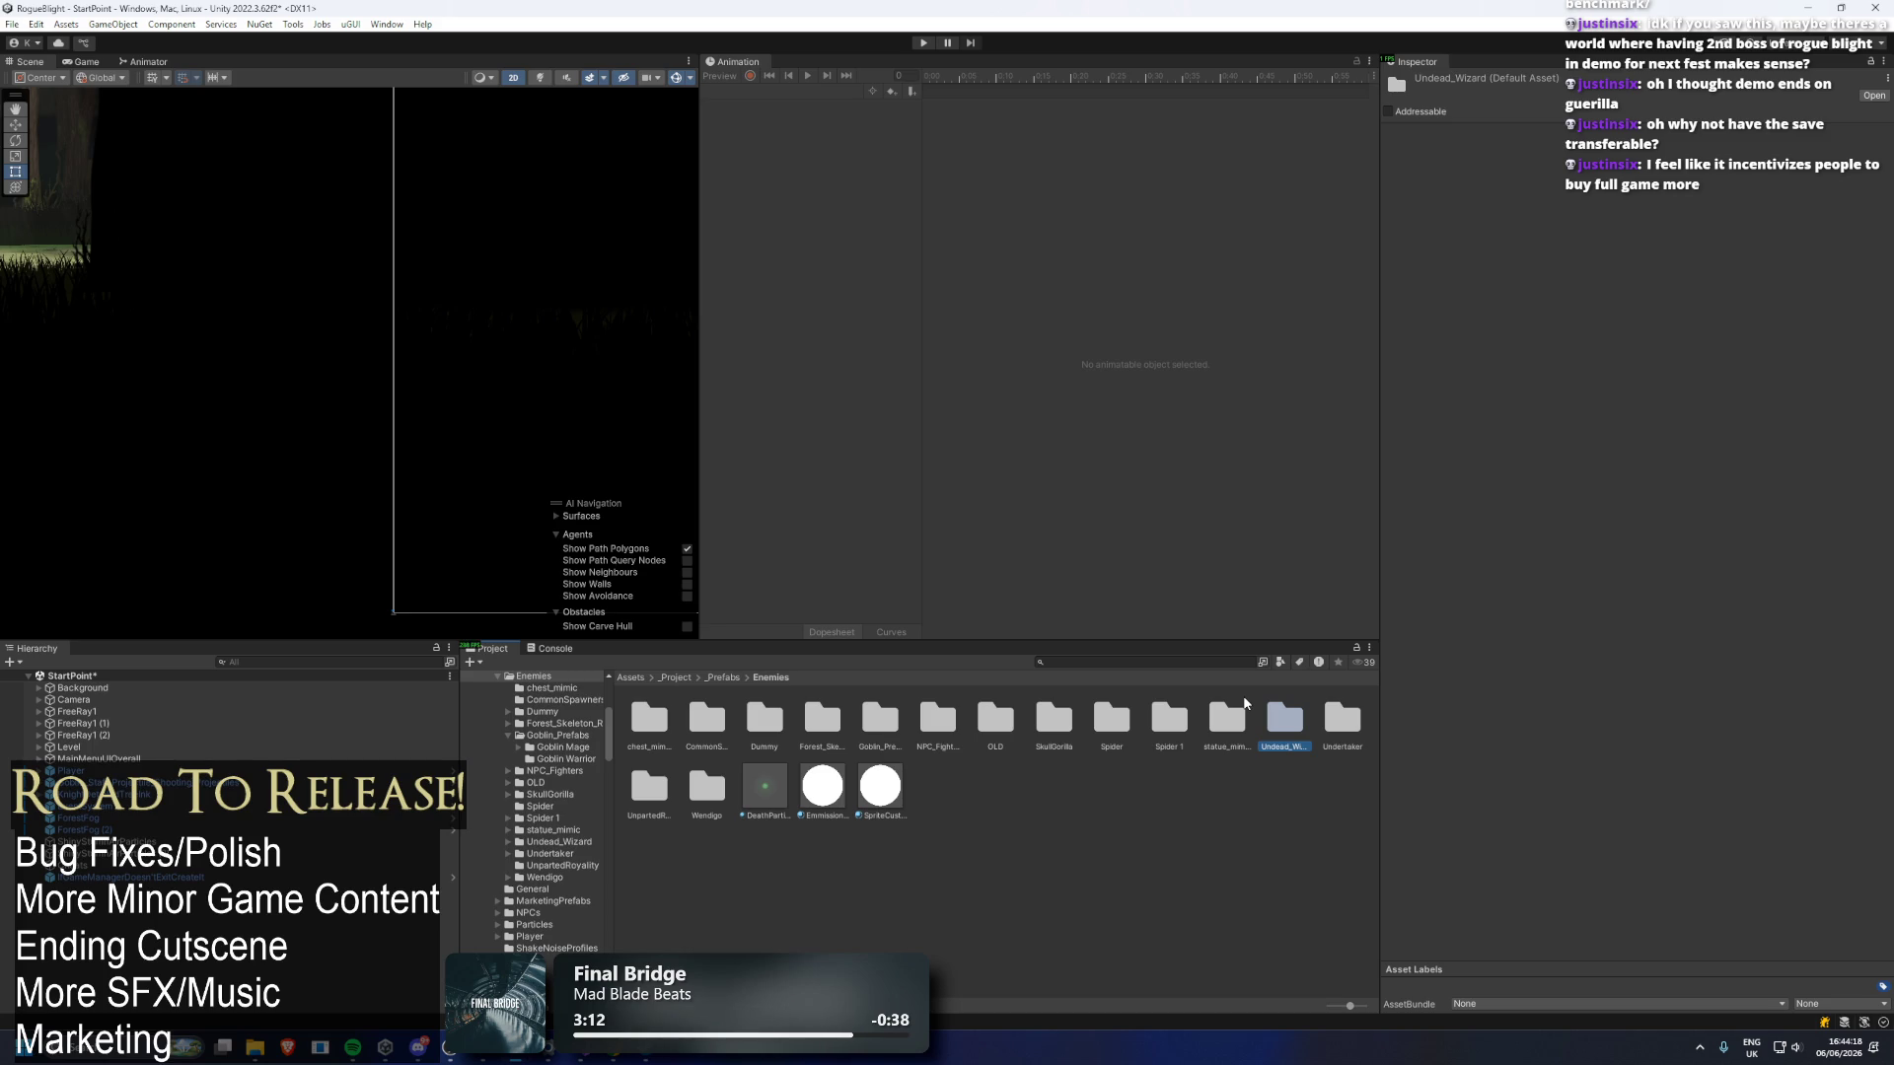
{"action": "key", "text": "Delete"}
{"action": "key", "text": "Return"}
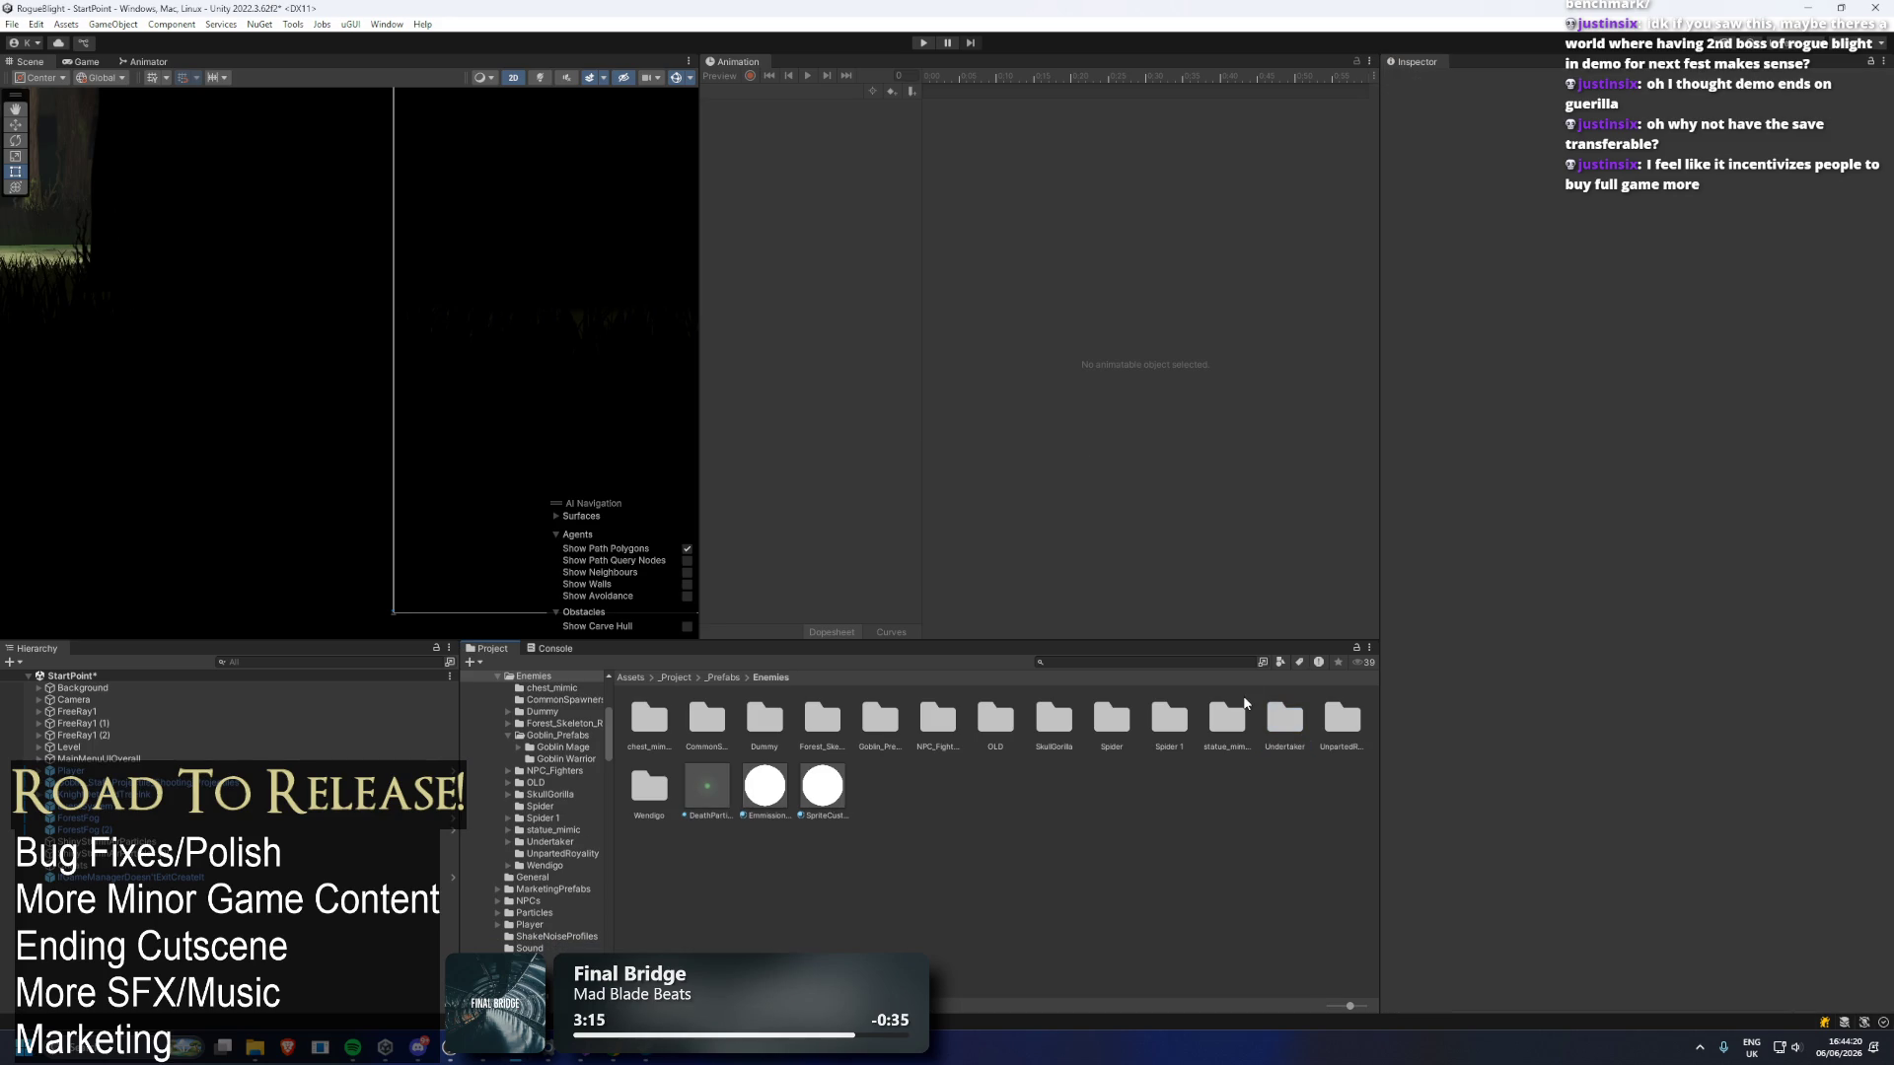
{"action": "left_click", "coordinate": [1286, 726]}
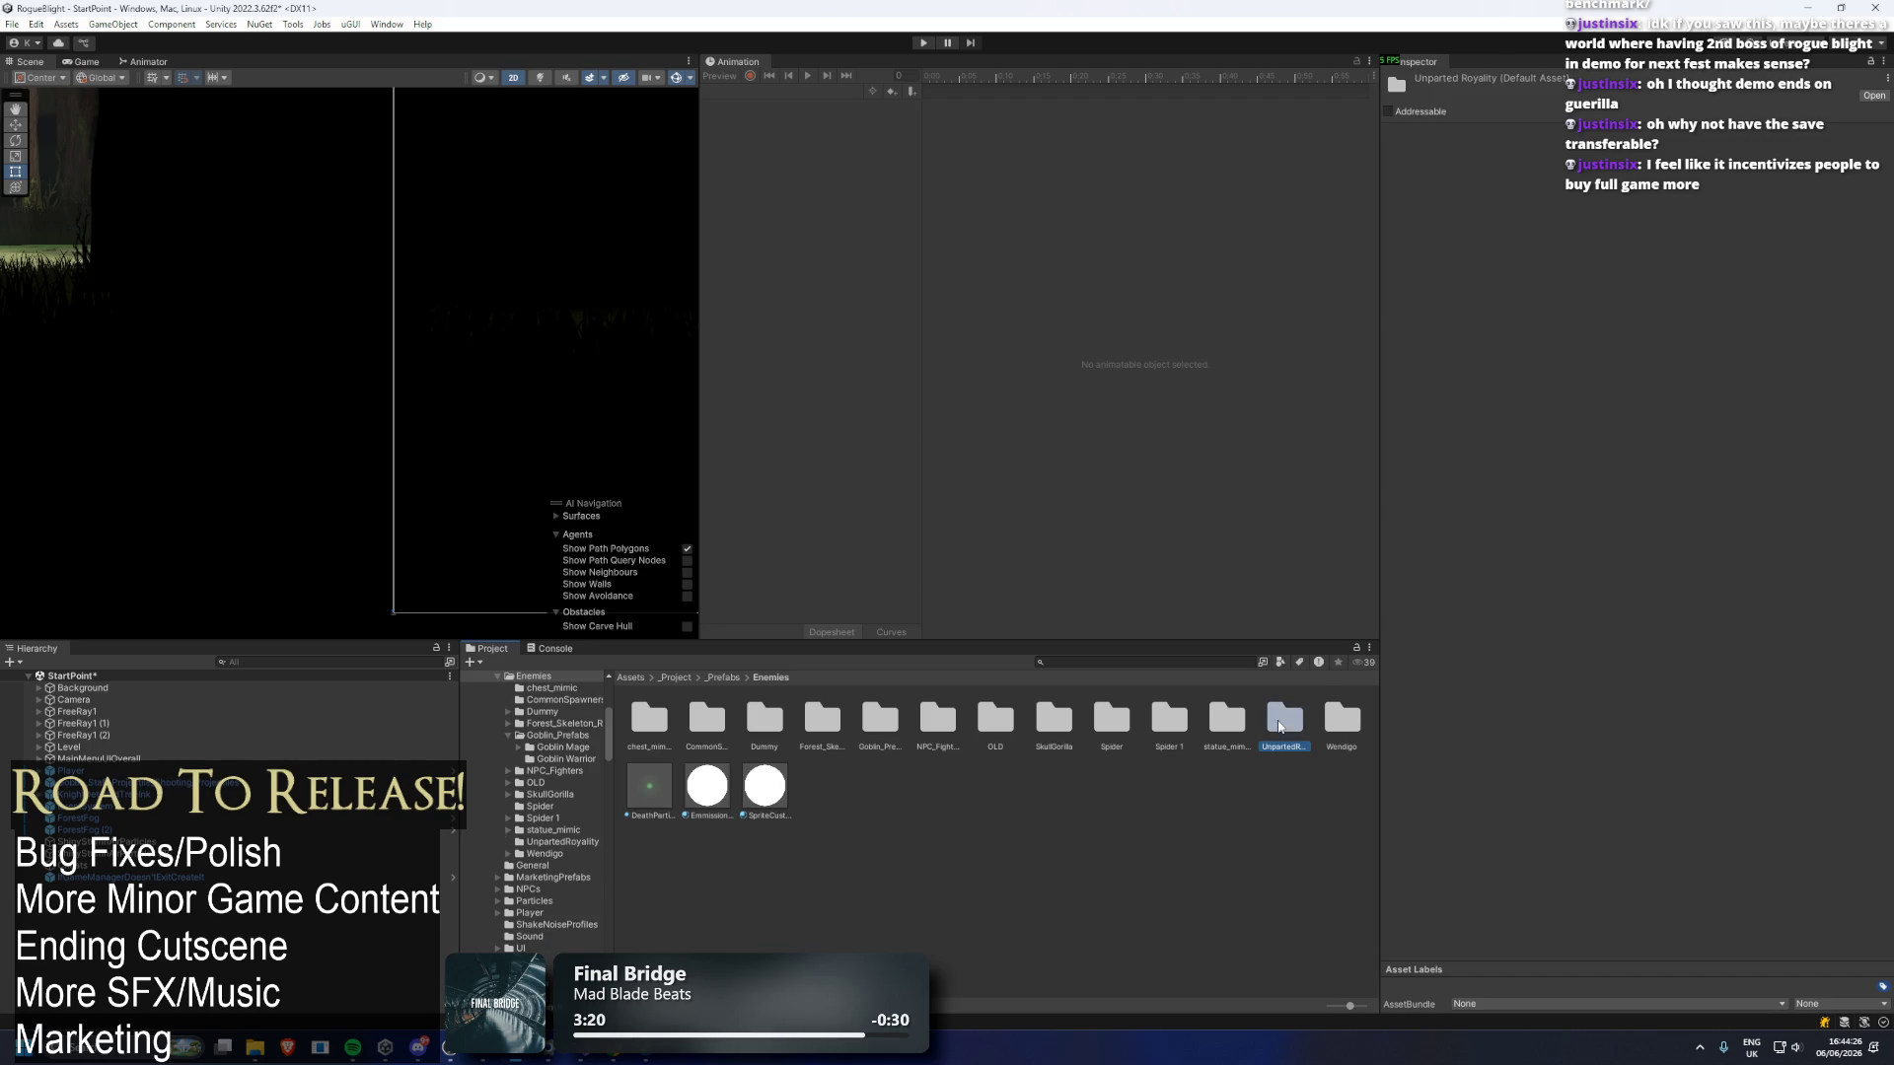
{"action": "key", "text": "Delete"}
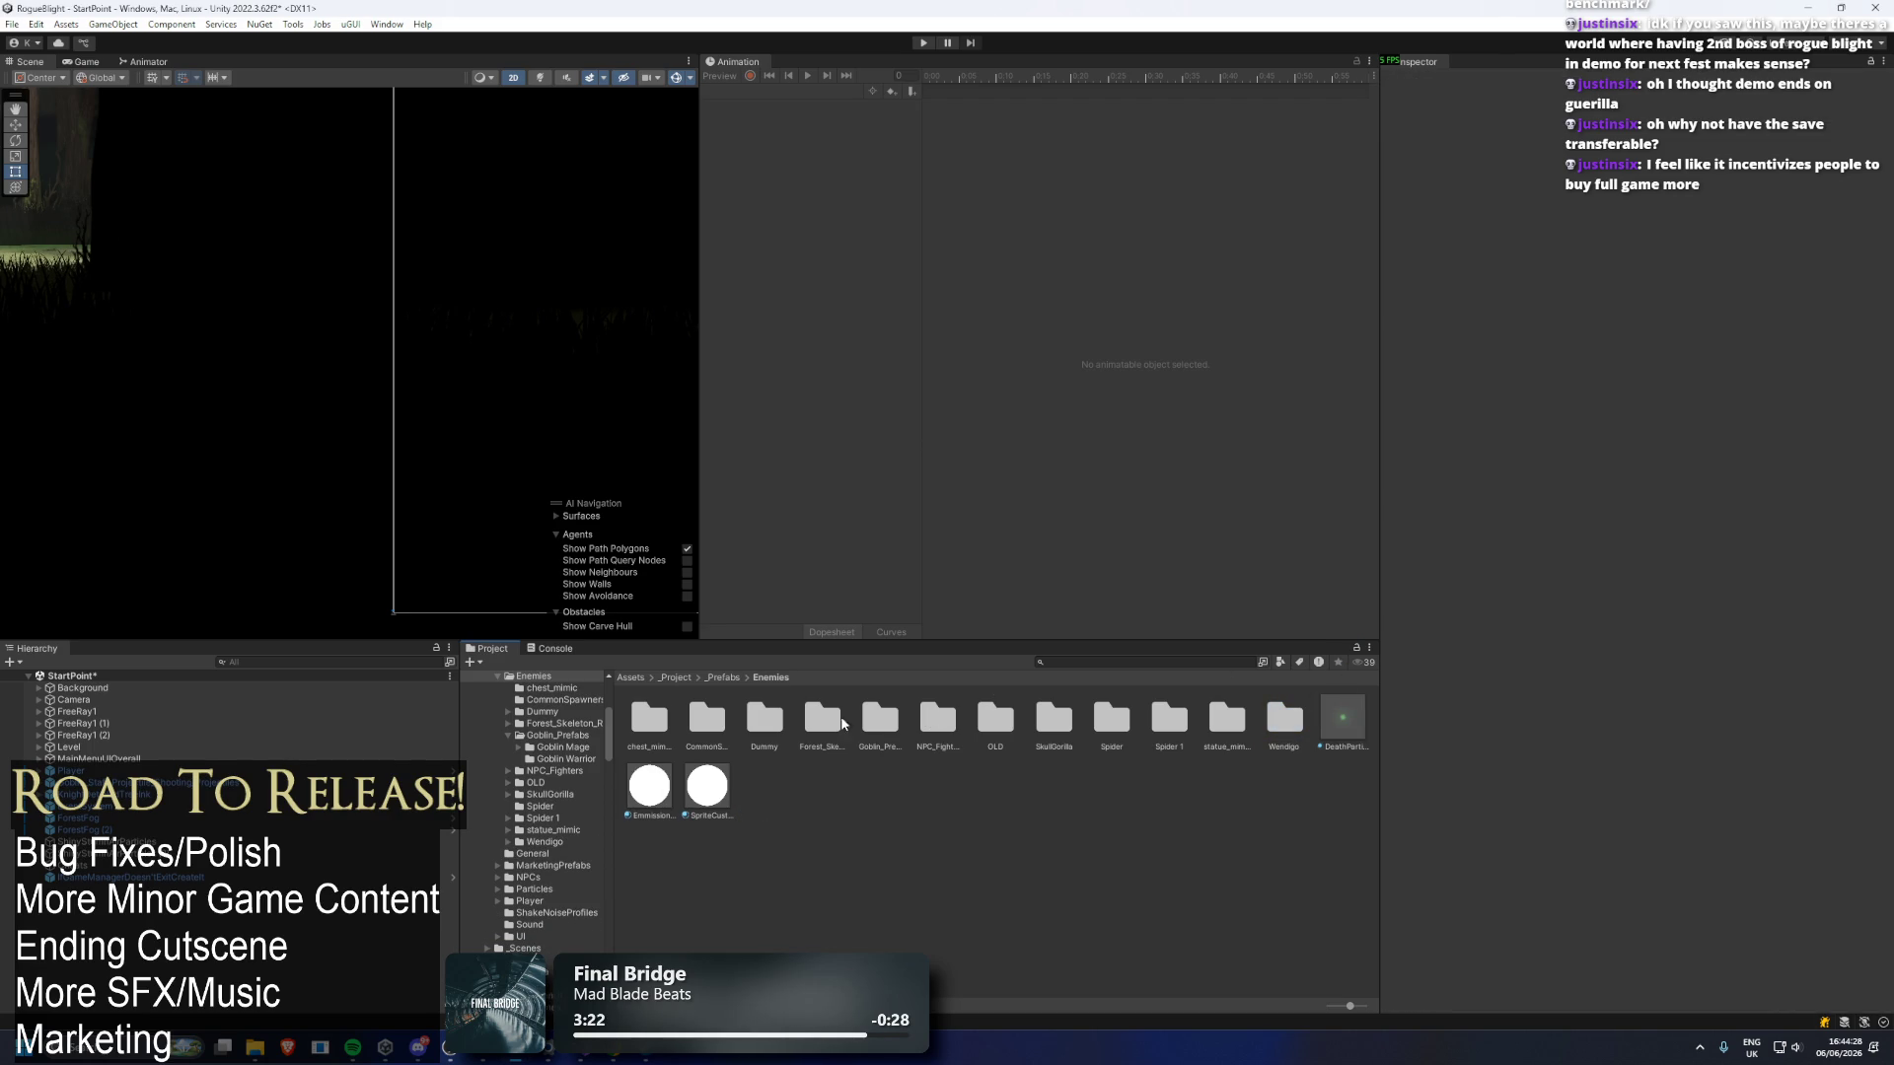
Browse the Forest_Skeleton_Refab and NPC_Fighters folders, then display the _Art folder contents.
{"action": "left_click", "coordinate": [707, 718]}
{"action": "double_click", "coordinate": [821, 718]}
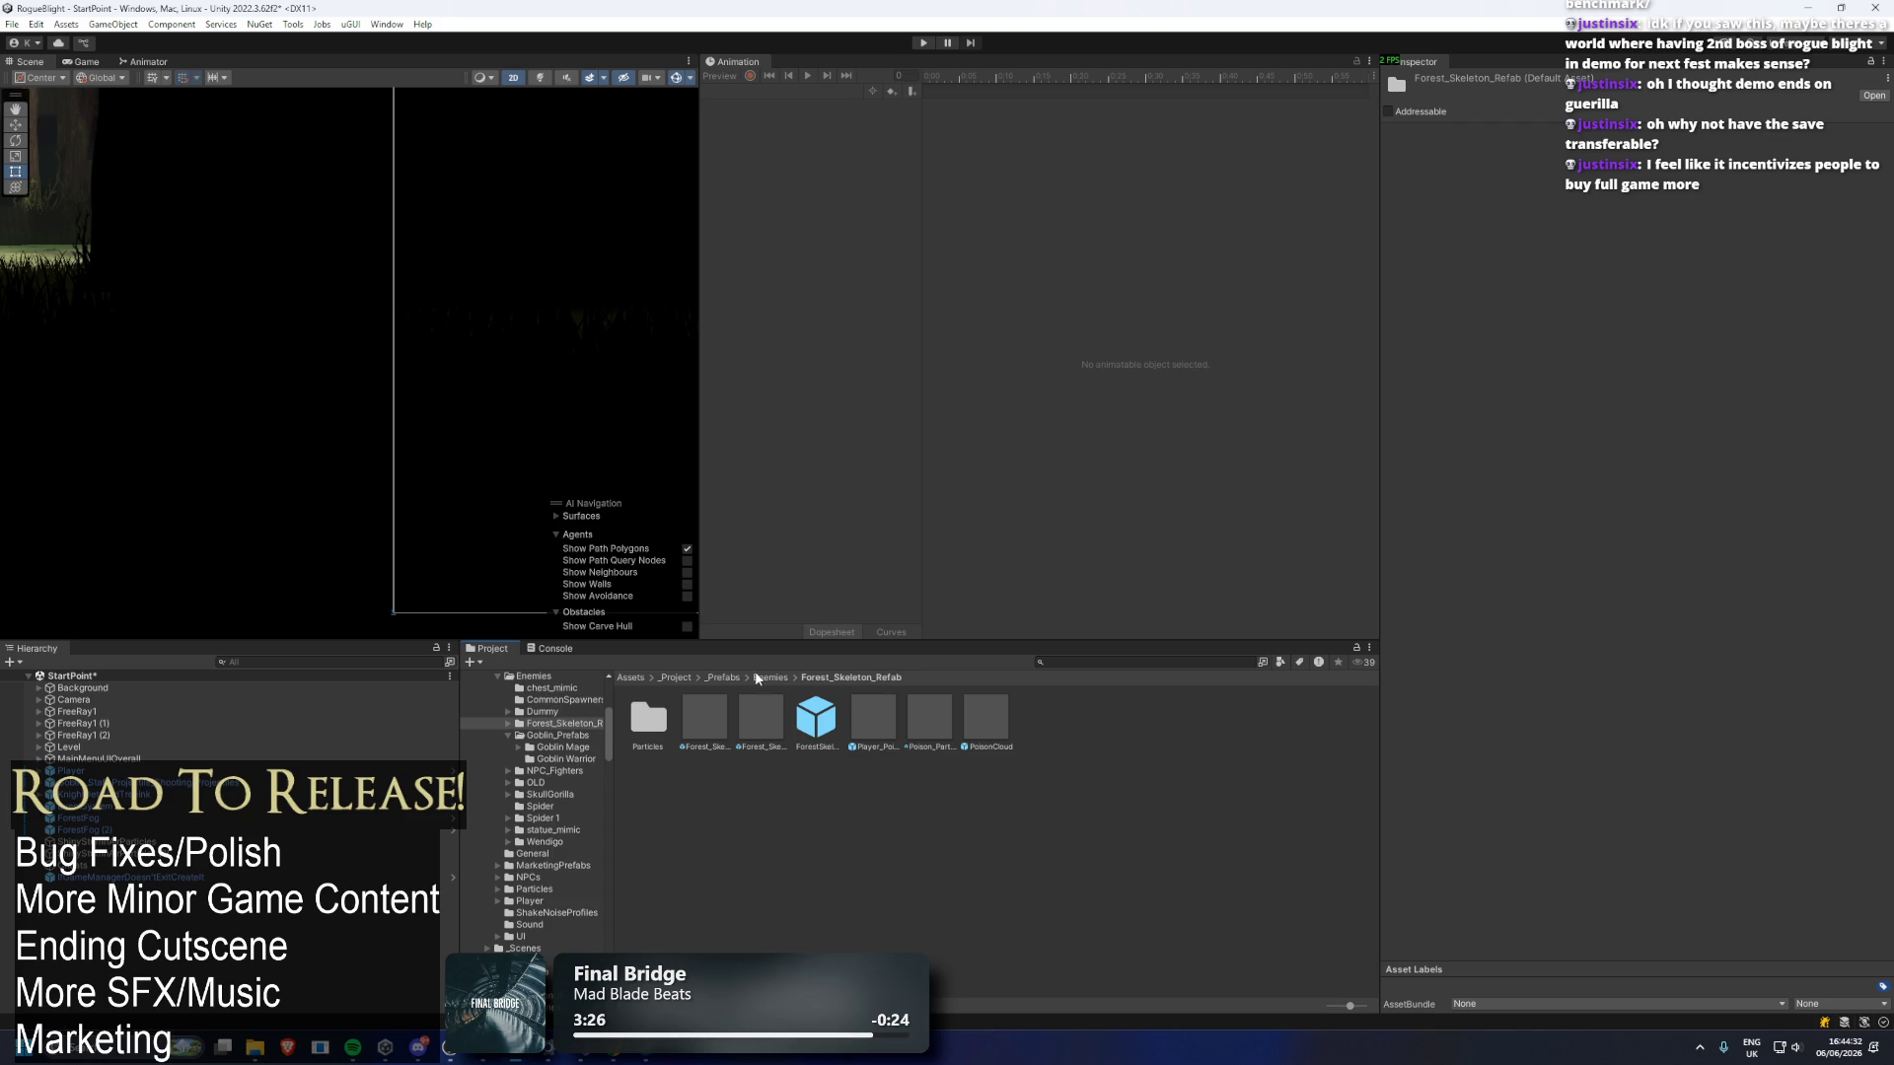
{"action": "left_click", "coordinate": [769, 679]}
{"action": "double_click", "coordinate": [937, 718]}
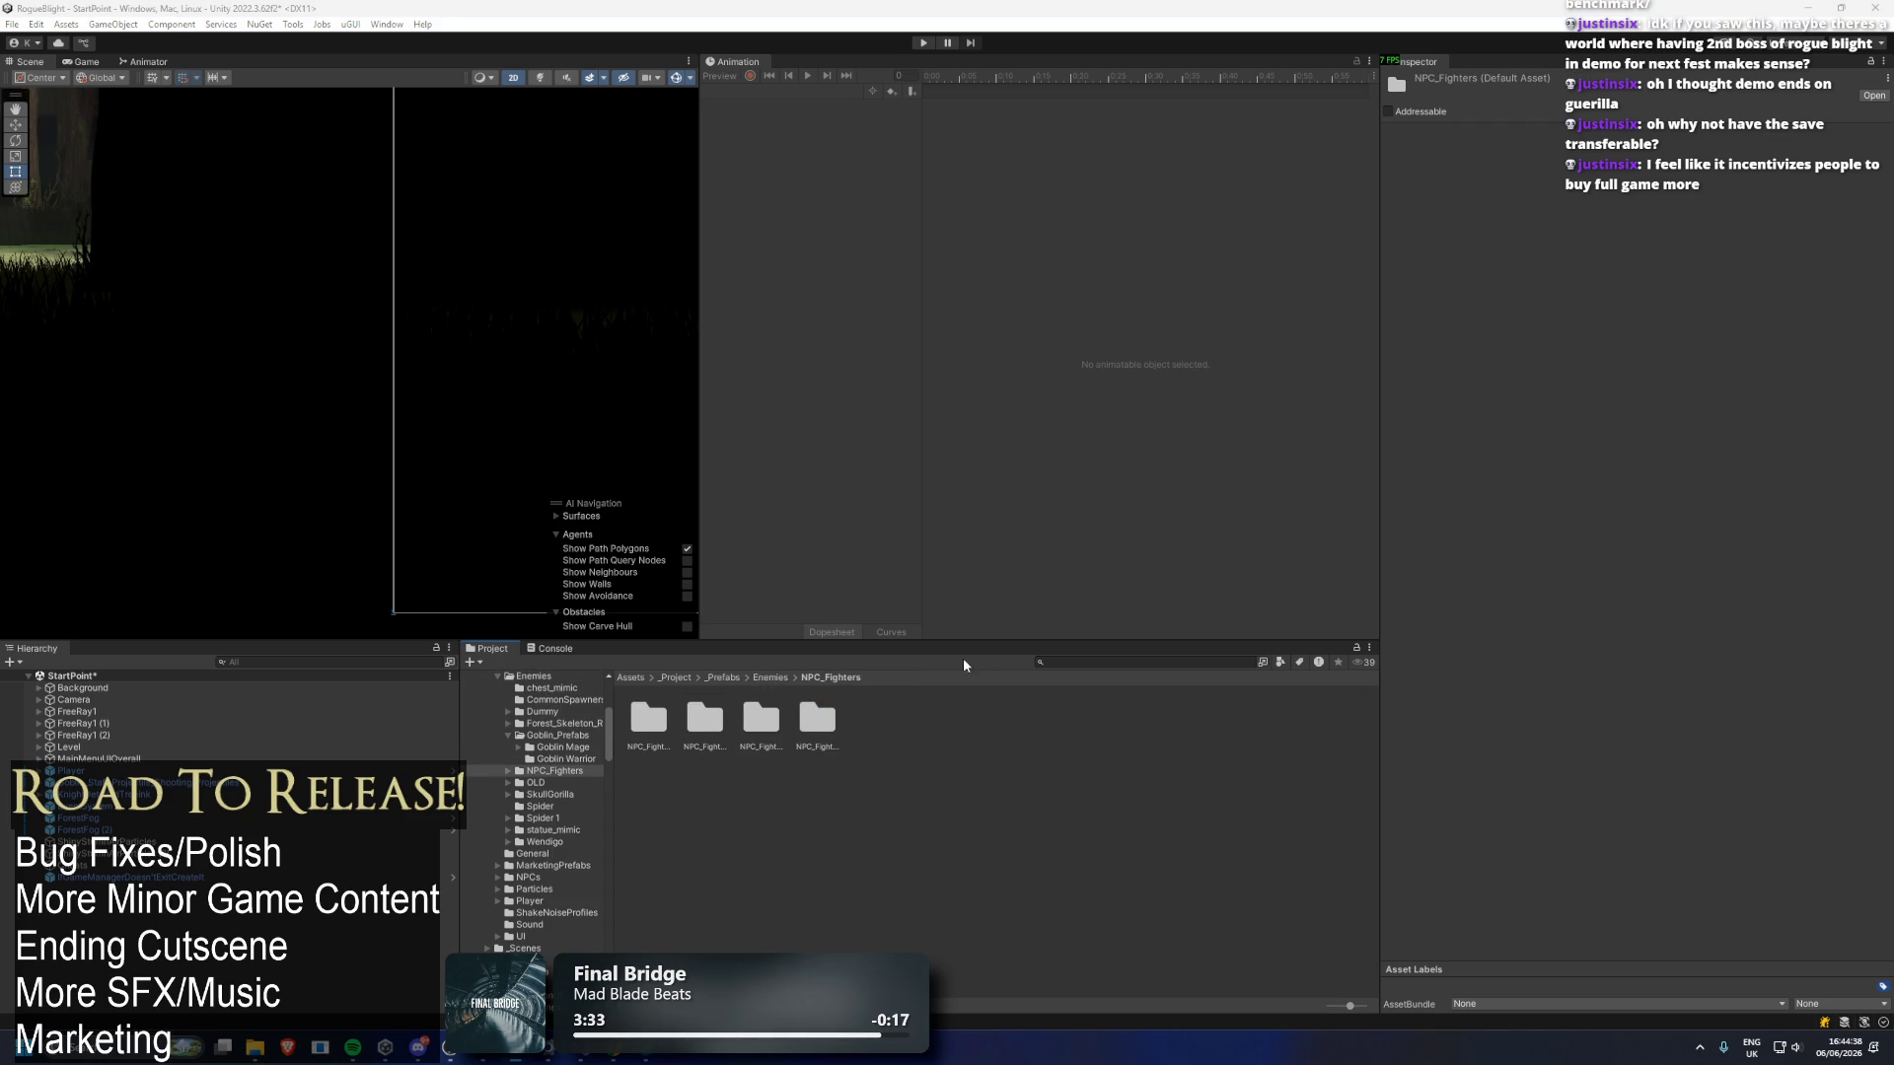
{"action": "left_click", "coordinate": [775, 678]}
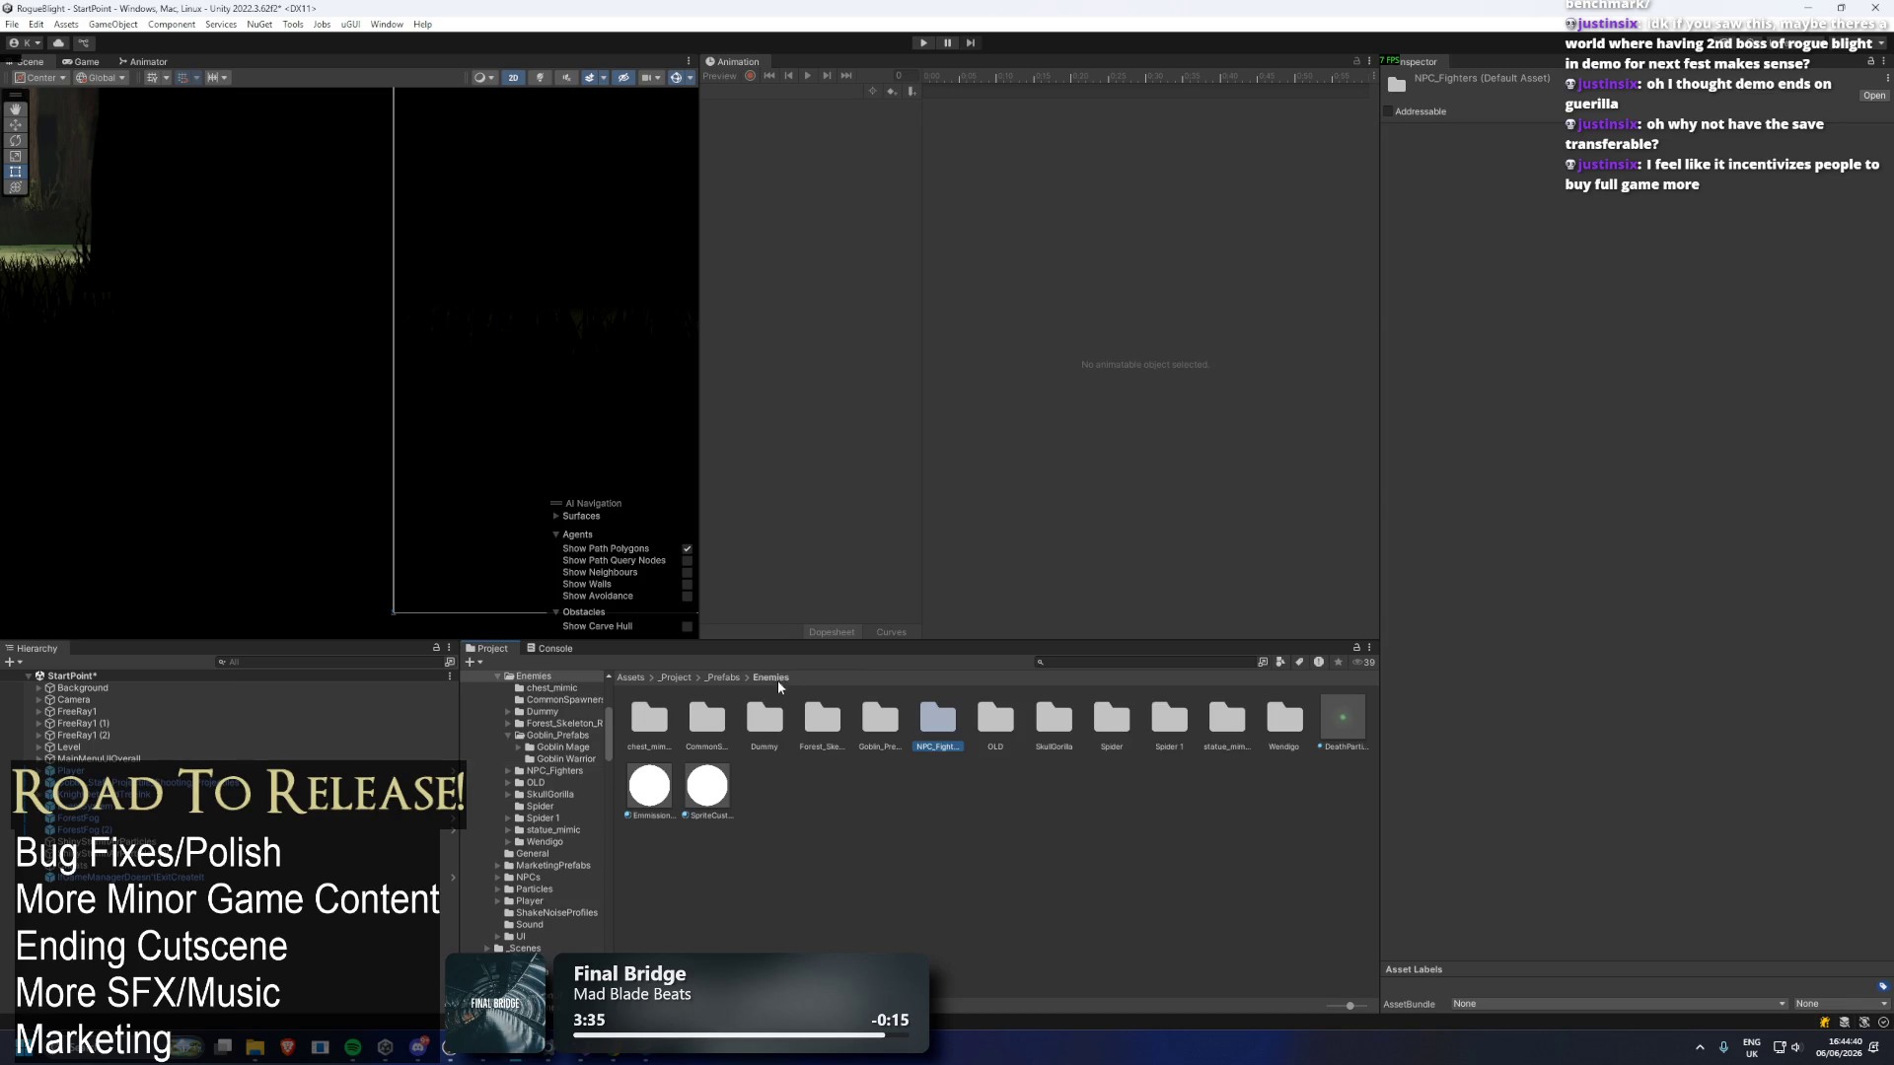
{"action": "left_click", "coordinate": [721, 678]}
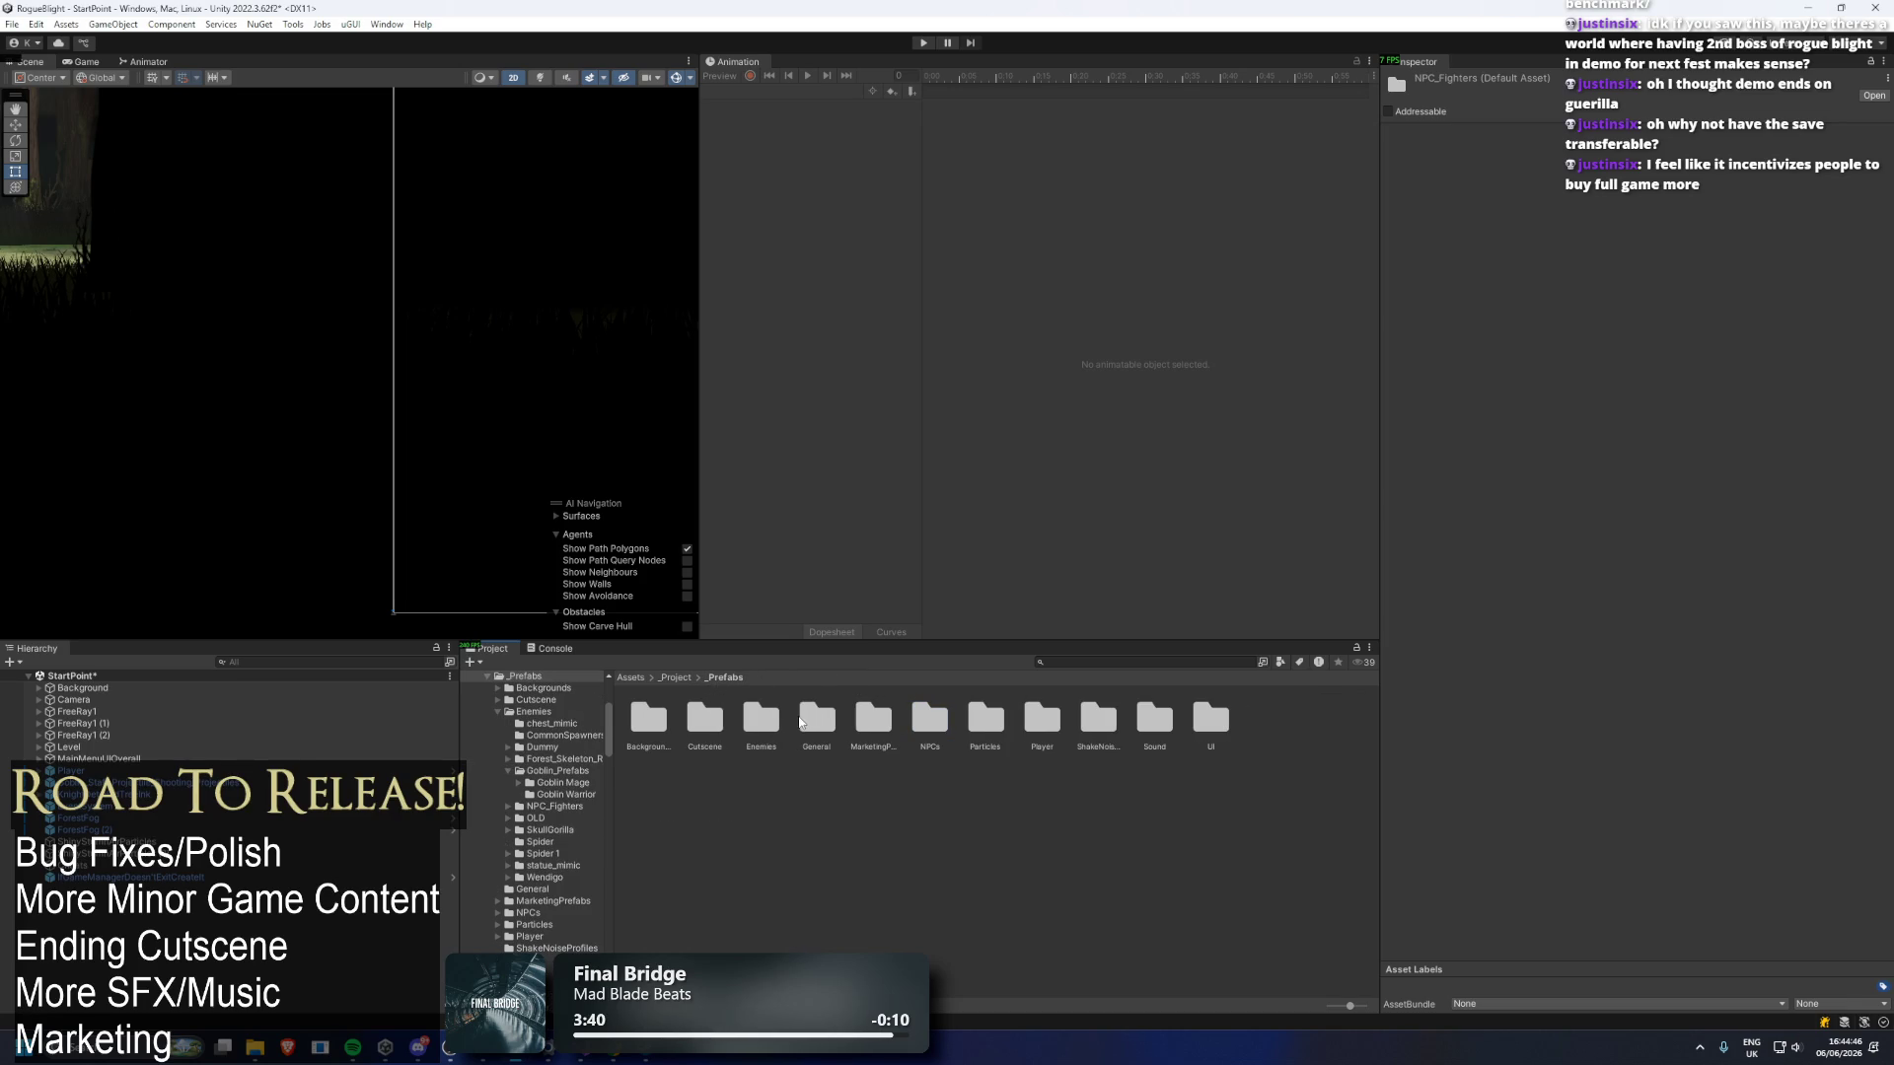
{"action": "left_click", "coordinate": [1016, 908]}
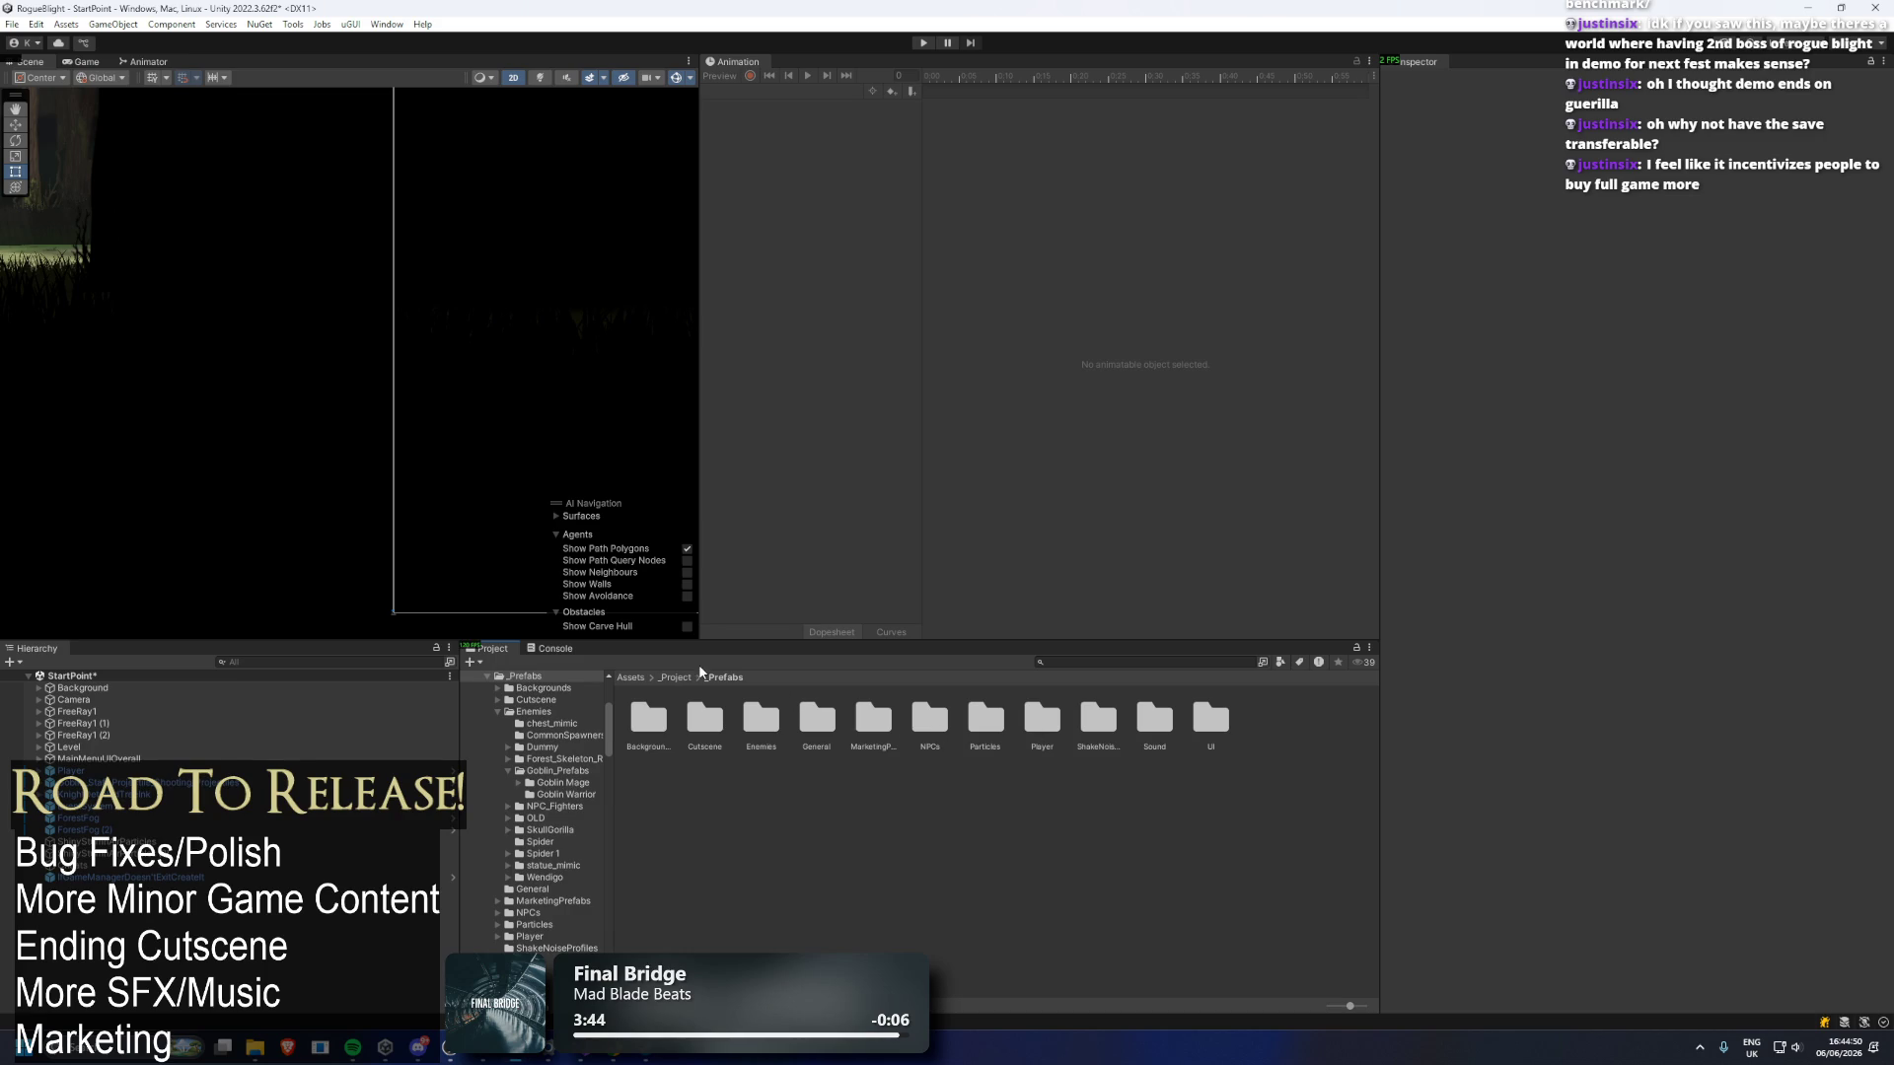
{"action": "double_click", "coordinate": [759, 732]}
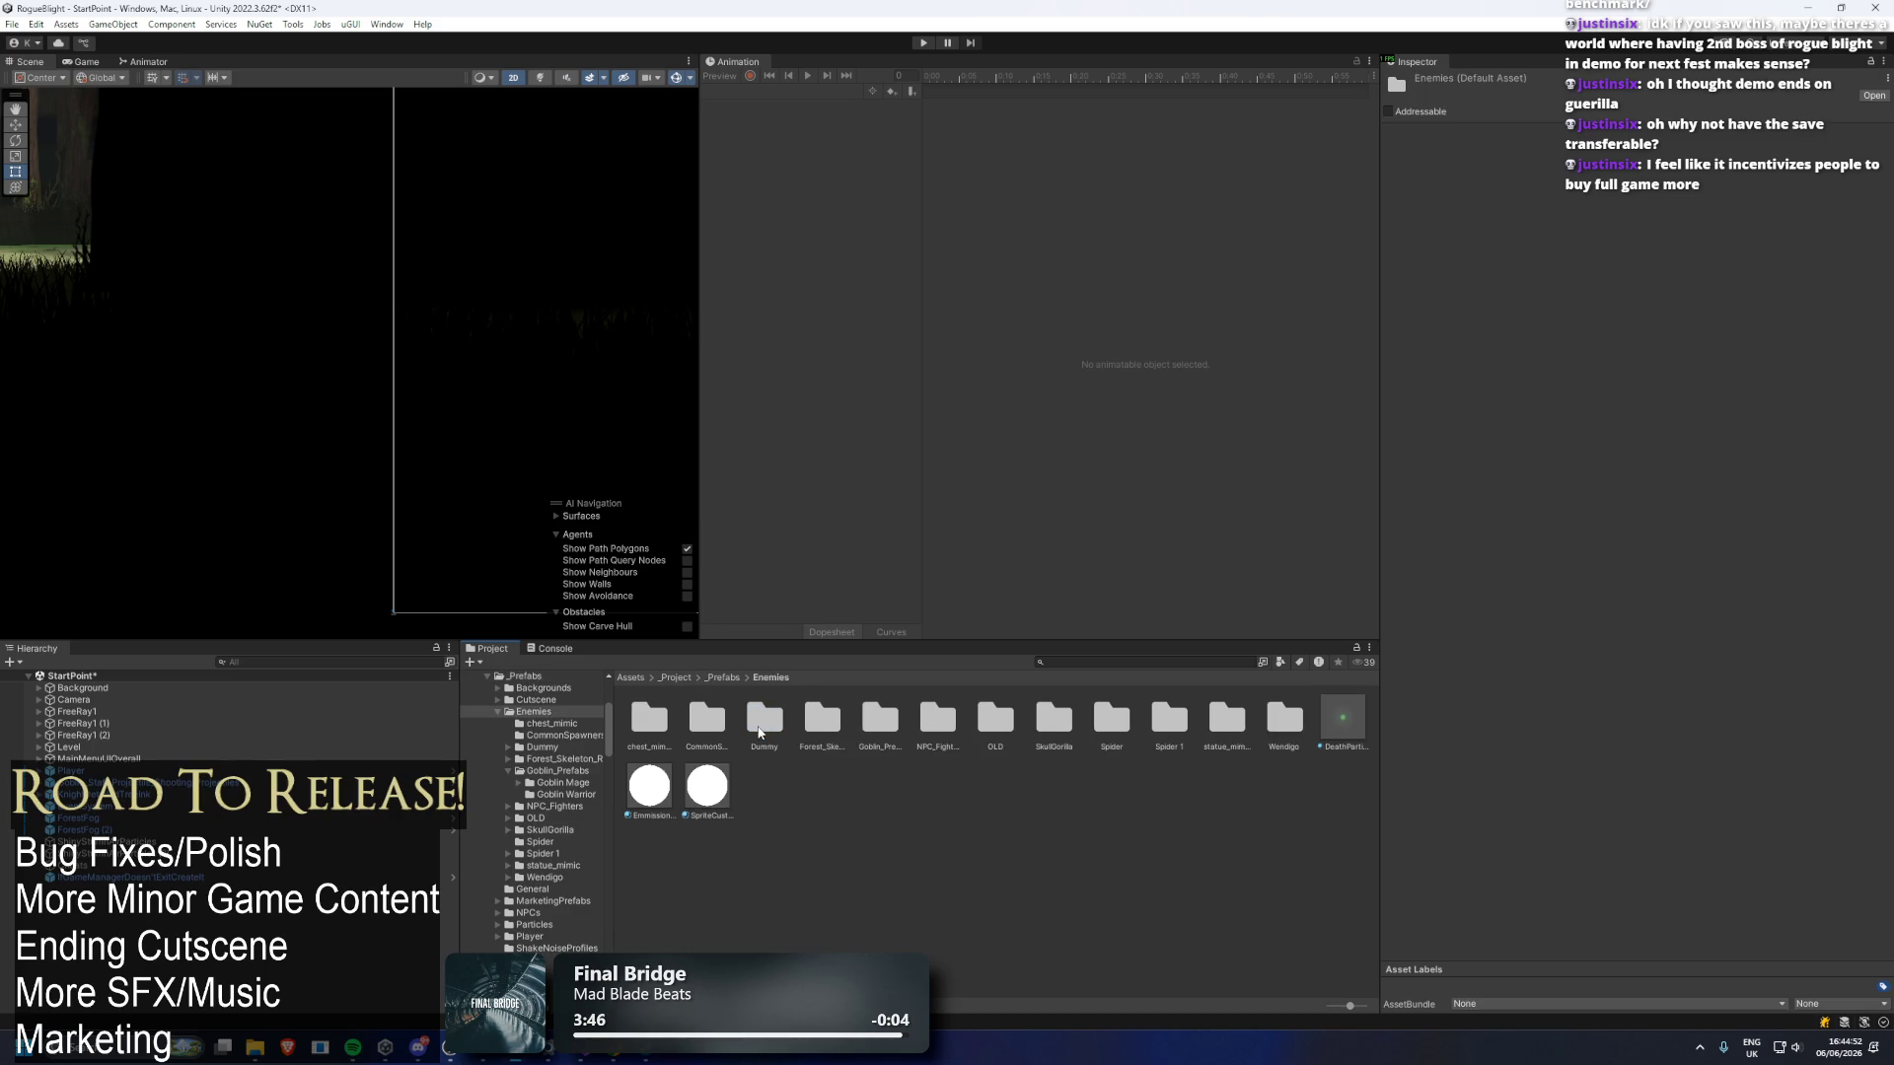
{"action": "left_click", "coordinate": [725, 679]}
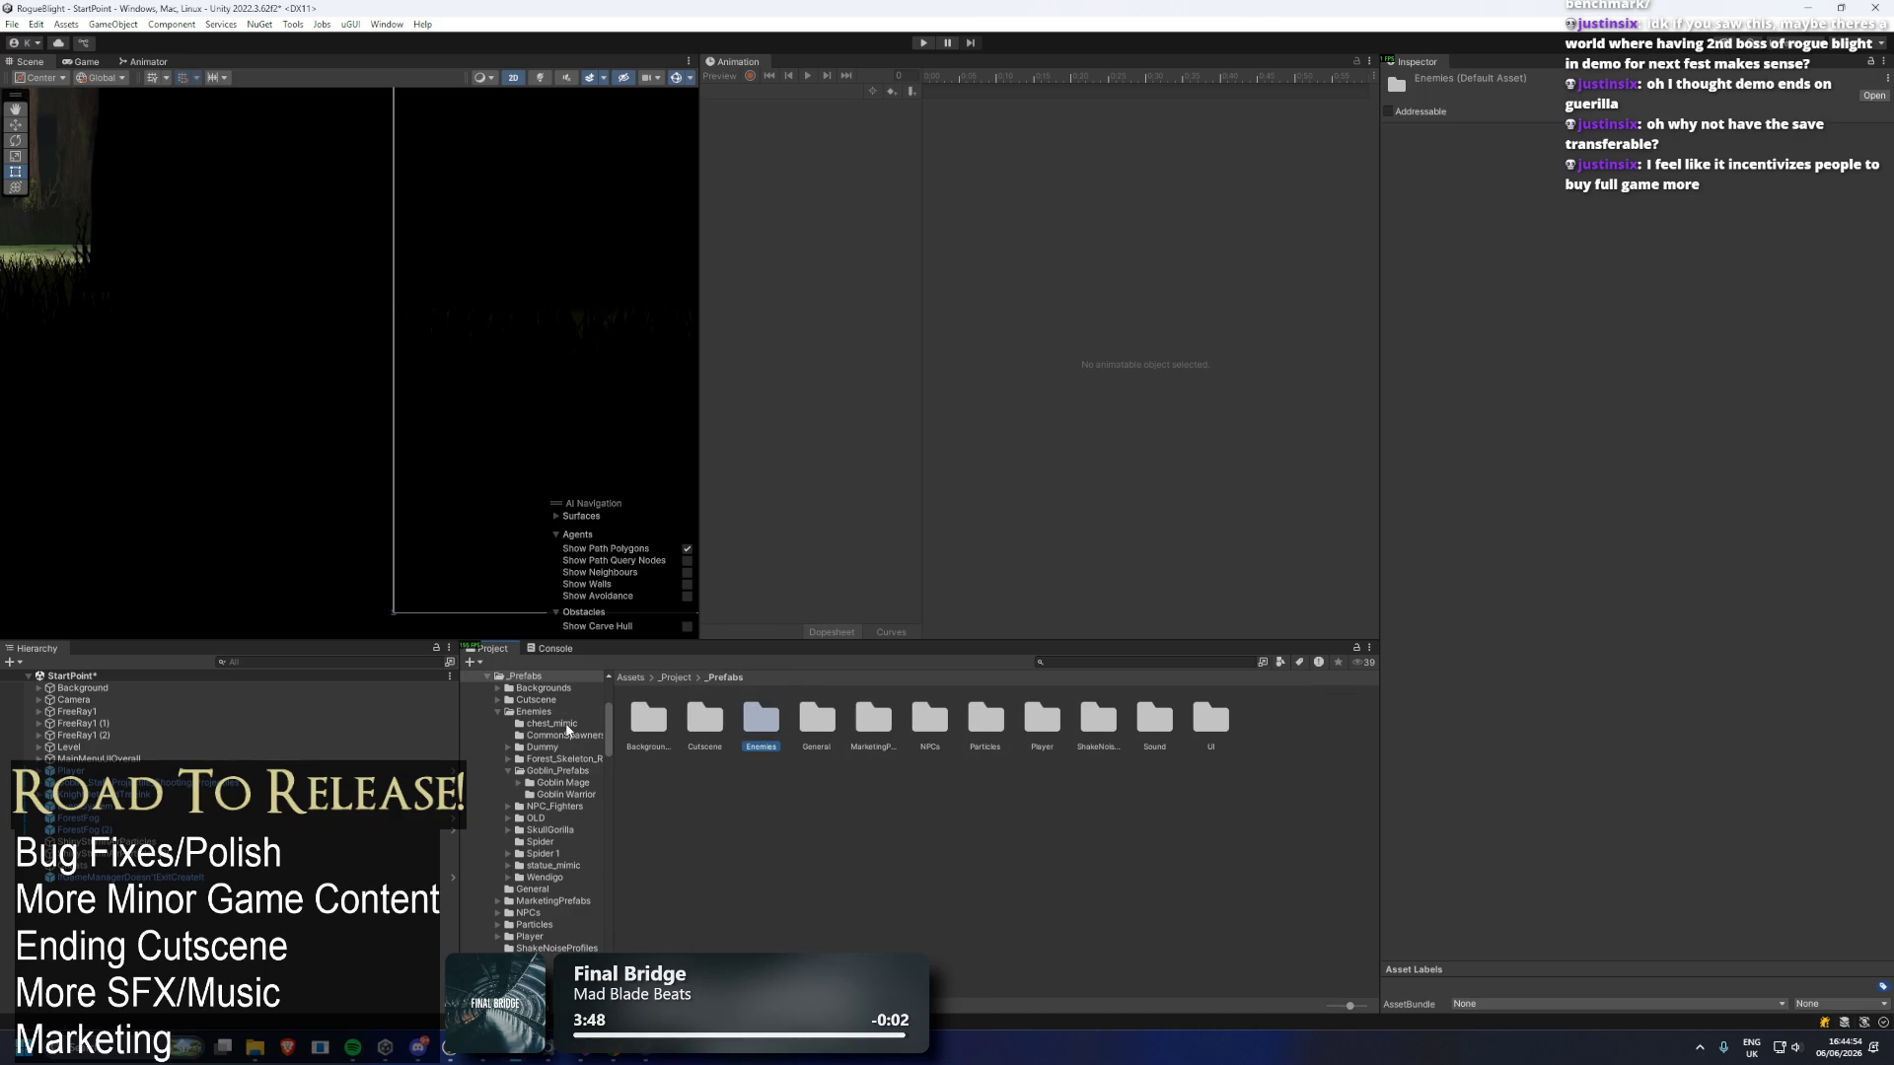
{"action": "scroll", "coordinate": [552, 760], "scroll_direction": "up", "scroll_amount": 4}
{"action": "left_click", "coordinate": [513, 751]}
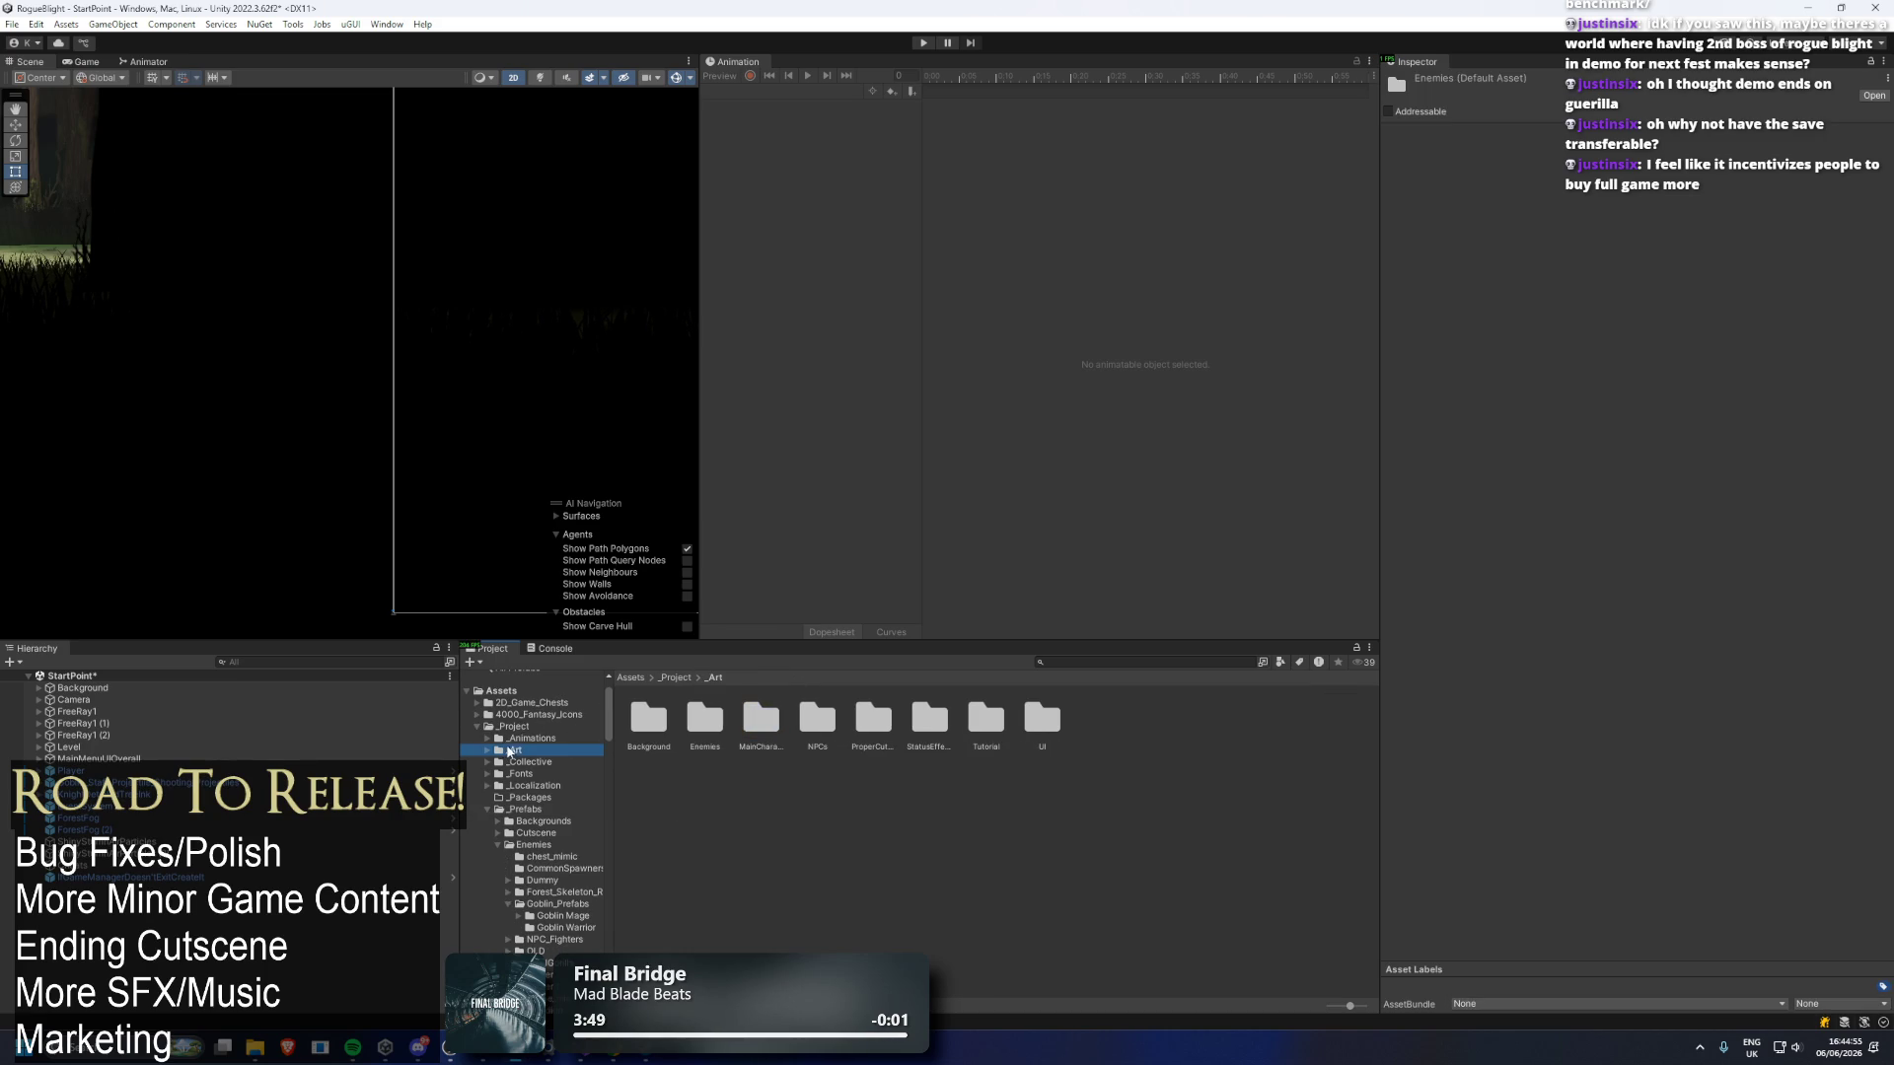
Open _Art/Enemies and select the BlightLady folder.
{"action": "double_click", "coordinate": [695, 723]}
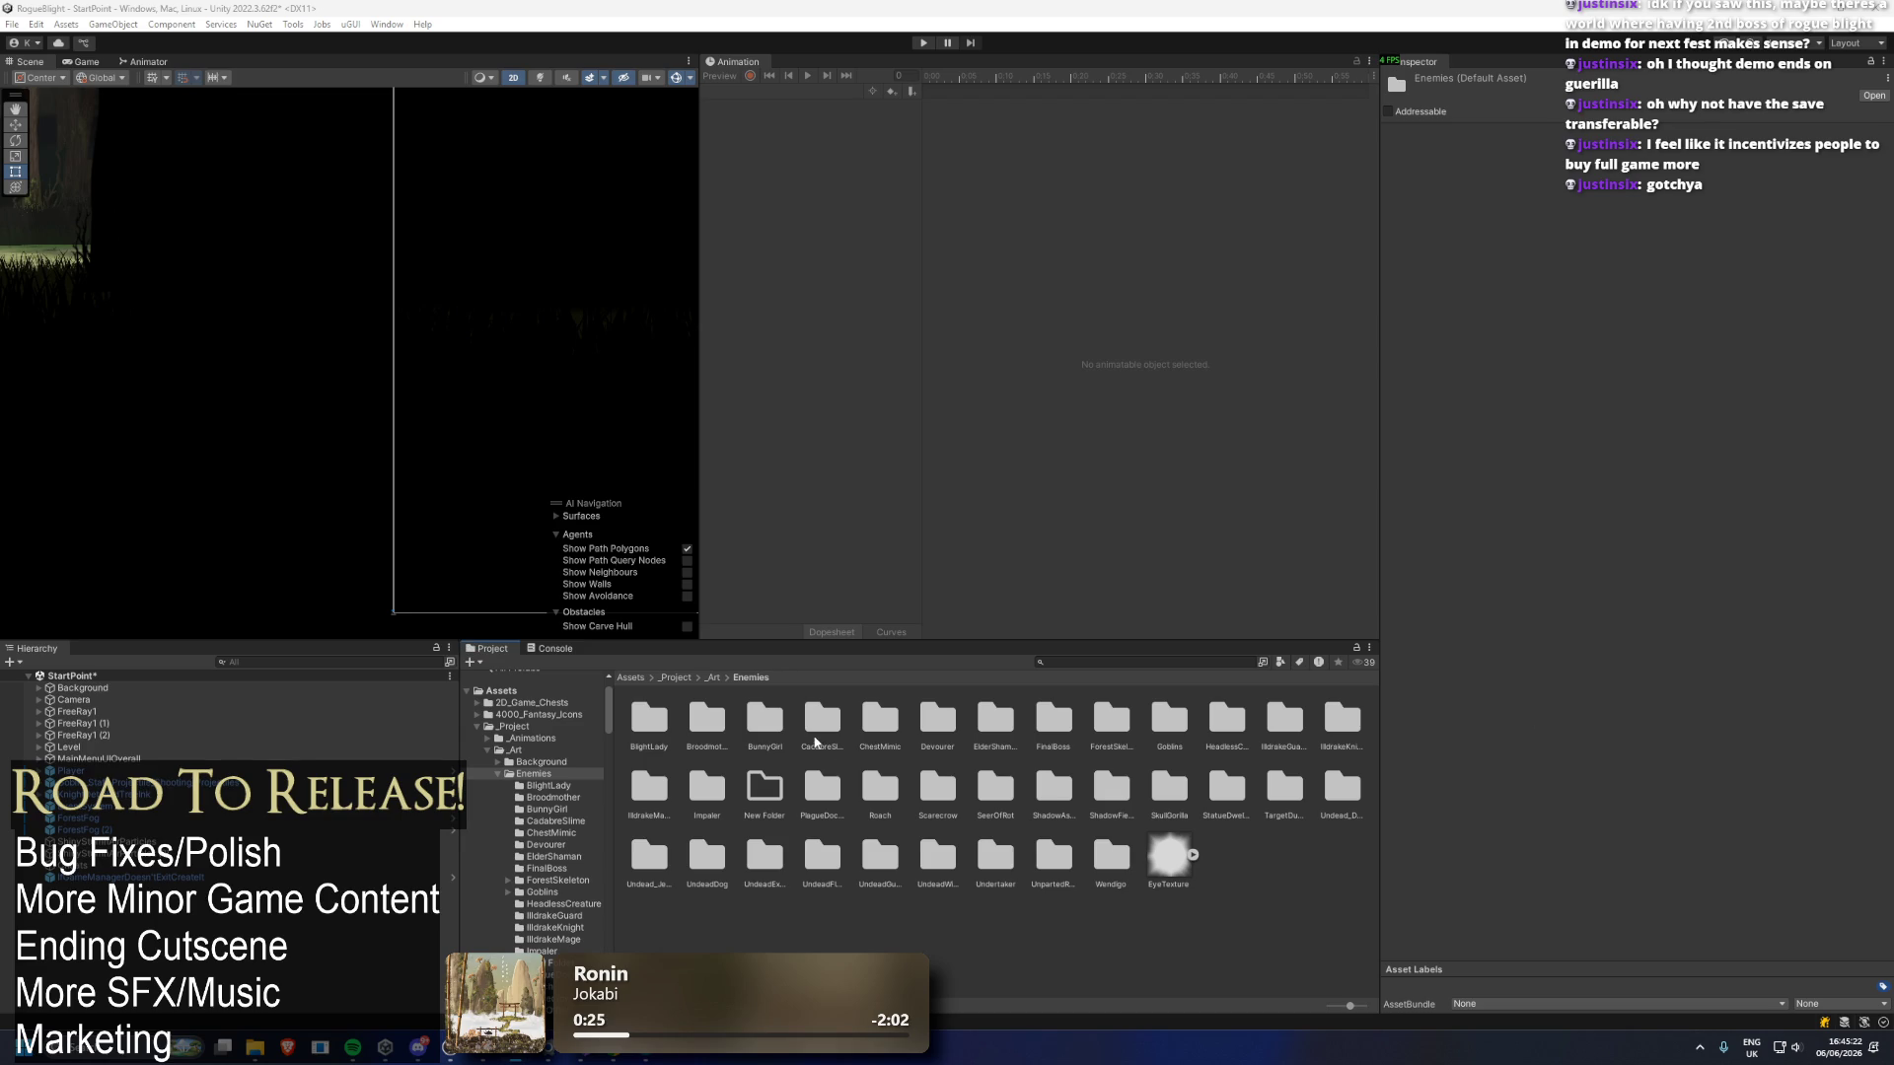
{"action": "left_click", "coordinate": [651, 722]}
{"action": "left_click", "coordinate": [764, 718]}
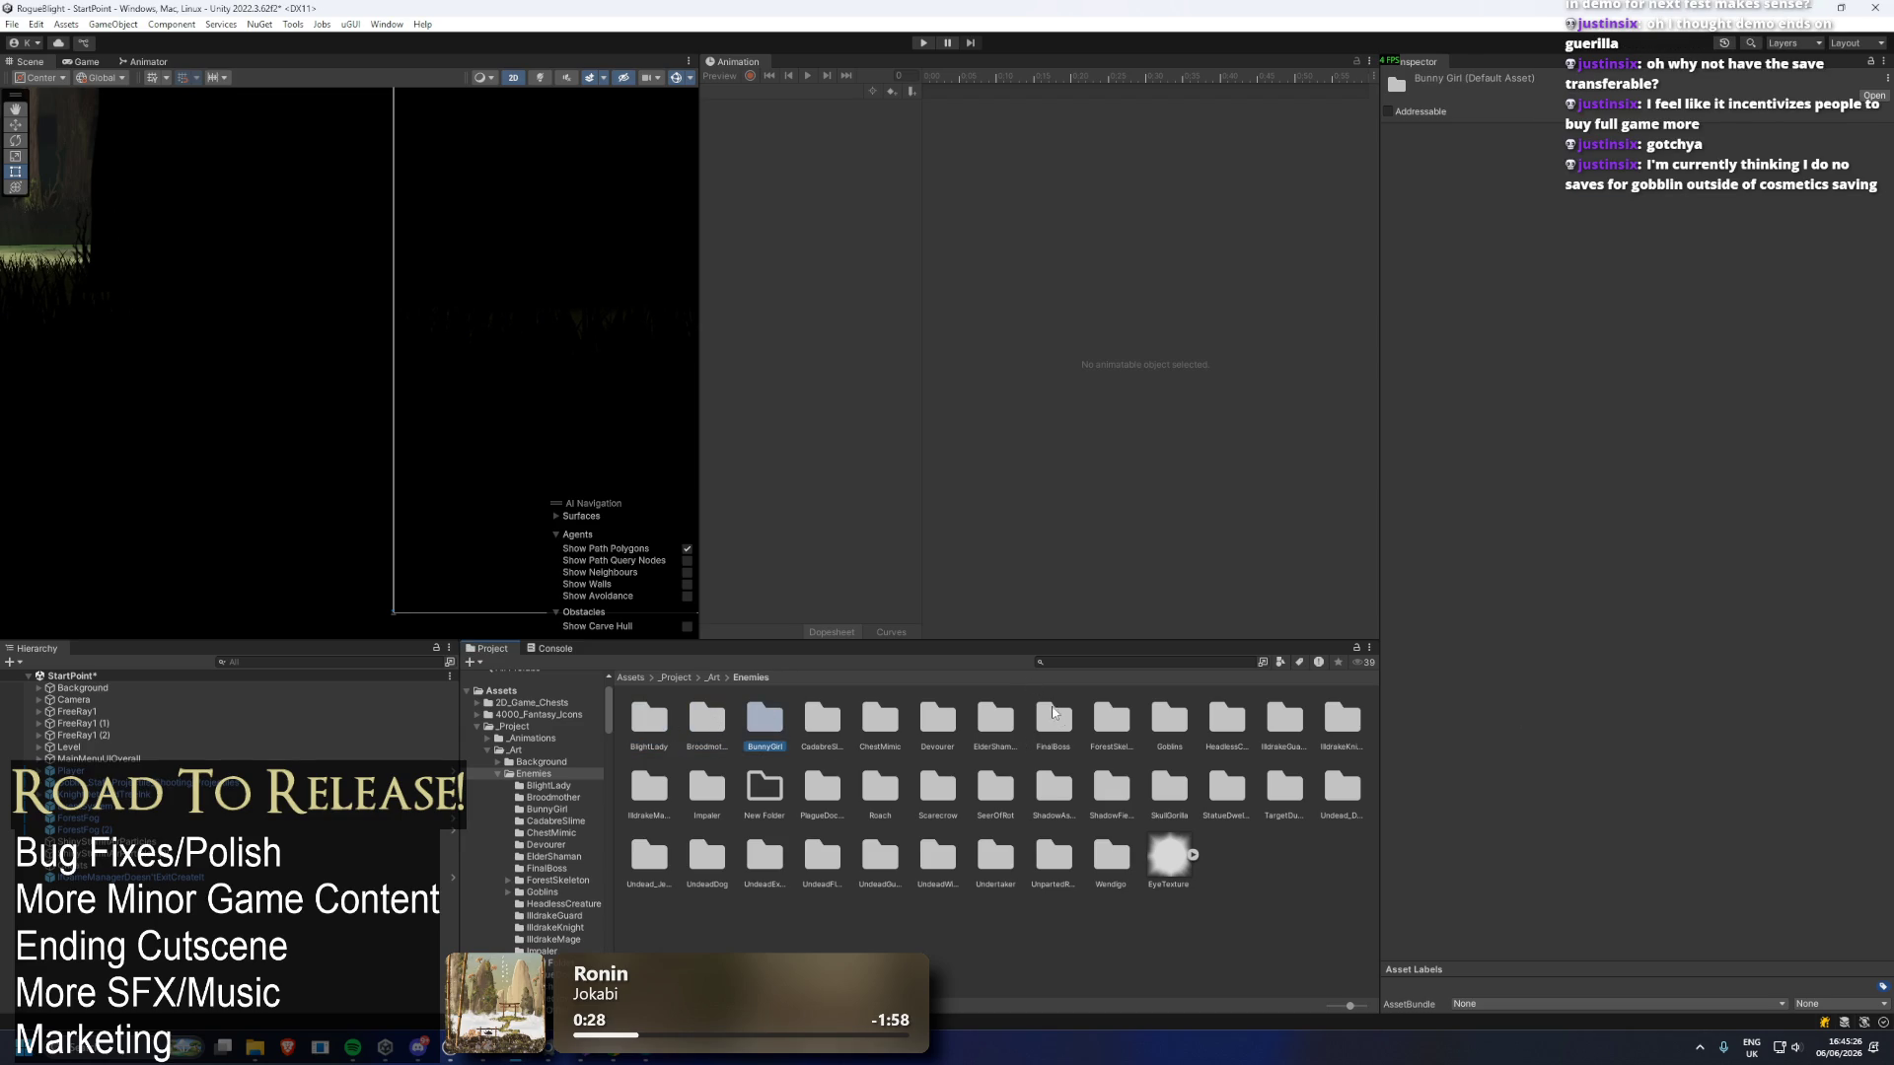
{"action": "key", "text": "Left"}
{"action": "key", "text": "Right"}
{"action": "key", "text": "Right"}
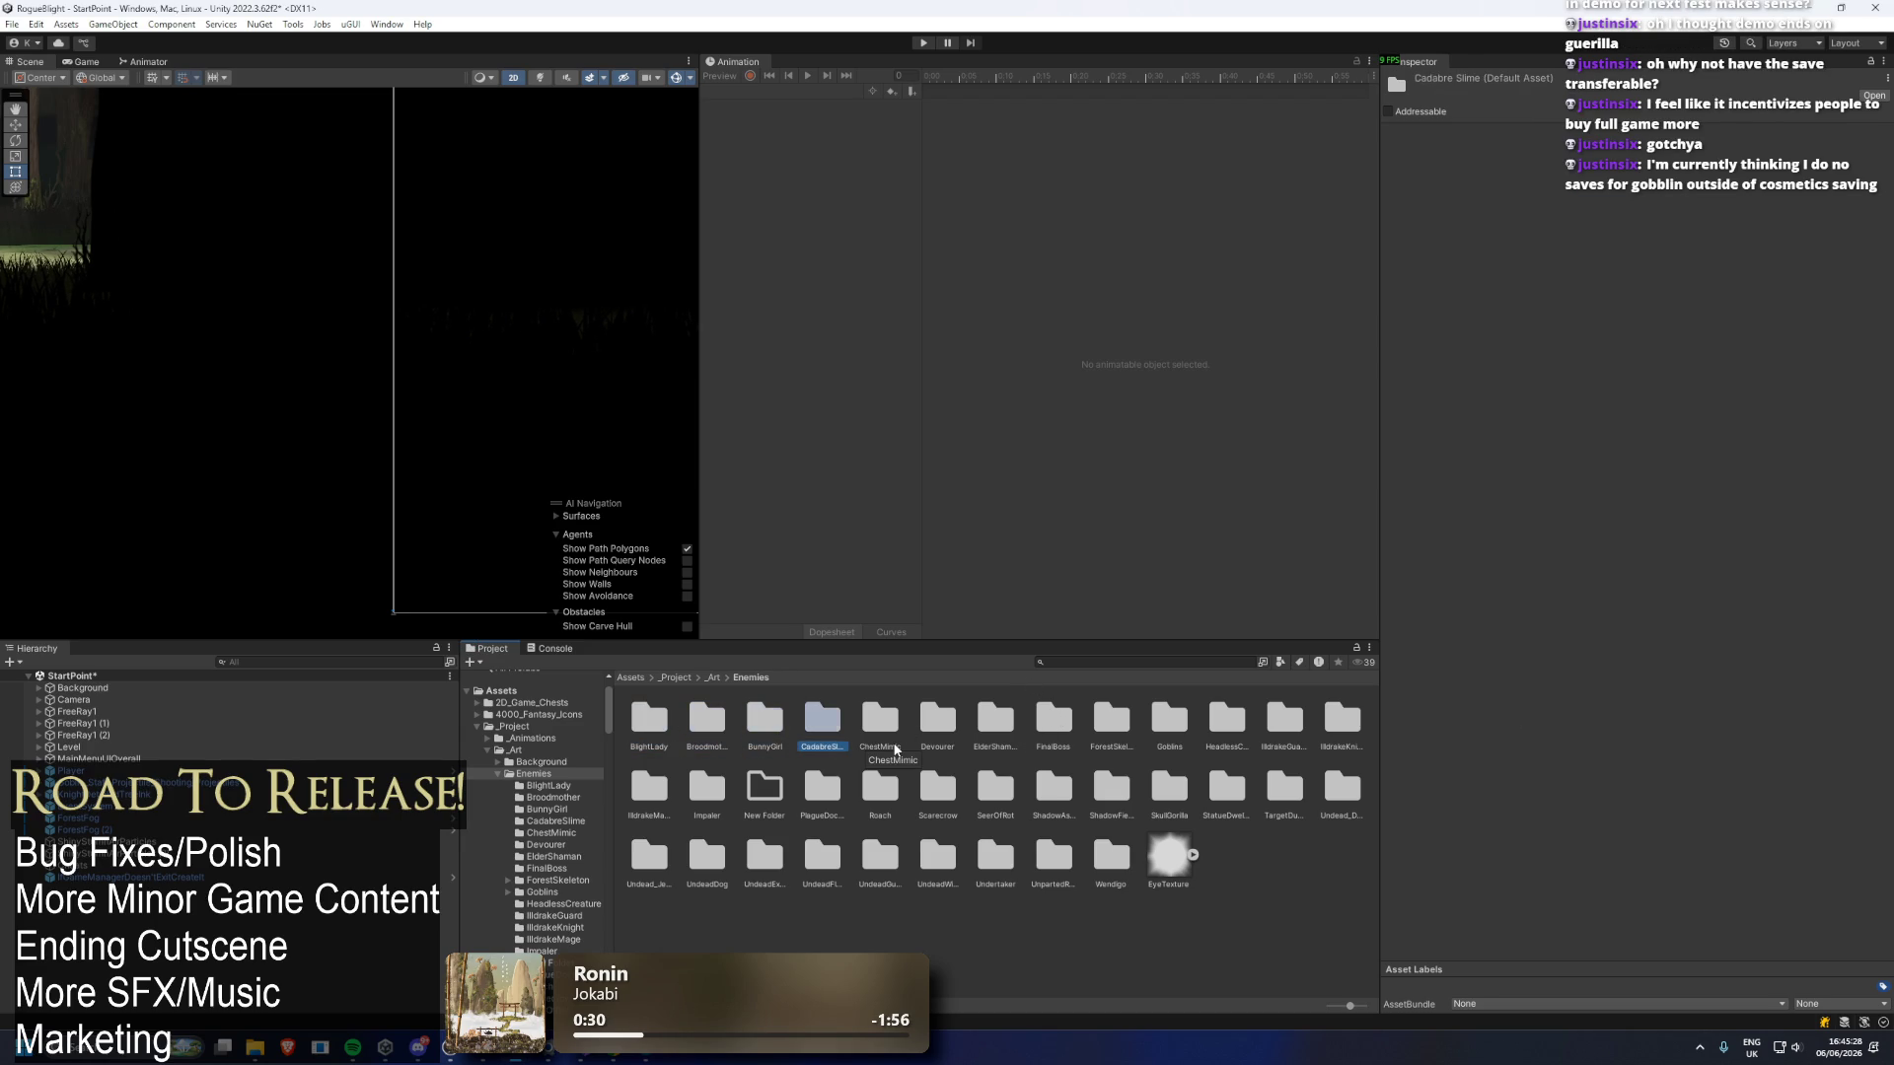
{"action": "key", "text": "Left"}
{"action": "key", "text": "Left"}
{"action": "key", "text": "Left"}
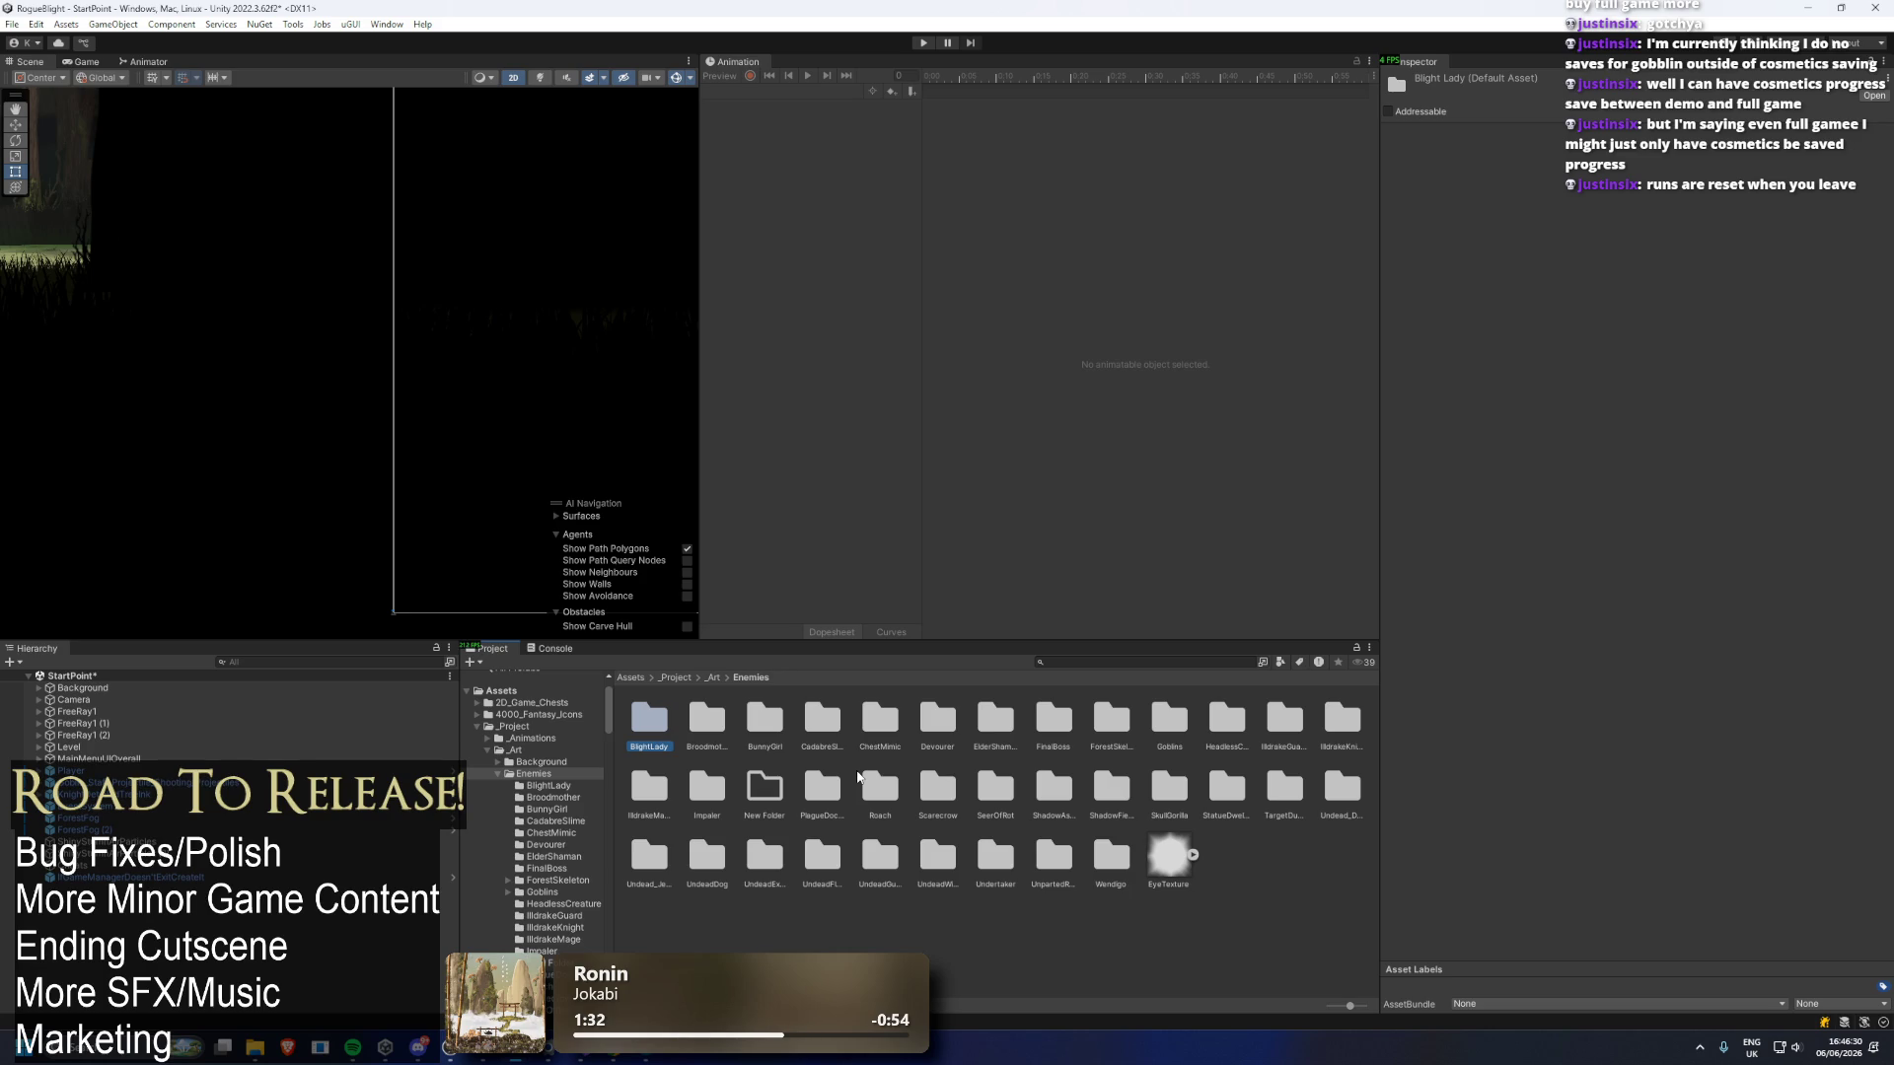
Delete the BlightLady, Broodmother, BunnyGirl, CadabreSlime, Devourer, ElderShaman, FinalBoss and HeadlessCreature enemy folders.
{"action": "key", "text": "Delete"}
{"action": "key", "text": "Return"}
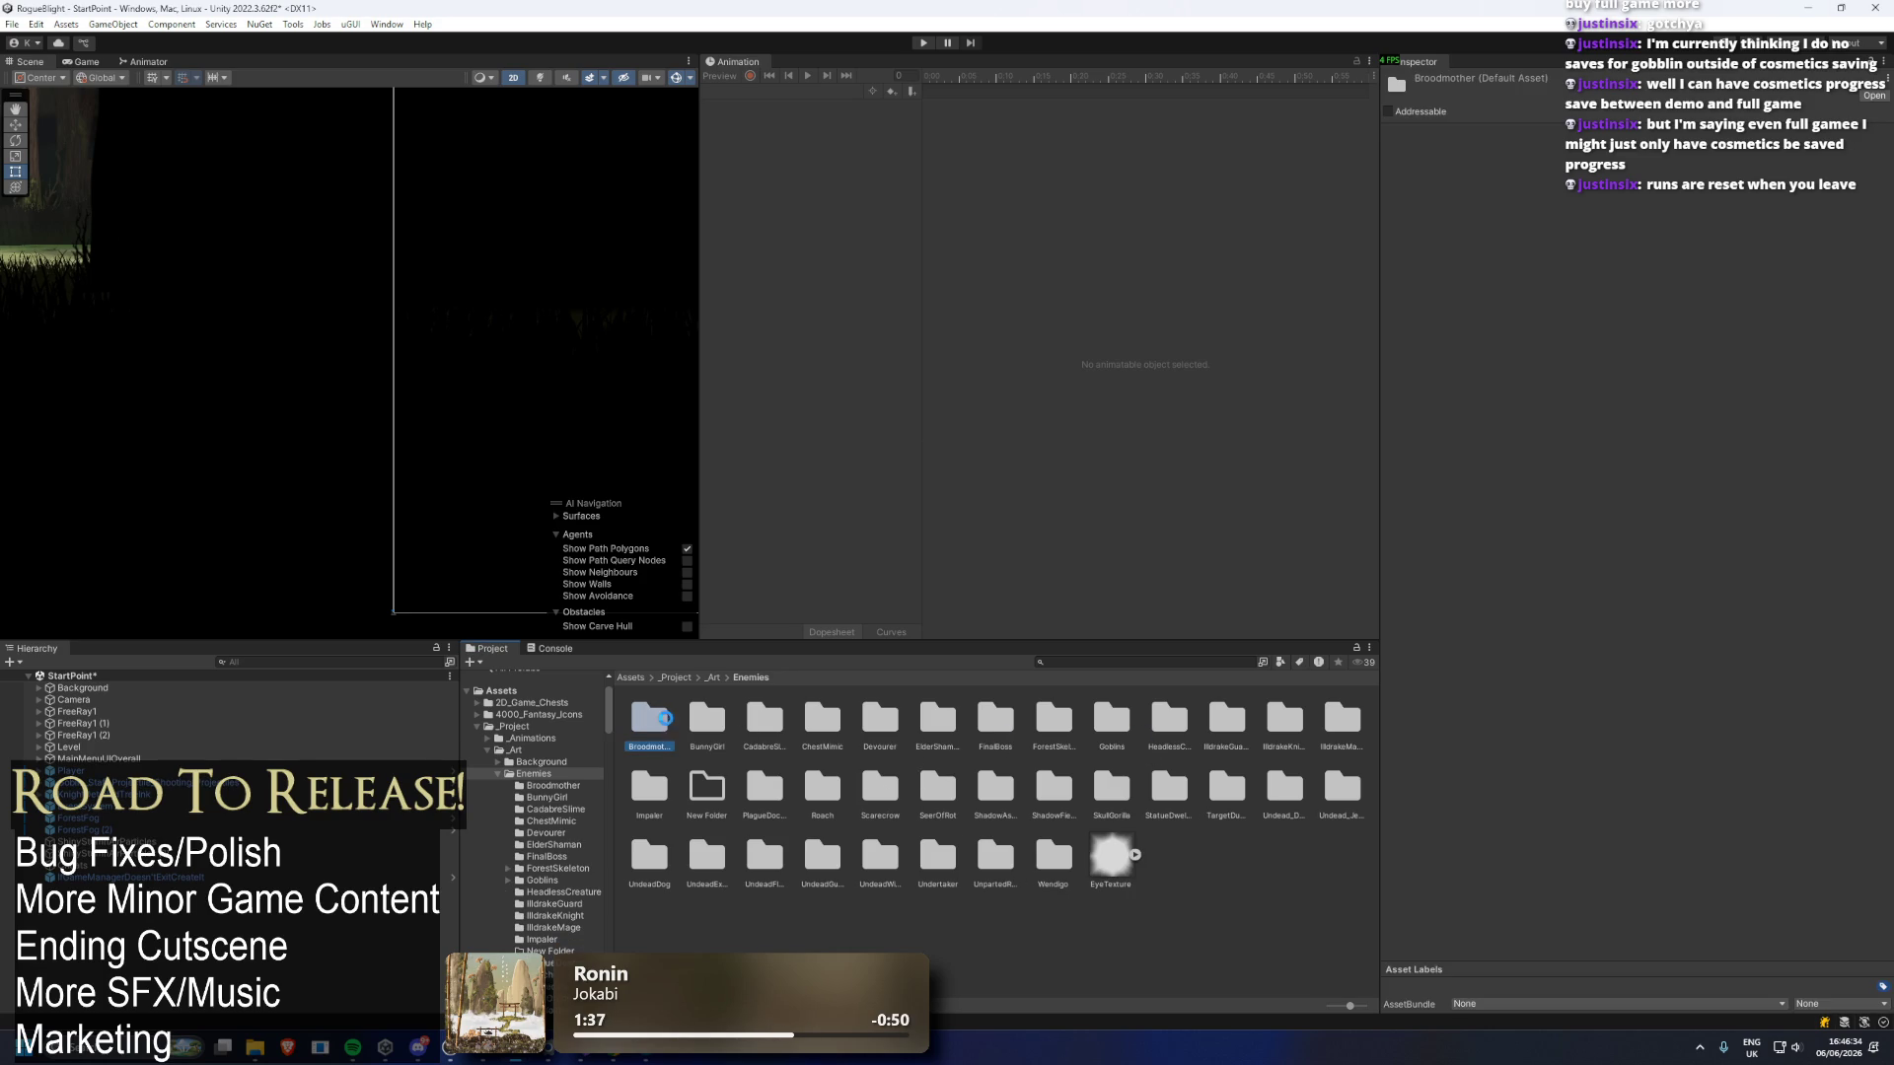
{"action": "key", "text": "Delete"}
{"action": "key", "text": "Return"}
{"action": "key", "text": "Delete"}
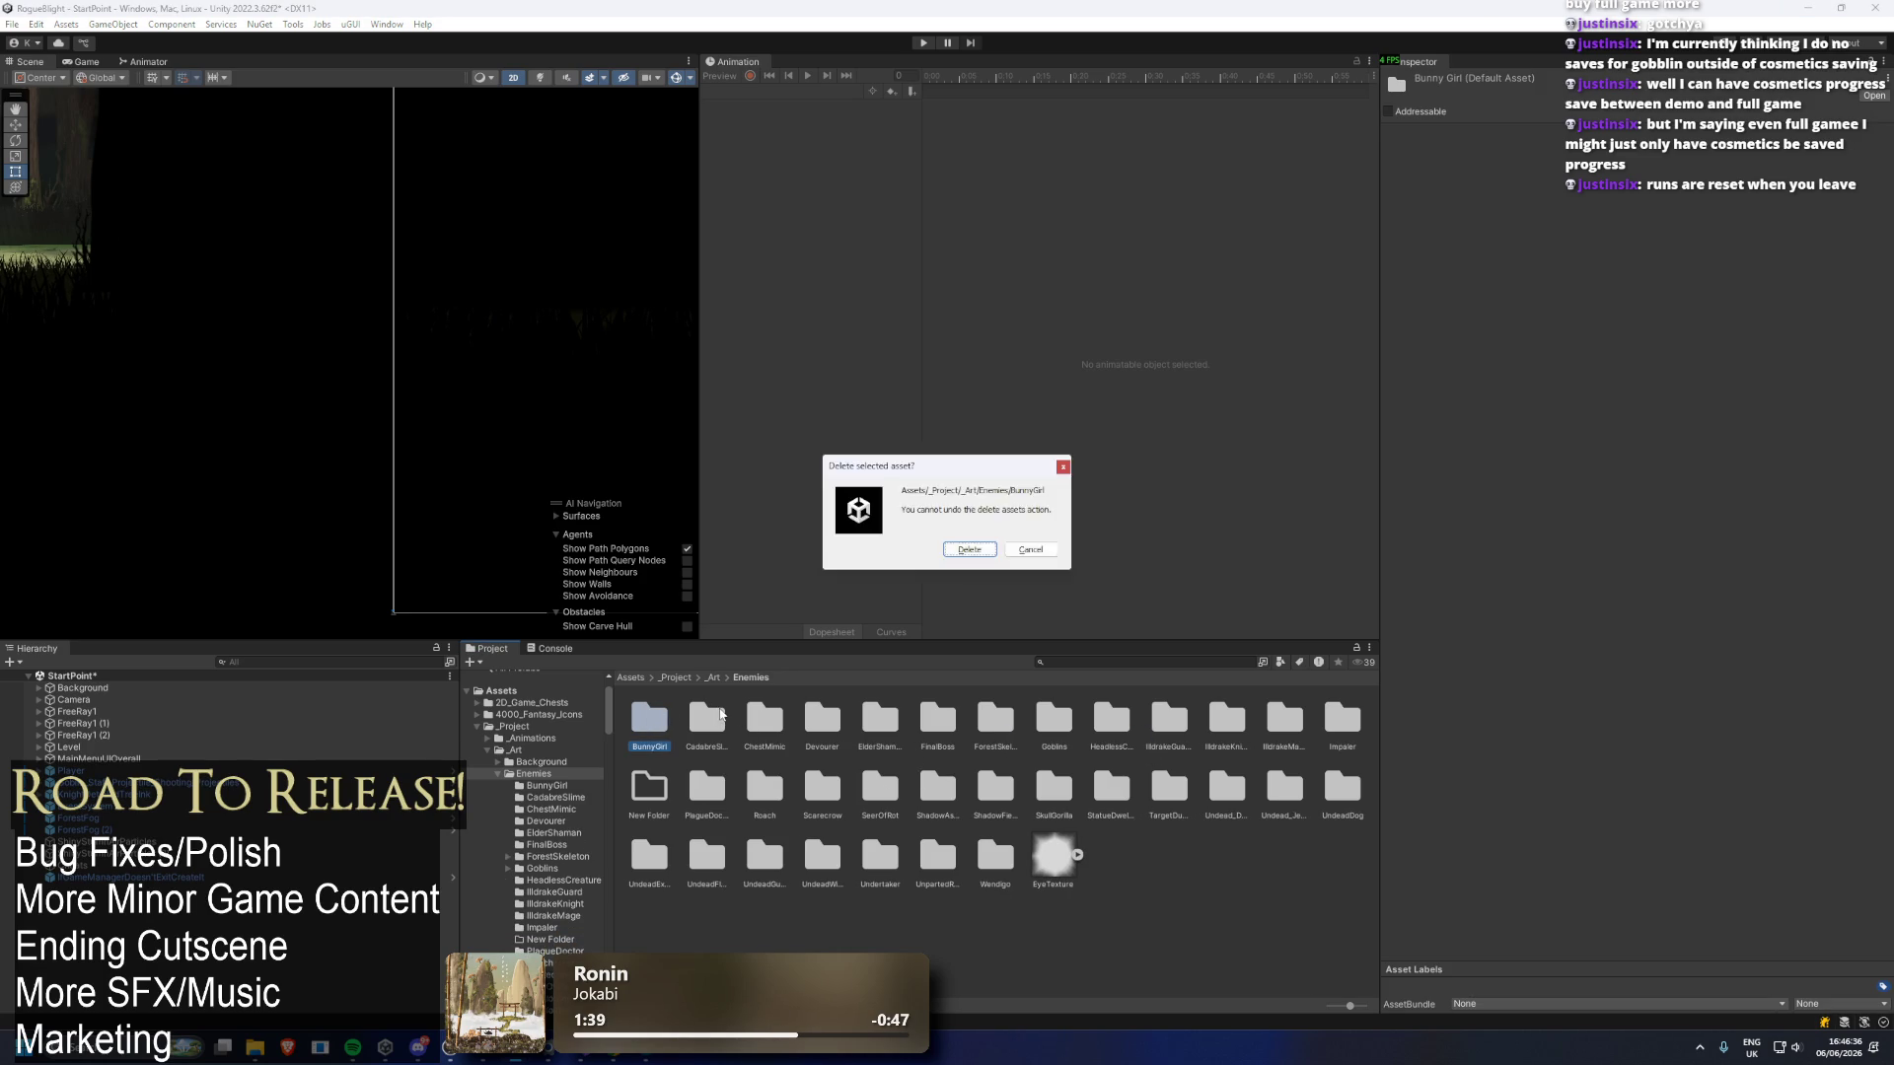
{"action": "key", "text": "Return"}
{"action": "key", "text": "Delete"}
{"action": "key", "text": "Return"}
{"action": "left_click", "coordinate": [723, 716]}
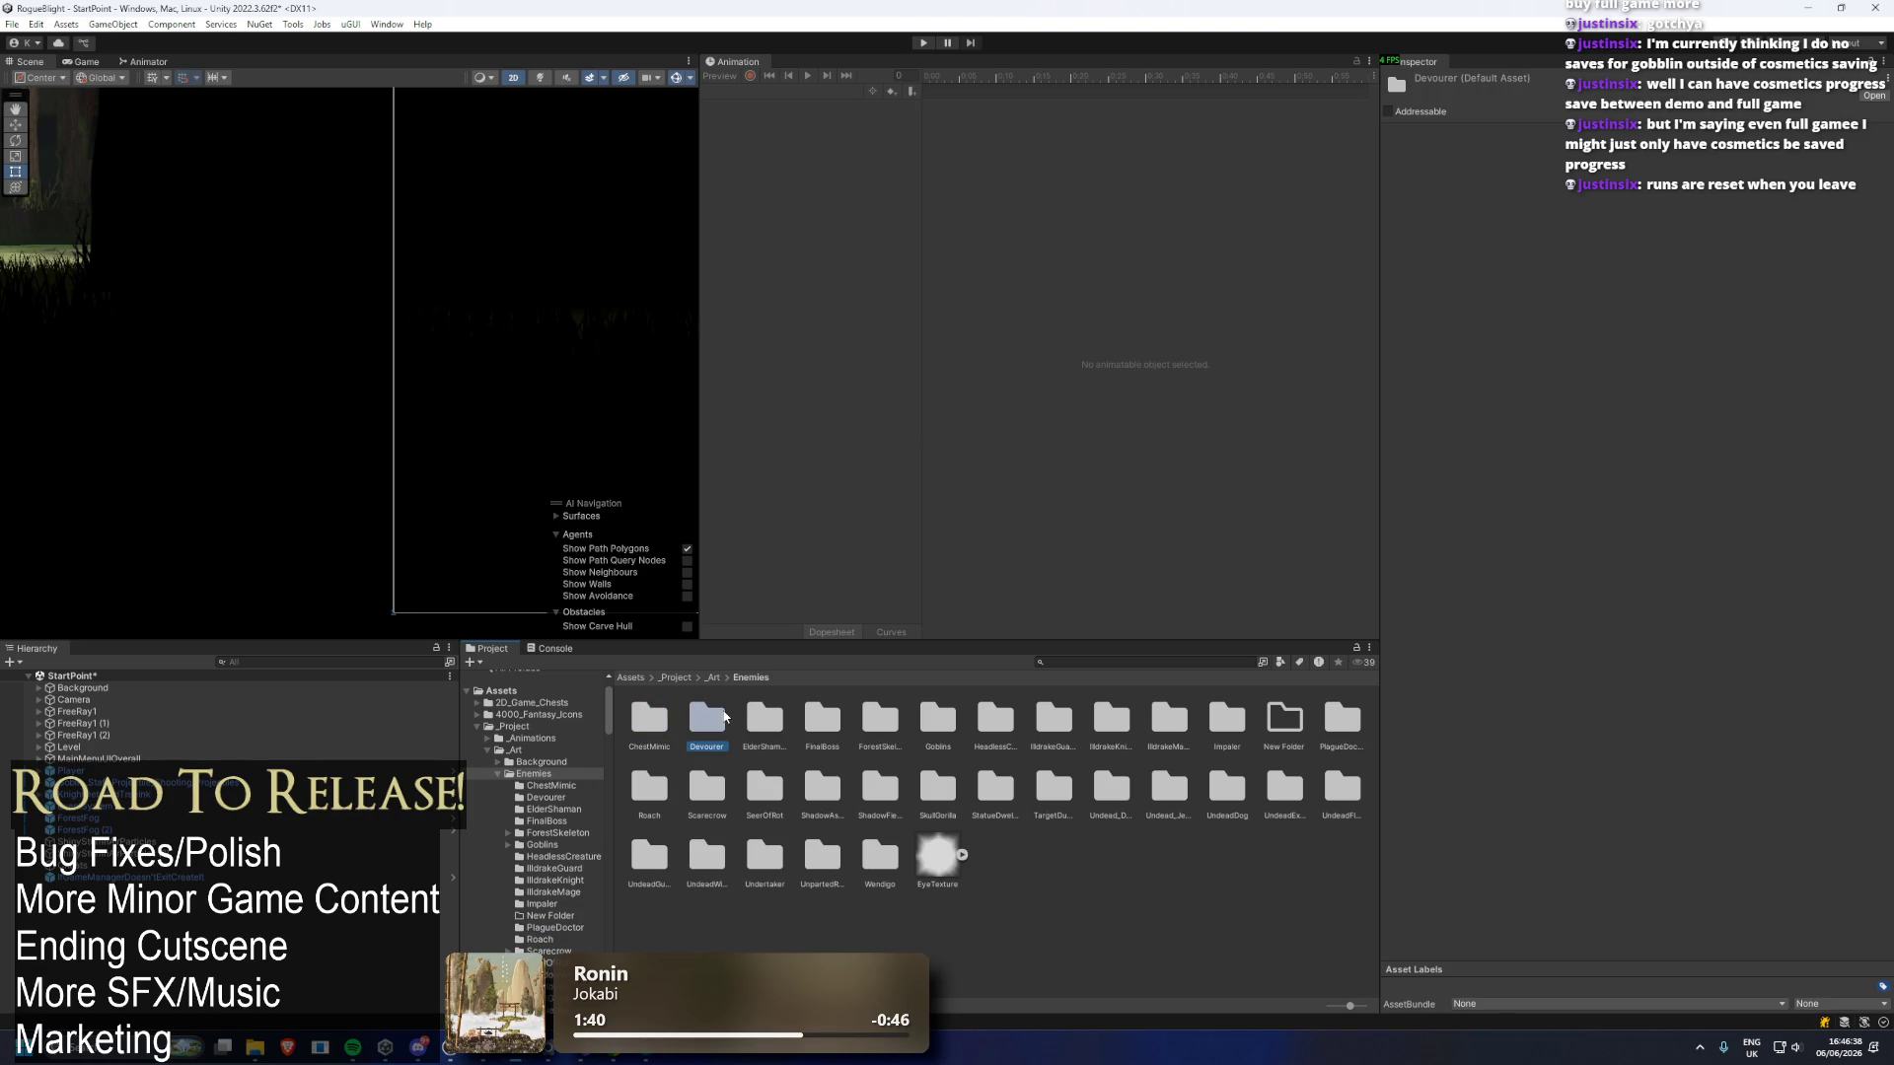
{"action": "key", "text": "Delete"}
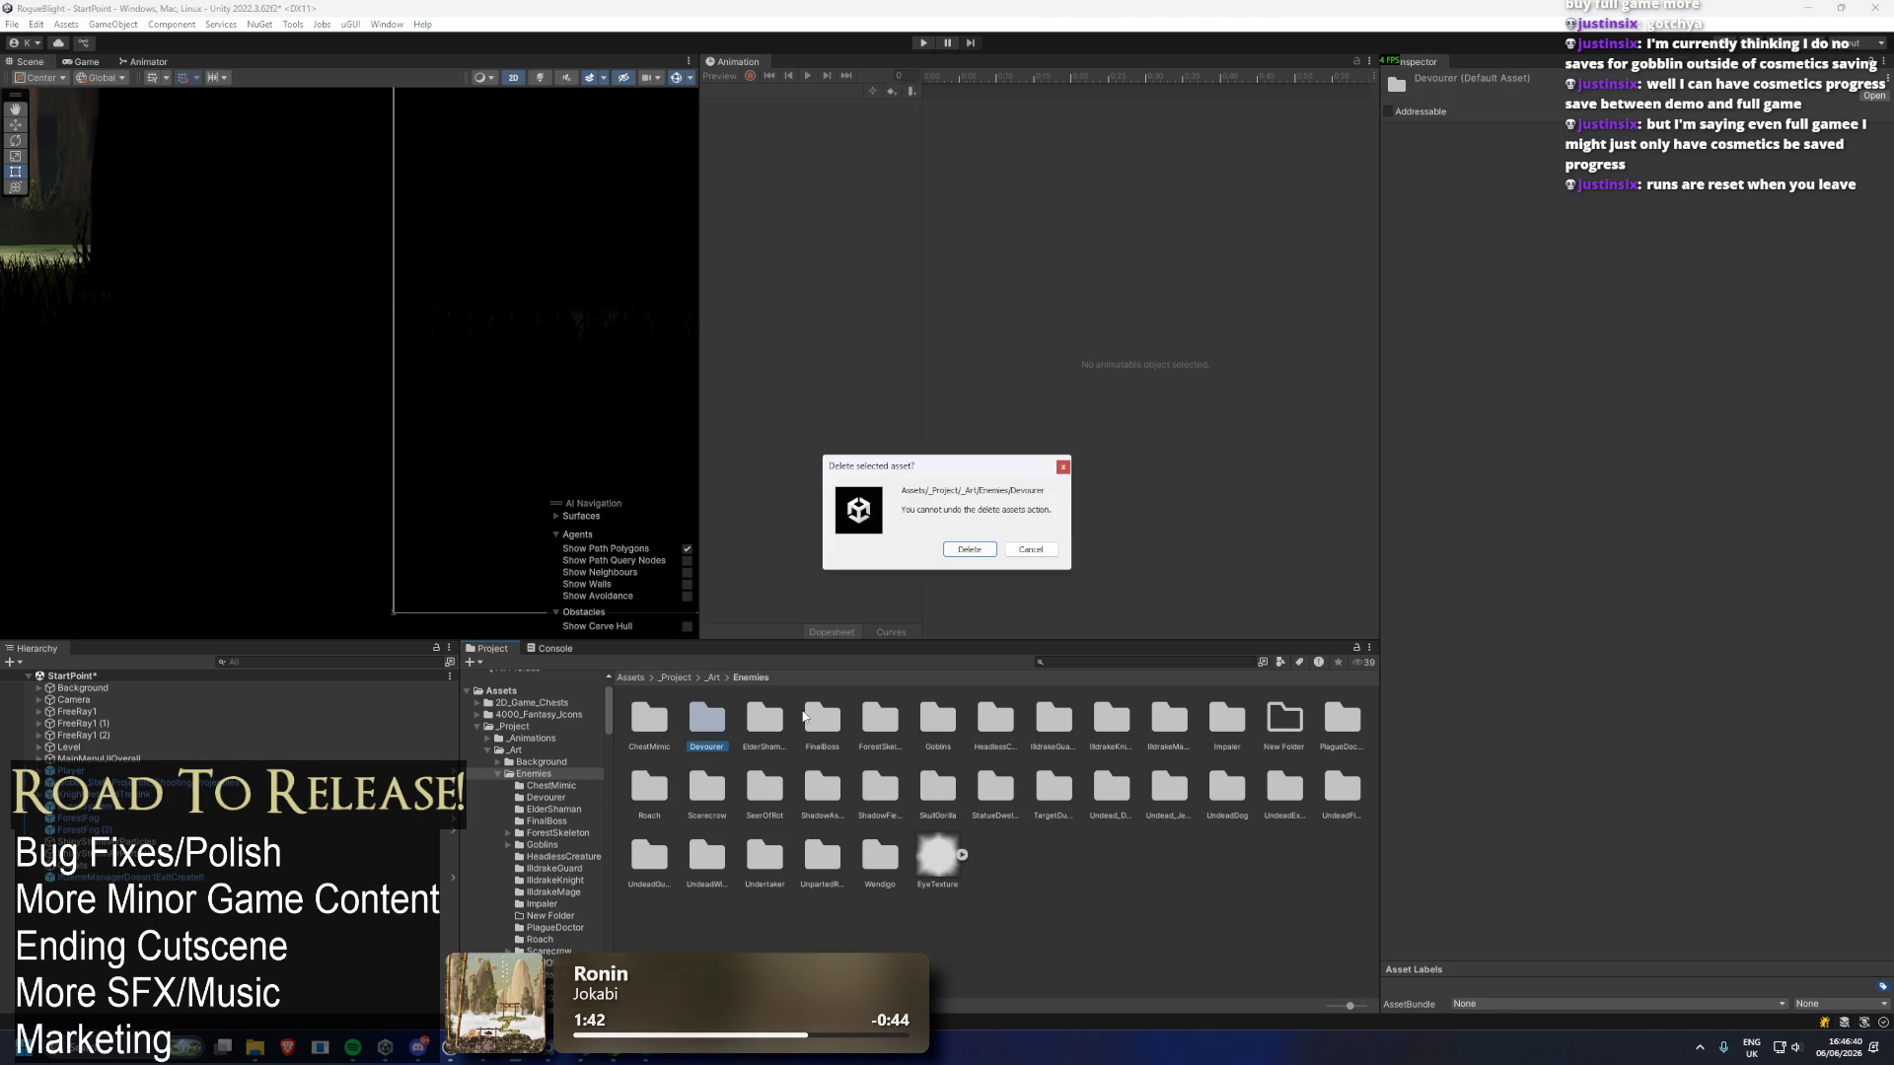
{"action": "key", "text": "Return"}
{"action": "left_click", "coordinate": [708, 722]}
{"action": "key", "text": "Delete"}
{"action": "key", "text": "Return"}
{"action": "key", "text": "Delete"}
{"action": "key", "text": "Return"}
{"action": "left_click", "coordinate": [824, 714]}
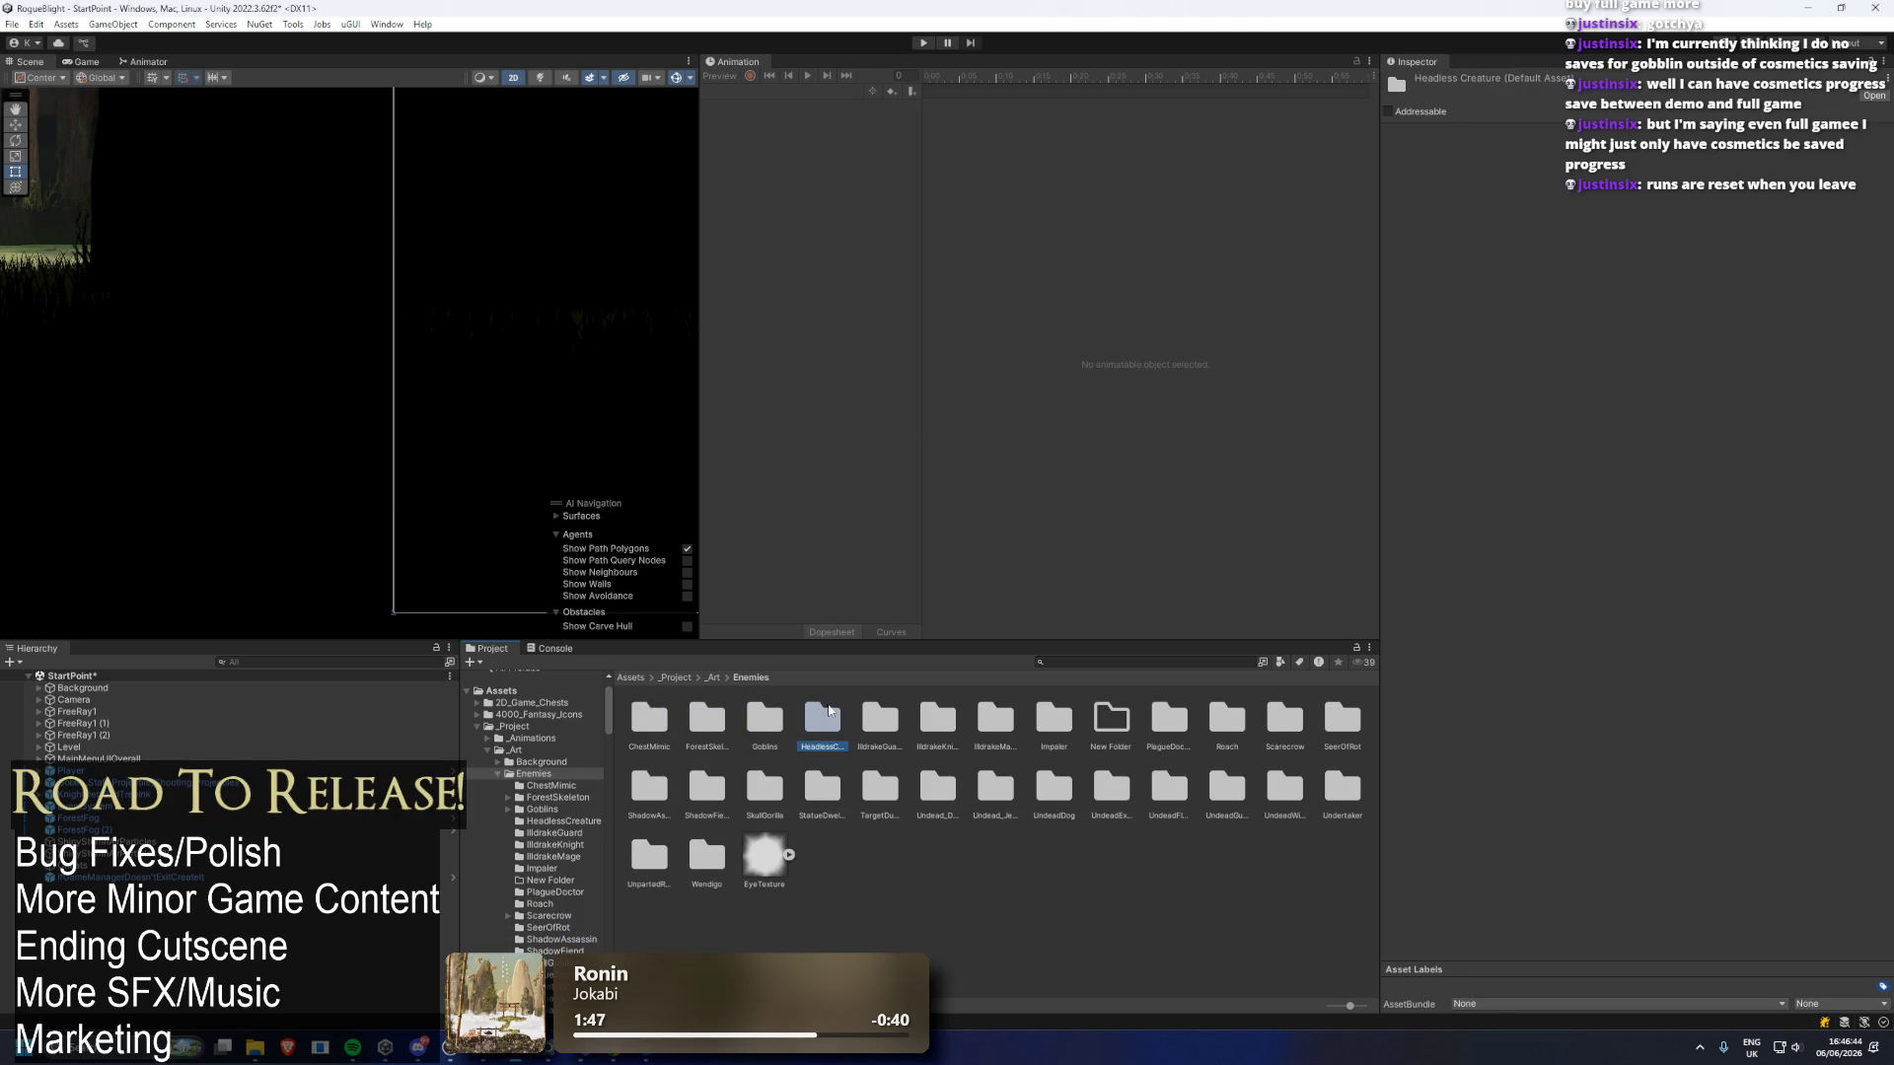
{"action": "key", "text": "Delete"}
{"action": "key", "text": "Return"}
Delete the IlldrakeGuard, IlldrakeKnight, IlldrakeMage, Impaler, New Folder, PlagueDoctor, Roach and Scarecrow folders.
{"action": "left_click", "coordinate": [824, 715]}
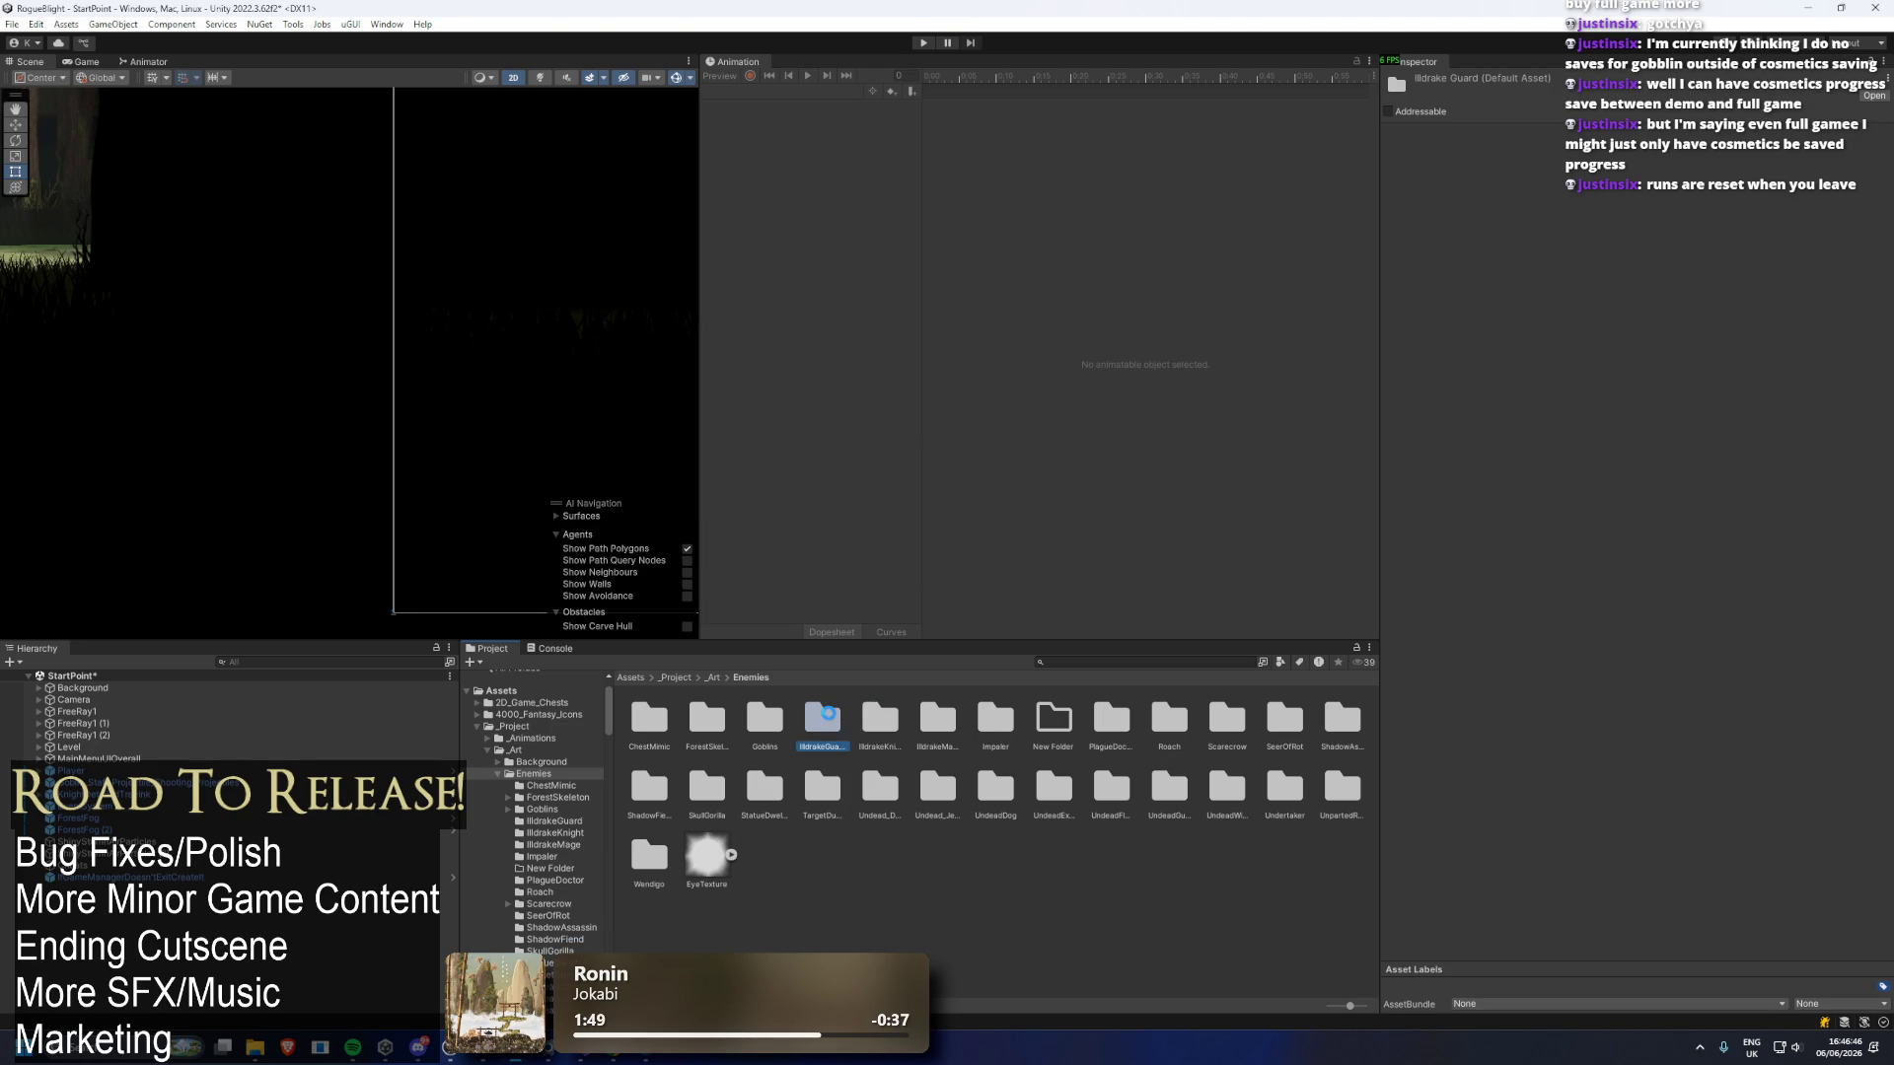
{"action": "key", "text": "Delete"}
{"action": "key", "text": "Return"}
{"action": "left_click", "coordinate": [829, 718]}
{"action": "key", "text": "Delete"}
{"action": "key", "text": "Return"}
{"action": "left_click", "coordinate": [828, 718]}
{"action": "key", "text": "Delete"}
{"action": "key", "text": "Return"}
{"action": "left_click", "coordinate": [829, 718]}
{"action": "key", "text": "Delete"}
{"action": "key", "text": "Return"}
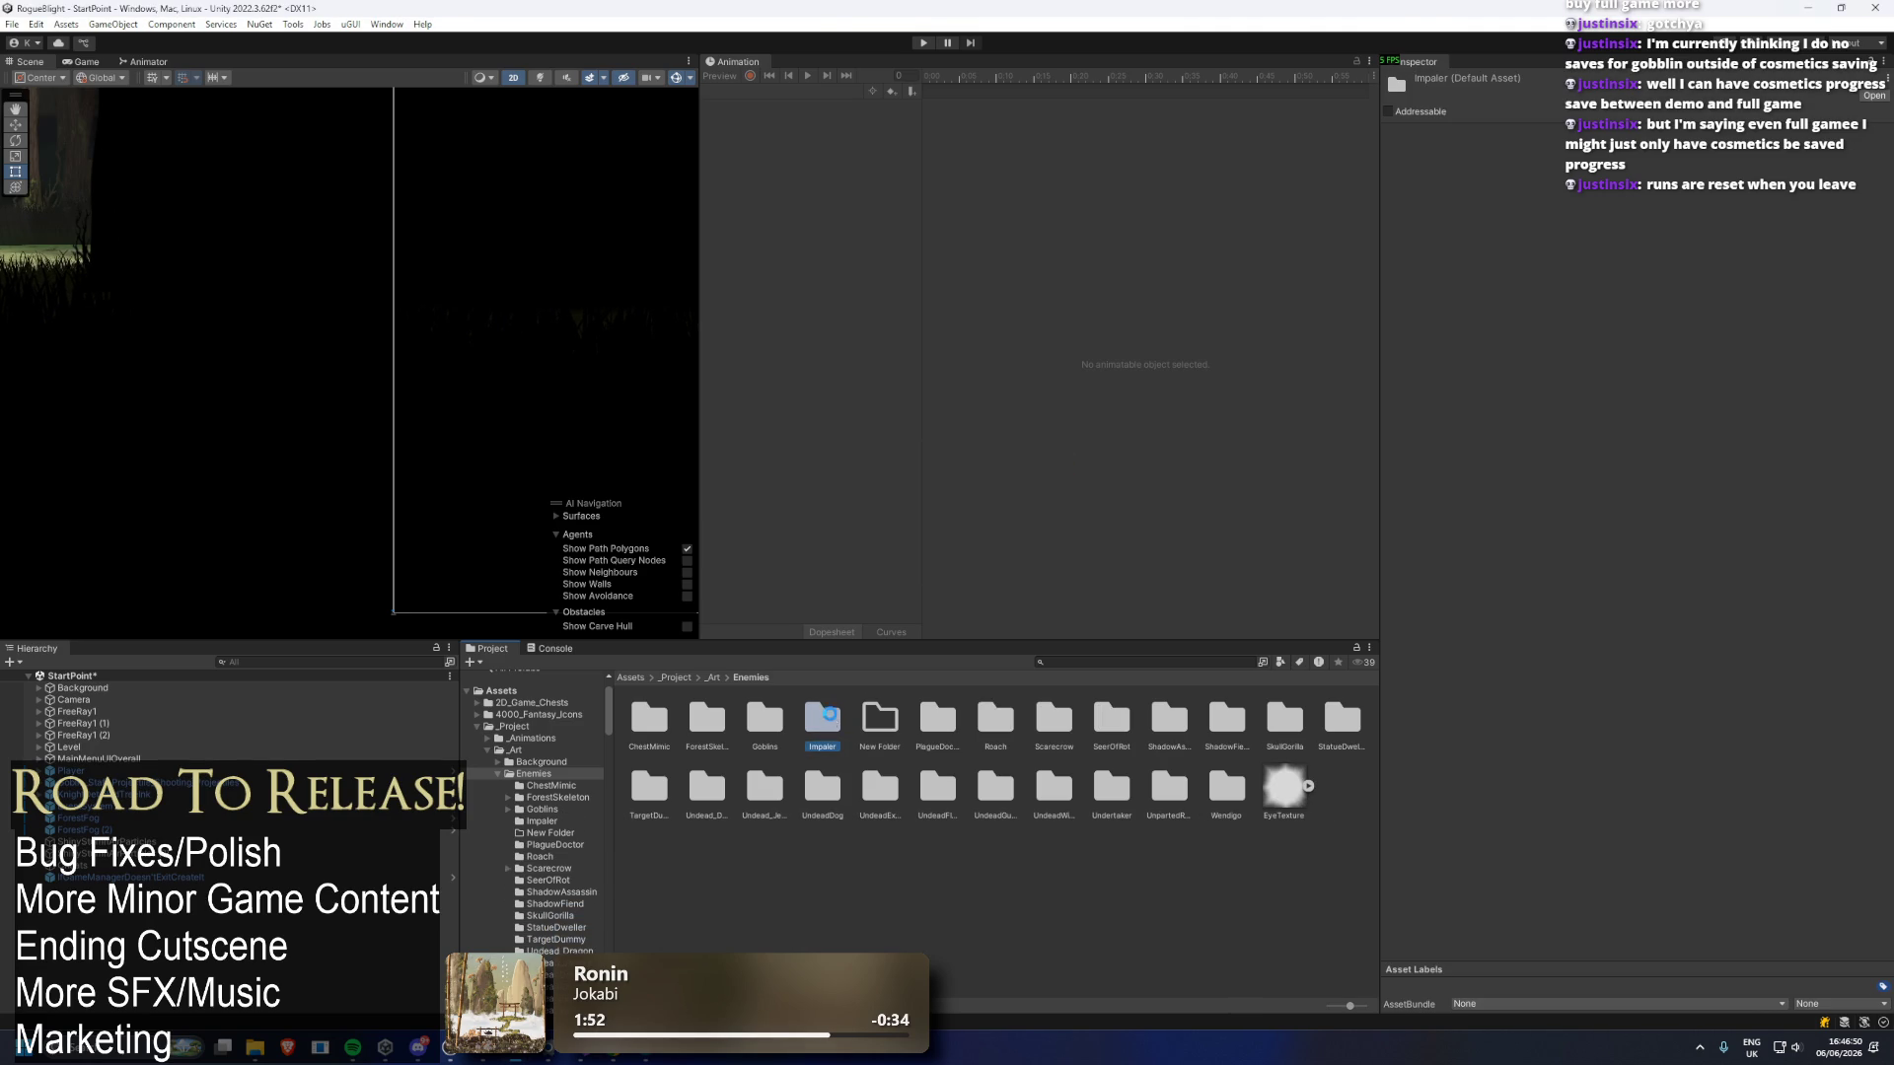
{"action": "left_click", "coordinate": [828, 718]}
{"action": "key", "text": "Delete"}
{"action": "key", "text": "Return"}
{"action": "left_click", "coordinate": [834, 719]}
{"action": "key", "text": "Delete"}
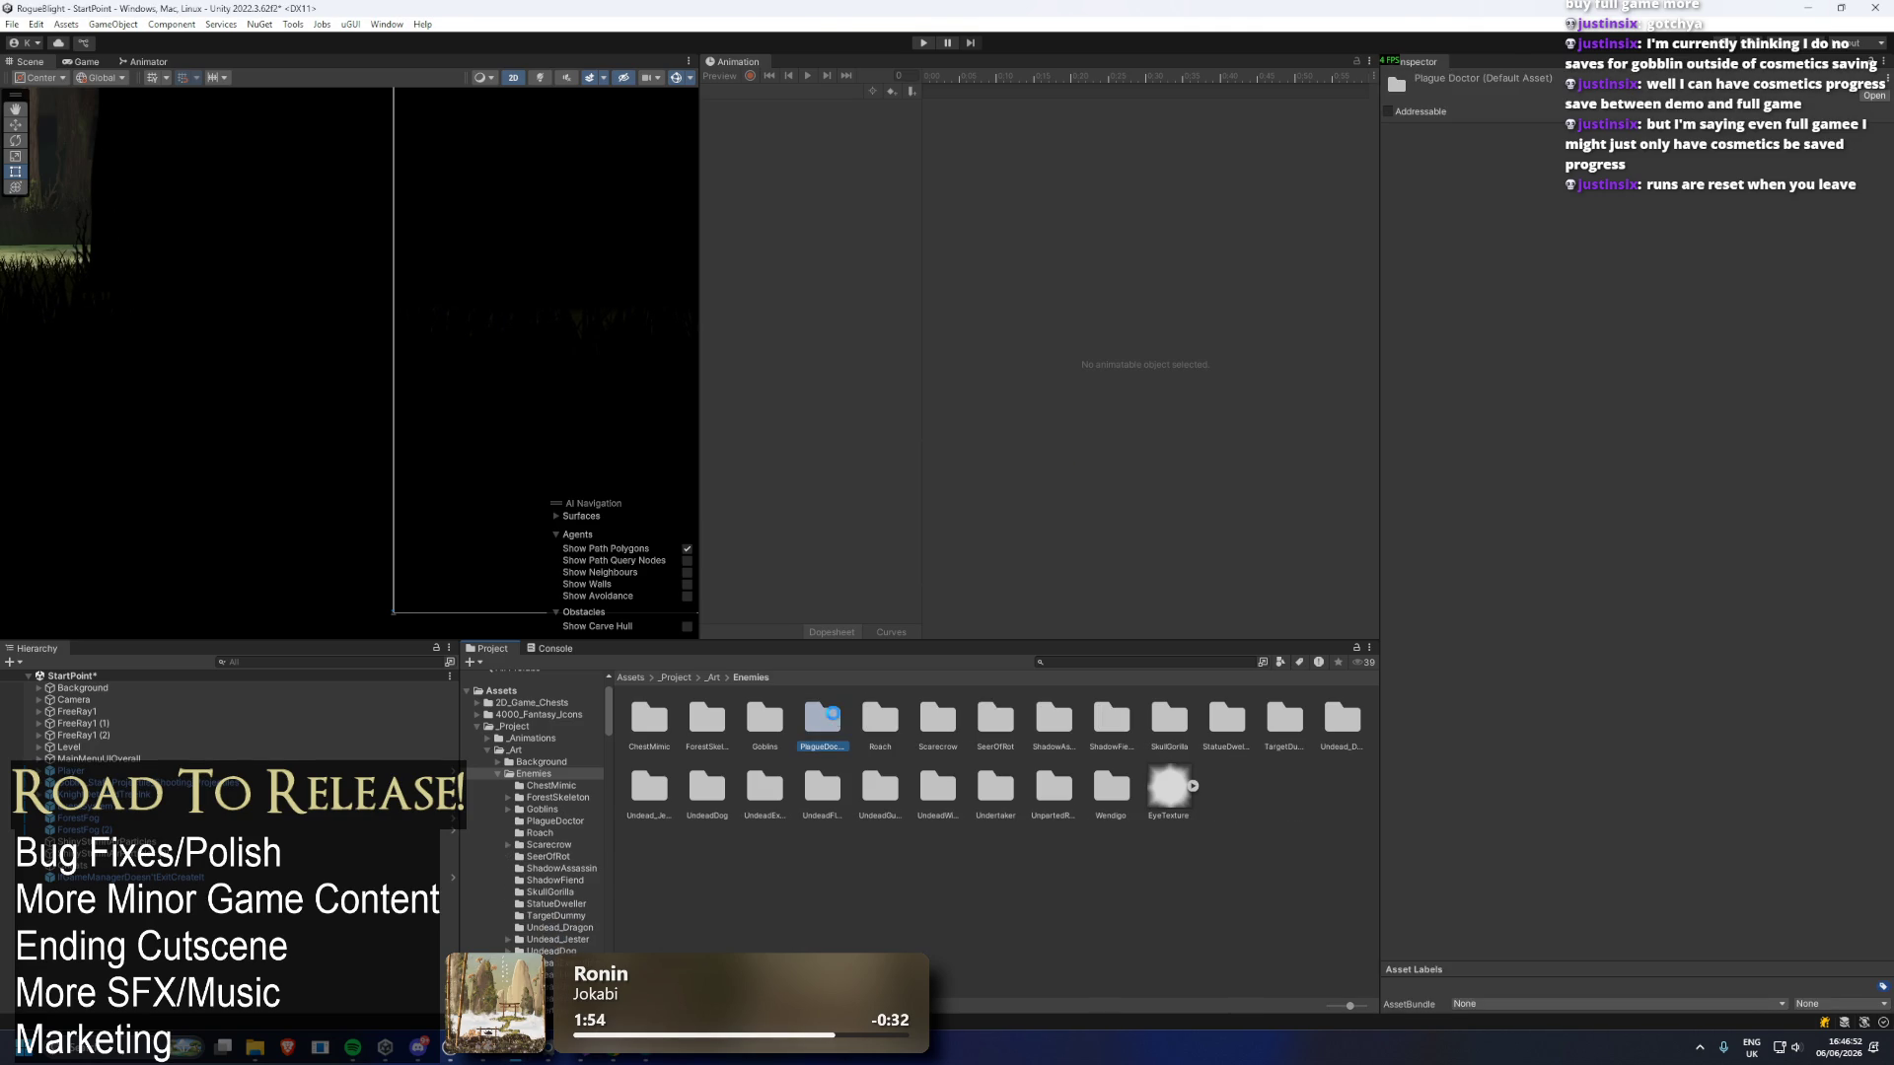
{"action": "key", "text": "Return"}
{"action": "left_click", "coordinate": [833, 719]}
{"action": "key", "text": "Delete"}
{"action": "key", "text": "Return"}
{"action": "left_click", "coordinate": [834, 719]}
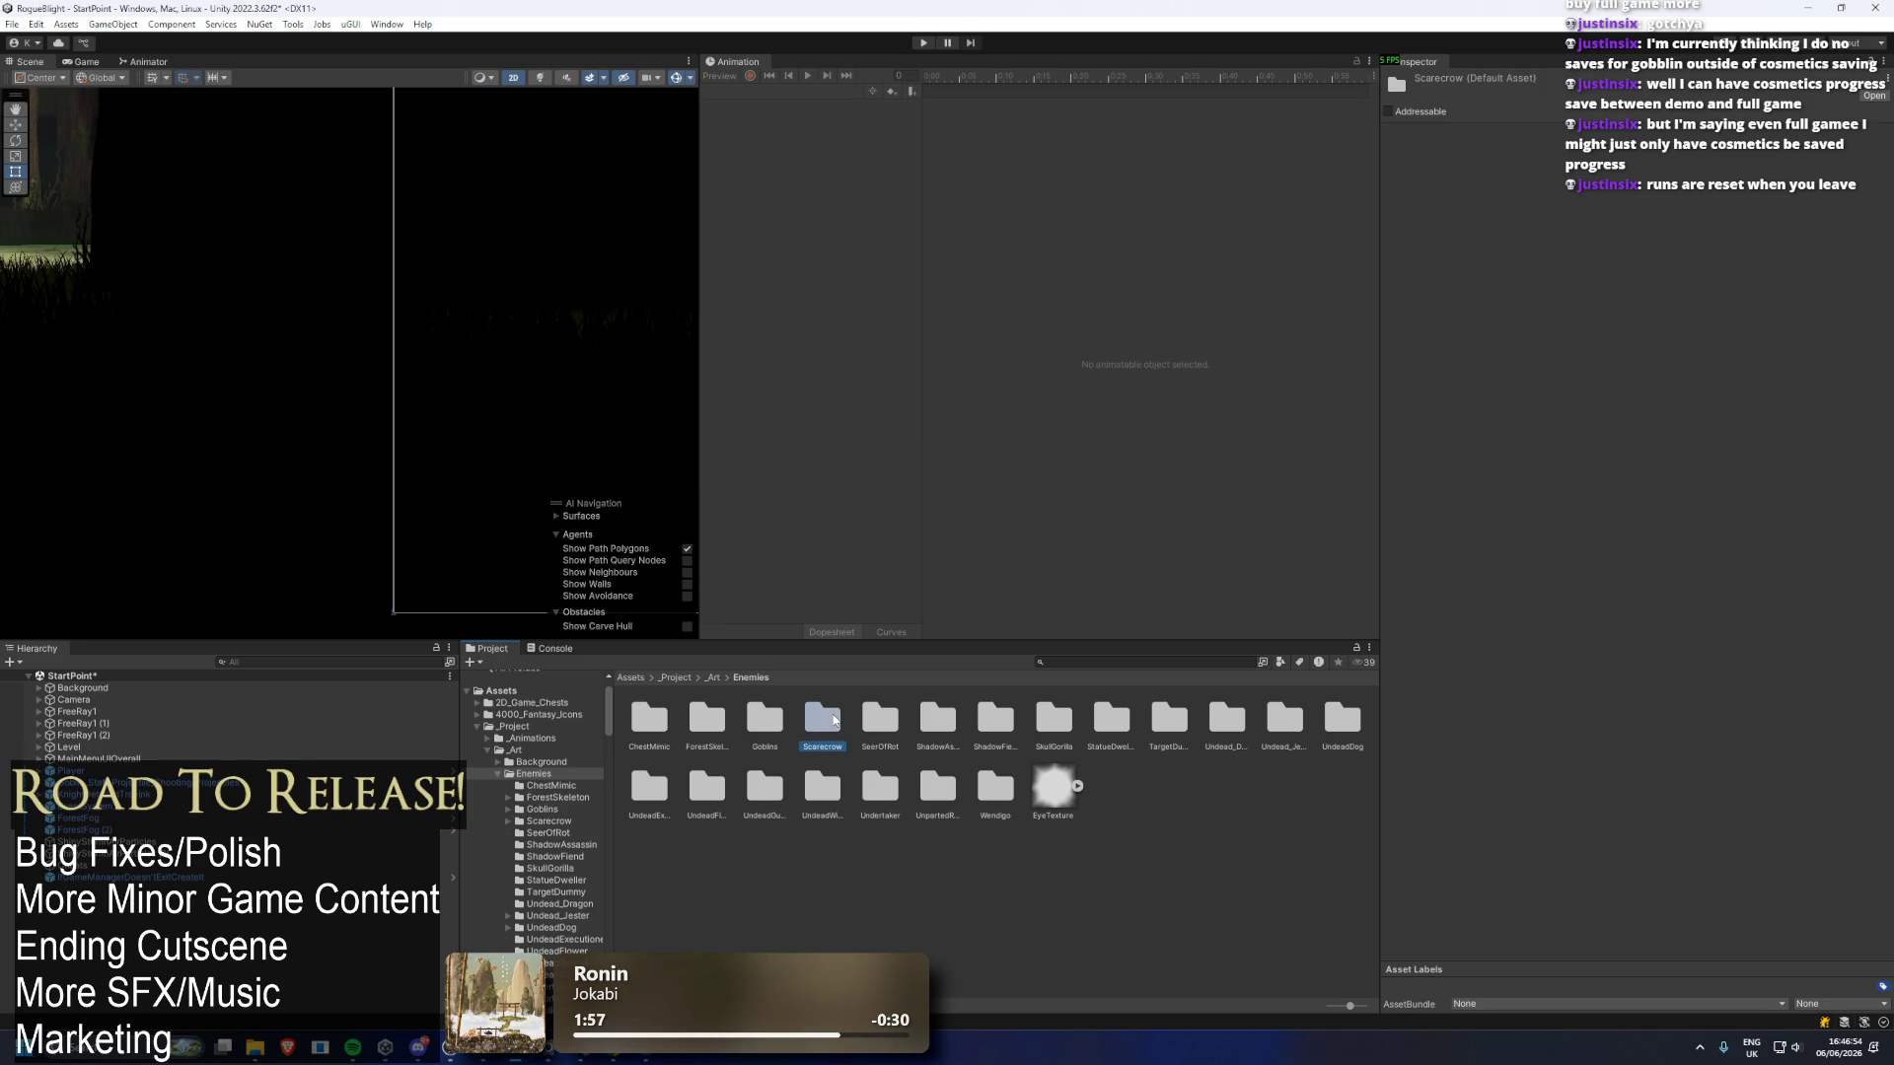
{"action": "key", "text": "Delete"}
{"action": "key", "text": "Return"}
Delete the SeerOfRot, ShadowAssassin, ShadowFiend, StatueDweller, Undead_Dragon, Undead_Jester and UndeadDog folders.
{"action": "left_click", "coordinate": [819, 725]}
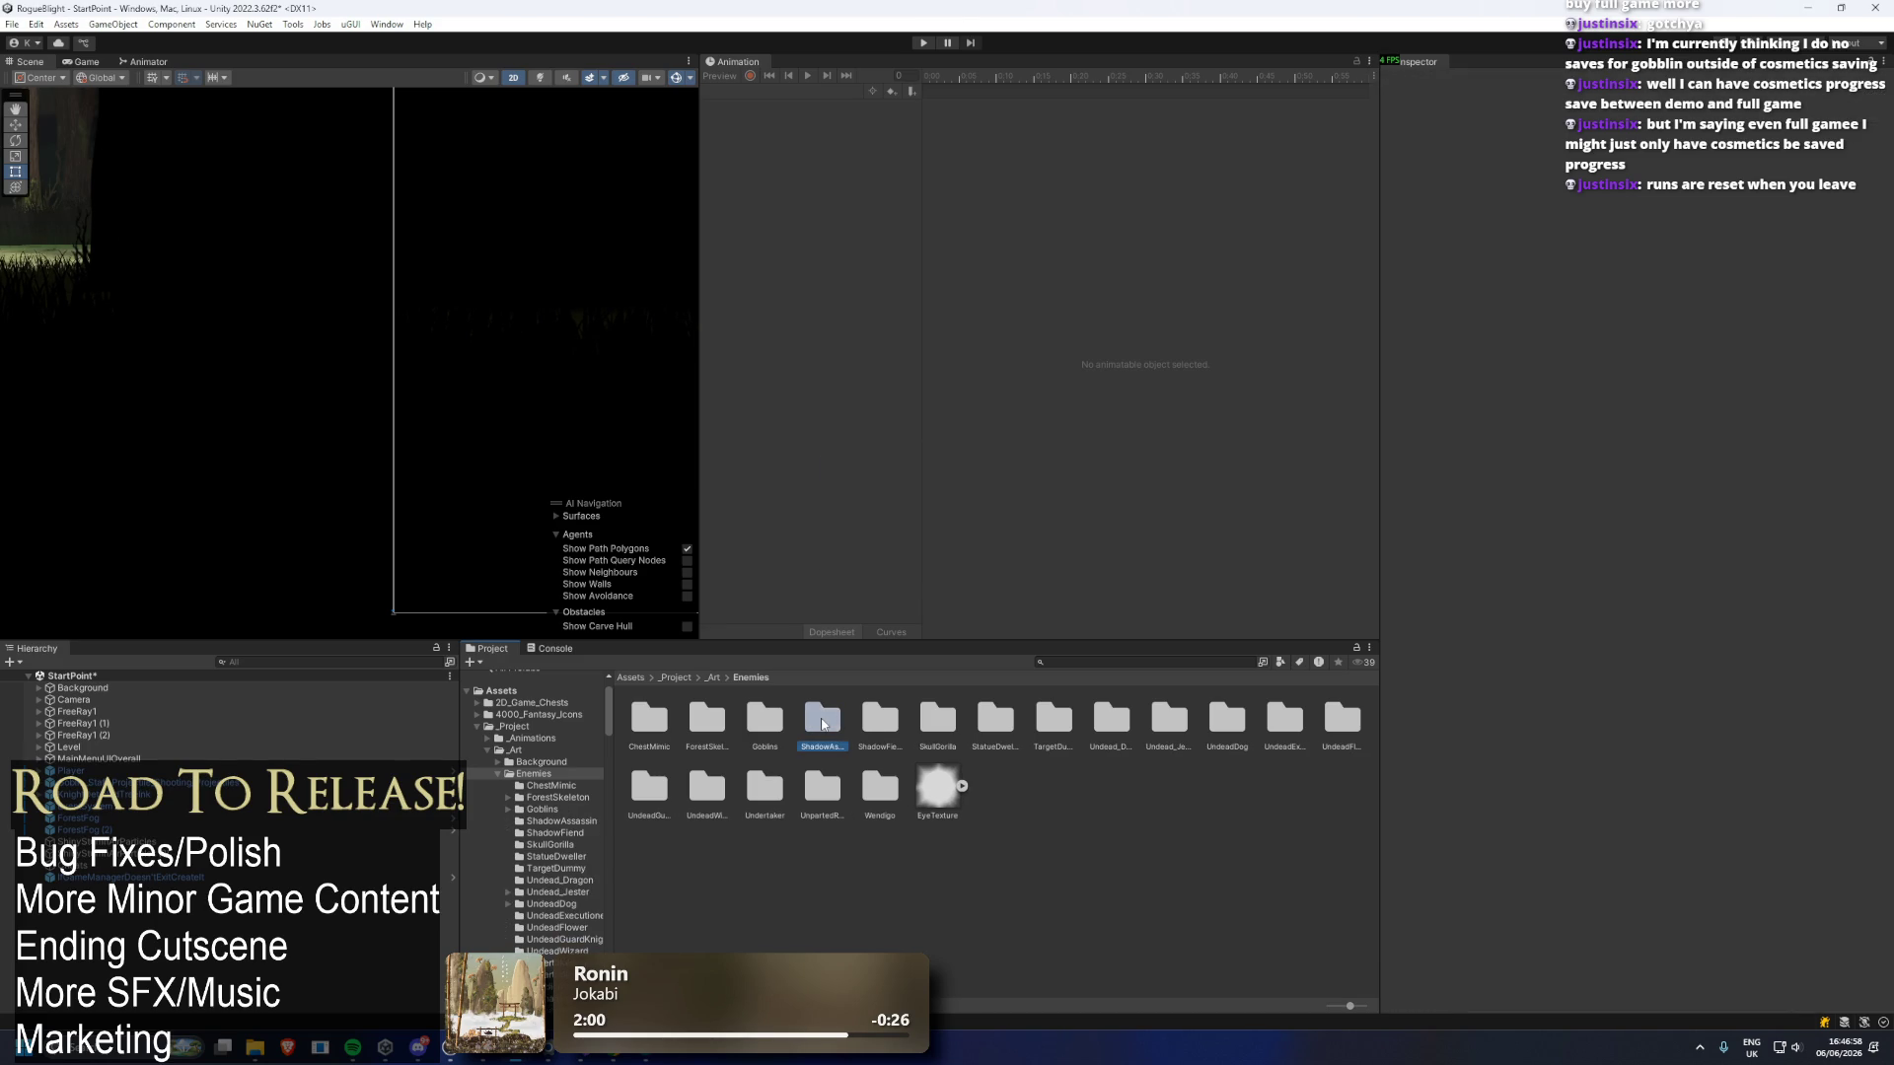
{"action": "key", "text": "Delete"}
{"action": "key", "text": "Return"}
{"action": "left_click", "coordinate": [824, 723]}
{"action": "key", "text": "Delete"}
{"action": "key", "text": "Return"}
{"action": "left_click", "coordinate": [824, 724]}
{"action": "key", "text": "Delete"}
{"action": "key", "text": "Return"}
{"action": "left_click", "coordinate": [864, 721]}
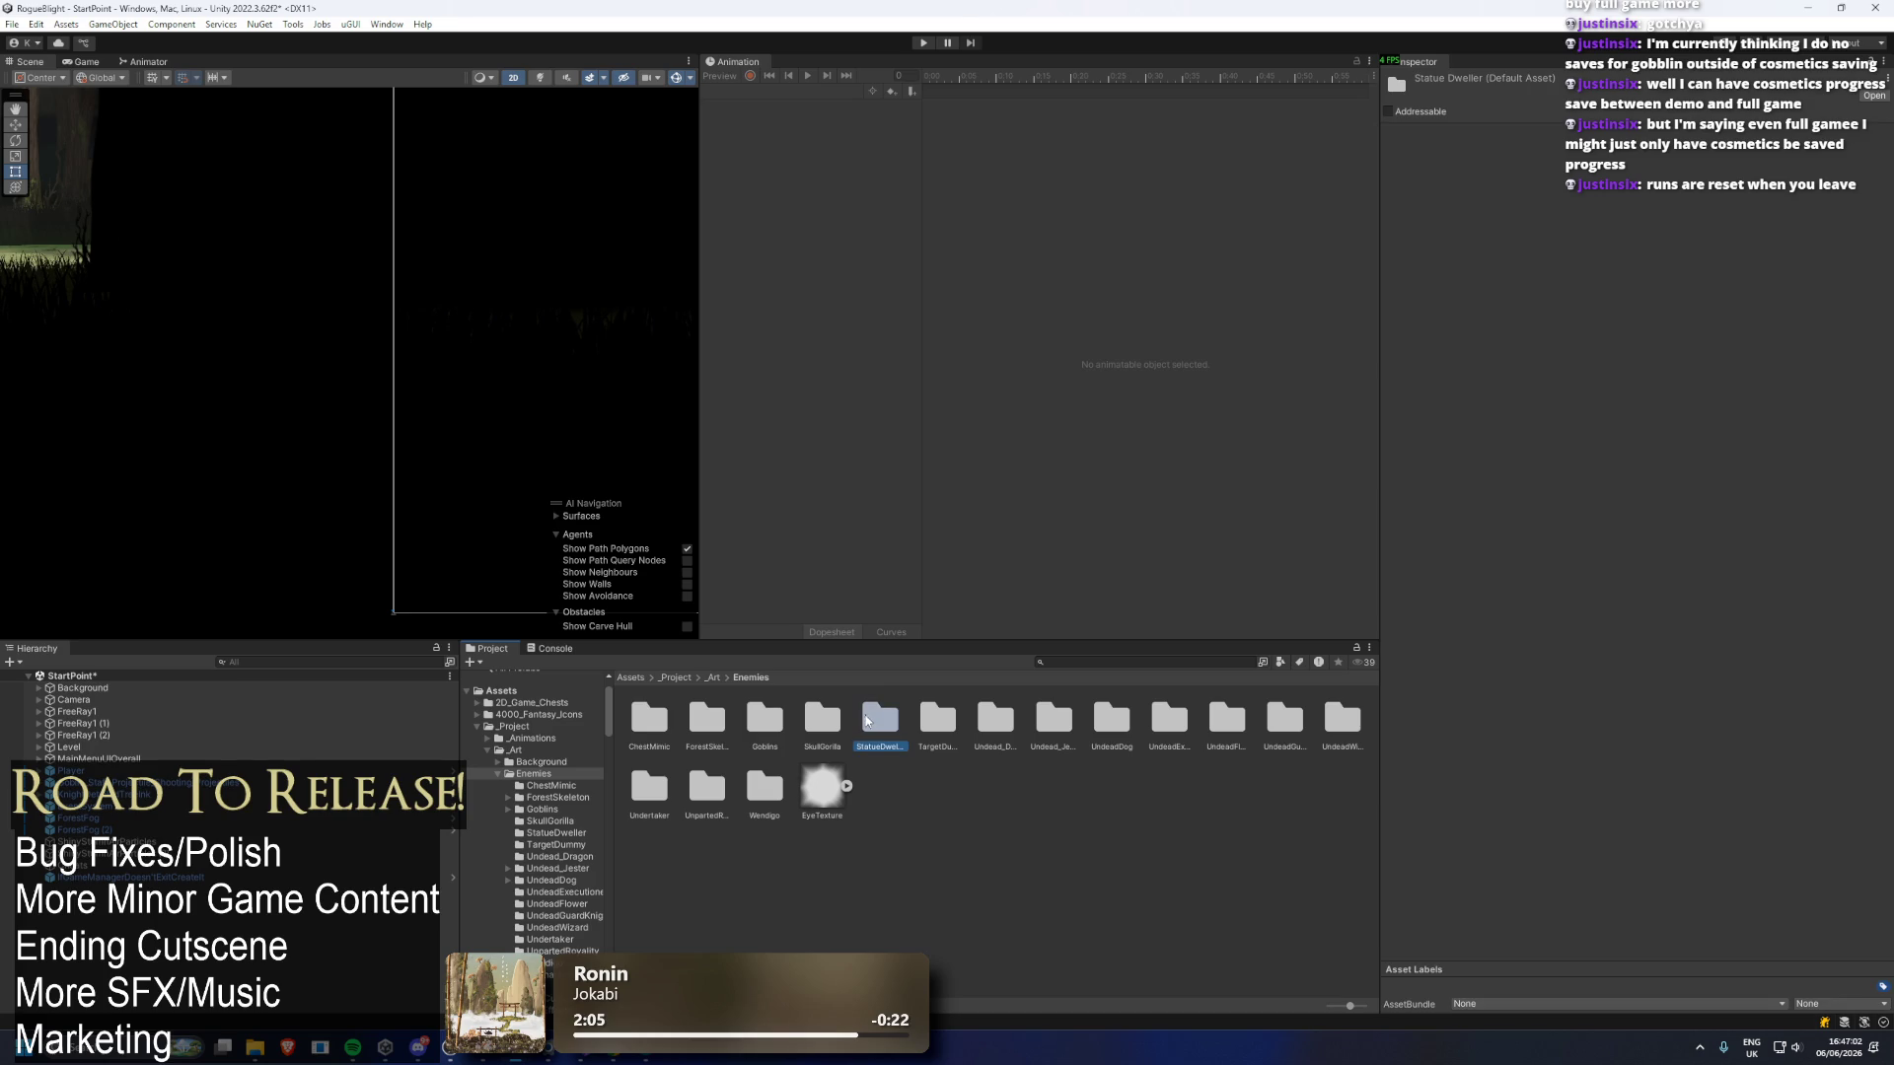
{"action": "key", "text": "Delete"}
{"action": "key", "text": "Return"}
{"action": "left_click", "coordinate": [950, 717]}
{"action": "key", "text": "Delete"}
{"action": "key", "text": "Return"}
{"action": "left_click", "coordinate": [947, 716]}
{"action": "key", "text": "Delete"}
{"action": "key", "text": "Return"}
{"action": "left_click", "coordinate": [945, 716]}
{"action": "key", "text": "Delete"}
{"action": "key", "text": "Return"}
Delete UndeadExecutioner, UndeadFlower, UndeadGuardKnight, UndeadWizard and Undertaker, then return to _Art.
{"action": "left_click", "coordinate": [943, 721]}
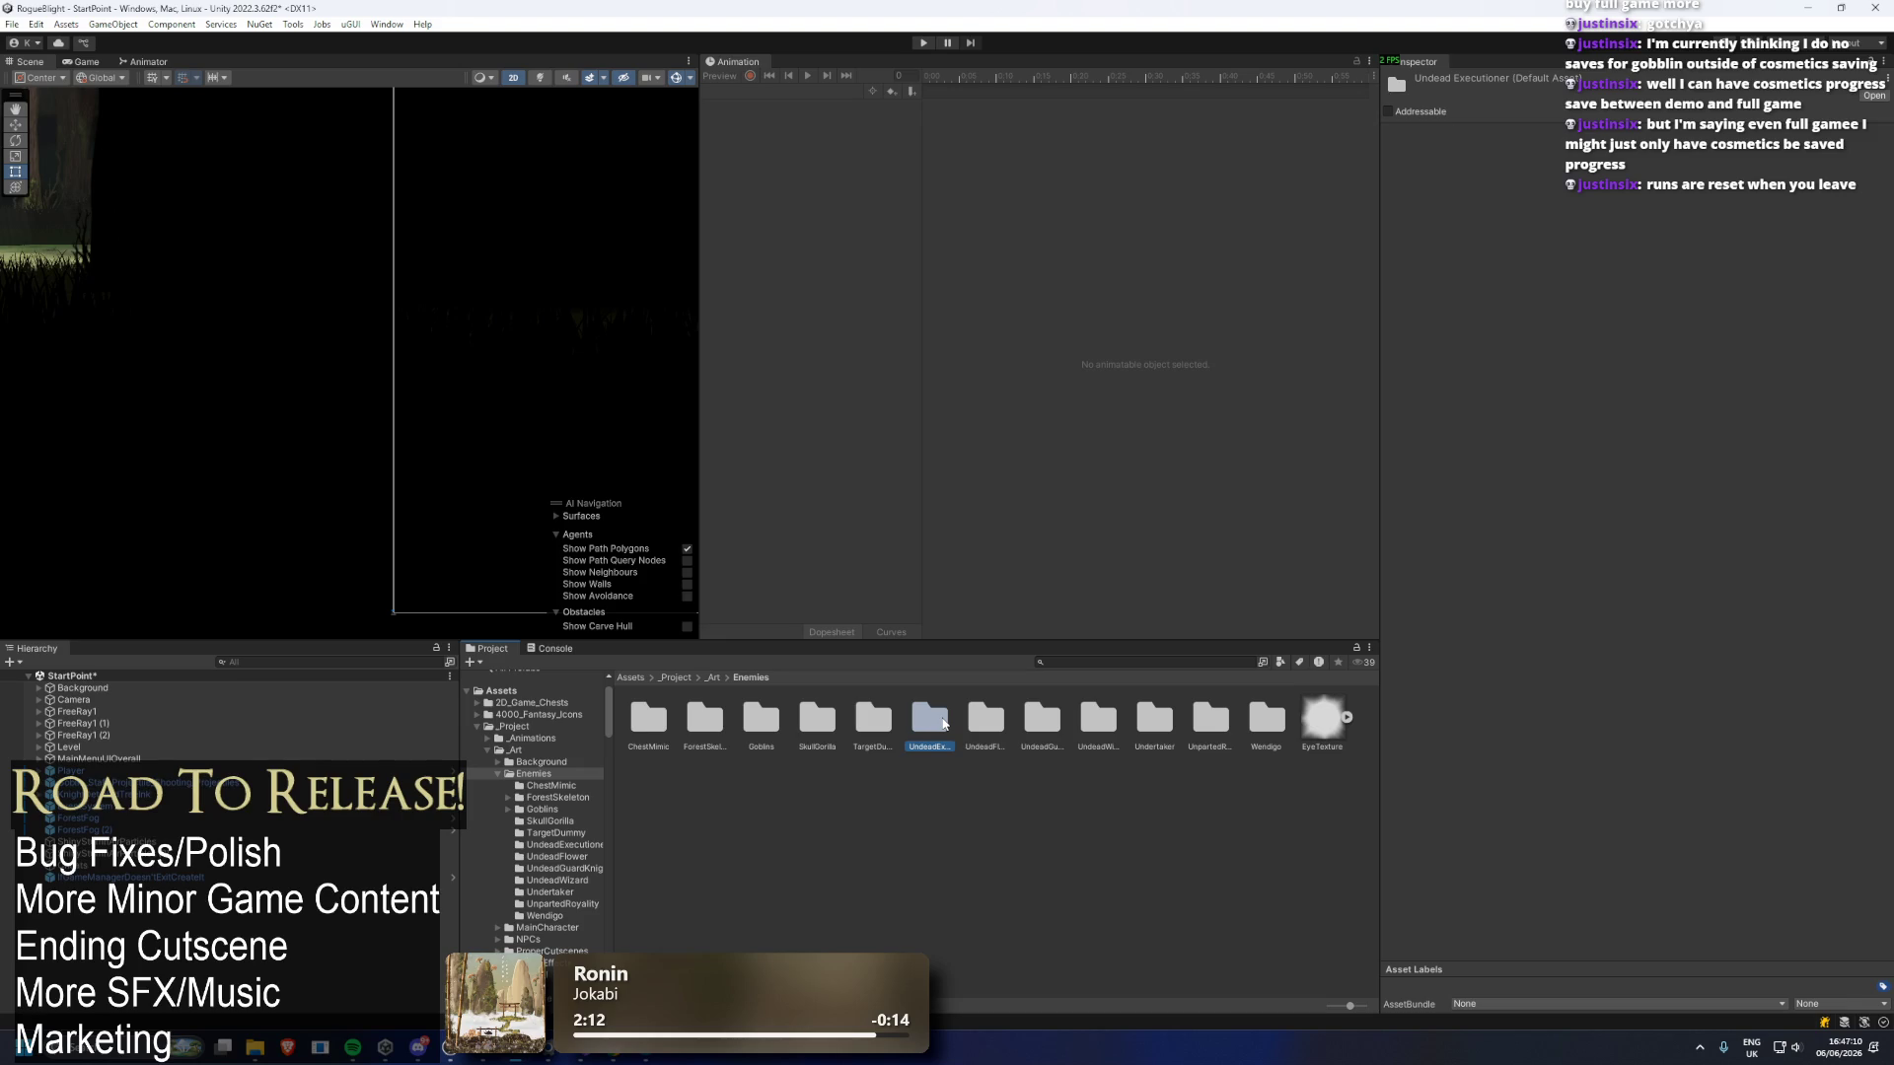
{"action": "key", "text": "Delete"}
{"action": "key", "text": "Return"}
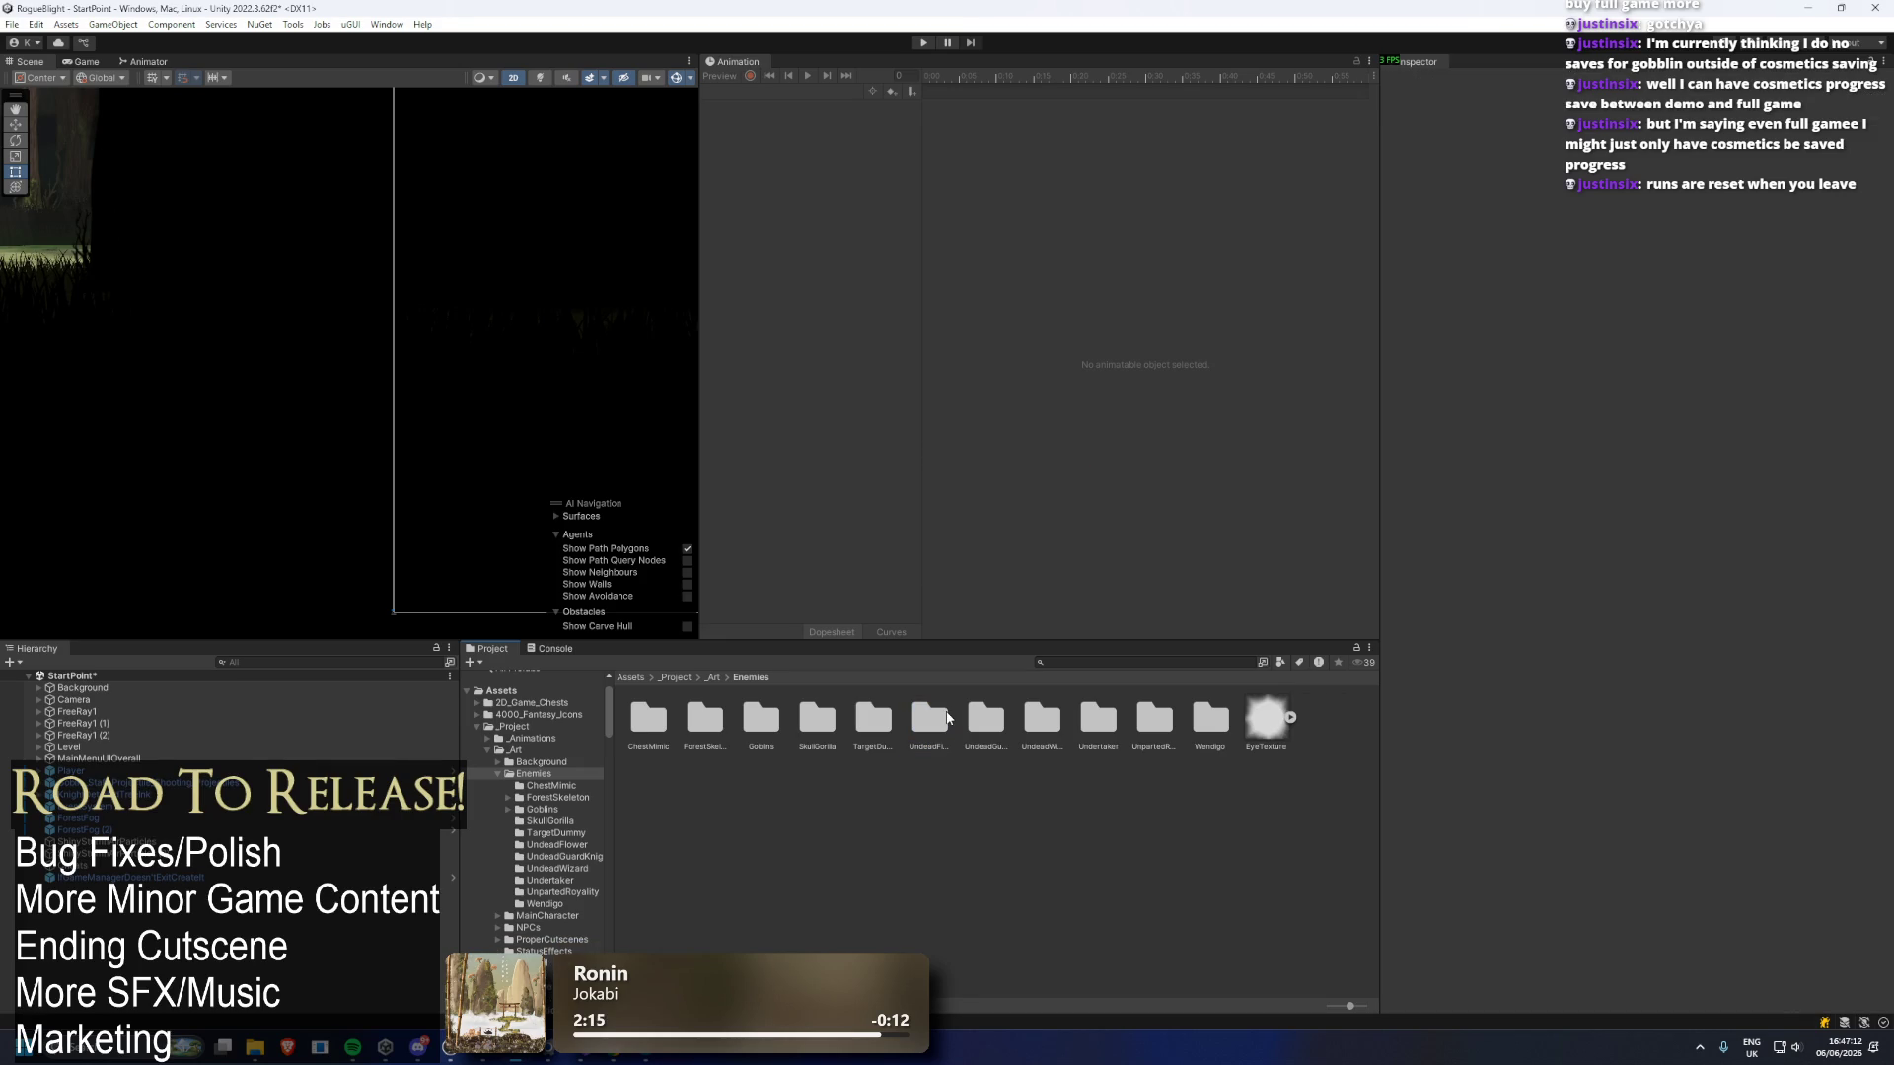
{"action": "left_click", "coordinate": [937, 720]}
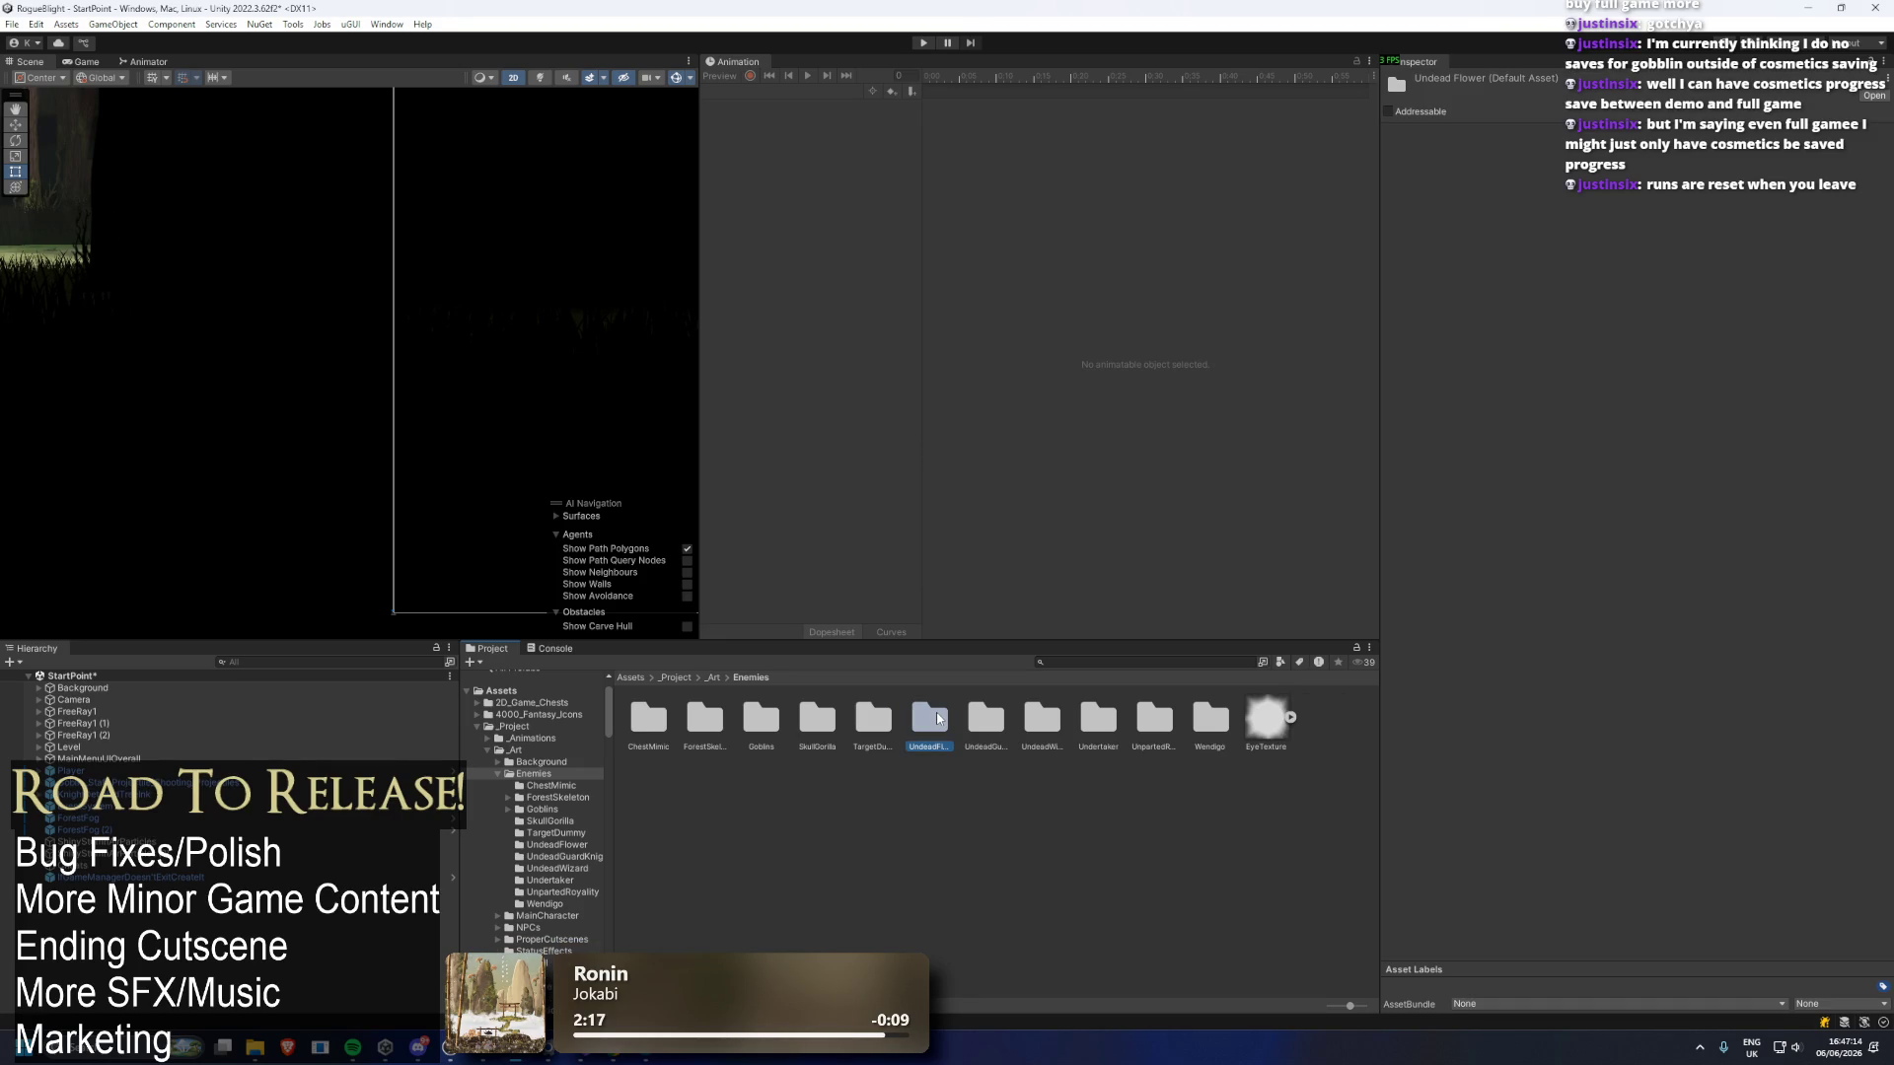
{"action": "key", "text": "Delete"}
{"action": "key", "text": "Return"}
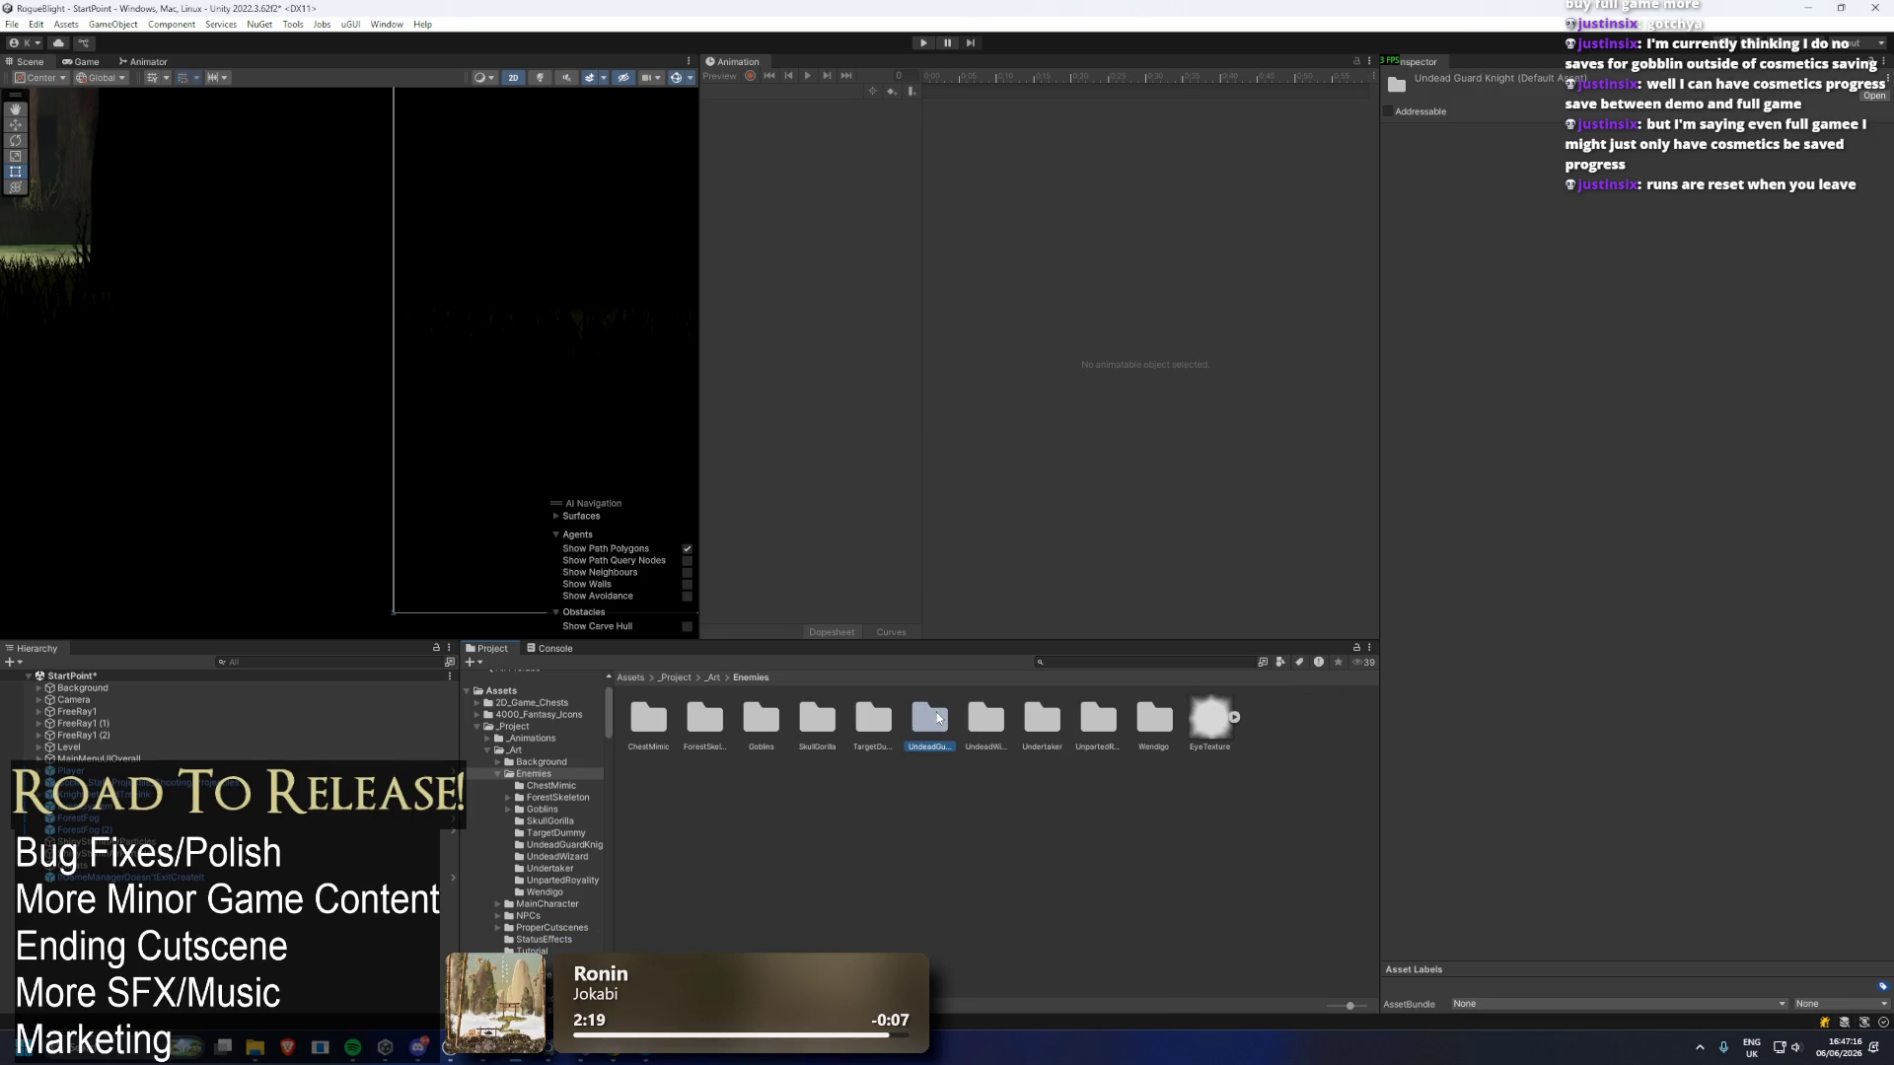
{"action": "key", "text": "Delete"}
{"action": "key", "text": "Return"}
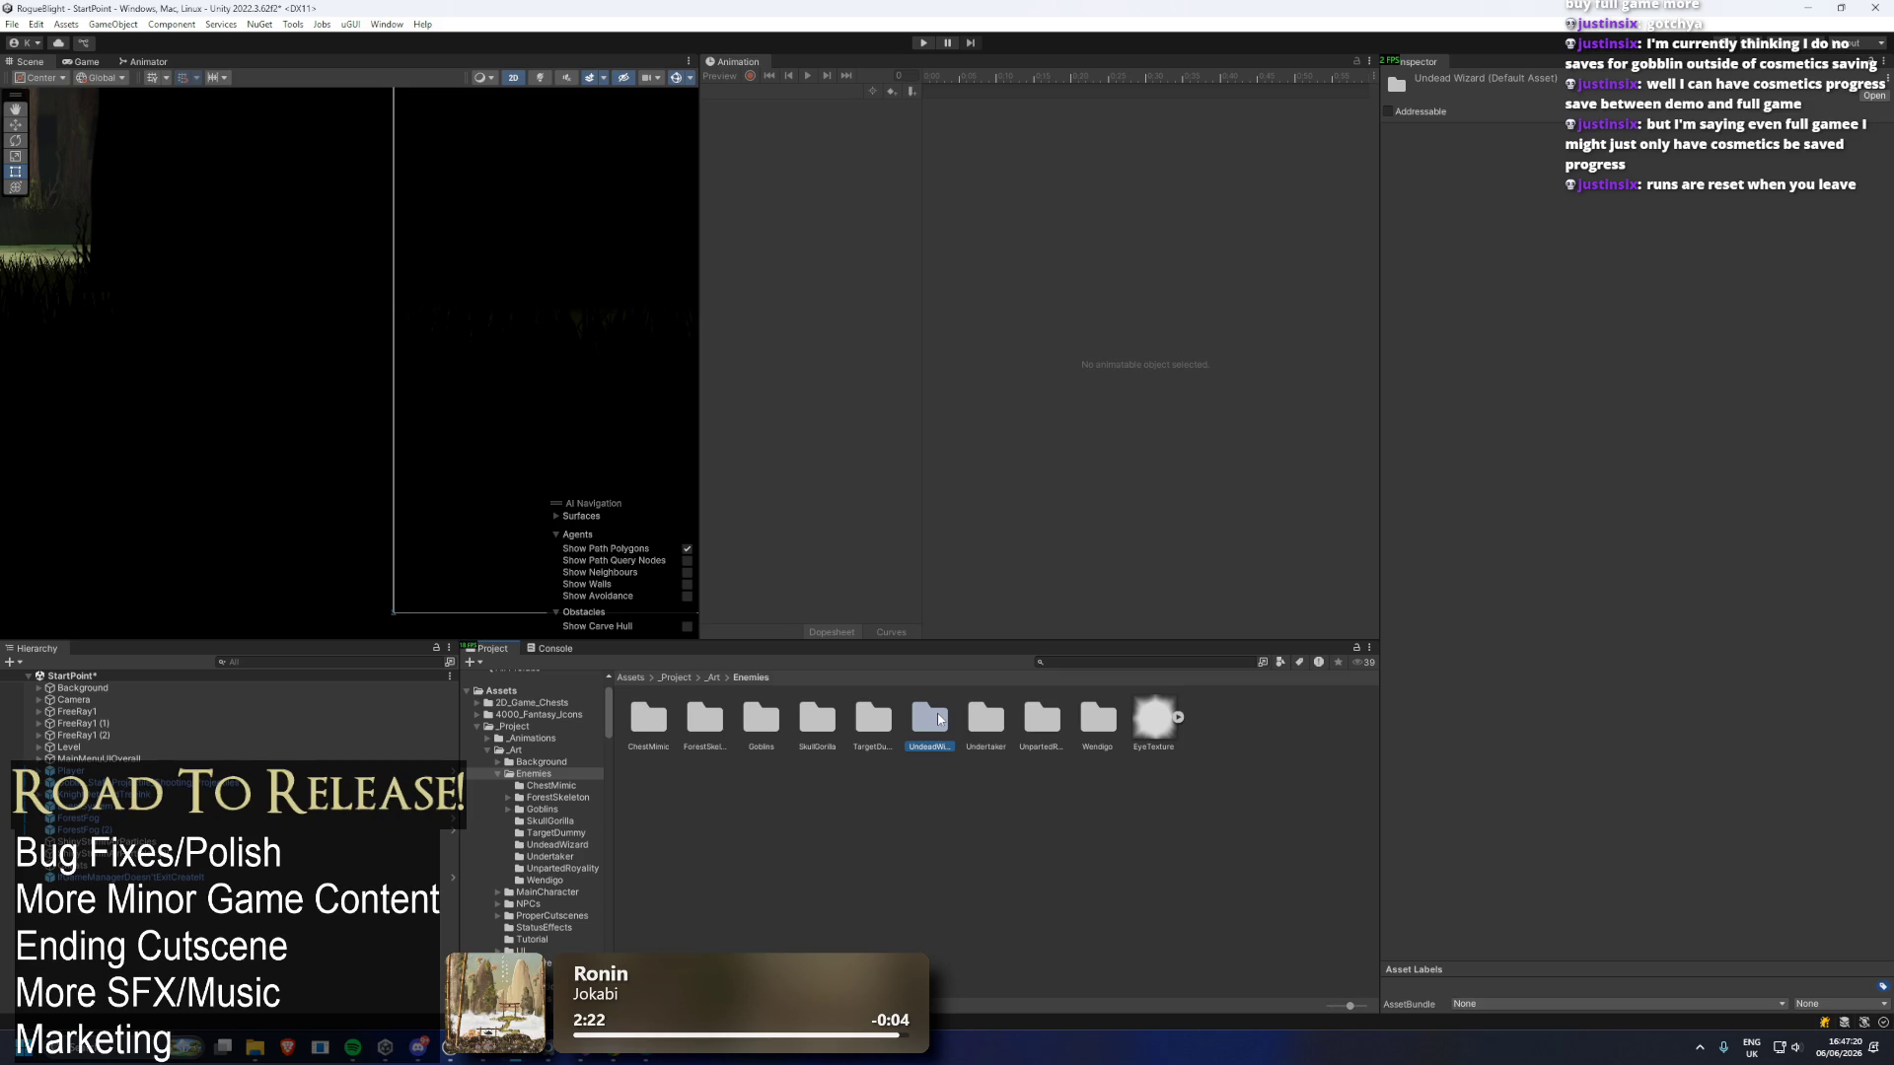
{"action": "key", "text": "Delete"}
{"action": "key", "text": "Return"}
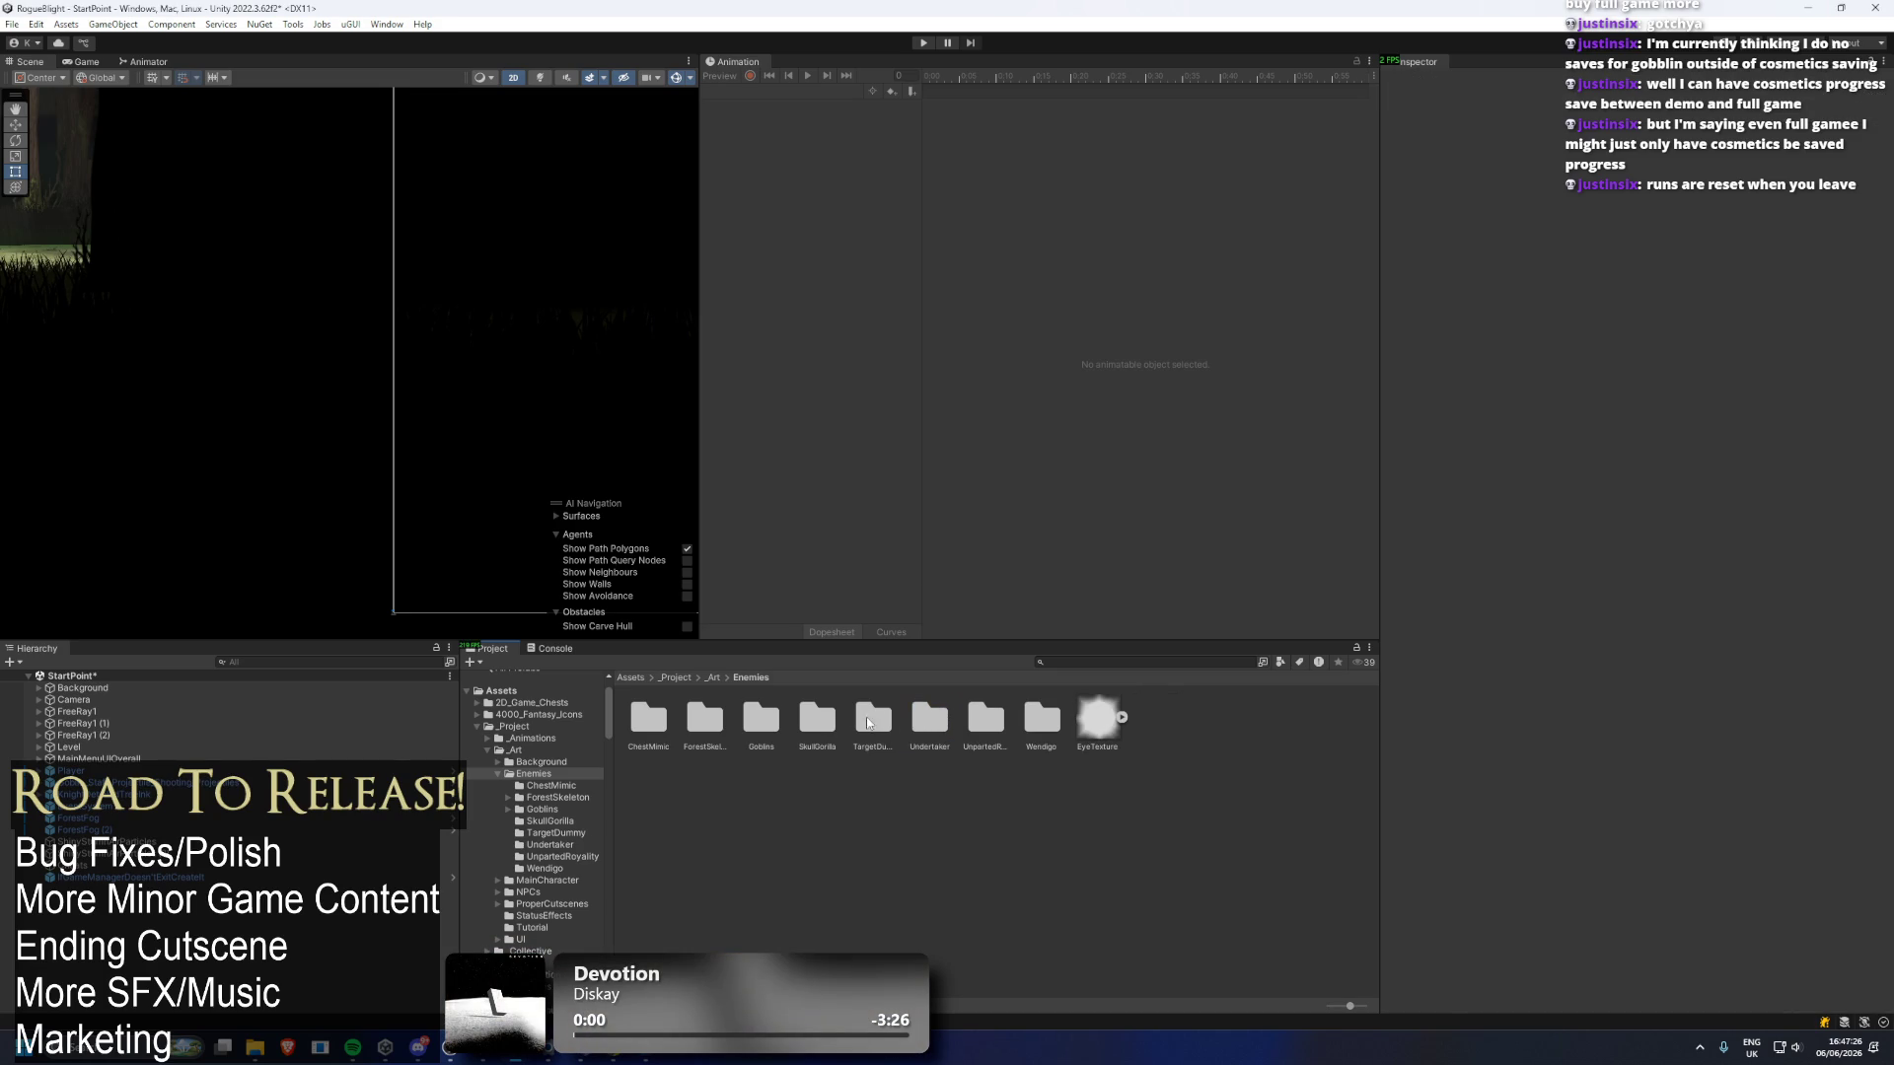
{"action": "left_click", "coordinate": [870, 719]}
{"action": "left_click", "coordinate": [915, 722]}
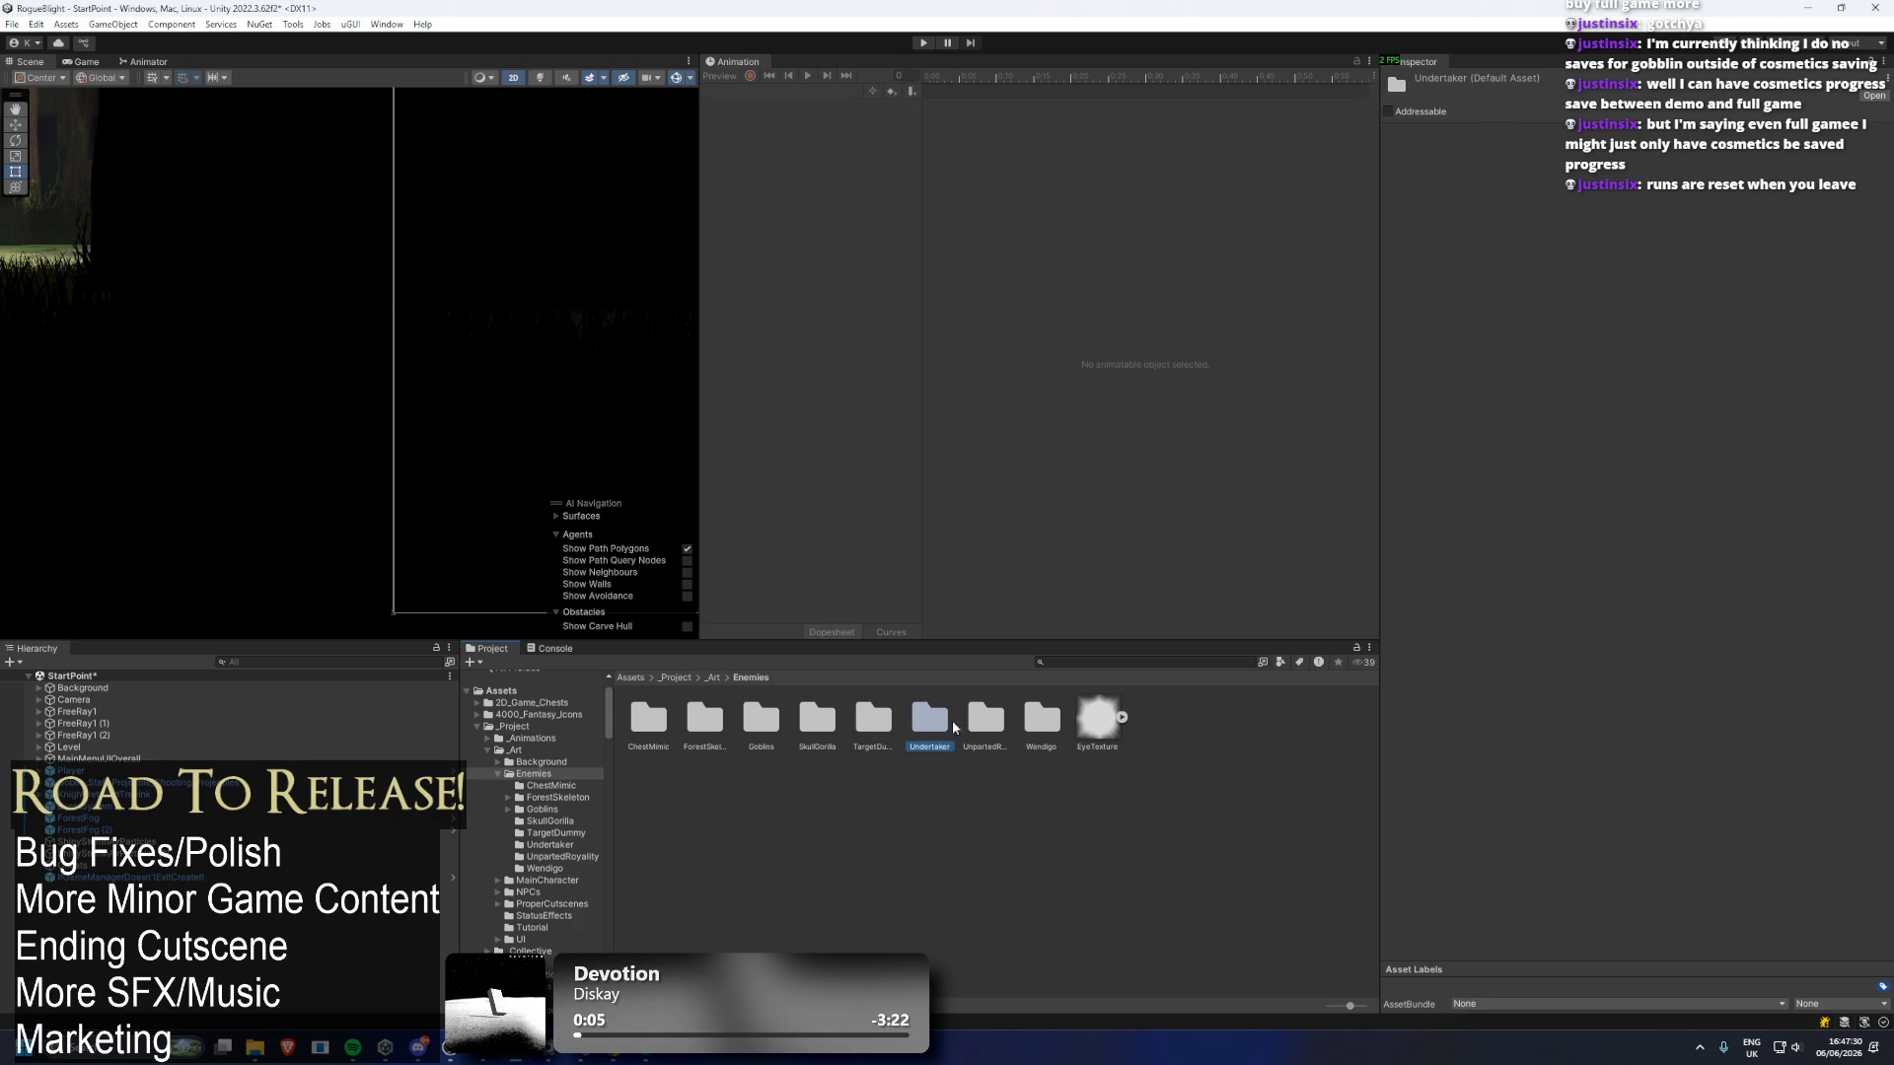
{"action": "key", "text": "Delete"}
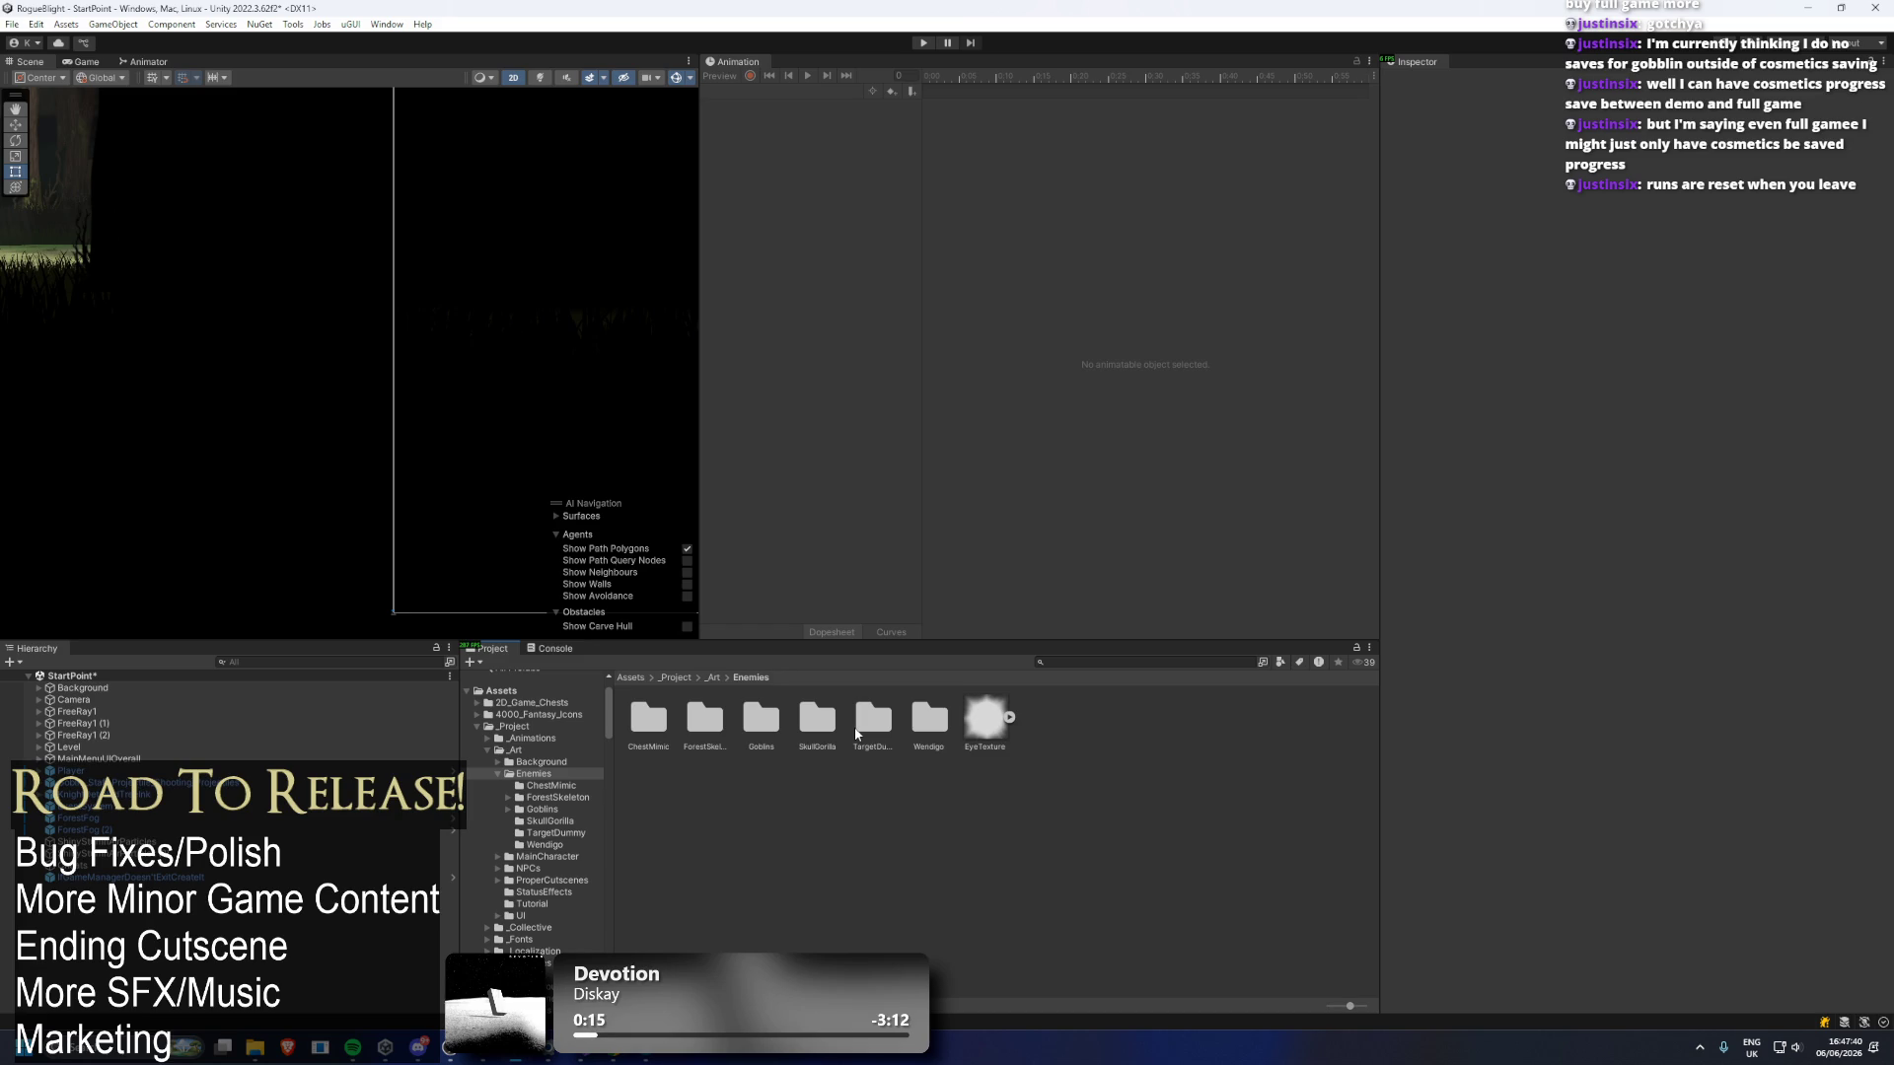
{"action": "left_click", "coordinate": [711, 677]}
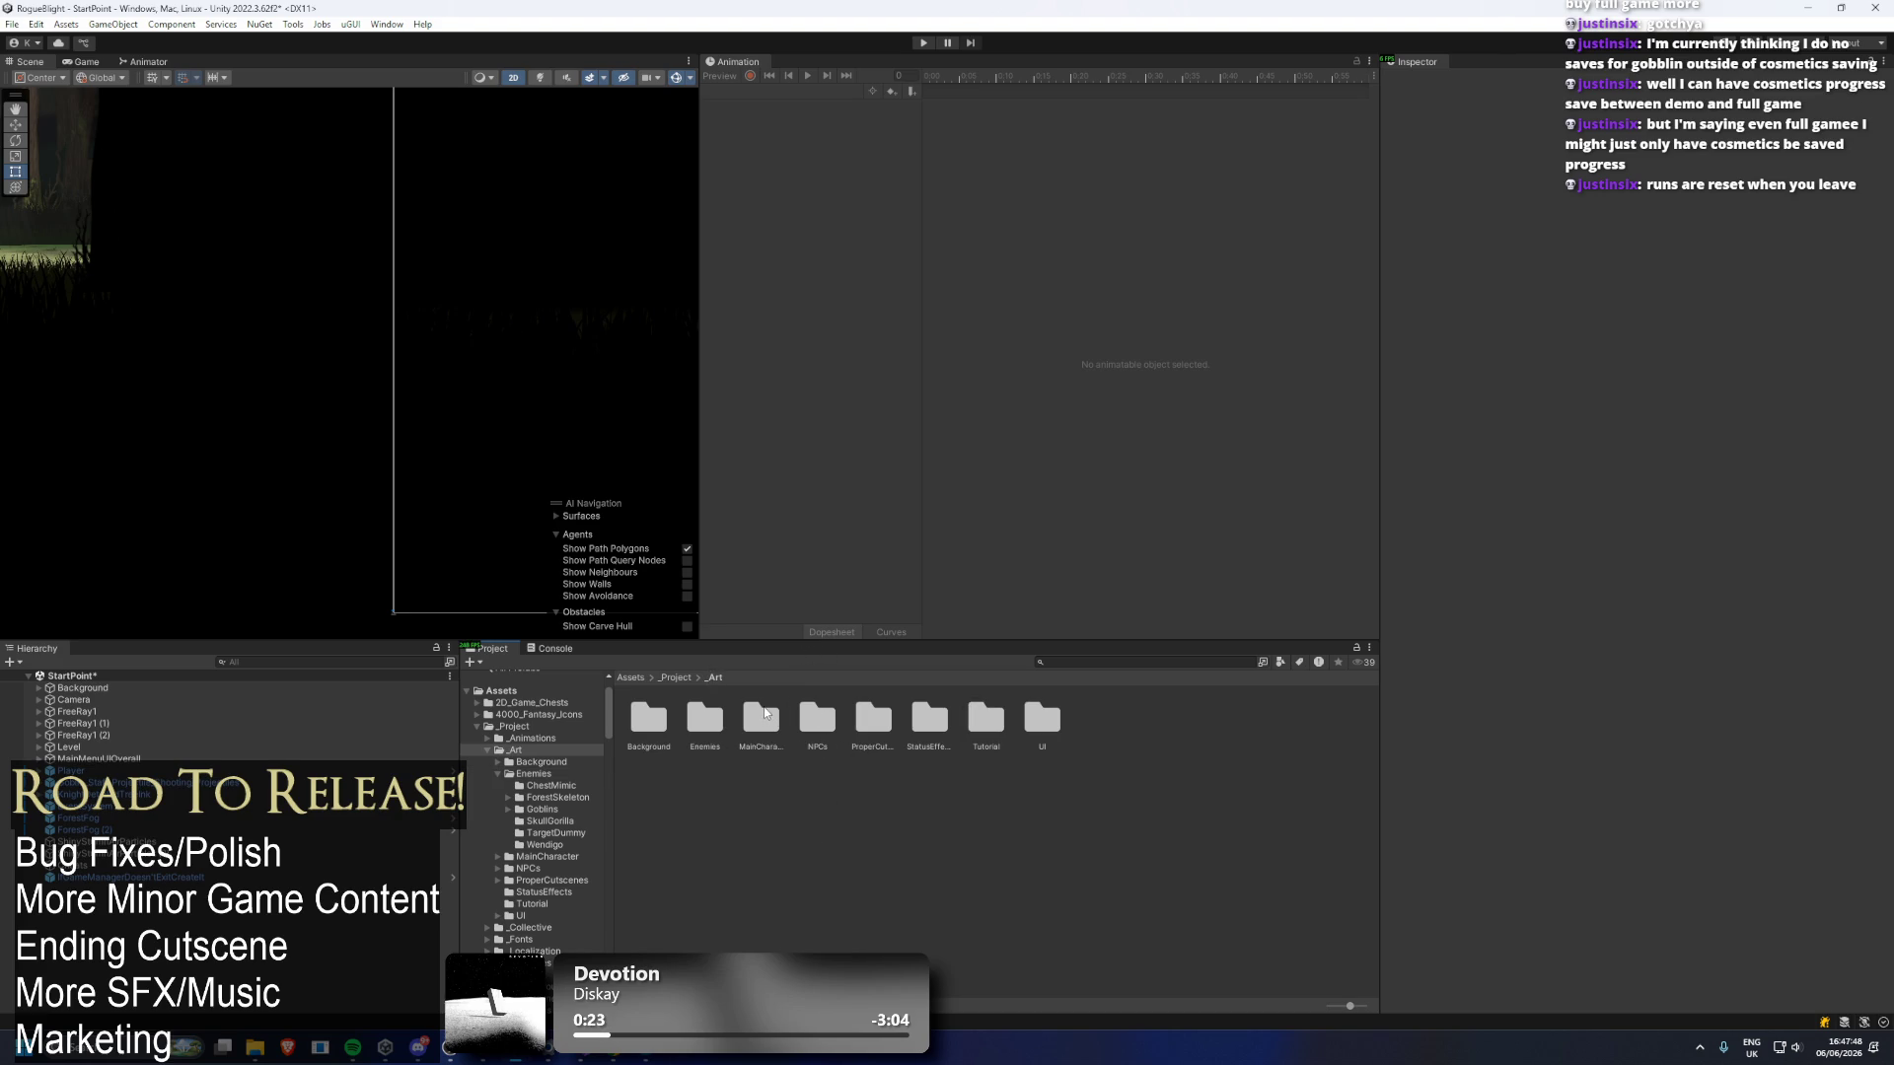
Open the Background folder and look over the Camp, CityRuins and EvilForest folders.
{"action": "double_click", "coordinate": [648, 718]}
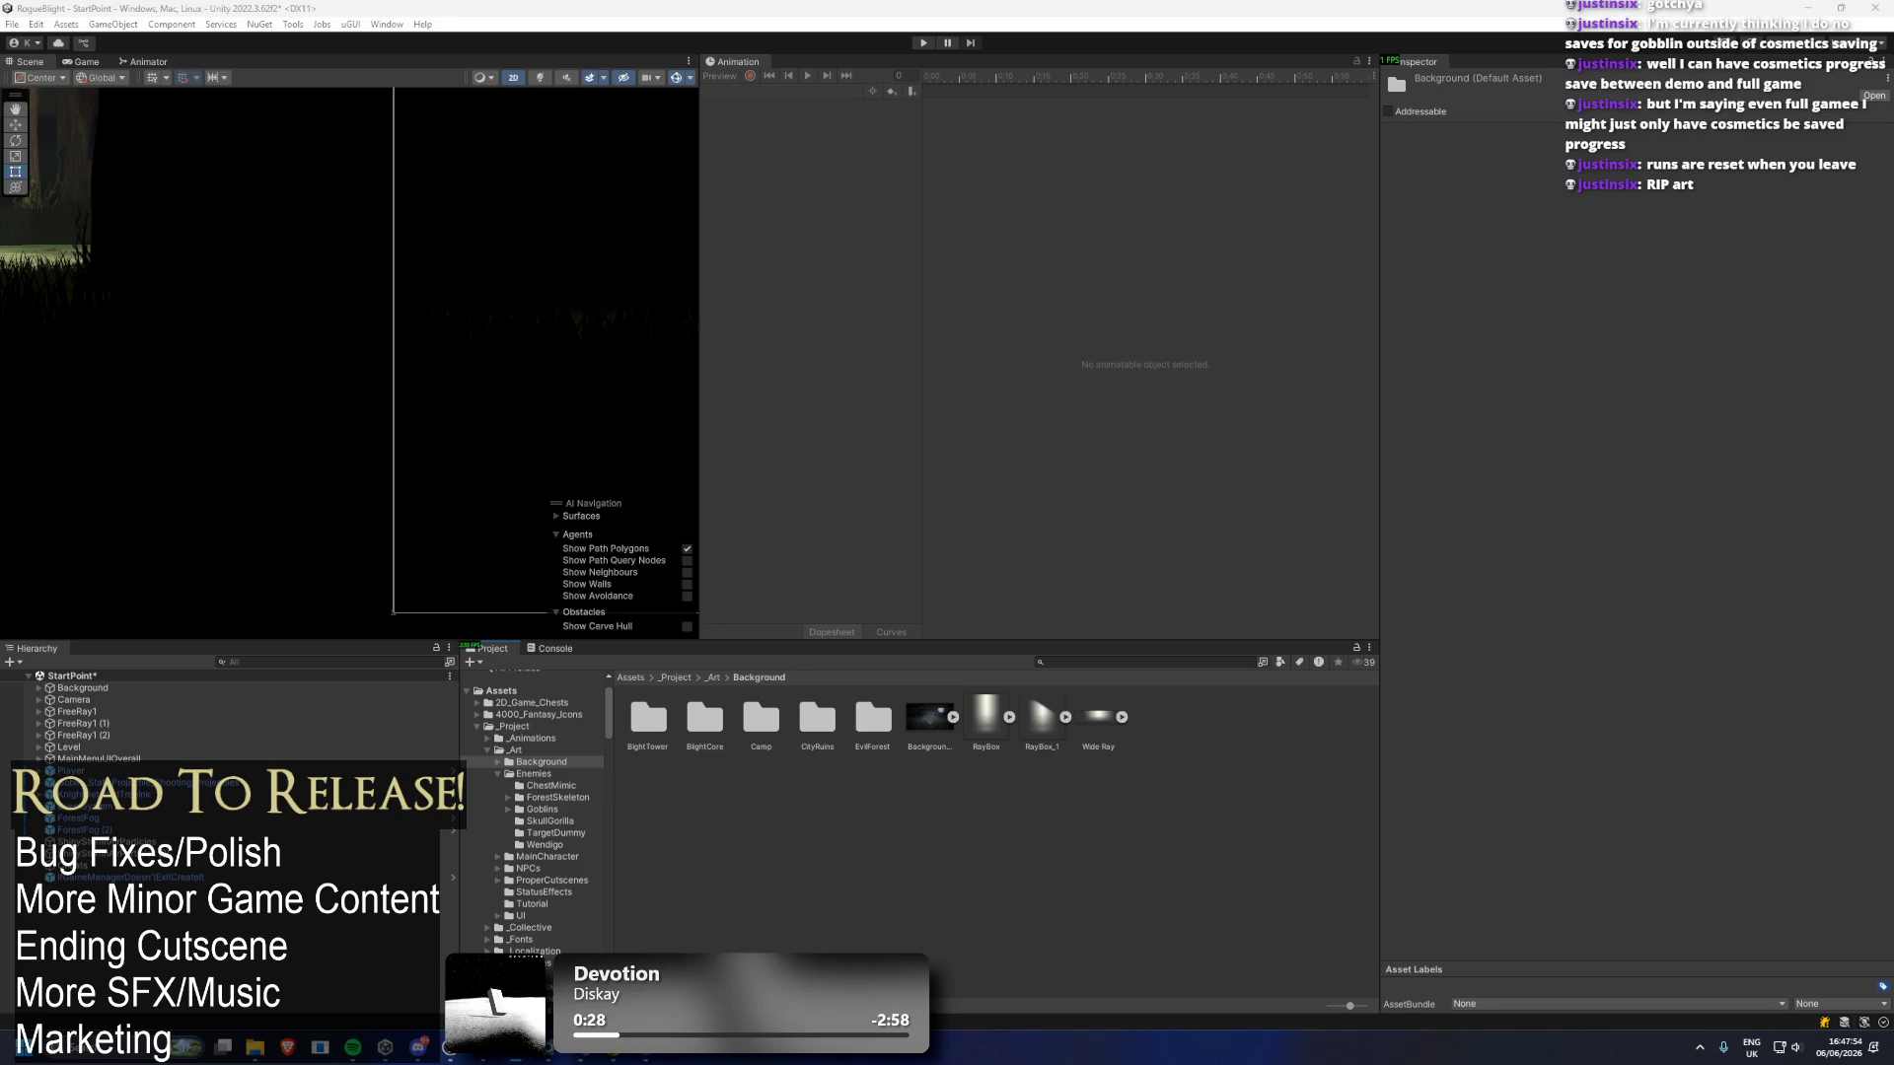
{"action": "left_click", "coordinate": [758, 720]}
{"action": "left_click", "coordinate": [830, 714]}
{"action": "left_click", "coordinate": [873, 720]}
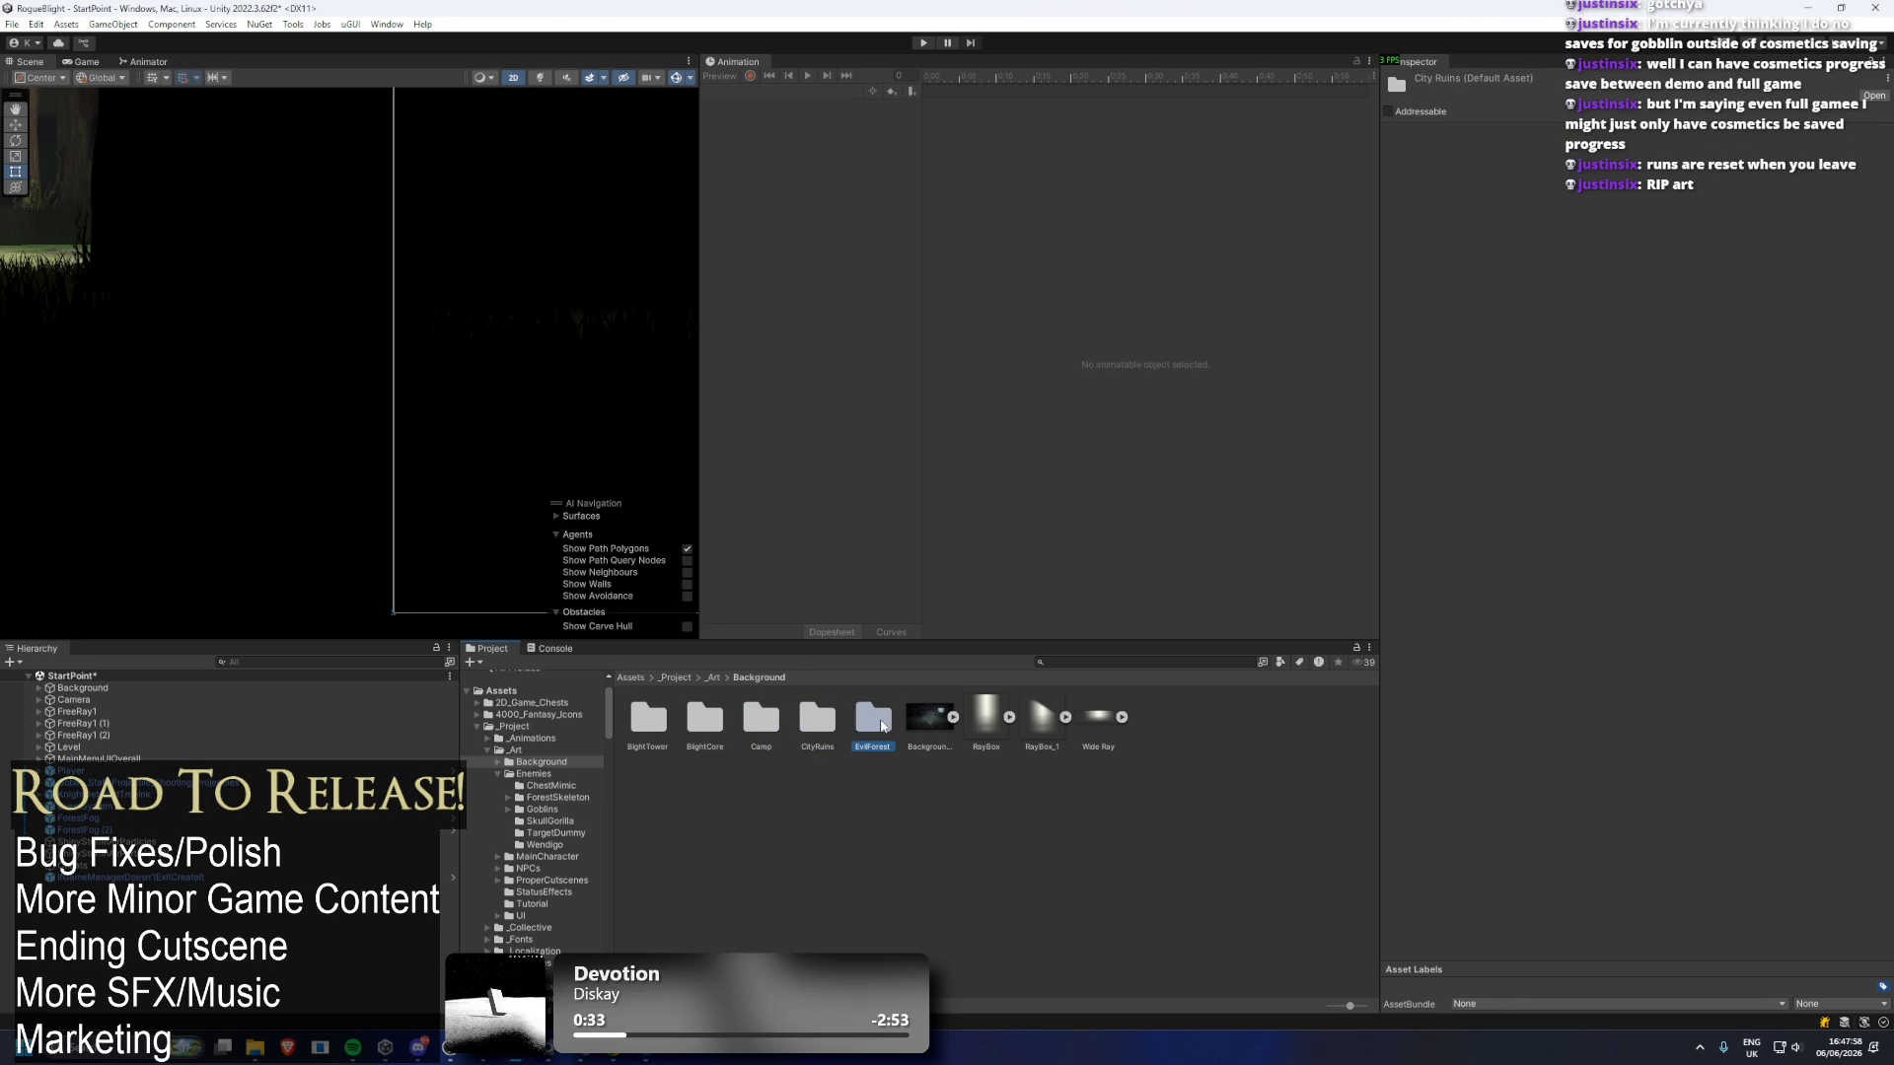
{"action": "left_click", "coordinate": [761, 720]}
Delete the BlightTower and BlightCore folders, then open CityRuins.
{"action": "left_click", "coordinate": [656, 718]}
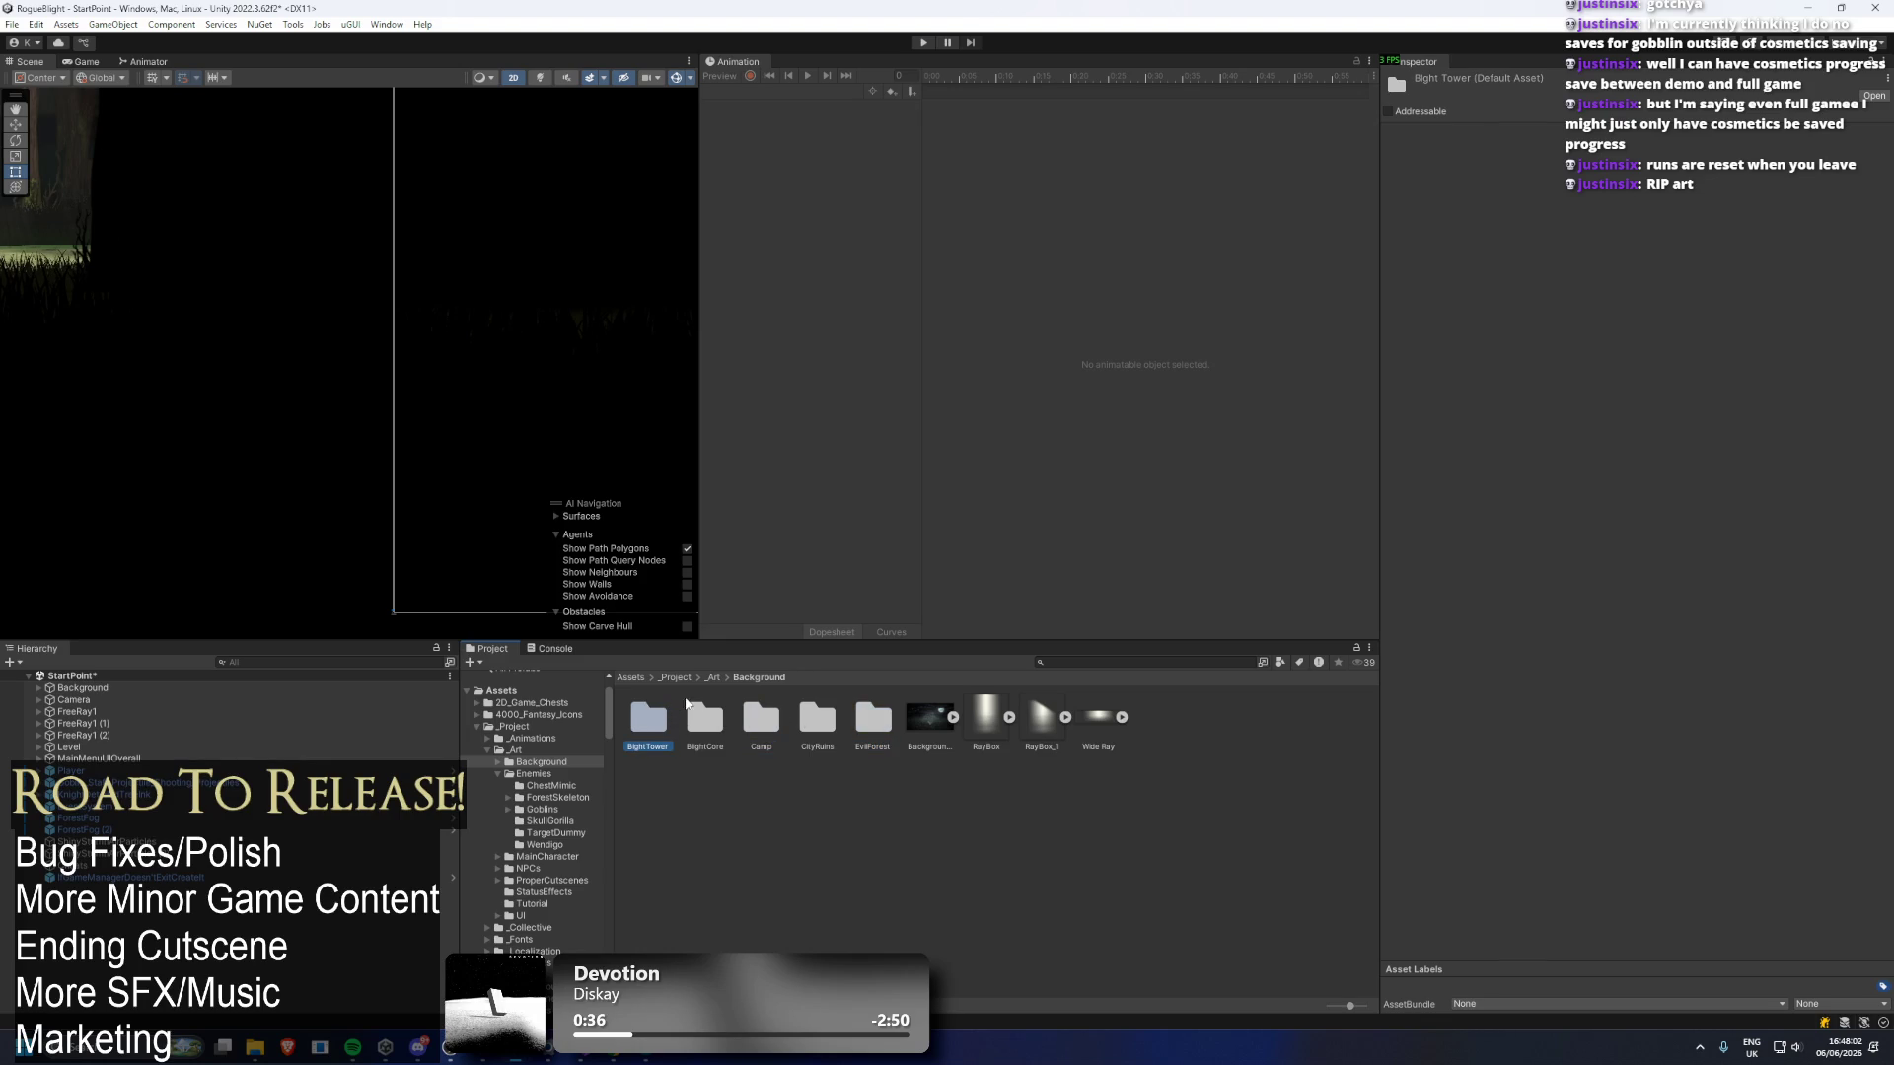
{"action": "key", "text": "Delete"}
{"action": "key", "text": "Return"}
{"action": "left_click", "coordinate": [646, 723]}
{"action": "key", "text": "Delete"}
{"action": "key", "text": "Return"}
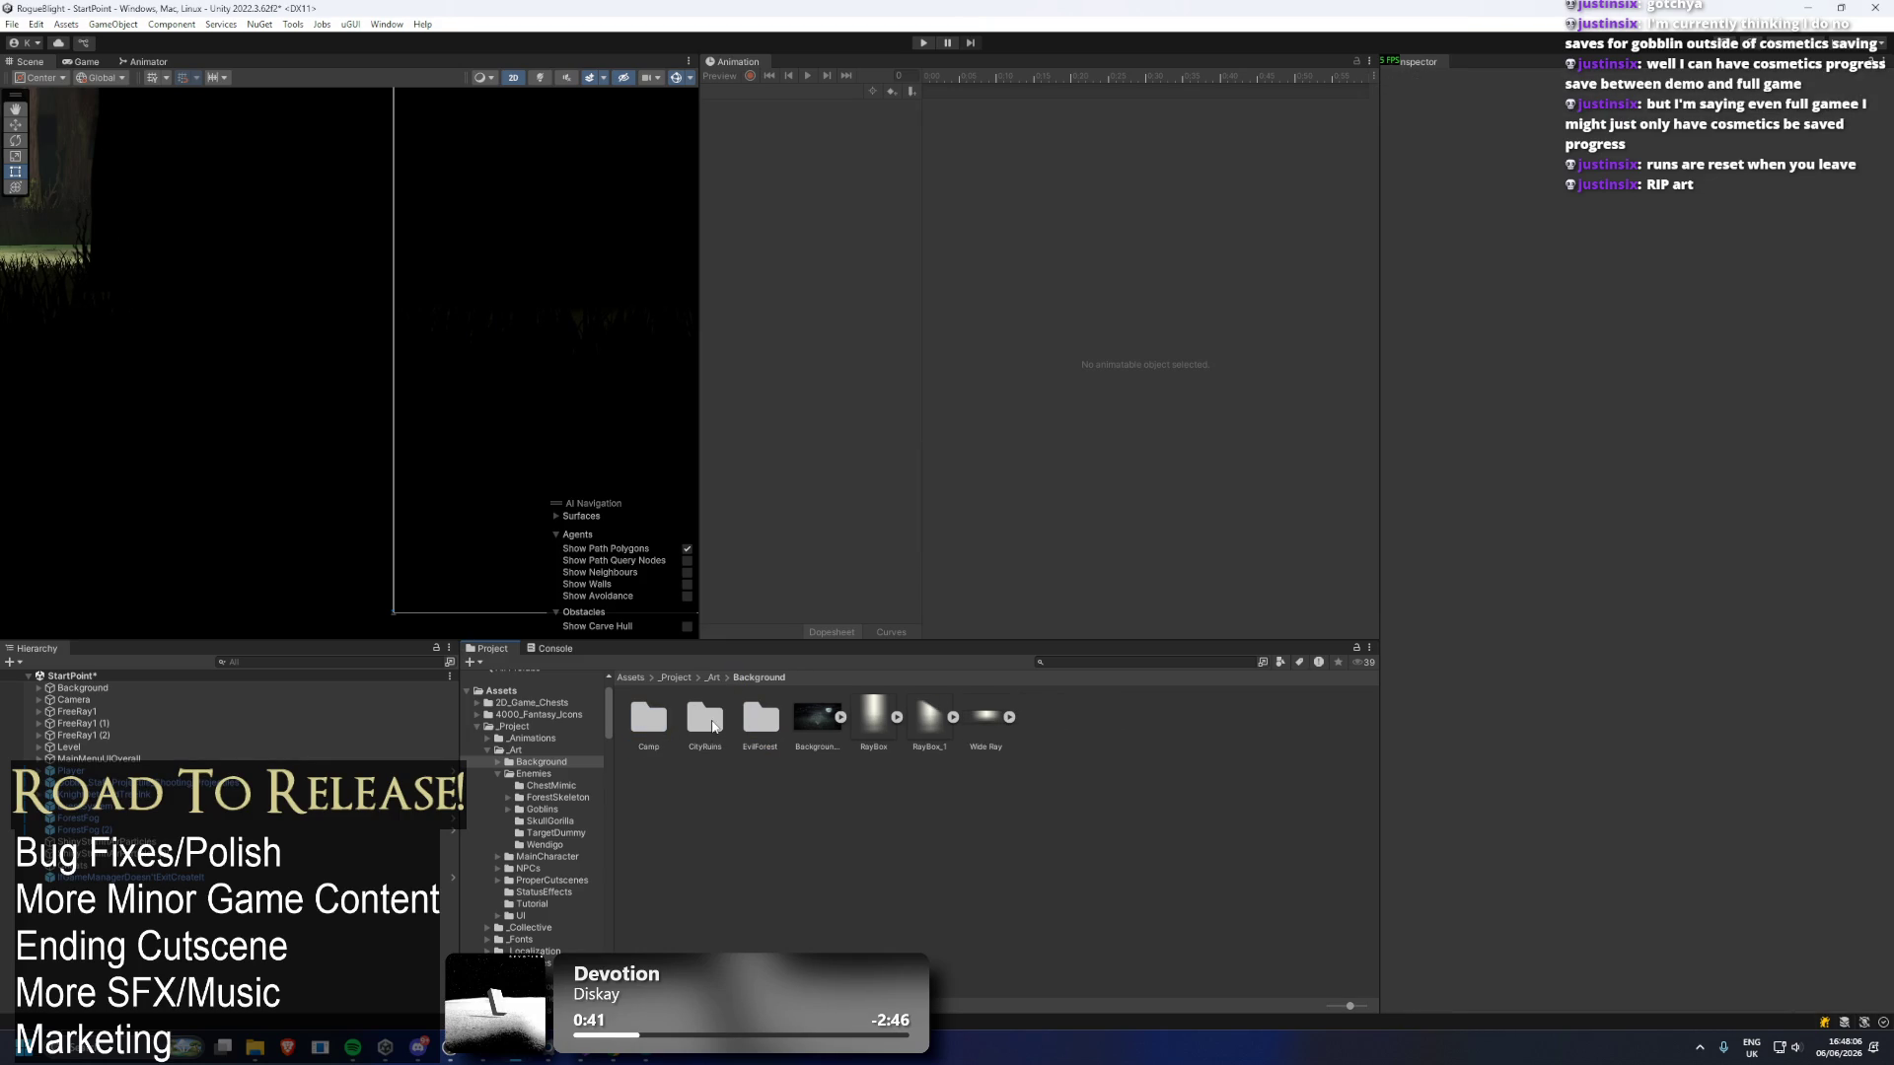
{"action": "double_click", "coordinate": [713, 726]}
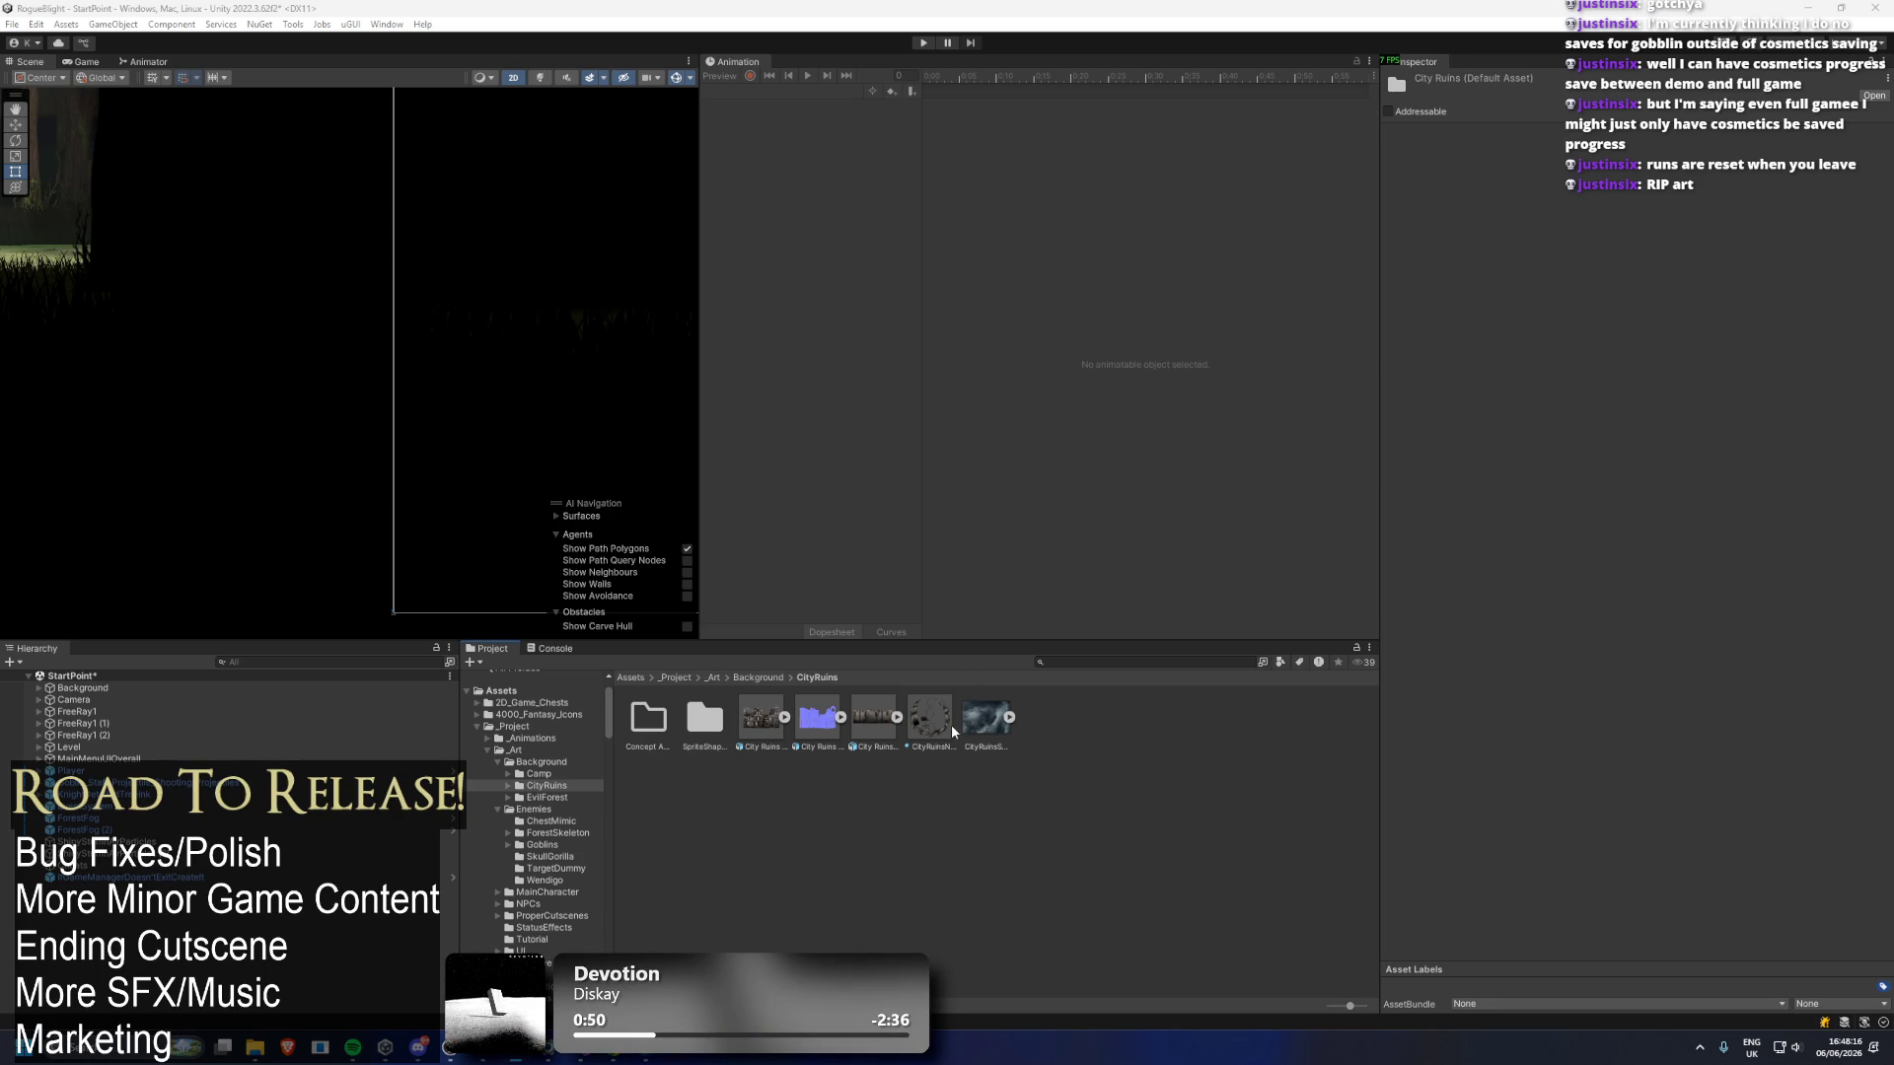
Delete the City Ruins Asset Art file together with its purple normal map.
{"action": "left_click", "coordinate": [814, 723]}
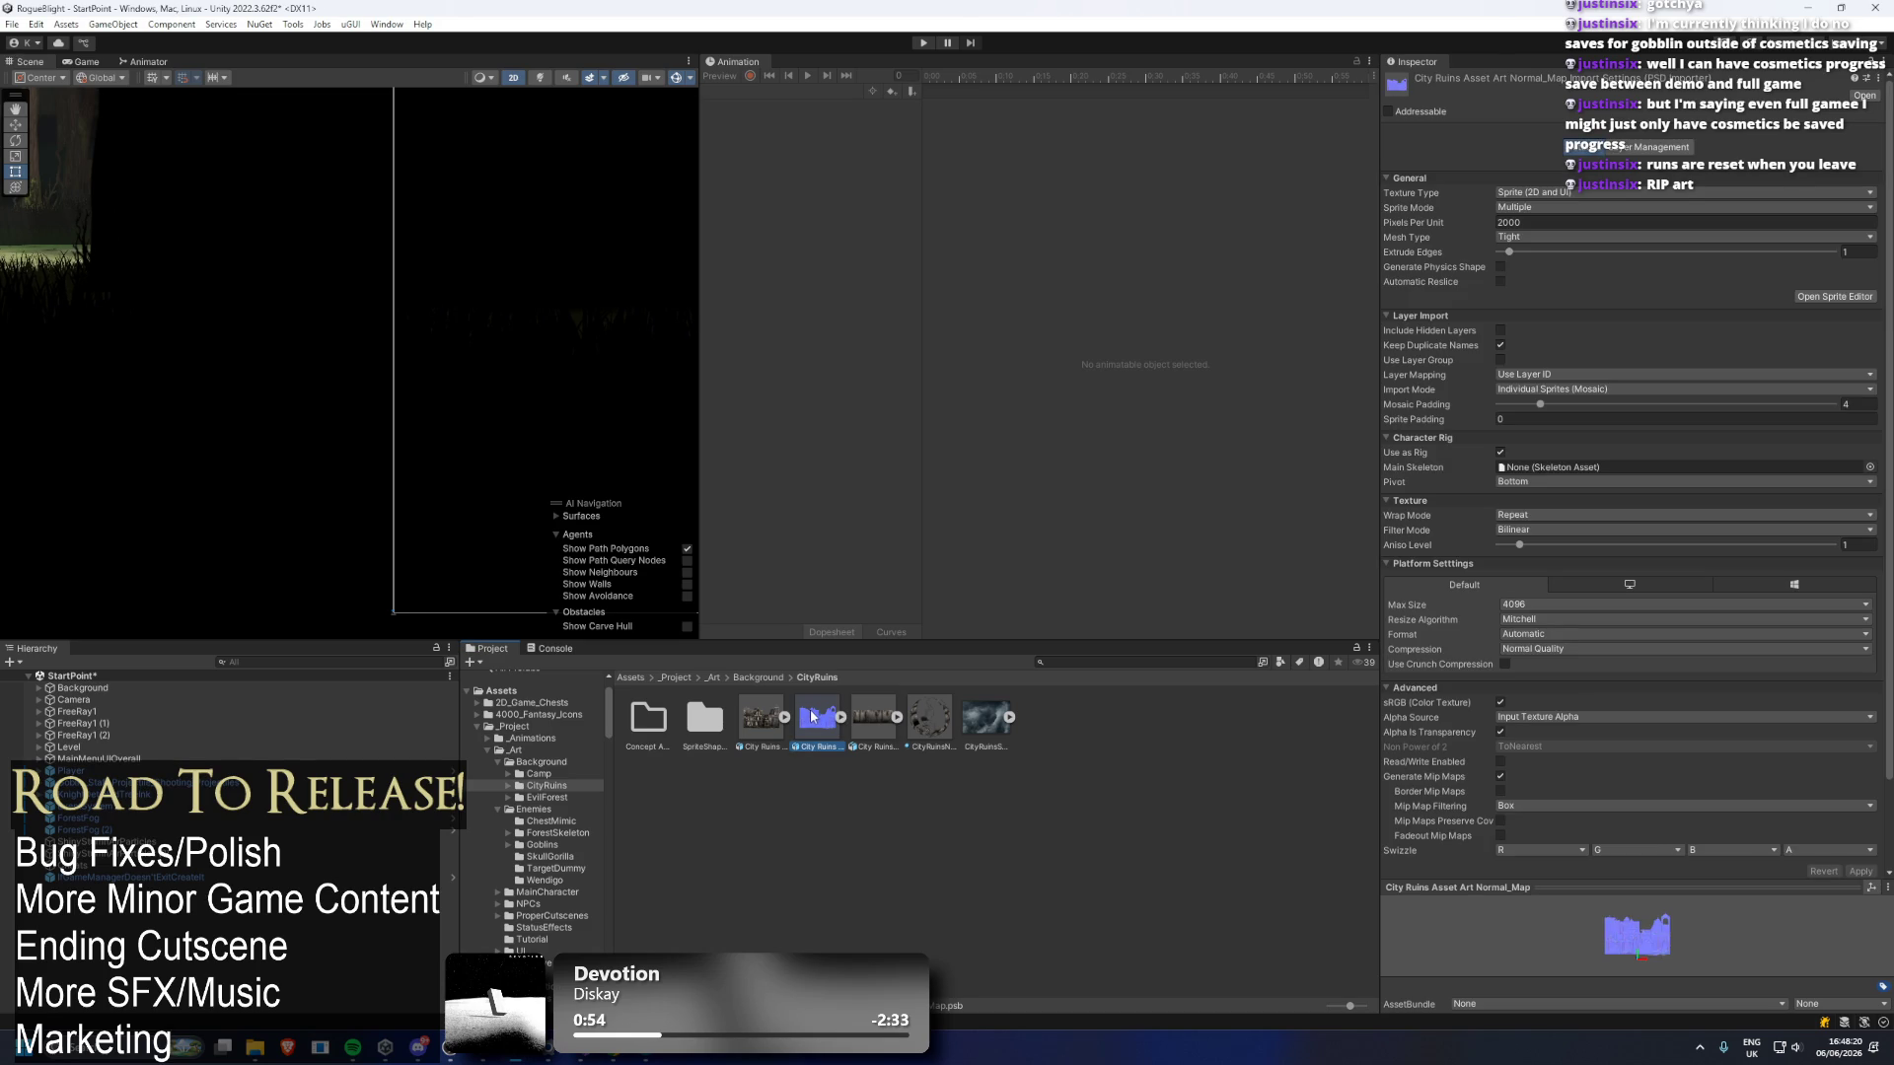
{"action": "left_click", "coordinate": [772, 718]}
{"action": "key", "text": "Delete"}
{"action": "key", "text": "Delete"}
{"action": "key", "text": "Return"}
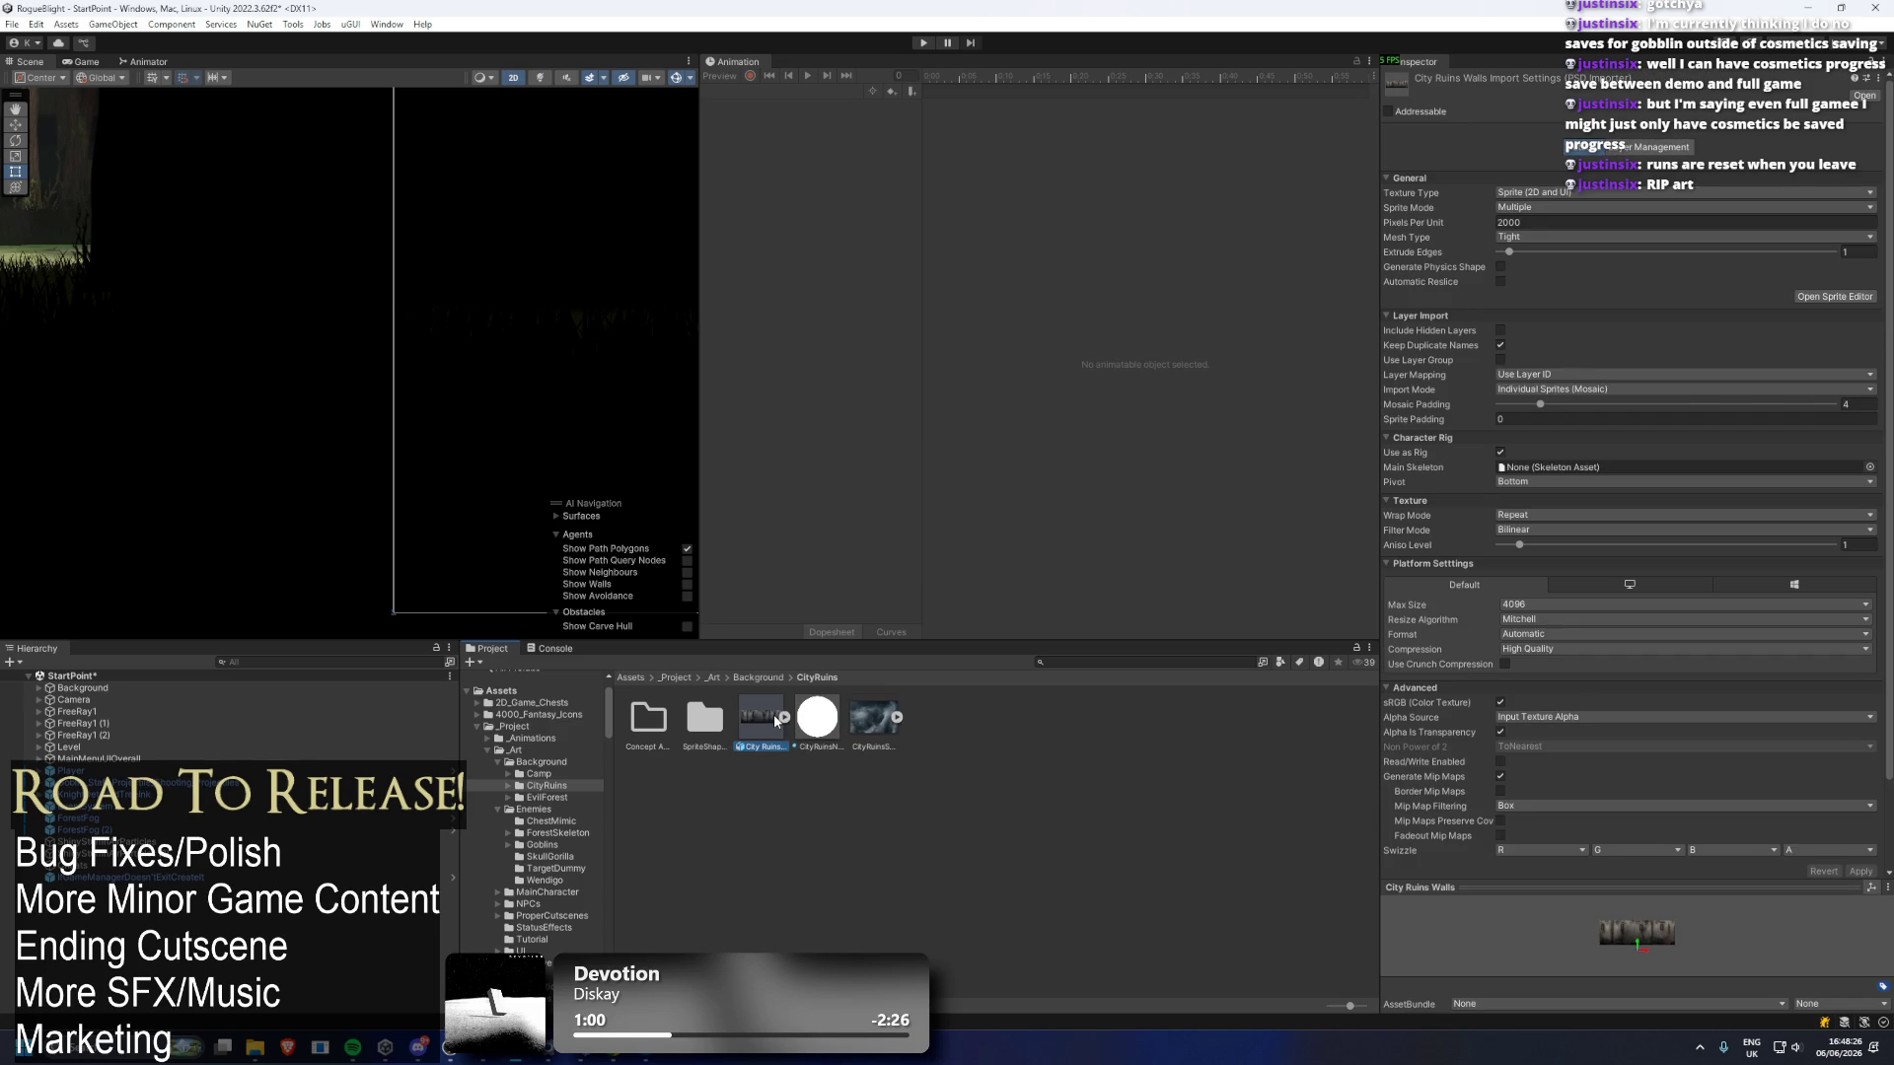
Look inside SpriteShapes, then navigate back up through CityRuins and Background to _Art.
{"action": "double_click", "coordinate": [702, 714]}
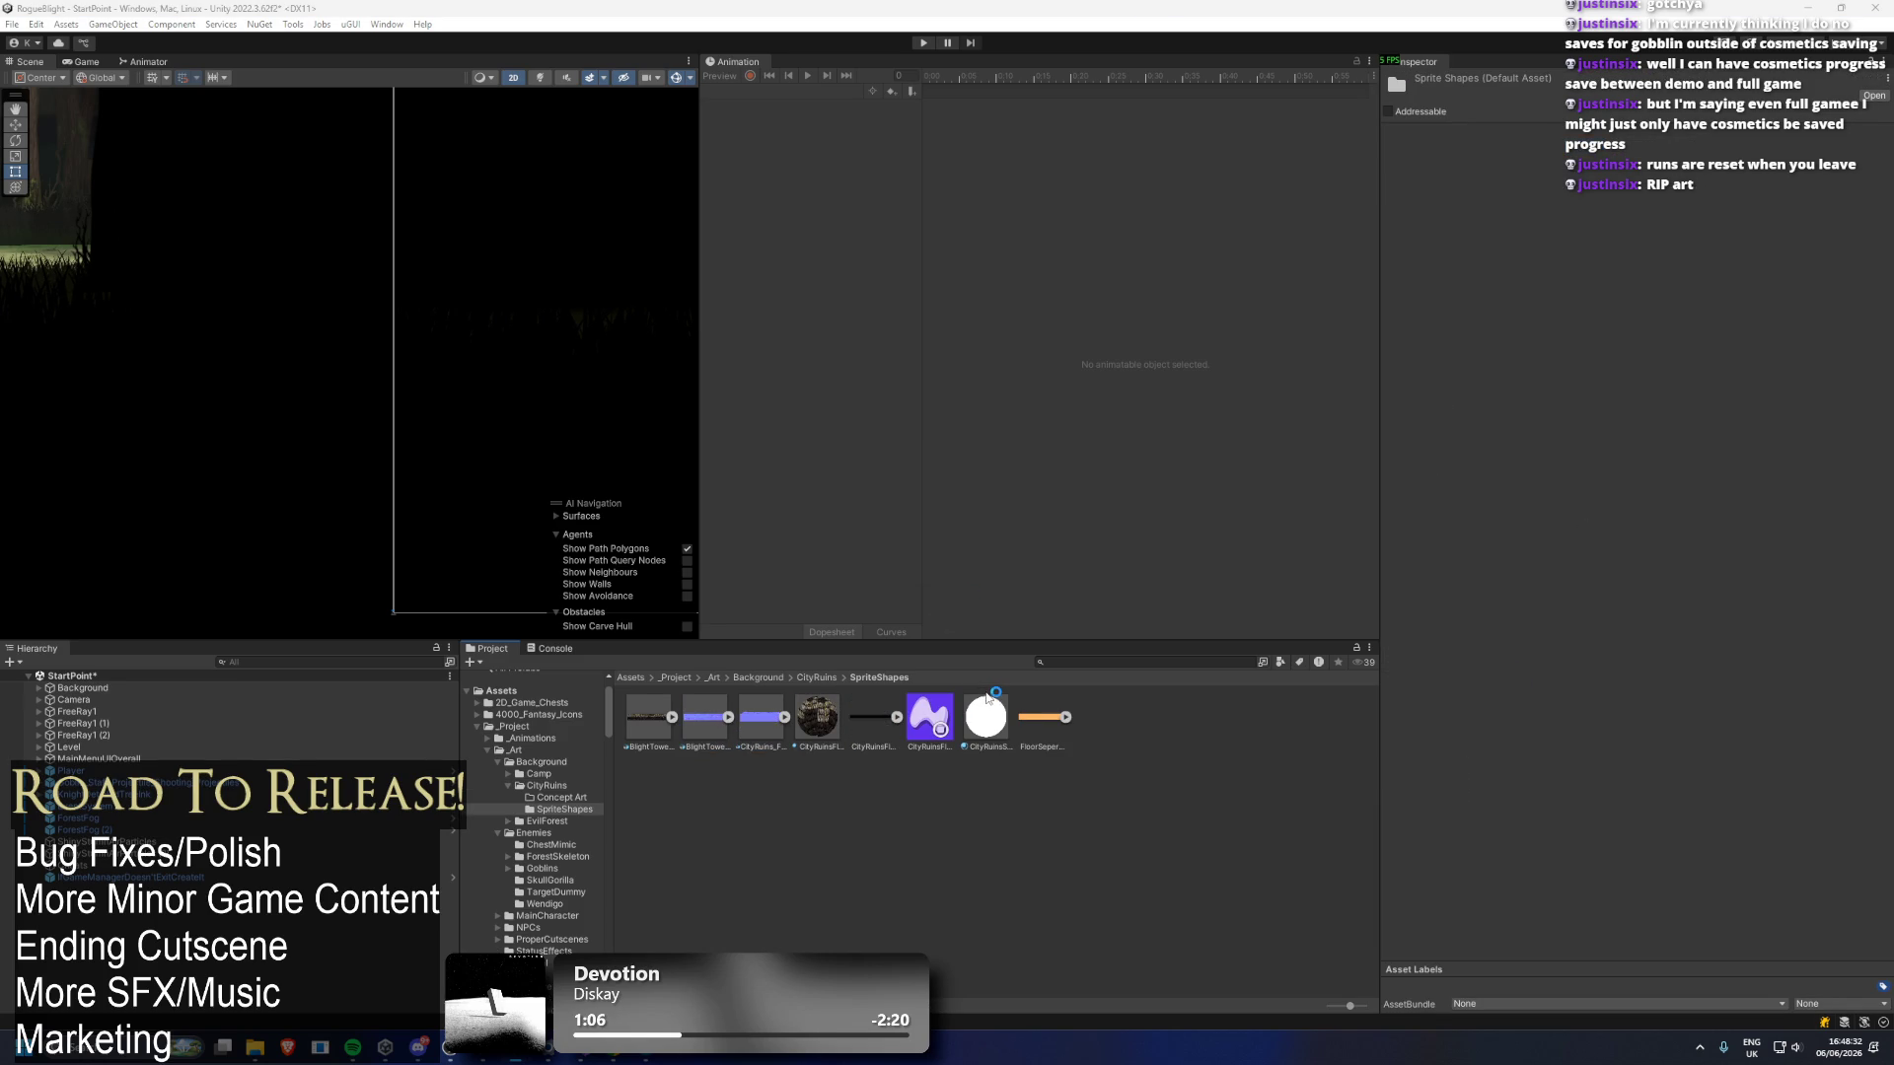
{"action": "left_click", "coordinate": [825, 678]}
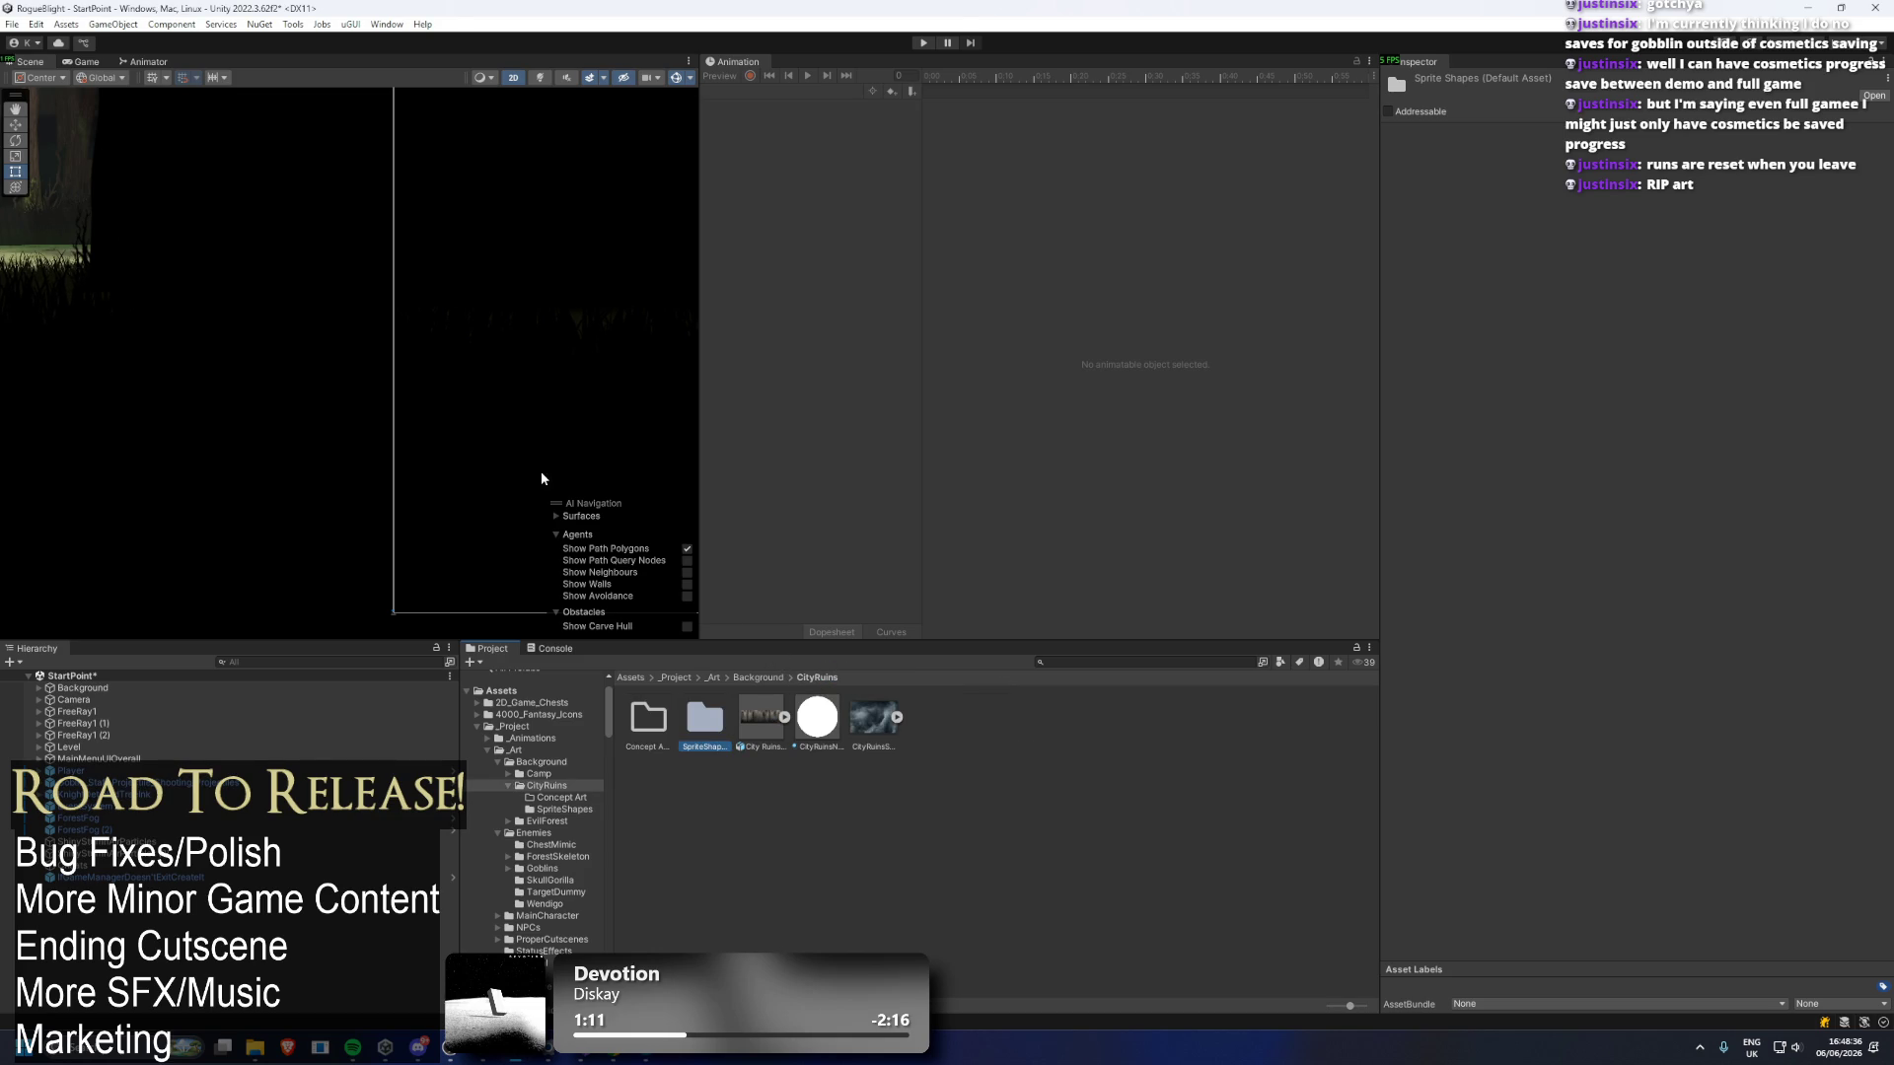
{"action": "left_click", "coordinate": [781, 678]}
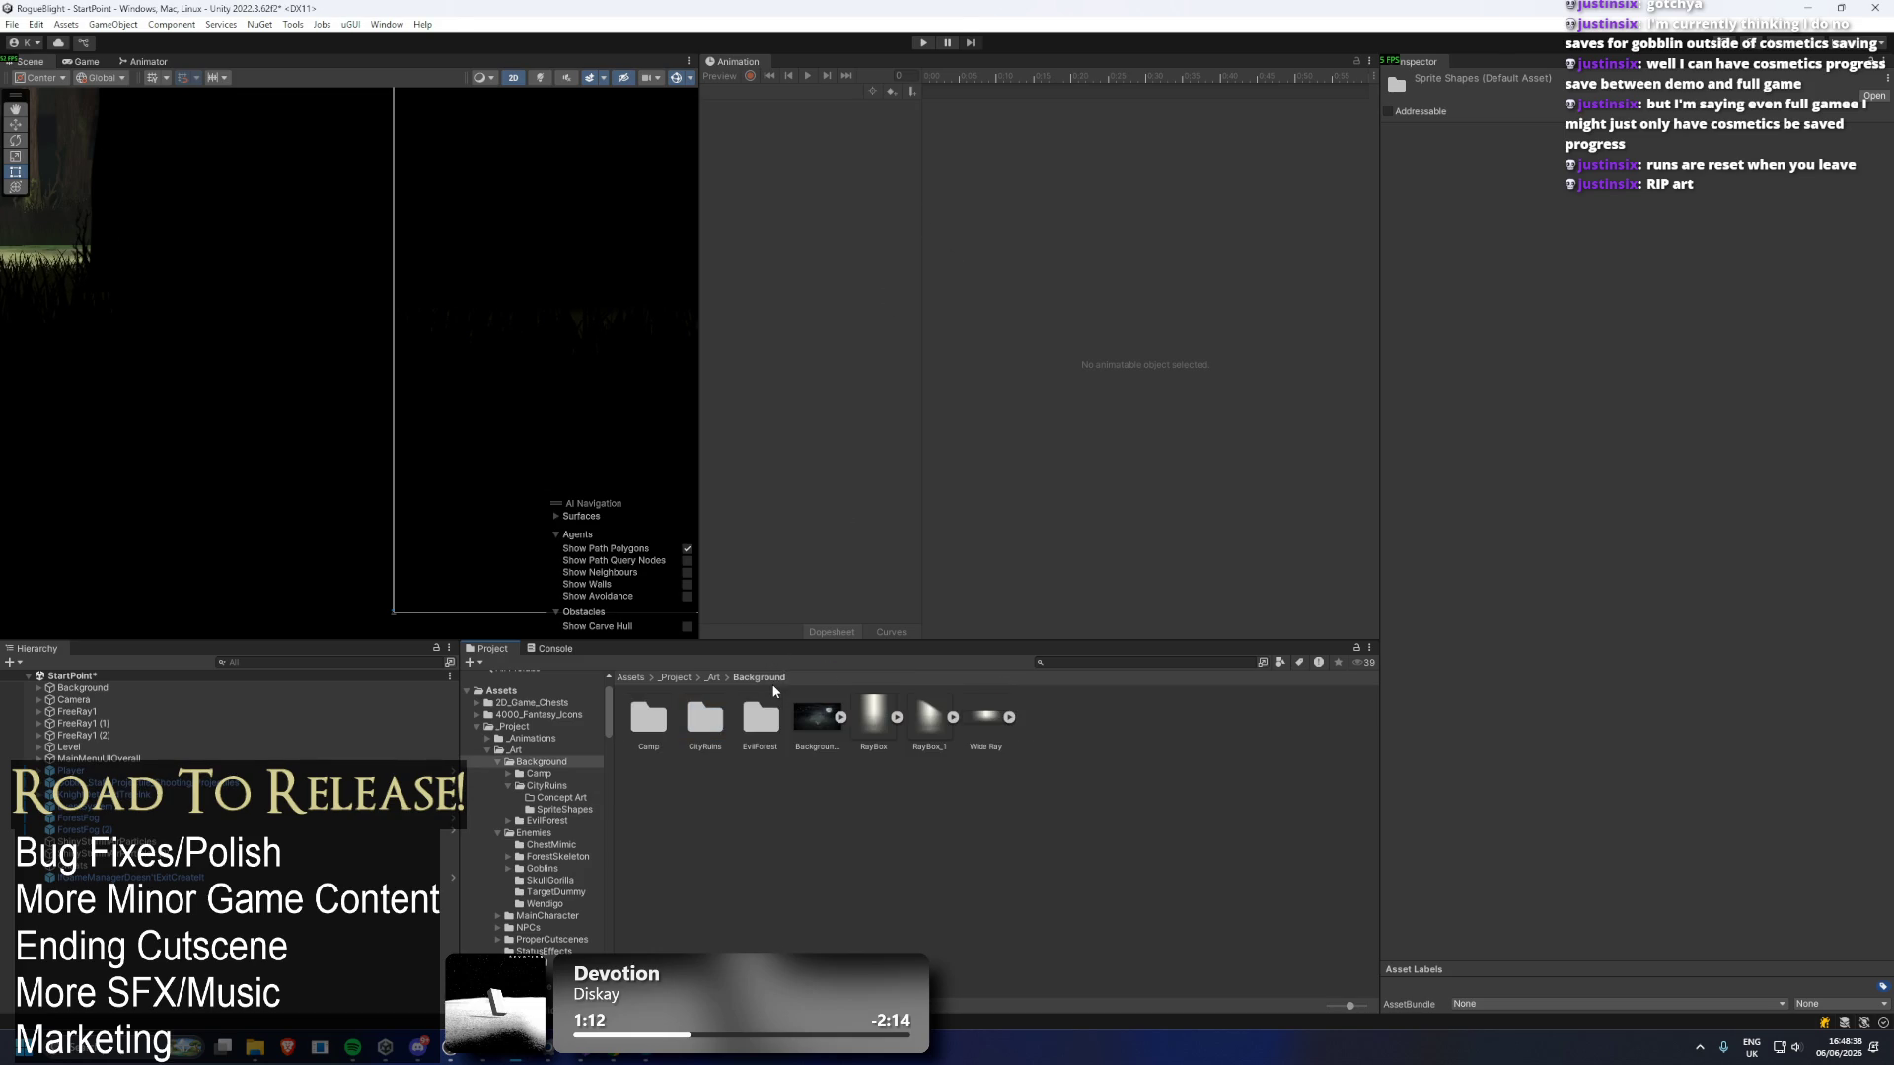
{"action": "left_click", "coordinate": [712, 678]}
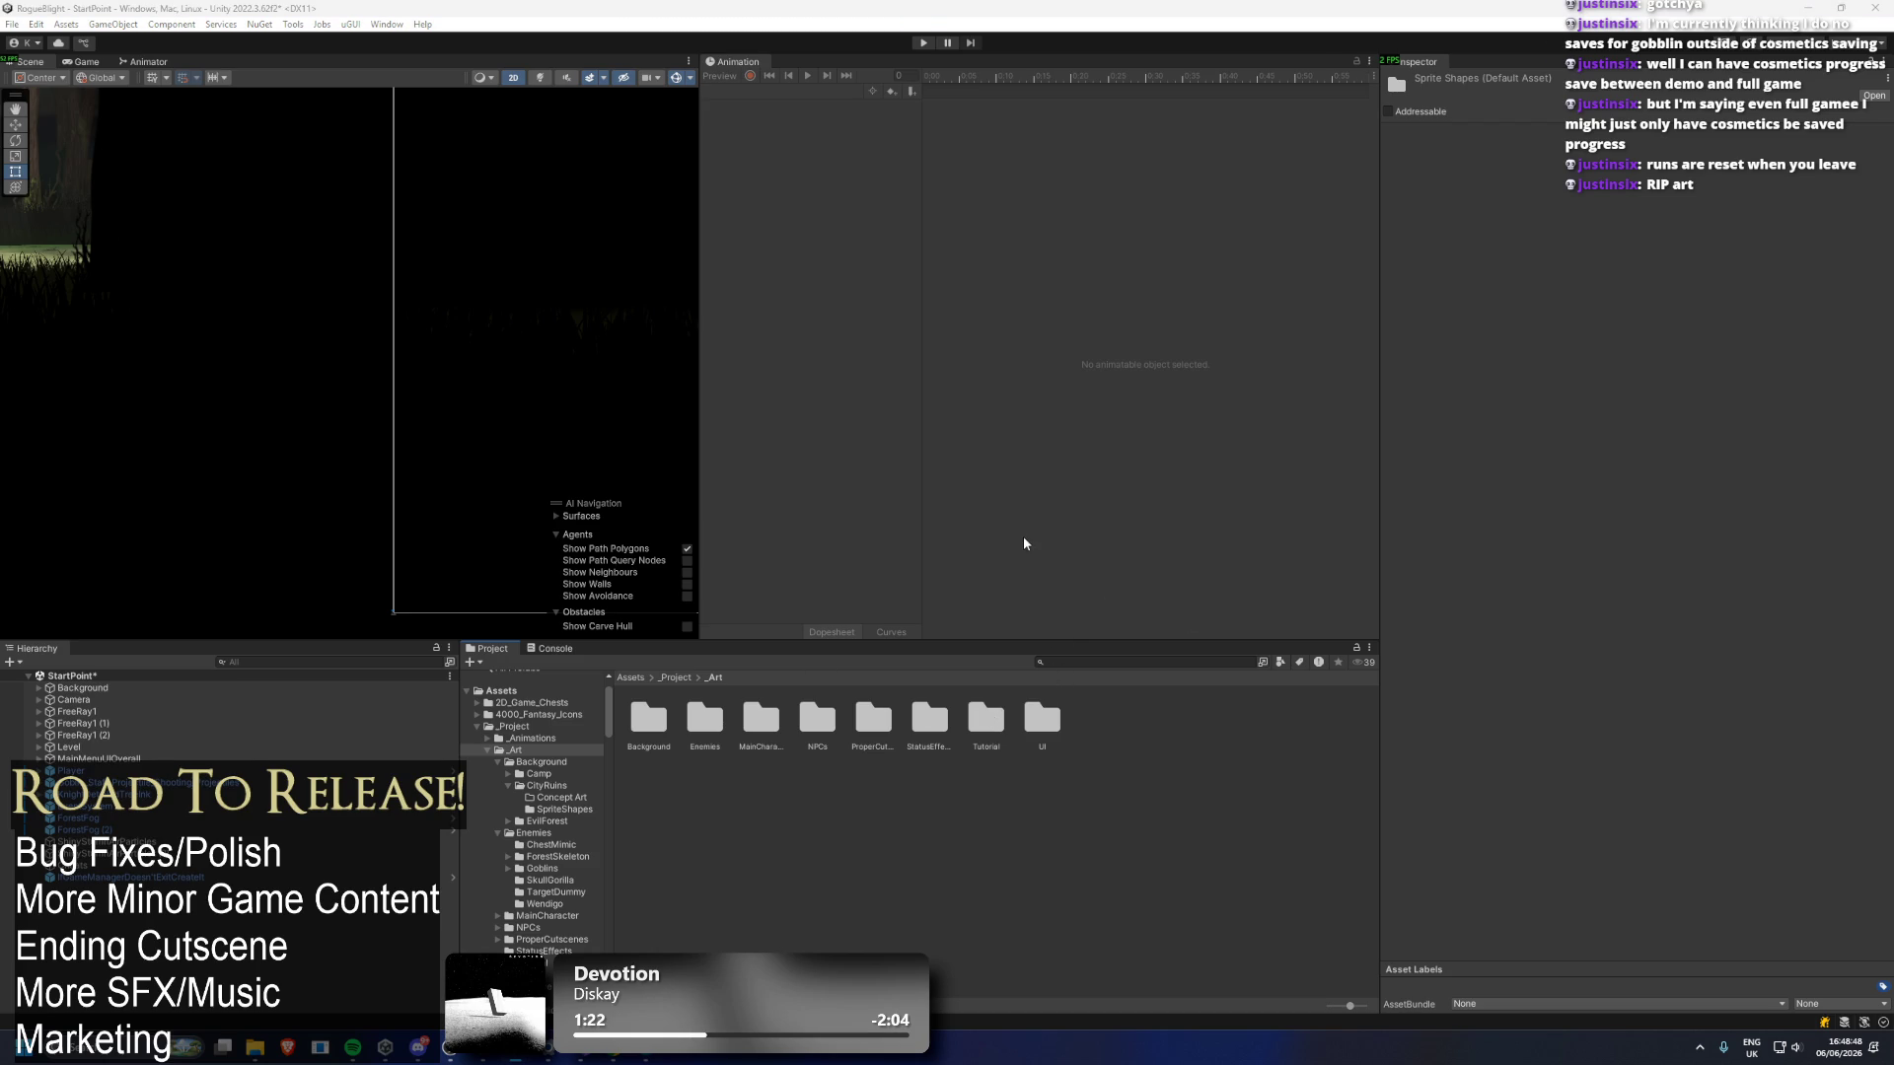
{"action": "double_click", "coordinate": [749, 724]}
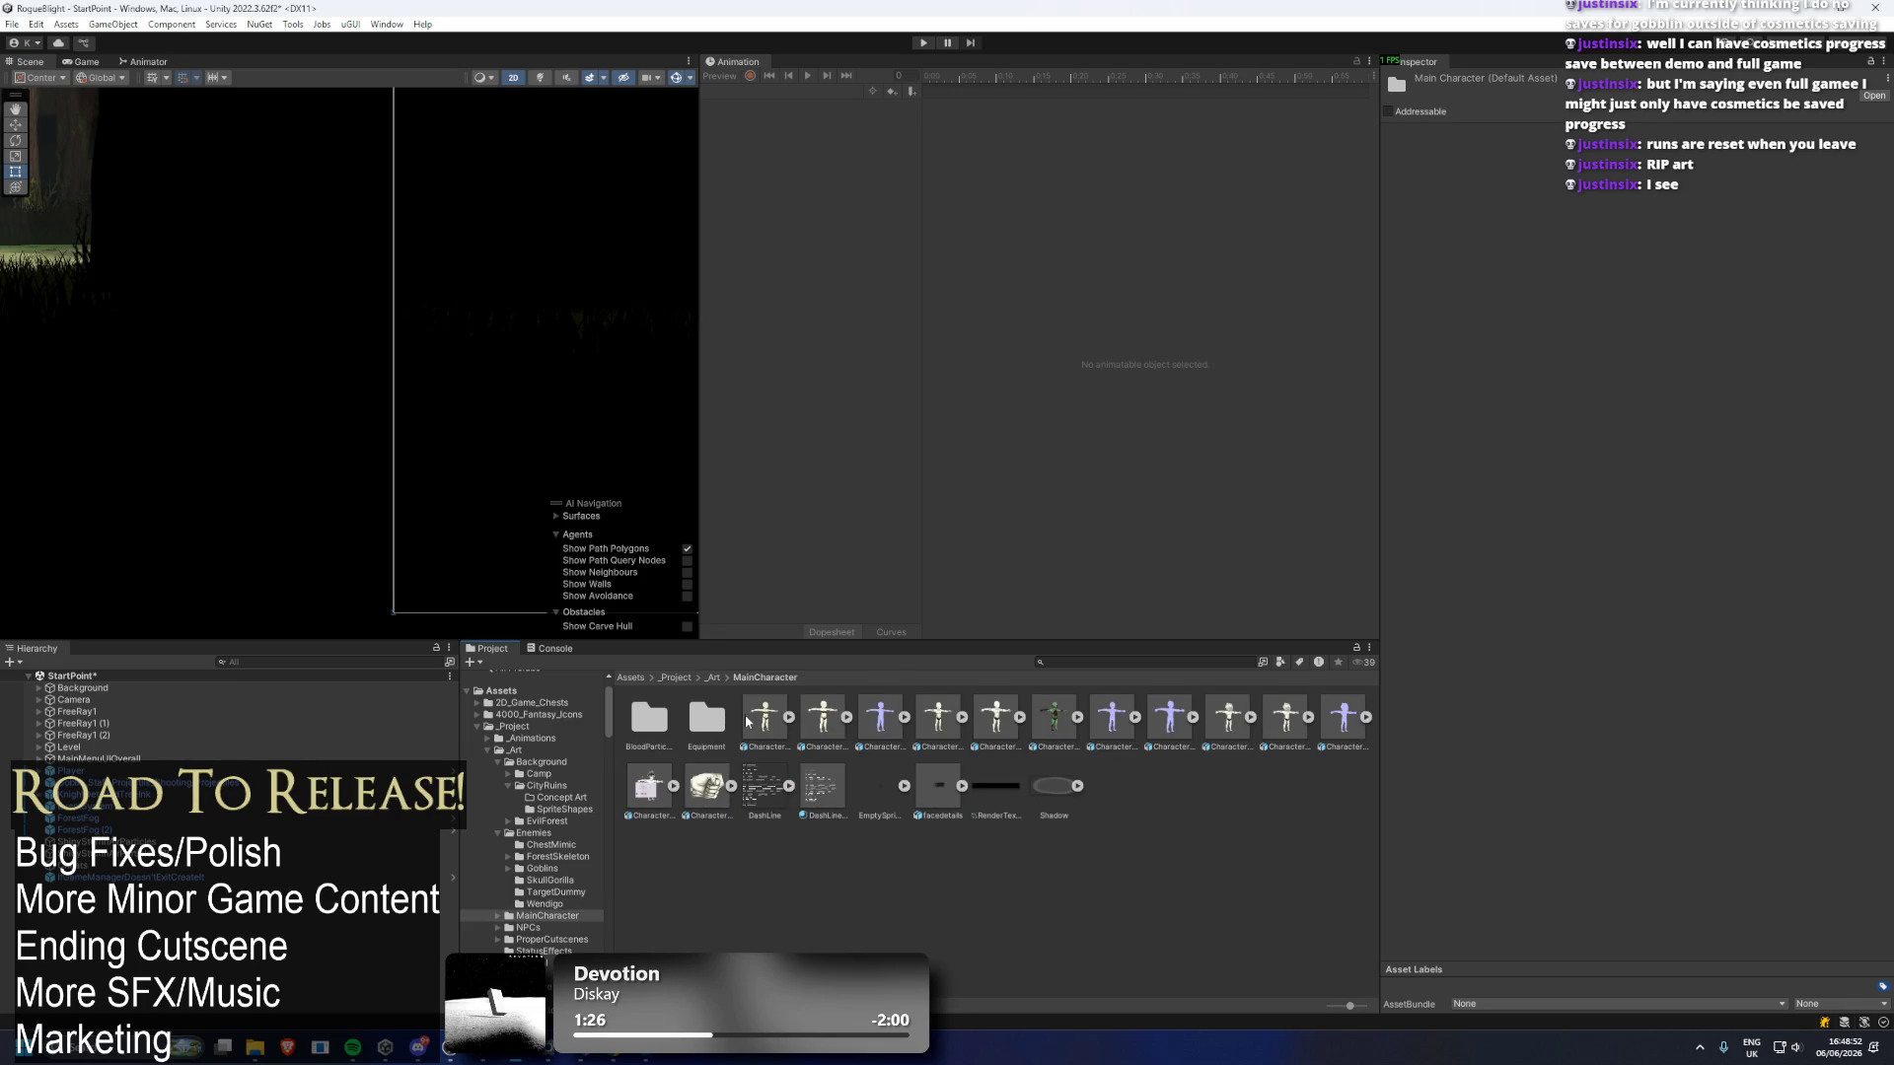
{"action": "double_click", "coordinate": [704, 720]}
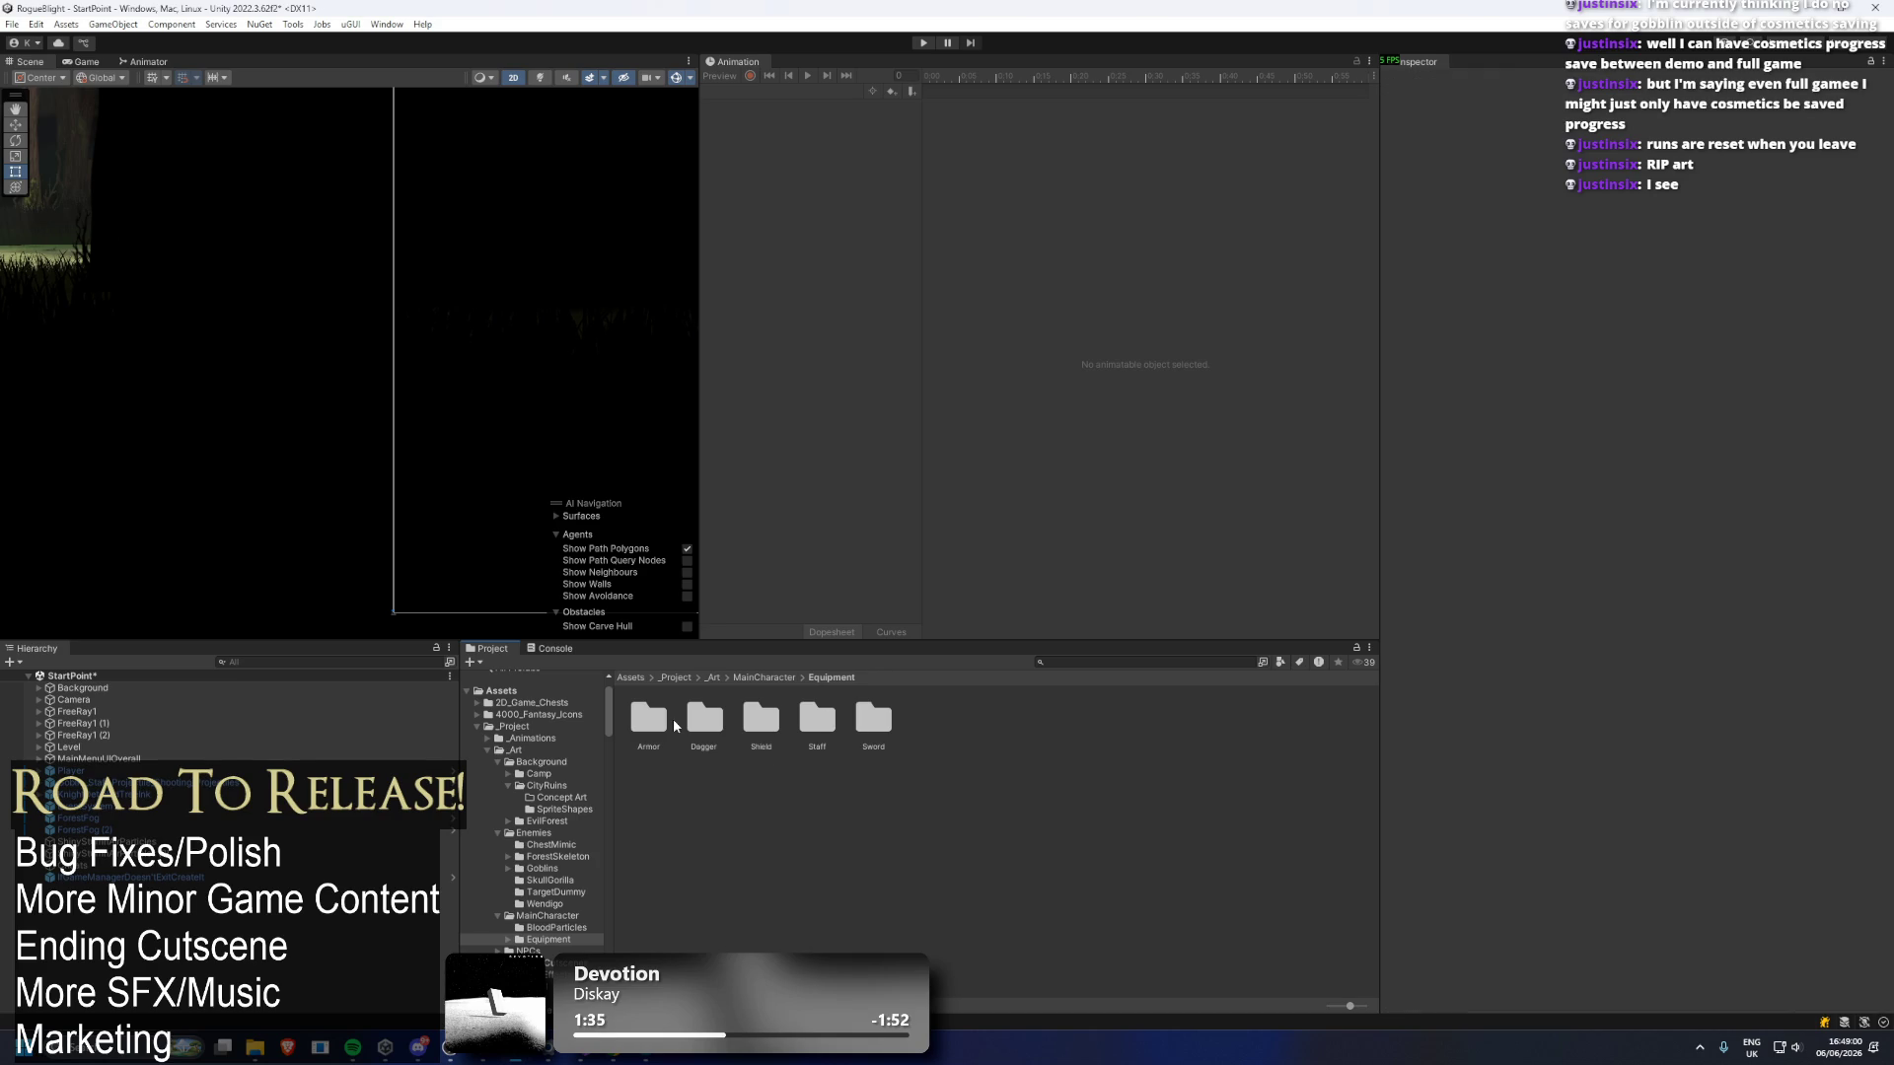
{"action": "double_click", "coordinate": [660, 718]}
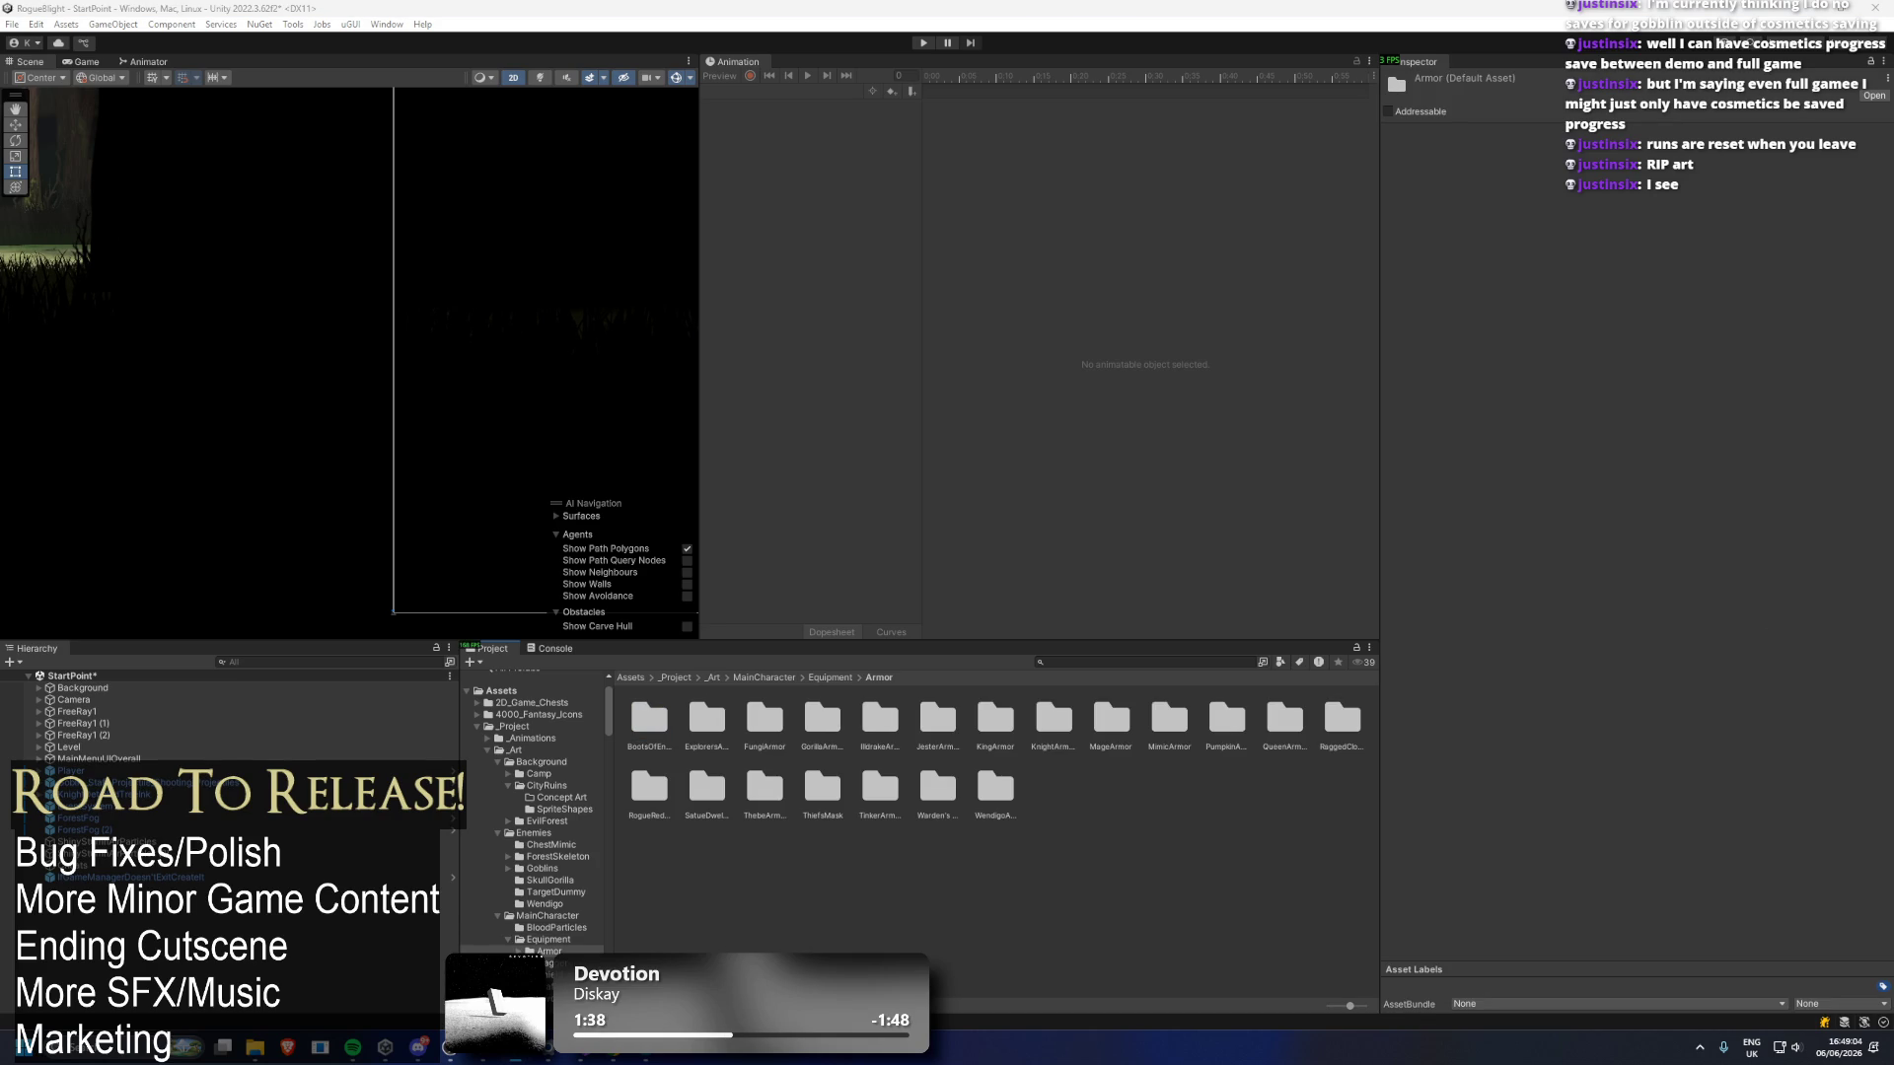
{"action": "left_click", "coordinate": [712, 720]}
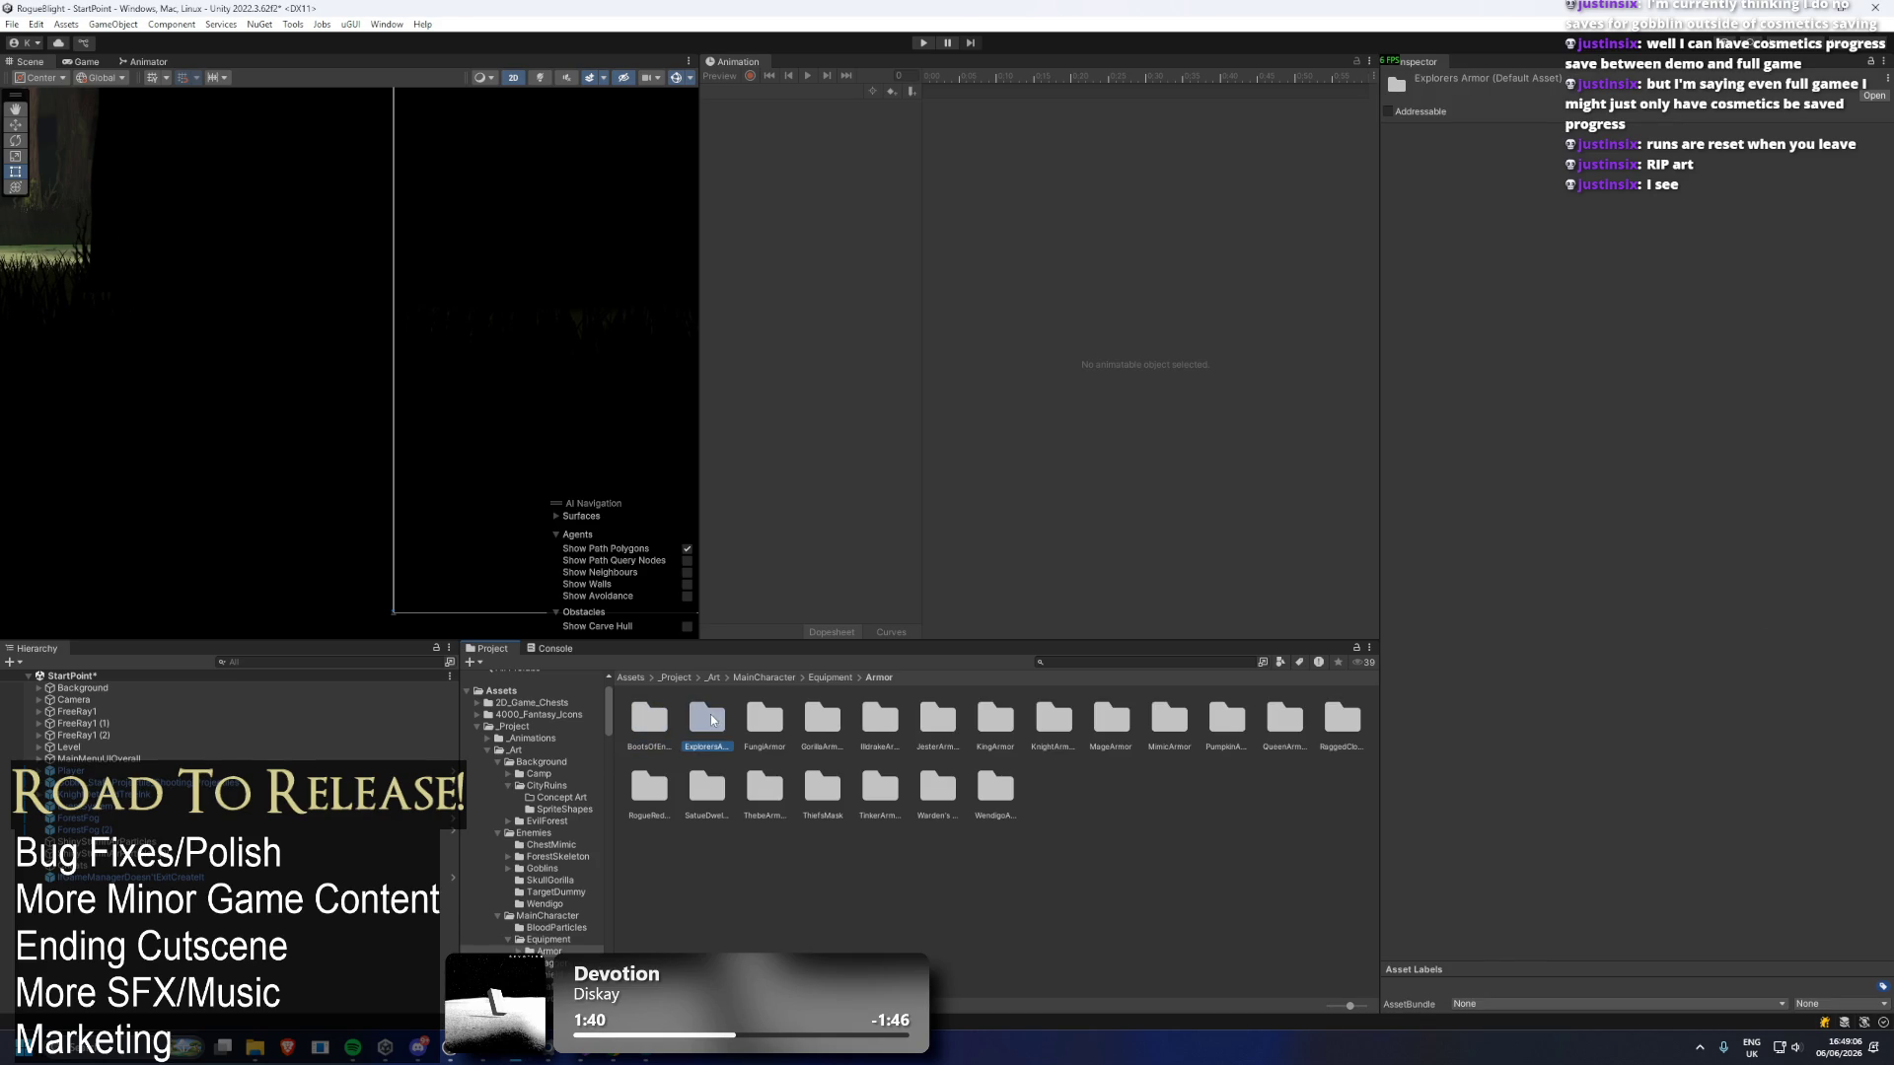
{"action": "left_click", "coordinate": [749, 735]}
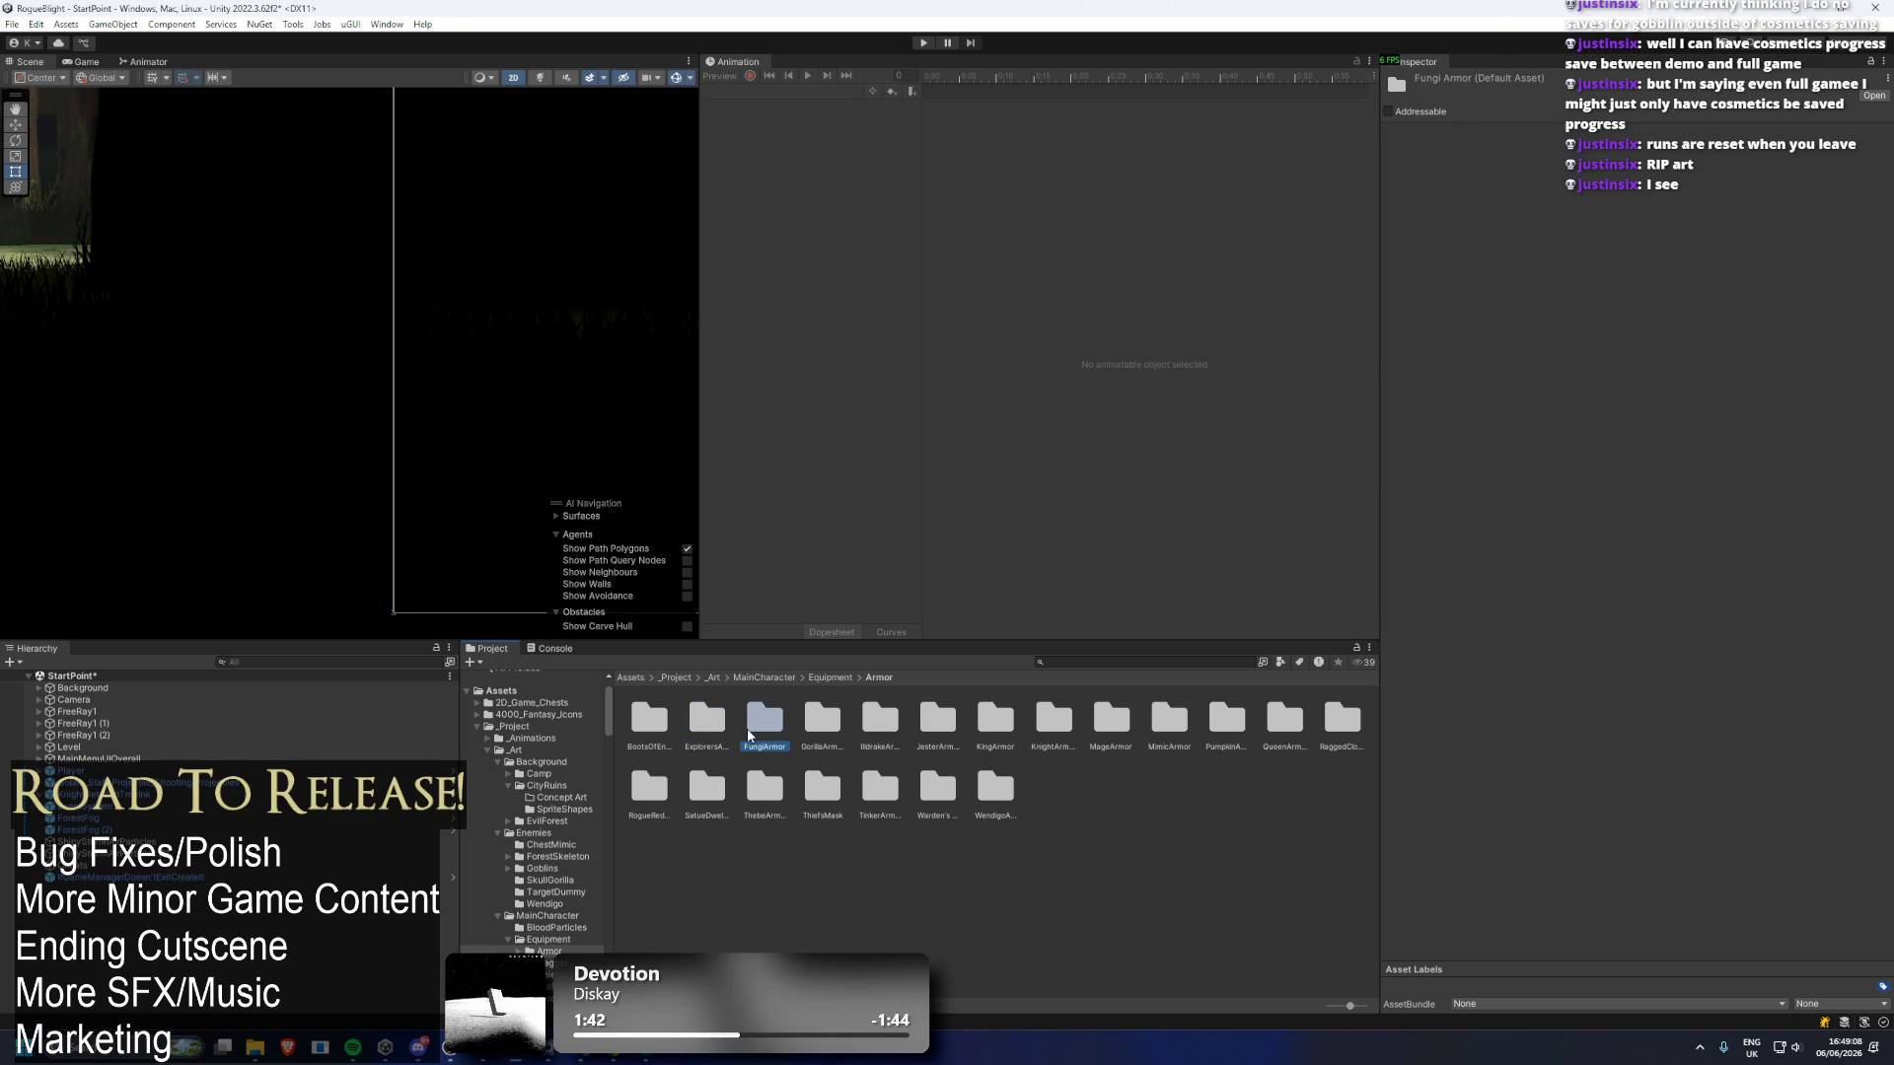
{"action": "key", "text": "Right"}
{"action": "key", "text": "Right"}
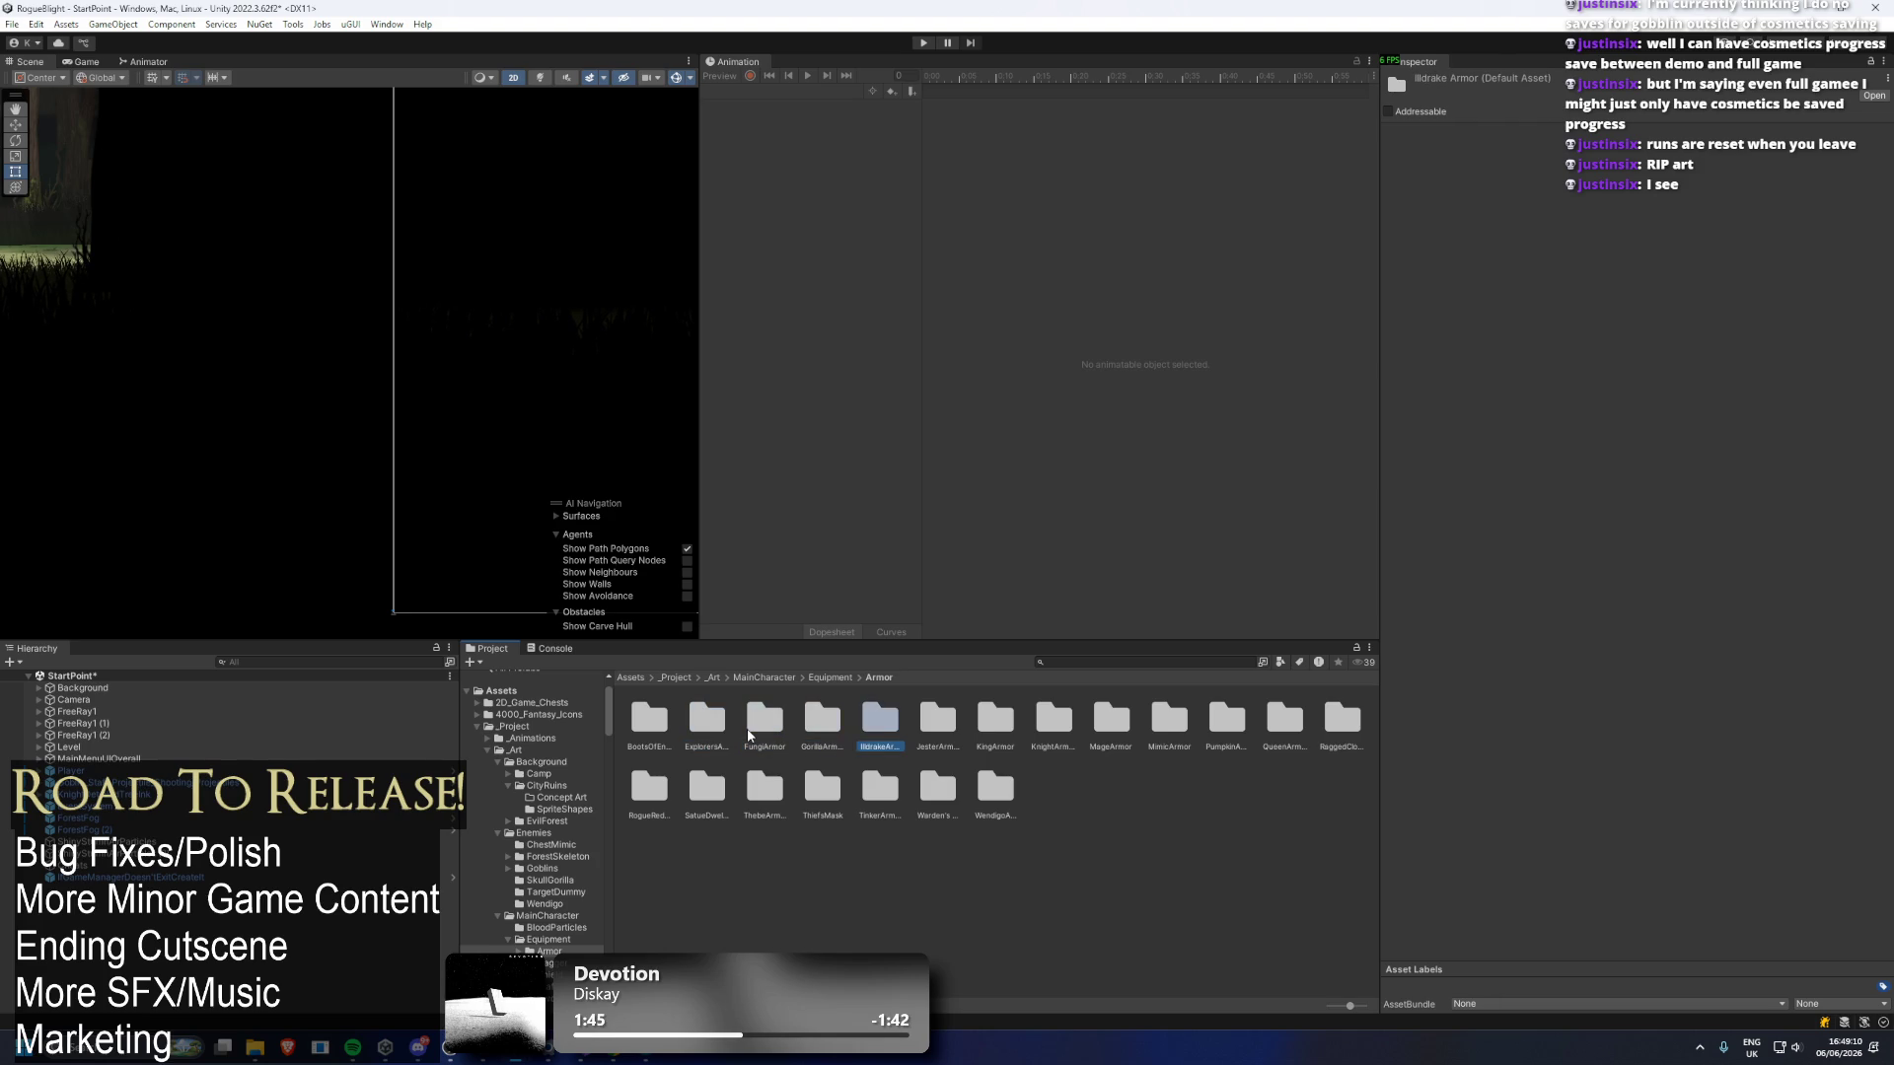
{"action": "key", "text": "Down"}
{"action": "key", "text": "Right"}
{"action": "key", "text": "Left"}
{"action": "key", "text": "Left"}
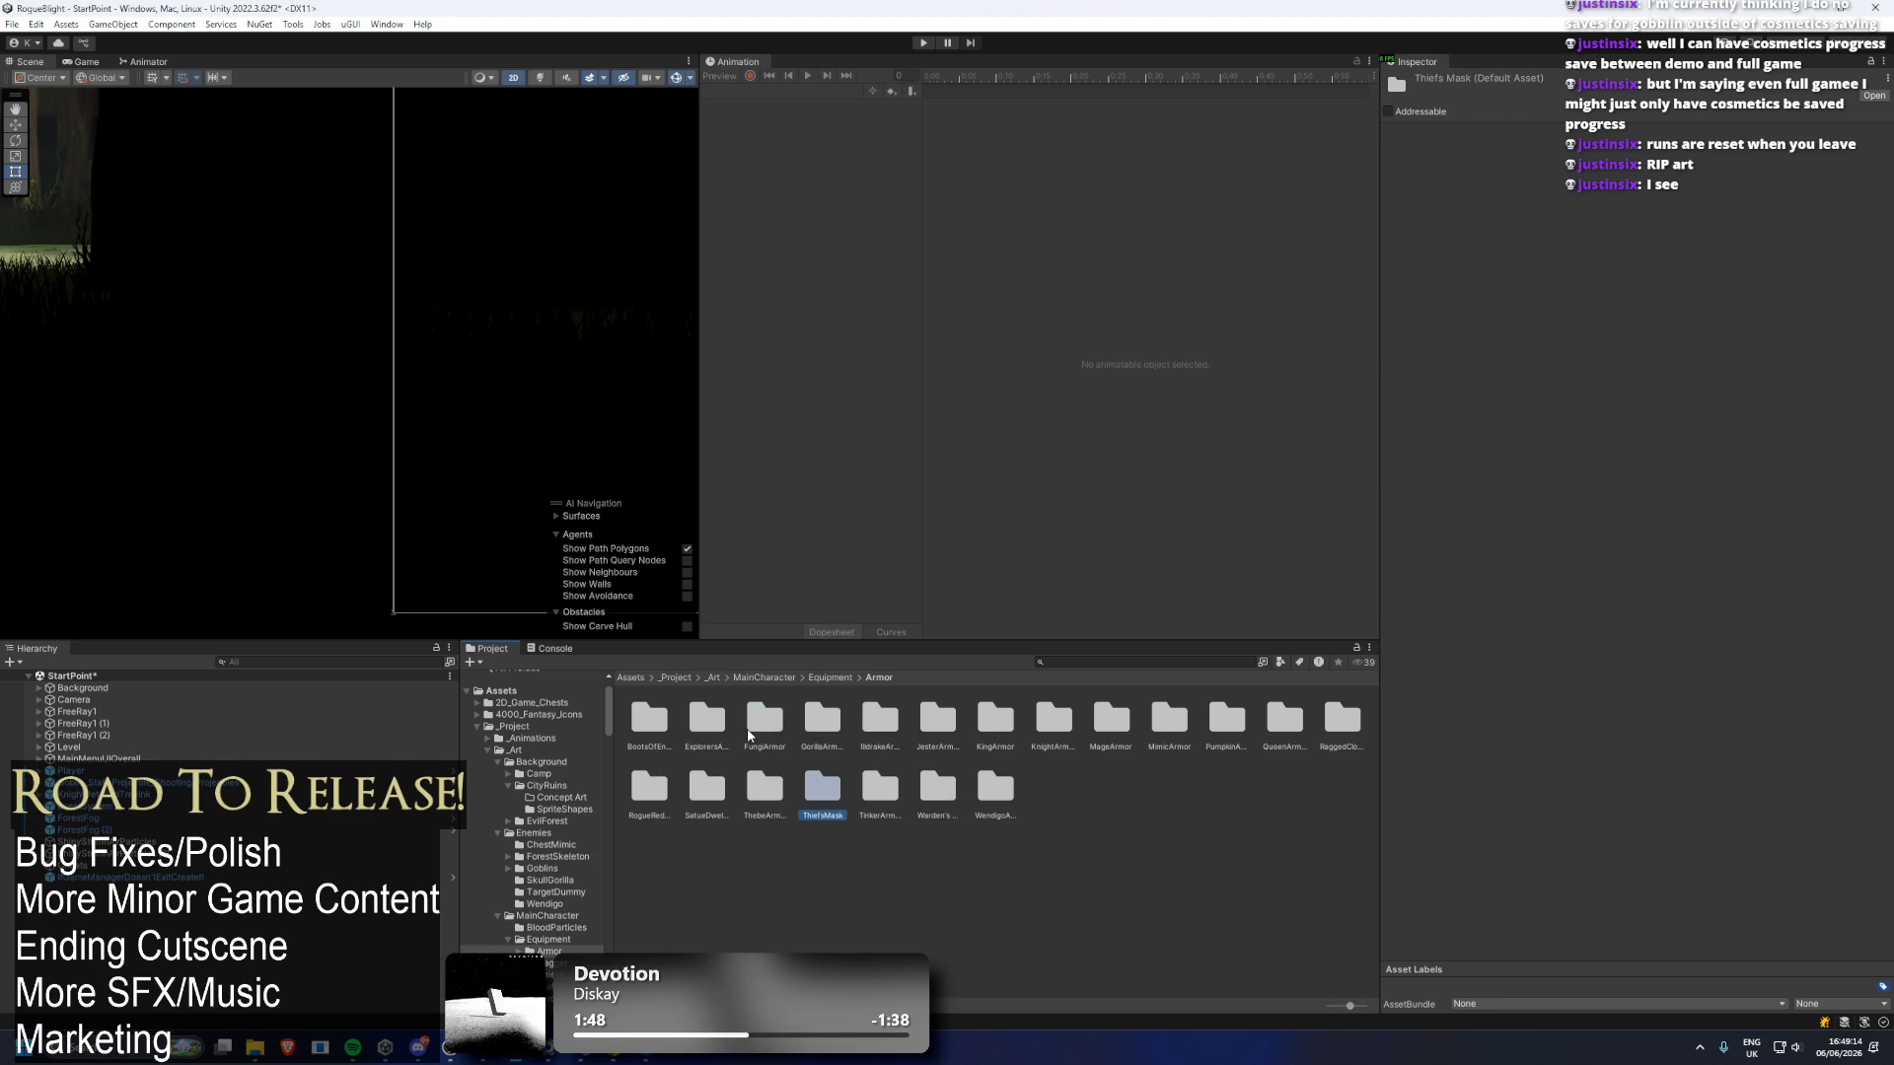
{"action": "key", "text": "Up"}
{"action": "key", "text": "Left"}
{"action": "key", "text": "Return"}
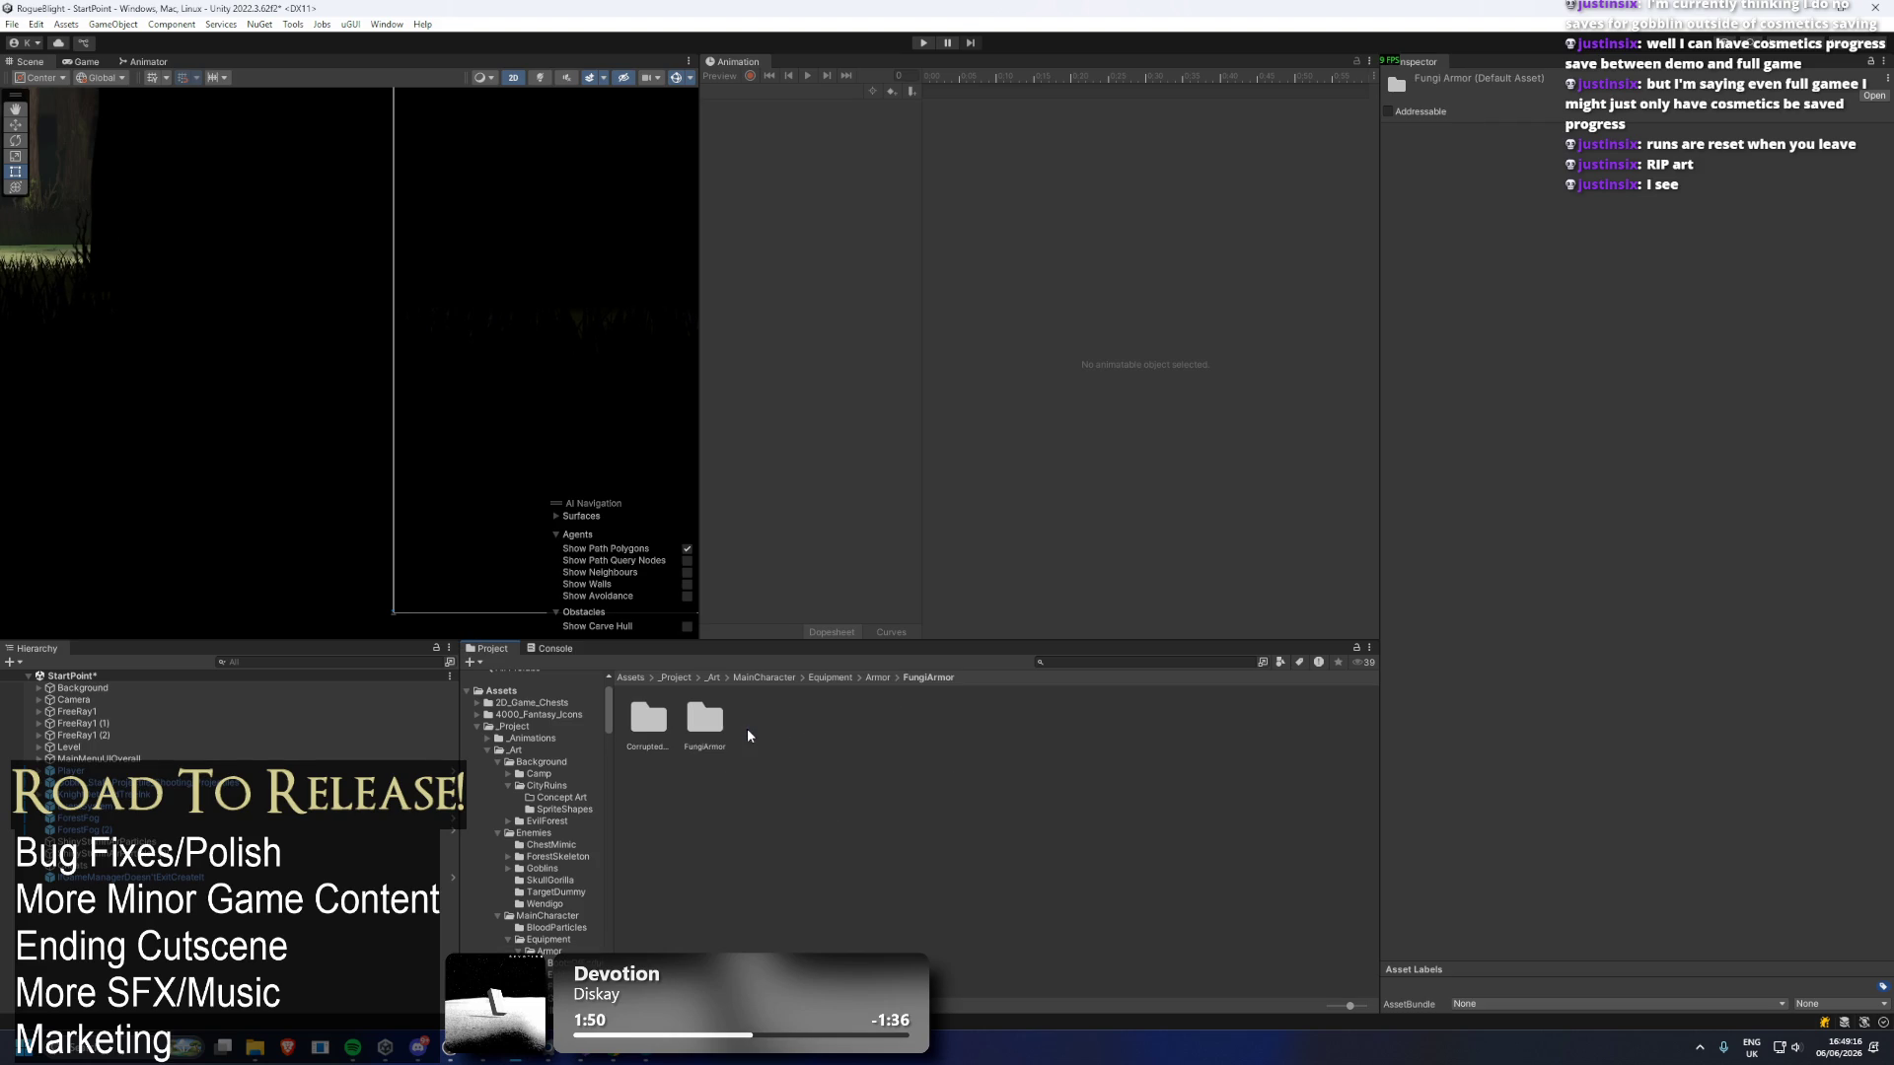
{"action": "double_click", "coordinate": [667, 722]}
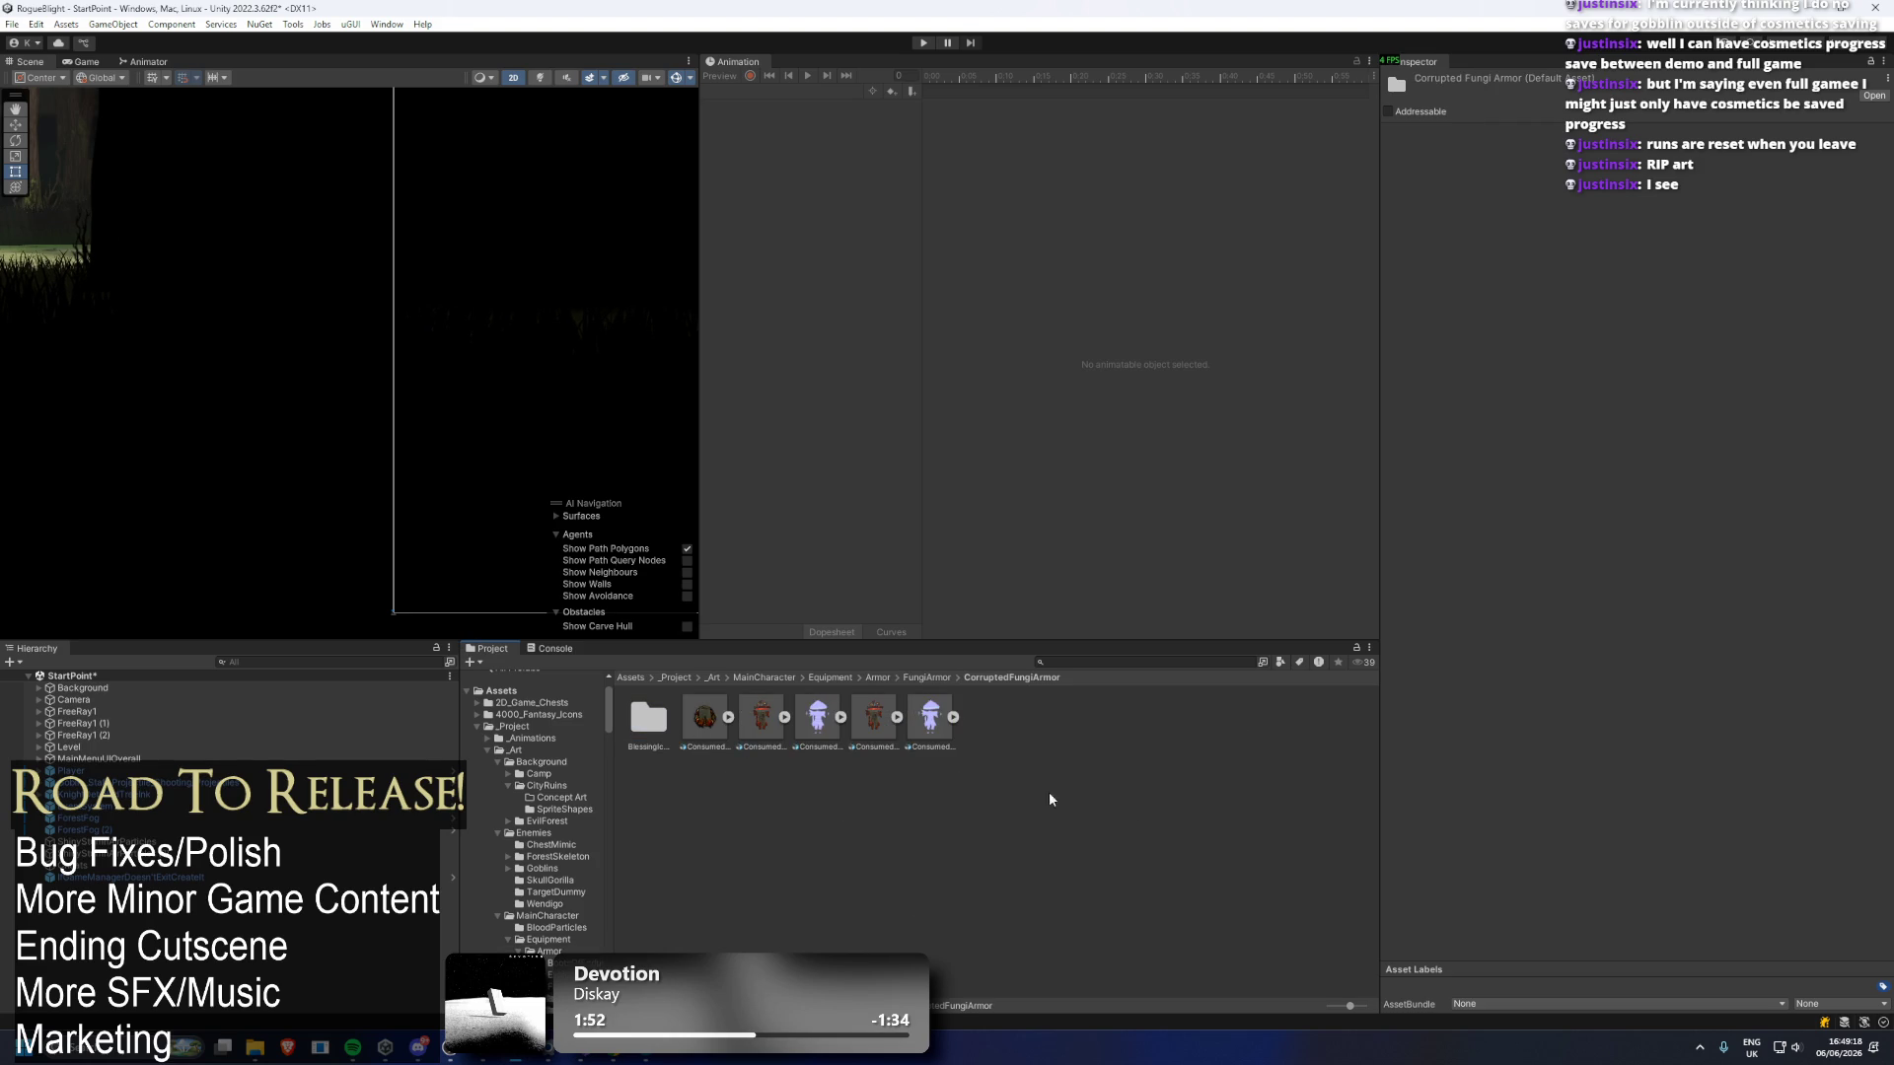
{"action": "left_click", "coordinate": [910, 676]}
{"action": "left_click", "coordinate": [872, 677]}
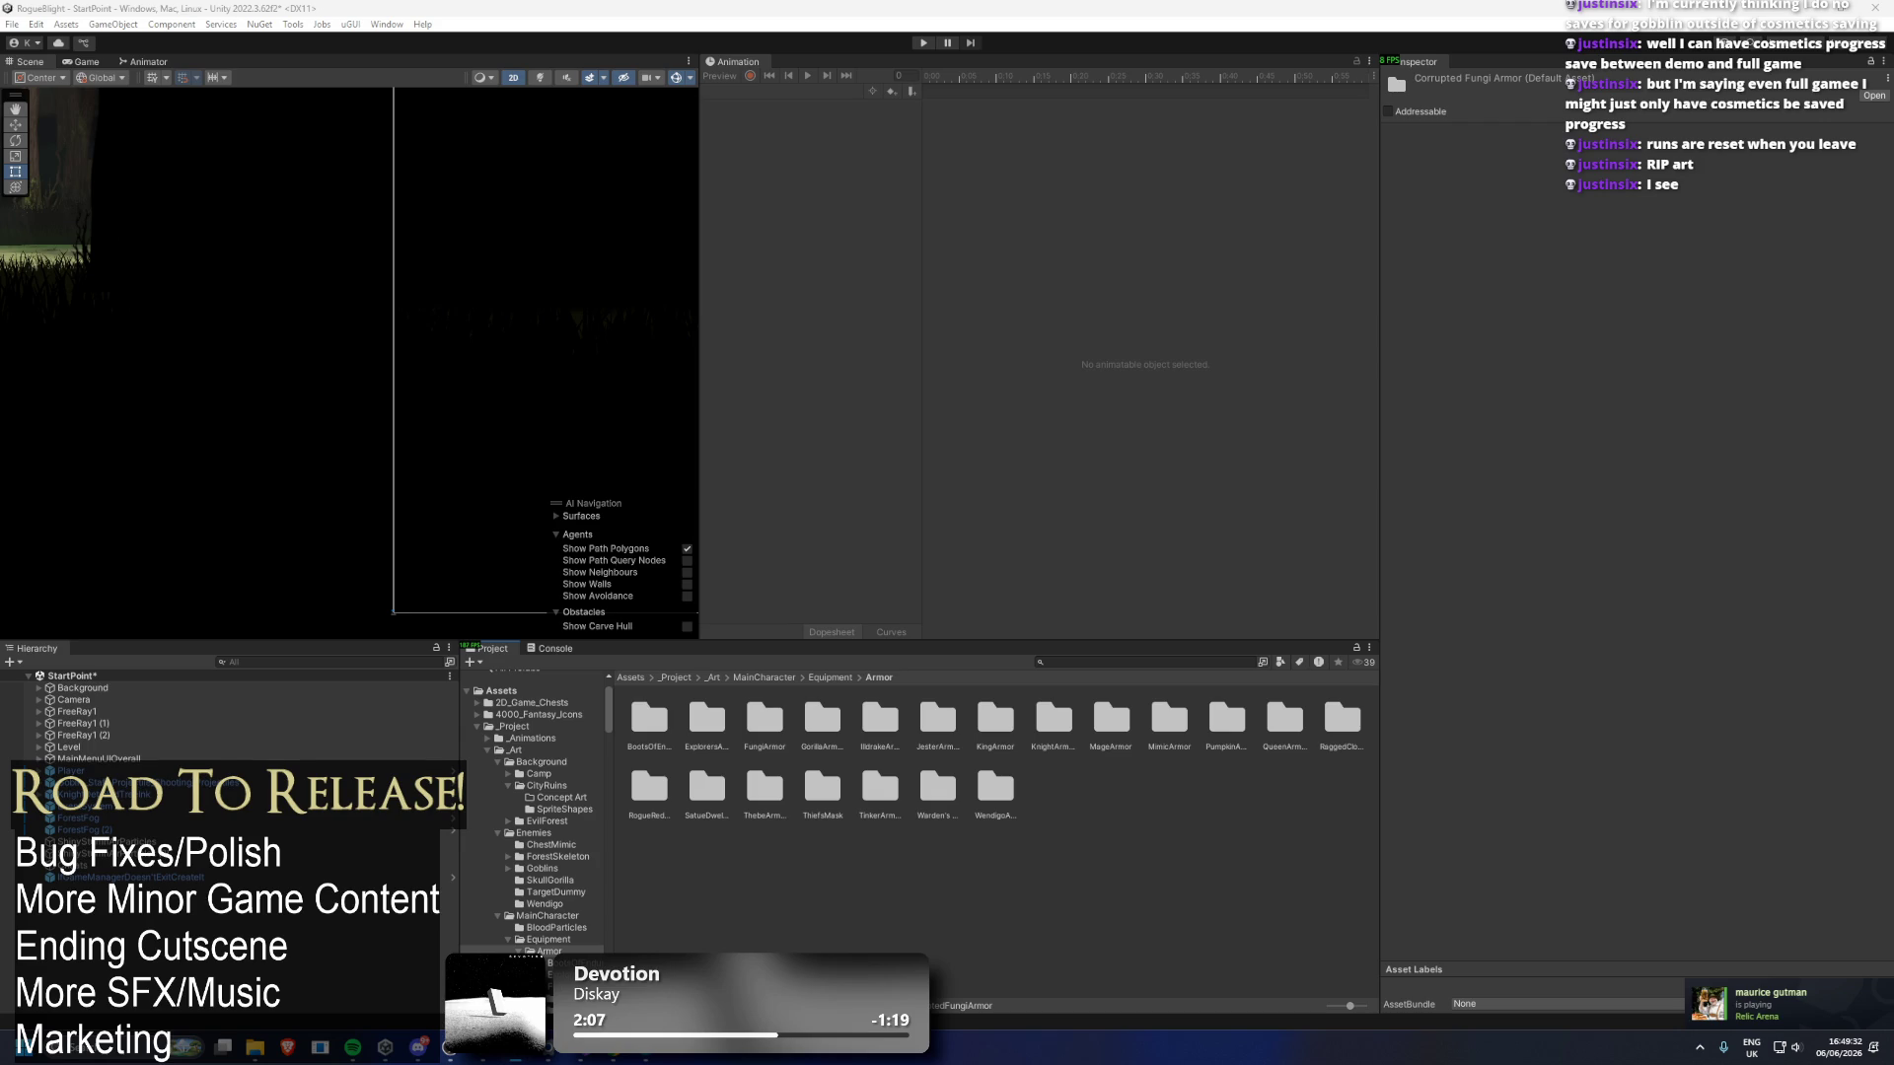
{"action": "left_click", "coordinate": [1095, 663]}
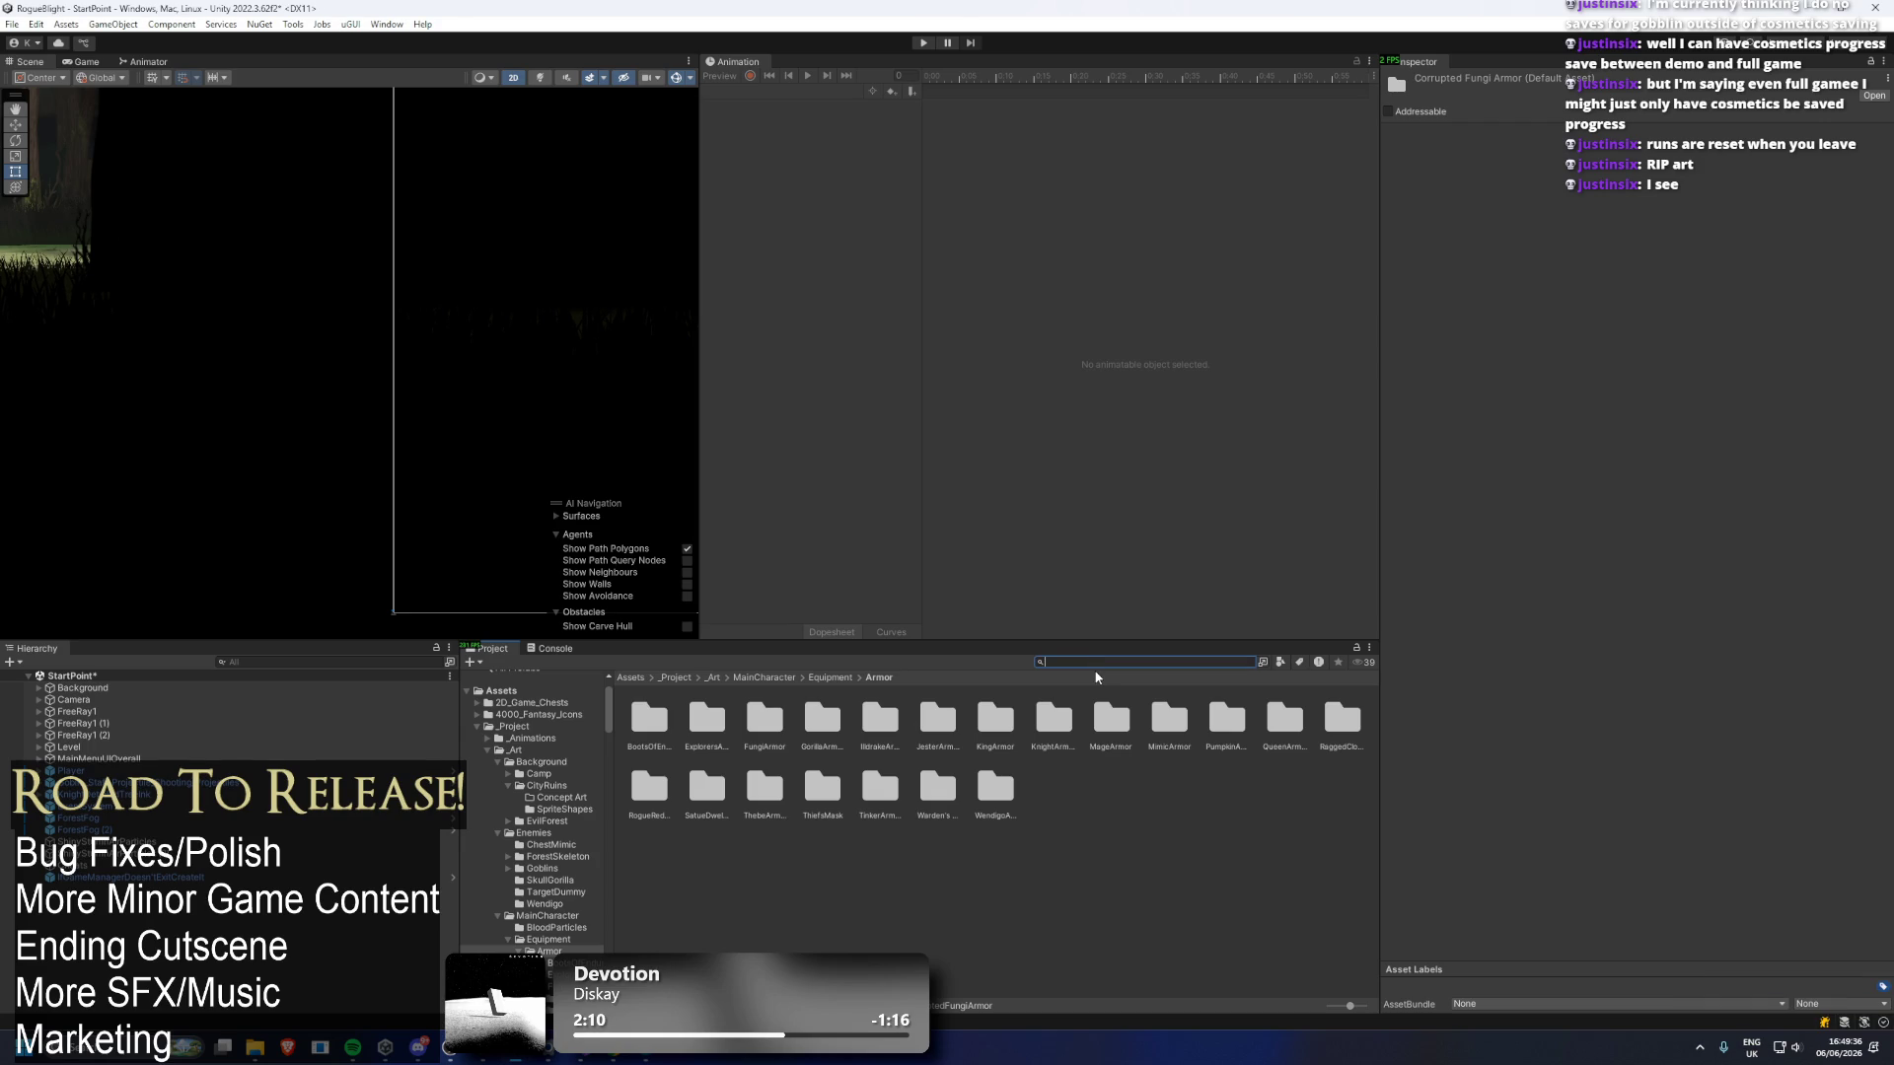
Search the project for 'knight +1' and open the STR_BASE_SETS folder holding Knight Gloves+1.
{"action": "type", "text": "Knight +"}
{"action": "type", "text": "1"}
{"action": "key", "text": "Down"}
{"action": "key", "text": "Right"}
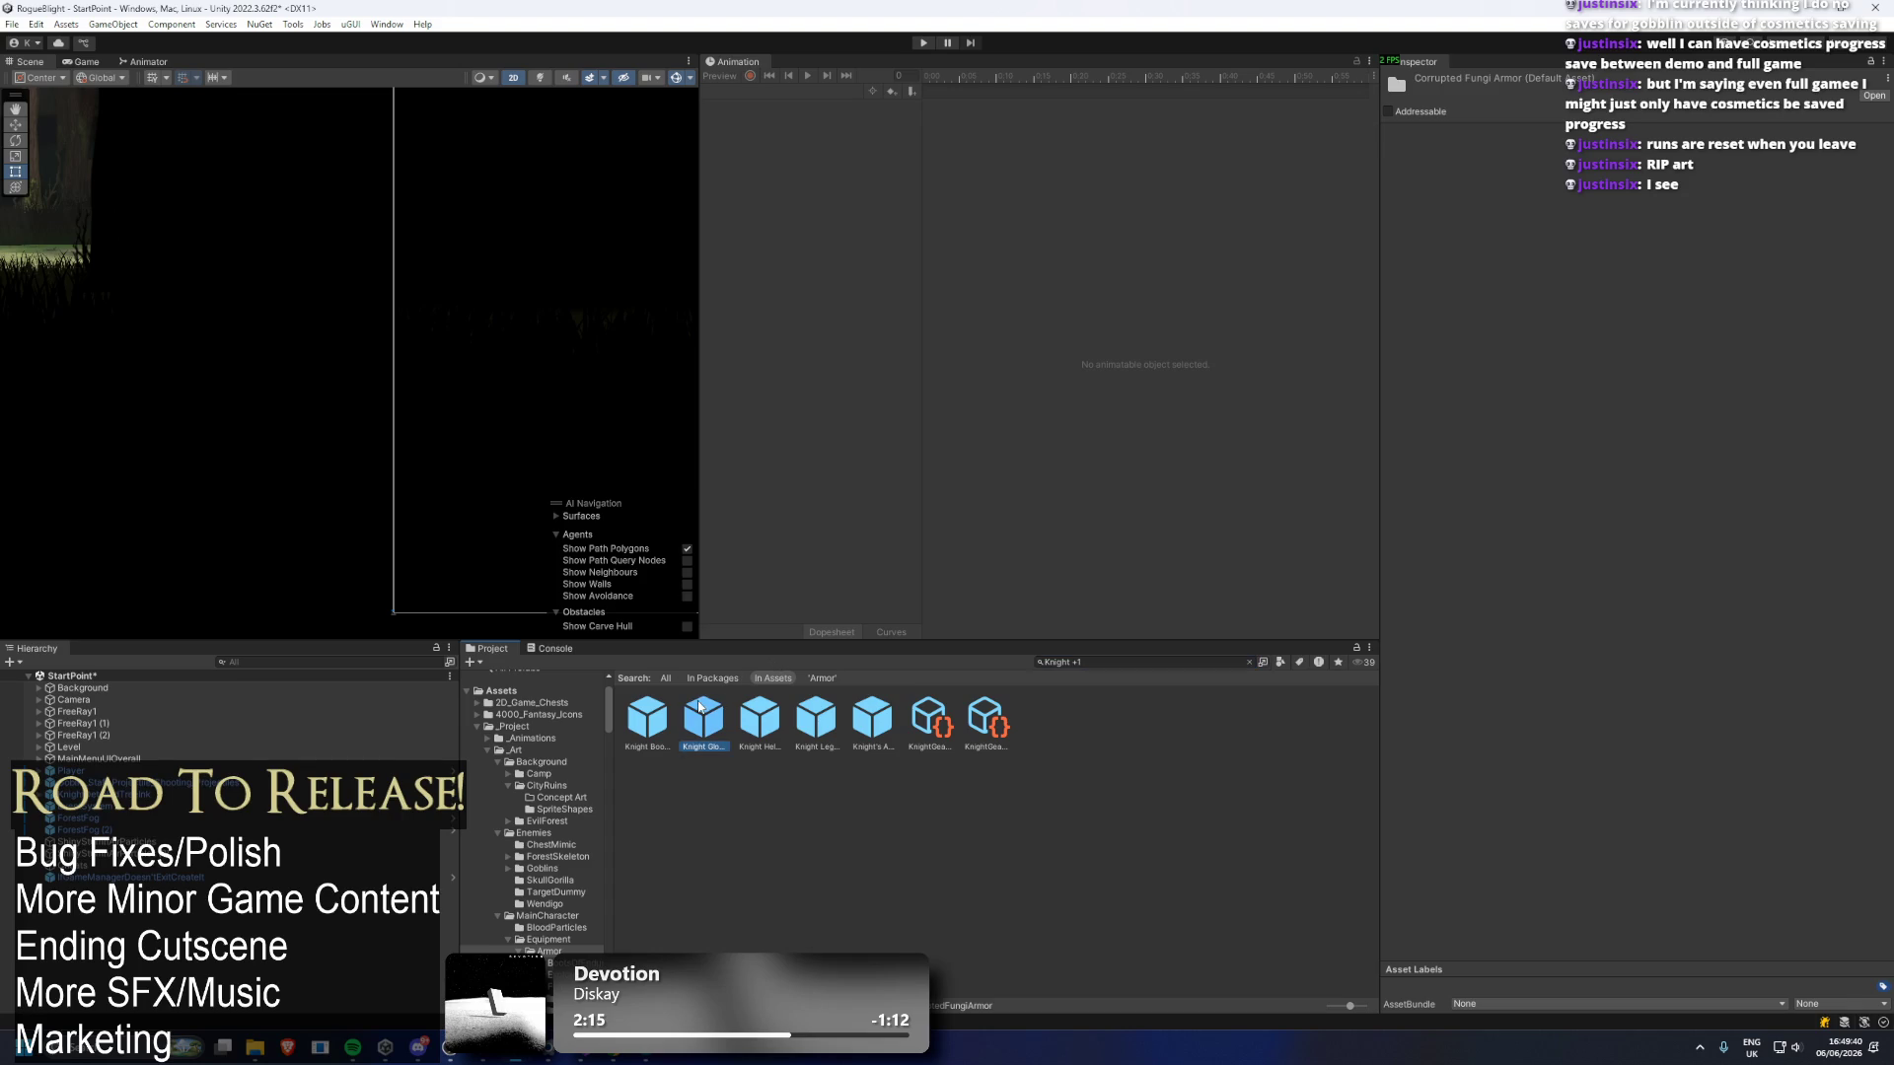
{"action": "left_click", "coordinate": [1131, 662]}
{"action": "key", "text": "Escape"}
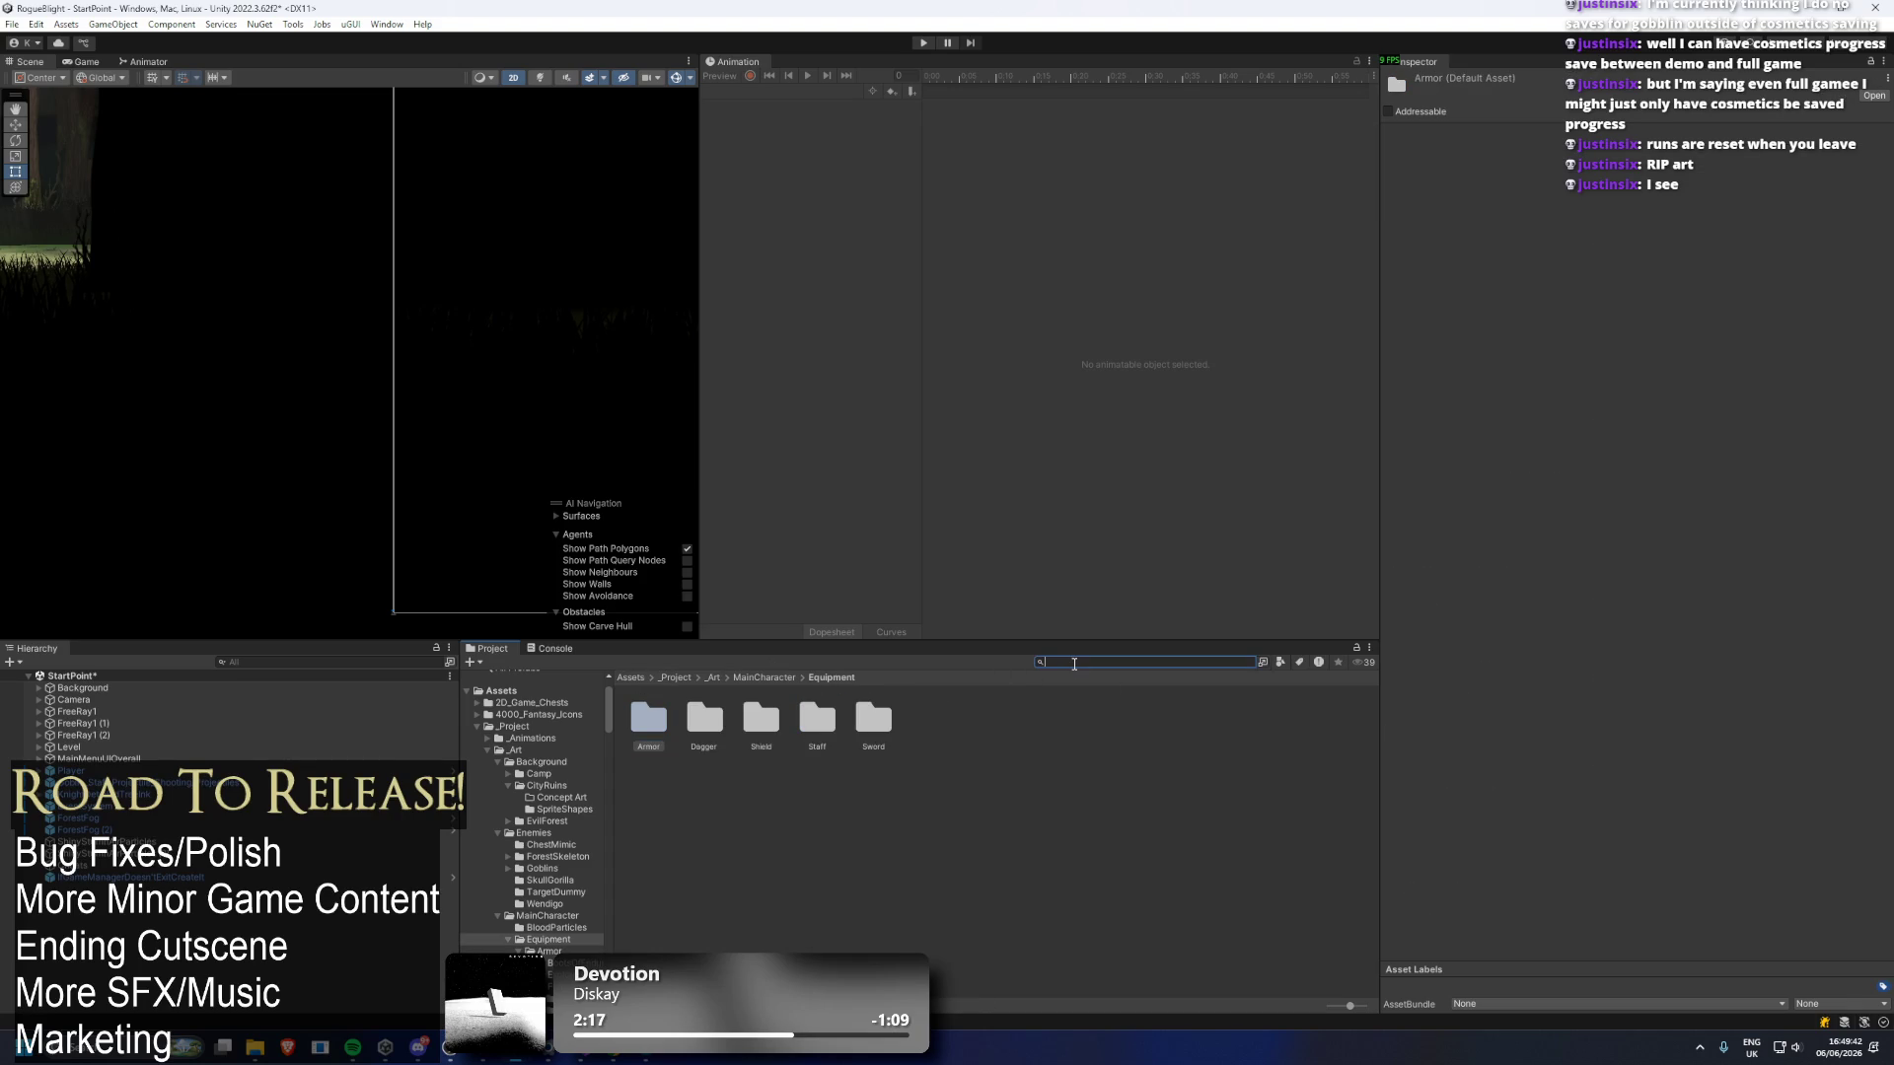
{"action": "type", "text": "knight +1"}
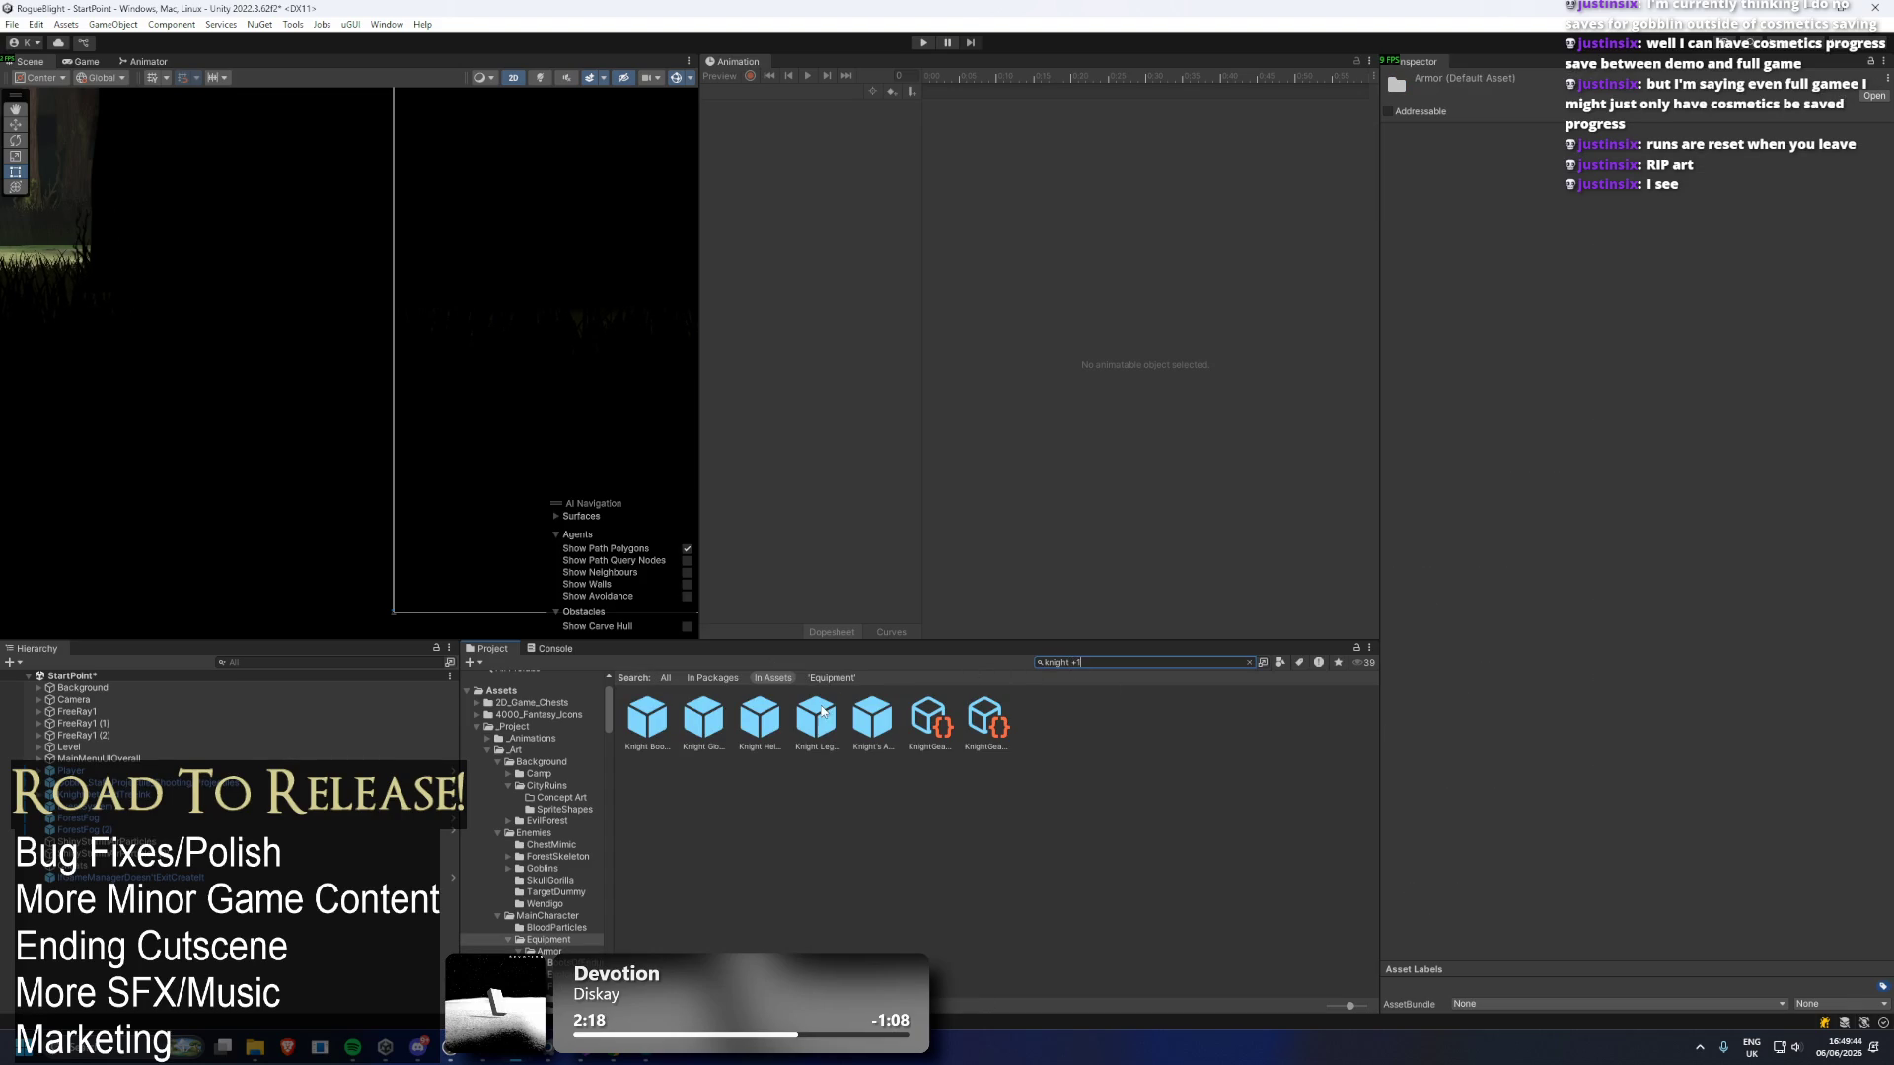
{"action": "key", "text": "Down"}
{"action": "key", "text": "Right"}
{"action": "left_click", "coordinate": [1249, 662]}
{"action": "left_click", "coordinate": [850, 678]}
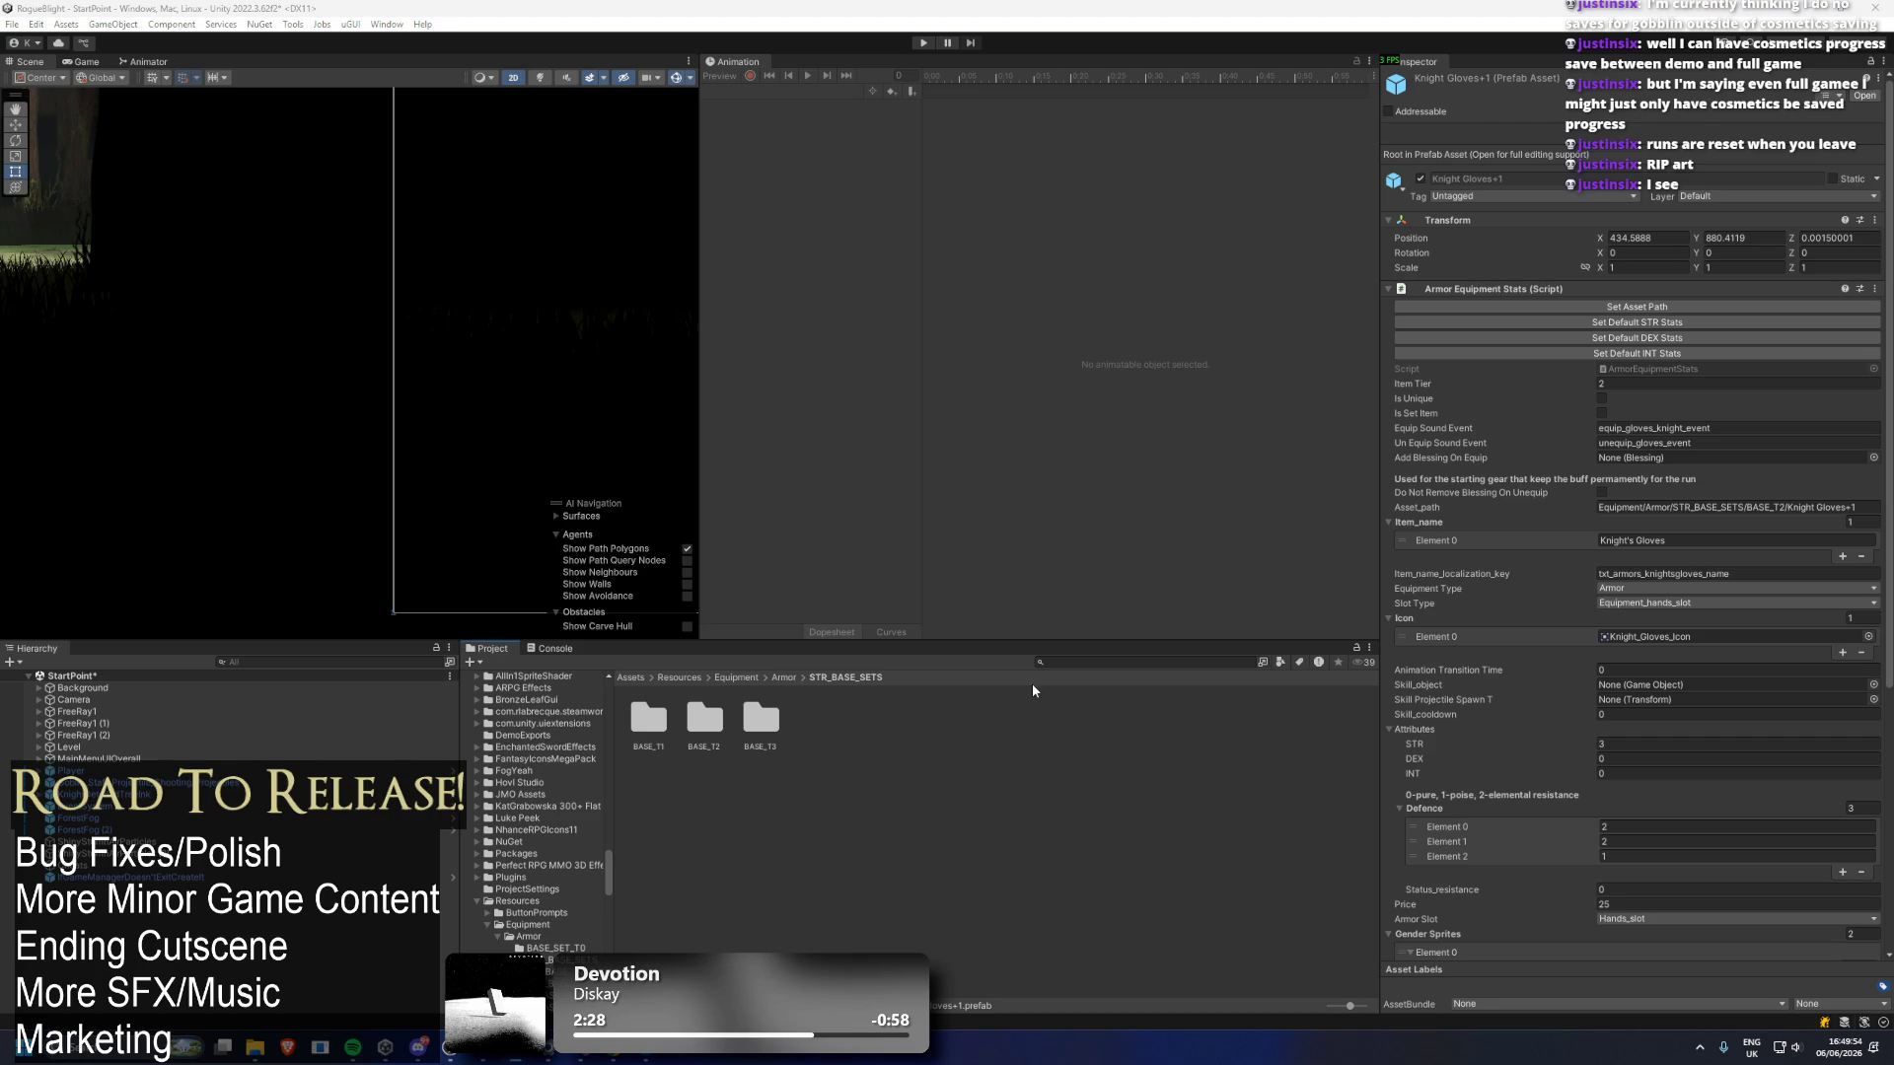
Save the StartPoint scene and select the take-loot swap line in TODO.txt.
{"action": "left_click", "coordinate": [996, 734]}
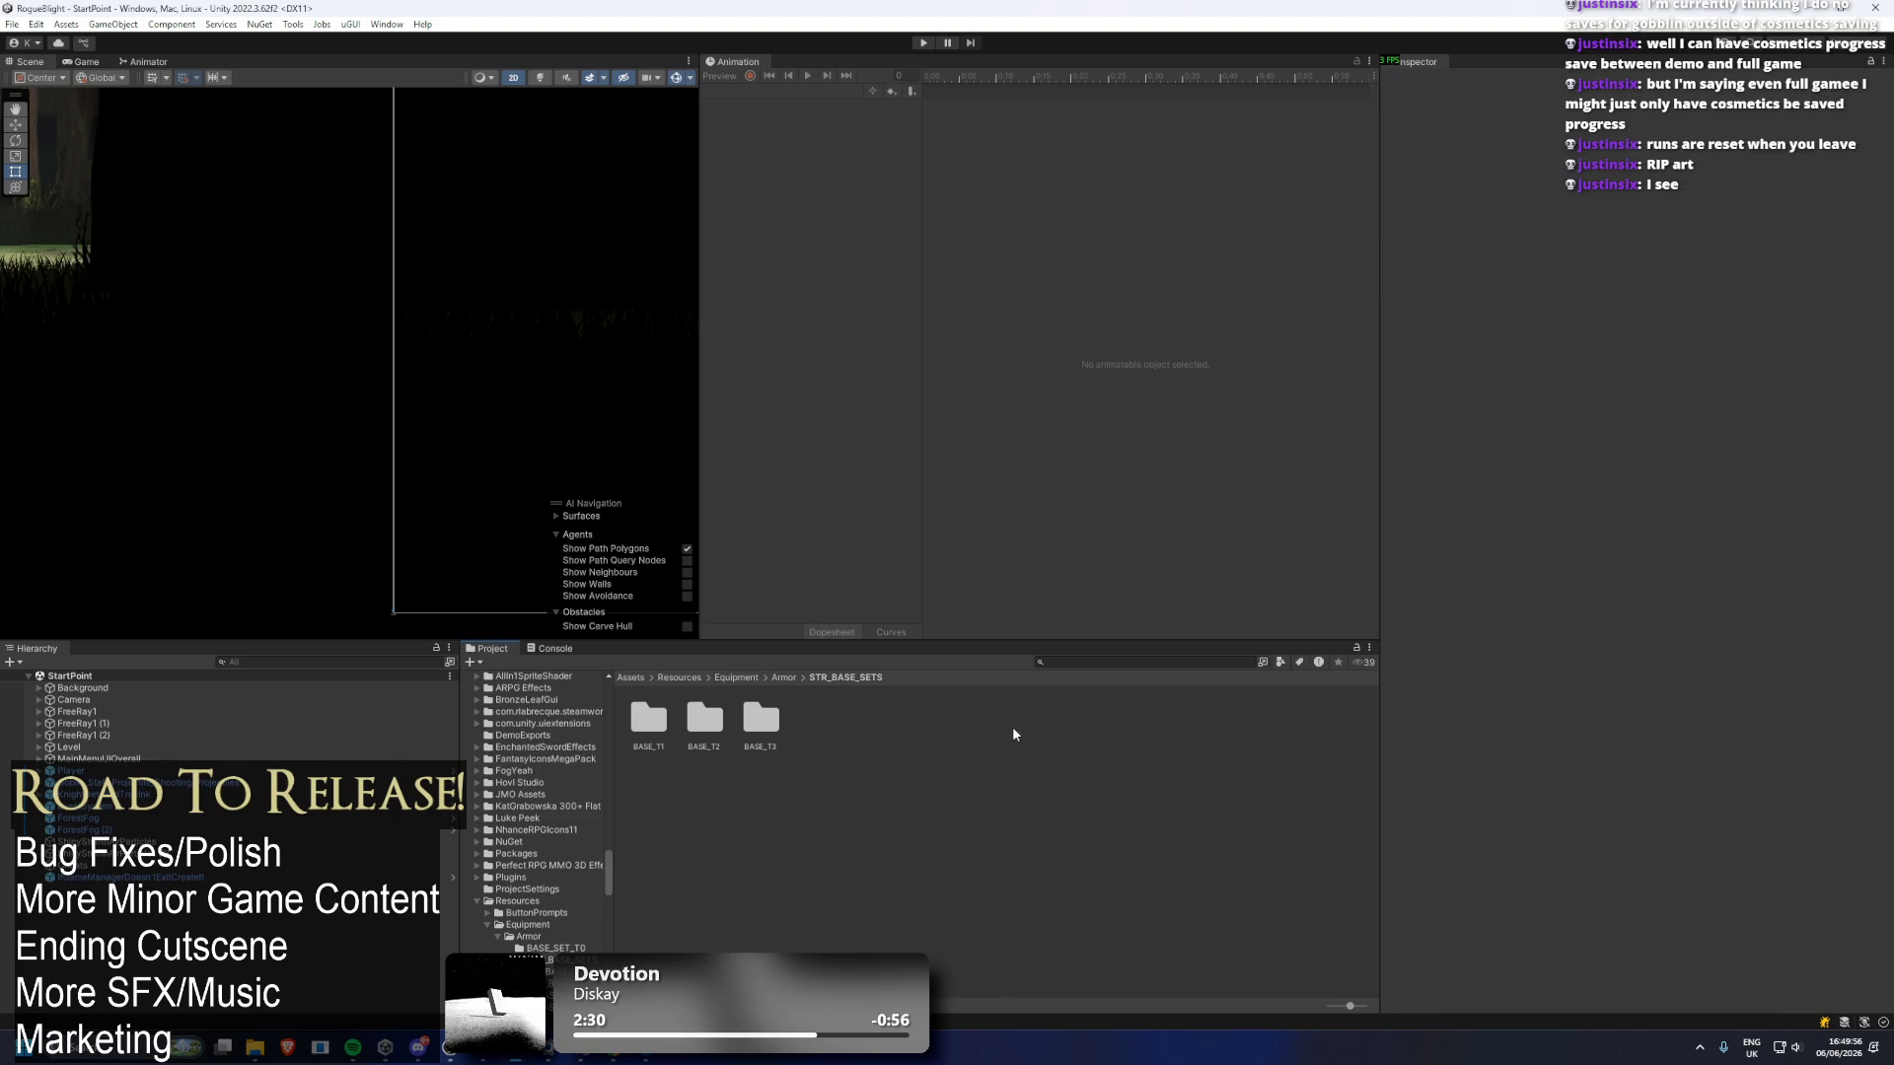
{"action": "key", "text": "ctrl+s"}
{"action": "left_click", "coordinate": [586, 1059]}
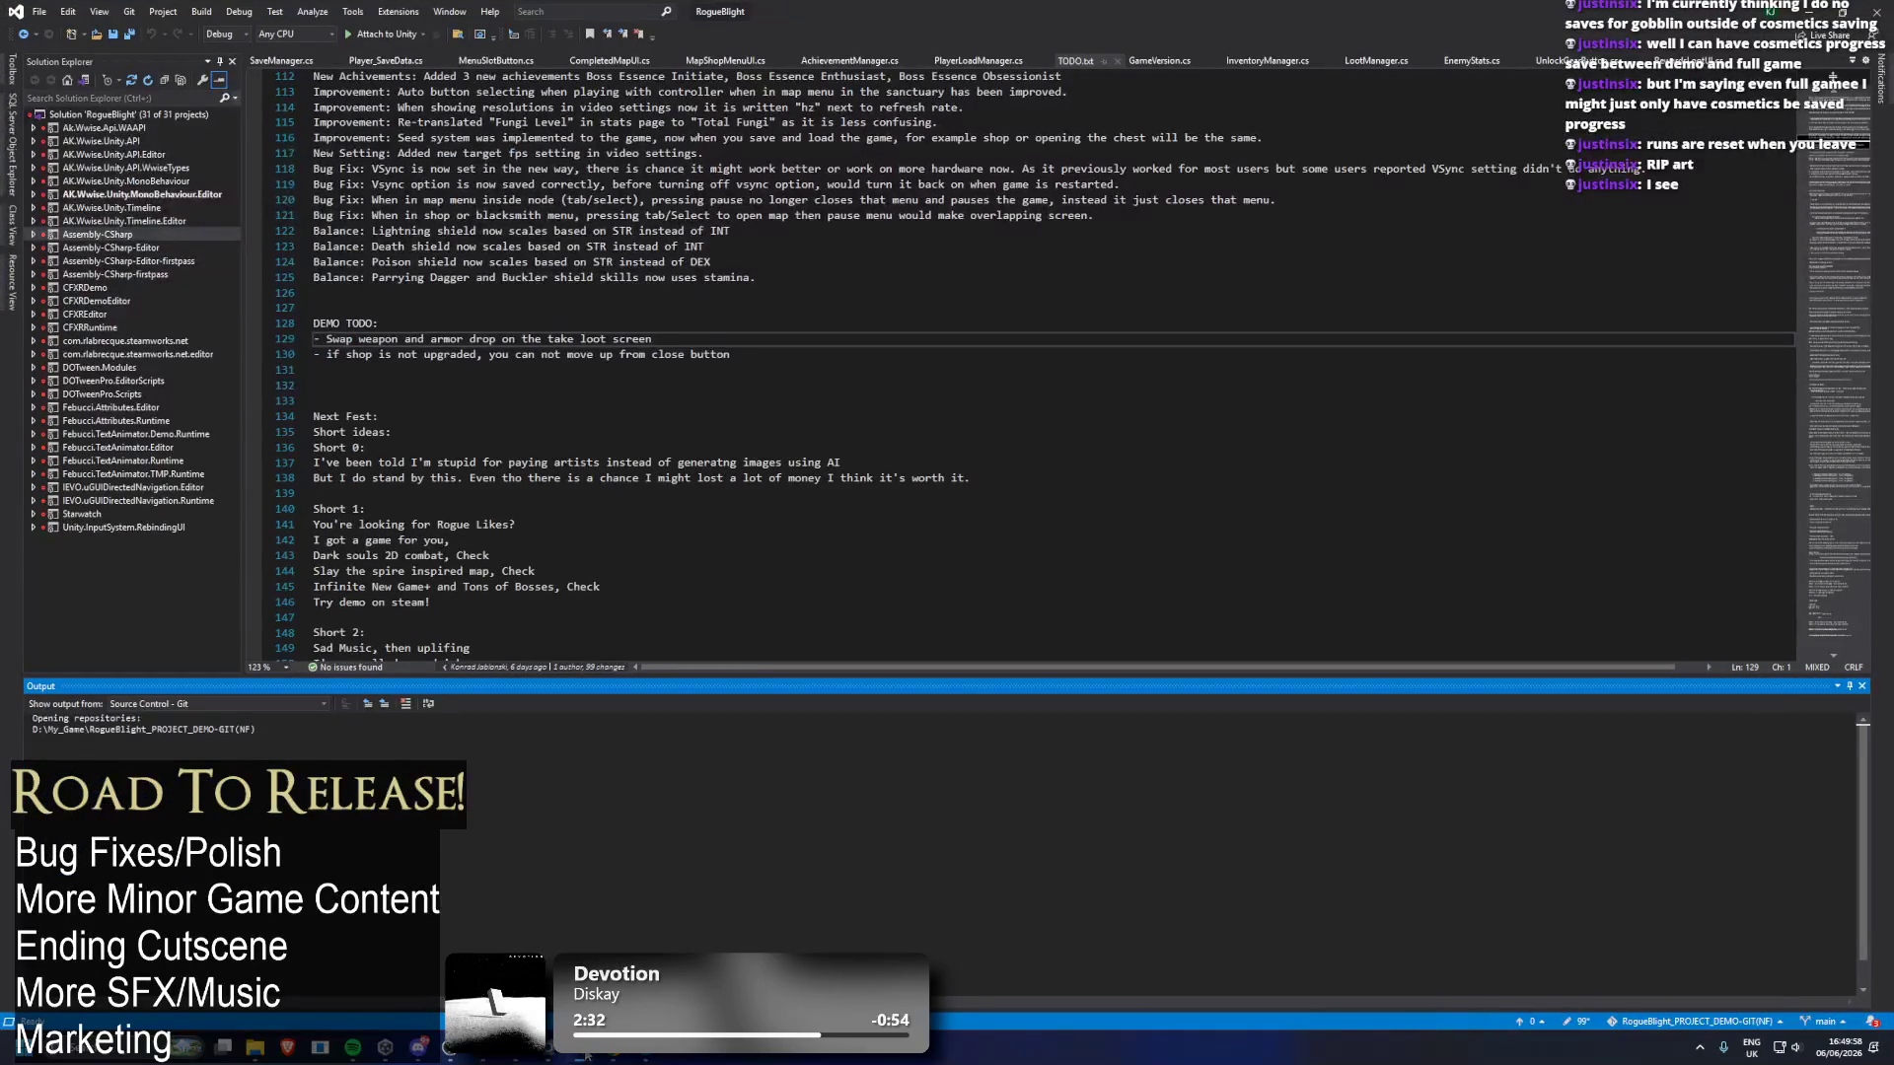
{"action": "left_click_drag", "start_coordinate": [690, 333], "coordinate": [292, 339]}
Back in Unity, show the Resources/Equipment folder.
{"action": "key", "text": "alt+Tab"}
{"action": "left_click", "coordinate": [735, 677]}
{"action": "left_click", "coordinate": [1162, 662]}
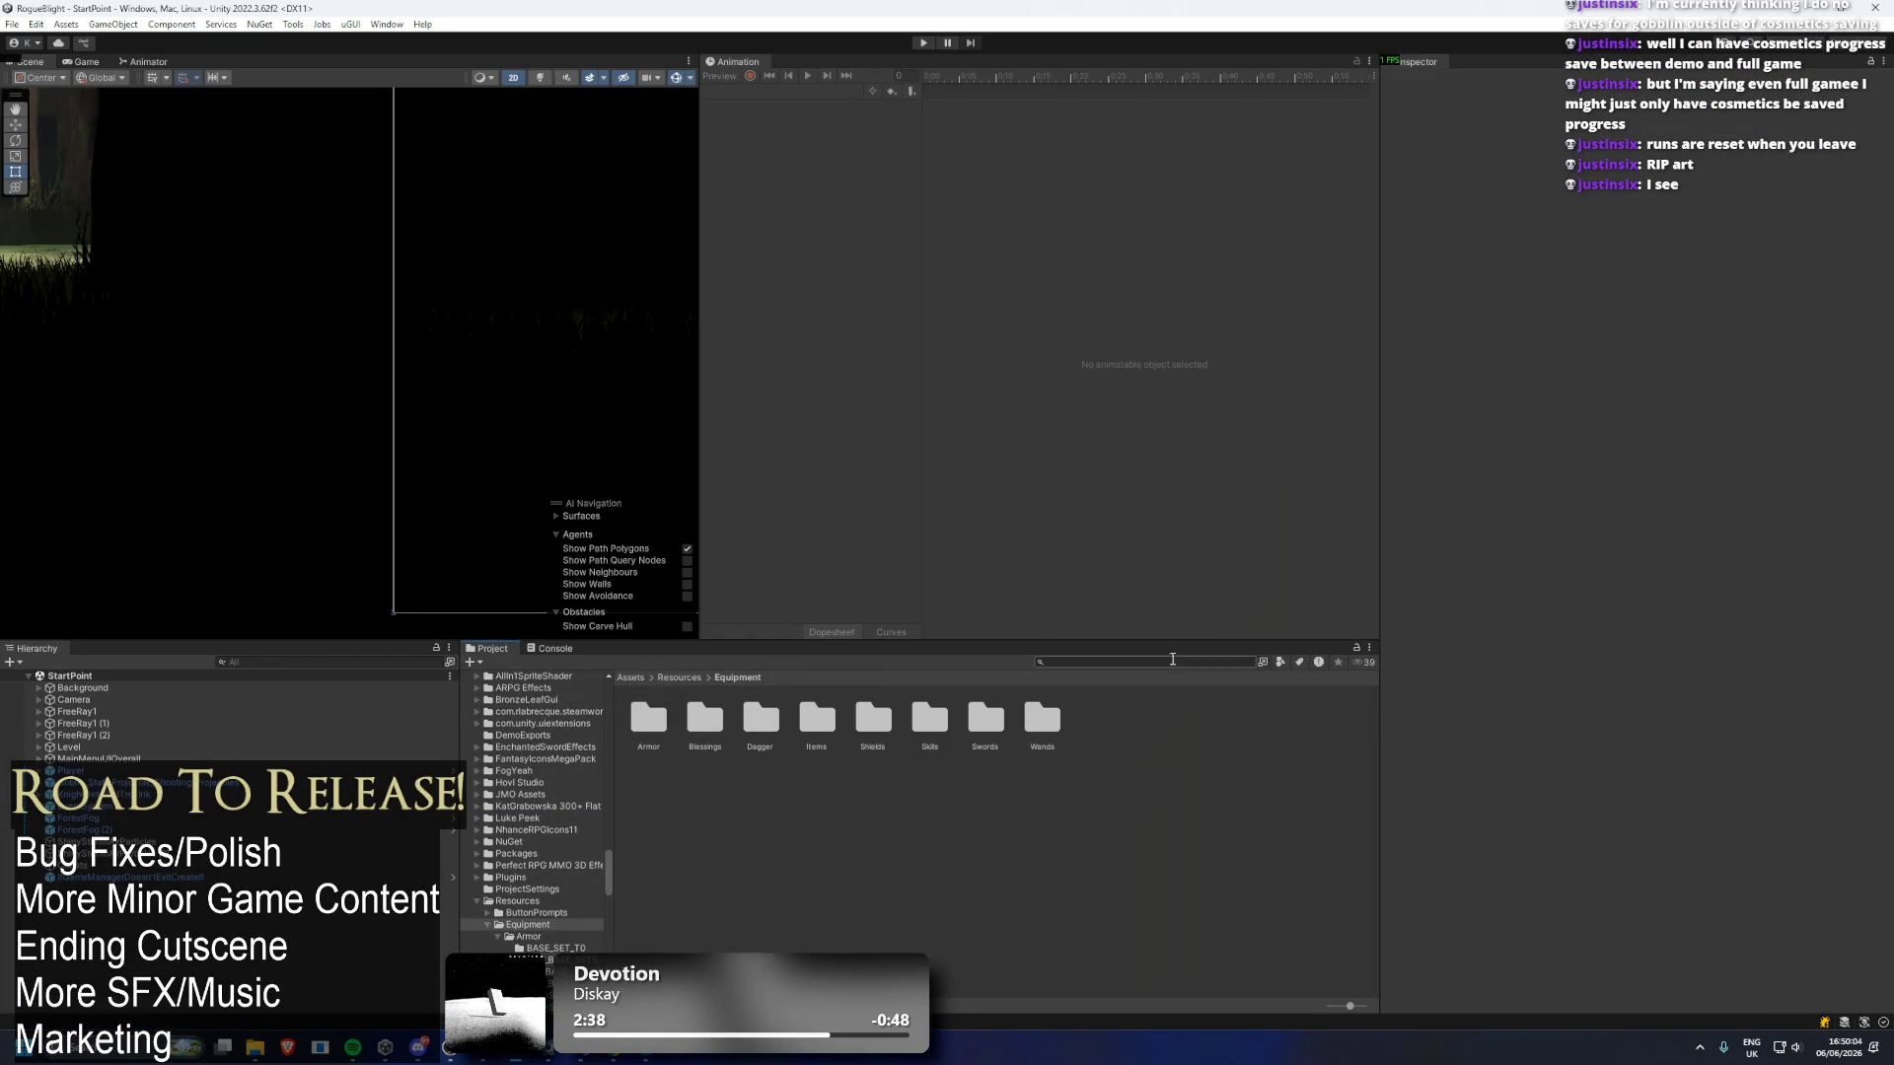
Search the Project window for 'enemy' and open the _Enemy animations folder.
{"action": "type", "text": "enemy"}
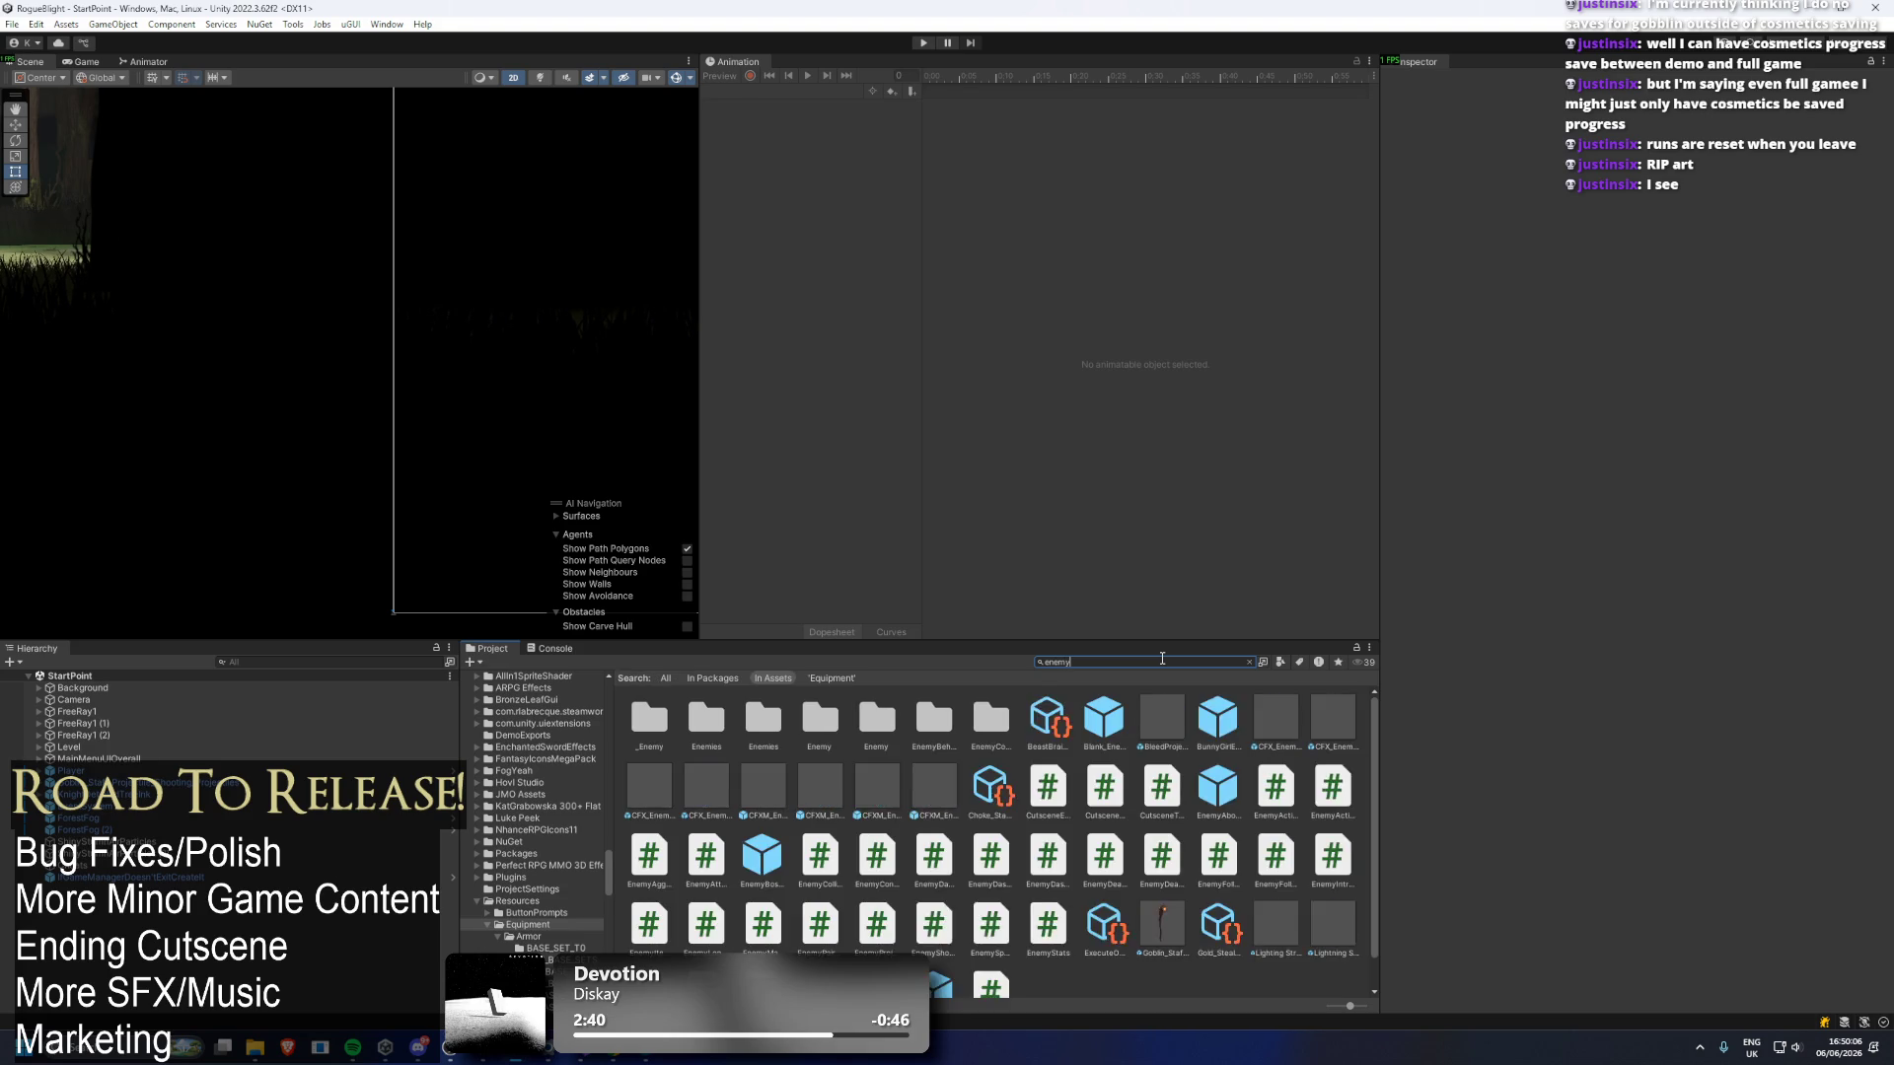
{"action": "left_click", "coordinate": [693, 715]}
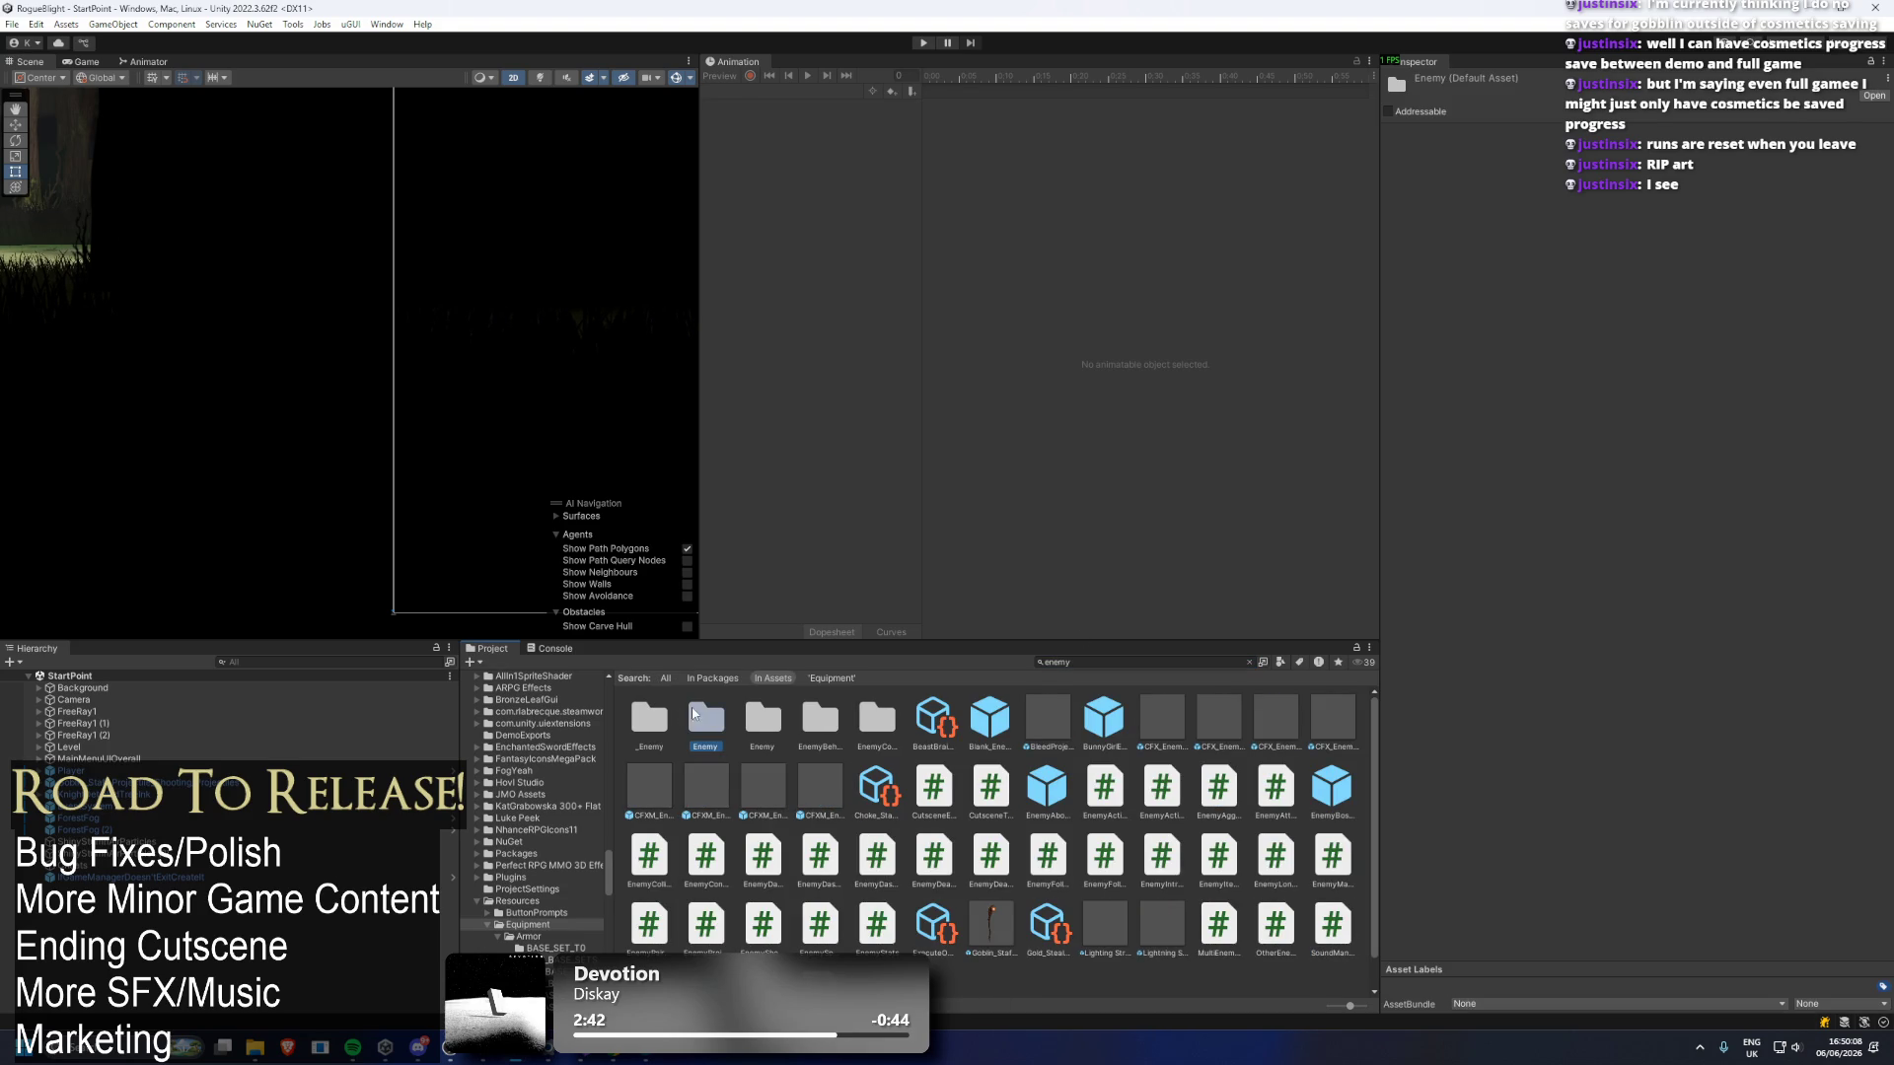
{"action": "key", "text": "Left"}
{"action": "key", "text": "Right"}
{"action": "key", "text": "Right"}
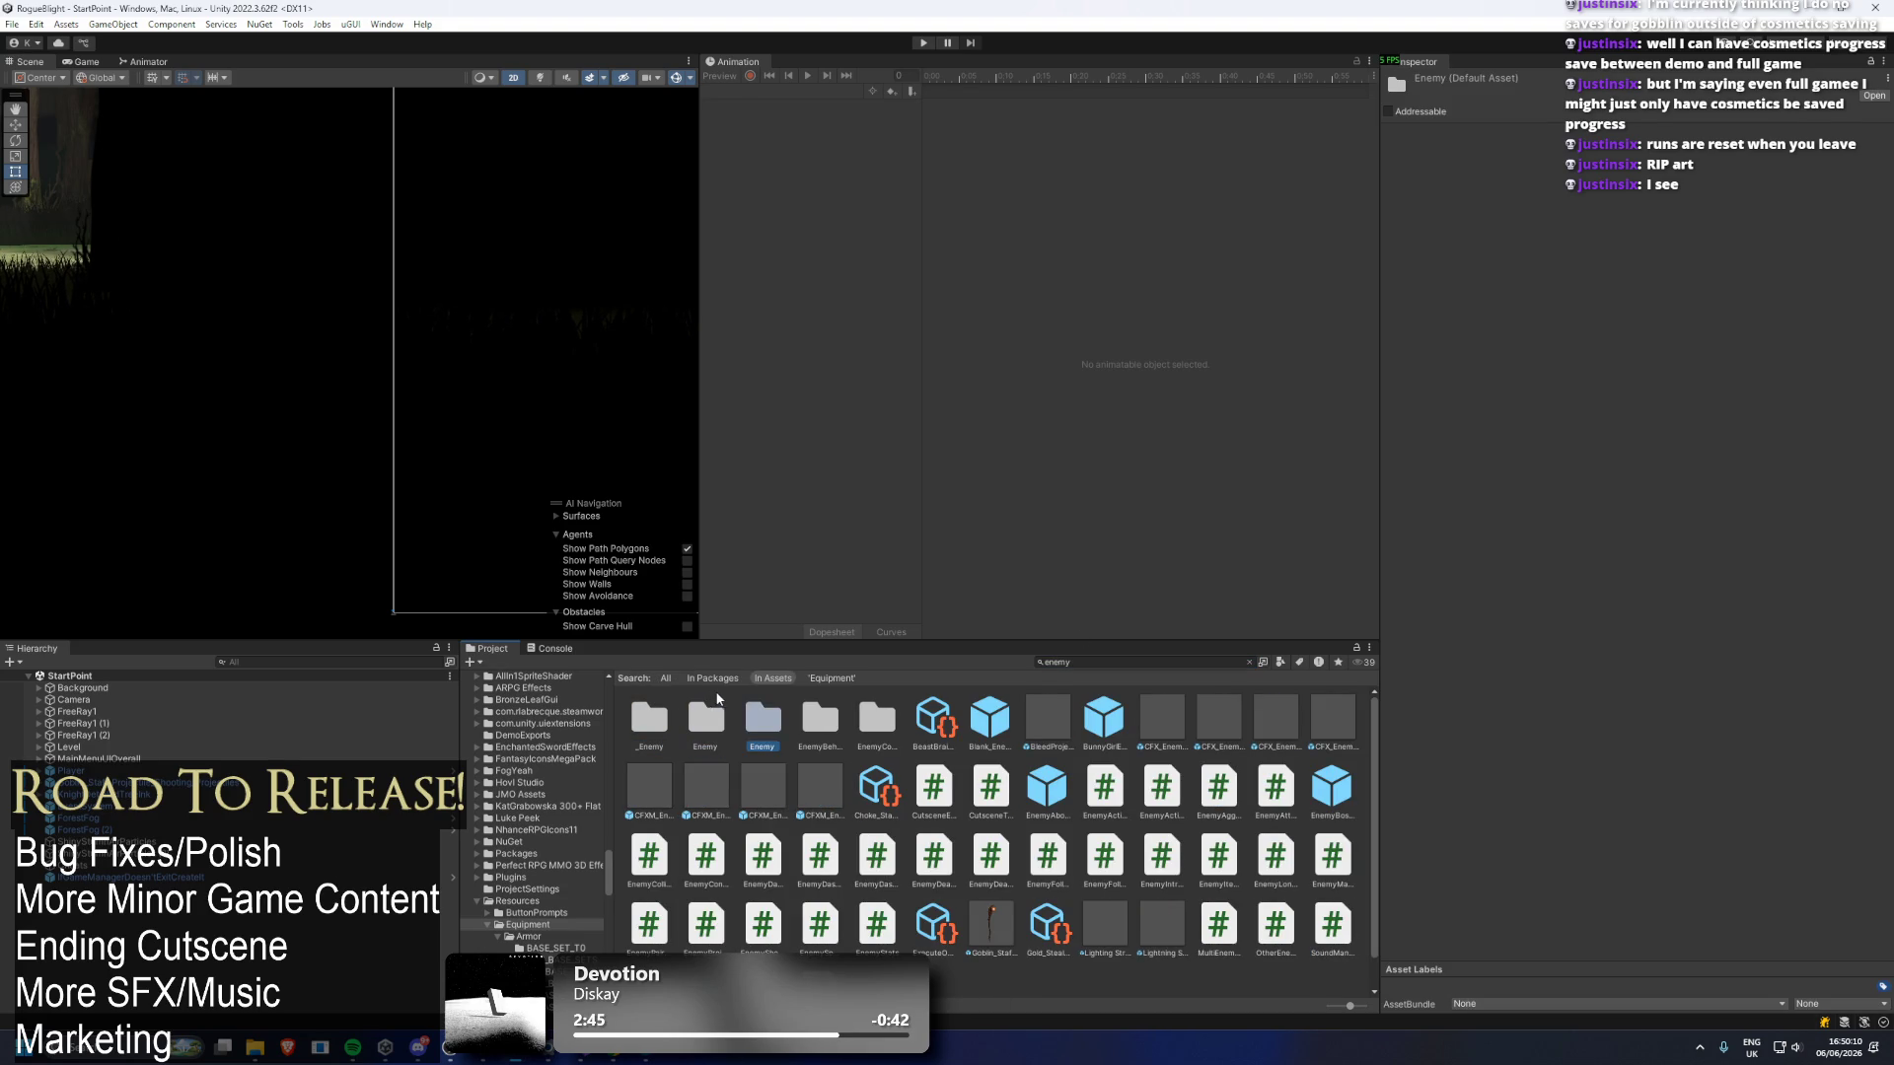
{"action": "double_click", "coordinate": [649, 717]}
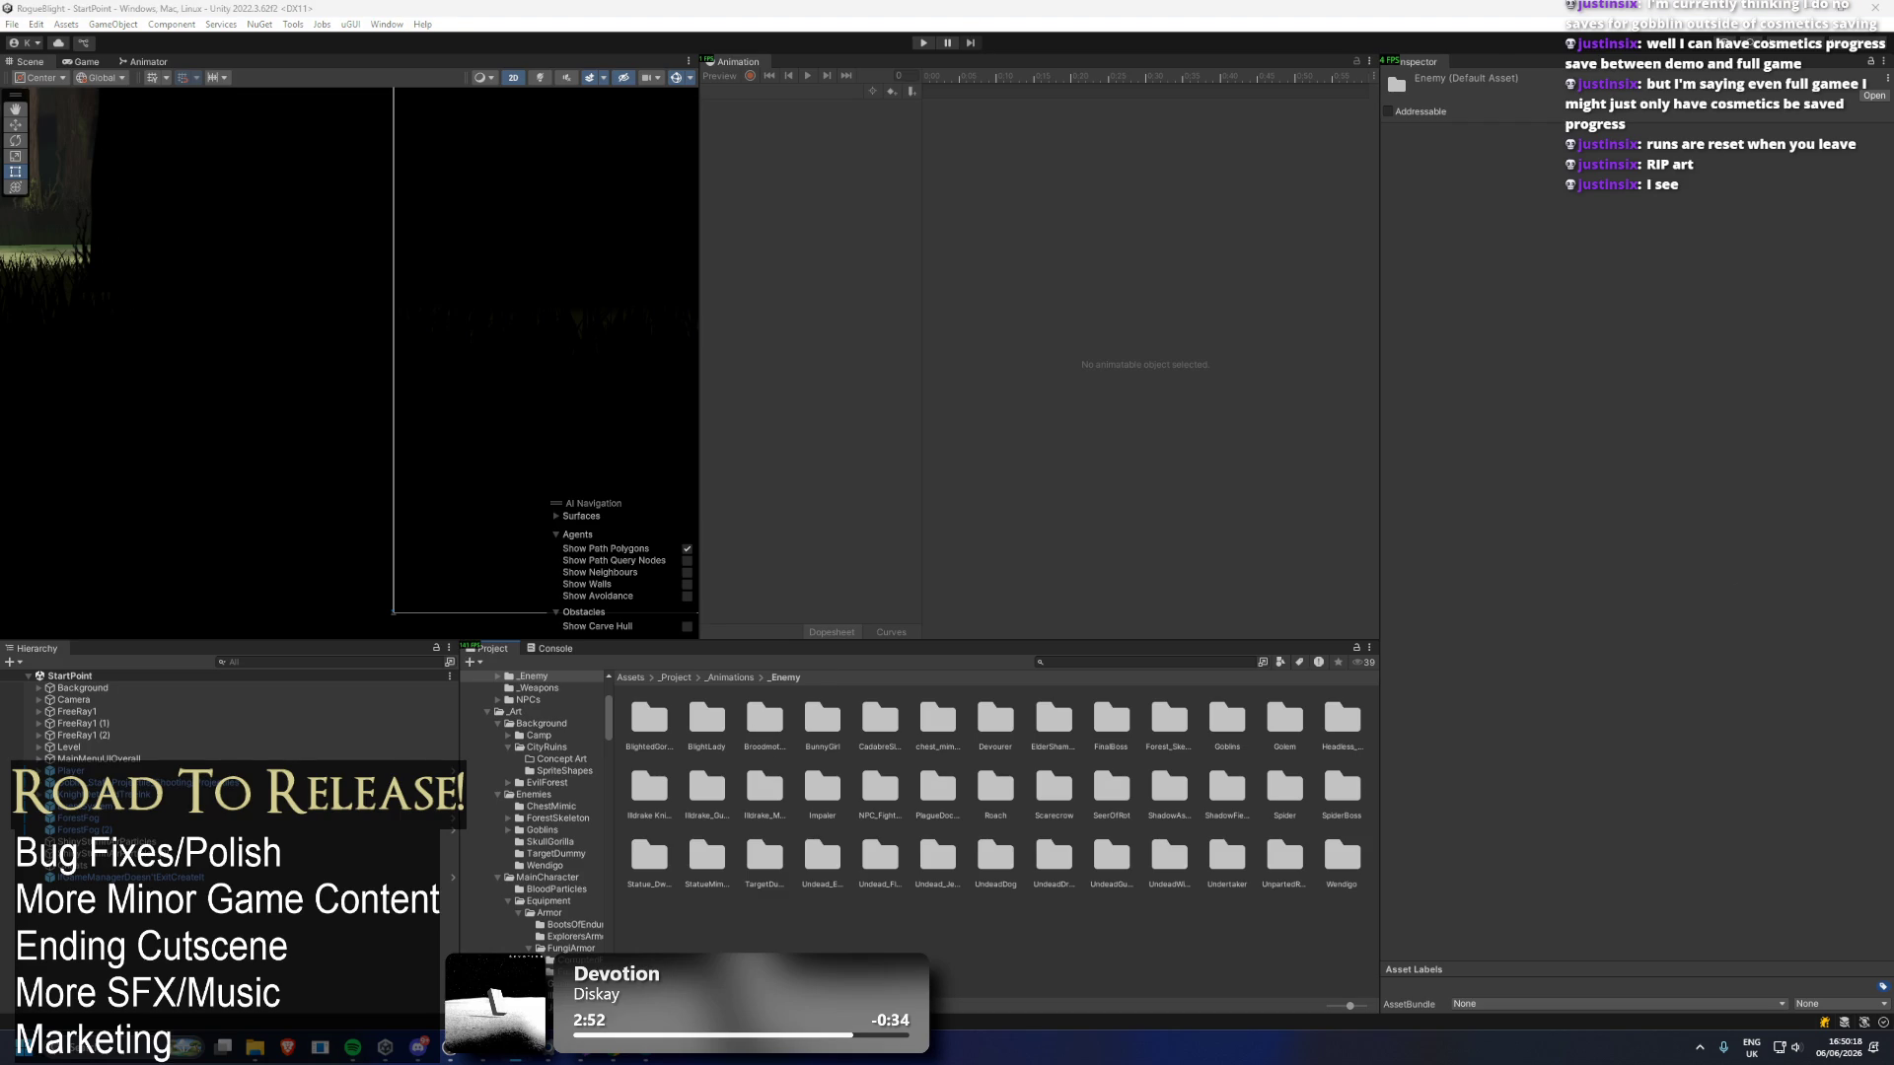
Delete the BlightLady, Broodmother and BunnyGirl animation folders, checking CadabreSlime's clips but keeping it.
{"action": "left_click", "coordinate": [651, 719]}
{"action": "key", "text": "Right"}
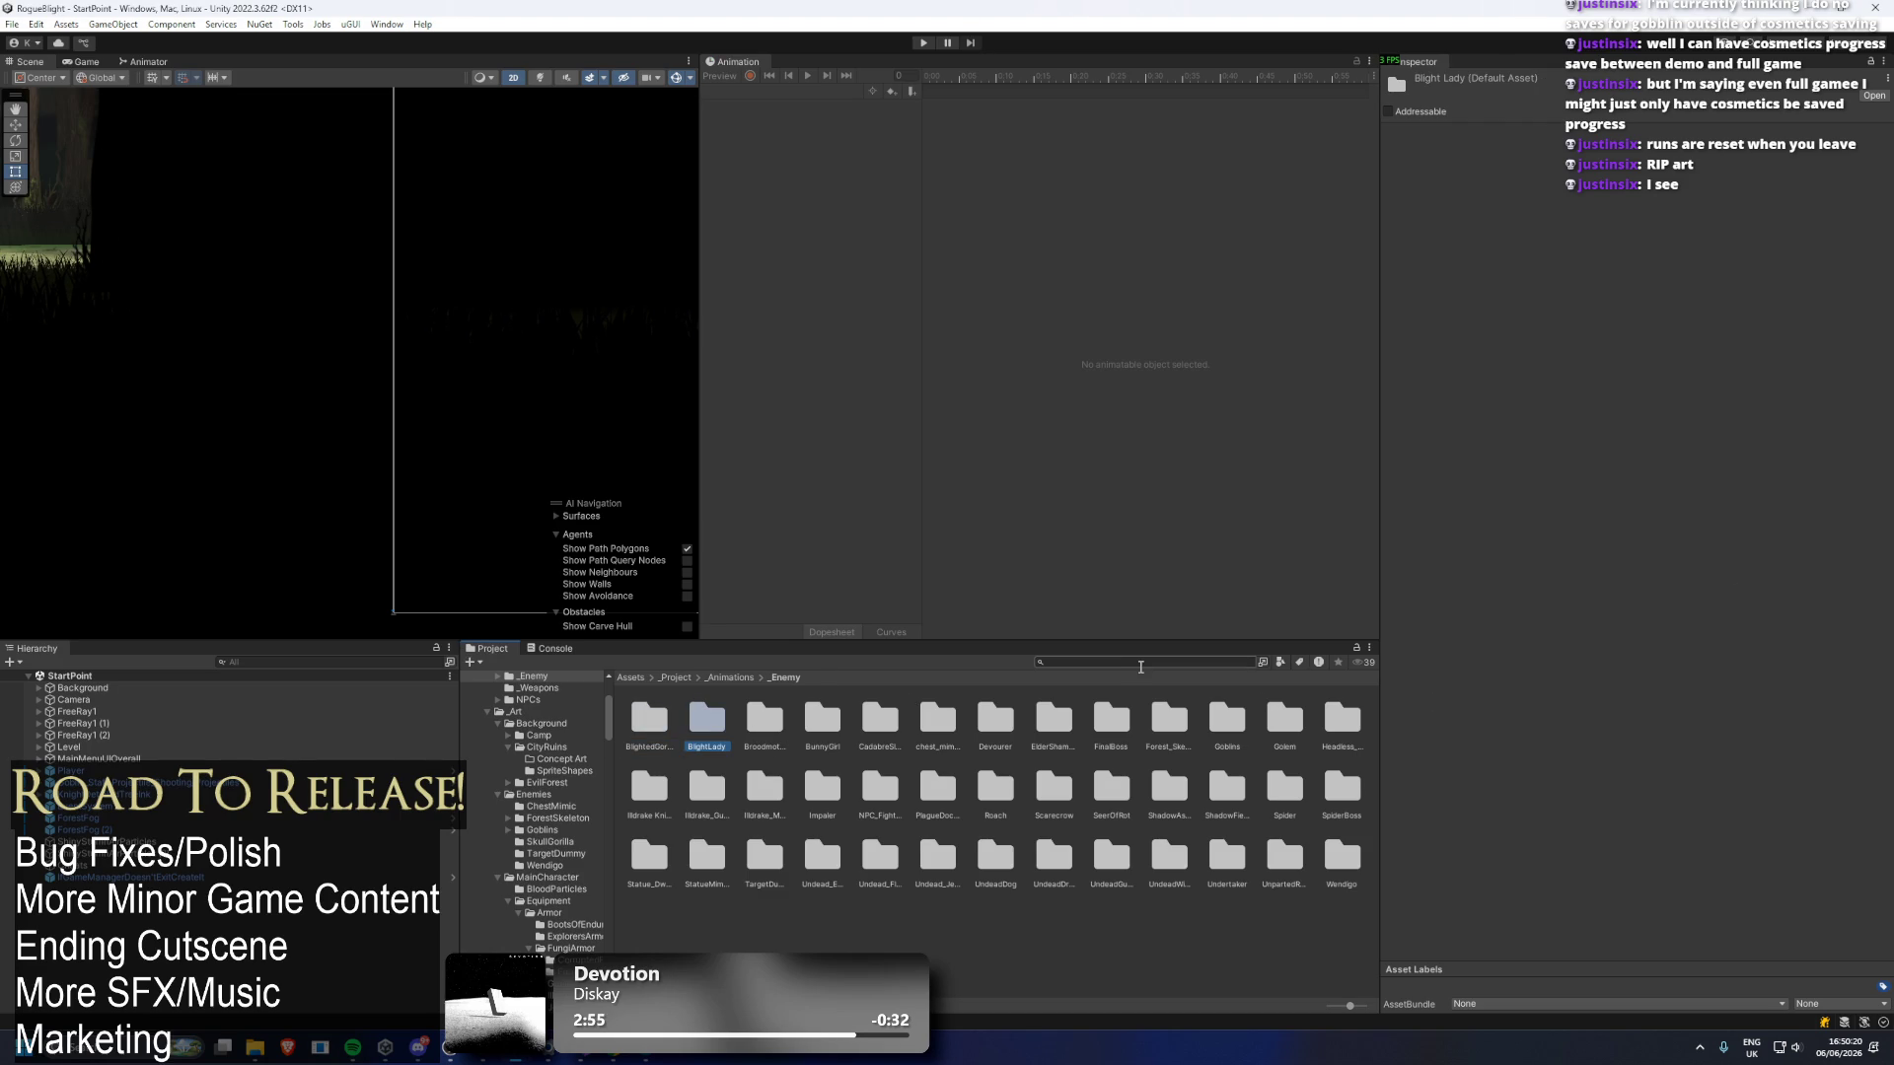
{"action": "key", "text": "Delete"}
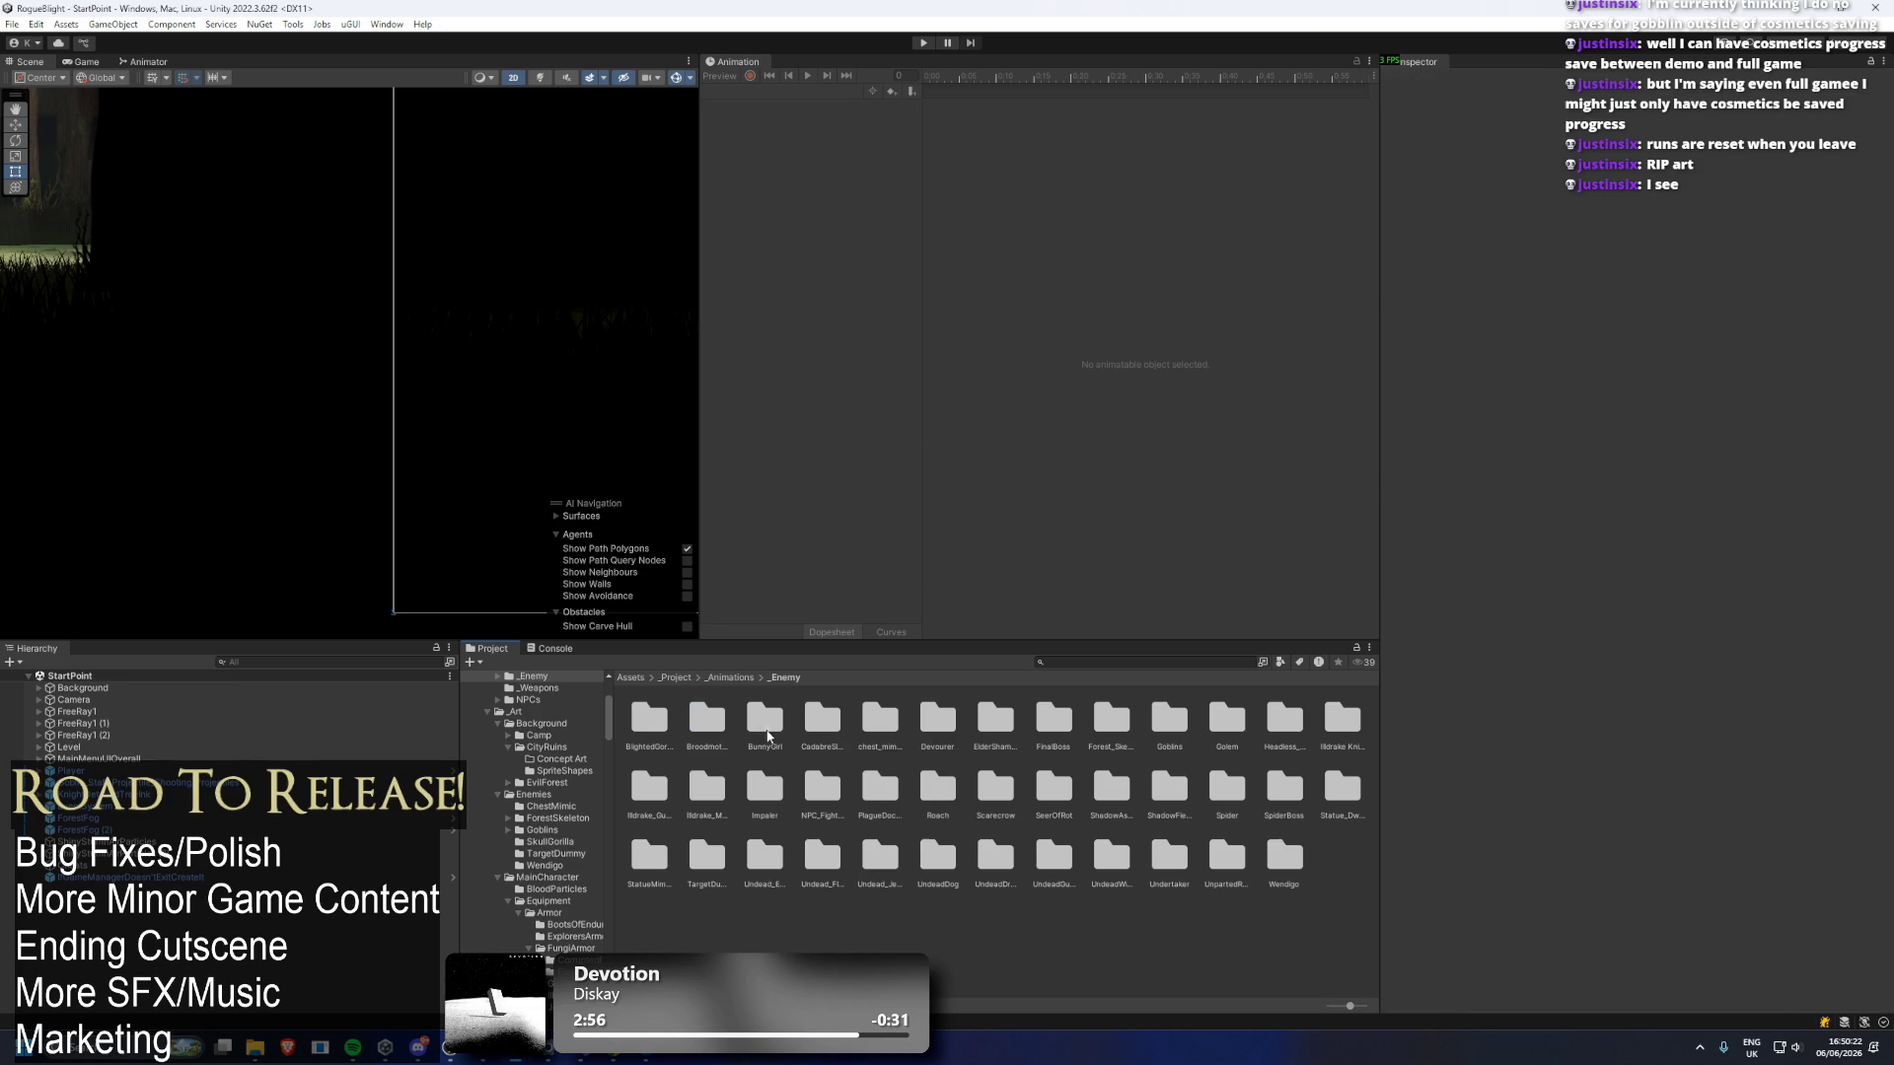
{"action": "key", "text": "Delete"}
{"action": "key", "text": "Return"}
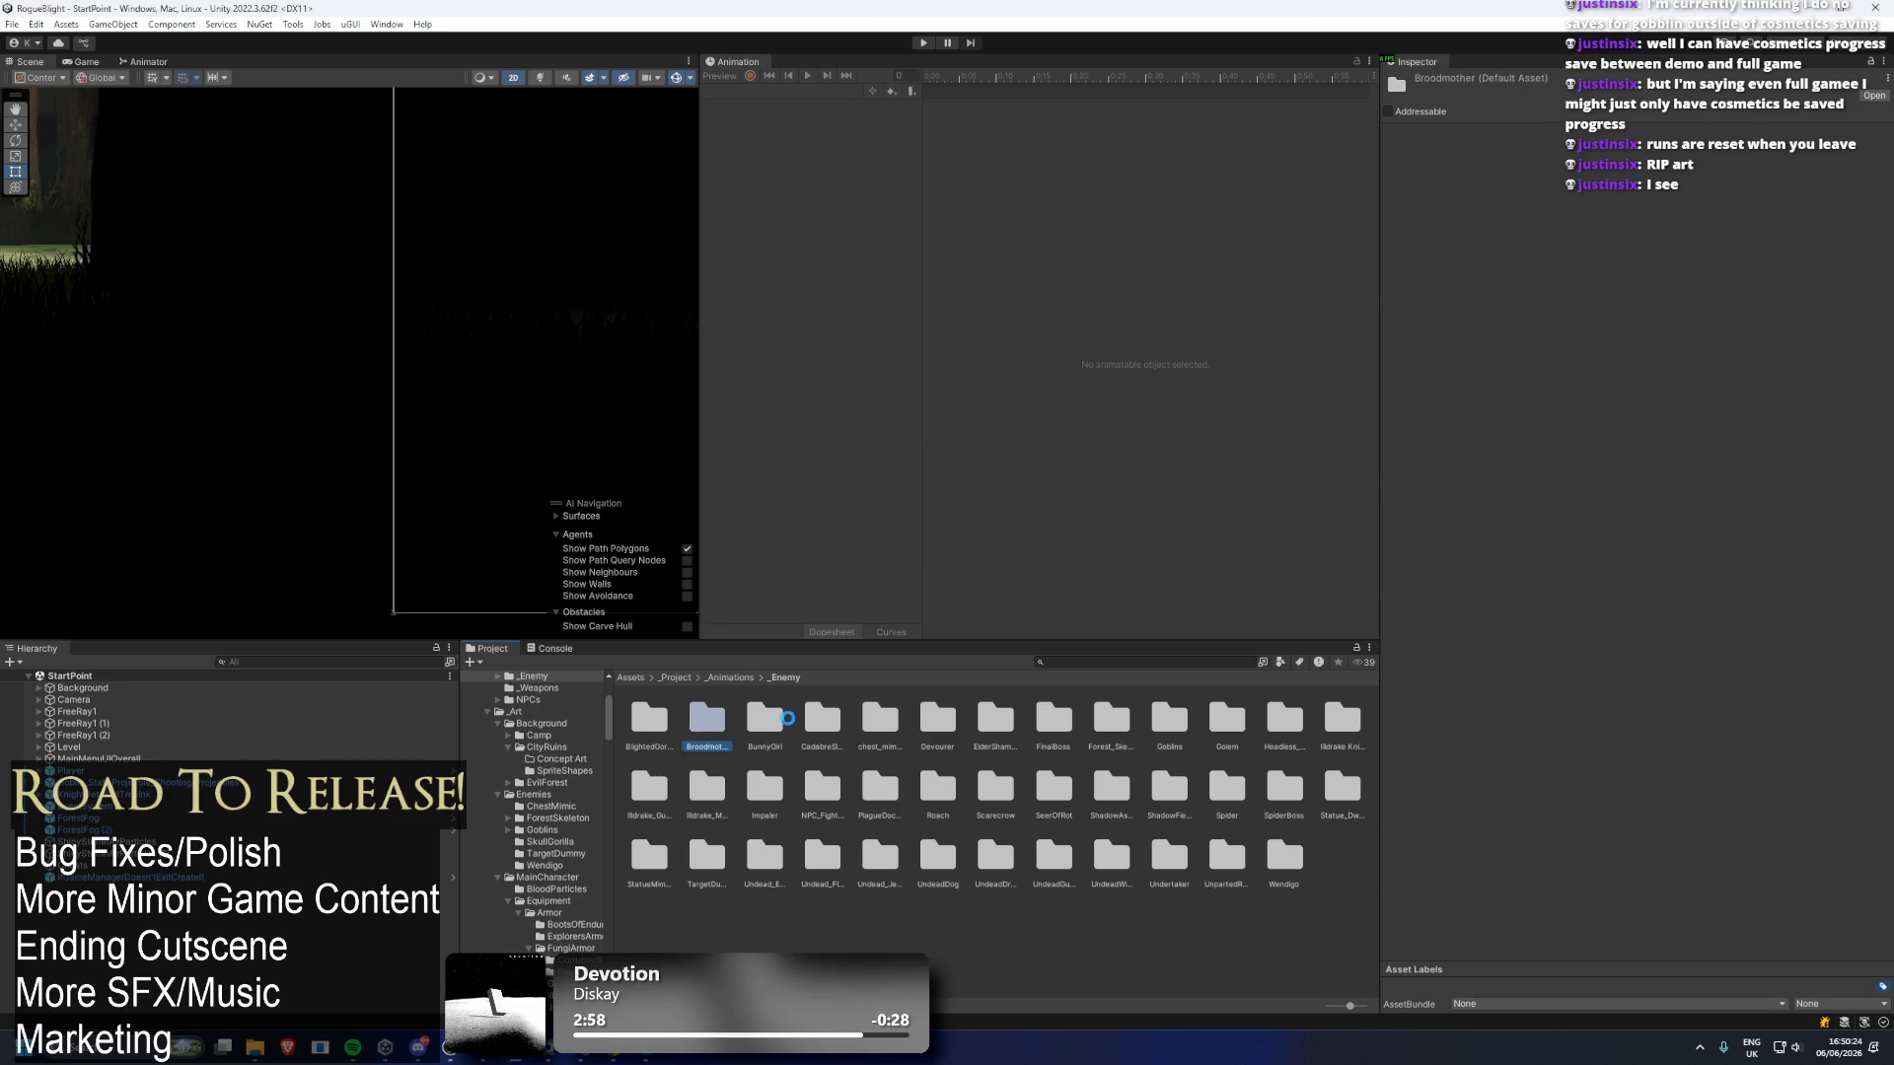
{"action": "left_click", "coordinate": [716, 727]}
{"action": "key", "text": "Delete"}
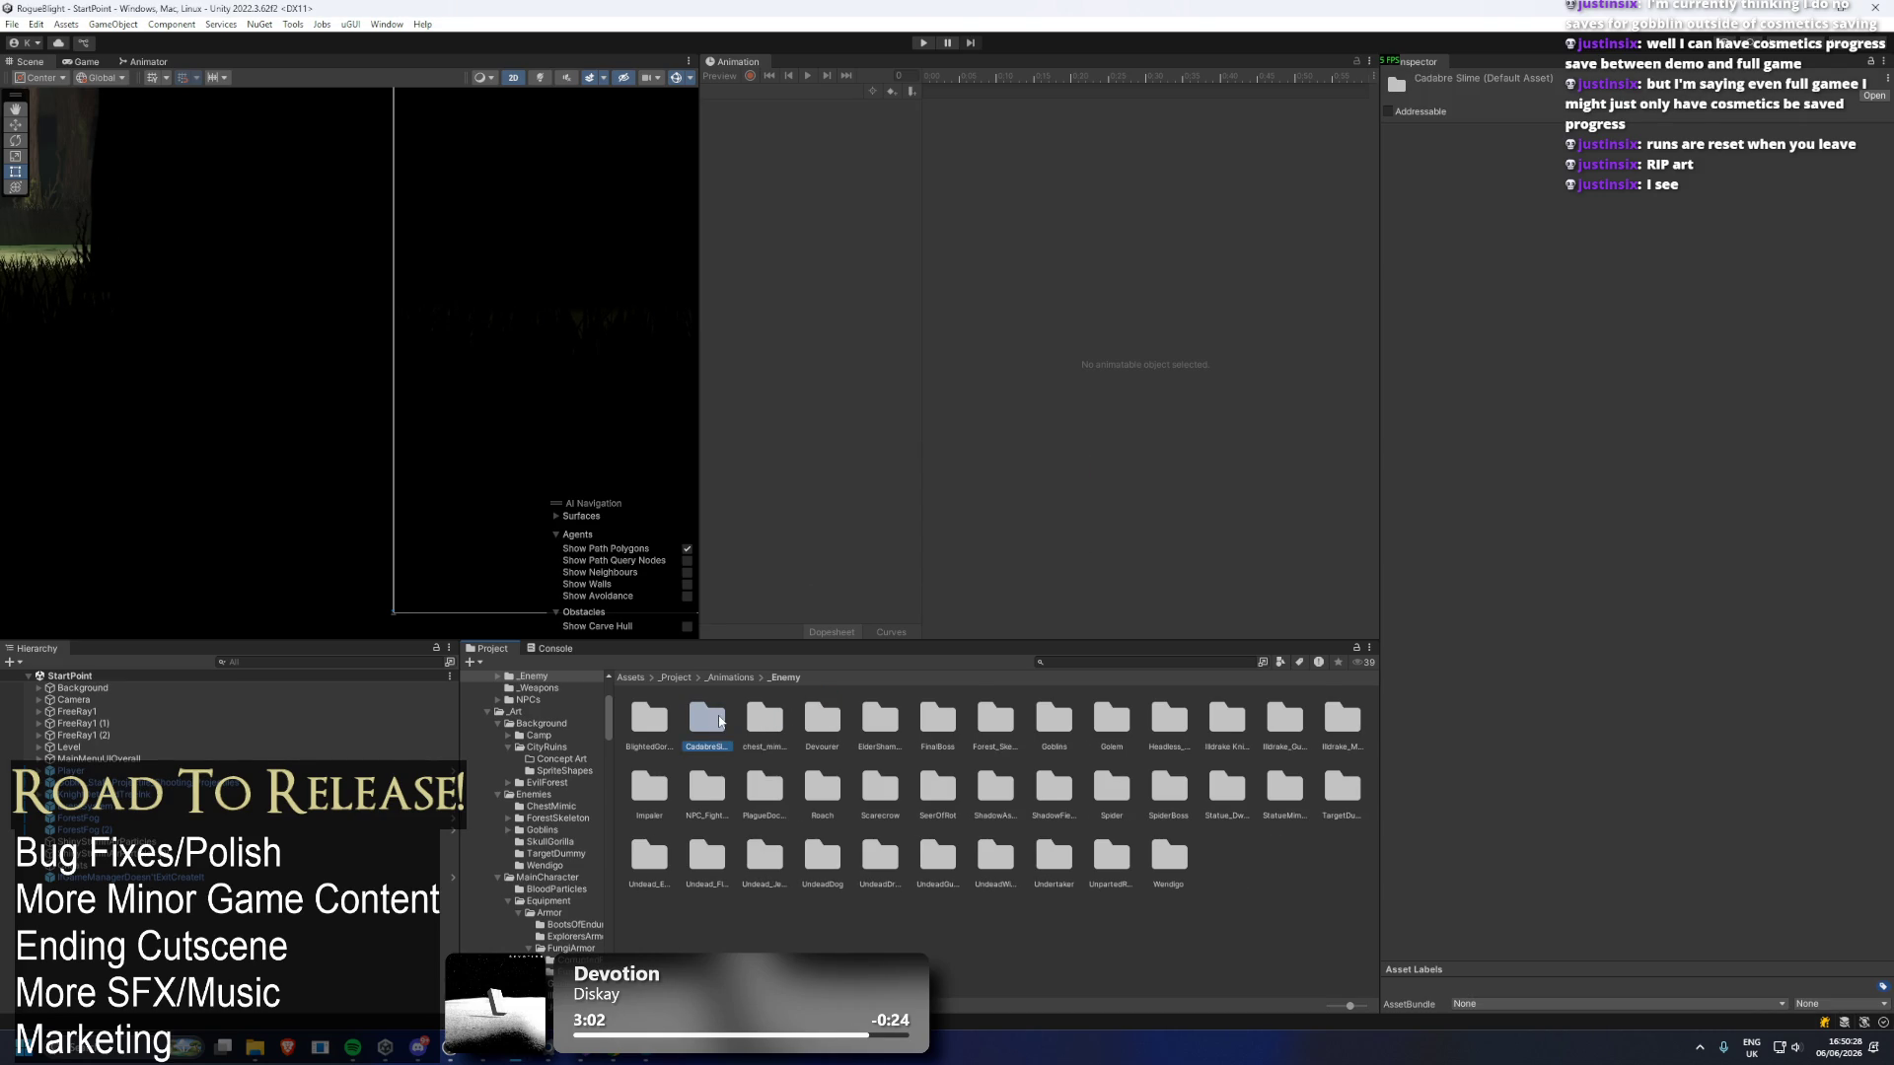
{"action": "double_click", "coordinate": [738, 726]}
{"action": "left_click", "coordinate": [779, 678]}
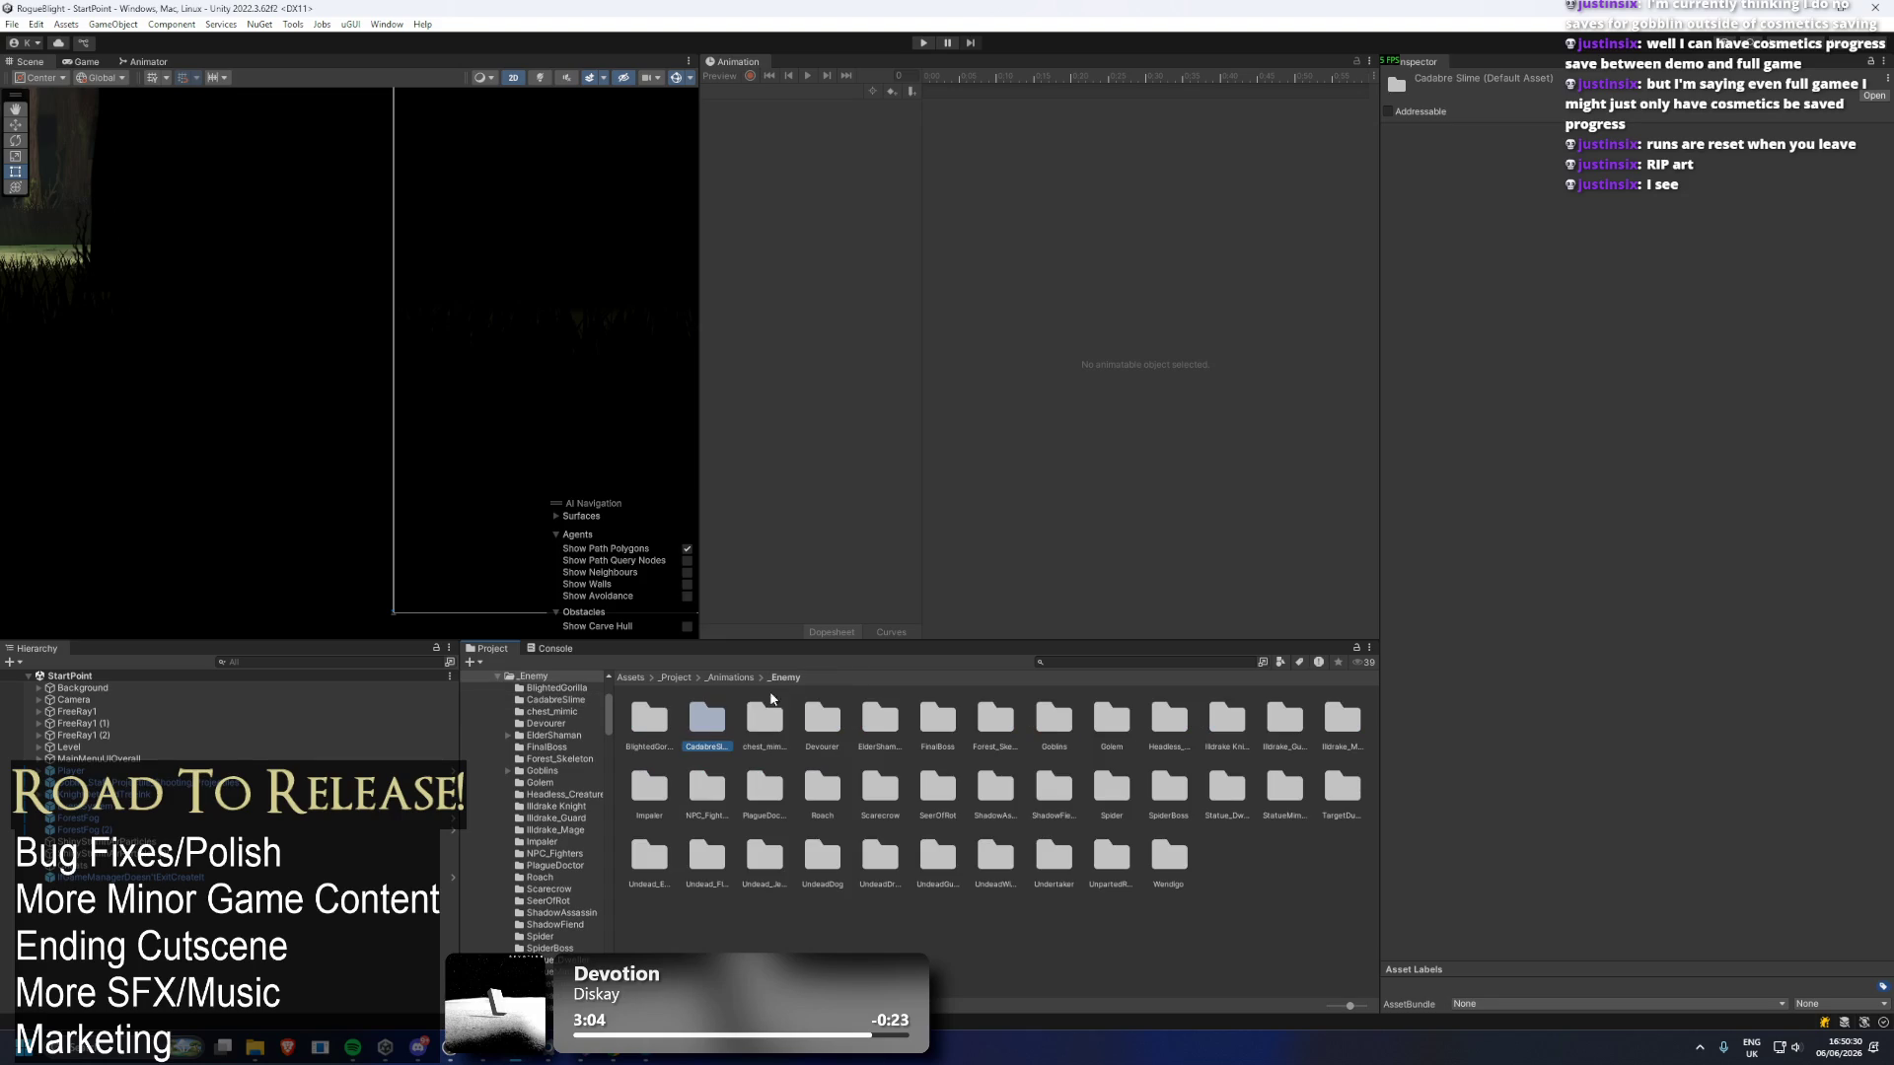
Delete the Devourer, ElderShaman and FinalBoss animation folders.
{"action": "left_click", "coordinate": [765, 720]}
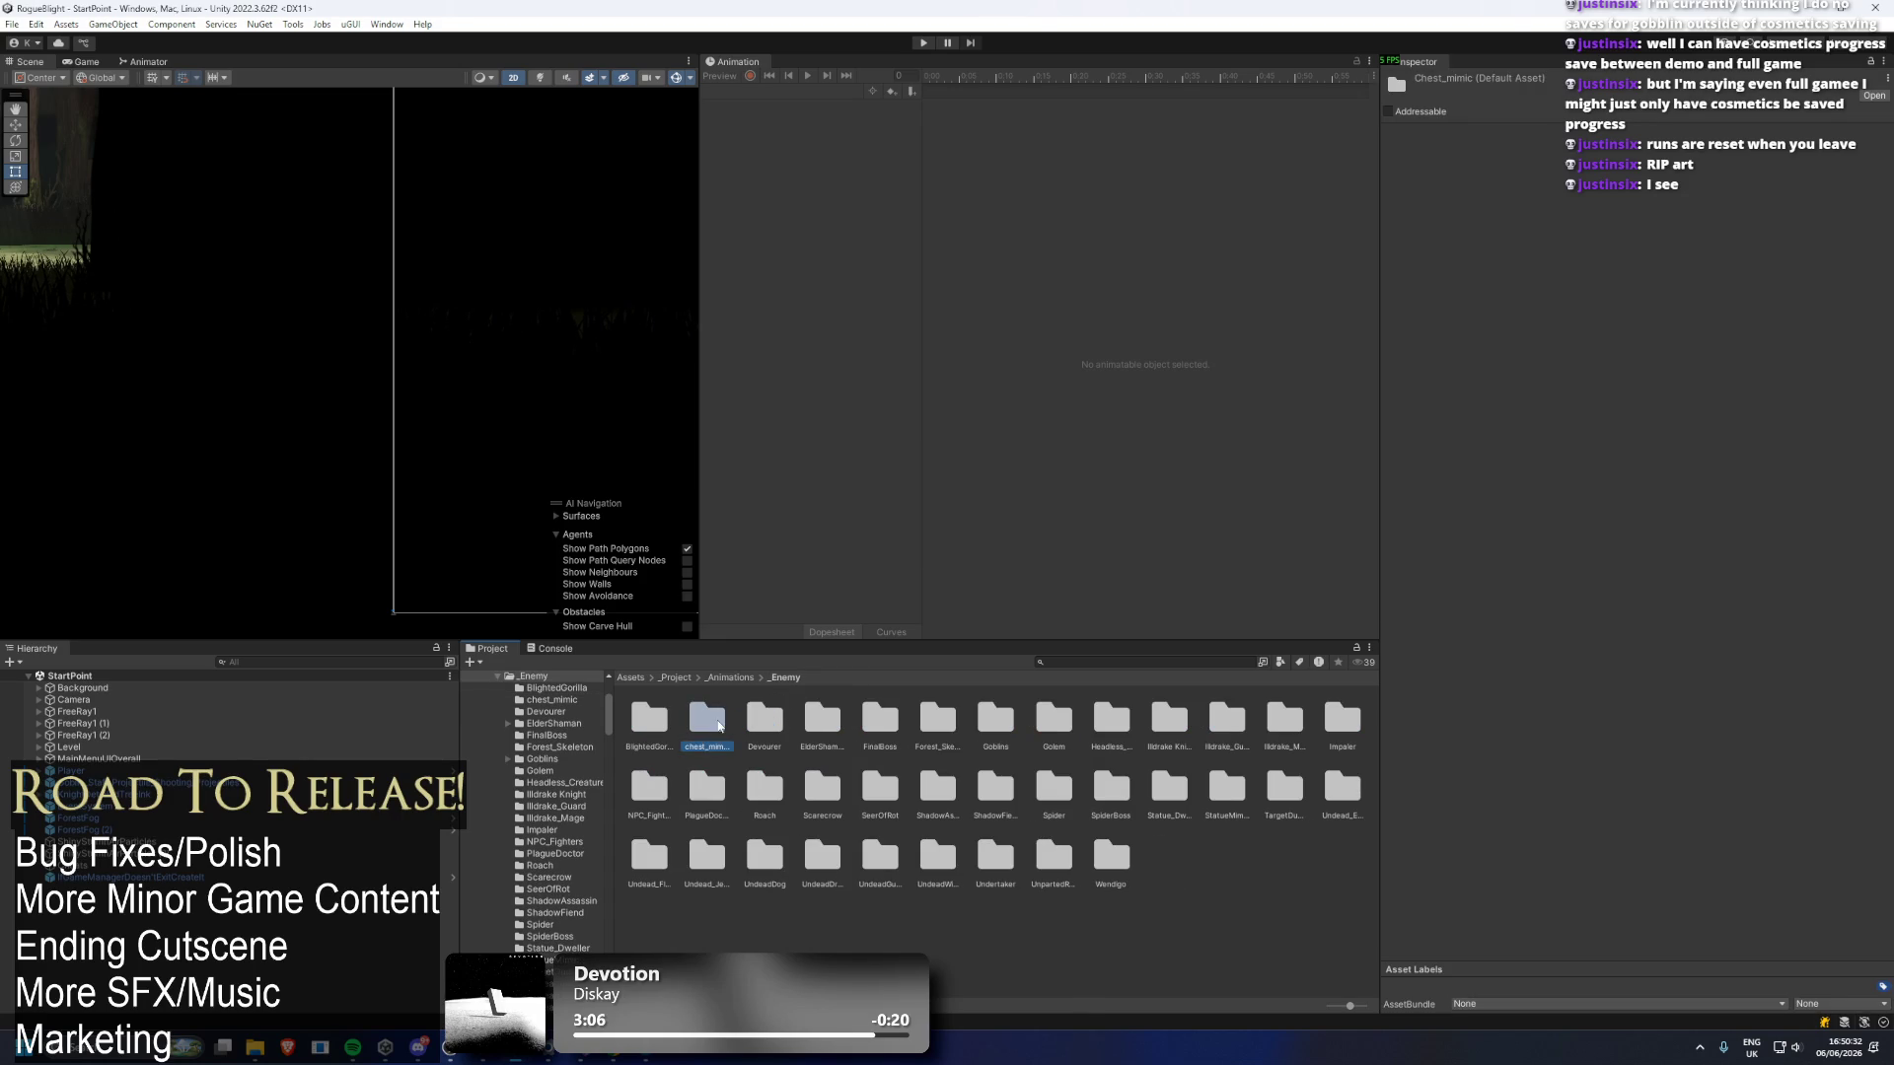
{"action": "key", "text": "shift+Delete"}
{"action": "left_click", "coordinate": [778, 725]}
{"action": "key", "text": "shift+Delete"}
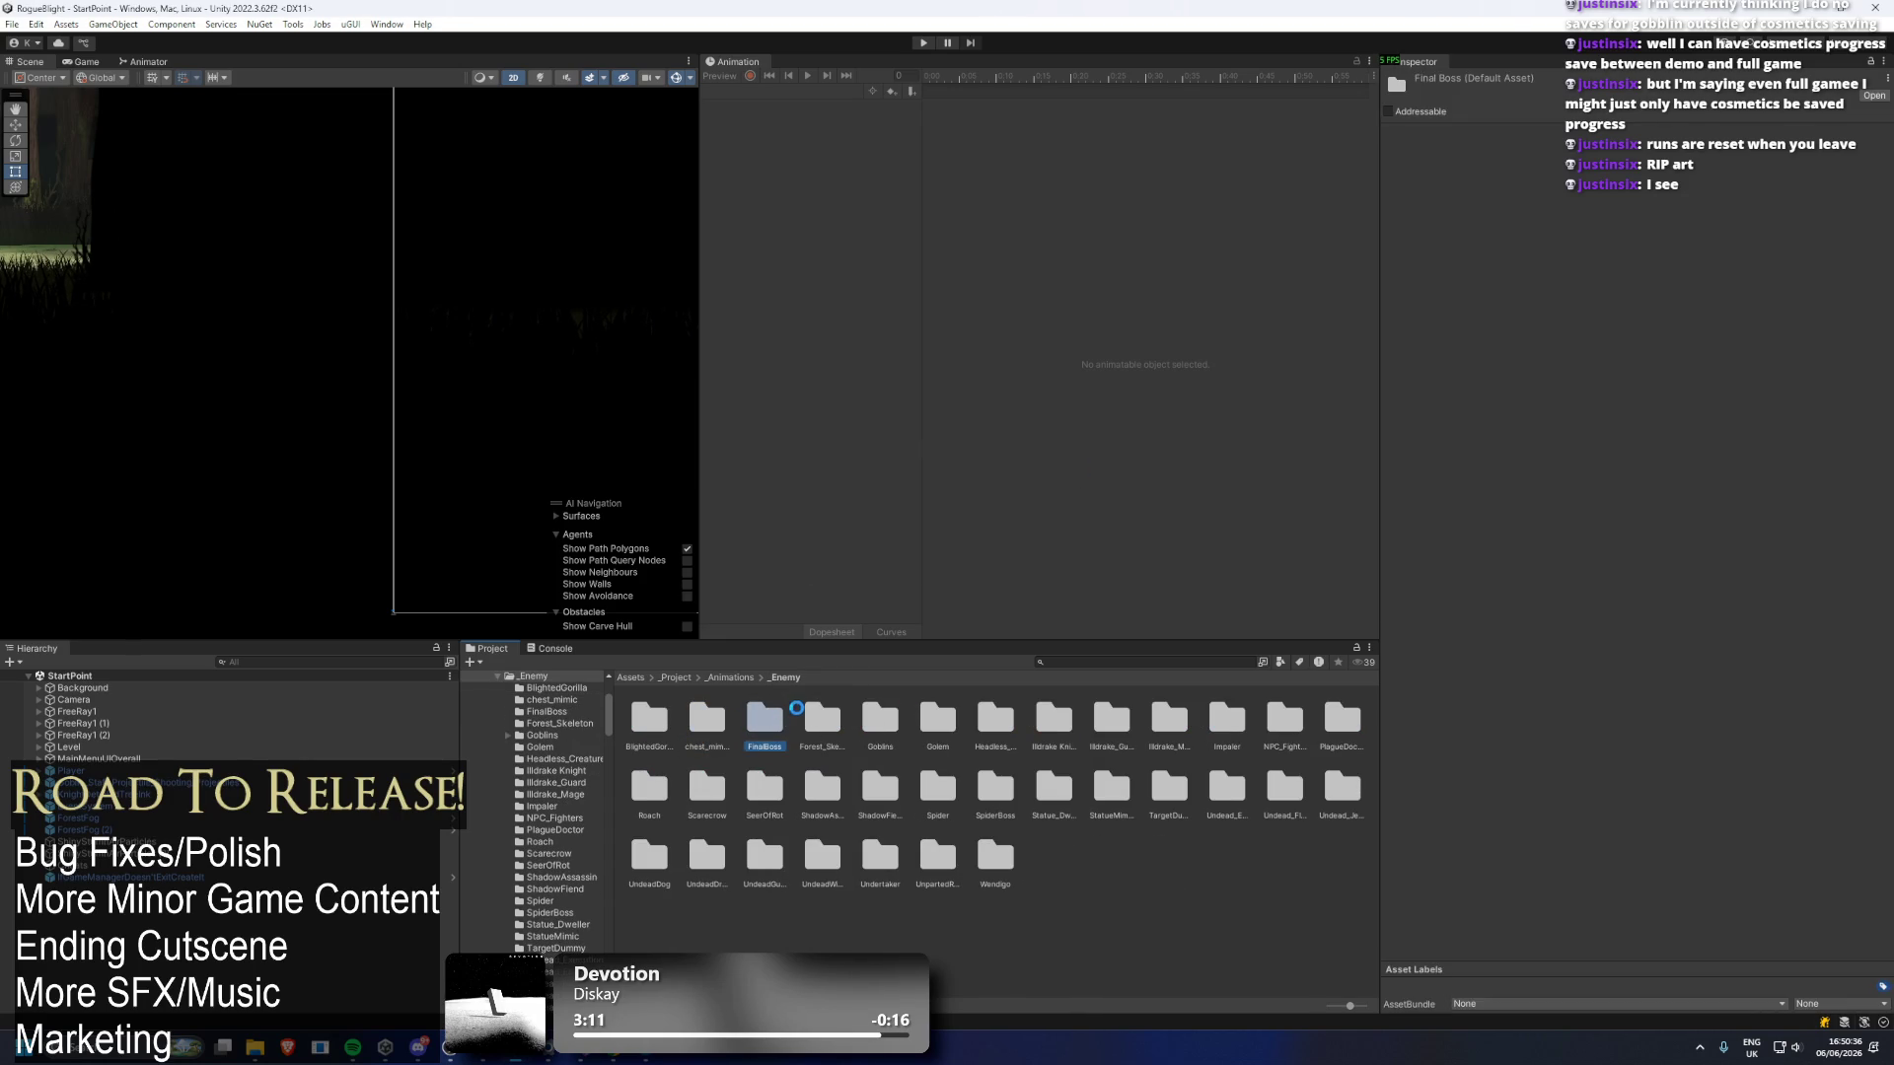
{"action": "key", "text": "shift+Delete"}
{"action": "left_click", "coordinate": [825, 720]}
Skip Golem, delete Headless_Creature and Illdrake Knight, and begin deleting Illdrake_Guard.
{"action": "key", "text": "Right"}
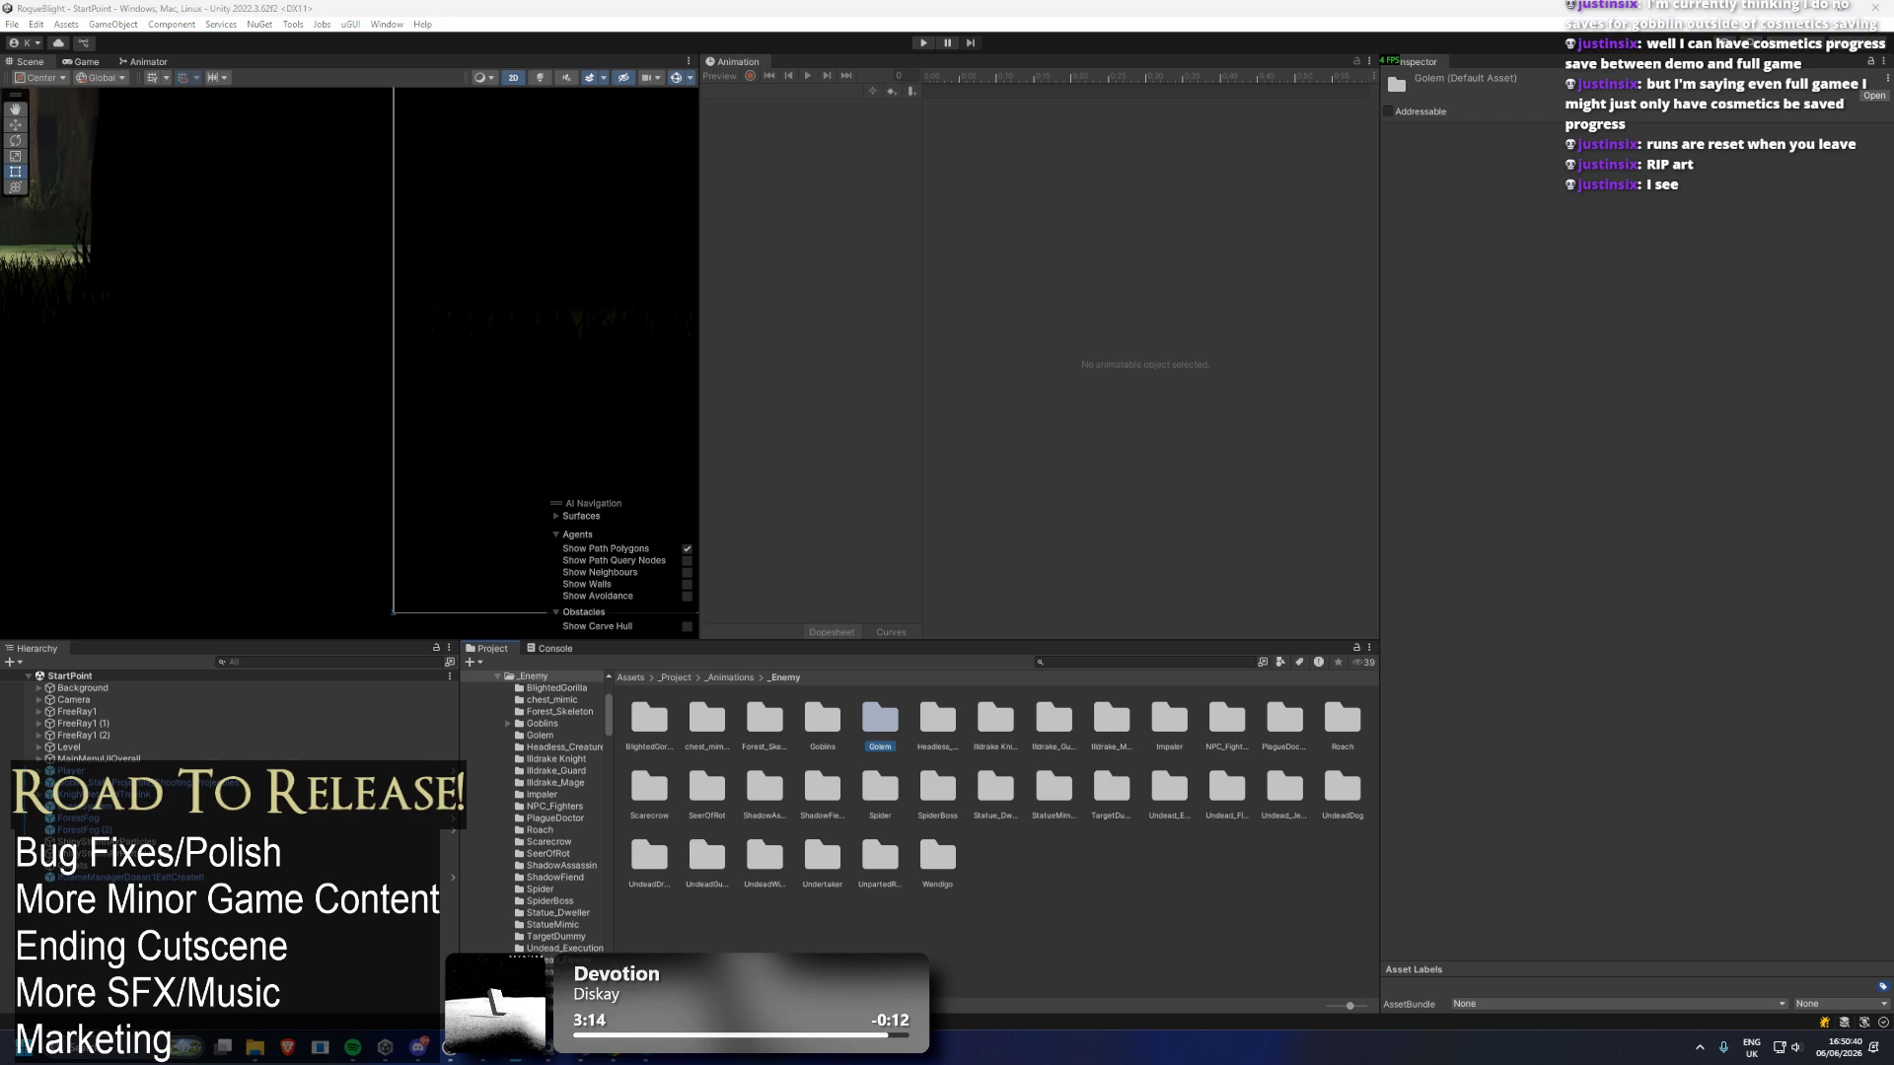
{"action": "key", "text": "Right"}
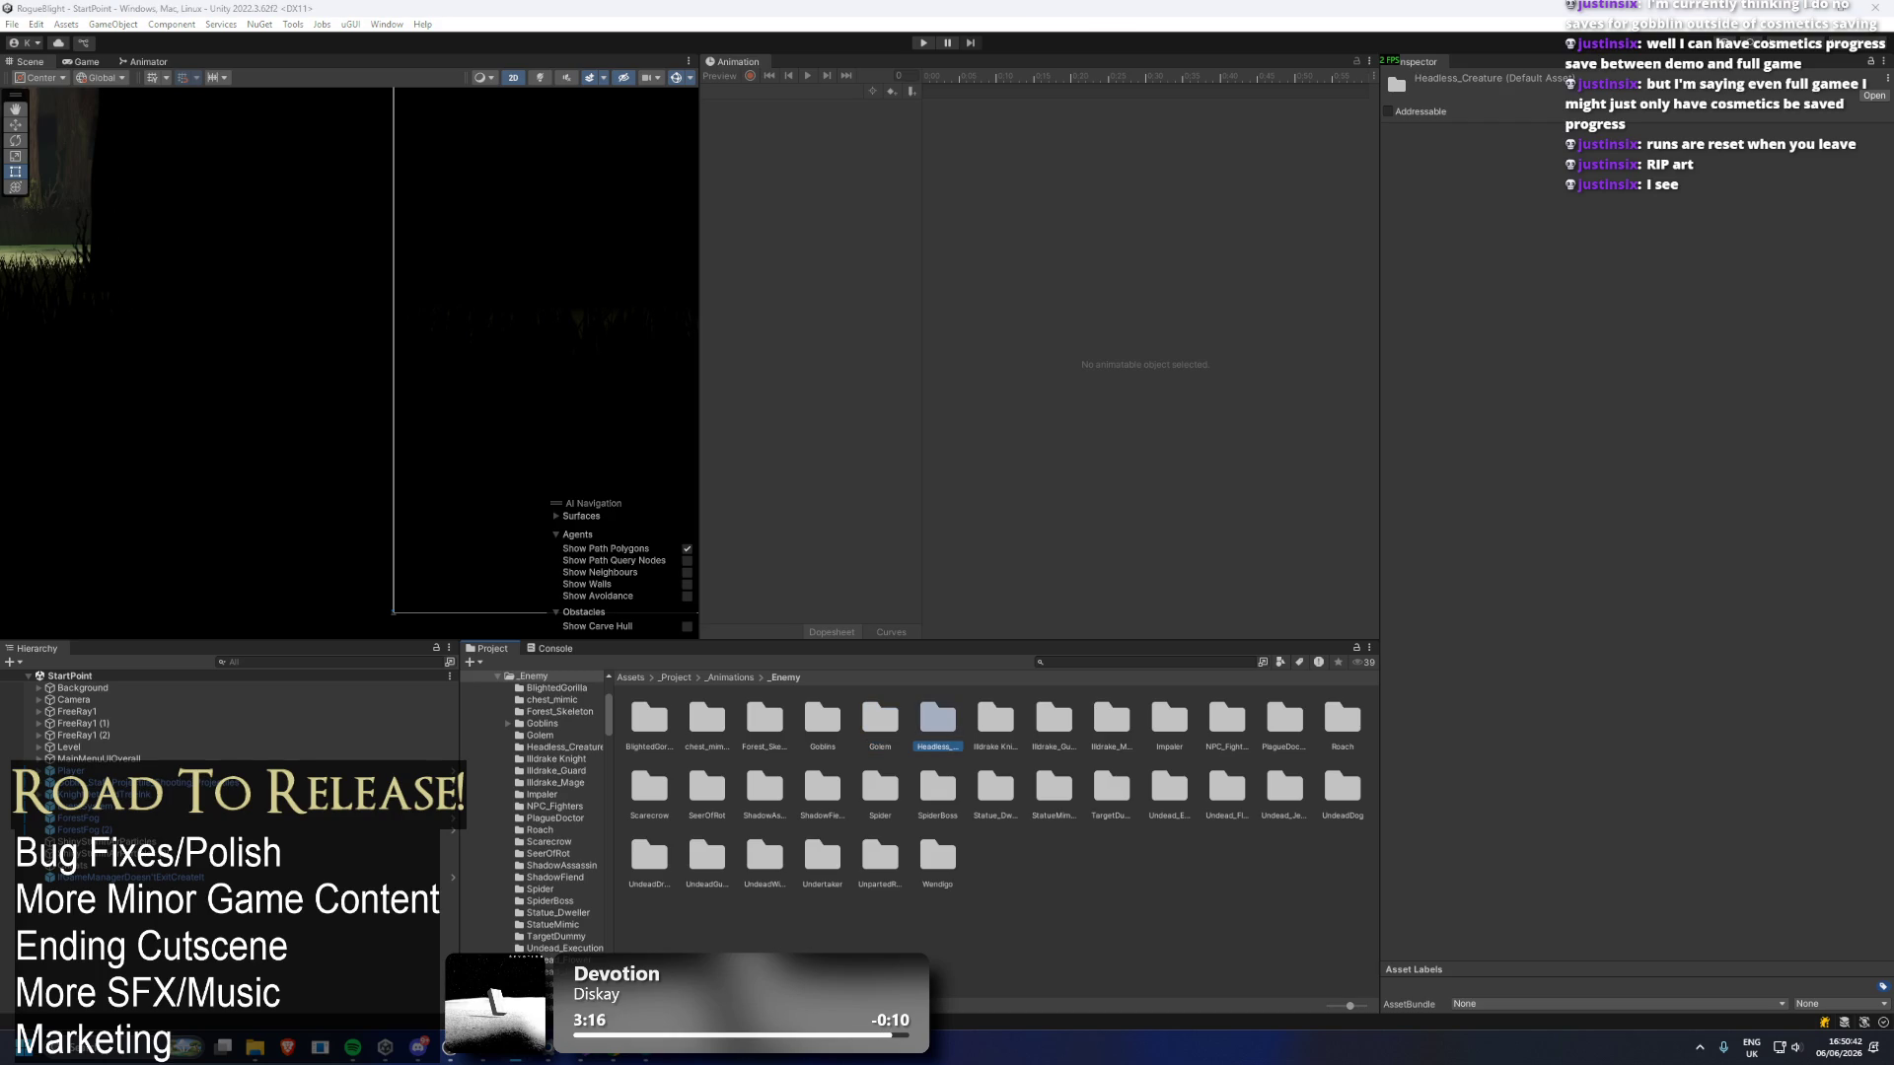
{"action": "key", "text": "Delete"}
{"action": "key", "text": "Return"}
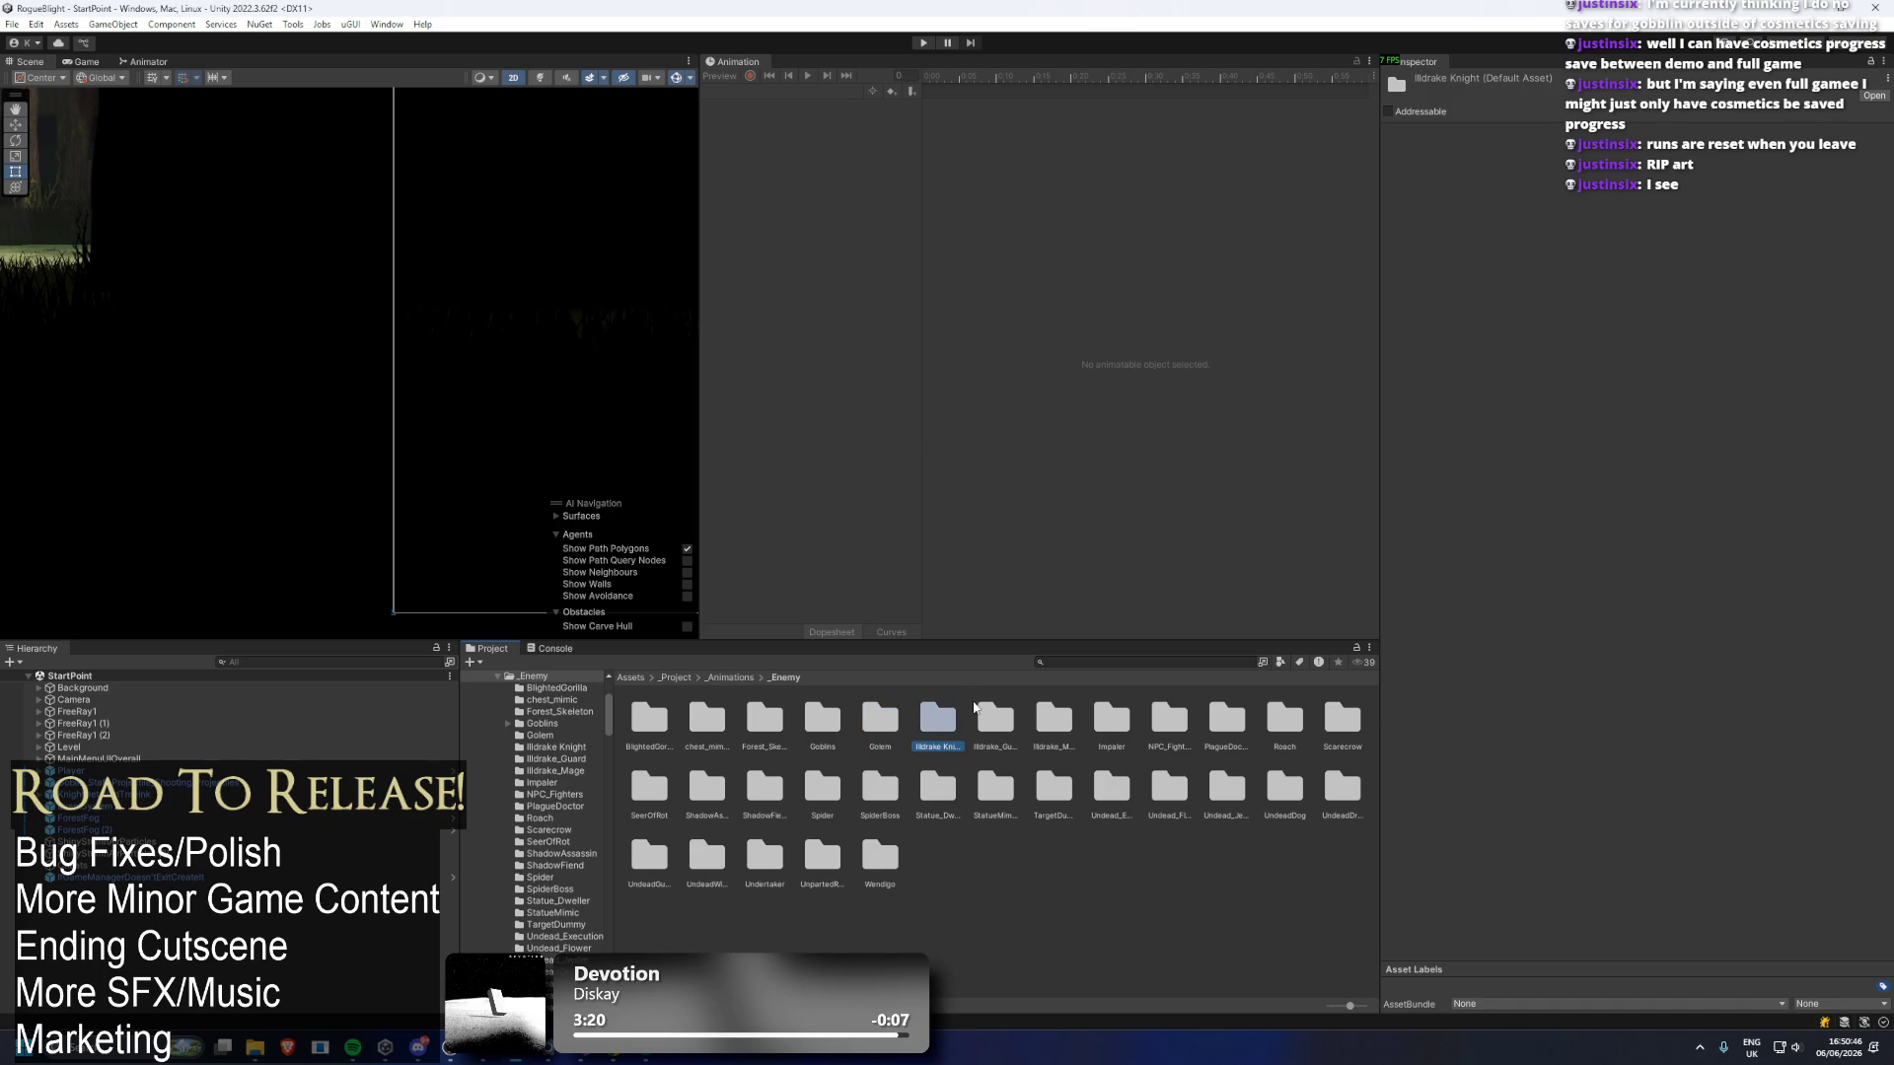
{"action": "key", "text": "Delete"}
{"action": "key", "text": "Return"}
{"action": "key", "text": "Delete"}
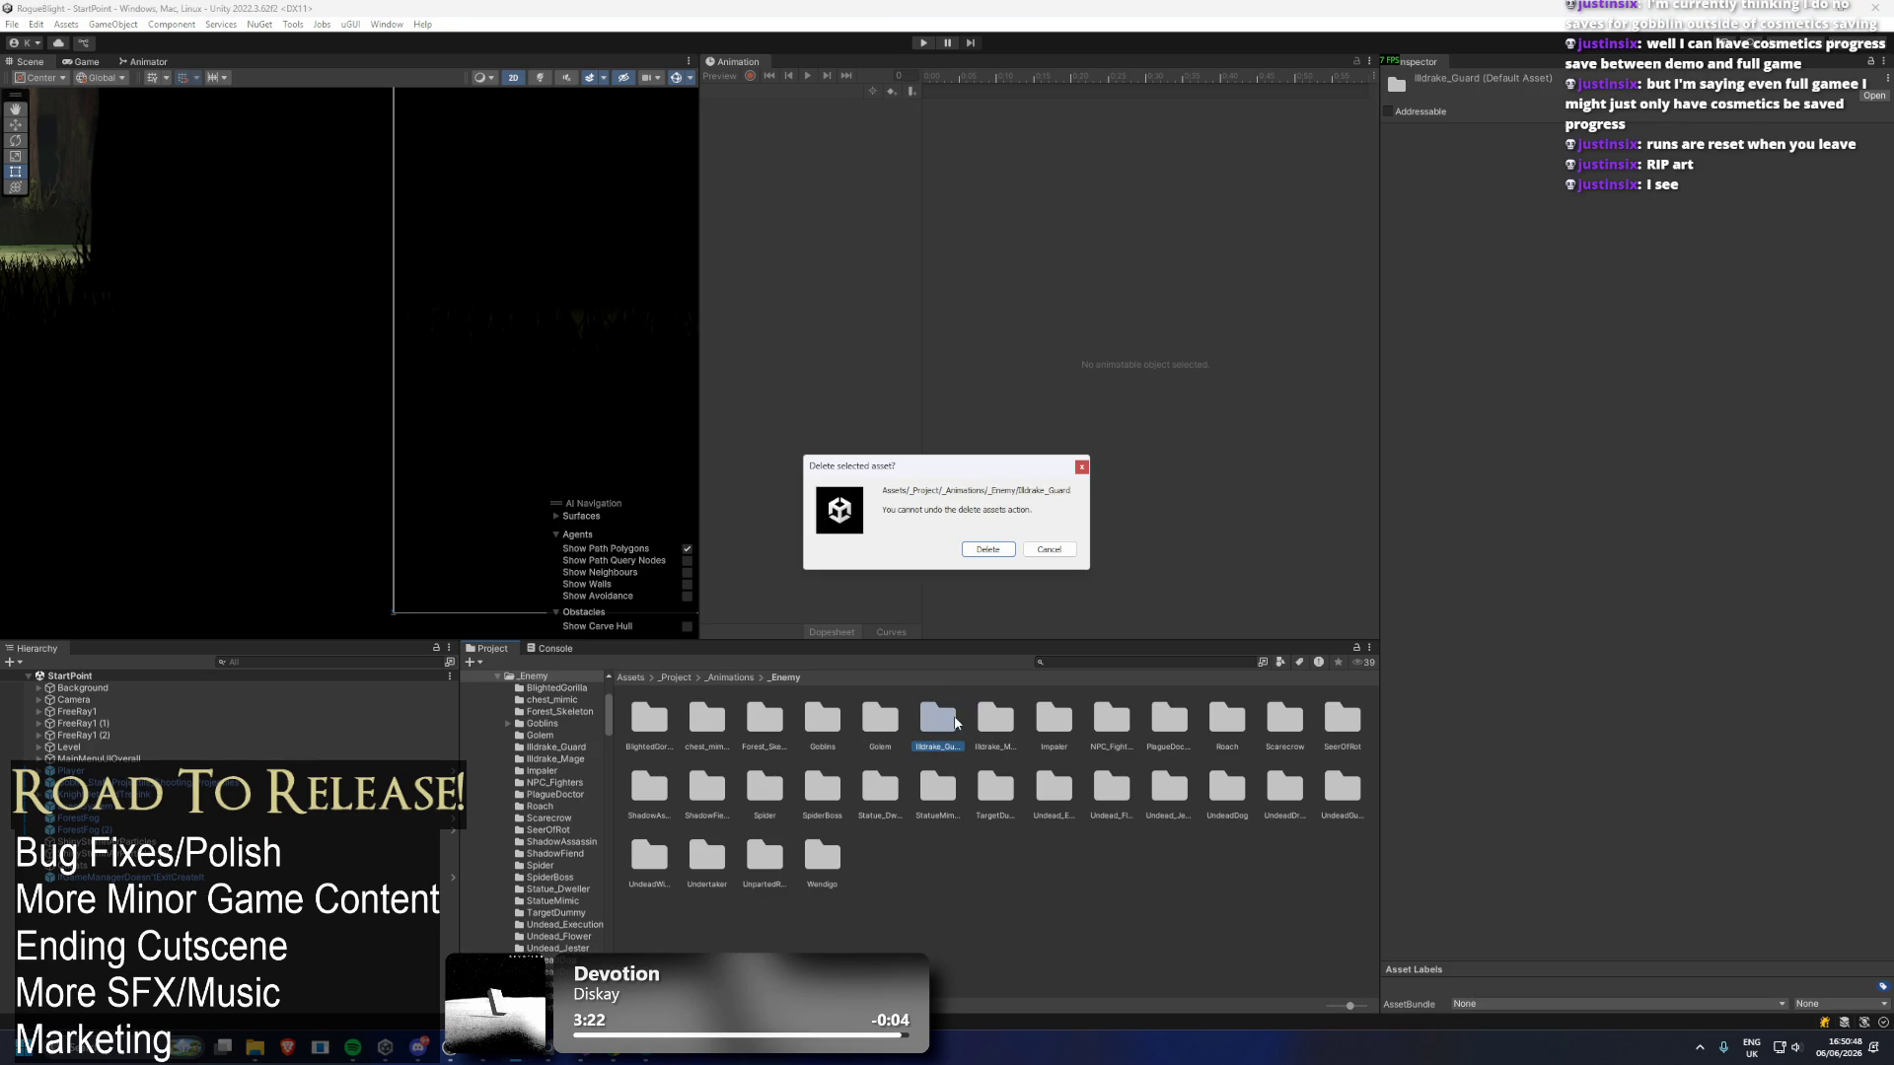
Delete the Illdrake_Guard, Illdrake_Mage, Impaler and PlagueDoctor animation folders.
{"action": "key", "text": "Return"}
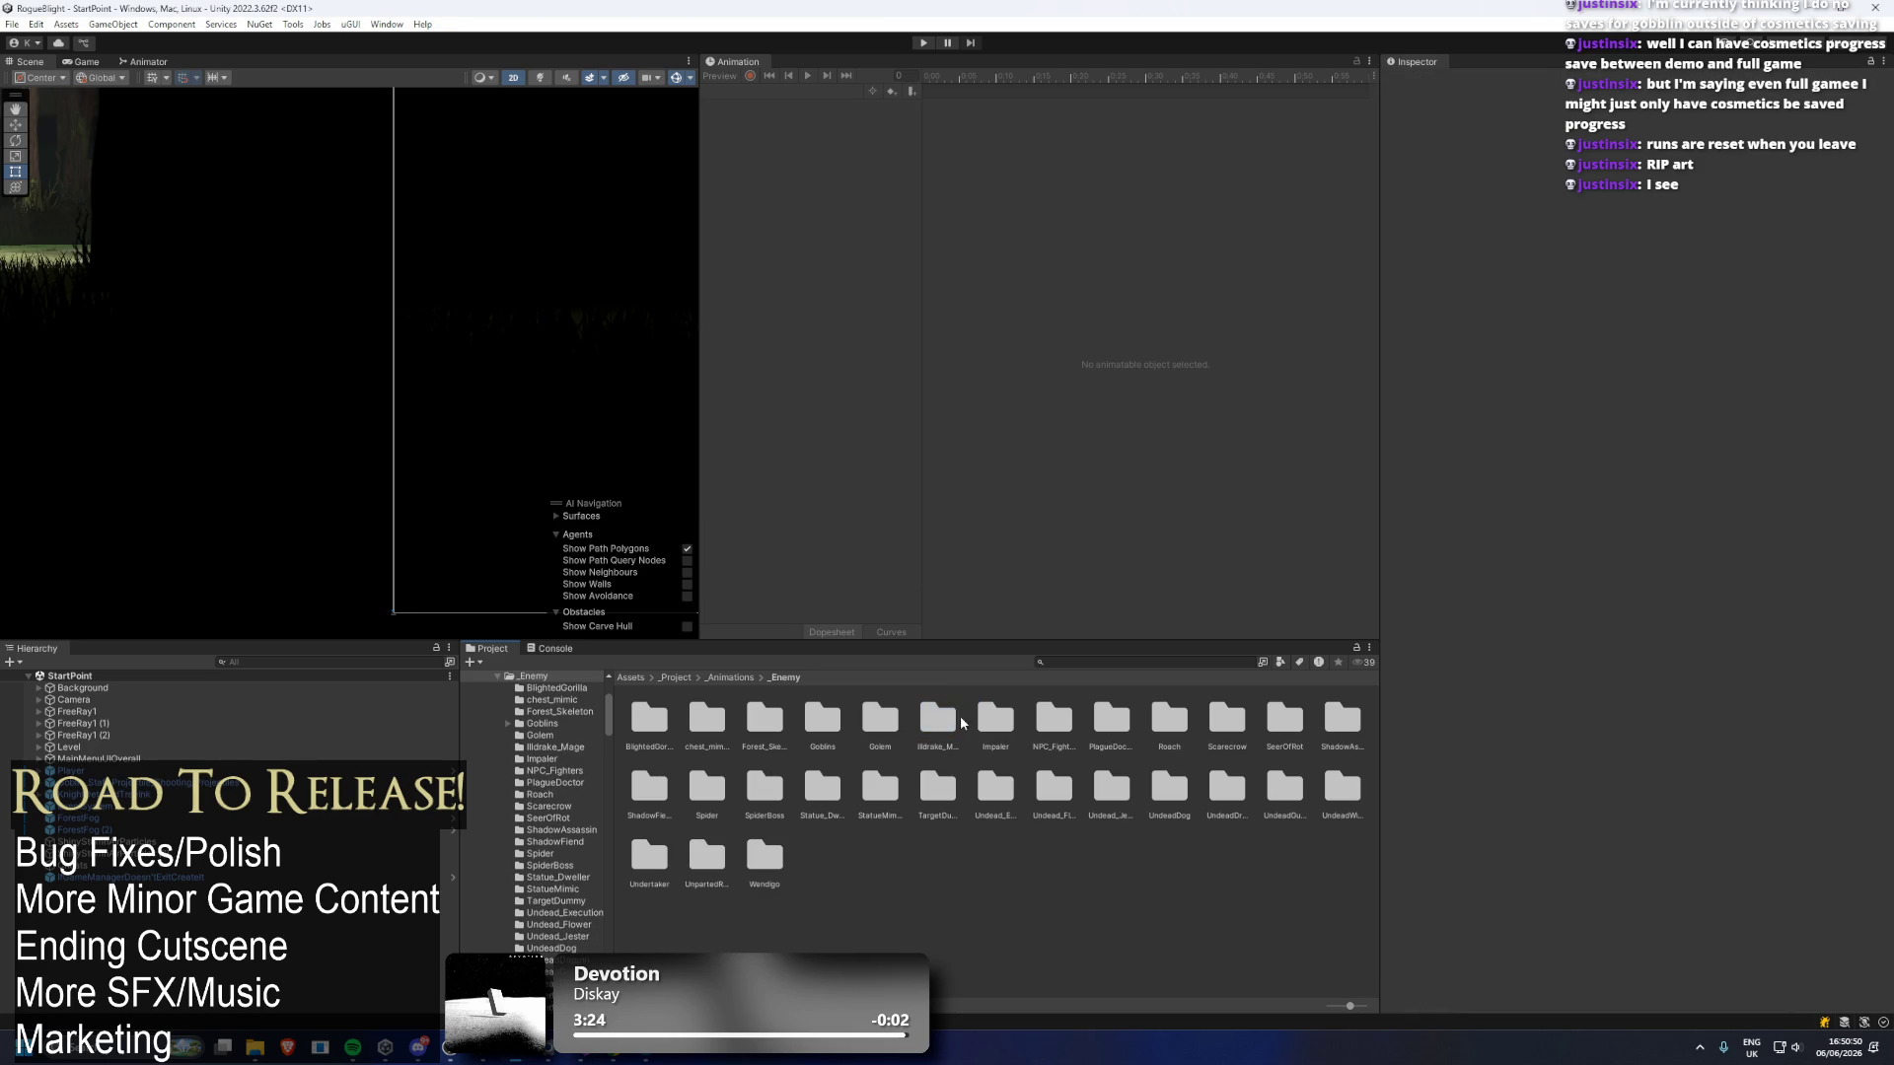
{"action": "key", "text": "Delete"}
{"action": "key", "text": "Return"}
{"action": "key", "text": "Delete"}
{"action": "key", "text": "Return"}
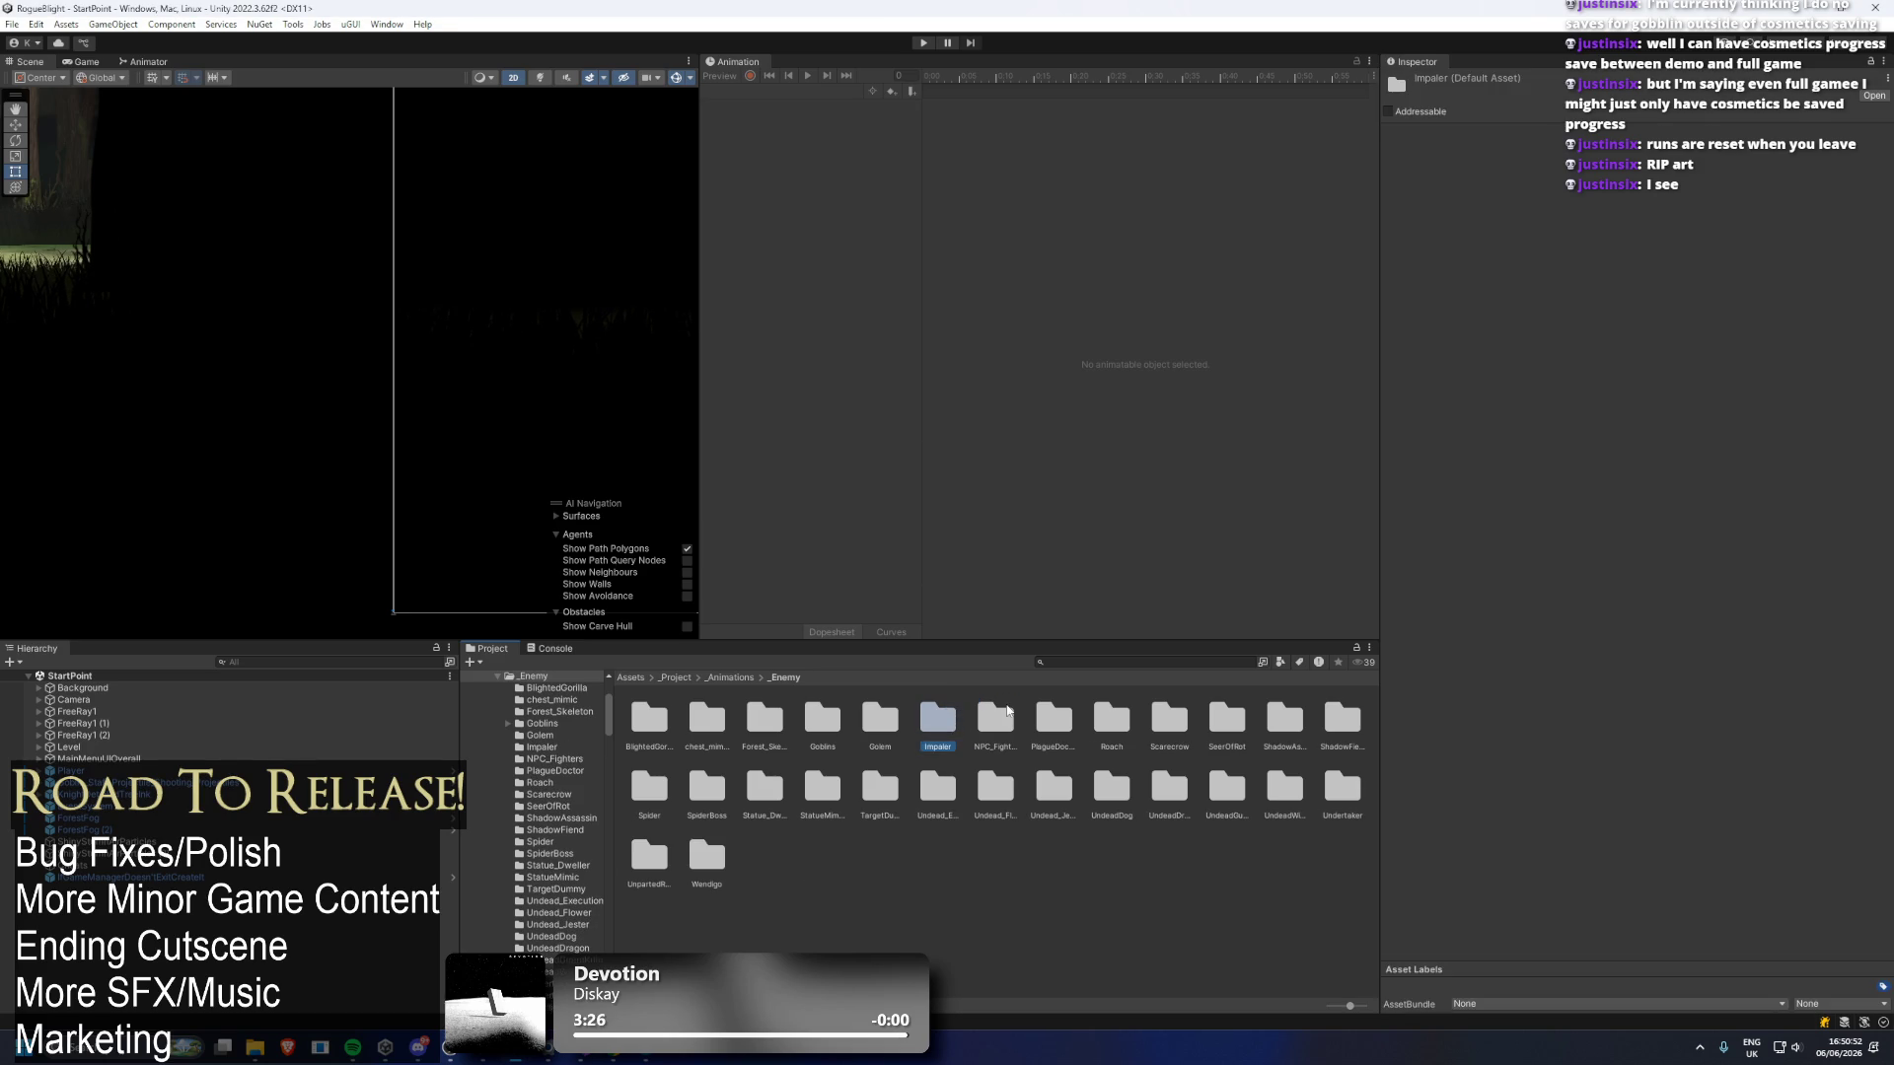
{"action": "left_click", "coordinate": [1004, 716]}
{"action": "key", "text": "Delete"}
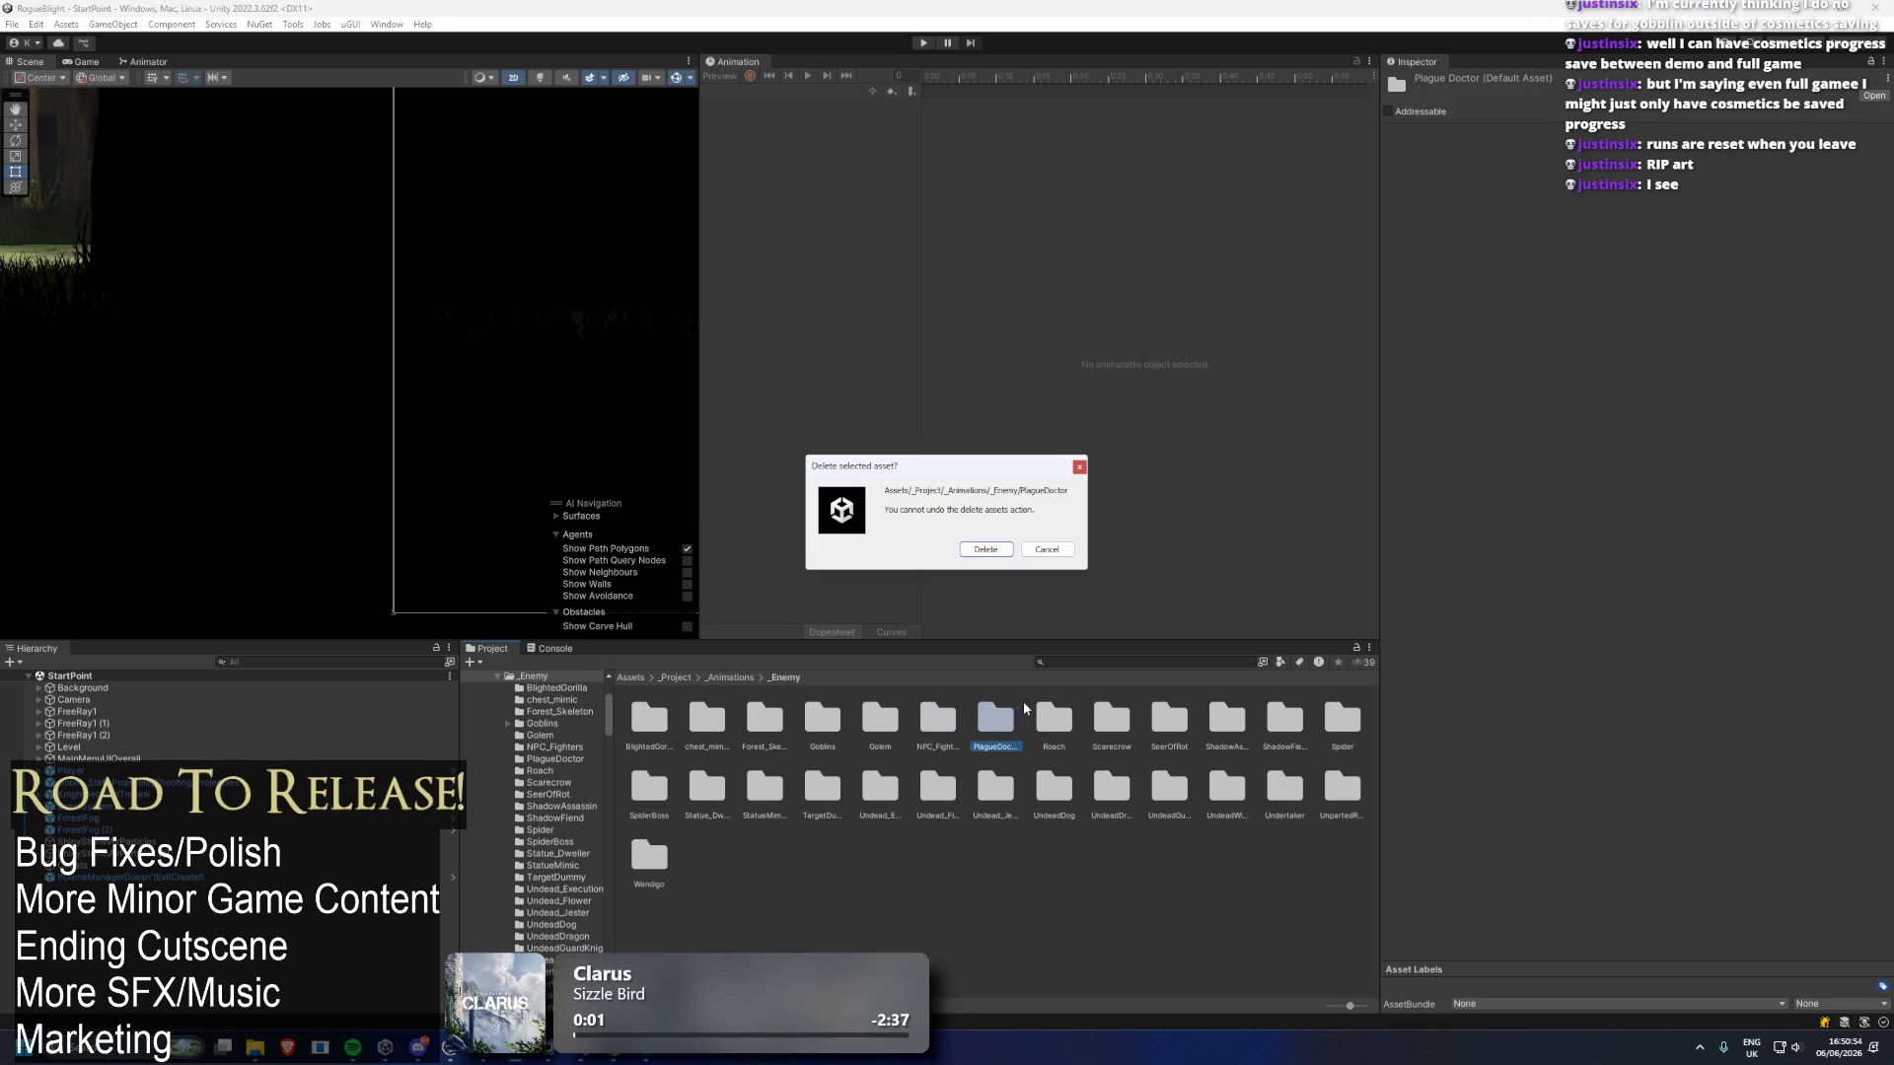
{"action": "key", "text": "Return"}
Delete the Roach, Scarecrow, SeerOfRot and ShadowAssassin animation folders.
{"action": "key", "text": "Delete"}
{"action": "key", "text": "Return"}
{"action": "key", "text": "Delete"}
{"action": "key", "text": "Return"}
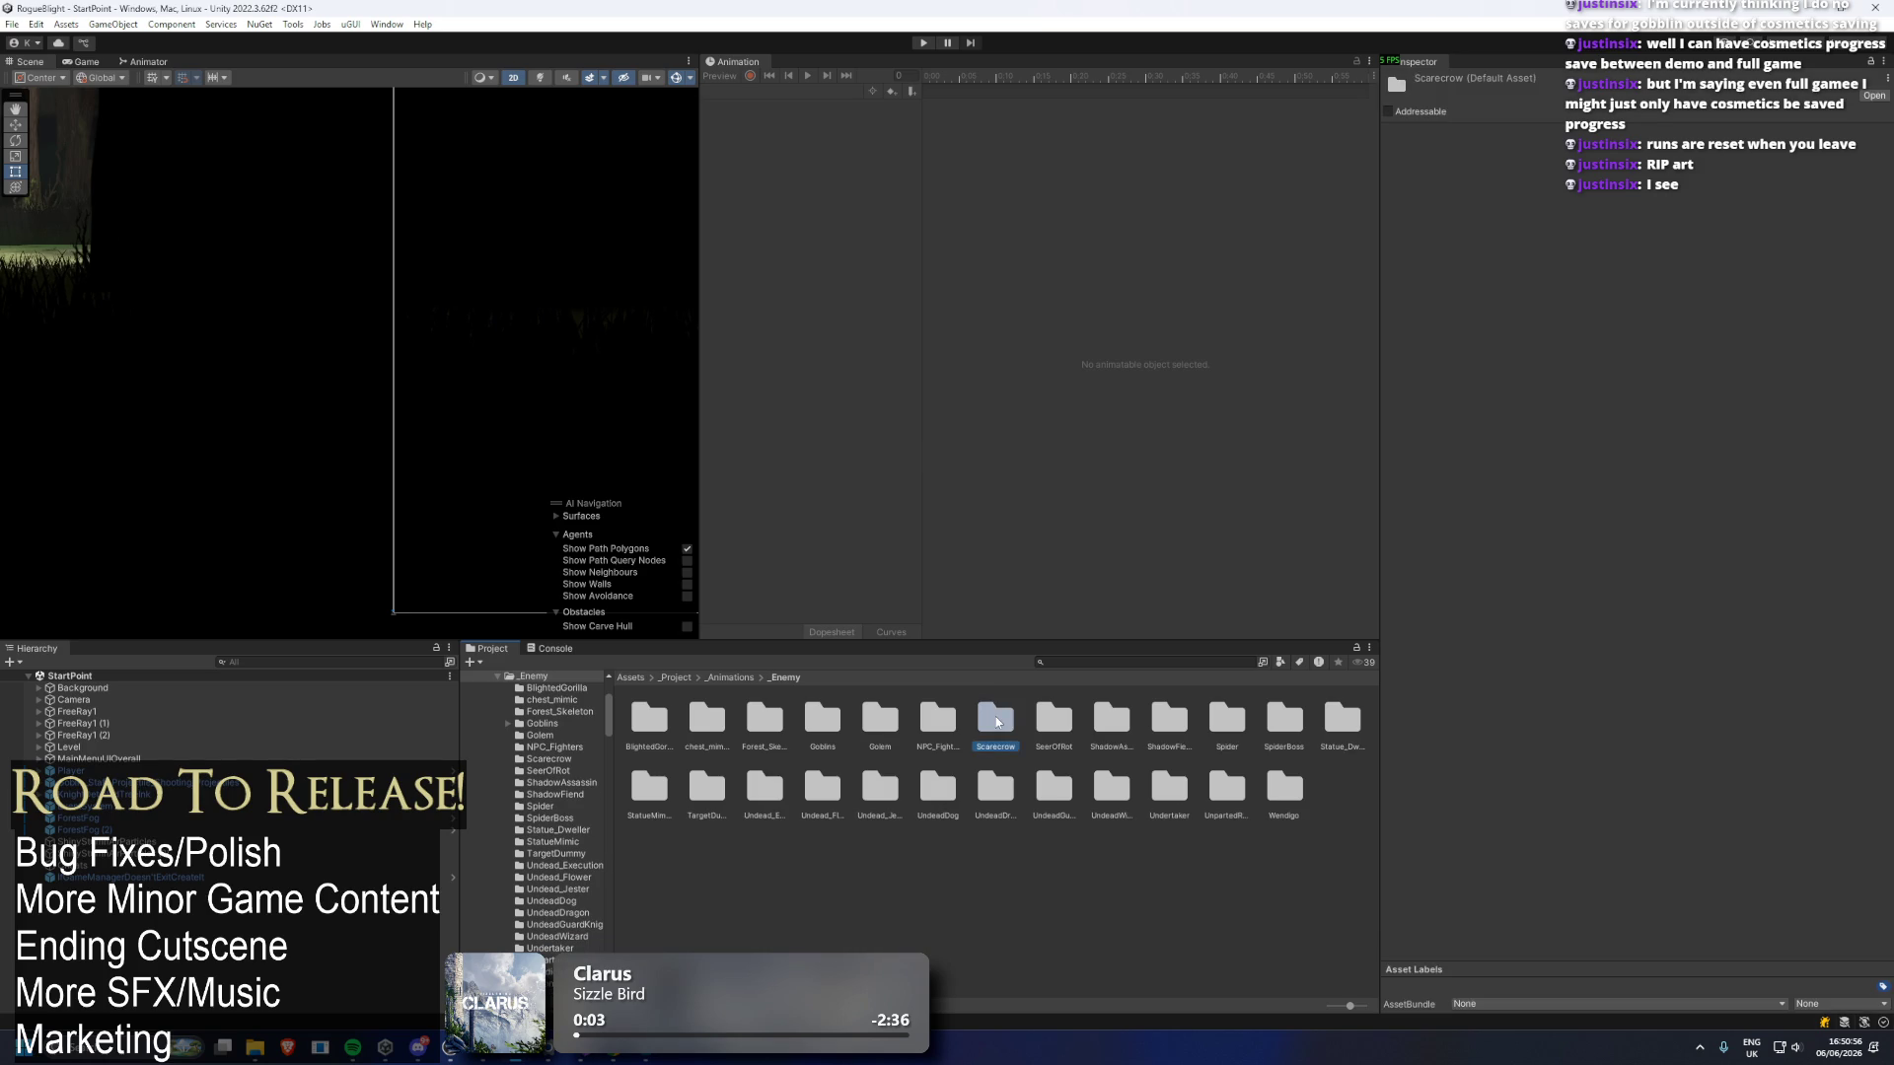
{"action": "key", "text": "Delete"}
{"action": "key", "text": "Return"}
{"action": "left_click", "coordinate": [998, 721]}
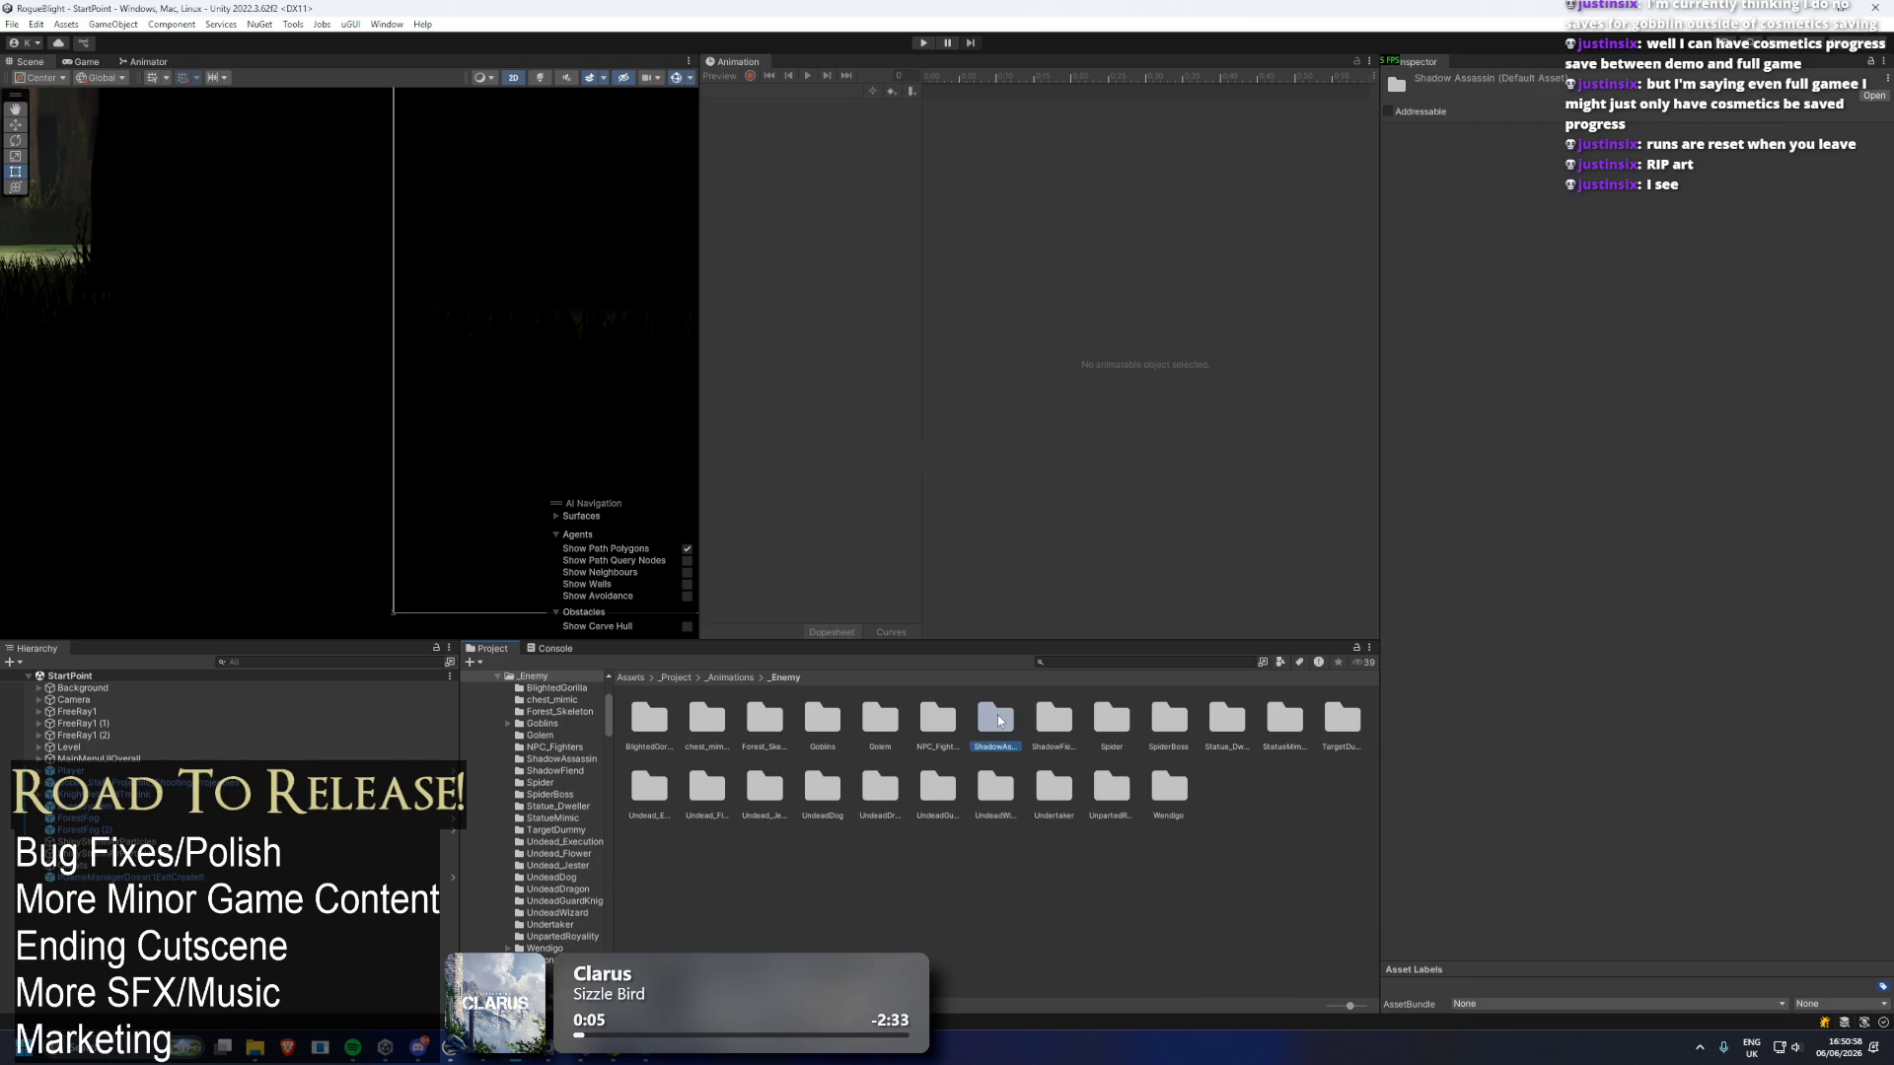
{"action": "key", "text": "Delete"}
{"action": "key", "text": "Return"}
Delete the ShadowFiend, SpiderBoss and Statue_Dweller animation folders.
{"action": "left_click", "coordinate": [998, 720]}
{"action": "key", "text": "Delete"}
{"action": "key", "text": "Return"}
{"action": "left_click", "coordinate": [1052, 716]}
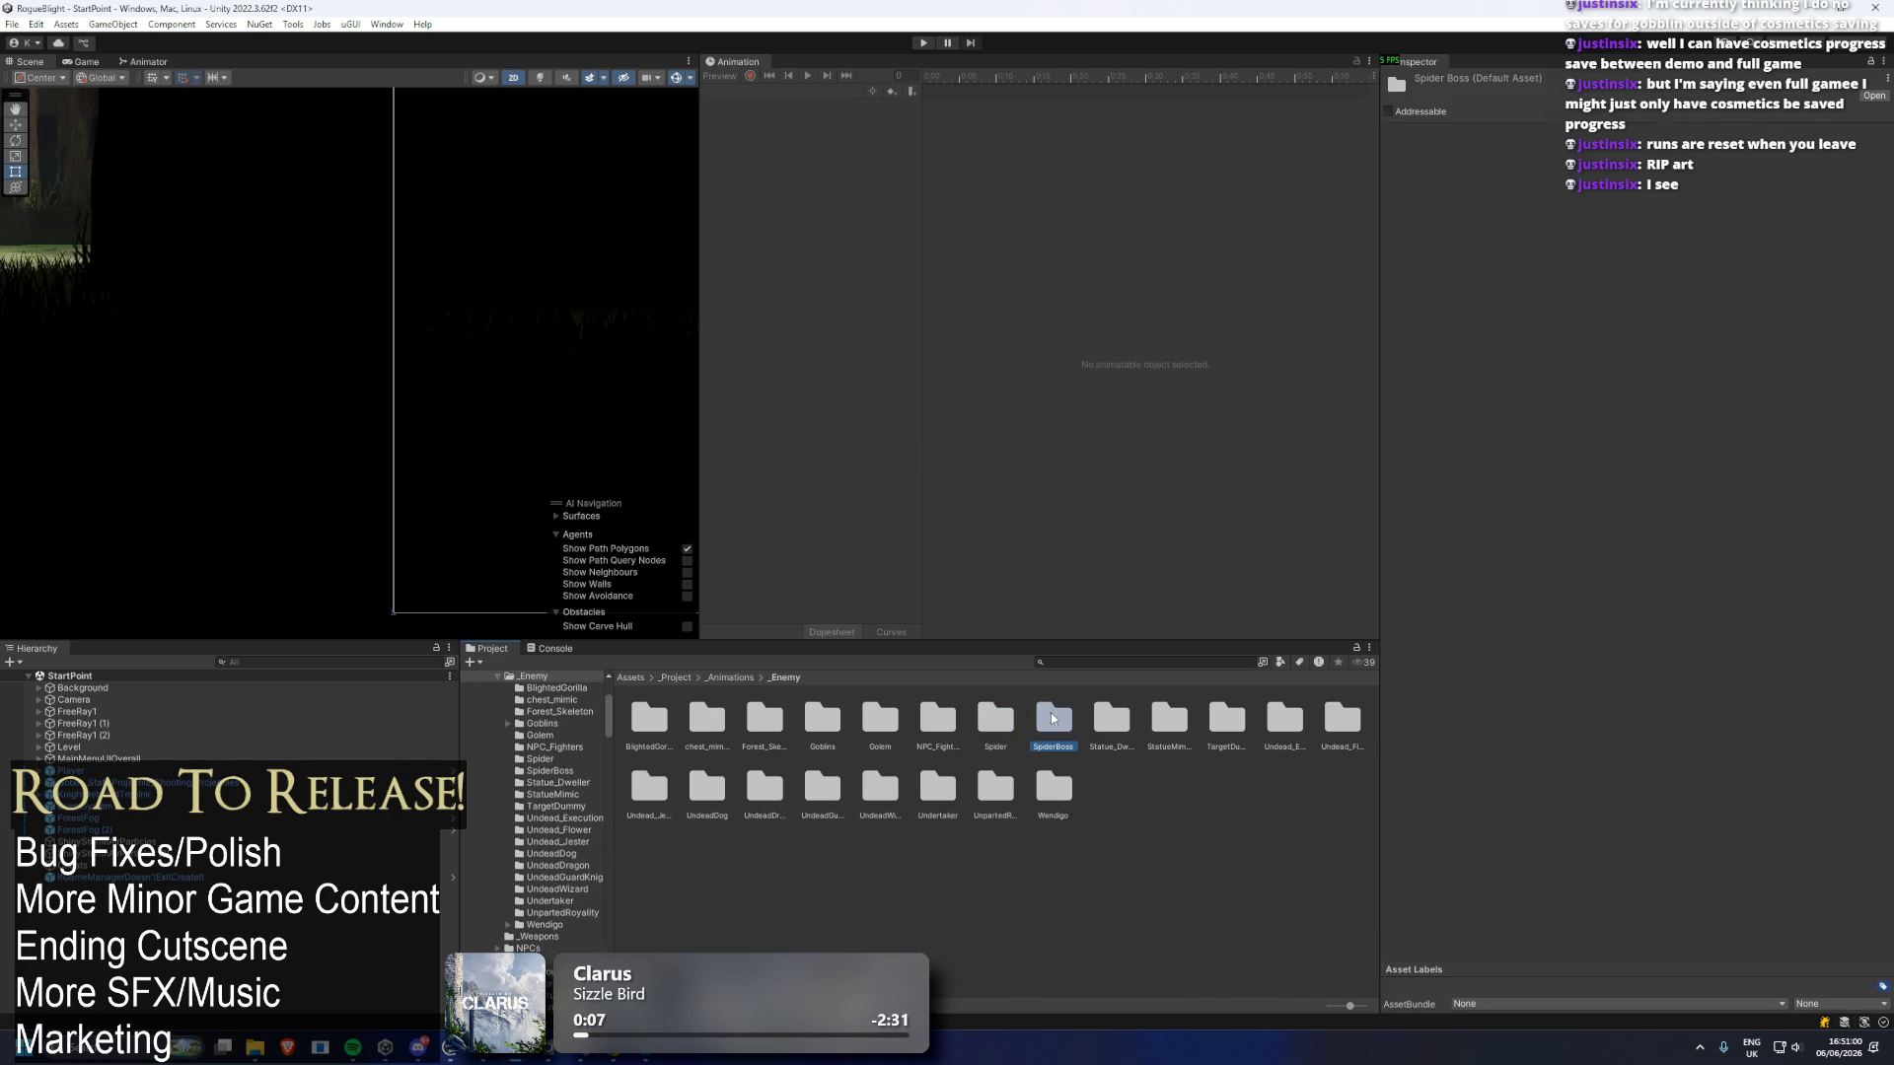
{"action": "key", "text": "Delete"}
{"action": "key", "text": "Return"}
{"action": "left_click", "coordinate": [1060, 715]}
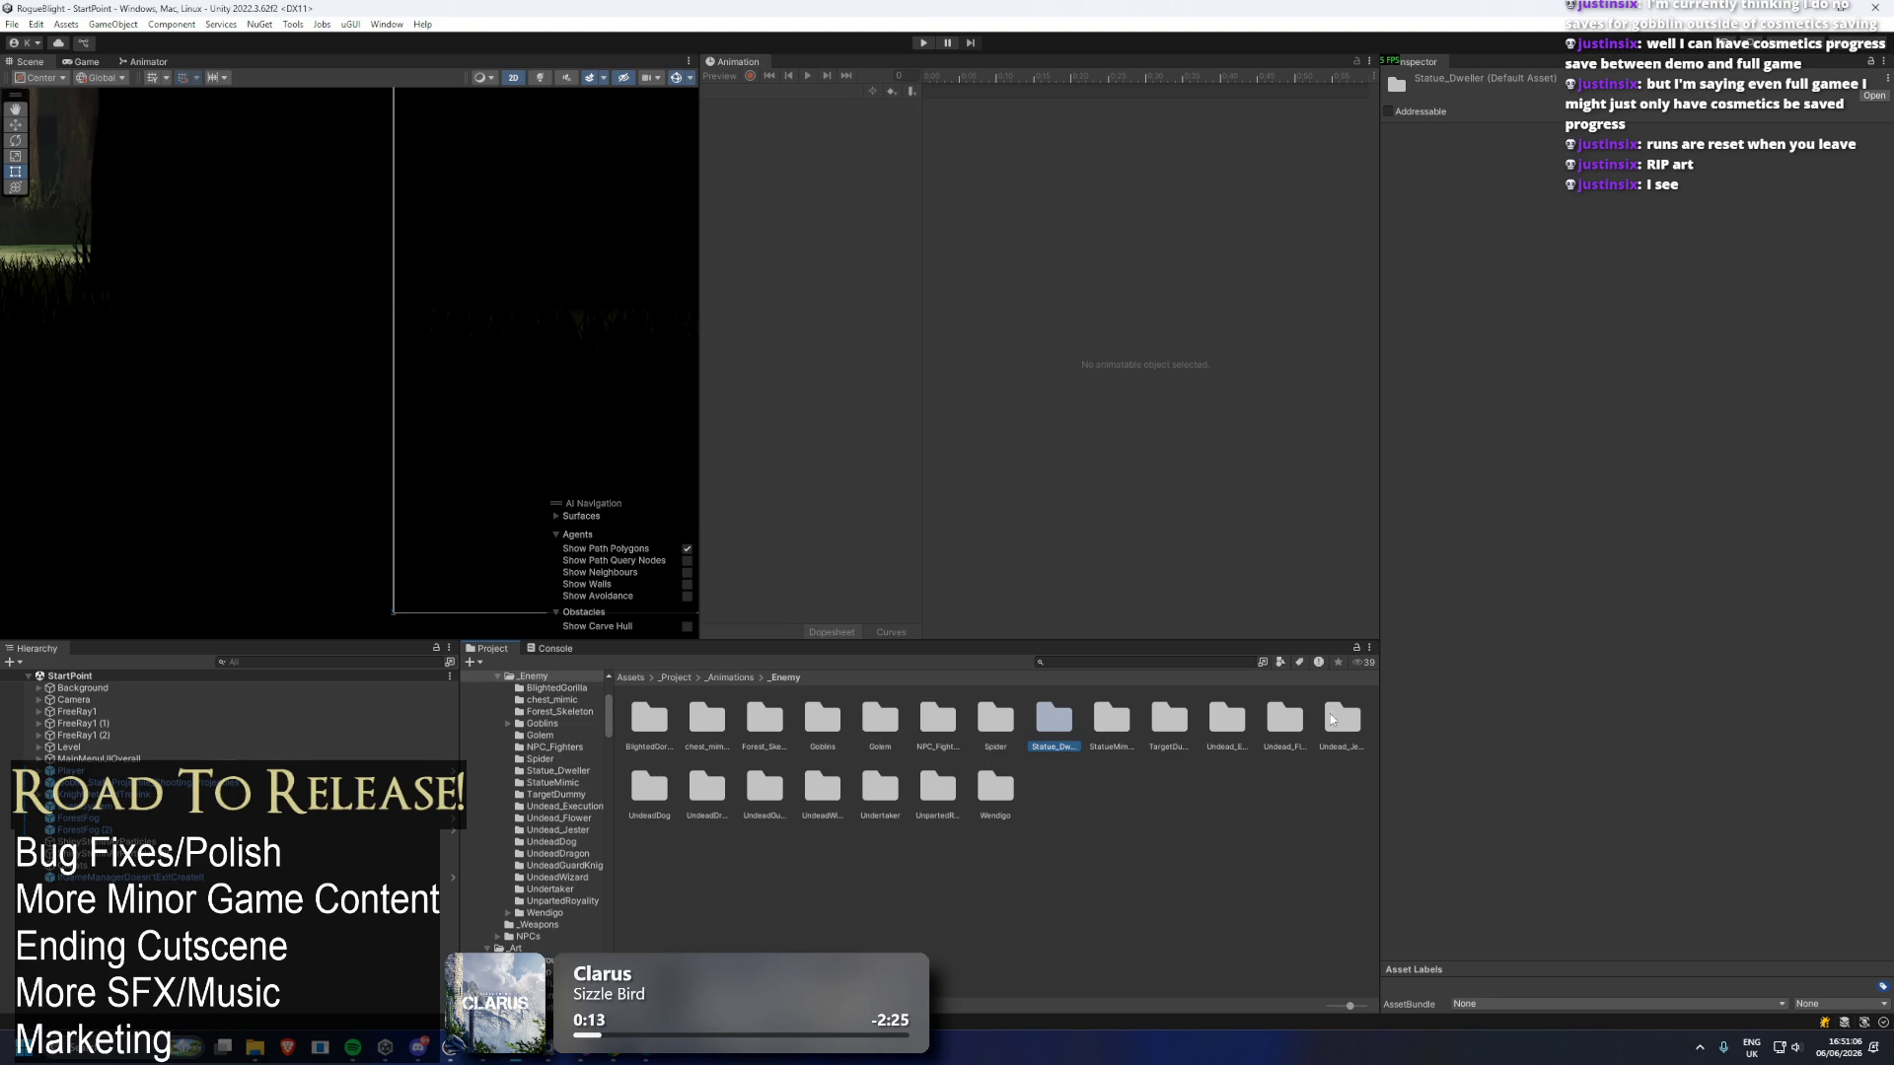
{"action": "key", "text": "Delete"}
{"action": "key", "text": "Return"}
Keep TargetDummy and delete Undead_Executioner, Undead_Flower, Undead_Jester, UndeadDog and UndeadDragon folders.
{"action": "left_click", "coordinate": [1097, 722]}
{"action": "key", "text": "Right"}
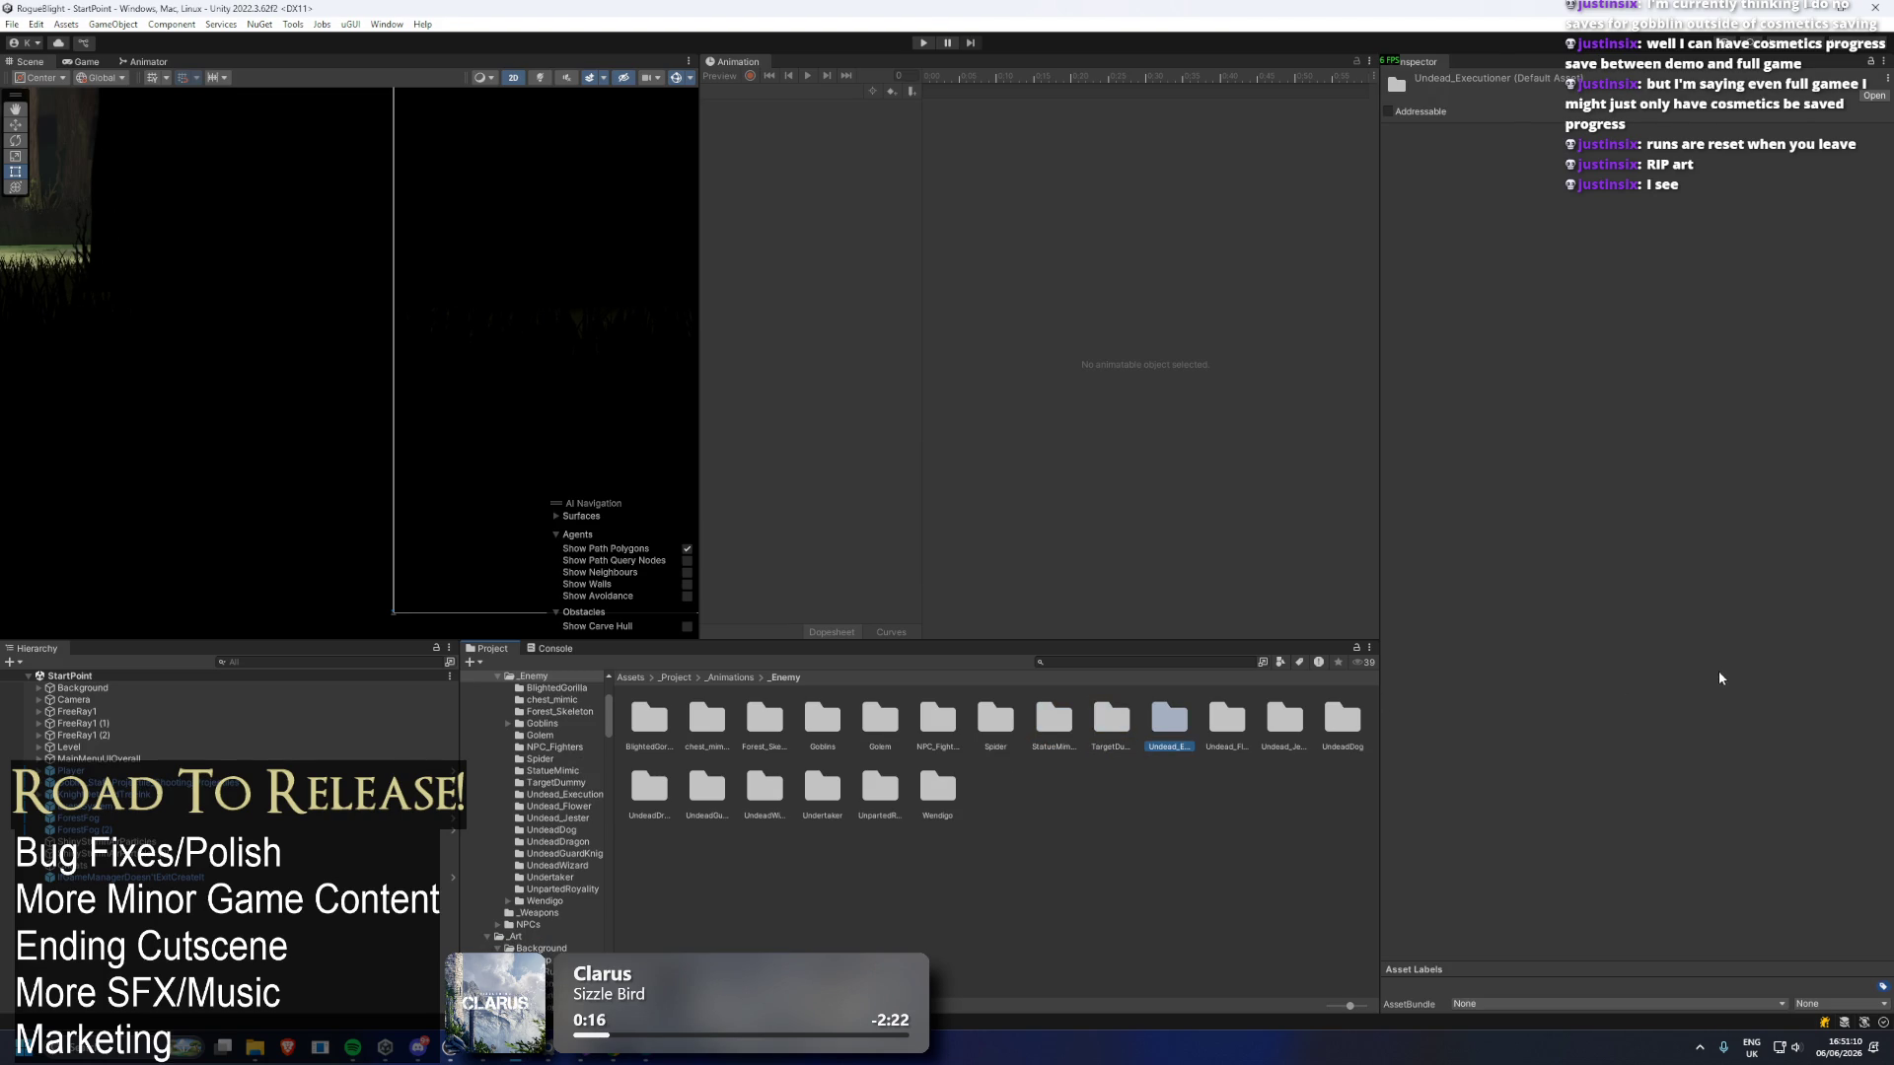
{"action": "left_click", "coordinate": [1219, 710], "text": "shift"}
{"action": "key", "text": "Delete"}
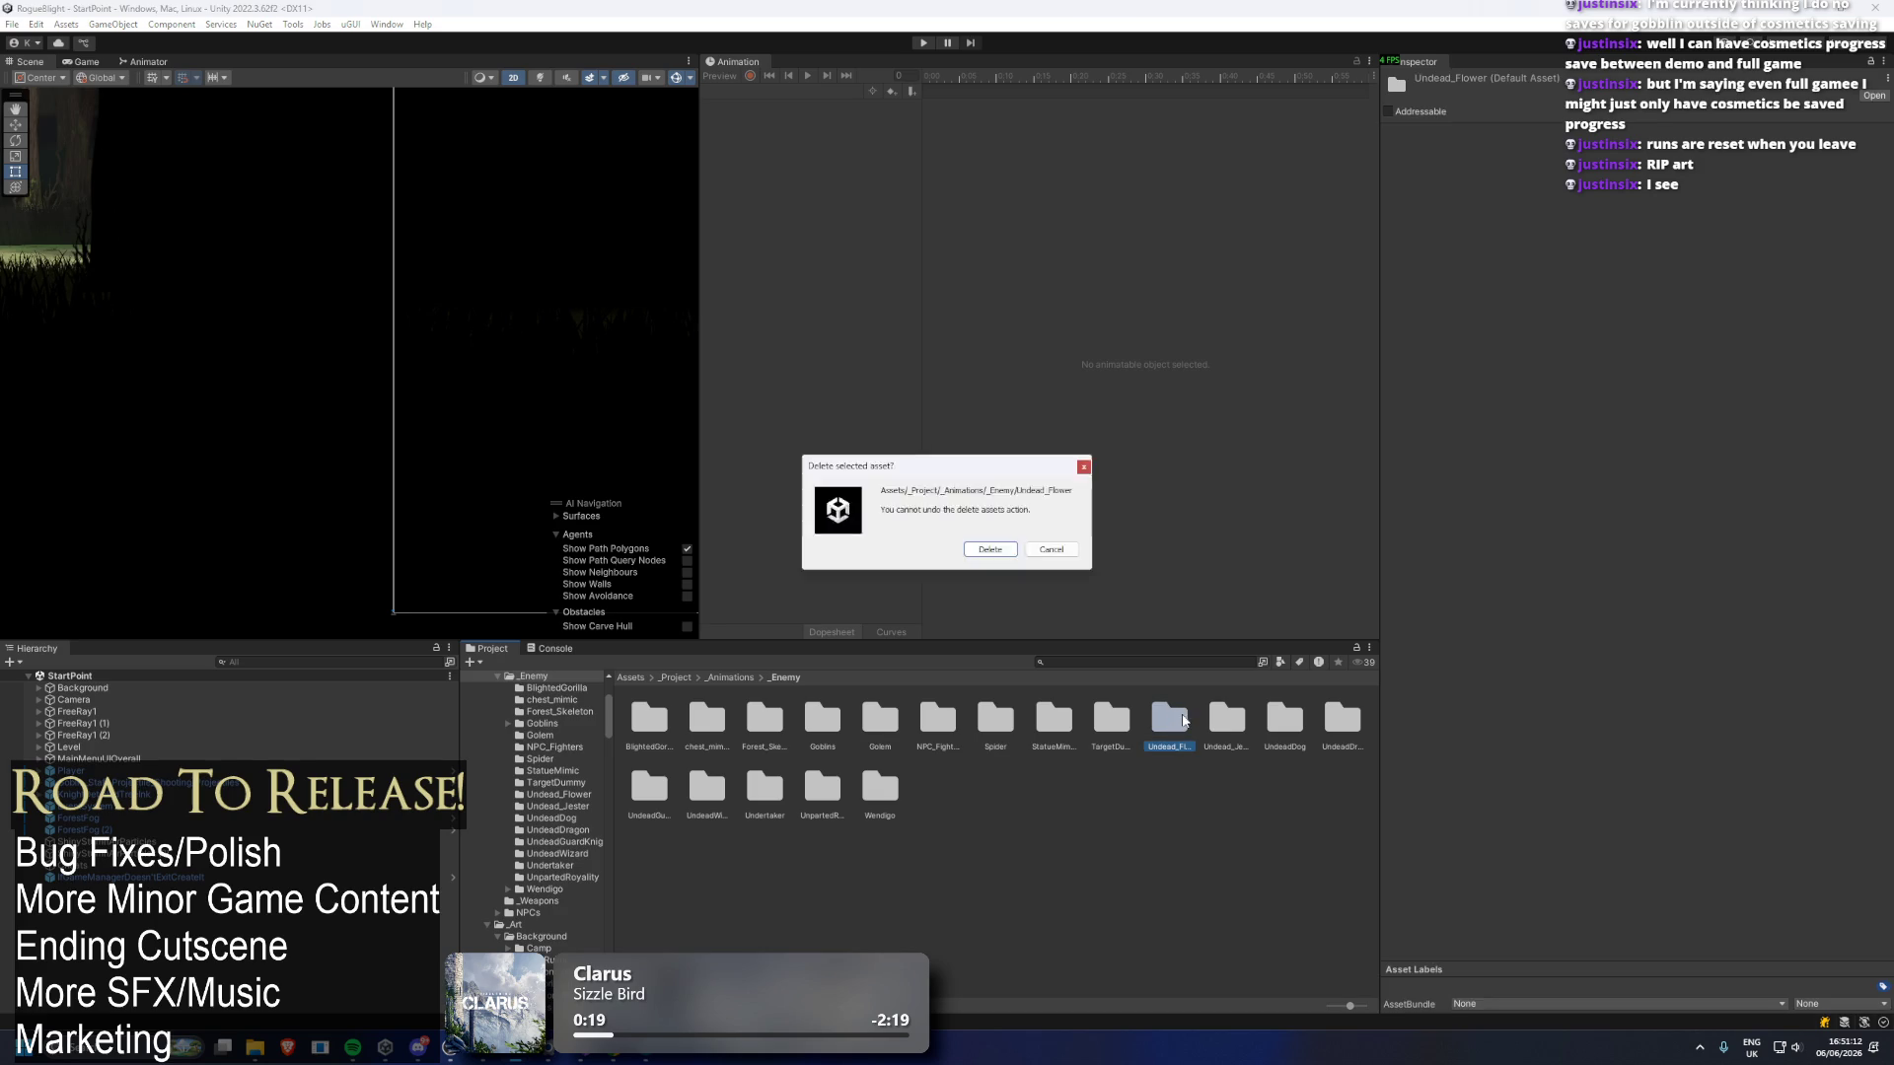
{"action": "key", "text": "Return"}
{"action": "key", "text": "shift+Right"}
{"action": "key", "text": "Delete"}
{"action": "key", "text": "Return"}
{"action": "key", "text": "Delete"}
{"action": "key", "text": "Return"}
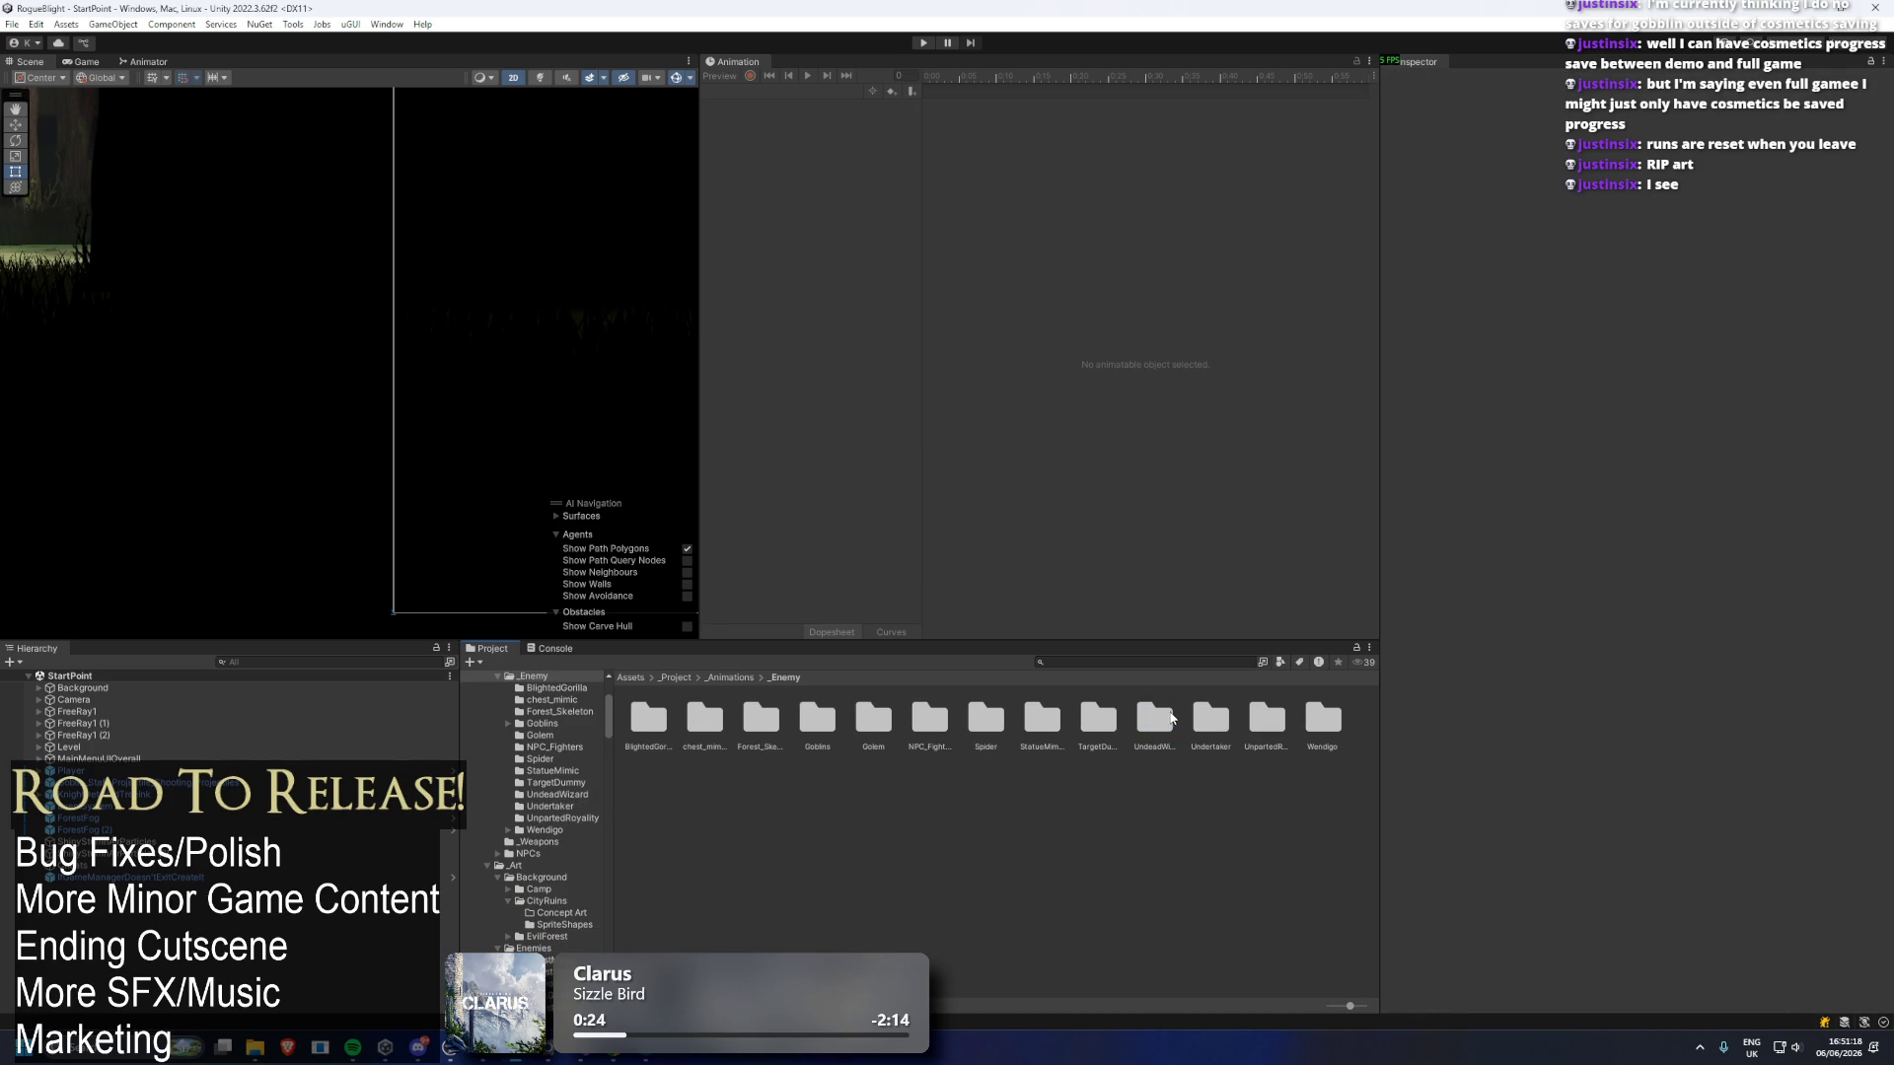
Delete the UndeadWizard and Undertaker folders, then go back to the _Project folder.
{"action": "left_click", "coordinate": [1166, 719]}
{"action": "key", "text": "Delete"}
{"action": "key", "text": "Return"}
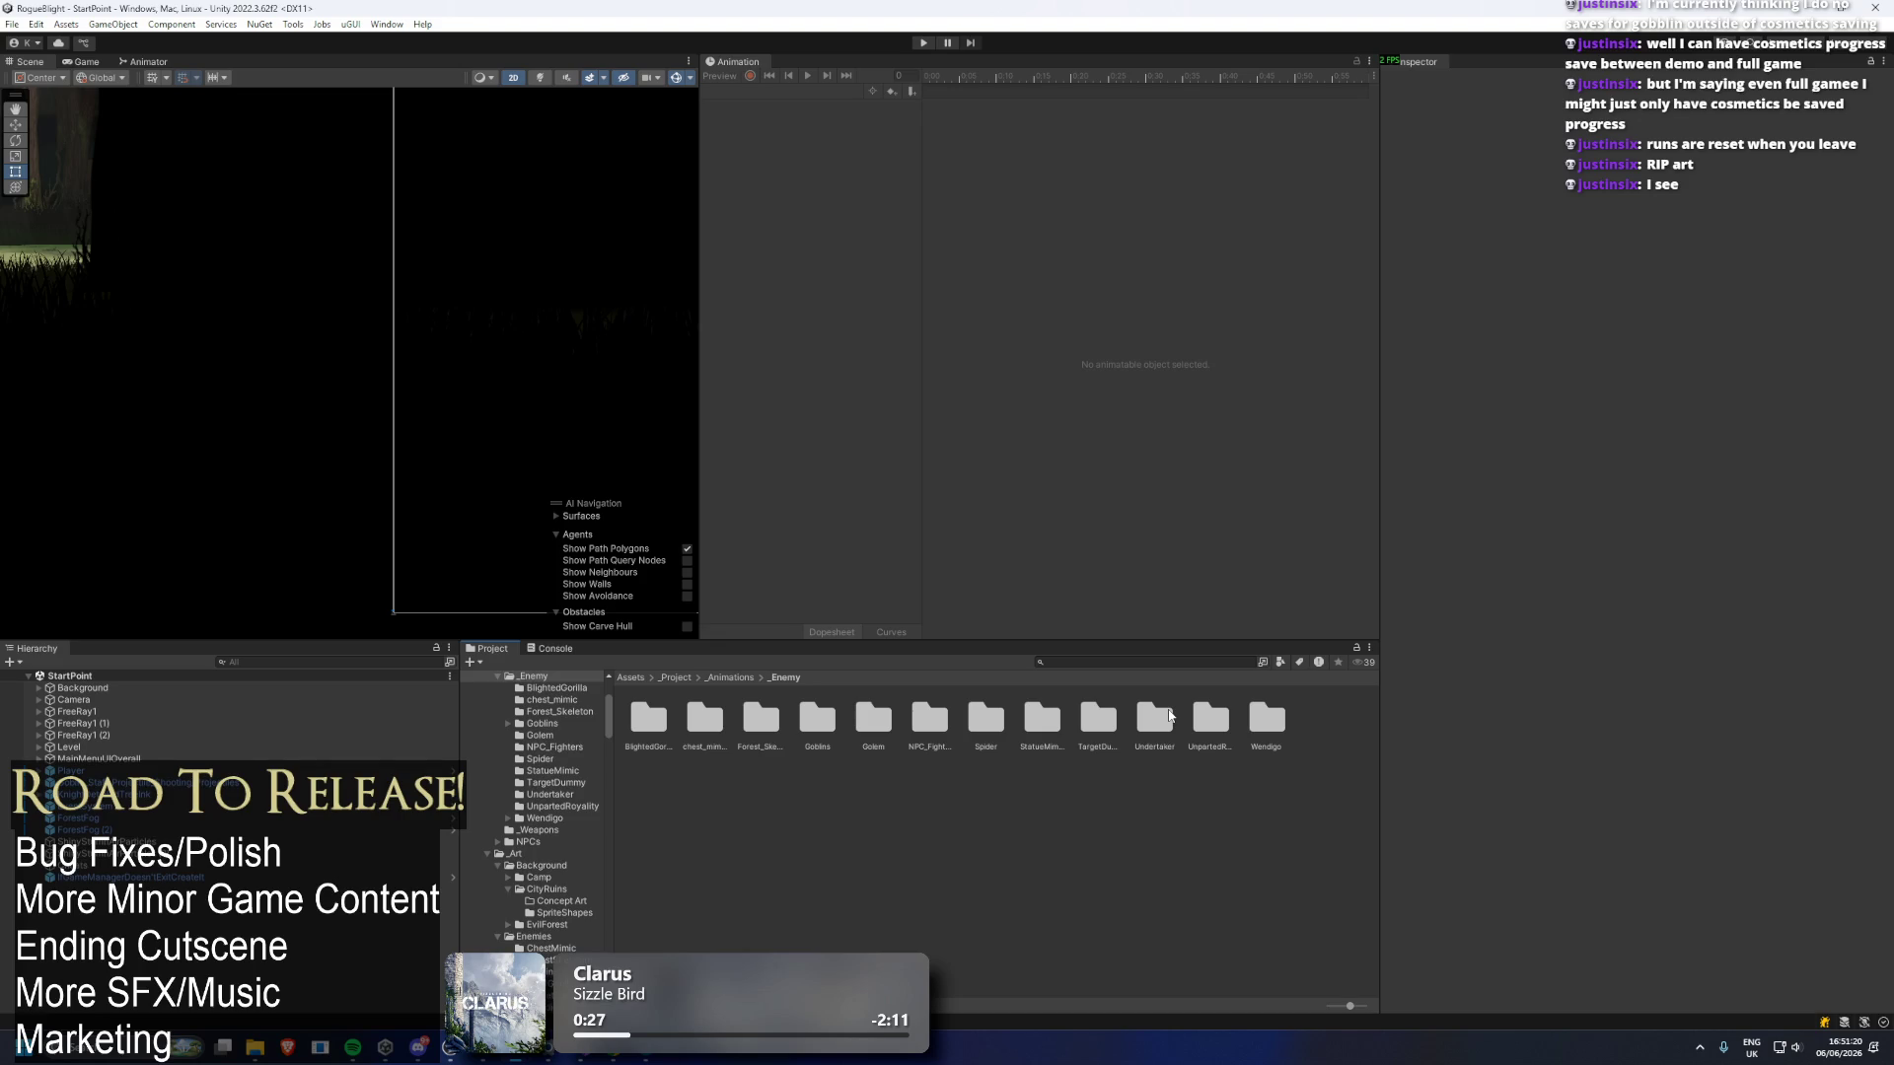
{"action": "key", "text": "Delete"}
{"action": "key", "text": "Return"}
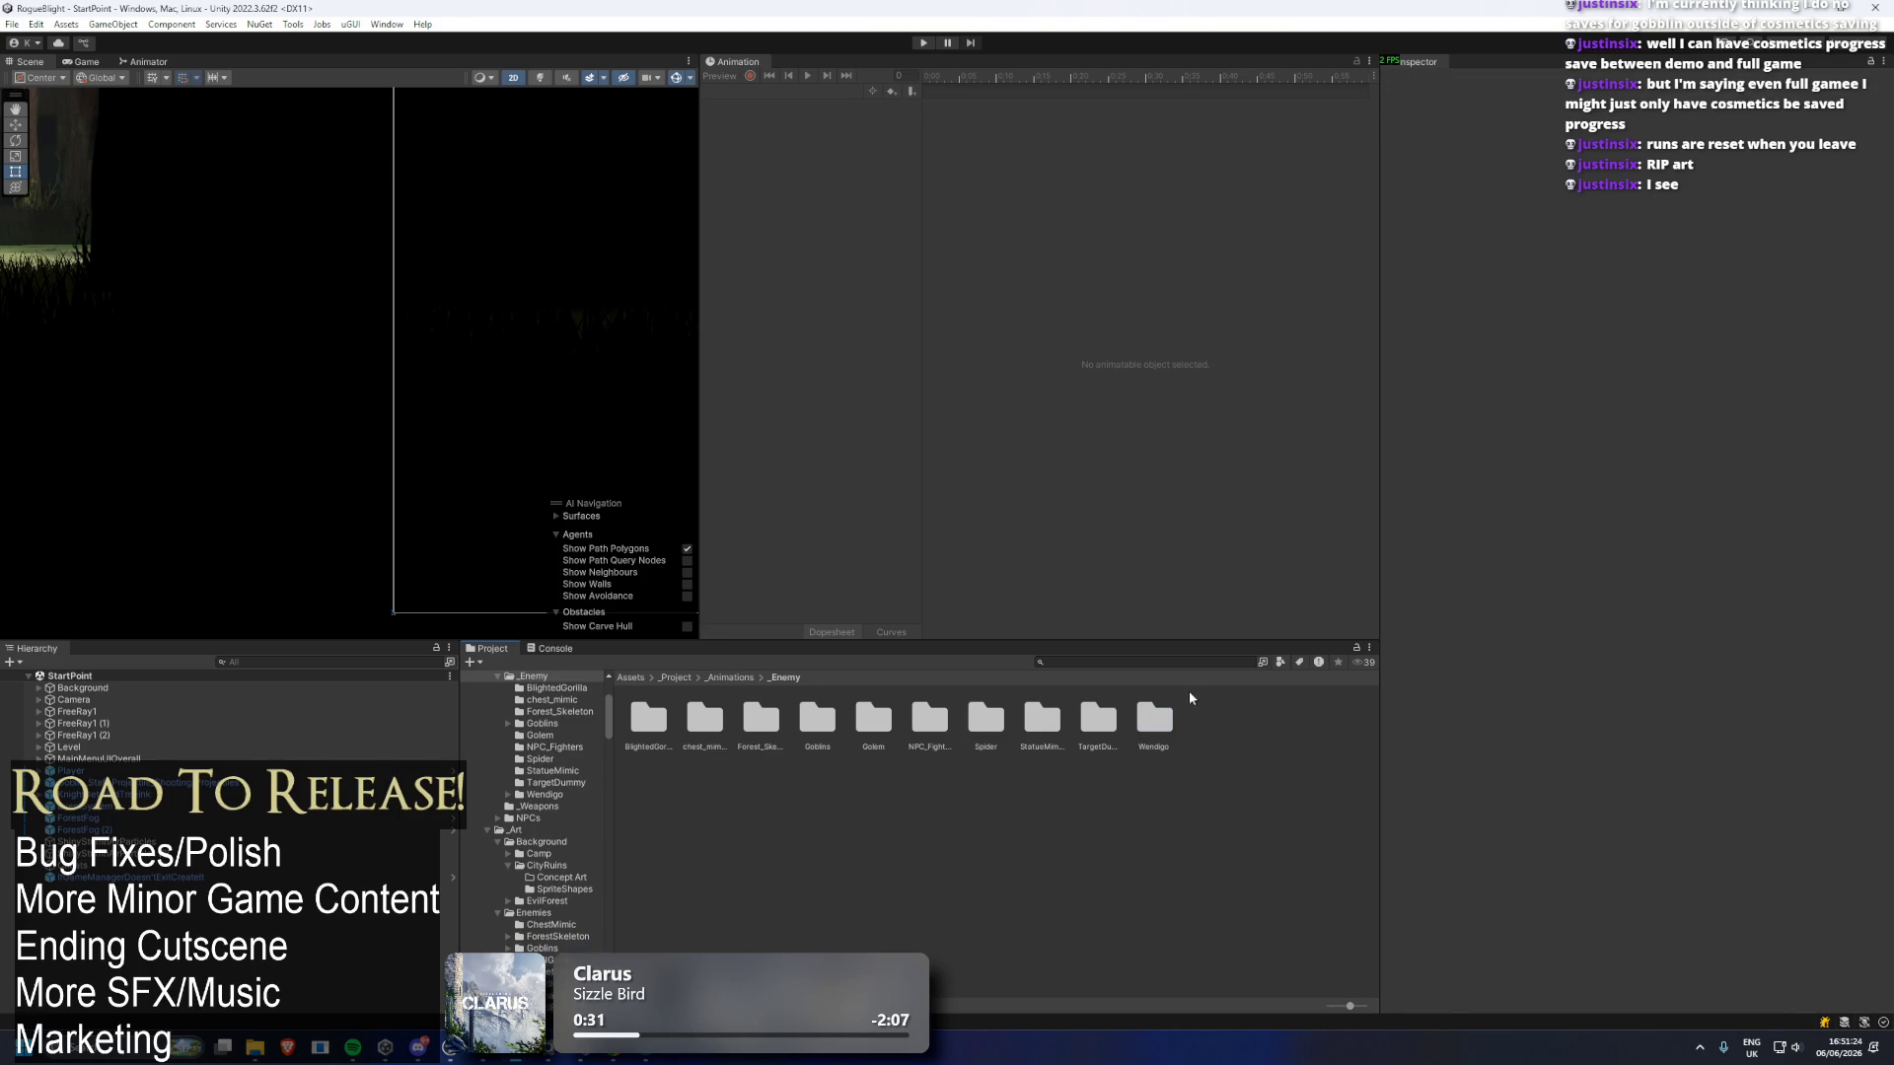
{"action": "left_click", "coordinate": [671, 677]}
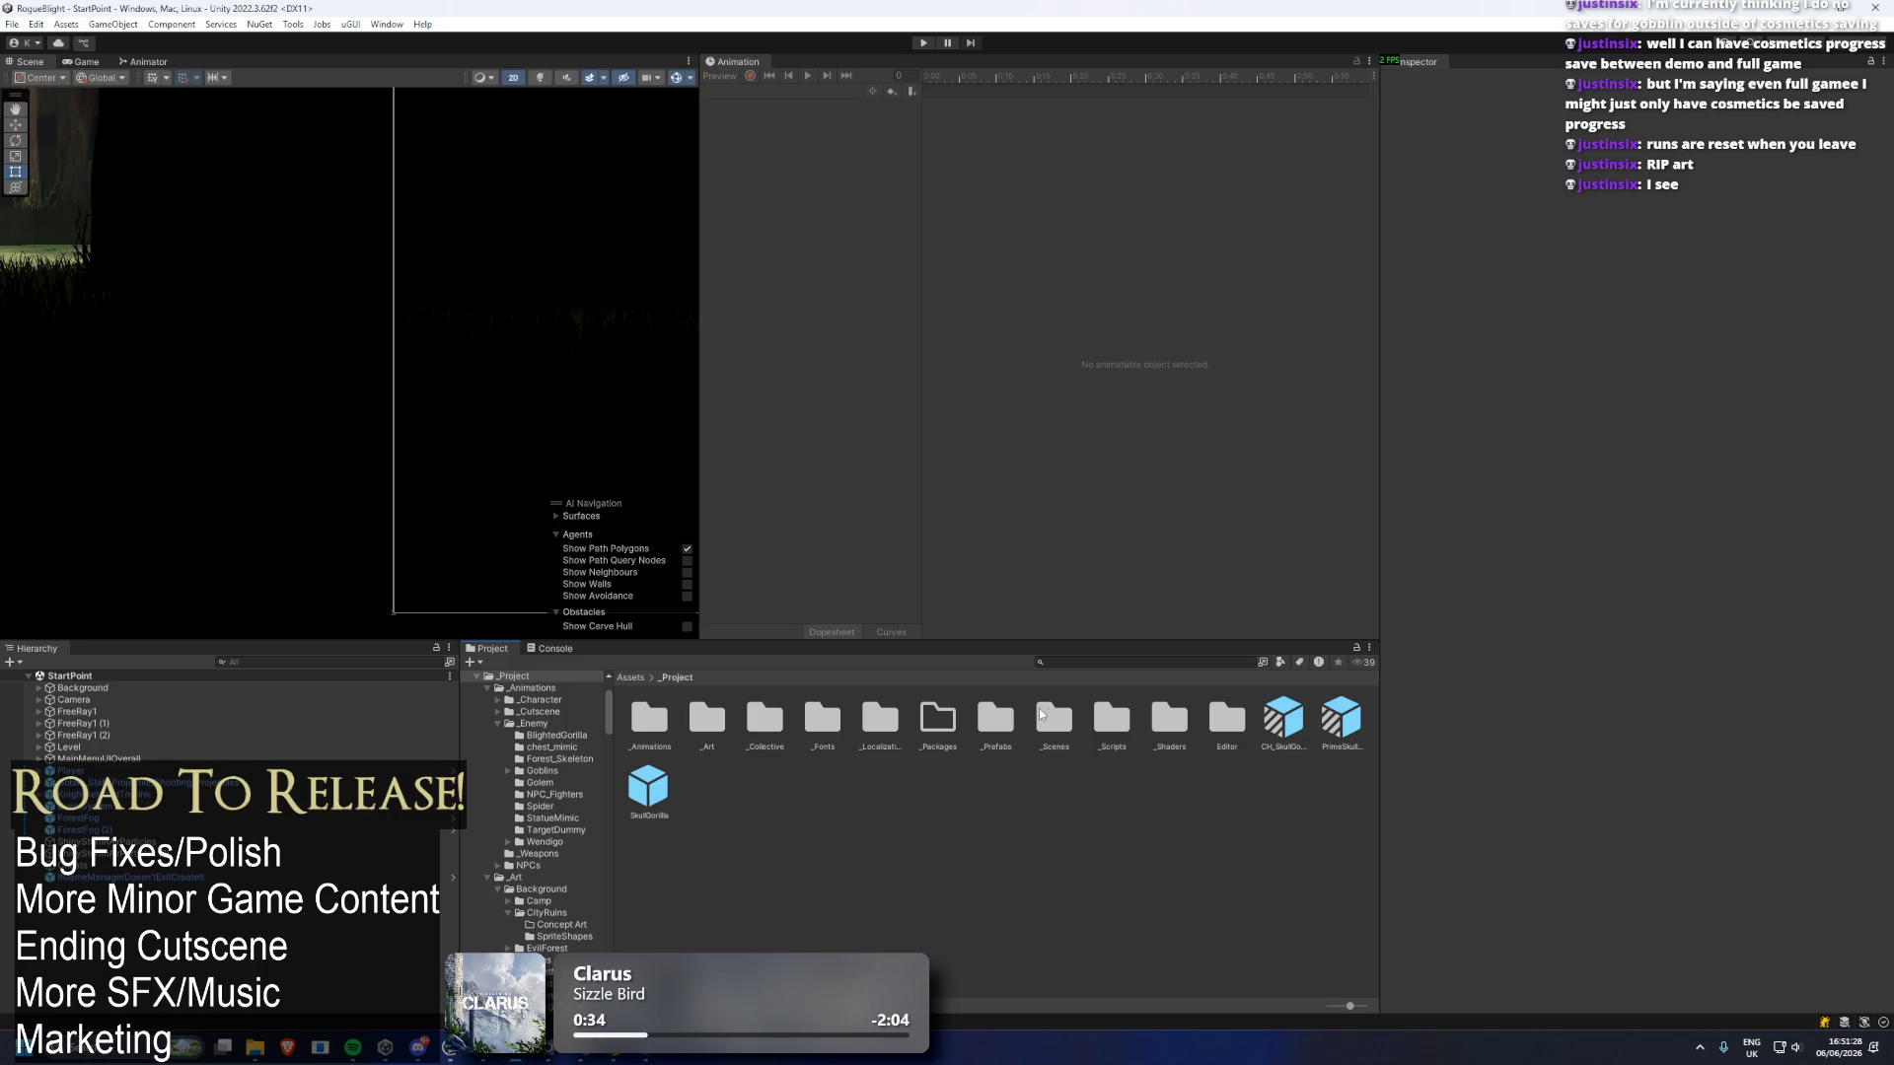
Inspect the chest_mimic City, Castle and Bleed projectile prefabs, collapsing the Enemy Projectile component.
{"action": "double_click", "coordinate": [996, 718]}
{"action": "double_click", "coordinate": [746, 725]}
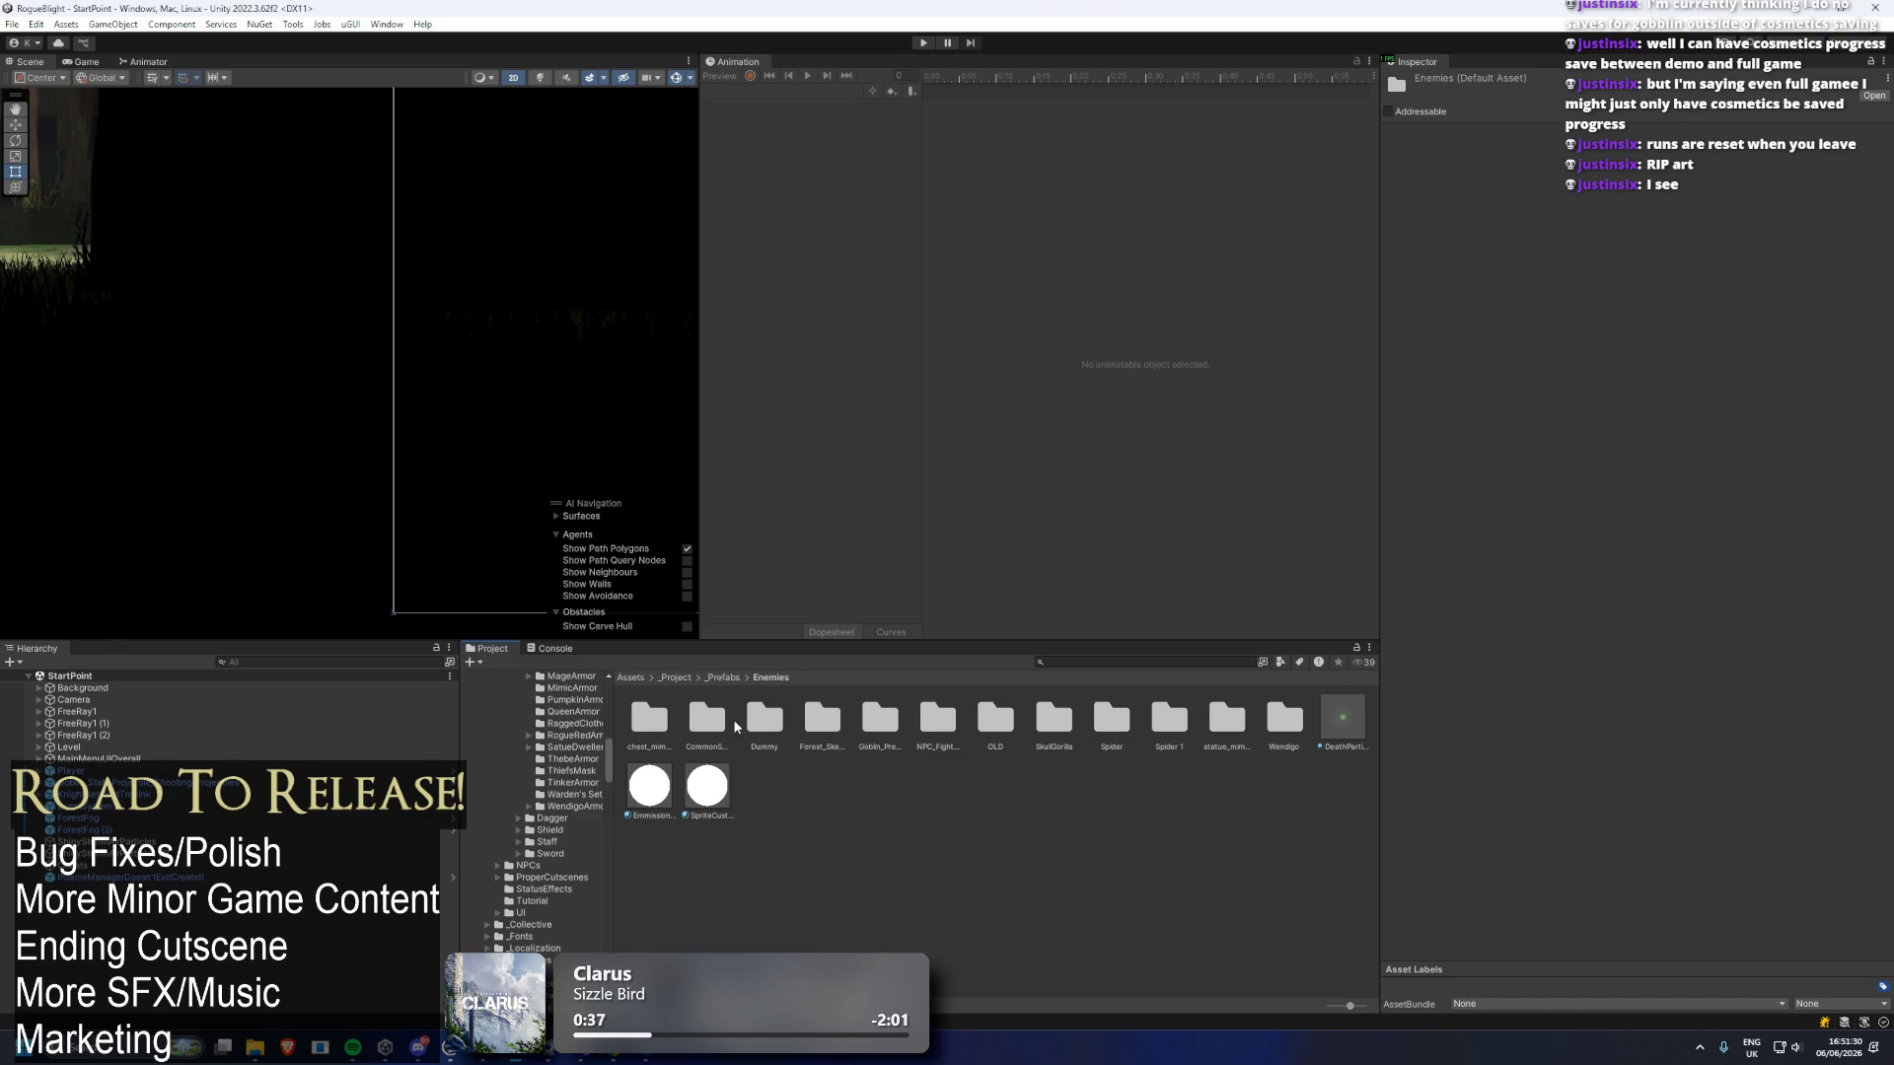
{"action": "double_click", "coordinate": [649, 712]}
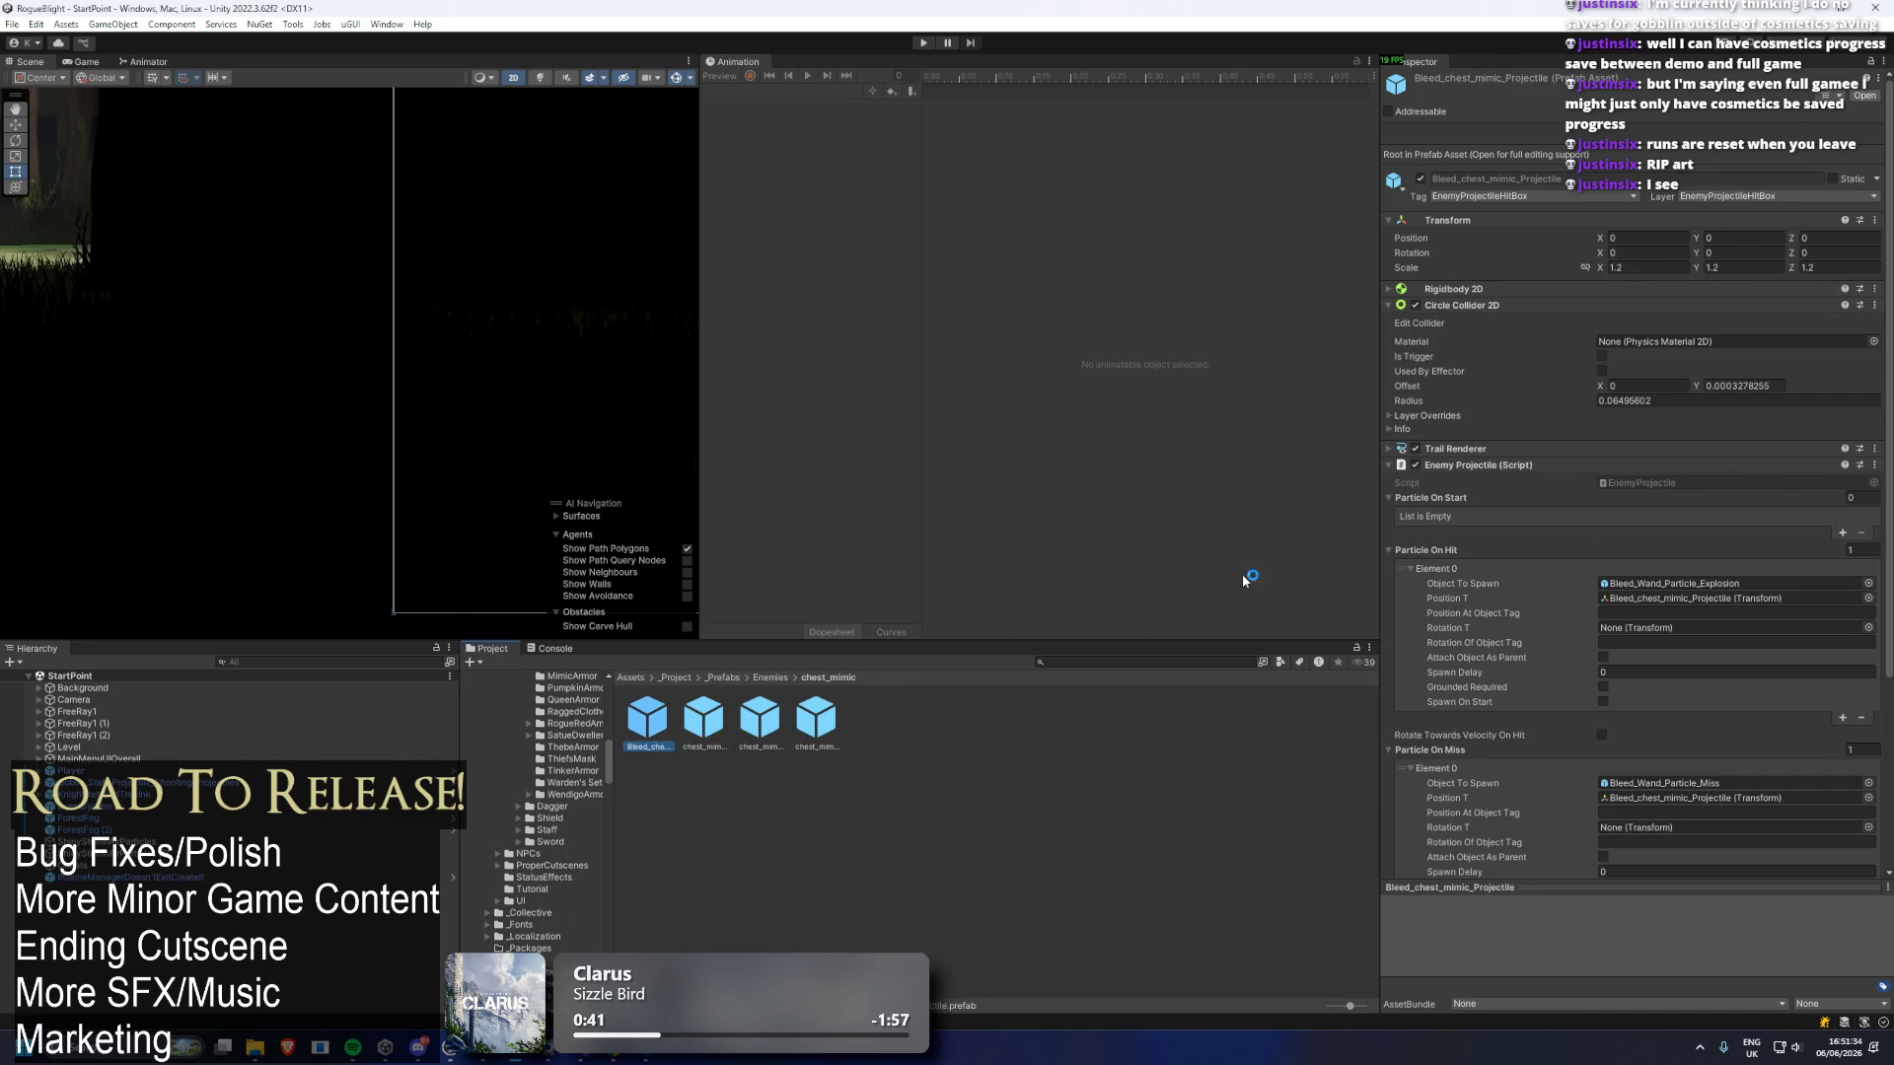
{"action": "key", "text": "Right"}
{"action": "key", "text": "Right"}
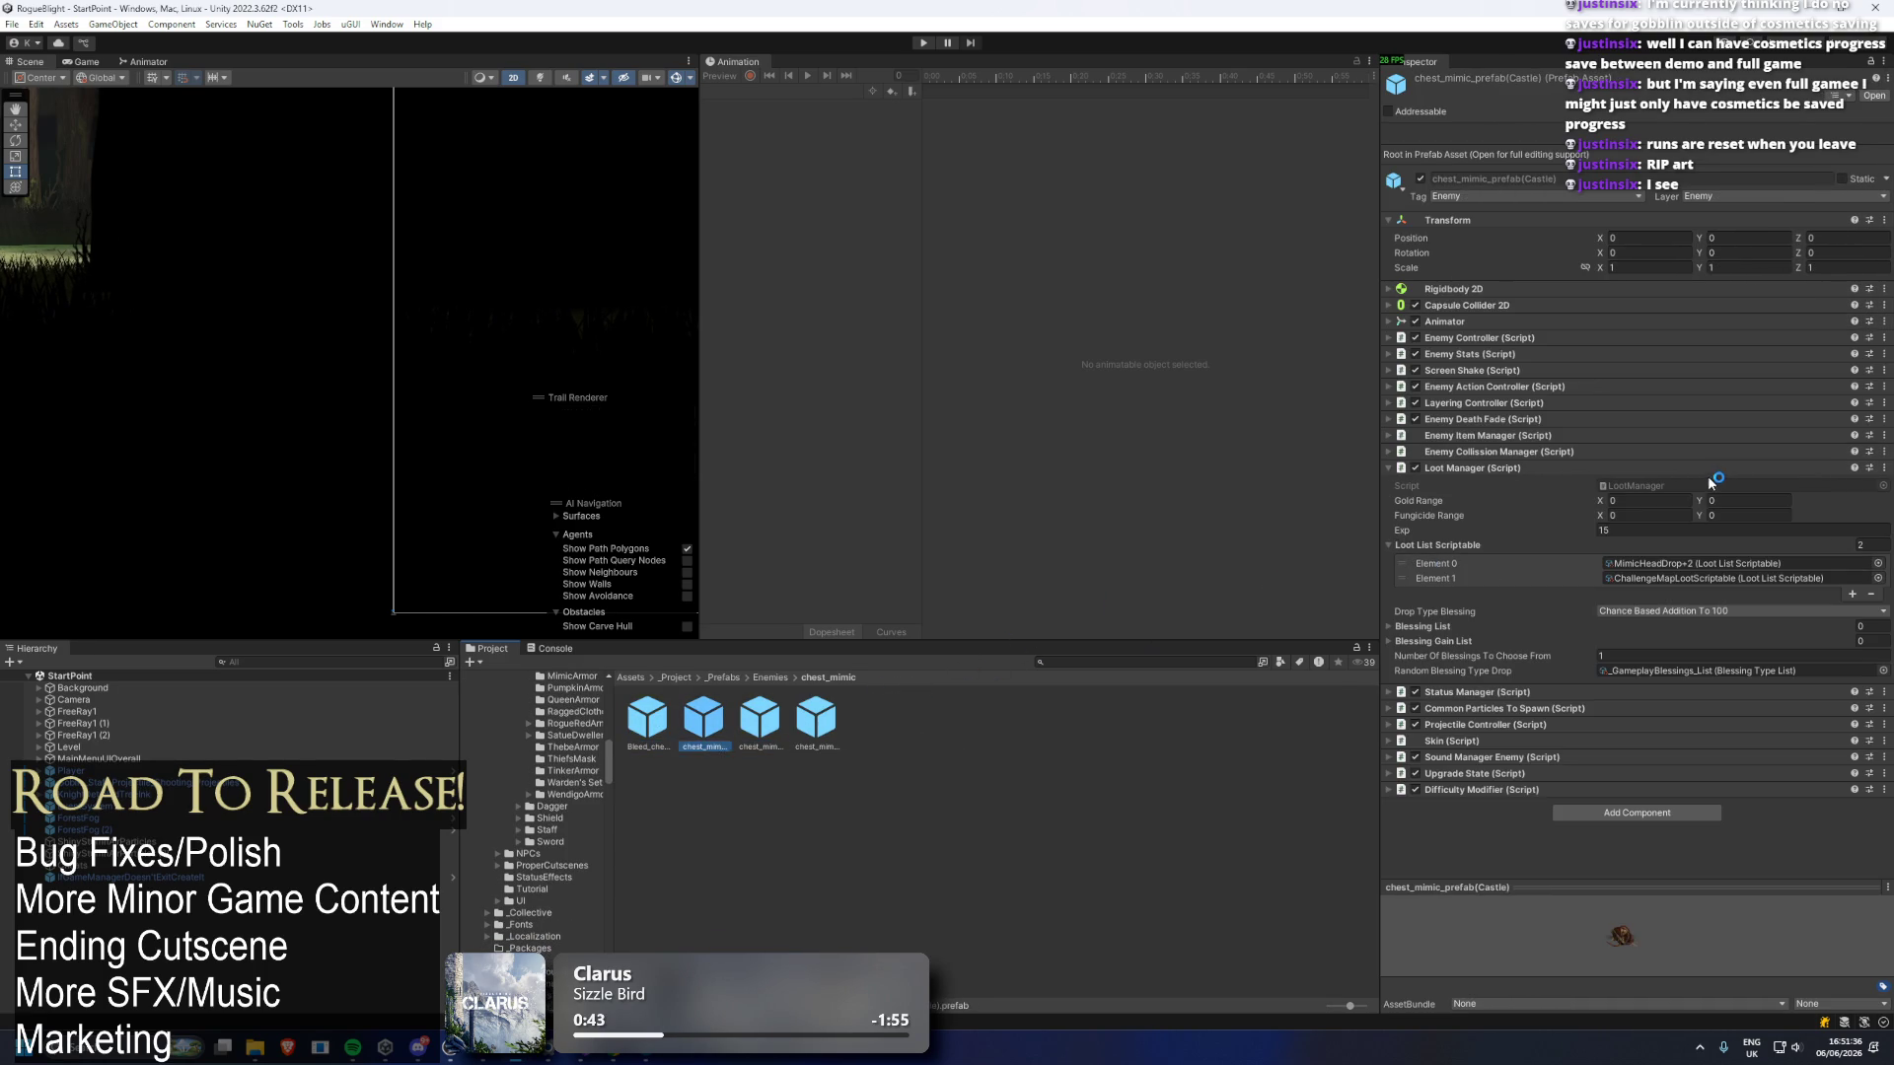
{"action": "key", "text": "Left"}
{"action": "key", "text": "Left"}
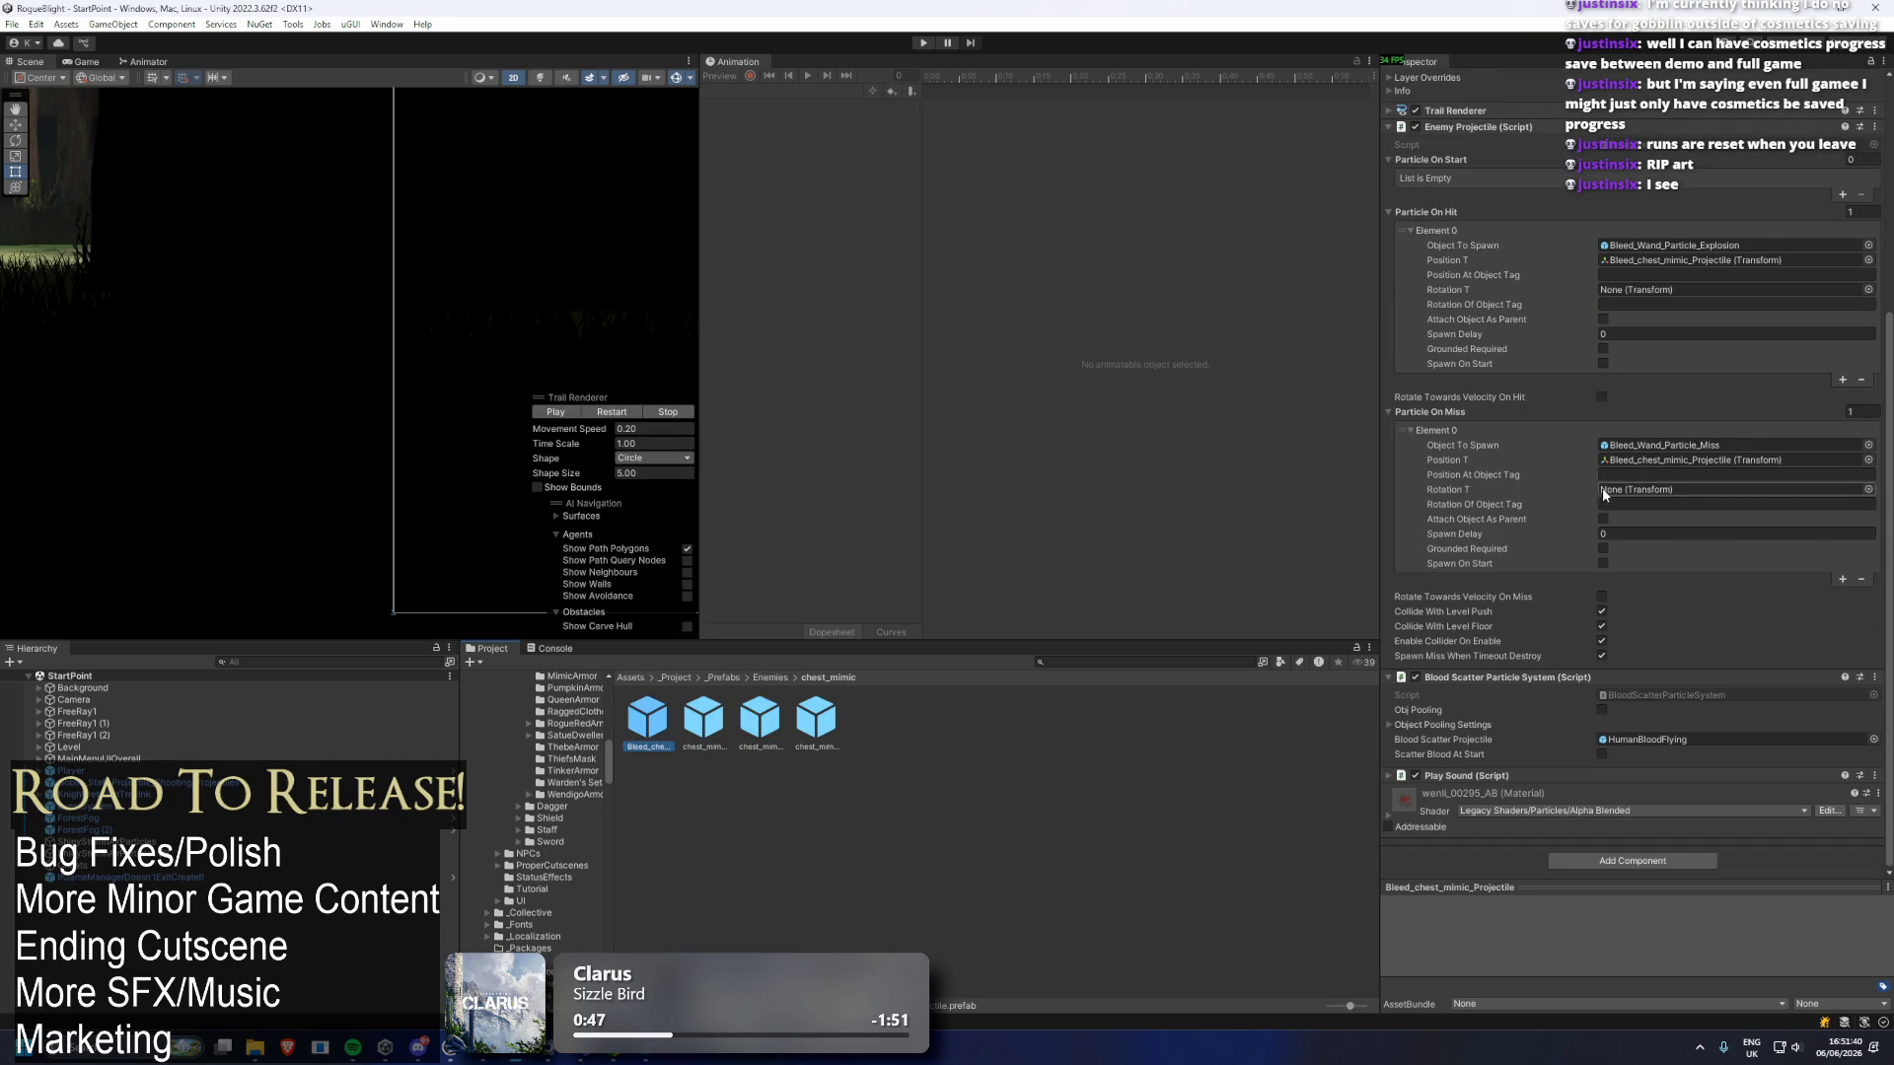
{"action": "scroll", "coordinate": [1500, 347], "scroll_direction": "up", "scroll_amount": 4}
{"action": "left_click", "coordinate": [1482, 327]}
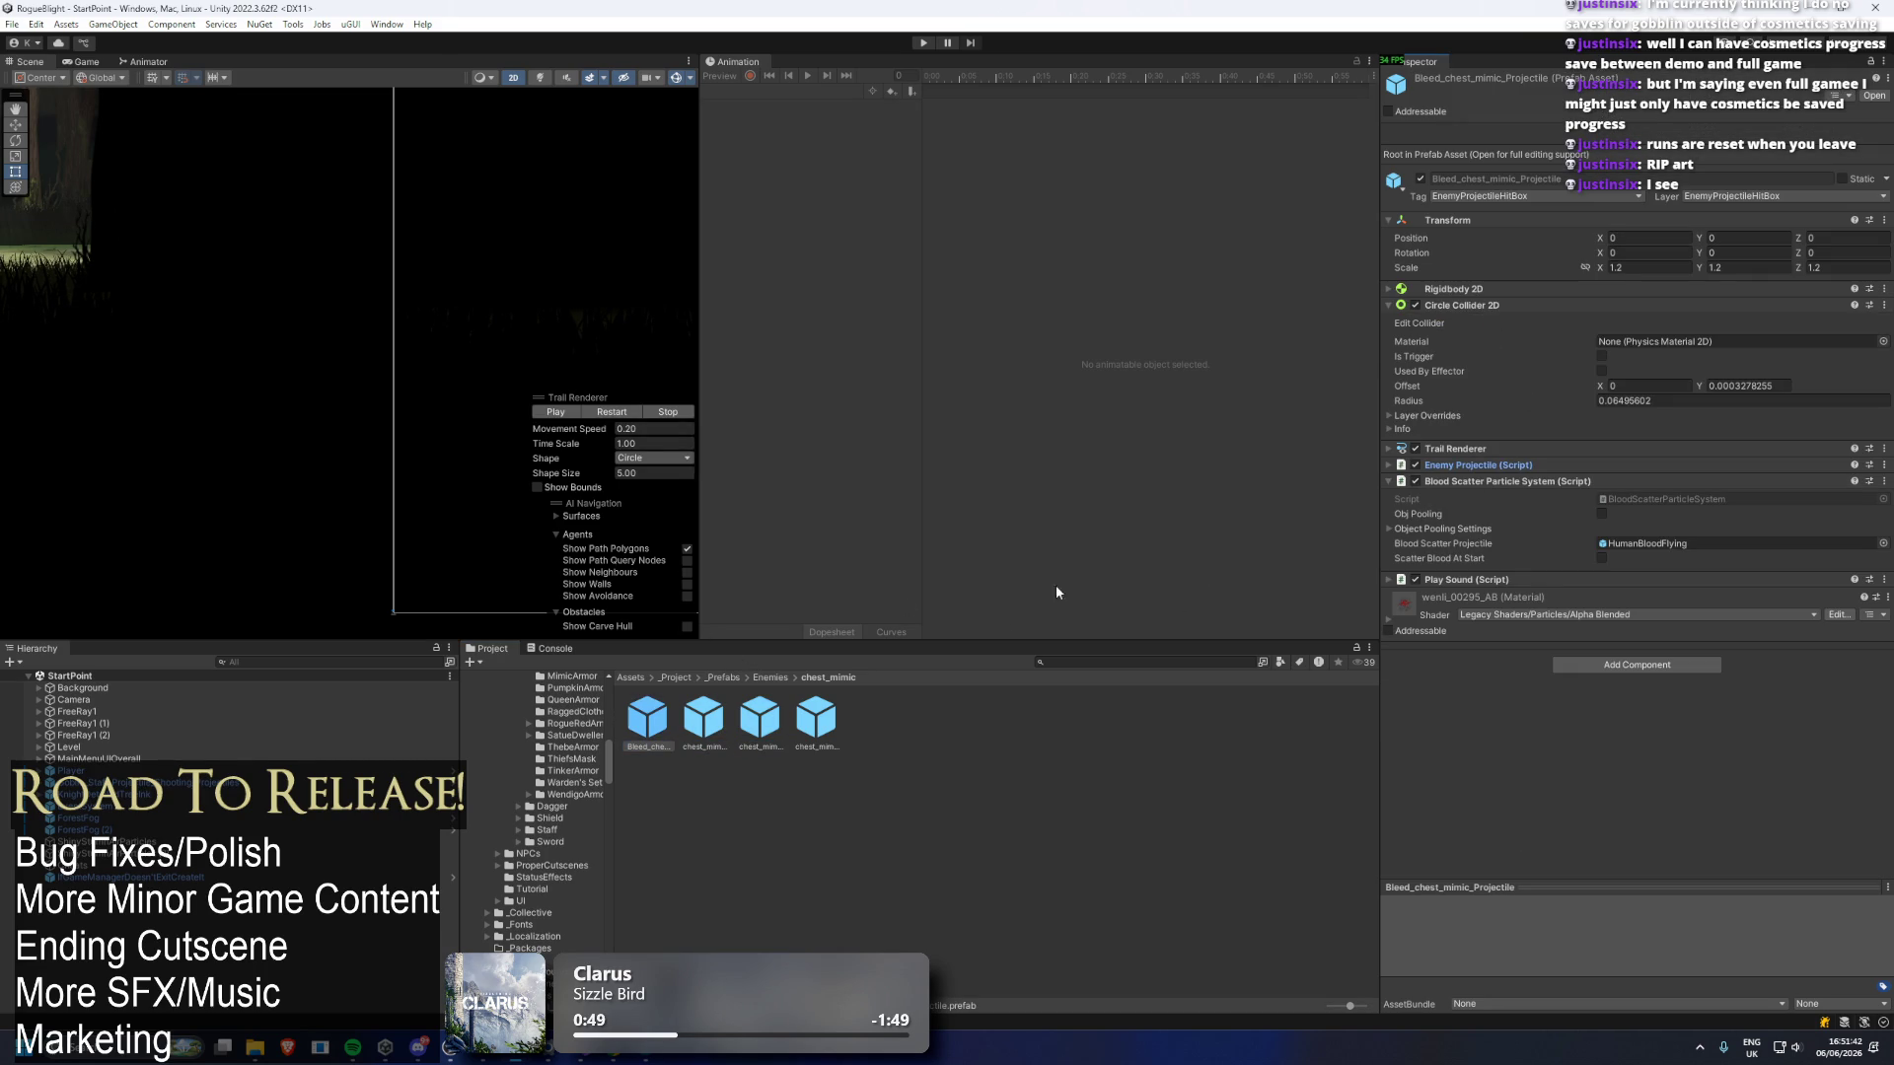
{"action": "left_click", "coordinate": [712, 727]}
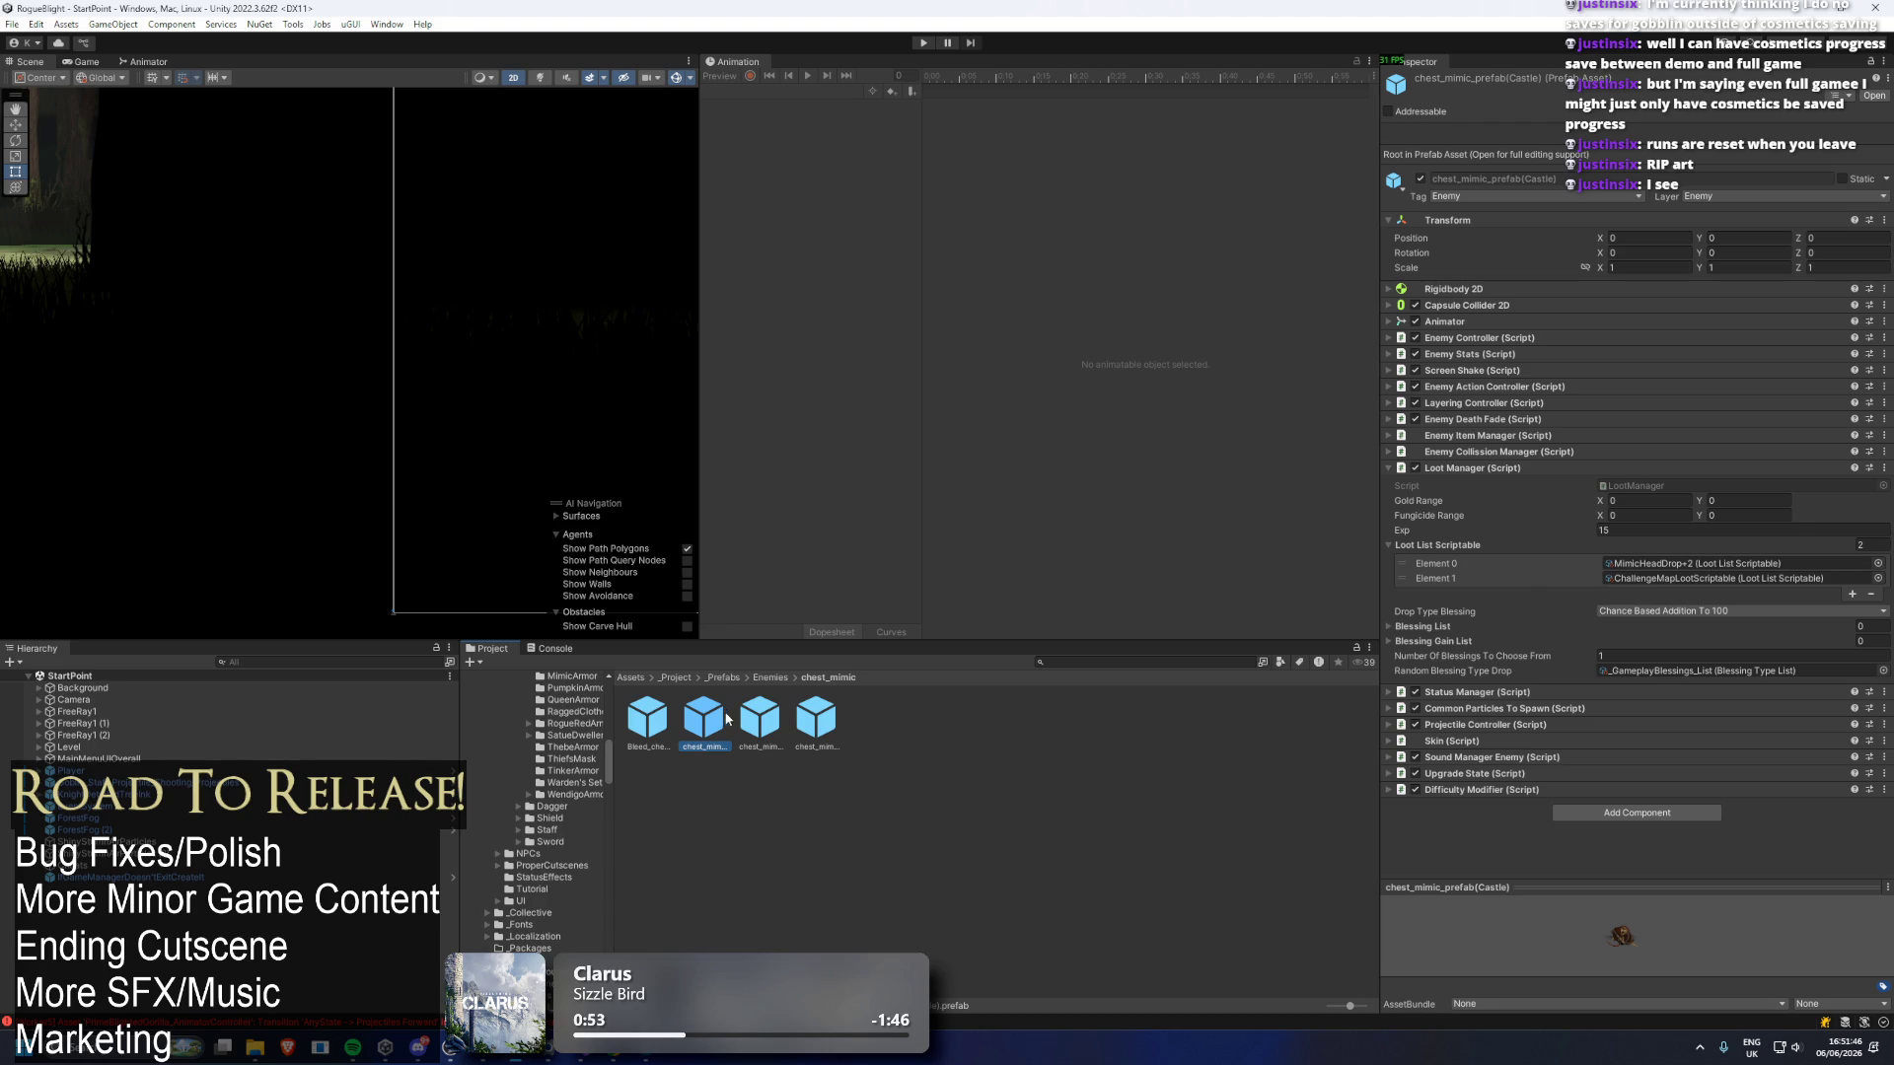
{"action": "left_click", "coordinate": [760, 718]}
{"action": "left_click", "coordinate": [770, 678]}
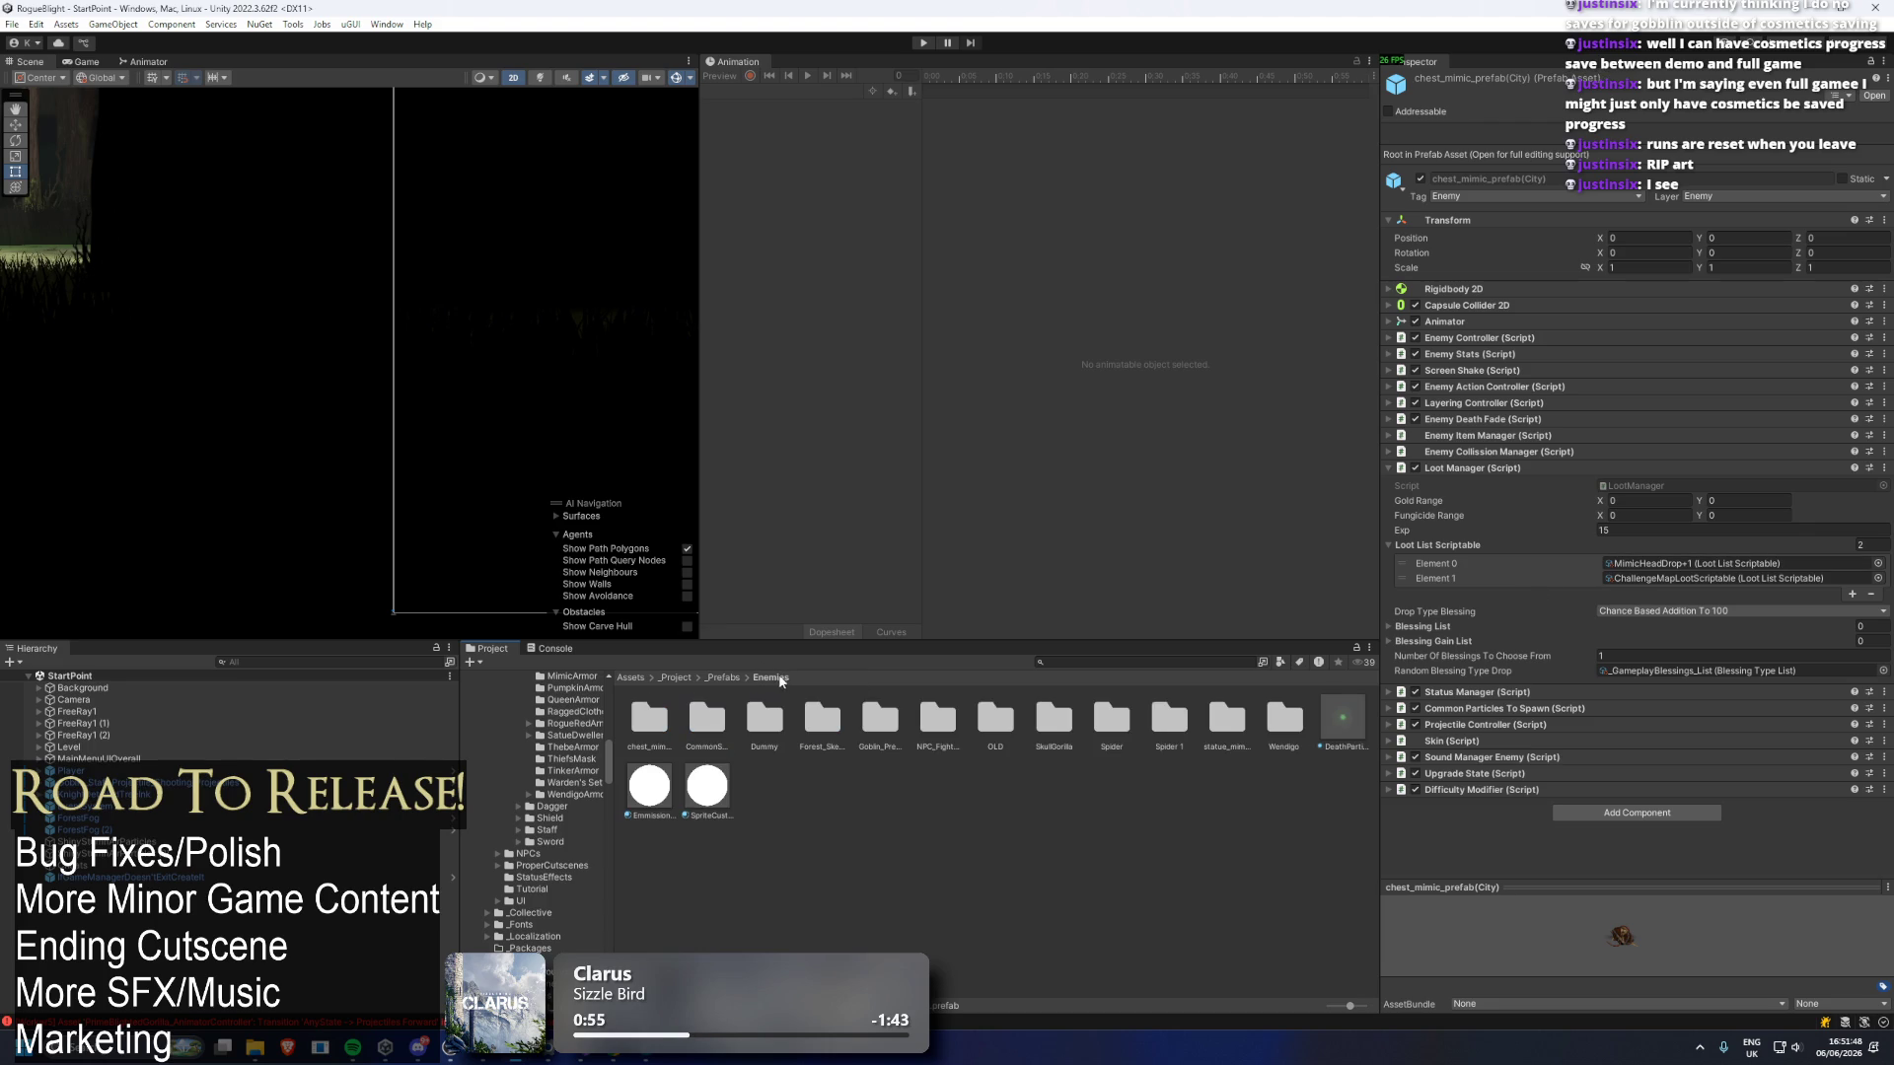
{"action": "double_click", "coordinate": [693, 728]}
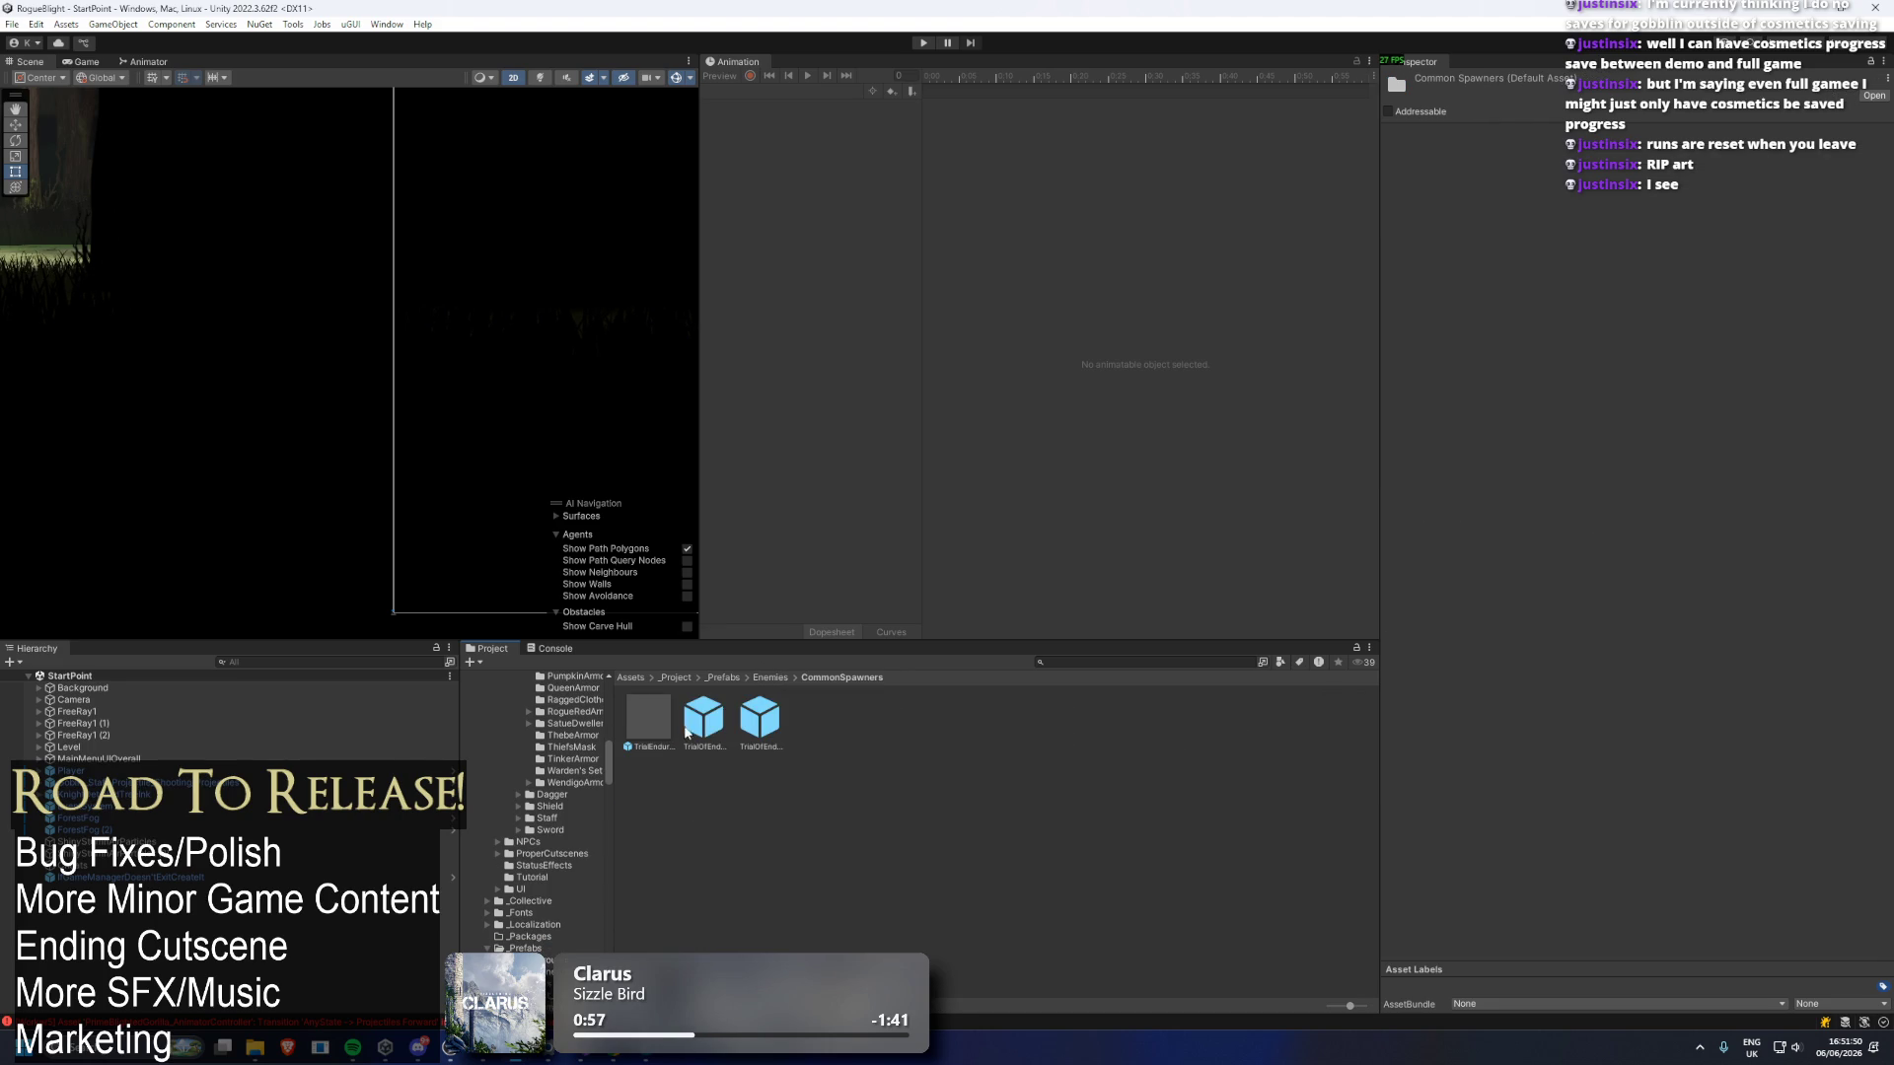
{"action": "left_click", "coordinate": [692, 732]}
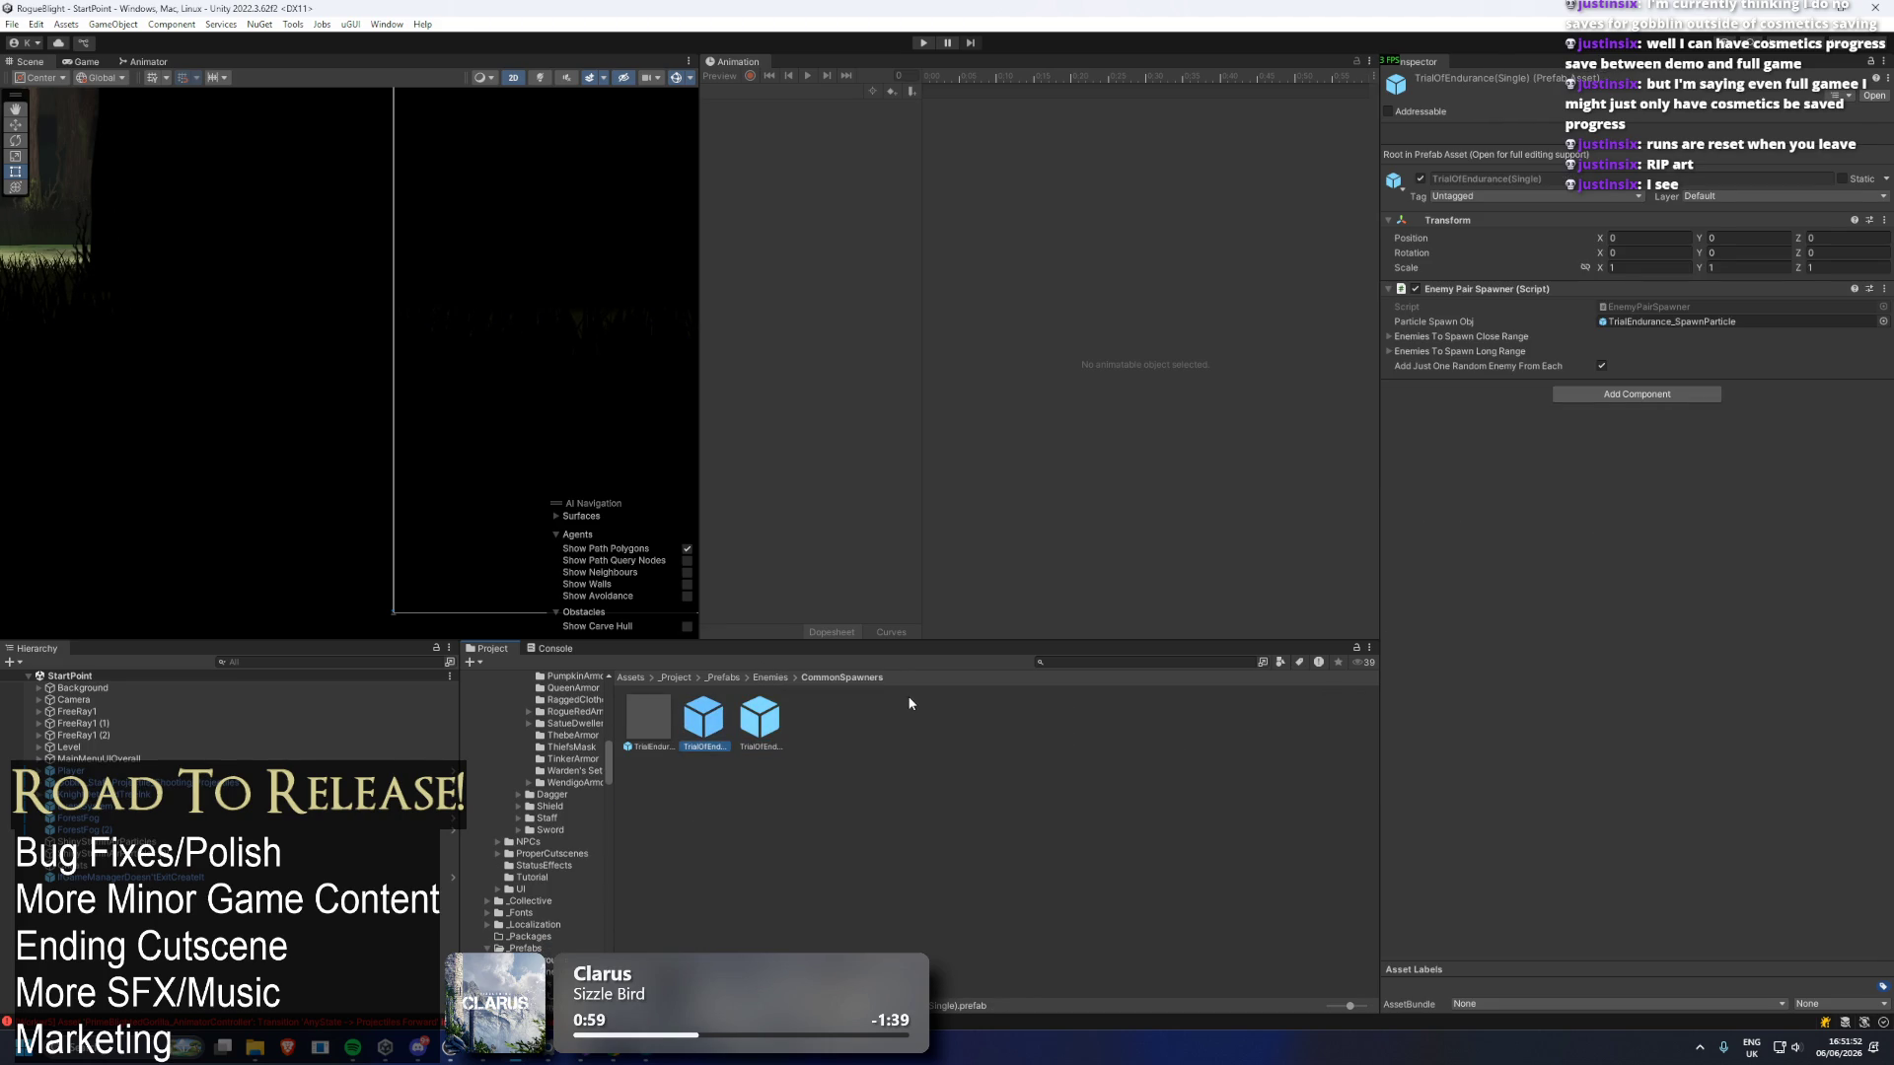
{"action": "left_click", "coordinate": [1461, 338]}
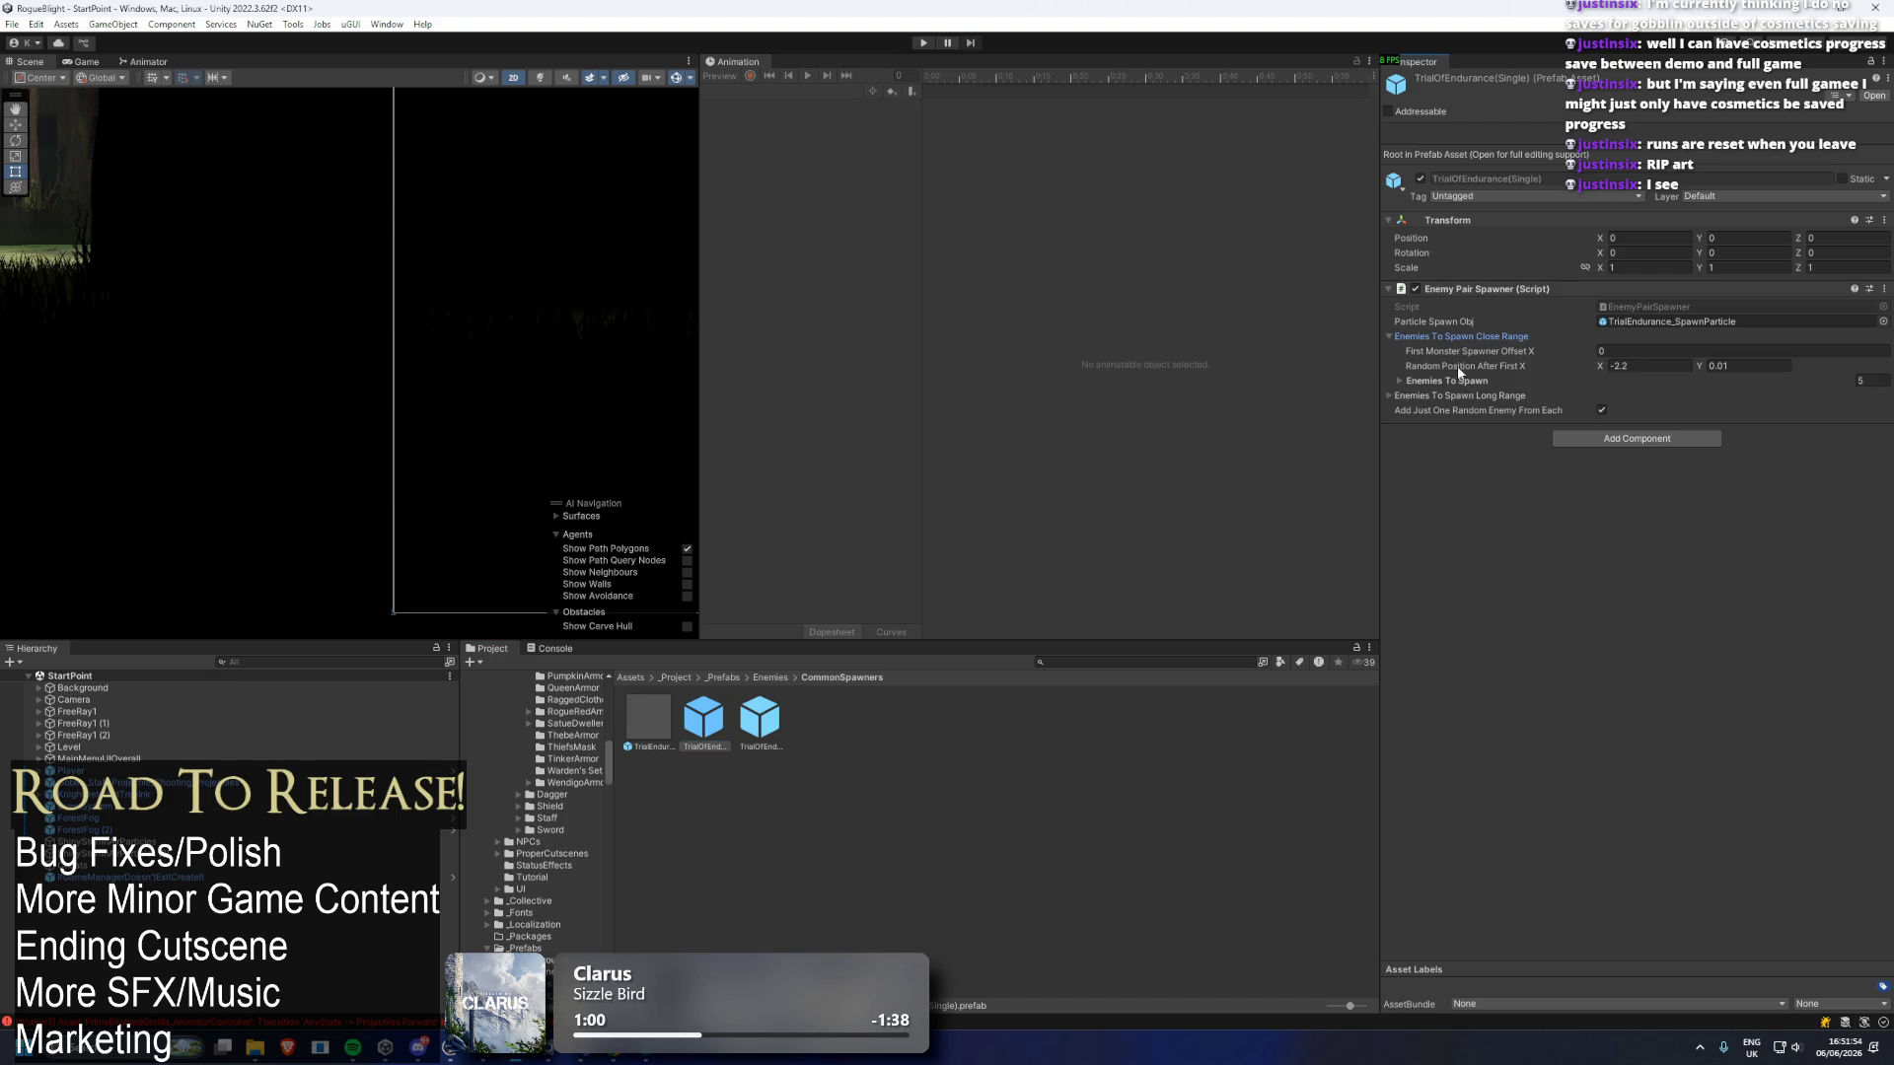
{"action": "left_click", "coordinate": [1442, 382]}
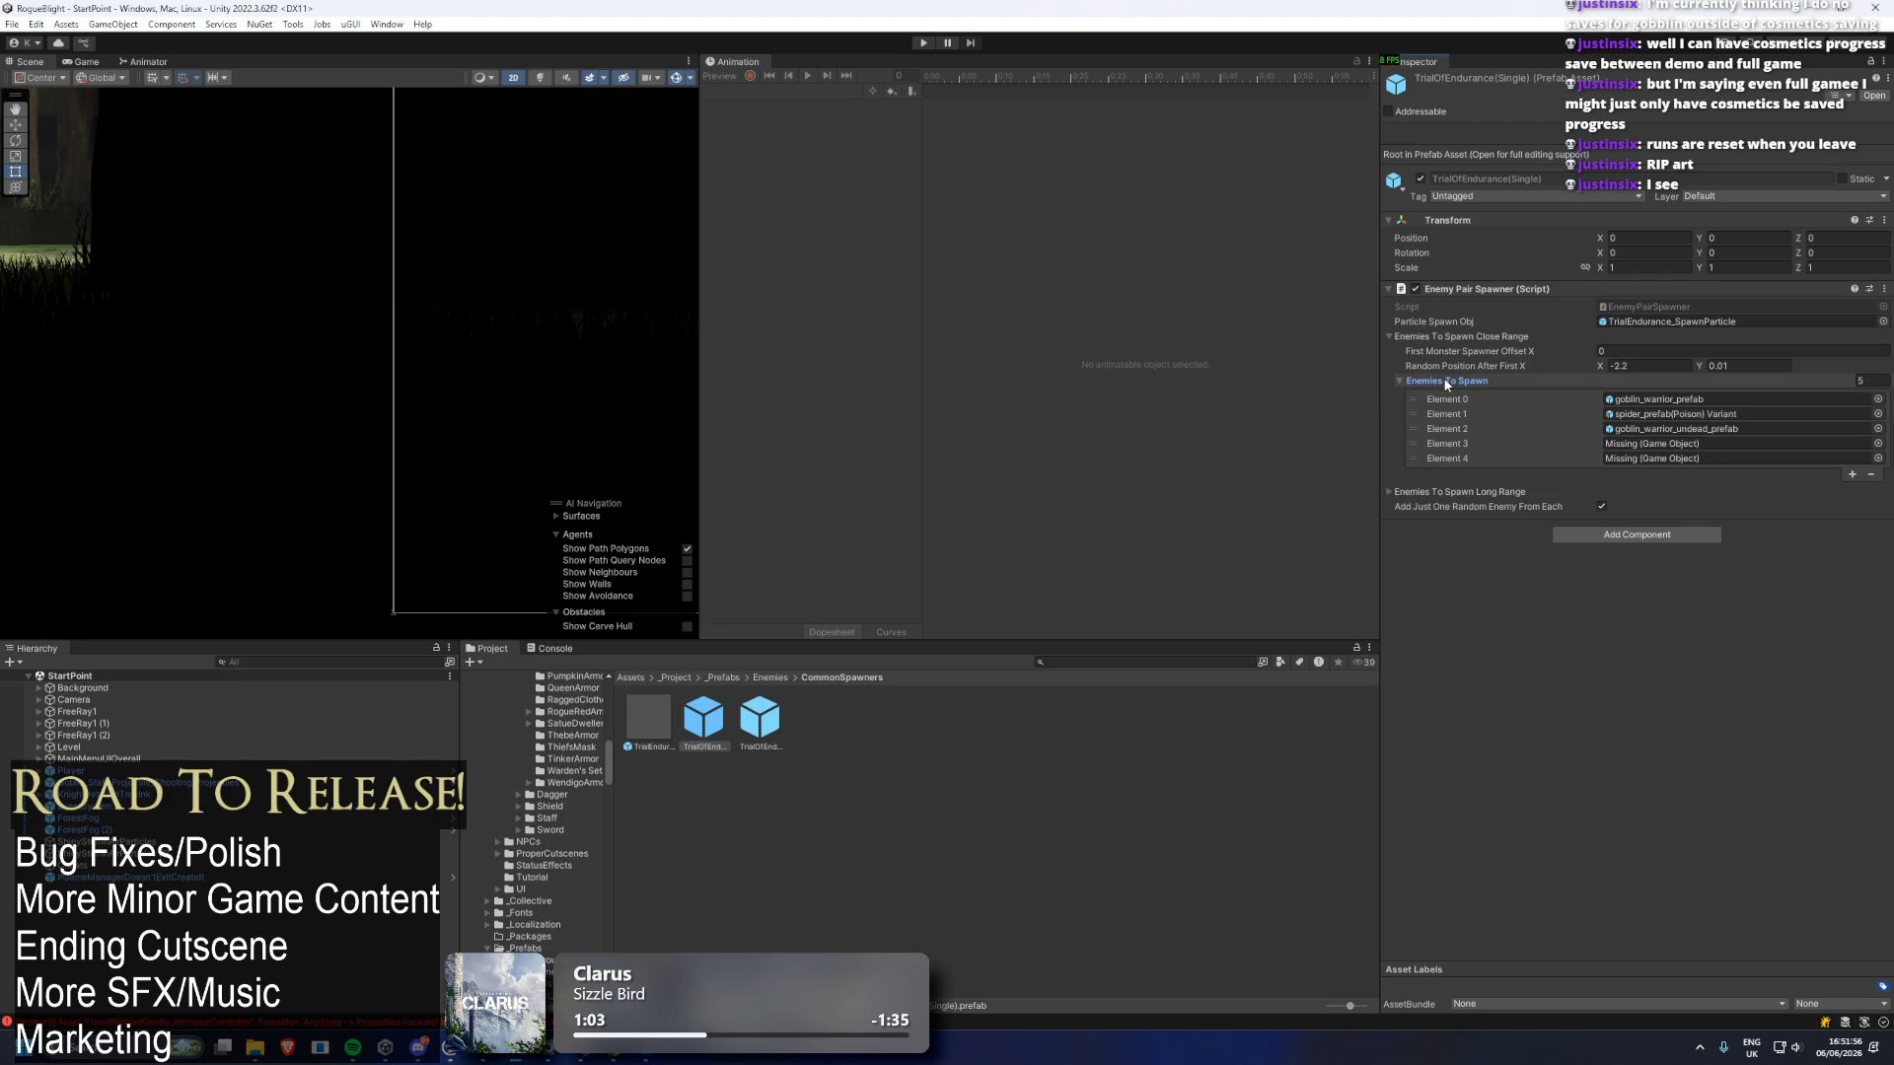
{"action": "left_click", "coordinate": [1446, 383]}
{"action": "left_click", "coordinate": [769, 680]}
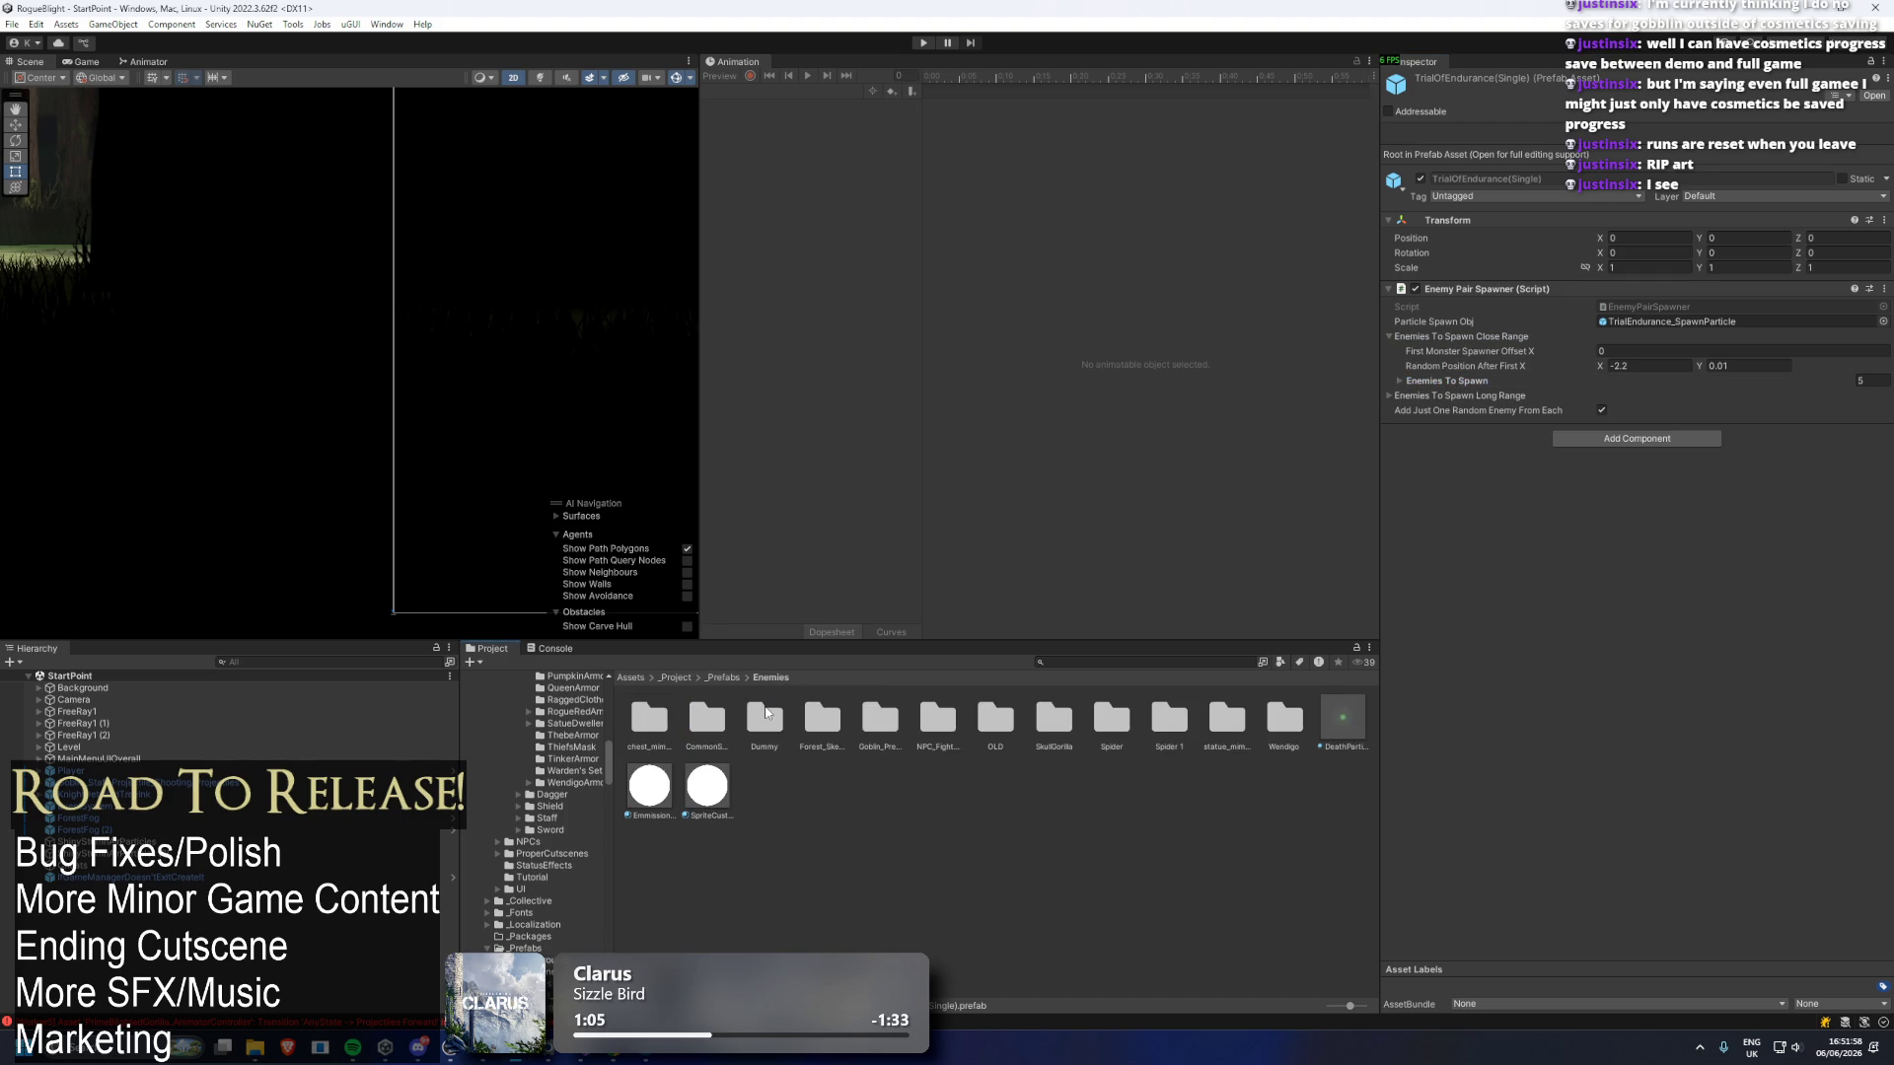
{"action": "double_click", "coordinate": [767, 716]}
{"action": "left_click", "coordinate": [730, 720]}
{"action": "left_click", "coordinate": [750, 716]}
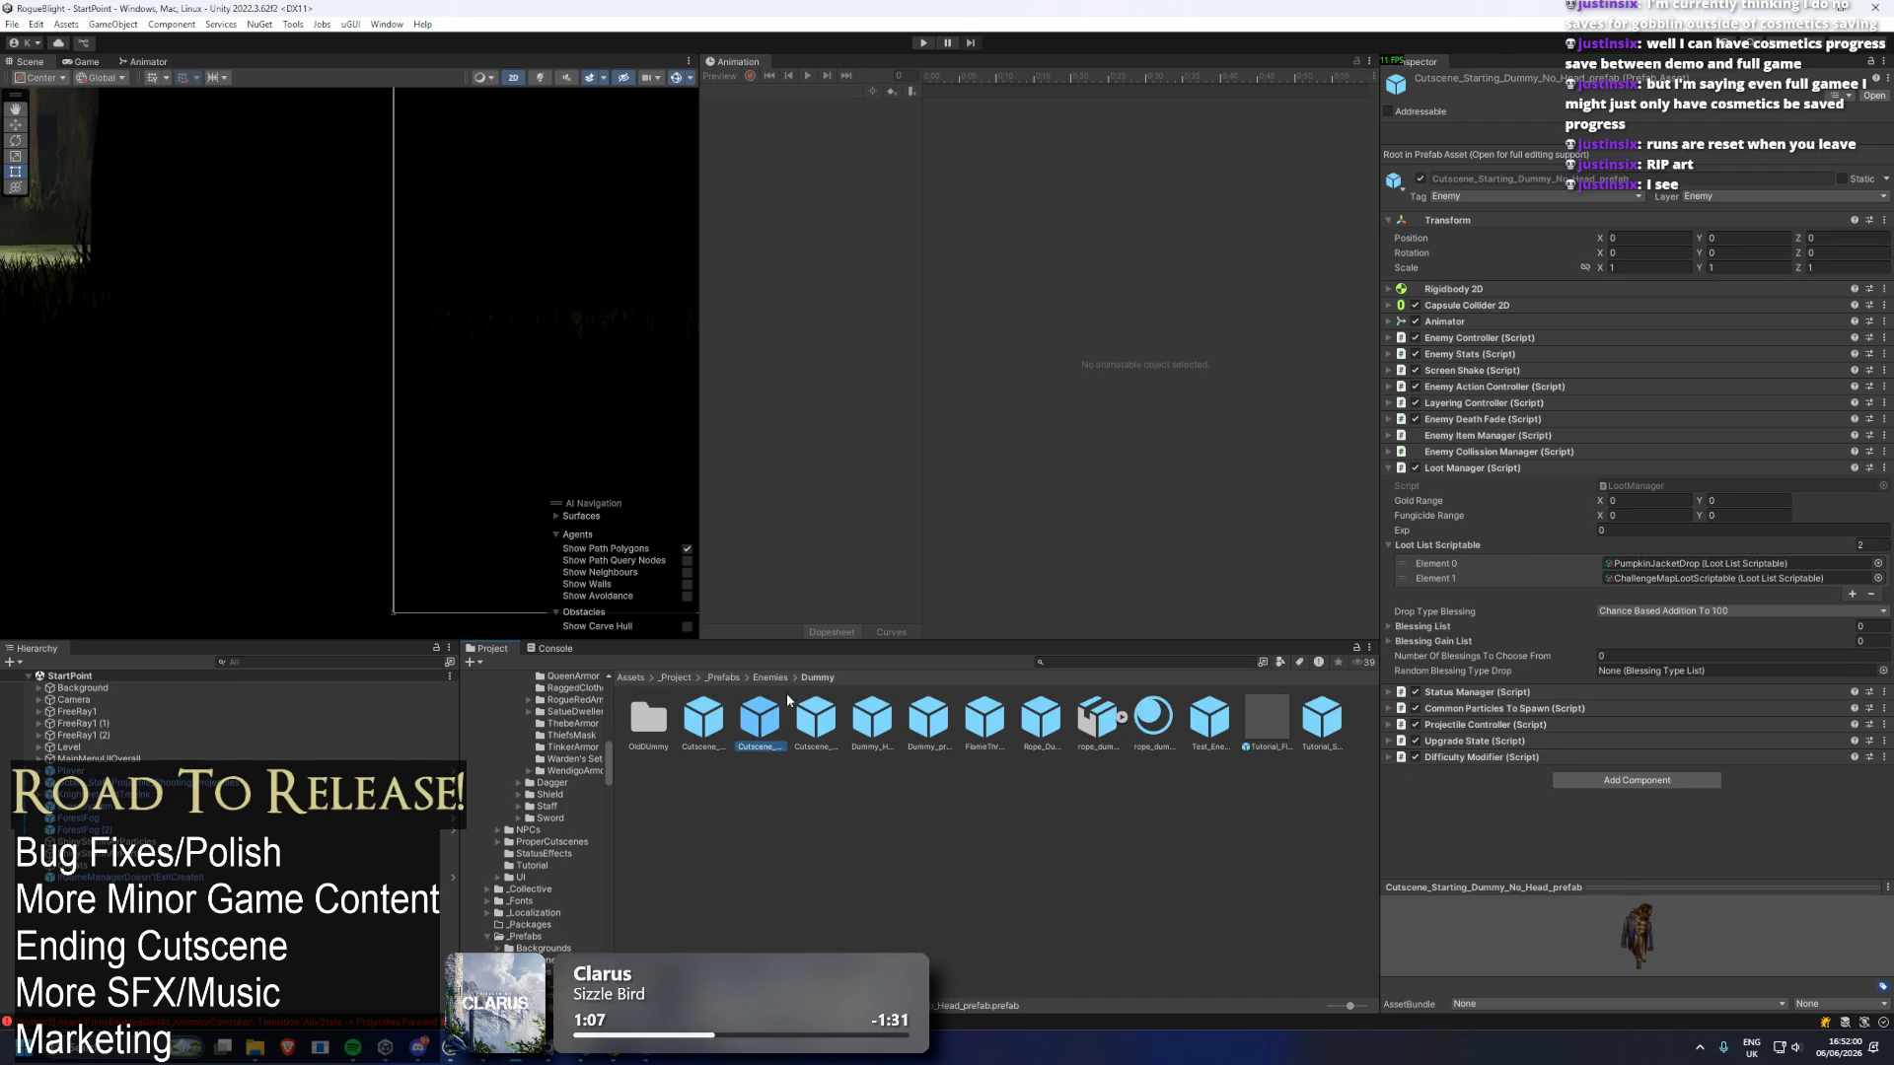
{"action": "key", "text": "Right"}
{"action": "key", "text": "Right"}
{"action": "key", "text": "Right"}
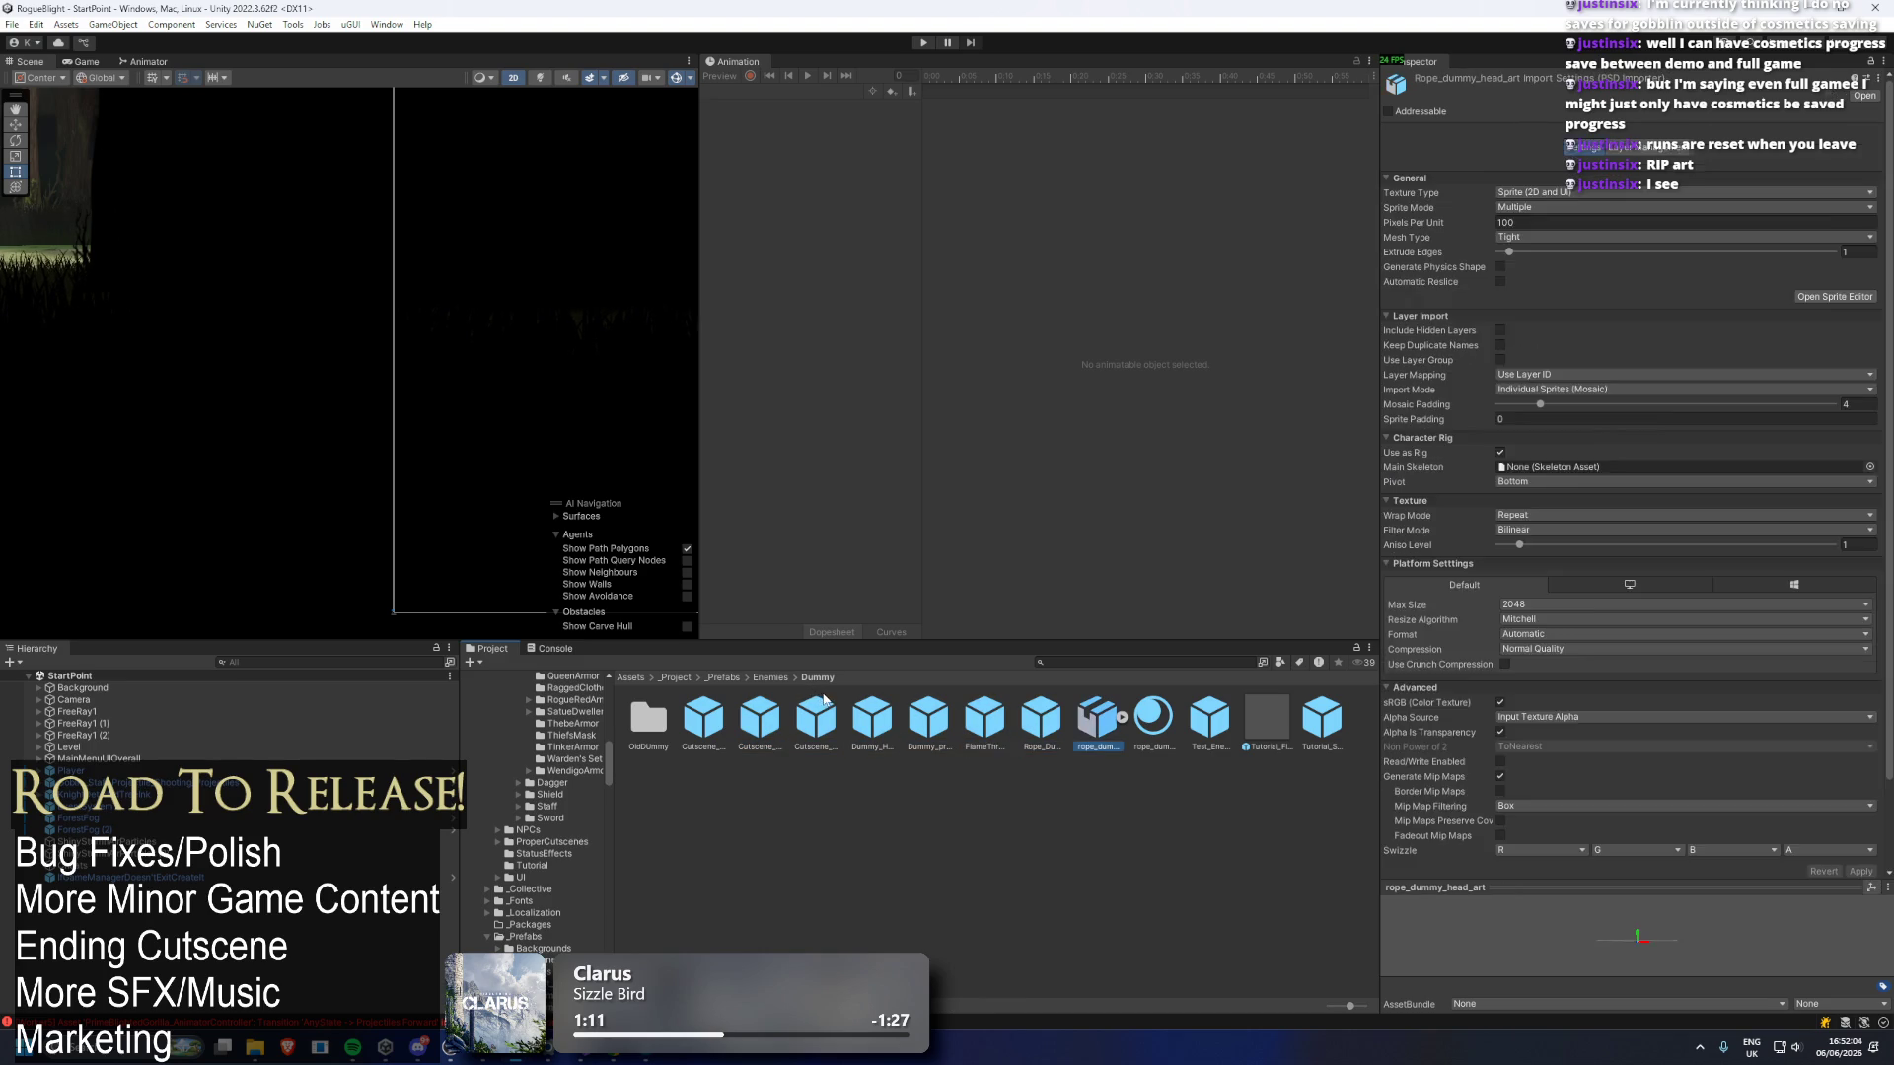
{"action": "key", "text": "Right"}
{"action": "key", "text": "Right"}
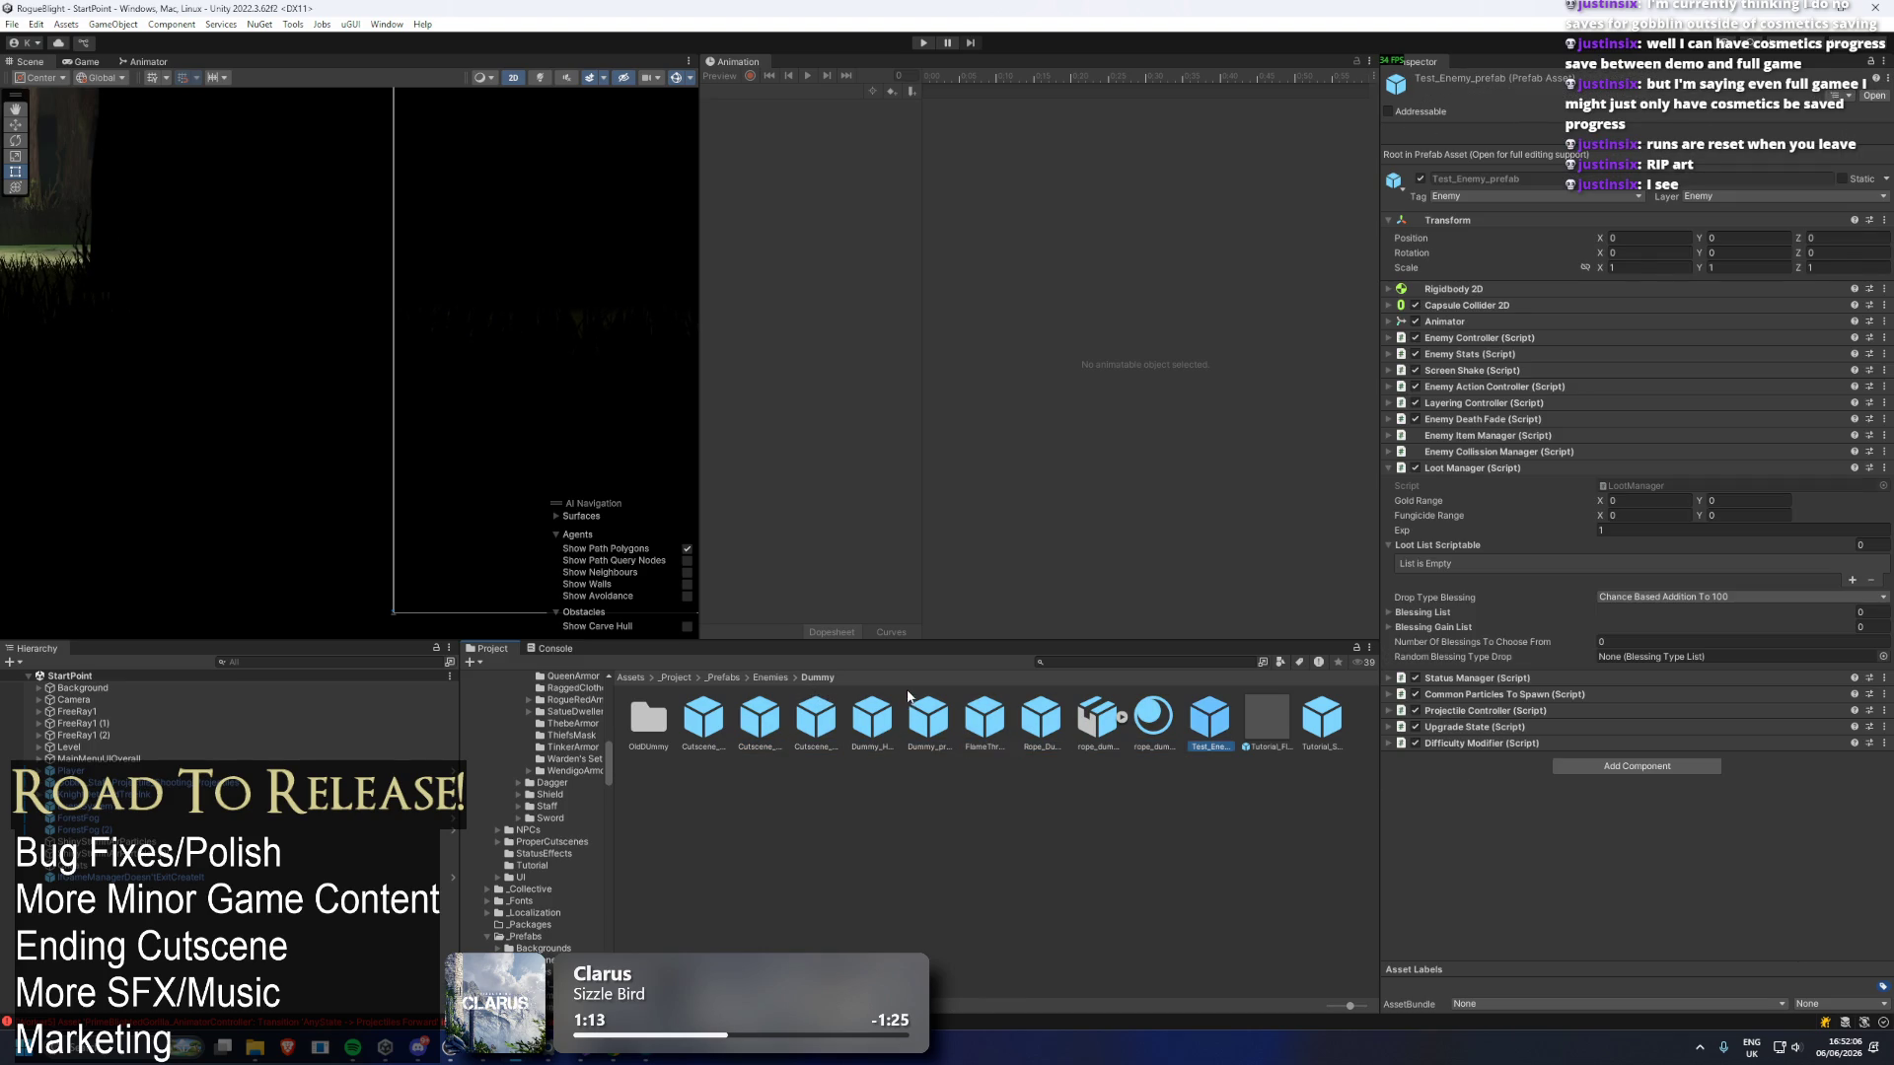
{"action": "key", "text": "Right"}
{"action": "key", "text": "Right"}
{"action": "left_click", "coordinate": [775, 678]}
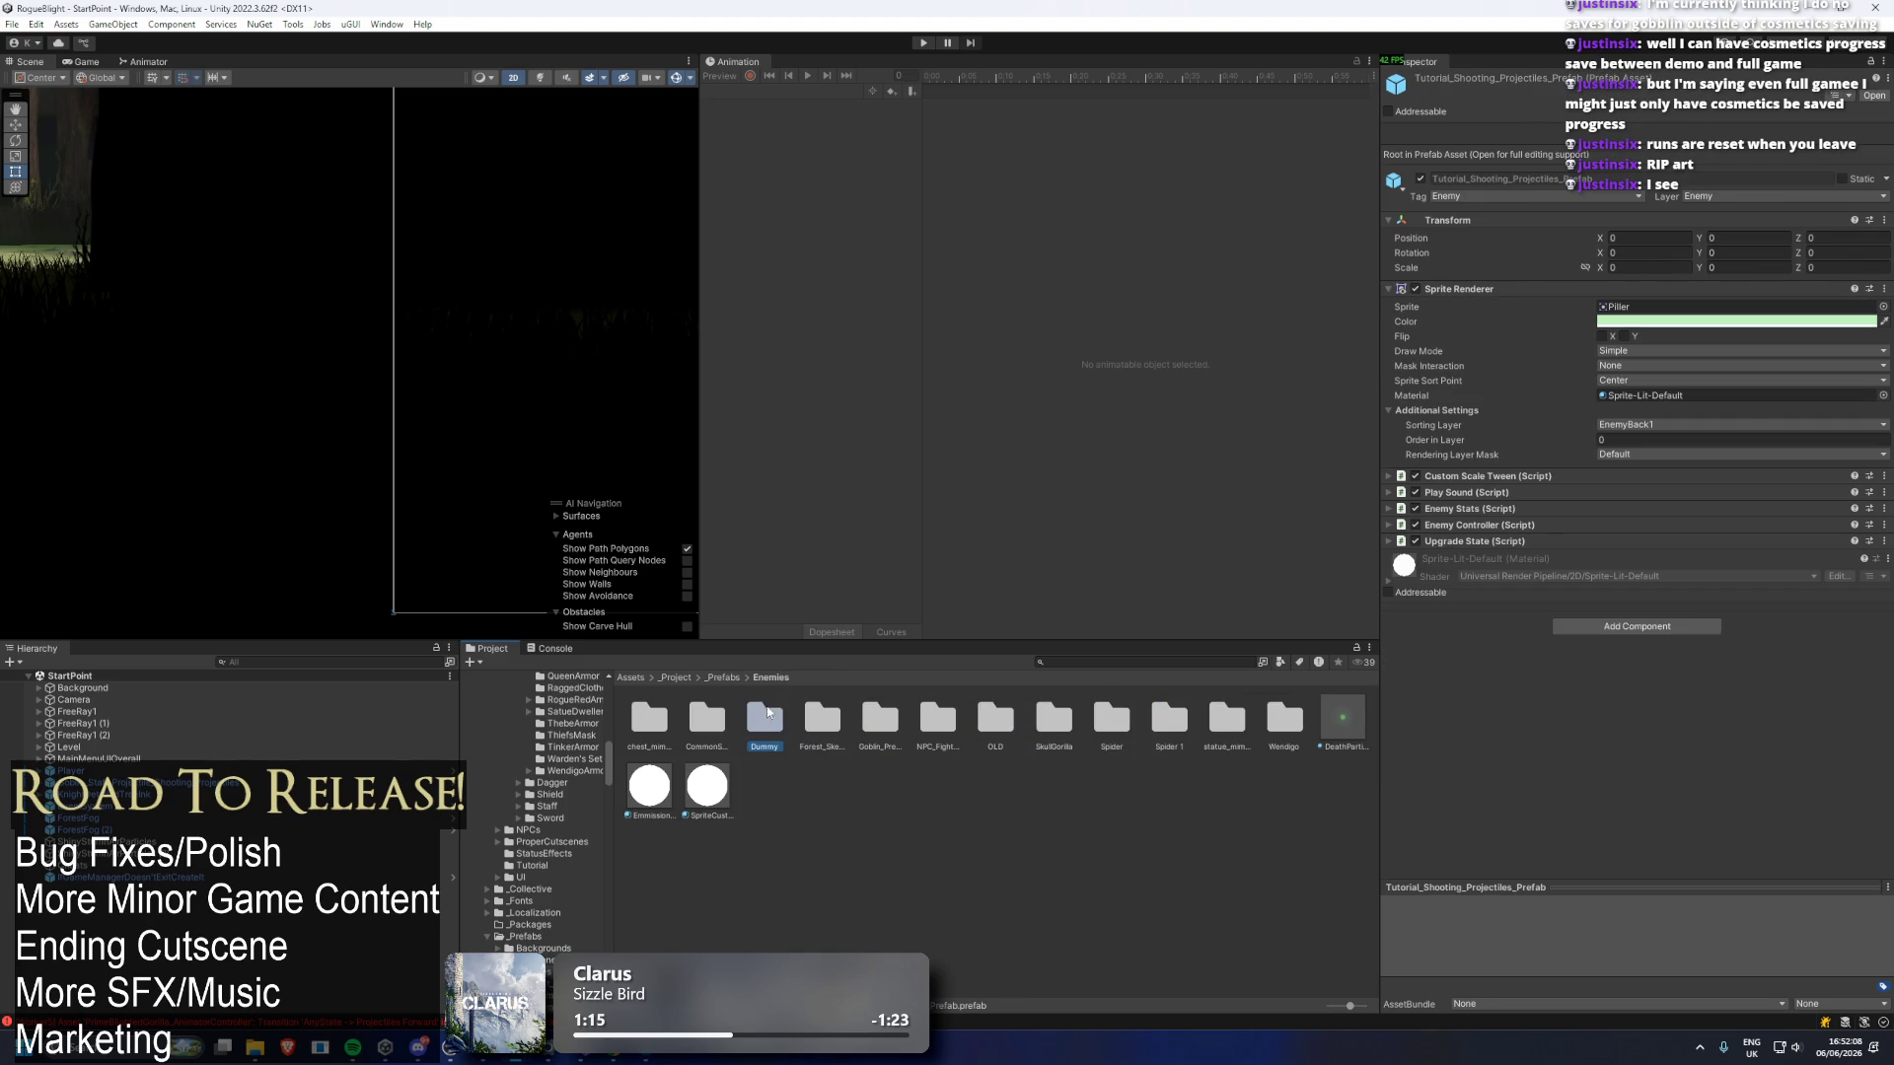
{"action": "left_click", "coordinate": [767, 712]}
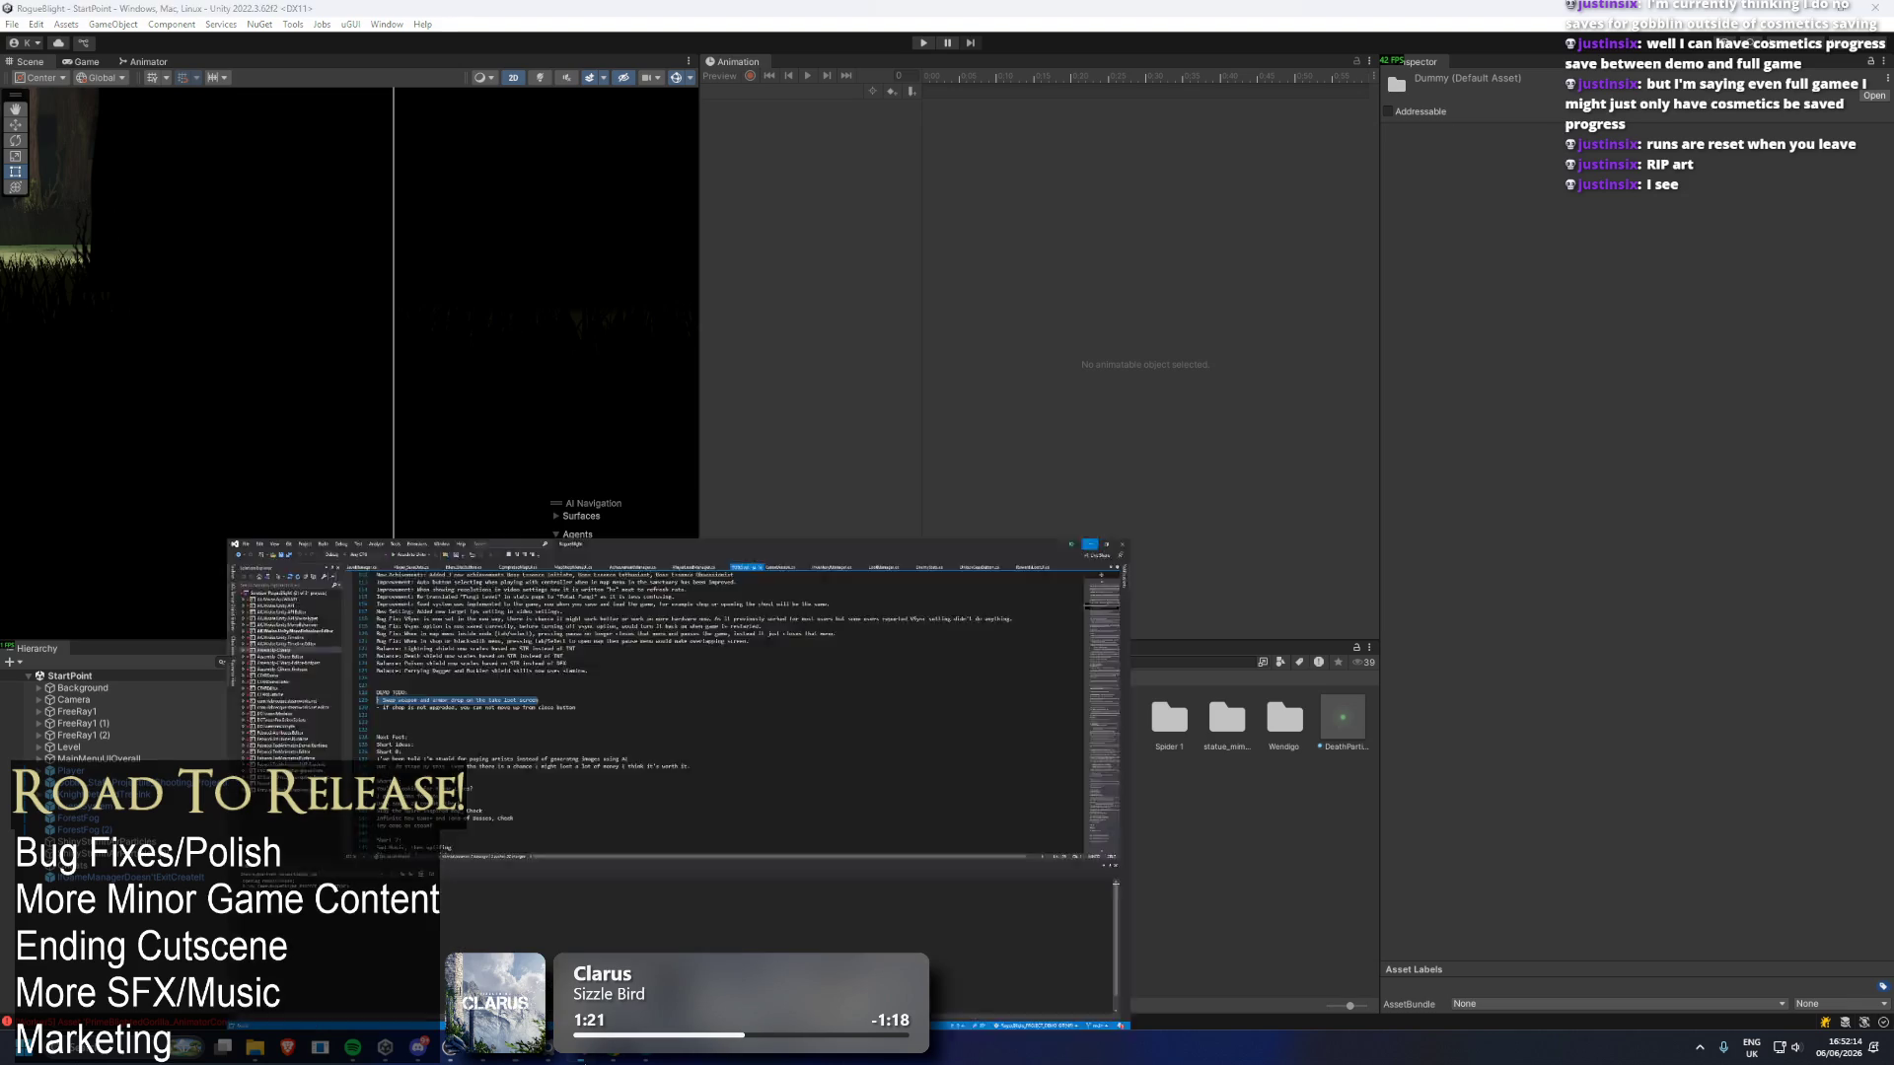
Add a DEMO TODO line '- Mana Shield Remove from game' in TODO.txt and save.
{"action": "key", "text": "alt+Tab"}
{"action": "left_click", "coordinate": [634, 359]}
{"action": "key", "text": "End"}
{"action": "key", "text": "Return"}
{"action": "type", "text": "- M"}
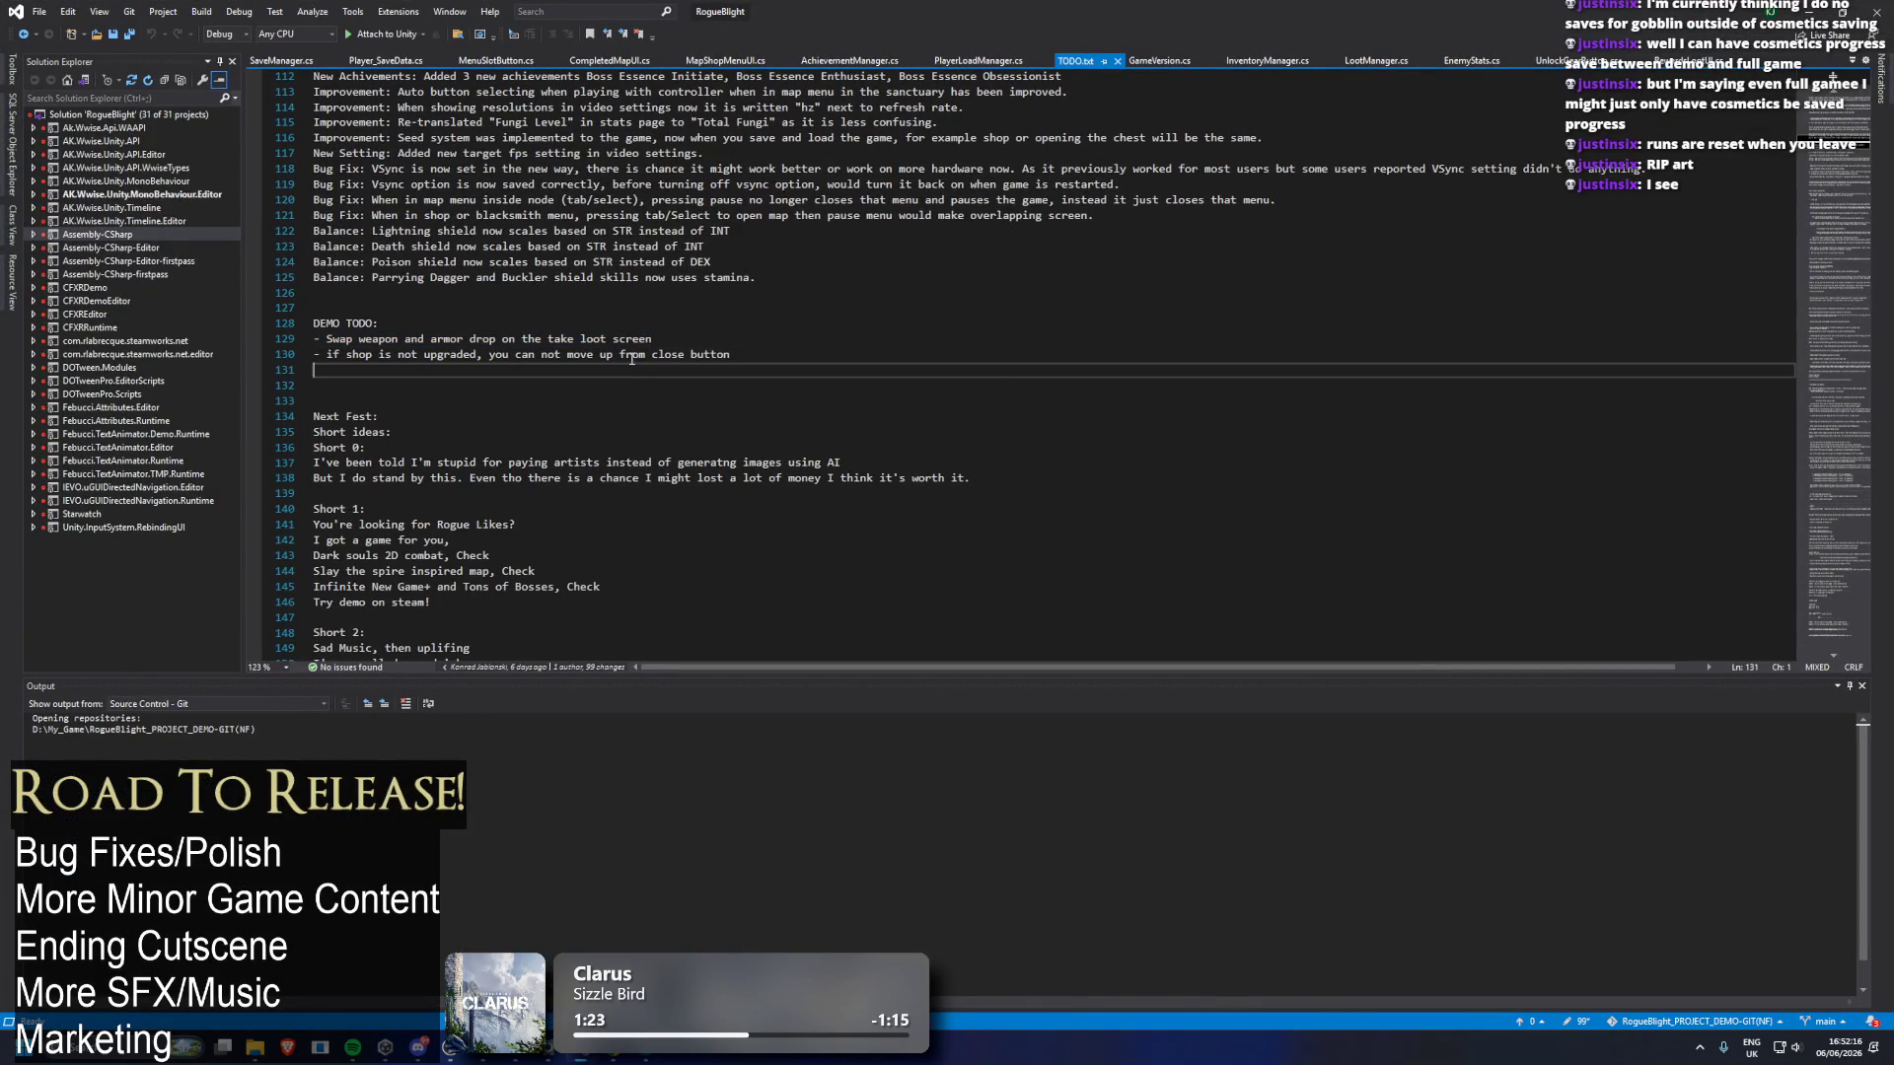
{"action": "type", "text": "ana Shiel"}
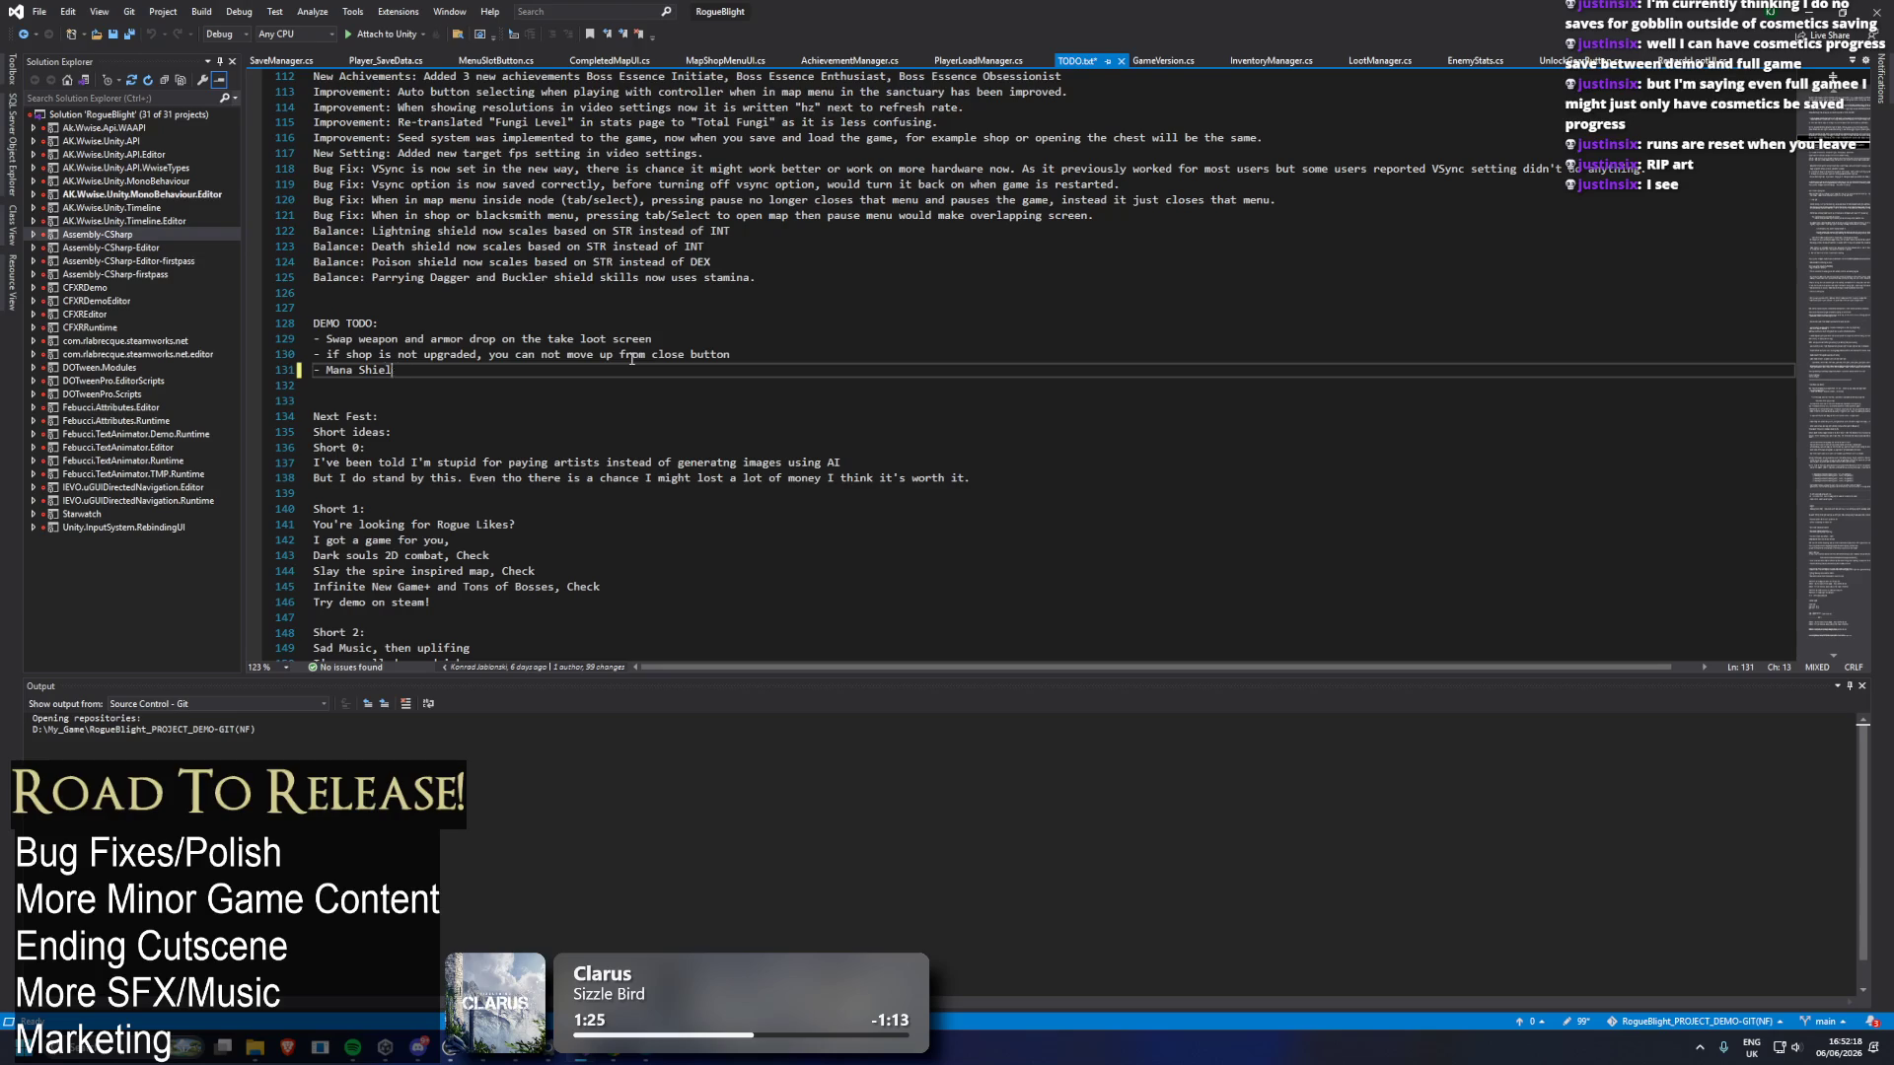
{"action": "type", "text": "d Remove from game"}
{"action": "key", "text": "ctrl+s"}
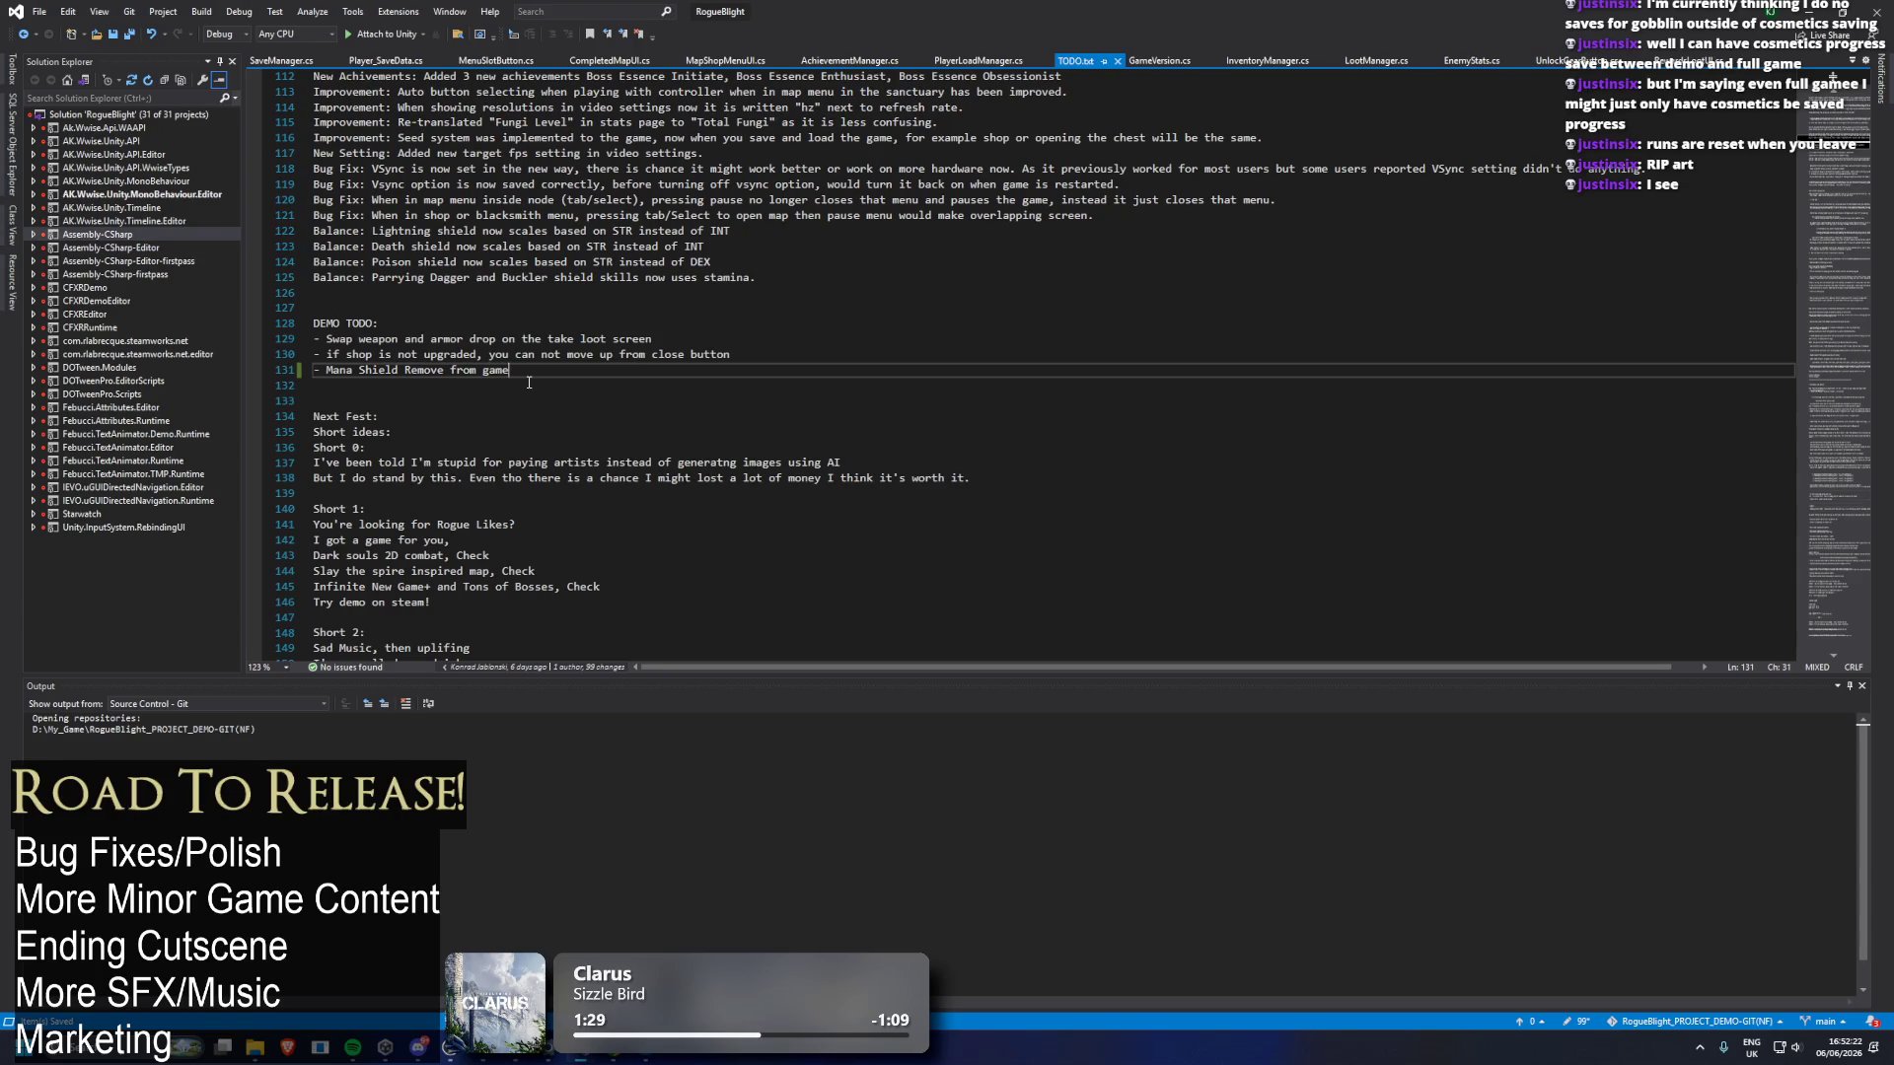
Reword the line to '- Mana Shield skill should not cost mana' and save.
{"action": "left_click_drag", "start_coordinate": [545, 366], "coordinate": [408, 368]}
{"action": "type", "text": "shoul"}
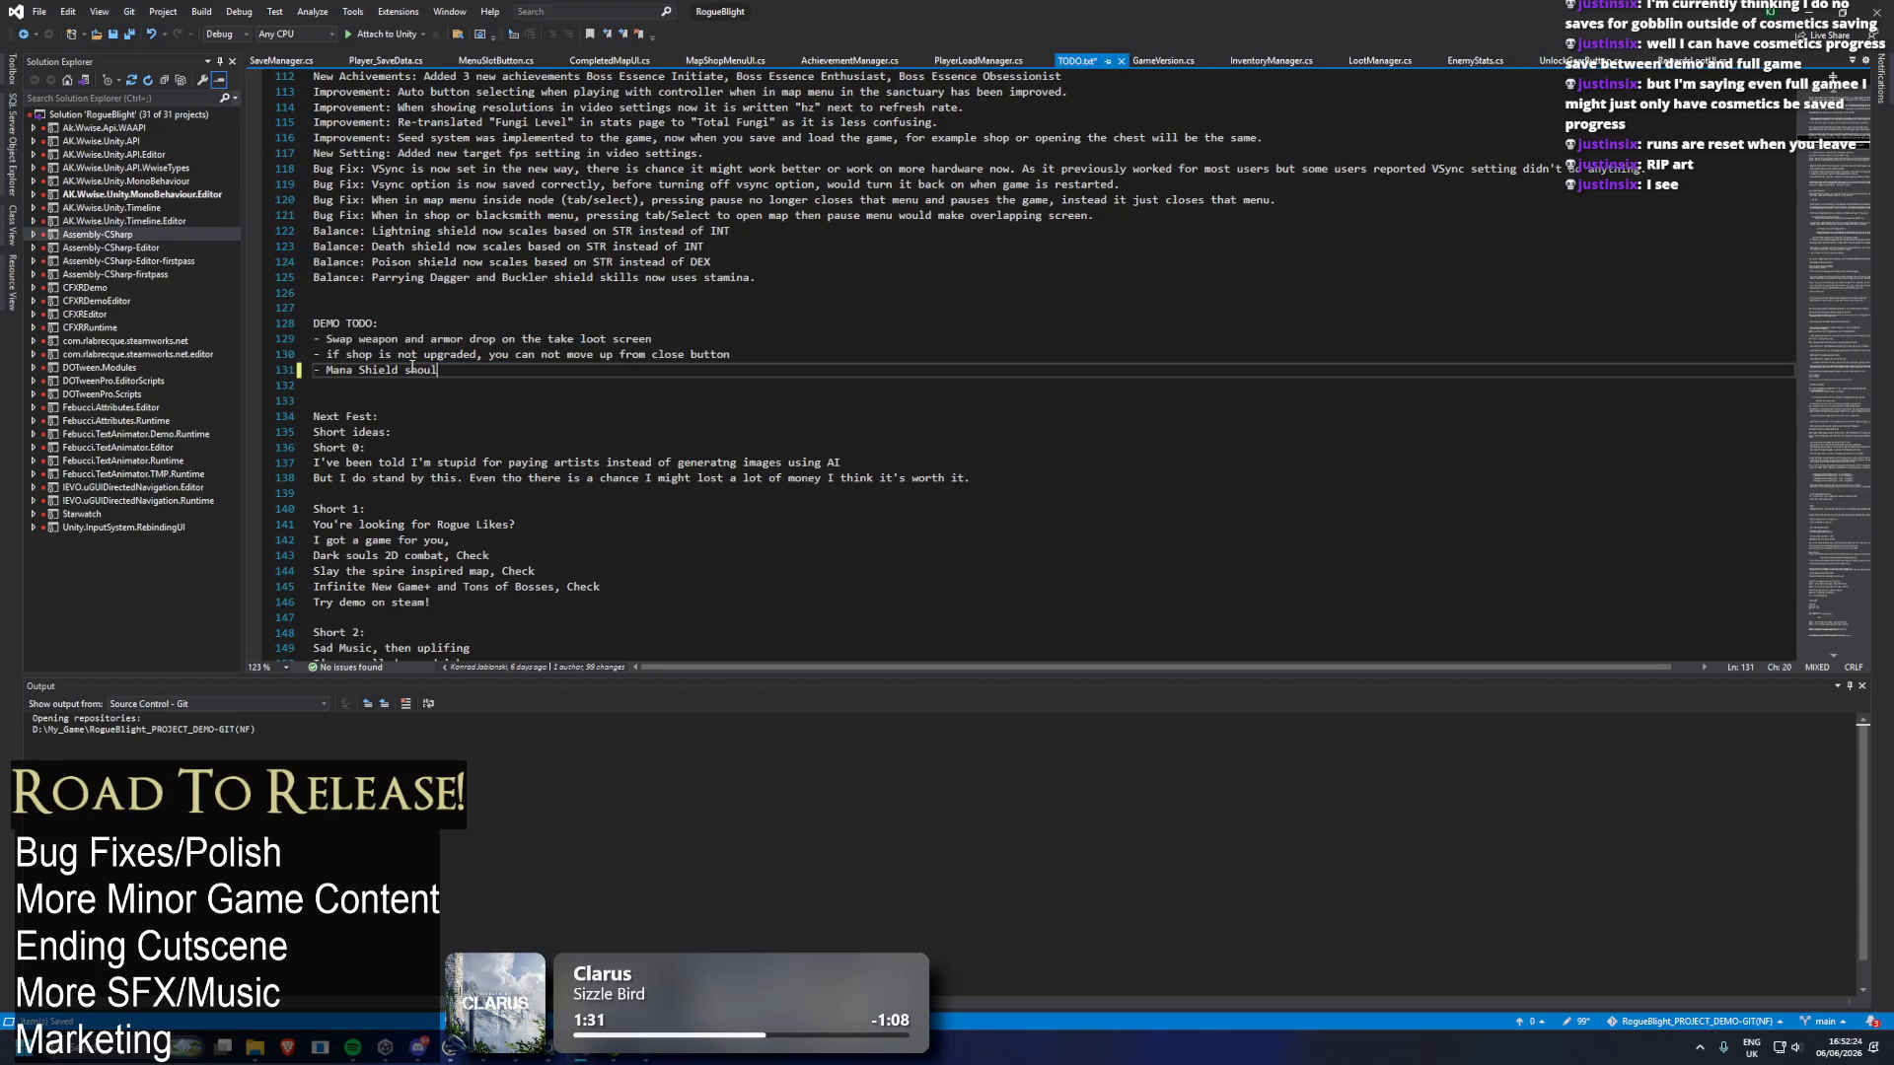
{"action": "type", "text": "d not cost mana"}
{"action": "key", "text": "ctrl+s"}
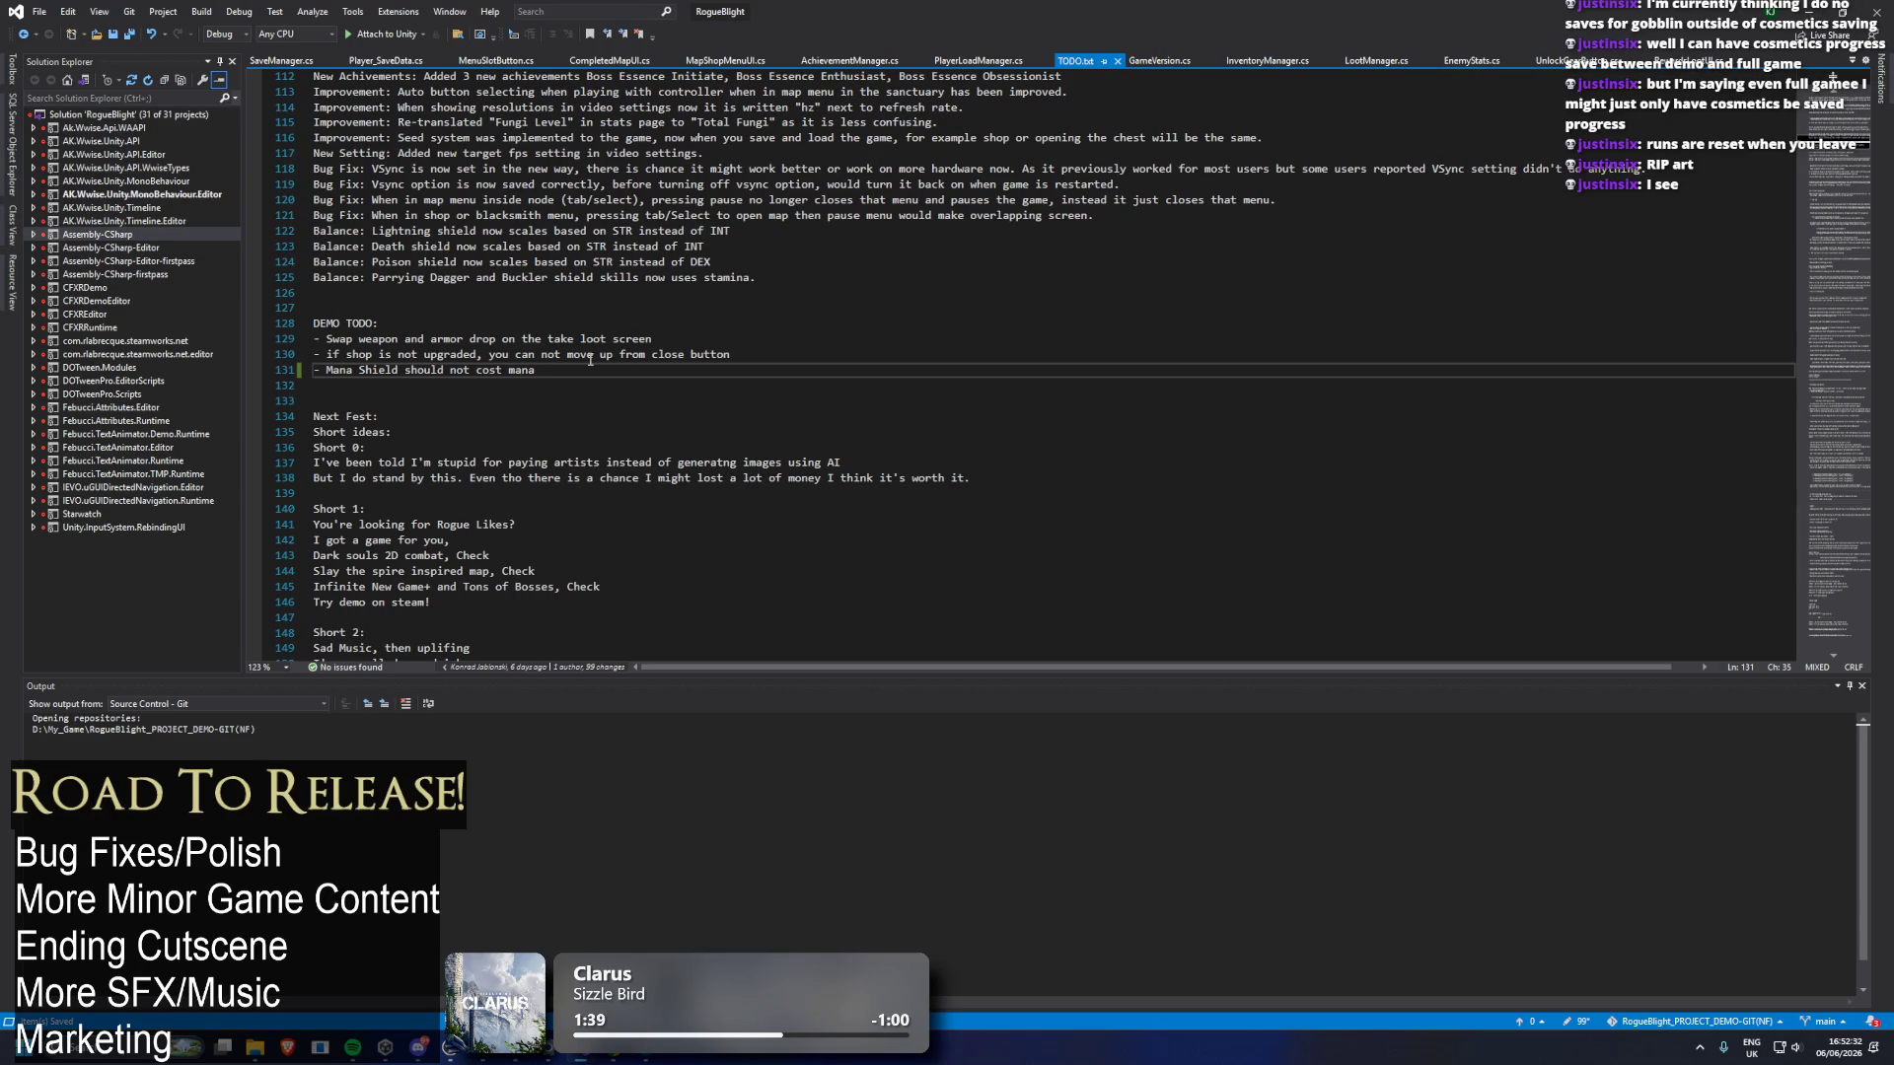
{"action": "left_click", "coordinate": [405, 370]}
{"action": "type", "text": "skill"}
Append ', reduce duration' to the Mana Shield line, save, and return to Unity.
{"action": "left_click", "coordinate": [1813, 12]}
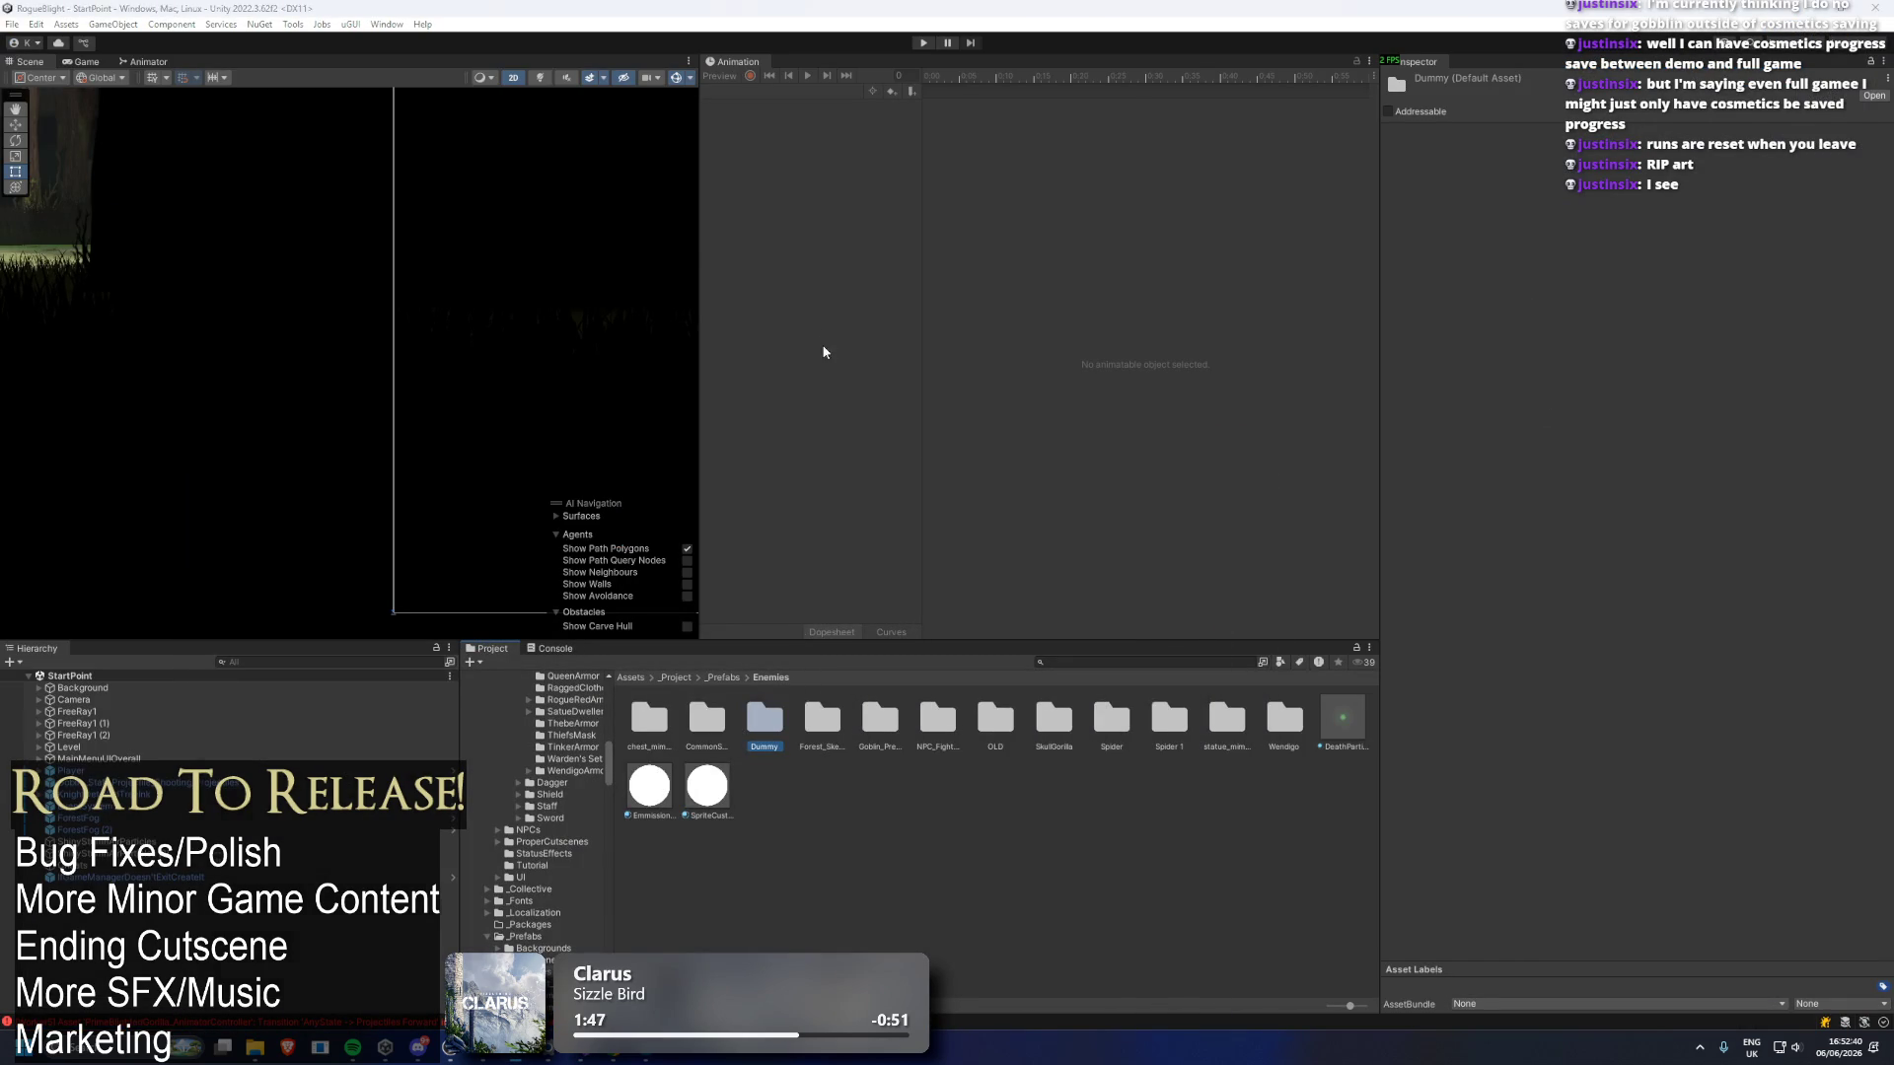
{"action": "key", "text": "alt+Tab"}
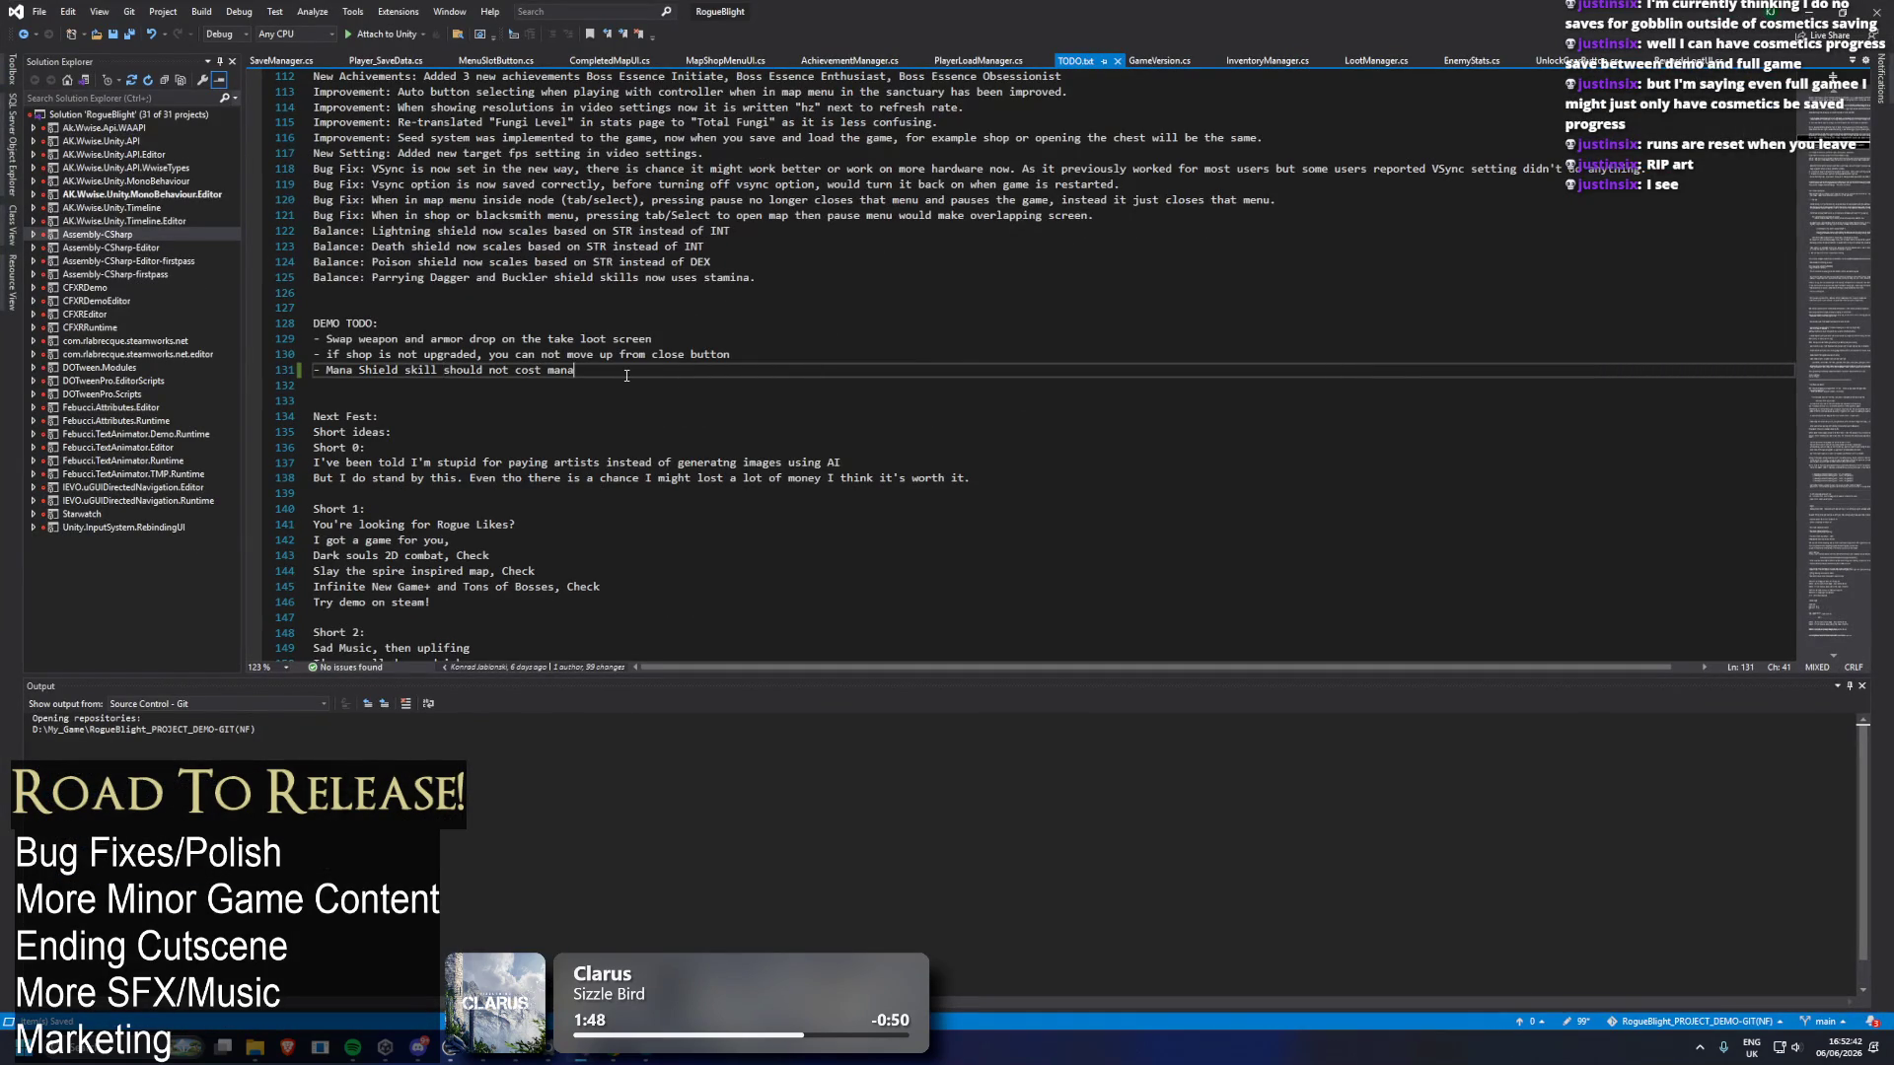
{"action": "type", "text": ", reduce duration"}
{"action": "key", "text": "ctrl+s"}
{"action": "left_click", "coordinate": [1282, 308]}
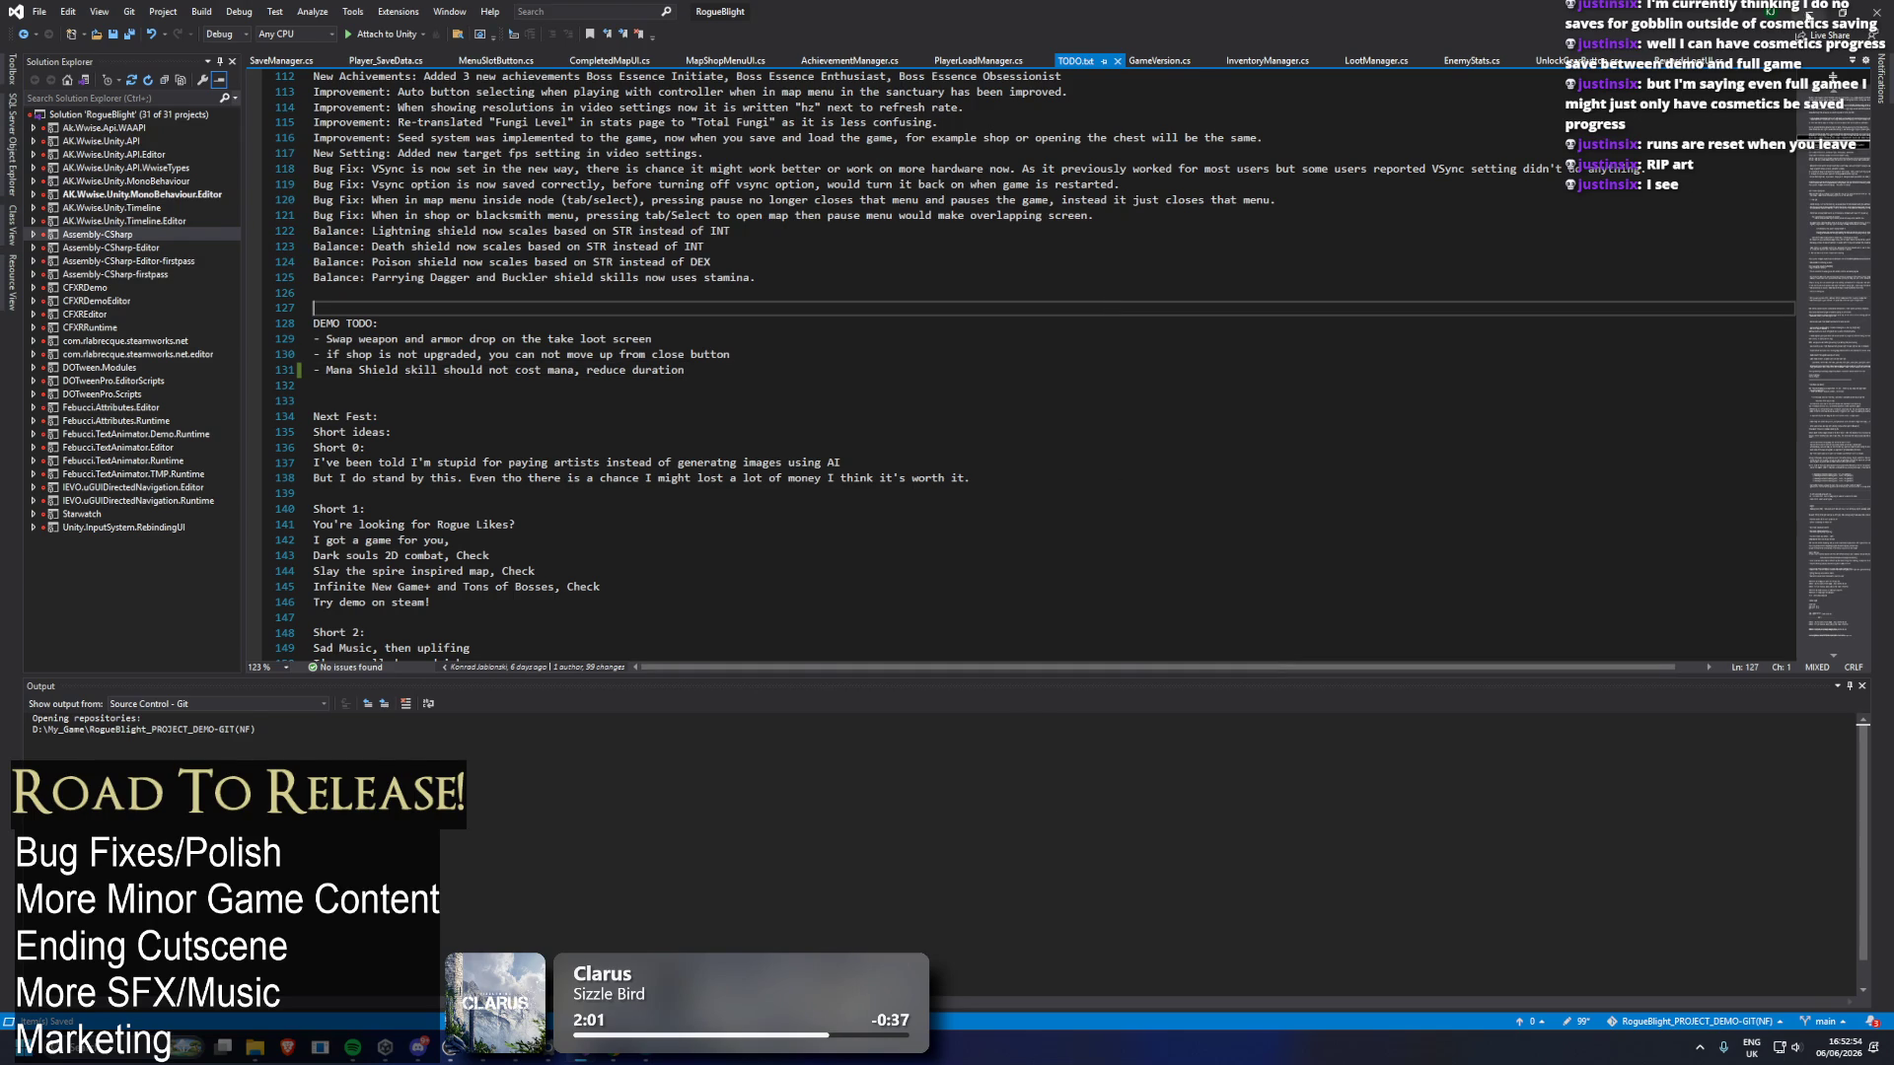
{"action": "key", "text": "alt+Tab"}
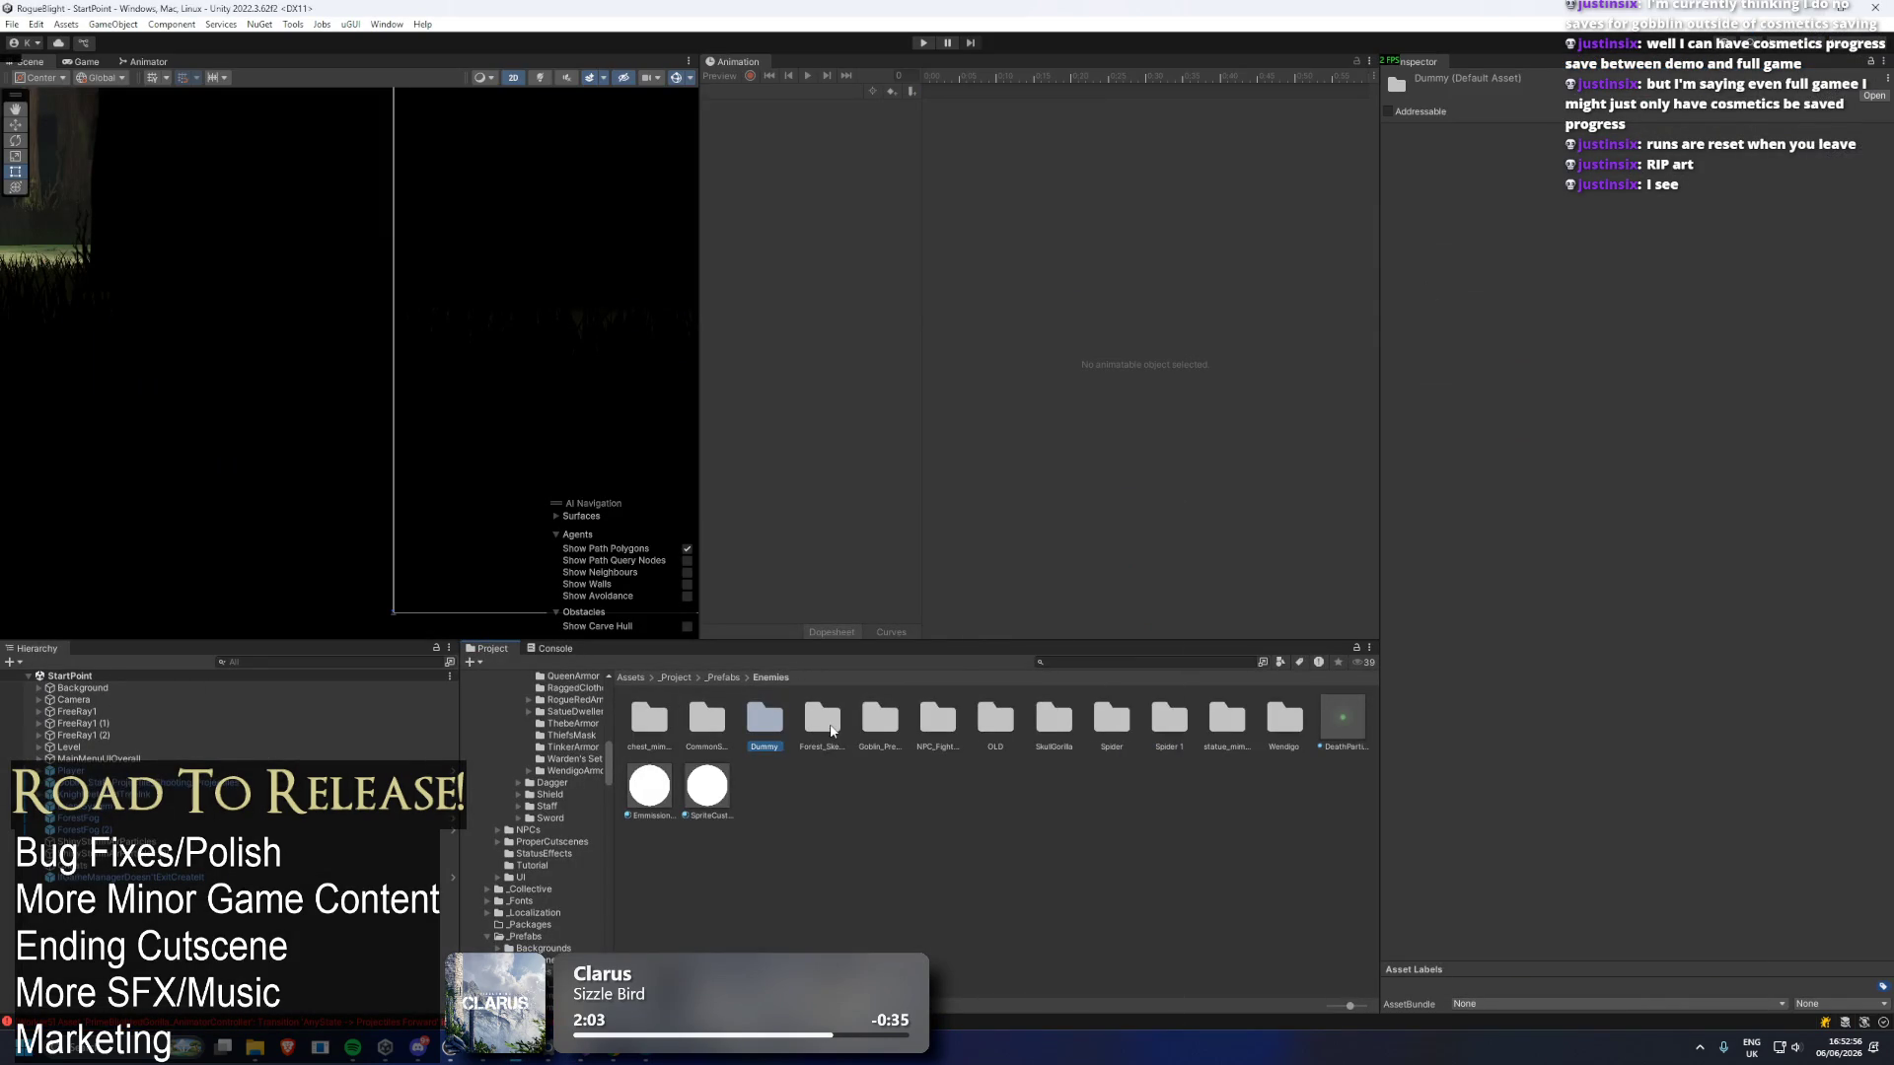
Move the weapon-or-shield drop list to the top of ForestSkeleton's Loot List.
{"action": "double_click", "coordinate": [831, 730]}
{"action": "left_click", "coordinate": [829, 723]}
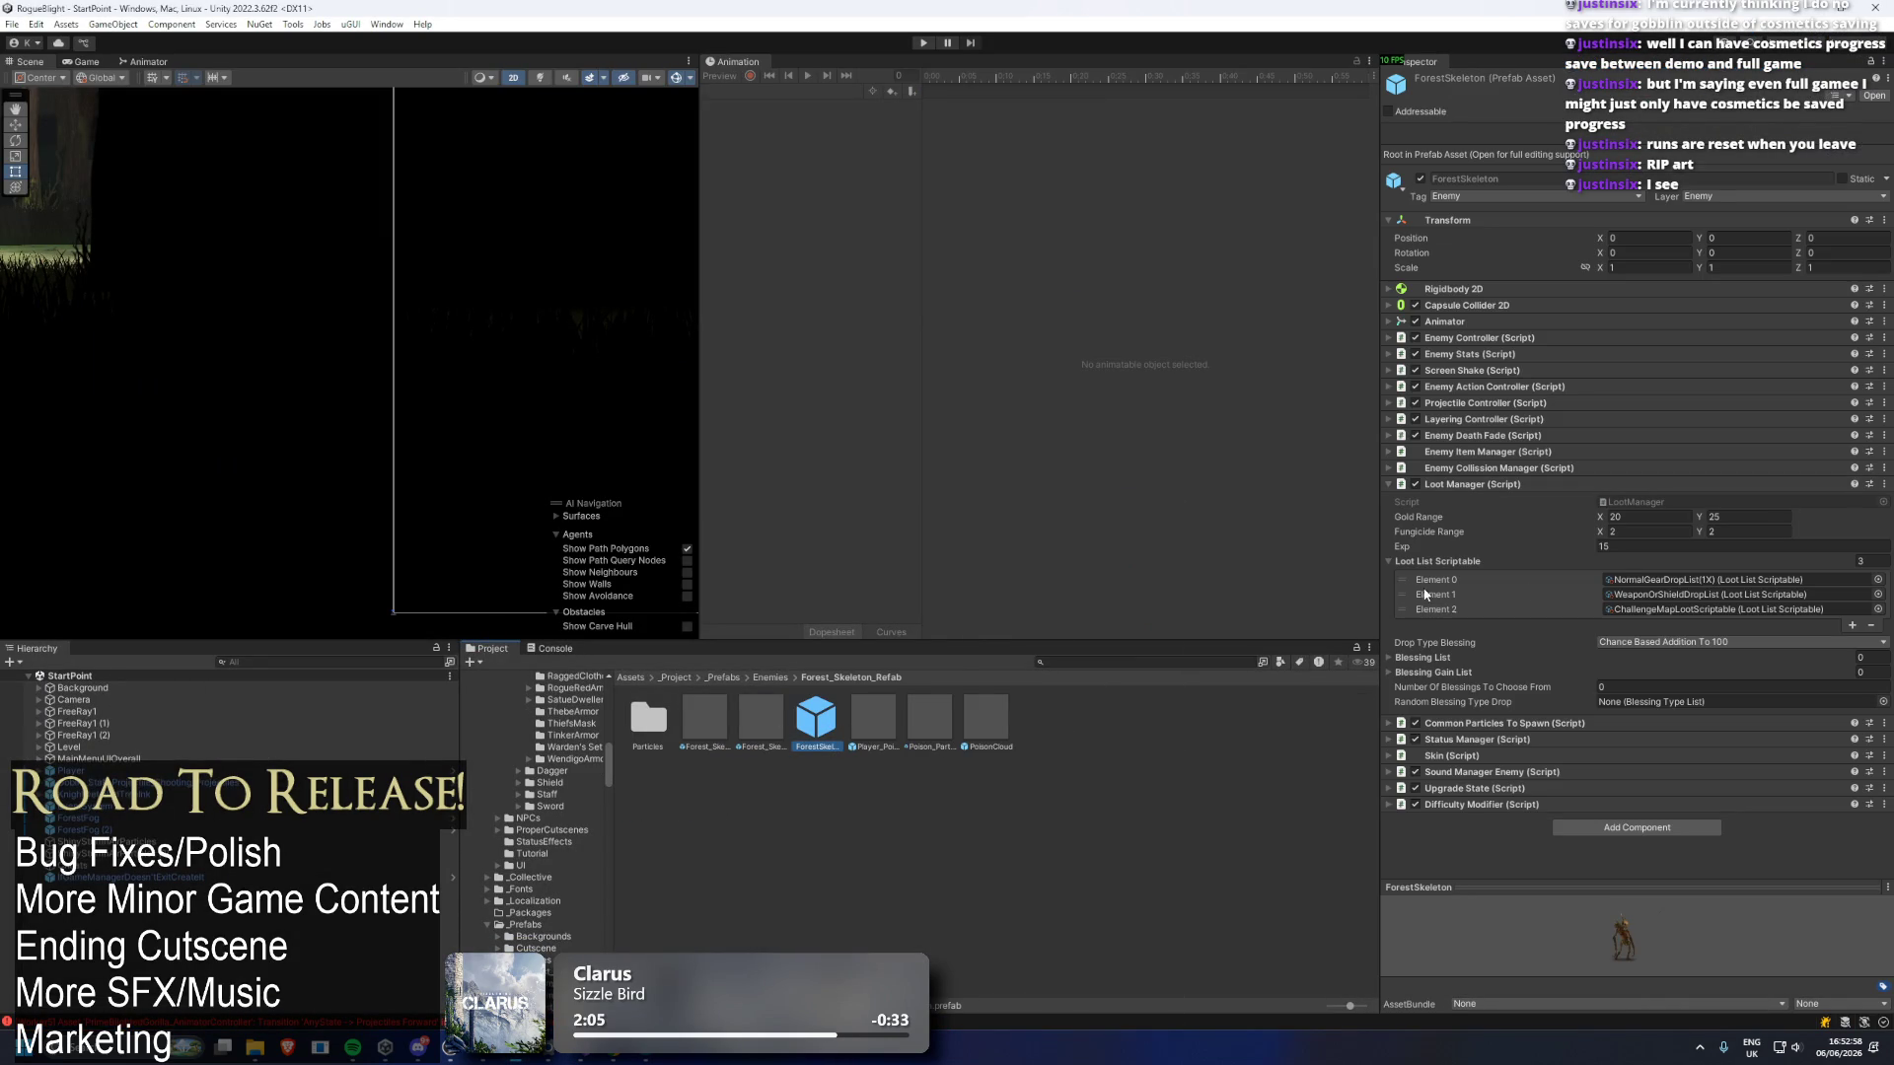
{"action": "left_click_drag", "start_coordinate": [1401, 594], "coordinate": [1401, 578]}
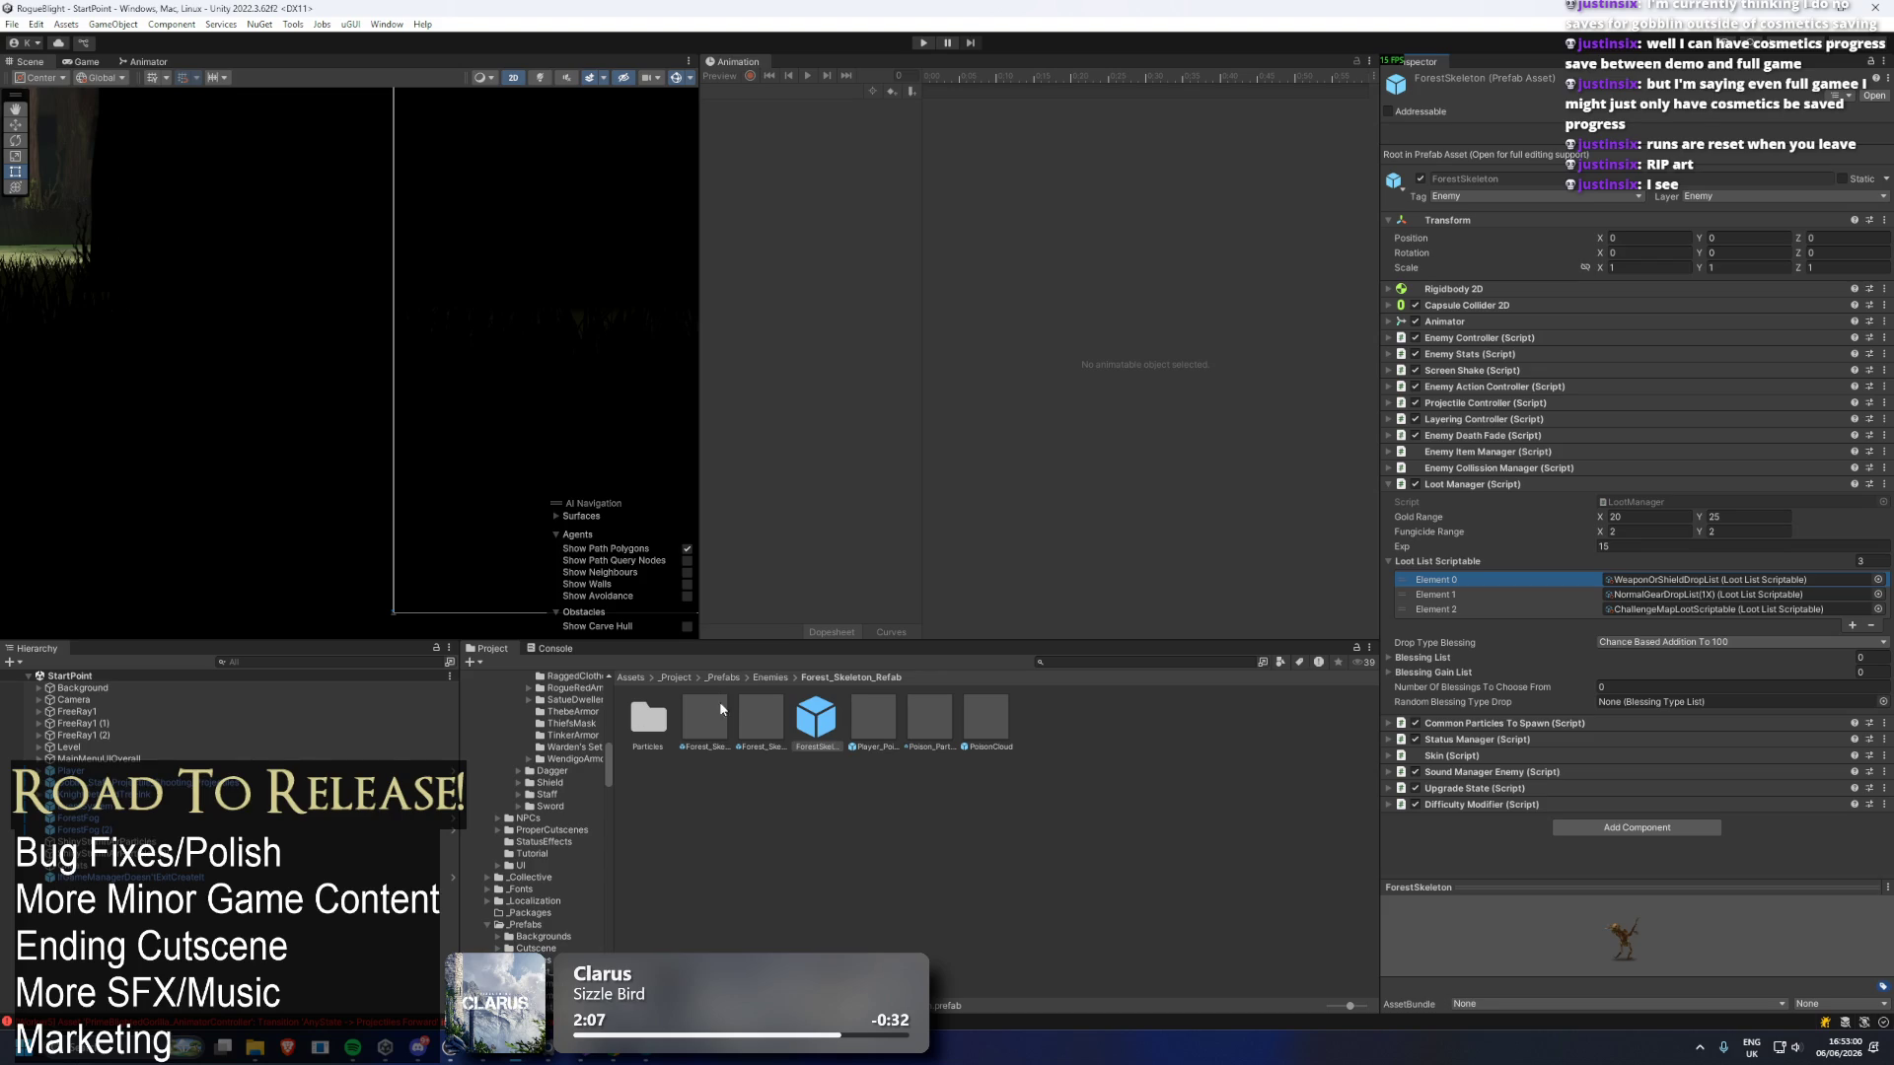
{"action": "left_click", "coordinate": [795, 678]}
{"action": "left_click", "coordinate": [770, 678]}
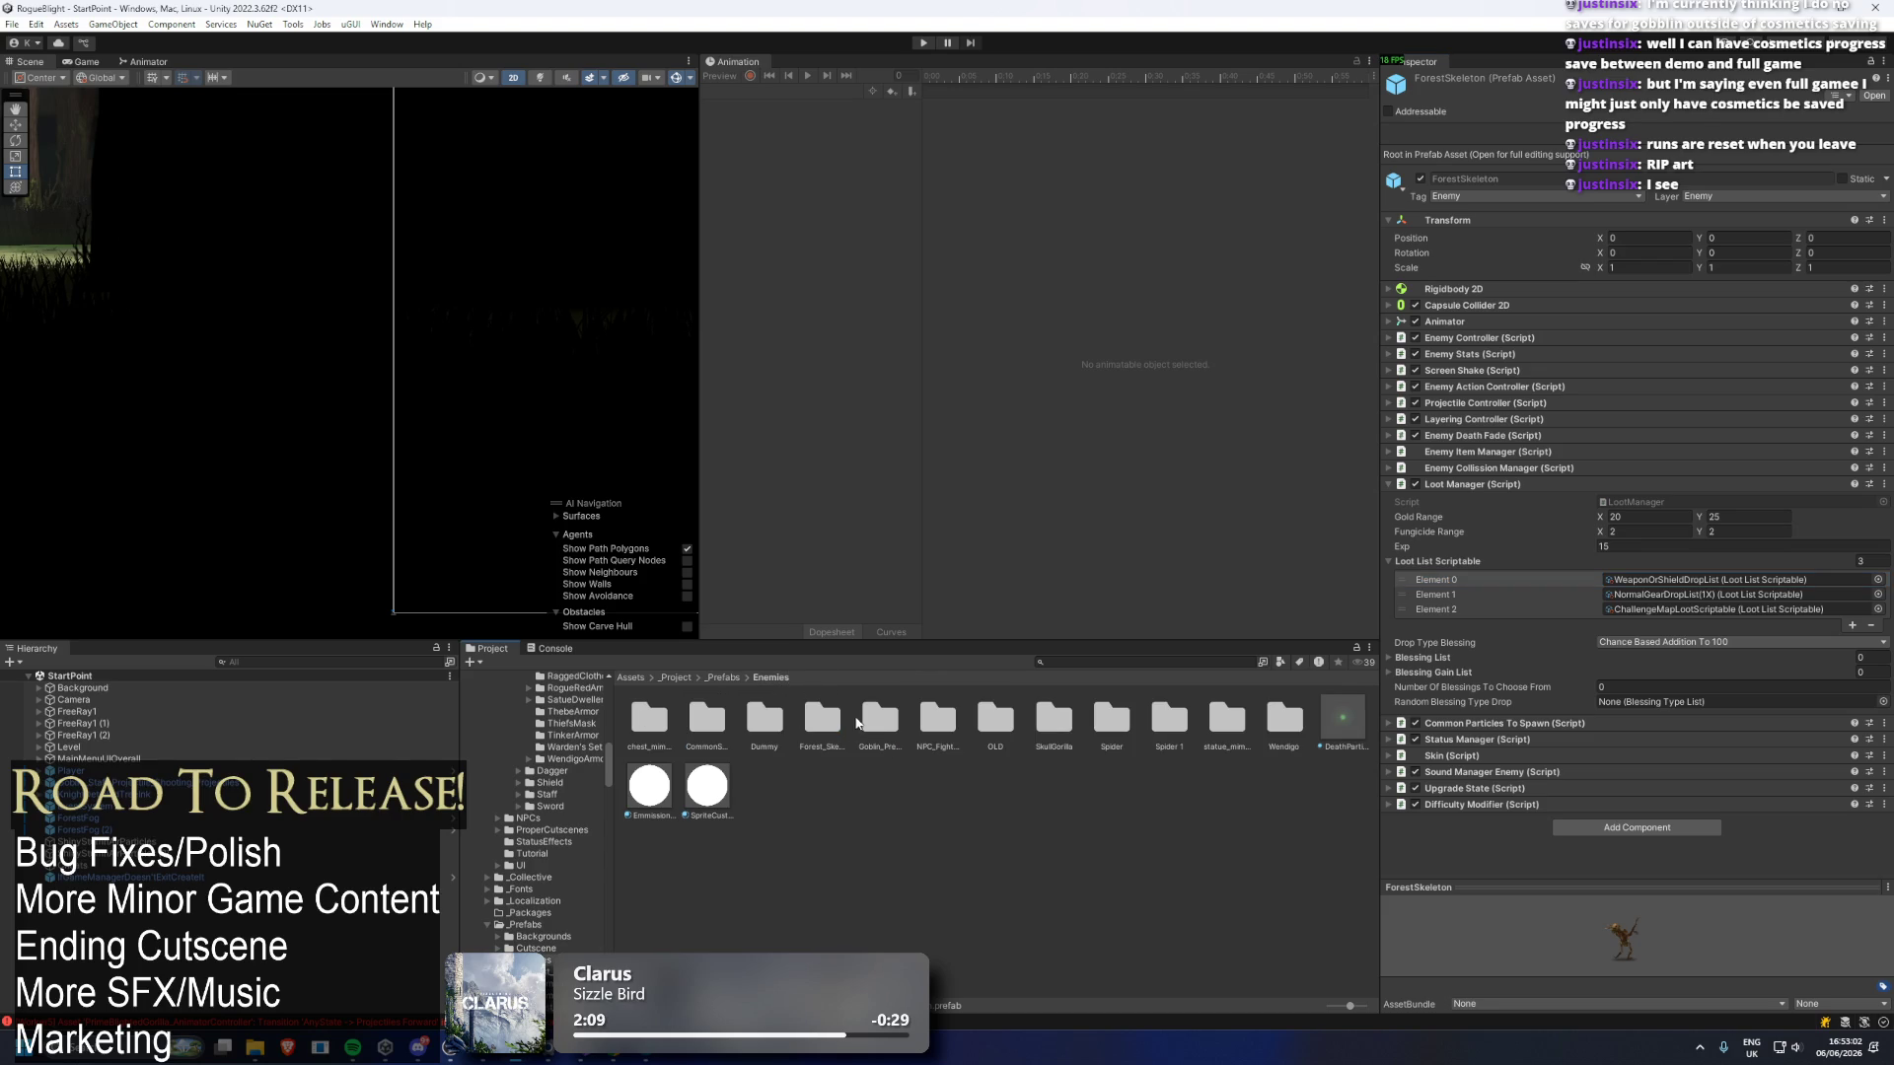
Inspect the goblin mage and undead goblin mage prefabs' loot settings.
{"action": "double_click", "coordinate": [877, 718]}
{"action": "double_click", "coordinate": [707, 718]}
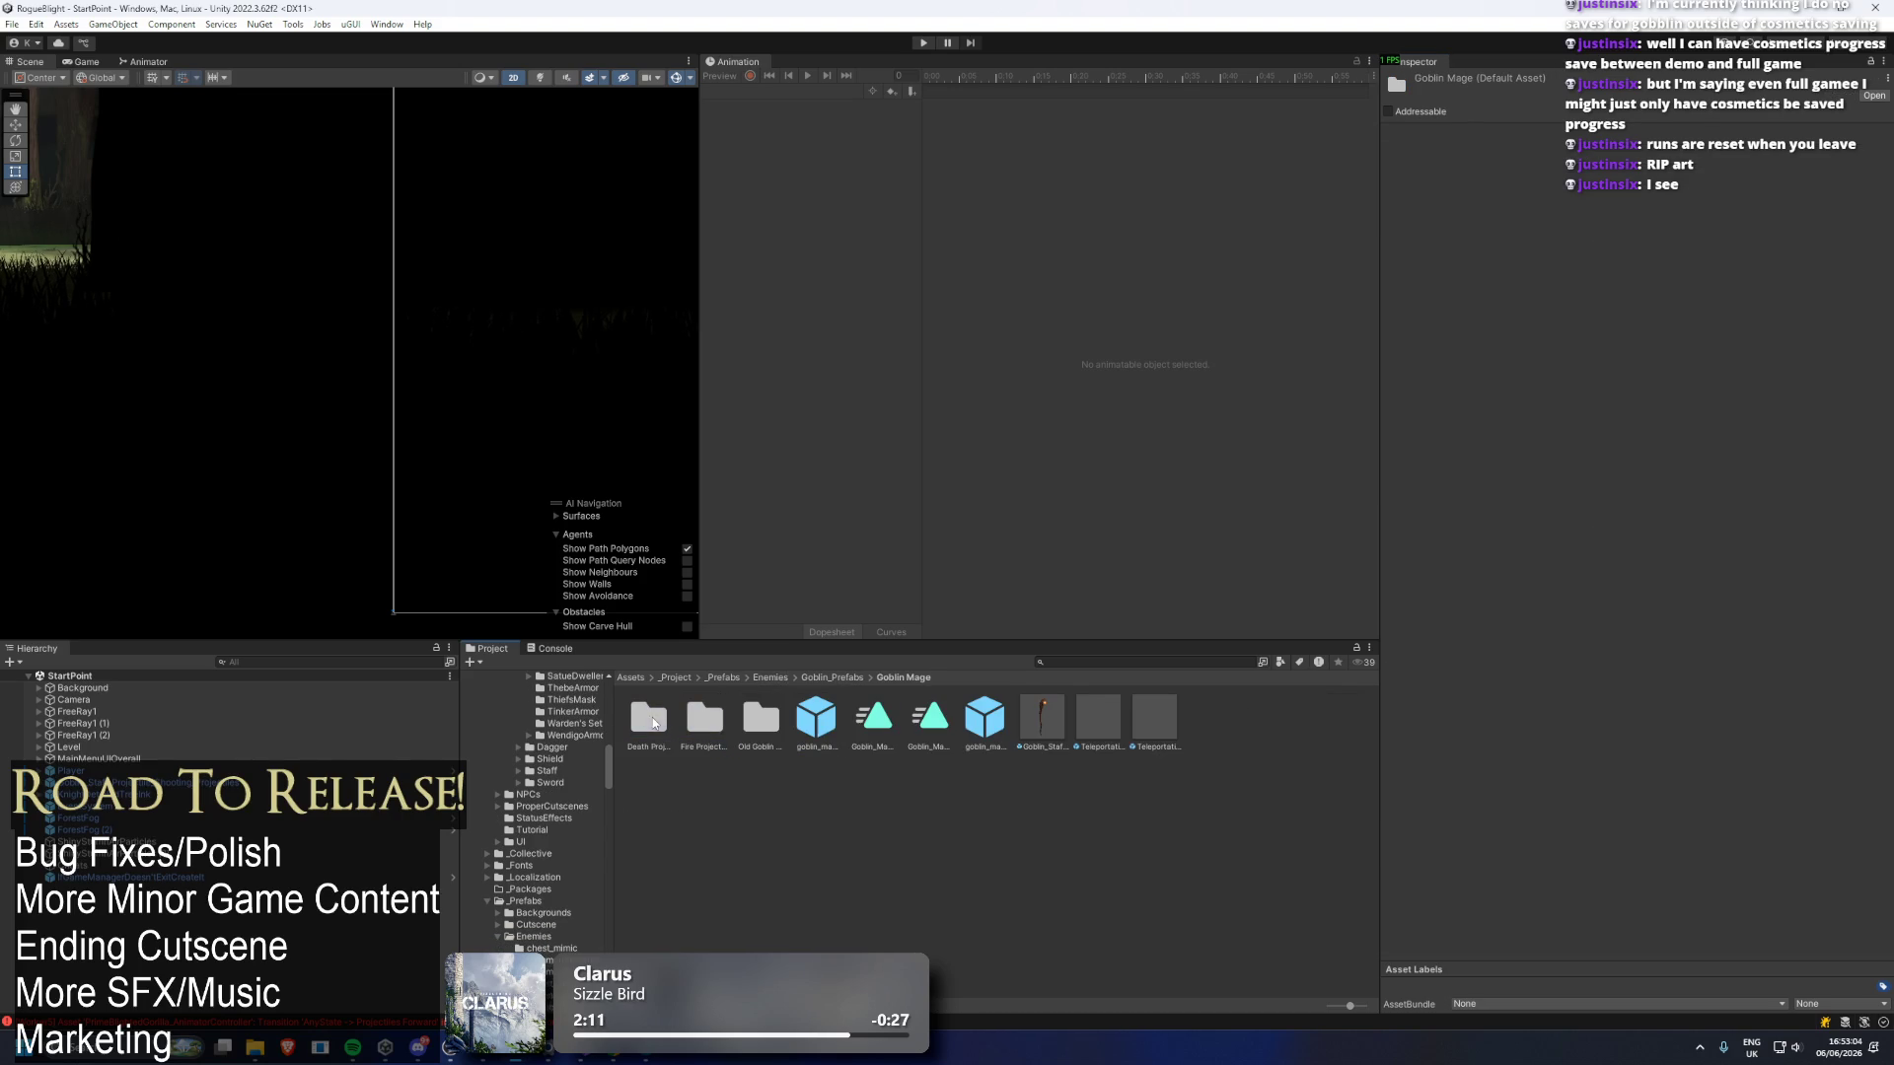
{"action": "left_click", "coordinate": [817, 720]}
{"action": "left_click", "coordinate": [984, 718]}
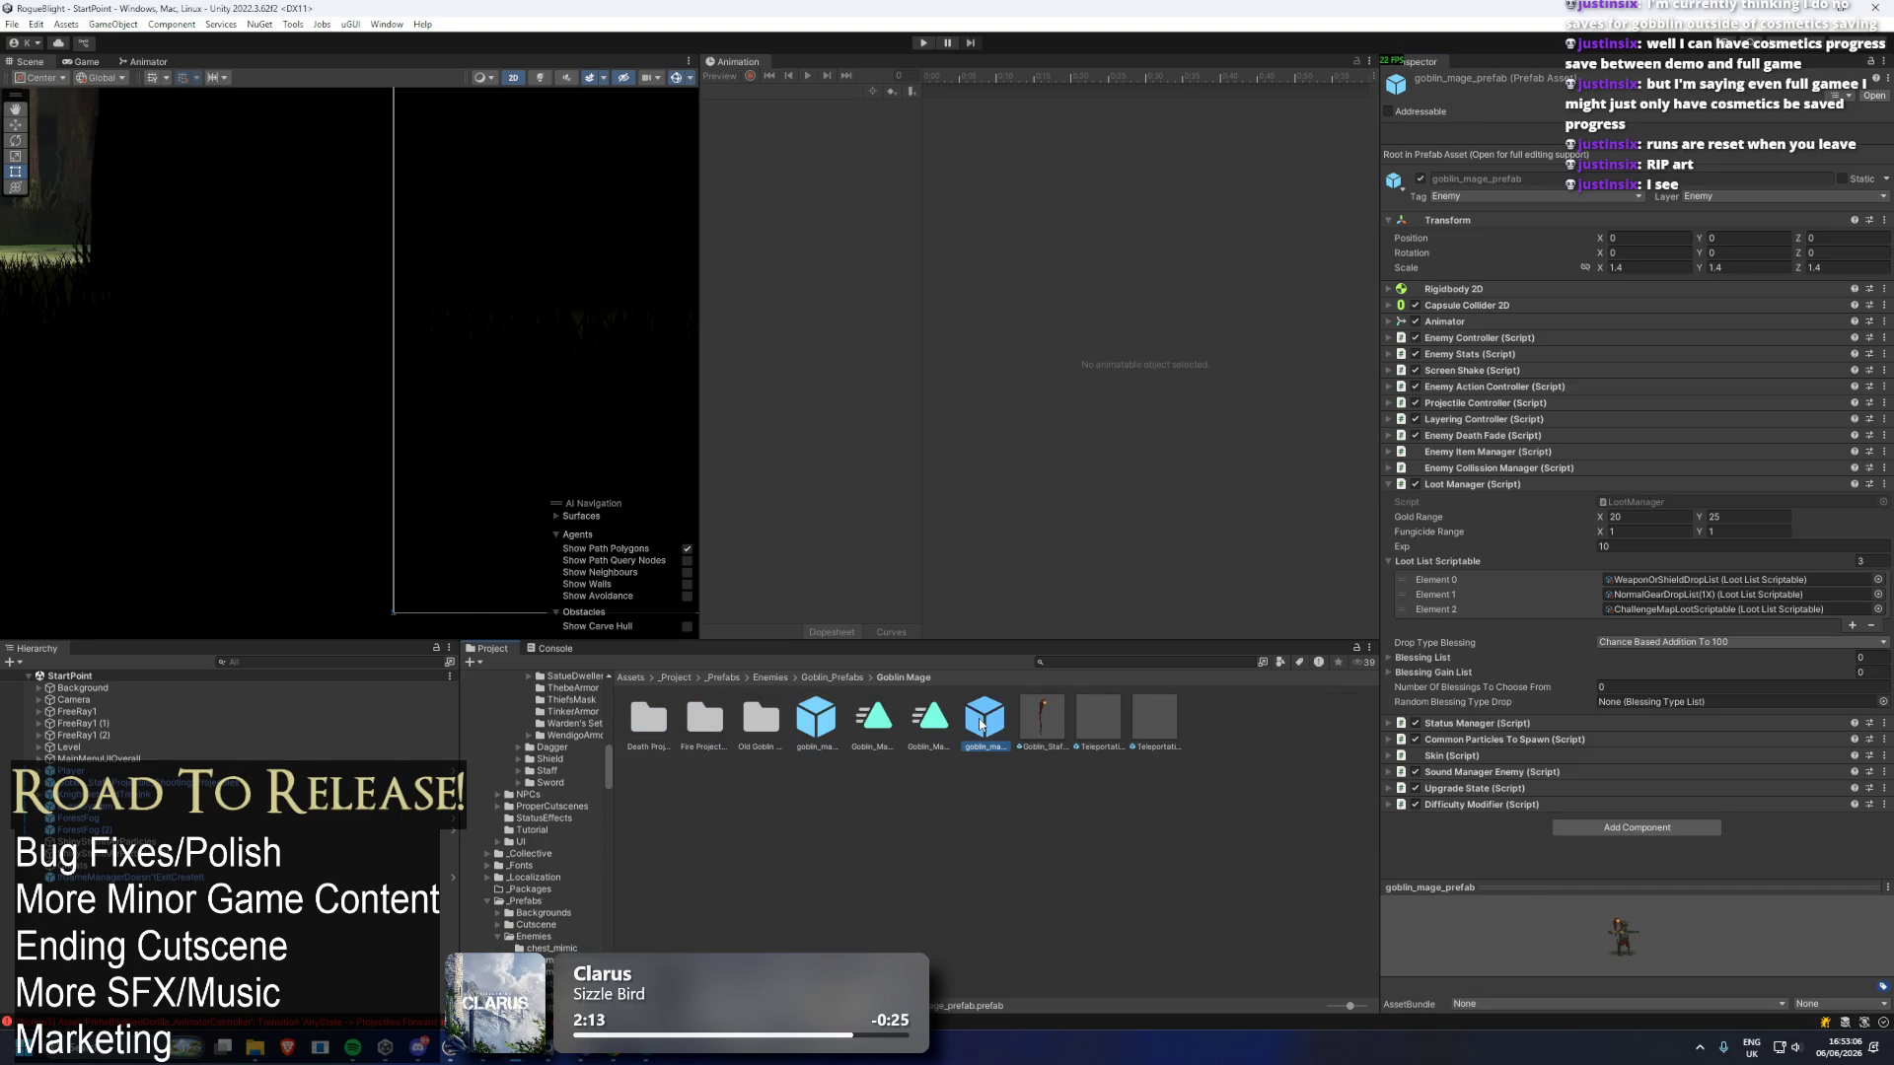
{"action": "left_click", "coordinate": [846, 678]}
Review the Goblin Warrior prefabs and goblin spawners, including UndeadGoblinSpawner, then return to Enemies.
{"action": "double_click", "coordinate": [726, 710]}
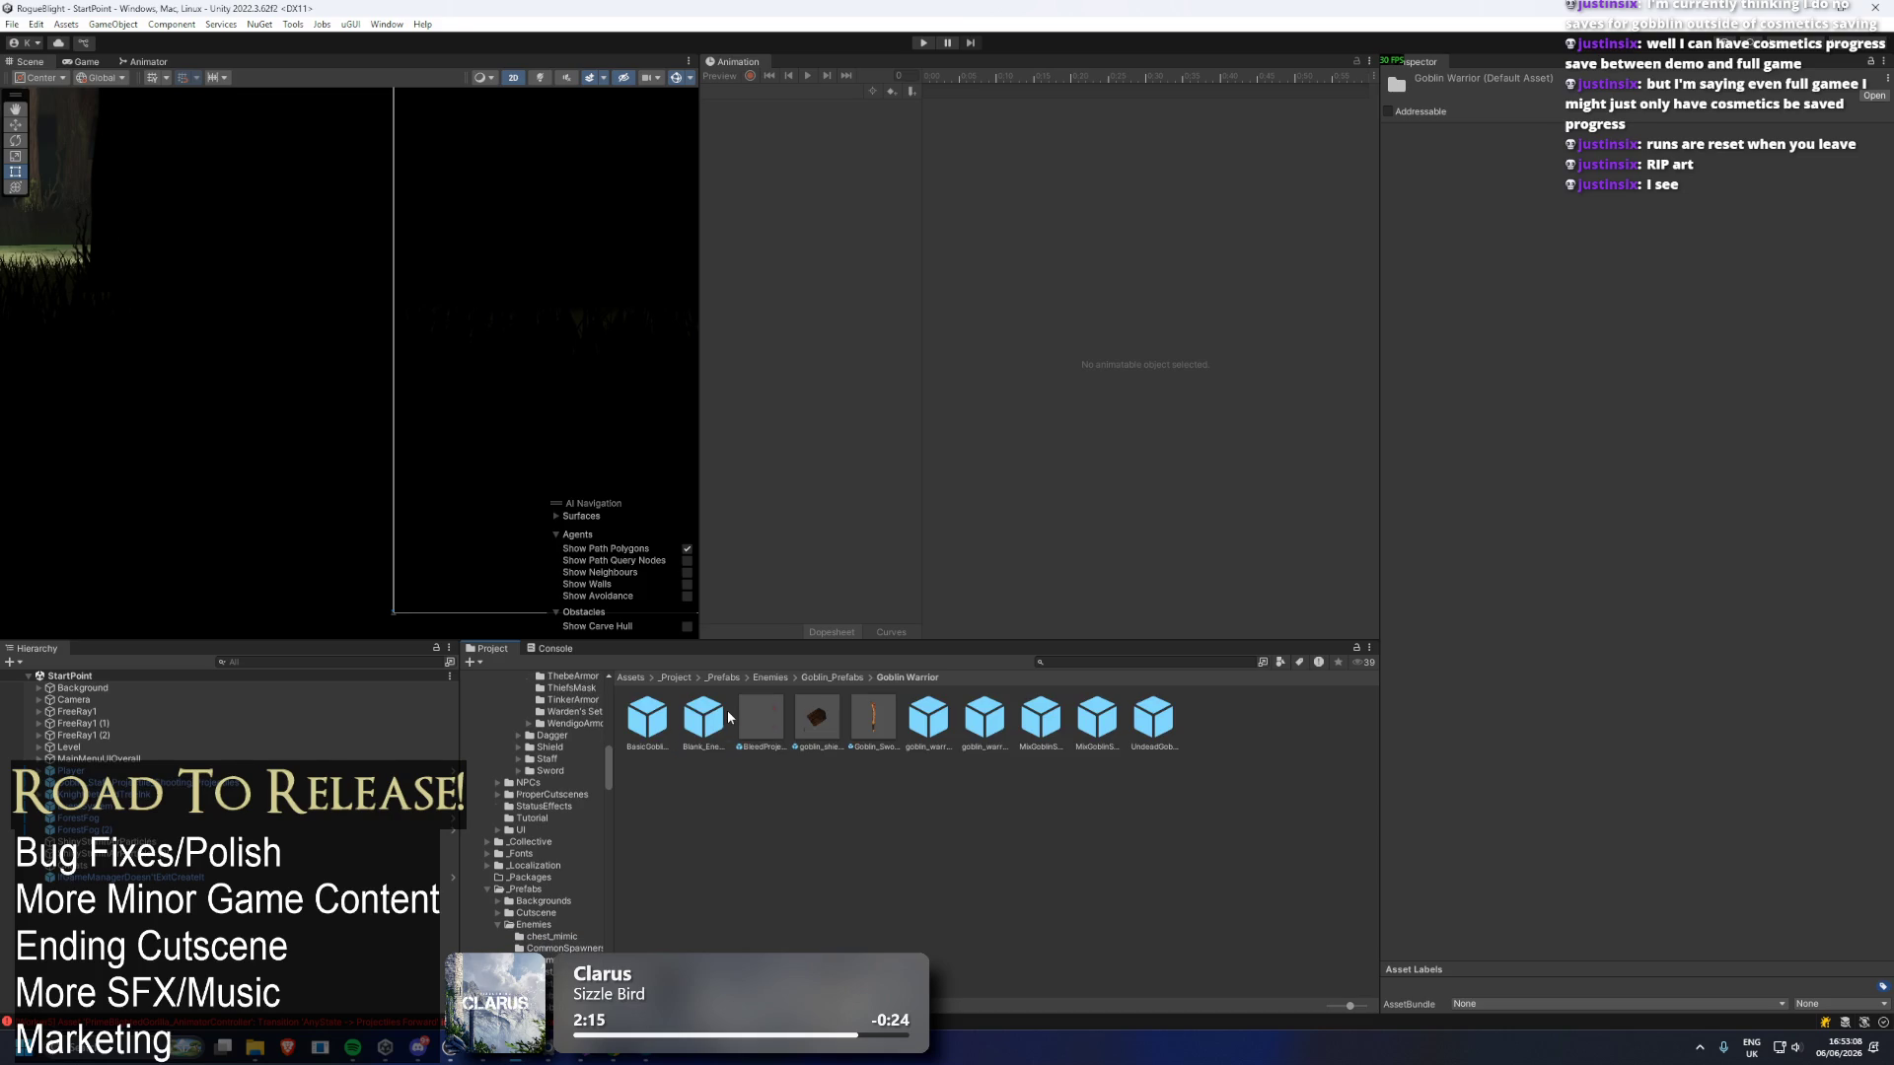
{"action": "left_click", "coordinate": [703, 718]}
{"action": "left_click", "coordinate": [928, 718]}
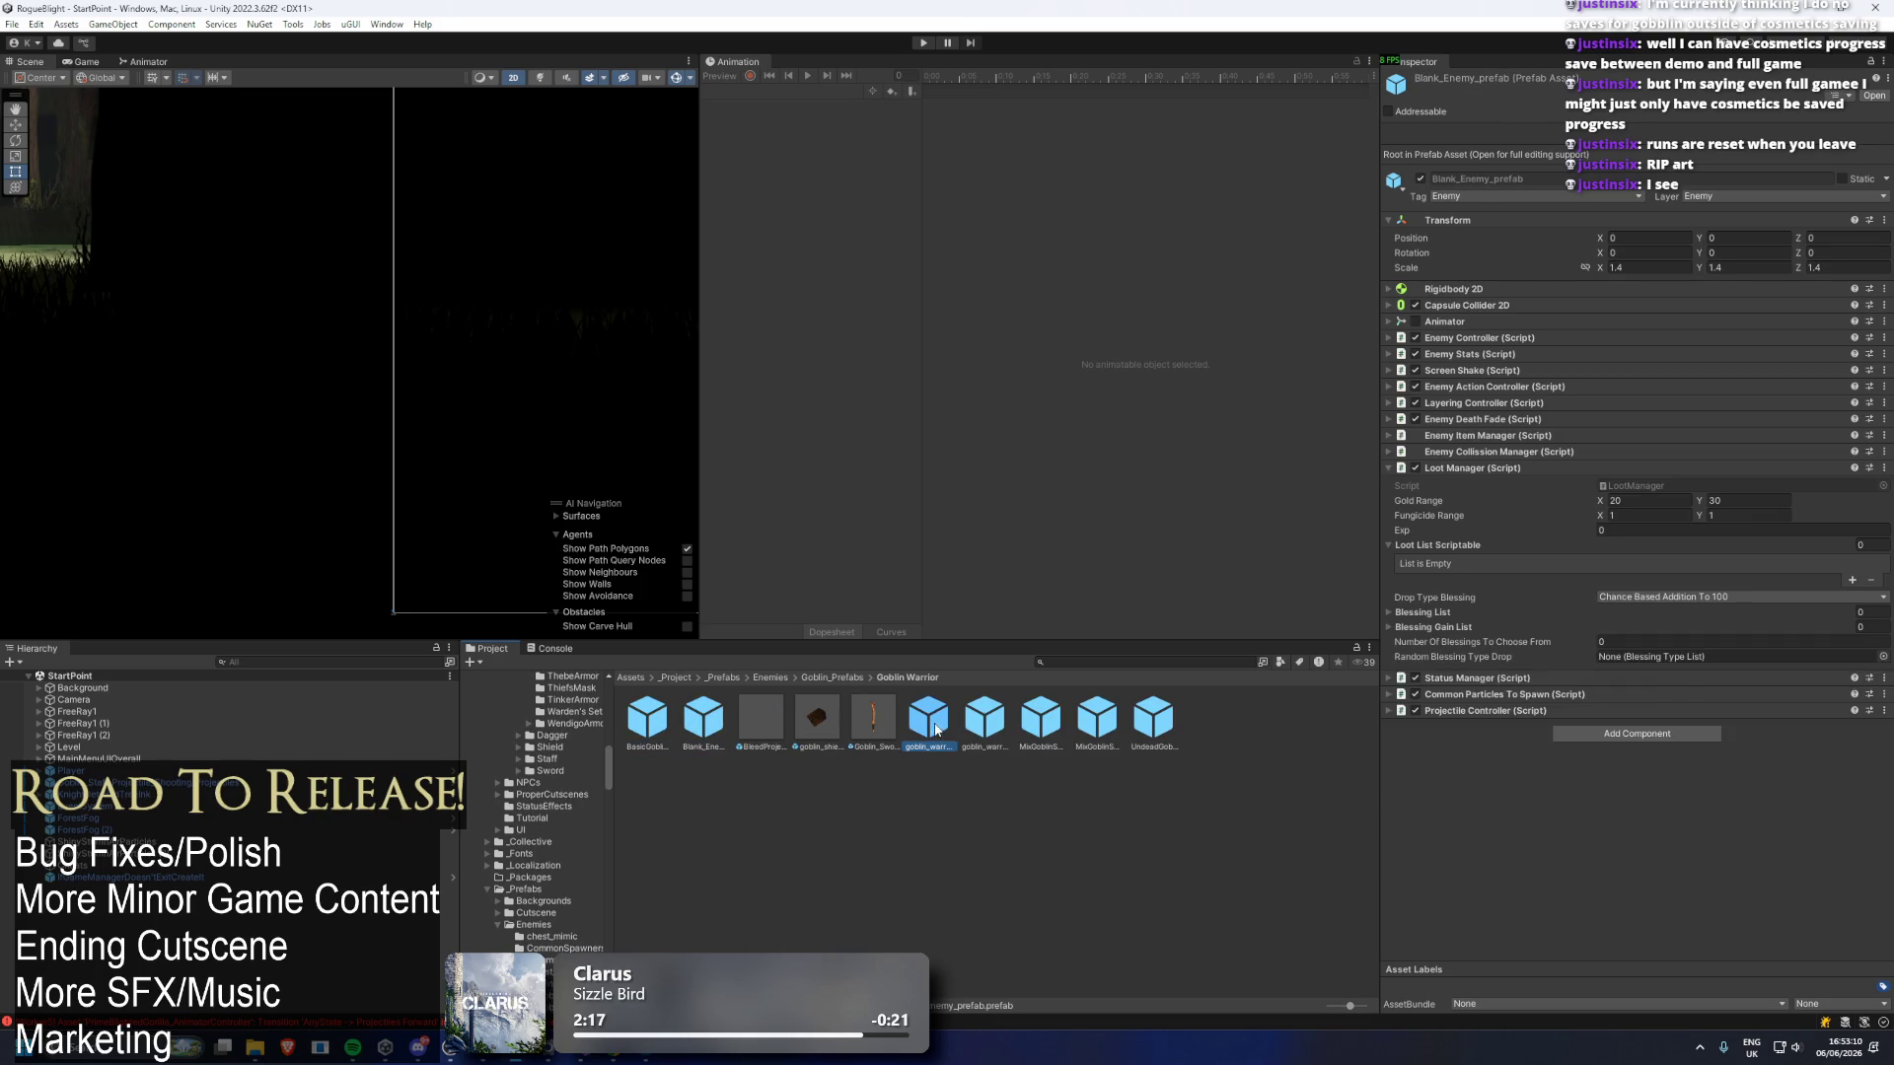
{"action": "left_click", "coordinate": [985, 718]}
{"action": "left_click", "coordinate": [1043, 711]}
{"action": "left_click", "coordinate": [1097, 718]}
{"action": "left_click", "coordinate": [1153, 718]}
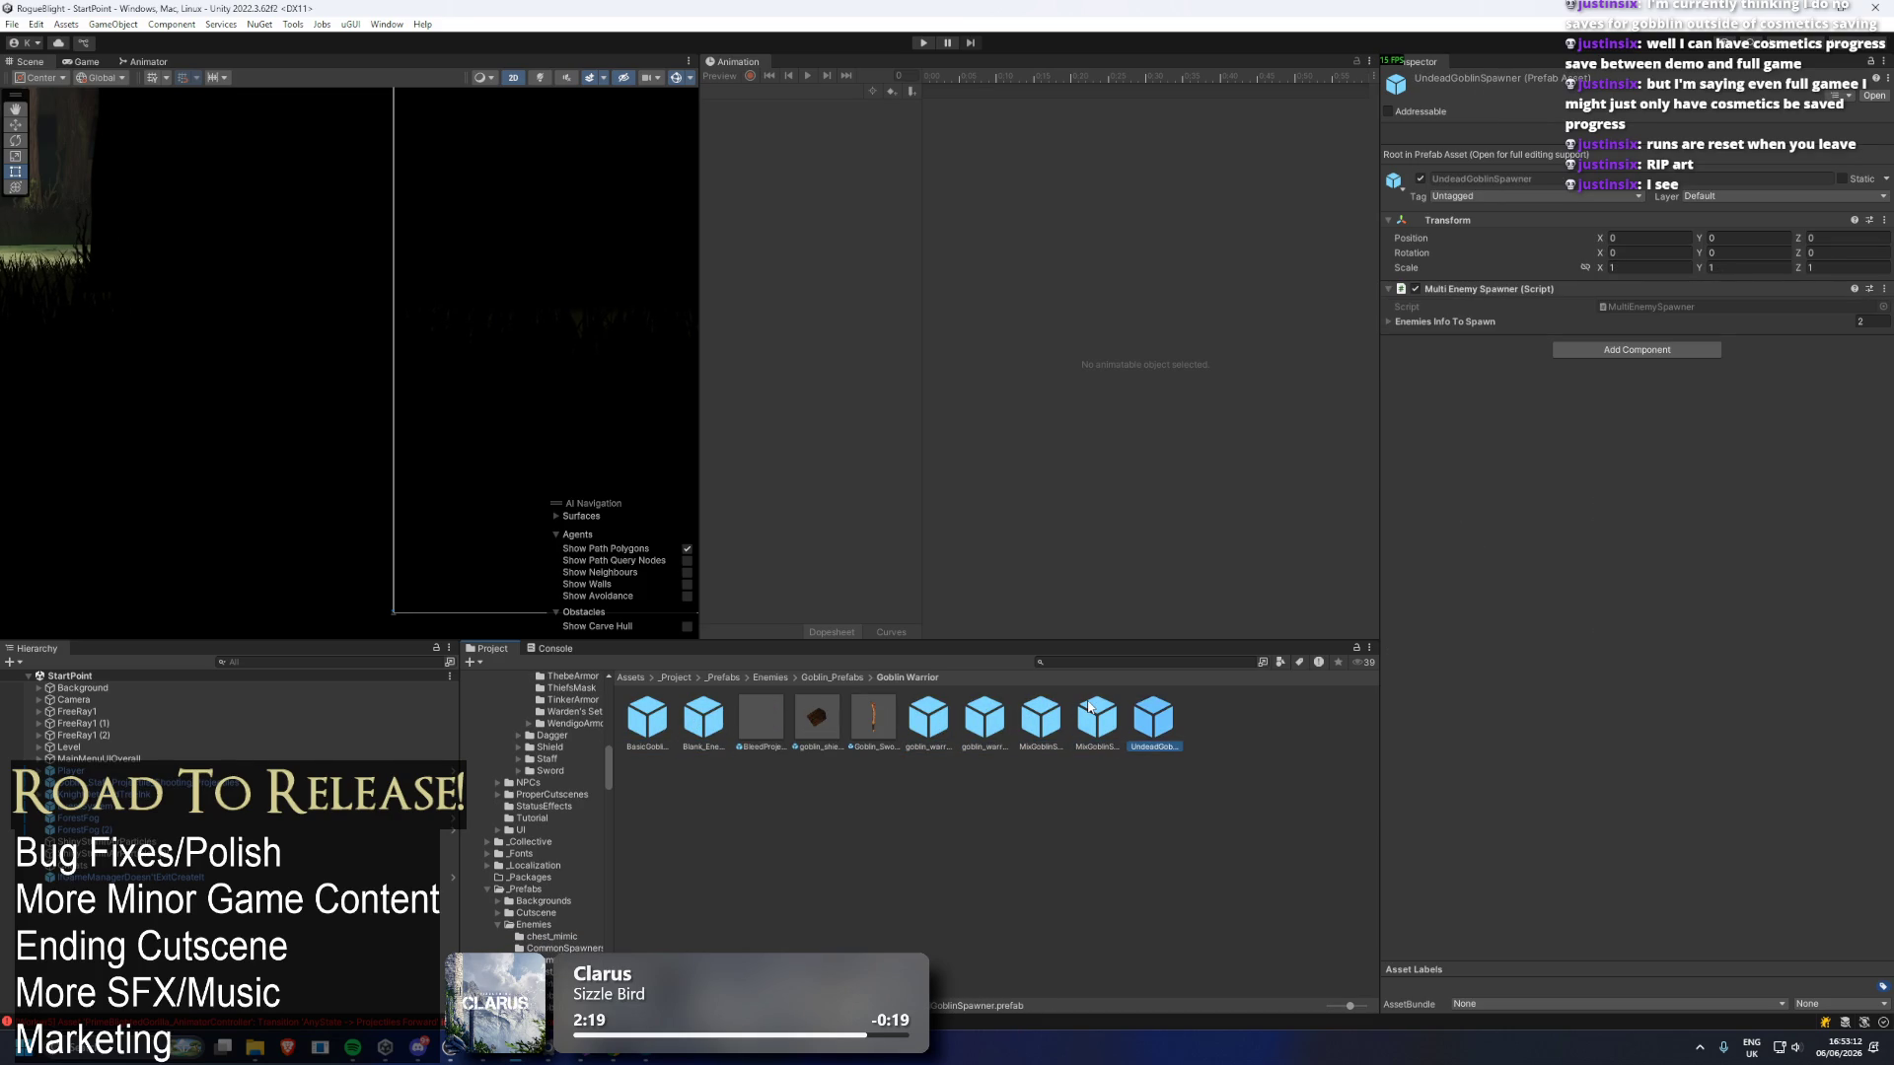
{"action": "left_click", "coordinate": [770, 678]}
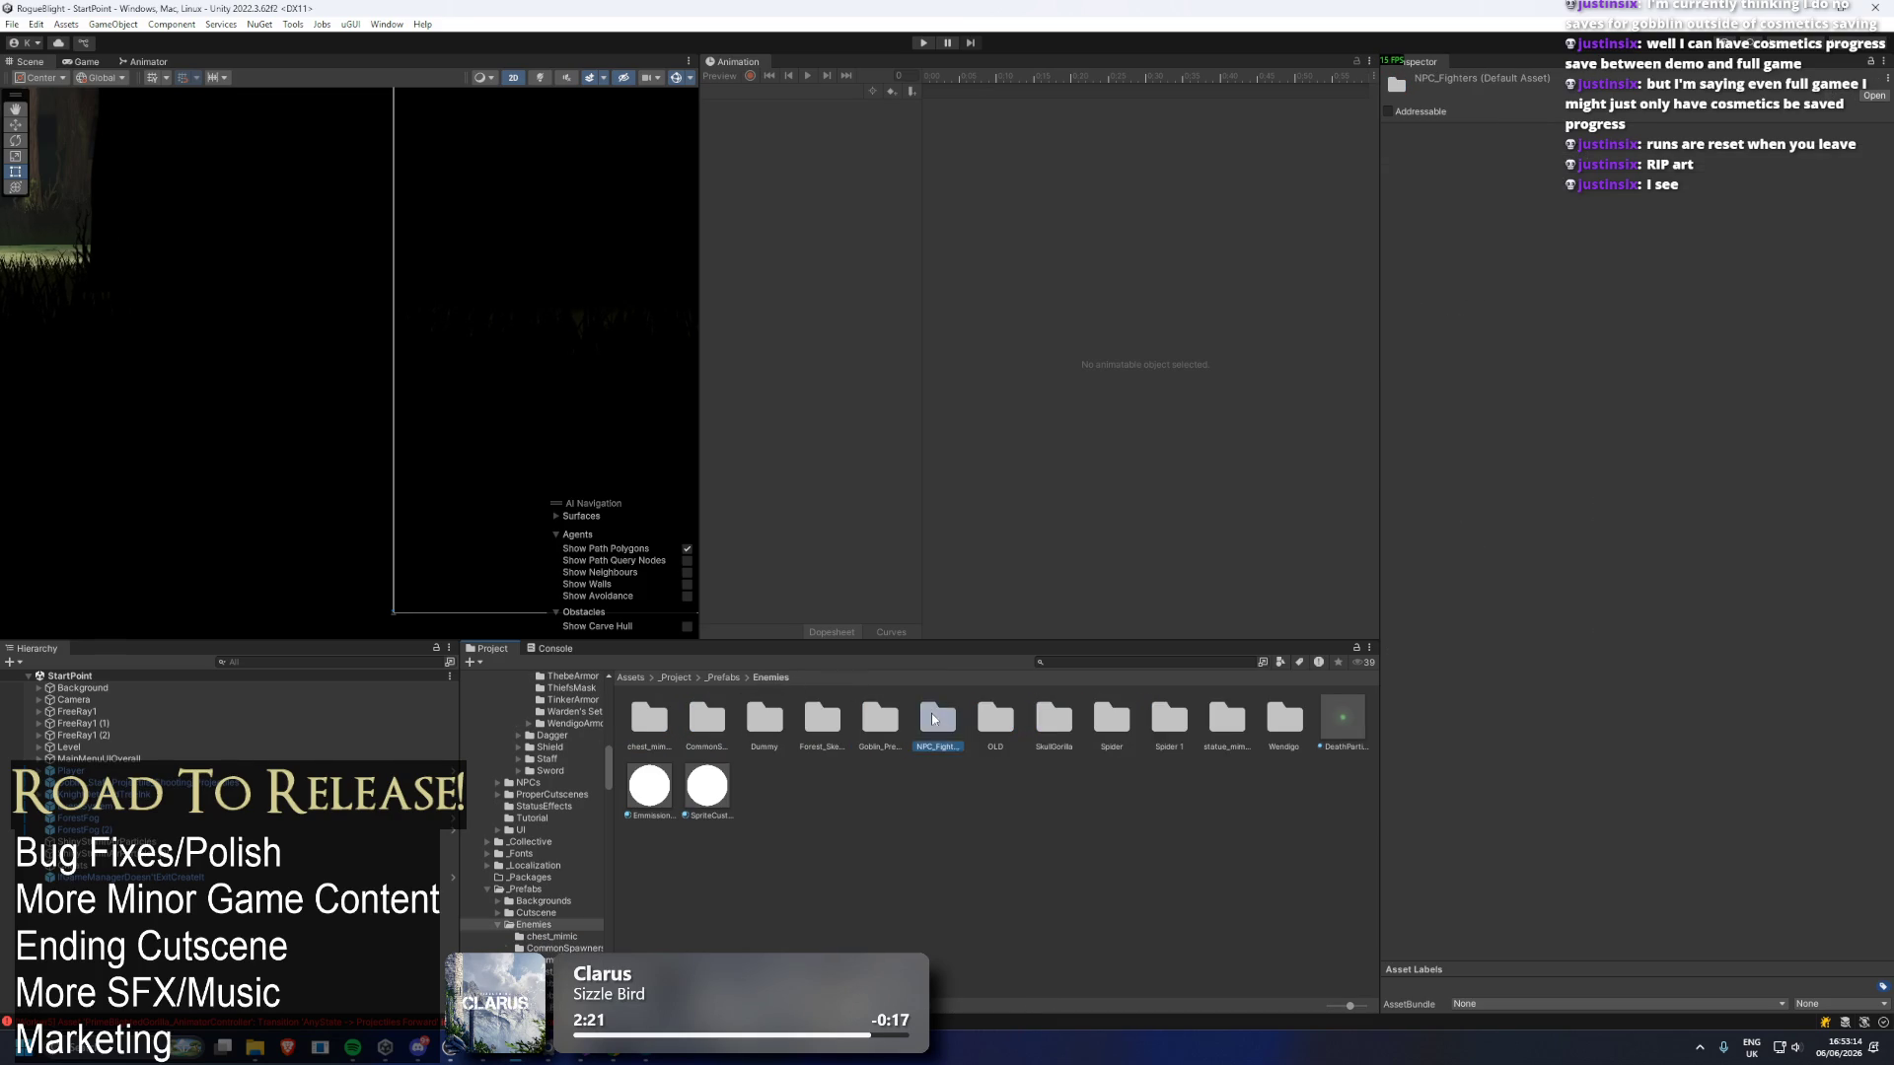
Check the NPC_Fighter_Royal folder and NPC_Fighter_HELRAZR_prefab loot, then select the SkullGorilla folder.
{"action": "double_click", "coordinate": [932, 718]}
{"action": "double_click", "coordinate": [647, 718]}
{"action": "left_click", "coordinate": [828, 678]}
{"action": "double_click", "coordinate": [753, 718]}
{"action": "left_click", "coordinate": [704, 718]}
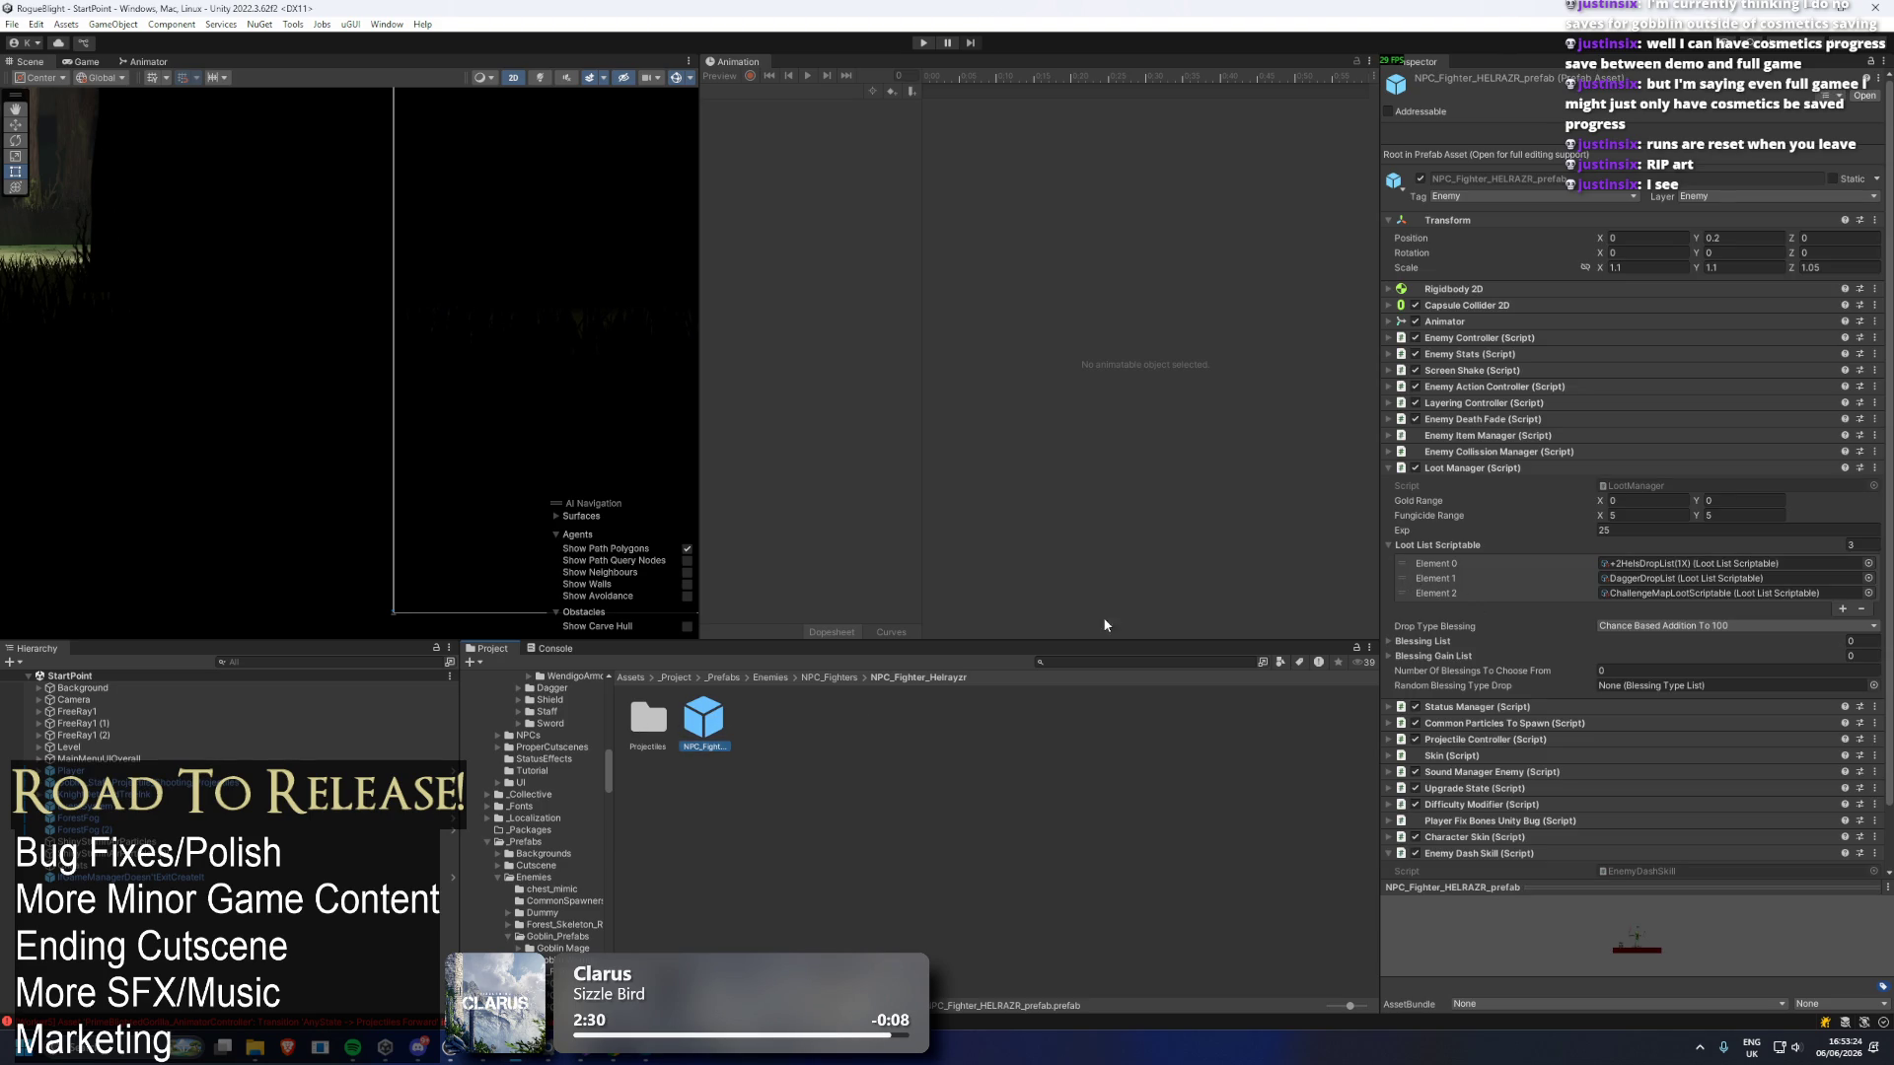
{"action": "left_click", "coordinate": [831, 677]}
{"action": "left_click", "coordinate": [771, 676]}
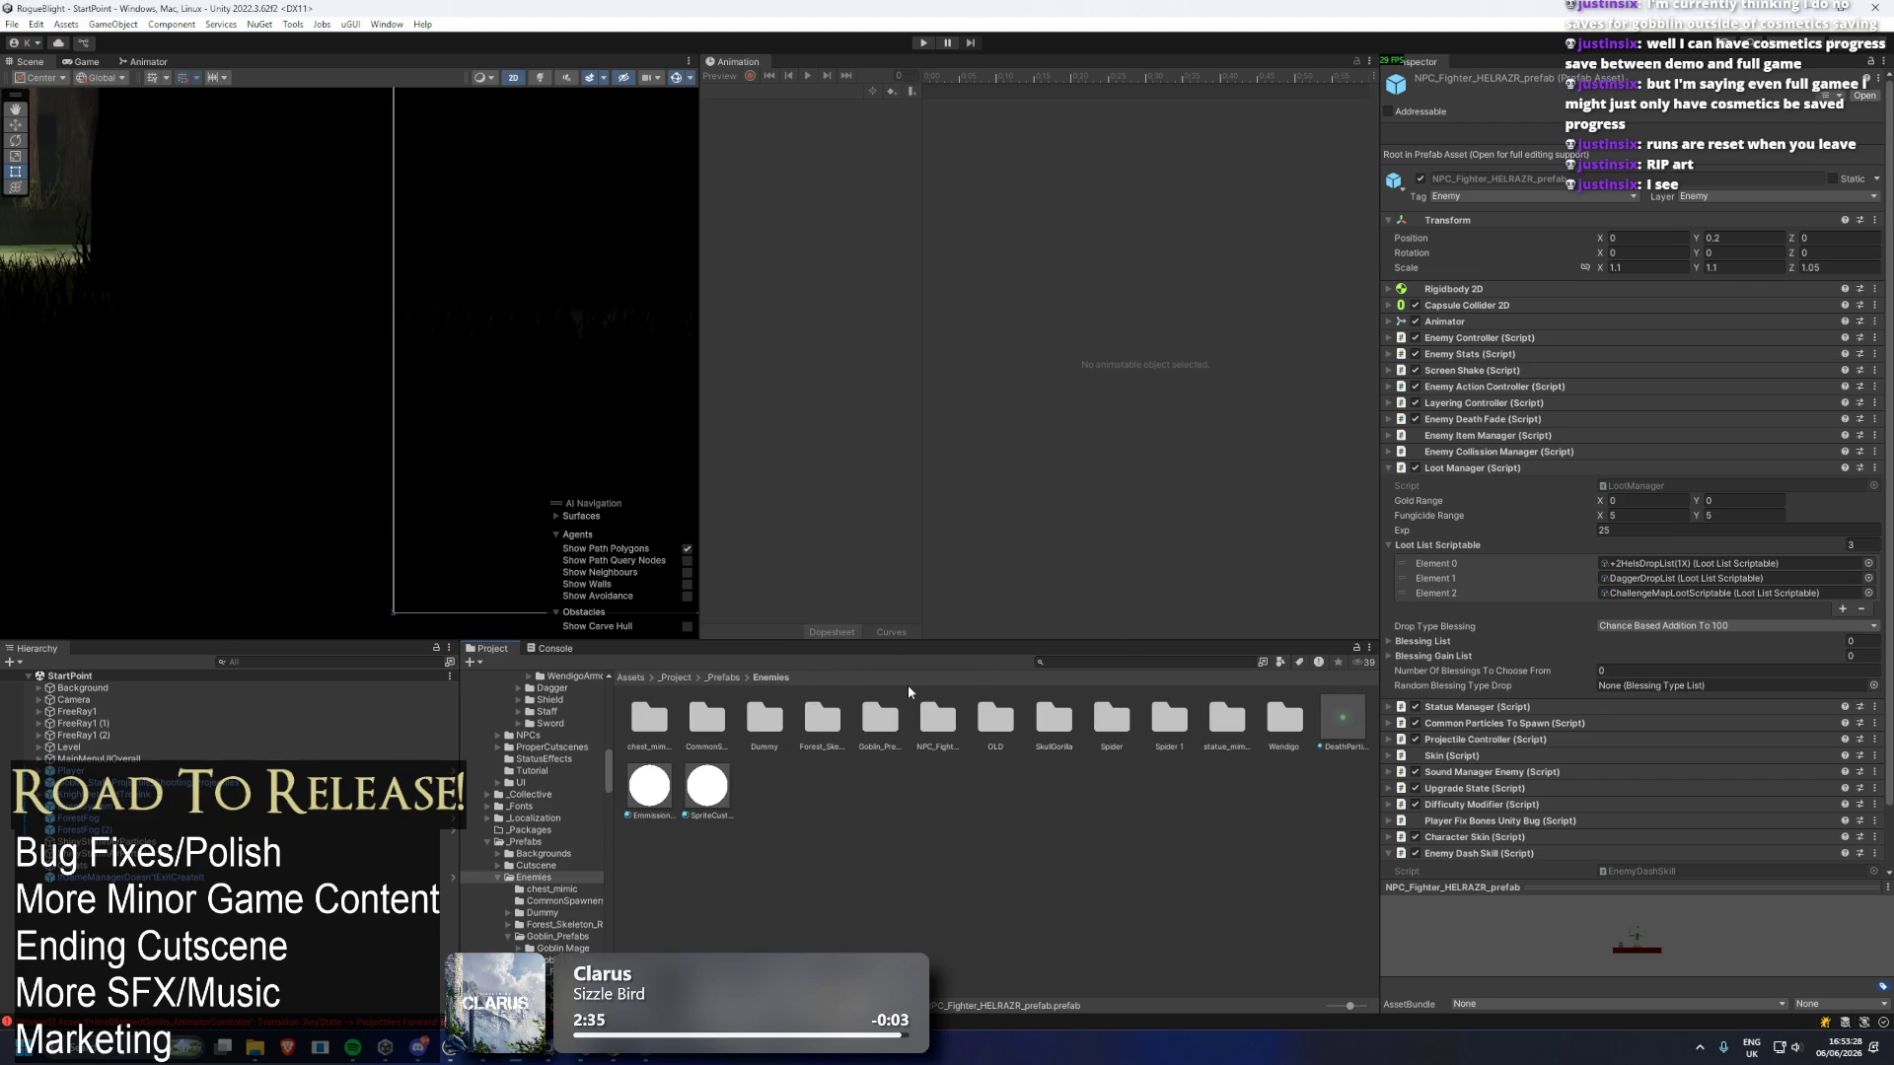
{"action": "left_click", "coordinate": [821, 719]}
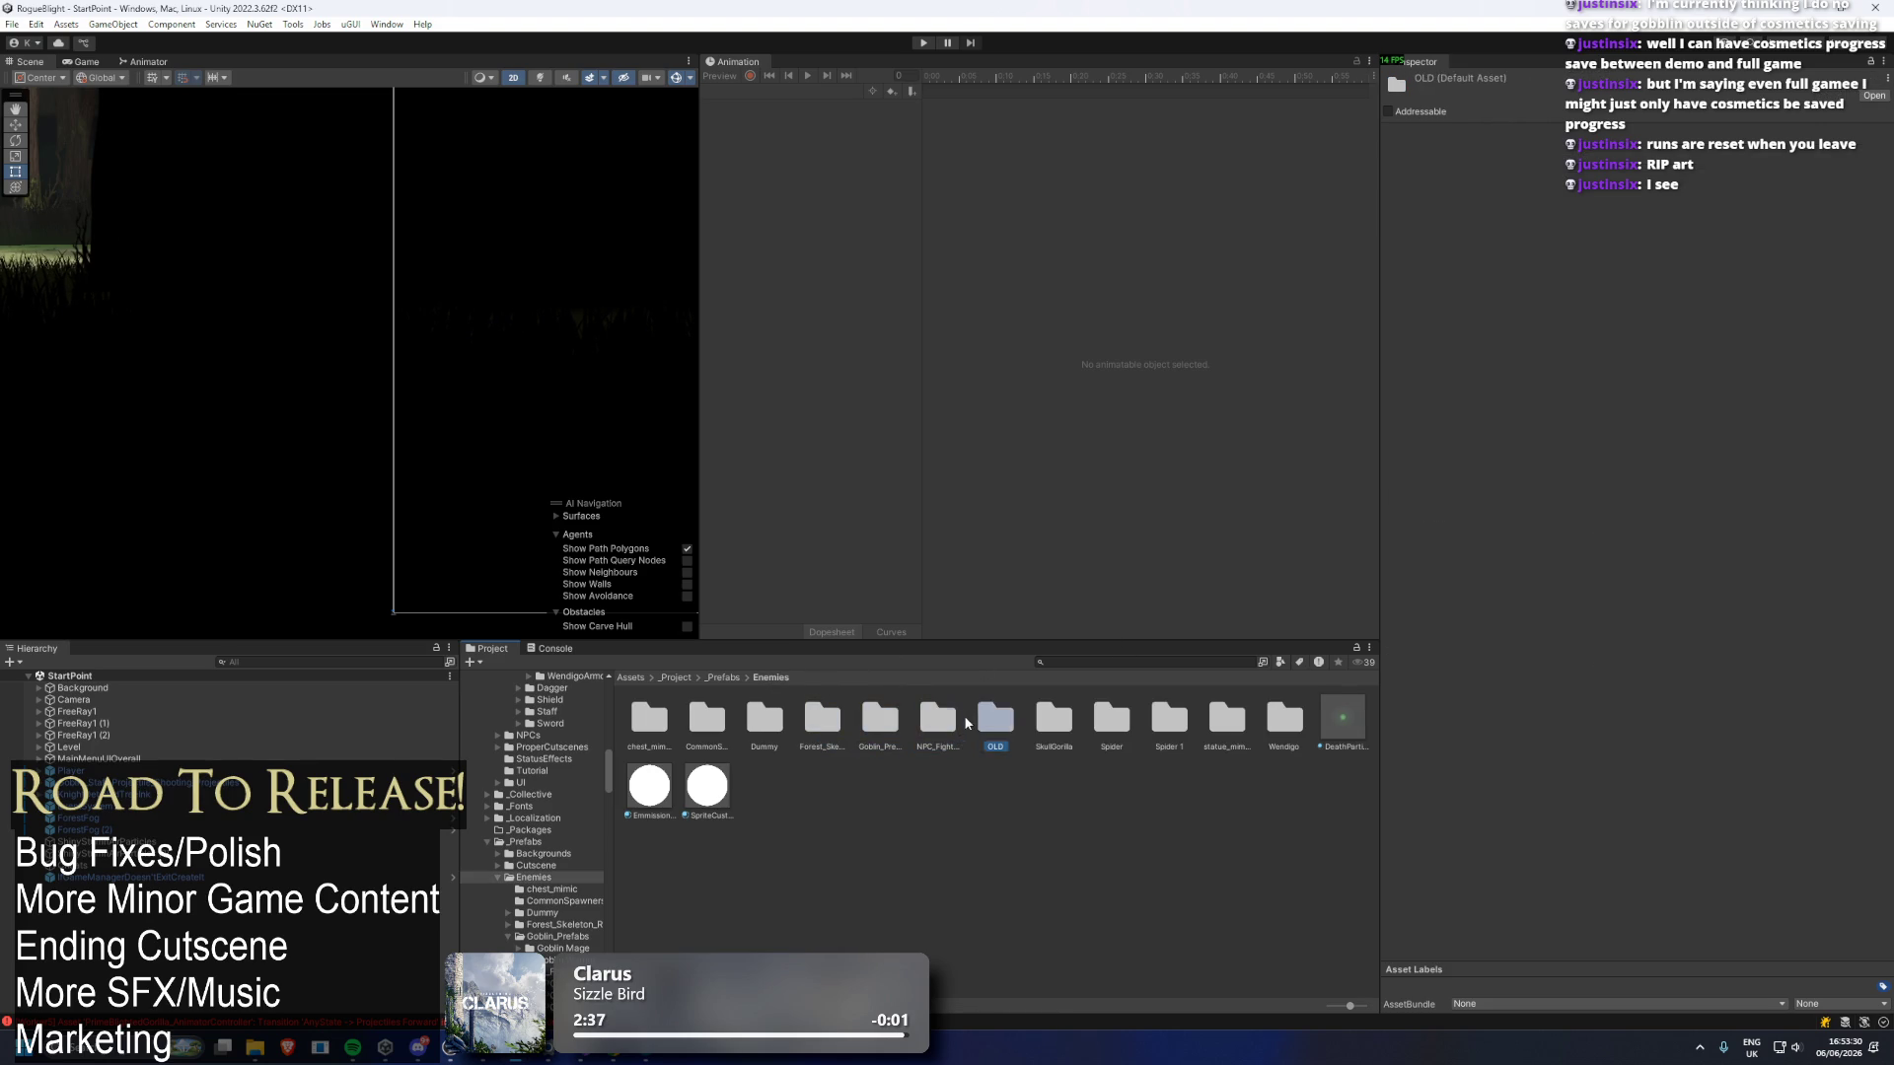
Inspect the SkullGorilla projectile, mouth-hit particle and PRIME projectile prefabs.
{"action": "double_click", "coordinate": [1054, 718]}
{"action": "left_click", "coordinate": [695, 717]}
{"action": "key", "text": "Right"}
{"action": "key", "text": "Right"}
{"action": "key", "text": "Right"}
{"action": "key", "text": "Right"}
{"action": "key", "text": "Right"}
{"action": "key", "text": "Right"}
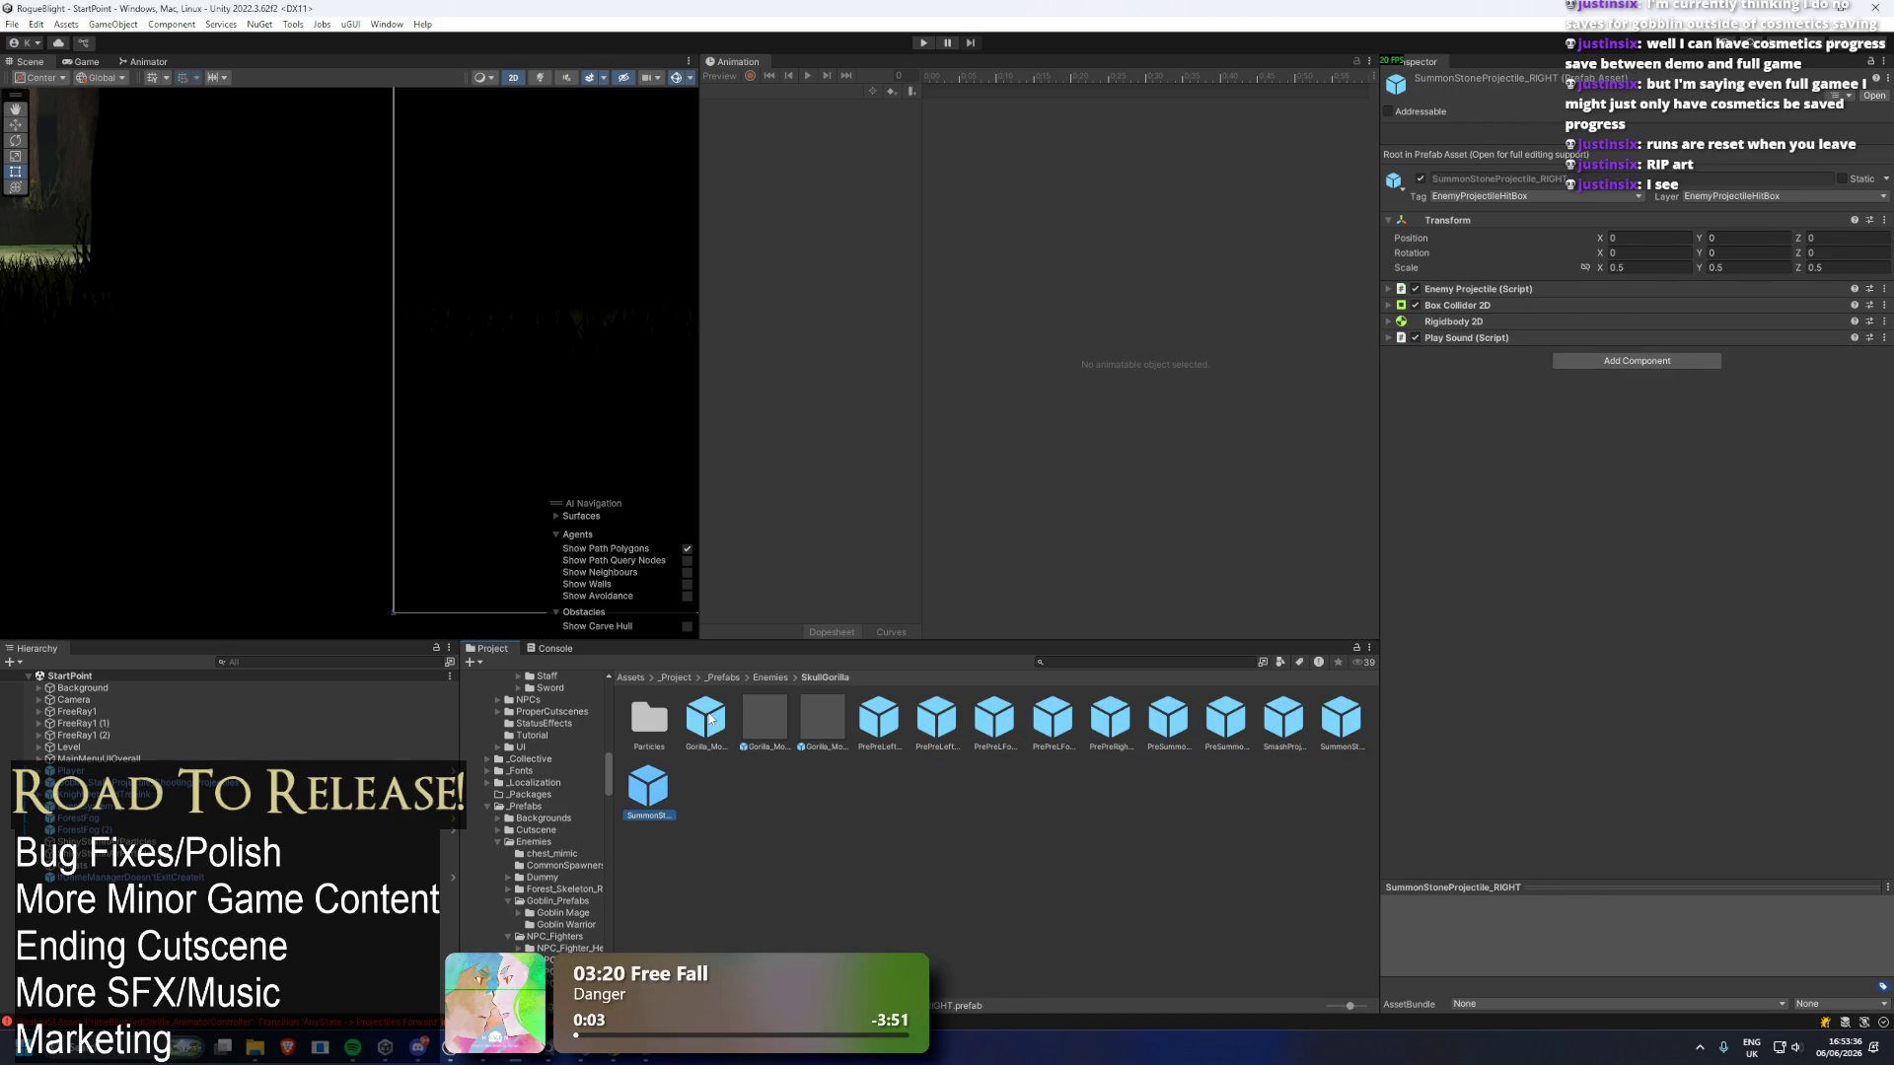
{"action": "left_click", "coordinate": [764, 718]}
{"action": "key", "text": "Right"}
{"action": "key", "text": "Right"}
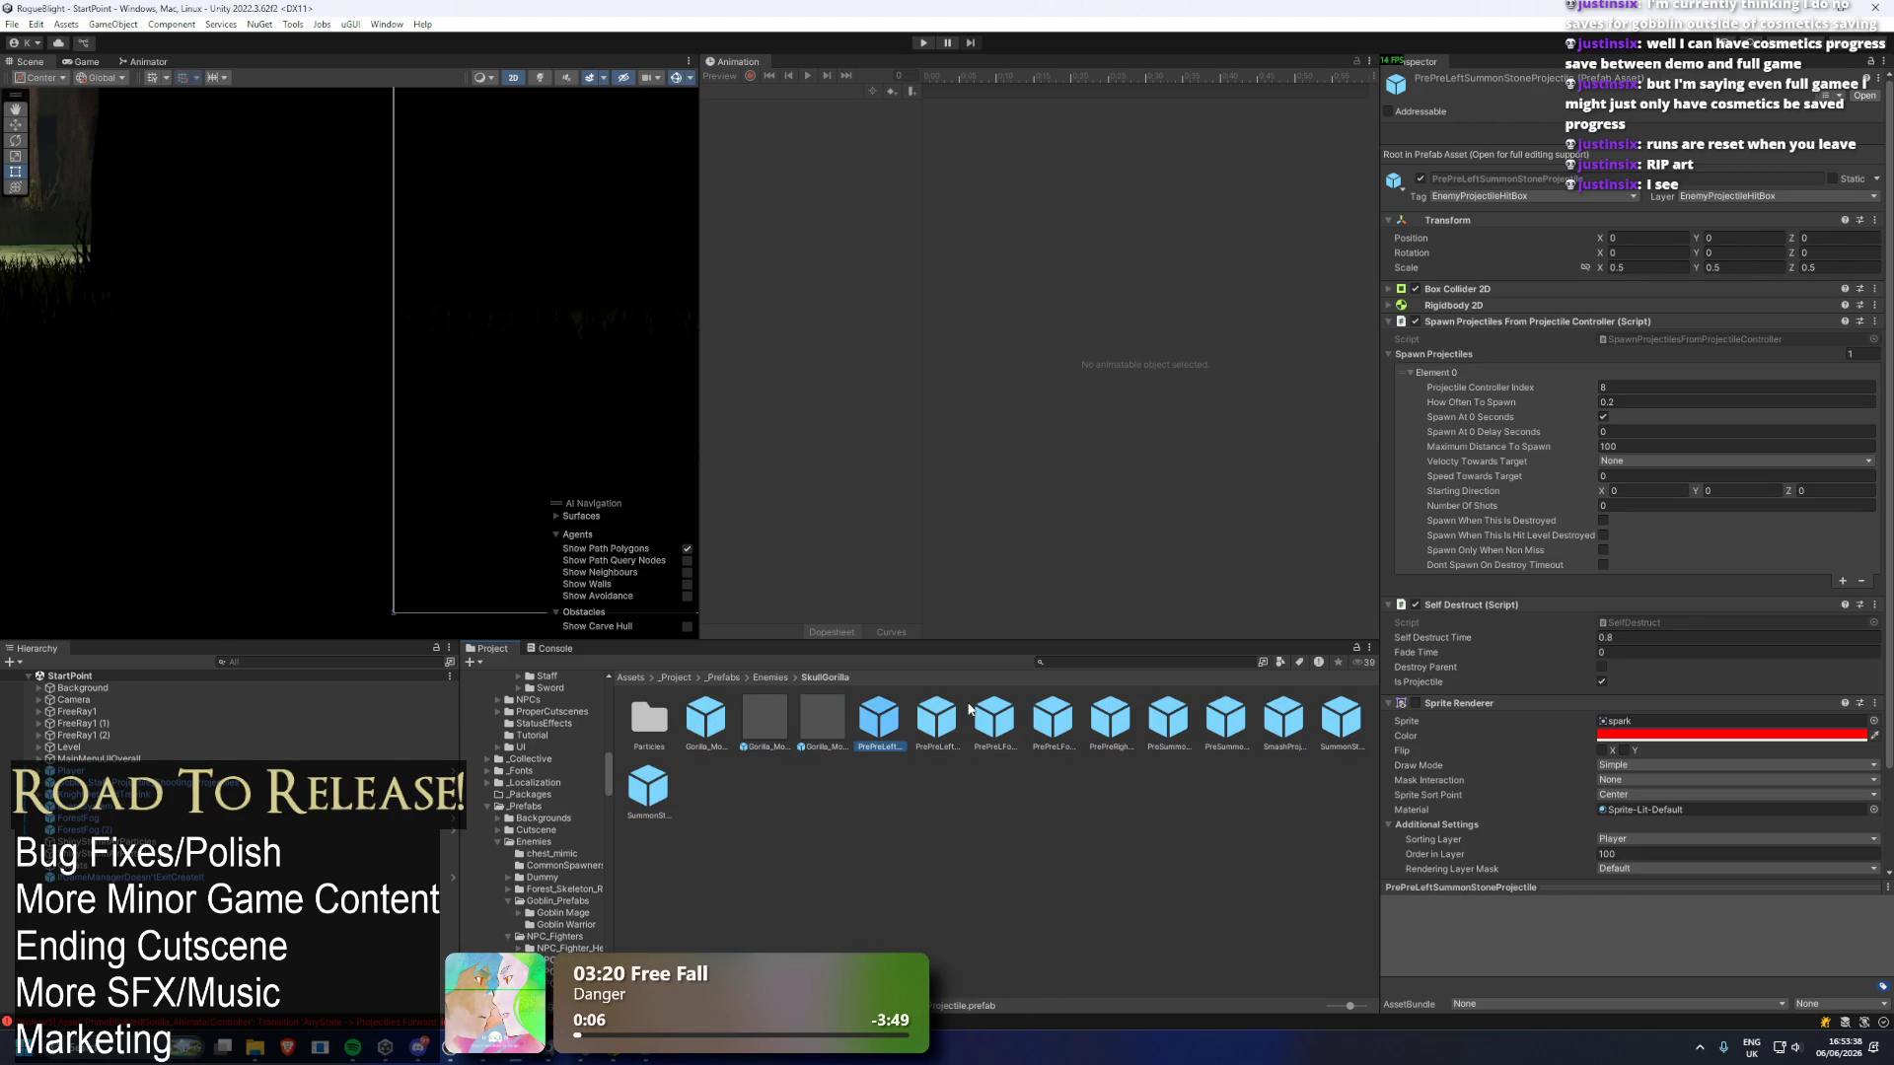
{"action": "key", "text": "Right"}
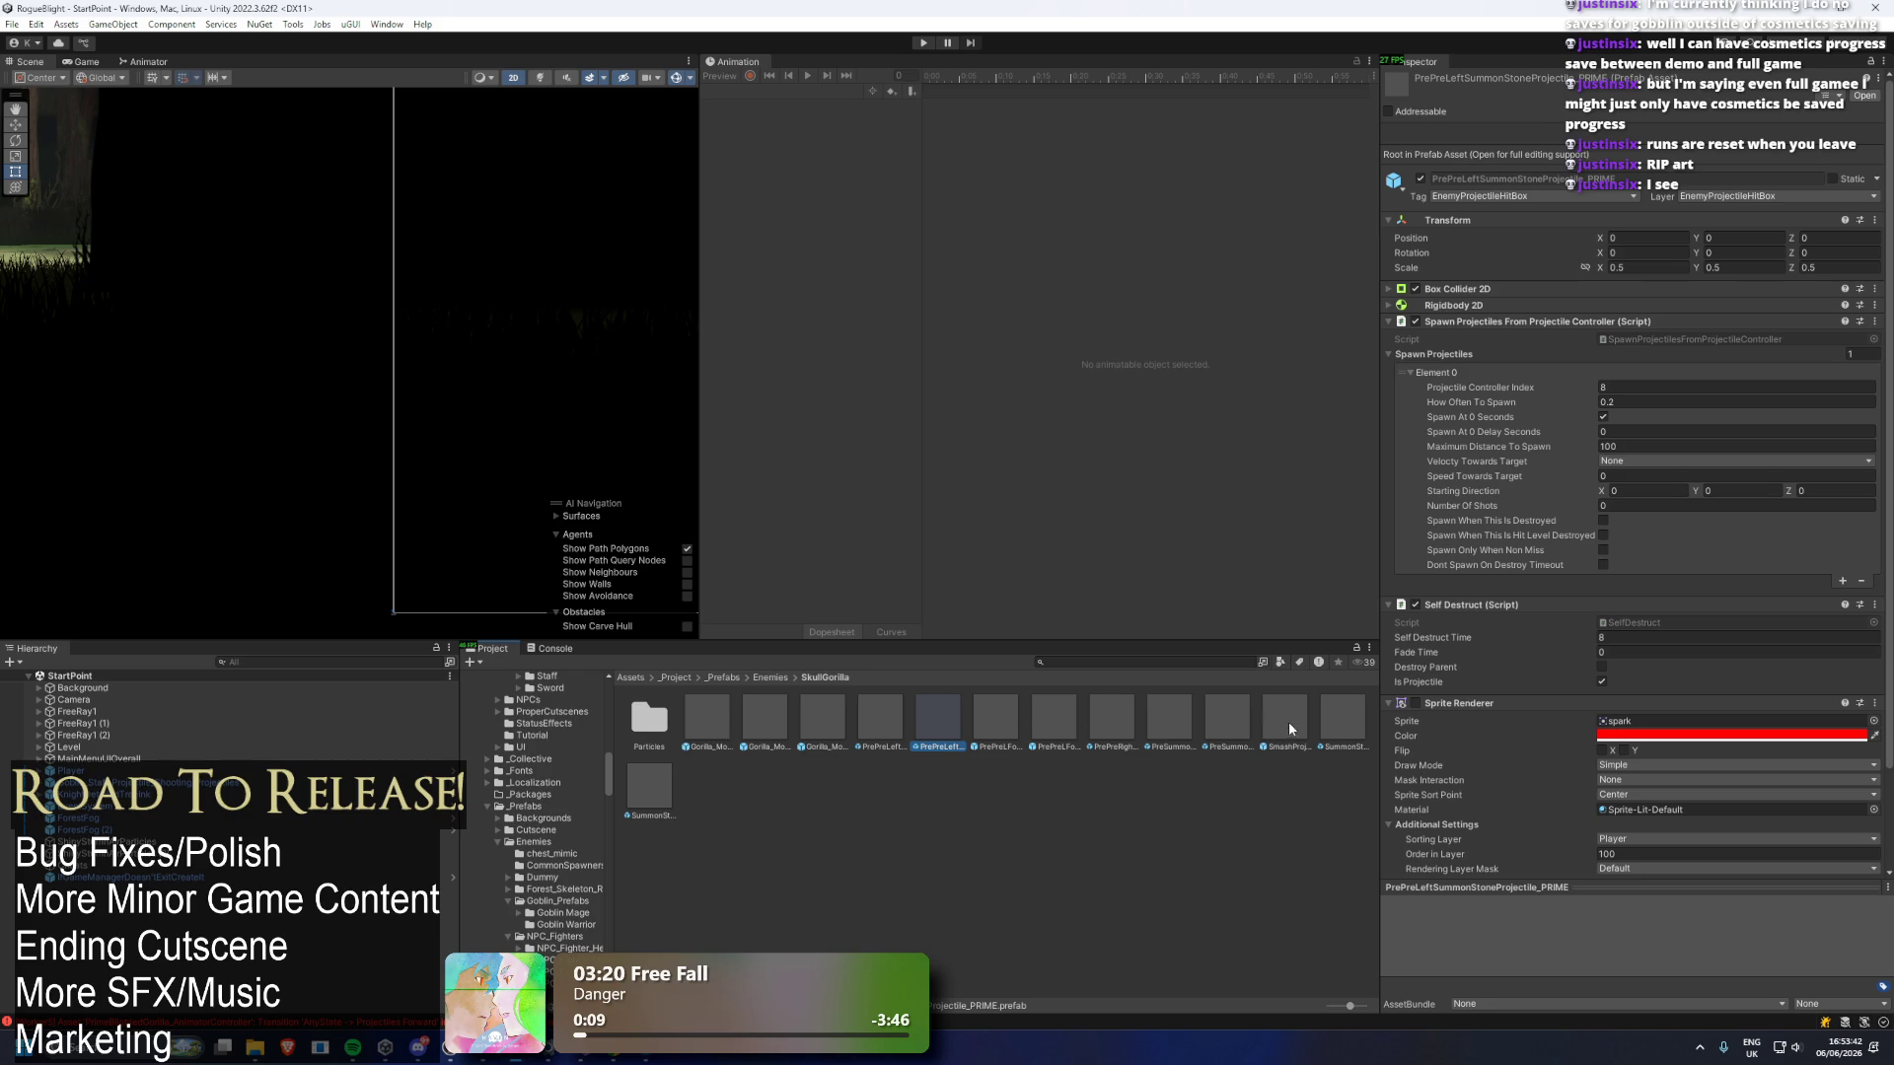
Look inside the Particles and Spider folders, returning each time to Enemies.
{"action": "left_click", "coordinate": [650, 727]}
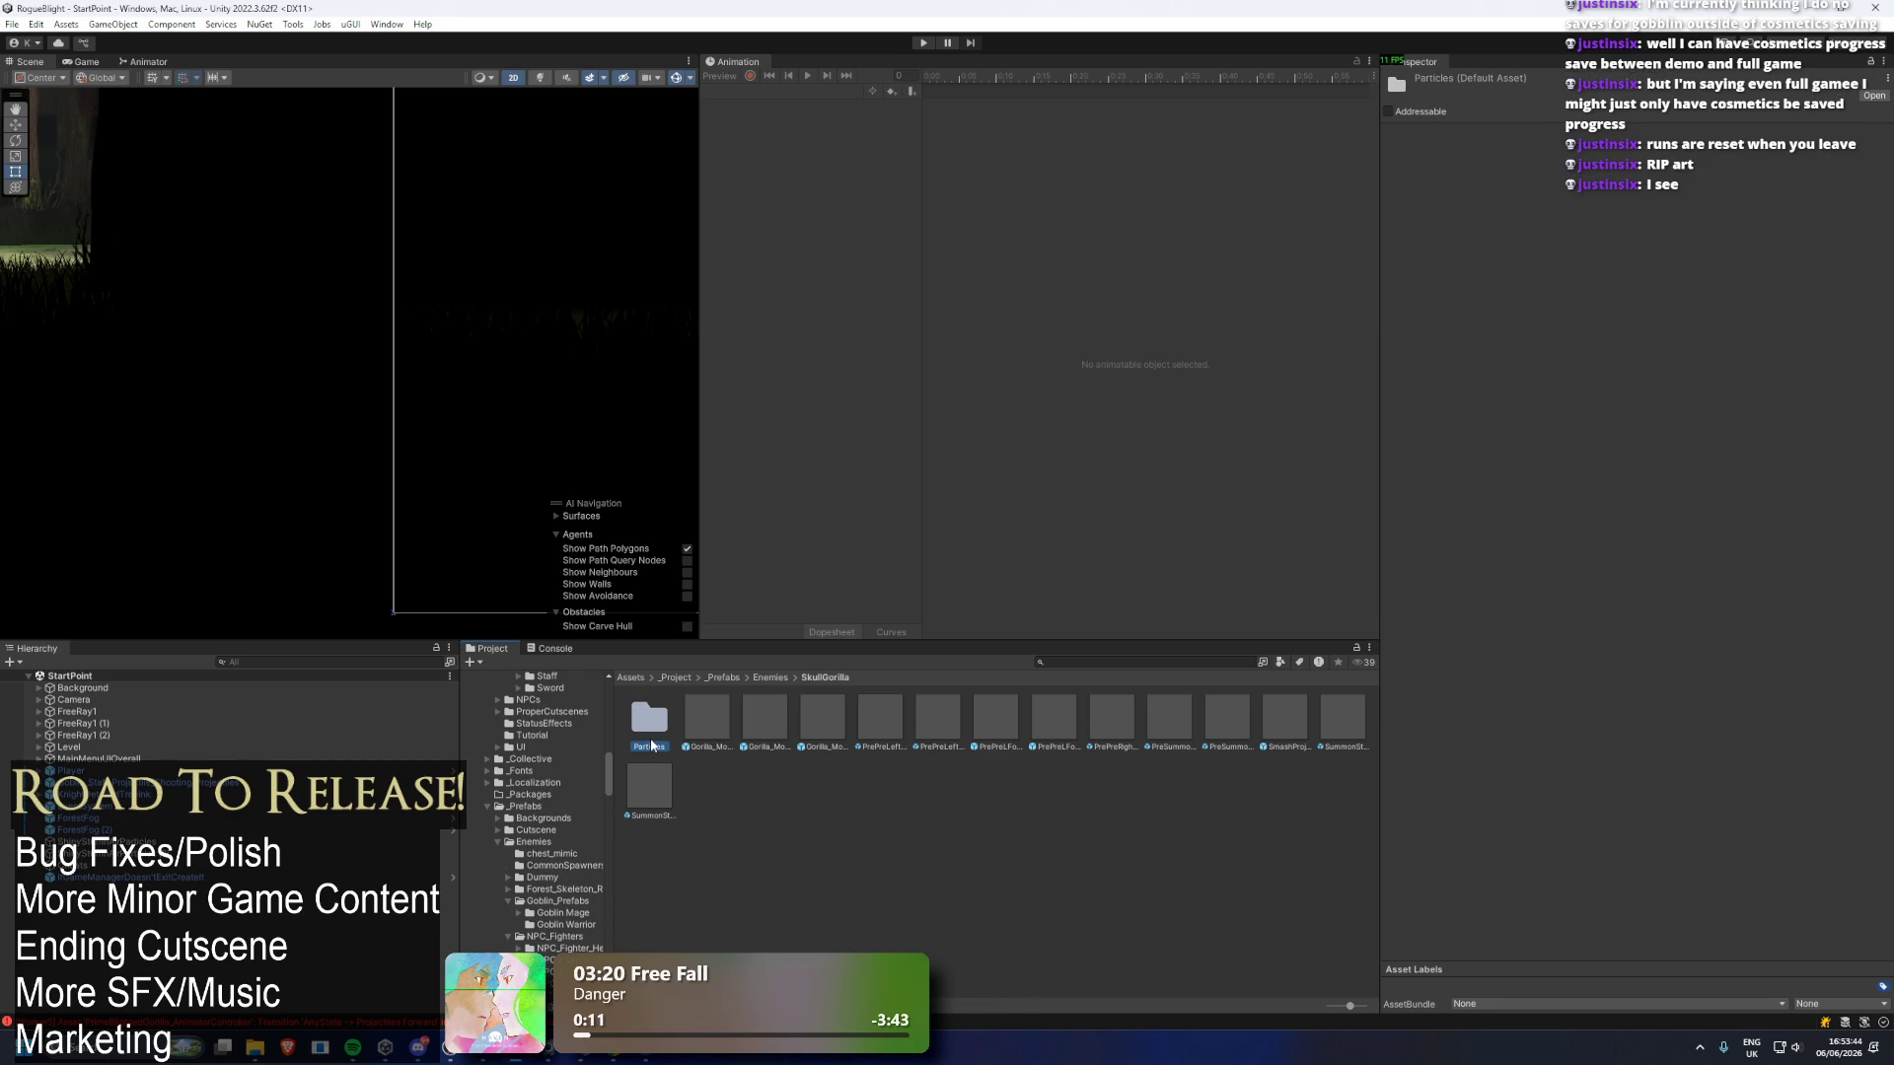
{"action": "double_click", "coordinate": [650, 725]}
{"action": "left_click", "coordinate": [771, 678]}
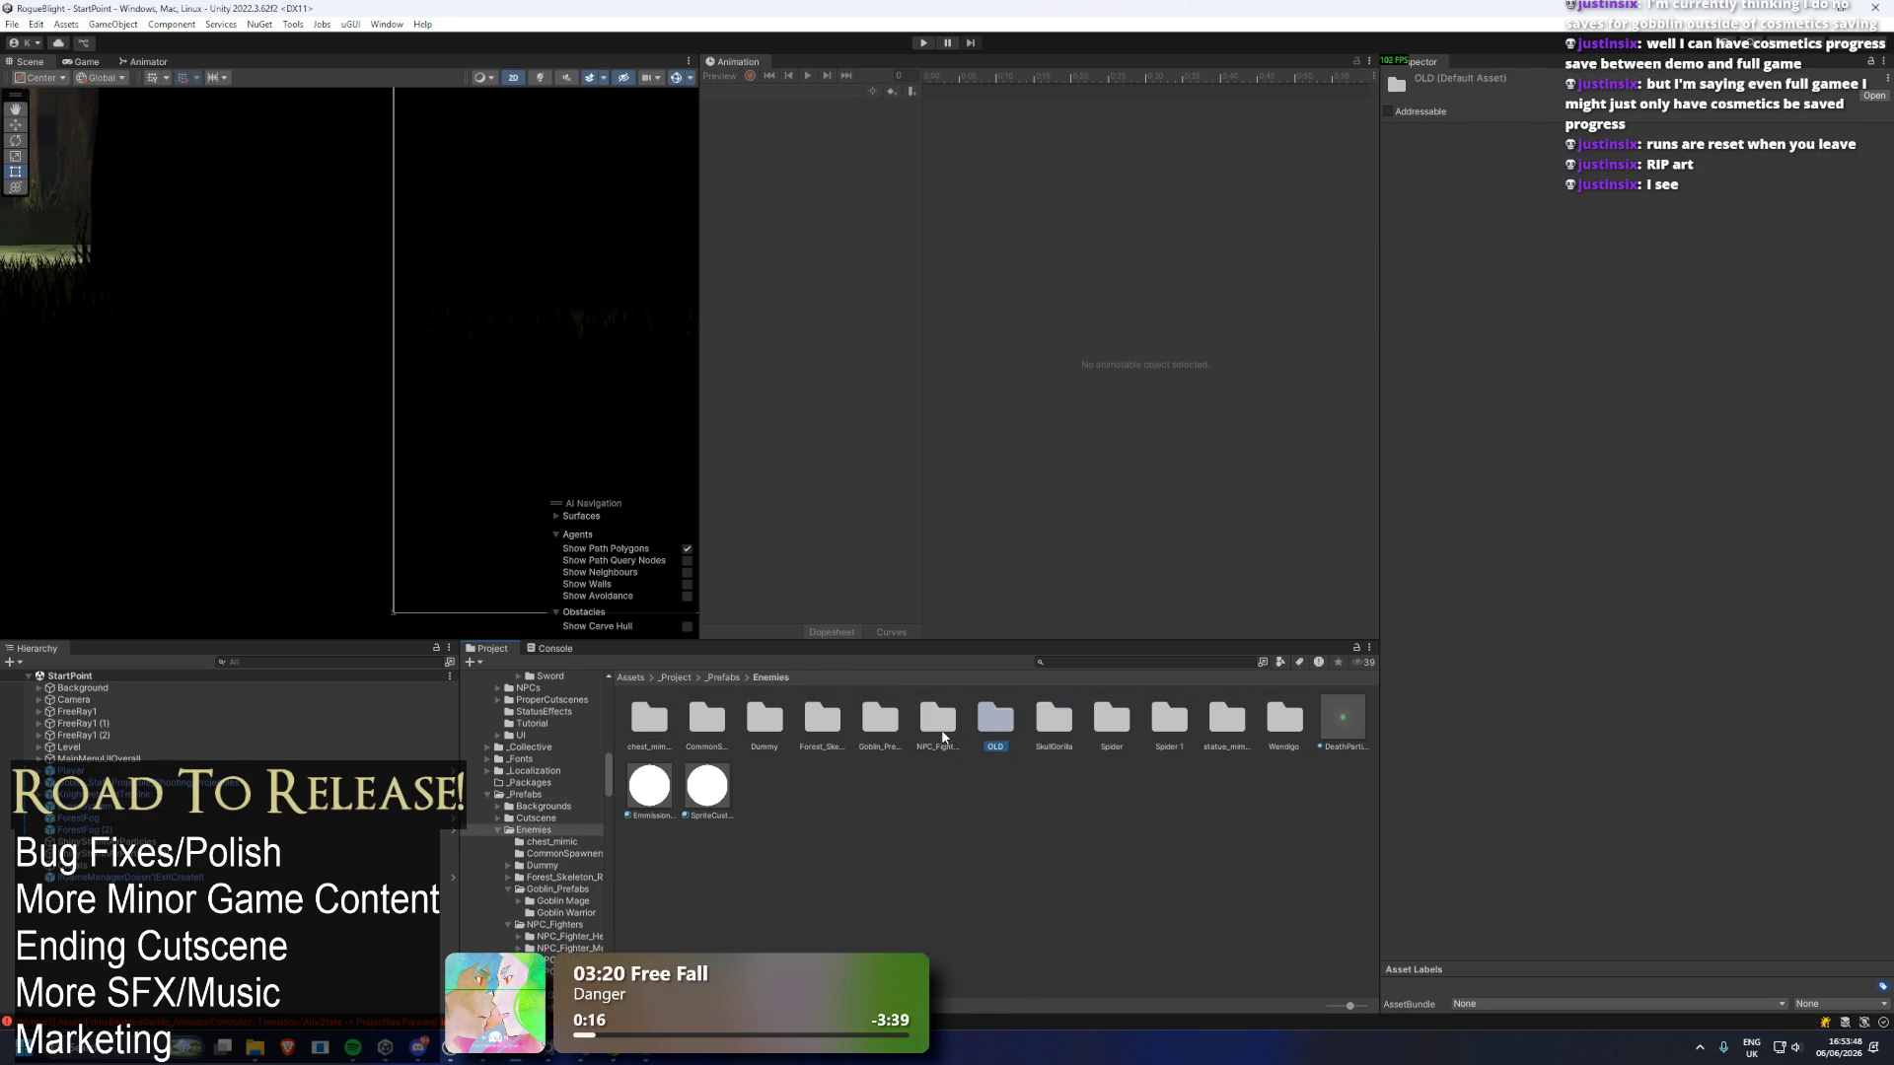
{"action": "double_click", "coordinate": [1112, 718]}
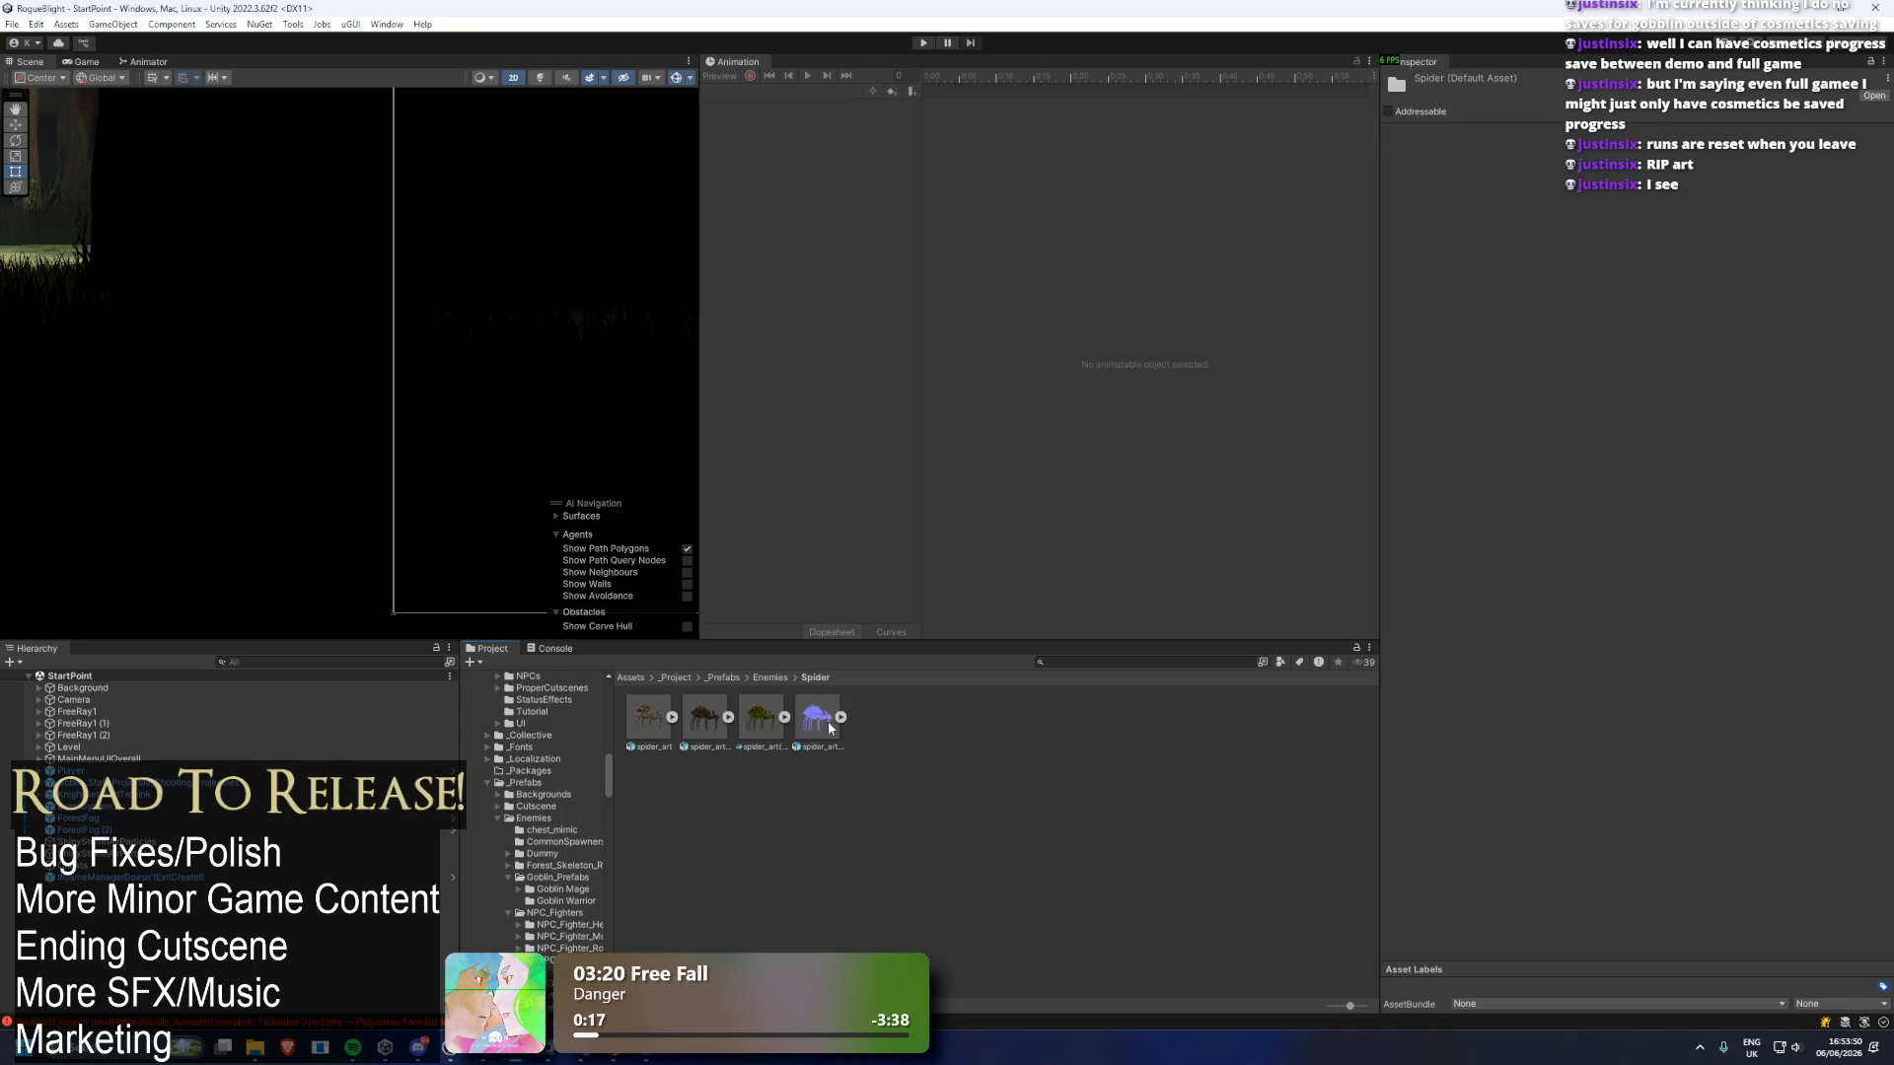
{"action": "left_click", "coordinate": [771, 678]}
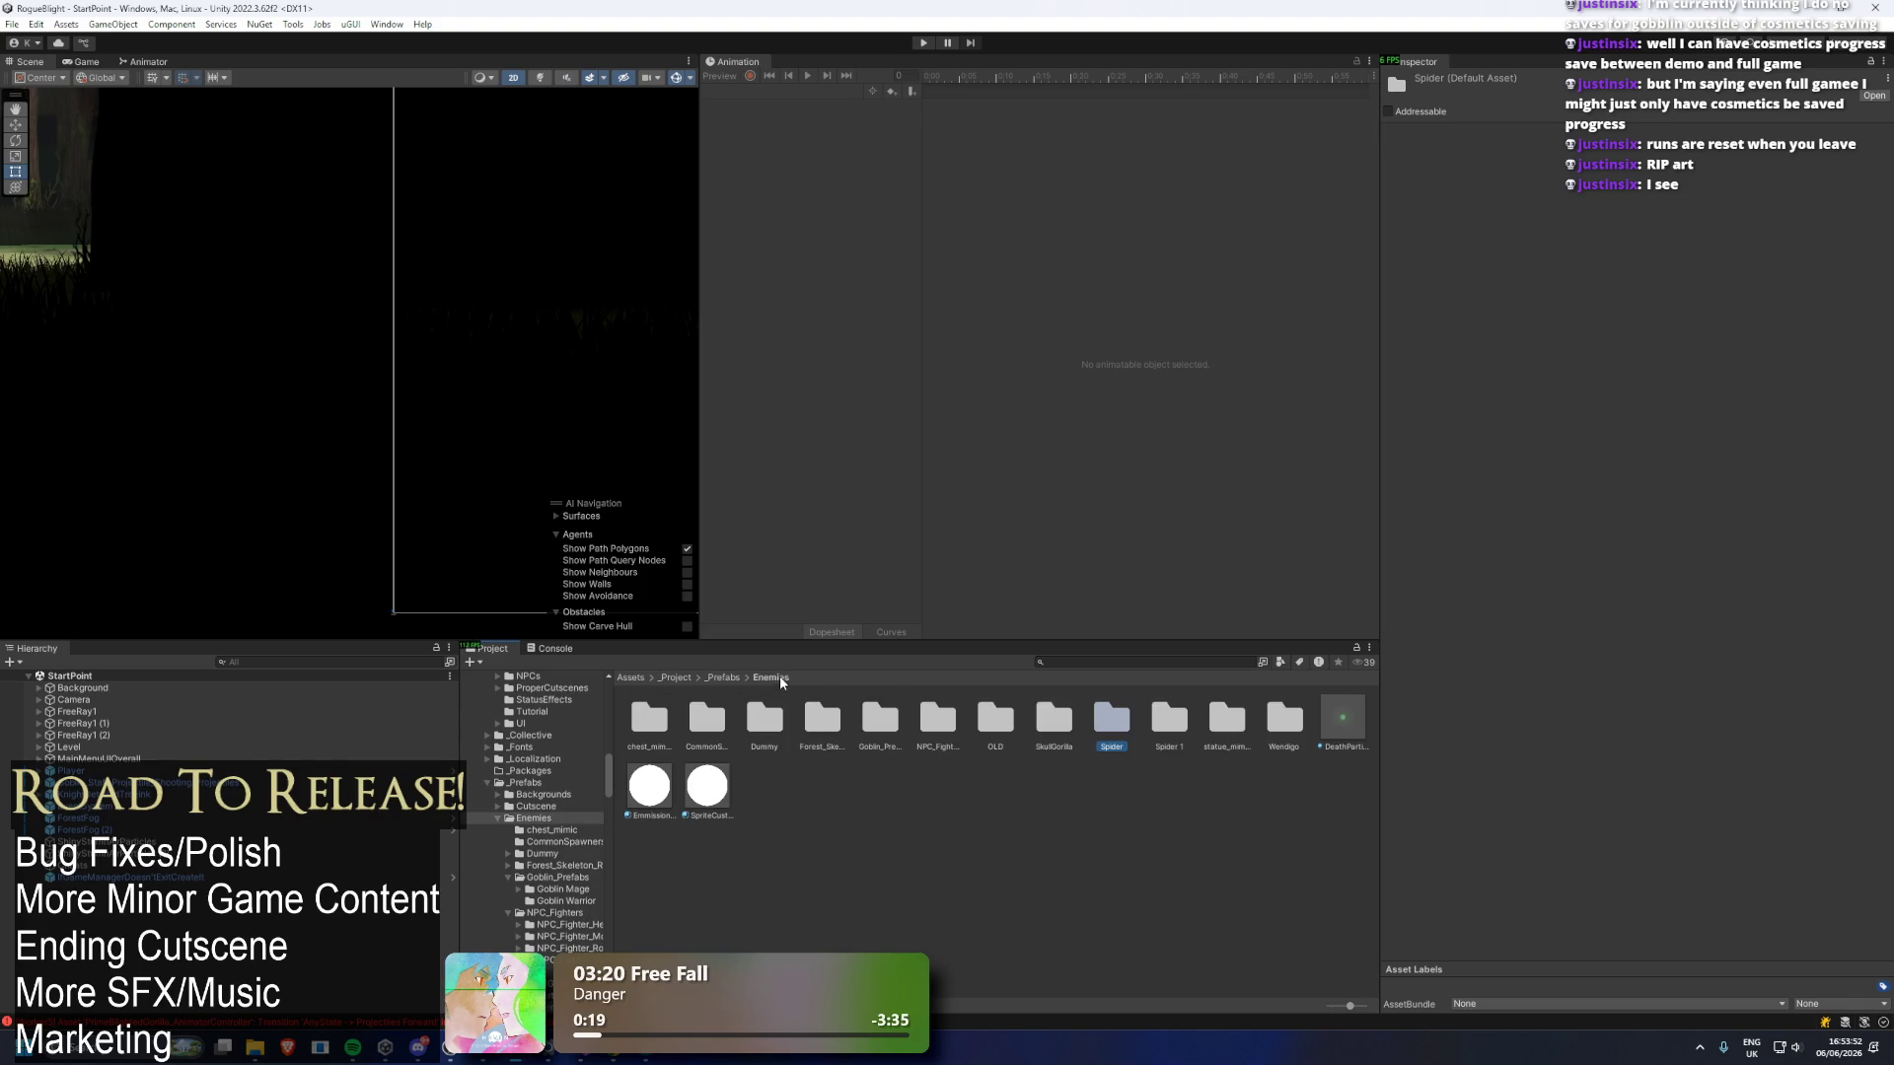
Check the Spider 1 spawner, poison spider and SlowMiss prefabs, moving WeaponOrShieldDropList to the top.
{"action": "double_click", "coordinate": [1168, 718]}
{"action": "left_click", "coordinate": [648, 786]}
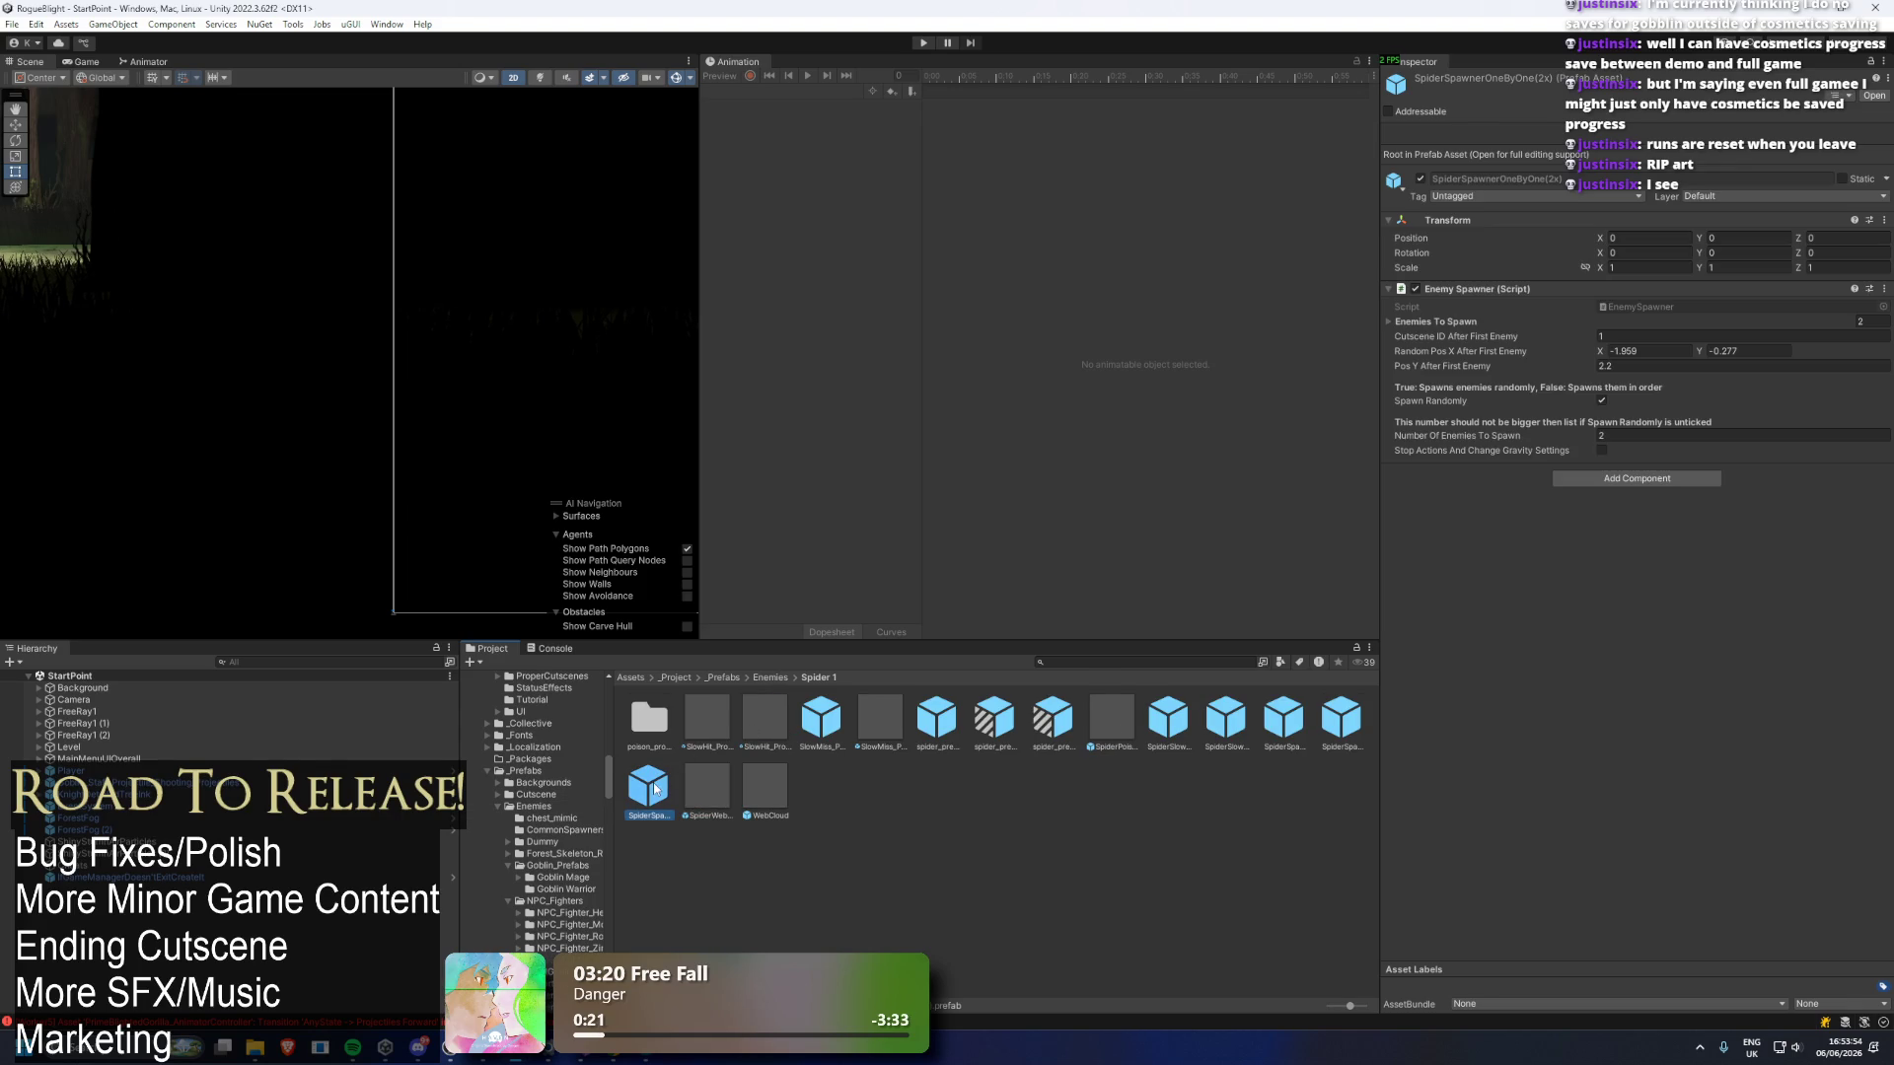
{"action": "key", "text": "Left"}
{"action": "key", "text": "Left"}
{"action": "key", "text": "Left"}
{"action": "key", "text": "Left"}
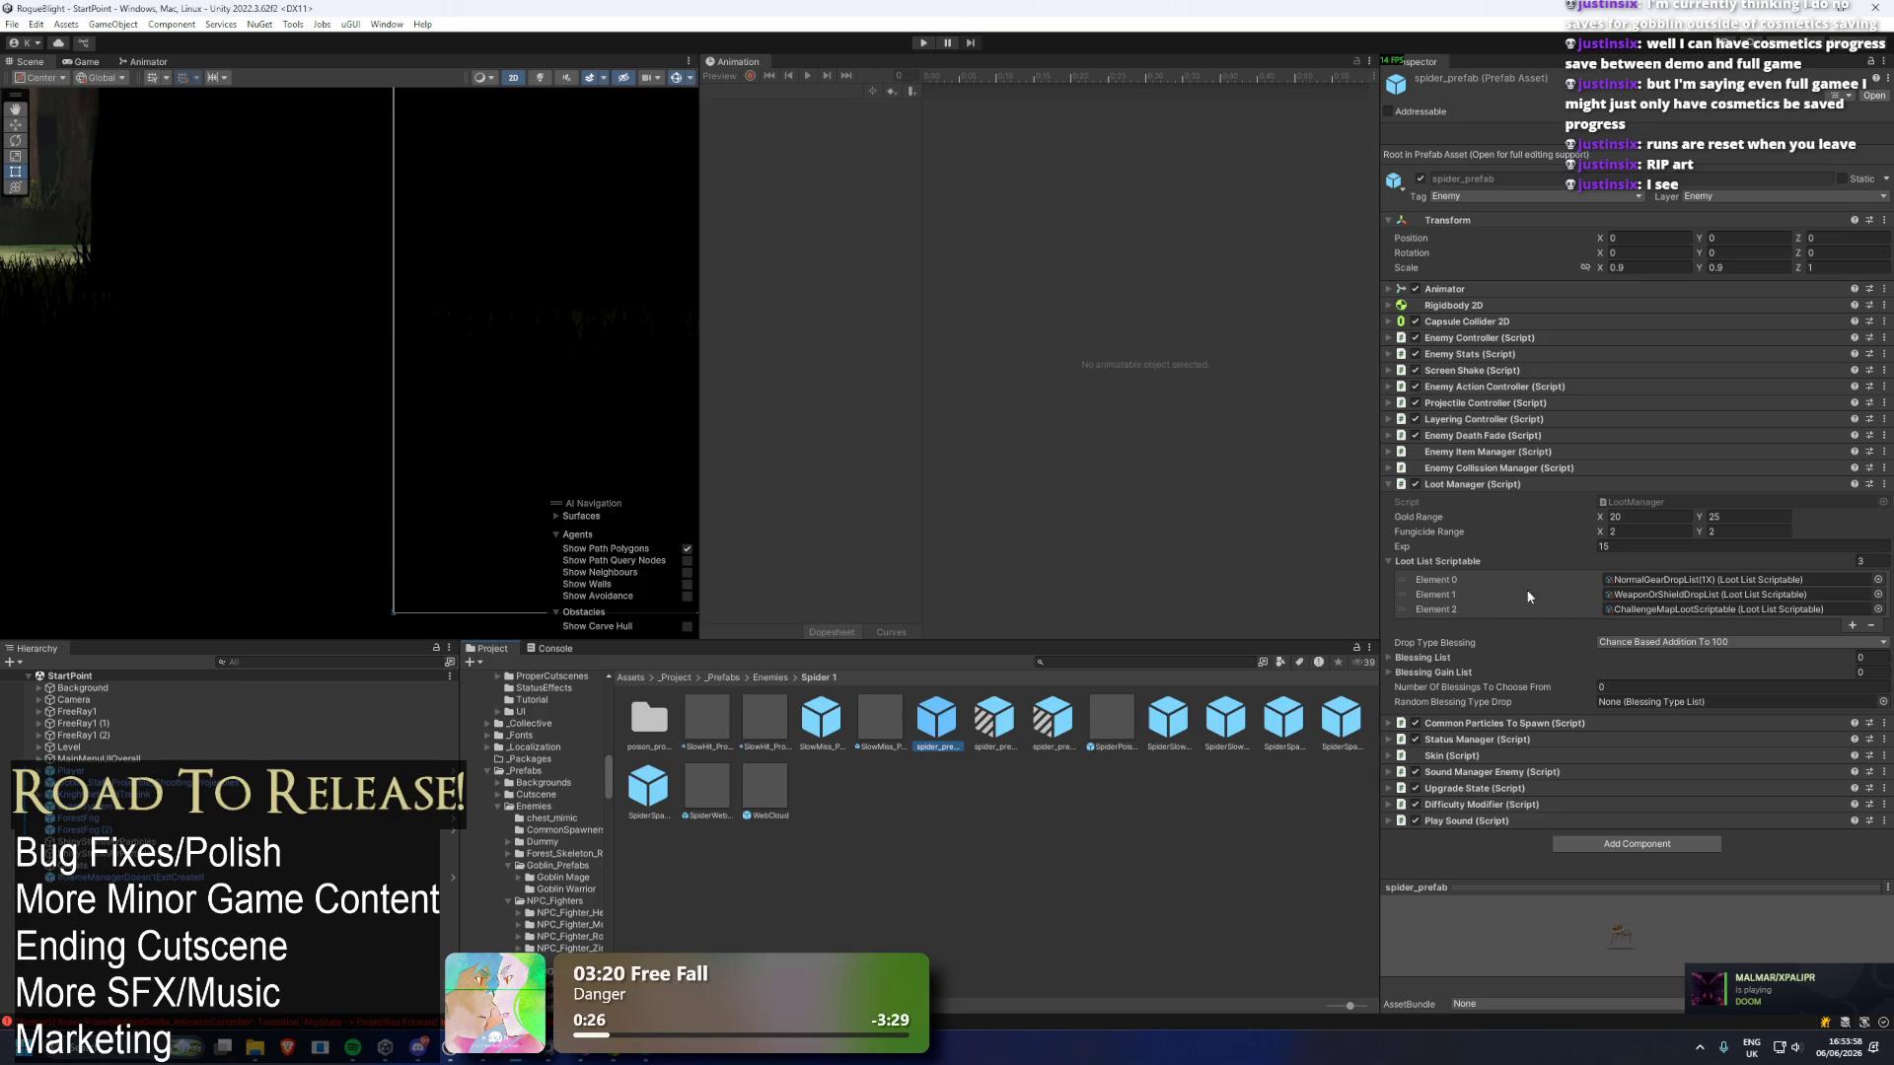
{"action": "left_click_drag", "start_coordinate": [1419, 597], "coordinate": [1420, 580]}
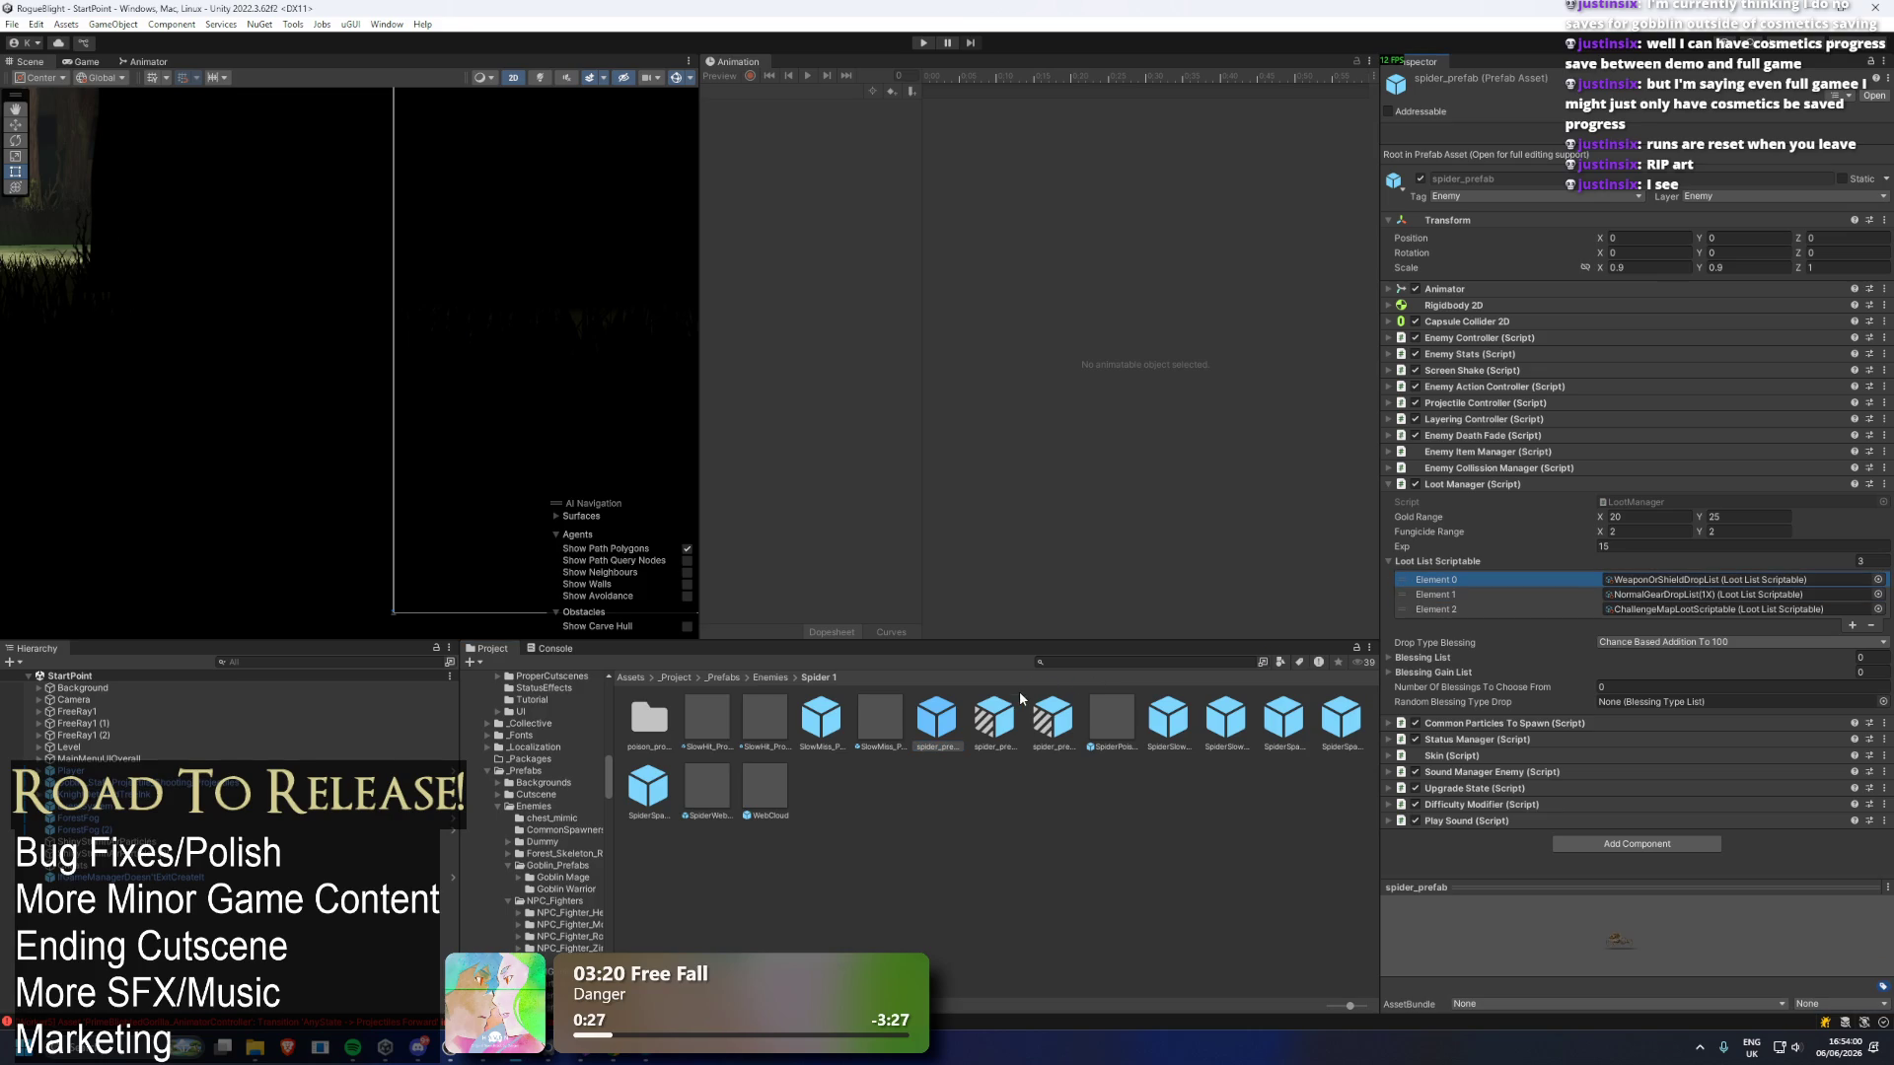
{"action": "key", "text": "Right"}
{"action": "key", "text": "Right"}
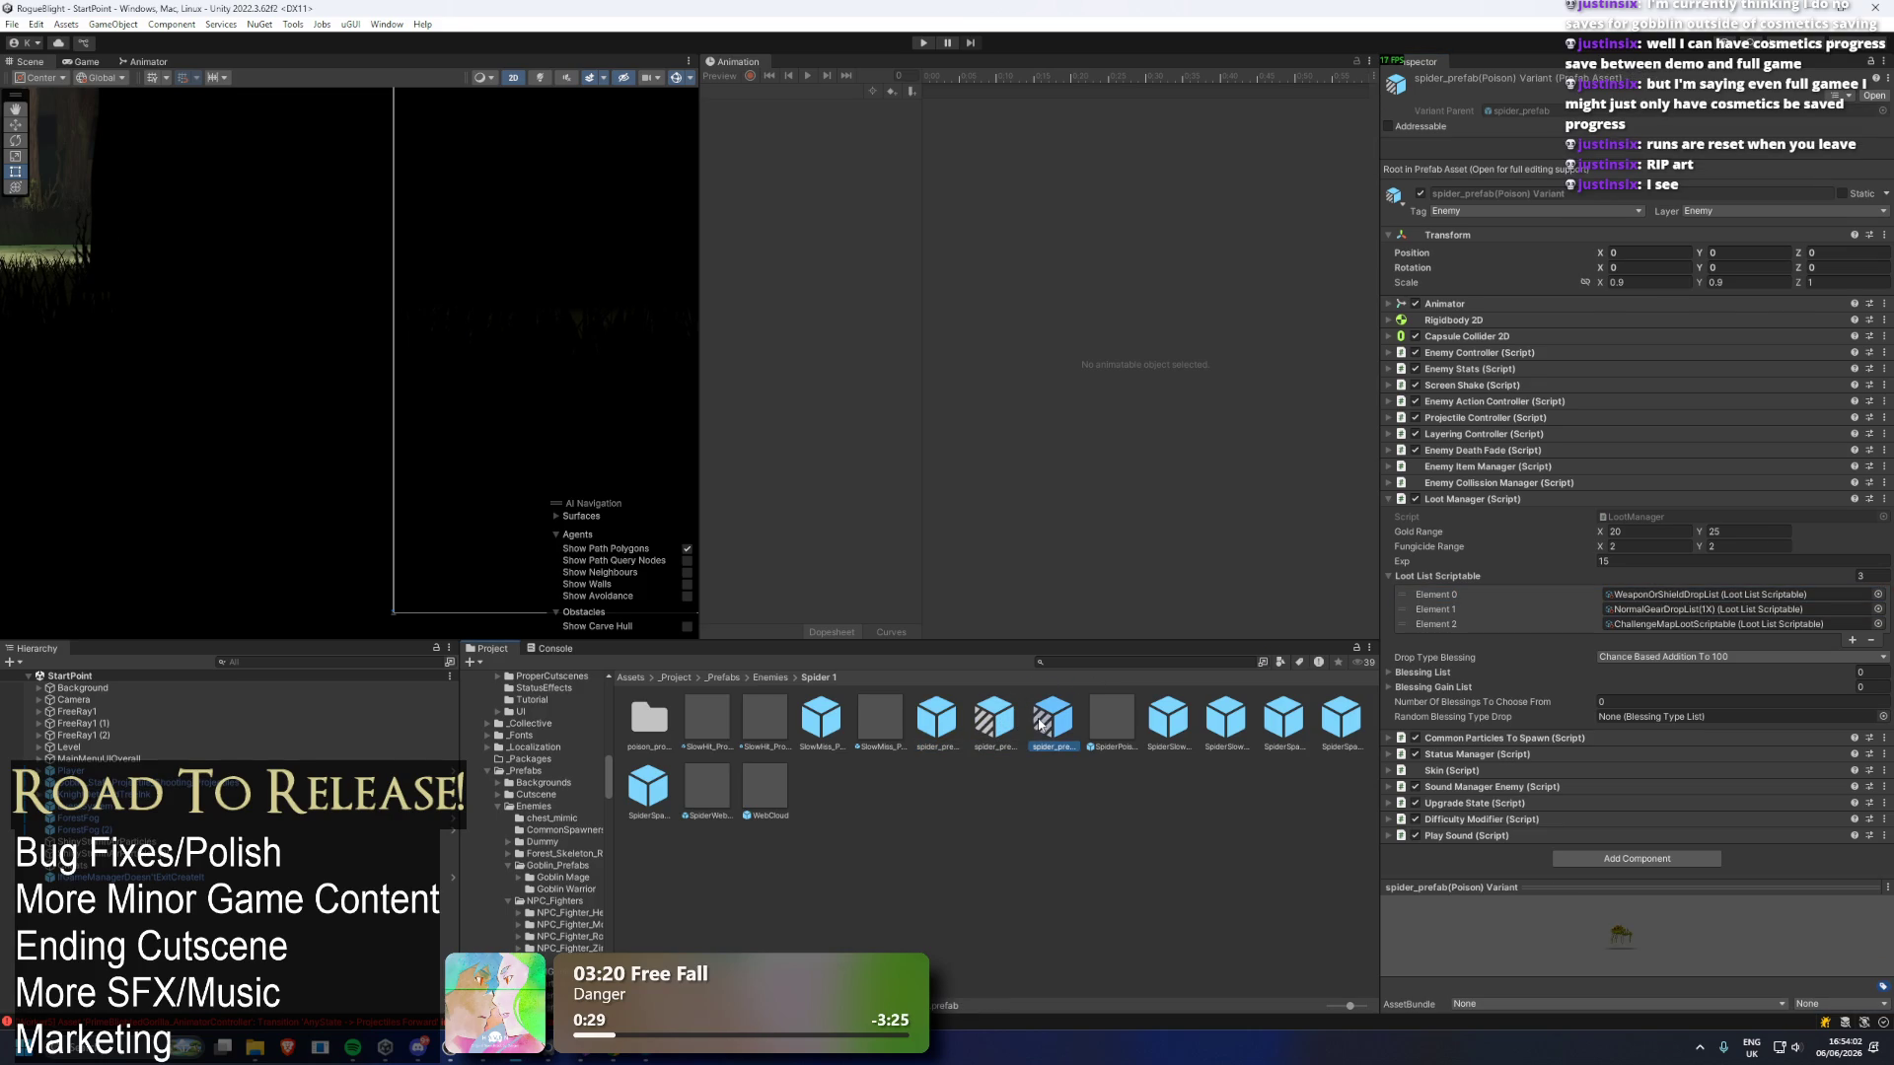
{"action": "left_click", "coordinate": [835, 731]}
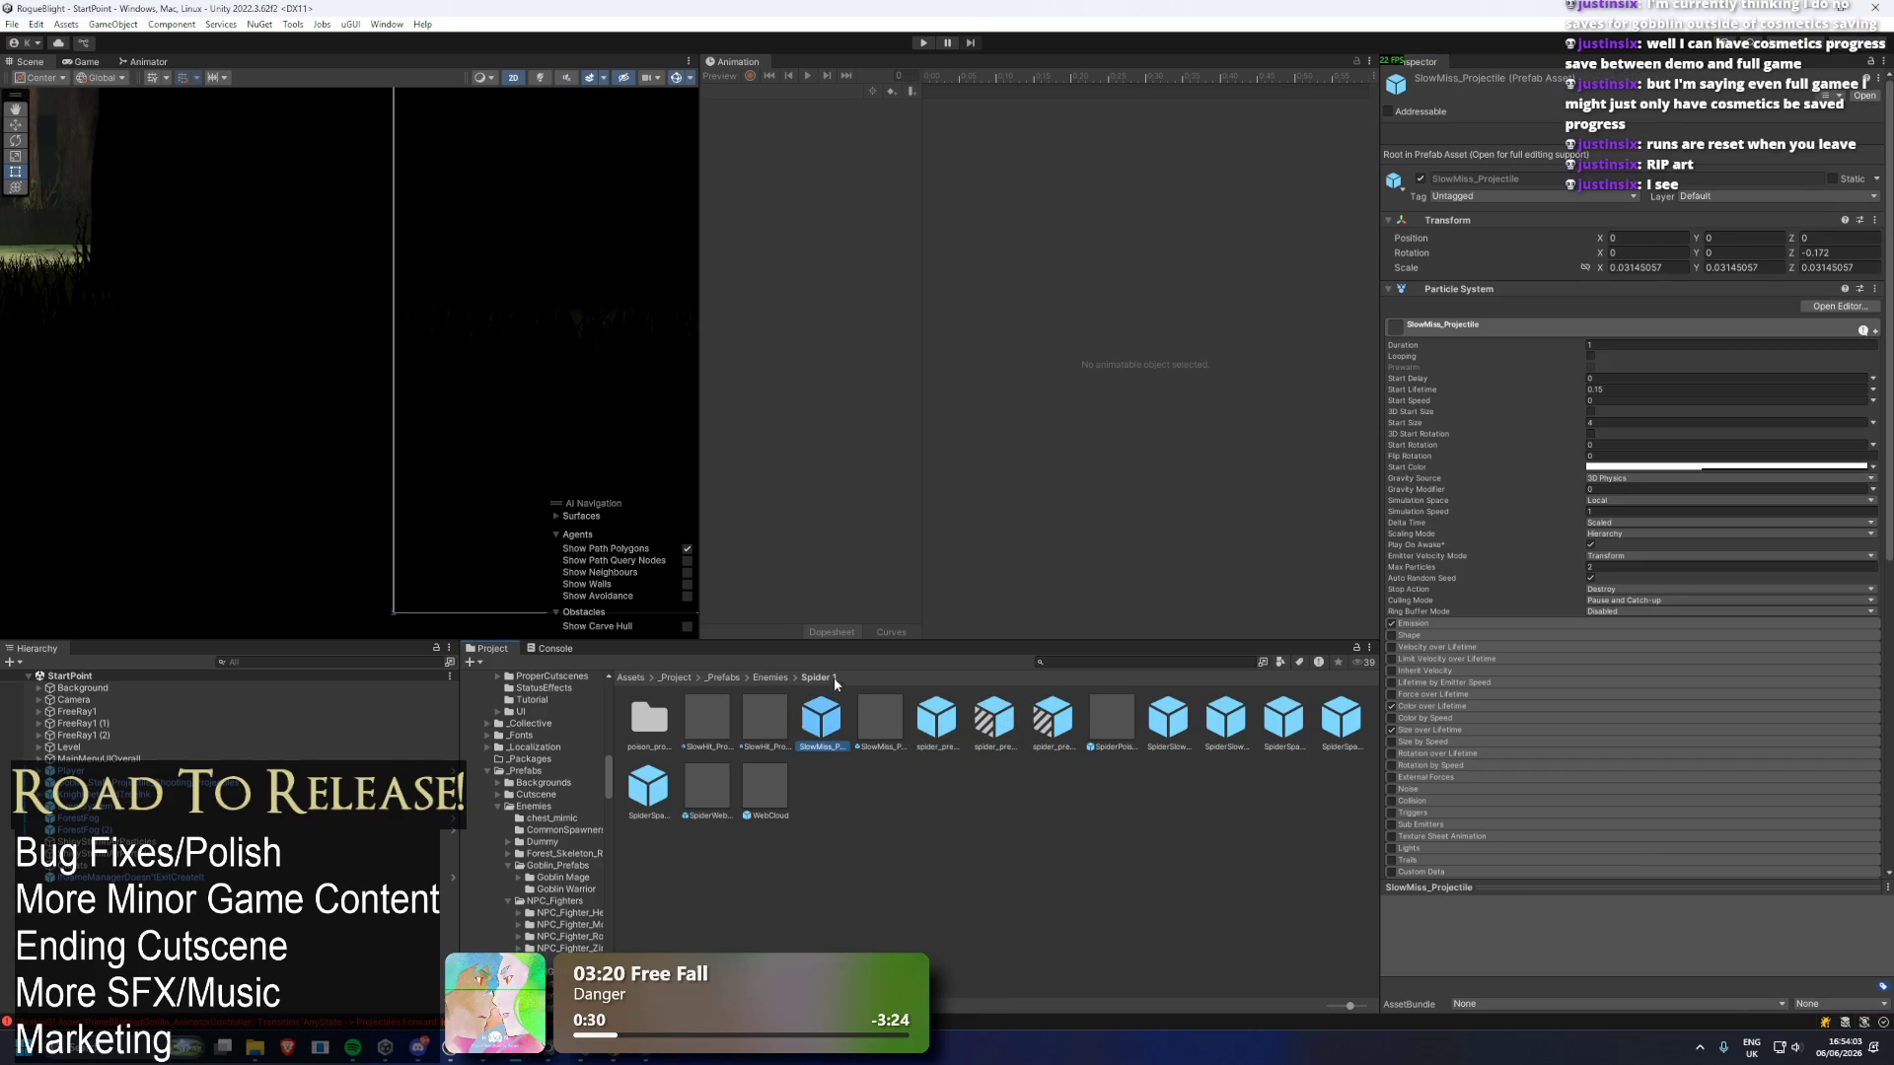
Inspect the Forest statue_mimic prefab, then the WoodGauntlet wendigo variant in the Wendigo folder.
{"action": "left_click", "coordinate": [769, 677]}
{"action": "double_click", "coordinate": [1215, 725]}
{"action": "key", "text": "Right"}
{"action": "key", "text": "Right"}
{"action": "key", "text": "Right"}
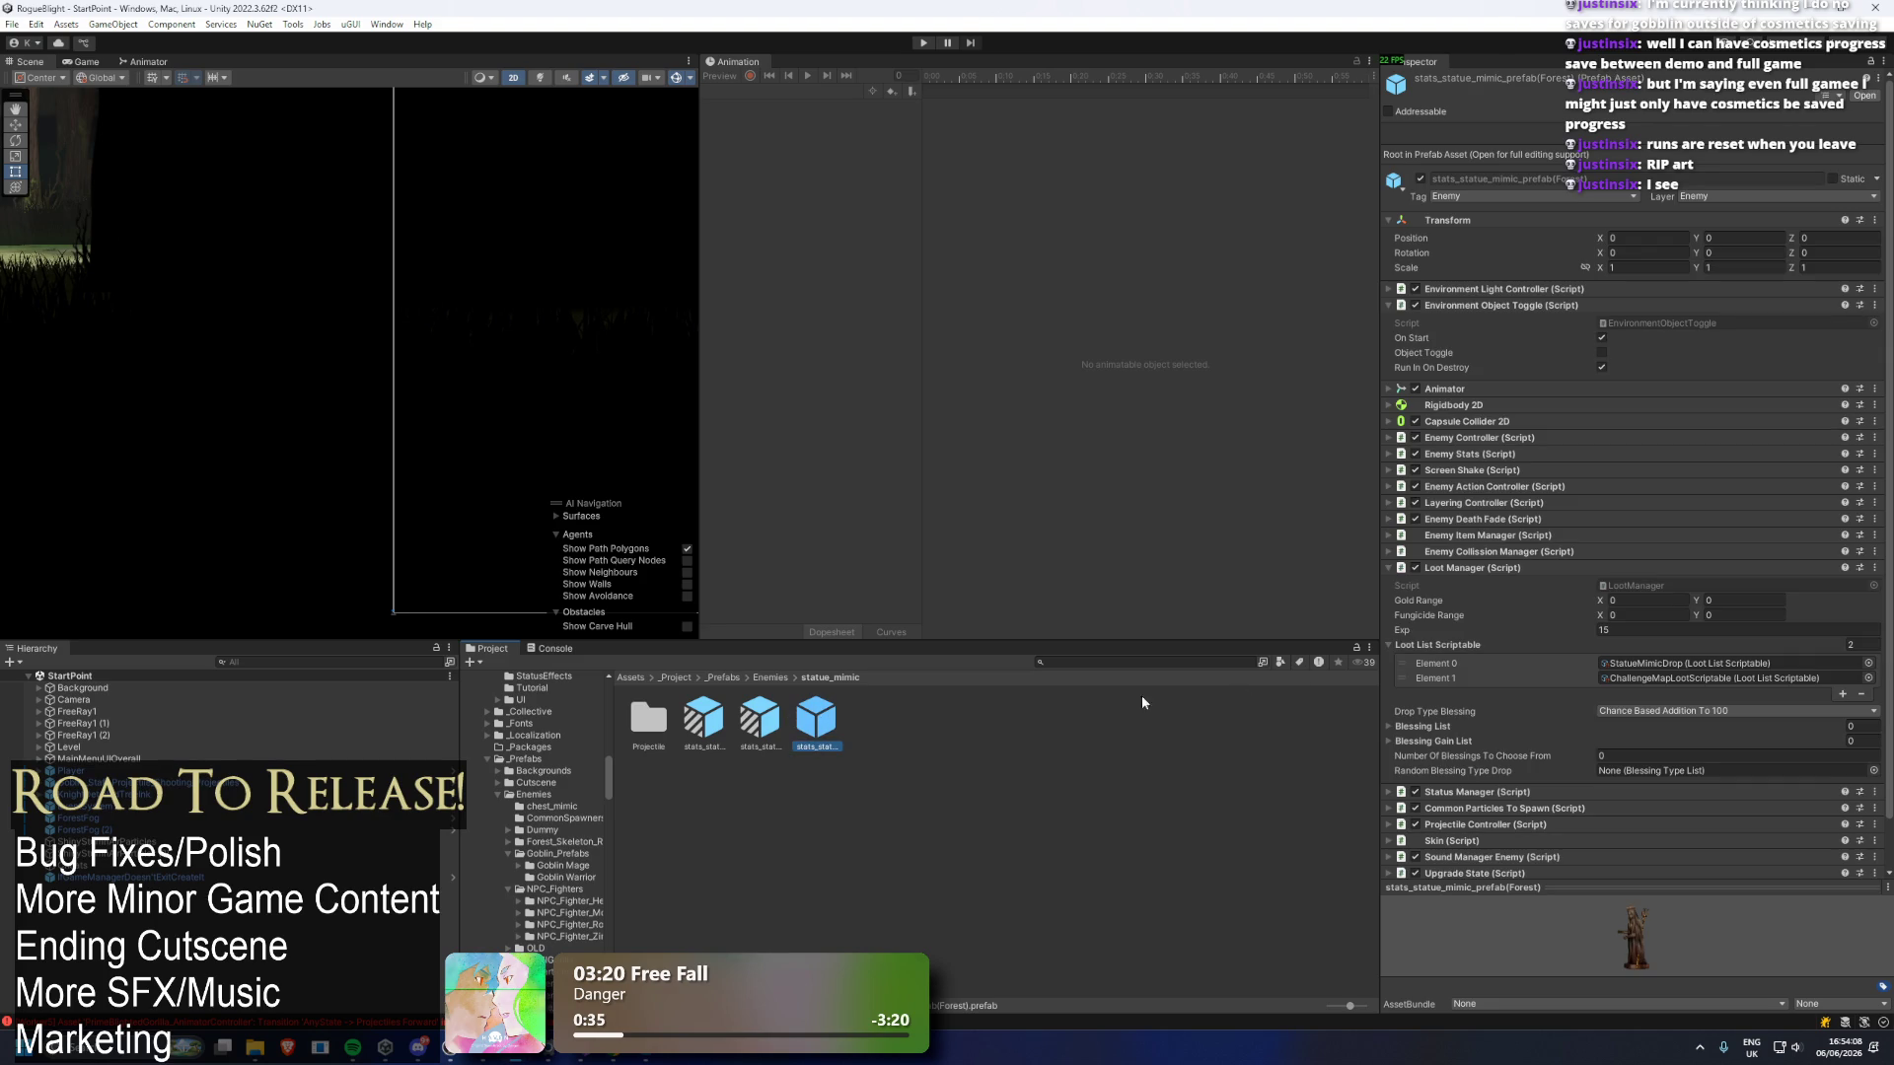
{"action": "left_click", "coordinate": [770, 678]}
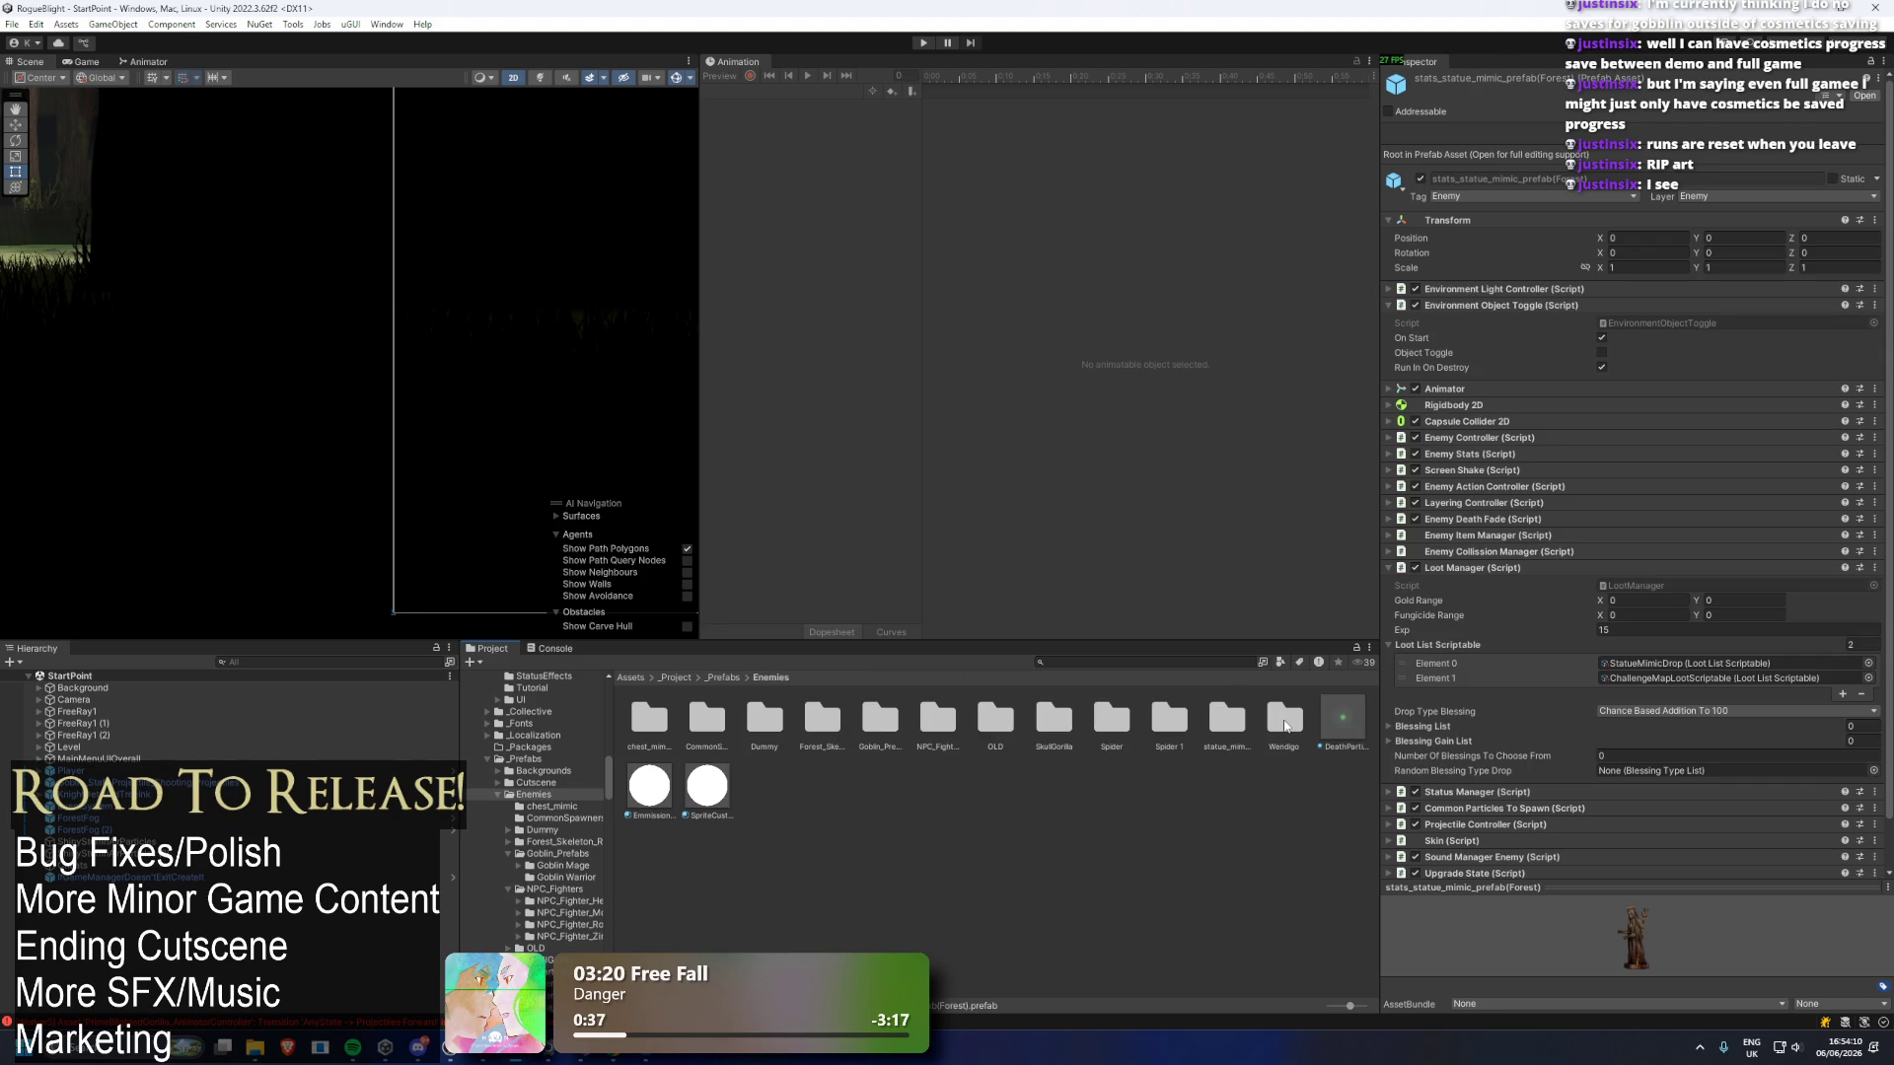
{"action": "double_click", "coordinate": [1284, 727]}
{"action": "left_click", "coordinate": [893, 717]}
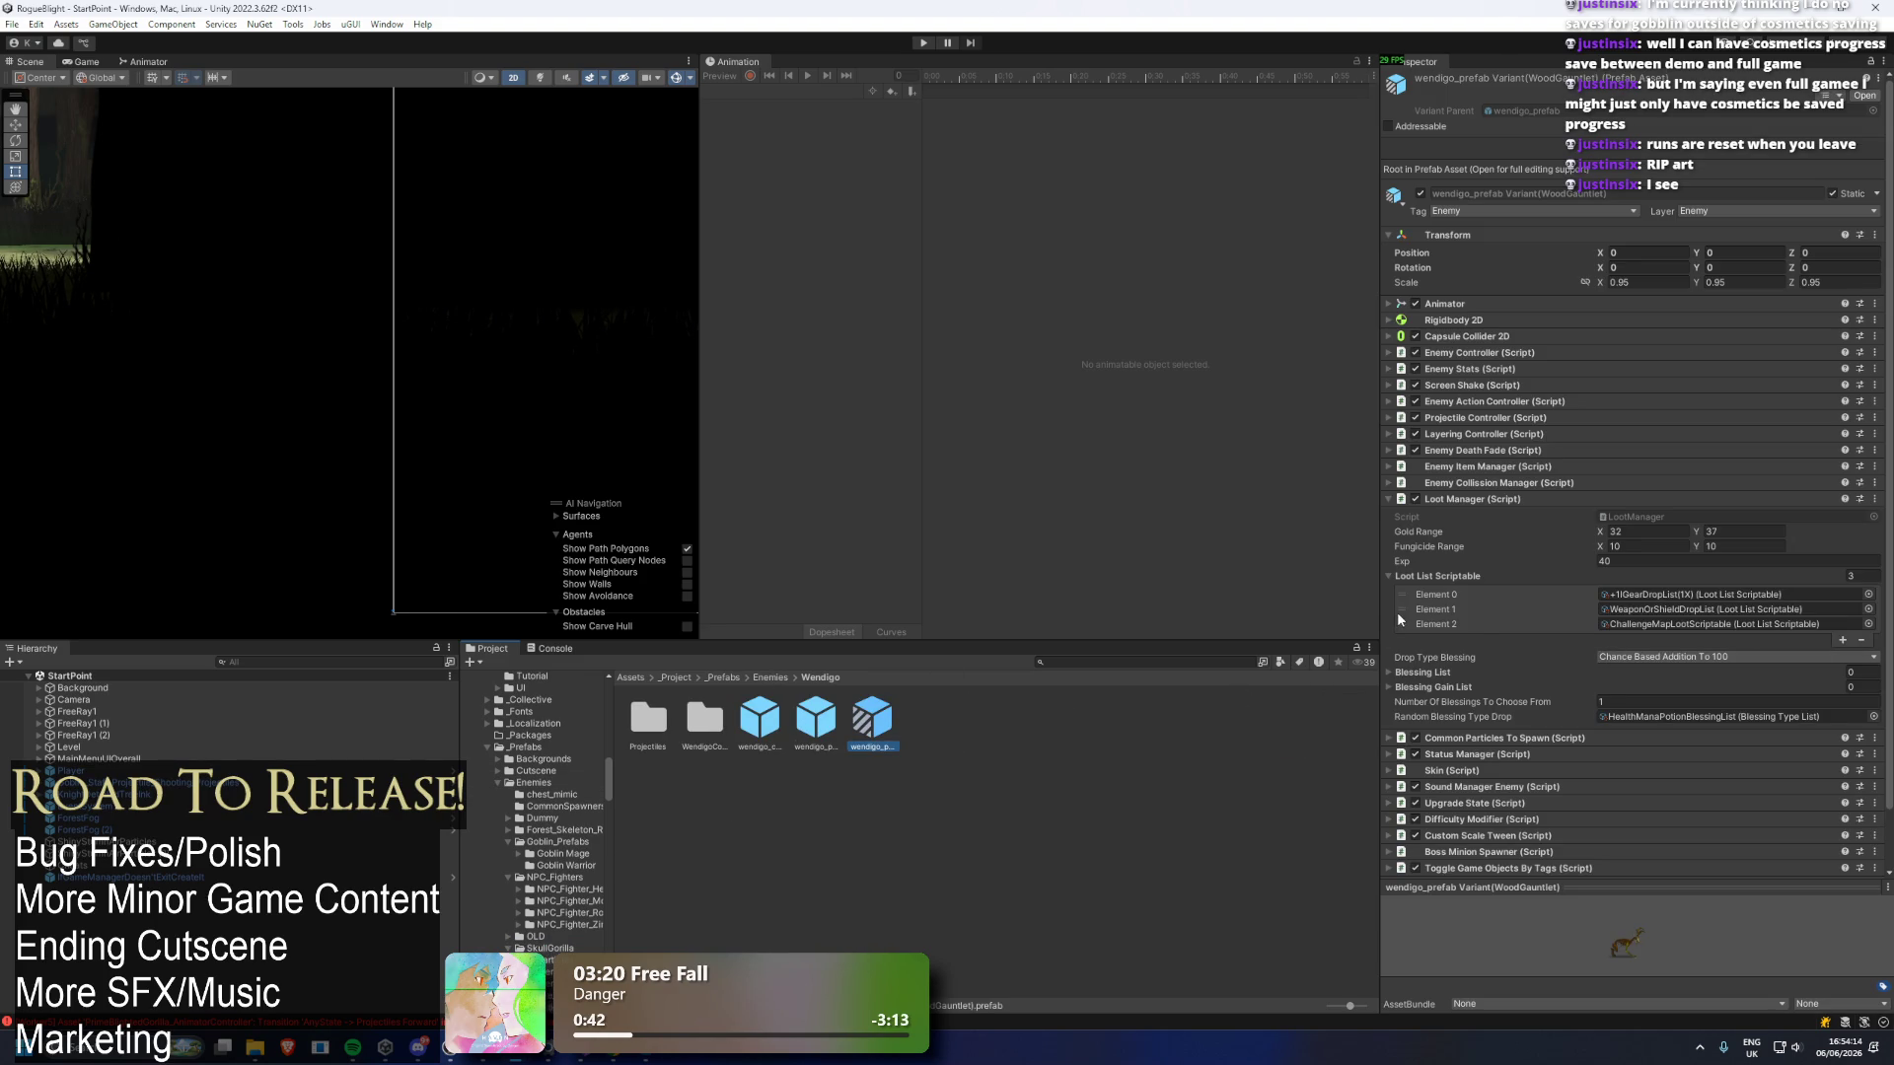
Move WeaponOrShieldDropList to the top of the base wendigo_prefab's loot list instead of the variant's.
{"action": "left_click_drag", "start_coordinate": [1406, 616], "coordinate": [1403, 592]}
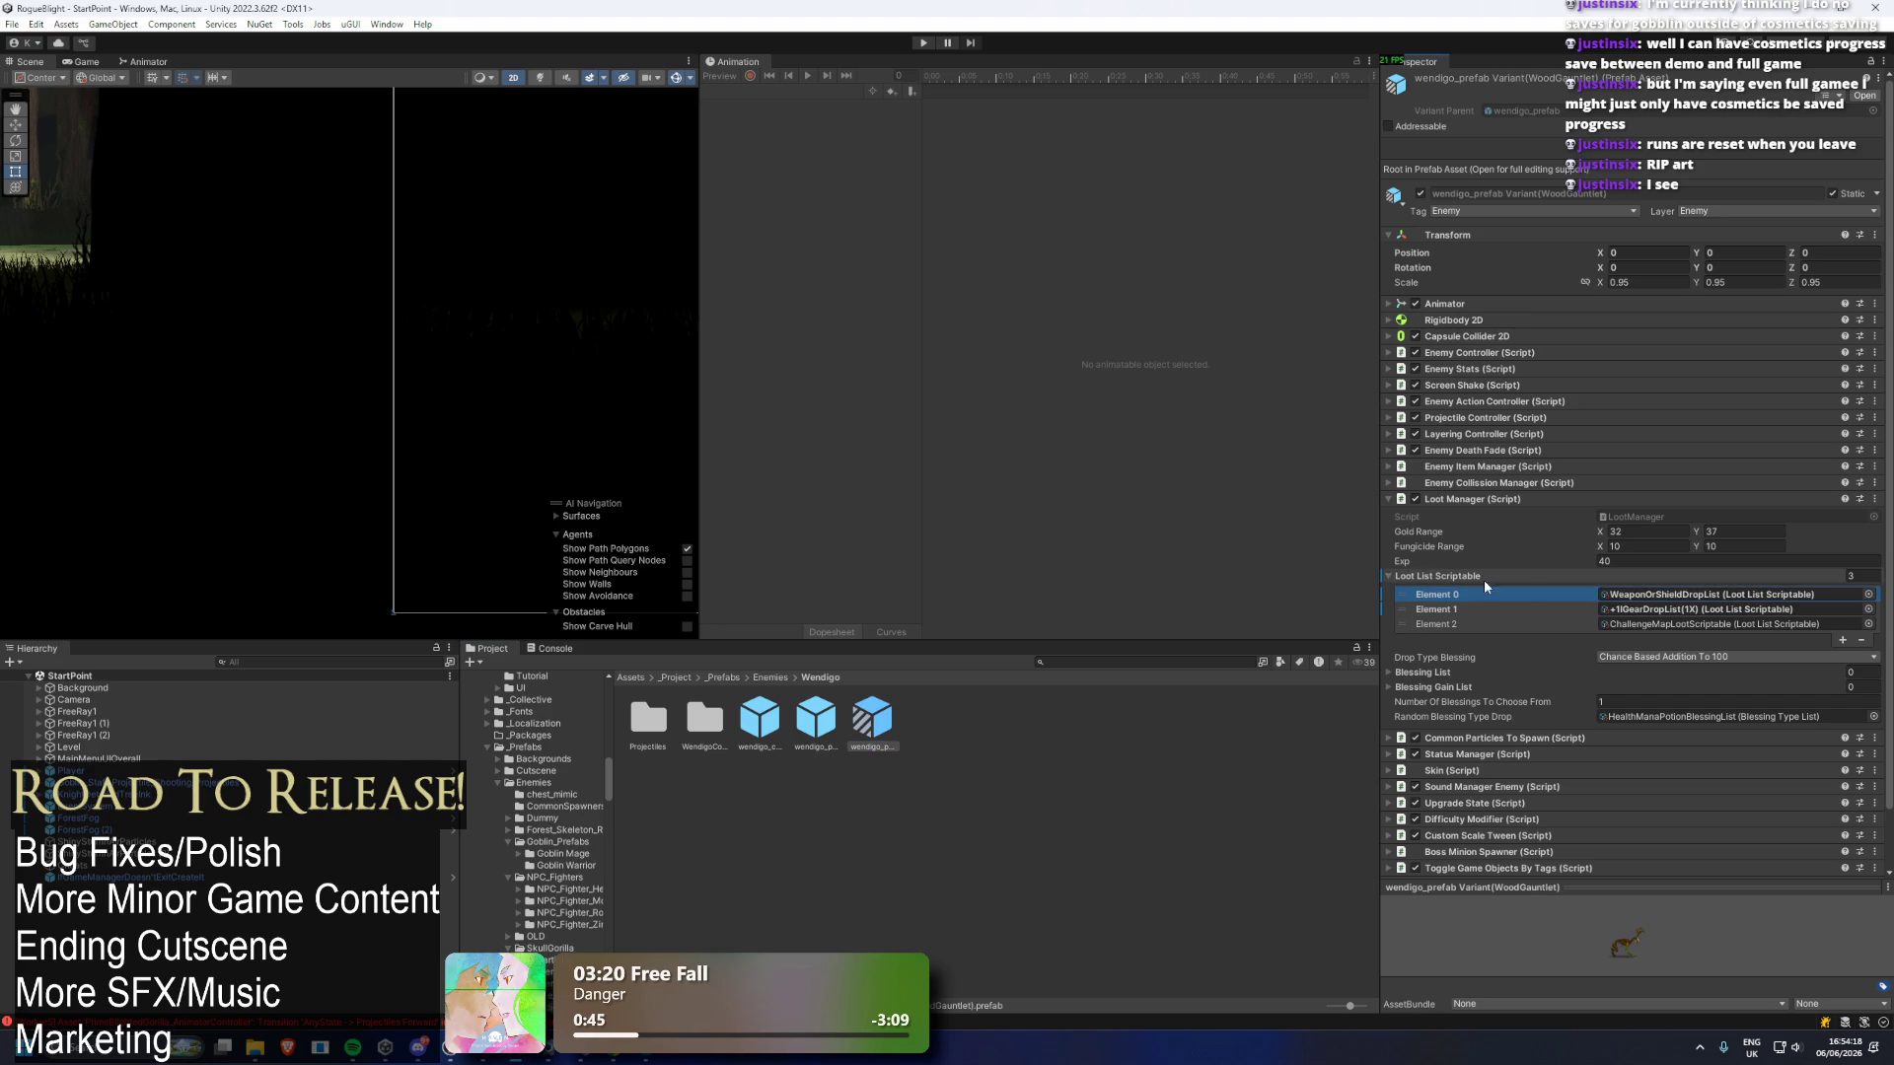
{"action": "key", "text": "ctrl+z"}
{"action": "left_click", "coordinate": [819, 719]}
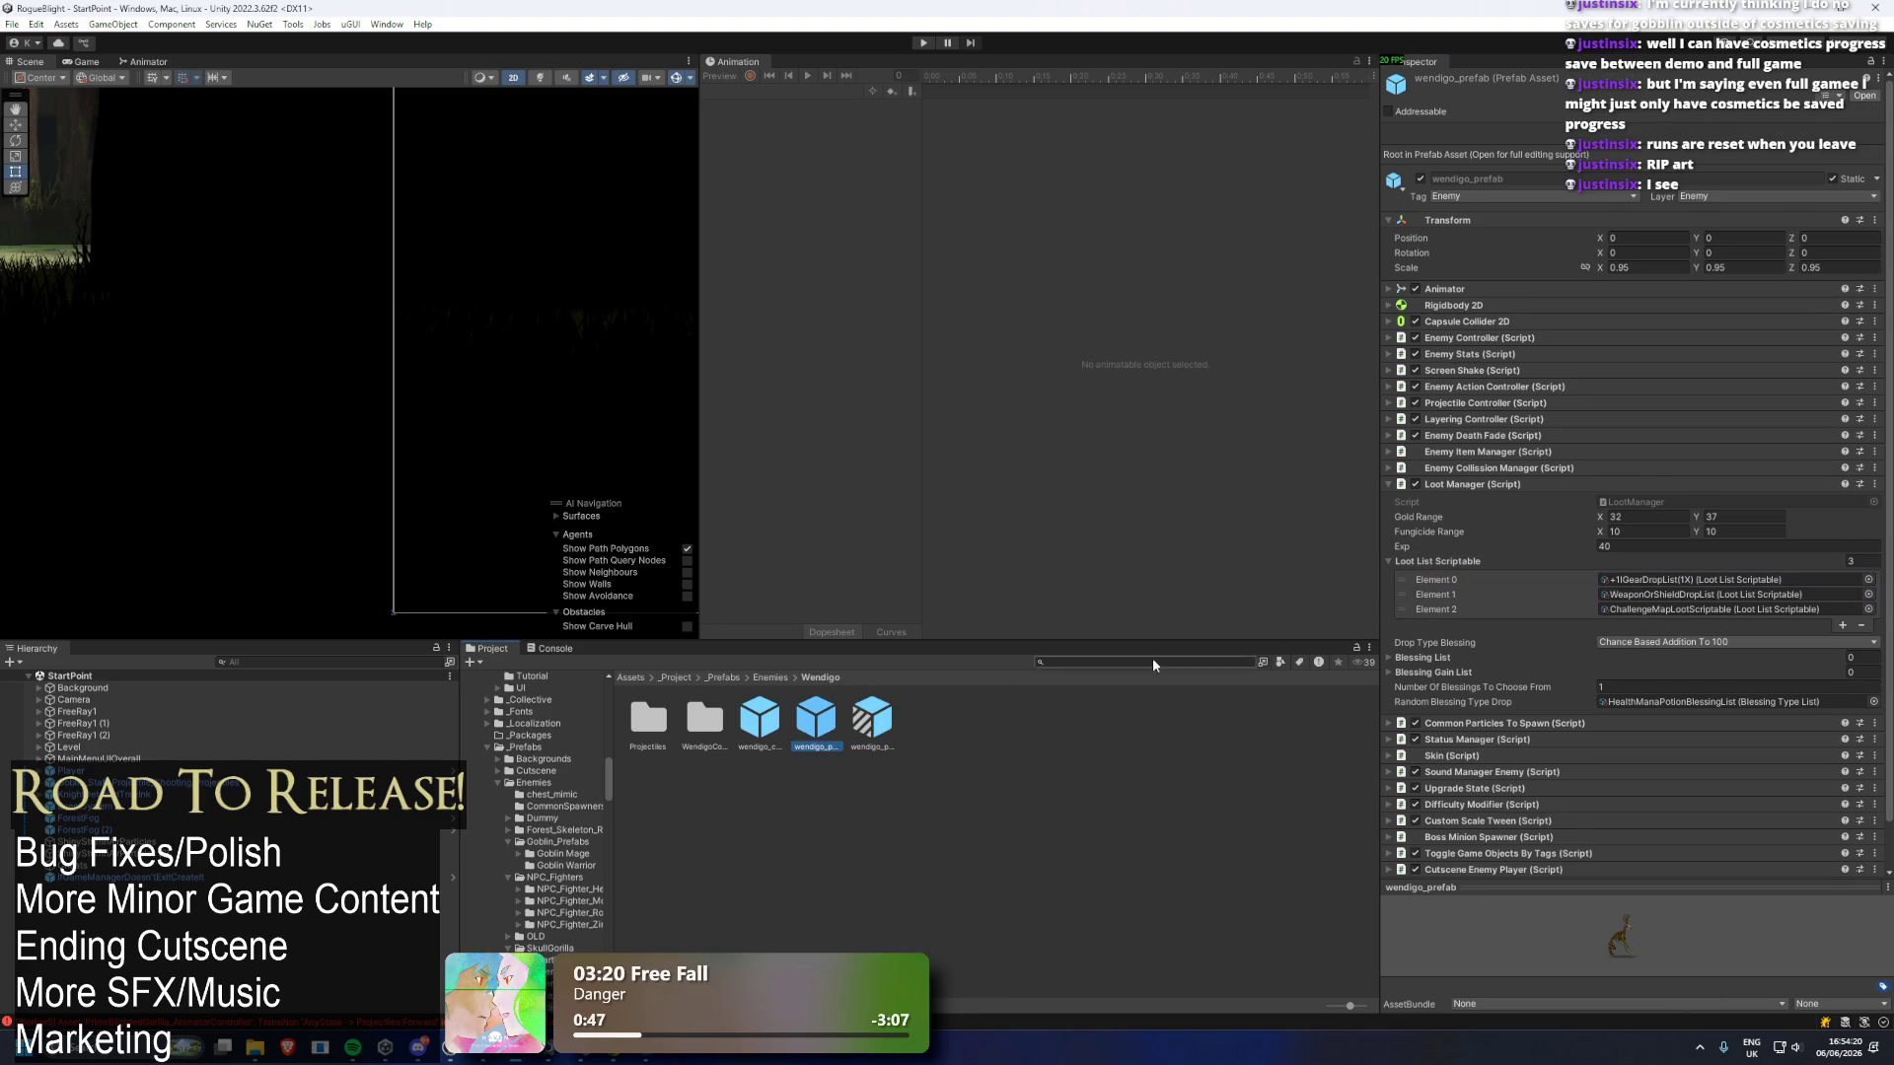
{"action": "left_click_drag", "start_coordinate": [1400, 593], "coordinate": [1399, 579]}
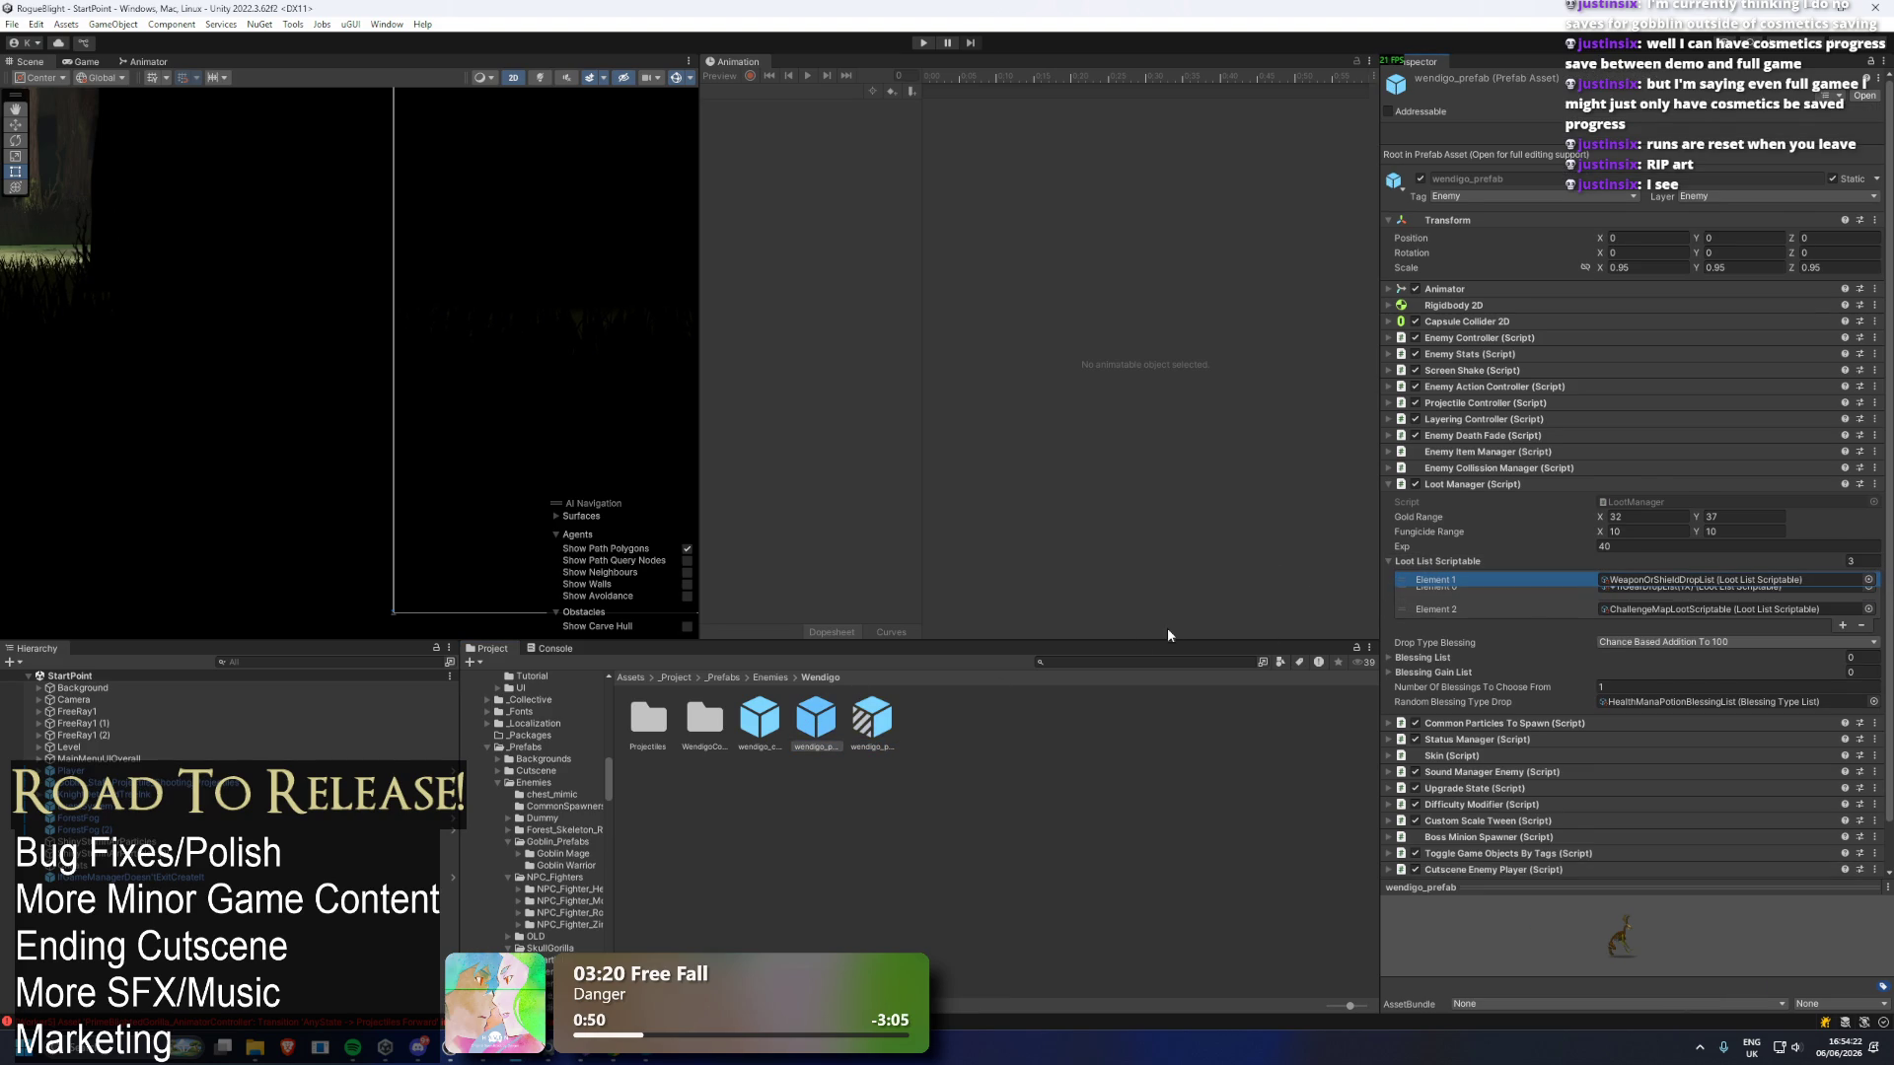
{"action": "left_click", "coordinate": [872, 725]}
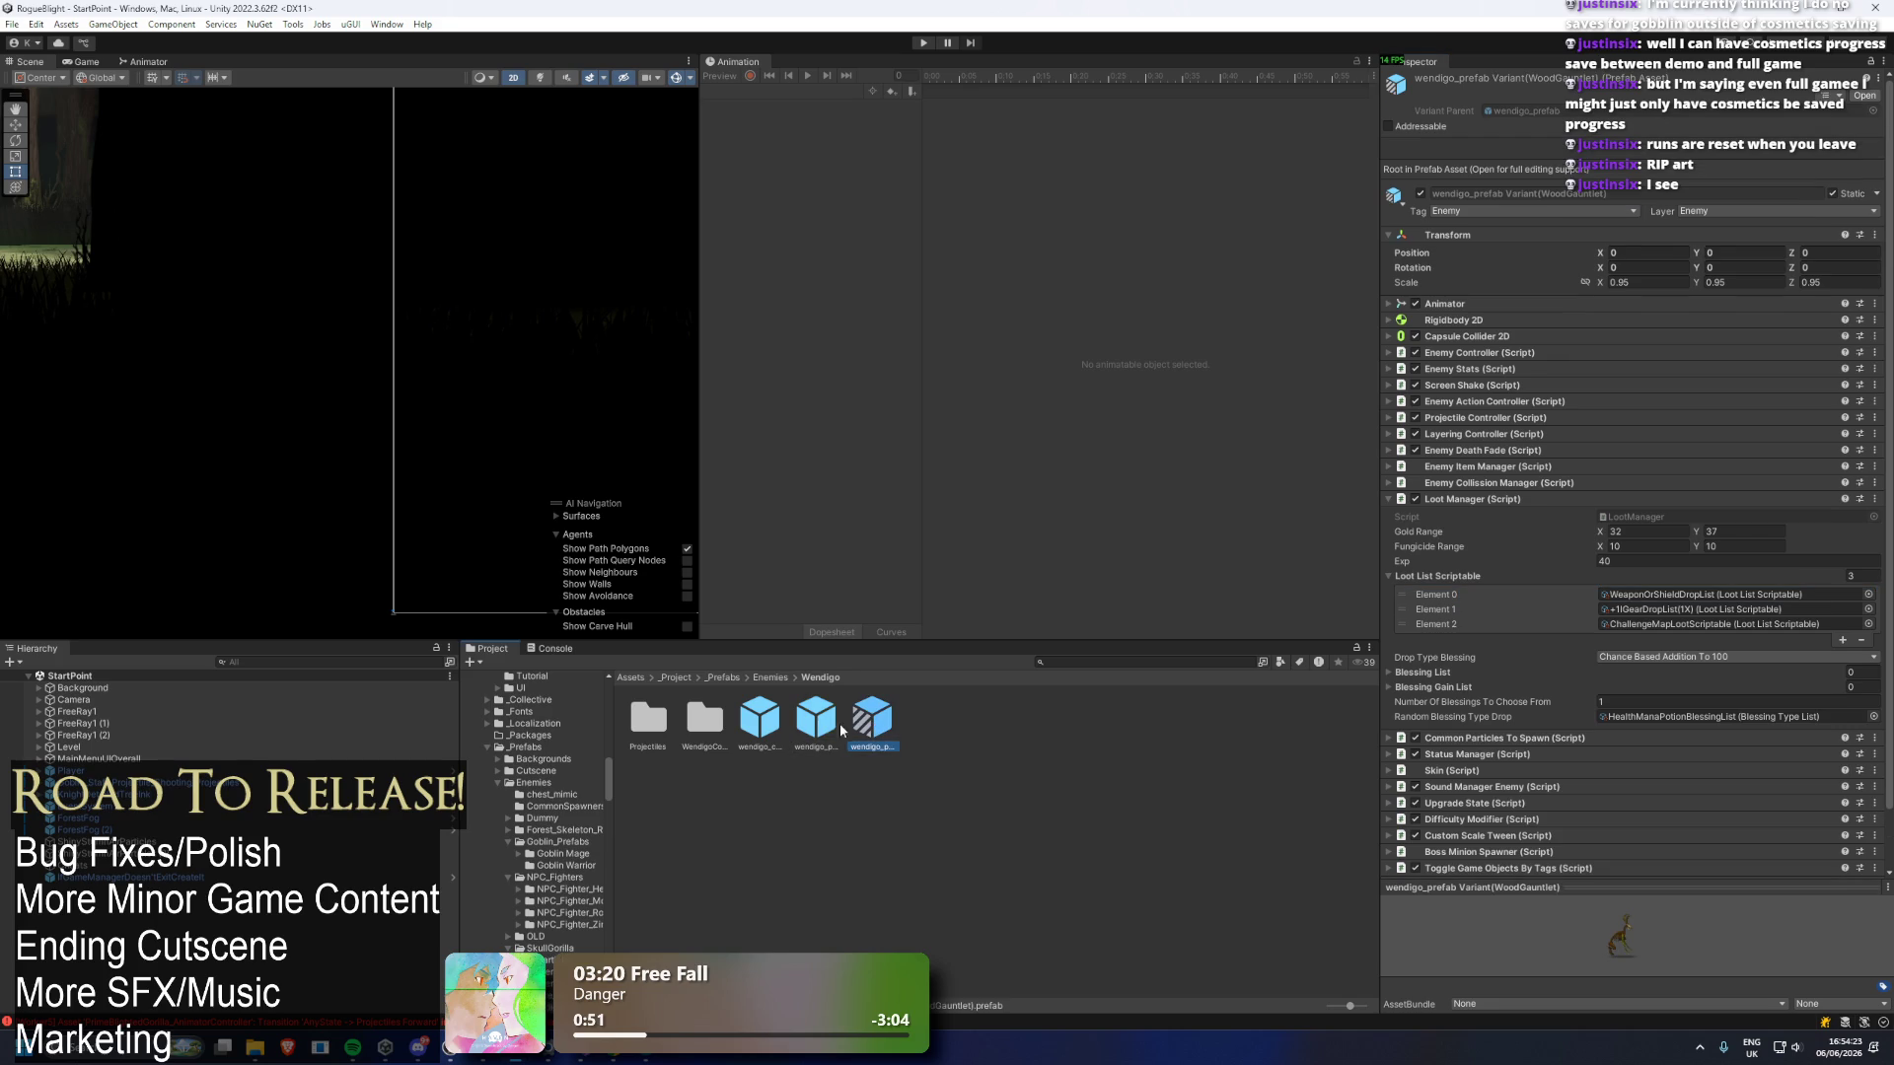
{"action": "left_click", "coordinate": [774, 730]}
Find the SkullGorilla prefab with a 'skull goril' search and put WeaponOrShieldDropList first.
{"action": "left_click", "coordinate": [770, 678]}
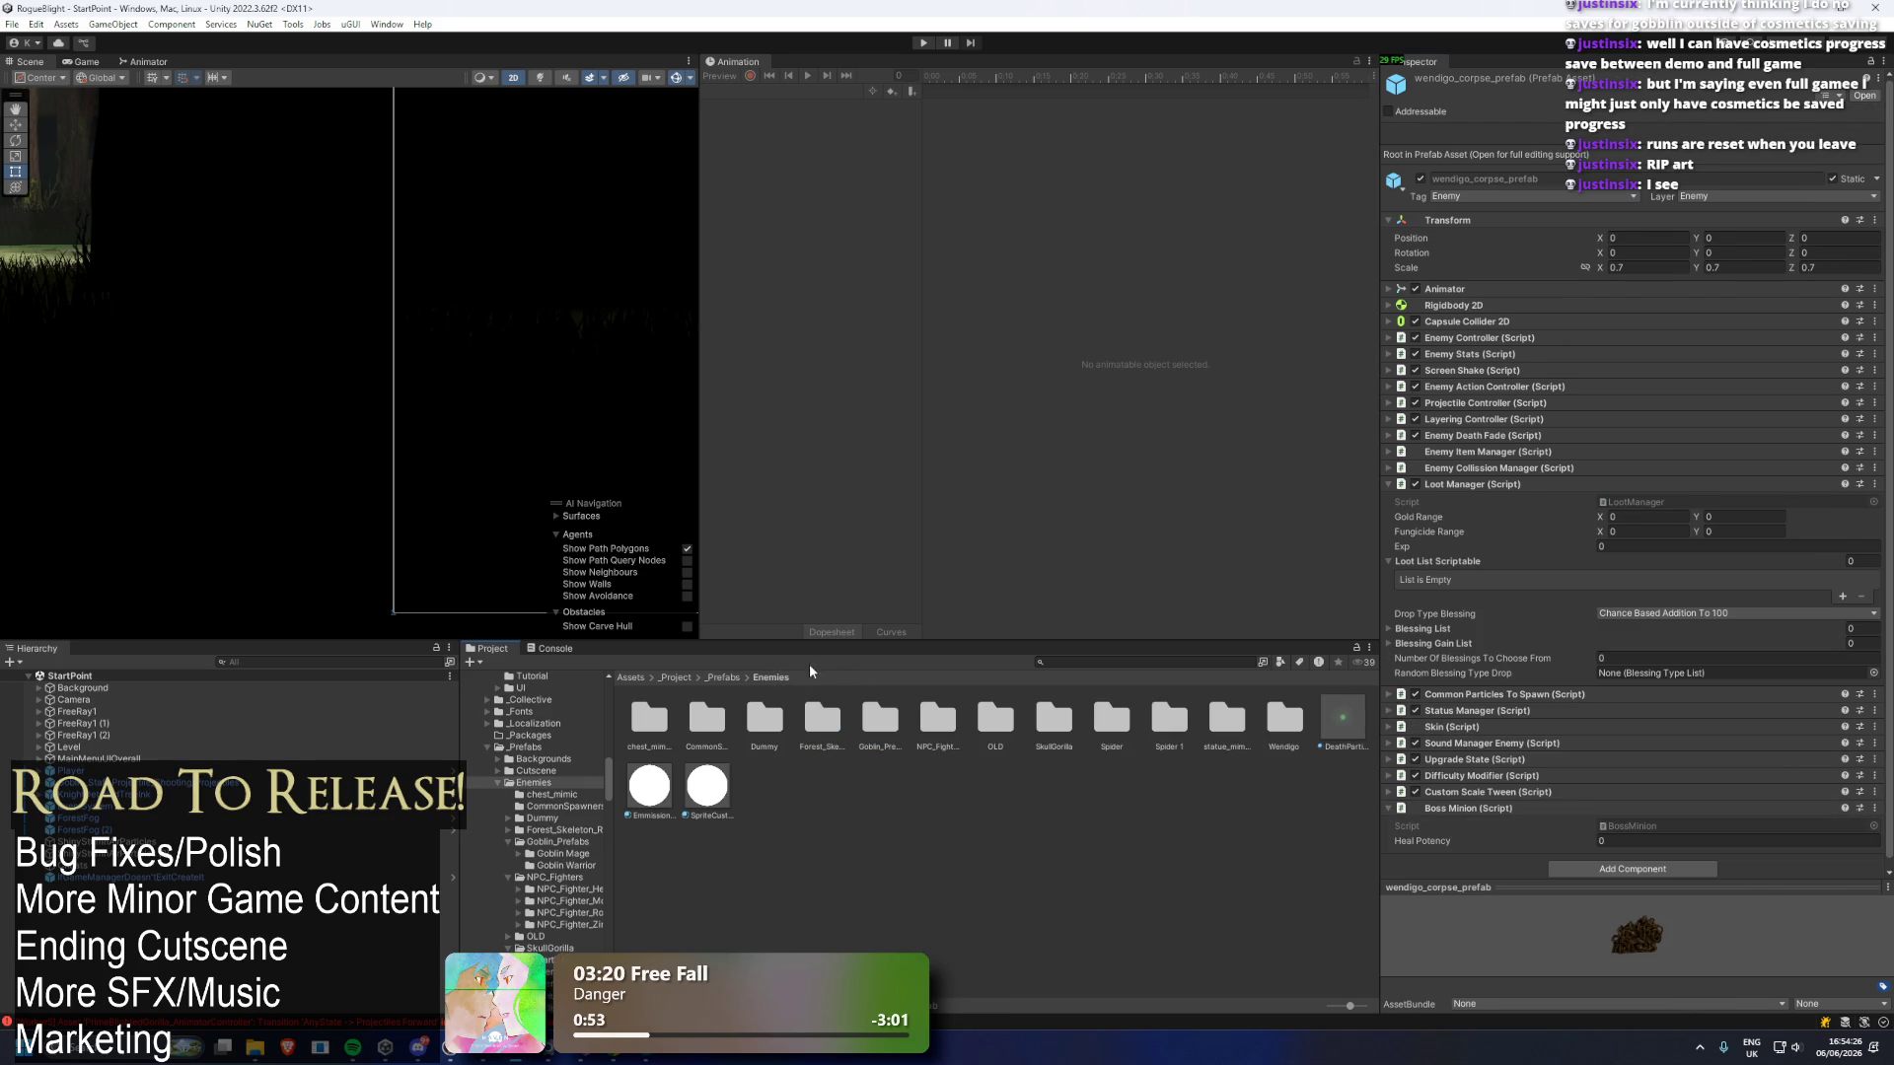
{"action": "left_click", "coordinate": [1114, 661]}
{"action": "type", "text": "kull"}
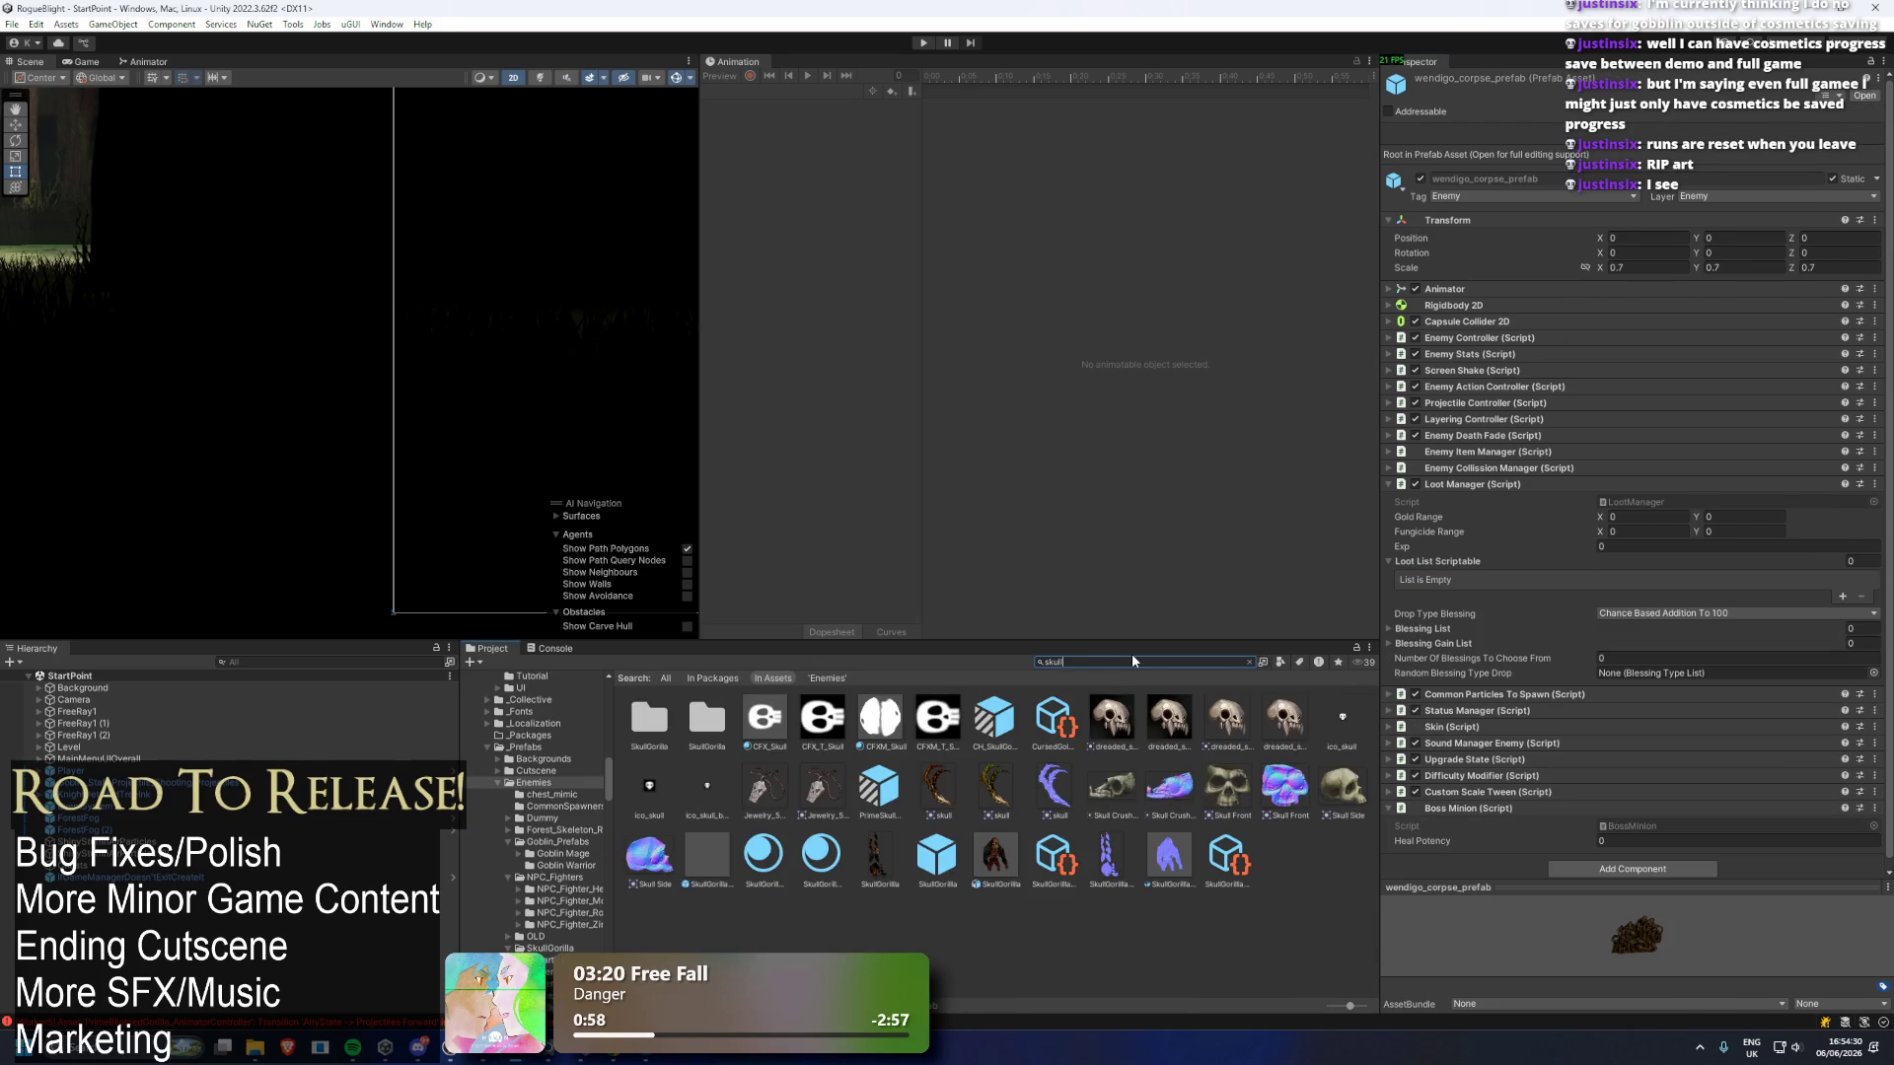
{"action": "type", "text": " gorill"}
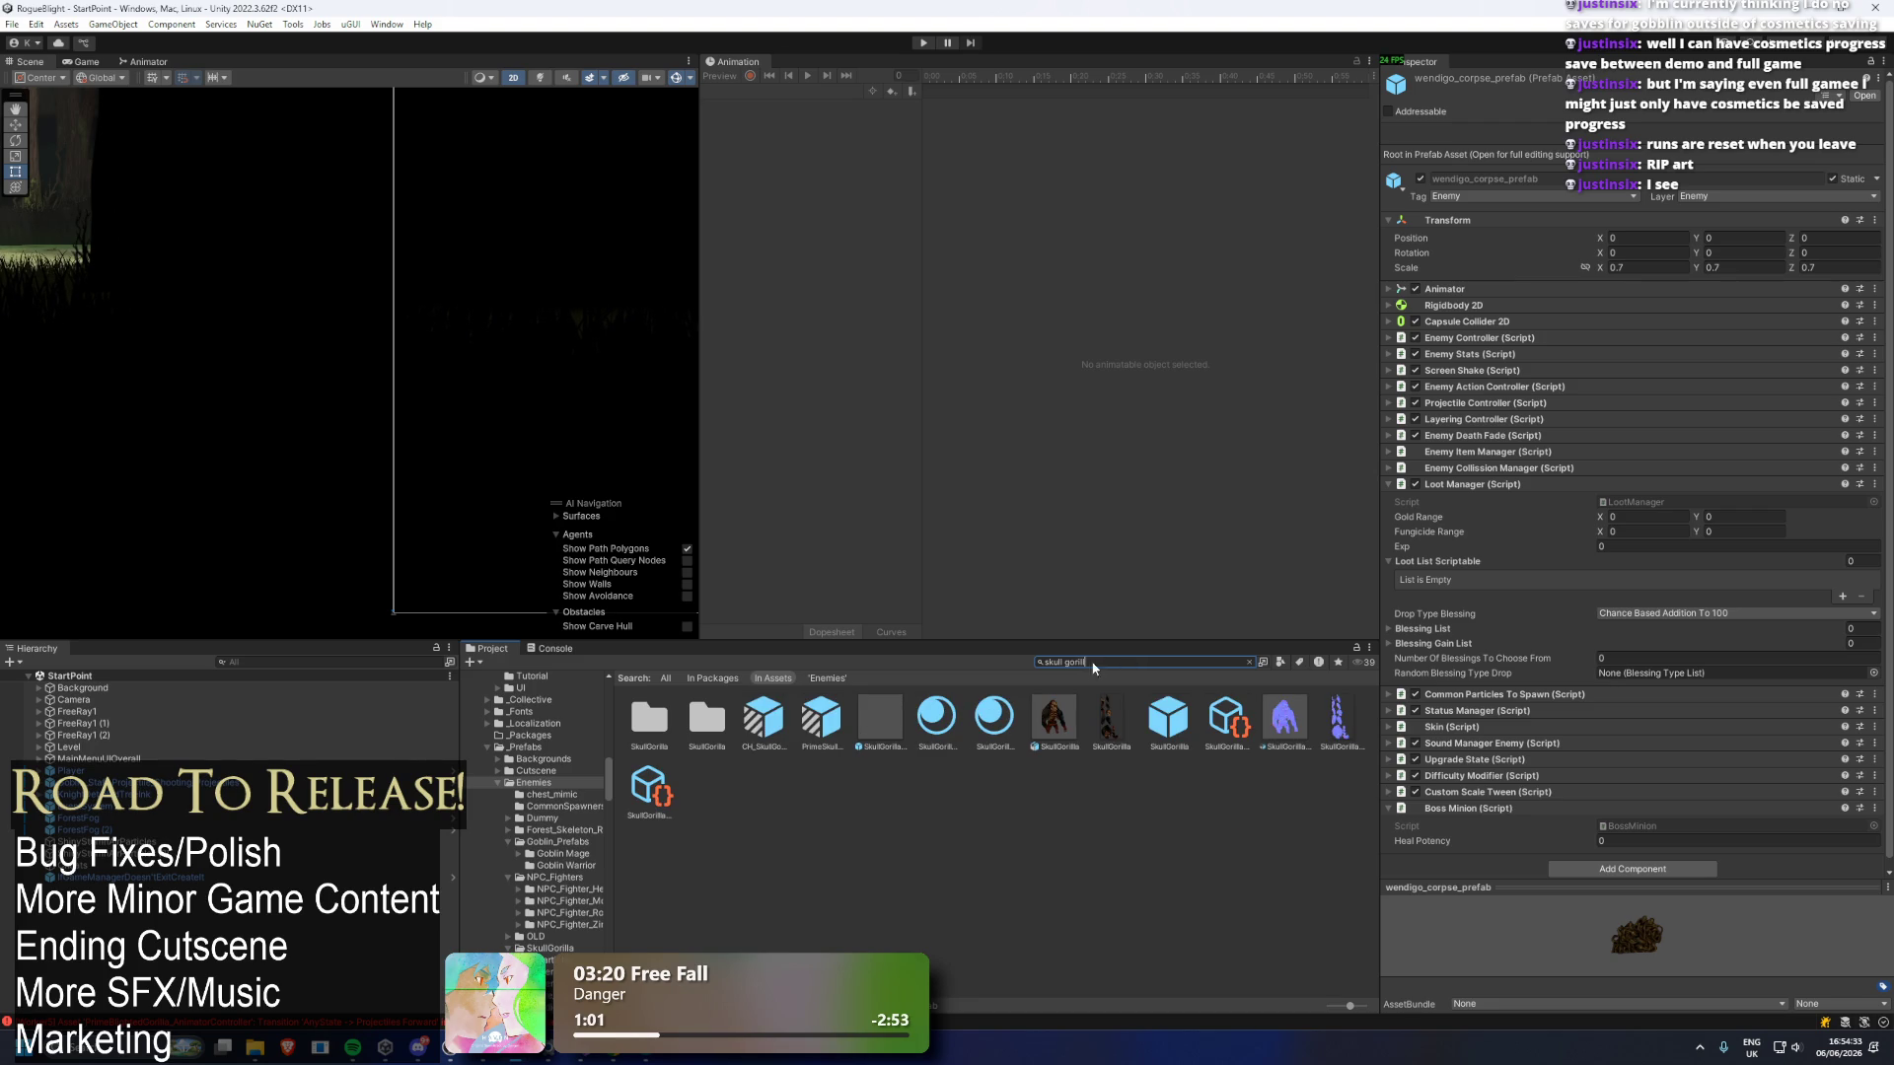
{"action": "left_click", "coordinate": [1170, 720]}
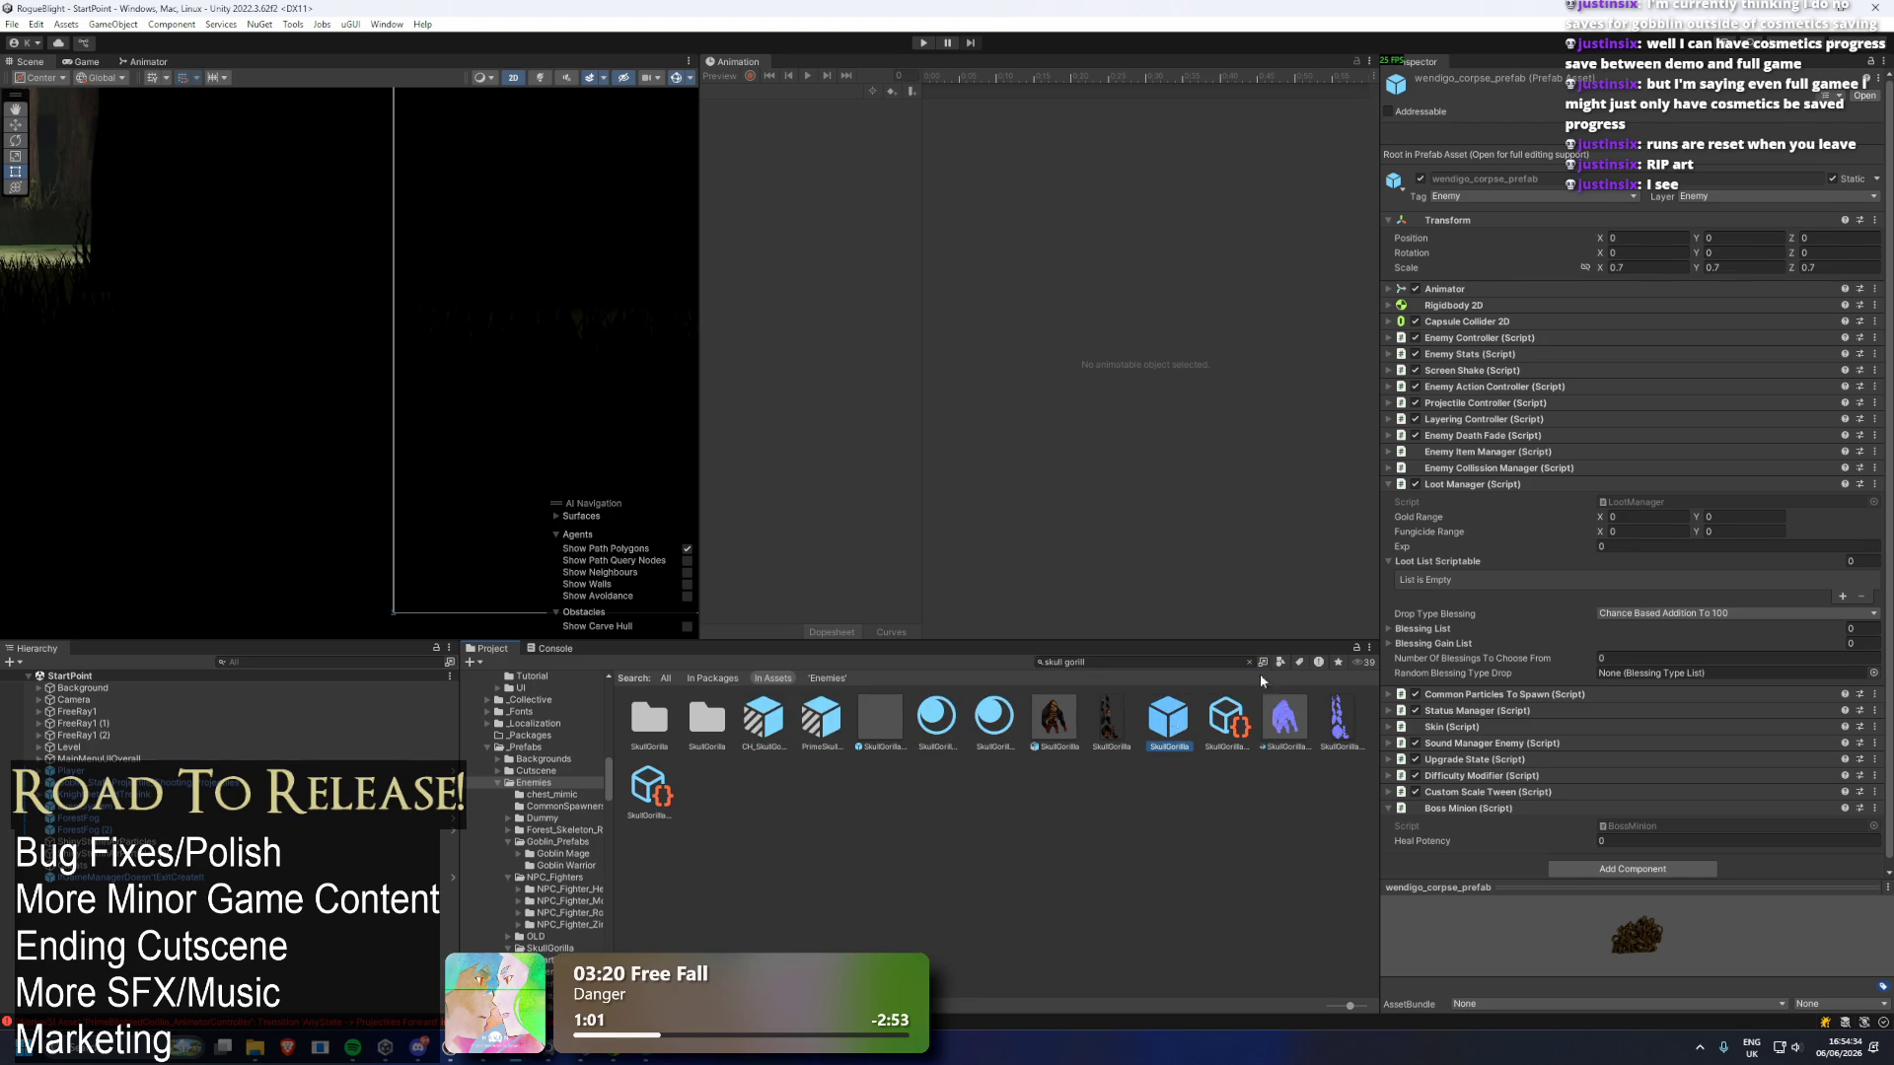
{"action": "left_click_drag", "start_coordinate": [1401, 578], "coordinate": [1402, 596]}
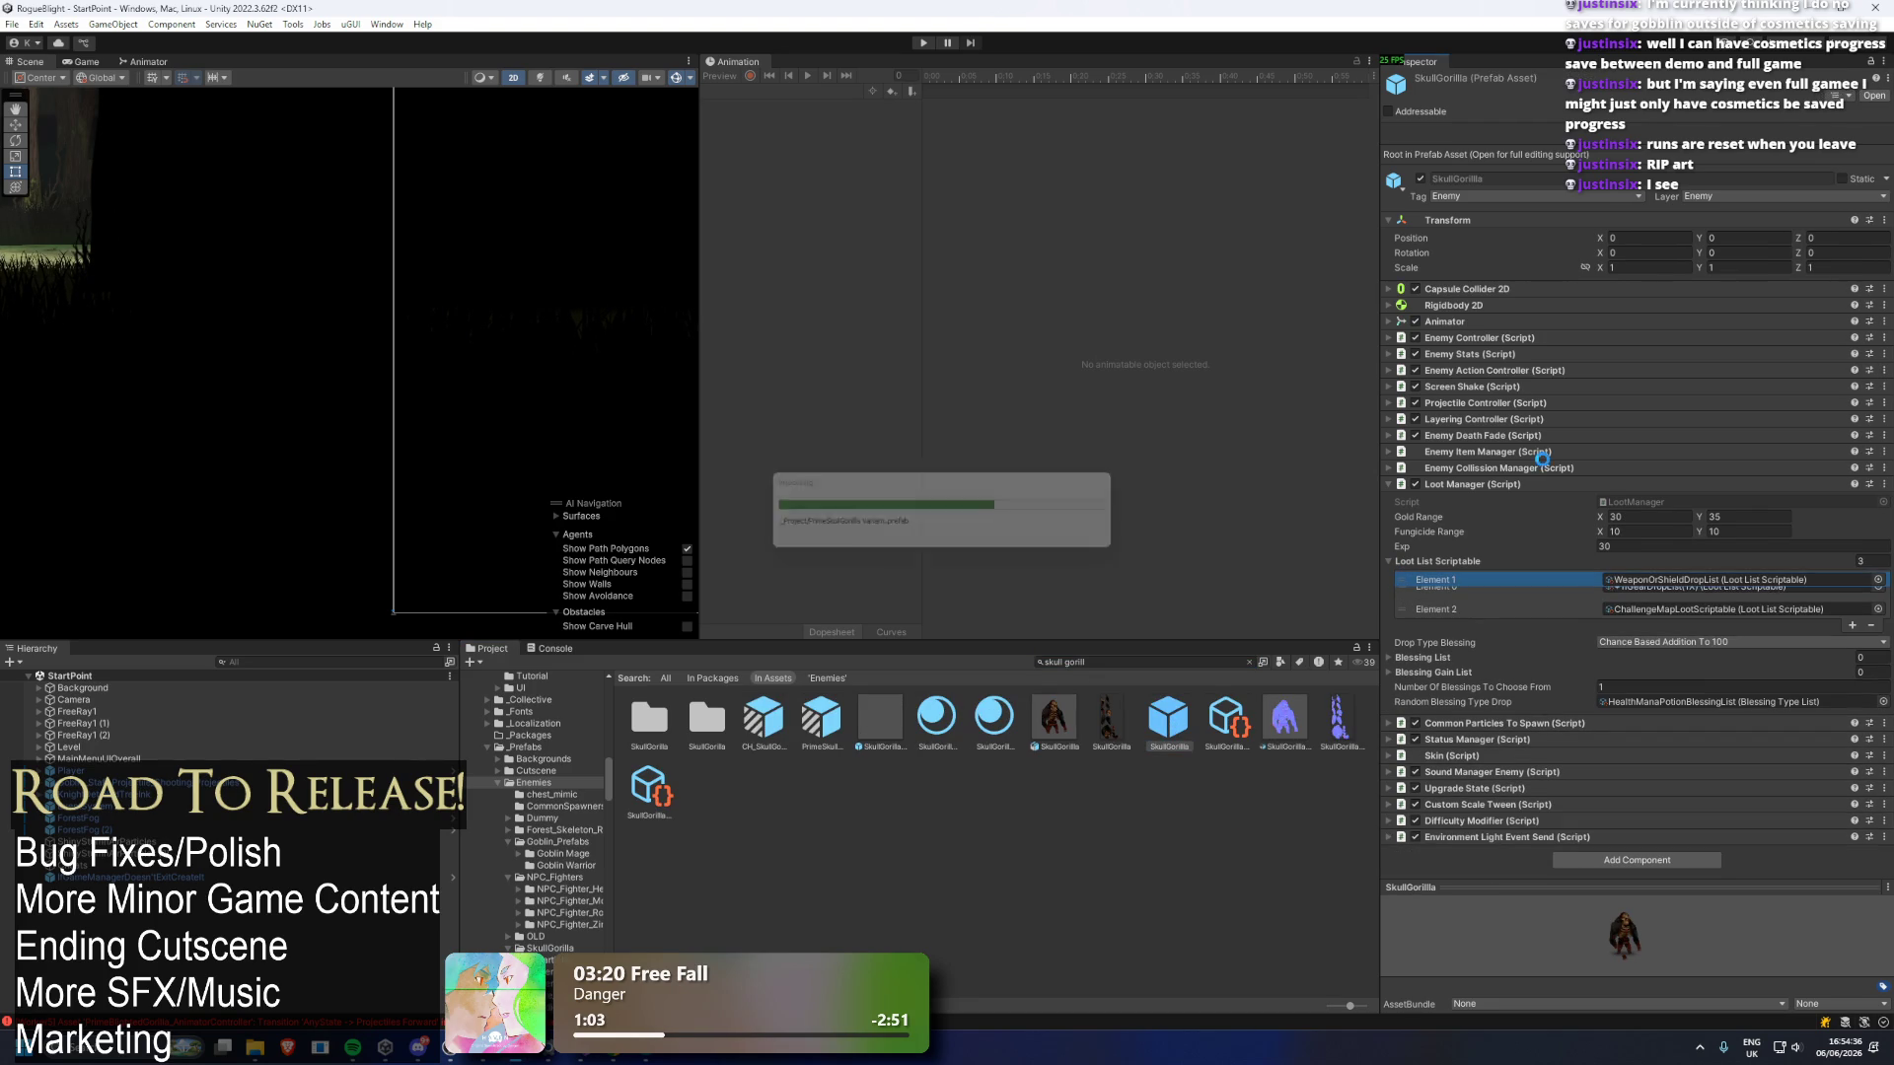
{"action": "key", "text": "alt+Tab"}
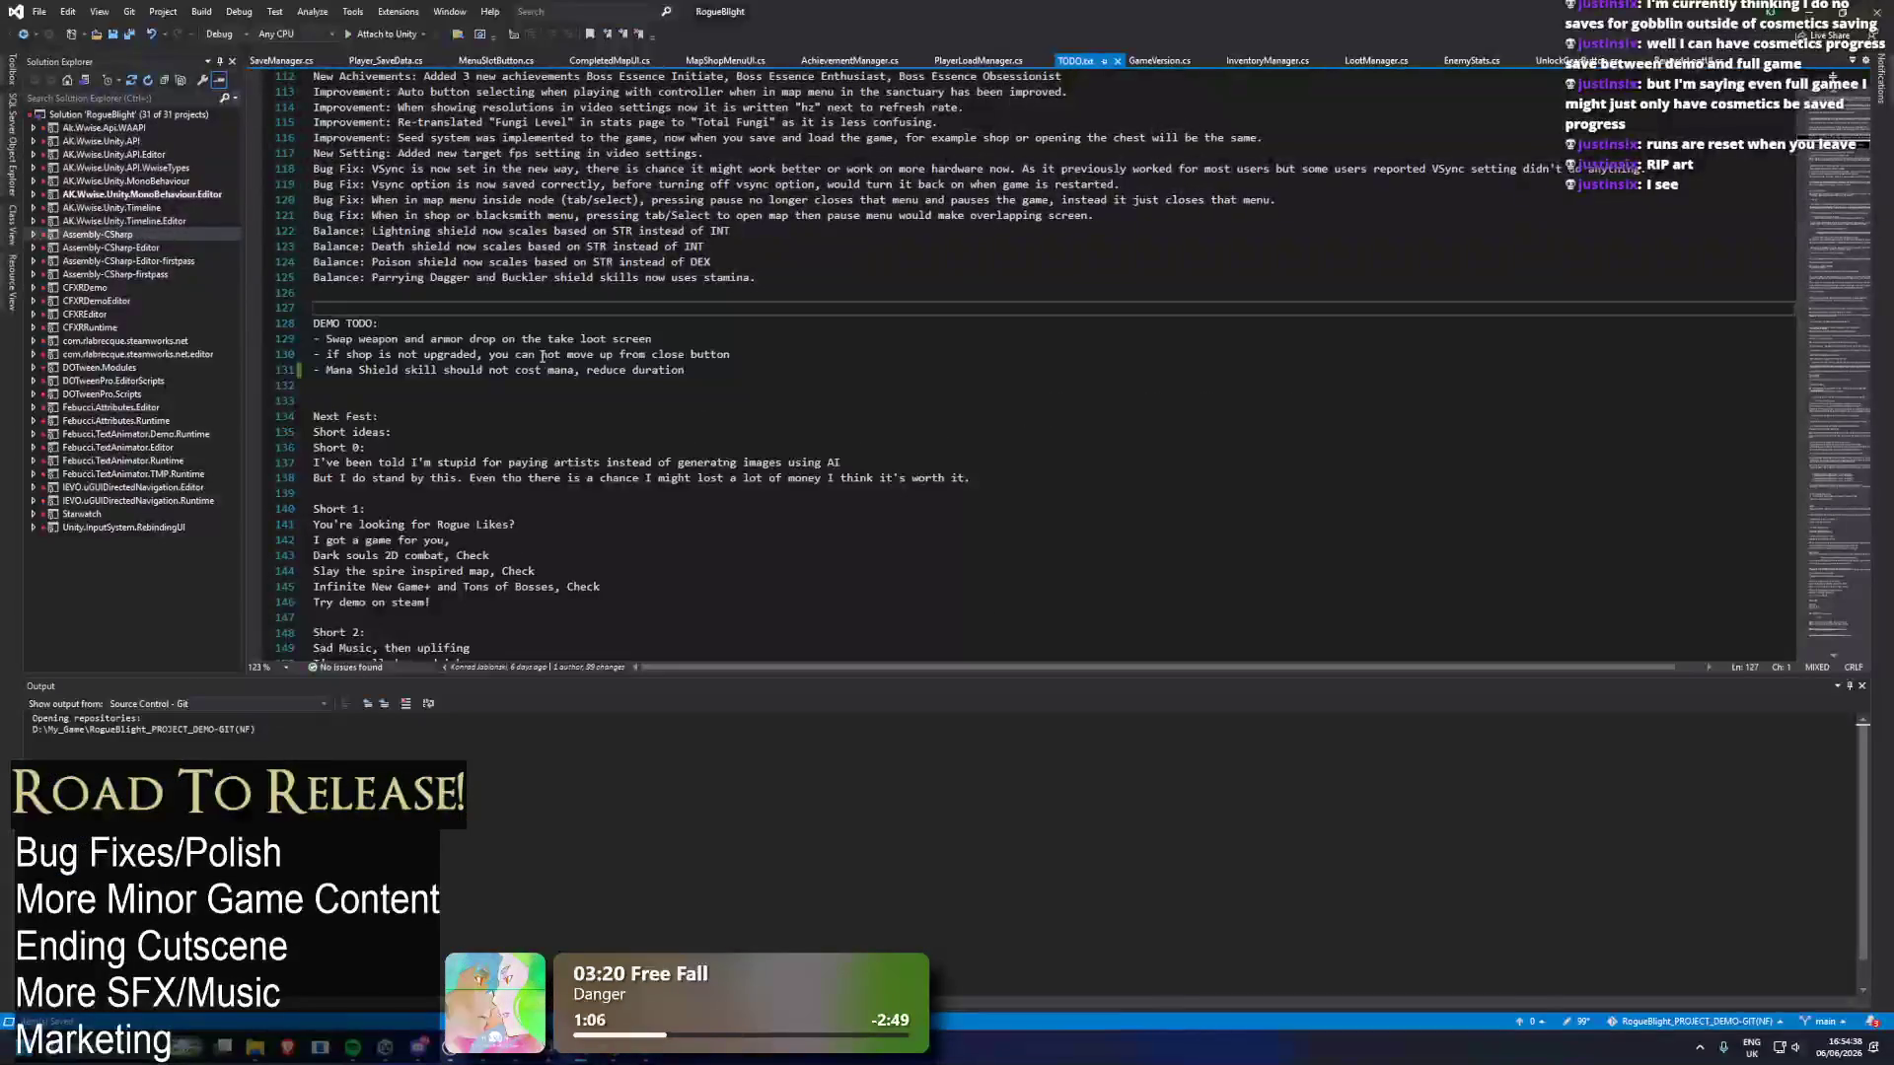
Back in Unity, search 'mana shield' and select the Mana Shield item.
{"action": "key", "text": "alt+Tab"}
{"action": "left_click", "coordinate": [1139, 661]}
{"action": "type", "text": "ma"}
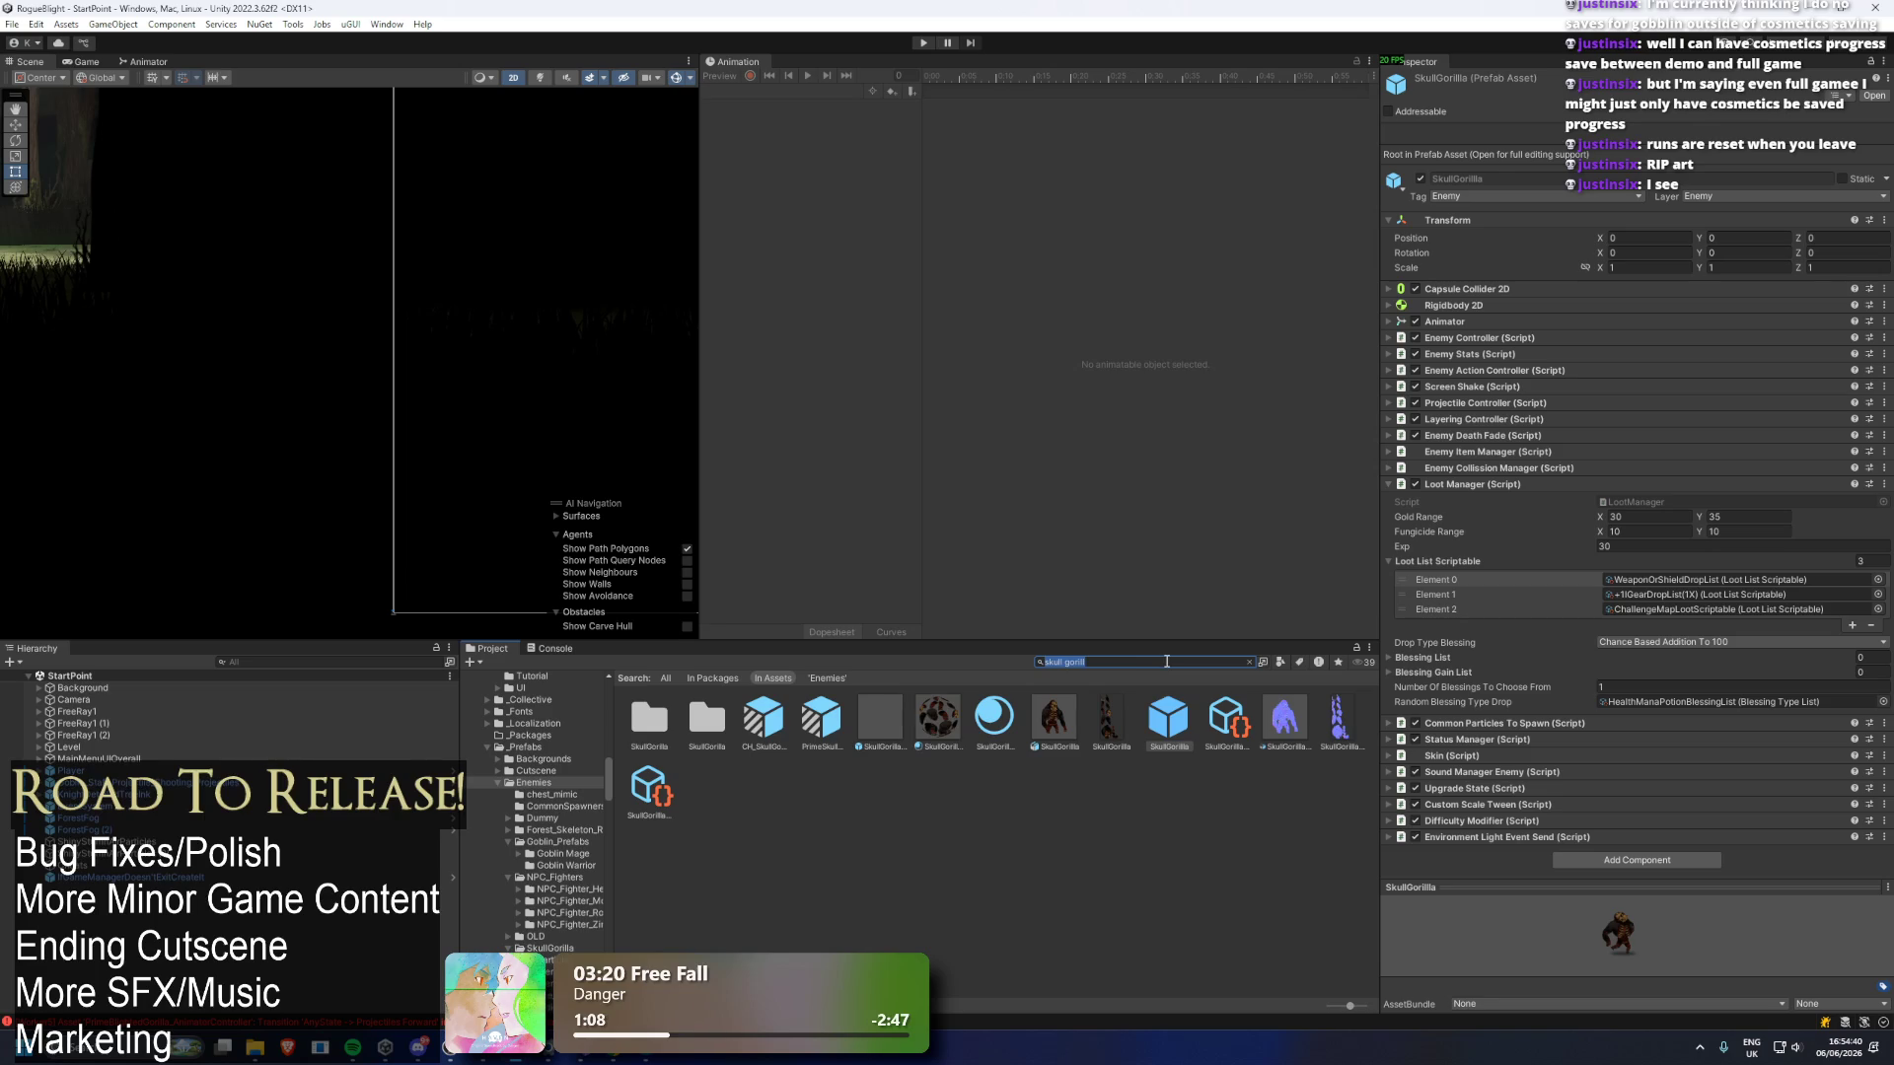
{"action": "type", "text": "na shield"}
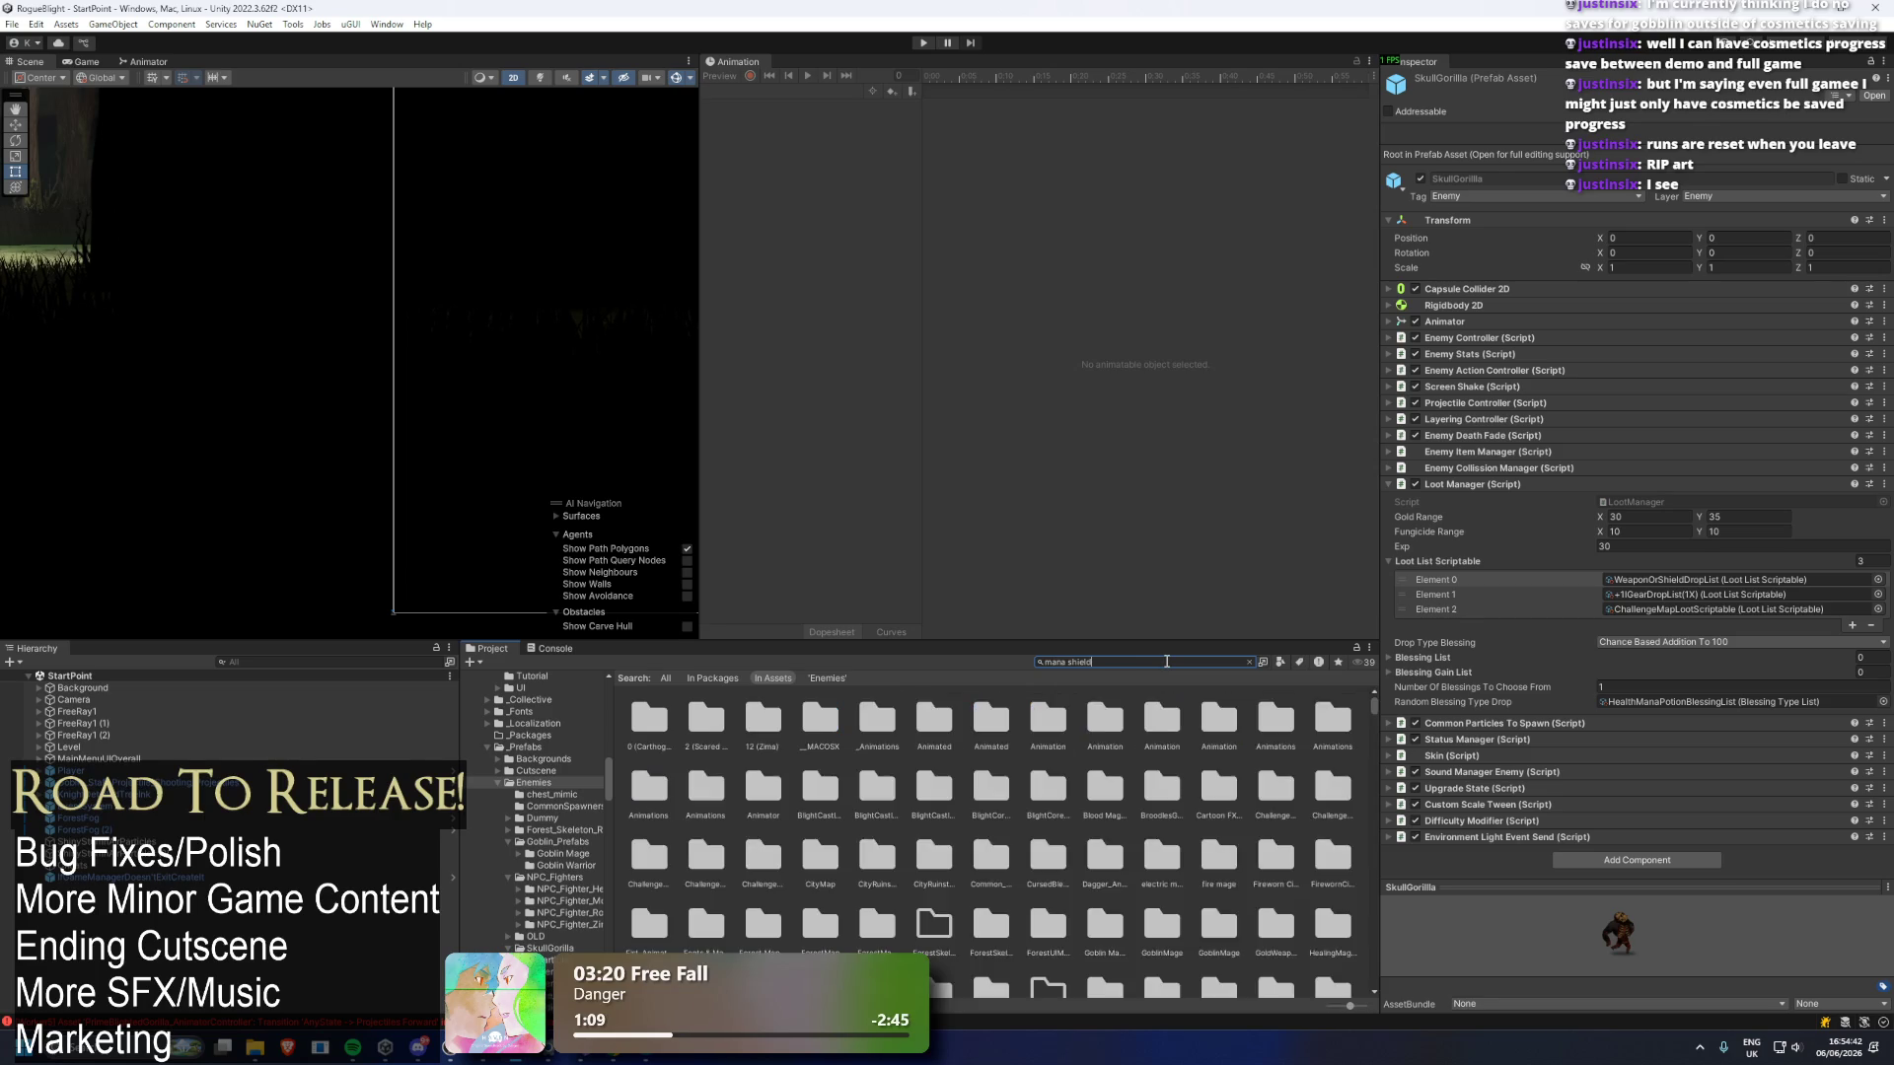
{"action": "left_click", "coordinate": [764, 718]}
{"action": "left_click", "coordinate": [1169, 665]}
{"action": "key", "text": "BackSpace"}
Follow Mana Shield's Skill_object to Concentration_Skill and set its Mana Cost to 0.
{"action": "scroll", "coordinate": [1755, 472], "scroll_direction": "down", "scroll_amount": 7}
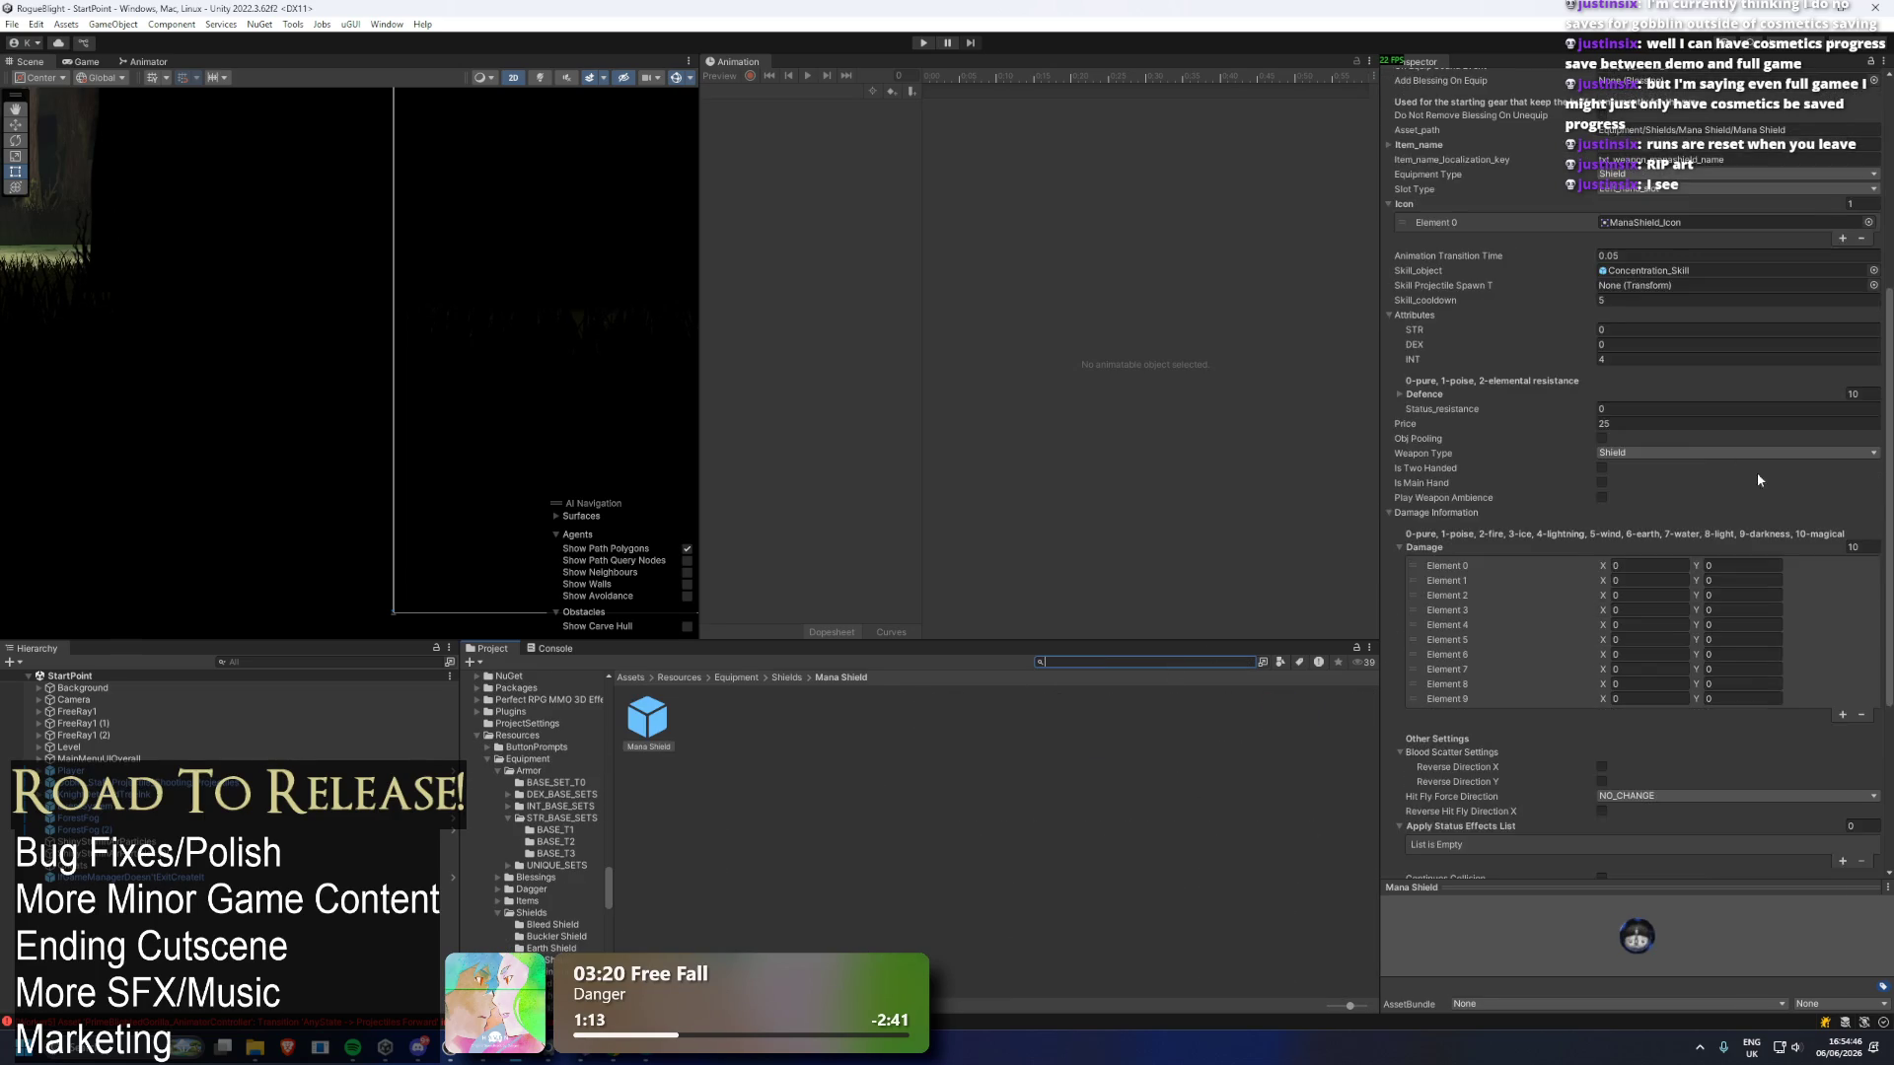
{"action": "scroll", "coordinate": [1758, 478], "scroll_direction": "down", "scroll_amount": 1}
{"action": "scroll", "coordinate": [1677, 296], "scroll_direction": "down", "scroll_amount": 1}
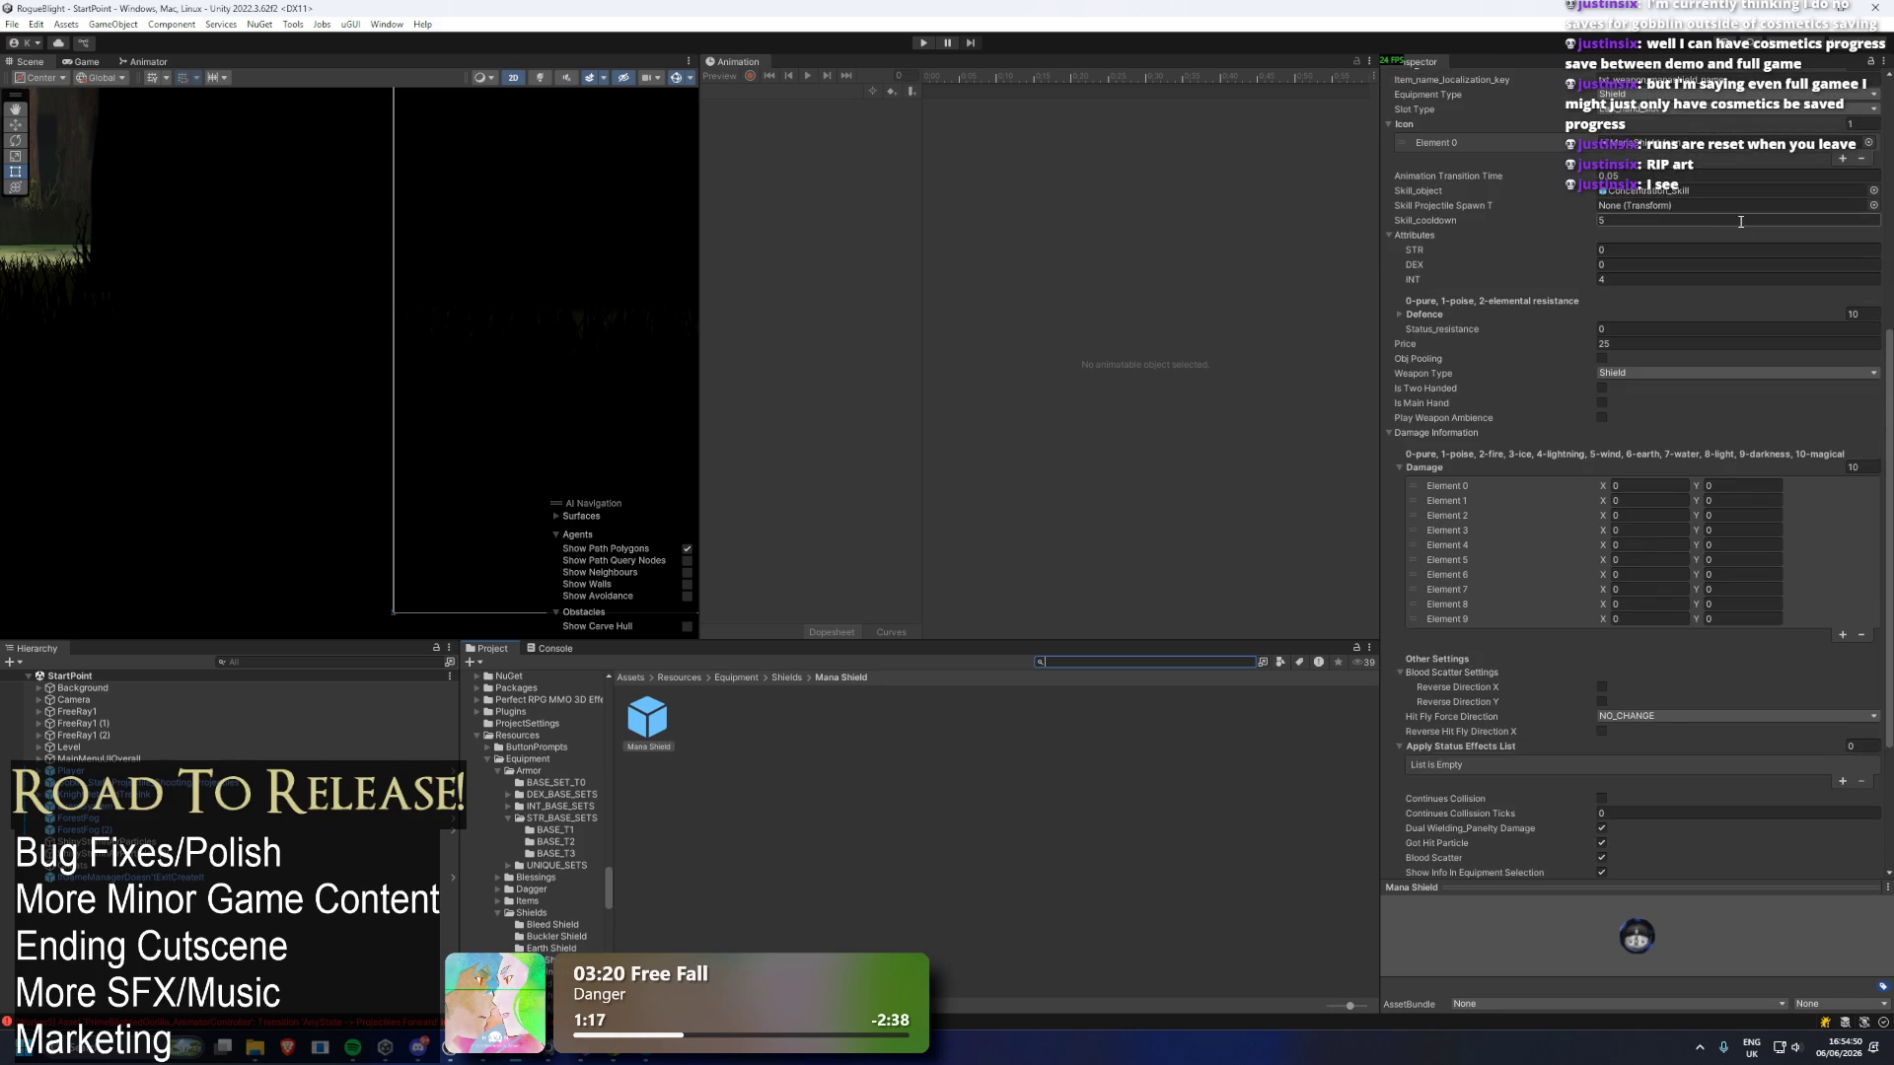
{"action": "scroll", "coordinate": [1742, 229], "scroll_direction": "down", "scroll_amount": 4}
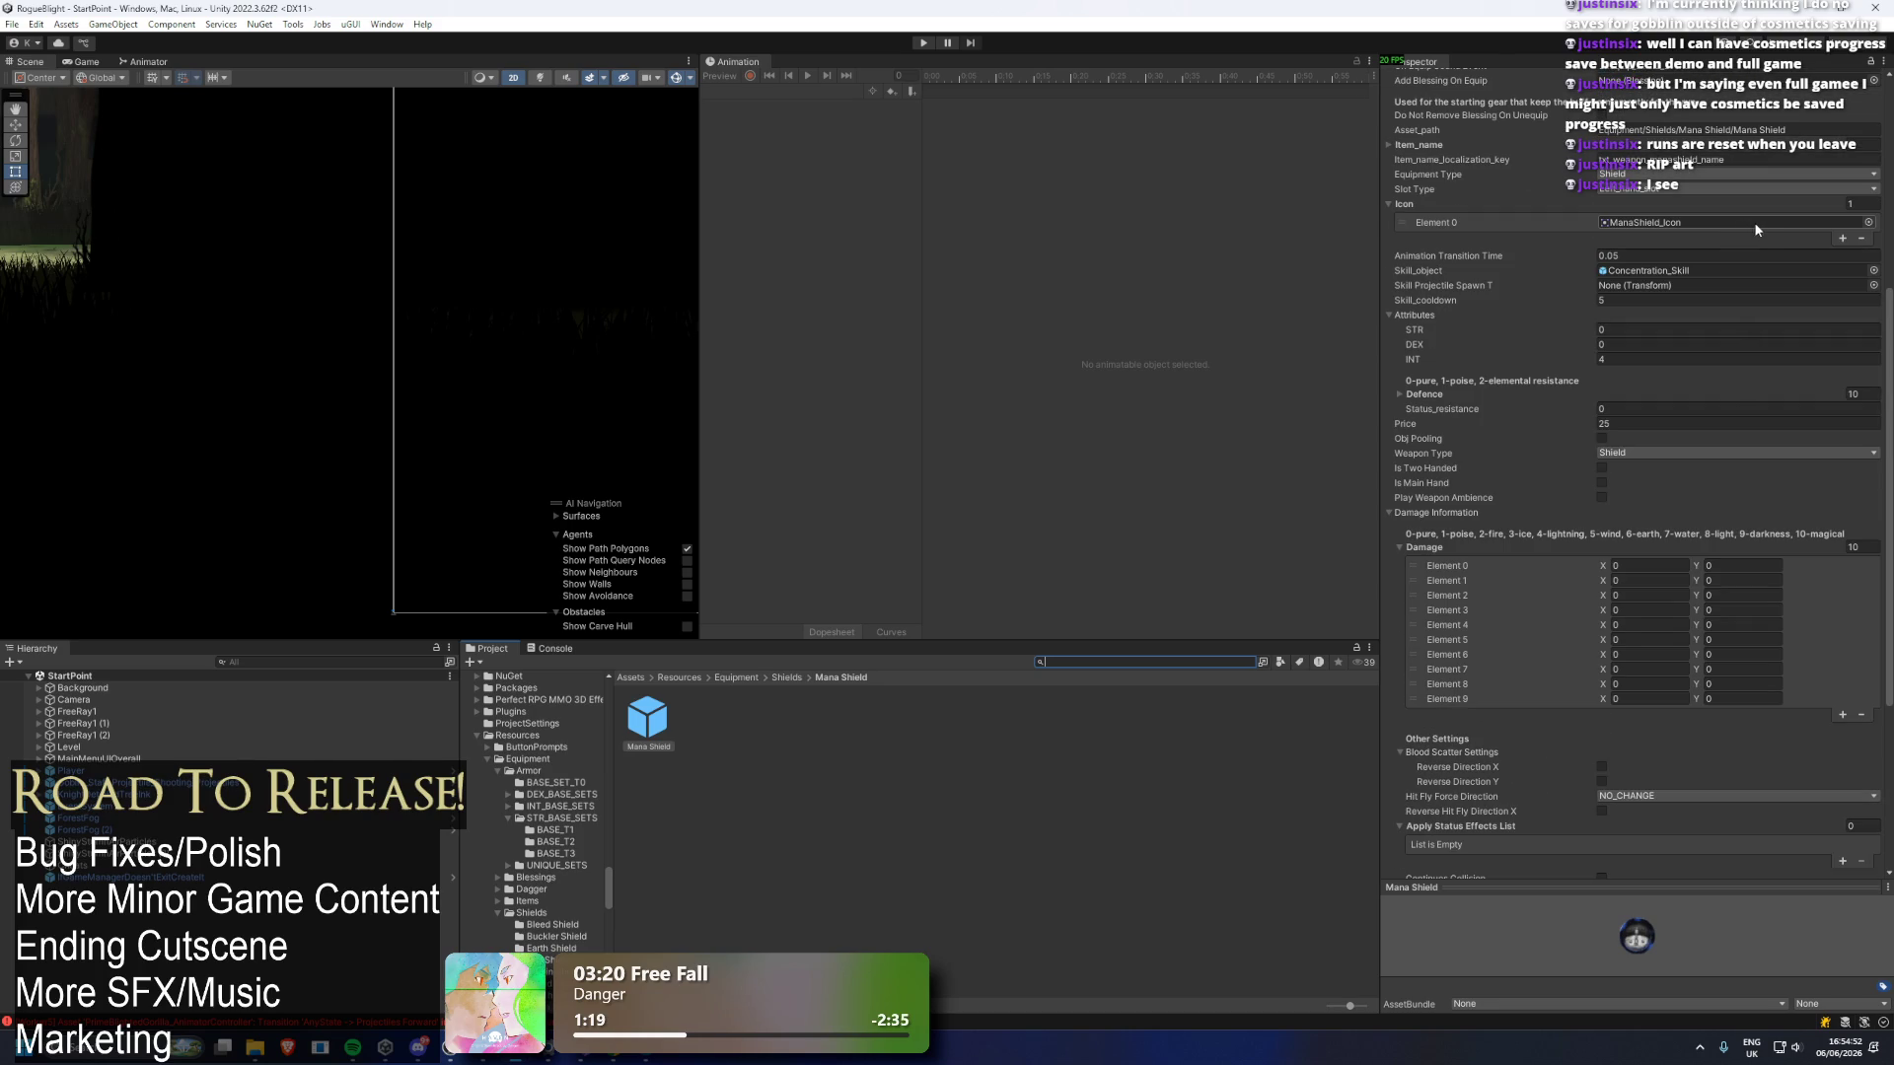
{"action": "scroll", "coordinate": [1736, 256], "scroll_direction": "up", "scroll_amount": 3}
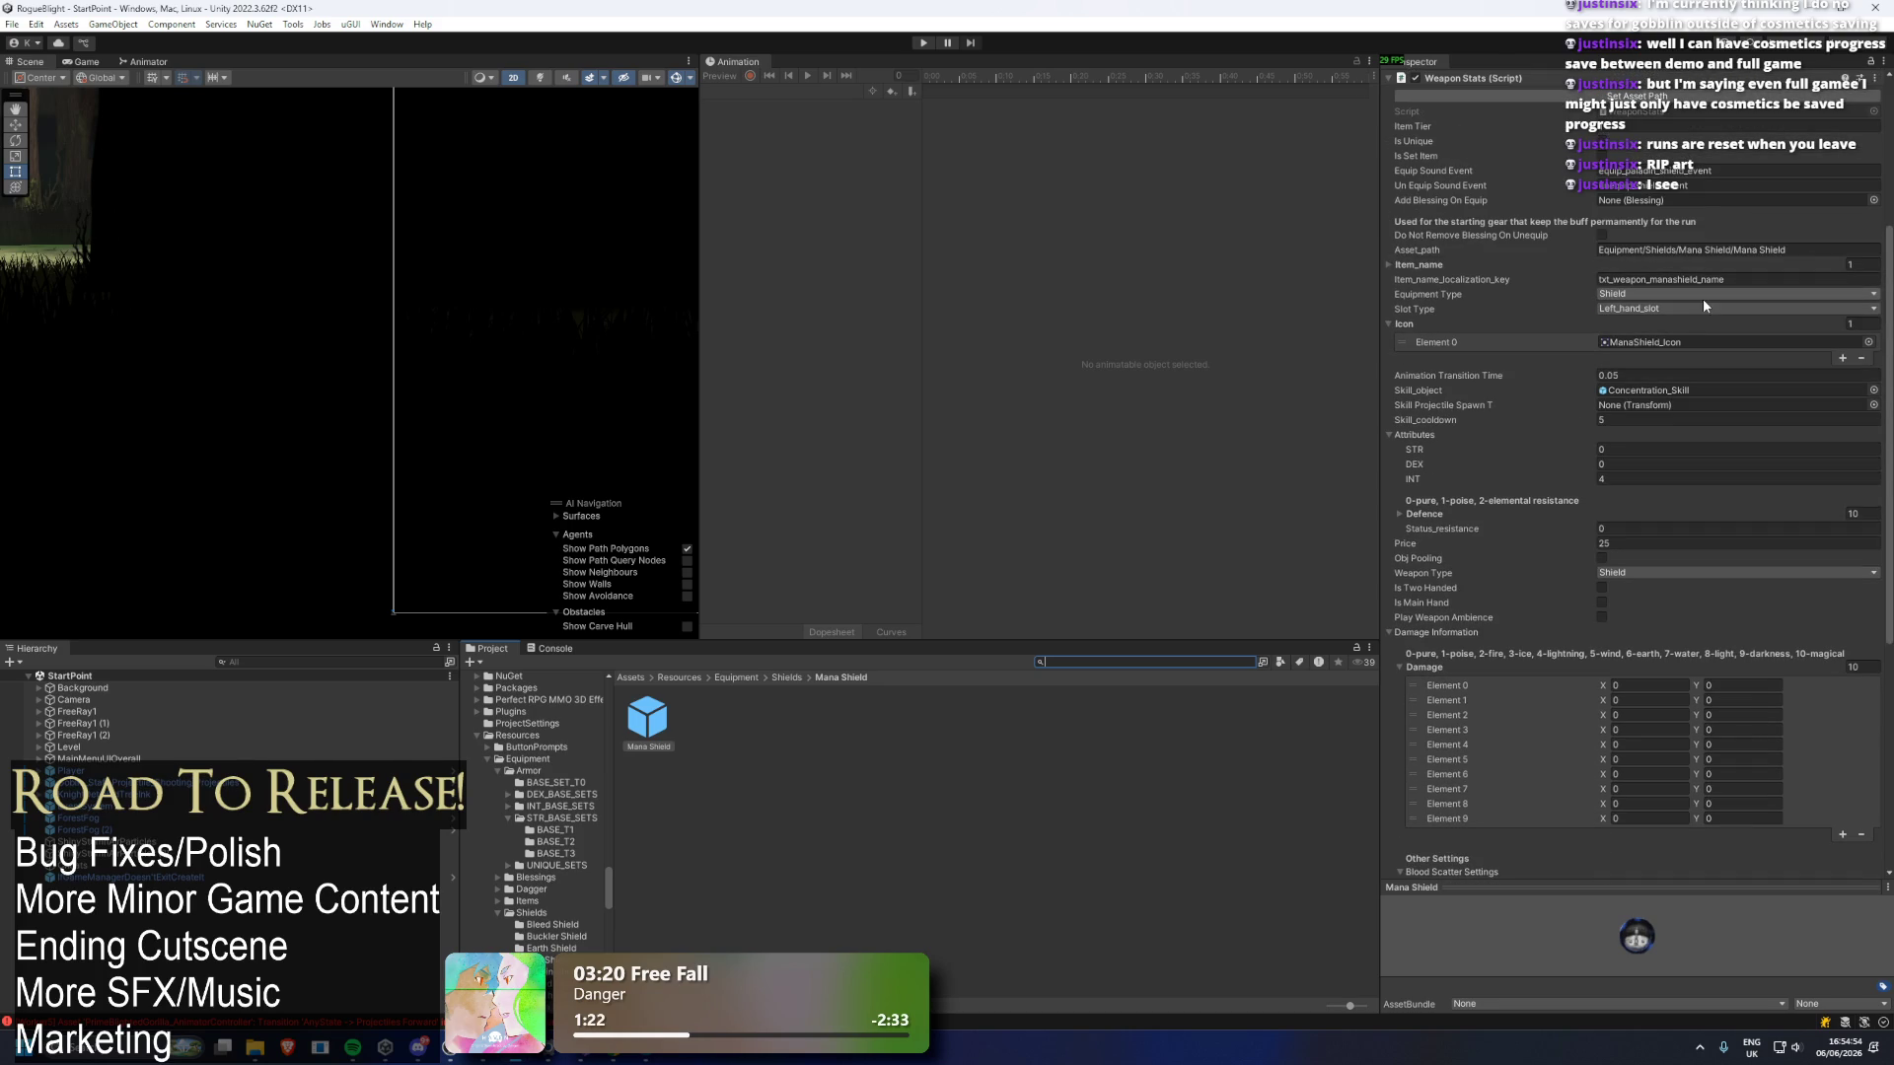
{"action": "left_click", "coordinate": [1667, 386]}
{"action": "left_click", "coordinate": [779, 723]}
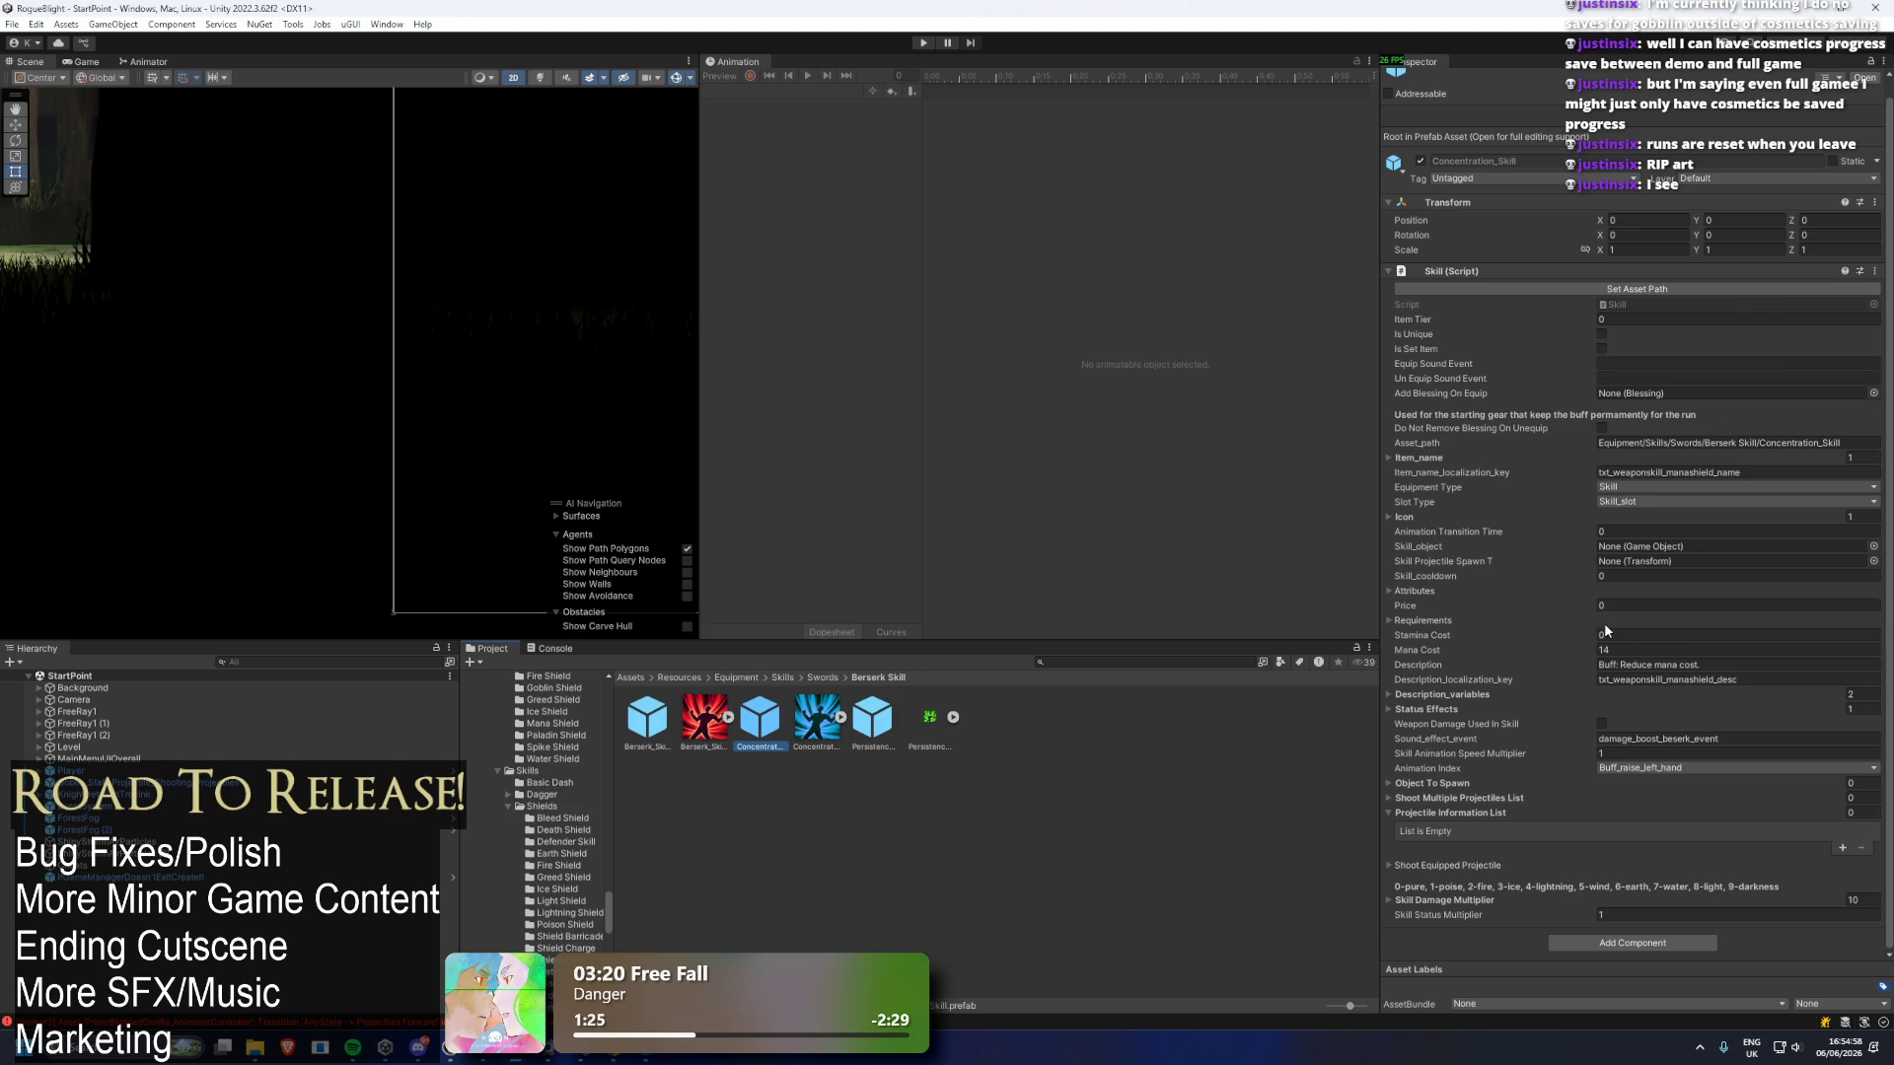
{"action": "left_click", "coordinate": [1657, 650]}
{"action": "type", "text": "0"}
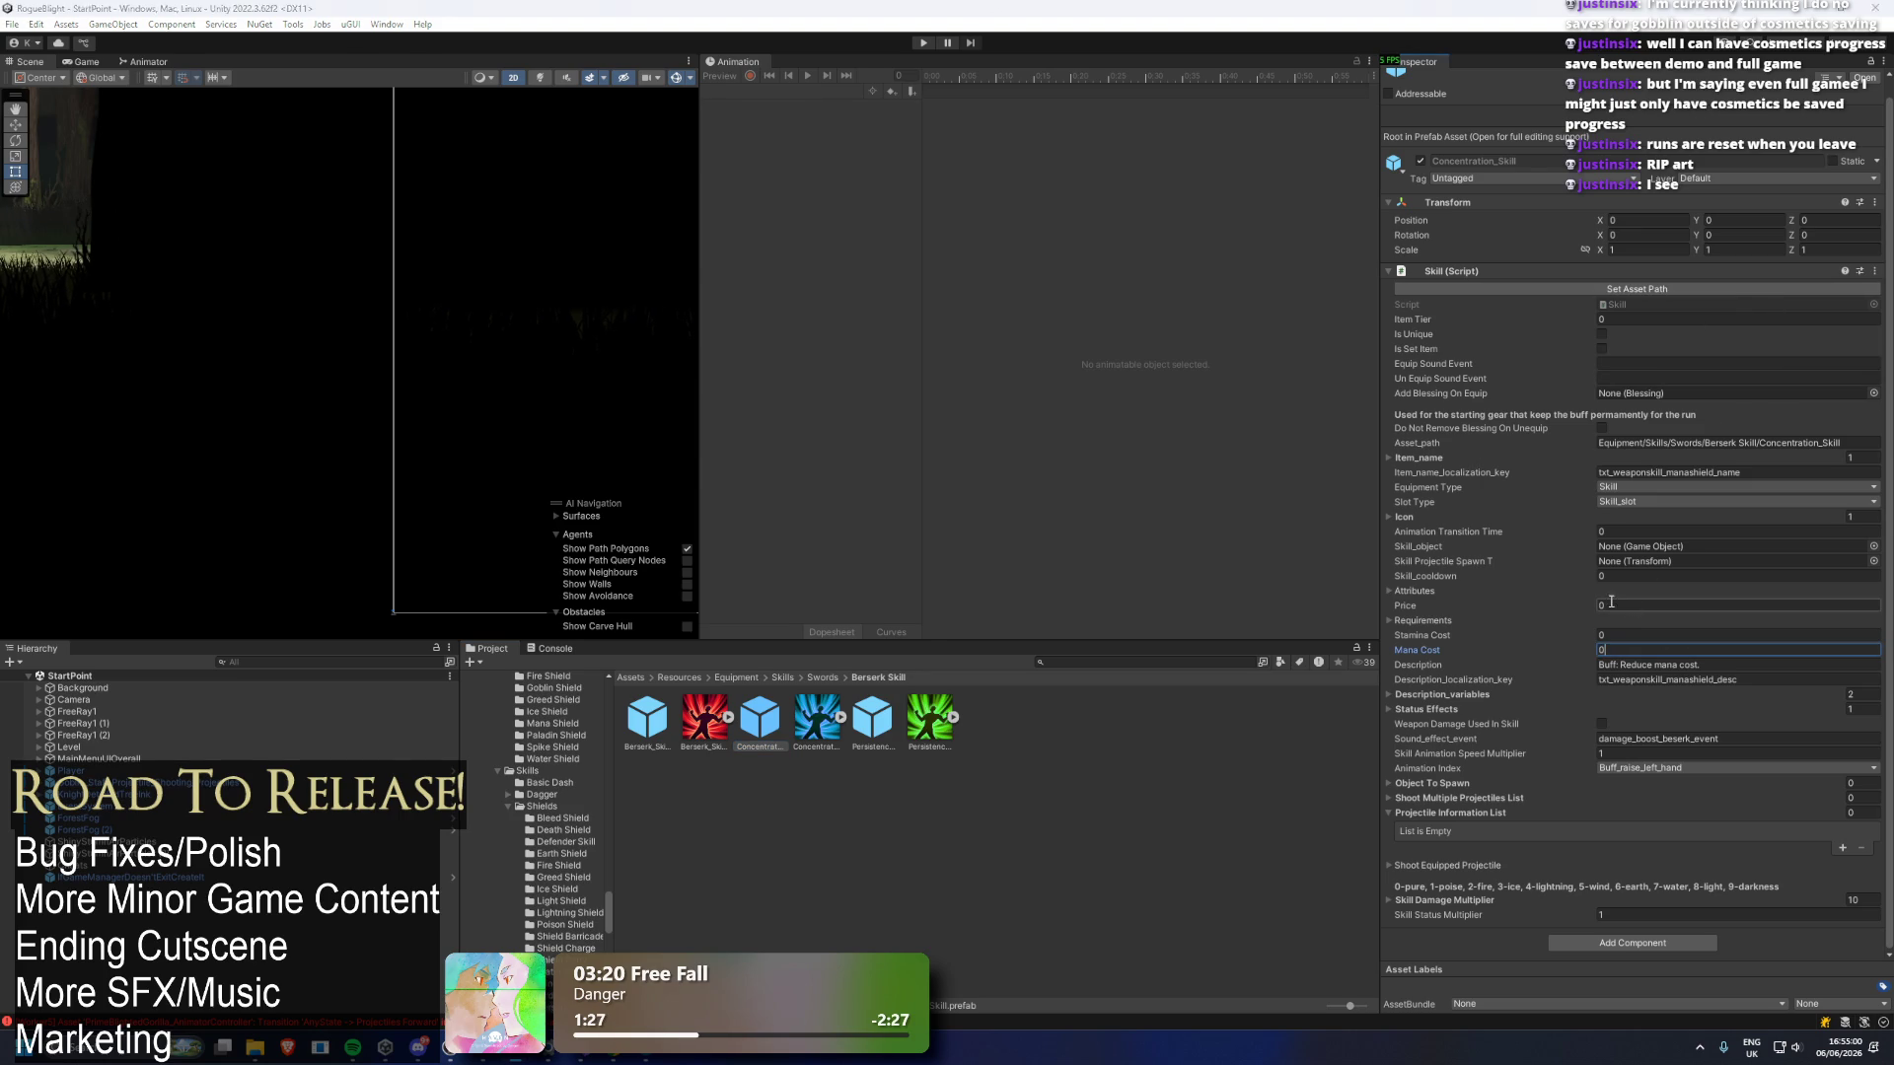
{"action": "key", "text": "alt+Tab"}
{"action": "left_click", "coordinate": [363, 385]}
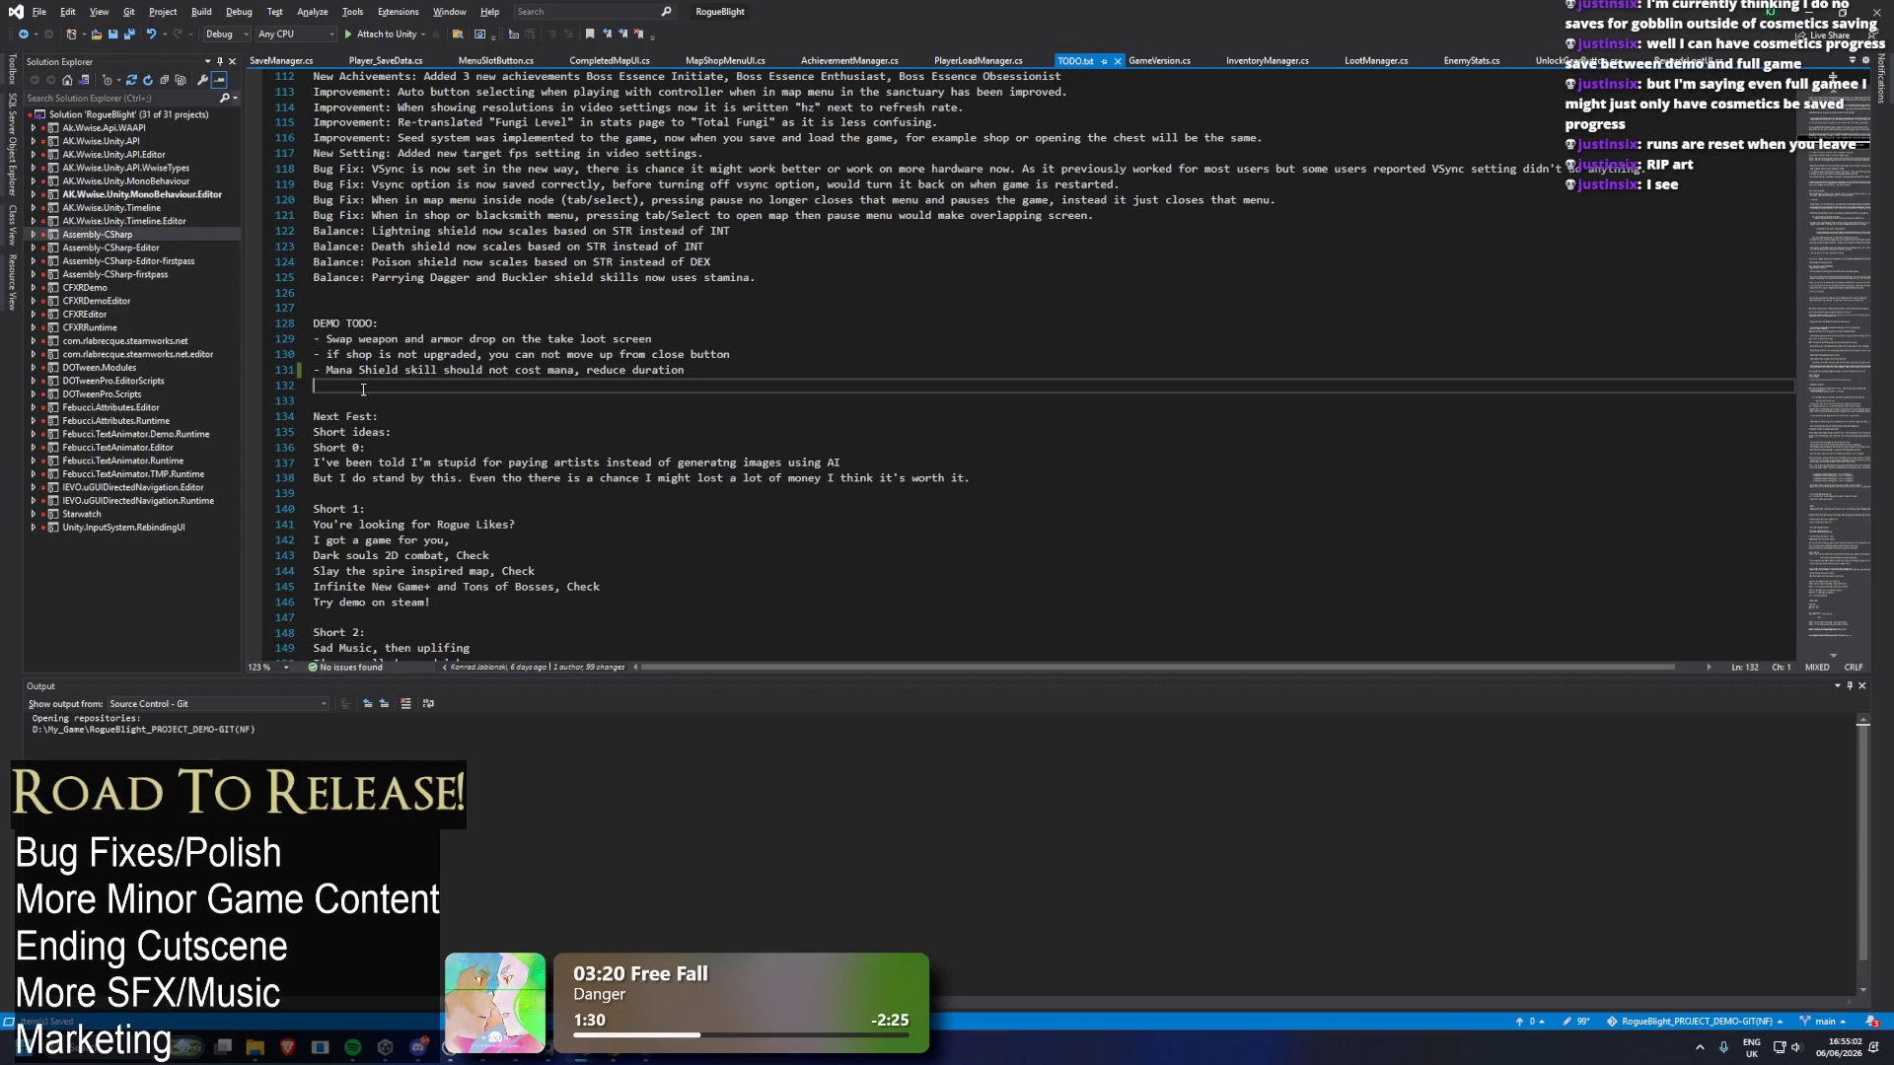
Add a 'DEMO Patch:' heading below the DEMO TODO list in TODO.txt.
{"action": "key", "text": "alt+Tab"}
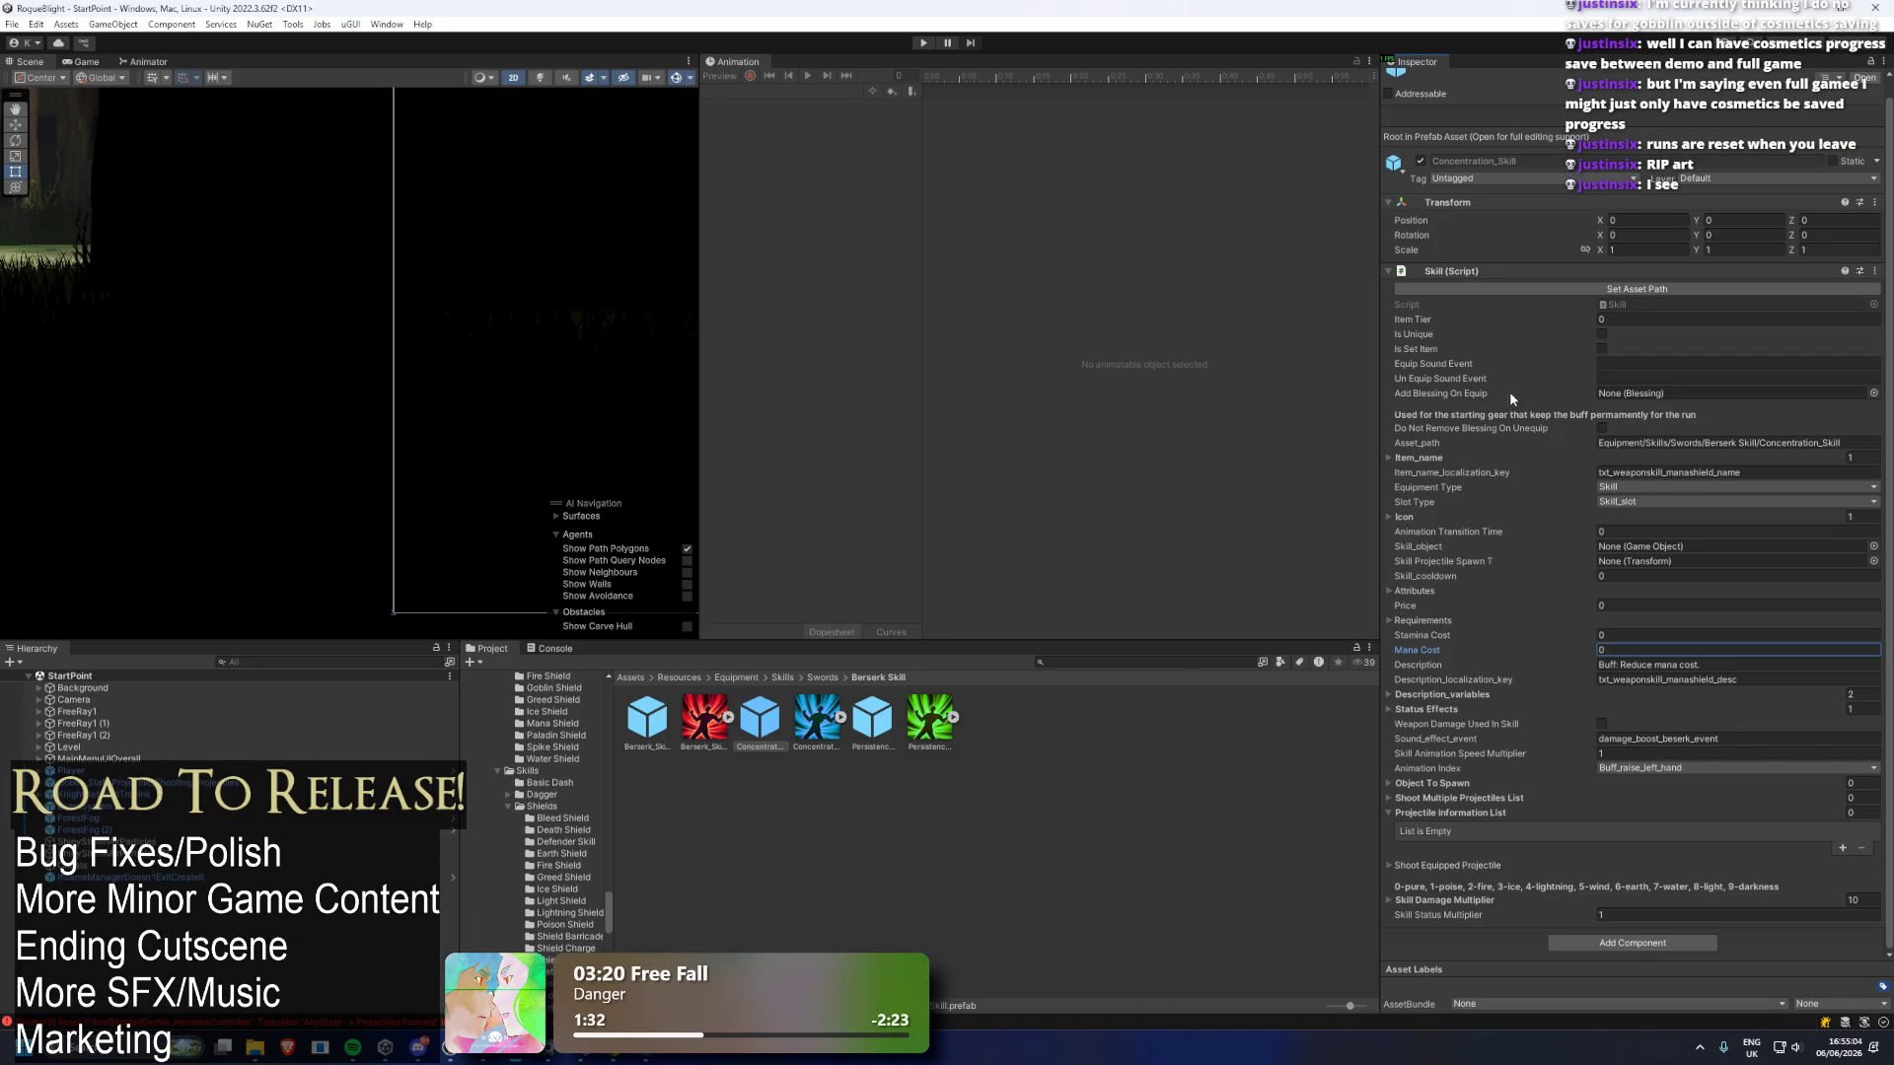
{"action": "key", "text": "alt+Tab"}
{"action": "key", "text": "Return"}
{"action": "key", "text": "Return"}
{"action": "key", "text": "Return"}
{"action": "key", "text": "Up"}
{"action": "type", "text": "DEMO Patch"}
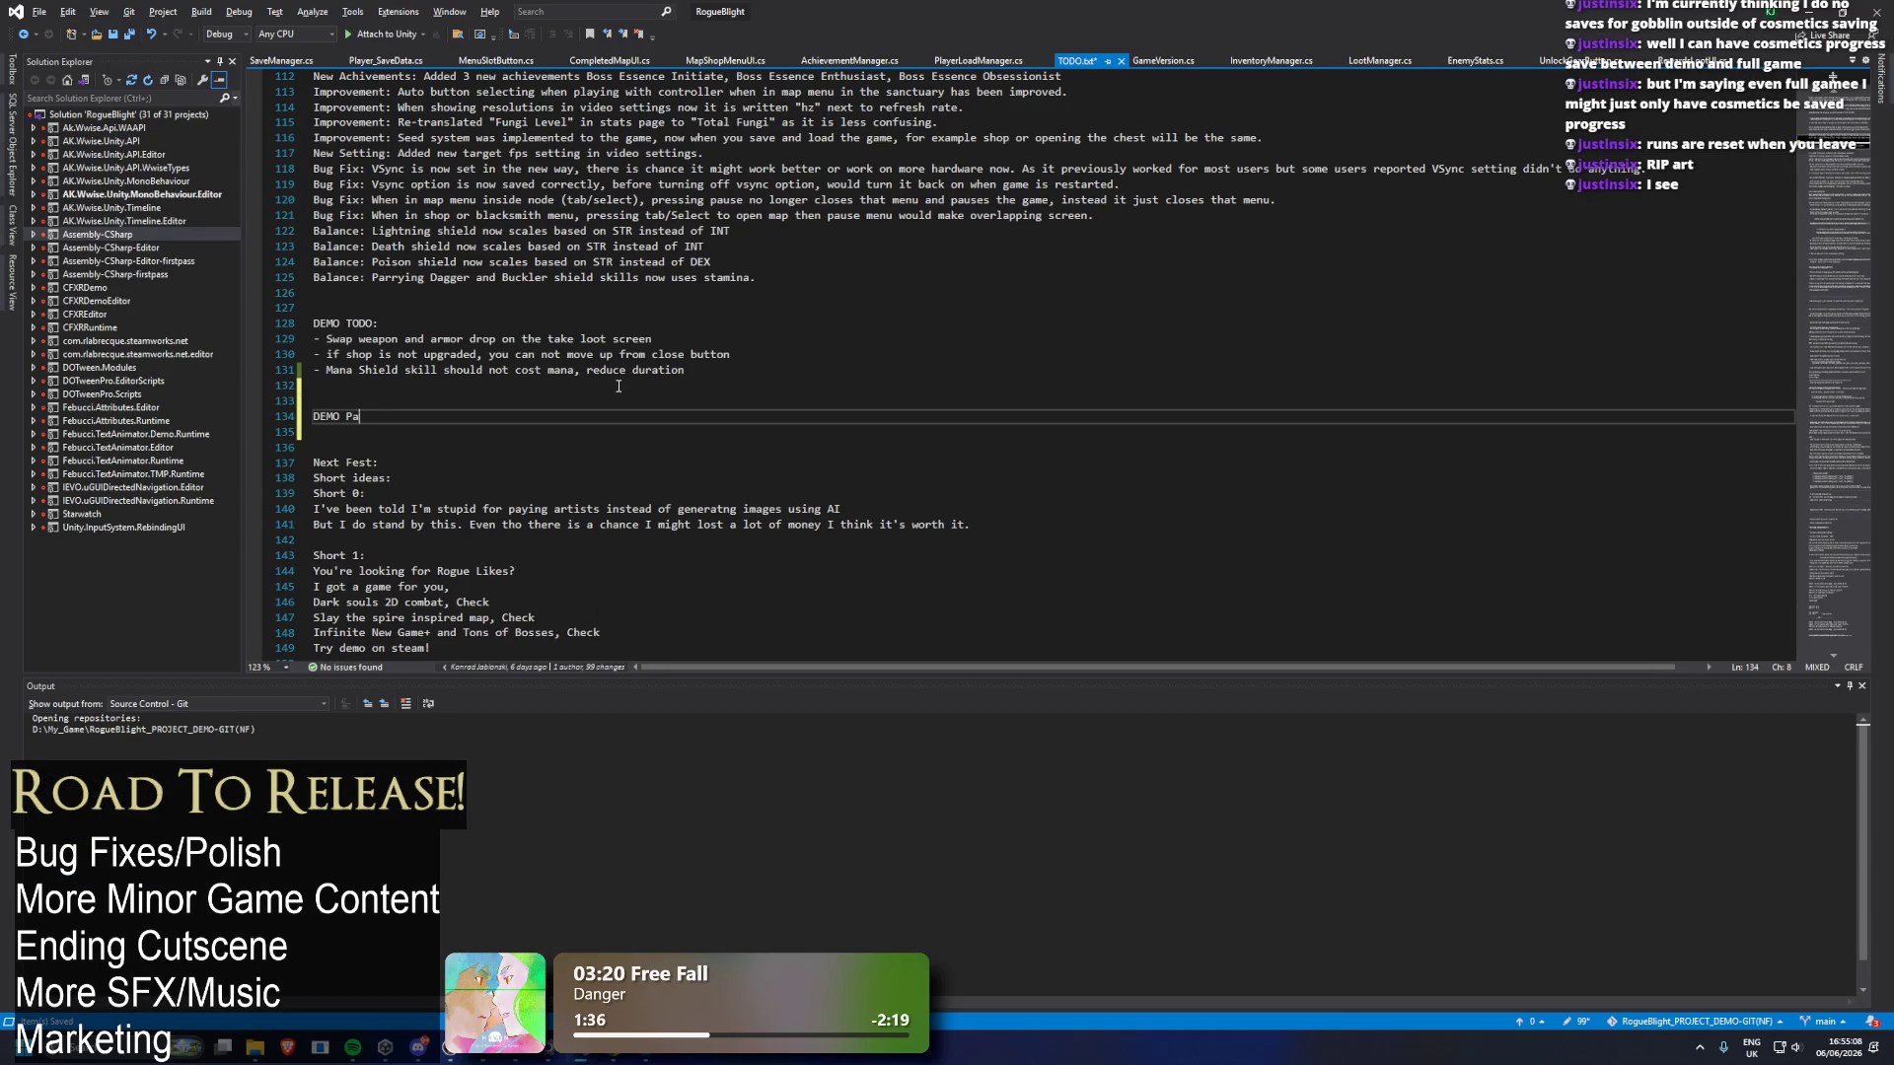
{"action": "type", "text": ":"}
{"action": "key", "text": "Return"}
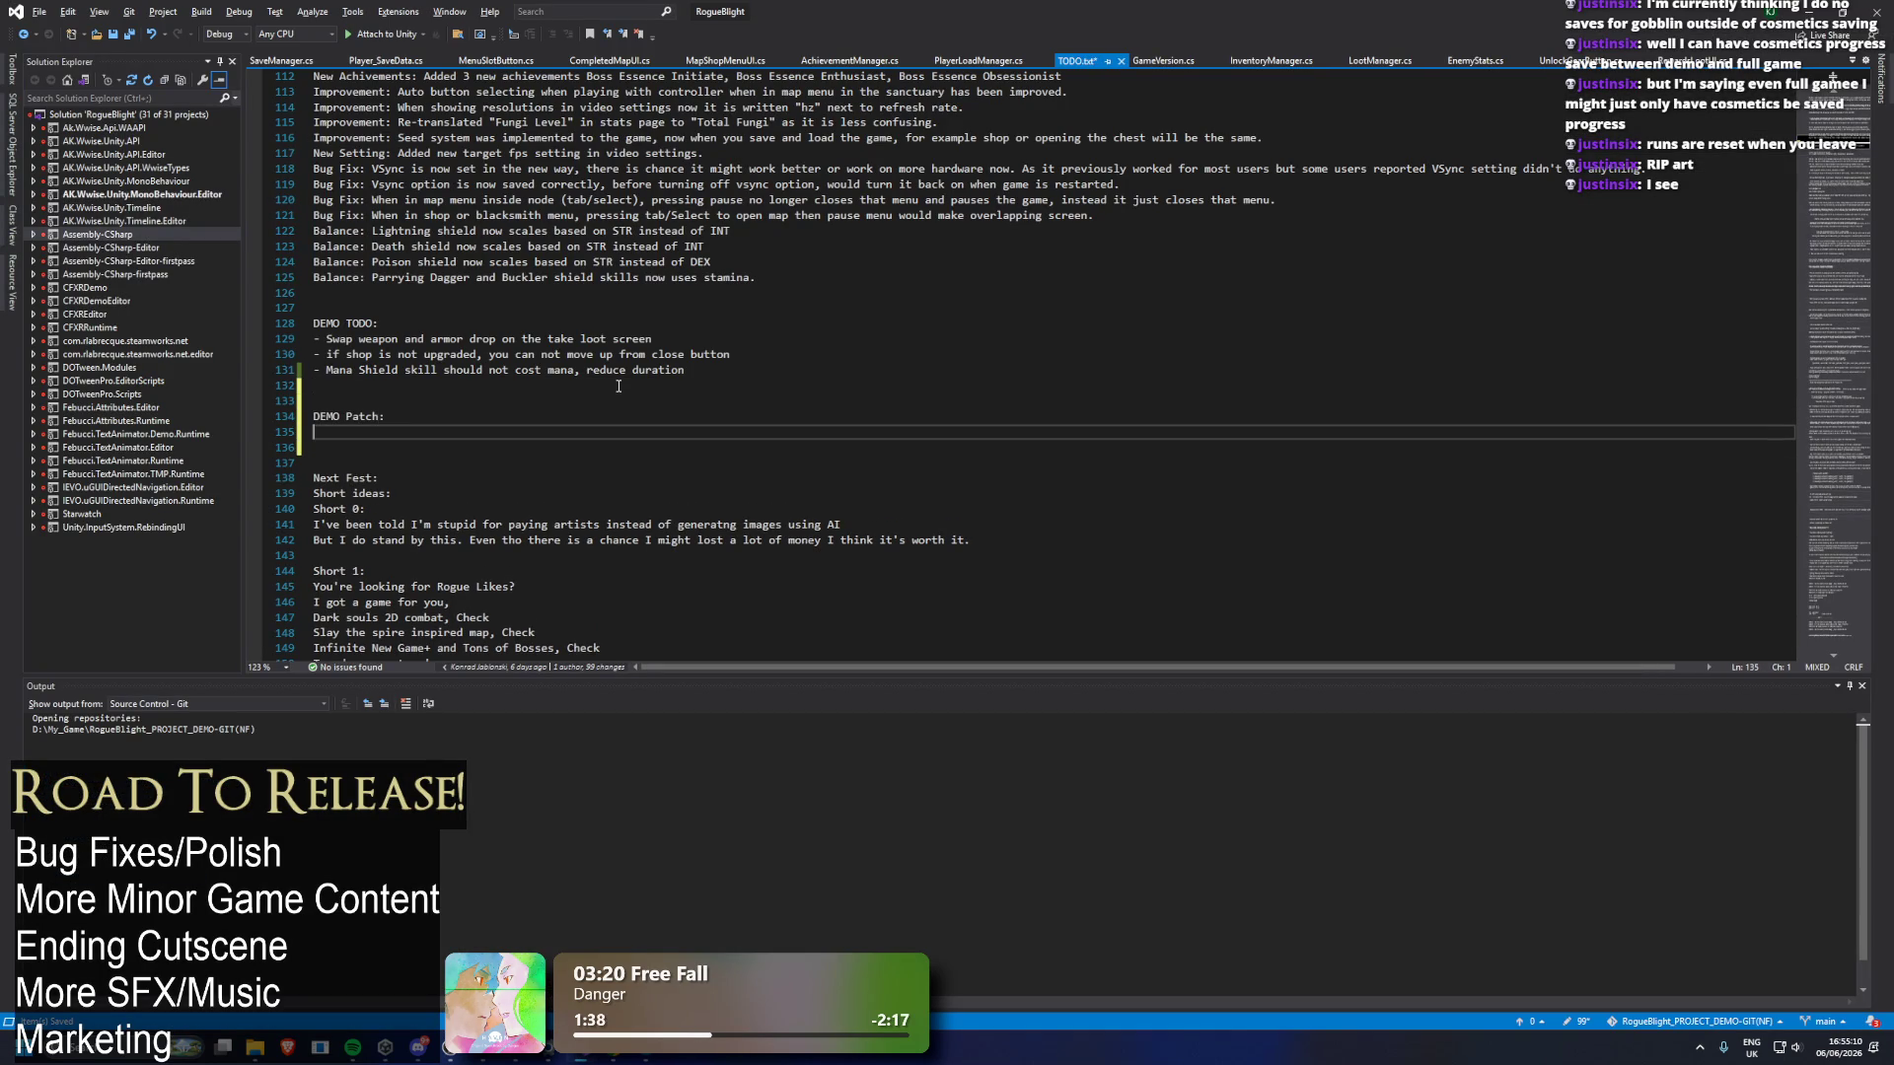
Paste the Parrying Dagger and Buckler stamina balance line under DEMO Patch.
{"action": "left_click_drag", "start_coordinate": [804, 277], "coordinate": [269, 307]}
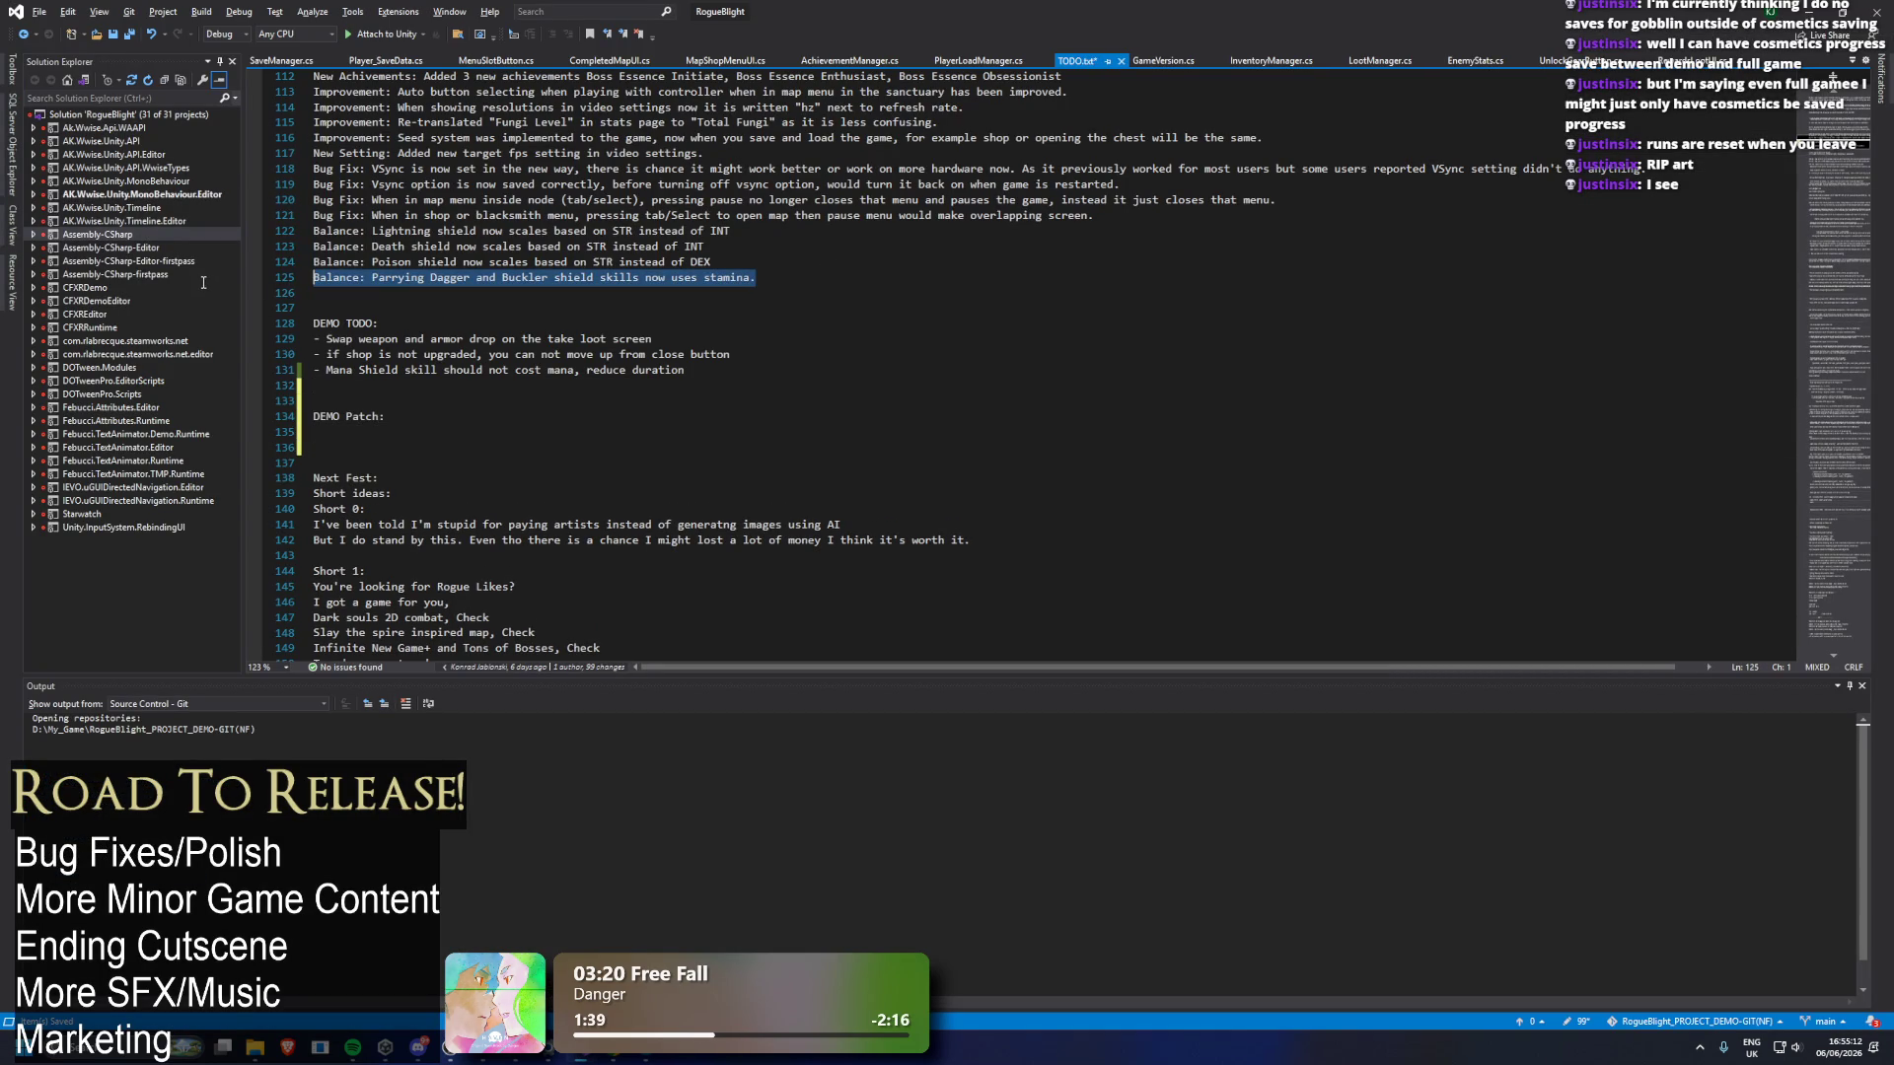
{"action": "left_click", "coordinate": [367, 401]}
{"action": "left_click", "coordinate": [347, 437]}
{"action": "type", "text": "Balance: Parrying Dagger and Buckler shield skills now uses stamina."}
Copy the map-menu pause and blacksmith-menu overlap bug fixes into DEMO Patch.
{"action": "mouse_move", "coordinate": [710, 260]}
{"action": "left_mouse_down"}
{"action": "mouse_move", "coordinate": [444, 261]}
{"action": "mouse_move", "coordinate": [269, 229]}
{"action": "left_mouse_up"}
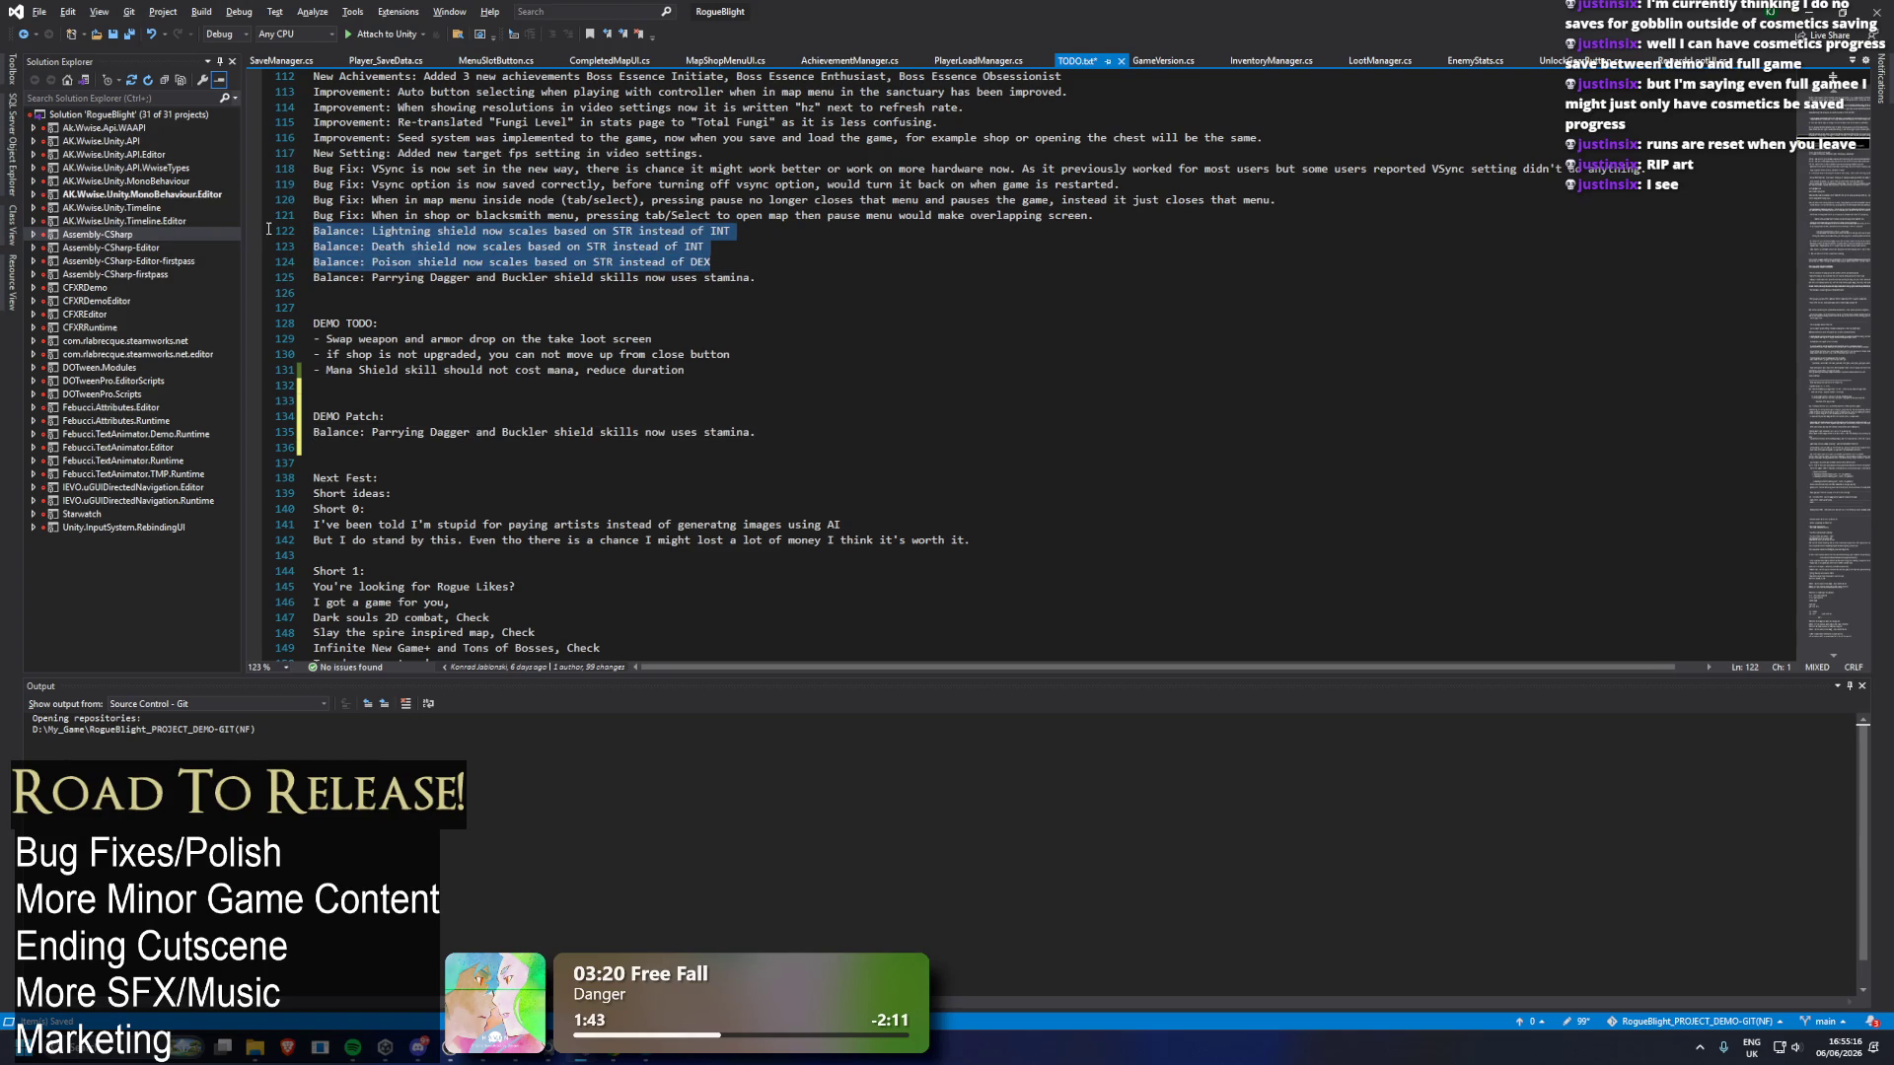
{"action": "mouse_move", "coordinate": [1122, 213]}
{"action": "left_mouse_down"}
{"action": "mouse_move", "coordinate": [287, 224]}
{"action": "mouse_move", "coordinate": [297, 202]}
{"action": "left_mouse_up"}
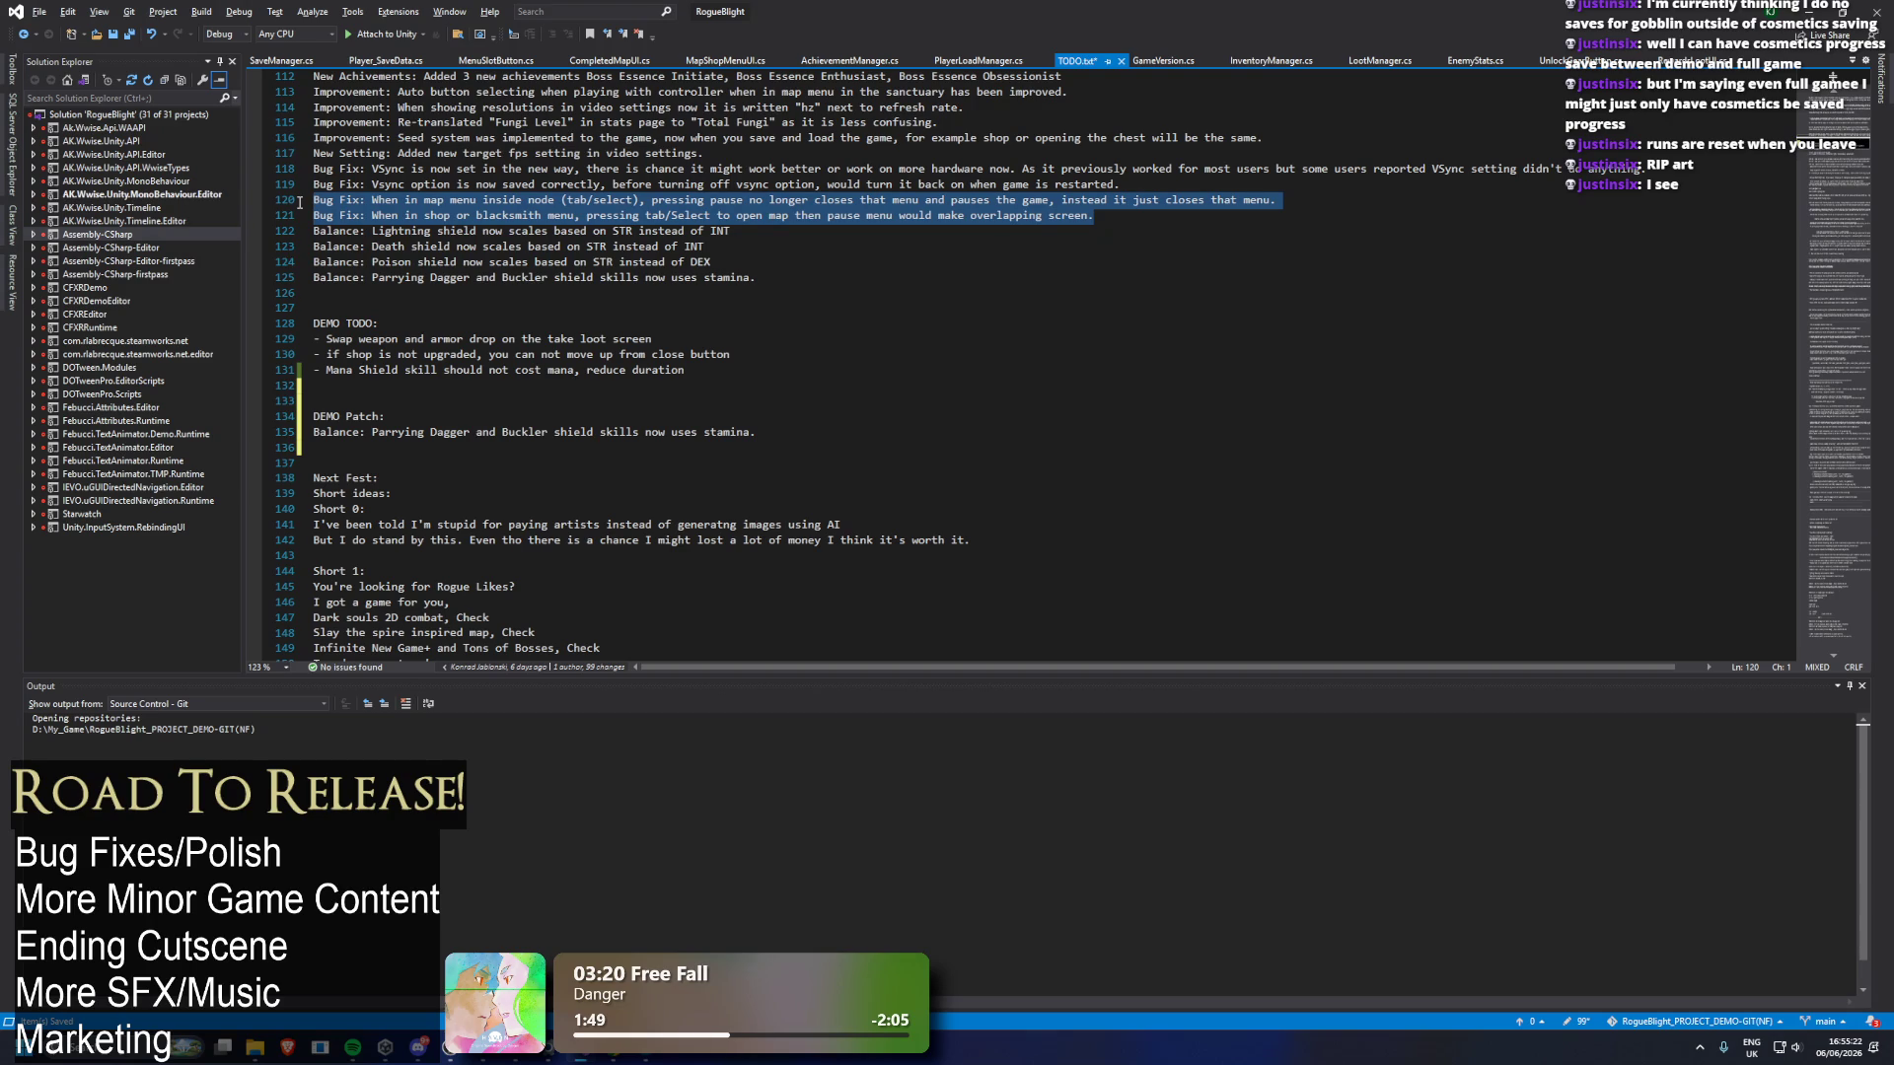
{"action": "key", "text": "ctrl+c"}
{"action": "left_click", "coordinate": [380, 447]}
{"action": "key", "text": "ctrl+v"}
{"action": "key", "text": "Return"}
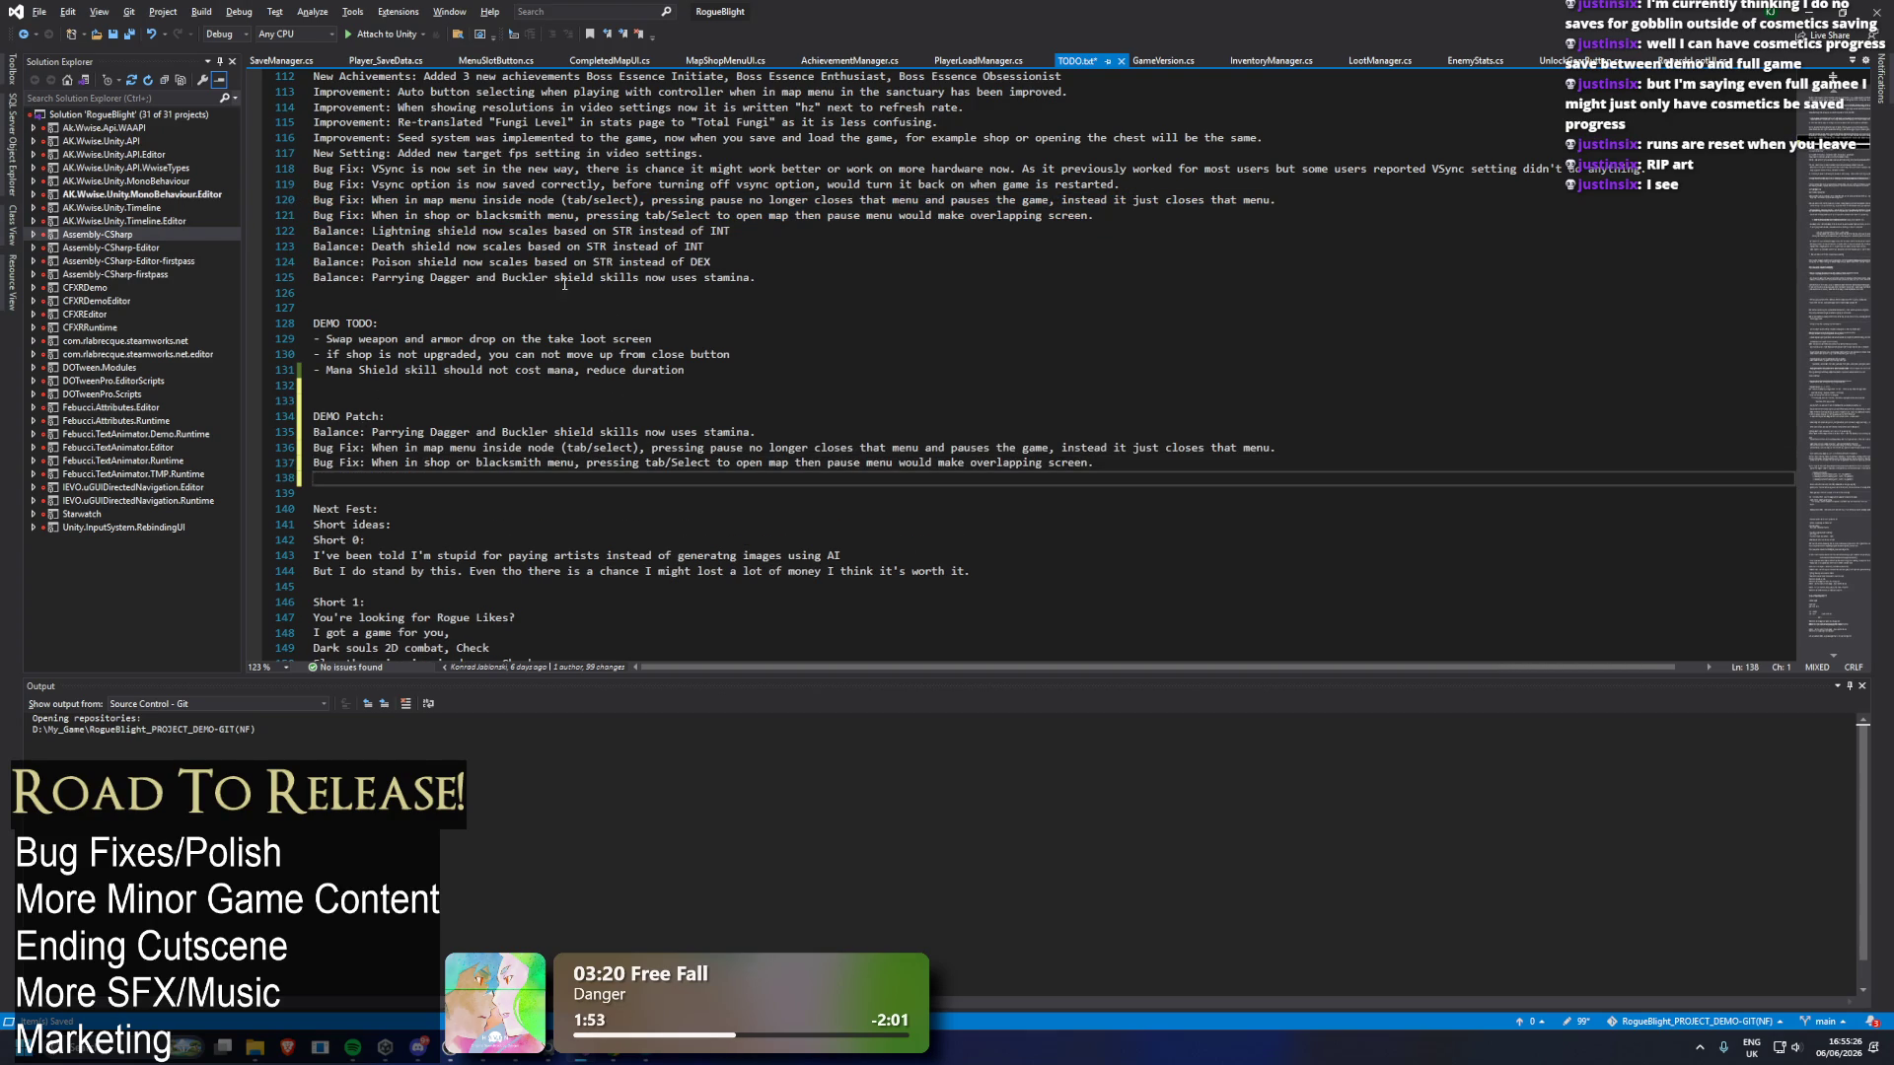
{"action": "scroll", "coordinate": [564, 285], "scroll_direction": "up", "scroll_amount": 1}
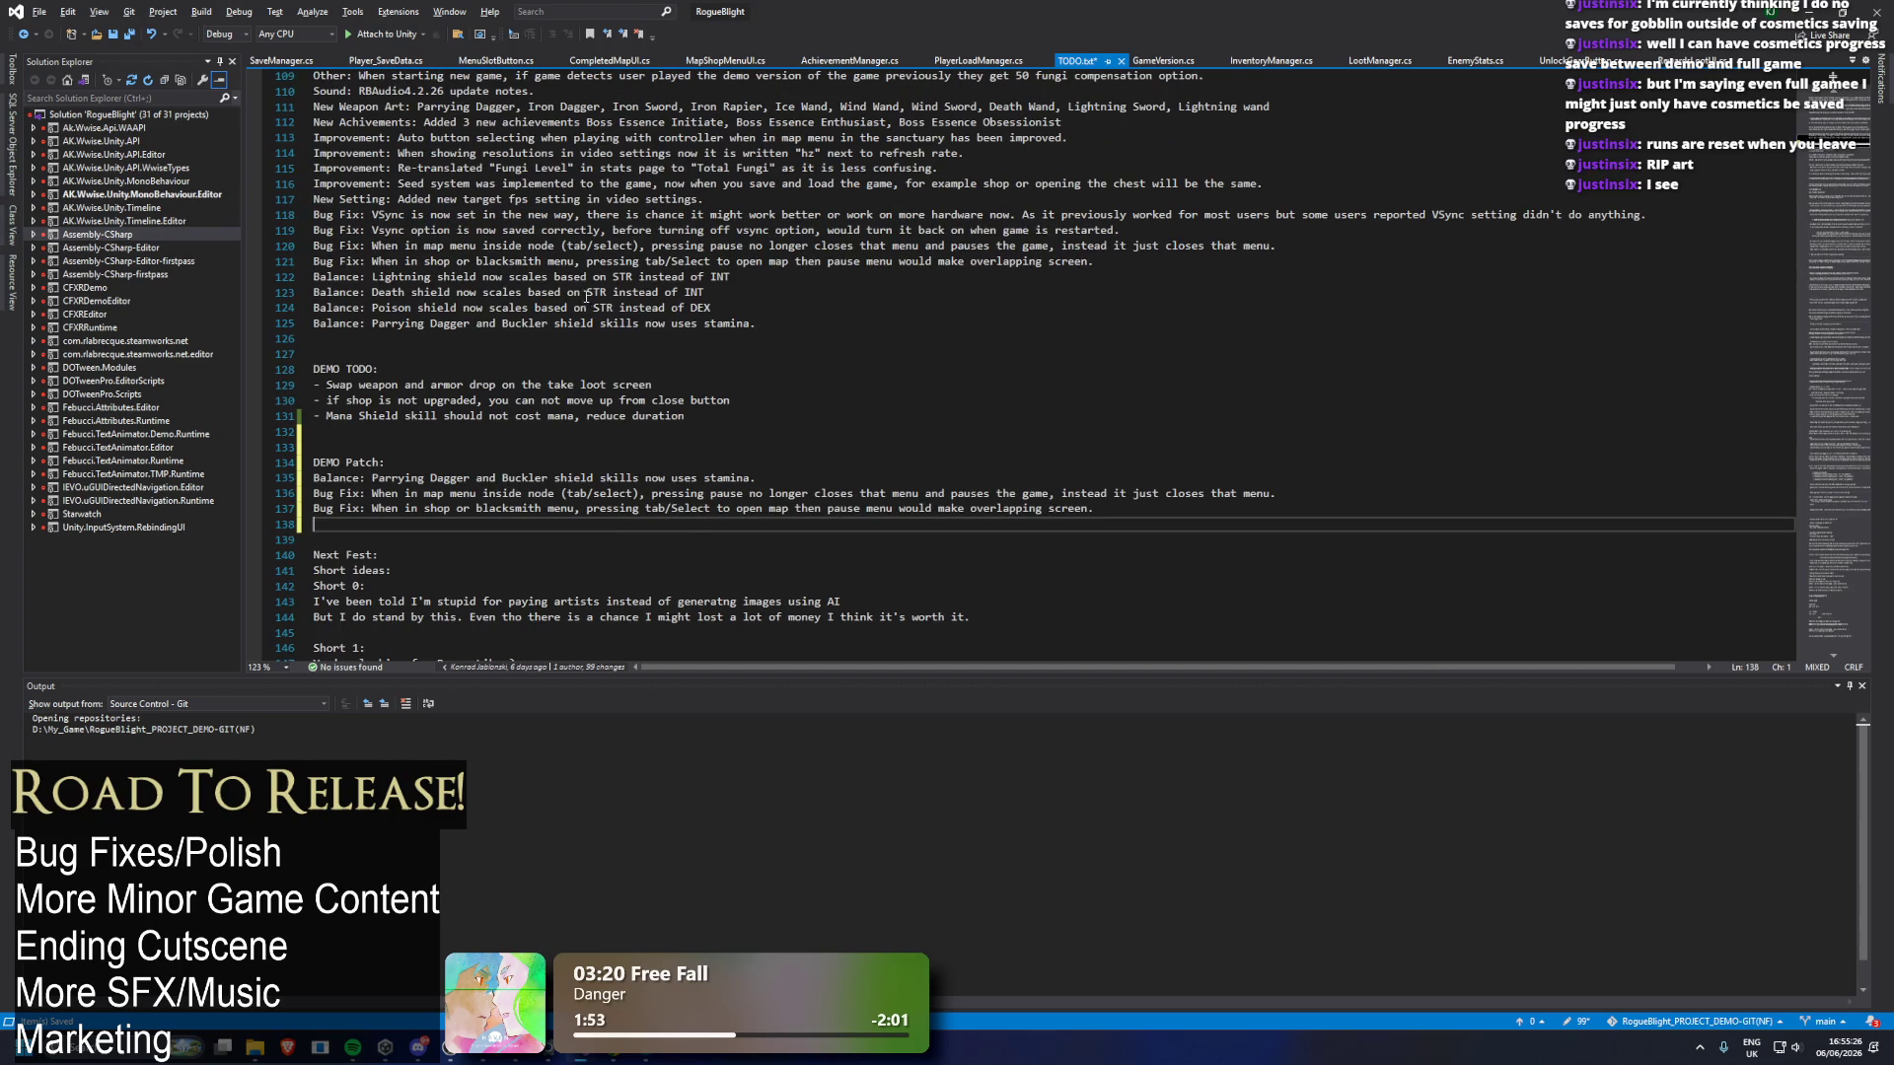
Paste the target fps setting line and both VSync bug fixes into DEMO Patch.
{"action": "left_click", "coordinate": [291, 216]}
{"action": "key", "text": "shift+Left"}
{"action": "key", "text": "Escape"}
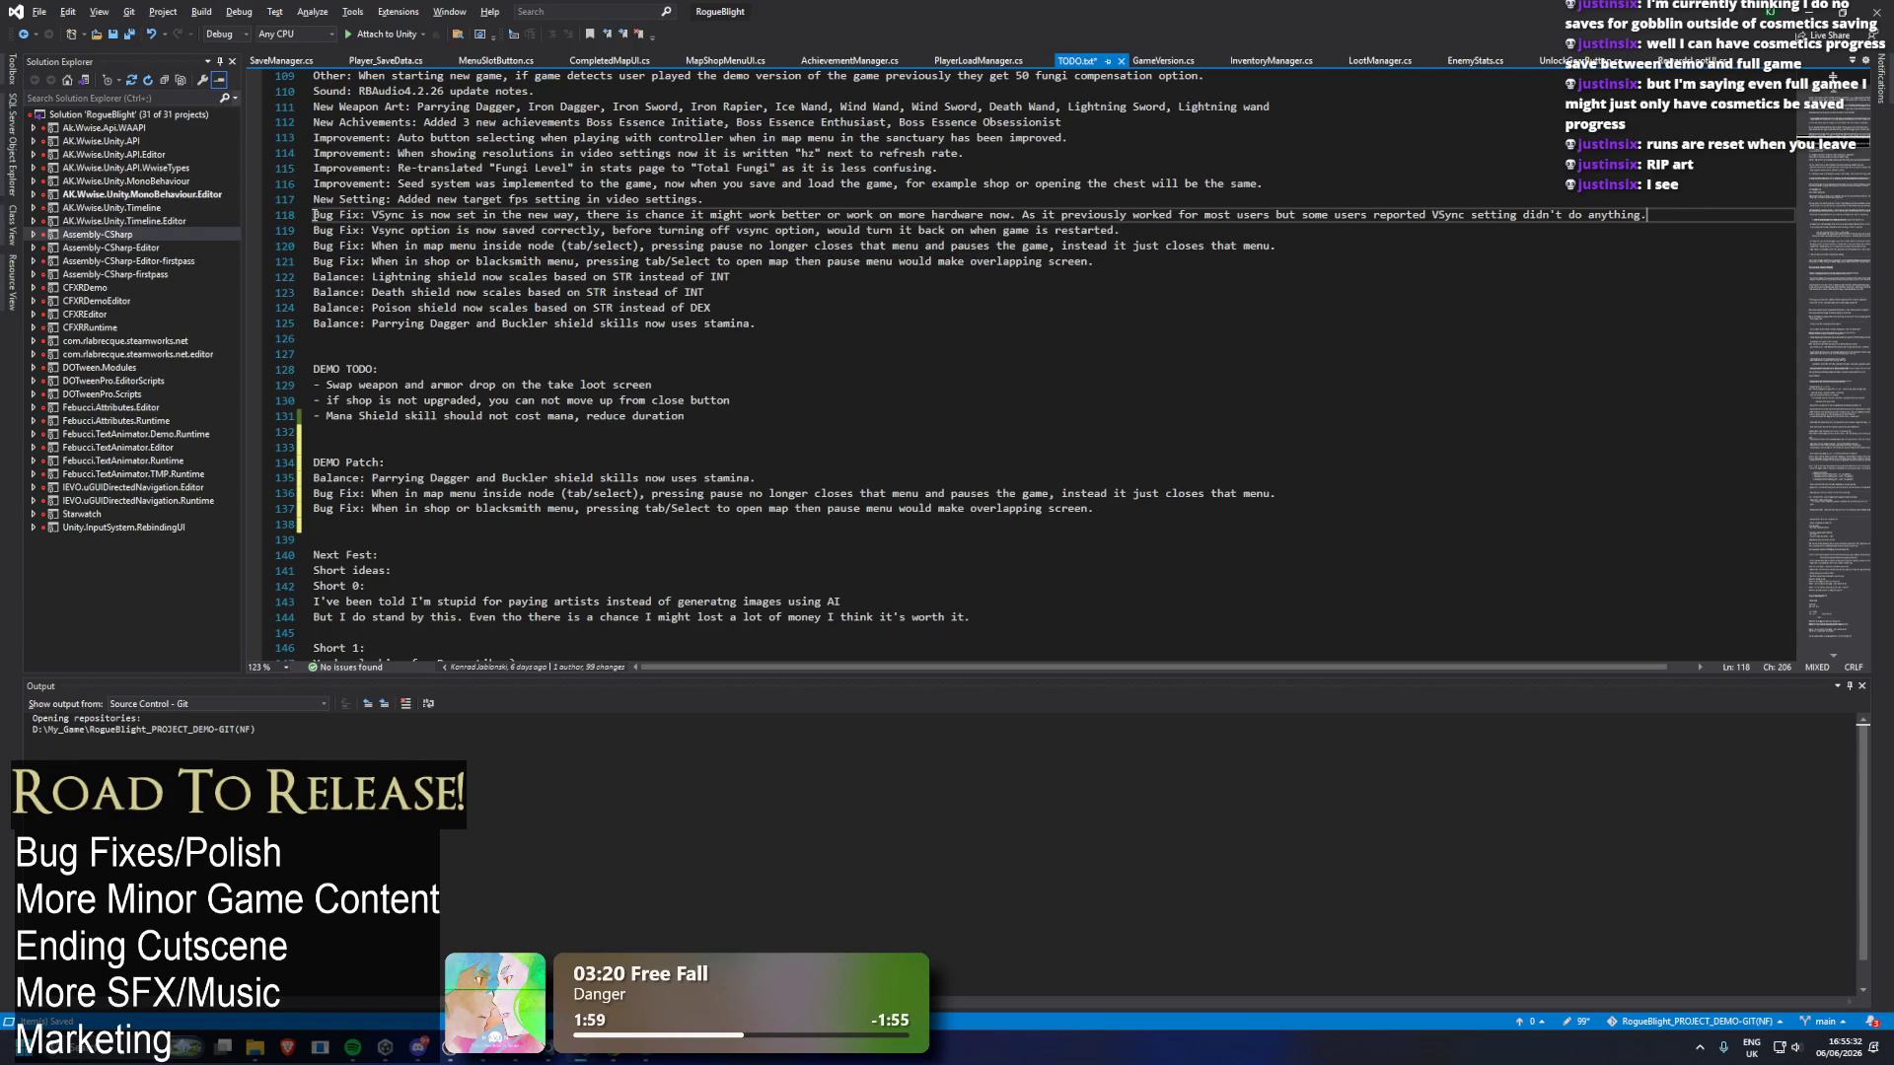
{"action": "left_click", "coordinate": [296, 215]}
{"action": "left_click_drag", "start_coordinate": [703, 200], "coordinate": [383, 202]}
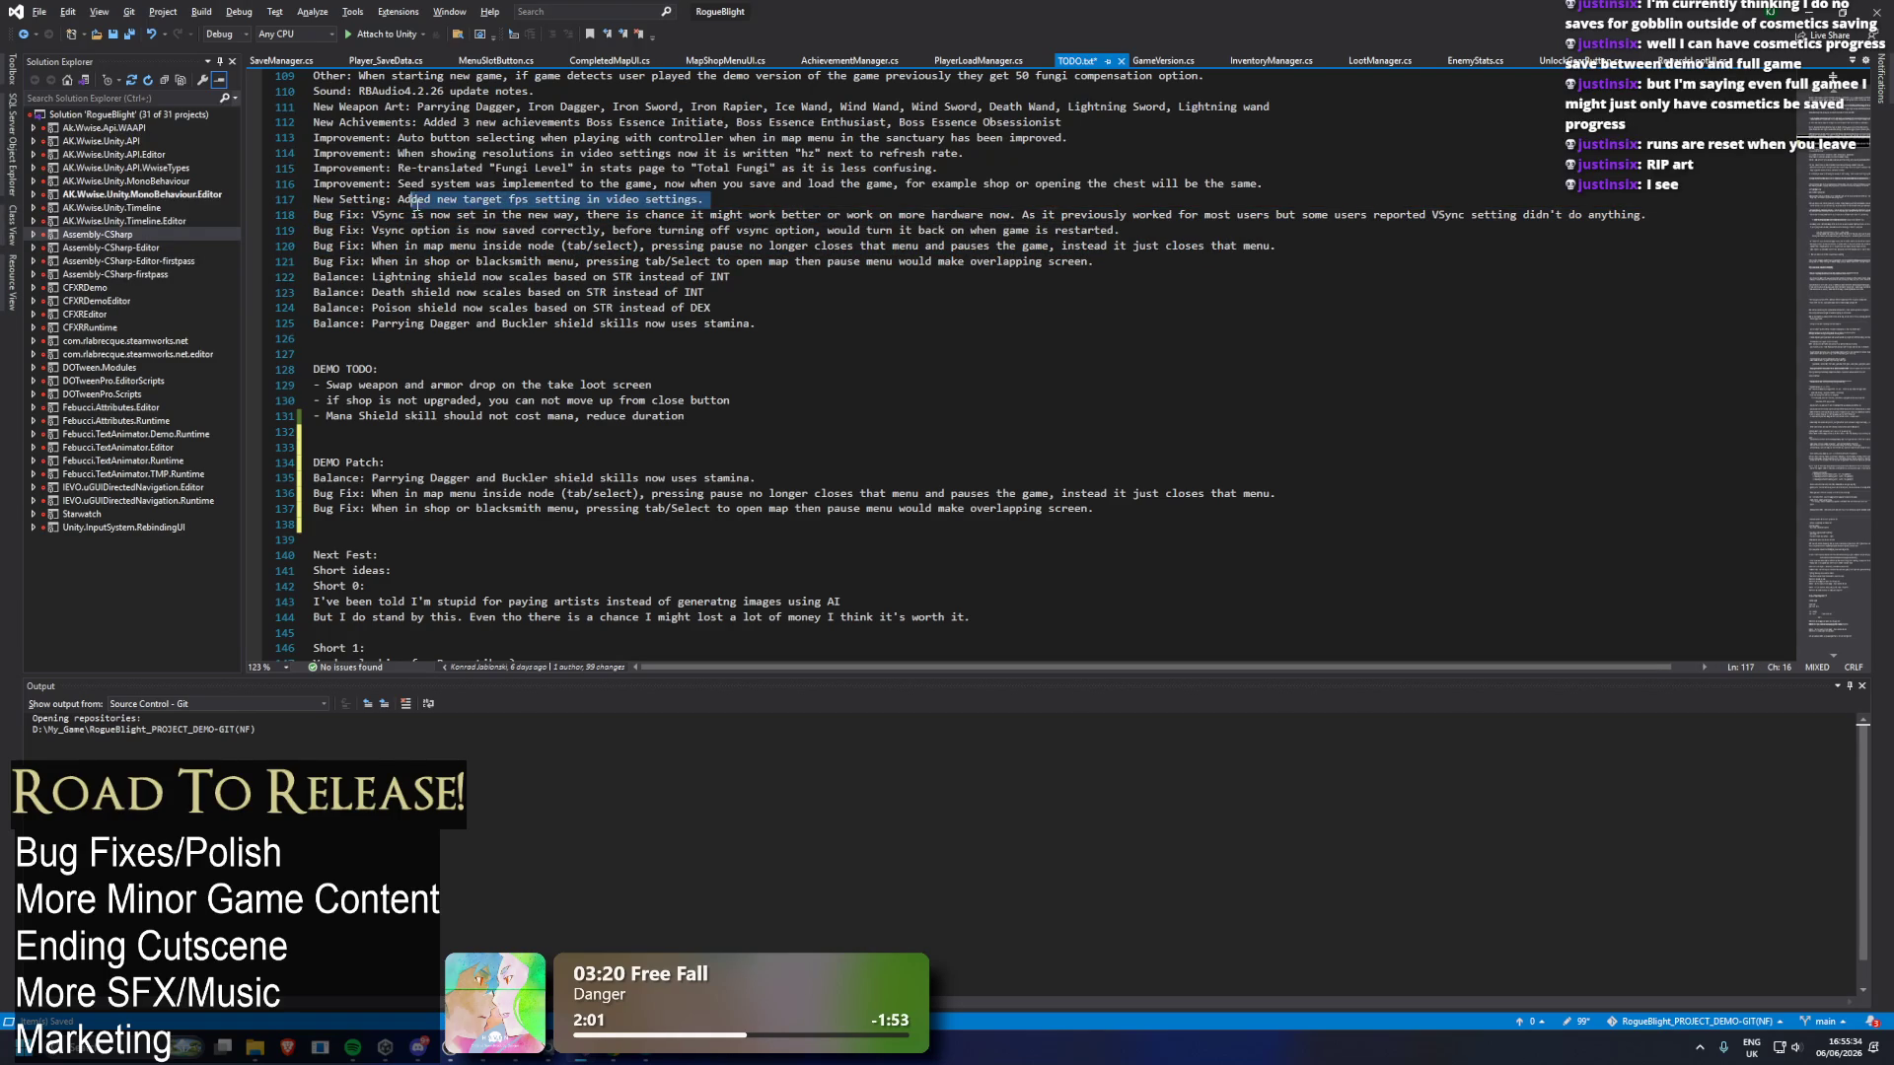
{"action": "mouse_move", "coordinate": [1118, 230]}
{"action": "left_mouse_down"}
{"action": "mouse_move", "coordinate": [687, 230]}
{"action": "mouse_move", "coordinate": [250, 199]}
{"action": "left_mouse_up"}
{"action": "left_click", "coordinate": [335, 431]}
{"action": "key", "text": "ctrl+v"}
{"action": "key", "text": "ctrl+z"}
{"action": "left_click", "coordinate": [358, 533]}
{"action": "left_click", "coordinate": [359, 526]}
{"action": "key", "text": "ctrl+v"}
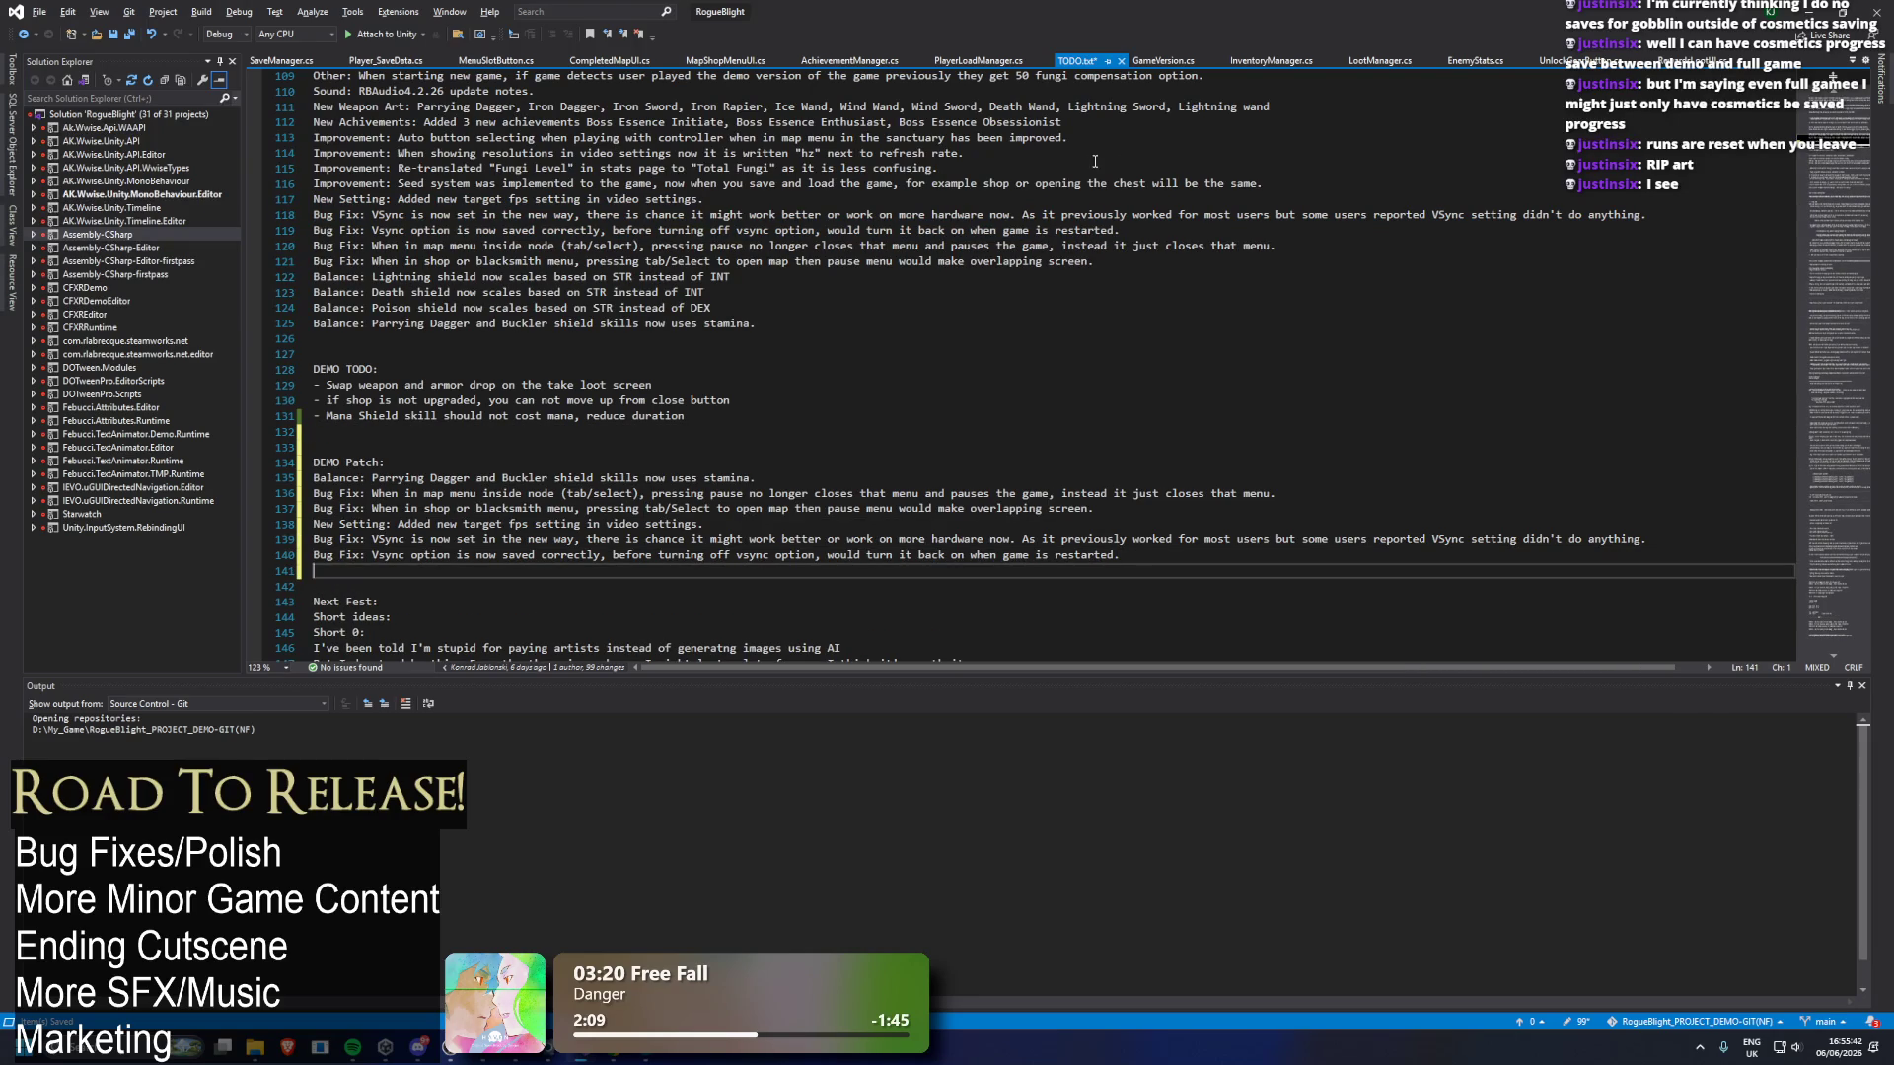
Copy the three improvement lines 114–116, including refresh-rate and Total Fungi, into DEMO Patch.
{"action": "left_click_drag", "start_coordinate": [996, 167], "coordinate": [181, 158]}
{"action": "mouse_move", "coordinate": [1335, 189]}
{"action": "left_mouse_down"}
{"action": "mouse_move", "coordinate": [197, 188]}
{"action": "mouse_move", "coordinate": [226, 139]}
{"action": "left_mouse_up"}
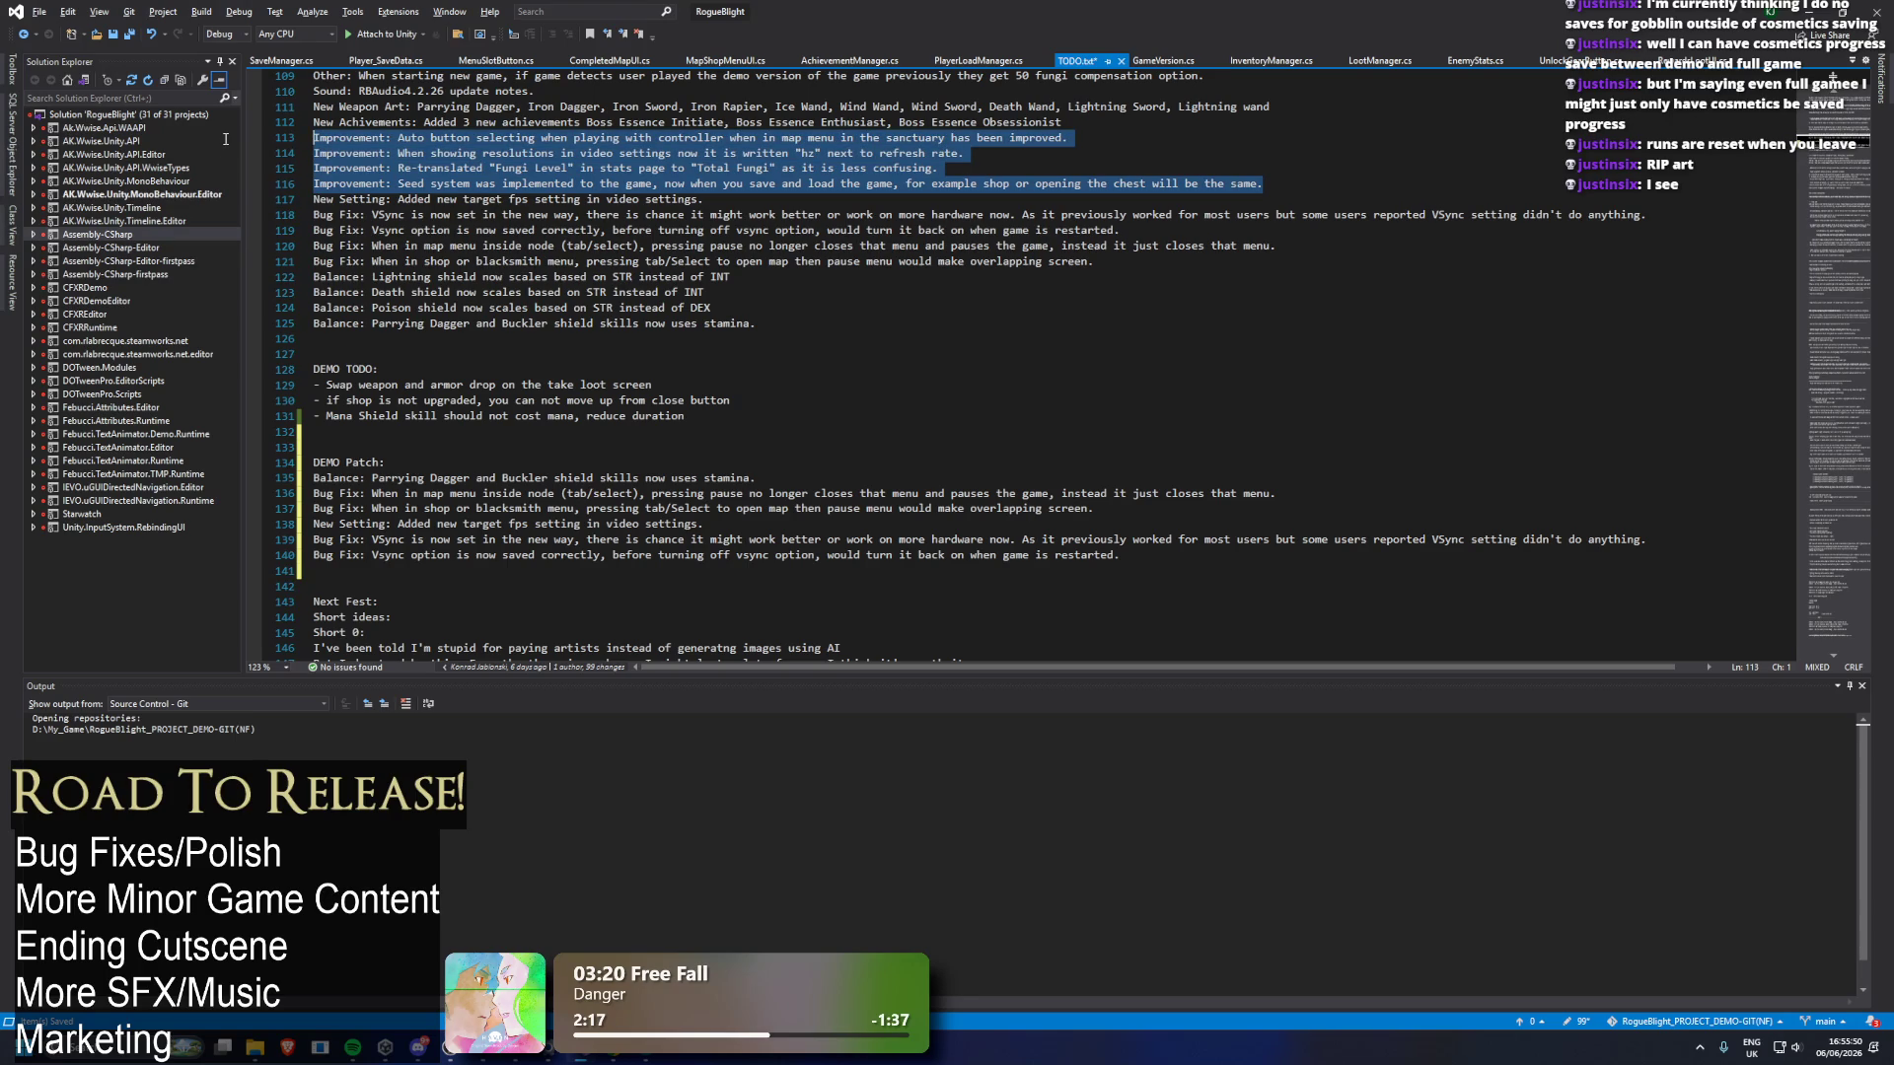
{"action": "left_click_drag", "start_coordinate": [226, 139], "coordinate": [251, 153]}
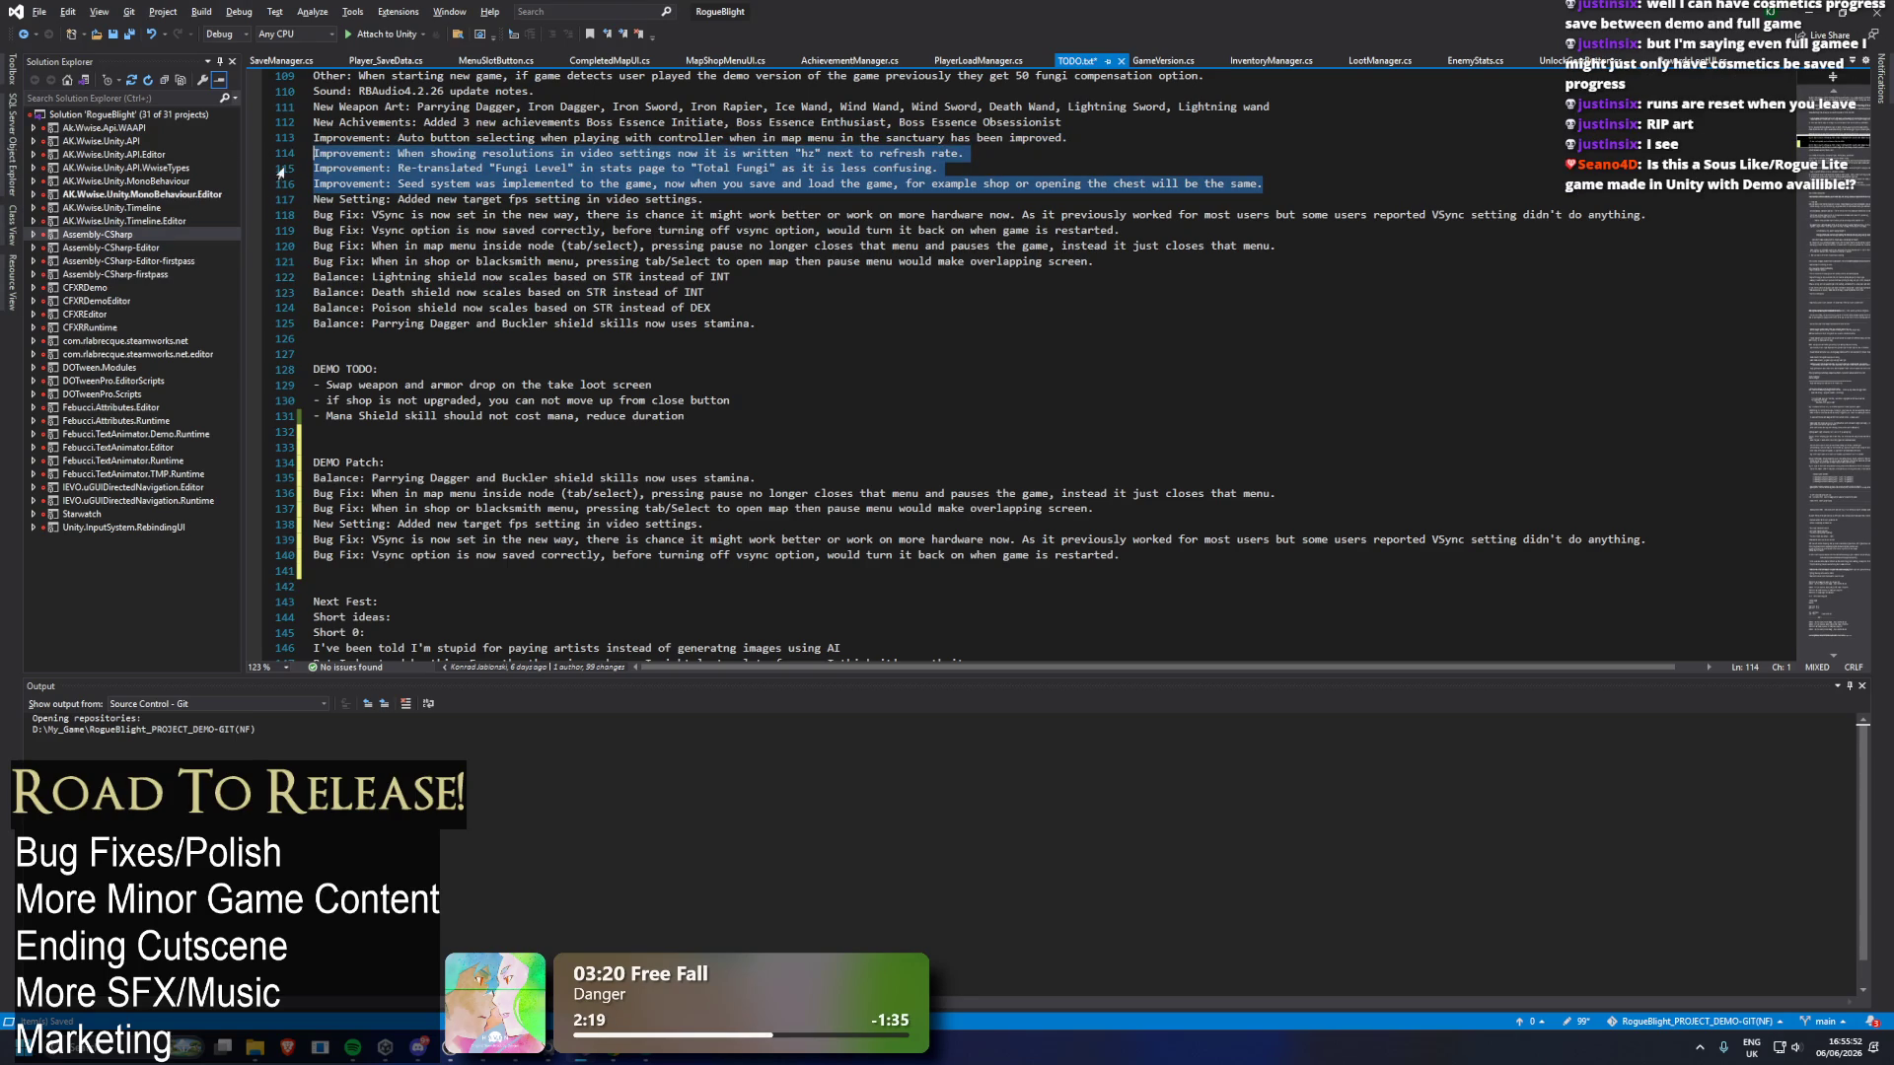
{"action": "key", "text": "ctrl+c"}
{"action": "left_click", "coordinate": [326, 570]}
{"action": "key", "text": "ctrl+v"}
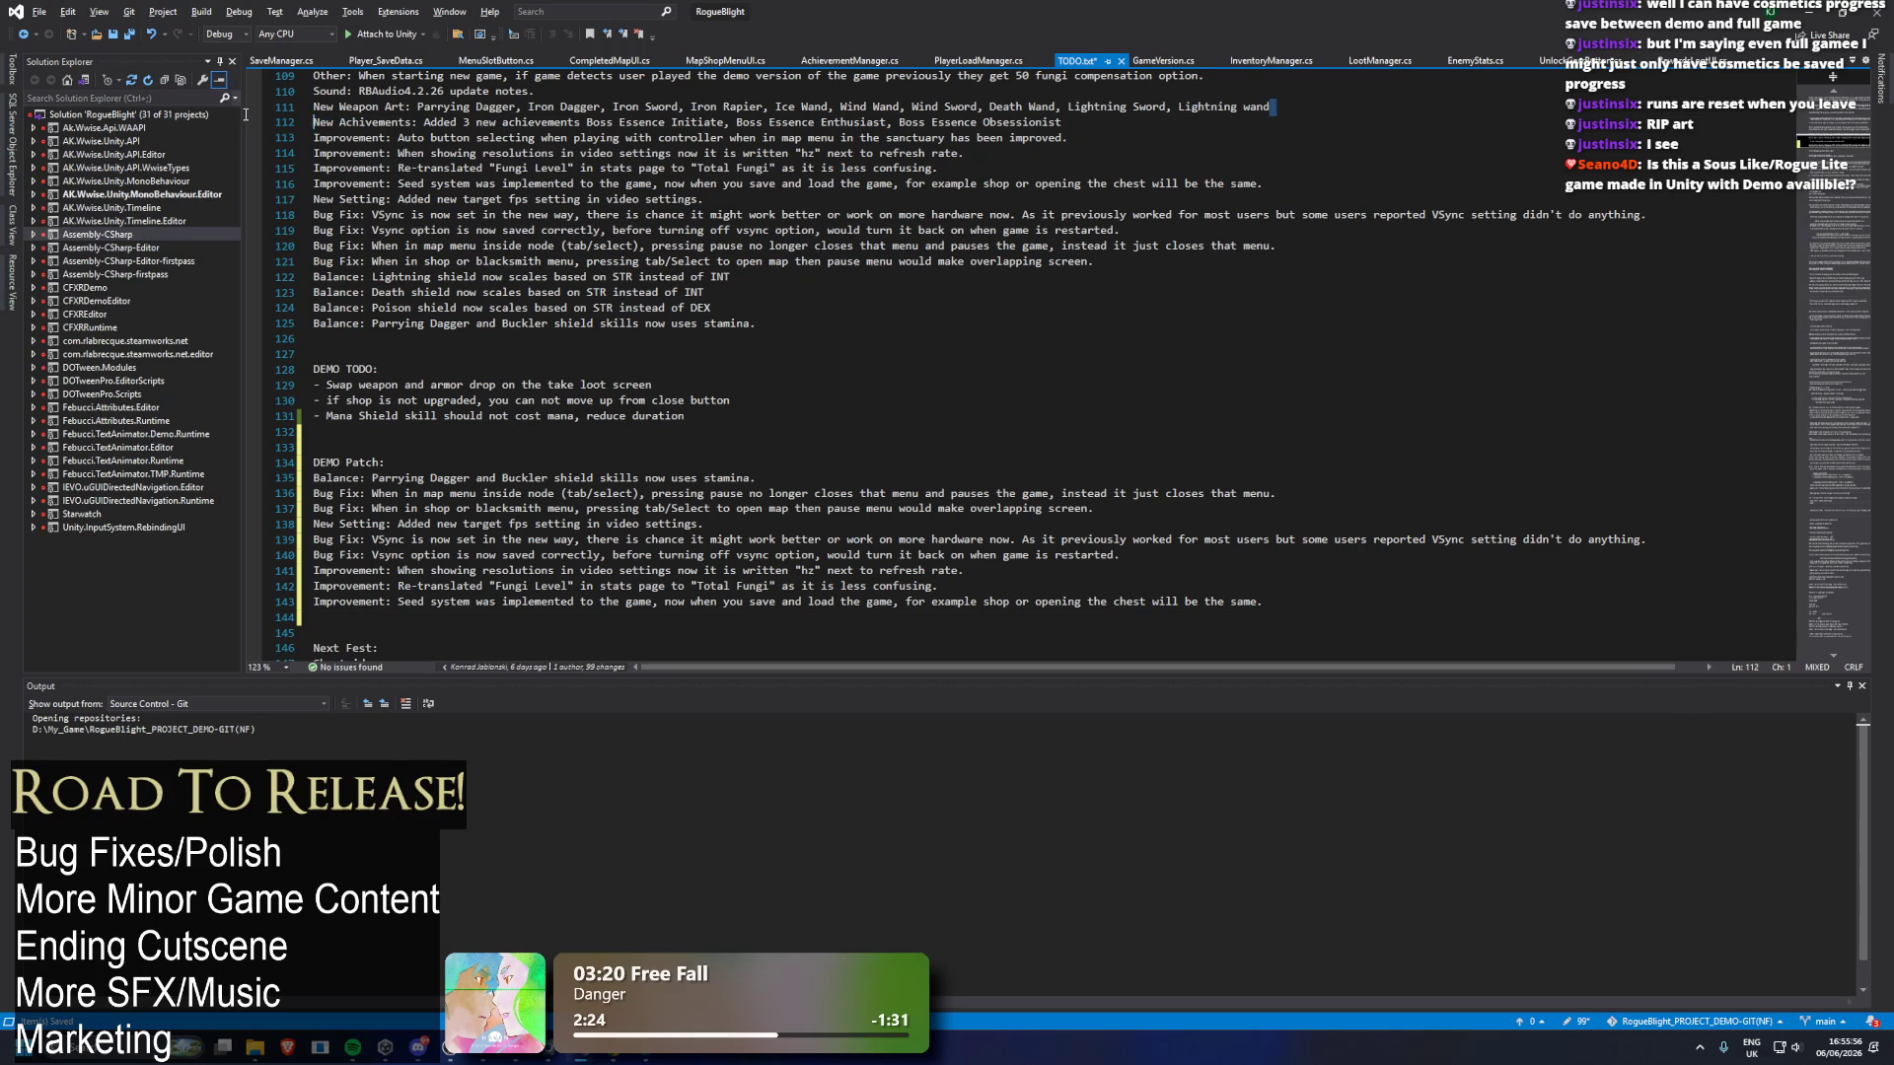
Insert the New Weapon Art line under DEMO Patch, trim it after Ice Wand, and save.
{"action": "left_click", "coordinate": [430, 466]}
{"action": "key", "text": "Return"}
{"action": "key", "text": "ctrl+v"}
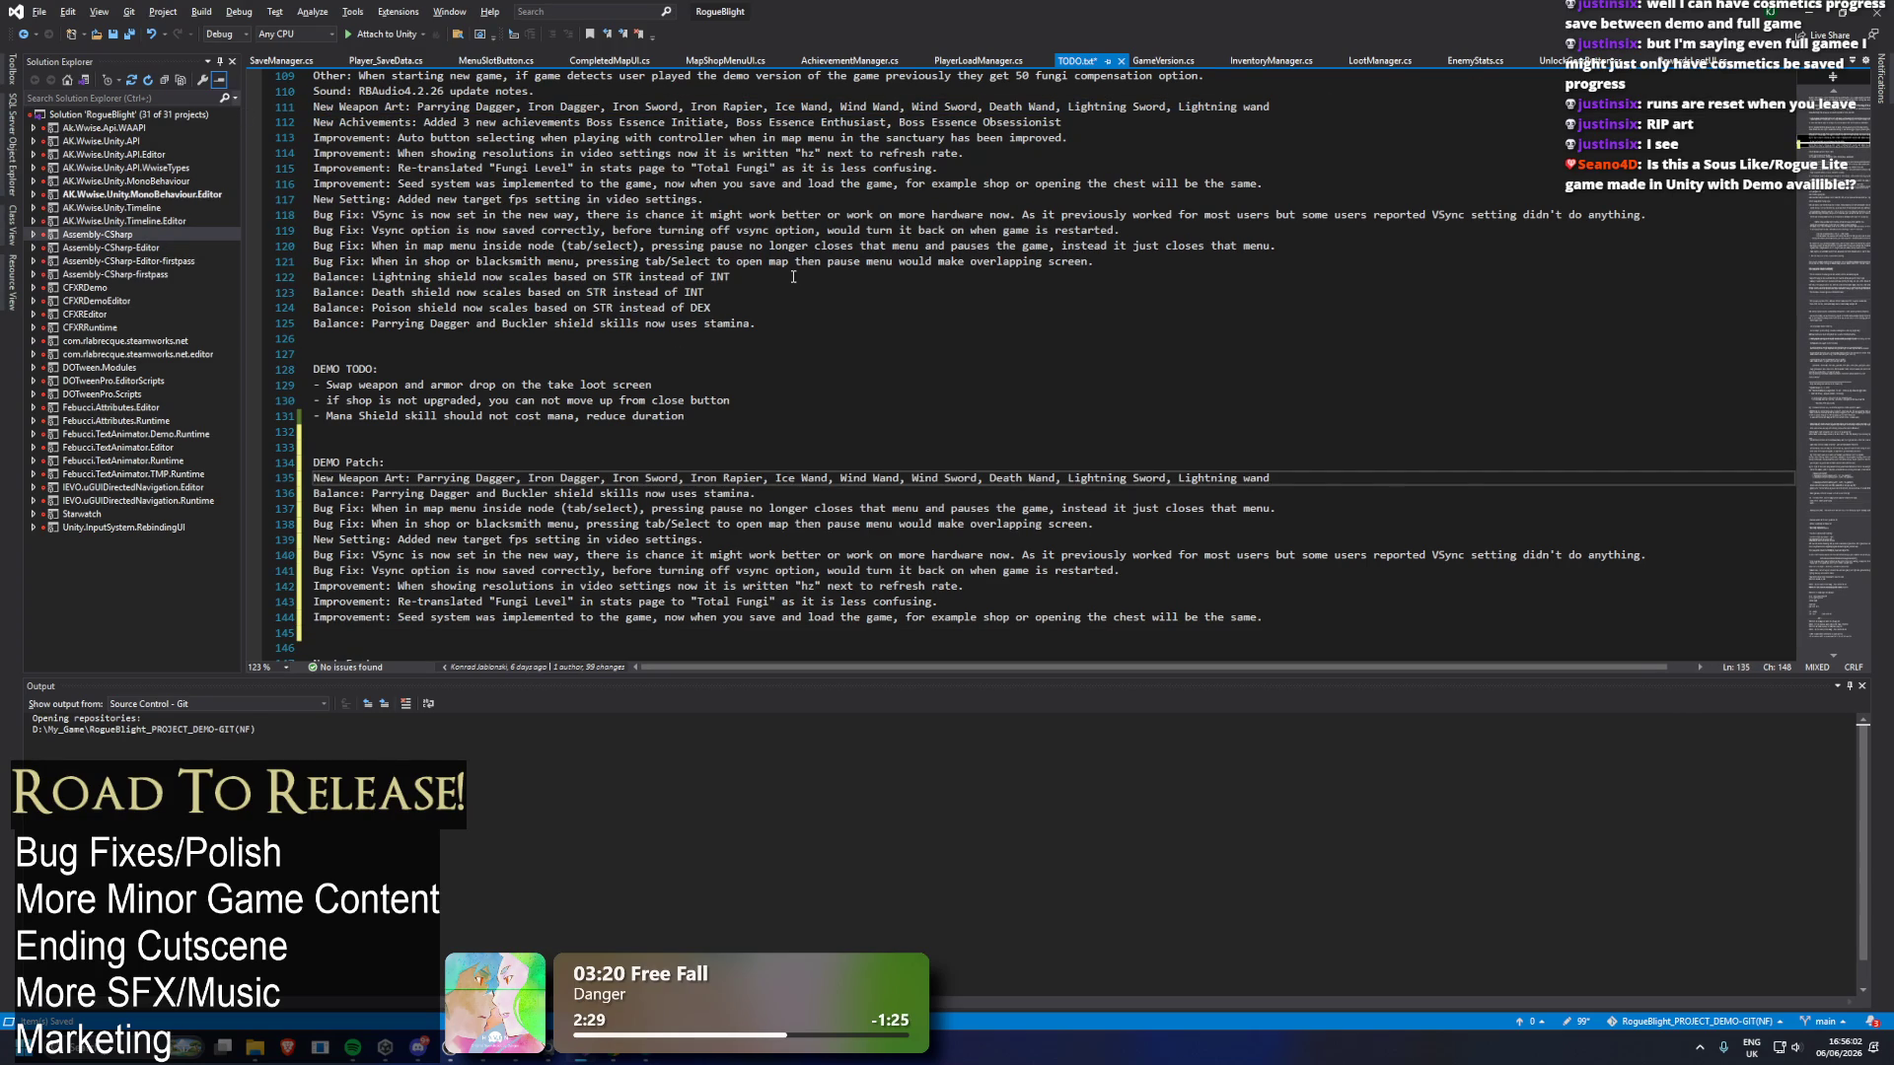
{"action": "scroll", "coordinate": [784, 335], "scroll_direction": "down", "scroll_amount": 2}
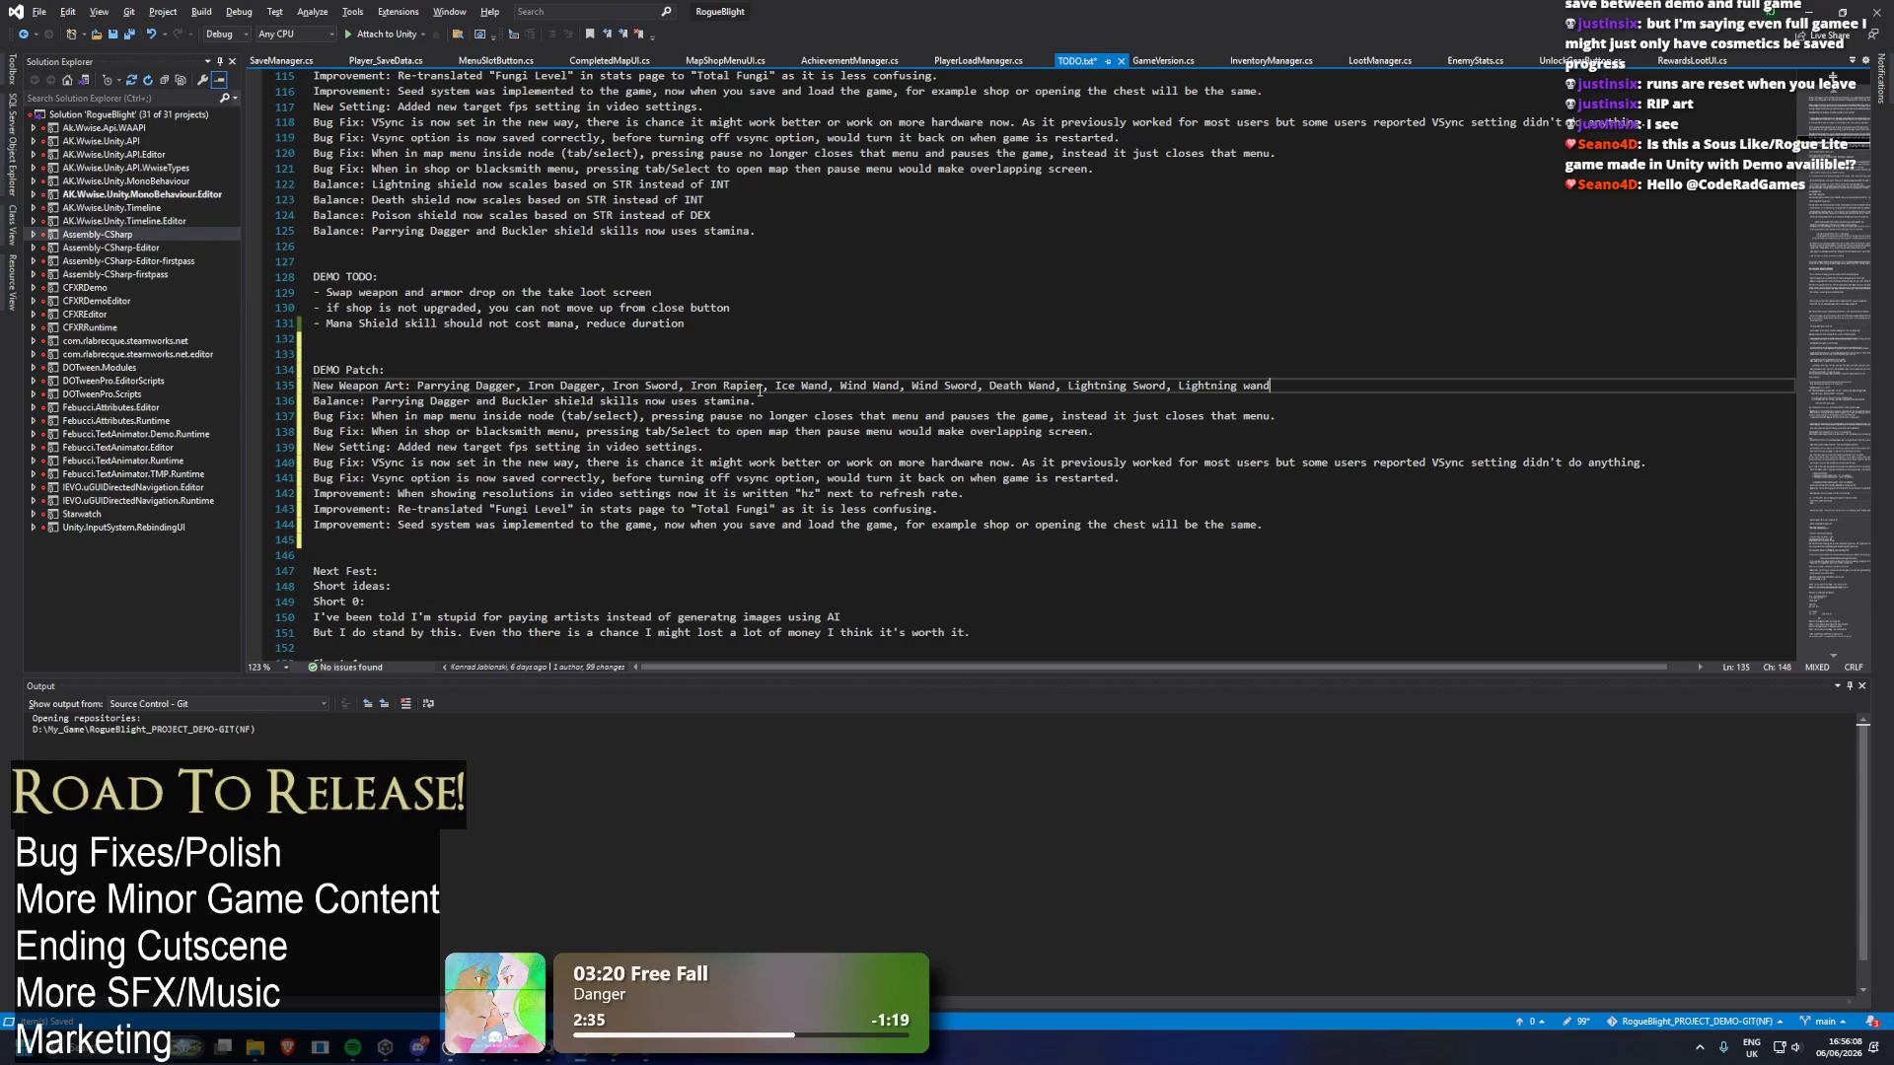
{"action": "left_click_drag", "start_coordinate": [839, 386], "coordinate": [1302, 381]}
{"action": "key", "text": "BackSpace"}
{"action": "key", "text": "ctrl+s"}
Scroll back up through TODO.txt and open an in-file search with Ctrl+F.
{"action": "scroll", "coordinate": [988, 329], "scroll_direction": "up", "scroll_amount": 2}
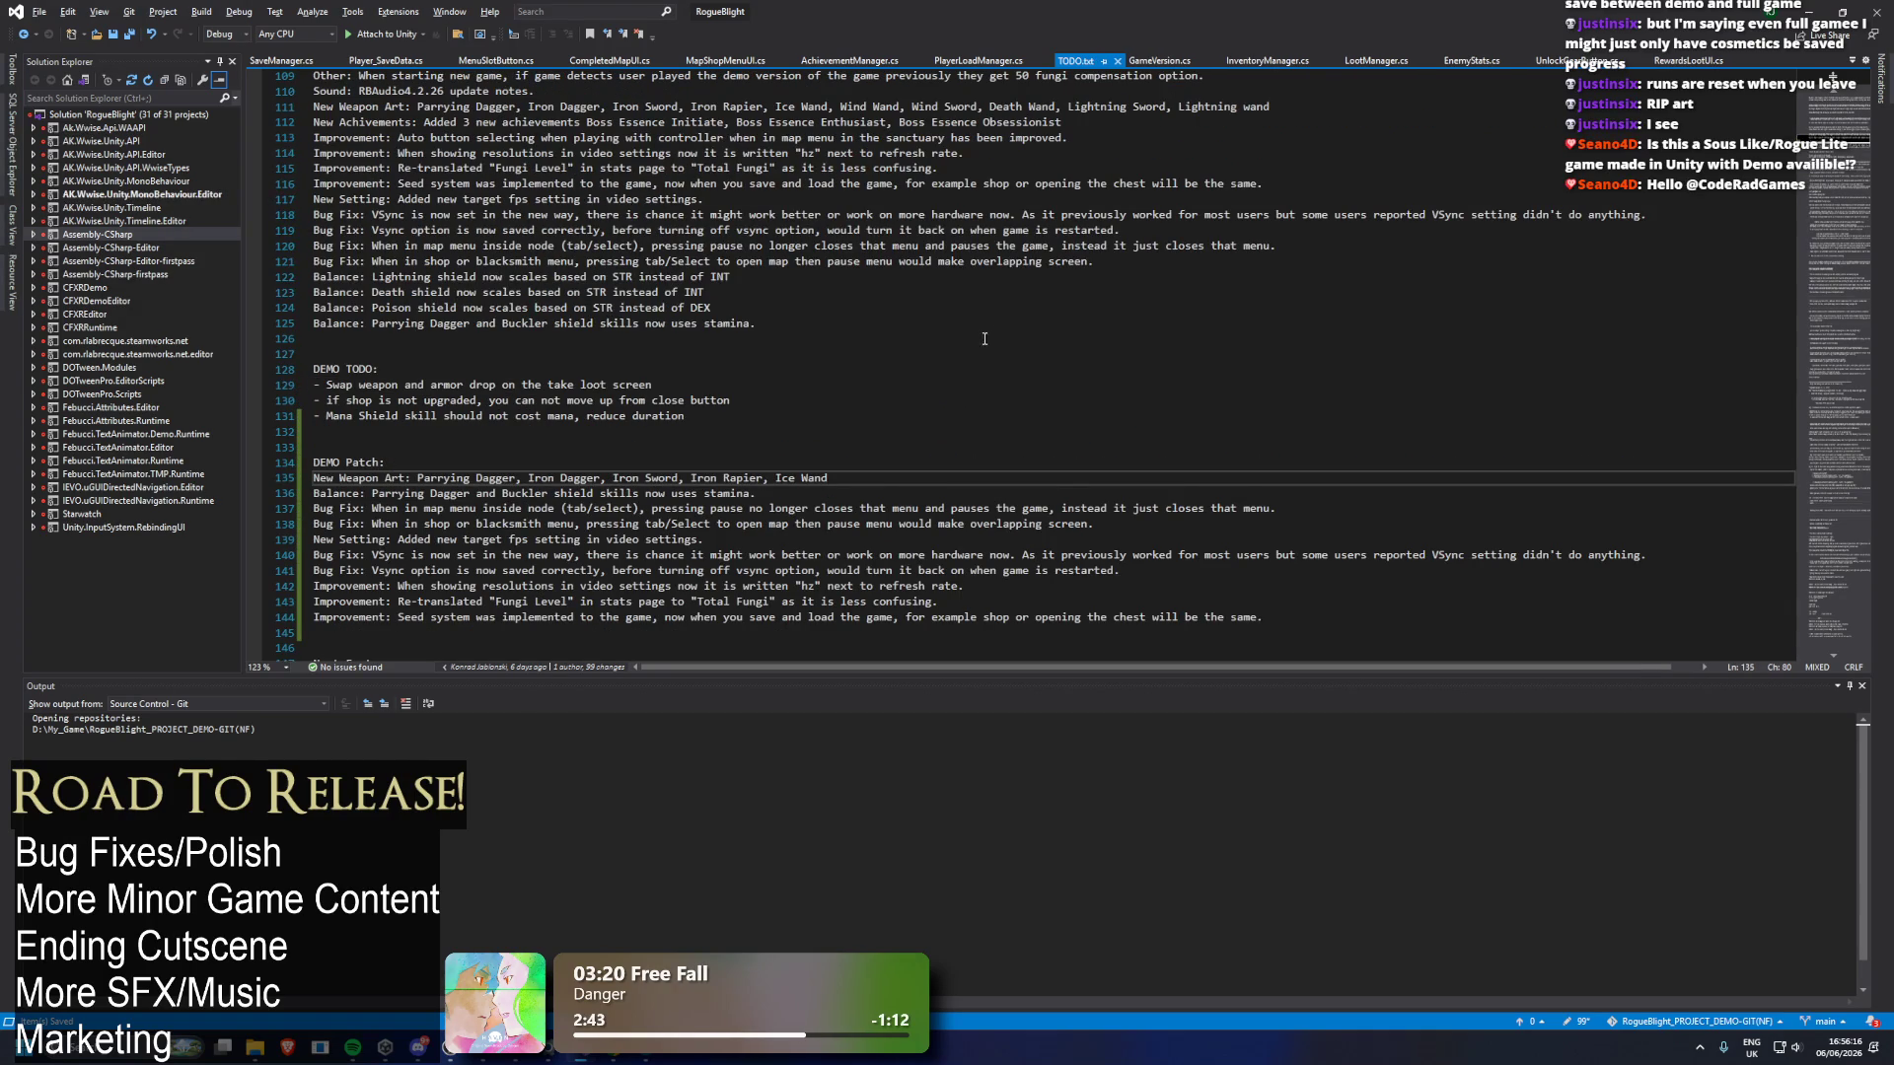
{"action": "scroll", "coordinate": [765, 254], "scroll_direction": "up", "scroll_amount": 1}
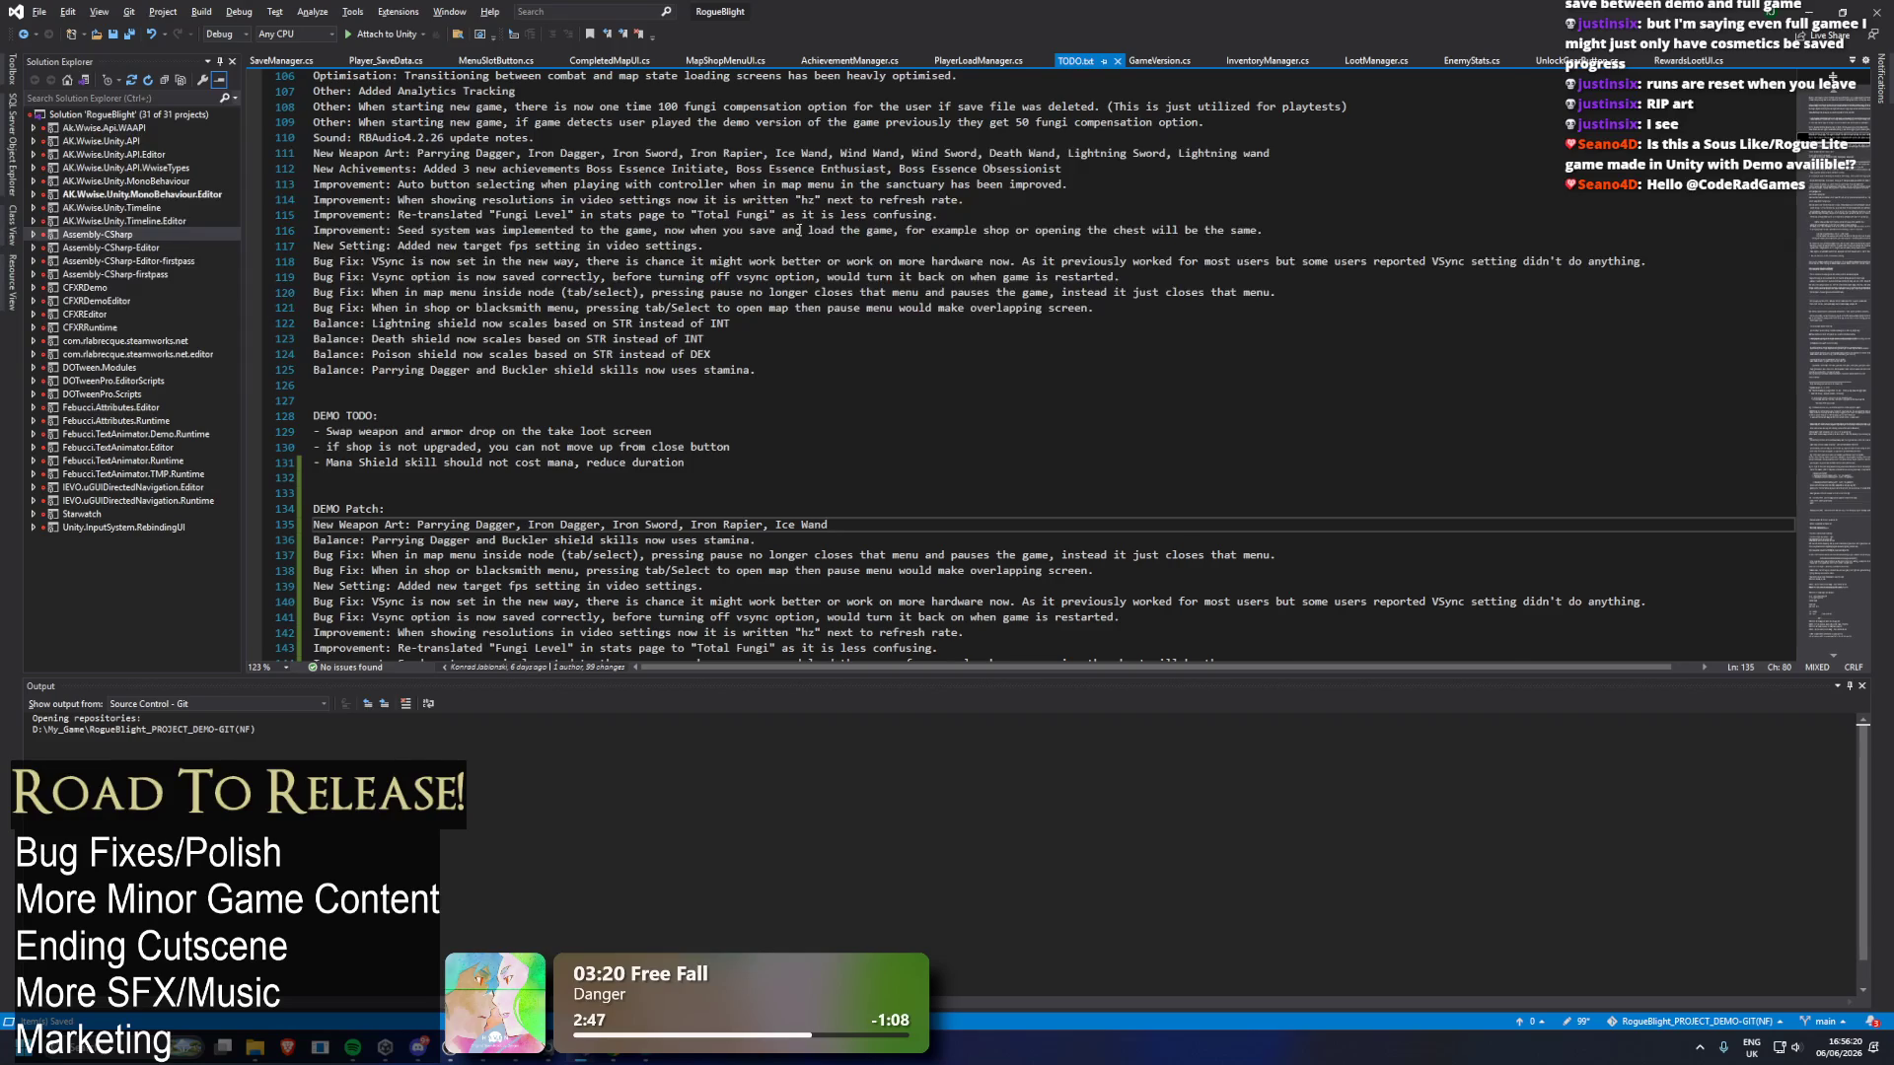
{"action": "scroll", "coordinate": [764, 238], "scroll_direction": "up", "scroll_amount": 1}
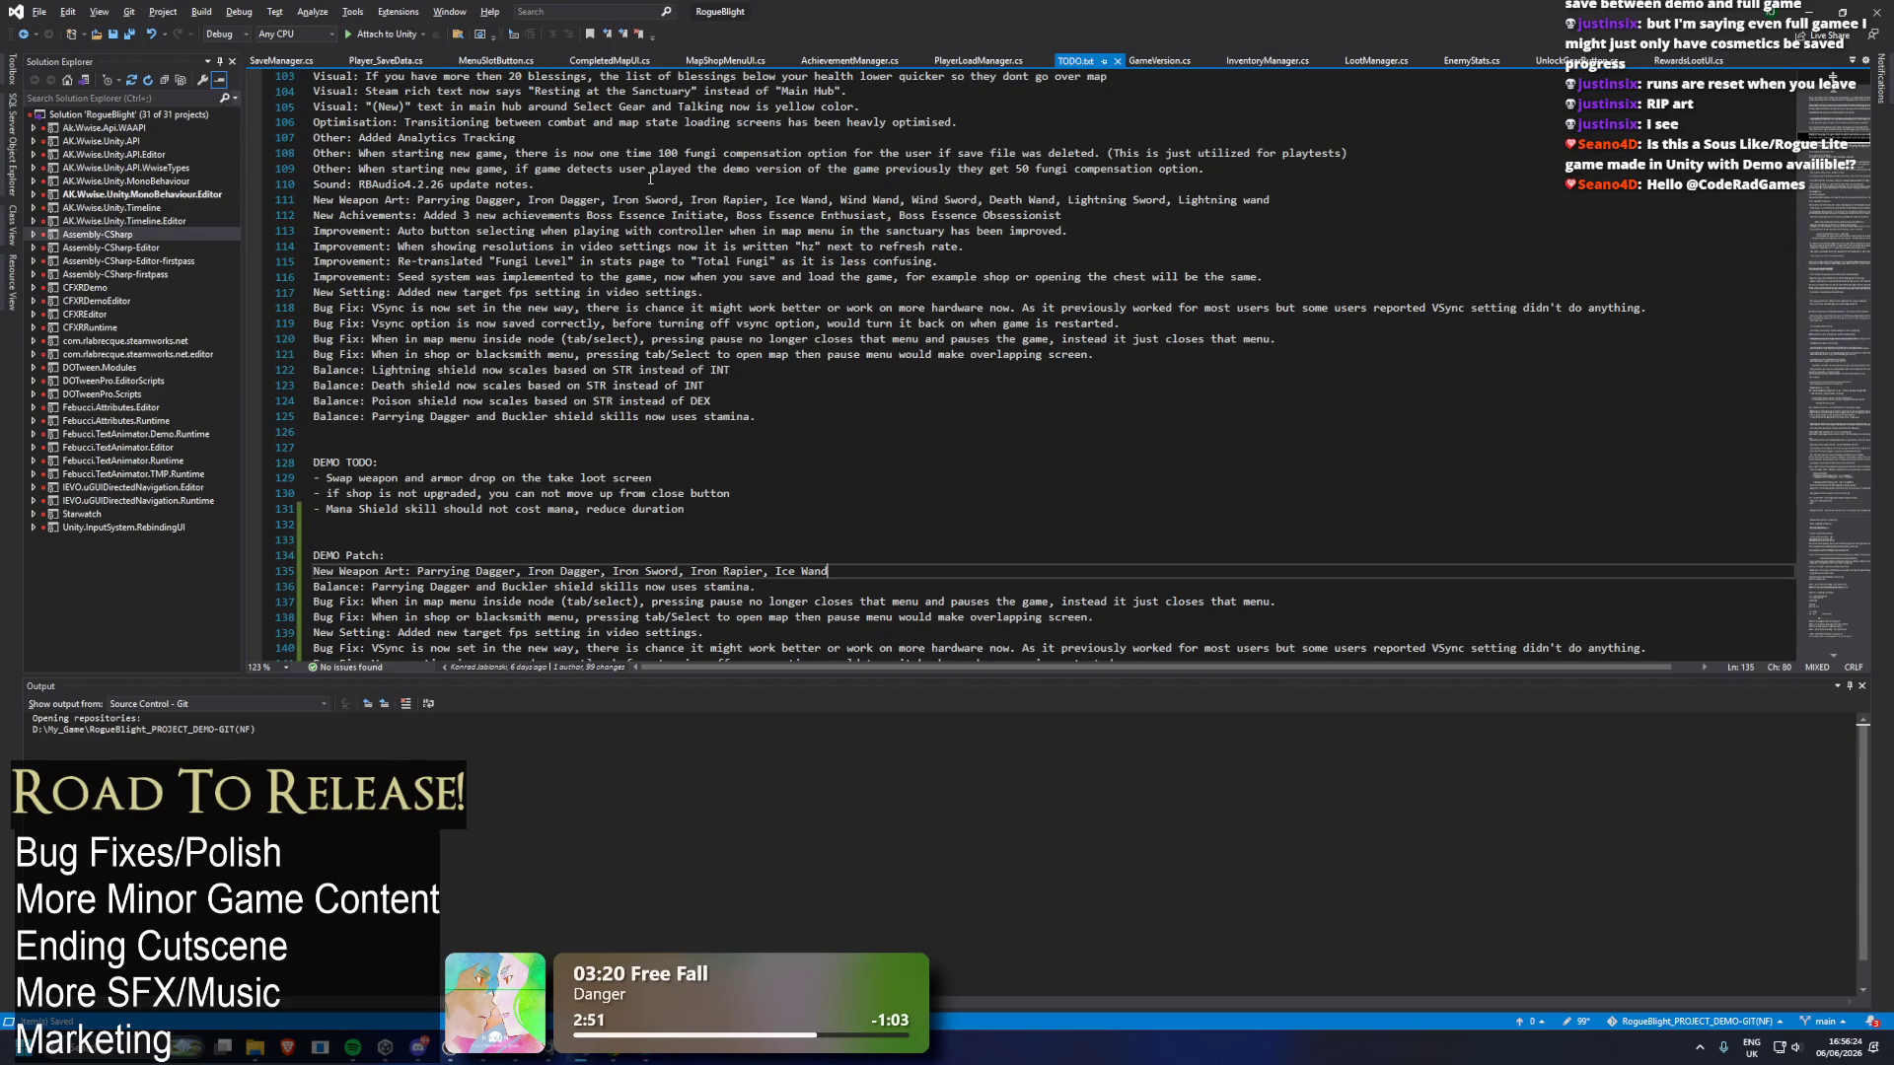
{"action": "scroll", "coordinate": [793, 188], "scroll_direction": "up", "scroll_amount": 1}
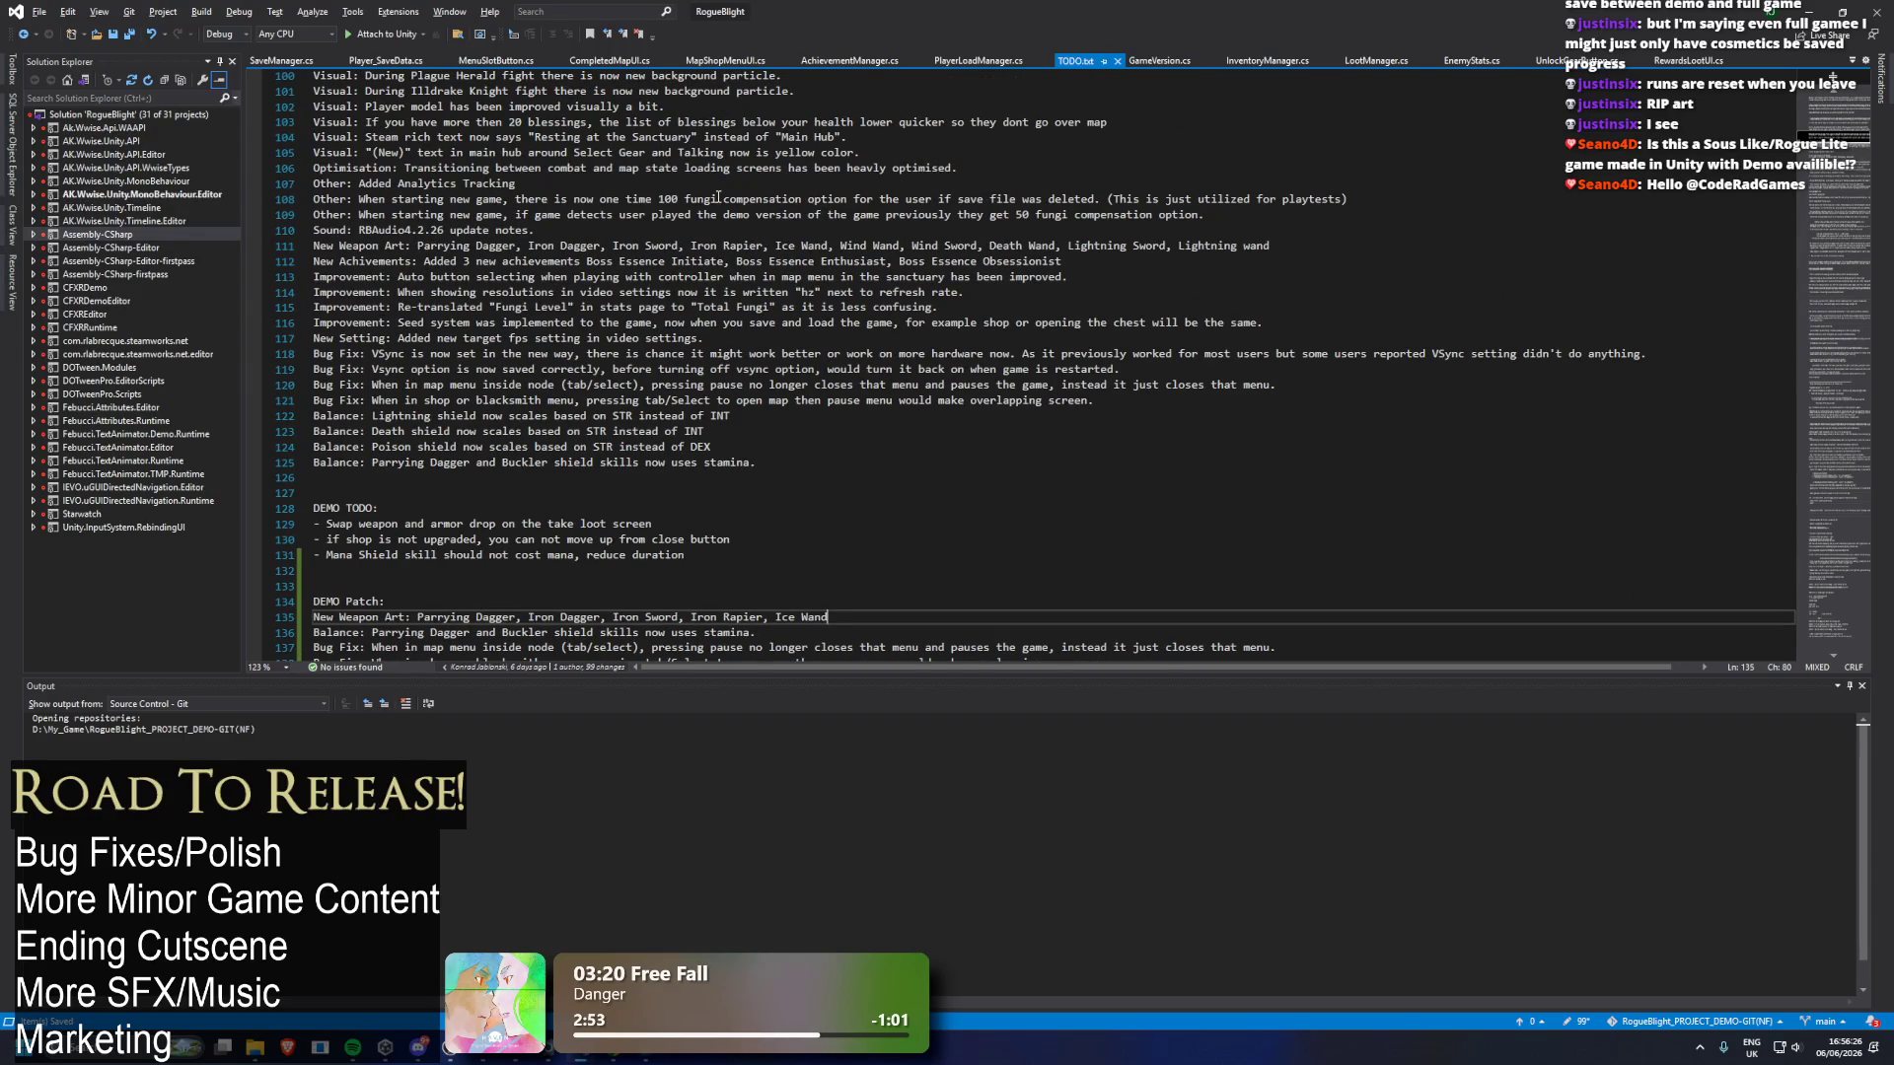
{"action": "scroll", "coordinate": [717, 212], "scroll_direction": "up", "scroll_amount": 1}
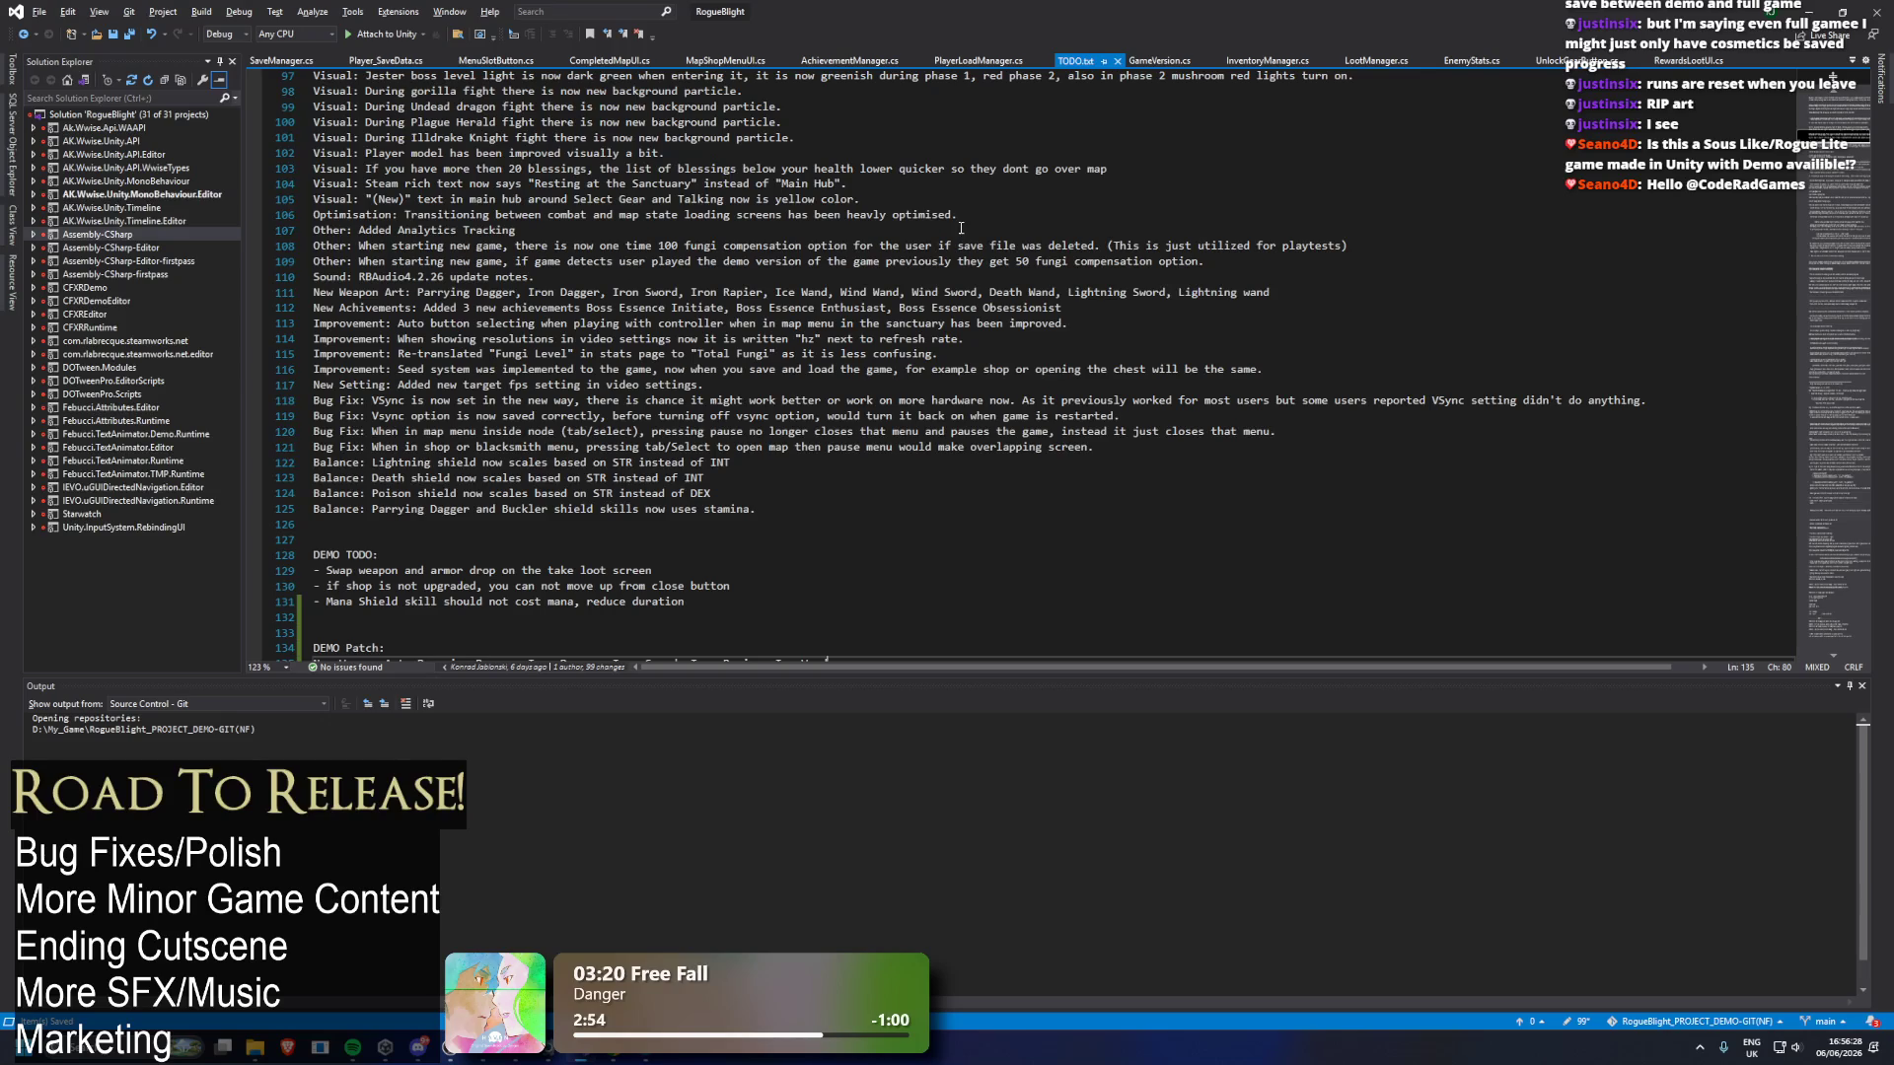
{"action": "scroll", "coordinate": [972, 232], "scroll_direction": "up", "scroll_amount": 9}
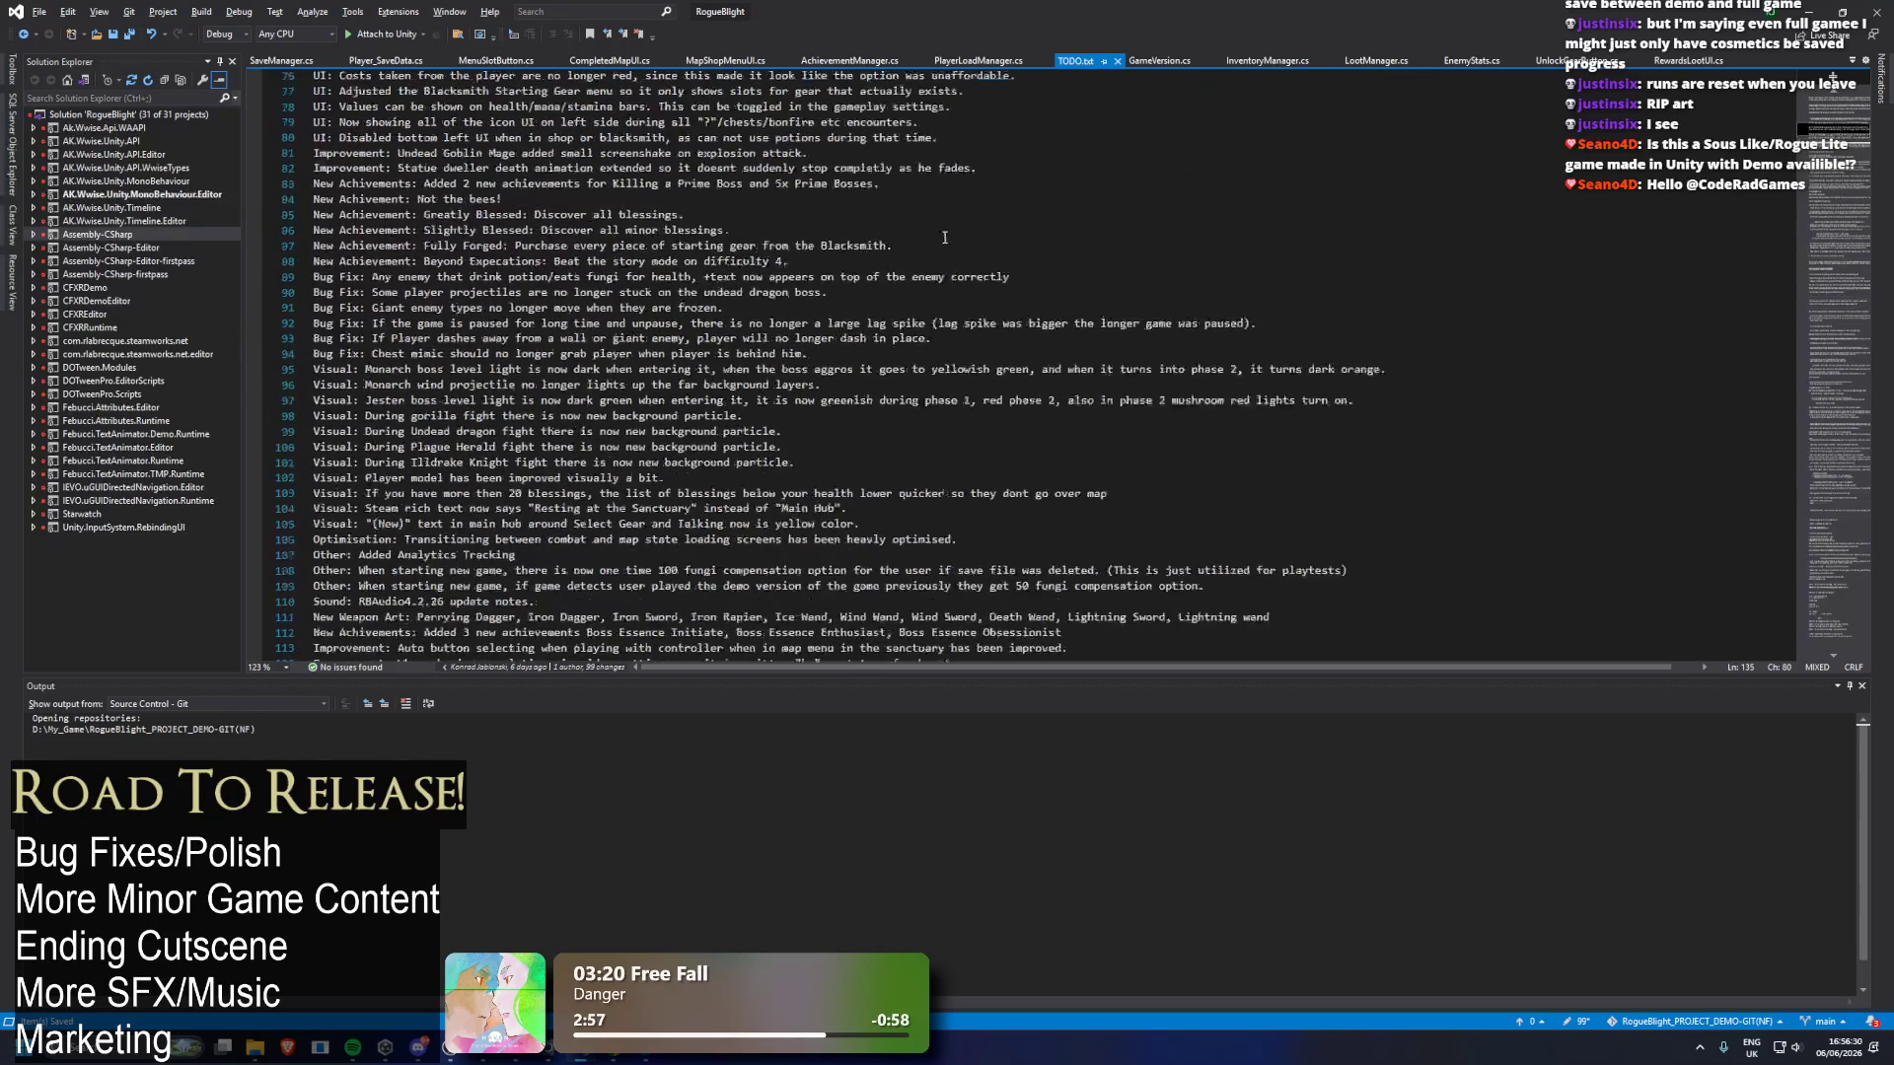
{"action": "scroll", "coordinate": [944, 261], "scroll_direction": "up", "scroll_amount": 2}
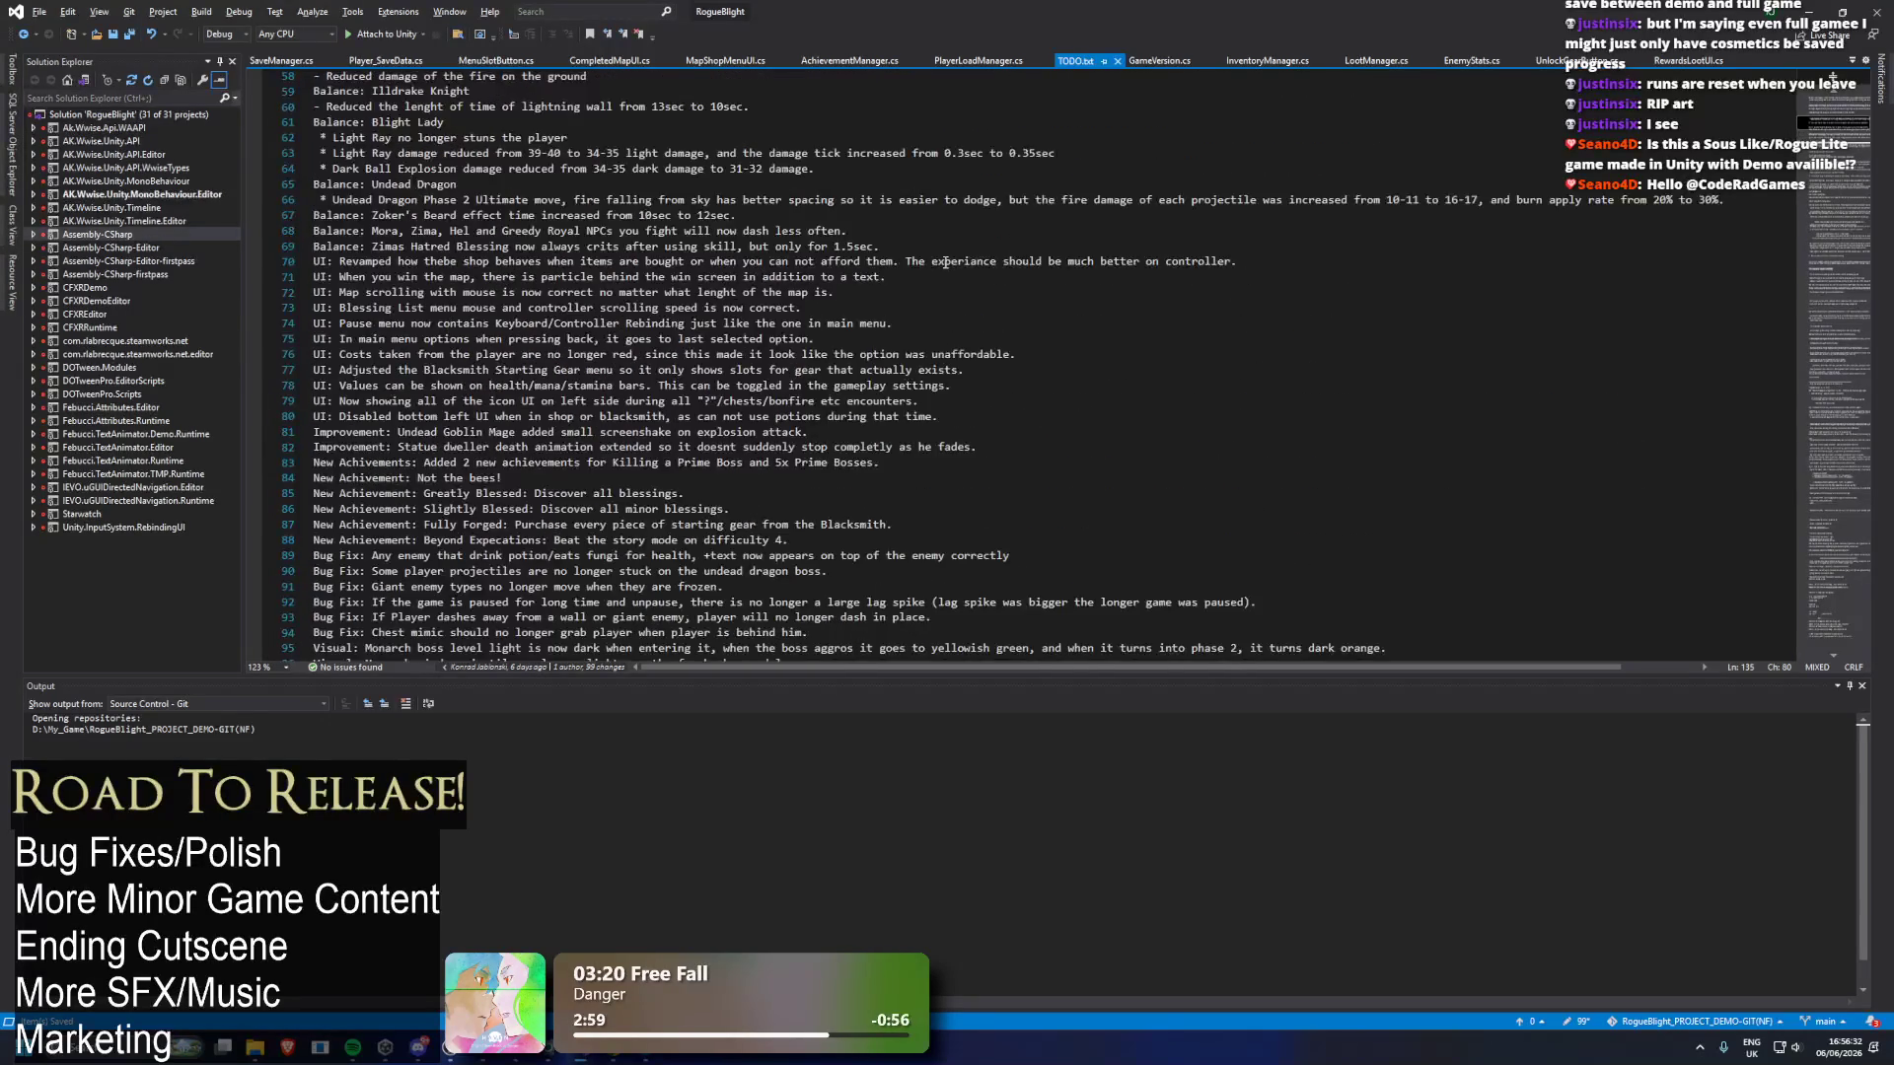
{"action": "scroll", "coordinate": [944, 266], "scroll_direction": "down", "scroll_amount": 12}
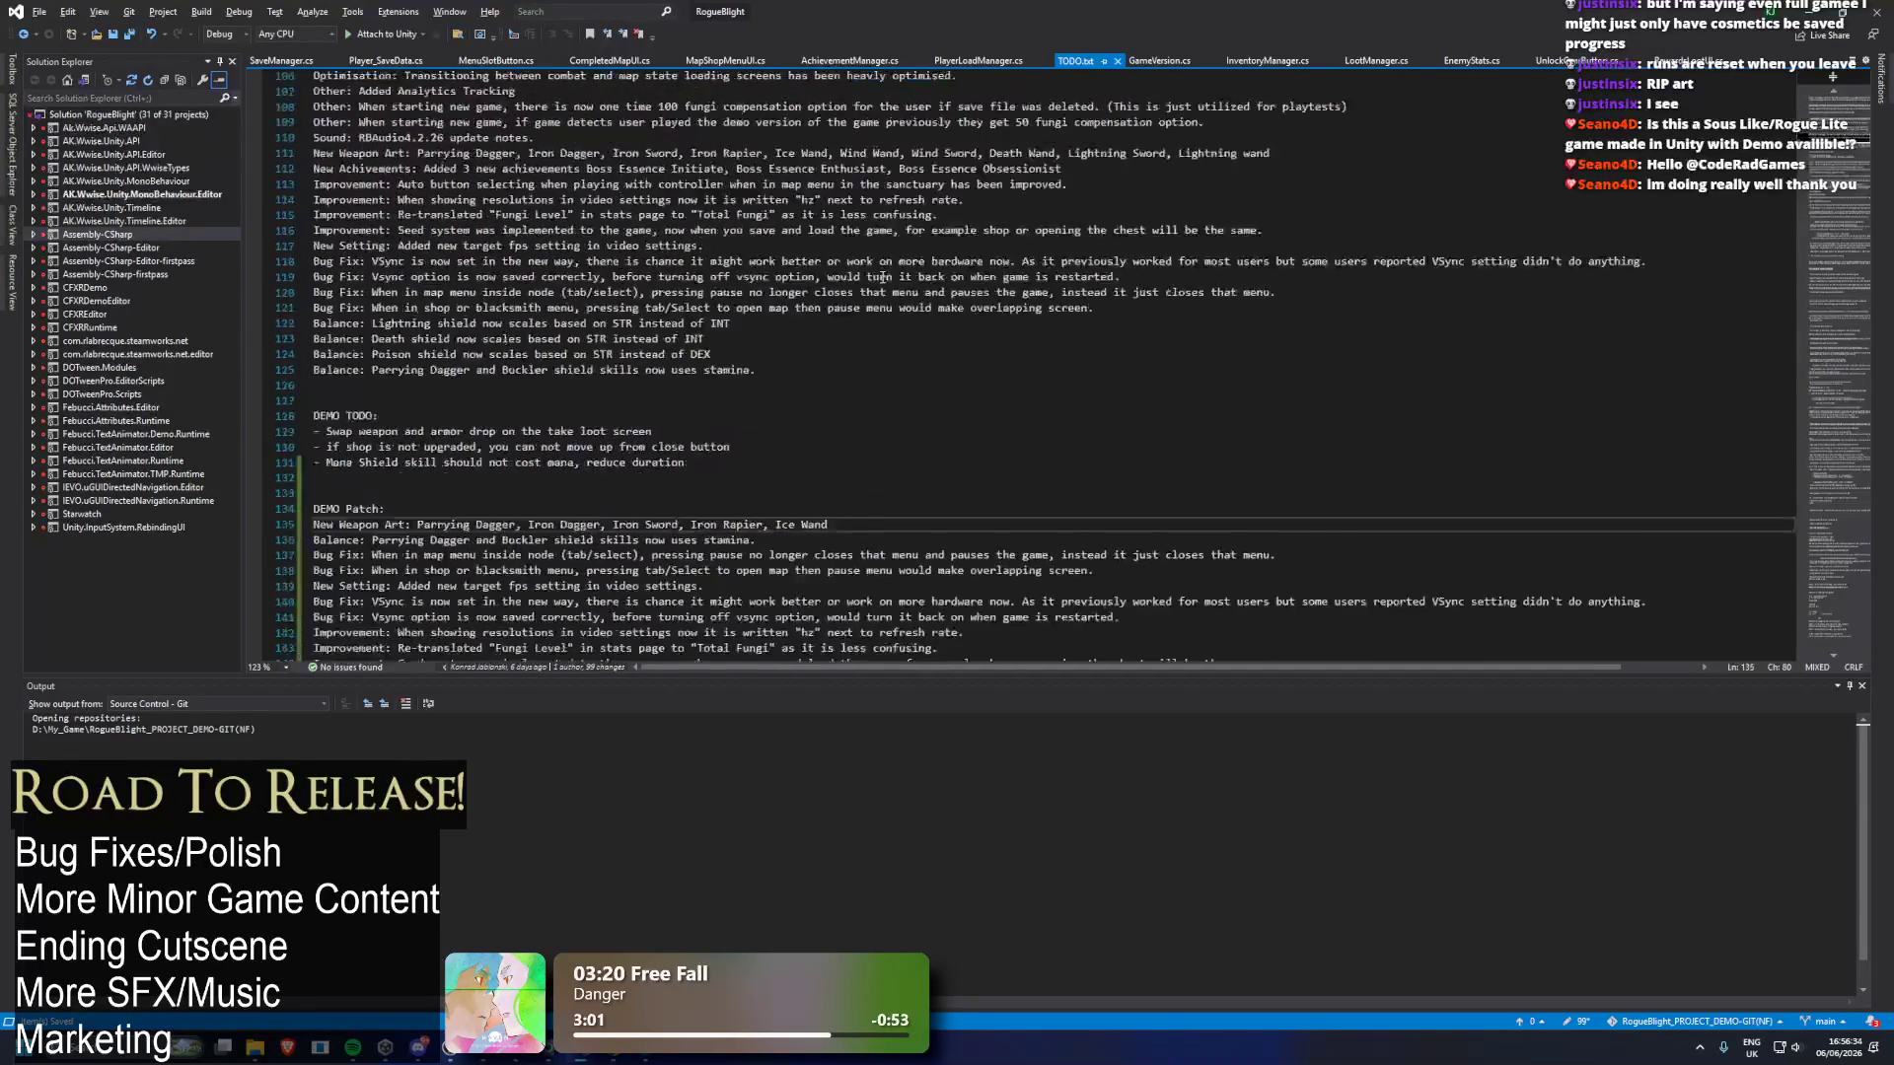
{"action": "left_click", "coordinate": [1106, 275]}
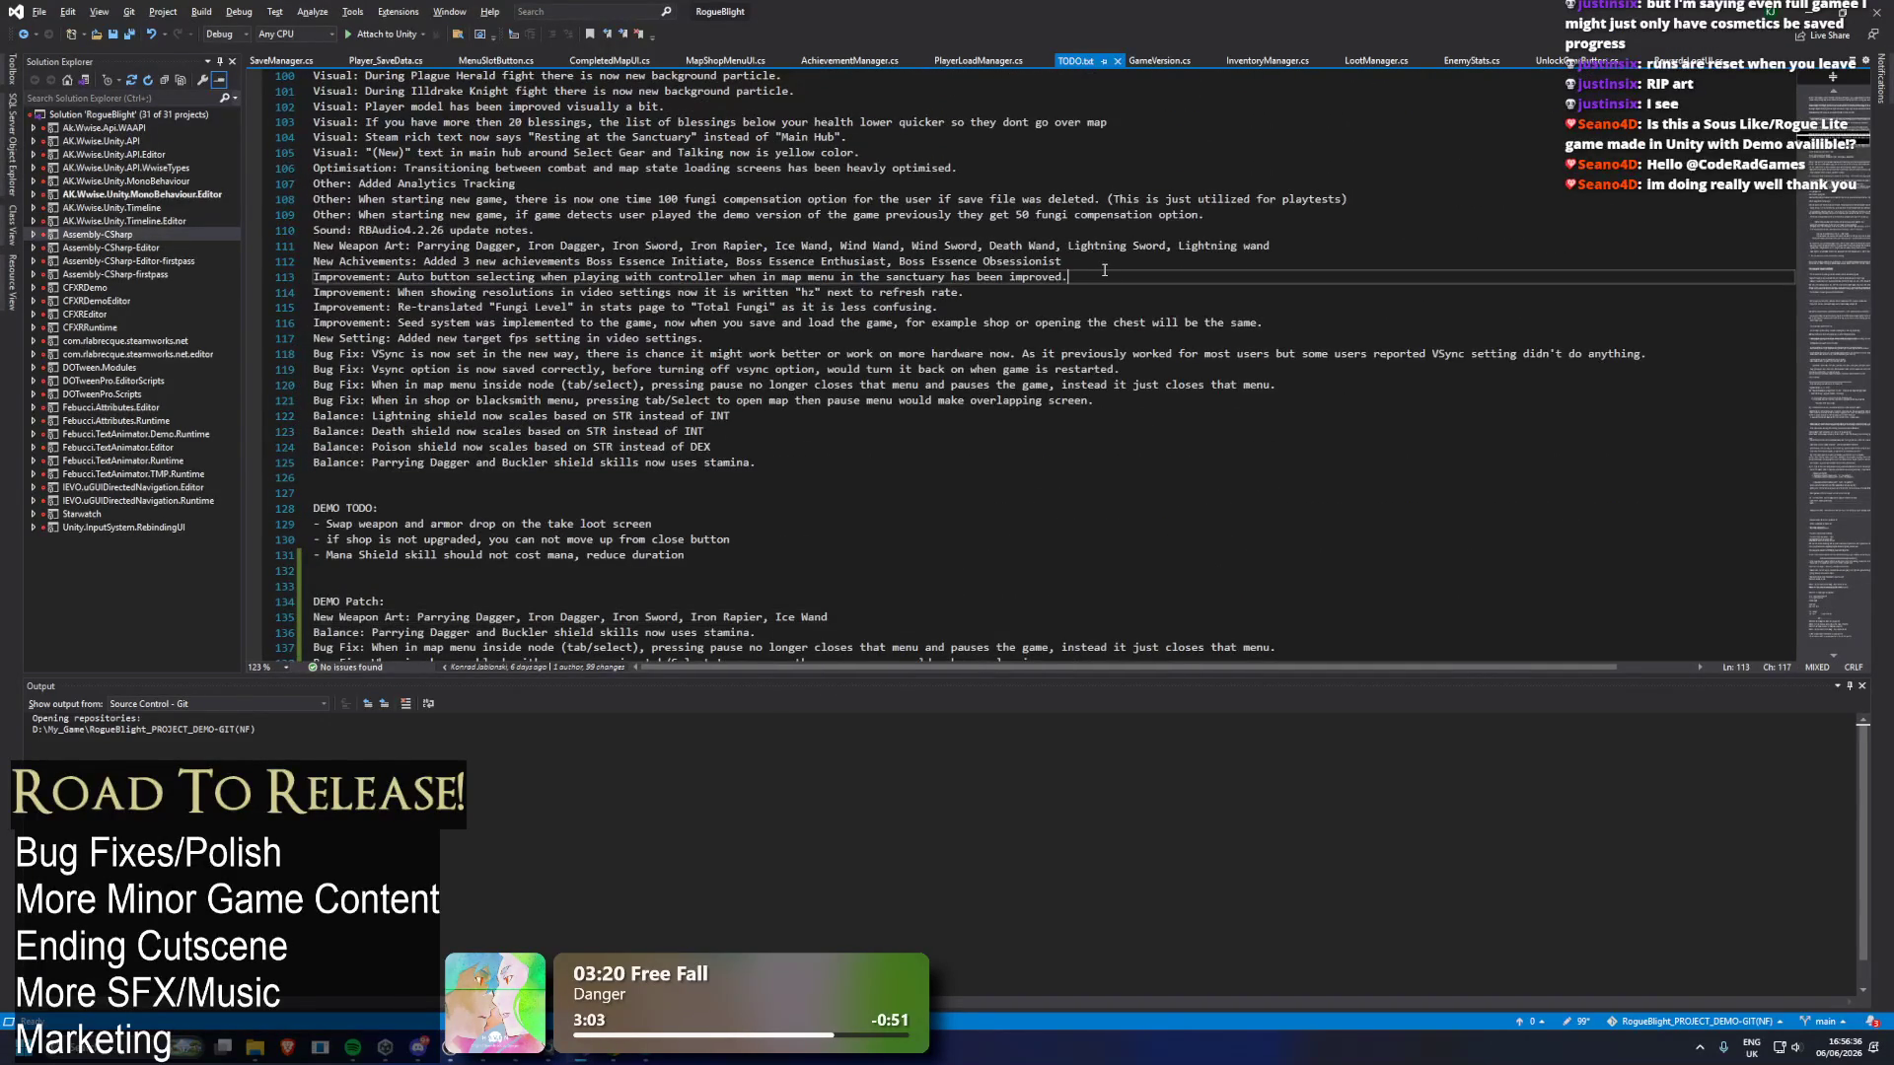
{"action": "key", "text": "ctrl+f"}
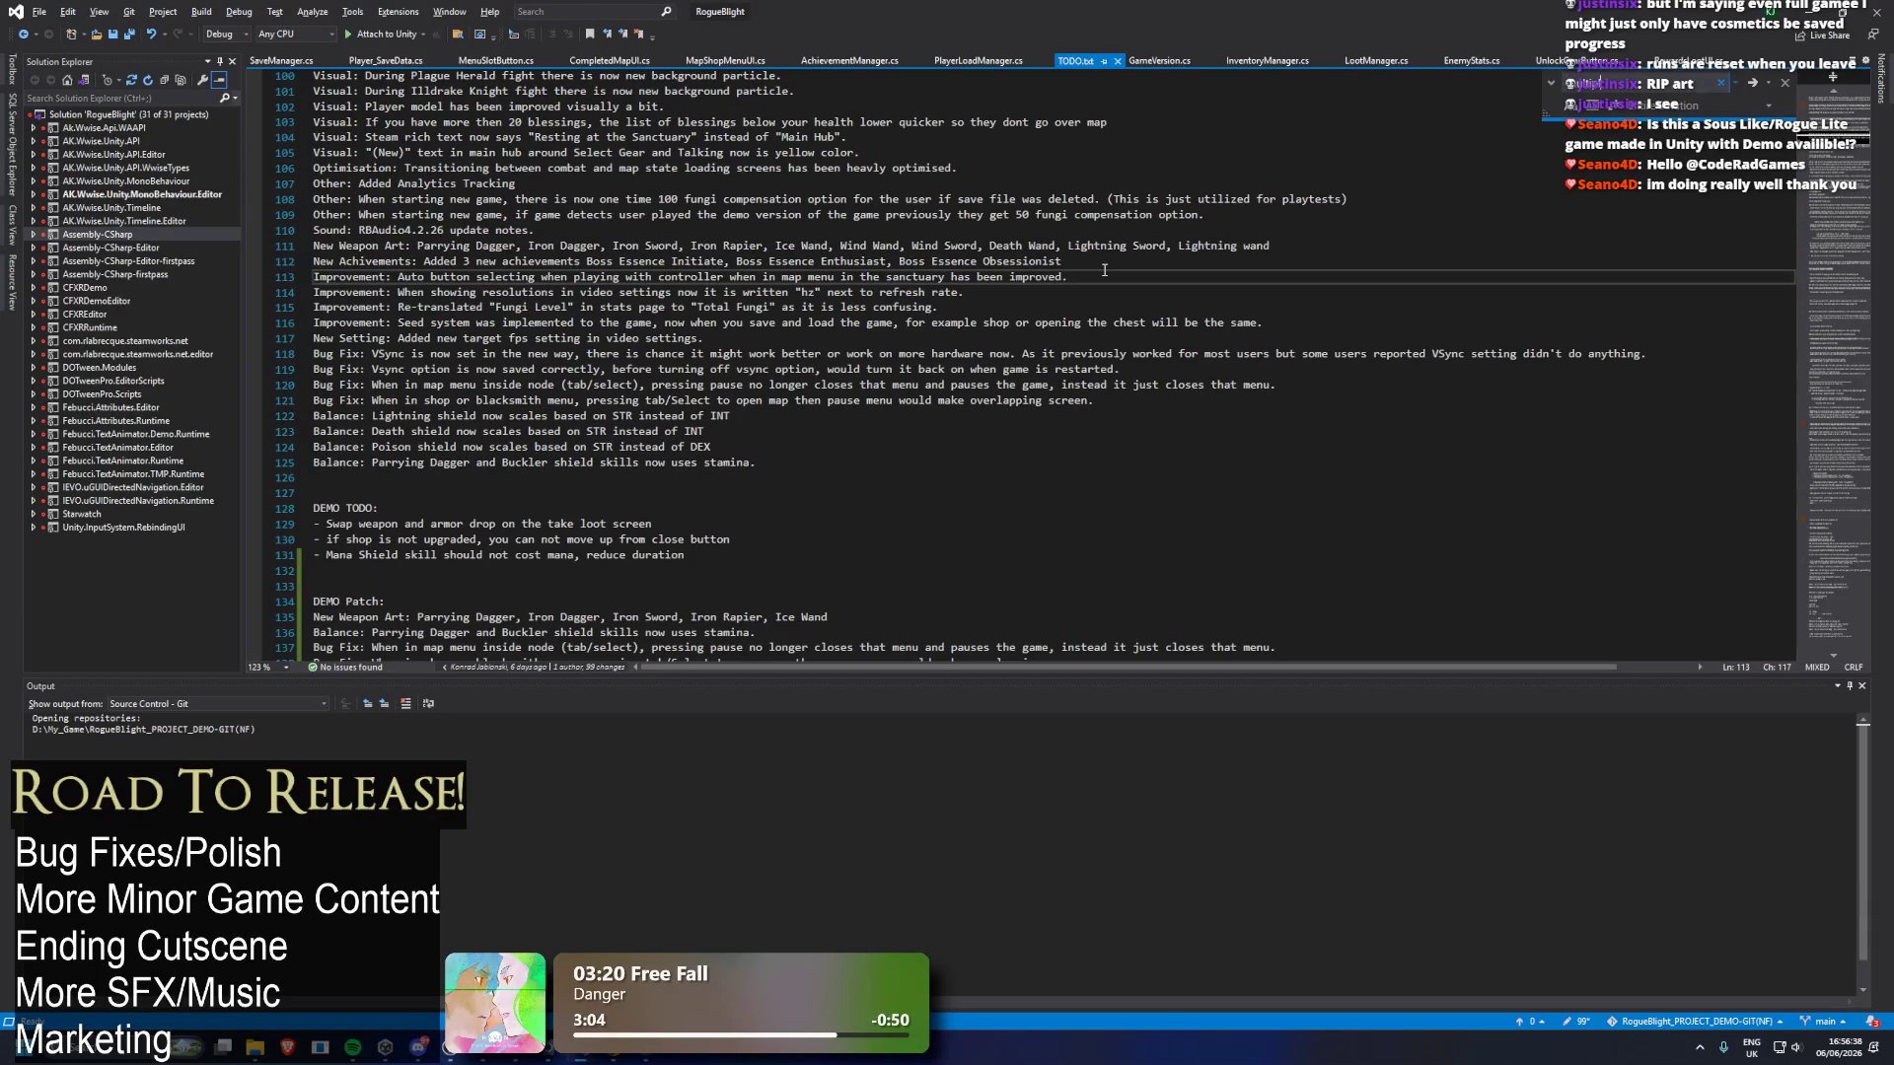
{"action": "scroll", "coordinate": [1111, 243], "scroll_direction": "up", "scroll_amount": 20}
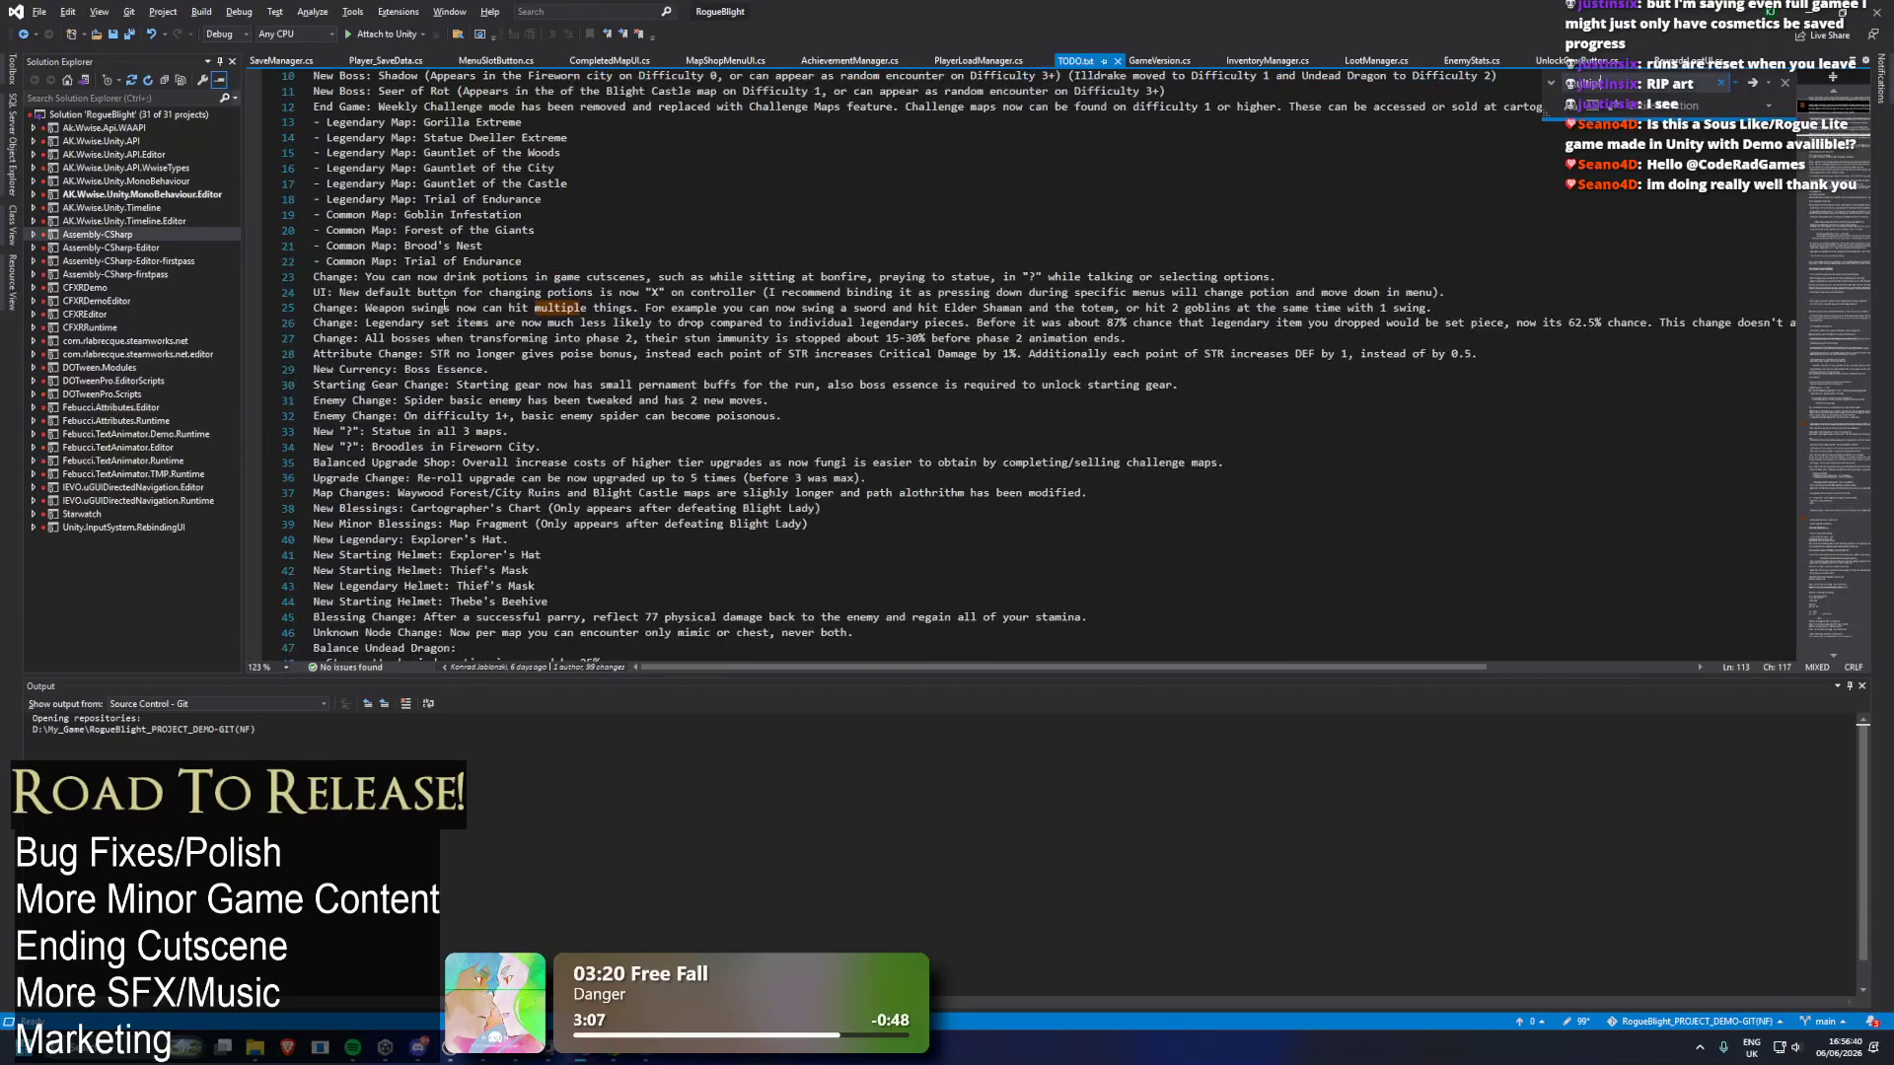
Paste Change lines 25–27 (multi-hit swings, legendary set drops, boss stun immunity) directly under 'DEMO Patch:'.
{"action": "left_click", "coordinate": [316, 307]}
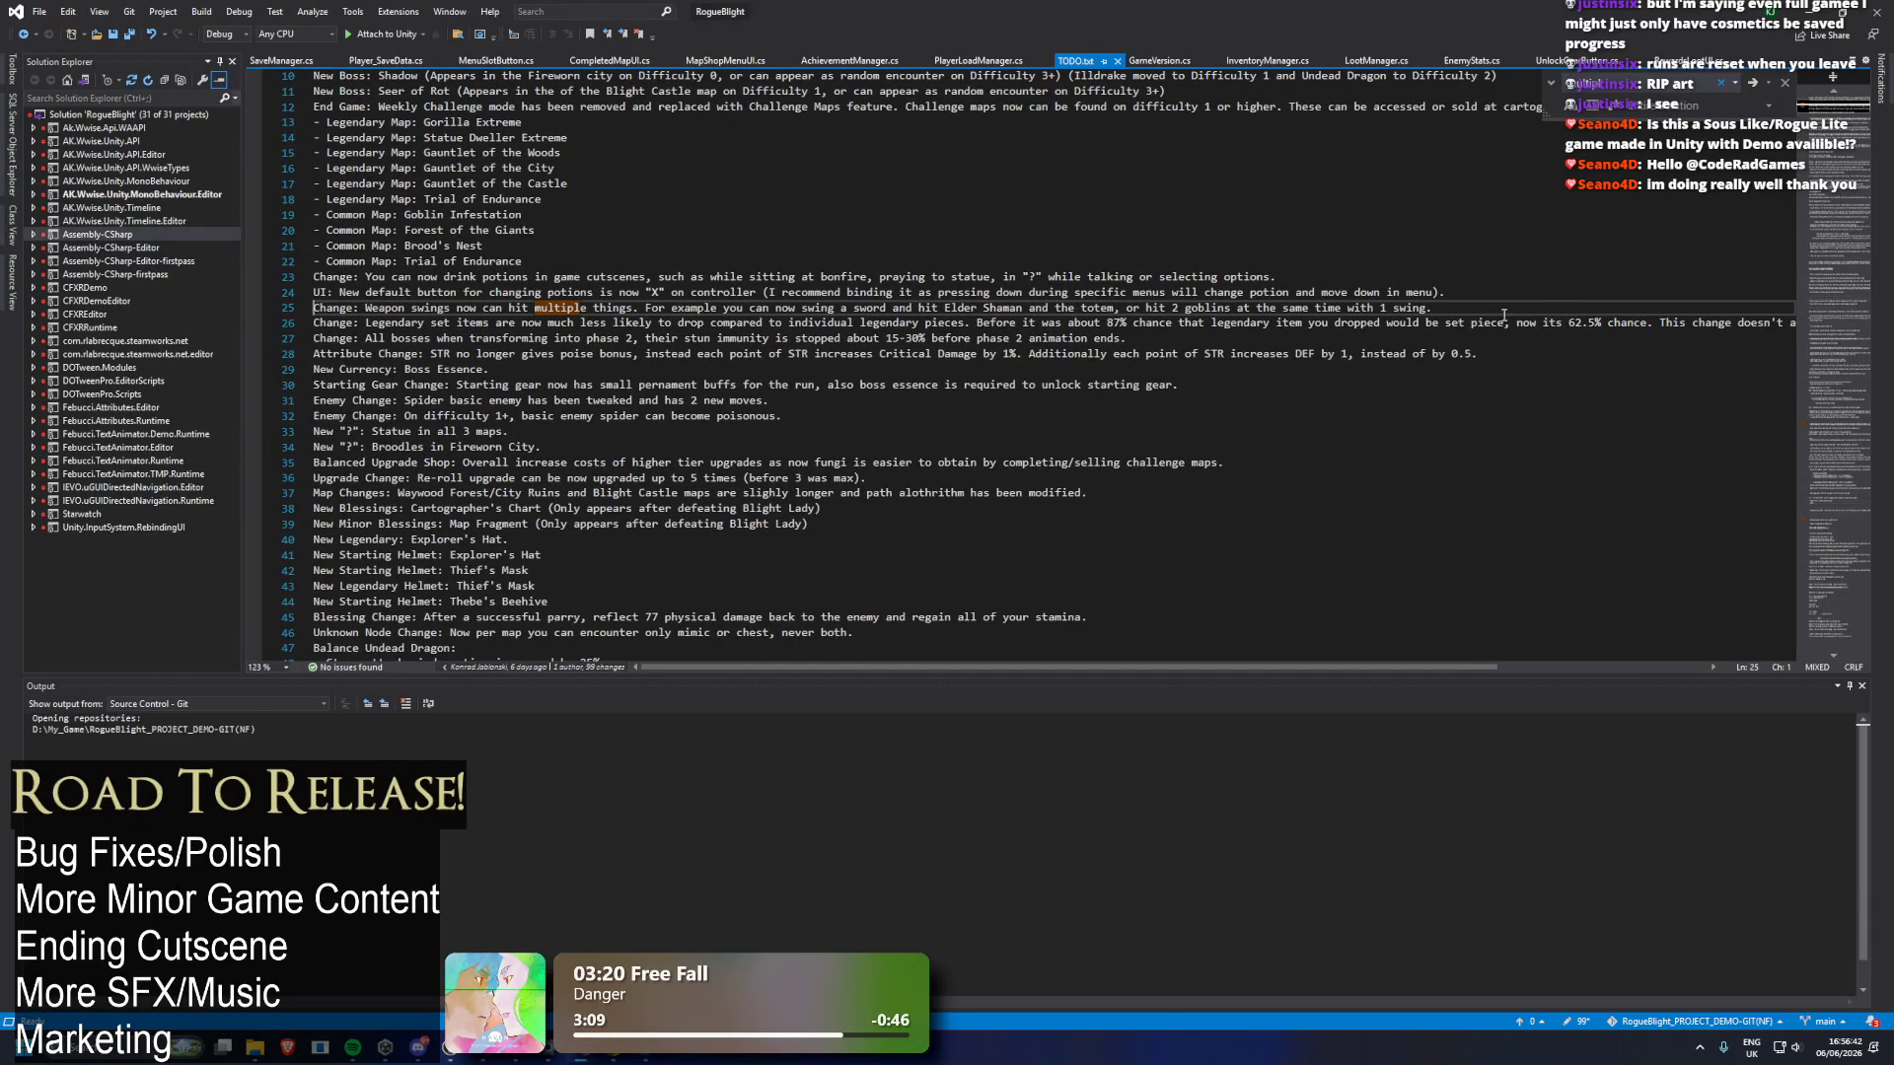
{"action": "mouse_move", "coordinate": [1432, 307]}
{"action": "left_mouse_down"}
{"action": "mouse_move", "coordinate": [332, 278]}
{"action": "mouse_move", "coordinate": [313, 339]}
{"action": "left_mouse_up"}
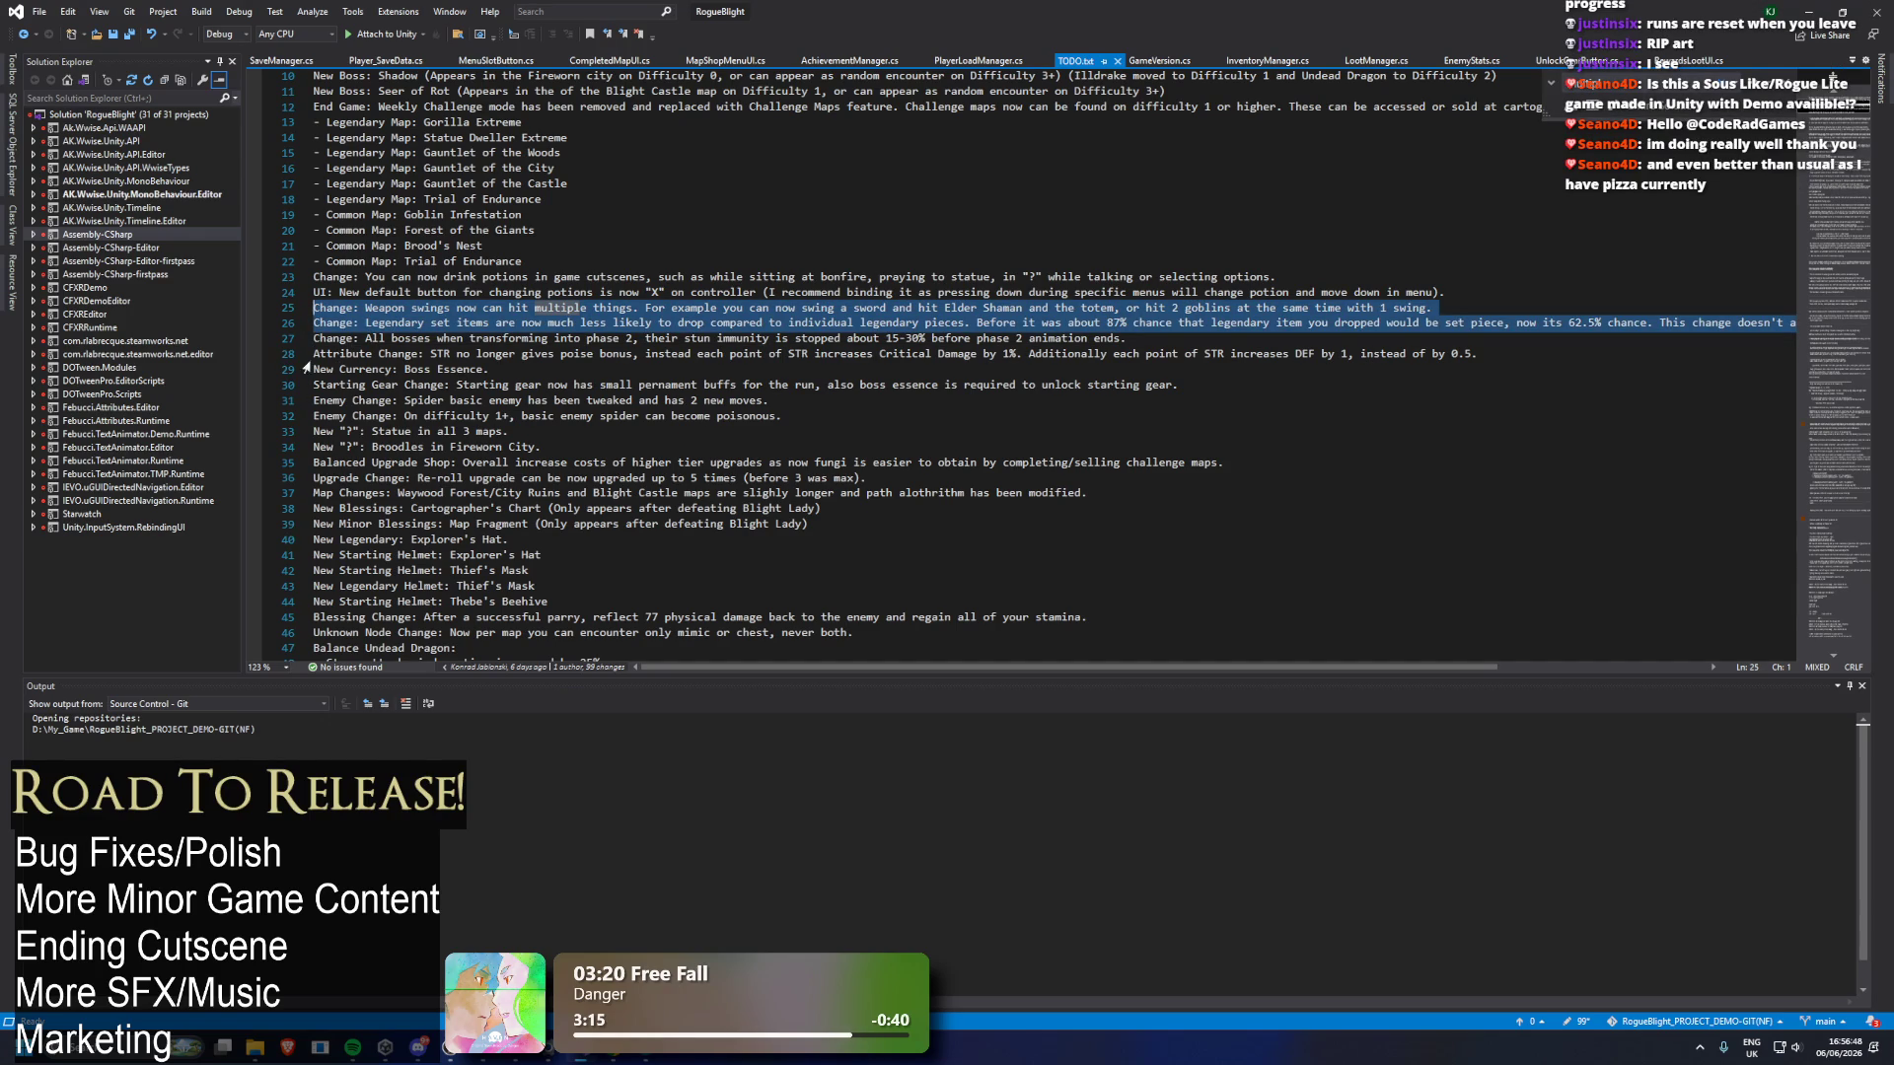
{"action": "left_click_drag", "start_coordinate": [313, 360], "coordinate": [314, 307]}
{"action": "key", "text": "ctrl+c"}
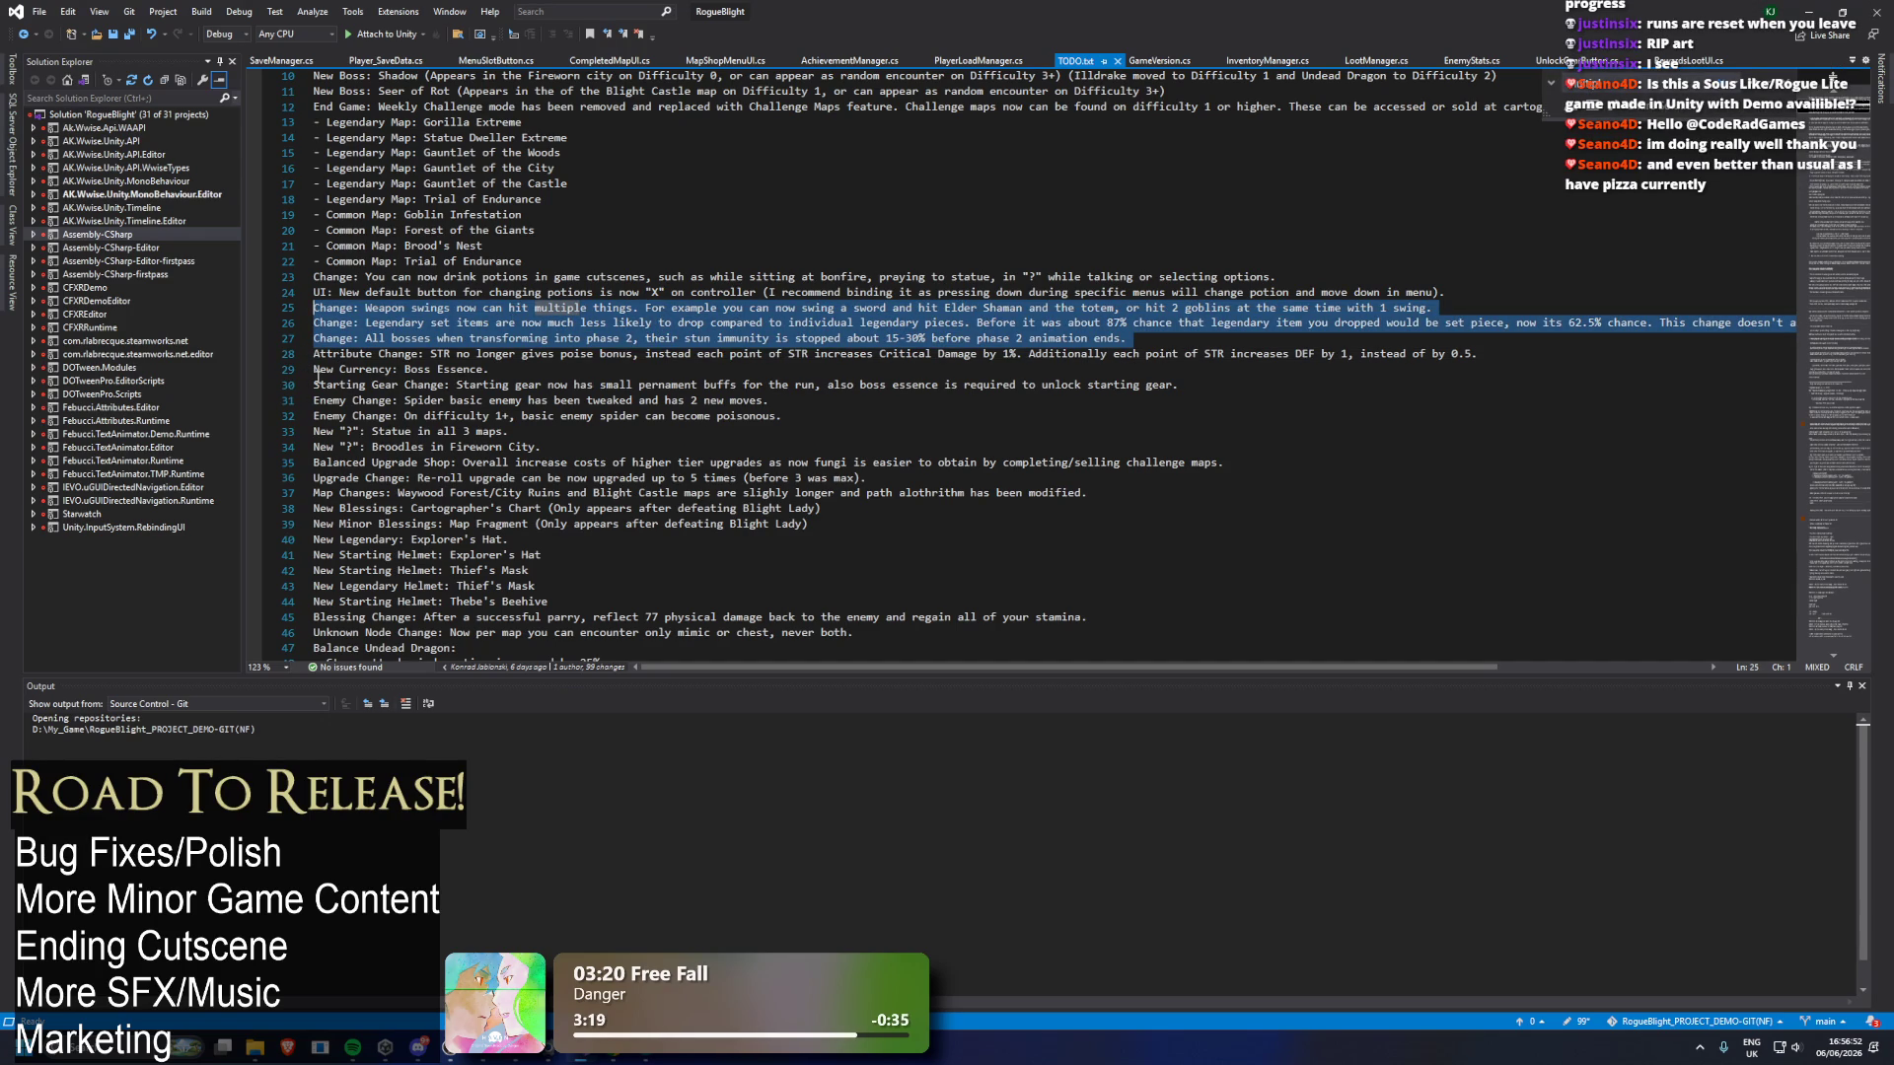
{"action": "scroll", "coordinate": [331, 367], "scroll_direction": "down", "scroll_amount": 20}
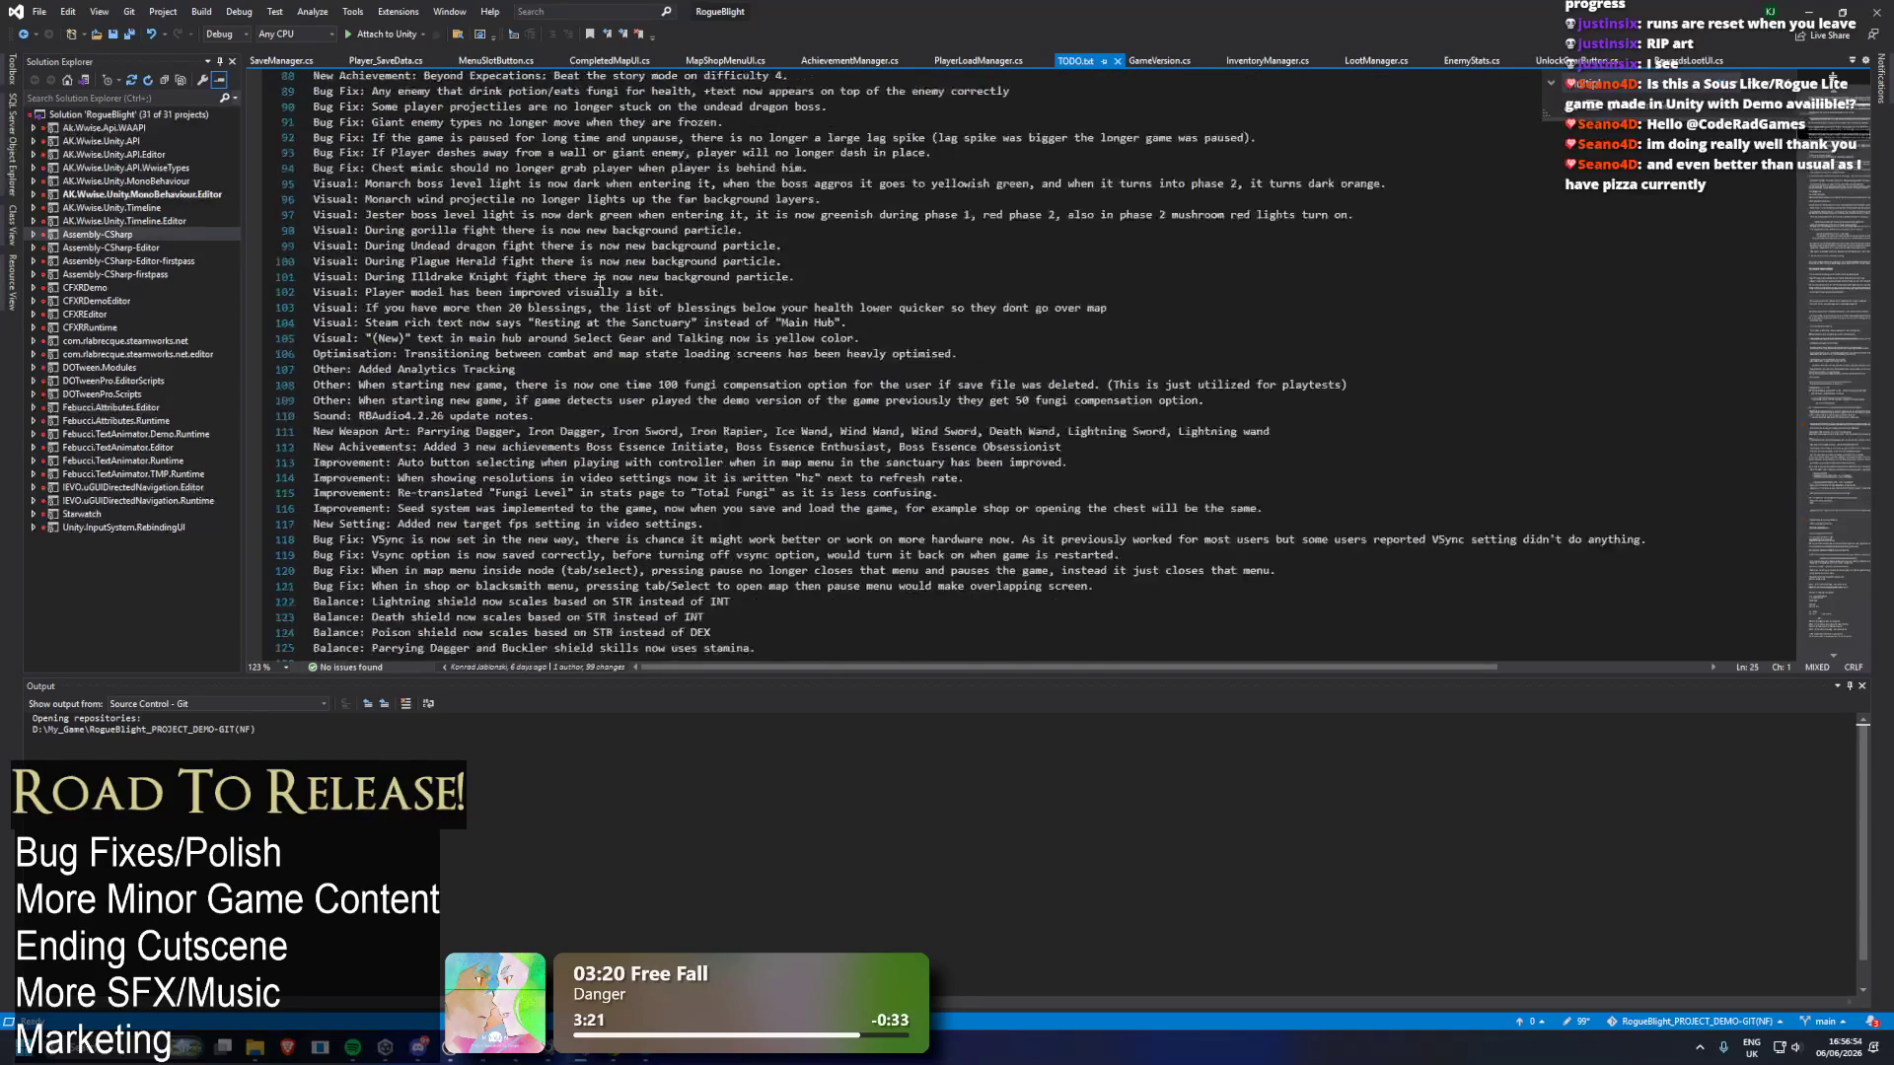
{"action": "left_click", "coordinate": [422, 235]}
{"action": "key", "text": "Return"}
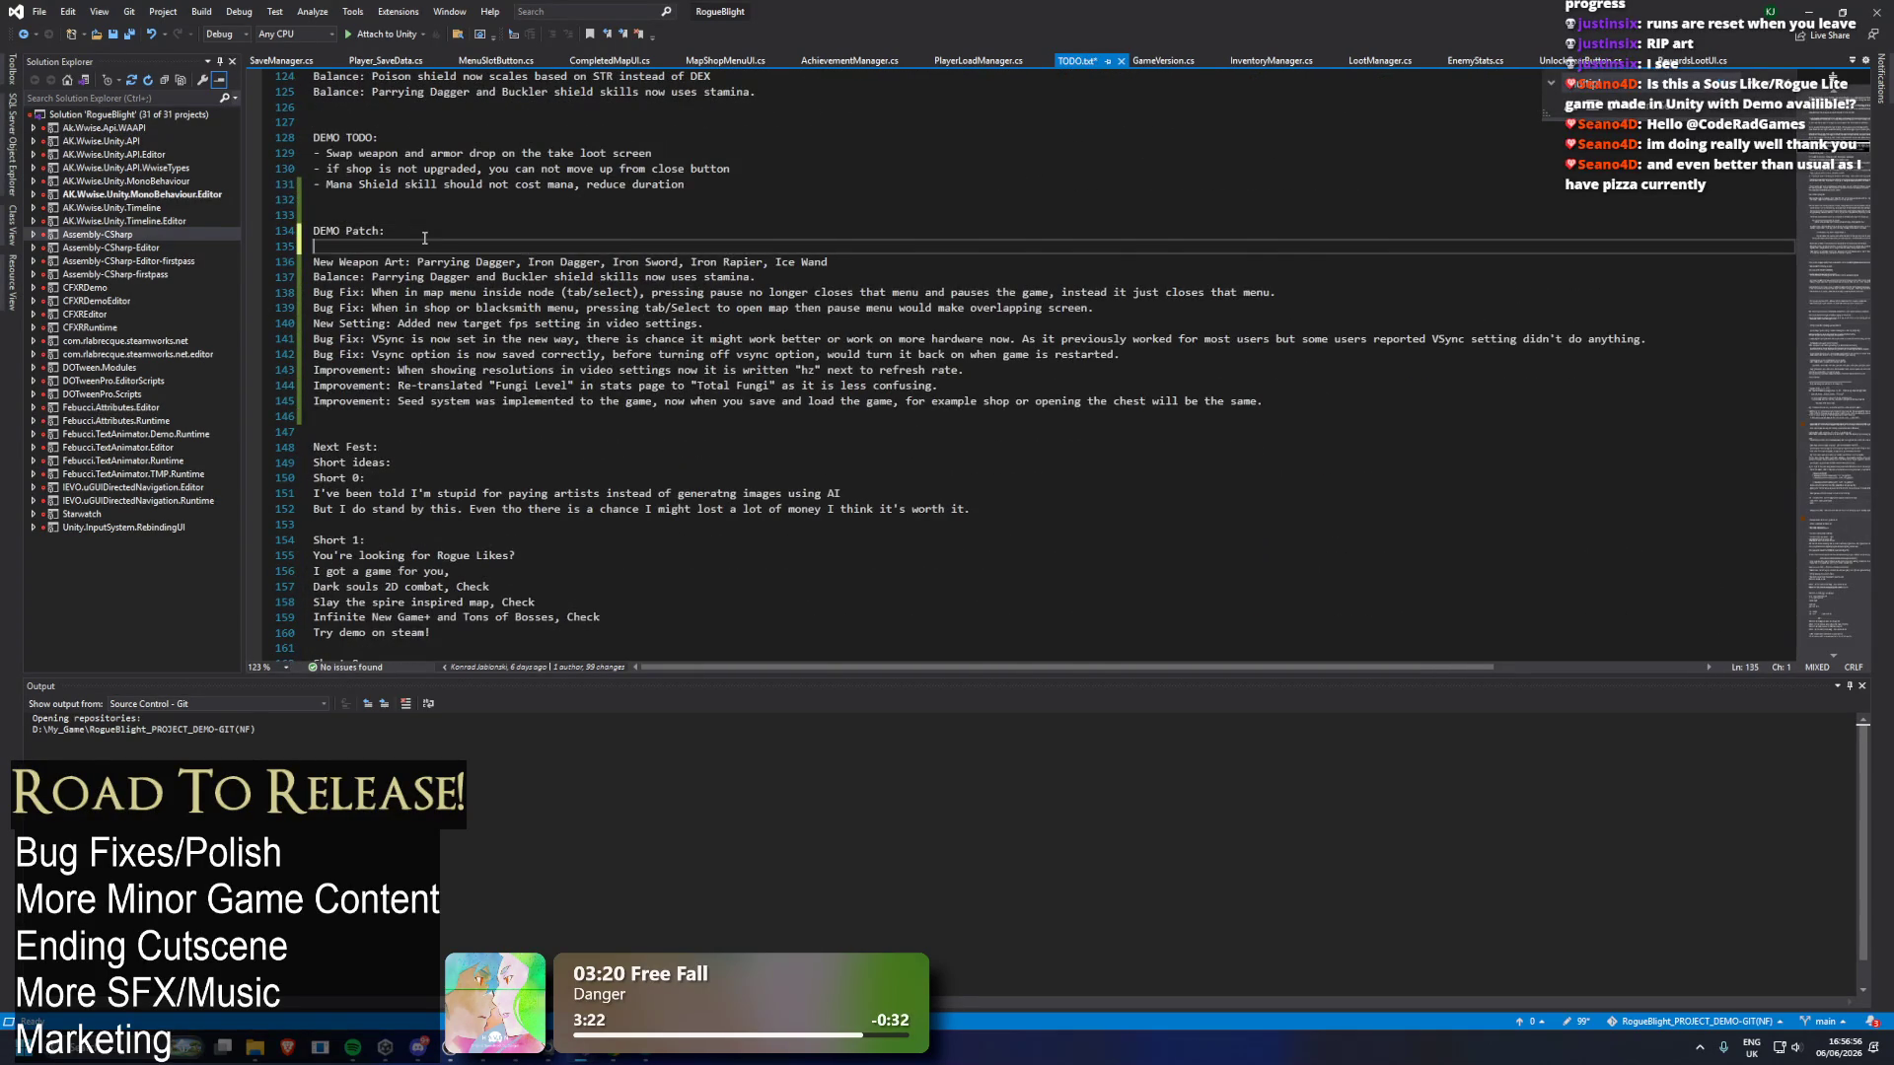
{"action": "key", "text": "ctrl+v"}
{"action": "key", "text": "BackSpace"}
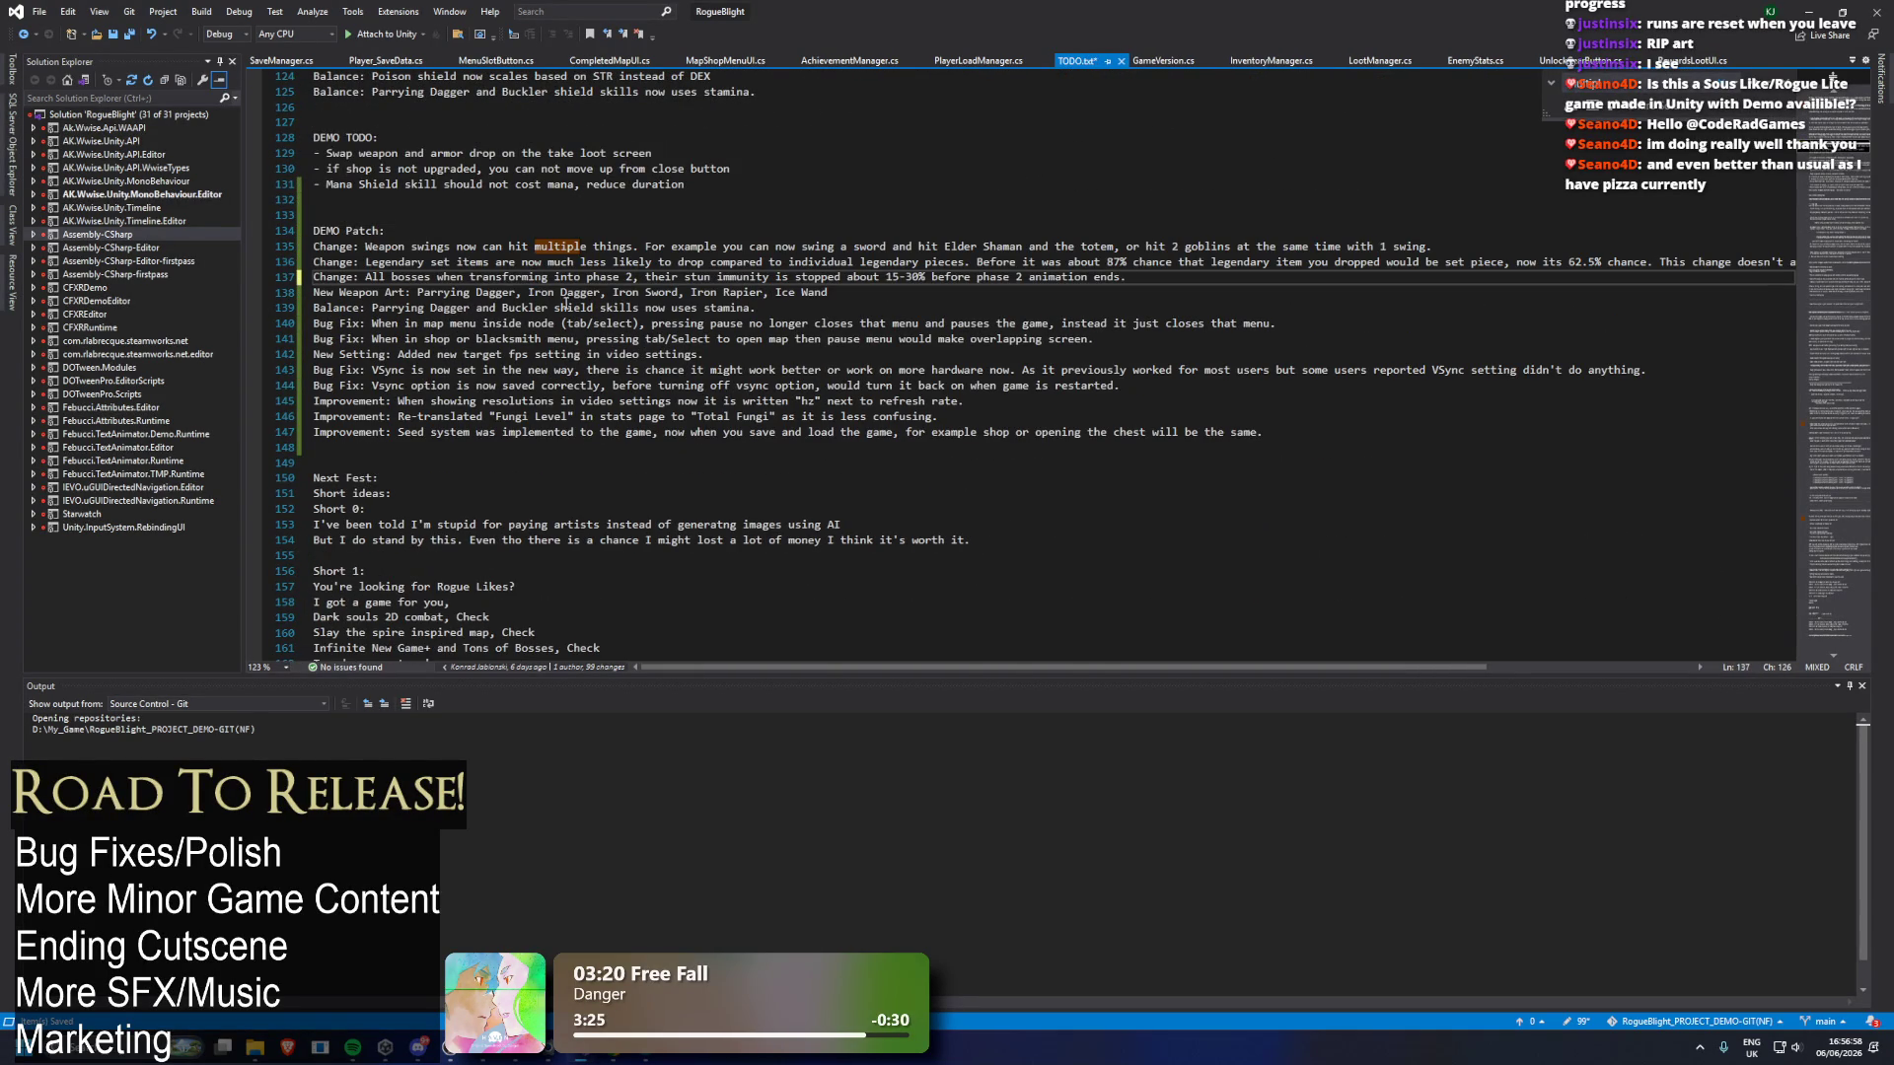
{"action": "scroll", "coordinate": [557, 304], "scroll_direction": "up", "scroll_amount": 20}
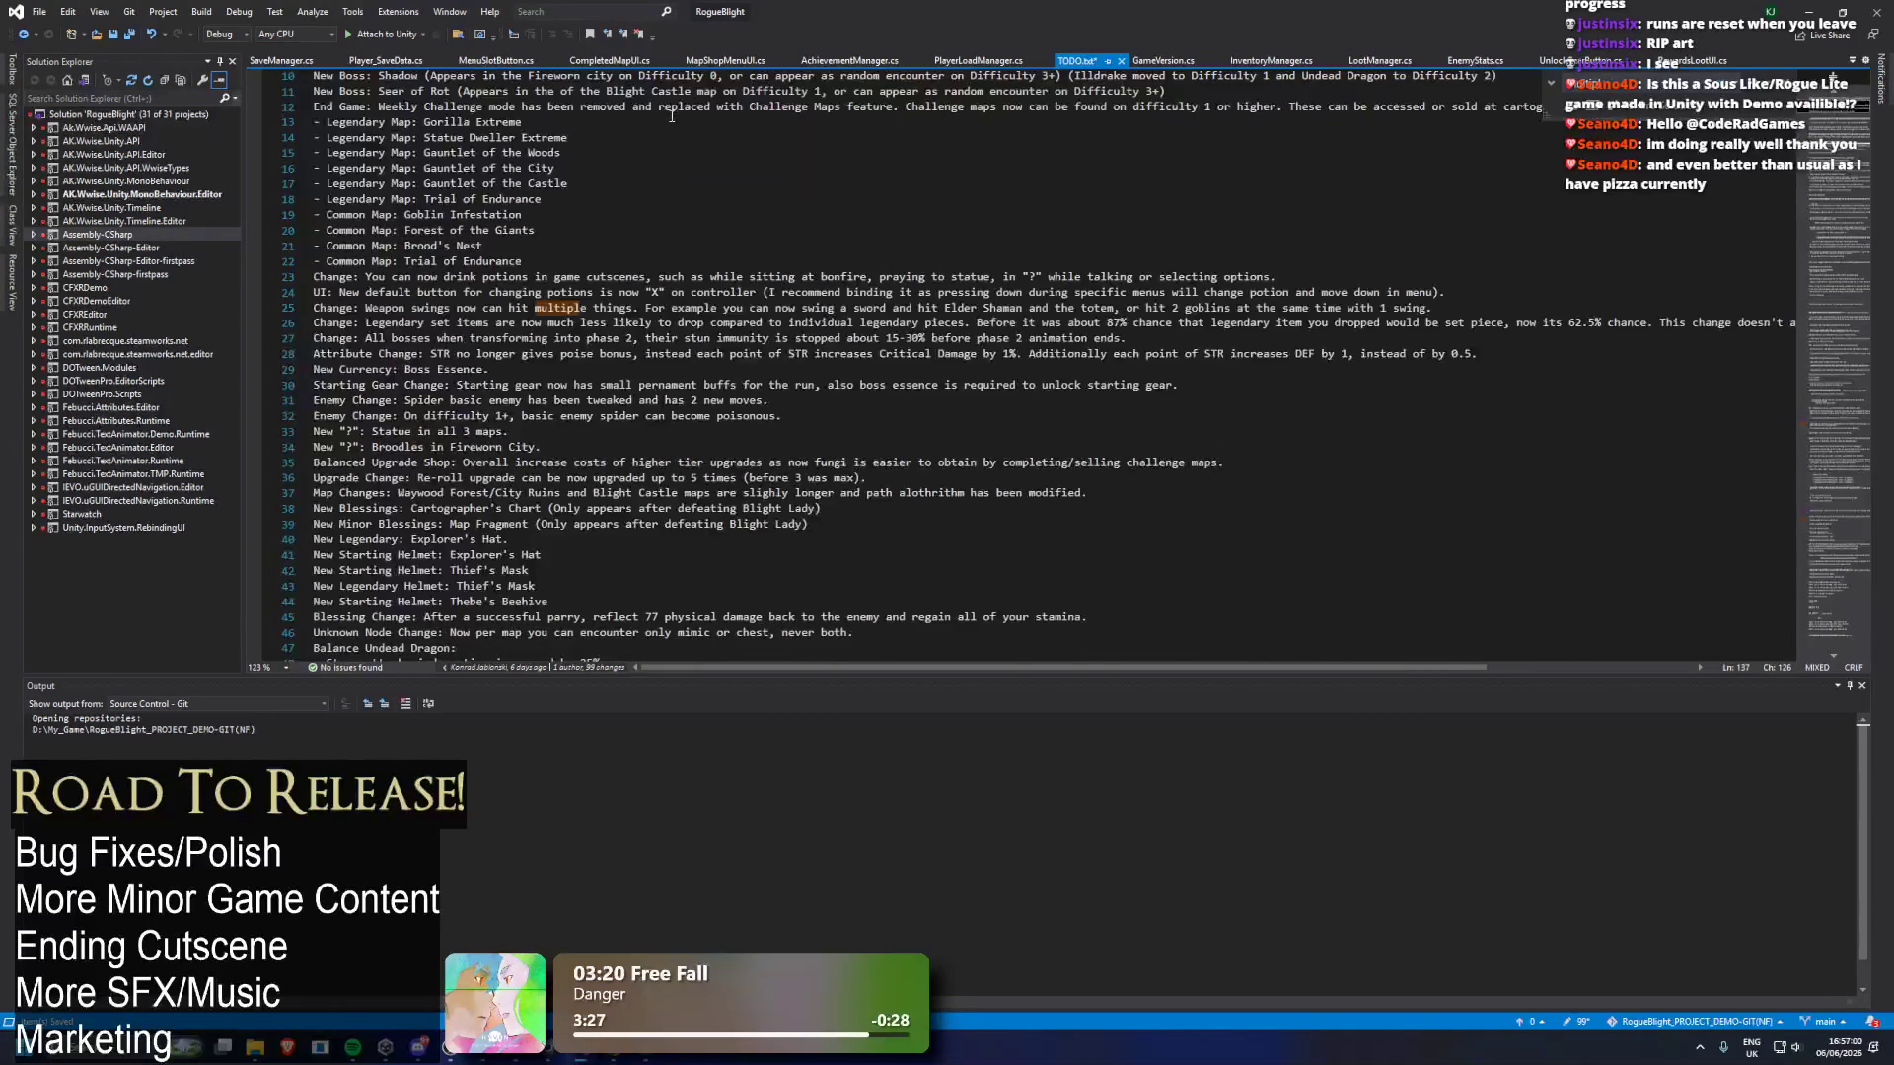
Select the cutscene potion-drinking and controller potion-button lines and scroll down to DEMO Patch.
{"action": "scroll", "coordinate": [700, 120], "scroll_direction": "up", "scroll_amount": 3}
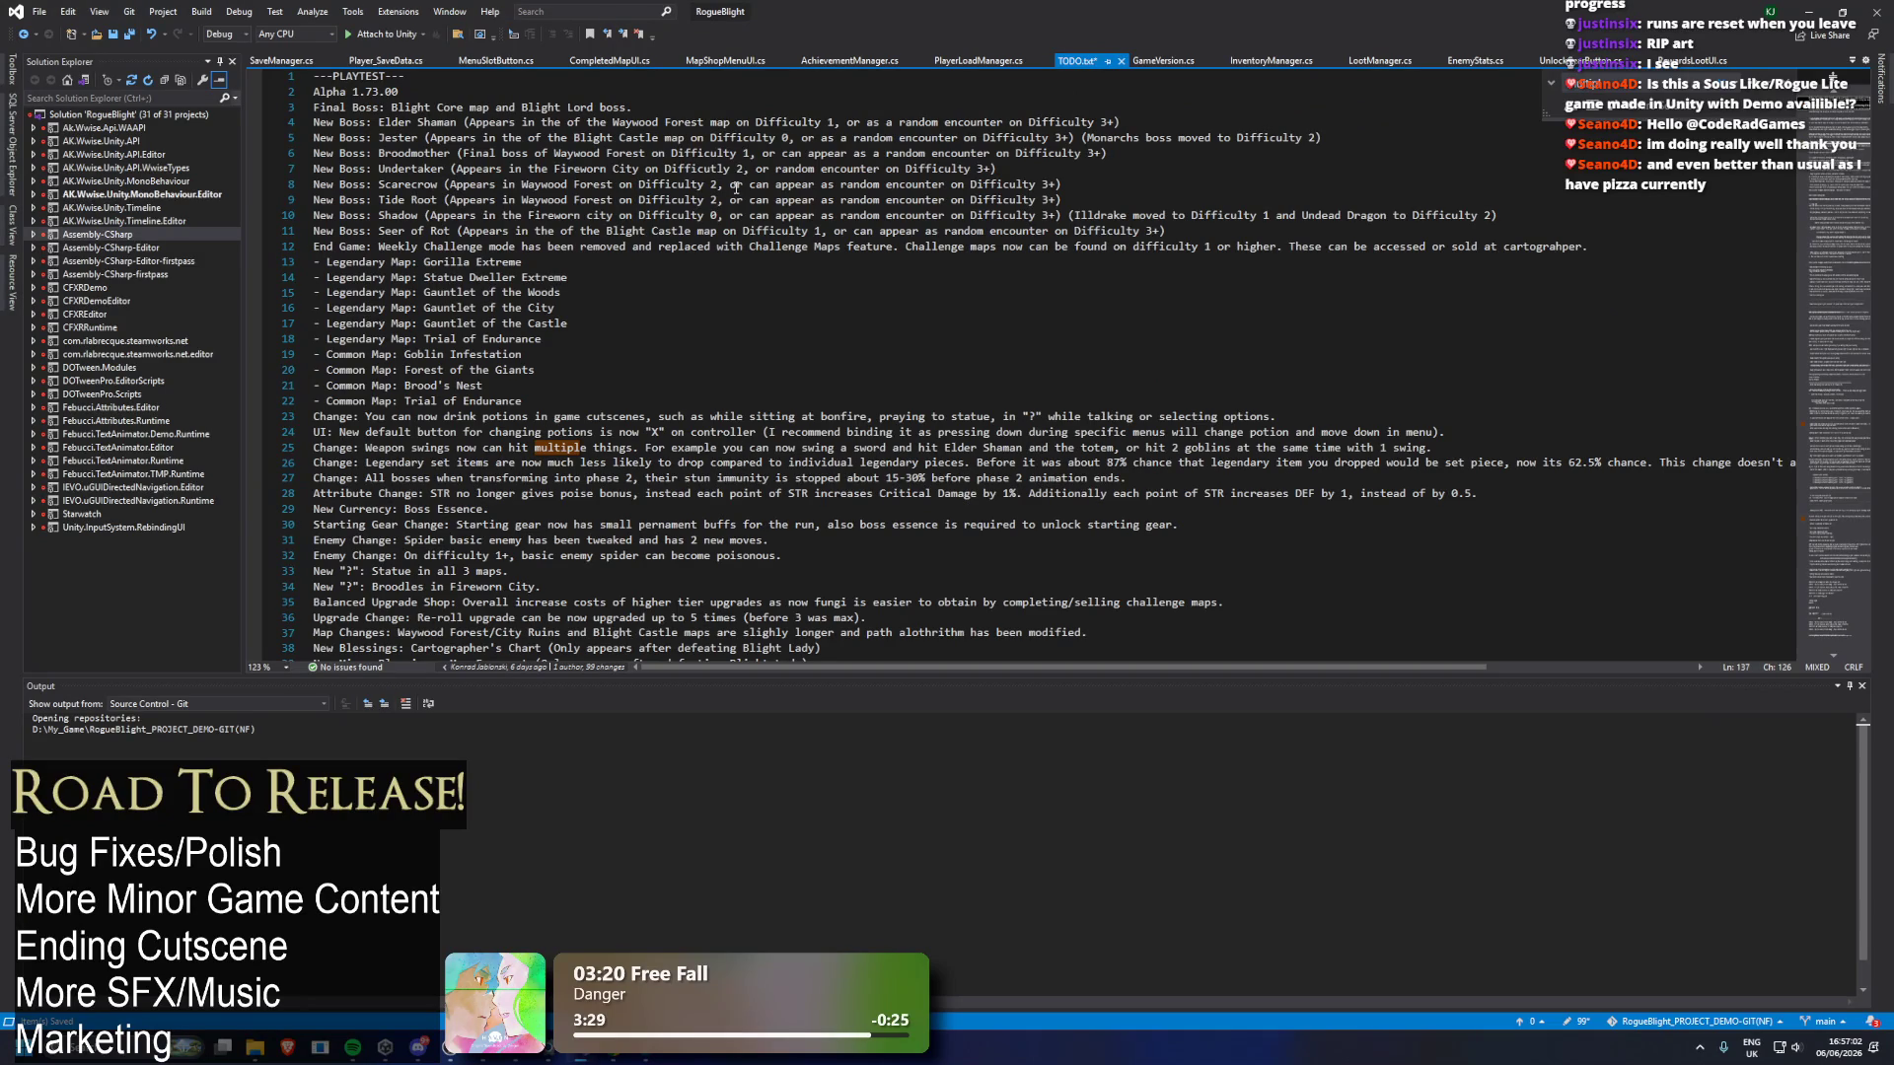
{"action": "scroll", "coordinate": [746, 202], "scroll_direction": "down", "scroll_amount": 3}
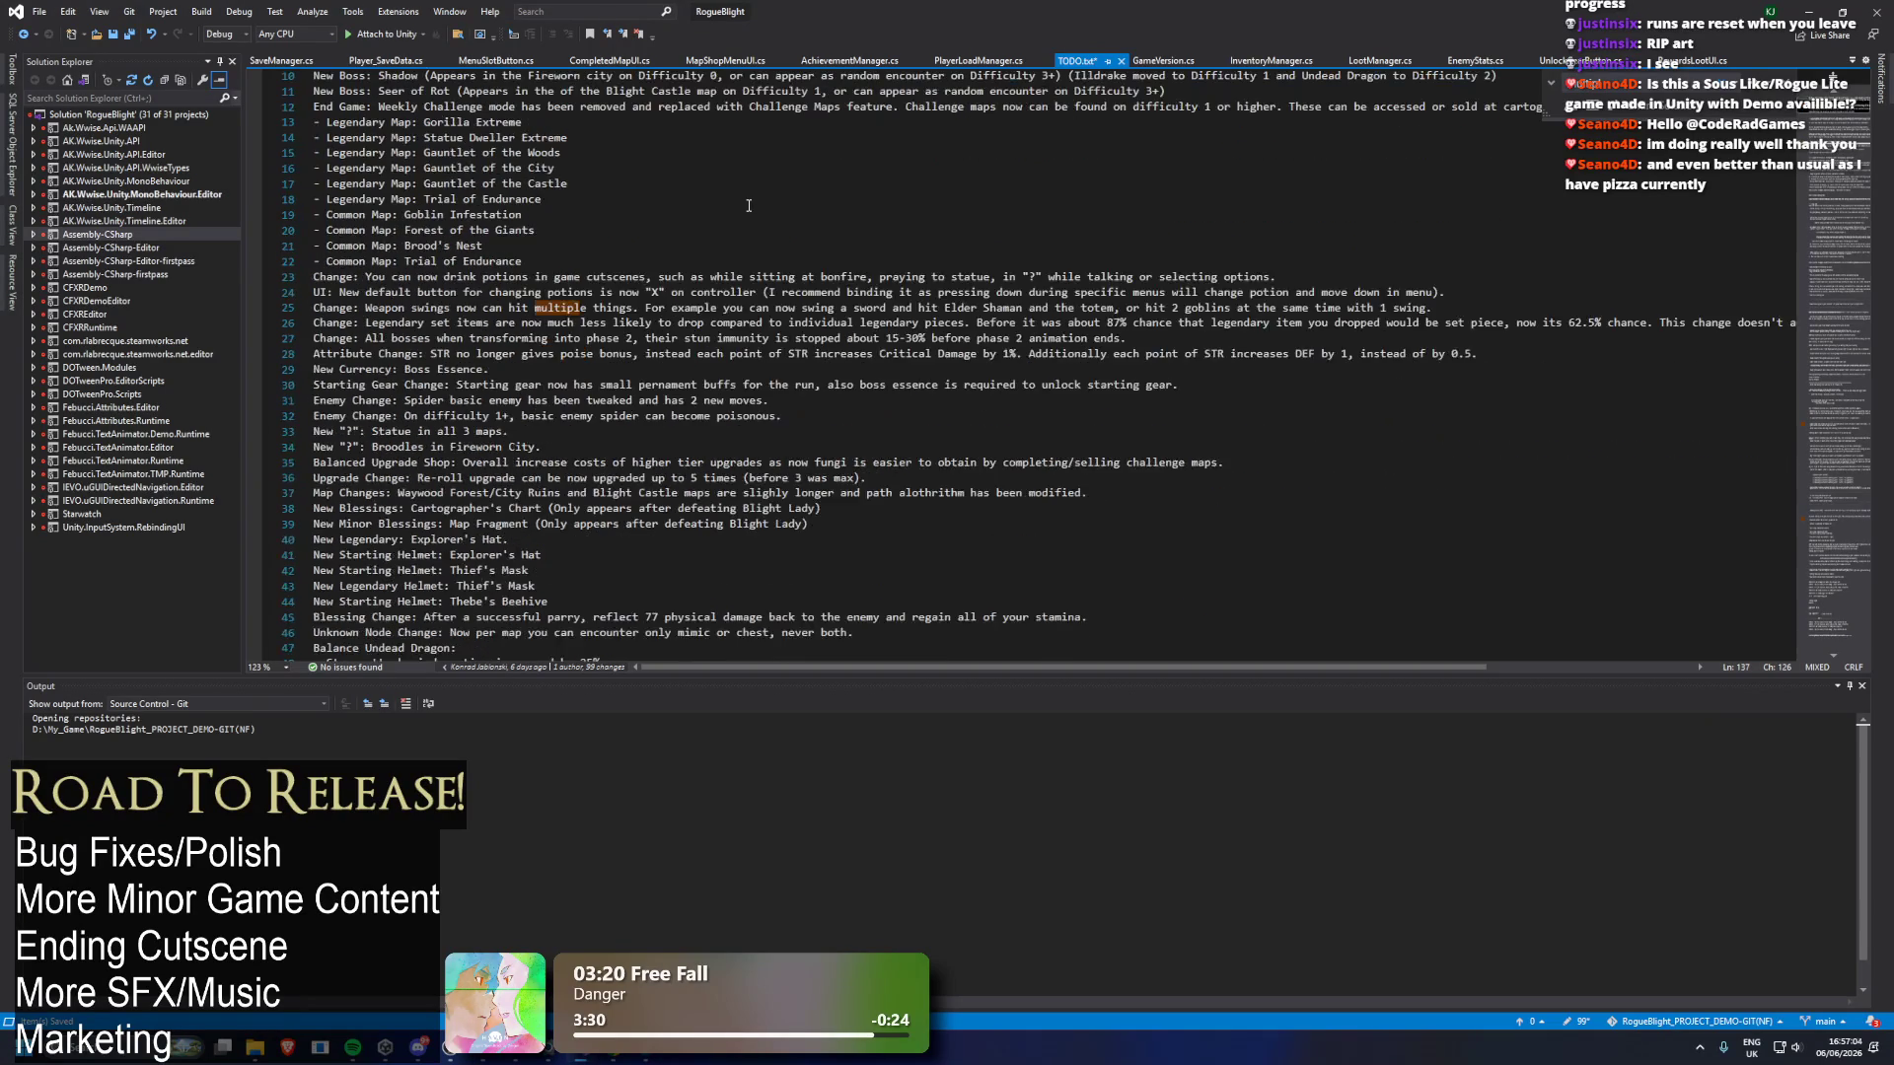
{"action": "left_click_drag", "start_coordinate": [1293, 277], "coordinate": [195, 276]}
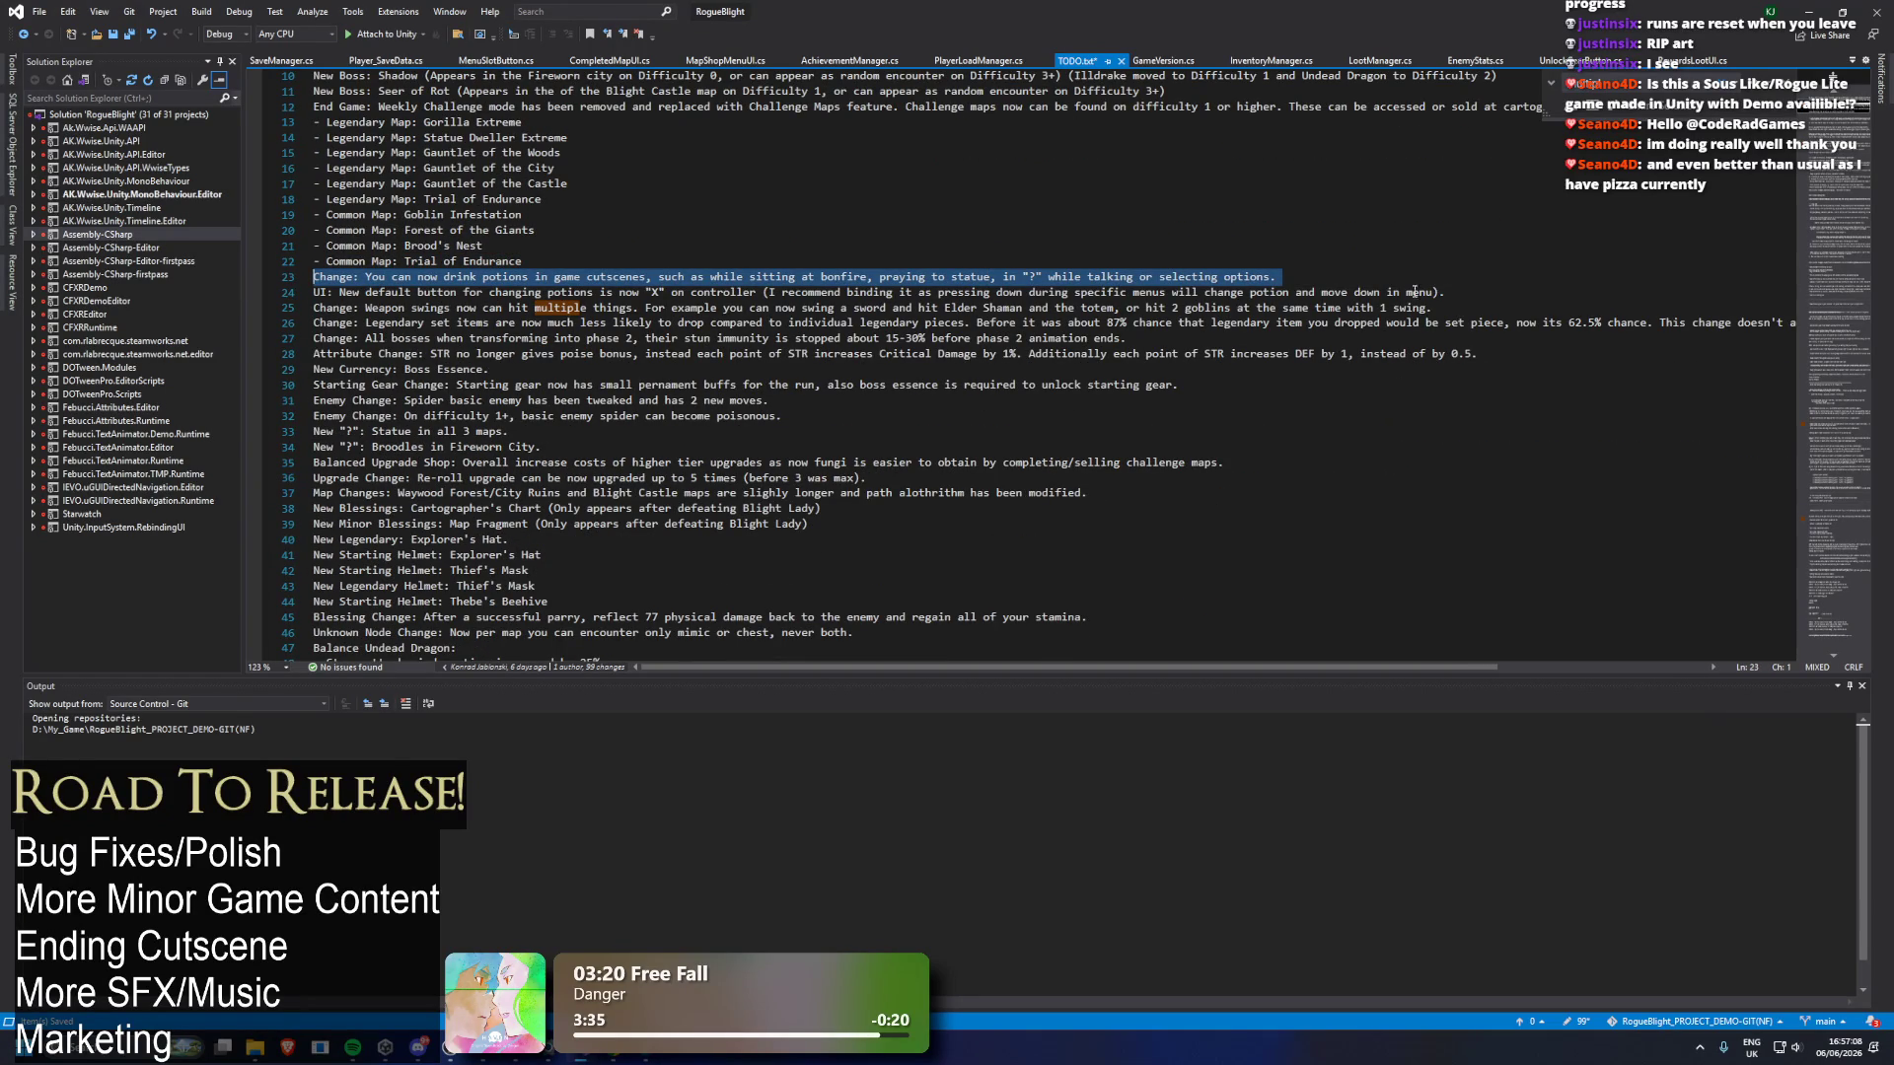
{"action": "left_click_drag", "start_coordinate": [1450, 292], "coordinate": [188, 278]}
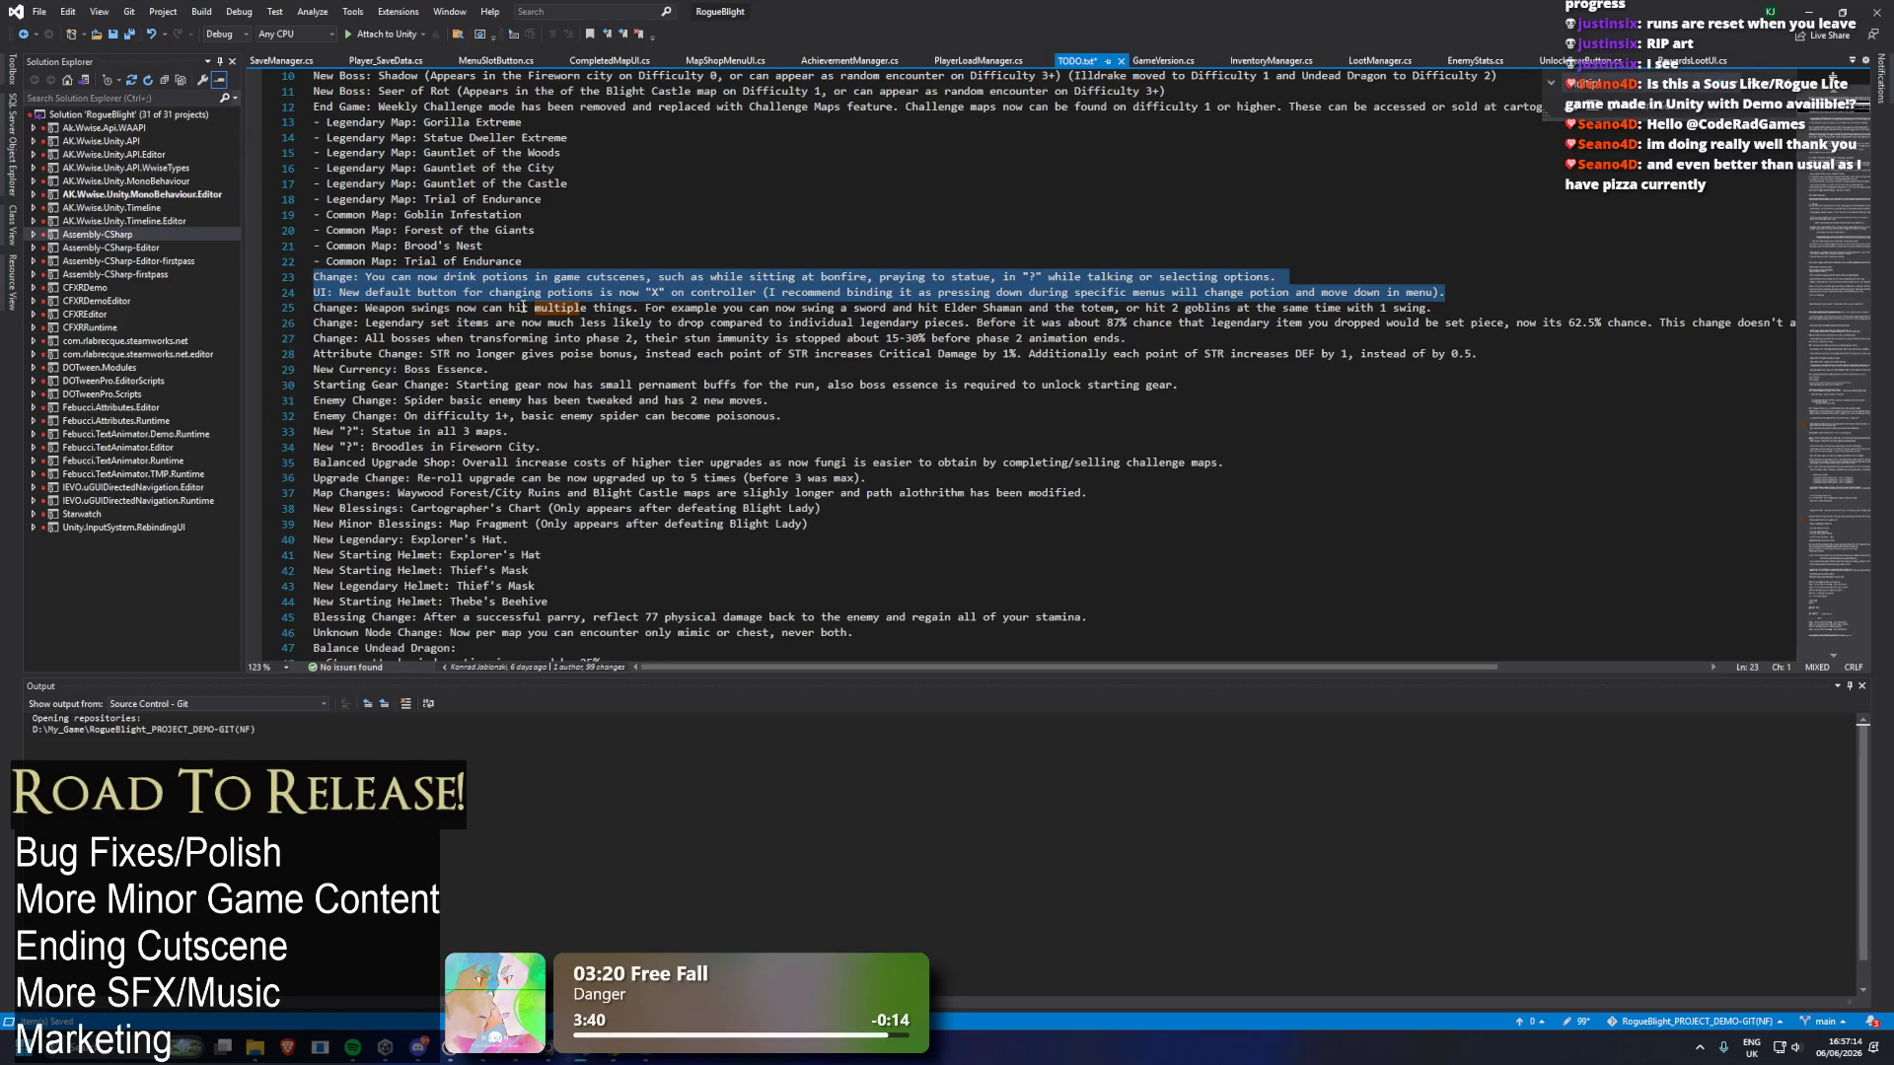
{"action": "scroll", "coordinate": [521, 309], "scroll_direction": "down", "scroll_amount": 2}
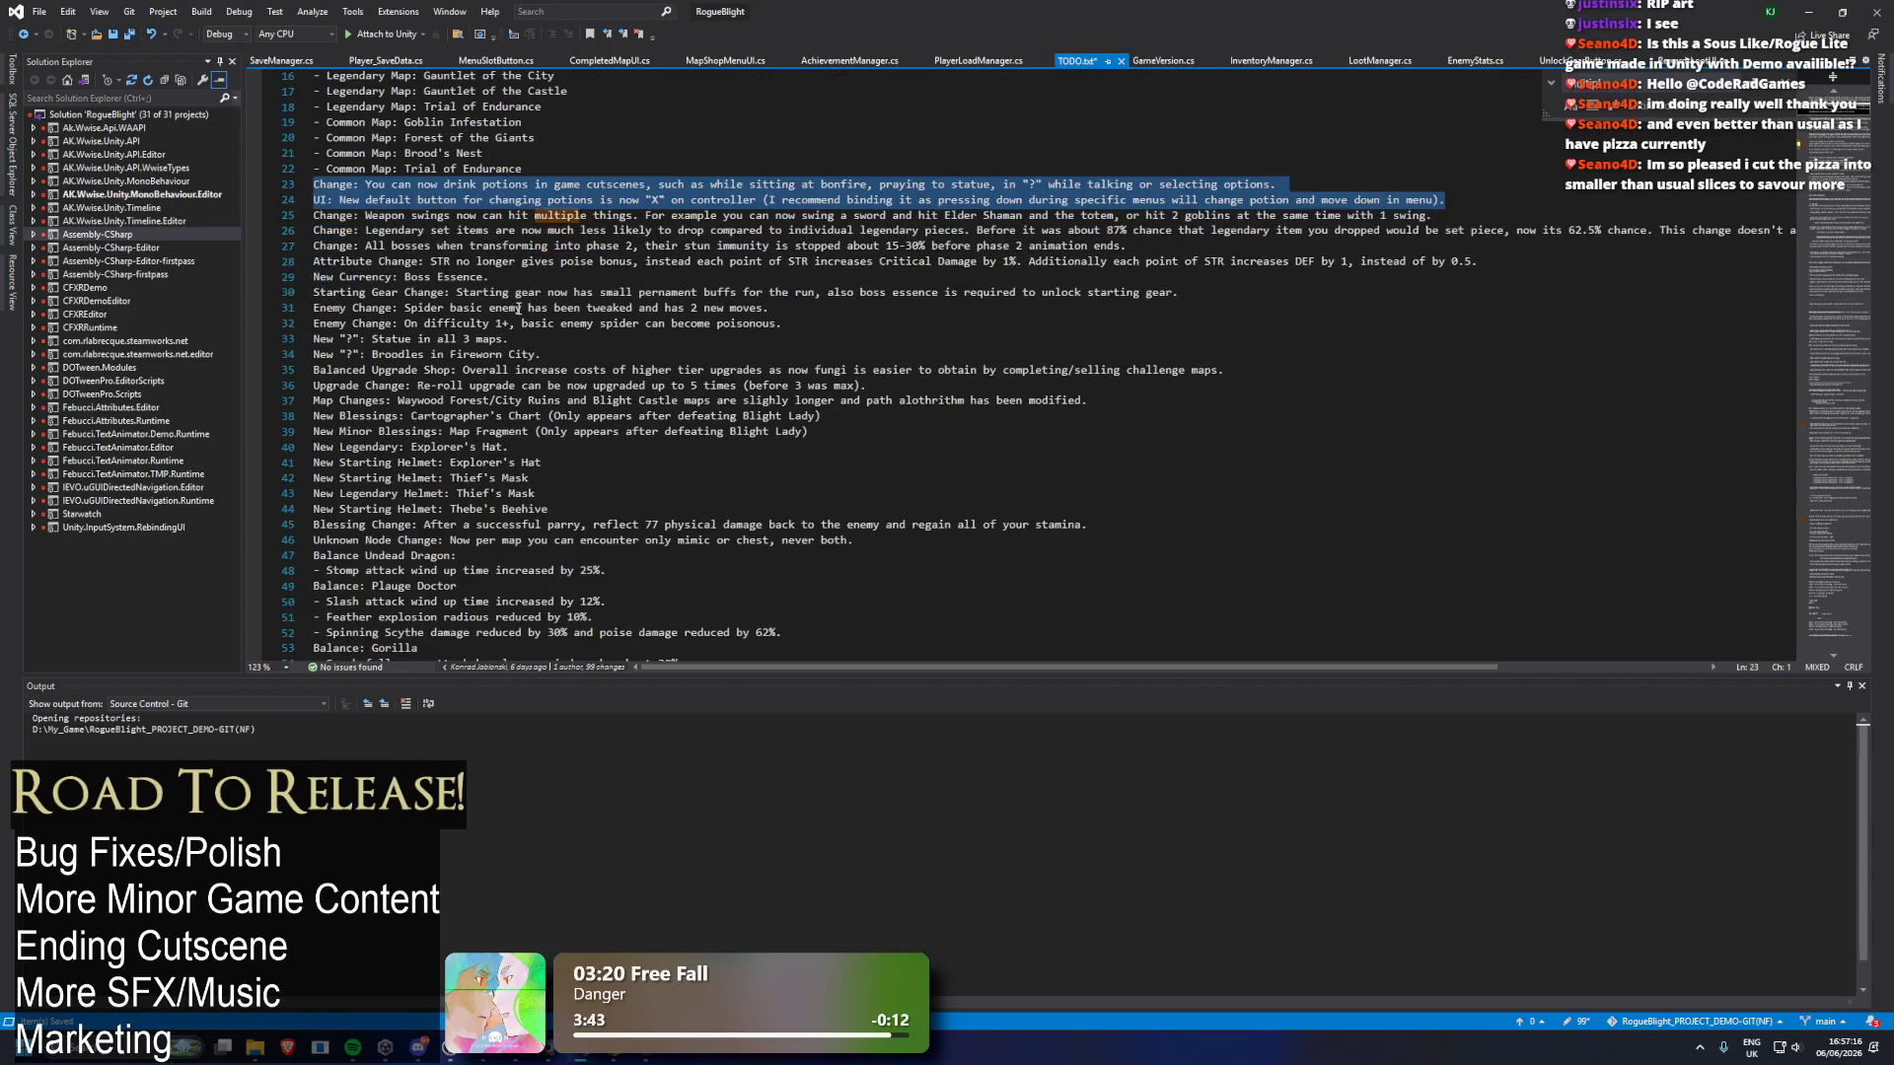
{"action": "scroll", "coordinate": [519, 309], "scroll_direction": "down", "scroll_amount": 1}
{"action": "scroll", "coordinate": [529, 293], "scroll_direction": "down", "scroll_amount": 1}
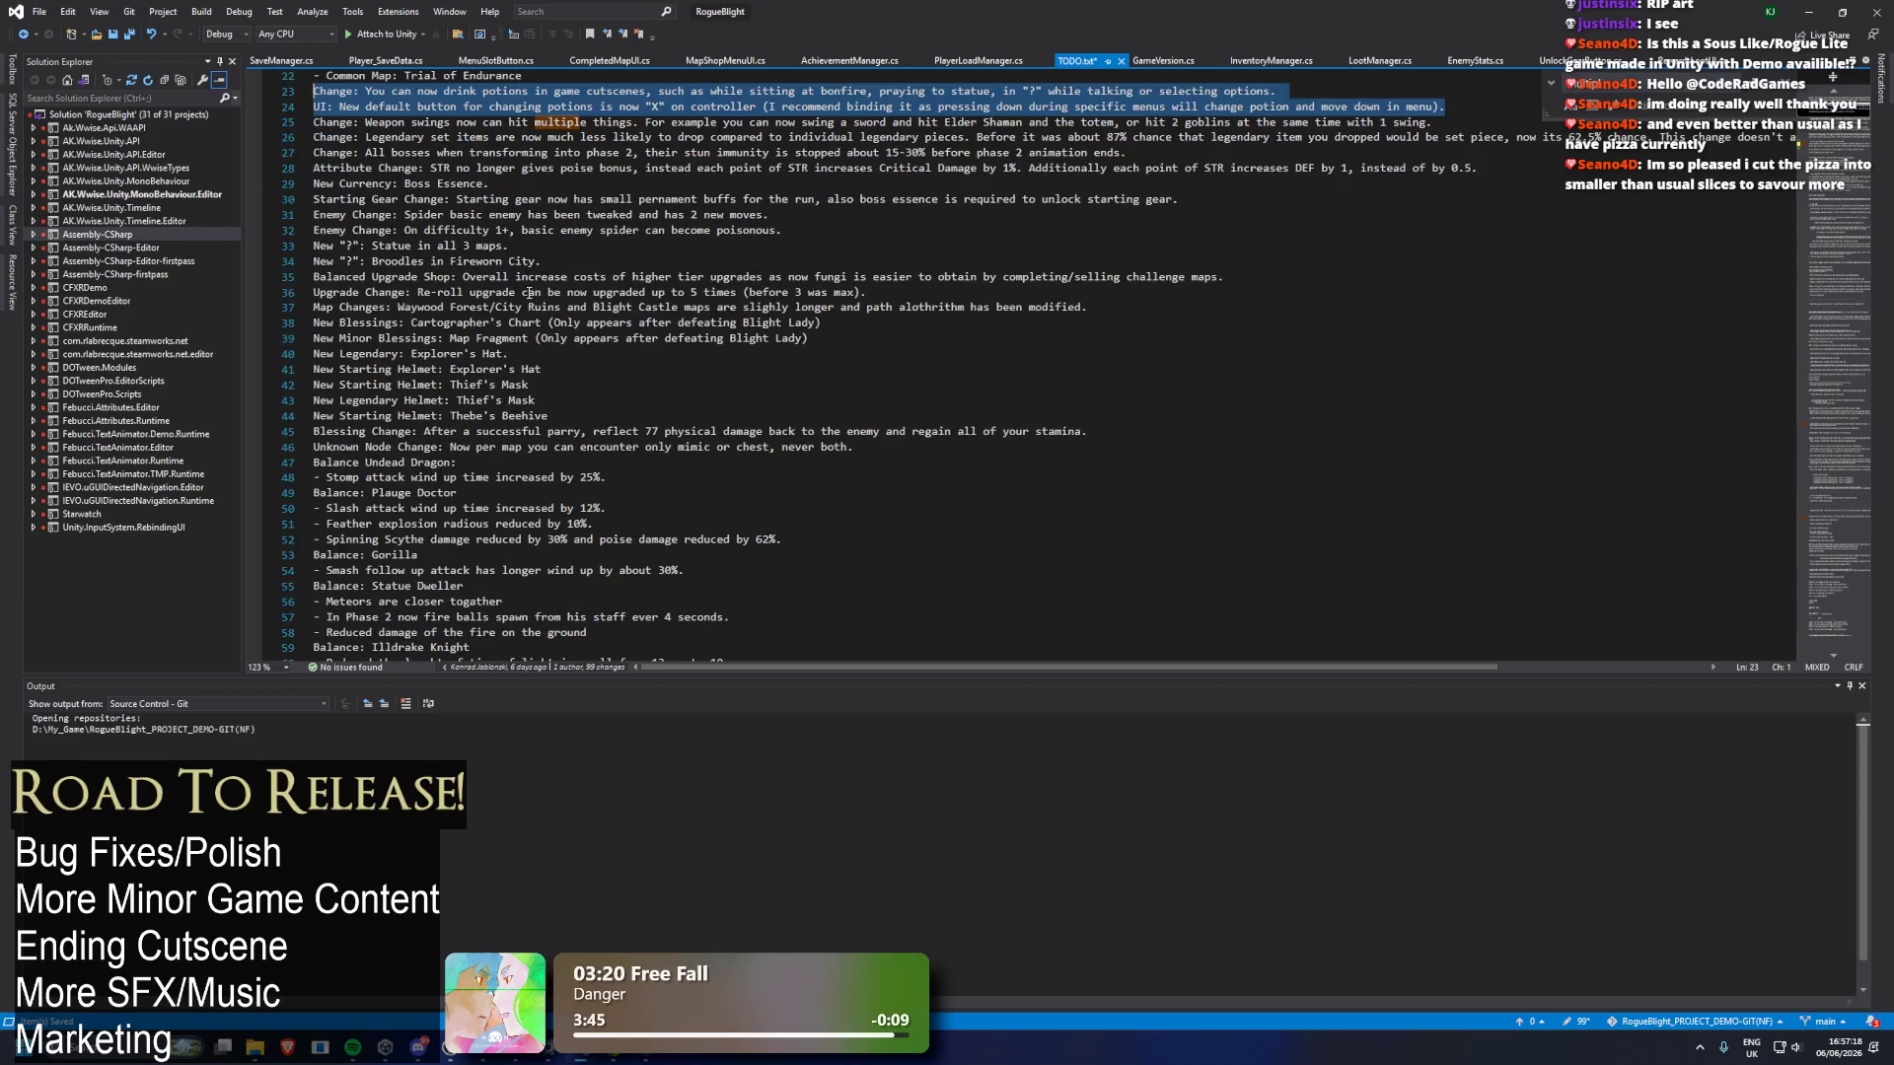
{"action": "scroll", "coordinate": [542, 292], "scroll_direction": "down", "scroll_amount": 1}
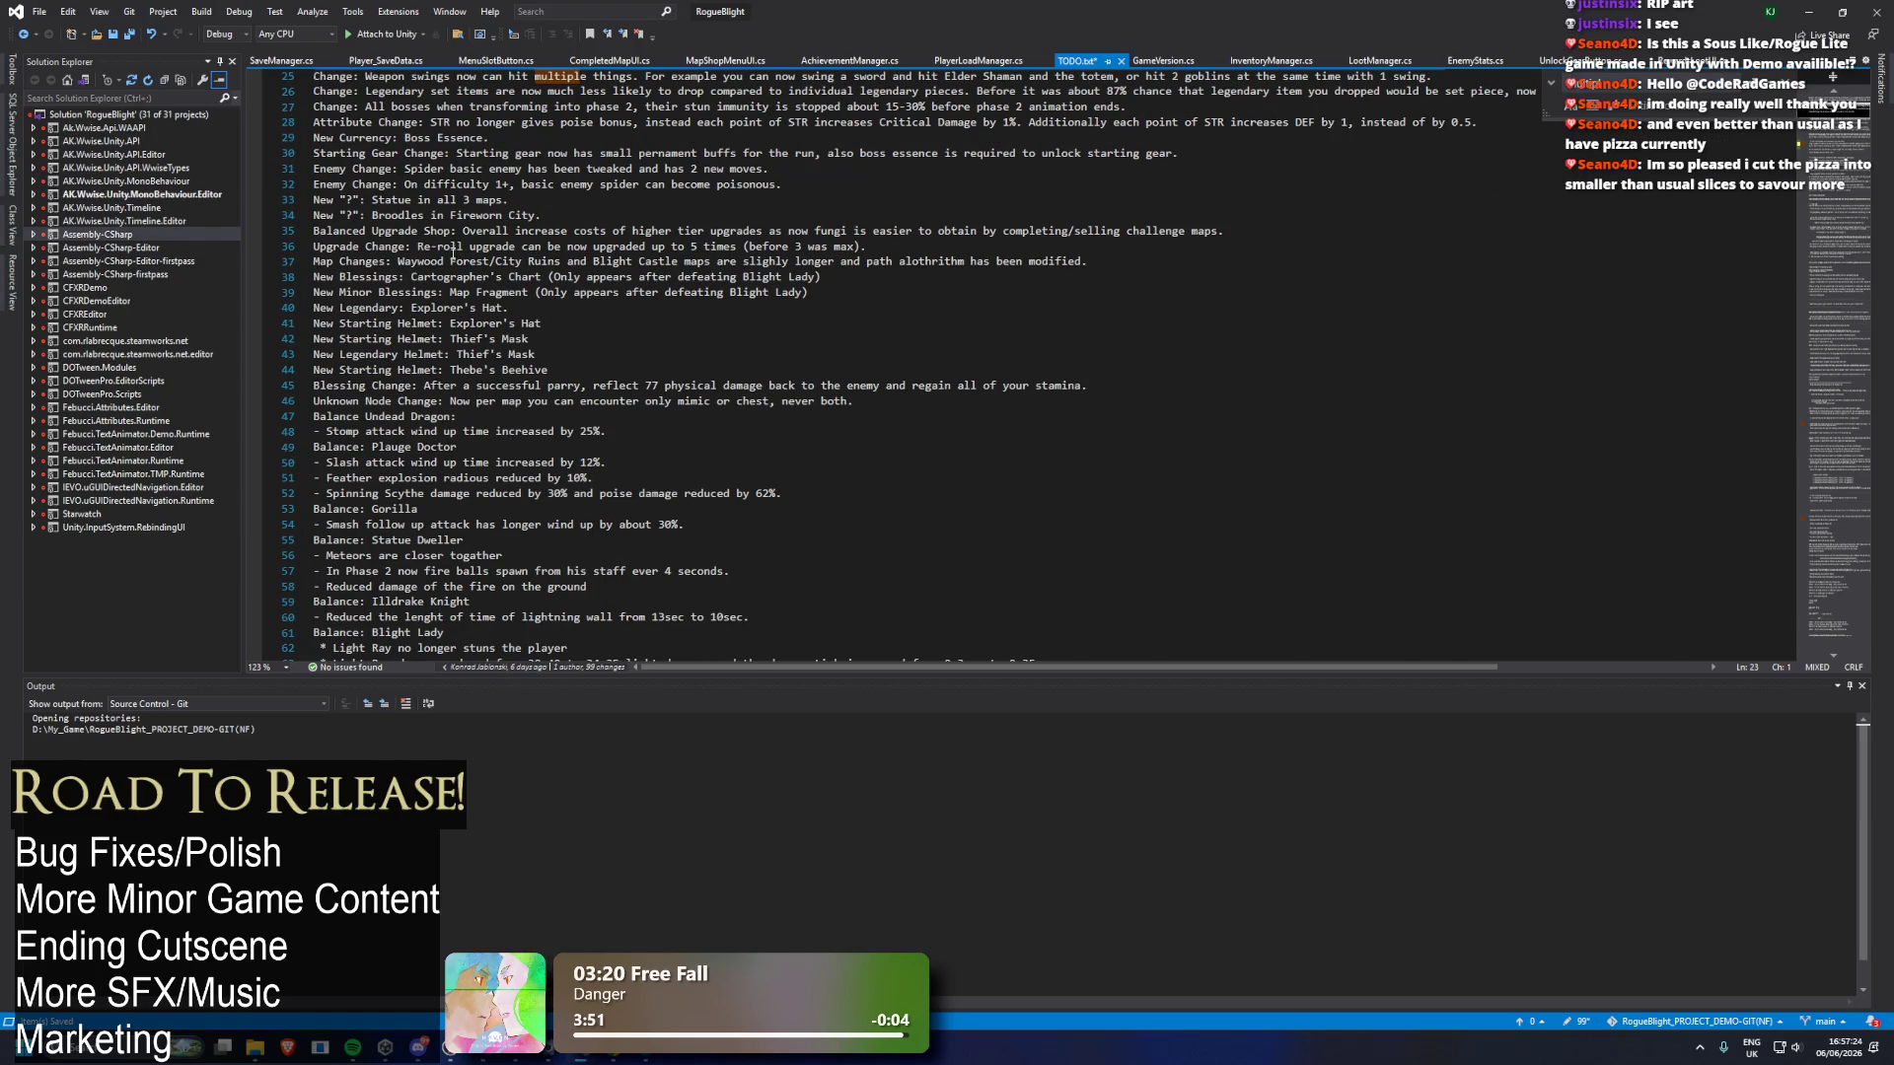
{"action": "scroll", "coordinate": [453, 255], "scroll_direction": "down", "scroll_amount": 3}
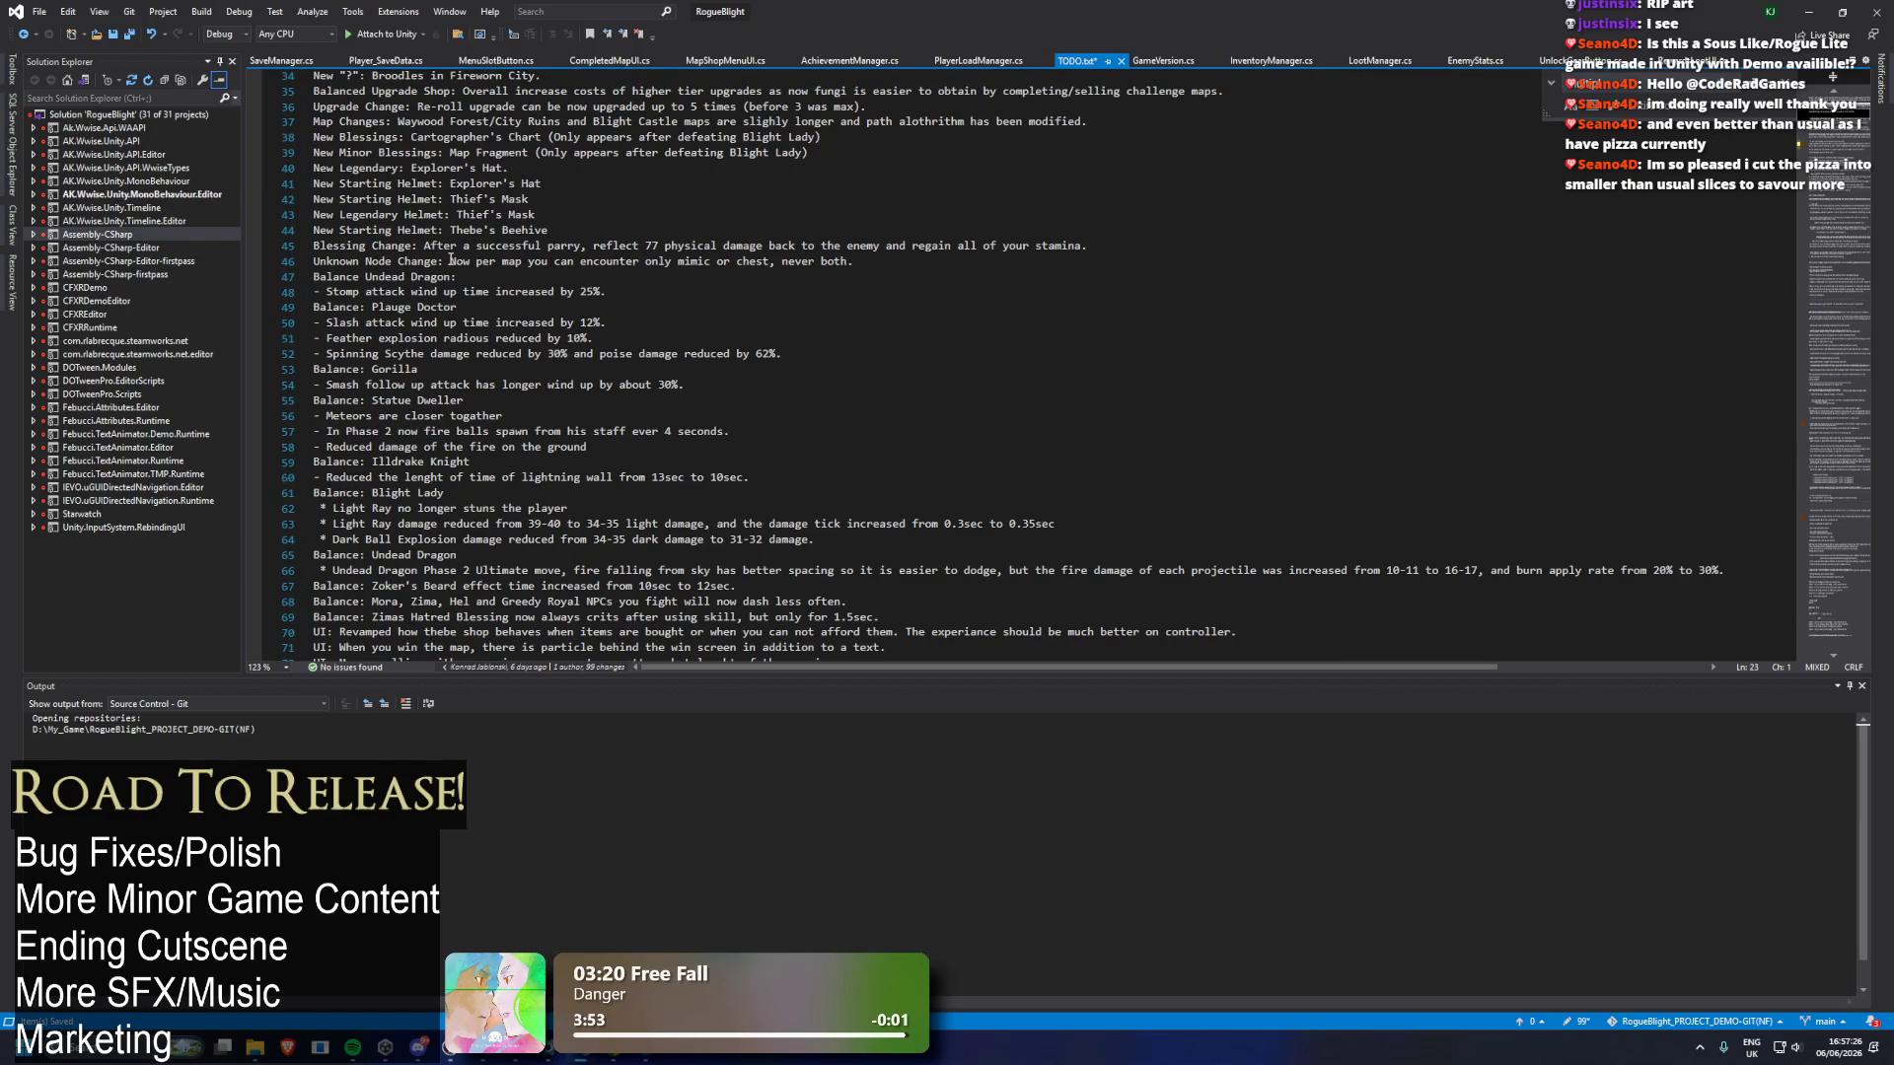
{"action": "scroll", "coordinate": [452, 259], "scroll_direction": "down", "scroll_amount": 20}
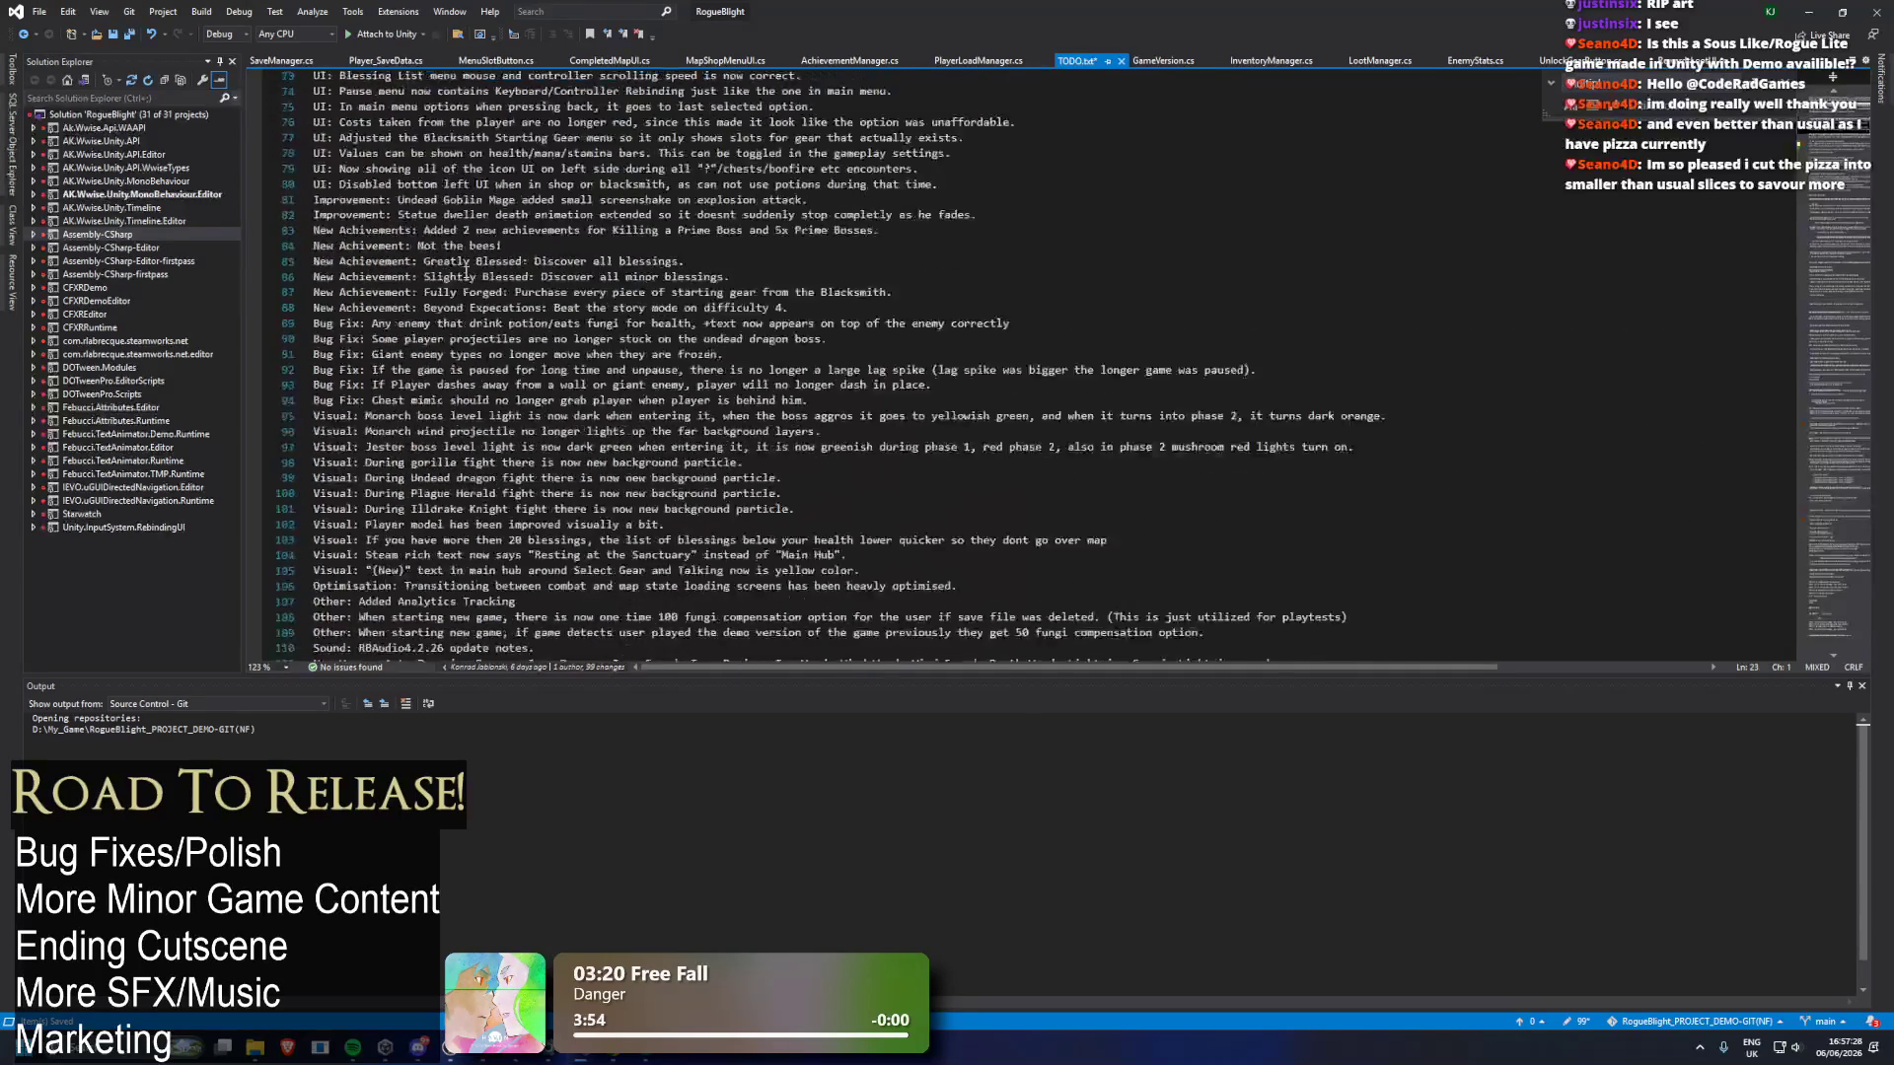
{"action": "scroll", "coordinate": [437, 287], "scroll_direction": "down", "scroll_amount": 6}
Take the Balance: Gorilla note and open a new line after the Smash follow-up line.
{"action": "left_click", "coordinate": [405, 277]}
{"action": "scroll", "coordinate": [405, 277], "scroll_direction": "up", "scroll_amount": 17}
{"action": "left_click", "coordinate": [1031, 256]}
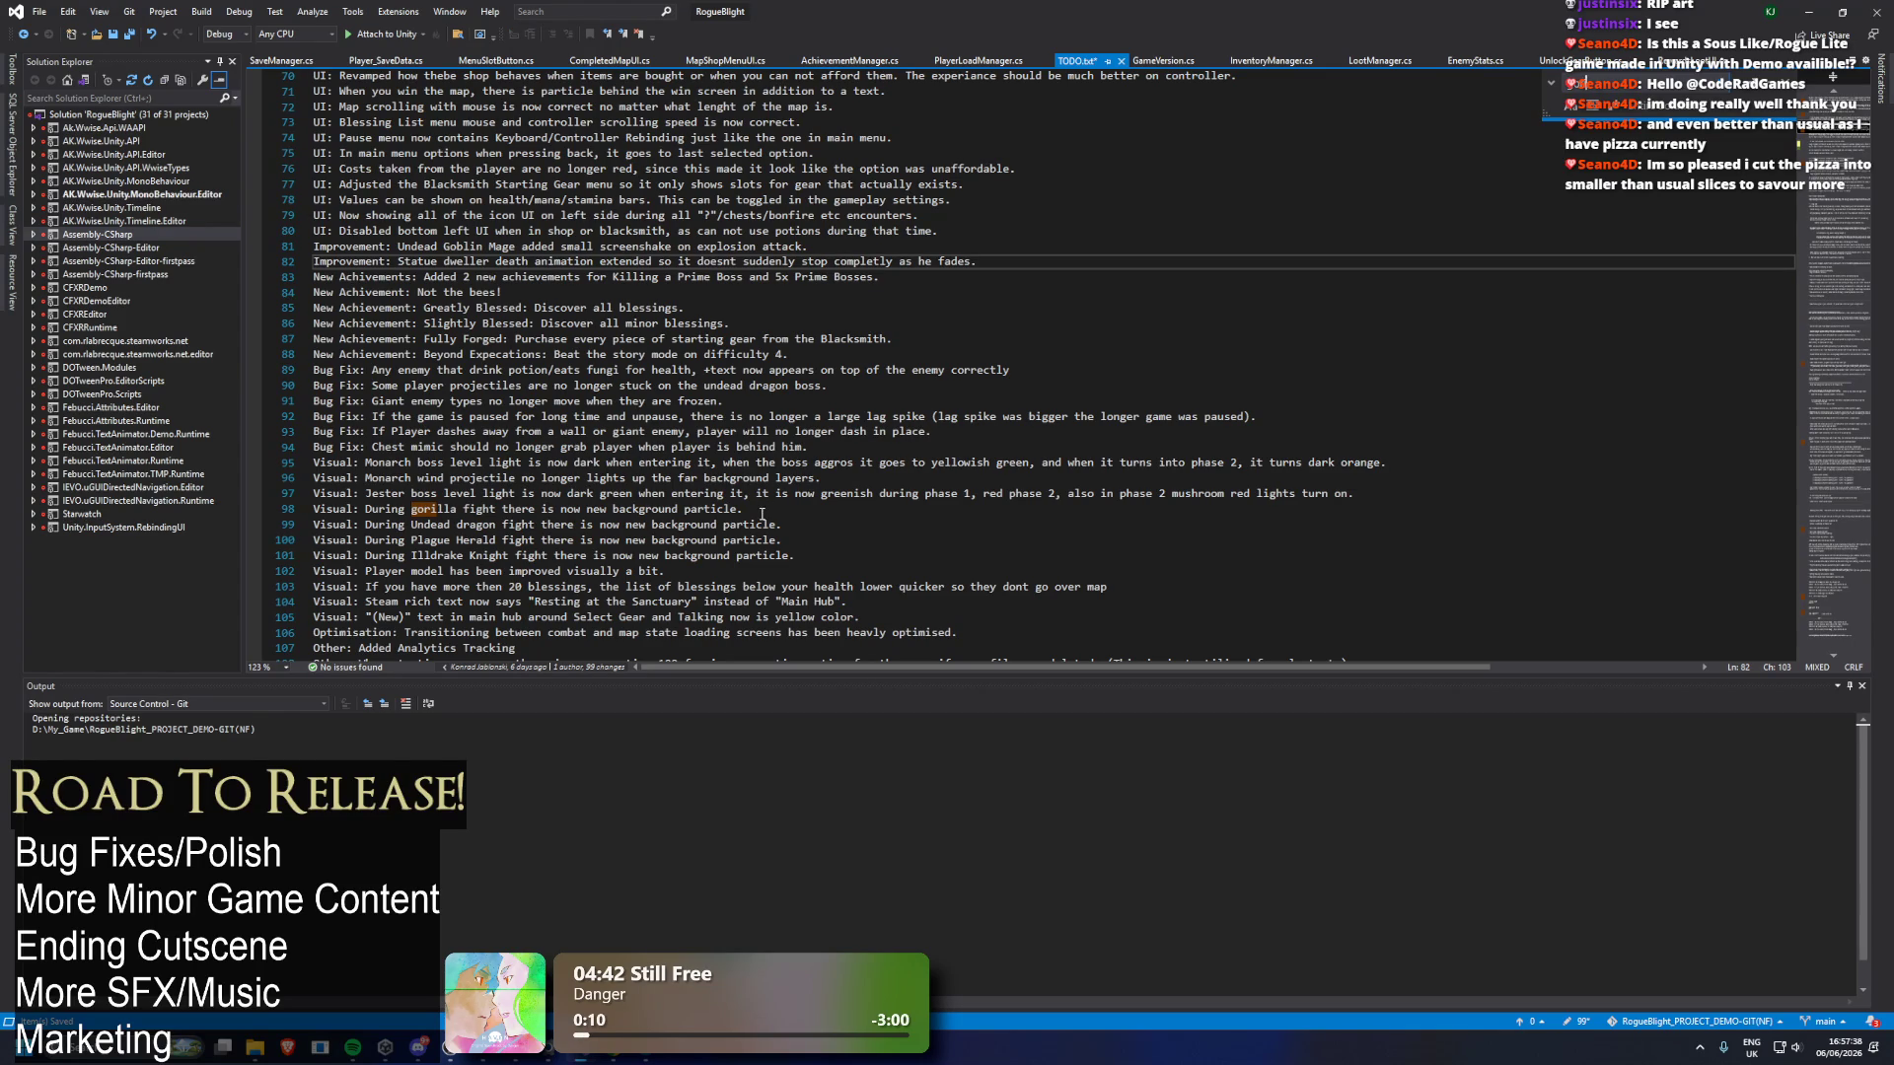
{"action": "scroll", "coordinate": [467, 178], "scroll_direction": "up", "scroll_amount": 8}
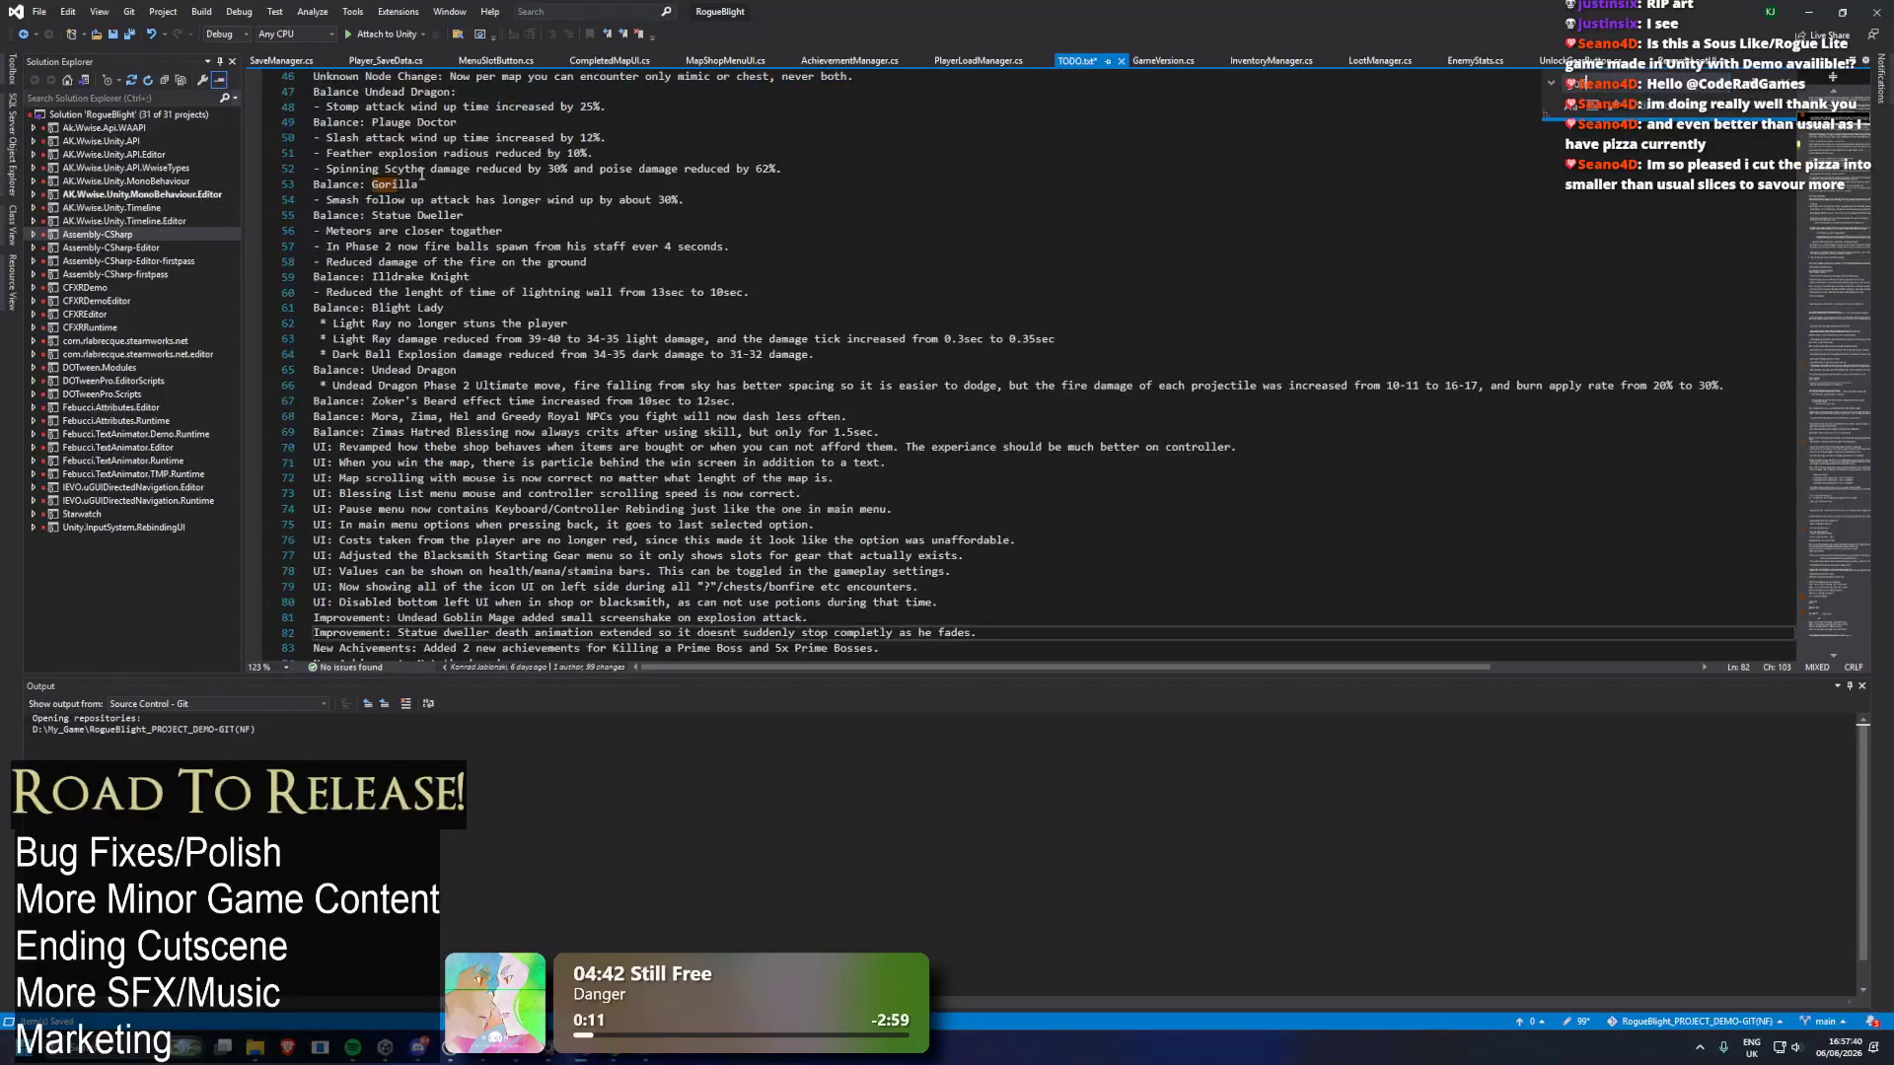
{"action": "left_click", "coordinate": [467, 178]}
{"action": "key", "text": "shift+Home"}
{"action": "scroll", "coordinate": [575, 245], "scroll_direction": "down", "scroll_amount": 10}
{"action": "scroll", "coordinate": [575, 245], "scroll_direction": "down", "scroll_amount": 16}
{"action": "left_click", "coordinate": [730, 493]}
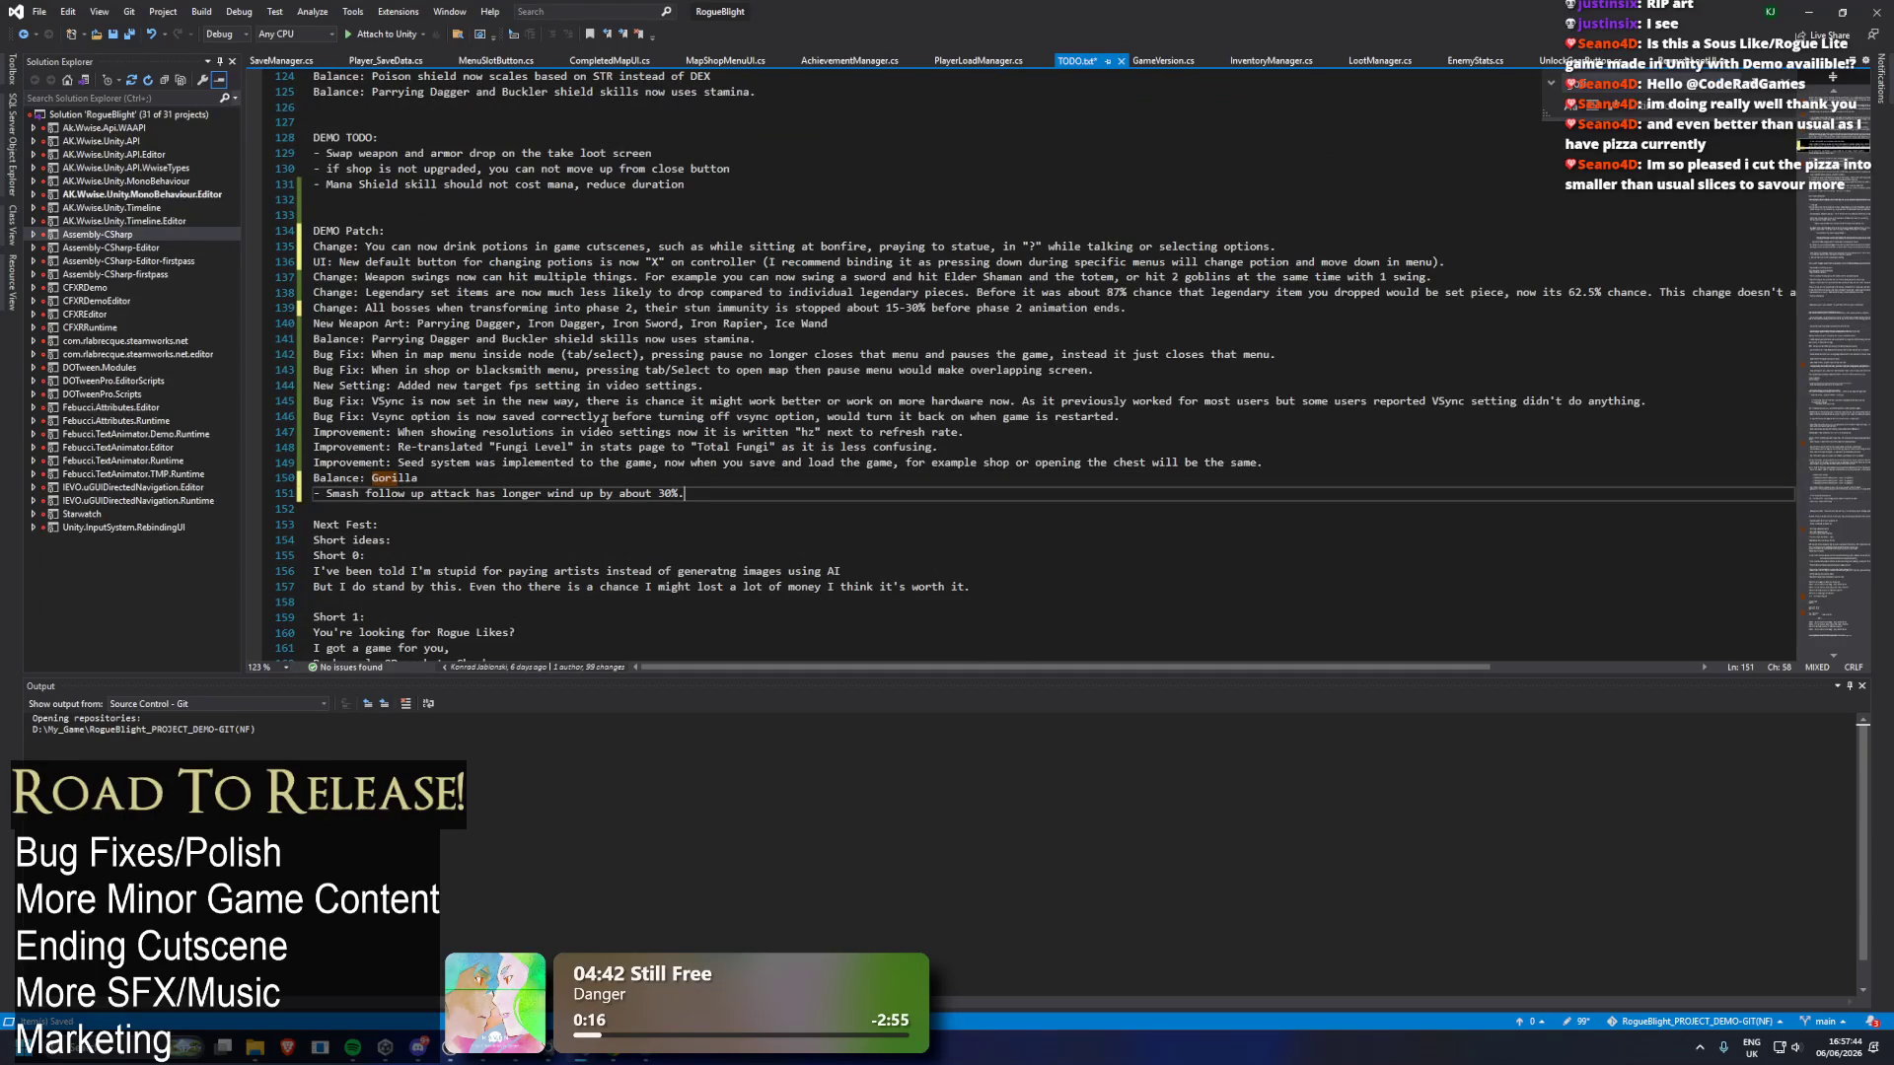
{"action": "key", "text": "Return"}
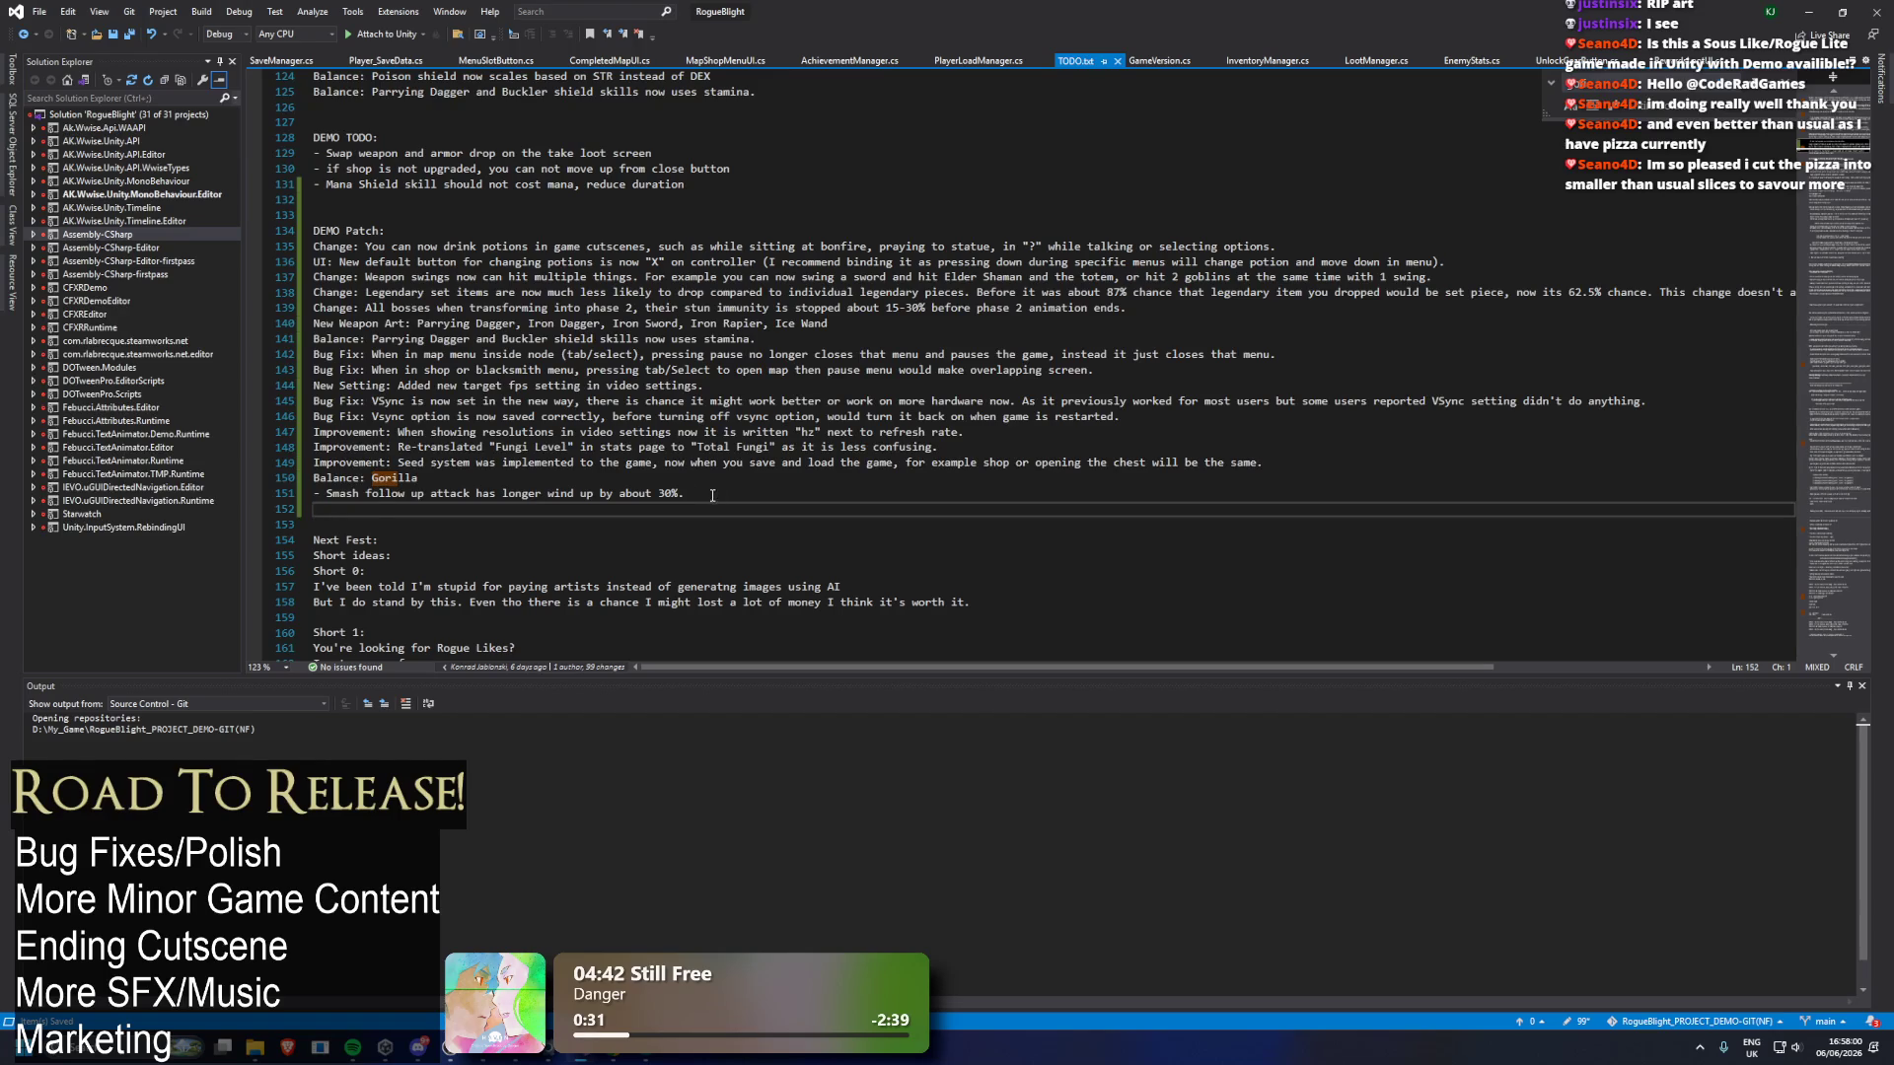
Review the DEMO Patch notes in TODO.txt around the Optimisation line, then switch to the Unity editor.
{"action": "scroll", "coordinate": [732, 471], "scroll_direction": "up", "scroll_amount": 4}
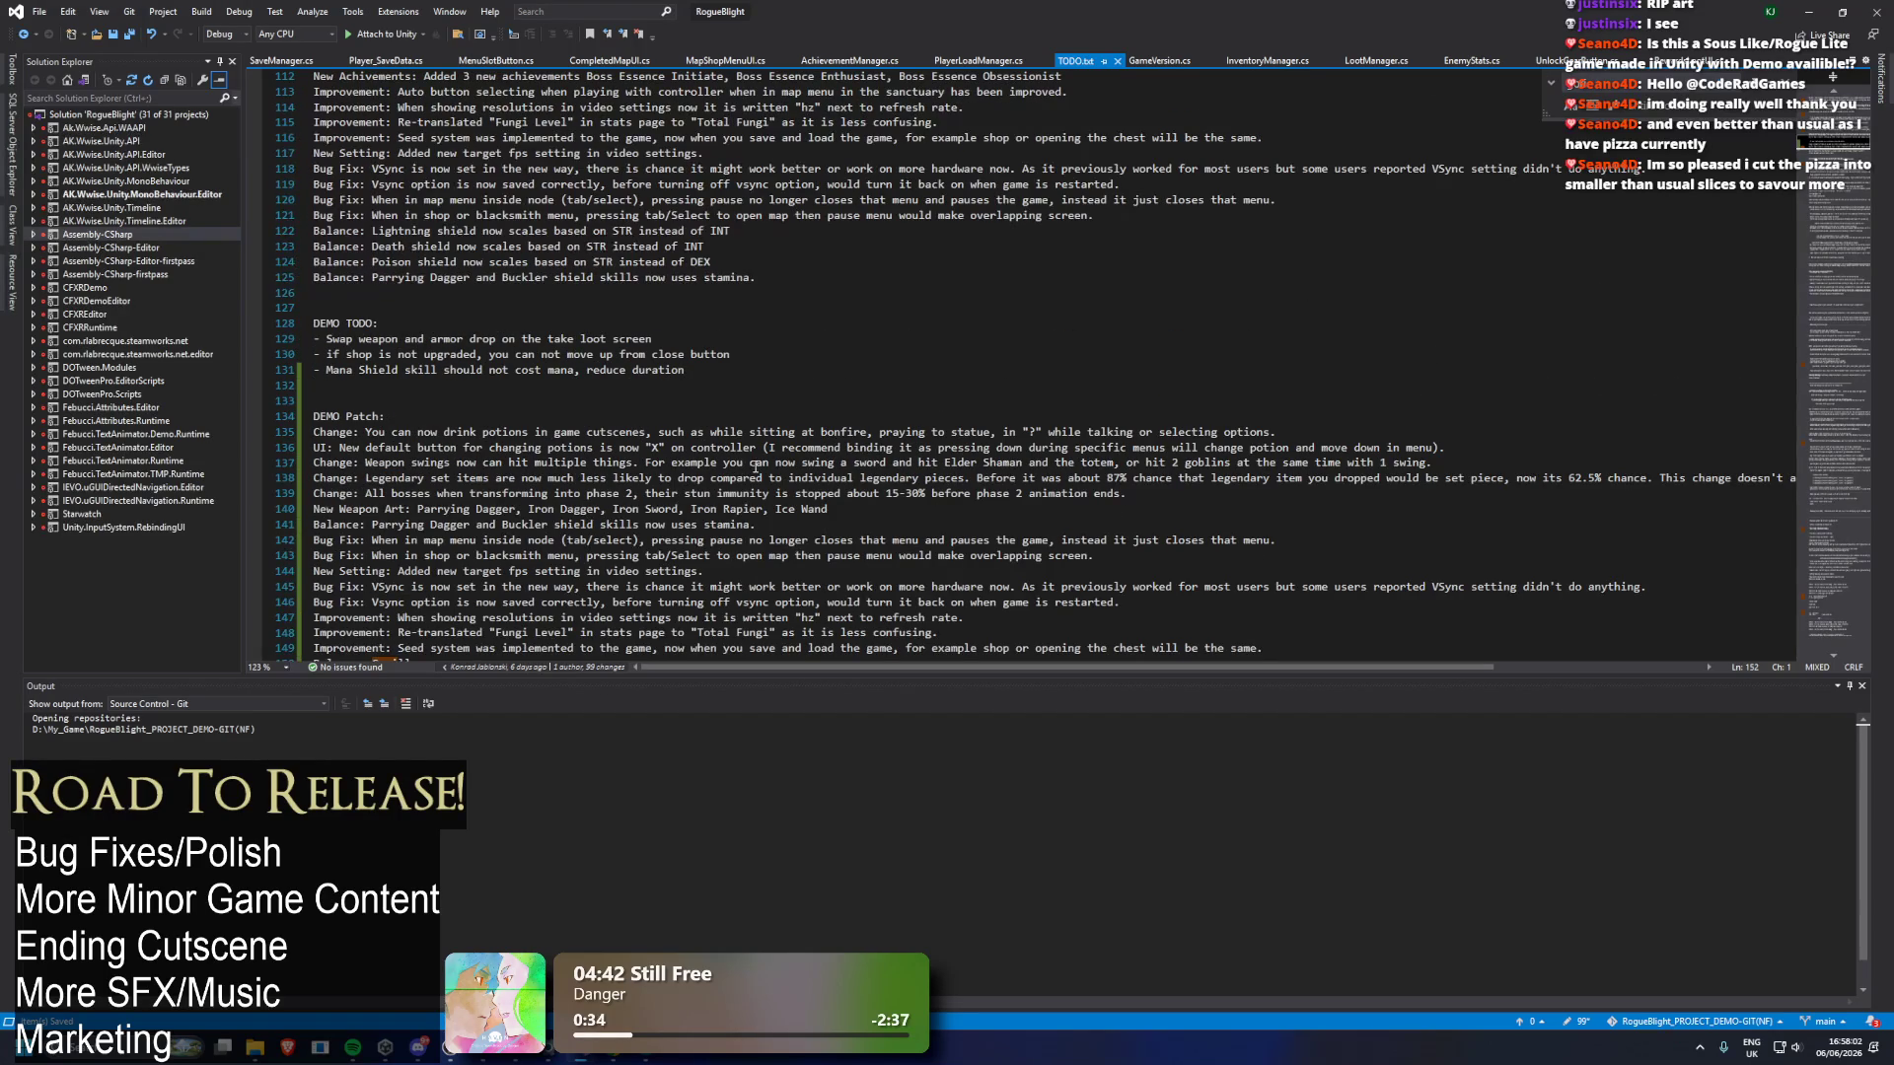
{"action": "scroll", "coordinate": [769, 328], "scroll_direction": "down", "scroll_amount": 1}
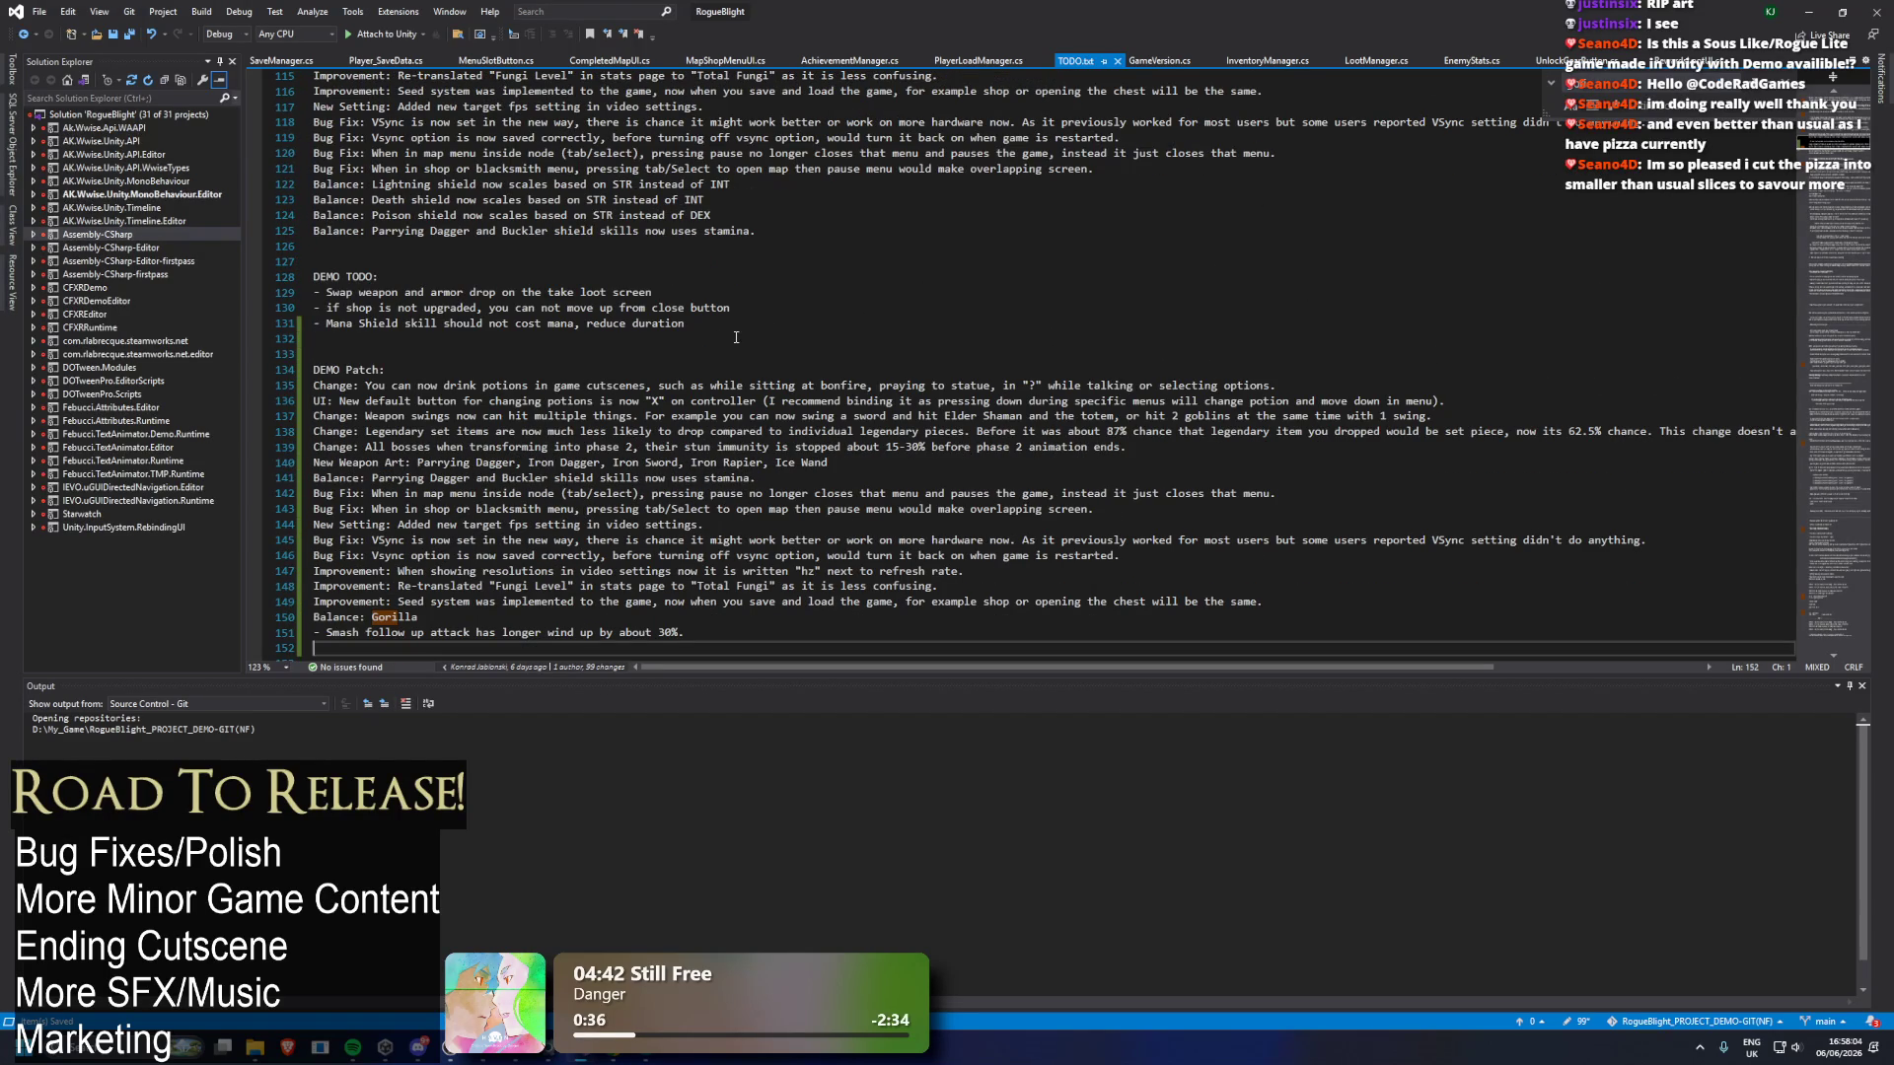
{"action": "scroll", "coordinate": [1184, 182], "scroll_direction": "up", "scroll_amount": 4}
{"action": "scroll", "coordinate": [1003, 226], "scroll_direction": "up", "scroll_amount": 2}
{"action": "left_click", "coordinate": [878, 215]}
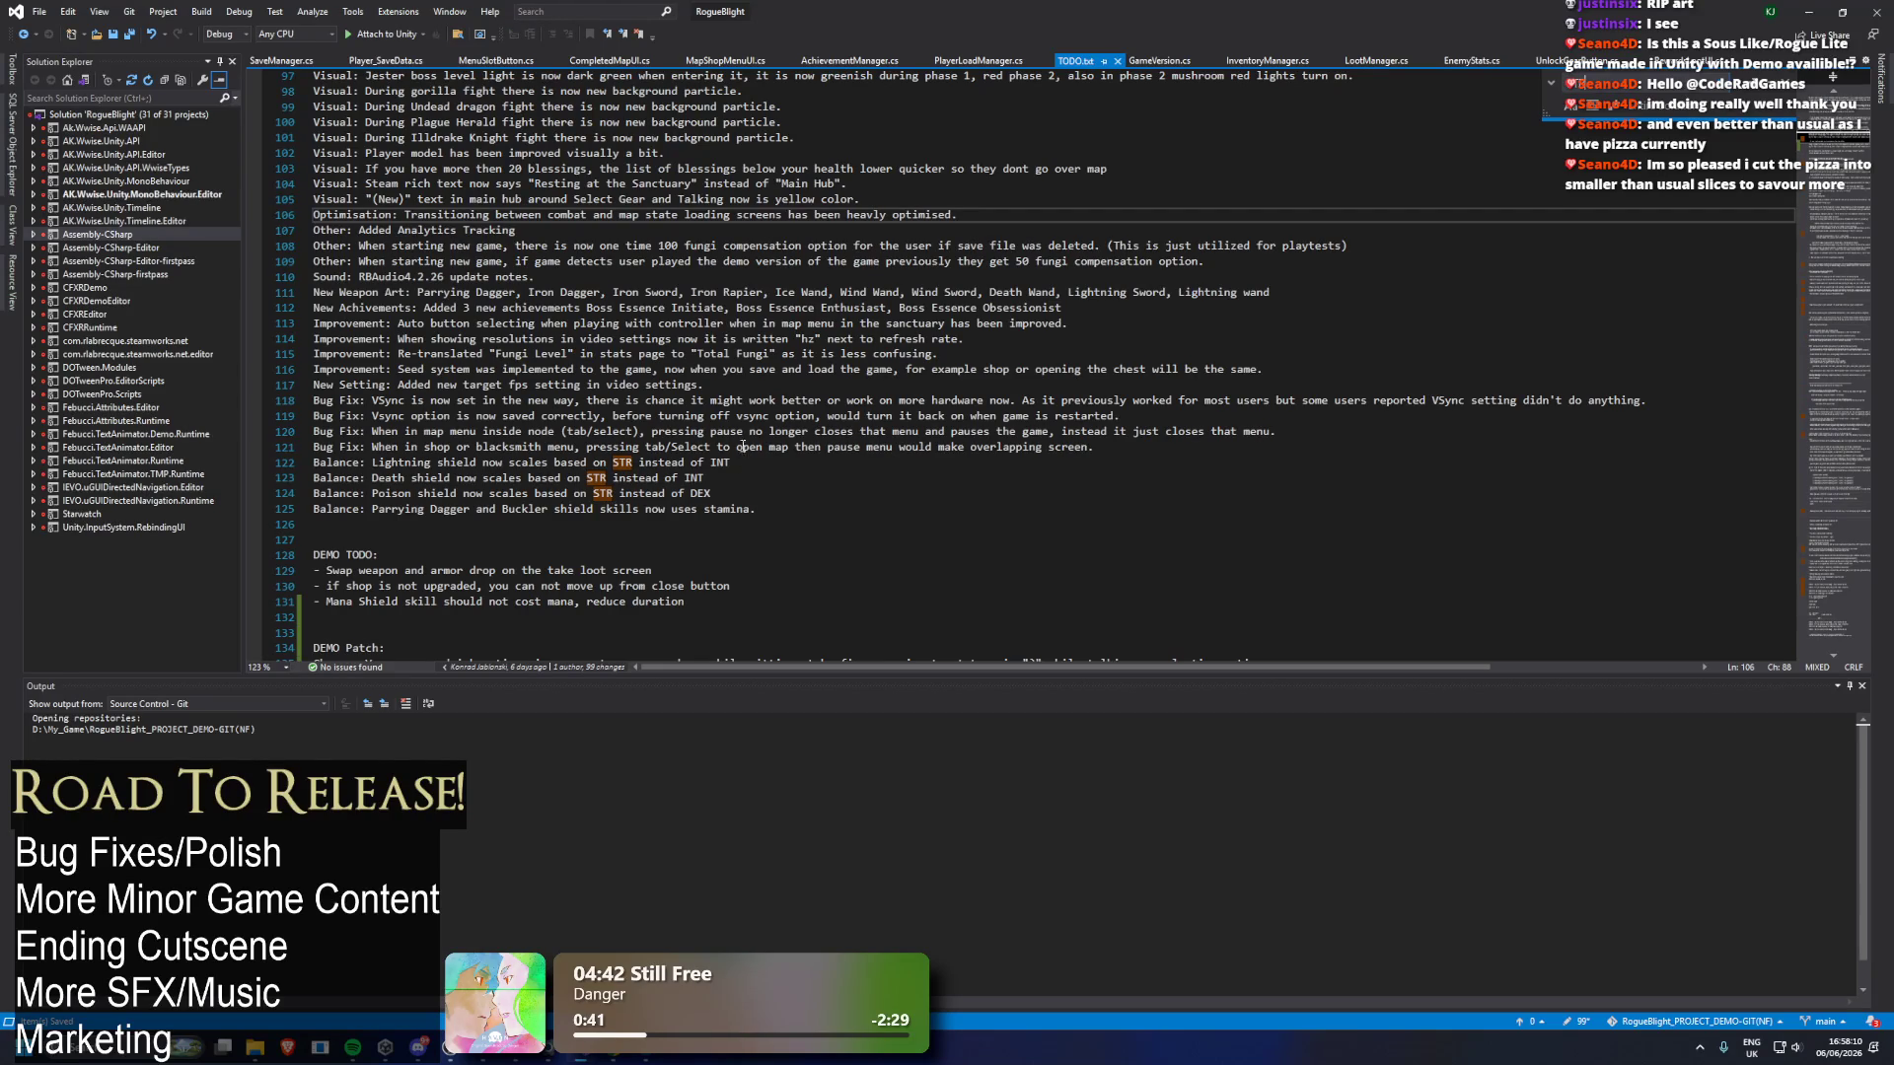
{"action": "scroll", "coordinate": [778, 463], "scroll_direction": "down", "scroll_amount": 5}
{"action": "scroll", "coordinate": [772, 447], "scroll_direction": "down", "scroll_amount": 3}
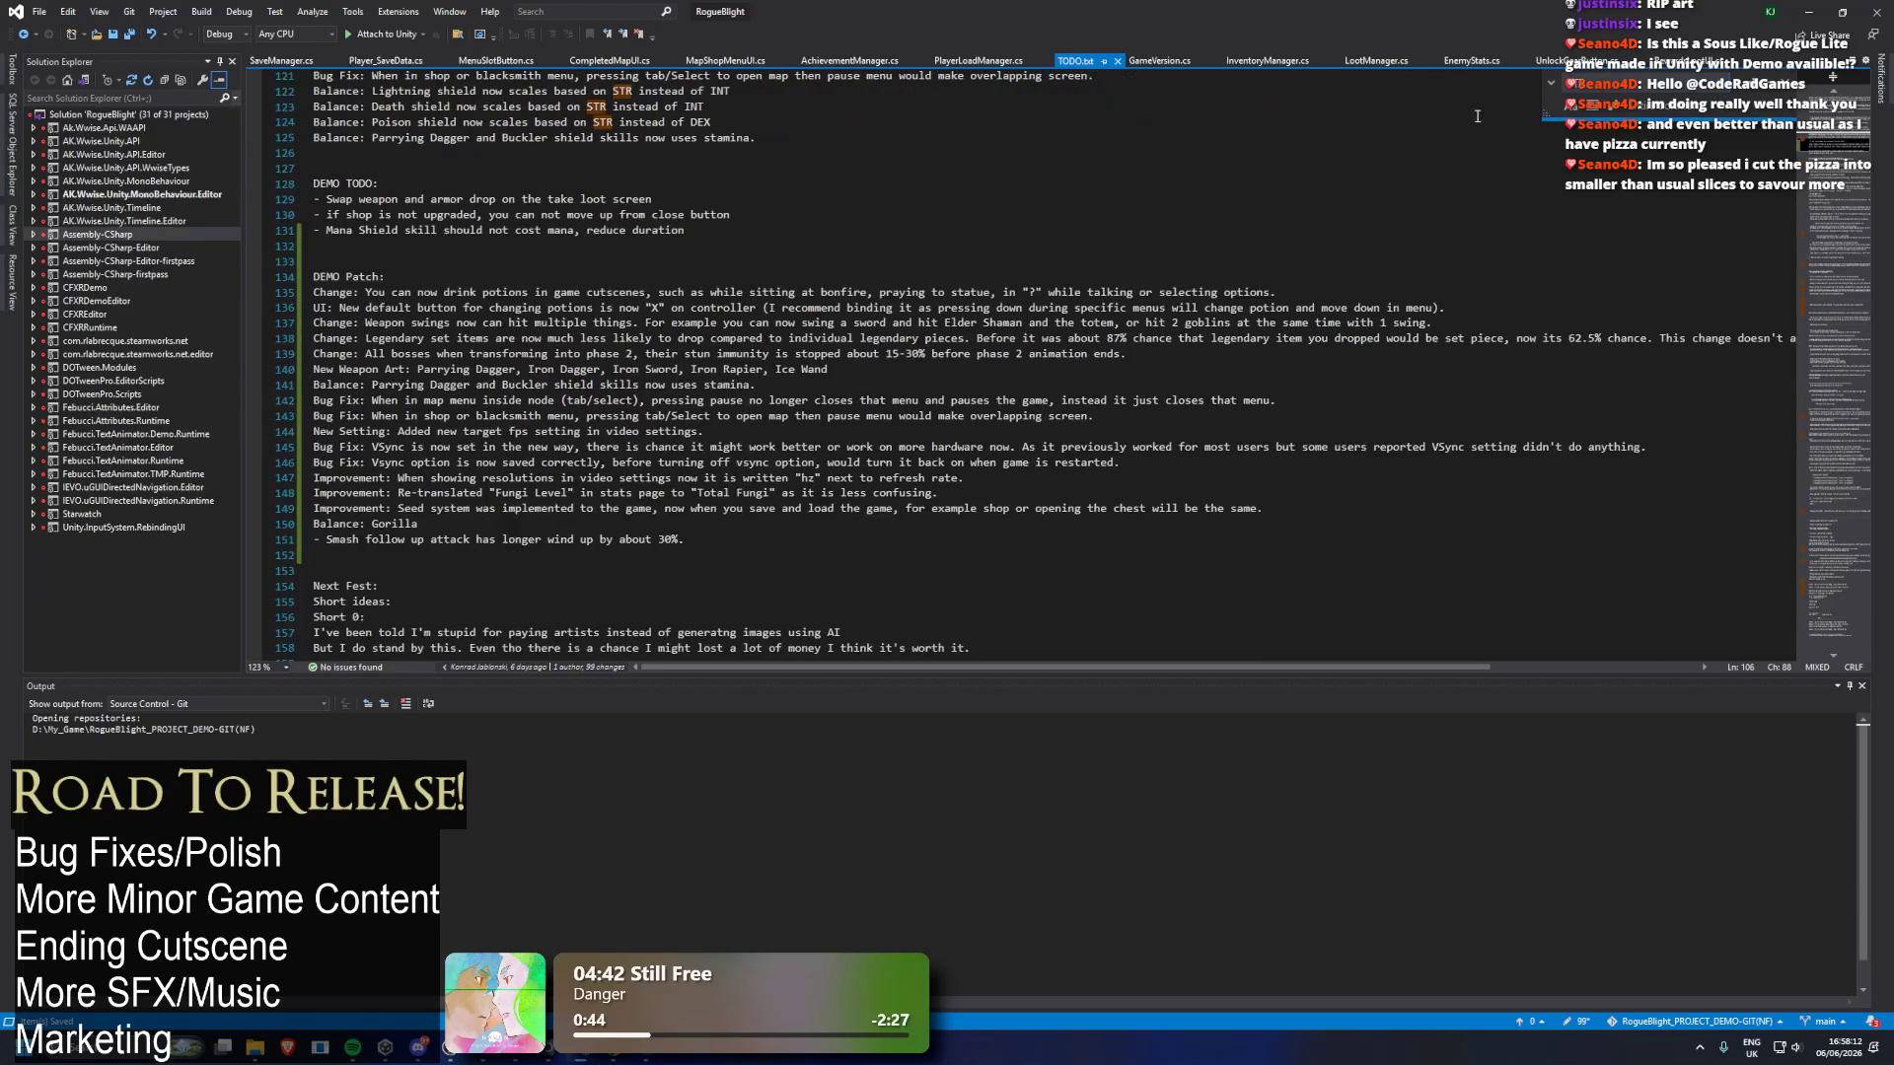
{"action": "key", "text": "alt+Tab"}
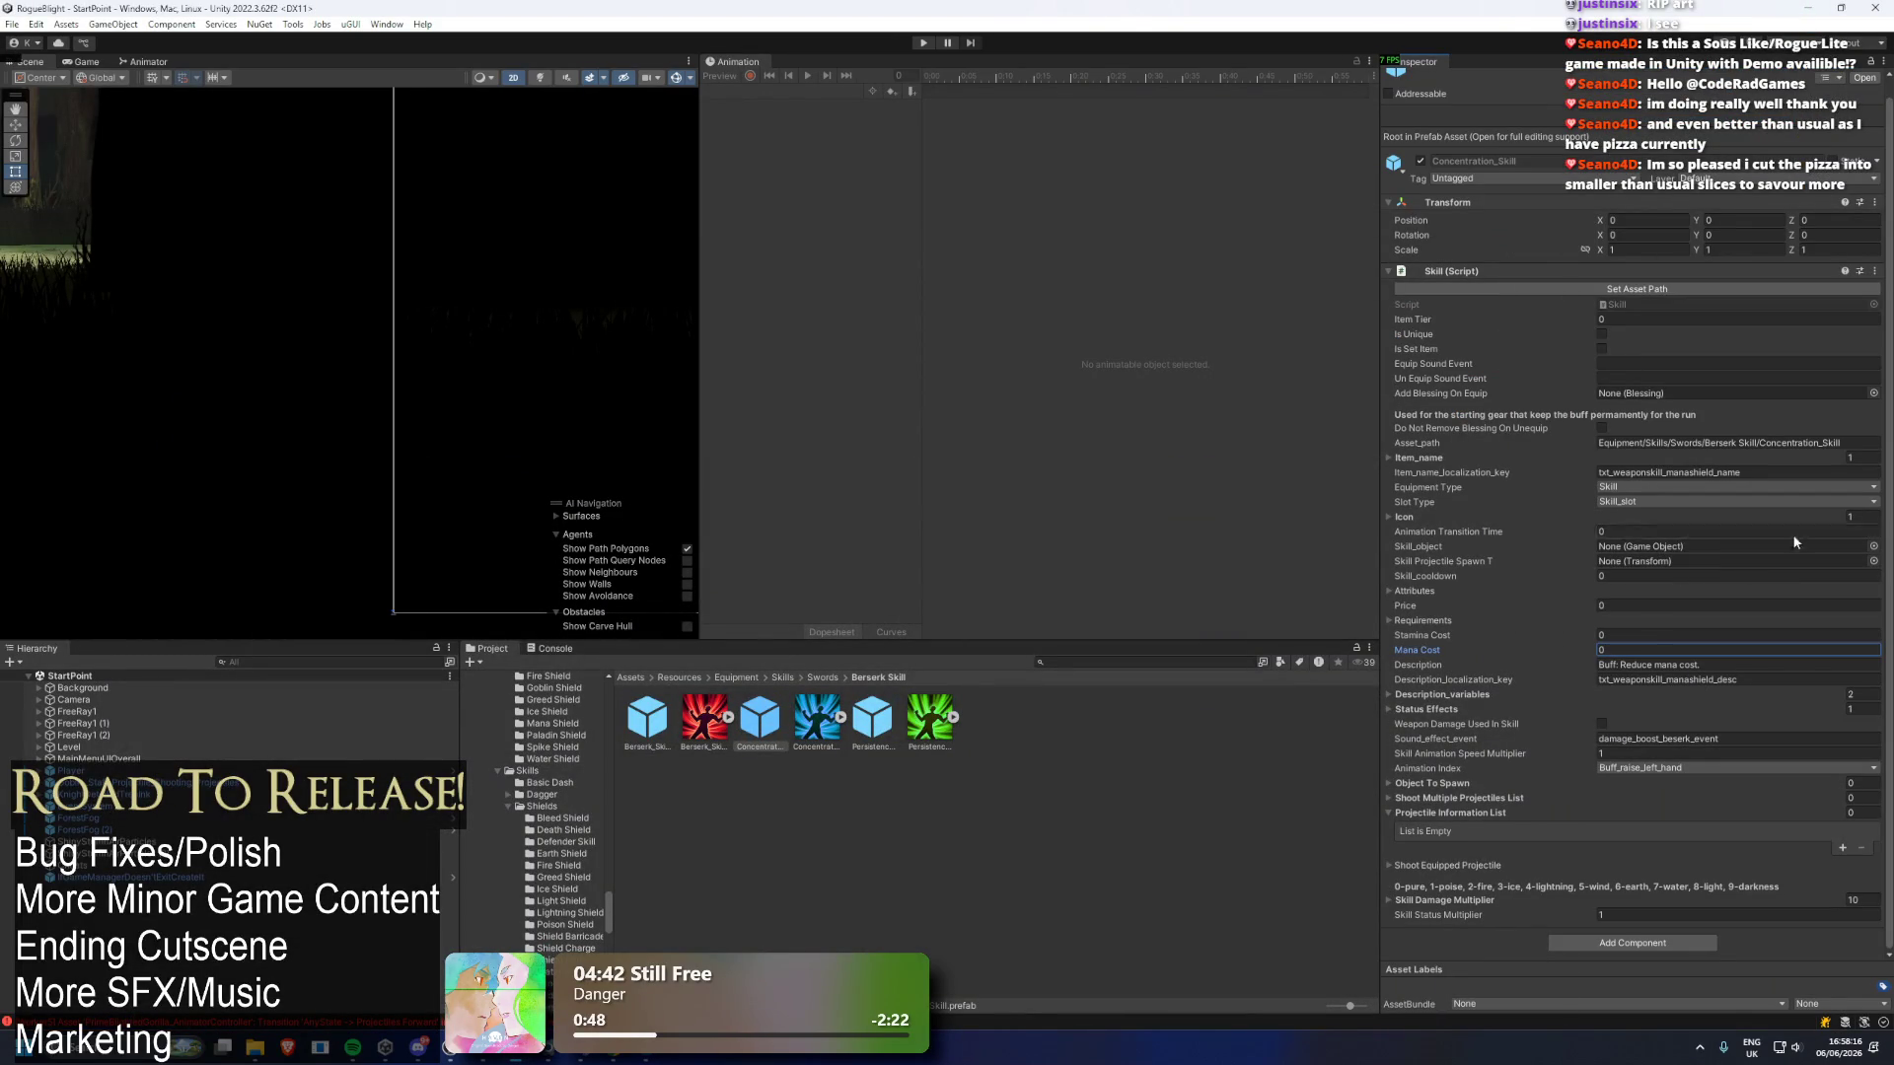
Expand Item_name to show Concentration and Skill Damage Multiplier to show its ten 0 values.
{"action": "left_click", "coordinate": [1423, 457]}
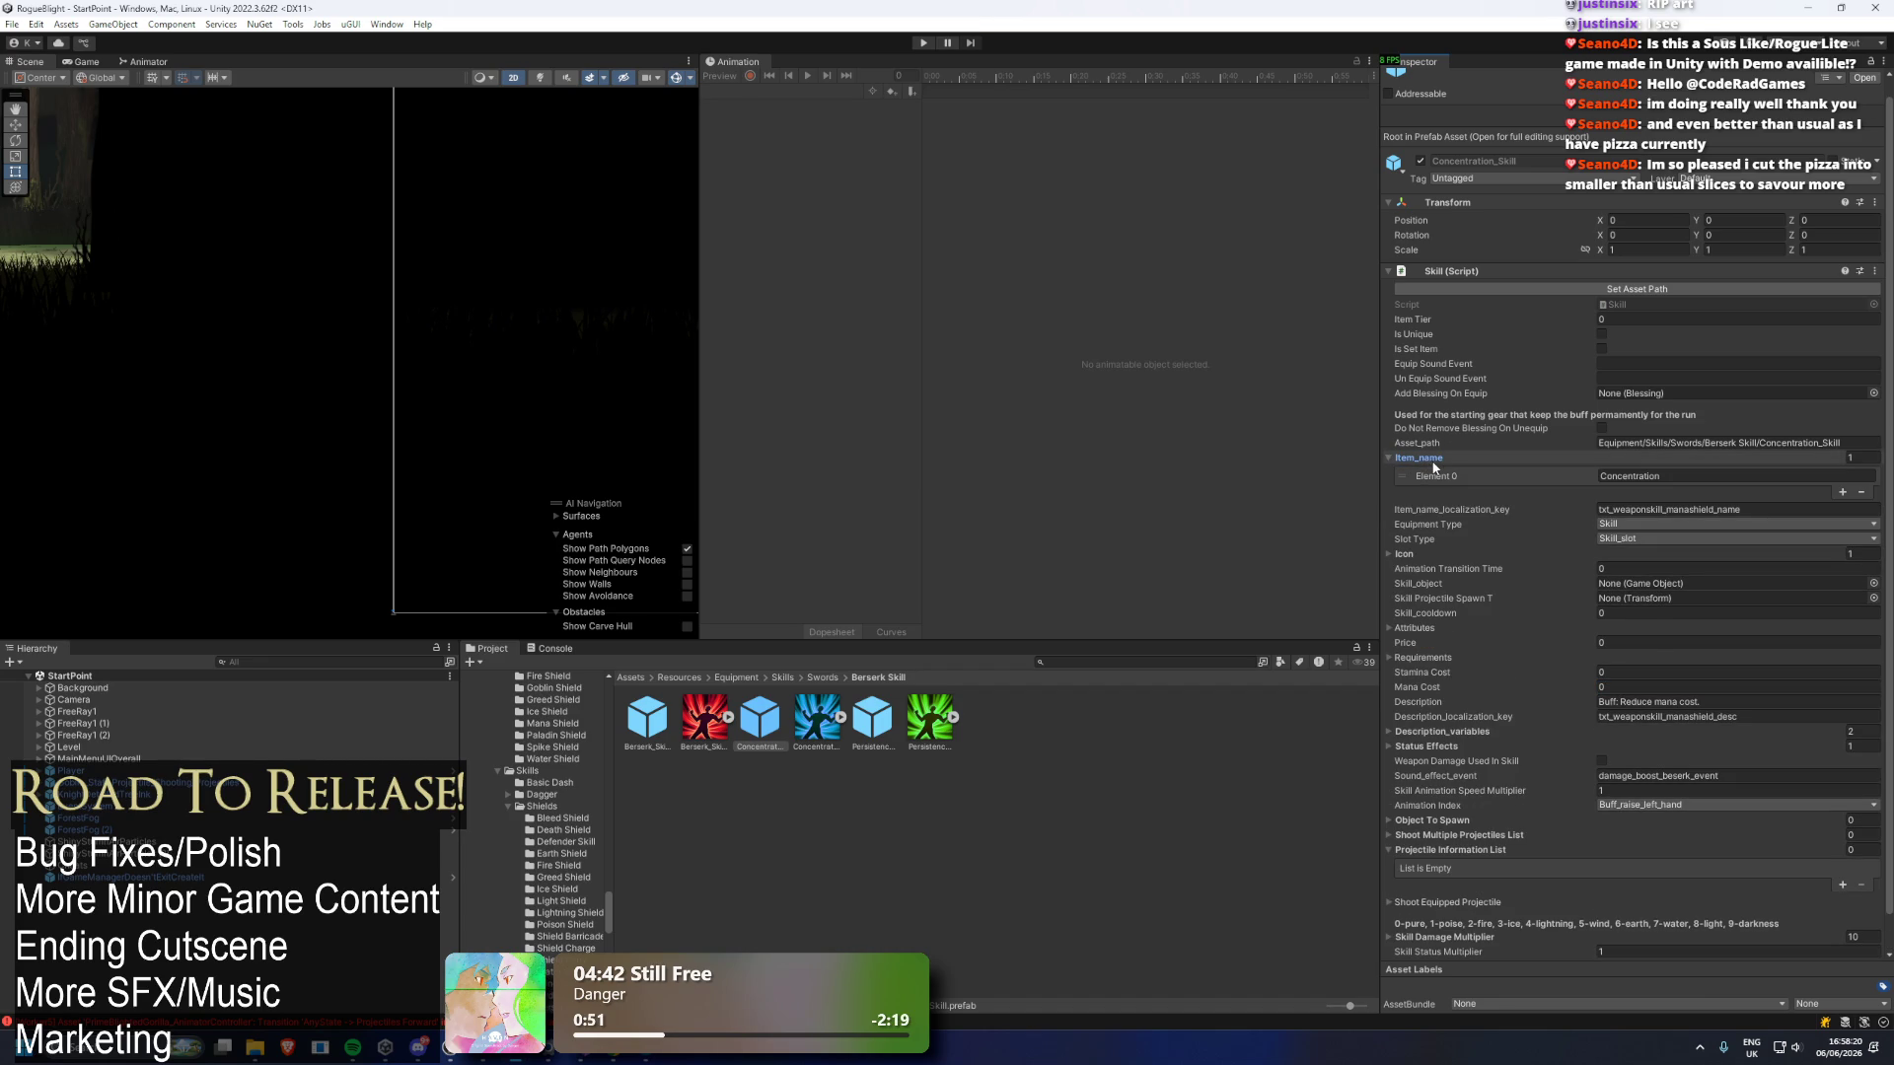
{"action": "scroll", "coordinate": [1434, 460], "scroll_direction": "down", "scroll_amount": 1}
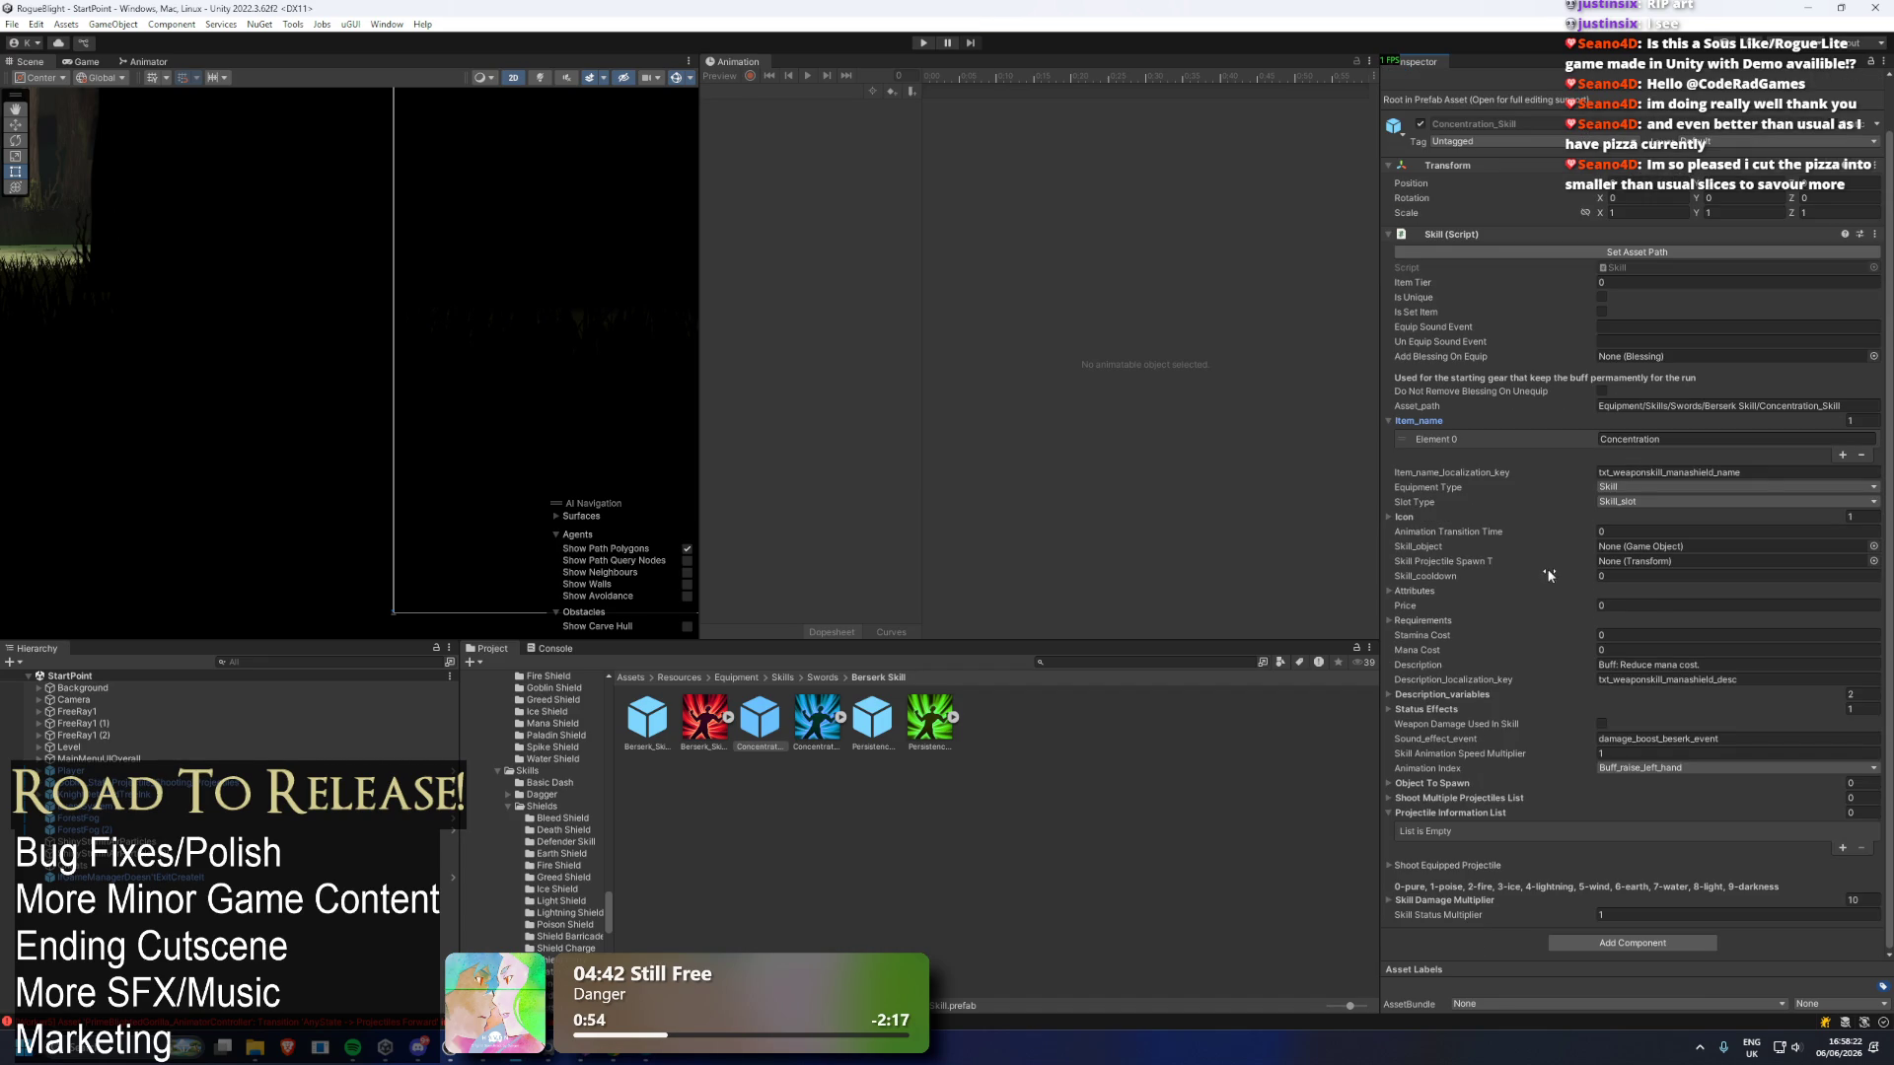
{"action": "left_click", "coordinate": [1428, 900]}
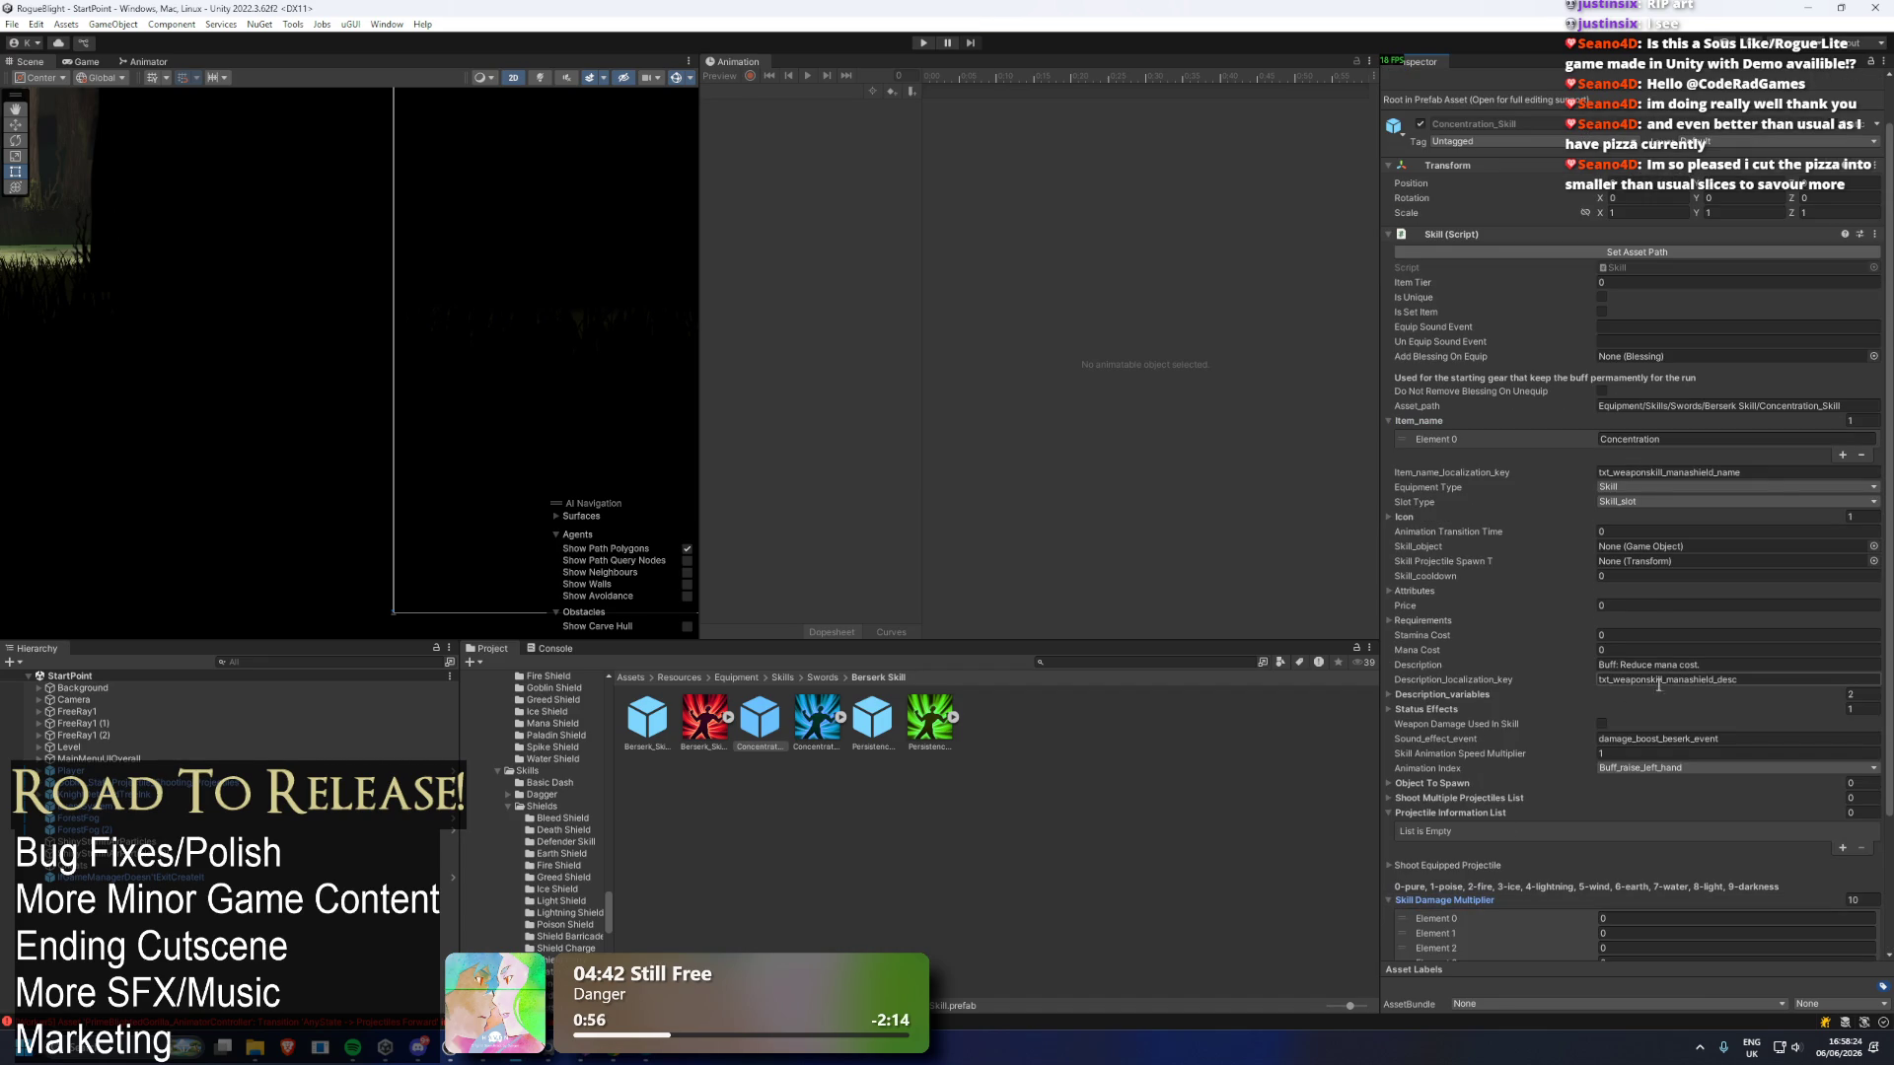
{"action": "scroll", "coordinate": [1716, 661], "scroll_direction": "down", "scroll_amount": 4}
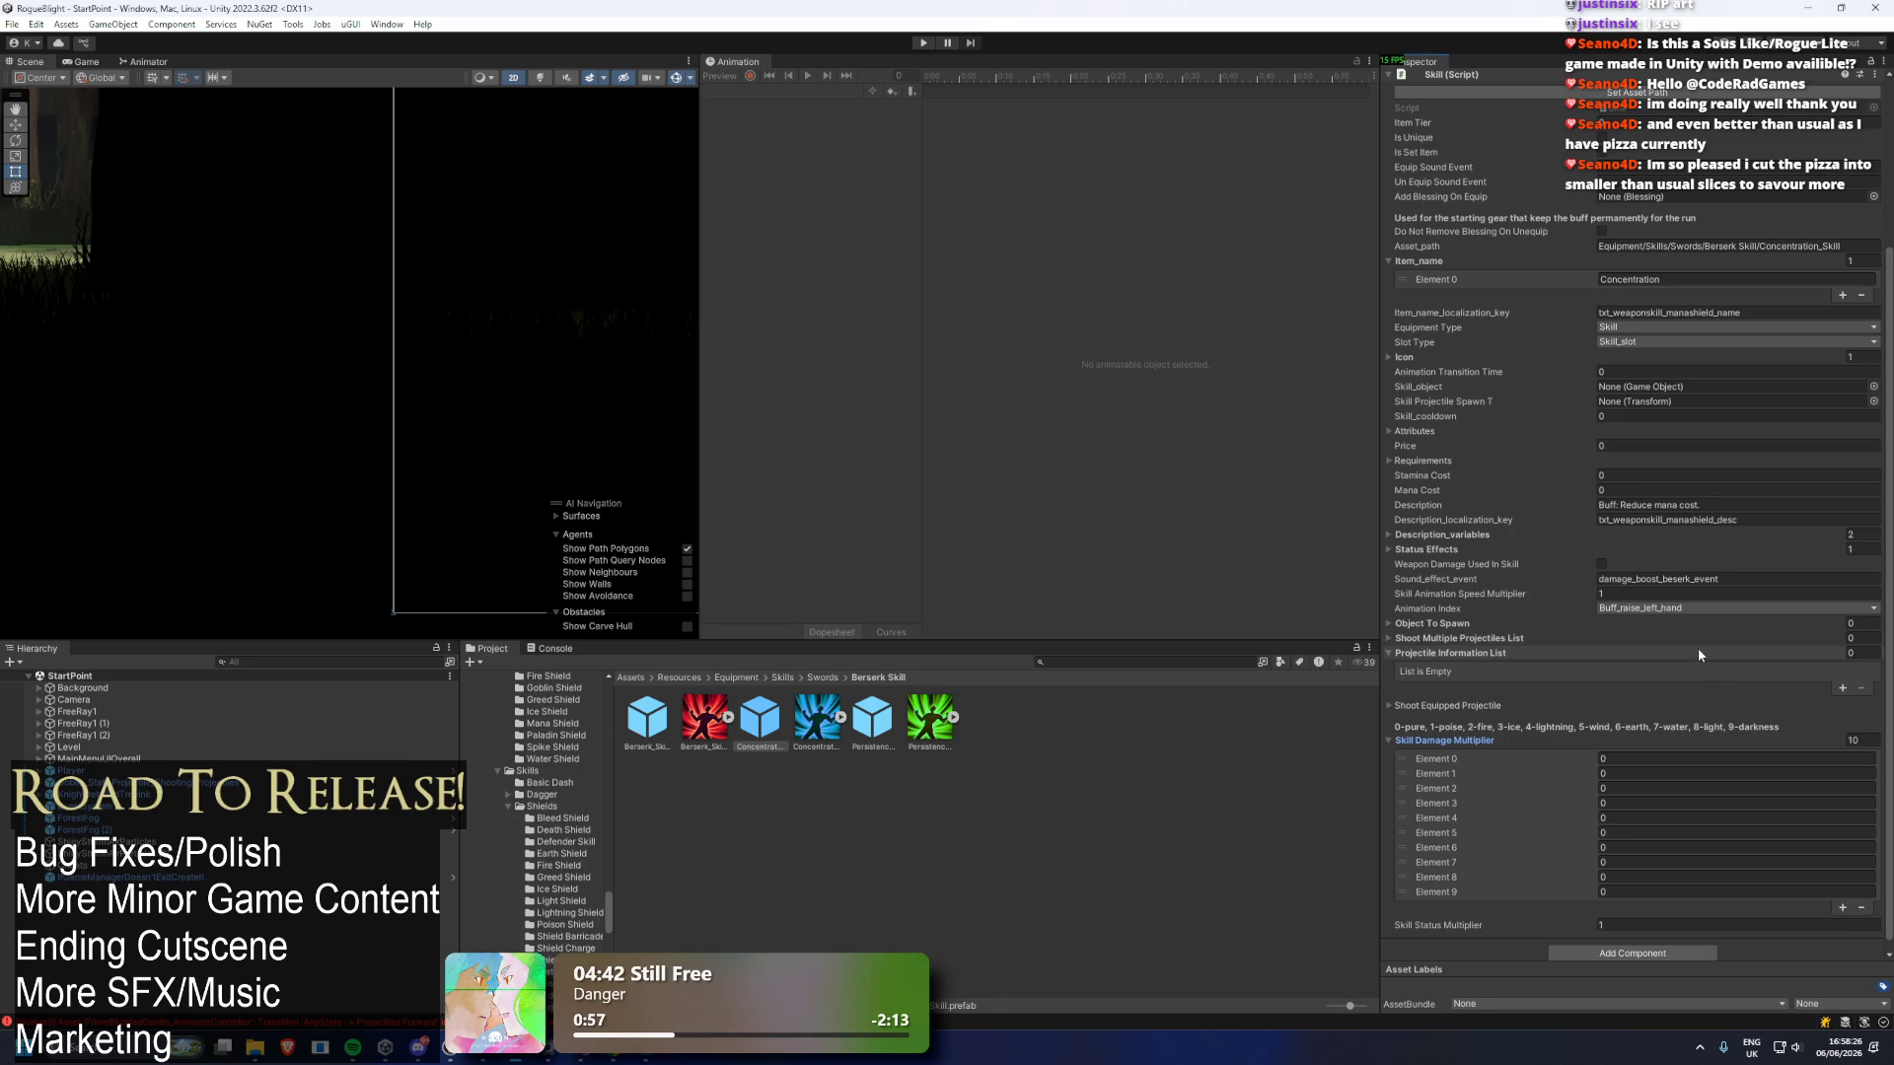
{"action": "scroll", "coordinate": [1725, 706], "scroll_direction": "up", "scroll_amount": 5}
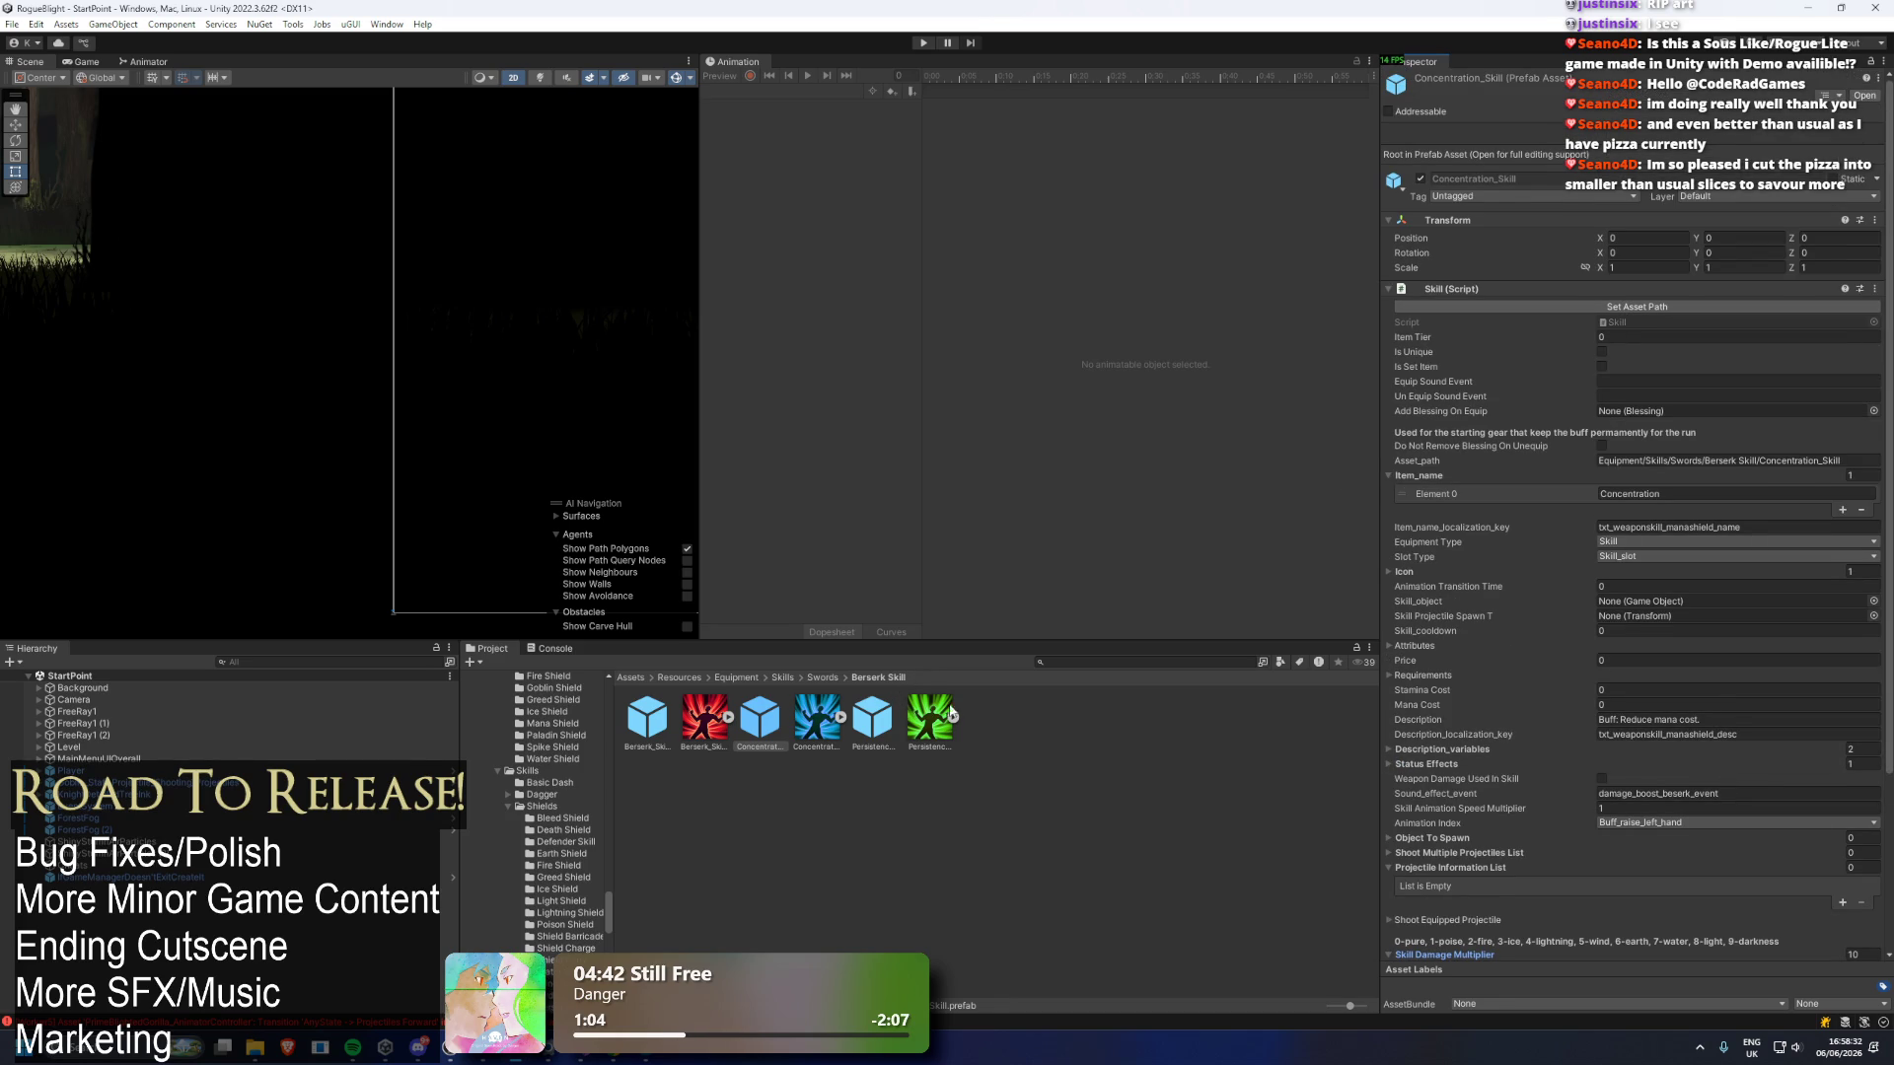
Check the Inspector, expanding the Shoot Equipped Projectile section and collapsing it again.
{"action": "scroll", "coordinate": [1757, 558], "scroll_direction": "down", "scroll_amount": 5}
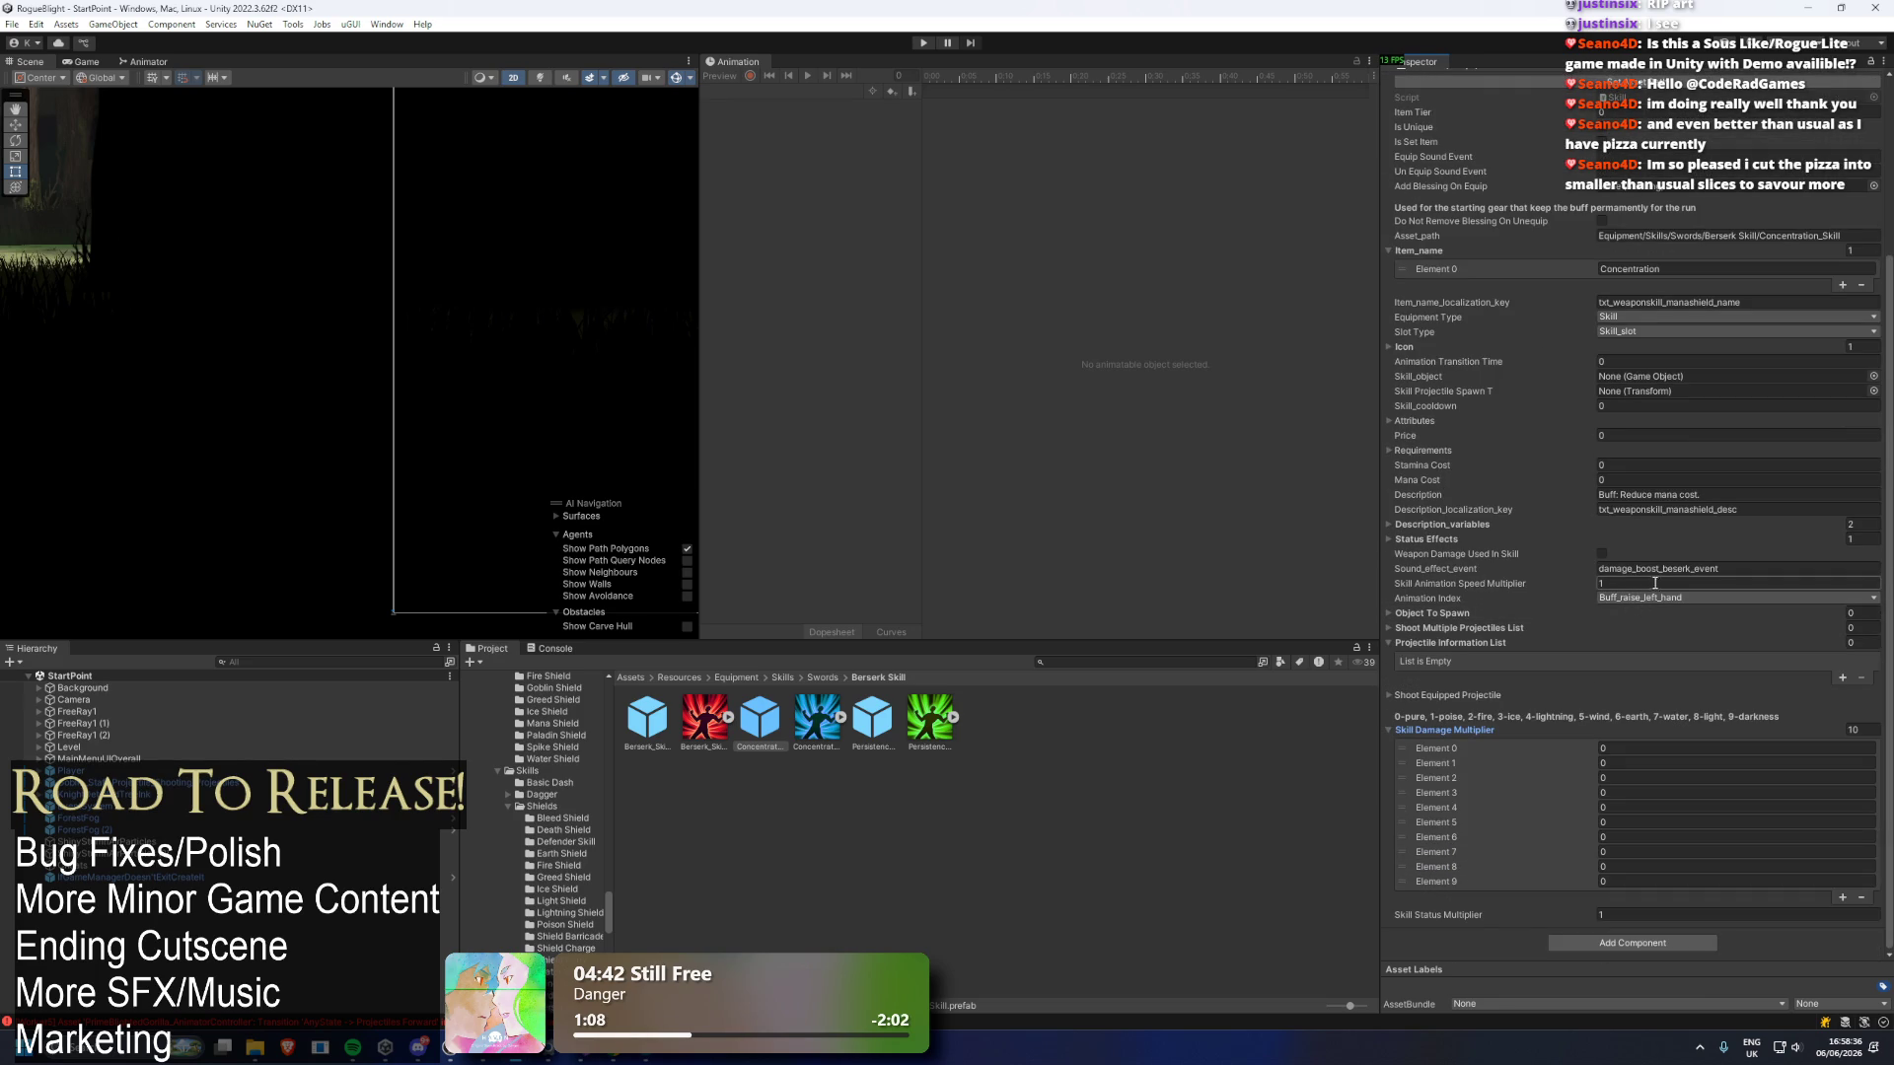
{"action": "scroll", "coordinate": [1679, 566], "scroll_direction": "up", "scroll_amount": 2}
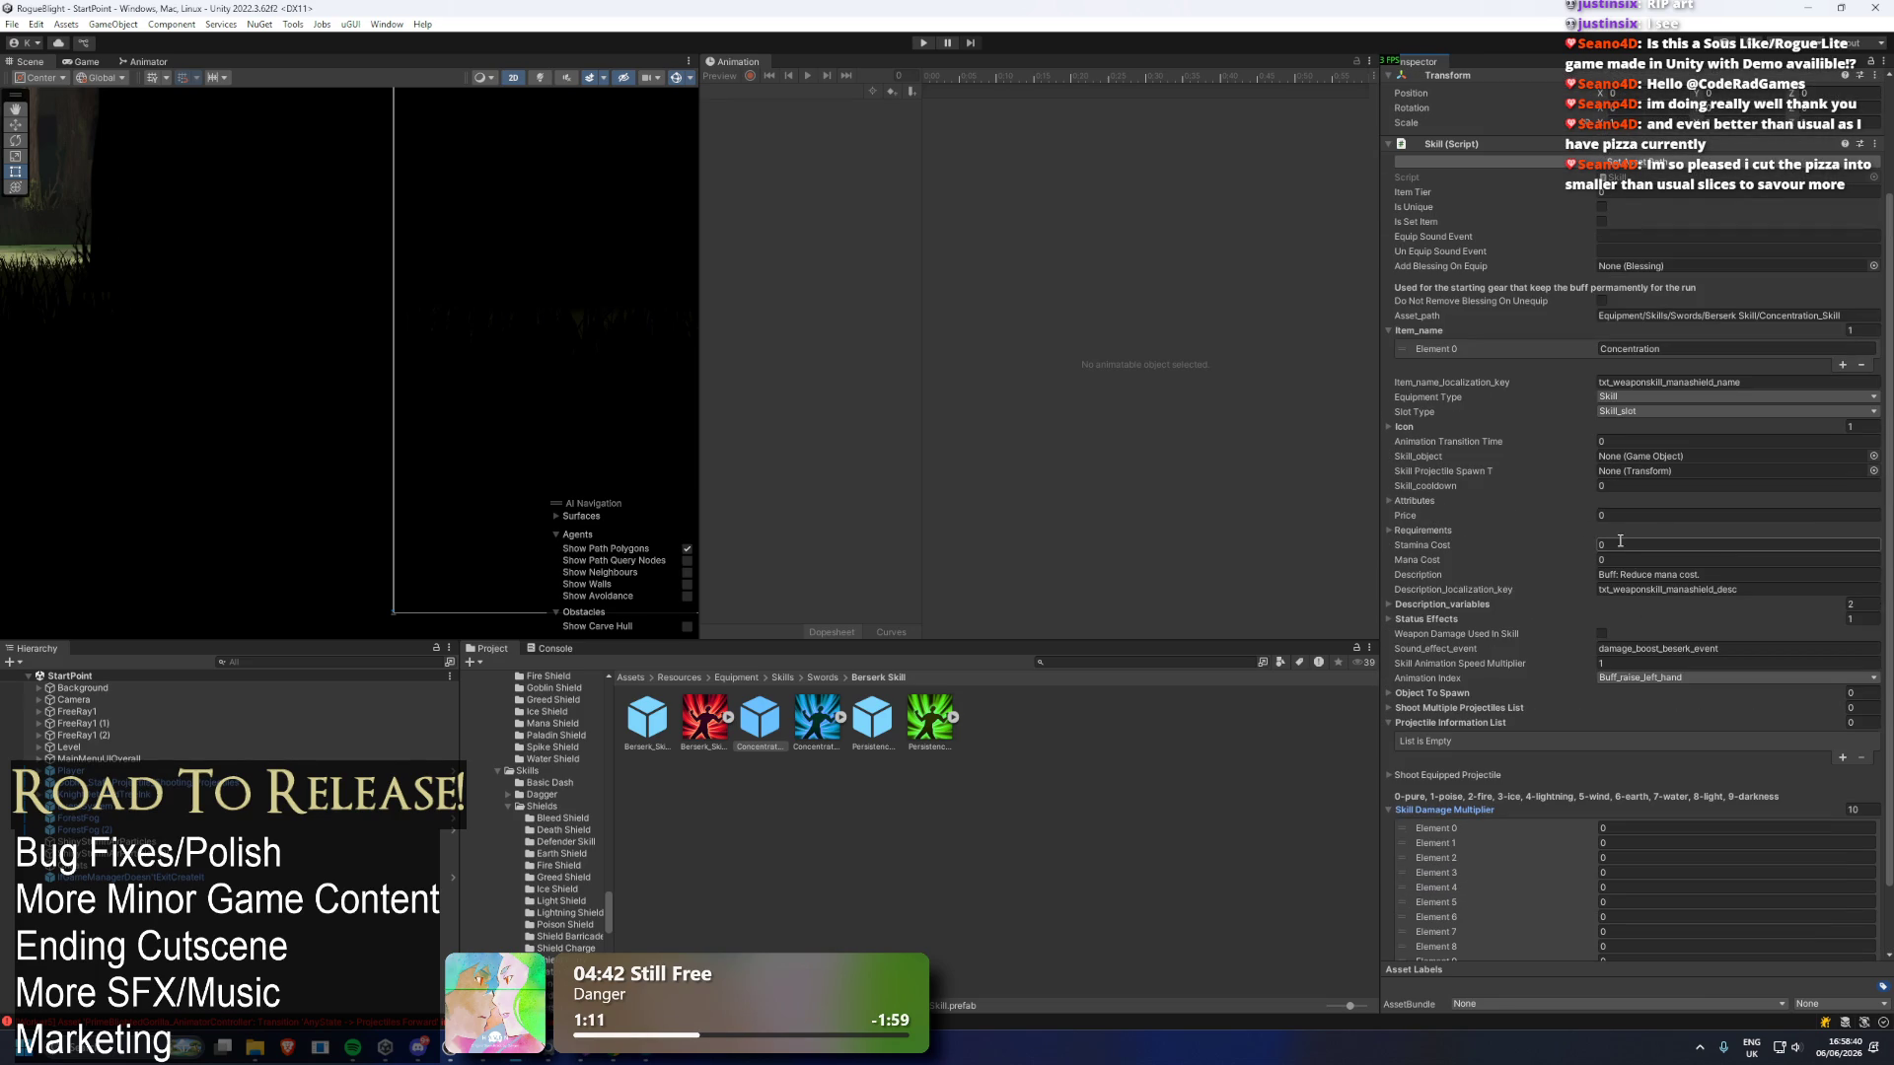
{"action": "scroll", "coordinate": [1682, 559], "scroll_direction": "down", "scroll_amount": 2}
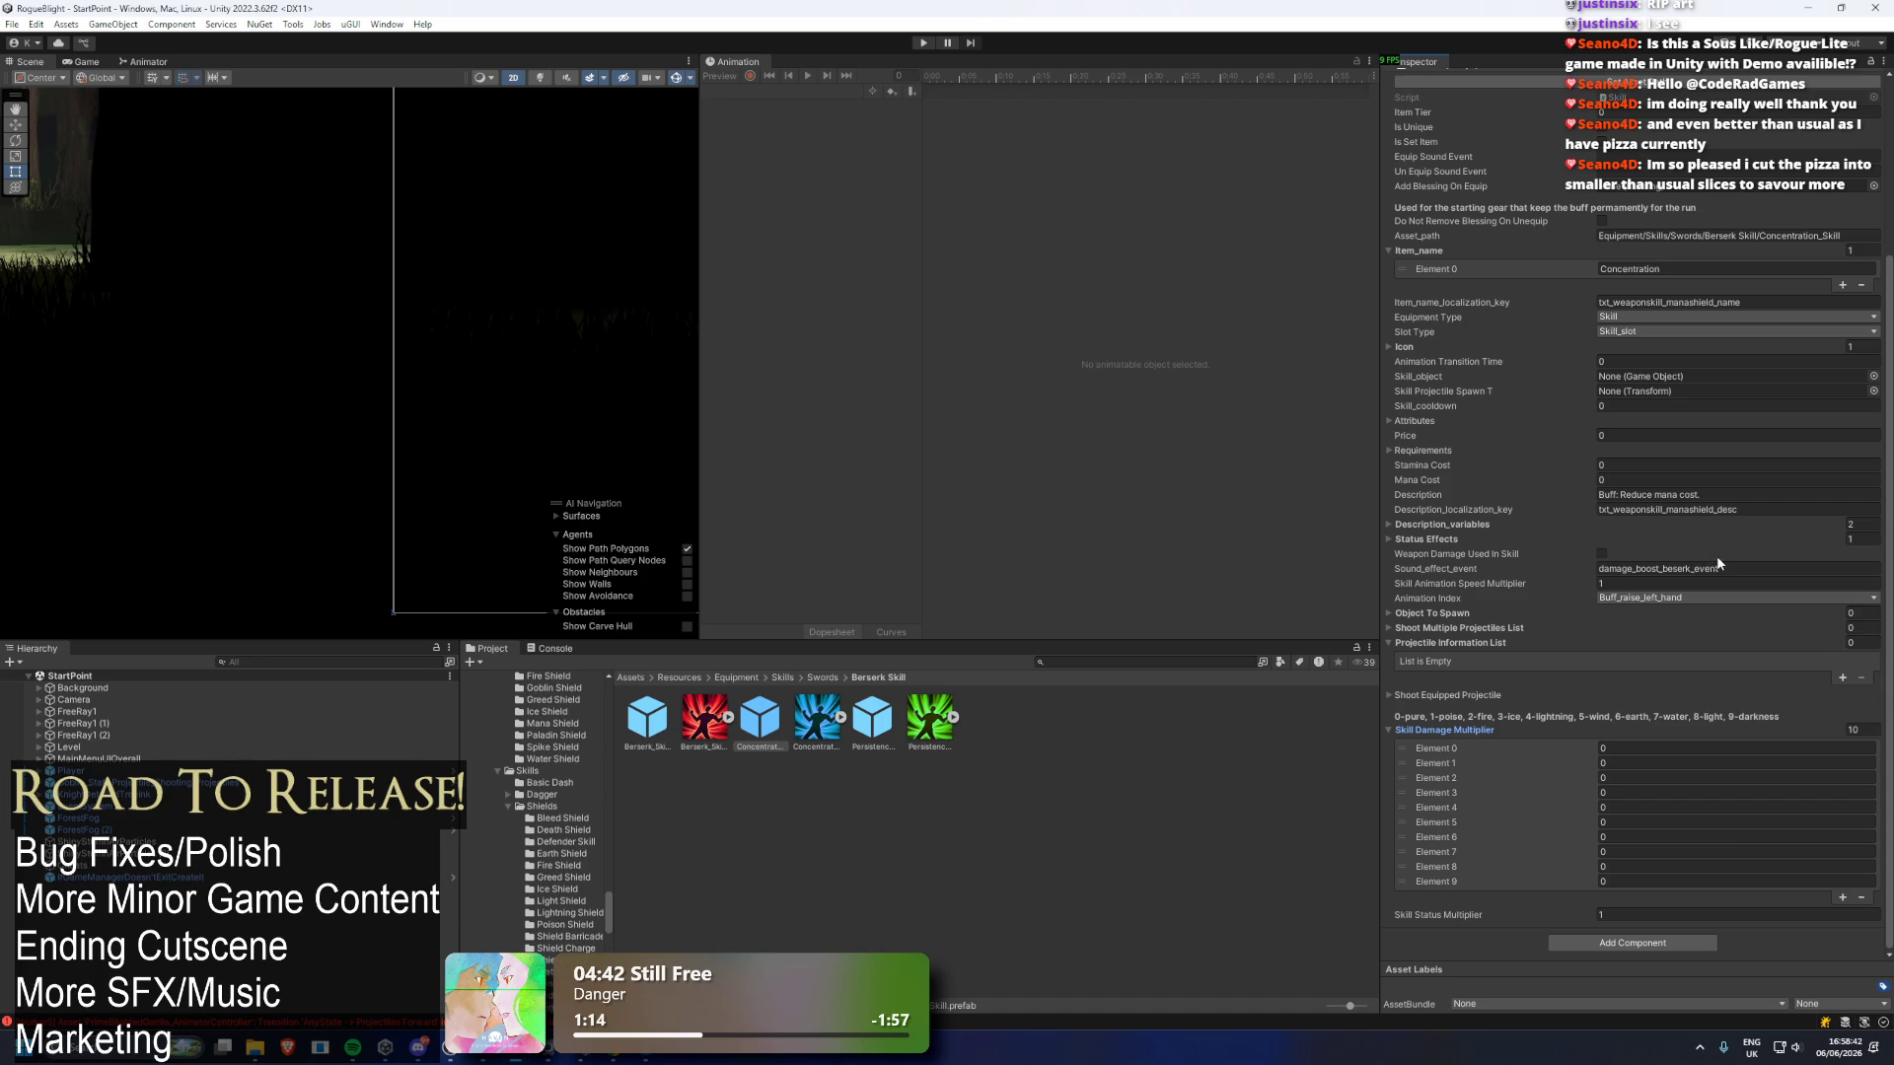
{"action": "left_click", "coordinate": [1455, 694]}
{"action": "left_click", "coordinate": [1456, 692]}
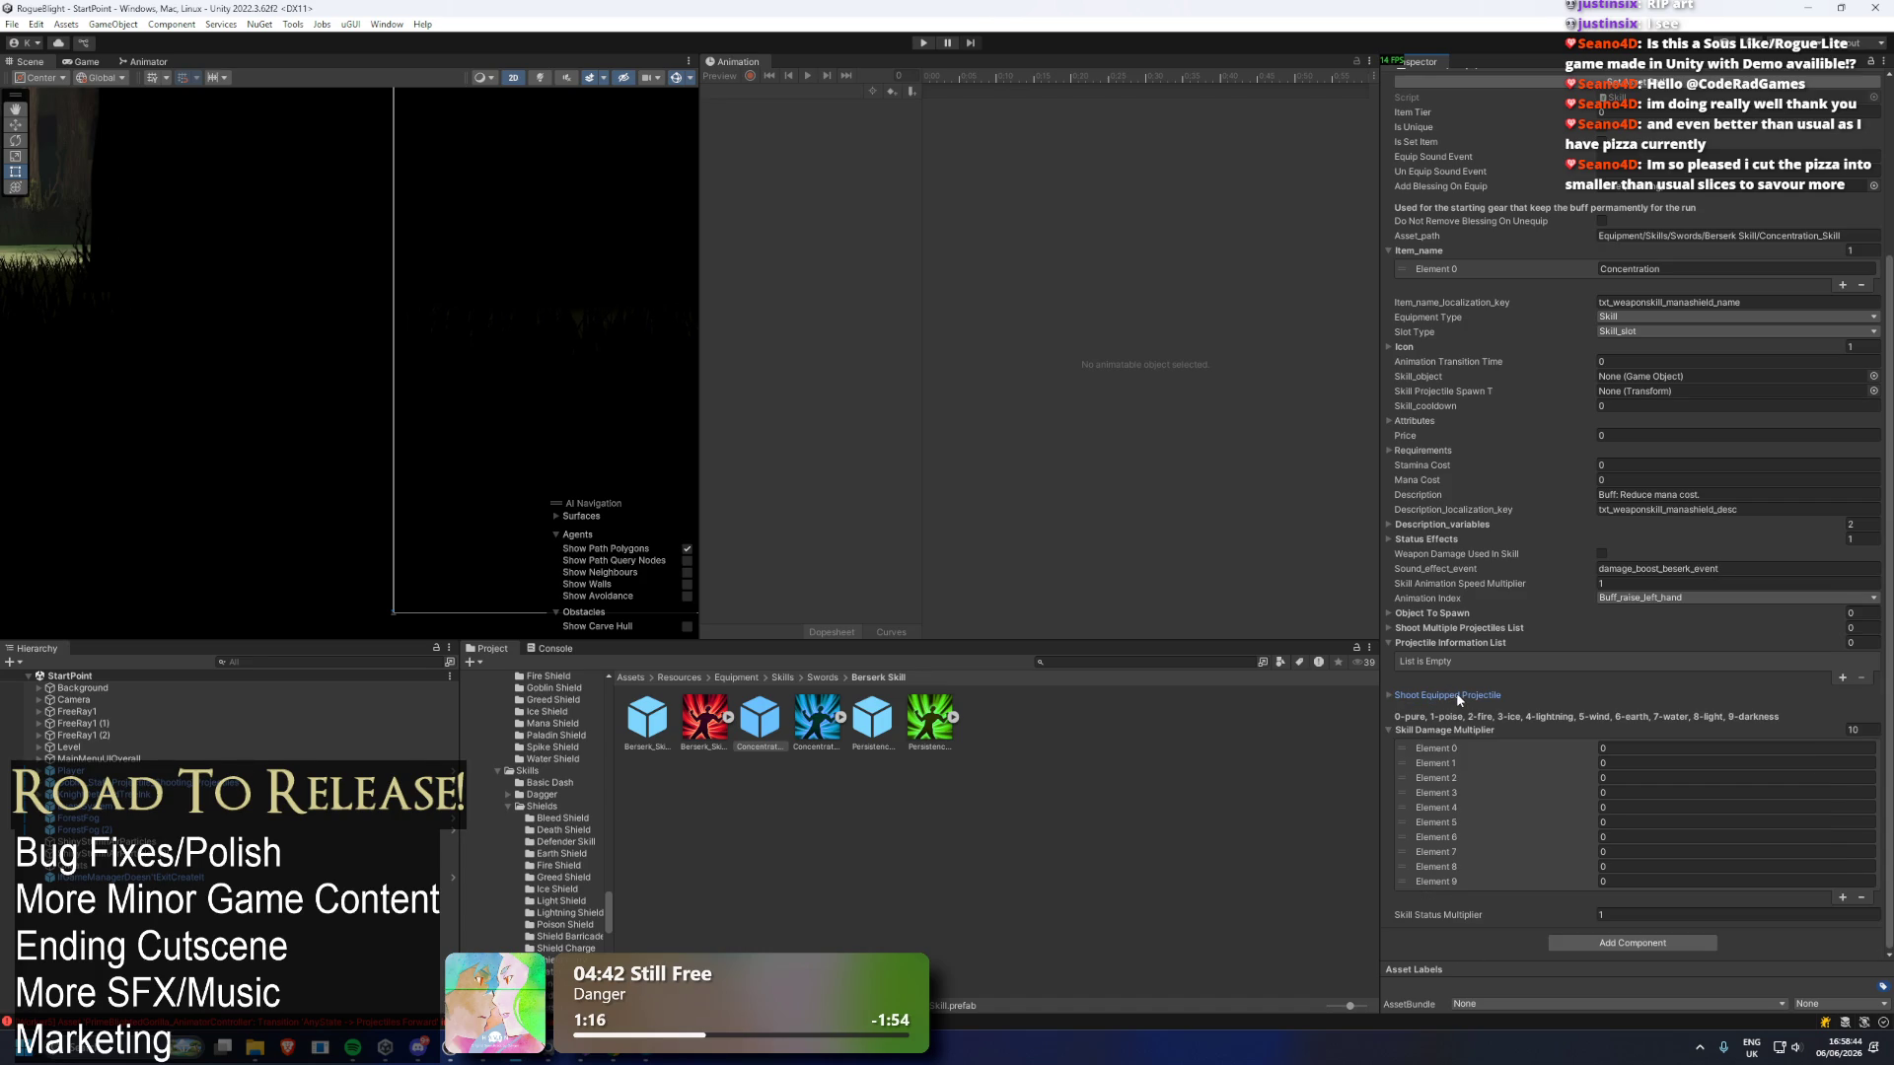